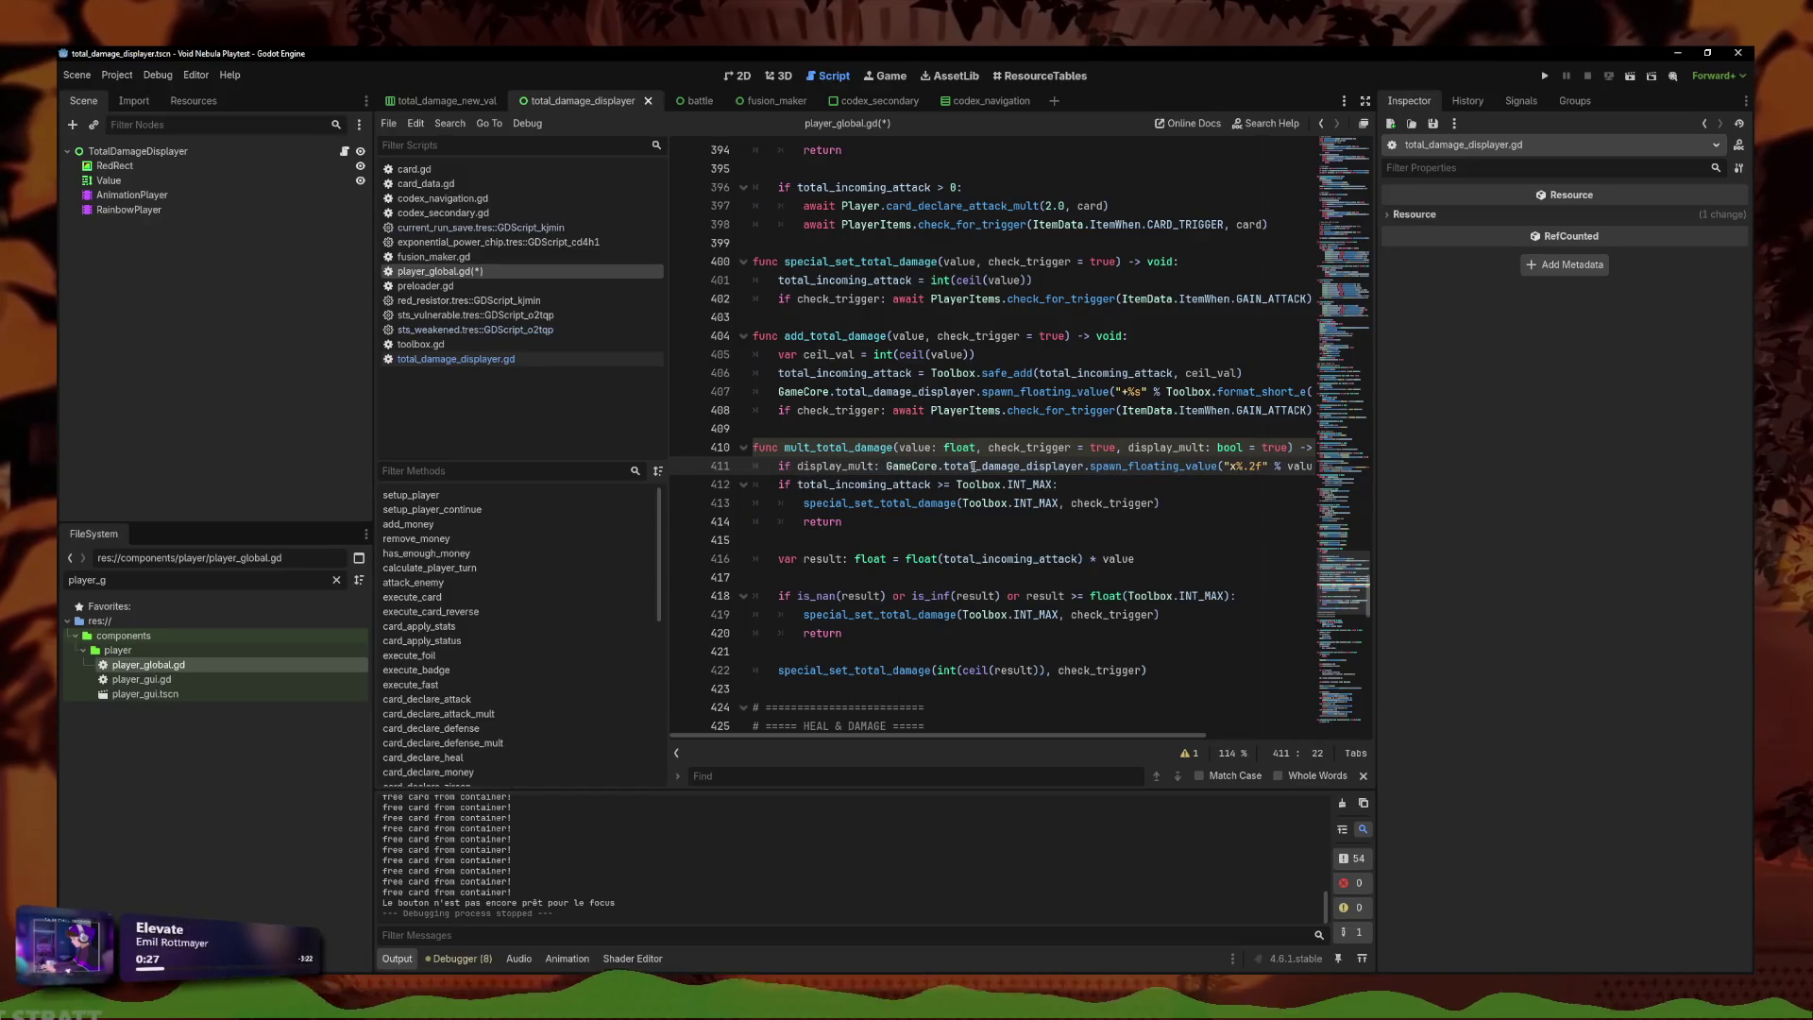
# Save player_global.gd with the GameCore call on its own line, then try and undo a false argument in sts_vulnerable.
pyautogui.press('Return')
pyautogui.hotkey('ctrl', 's')
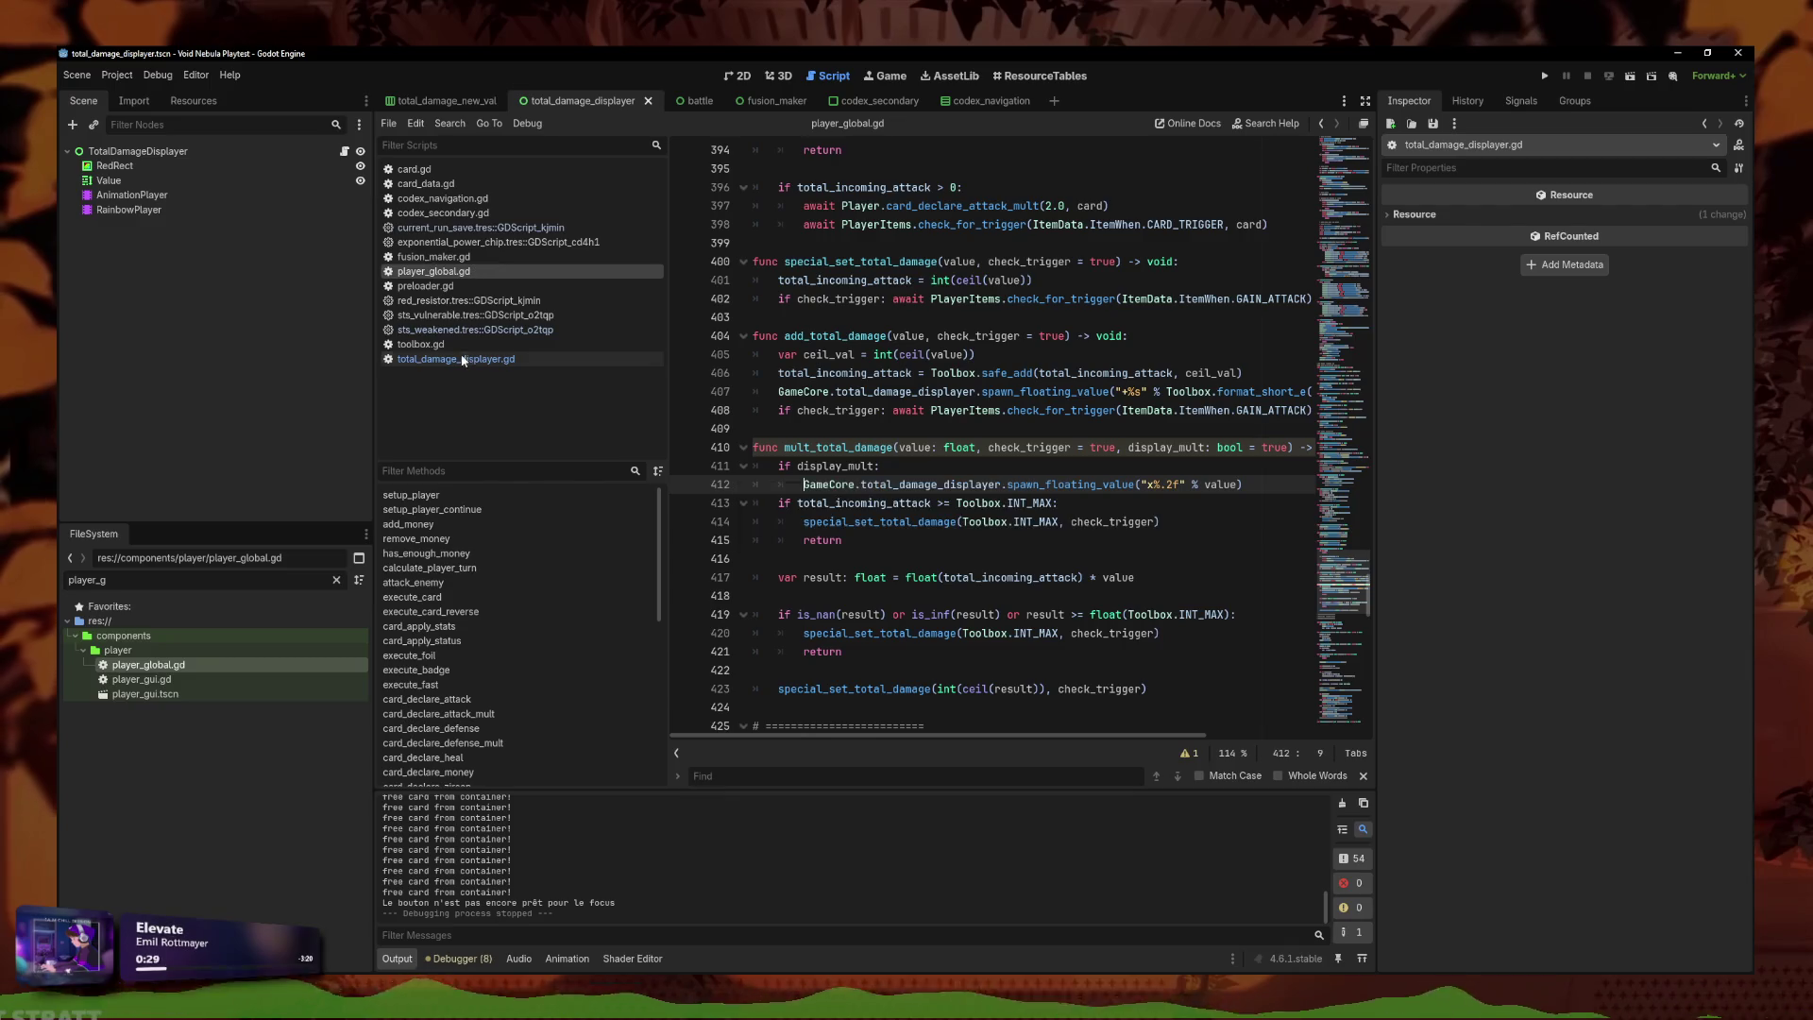
pyautogui.click(472, 314)
pyautogui.moveTo(1270, 391); pyautogui.dragTo(1417, 394)
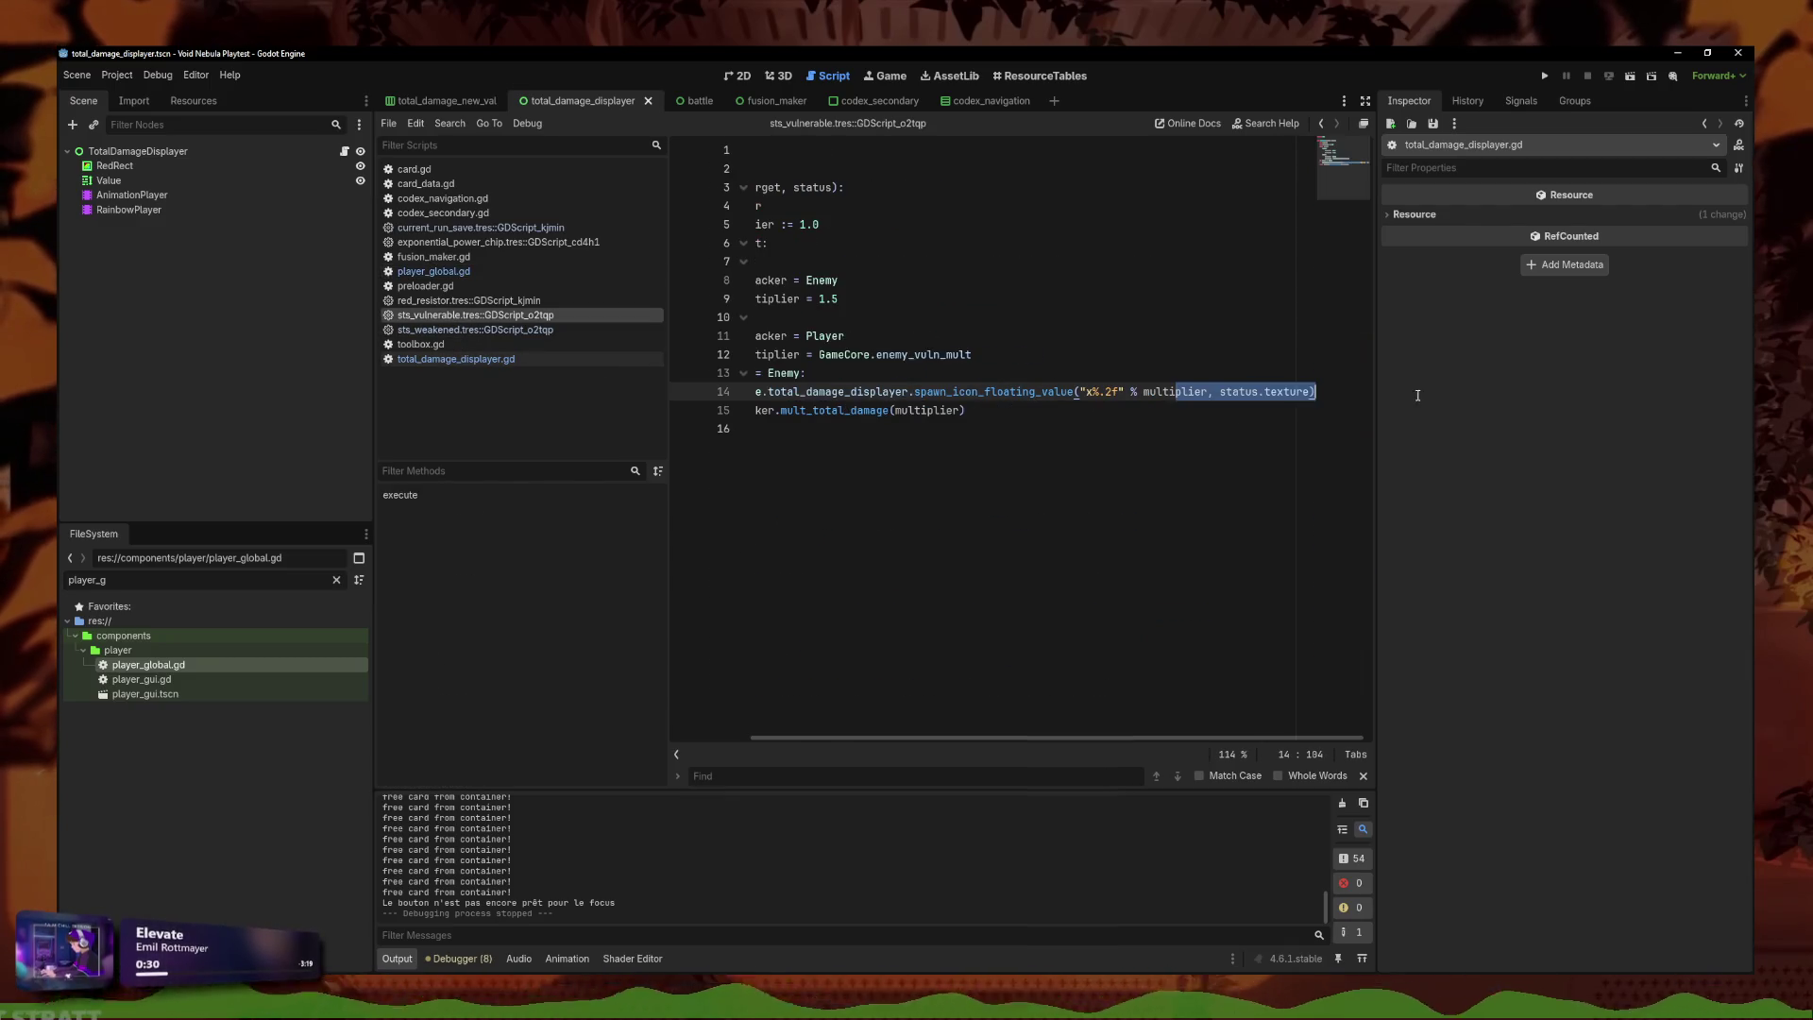
pyautogui.click(1310, 391)
pyautogui.write(', false')
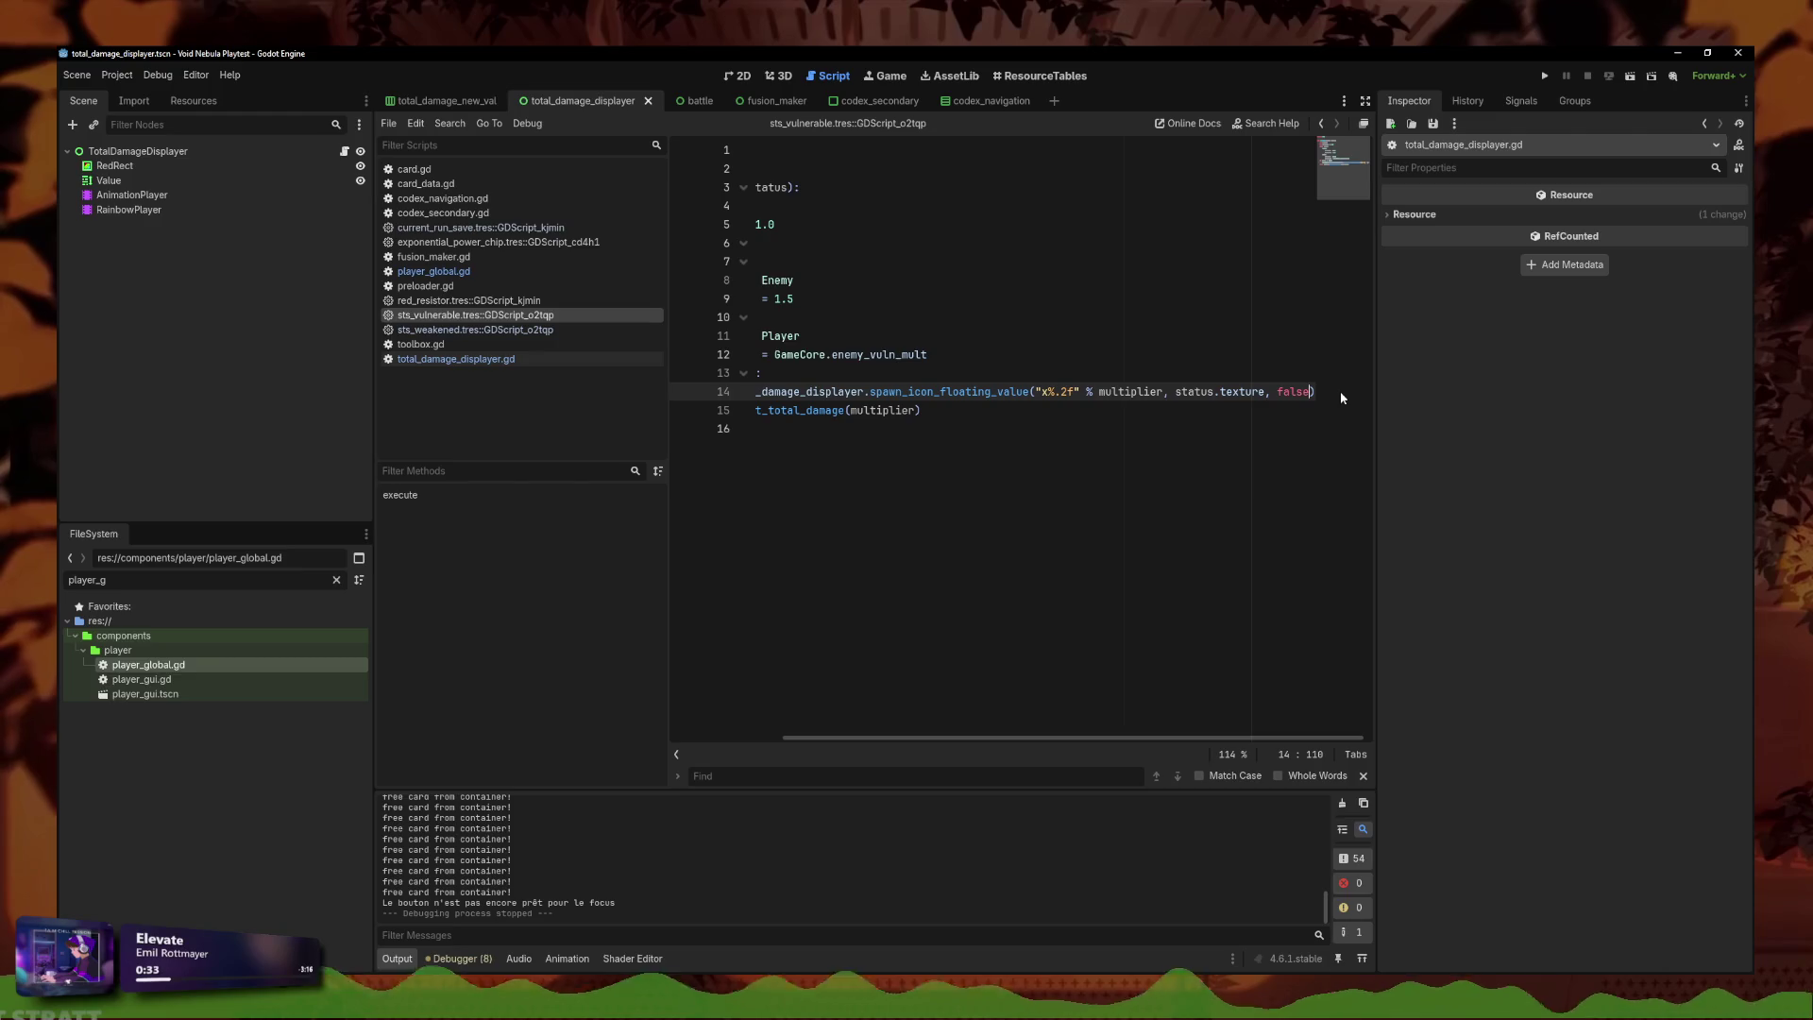
pyautogui.hotkey('ctrl', 'z')
# Try extra true, false arguments on mult_total_damage, remove them, and save sts_vulnerable.
pyautogui.click(964, 413)
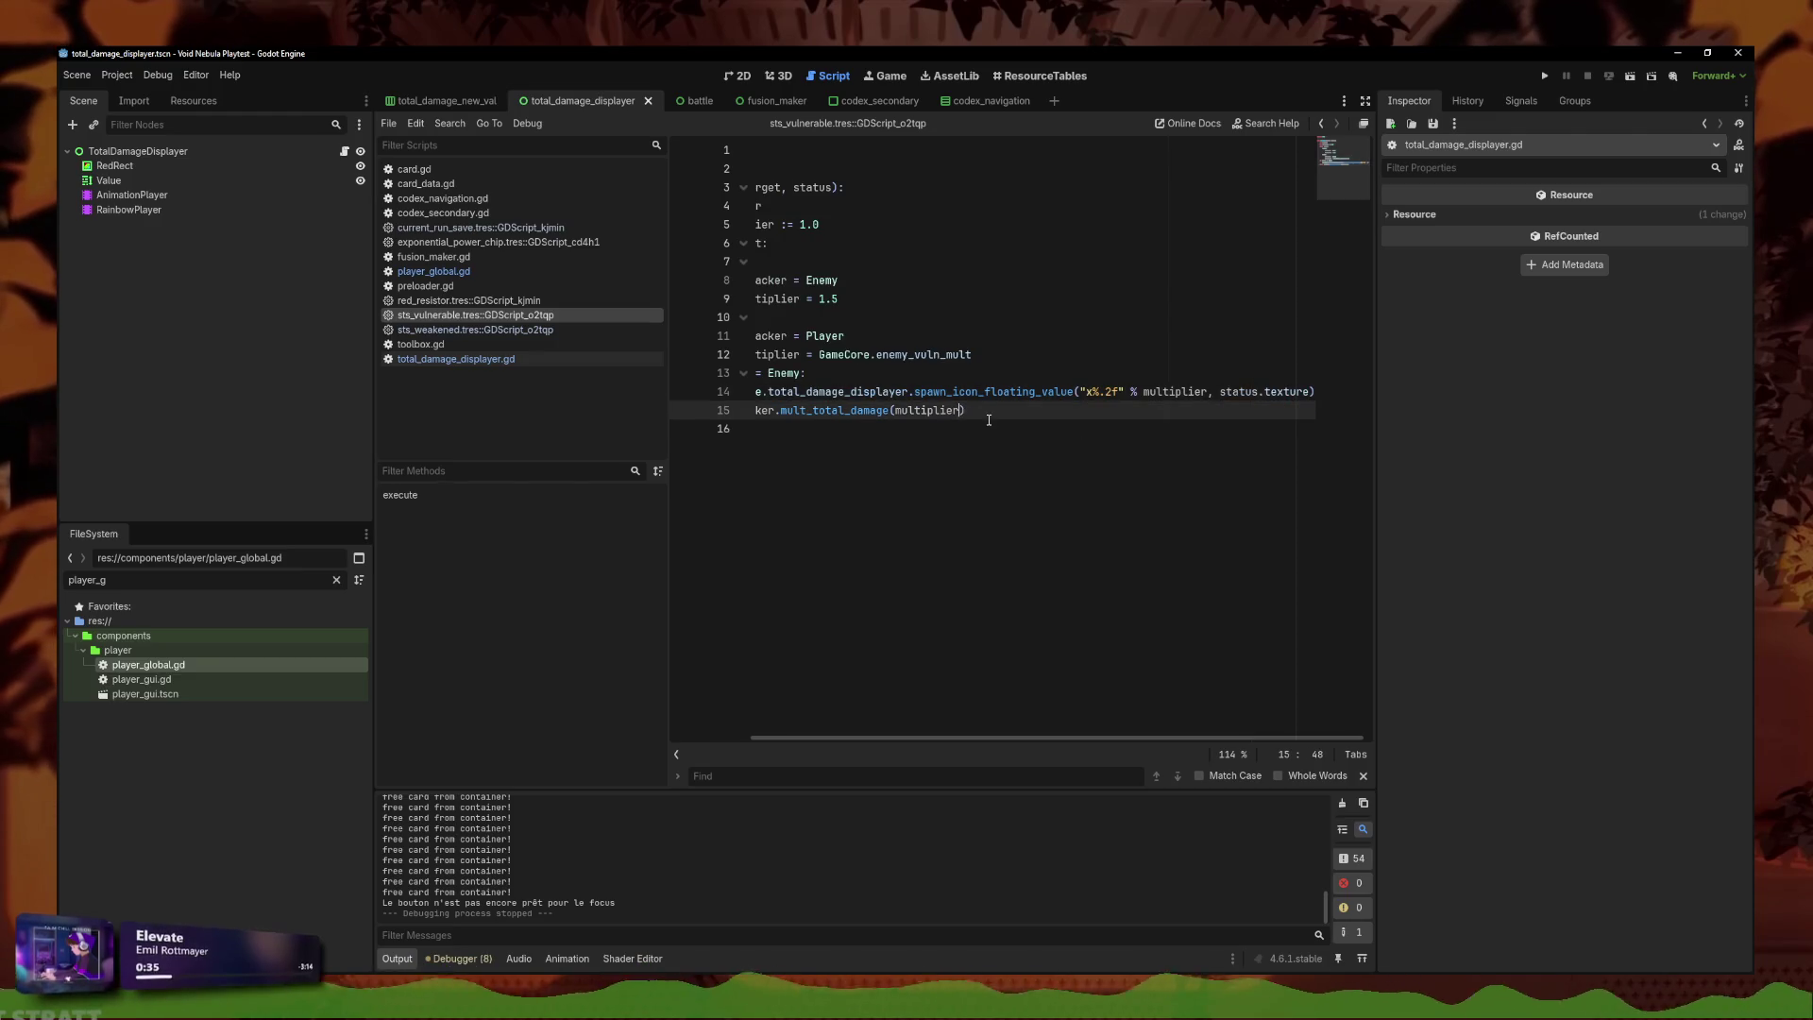
pyautogui.write(', true ,fal')
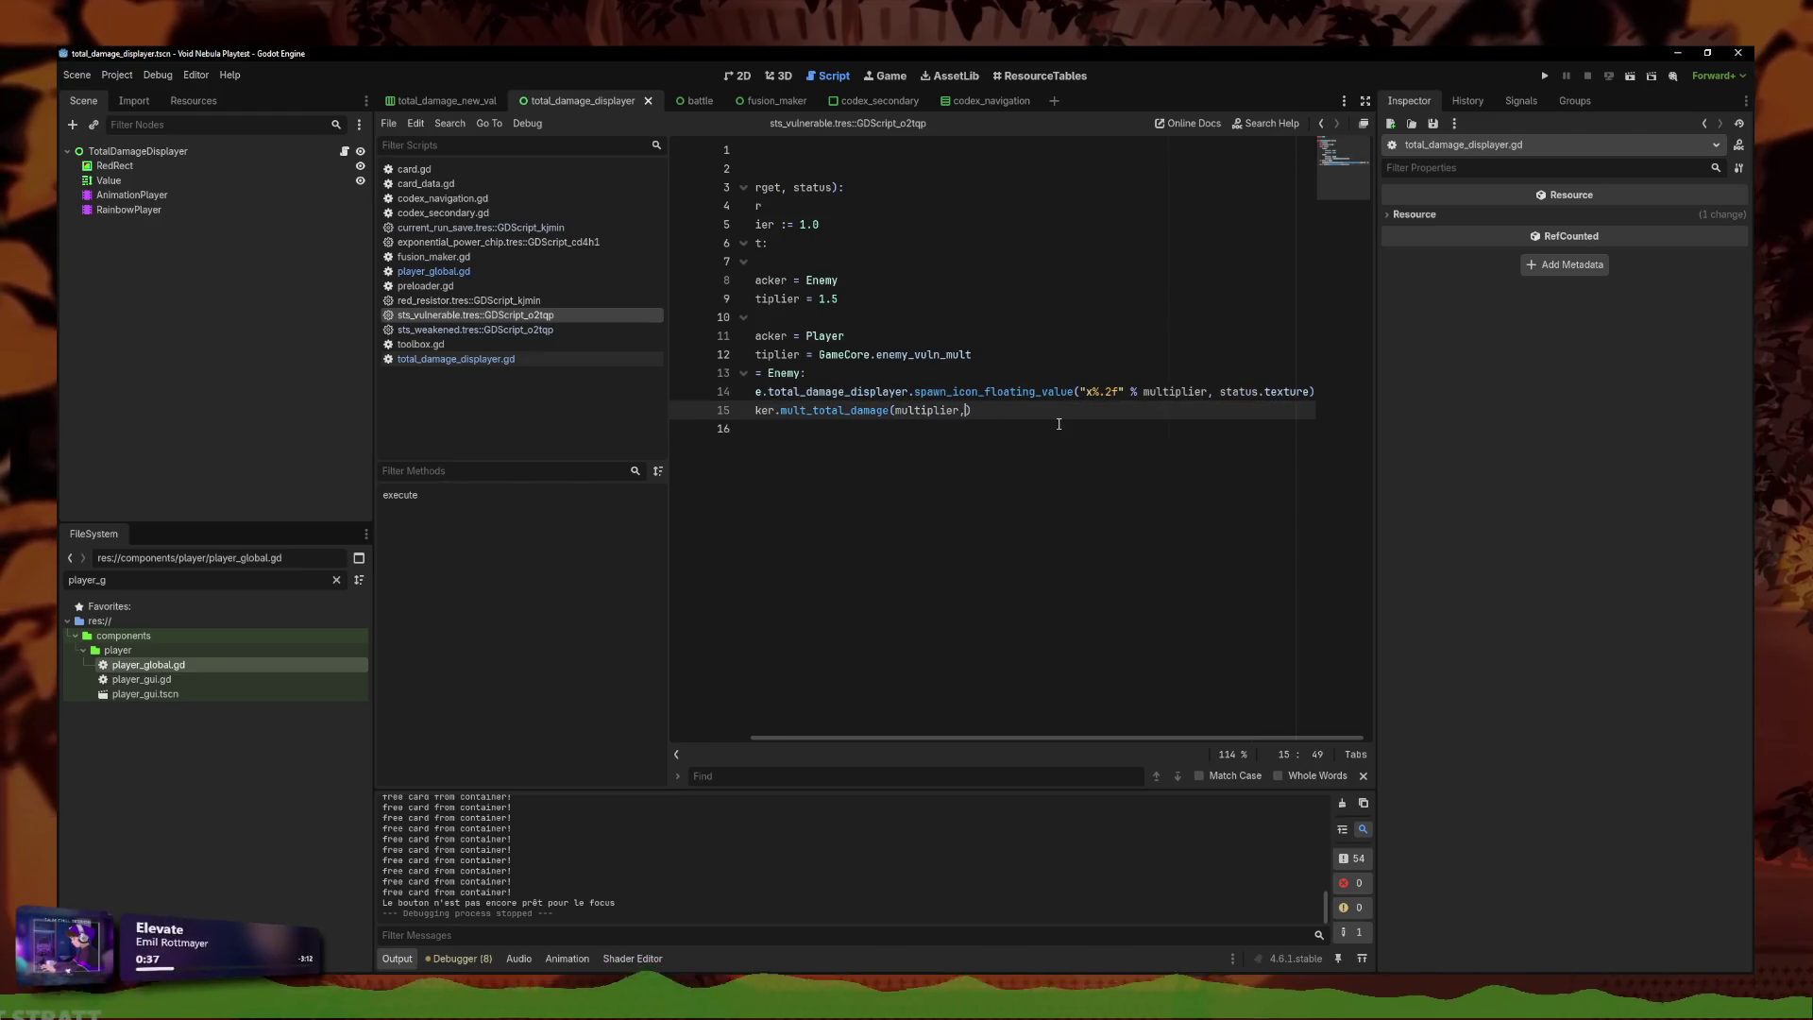
pyautogui.write('se')
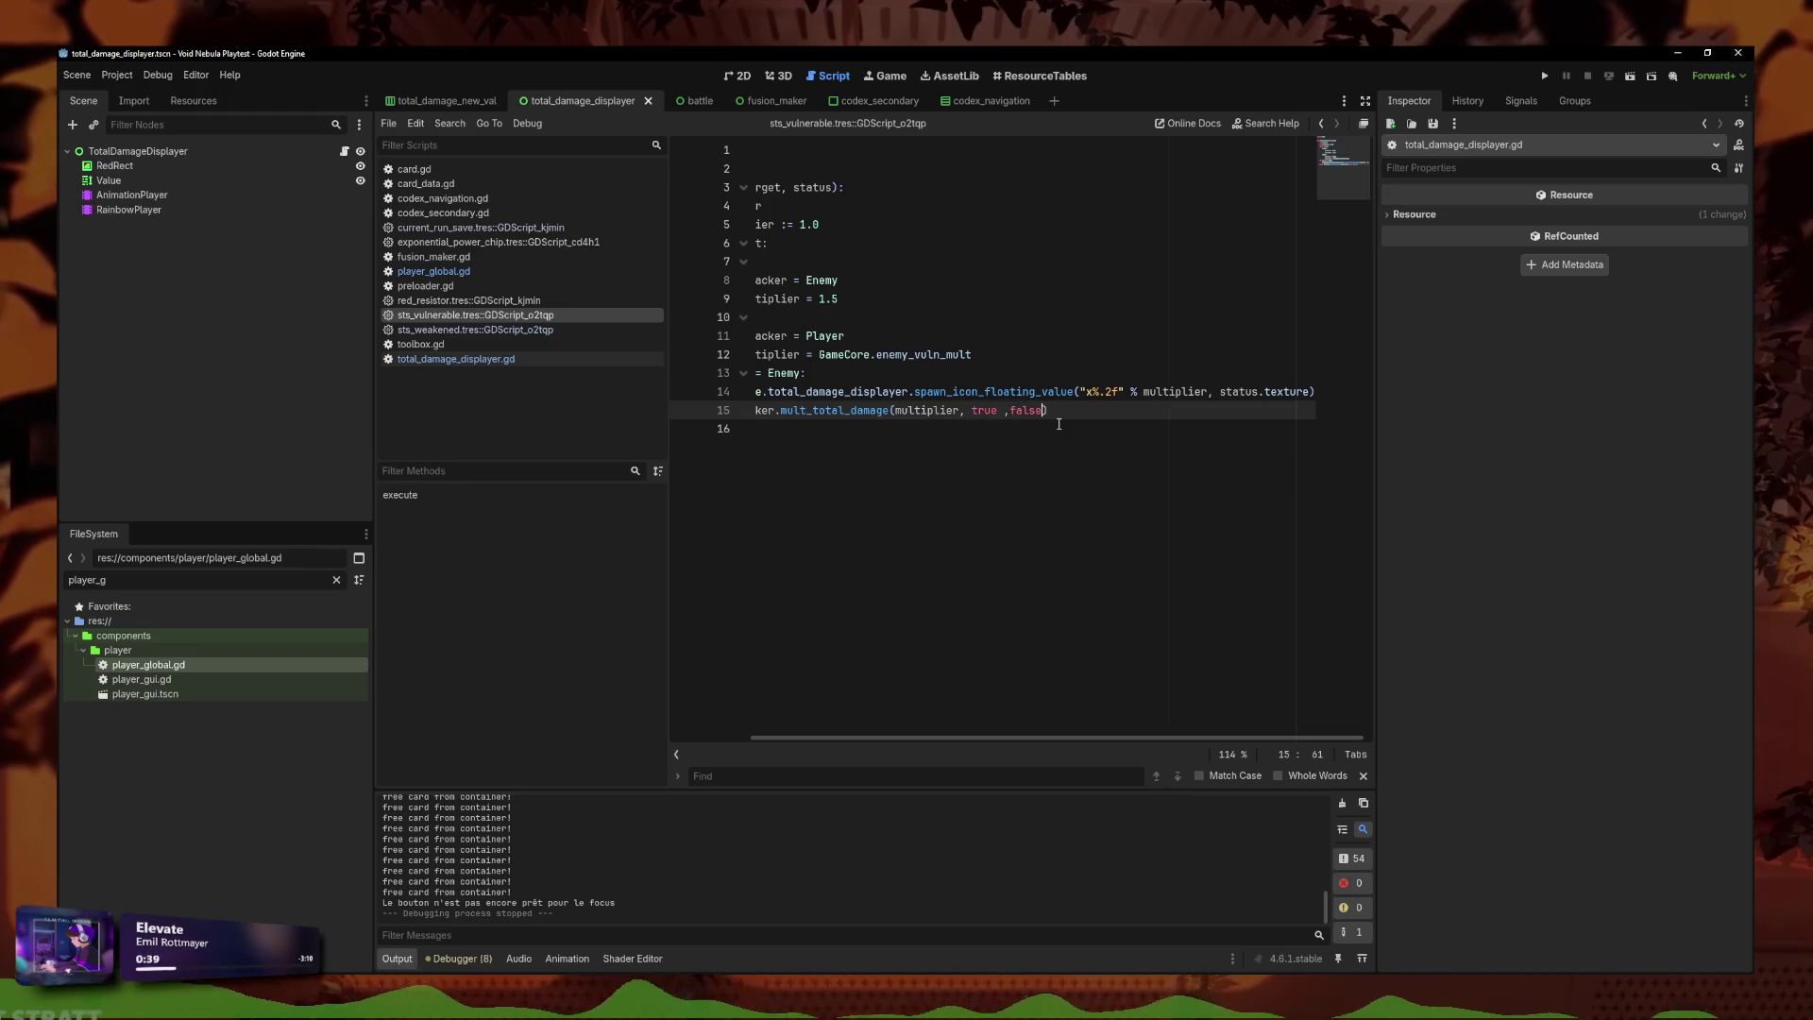
pyautogui.click(1003, 412)
pyautogui.press('BackSpace')
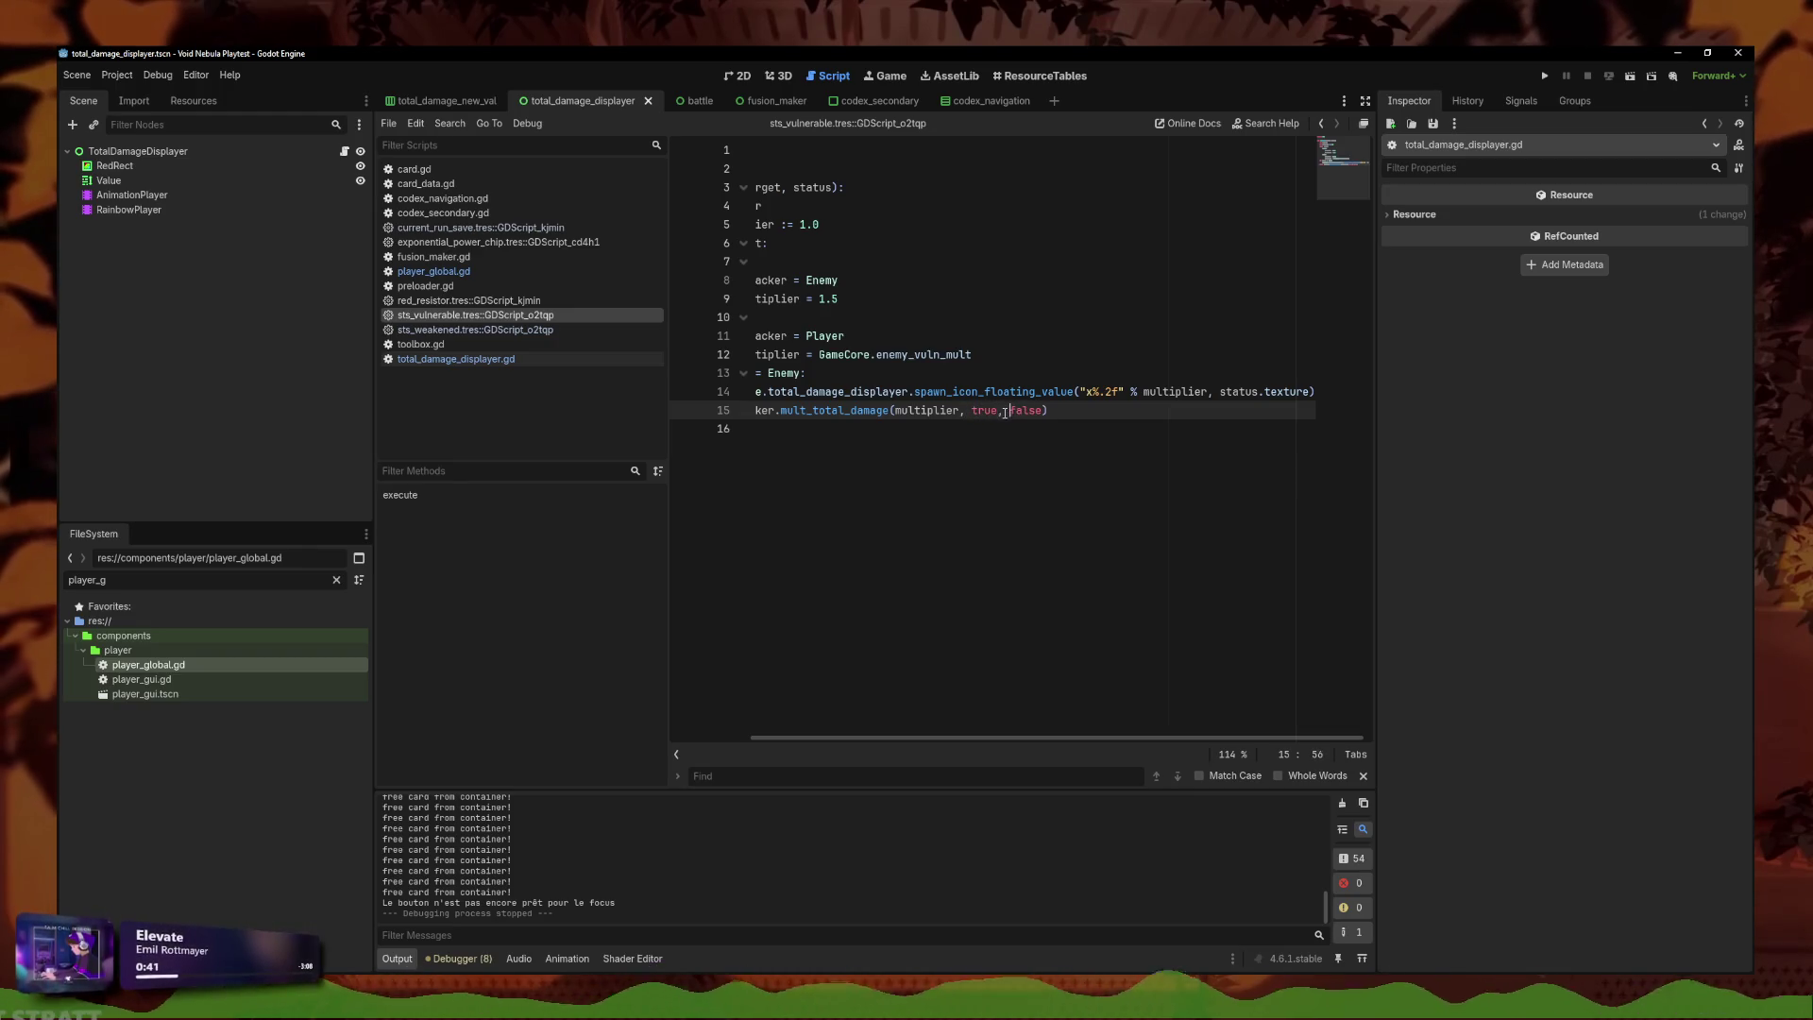
pyautogui.click(1011, 421)
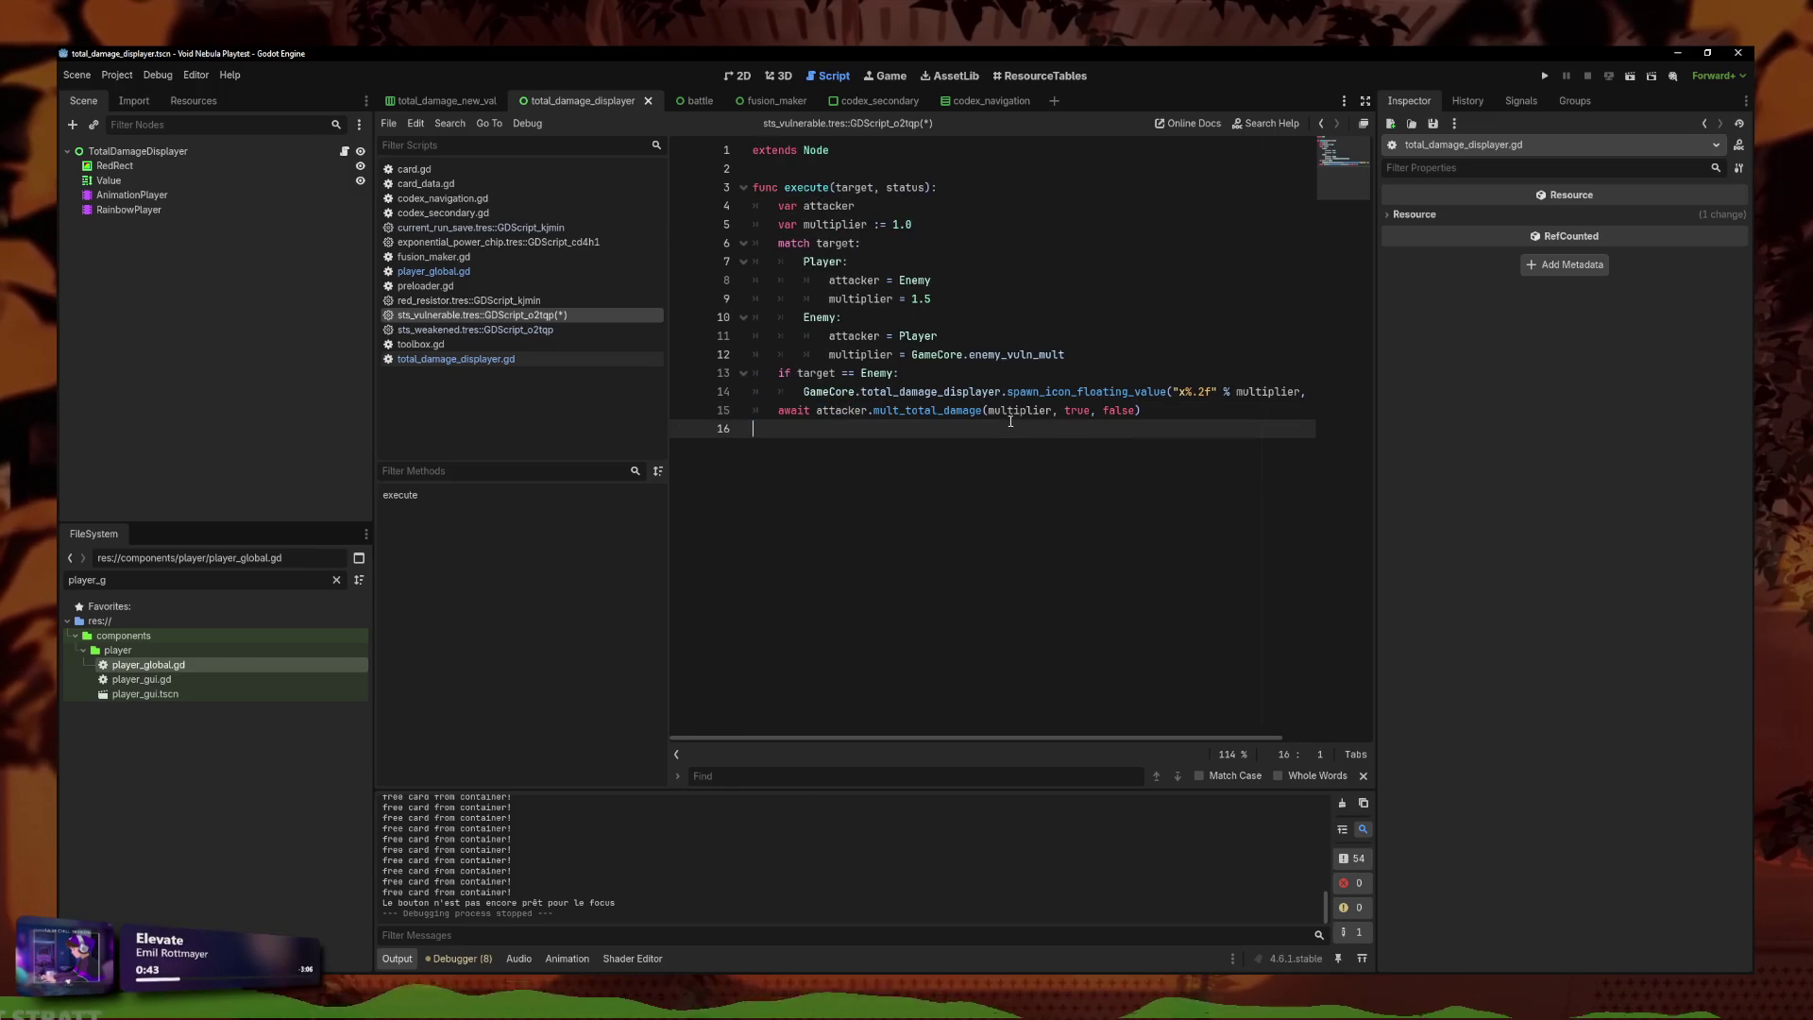
pyautogui.press('Up')
pyautogui.press('End')
pyautogui.press('Left')
pyautogui.press('BackSpace')
pyautogui.press('BackSpace')
pyautogui.press('BackSpace')
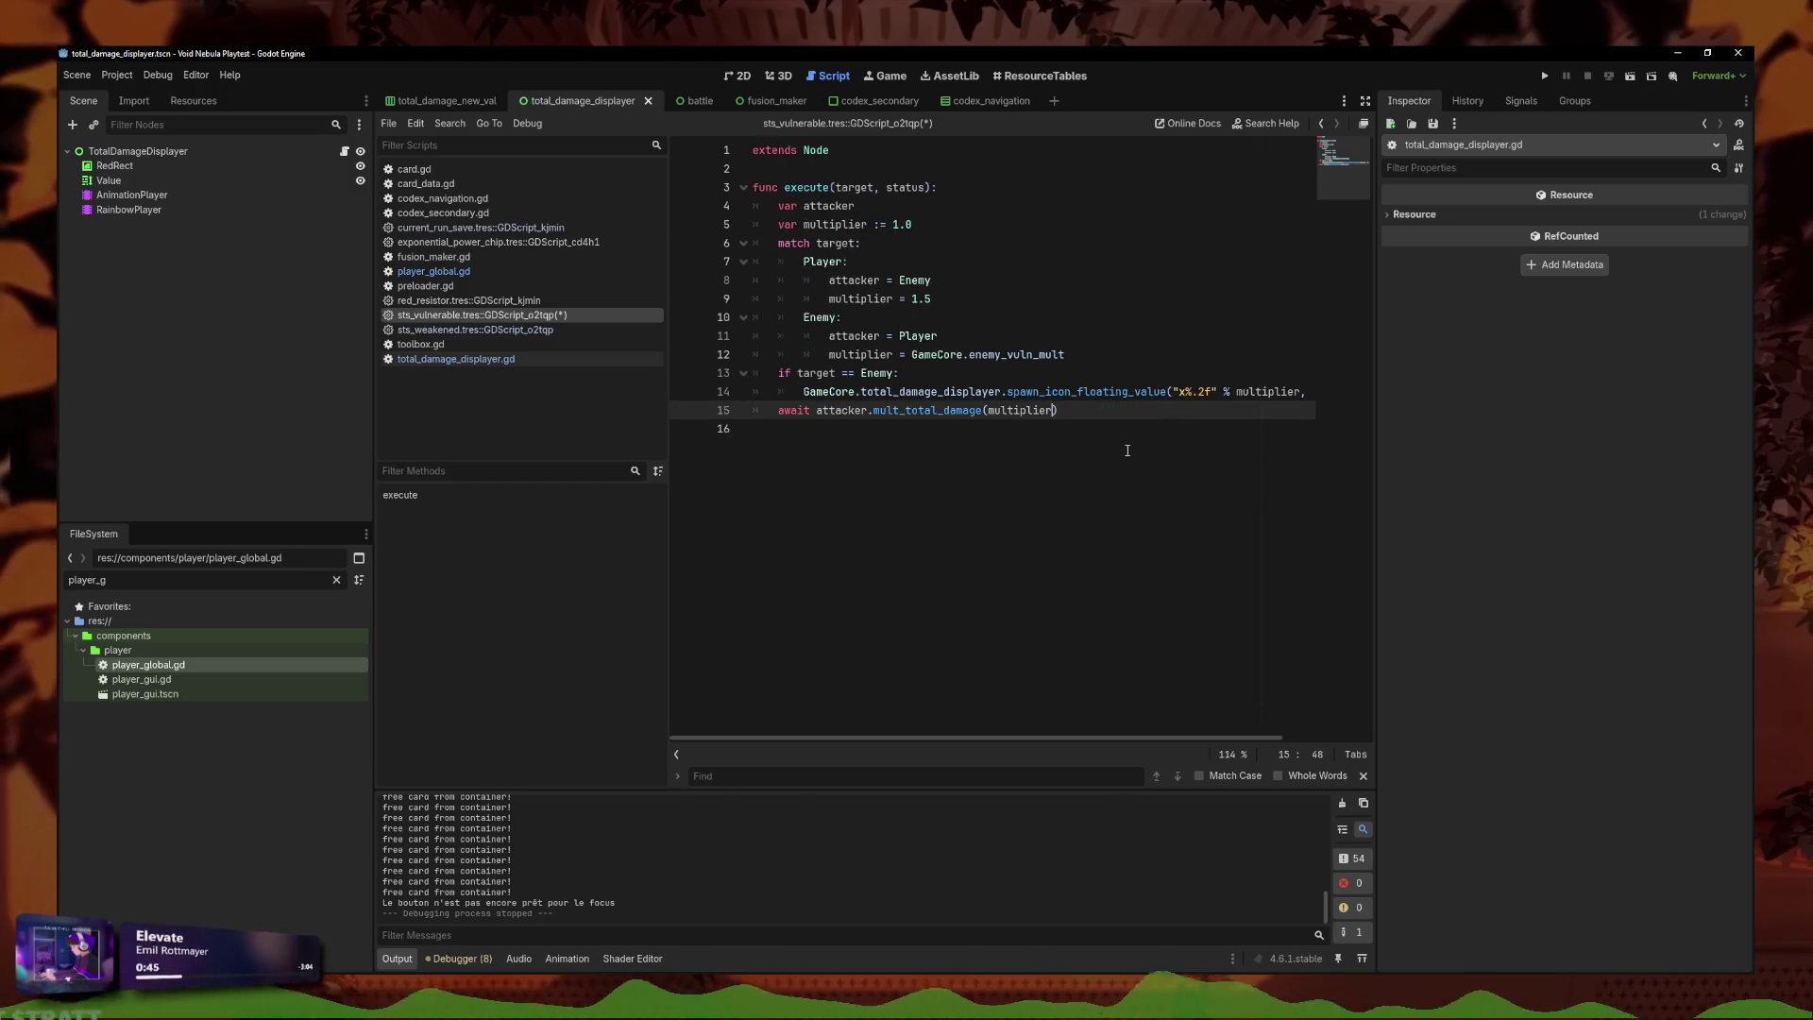
pyautogui.click(1006, 413)
pyautogui.hotkey('ctrl', 's')
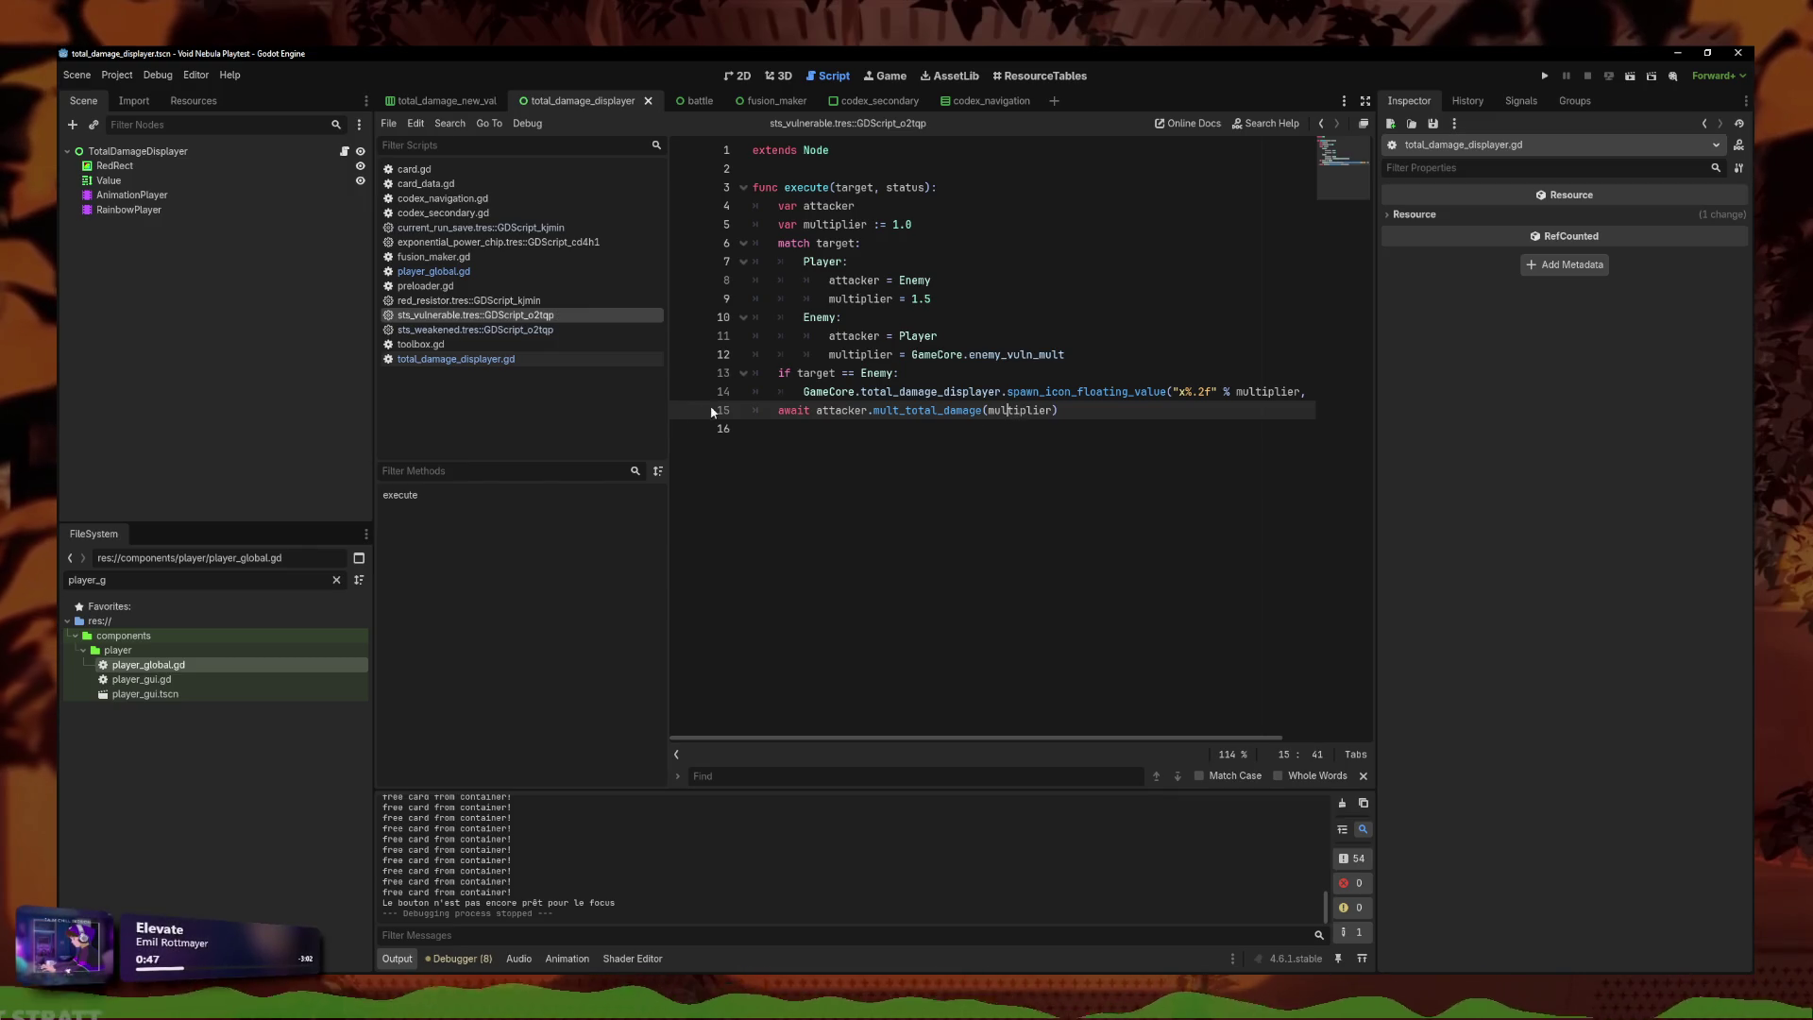
# Back in player_global.gd, retype the if display_mult: line and inspect mult_total_damage's display_mult parameter.
pyautogui.click(456, 272)
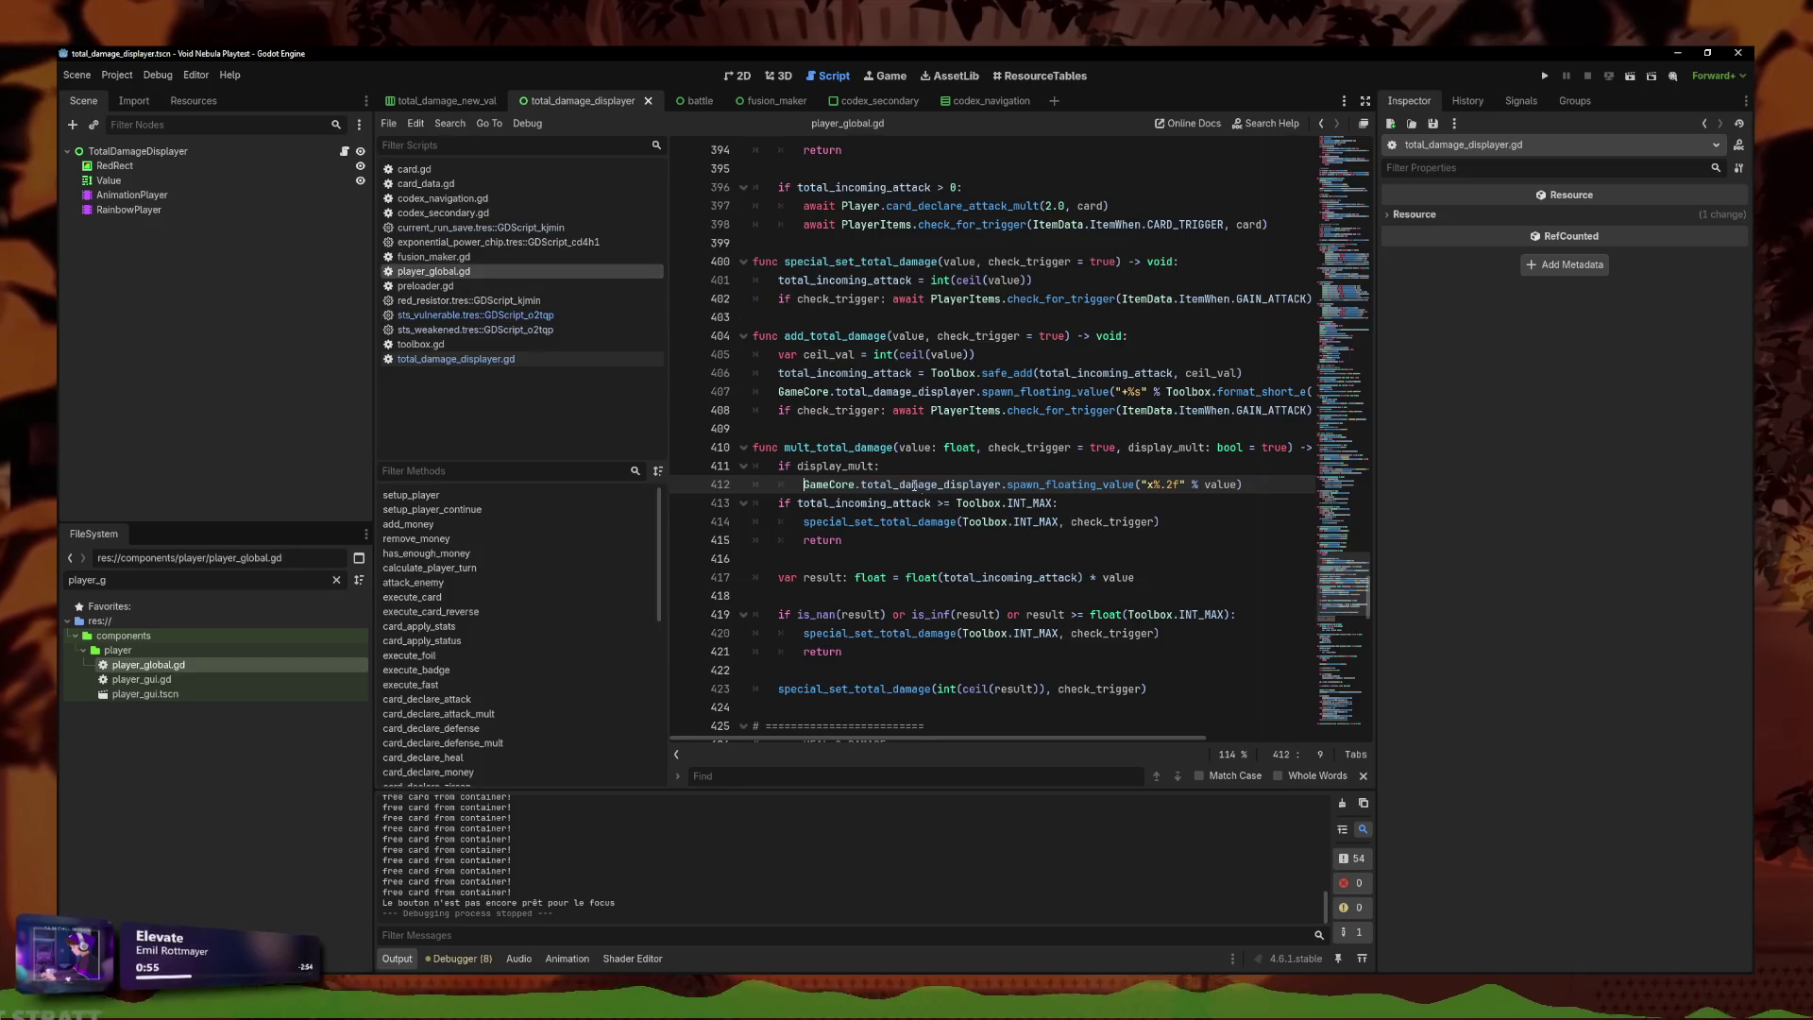
pyautogui.moveTo(803, 485); pyautogui.dragTo(842, 465)
pyautogui.press('BackSpace')
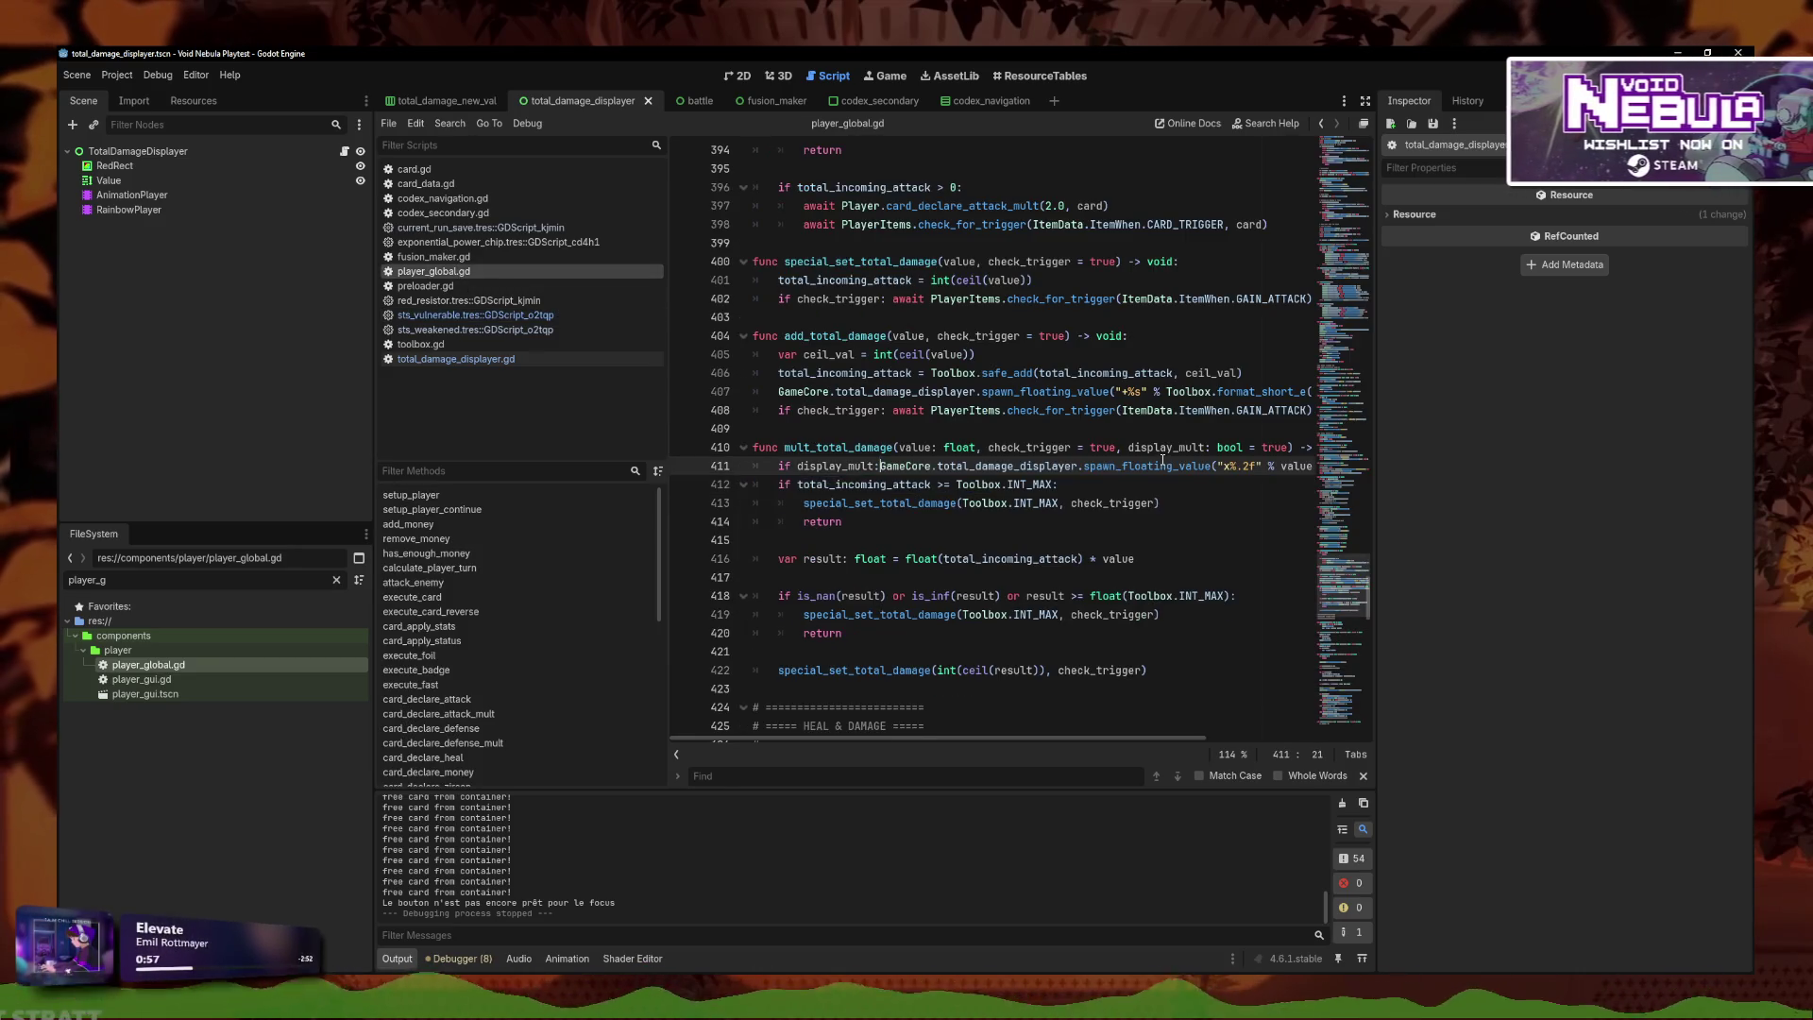
pyautogui.write('_mult:')
pyautogui.press('Return')
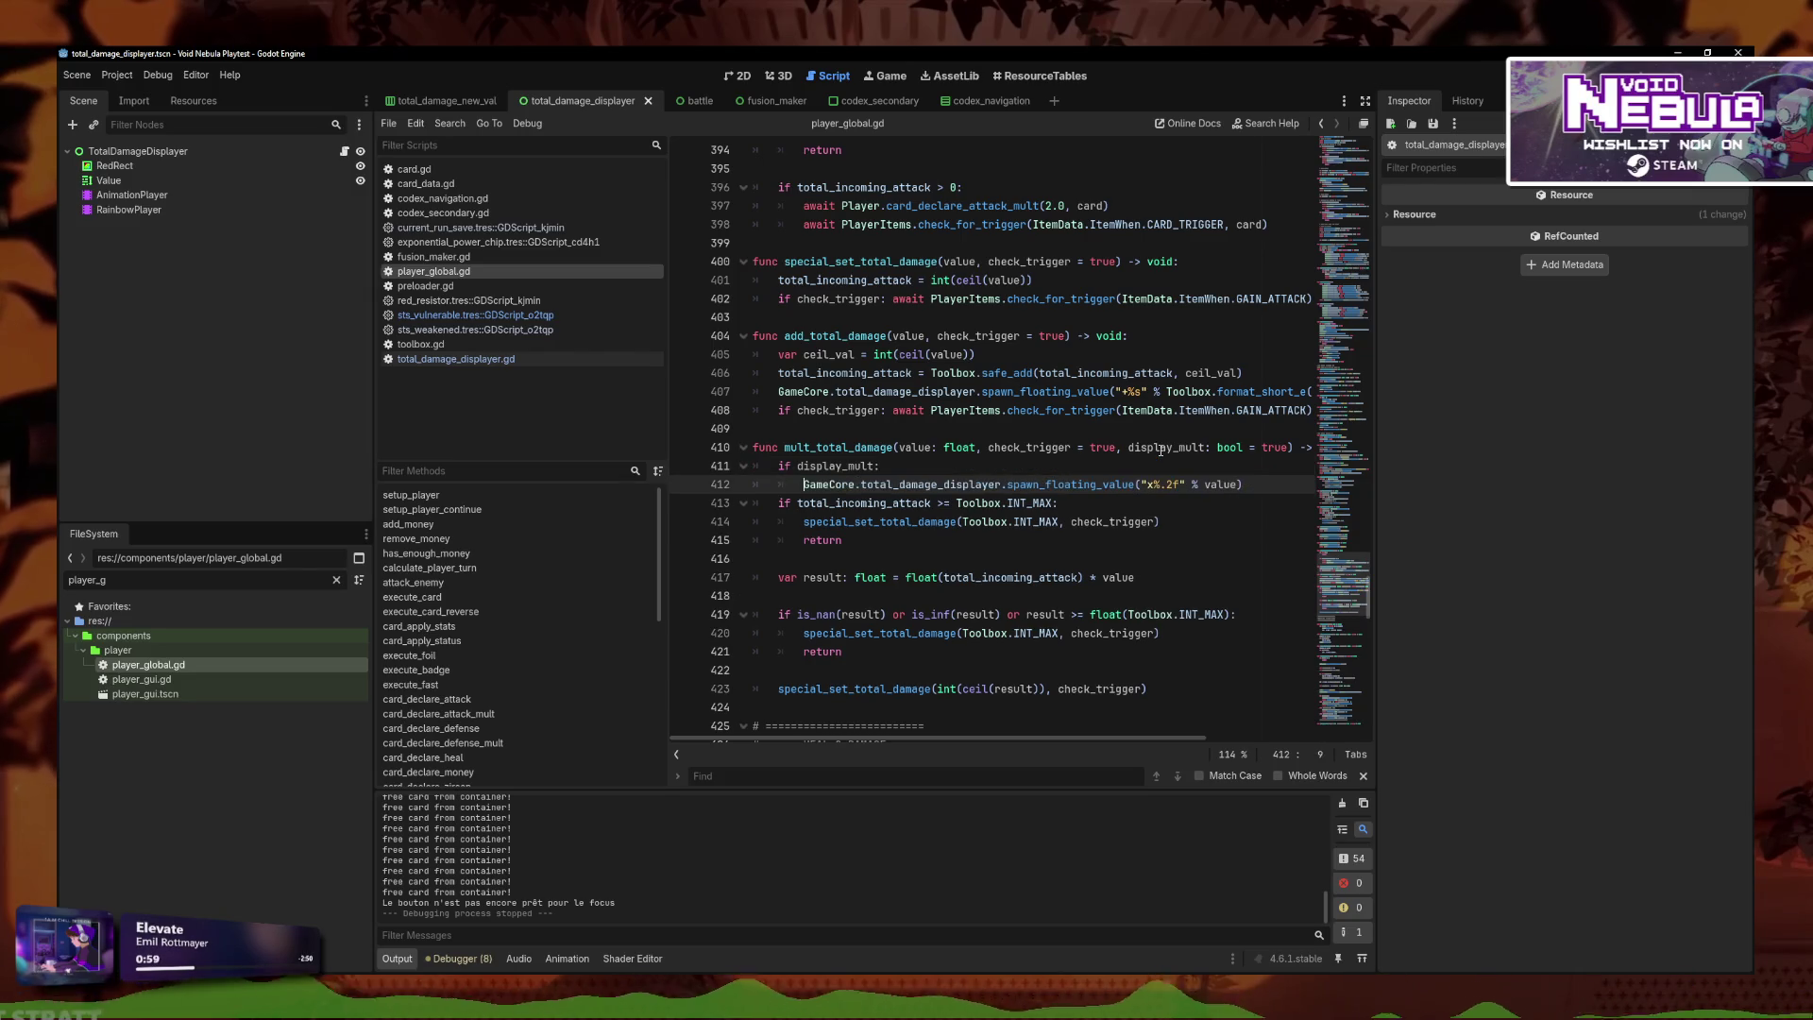
pyautogui.click(1290, 449)
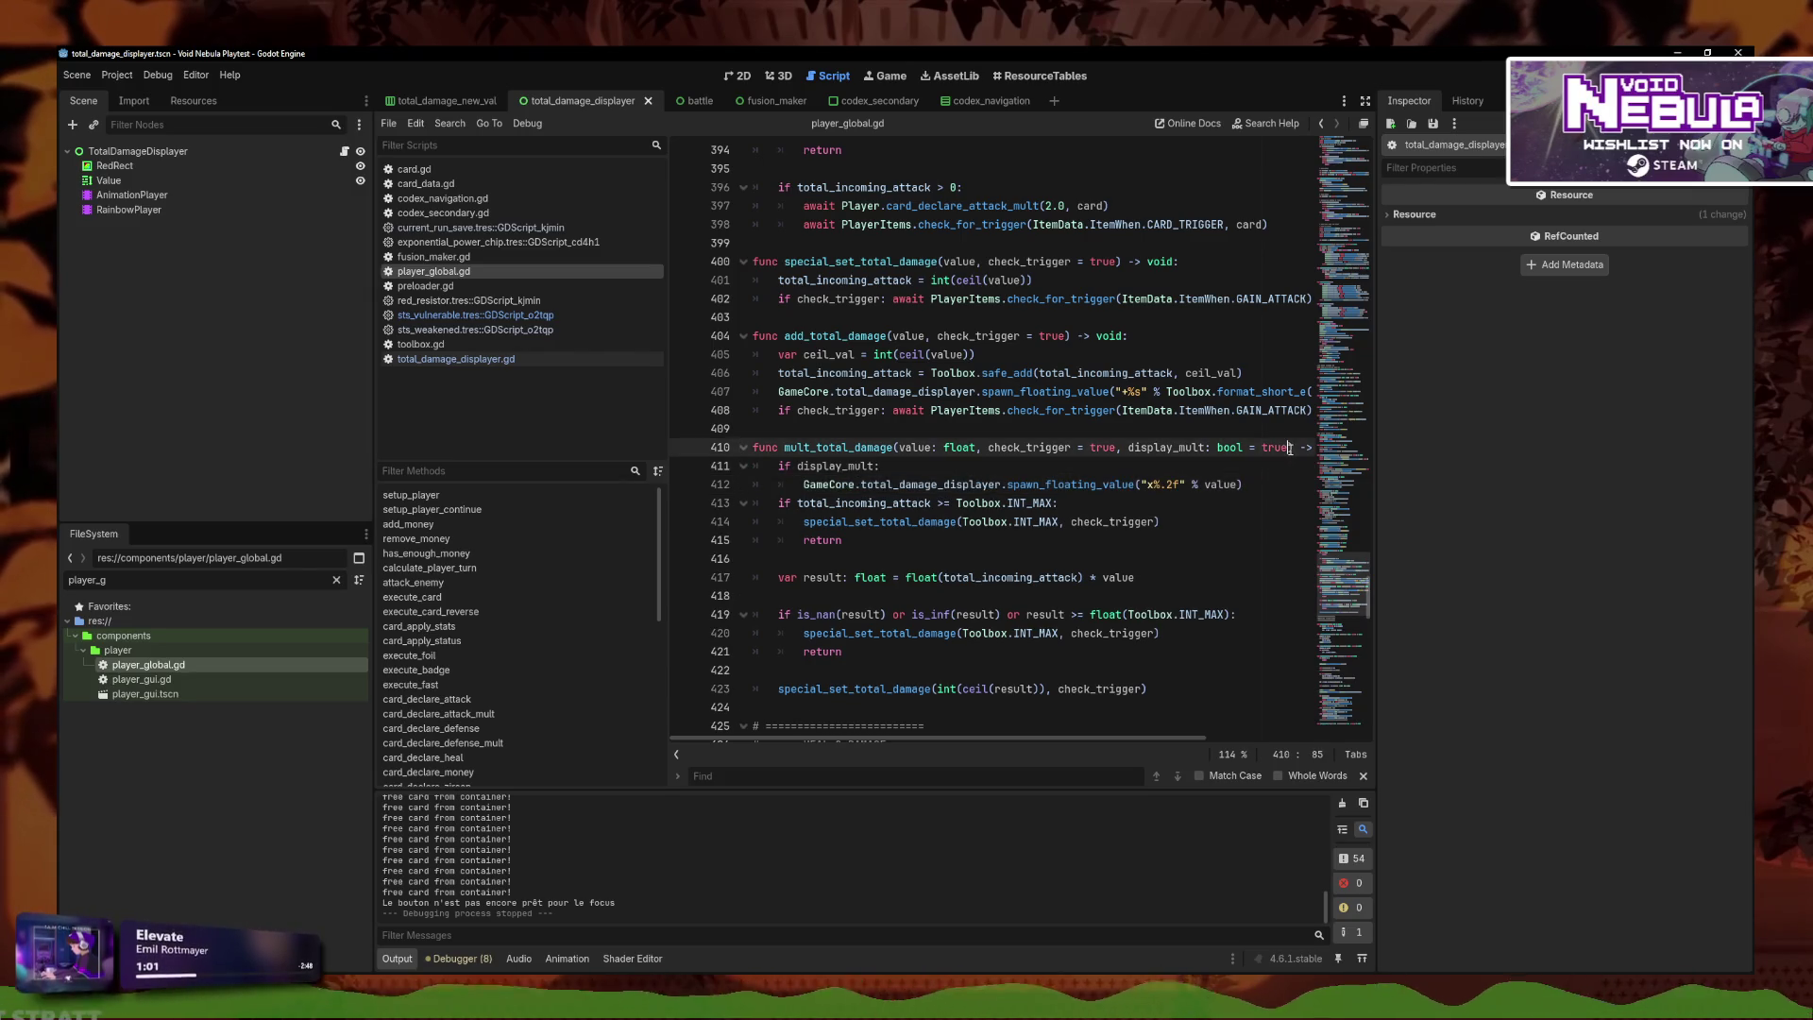
pyautogui.moveTo(1290, 449); pyautogui.dragTo(1123, 454)
pyautogui.click(1125, 461)
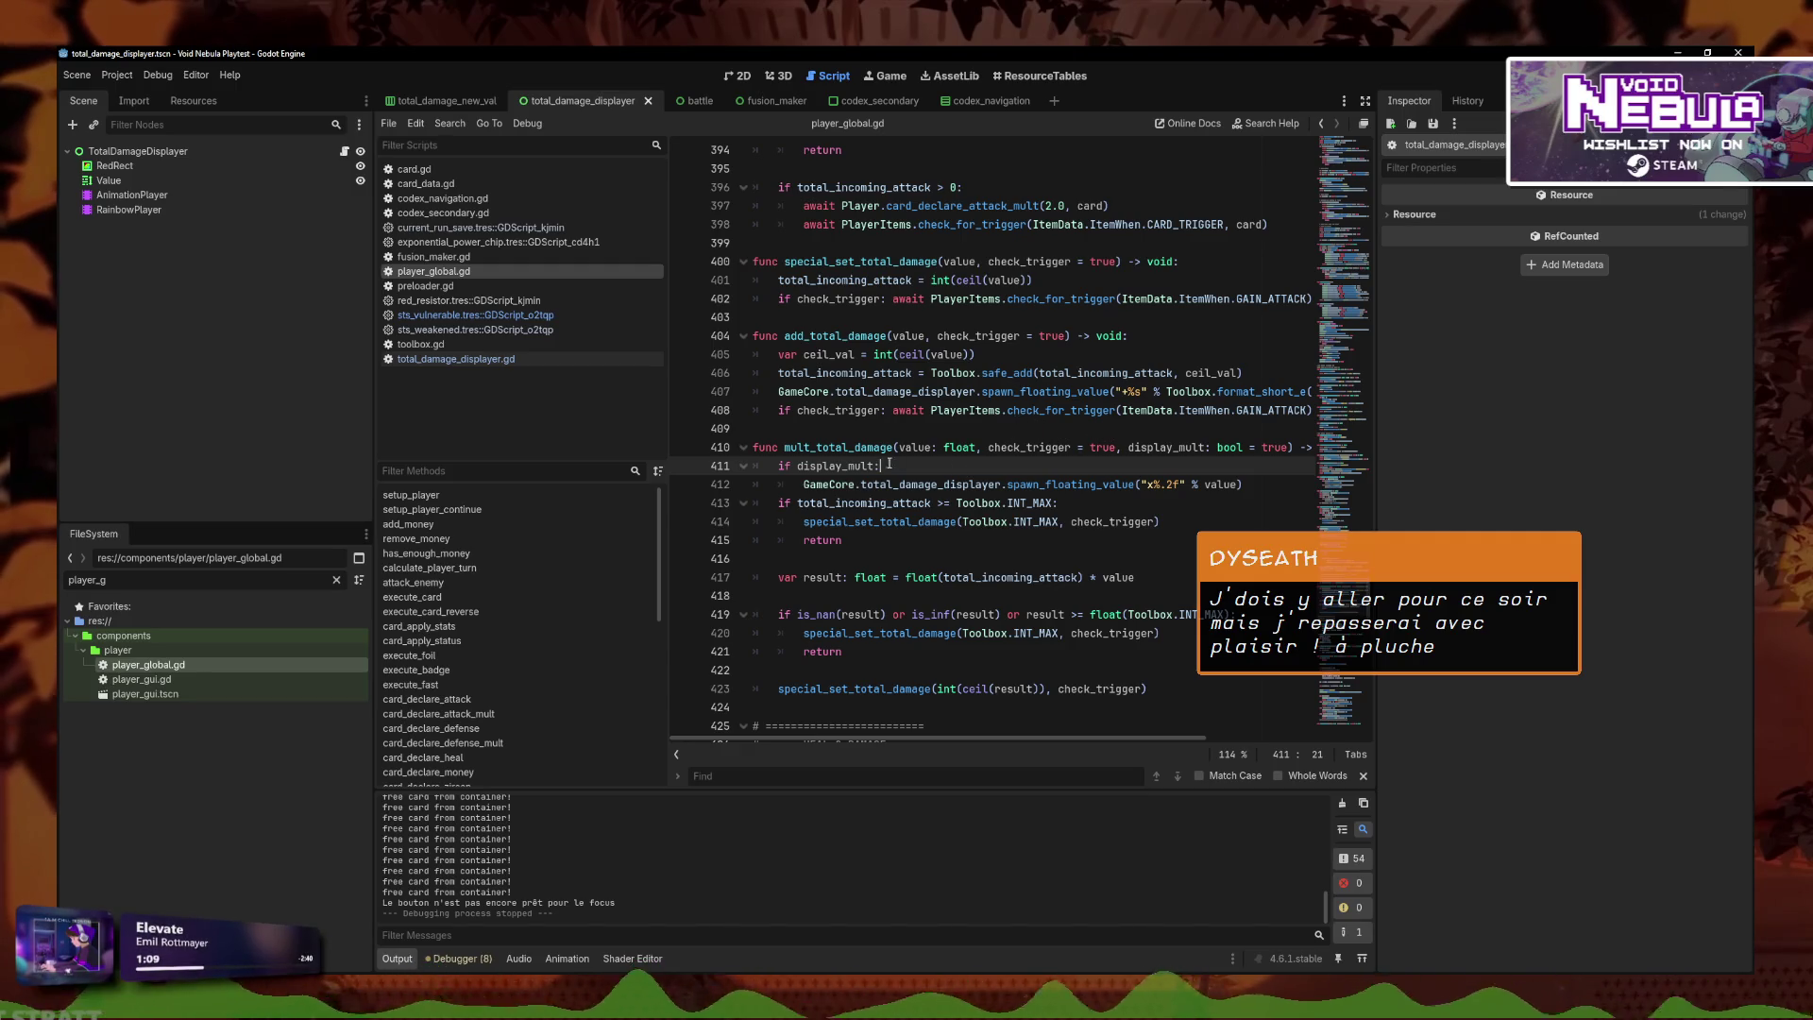
pyautogui.doubleClick(787, 451)
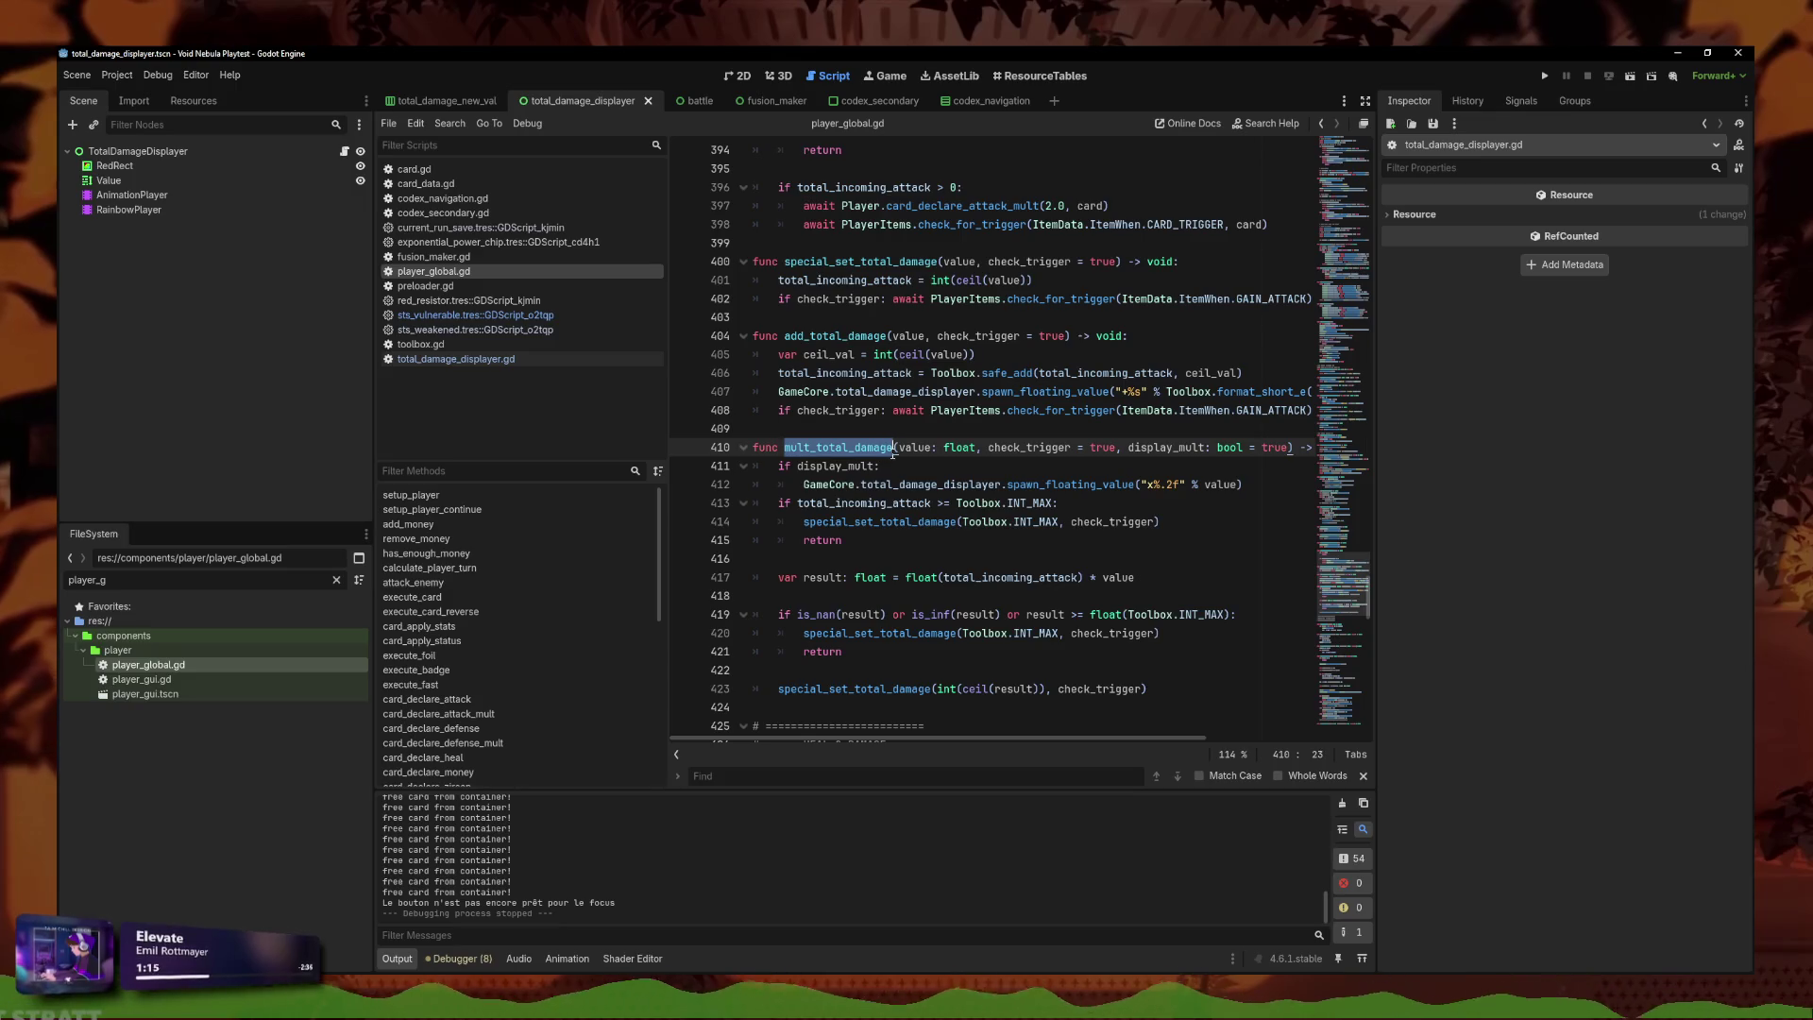
pyautogui.click(872, 434)
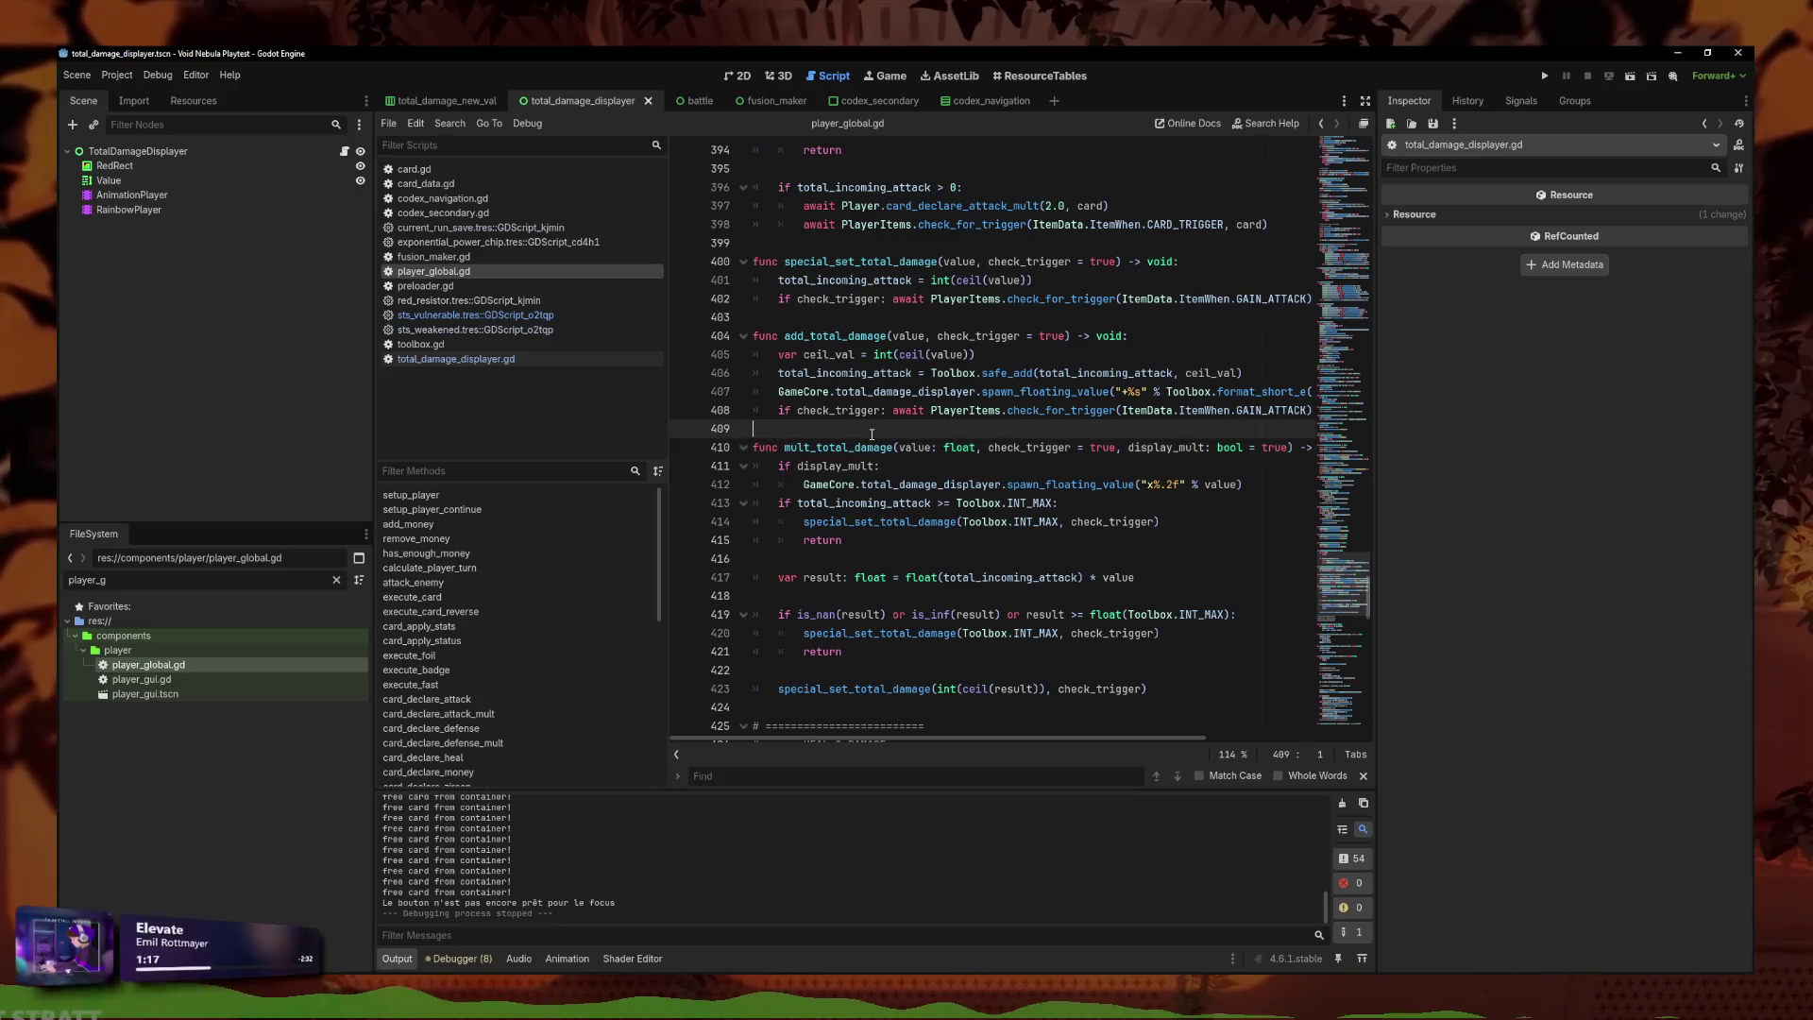
pyautogui.press('Return')
pyautogui.press('Return')
pyautogui.press('Up')
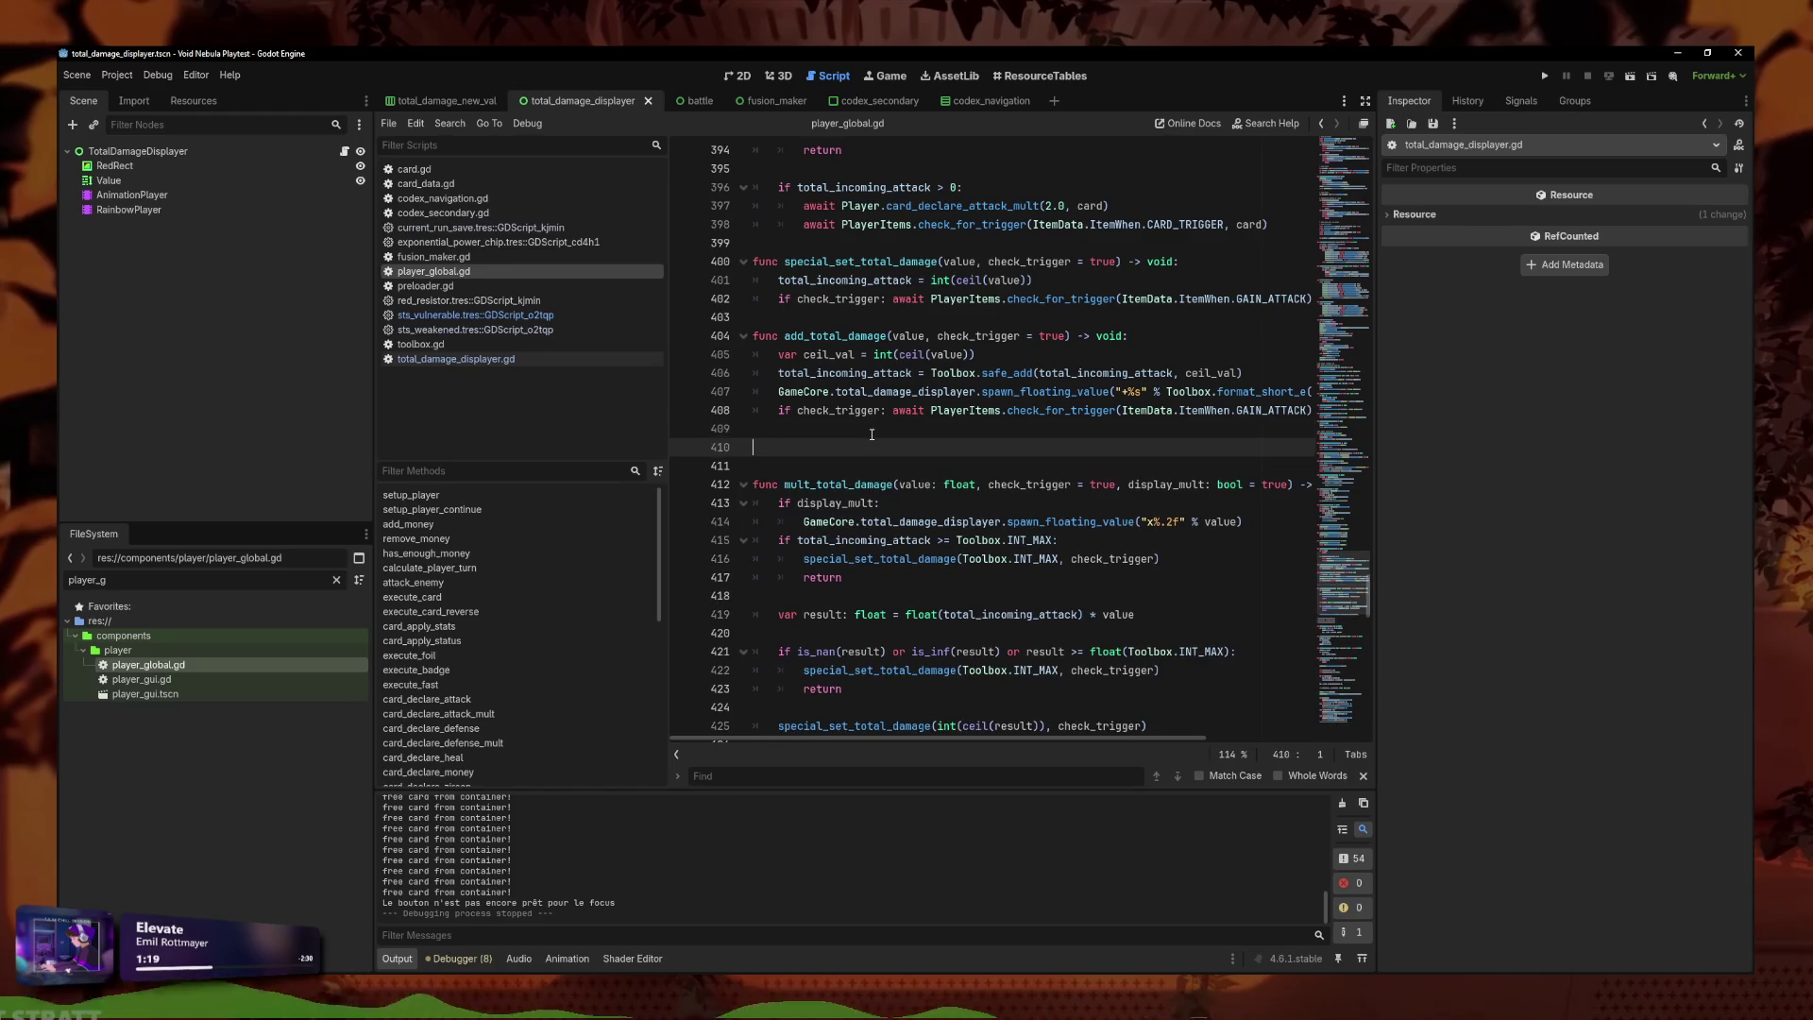
pyautogui.write('func mult')
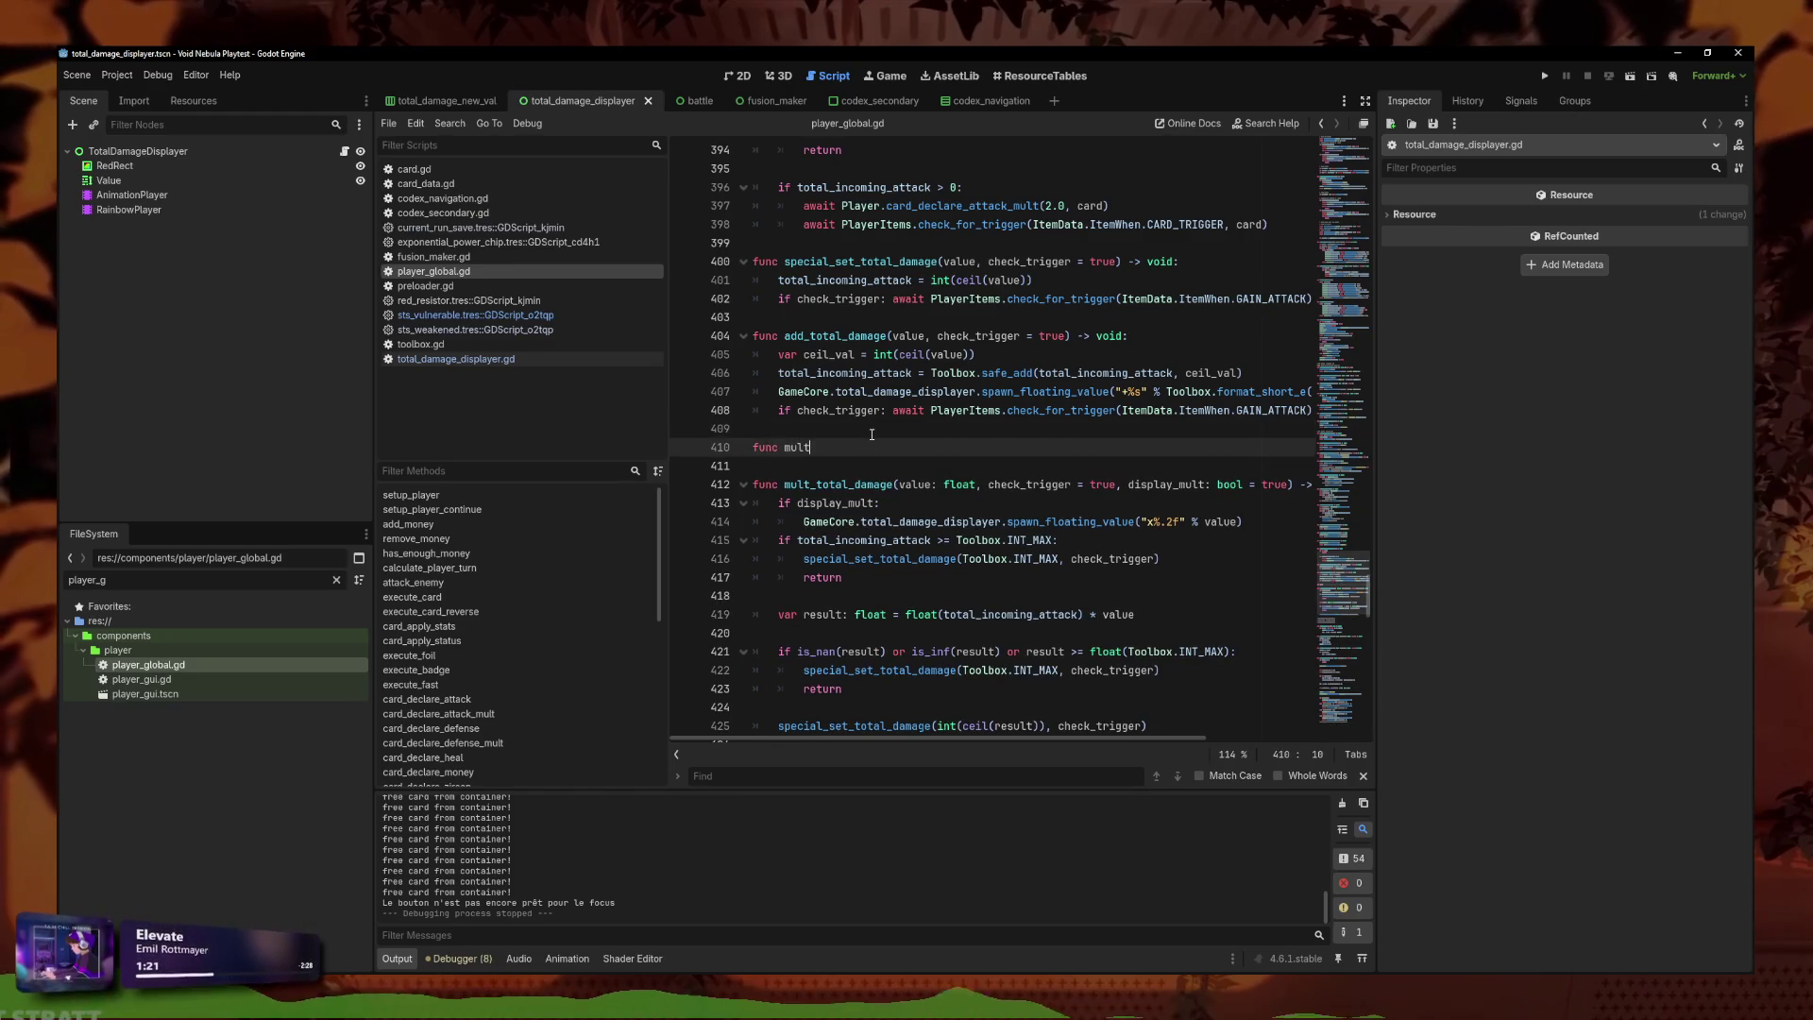
pyautogui.write('_total_da')
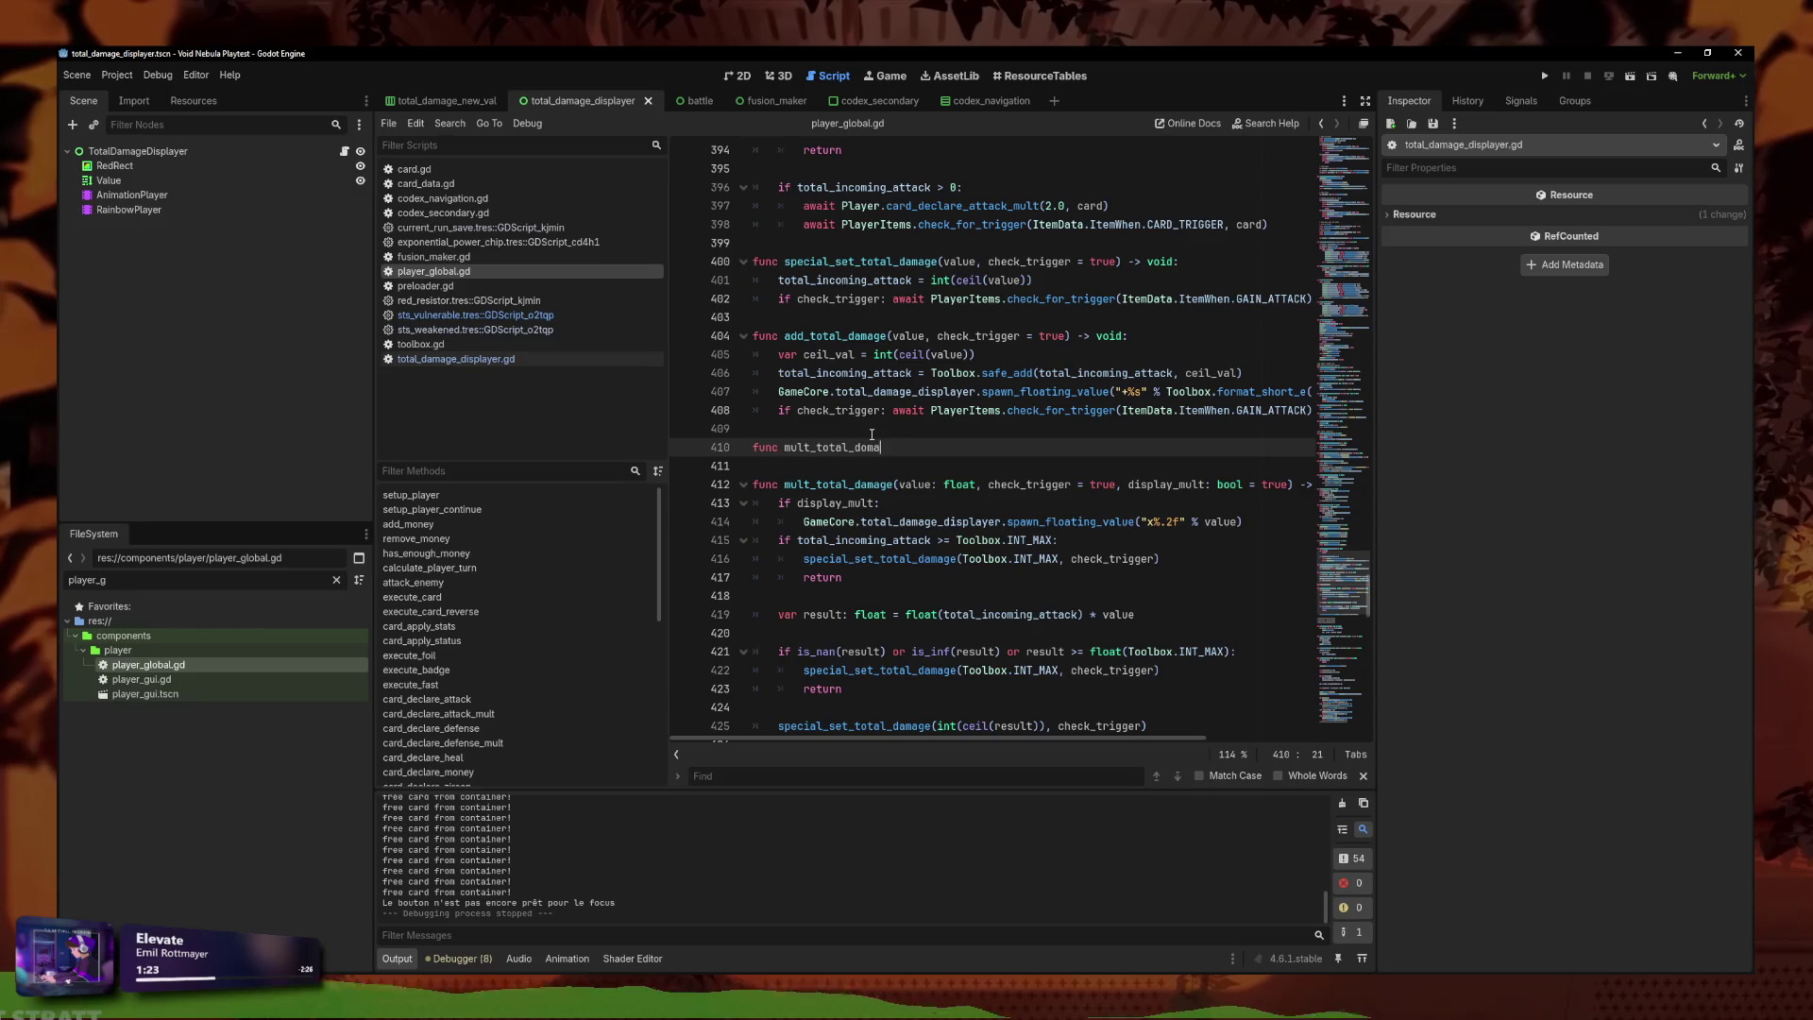
pyautogui.write('mage')
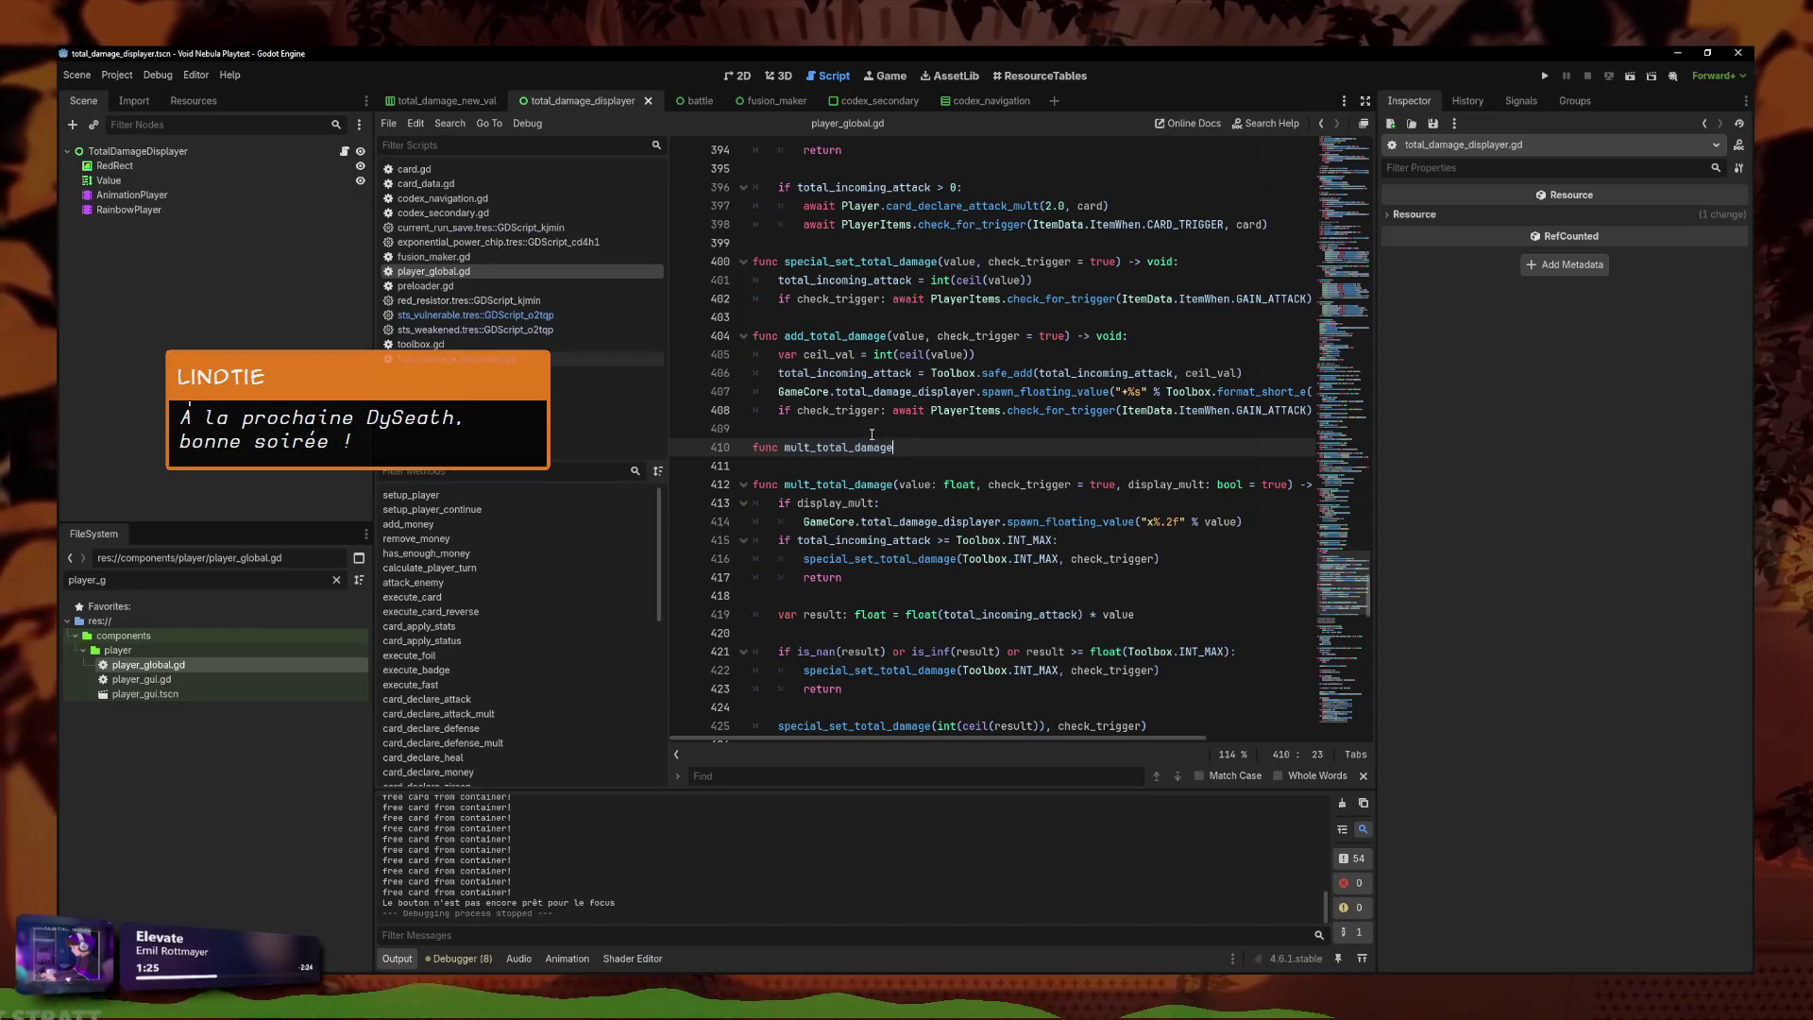
pyautogui.write('_no_display() -')
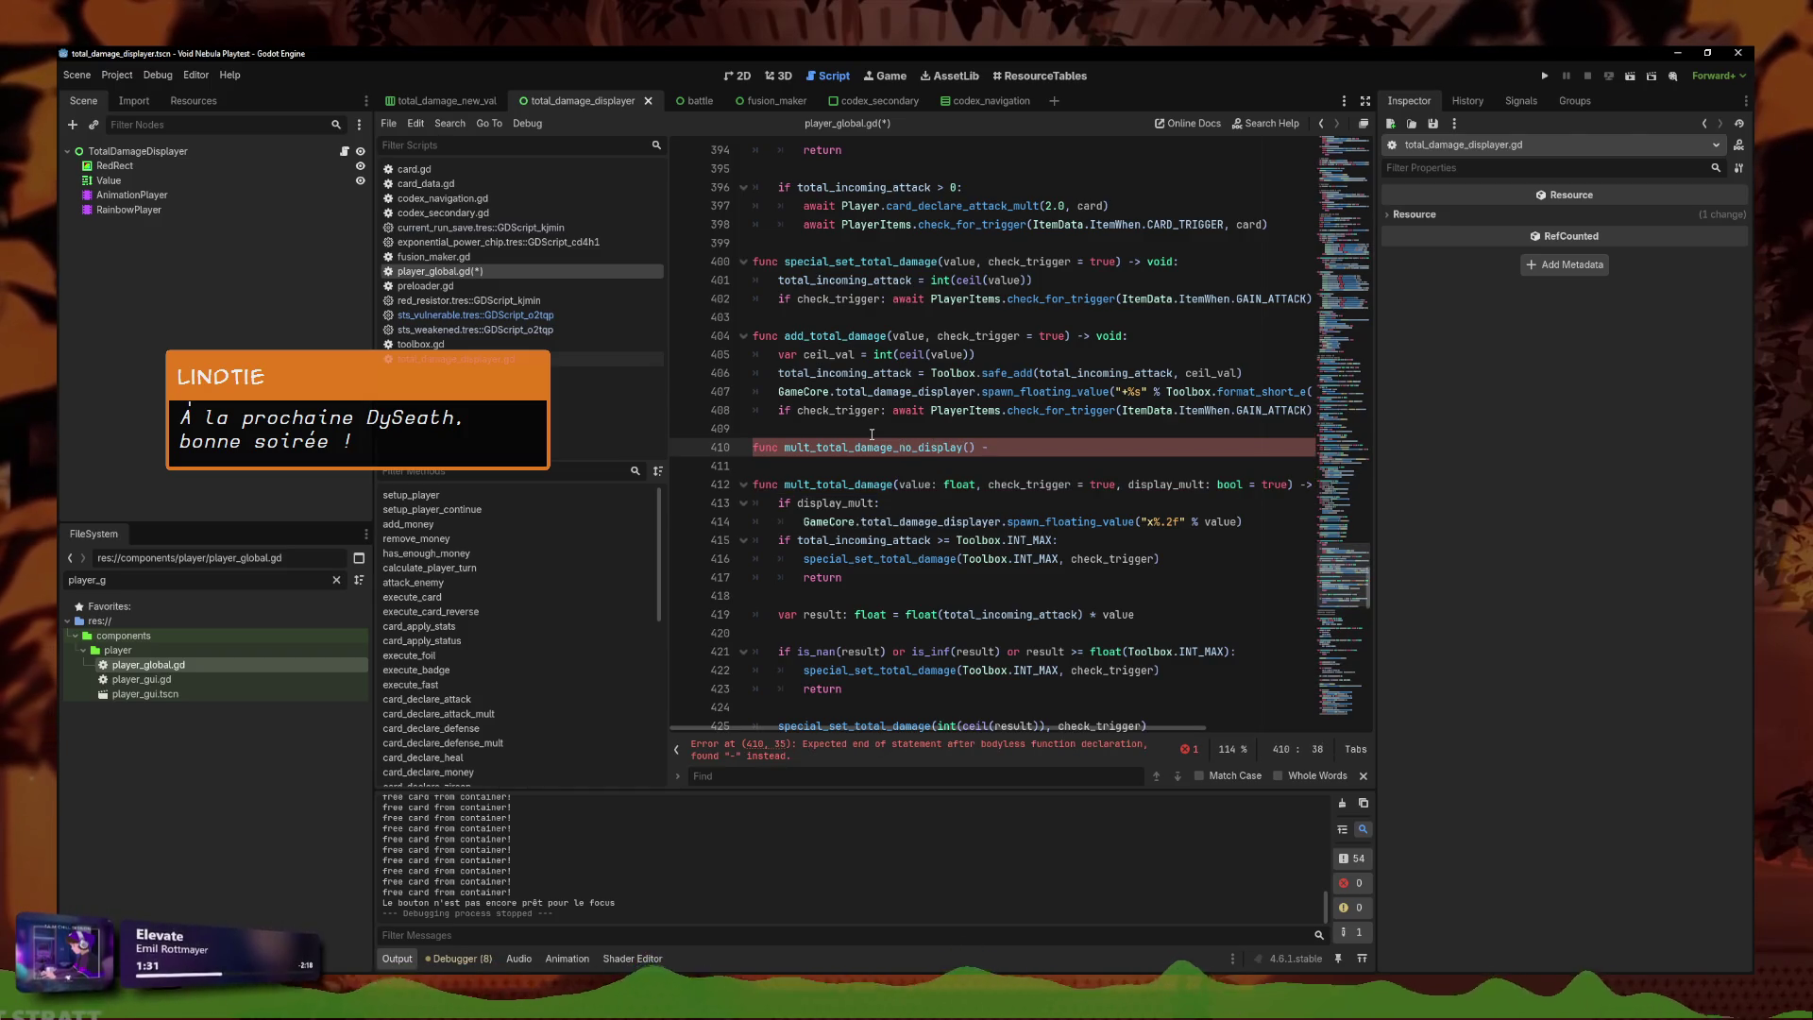
pyautogui.press('BackSpace')
pyautogui.press('BackSpace')
pyautogui.press('BackSpace')
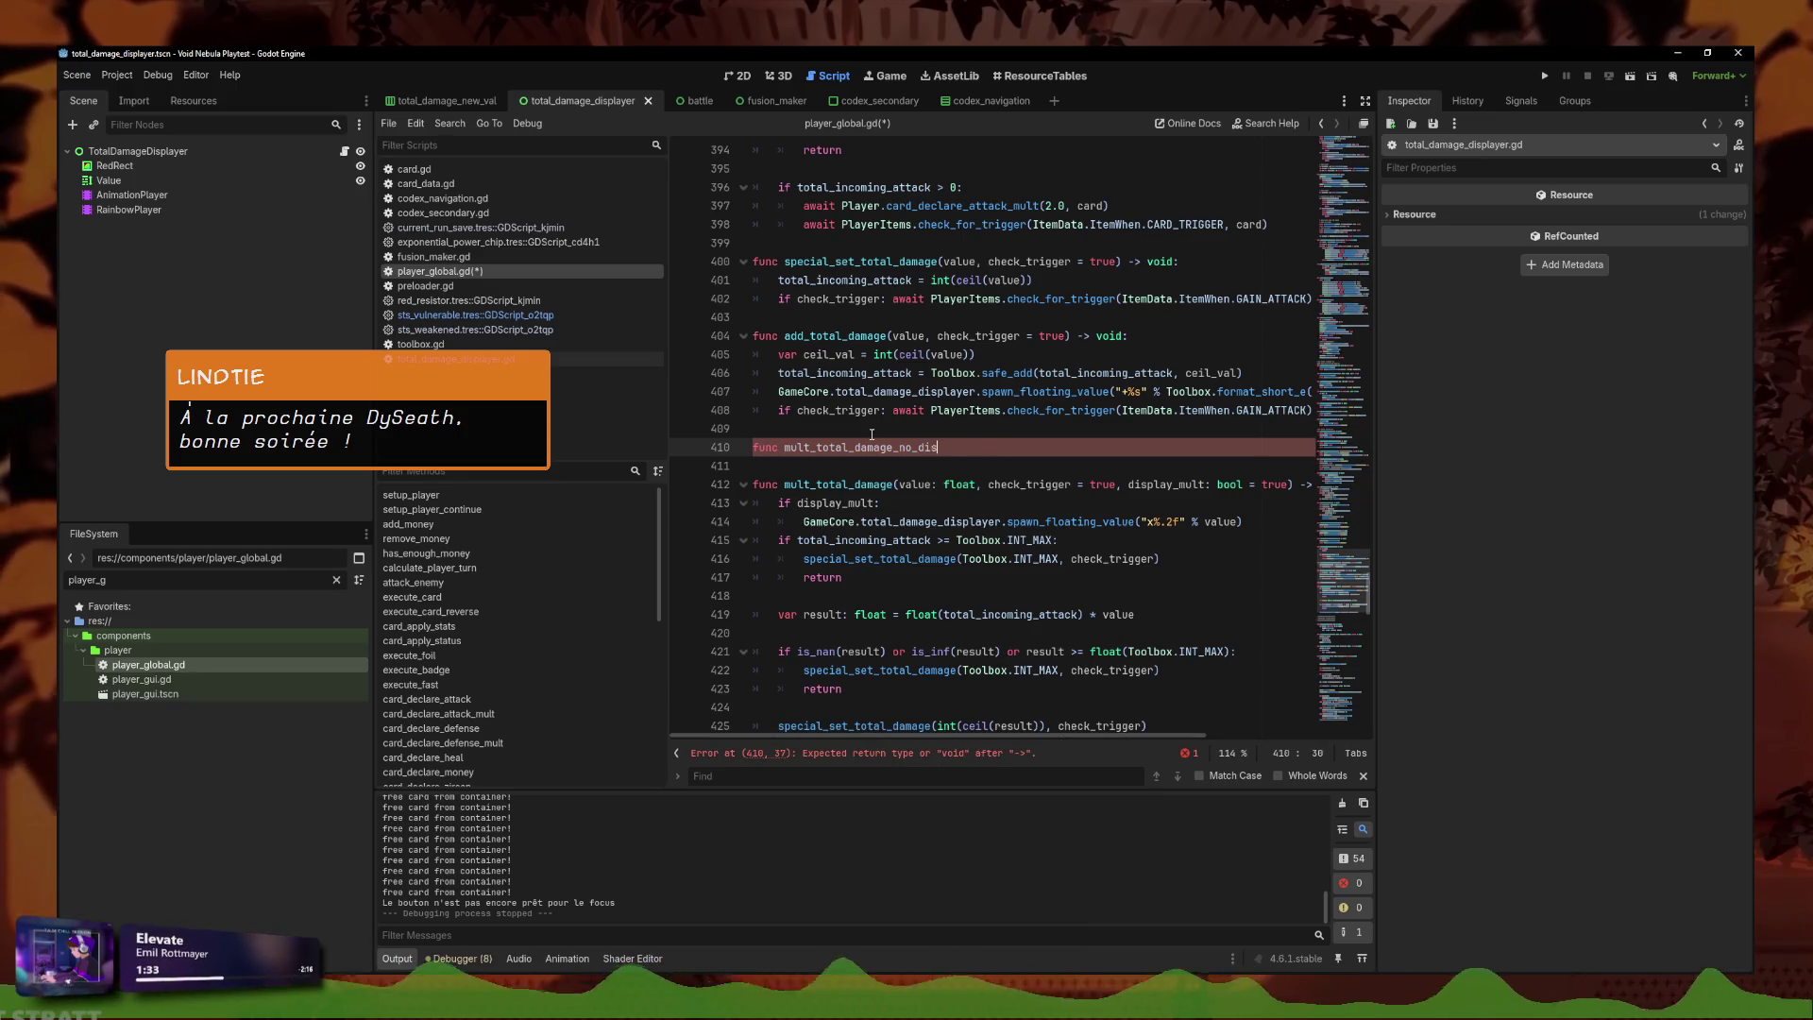
pyautogui.press('BackSpace')
pyautogui.press('BackSpace')
pyautogui.press('BackSpace')
pyautogui.press('Delete')
pyautogui.hotkey('ctrl', 's')
pyautogui.press('Down')
pyautogui.press('Down')
pyautogui.press('Down')
pyautogui.press('Up')
pyautogui.press('BackSpace')
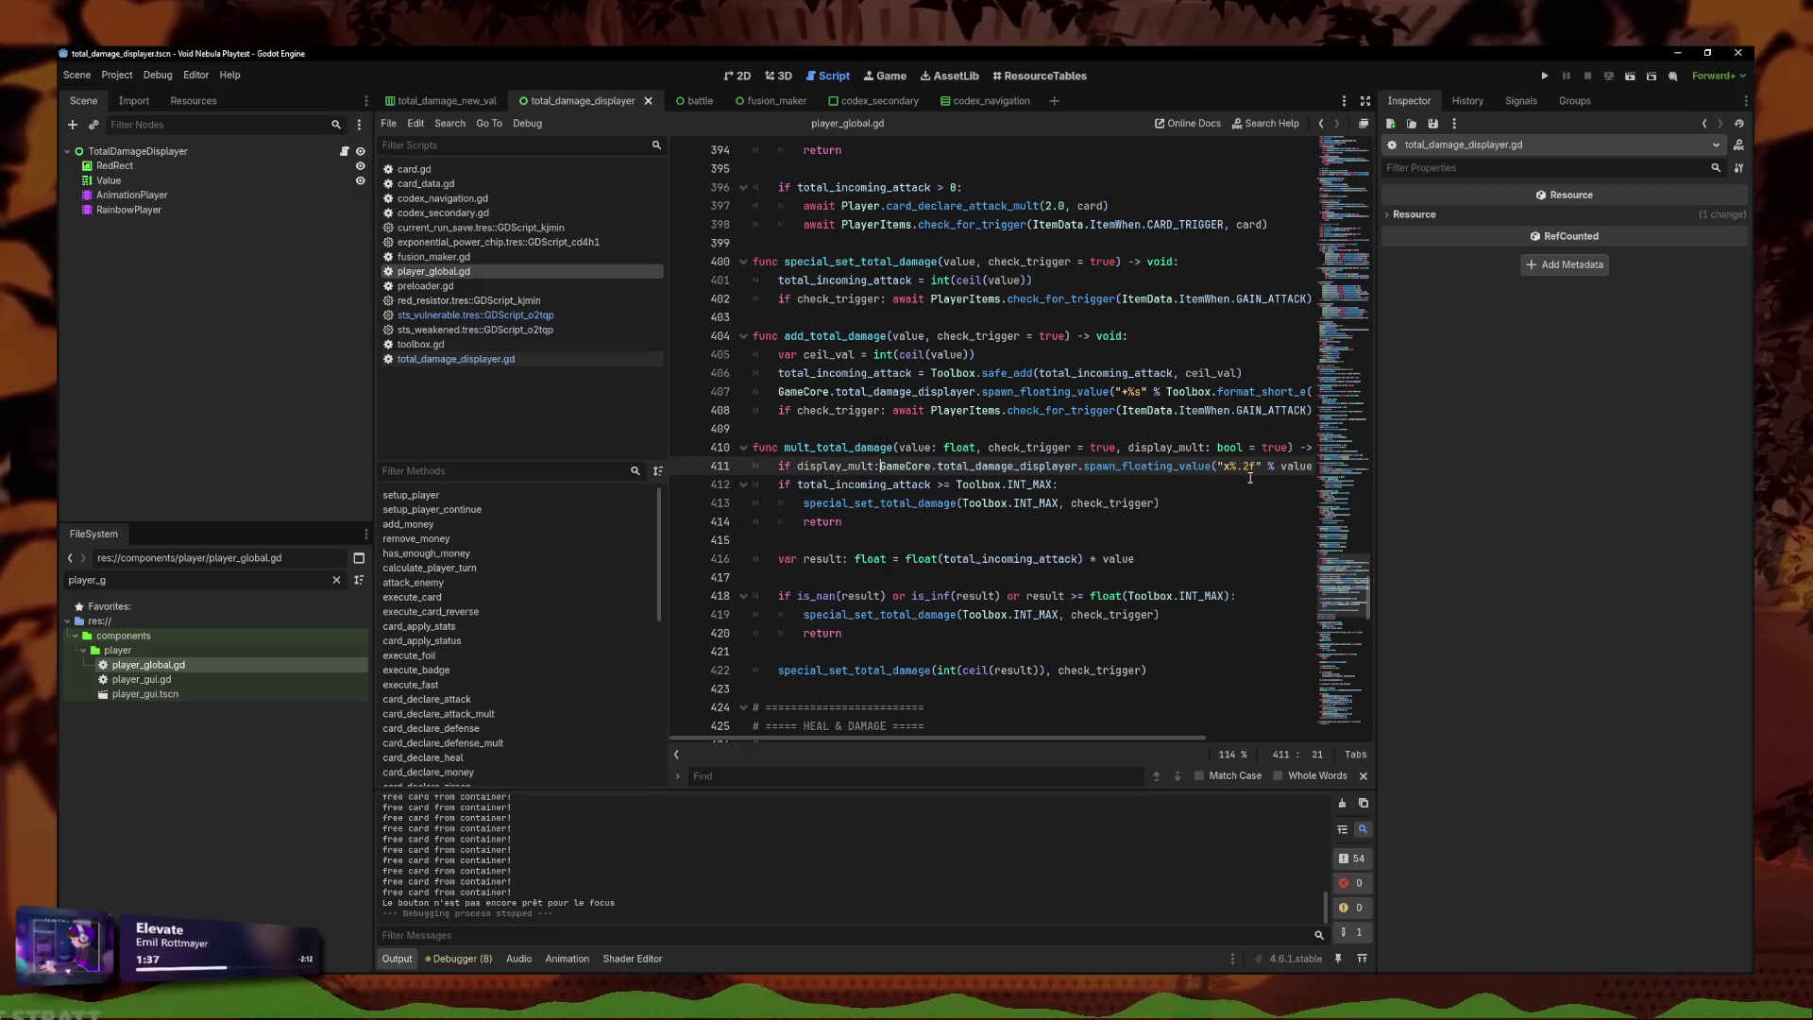
pyautogui.press('Return')
pyautogui.moveTo(1287, 448); pyautogui.dragTo(1117, 448)
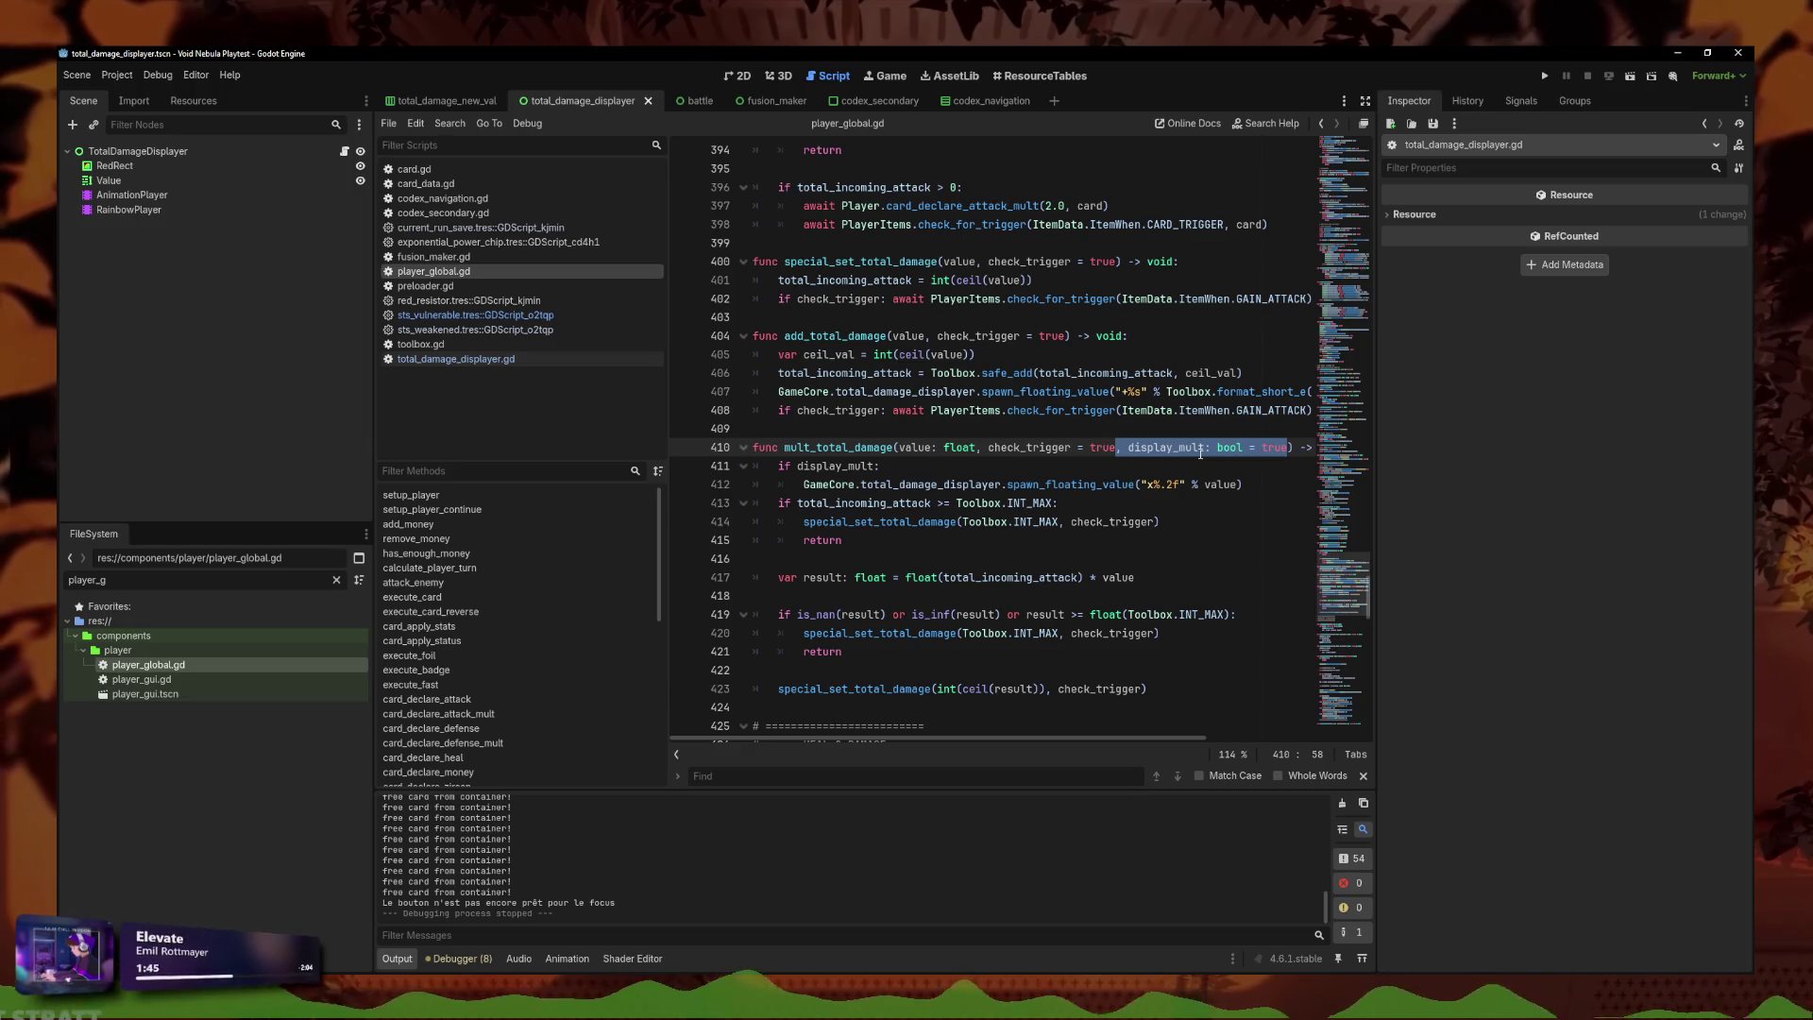
# Remove the display_mult parameter and its if guard, unindenting the GameCore call.
pyautogui.press('BackSpace')
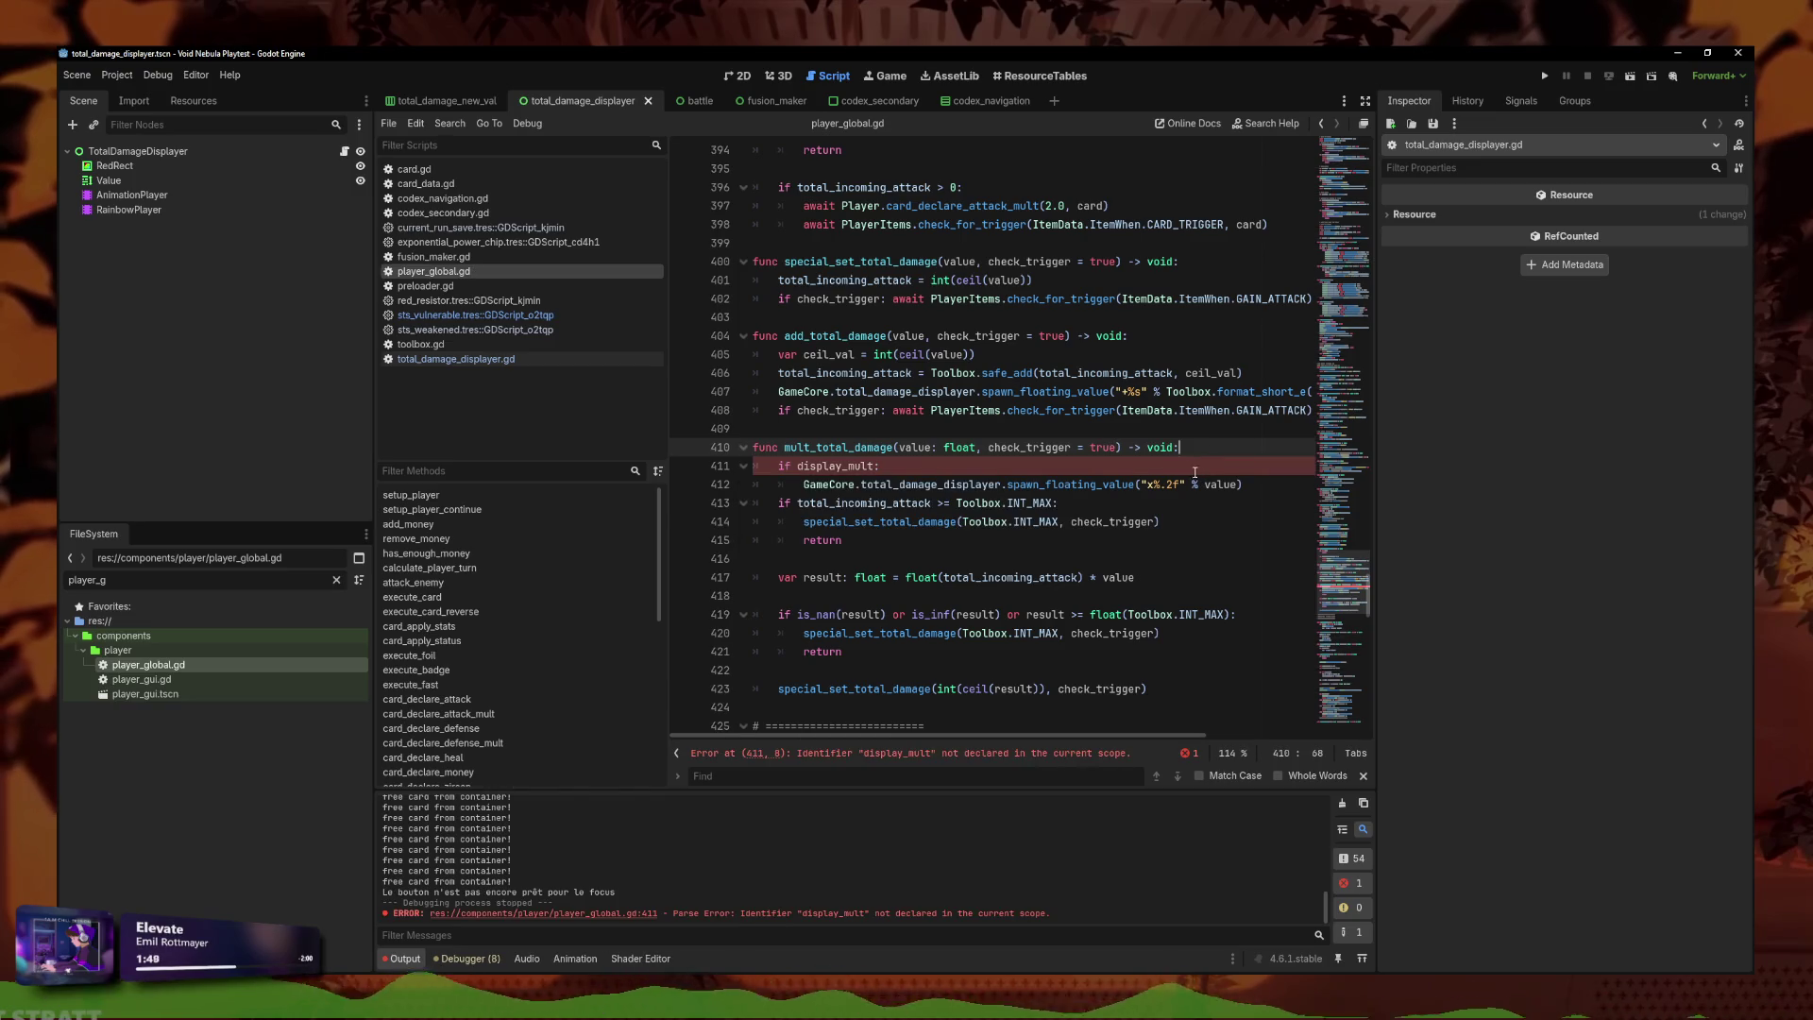
pyautogui.click(880, 466)
pyautogui.hotkey('shift', 'Home')
pyautogui.hotkey('shift', 'Home')
pyautogui.press('BackSpace')
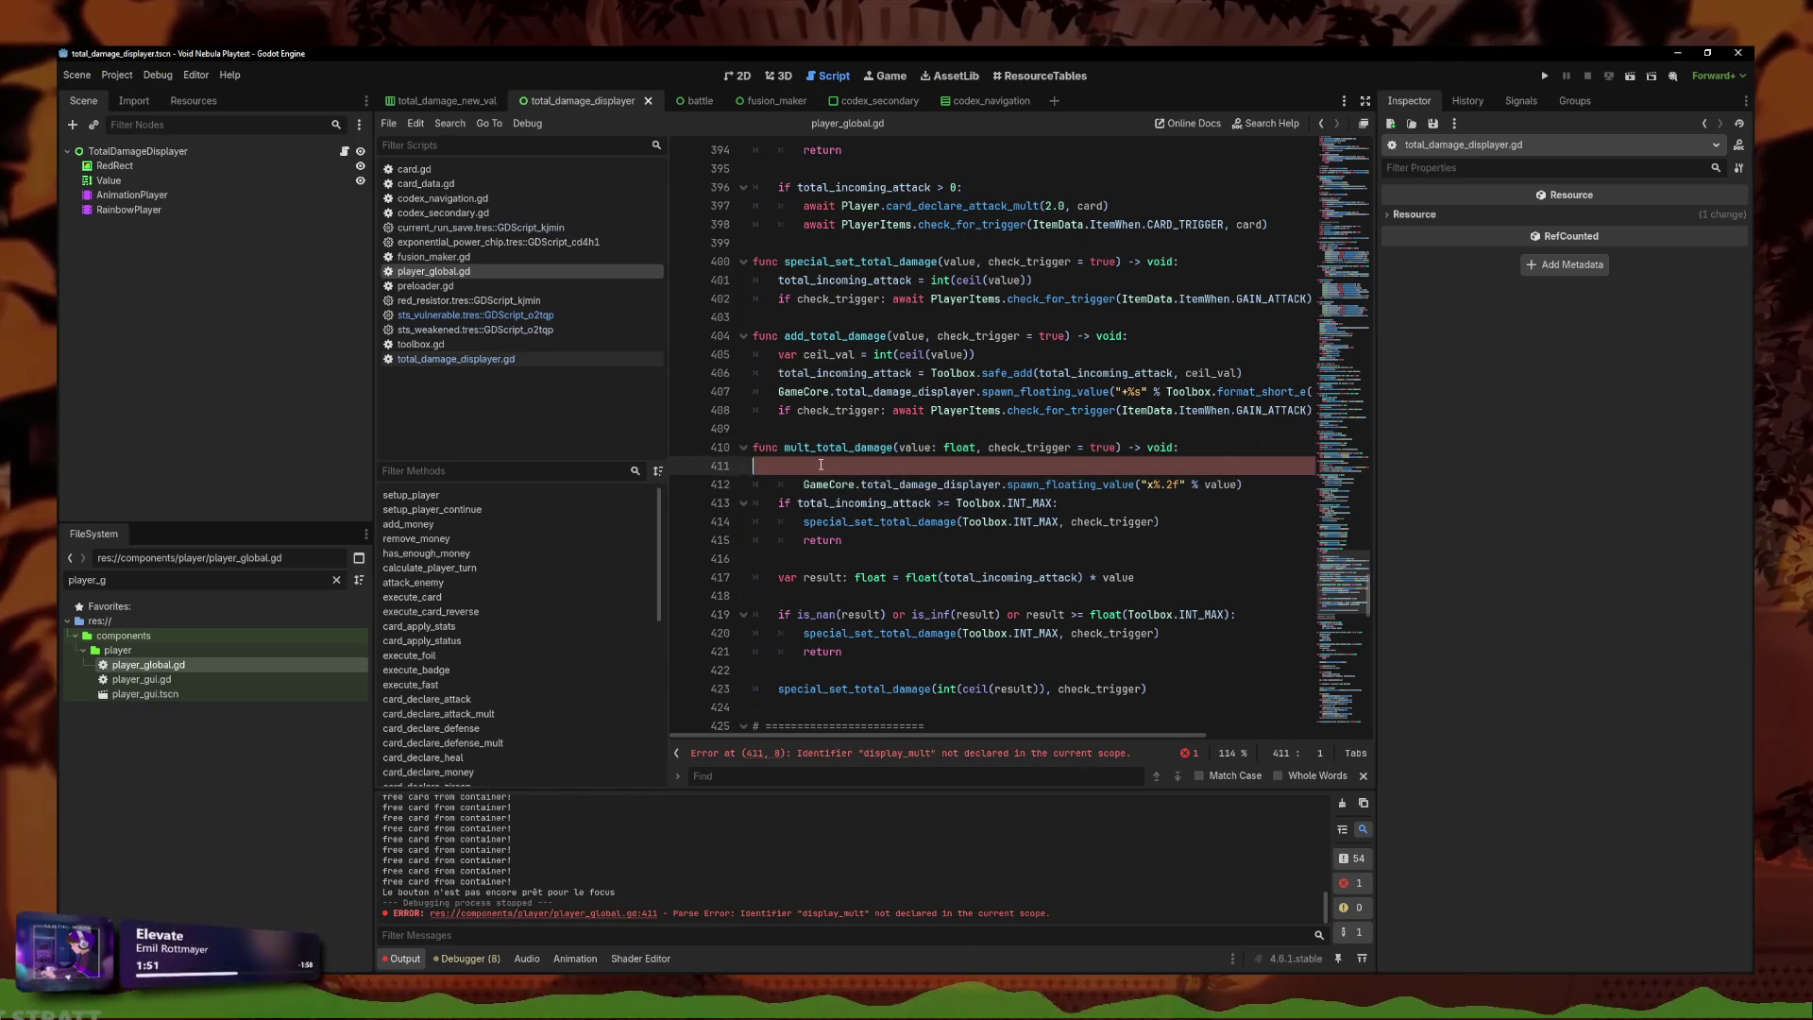
pyautogui.press('Delete')
pyautogui.hotkey('shift', 'Tab')
# Run the game, choose PLAY to reach the Continue run screen, and shrink the window.
pyautogui.click(1546, 76)
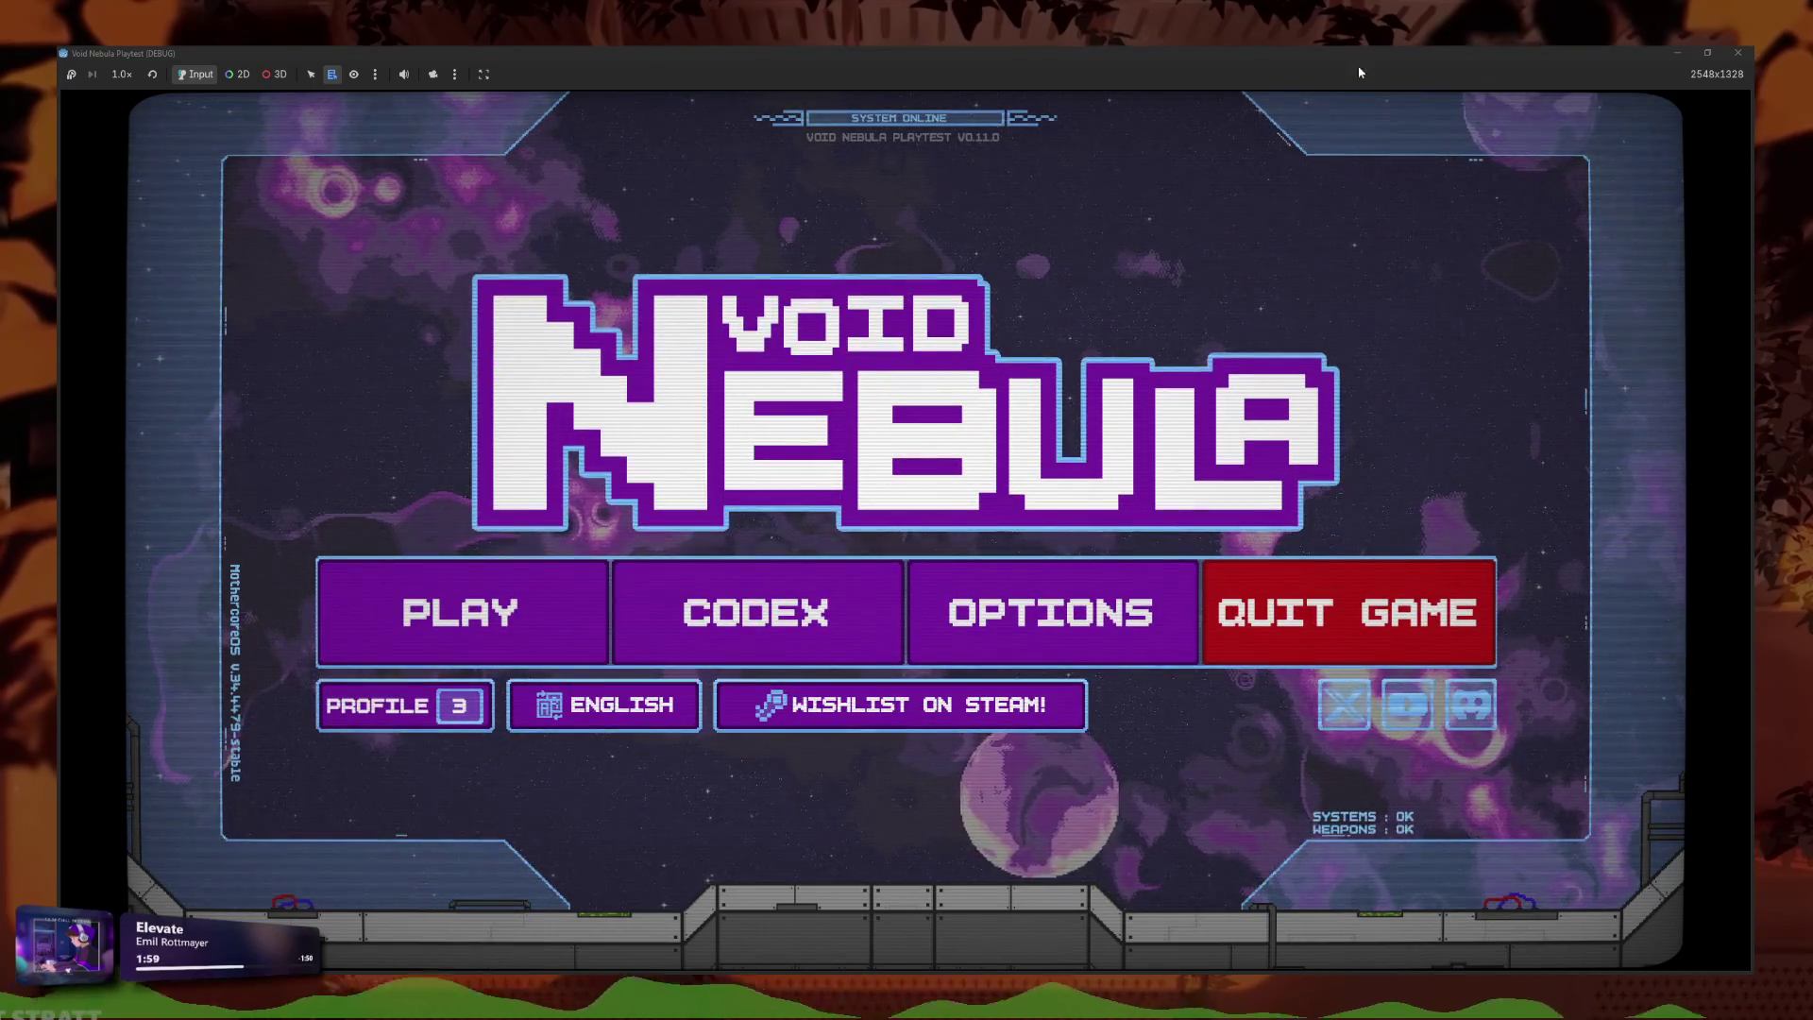
pyautogui.click(561, 602)
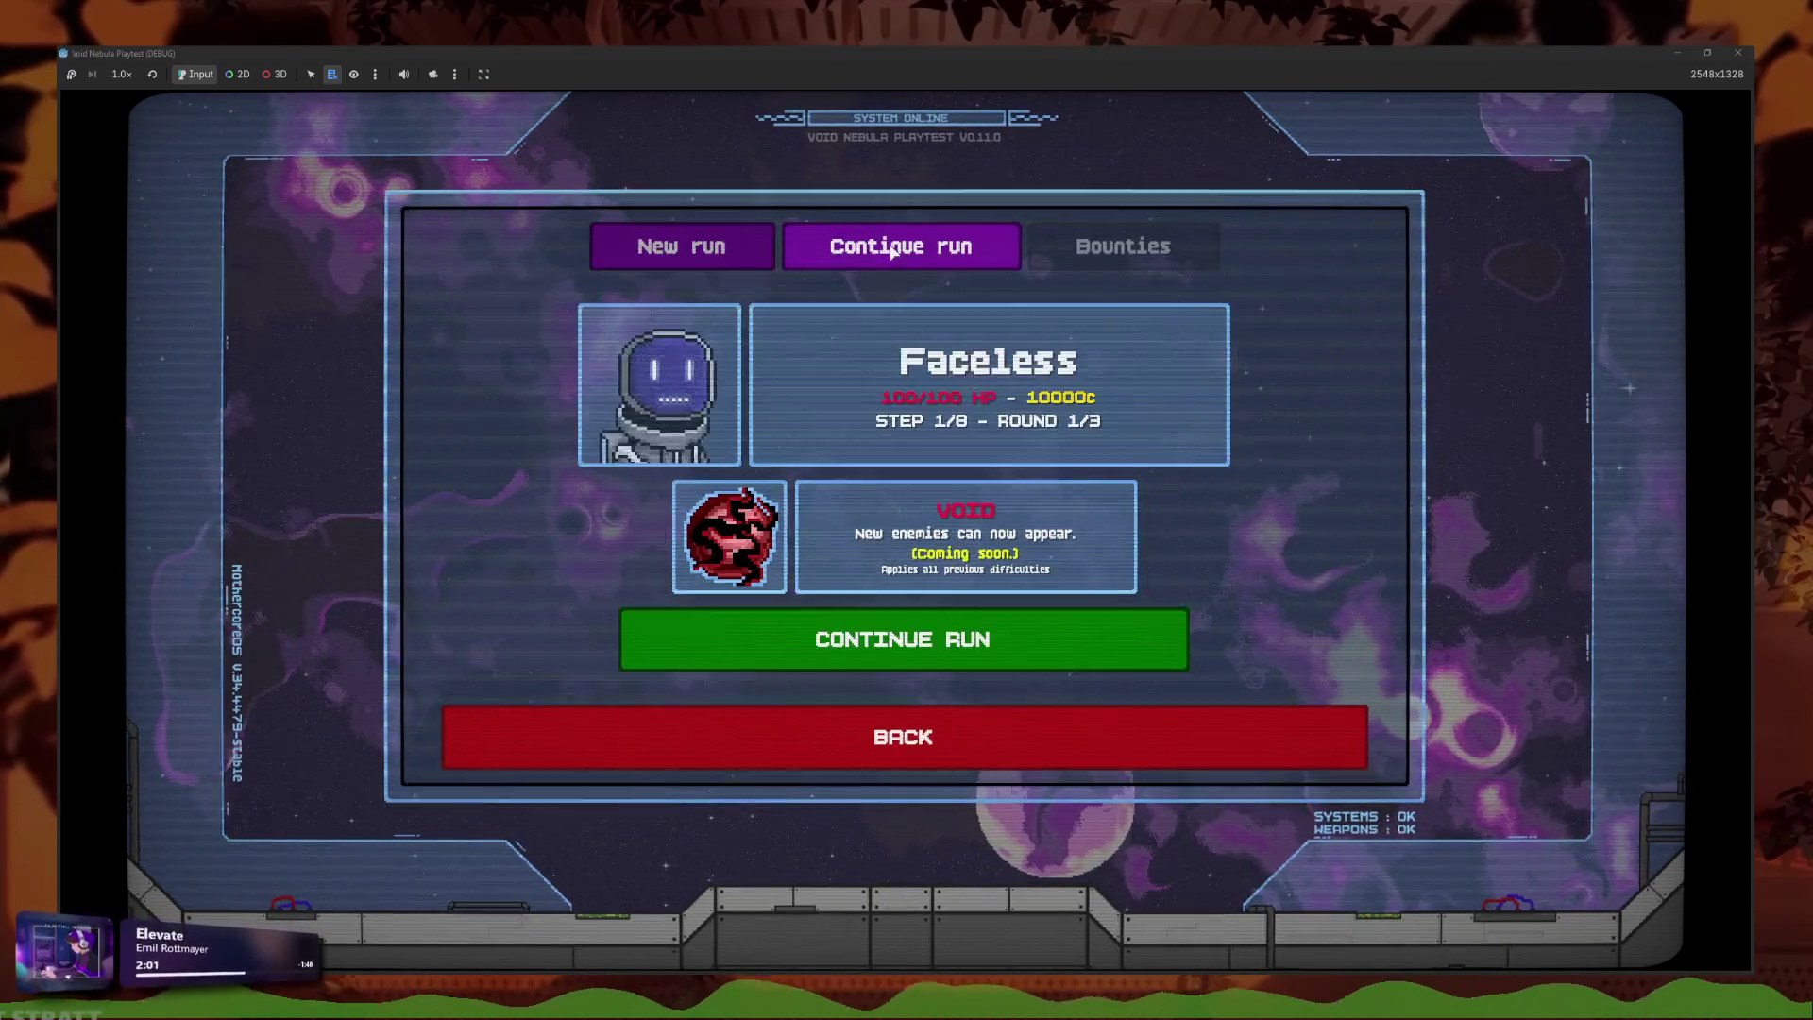
pyautogui.moveTo(907, 52); pyautogui.dragTo(1178, 575)
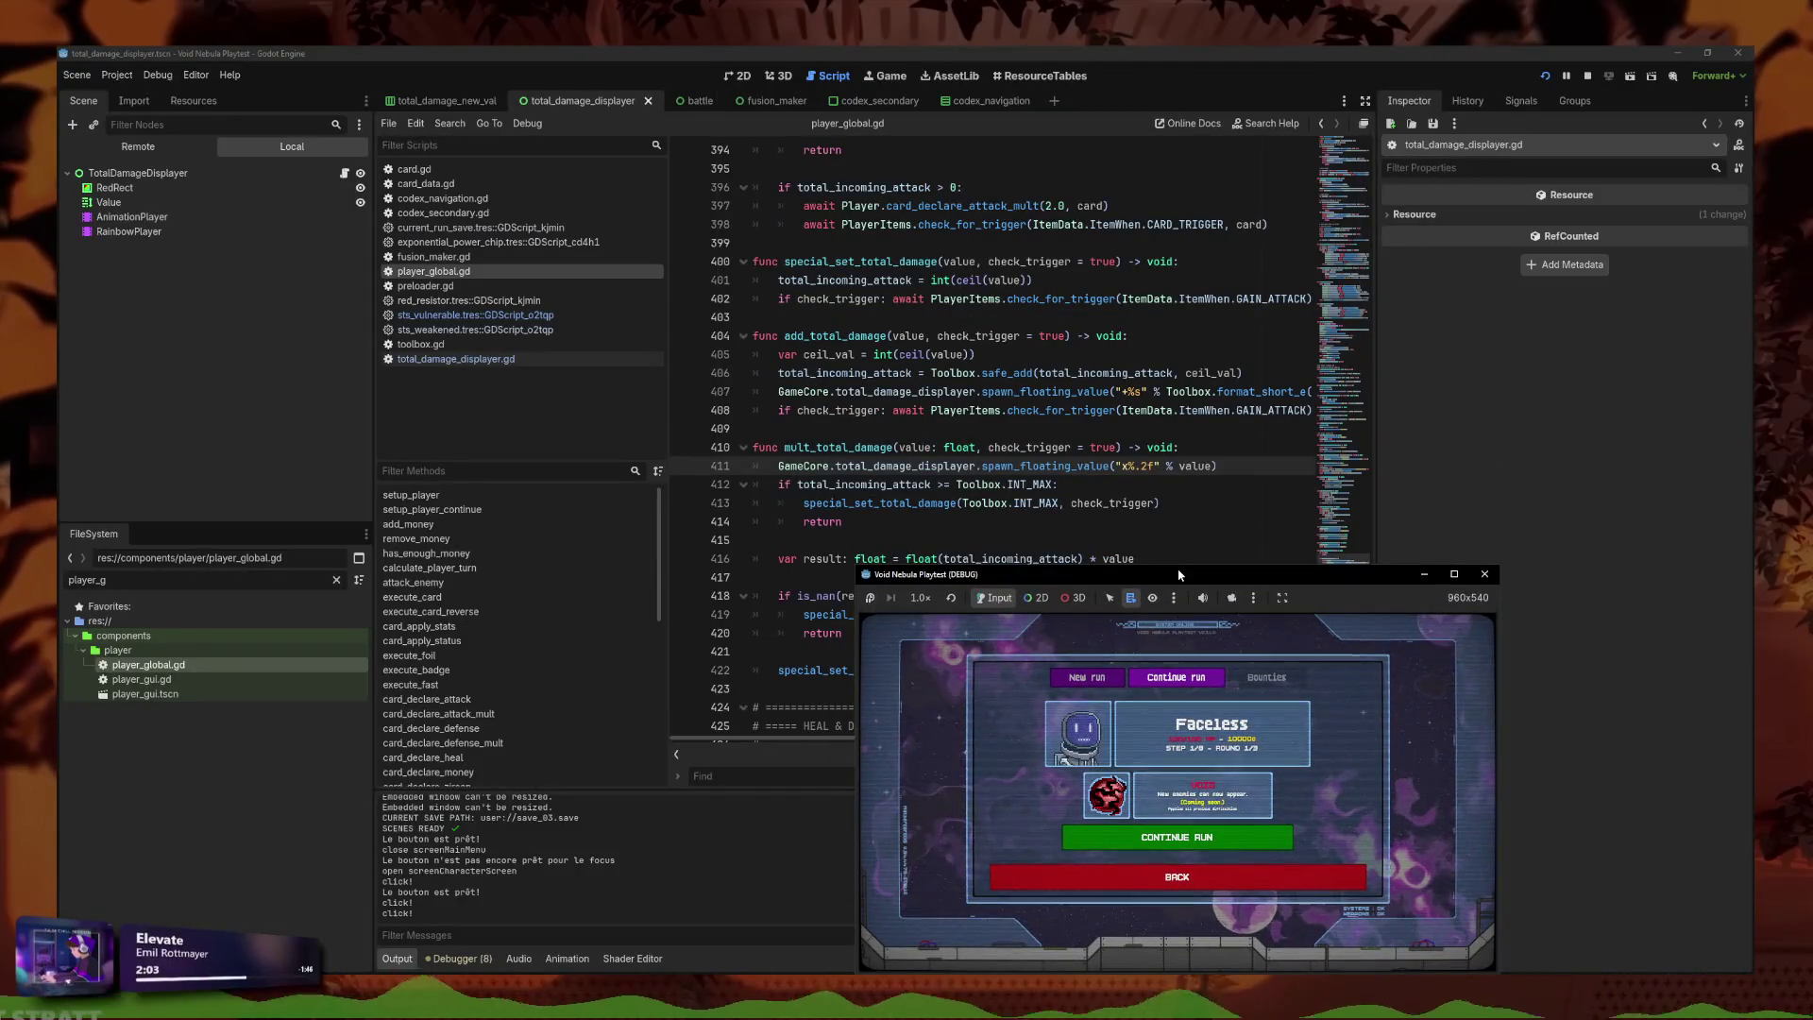
# Restore the display_mult flag gating the popup in mult_total_damage.
pyautogui.click(1179, 372)
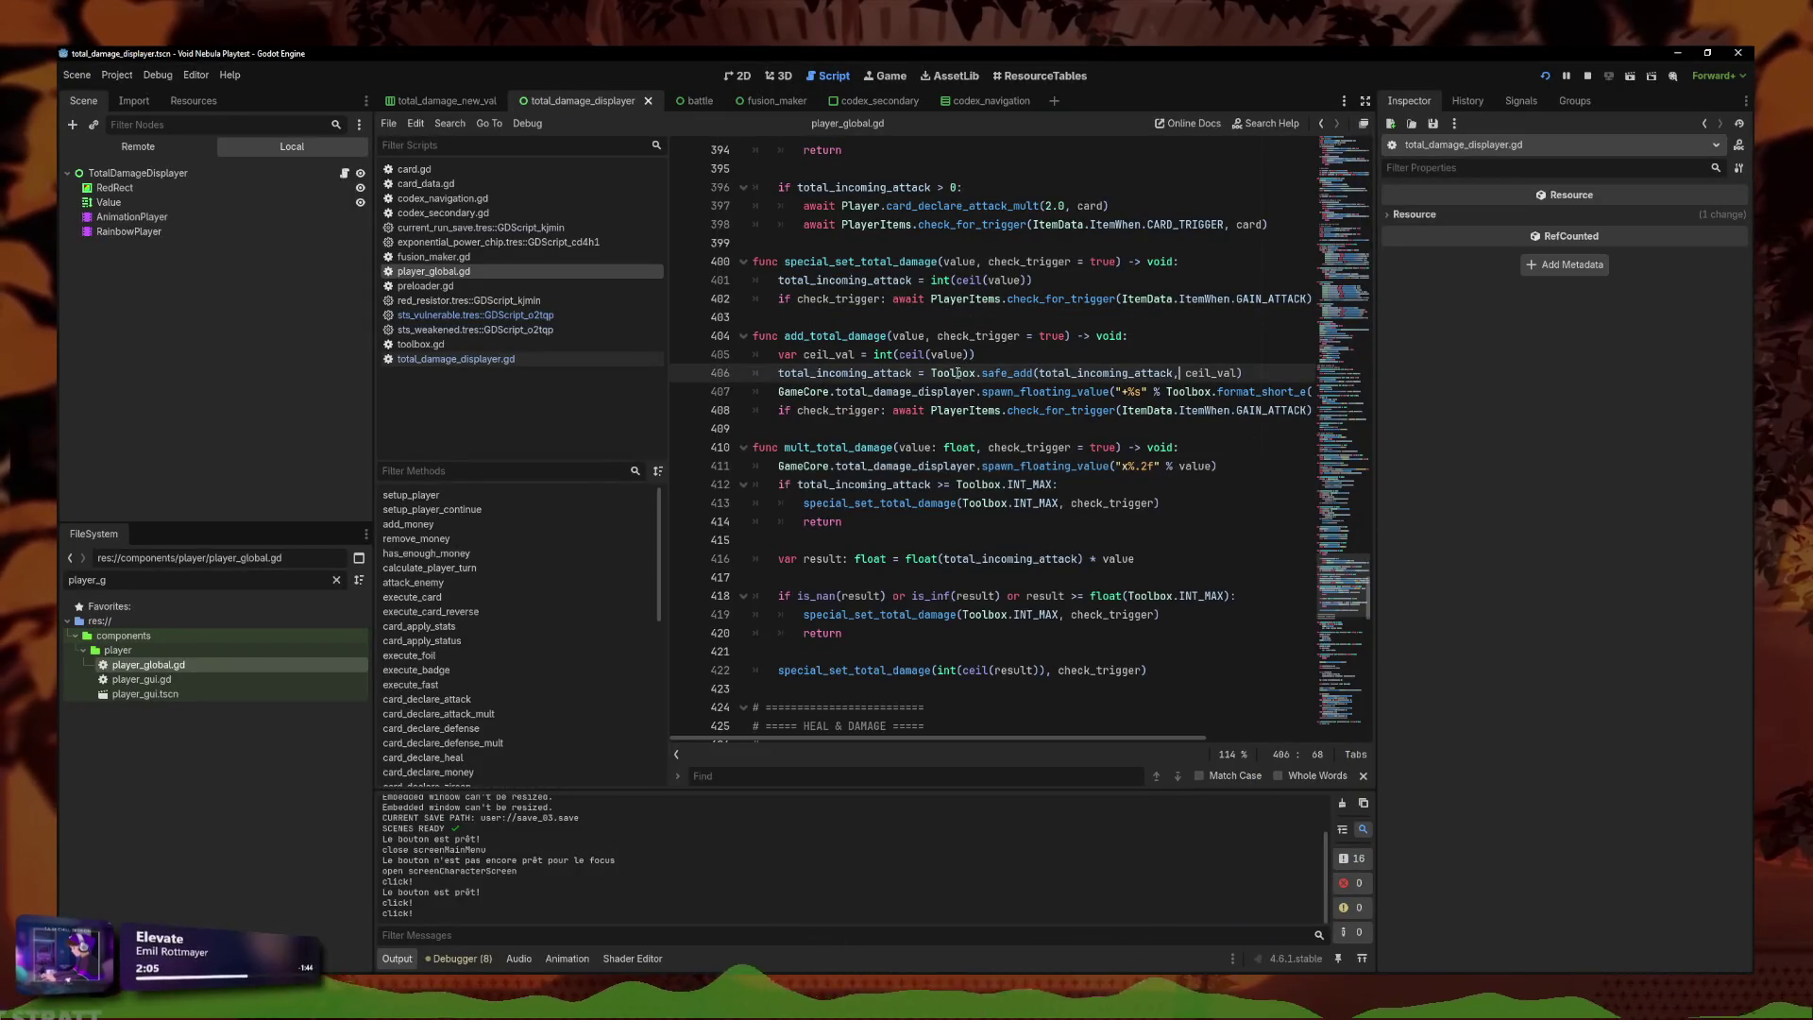
pyautogui.press('End')
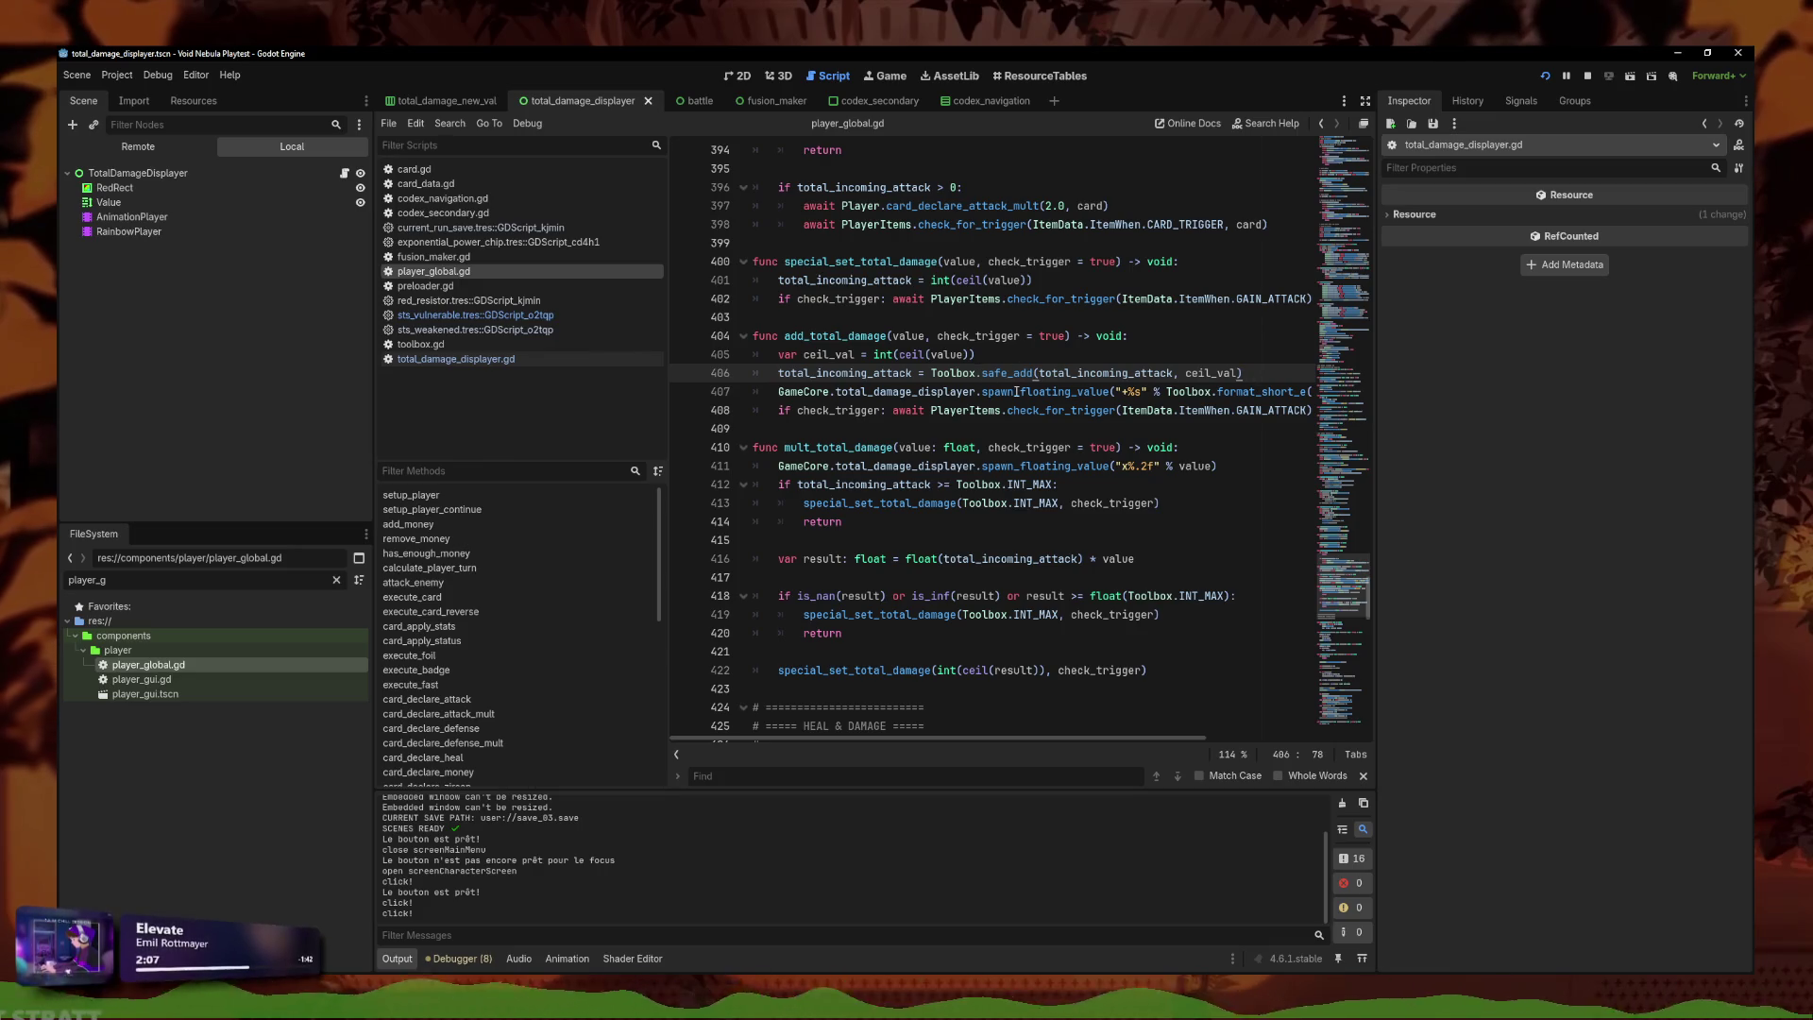
pyautogui.click(1016, 391)
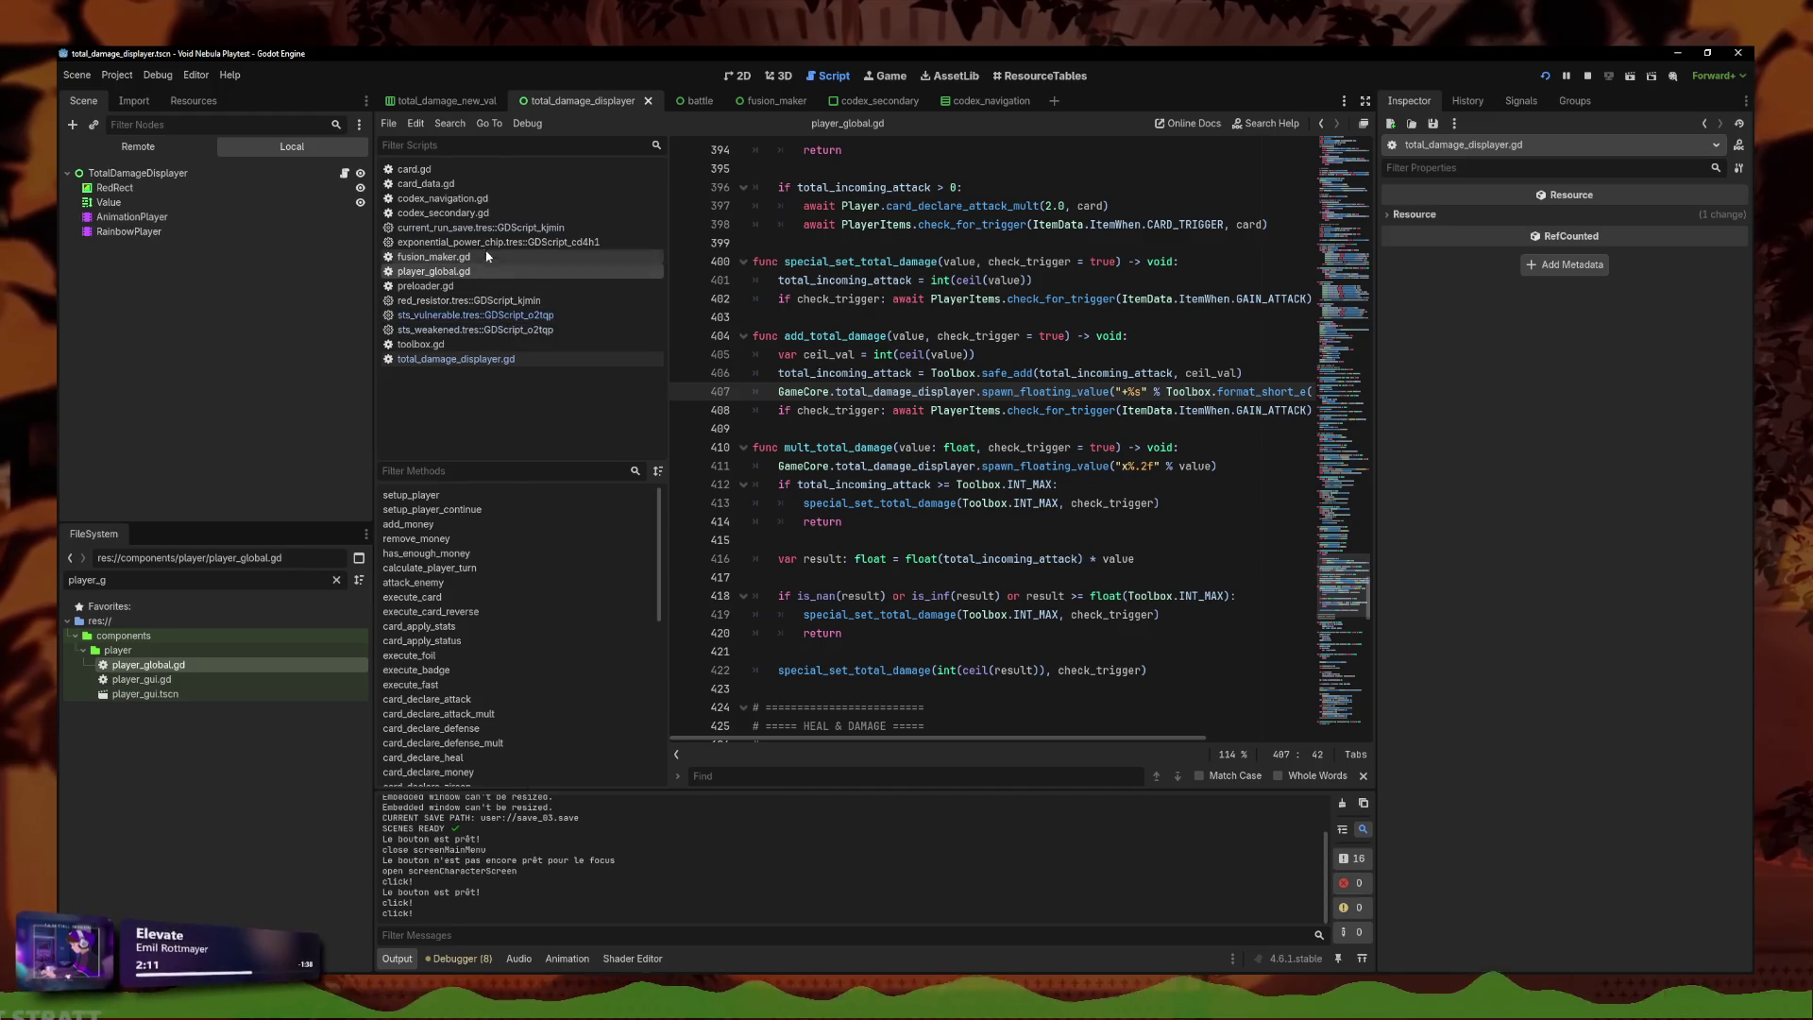
pyautogui.click(1098, 373)
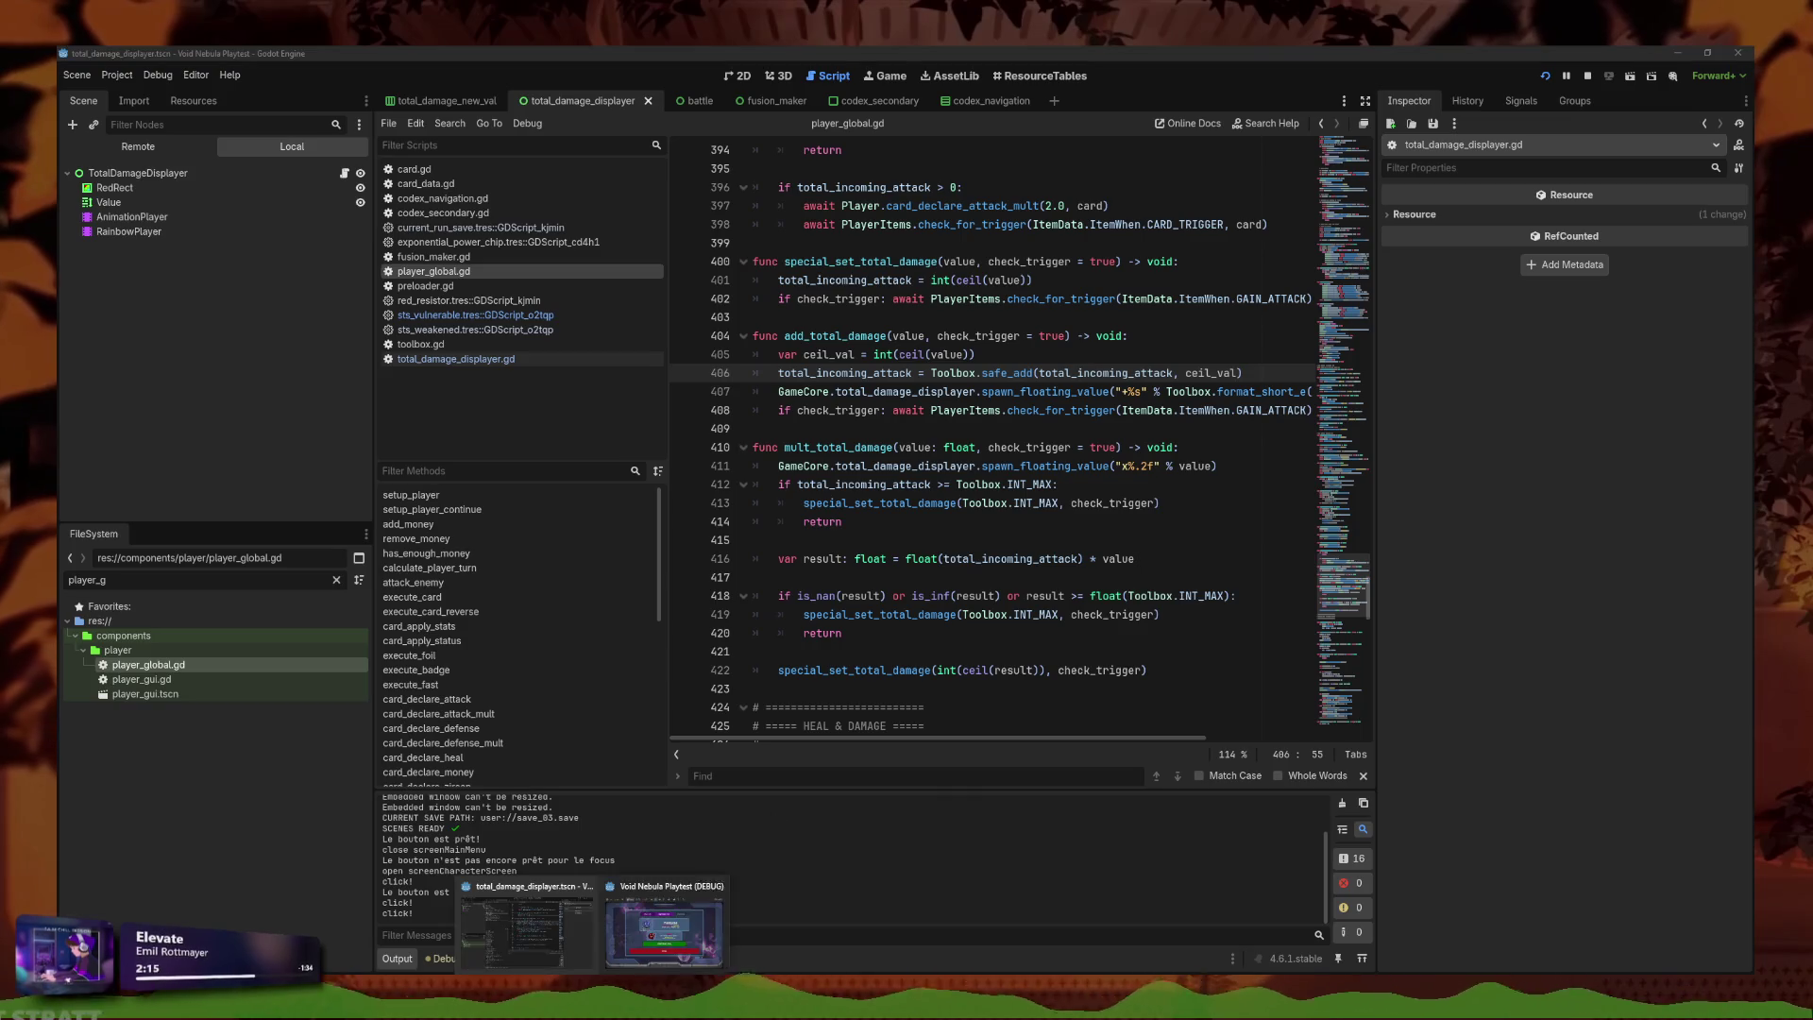
pyautogui.click(900, 483)
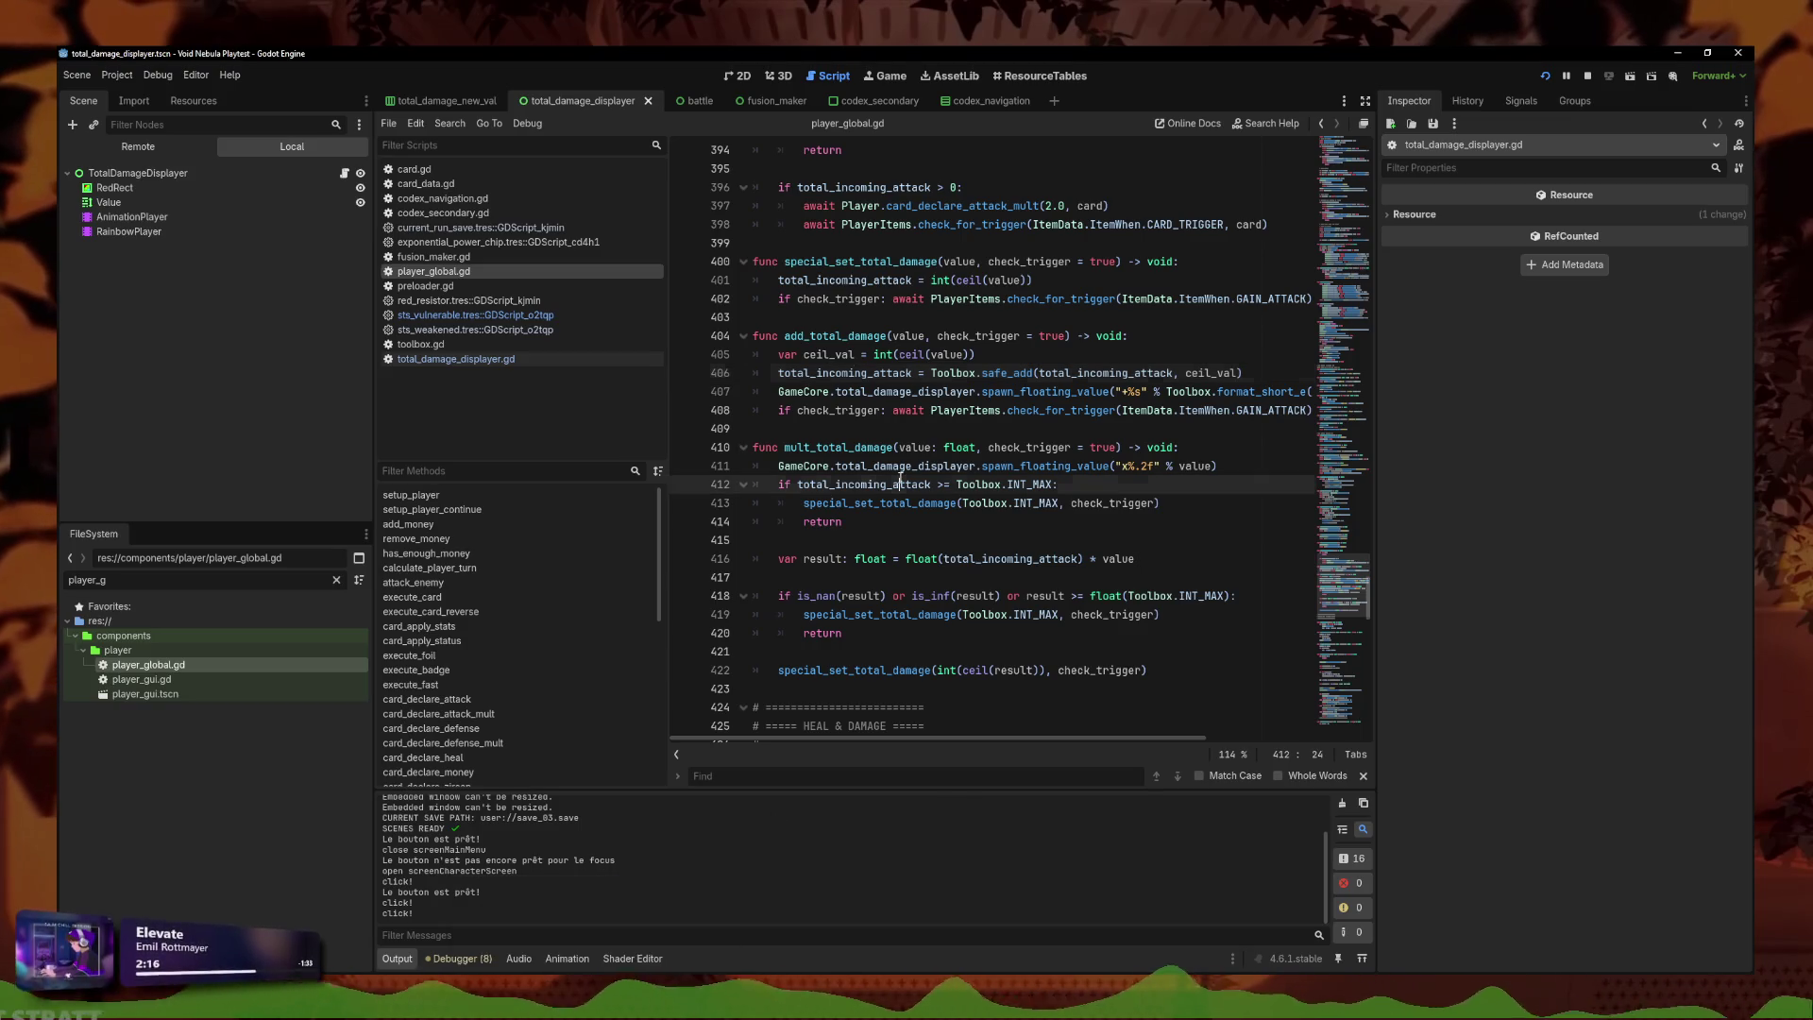
pyautogui.click(1071, 391)
pyautogui.hotkey('ctrl', 'z')
pyautogui.hotkey('ctrl', 'z')
pyautogui.hotkey('ctrl', 'z')
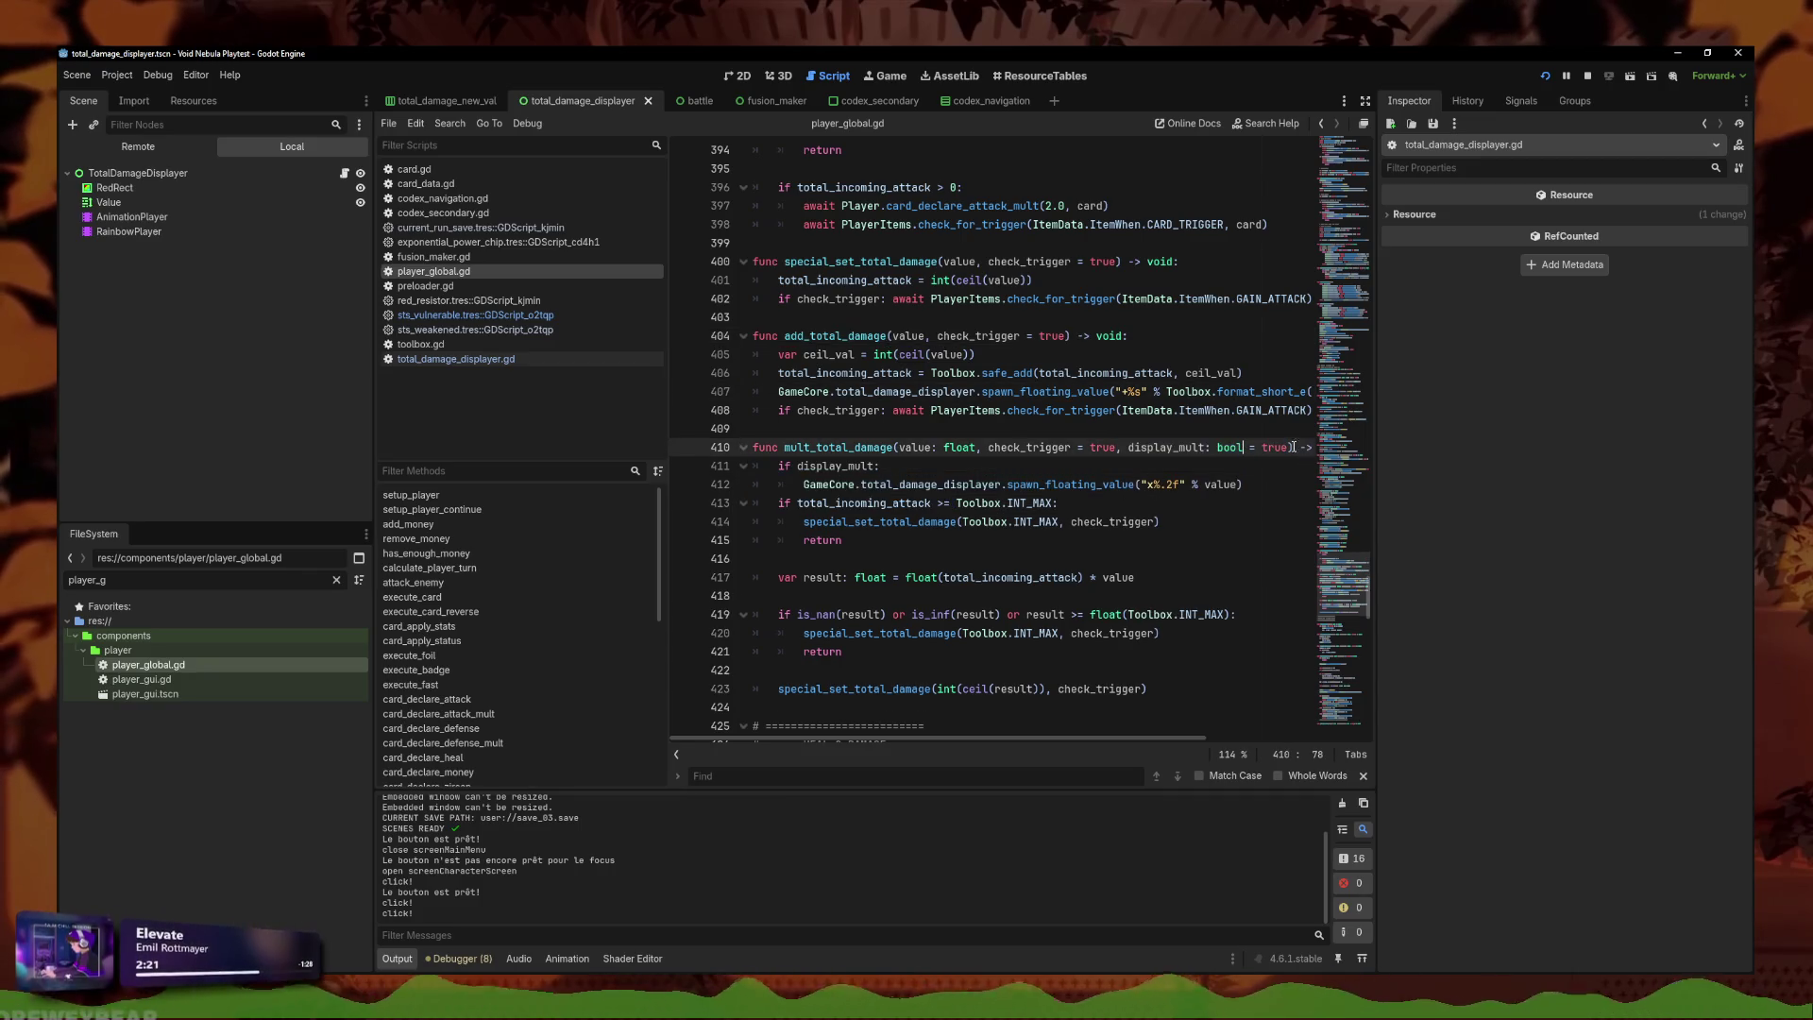
# Copy the display_mult: bool = true parameter into add_total_damage's signature.
pyautogui.moveTo(1290, 446); pyautogui.dragTo(1112, 440)
pyautogui.hotkey('ctrl', 'c')
pyautogui.click(1064, 336)
pyautogui.hotkey('ctrl', 'v')
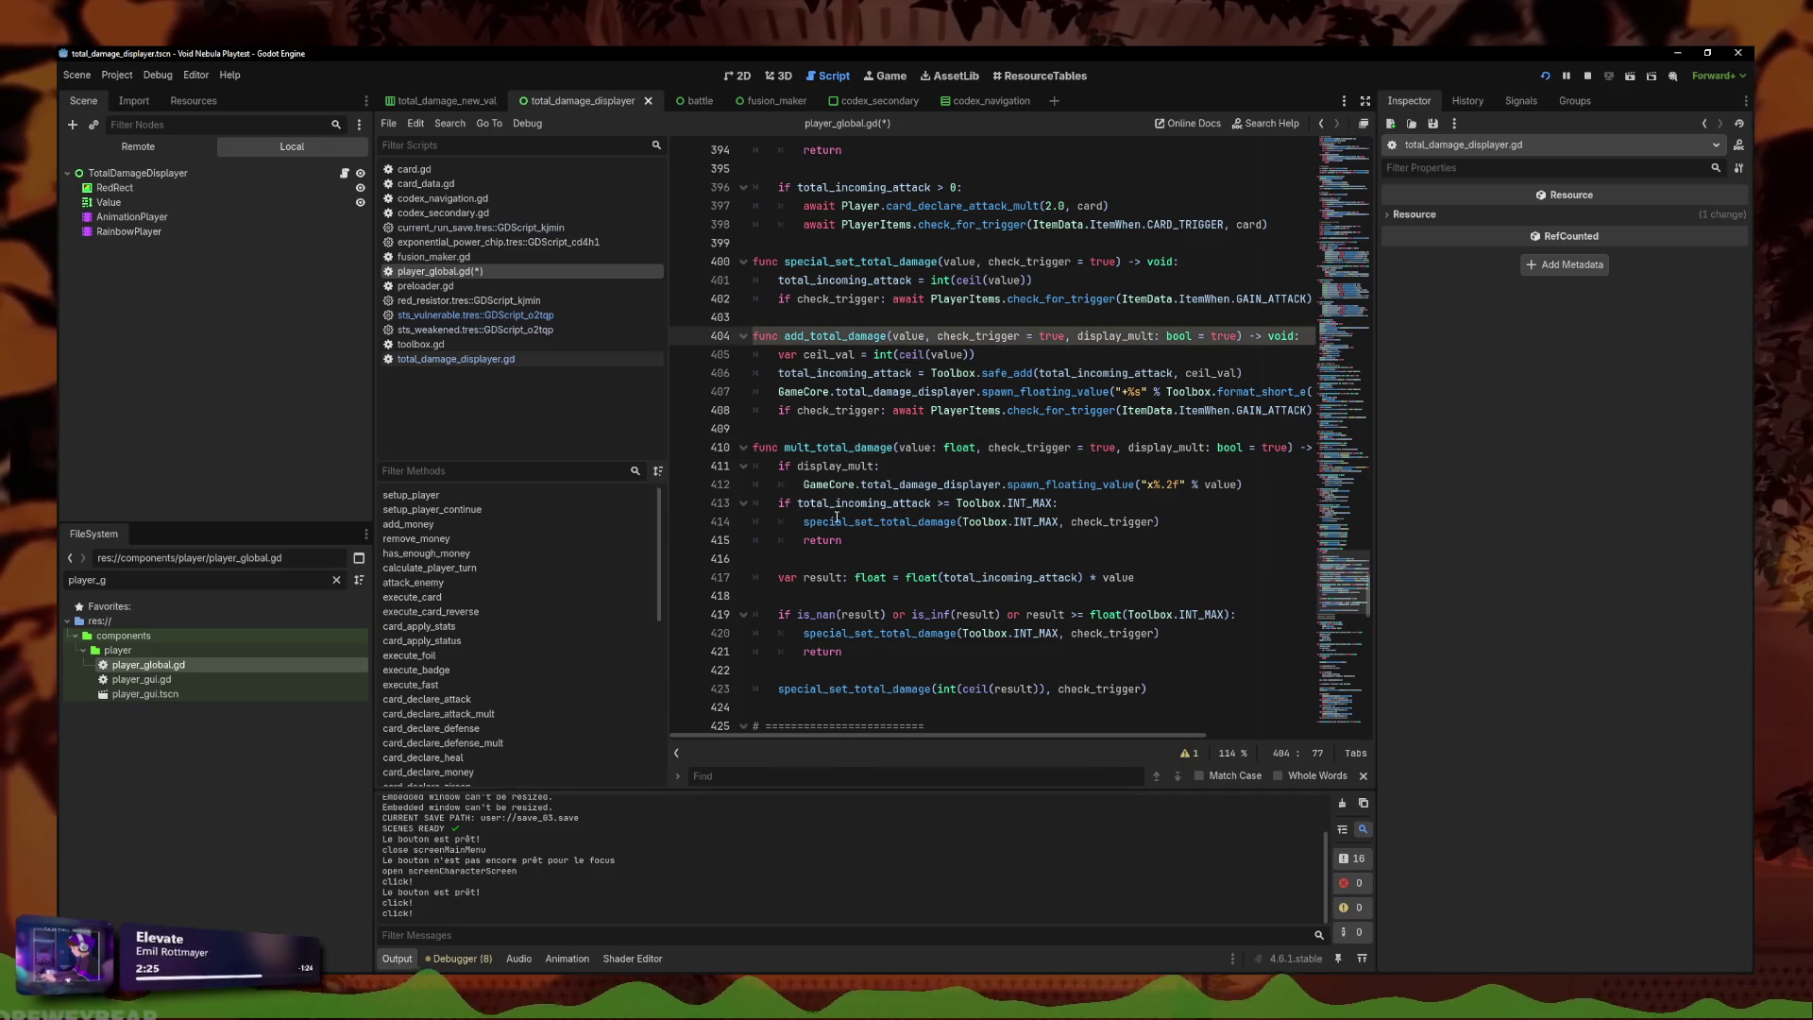
# Wrap add_total_damage's popup call in if display_mult:, fix indentation, and save.
pyautogui.moveTo(880, 466); pyautogui.dragTo(730, 465)
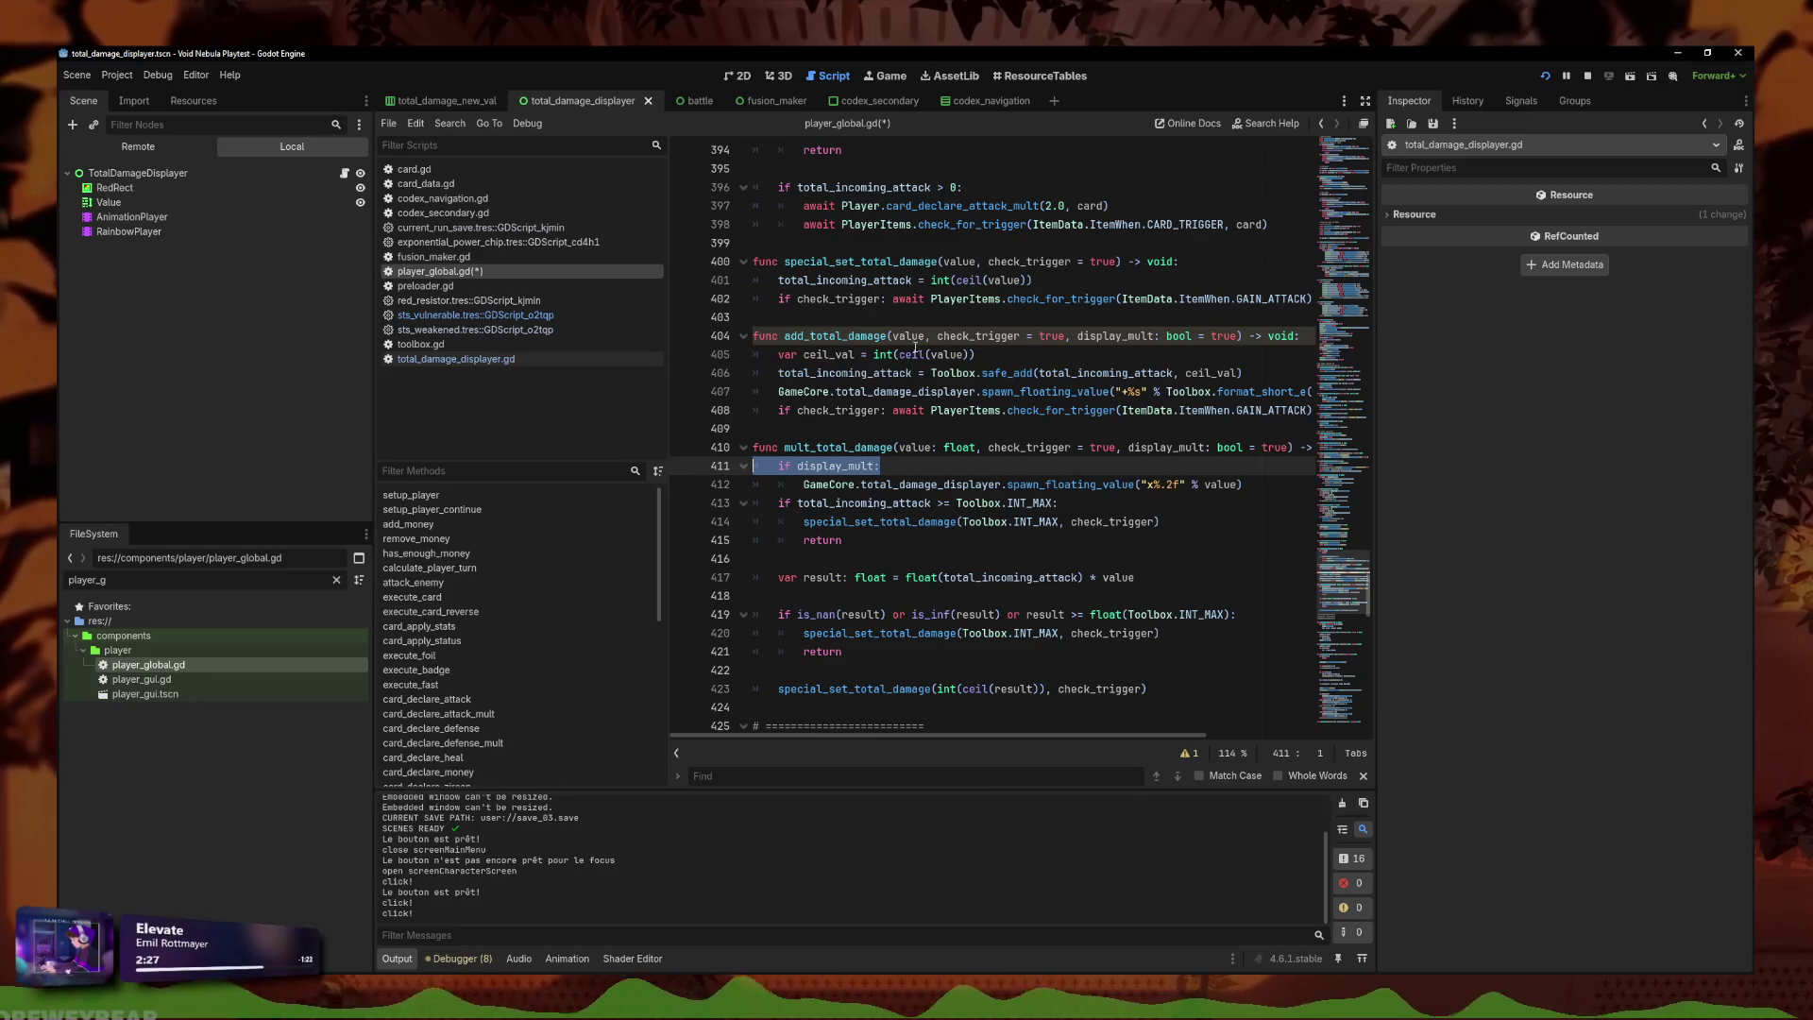
pyautogui.click(810, 391)
pyautogui.press('Home')
pyautogui.hotkey('ctrl', 'v')
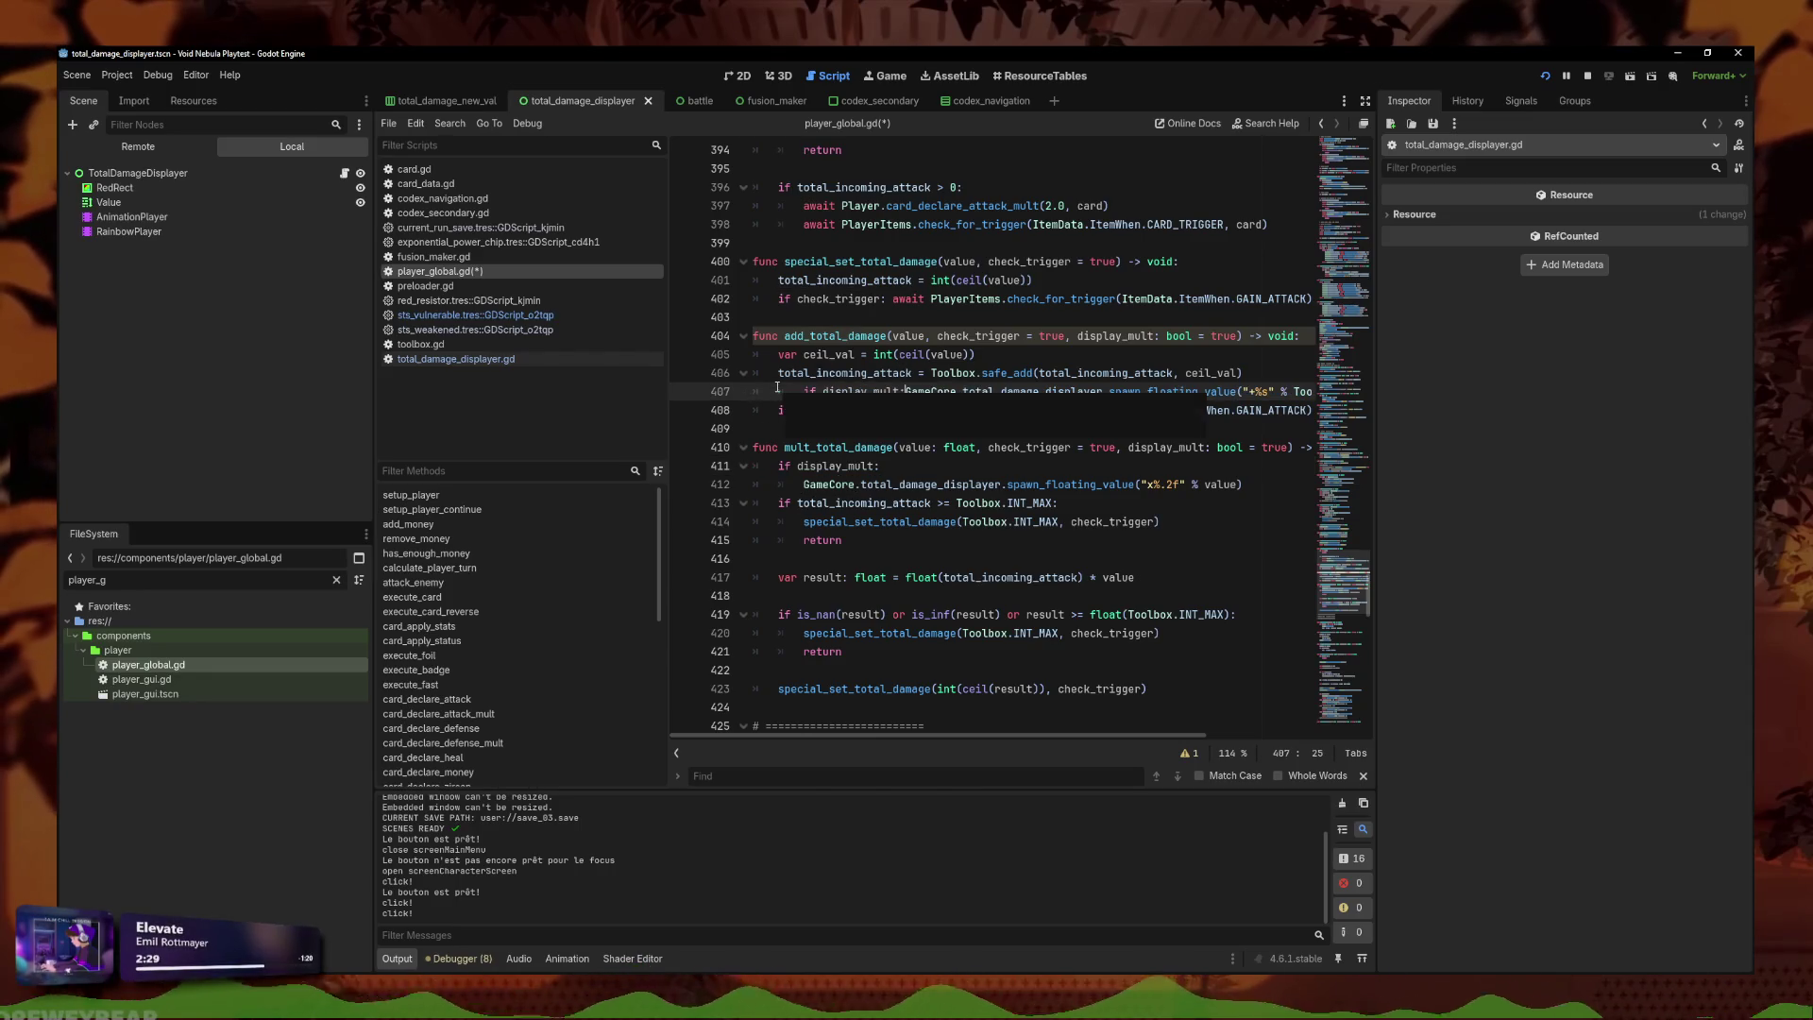
pyautogui.press('Return')
pyautogui.press('Up')
pyautogui.hotkey('shift', 'Tab')
pyautogui.press('Down')
pyautogui.hotkey('shift', 'Tab')
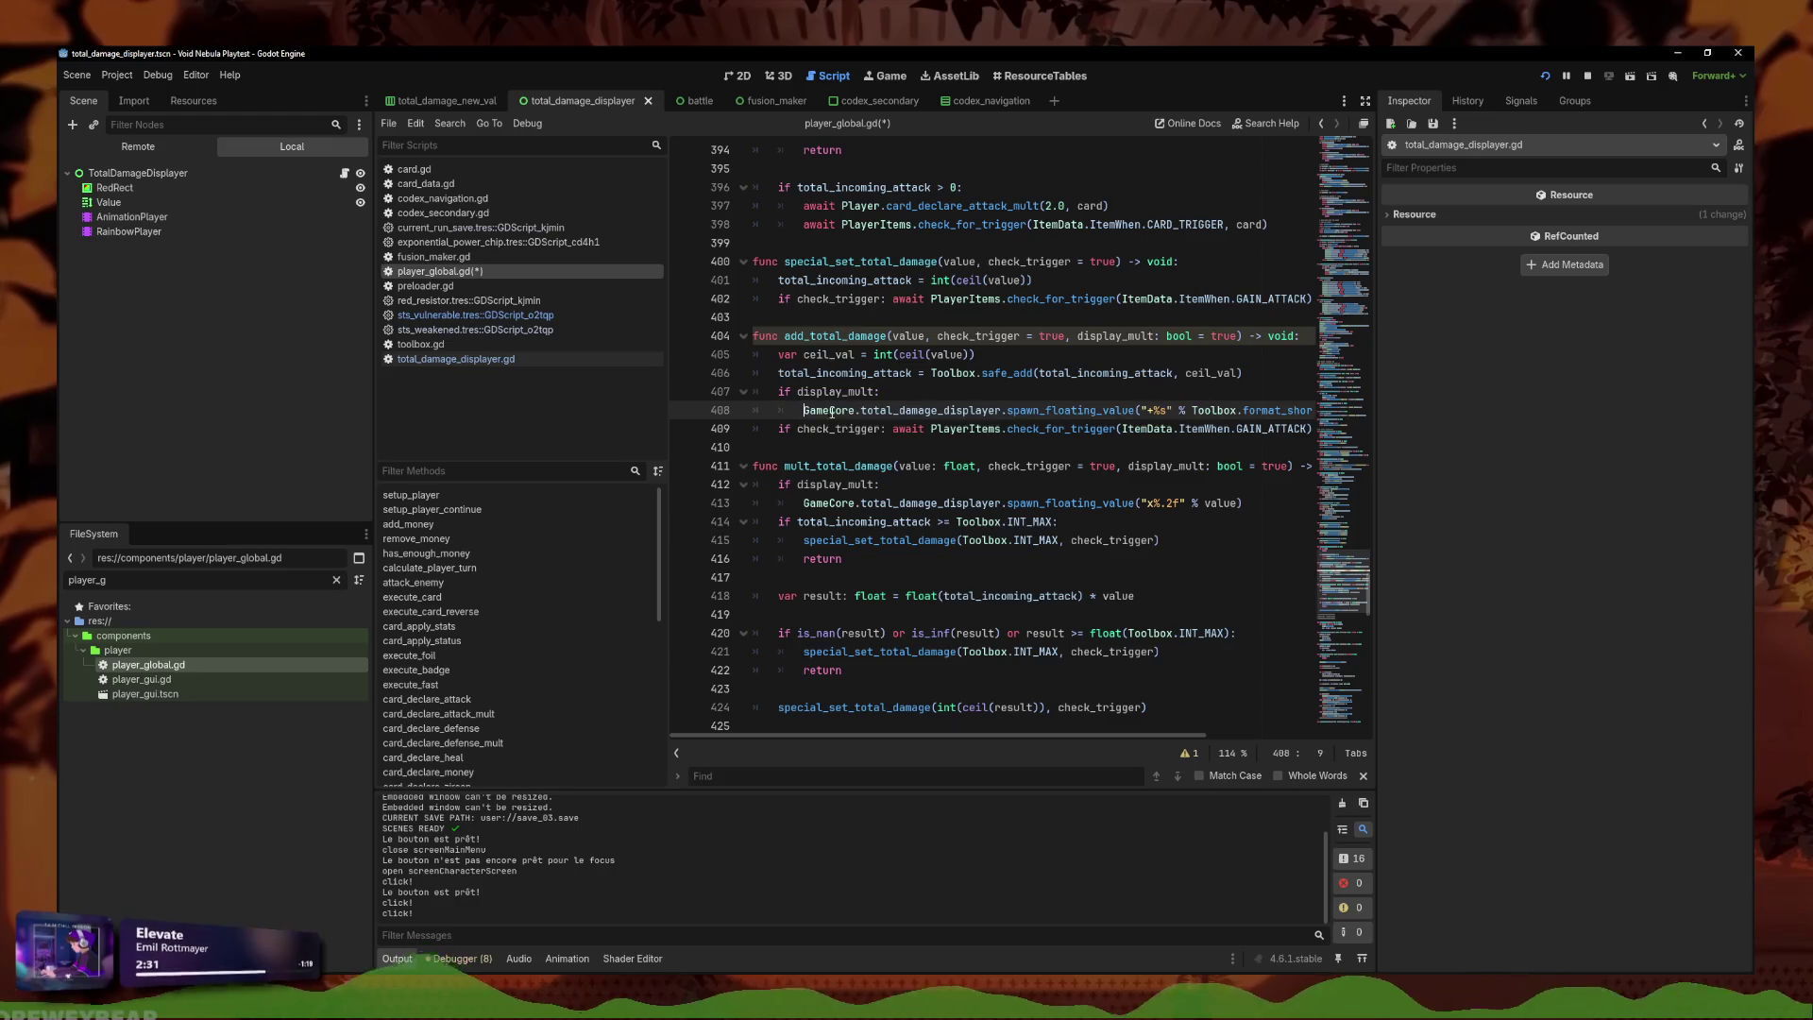
pyautogui.hotkey('ctrl', 's')
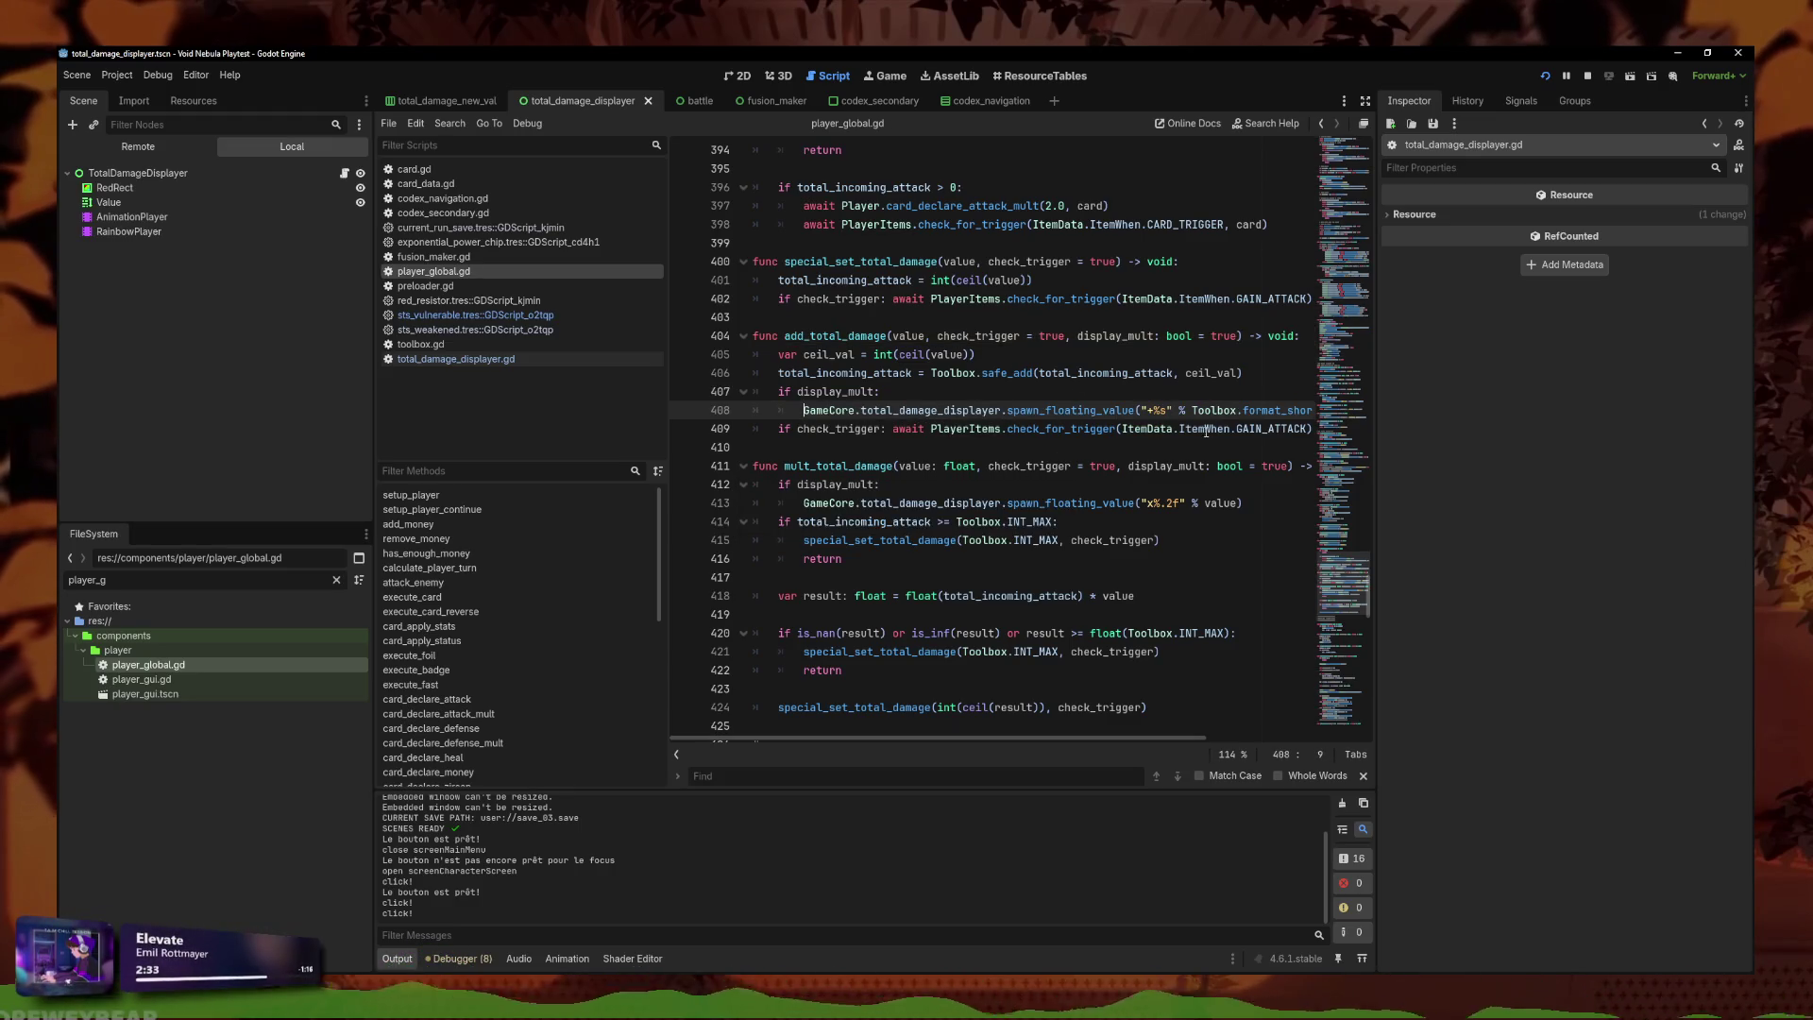
# In sts_weakened, add an else: branch above the mult_total_damage call.
pyautogui.click(469, 331)
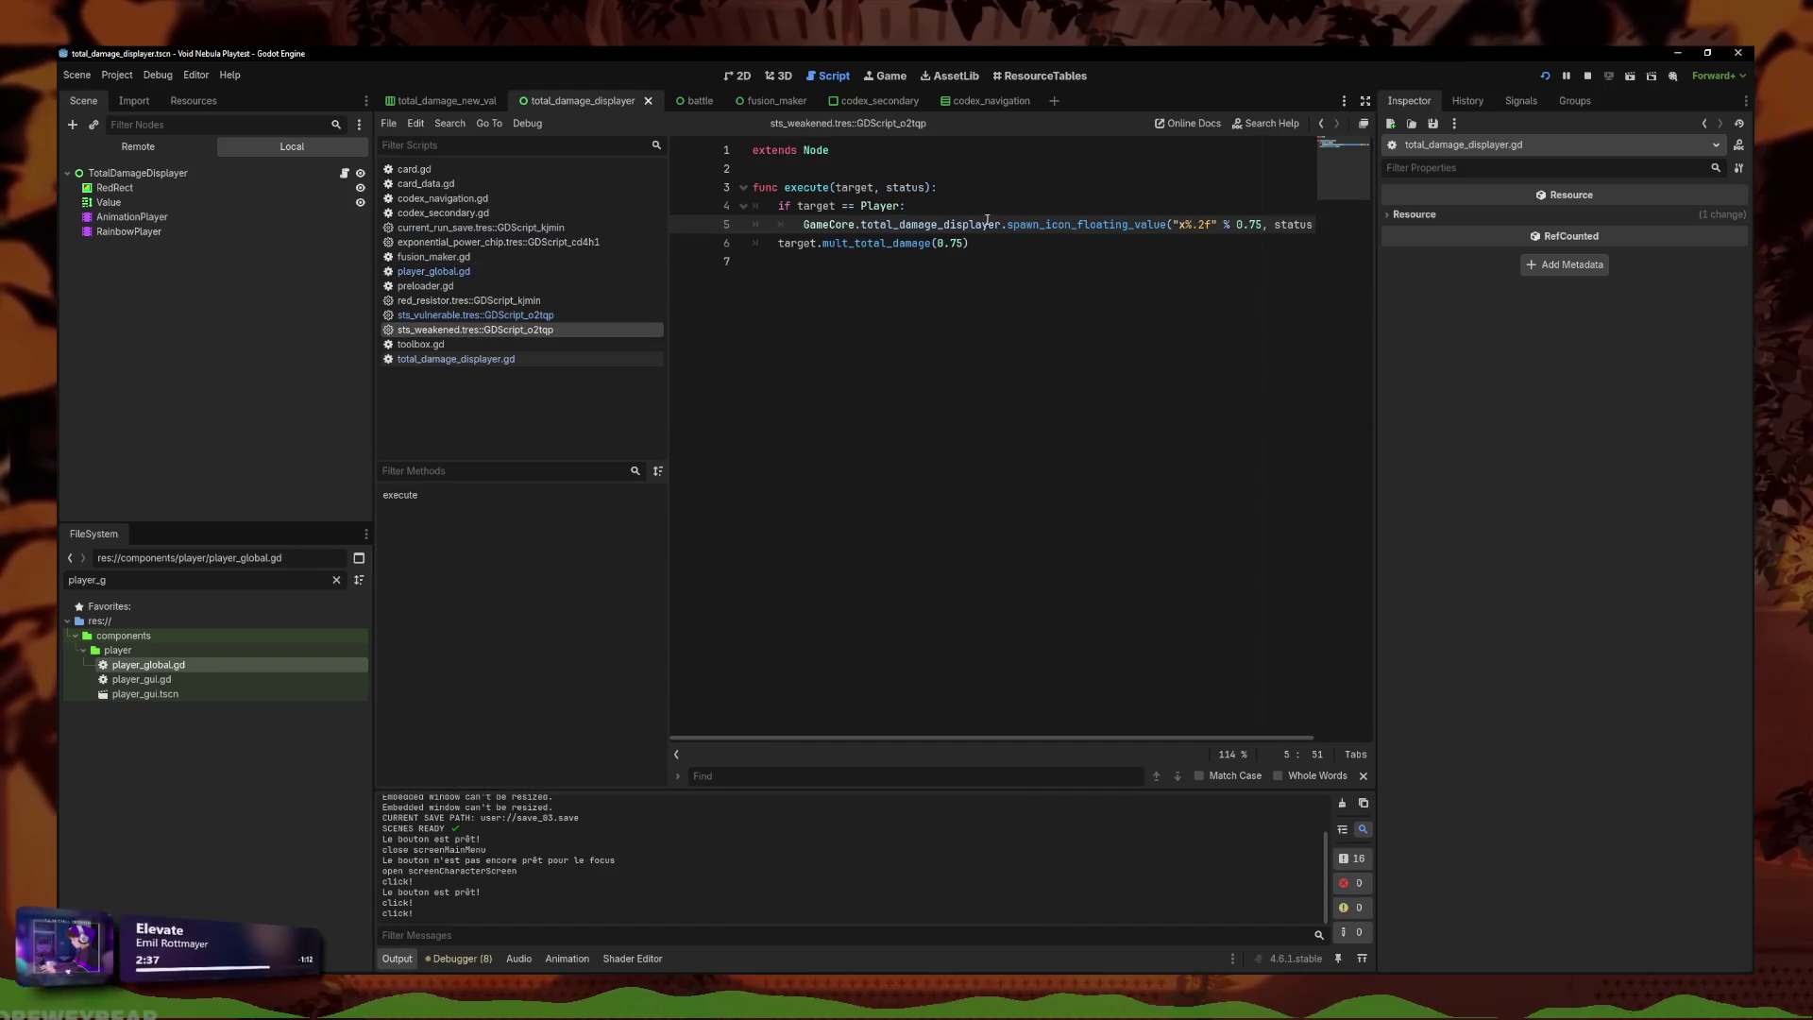
pyautogui.moveTo(799, 223); pyautogui.dragTo(1380, 216)
pyautogui.moveTo(918, 224)
pyautogui.mouseDown()
pyautogui.moveTo(746, 223)
pyautogui.moveTo(1099, 223)
pyautogui.mouseUp()
pyautogui.click(924, 244)
pyautogui.doubleClick(924, 244)
pyautogui.tripleClick(924, 244)
pyautogui.hotkey('ctrl', 'c')
pyautogui.press('Home')
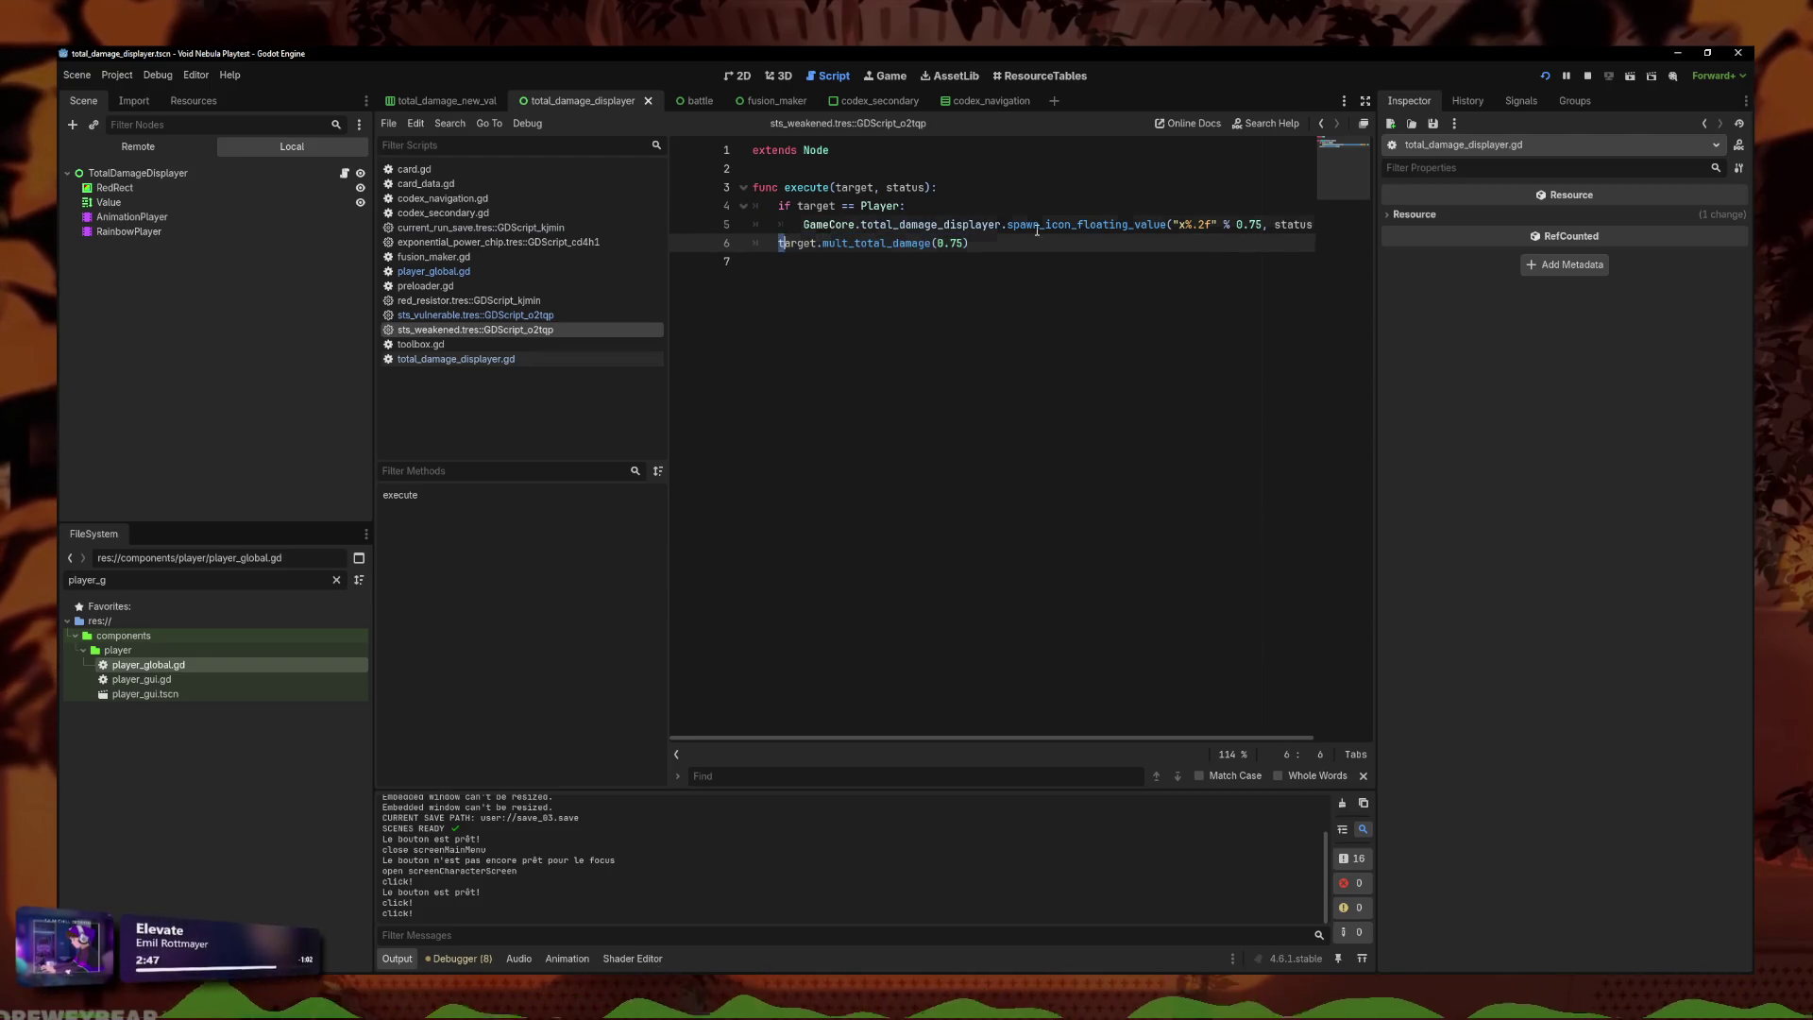
pyautogui.press('Left')
pyautogui.press('Return')
pyautogui.write('else:')
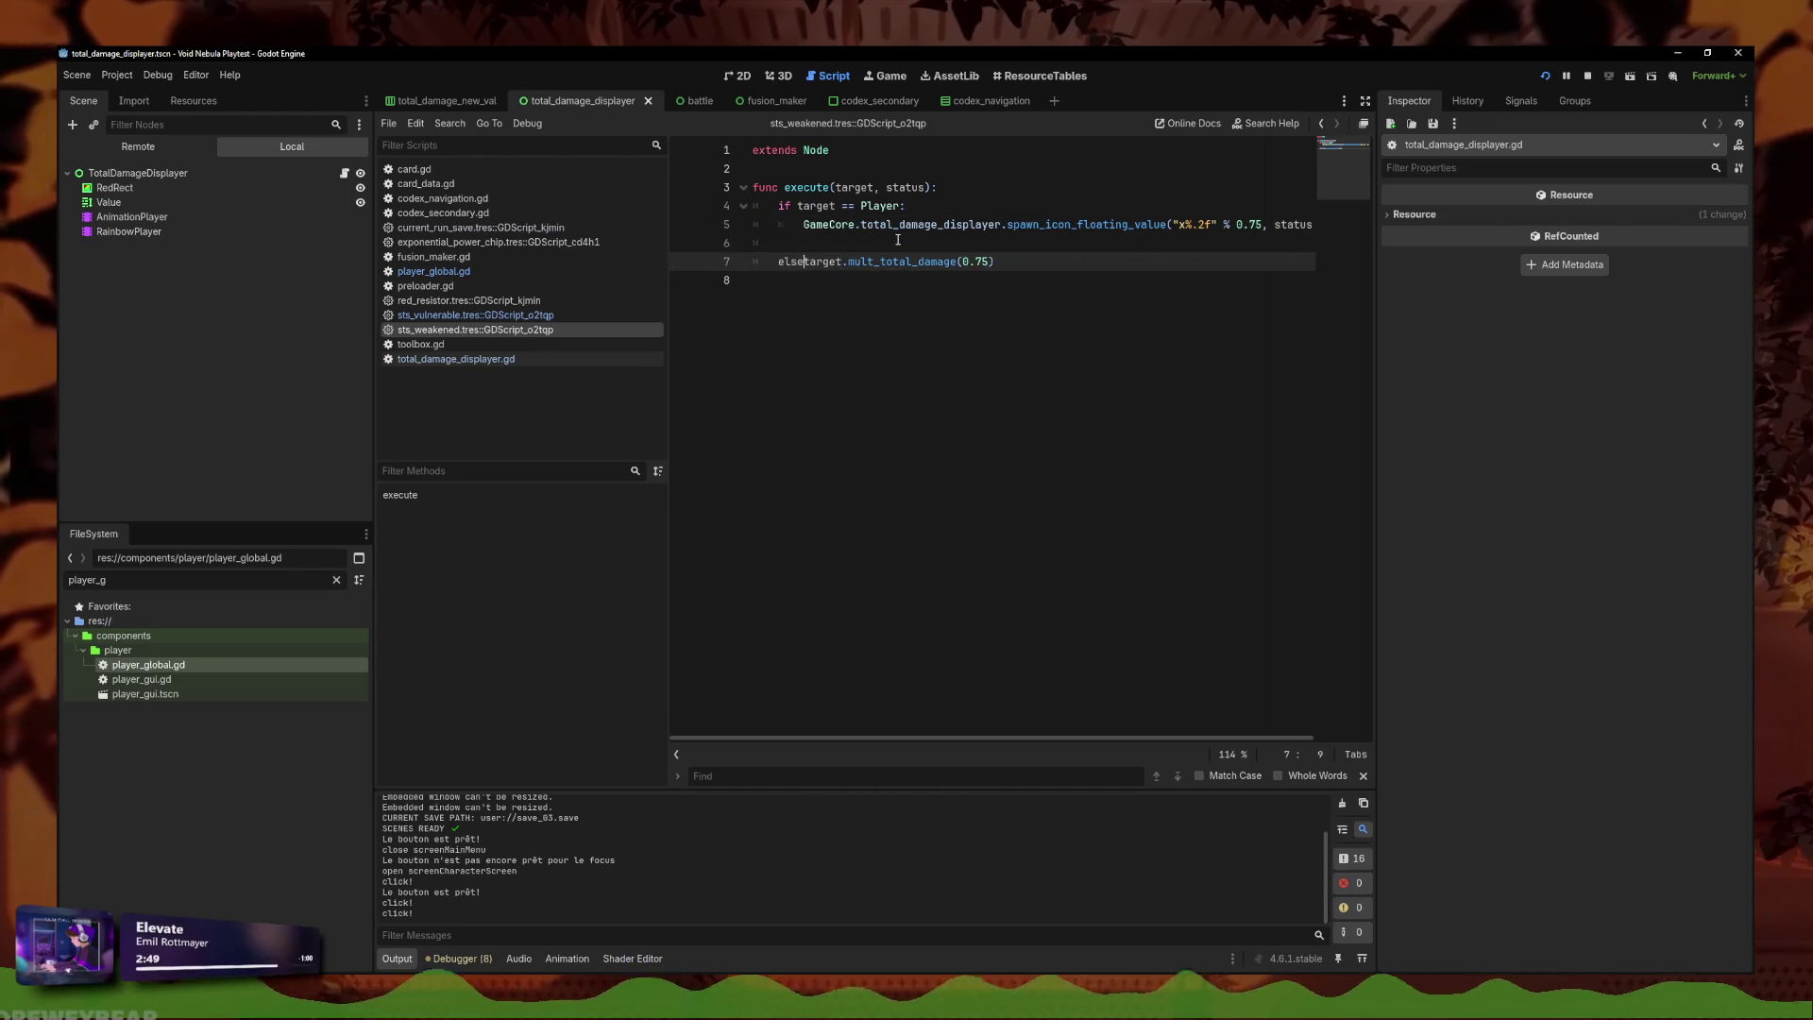
pyautogui.press('Return')
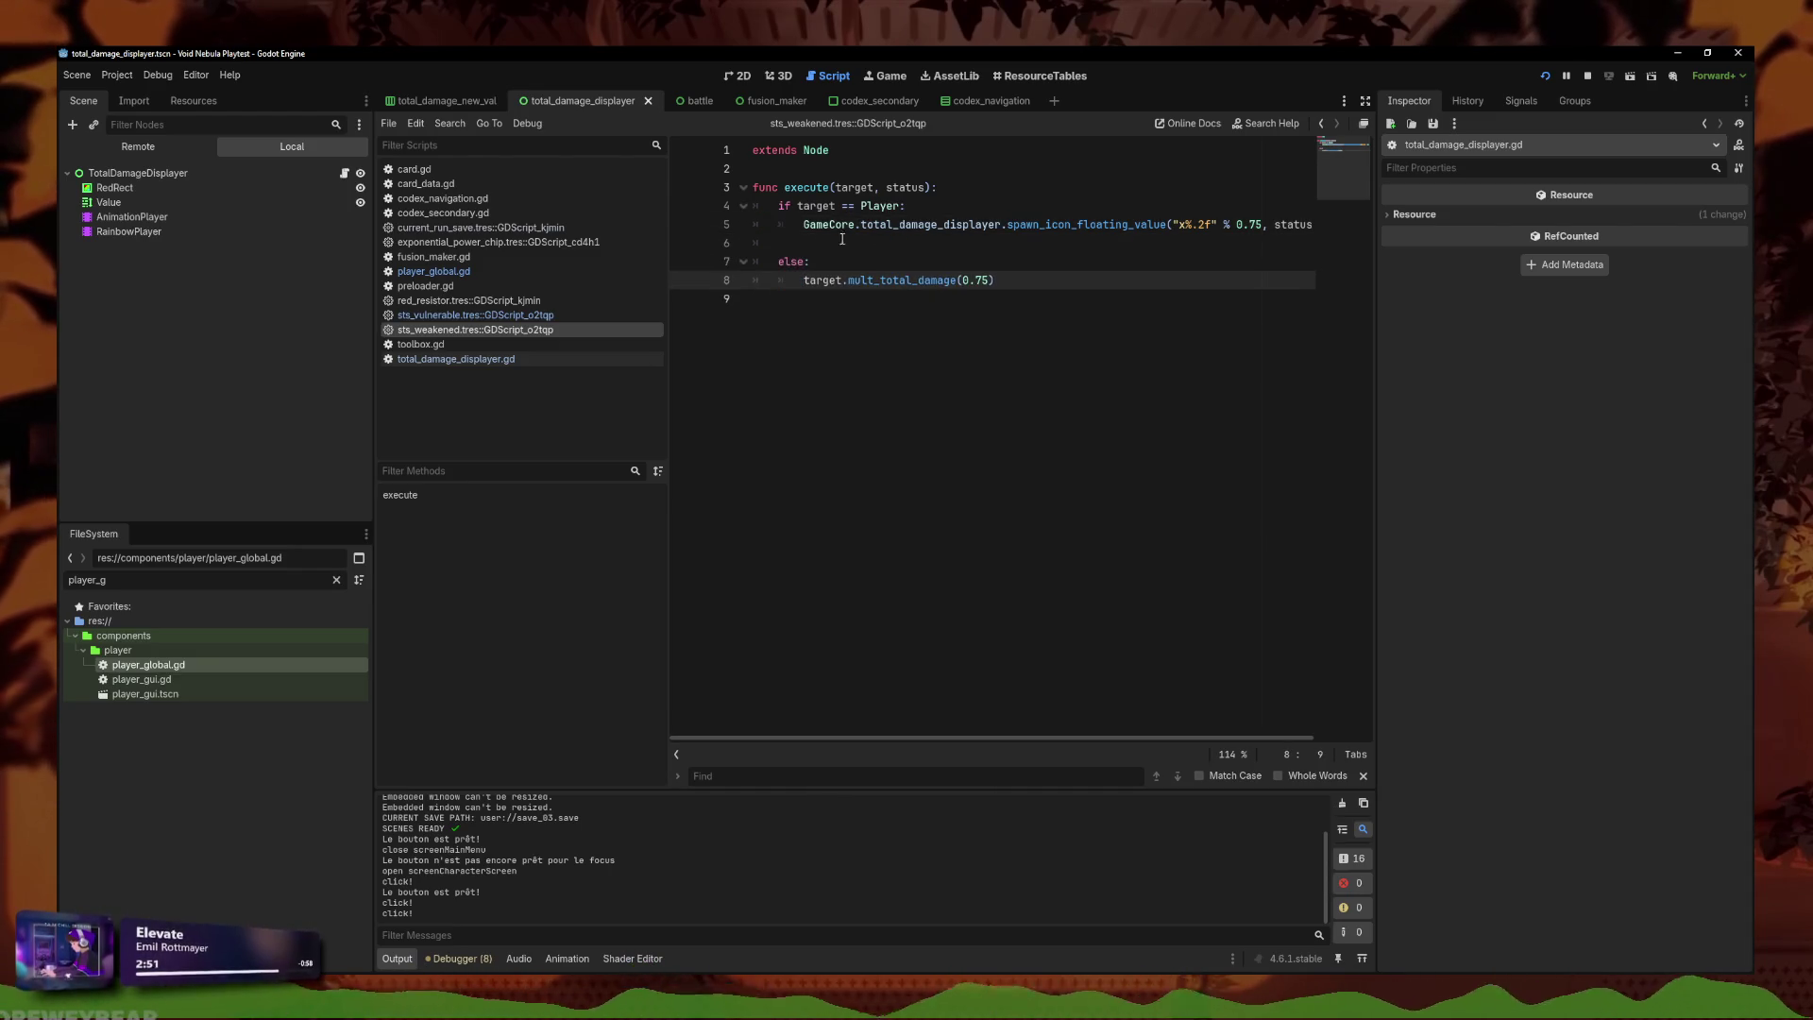
pyautogui.click(841, 241)
pyautogui.press('BackSpace')
# Paste the mult_total_damage call into the player branch below the popup line.
pyautogui.moveTo(1023, 225); pyautogui.dragTo(1322, 225)
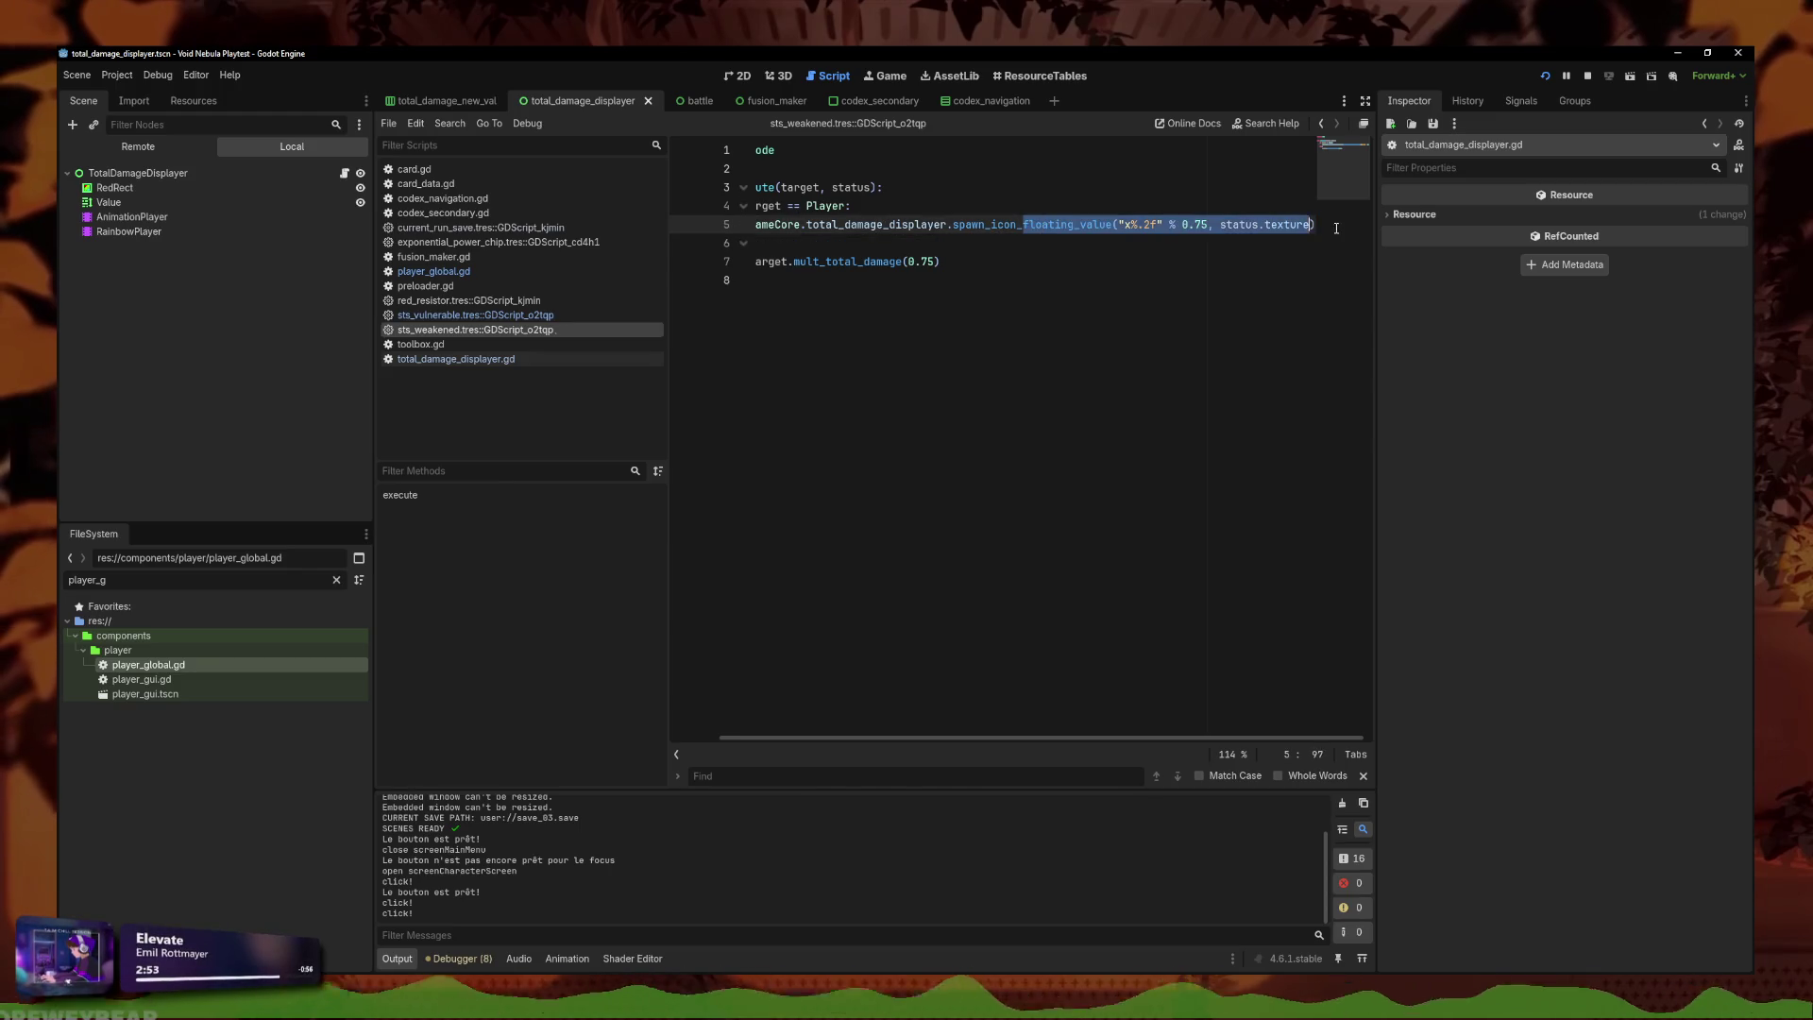
pyautogui.click(1328, 224)
pyautogui.press('Return')
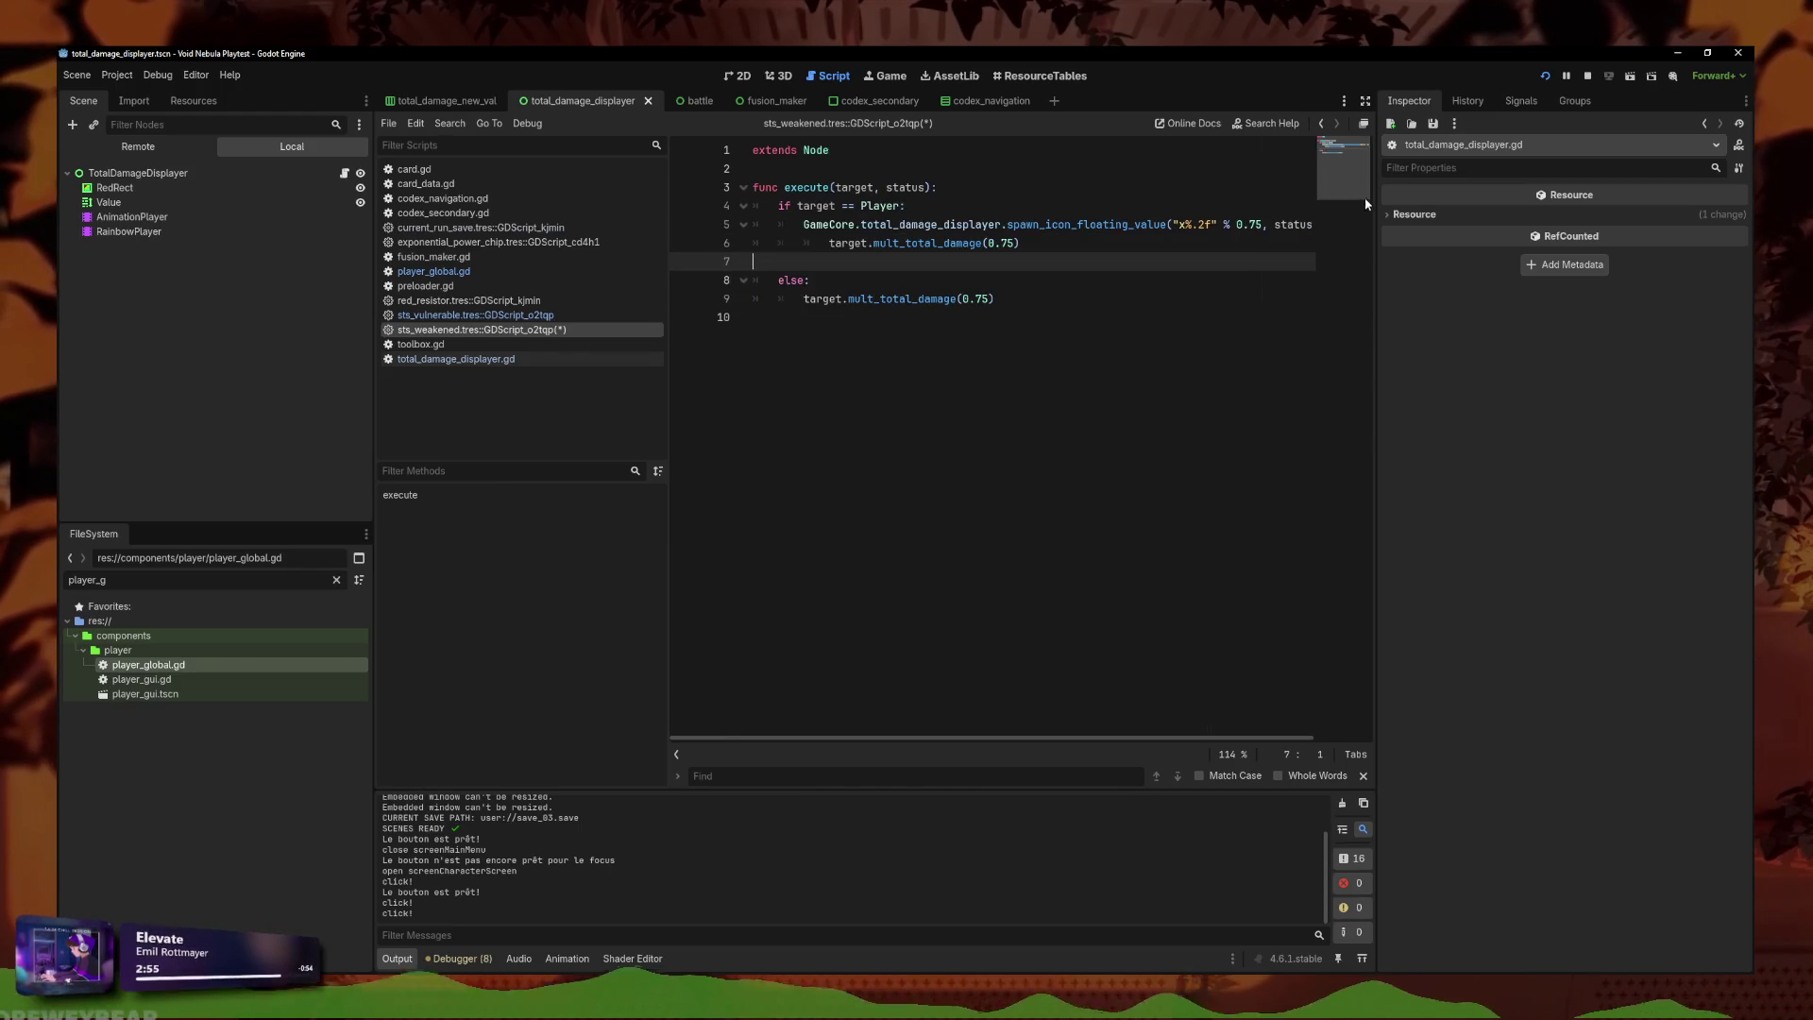
pyautogui.hotkey('ctrl', 'v')
pyautogui.press('Home')
pyautogui.click(997, 243)
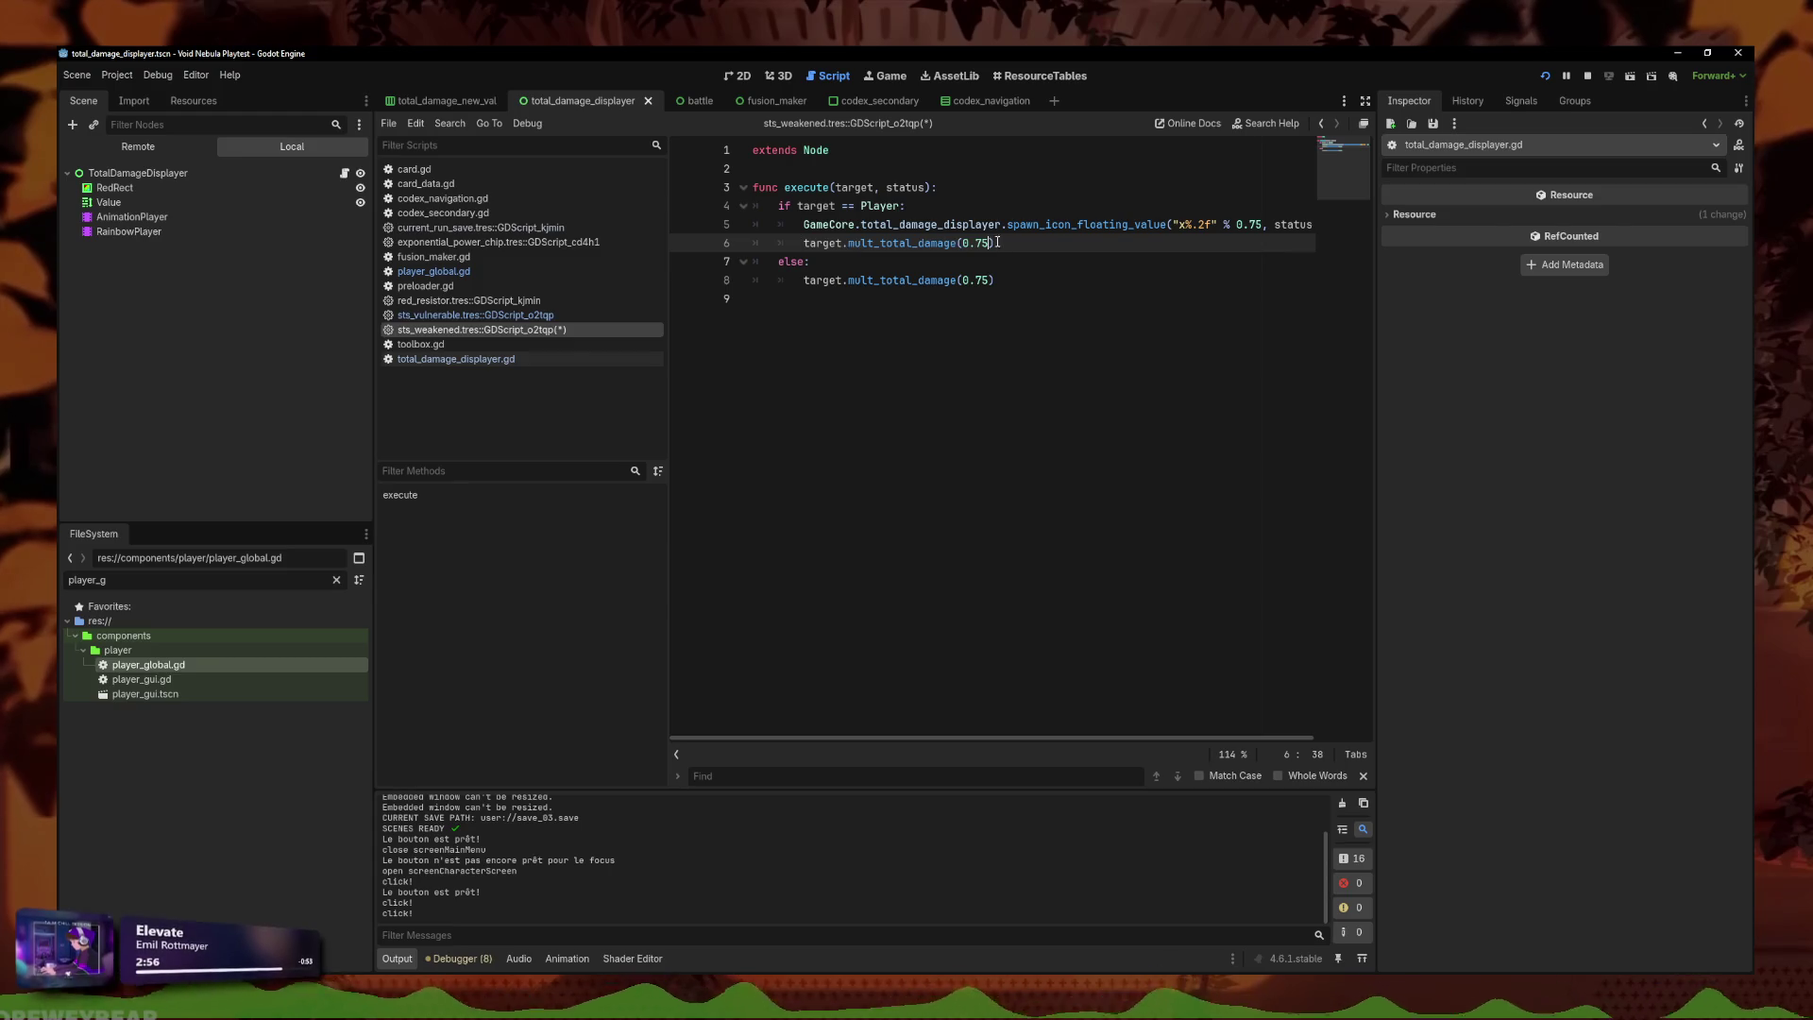
pyautogui.press('Left')
pyautogui.press('Left')
pyautogui.press('BackSpace')
pyautogui.press('Right')
pyautogui.press('Right')
# Add two true flags to the player-branch call and save sts_weakened.
pyautogui.write('true')
pyautogui.press('Left')
pyautogui.press('BackSpace')
pyautogui.press('Right')
pyautogui.write('true')
pyautogui.click(1070, 259)
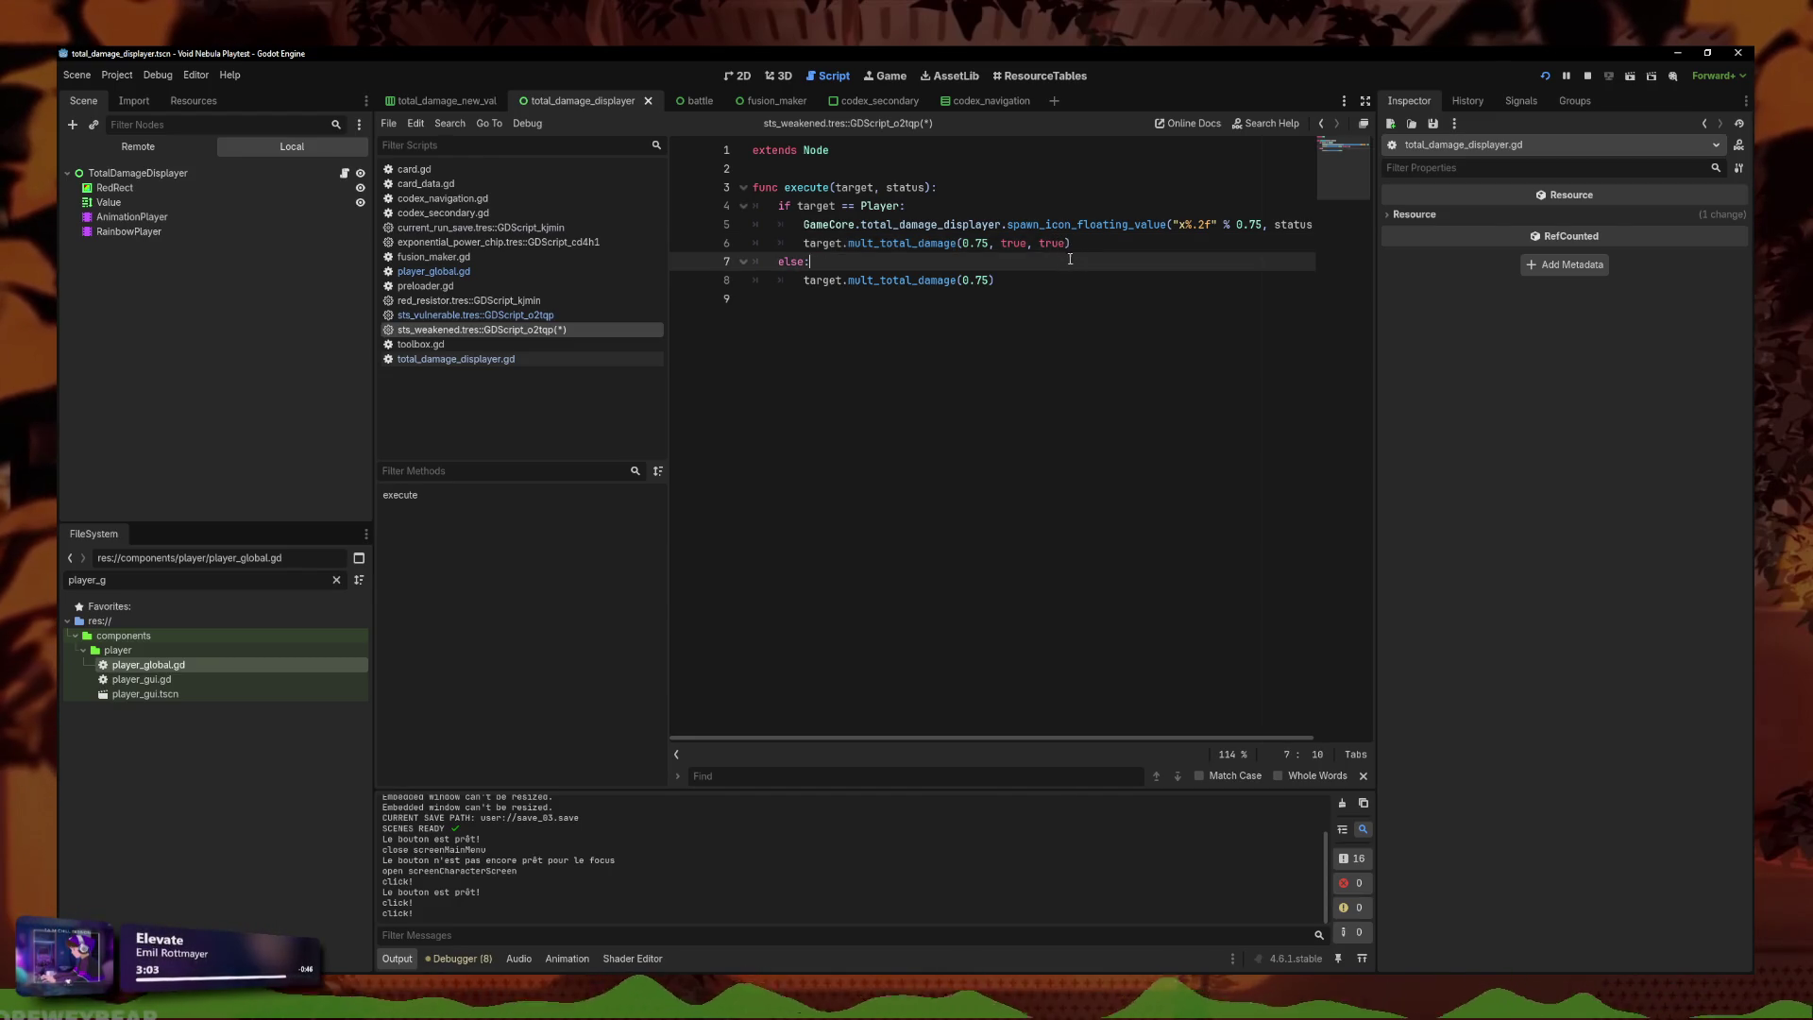
pyautogui.rightClick(543, 331)
pyautogui.click(567, 346)
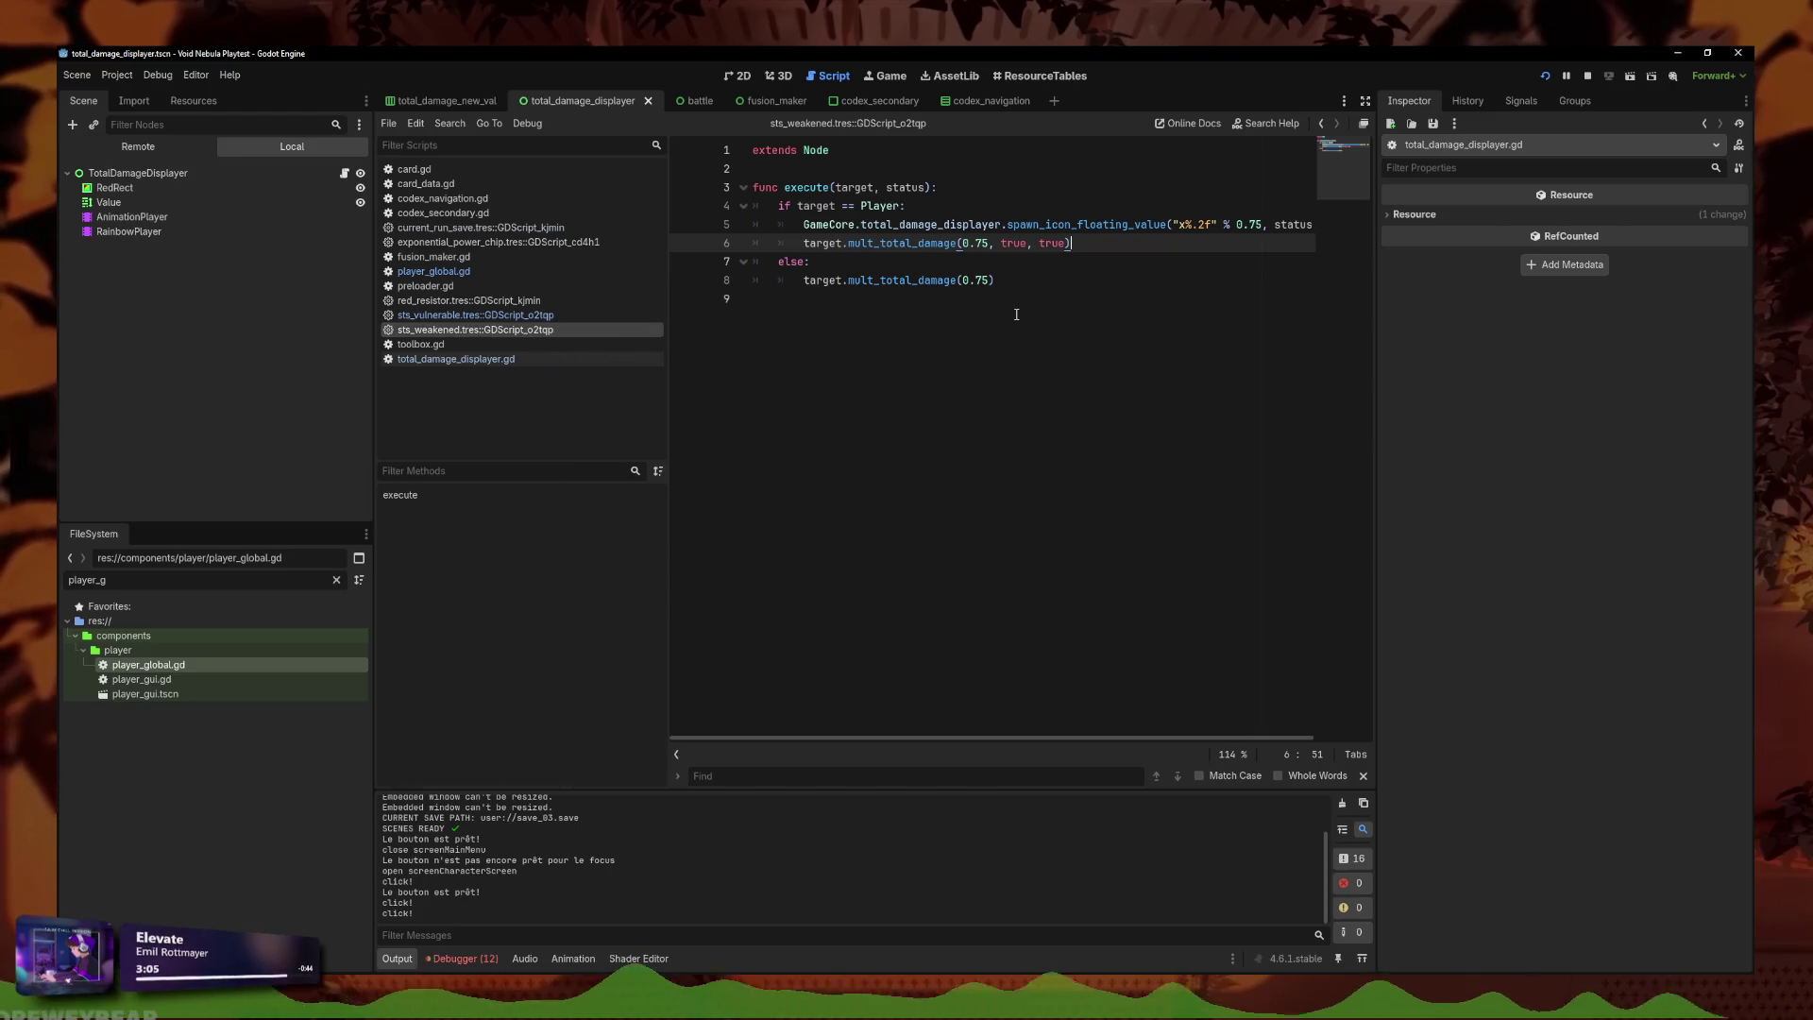
# Change the last flag to false, giving mult_total_damage(0.75, true, false), save, and open sts_vulnerable.
pyautogui.click(1102, 247)
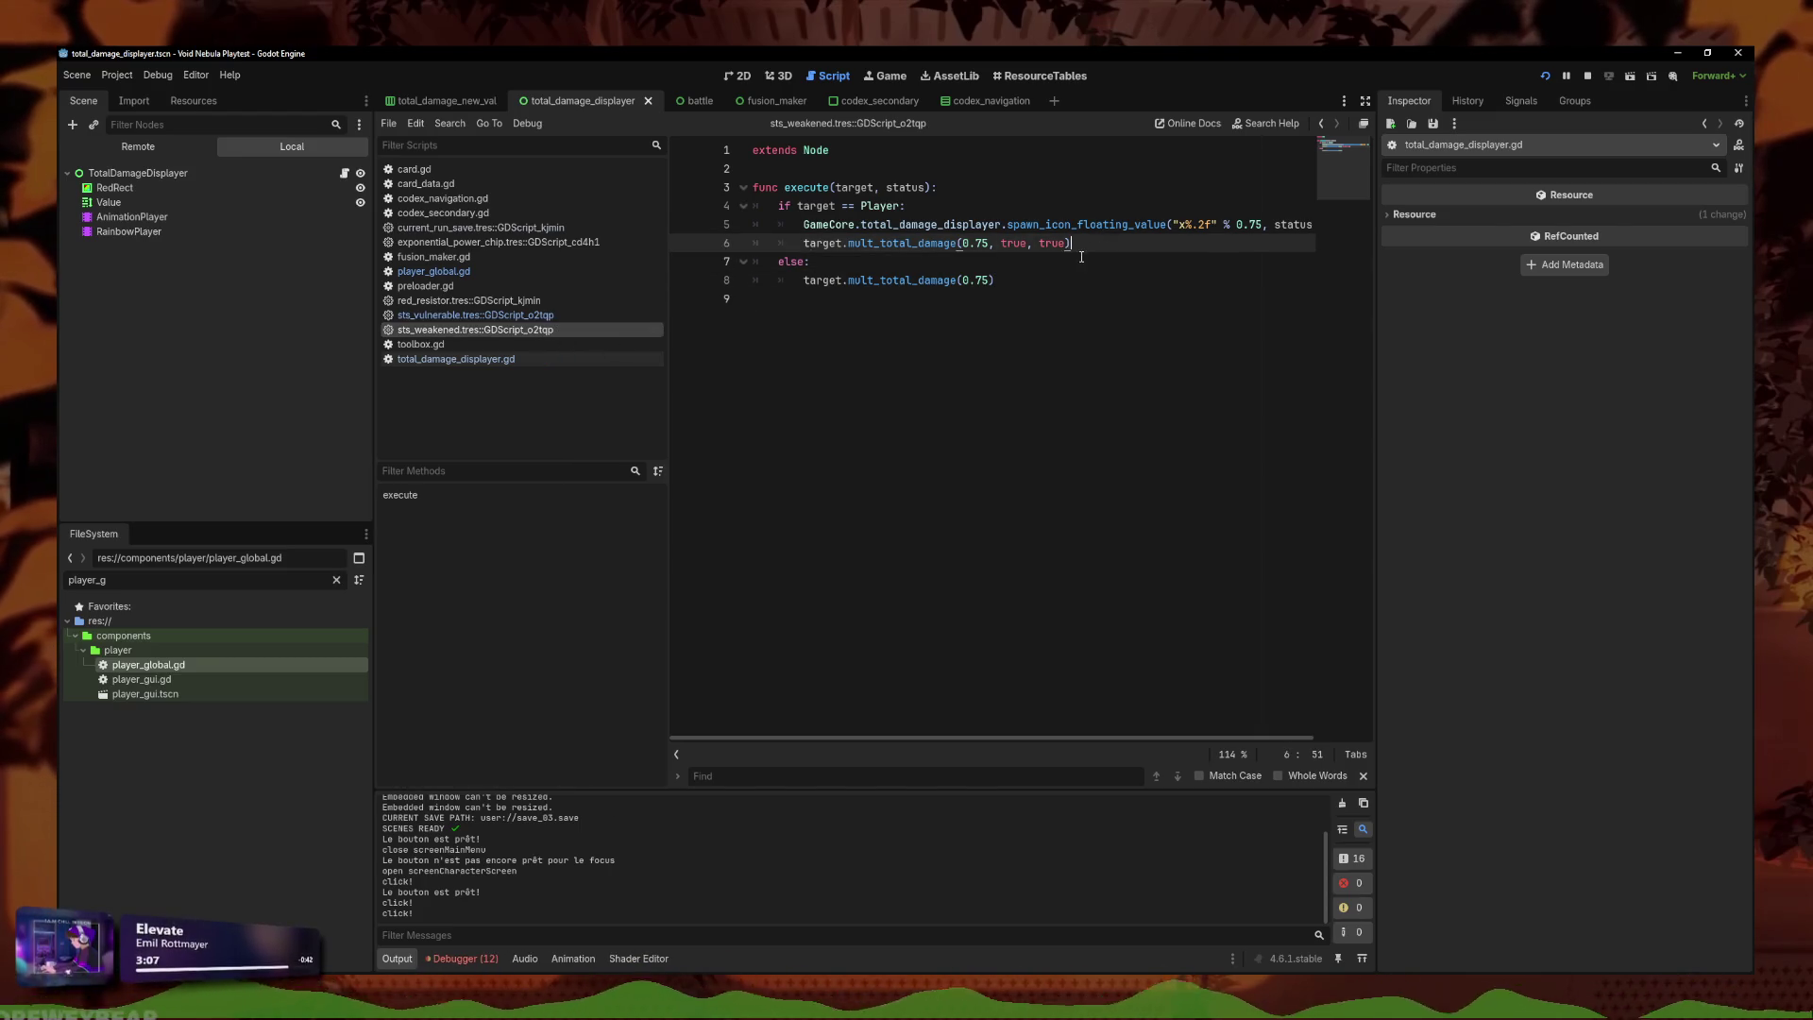
pyautogui.press('Down')
pyautogui.press('Down')
pyautogui.click(1031, 260)
pyautogui.click(1071, 244)
pyautogui.moveTo(1070, 244); pyautogui.dragTo(804, 246)
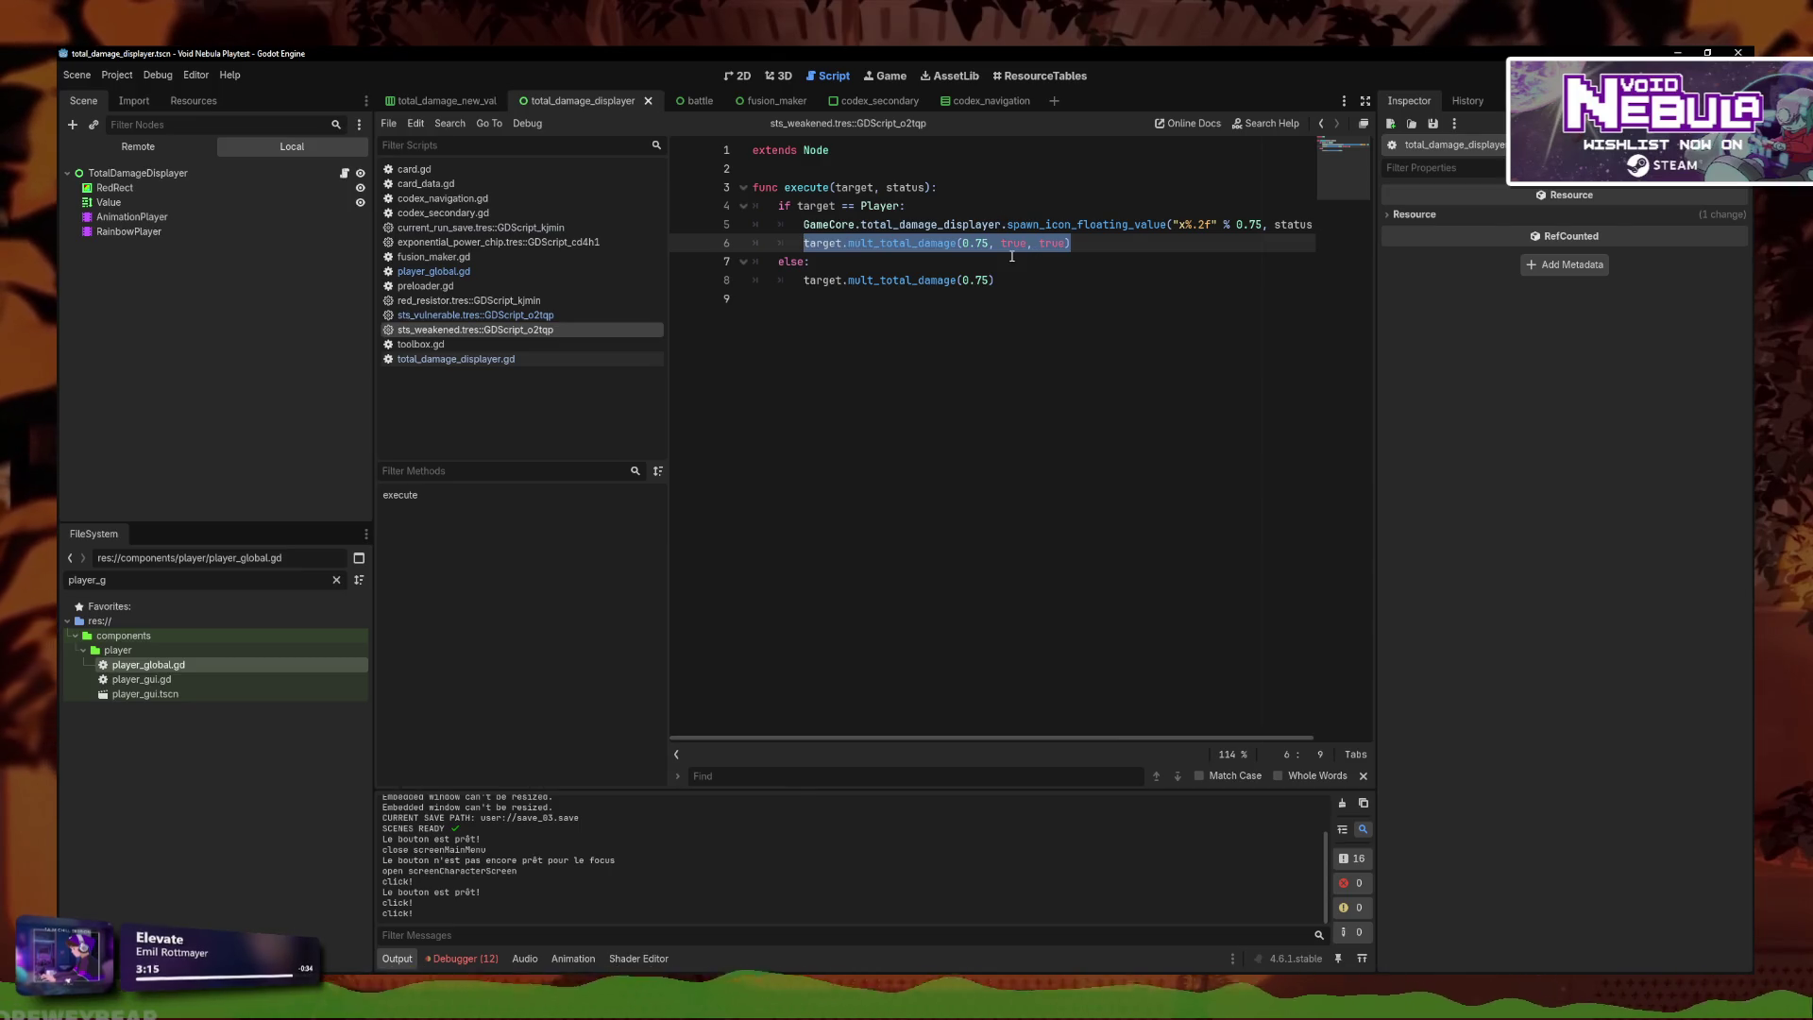
pyautogui.moveTo(992, 255); pyautogui.dragTo(608, 247)
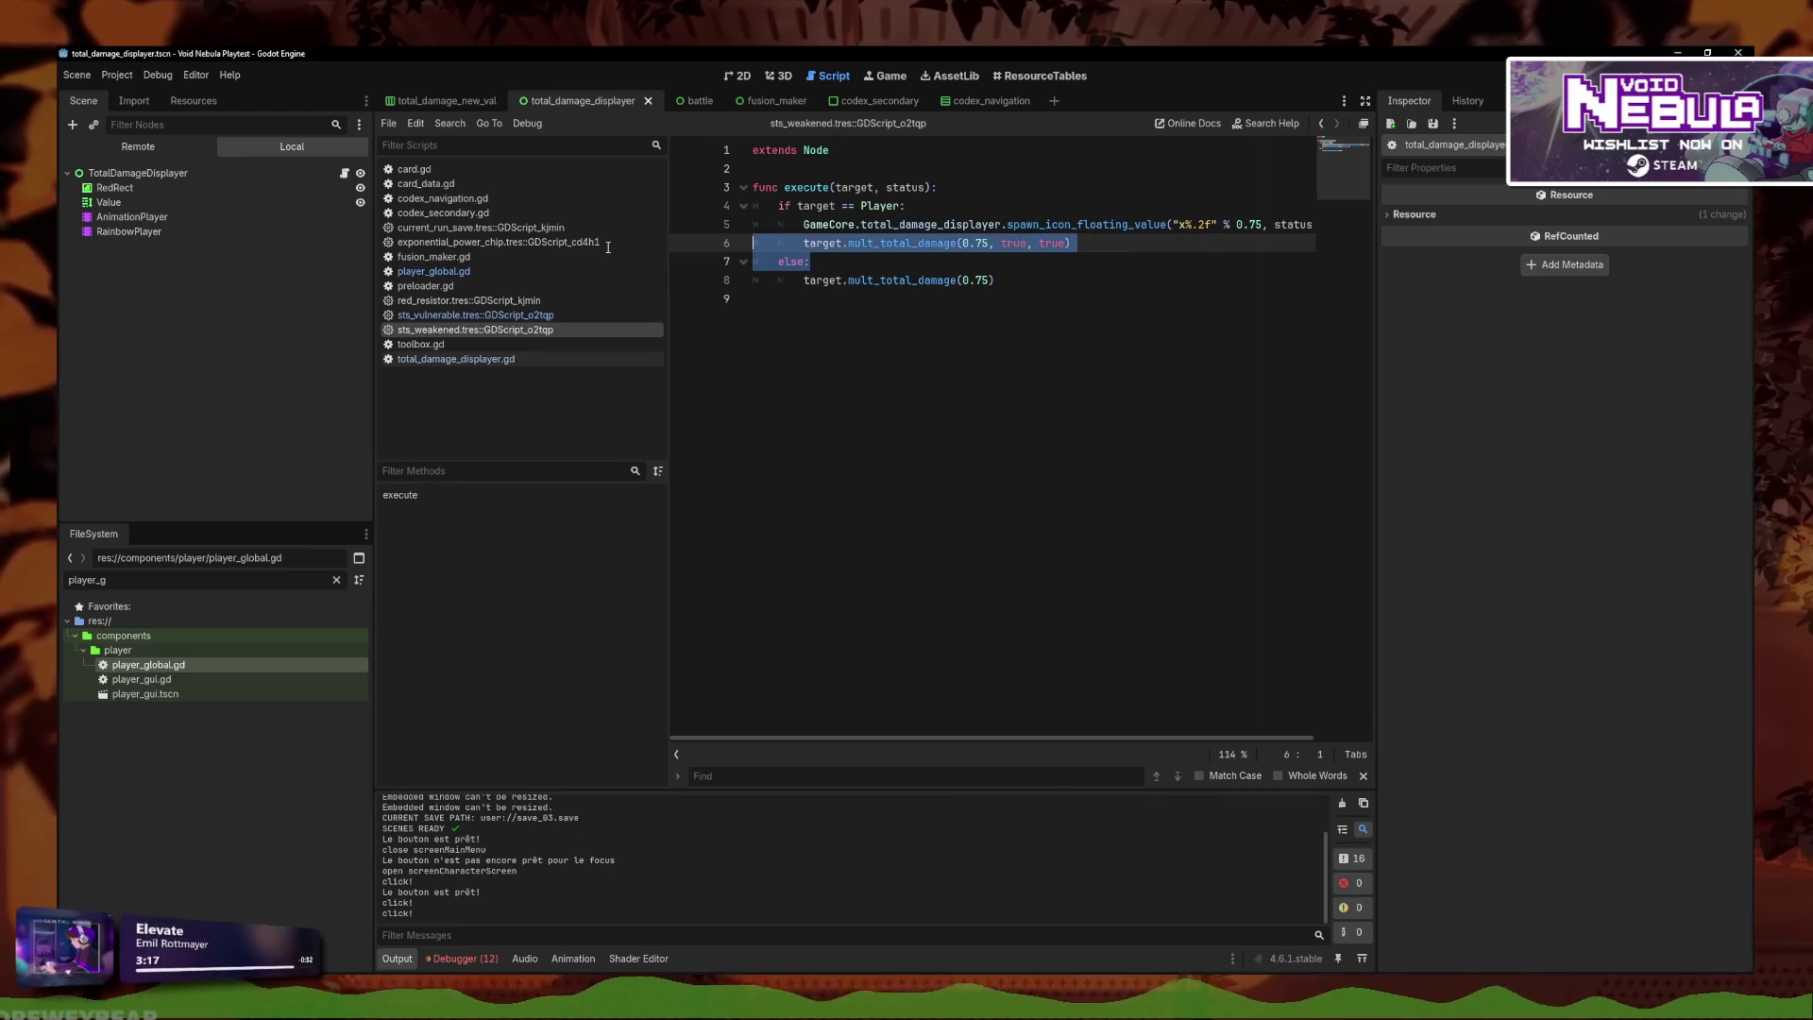
pyautogui.moveTo(1073, 243); pyautogui.dragTo(804, 243)
pyautogui.click(1073, 225)
pyautogui.moveTo(1135, 244); pyautogui.dragTo(804, 244)
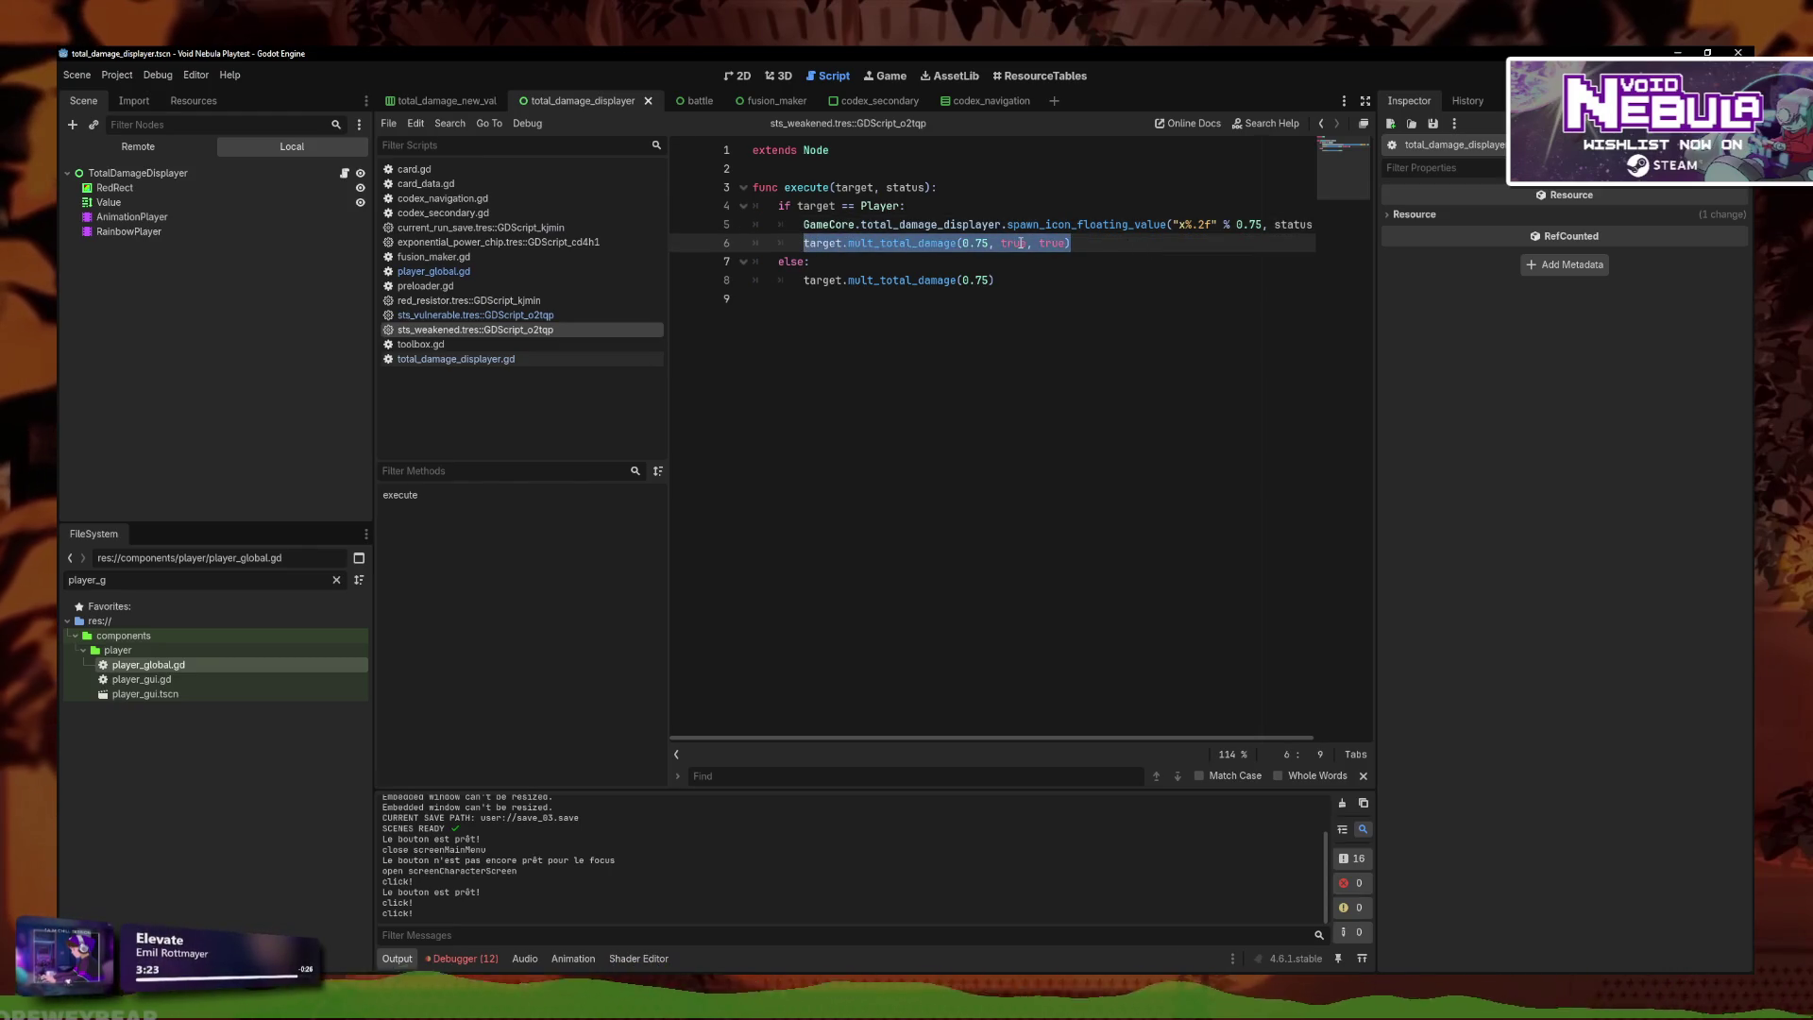
pyautogui.click(1061, 243)
pyautogui.doubleClick(1050, 244)
pyautogui.write('false')
pyautogui.rightClick(542, 330)
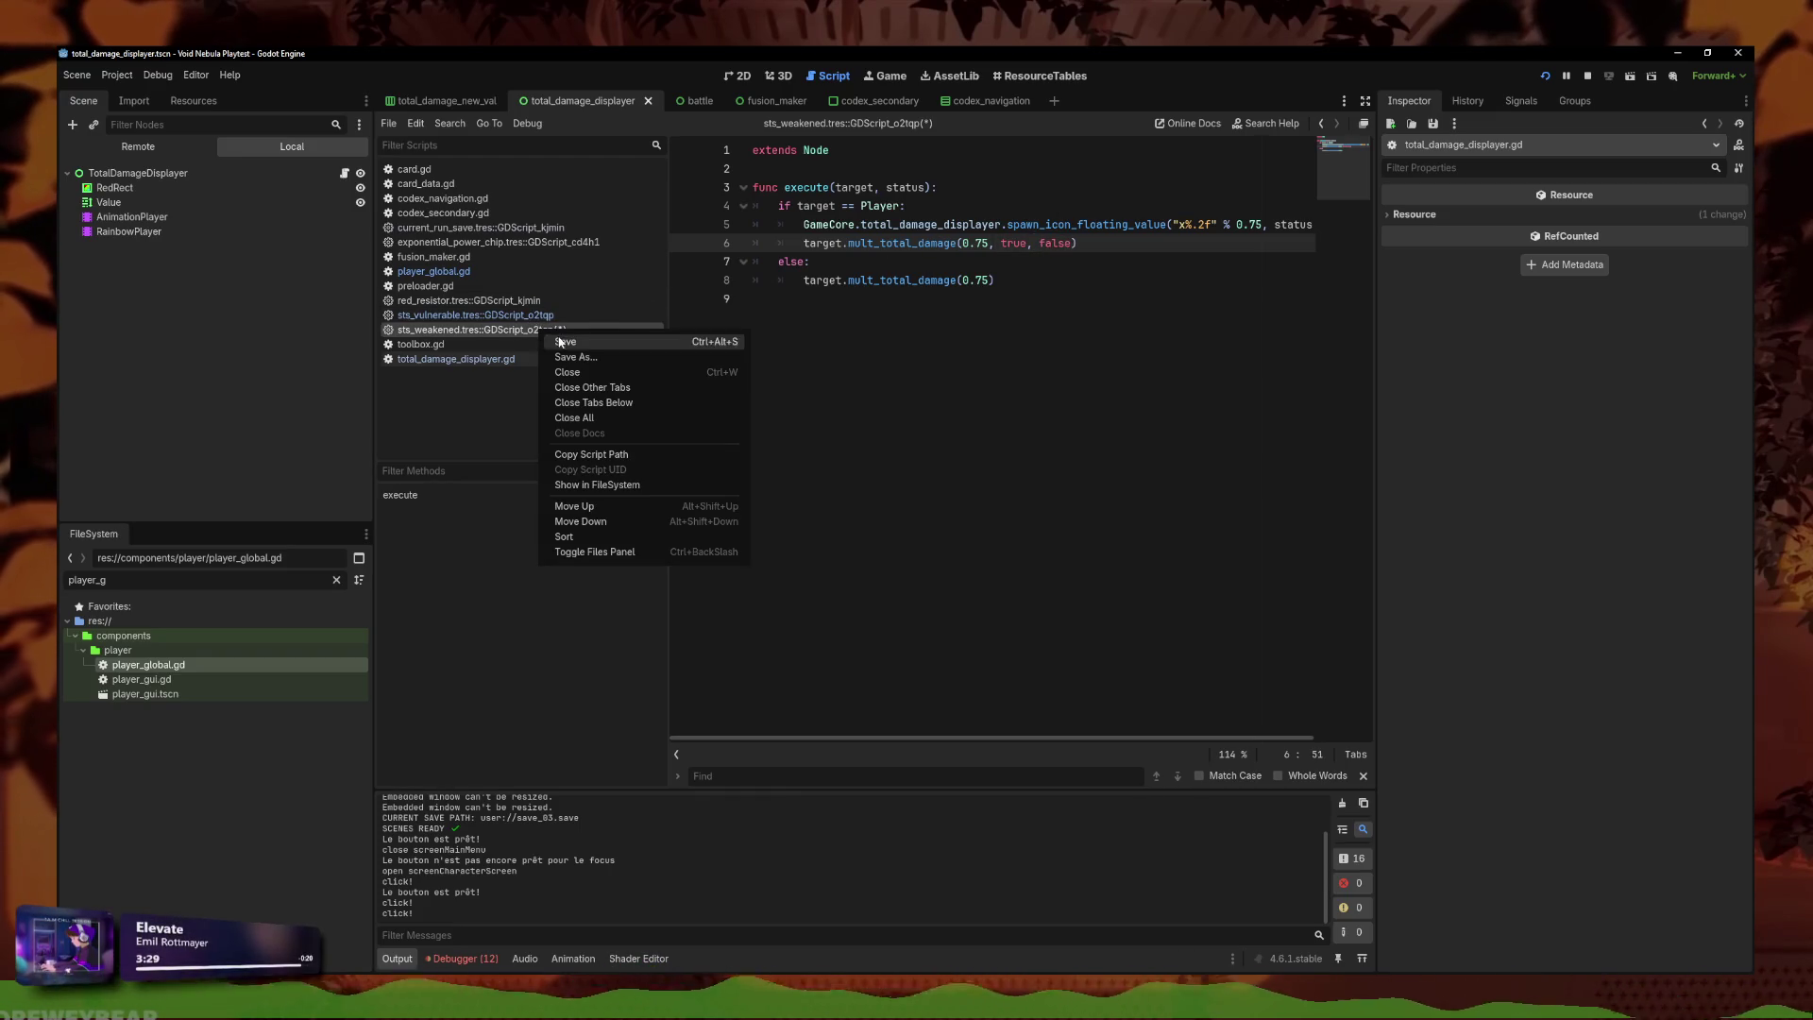
pyautogui.click(563, 342)
pyautogui.click(475, 315)
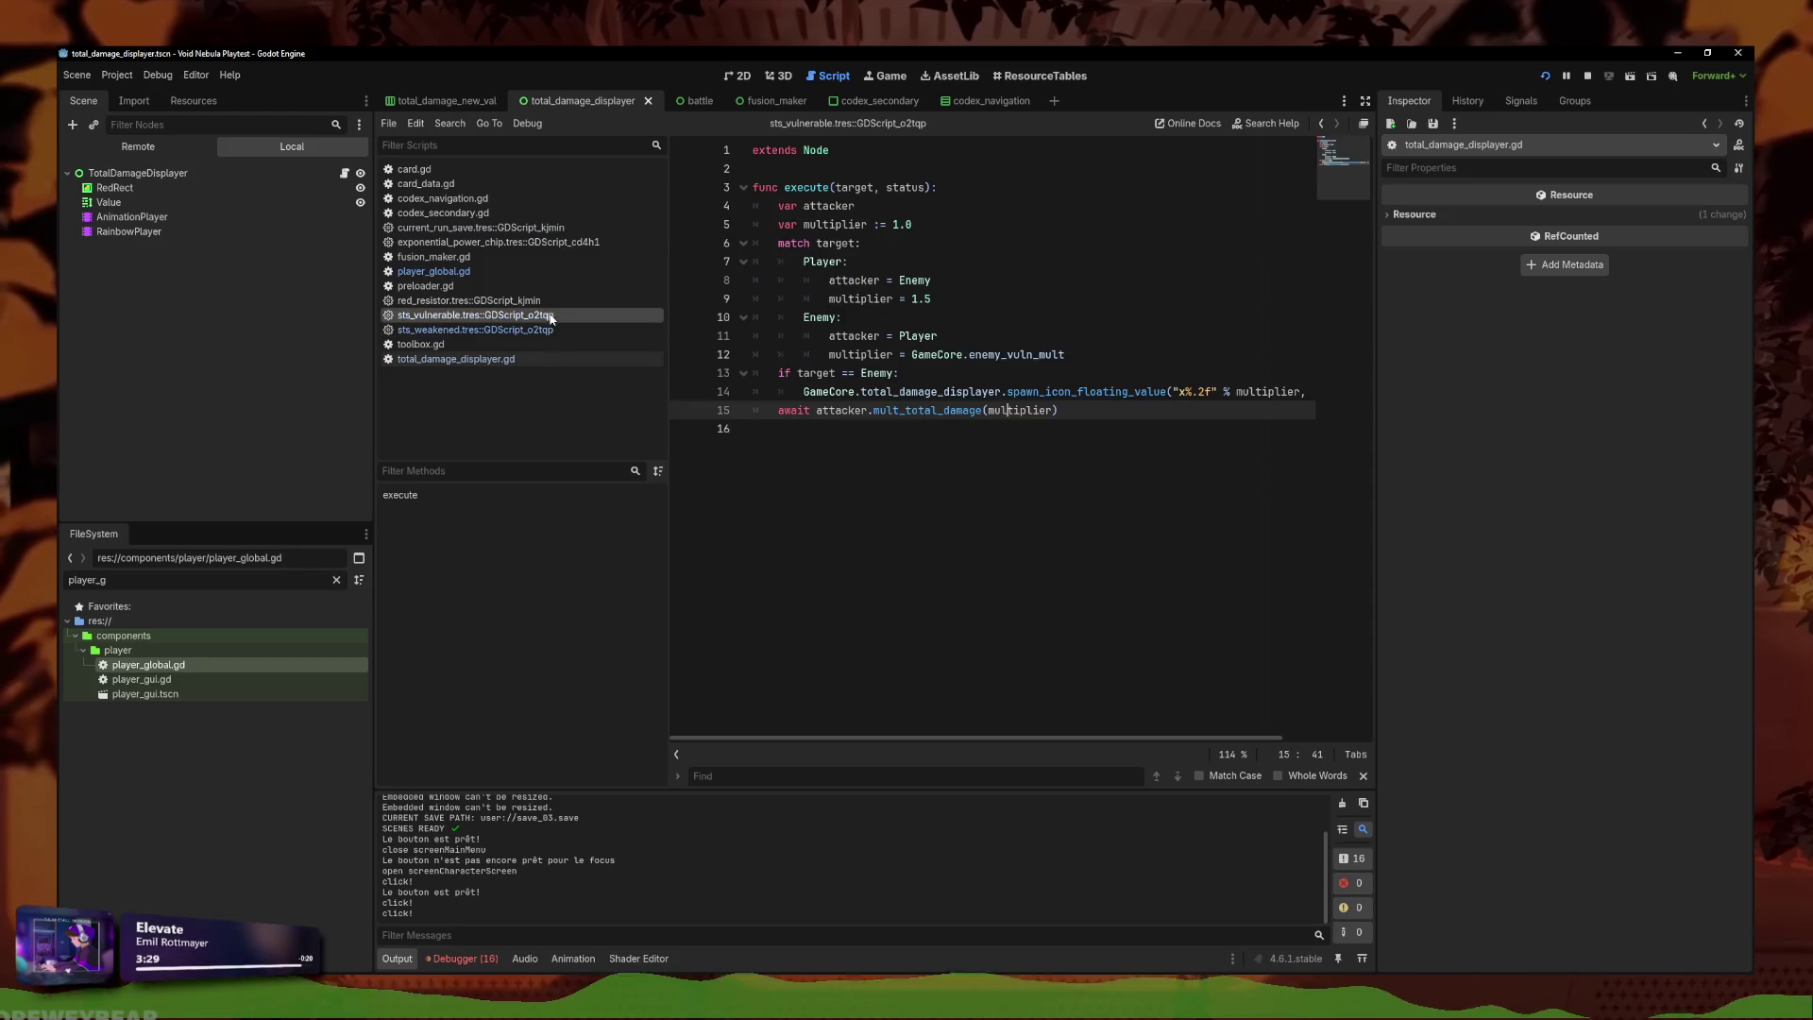
# In sts_vulnerable, add an else: branch with the await call indented under it.
pyautogui.click(779, 410)
pyautogui.press('Return')
pyautogui.press('Up')
pyautogui.write('else:')
pyautogui.press('Return')
pyautogui.hotkey('ctrl', 'shift', 'k')
pyautogui.press('Tab')
# Copy the await statement into the if branch above else:, indented.
pyautogui.moveTo(1281, 391); pyautogui.dragTo(1323, 393)
pyautogui.click(1322, 391)
pyautogui.press('Return')
pyautogui.click(1015, 447)
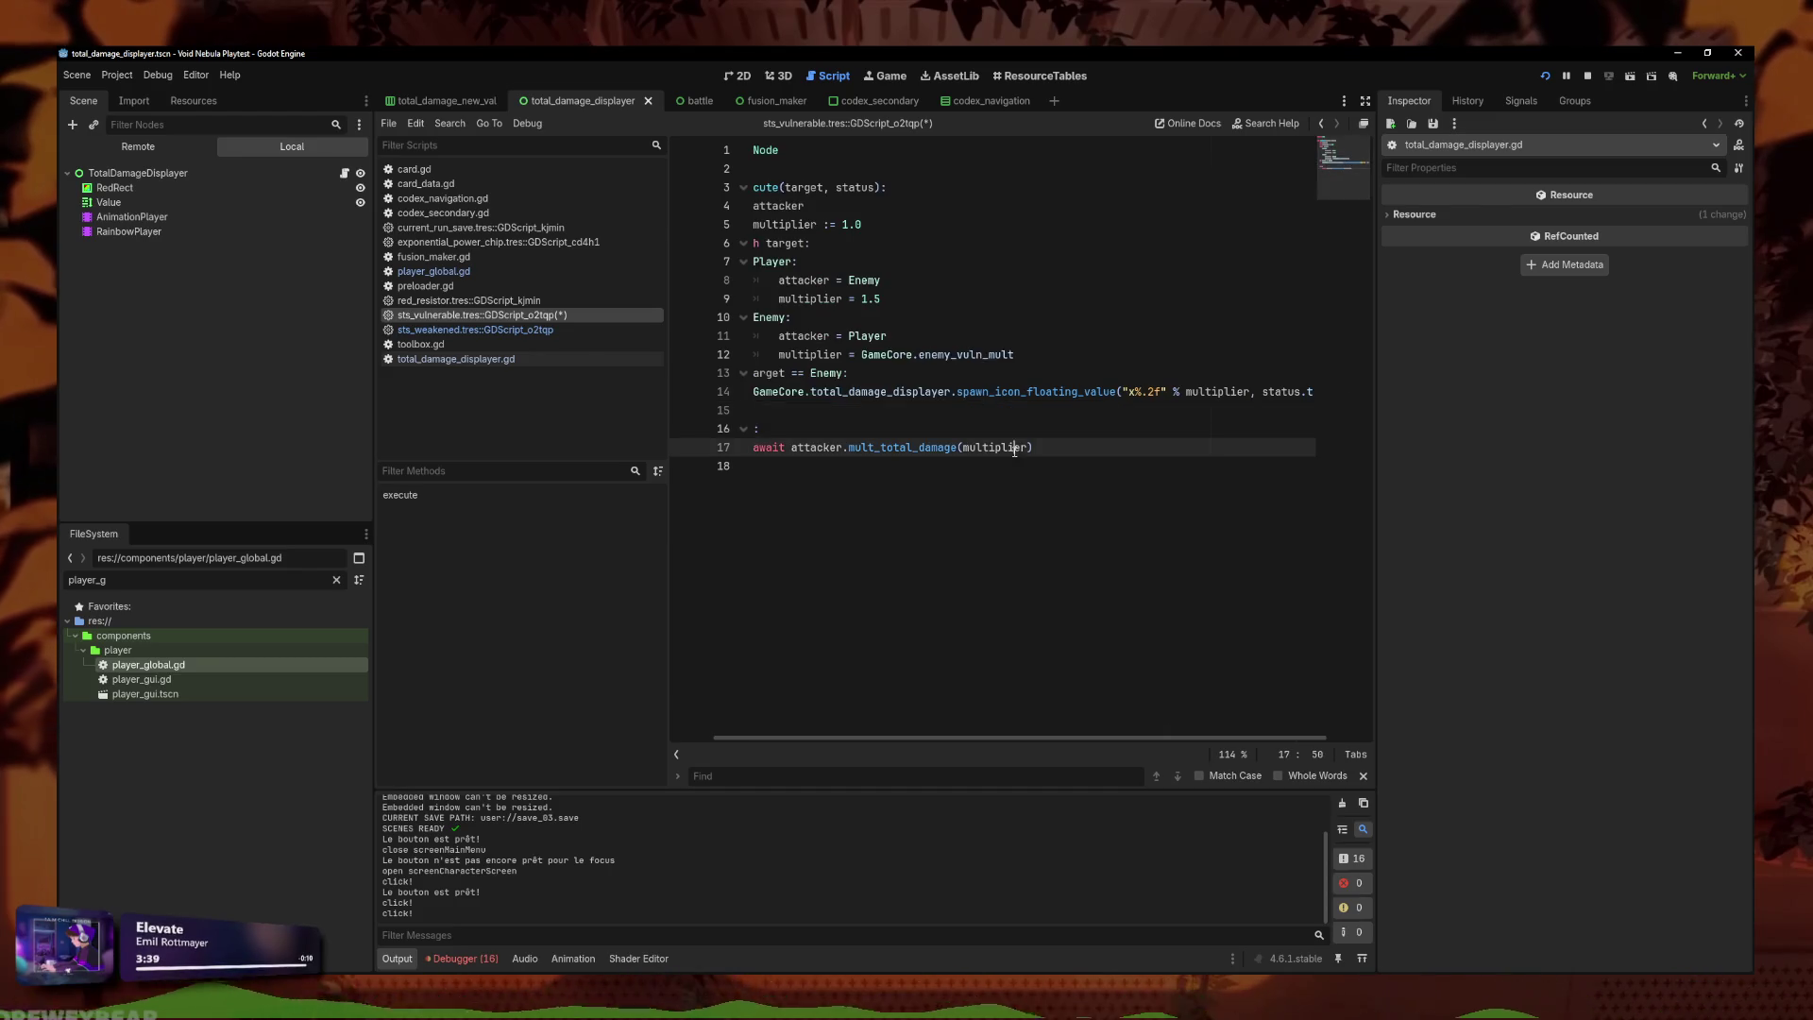
pyautogui.tripleClick(1015, 448)
pyautogui.hotkey('ctrl', 'c')
pyautogui.click(846, 413)
pyautogui.hotkey('ctrl', 'v')
pyautogui.press('Tab')
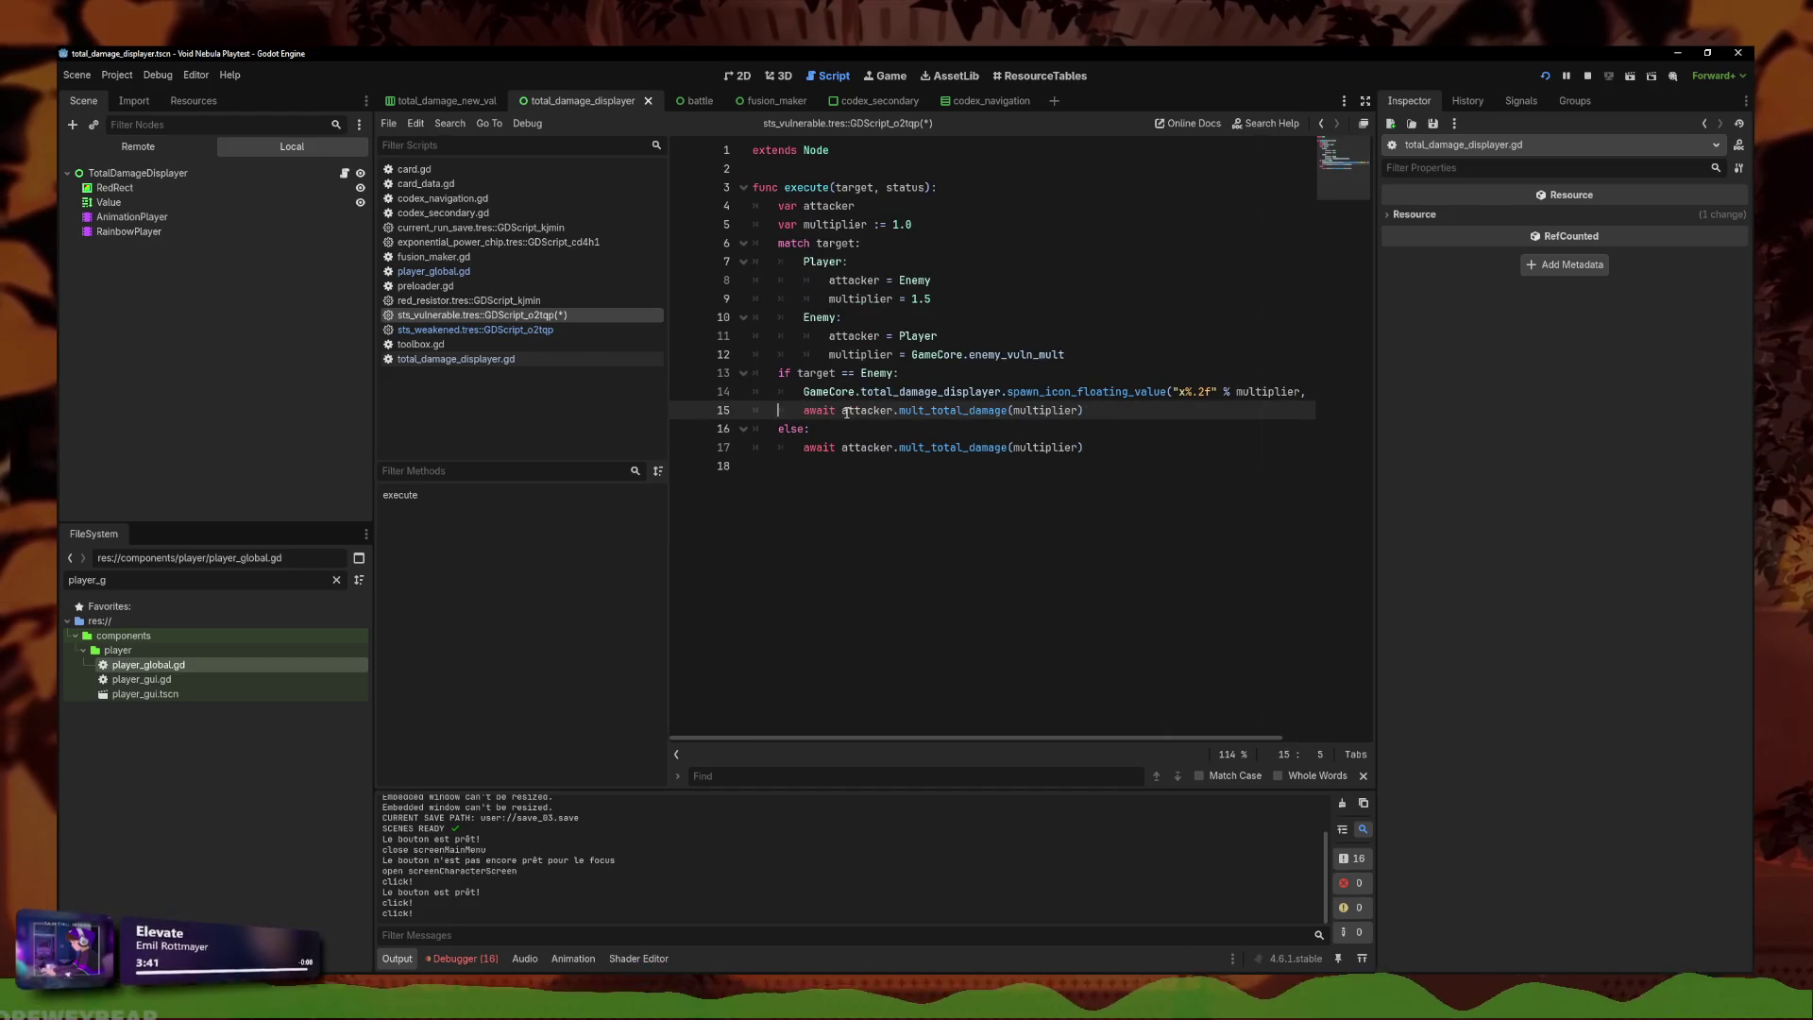
# Add true, false arguments to the Enemy-branch mult_total_damage call, then go to exponential_power_chip's line 6.
pyautogui.click(1079, 410)
pyautogui.write(', true, false')
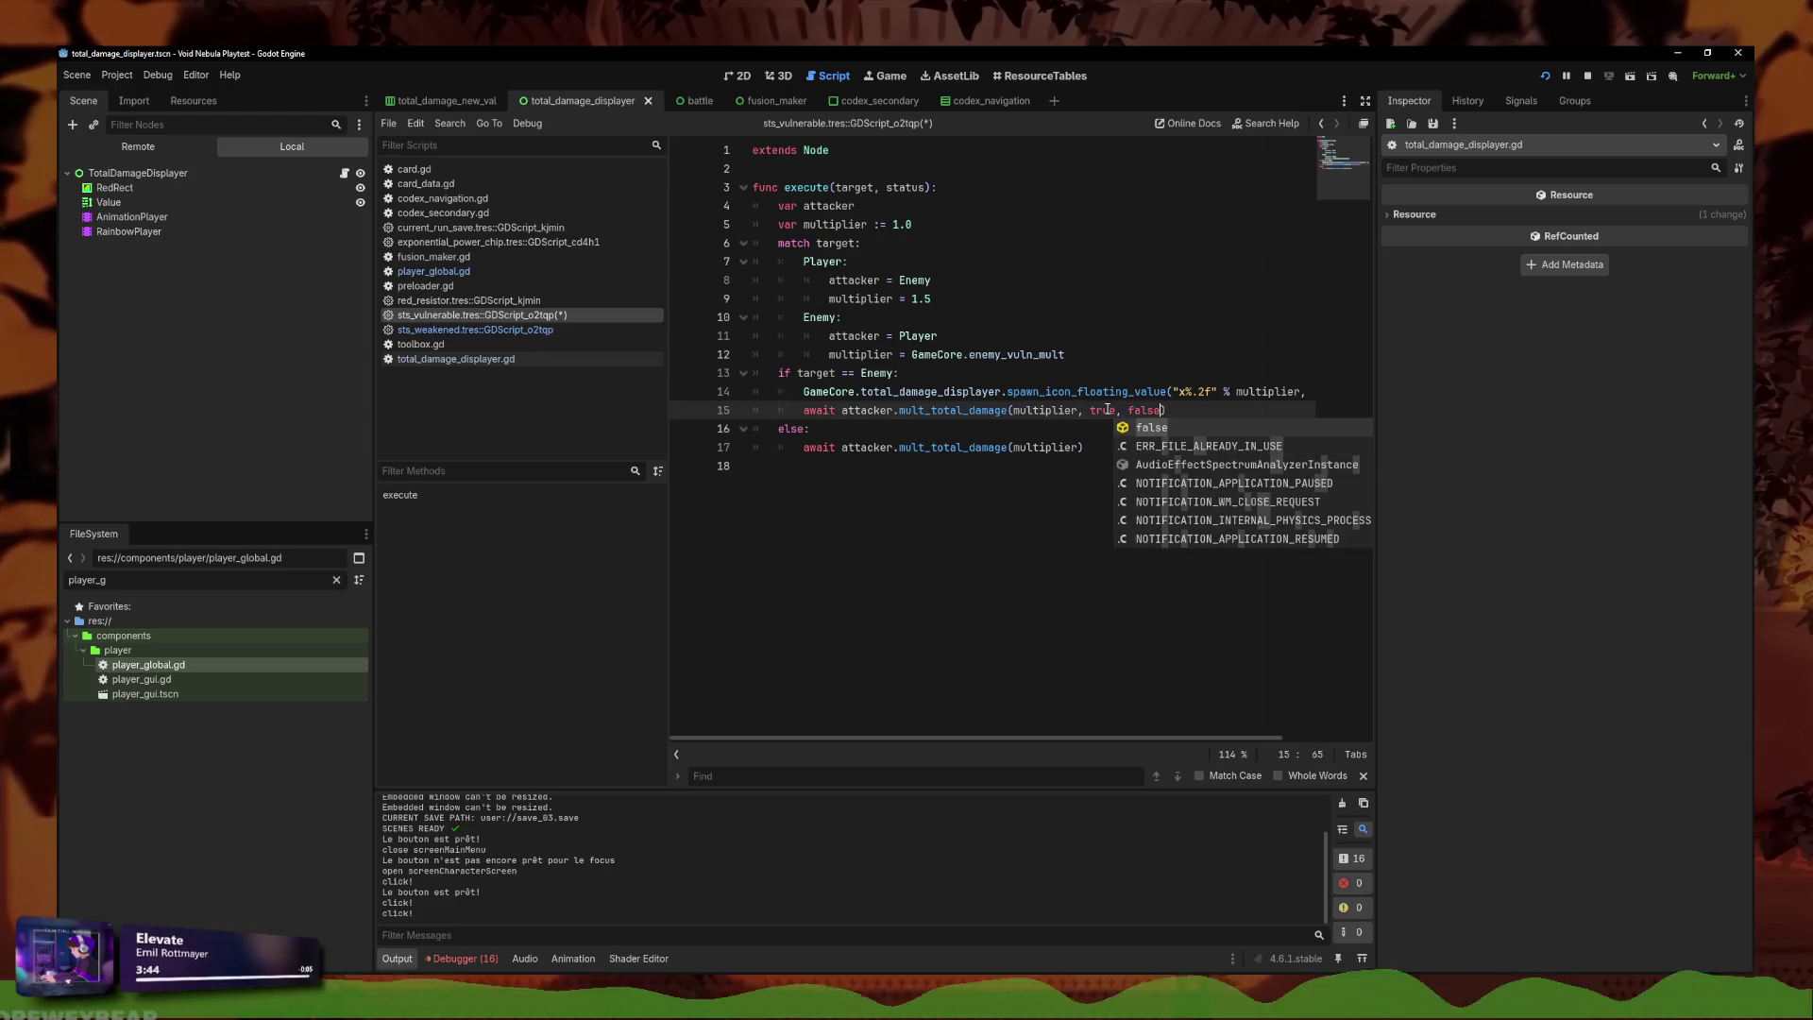
pyautogui.press('Escape')
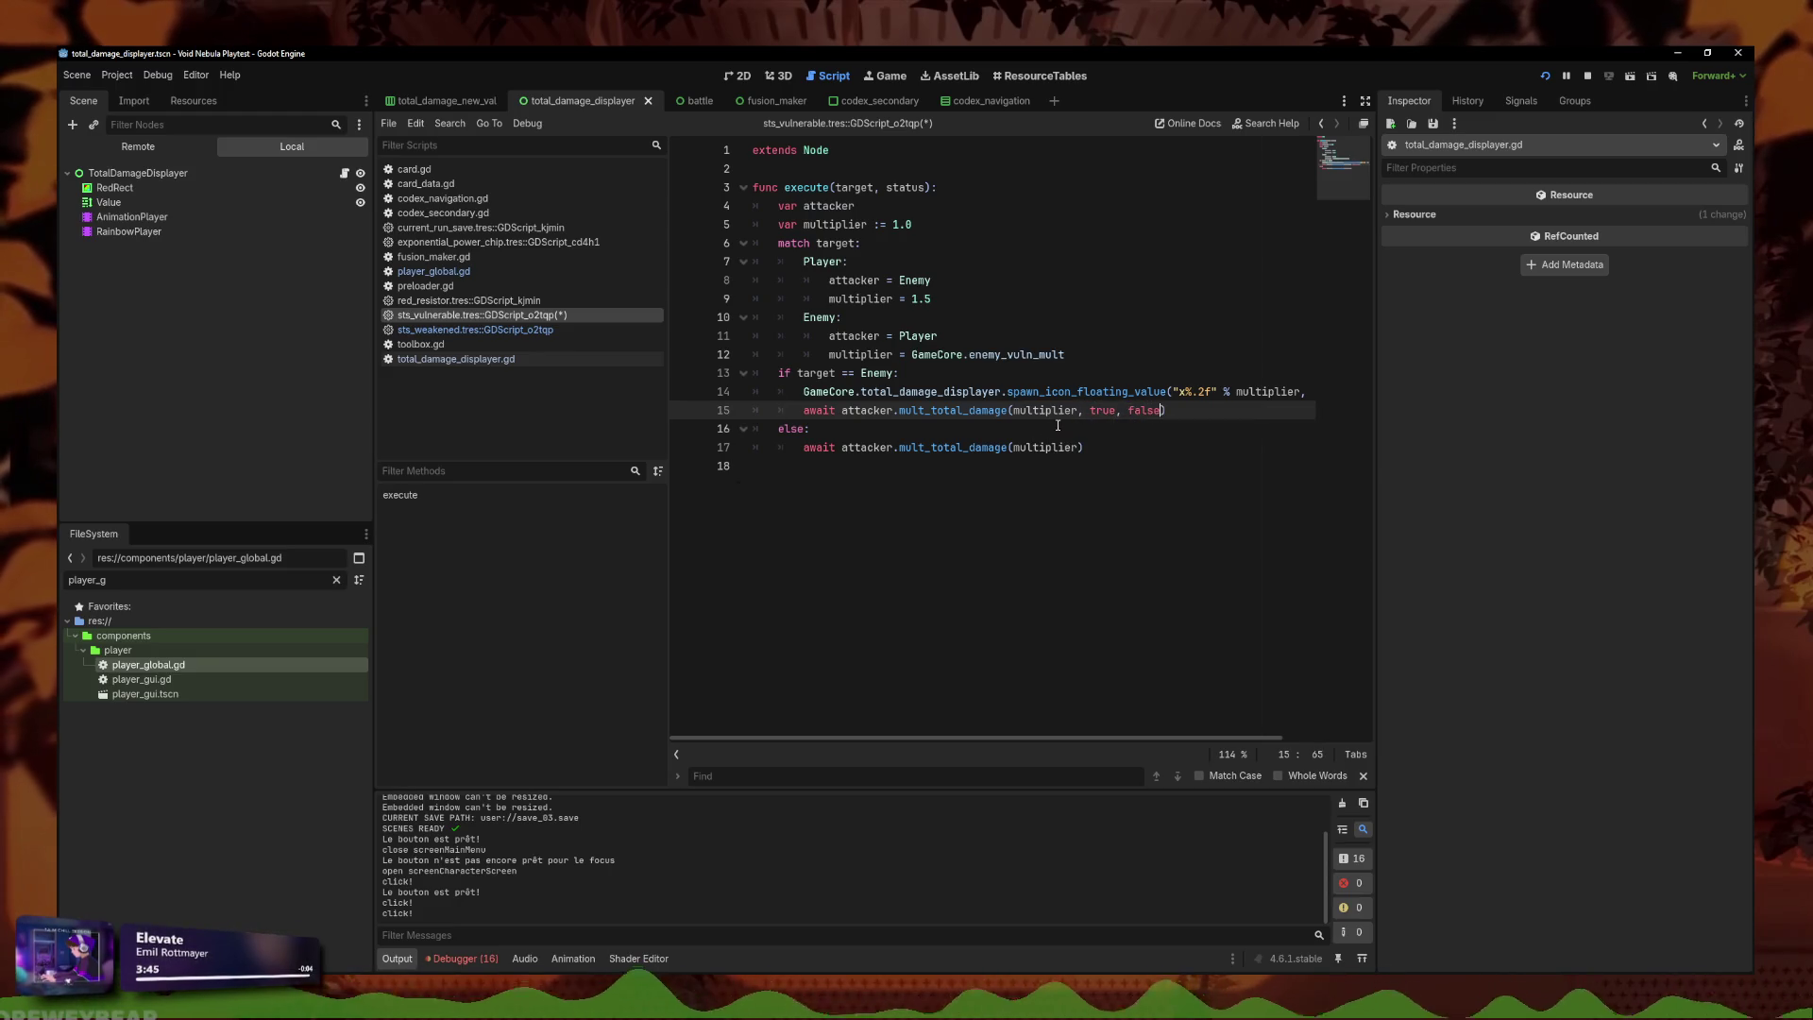
pyautogui.click(1162, 410)
pyautogui.rightClick(554, 317)
pyautogui.press('Escape')
pyautogui.click(453, 238)
pyautogui.click(1024, 248)
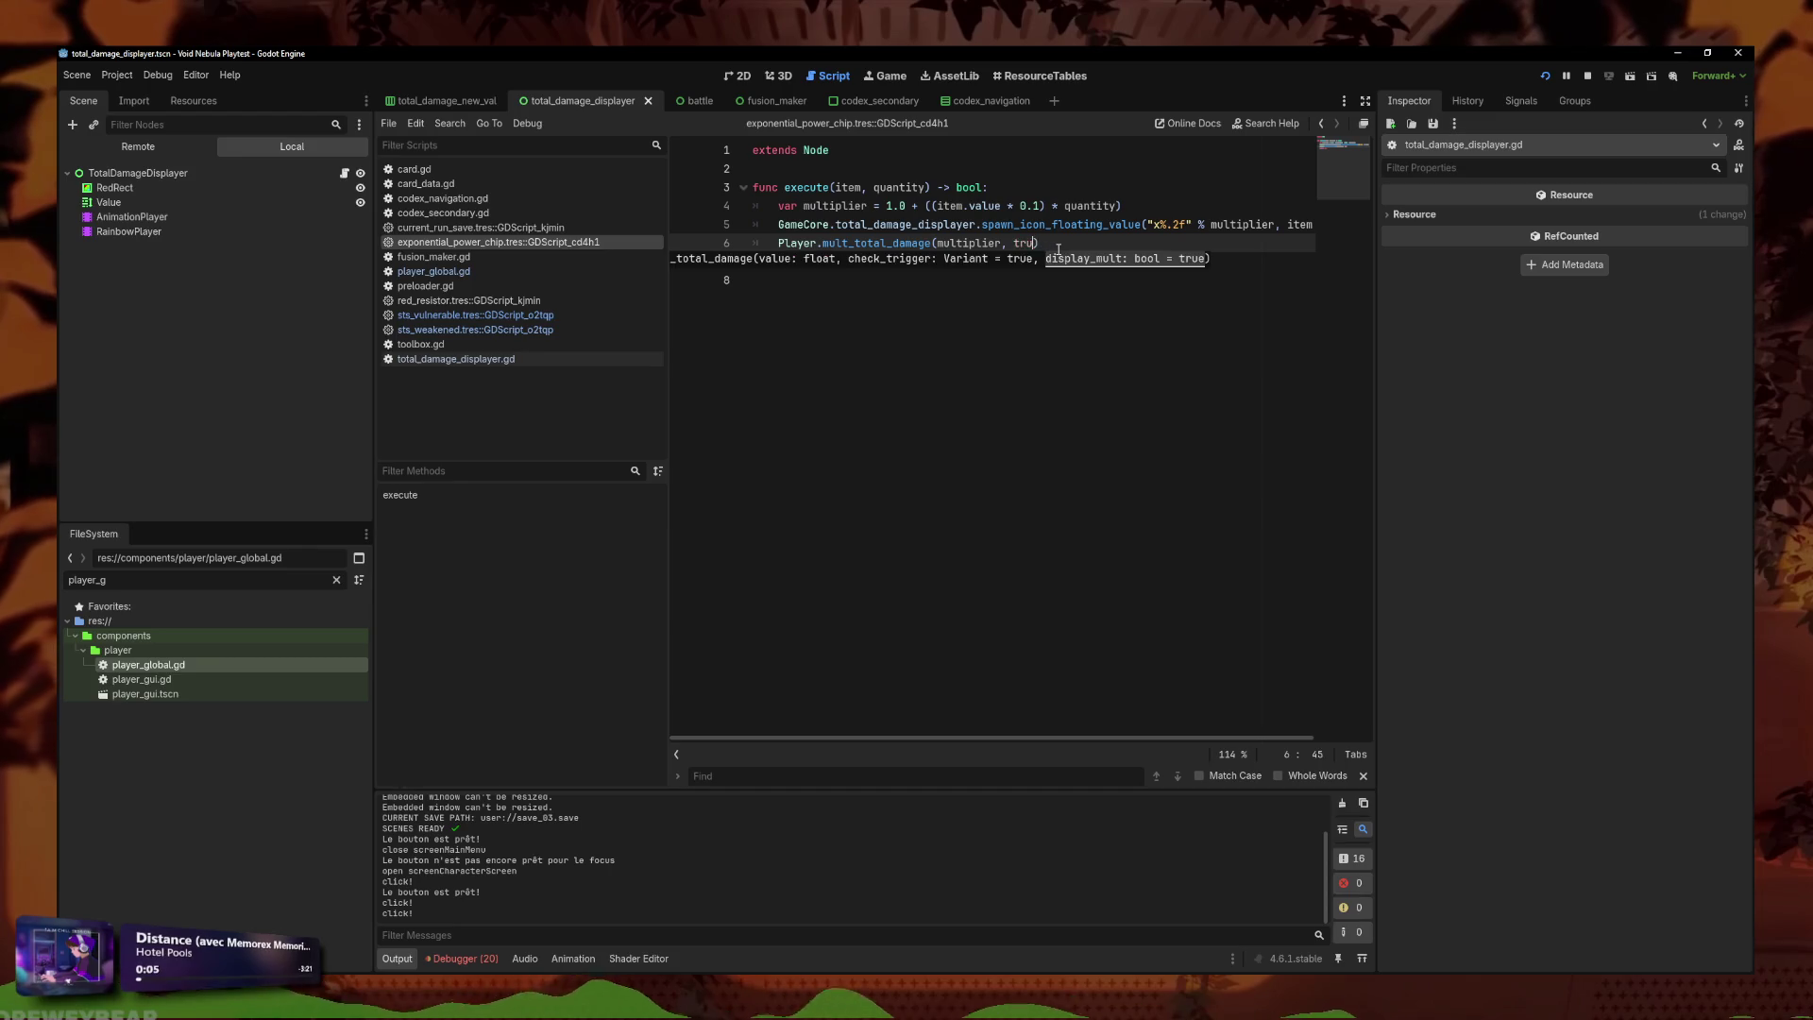
# Remove the true argument from the mult_total_damage calls in sts_weakened and sts_vulnerable.
pyautogui.rightClick(595, 242)
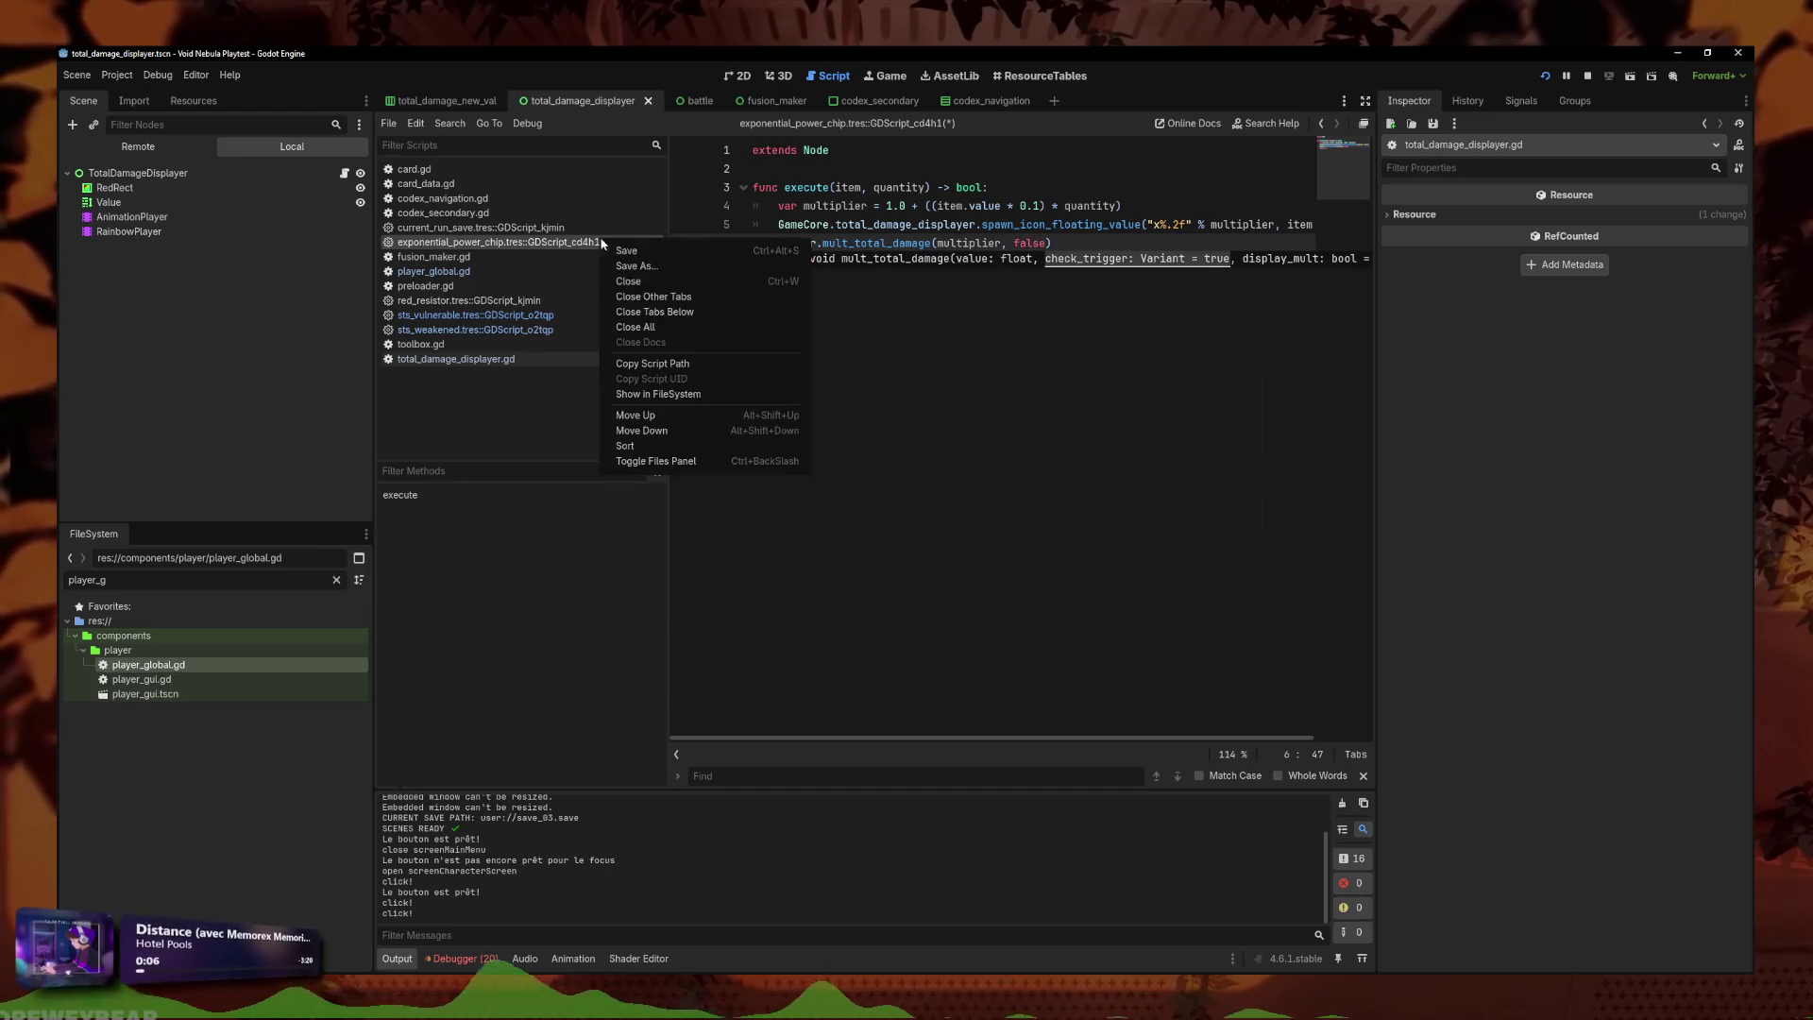
pyautogui.click(598, 359)
pyautogui.click(510, 330)
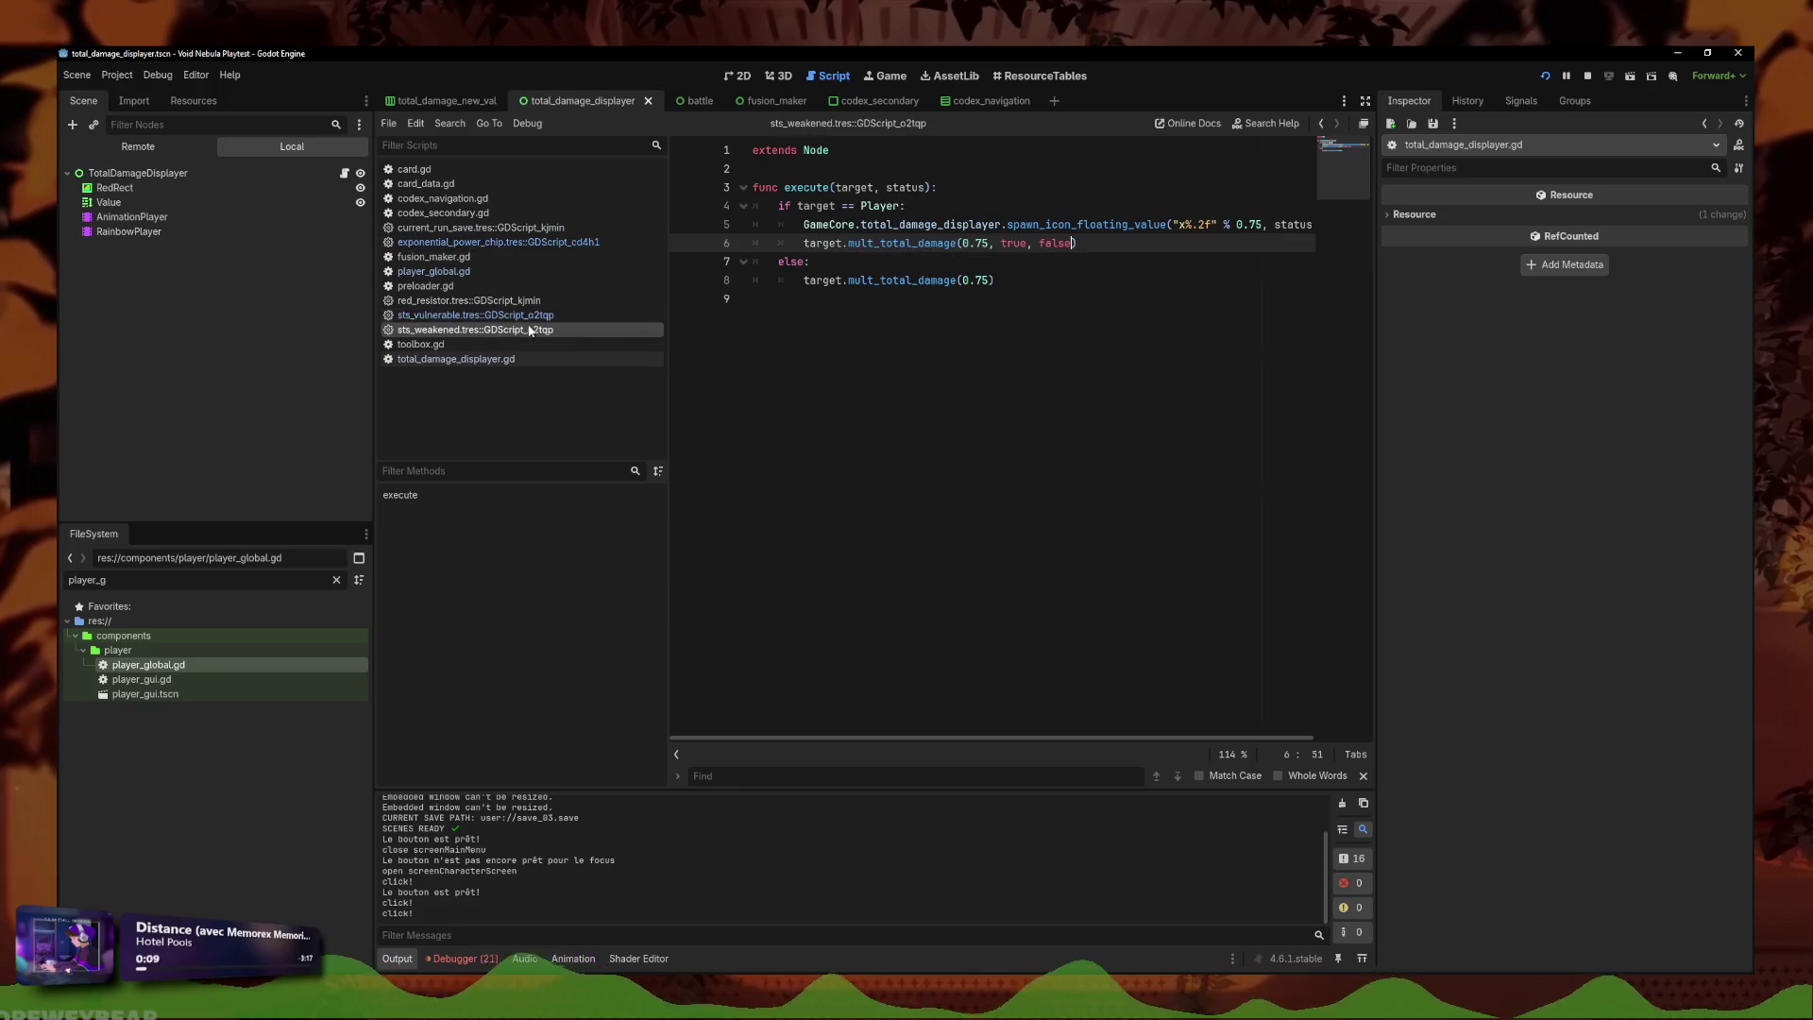
pyautogui.click(1039, 240)
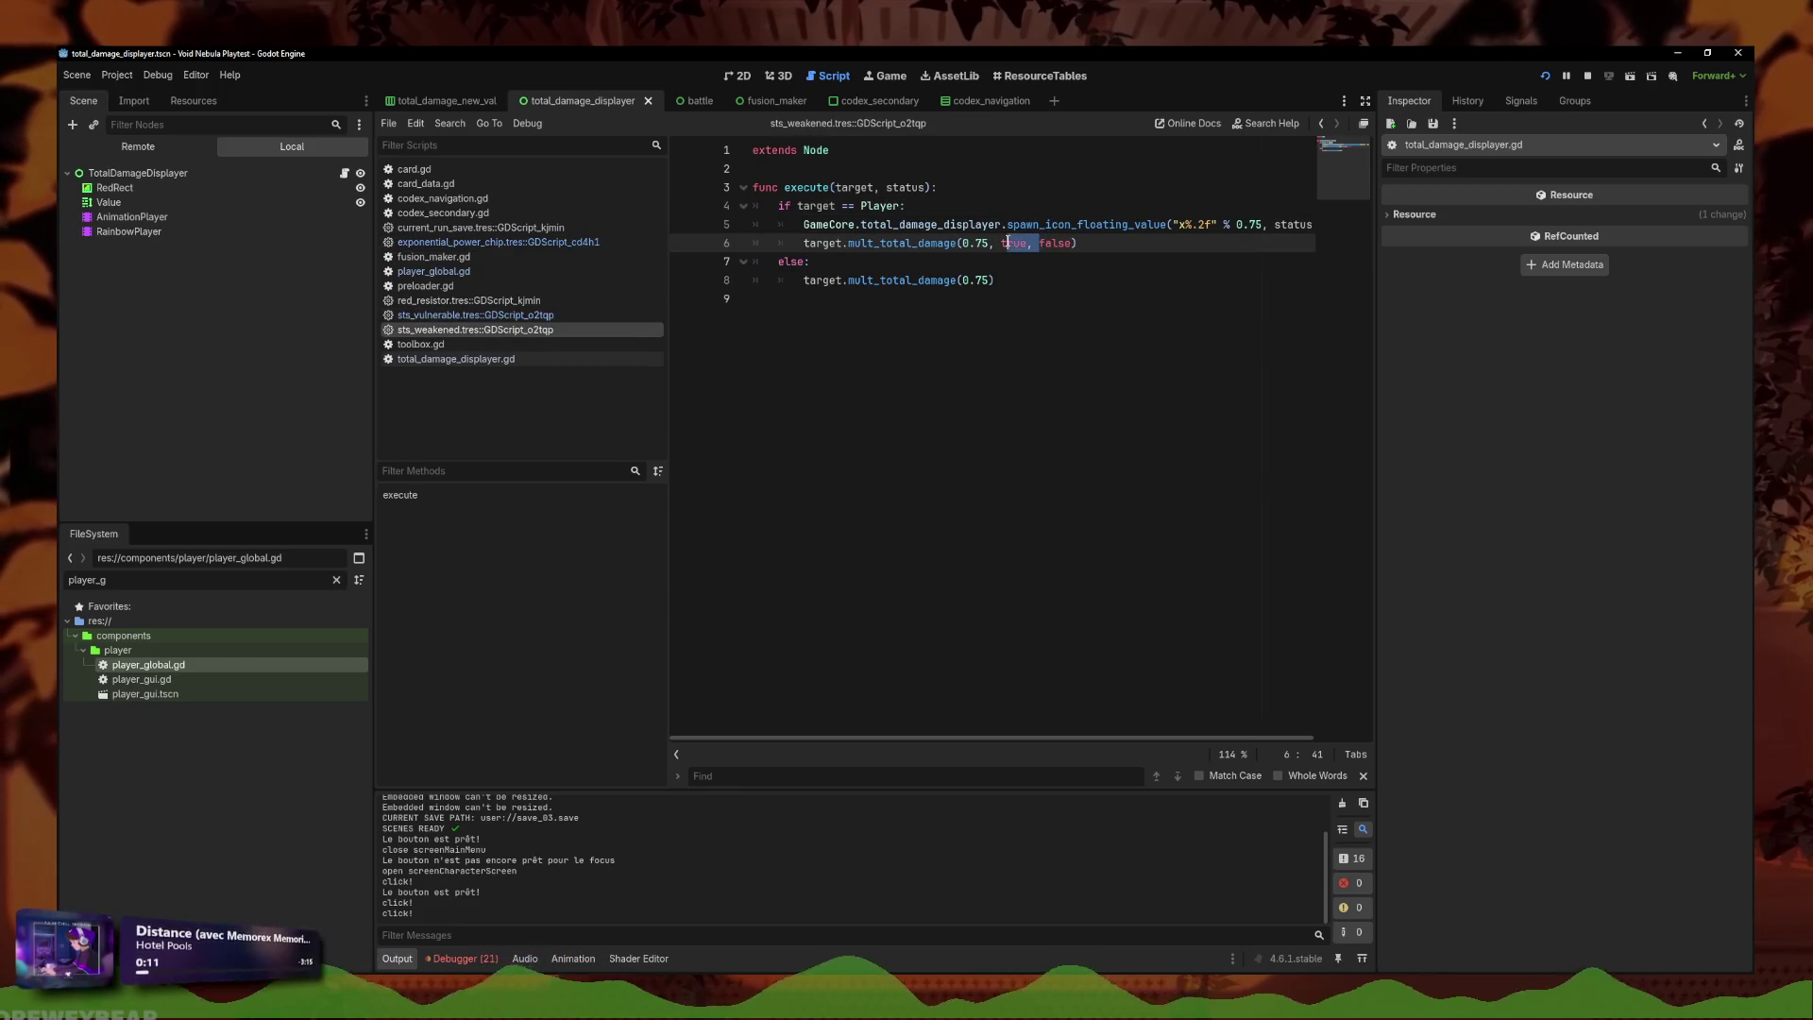
pyautogui.rightClick(517, 319)
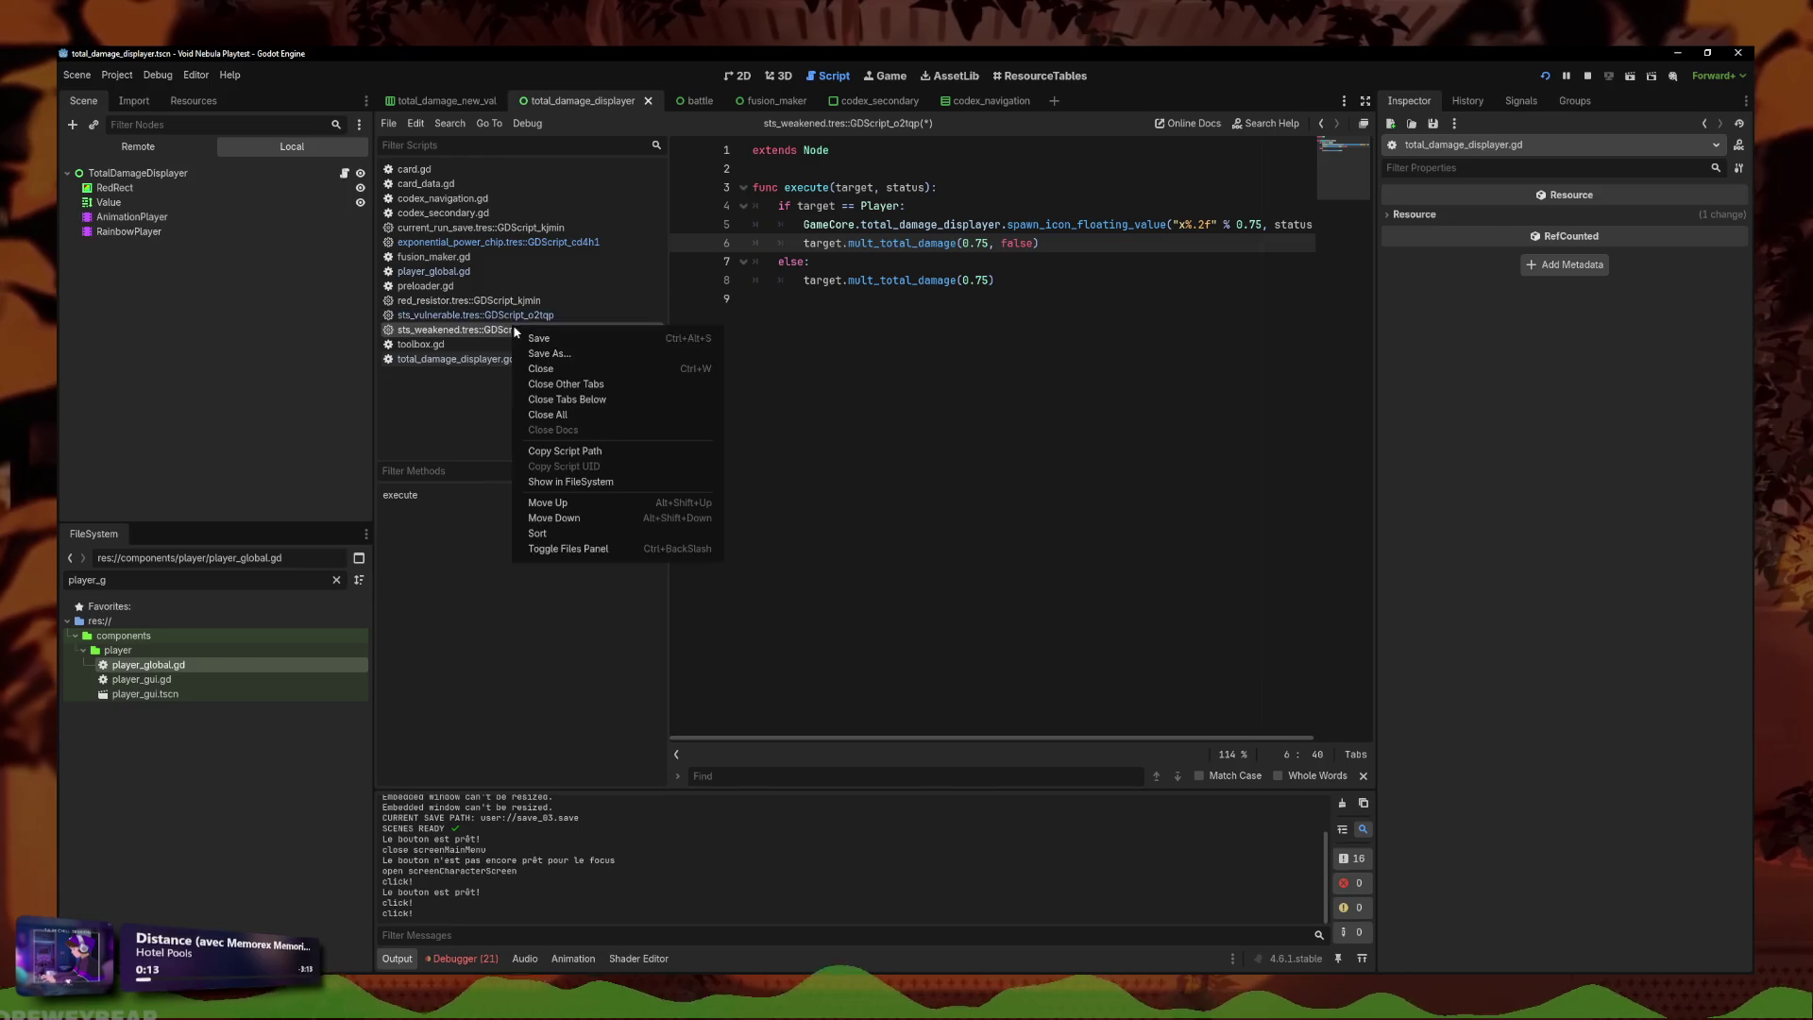
pyautogui.click(543, 337)
pyautogui.click(1072, 391)
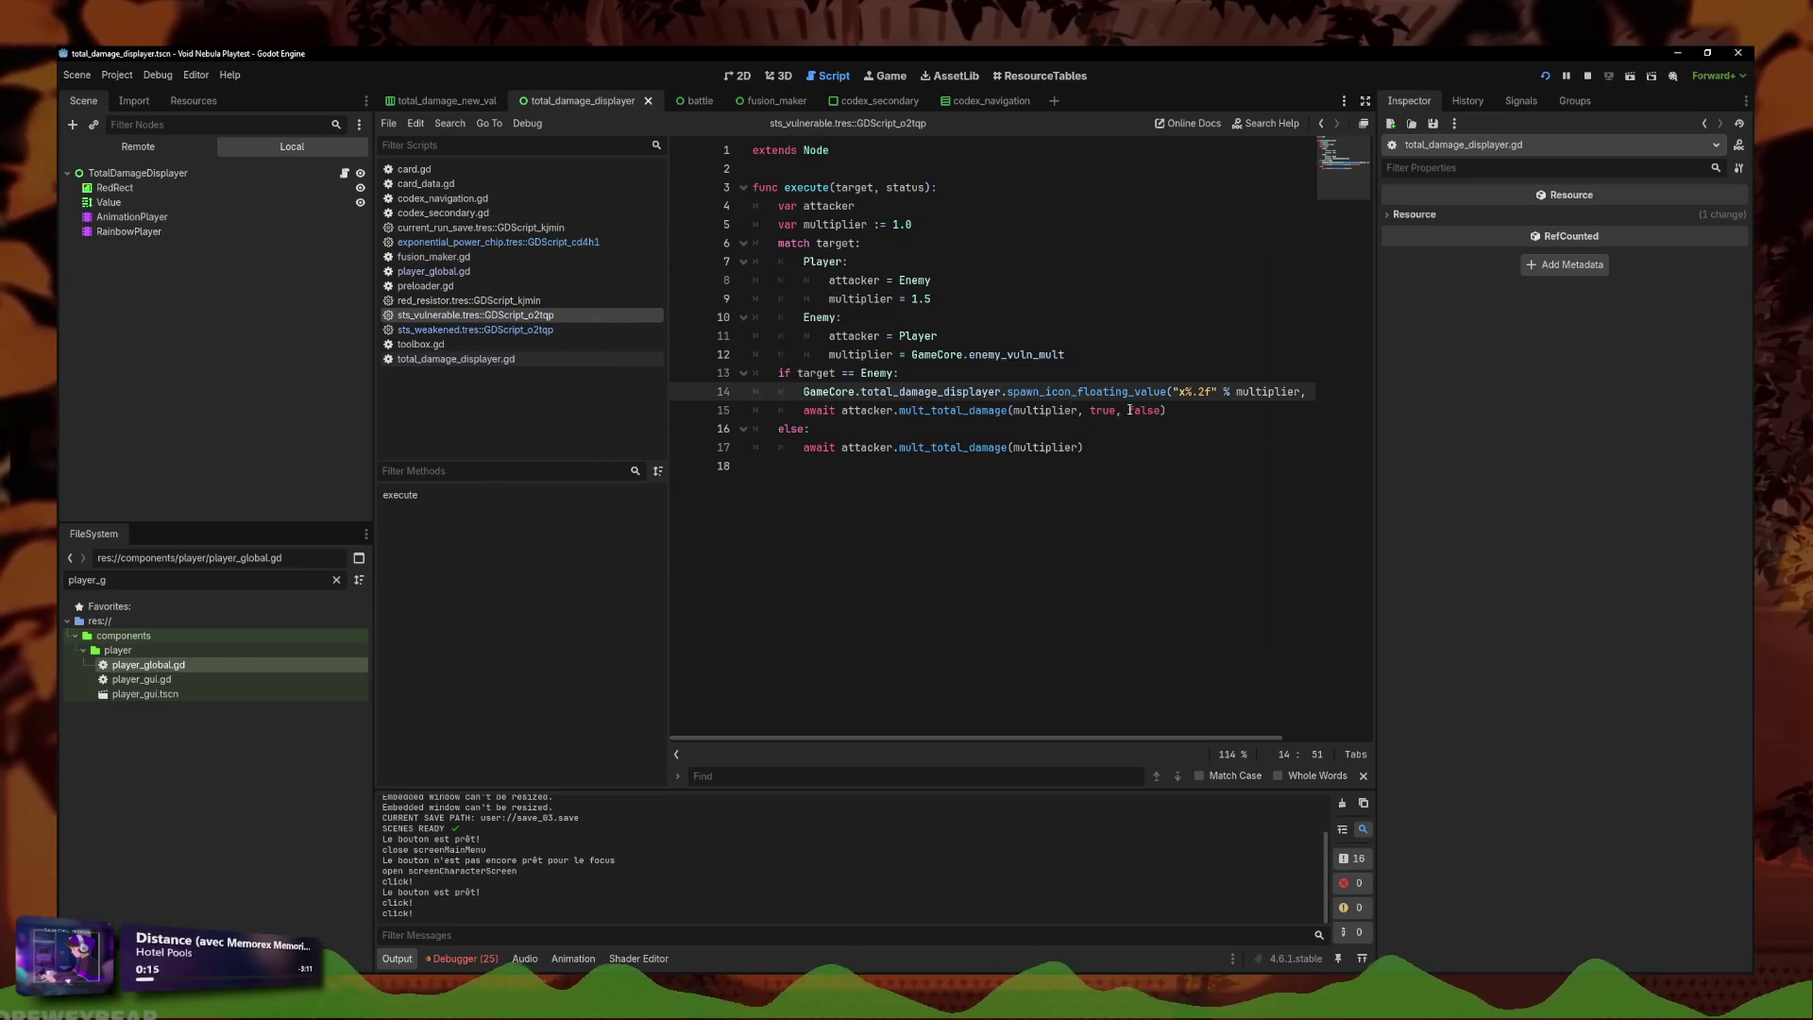
pyautogui.moveTo(1130, 410); pyautogui.dragTo(1090, 410)
pyautogui.press('BackSpace')
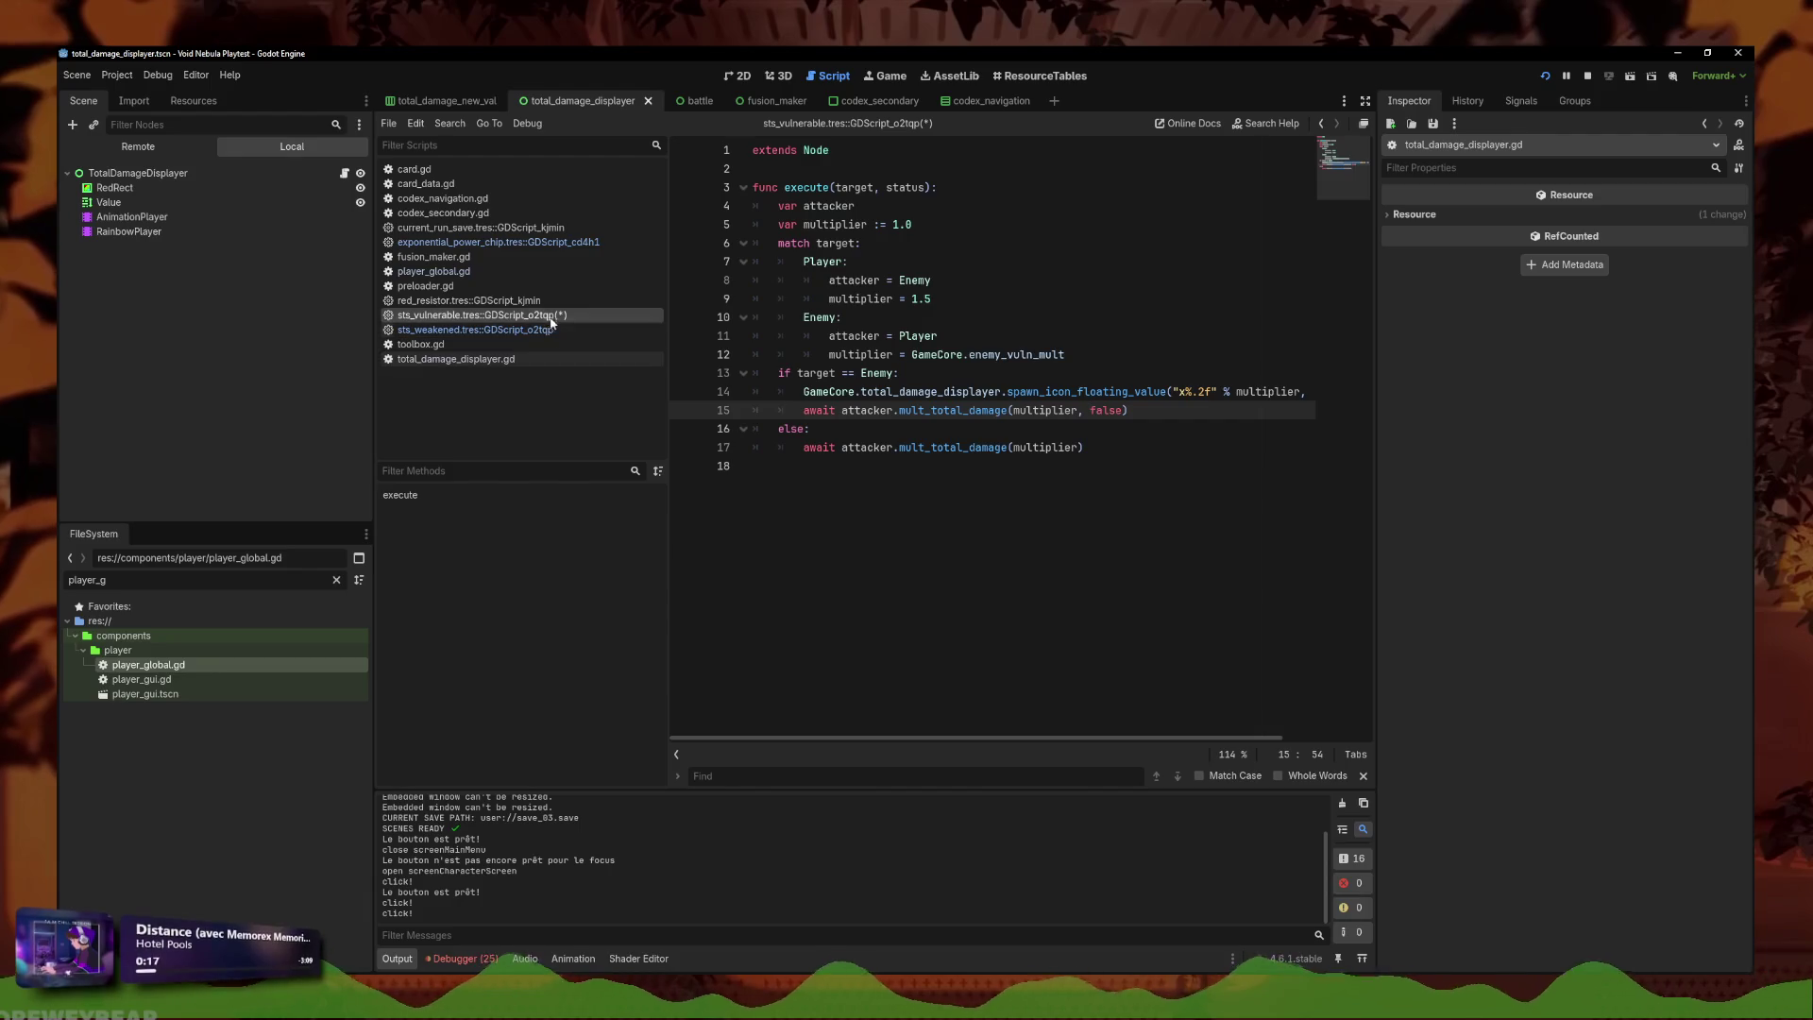
# Make red_resistor pass false to add_total_damage and jump to its definition in player_global.gd.
pyautogui.click(508, 243)
pyautogui.click(510, 300)
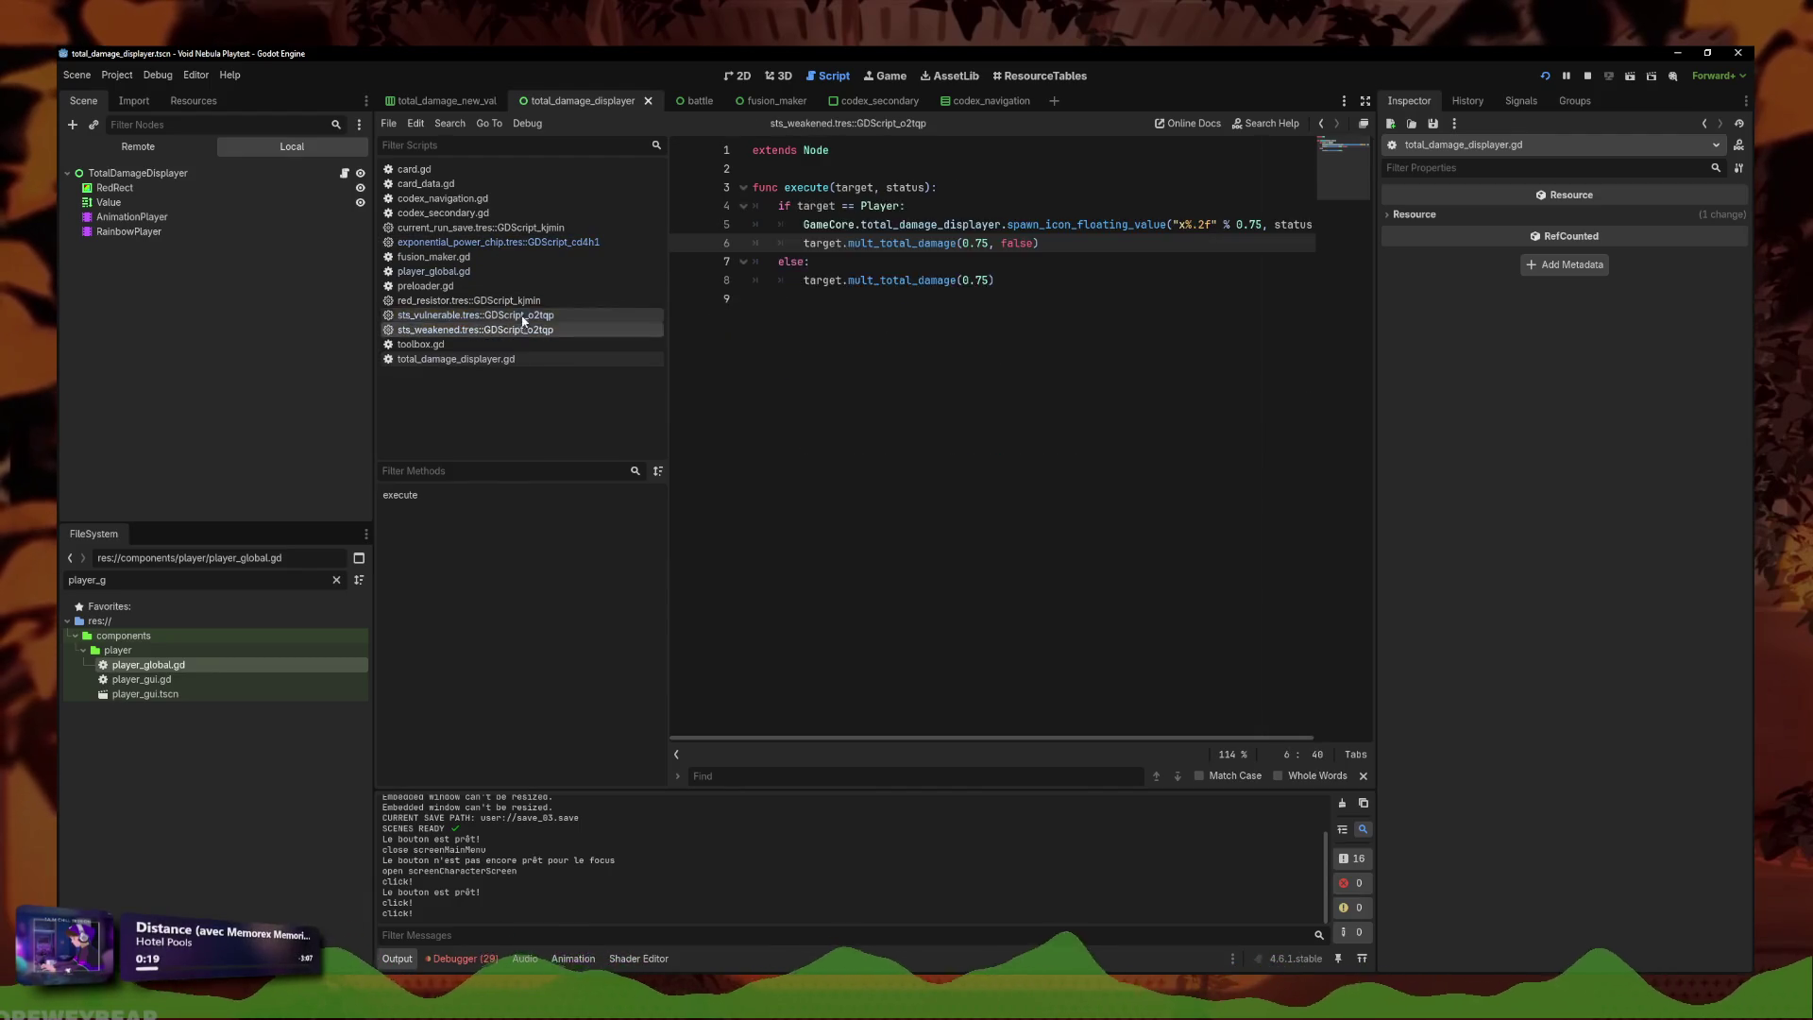
pyautogui.click(1049, 244)
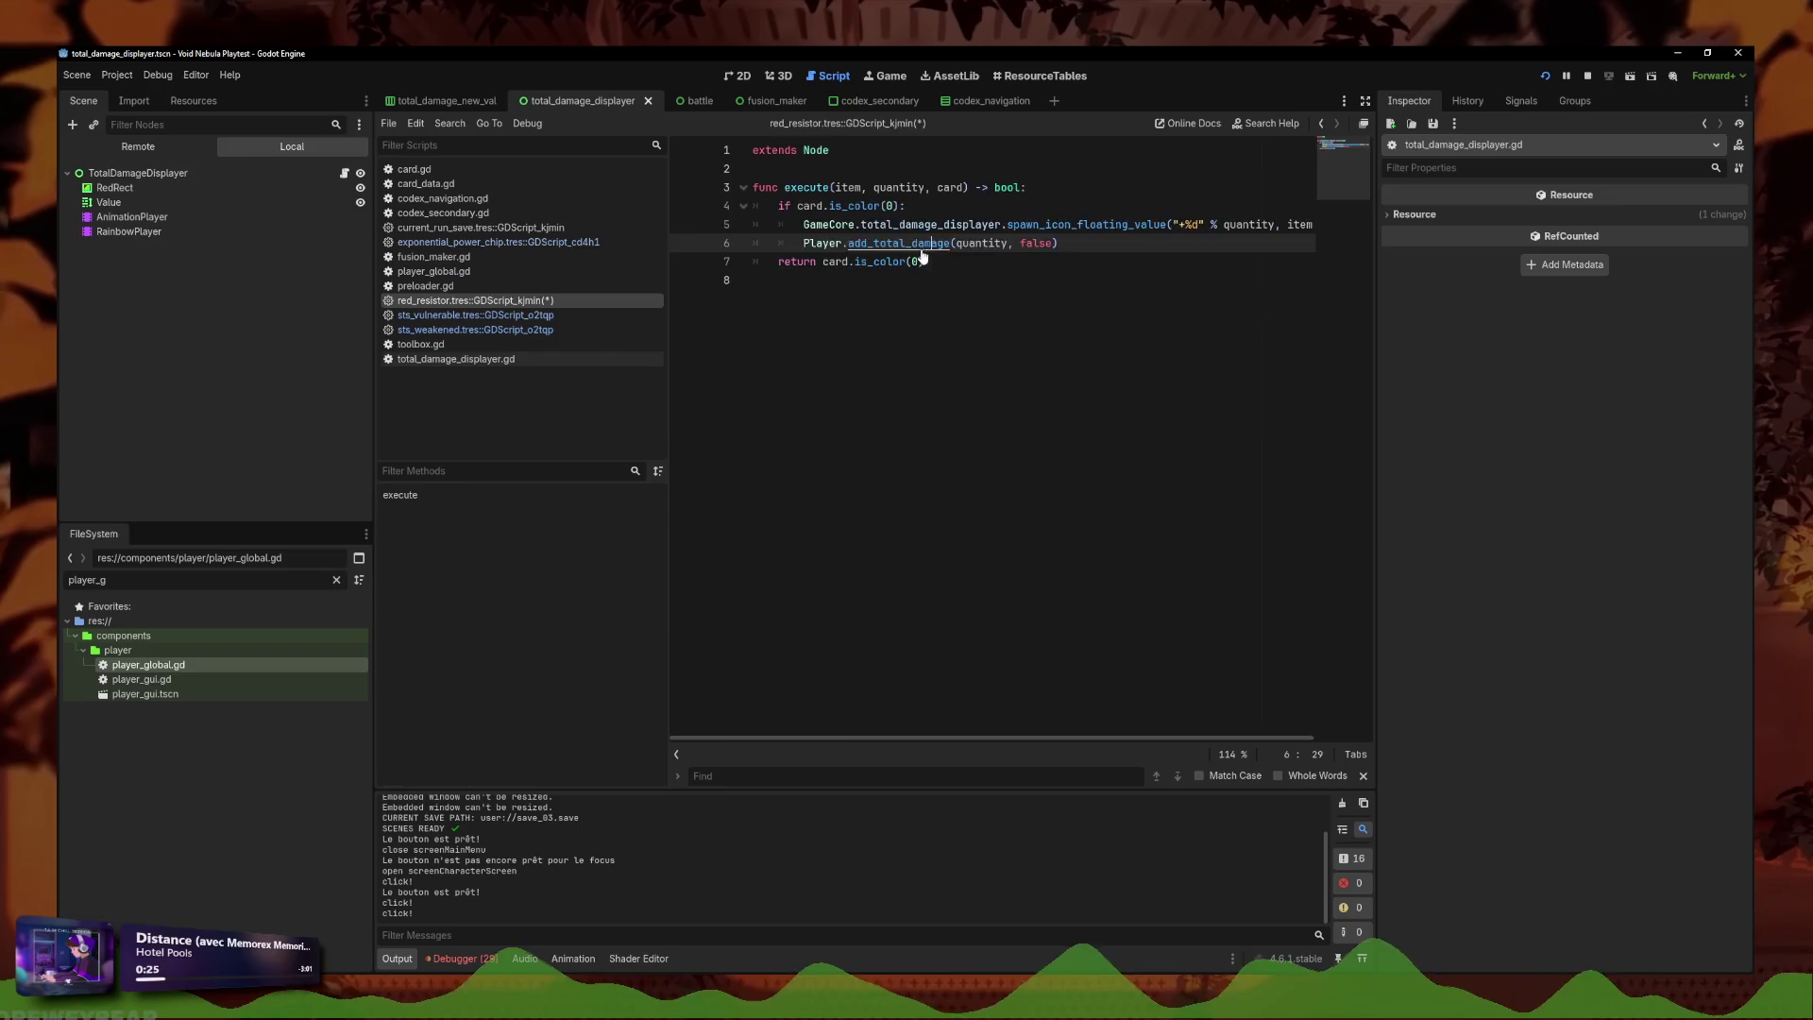
pyautogui.keyDown('ctrl'); pyautogui.click(897, 243); pyautogui.keyUp('ctrl')
pyautogui.moveTo(1078, 430); pyautogui.dragTo(1129, 429)
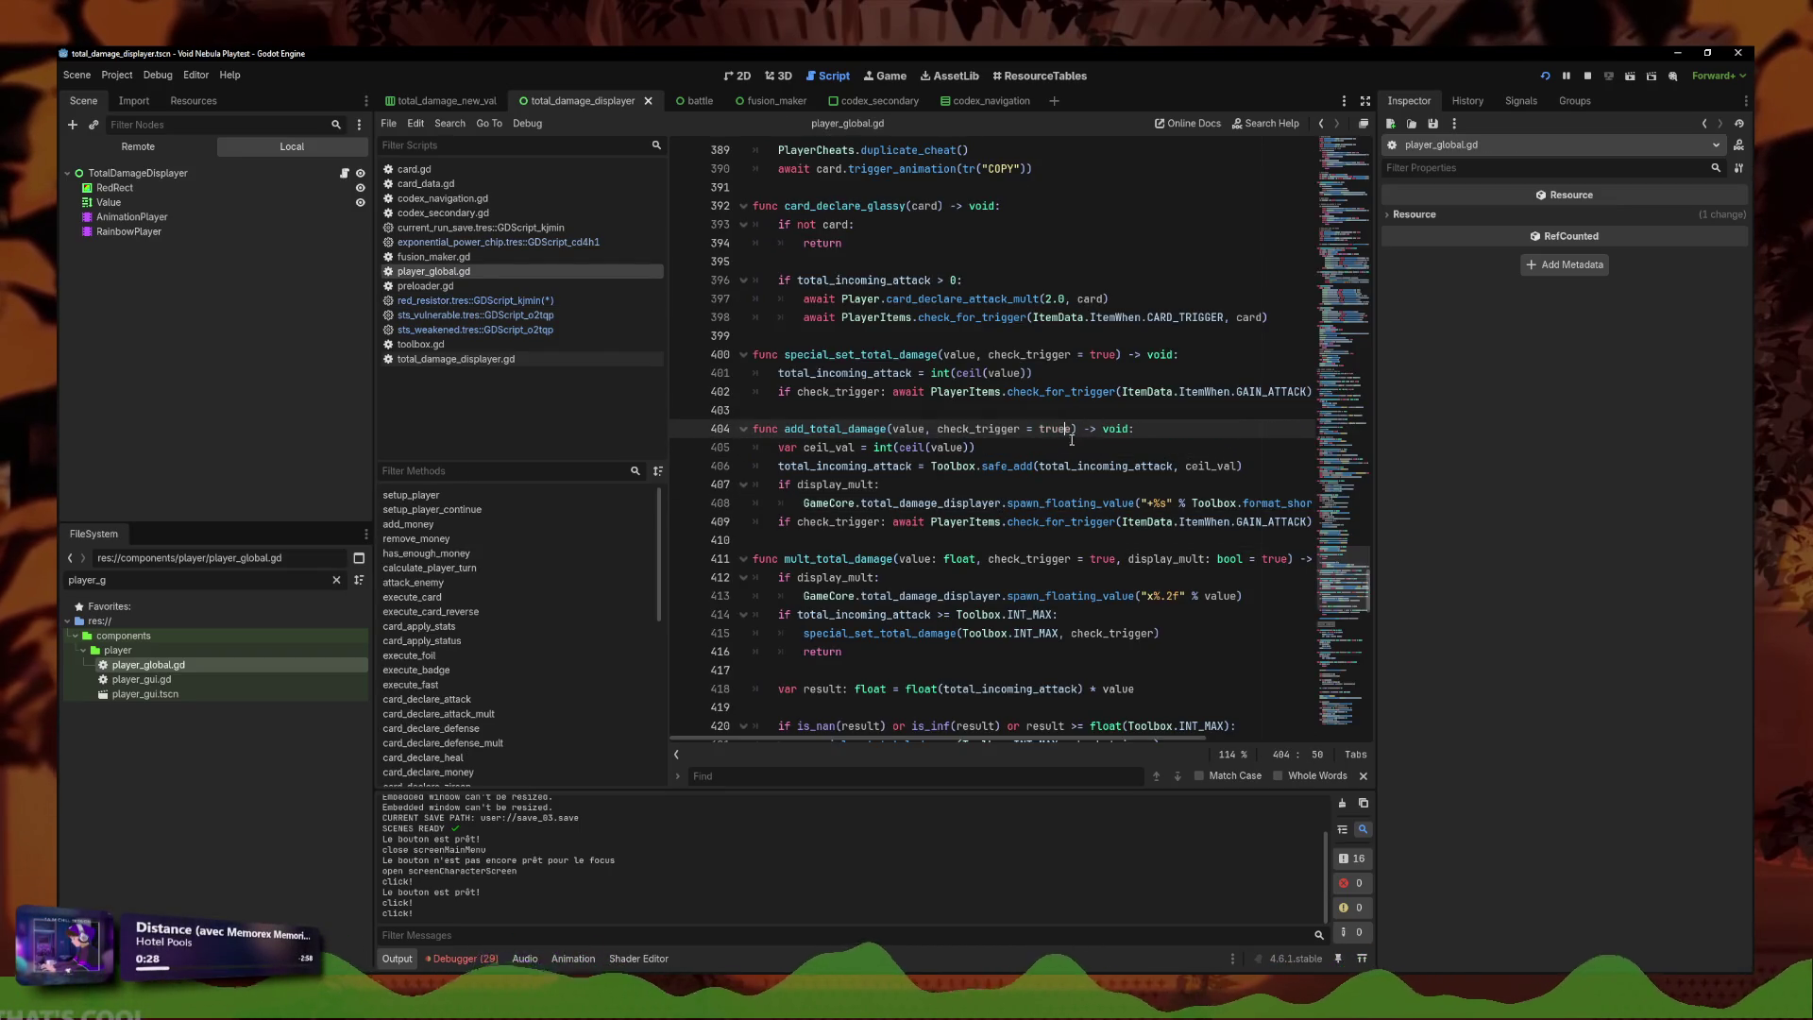
# Insert 'display_mult: bool = true,' before check_trigger in add_total_damage and mult_total_damage, and save player_global.gd.
pyautogui.write('display_mult: bool = truen')
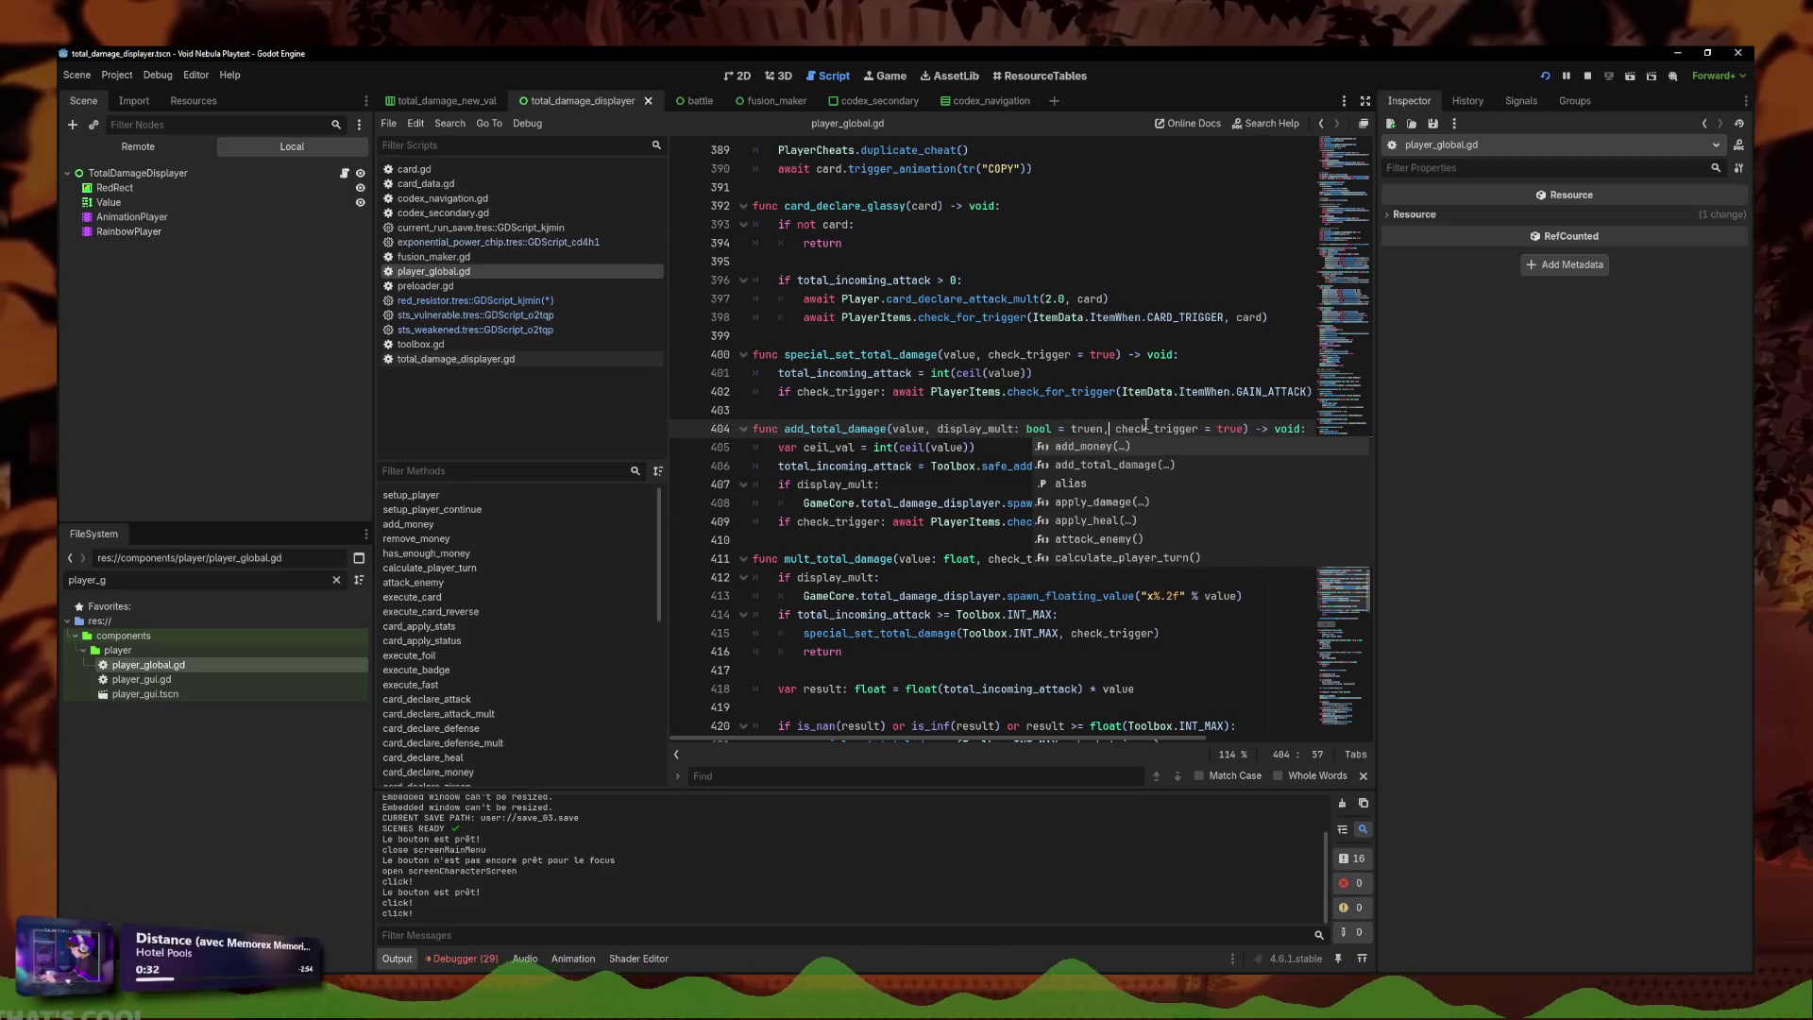
pyautogui.write(',')
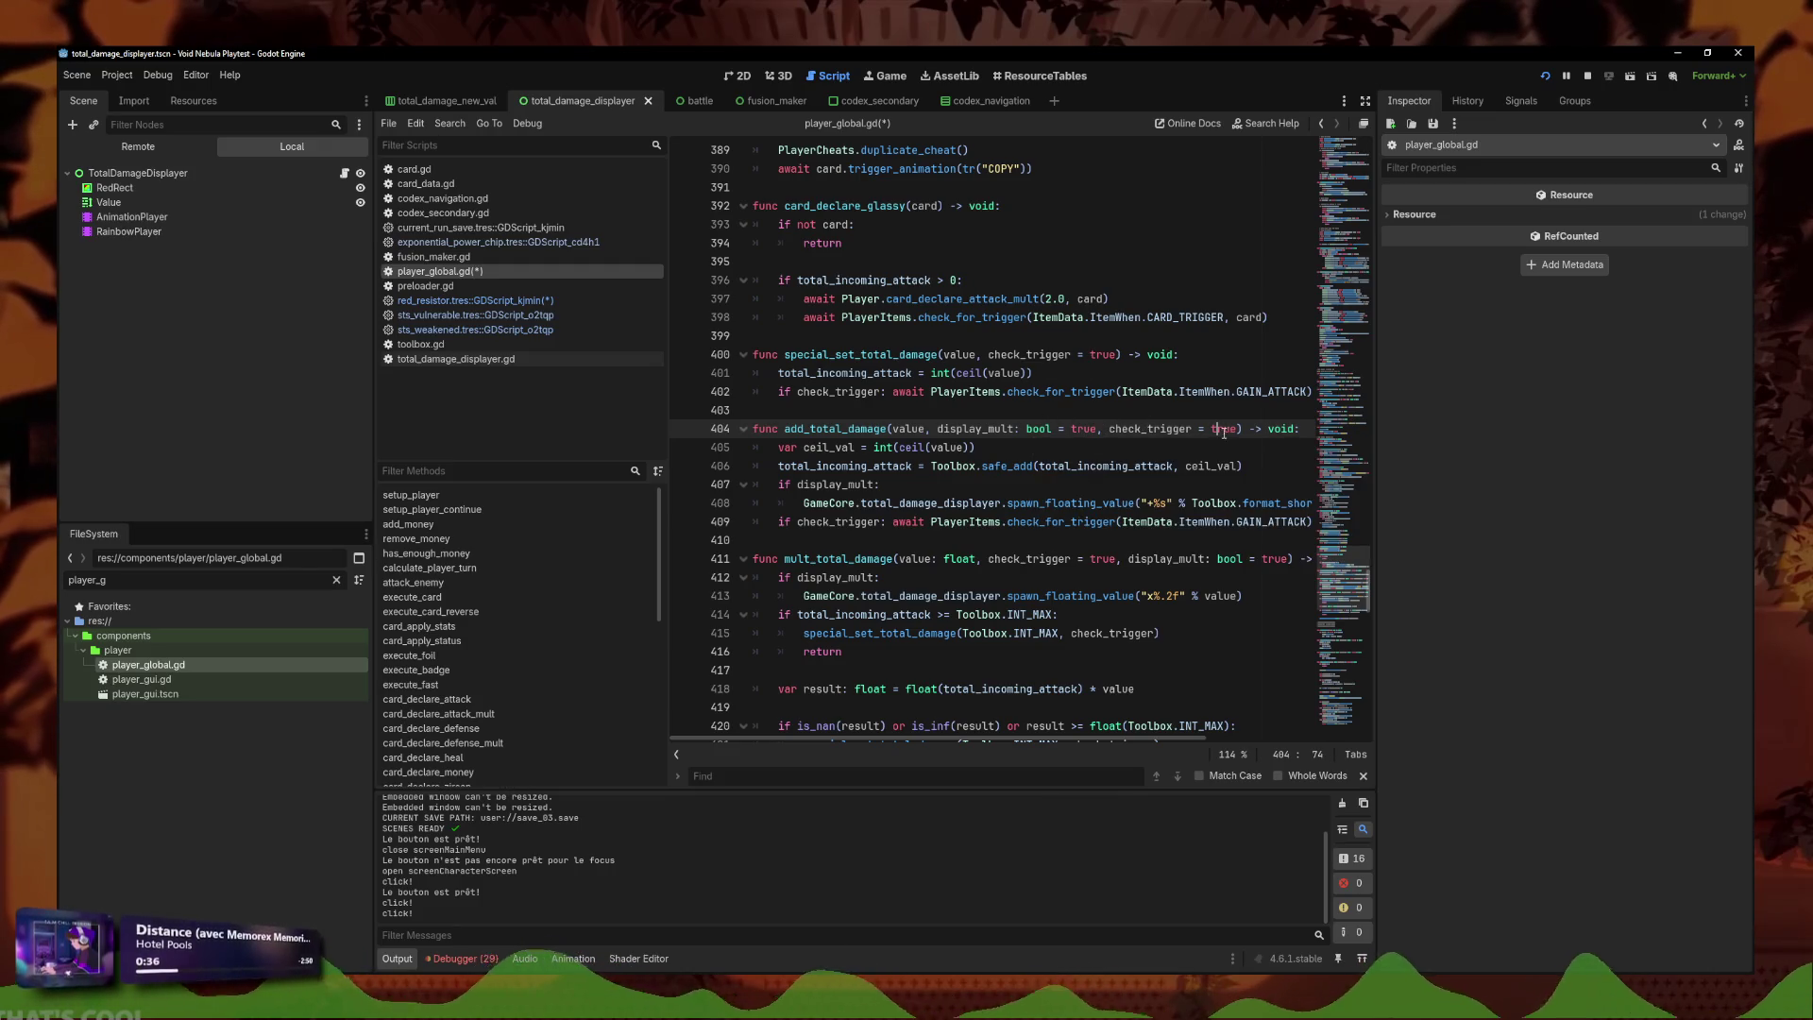
pyautogui.click(1289, 560)
pyautogui.hotkey('ctrl', 's')
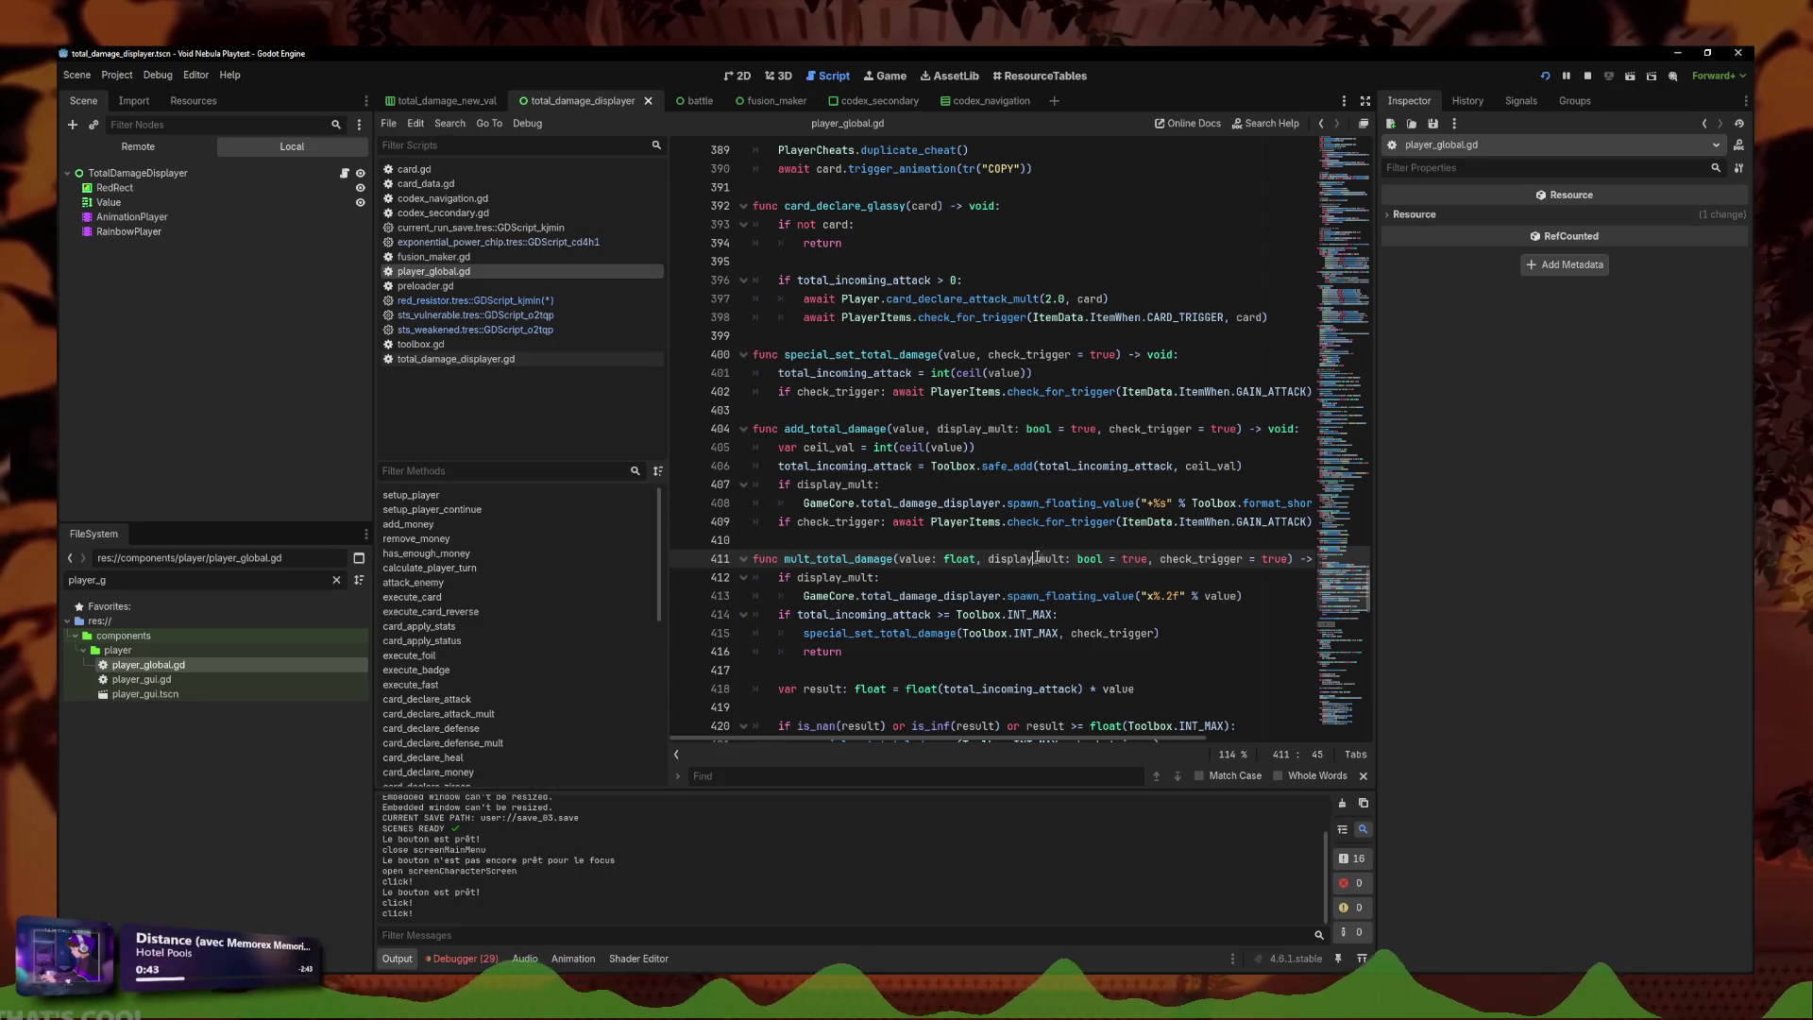
pyautogui.click(1038, 532)
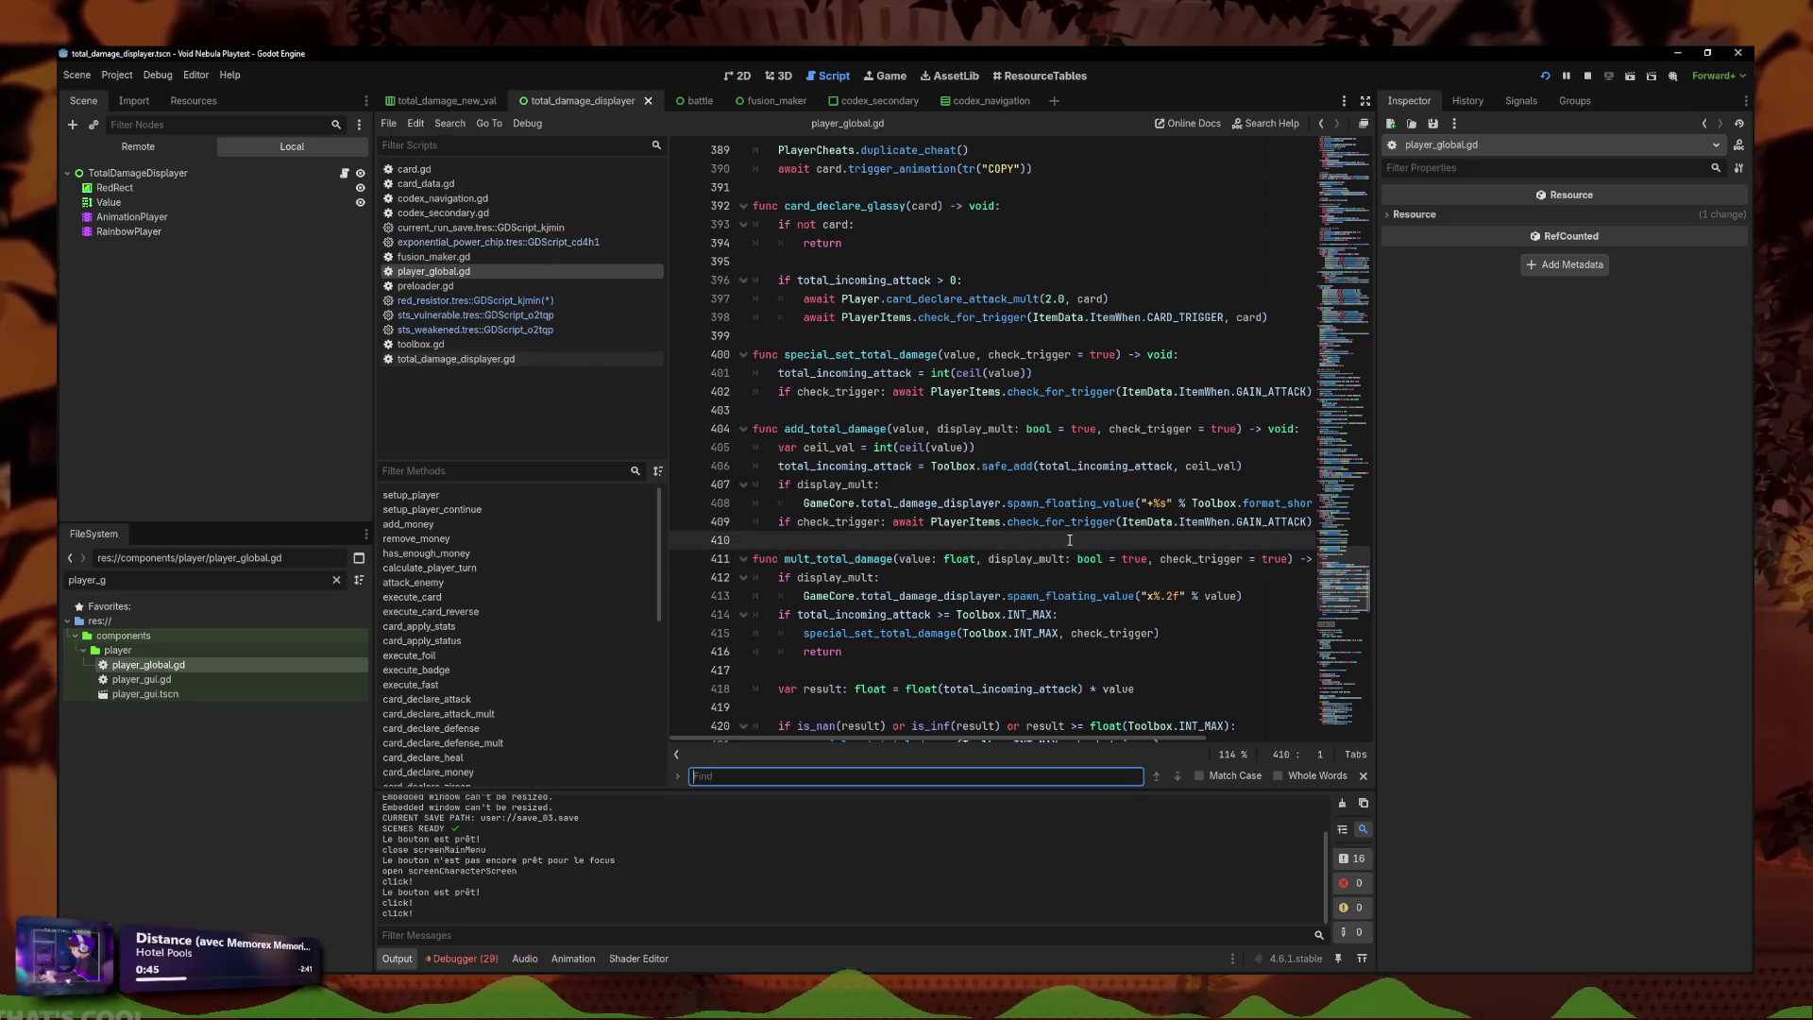
pyautogui.write('add_total_damage(')
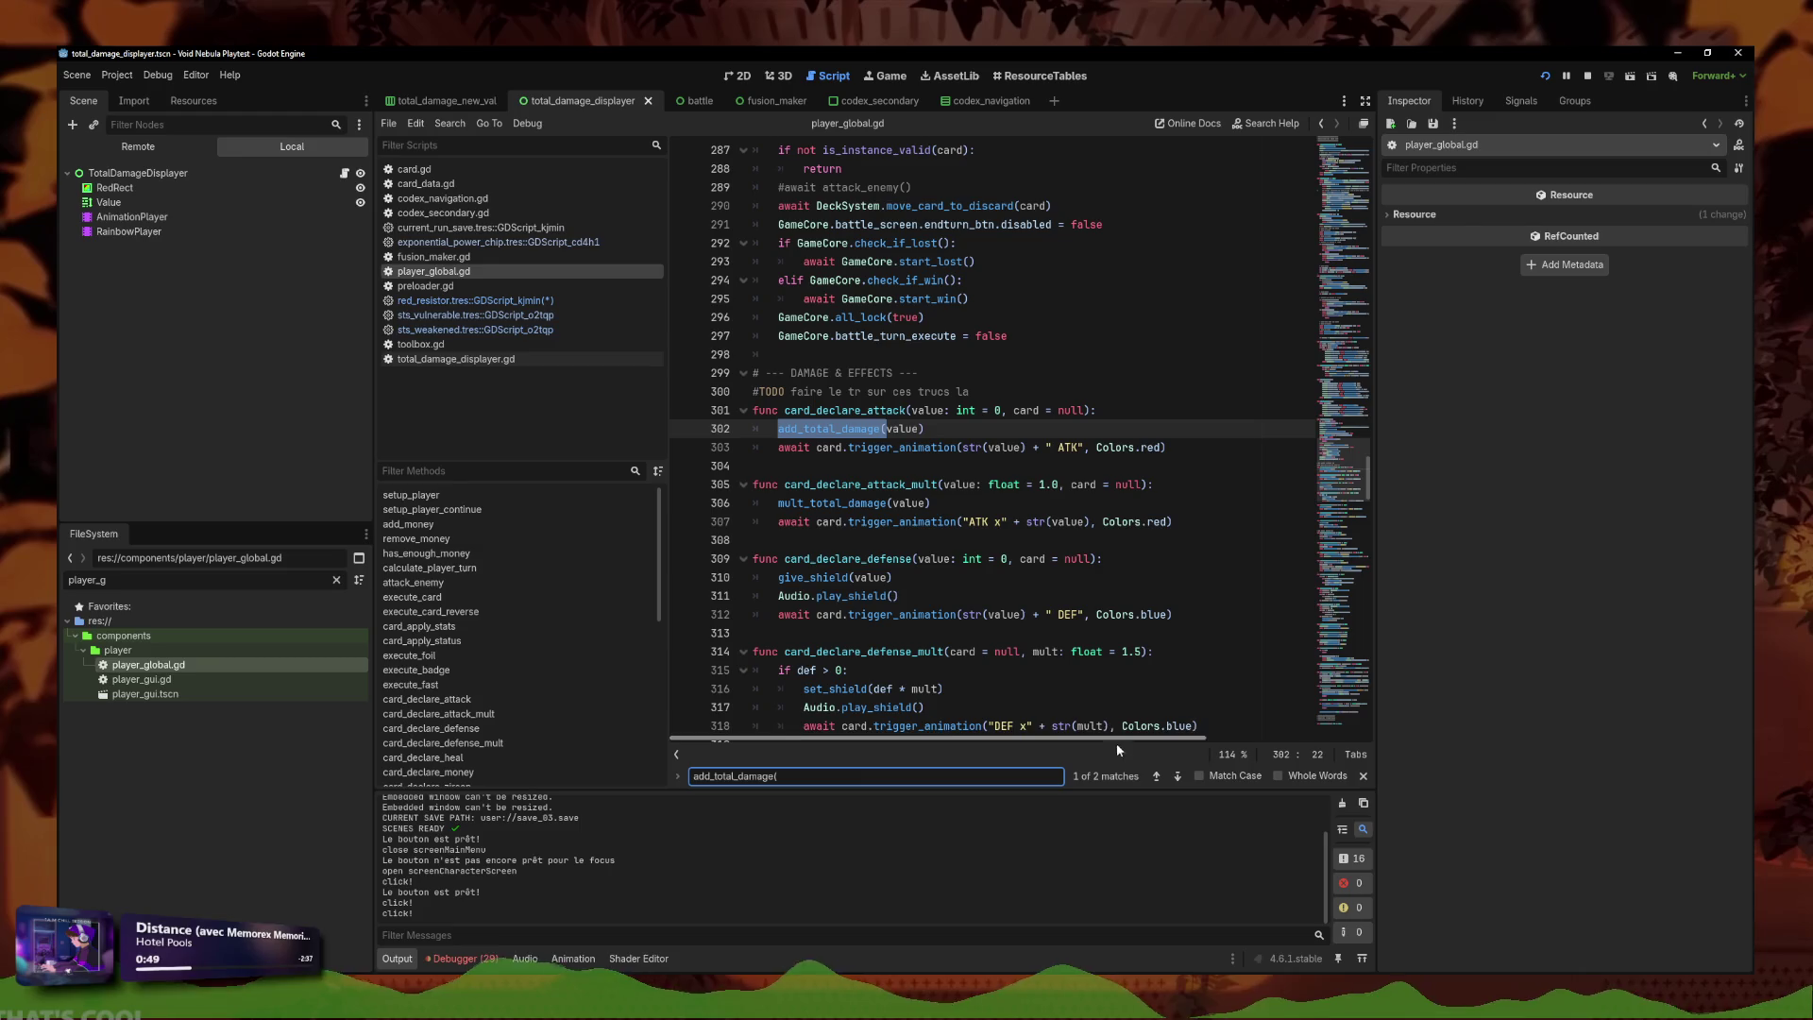
# Search all project files for add_total_damage and go to its definition at line 404.
pyautogui.hotkey('ctrl', 'f')
pyautogui.click(451, 123)
pyautogui.click(472, 219)
pyautogui.click(853, 593)
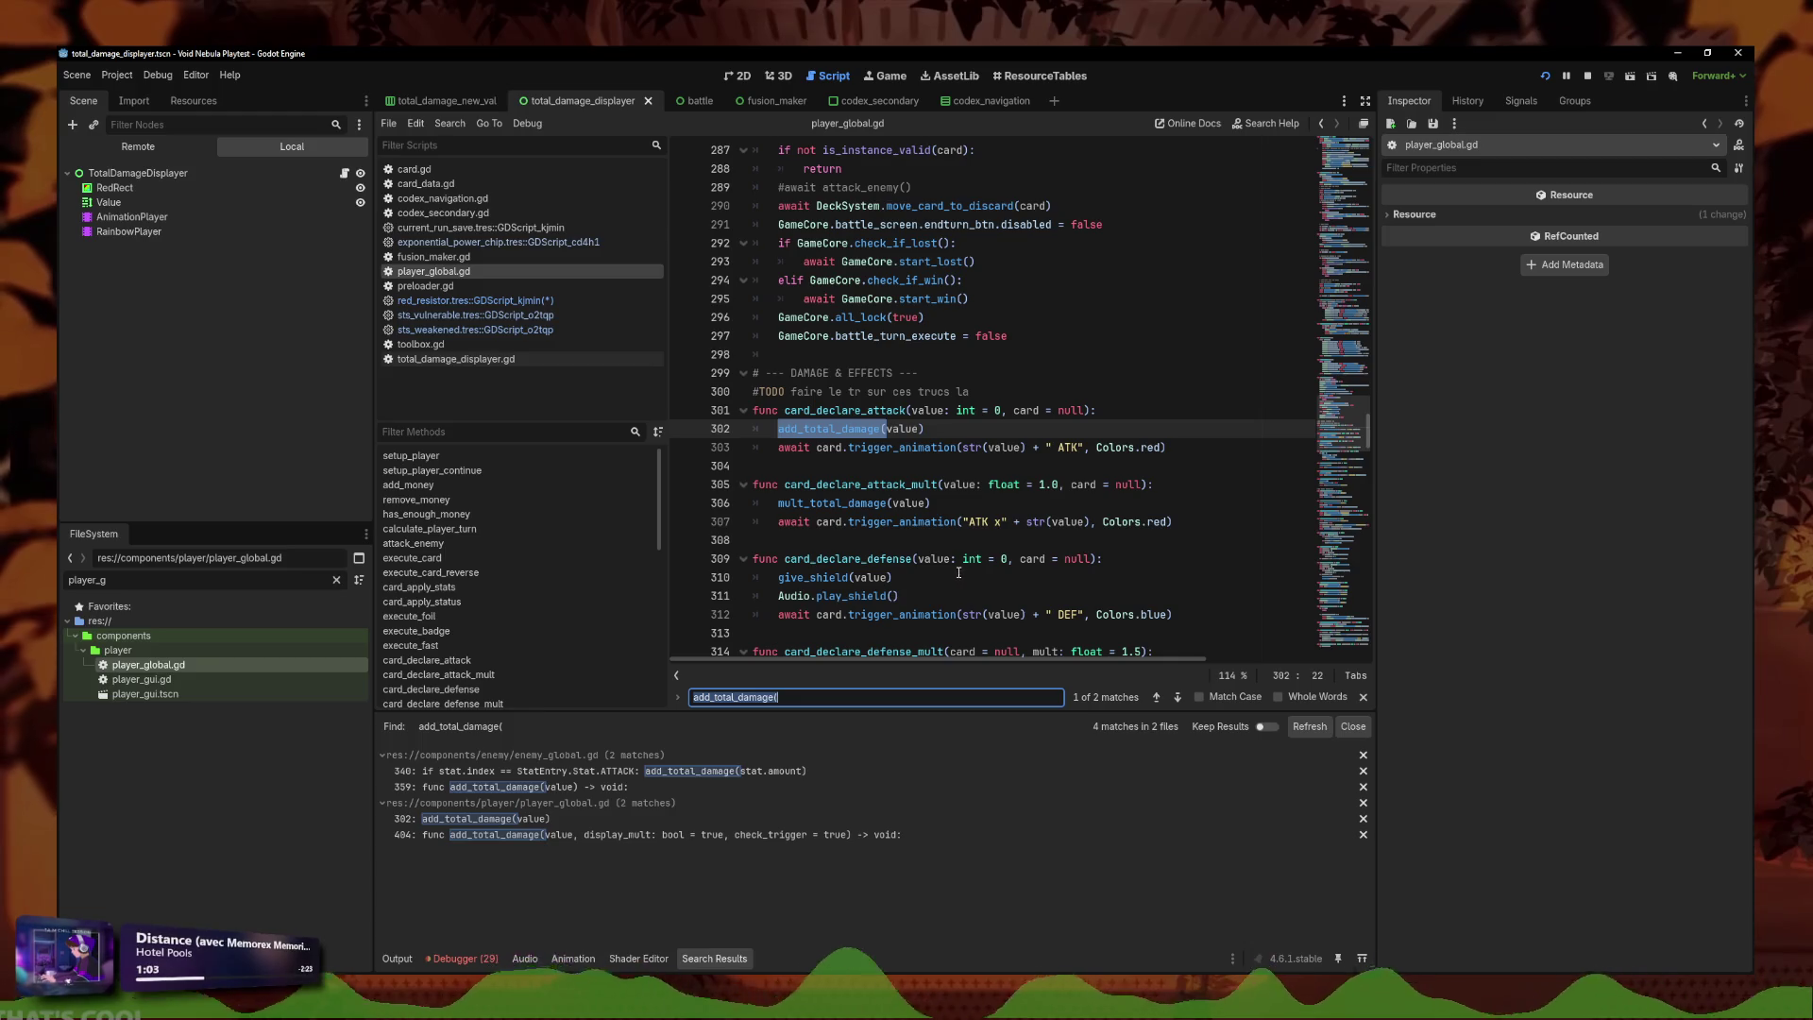
pyautogui.click(597, 835)
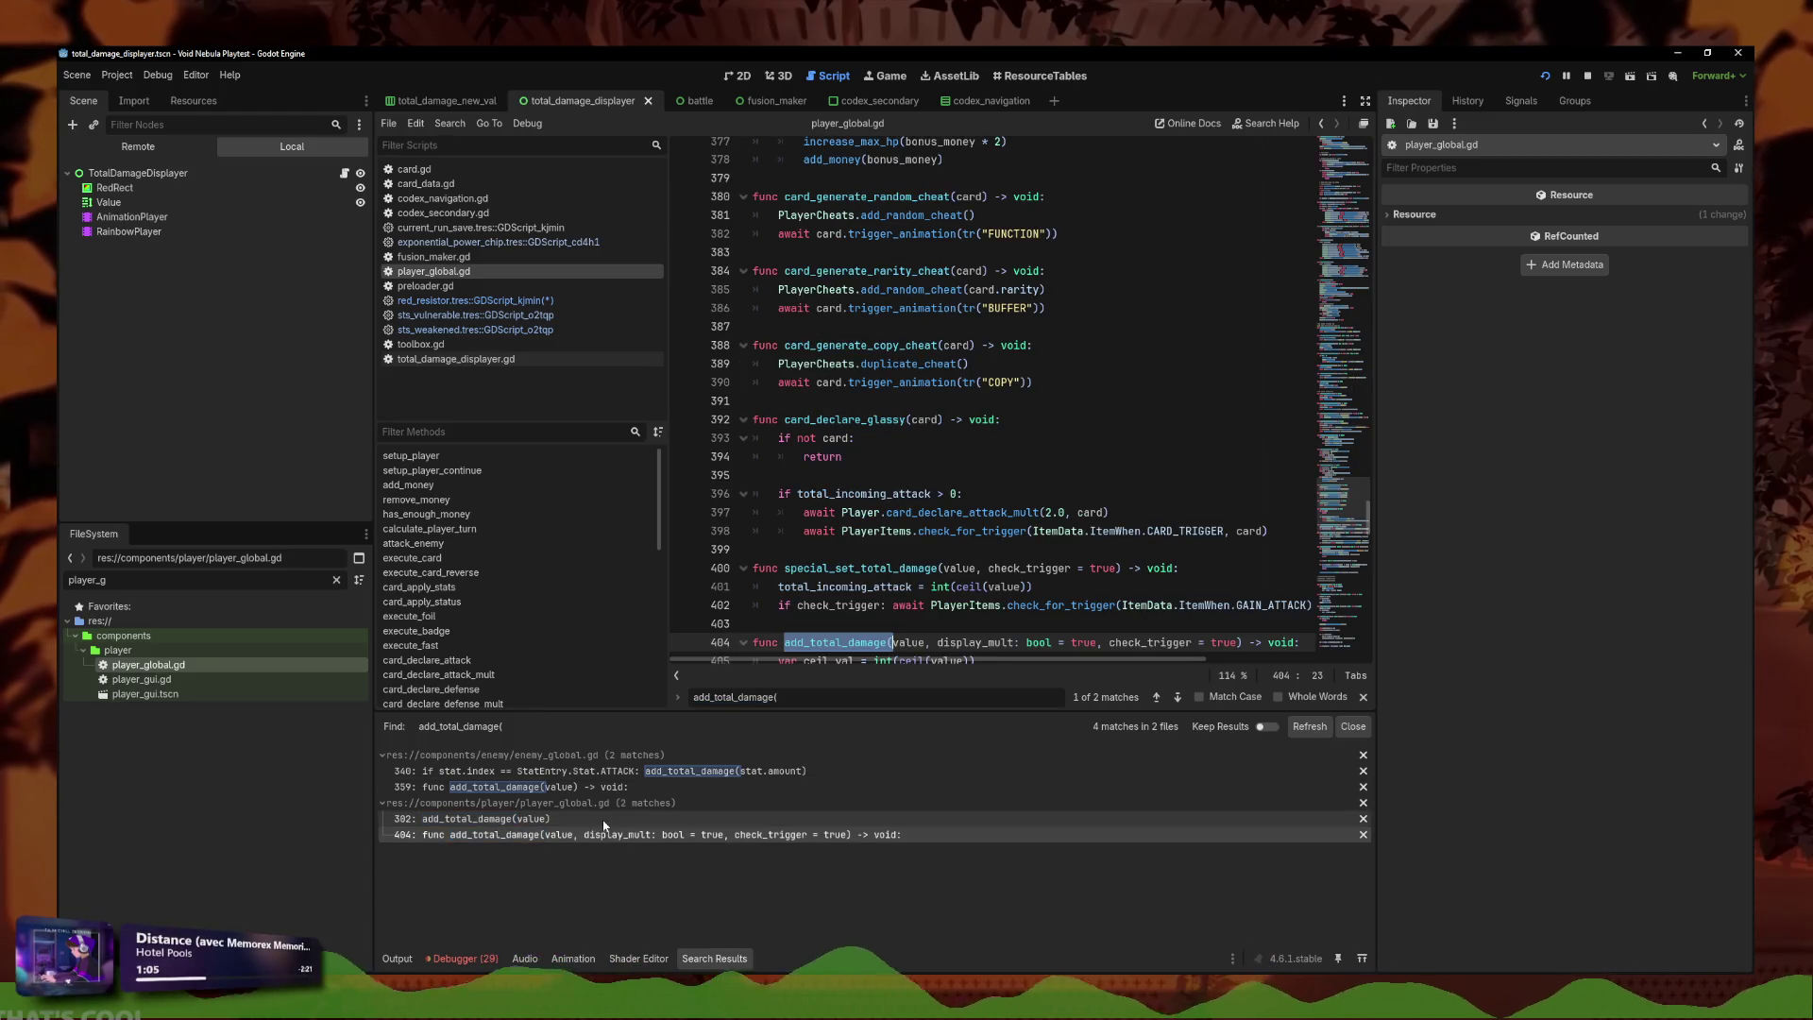
pyautogui.click(1059, 512)
pyautogui.scroll(-3, 1058, 511)
pyautogui.click(1058, 510)
pyautogui.hotkey('ctrl', 's')
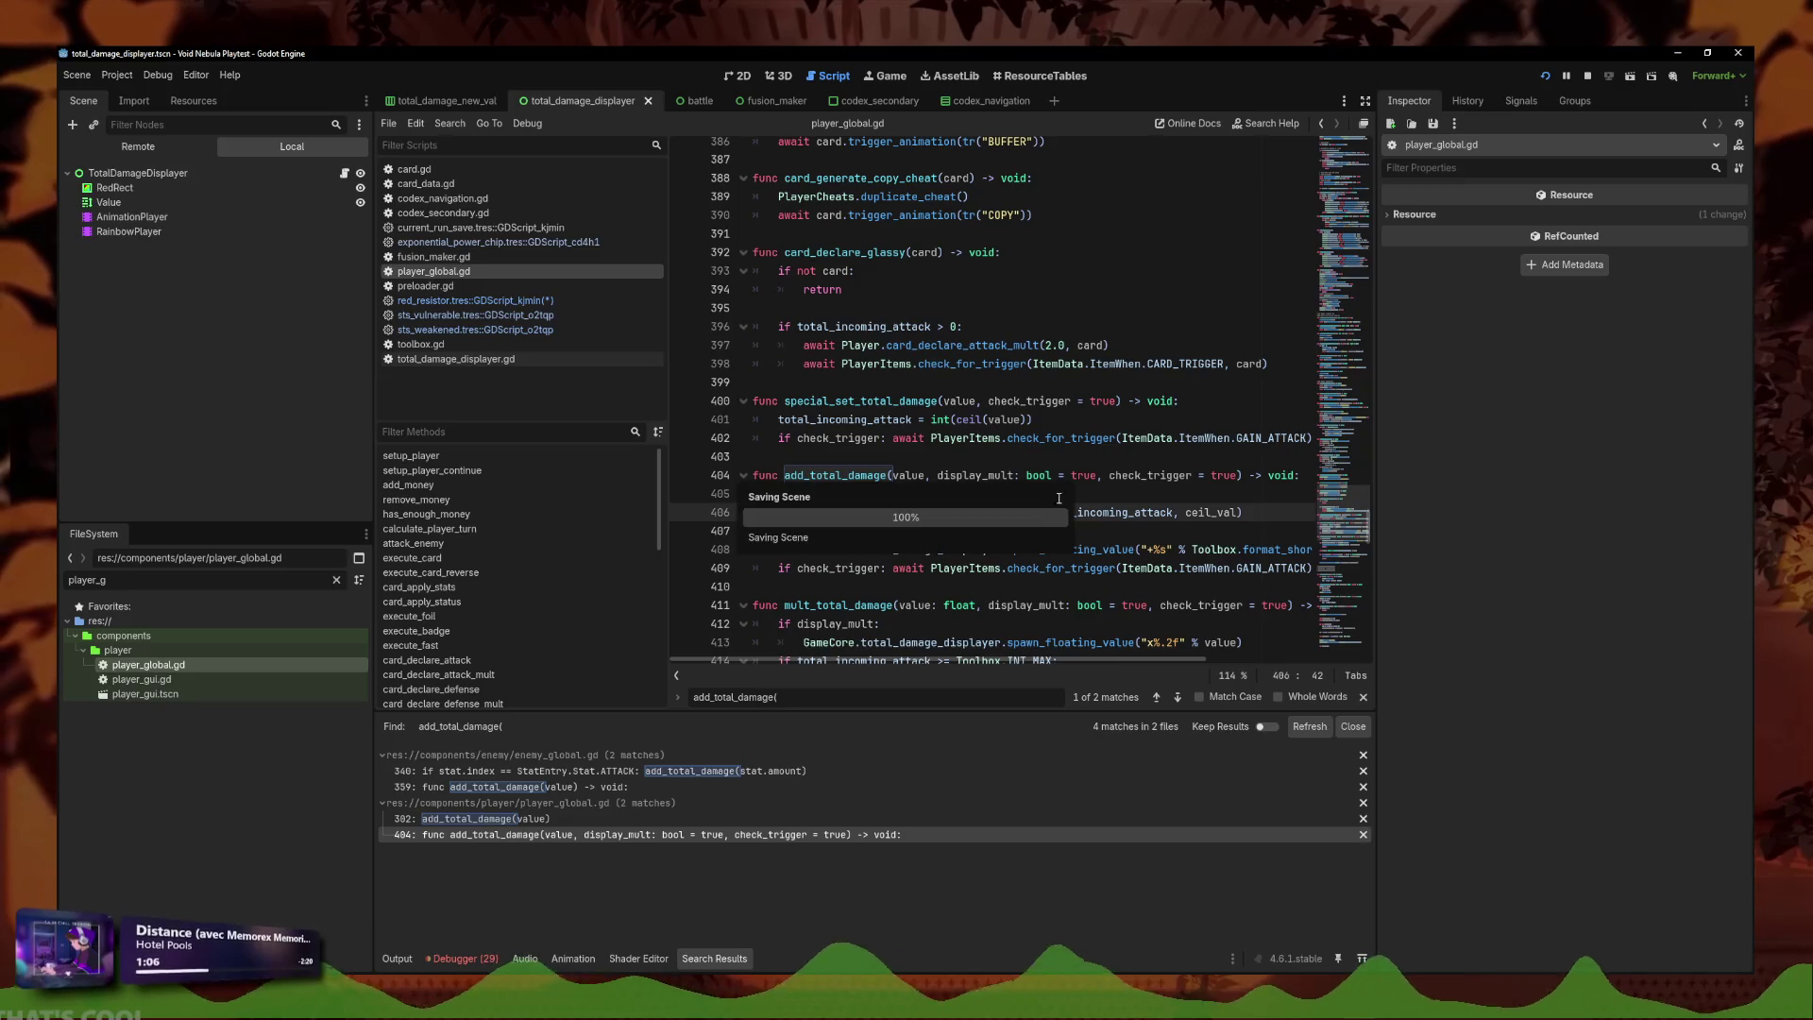
# Add a TODO comment above add_total_damage about checking check_trigger usage, and save.
pyautogui.click(968, 494)
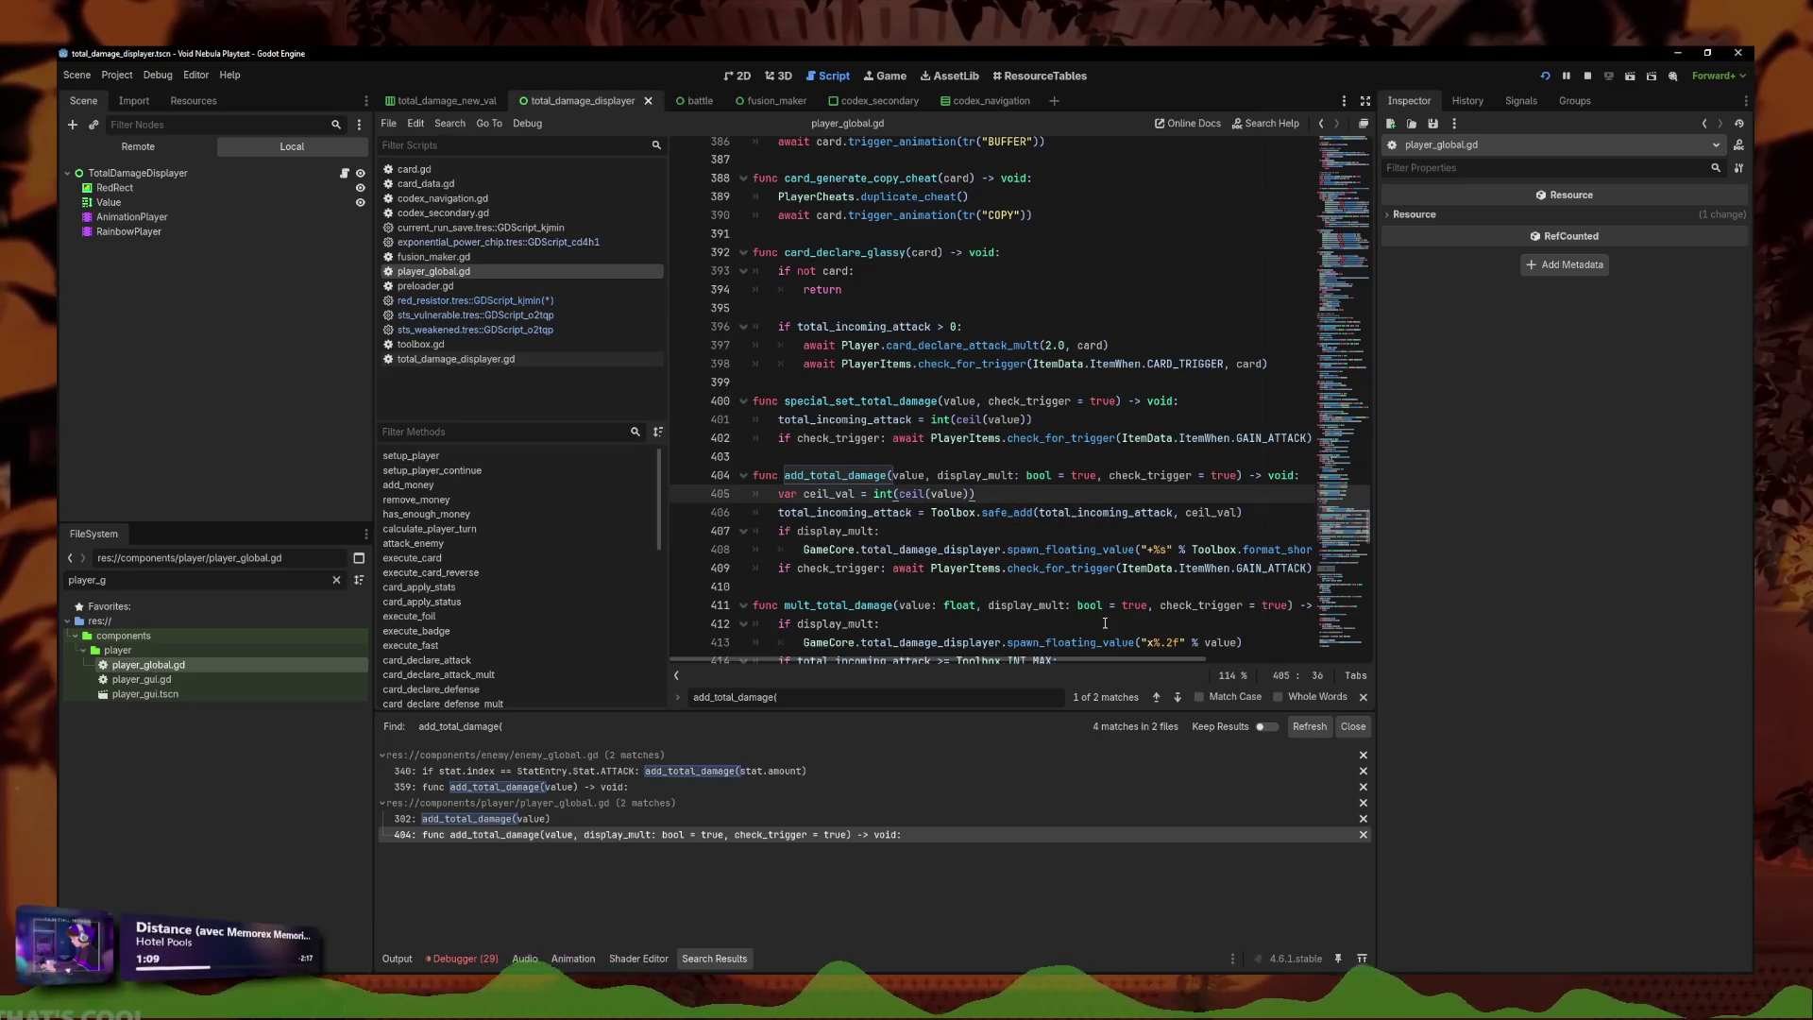
pyautogui.scroll(-1, 1104, 623)
pyautogui.click(866, 400)
pyautogui.press('Return')
pyautogui.write('# TODO vérifier check trigger sur toute les utilisations possibles (notamment script')
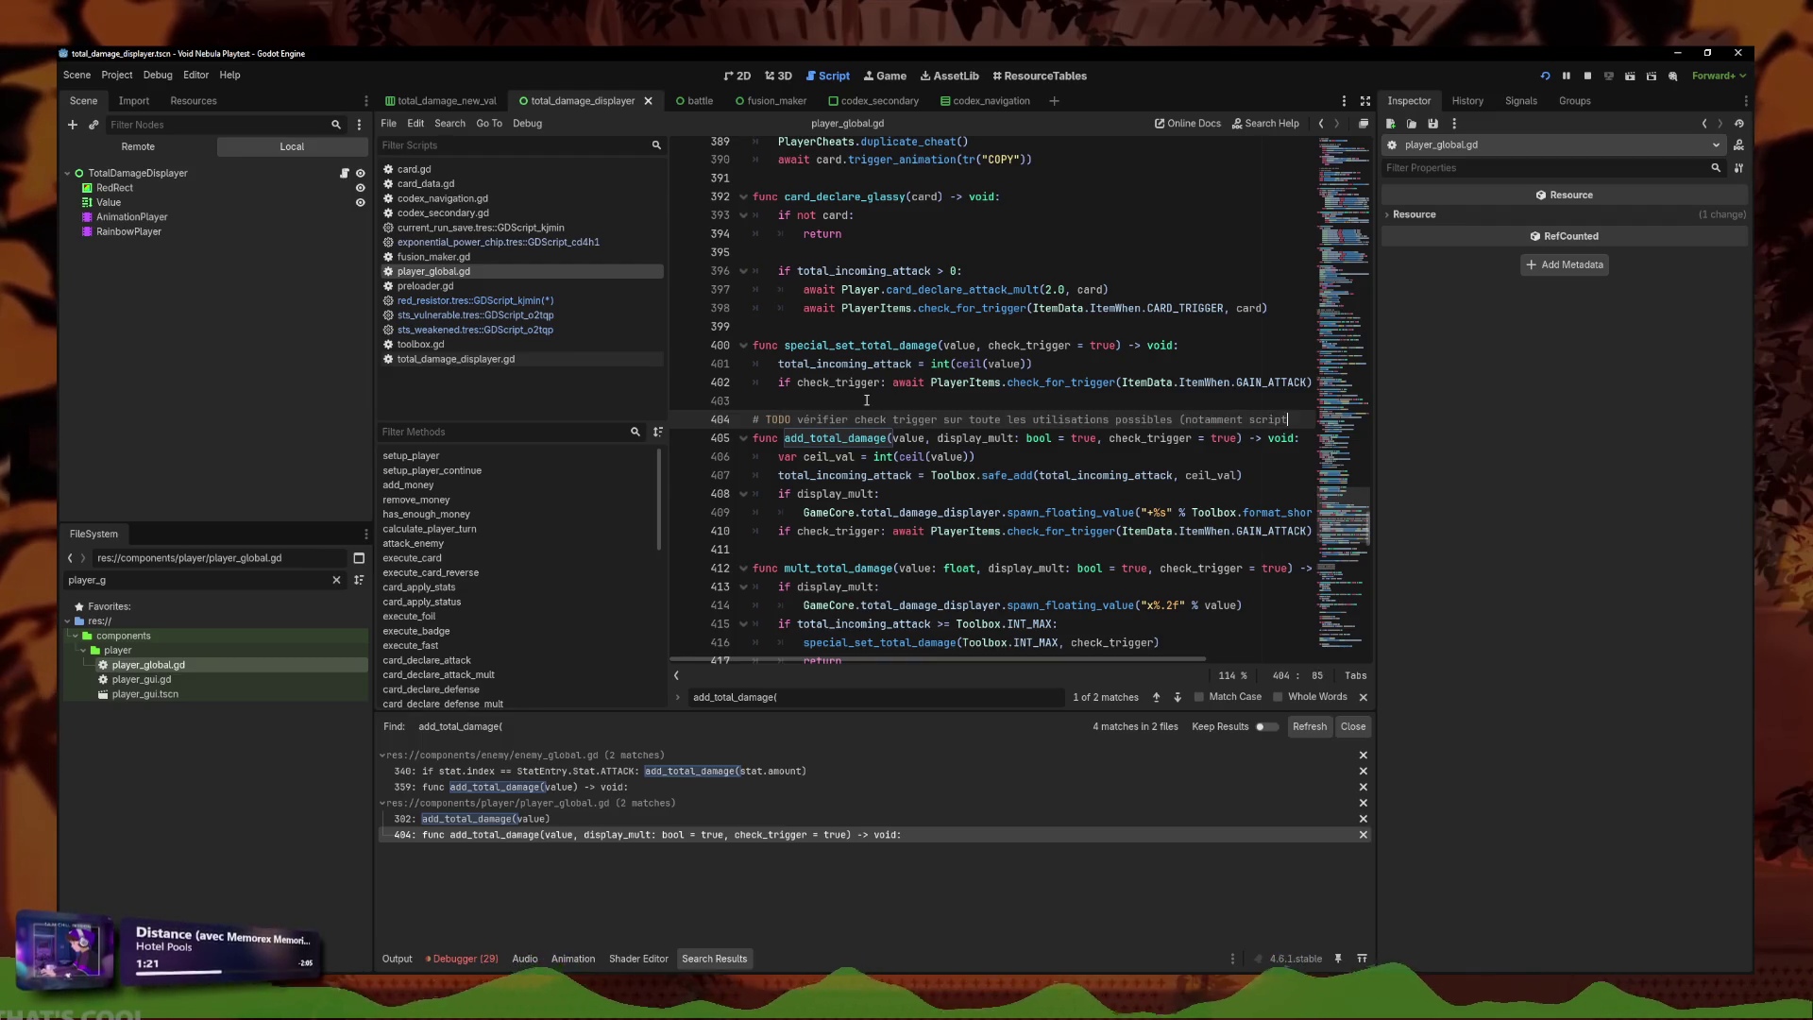
pyautogui.write('s internse')
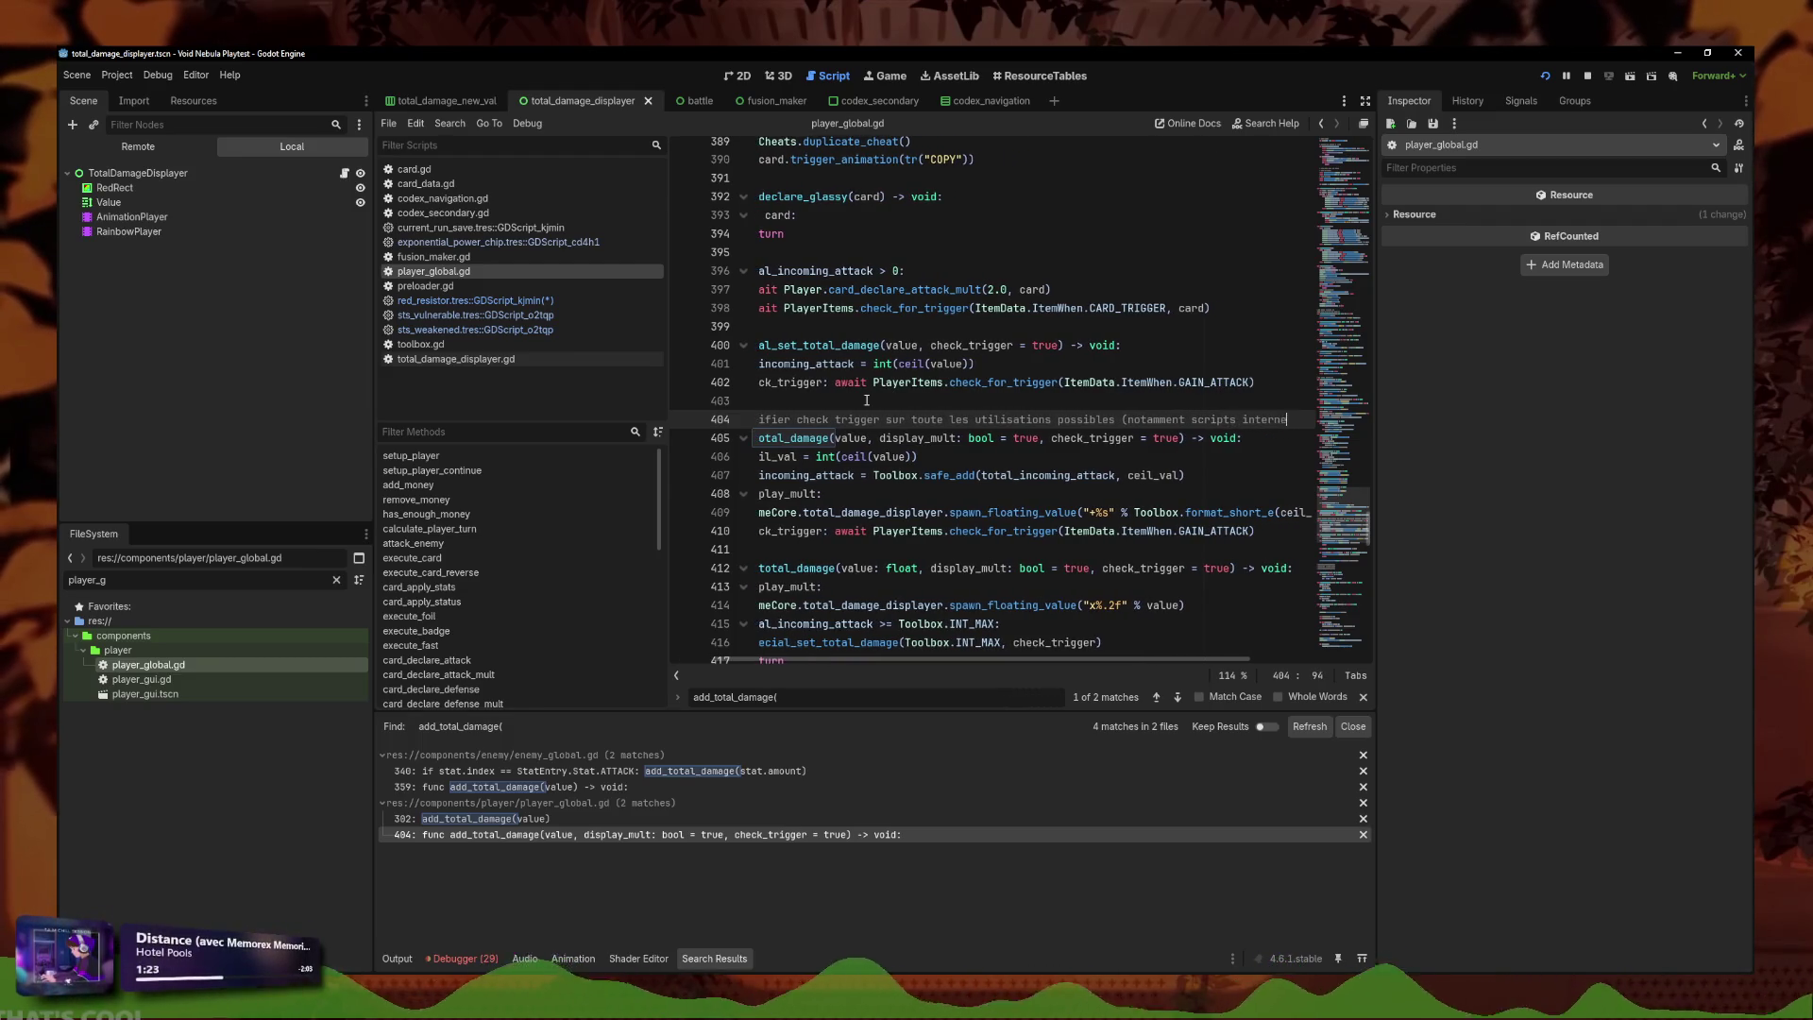
pyautogui.write('s items)')
pyautogui.click(1057, 462)
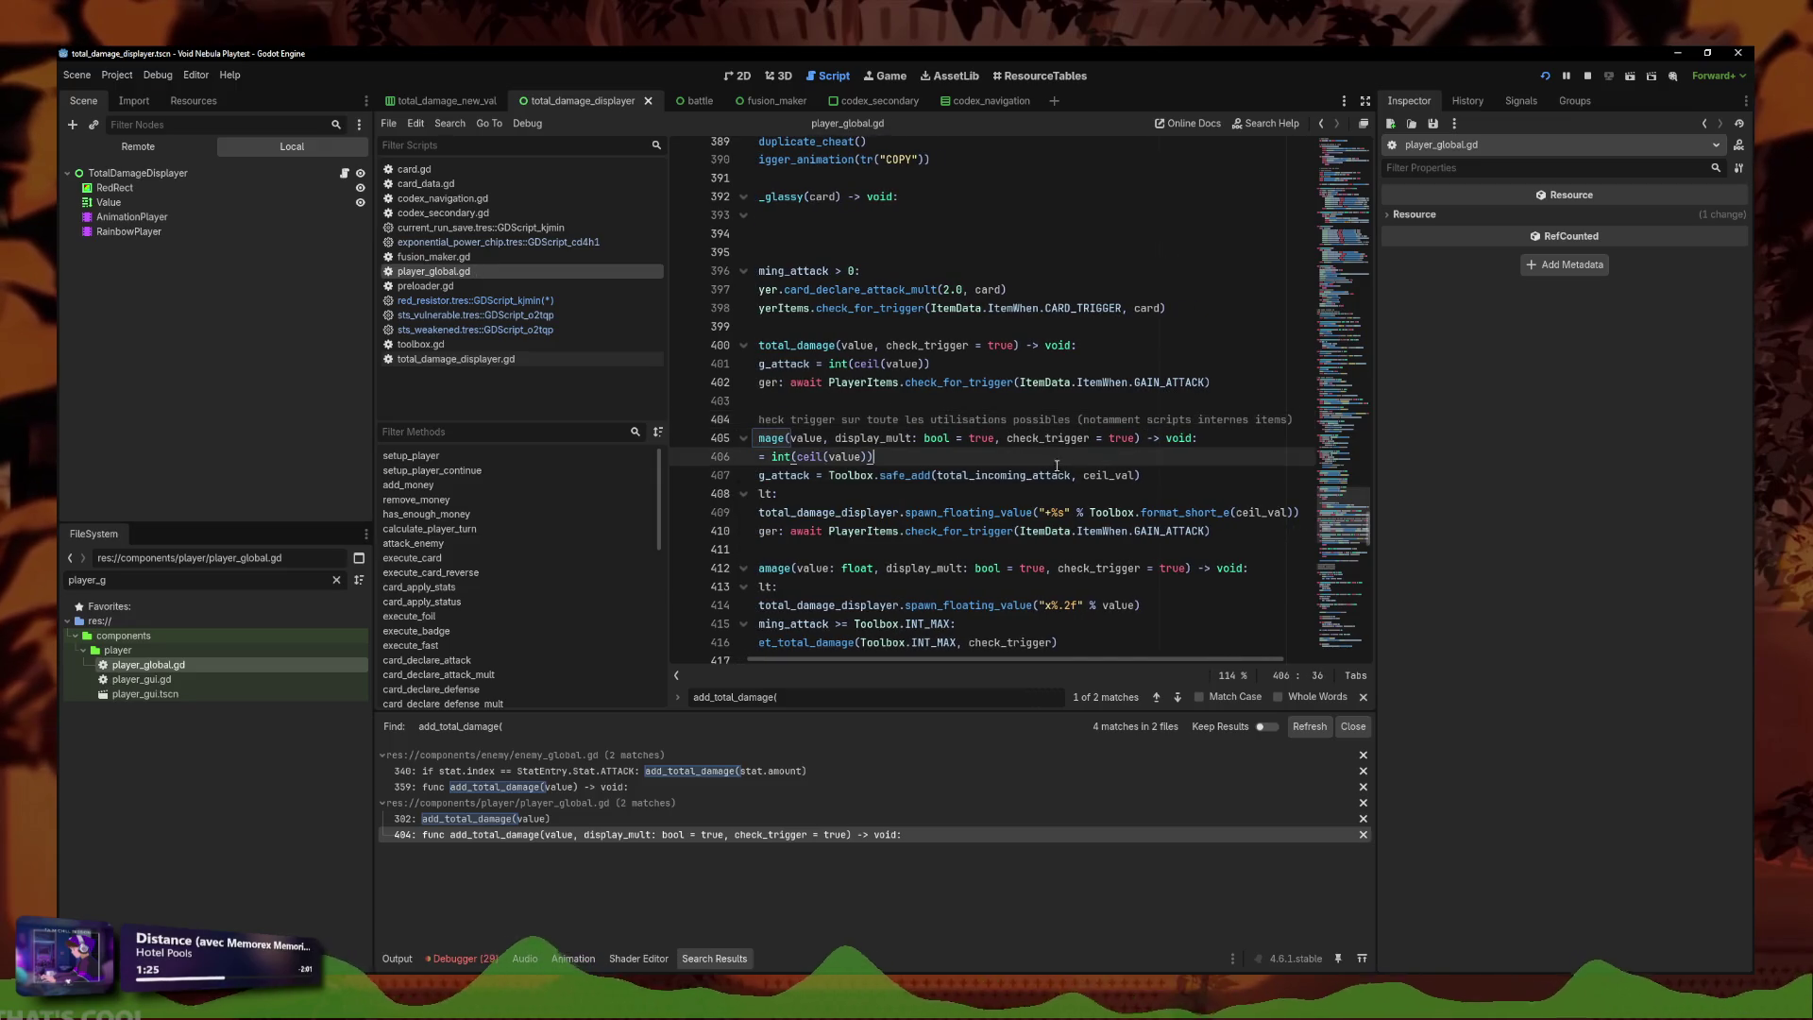
pyautogui.press('Down')
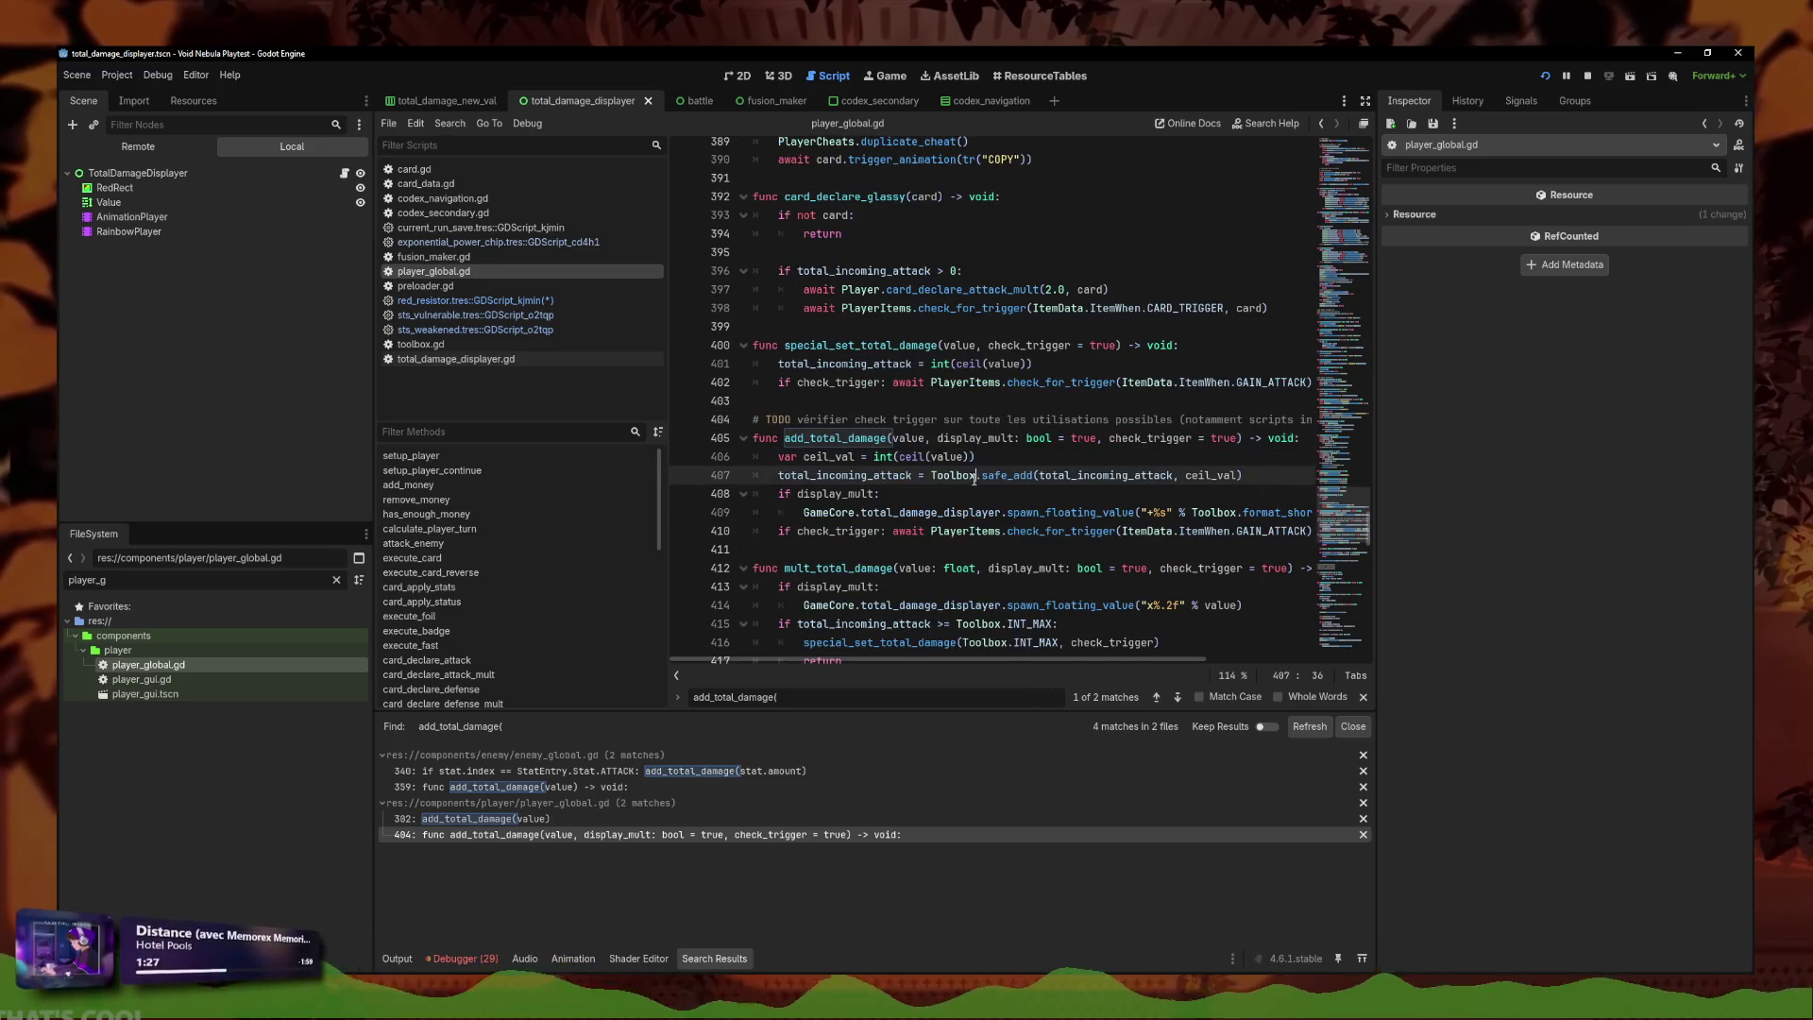
pyautogui.scroll(-2, 1100, 544)
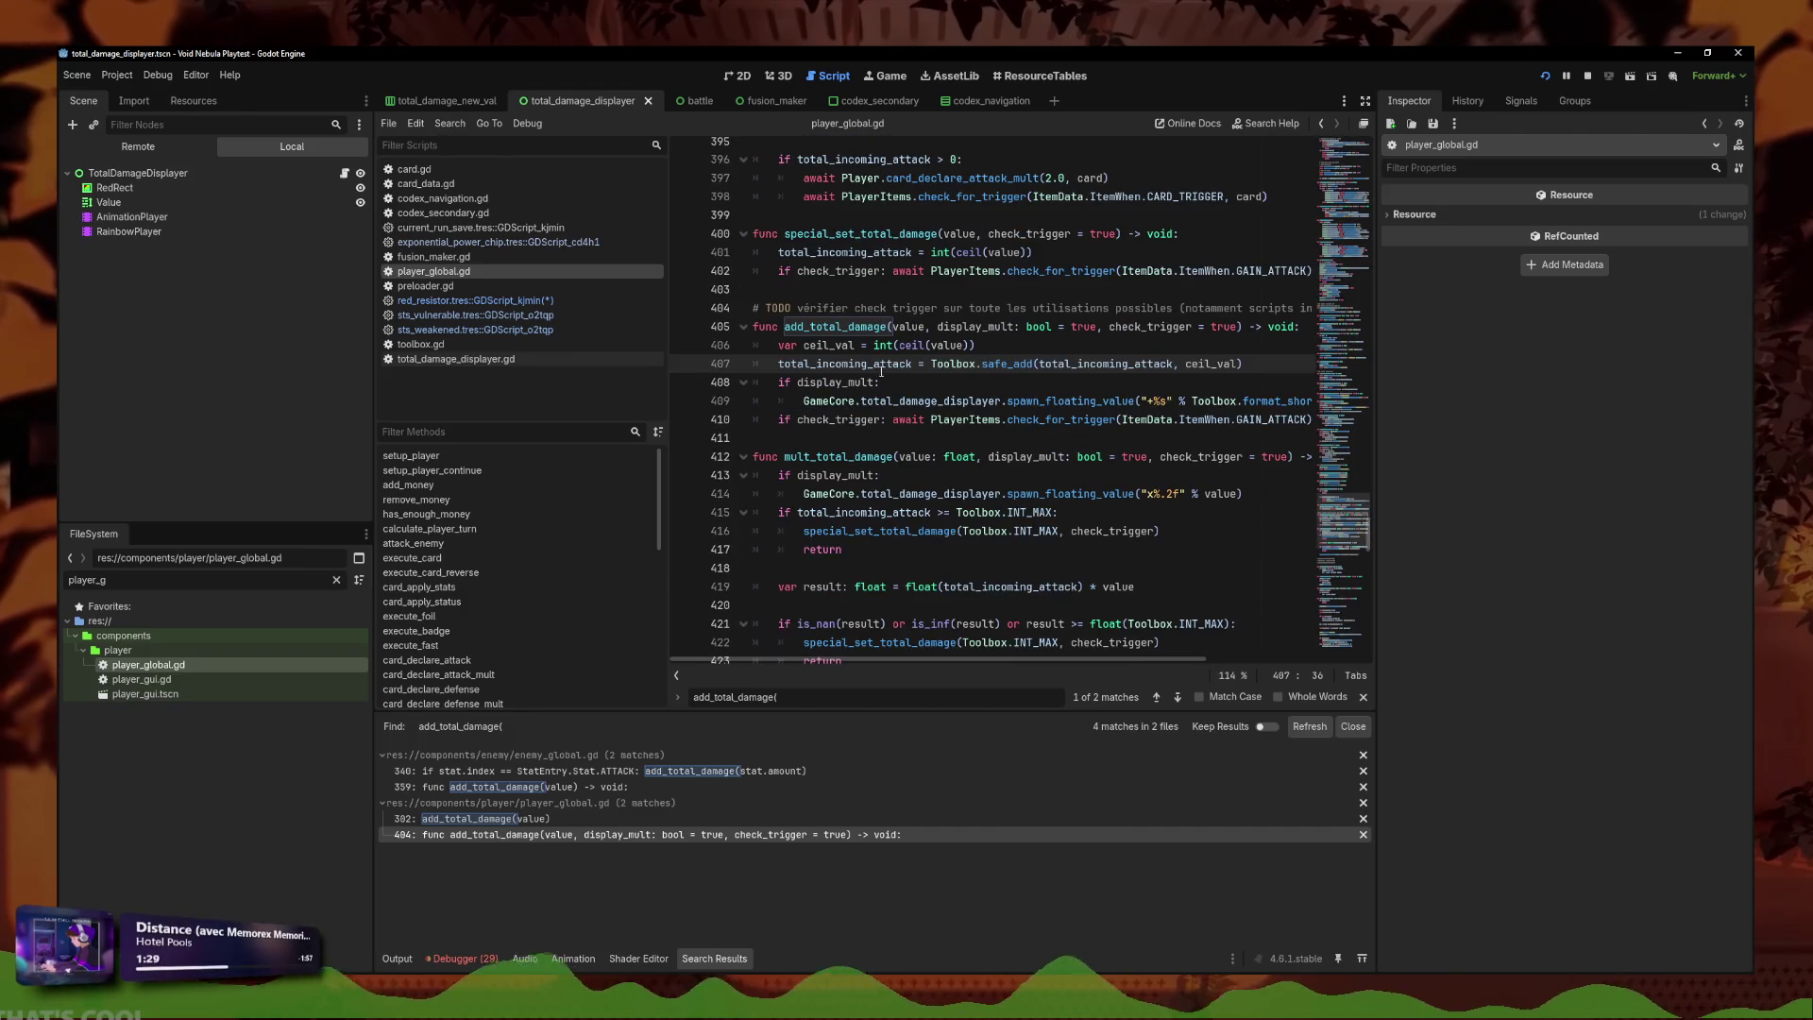
pyautogui.press('Down')
pyautogui.press('Down')
pyautogui.press('Down')
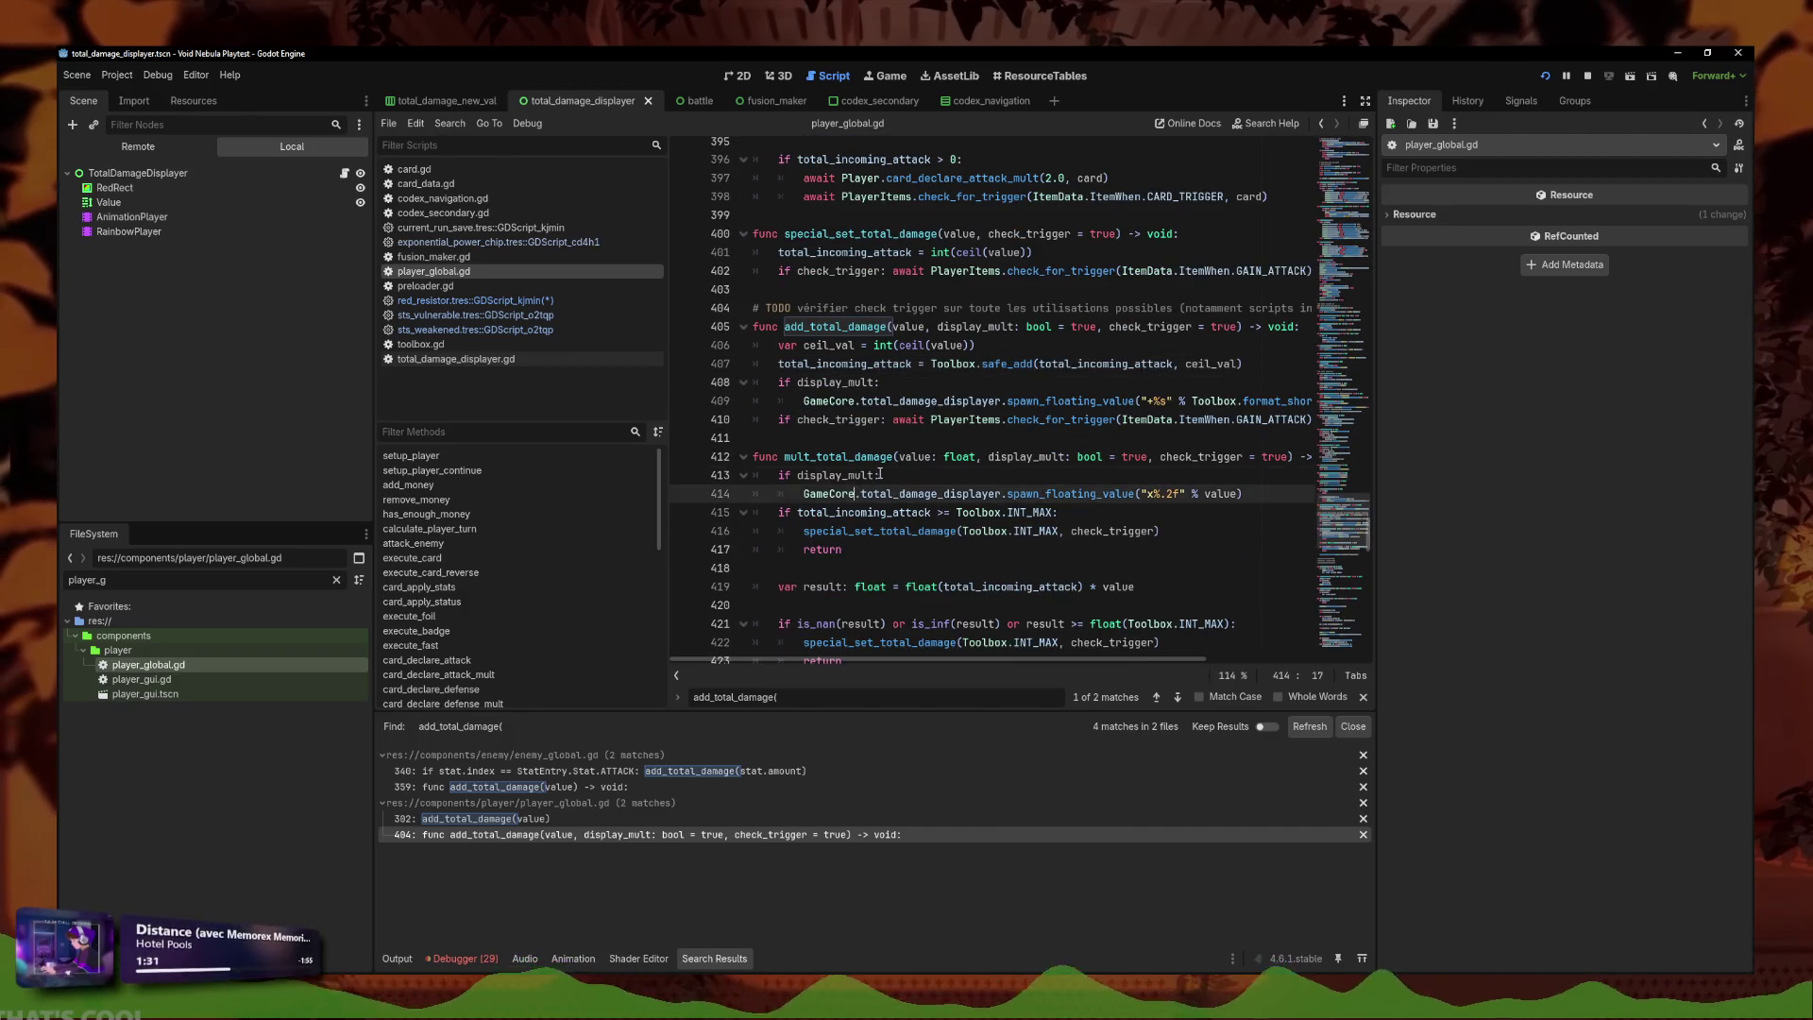
pyautogui.hotkey('ctrl', 's')
# Return to the red_resistor script and launch the game as a debug playtest with F5.
pyautogui.click(536, 300)
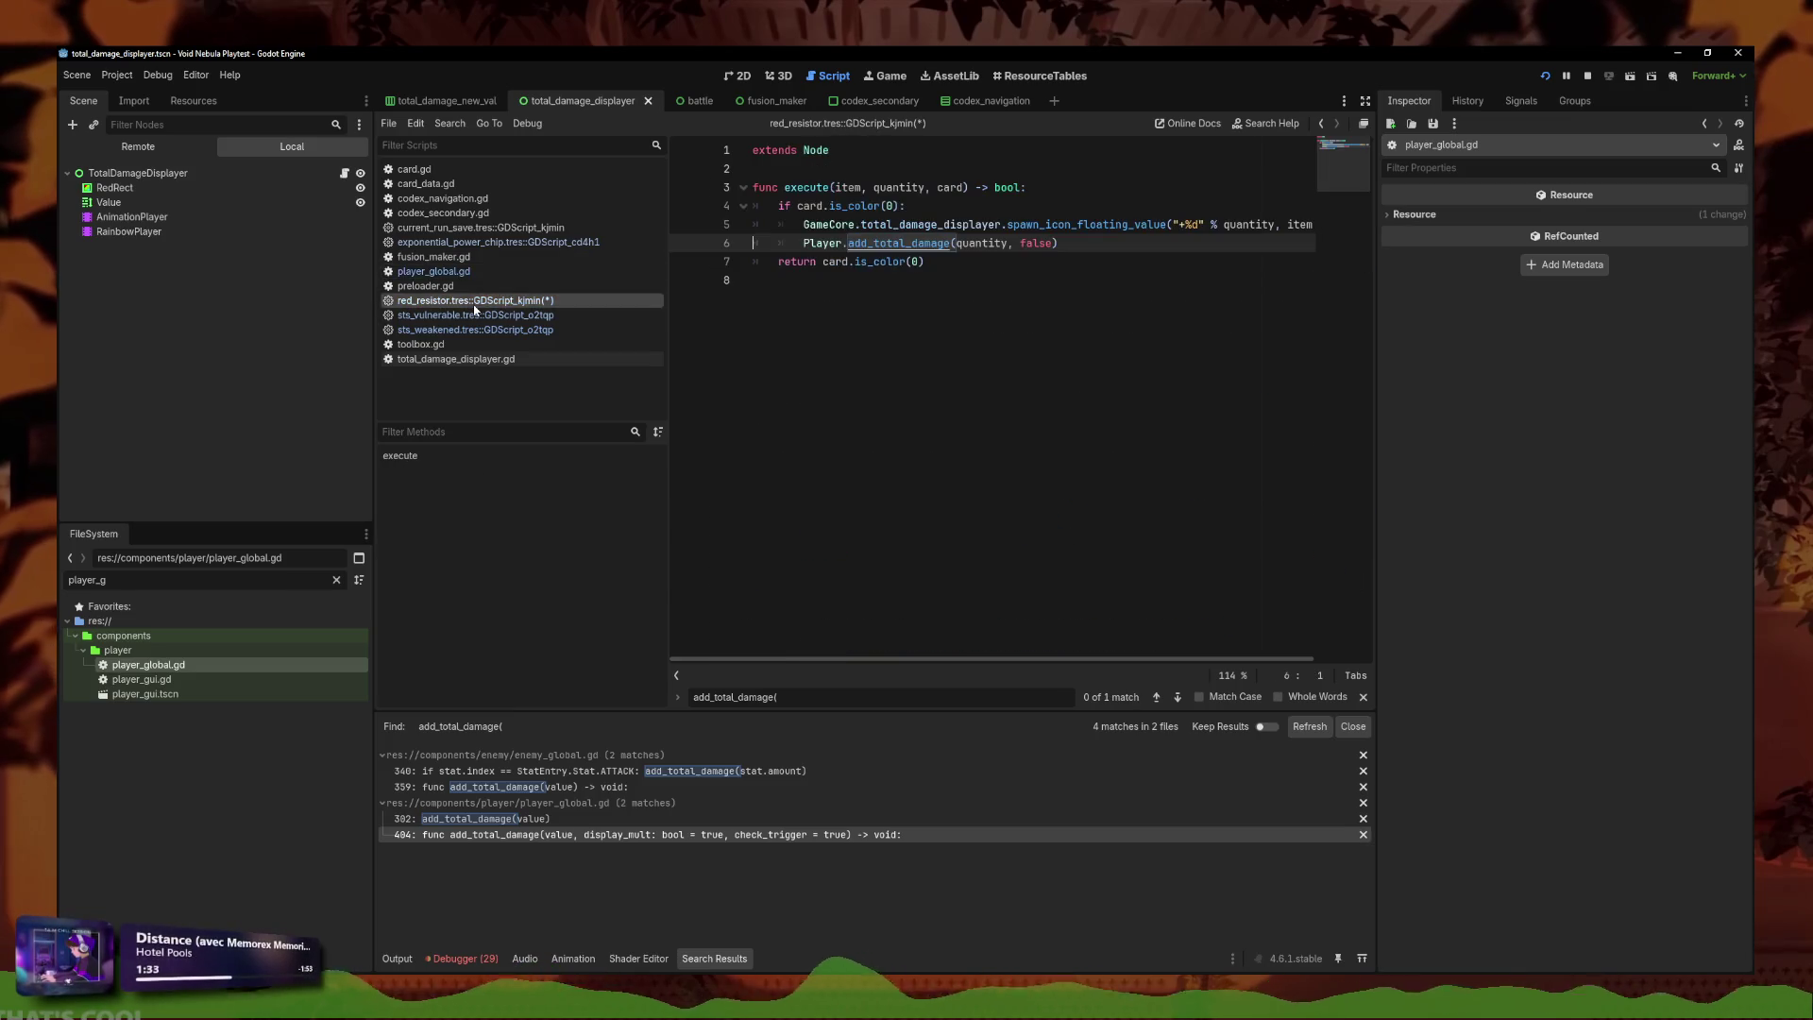
pyautogui.click(907, 326)
pyautogui.click(1008, 256)
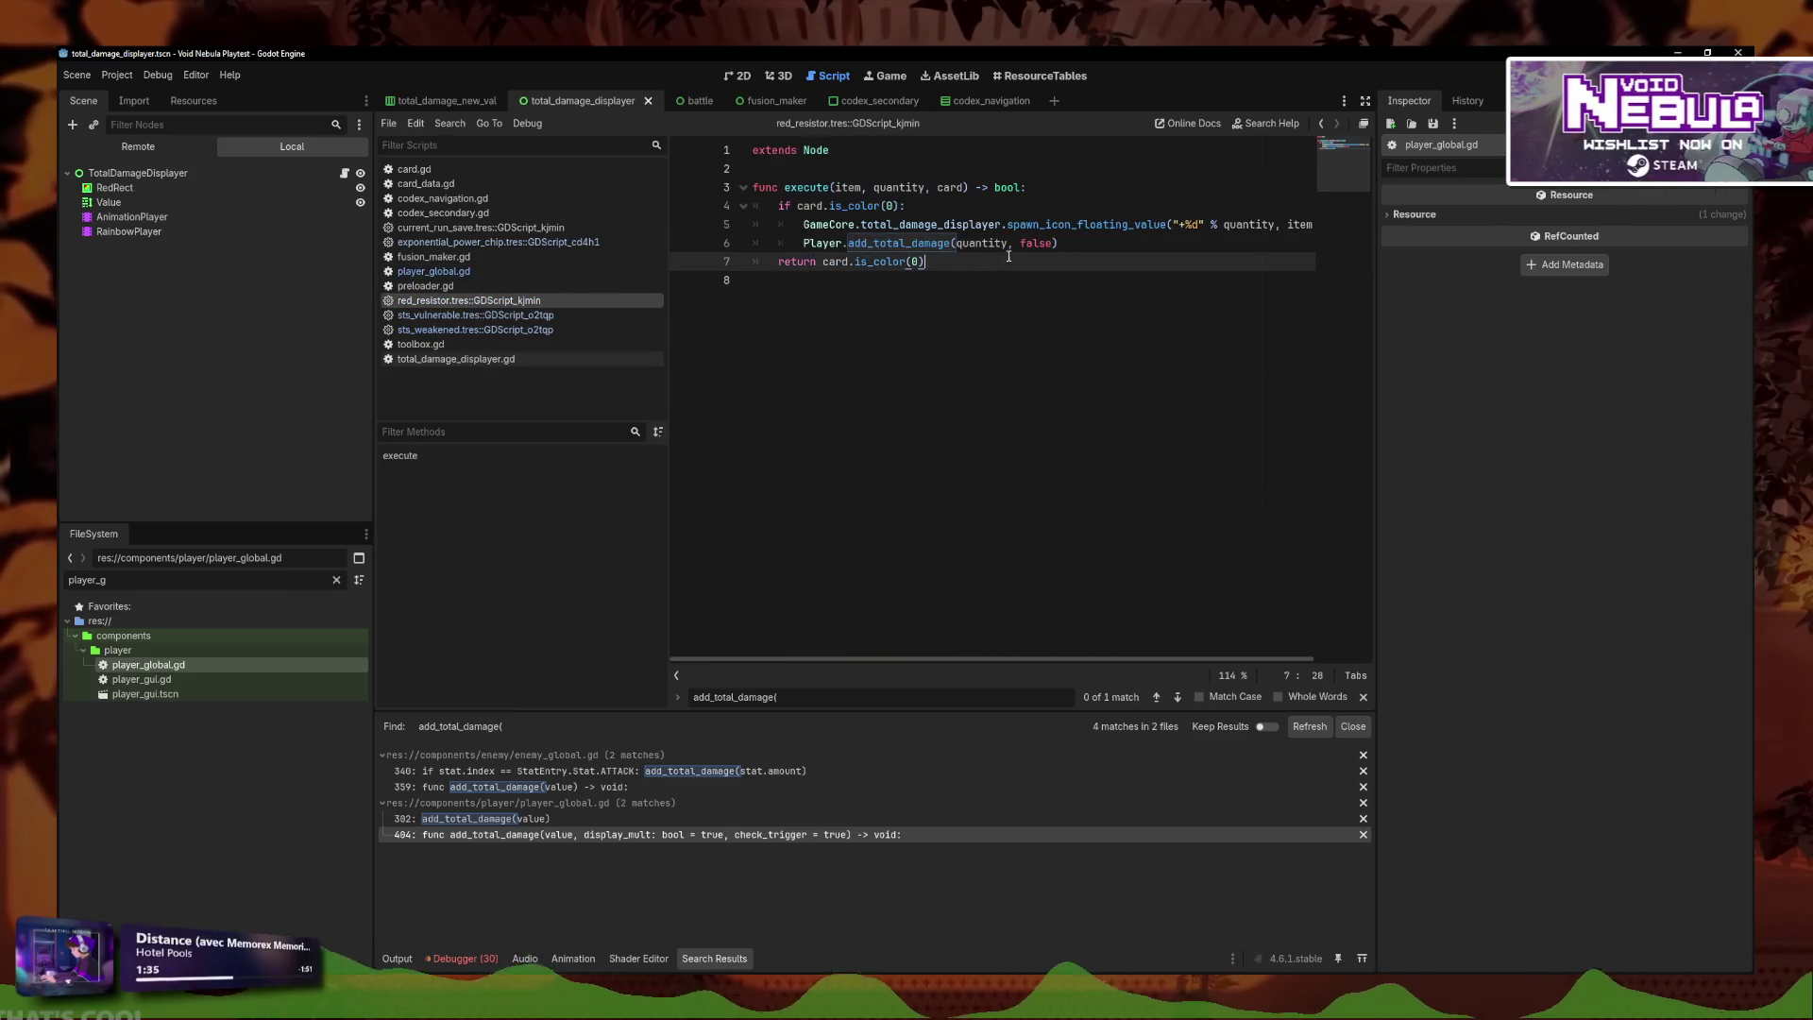
pyautogui.press('F5')
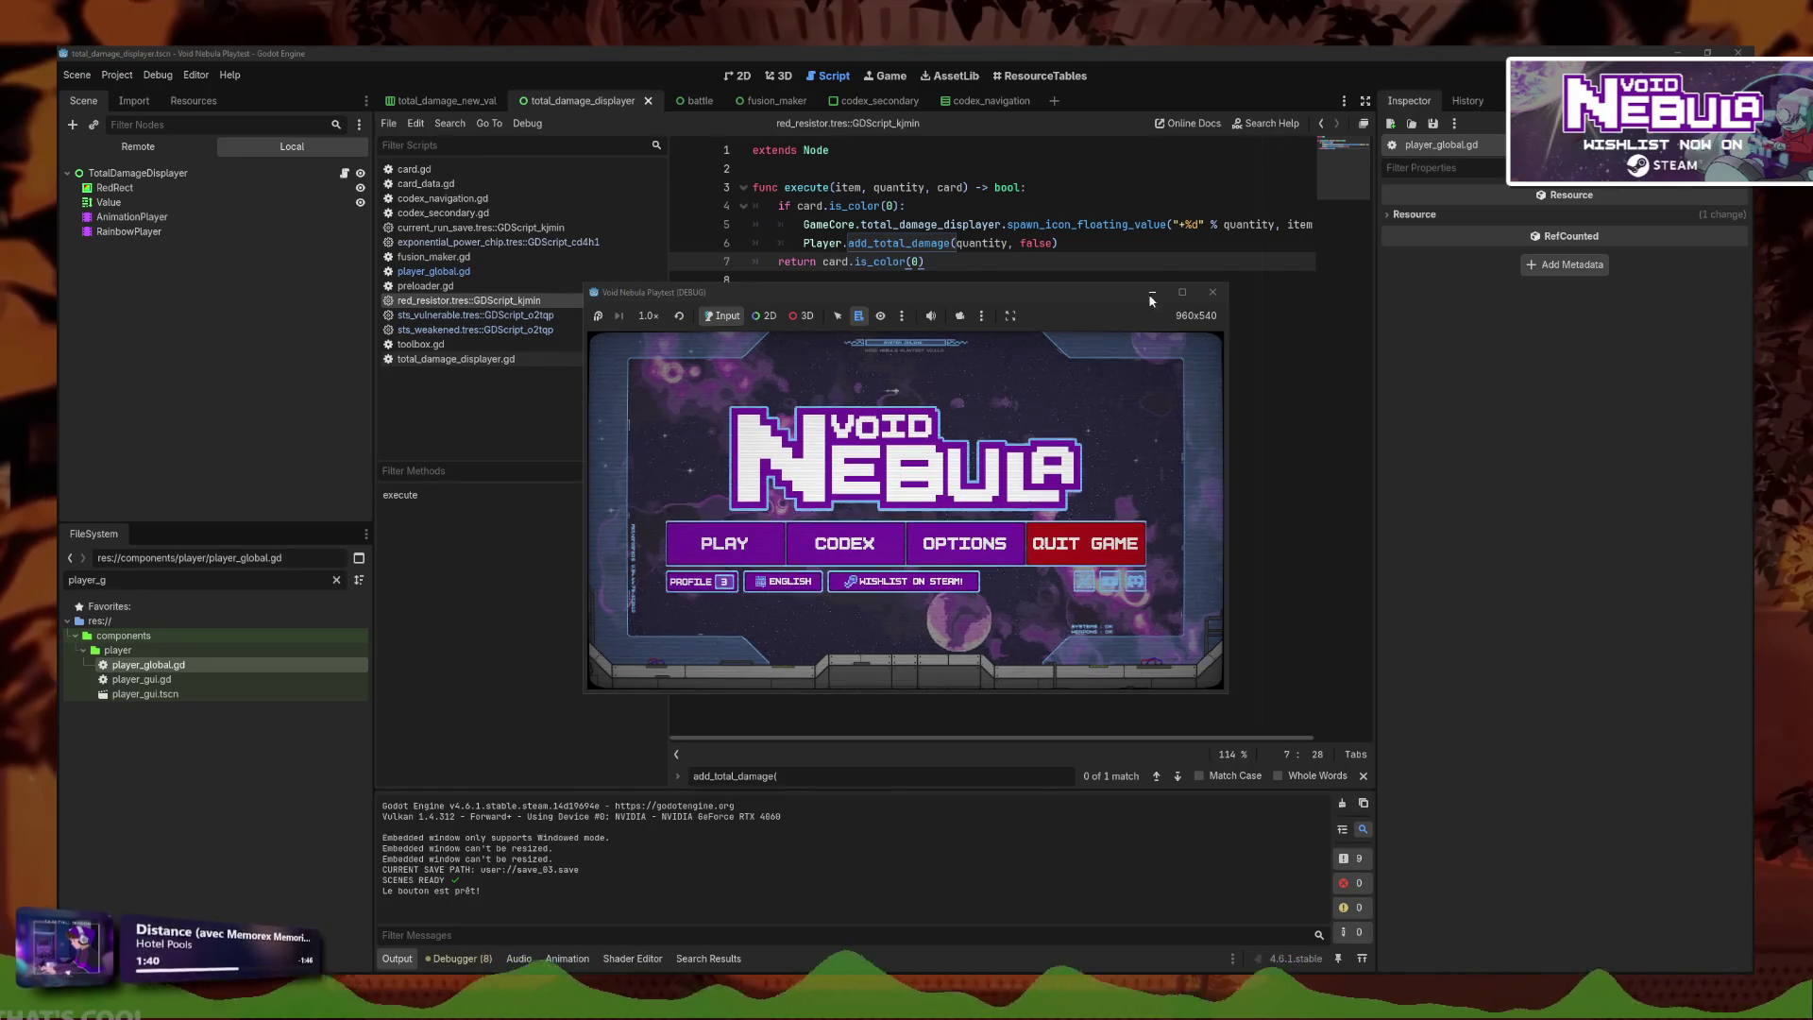
# Maximize the game window and start a new run as Faceless.
pyautogui.click(1182, 293)
pyautogui.click(512, 572)
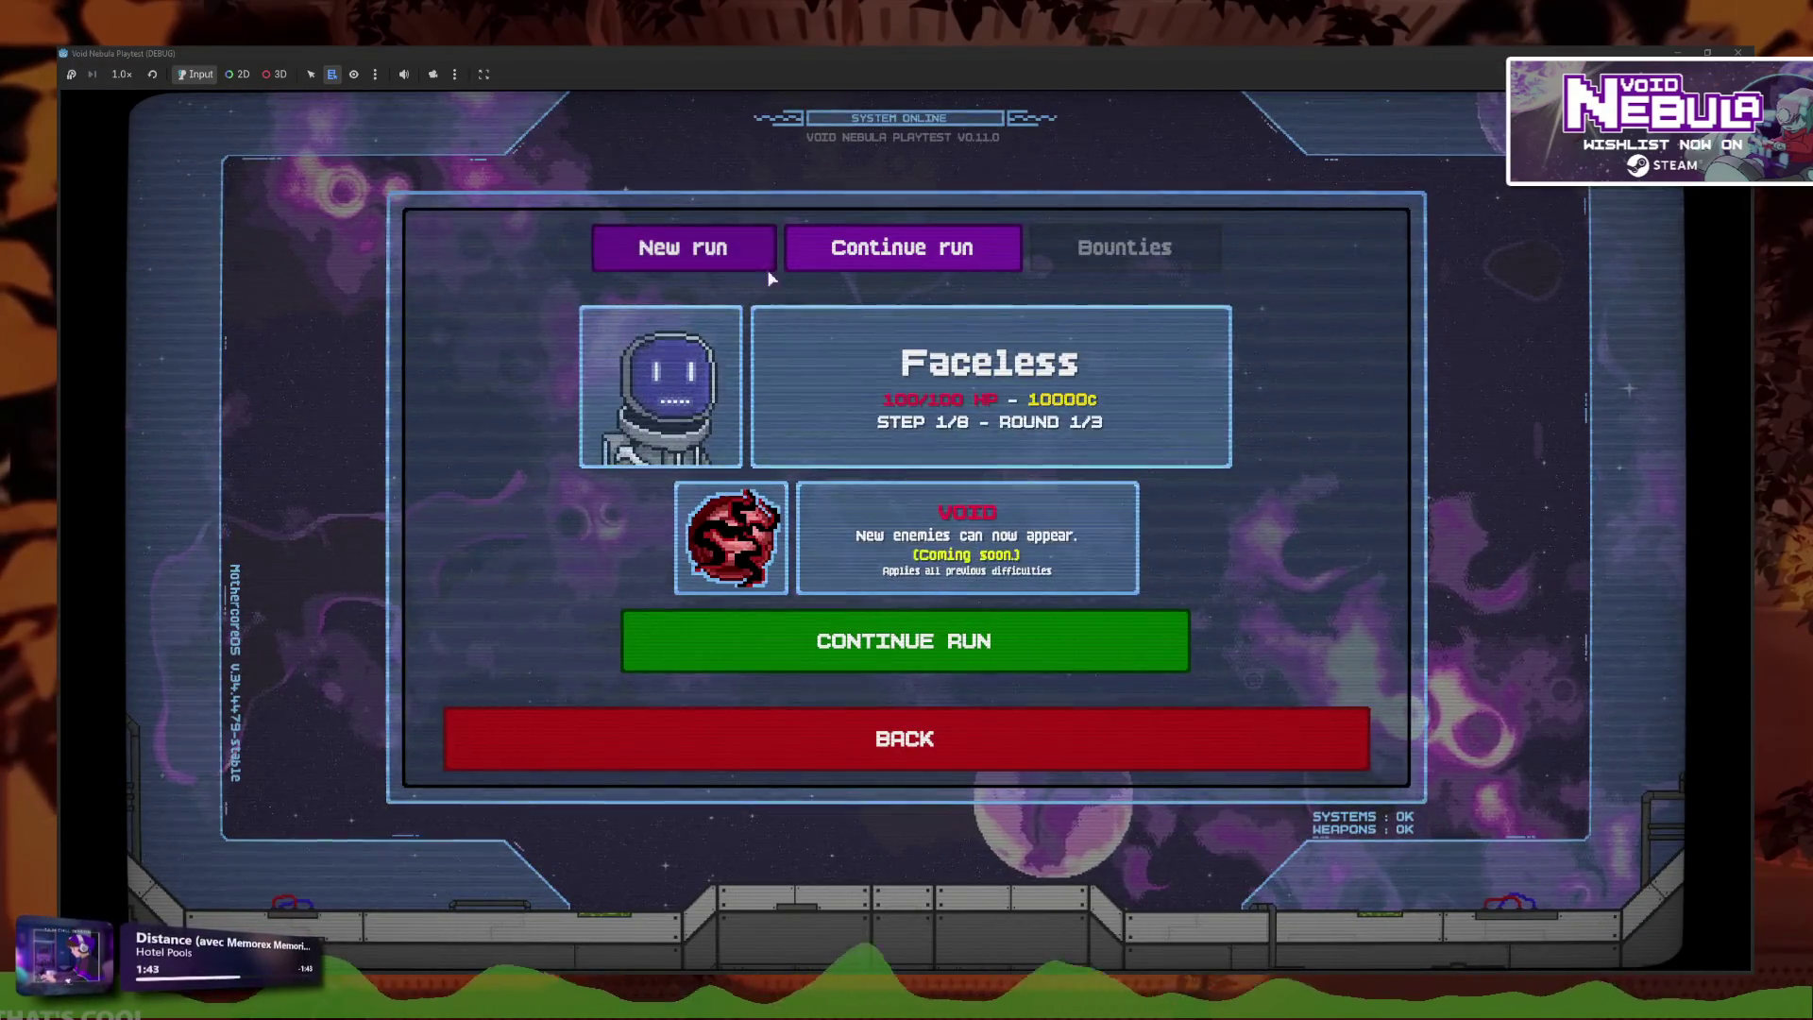
pyautogui.click(683, 247)
pyautogui.click(982, 459)
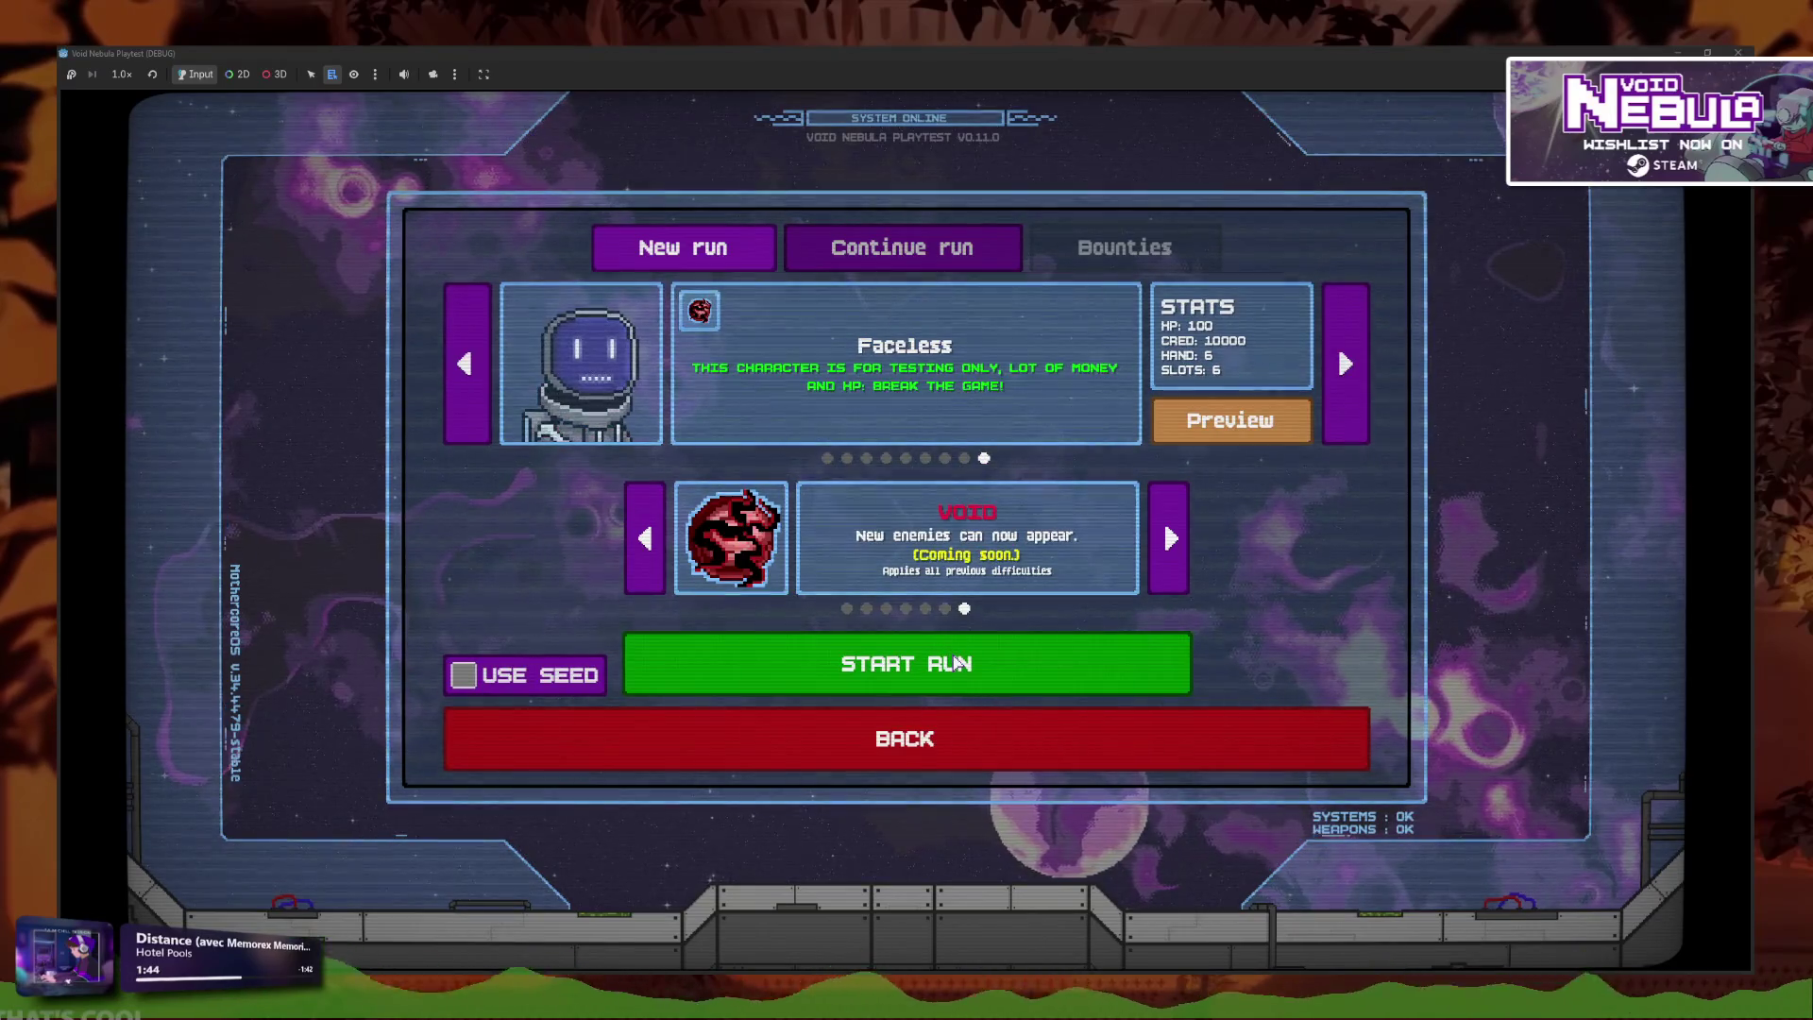
pyautogui.click(956, 662)
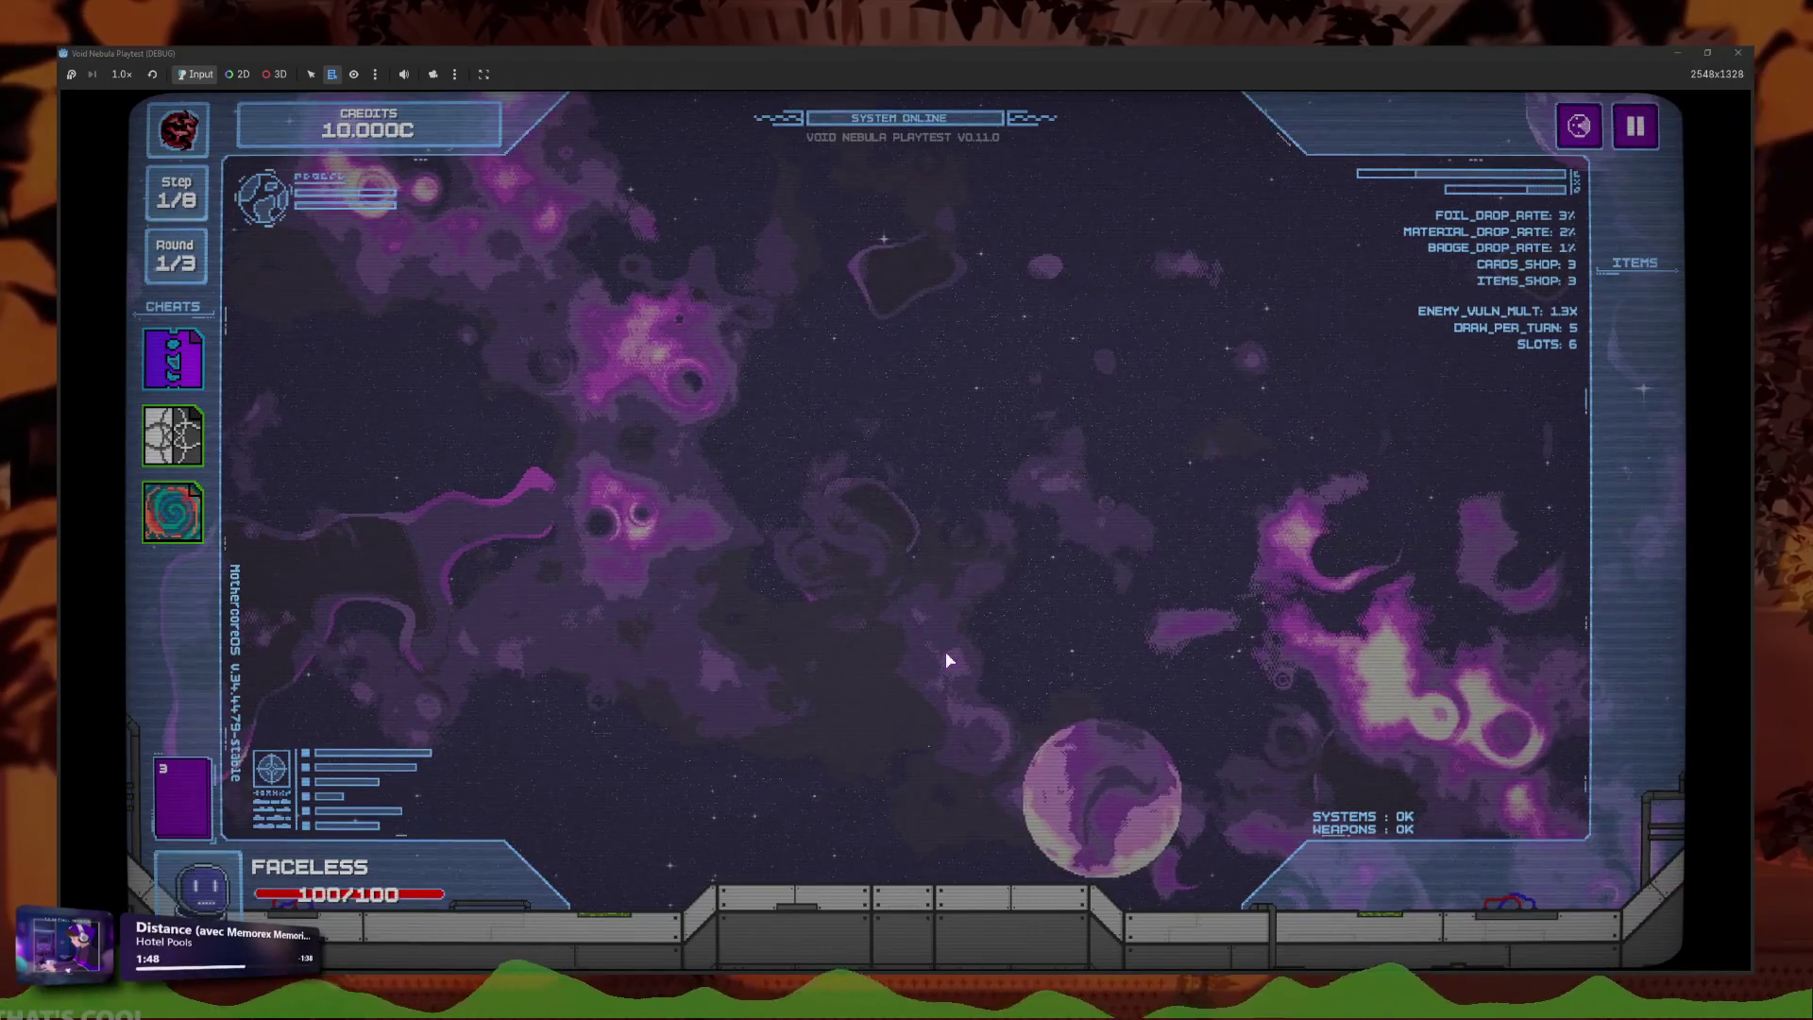
# Play Machine Gun, Plurality and Headshot, end the turn to defeat Viper, and cash out.
pyautogui.click(897, 855)
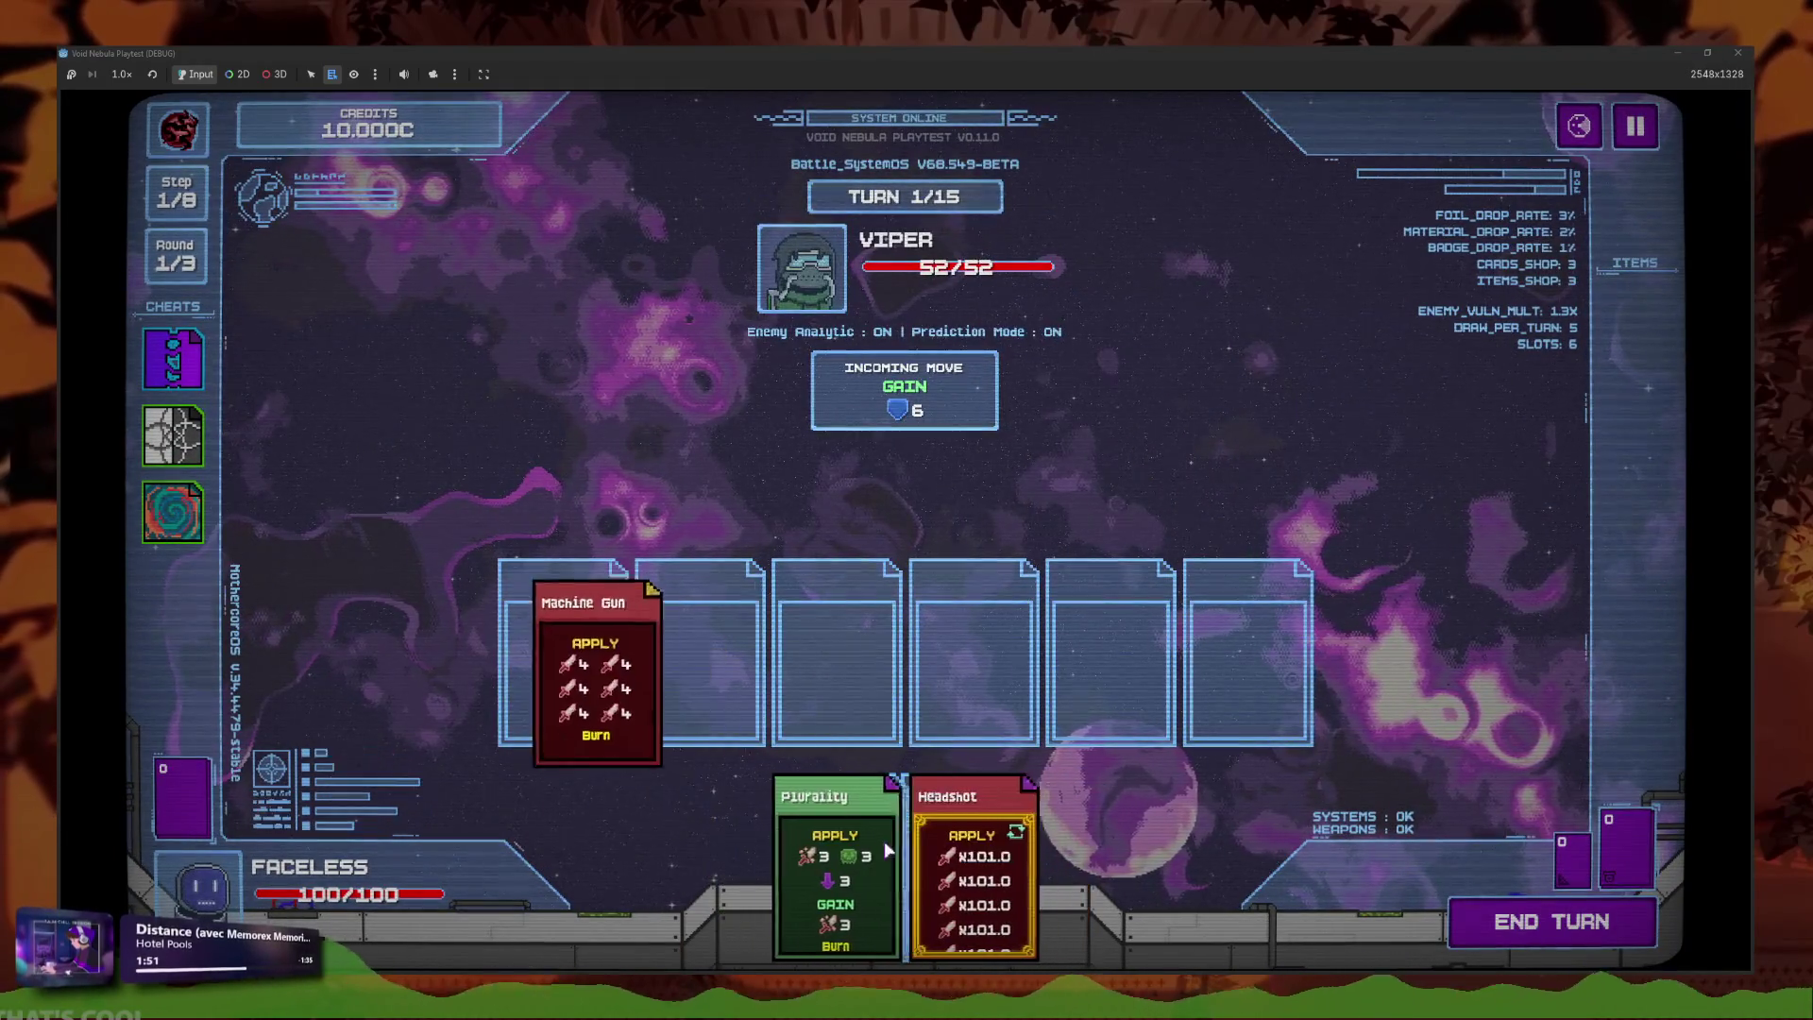
pyautogui.click(892, 854)
pyautogui.click(897, 853)
pyautogui.click(1480, 939)
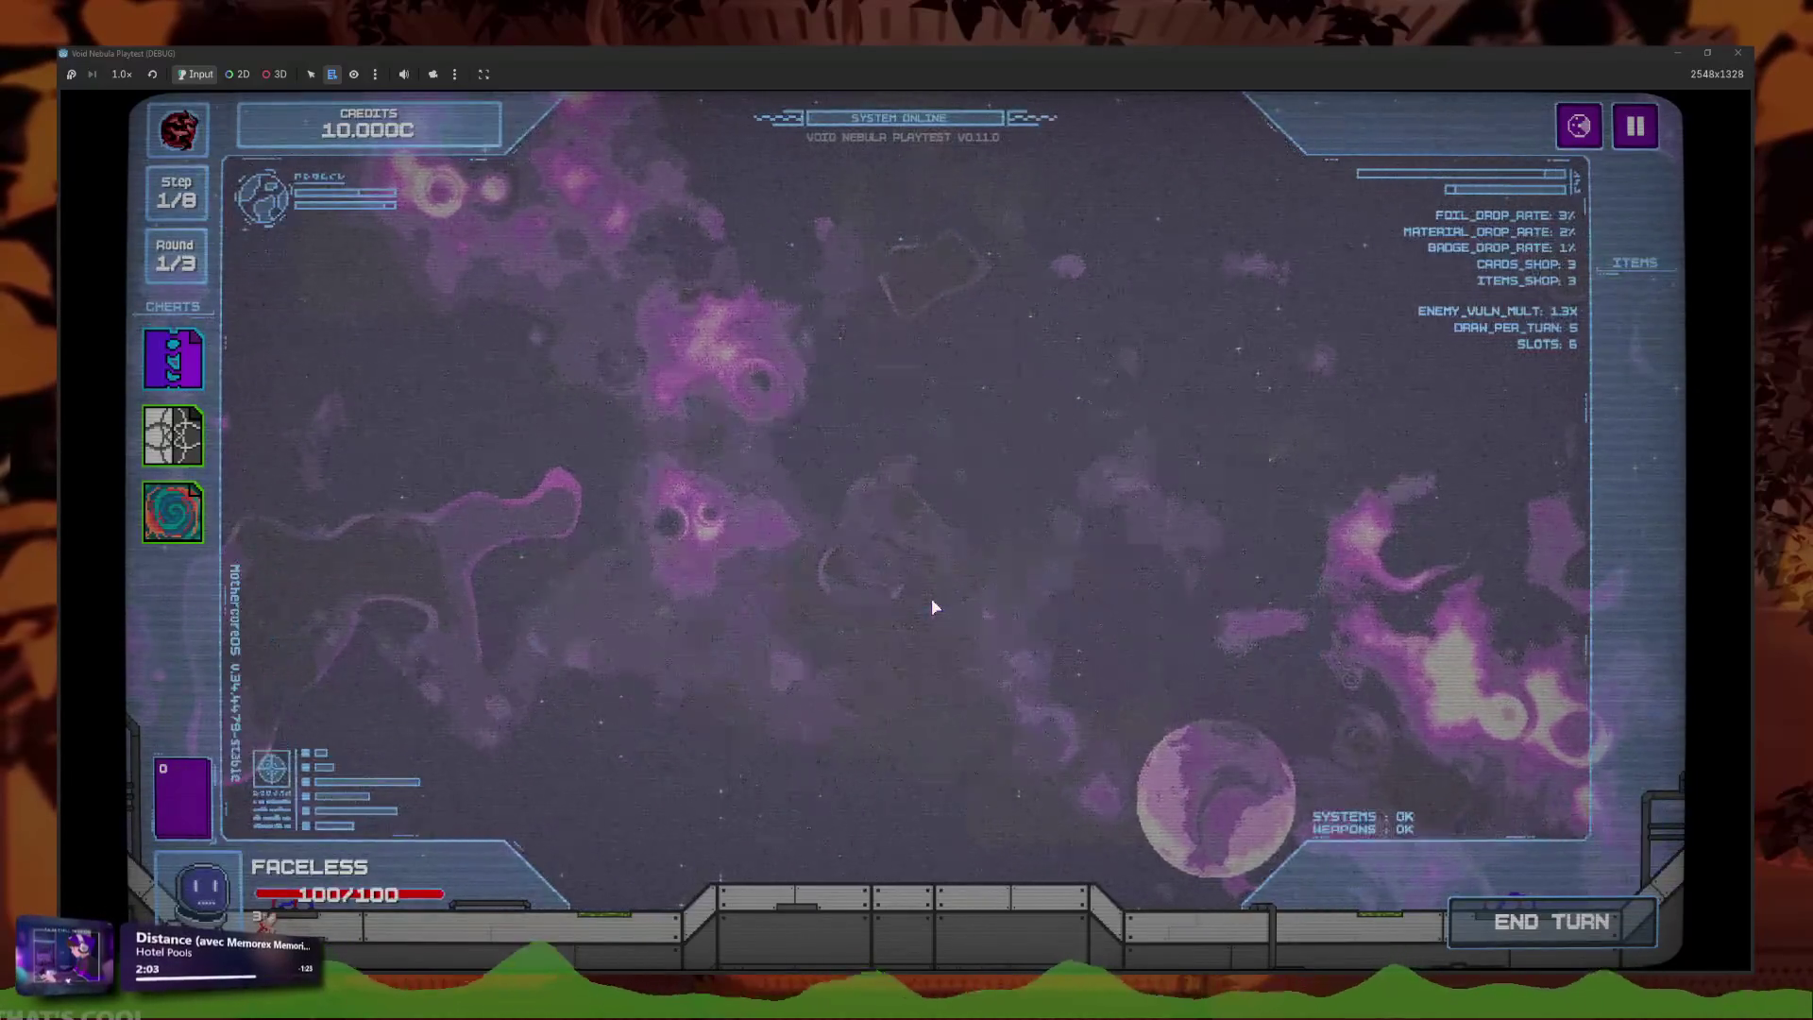
pyautogui.click(956, 755)
# Reroll the shop thirteen times, buy the Red Resistor item, and proceed to the Alloy battle.
pyautogui.click(595, 736)
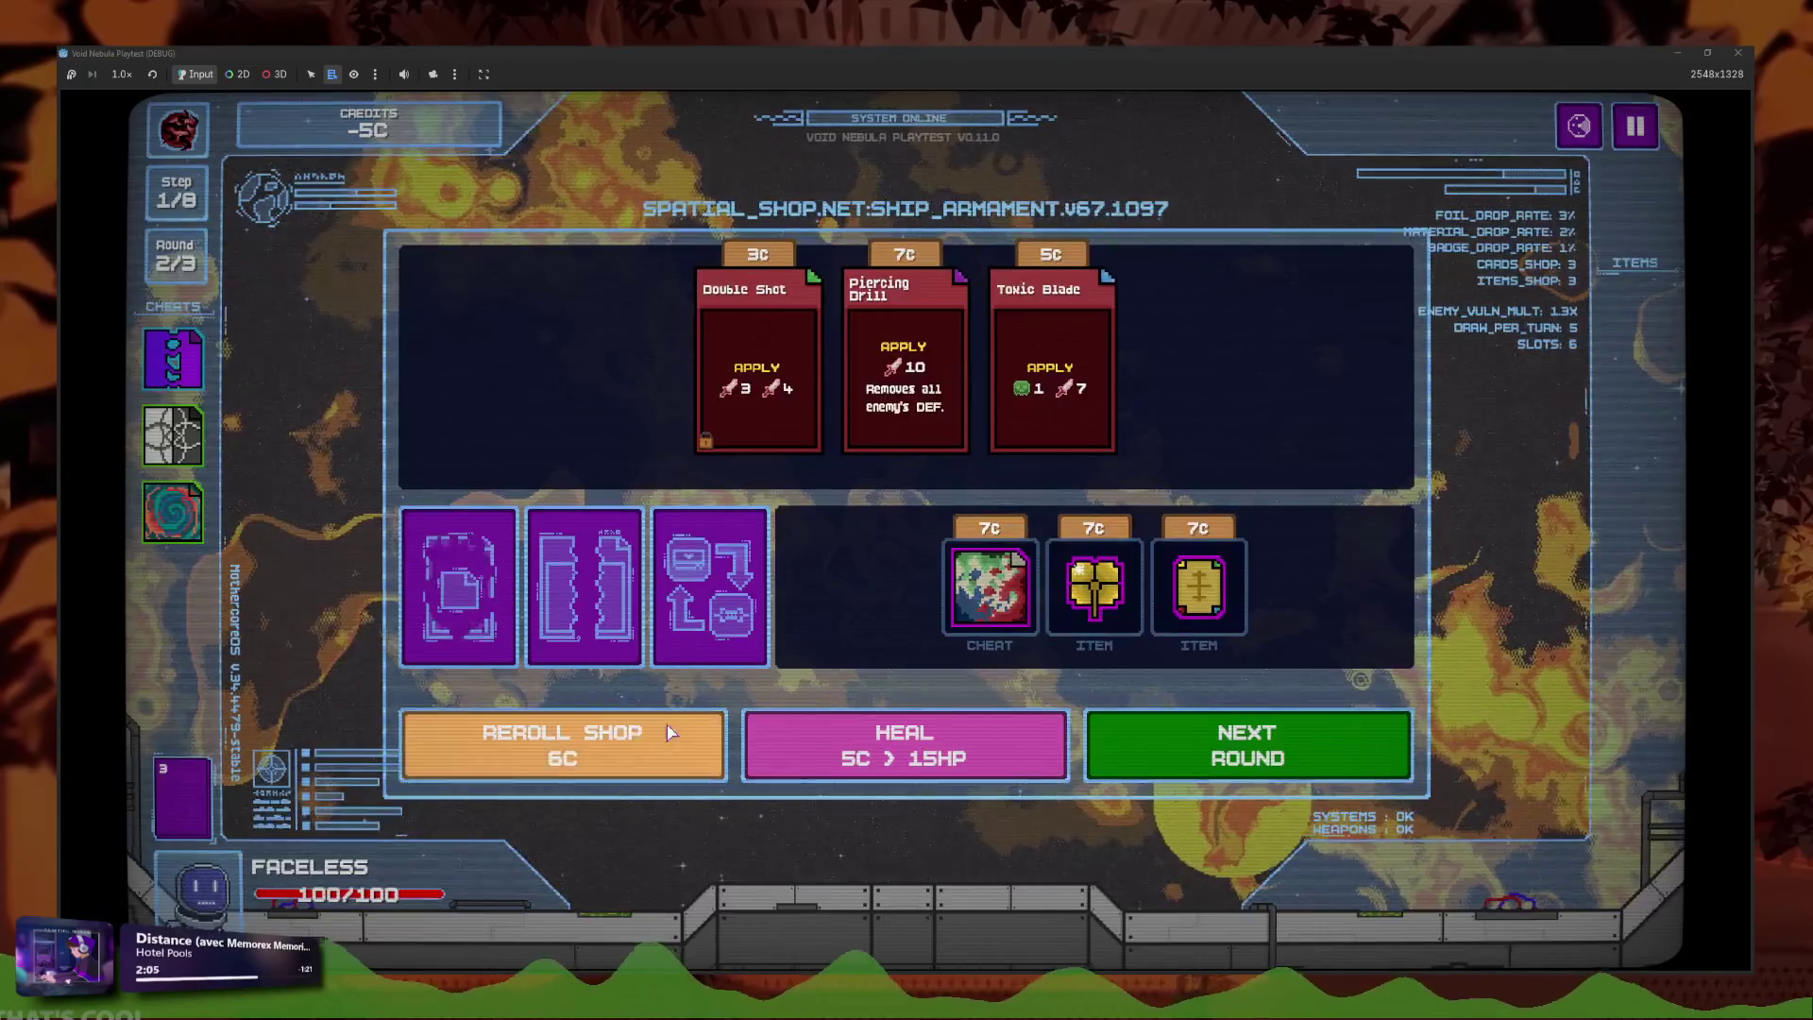
pyautogui.click(594, 737)
pyautogui.click(593, 740)
pyautogui.click(585, 751)
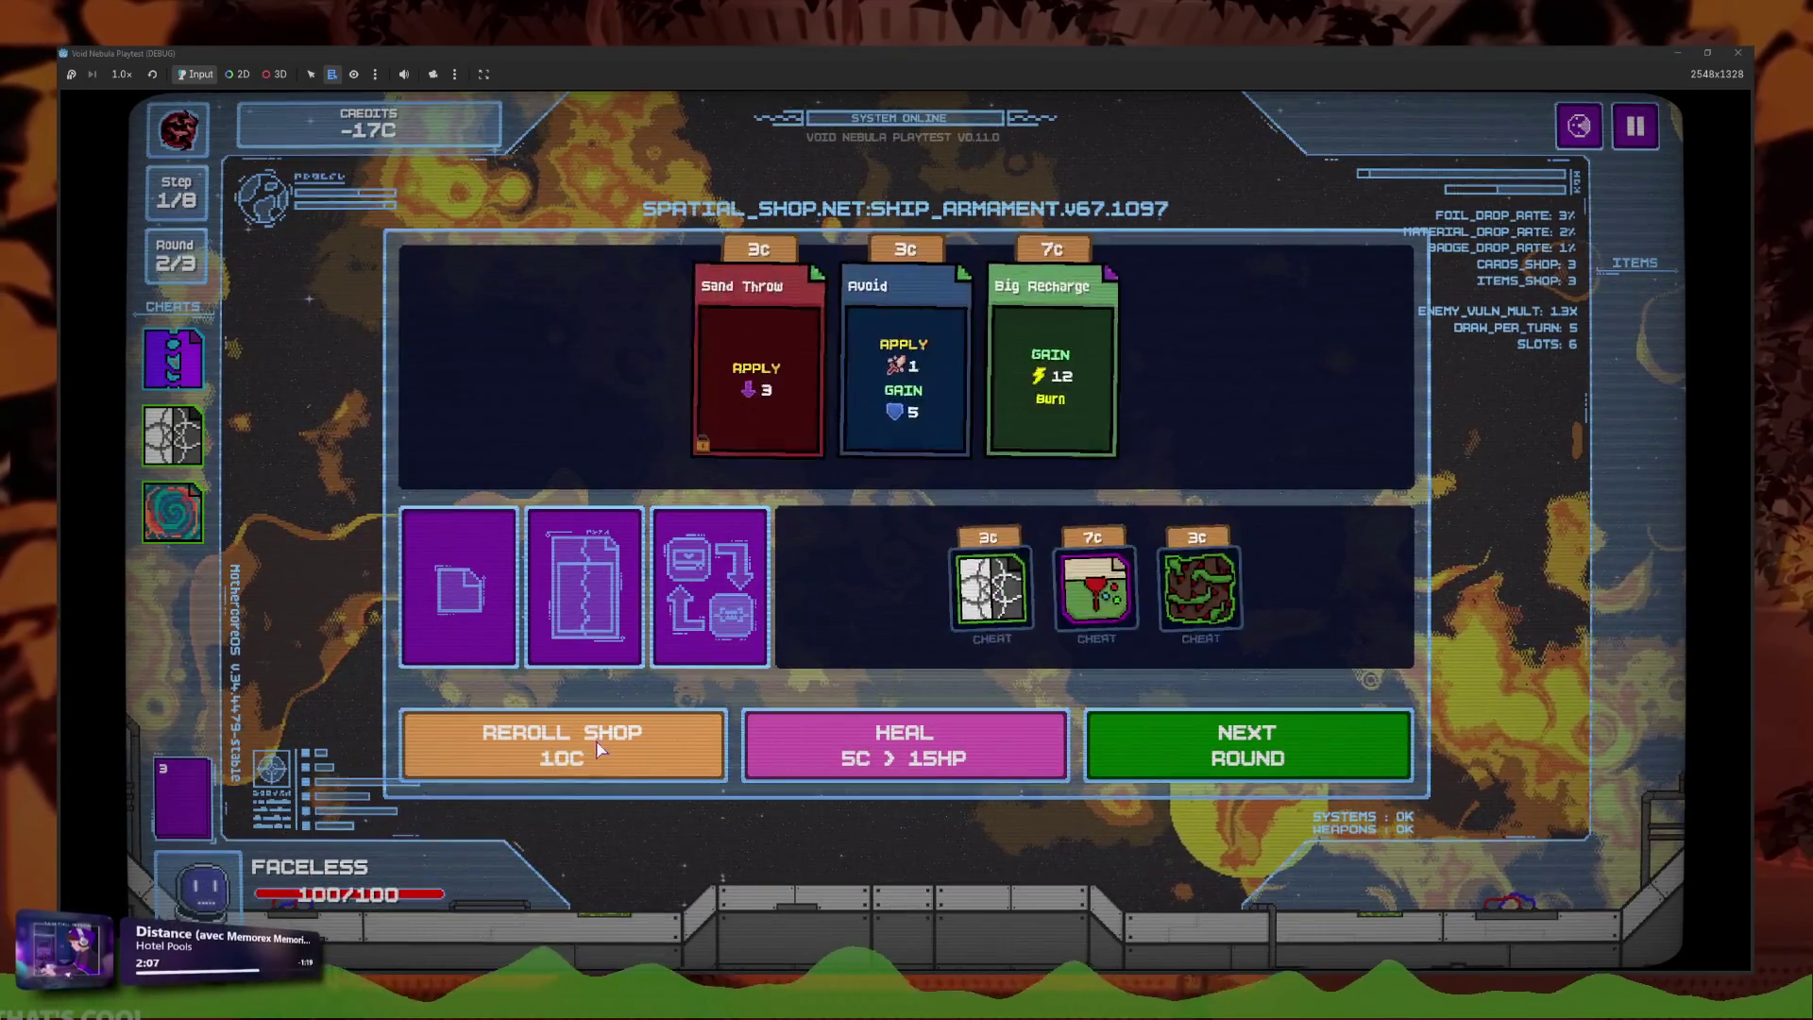
pyautogui.click(552, 760)
pyautogui.click(567, 761)
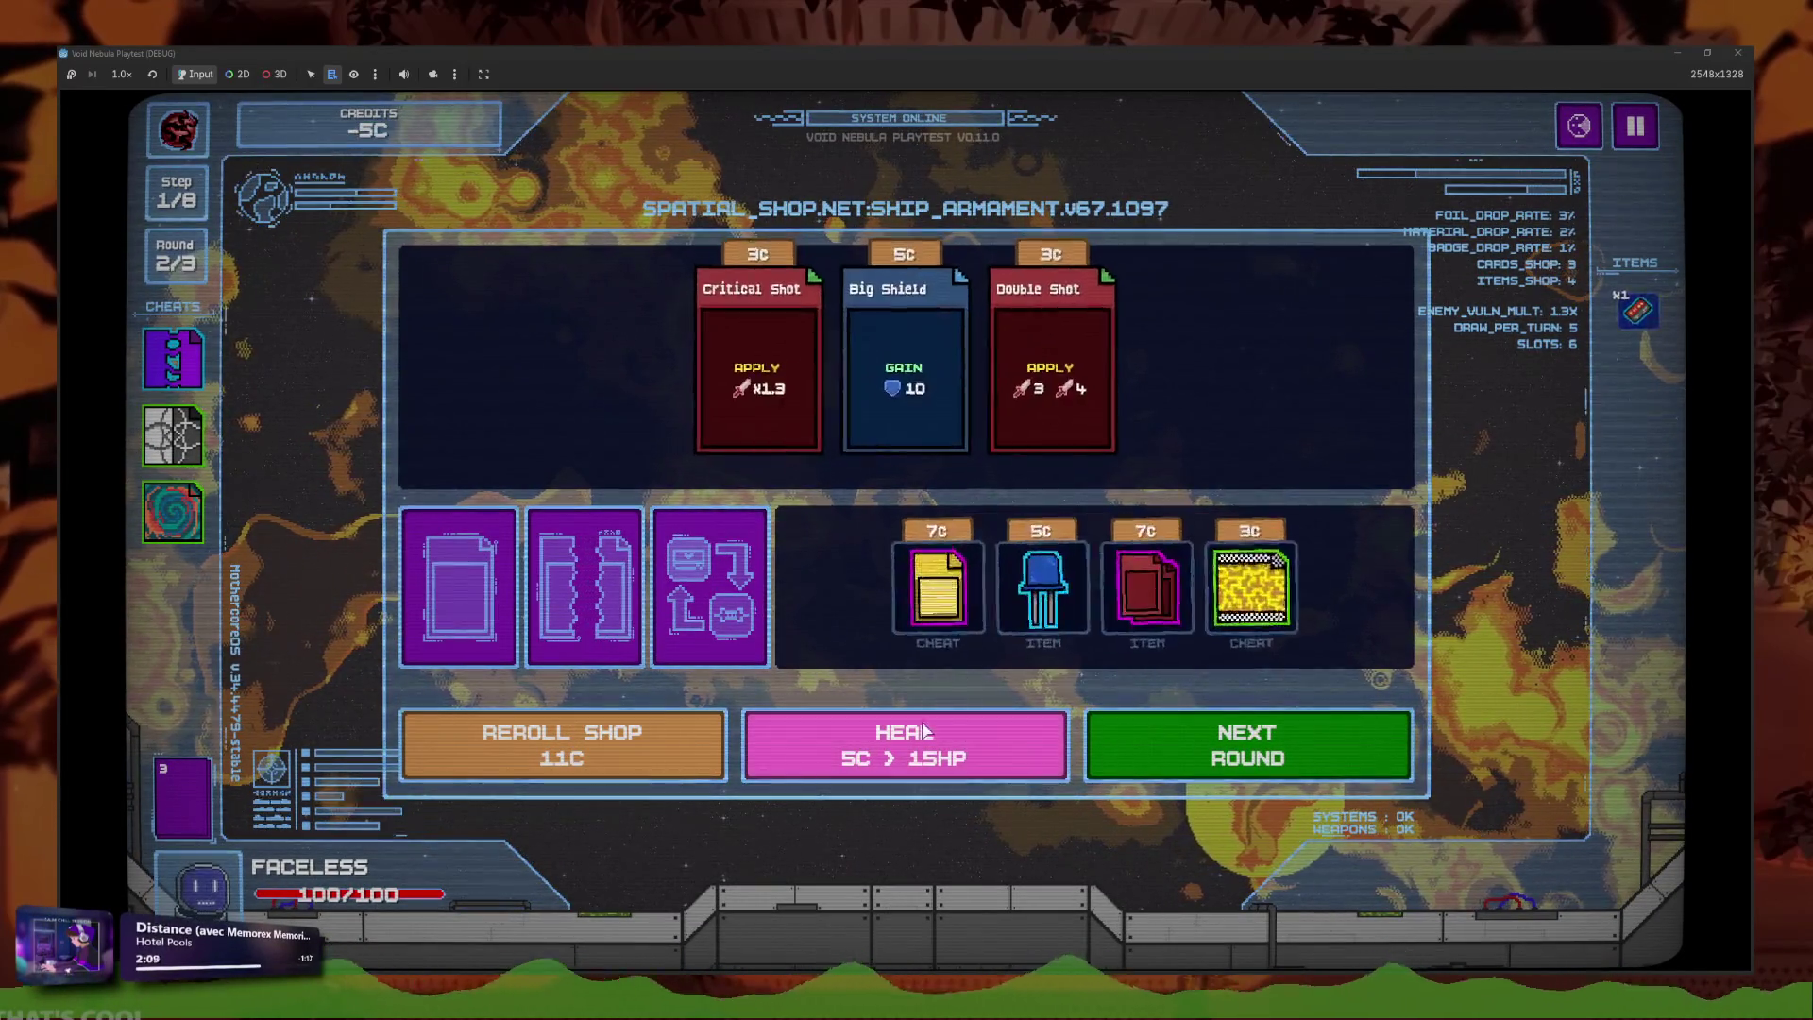
pyautogui.click(593, 765)
pyautogui.click(592, 765)
pyautogui.click(591, 767)
pyautogui.click(588, 768)
pyautogui.click(587, 770)
pyautogui.click(586, 763)
pyautogui.click(588, 763)
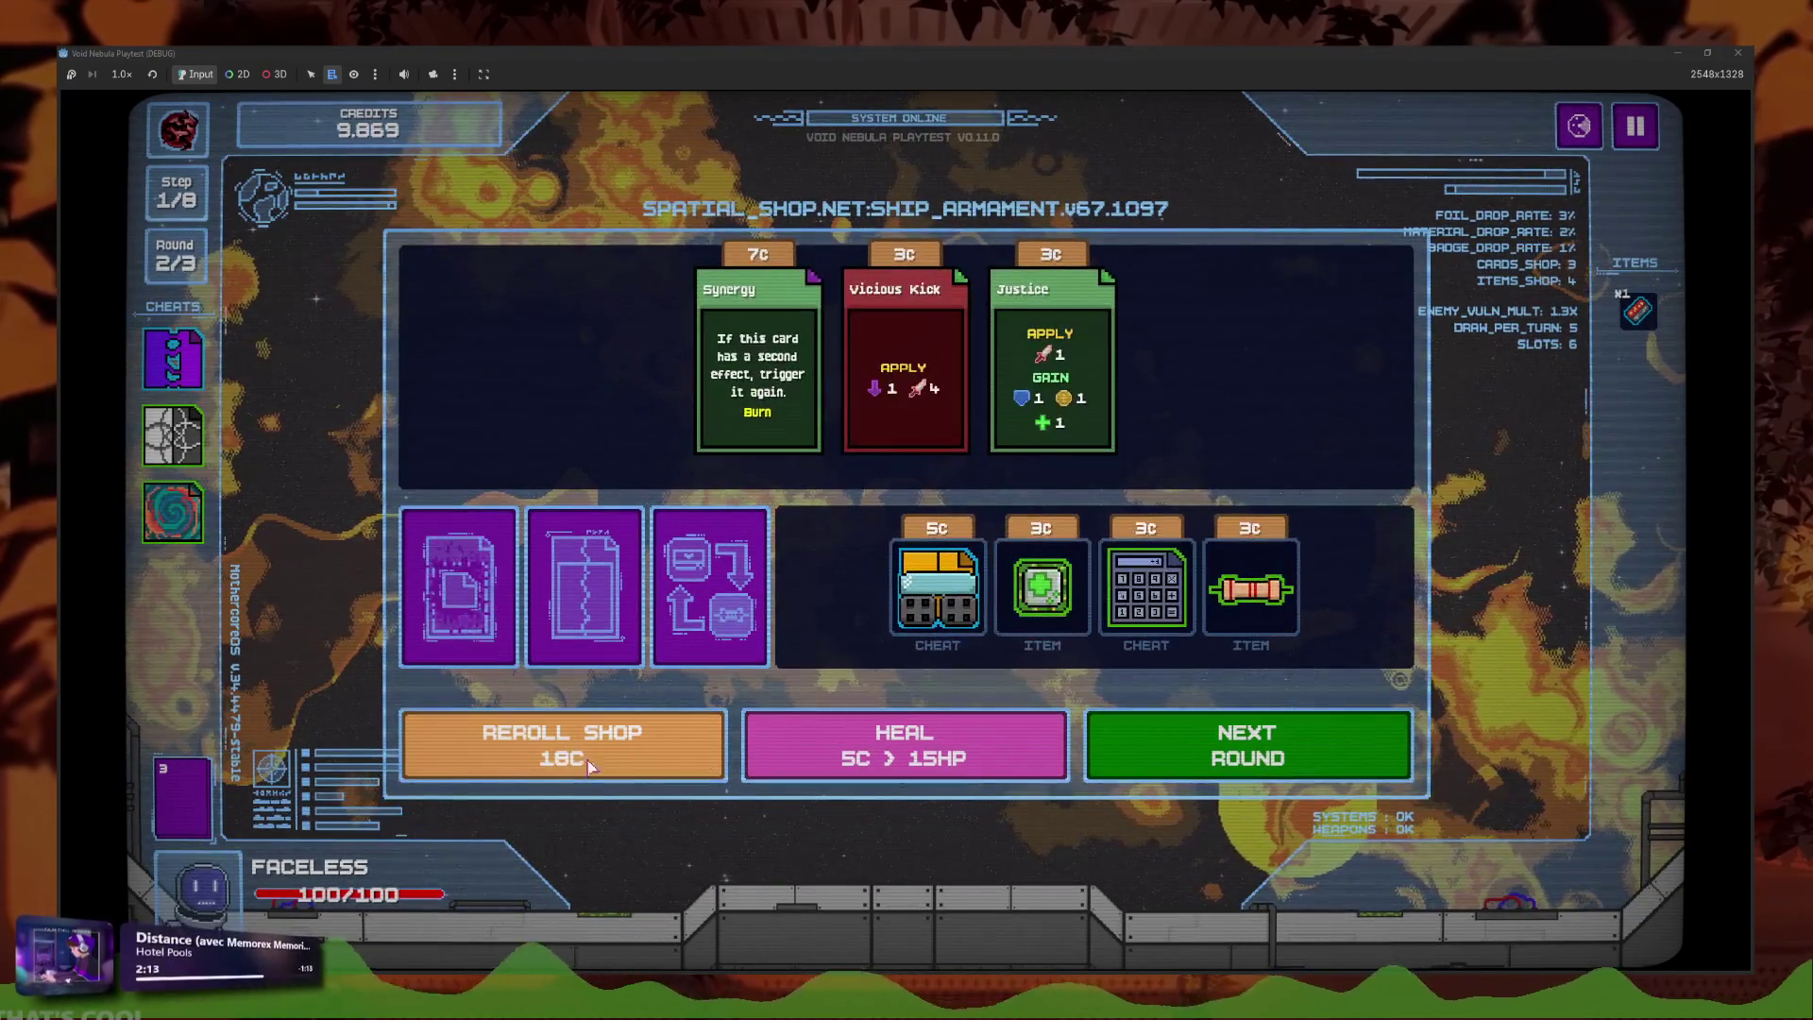
pyautogui.click(1246, 590)
pyautogui.click(1133, 746)
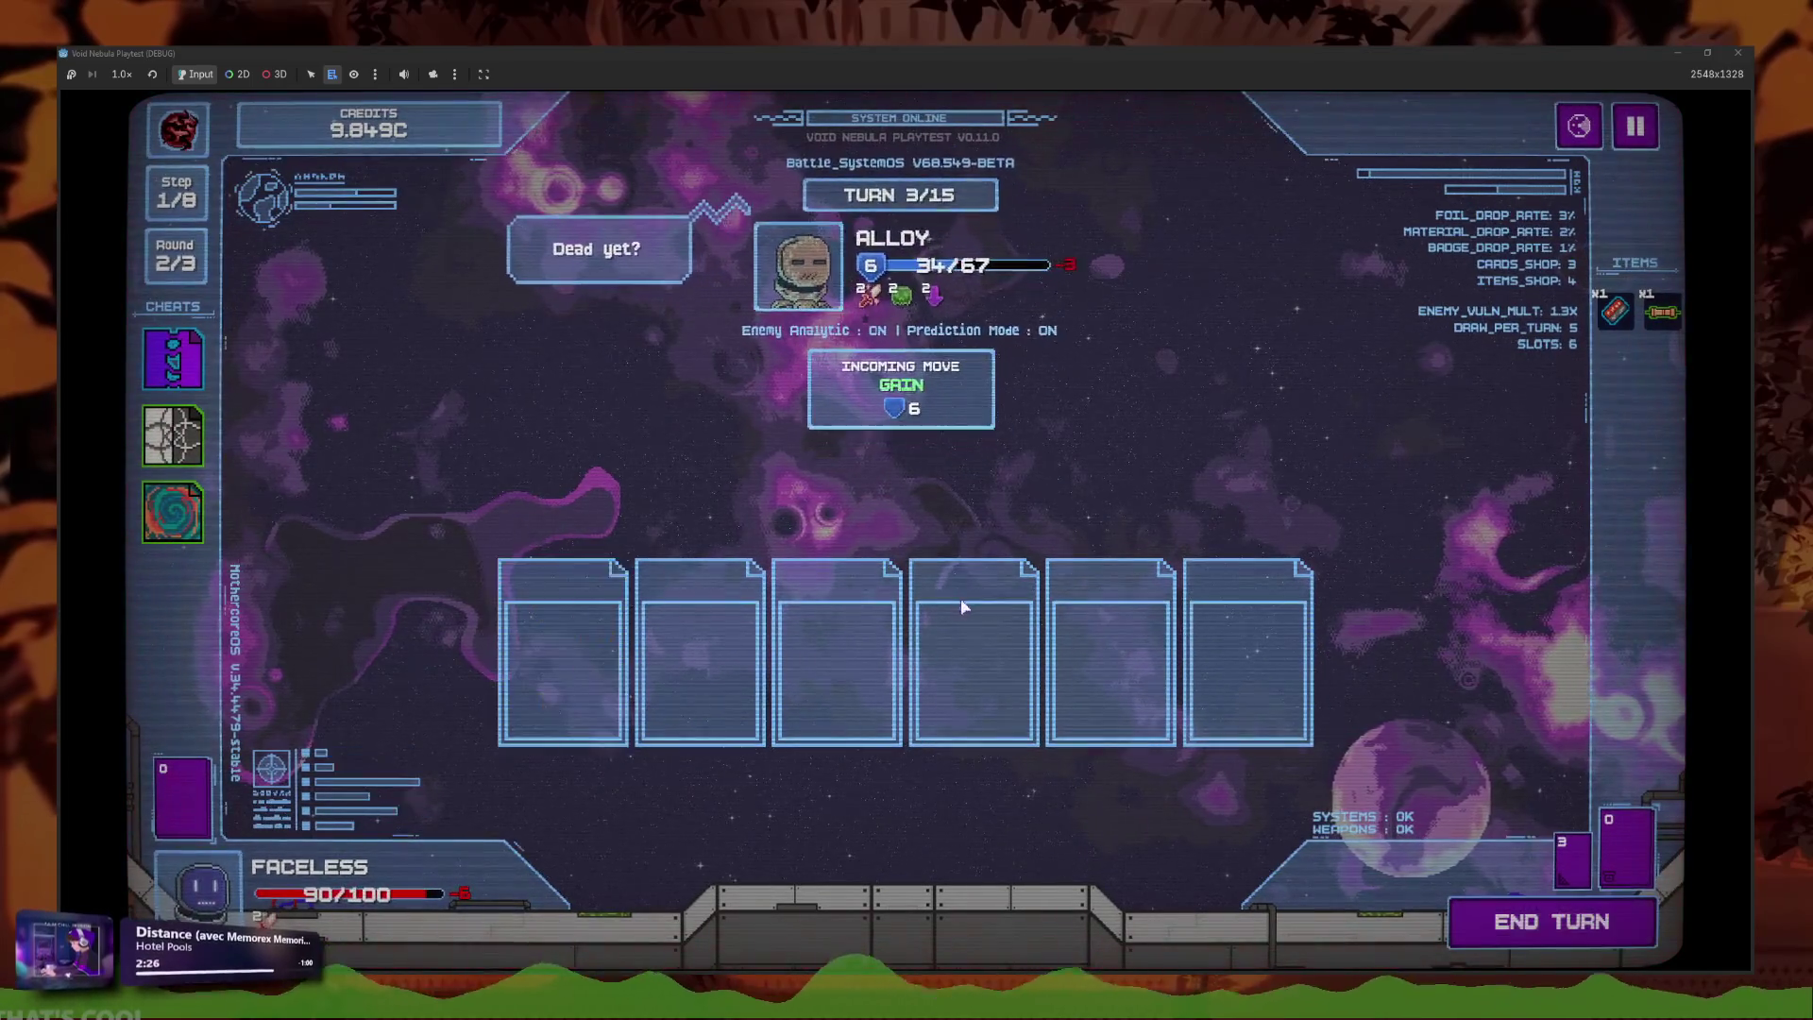
# Exit to the main menu and continue the saved Faceless run.
pyautogui.press('Escape')
pyautogui.click(727, 671)
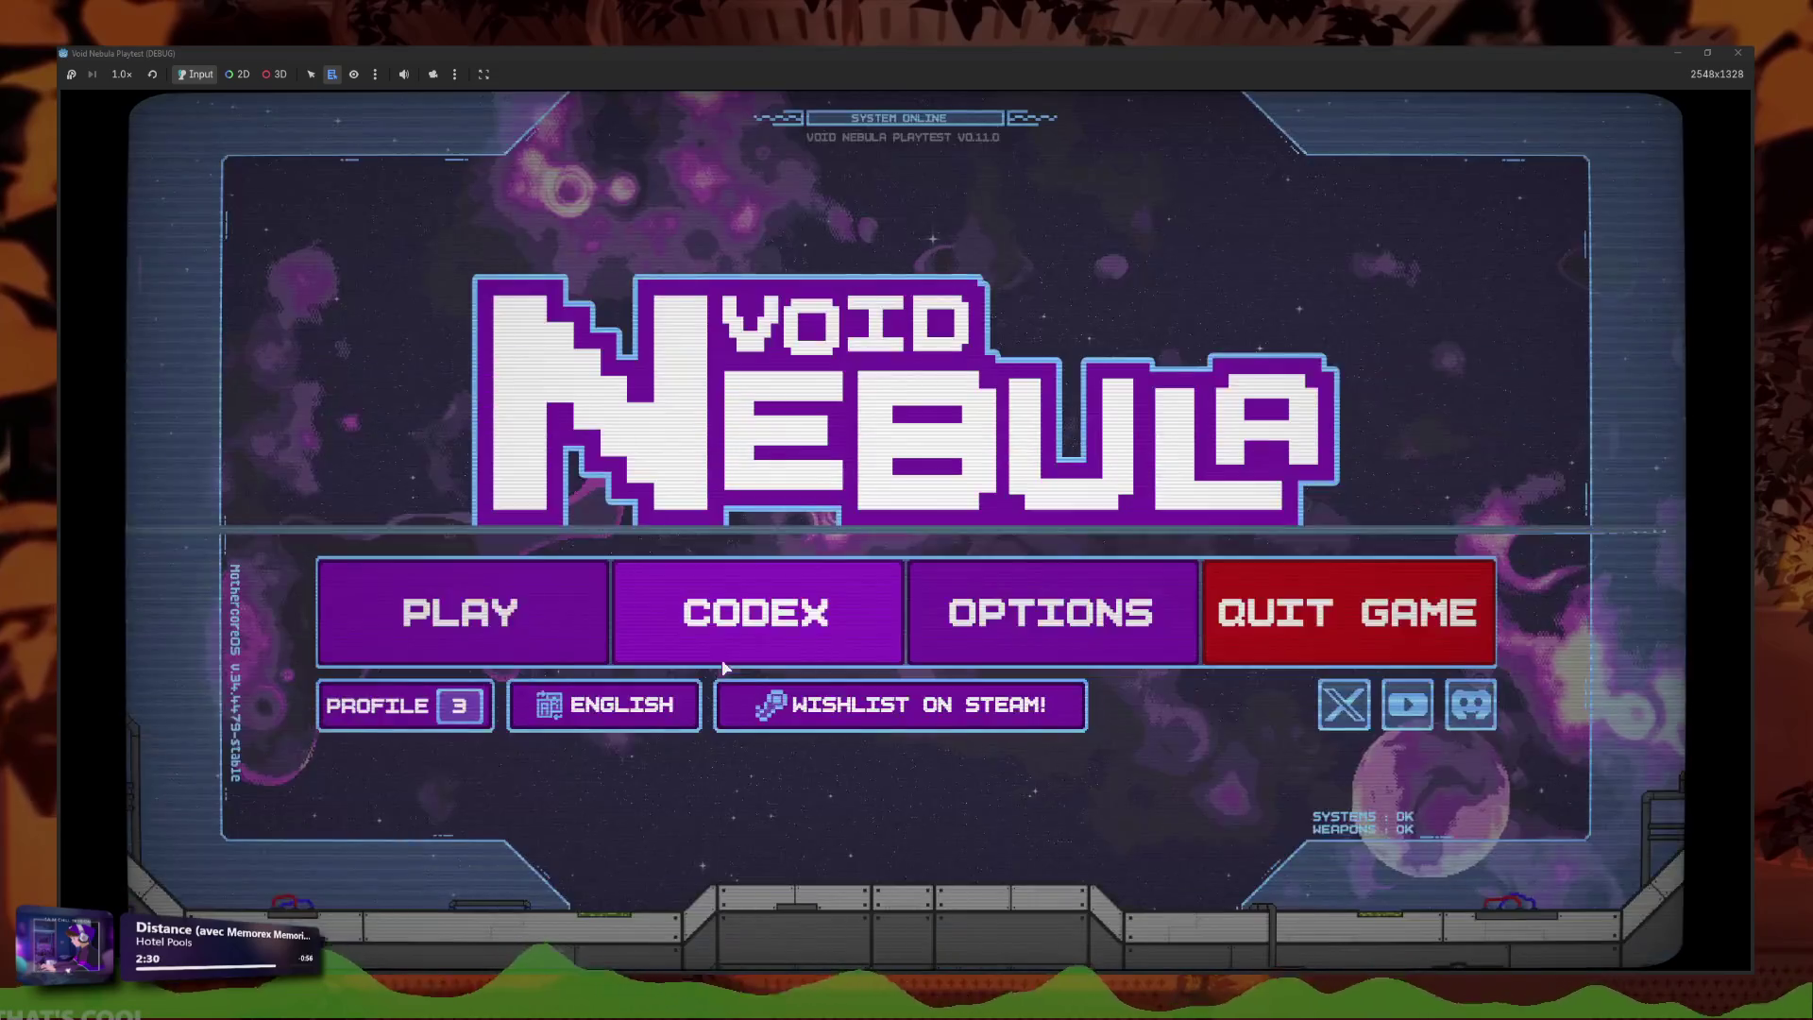
pyautogui.click(485, 642)
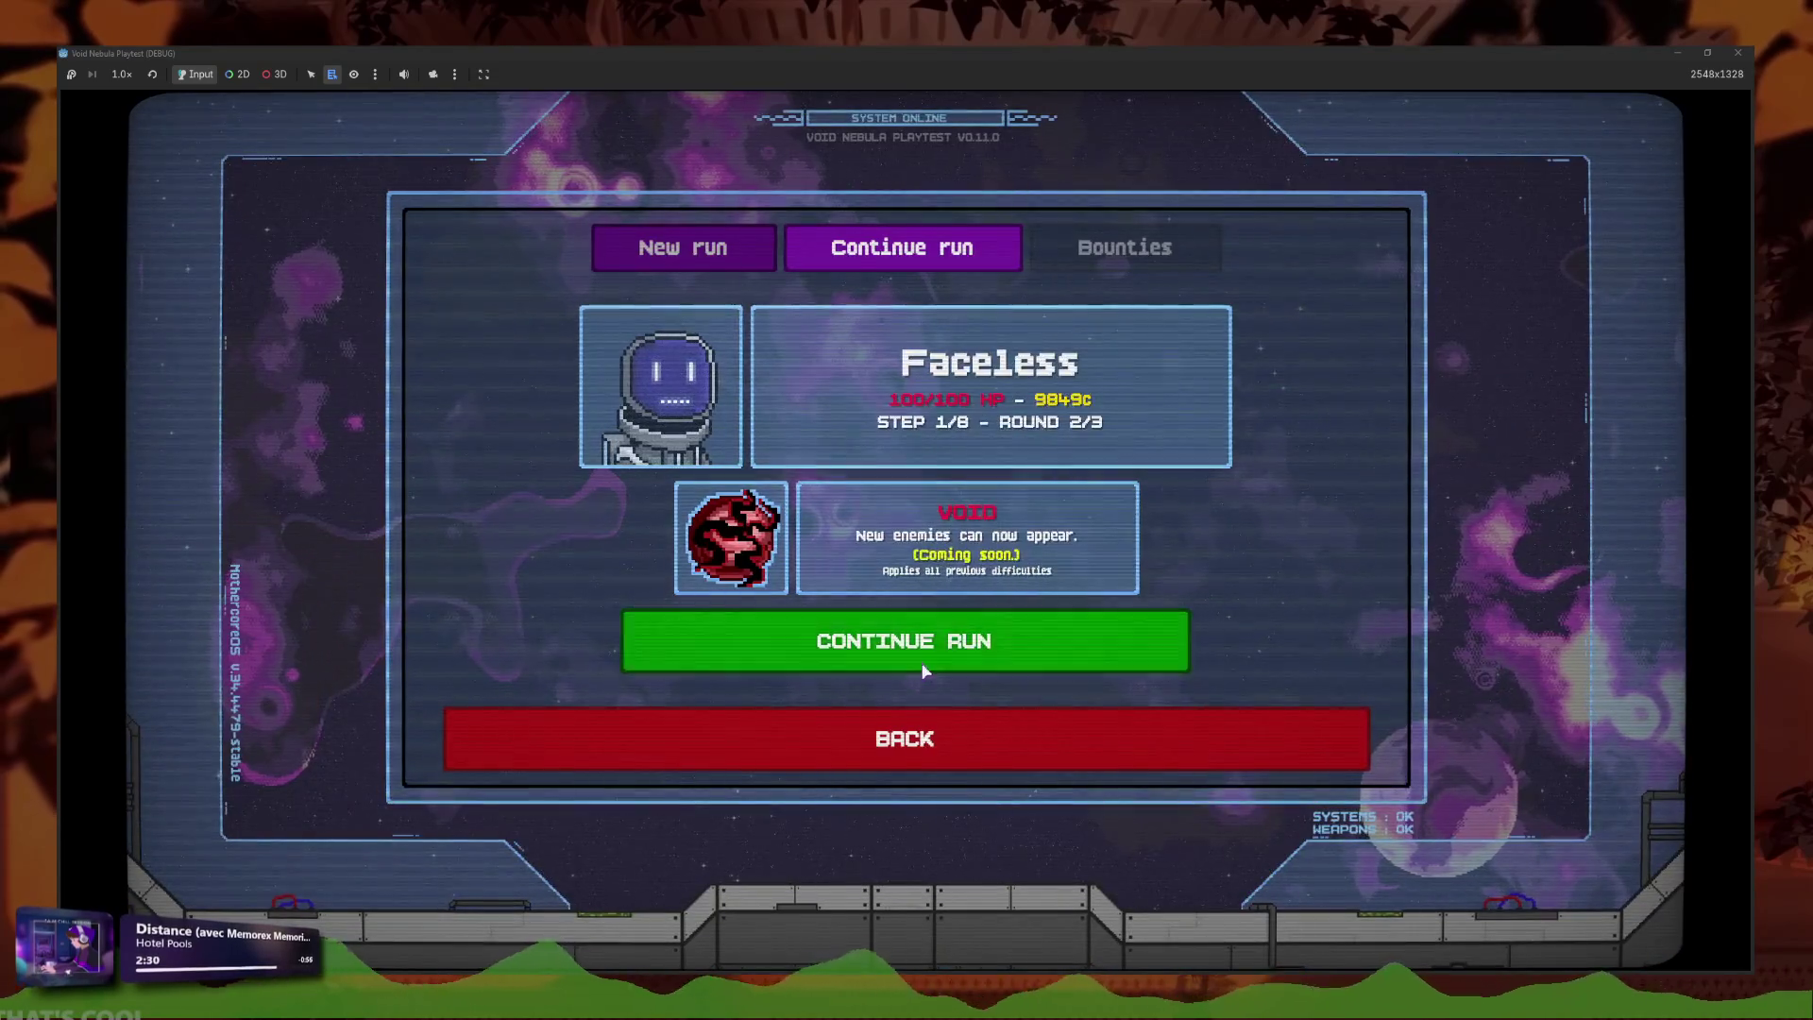
pyautogui.click(925, 656)
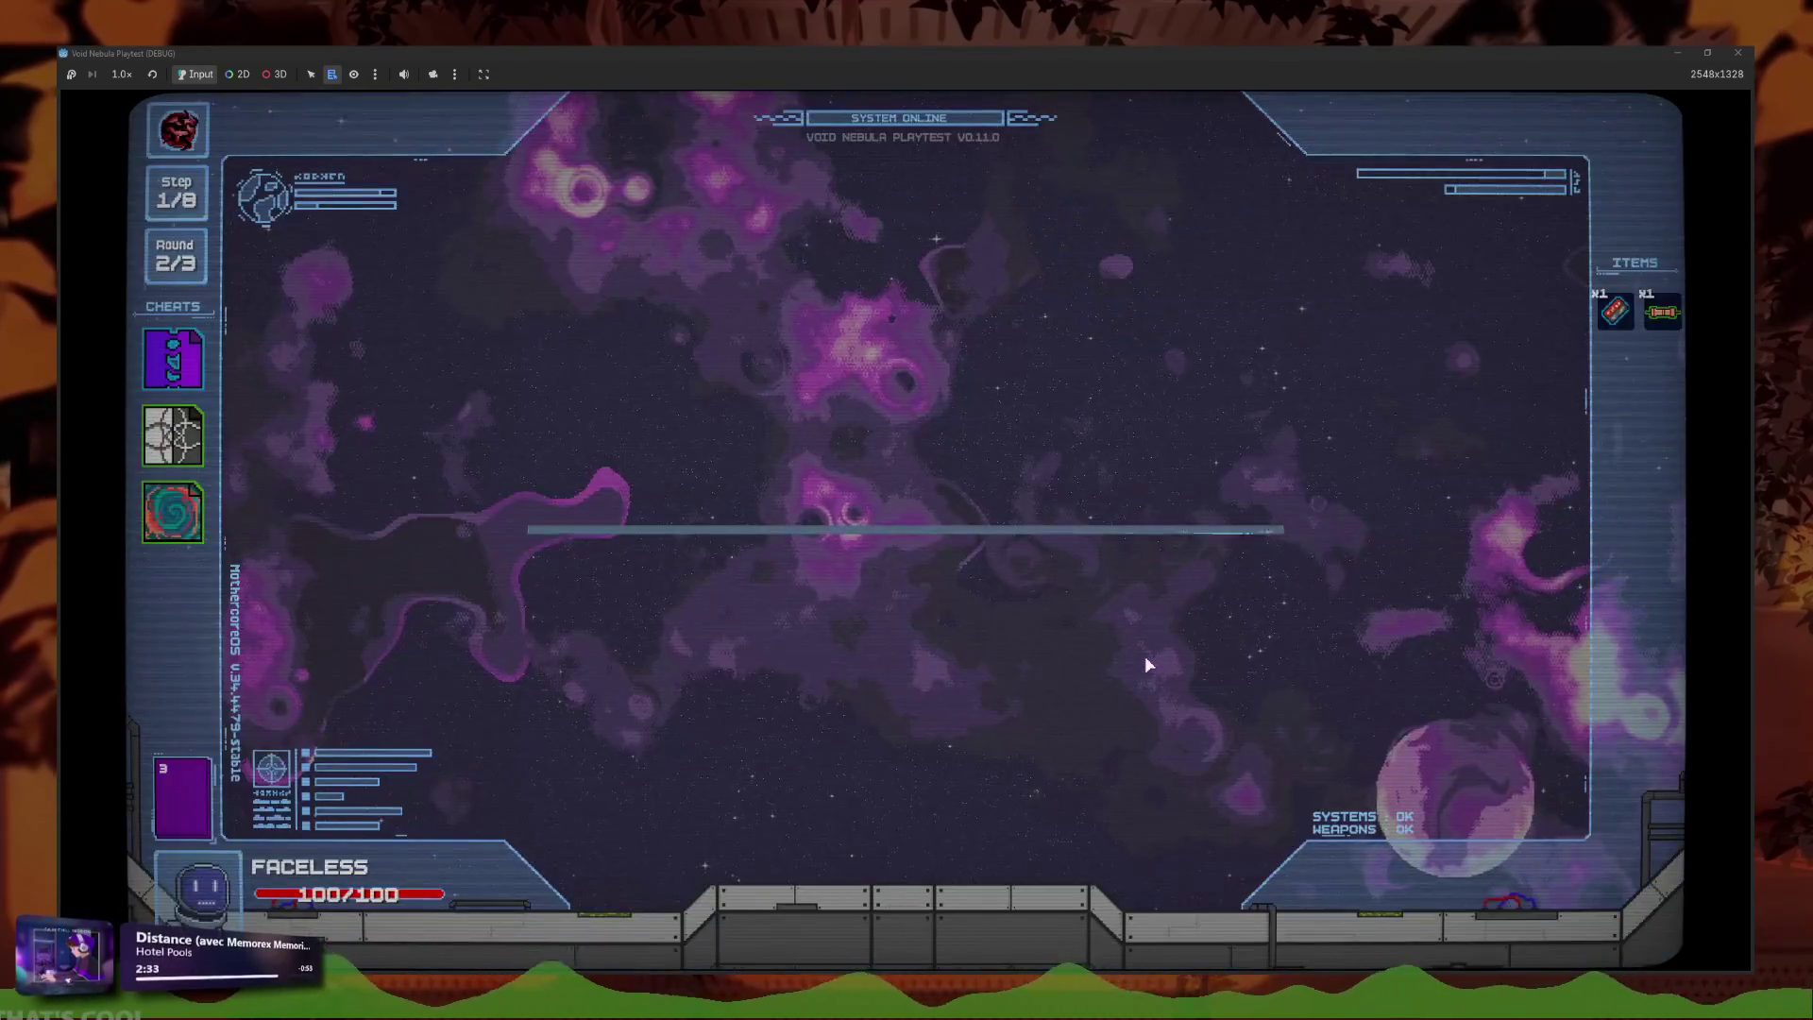
# Engage Alloy, play Headshot and Plurality to kill it in one turn, then close the game.
pyautogui.click(1077, 538)
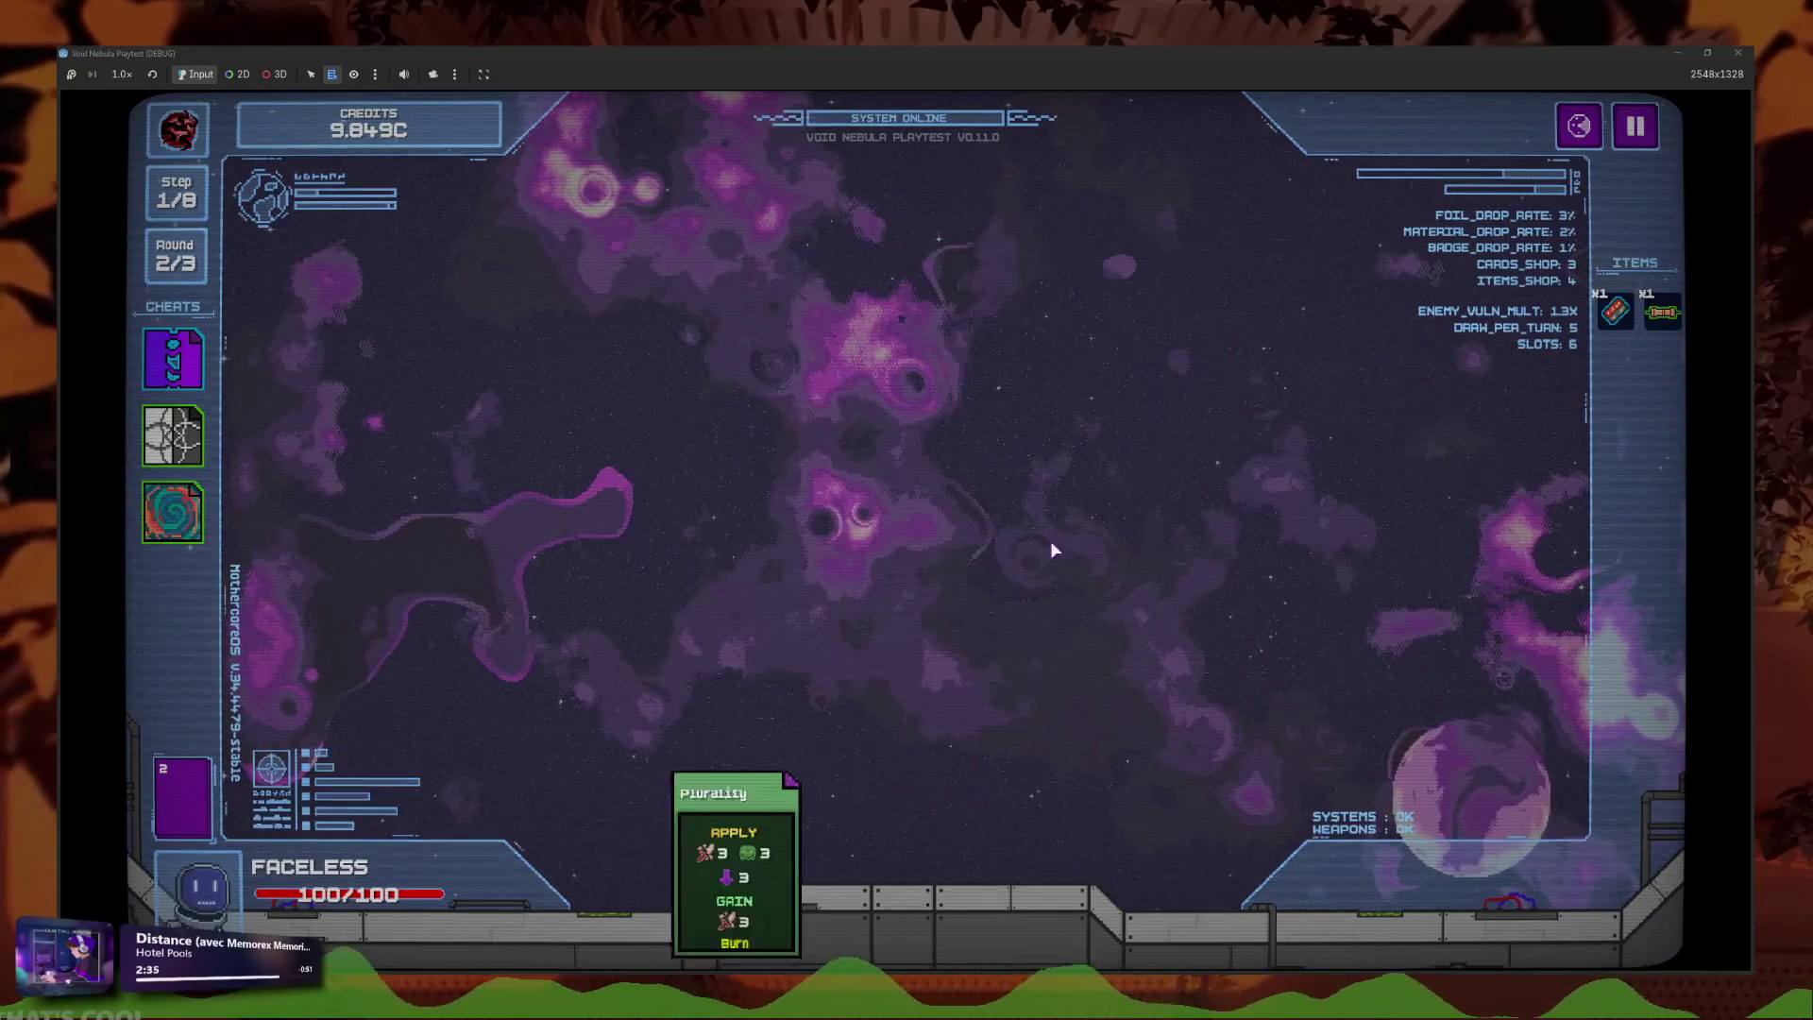
pyautogui.click(985, 882)
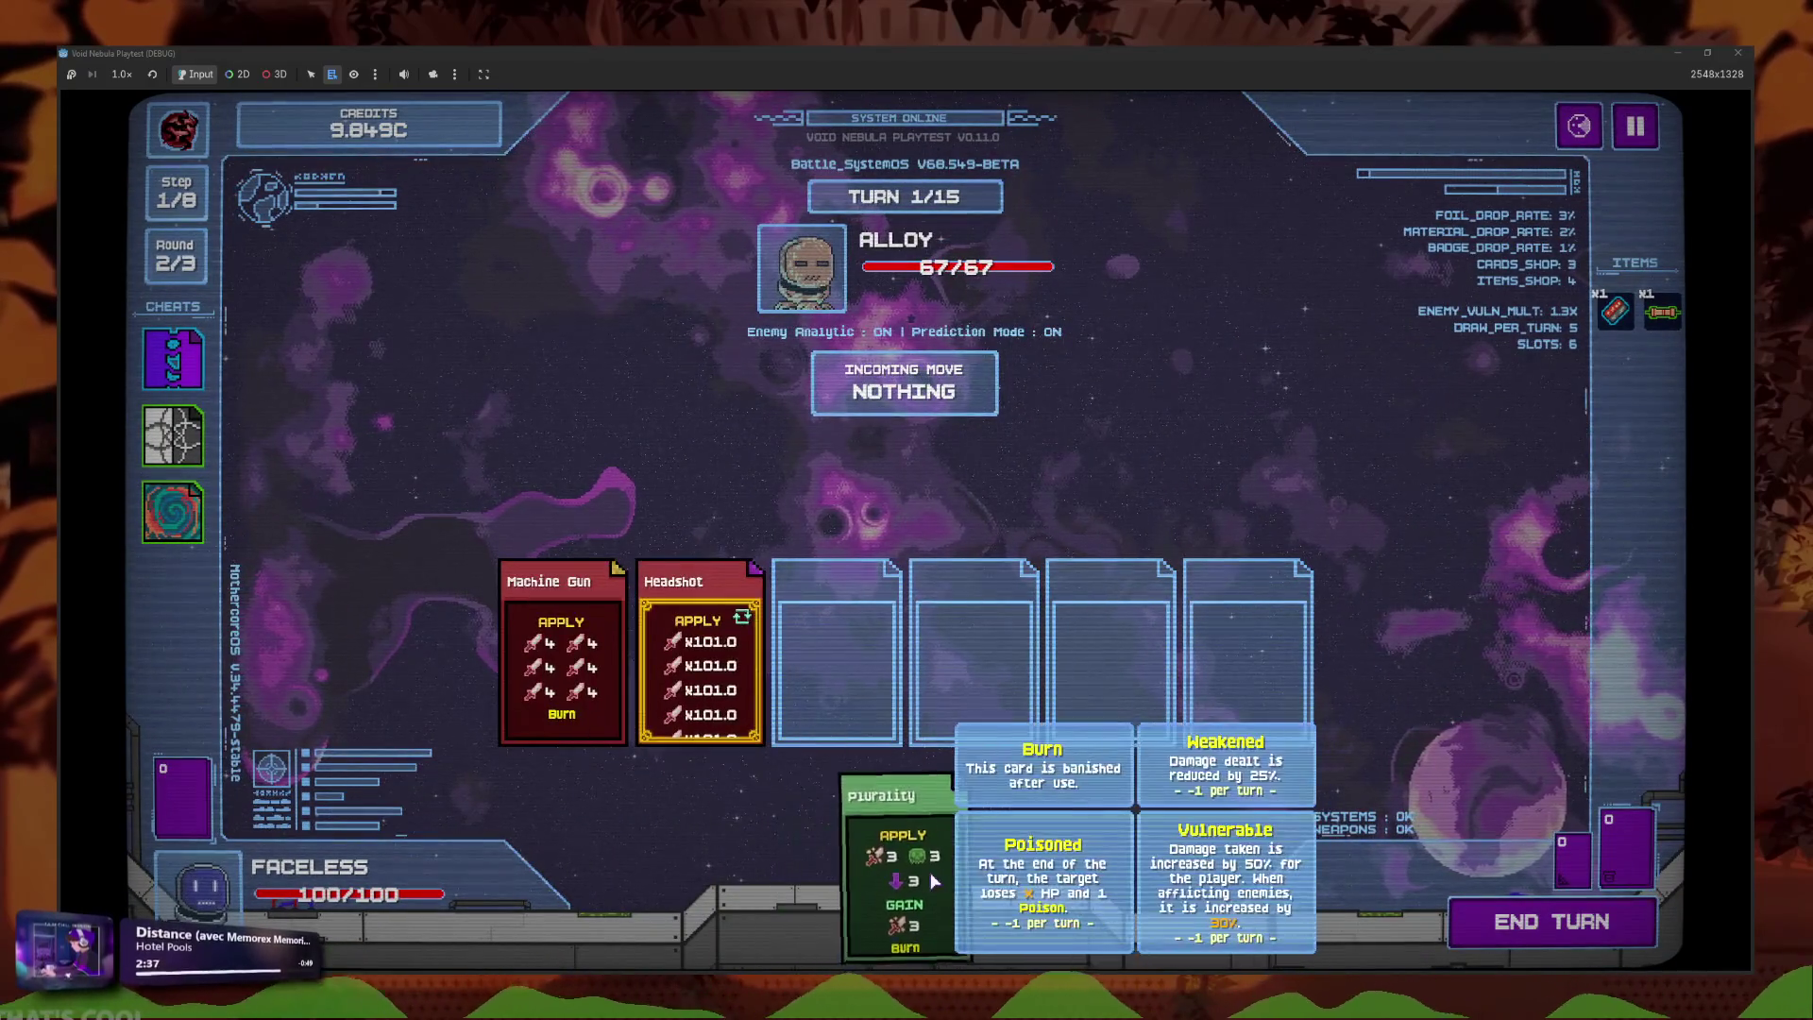
pyautogui.click(873, 873)
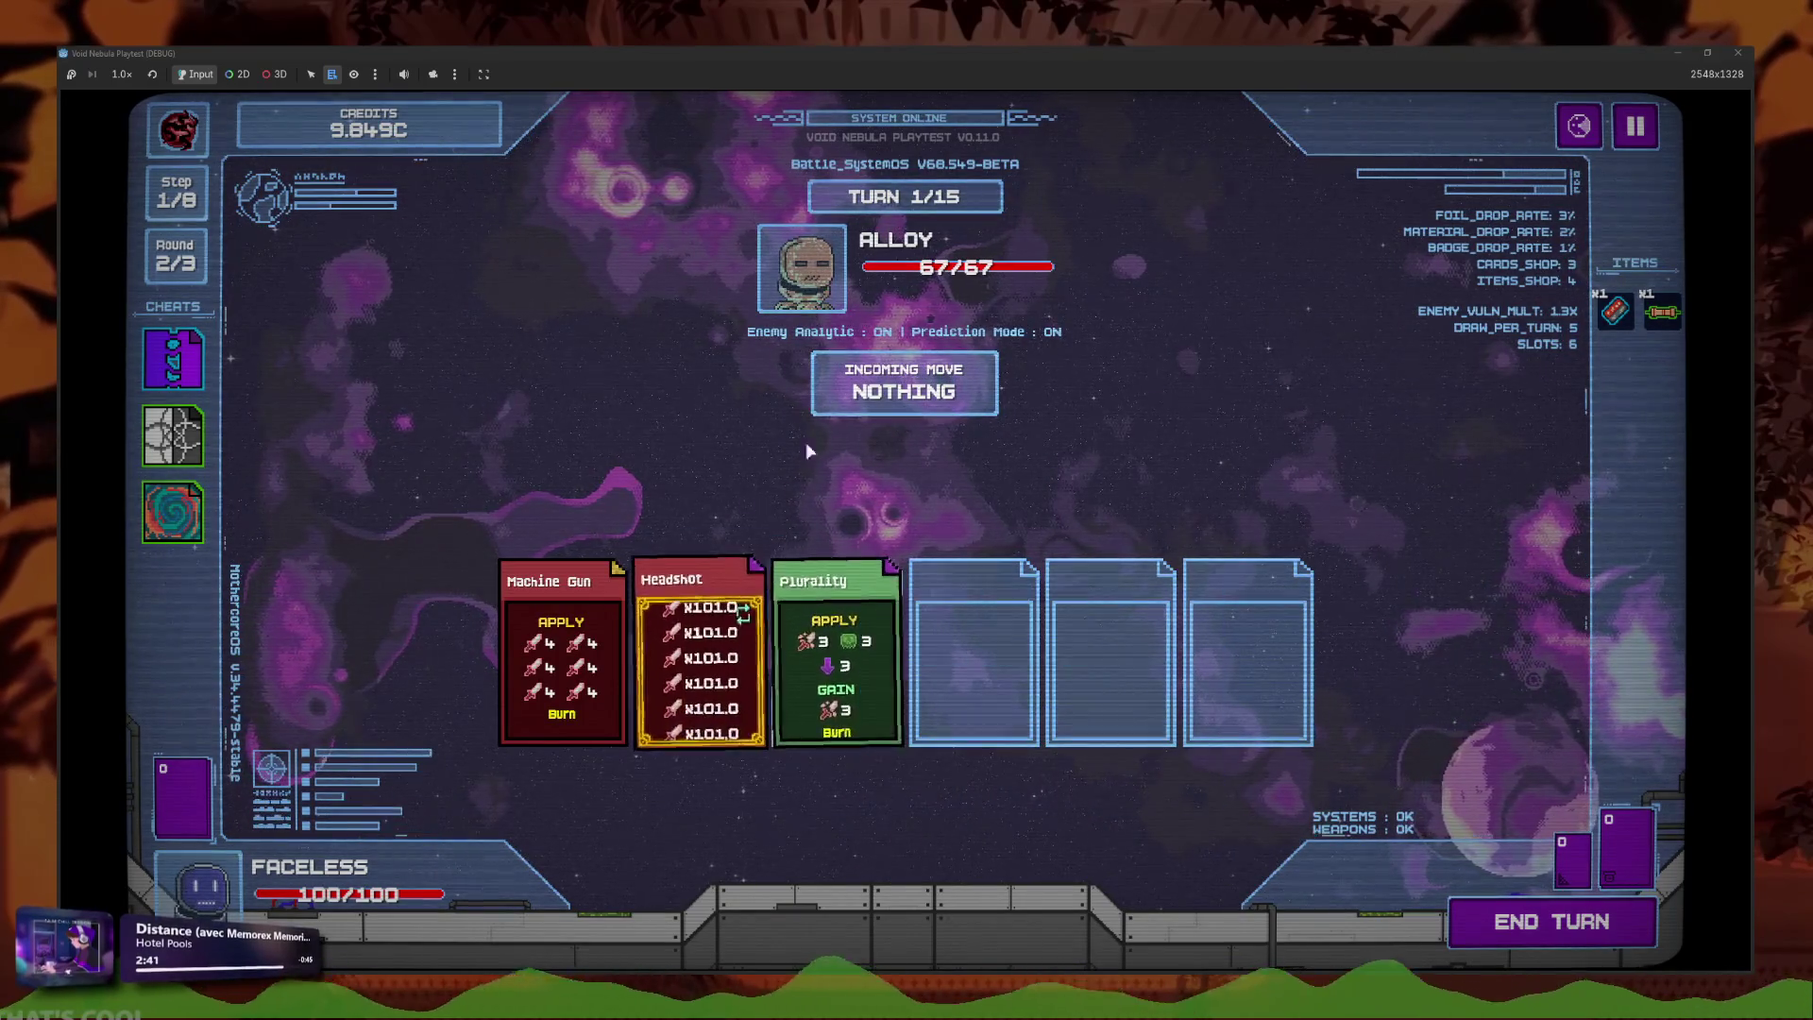
pyautogui.click(1522, 916)
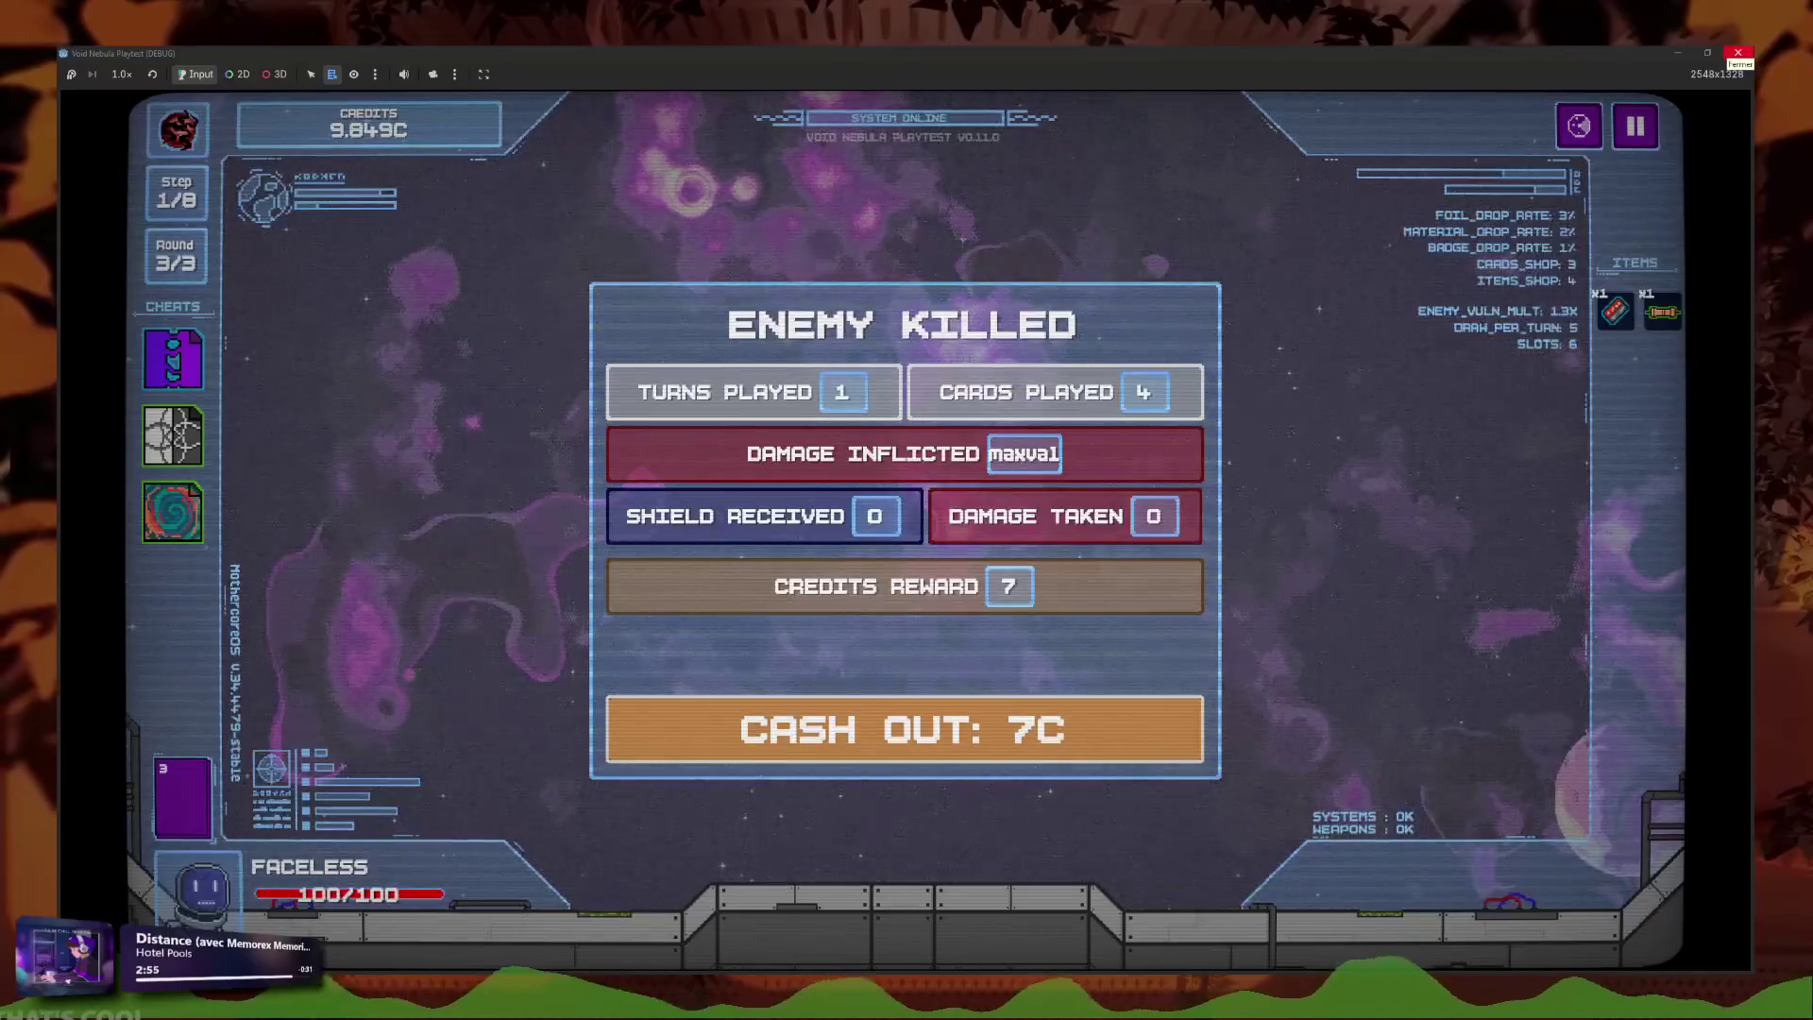
pyautogui.click(1737, 53)
pyautogui.click(744, 77)
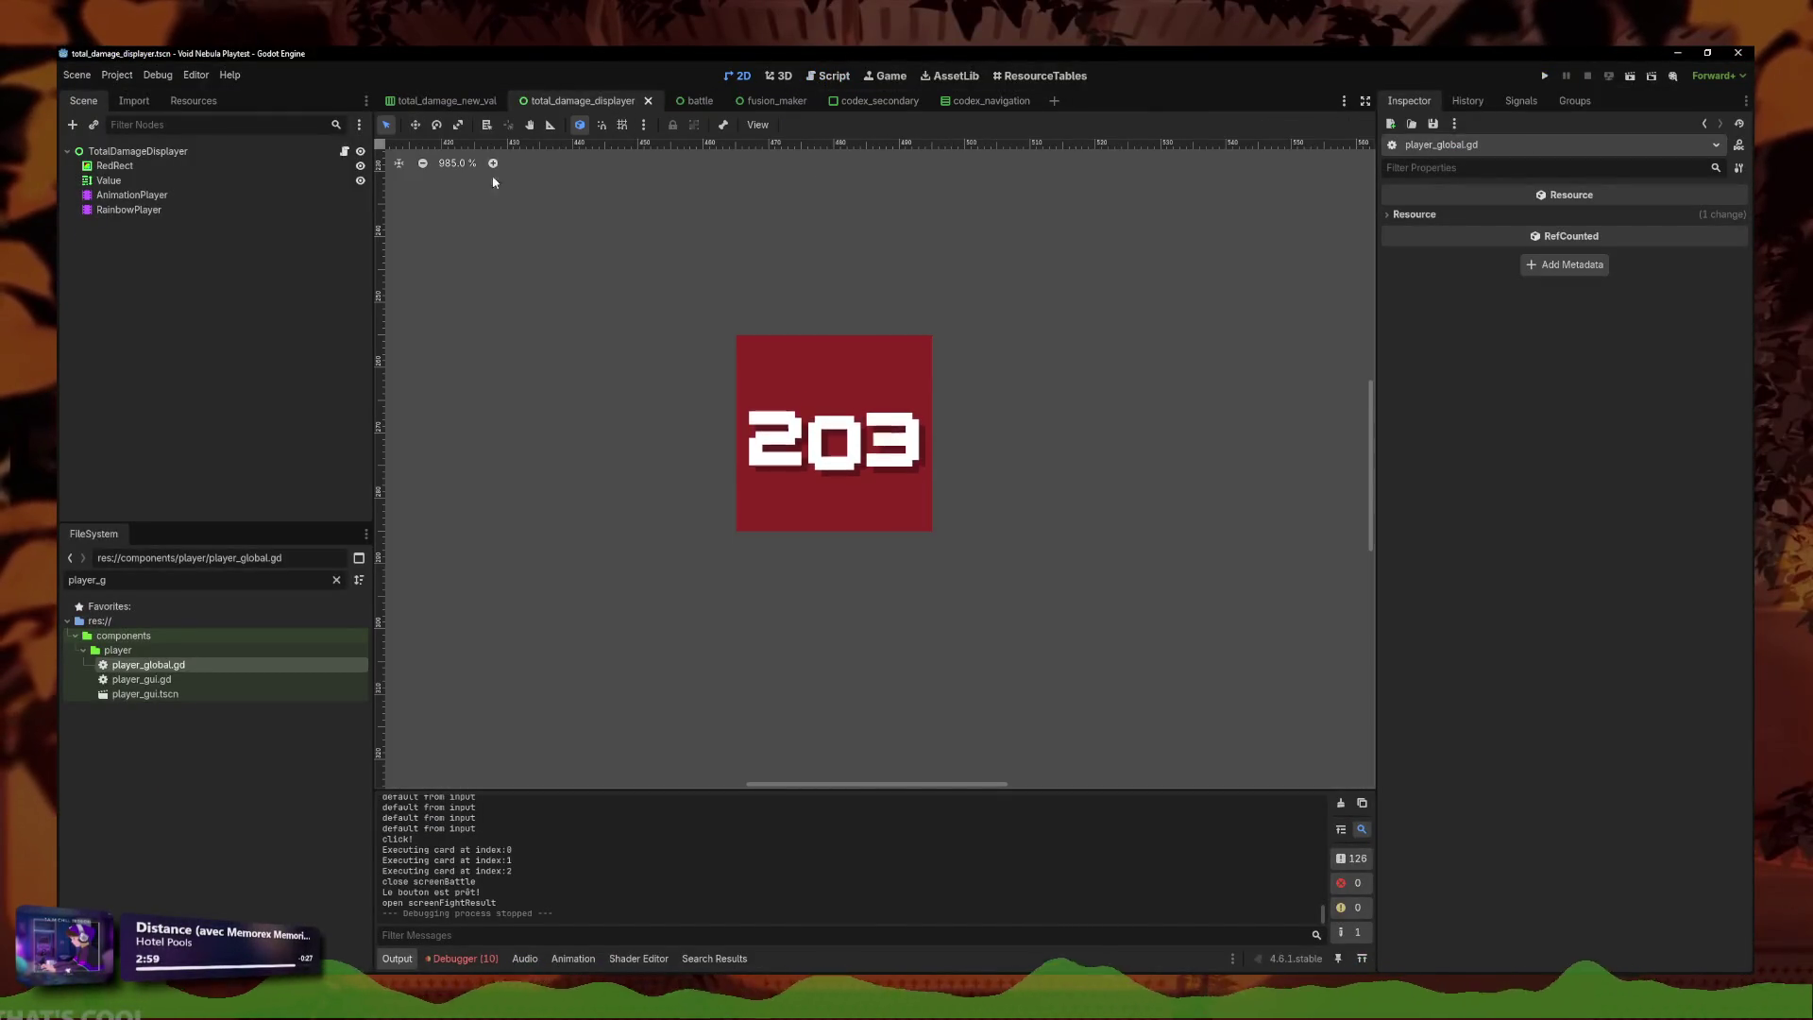
# Clear the texture_shadow.tres material from the Icon node in total_damage_new_val and relaunch the game.
pyautogui.click(444, 100)
pyautogui.click(105, 165)
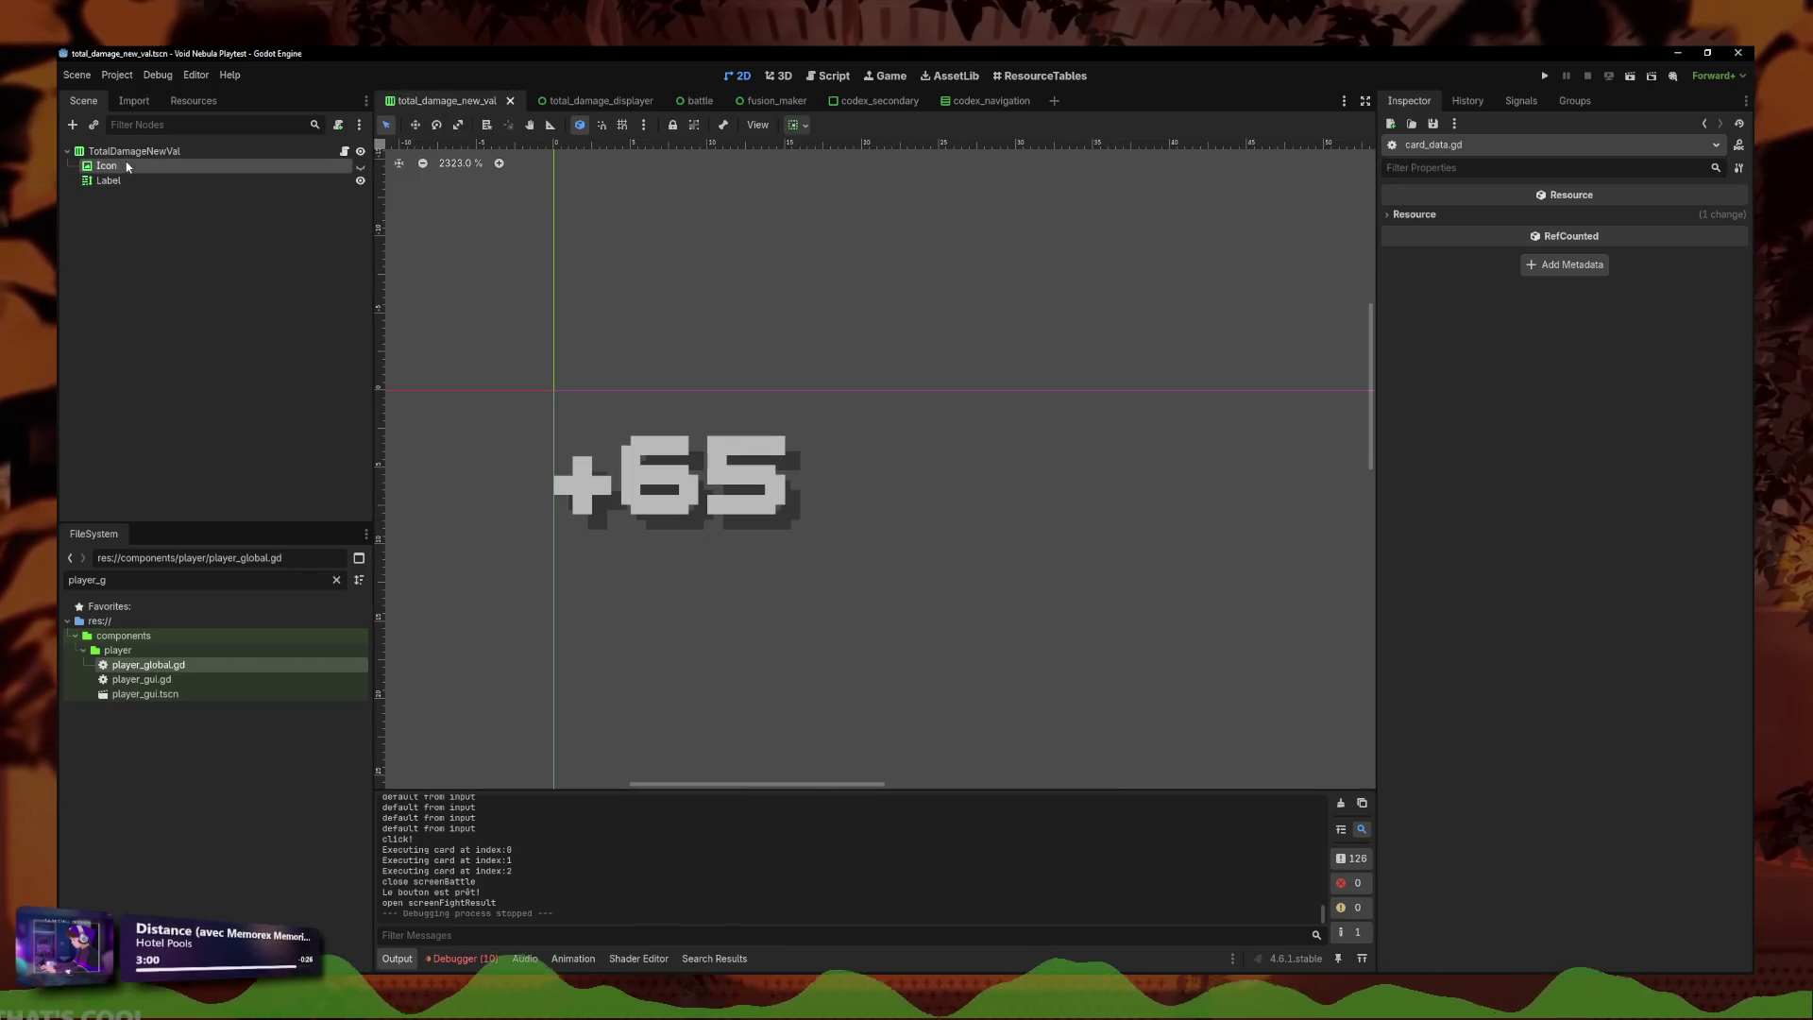
pyautogui.scroll(-4, 1466, 829)
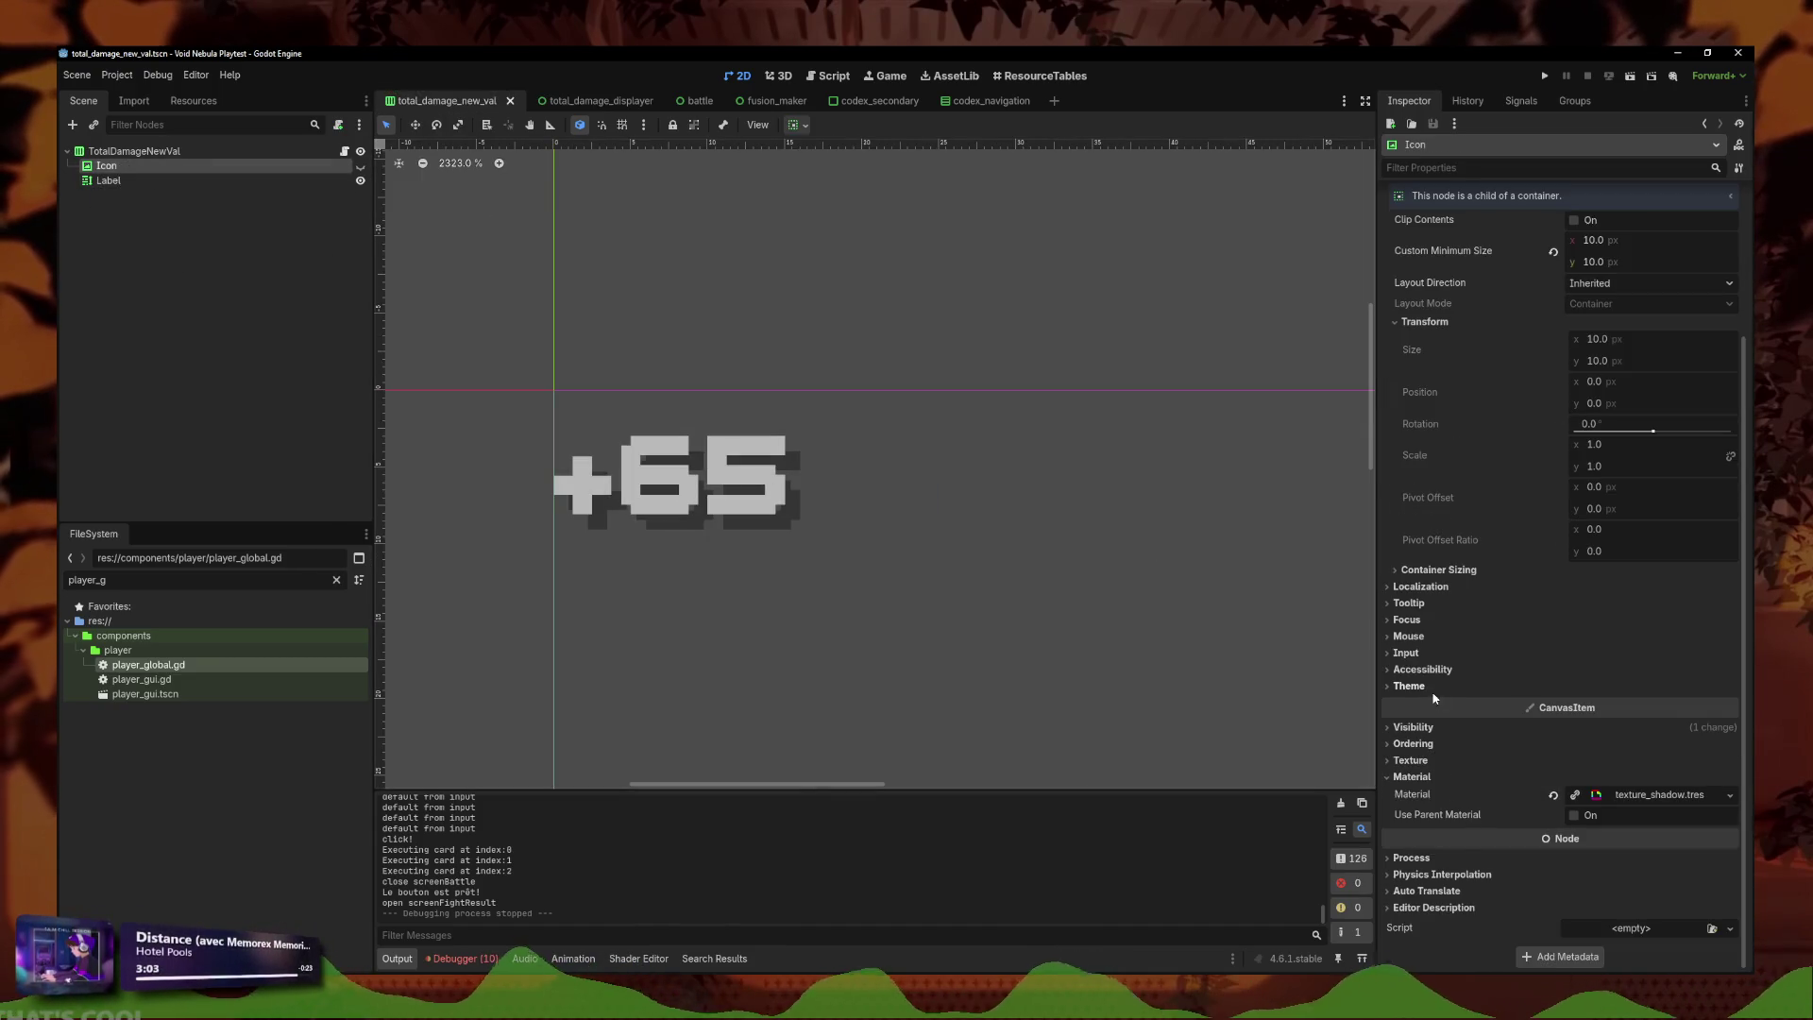
pyautogui.click(1552, 794)
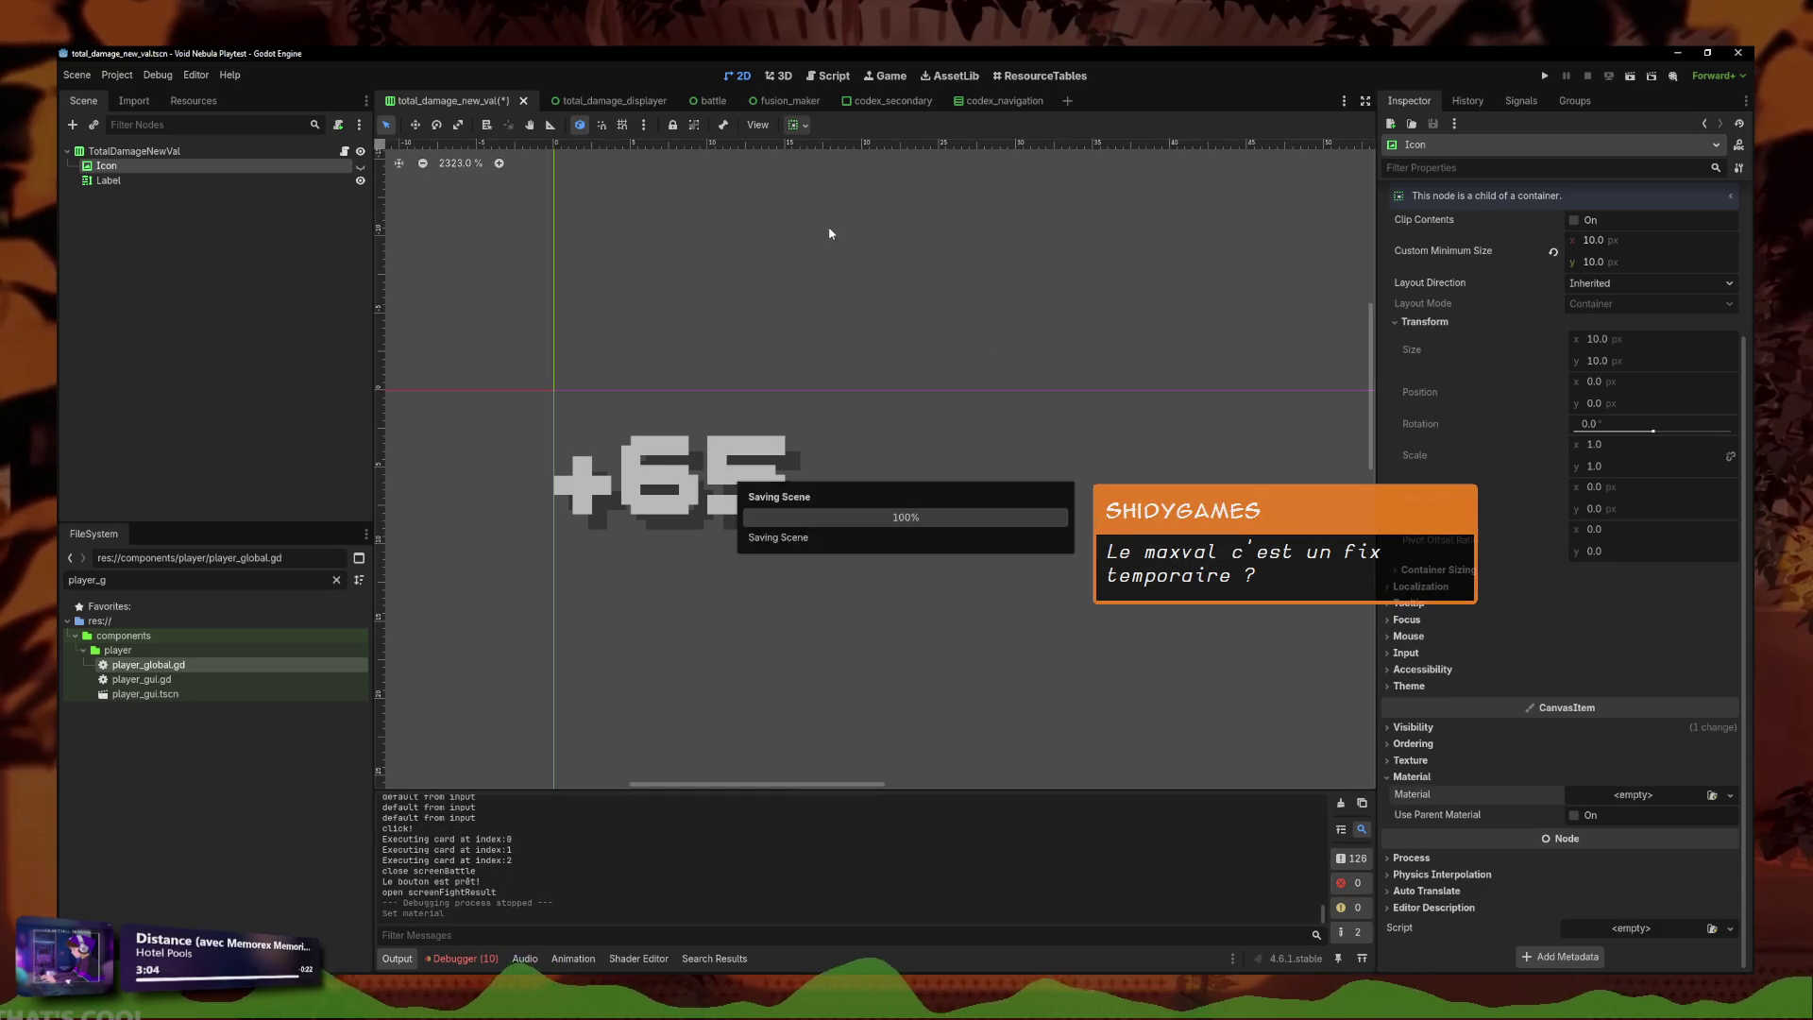
pyautogui.click(857, 281)
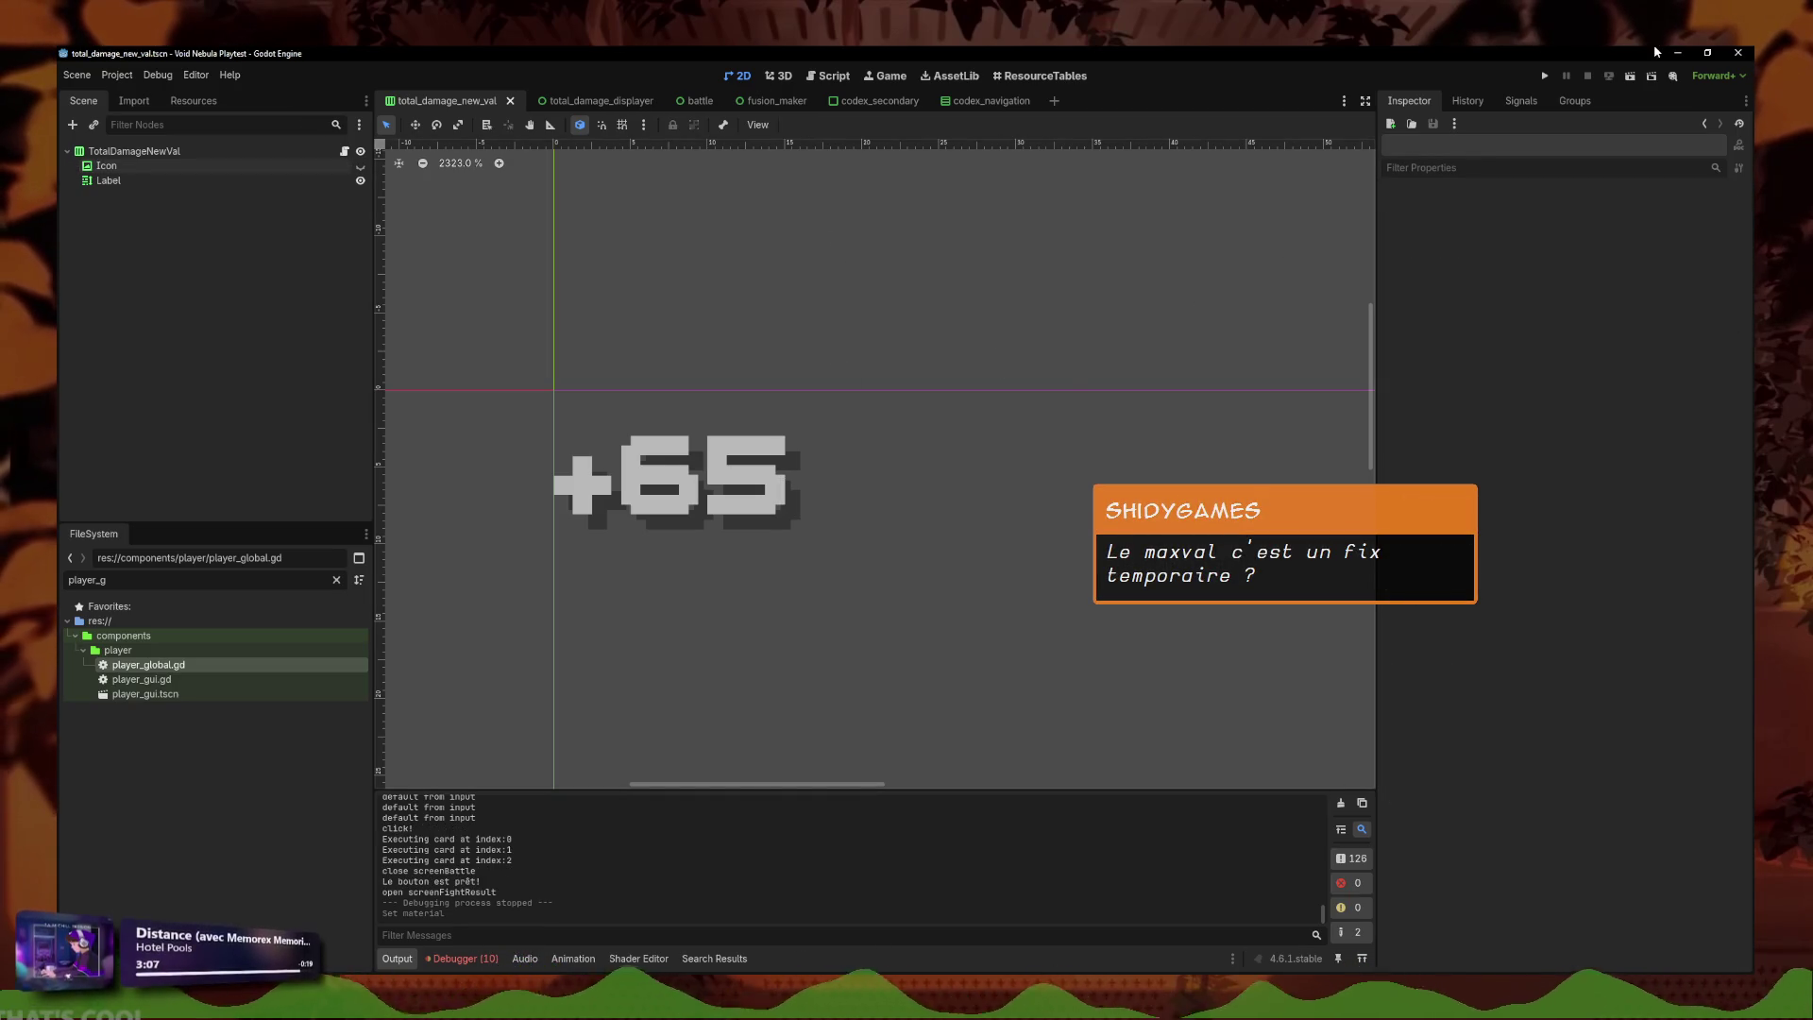
pyautogui.click(1545, 76)
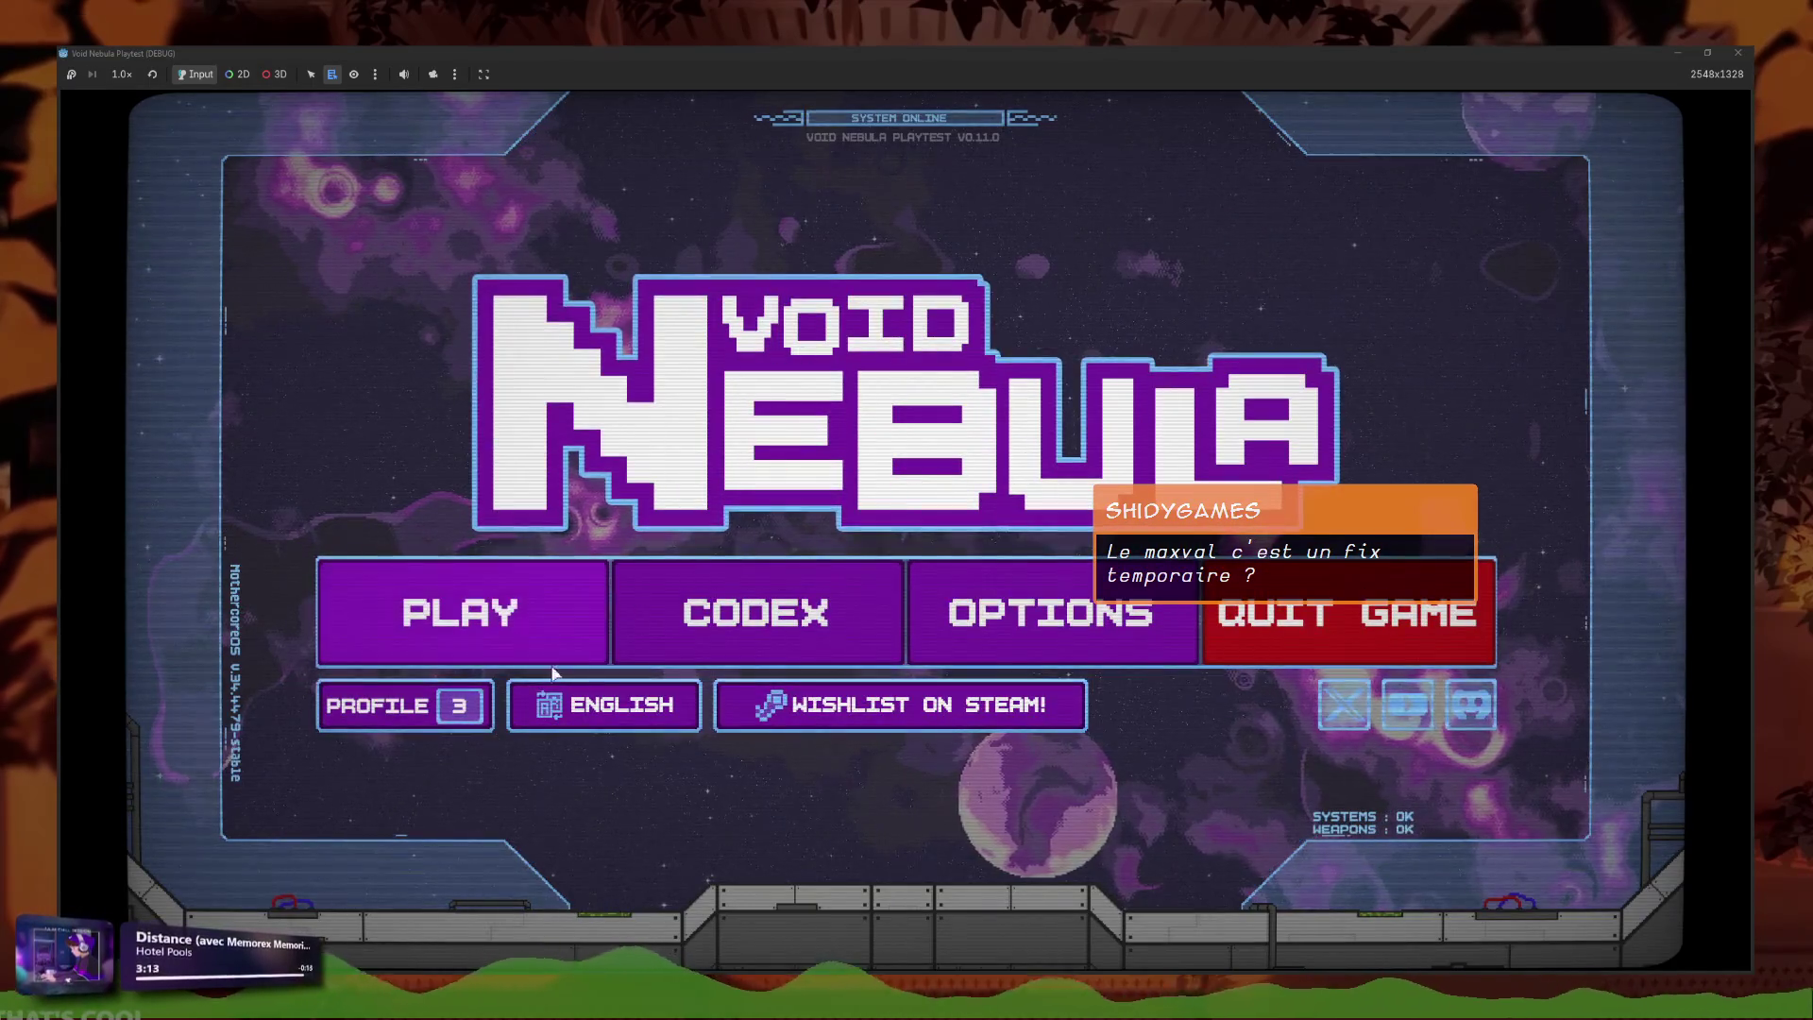
# Check the Faceless starting deck, start a new run, engage Glass and play Plurality.
pyautogui.click(457, 611)
pyautogui.click(1192, 430)
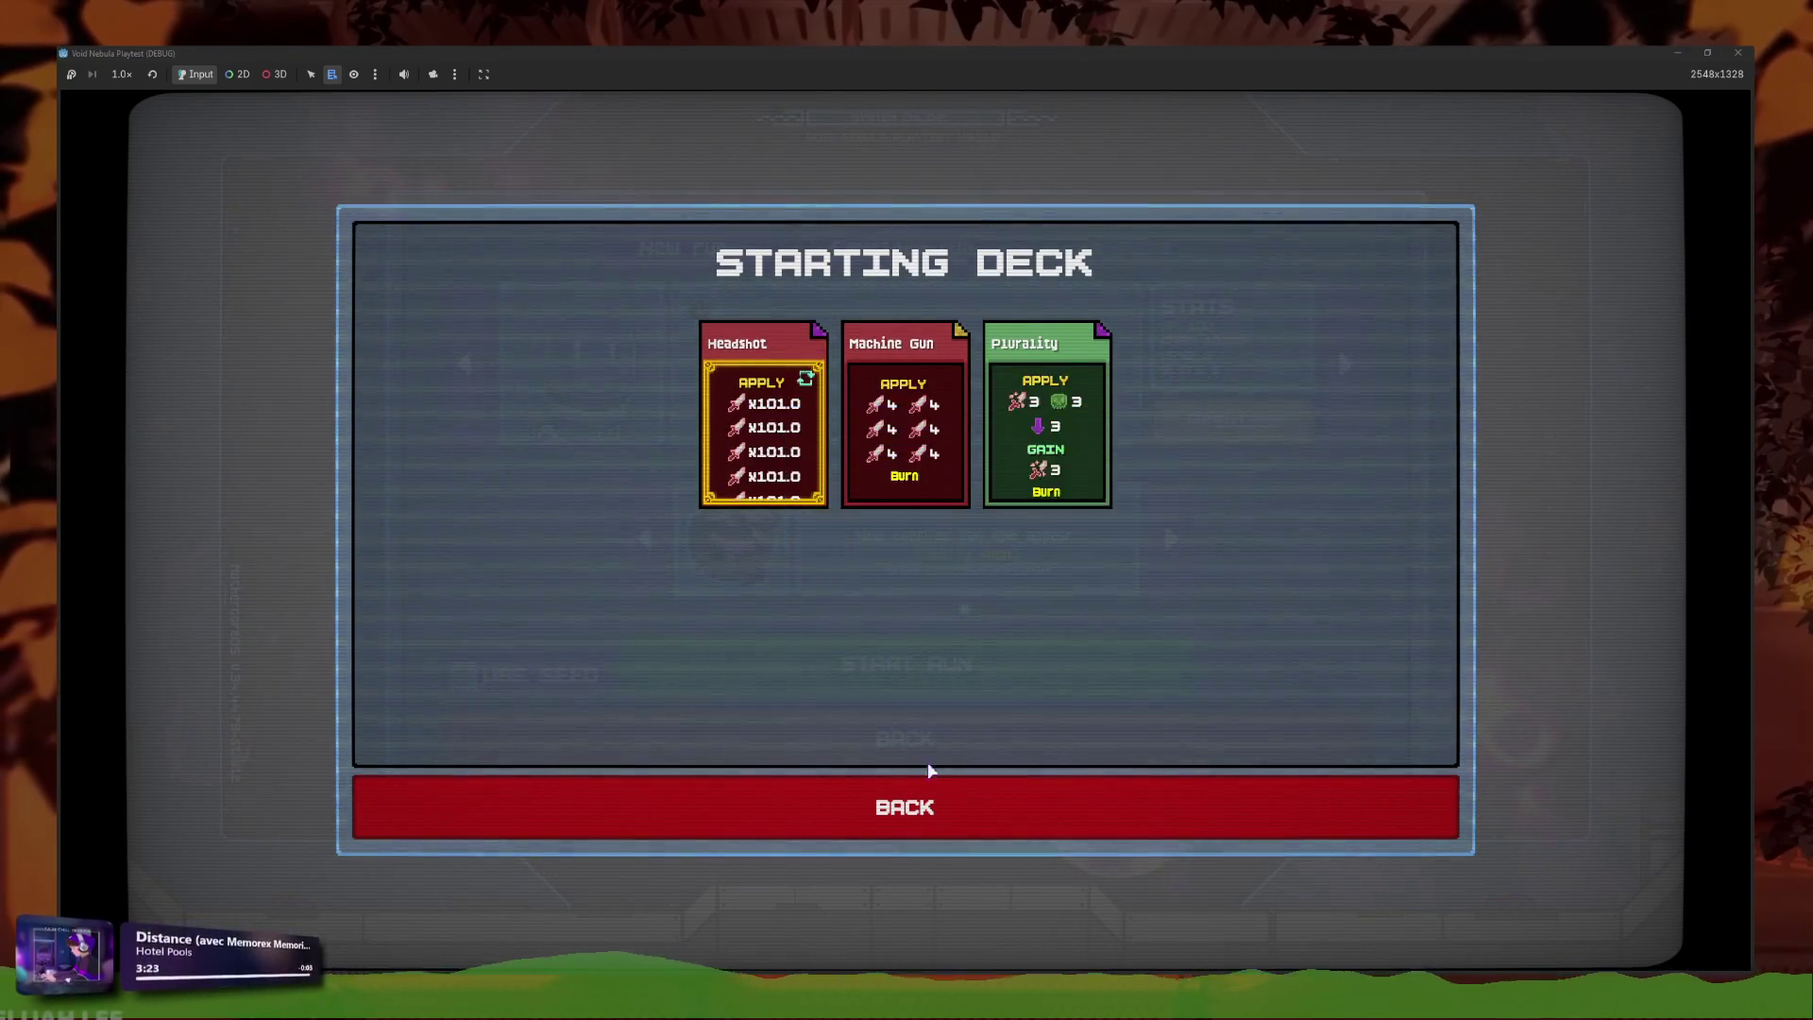
pyautogui.click(944, 791)
pyautogui.click(959, 673)
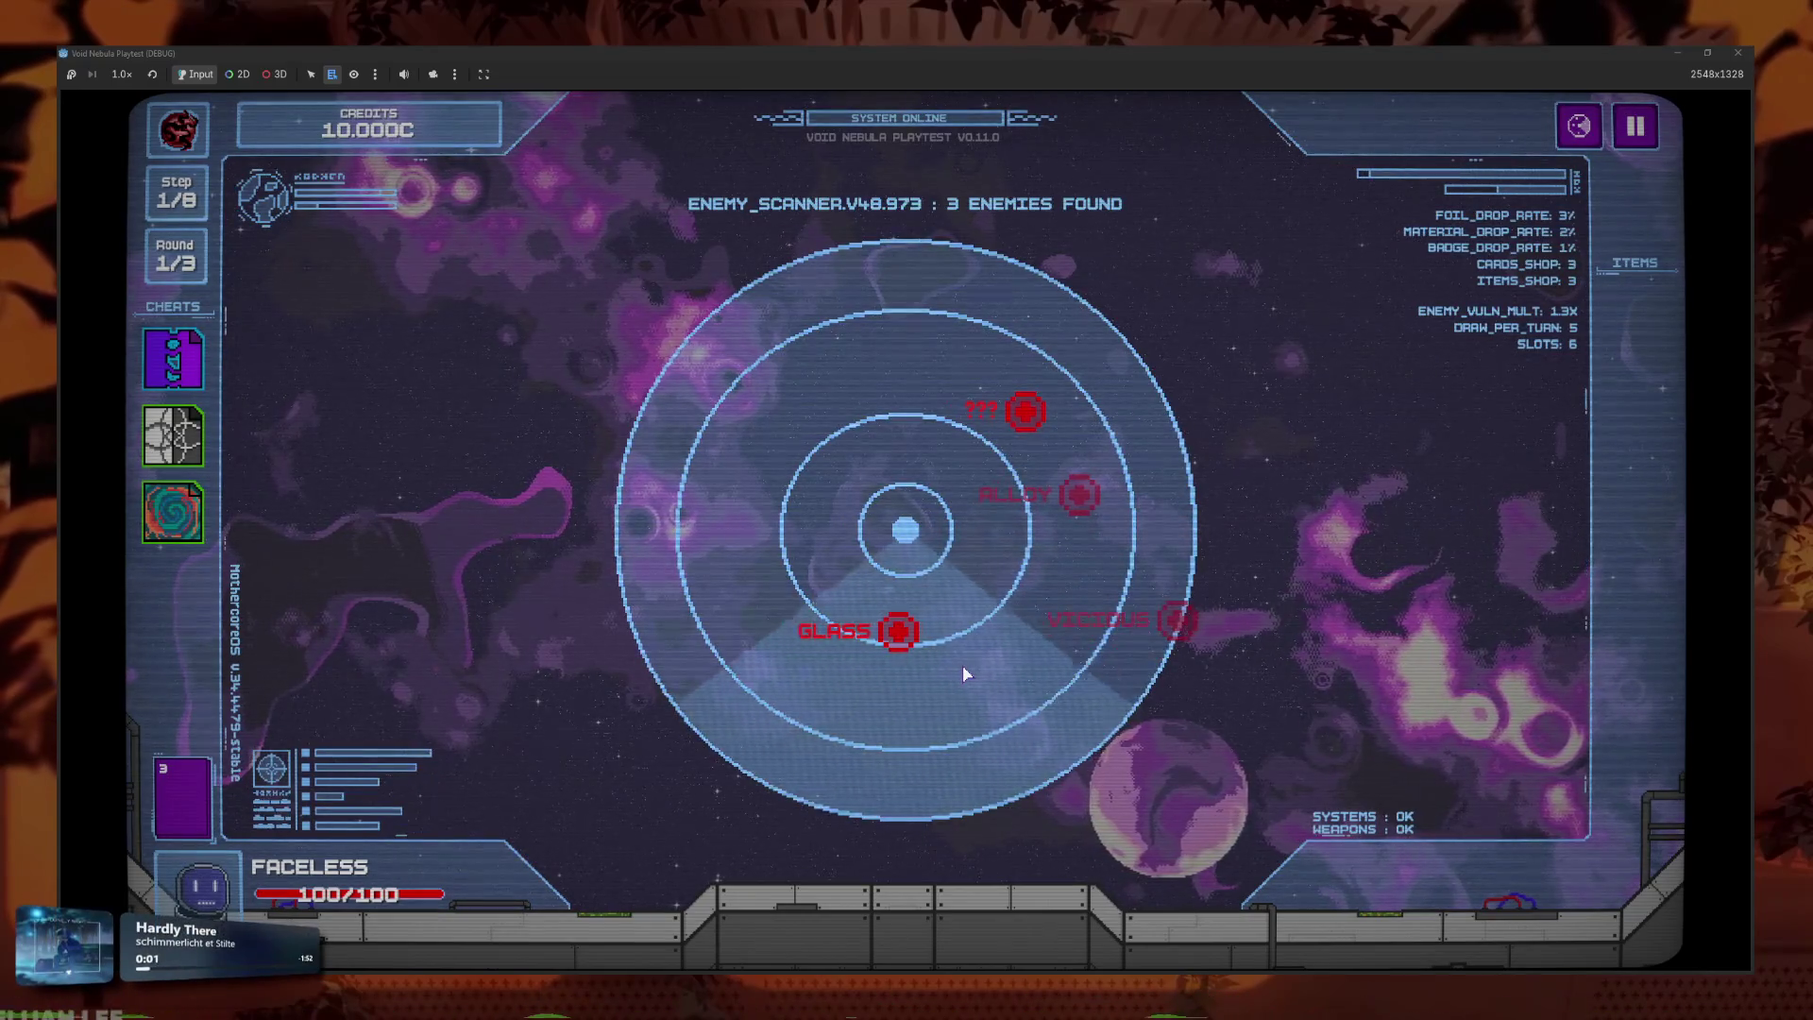
pyautogui.click(899, 633)
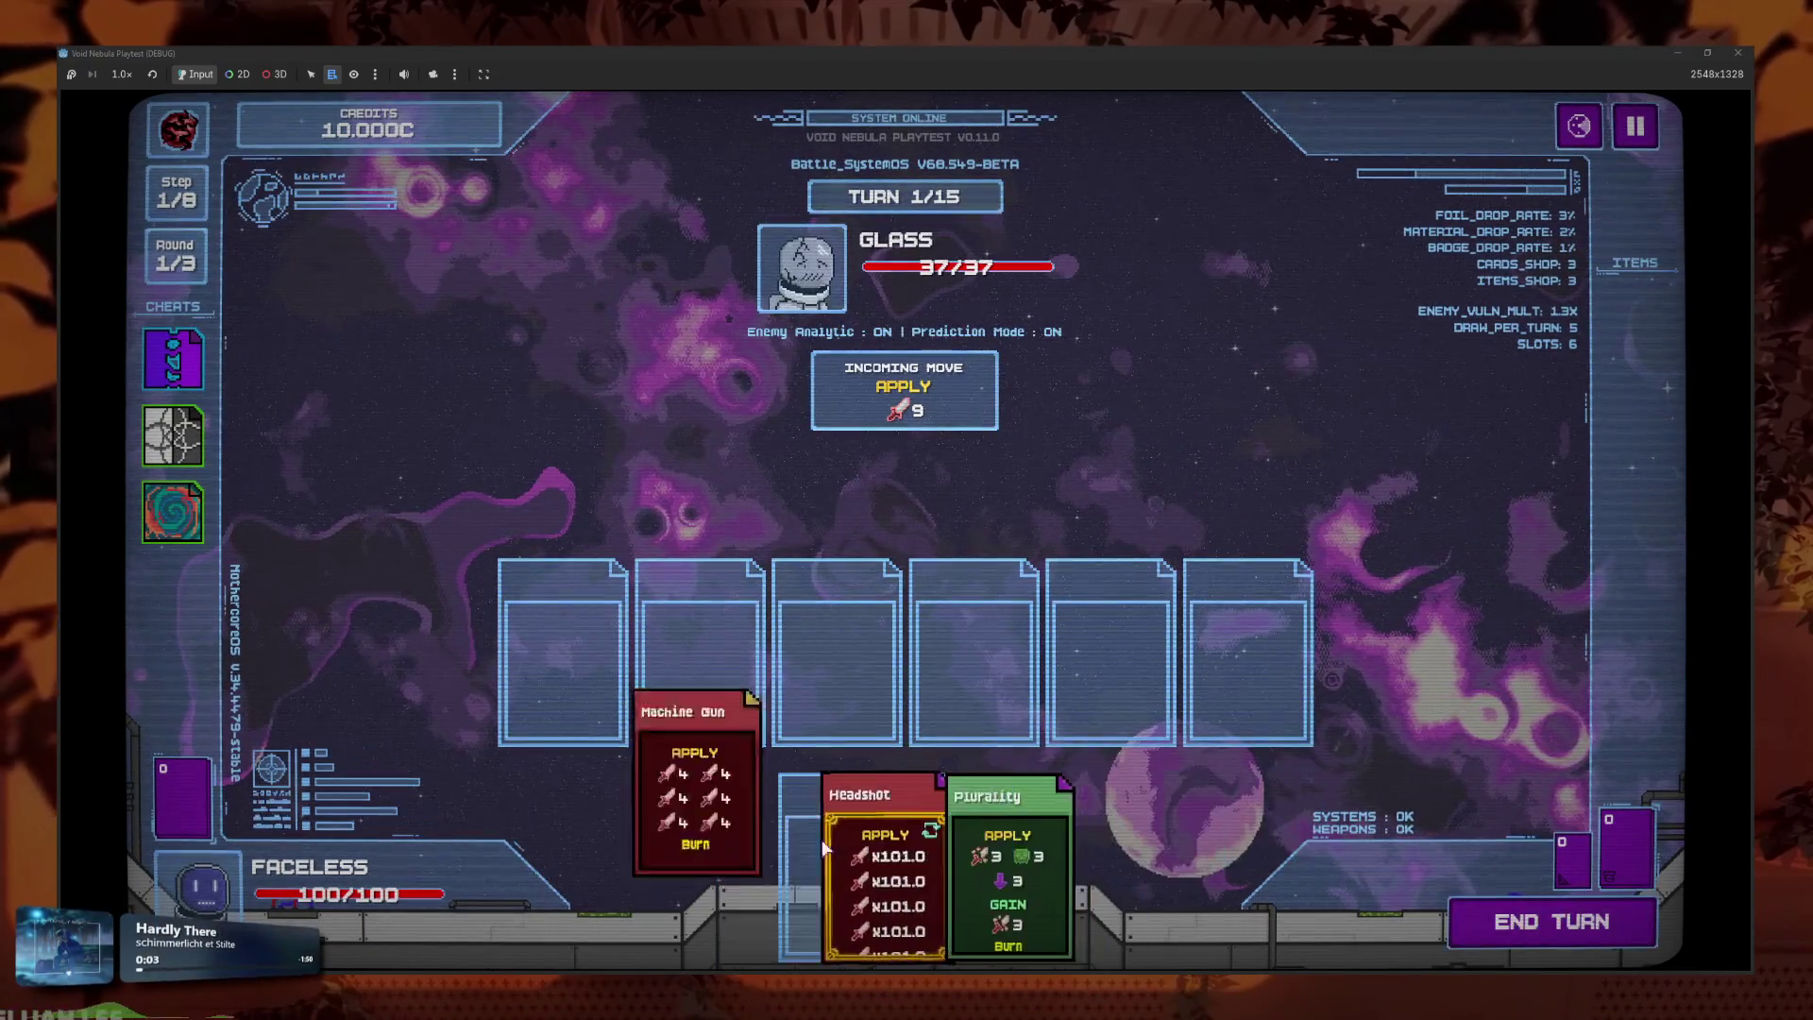
pyautogui.click(876, 861)
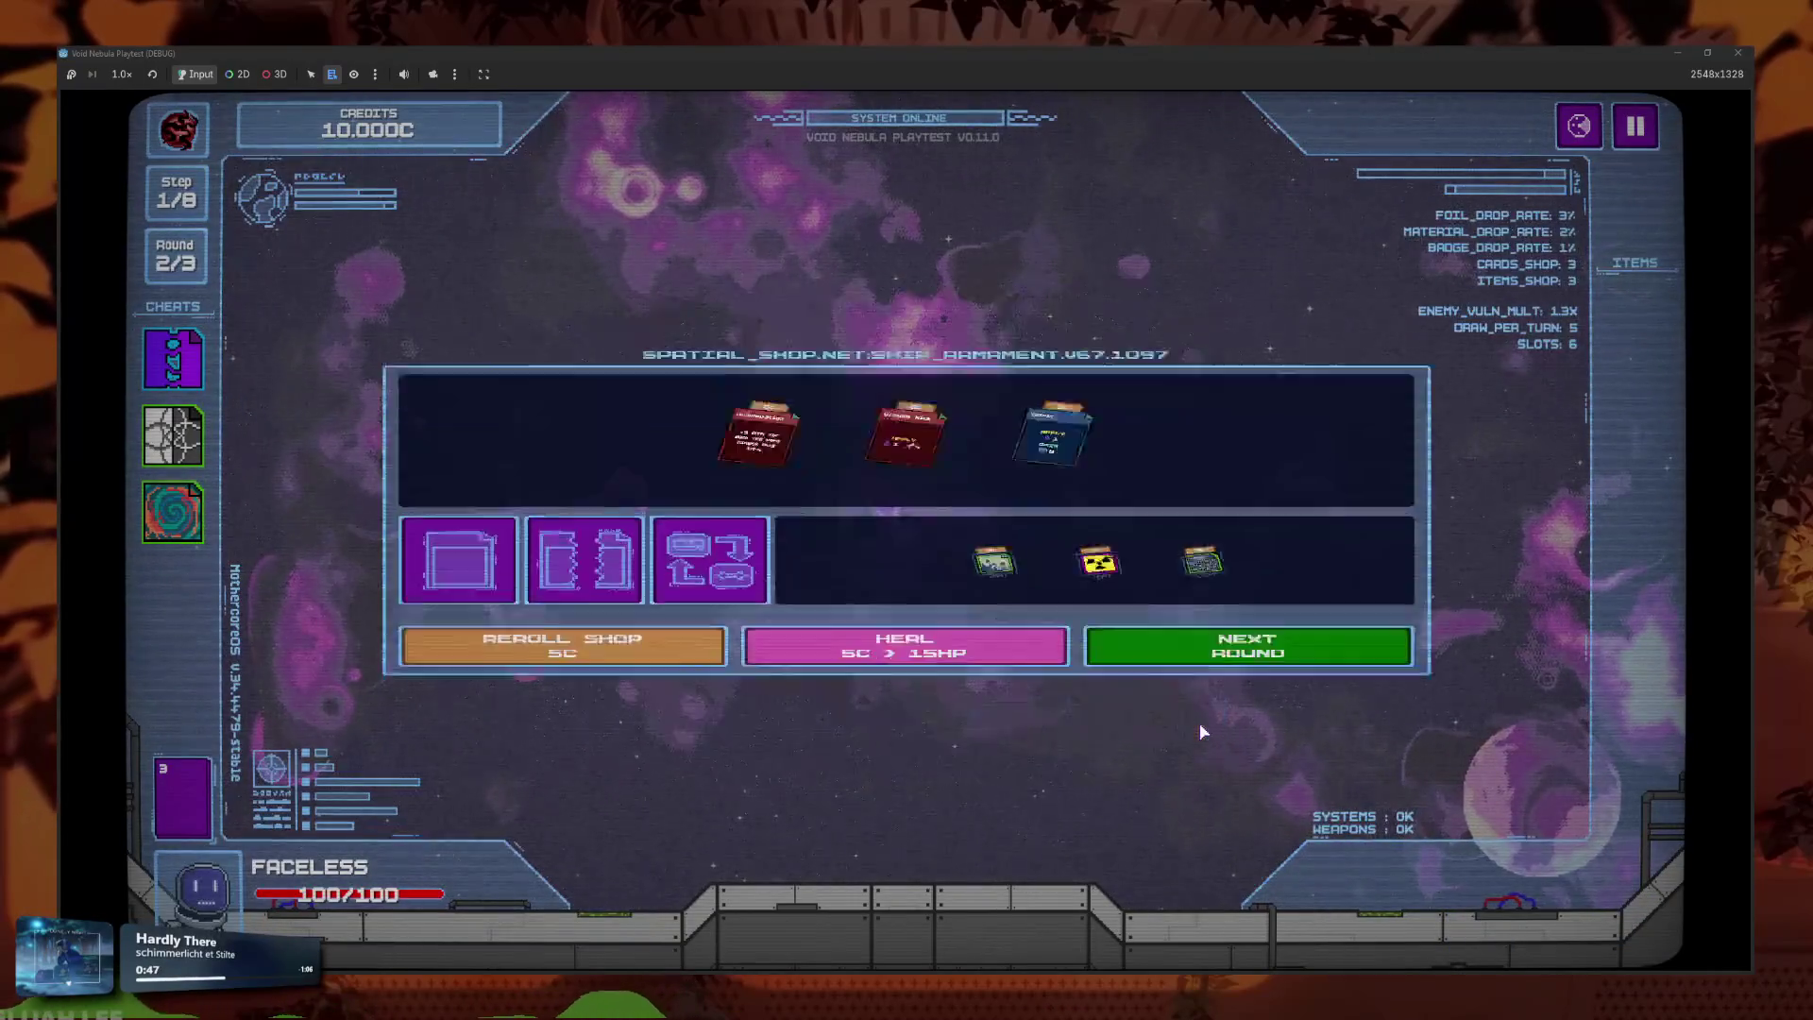
# In the next round, slot Plurality and Headshot against Alloy, removing Machine Gun from slot 3.
pyautogui.click(1114, 649)
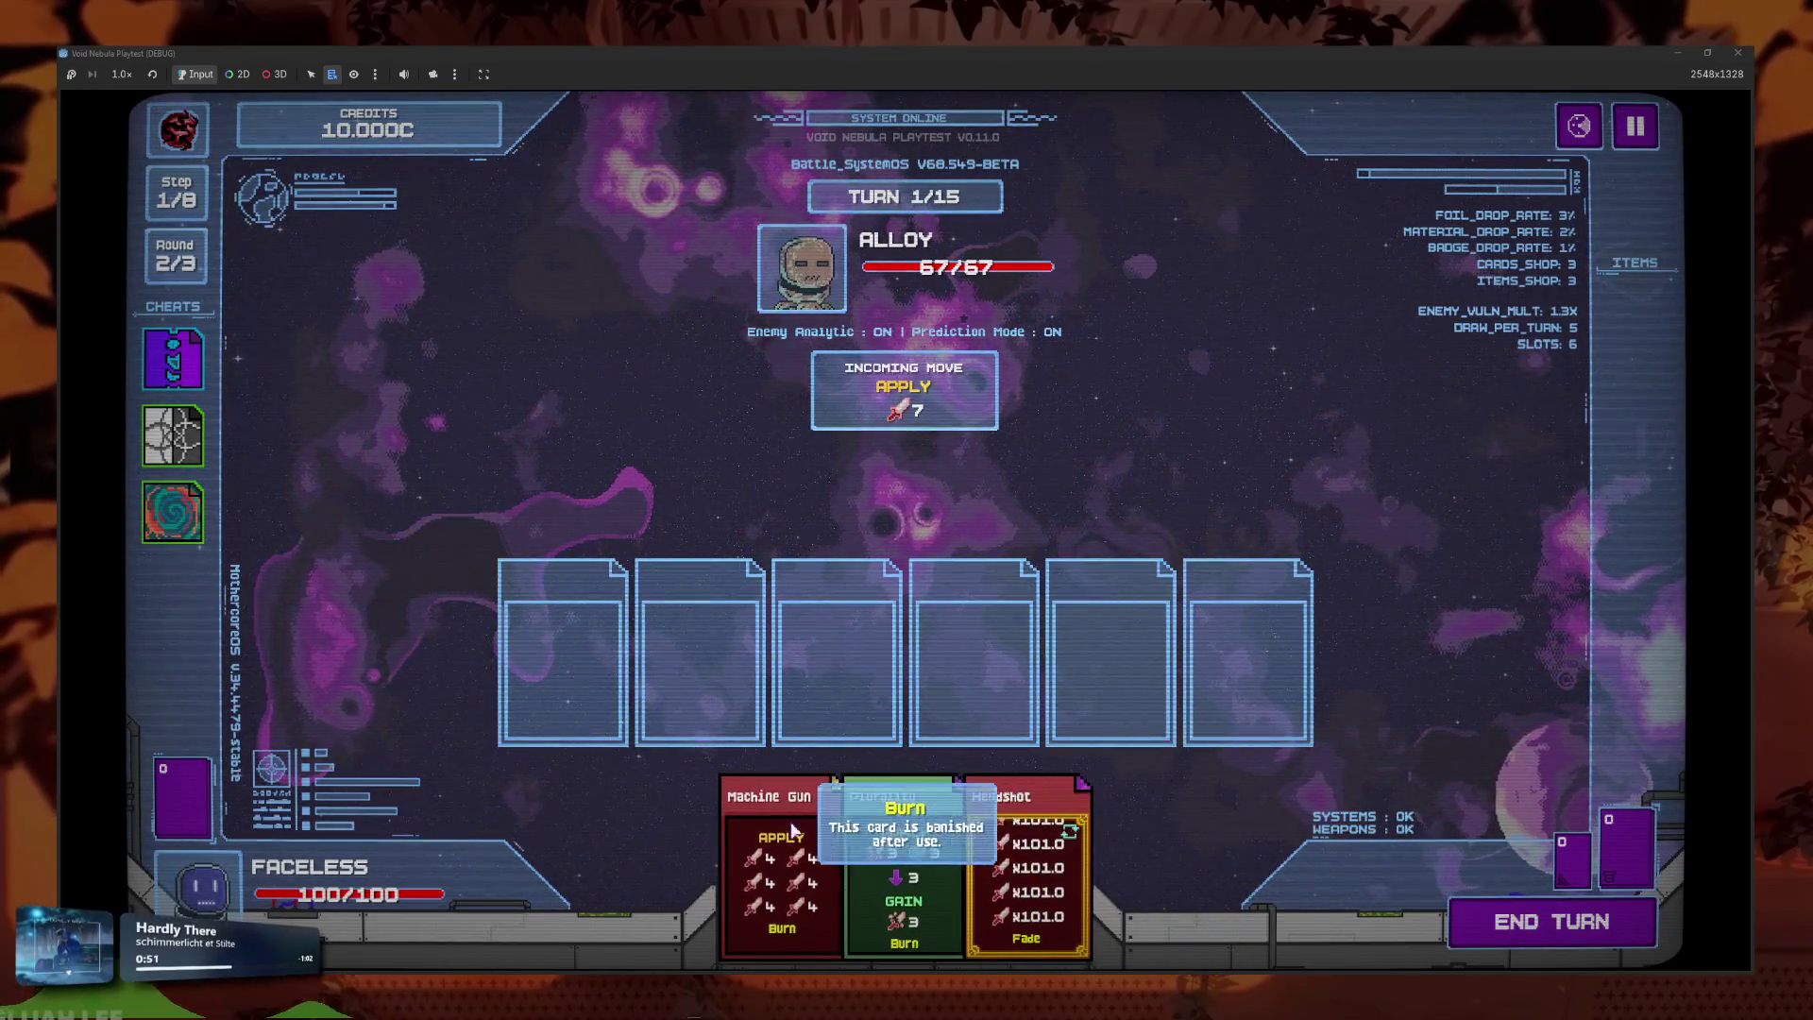
pyautogui.click(897, 850)
pyautogui.click(935, 850)
pyautogui.click(921, 861)
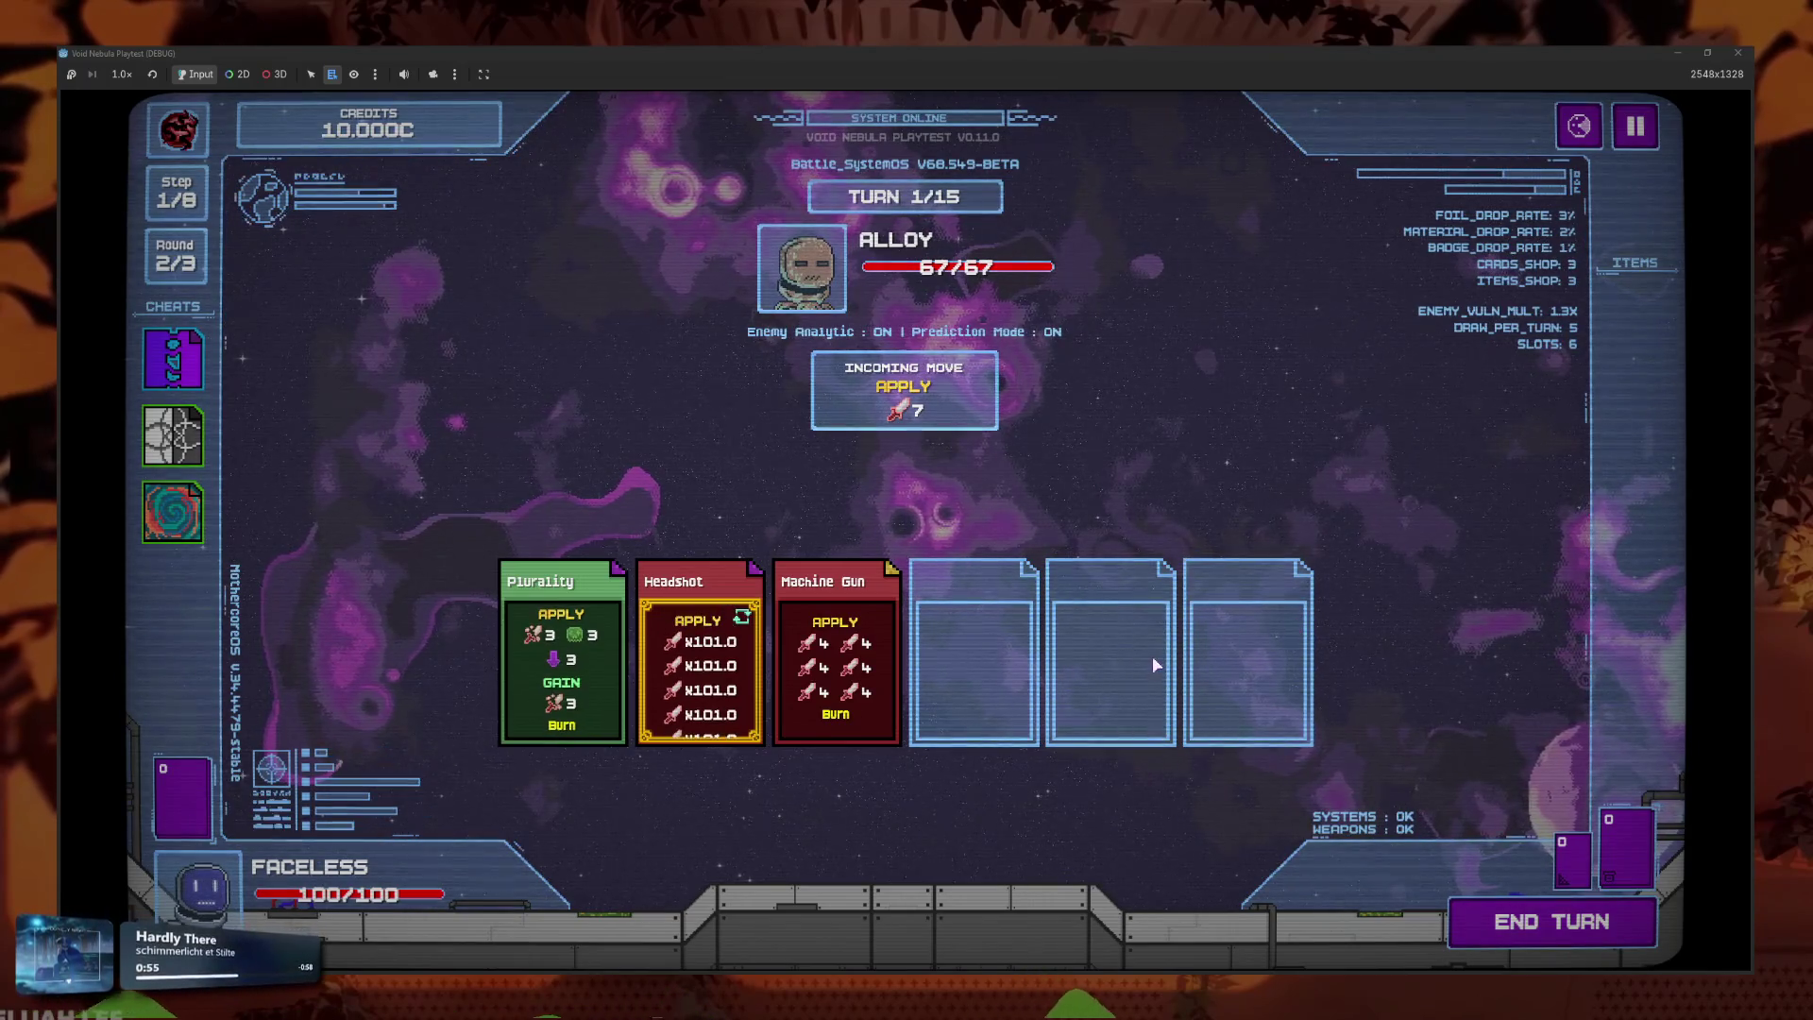
pyautogui.click(831, 703)
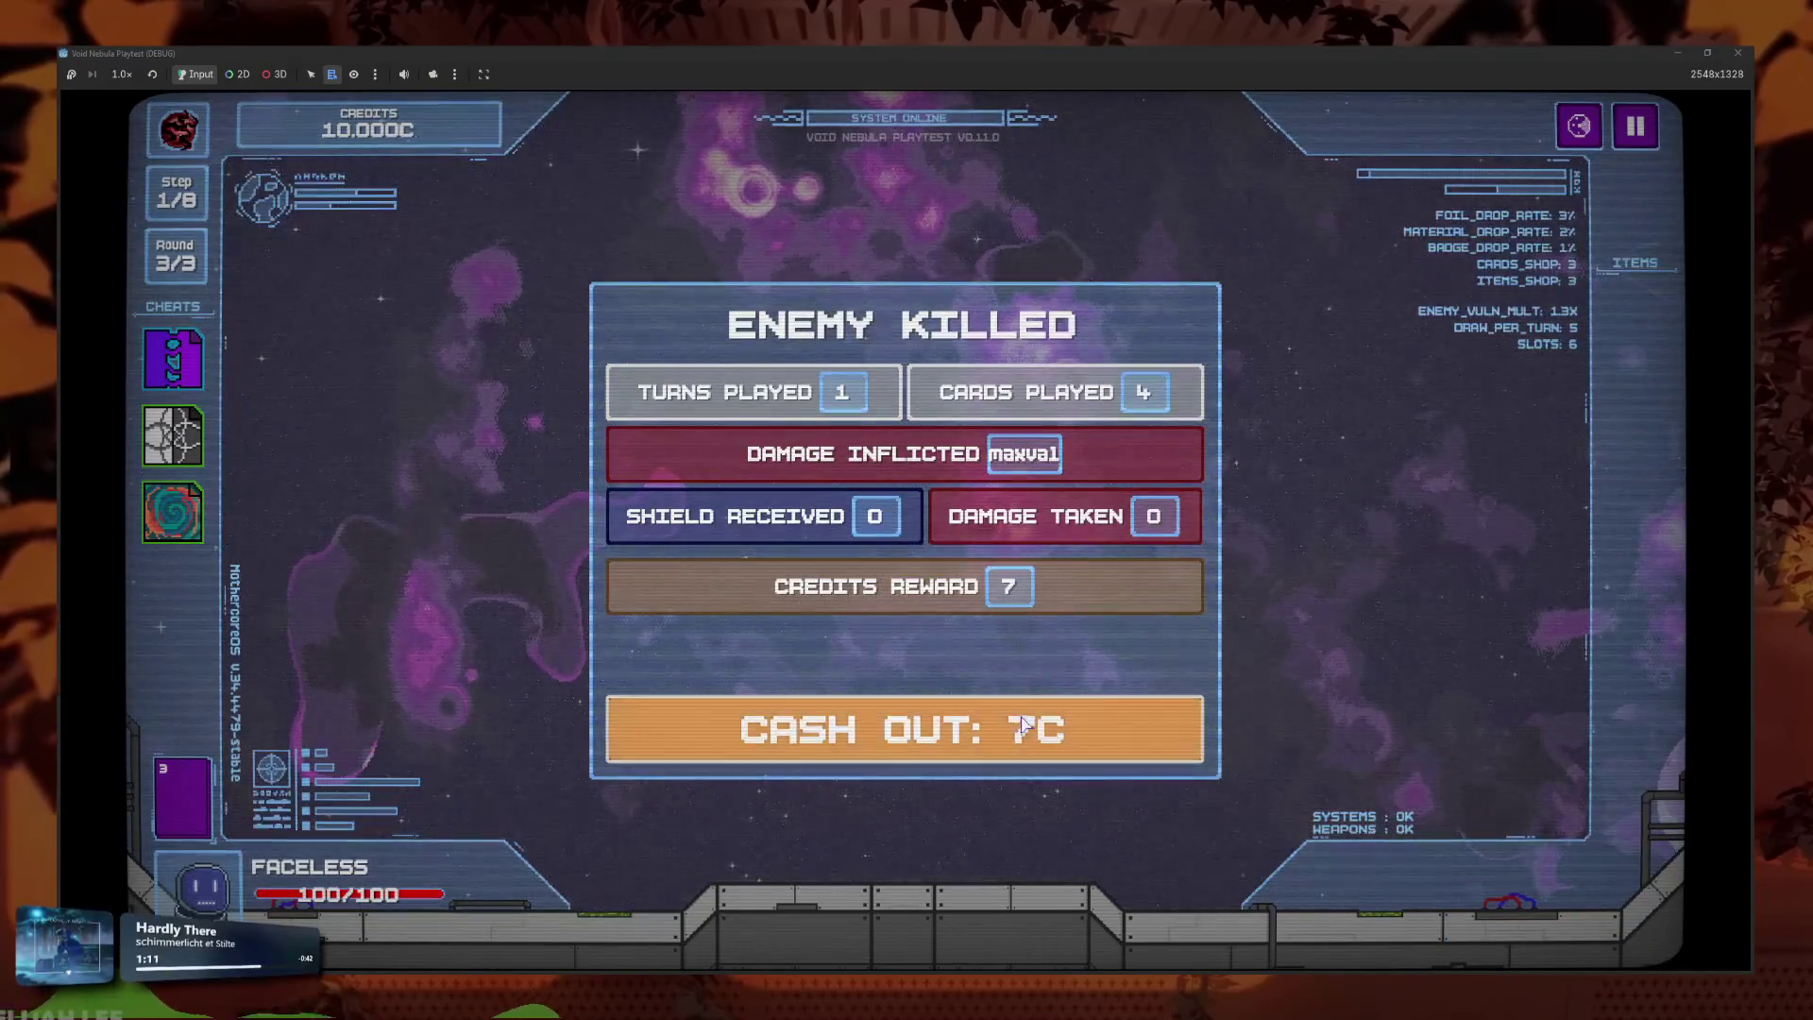
# Cash out the Alloy reward and reroll the round 3 shop over and over.
pyautogui.click(1023, 725)
pyautogui.click(656, 758)
pyautogui.click(654, 760)
pyautogui.click(650, 759)
pyautogui.click(642, 758)
pyautogui.click(632, 757)
pyautogui.click(623, 756)
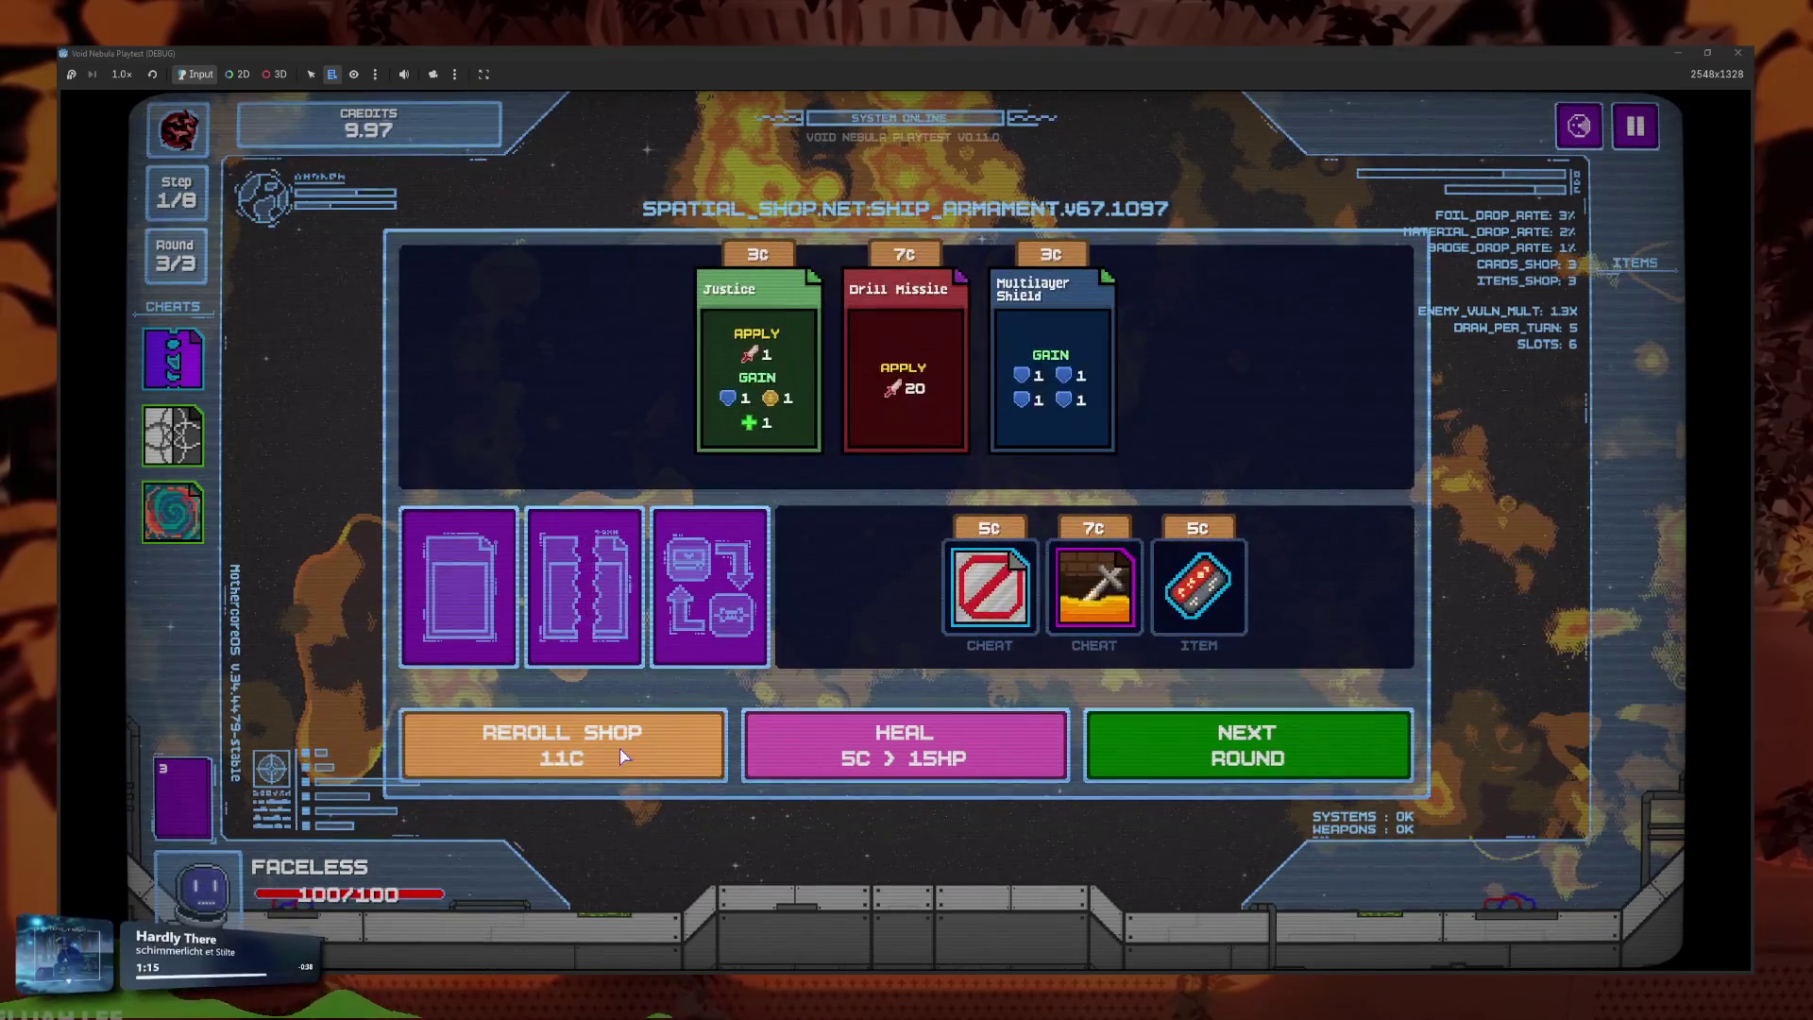
pyautogui.click(623, 756)
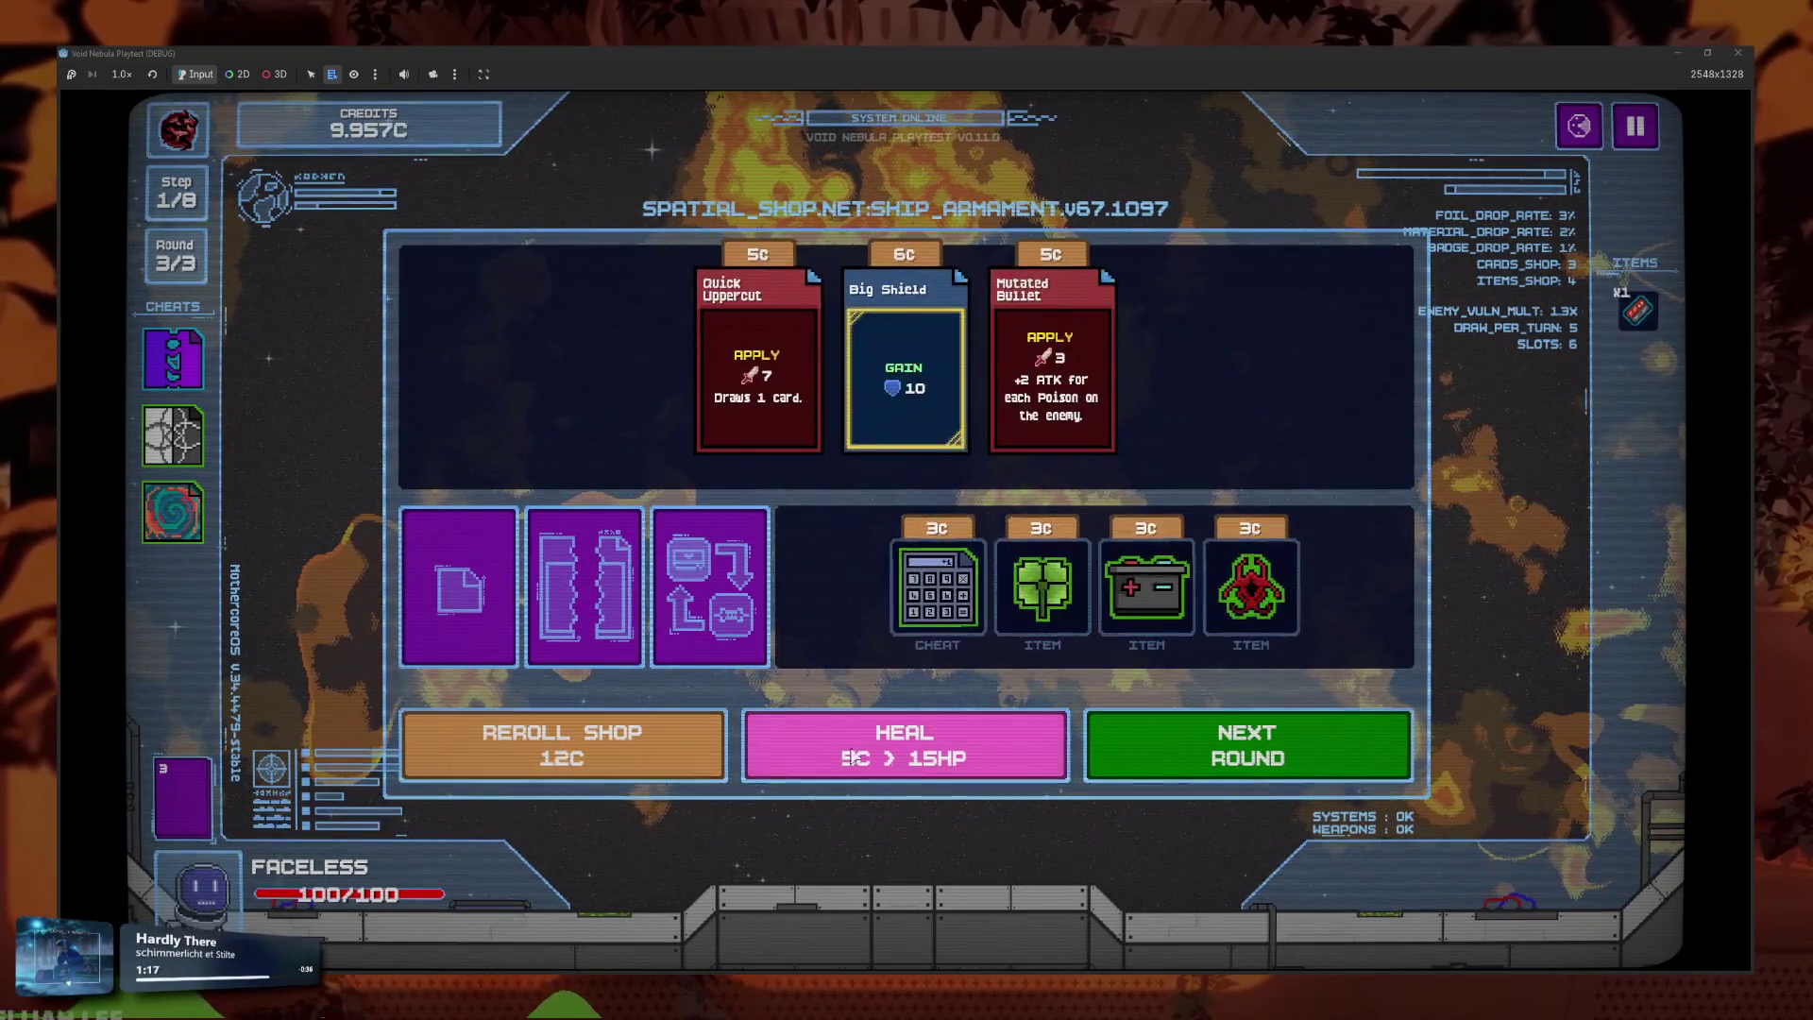
pyautogui.click(618, 755)
pyautogui.click(614, 751)
pyautogui.click(615, 756)
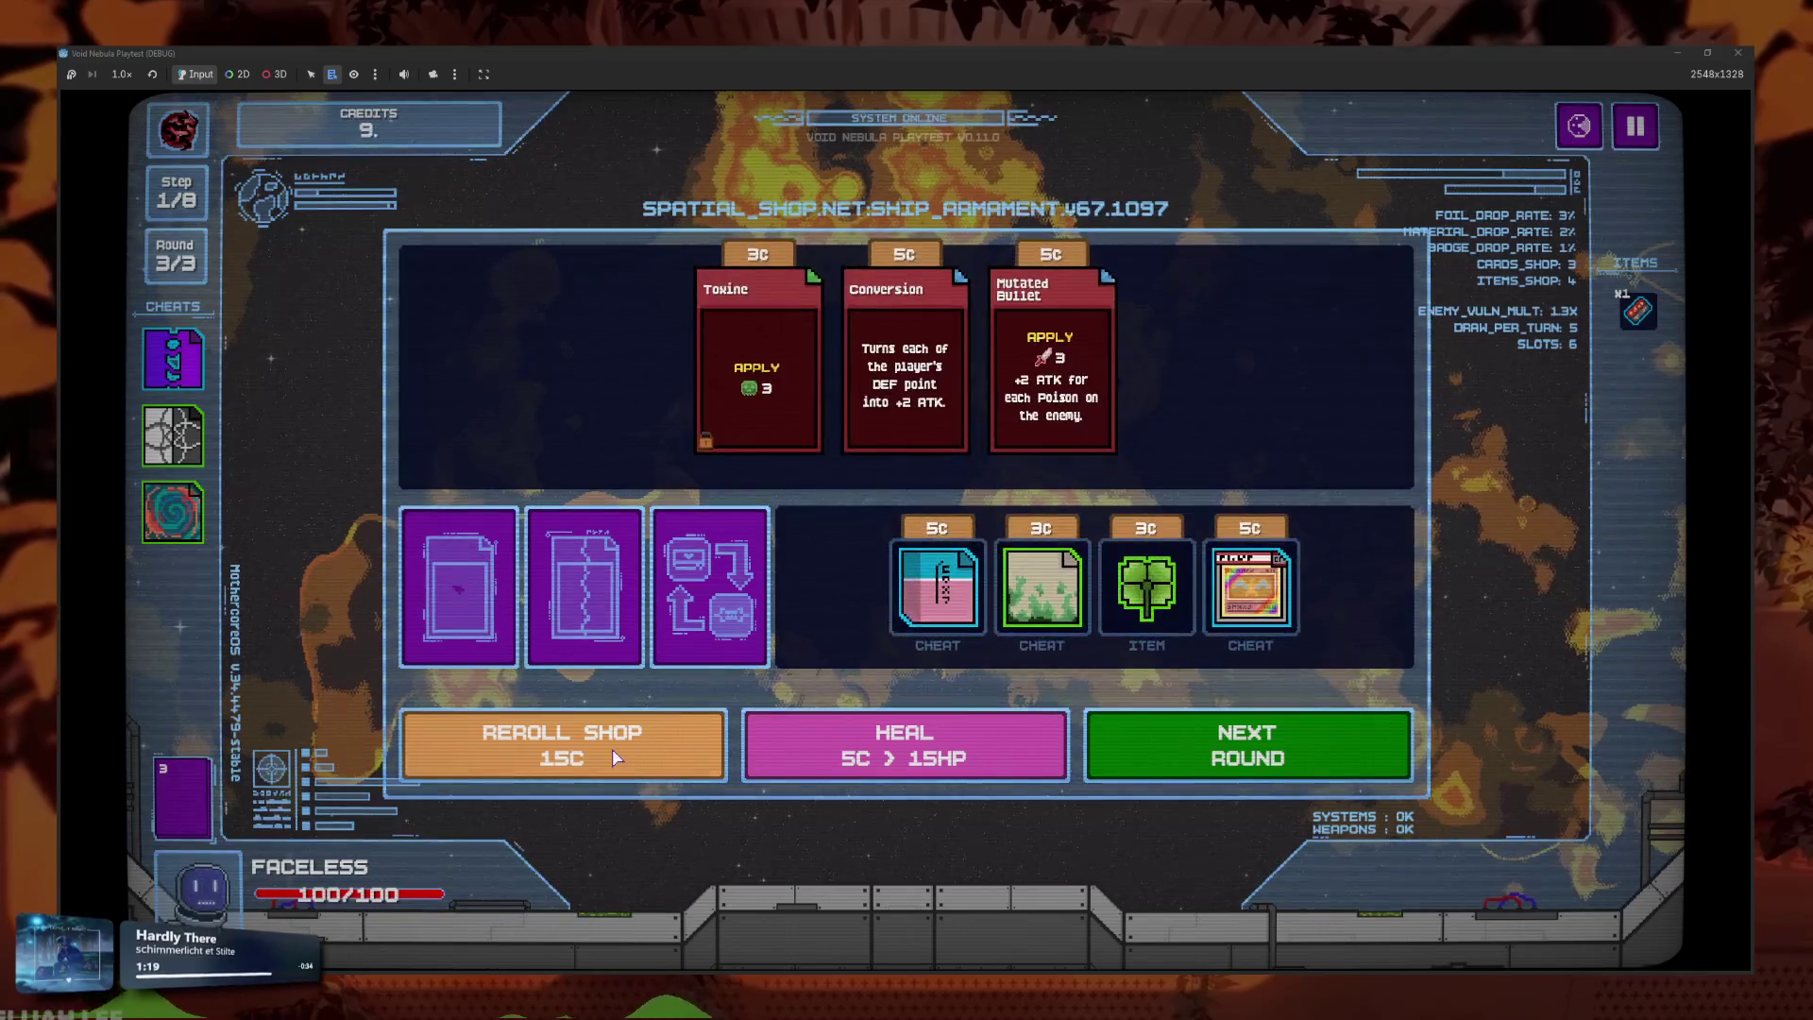
pyautogui.click(611, 753)
pyautogui.click(606, 750)
pyautogui.click(600, 747)
pyautogui.click(595, 744)
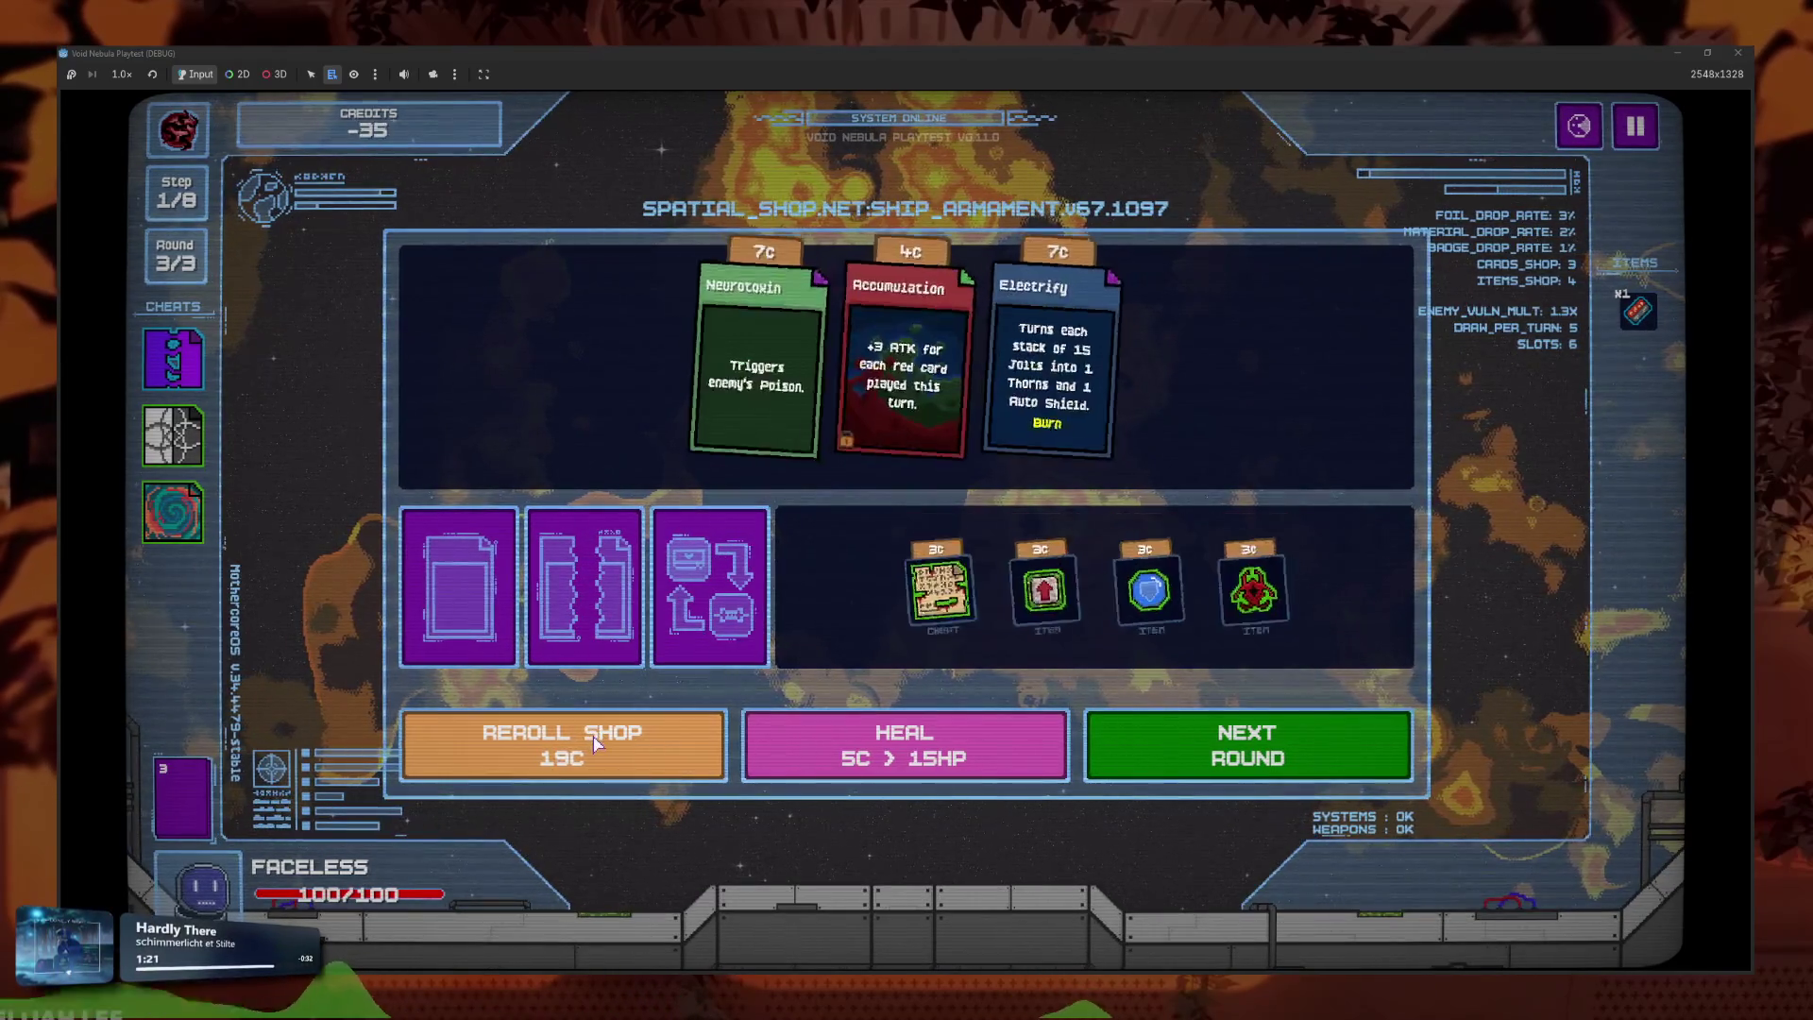
pyautogui.click(596, 741)
pyautogui.click(600, 736)
pyautogui.click(601, 733)
pyautogui.click(603, 739)
pyautogui.click(603, 737)
pyautogui.click(602, 736)
pyautogui.click(603, 736)
pyautogui.click(603, 737)
pyautogui.click(600, 735)
pyautogui.click(597, 733)
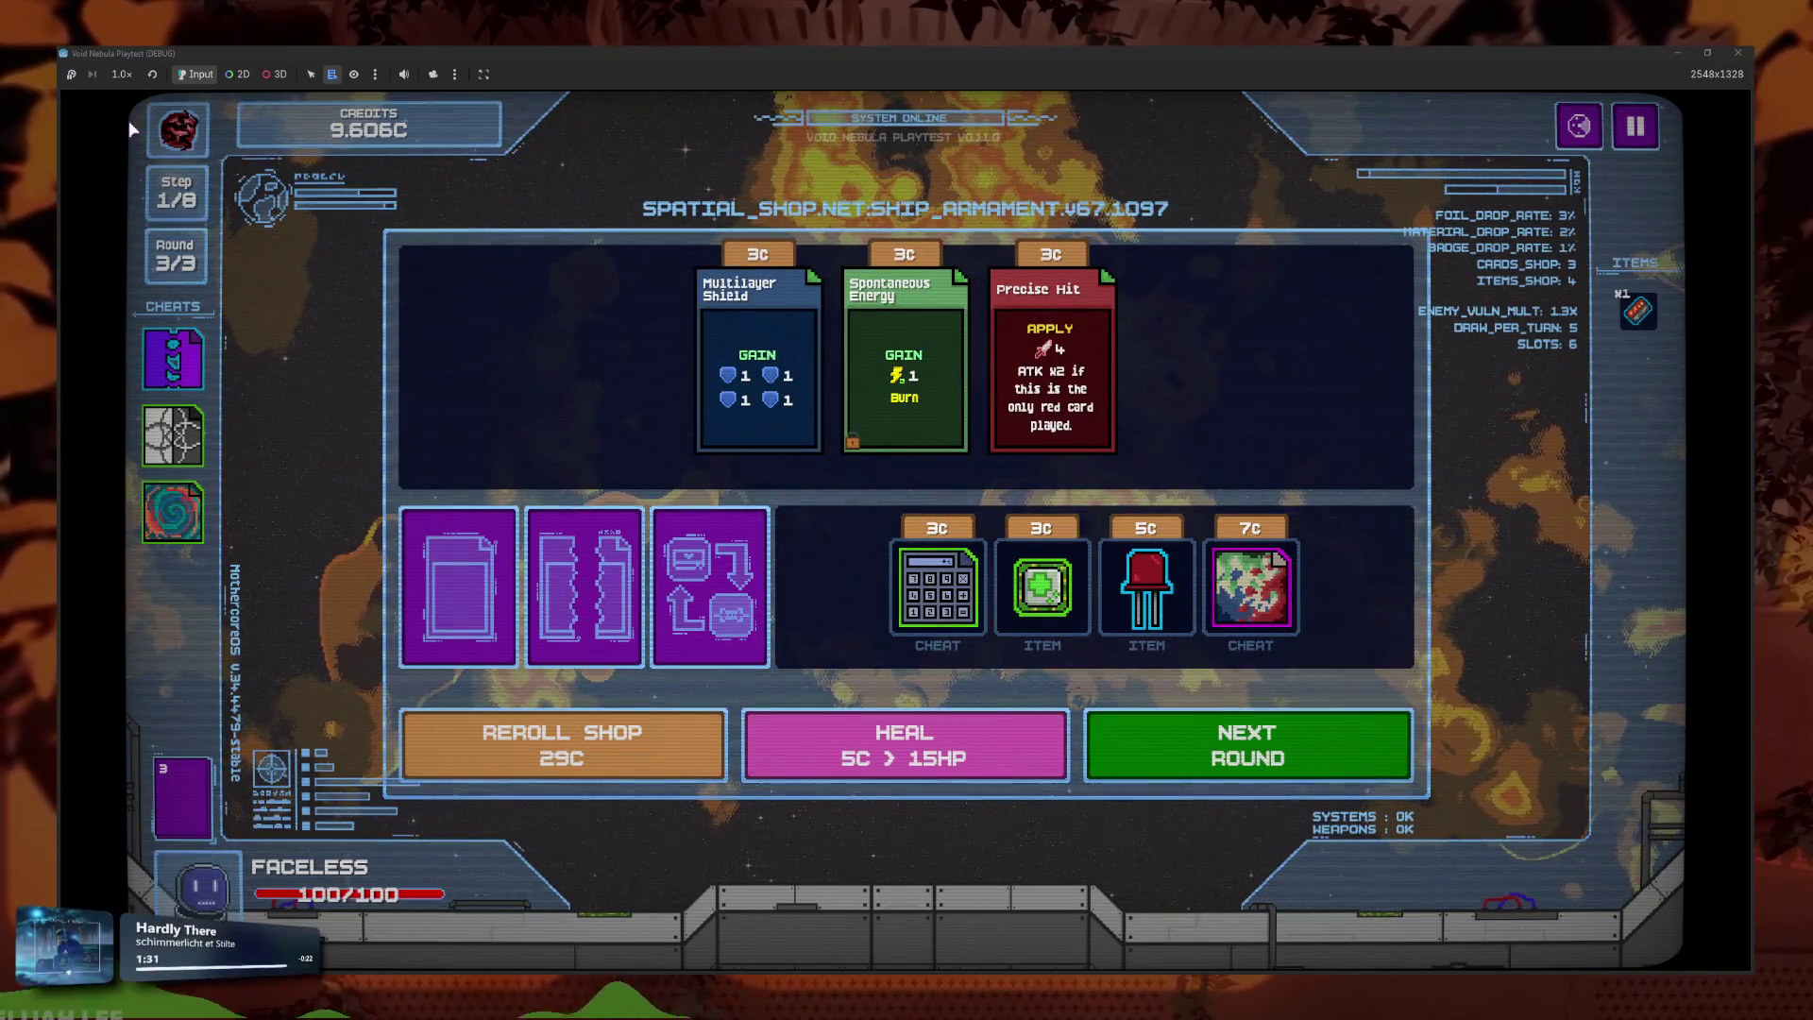
# Keep rerolling the shop until the reroll cost reaches 44C.
pyautogui.click(561, 746)
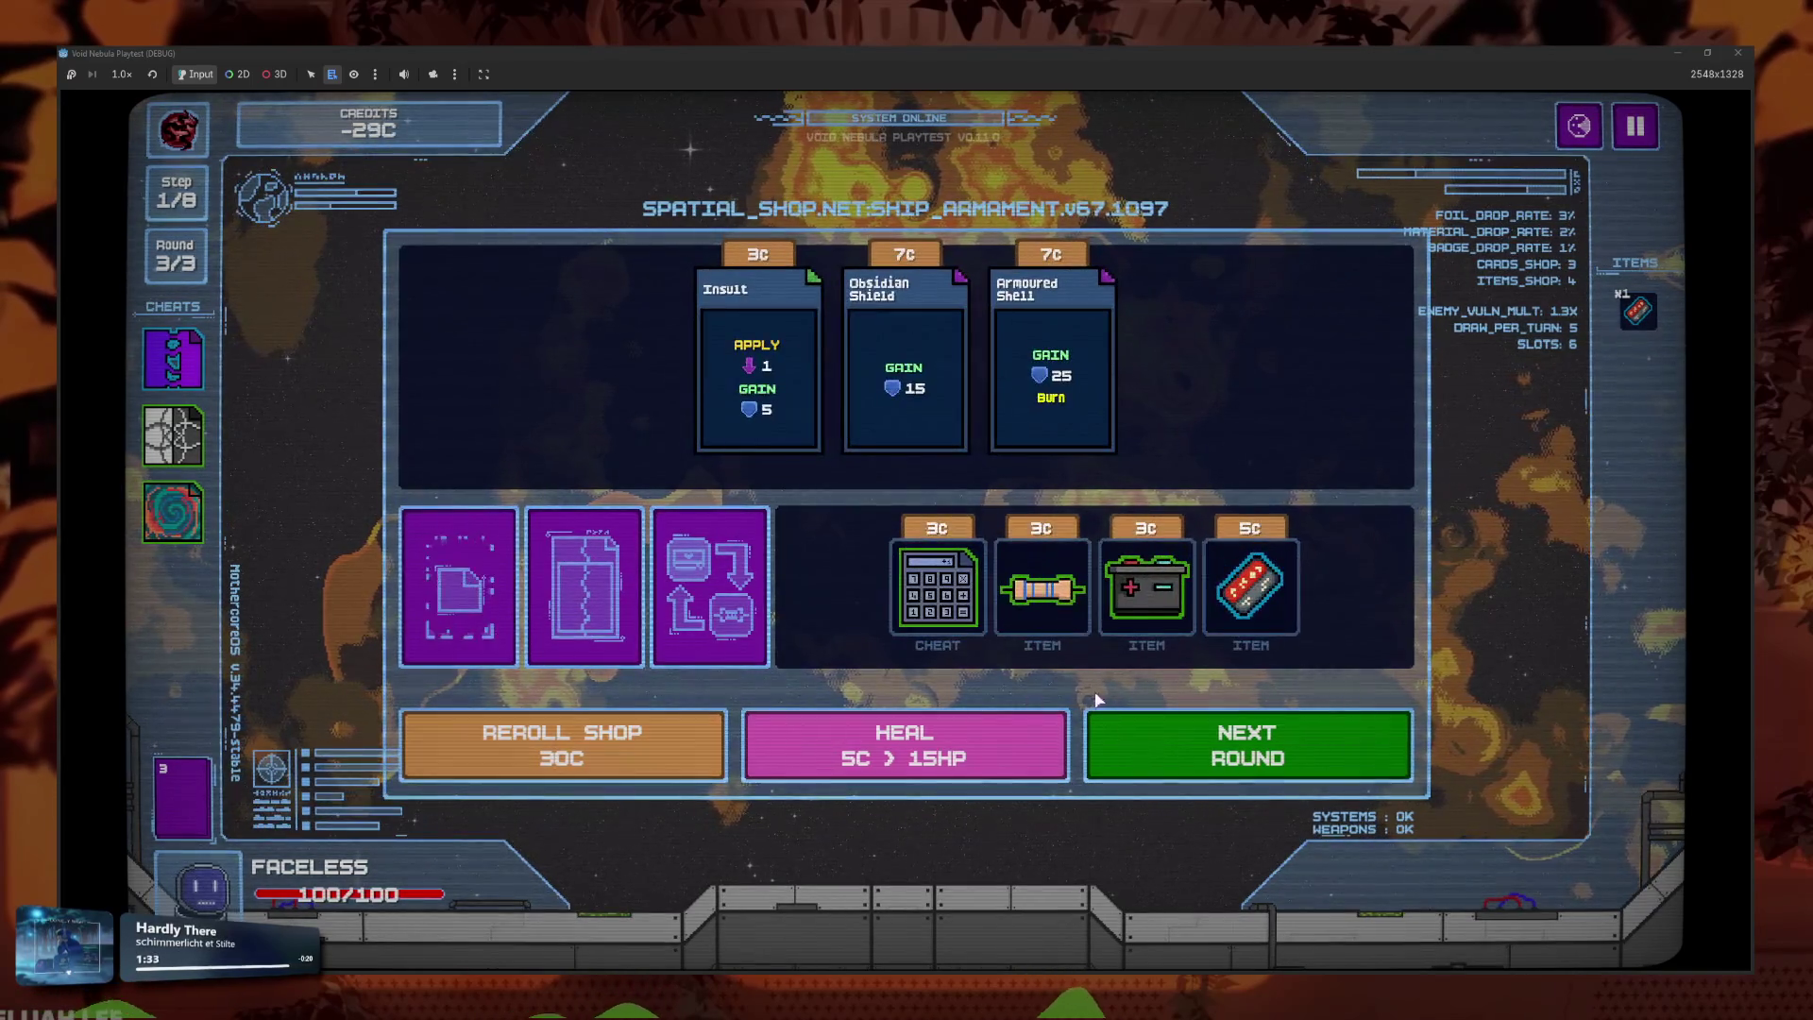
pyautogui.click(681, 741)
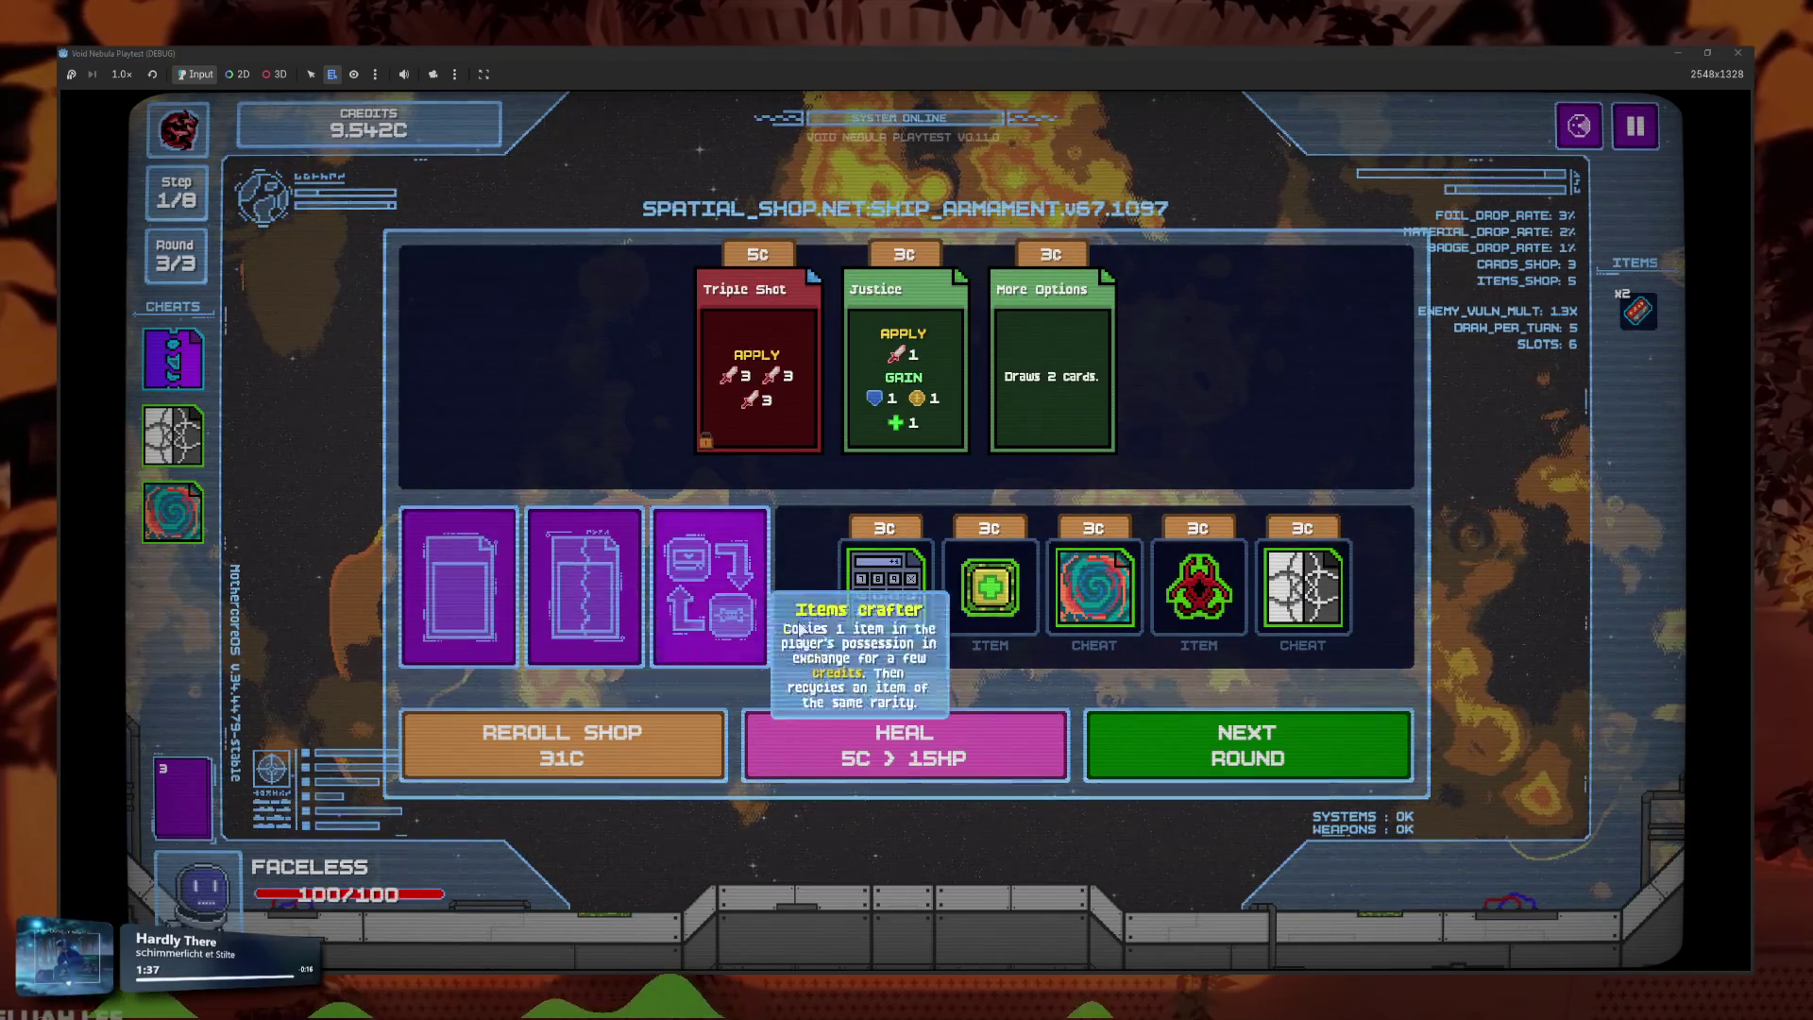
pyautogui.click(647, 747)
pyautogui.click(619, 748)
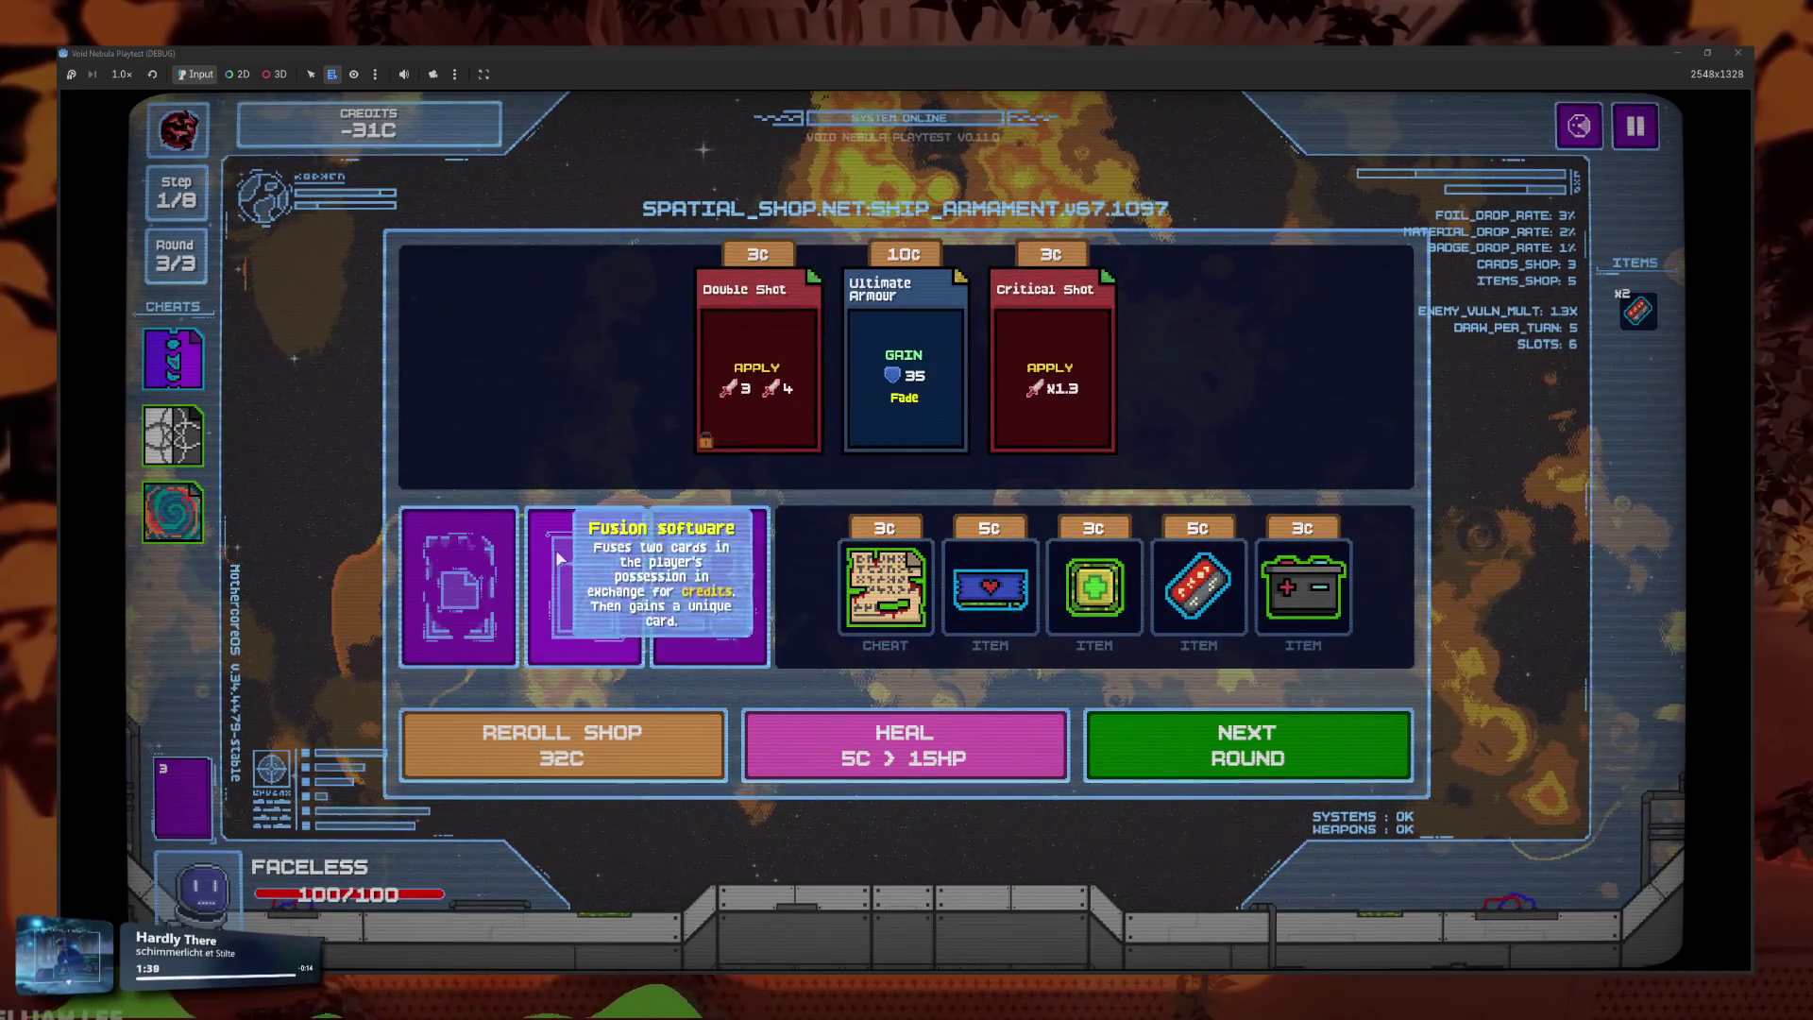
pyautogui.click(579, 748)
pyautogui.click(566, 754)
pyautogui.click(570, 755)
pyautogui.click(587, 755)
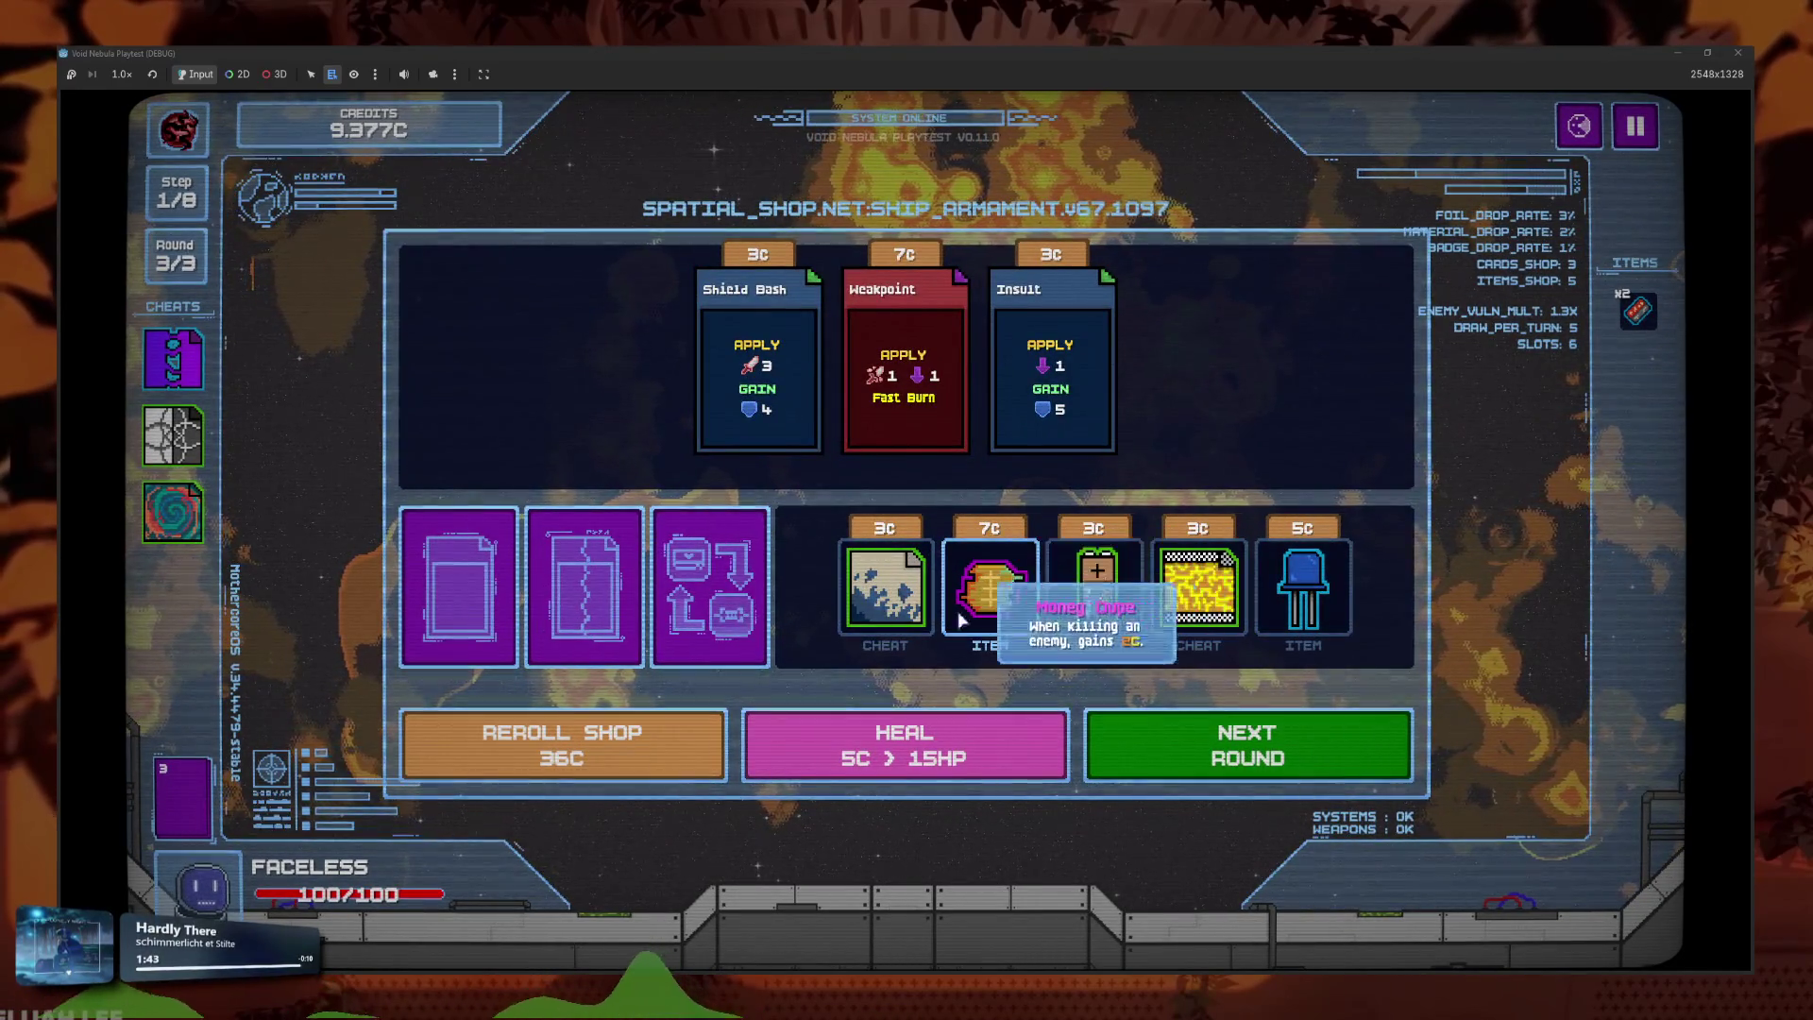
pyautogui.click(652, 746)
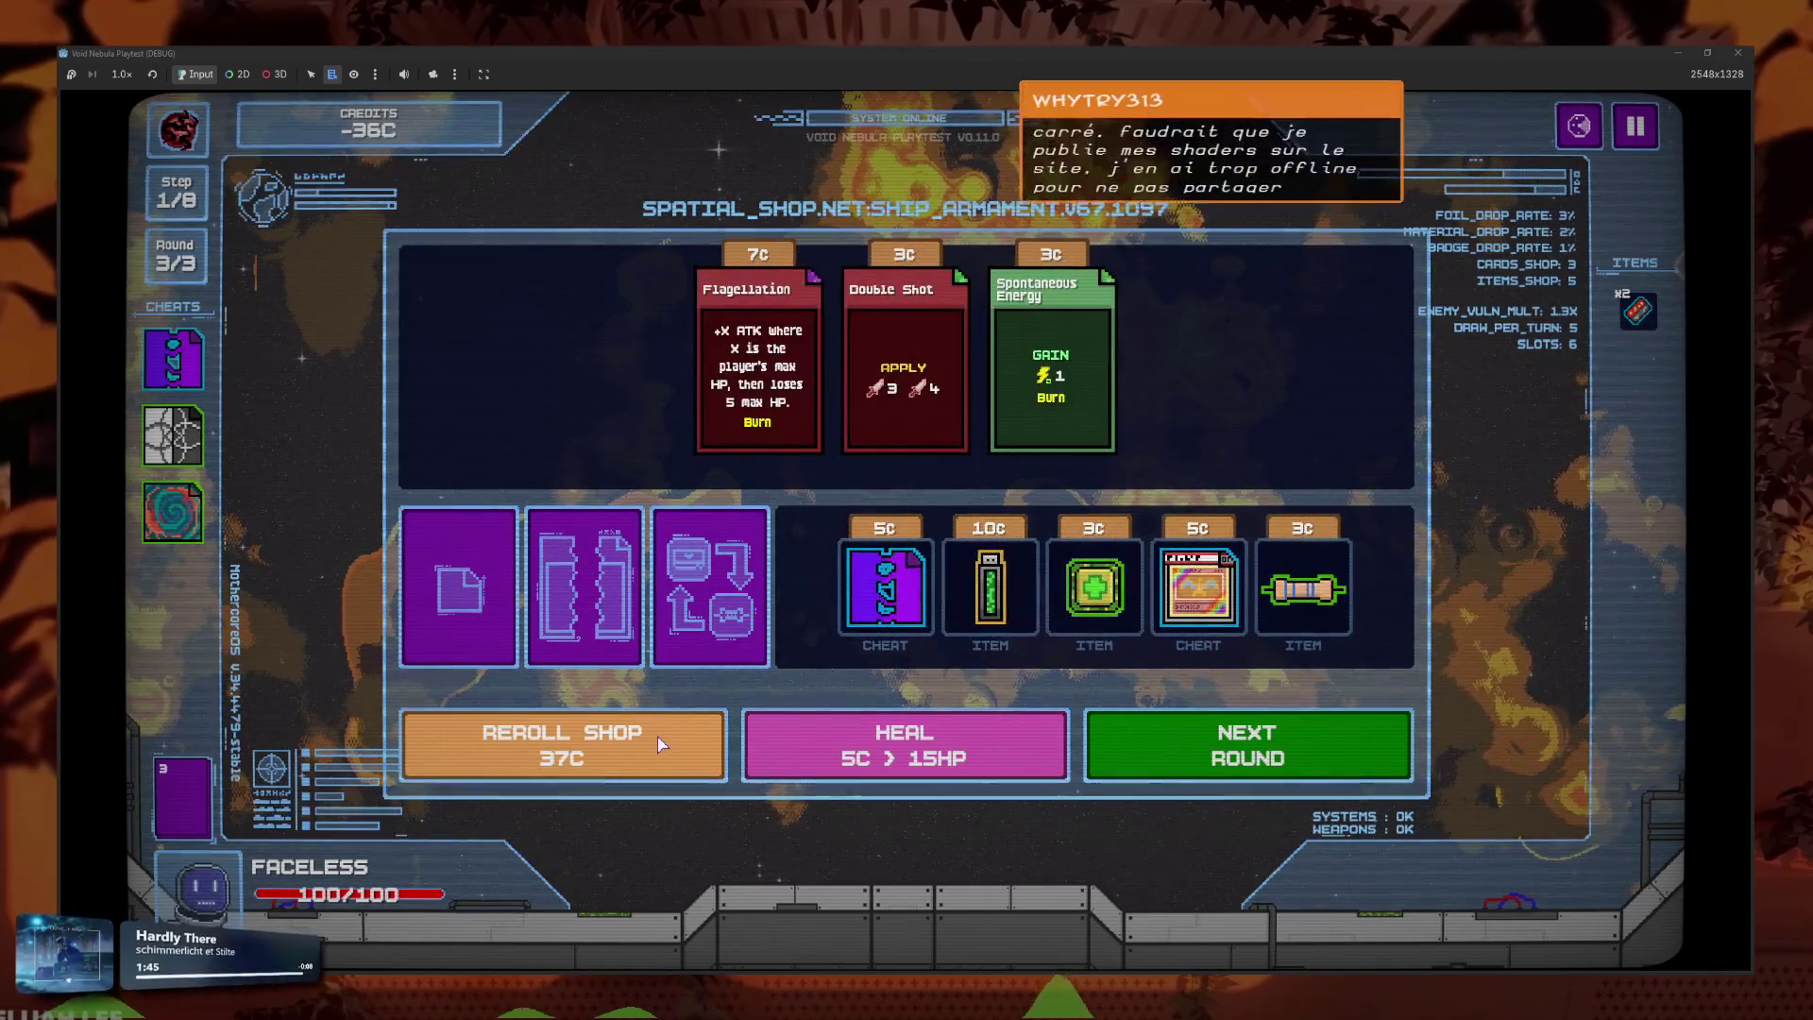
pyautogui.click(661, 743)
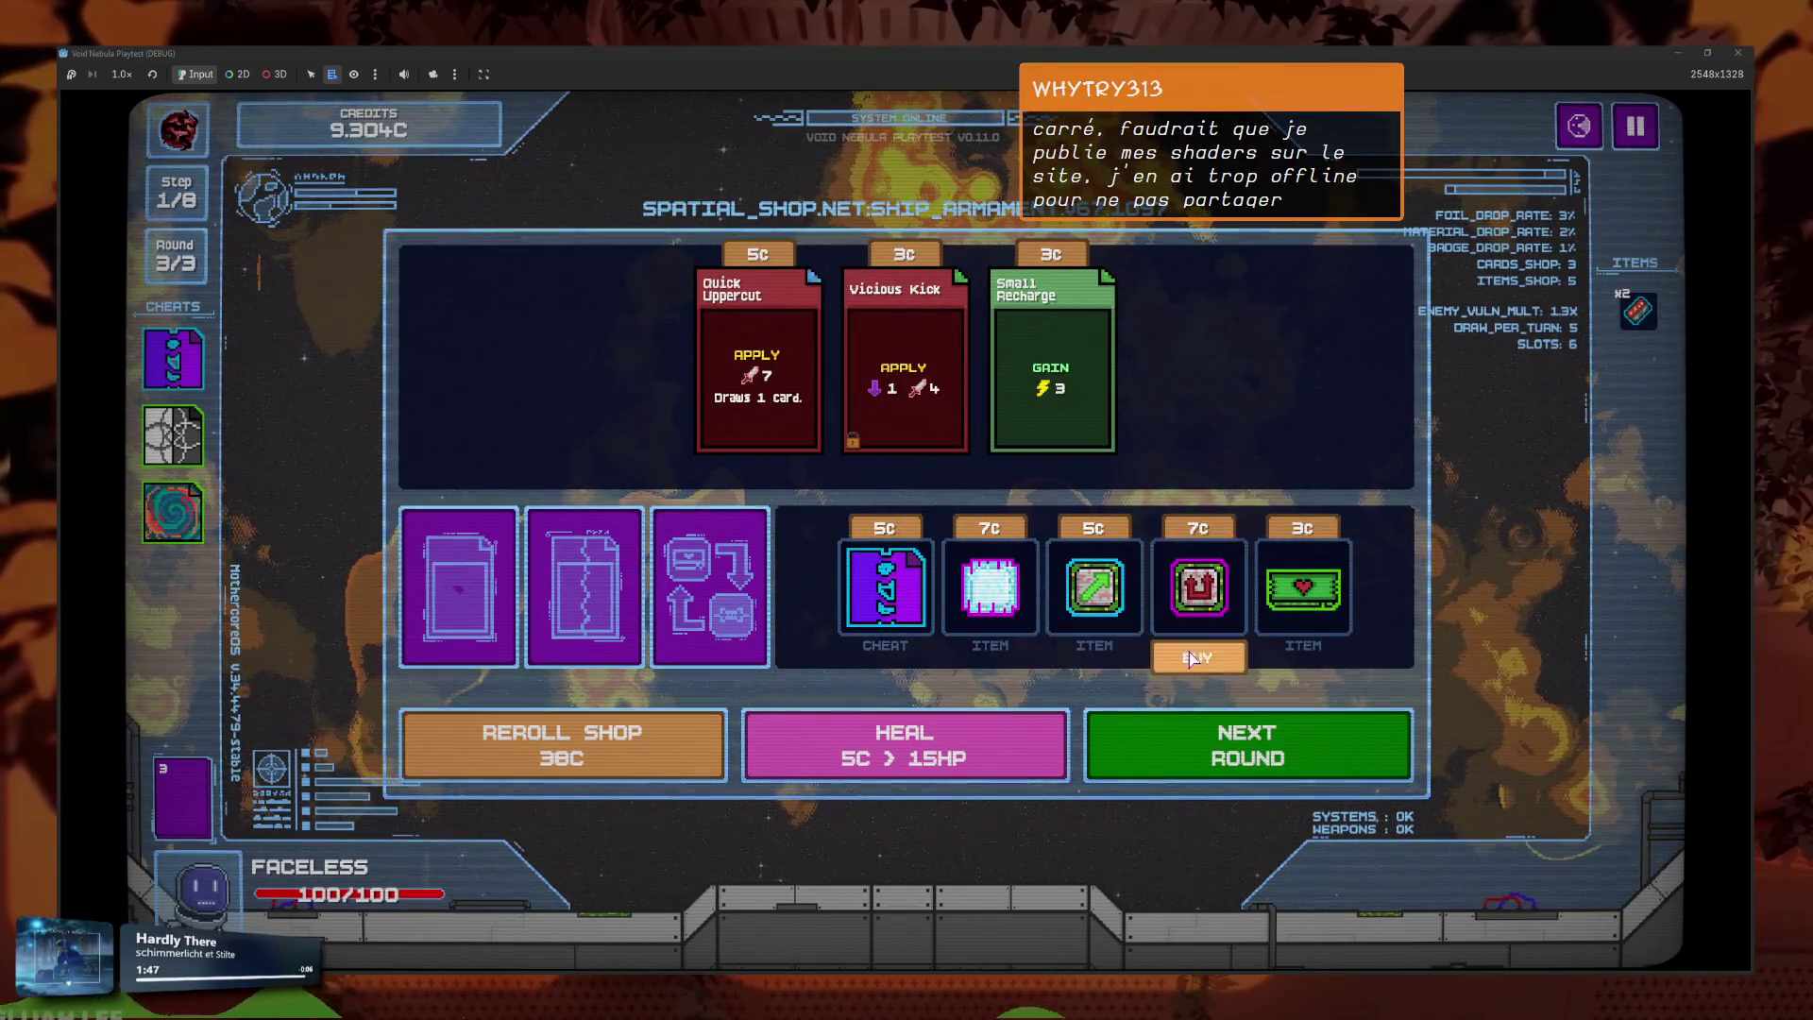
pyautogui.click(647, 755)
pyautogui.click(648, 754)
pyautogui.click(580, 760)
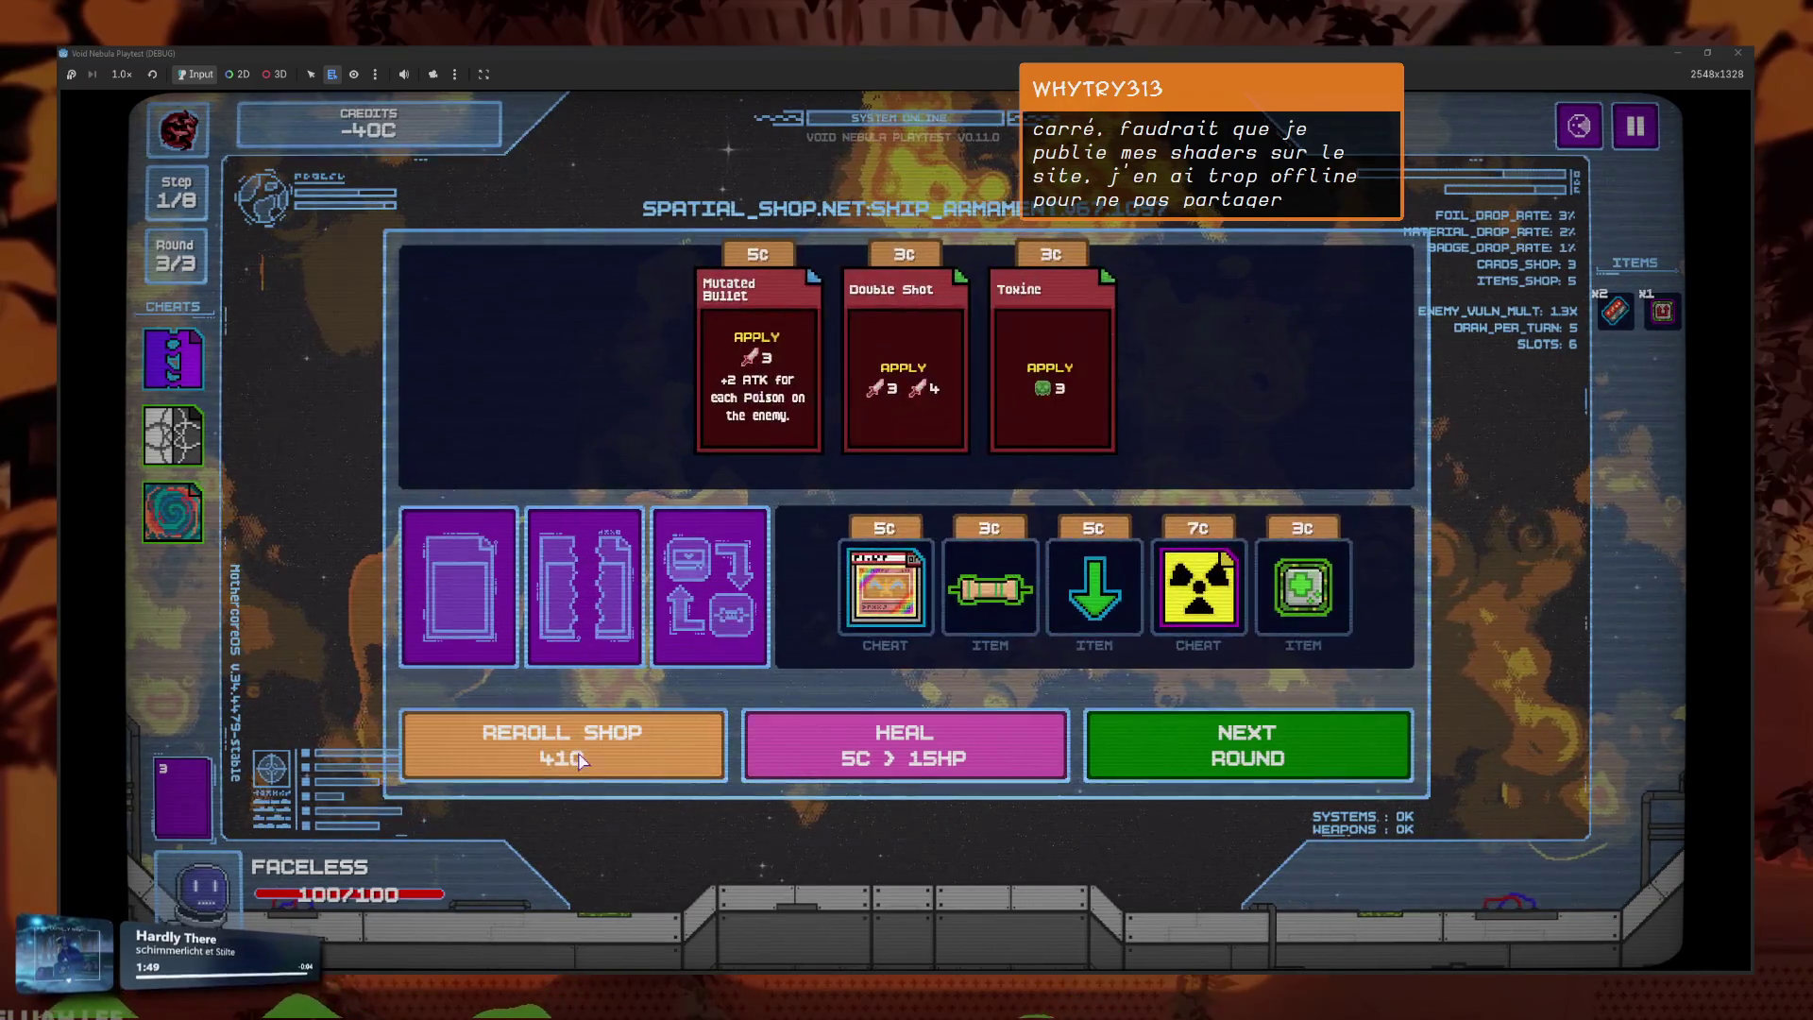
pyautogui.click(522, 763)
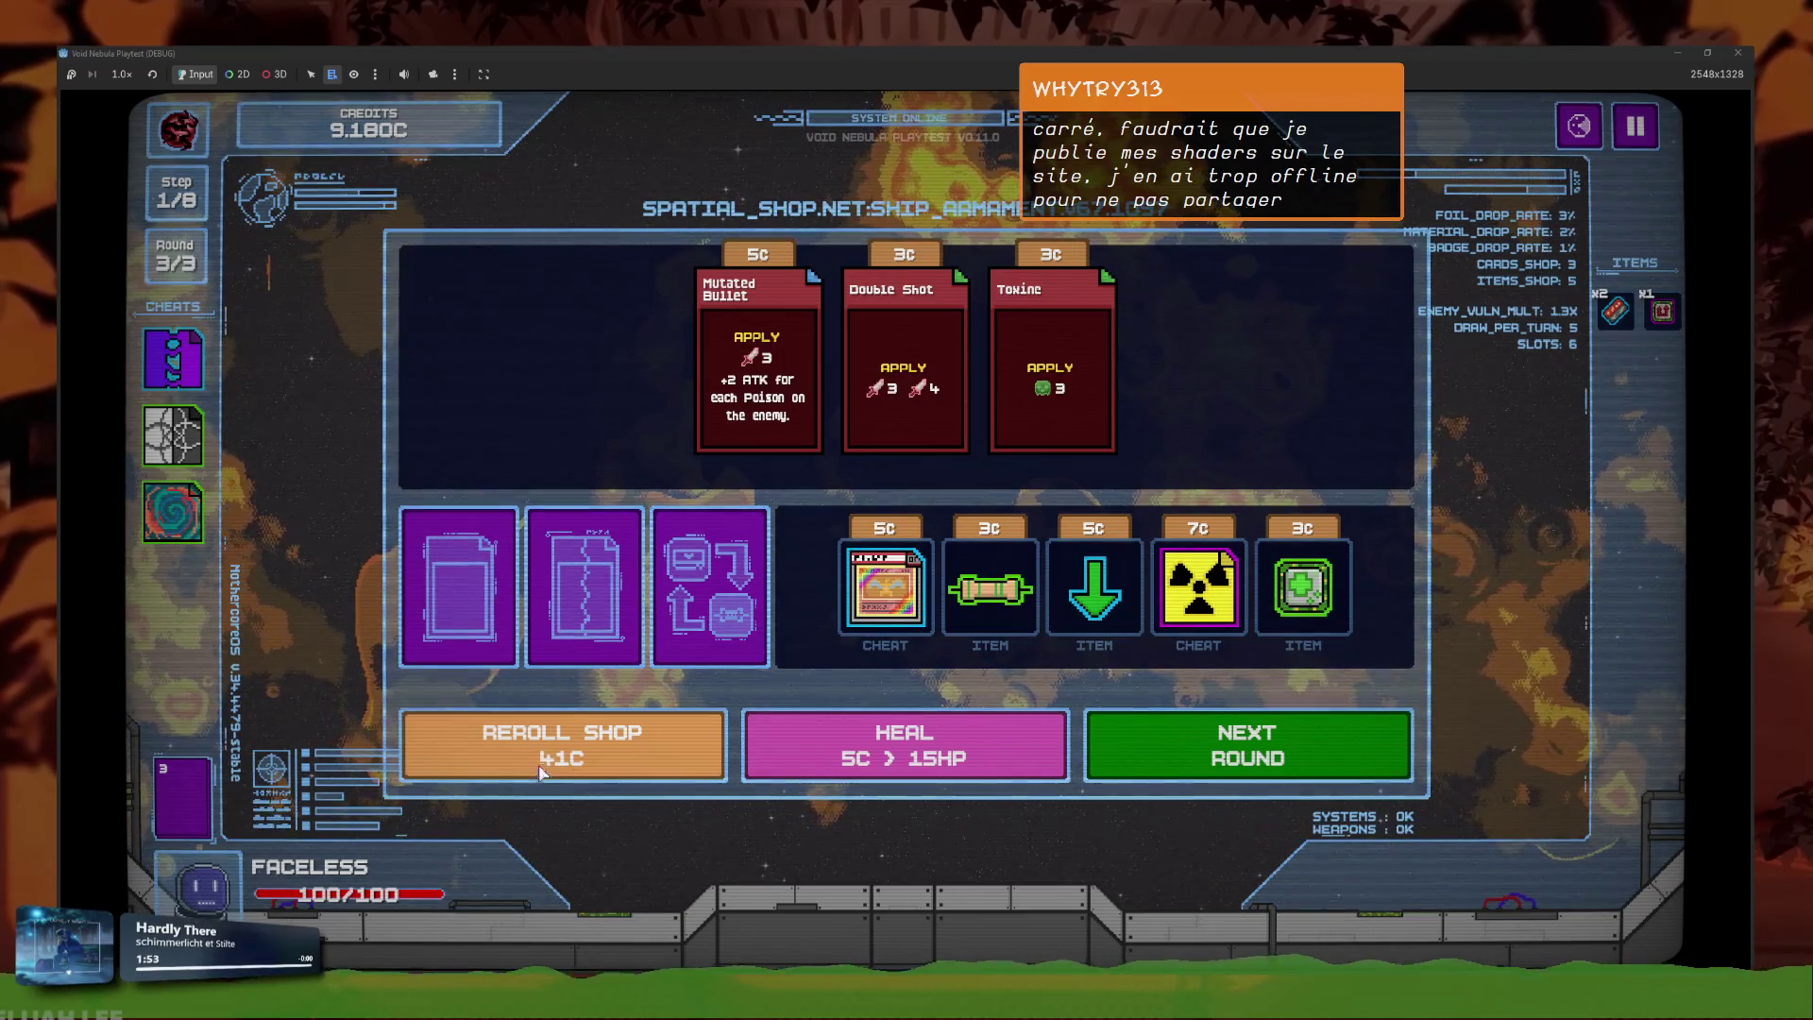
pyautogui.click(546, 768)
pyautogui.click(546, 767)
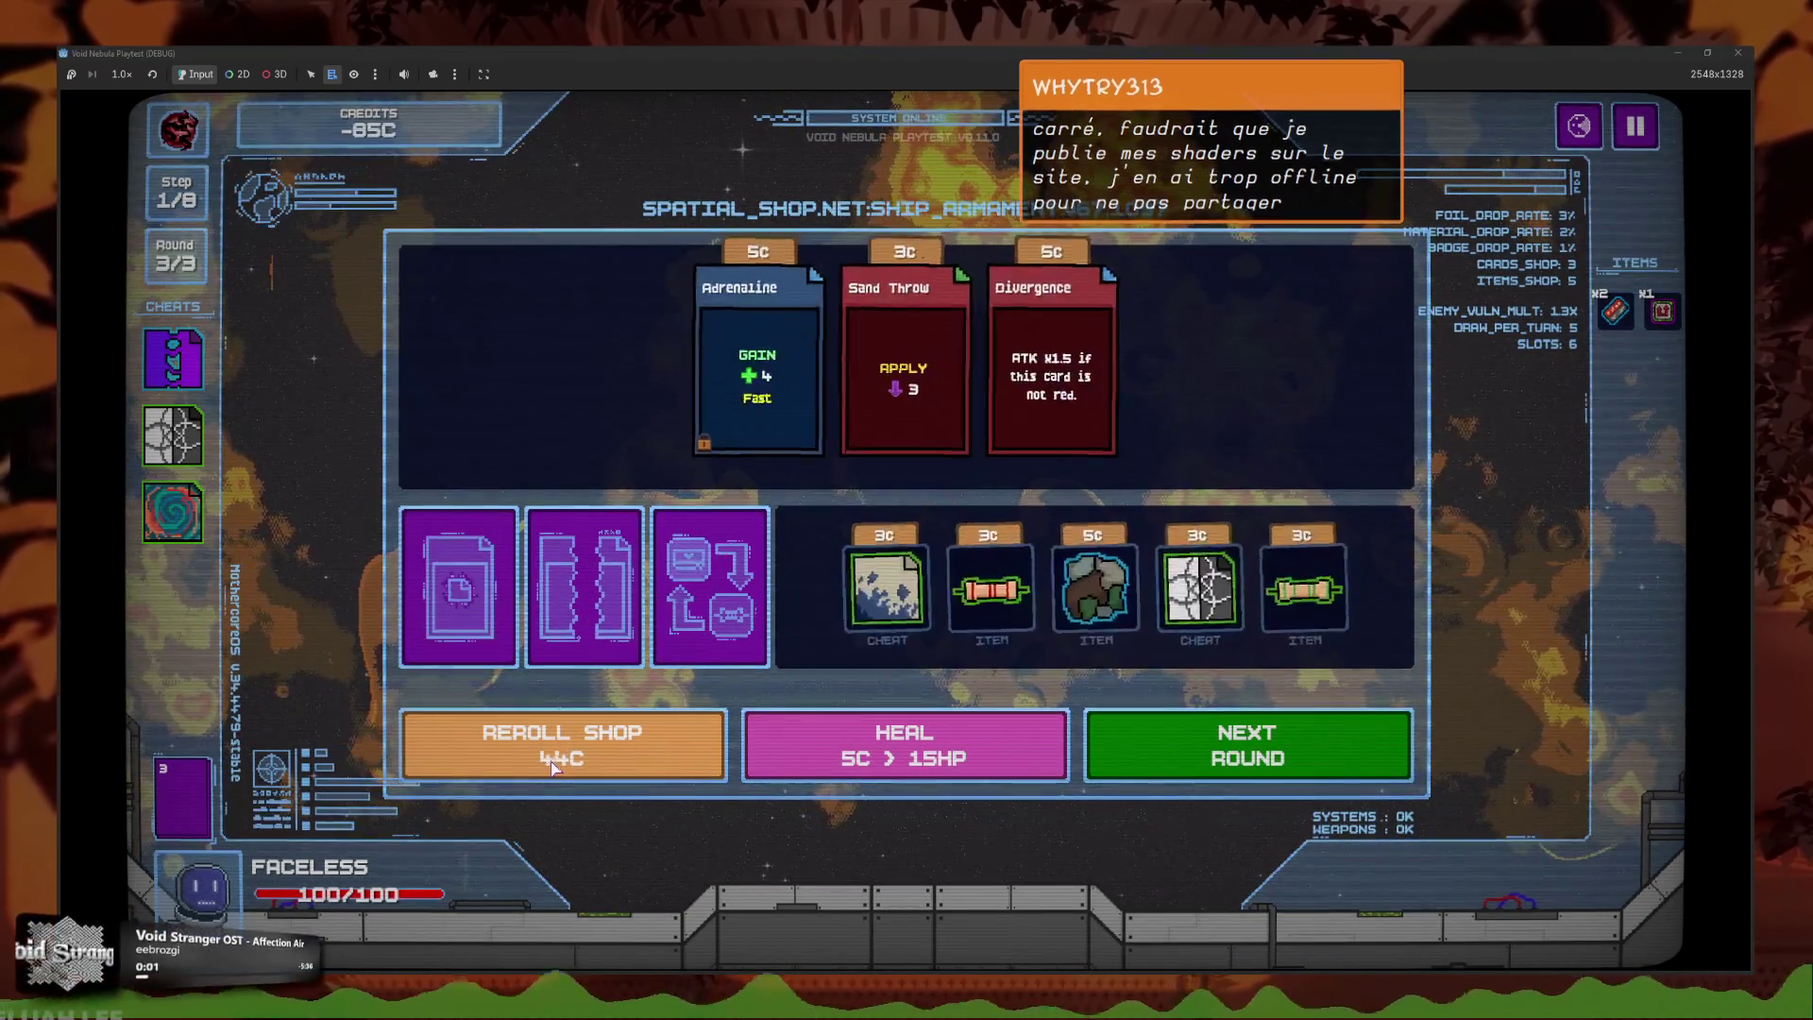
# Buy an item in the shop, move to the next round, and start the VICIOUS boss battle.
pyautogui.click(990, 587)
pyautogui.click(1243, 726)
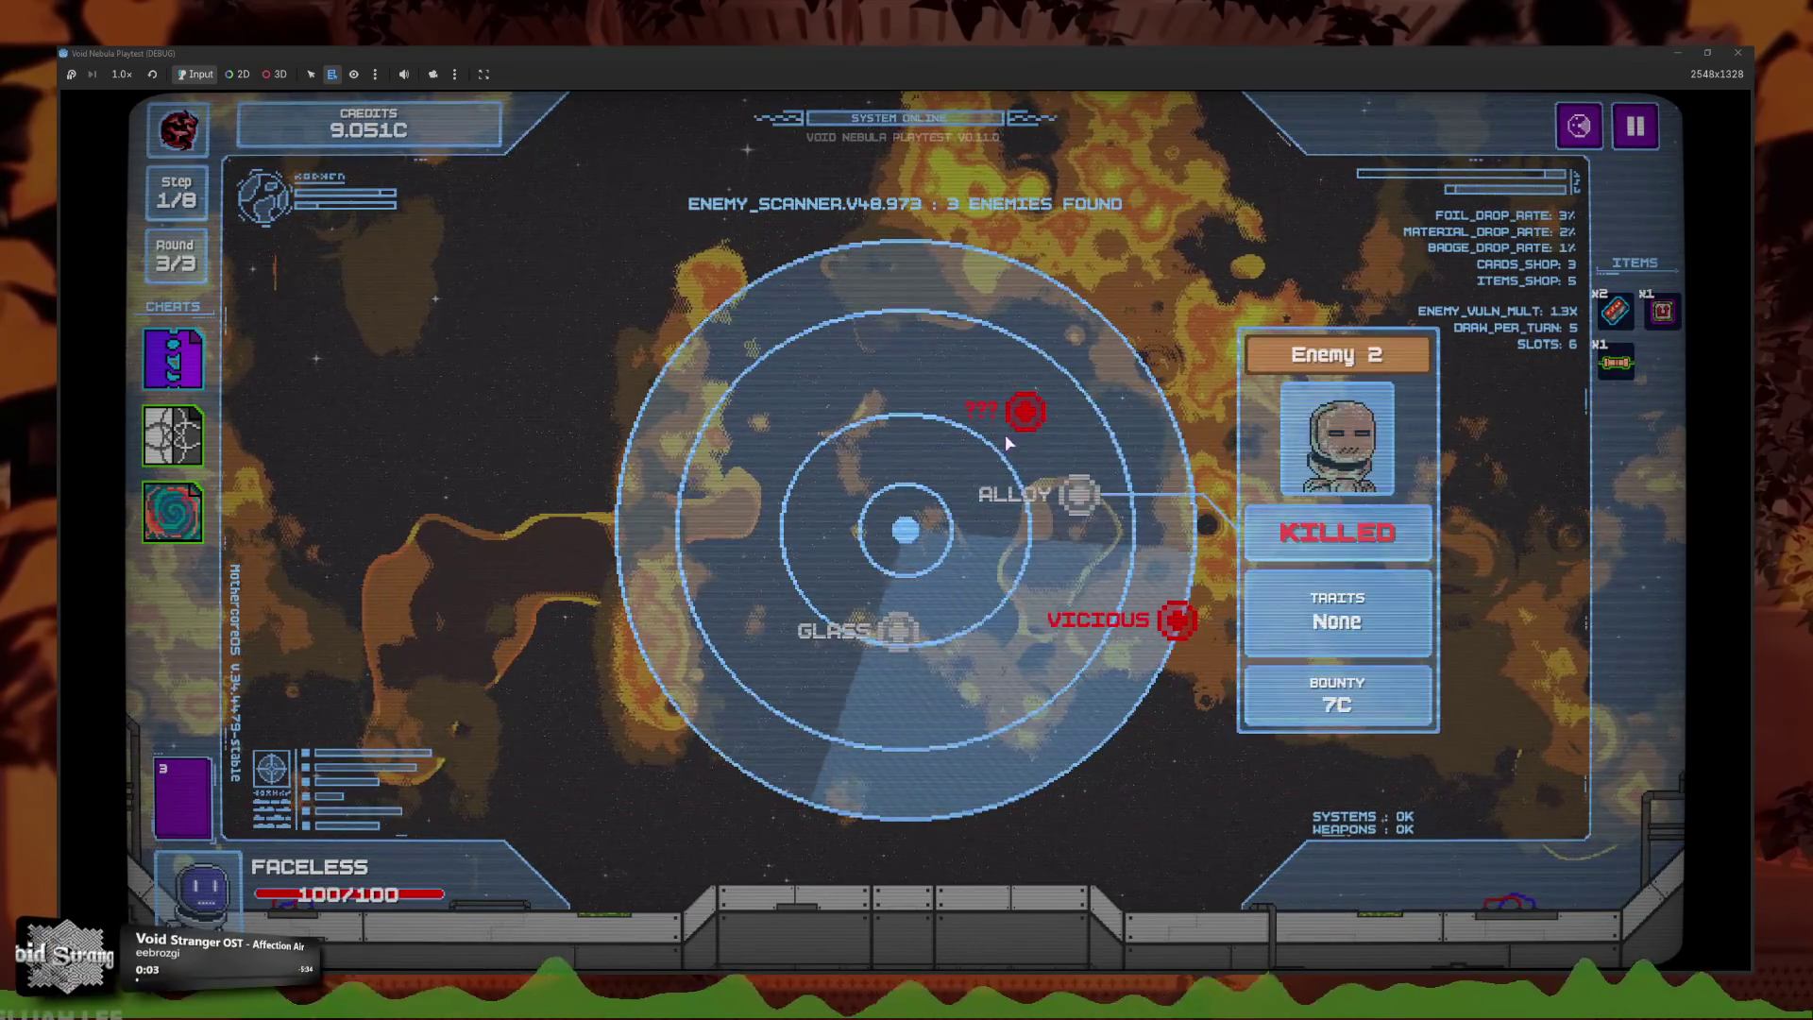
pyautogui.moveTo(866, 623)
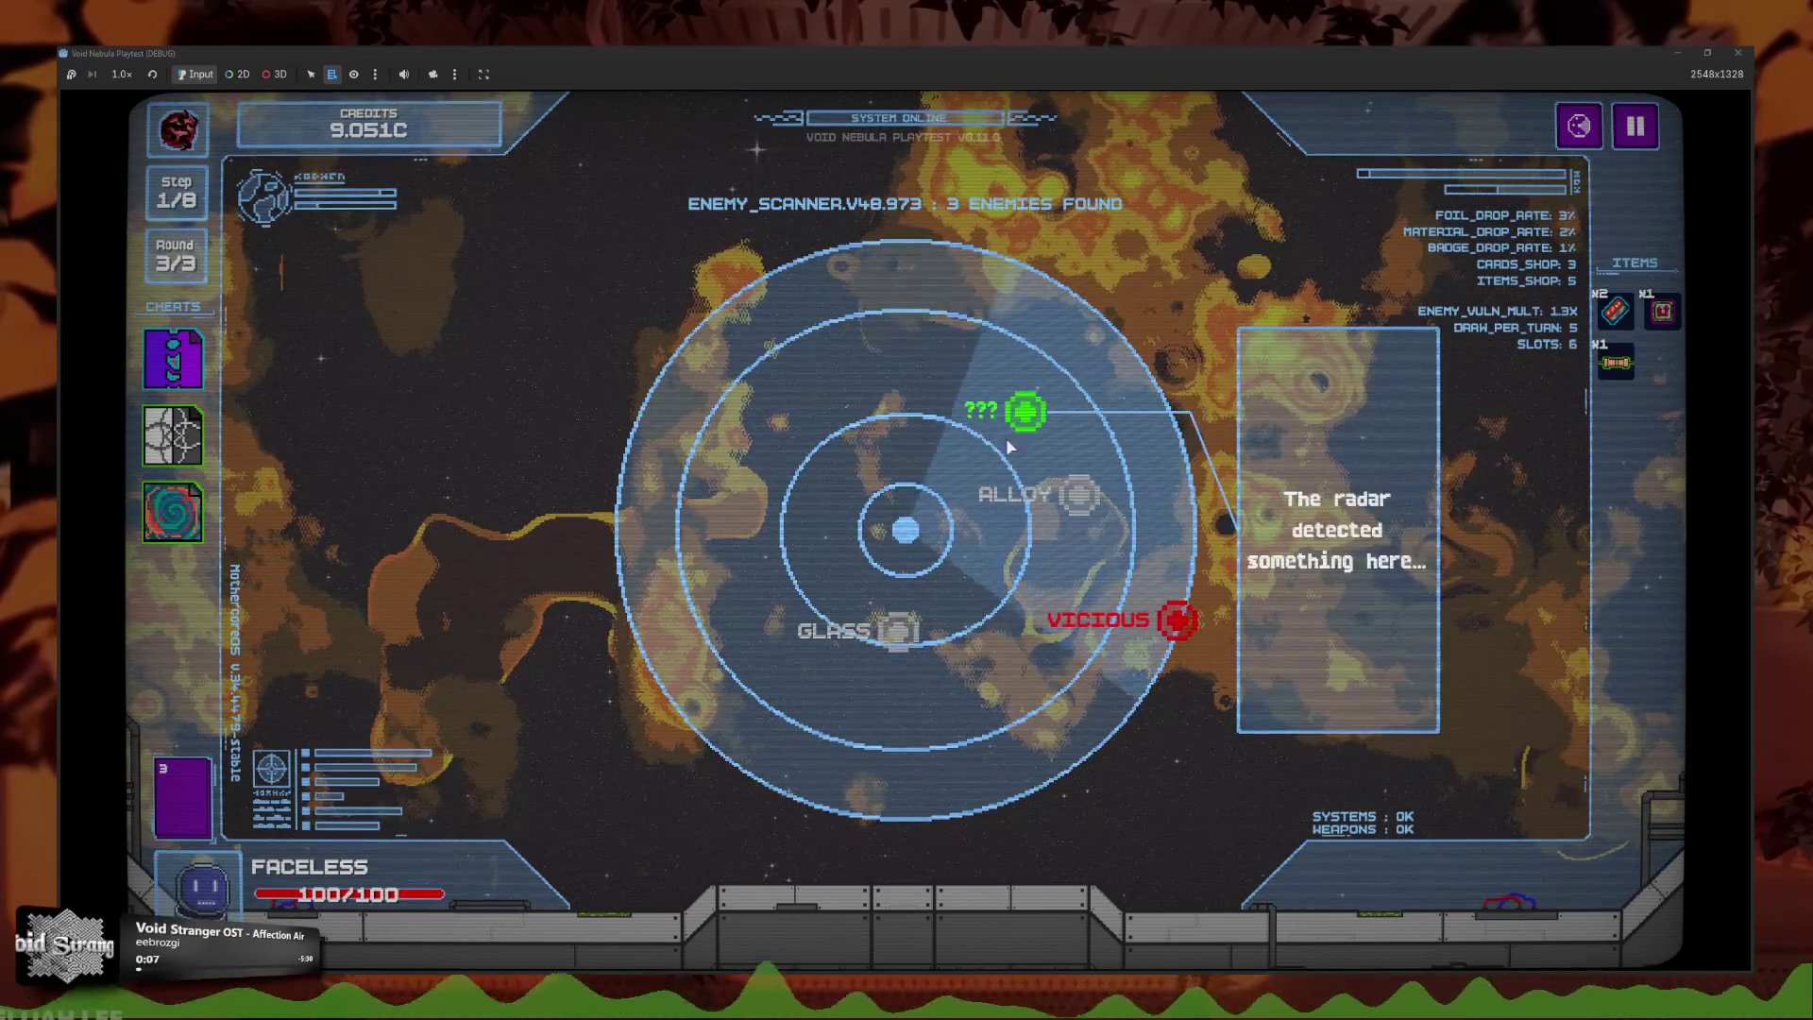
pyautogui.moveTo(1142, 618)
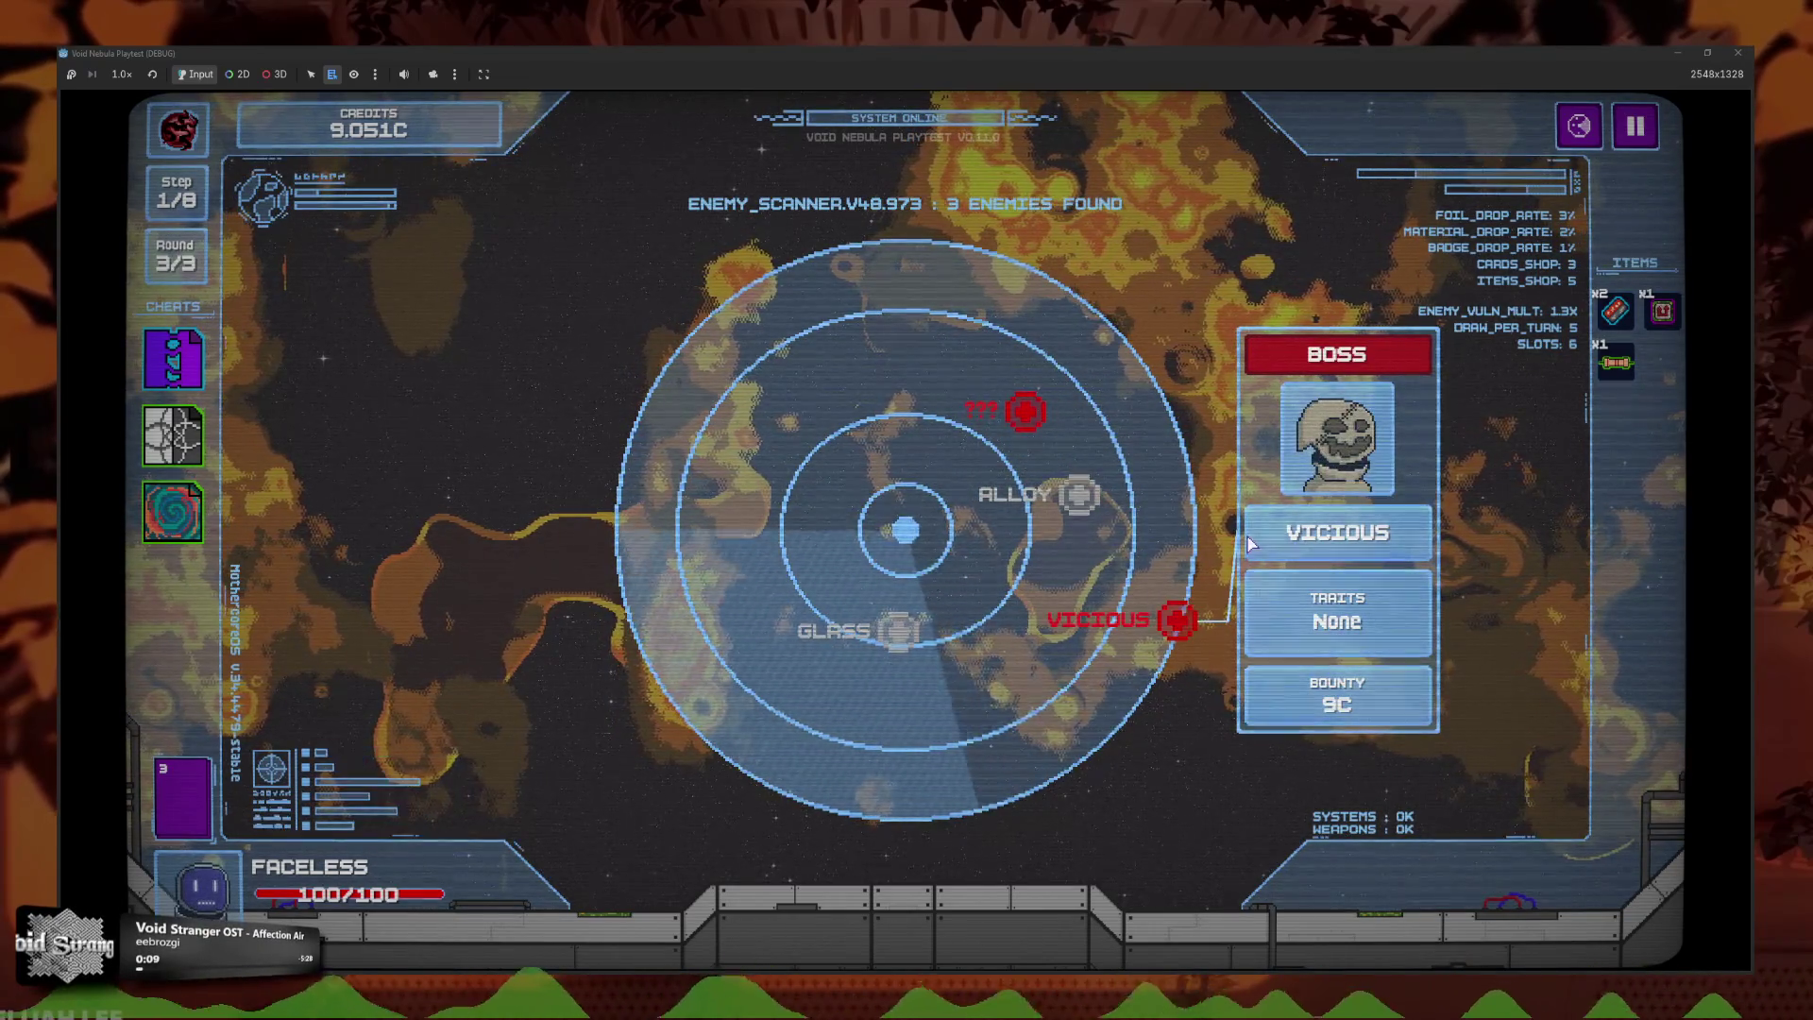
pyautogui.click(1146, 621)
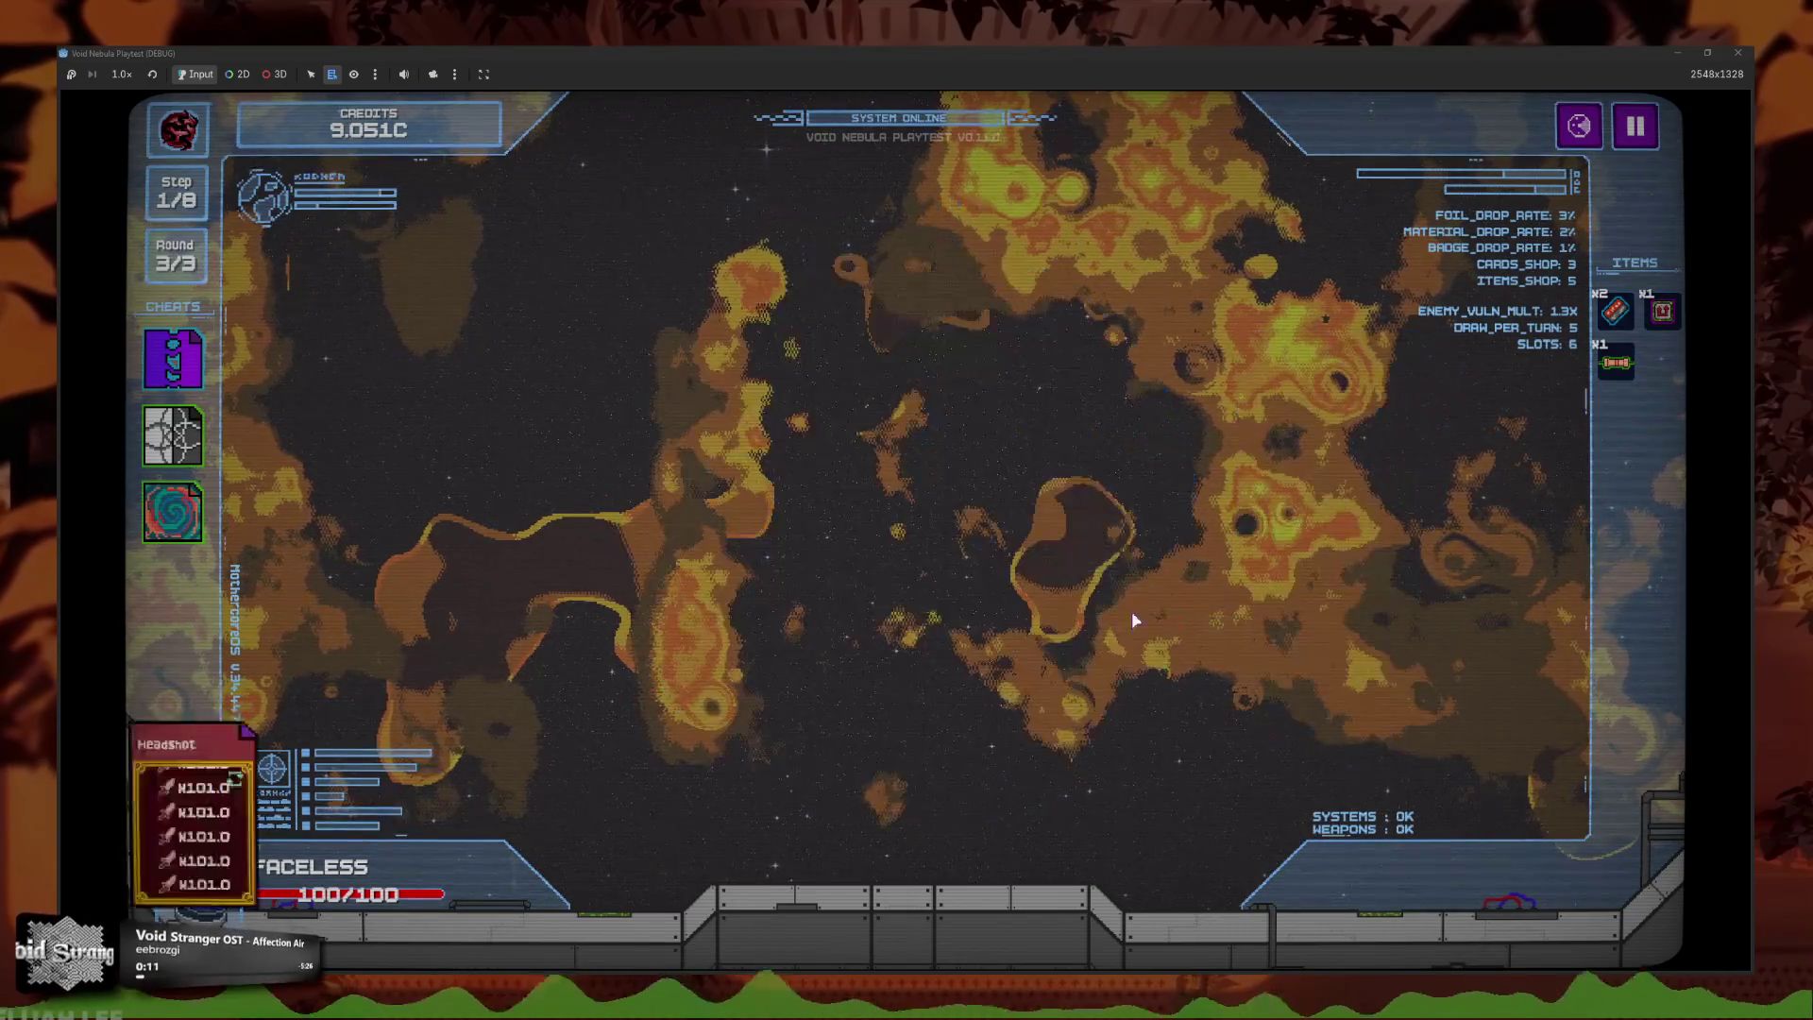
# Play Machine Gun and Plurality, end two turns to bring VICIOUS to 55/97, then pause.
pyautogui.click(1025, 849)
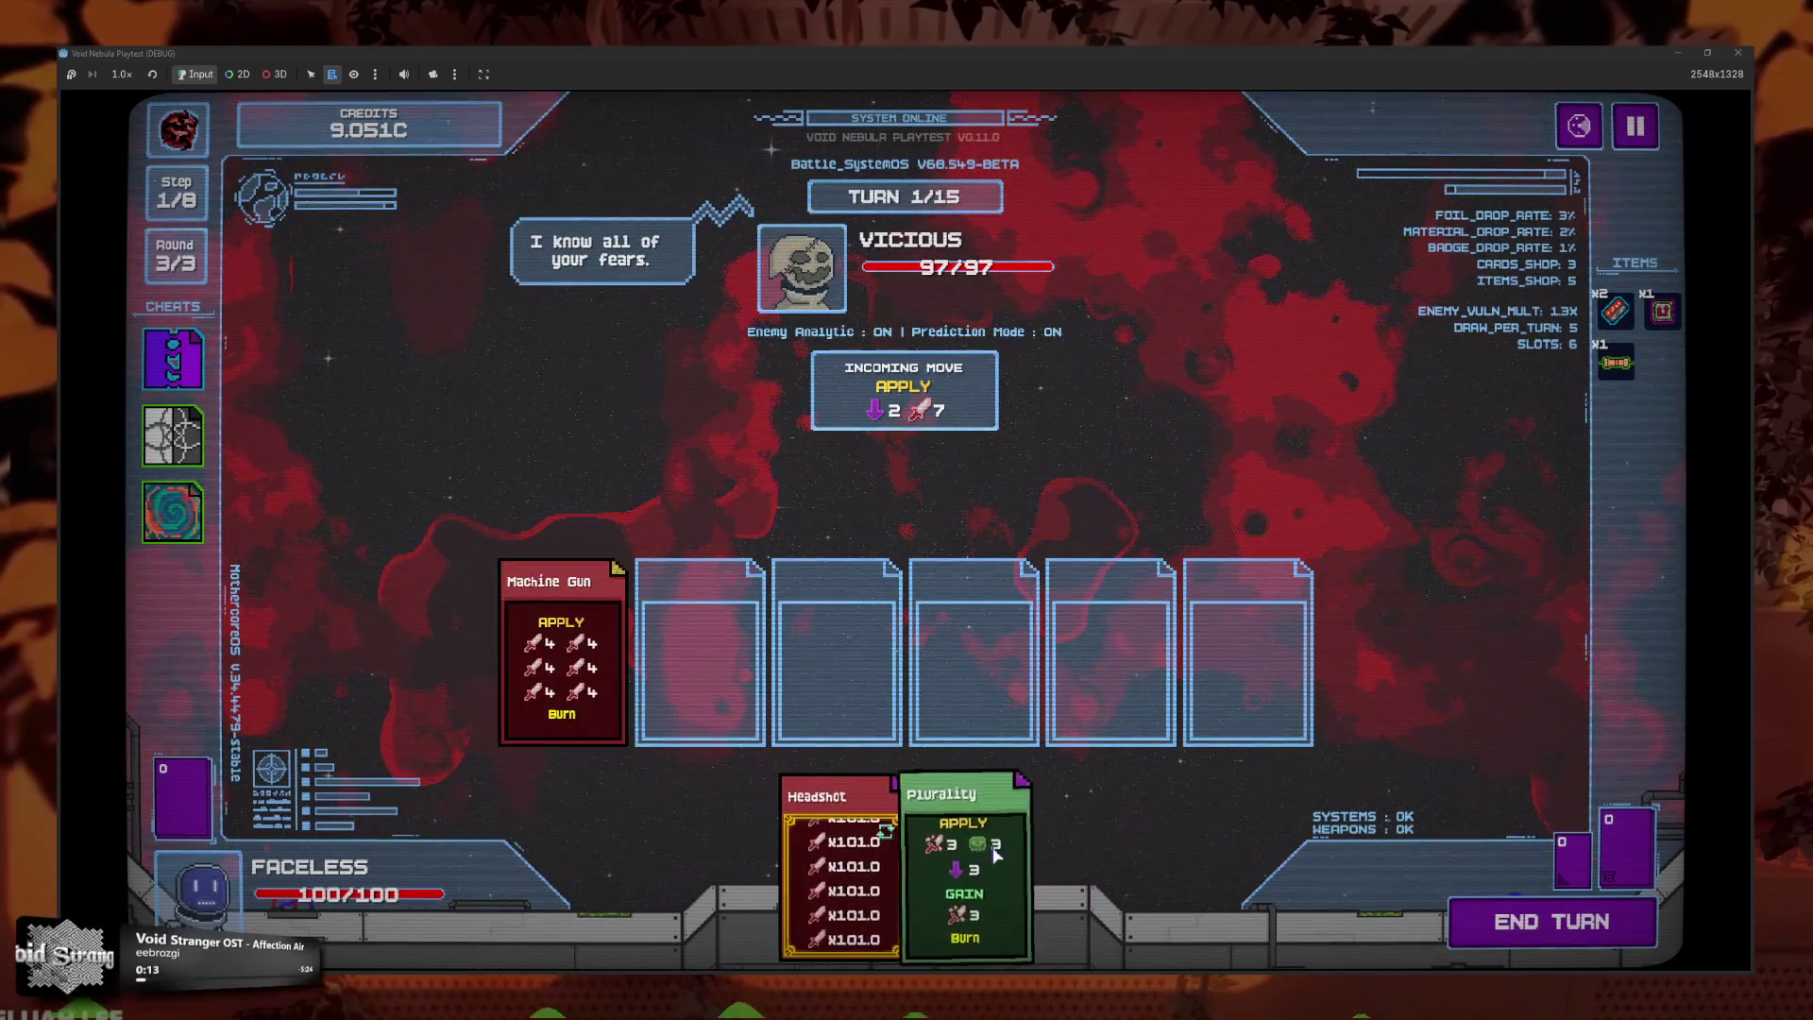
pyautogui.click(904, 849)
pyautogui.click(1566, 941)
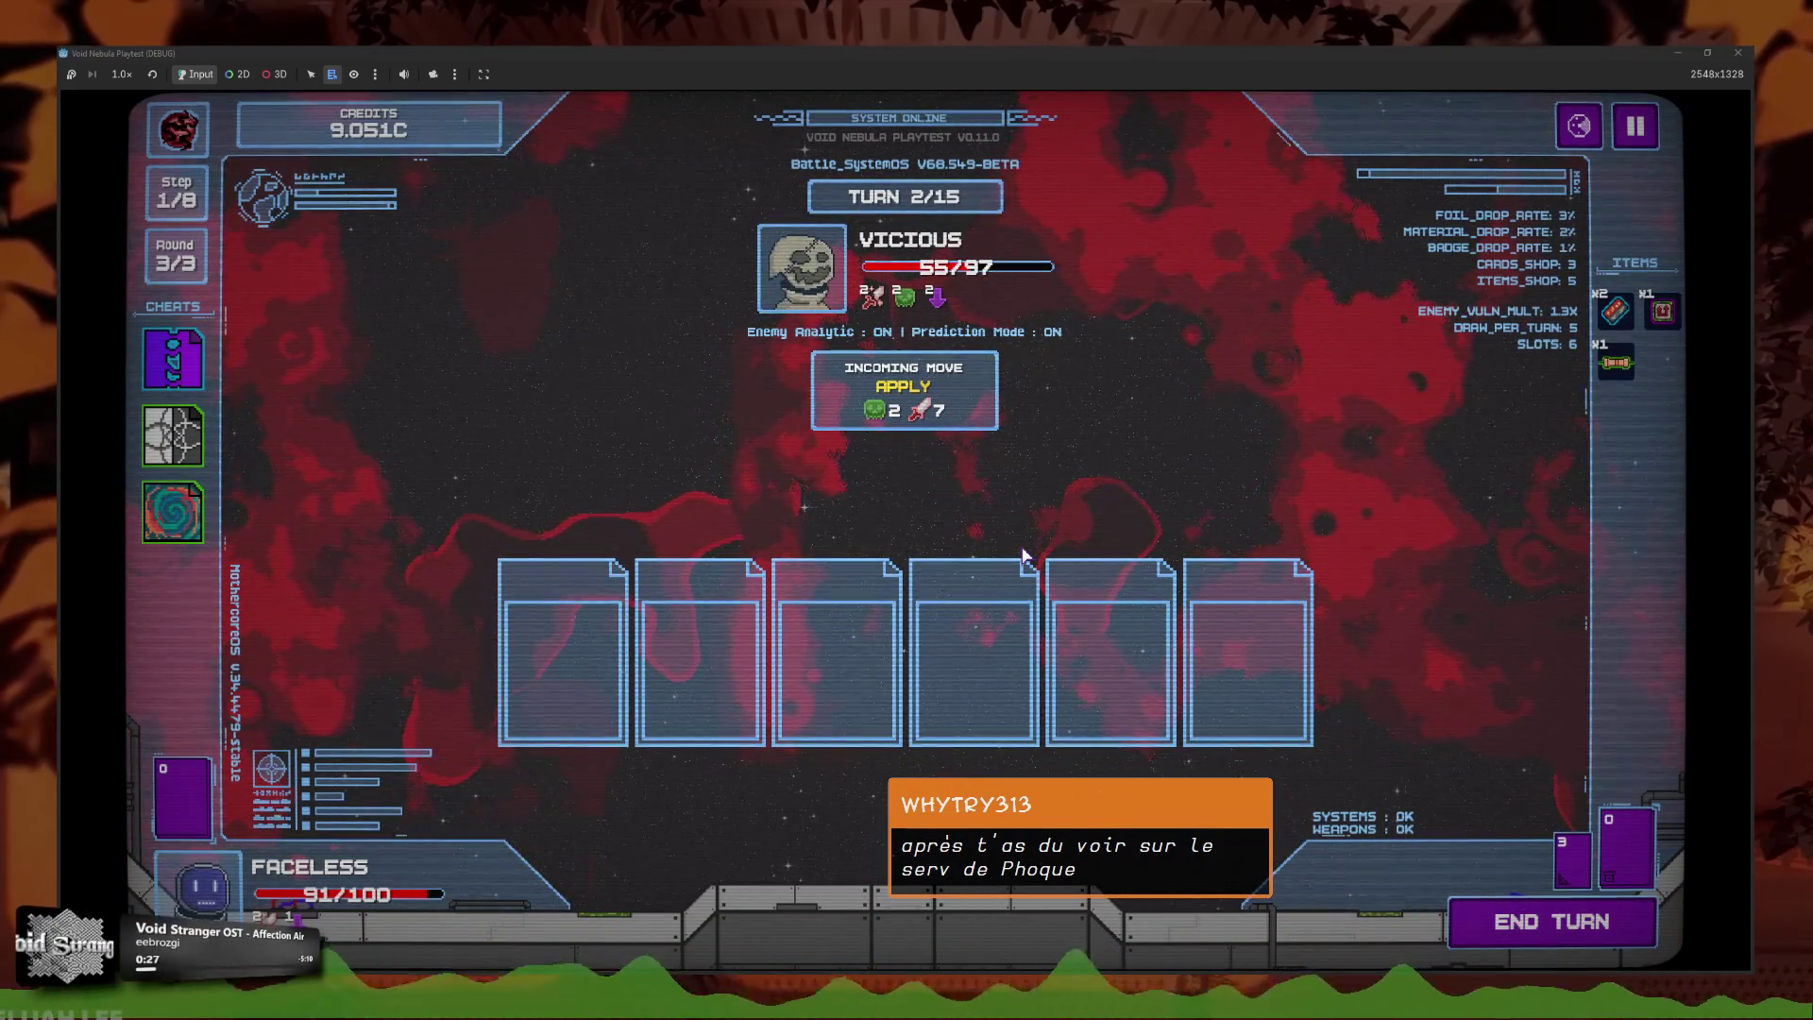
pyautogui.click(1488, 926)
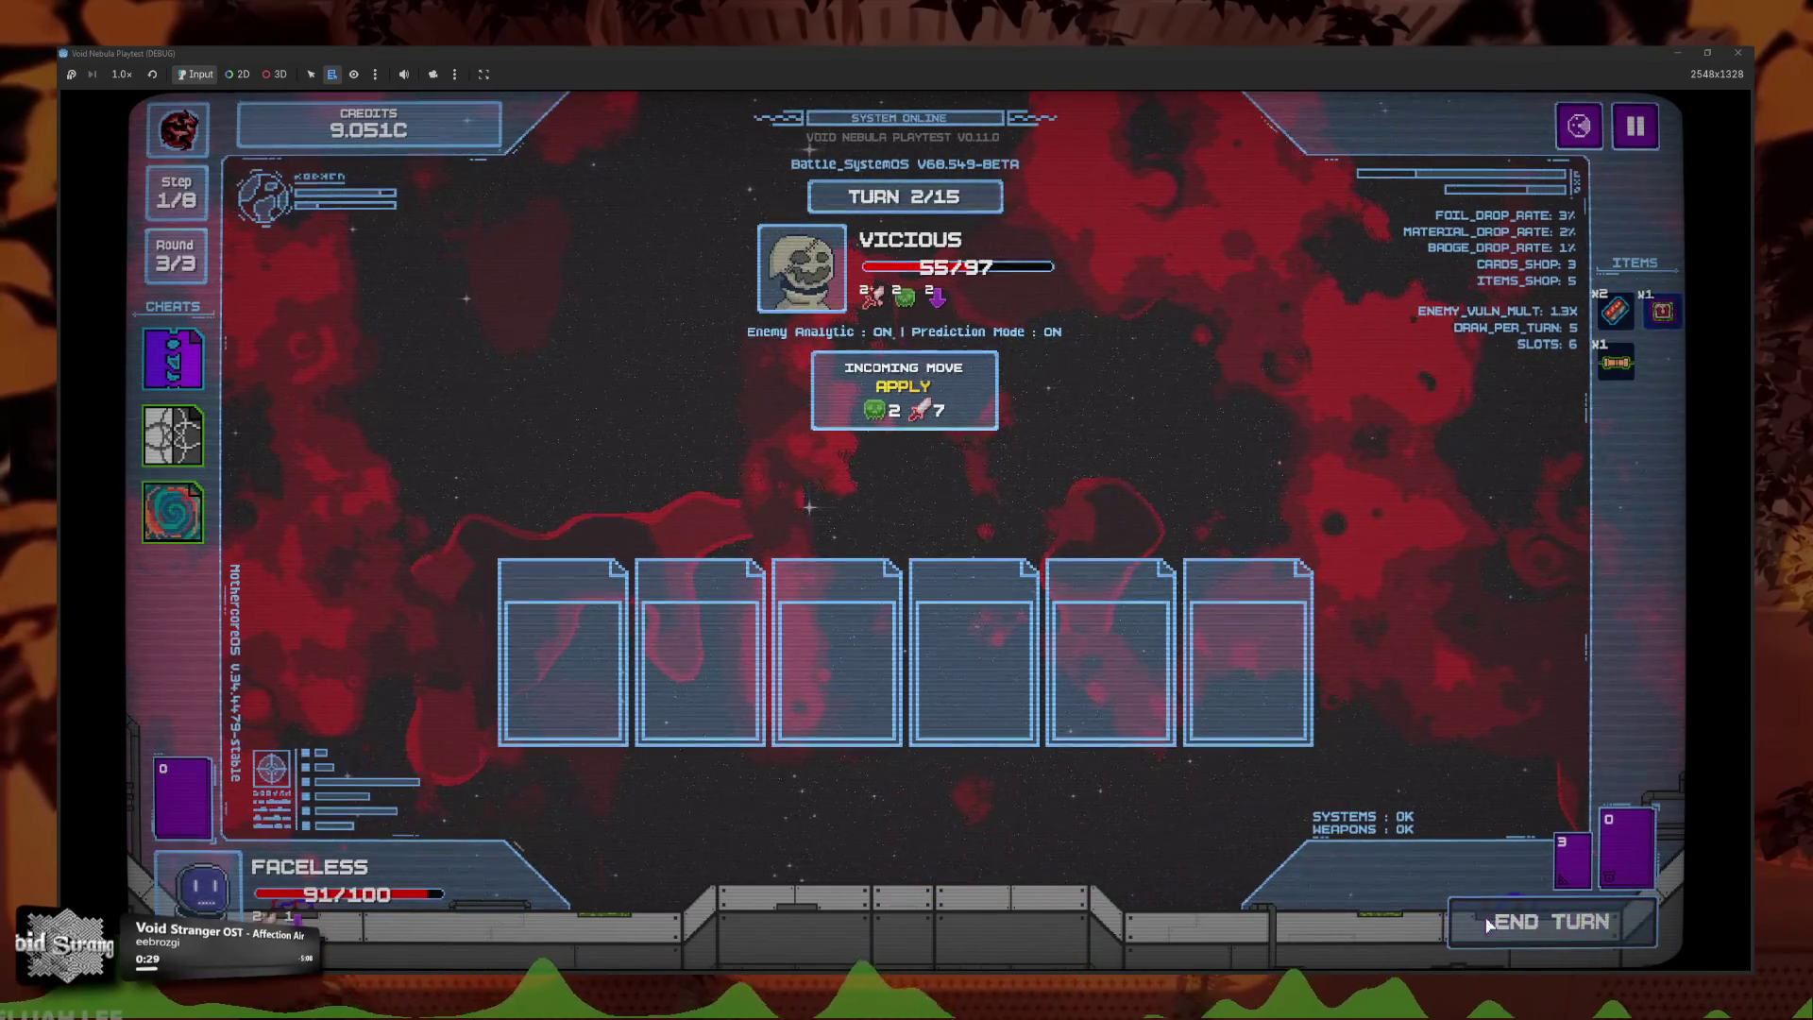
pyautogui.click(1634, 140)
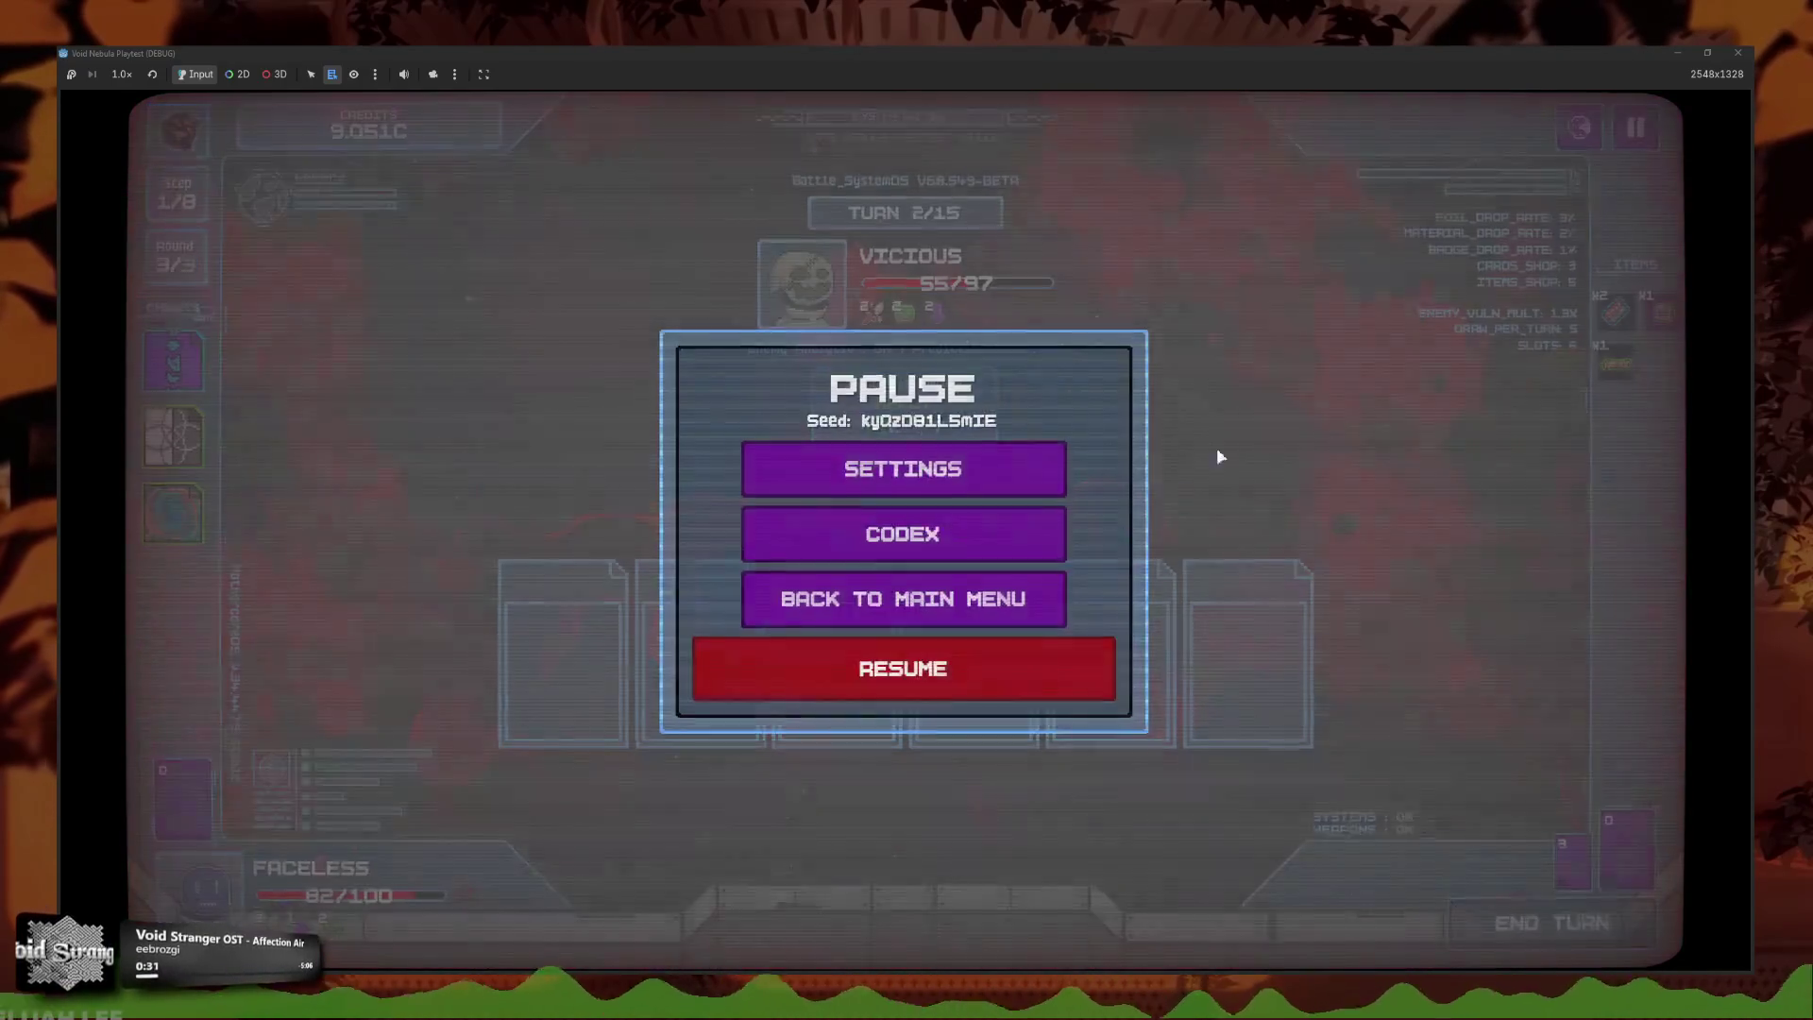
# Return to the main menu, continue the saved run, and re-enter the VICIOUS battle.
pyautogui.click(1043, 615)
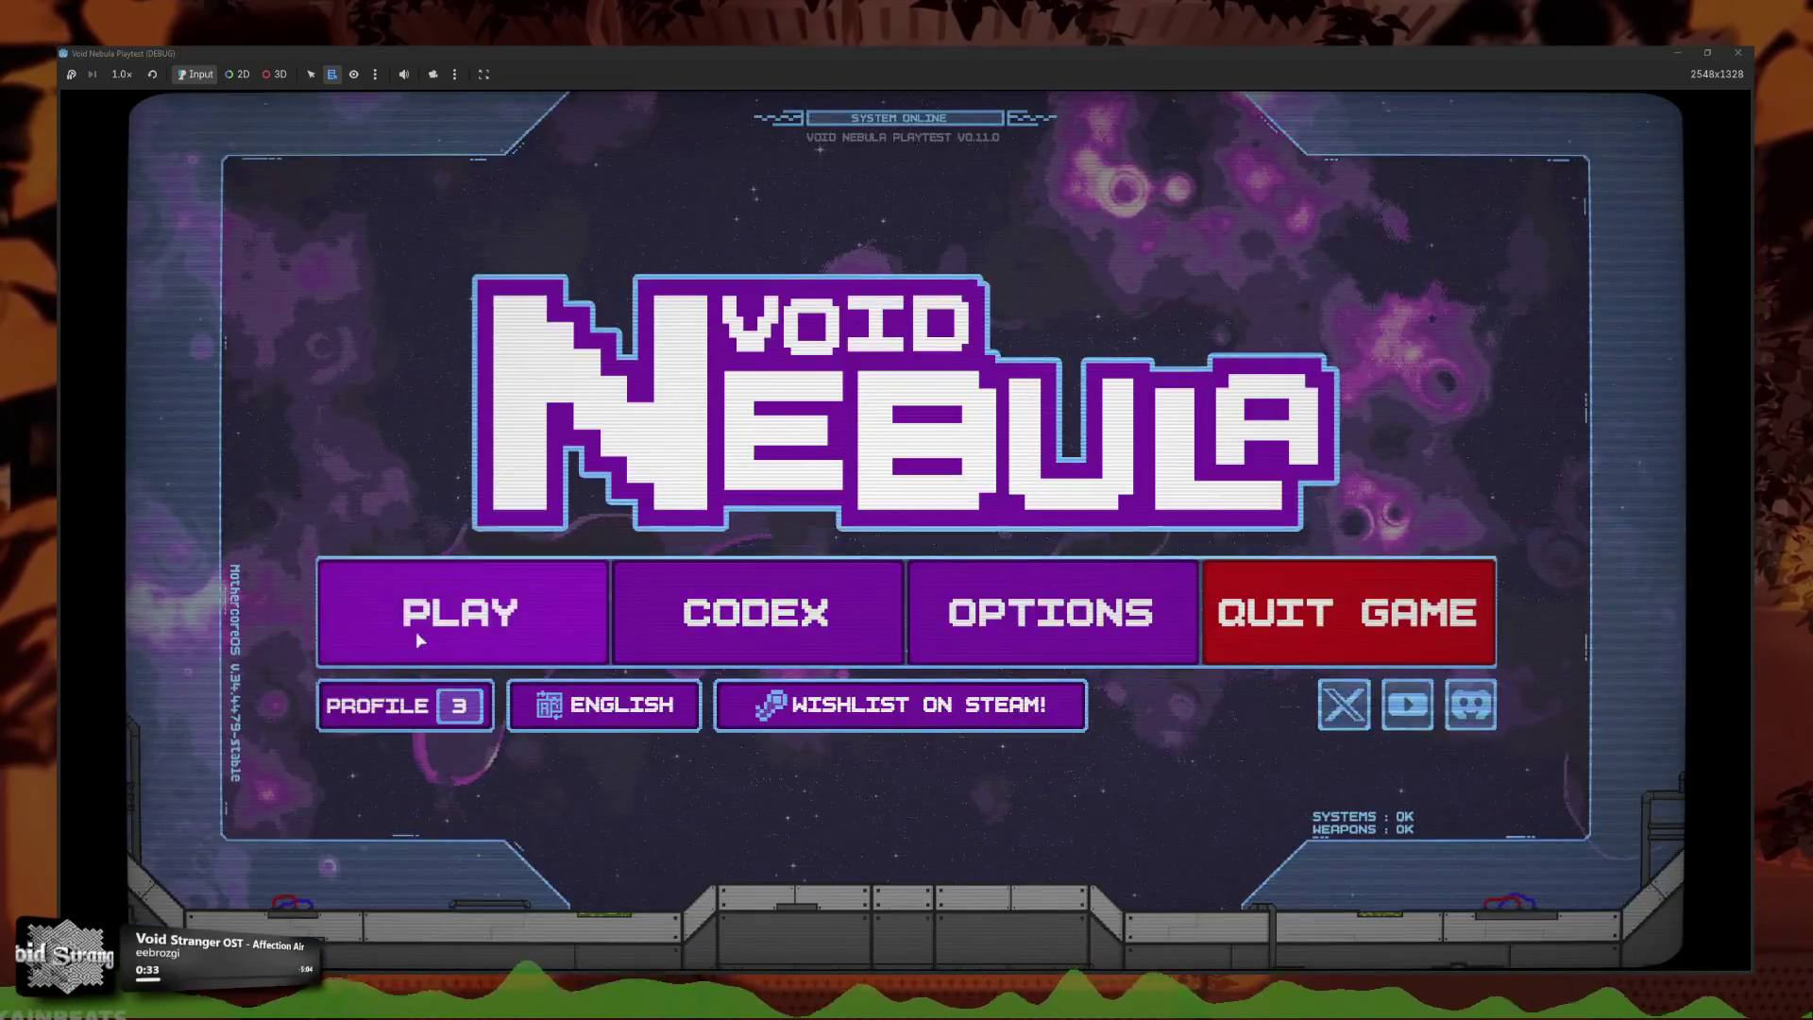
pyautogui.click(415, 631)
pyautogui.click(954, 646)
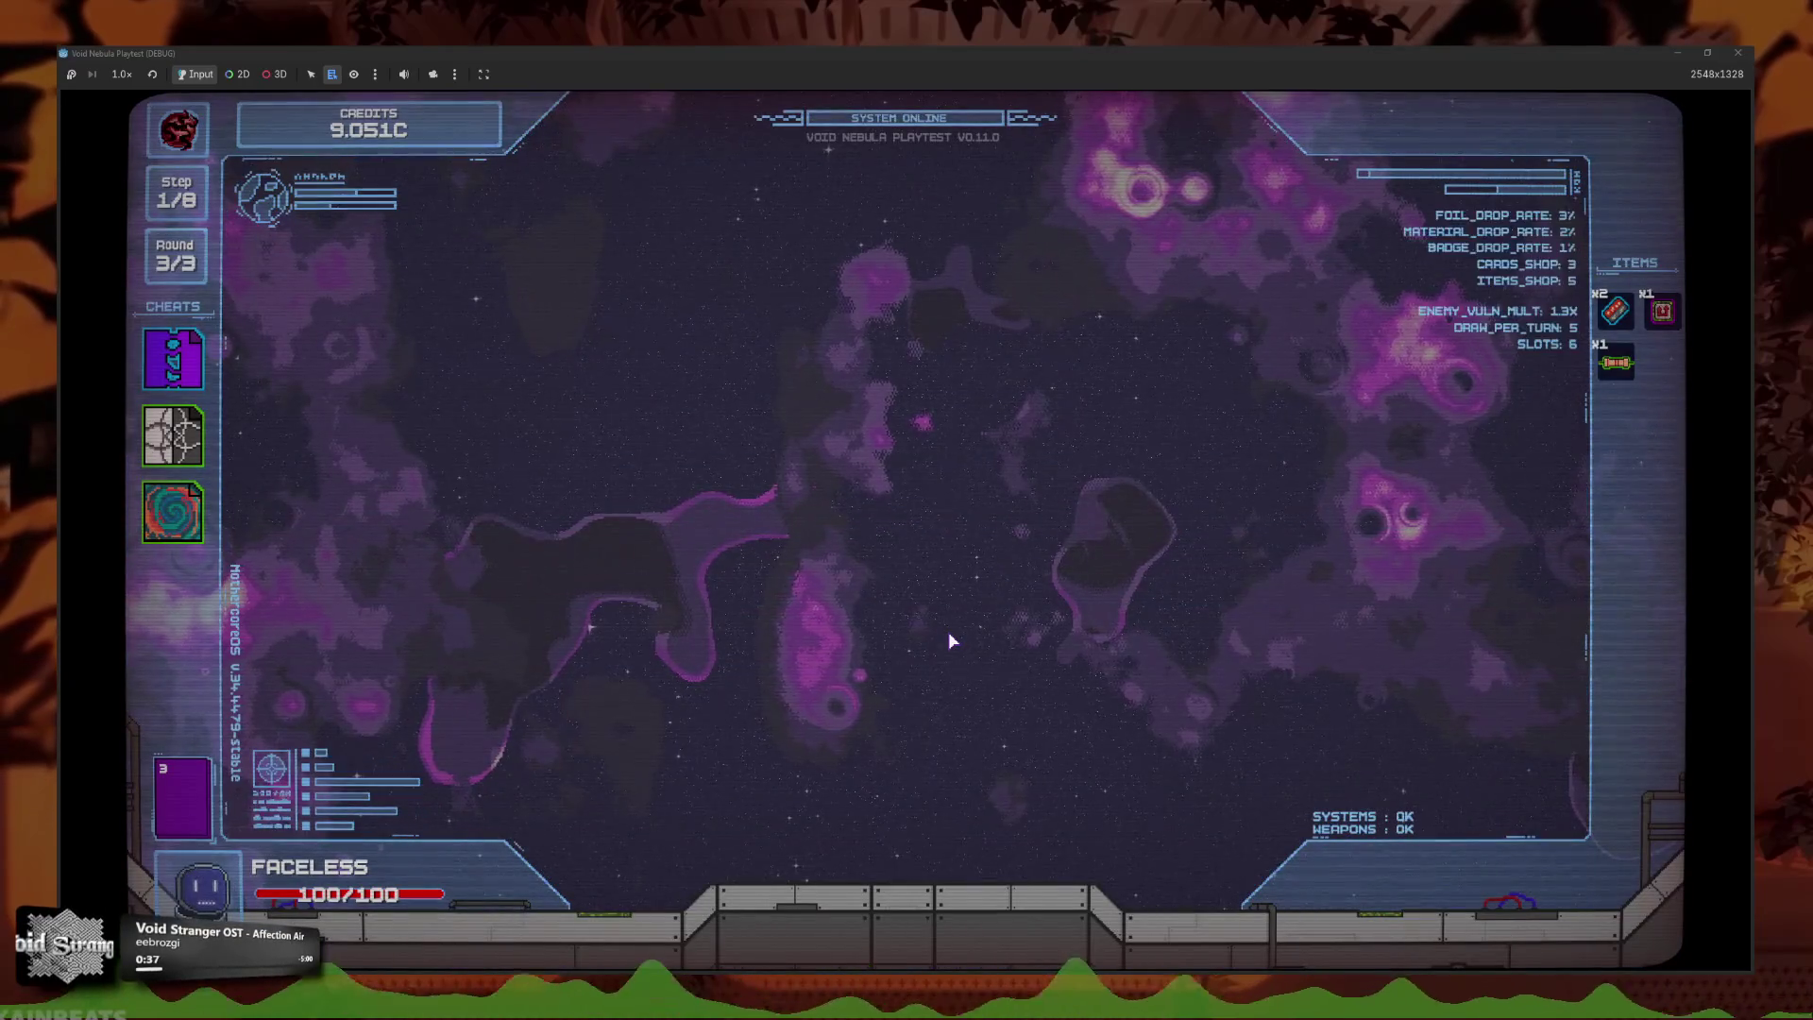
pyautogui.click(1175, 619)
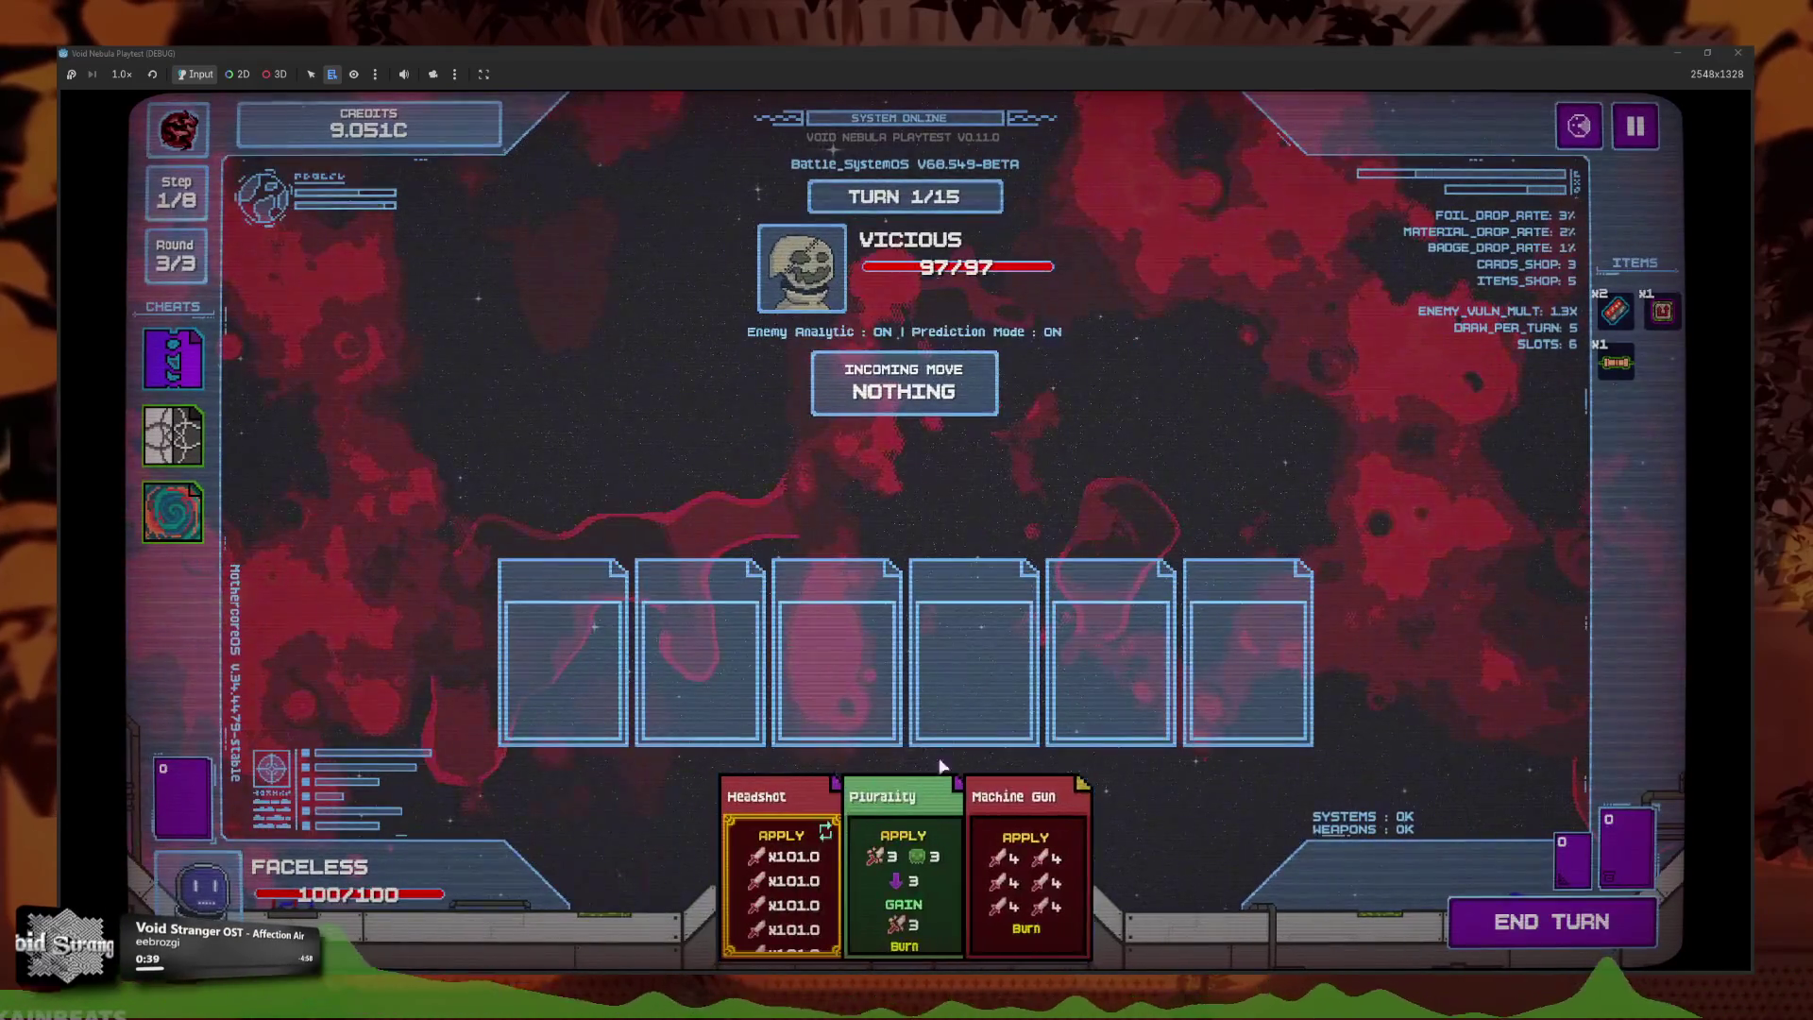
# Play Machine Gun and Plurality, end the turn, then stop the playtest with F8.
pyautogui.click(1002, 874)
pyautogui.click(902, 878)
pyautogui.moveTo(562, 652)
pyautogui.mouseDown()
pyautogui.moveTo(1247, 642)
pyautogui.moveTo(850, 501)
pyautogui.mouseUp()
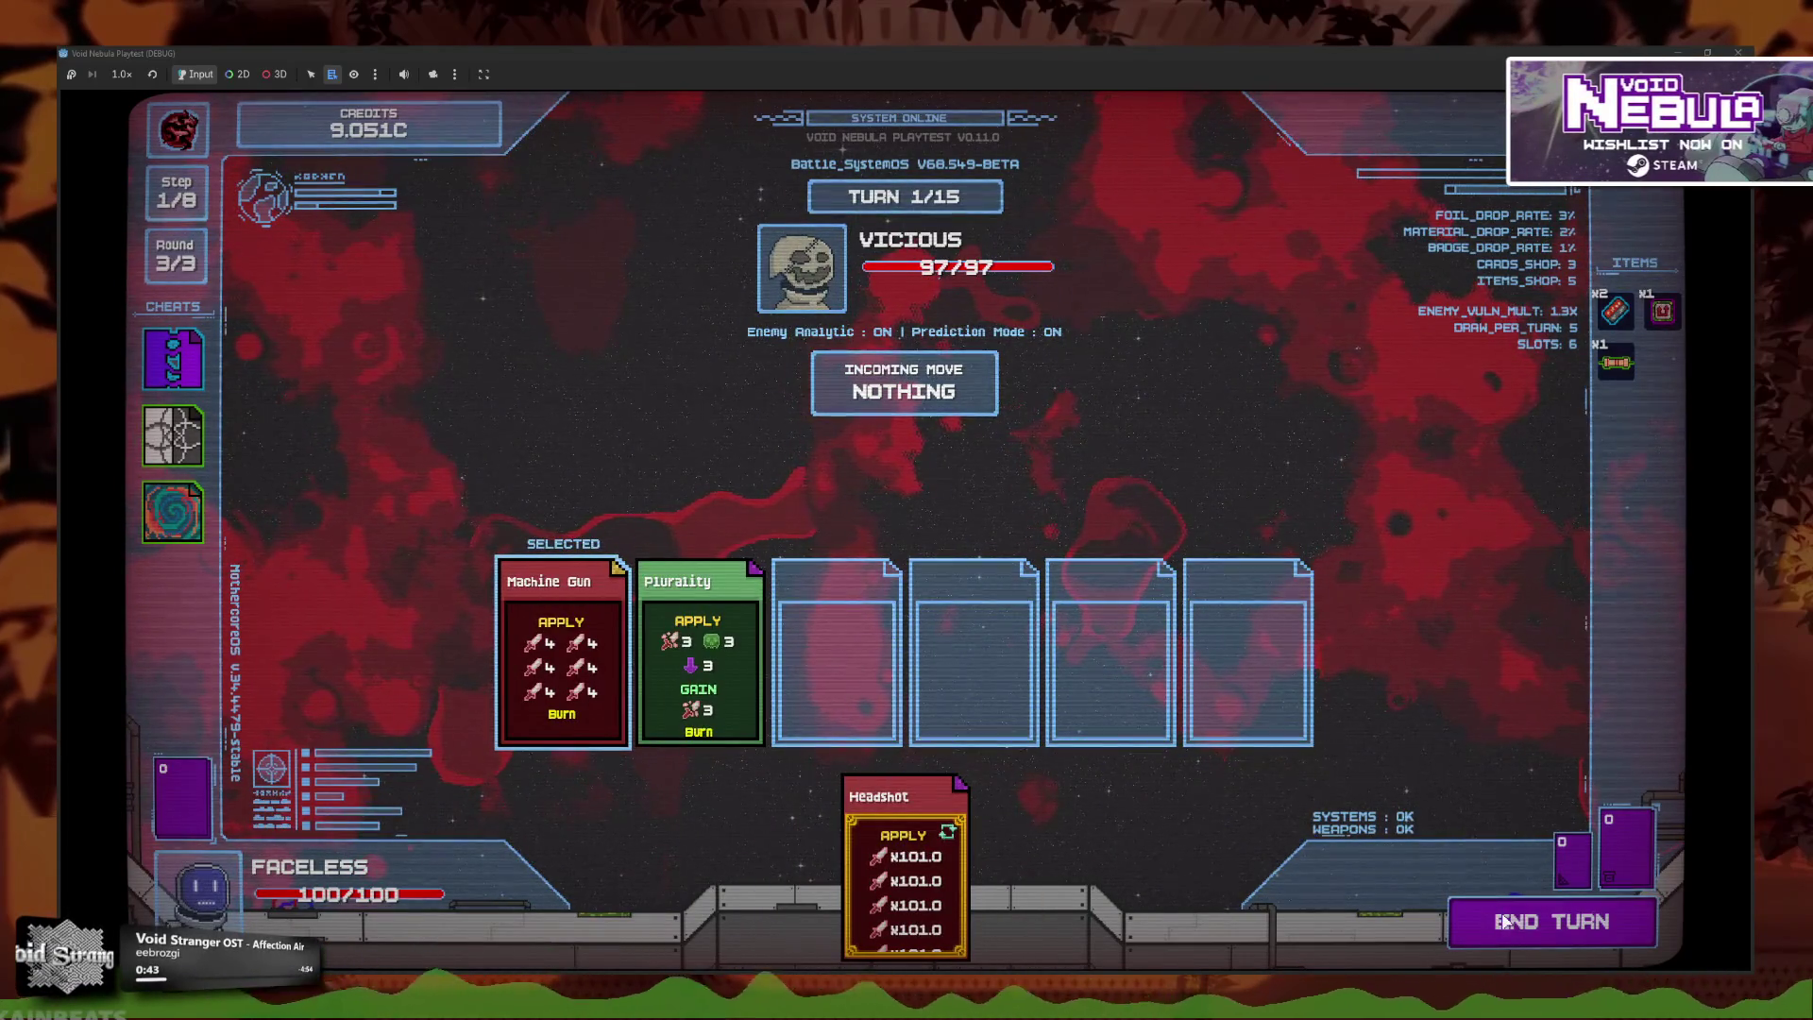
pyautogui.click(1503, 921)
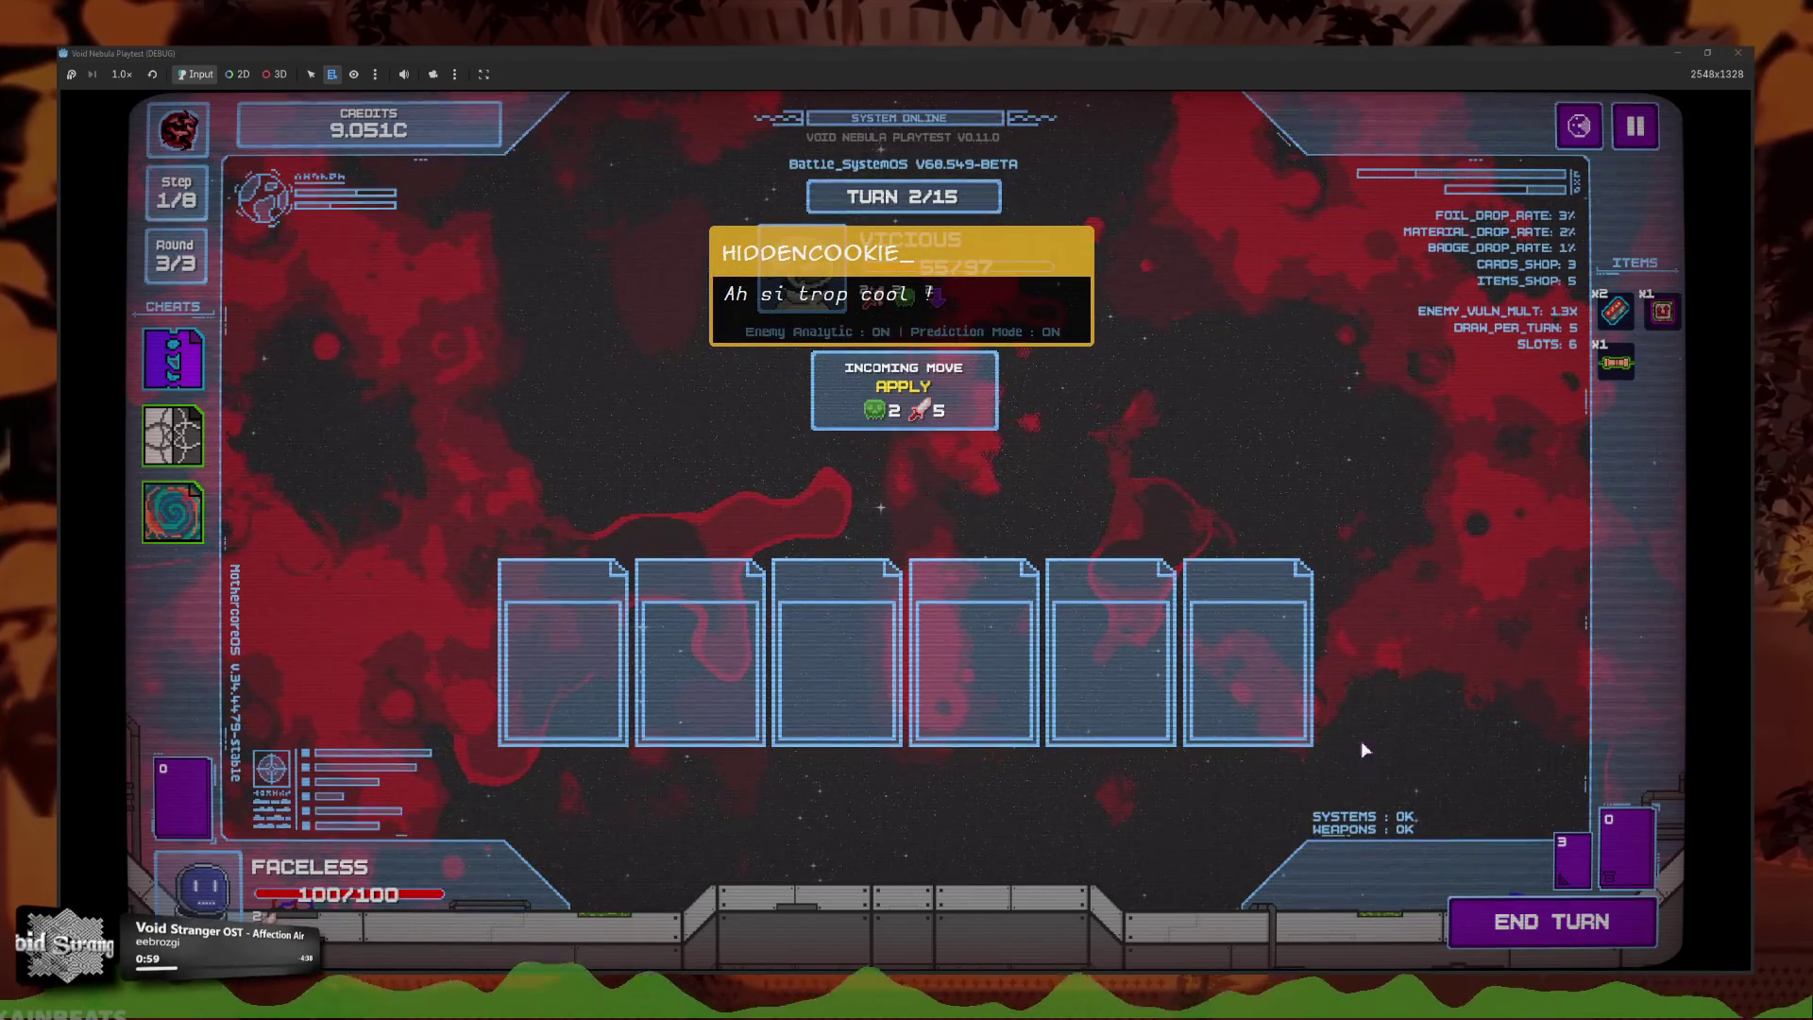
pyautogui.press('F8')
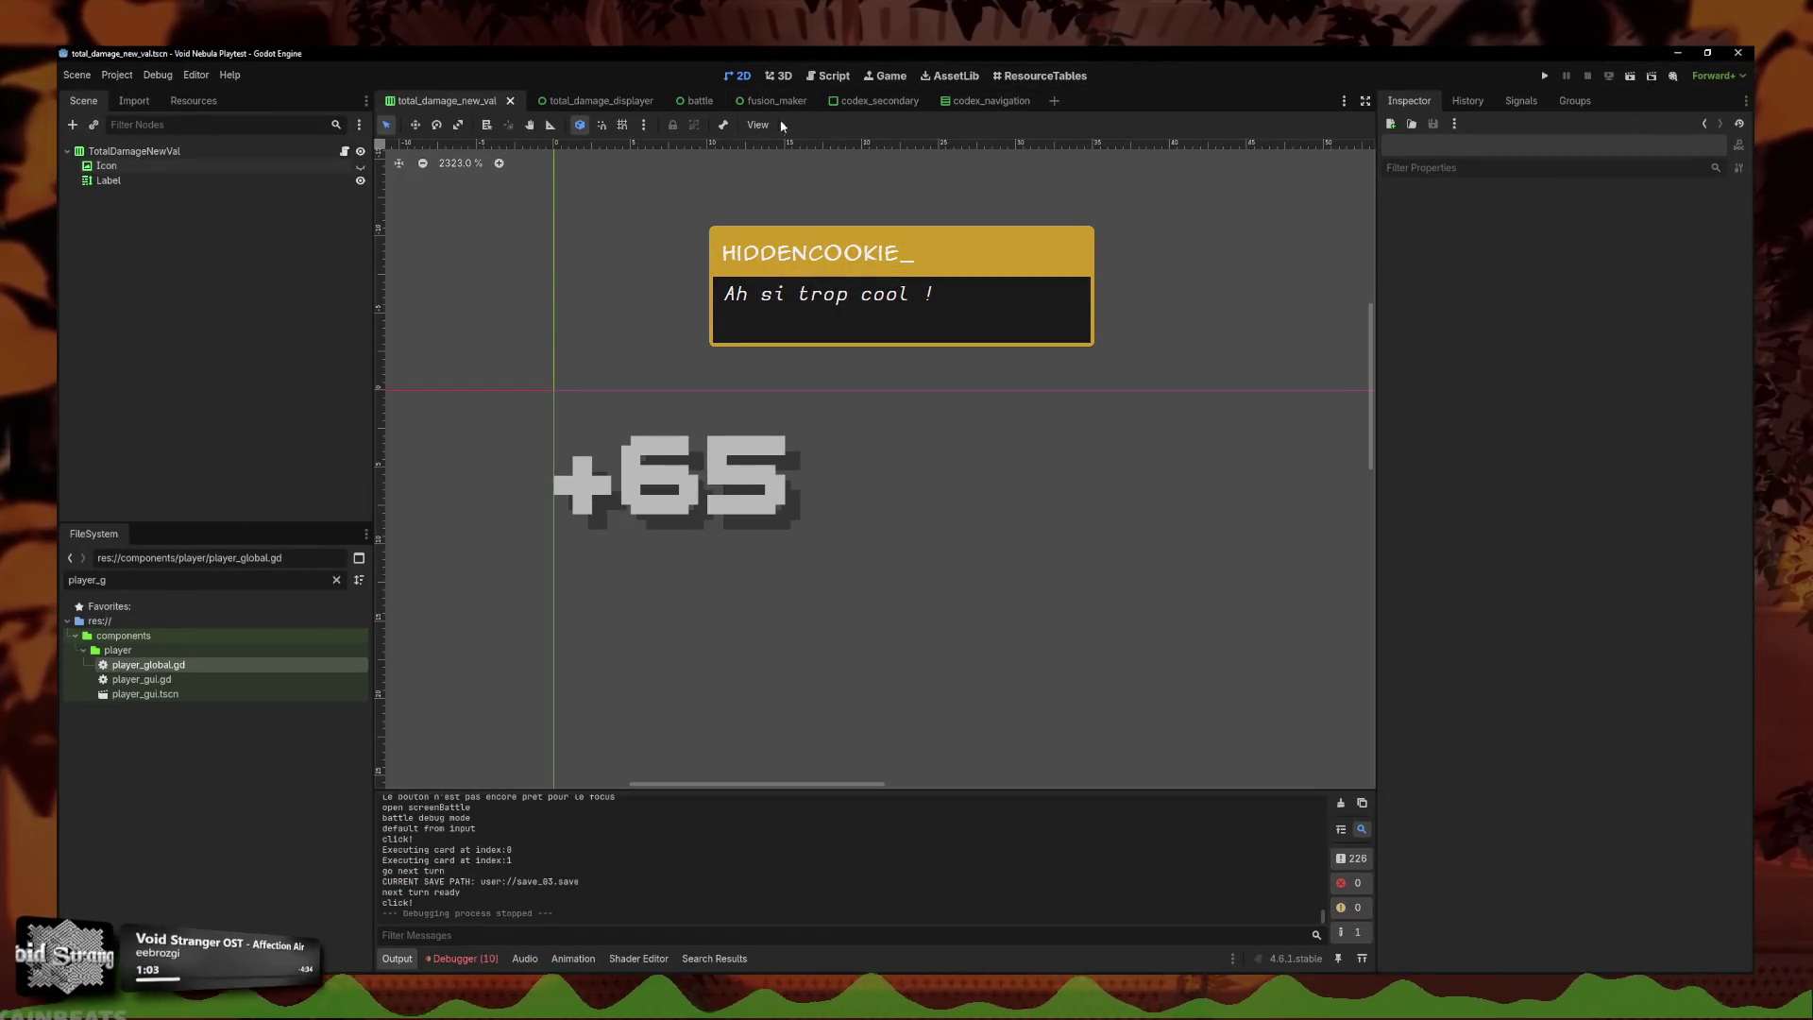
# In the script workspace, open player_global.gd at the add_total_damage functions near line 418.
pyautogui.hotkey('ctrl', 'F3')
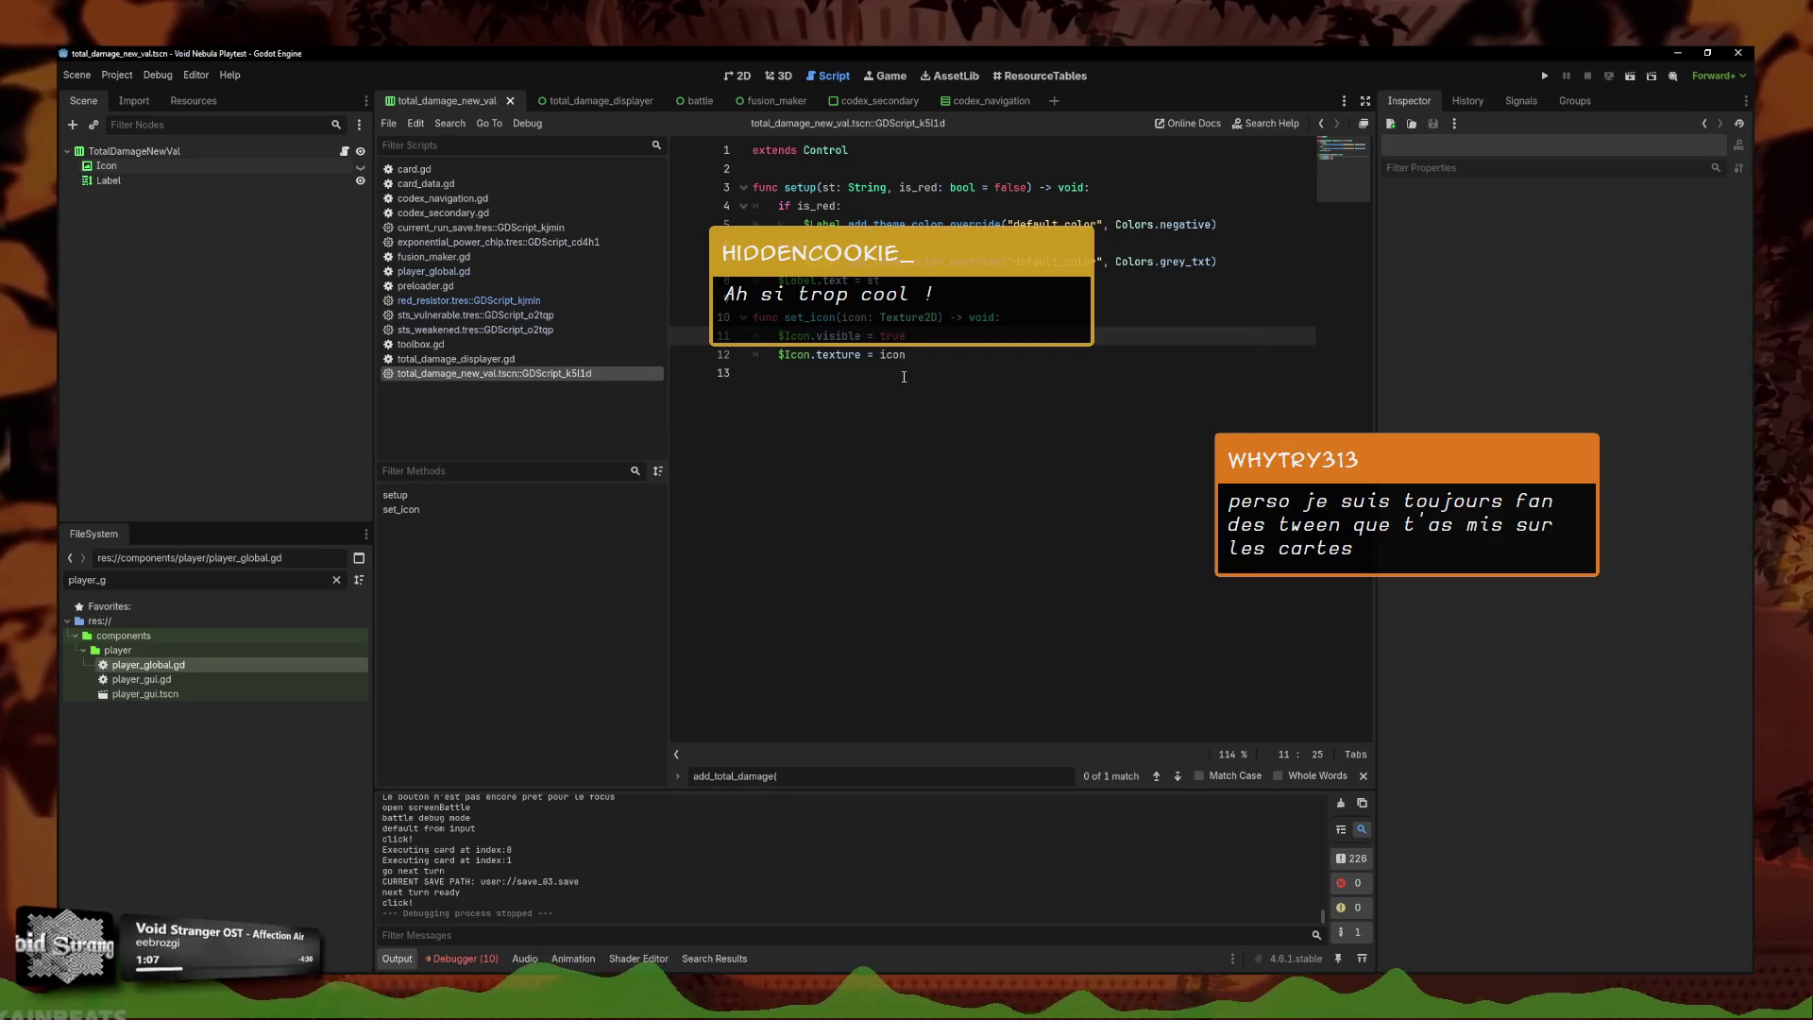
pyautogui.click(683, 317)
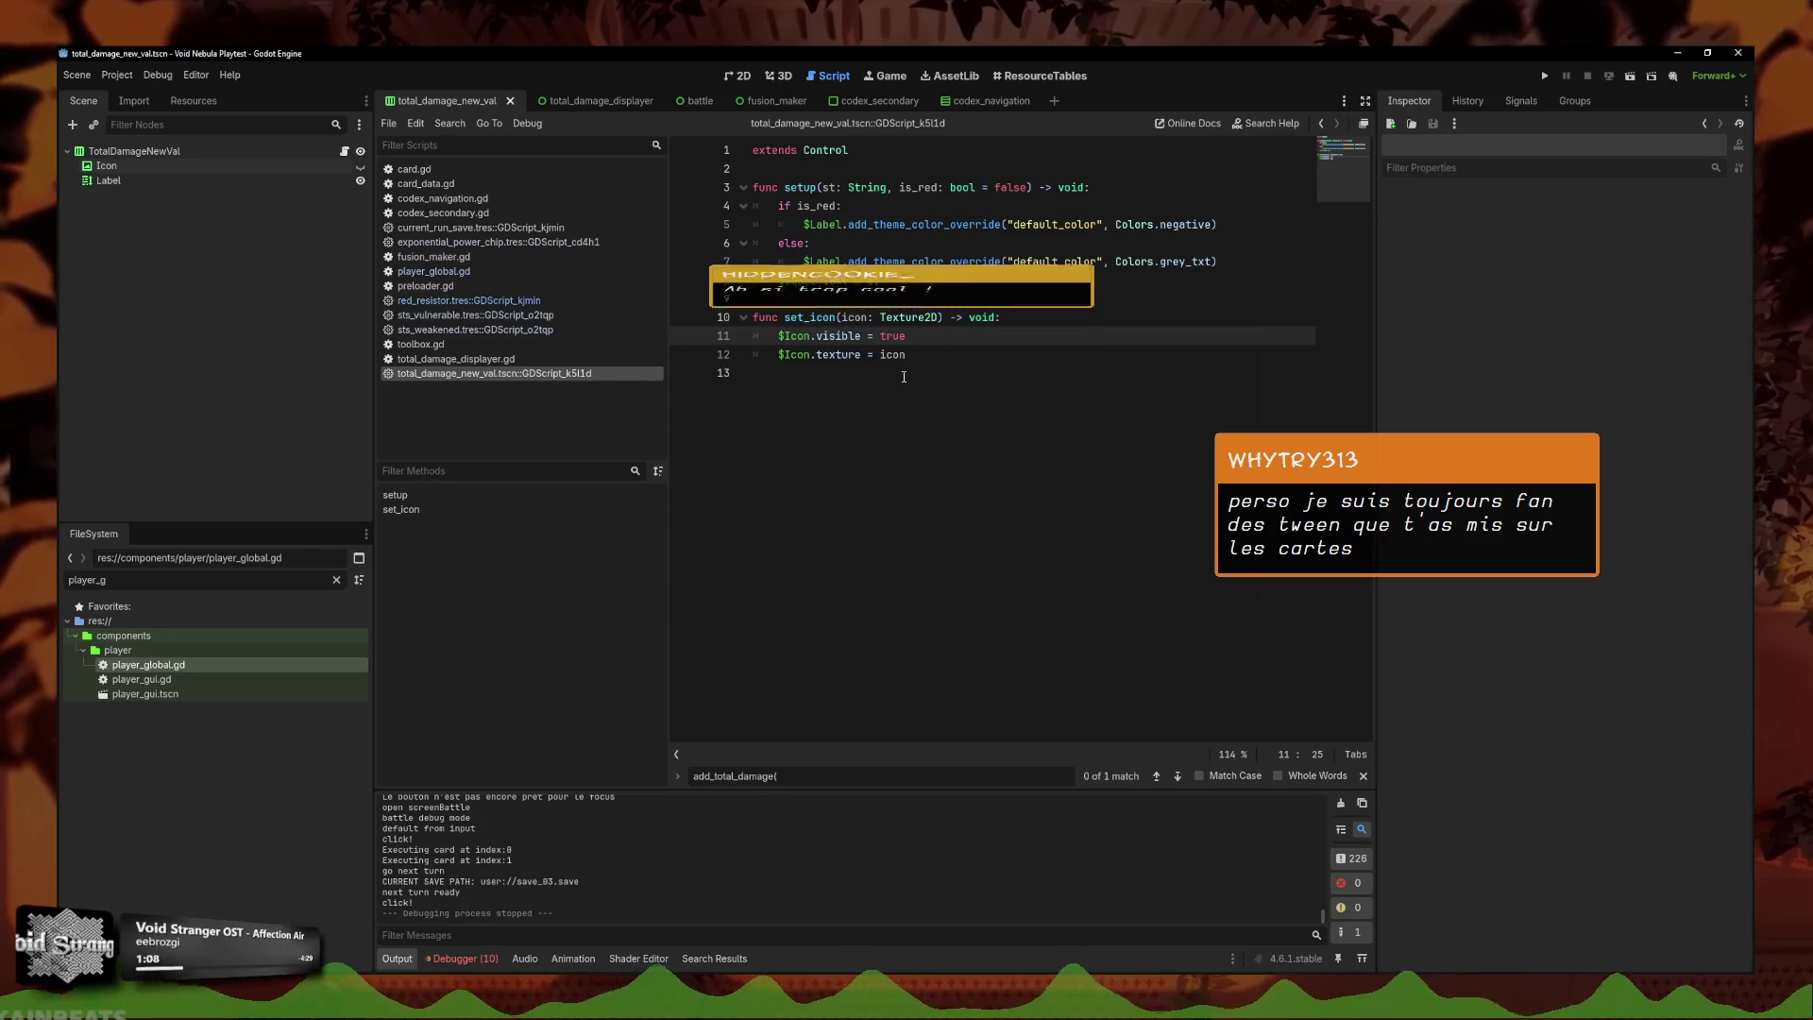
pyautogui.click(493, 274)
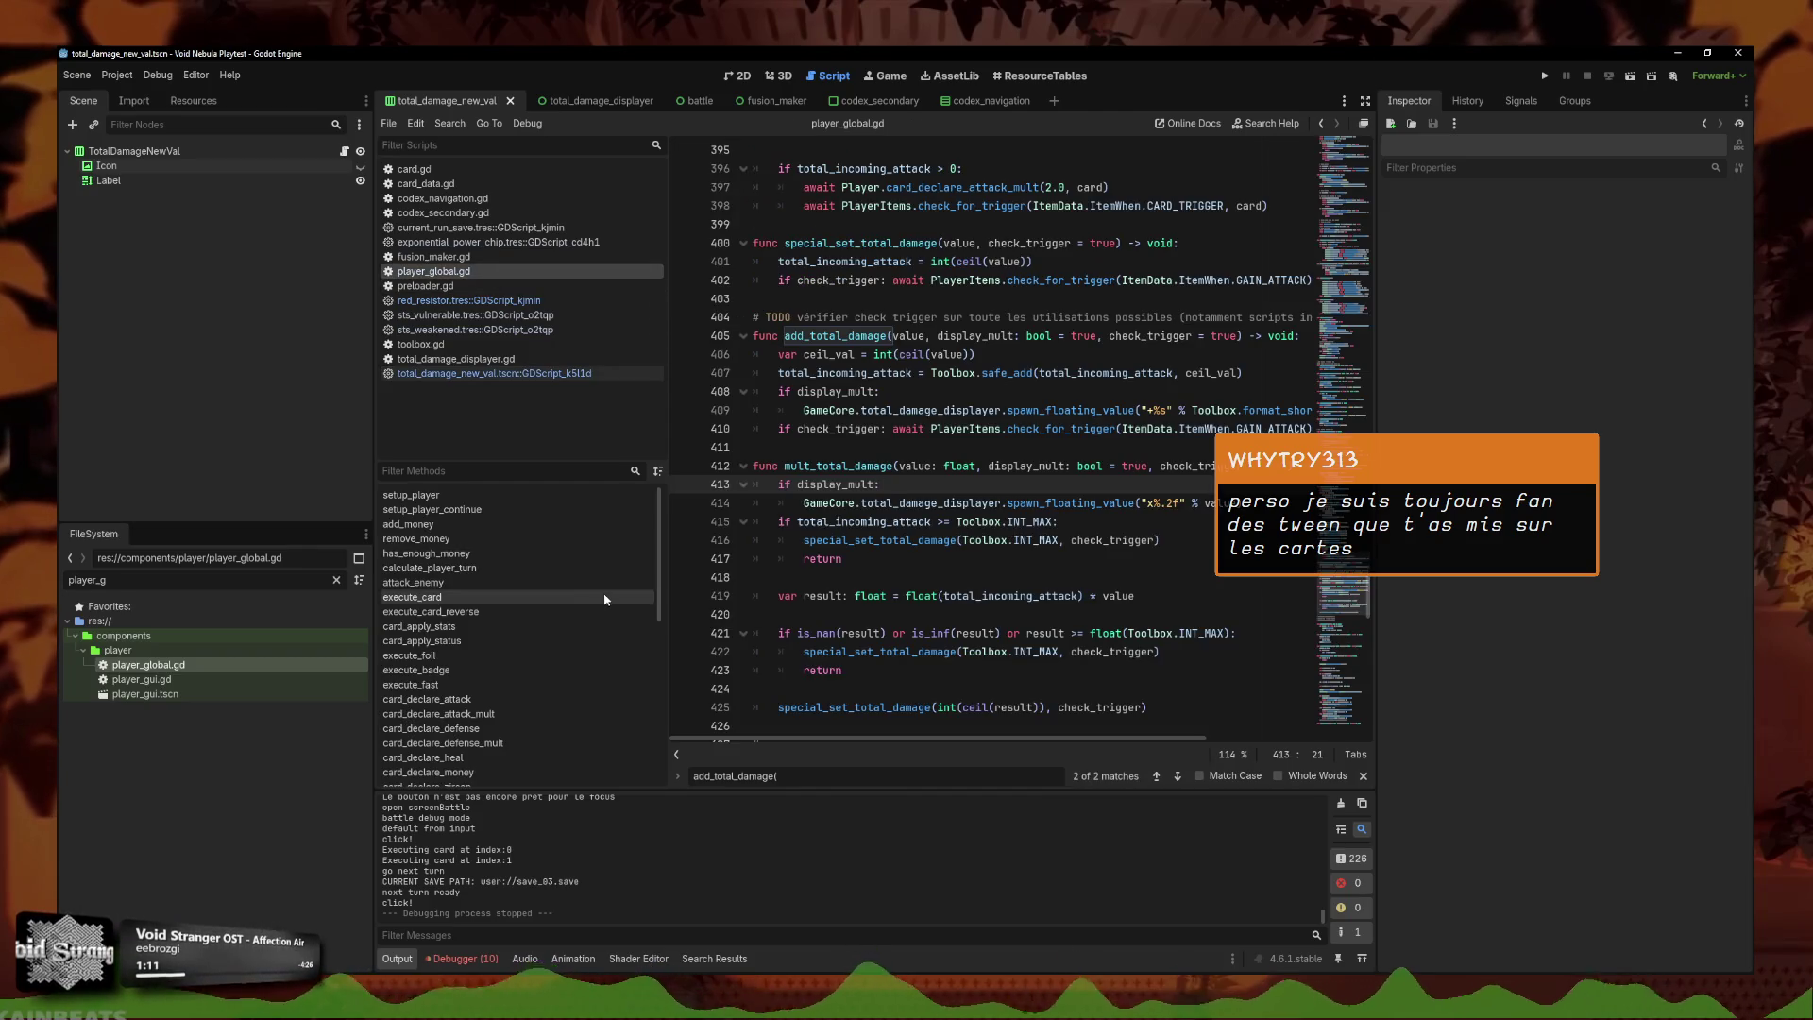
pyautogui.click(941, 596)
pyautogui.click(947, 585)
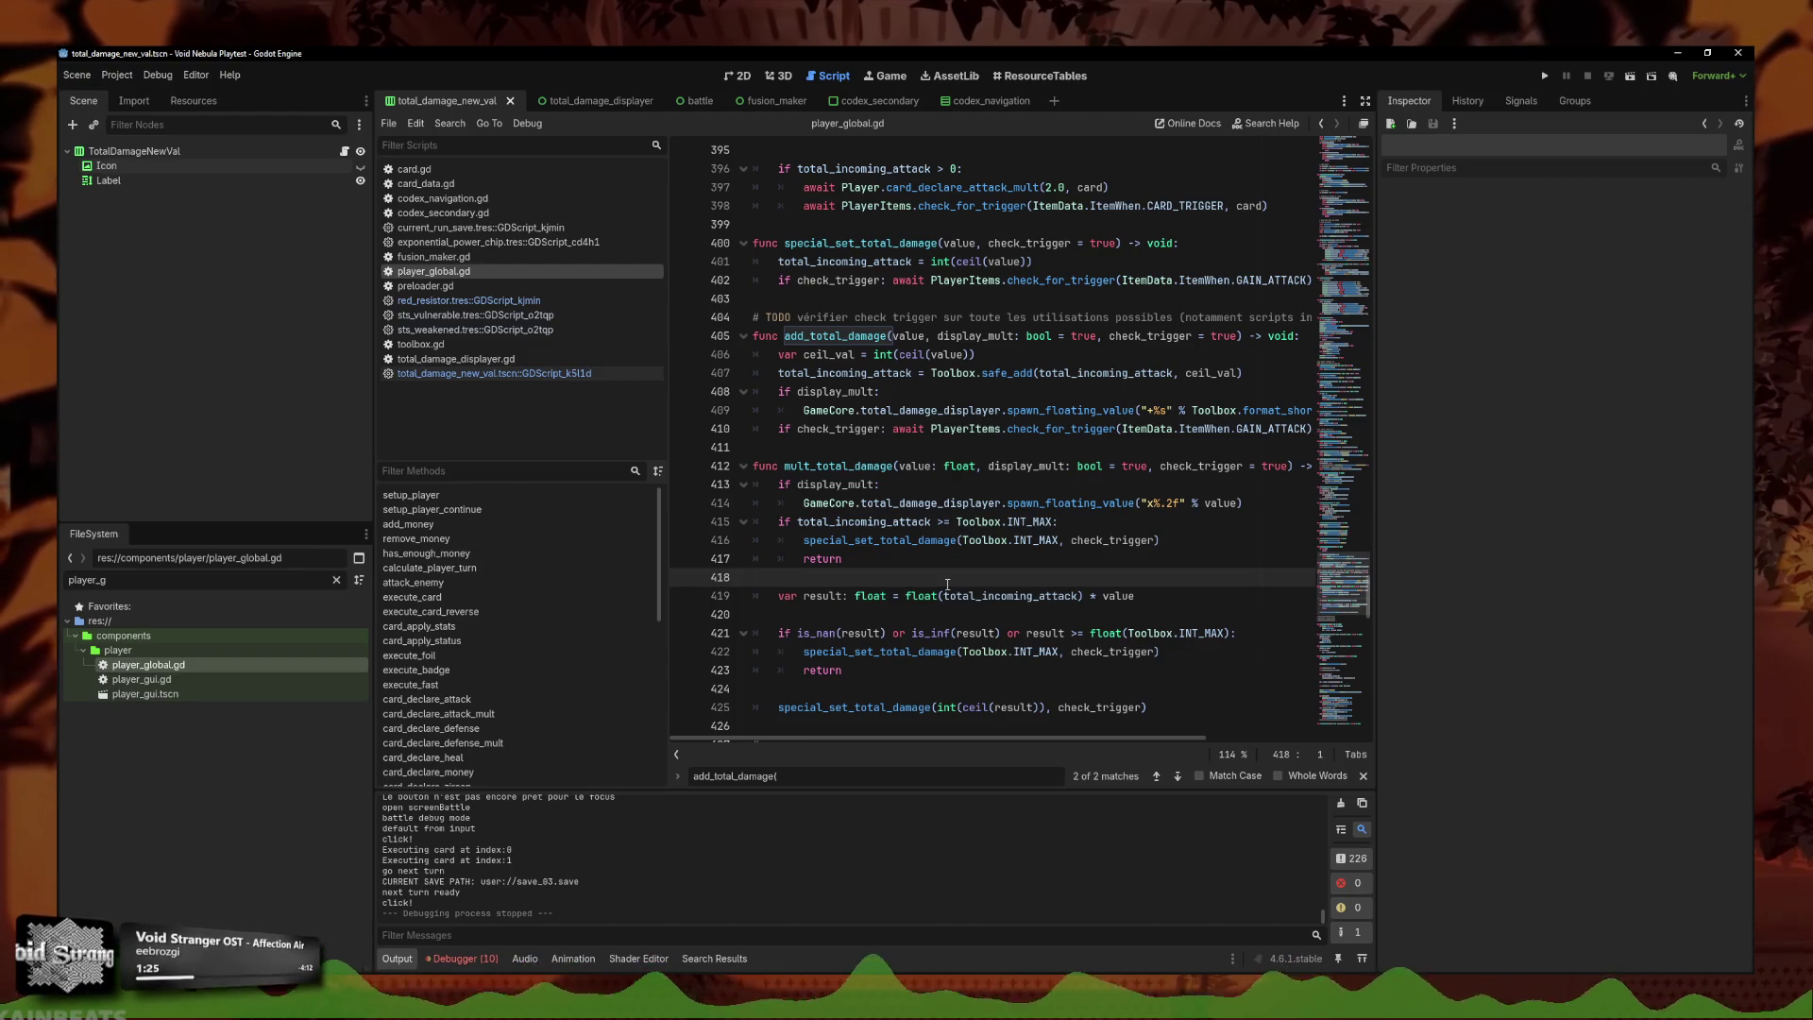
pyautogui.click(413, 169)
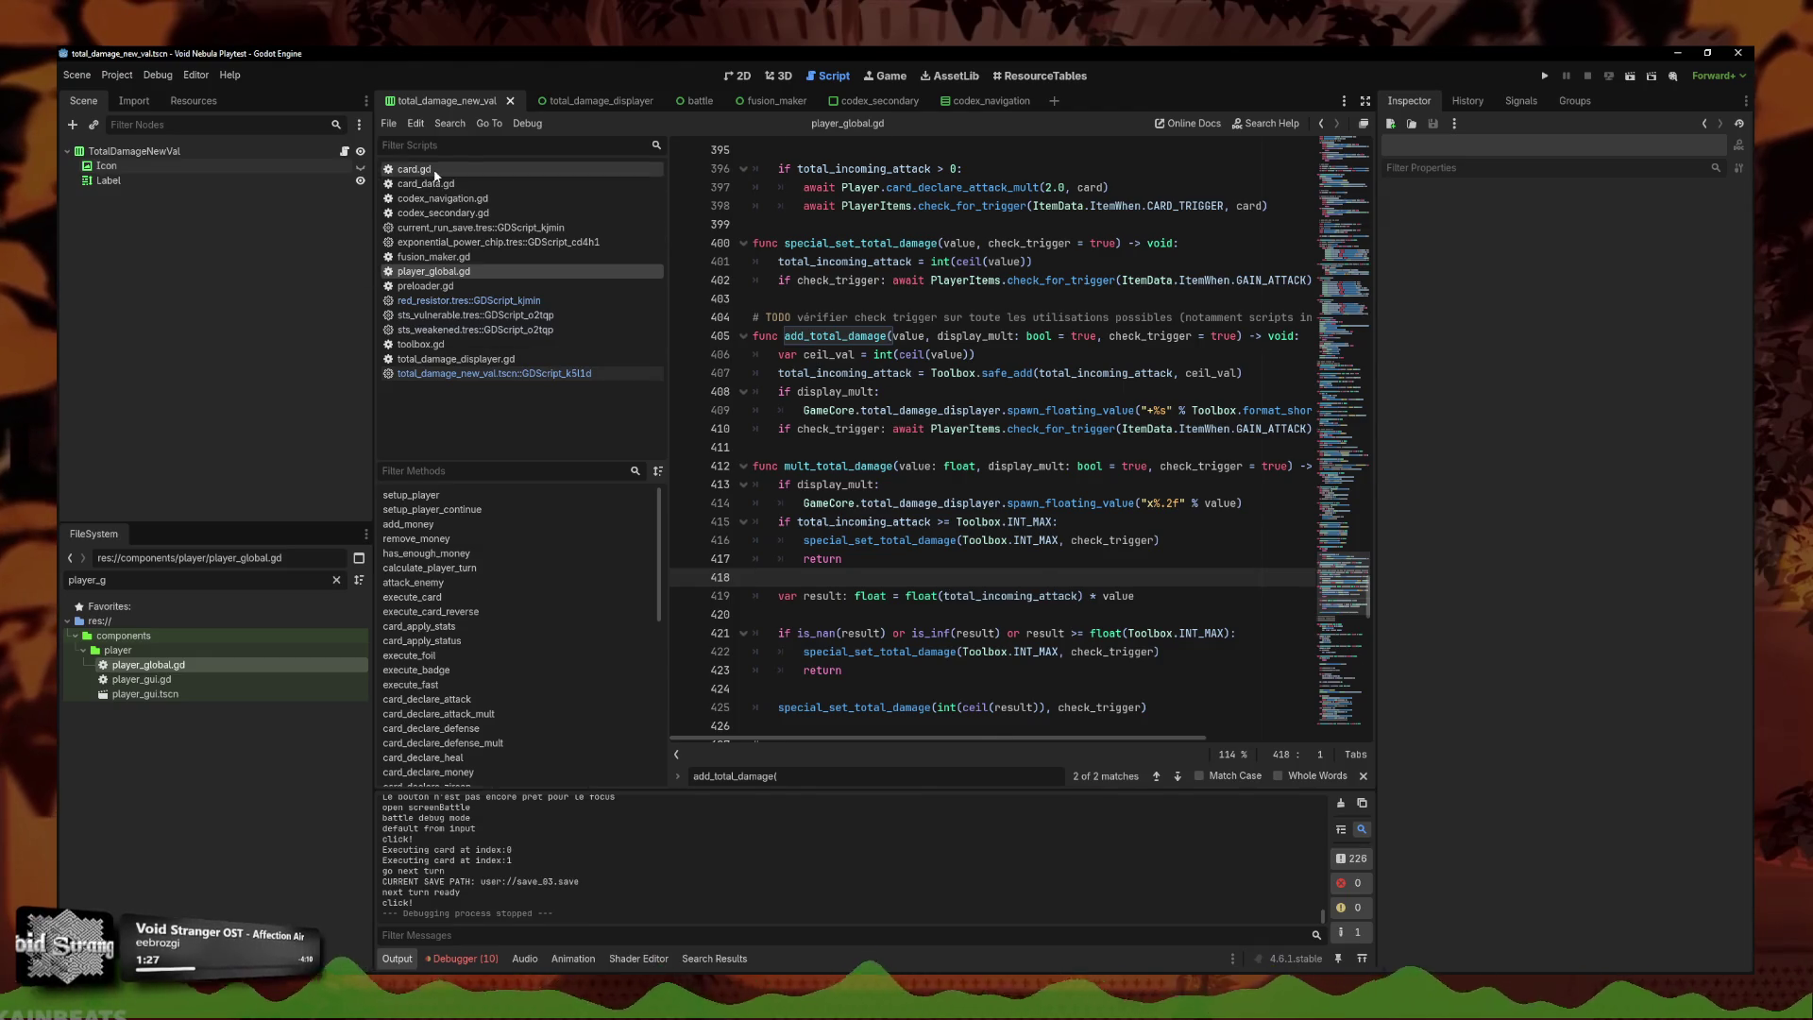
# Inspect card.gd's snap-or-reset magnet block around line 508, then open File Explorer with Win+E.
pyautogui.scroll(10, 1346, 257)
pyautogui.moveTo(1346, 257); pyautogui.dragTo(1301, 461)
pyautogui.scroll(2, 889, 551)
pyautogui.moveTo(944, 637)
pyautogui.mouseDown()
pyautogui.moveTo(755, 637)
pyautogui.moveTo(709, 299)
pyautogui.mouseUp()
pyautogui.click(1025, 525)
pyautogui.scroll(10, 1024, 529)
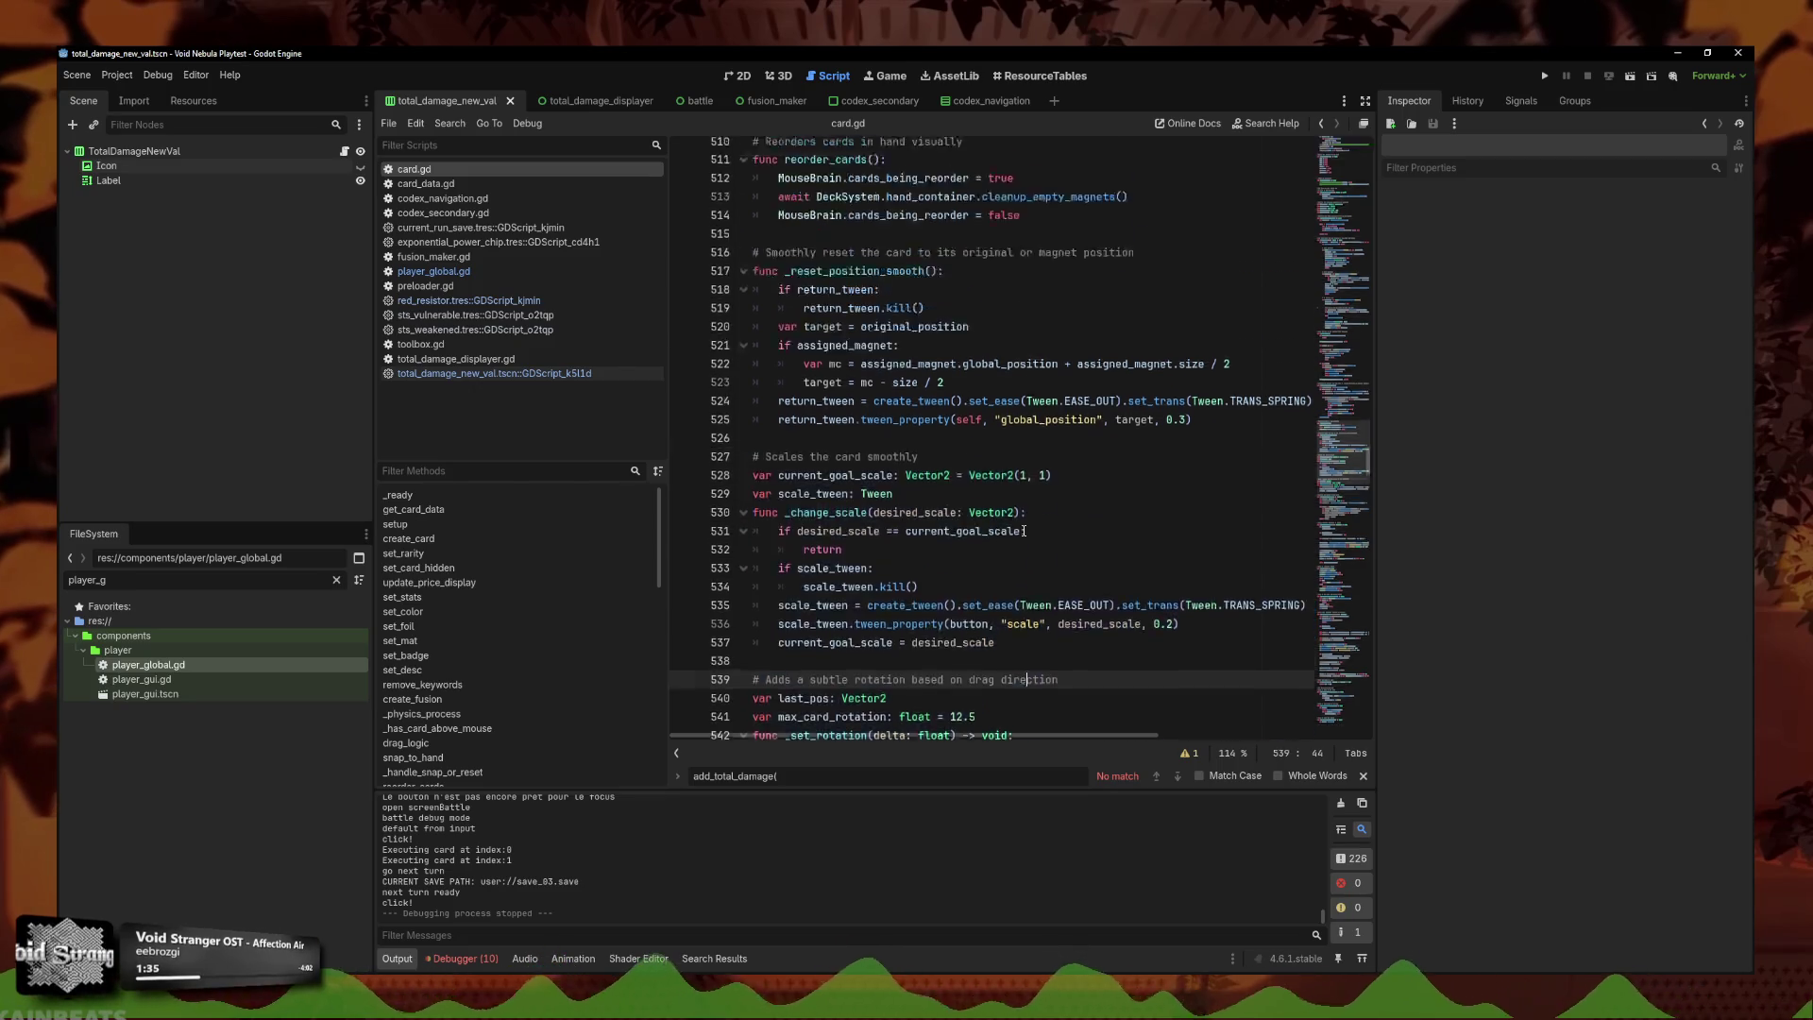
pyautogui.moveTo(867, 508); pyautogui.dragTo(755, 266)
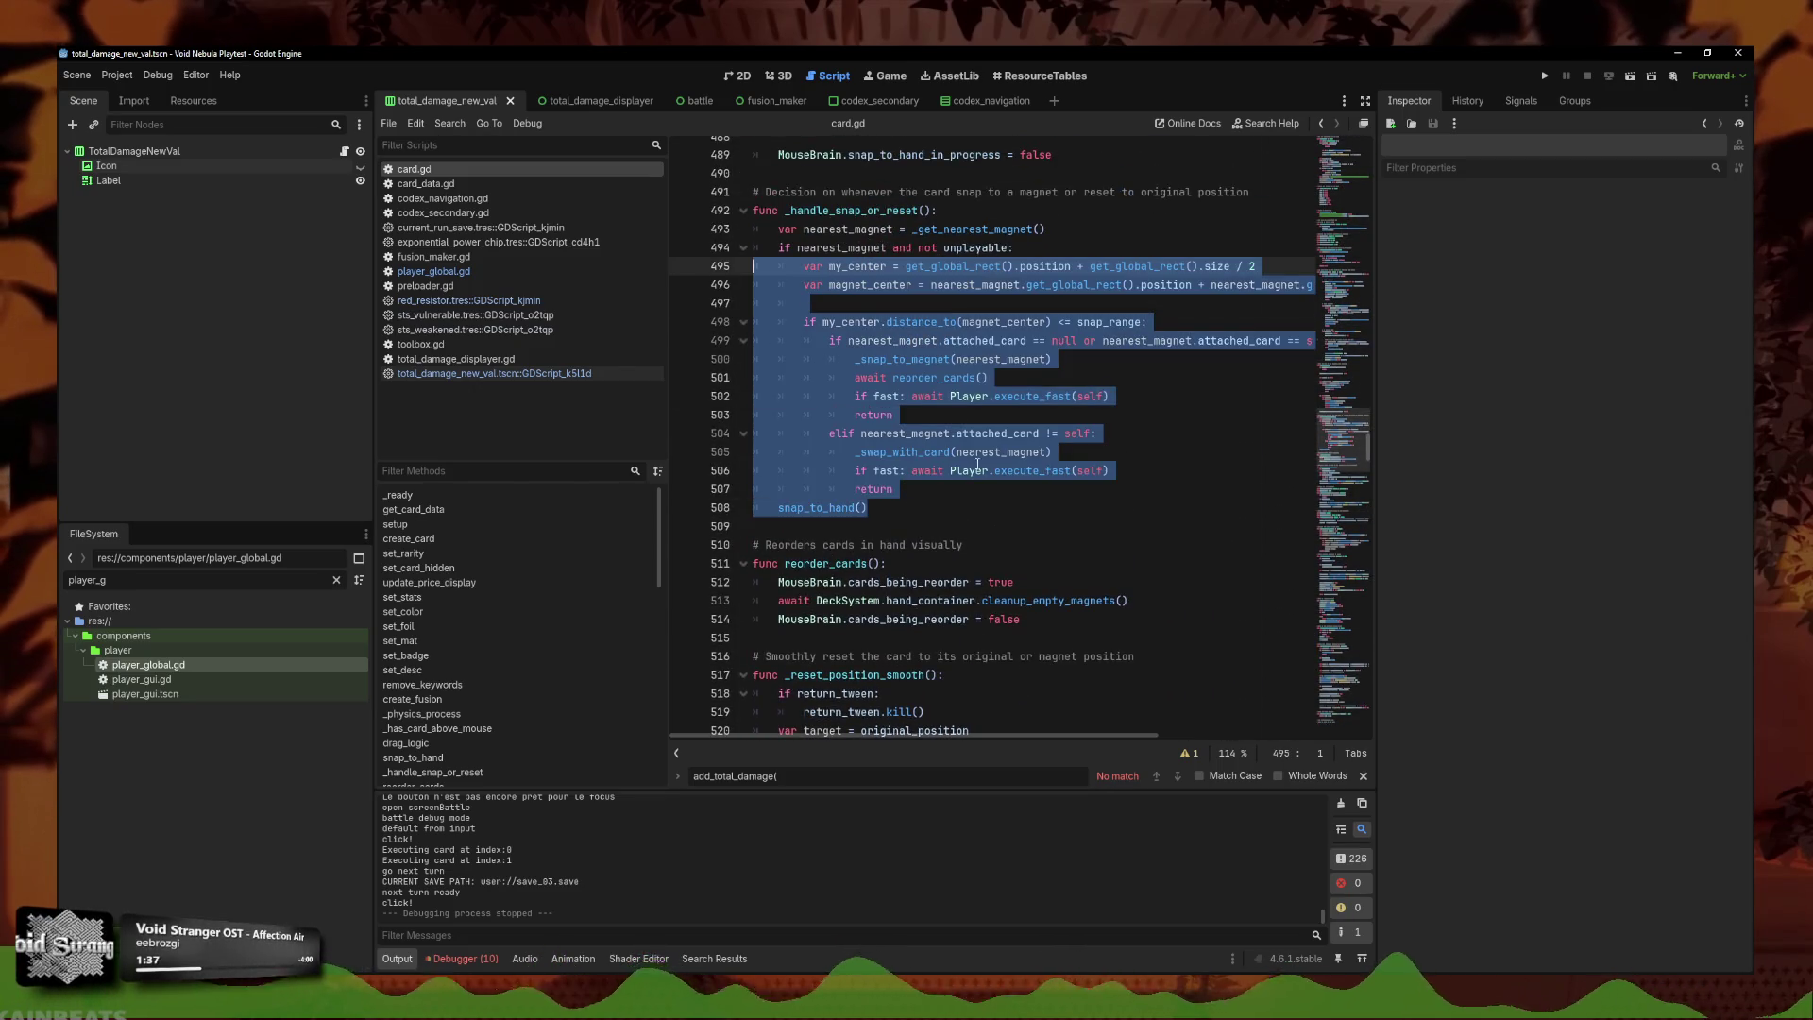
pyautogui.click(935, 510)
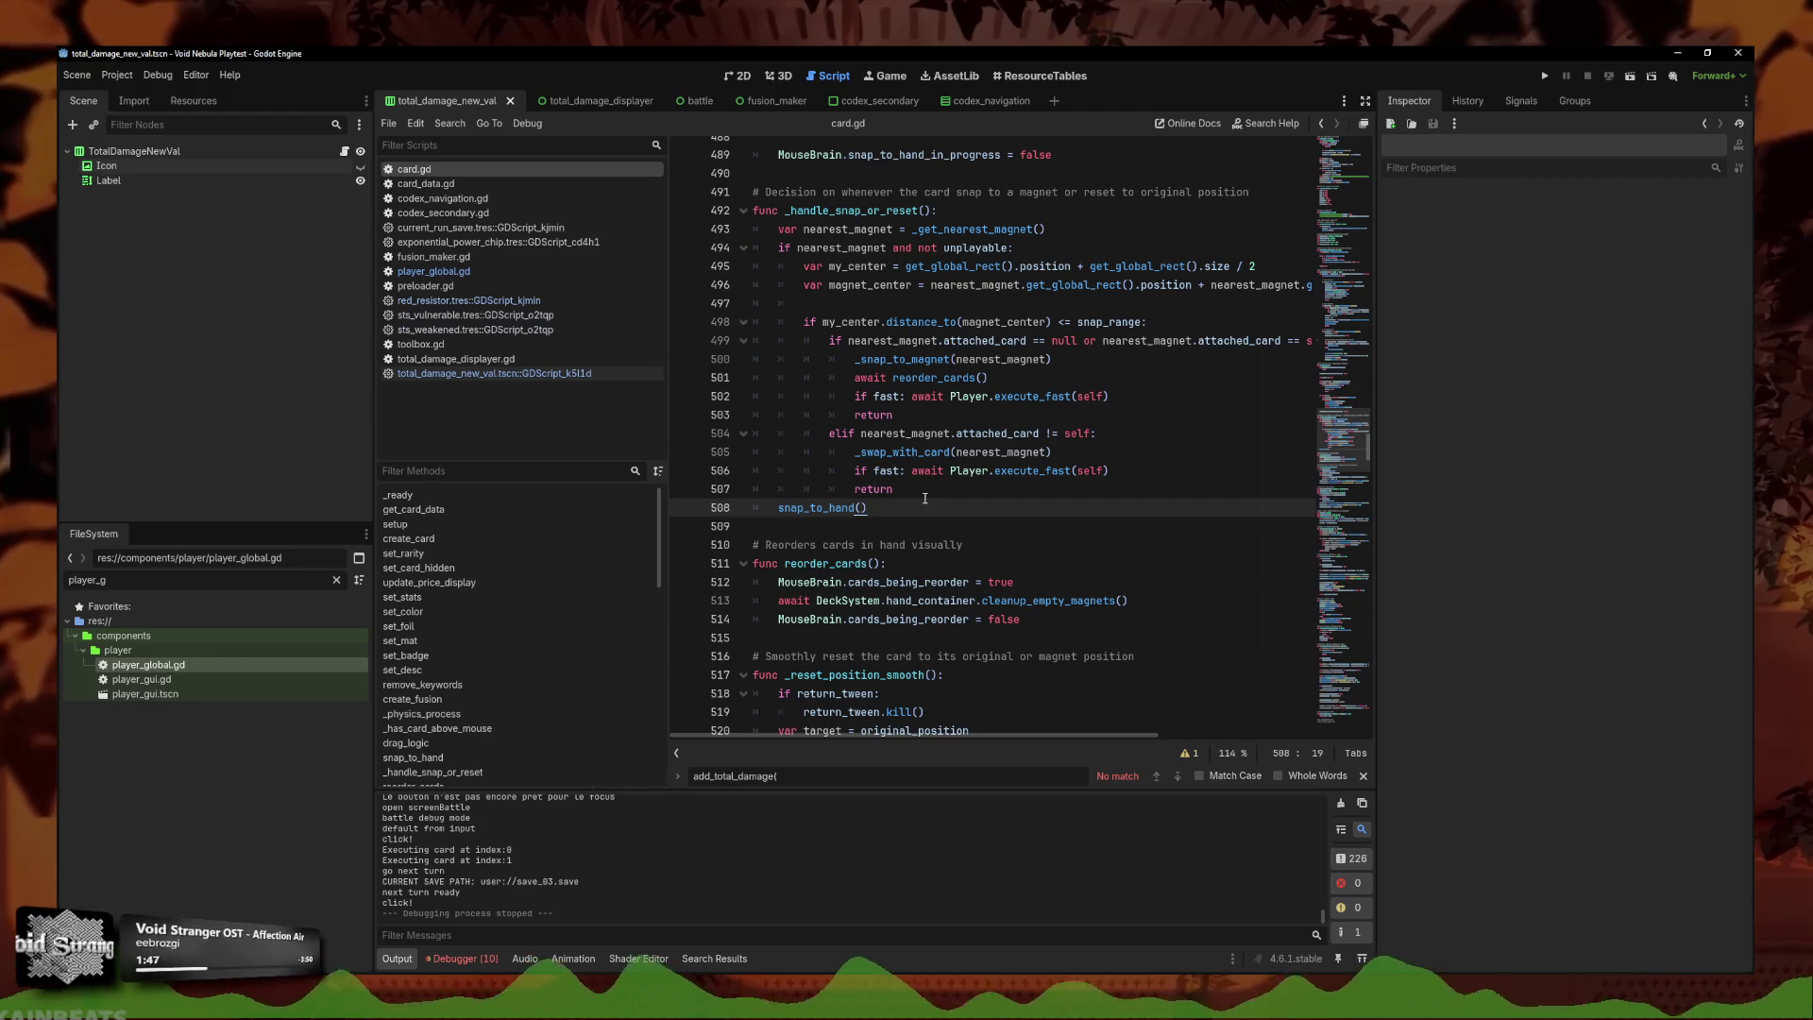
pyautogui.click(936, 522)
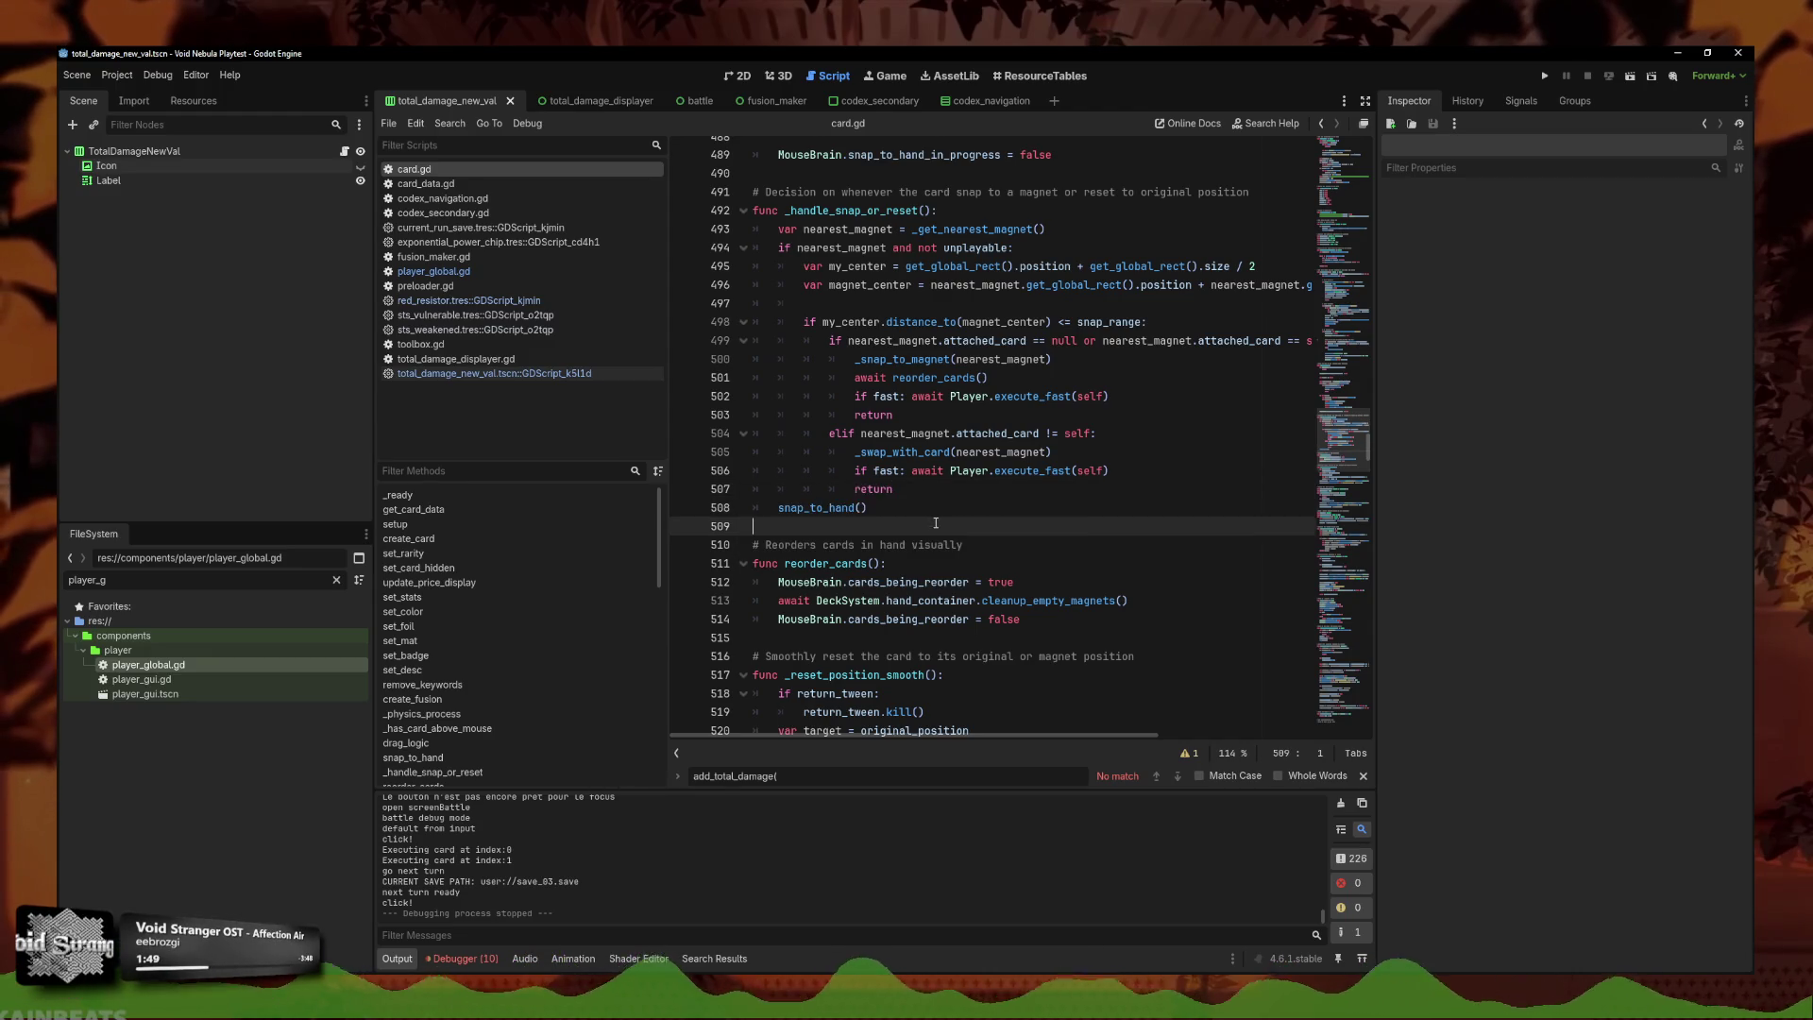
pyautogui.click(926, 510)
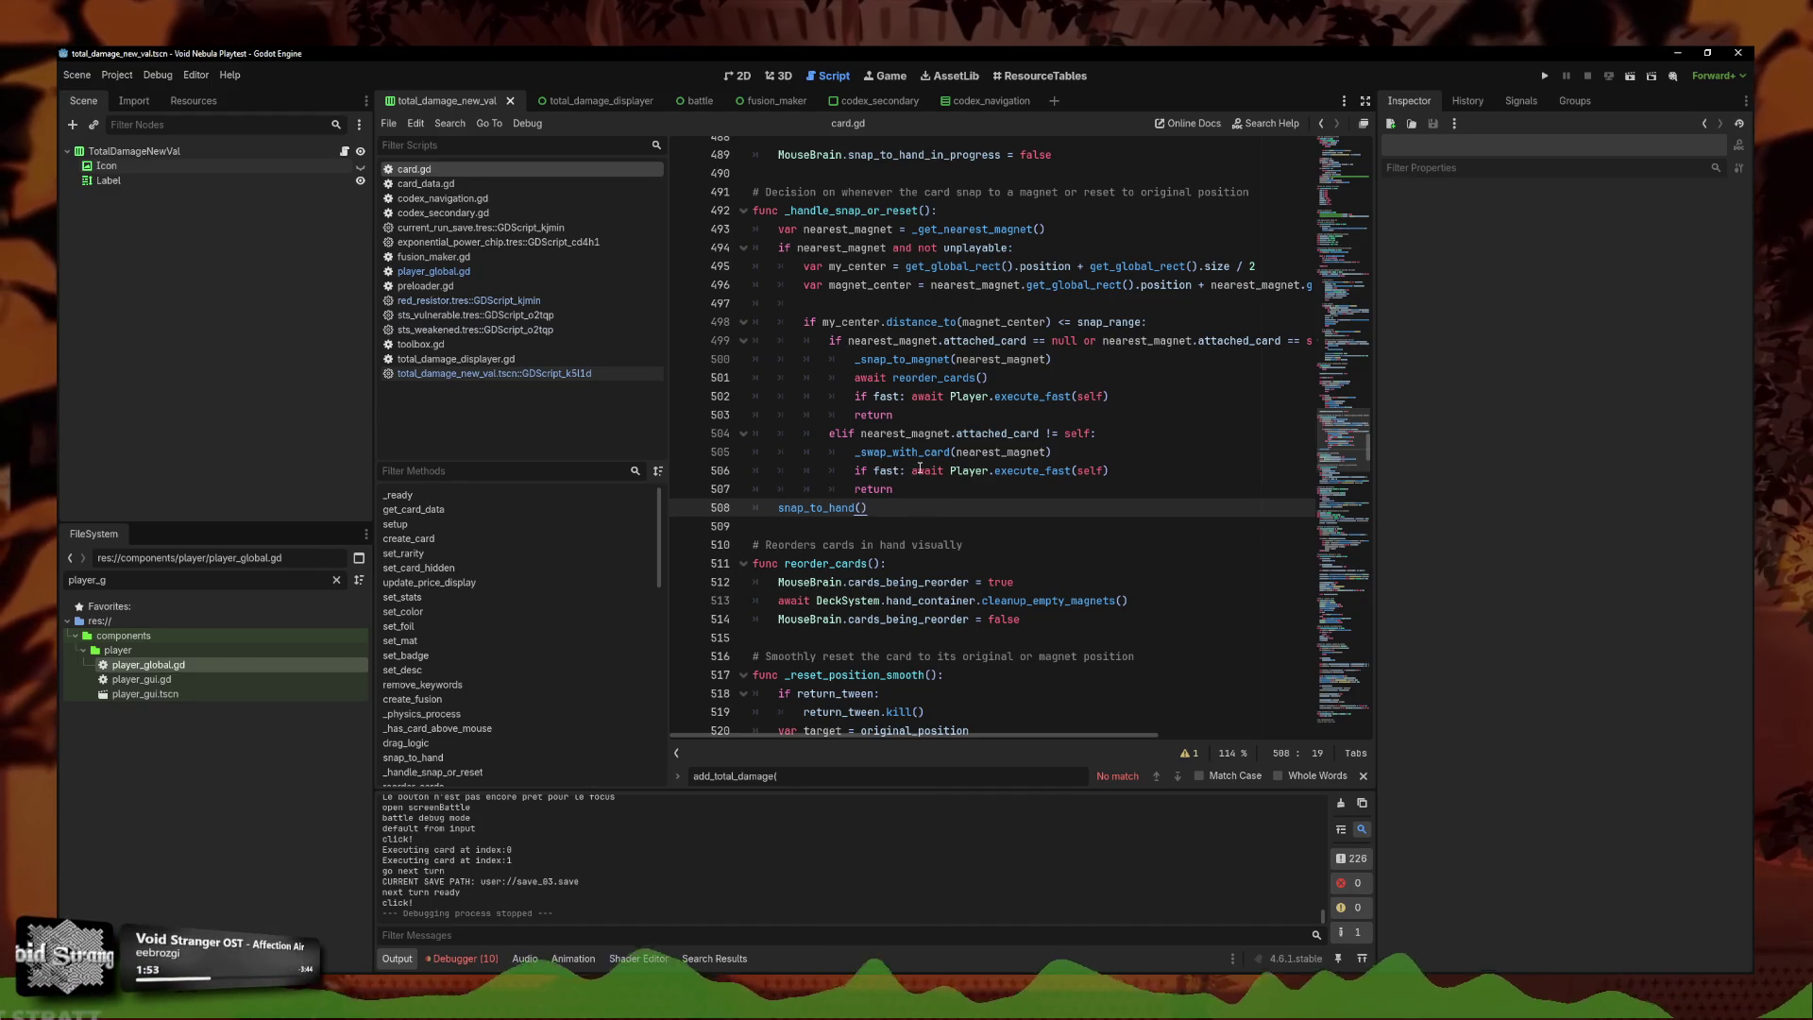
pyautogui.scroll(4, 892, 465)
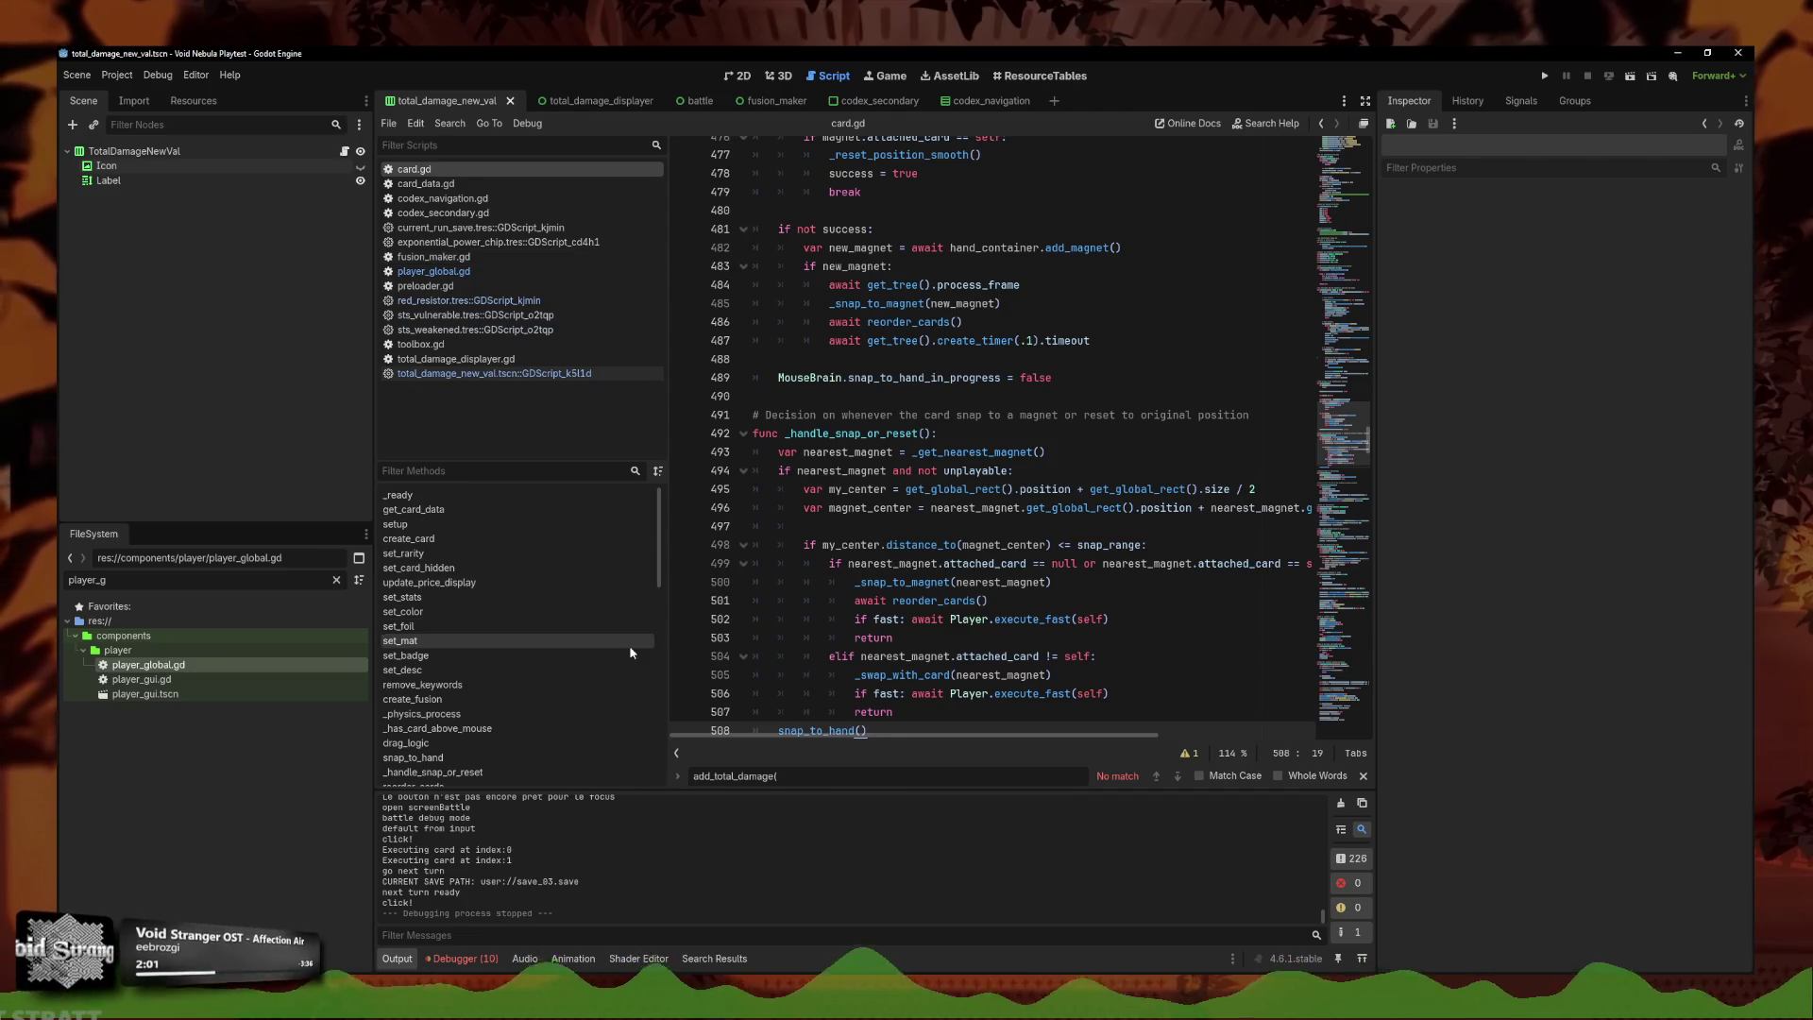
pyautogui.press('super+e')
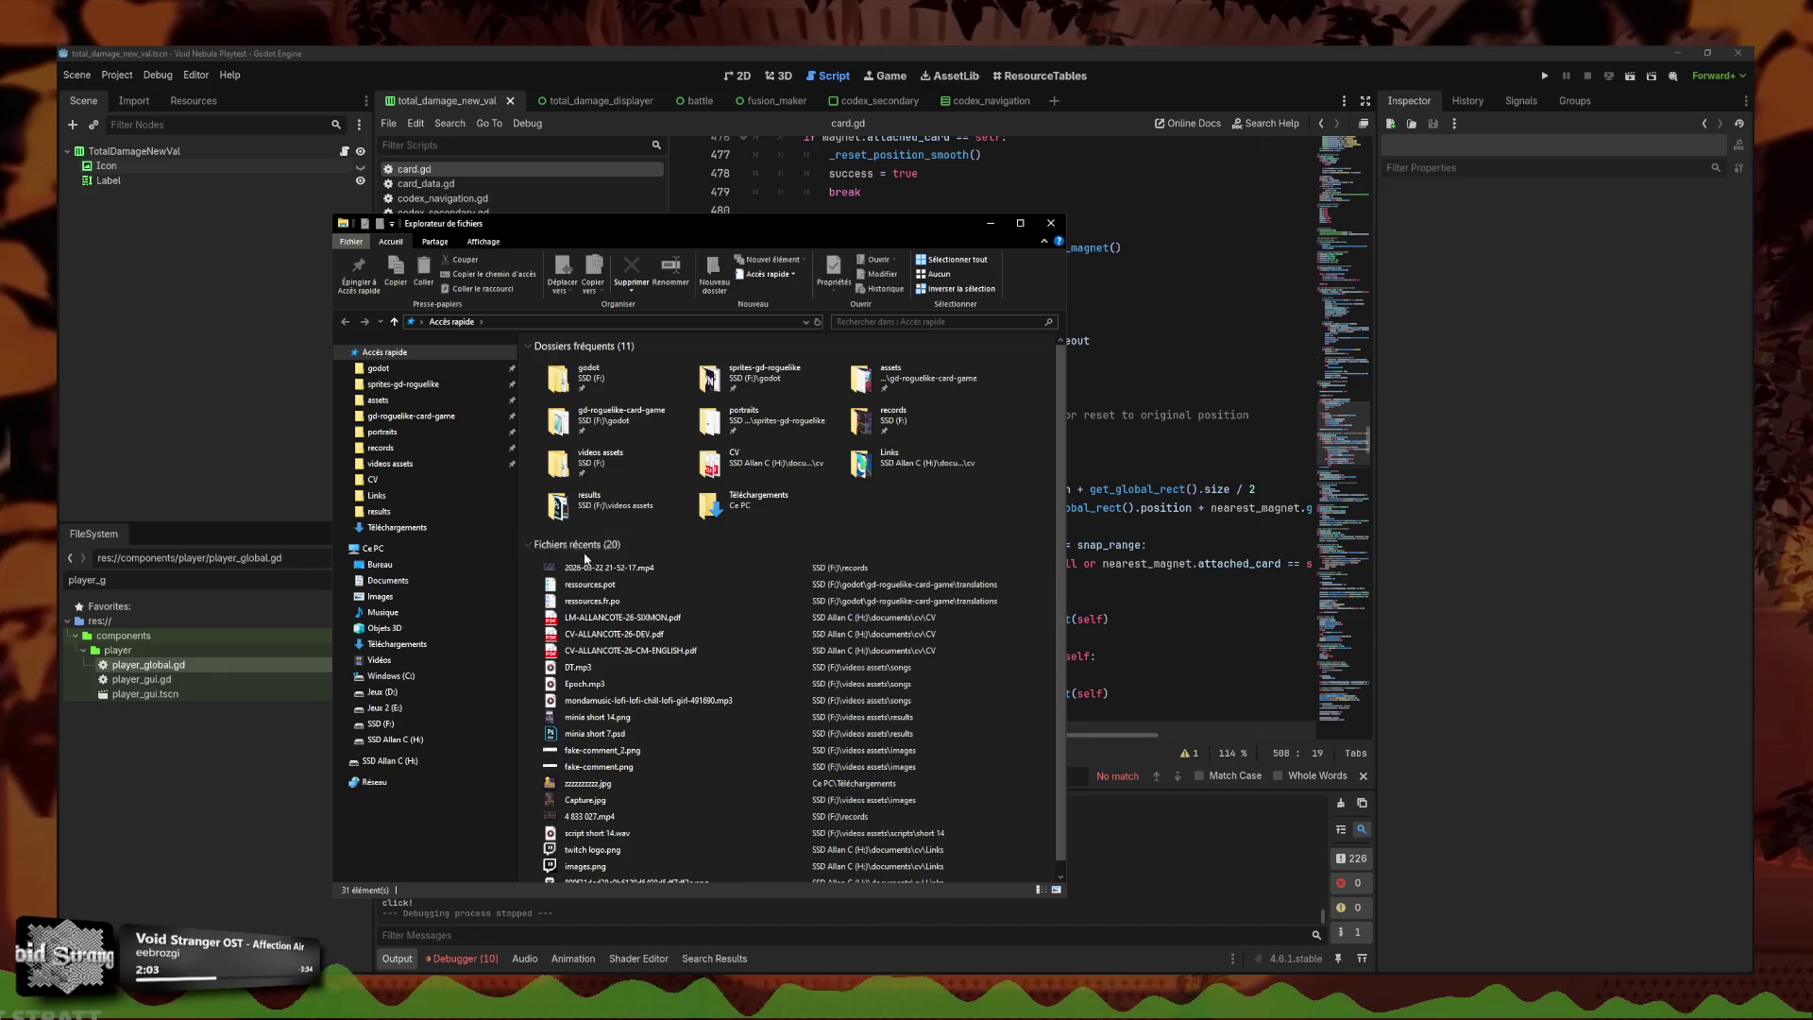
# Open the Documents folder and play the Void Nebula battle recording.
pyautogui.click(387, 579)
pyautogui.moveTo(700, 232); pyautogui.dragTo(1812, 227)
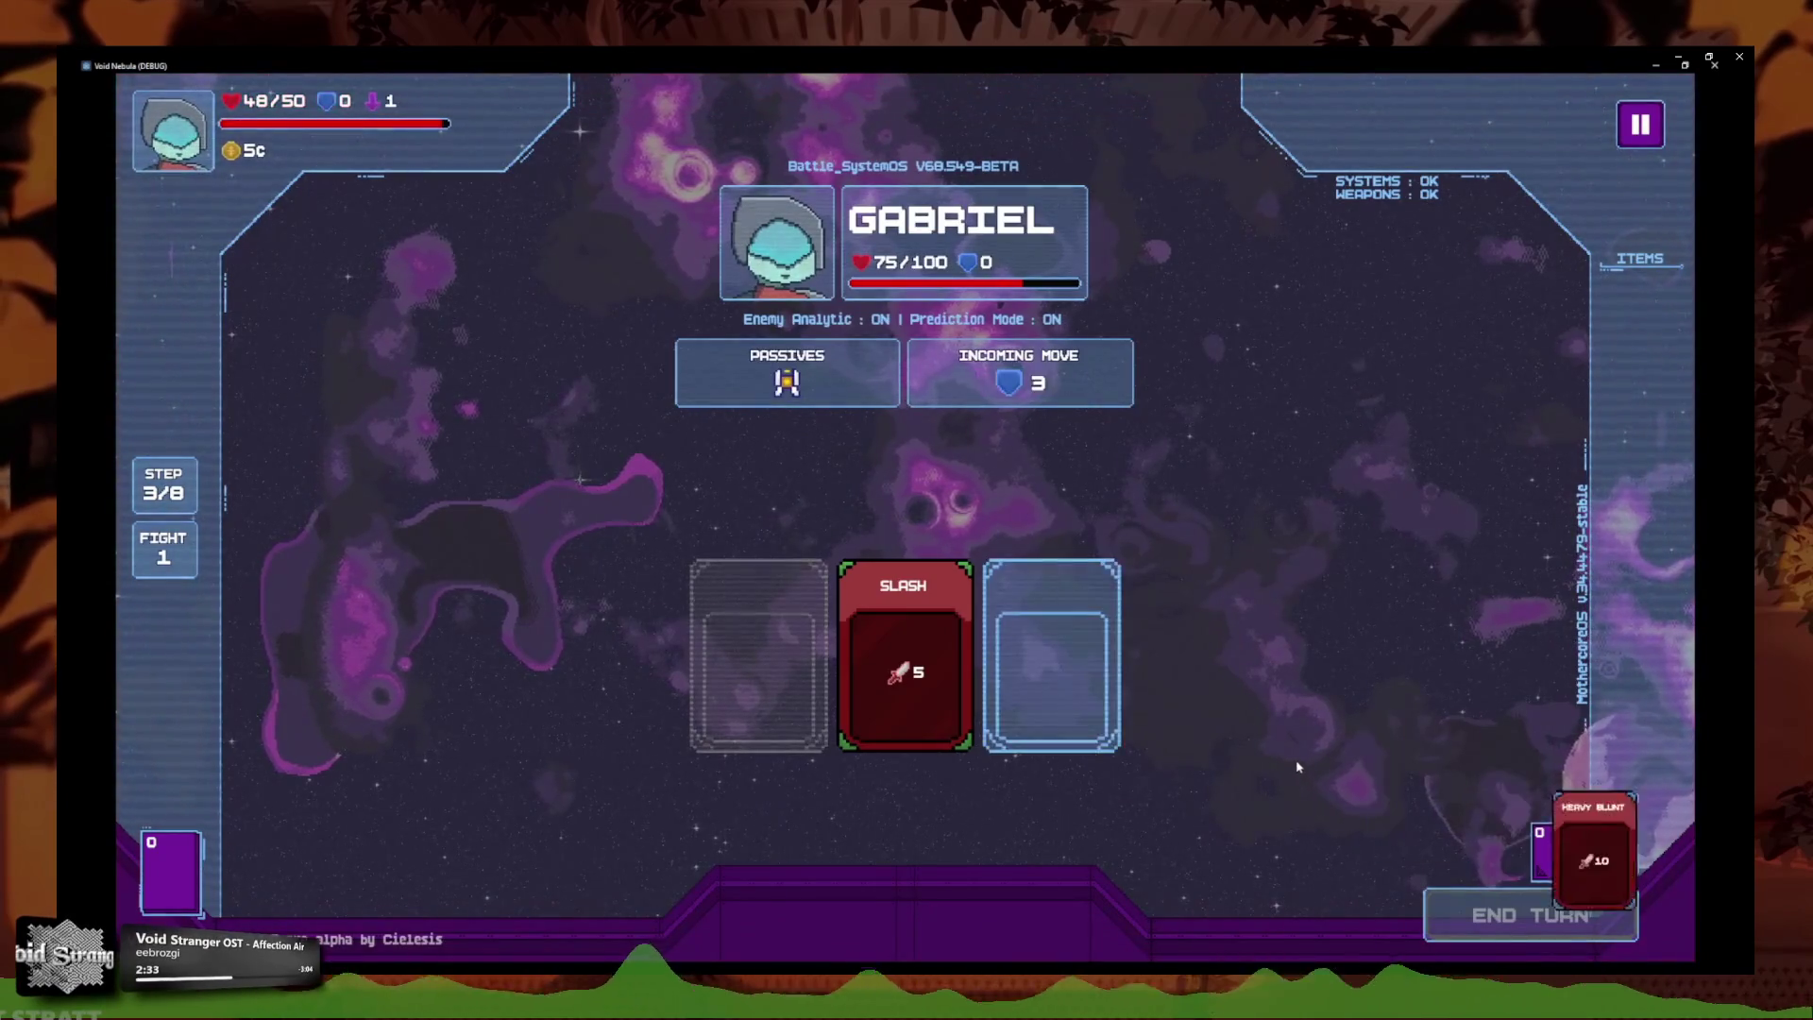
# Operate the Media Player controls while watching the Void Nebula playtest recording.
pyautogui.click(821, 837)
pyautogui.moveTo(745, 831)
pyautogui.mouseDown()
pyautogui.moveTo(944, 746)
pyautogui.moveTo(916, 727)
pyautogui.moveTo(849, 812)
pyautogui.mouseUp()
pyautogui.moveTo(944, 850)
pyautogui.mouseDown()
pyautogui.moveTo(1036, 729)
pyautogui.moveTo(1050, 661)
pyautogui.mouseUp()
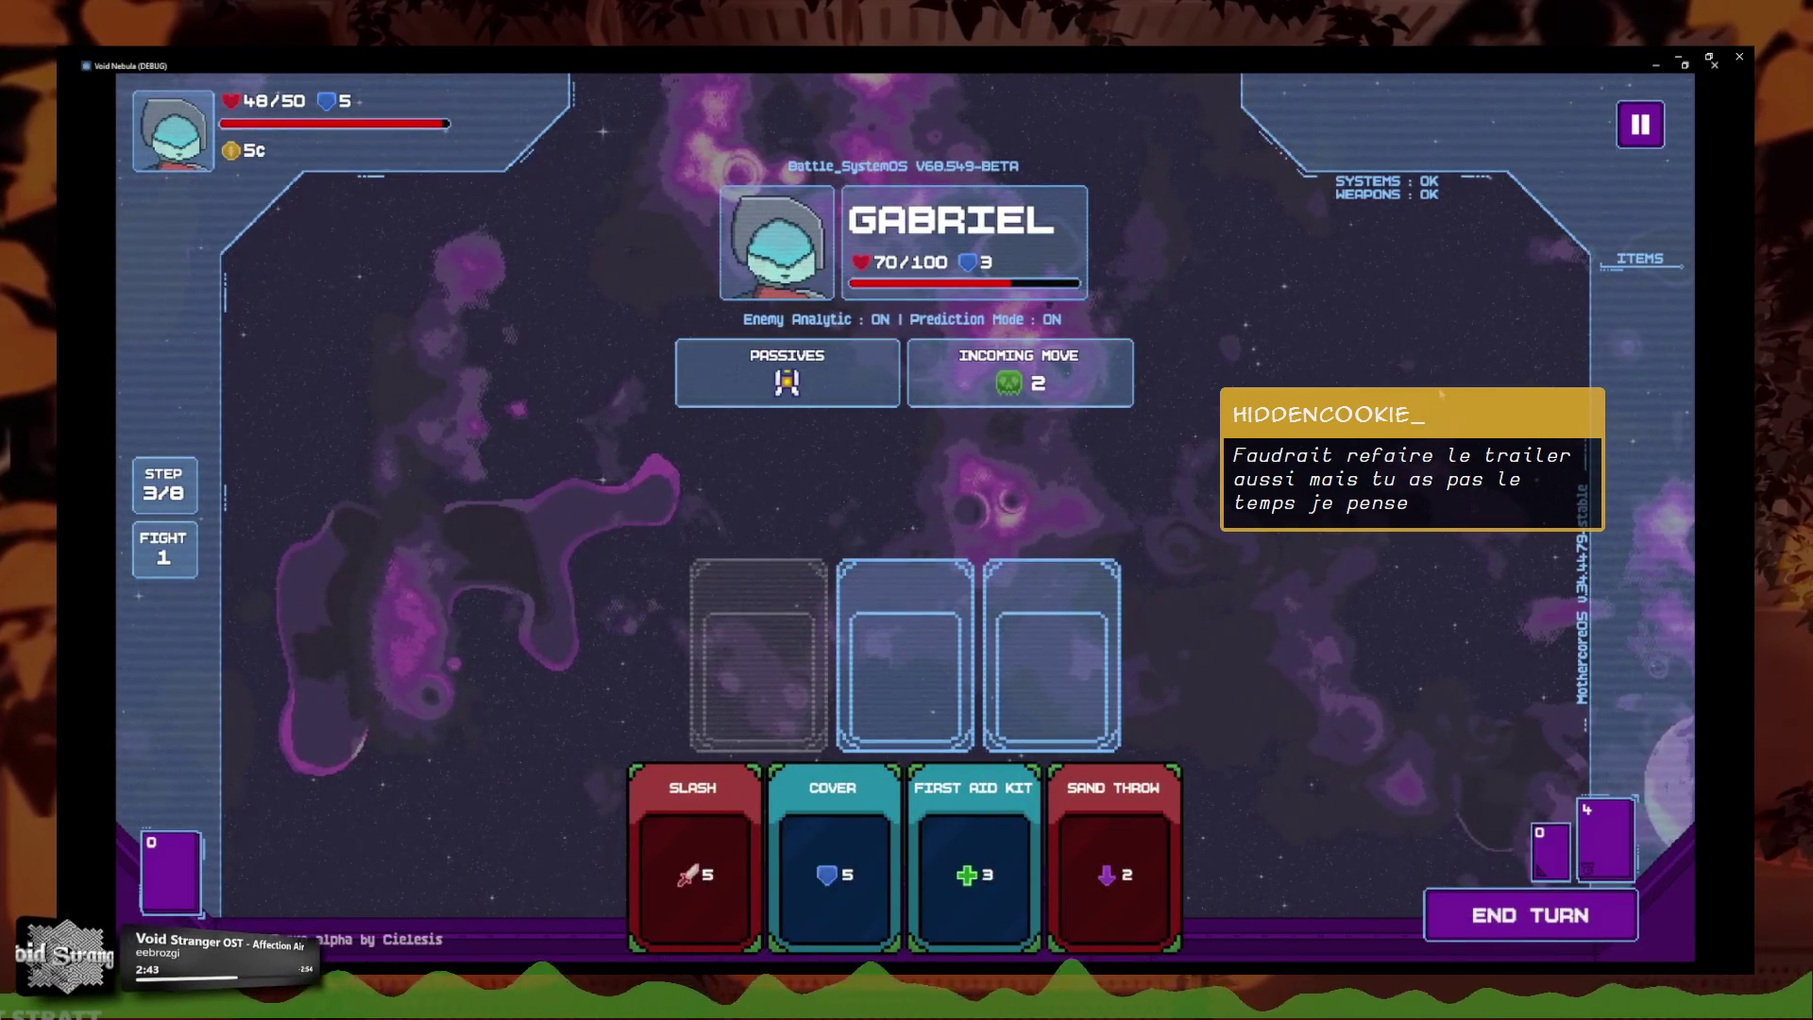
pyautogui.click(1640, 123)
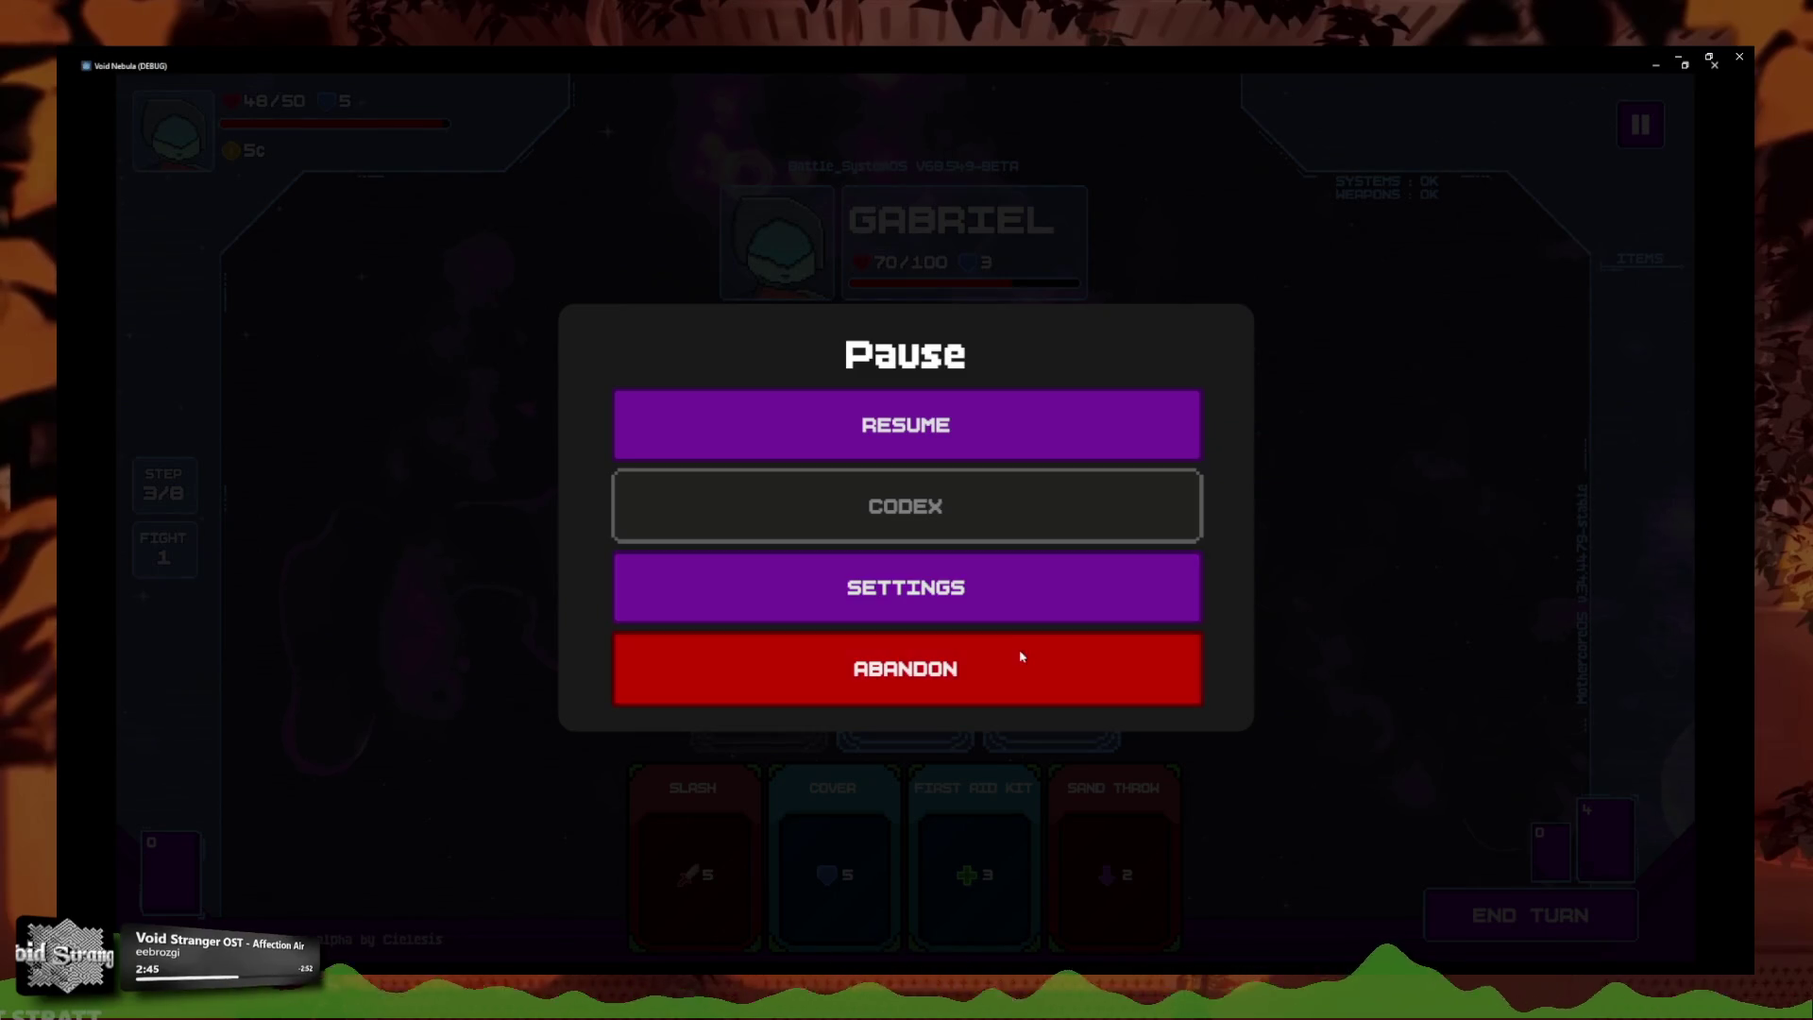
pyautogui.click(1023, 655)
pyautogui.click(737, 702)
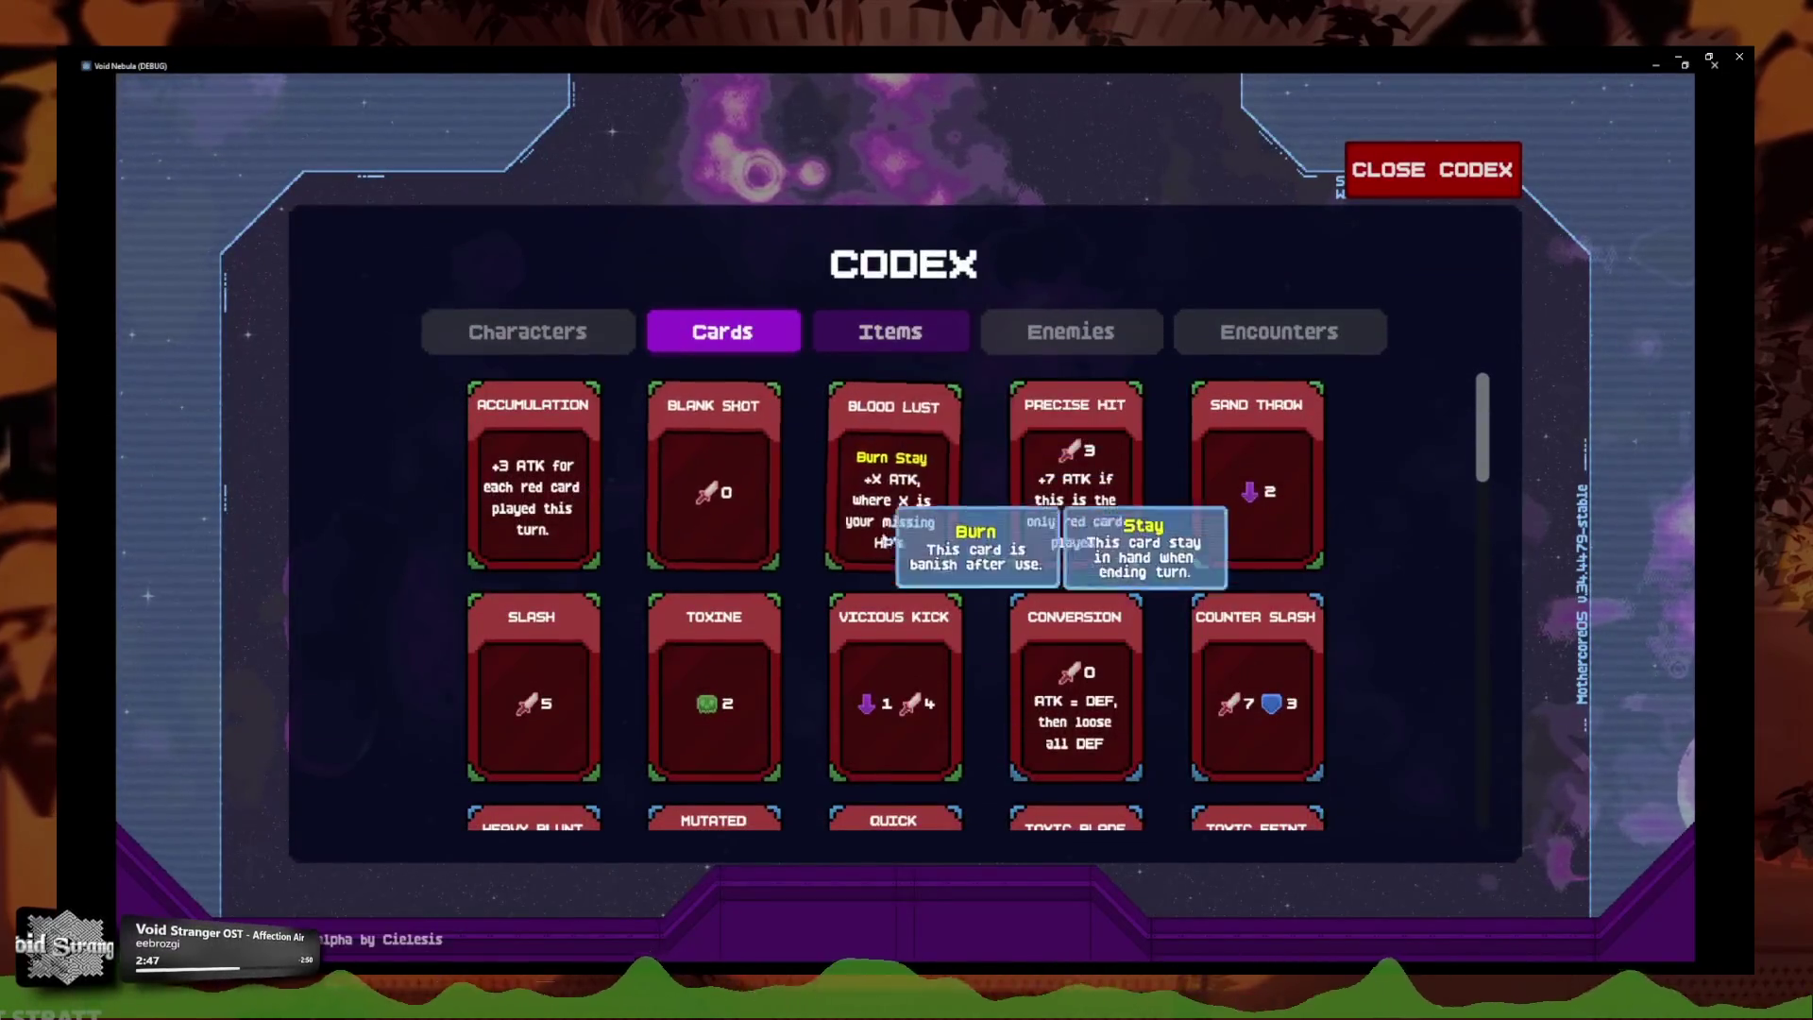
pyautogui.scroll(-5, 1255, 584)
pyautogui.scroll(-9, 1255, 583)
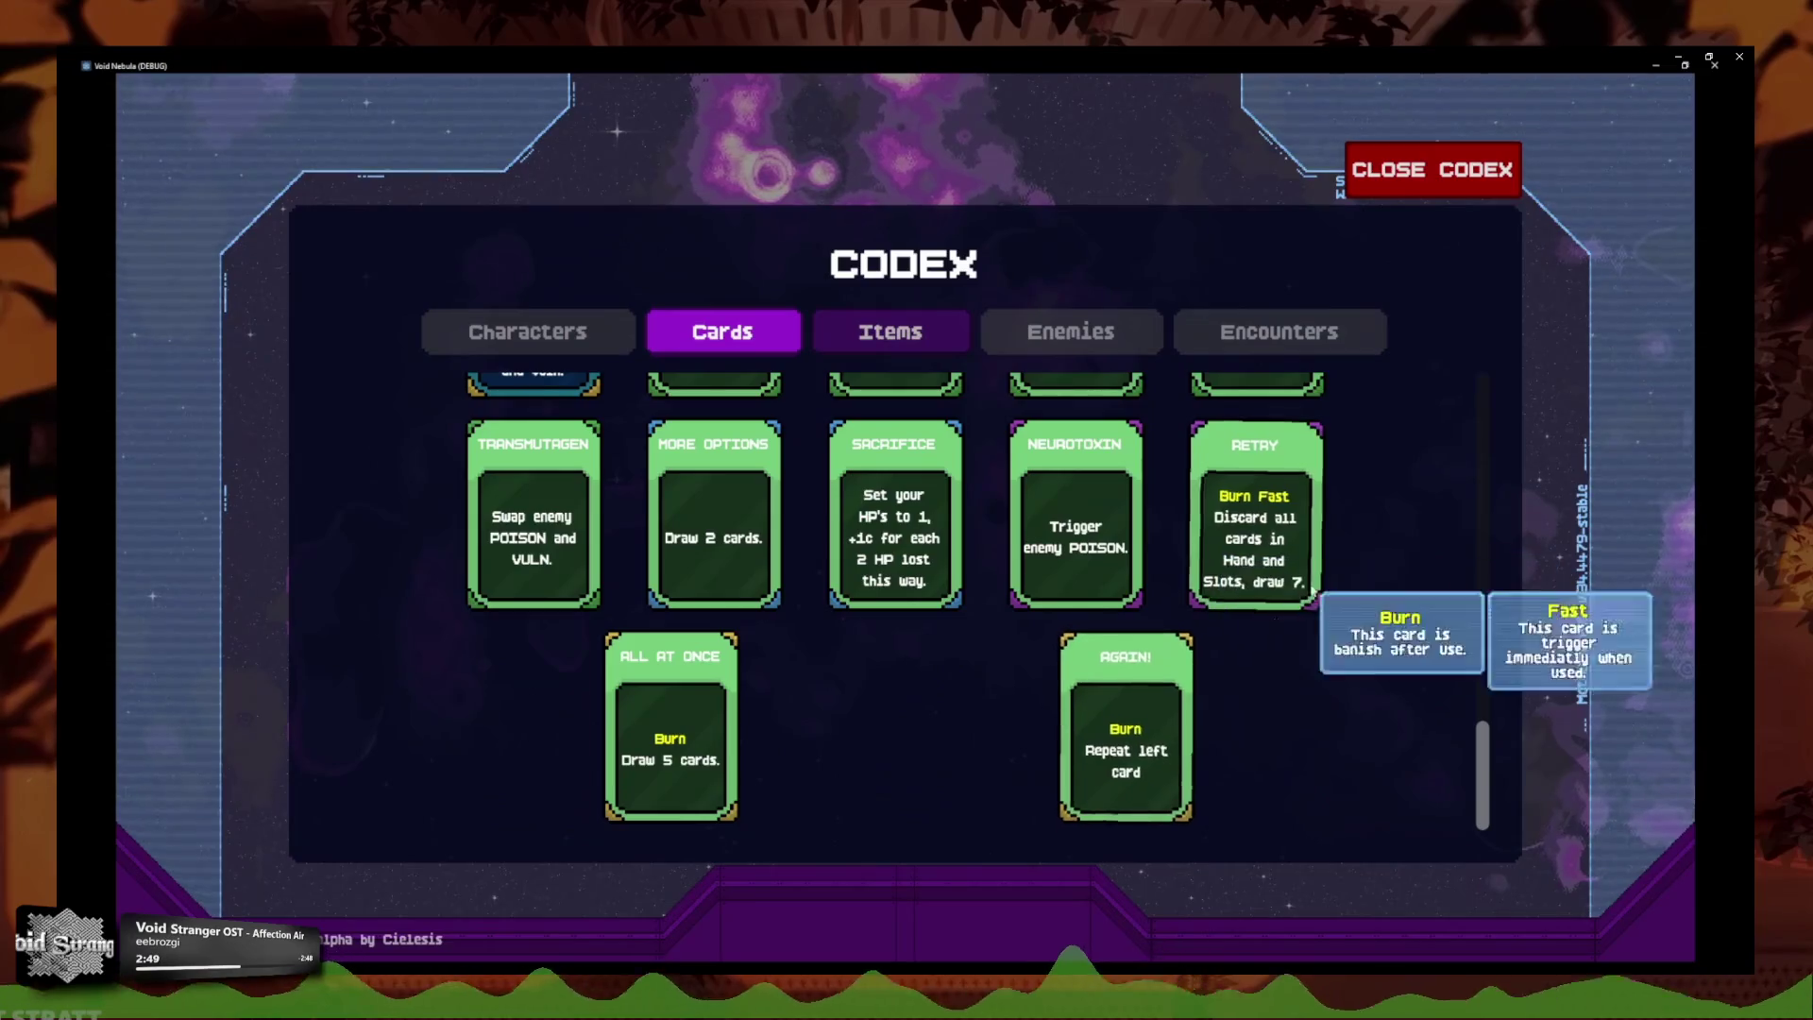
pyautogui.scroll(4, 865, 440)
pyautogui.click(821, 328)
pyautogui.click(769, 331)
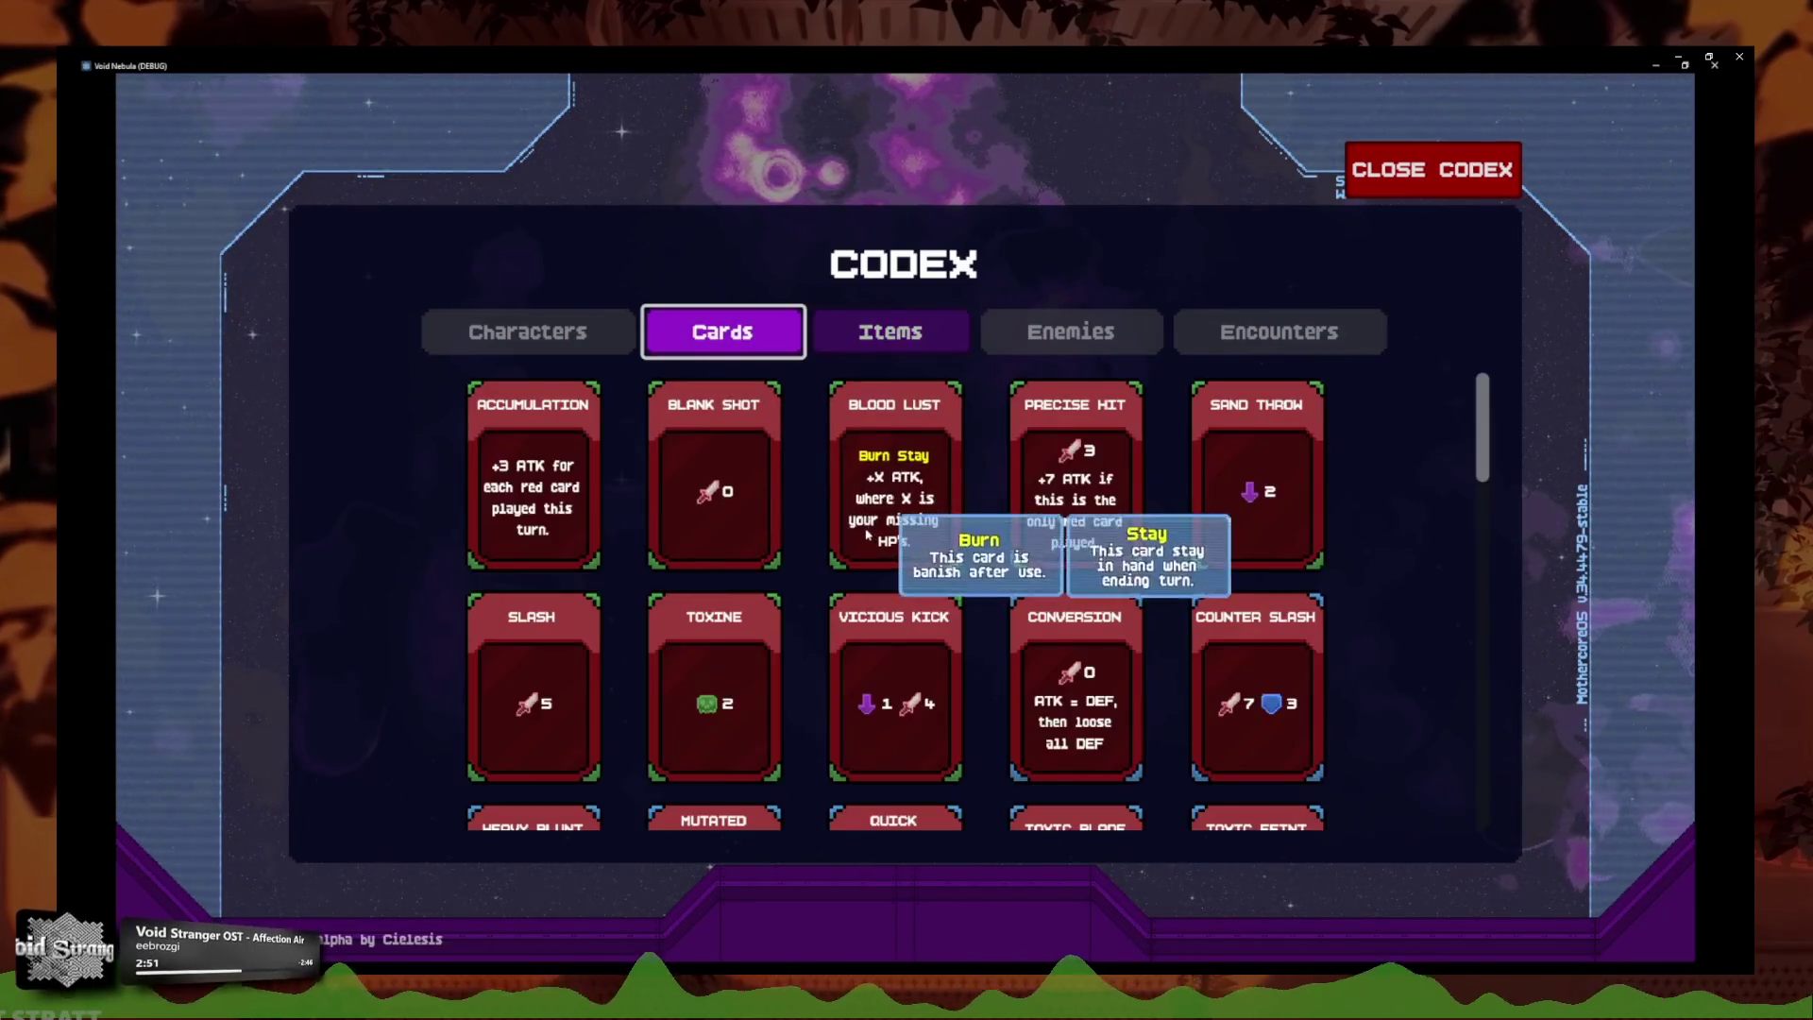
pyautogui.click(1433, 170)
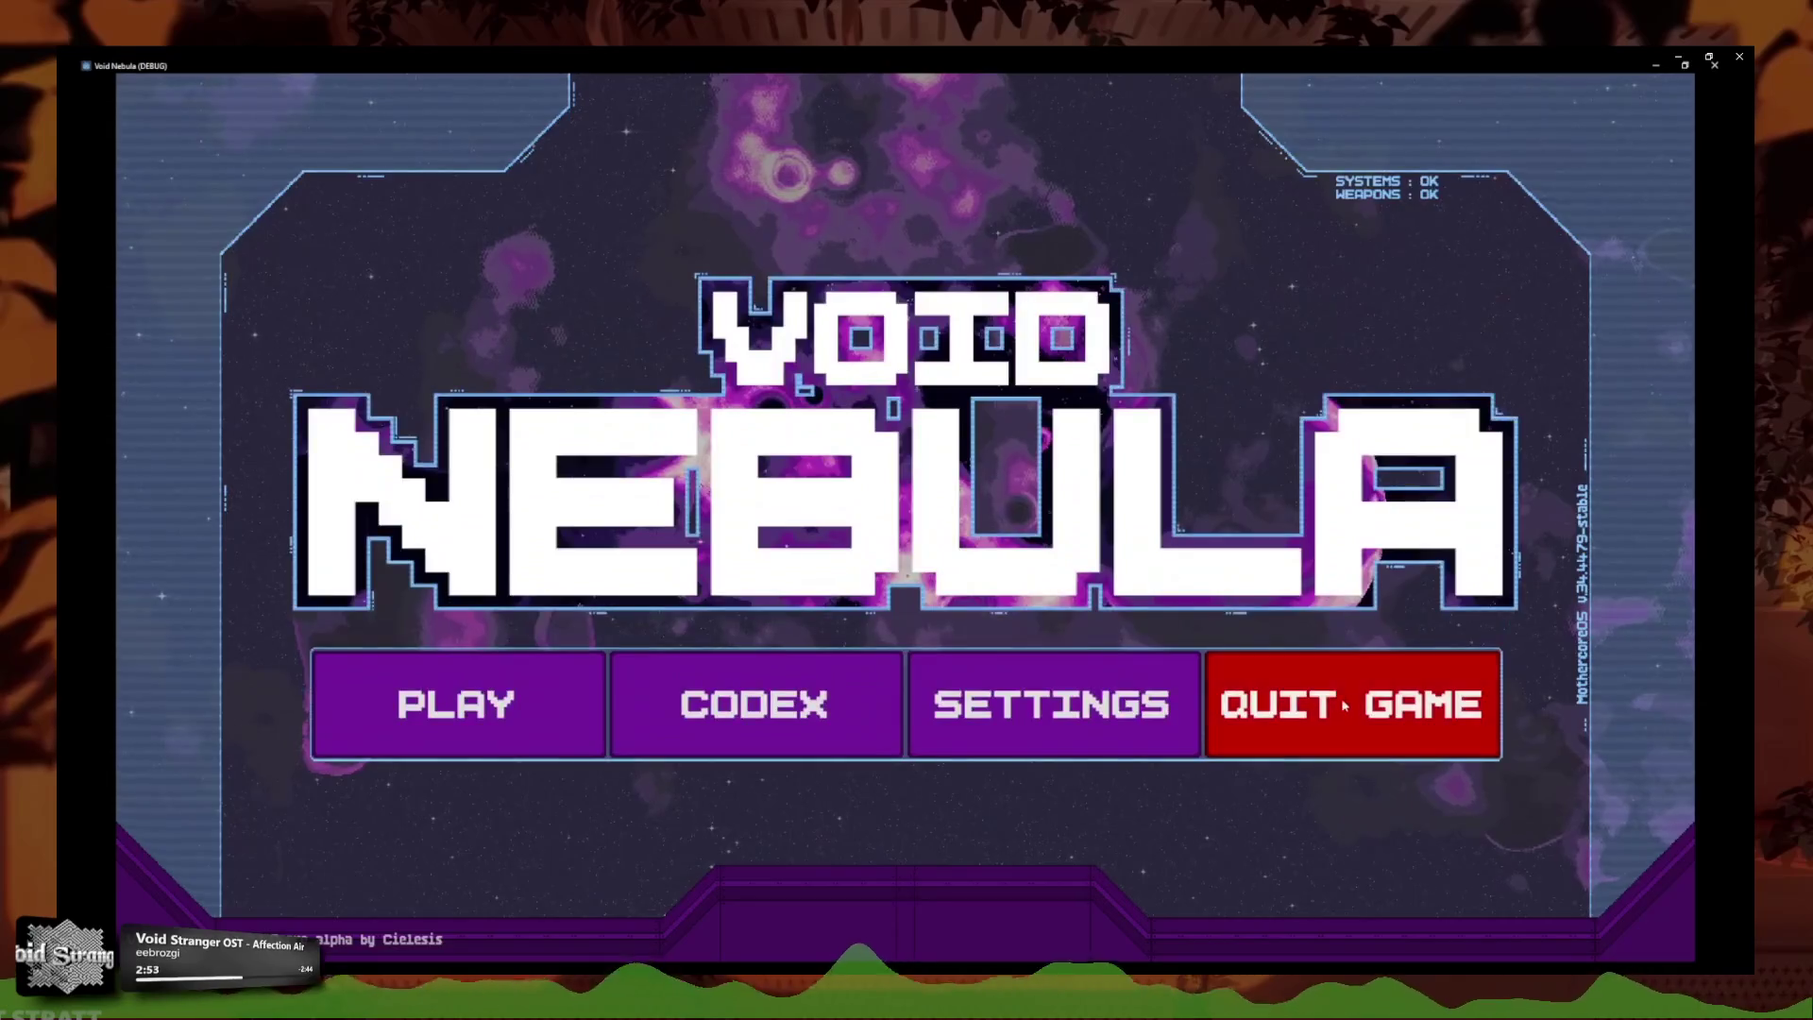
pyautogui.click(1290, 691)
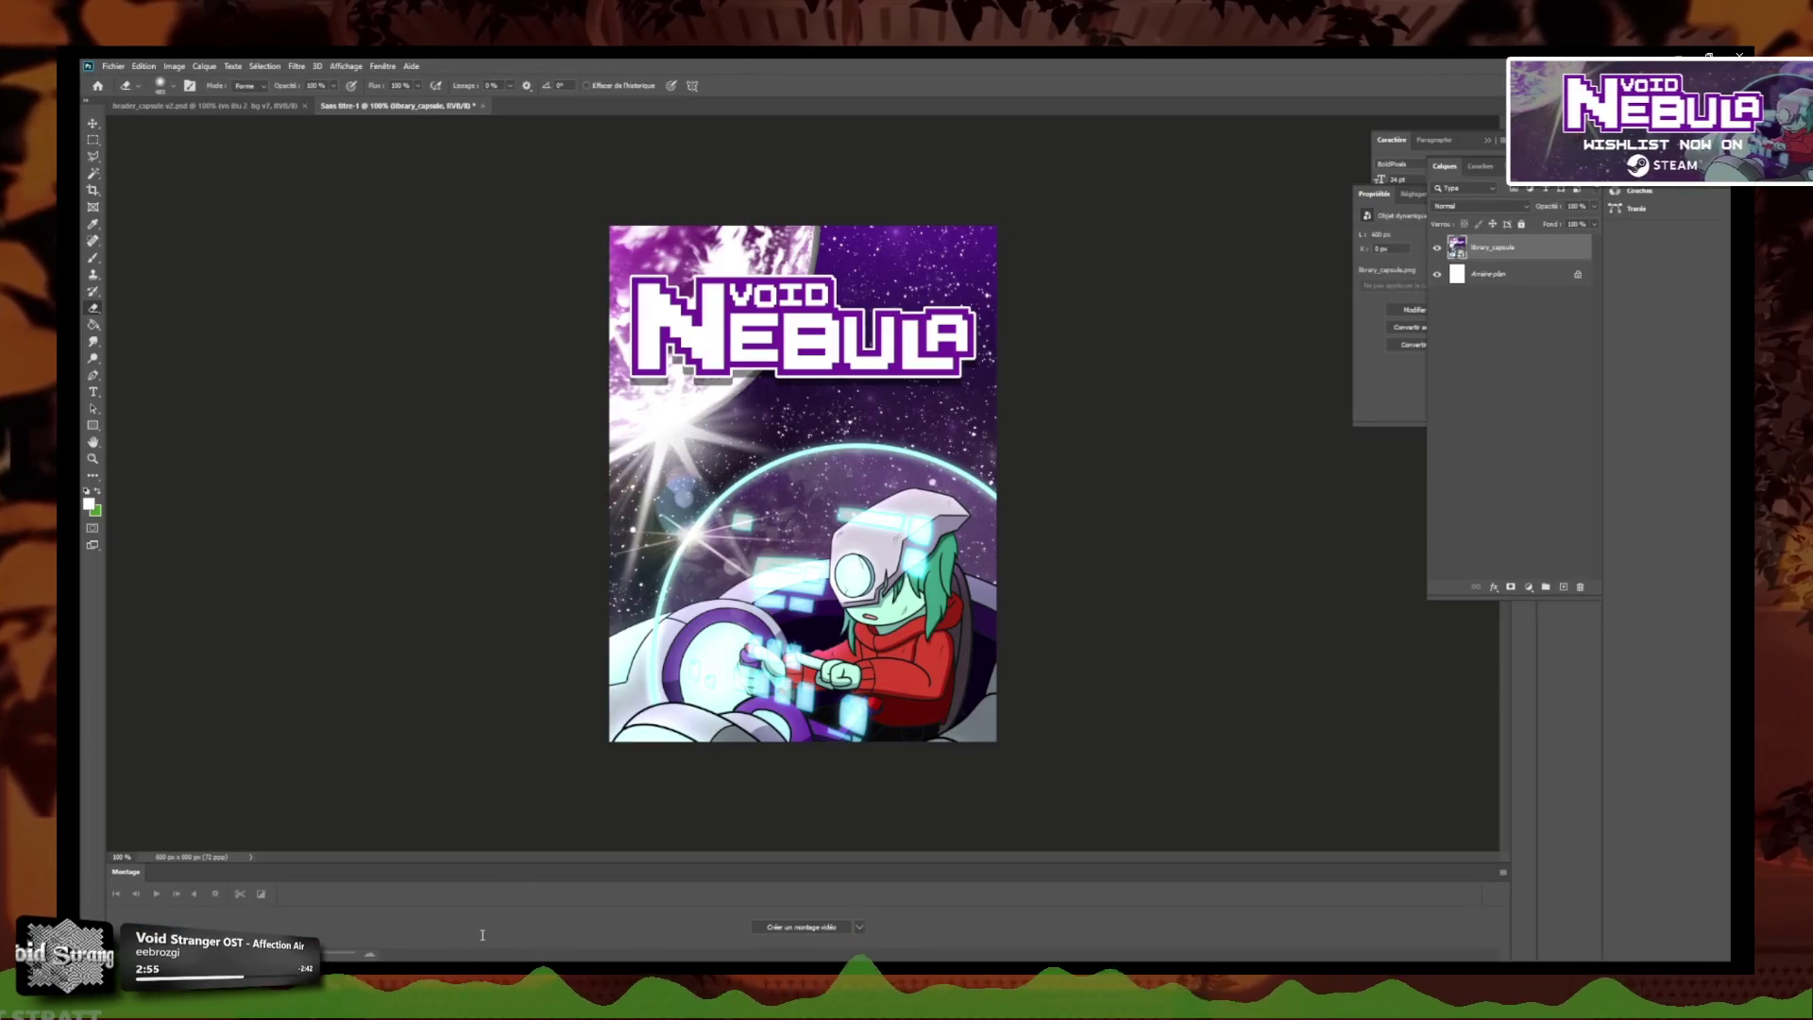
pyautogui.moveTo(482, 935)
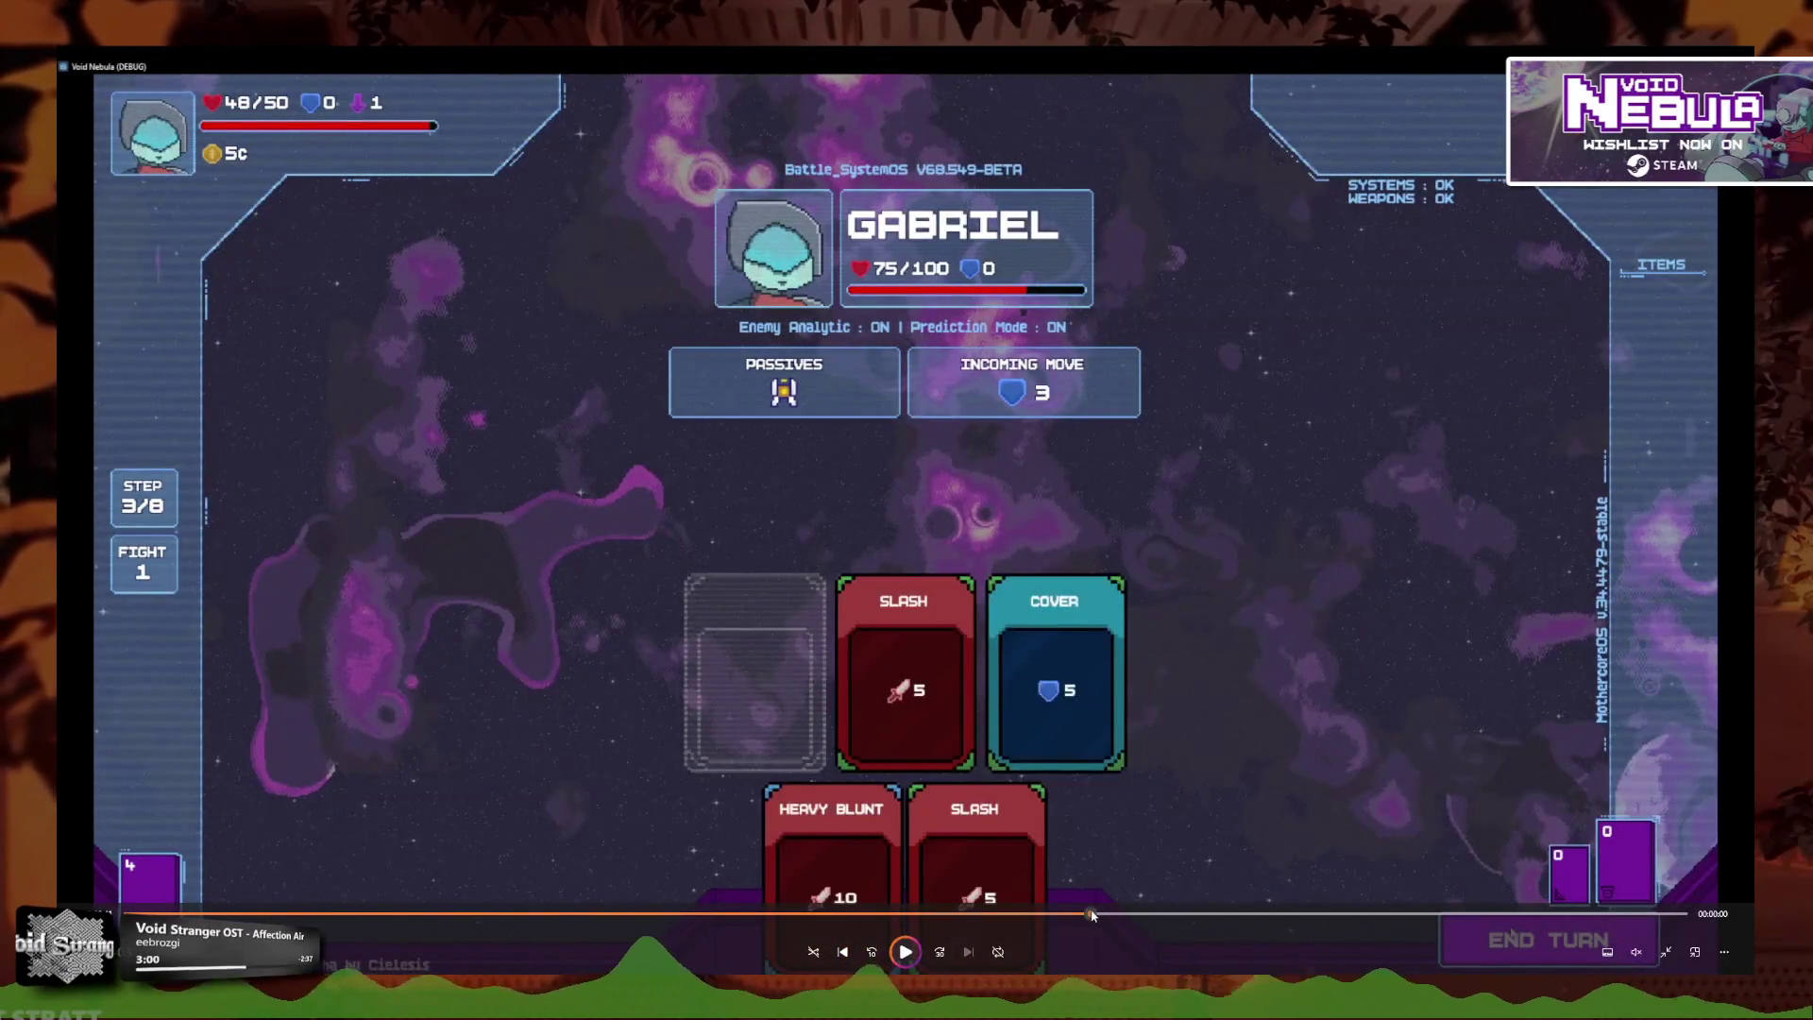
# Skip ahead in the recording, resume playback, then close the player to return to card.gd.
pyautogui.moveTo(904, 913)
pyautogui.mouseDown()
pyautogui.moveTo(1228, 913)
pyautogui.moveTo(720, 913)
pyautogui.mouseUp()
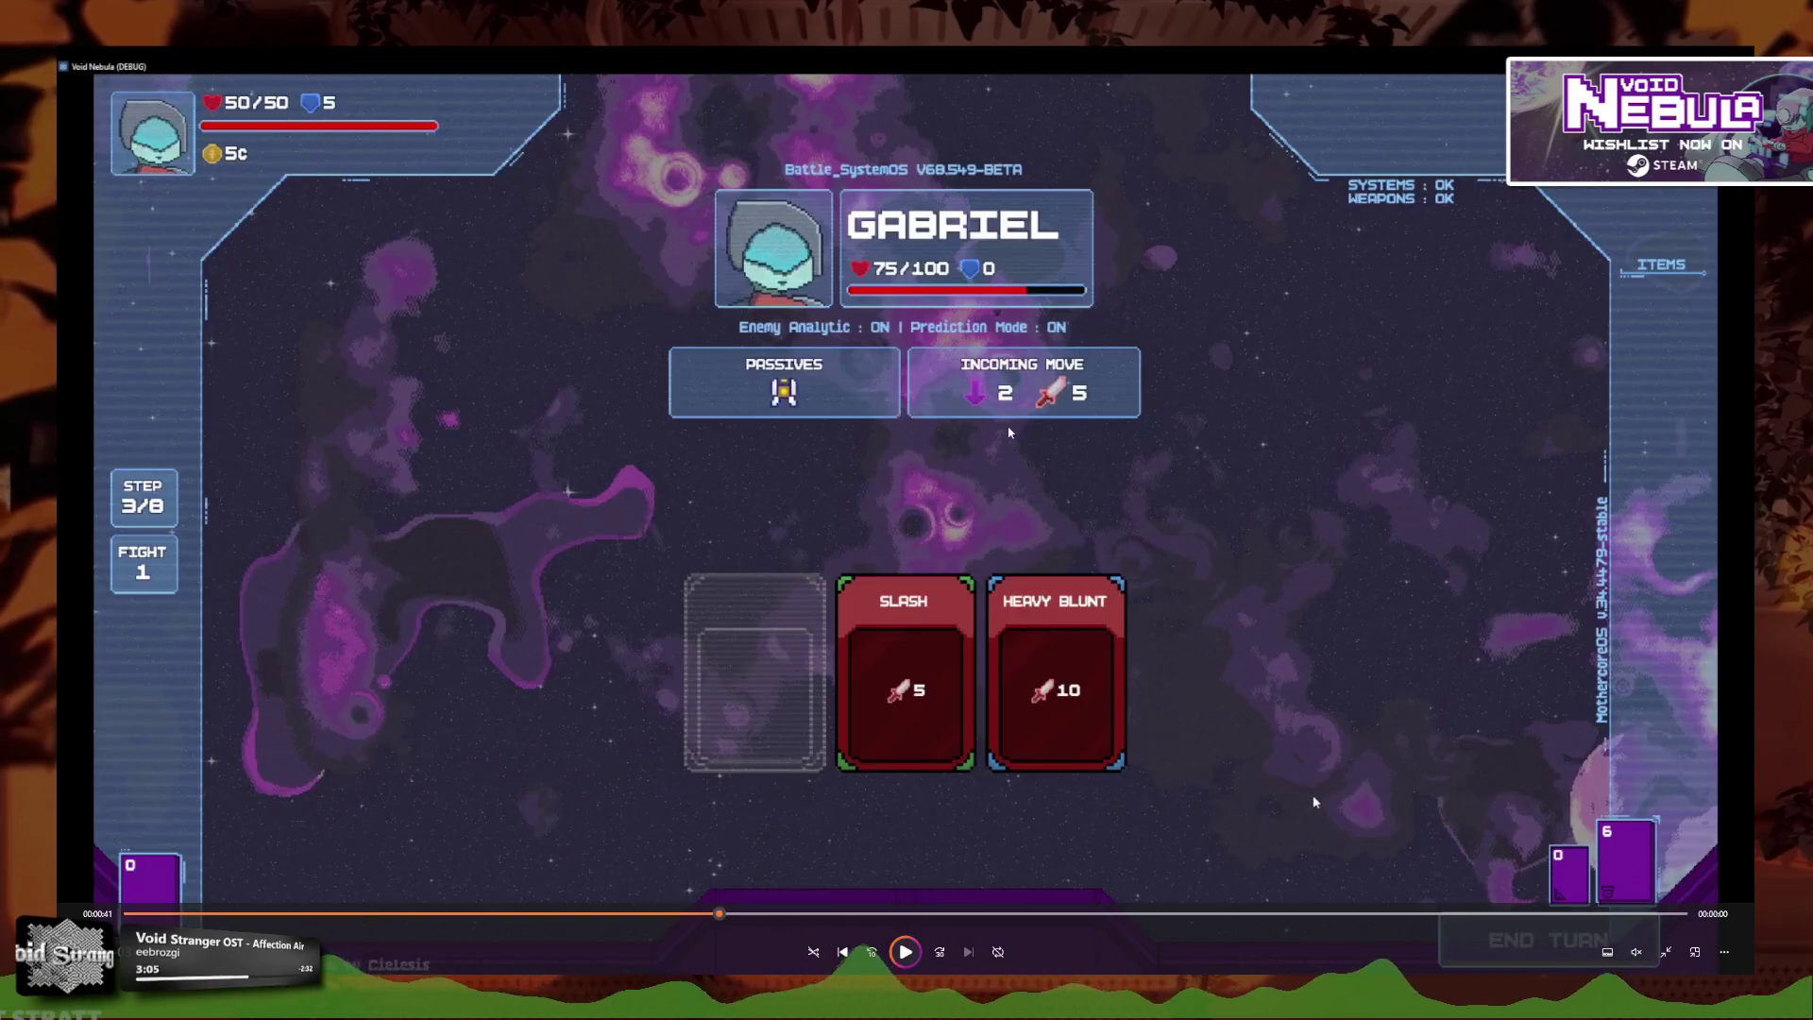
pyautogui.press('space')
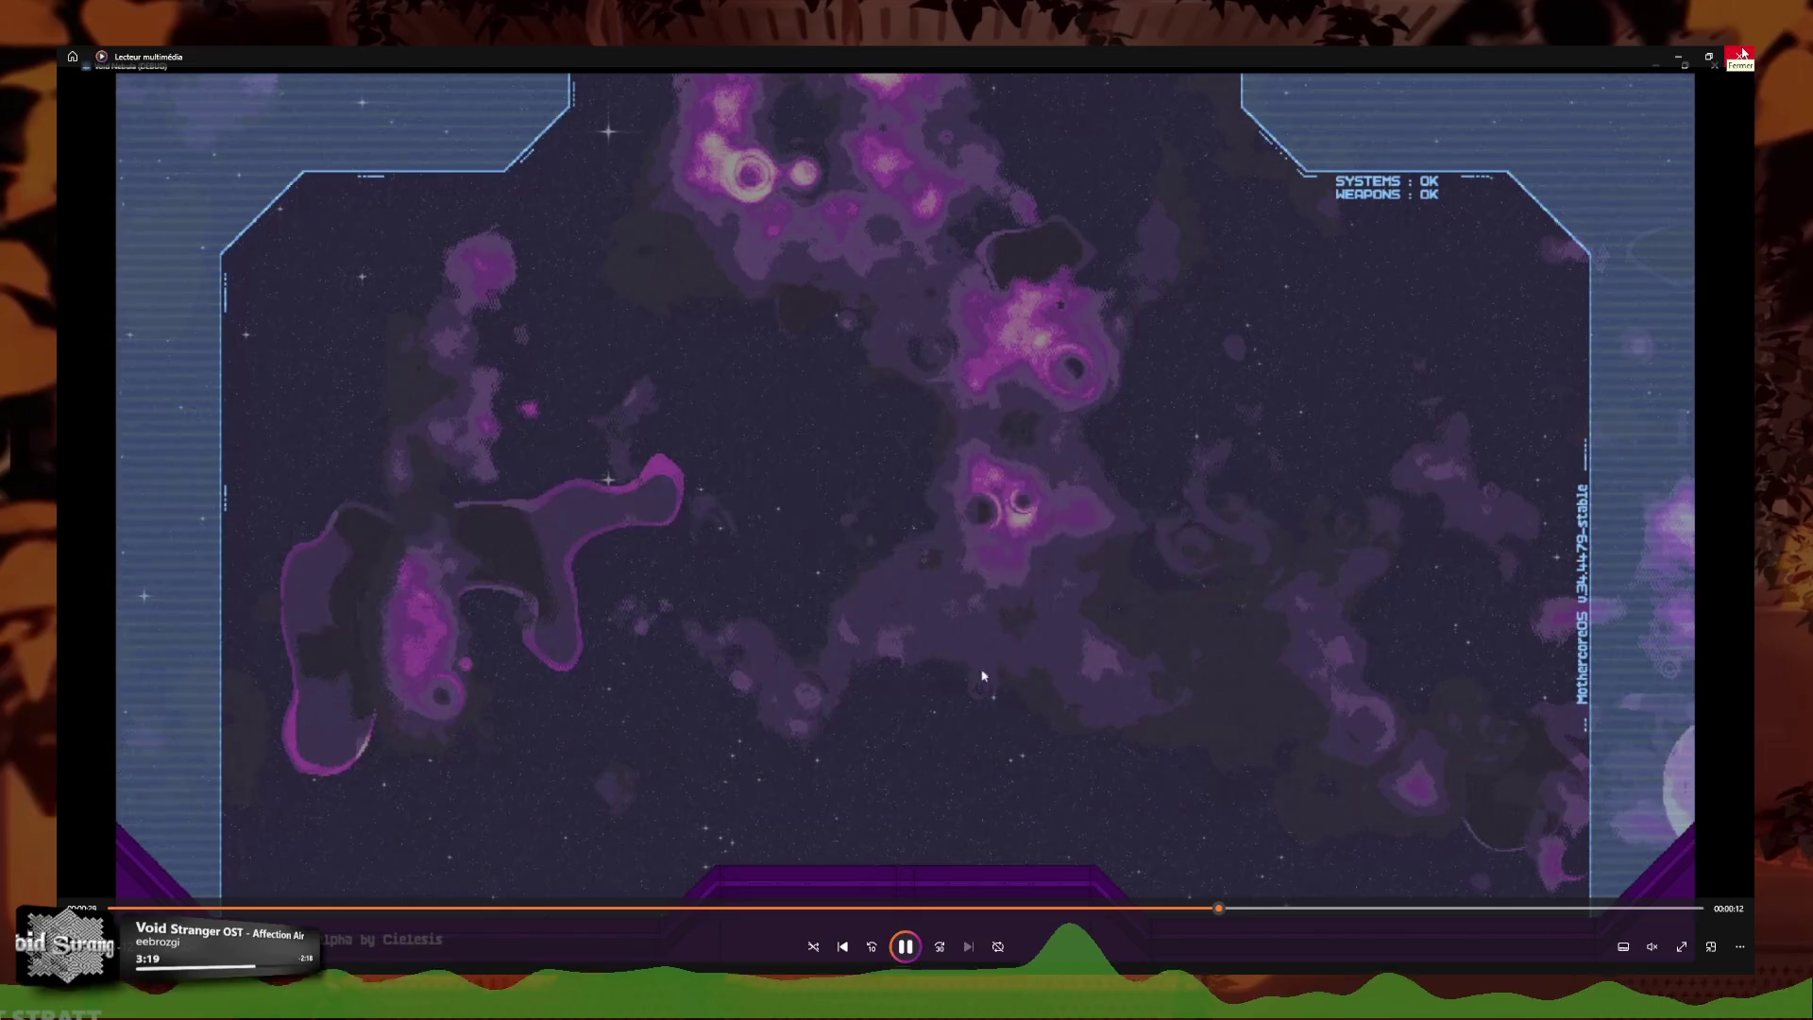
pyautogui.click(1742, 53)
pyautogui.click(1113, 310)
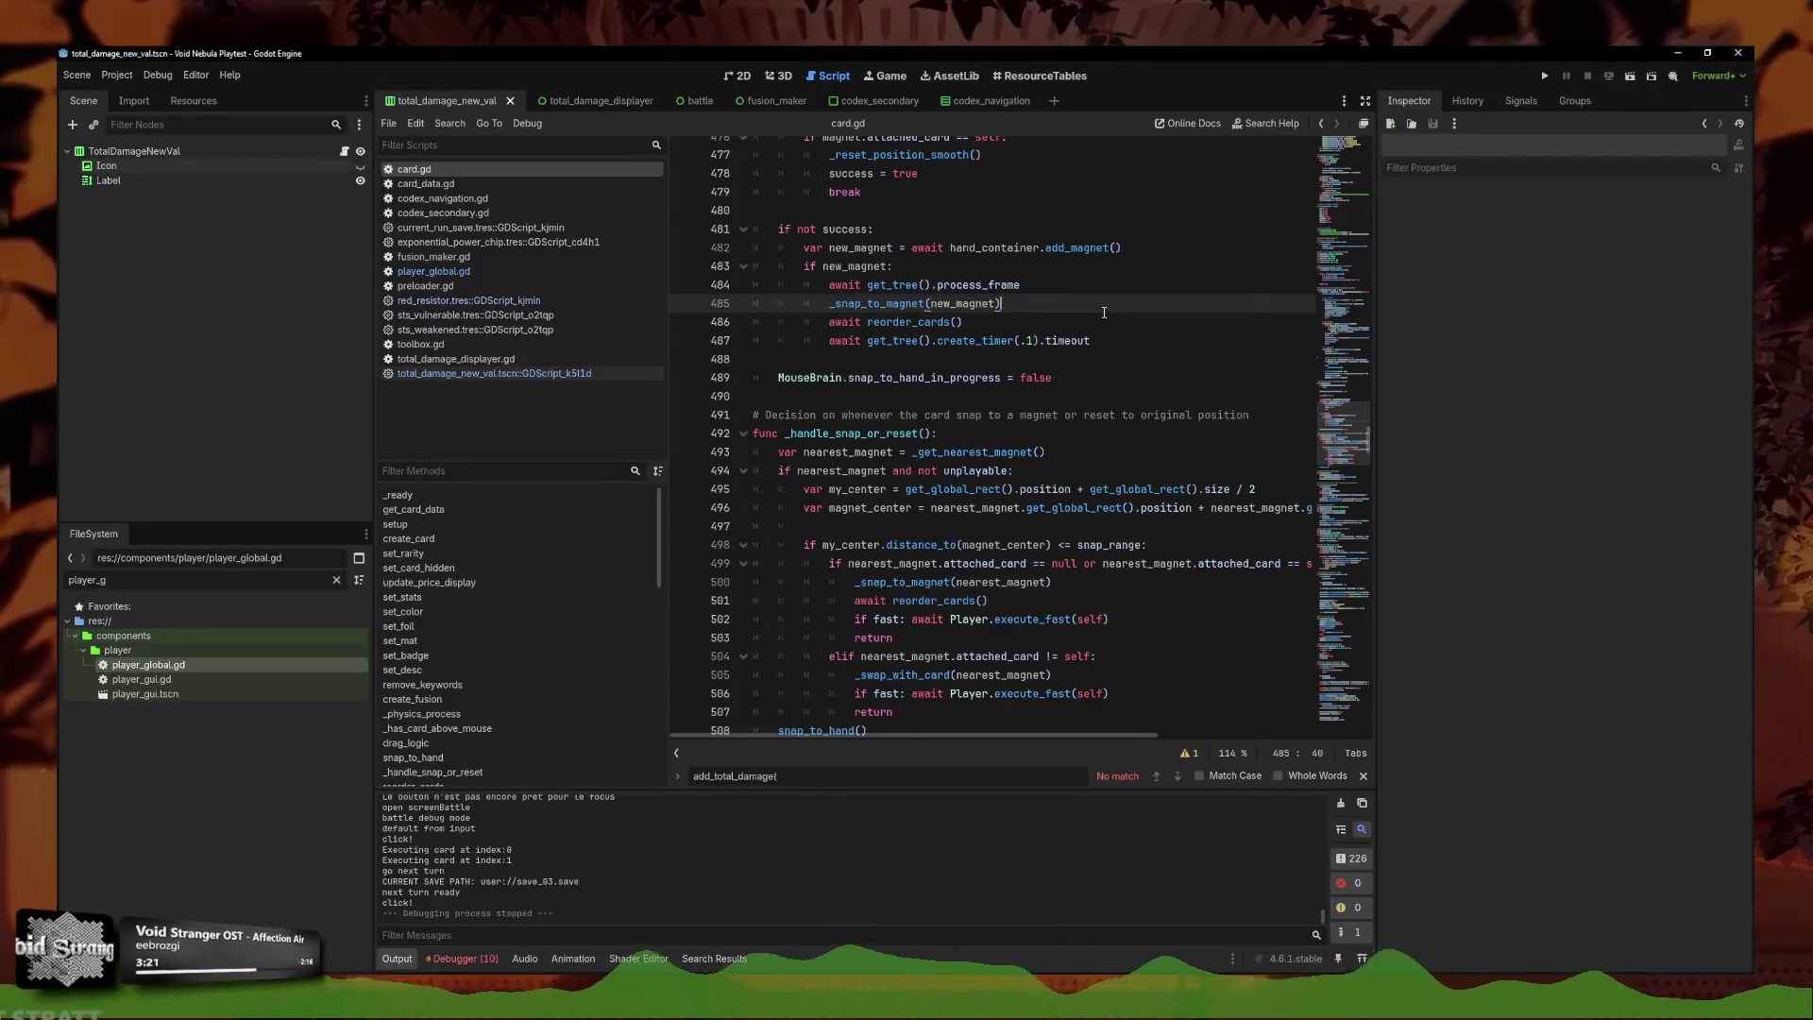
# Switch to player_global.gd and search for Enemy.damage, which finds no match.
pyautogui.click(1109, 344)
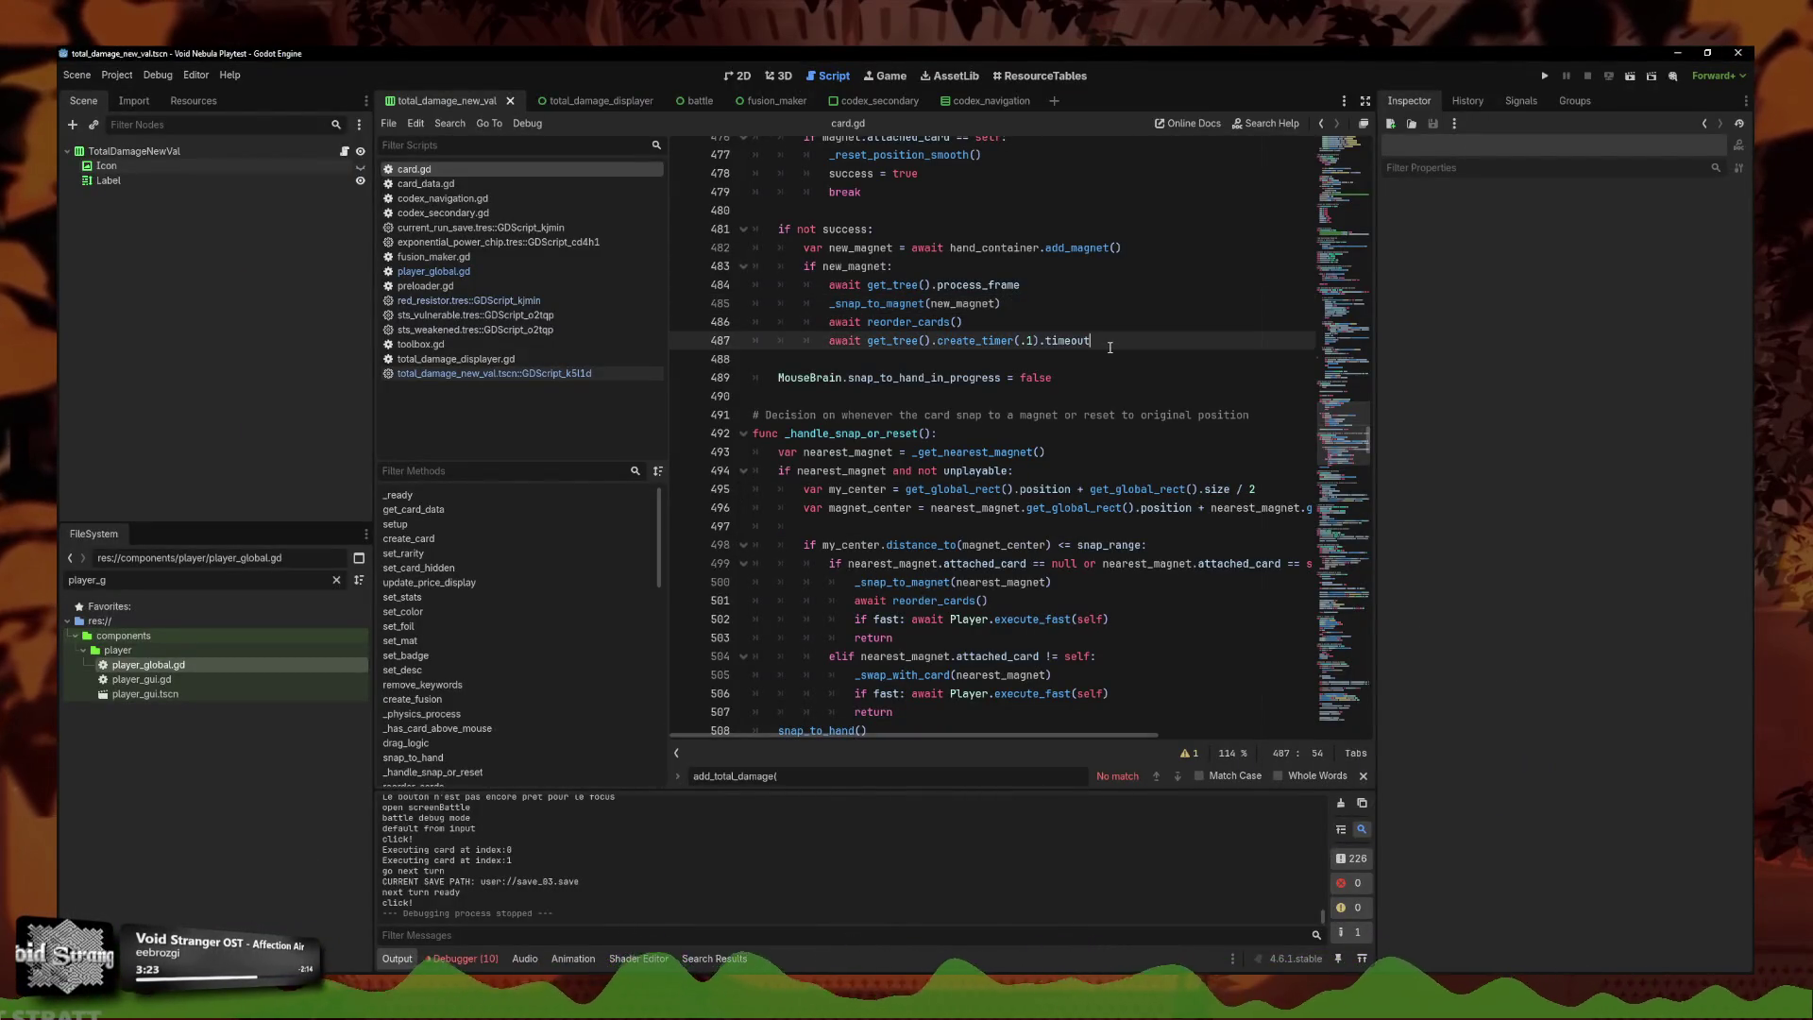
pyautogui.click(1095, 351)
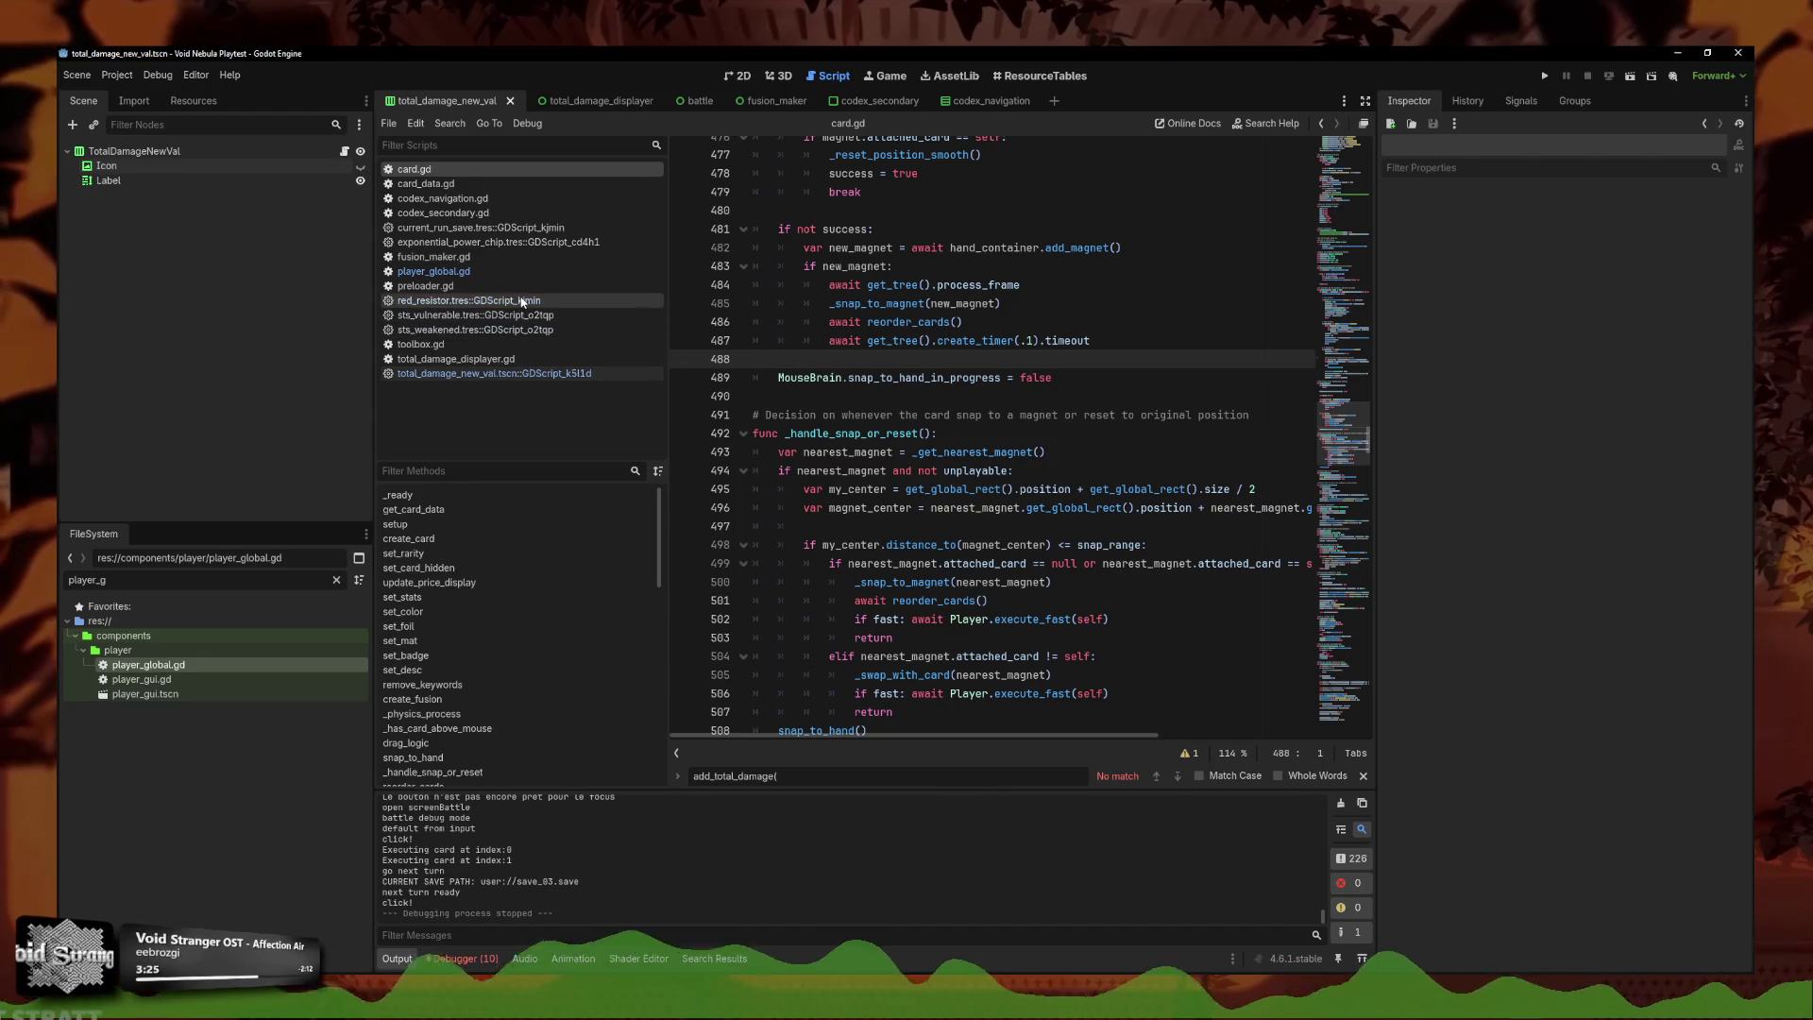
pyautogui.click(434, 271)
pyautogui.click(1010, 521)
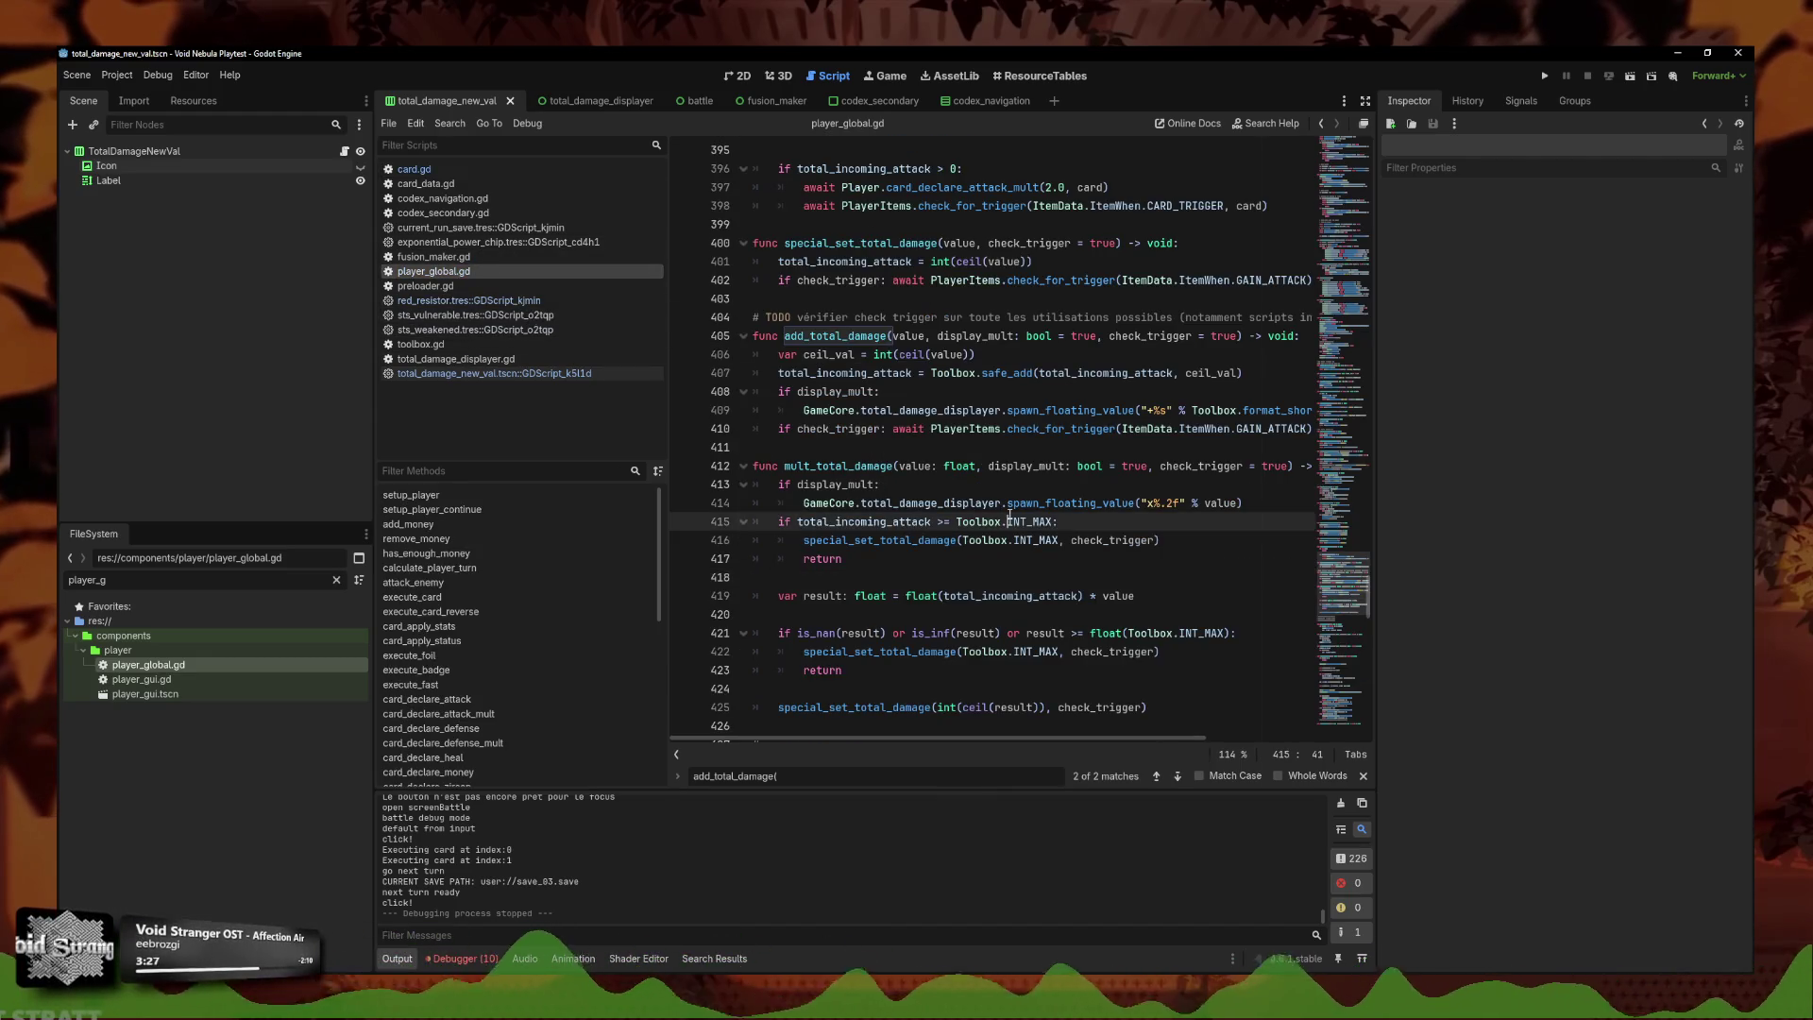
pyautogui.write('a')
pyautogui.write('damage_')
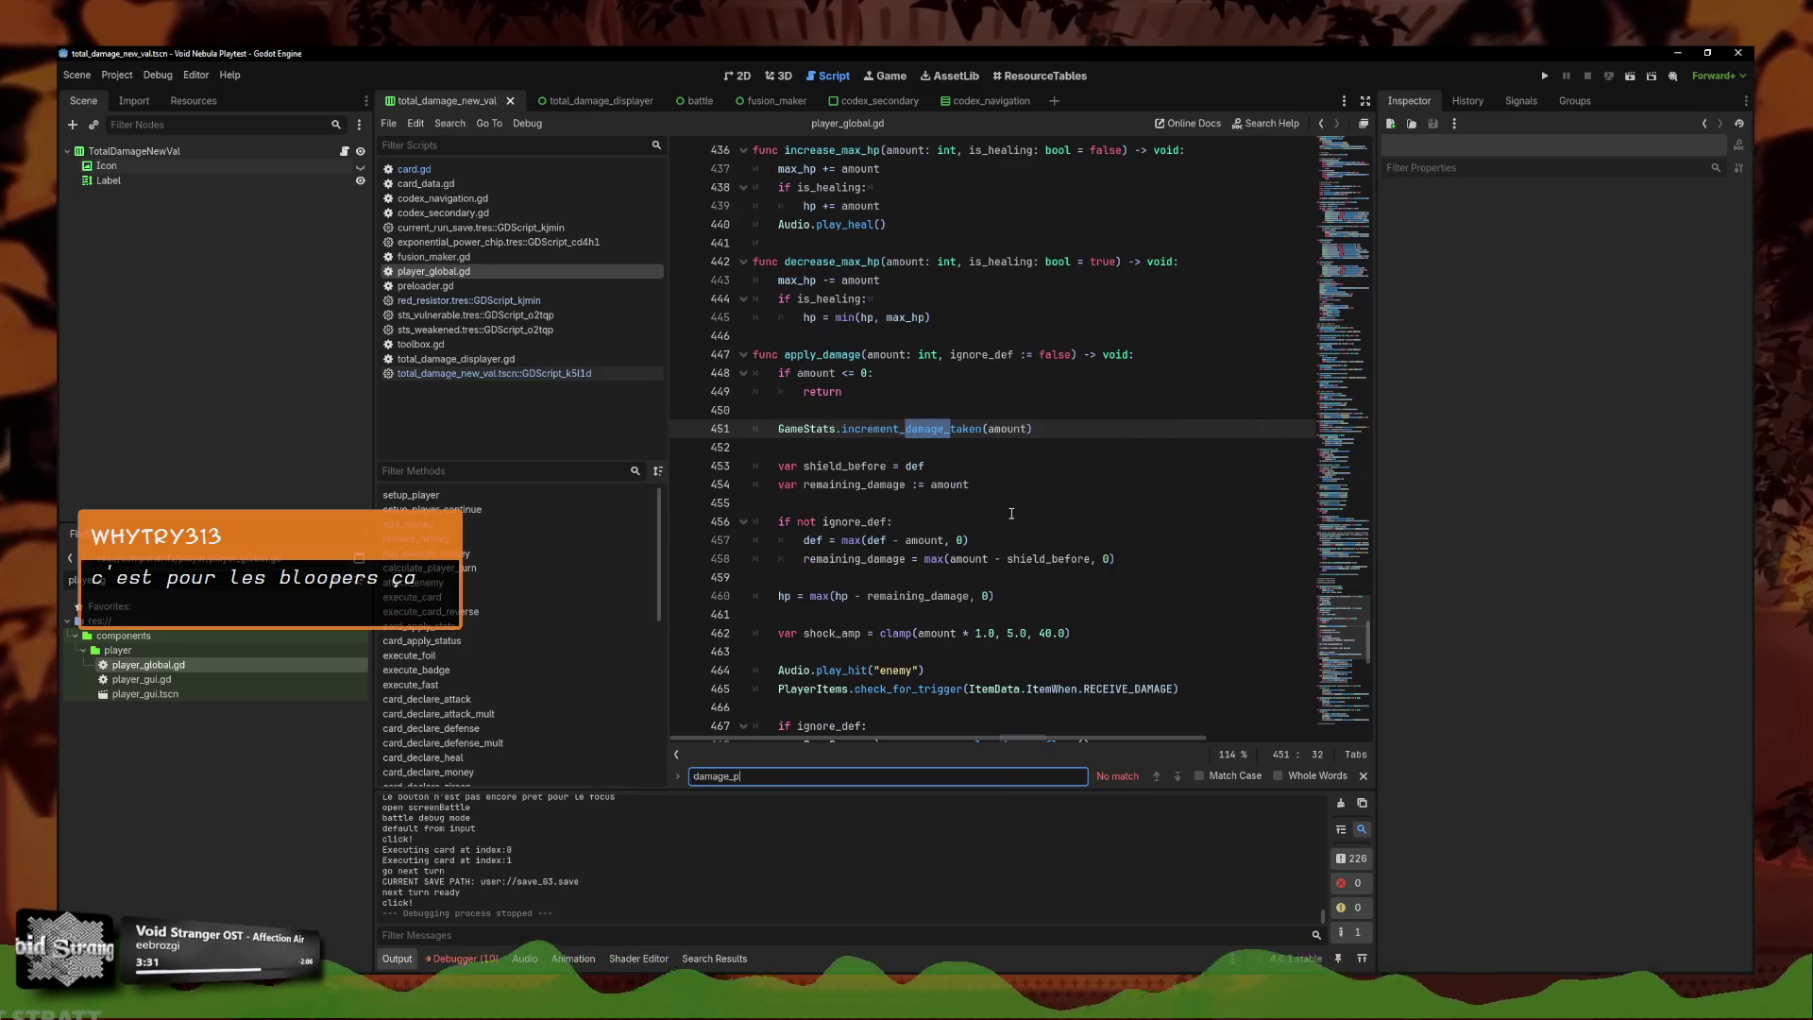
pyautogui.hotkey('ctrl', 'a')
pyautogui.write('Enemy.')
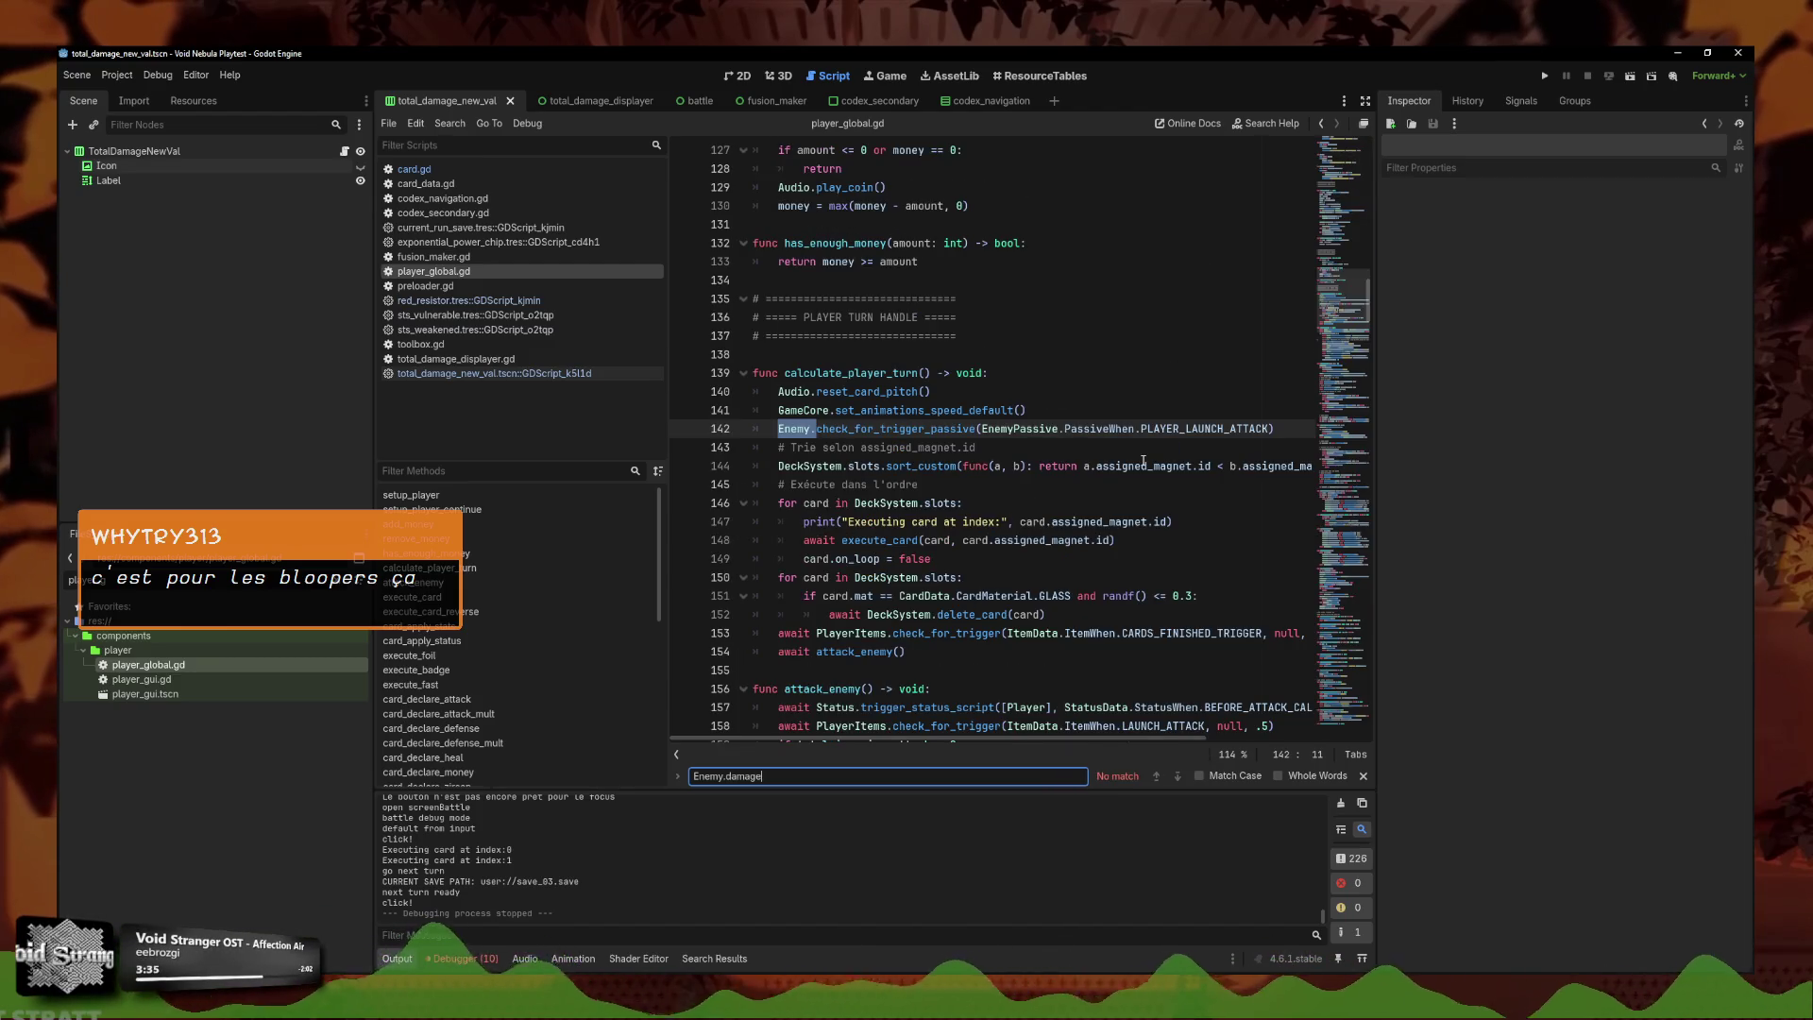
pyautogui.scroll(-3, 1058, 467)
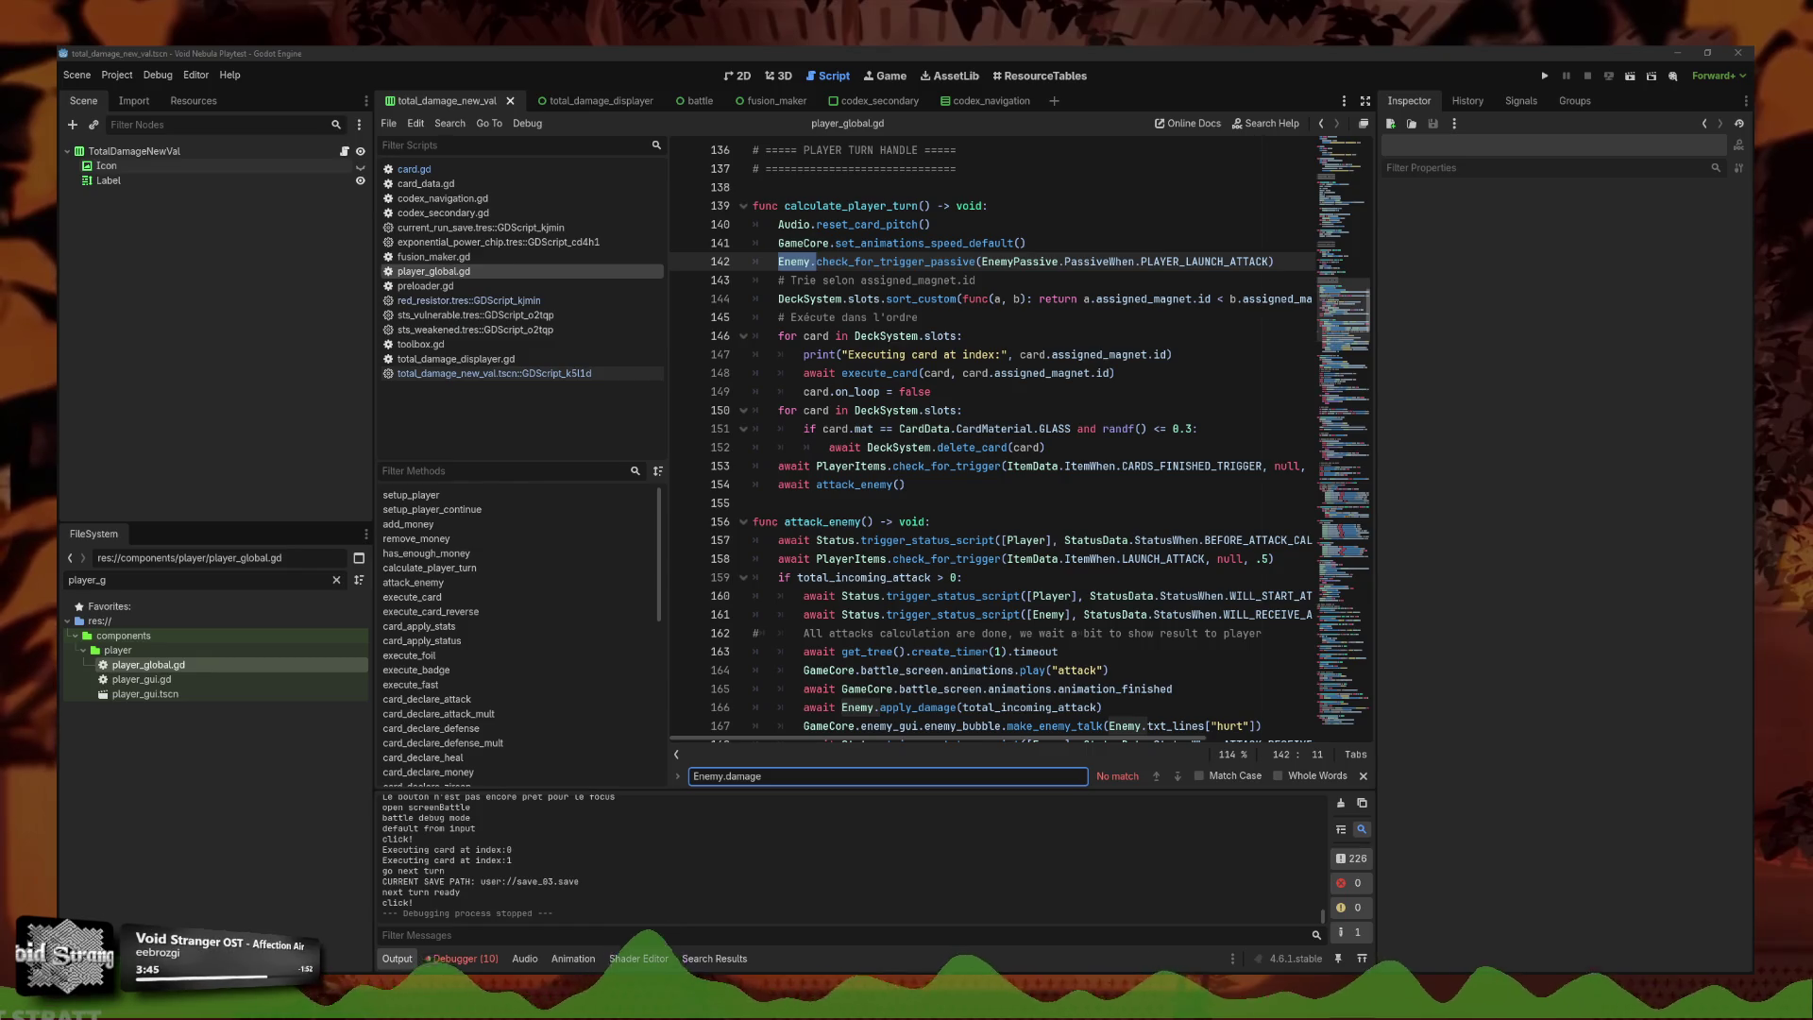
# Scrub back through the Game Devlog #1 video, play and pause it several times, then close it.
pyautogui.press('F5')
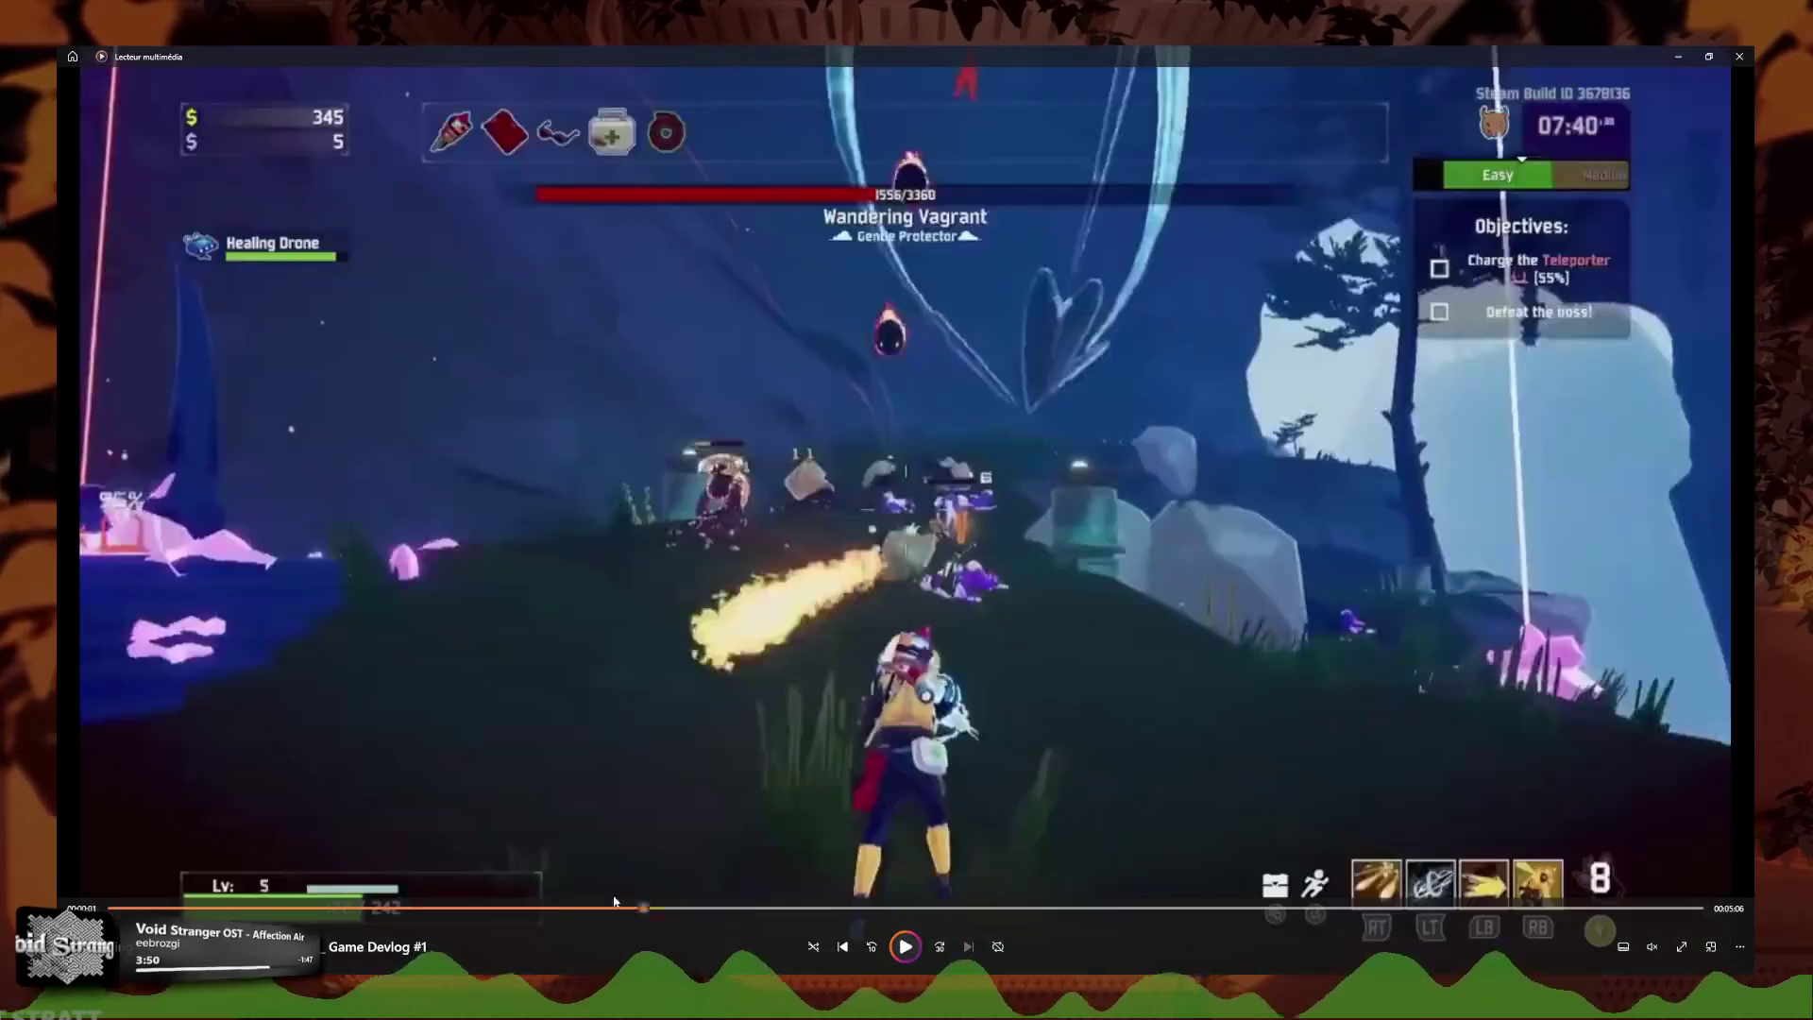
pyautogui.moveTo(613, 906); pyautogui.dragTo(530, 892)
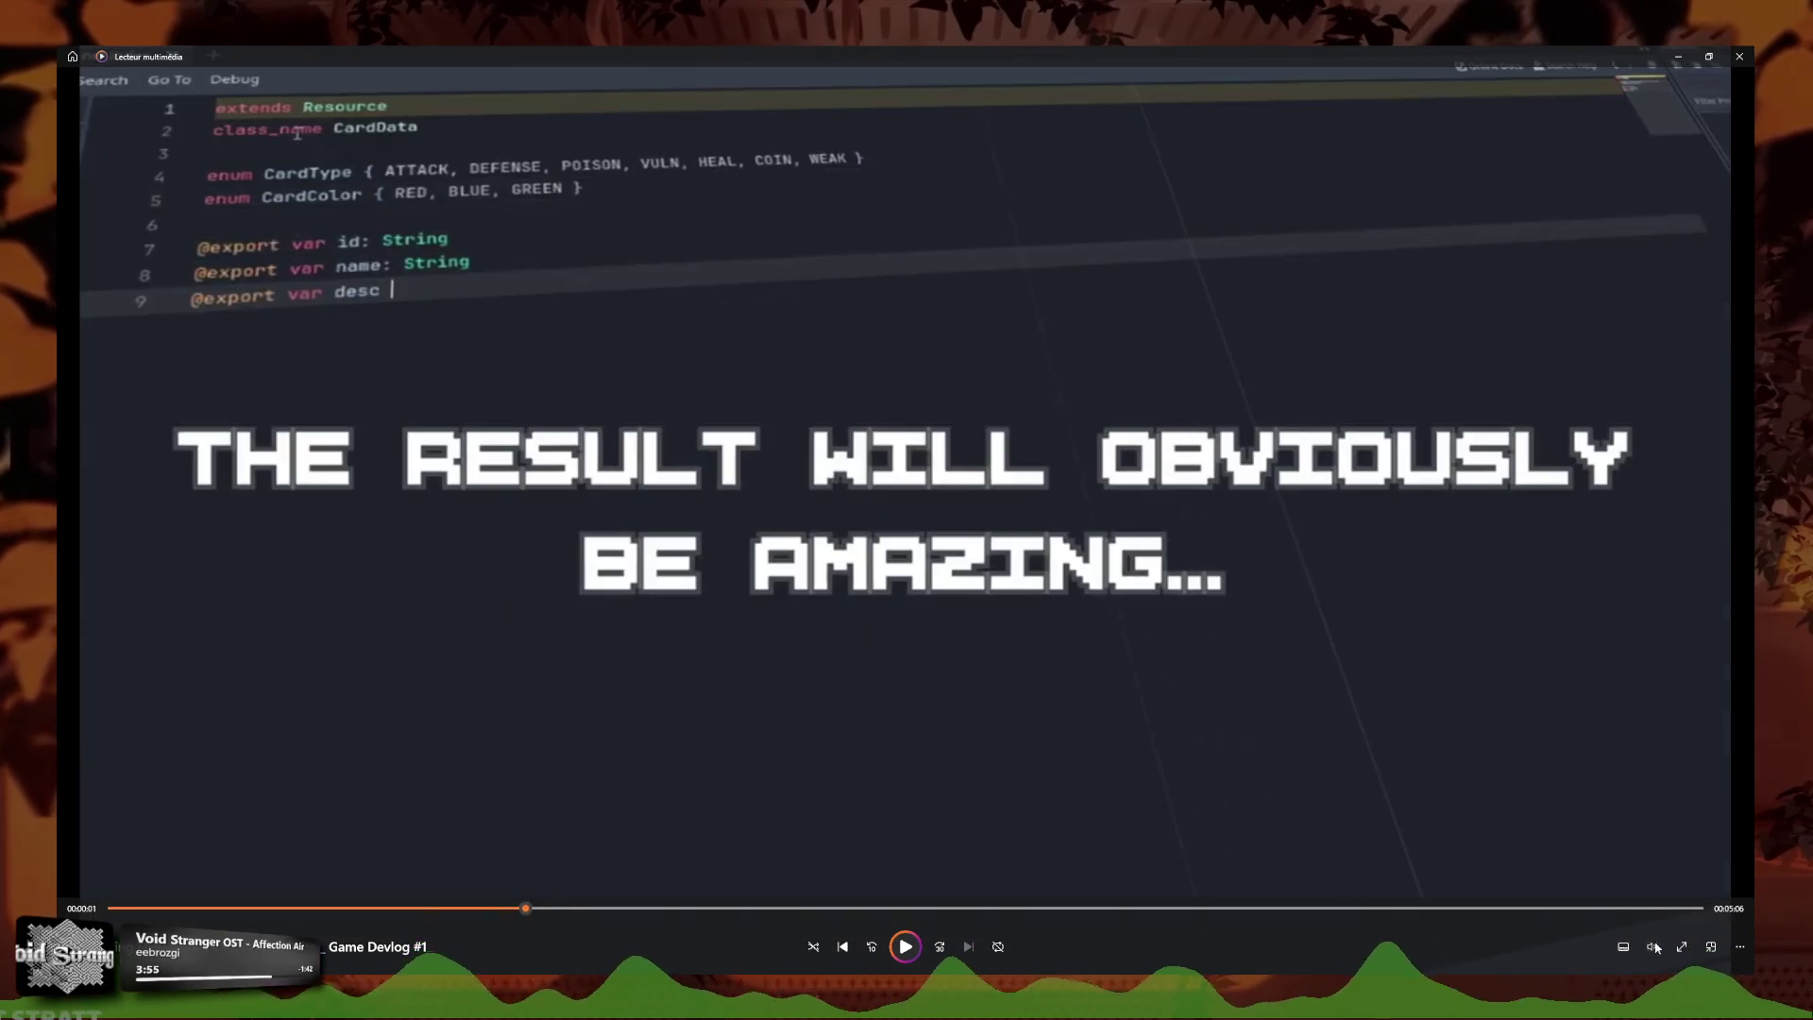
pyautogui.click(907, 948)
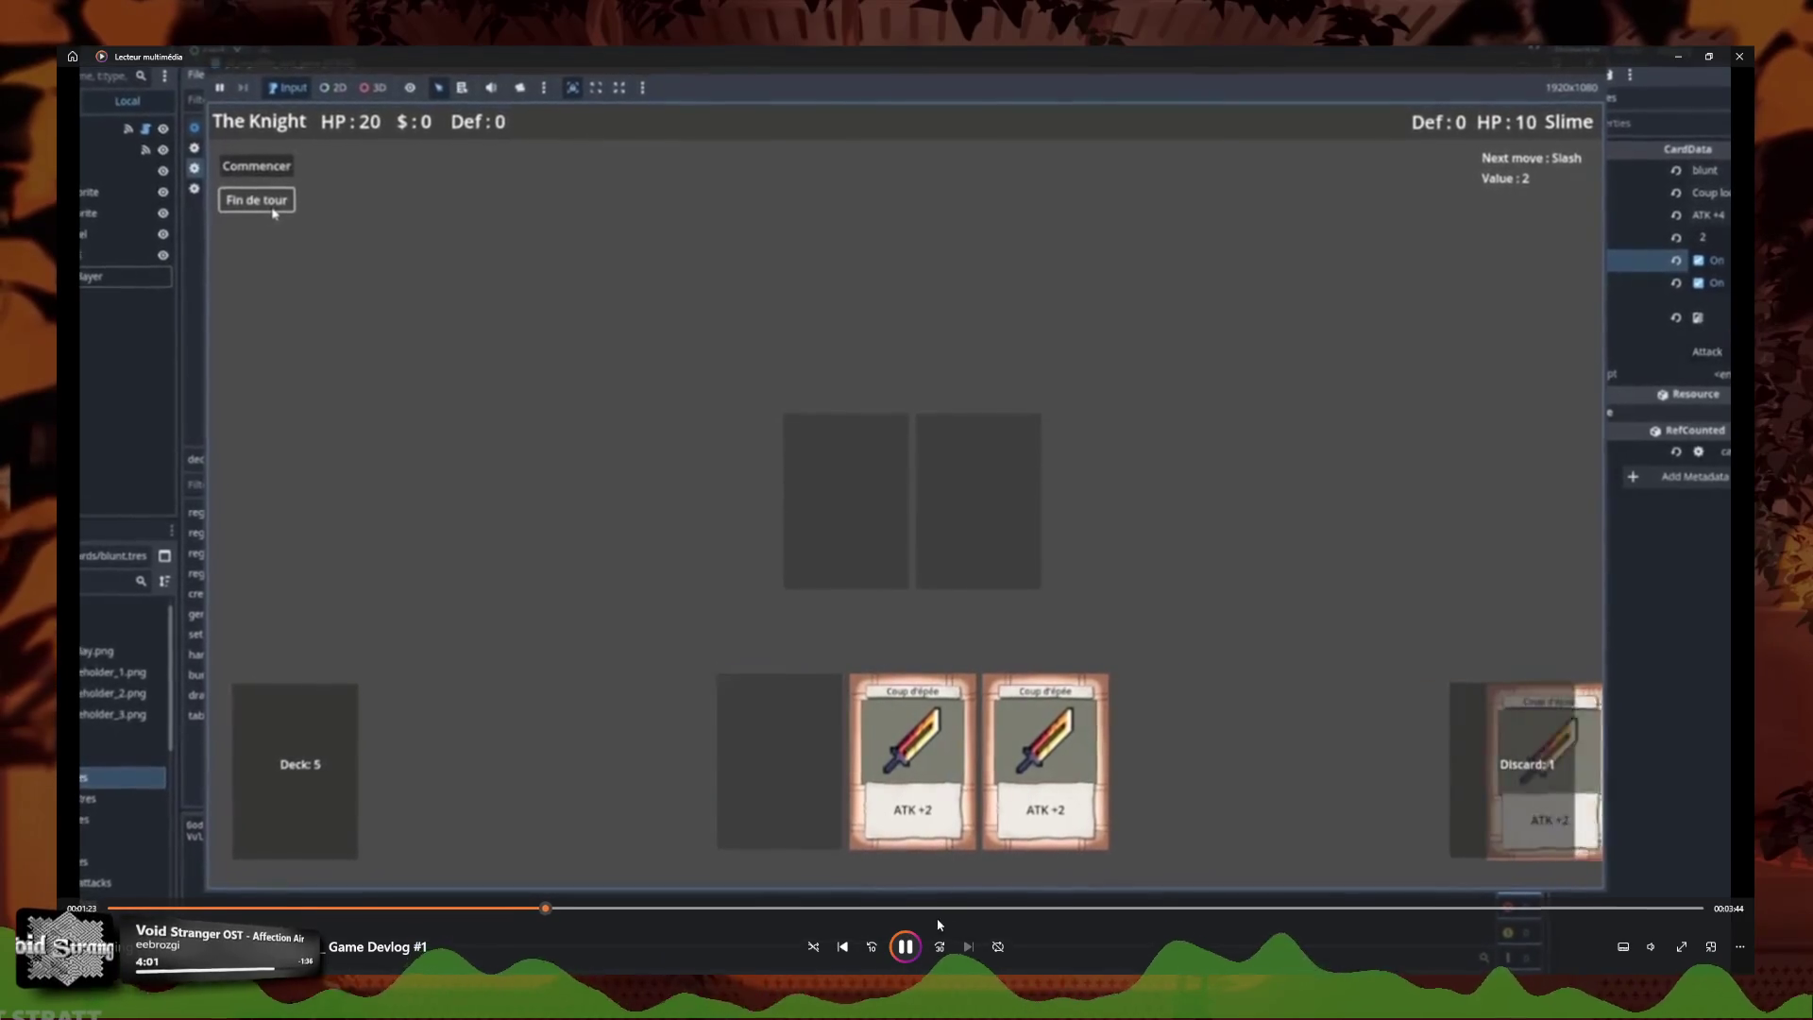
pyautogui.press('space')
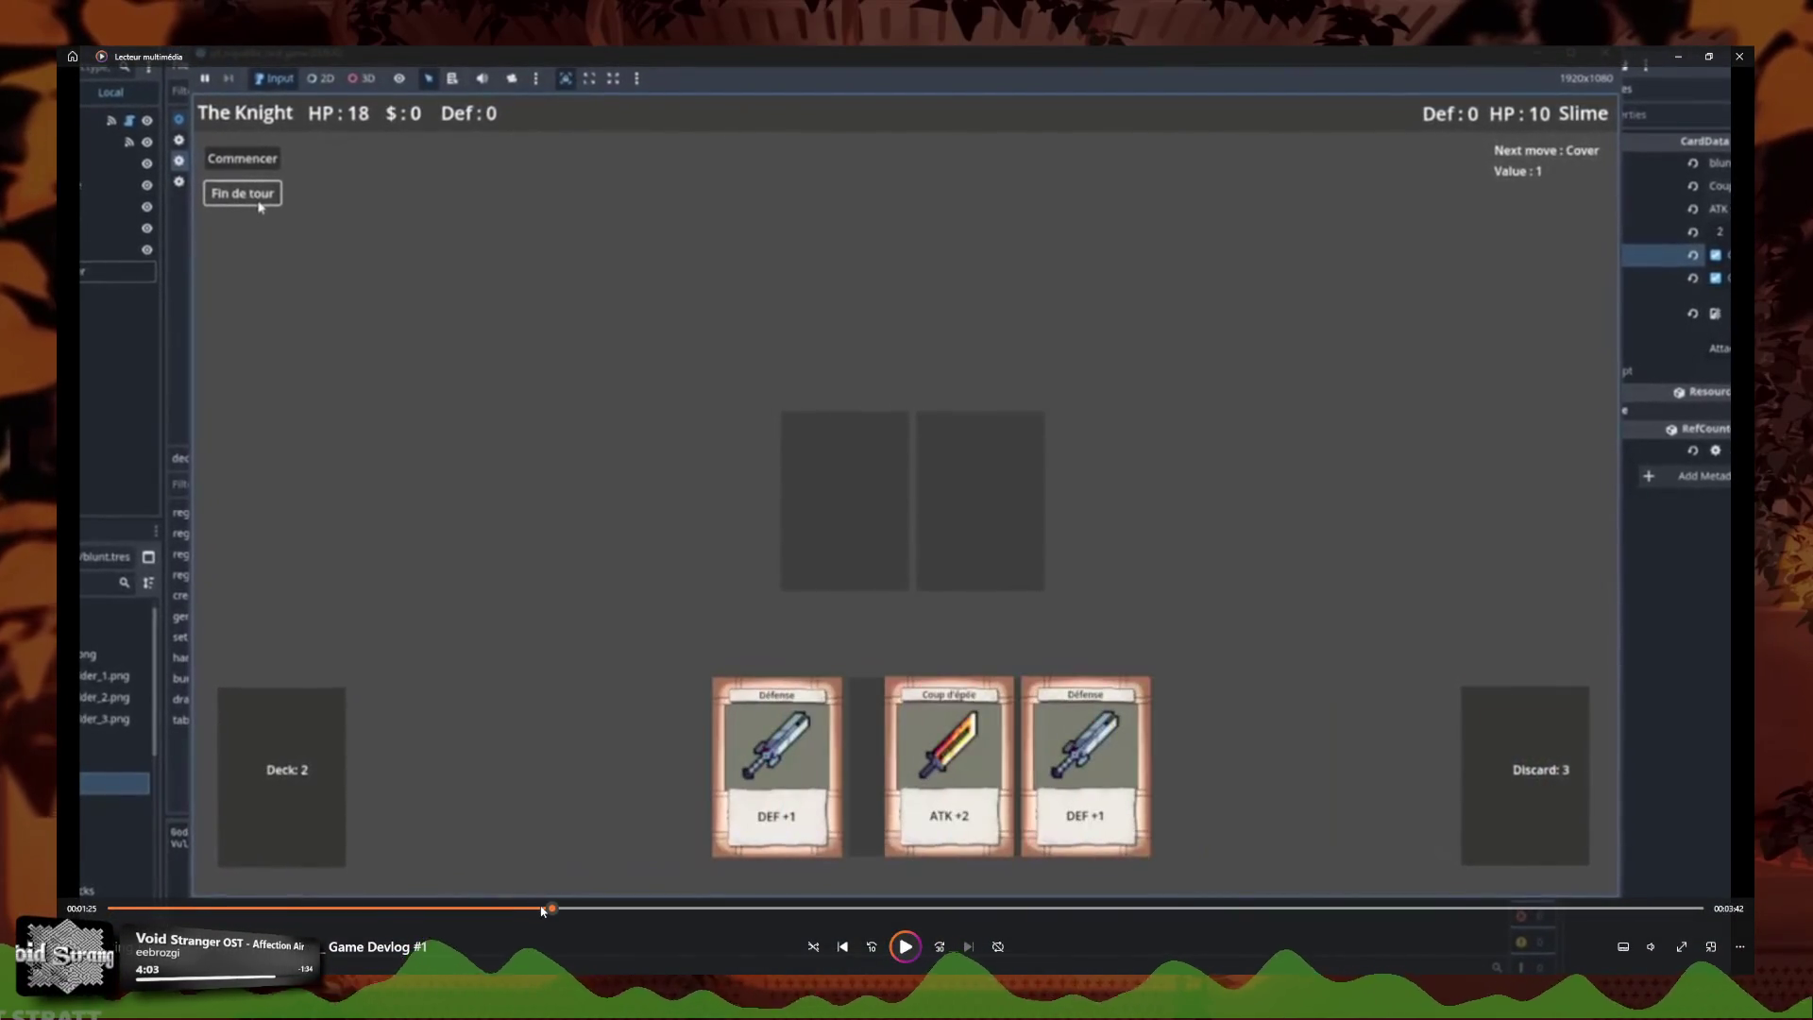
pyautogui.click(543, 909)
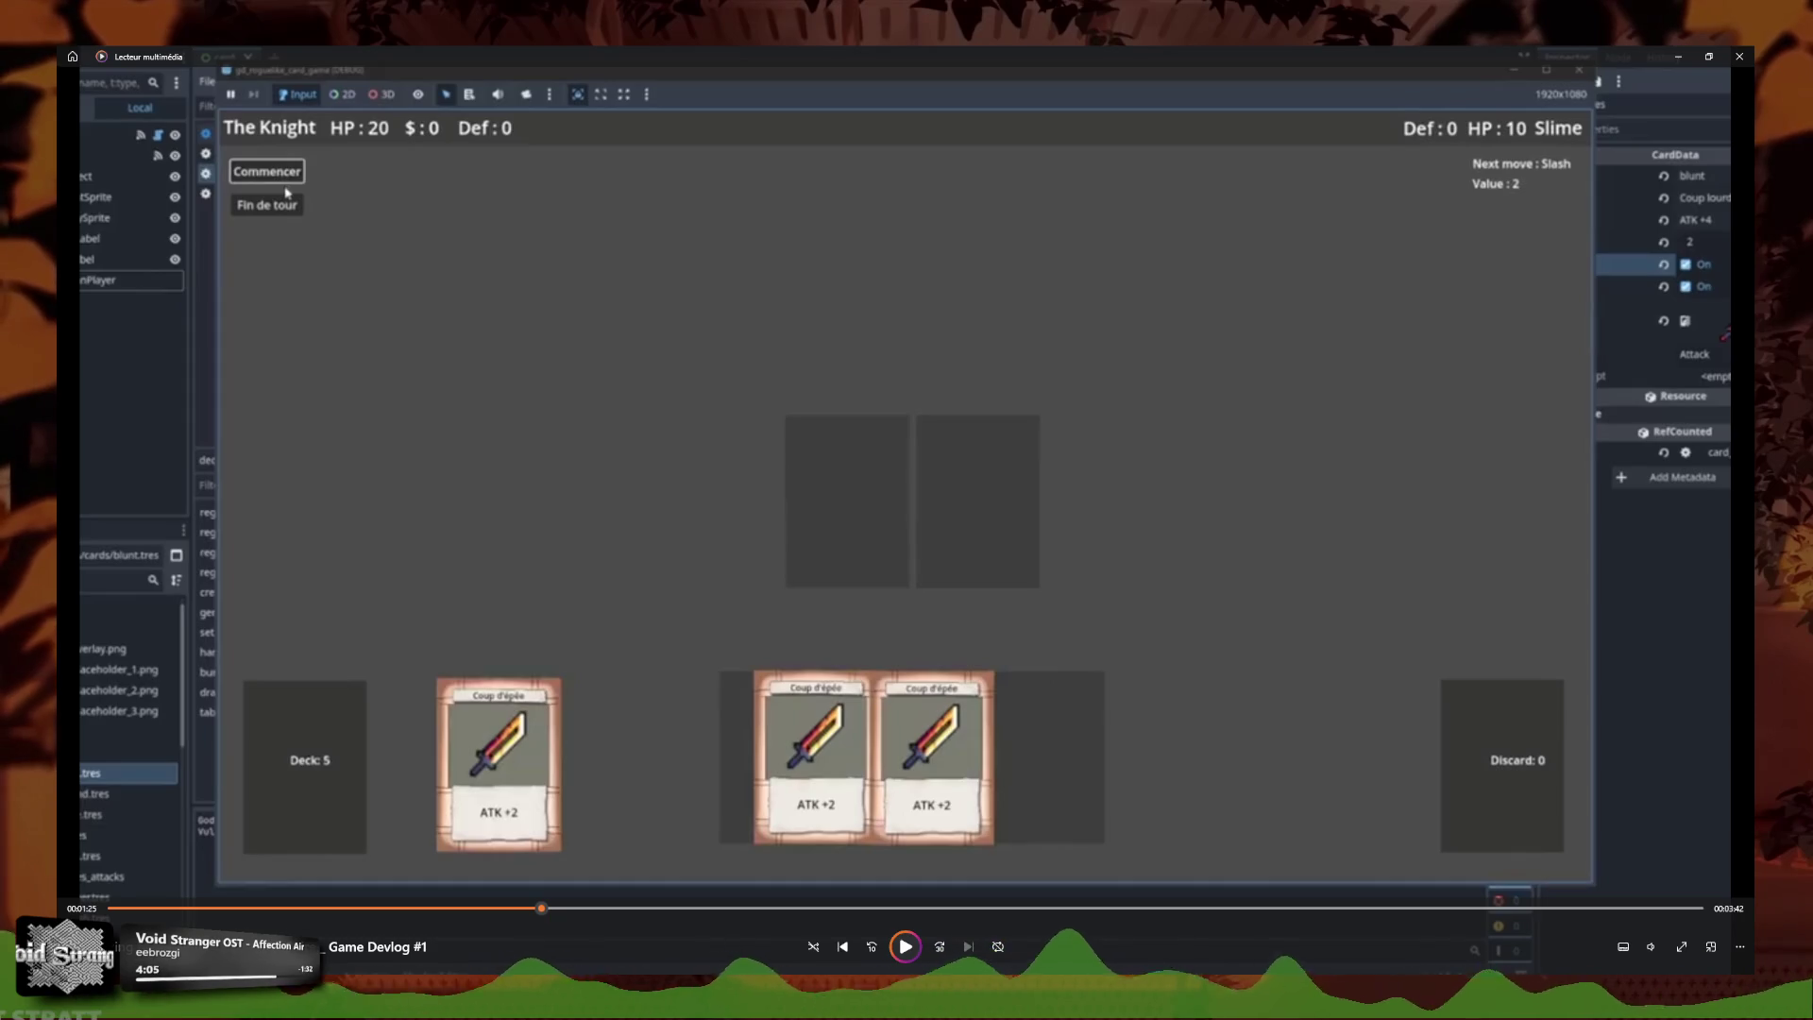
pyautogui.click(908, 947)
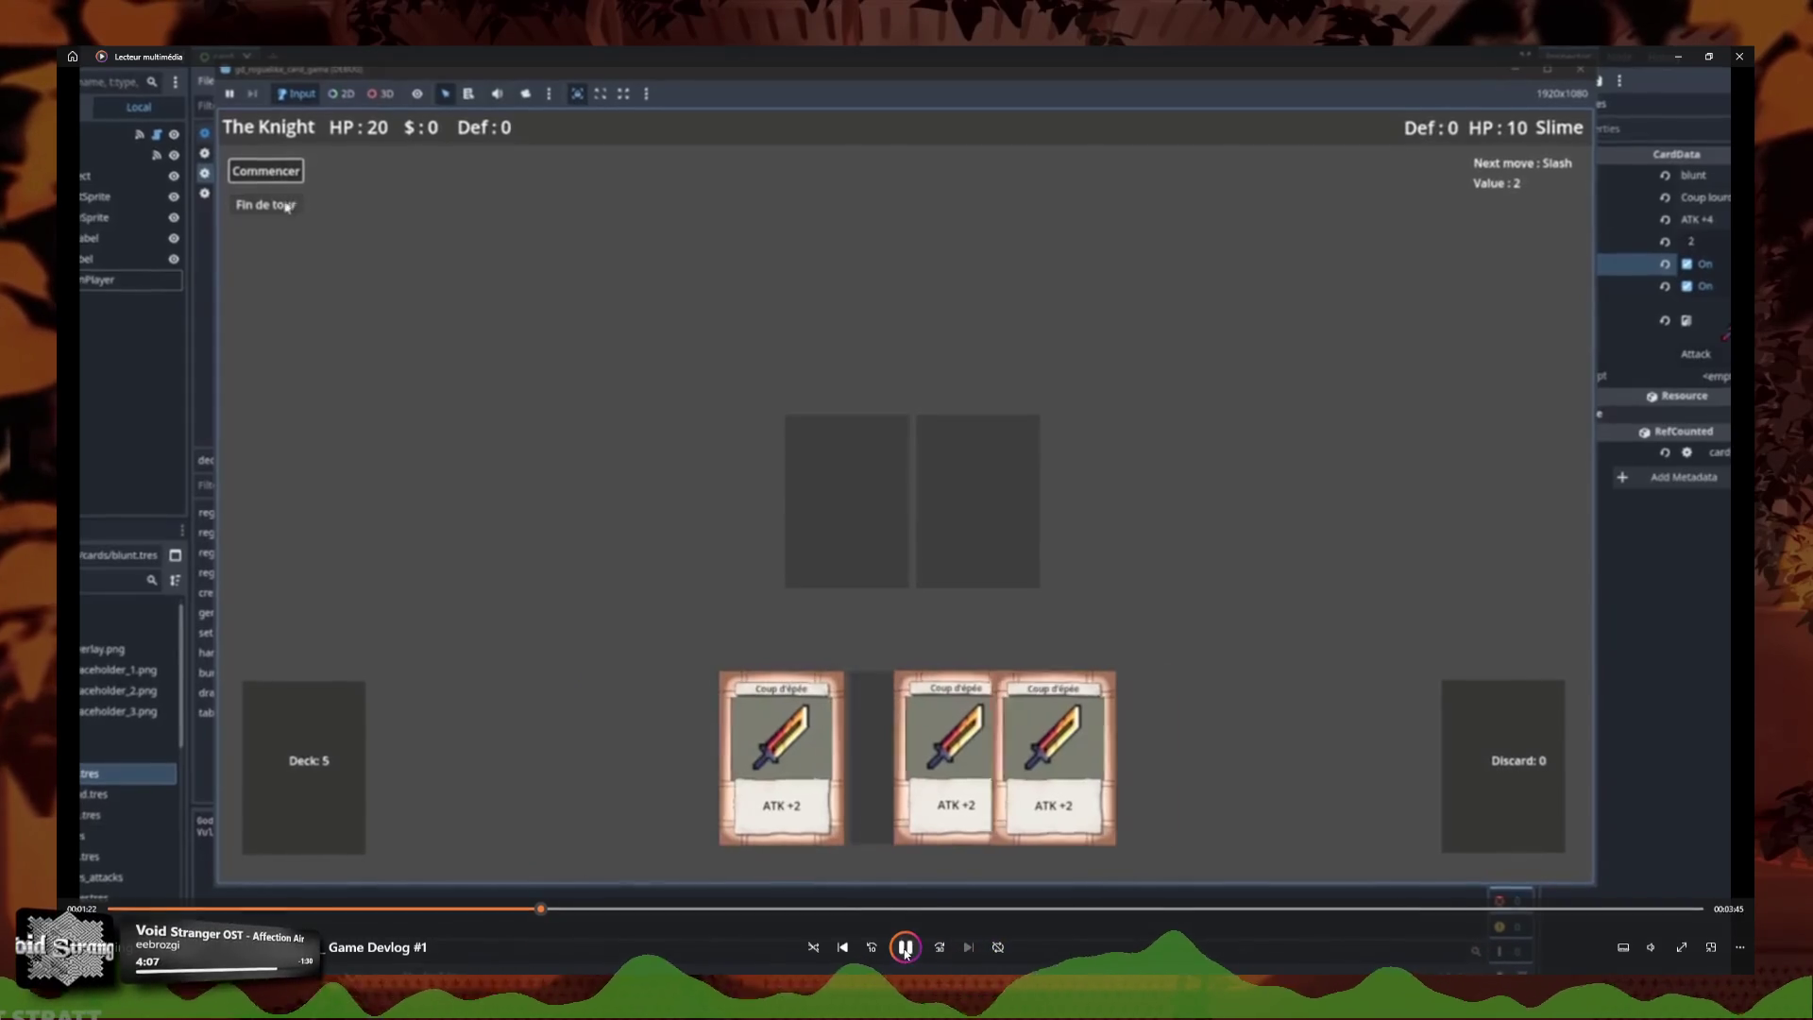
pyautogui.click(908, 947)
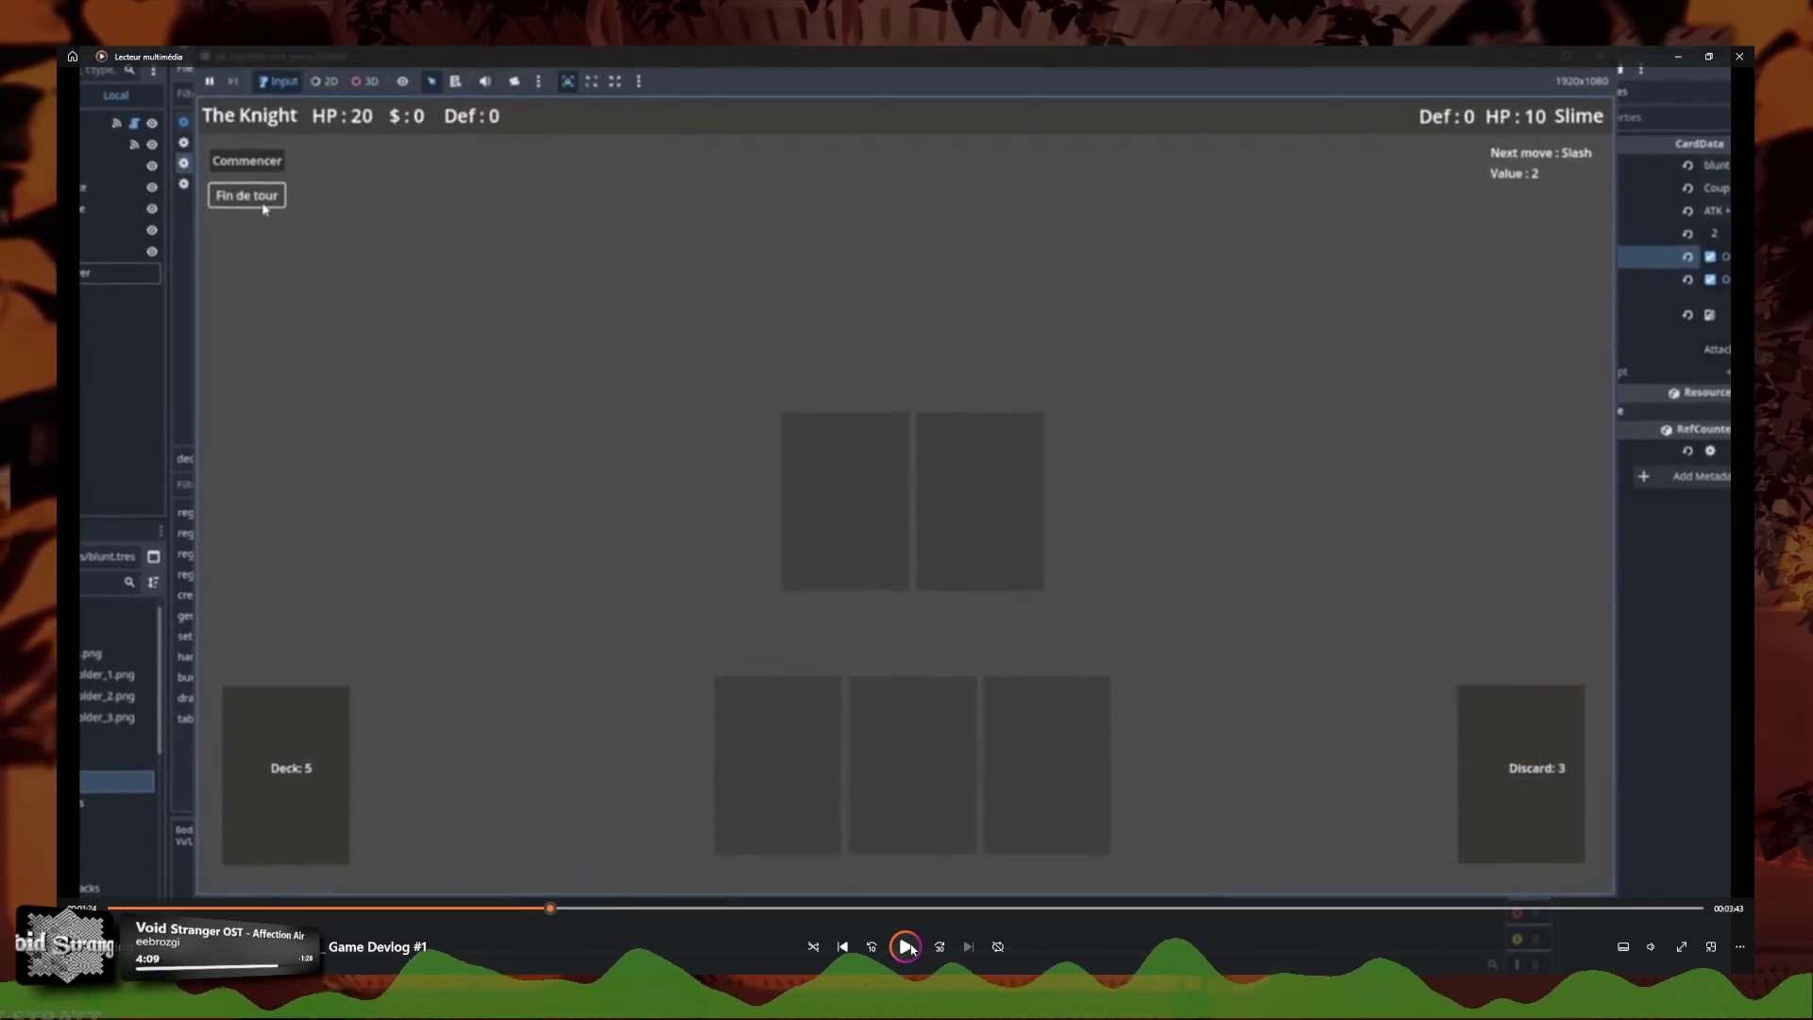
pyautogui.click(906, 947)
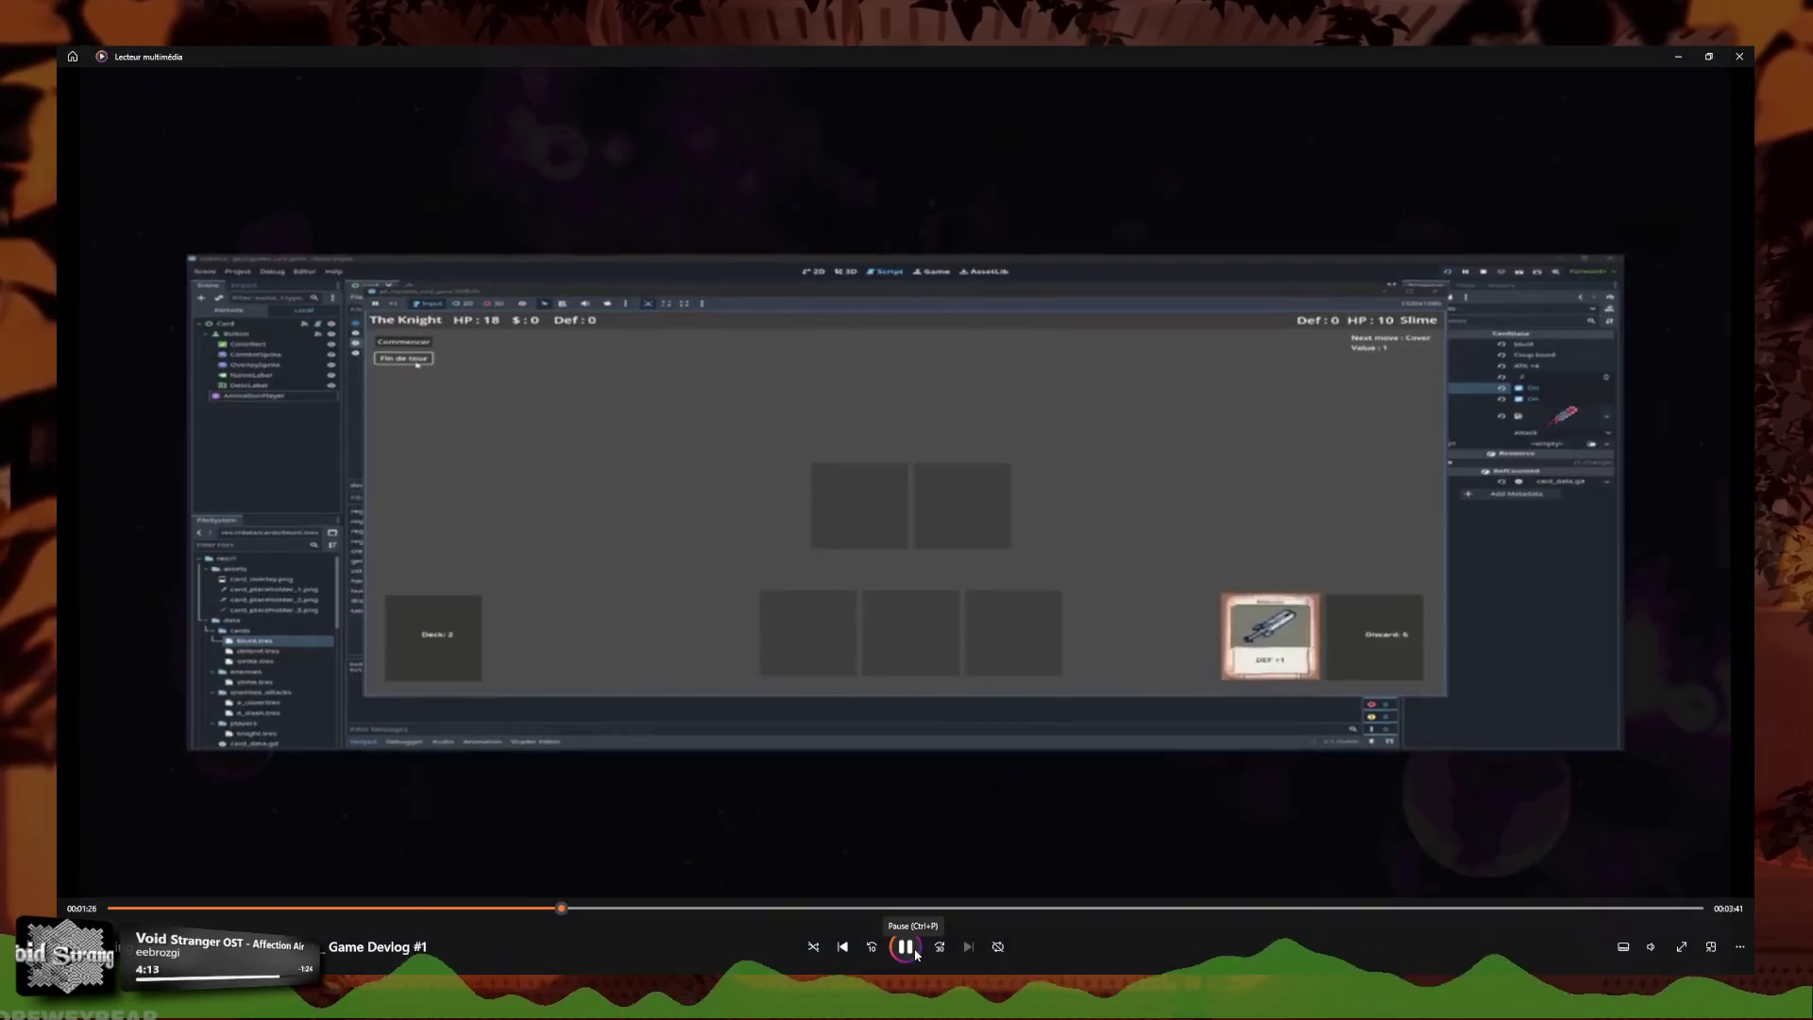
pyautogui.press('space')
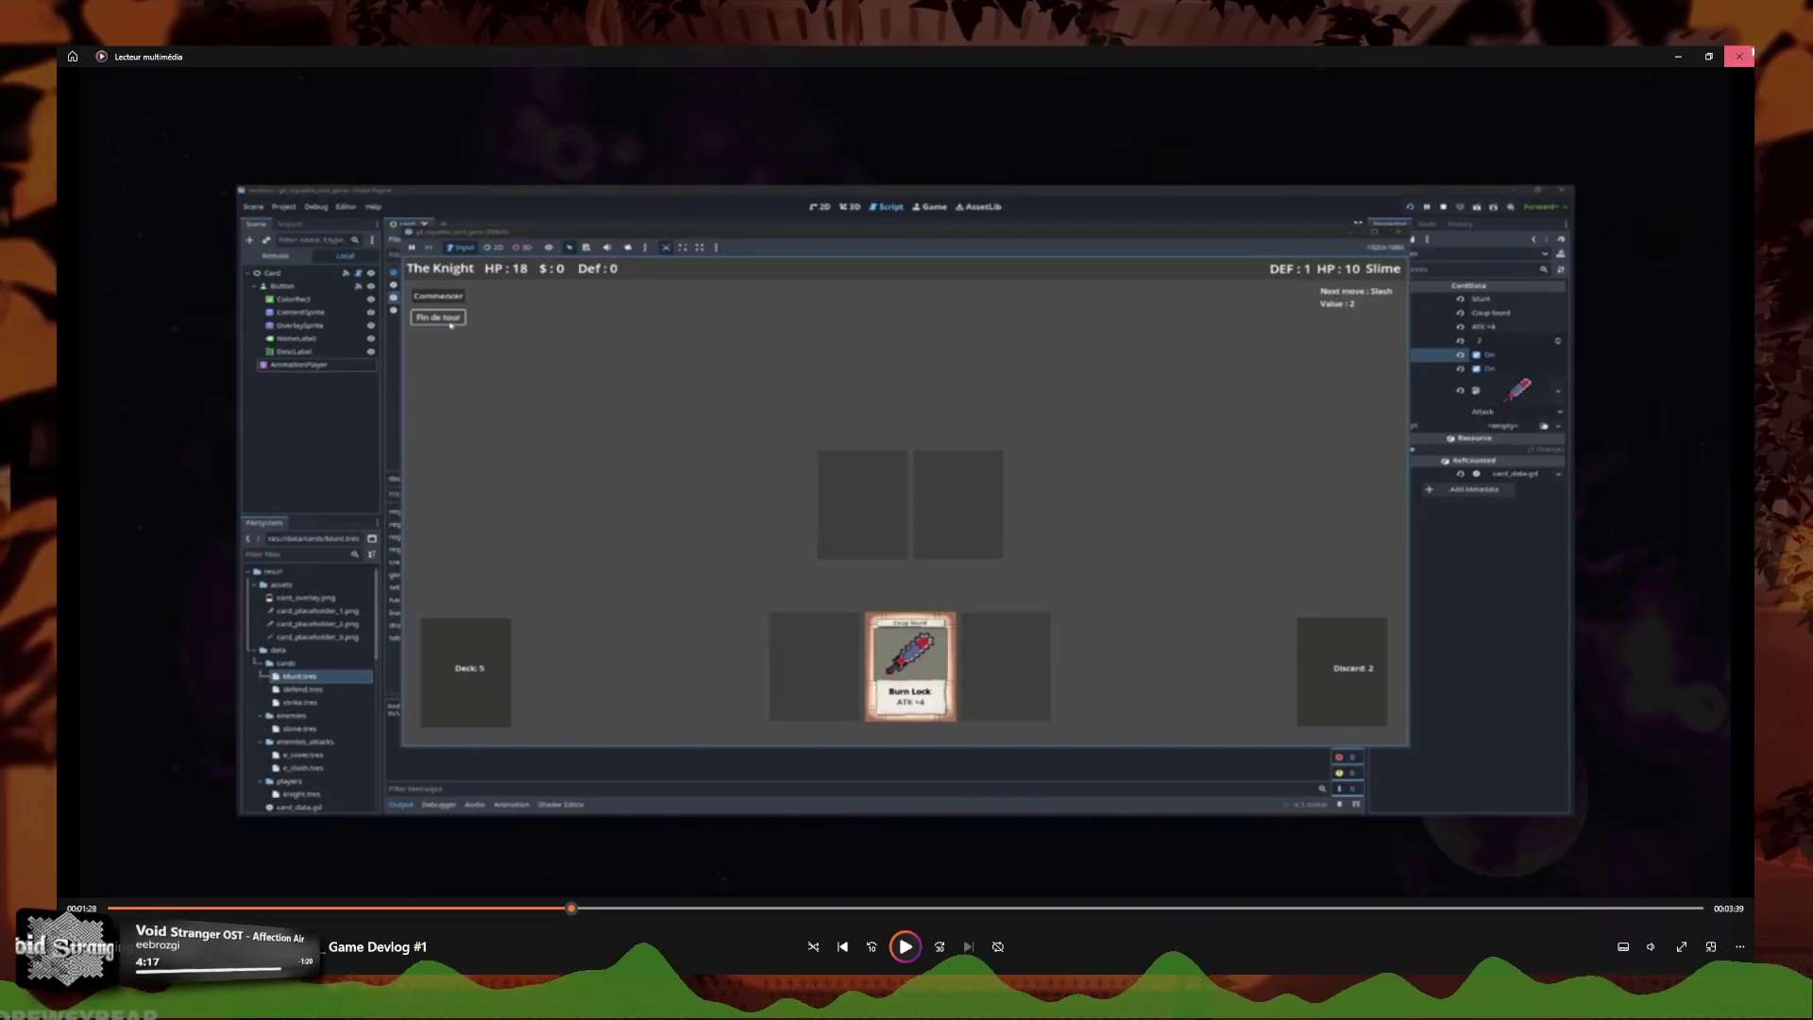
pyautogui.click(1747, 55)
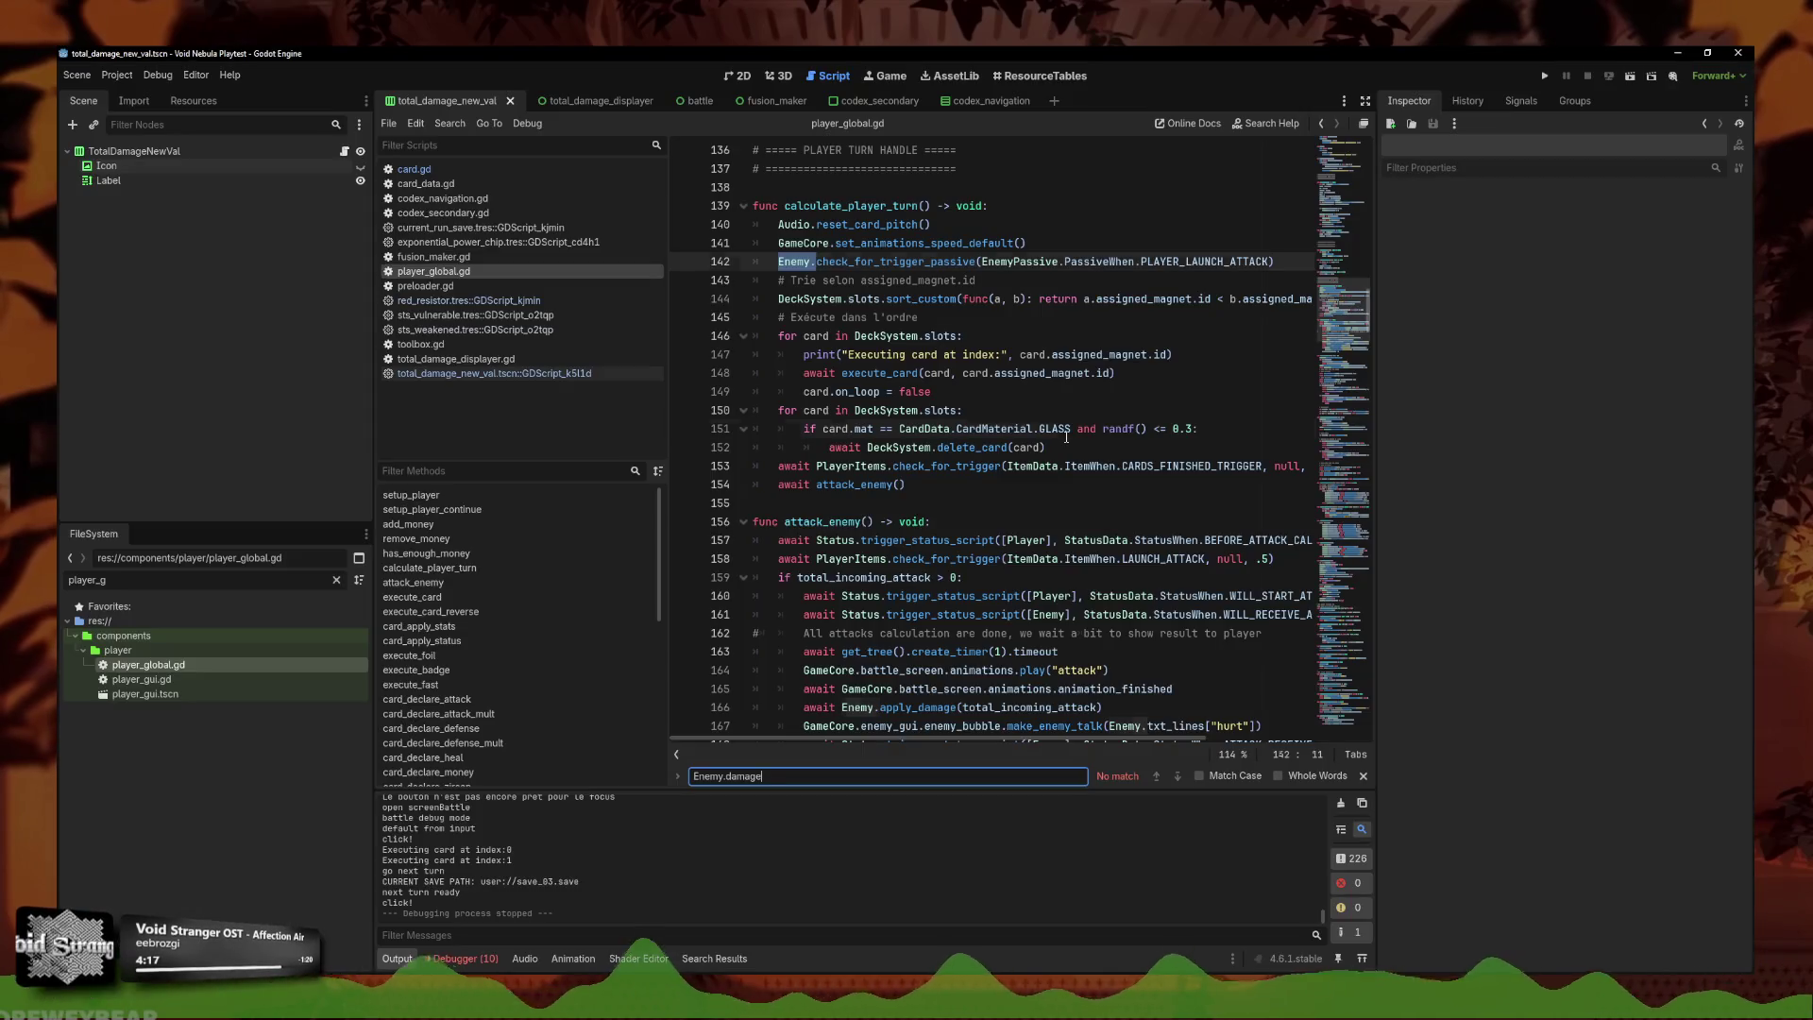
pyautogui.click(982, 486)
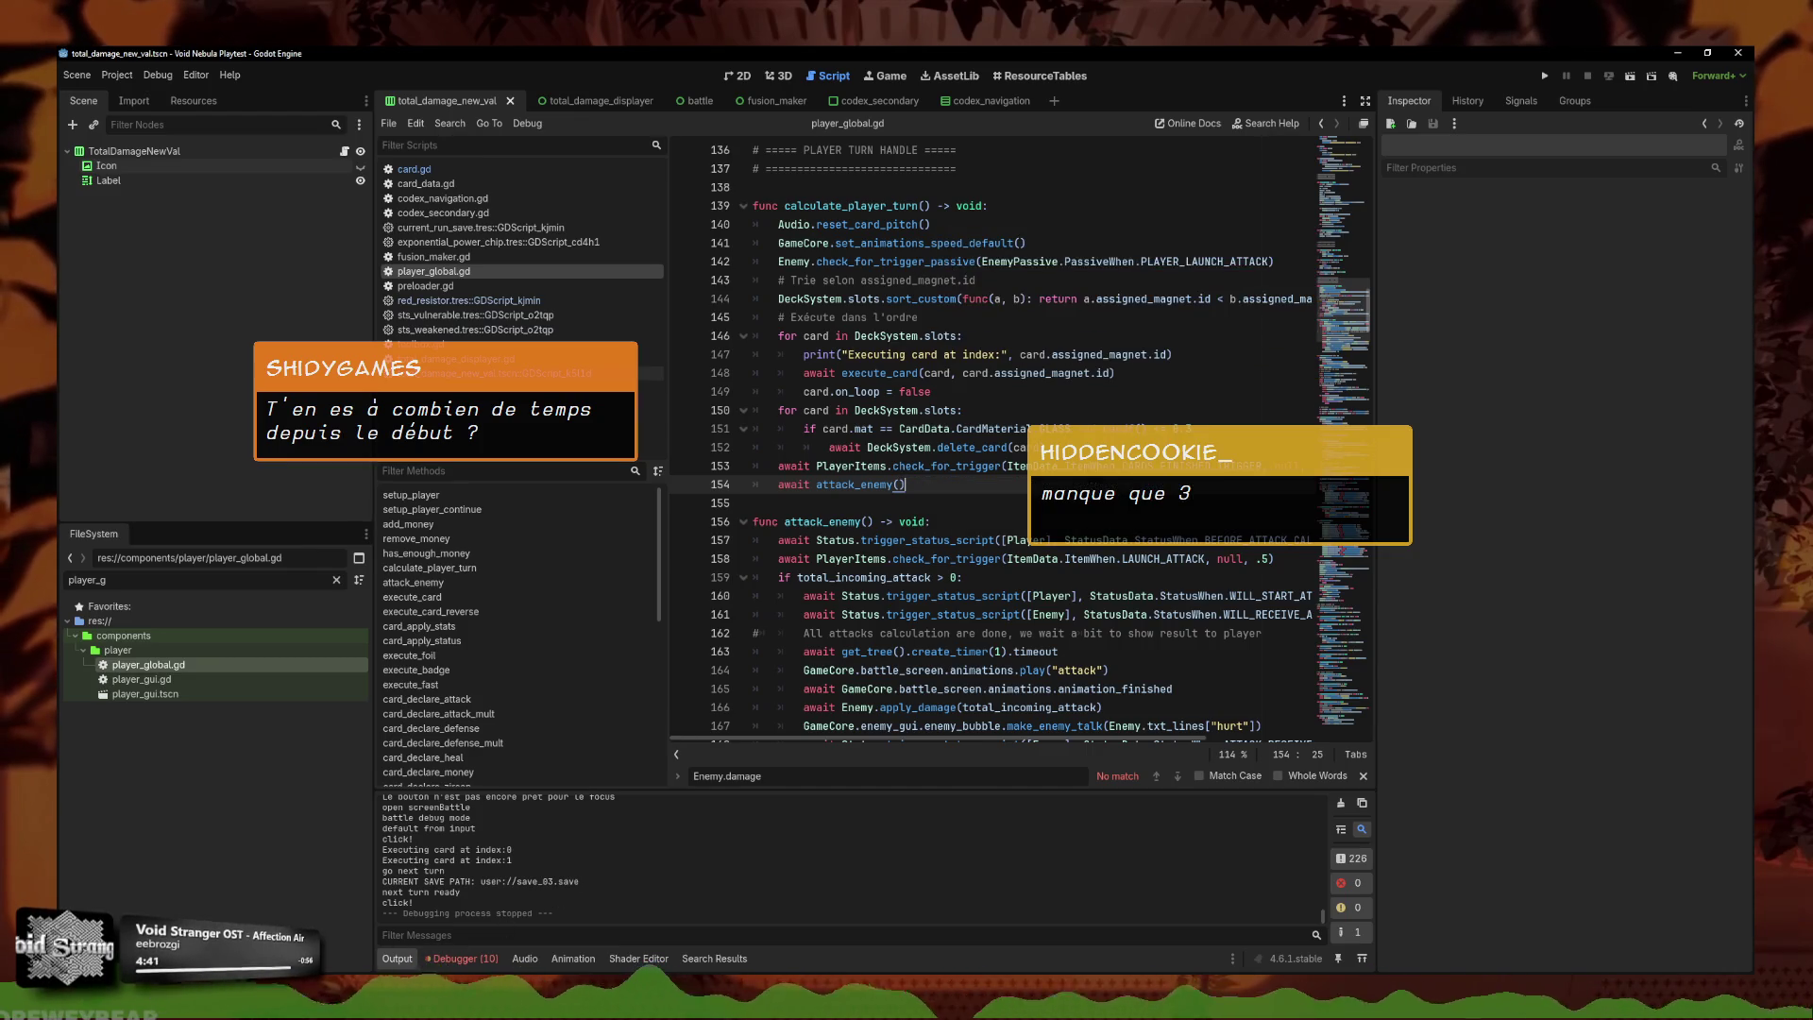
pyautogui.hotkey('alt', 'Tab')
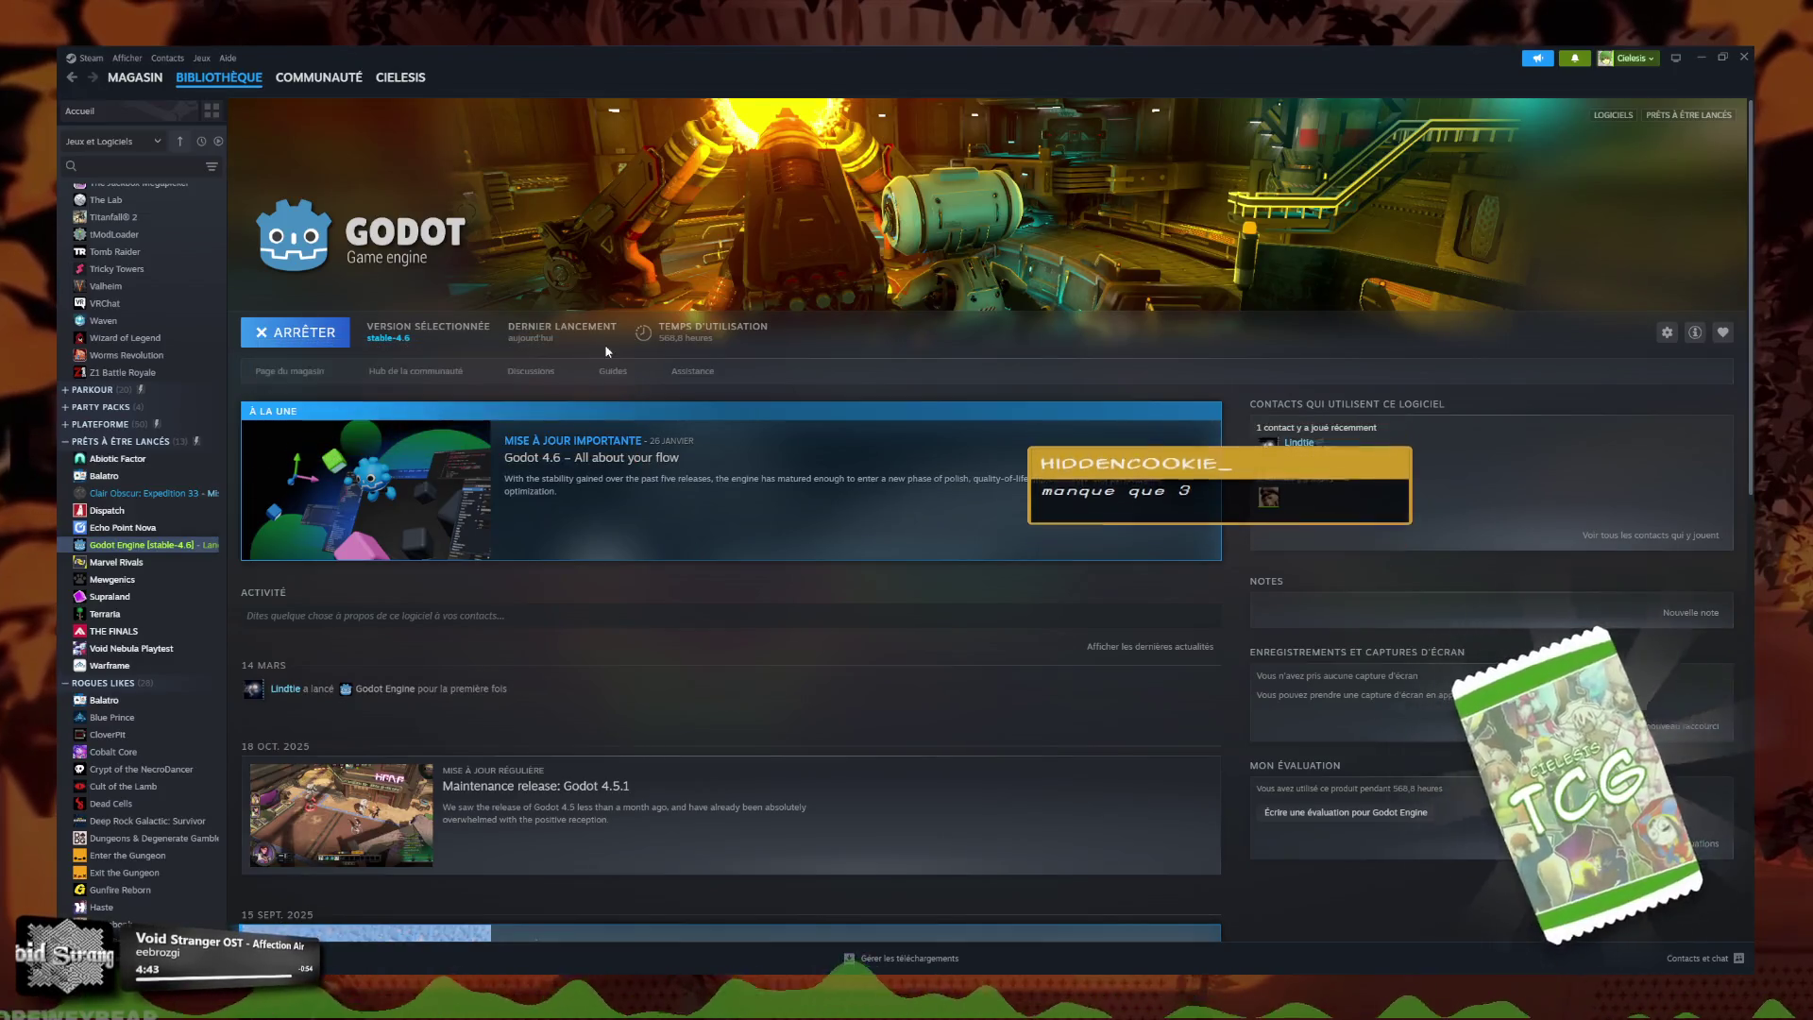
pyautogui.moveTo(879, 52)
pyautogui.mouseDown()
pyautogui.moveTo(627, 111)
pyautogui.moveTo(683, 142)
pyautogui.moveTo(58, 140)
pyautogui.mouseUp()
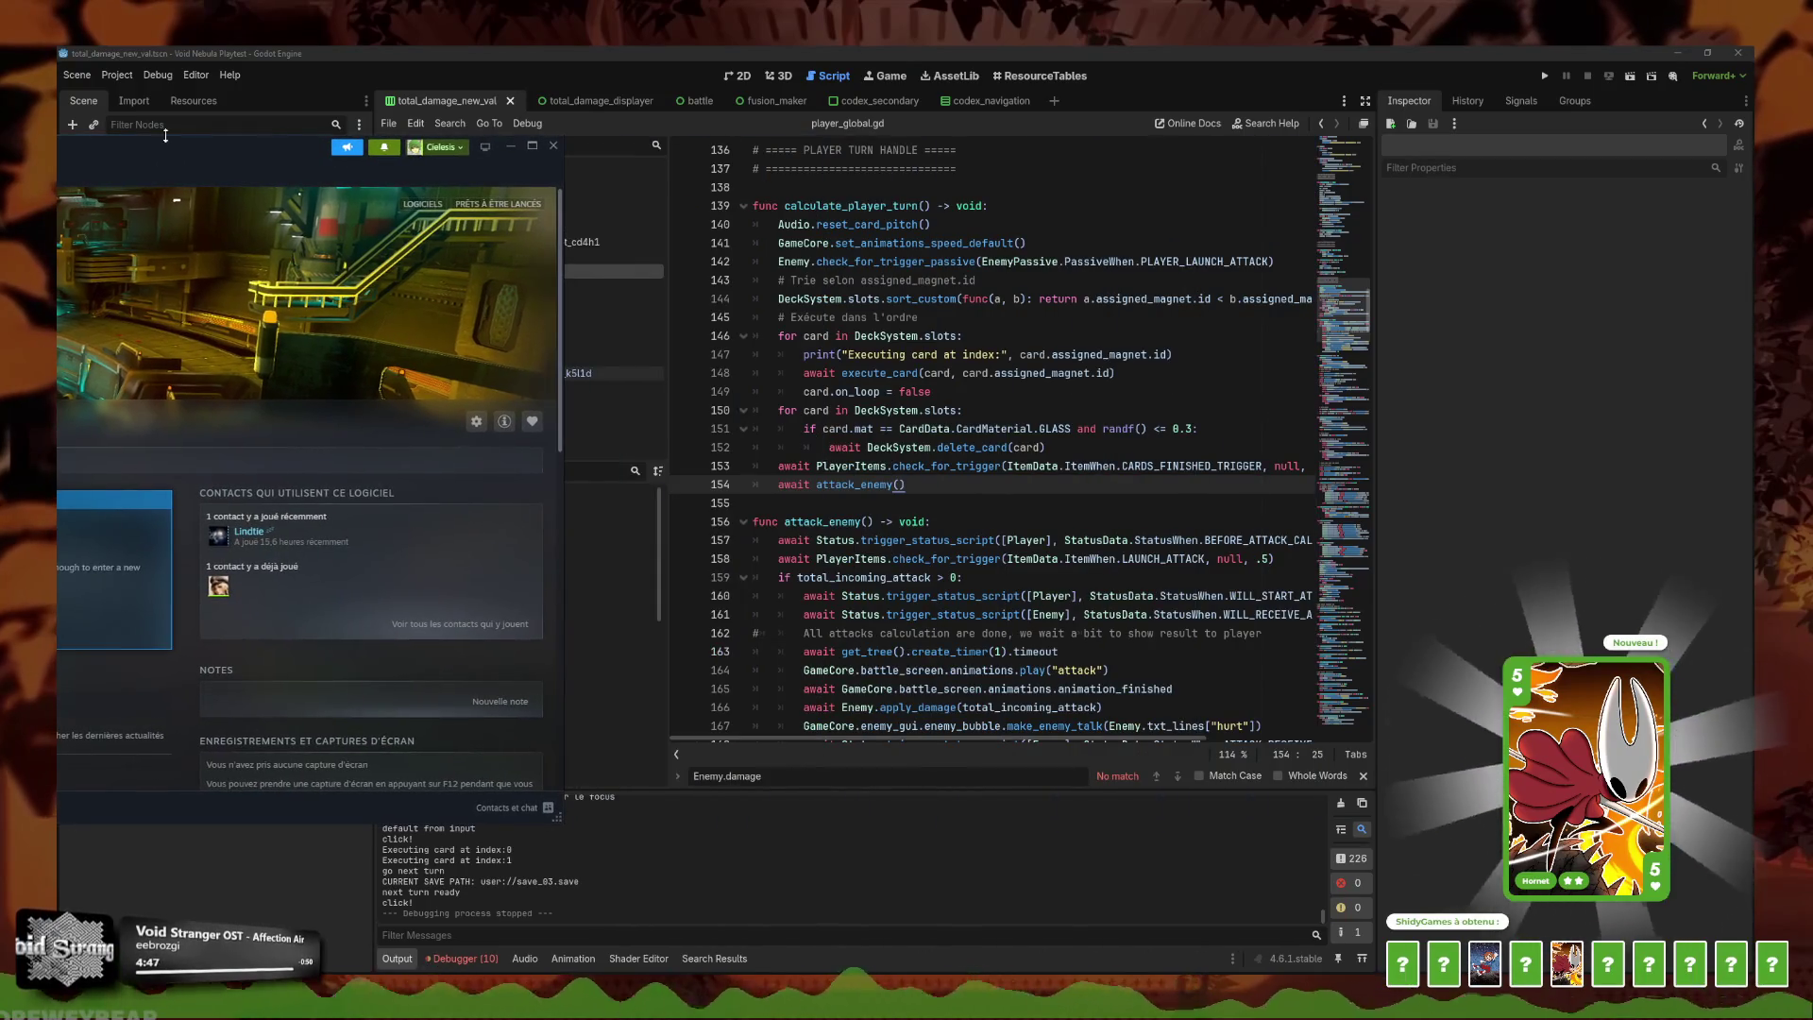
pyautogui.click(510, 146)
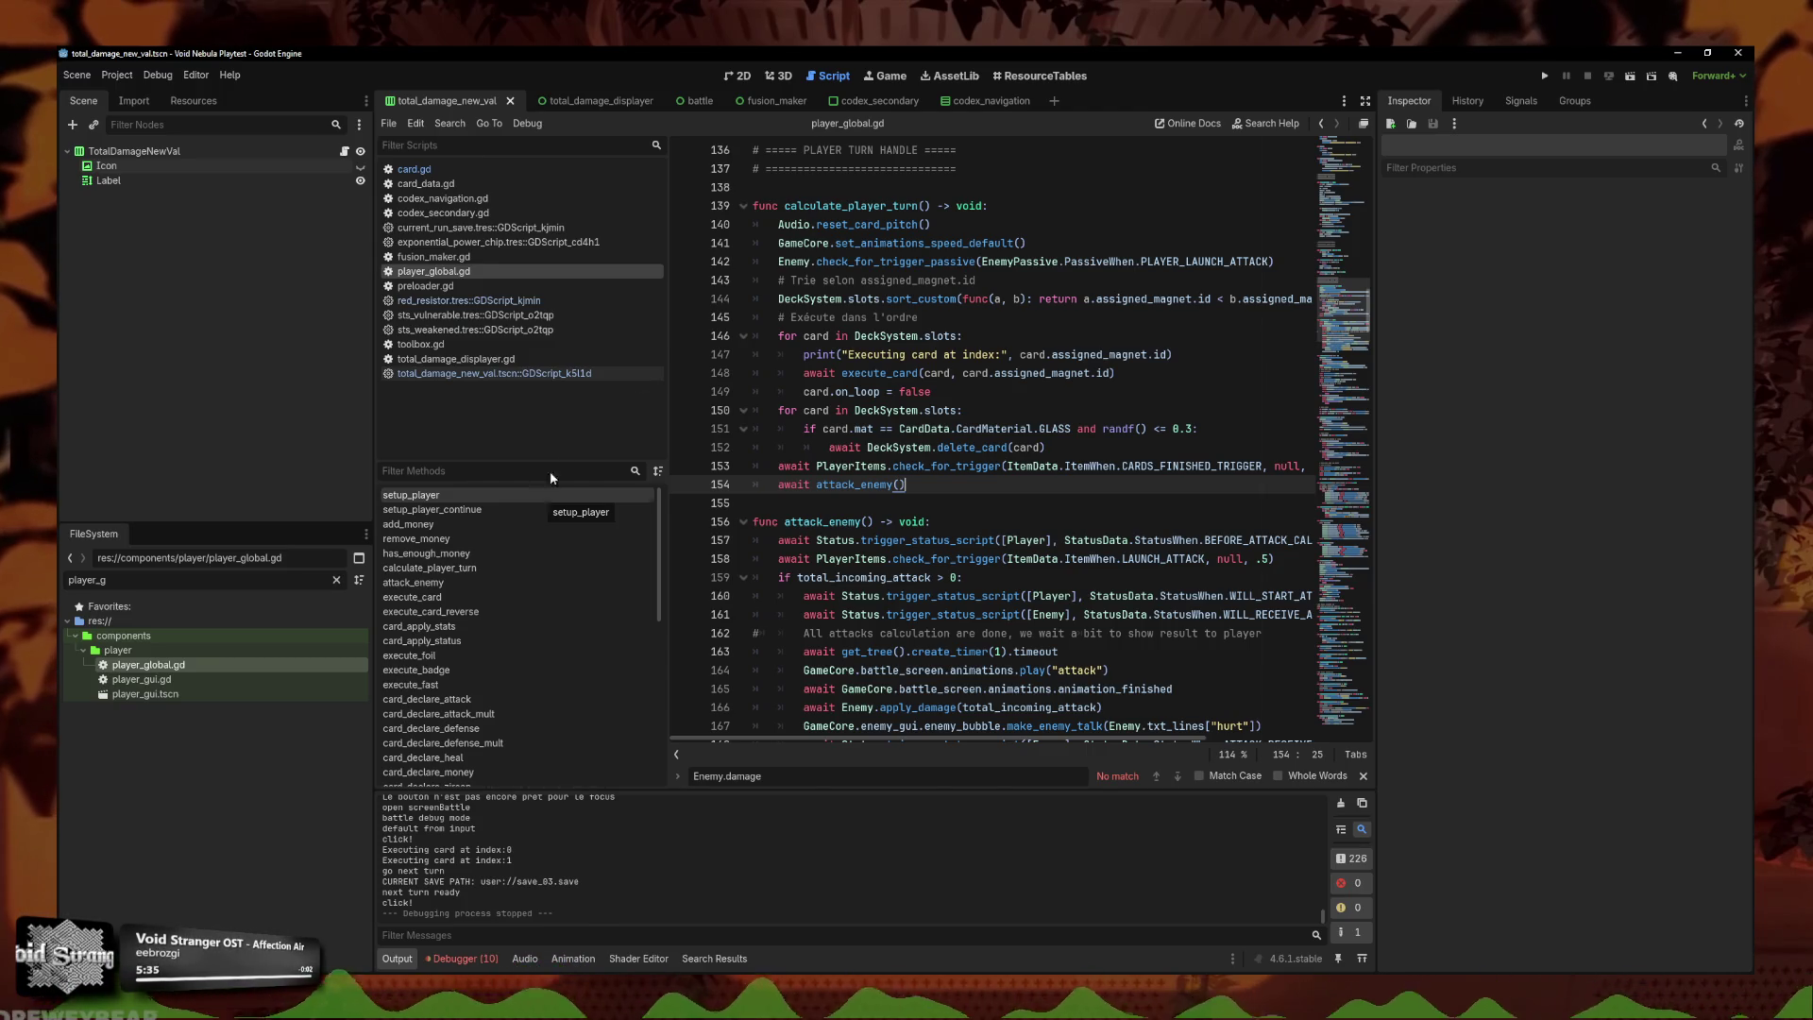
# Review the code around lines 150–155 of player_global.gd.
pyautogui.click(1068, 510)
pyautogui.click(1068, 491)
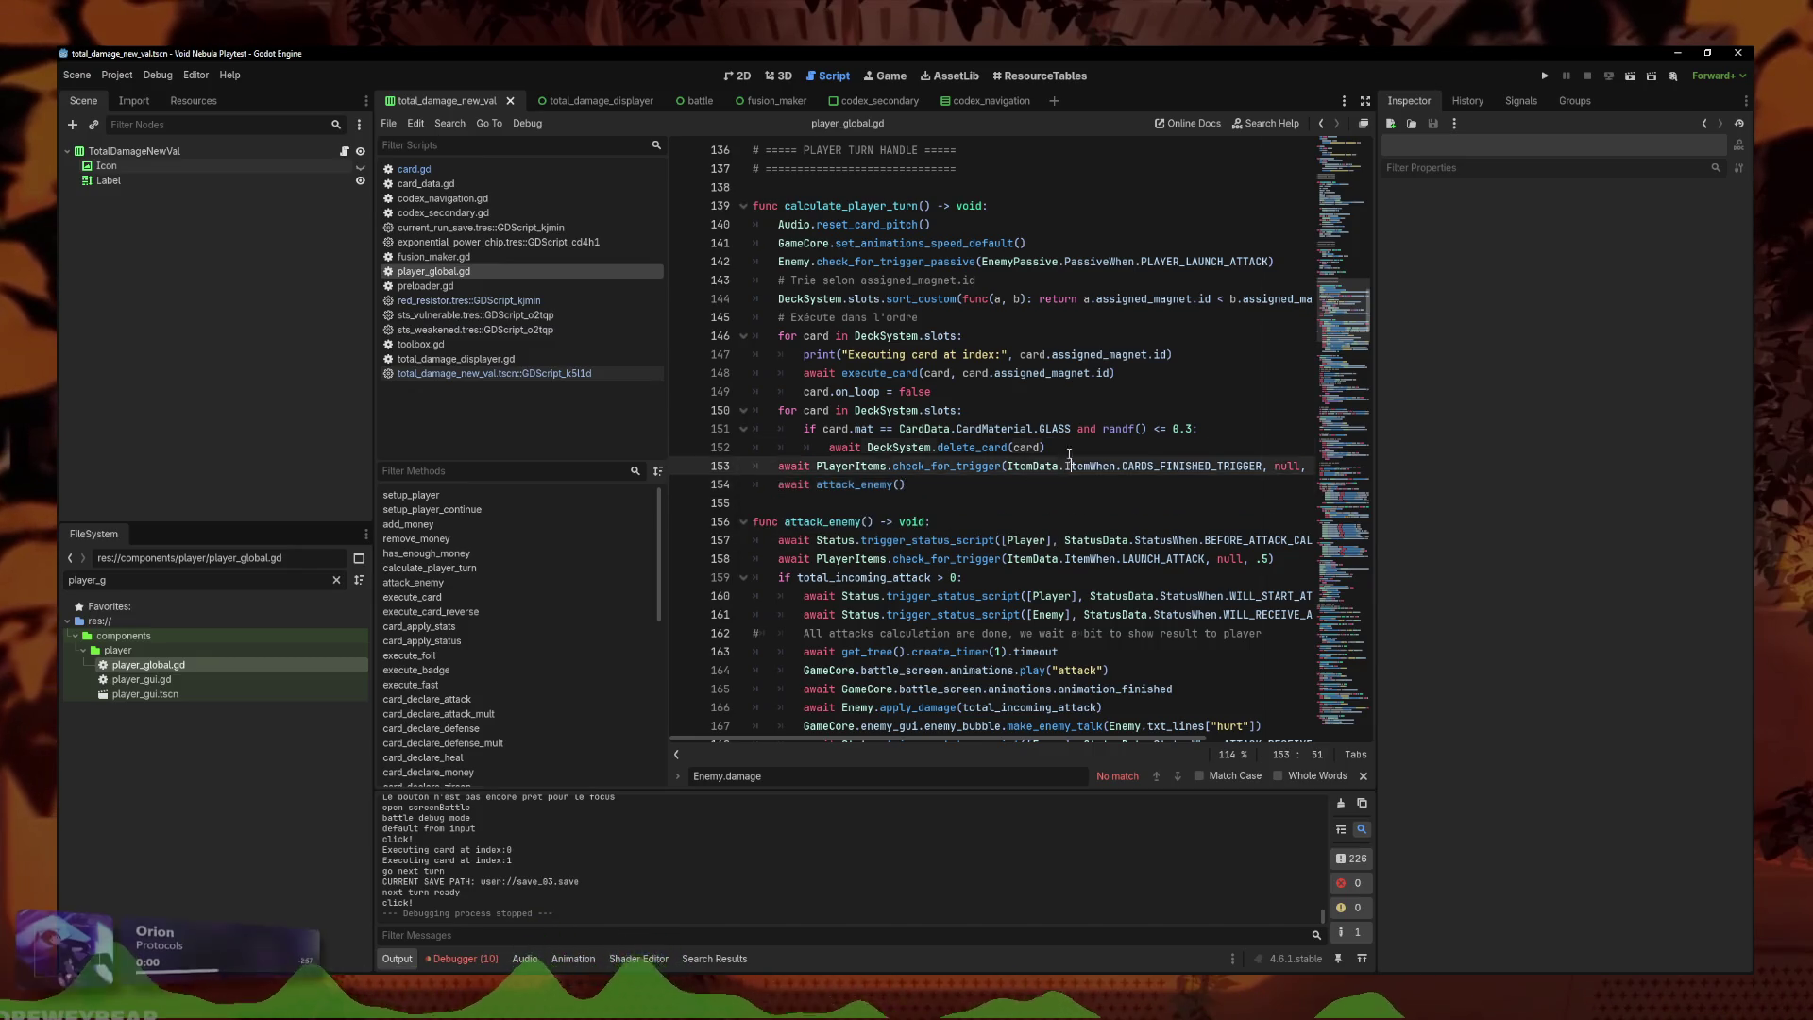
pyautogui.click(1001, 503)
pyautogui.scroll(1, 897, 456)
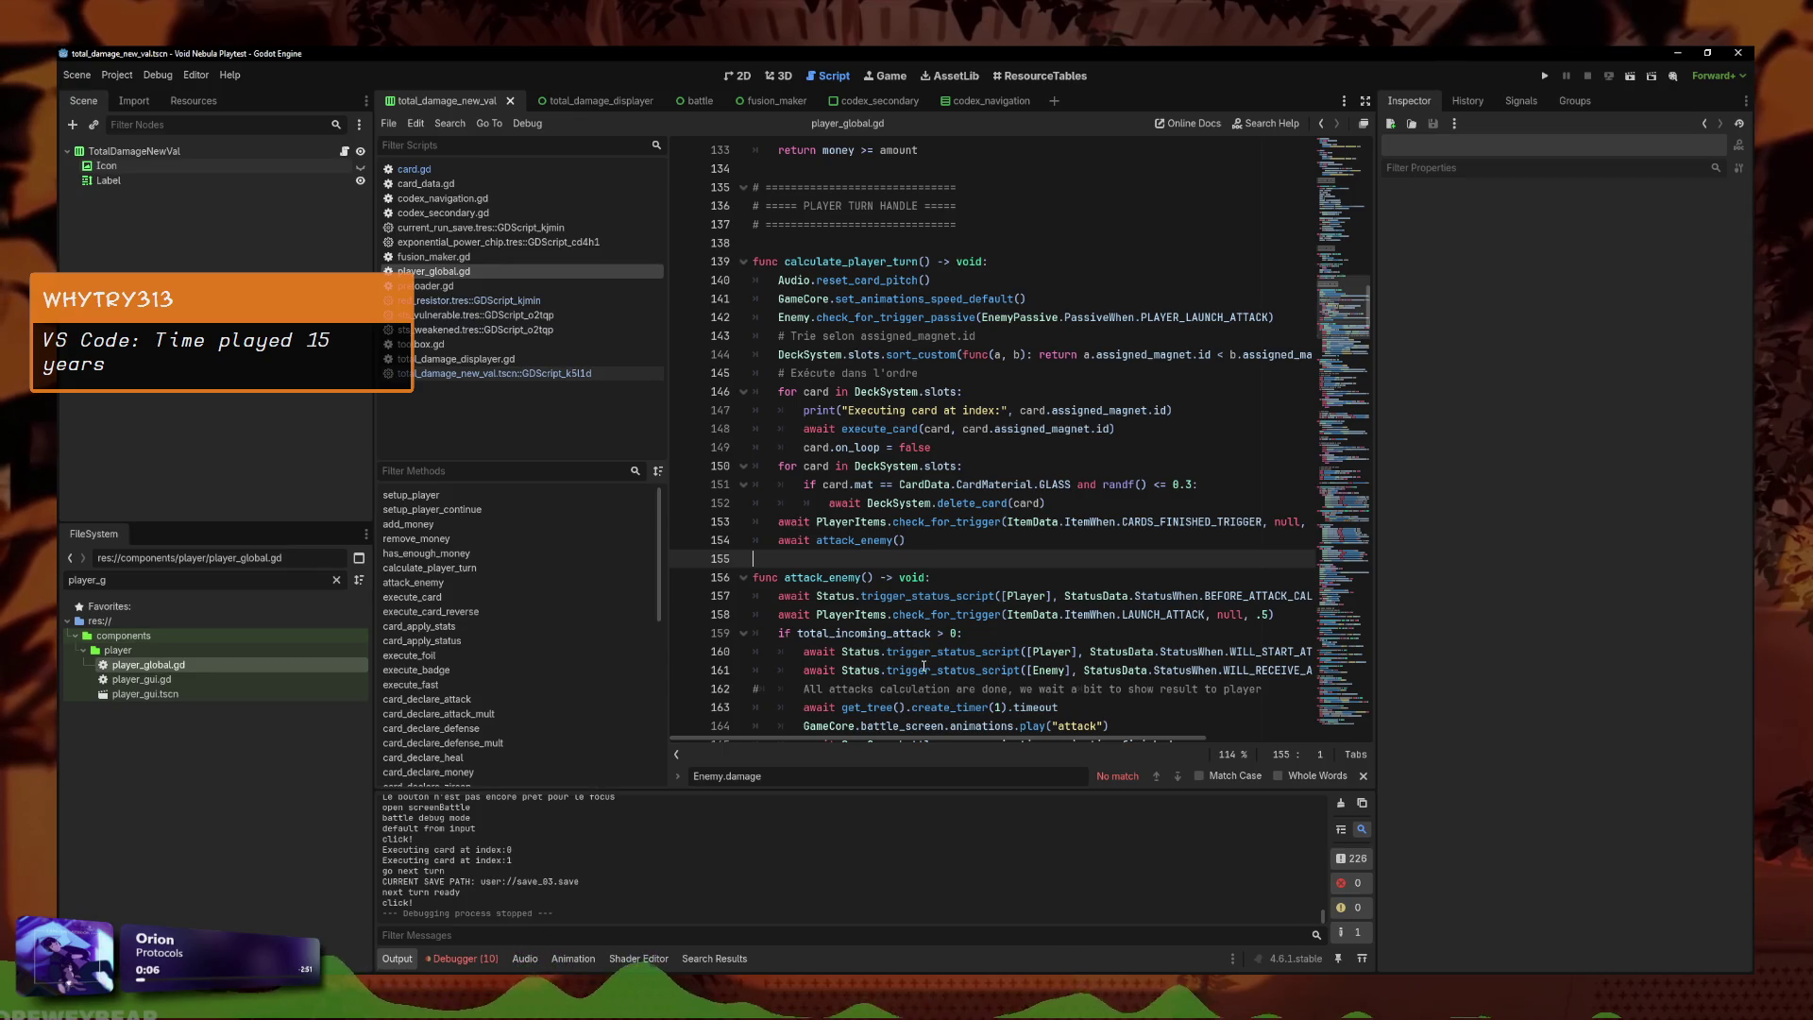
pyautogui.click(971, 540)
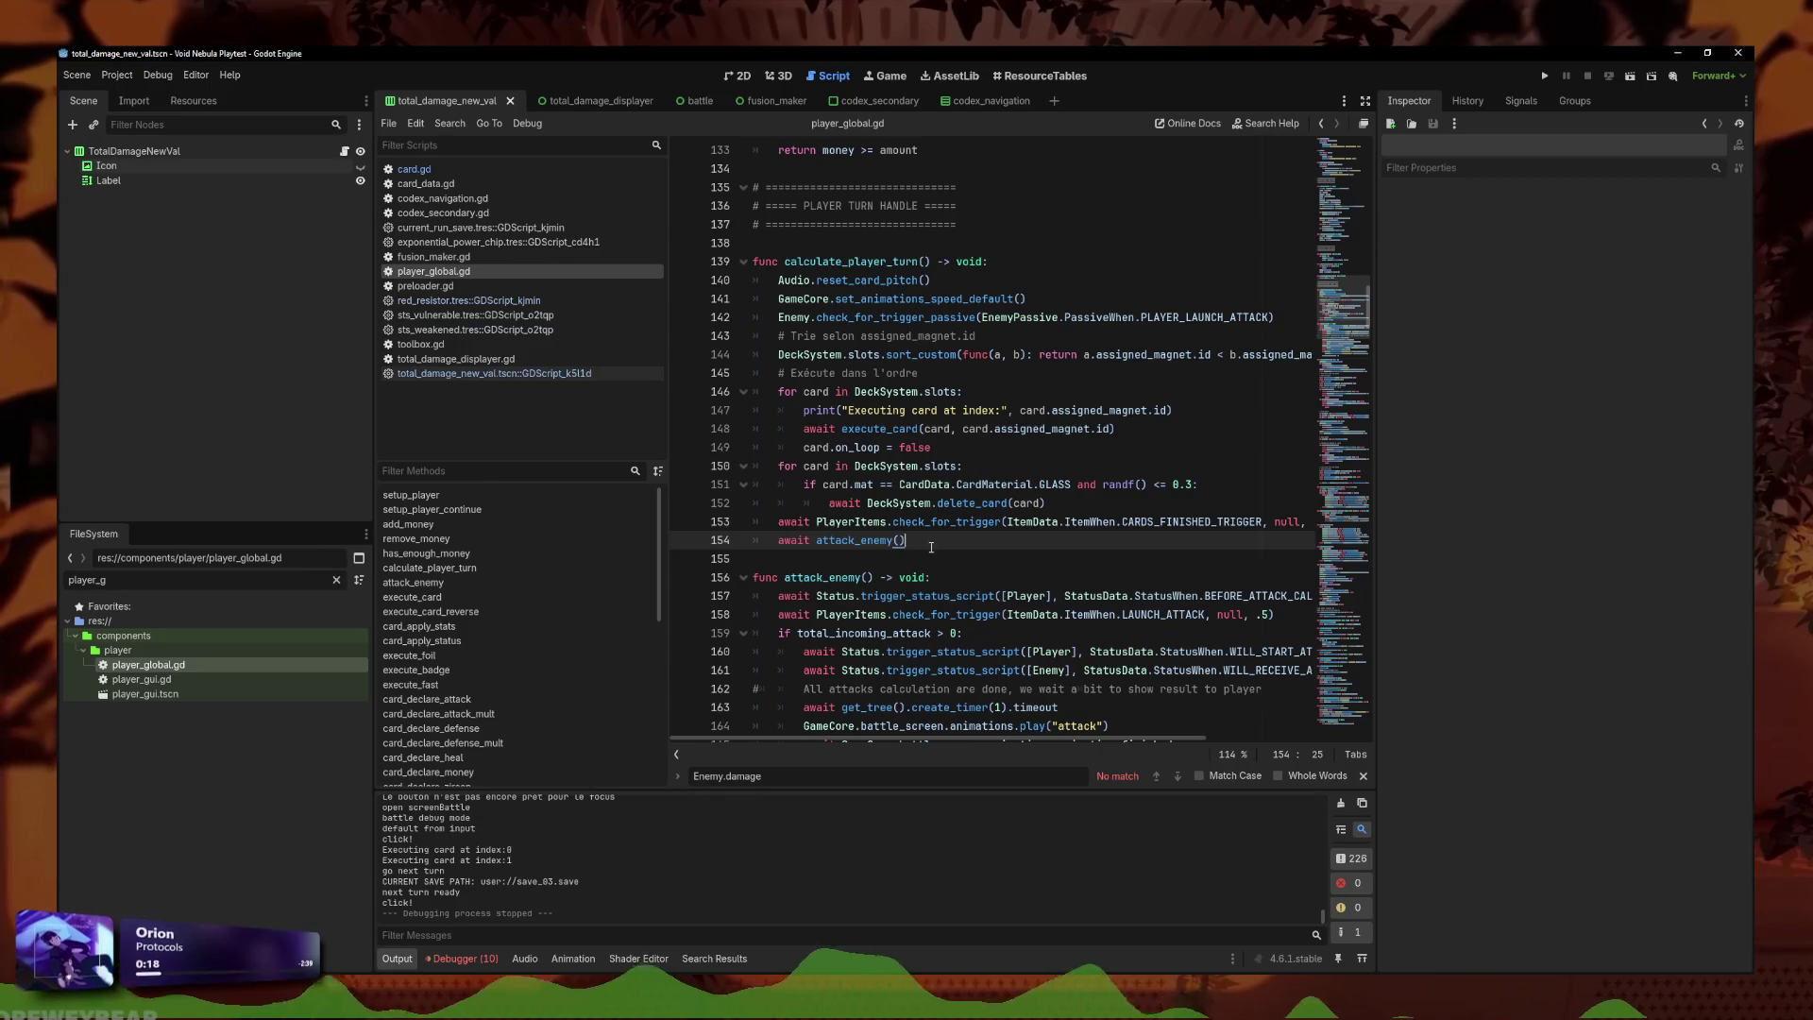
pyautogui.click(963, 521)
pyautogui.click(1015, 466)
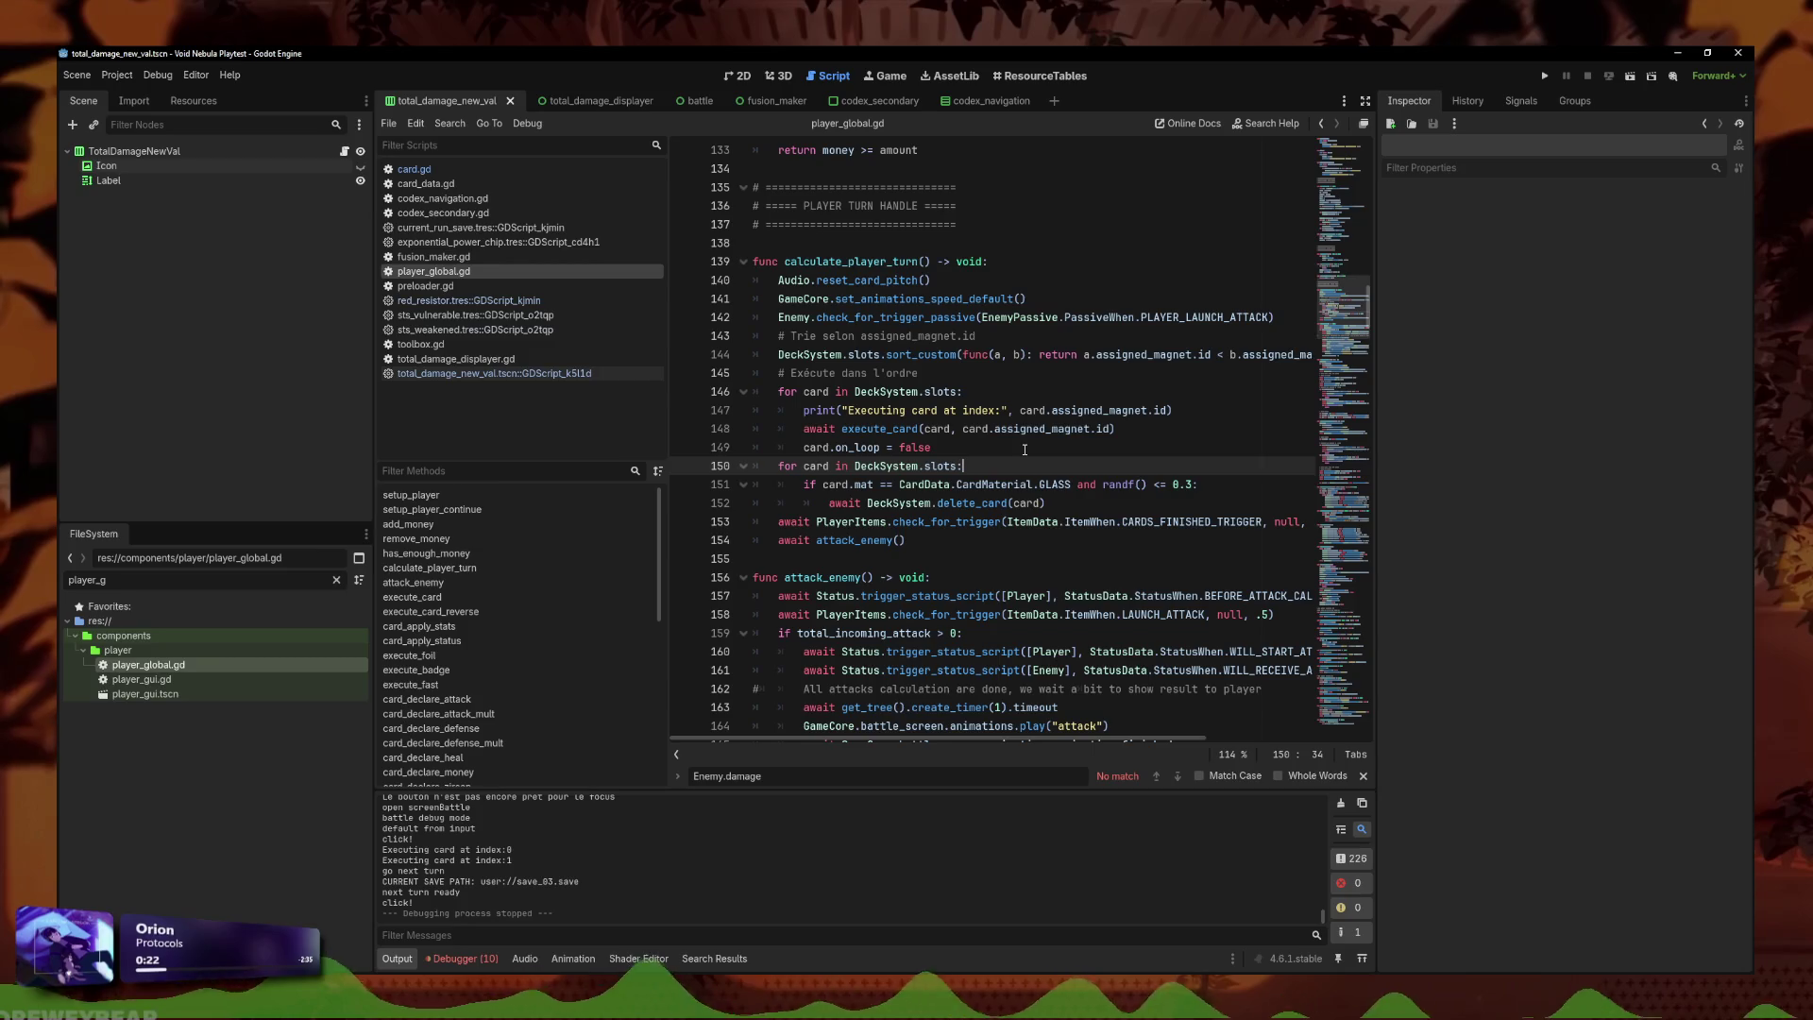
# Jump to attack_enemy, inspect the create_timer(1) and 1.5 timer lines, and launch a debug run.
pyautogui.keyDown('ctrl'); pyautogui.click(859, 540); pyautogui.keyUp('ctrl')
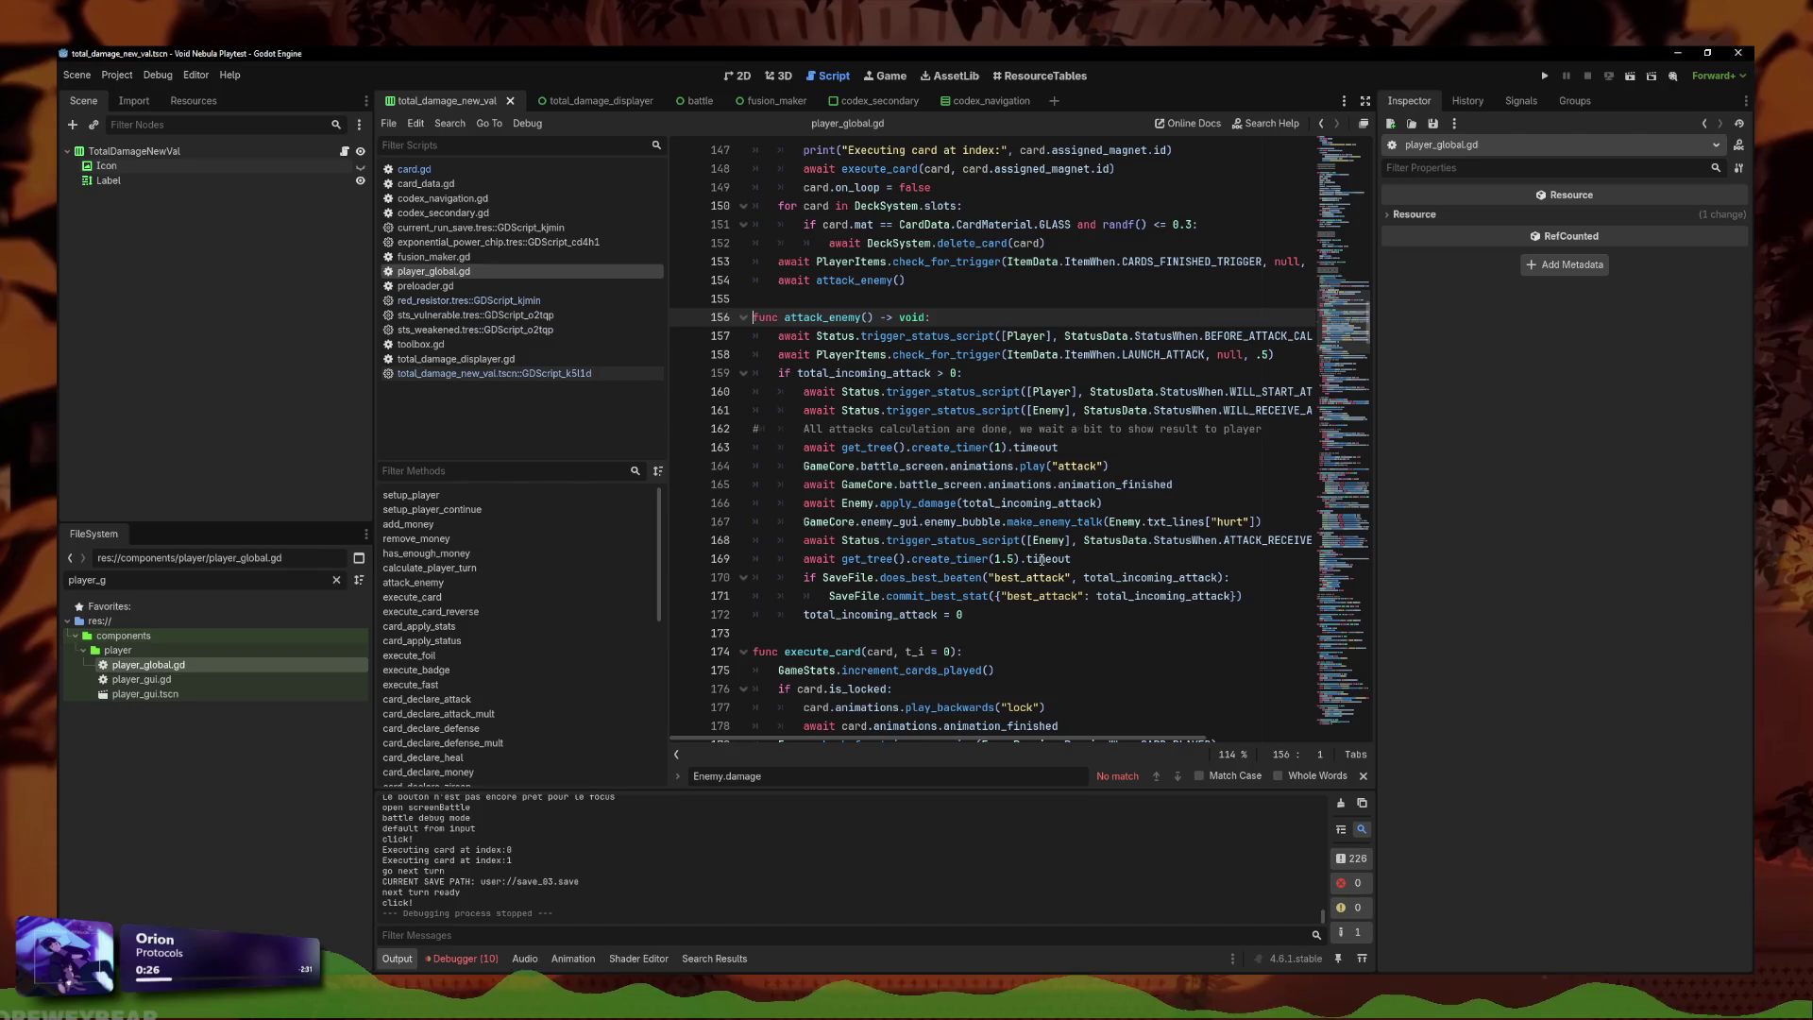
pyautogui.click(1009, 559)
pyautogui.press('Right')
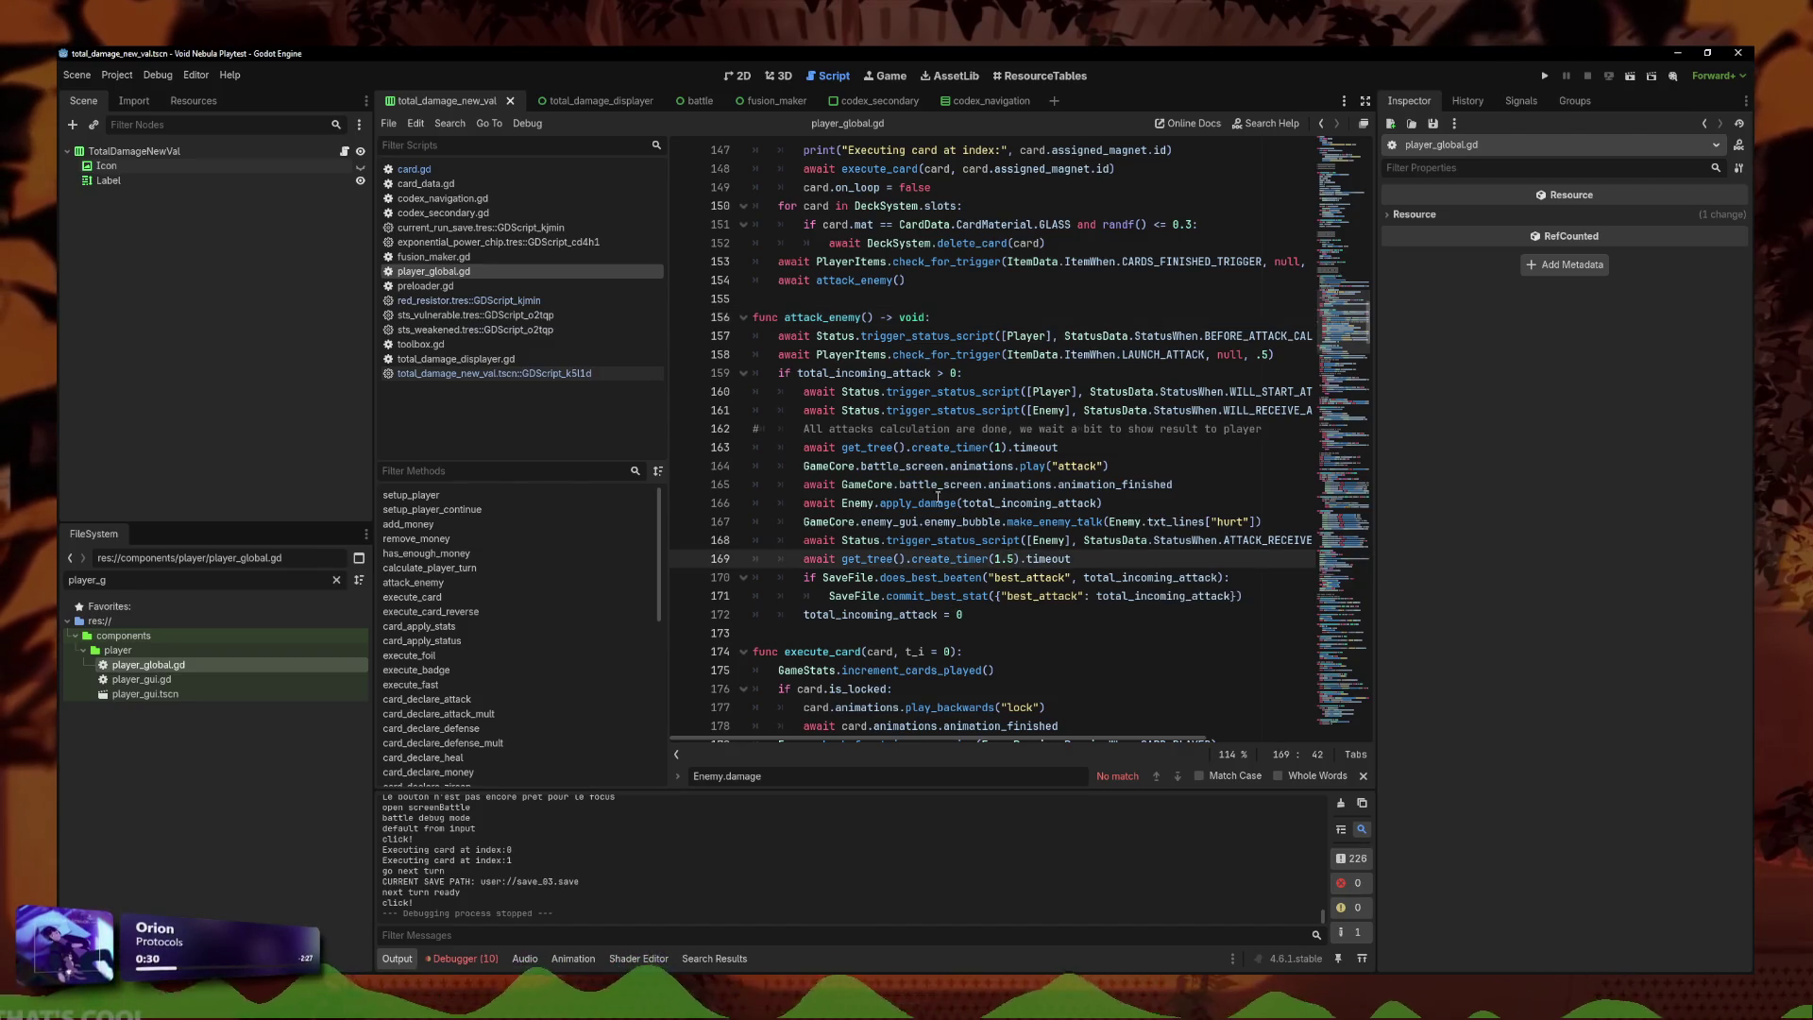
pyautogui.click(997, 447)
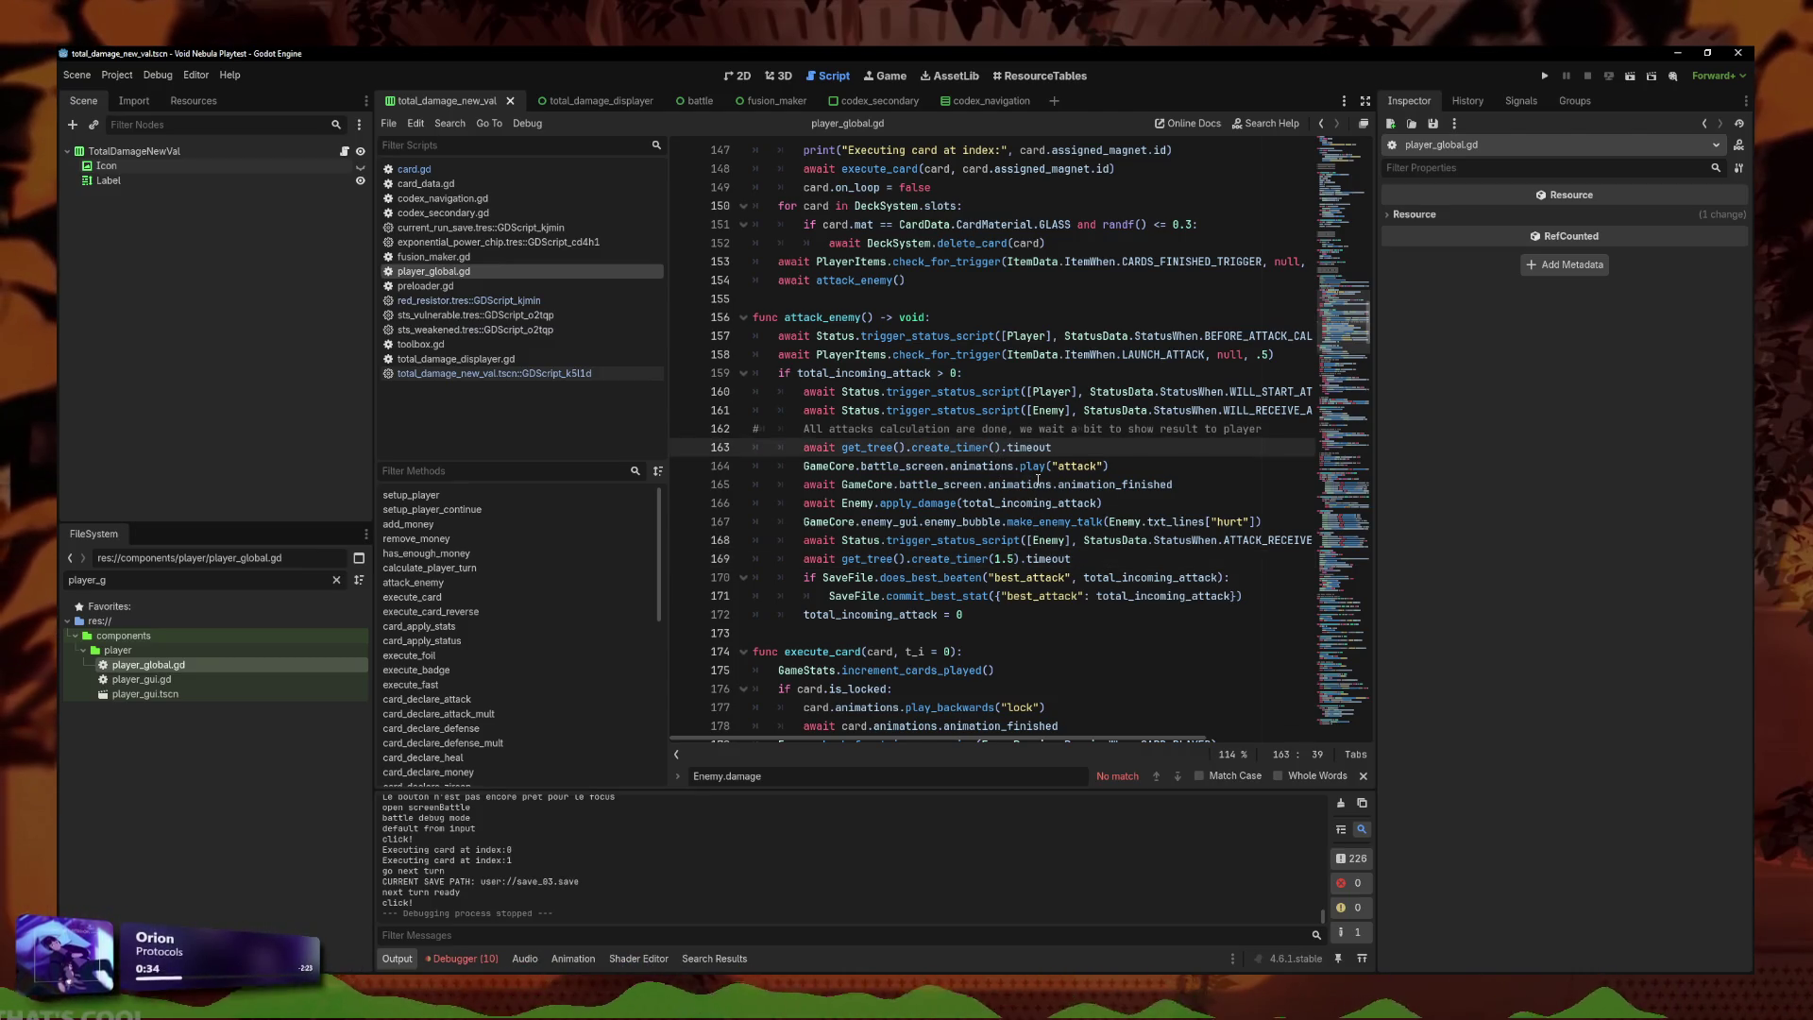
pyautogui.write('1.')
pyautogui.press('F5')
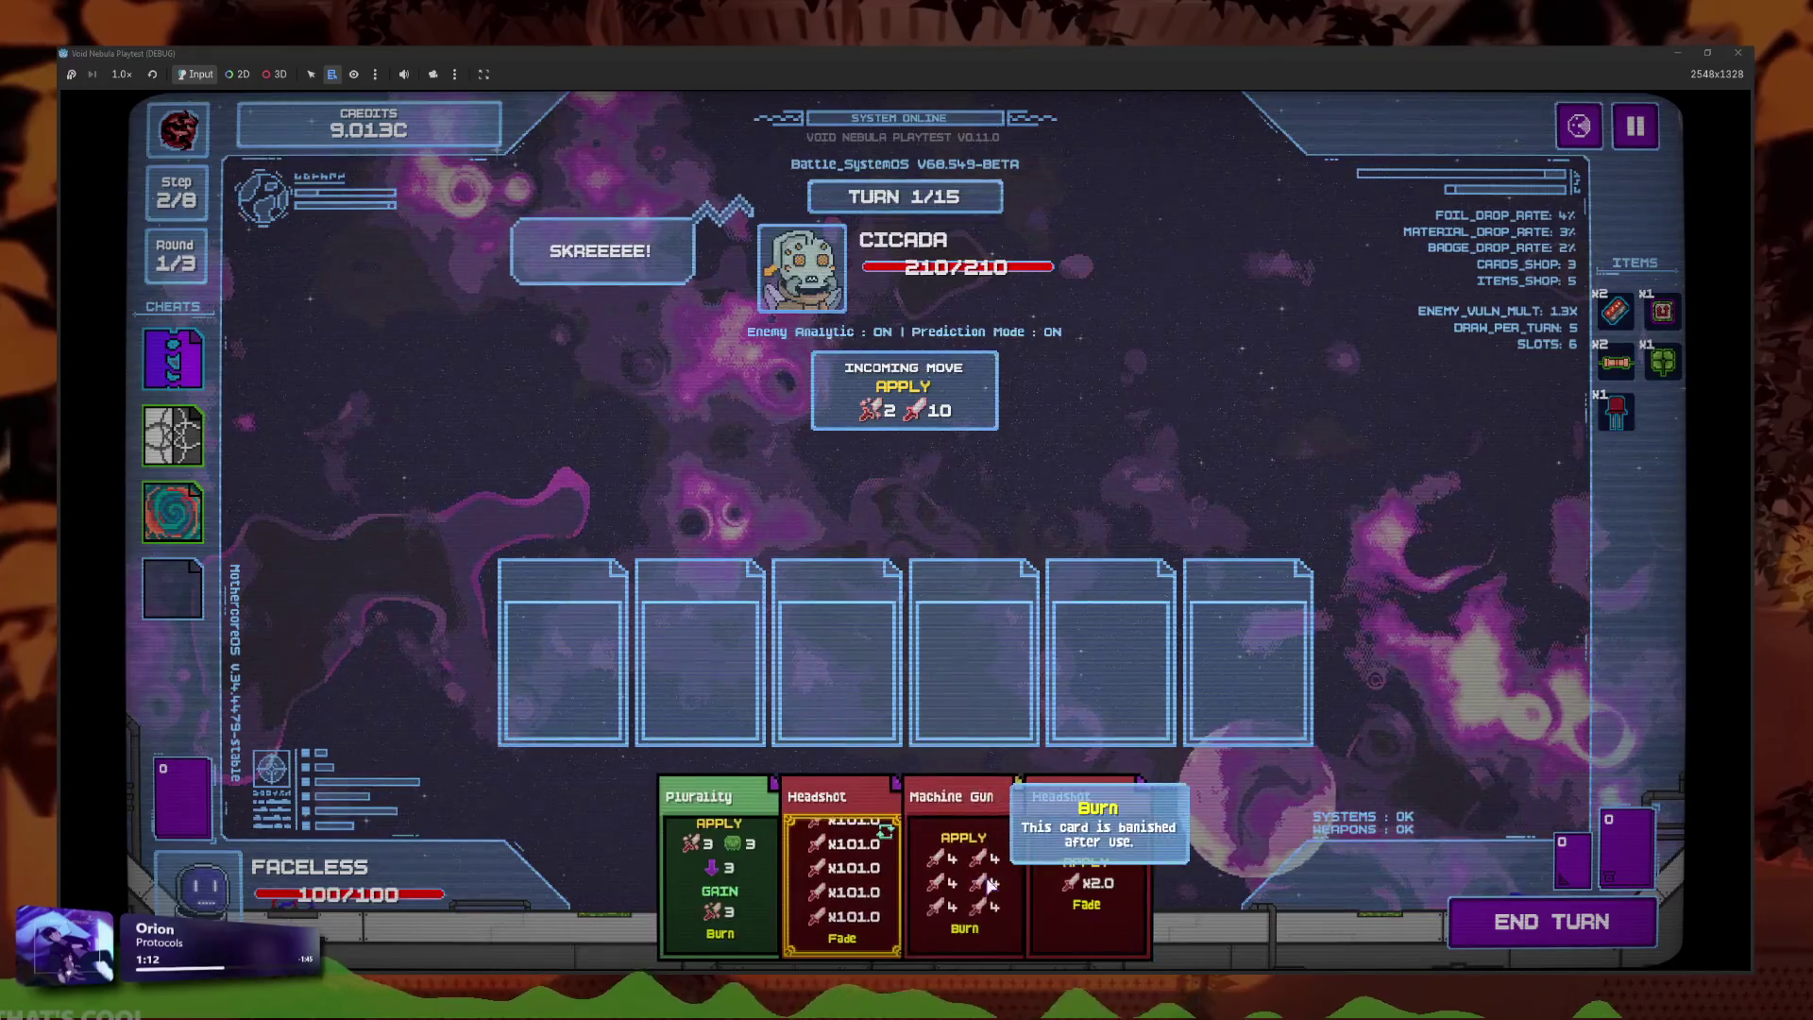
# Play Headshot to drop Cicada to 115/210, then stop the debug run with F8.
pyautogui.click(984, 864)
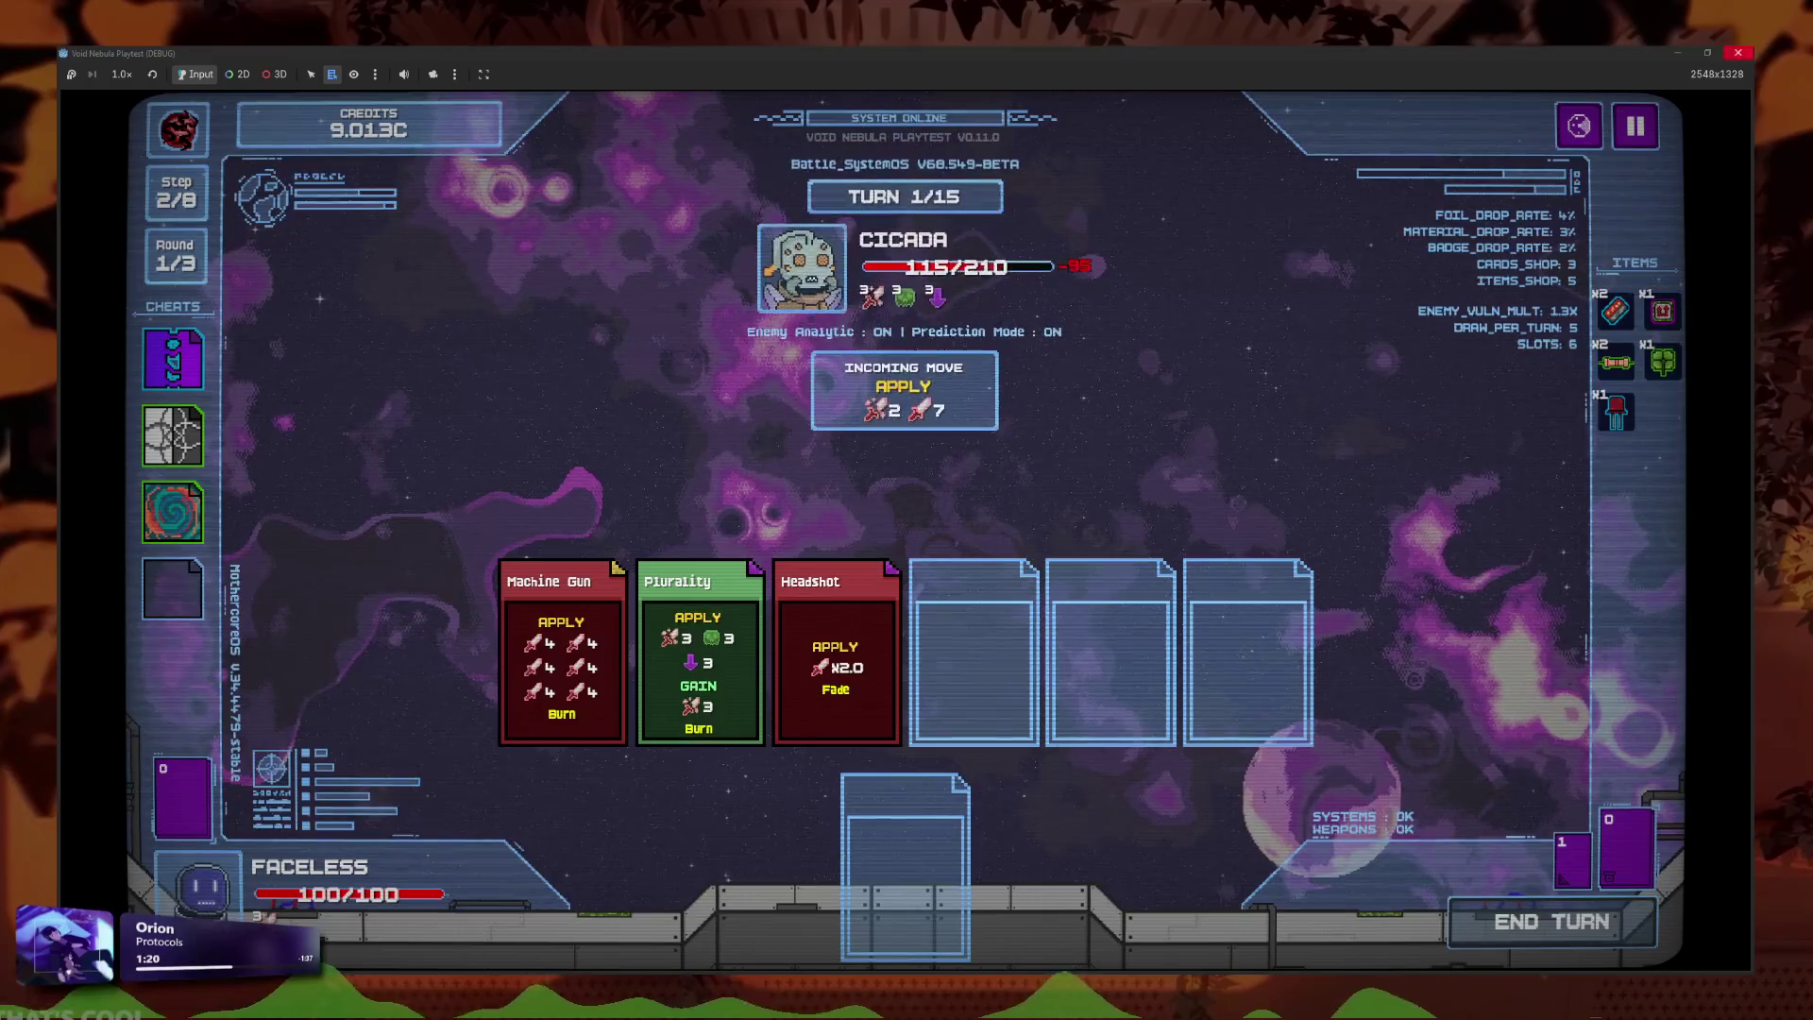
pyautogui.press('F8')
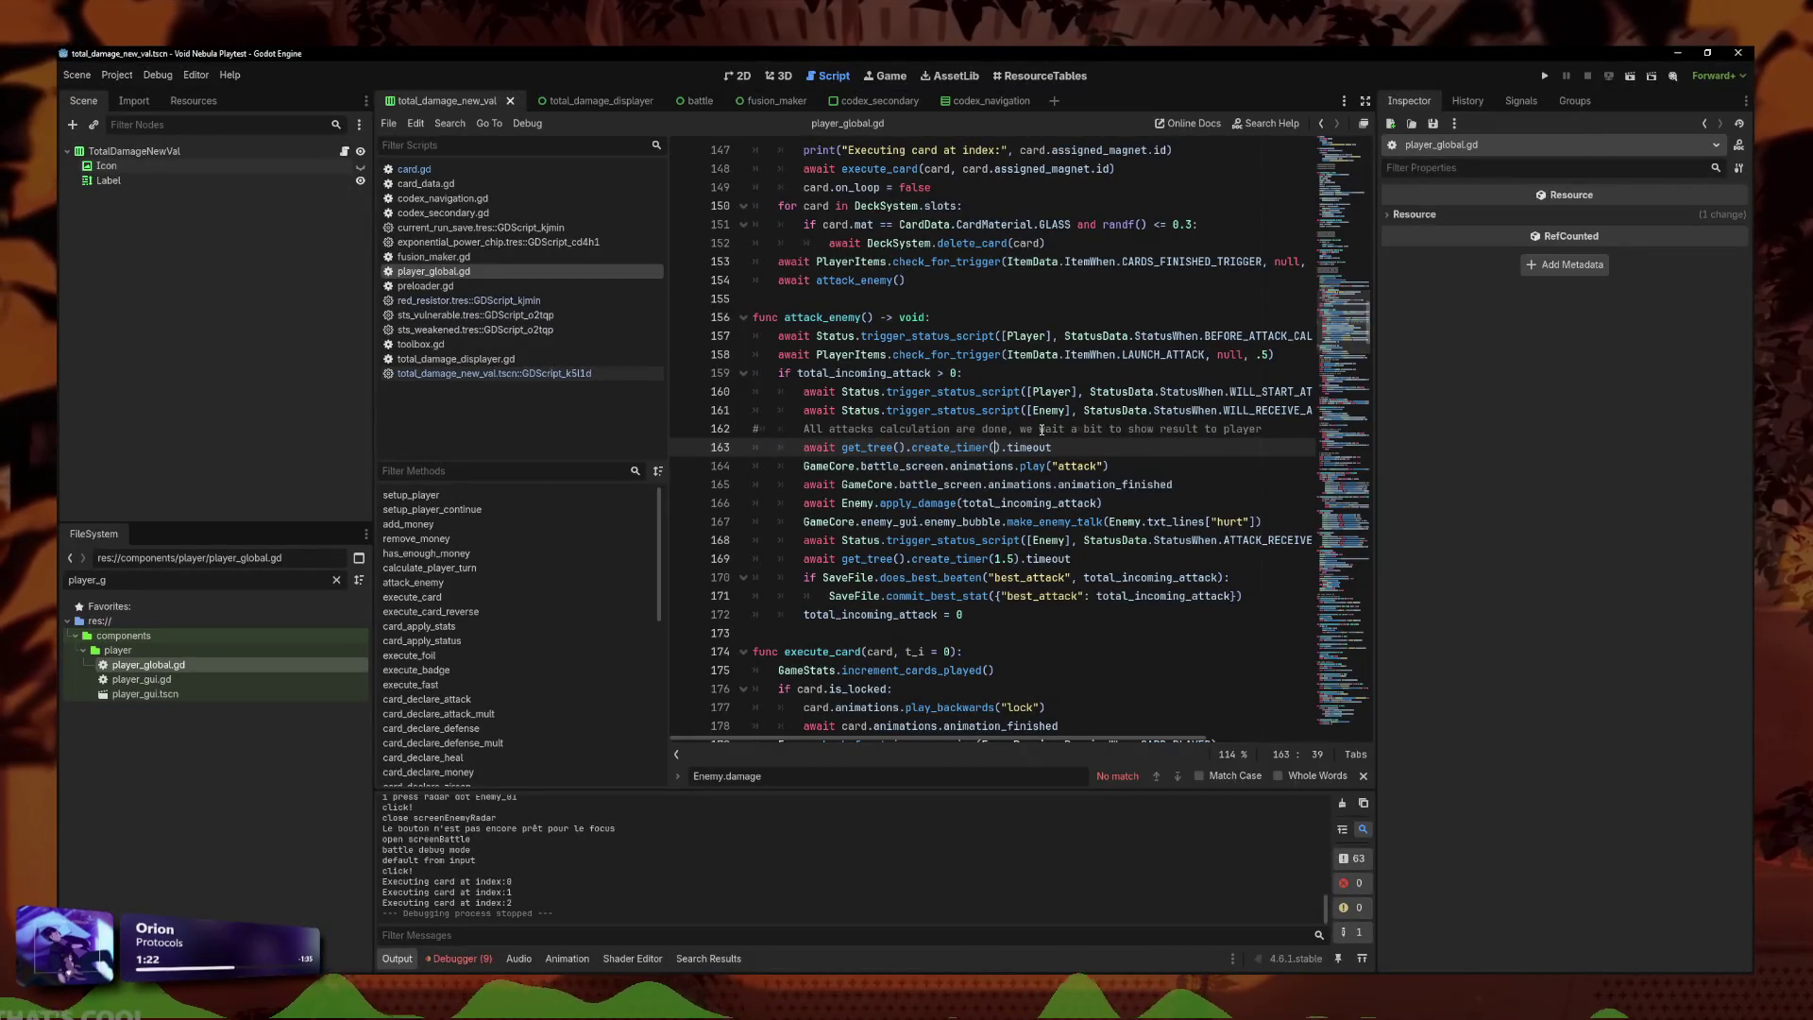
# Change line 163's create_timer to 1.5 seconds, save the script and relaunch the game.
pyautogui.write('5')
pyautogui.hotkey('ctrl', 's')
pyautogui.click(1127, 439)
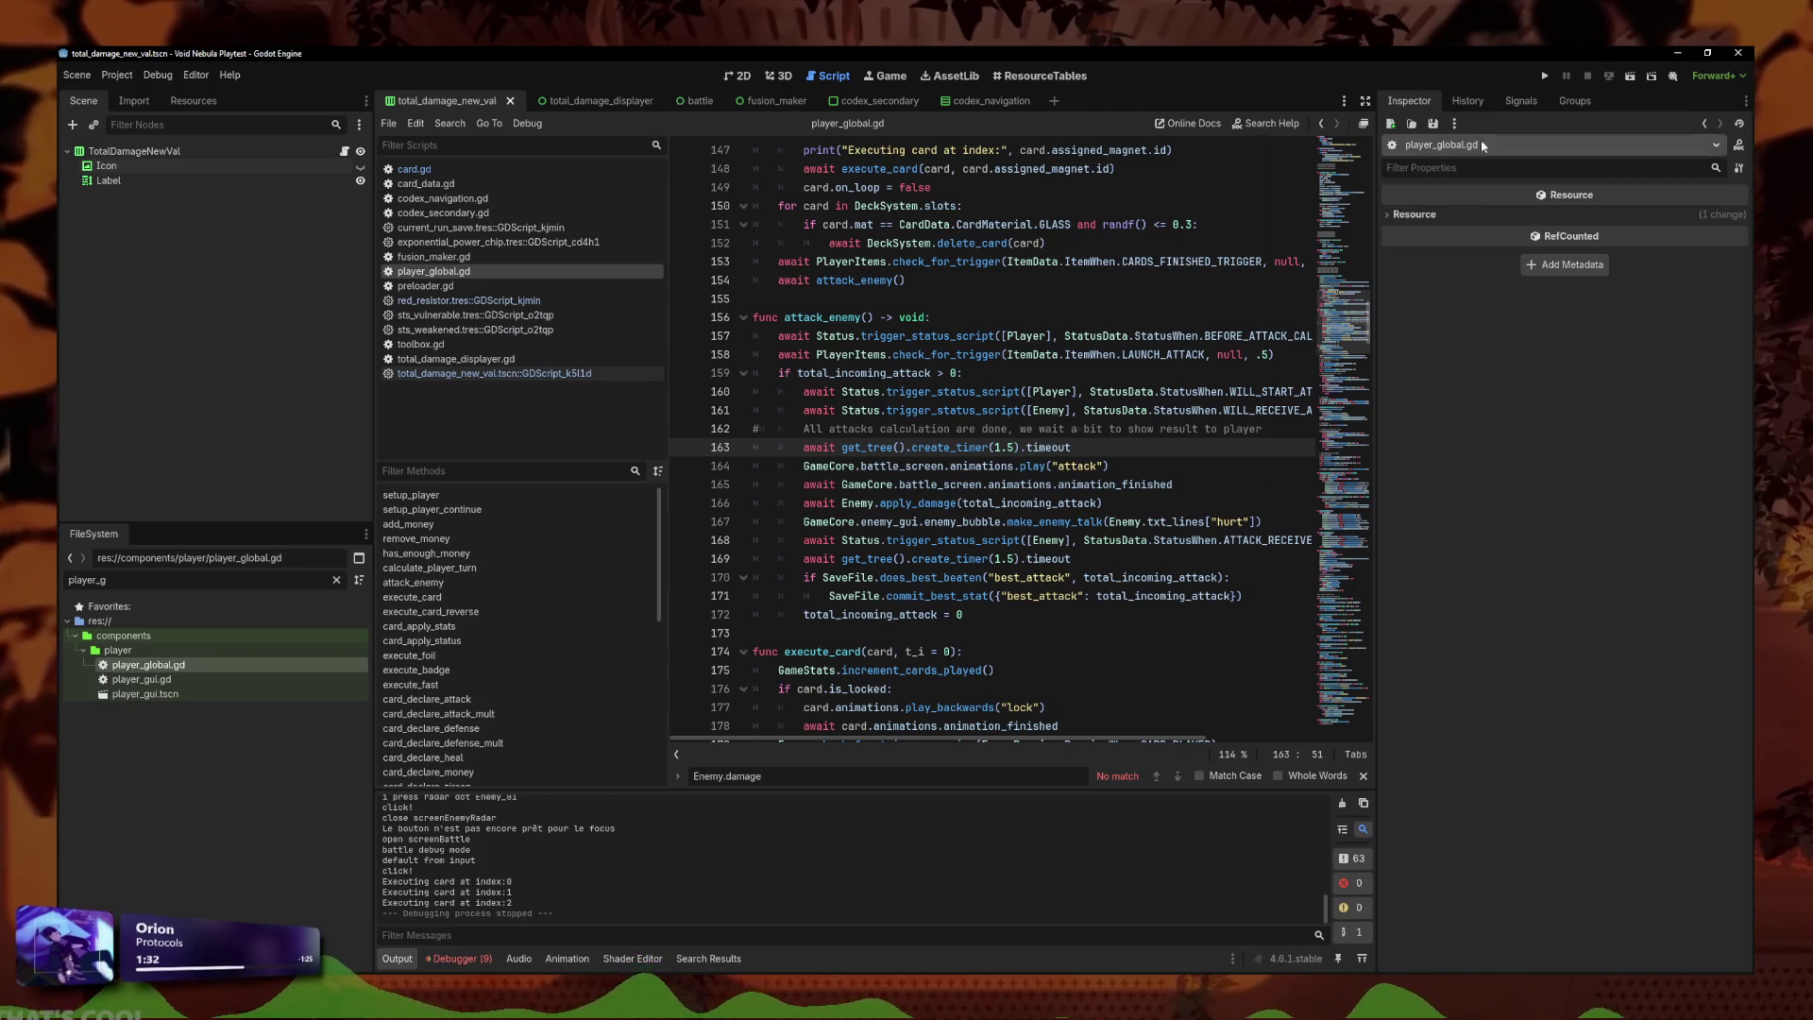
pyautogui.click(1545, 76)
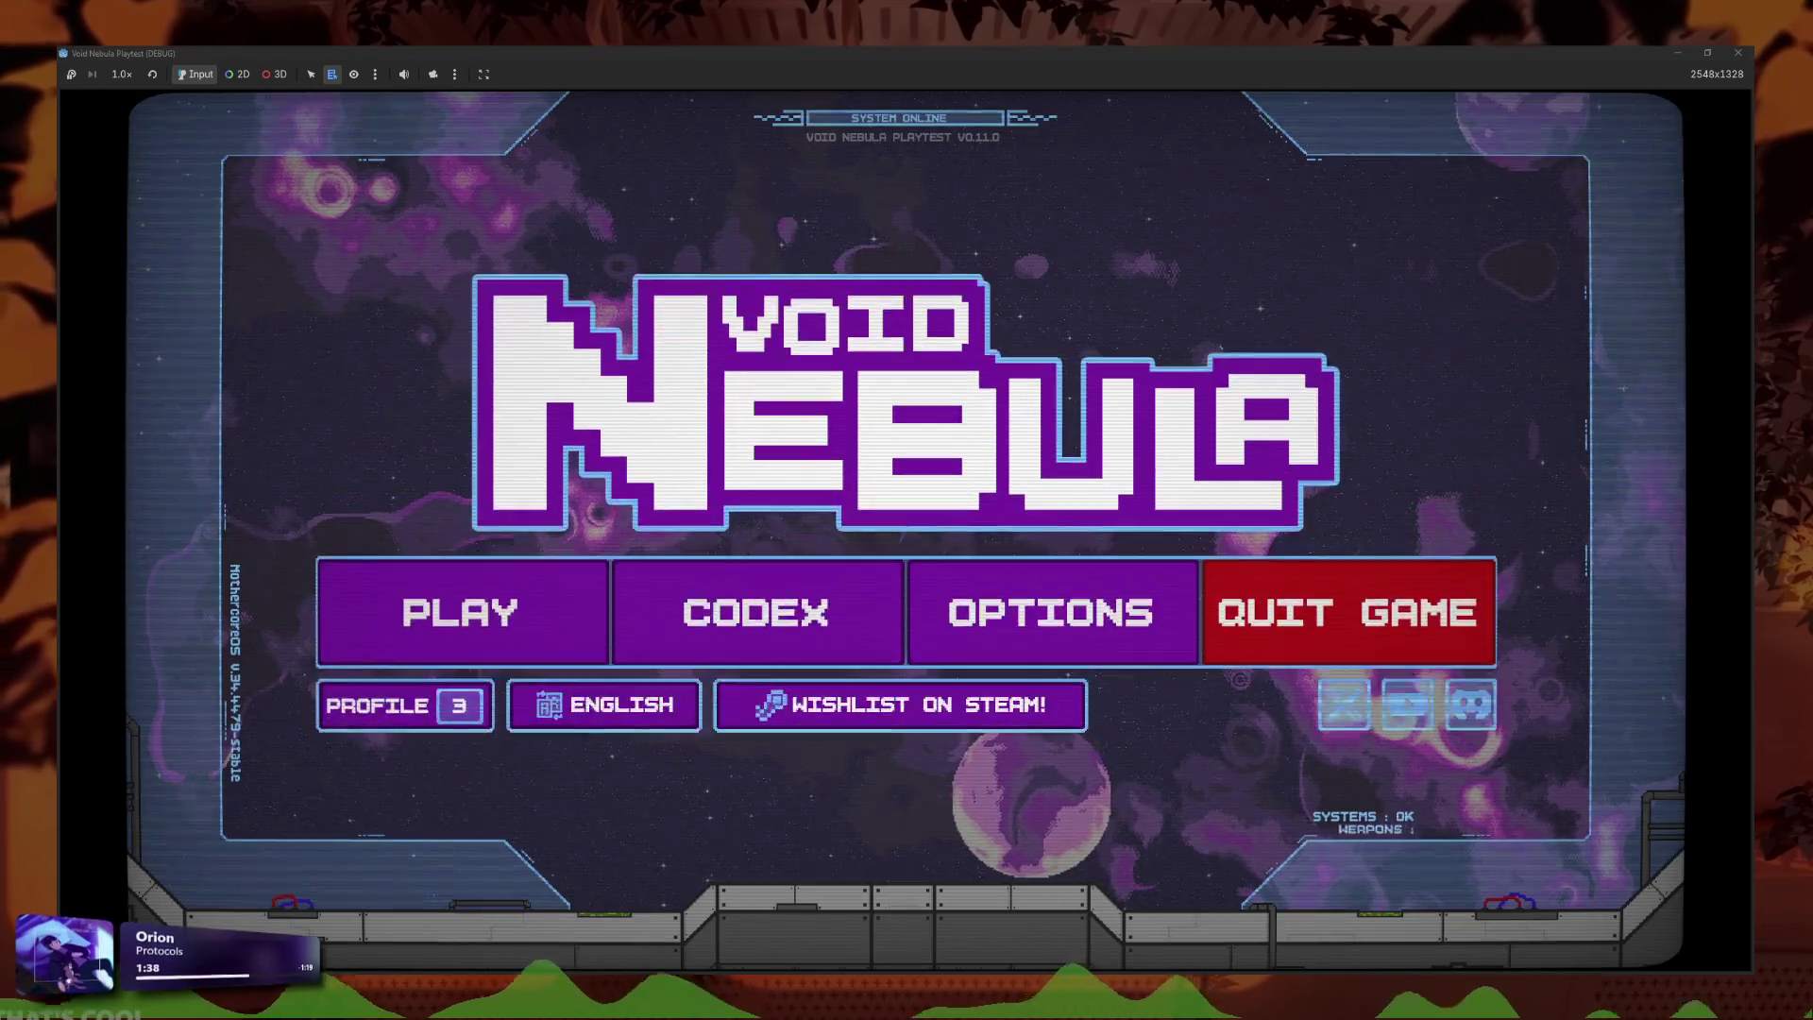
# Open the Codex Card Materials page, read the material descriptions including Rose Gold, then stop the game.
pyautogui.click(859, 604)
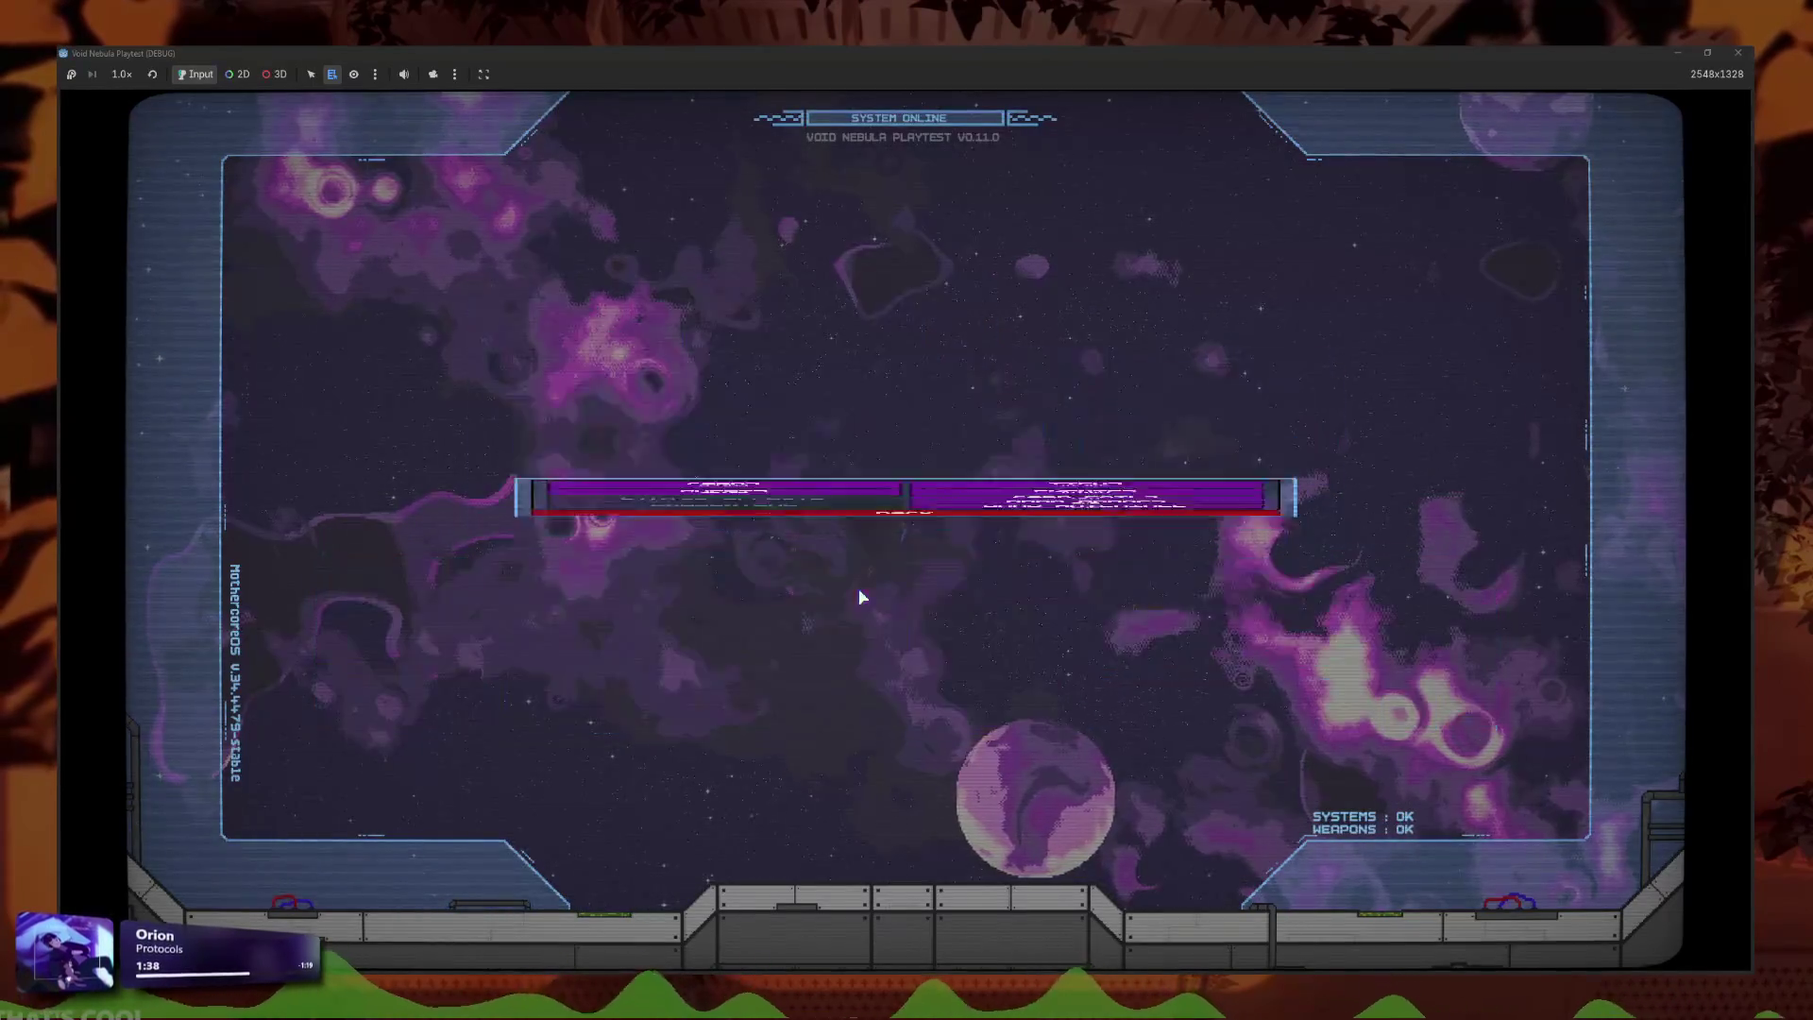
pyautogui.click(1075, 604)
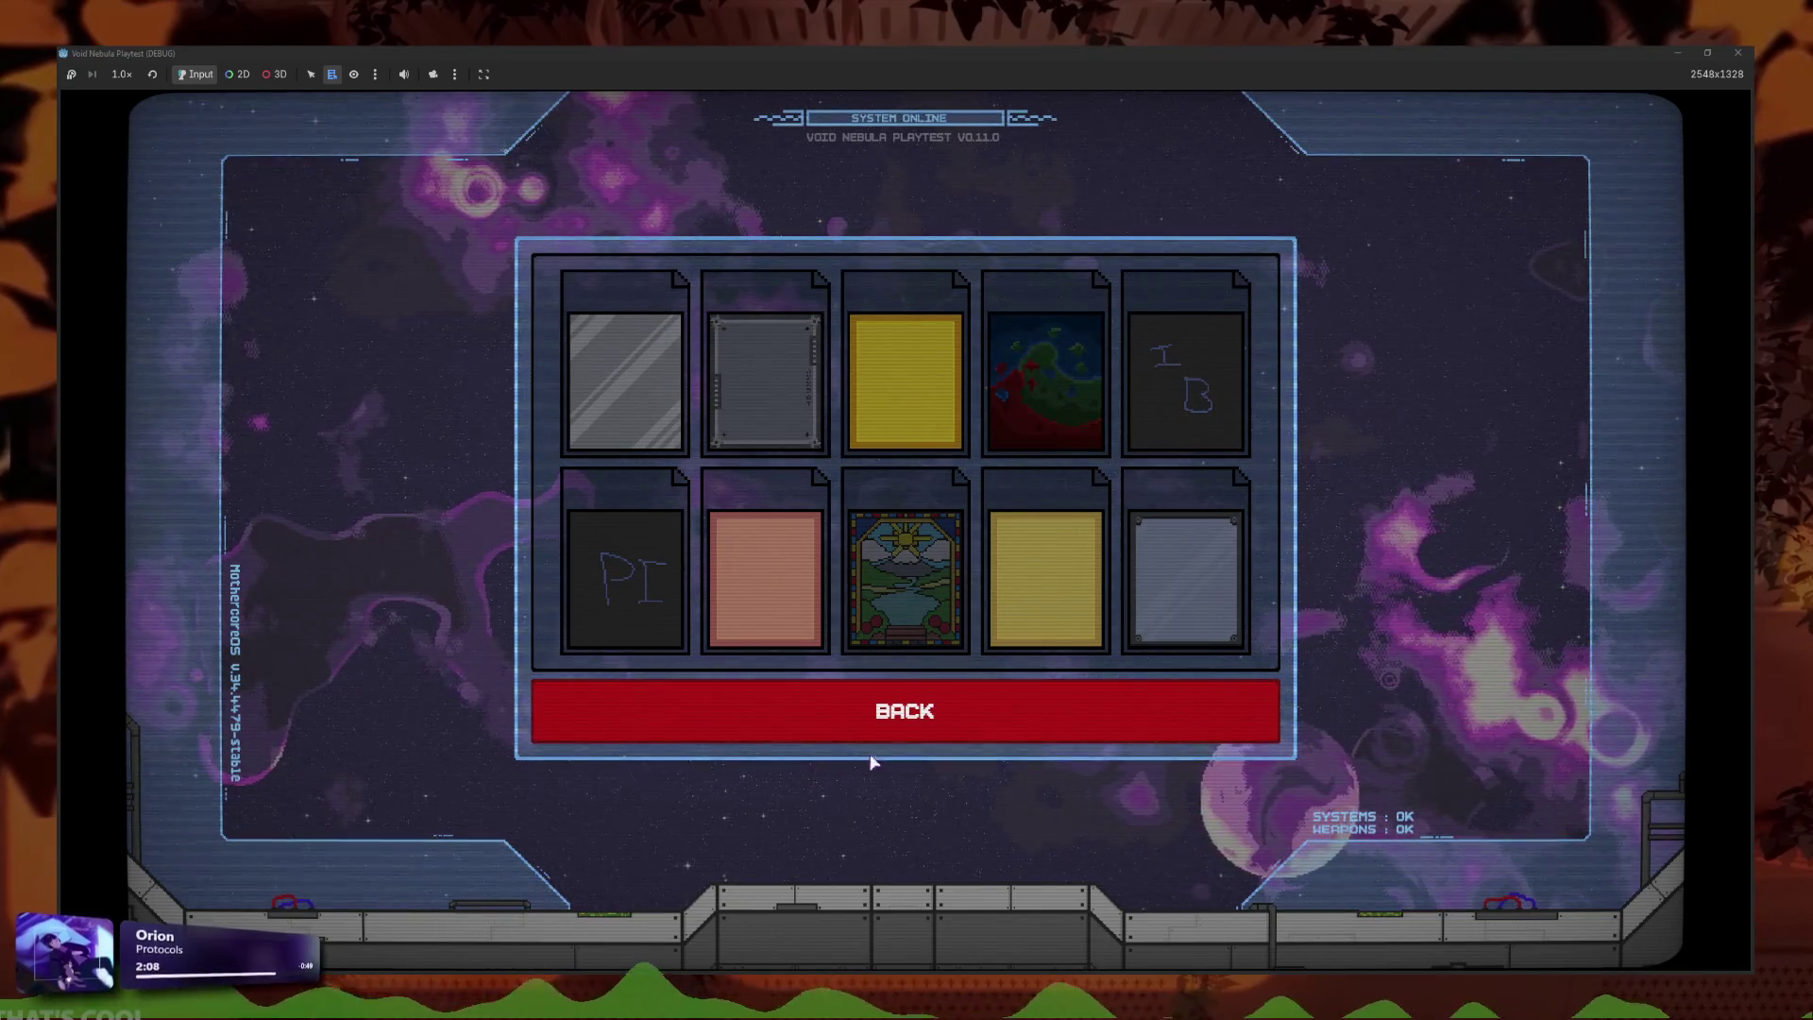
pyautogui.moveTo(1185, 522)
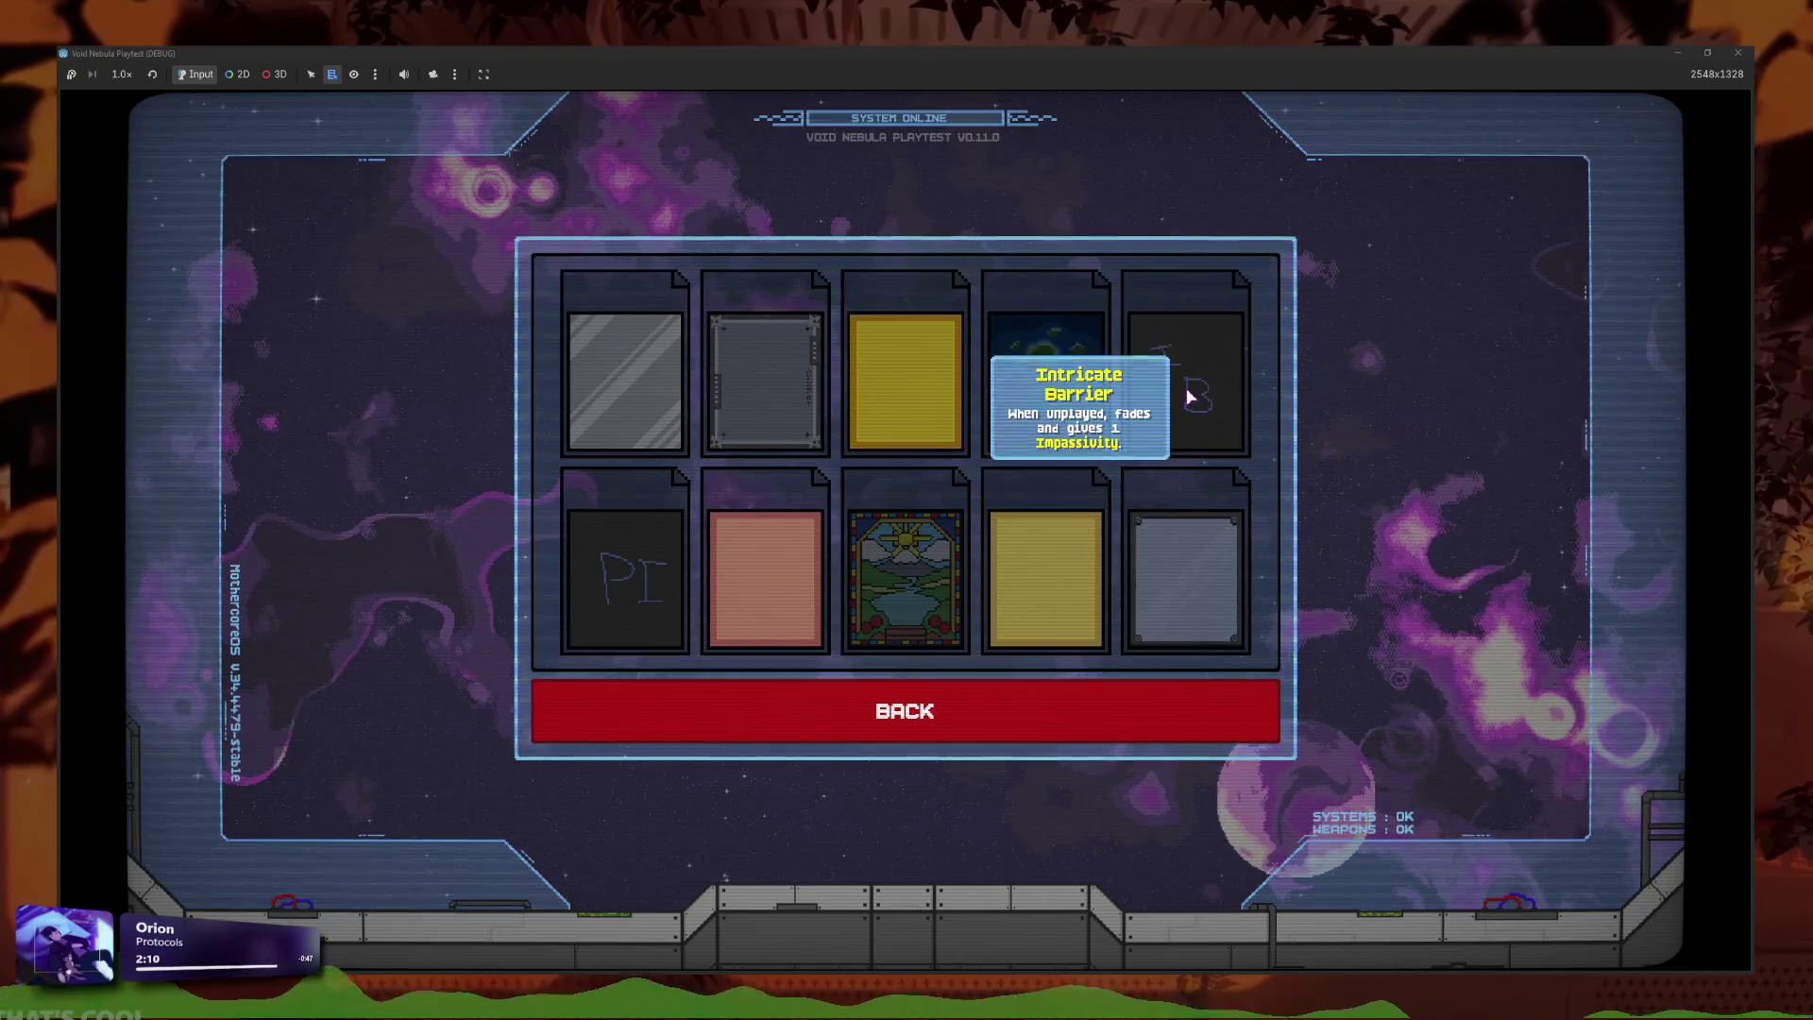
pyautogui.moveTo(1205, 399)
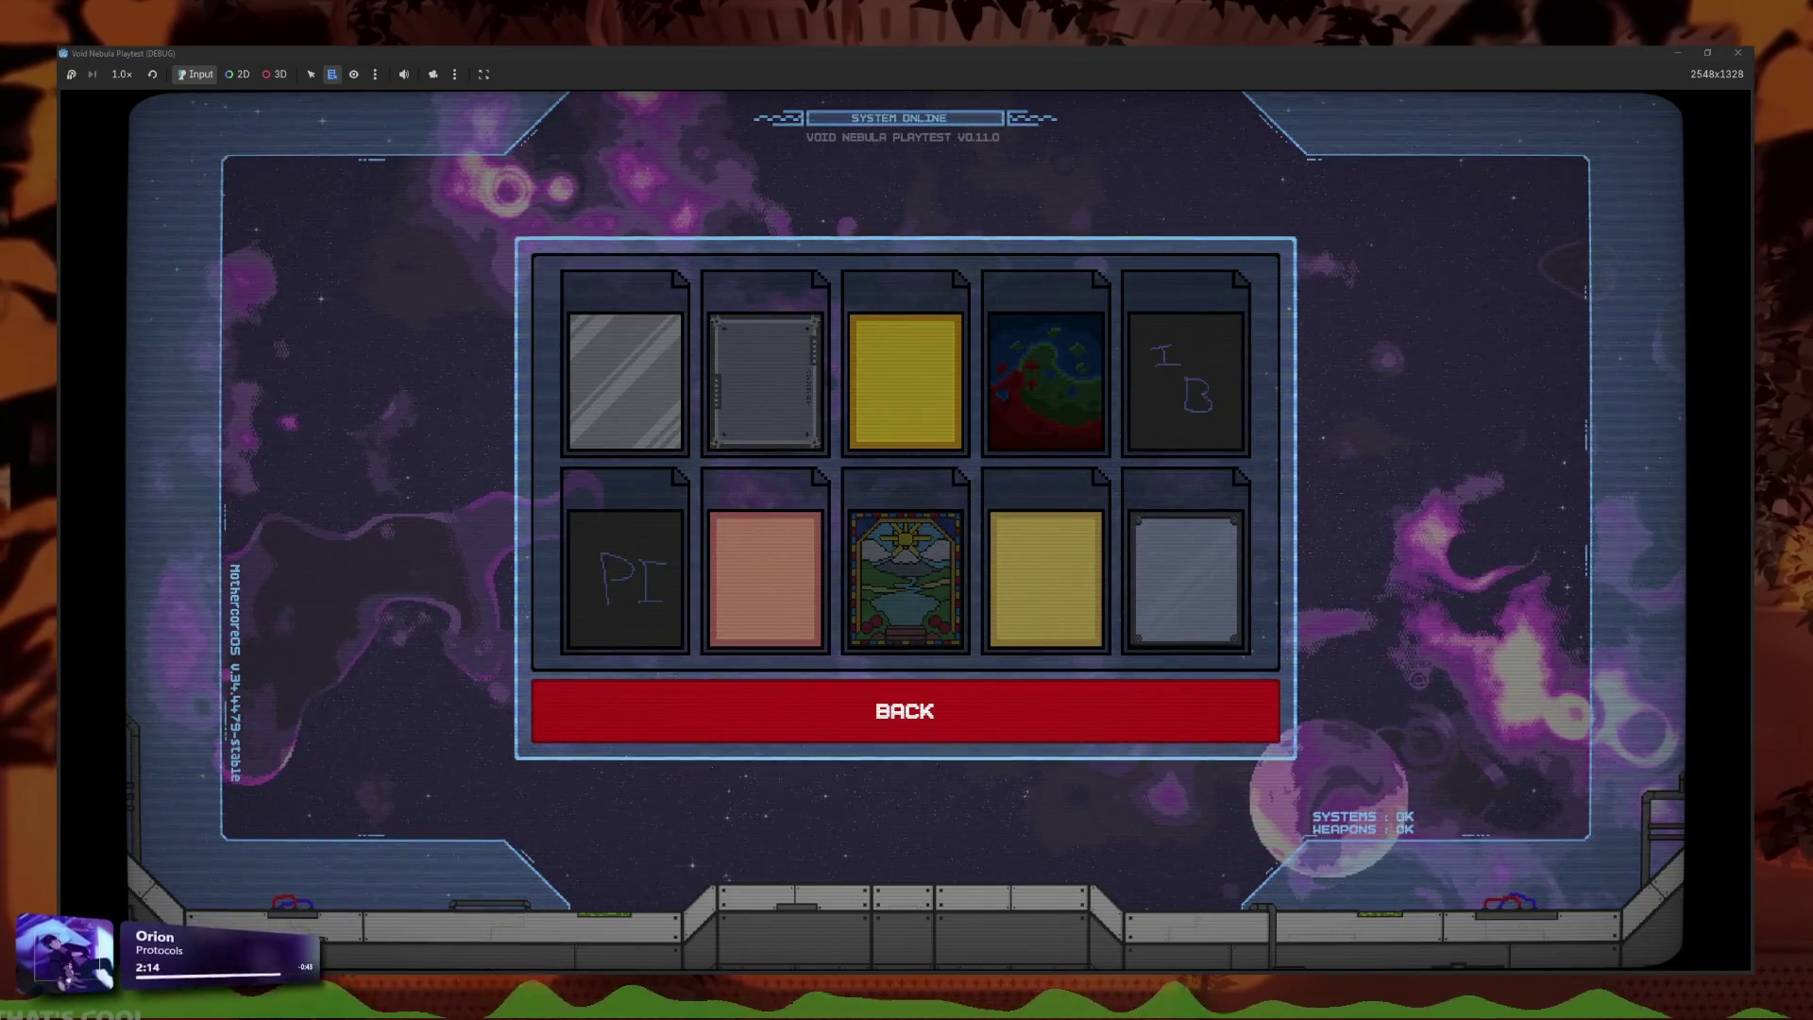
pyautogui.moveTo(738, 604)
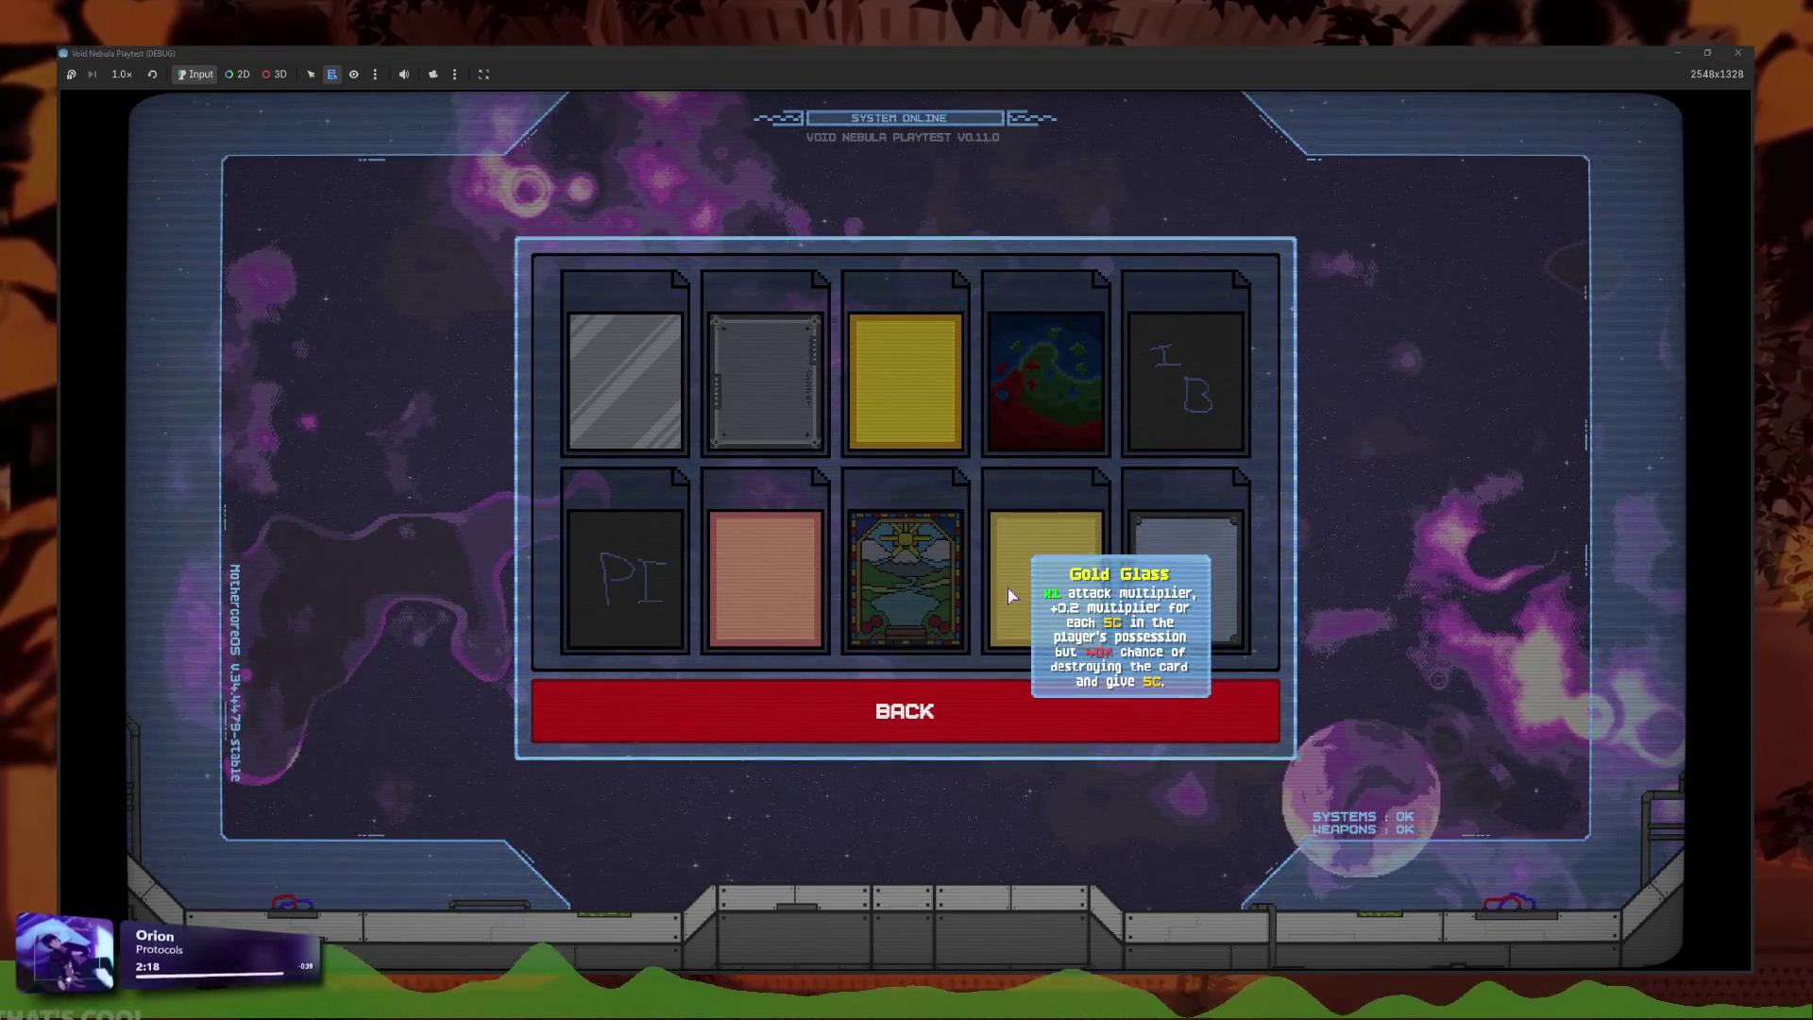
pyautogui.moveTo(1071, 400)
pyautogui.moveTo(846, 505)
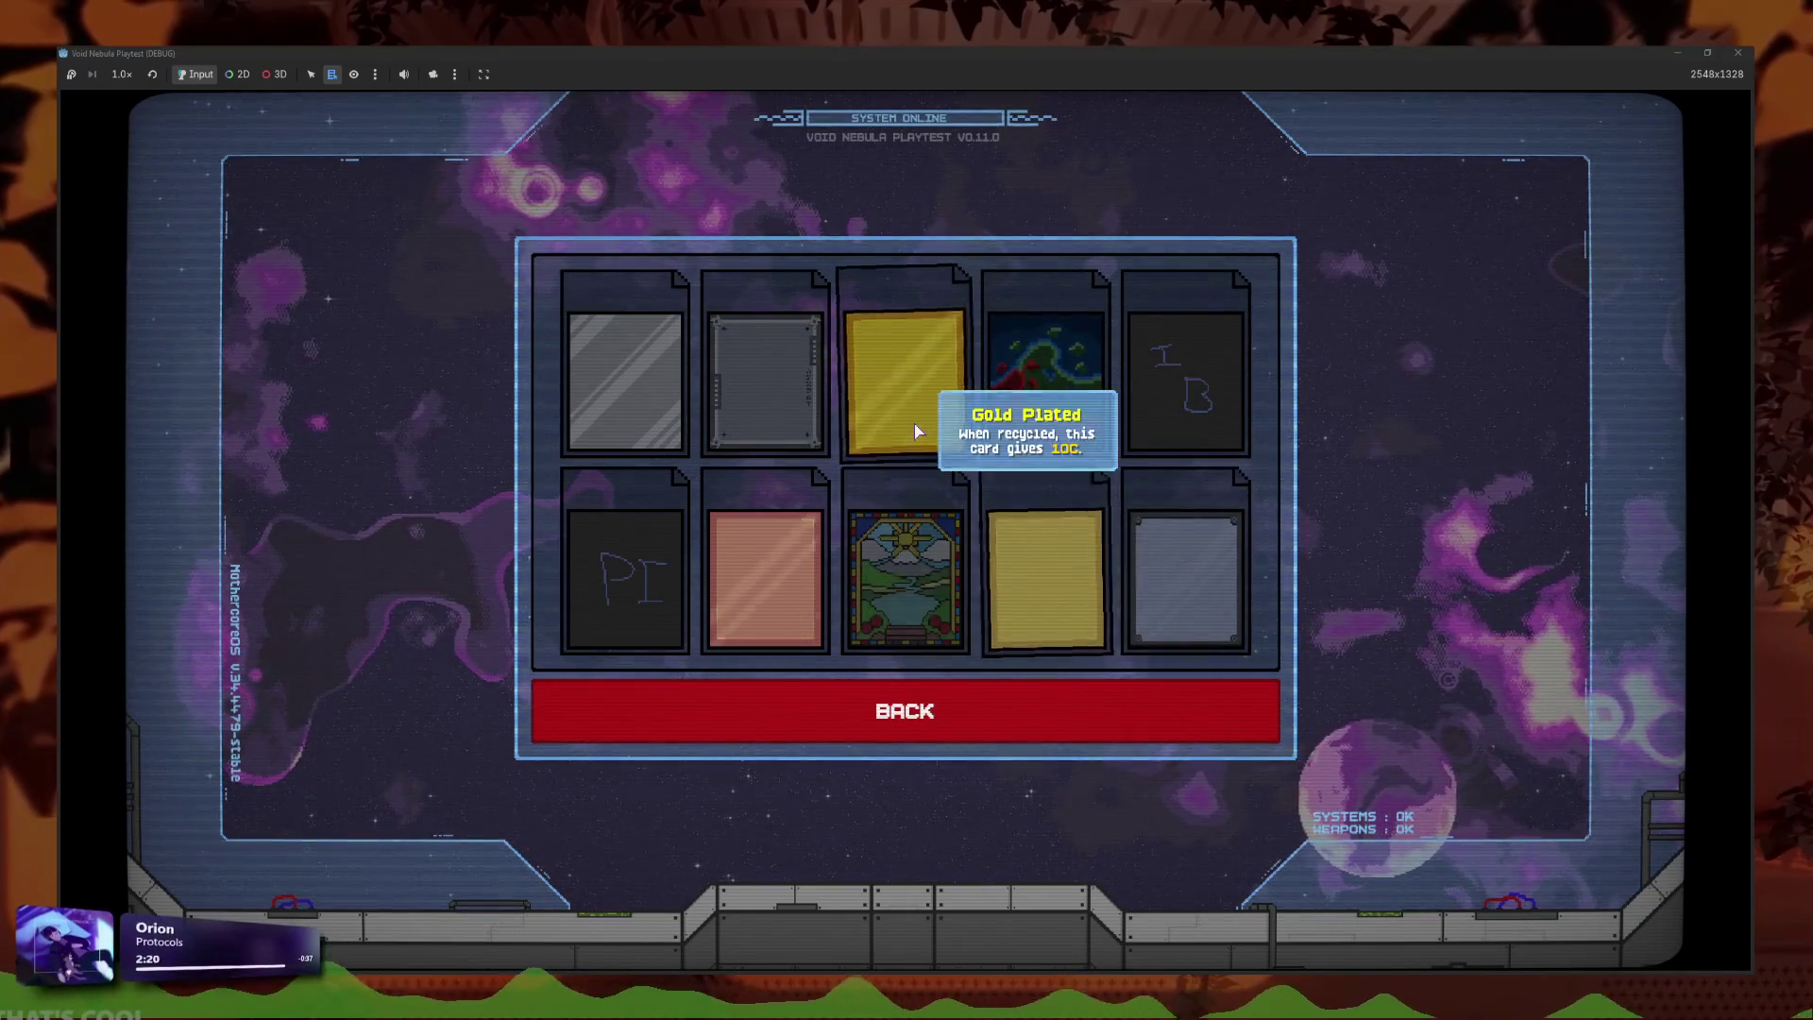
pyautogui.moveTo(665, 613)
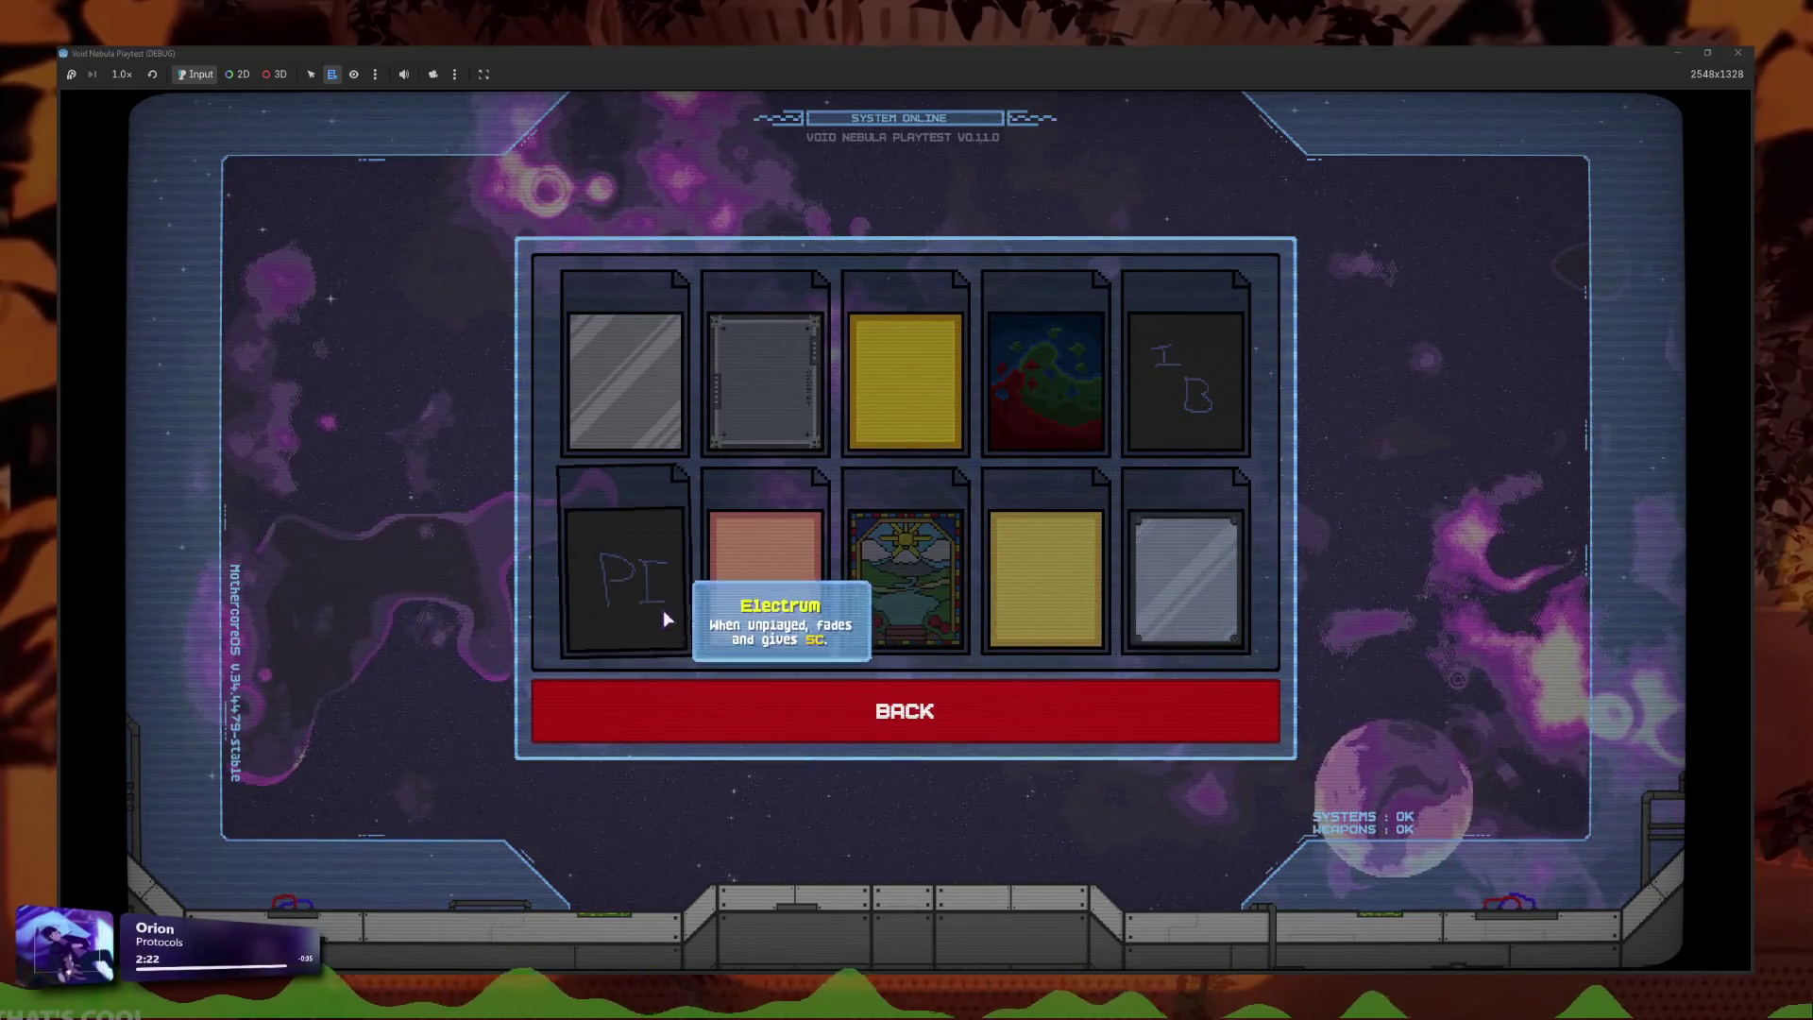
pyautogui.moveTo(789, 589)
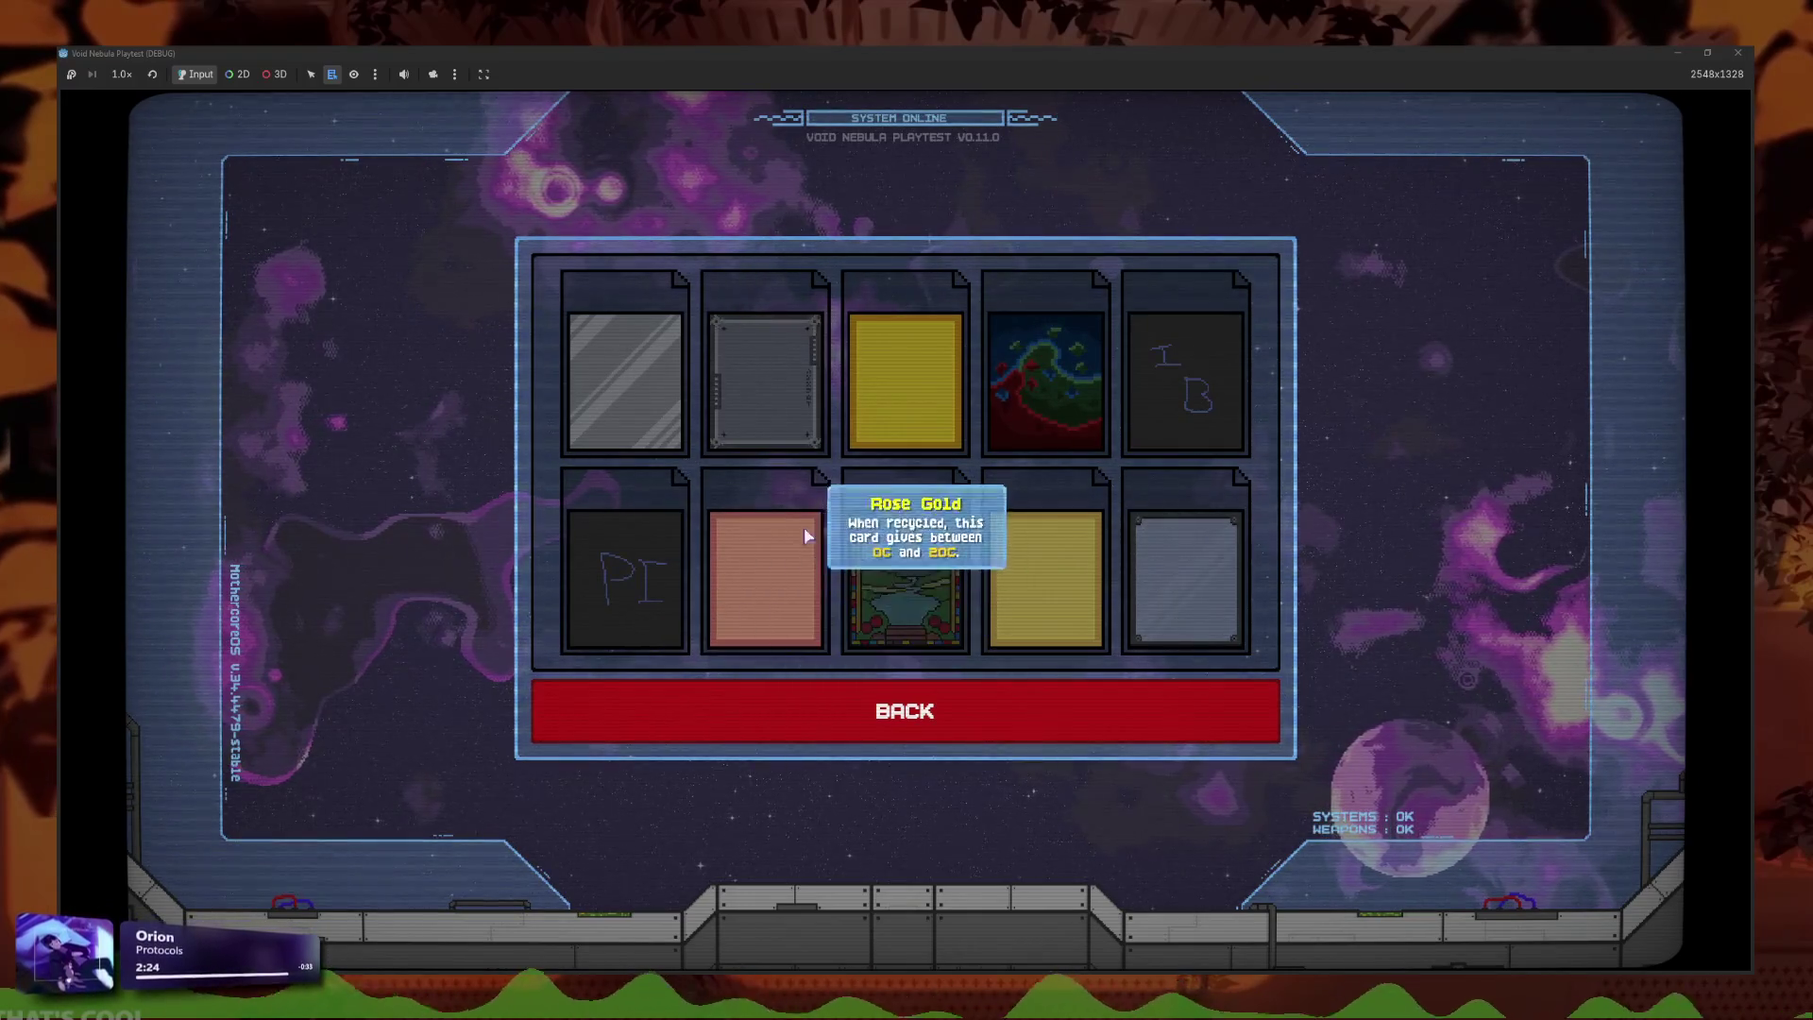
pyautogui.click(790, 706)
pyautogui.press('F8')
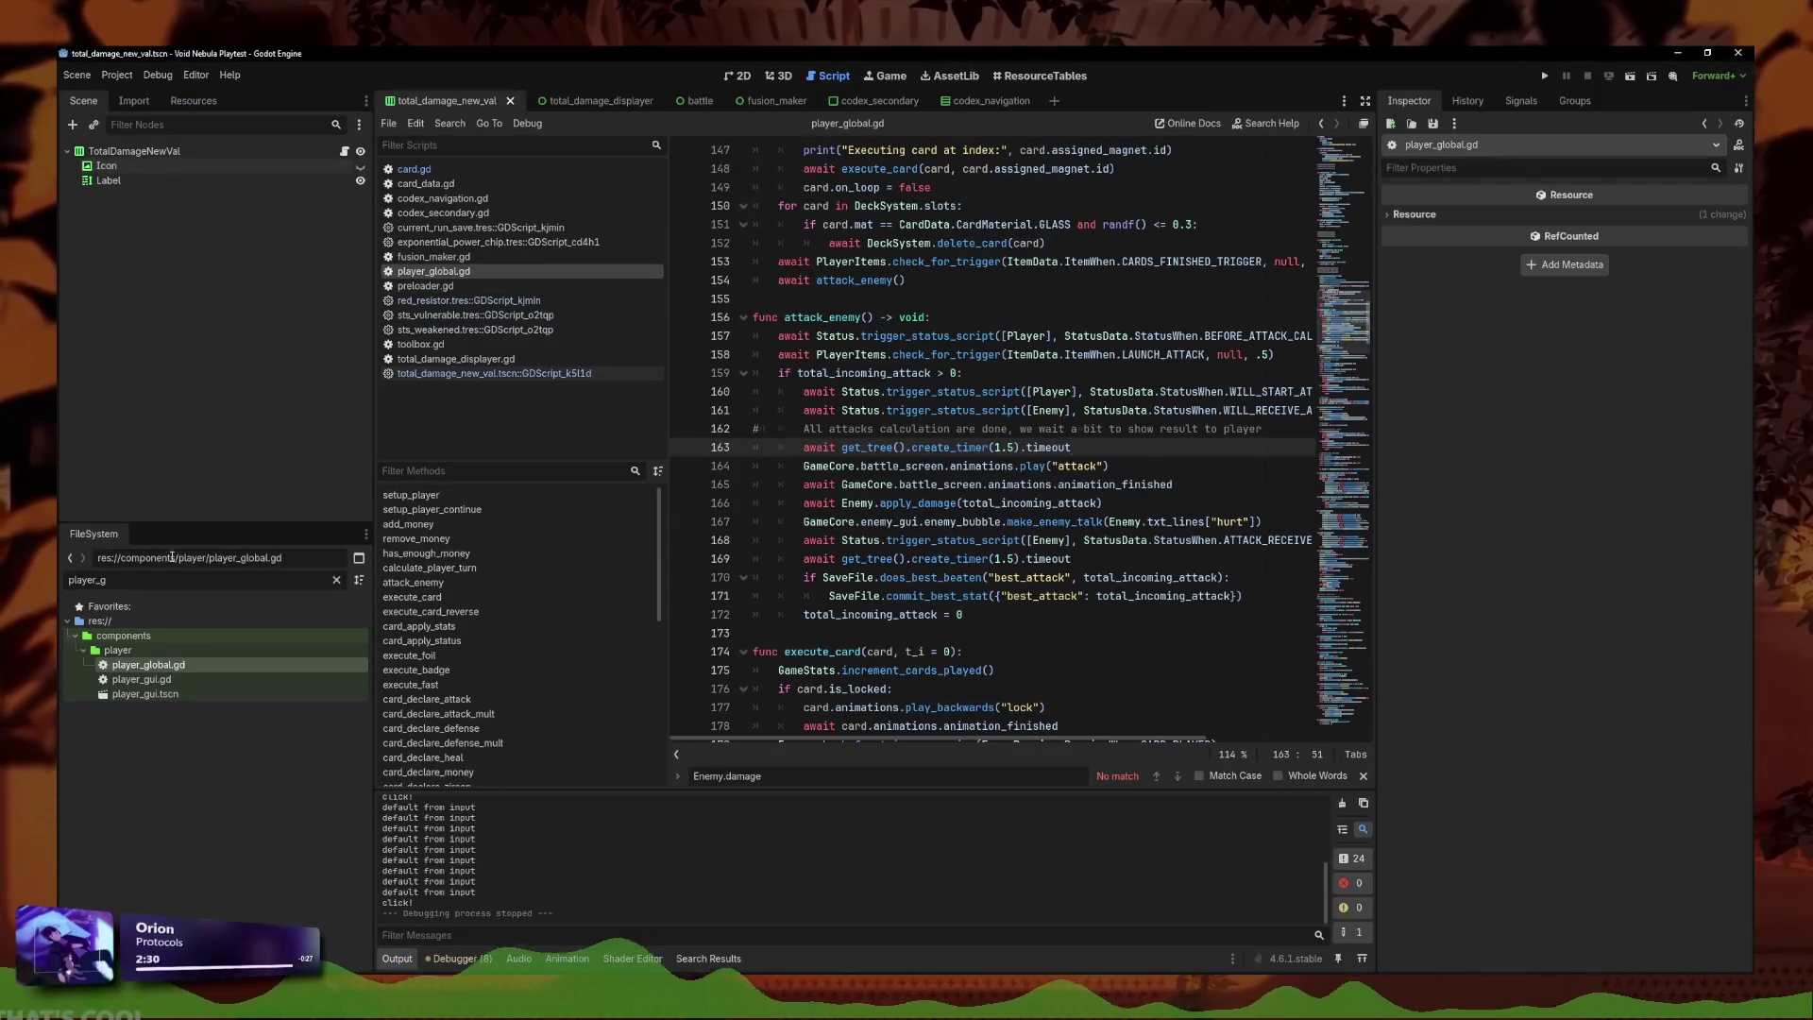
# Filter the FileSystem for fusion_maker and open the fusion_maker scene's script.
pyautogui.write('fu')
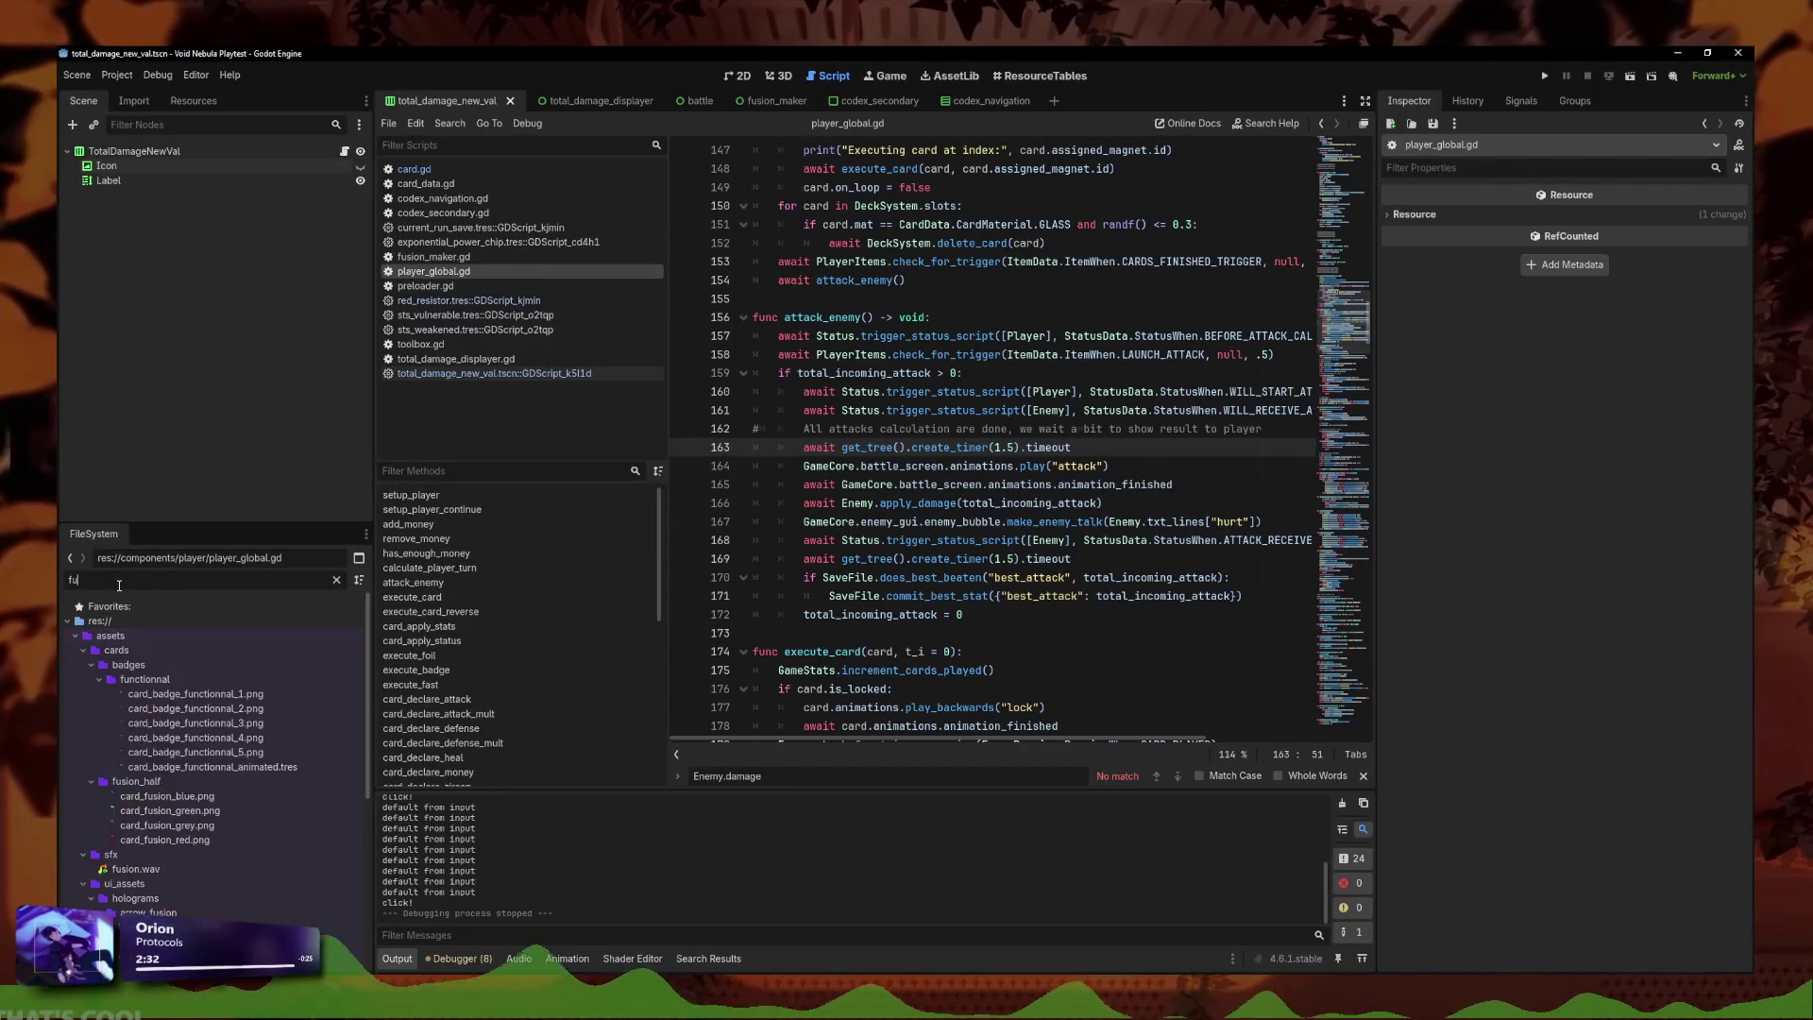
pyautogui.write('sion_maker')
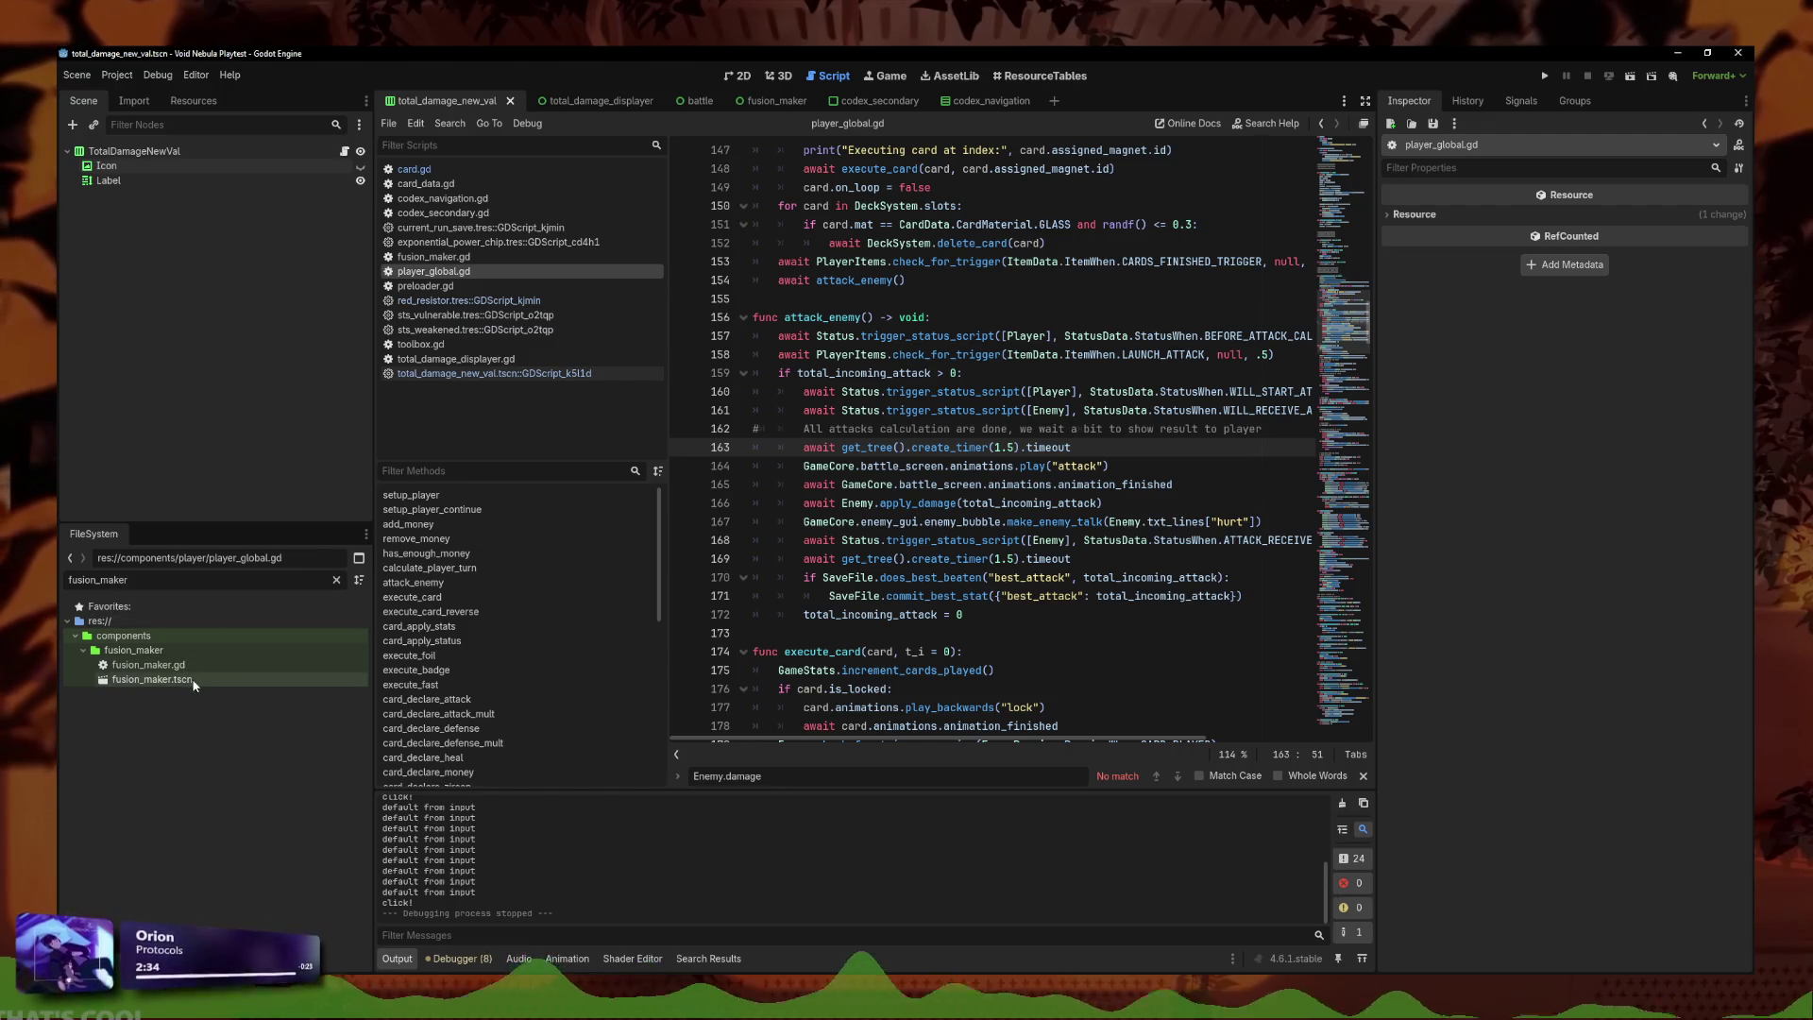
pyautogui.doubleClick(156, 679)
pyautogui.scroll(20, 994, 404)
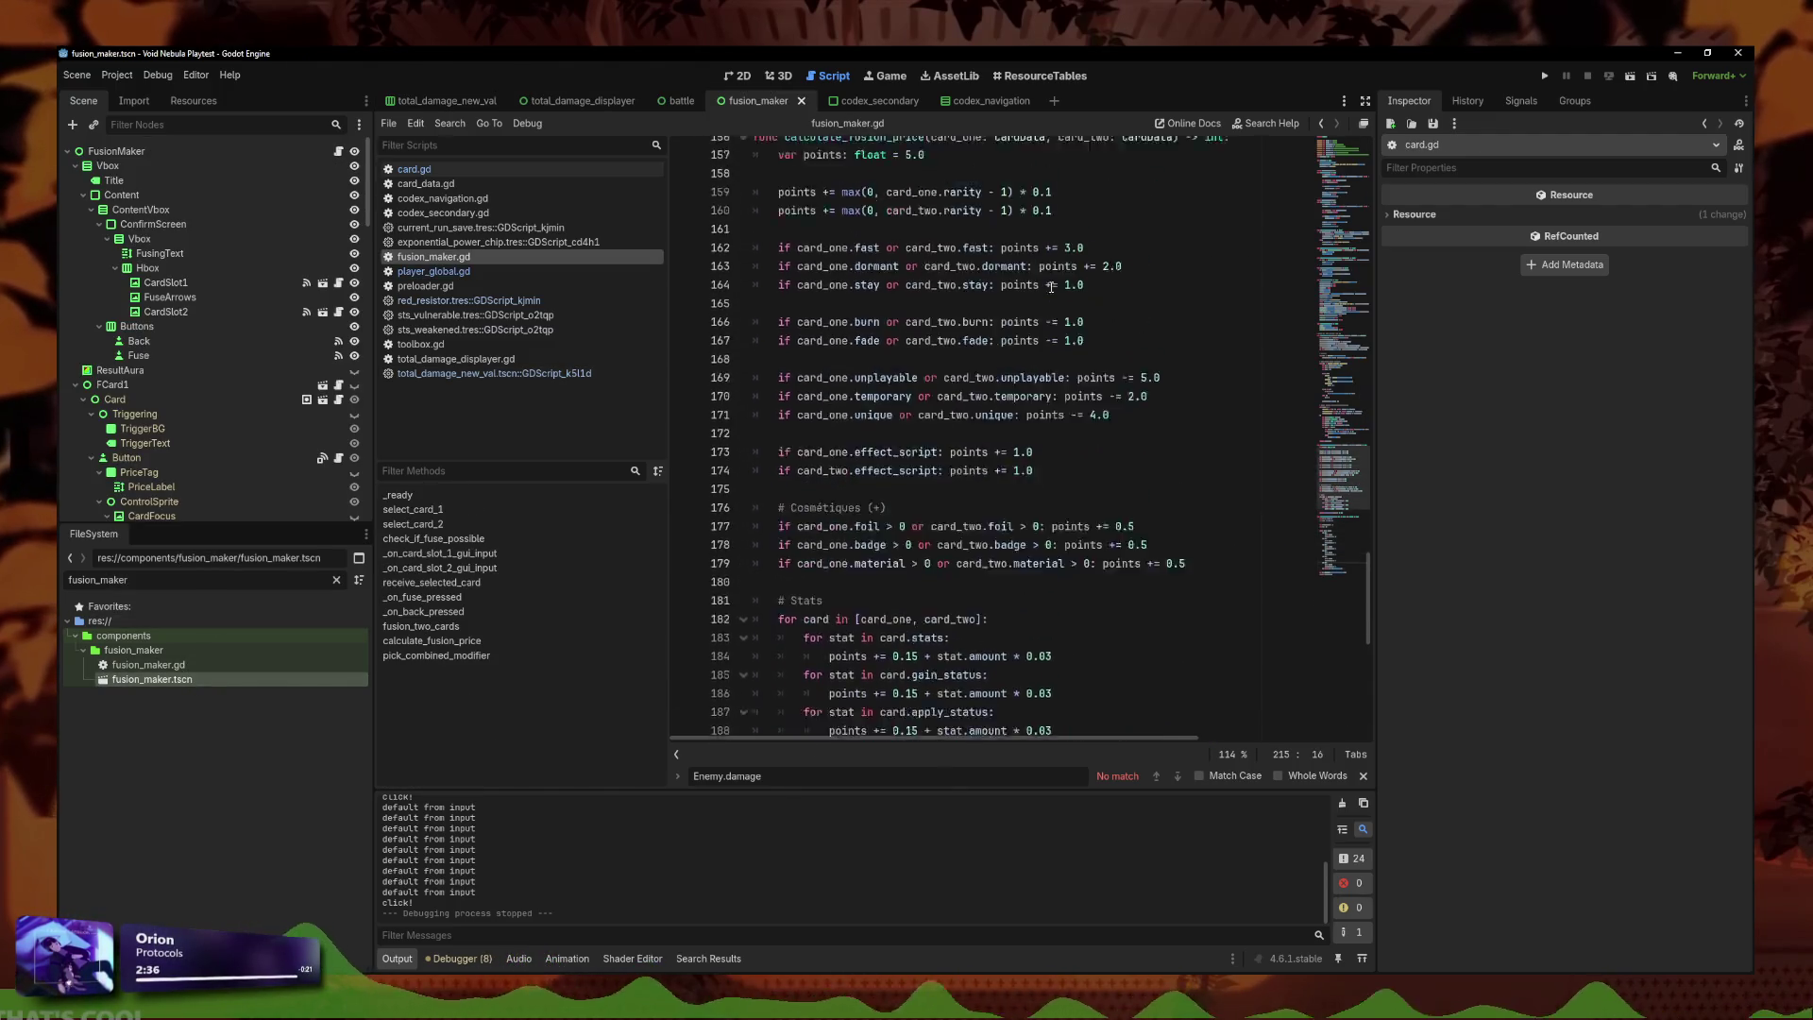
pyautogui.scroll(10, 1009, 349)
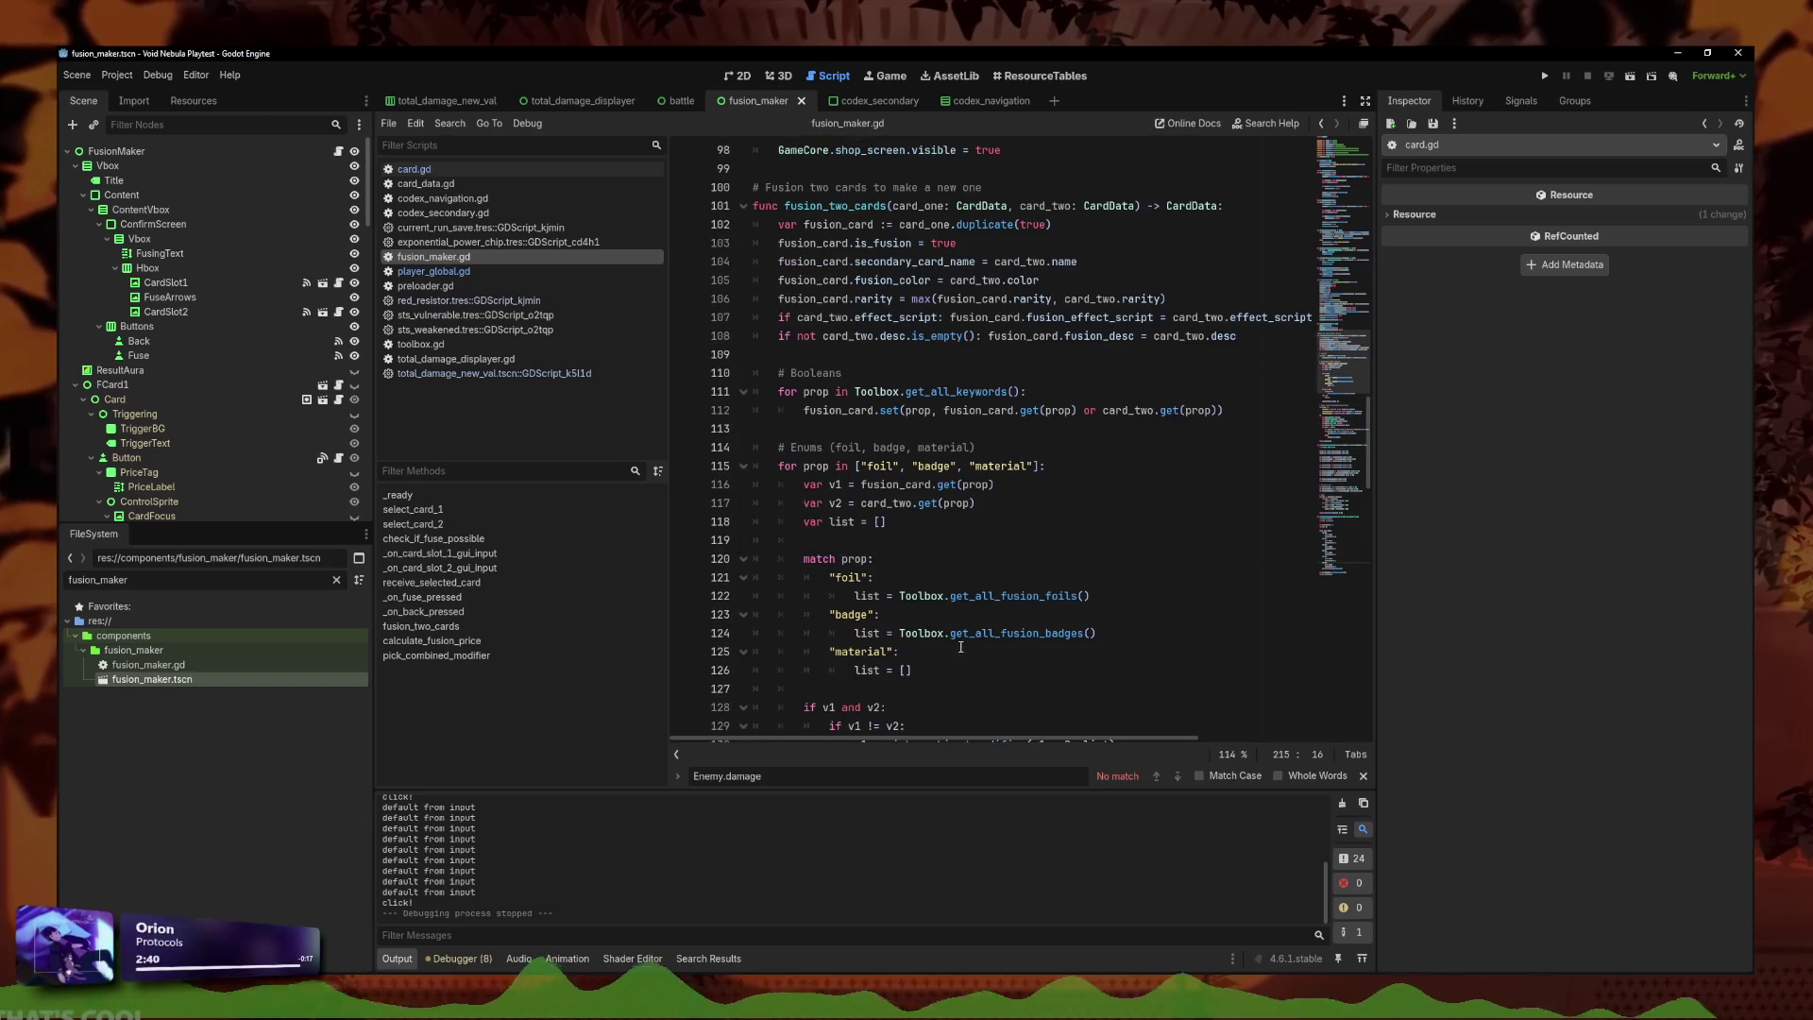
# Complete the material case as list = Toolbox.get_all_fusion_mats() and run the project.
pyautogui.click(979, 686)
pyautogui.click(979, 672)
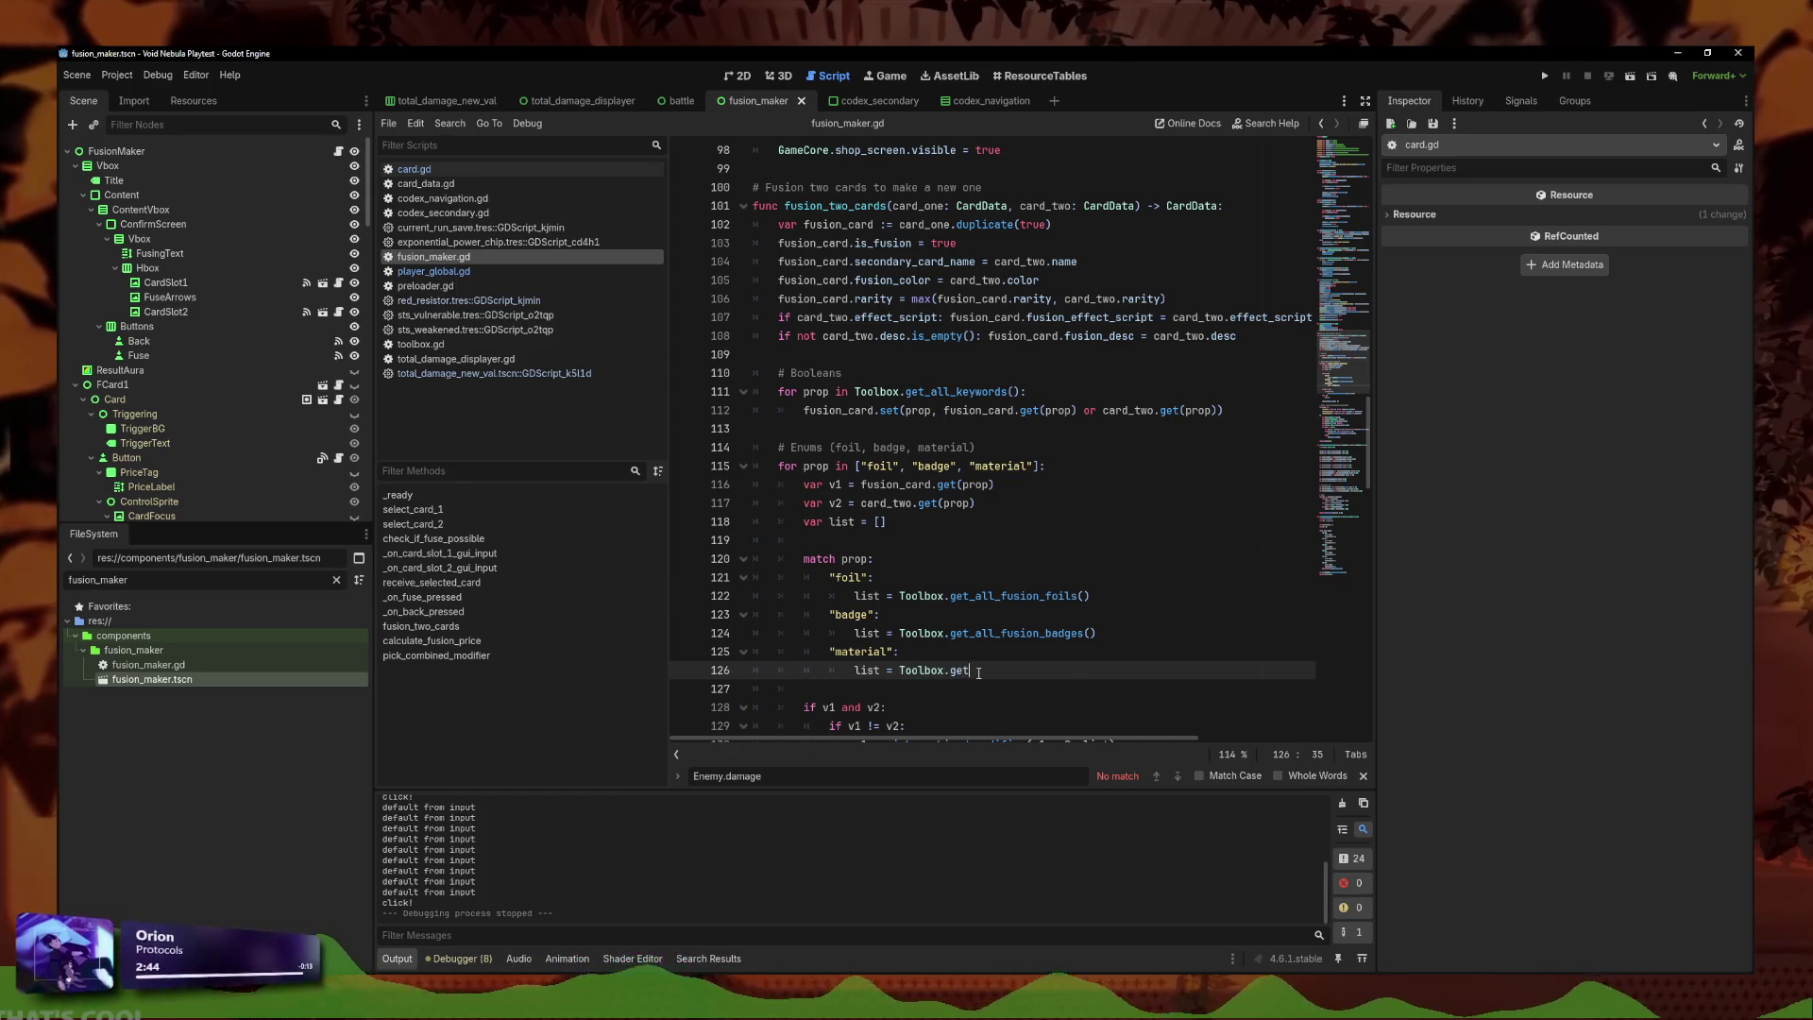
pyautogui.write('_all_fusion_m')
pyautogui.press('Return')
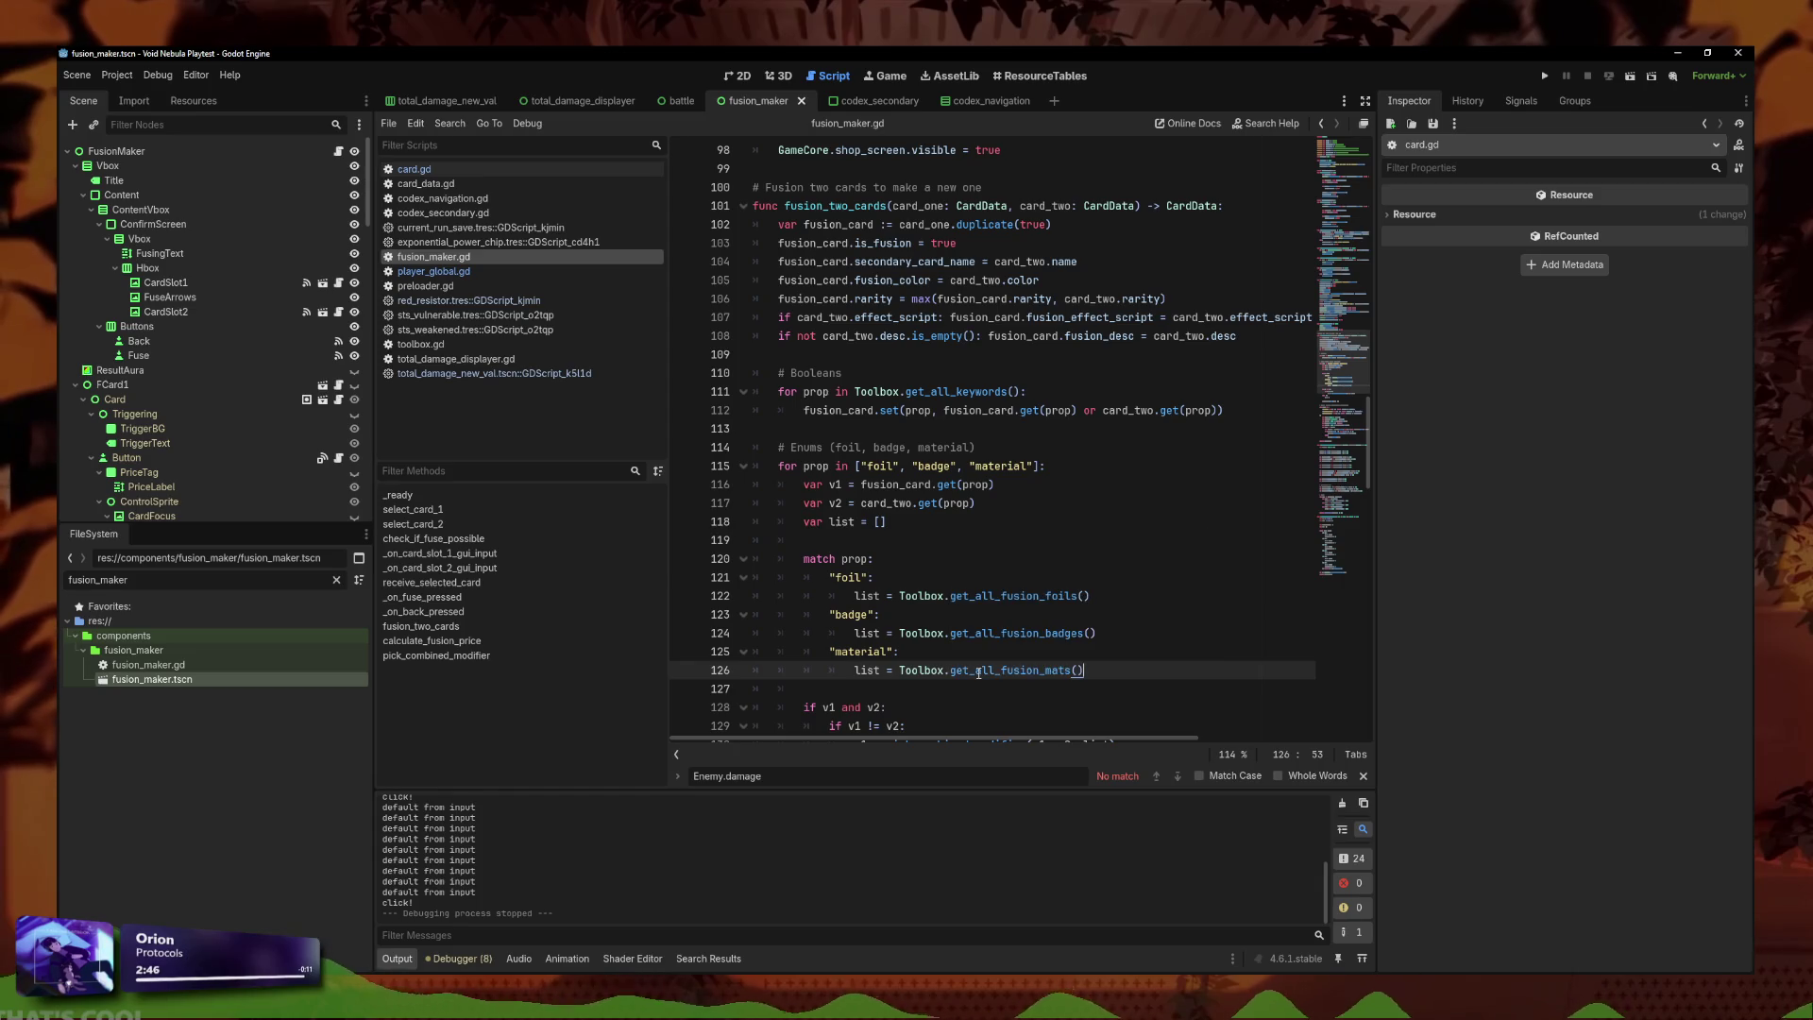
pyautogui.click(1105, 632)
pyautogui.scroll(-10, 942, 526)
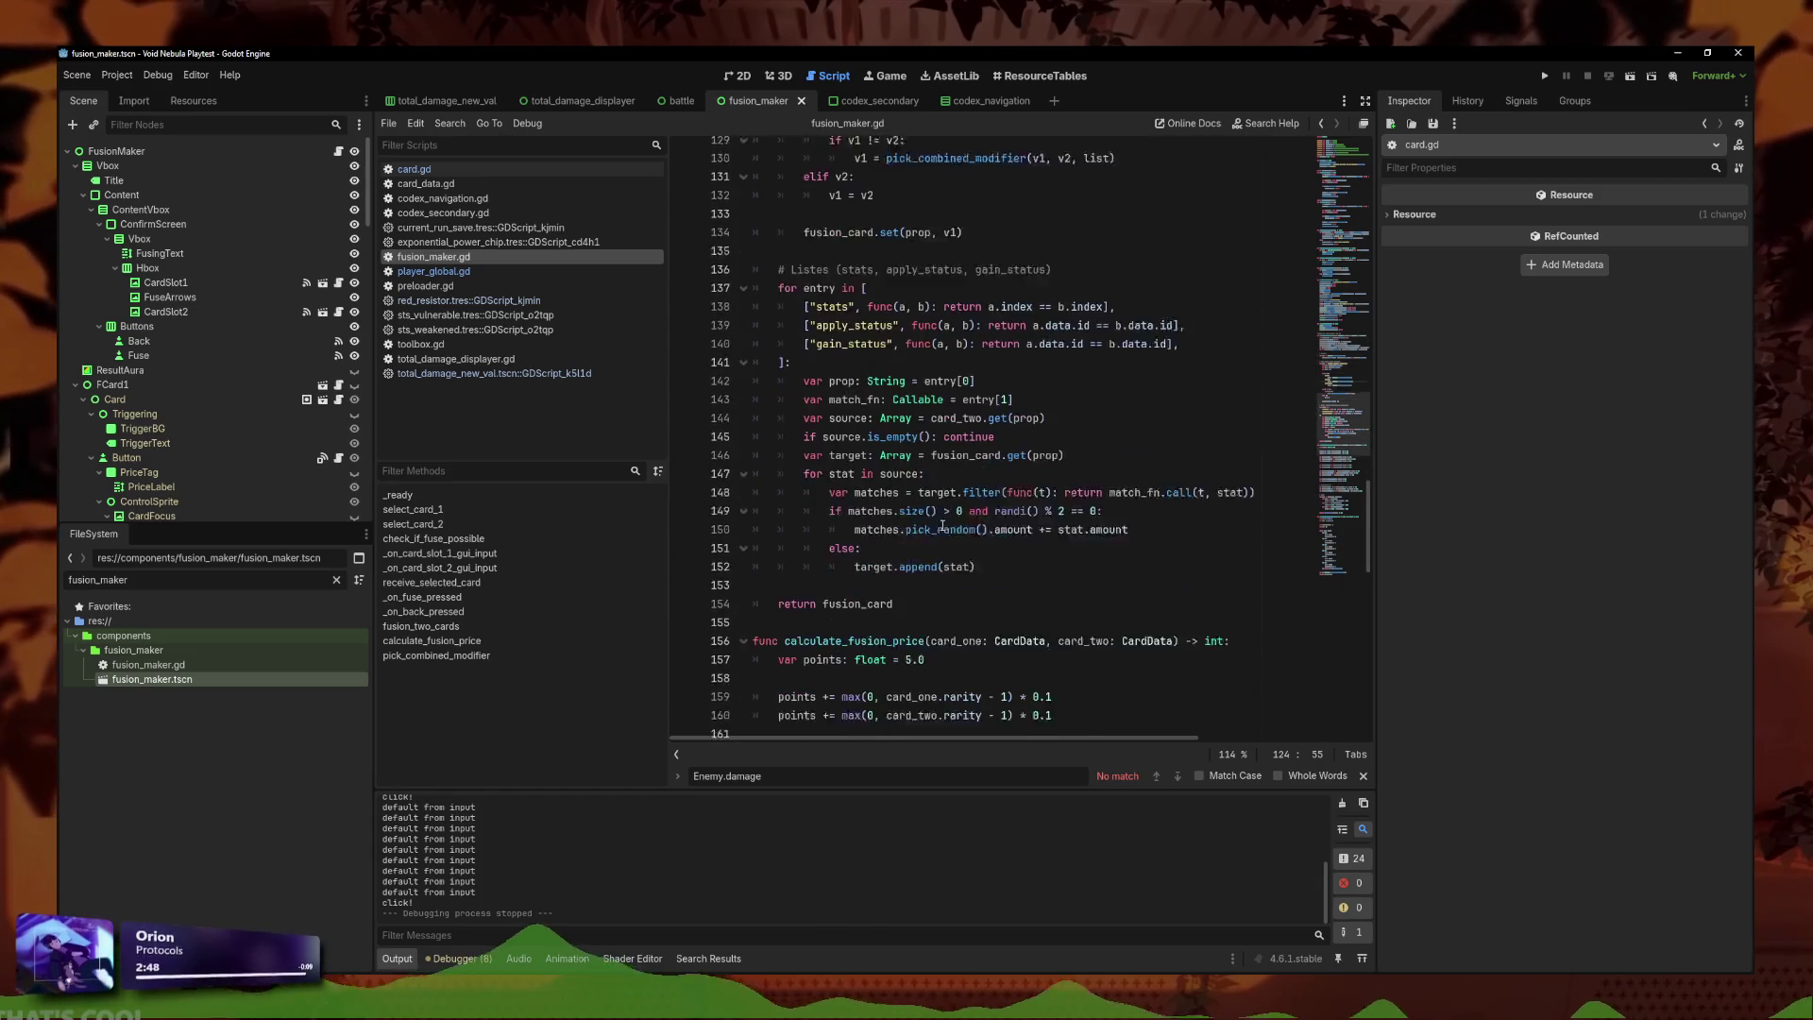
pyautogui.scroll(-15, 942, 526)
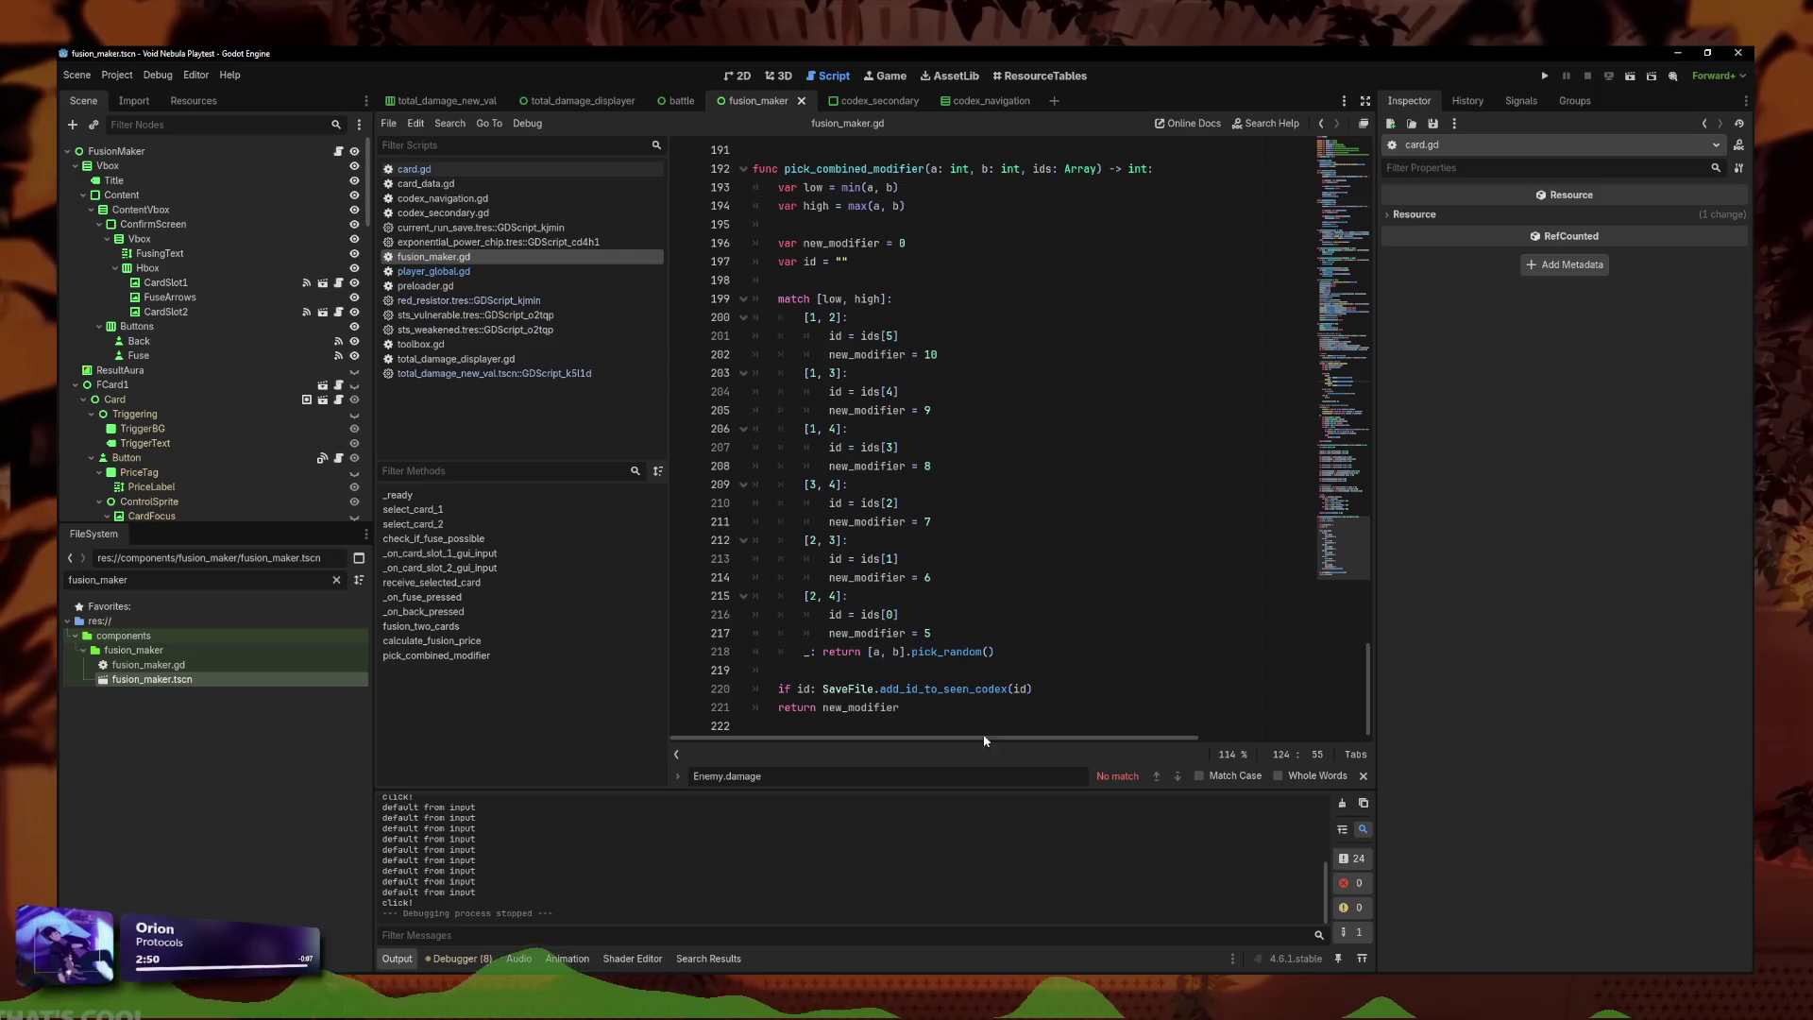
pyautogui.scroll(20, 1006, 412)
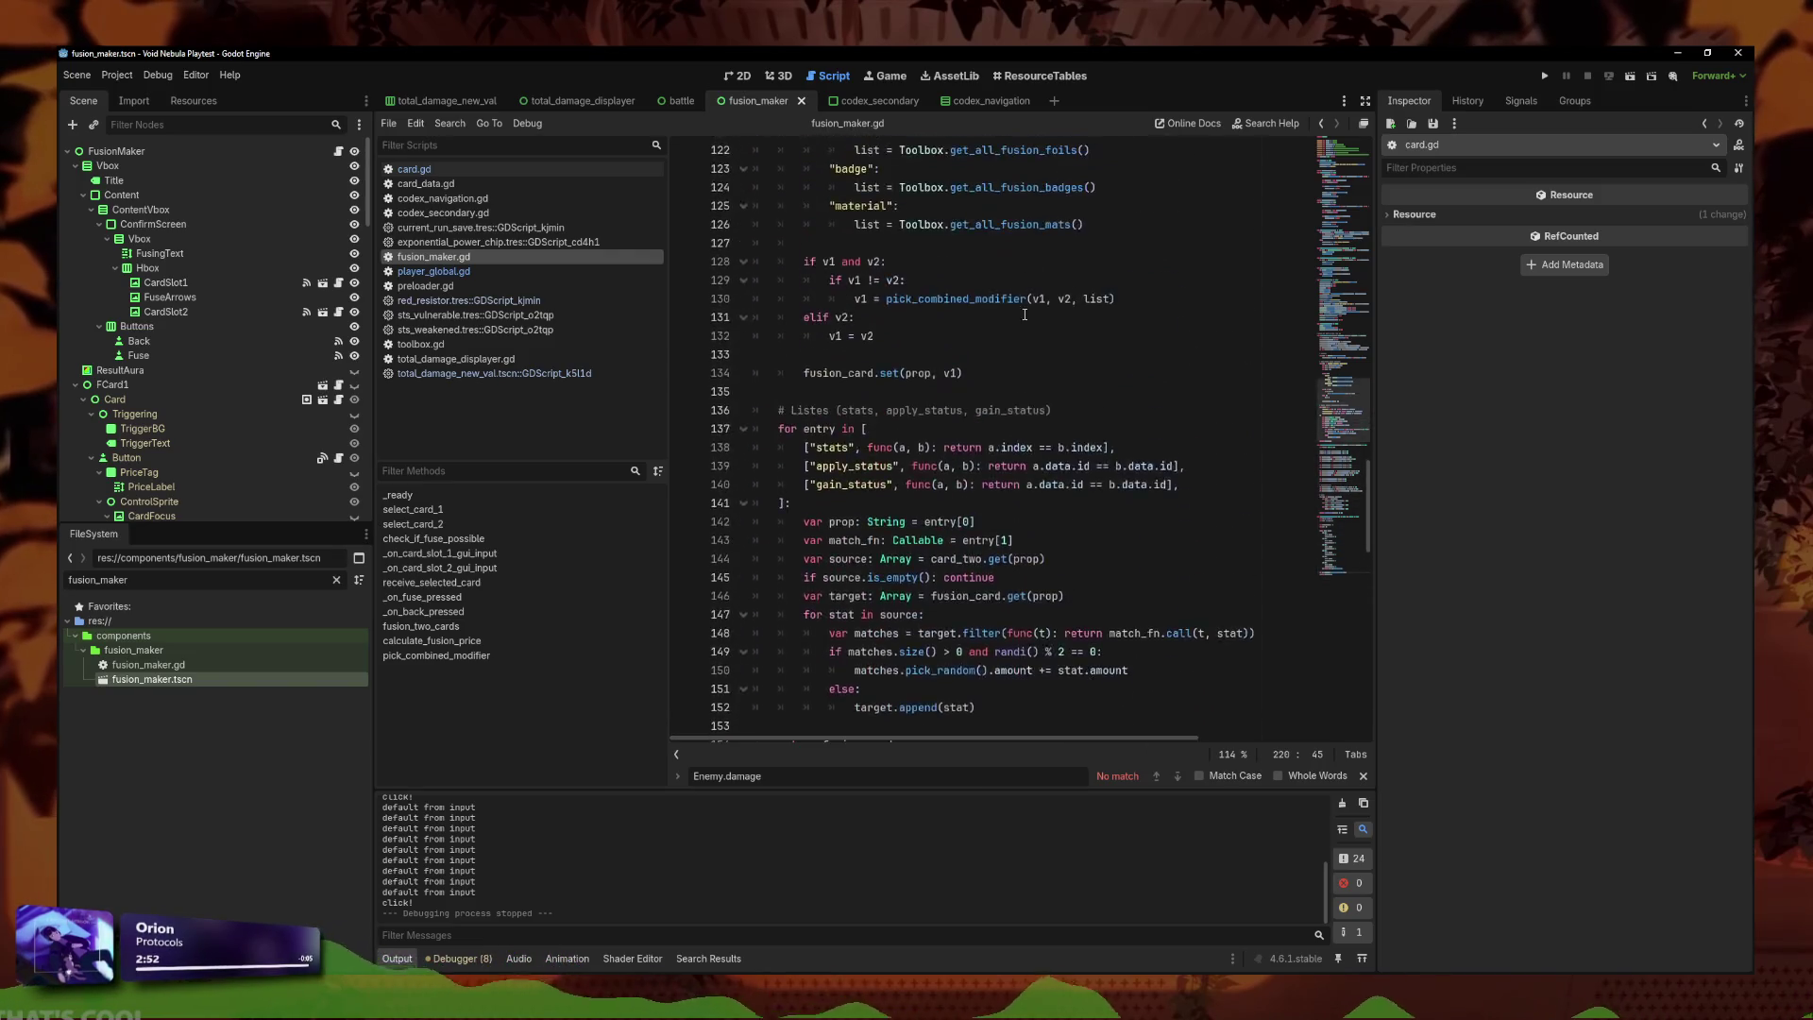
pyautogui.click(1545, 77)
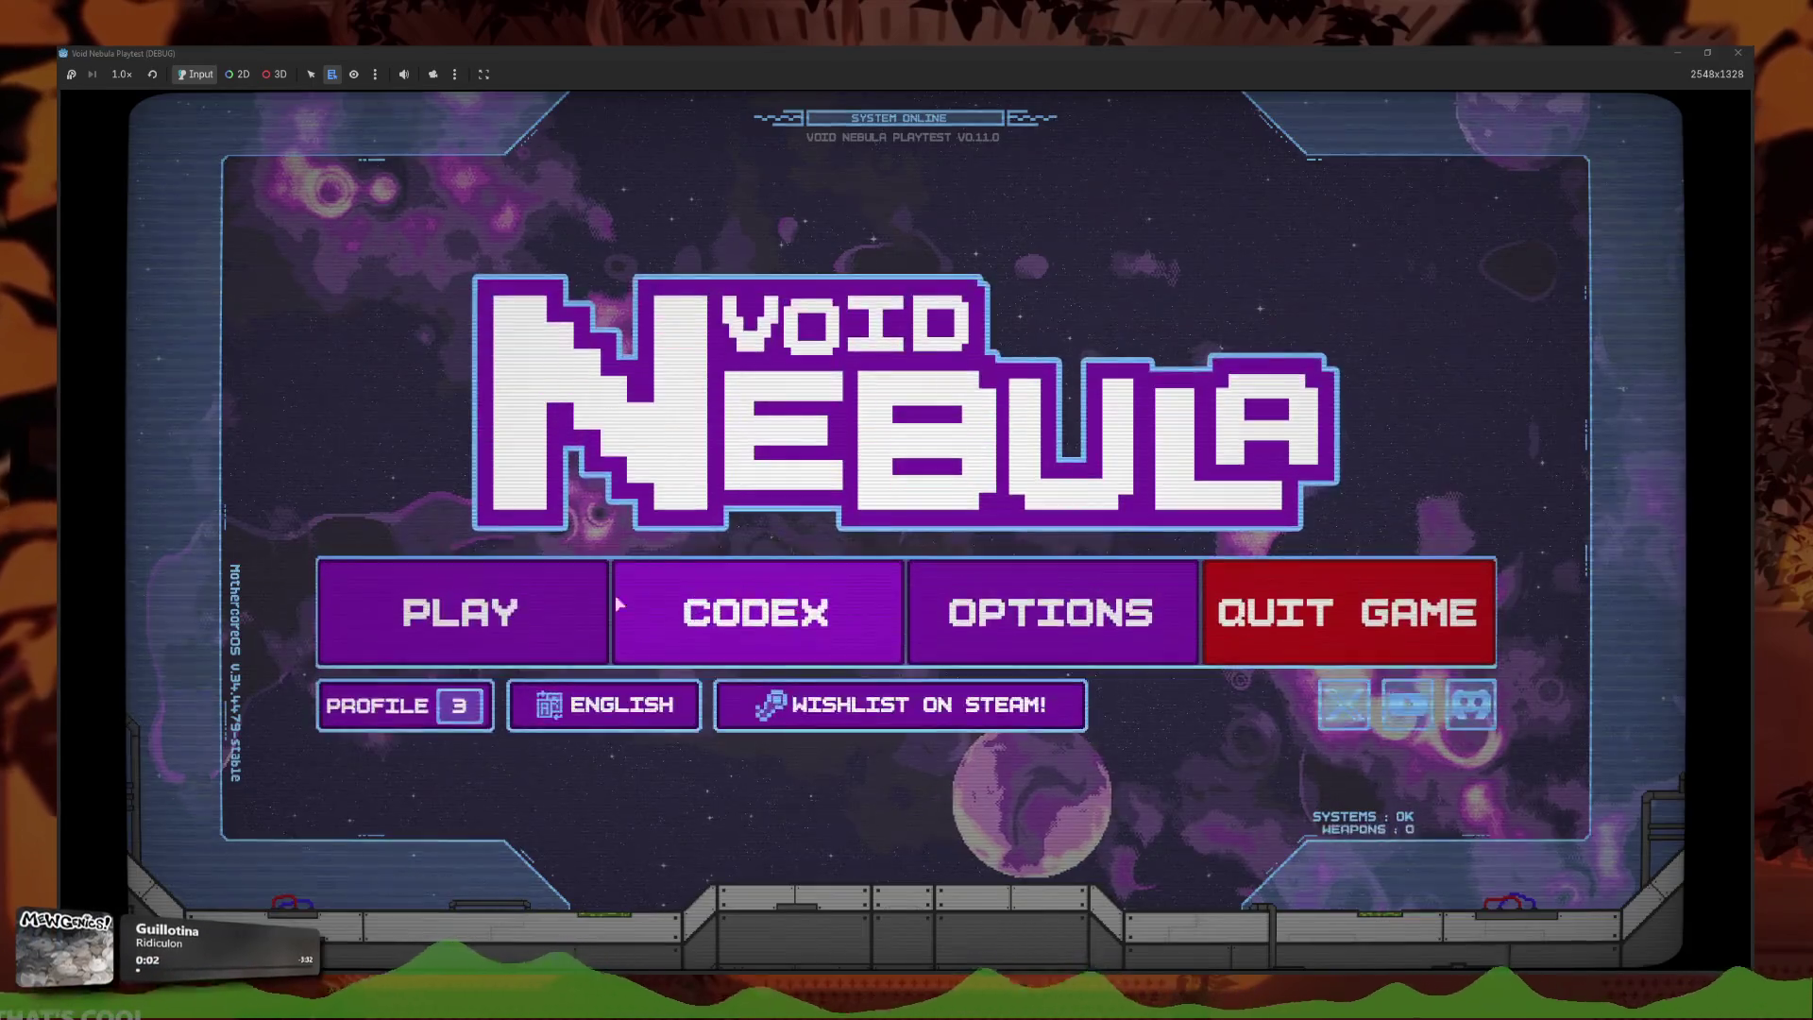
# Resume the saved run and play four hand cards into slots against Cicada.
pyautogui.click(604, 600)
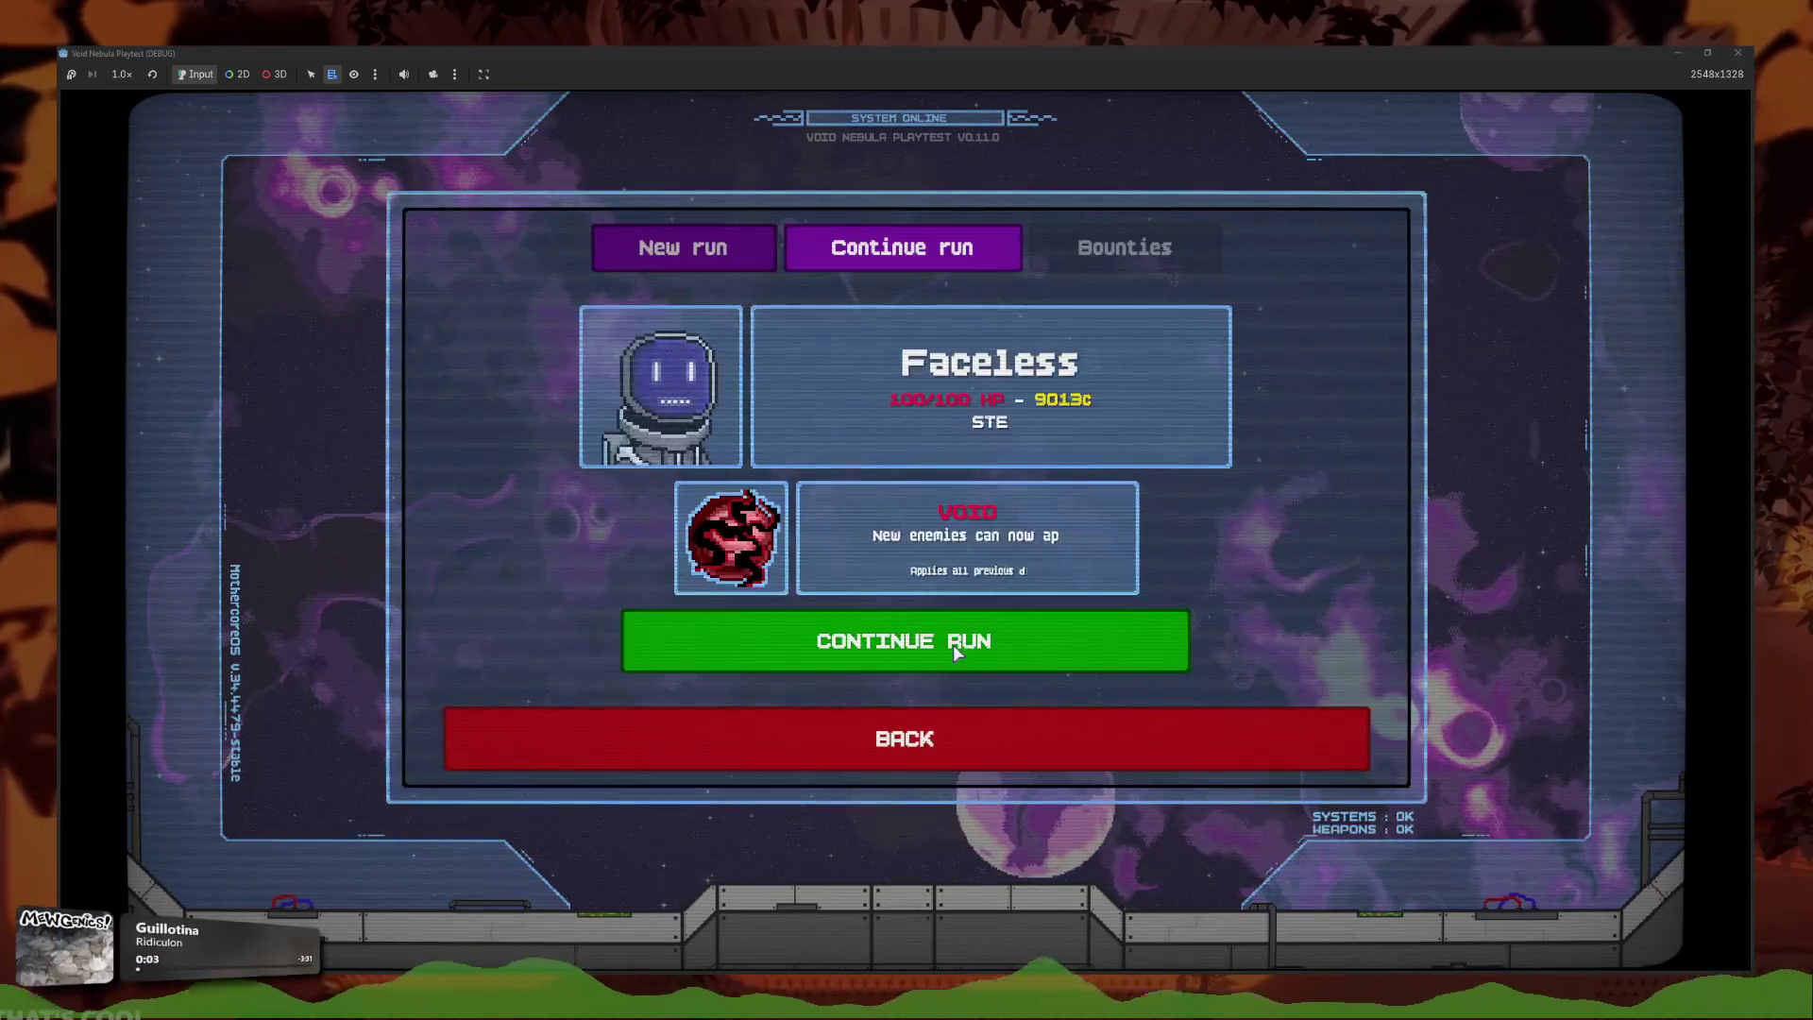
pyautogui.click(959, 655)
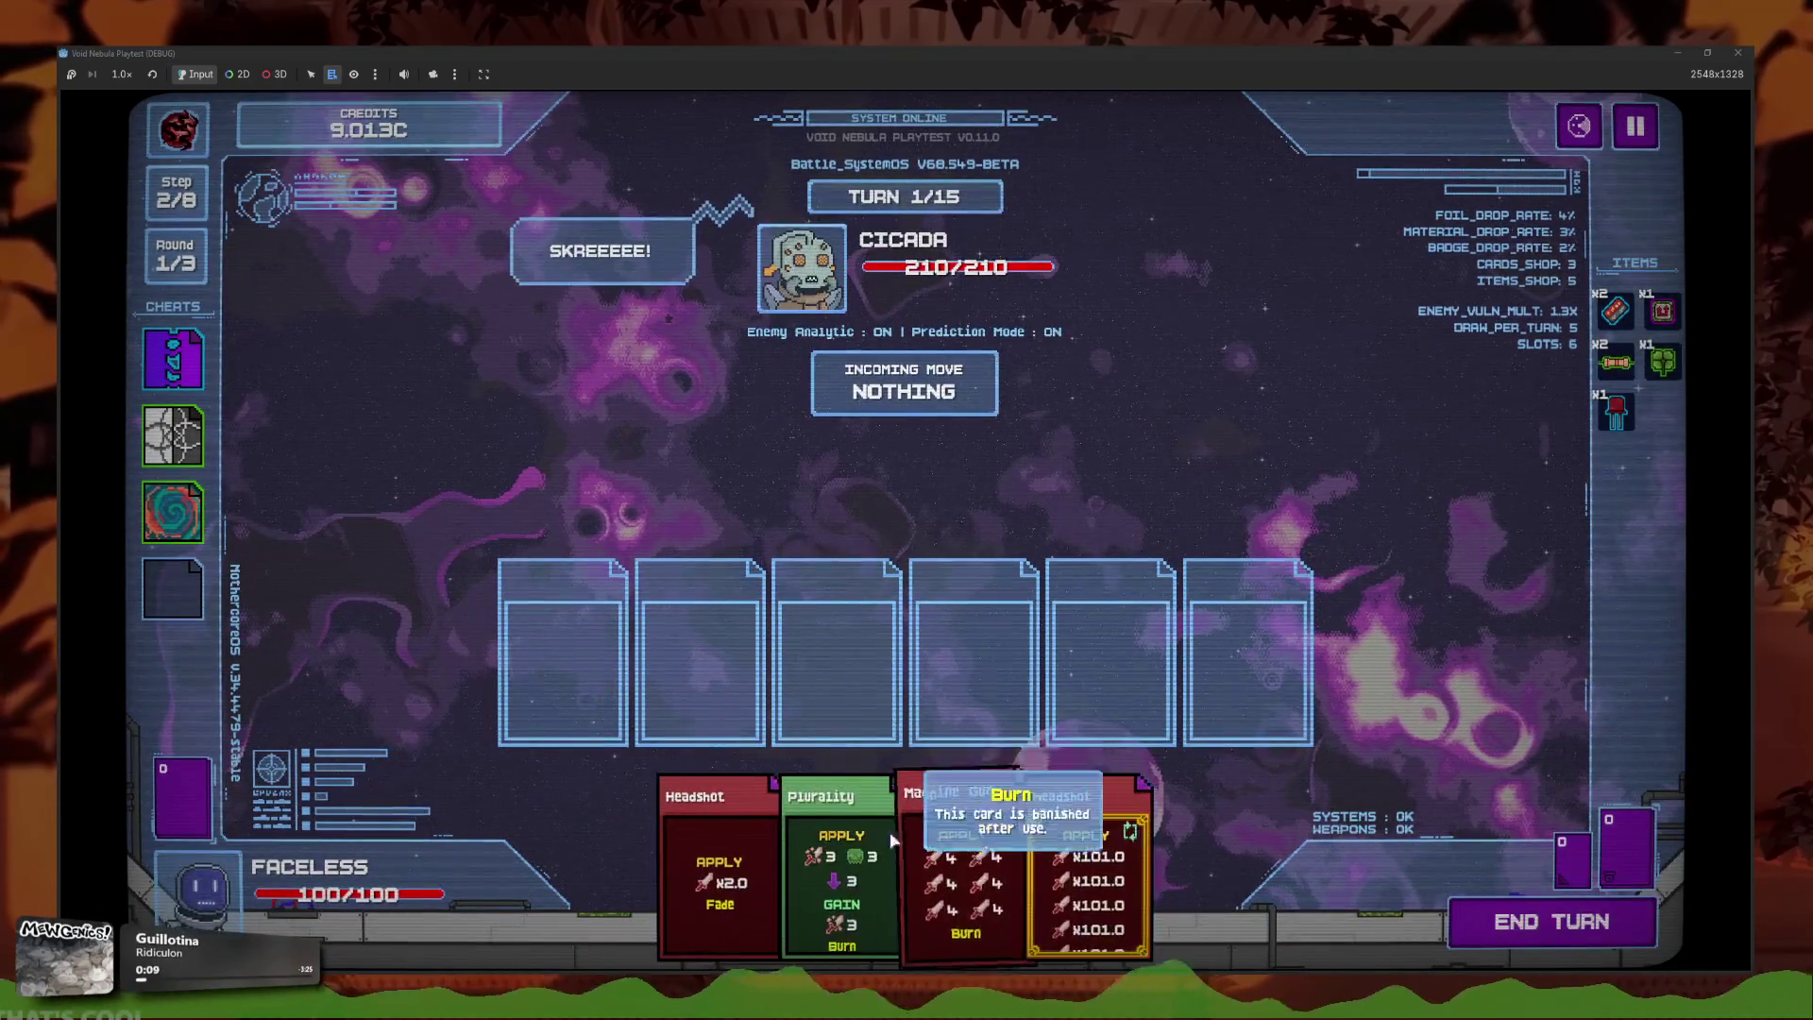
pyautogui.click(892, 840)
pyautogui.click(861, 856)
pyautogui.click(814, 849)
pyautogui.click(1481, 906)
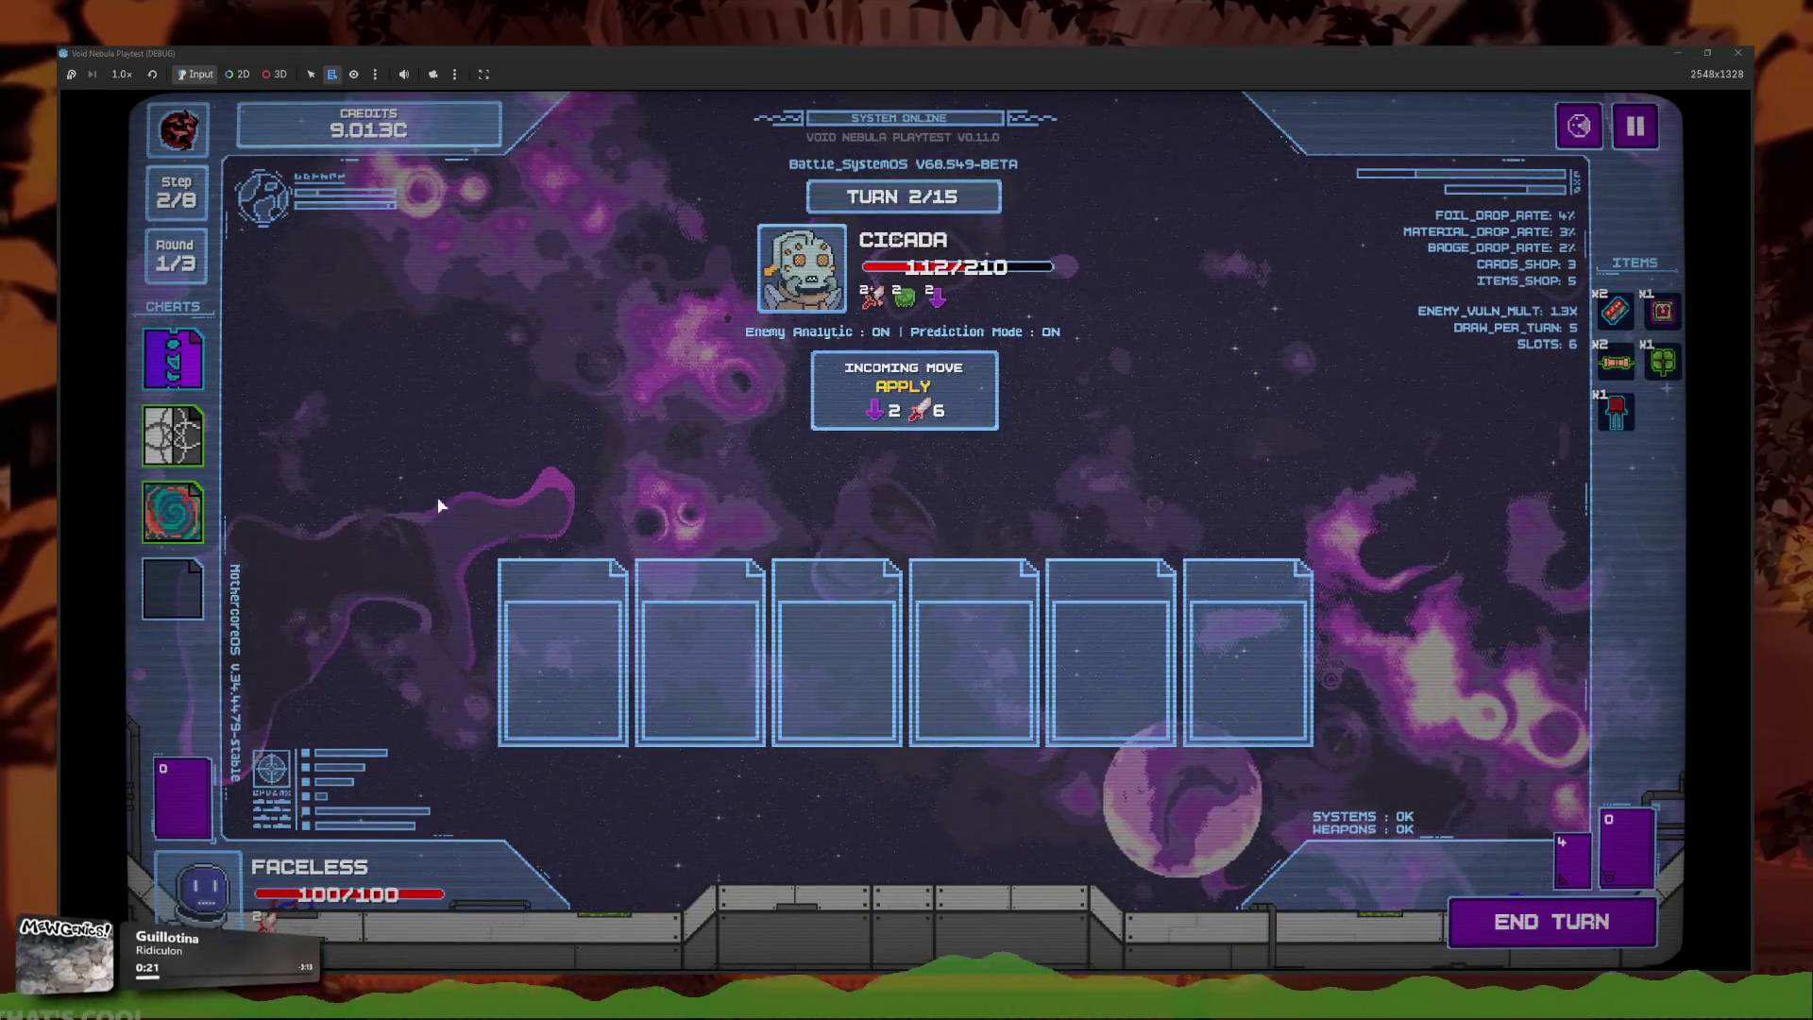
# End the turn, then pause and quit the run from the pause menu.
pyautogui.click(1522, 928)
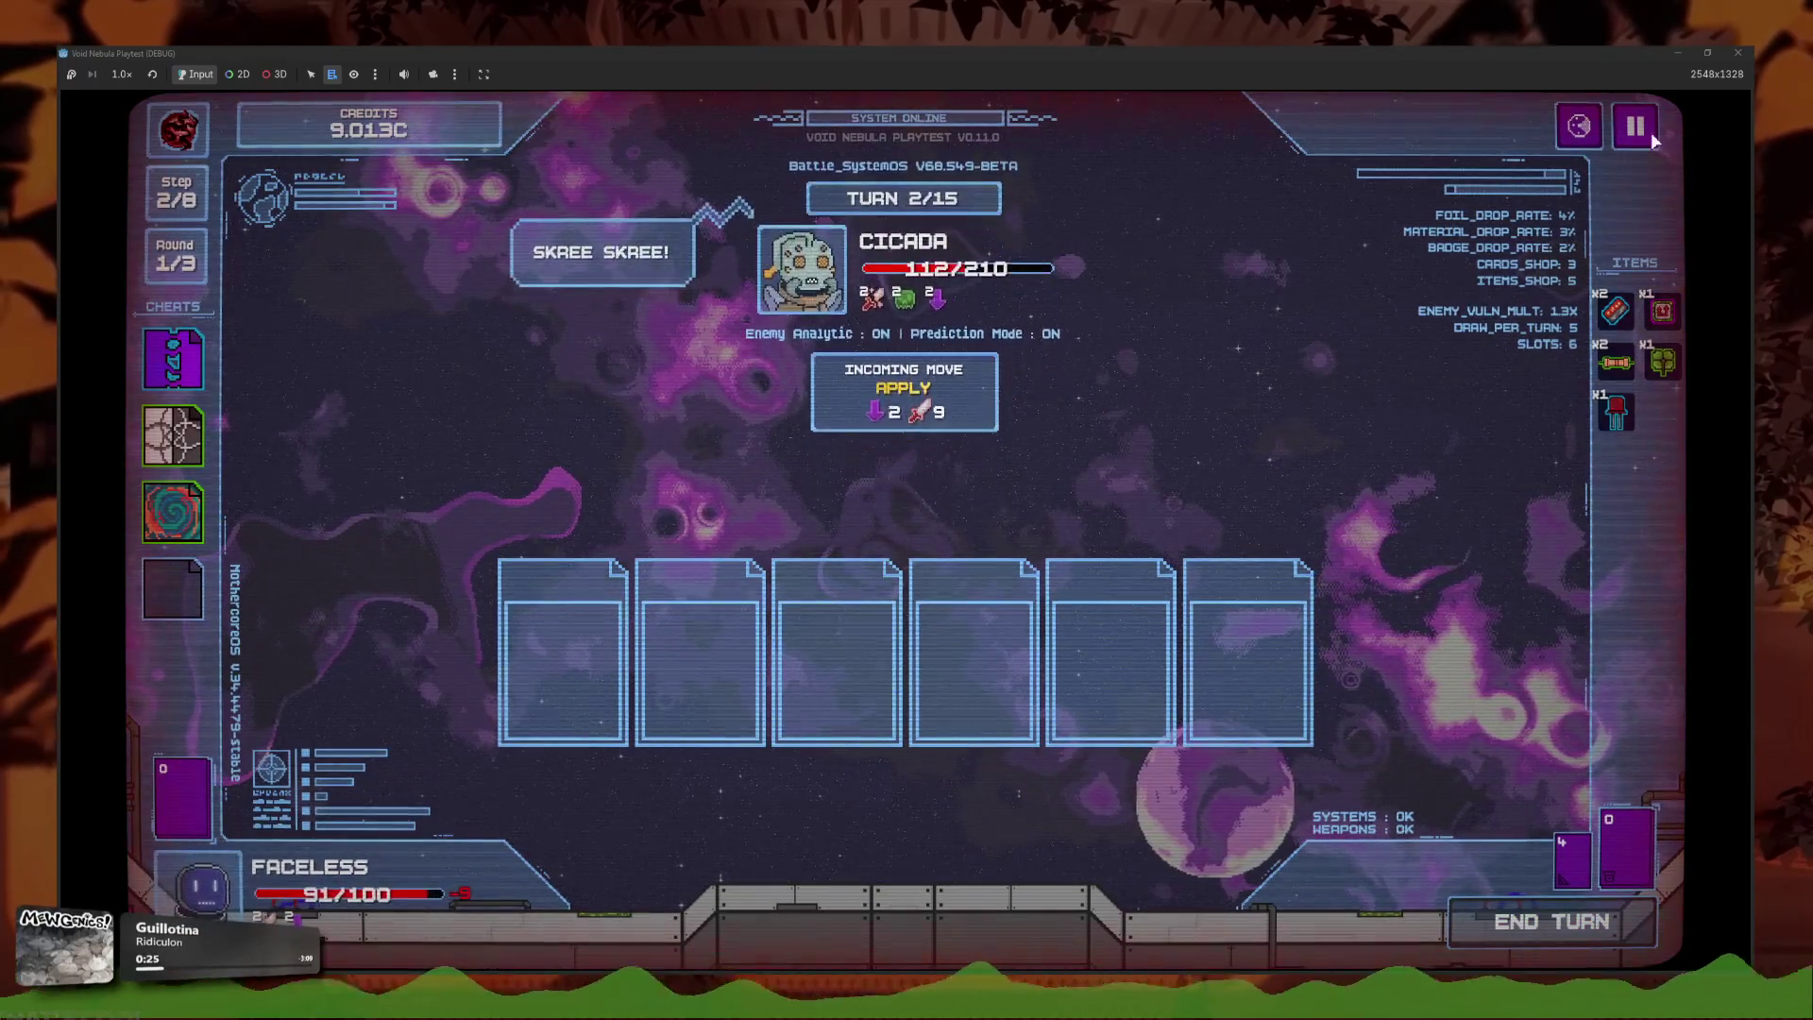
pyautogui.press('Escape')
pyautogui.click(849, 586)
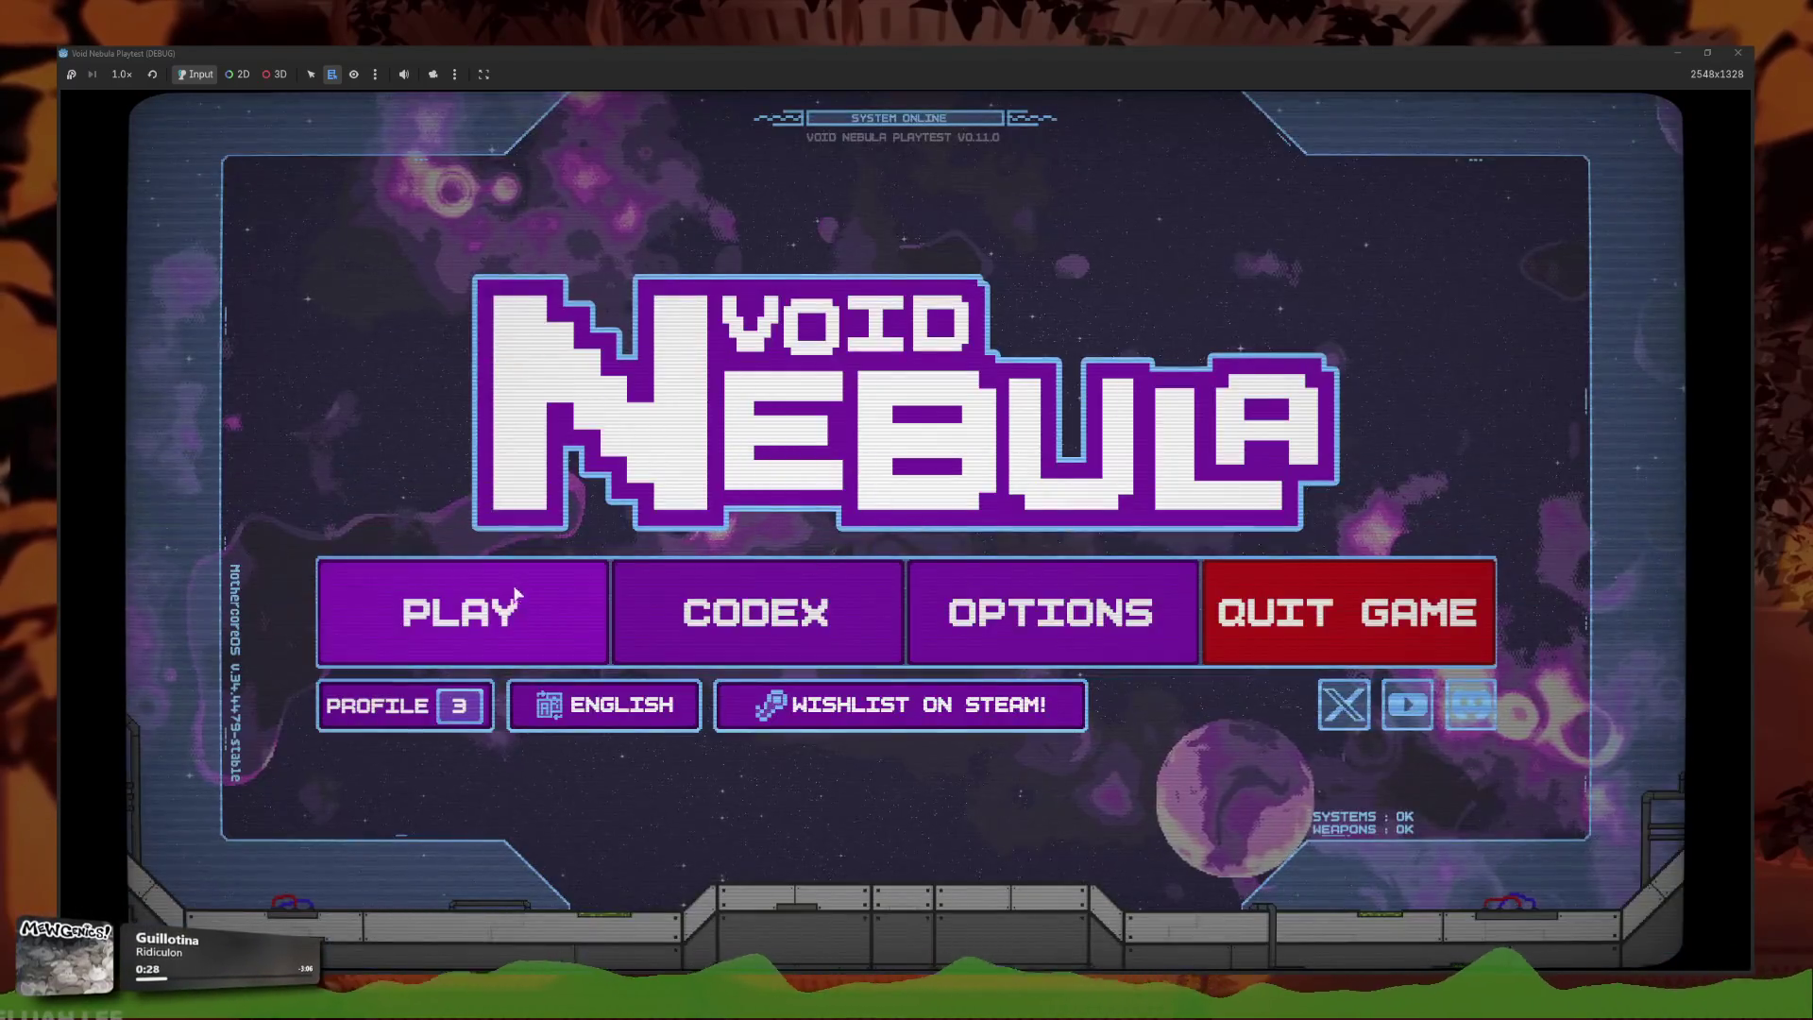
# Continue the saved run and slot Plurality, Machine Gun and both Headshots to defeat Cicada.
pyautogui.click(427, 597)
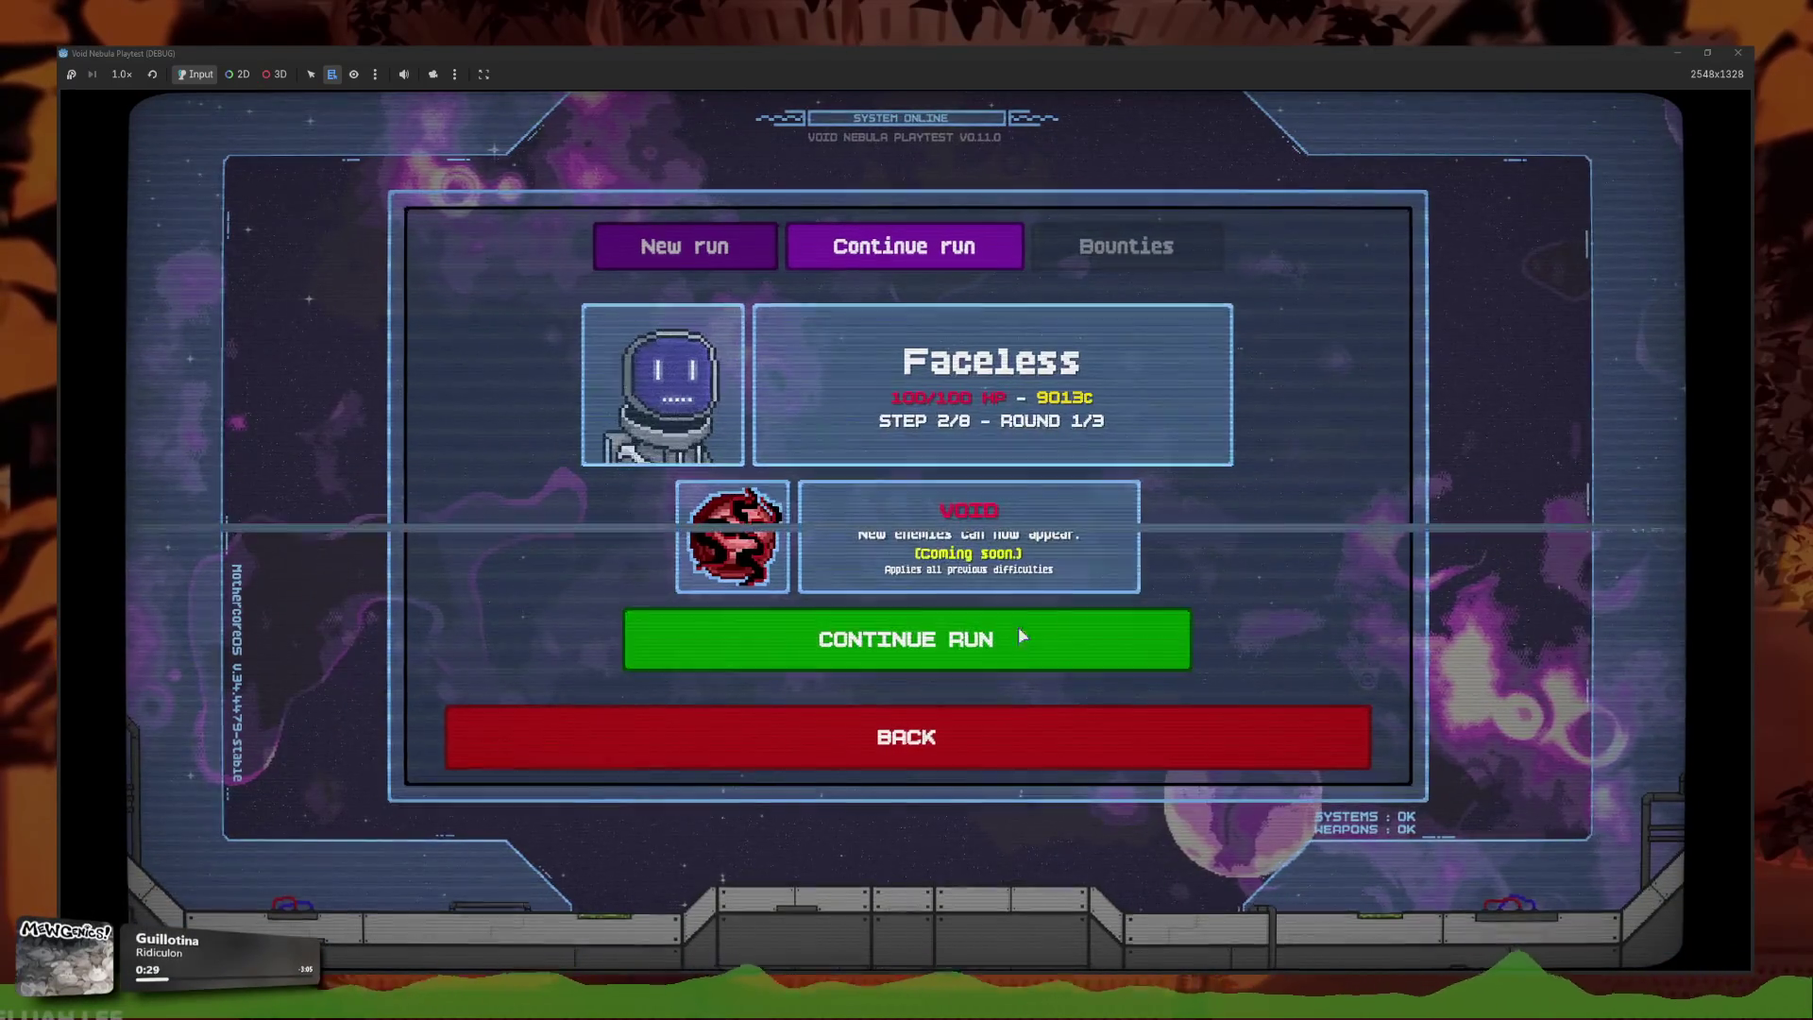
pyautogui.click(1018, 626)
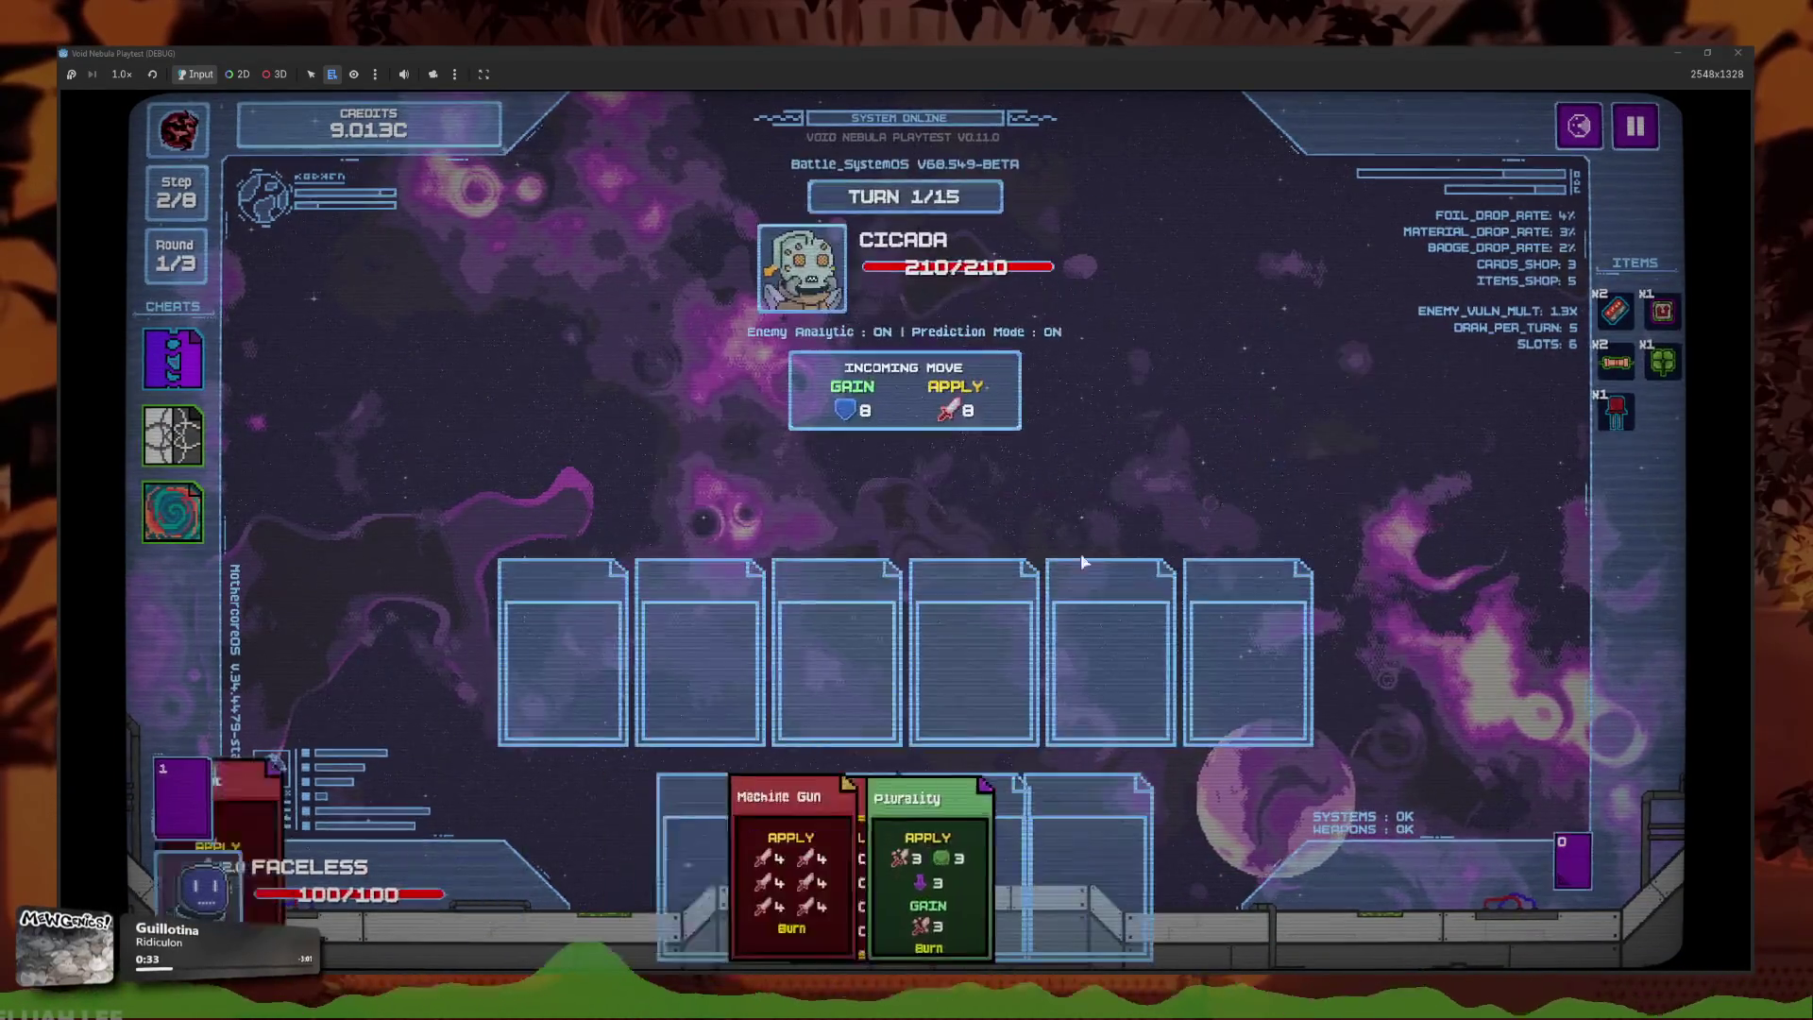
pyautogui.click(893, 840)
pyautogui.click(902, 843)
pyautogui.click(972, 864)
pyautogui.click(882, 878)
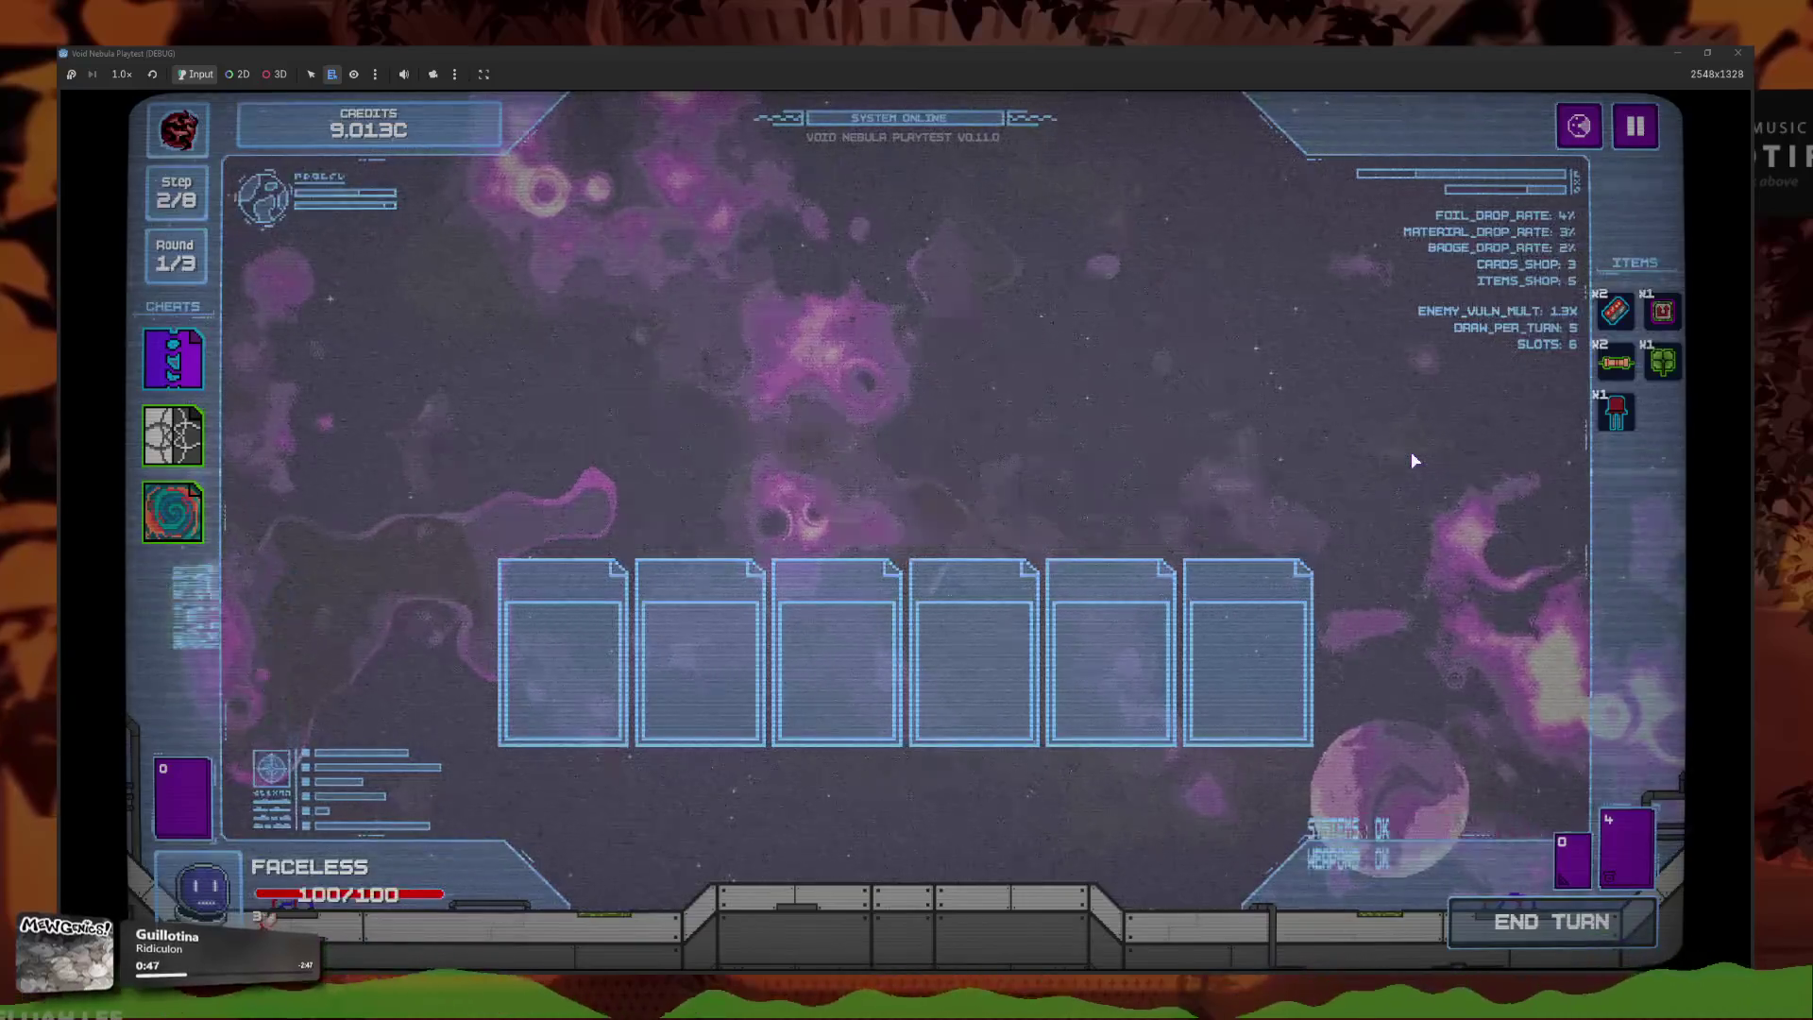
# Cash out, reroll the shop, buy the red ticket item and reroll again.
pyautogui.click(904, 718)
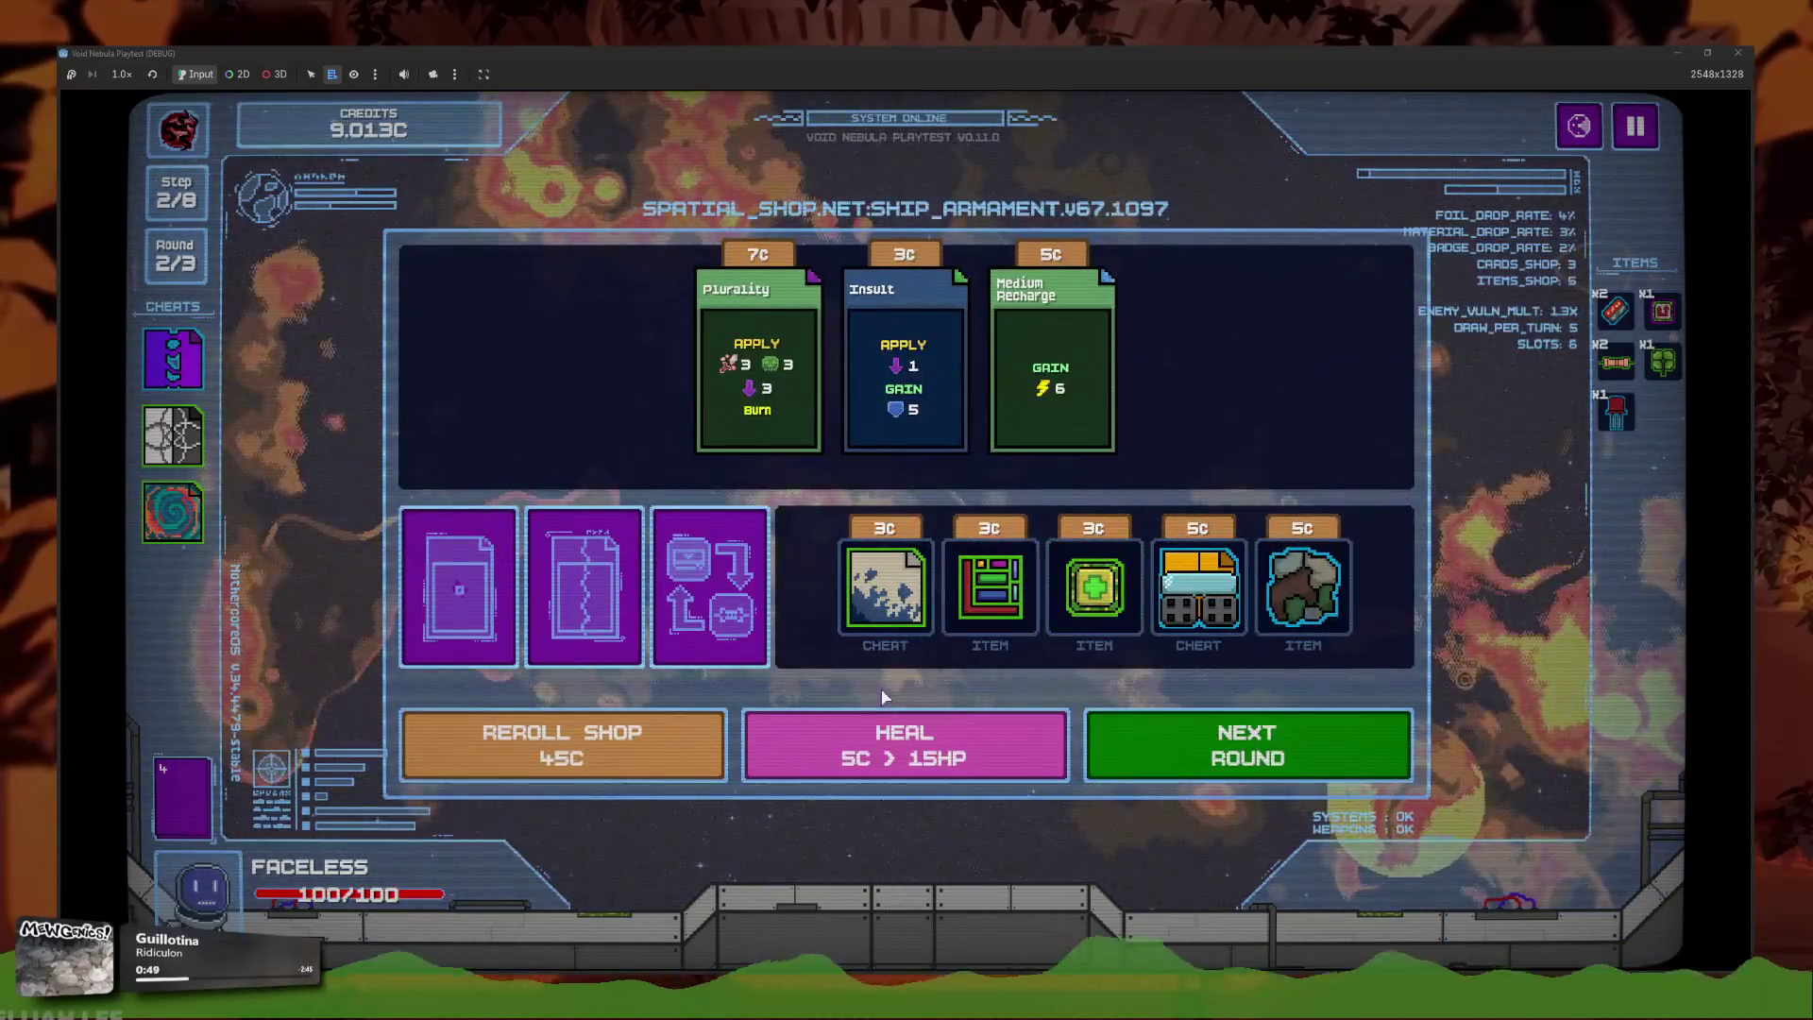
pyautogui.click(524, 755)
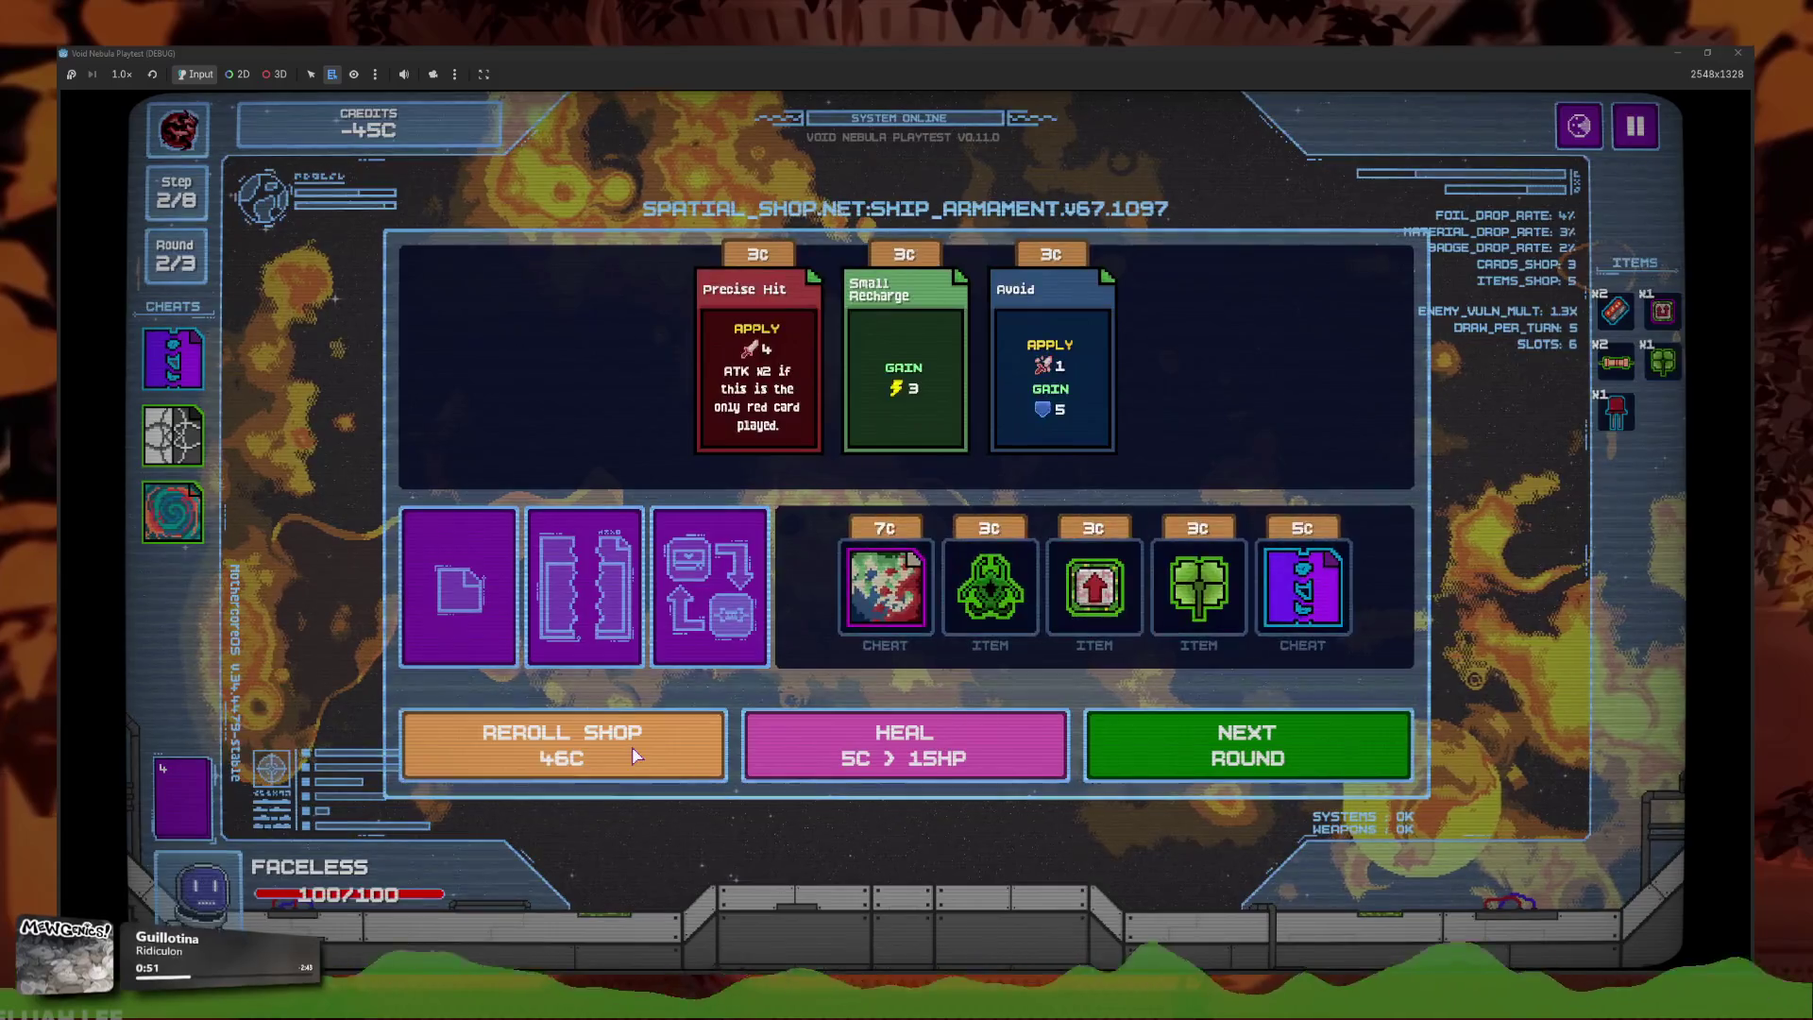
pyautogui.click(616, 755)
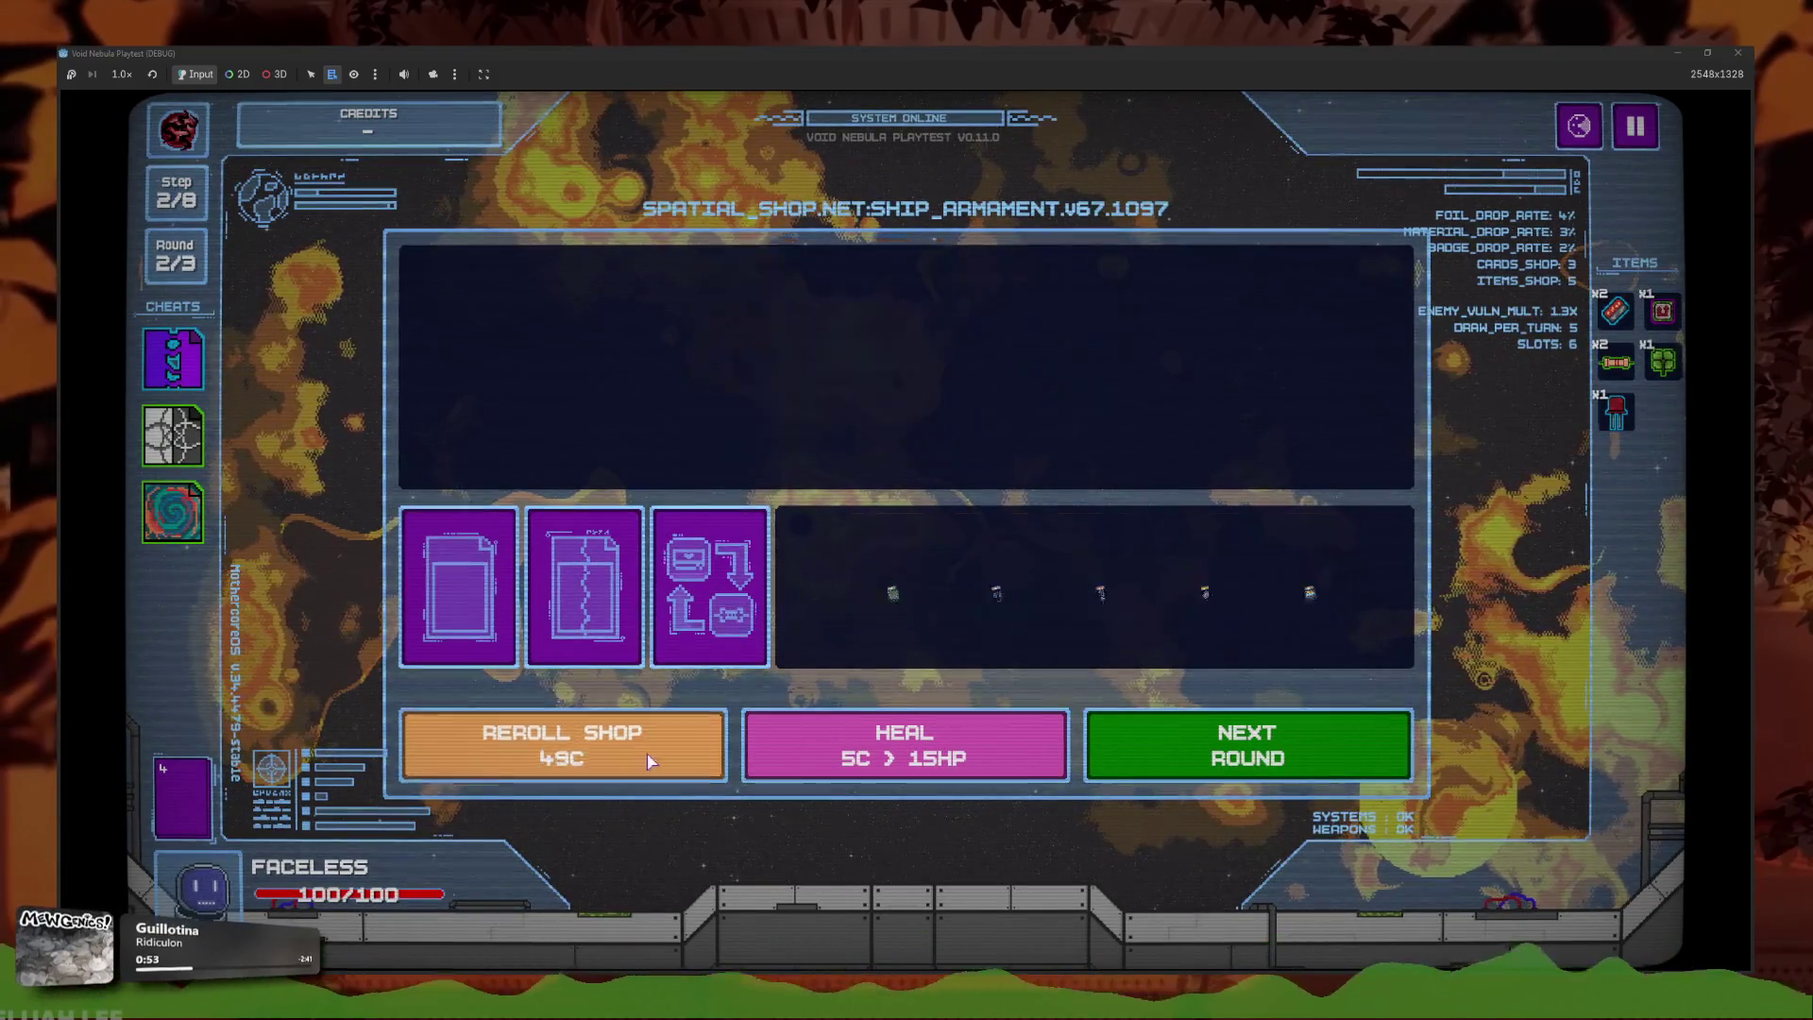
pyautogui.click(1197, 588)
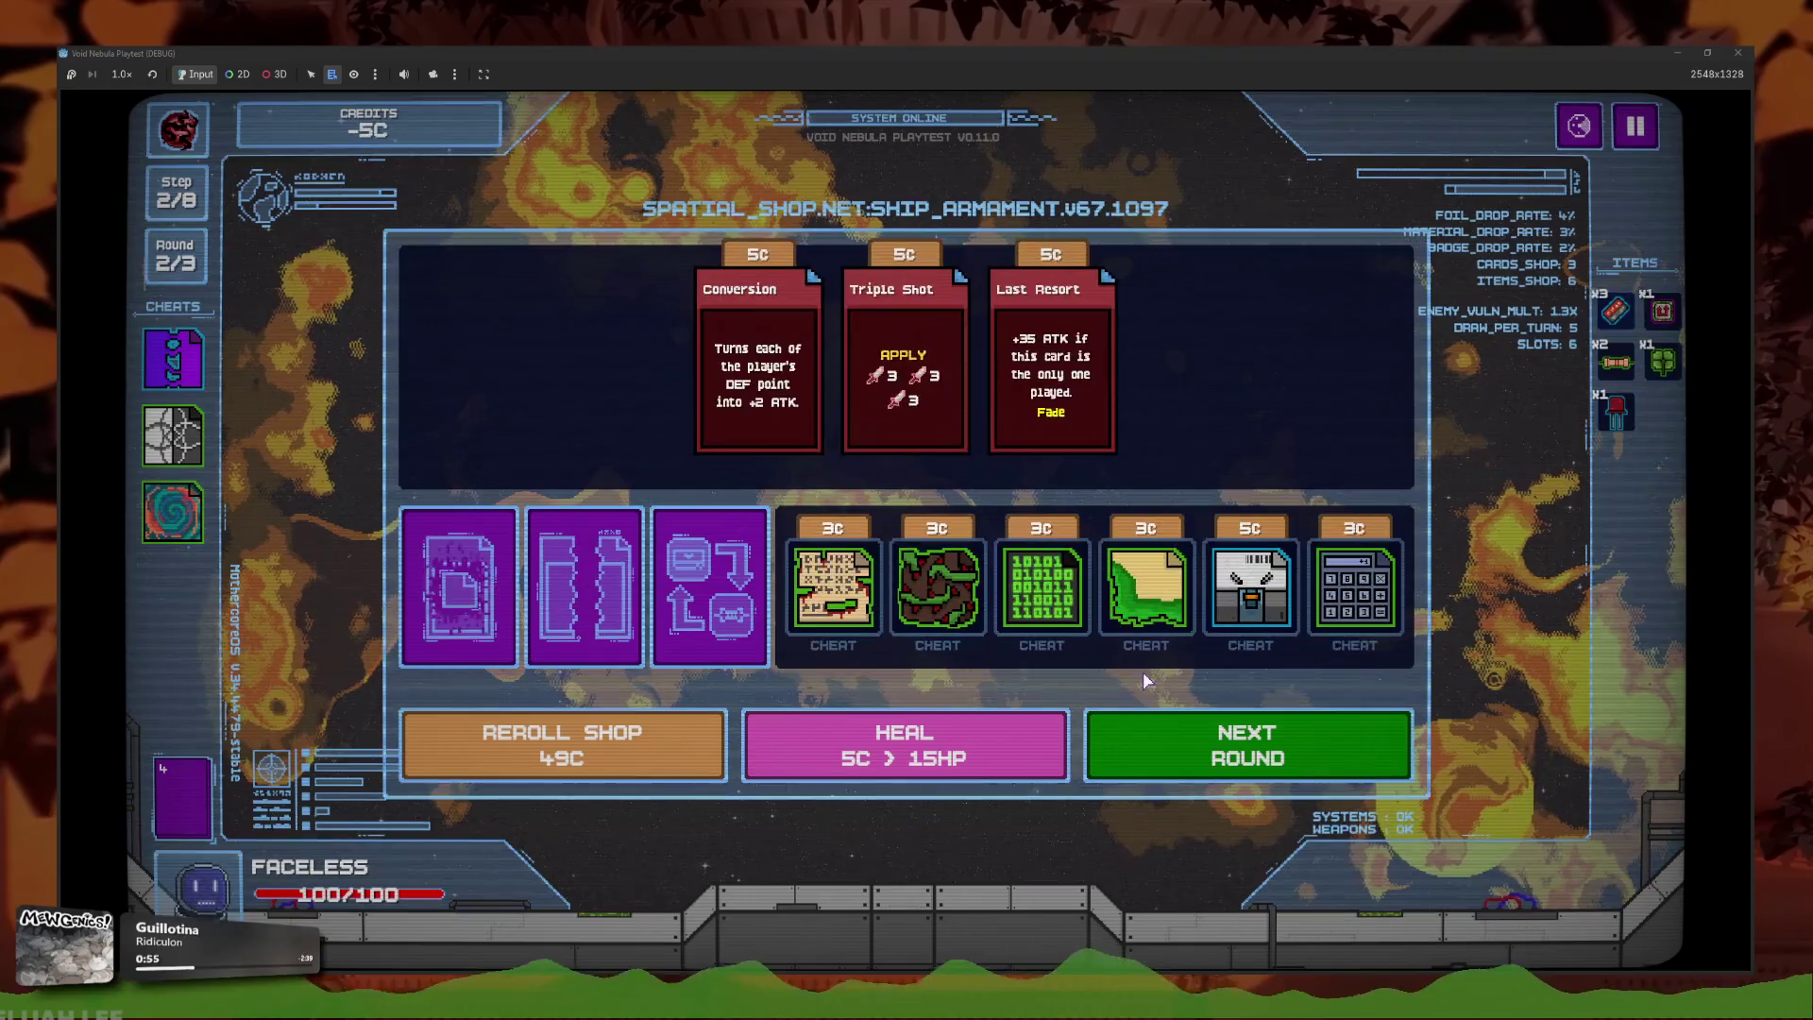
pyautogui.click(566, 746)
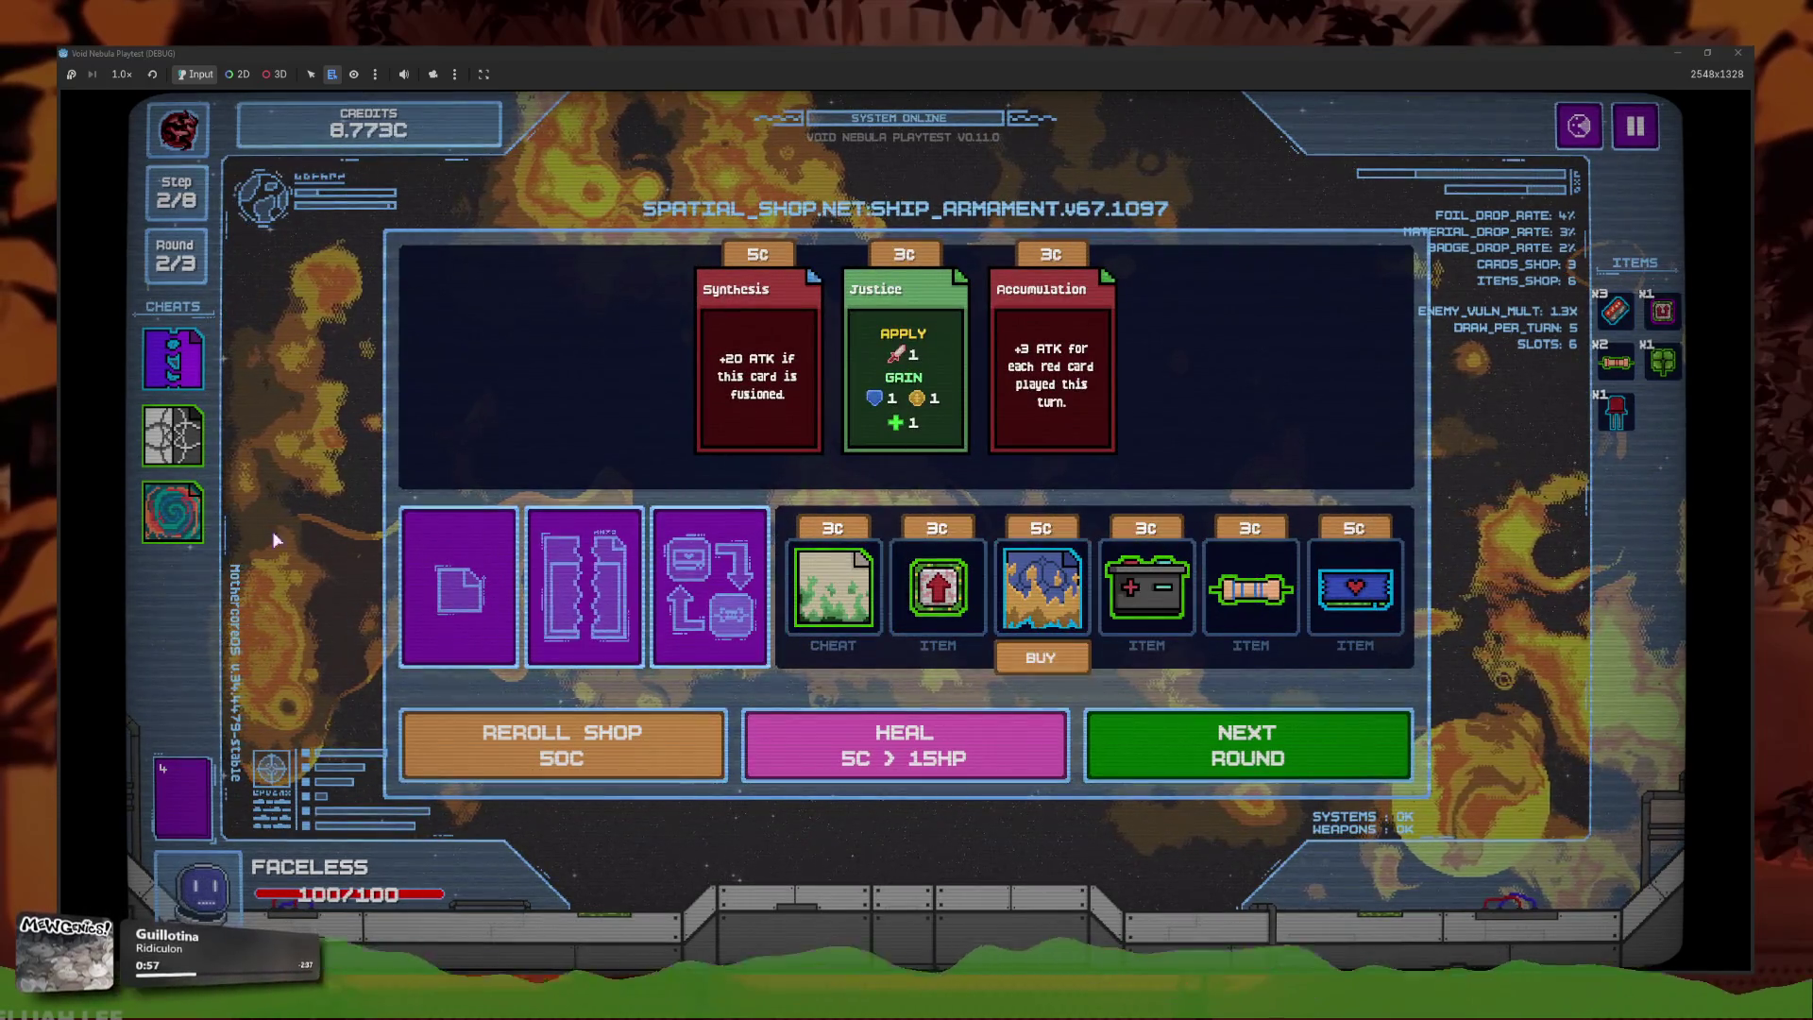
# Sell the three held cheats, then buy Chrysopoeia and use it on a card.
pyautogui.click(173, 511)
pyautogui.click(287, 529)
pyautogui.click(173, 434)
pyautogui.click(283, 457)
pyautogui.click(173, 359)
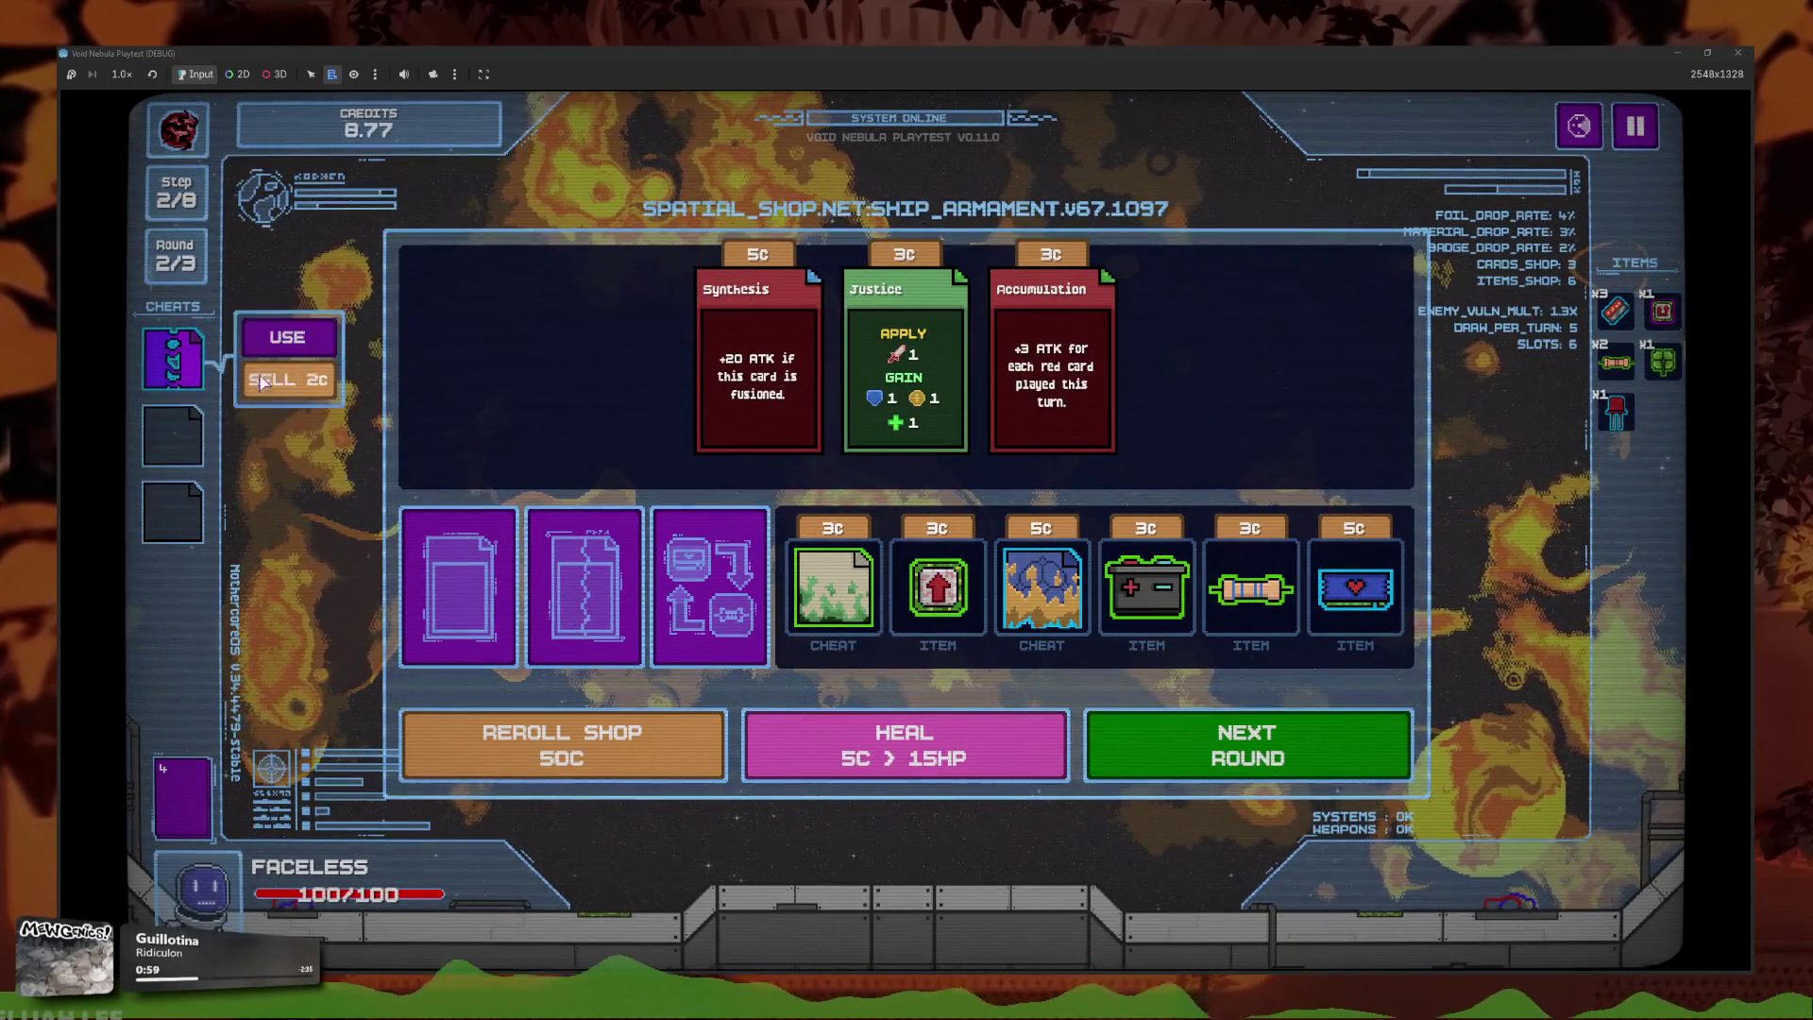
pyautogui.click(283, 376)
pyautogui.click(1042, 609)
pyautogui.click(173, 359)
pyautogui.click(278, 345)
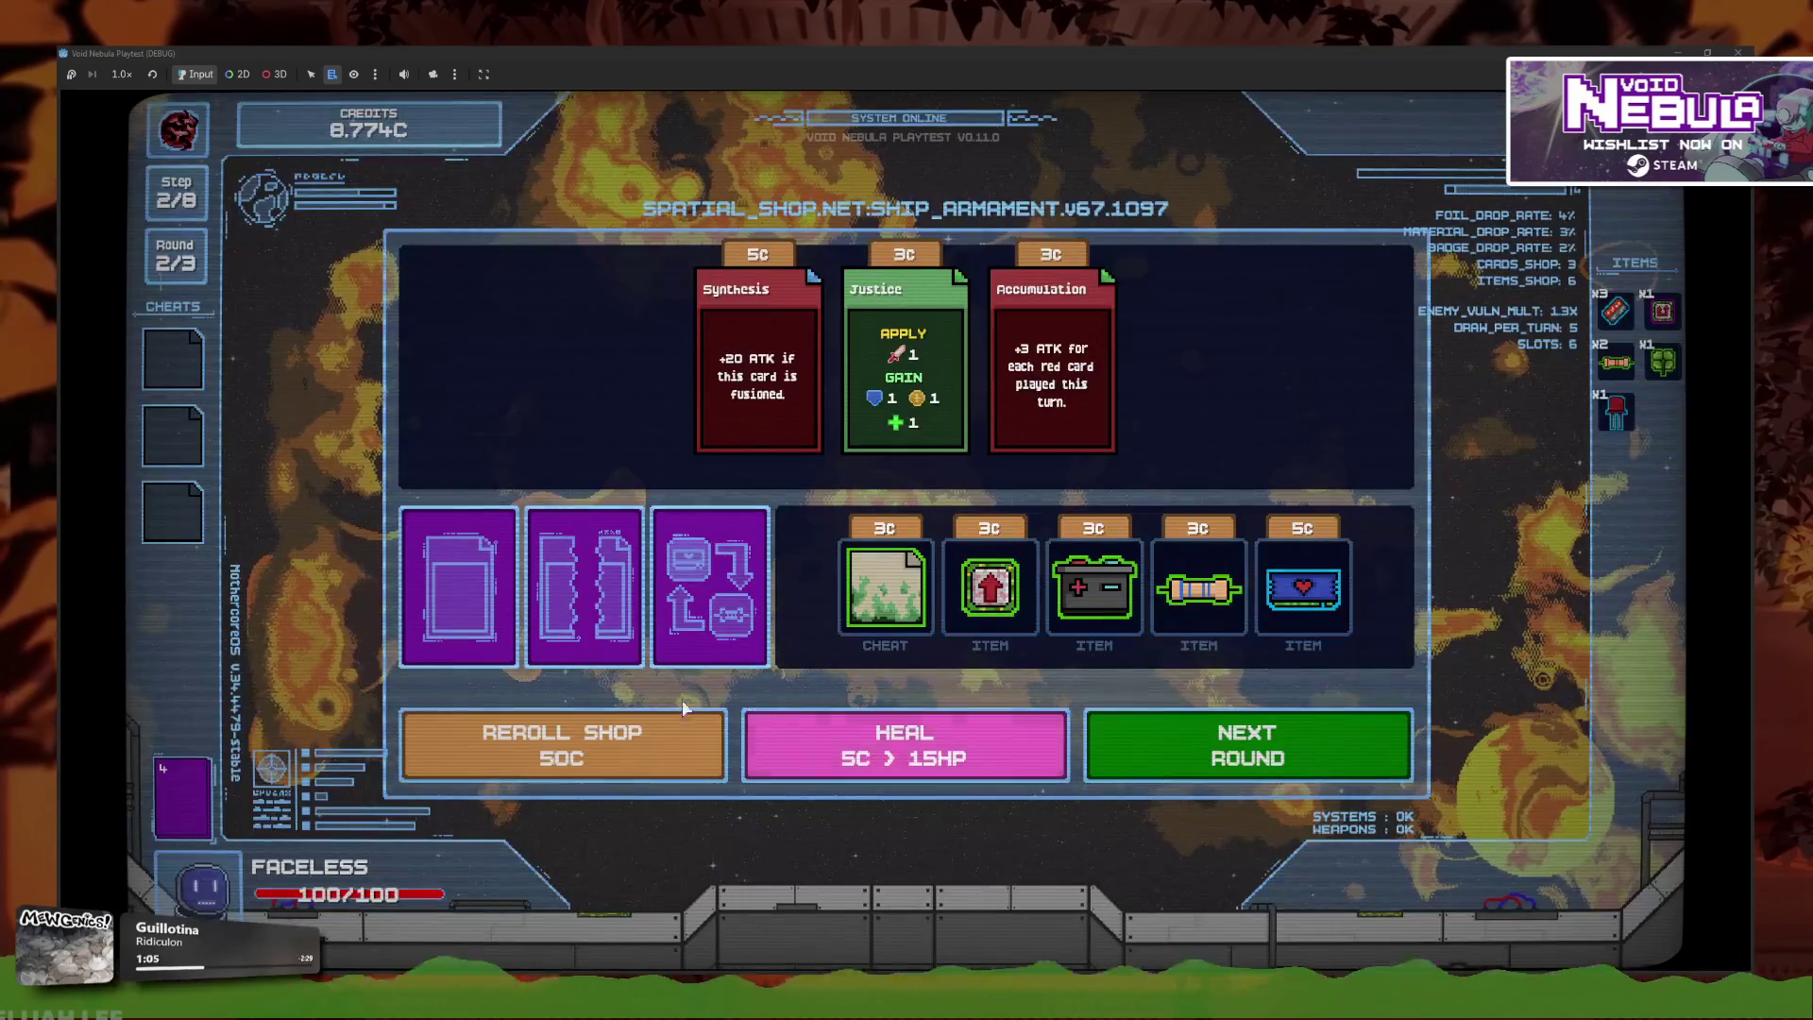
# Reroll, buy Auto Shield and place it in the first fusion slot.
pyautogui.click(617, 761)
pyautogui.click(746, 368)
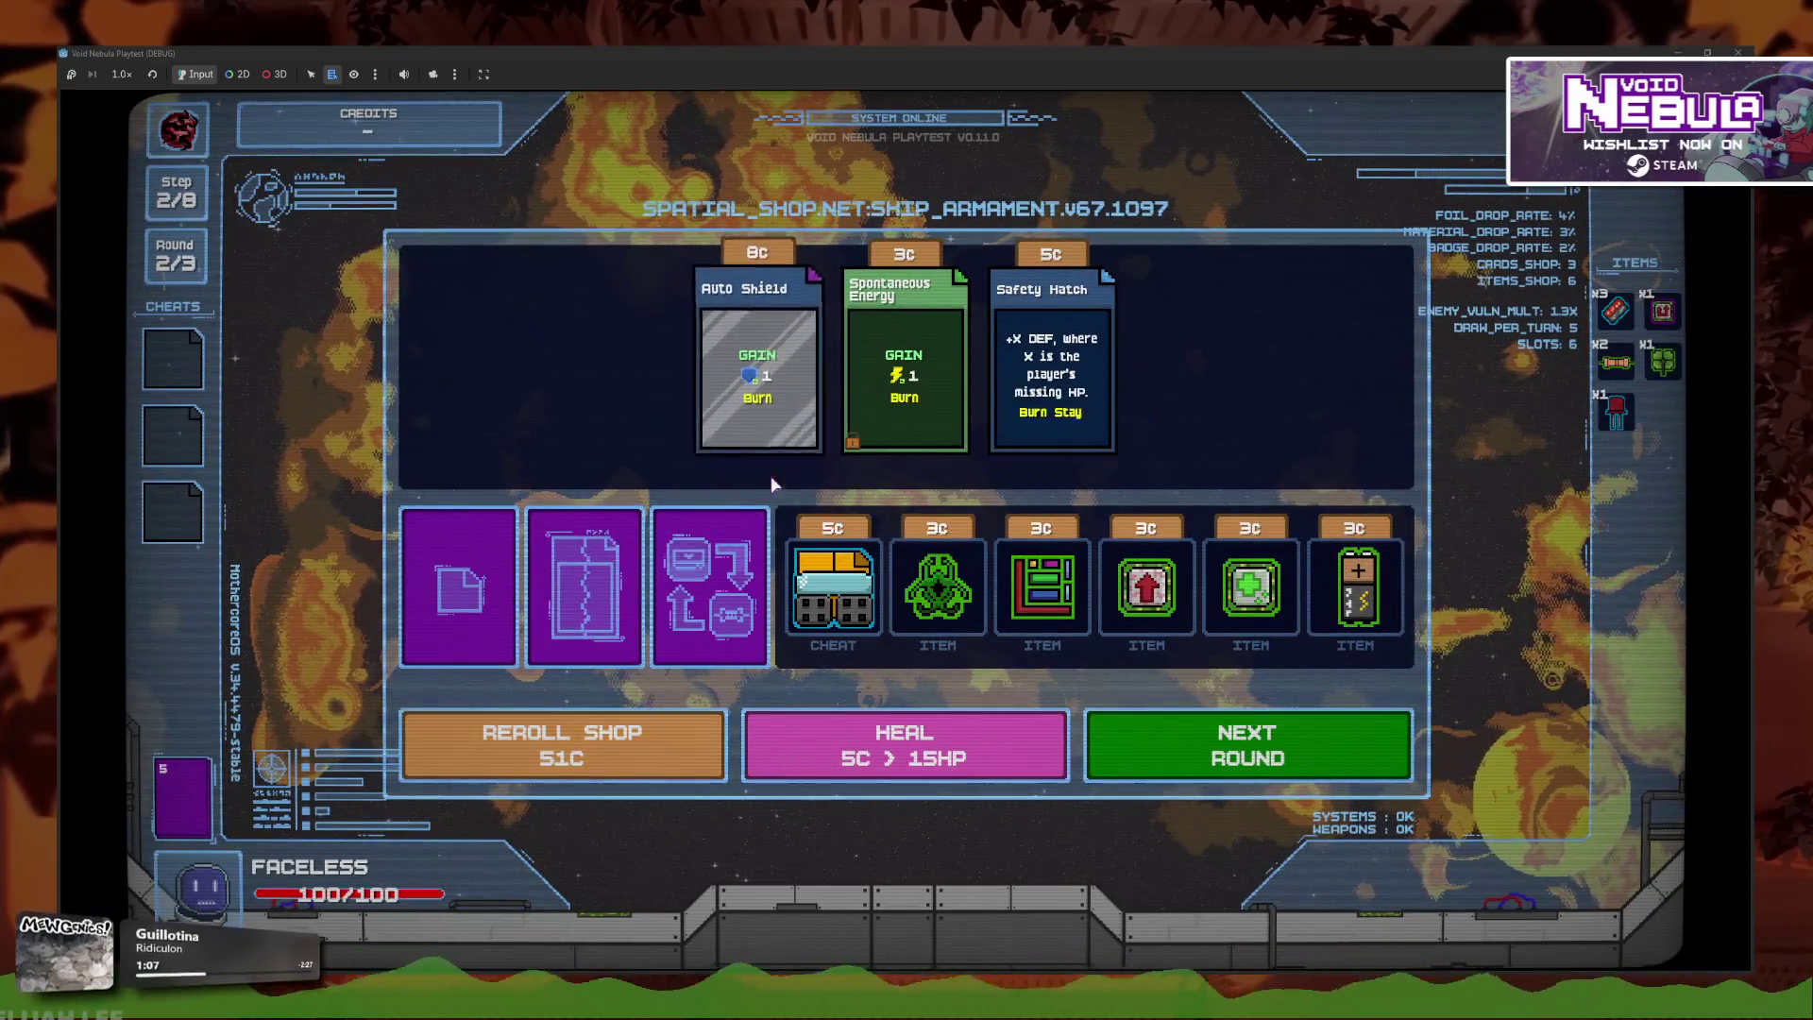
pyautogui.click(586, 604)
pyautogui.click(810, 486)
pyautogui.click(1045, 435)
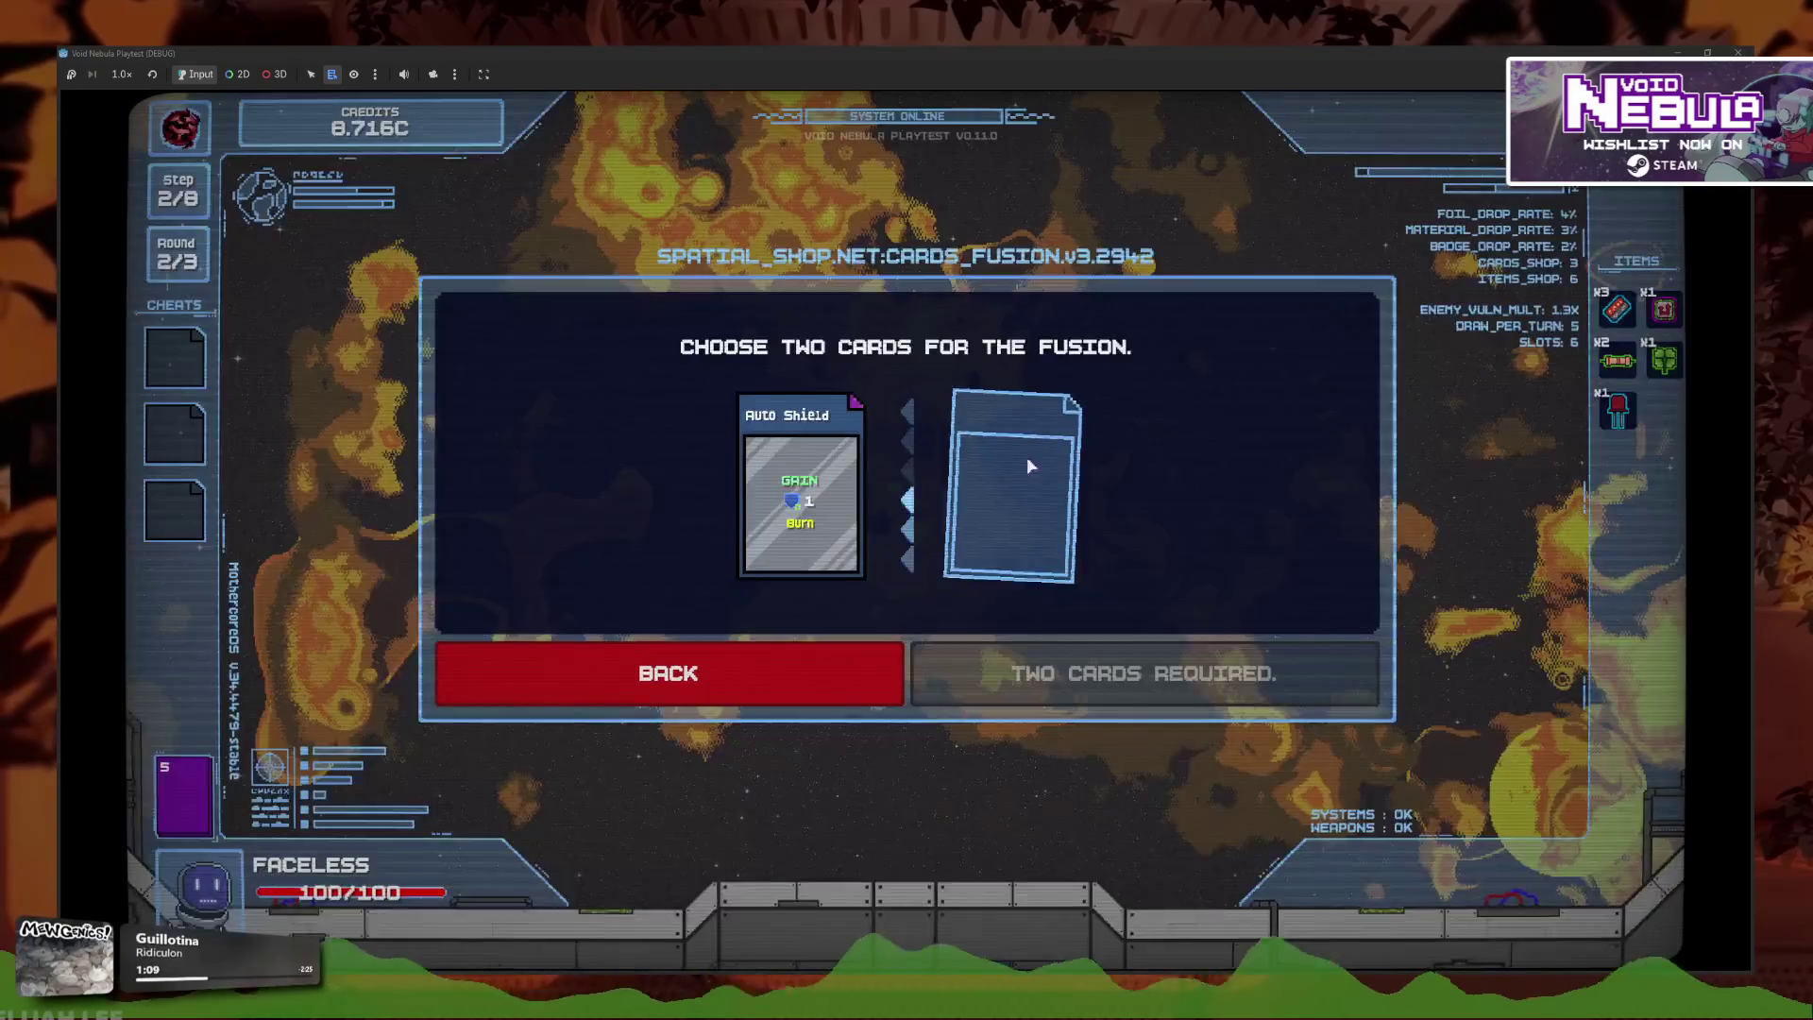
# Fuse Auto Shield with Plurality into Auto Sality and view the deck list.
pyautogui.click(1033, 472)
pyautogui.click(1188, 435)
pyautogui.click(1045, 675)
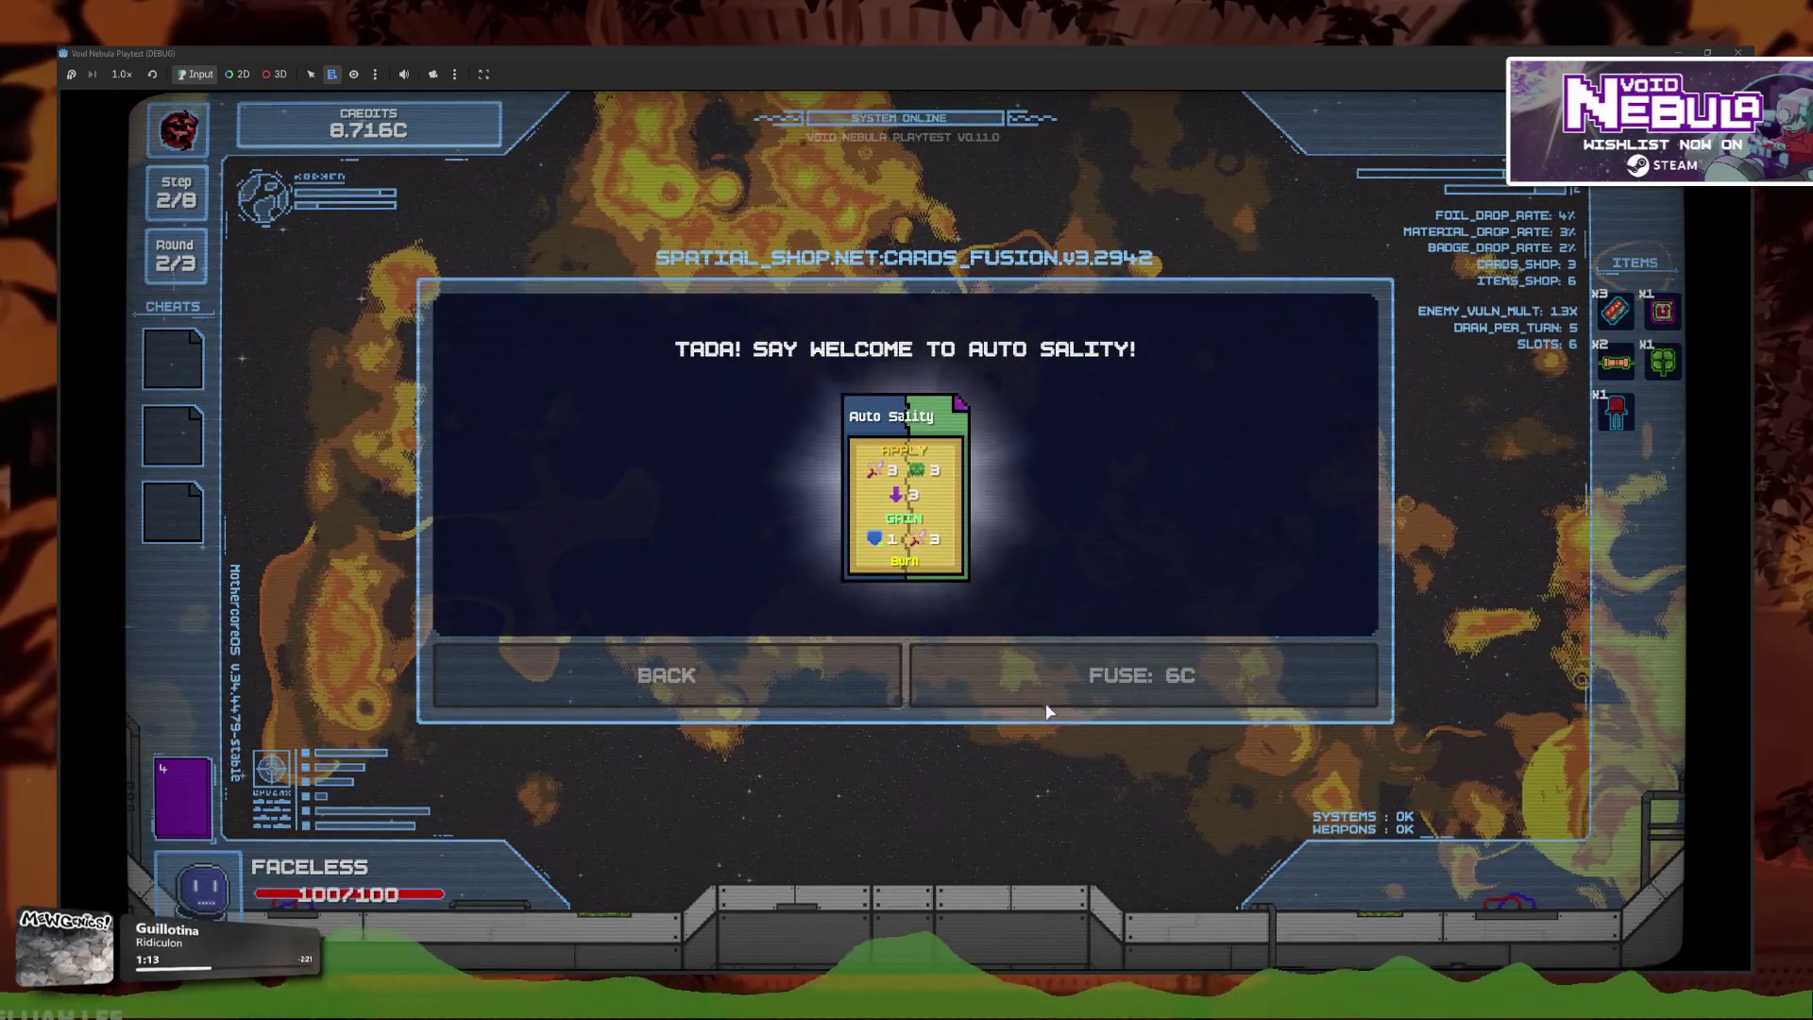
pyautogui.click(997, 579)
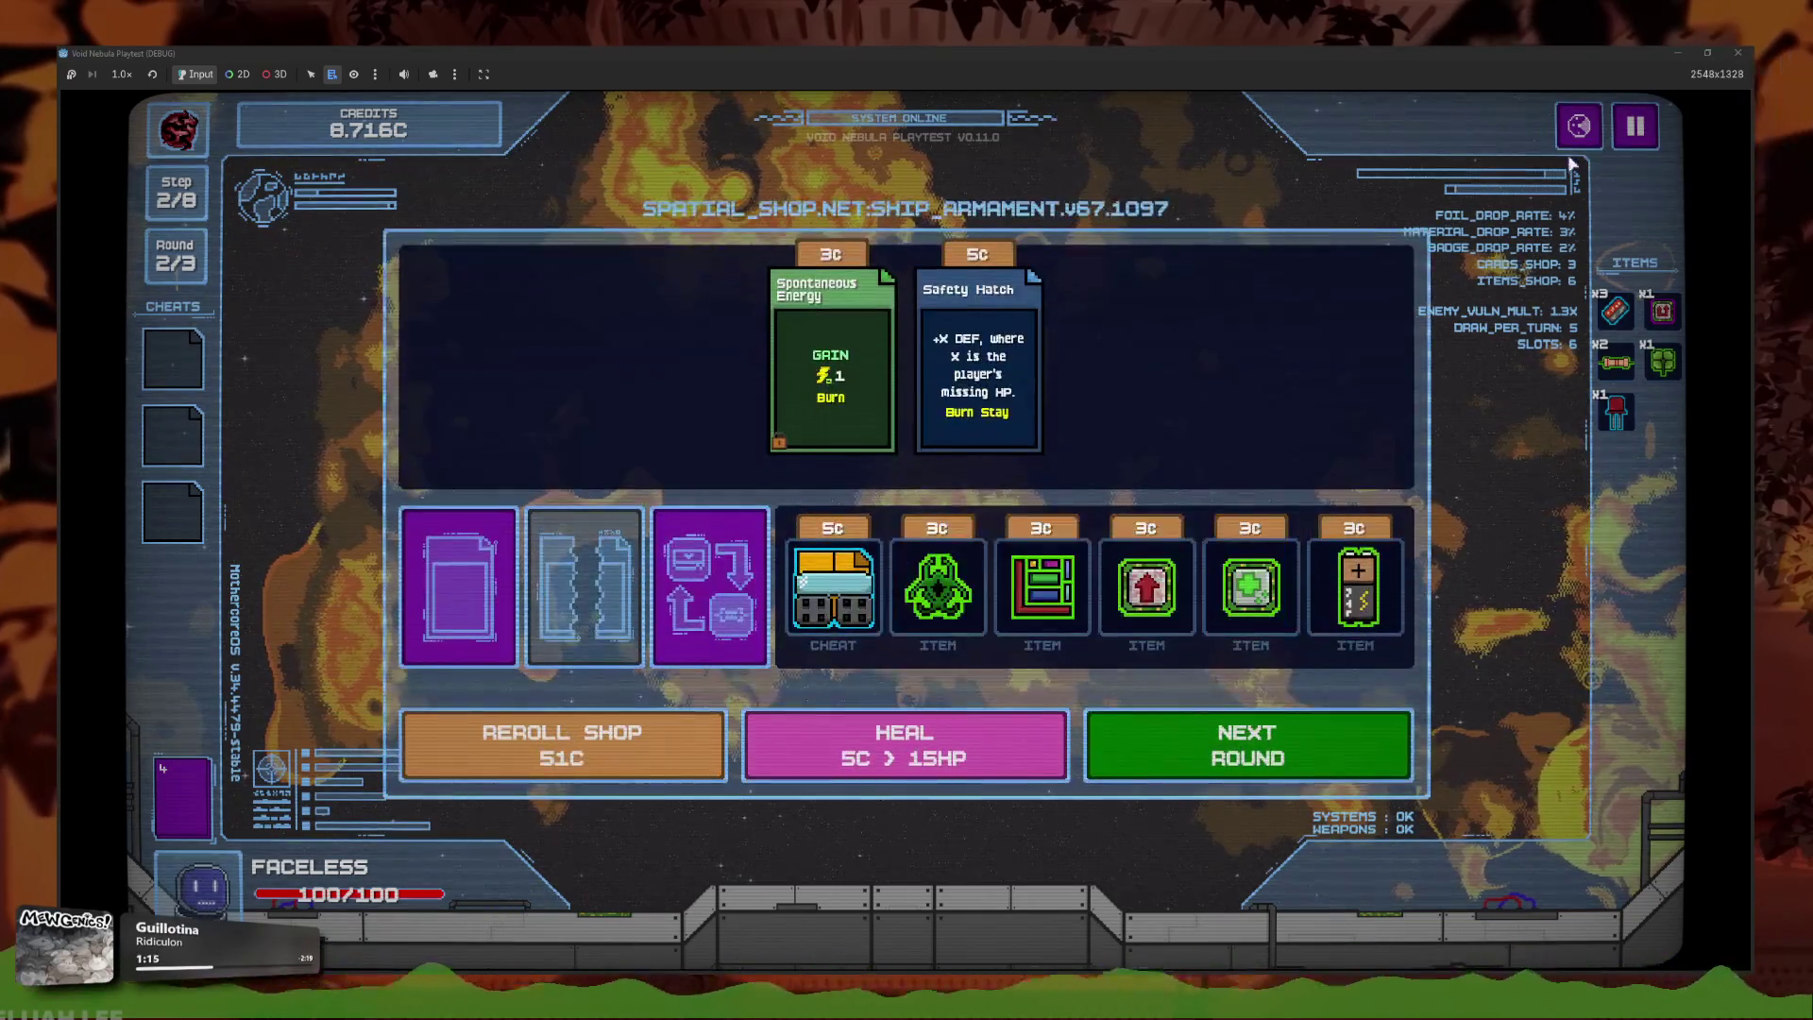
pyautogui.click(244, 856)
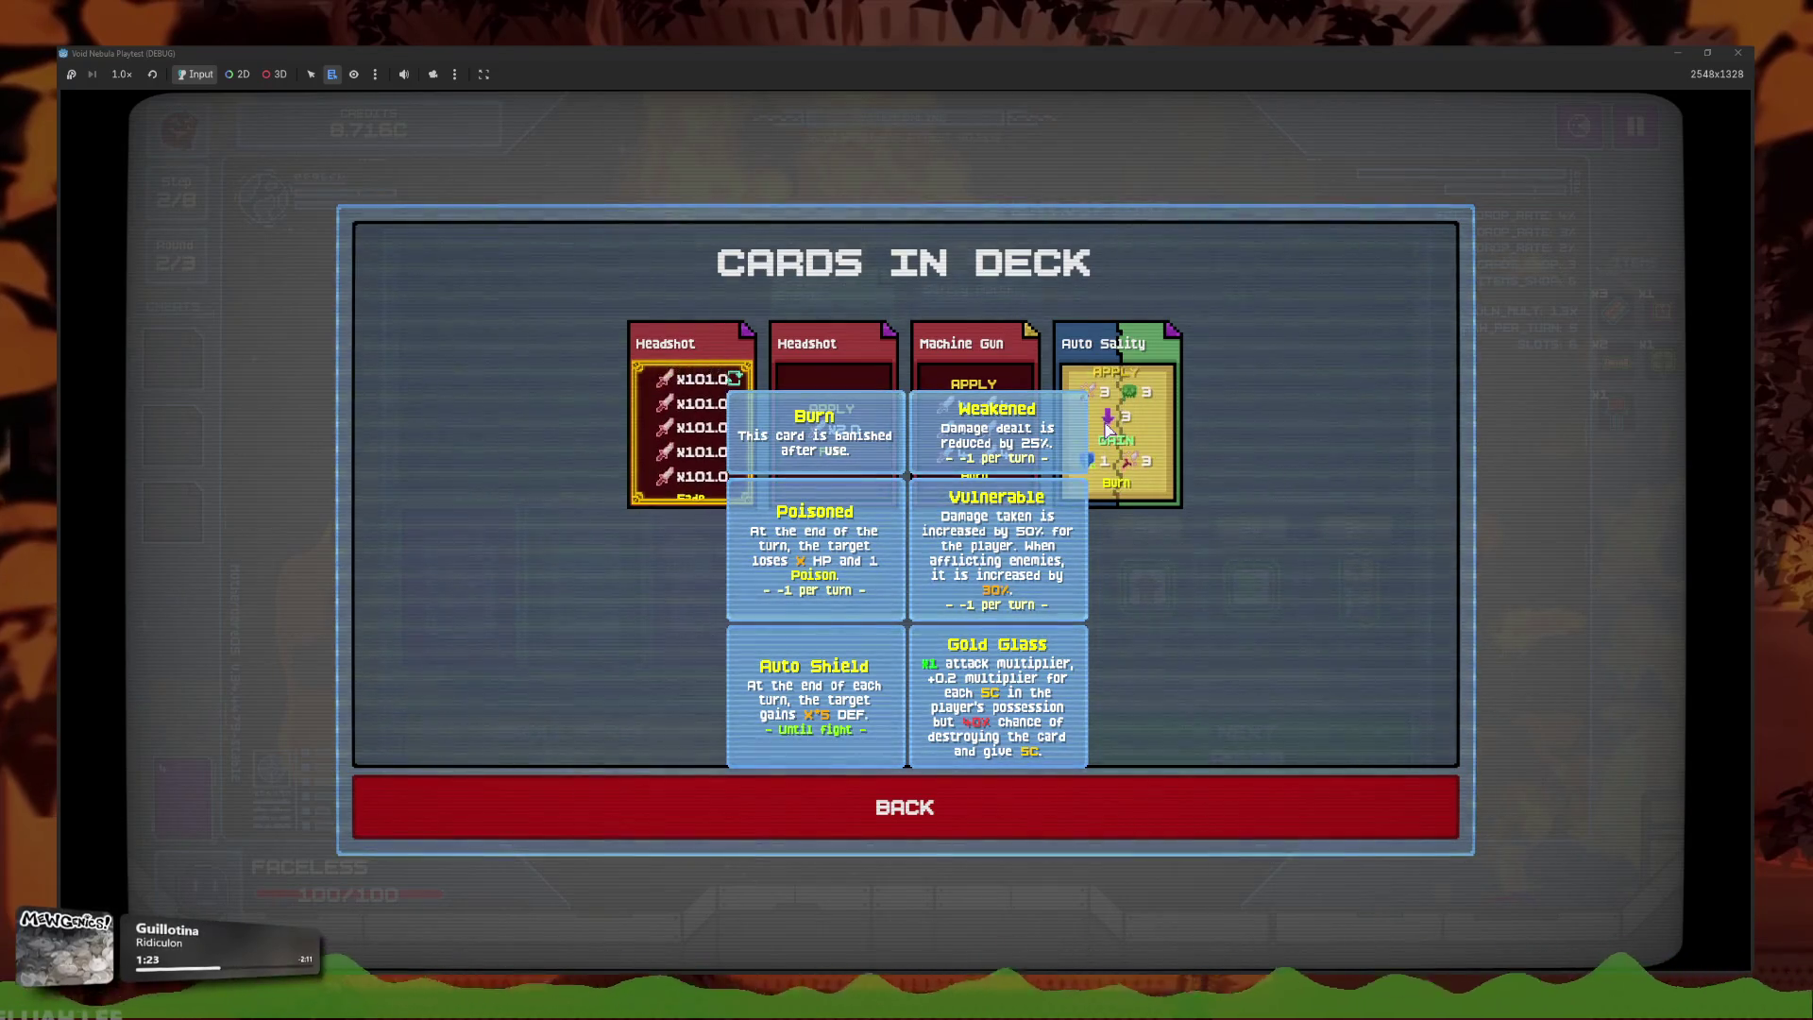
# Start the next round, slot all four hand cards to kill THORN, and cash out 7C.
pyautogui.click(881, 798)
pyautogui.click(1171, 729)
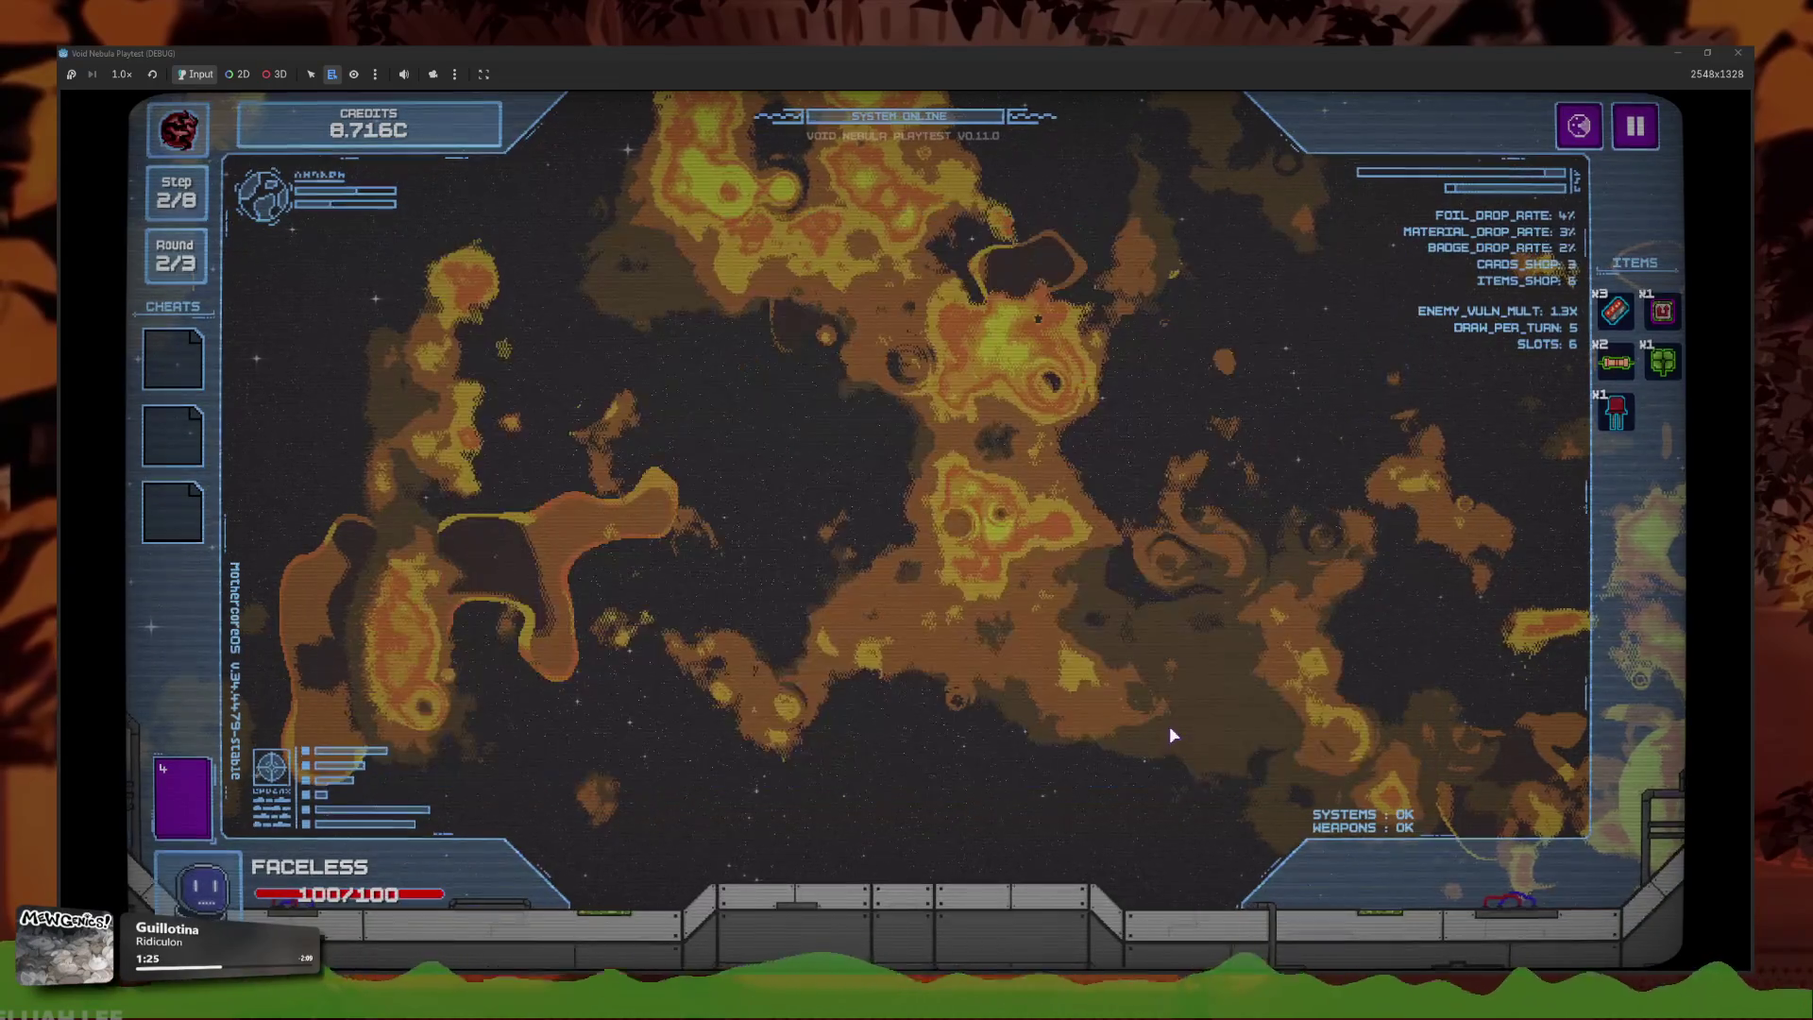
pyautogui.click(963, 859)
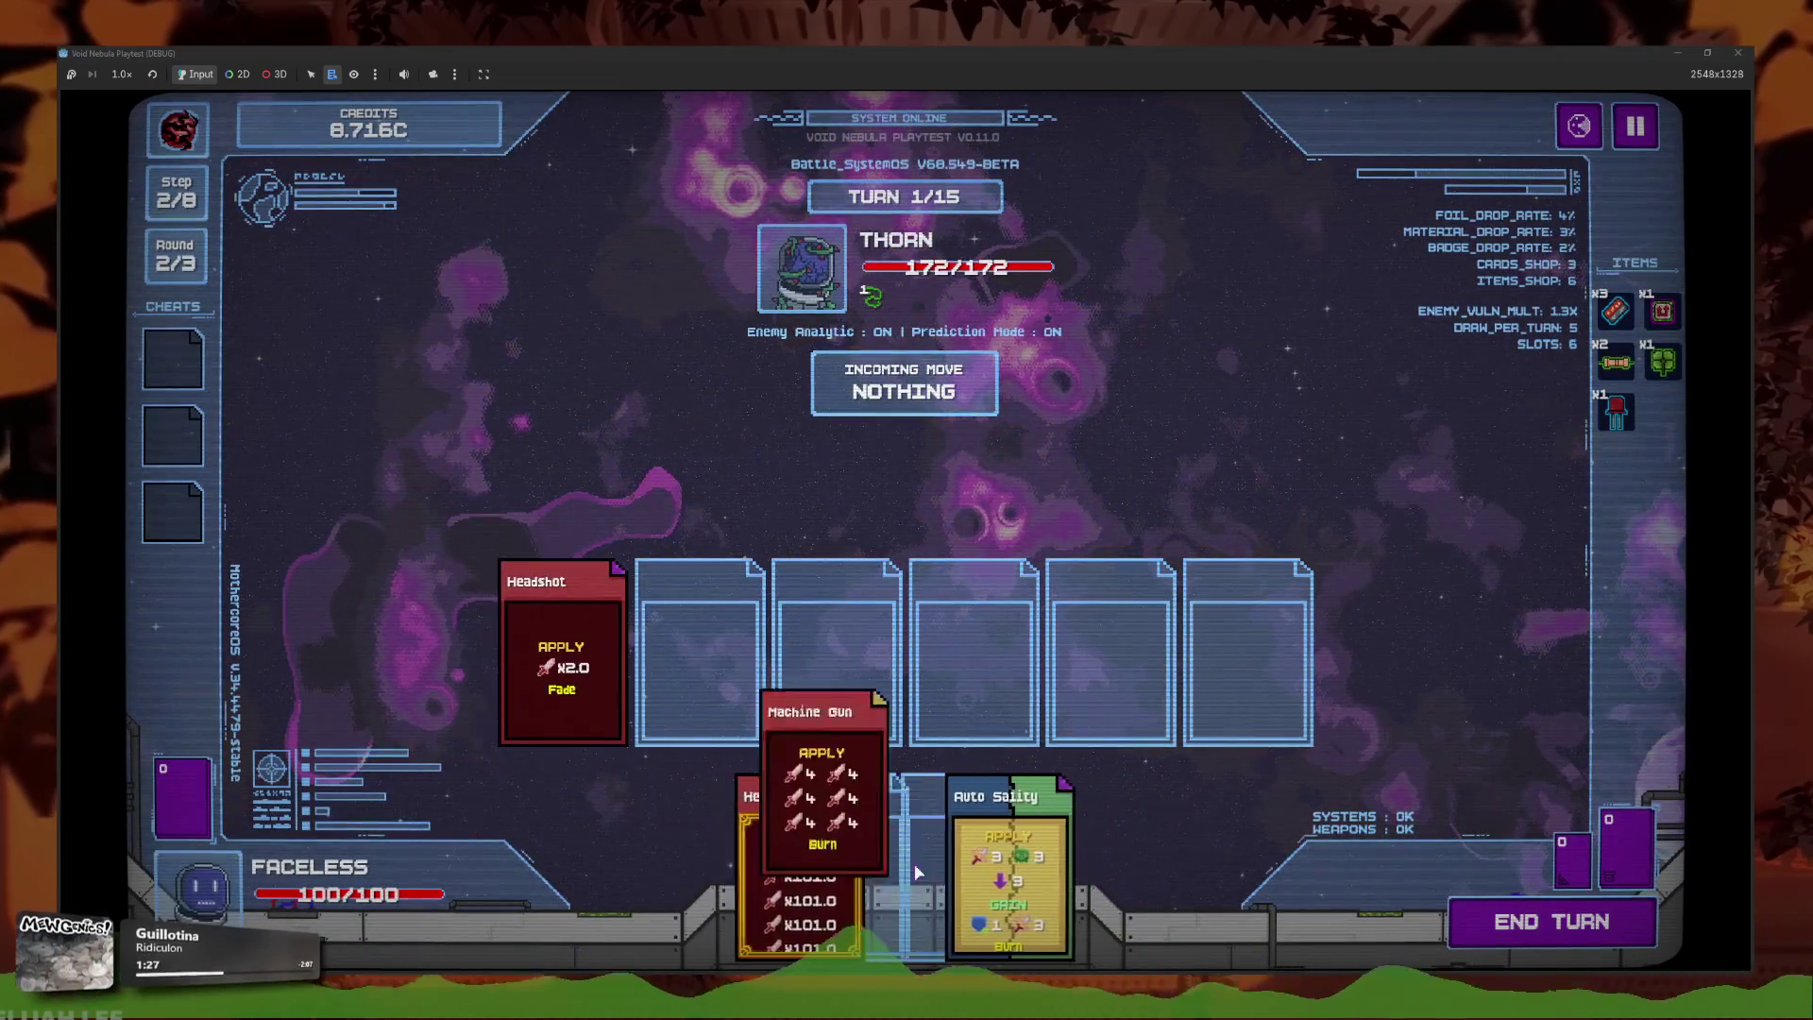
pyautogui.click(803, 850)
pyautogui.click(944, 849)
pyautogui.click(881, 850)
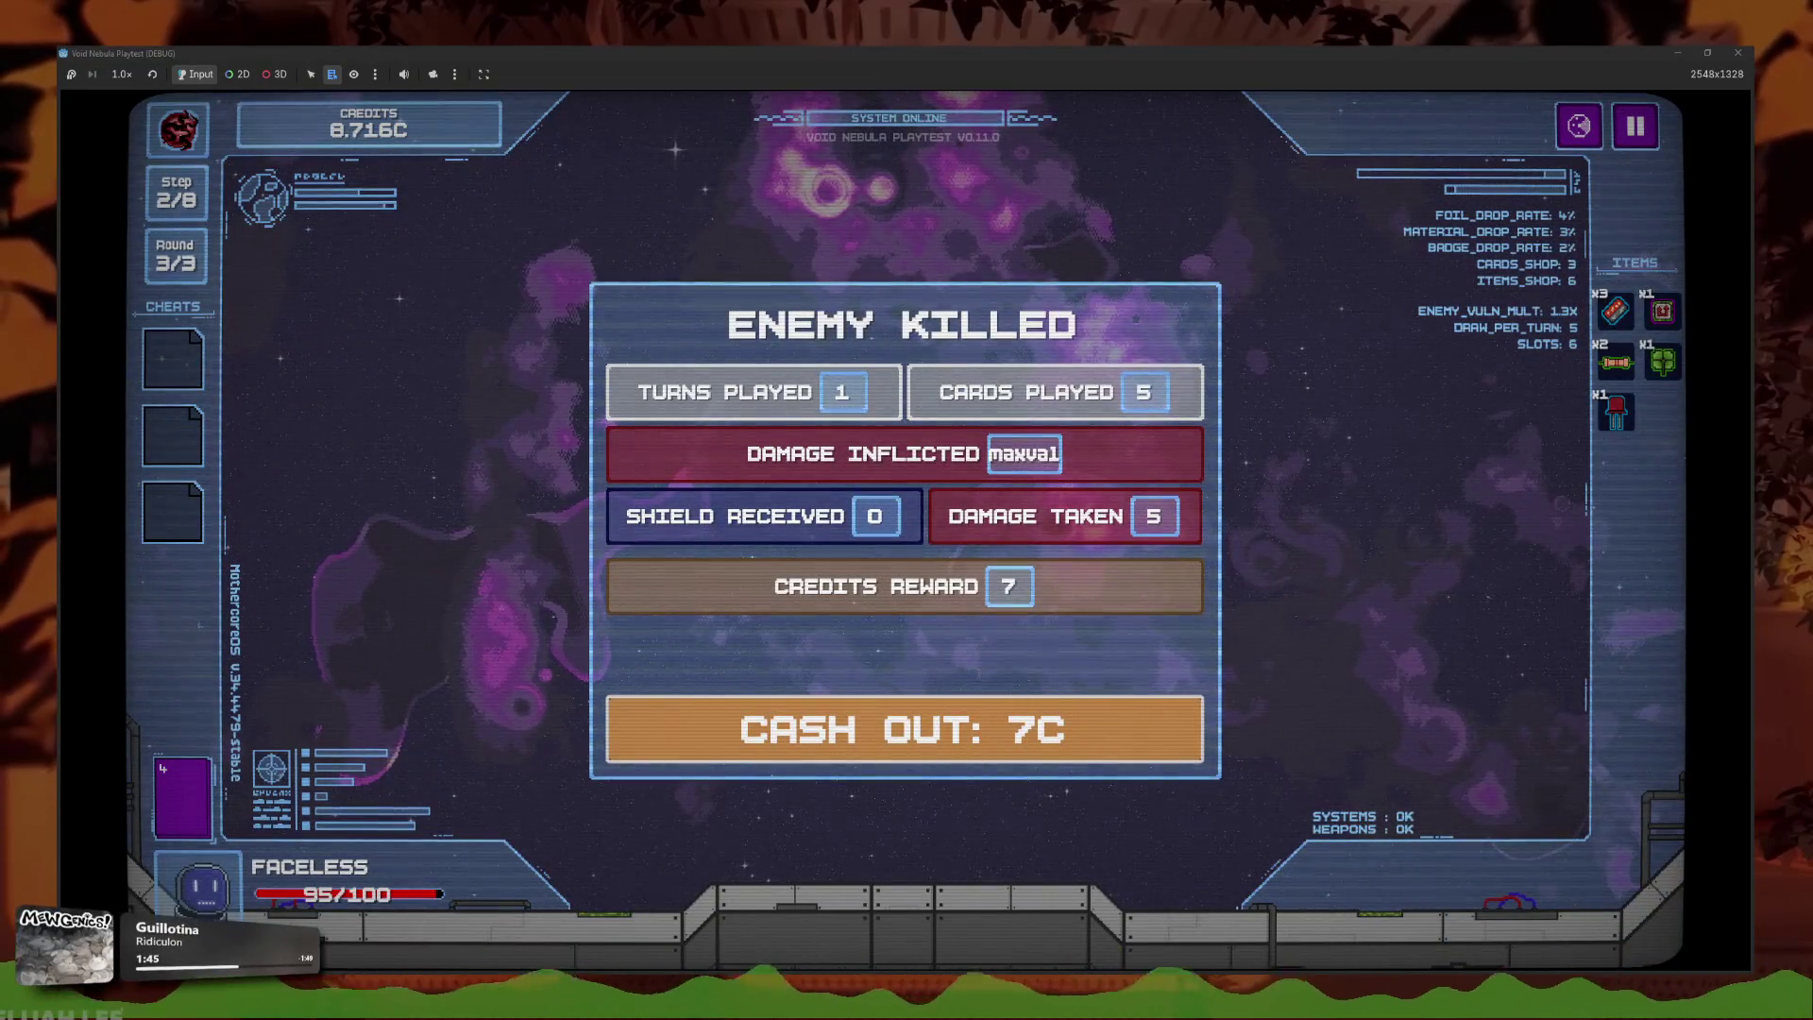
pyautogui.click(950, 723)
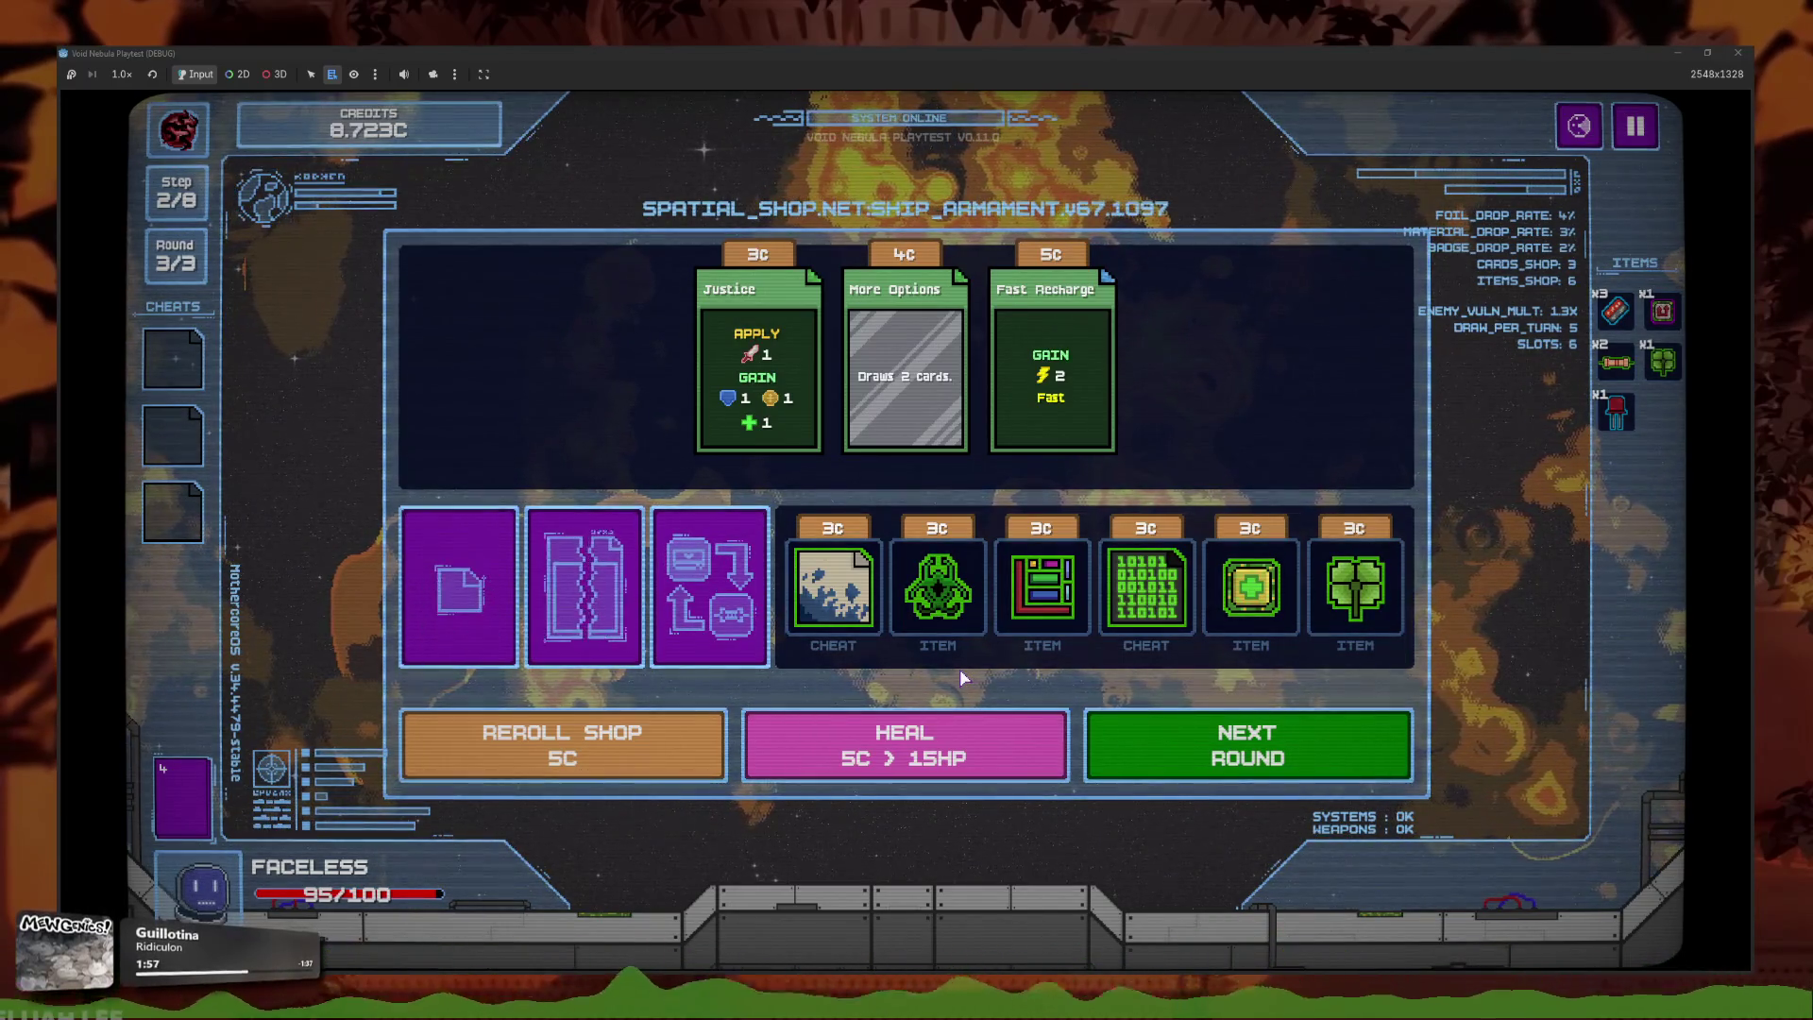
# Reroll the shop five times until rerolling costs 10C, then open card fusion.
pyautogui.click(658, 768)
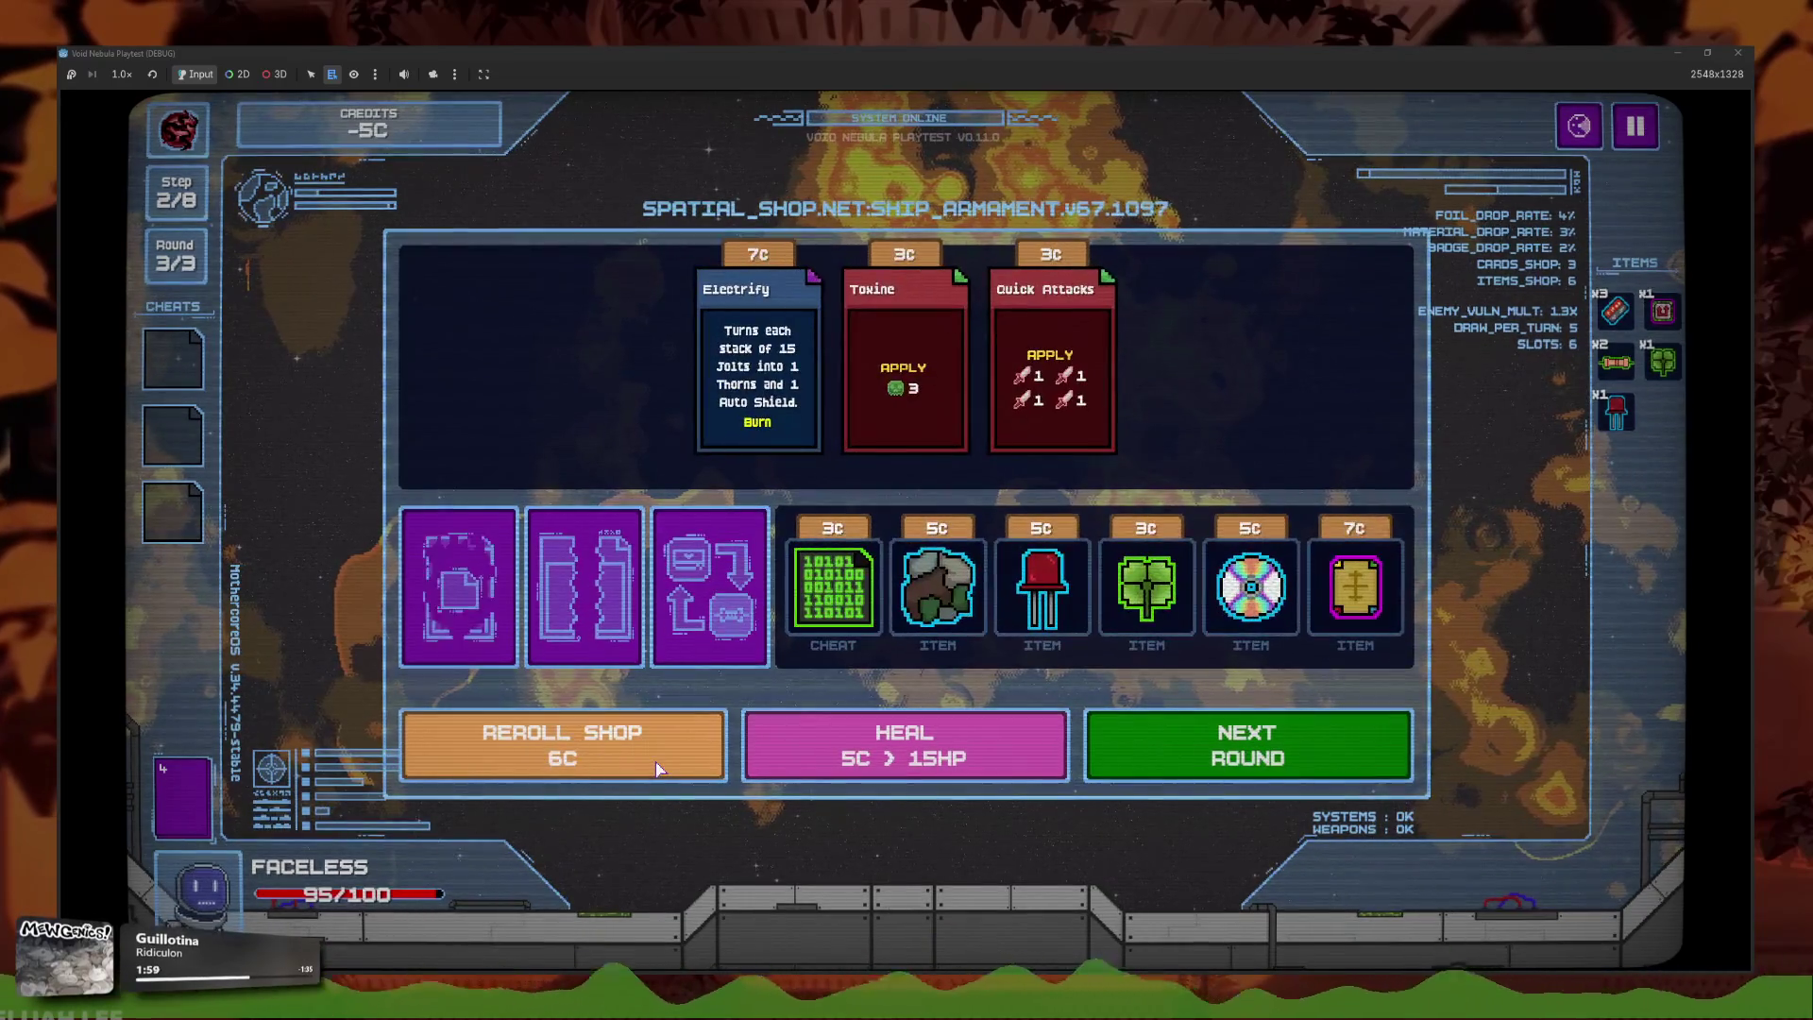
pyautogui.click(668, 751)
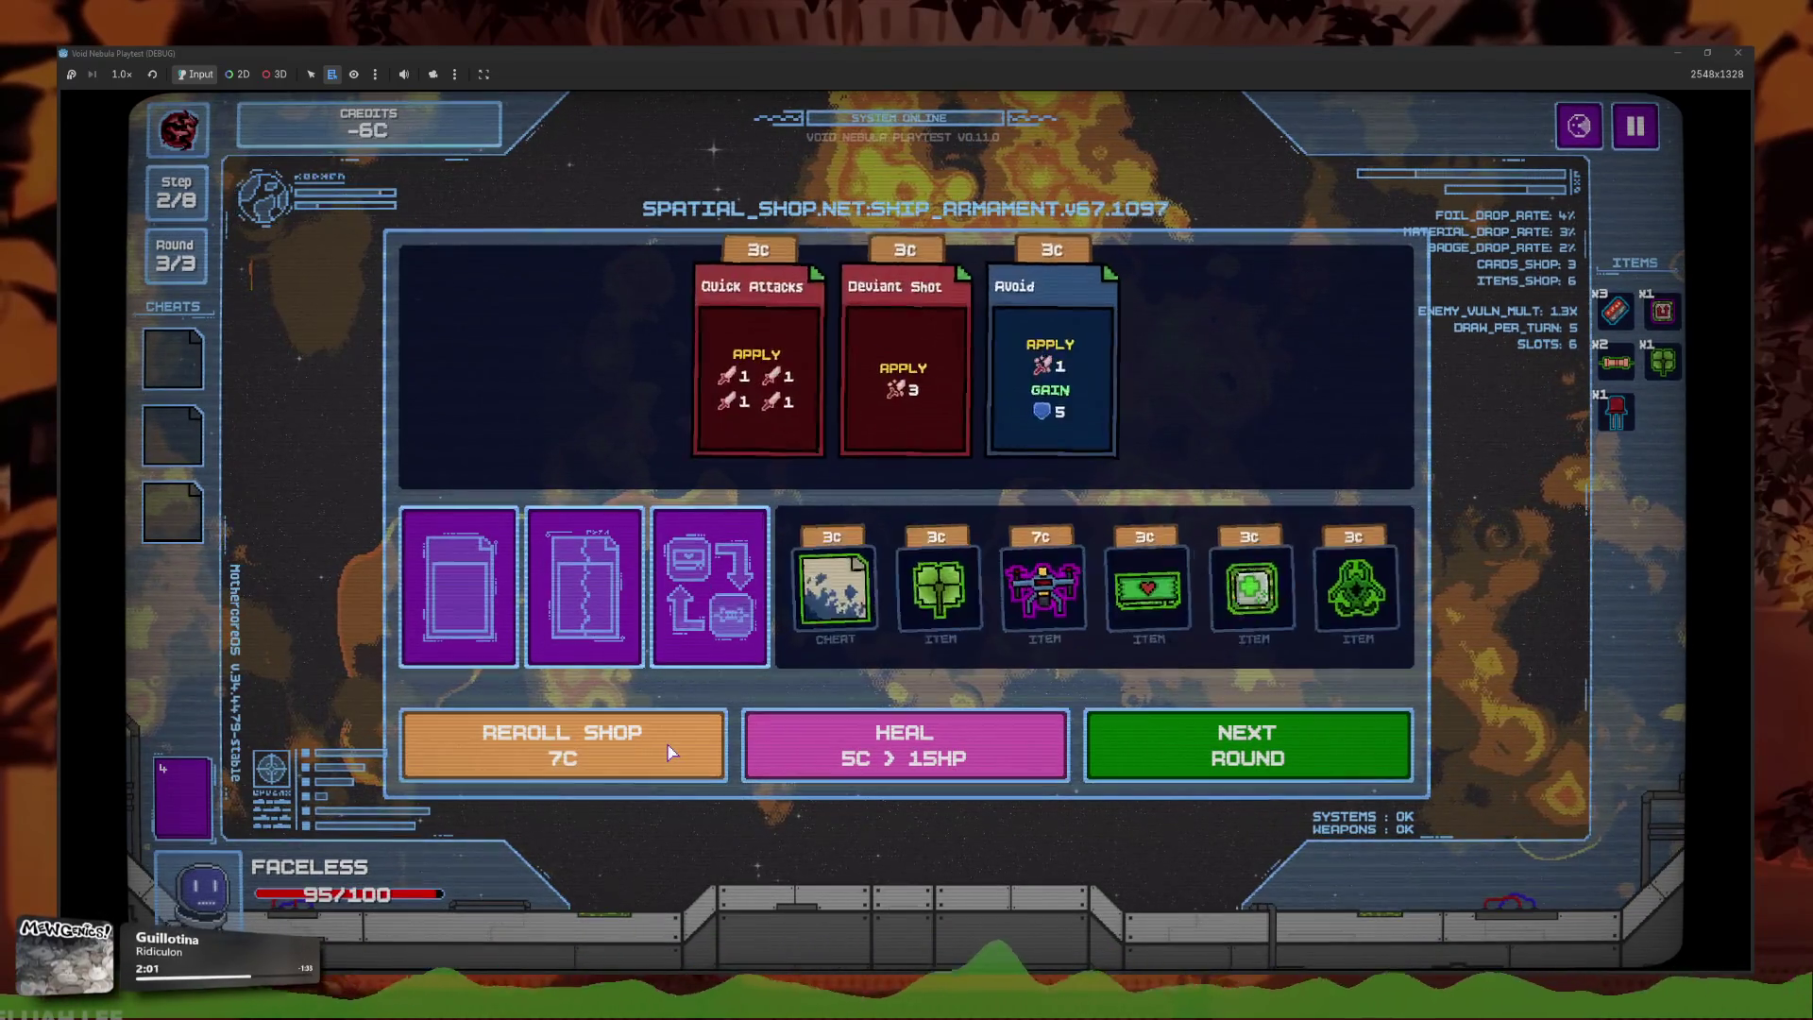
pyautogui.click(668, 752)
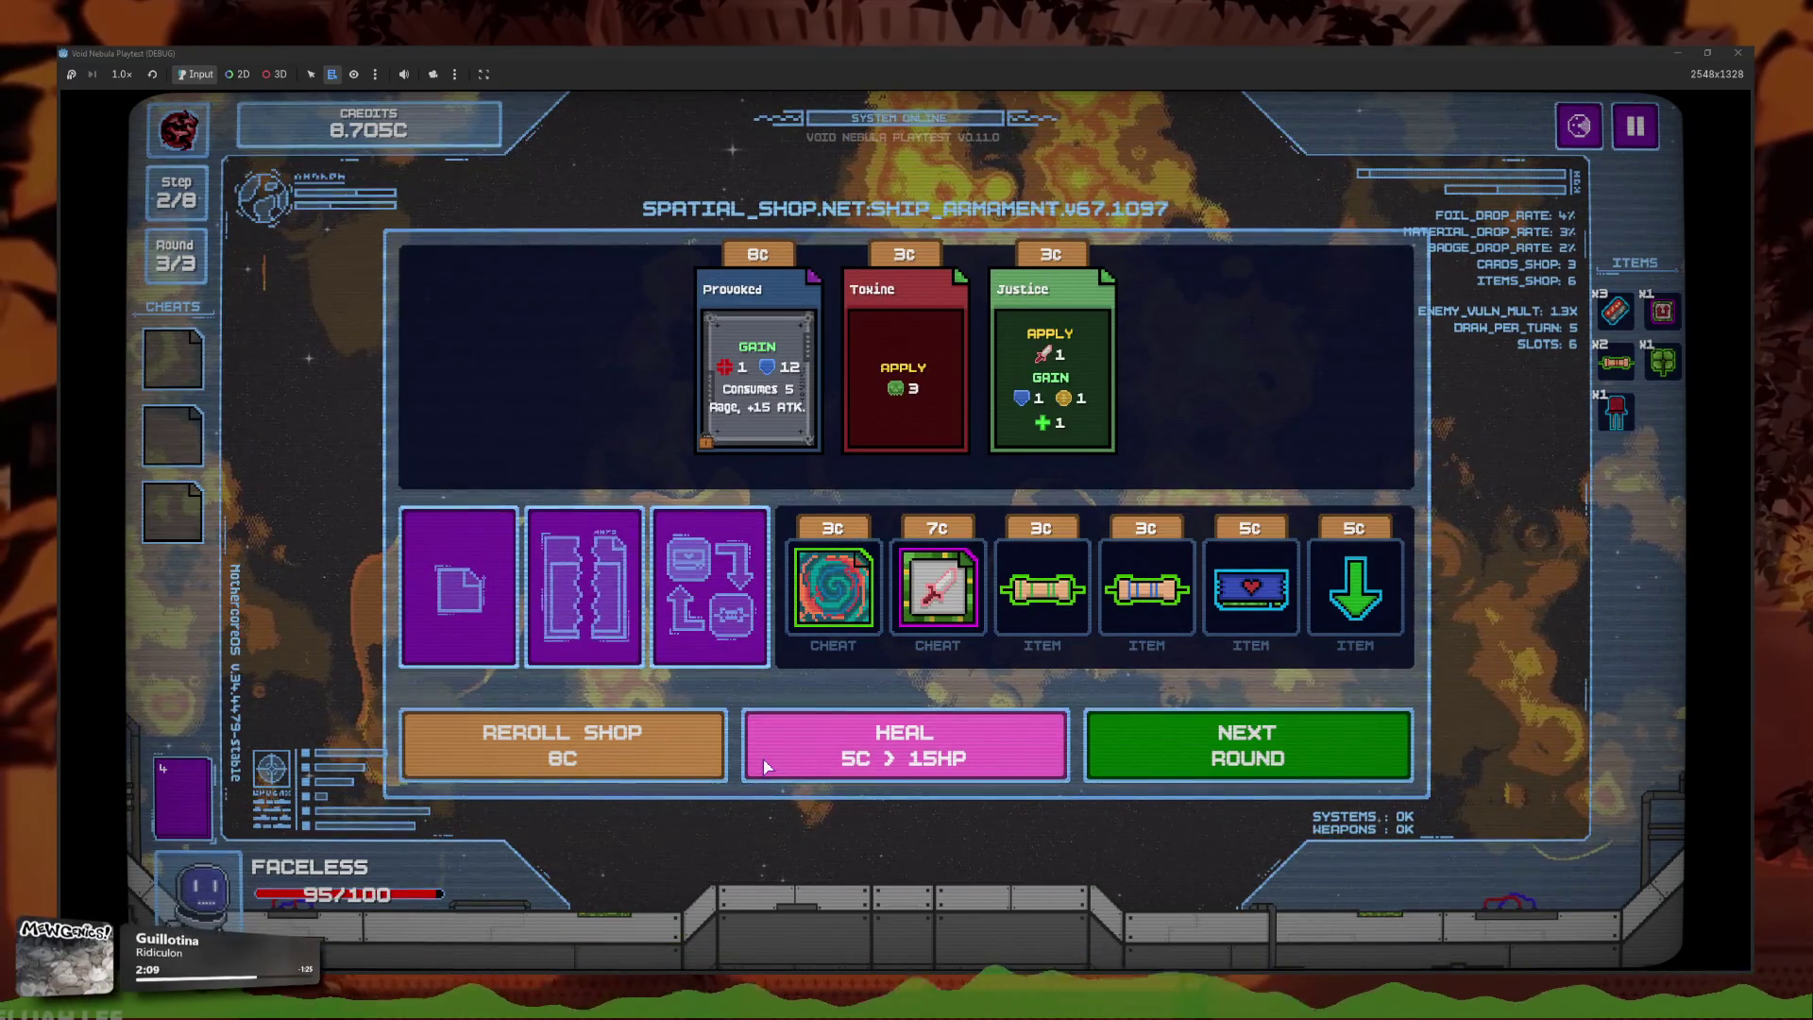
pyautogui.click(647, 745)
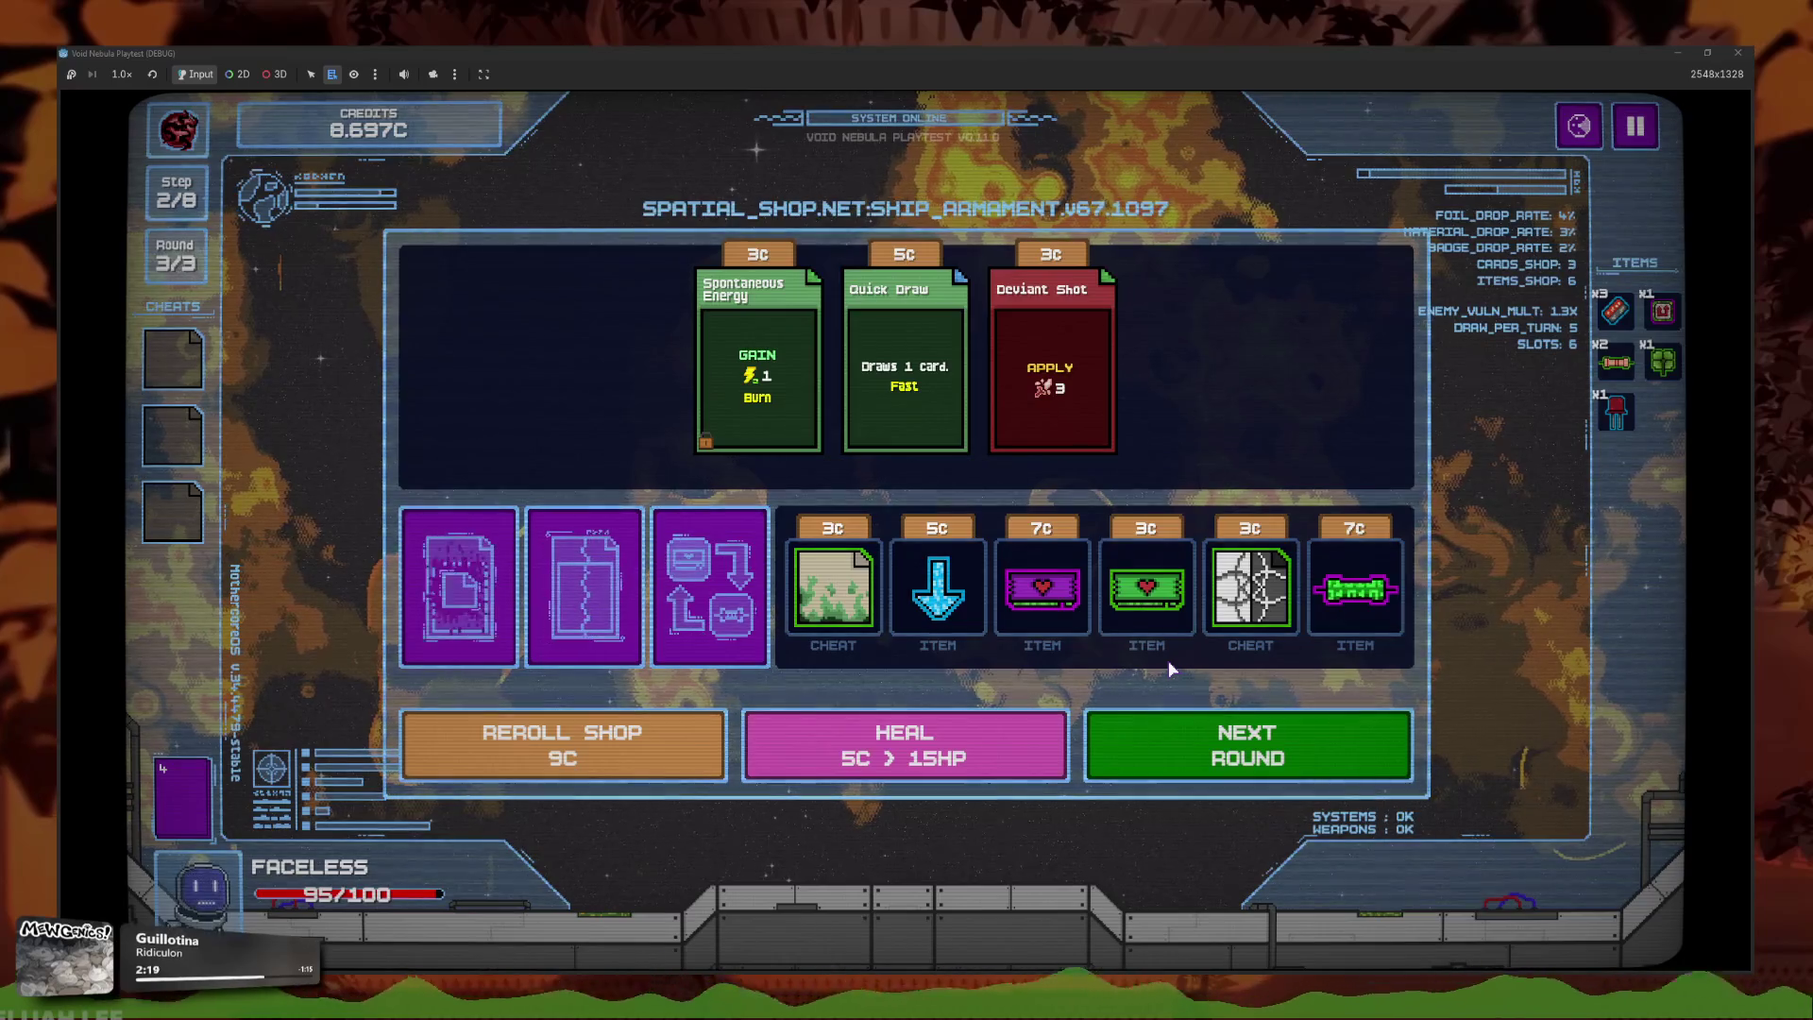
pyautogui.click(567, 746)
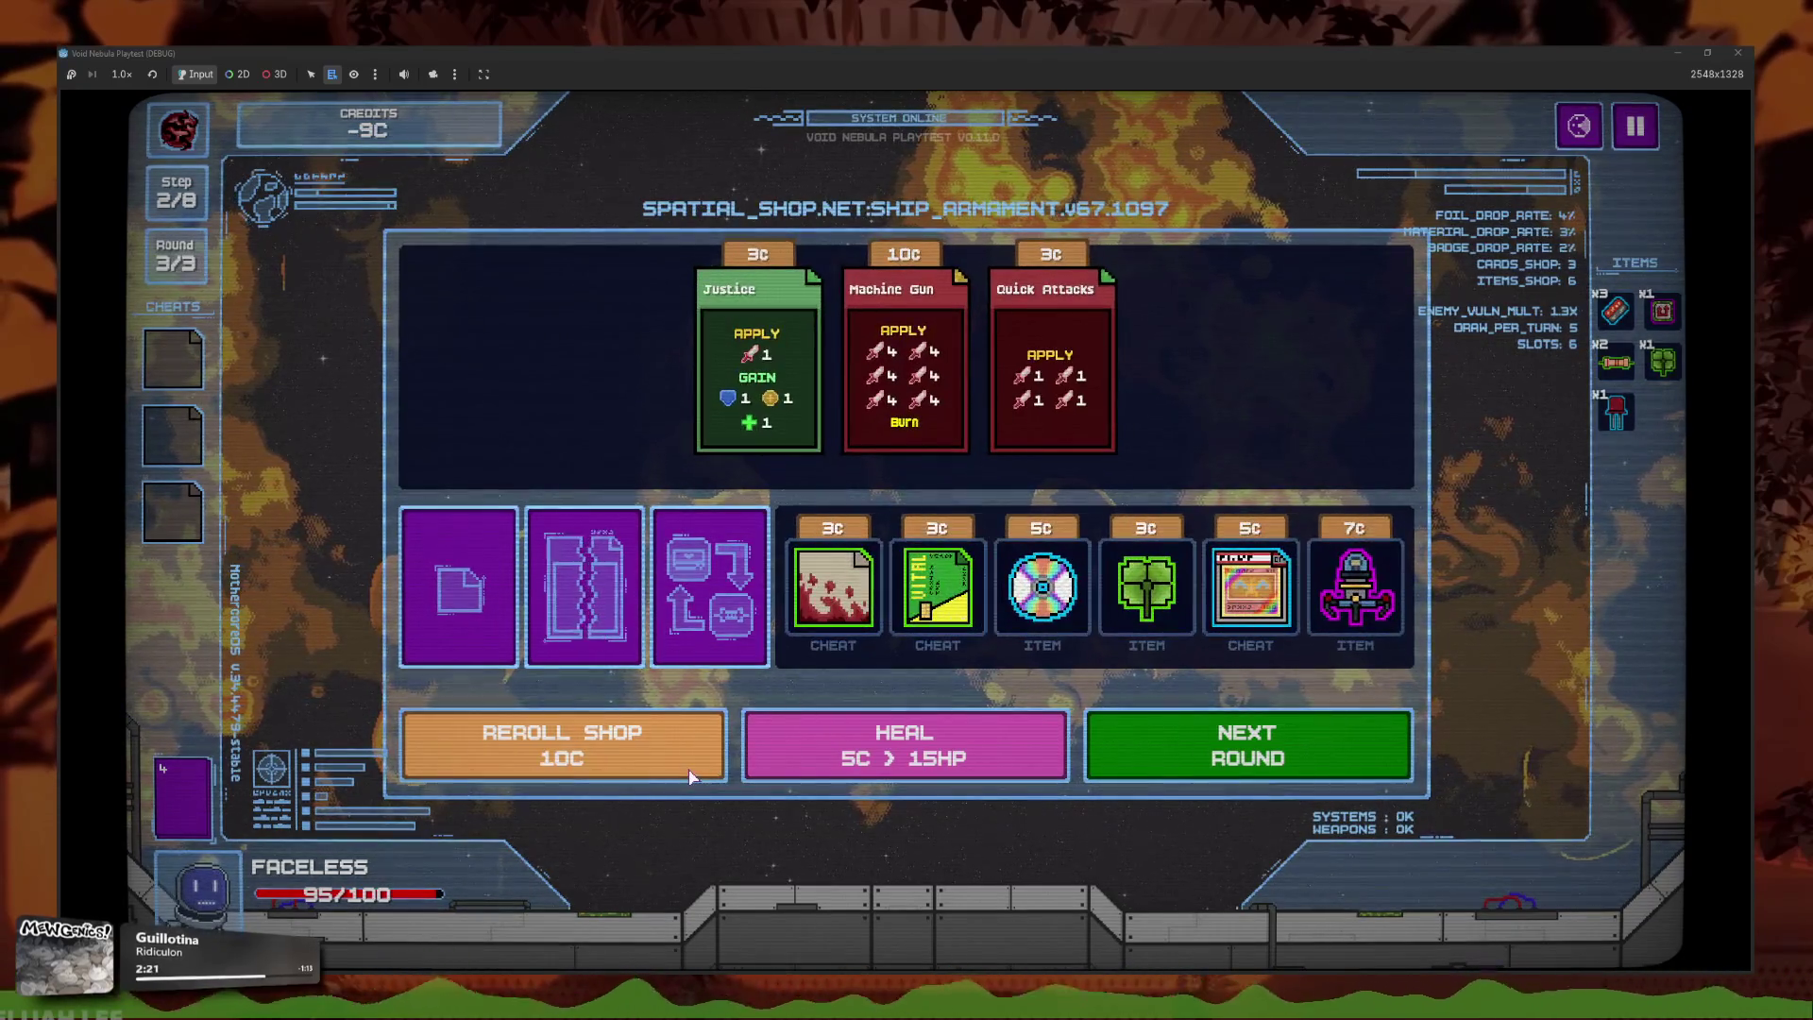
pyautogui.click(710, 566)
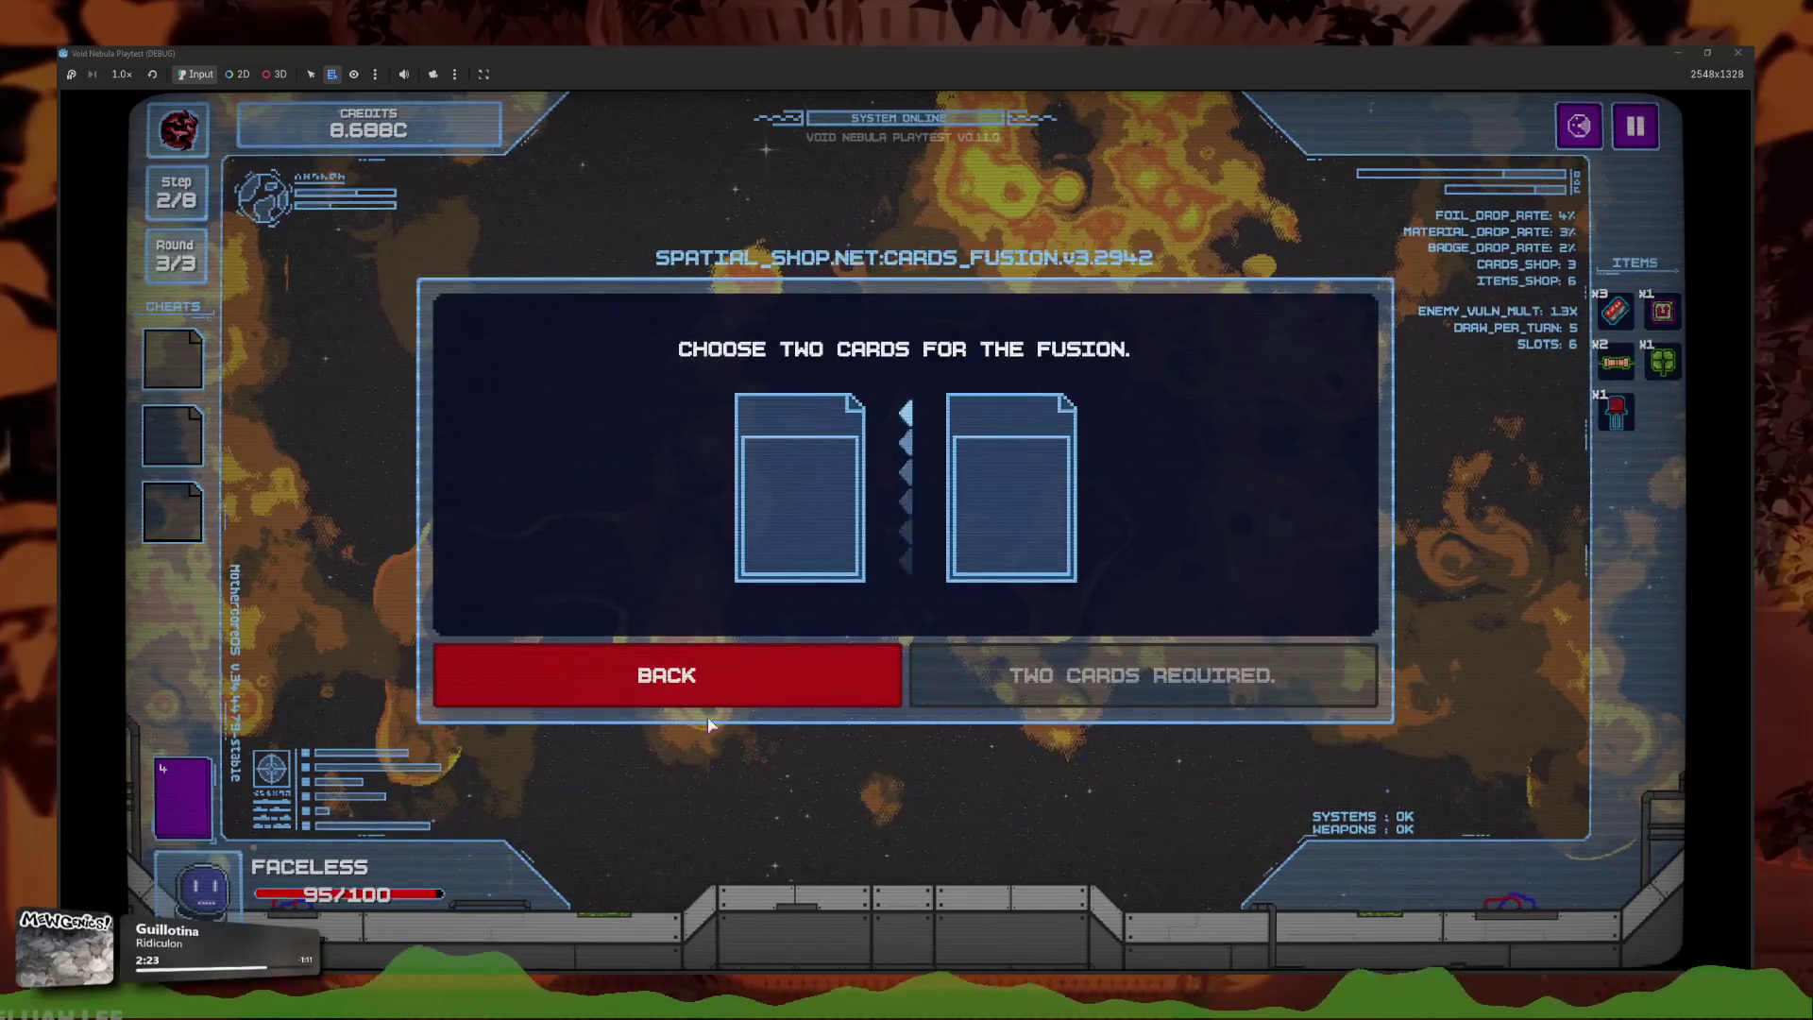
# Leave the empty fusion screen, reroll the shop repeatedly and buy Midas Bomb.
pyautogui.click(647, 703)
pyautogui.click(645, 722)
pyautogui.click(645, 722)
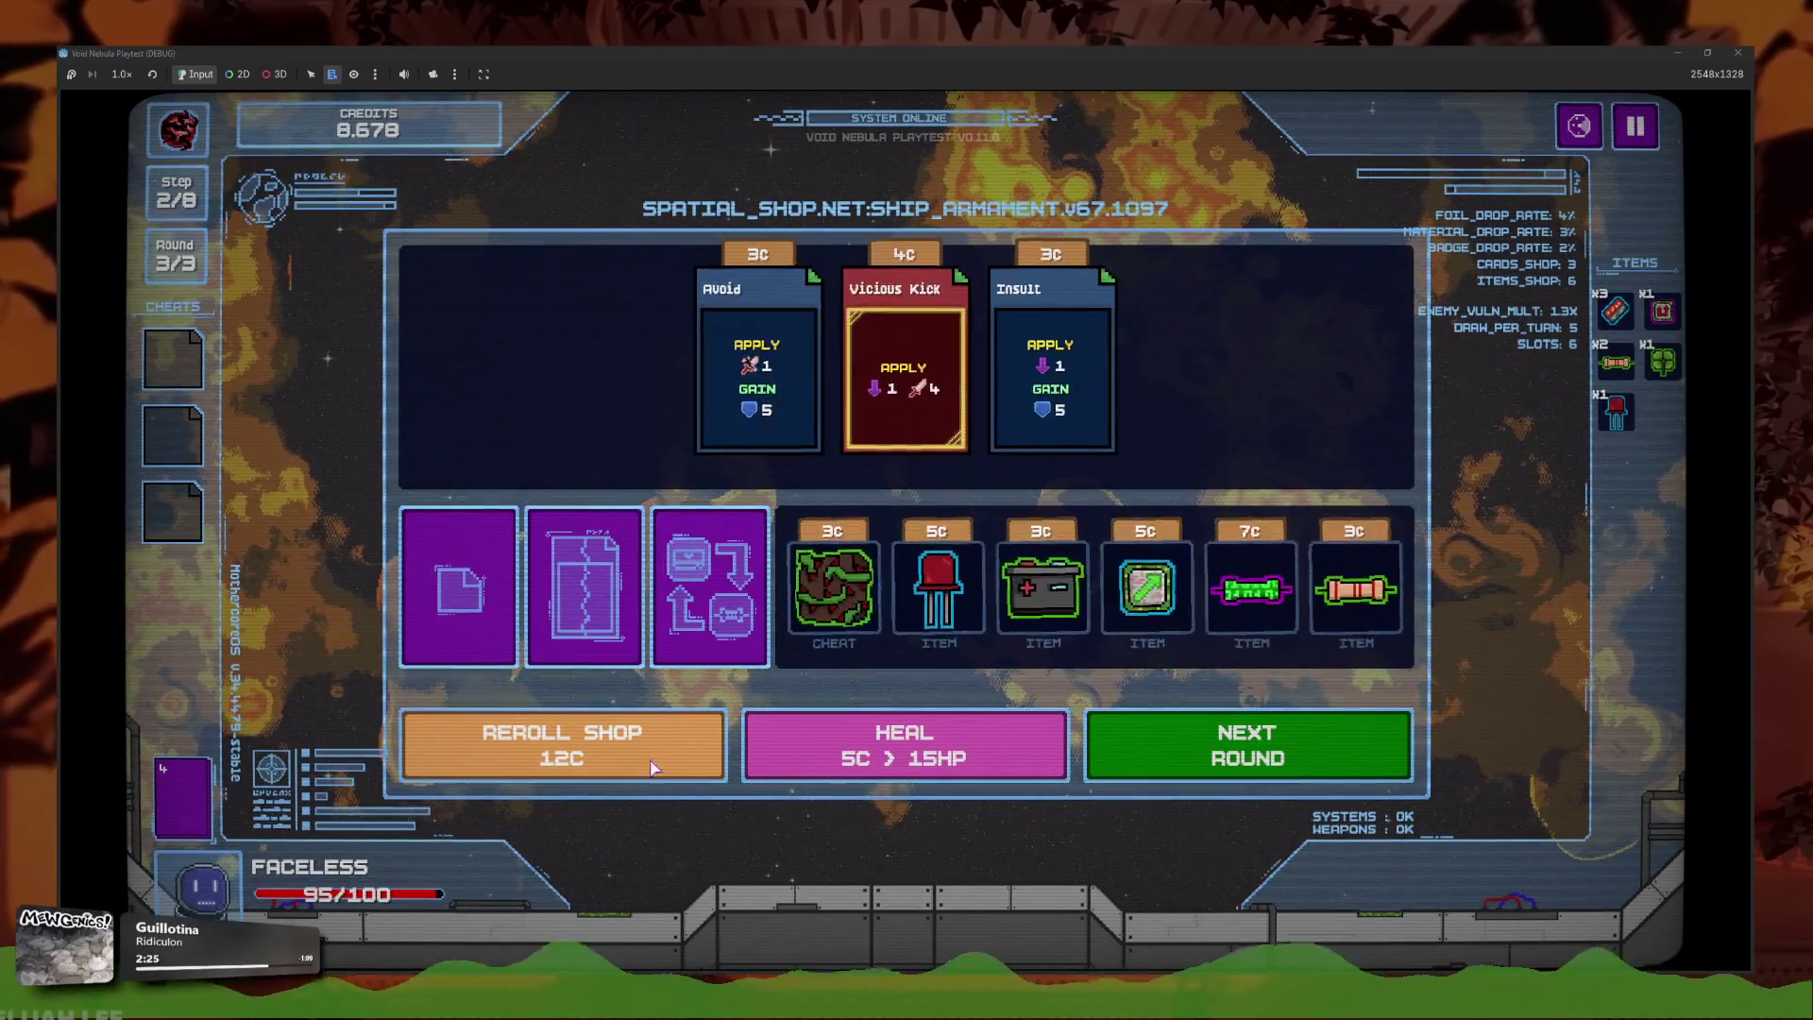
pyautogui.click(645, 733)
pyautogui.click(643, 730)
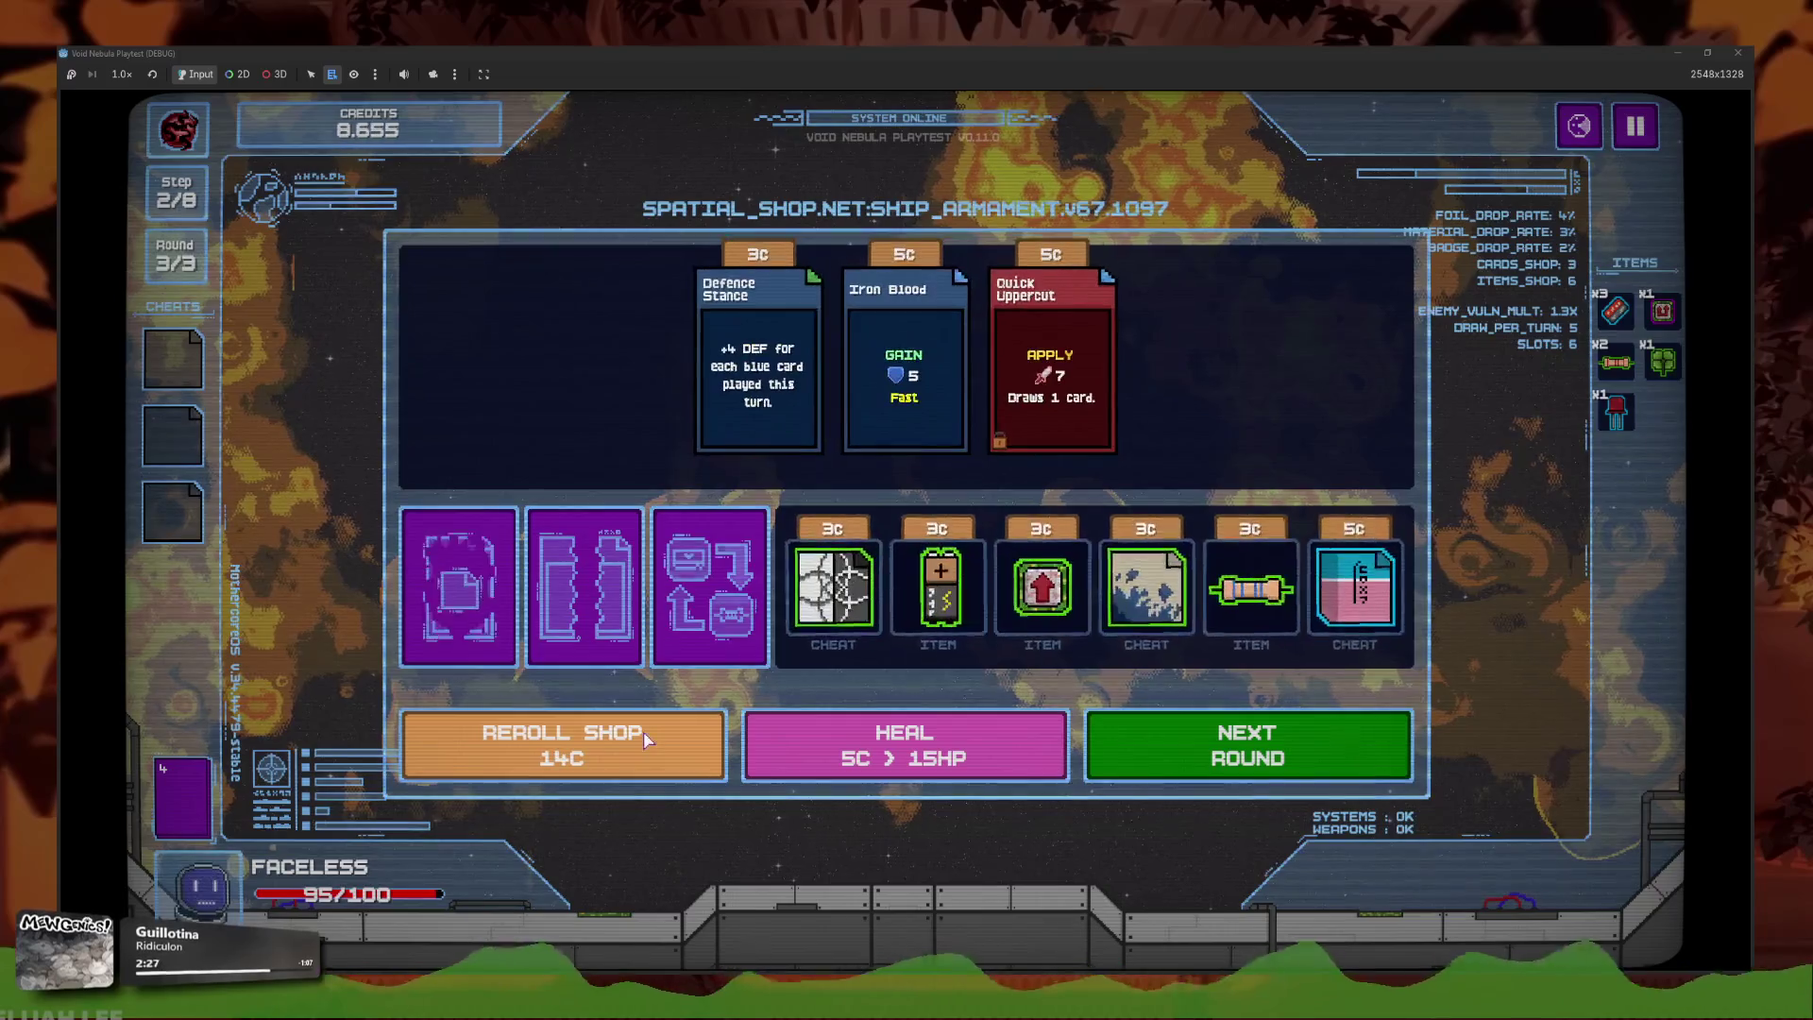
pyautogui.click(645, 738)
pyautogui.click(628, 748)
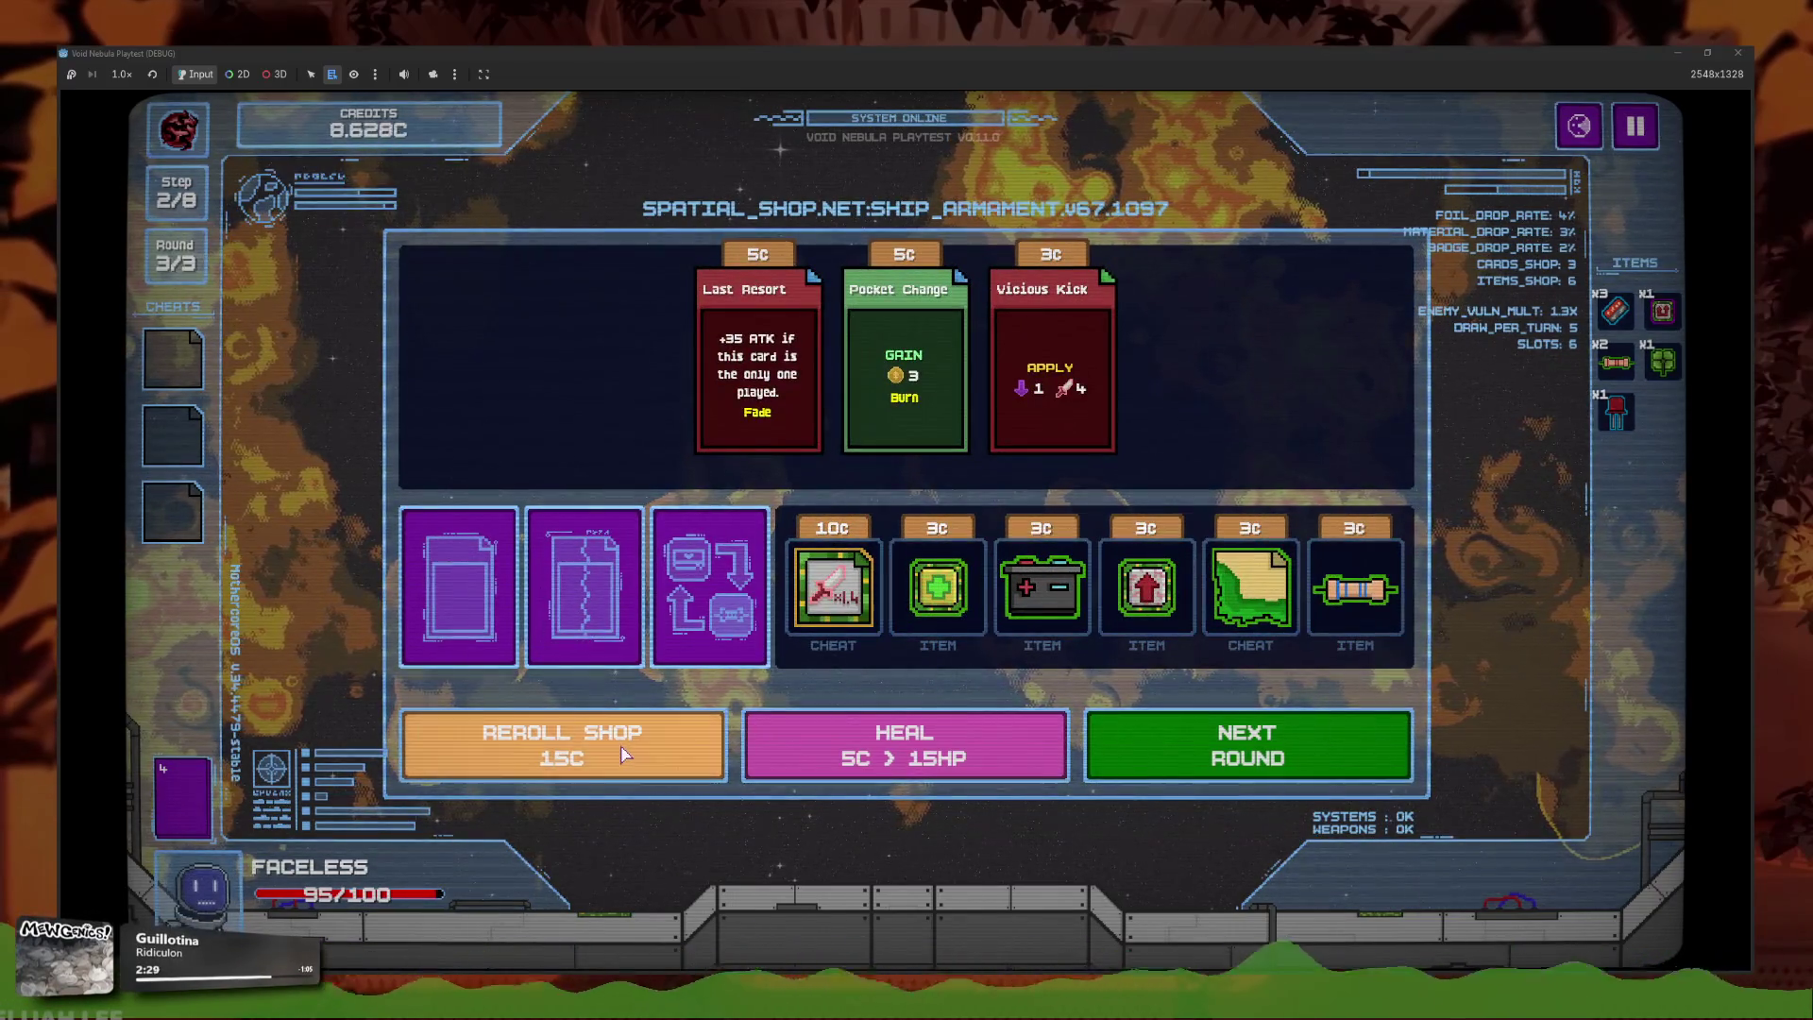
pyautogui.click(623, 756)
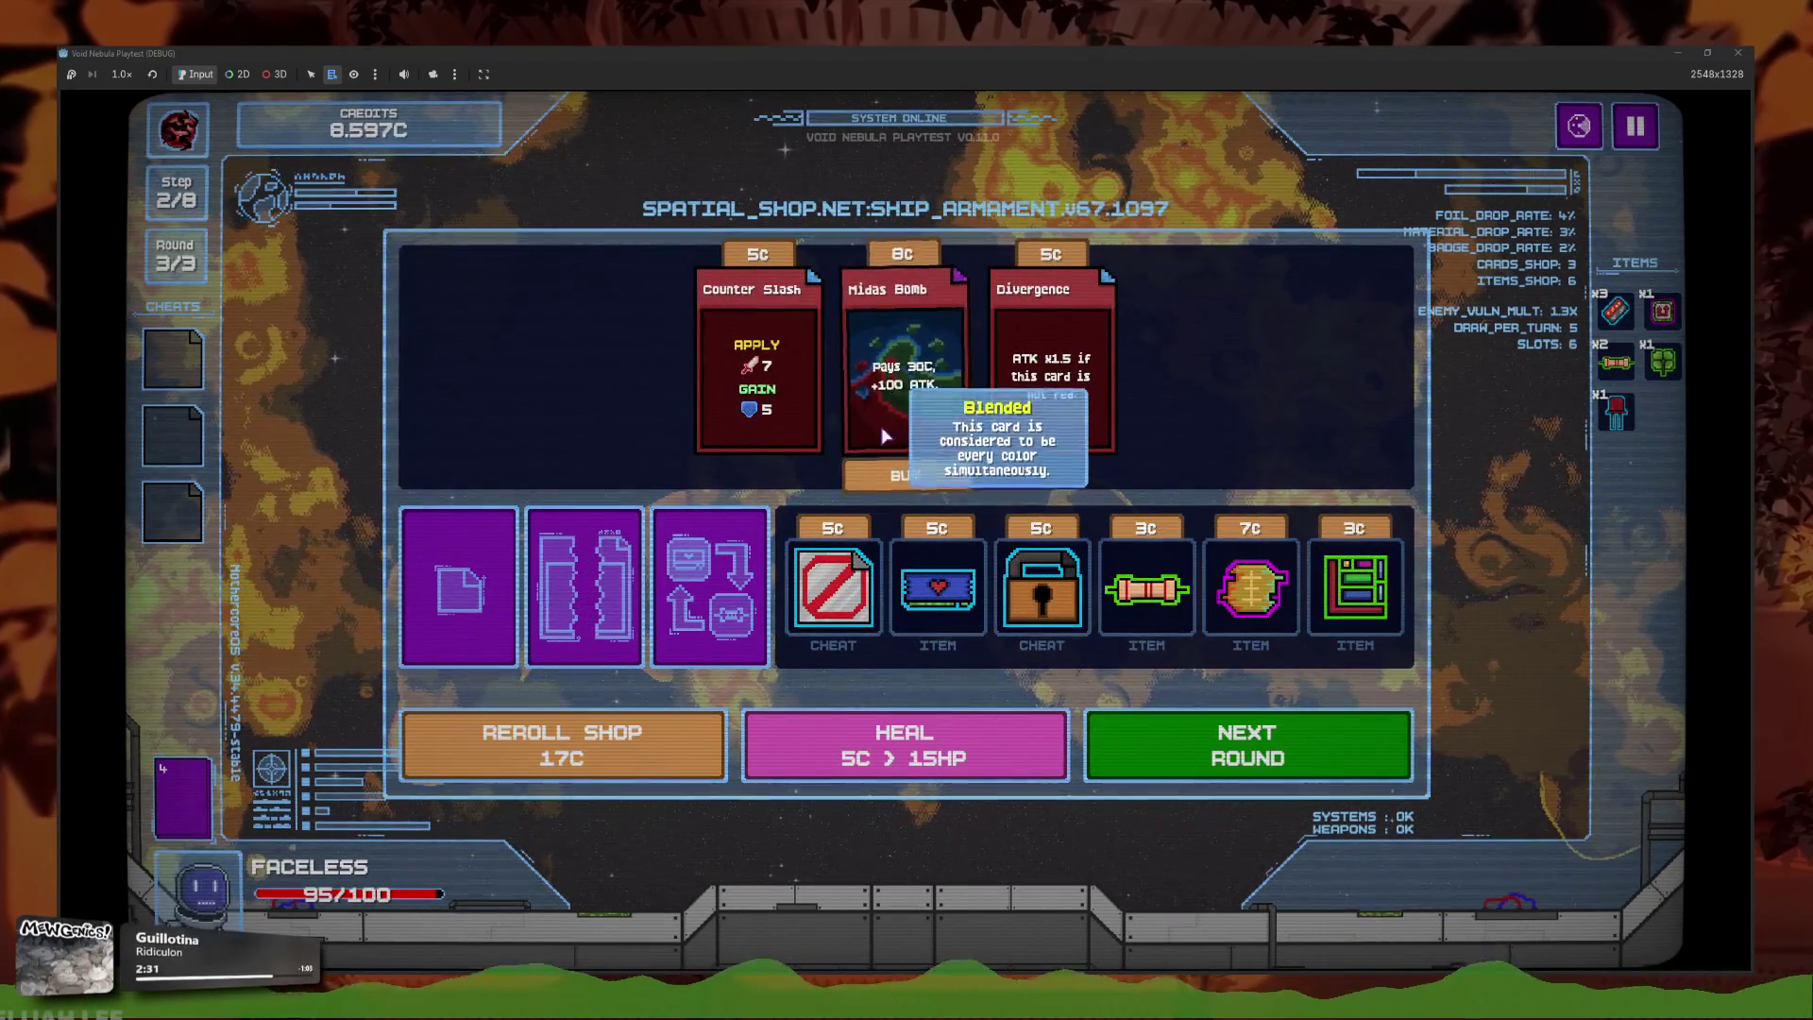
pyautogui.click(901, 378)
pyautogui.click(627, 733)
pyautogui.click(642, 727)
pyautogui.click(661, 719)
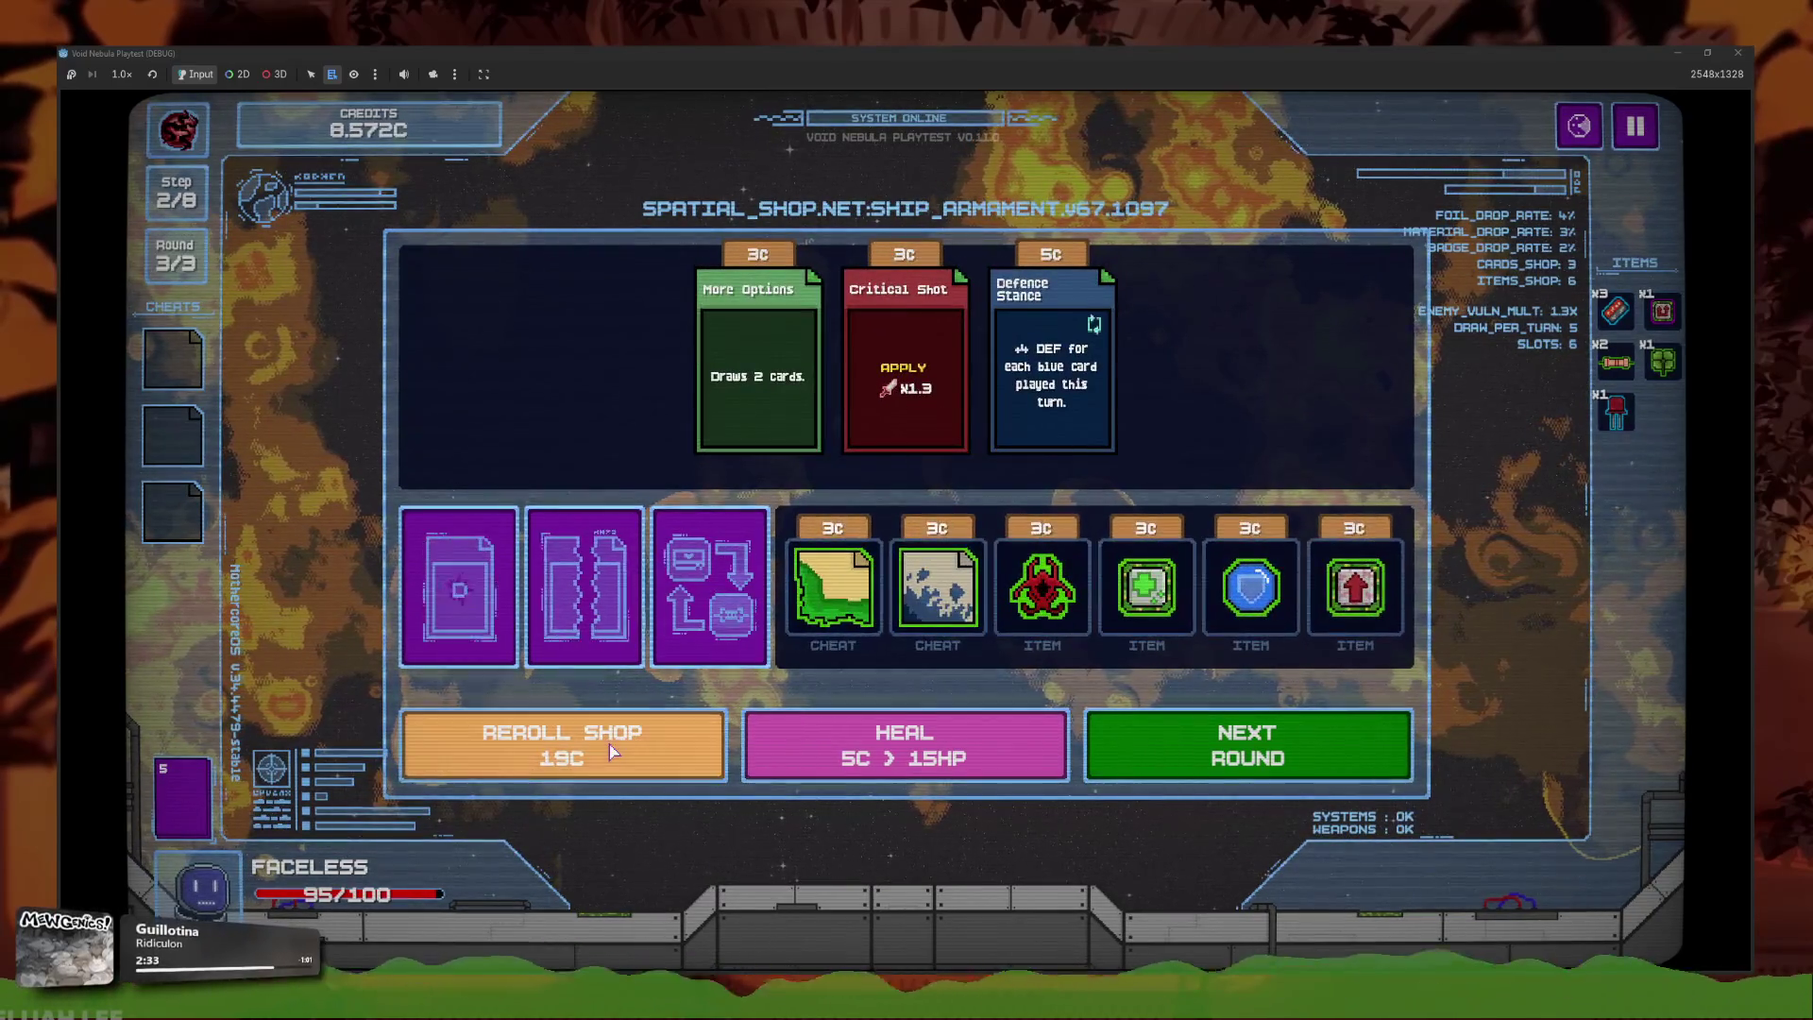
# Fuse Midas Bomb with Double Shot into Midase Shot for 7C and check the deck.
pyautogui.click(713, 605)
pyautogui.click(769, 401)
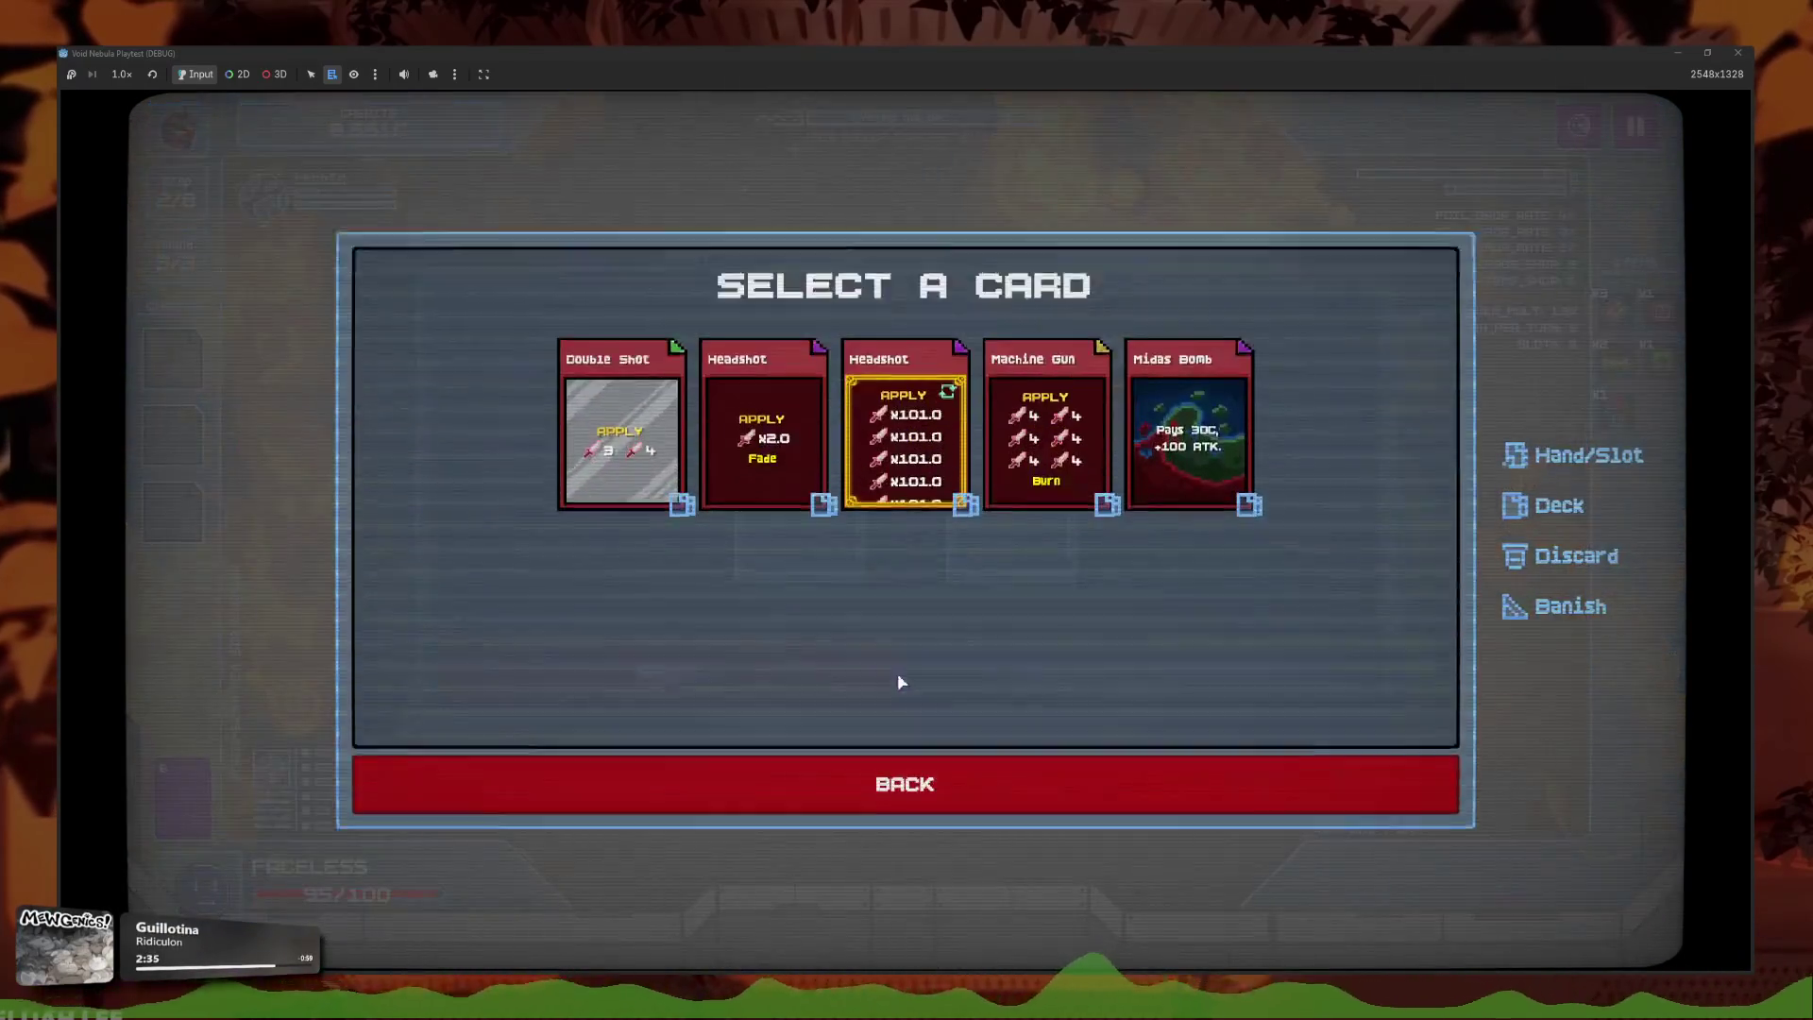
pyautogui.click(1218, 406)
pyautogui.click(949, 538)
pyautogui.click(620, 425)
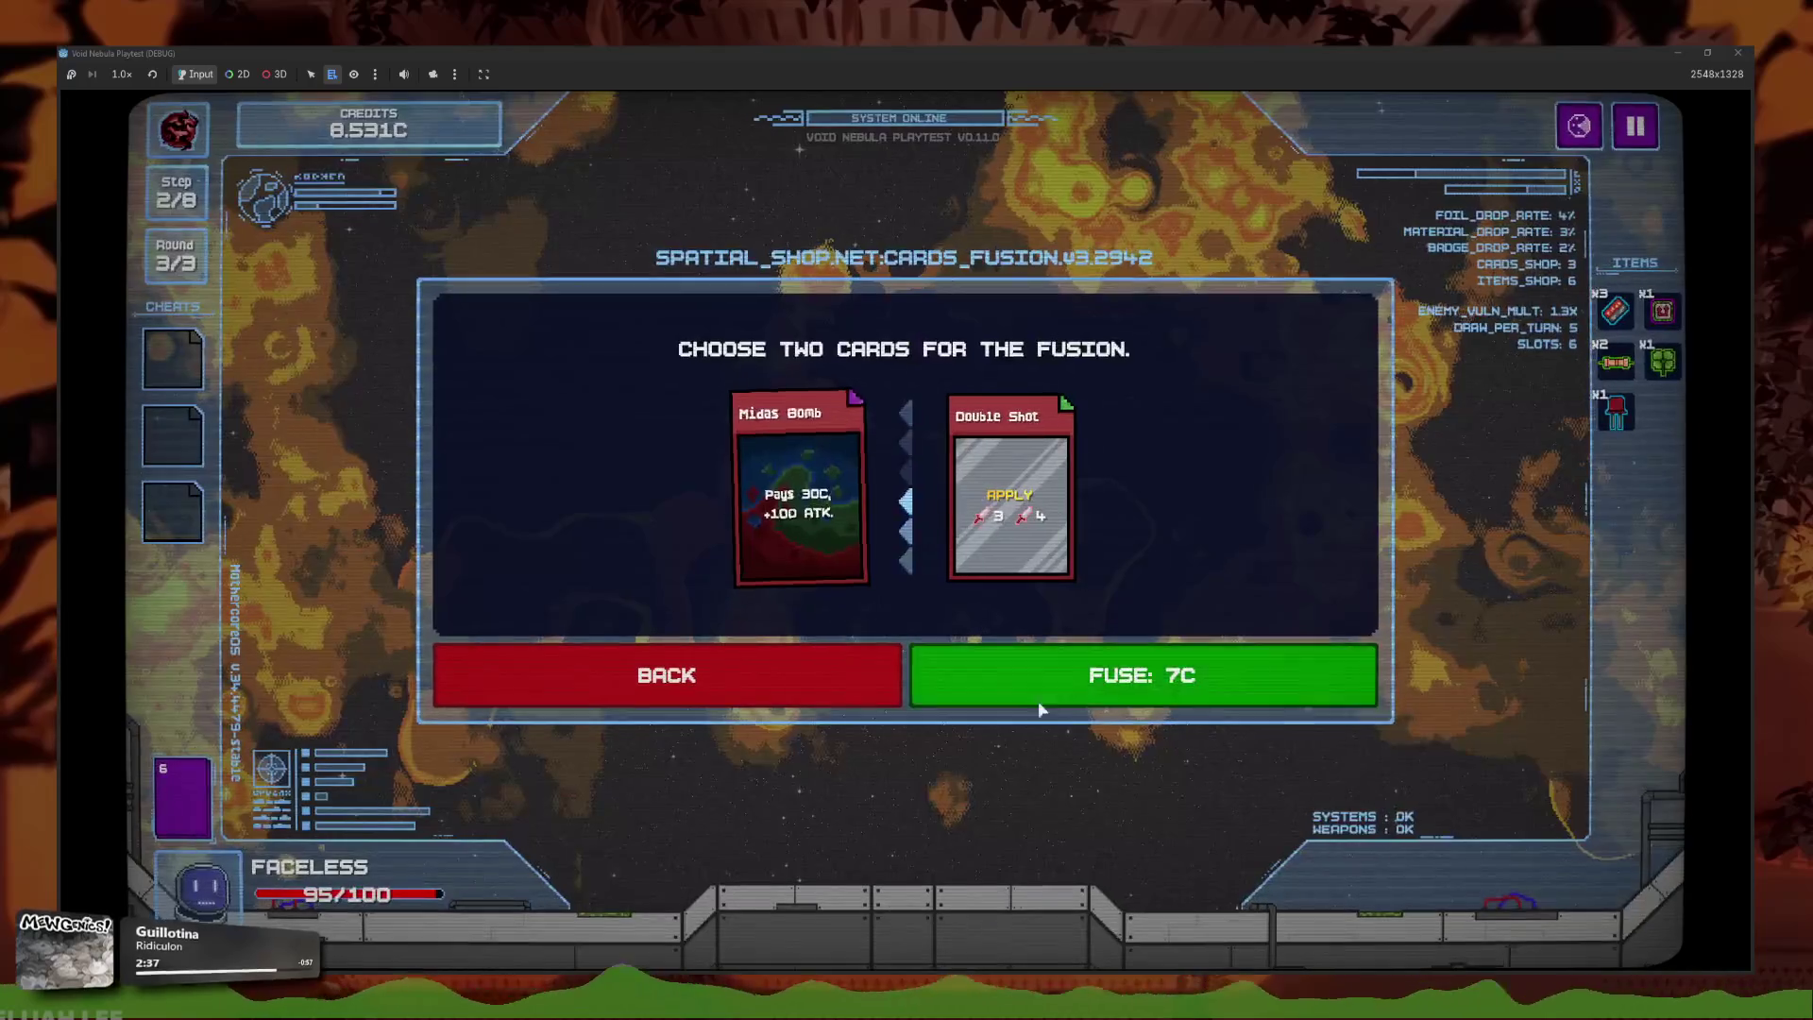
pyautogui.click(941, 689)
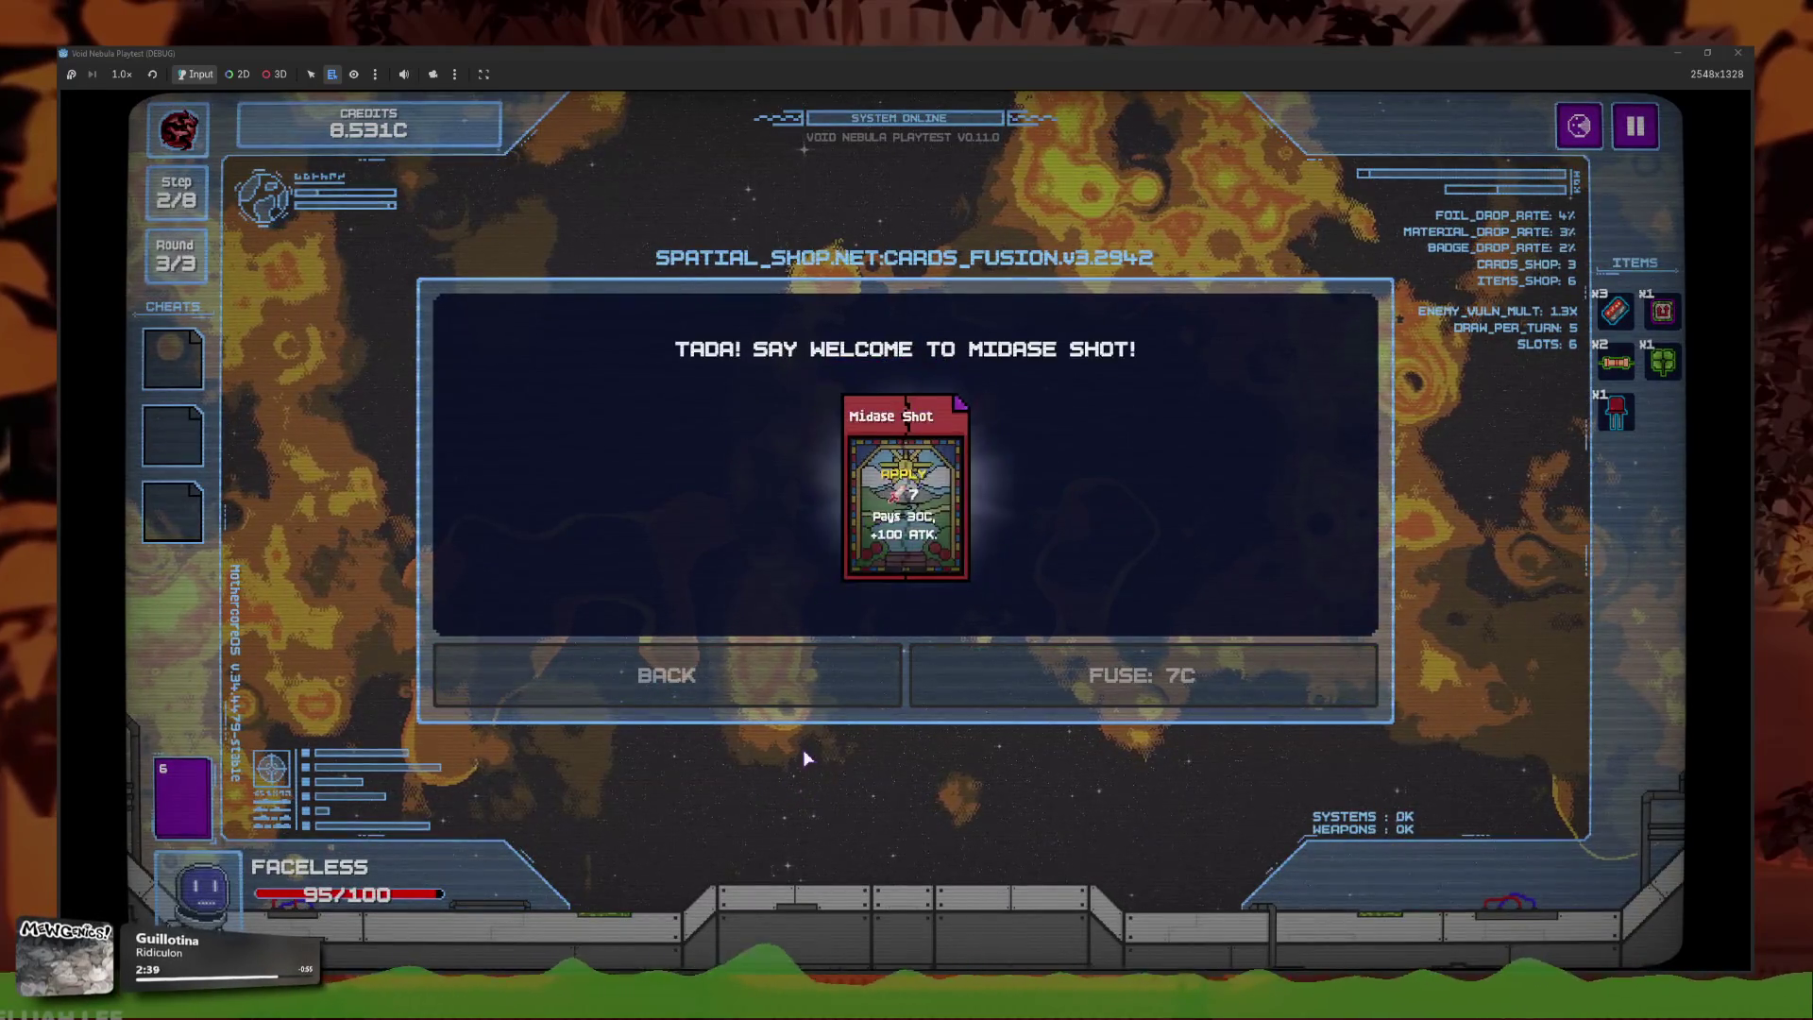
pyautogui.click(903, 546)
pyautogui.click(182, 797)
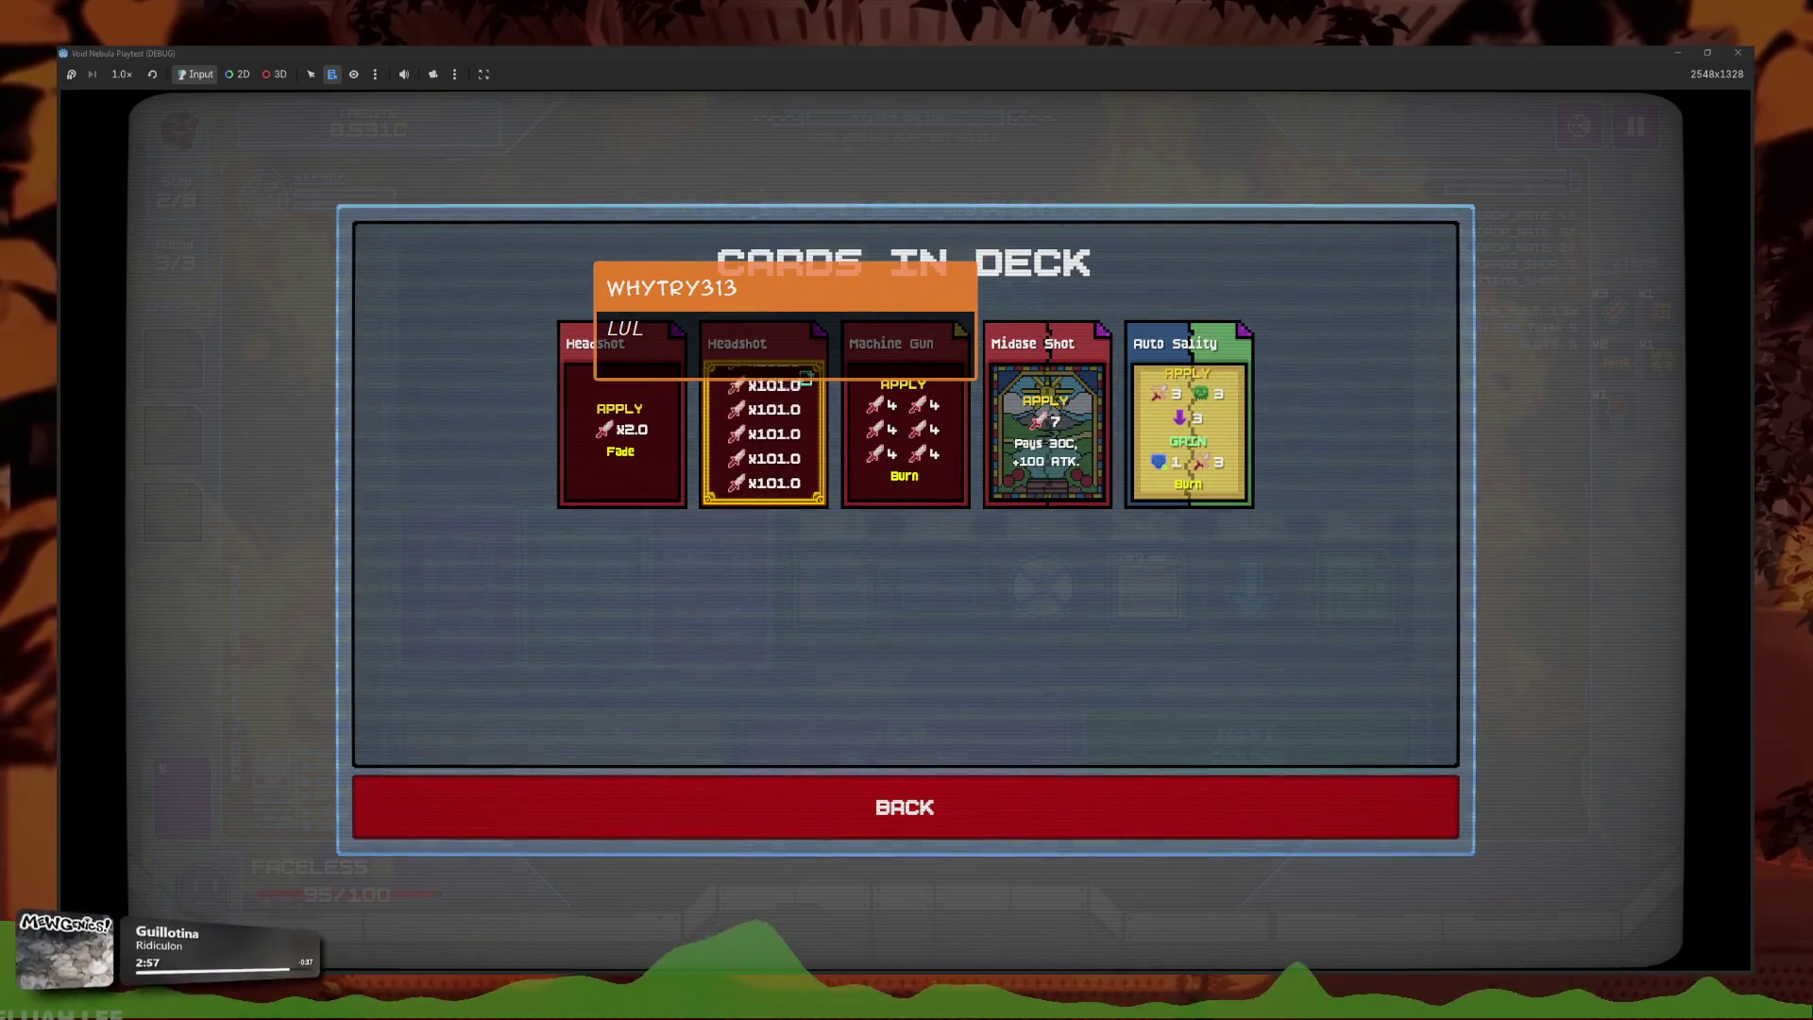
# Inspect Midase Shot's 30C for +100 ATK effect, then reopen the five-card deck list.
pyautogui.moveTo(1045, 424)
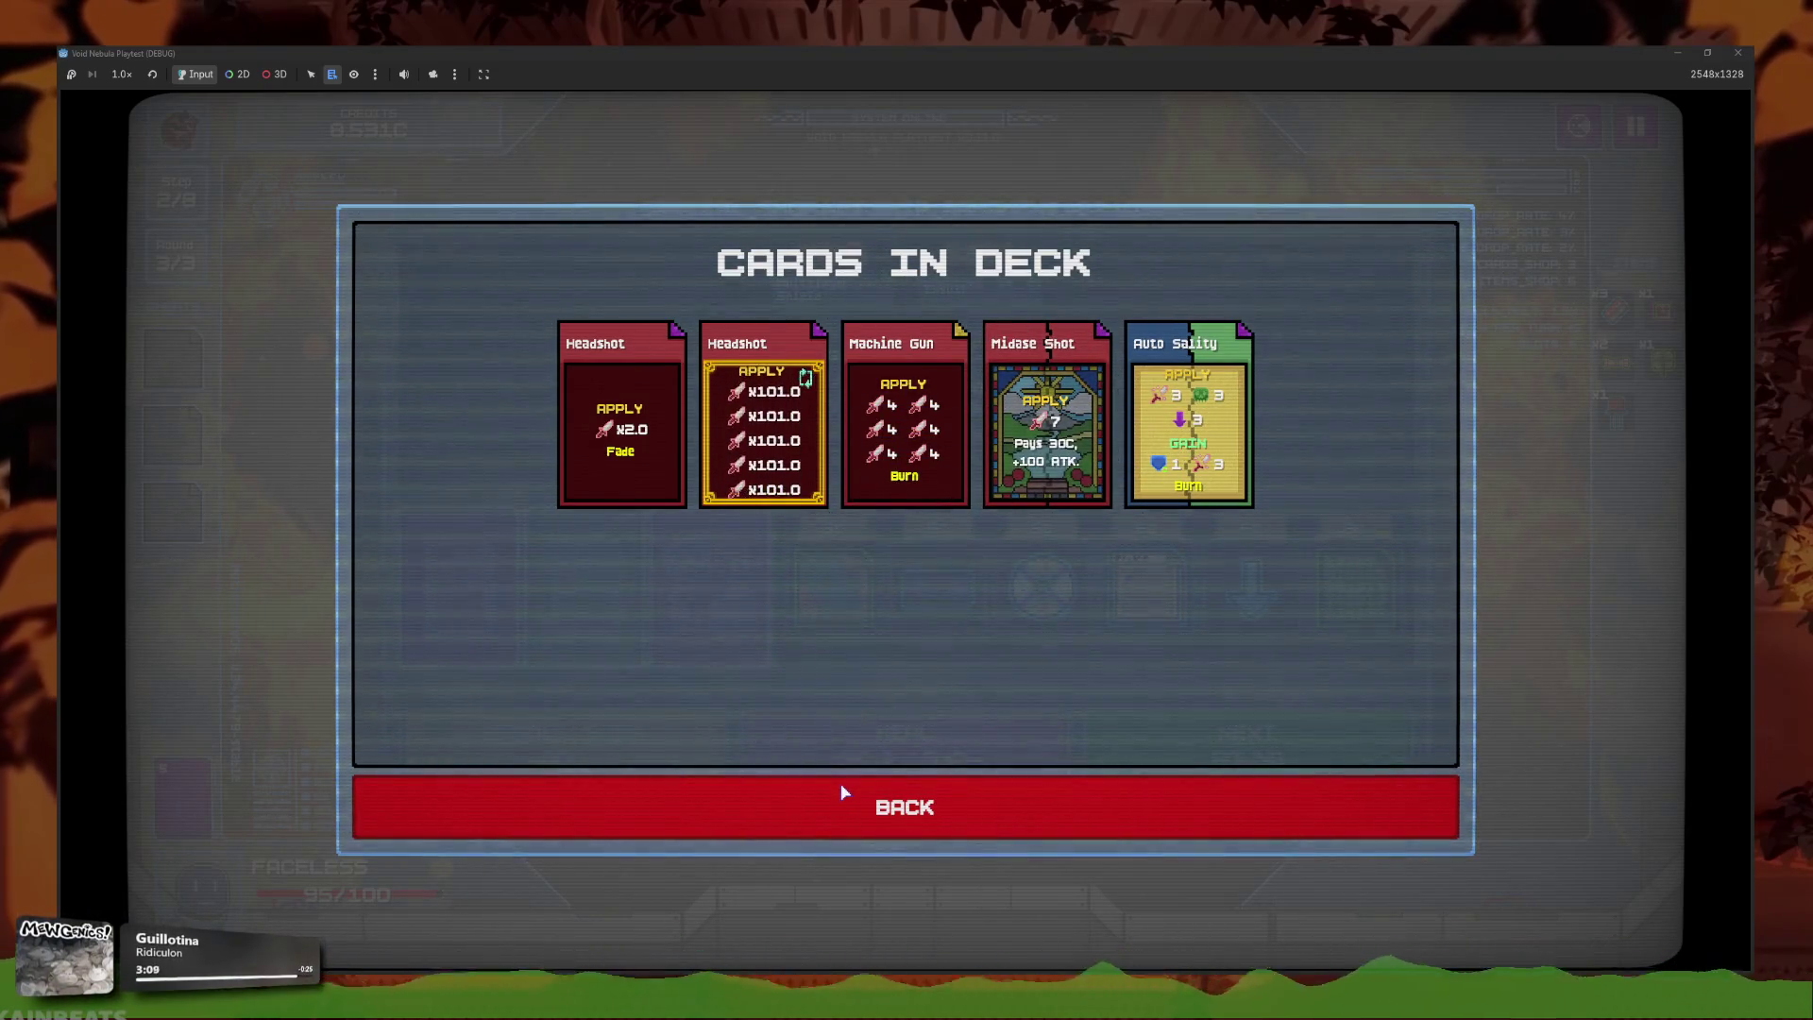
pyautogui.click(846, 791)
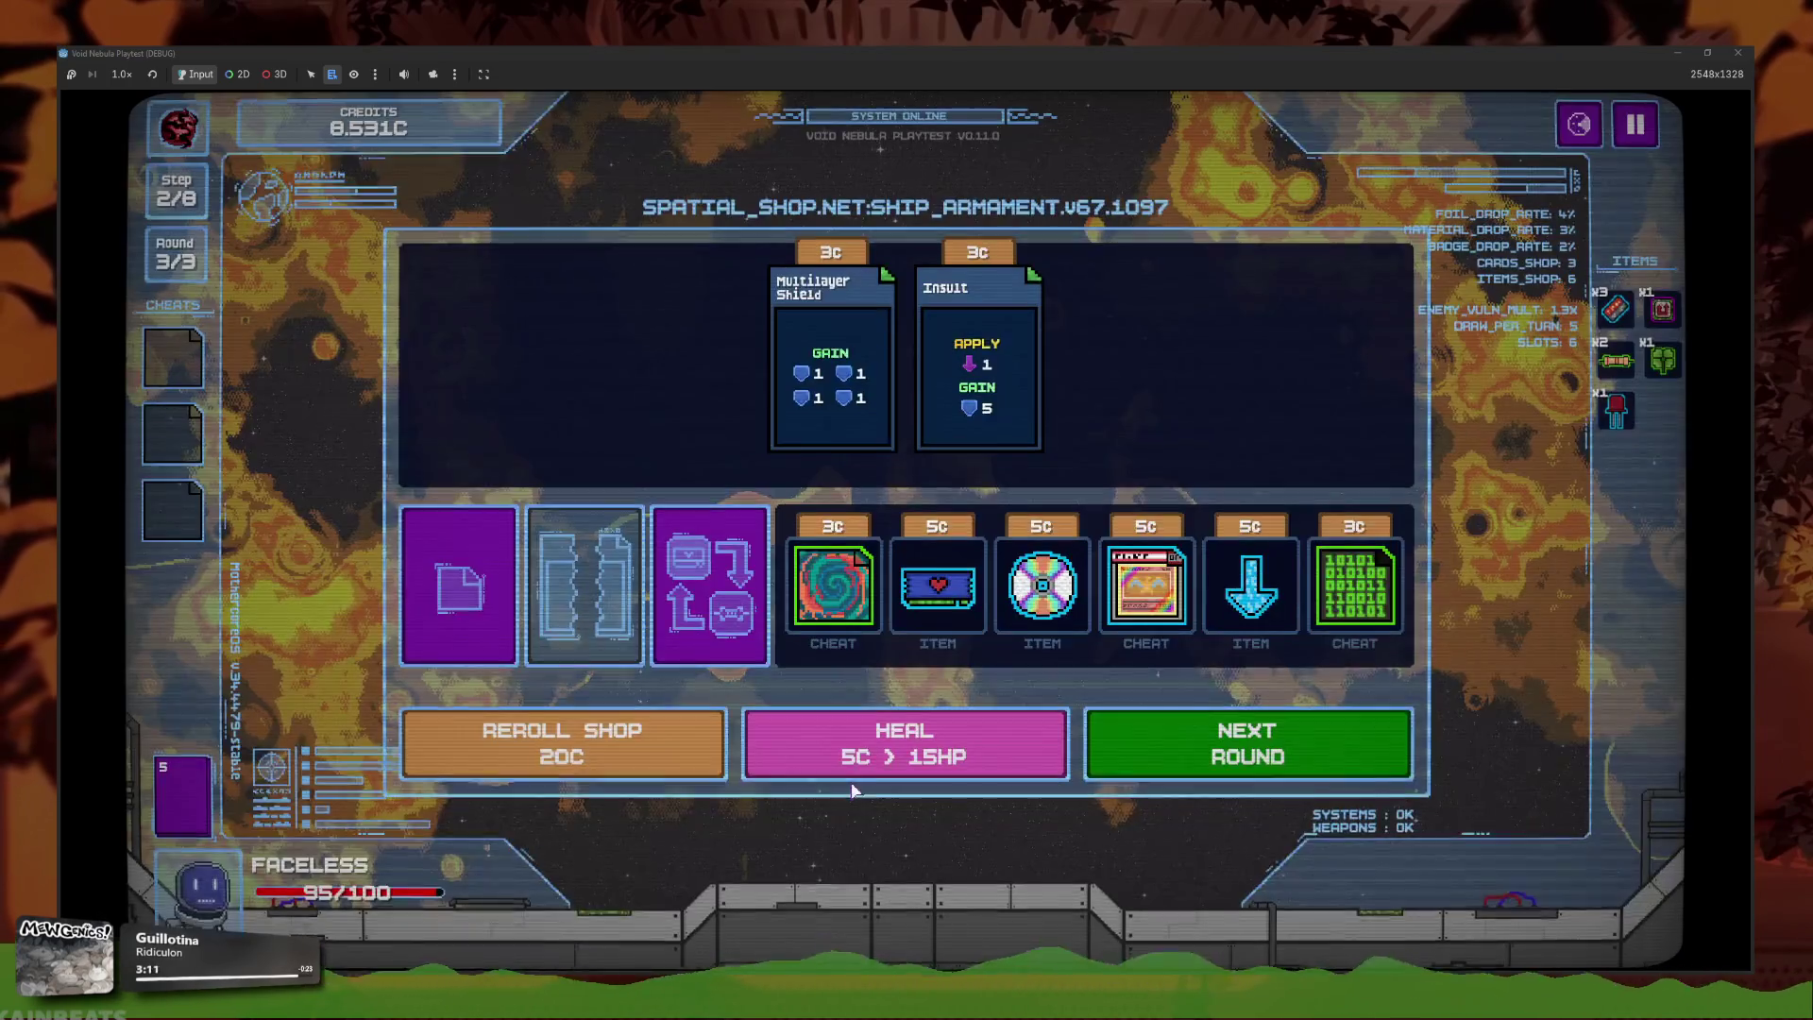
pyautogui.click(191, 803)
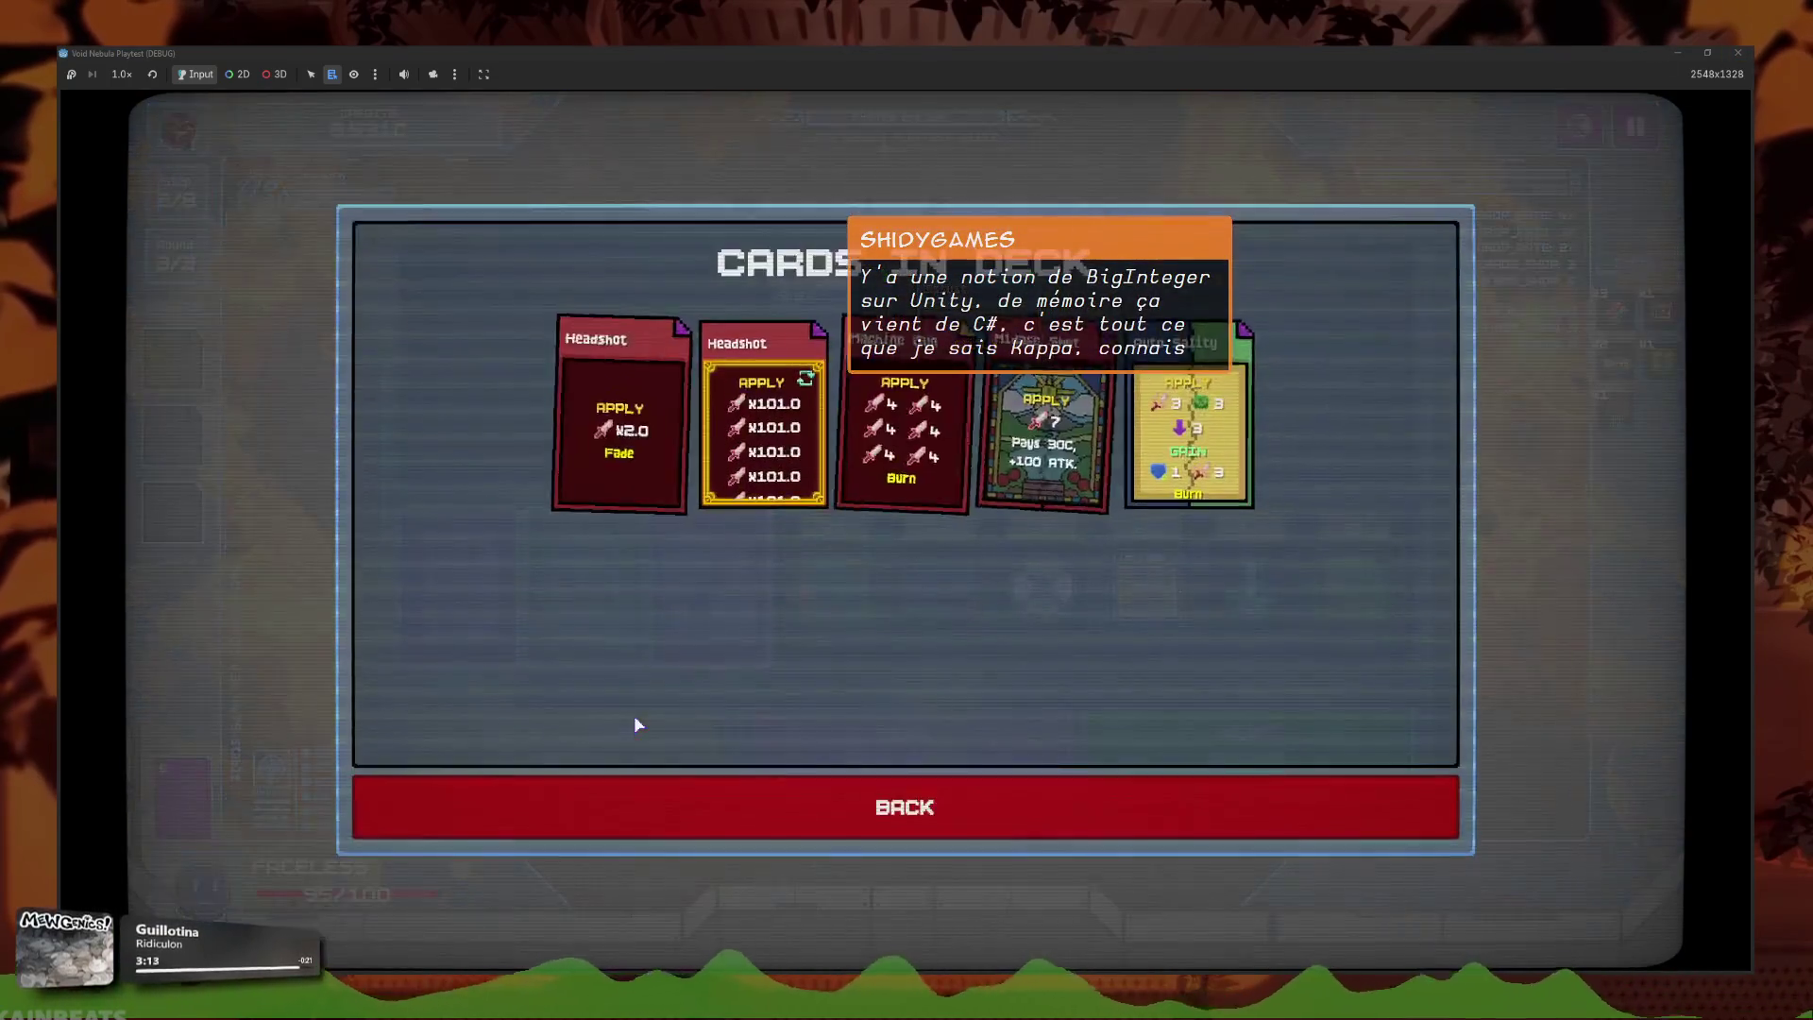
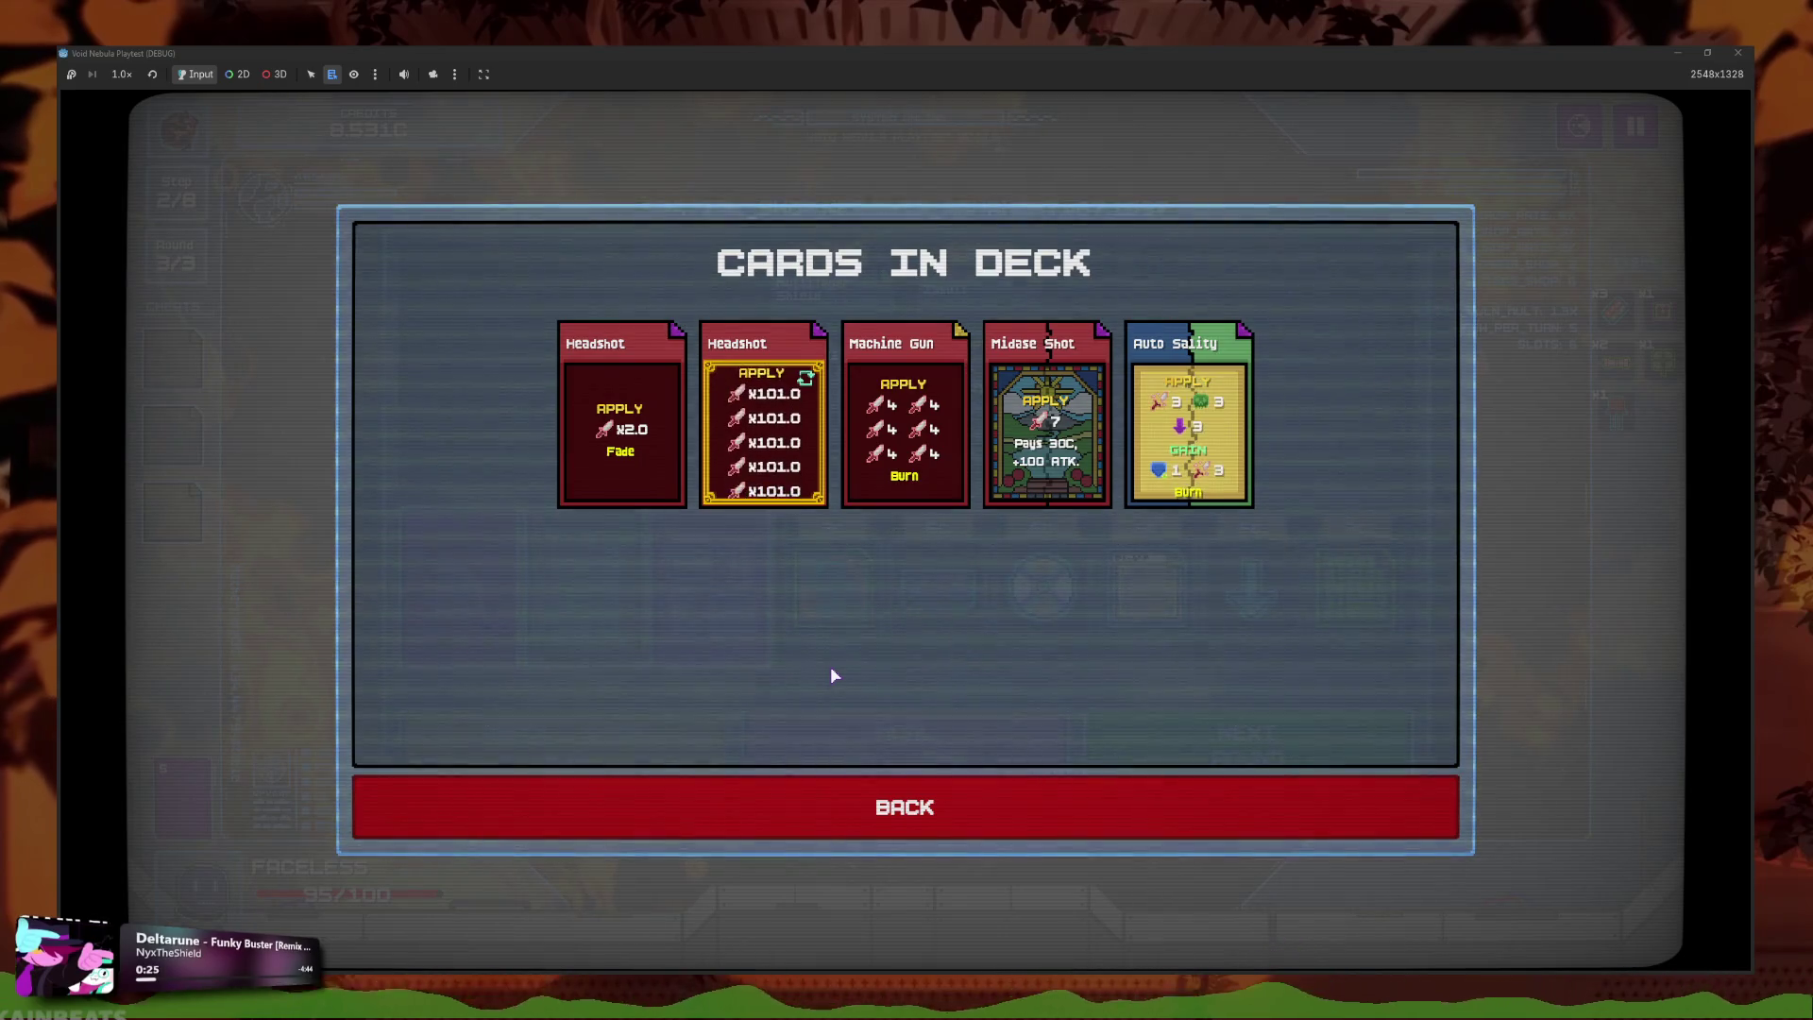
# Relaunch the playtest and check the Card Materials list, where Rose Gold recycles for 0C–20C, then stop the game.
pyautogui.click(999, 835)
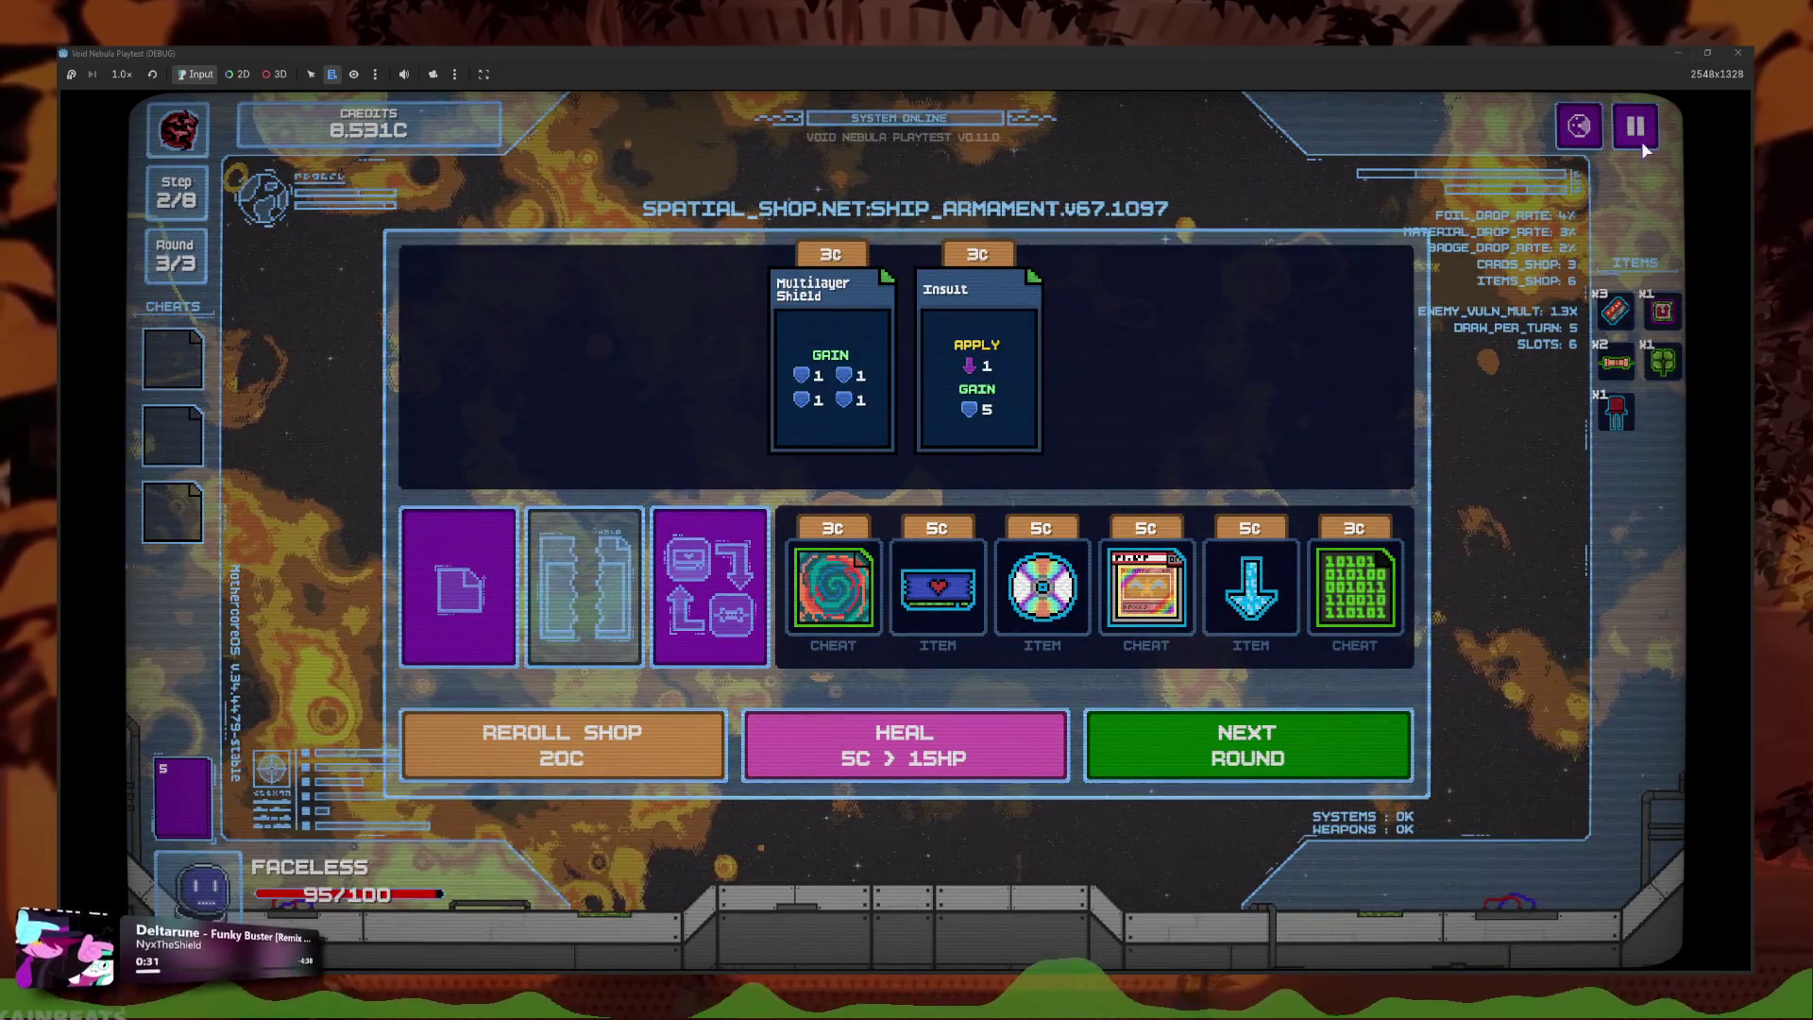
pyautogui.press('Escape')
pyautogui.press('F8')
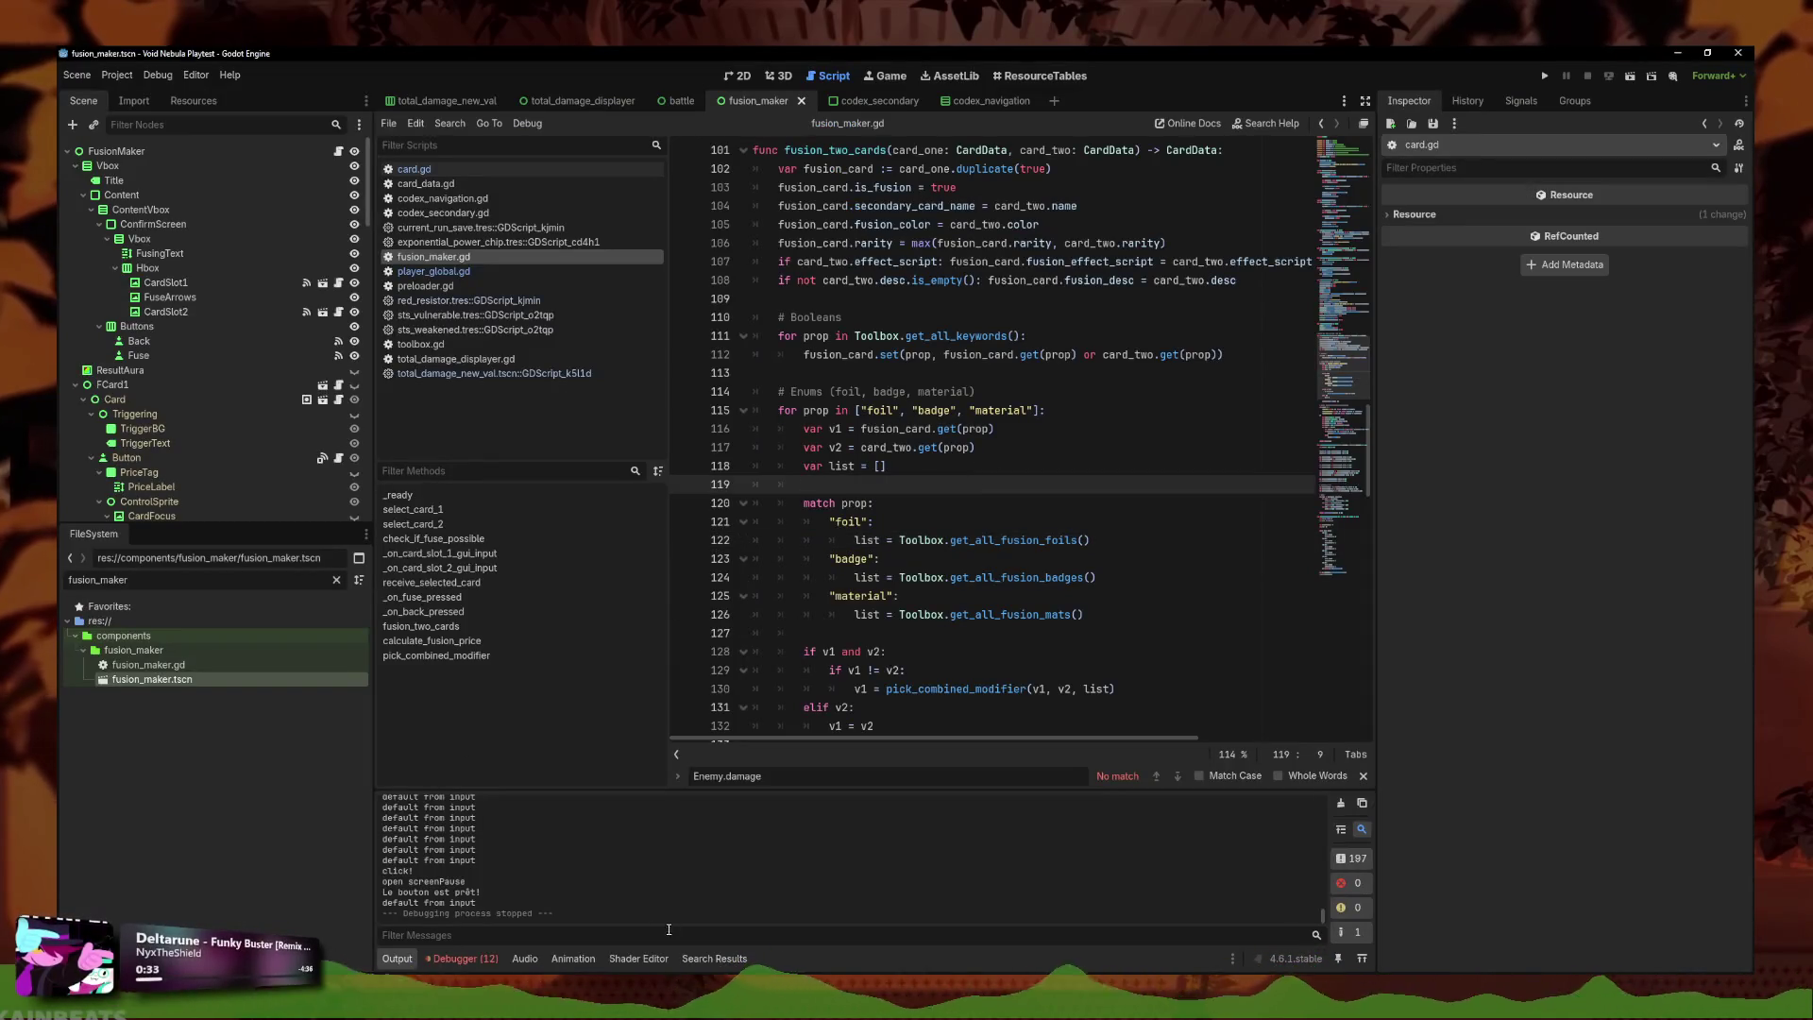
pyautogui.click(1543, 75)
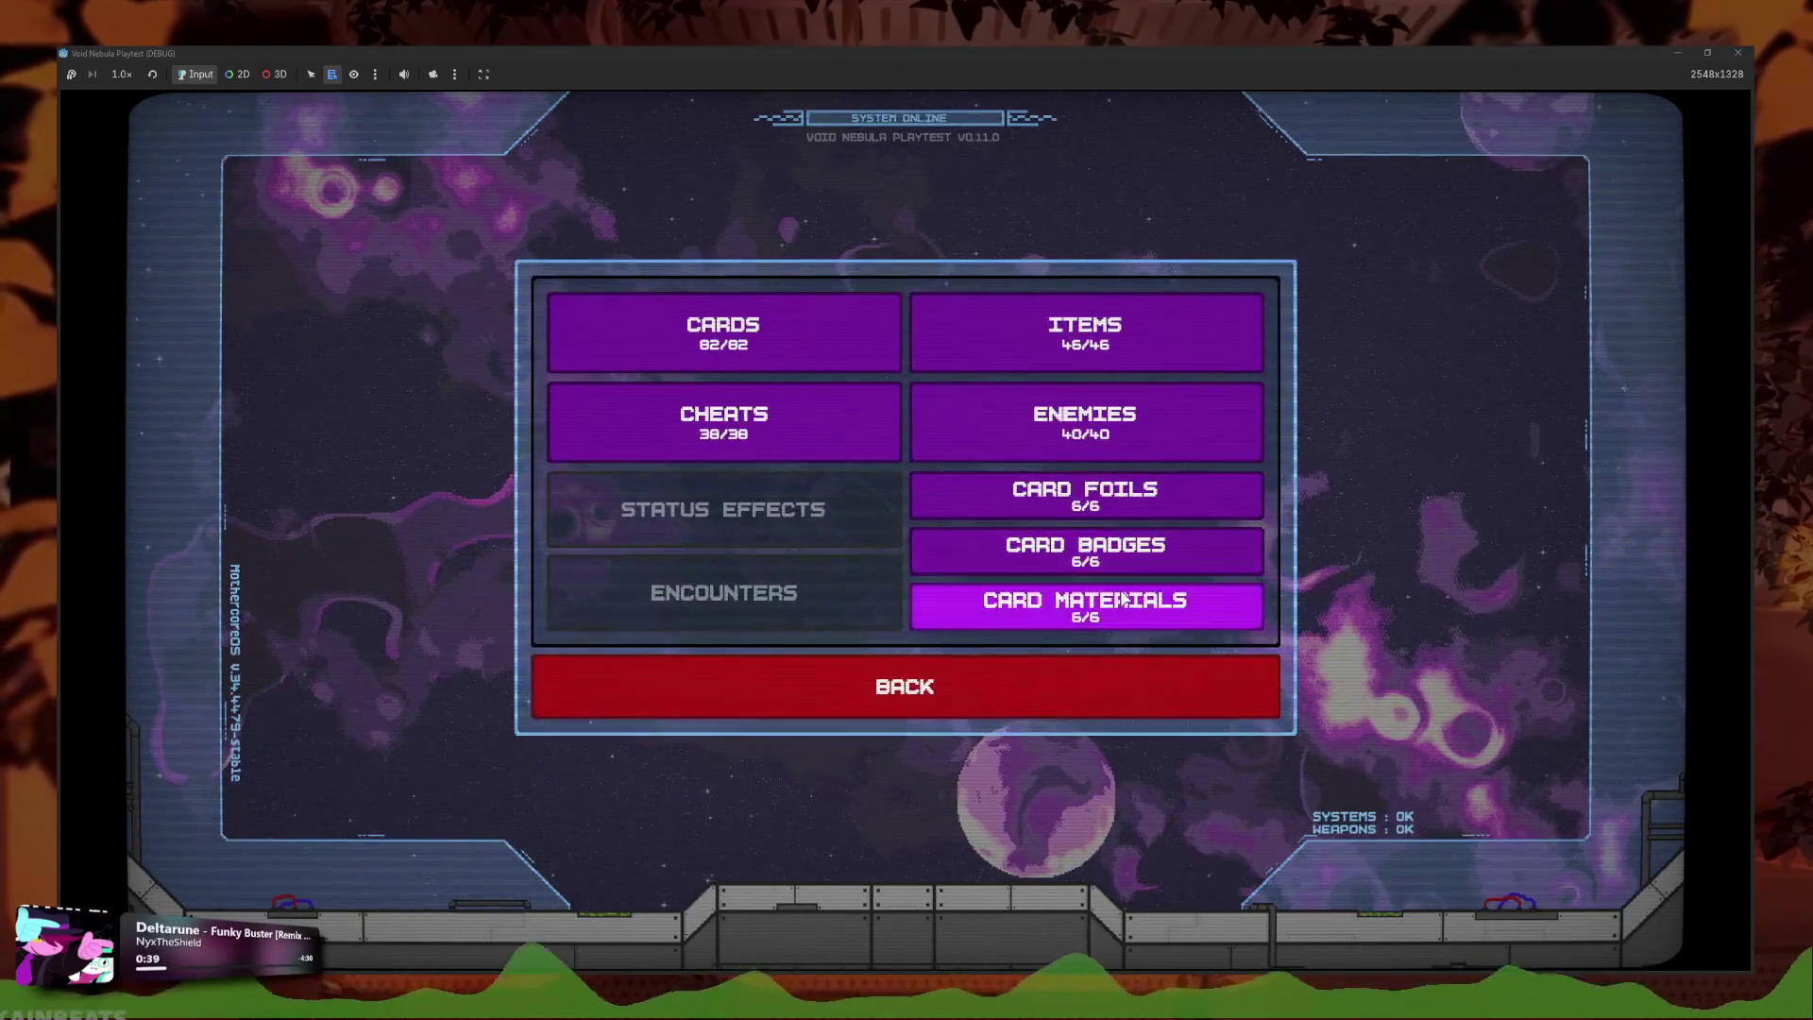
pyautogui.click(1085, 600)
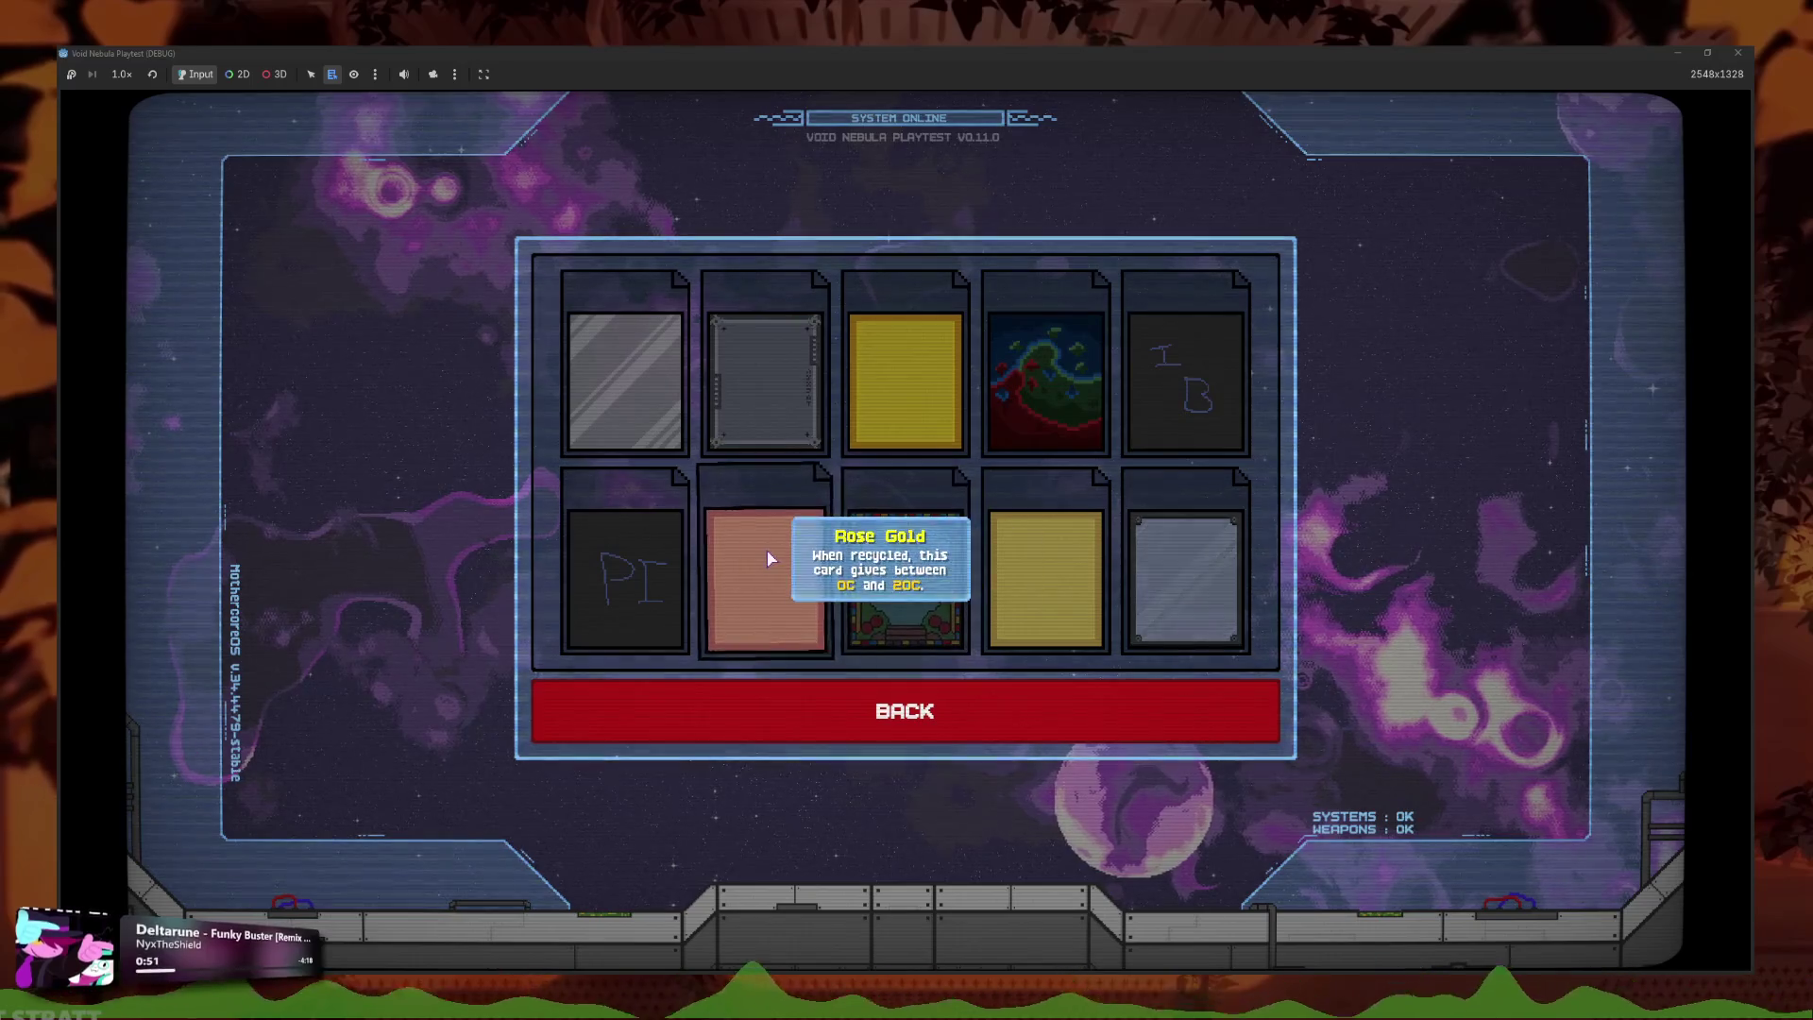
pyautogui.hotkey('alt', 'Tab')
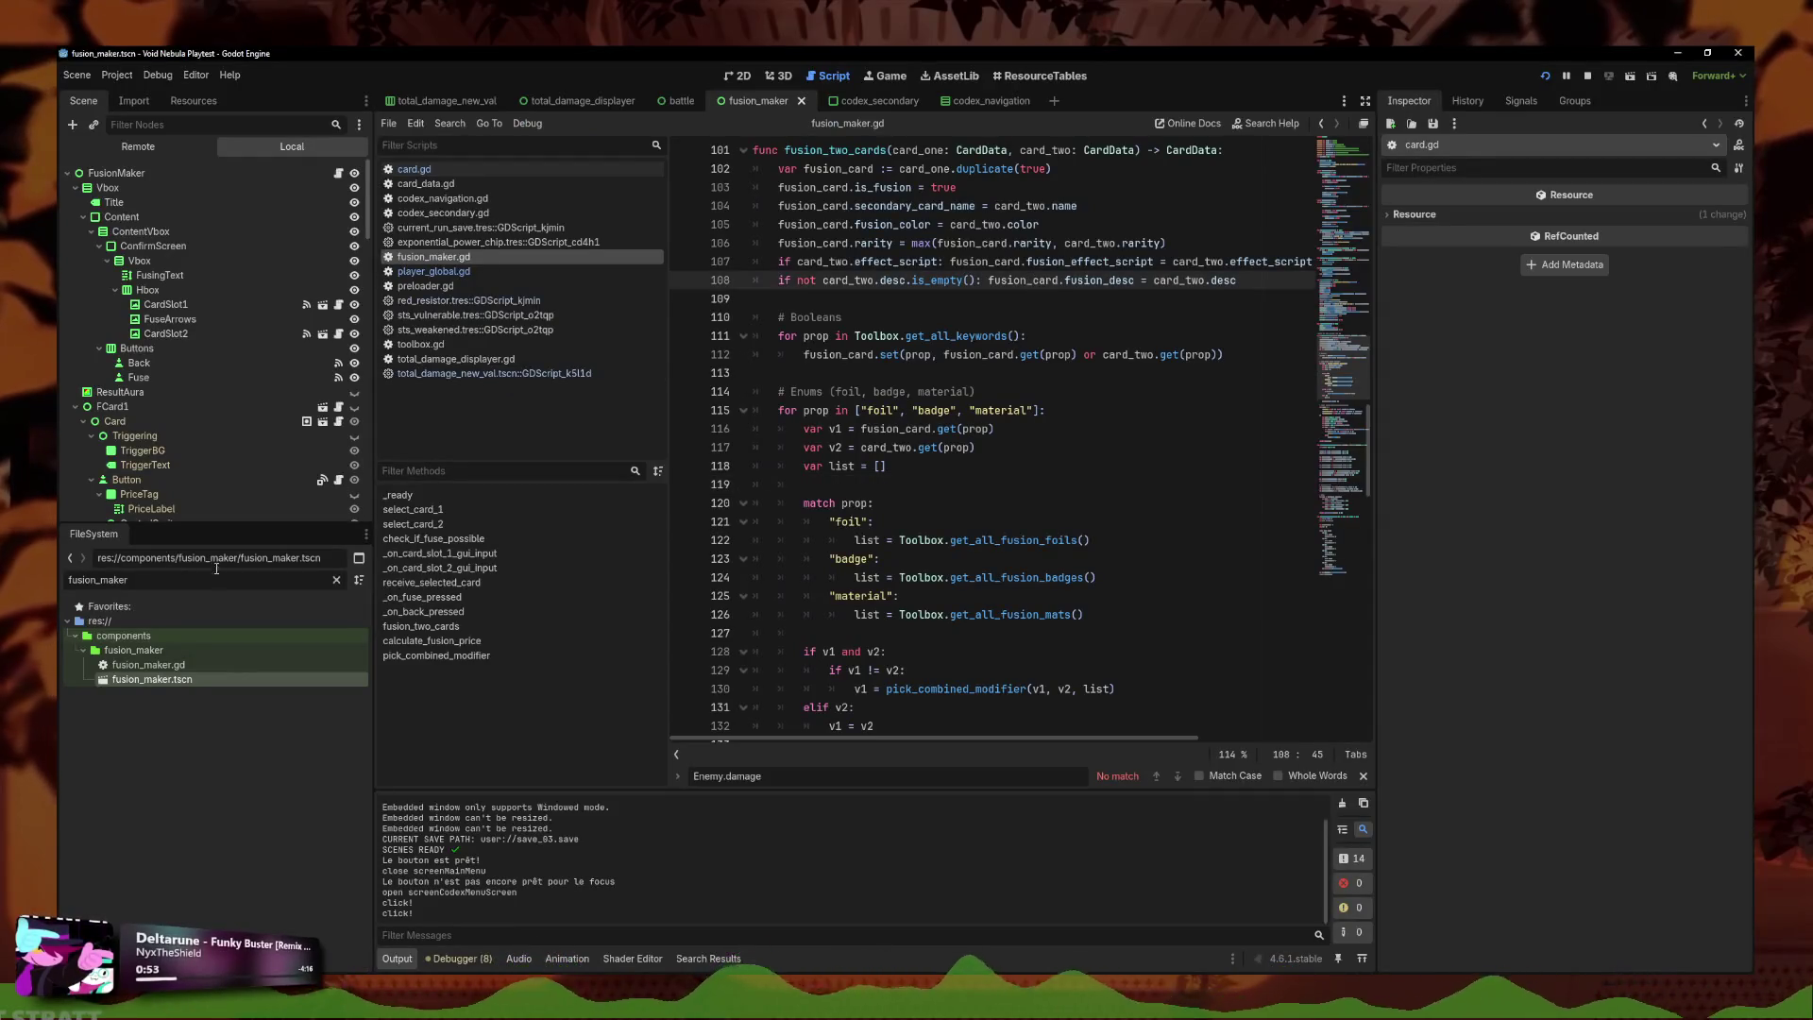
# Filter the FileSystem for 'rese', open reseller_cards.tscn and its reseller_cards.gd script, and start a search.
pyautogui.write('recy')
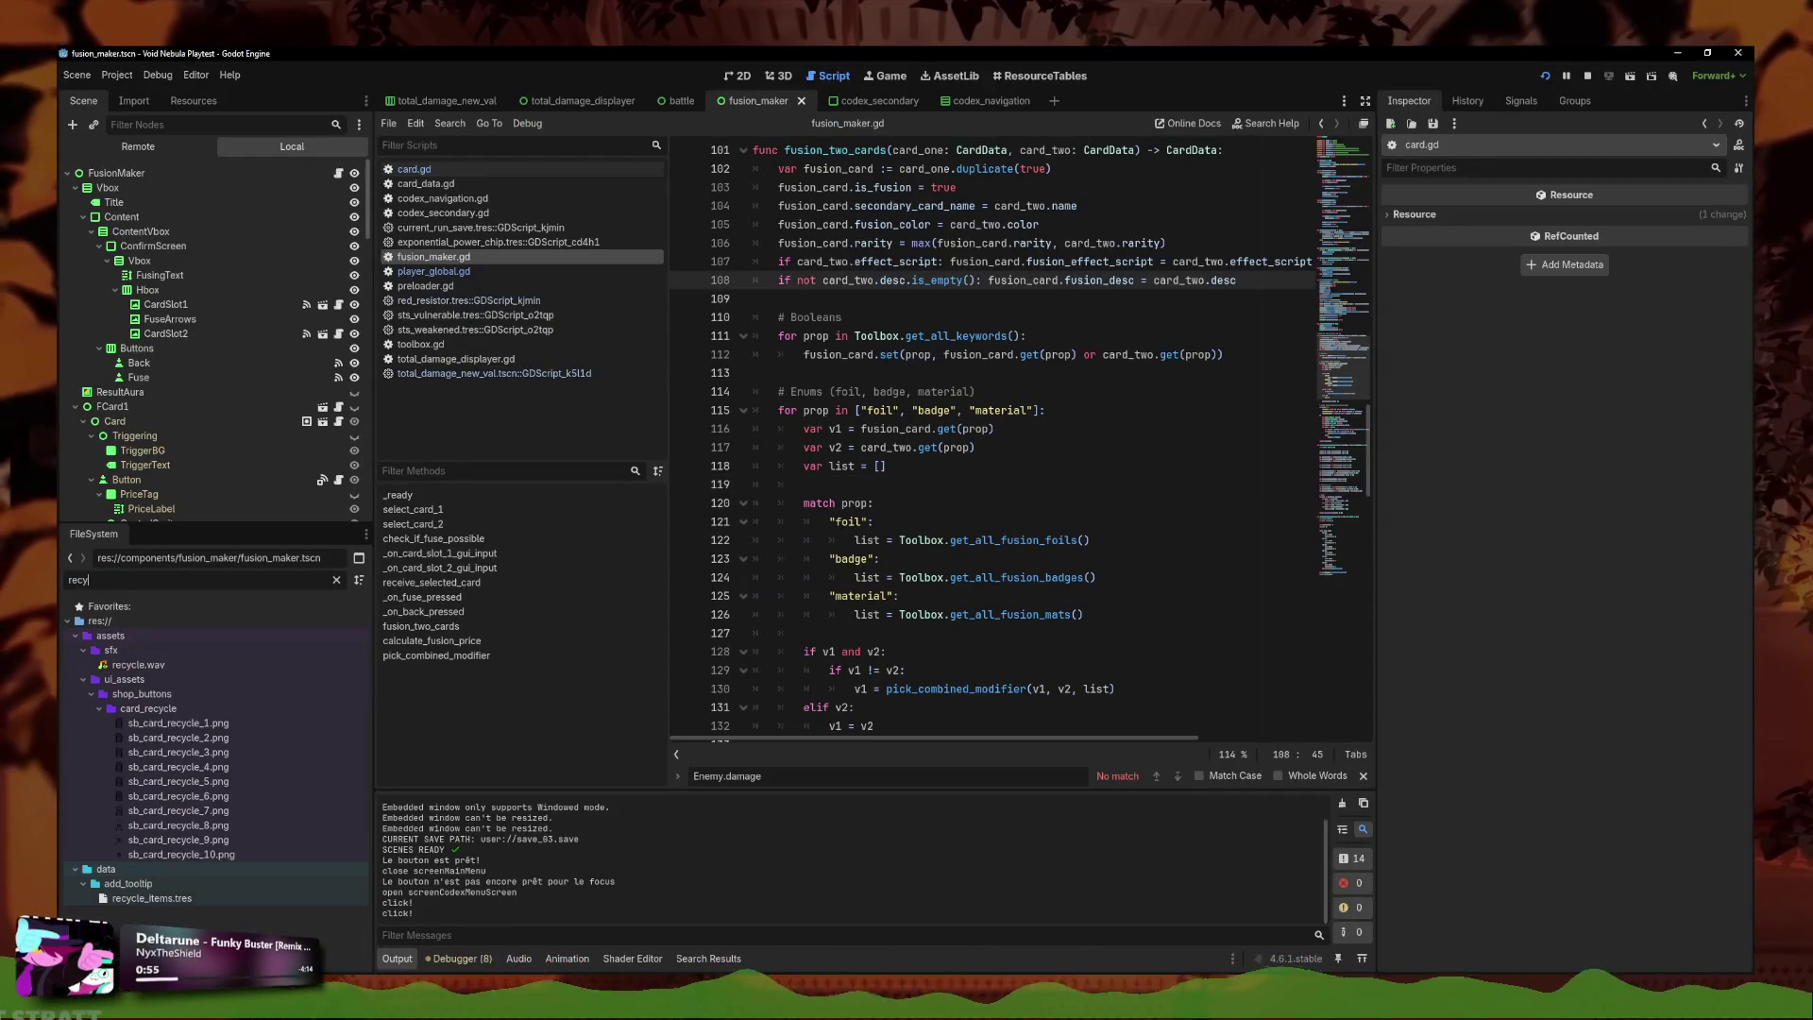
pyautogui.press('BackSpace')
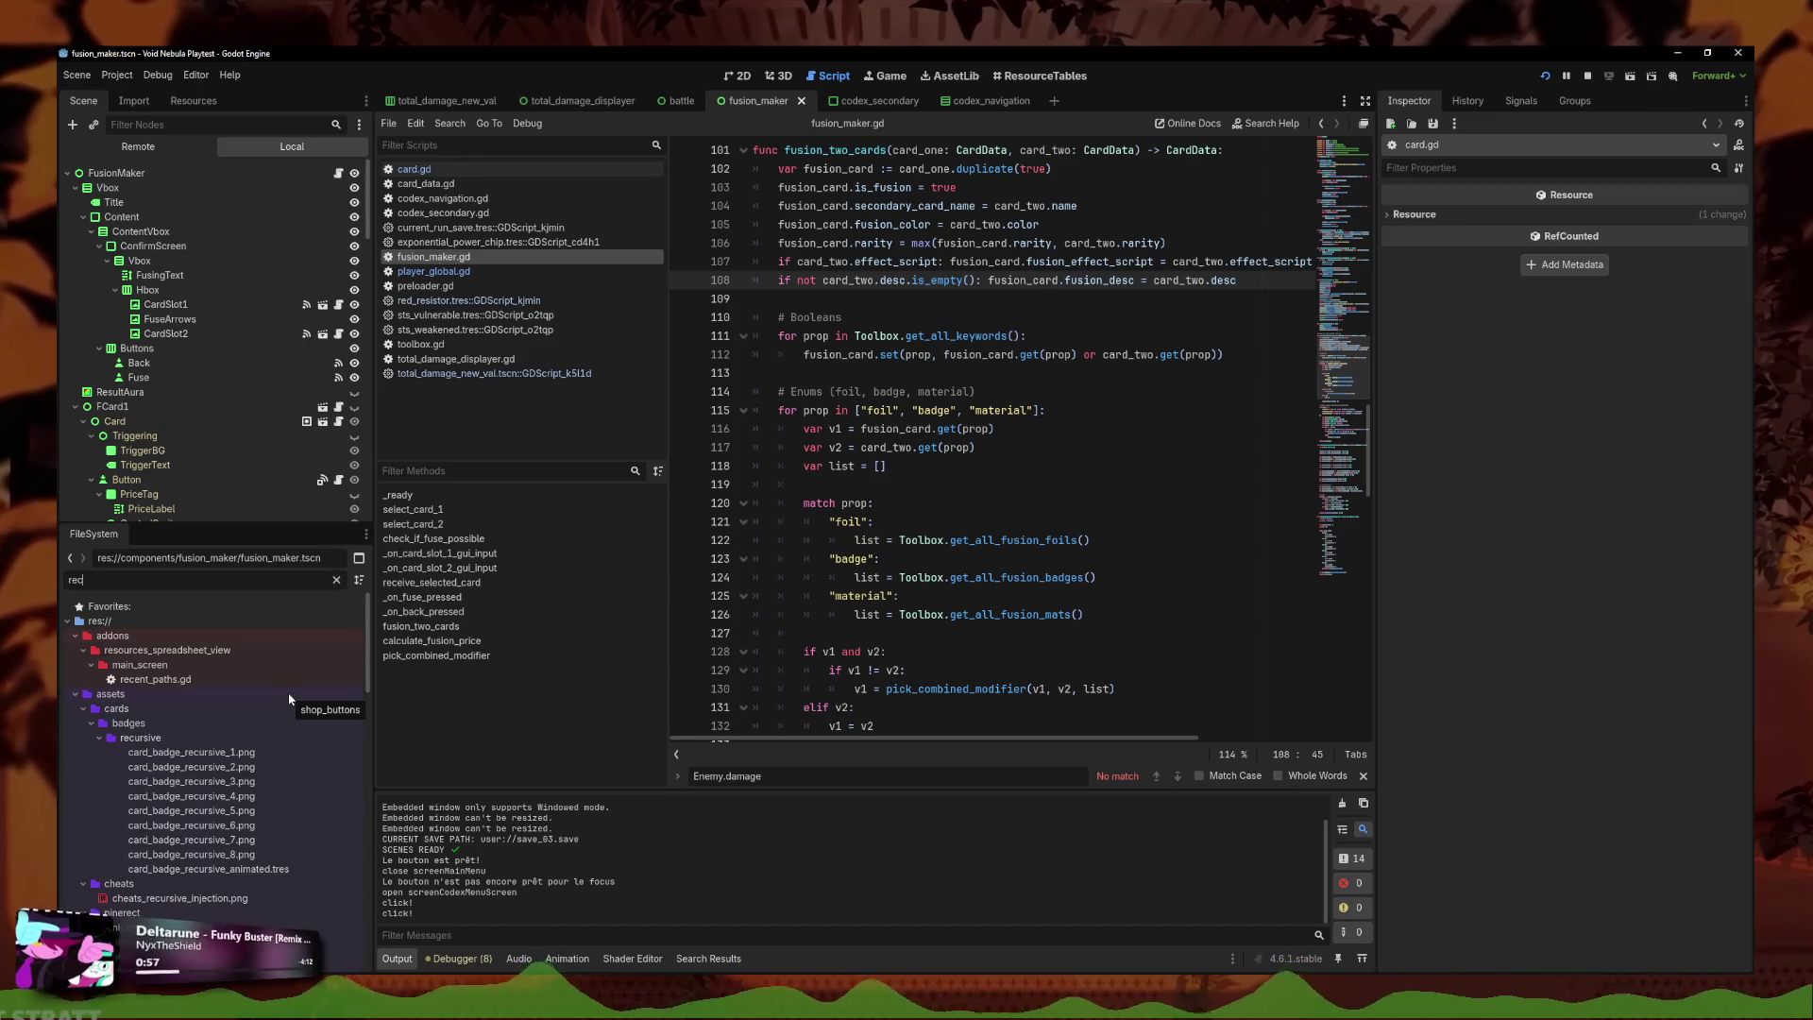
pyautogui.write('se')
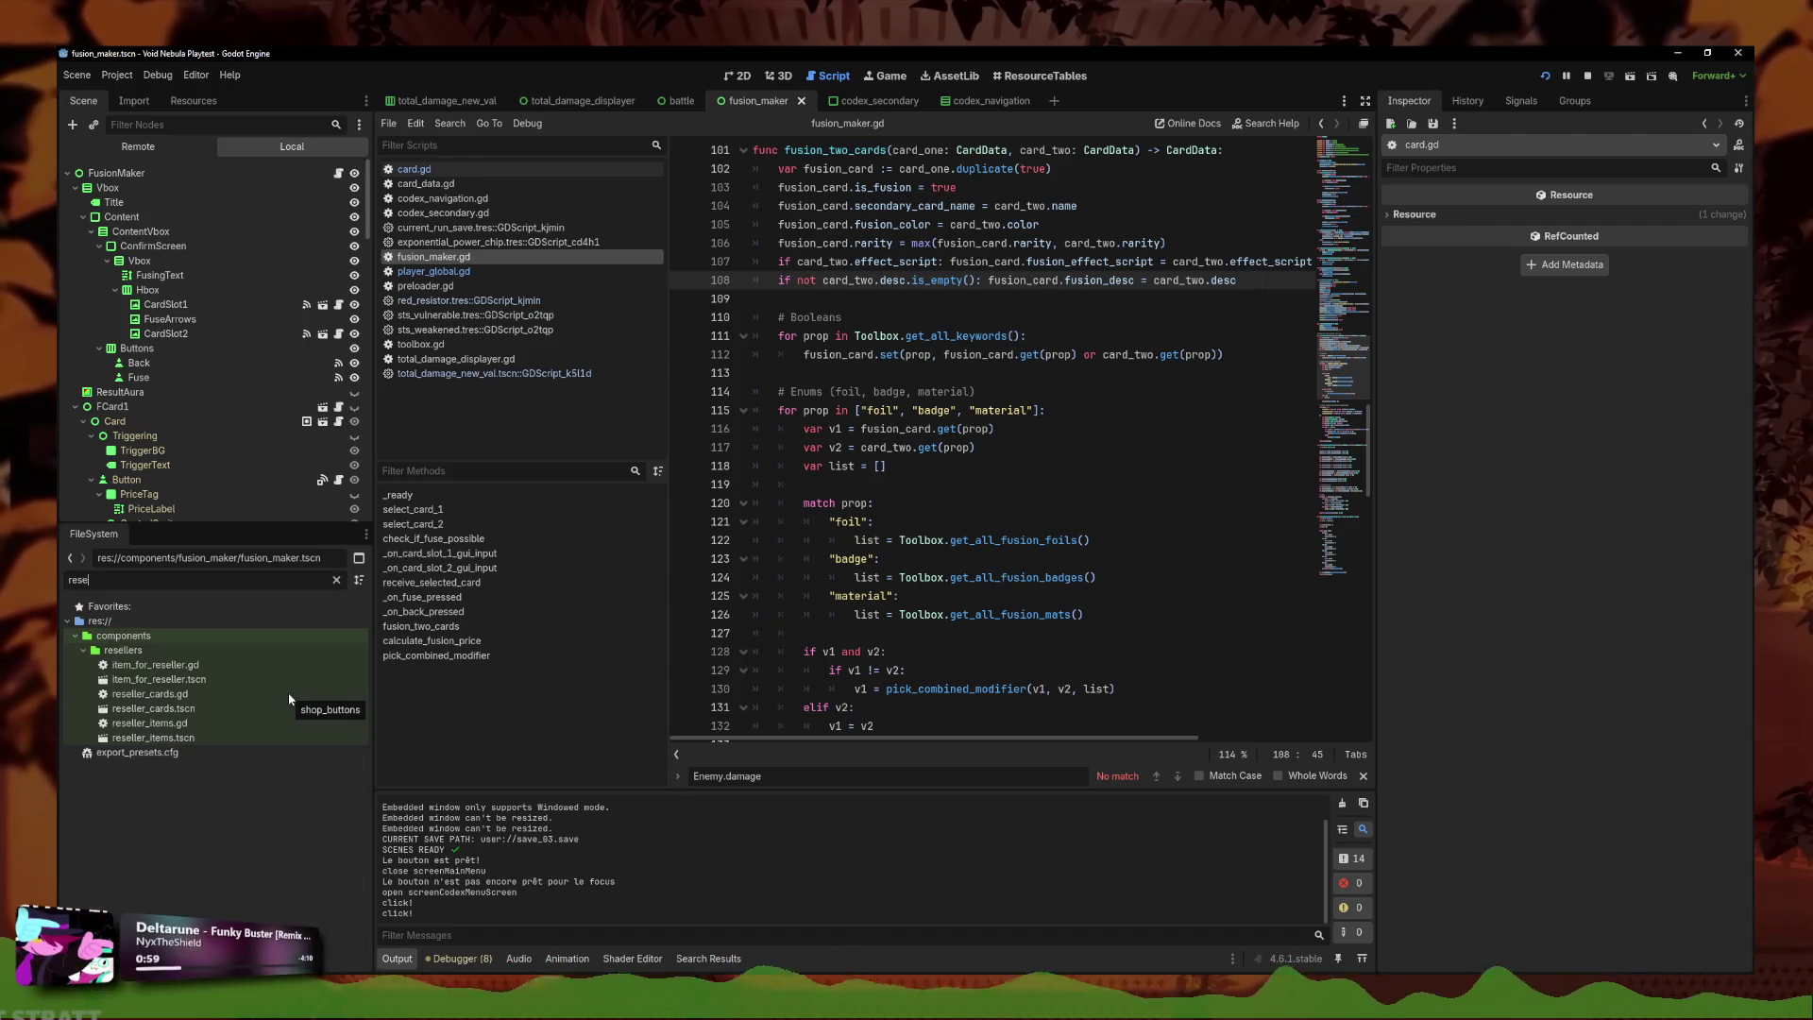
pyautogui.doubleClick(153, 708)
pyautogui.click(1048, 492)
pyautogui.scroll(-10, 973, 472)
pyautogui.click(967, 467)
pyautogui.hotkey('ctrl', 'f')
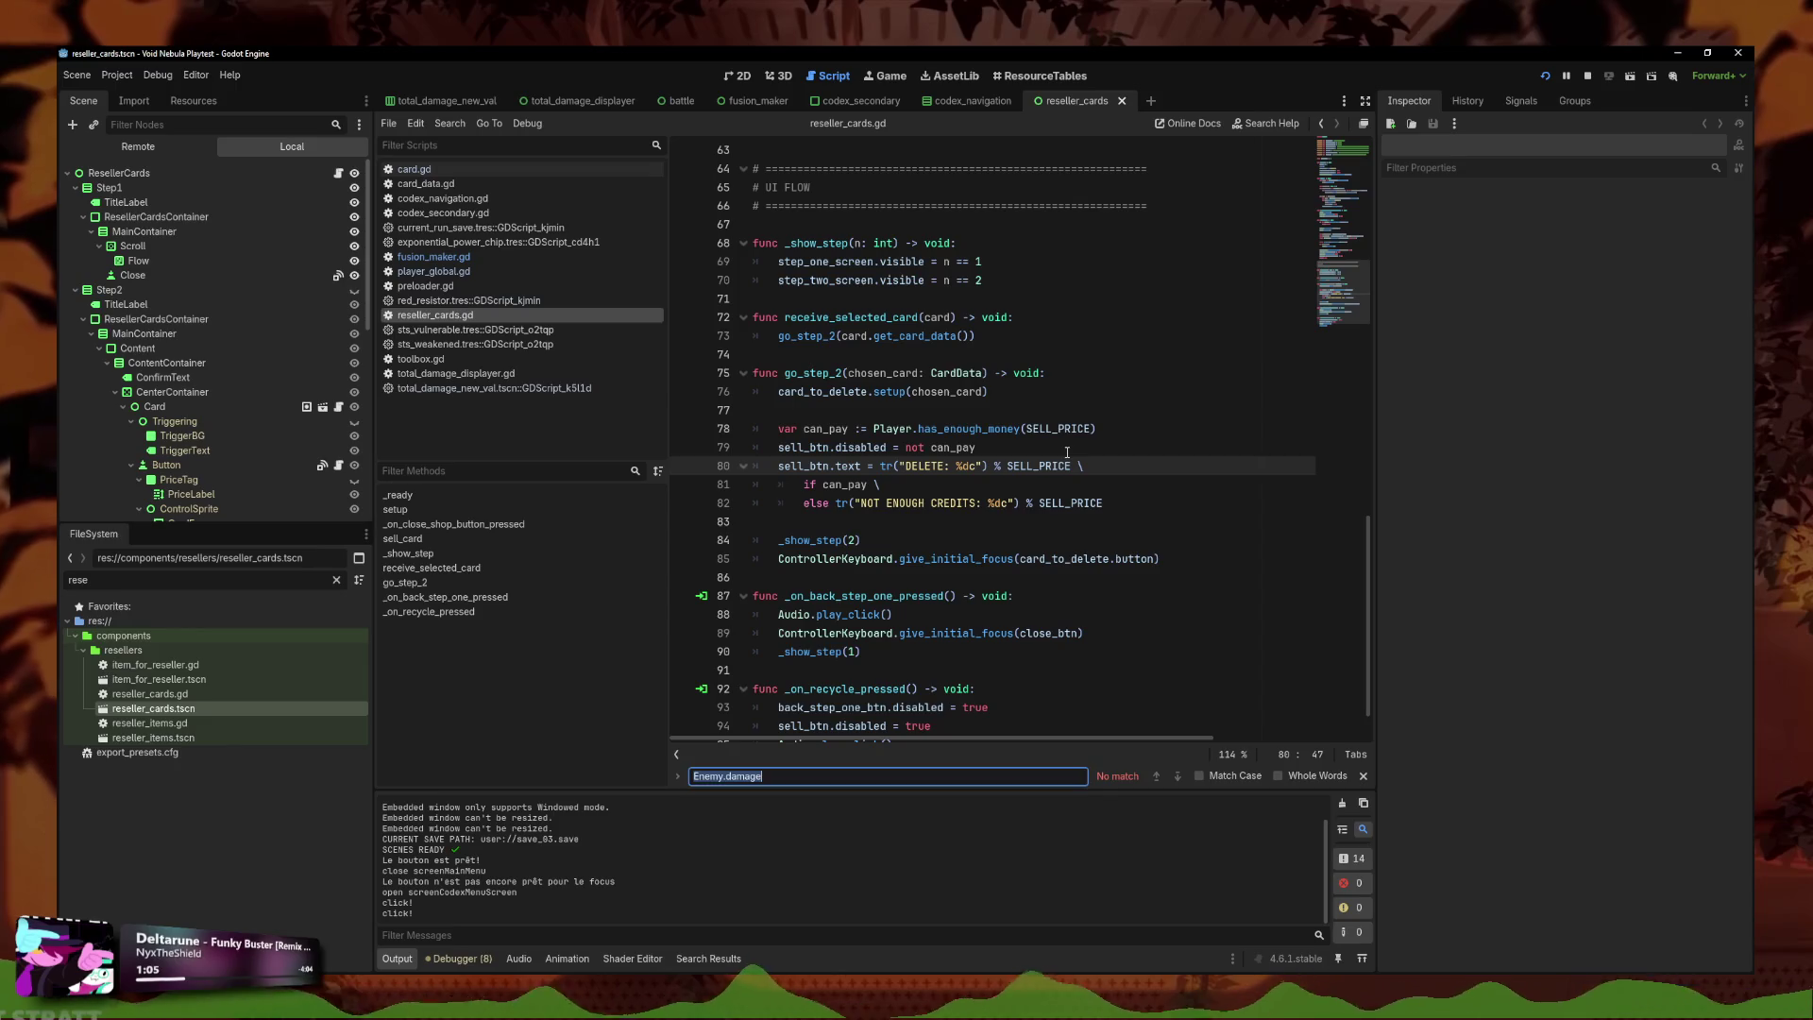
# Below the gold_plated check, add 'var rose_gold = card.mat == CardData.CardMaterial.ROSE_GOLD'.
pyautogui.write('GOLD')
pyautogui.click(962, 429)
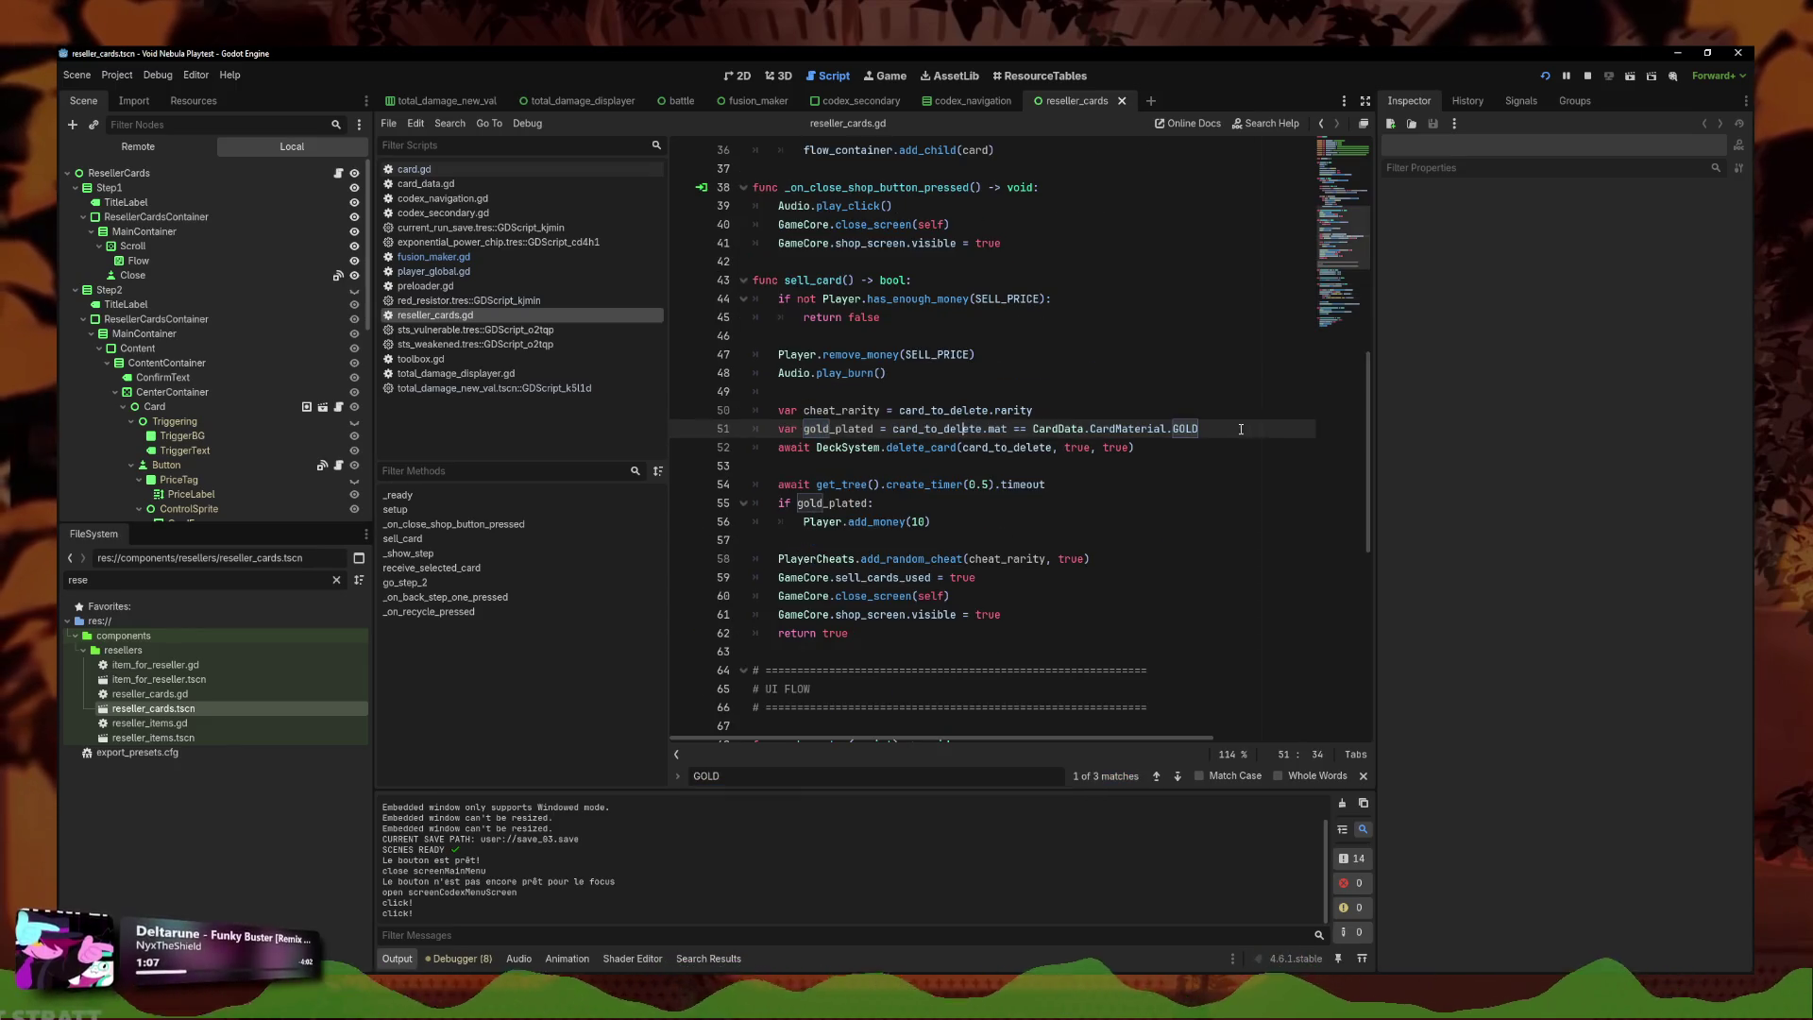
pyautogui.press('Return')
pyautogui.write('var rose_')
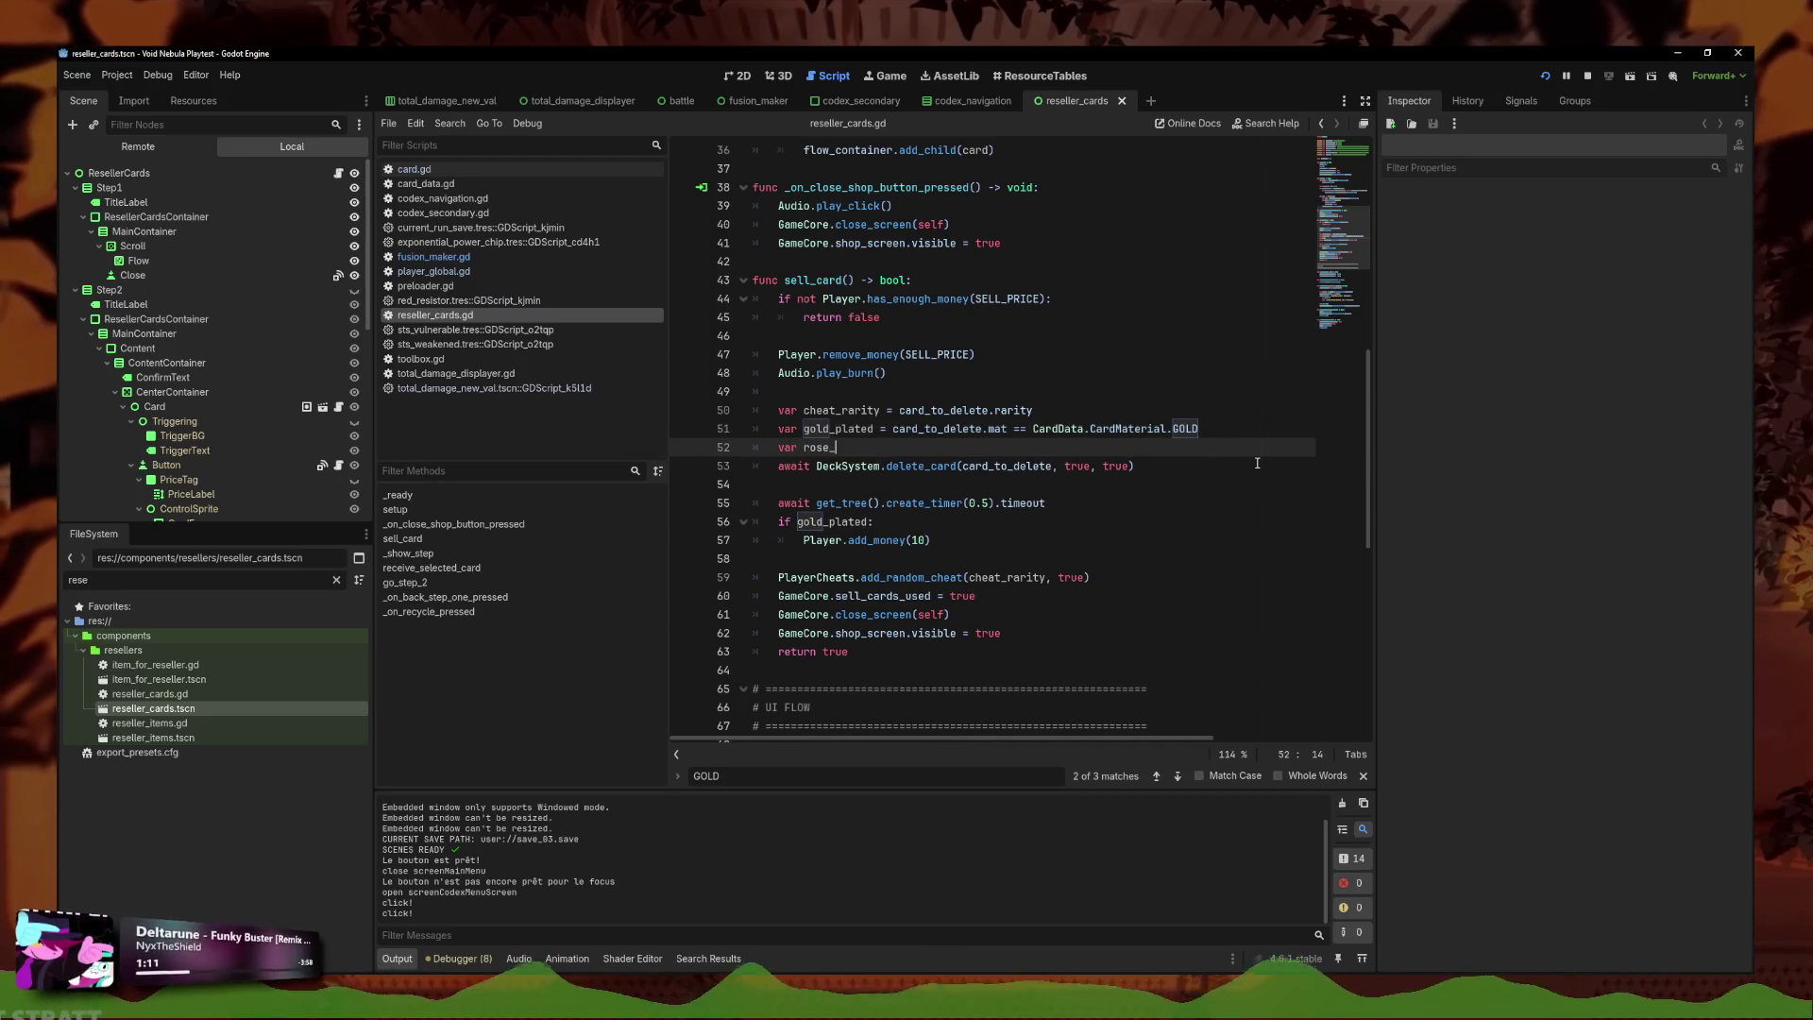
pyautogui.write('gold = card')
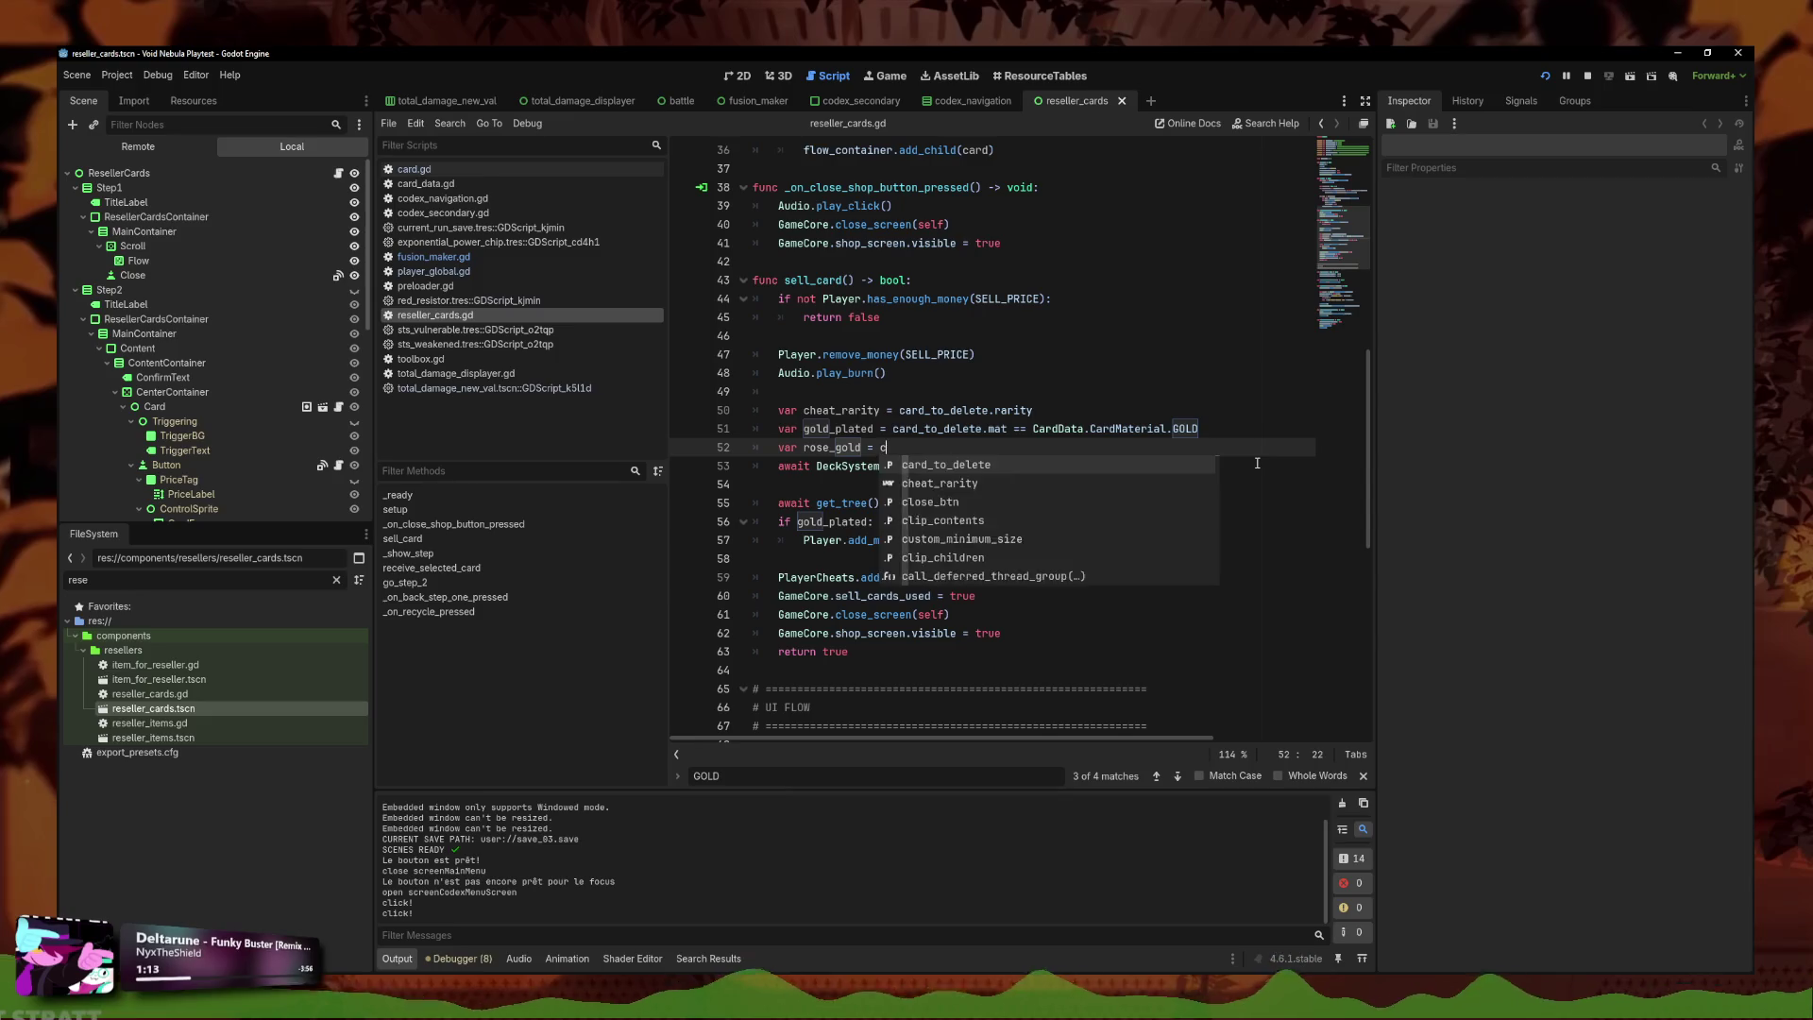
pyautogui.press('Return')
pyautogui.write('mat == CardData.Card')
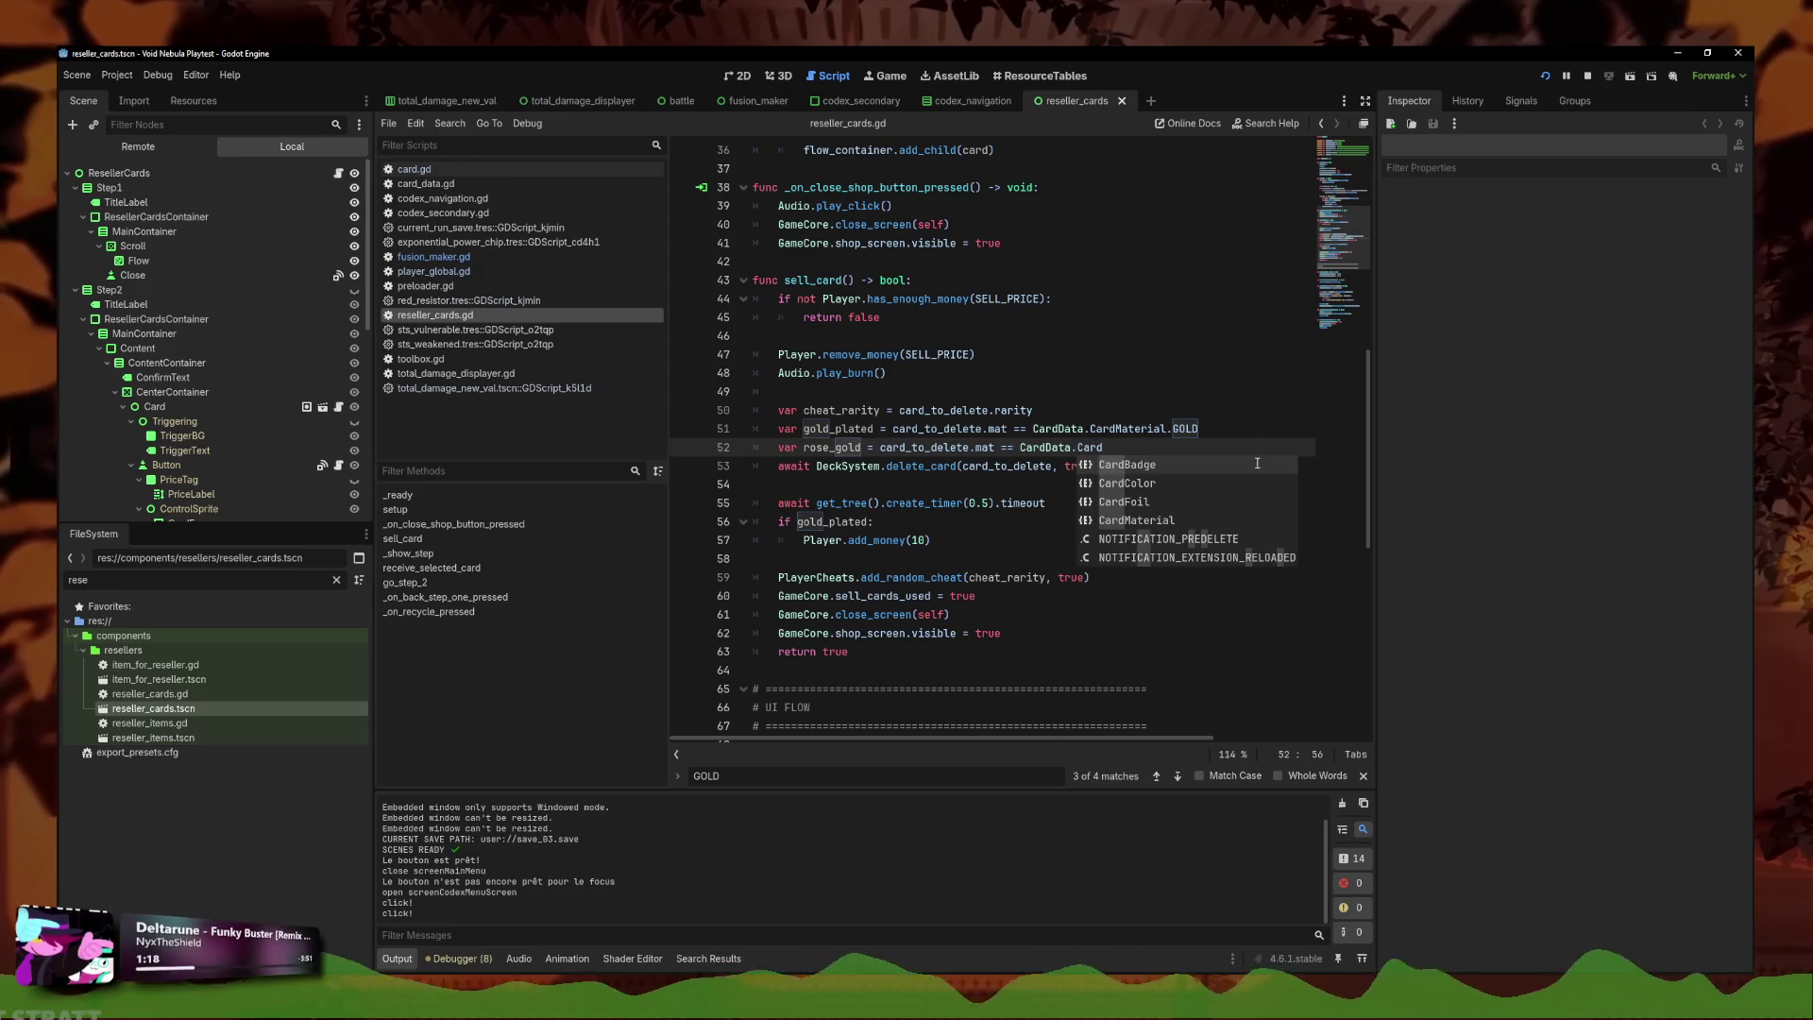
pyautogui.press('Down')
pyautogui.press('Down')
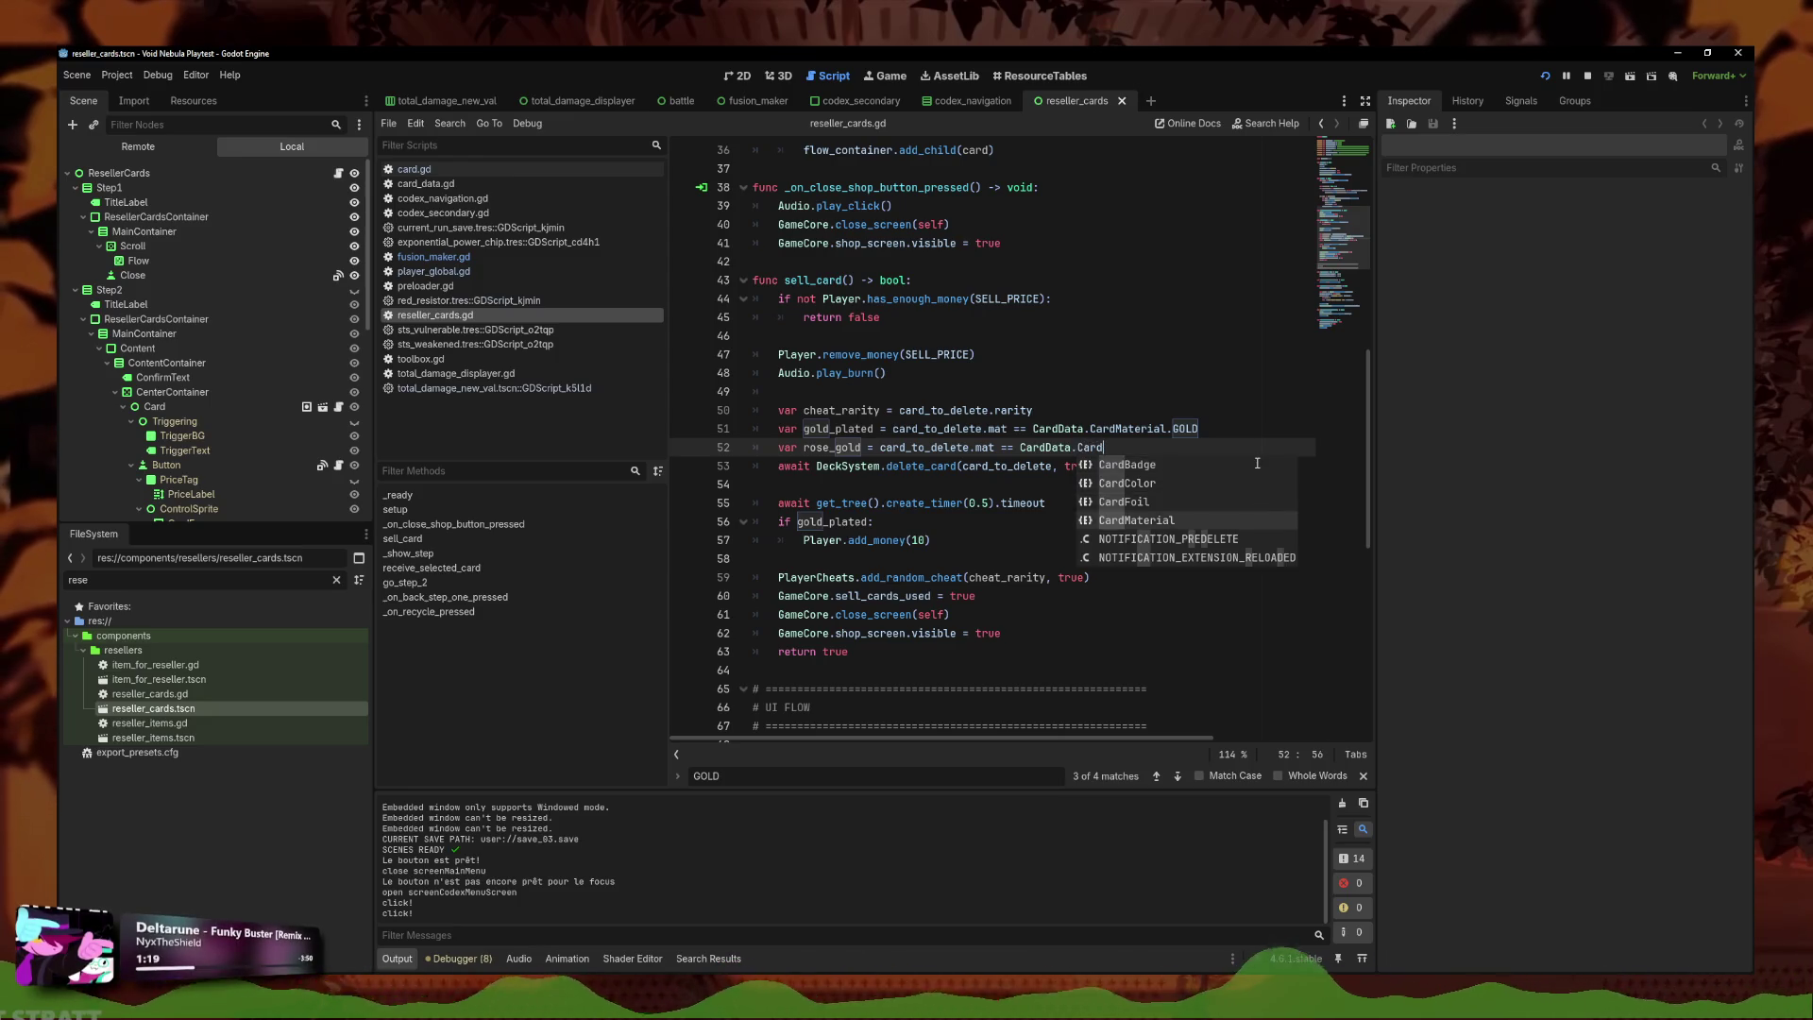
pyautogui.press('Return')
pyautogui.write('.ro')
pyautogui.press('Return')
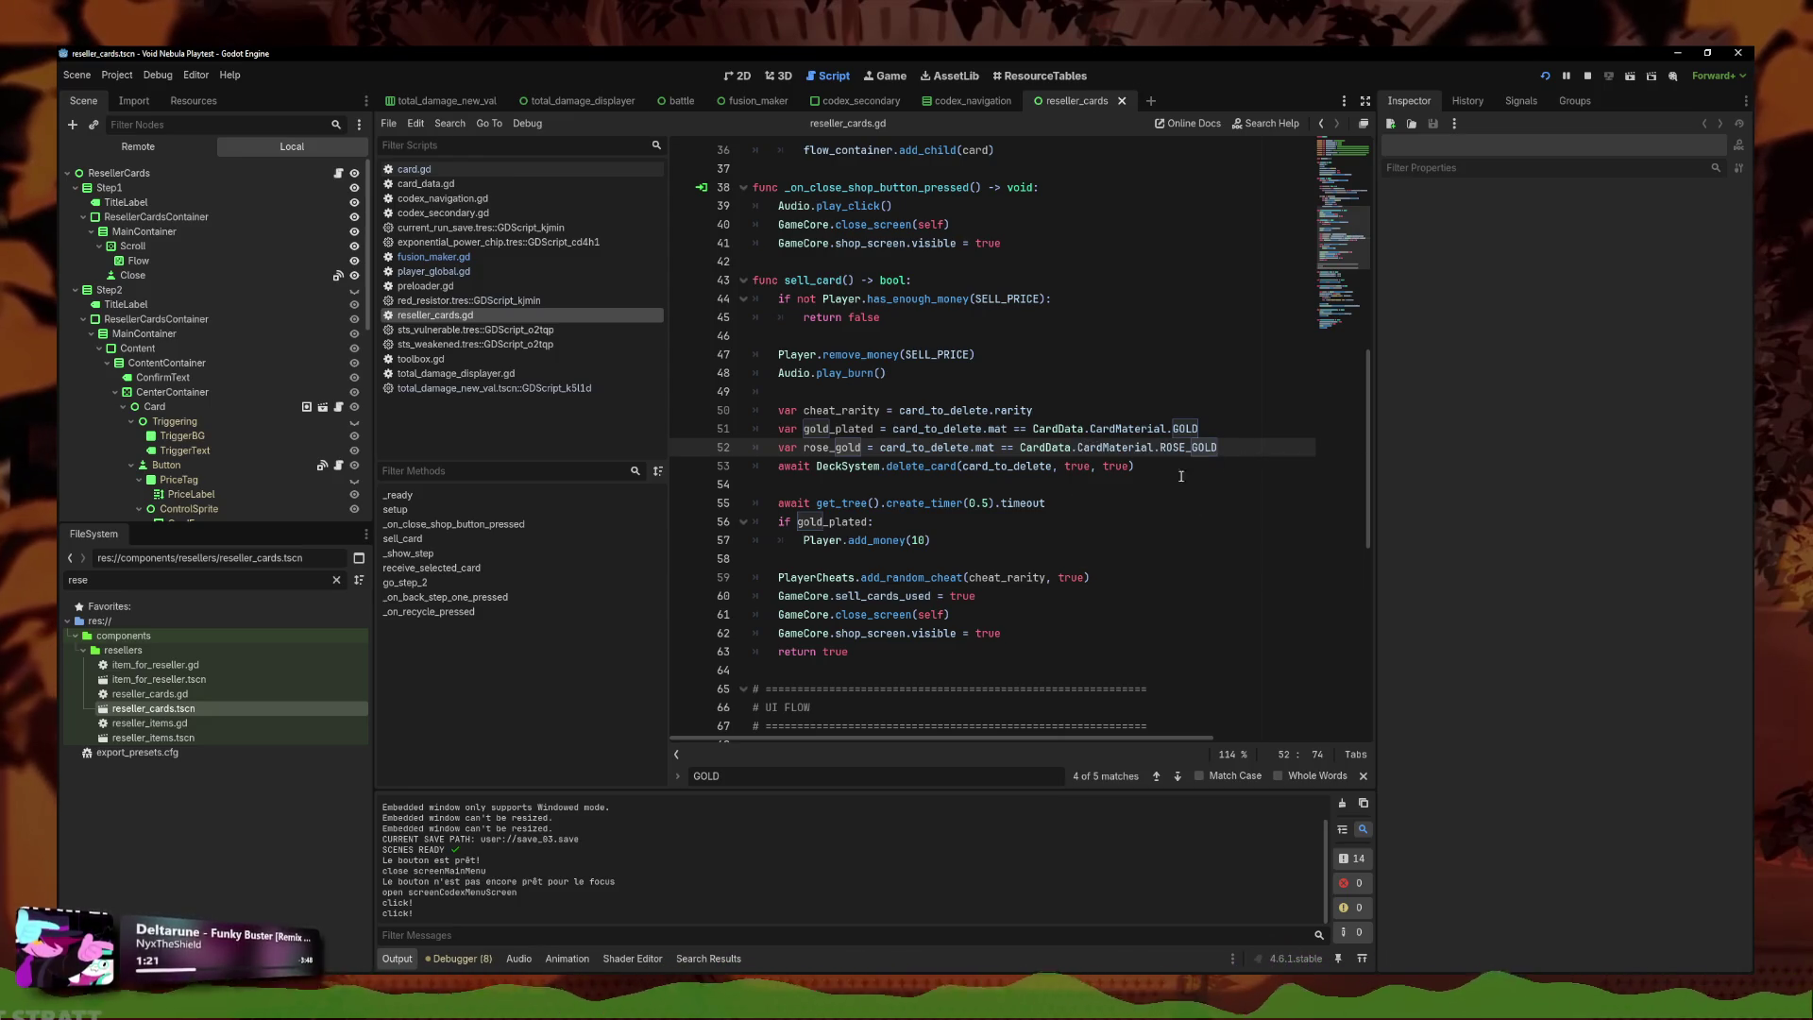
pyautogui.click(987, 536)
pyautogui.press('Delete')
pyautogui.hotkey('ctrl', 'z')
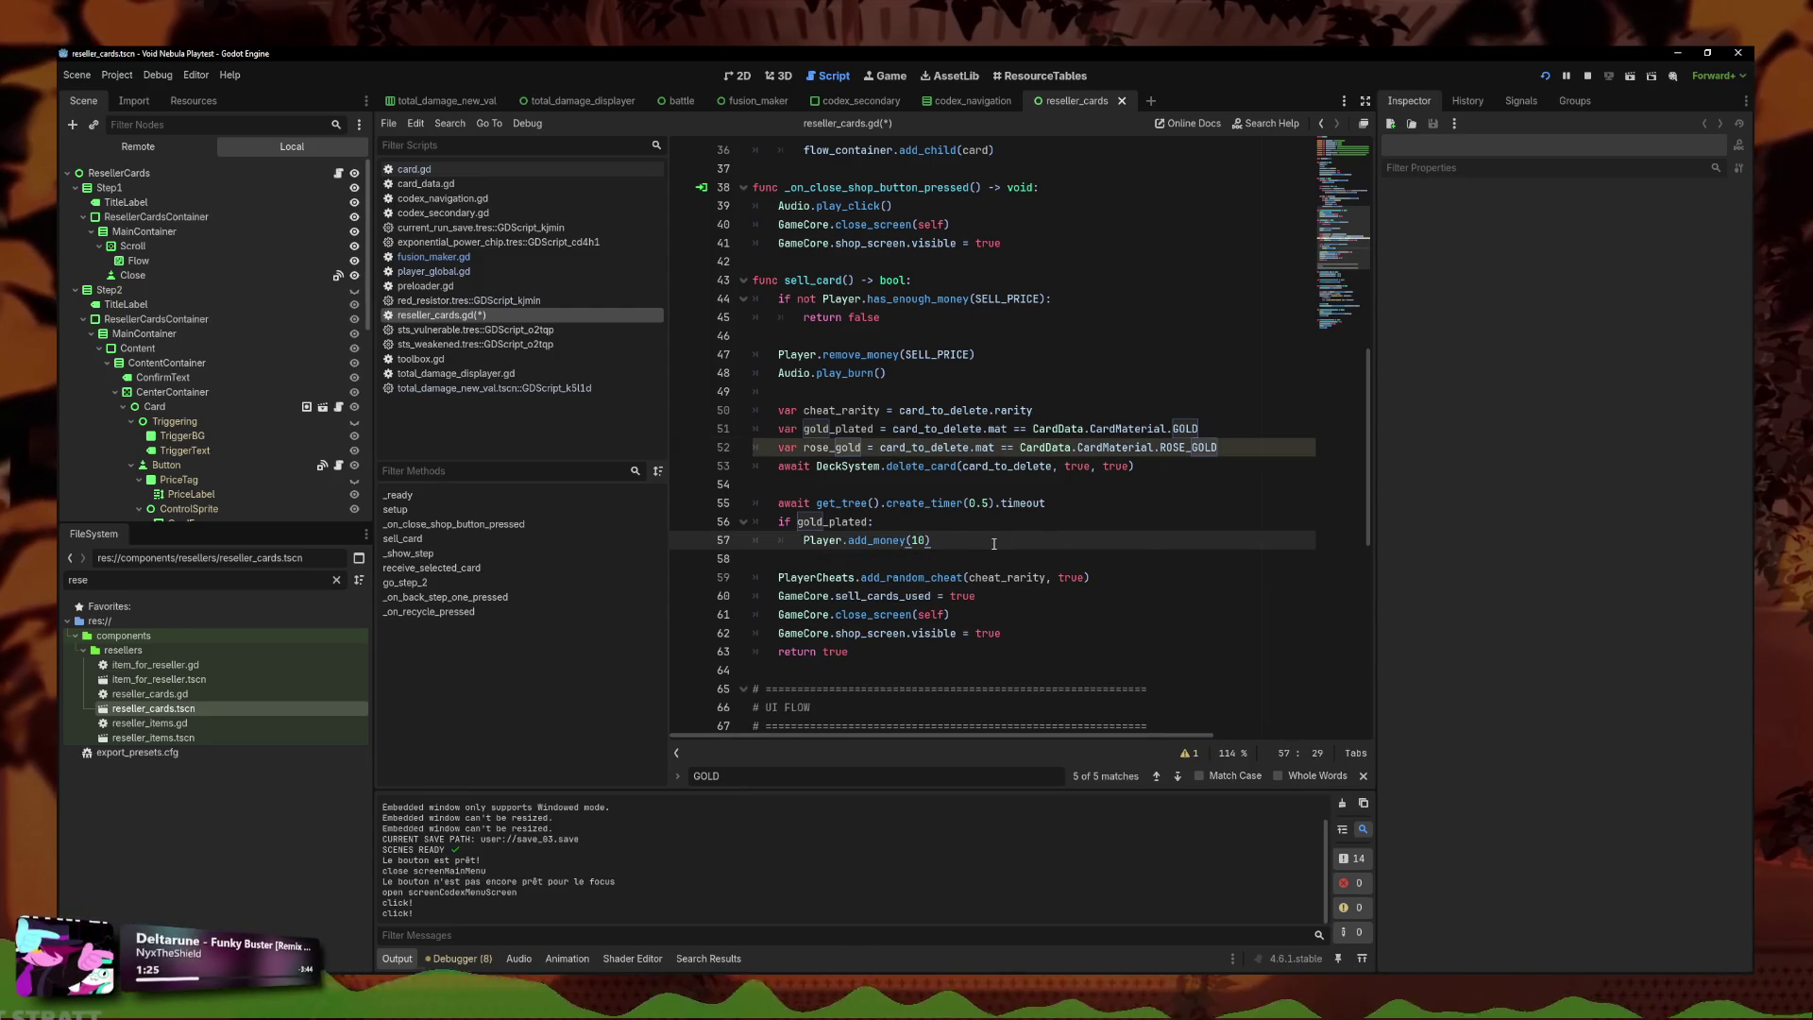
# Add 'if rose_gold: Player.add_money(randi_range(0, 20))' and save reseller_cards.gd.
pyautogui.press('Return')
pyautogui.write('if rose')
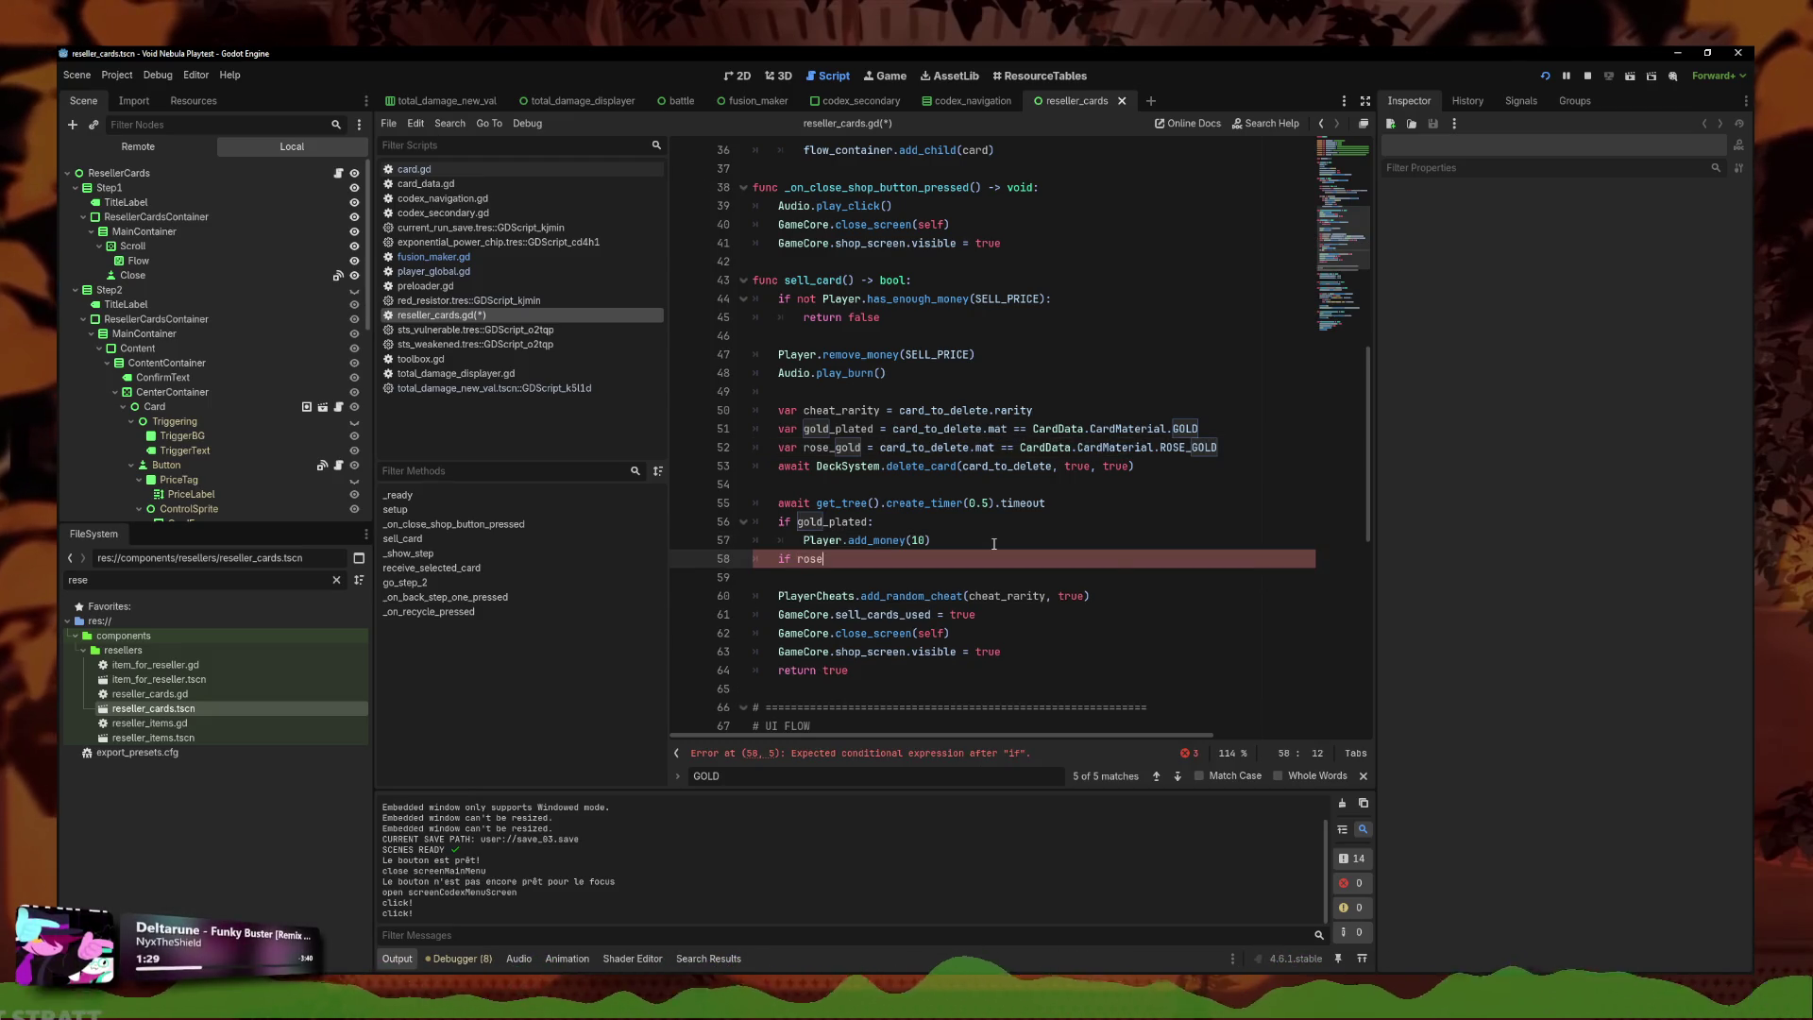
pyautogui.write('_gold:')
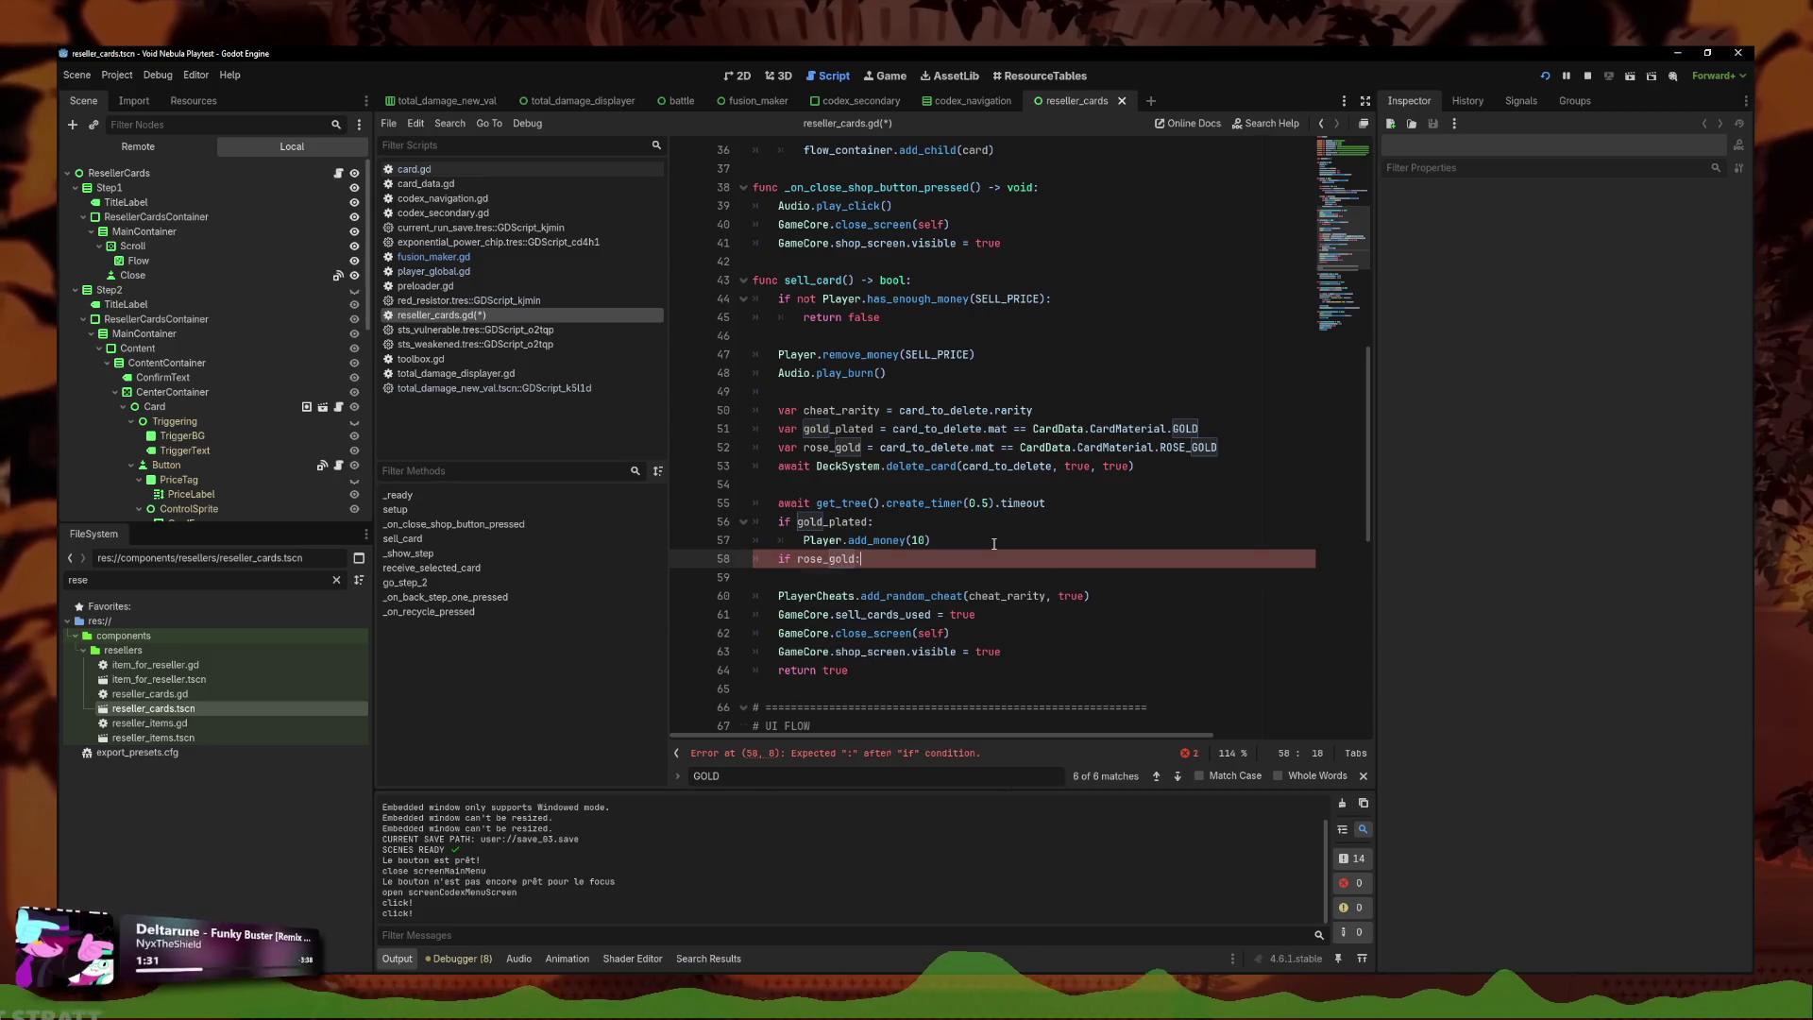
pyautogui.press('Return')
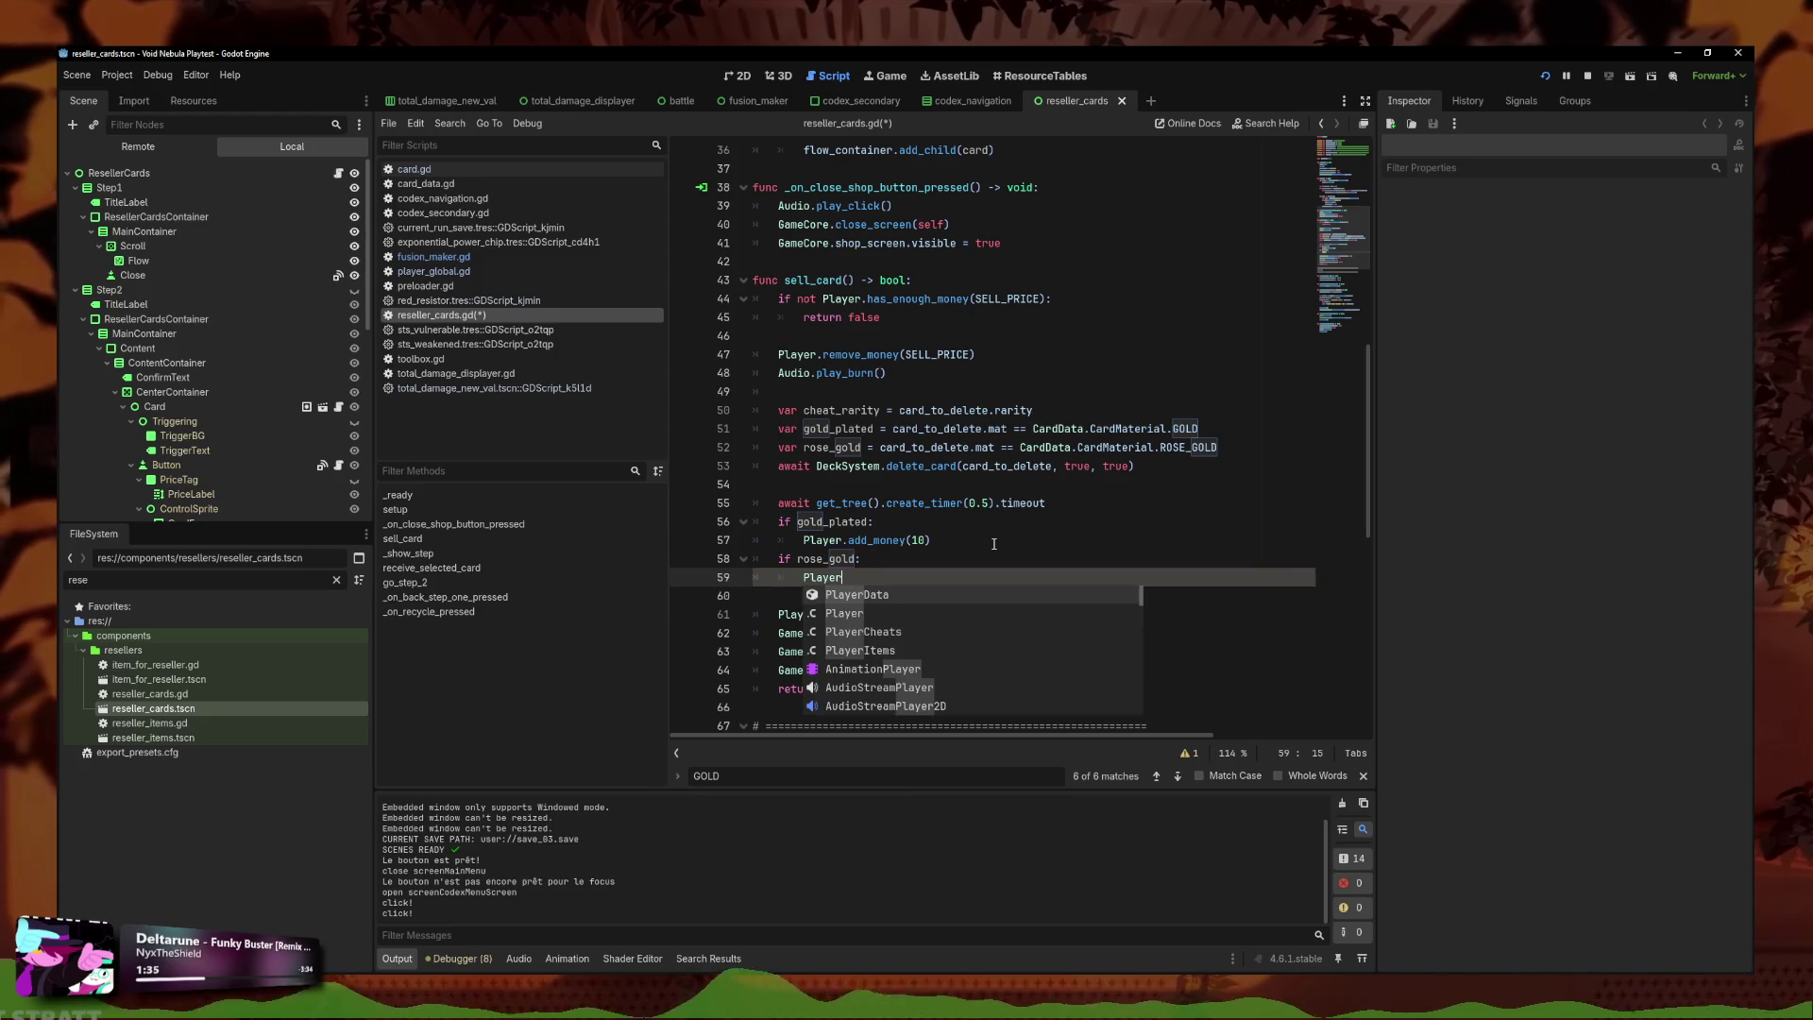
pyautogui.write('*')
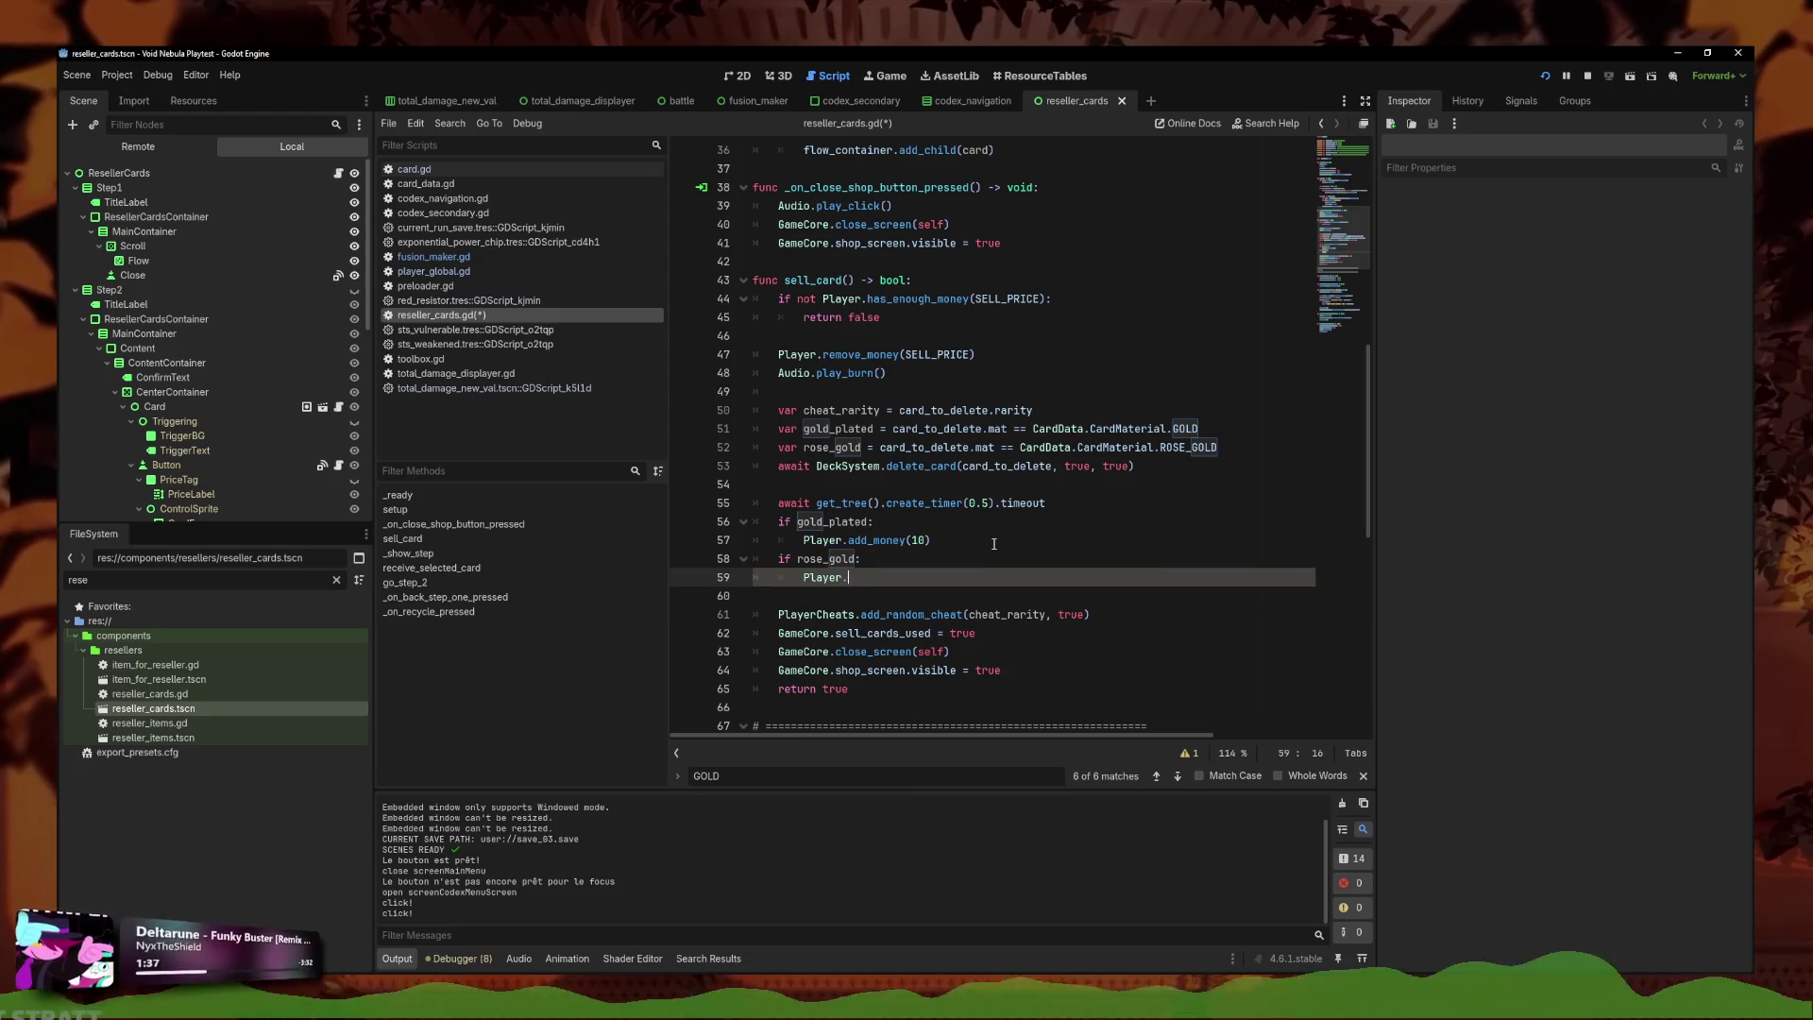
pyautogui.write('add_money(randi)')
pyautogui.press('Return')
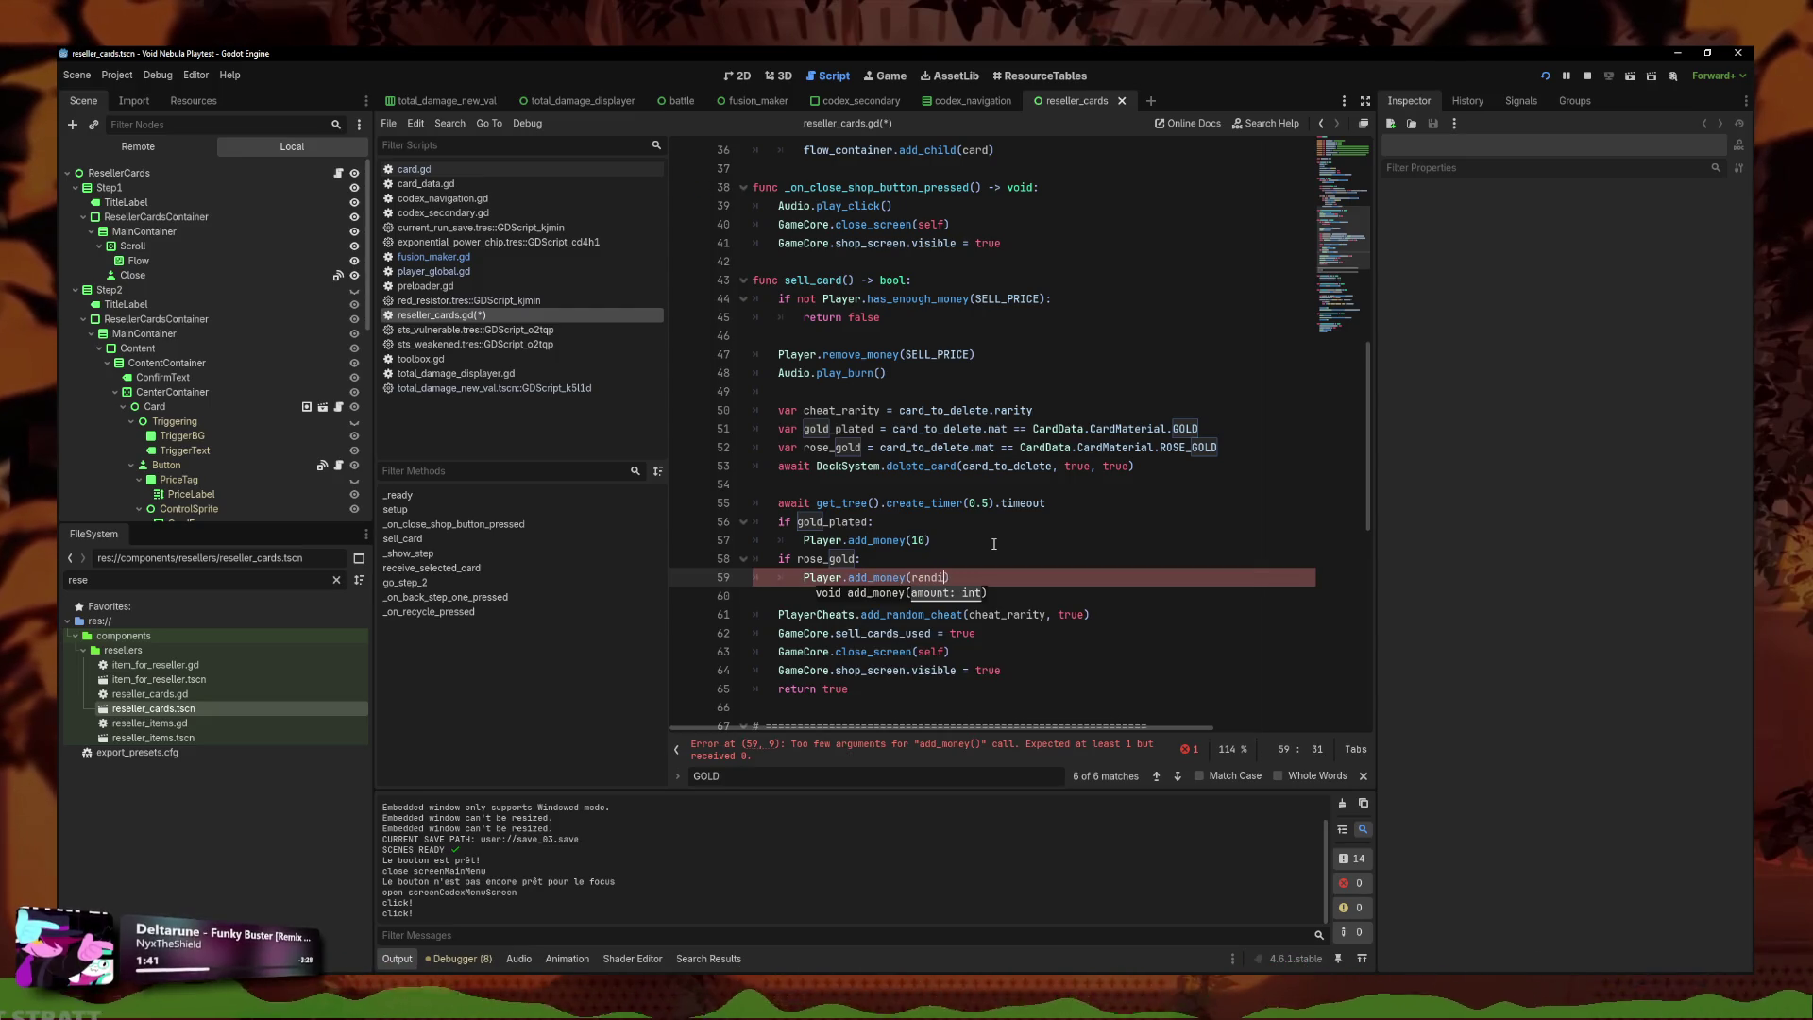
pyautogui.press('Down')
pyautogui.press('Return')
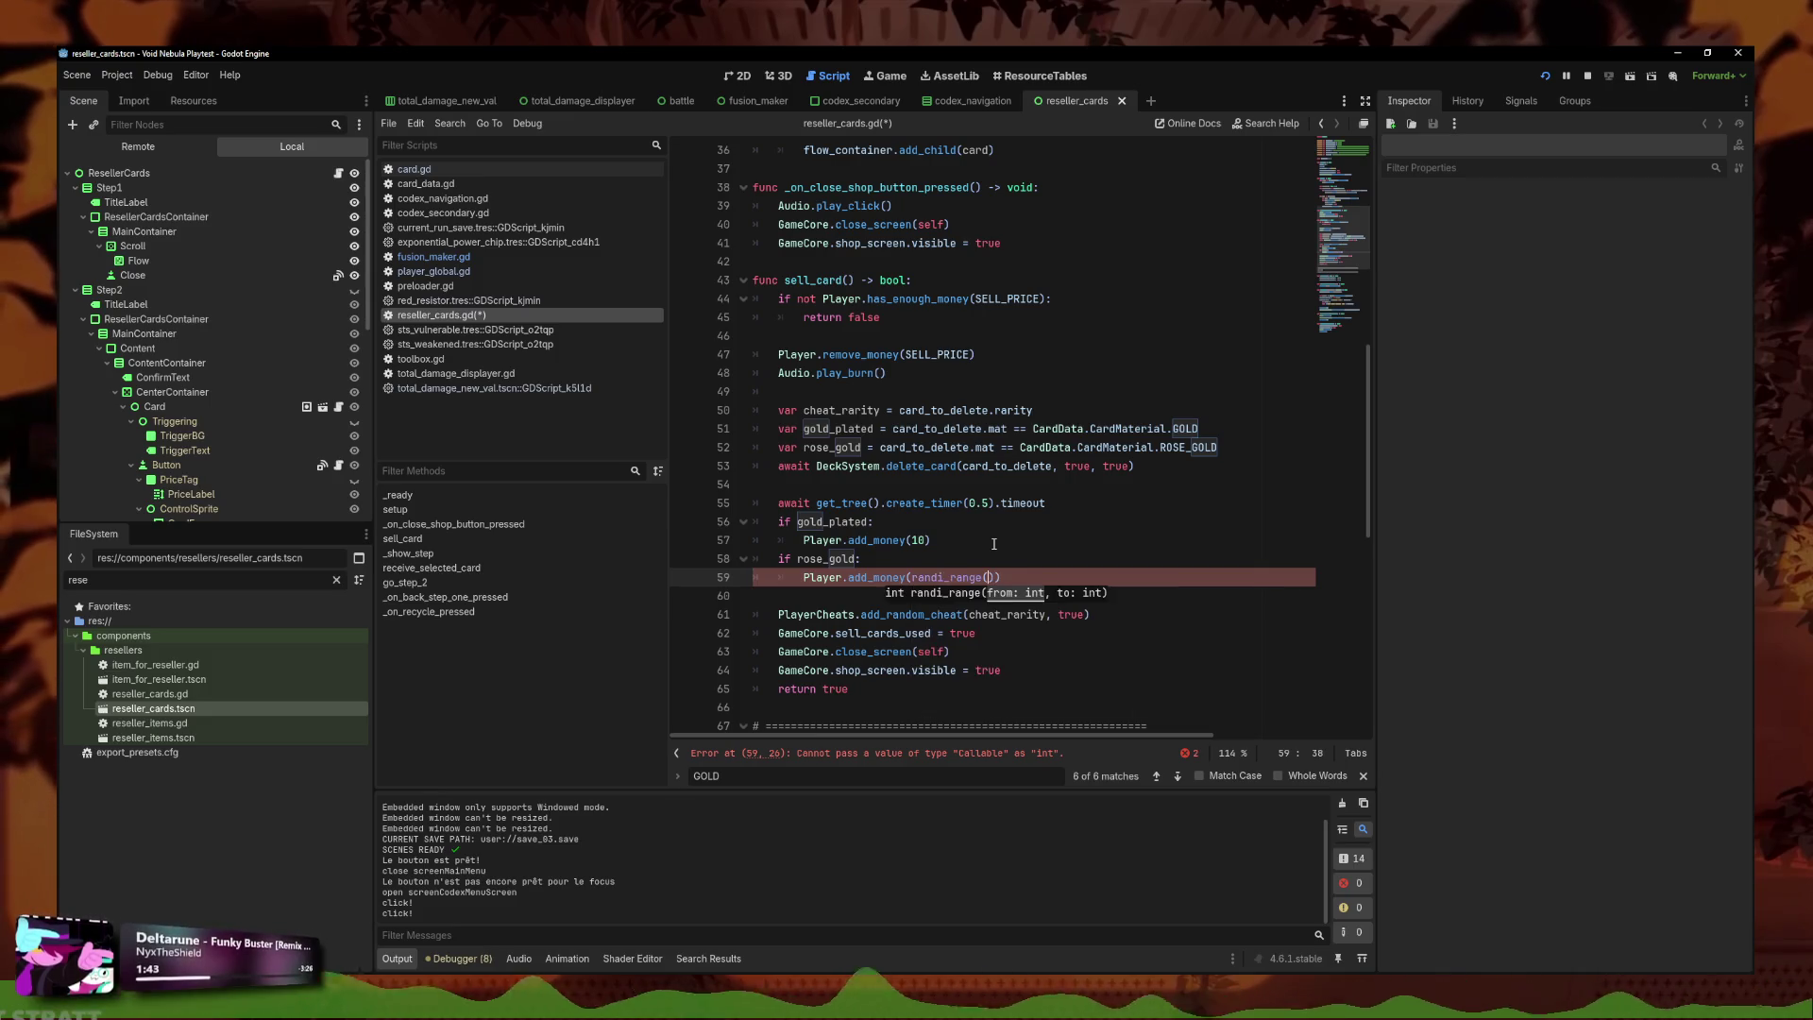
pyautogui.write('0, 20')
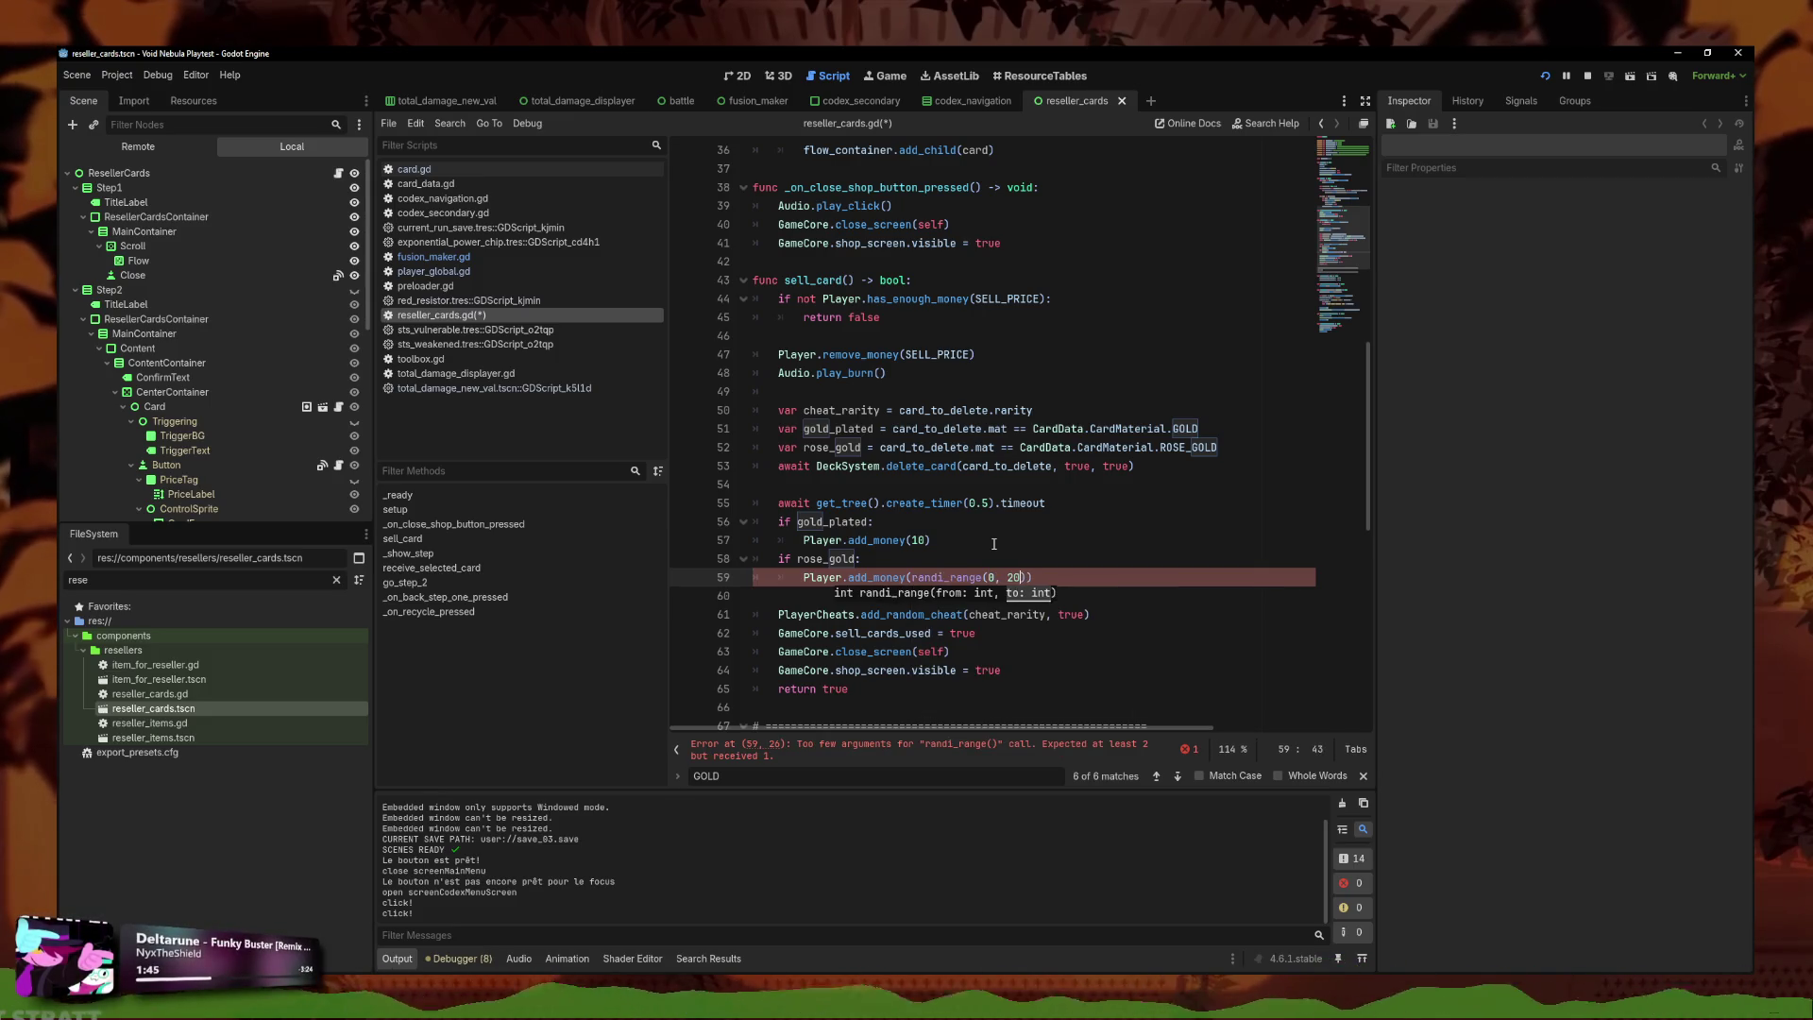
pyautogui.hotkey('ctrl', 's')
# Dismiss the randi_range documentation, review the new rose-gold lines, and switch to player_global.gd.
pyautogui.moveTo(953, 580)
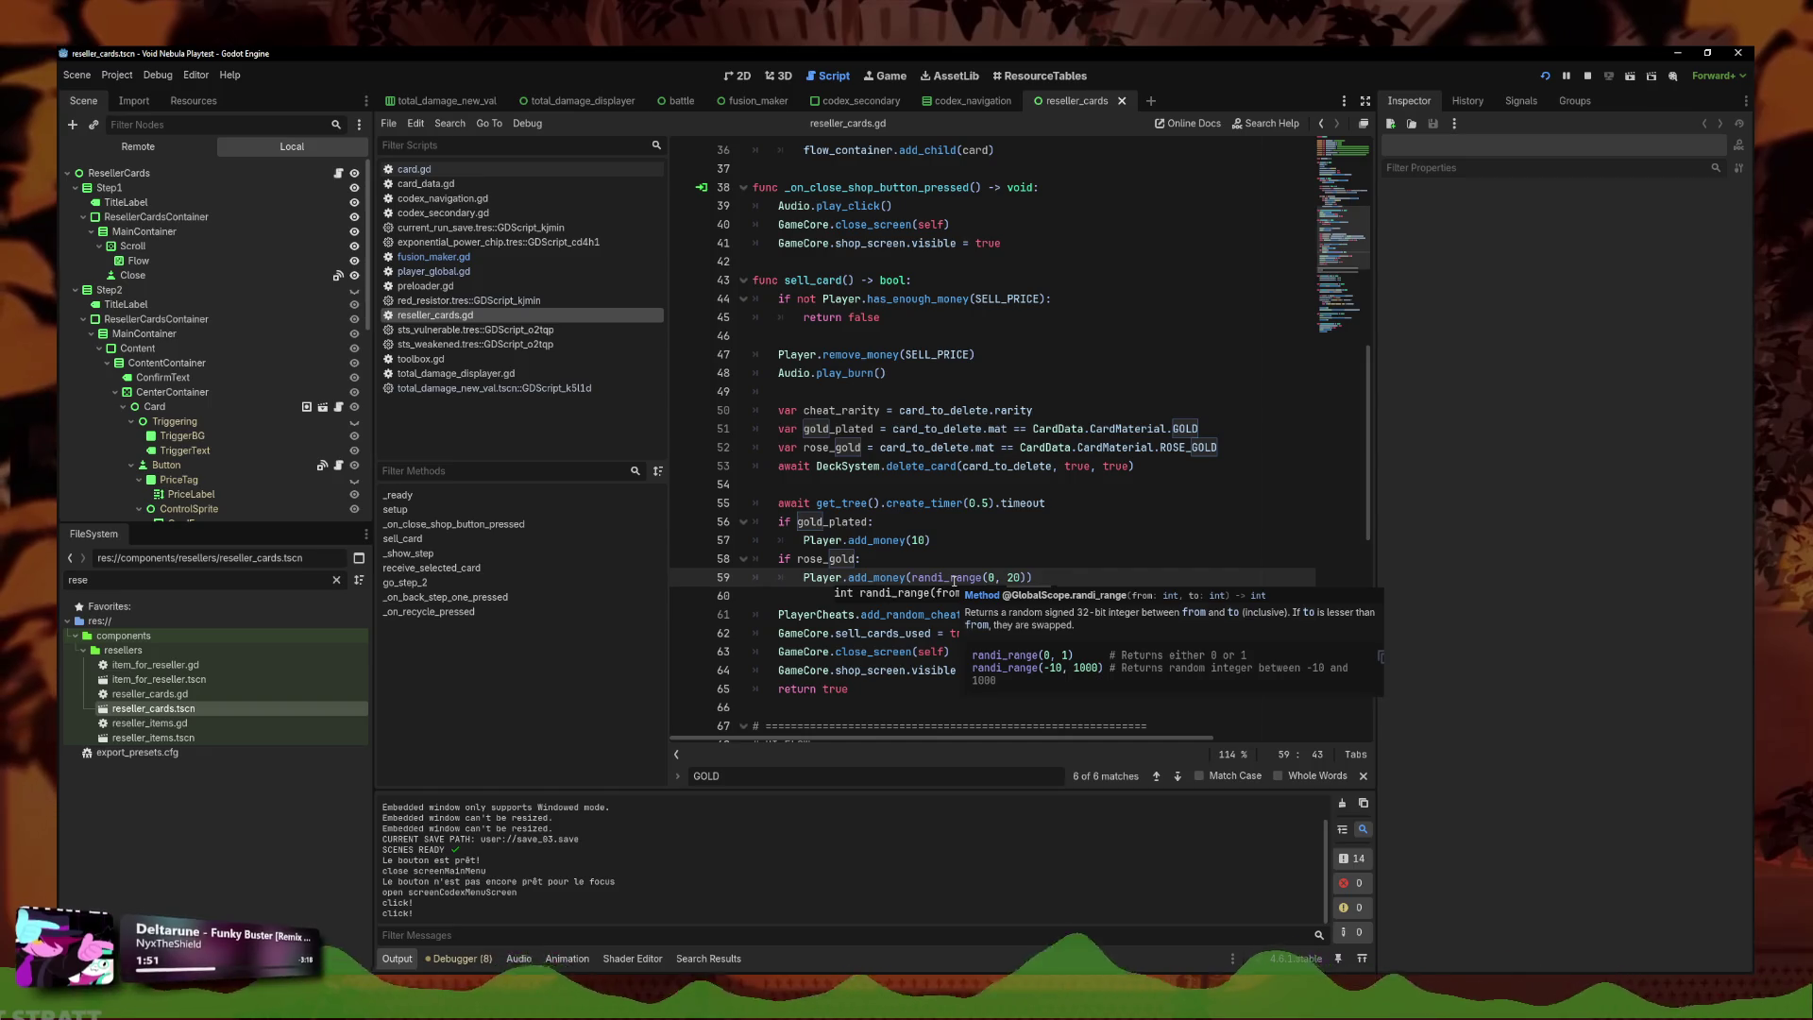
pyautogui.click(1057, 574)
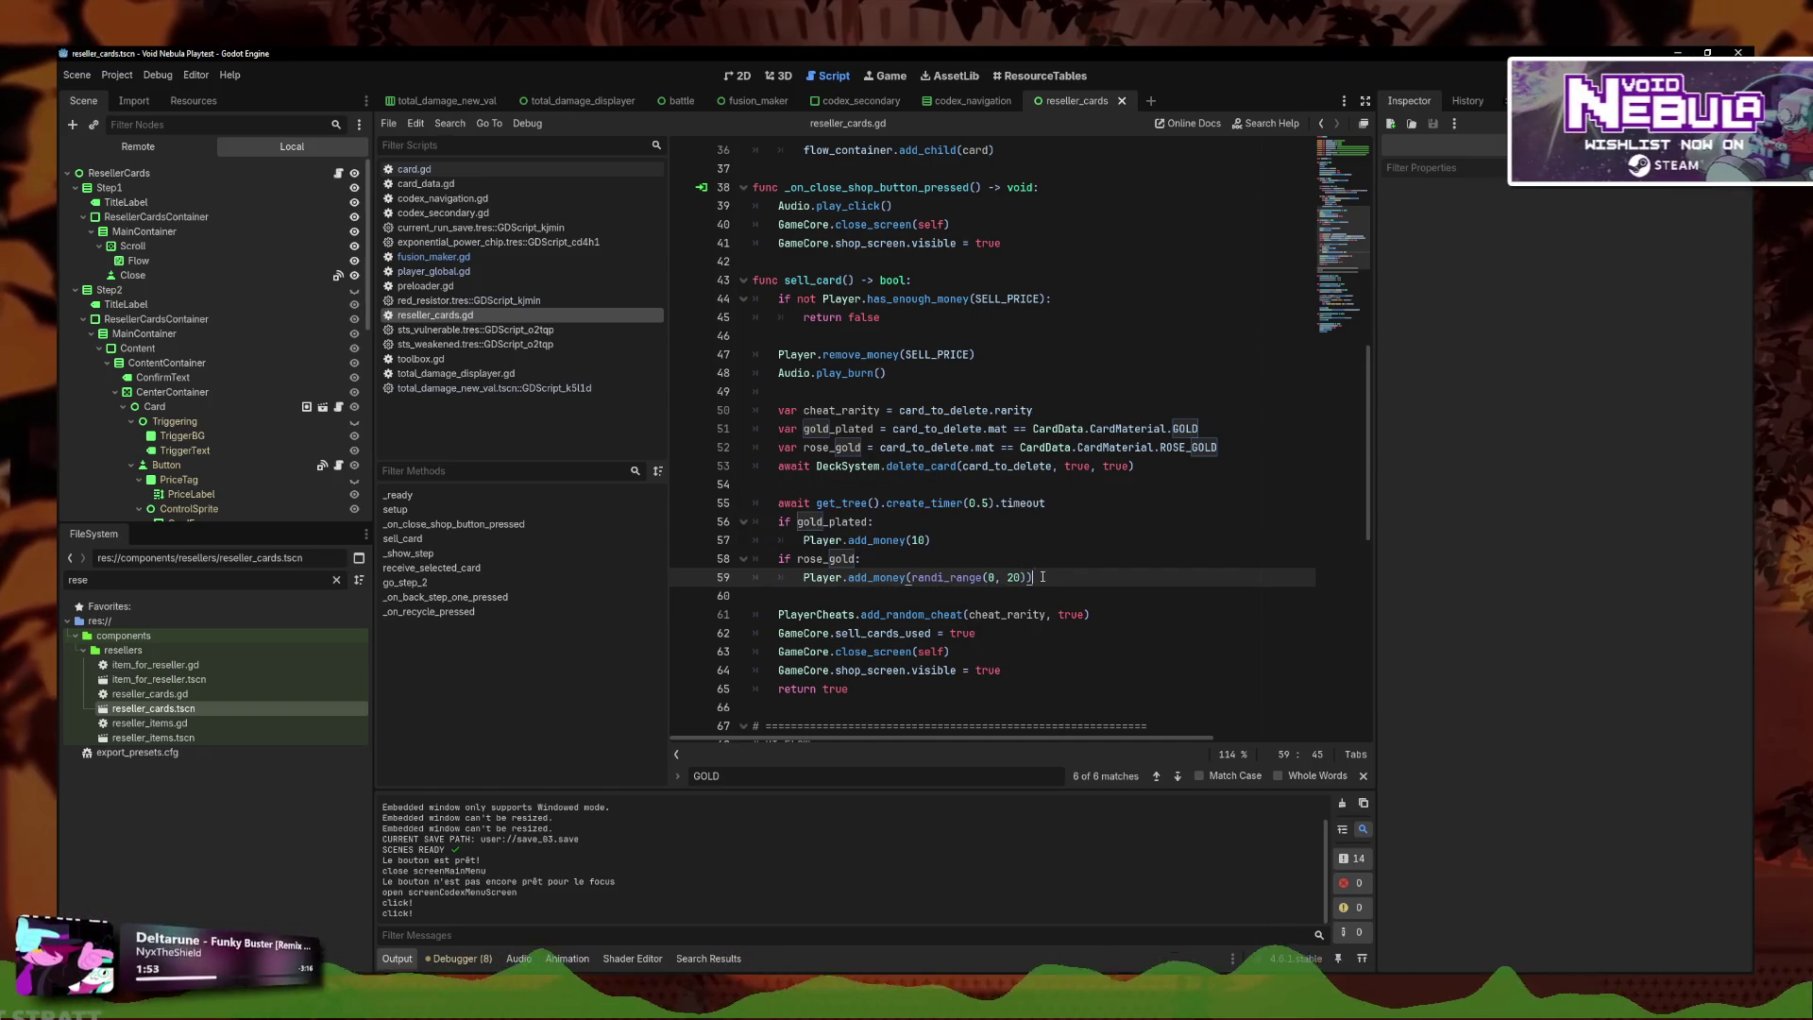
pyautogui.click(1034, 543)
pyautogui.click(1088, 577)
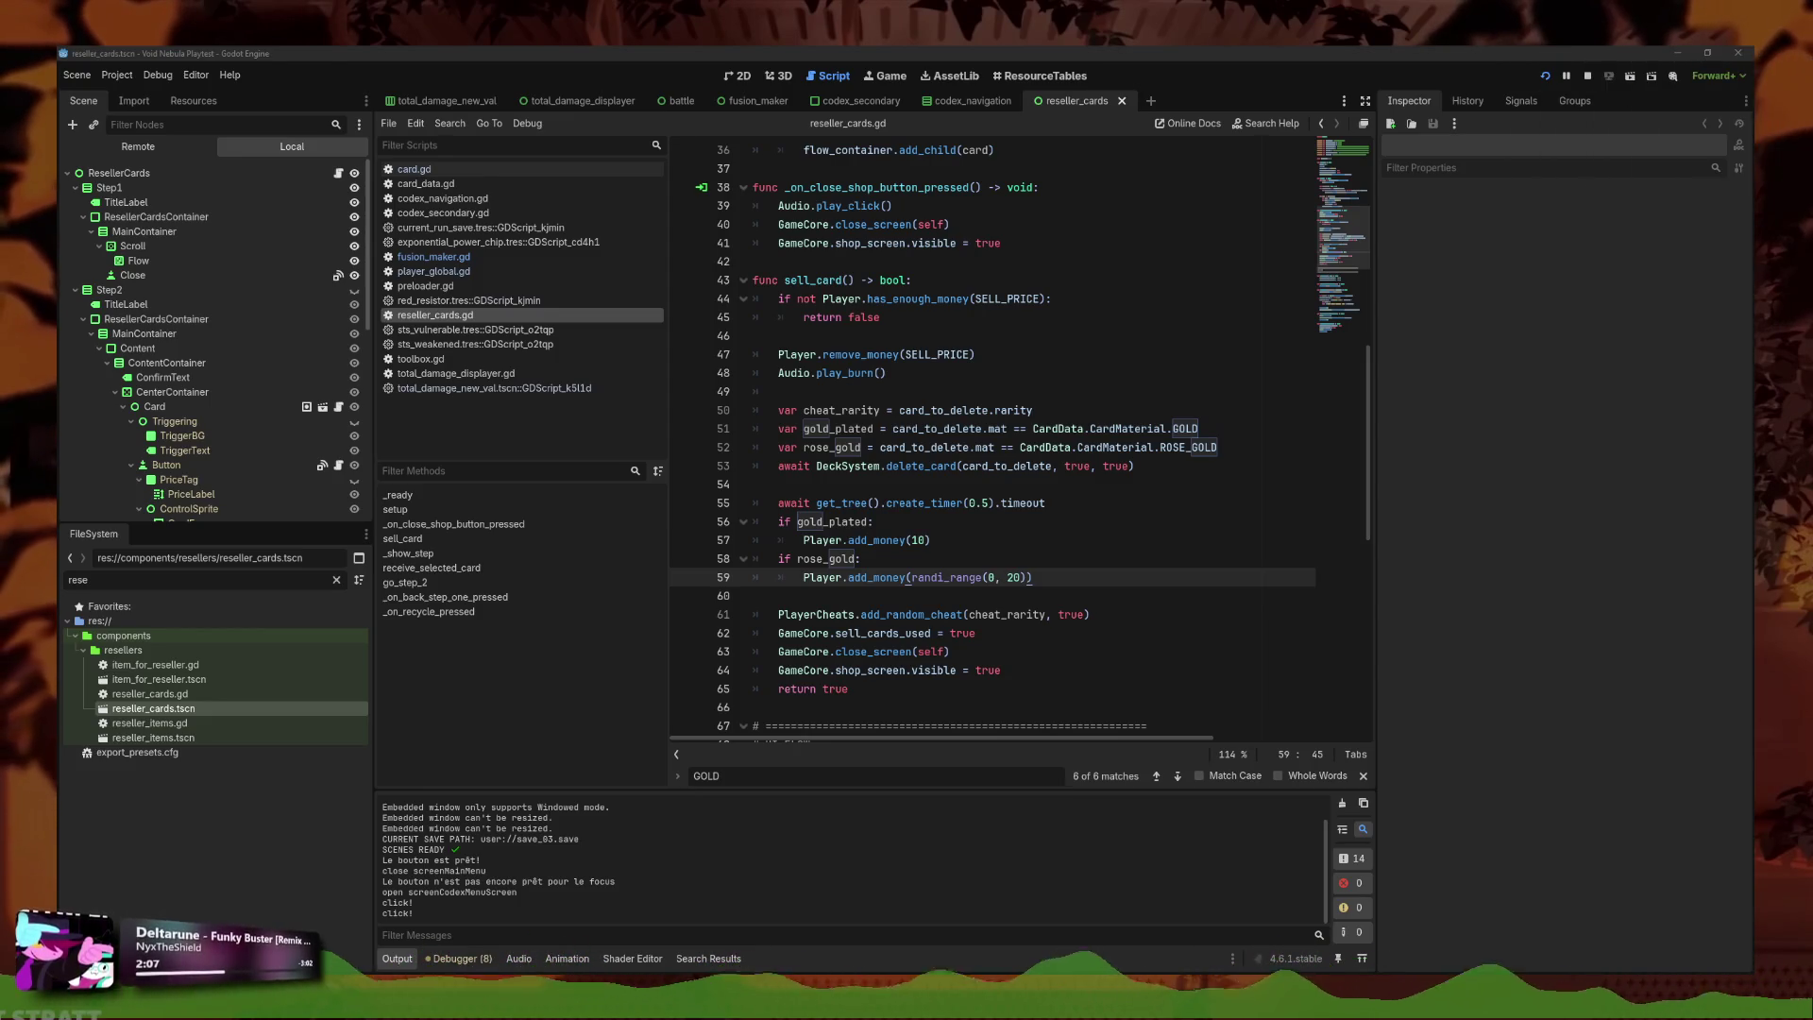
pyautogui.click(936, 487)
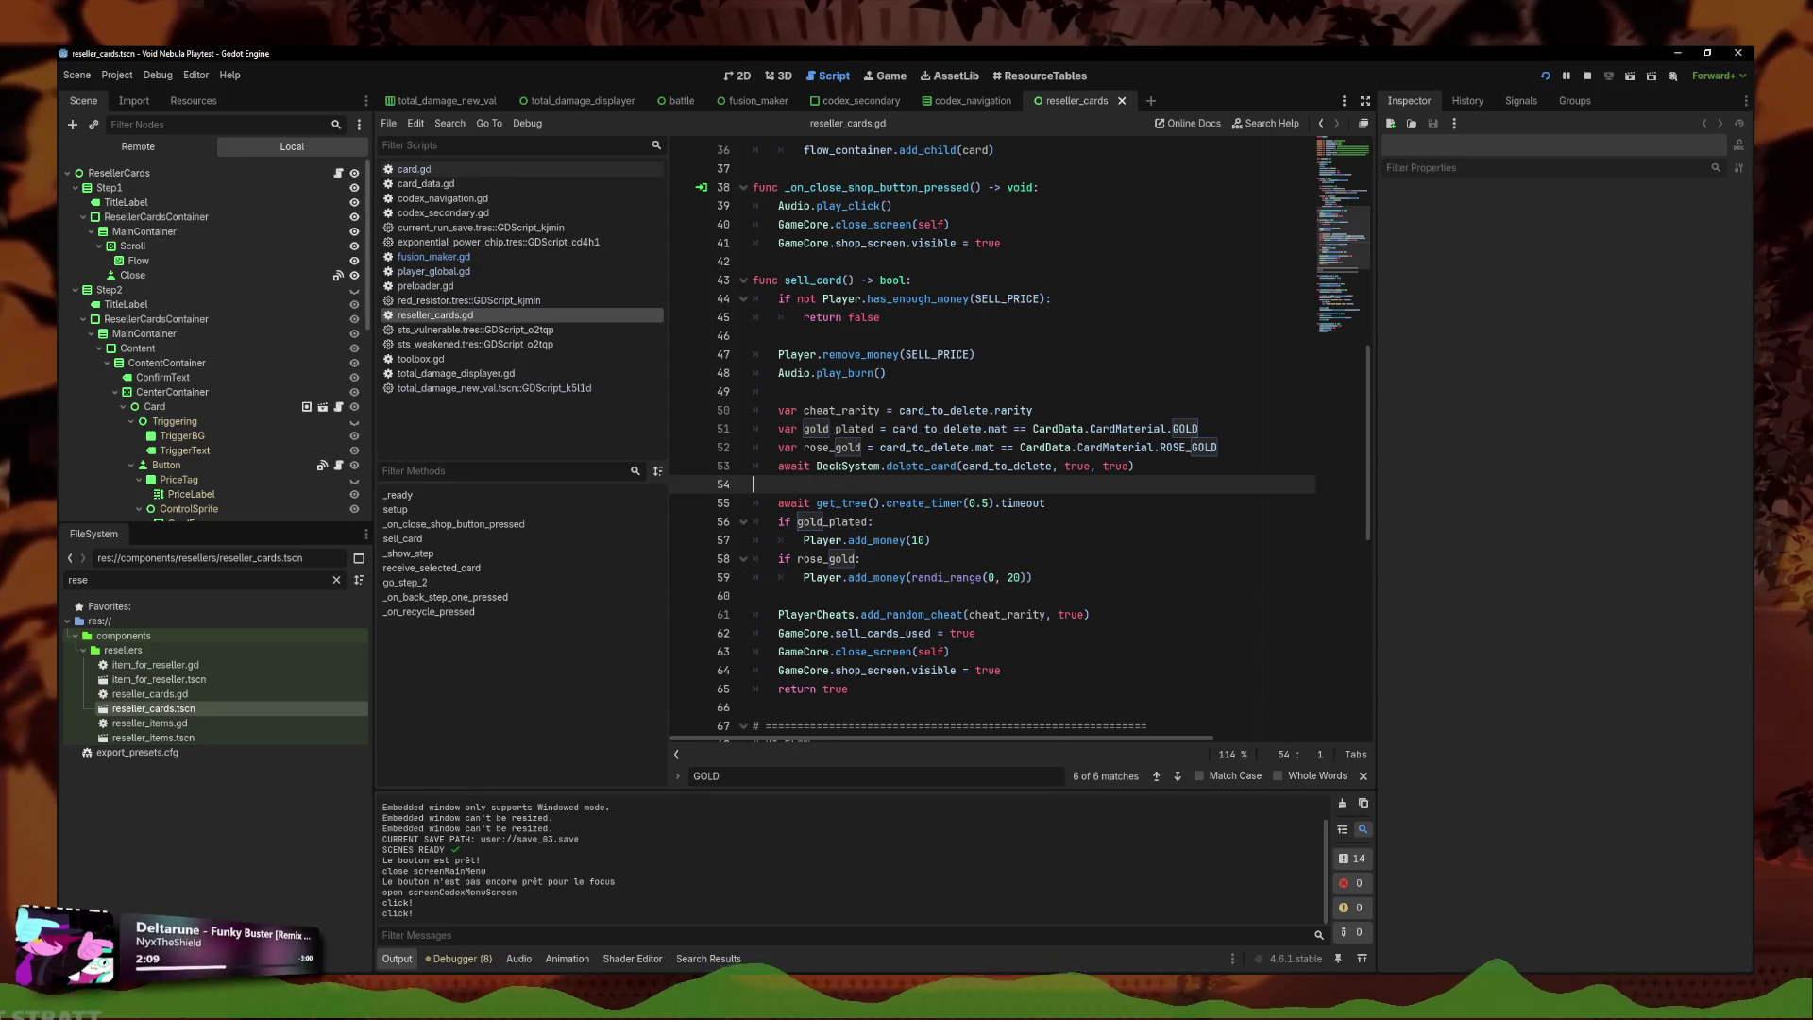
pyautogui.click(433, 271)
# Find the card.mat == GLASS check lines in player_global.gd and copy the glass check line.
pyautogui.hotkey('ctrl', 'f')
pyautogui.write('G')
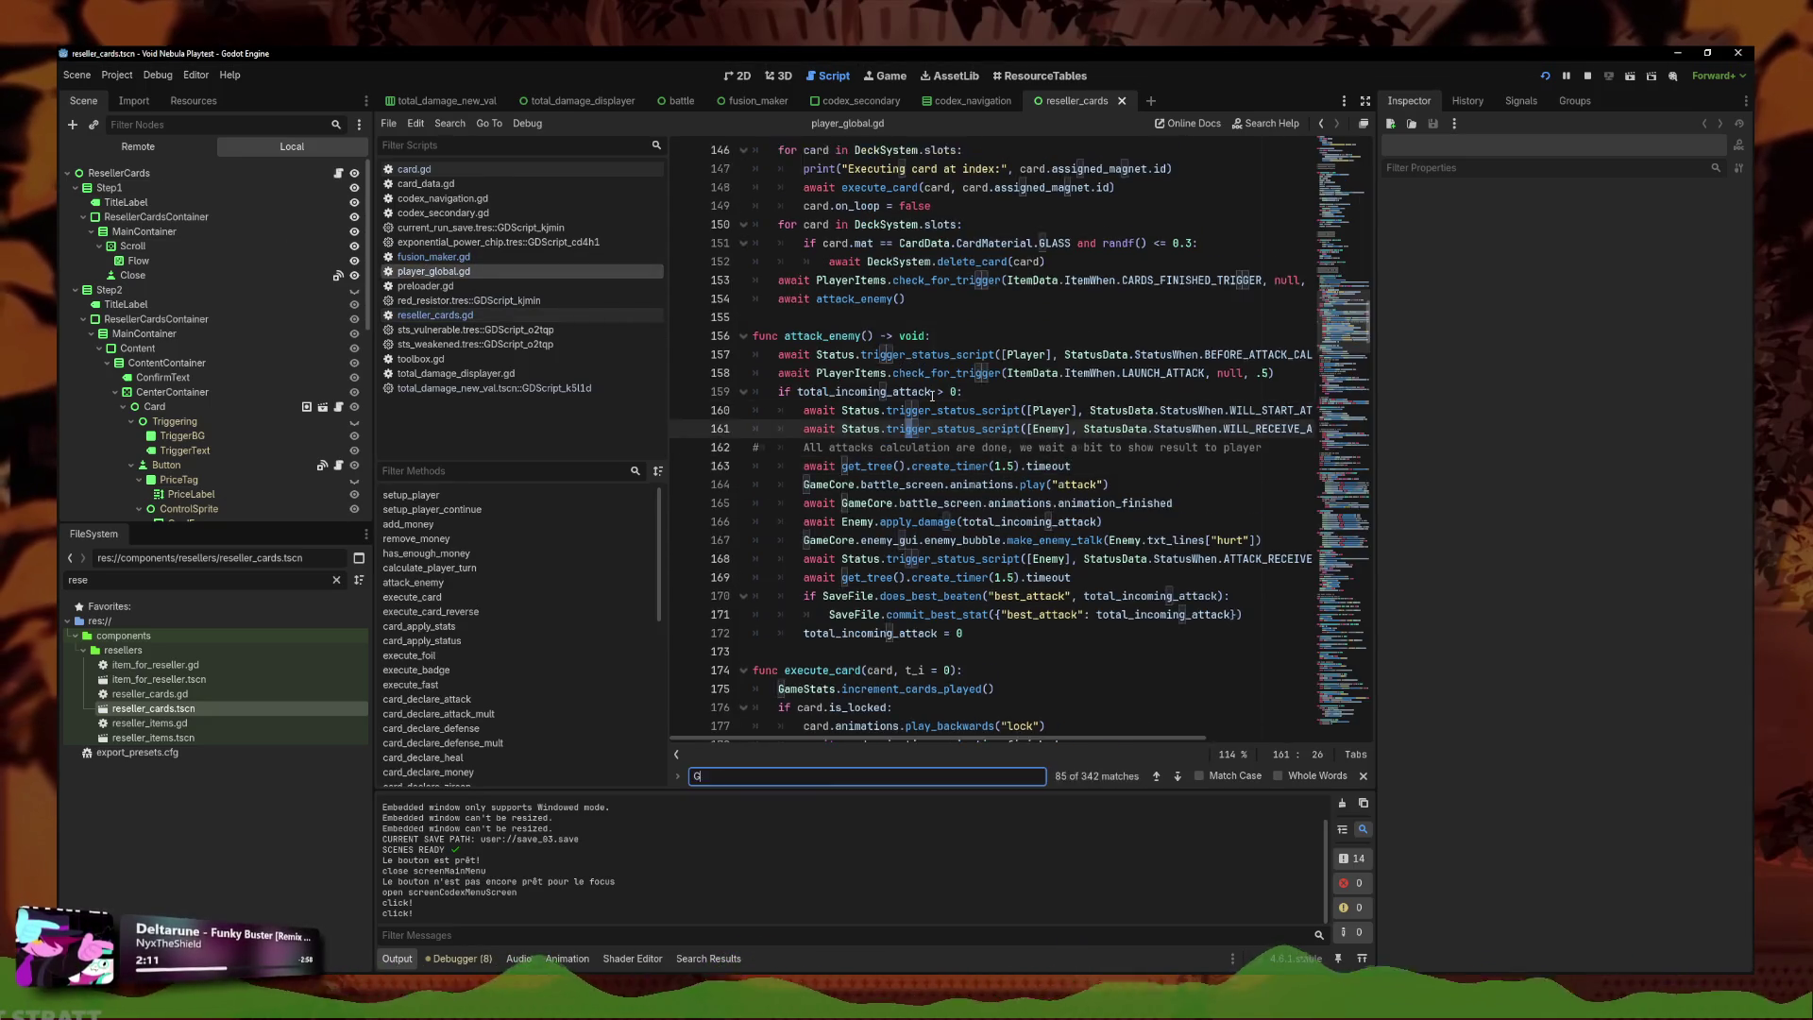
pyautogui.write('LASS')
pyautogui.scroll(1, 935, 466)
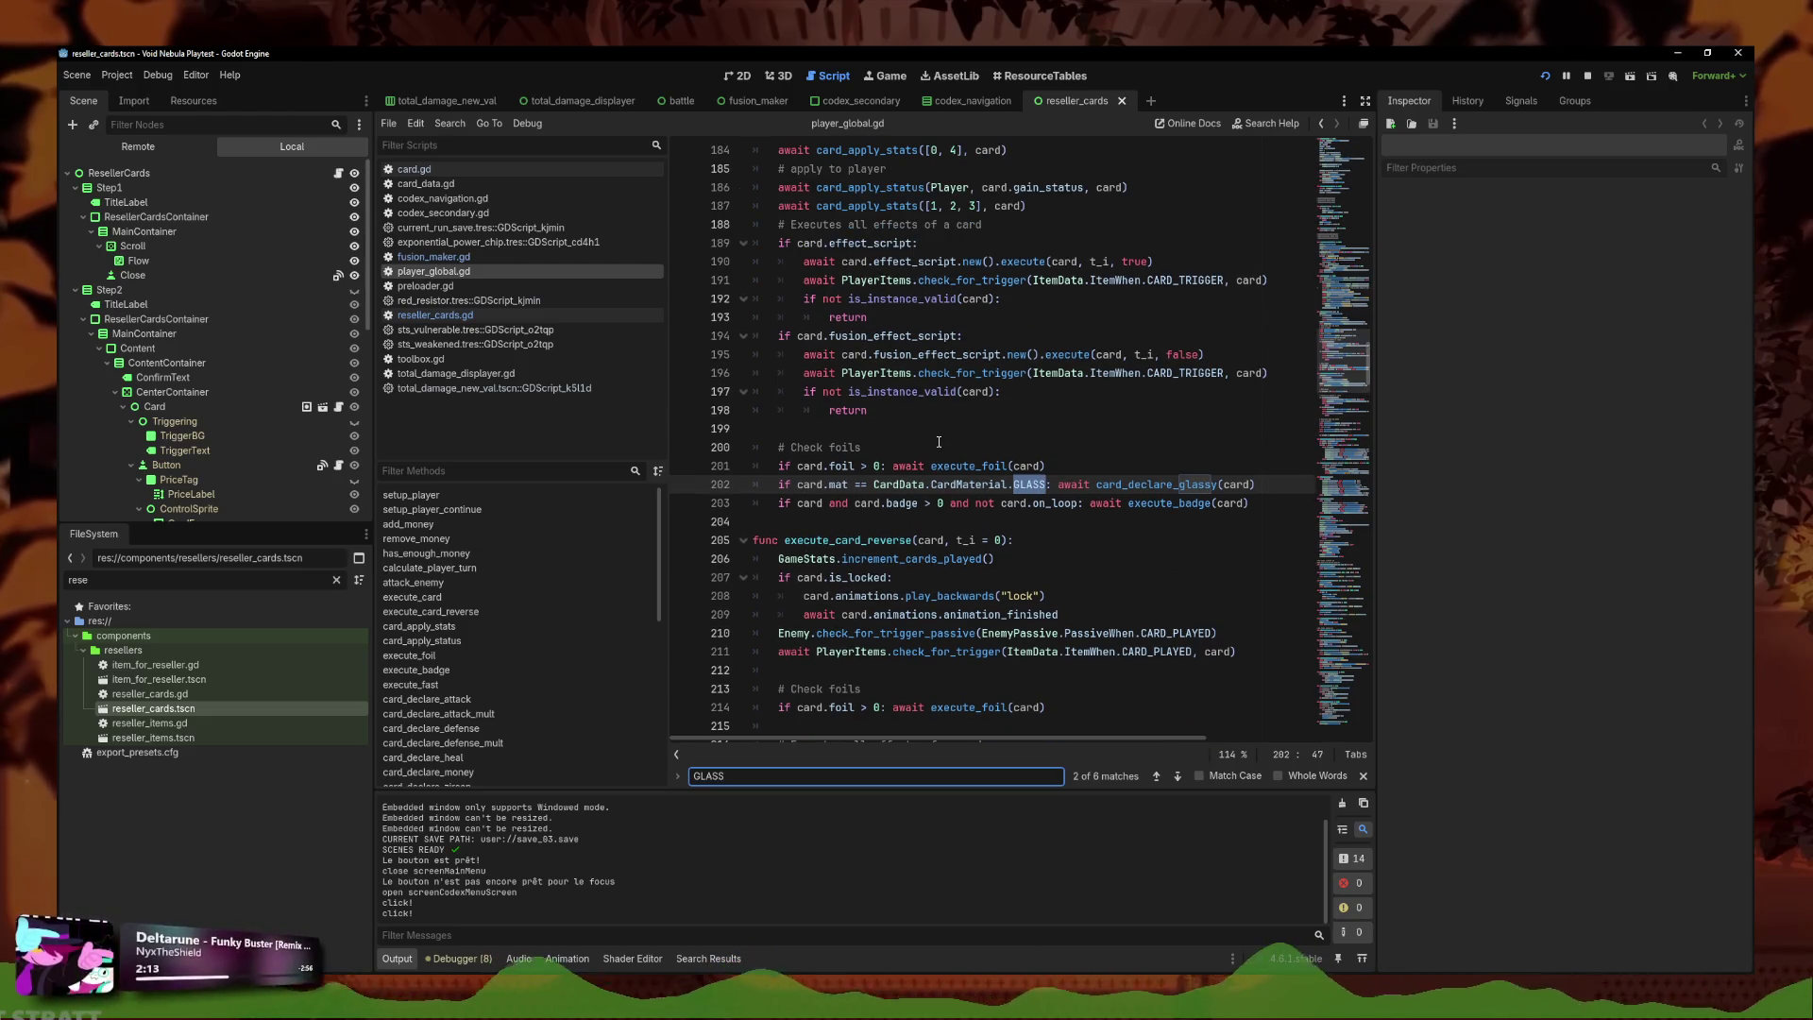
pyautogui.click(1270, 487)
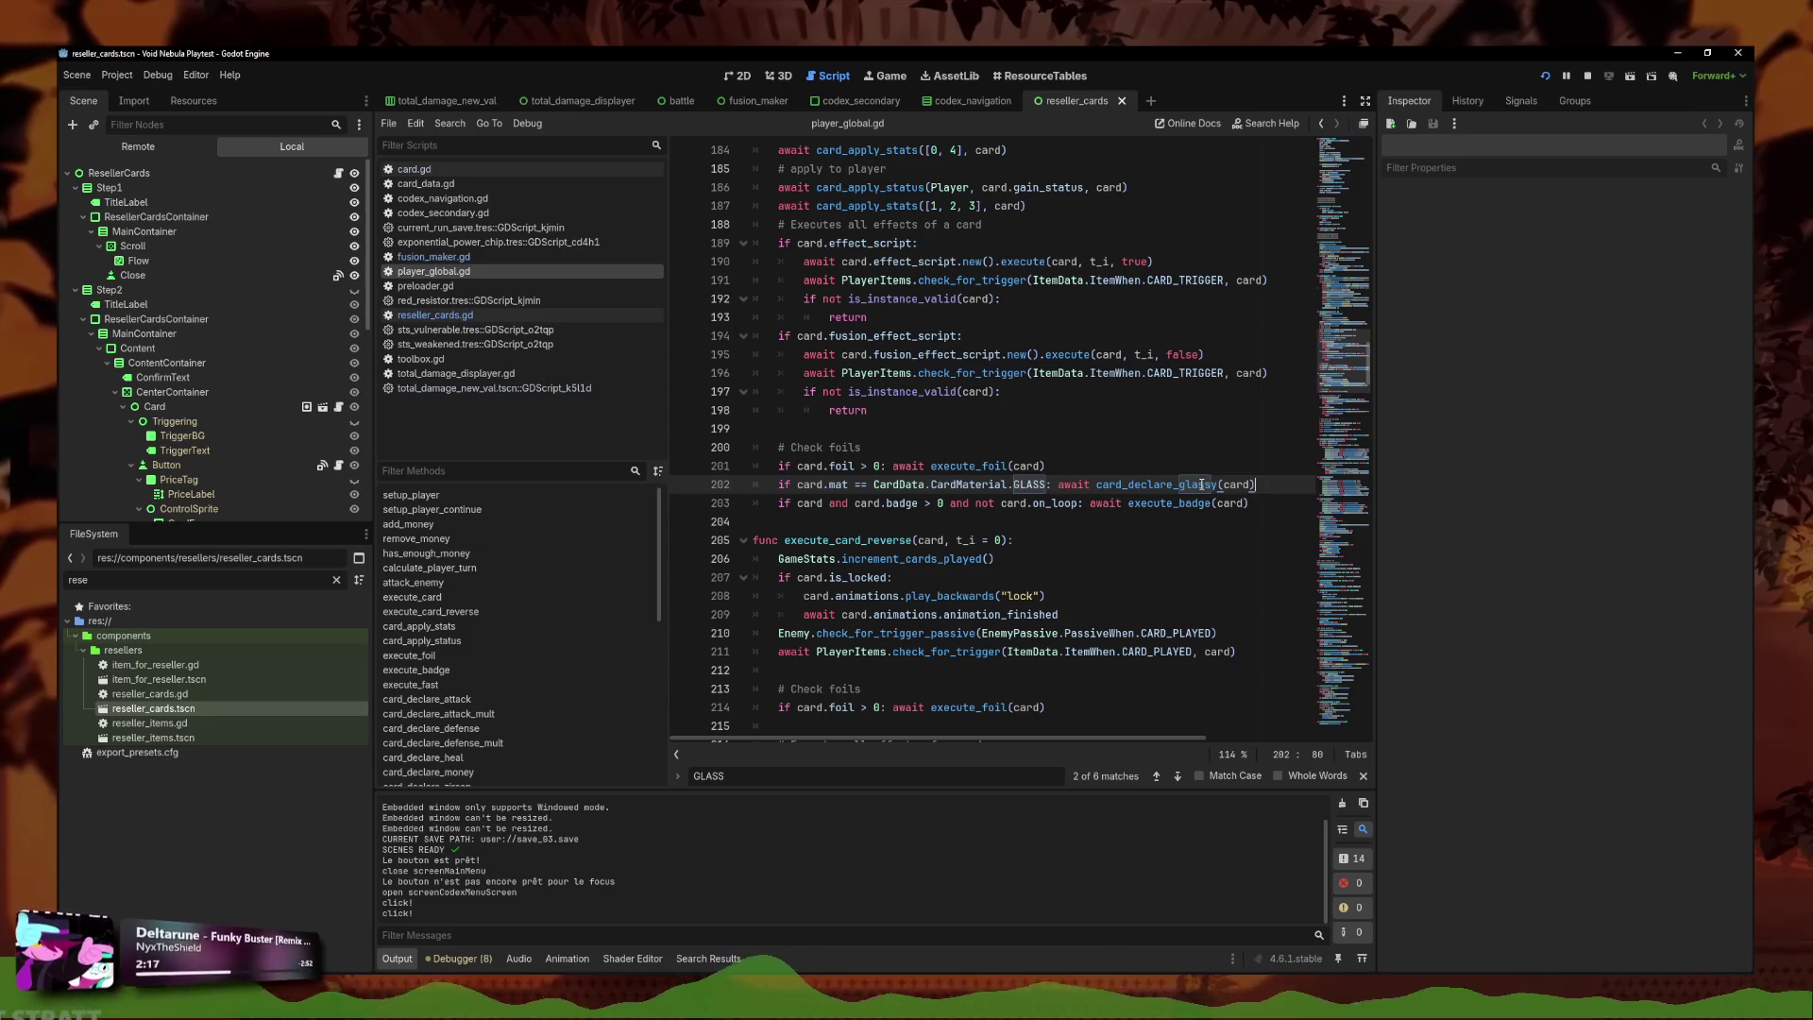
pyautogui.moveTo(1201, 484)
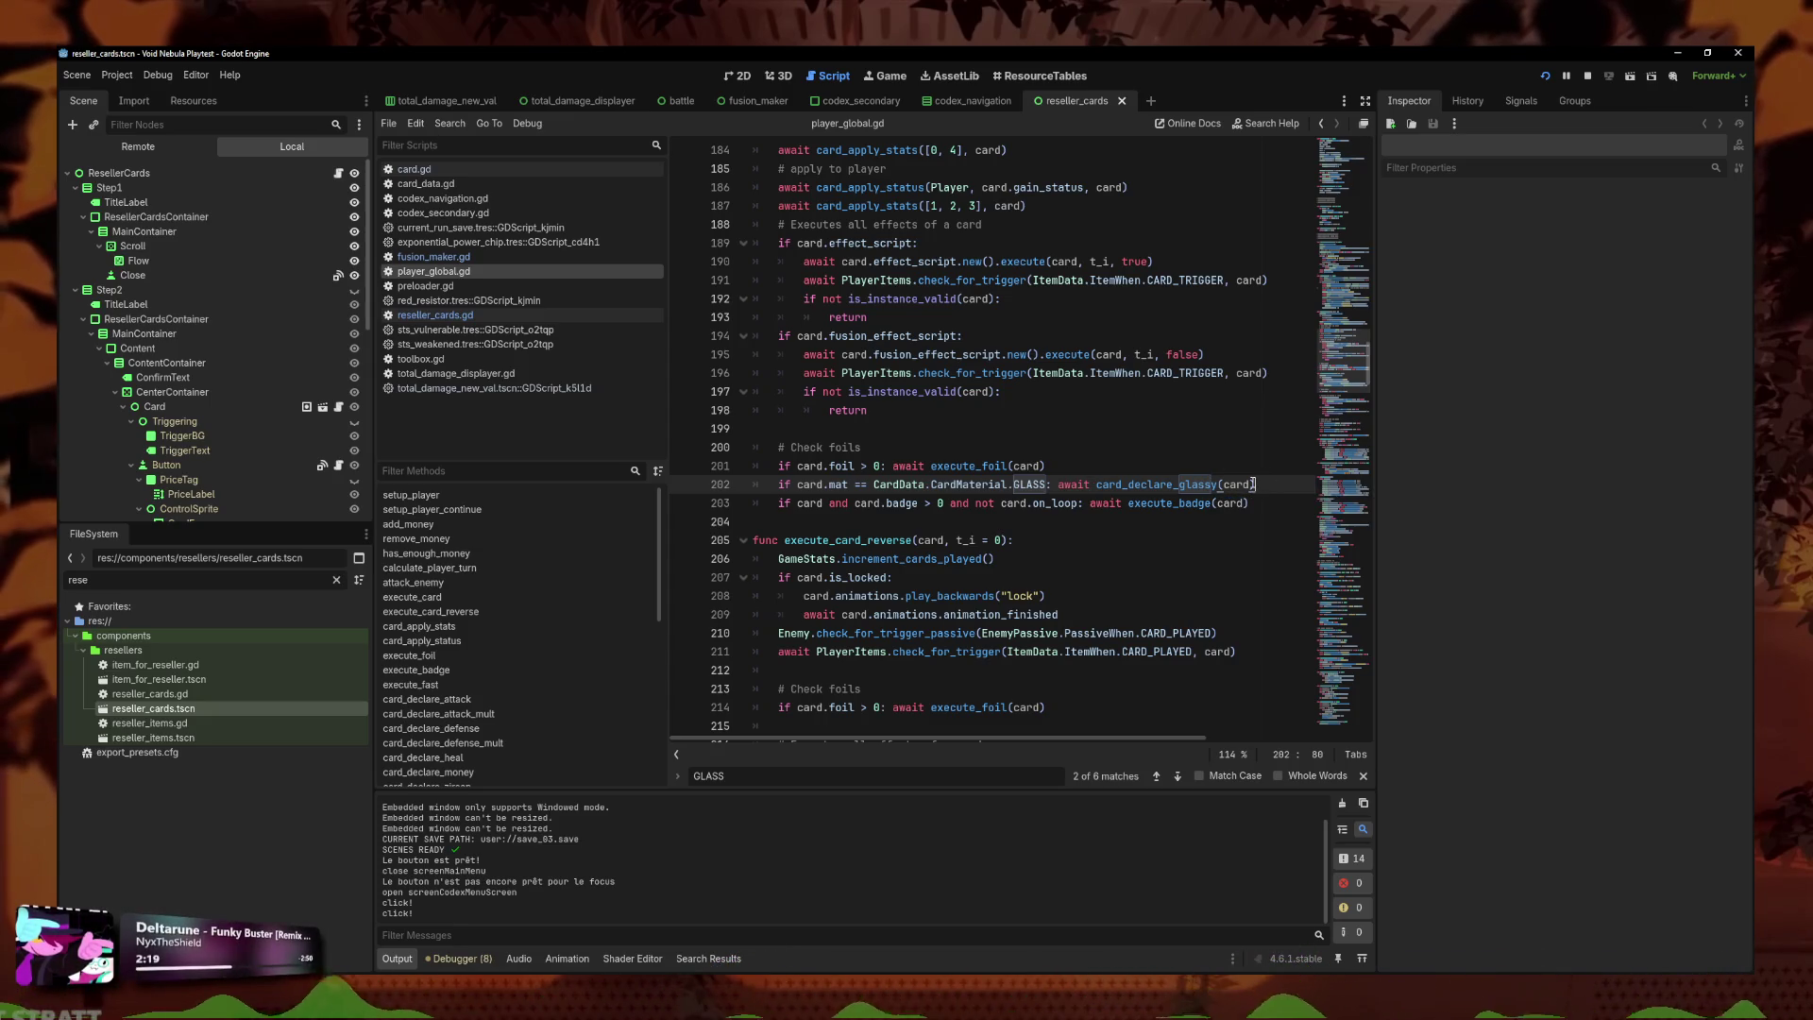
pyautogui.click(1059, 483)
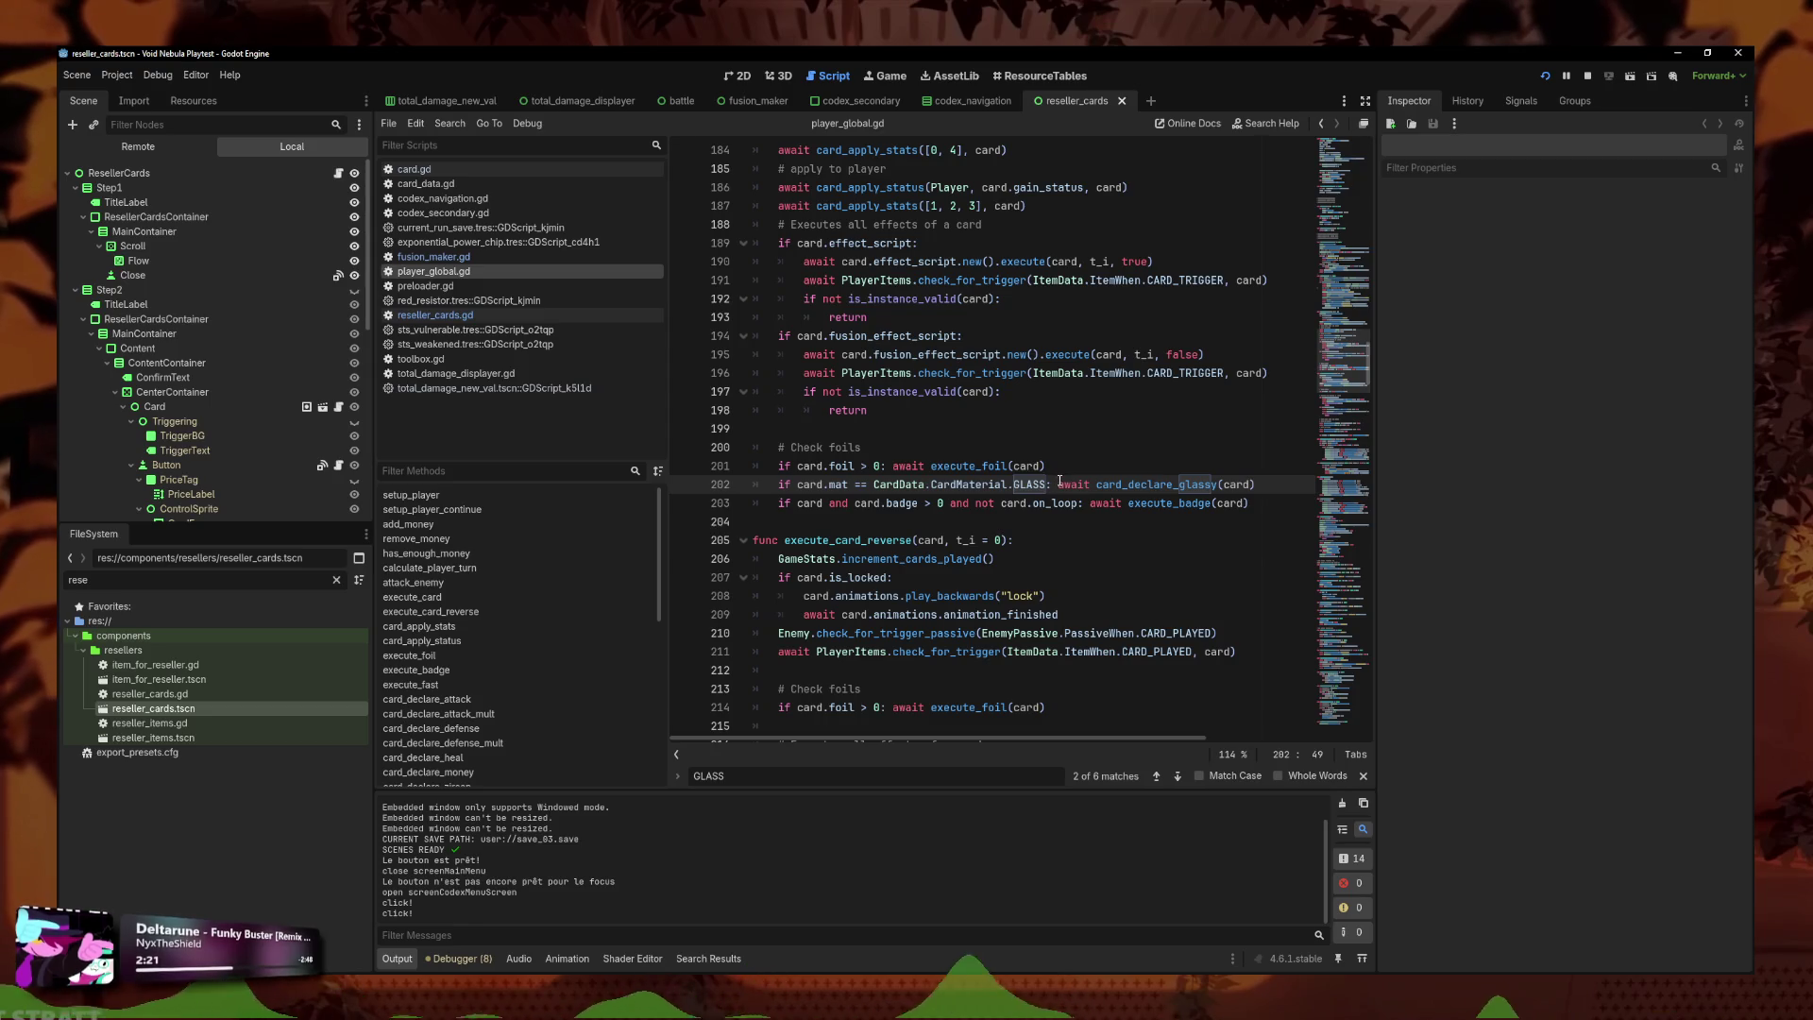
pyautogui.moveTo(1257, 484); pyautogui.dragTo(776, 484)
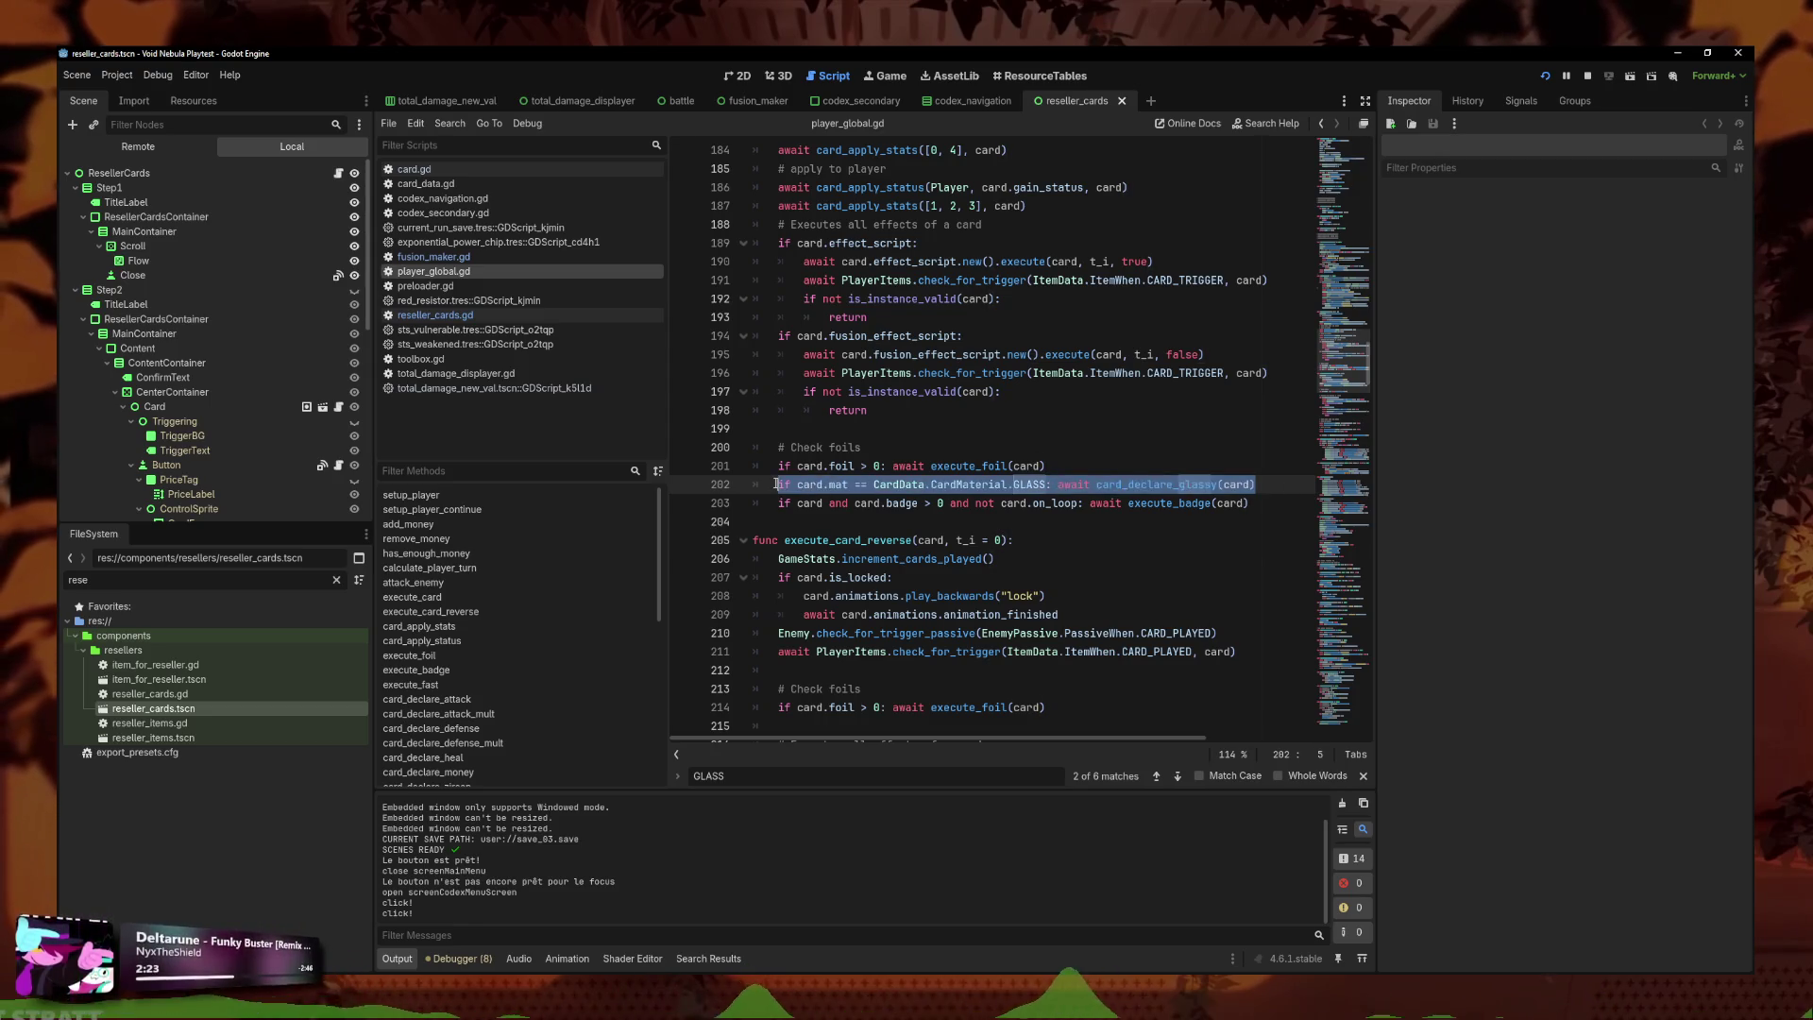
pyautogui.hotkey('ctrl', 'c')
pyautogui.press('End')
pyautogui.press('Return')
pyautogui.hotkey('ctrl', 'v')
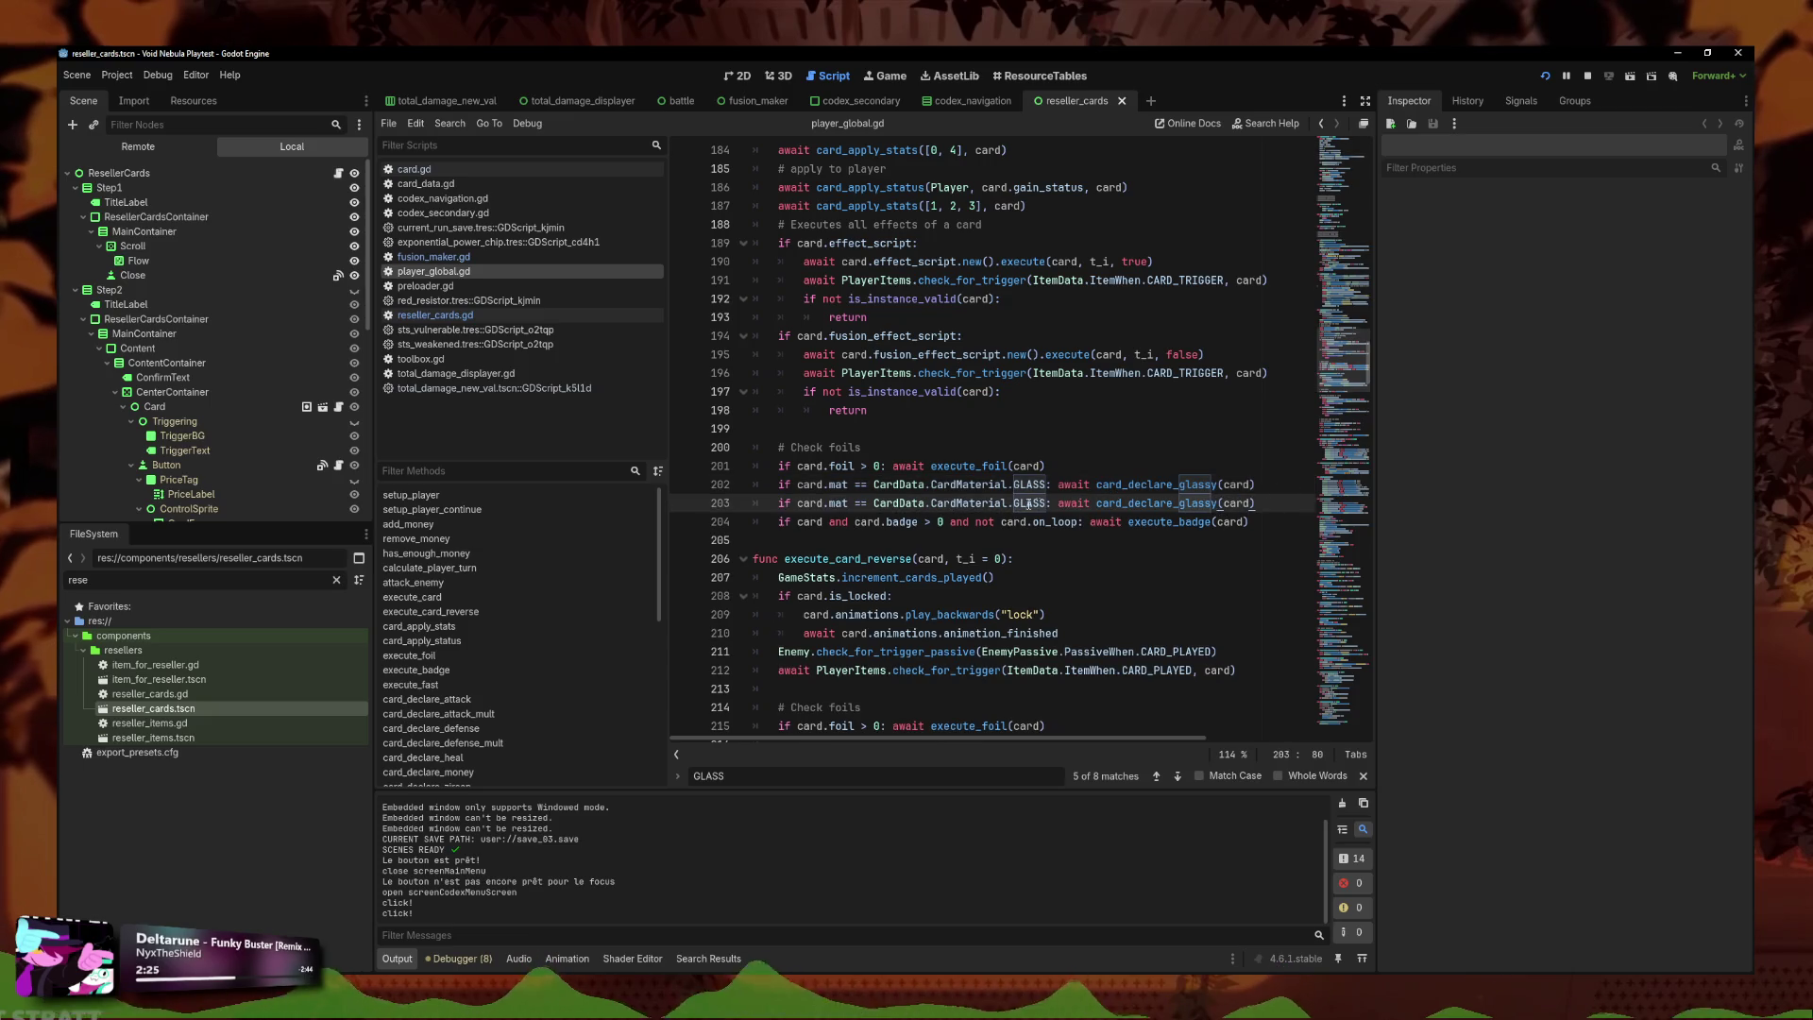
pyautogui.press('BackSpace')
pyautogui.press('BackSpace')
pyautogui.press('BackSpace')
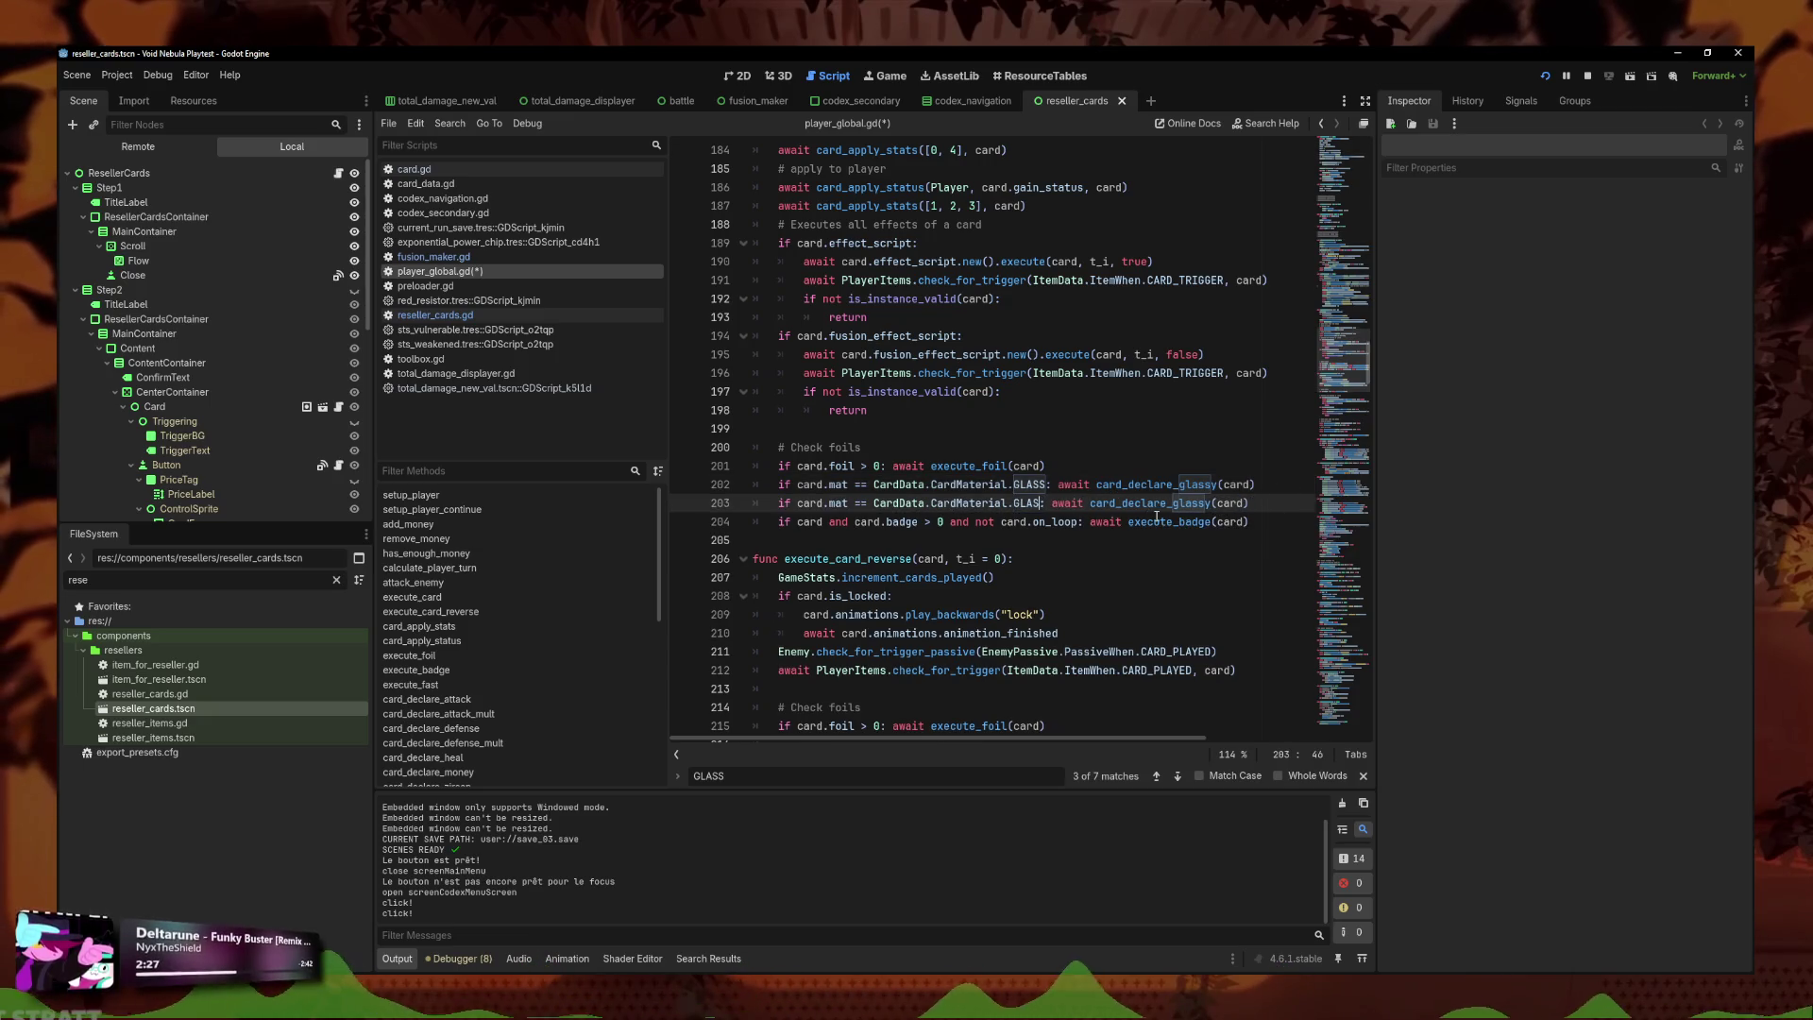
pyautogui.press('BackSpace')
pyautogui.press('BackSpace')
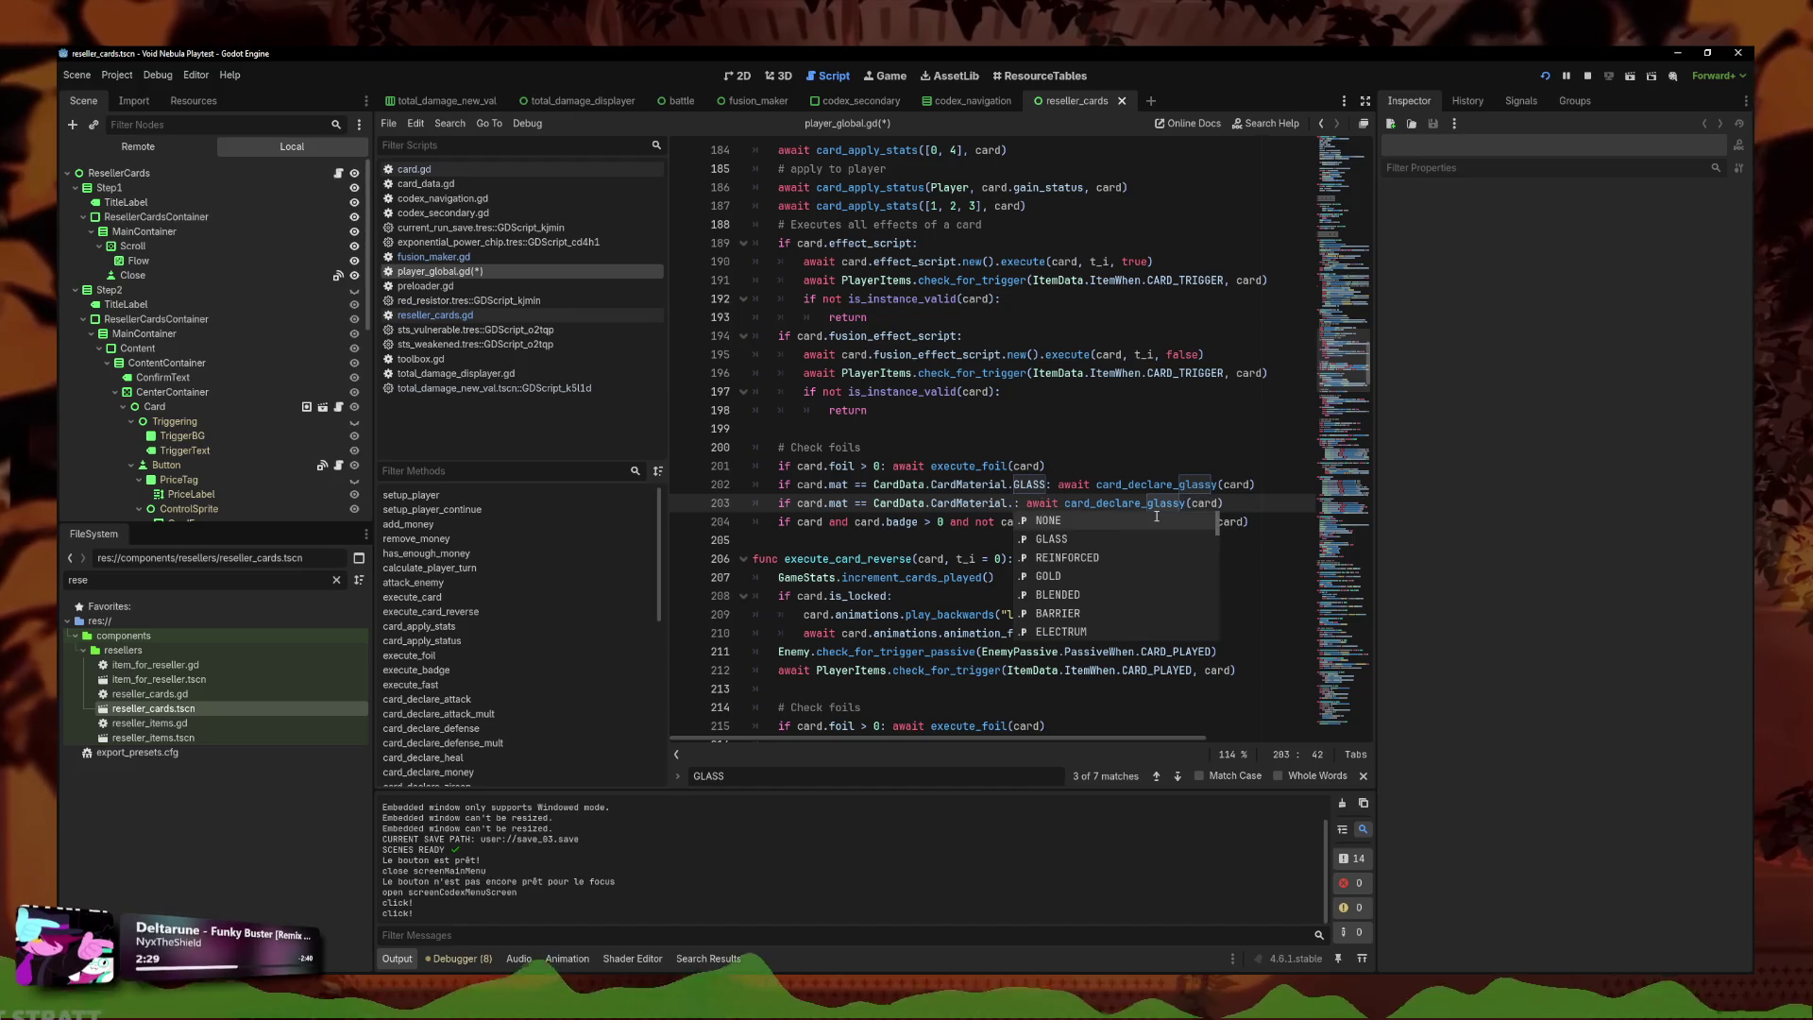
pyautogui.hotkey('ctrl', 'z')
# After the foil check, start a 'match card.mat:' block with a CardData.CardMaterial.GLASS case.
pyautogui.click(1098, 471)
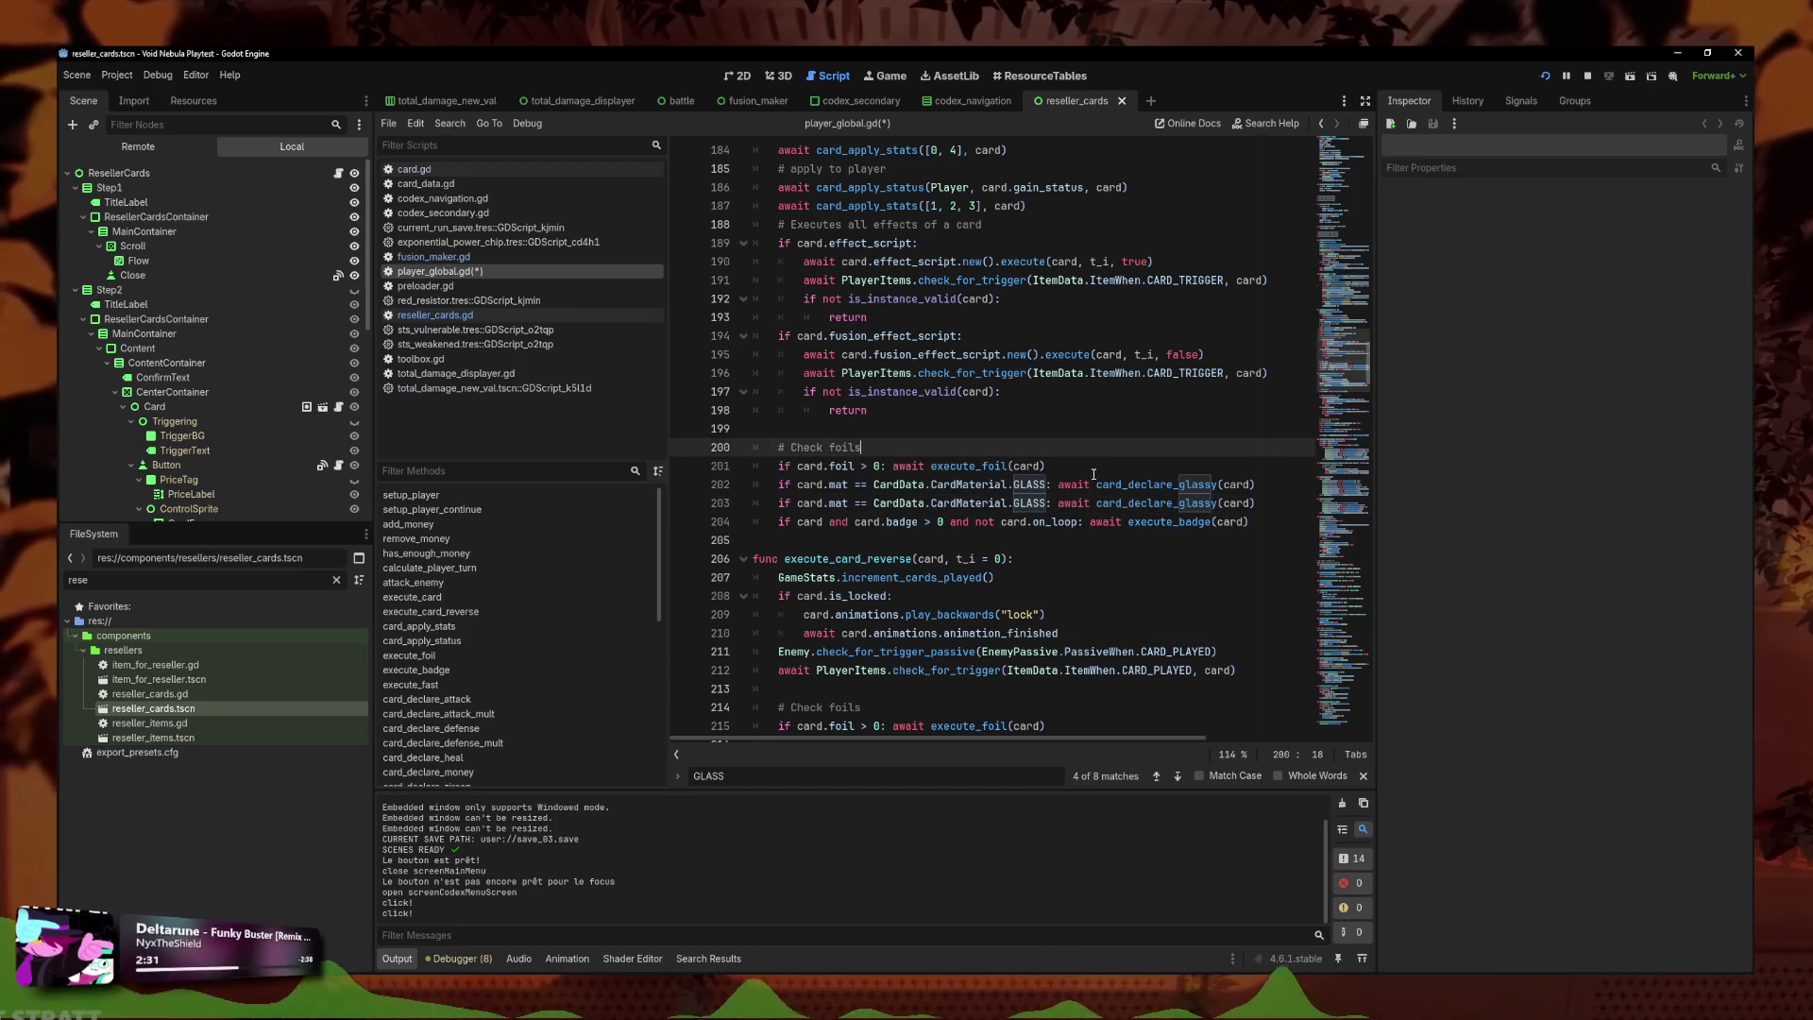
pyautogui.press('Return')
pyautogui.write('match')
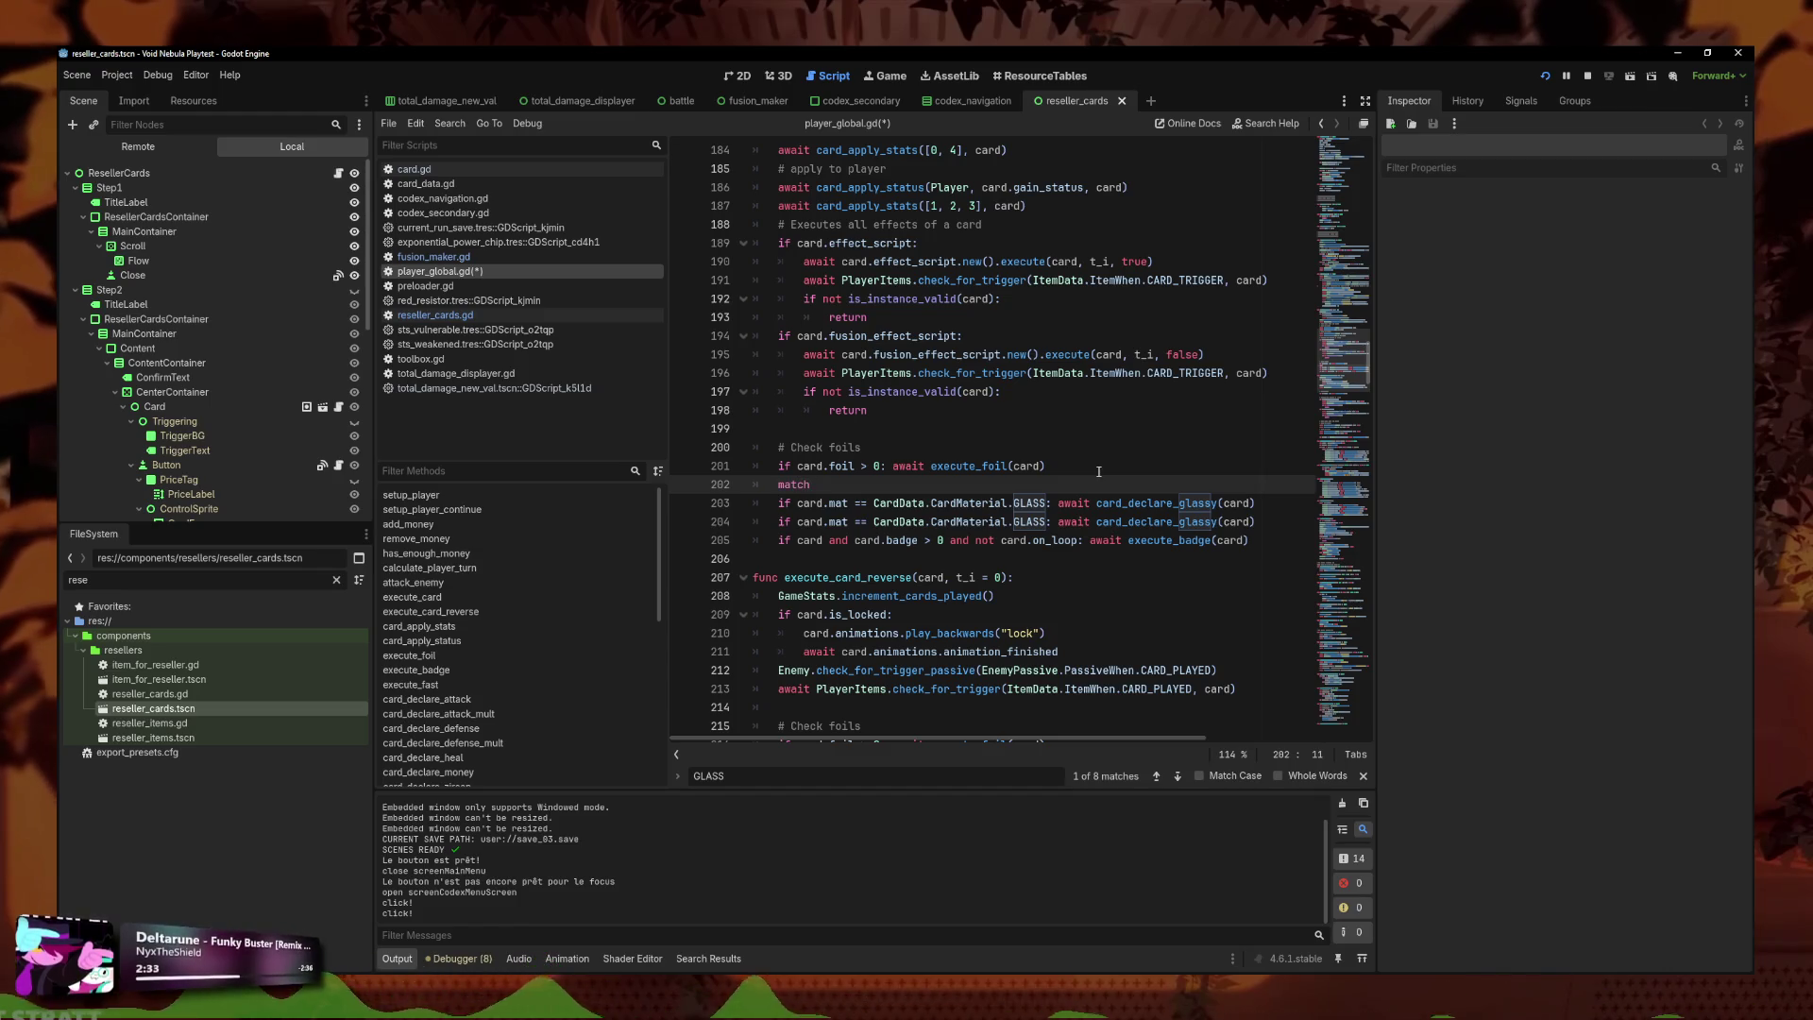
pyautogui.write(' CardData.Car')
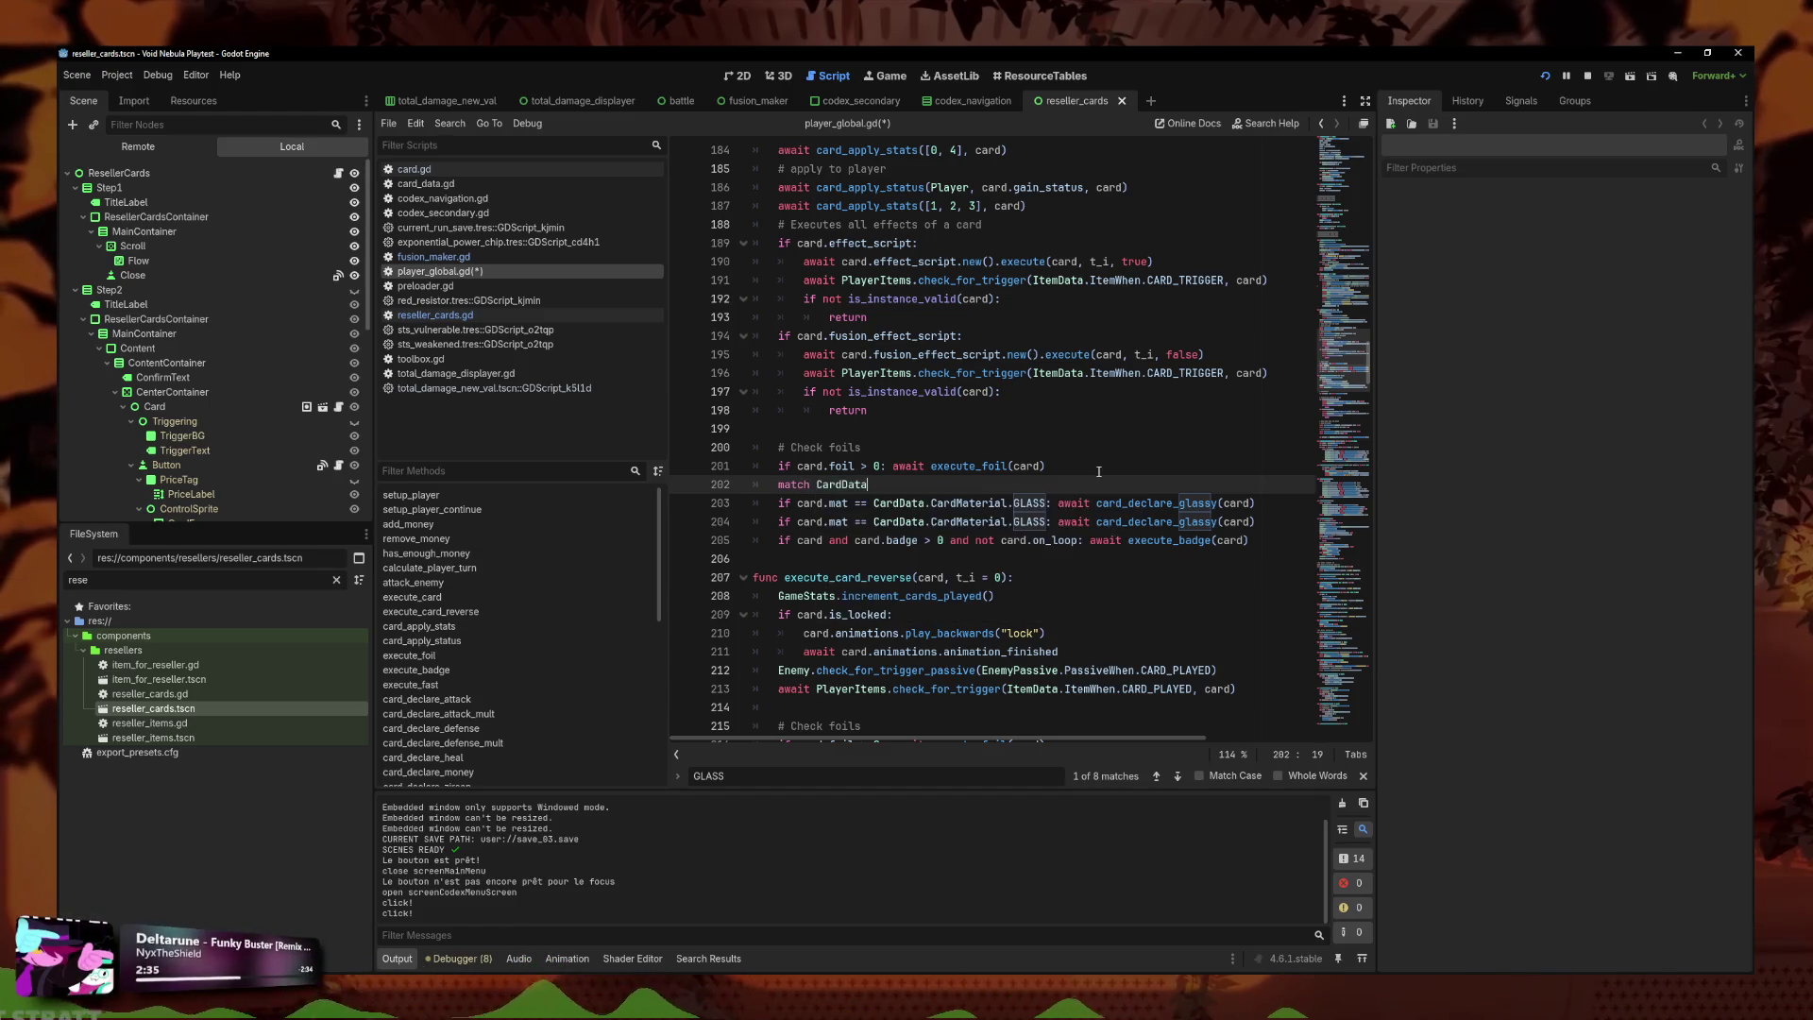
pyautogui.press('Down')
pyautogui.press('Down')
pyautogui.press('Down')
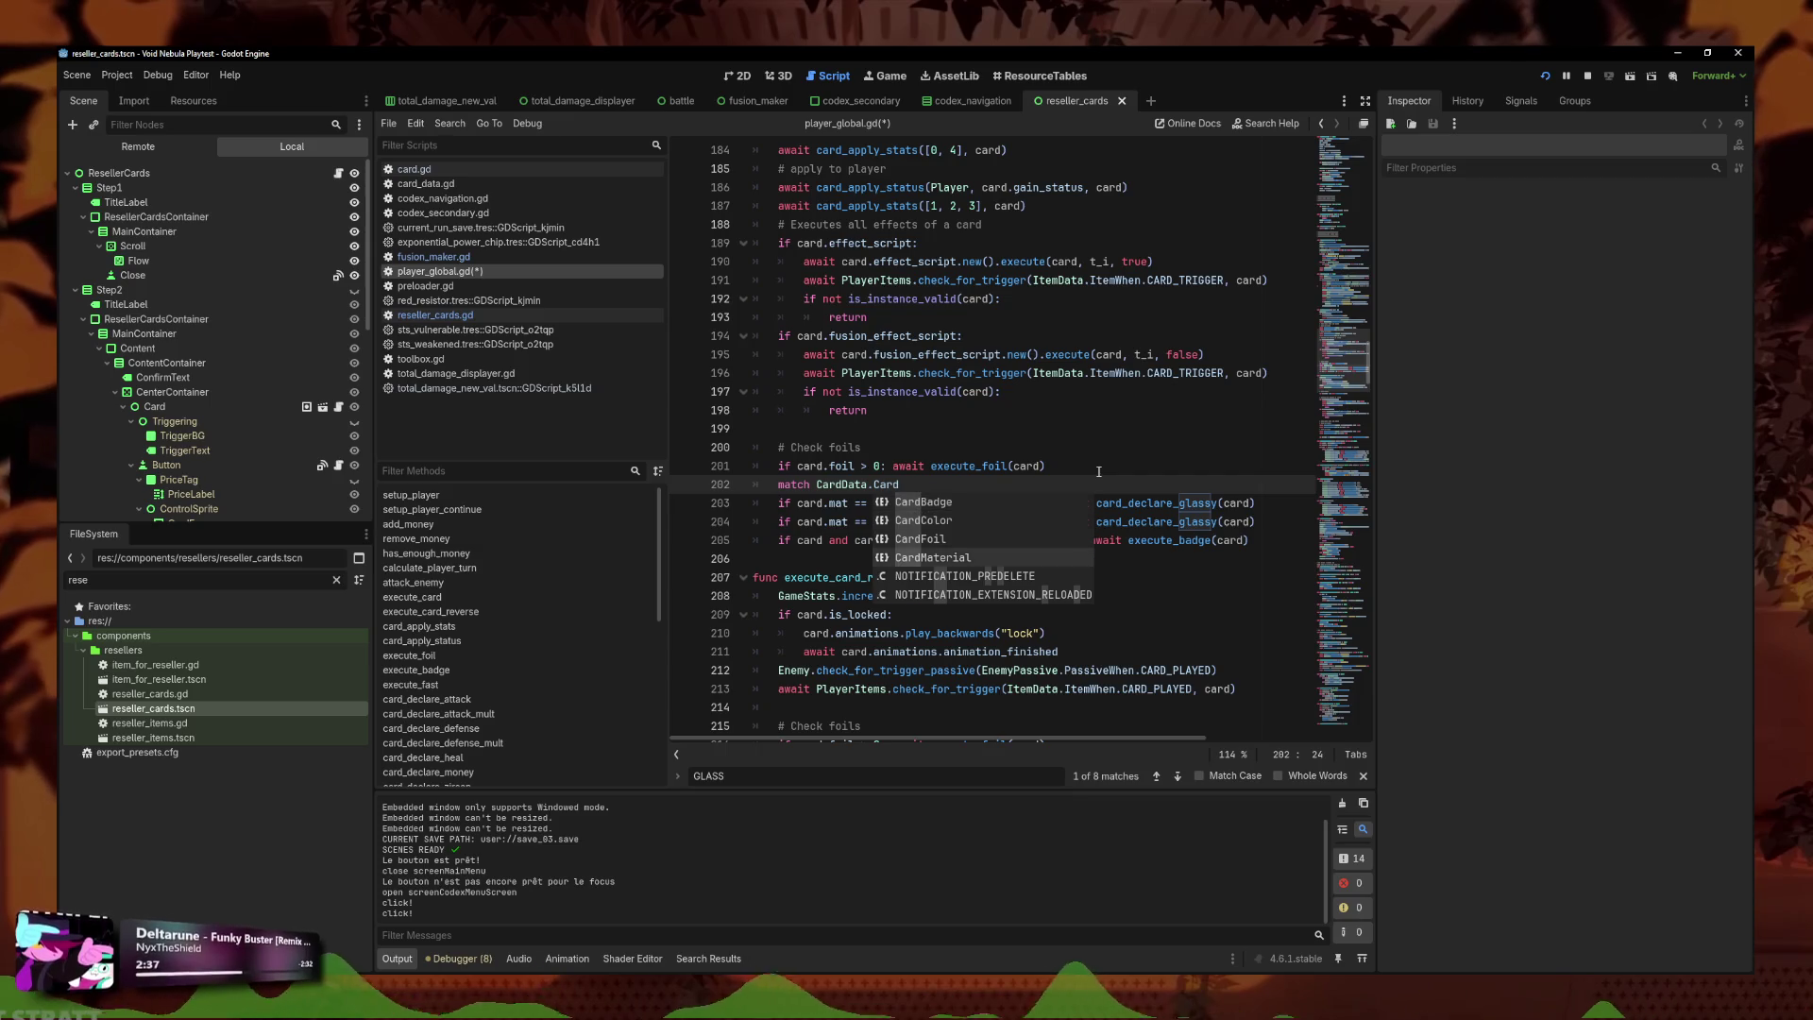
pyautogui.press('Return')
pyautogui.hotkey('ctrl', 'shift', 'Left')
pyautogui.hotkey('ctrl', 'shift', 'Left')
pyautogui.hotkey('ctrl', 'shift', 'Left')
pyautogui.write('car')
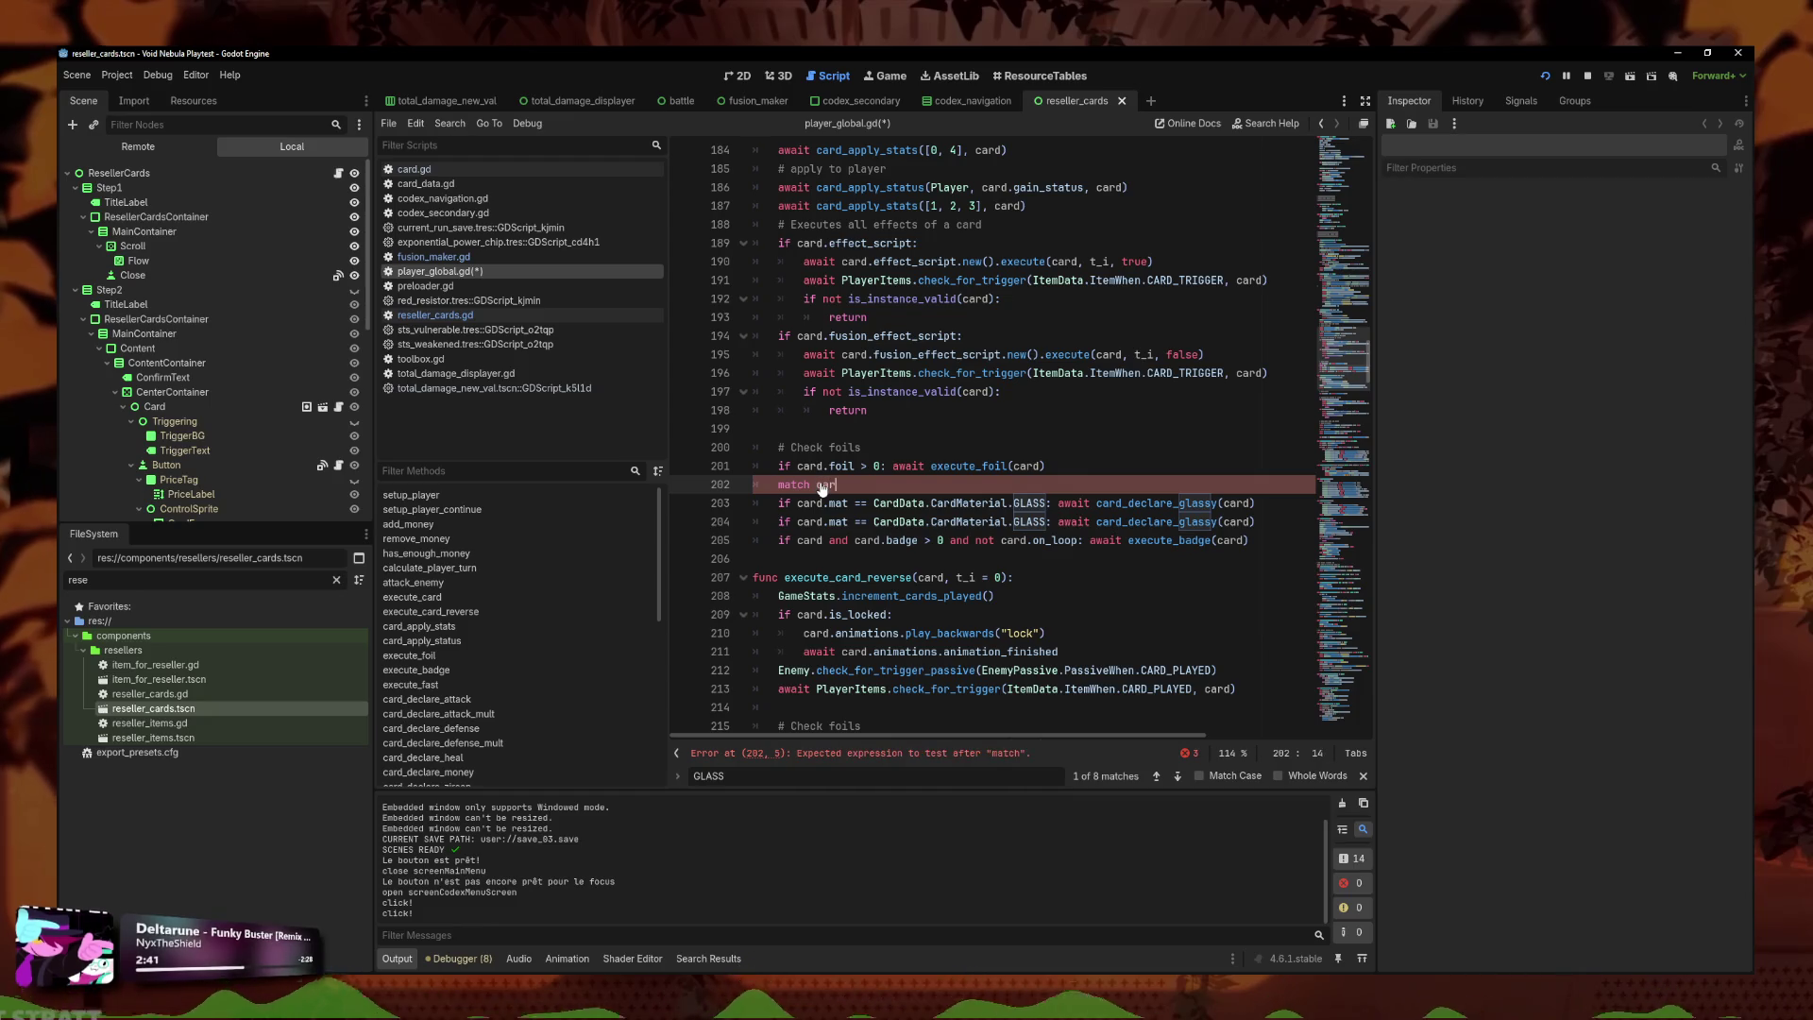
pyautogui.write('d.mat:')
pyautogui.press('Return')
pyautogui.write('CardData.CardMaterial.g')
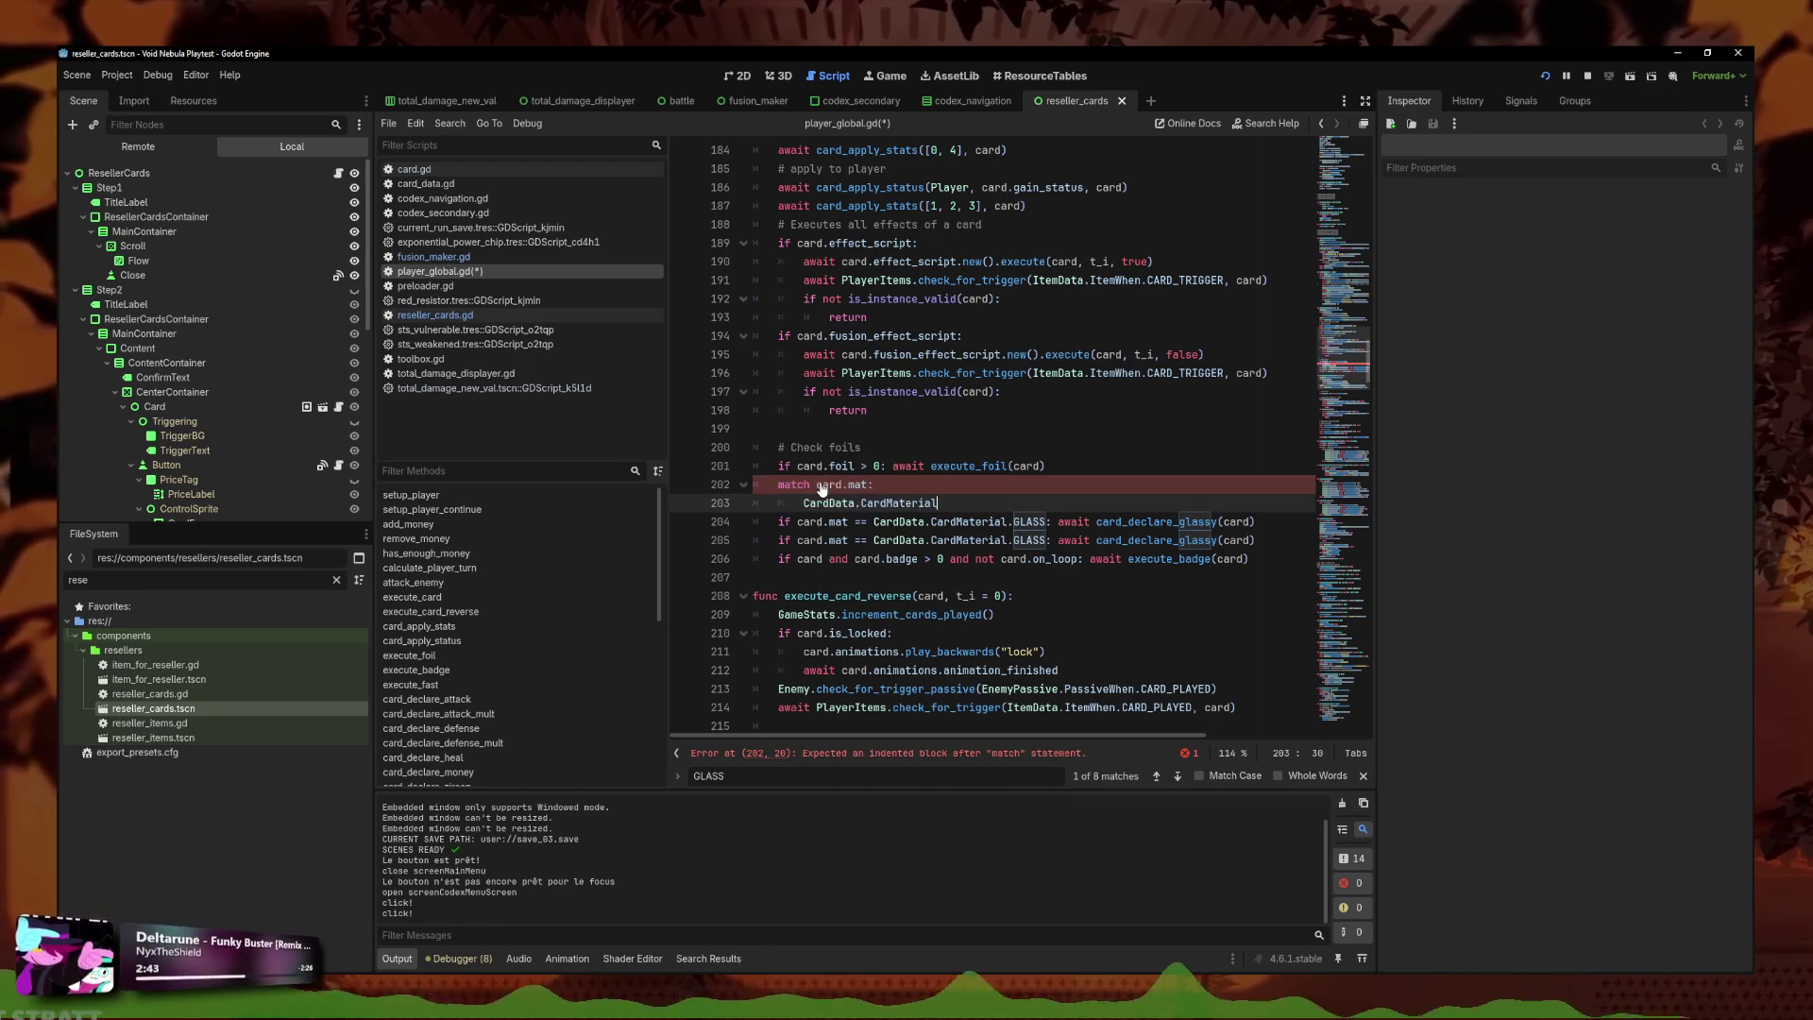
pyautogui.press('Return')
pyautogui.write(':')
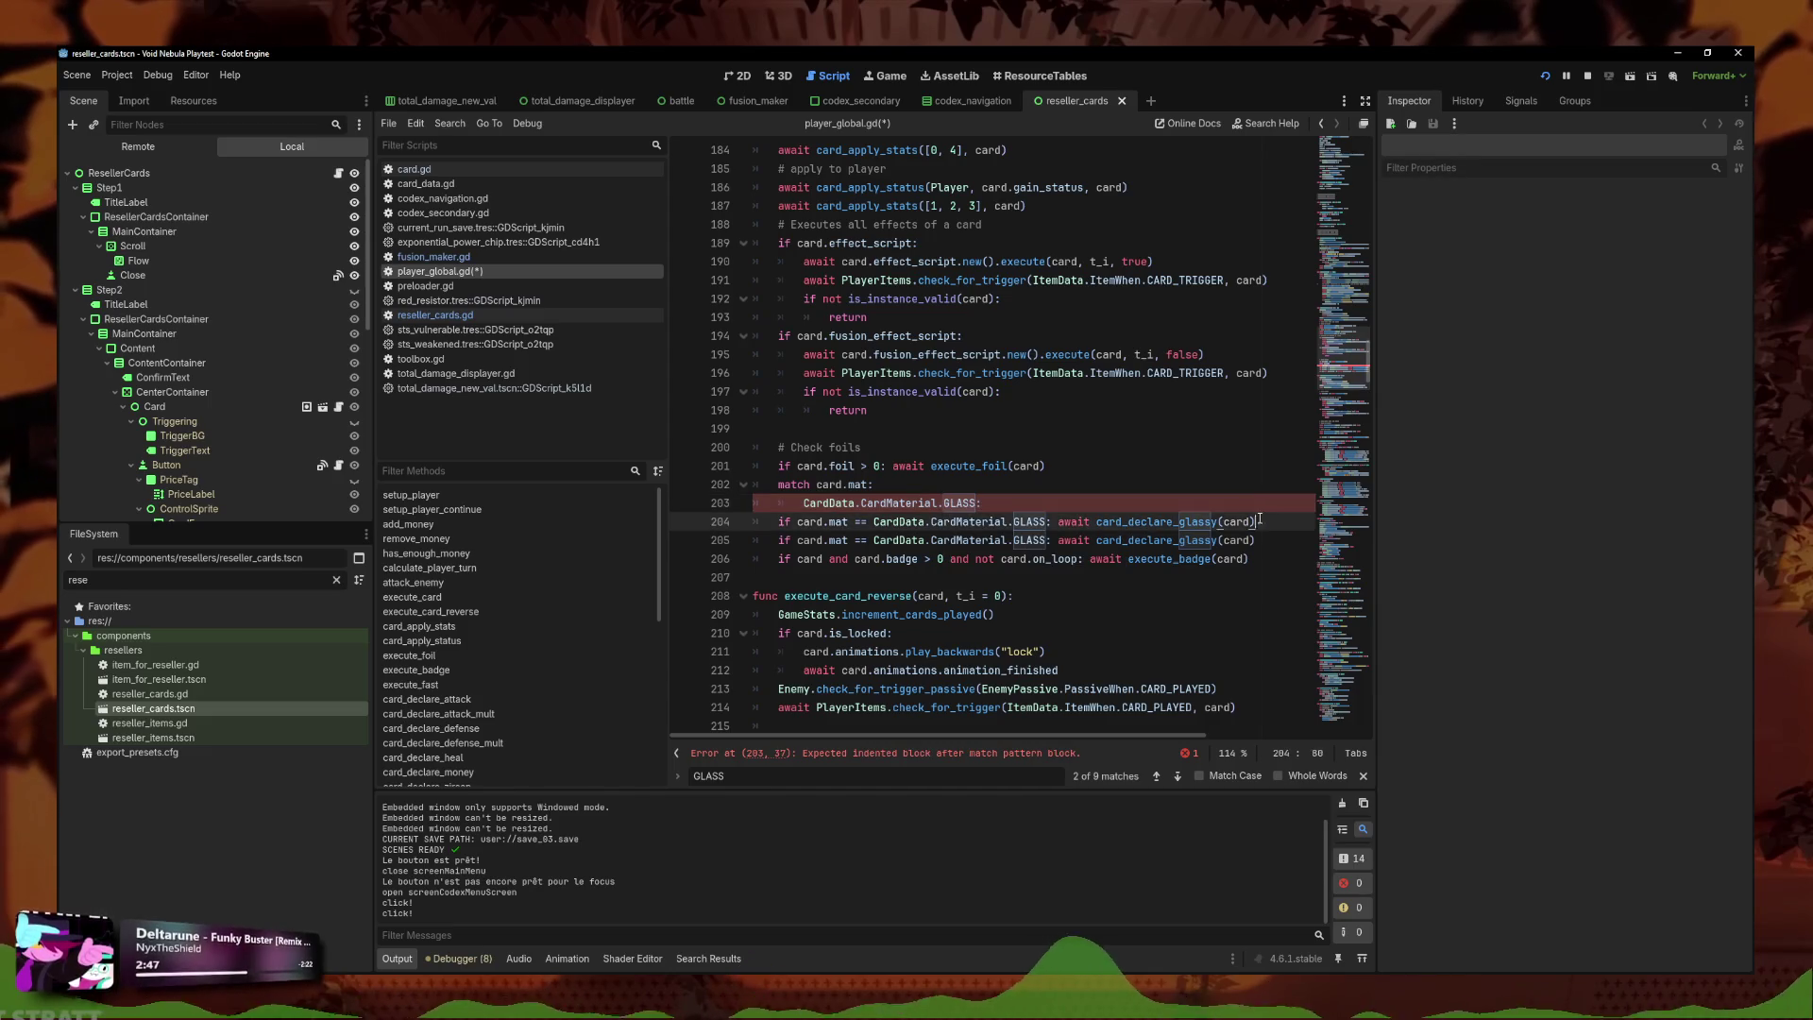
# Move the card_declare_glassy call into the GLASS case body.
pyautogui.moveTo(1256, 521); pyautogui.dragTo(1052, 521)
pyautogui.hotkey('ctrl', 'c')
pyautogui.click(1048, 505)
pyautogui.hotkey('ctrl', 'v')
pyautogui.click(982, 503)
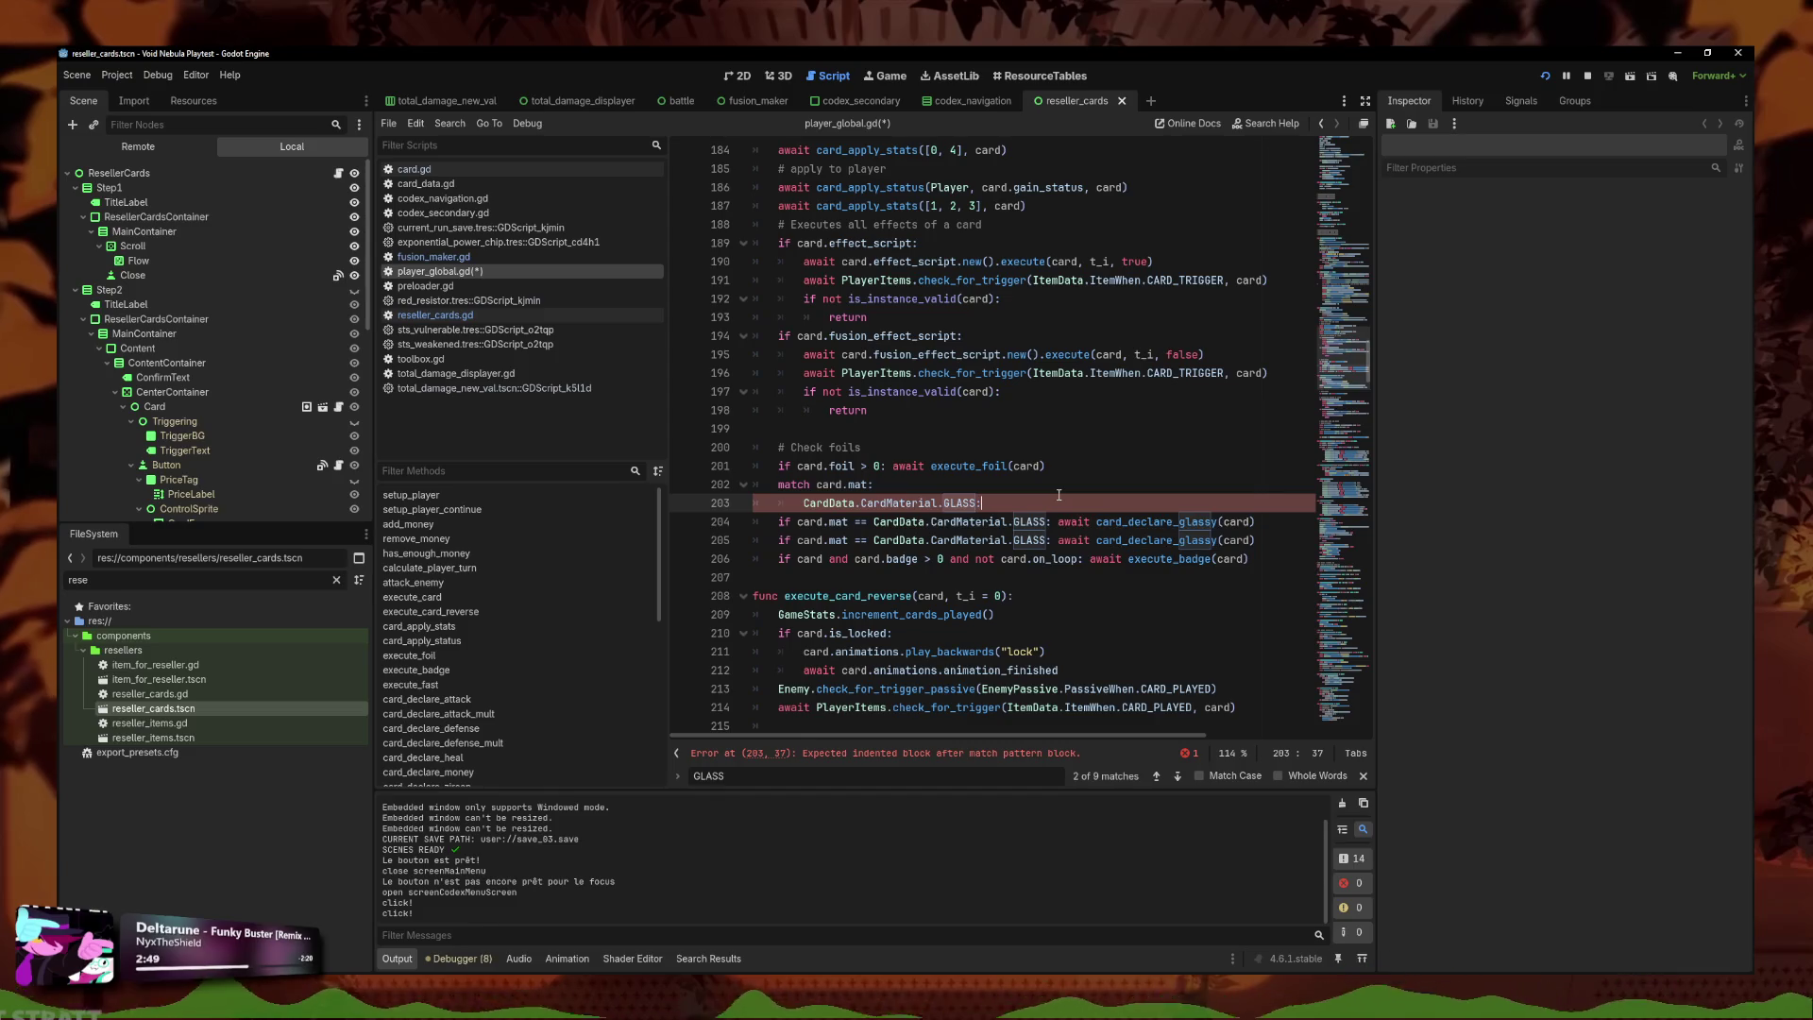
pyautogui.press('Return')
pyautogui.click(1254, 558)
pyautogui.moveTo(1220, 557); pyautogui.dragTo(1058, 558)
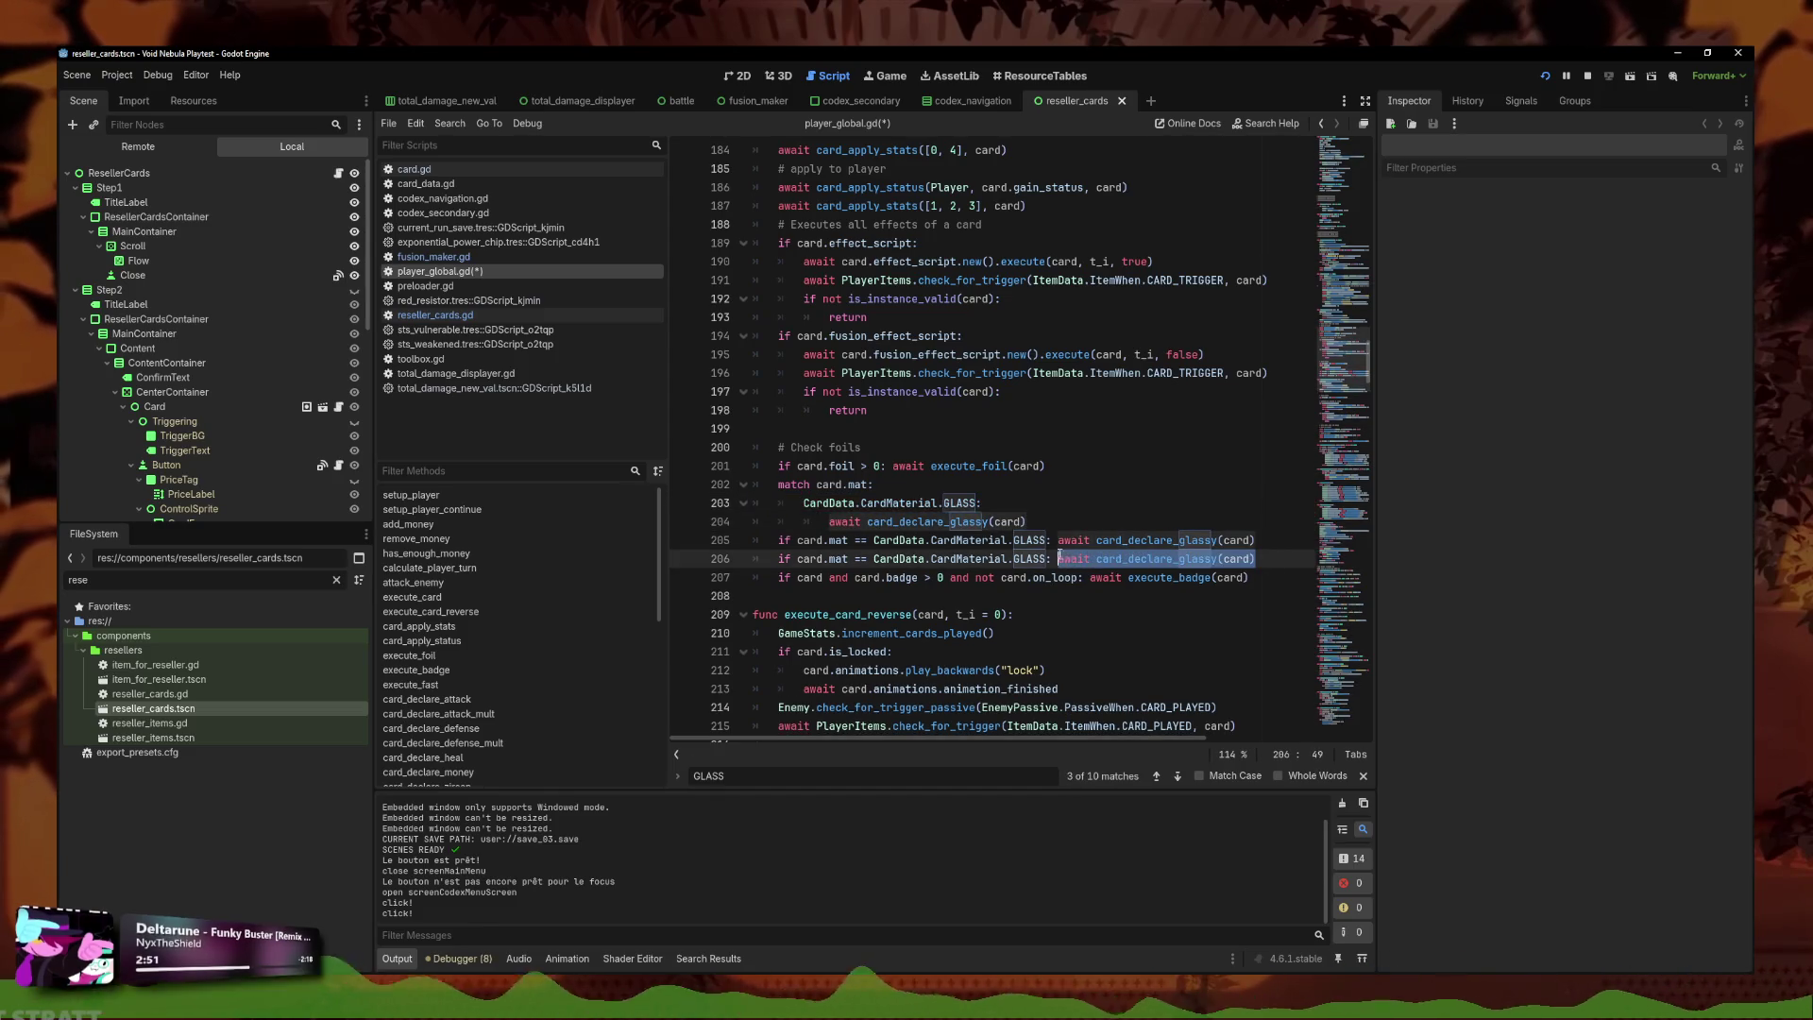
pyautogui.click(1057, 522)
# Add a CardData.CardMaterial.TEMPERED case calling card_declare_glassy with an extra true argument.
pyautogui.press('Return')
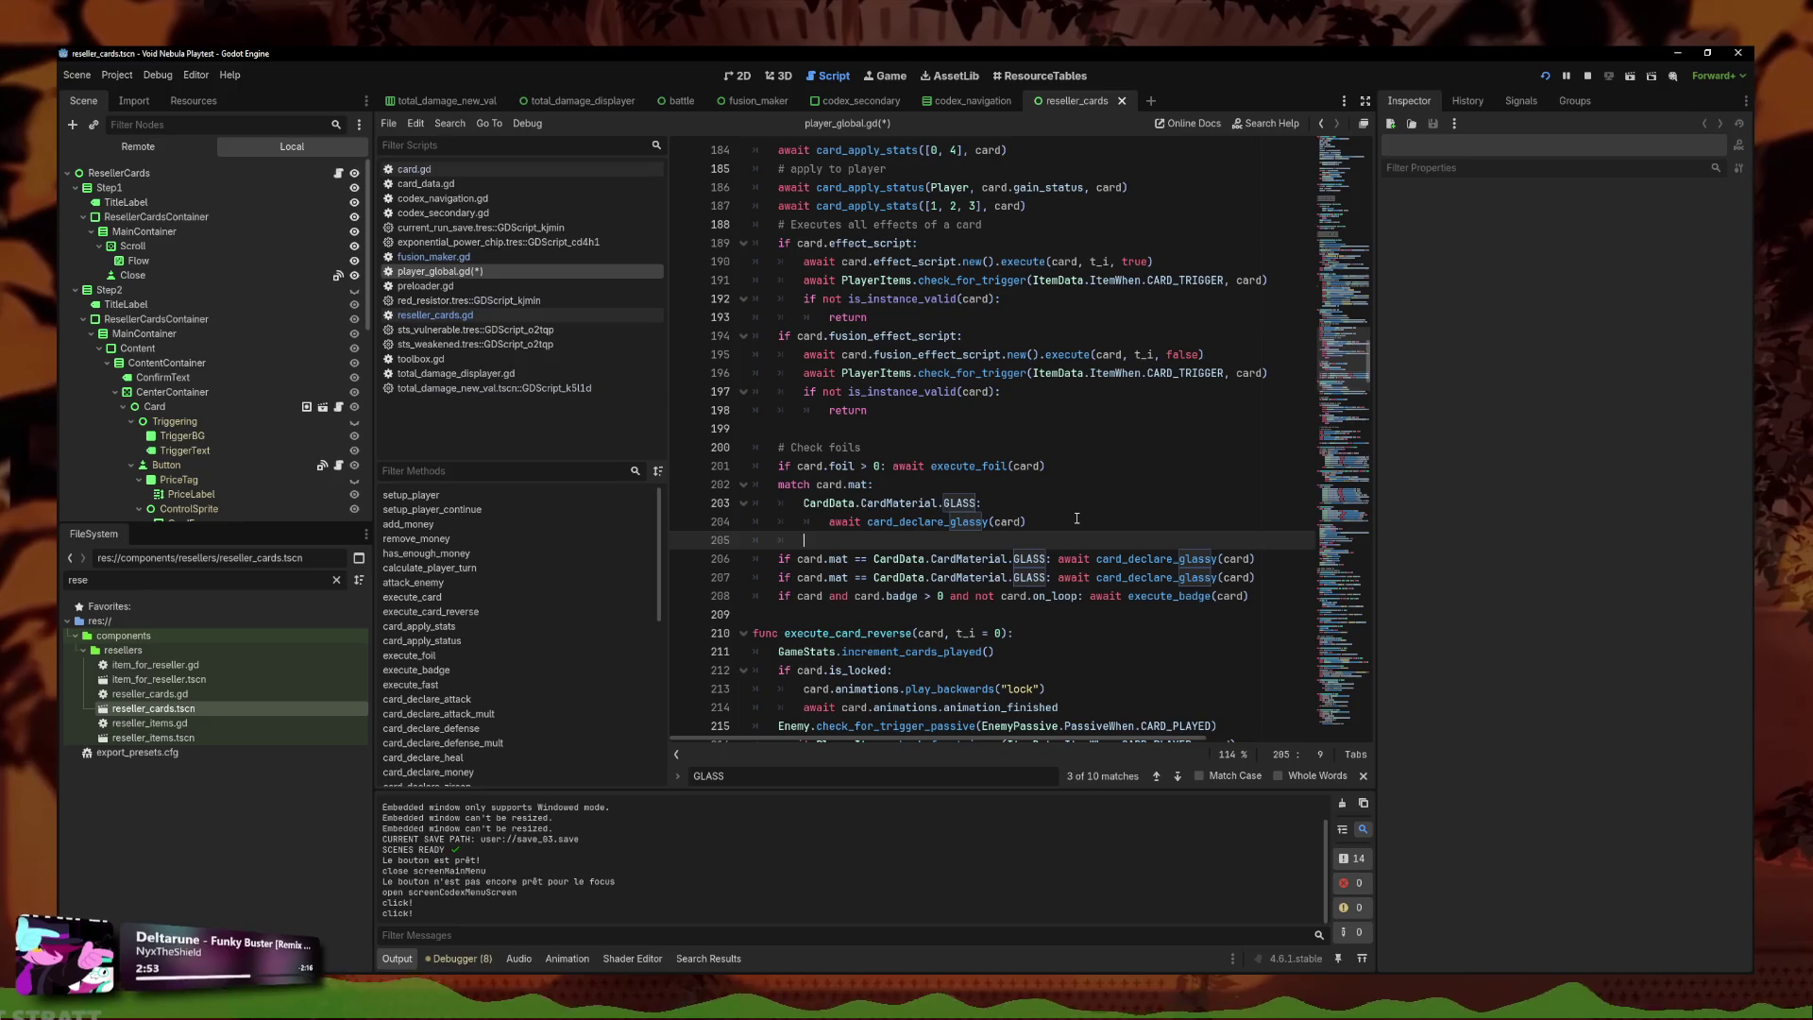
pyautogui.write('Card')
pyautogui.press('Return')
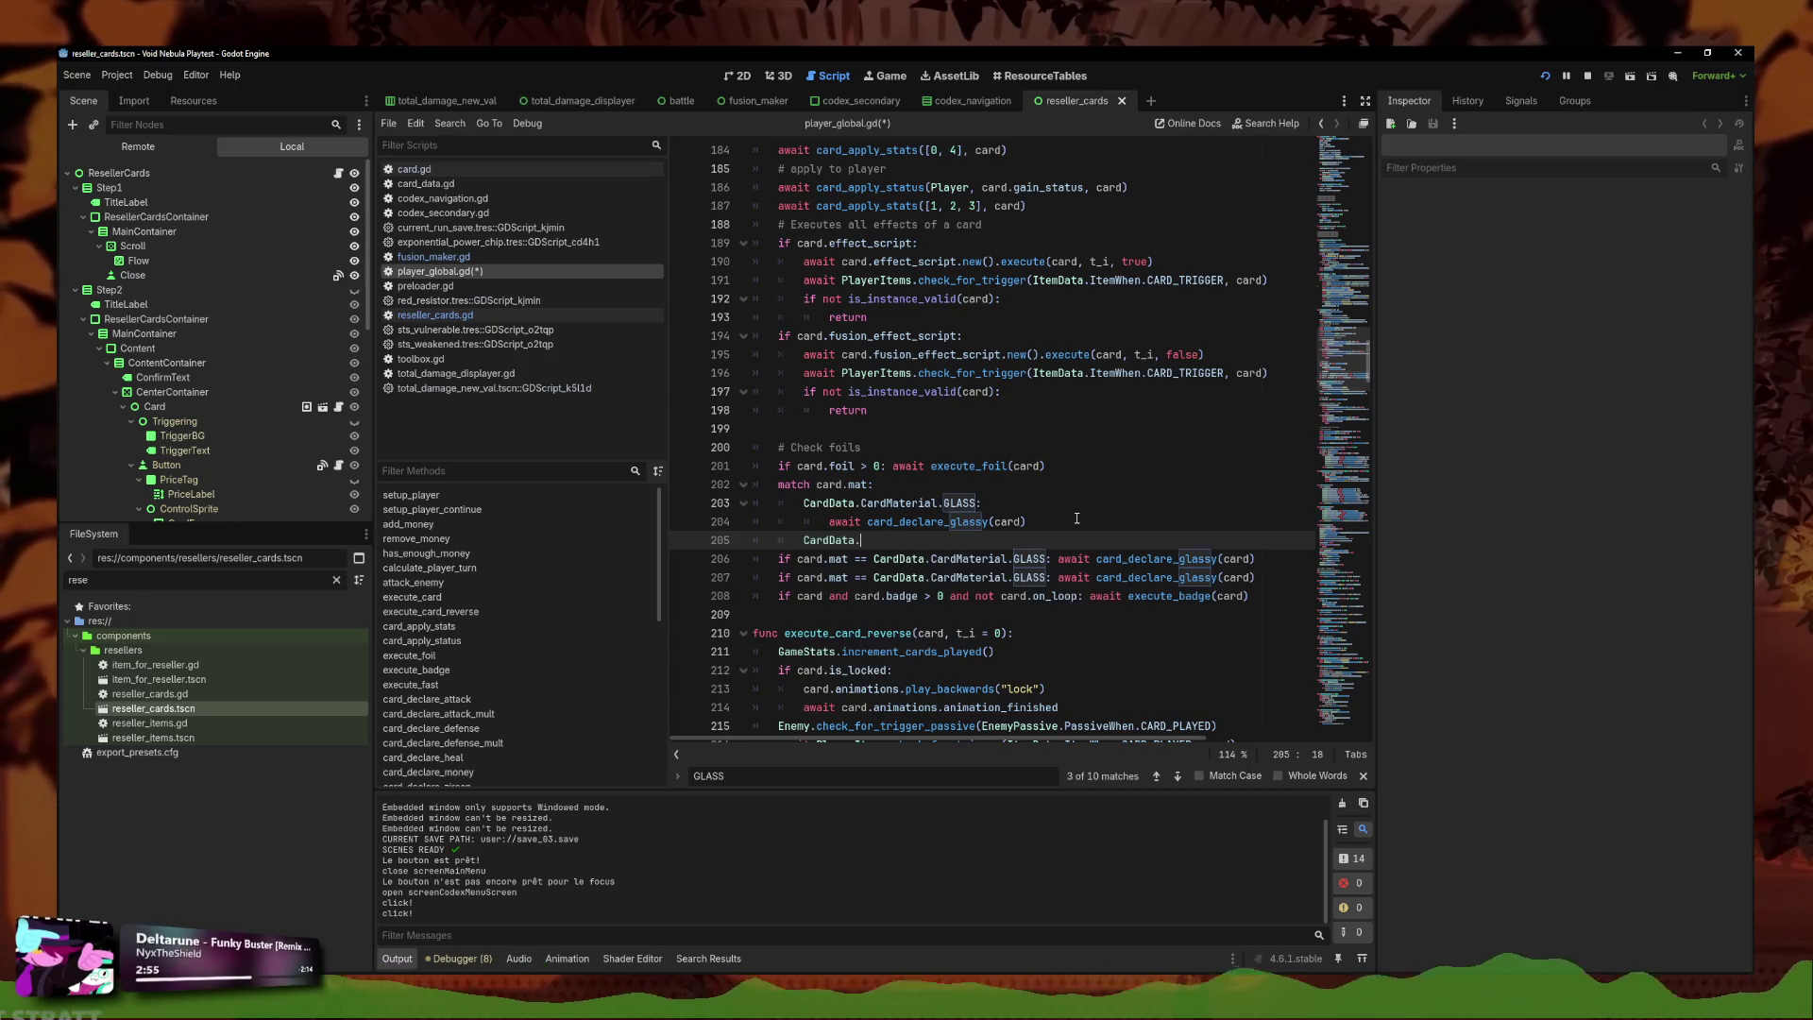
pyautogui.write('.card')
pyautogui.write('mat')
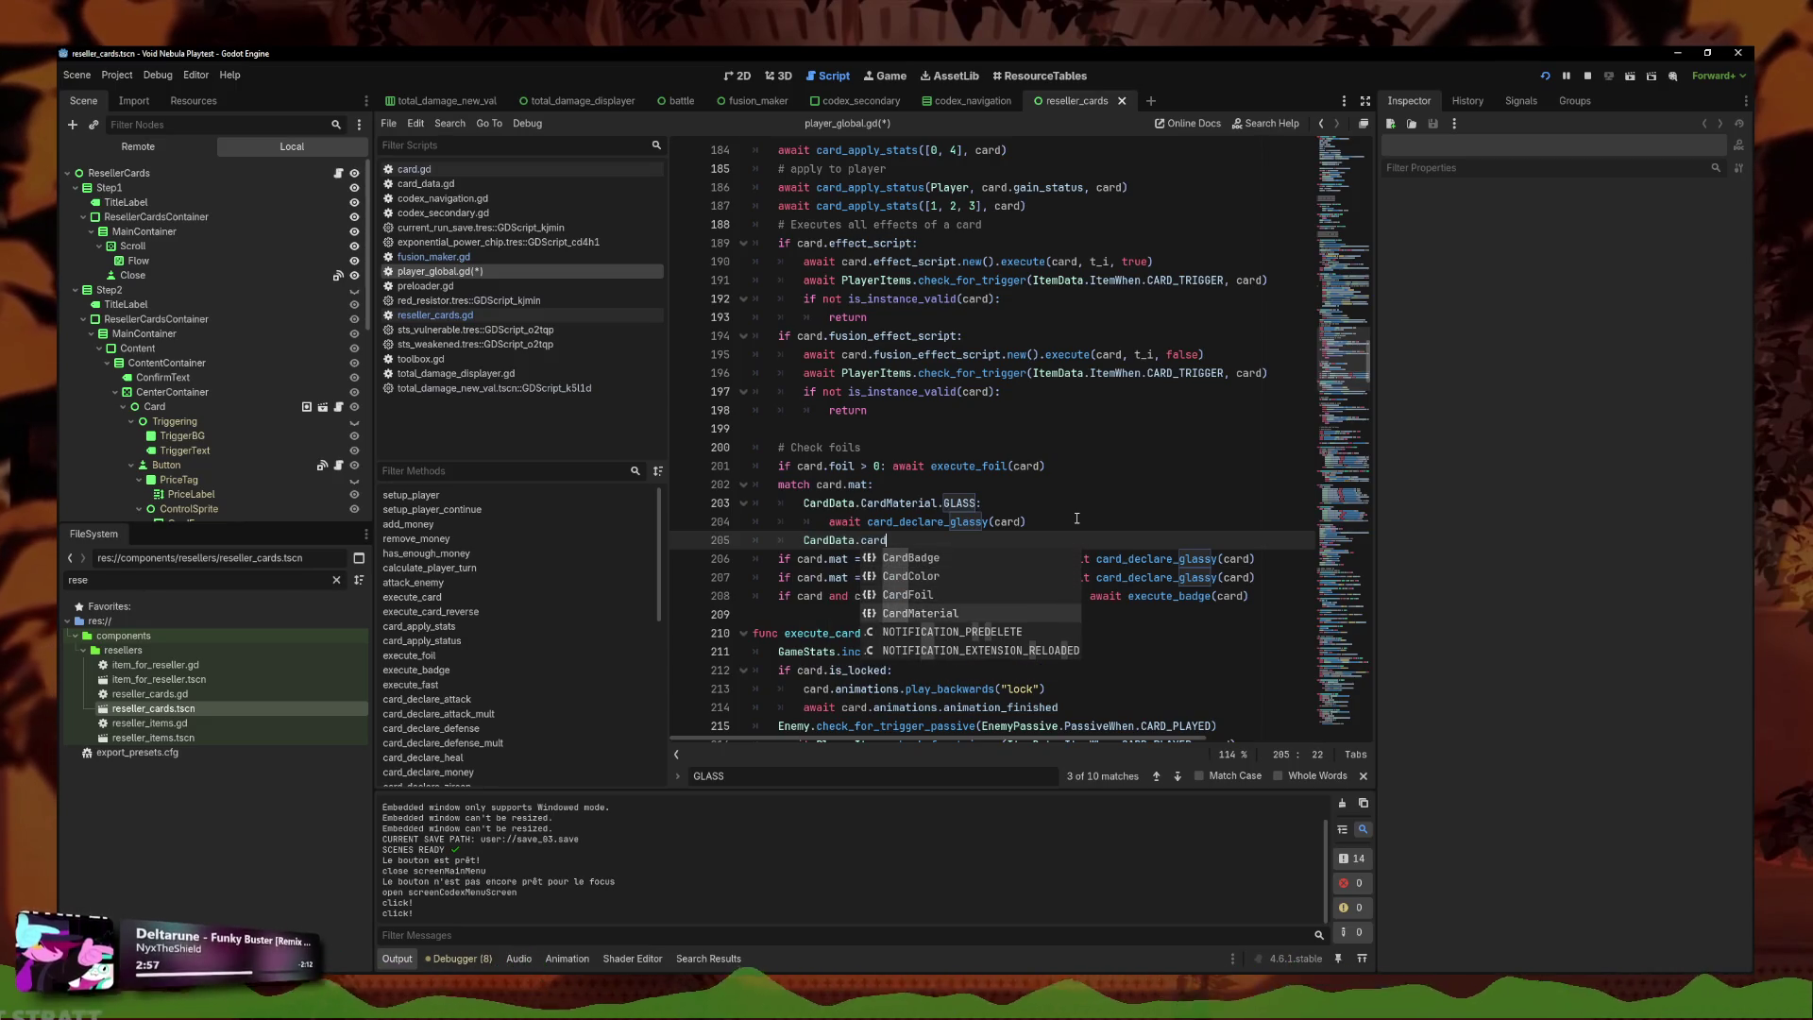
pyautogui.press('Return')
pyautogui.write('.')
pyautogui.press('Down')
pyautogui.press('Down')
pyautogui.press('Down')
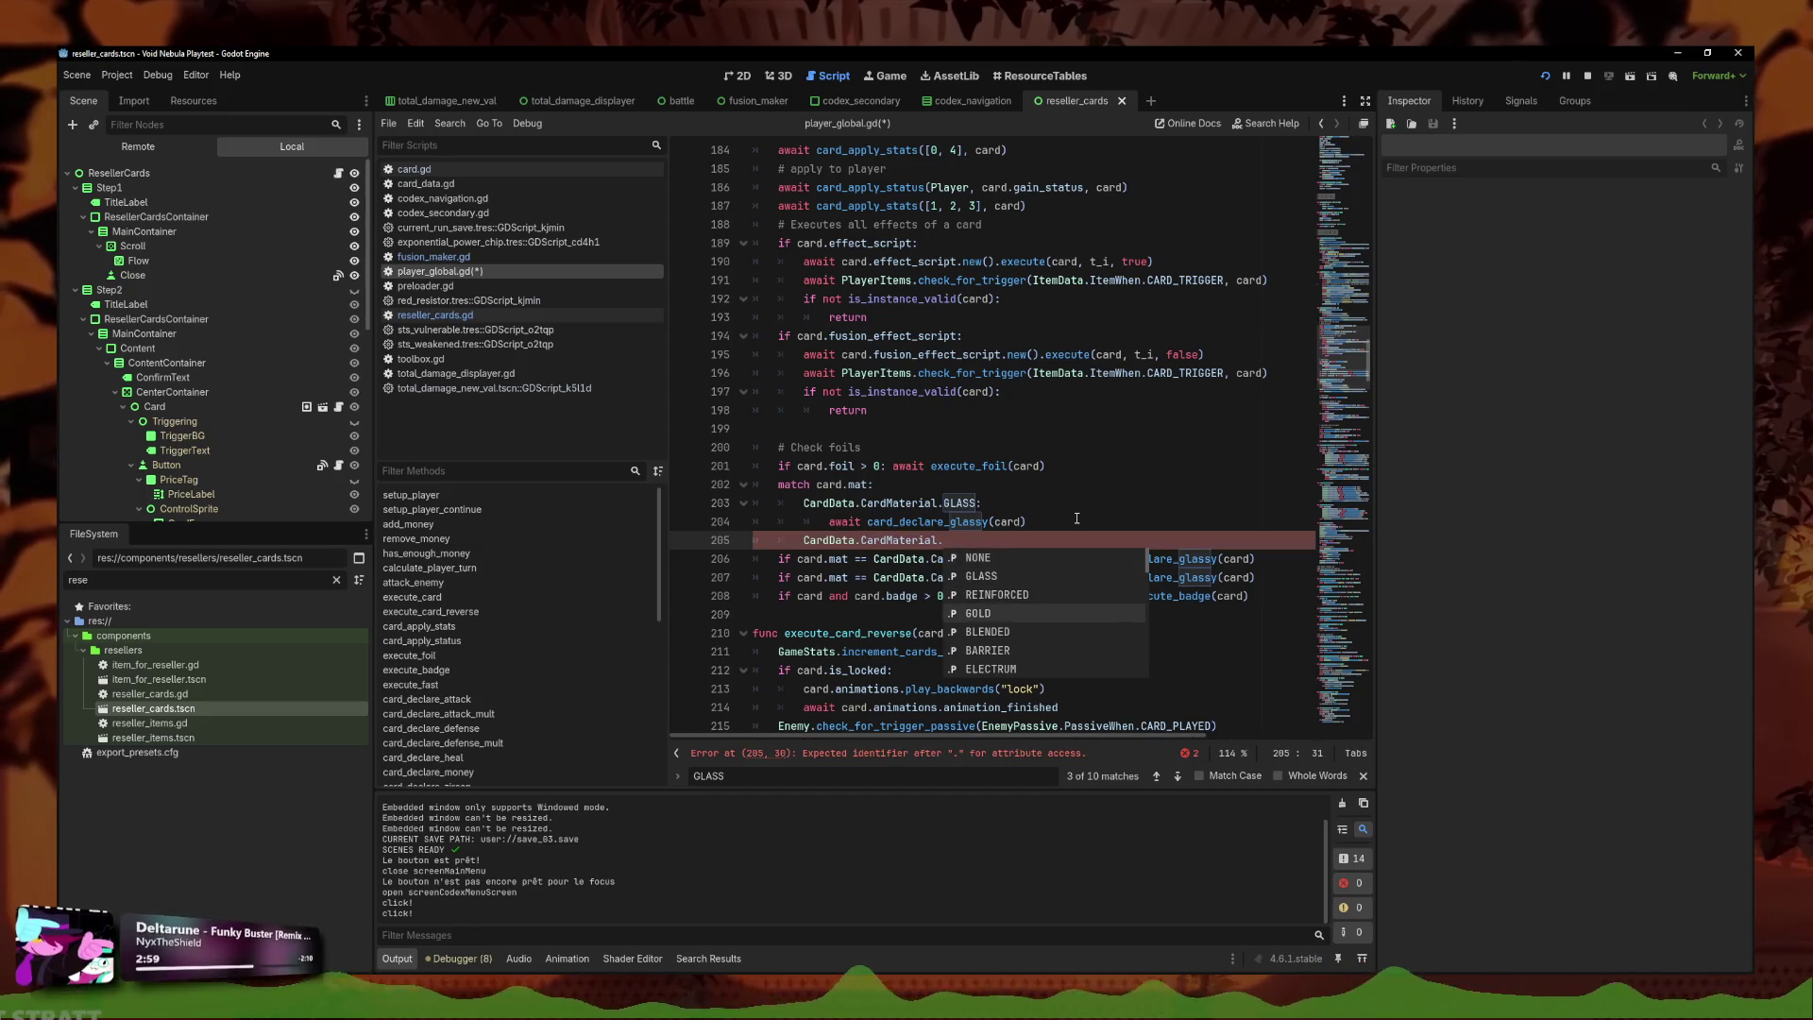
pyautogui.press('Down')
pyautogui.press('Down')
pyautogui.press('Down')
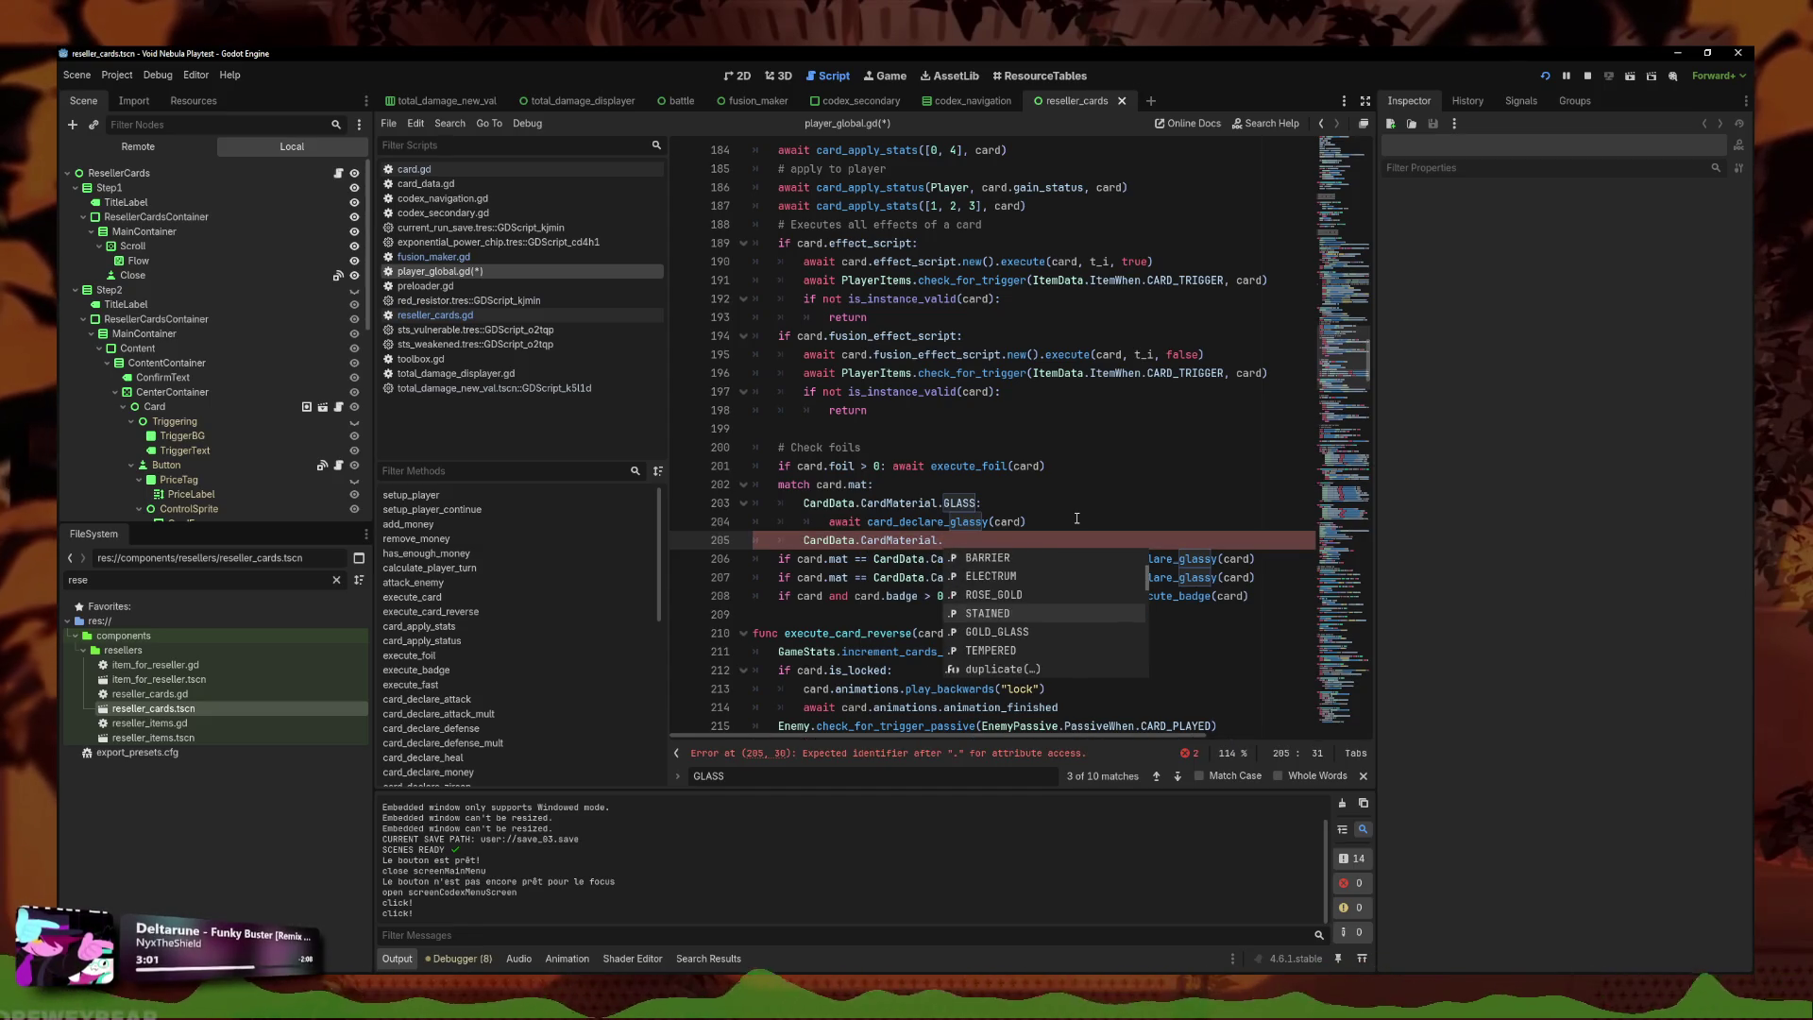
pyautogui.press('Return')
pyautogui.write(':')
pyautogui.press('Return')
pyautogui.write('await card_declare_glassy(card)')
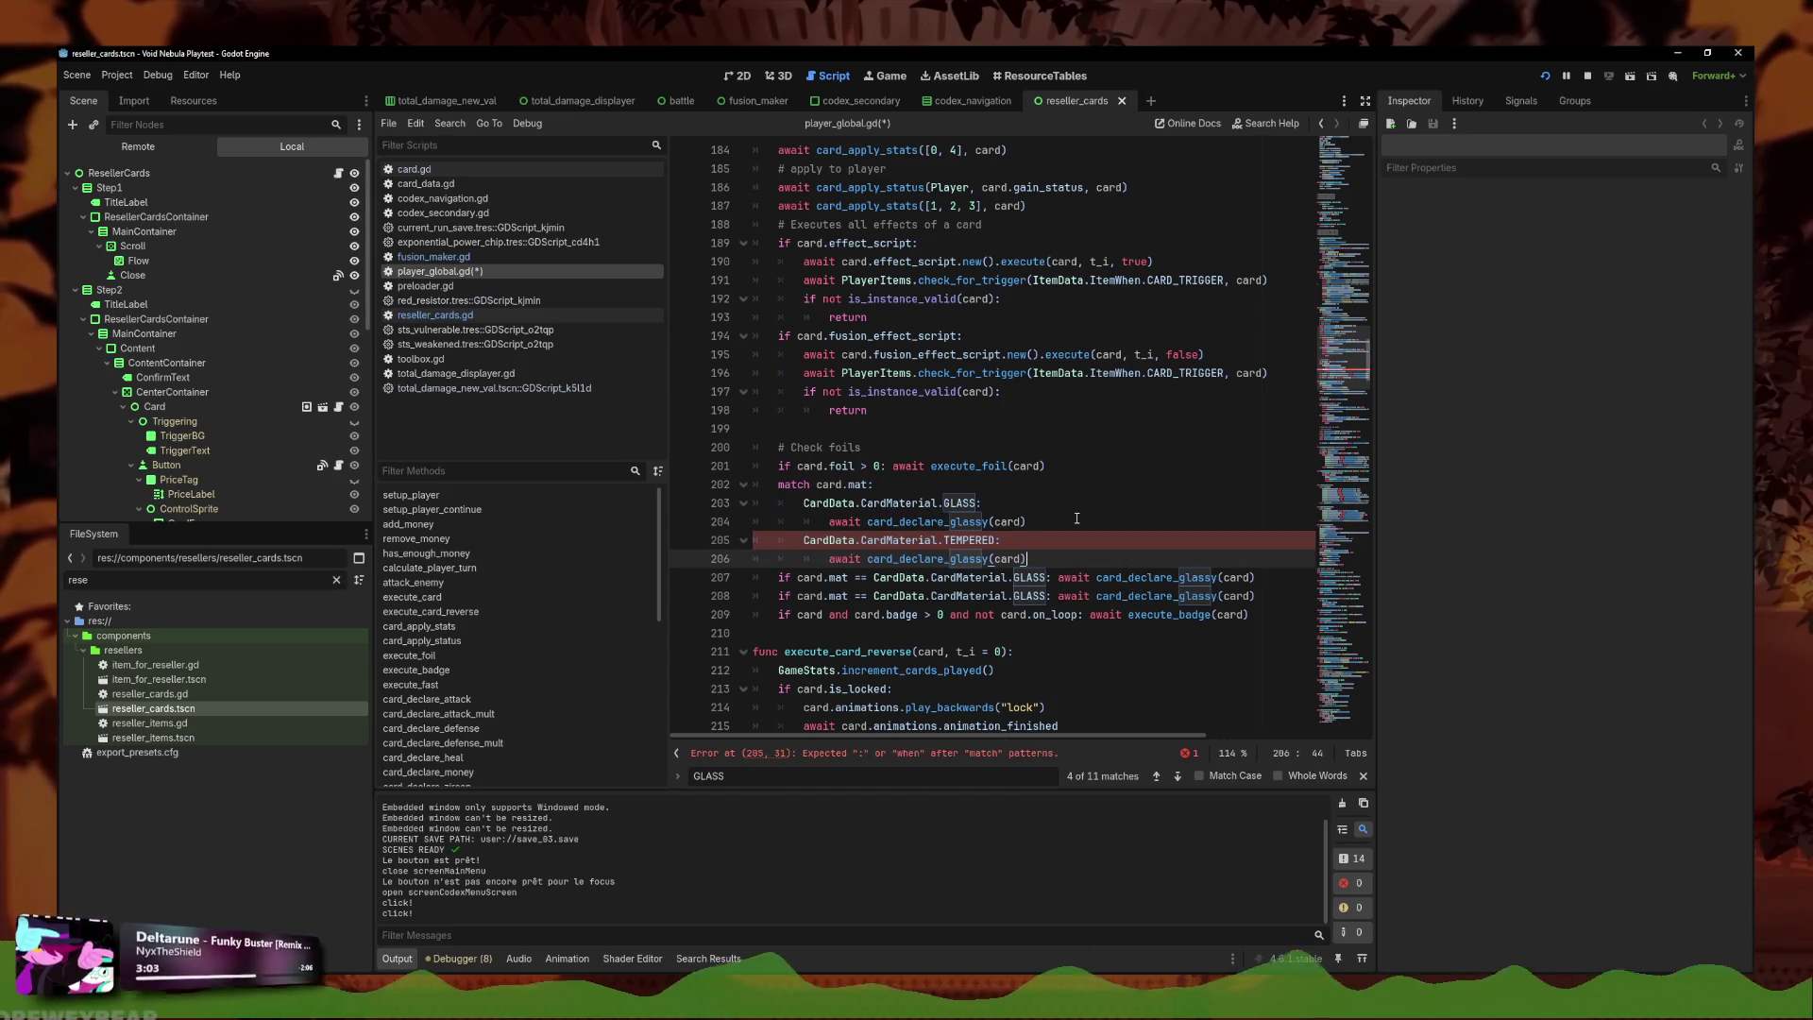
pyautogui.write(', true)')
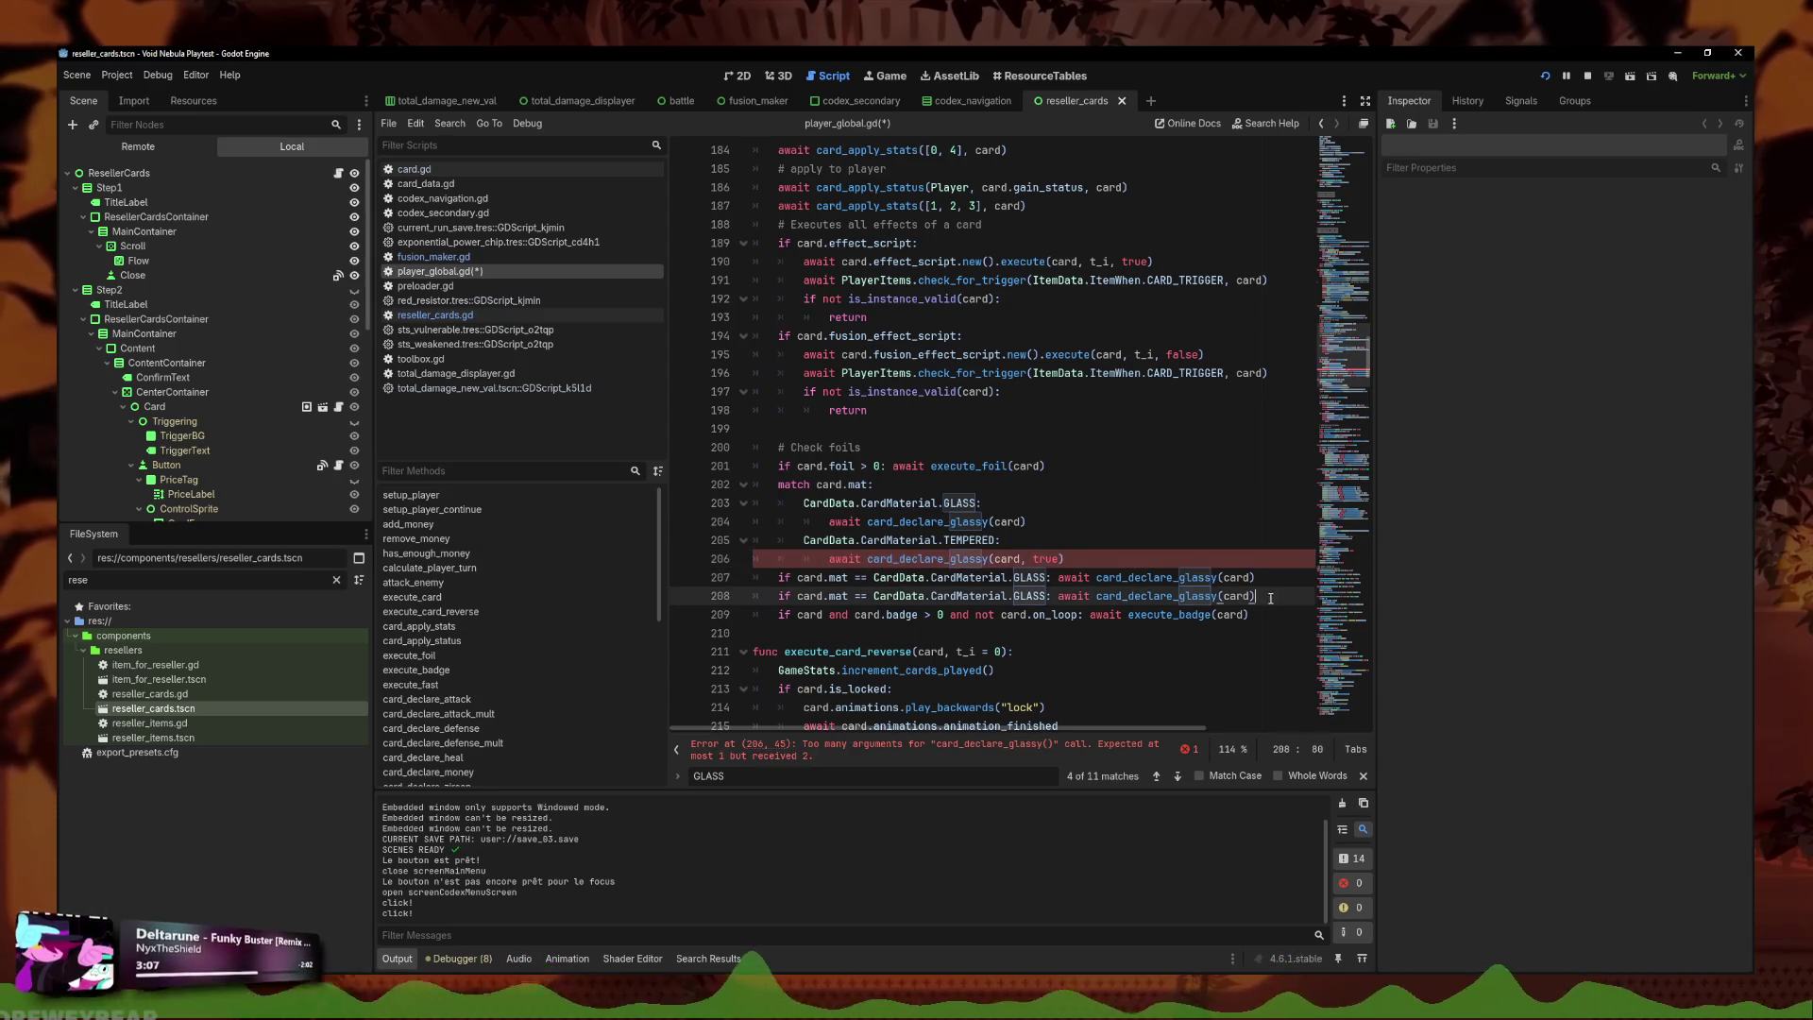
# Delete the two leftover if card.mat == GLASS lines.
pyautogui.moveTo(1255, 604); pyautogui.dragTo(755, 569)
pyautogui.press('BackSpace')
pyautogui.press('BackSpace')
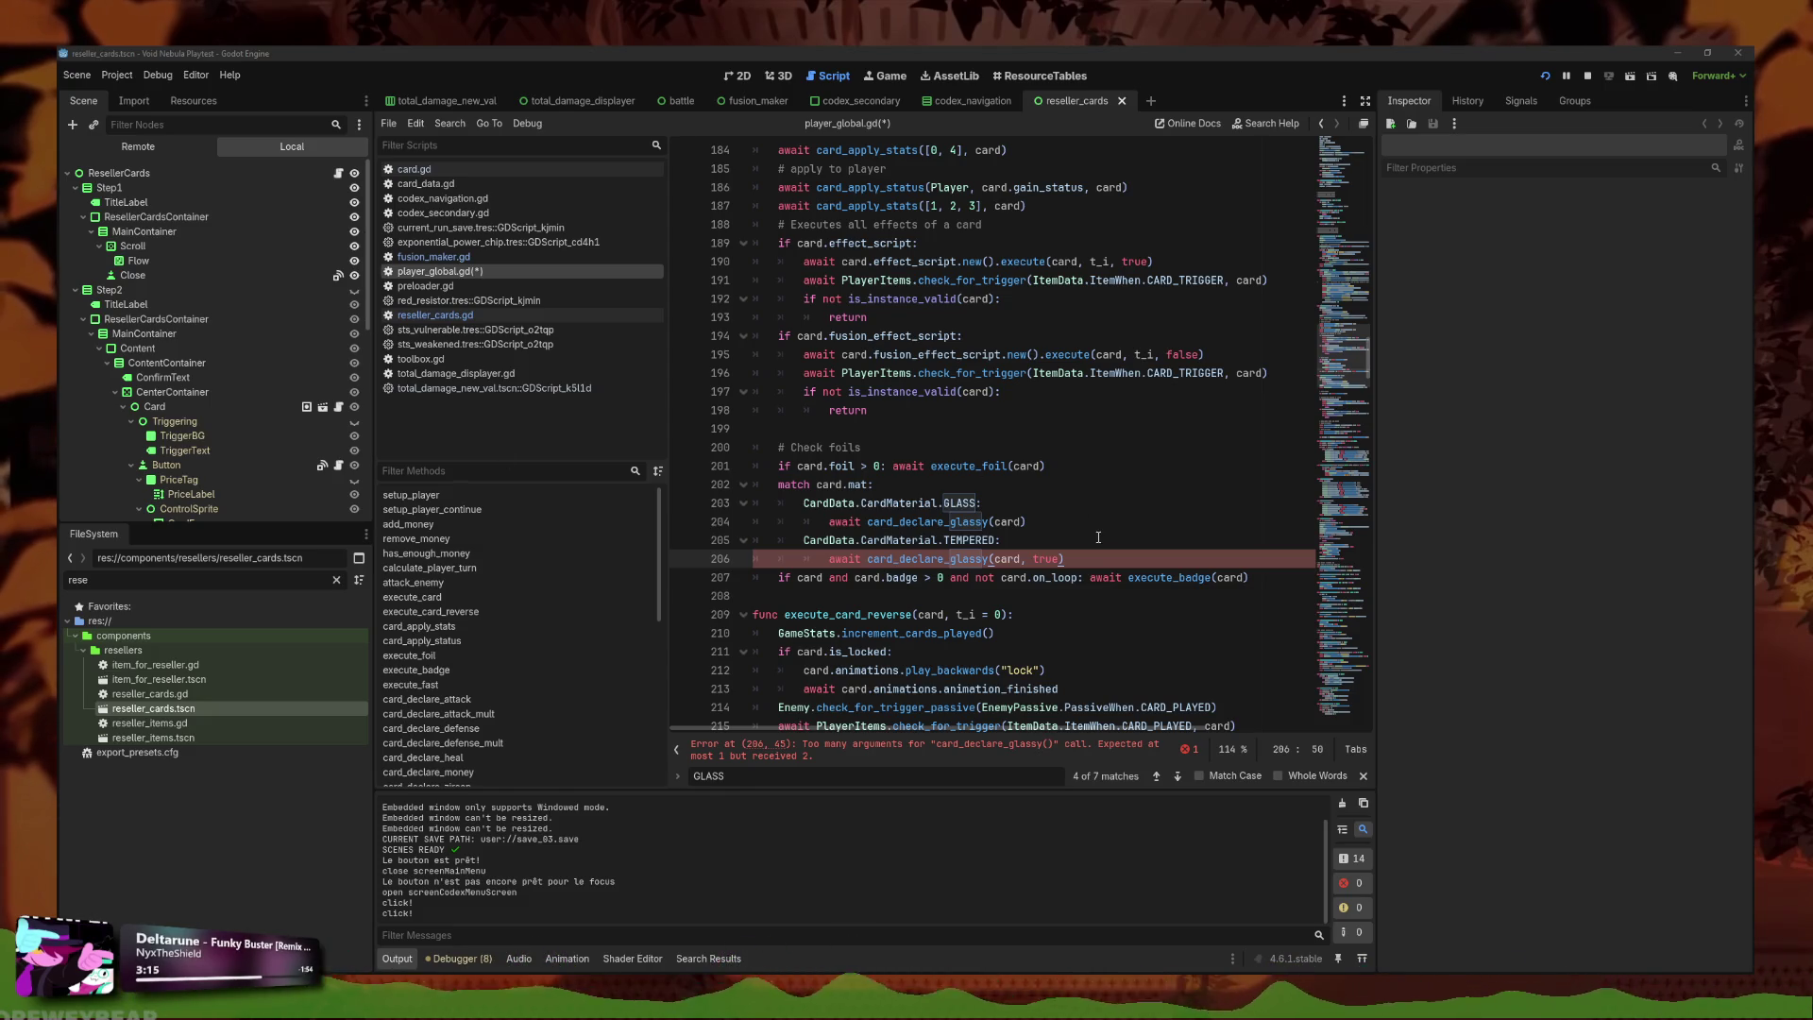
pyautogui.click(1068, 527)
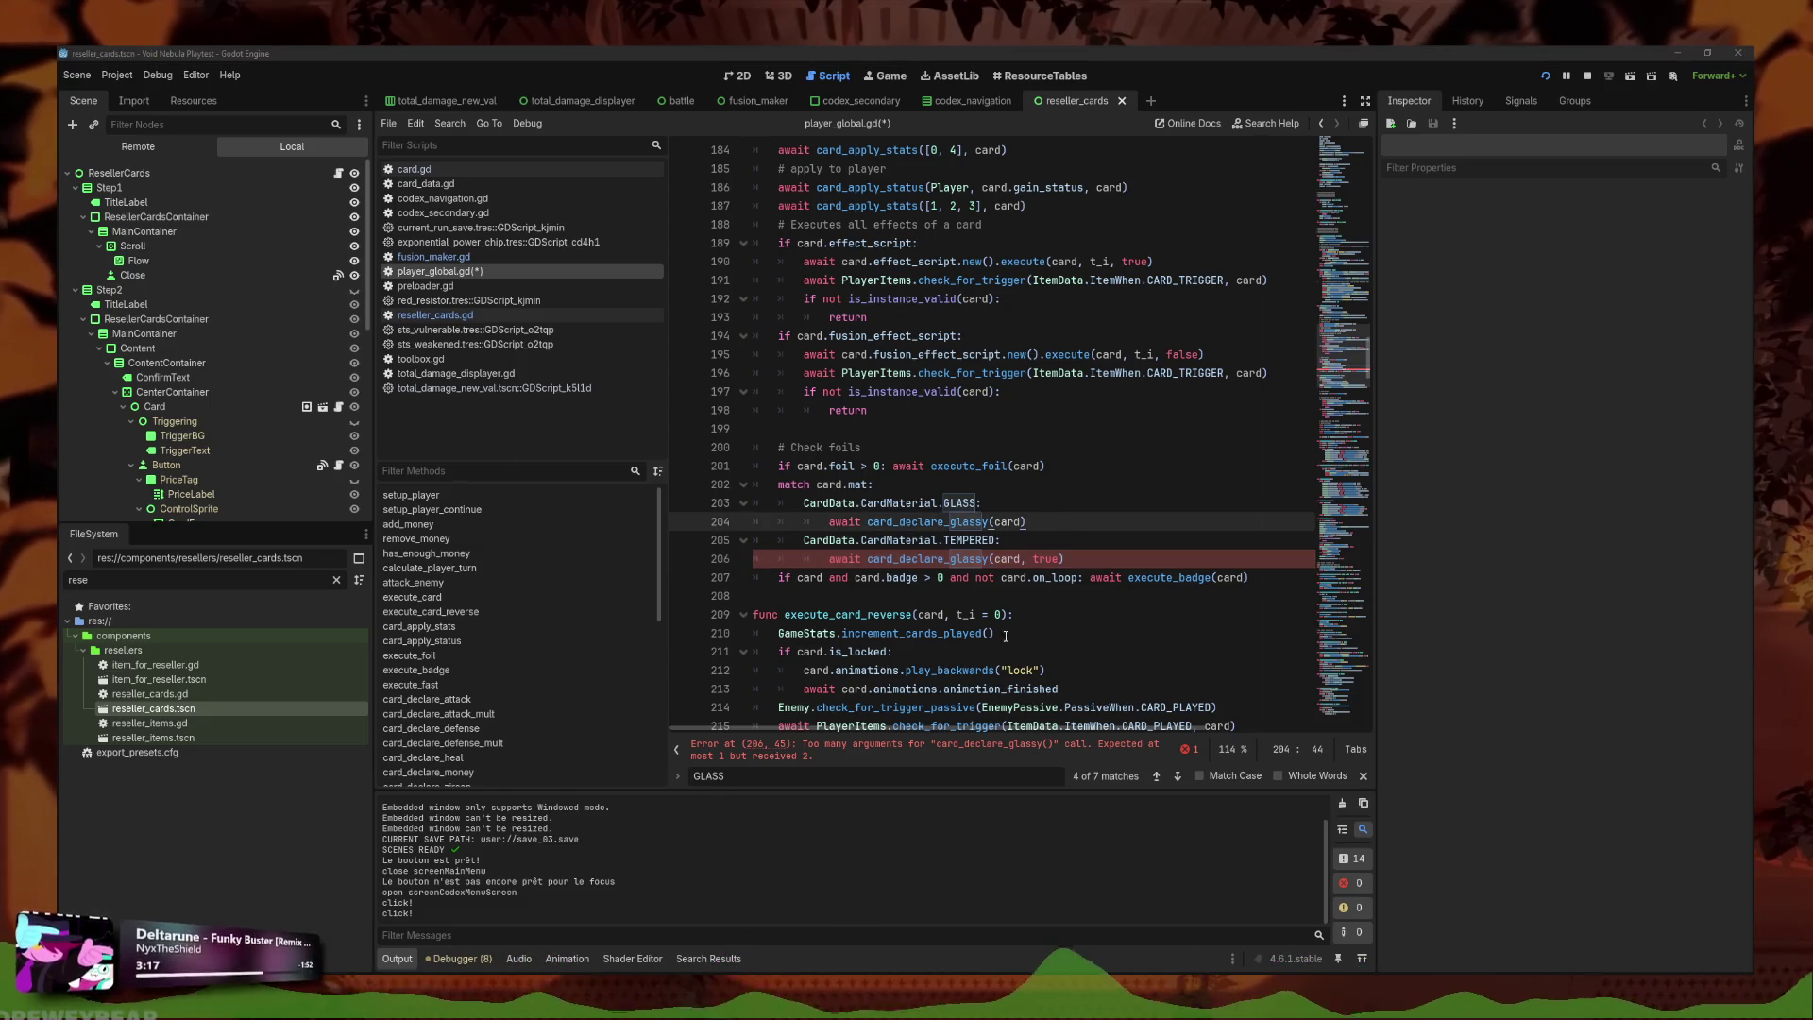
# Add a CardData.CardMaterial.STAINED case that awaits card_declare_stained.
pyautogui.click(1096, 553)
pyautogui.press('Return')
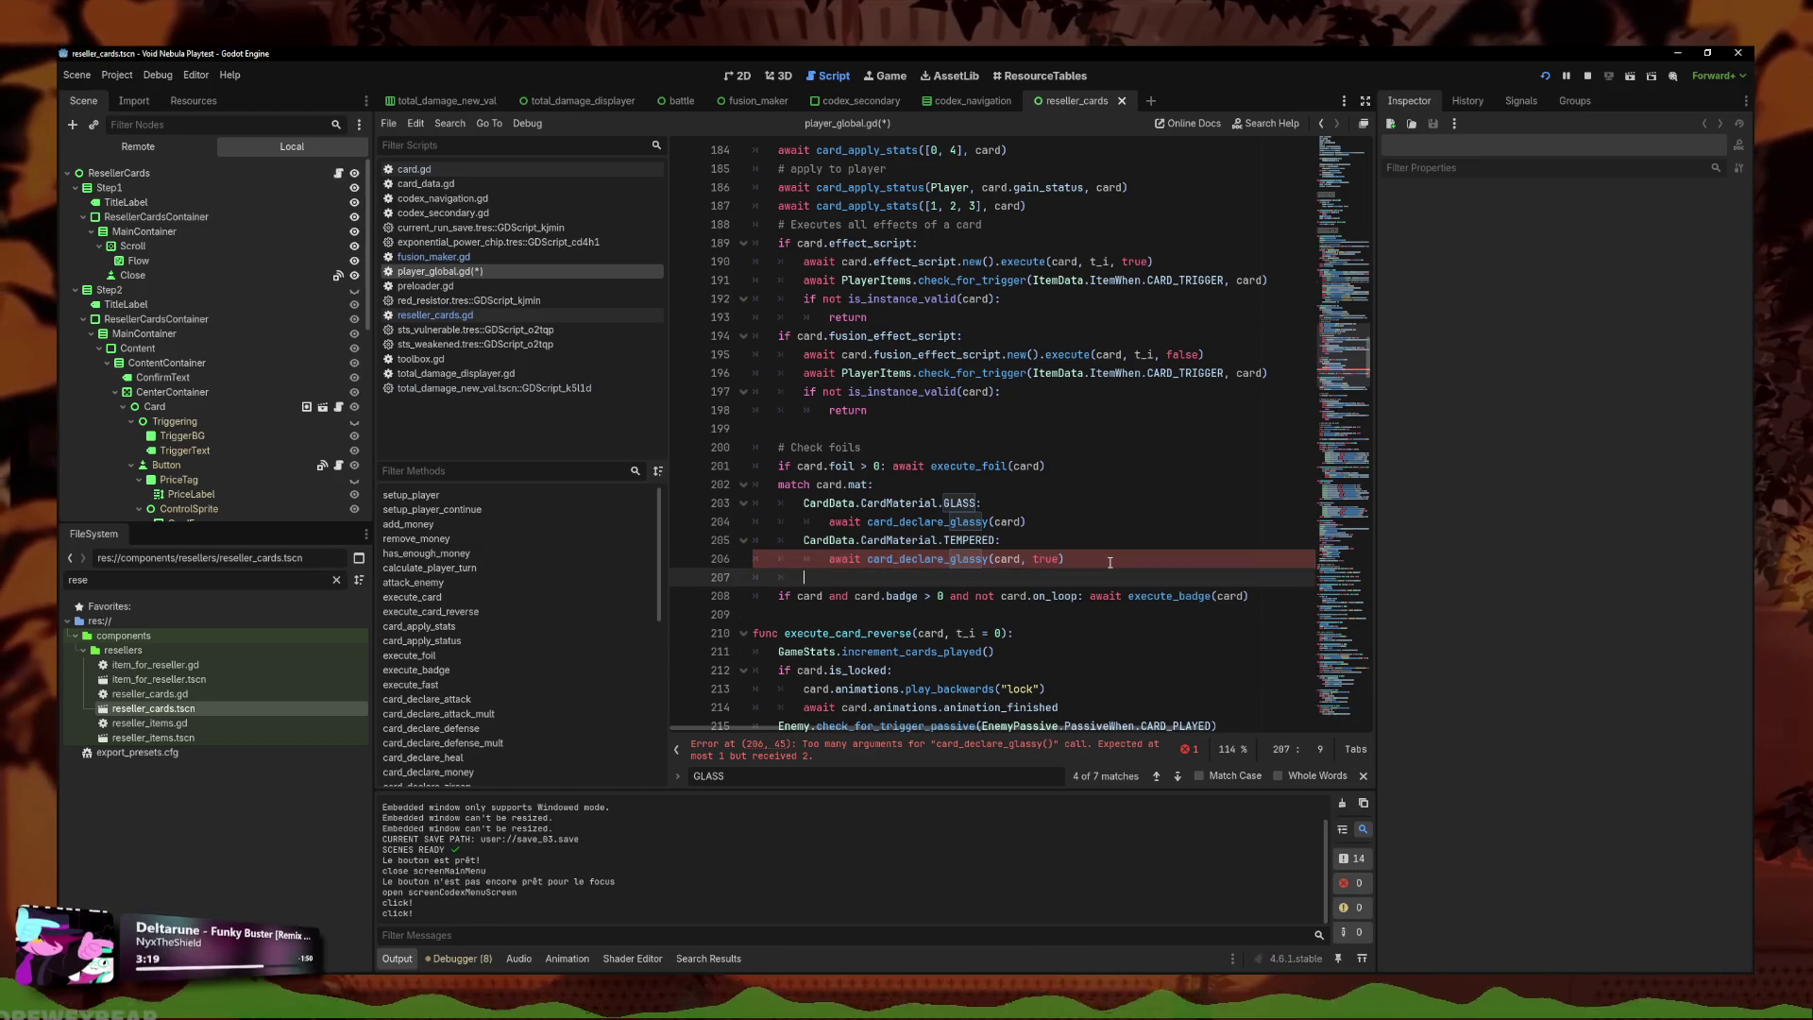
pyautogui.write('CardData.')
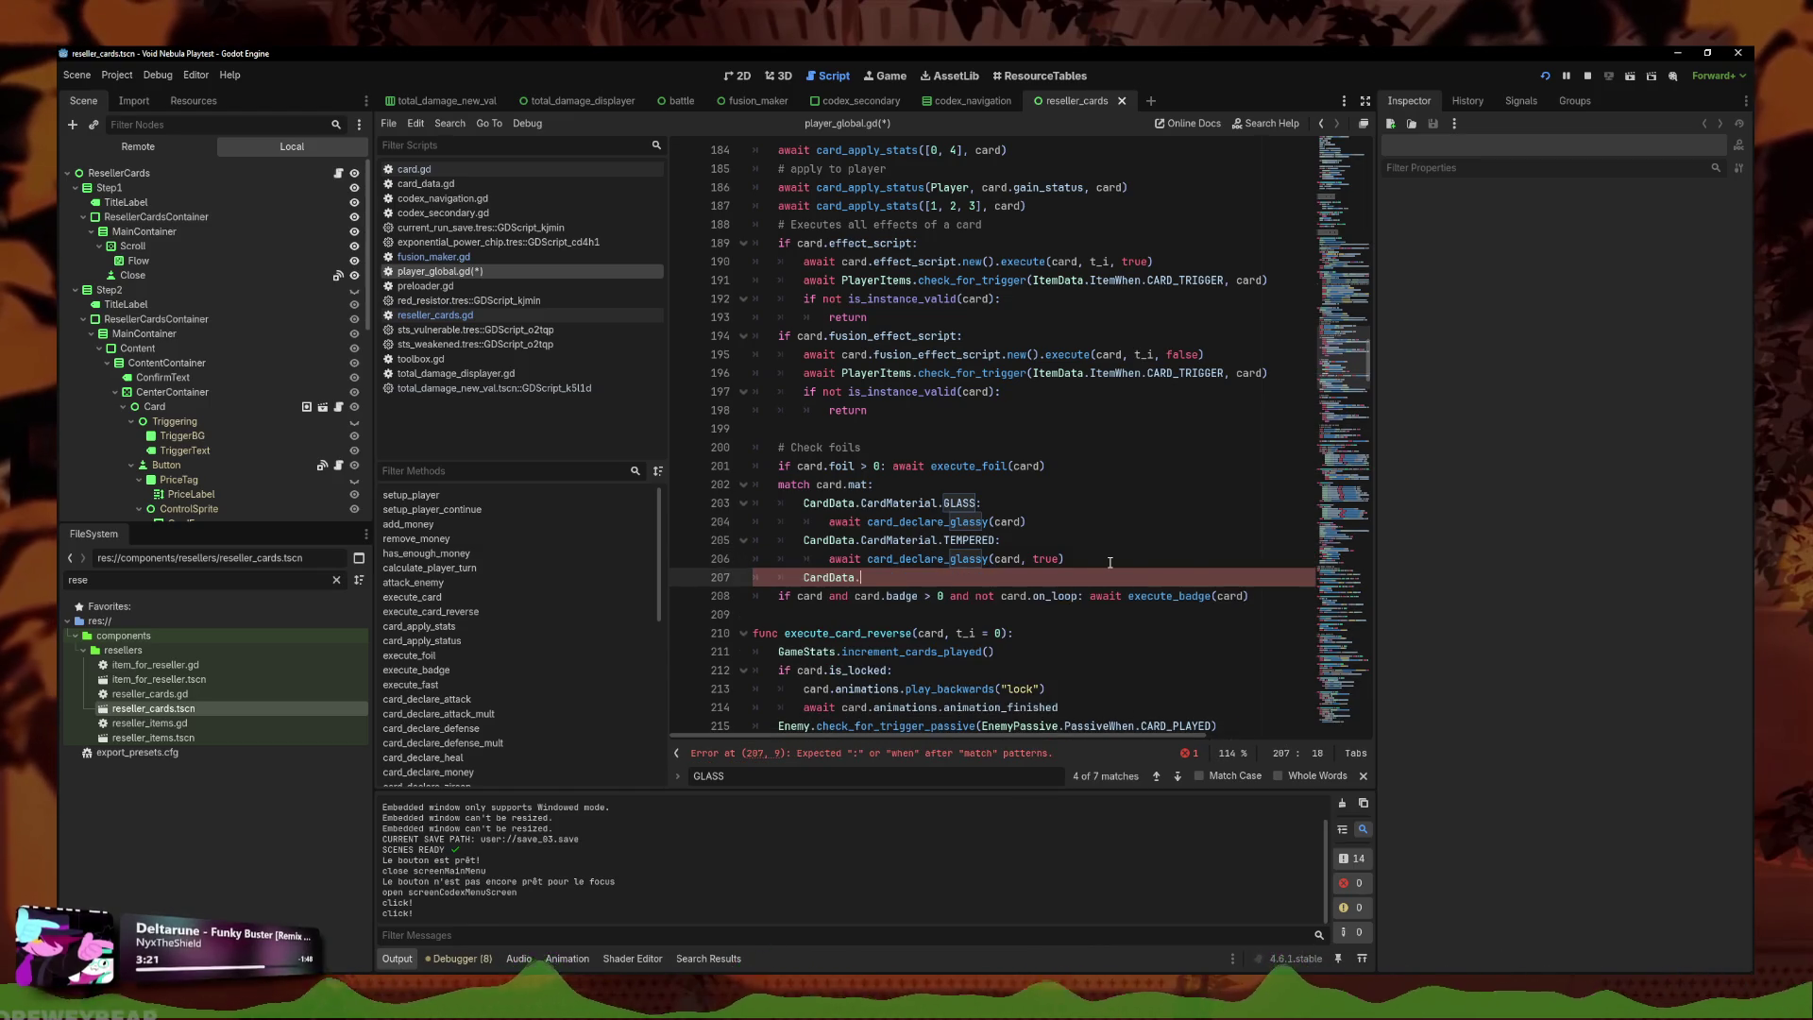
pyautogui.write('Card')
pyautogui.press('Return')
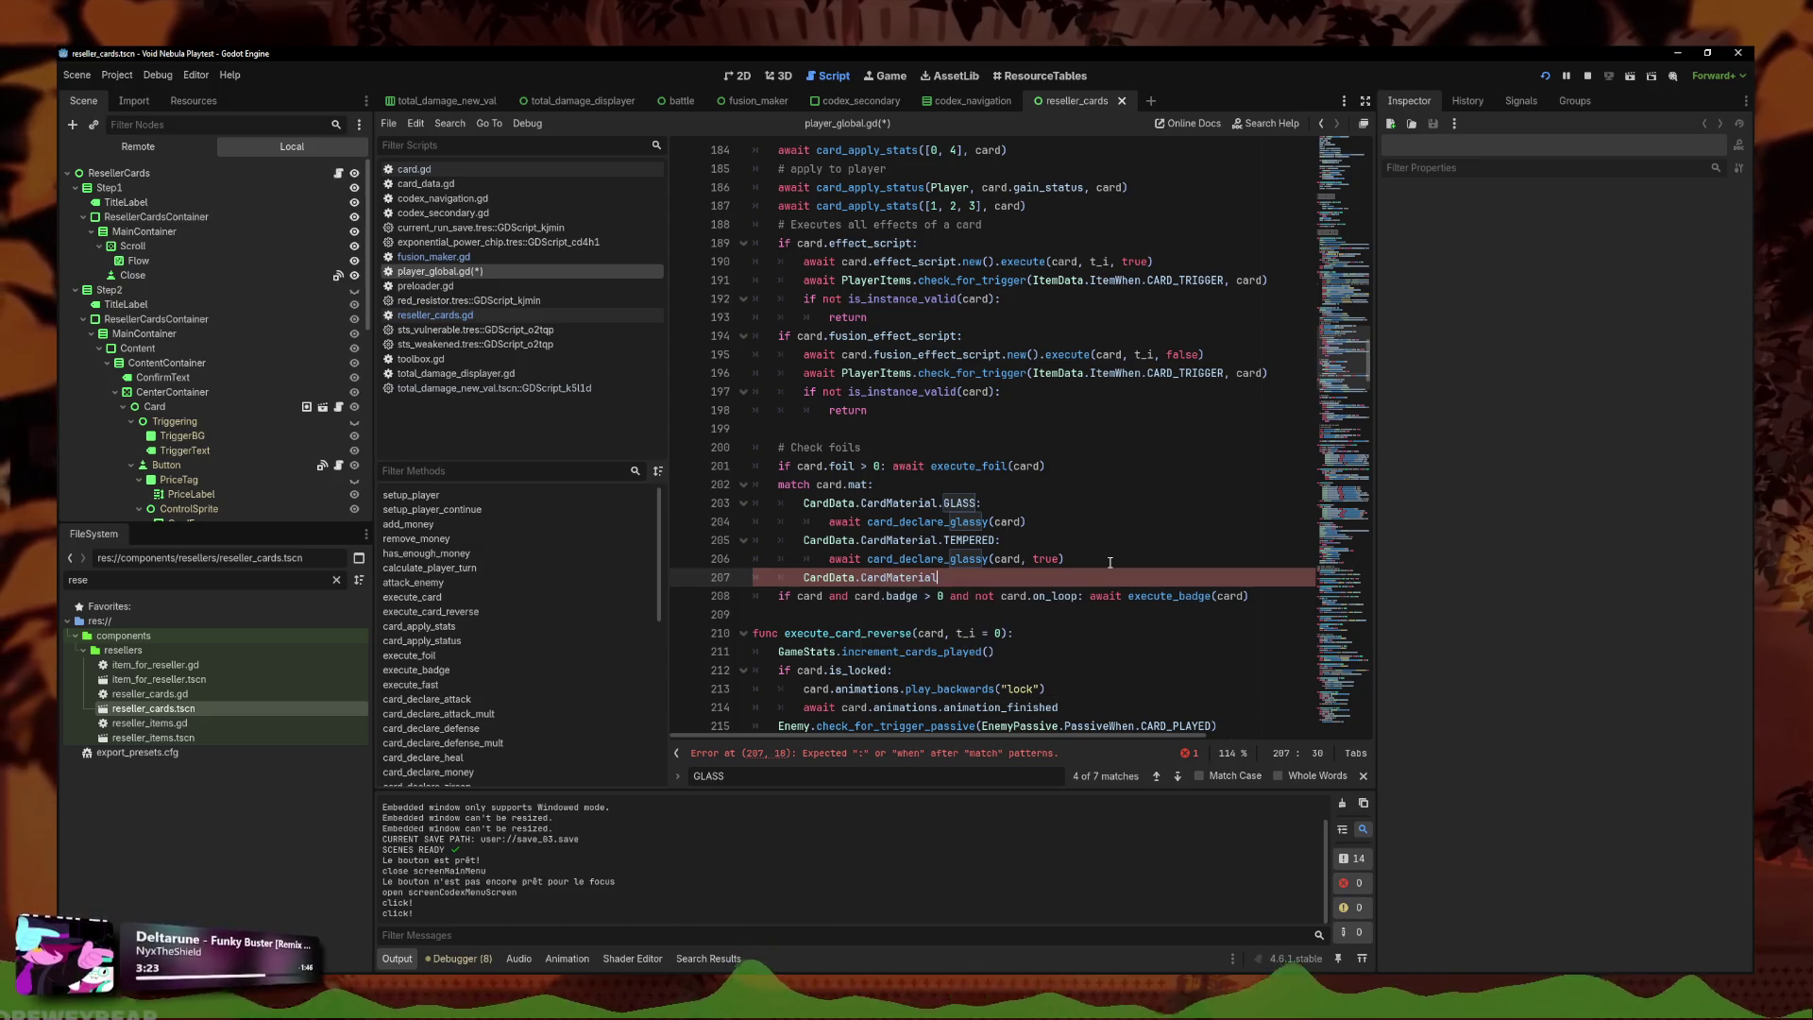
pyautogui.press('Down')
pyautogui.press('Down')
pyautogui.press('Down')
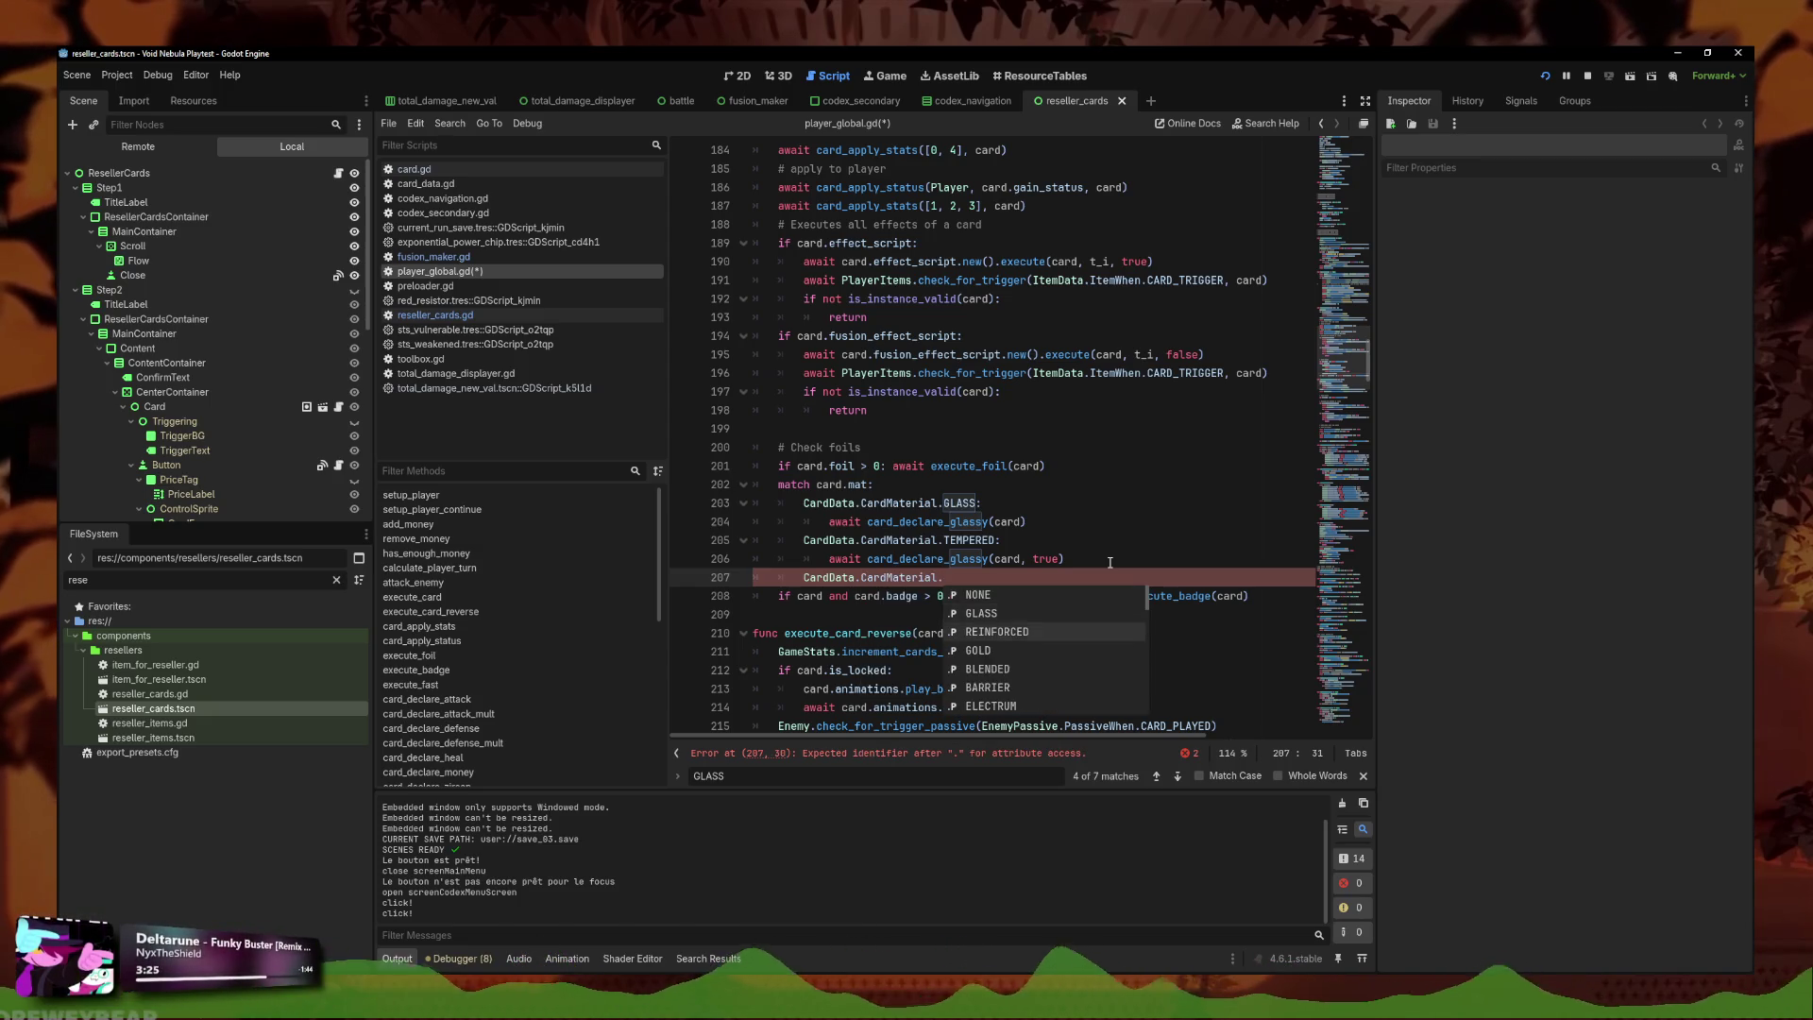
pyautogui.press('Down')
pyautogui.press('Down')
pyautogui.press('Down')
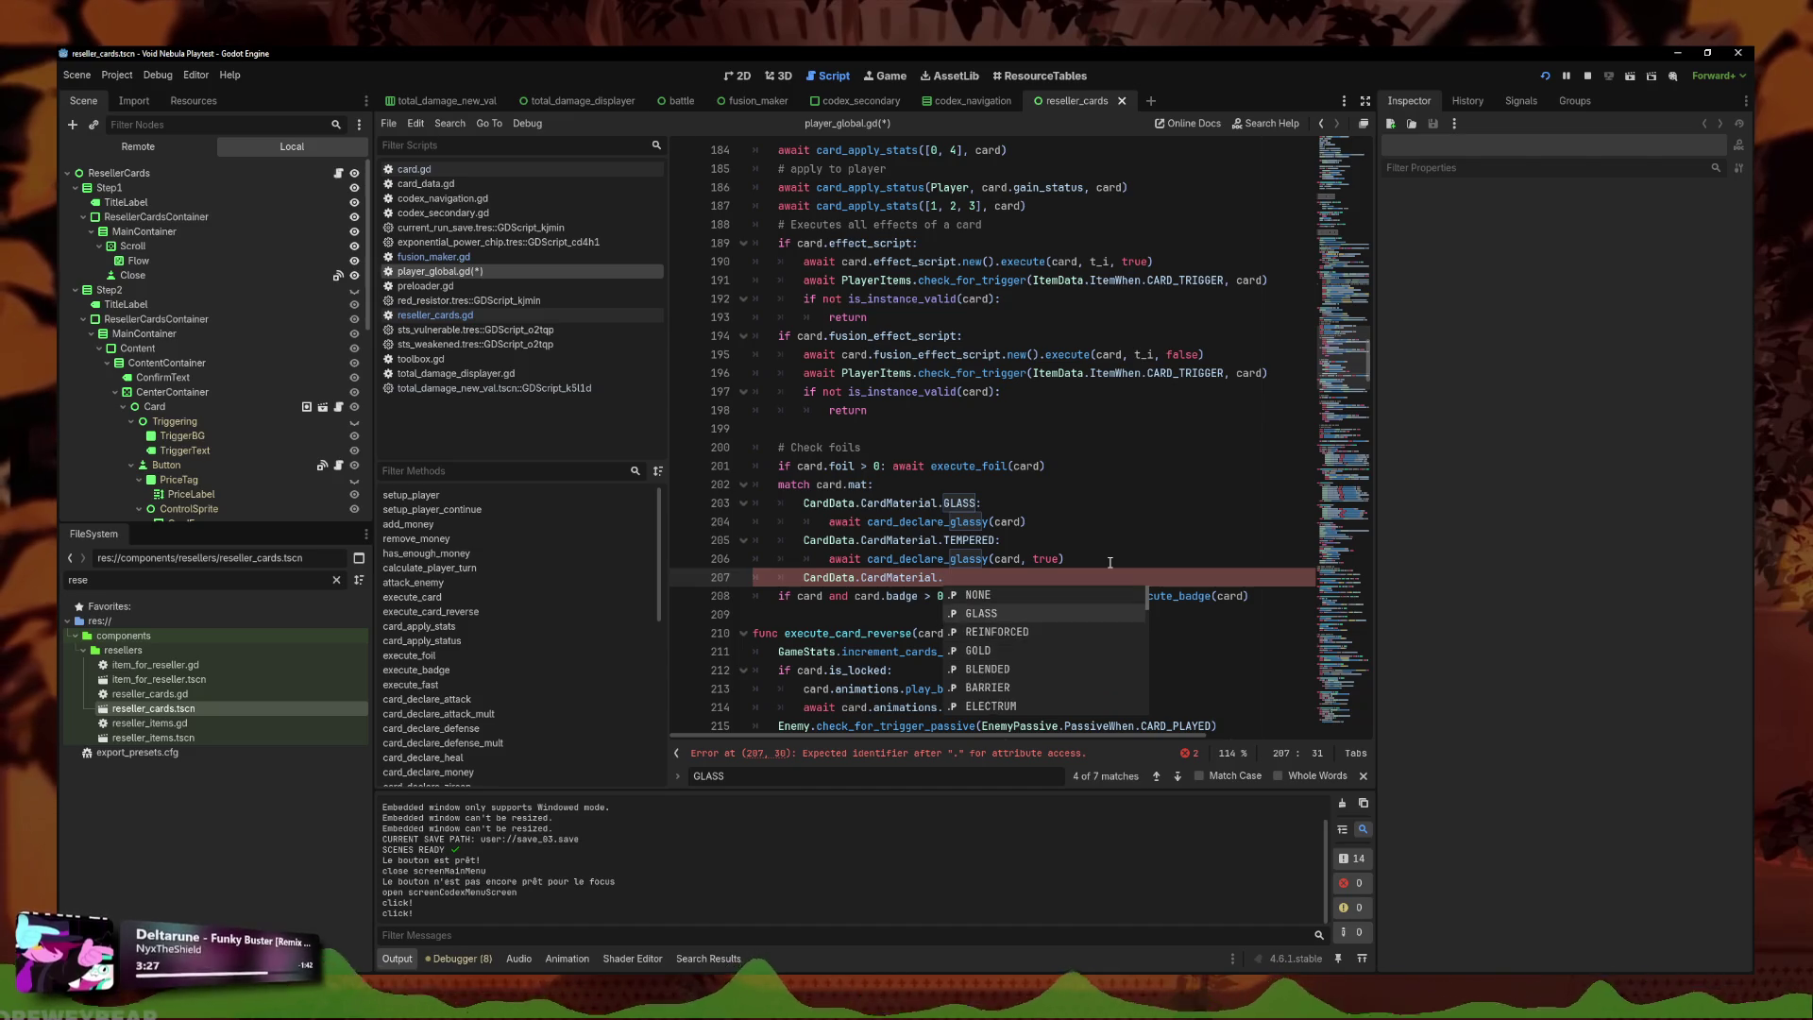
pyautogui.write('STAINED')
pyautogui.press('Return')
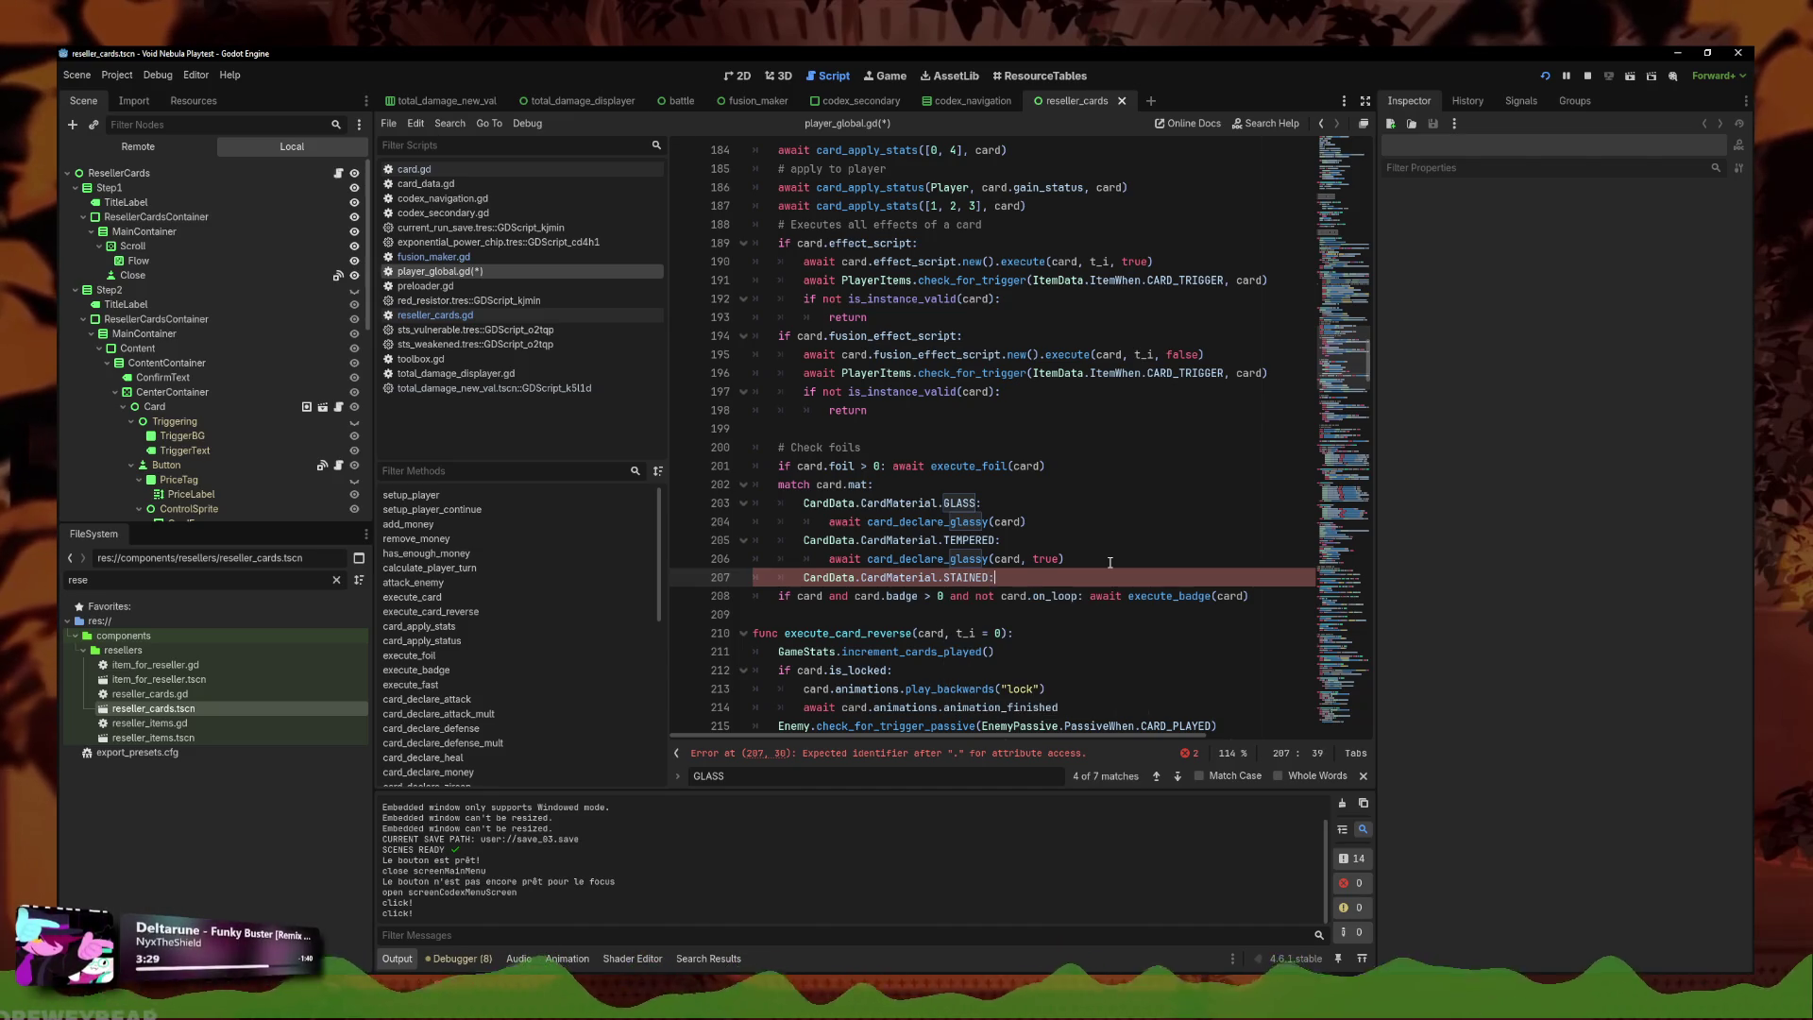
pyautogui.write(':')
pyautogui.press('Return')
pyautogui.write('await card_declare_')
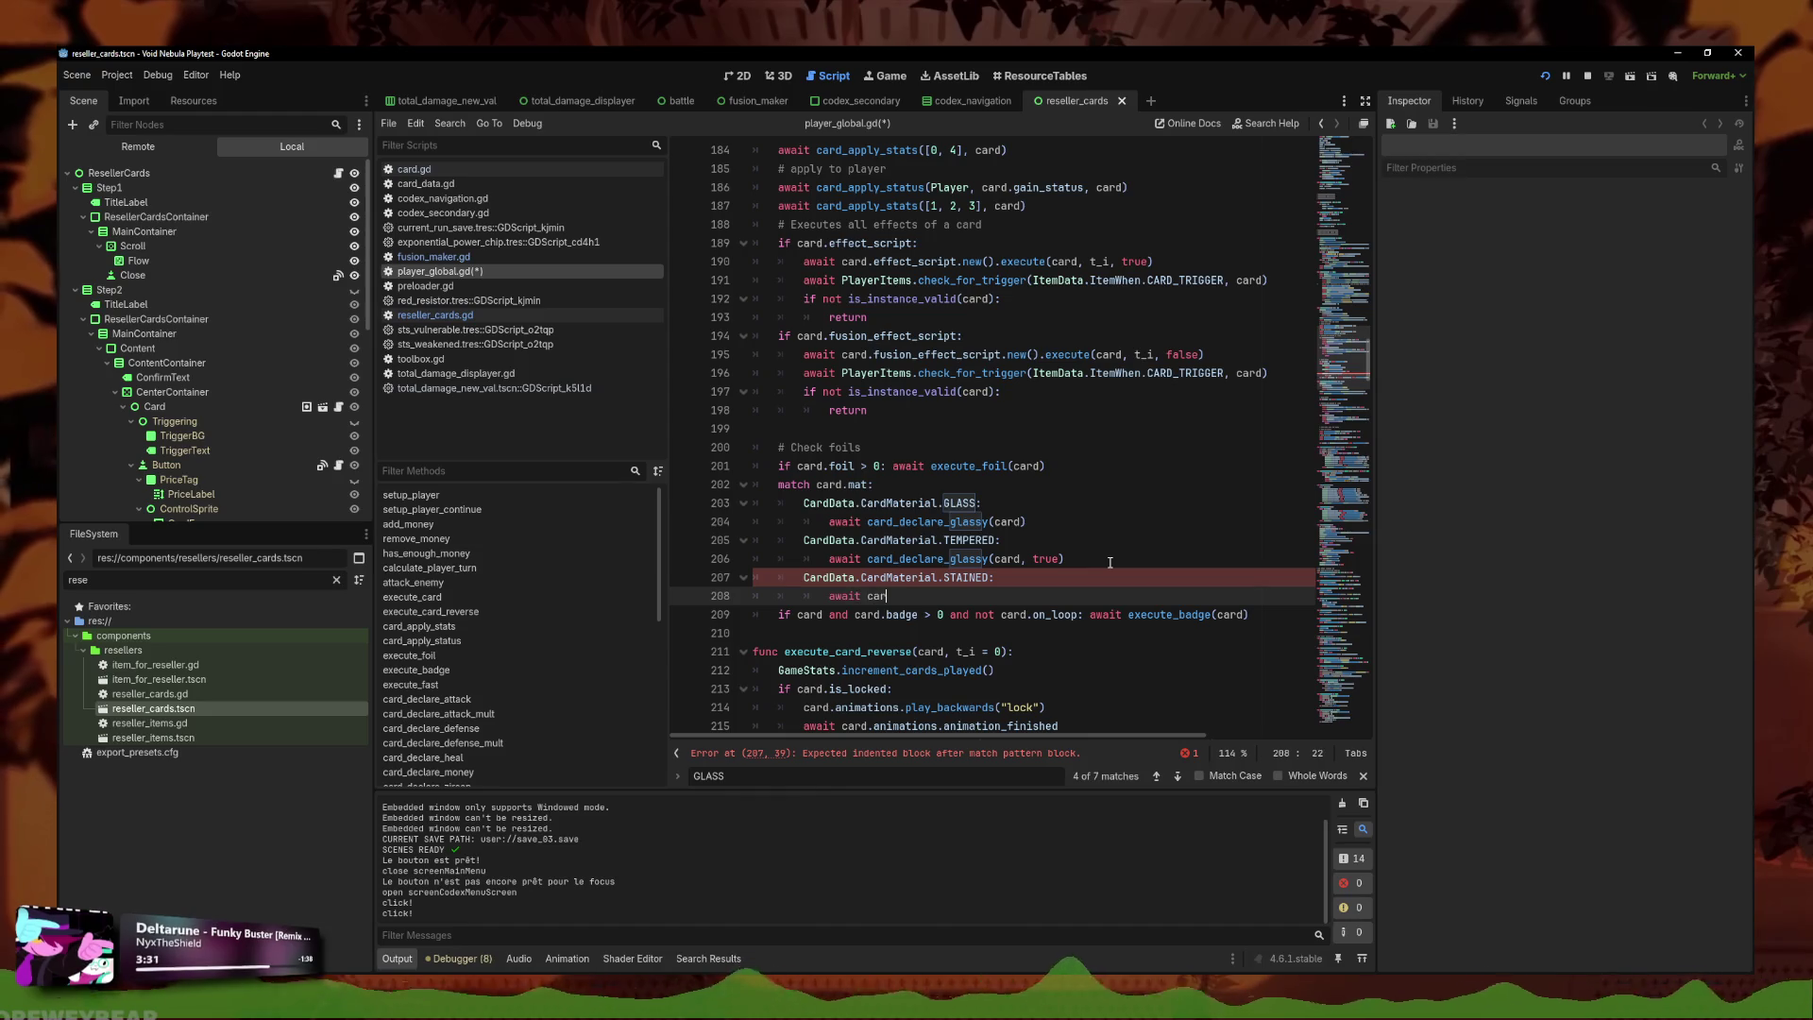
pyautogui.write('stained')
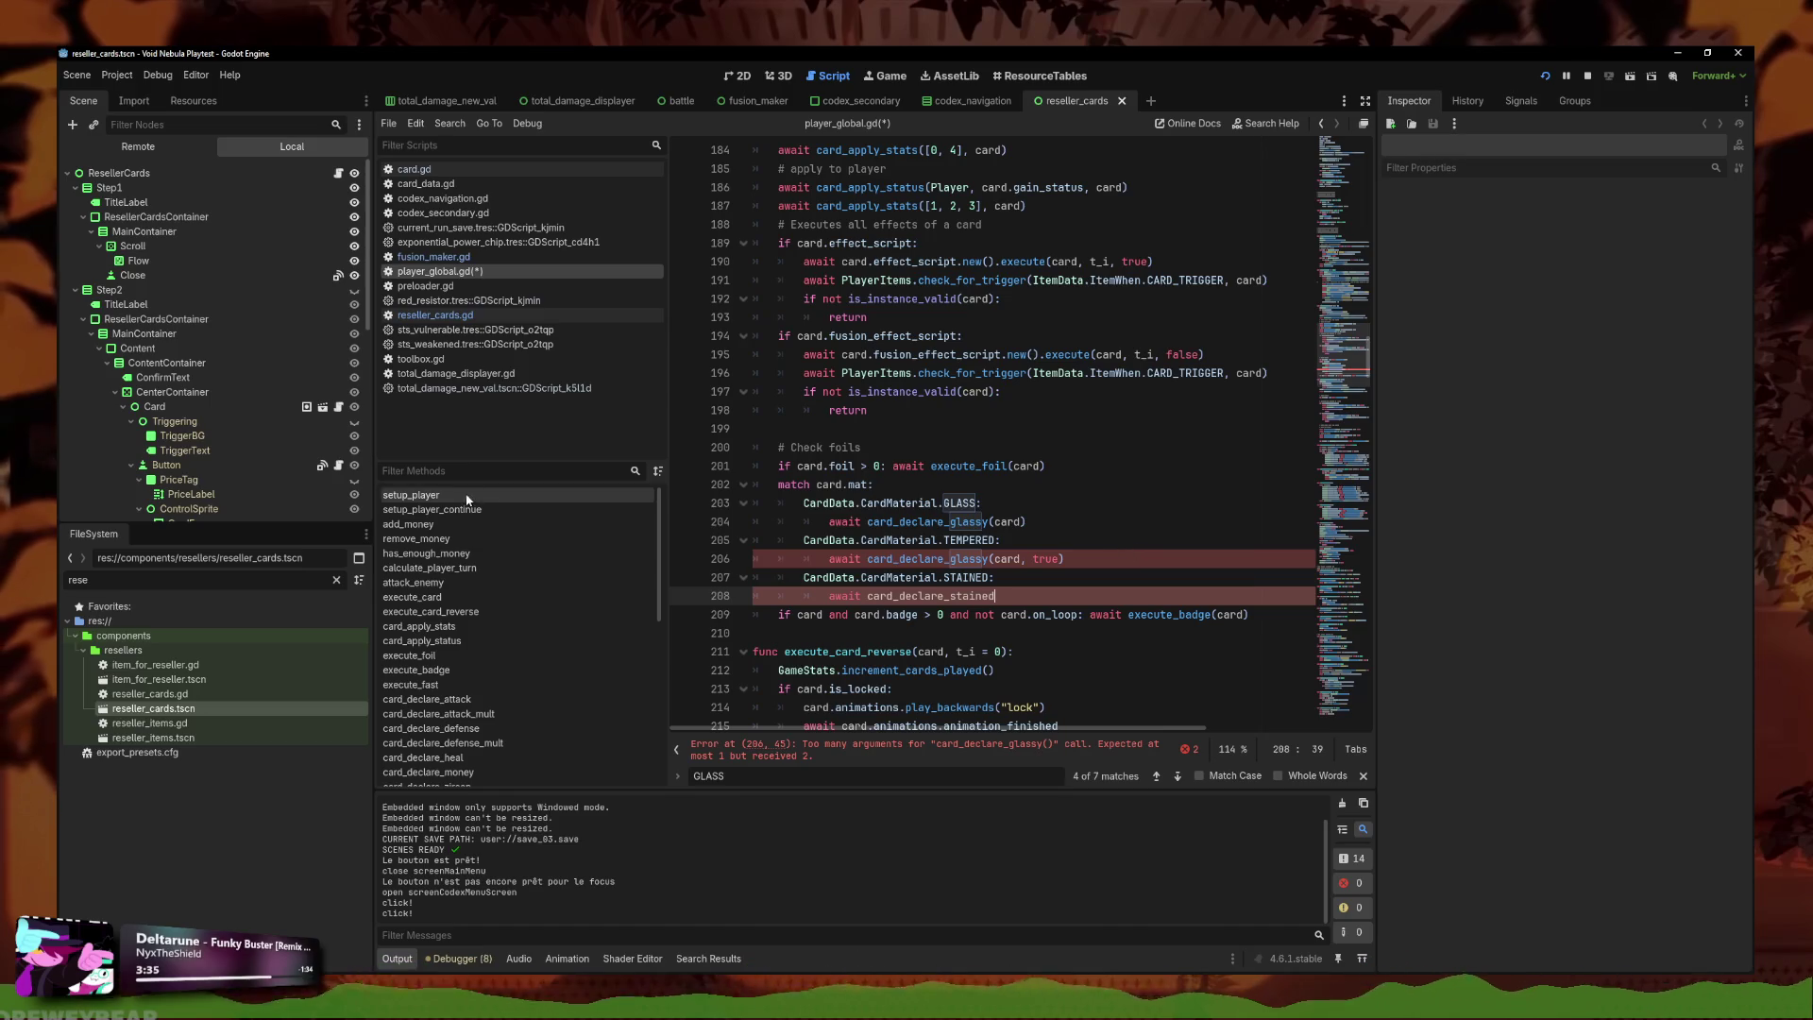
pyautogui.click(1030, 540)
# Review the body of the card_declare_glassy function.
pyautogui.keyDown('ctrl'); pyautogui.click(958, 558); pyautogui.keyUp('ctrl')
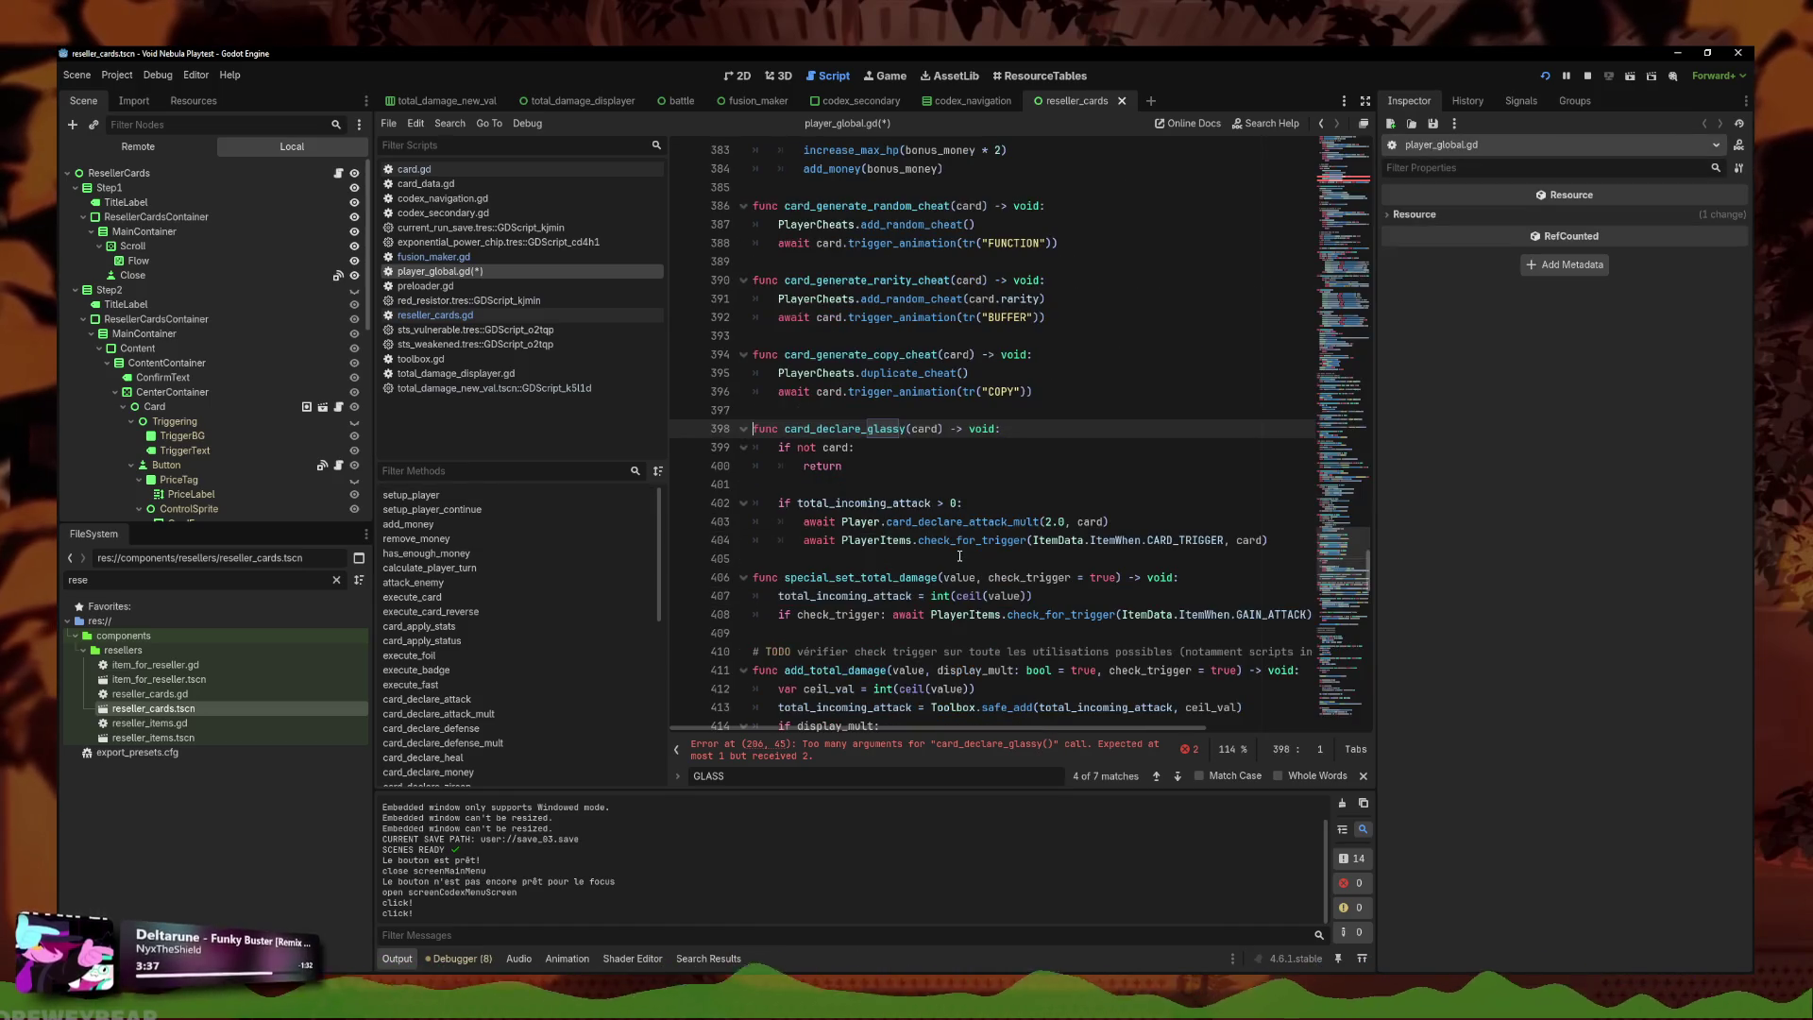
pyautogui.click(1212, 533)
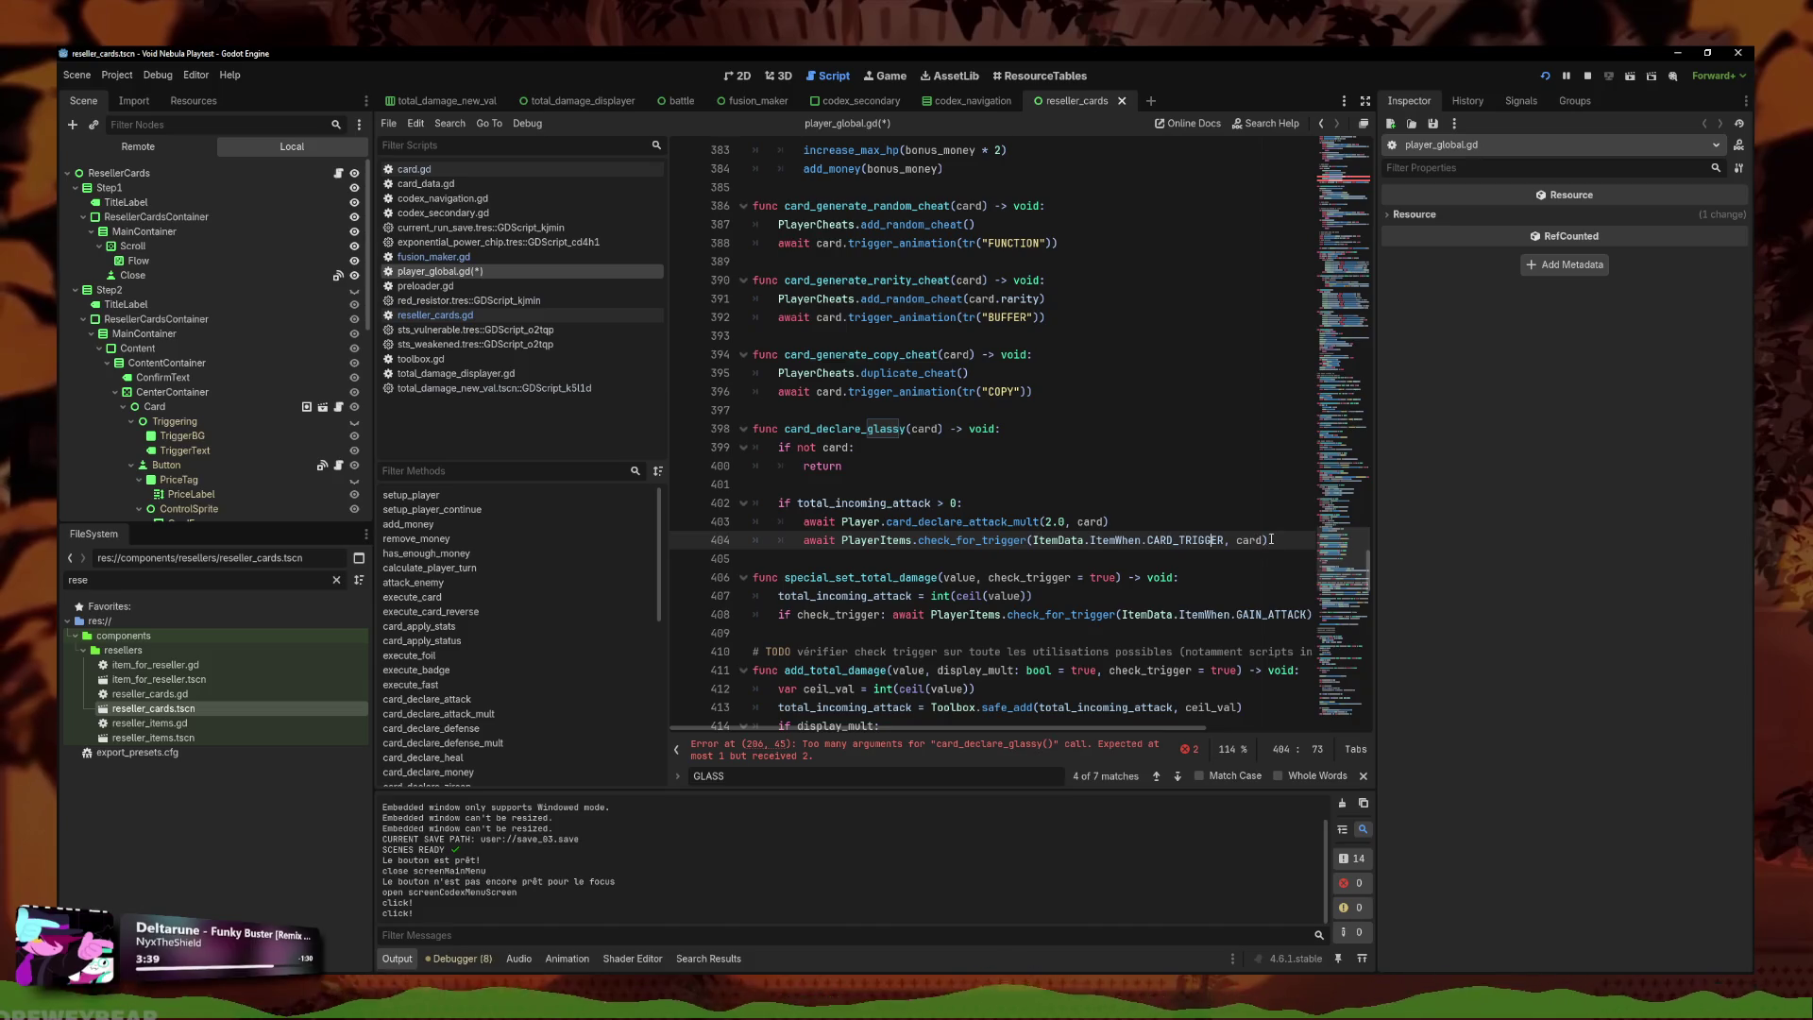
pyautogui.moveTo(1270, 539)
pyautogui.mouseDown()
pyautogui.moveTo(752, 483)
pyautogui.moveTo(742, 452)
pyautogui.mouseUp()
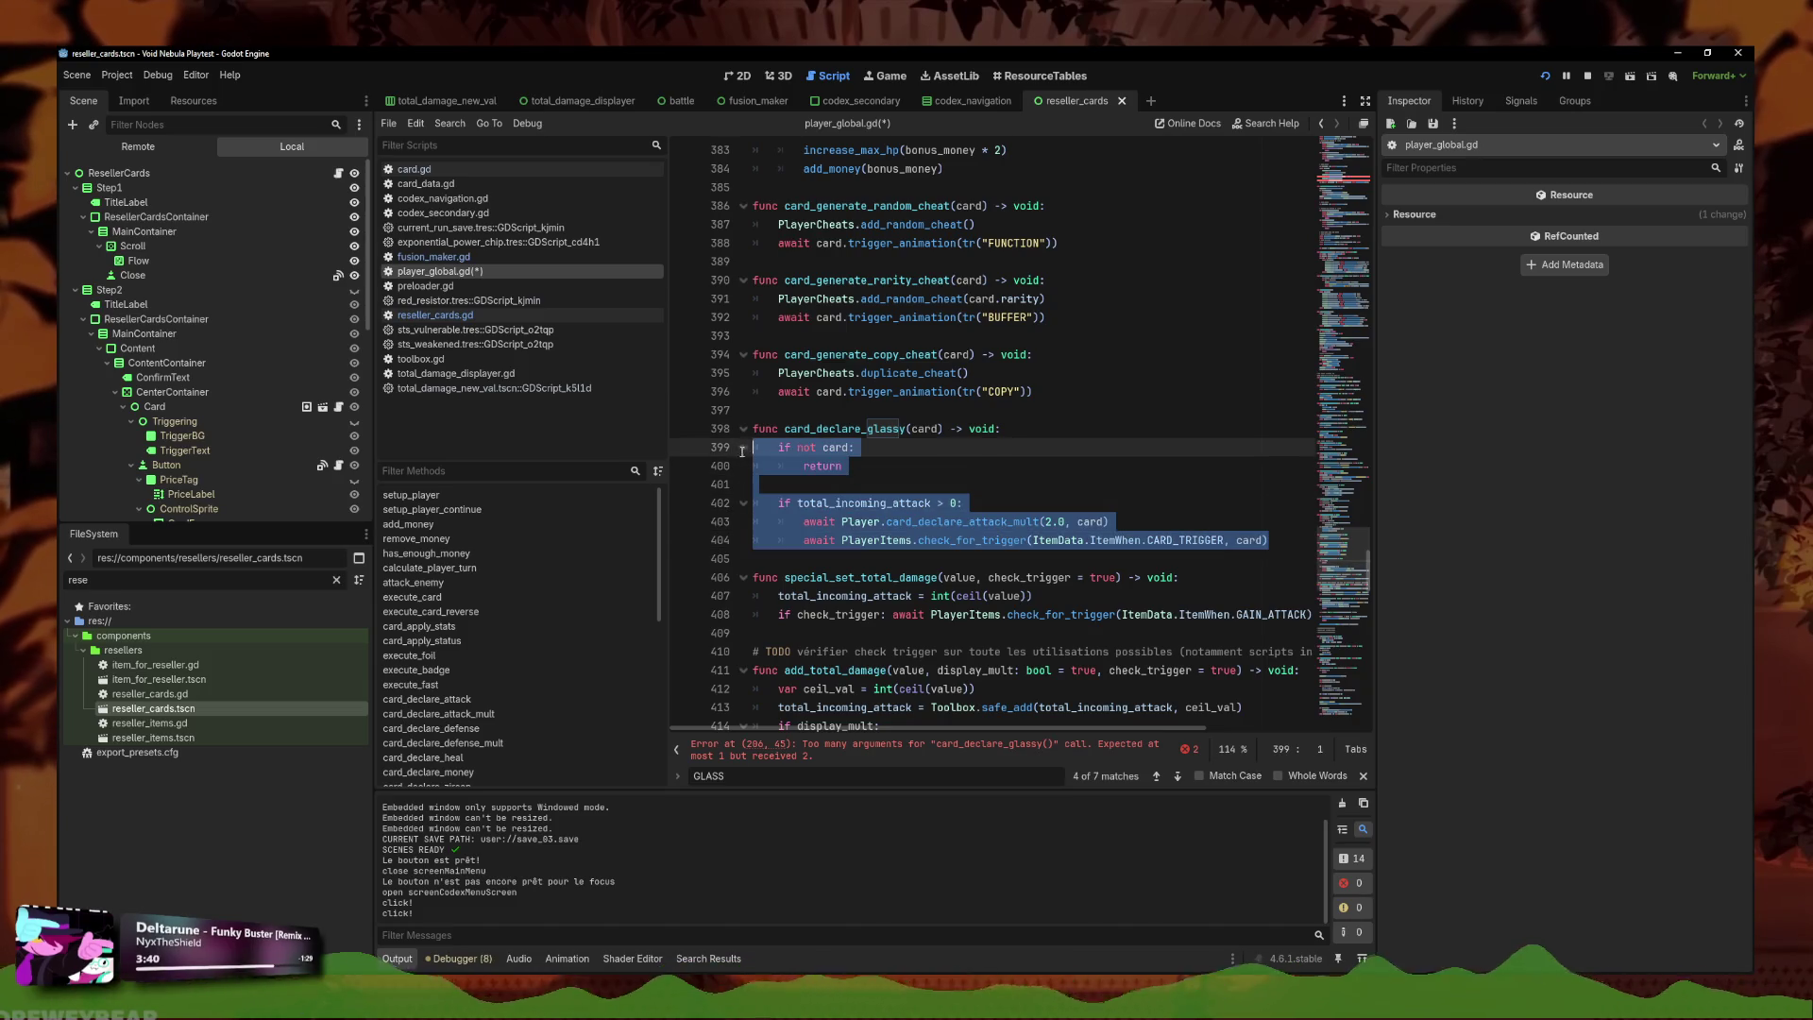
pyautogui.click(888, 463)
pyautogui.click(934, 428)
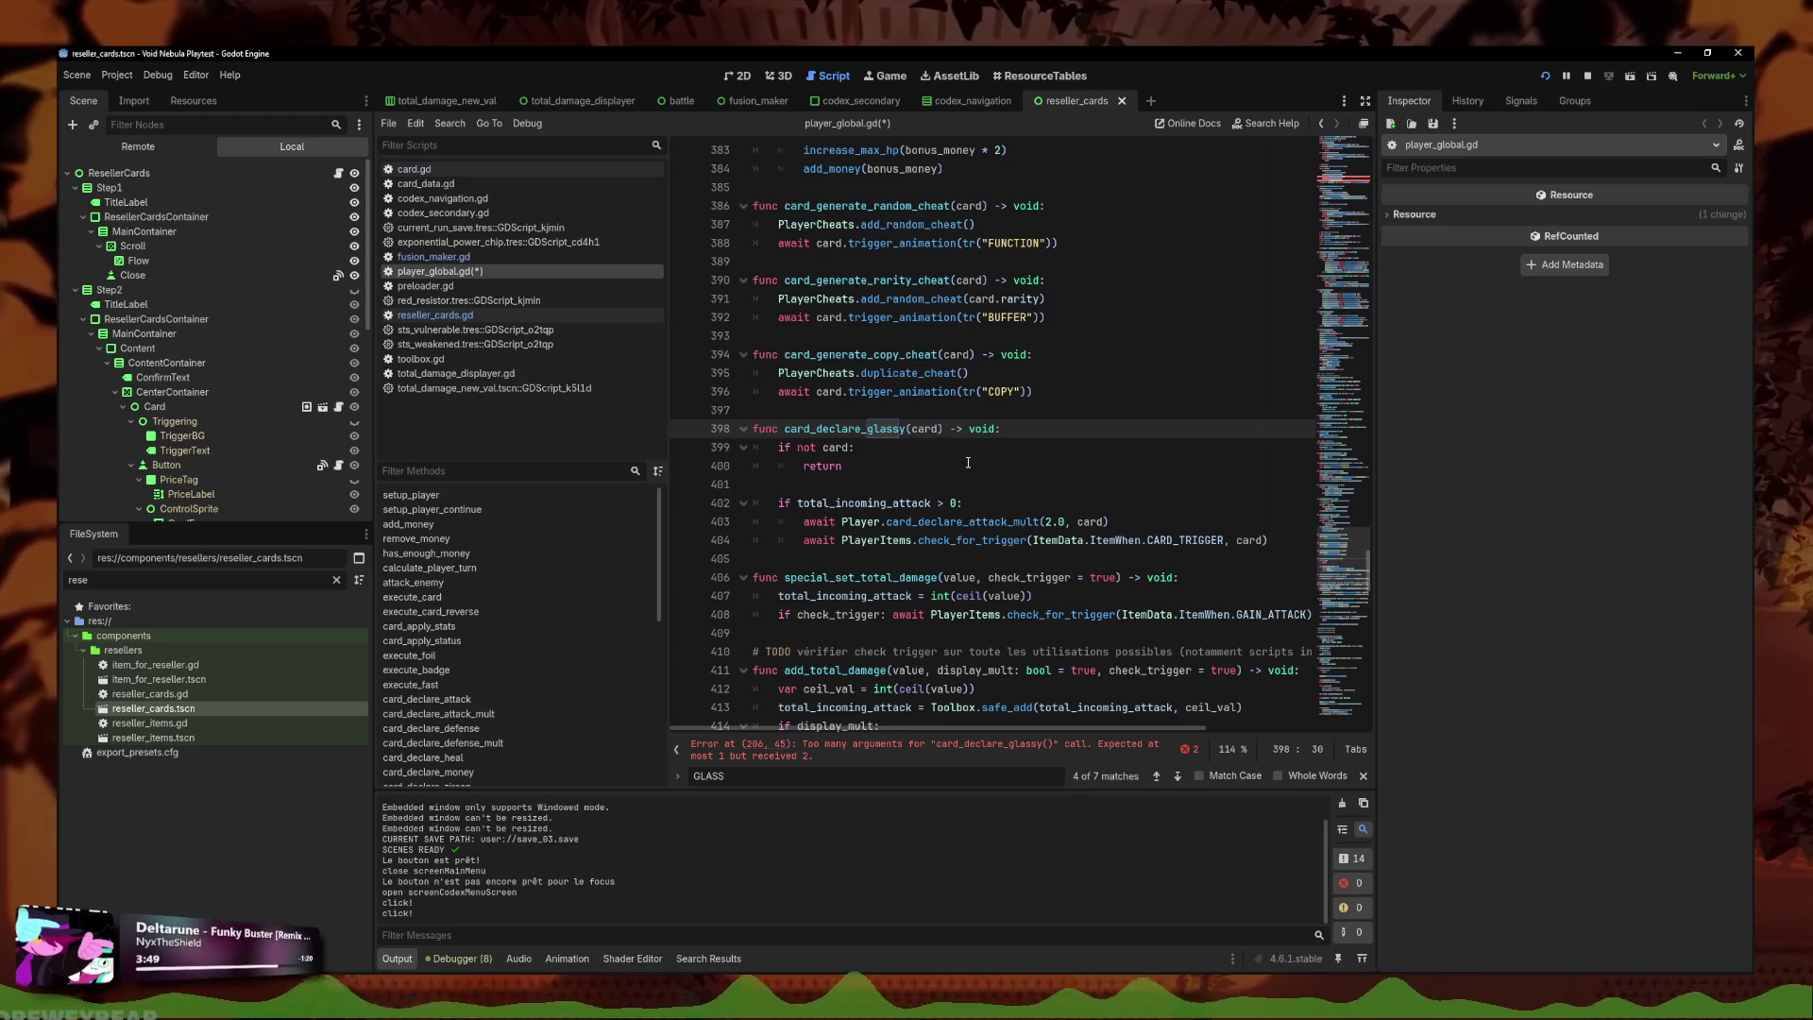
# Paste the attack-multiplier call into the STAINED case with a multiplier of 1.5.
pyautogui.click(1143, 525)
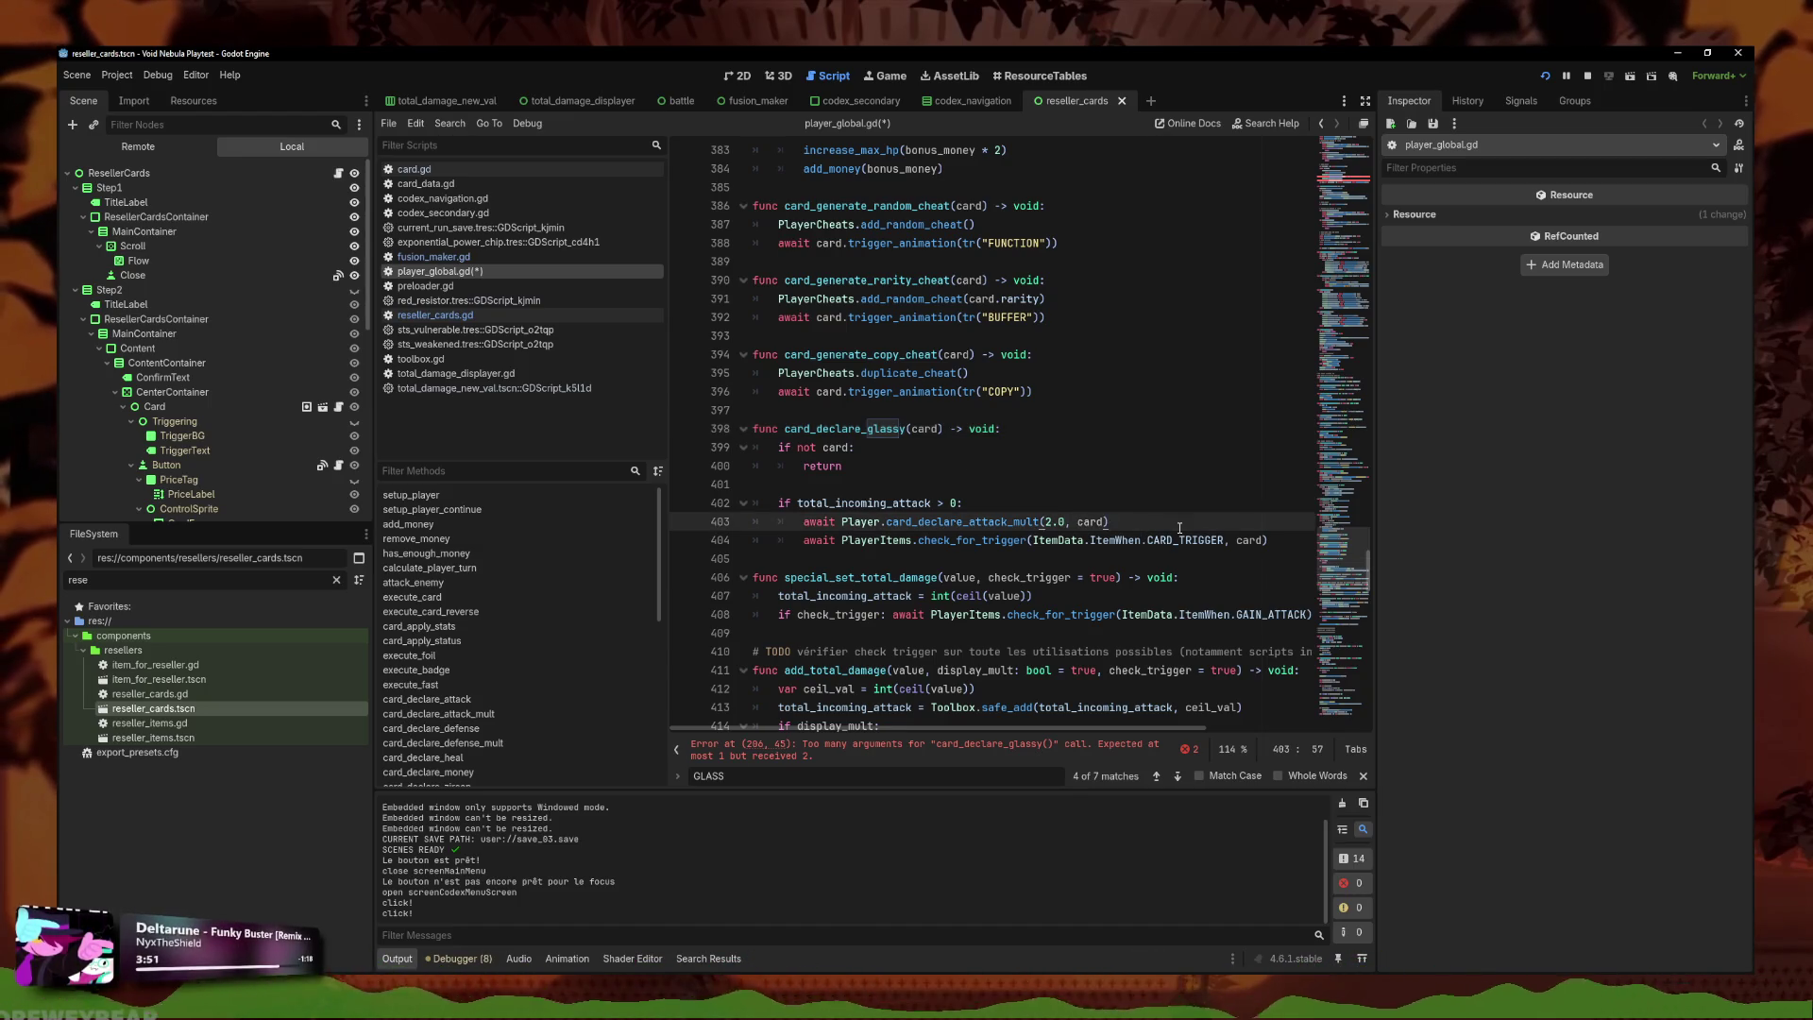
pyautogui.moveTo(1179, 528); pyautogui.dragTo(962, 522)
pyautogui.click(803, 744)
pyautogui.hotkey('ctrl', 'v')
pyautogui.press('BackSpace')
pyautogui.press('BackSpace')
pyautogui.write('1.5')
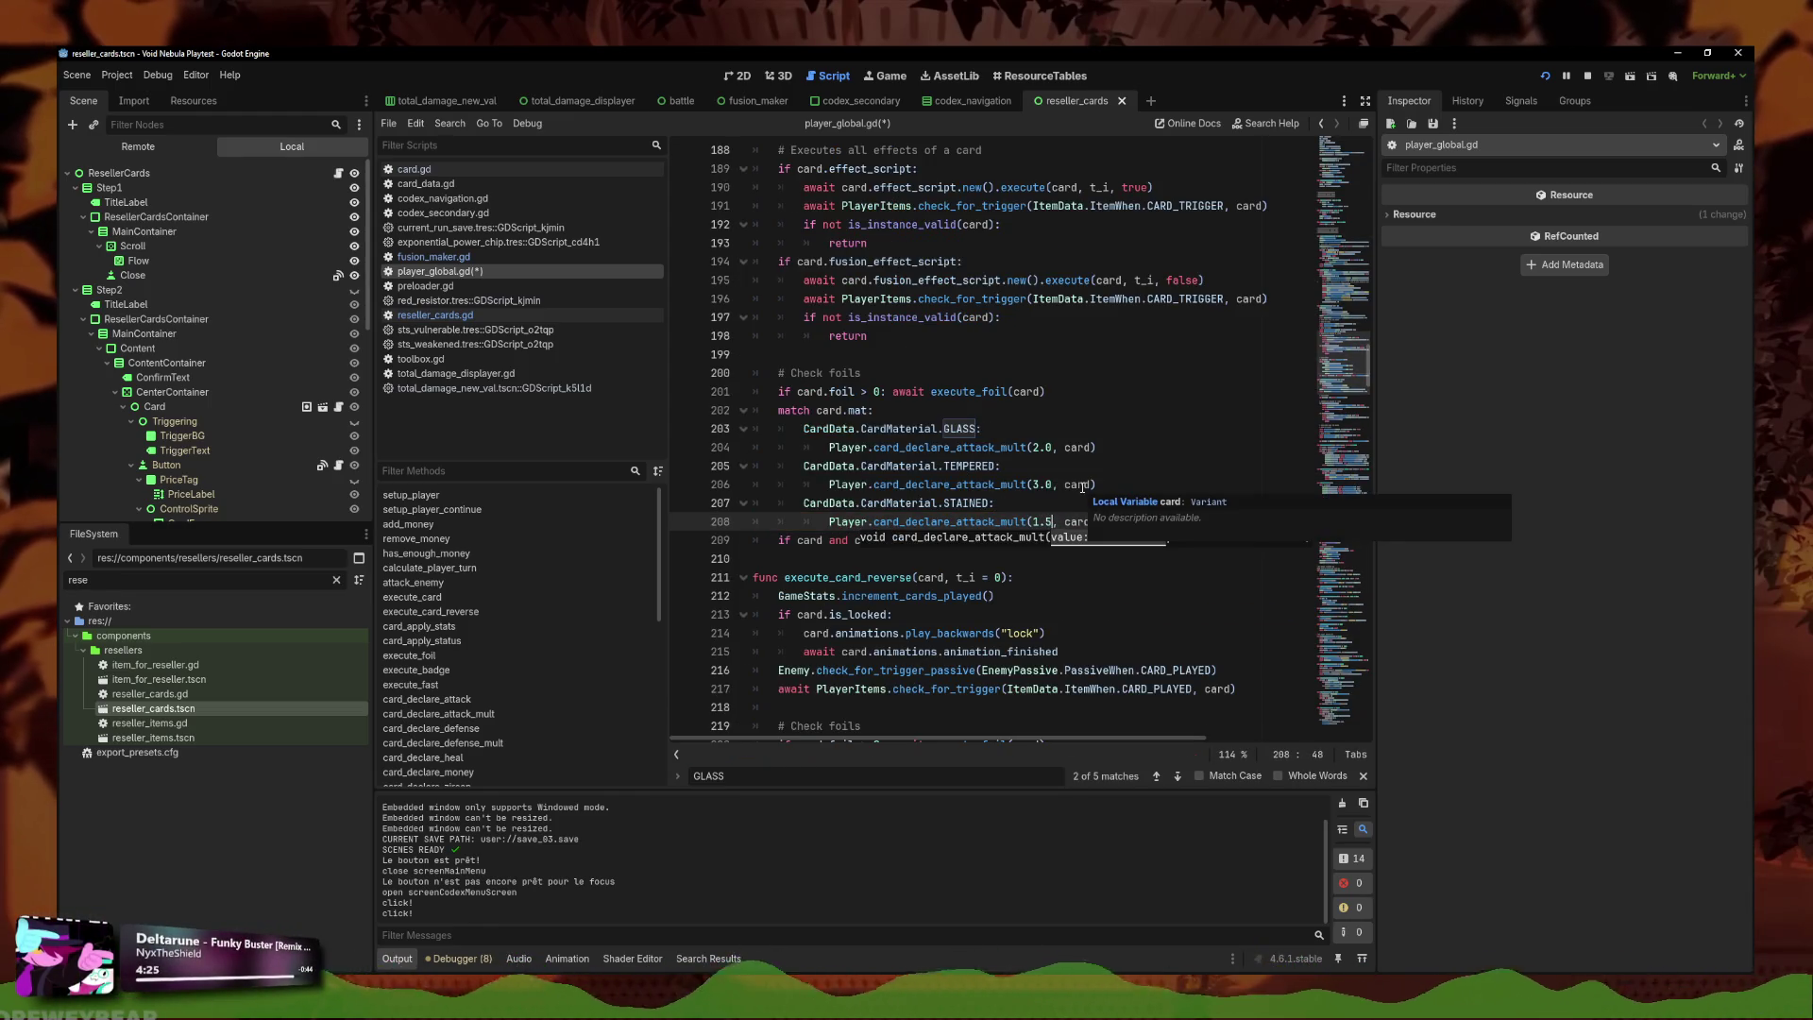
# Add a CardData.CardMaterial.GOLD_GLASS case below the STAINED case.
pyautogui.click(1110, 522)
pyautogui.press('Return')
pyautogui.press('BackSpace')
pyautogui.write('Card')
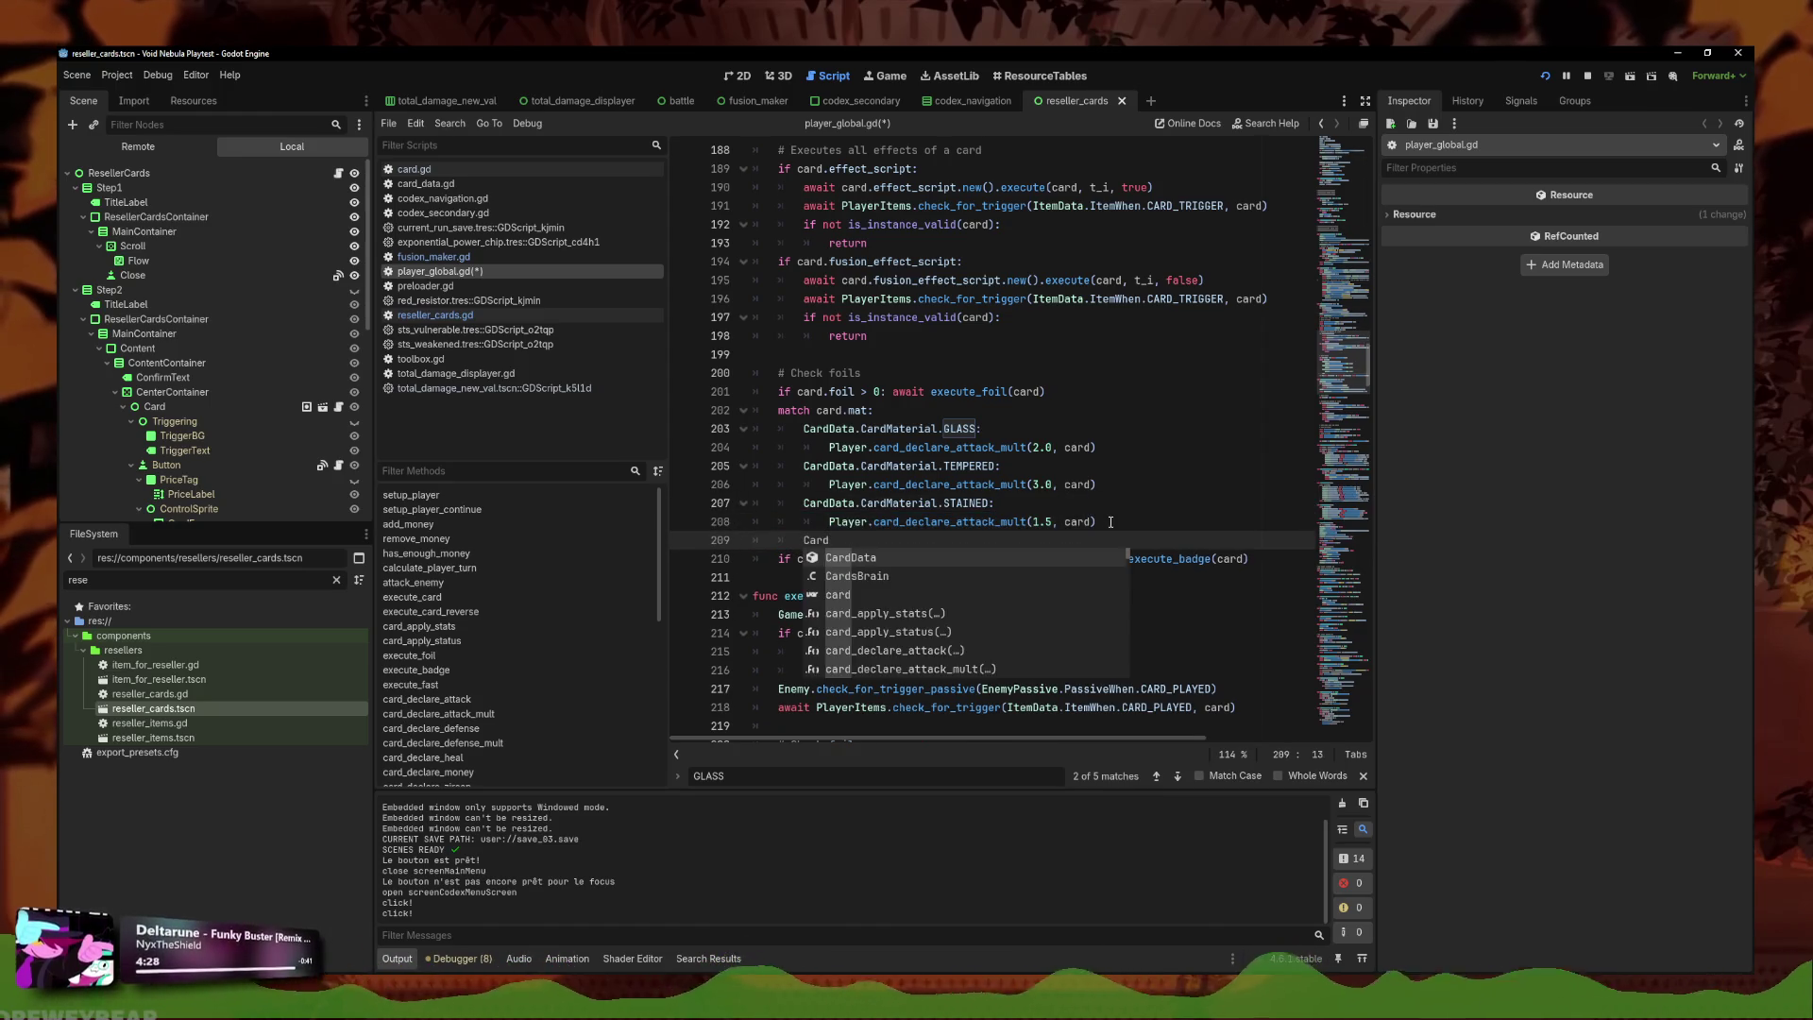
pyautogui.press('Return')
pyautogui.write('.card')
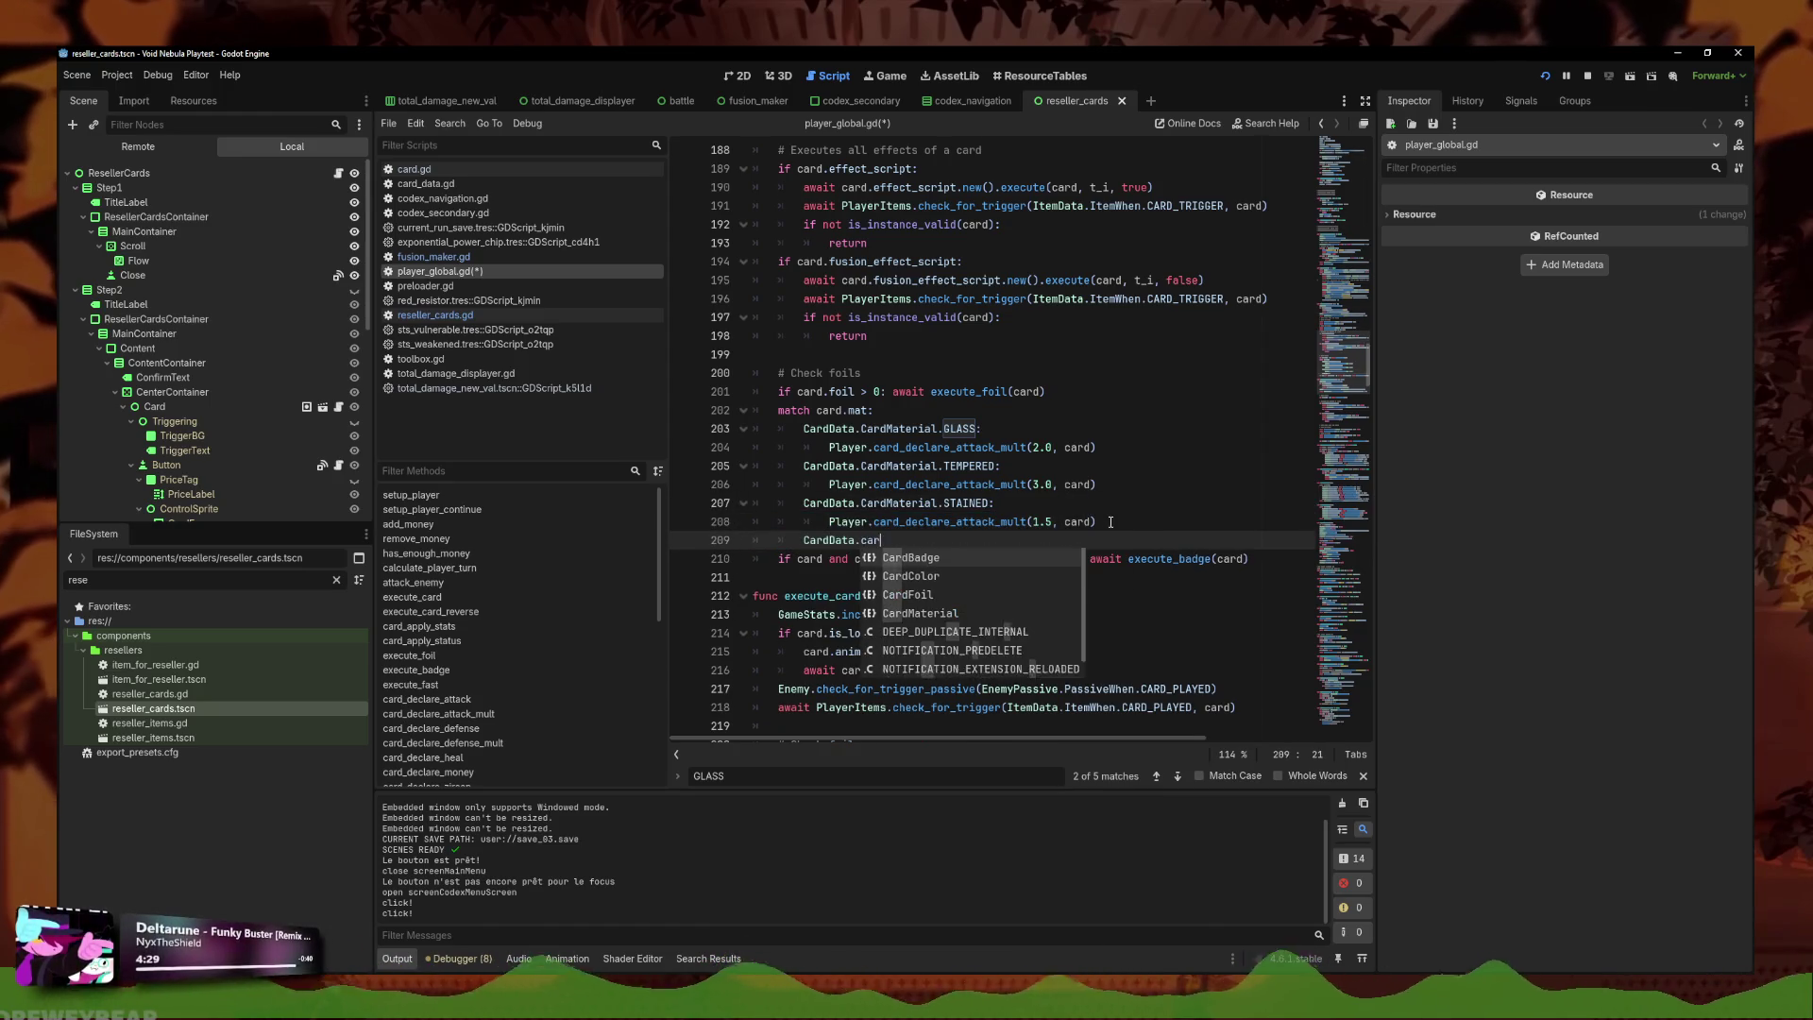
pyautogui.write('mat')
pyautogui.press('Return')
pyautogui.write('.')
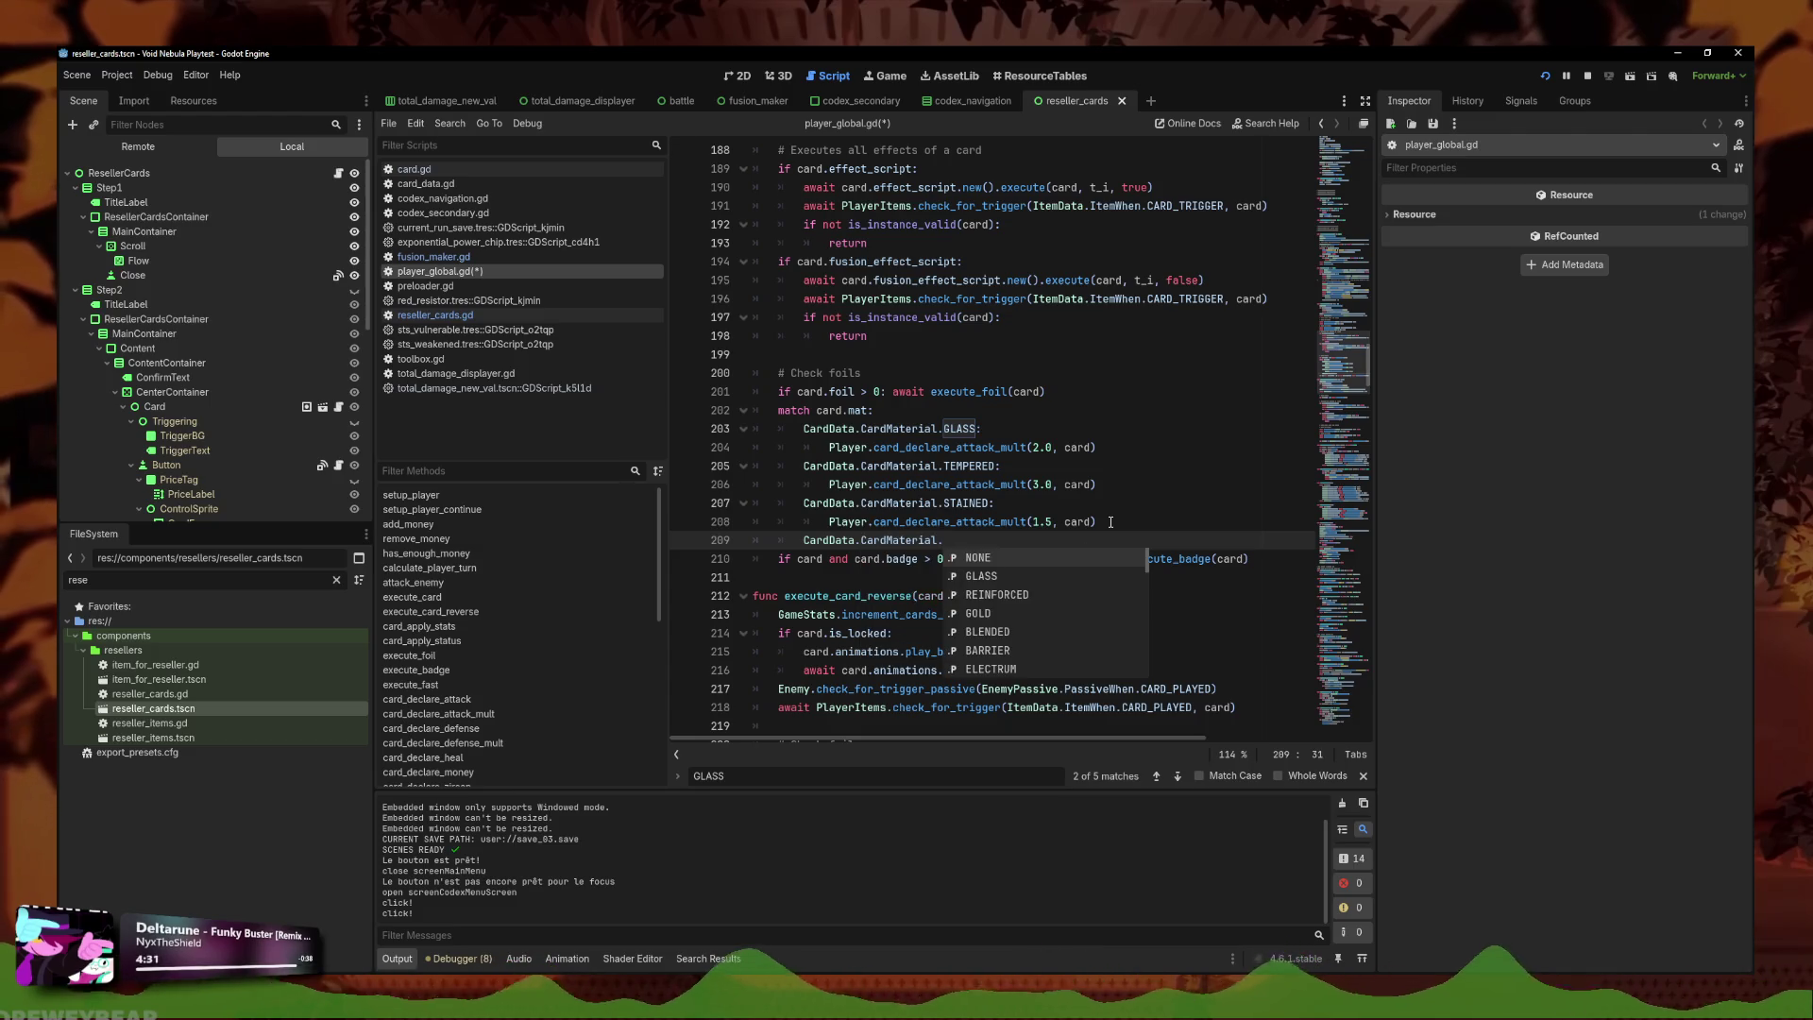
pyautogui.write('gold_g')
pyautogui.press('Return')
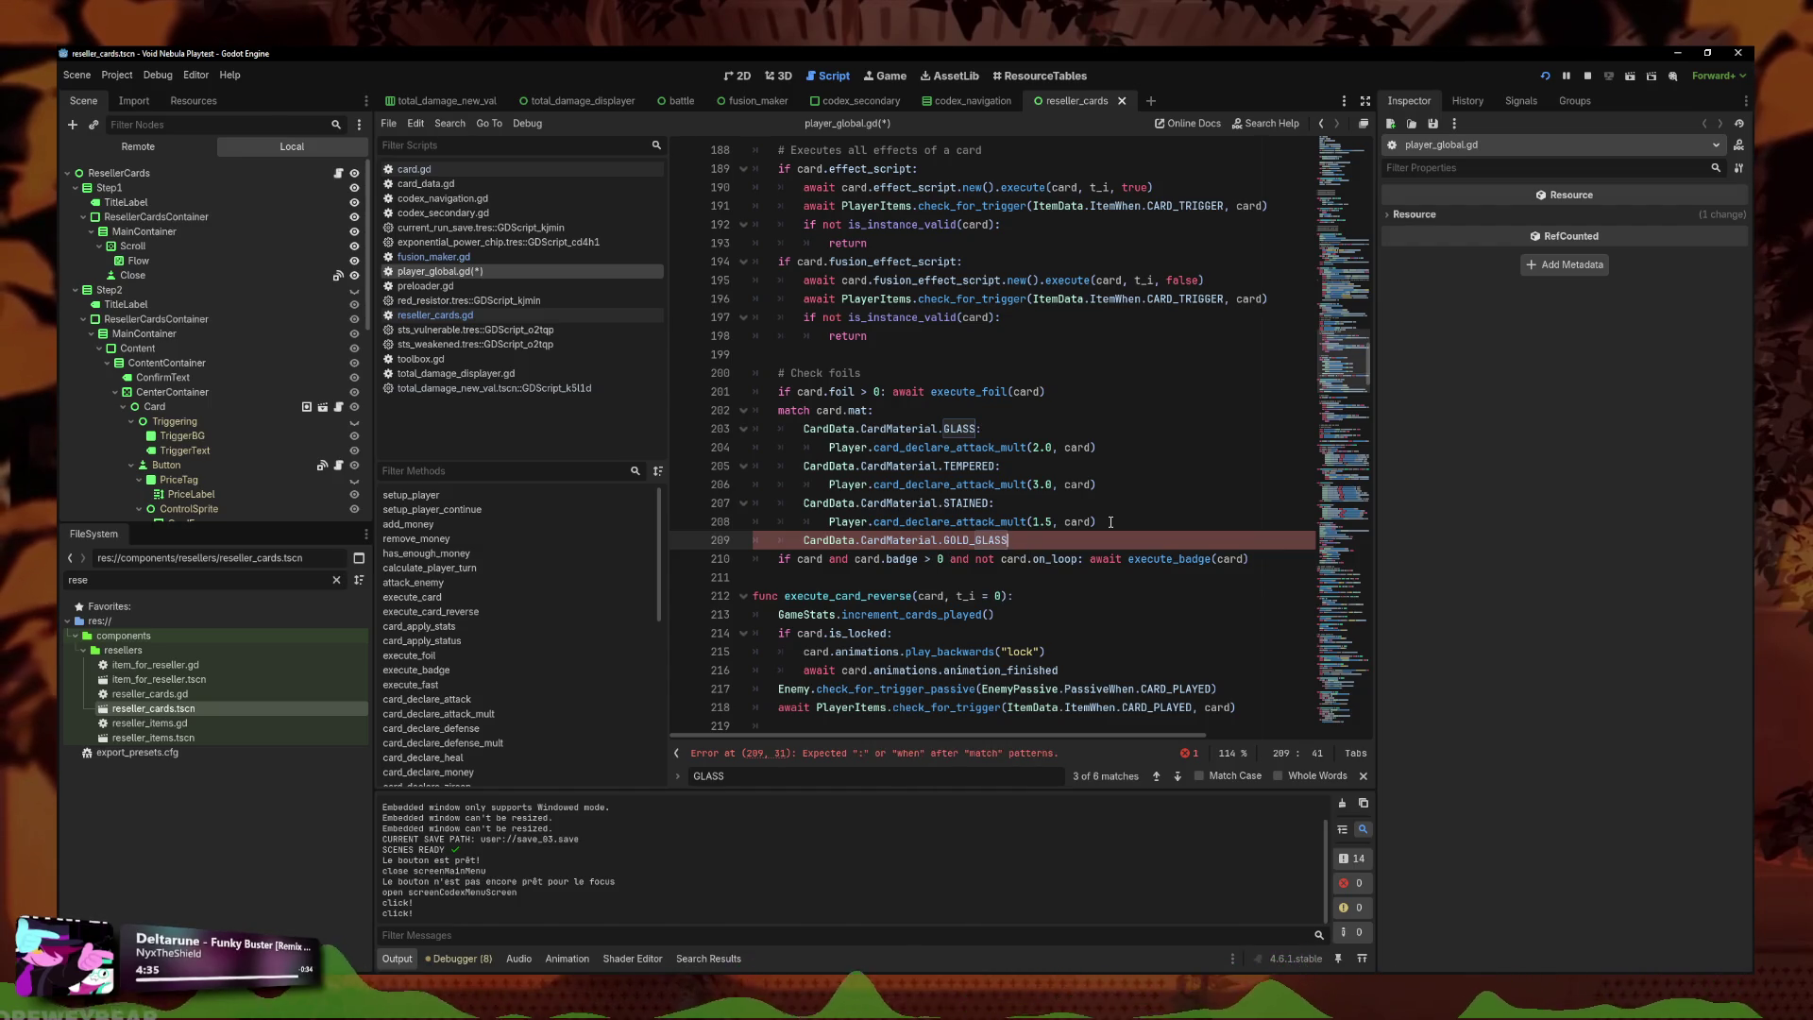
pyautogui.press('Return')
# Paste the multiplier call under GOLD_GLASS and start a money-based argument.
pyautogui.write('Player.card_declare_attack_mult(2.0, card)')
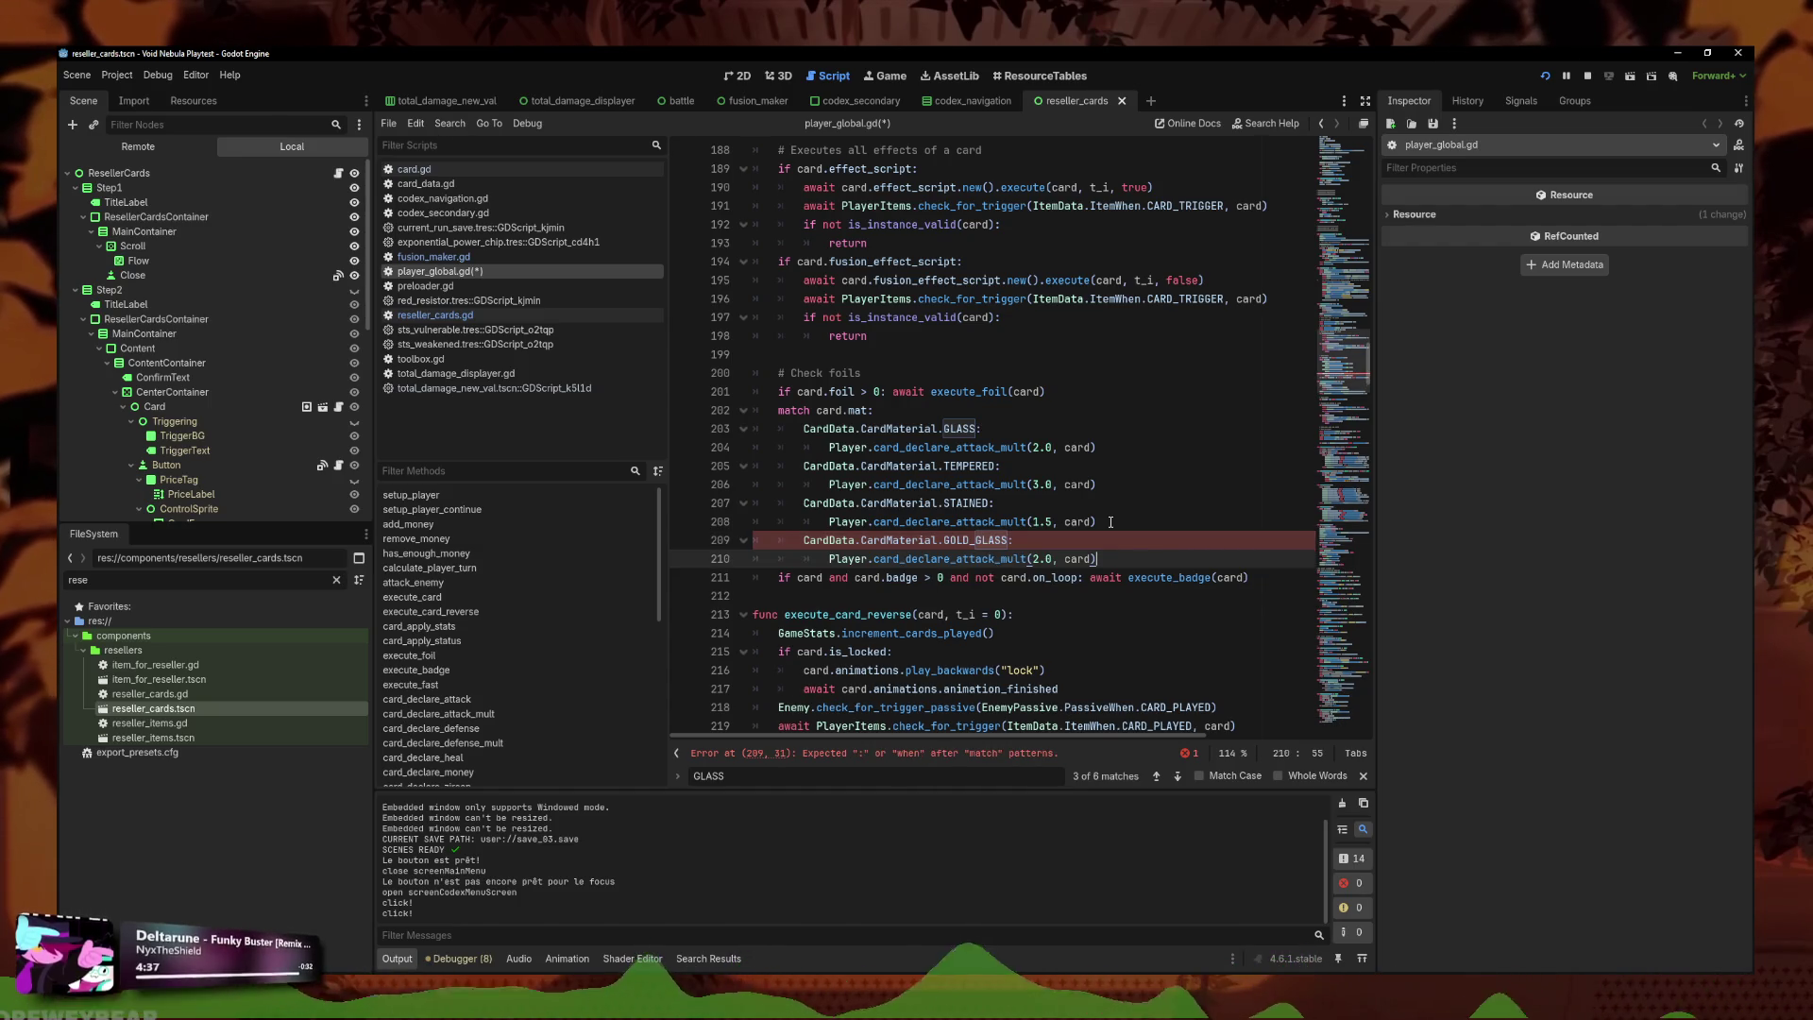
pyautogui.press('Left')
pyautogui.press('BackSpace')
pyautogui.press('BackSpace')
pyautogui.press('BackSpace')
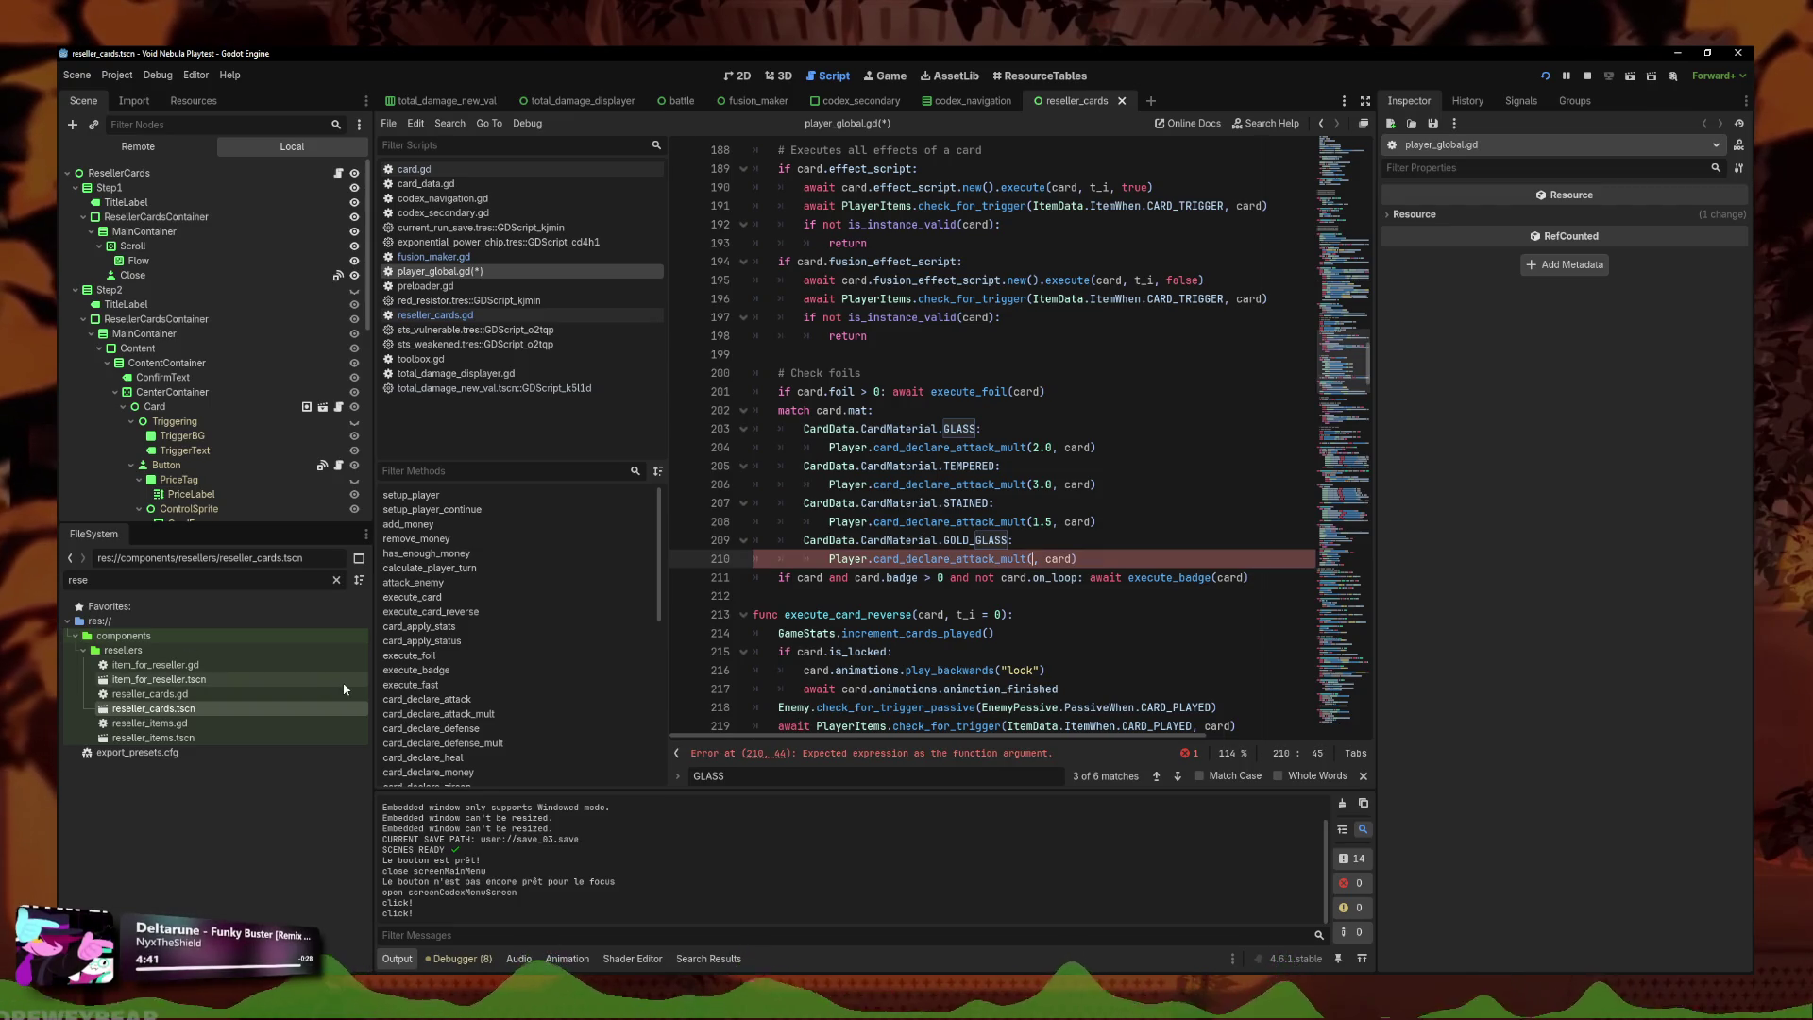
pyautogui.write('Player')
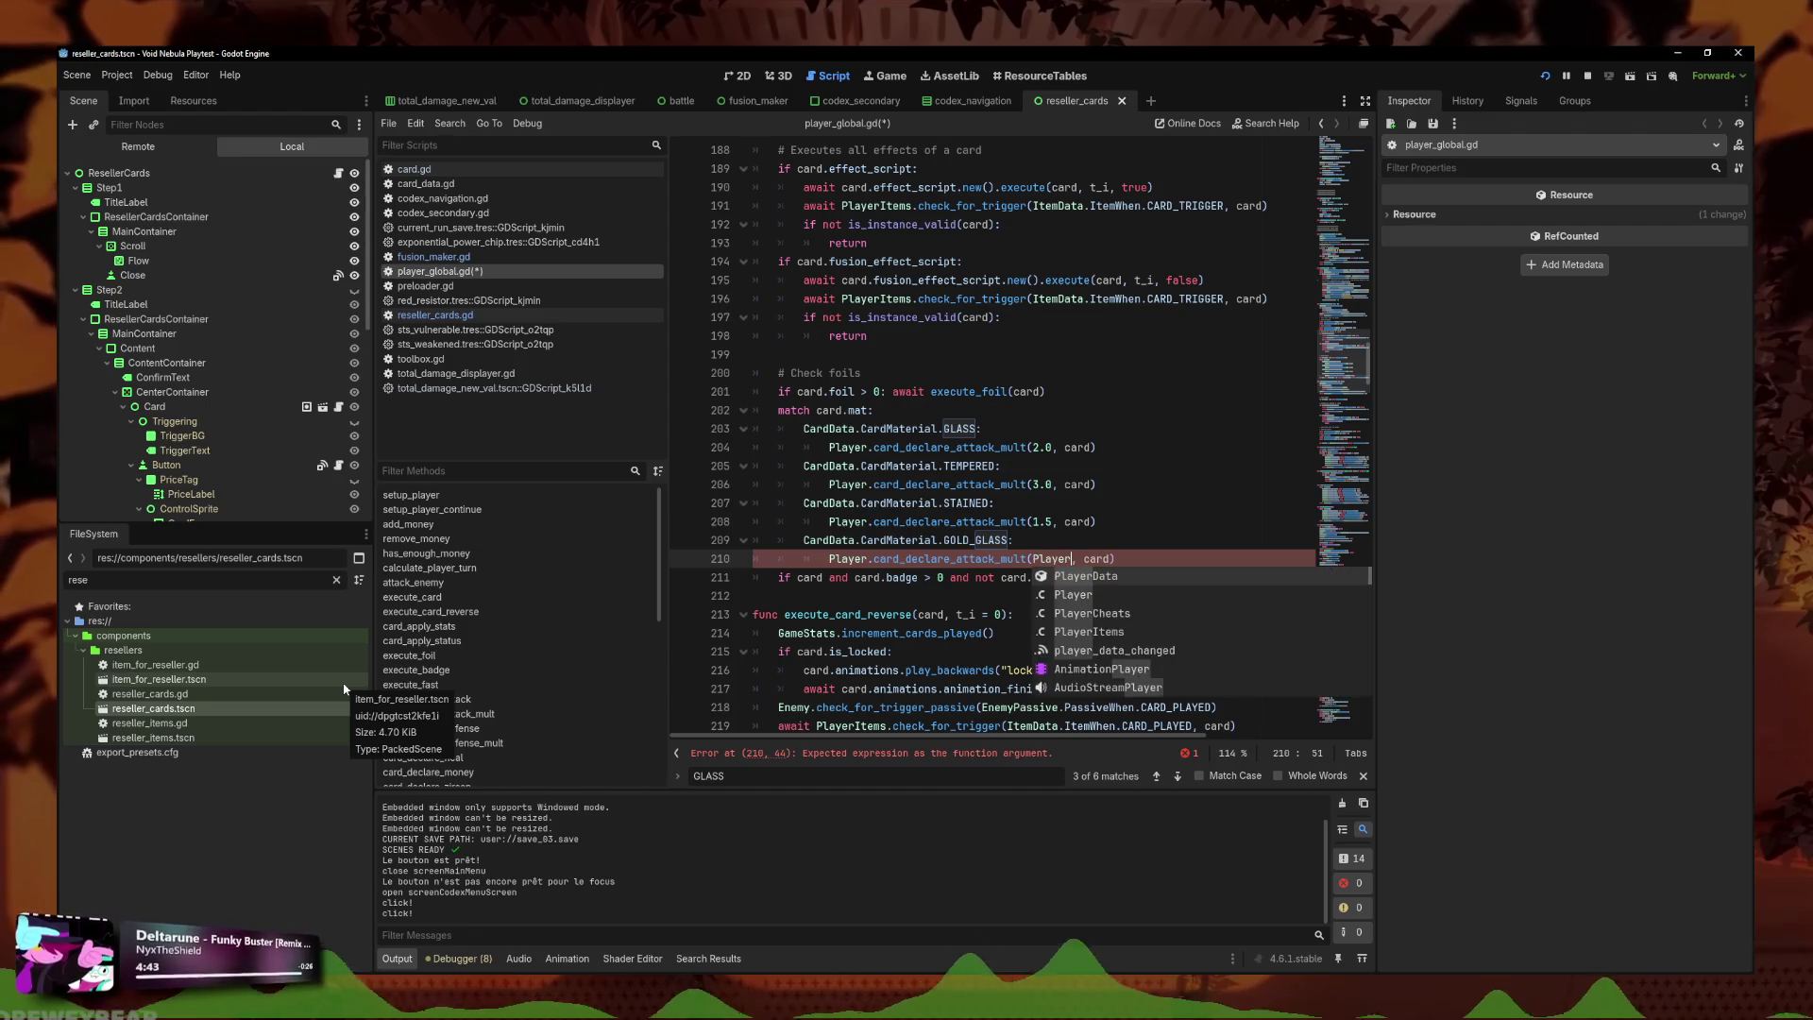
pyautogui.write('Mon')
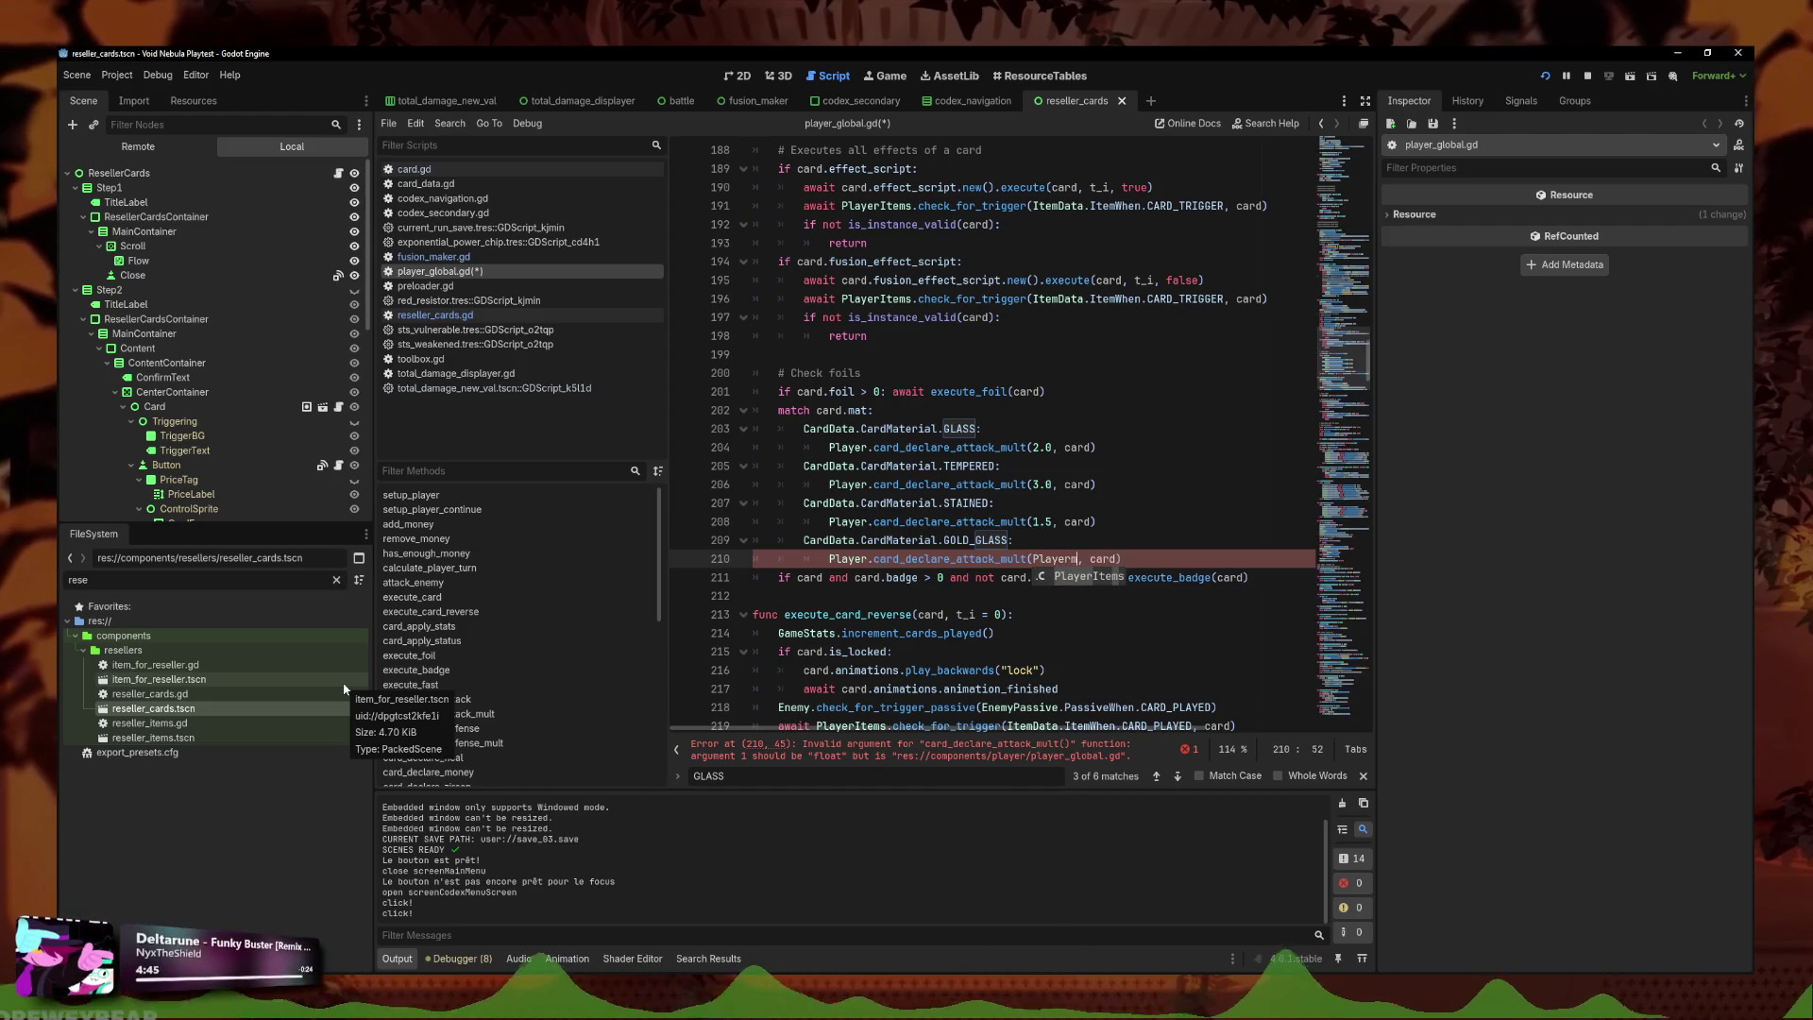
pyautogui.press('BackSpace')
pyautogui.press('BackSpace')
pyautogui.press('BackSpace')
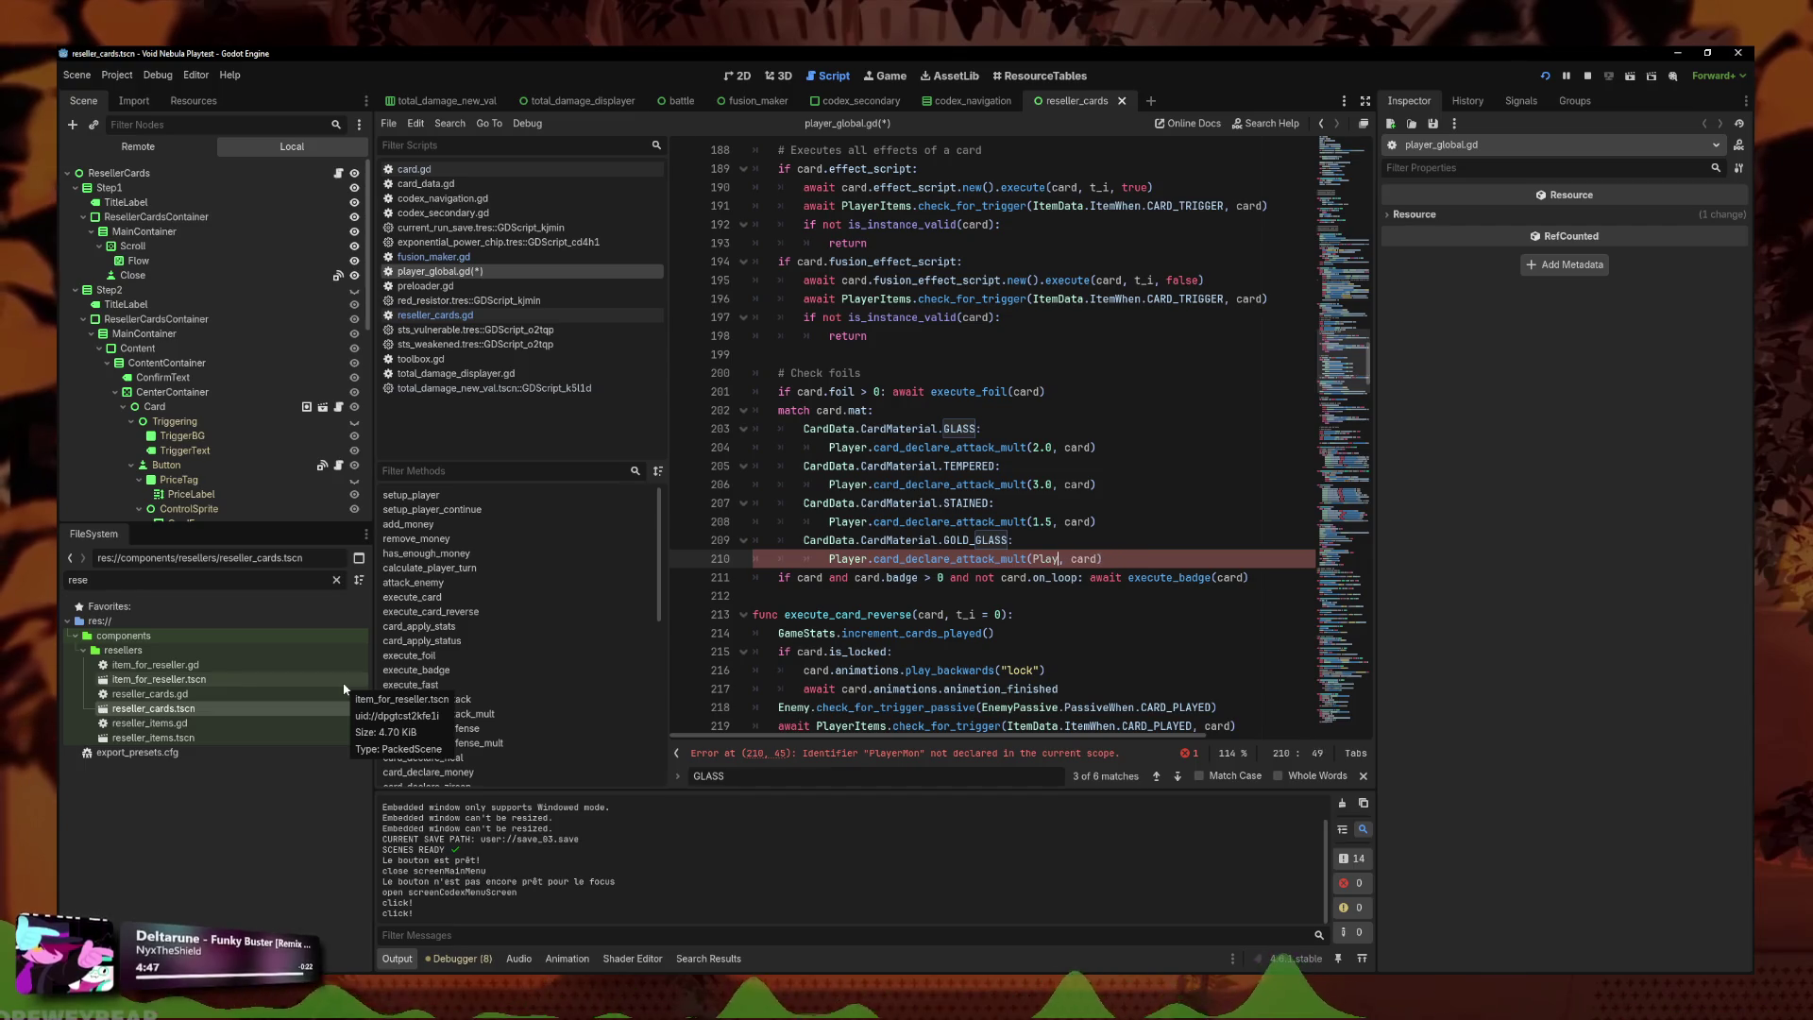
pyautogui.write('money')
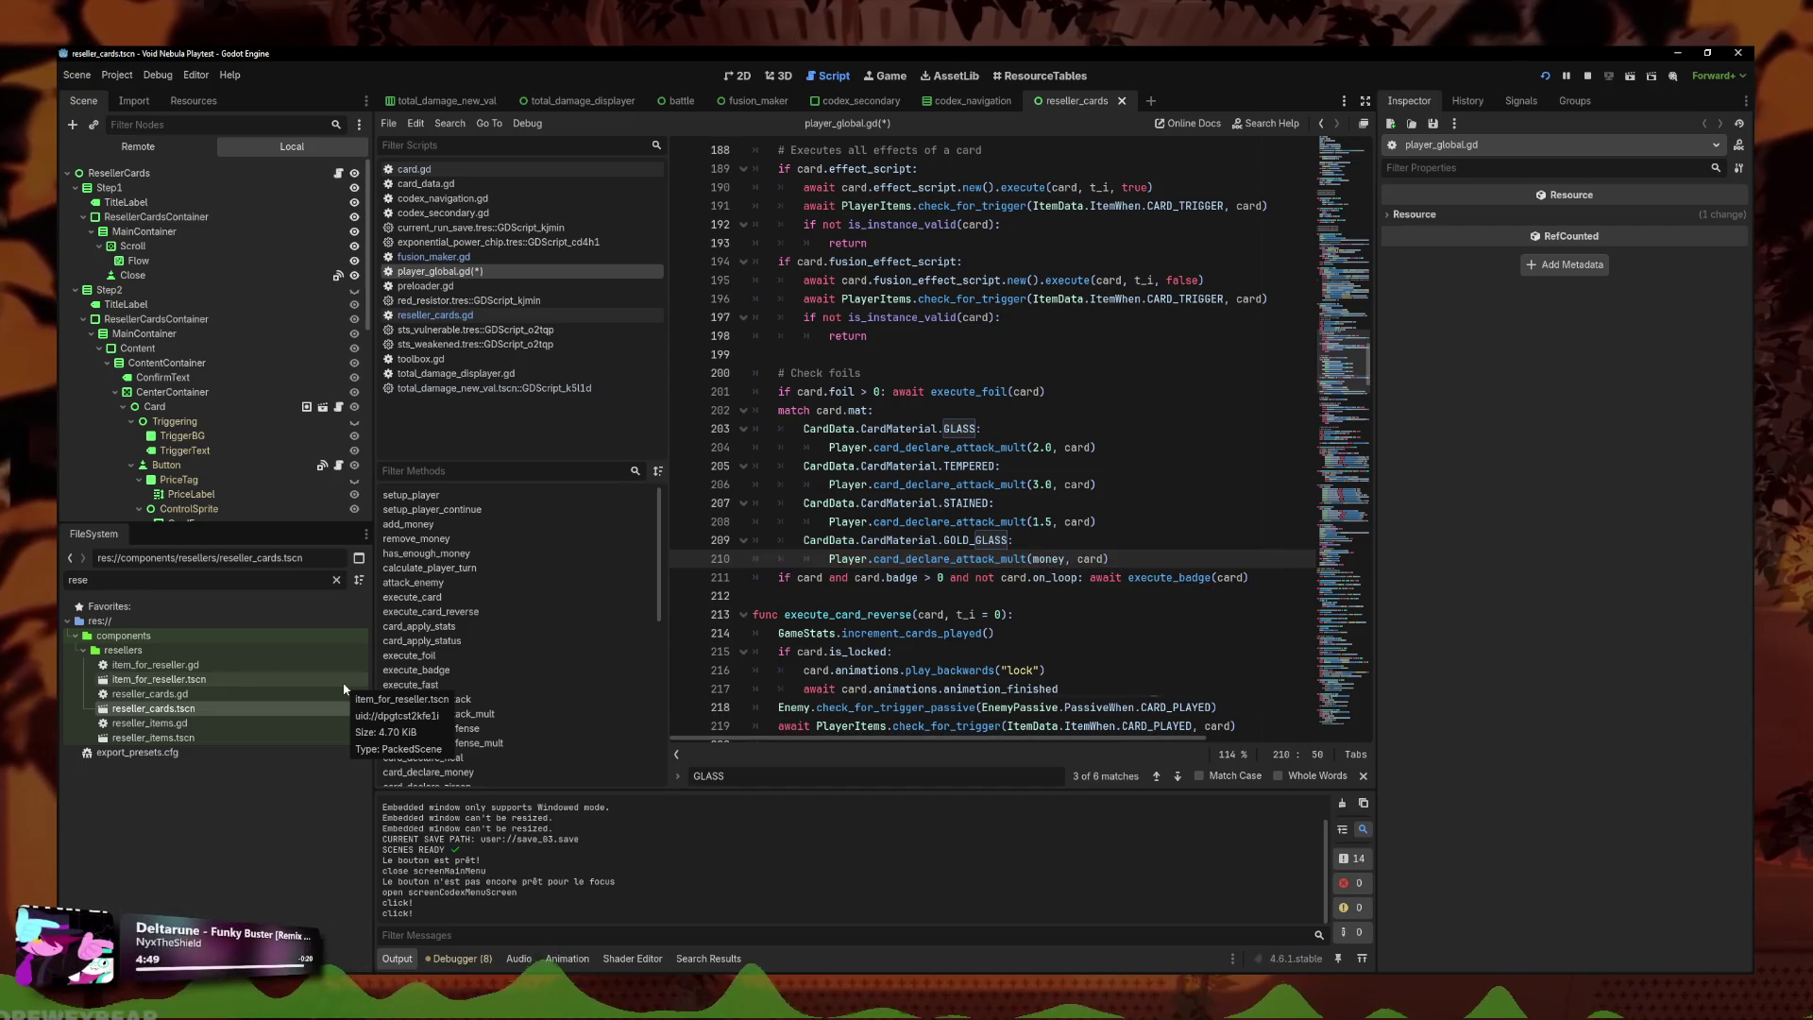
pyautogui.write(' / 0')
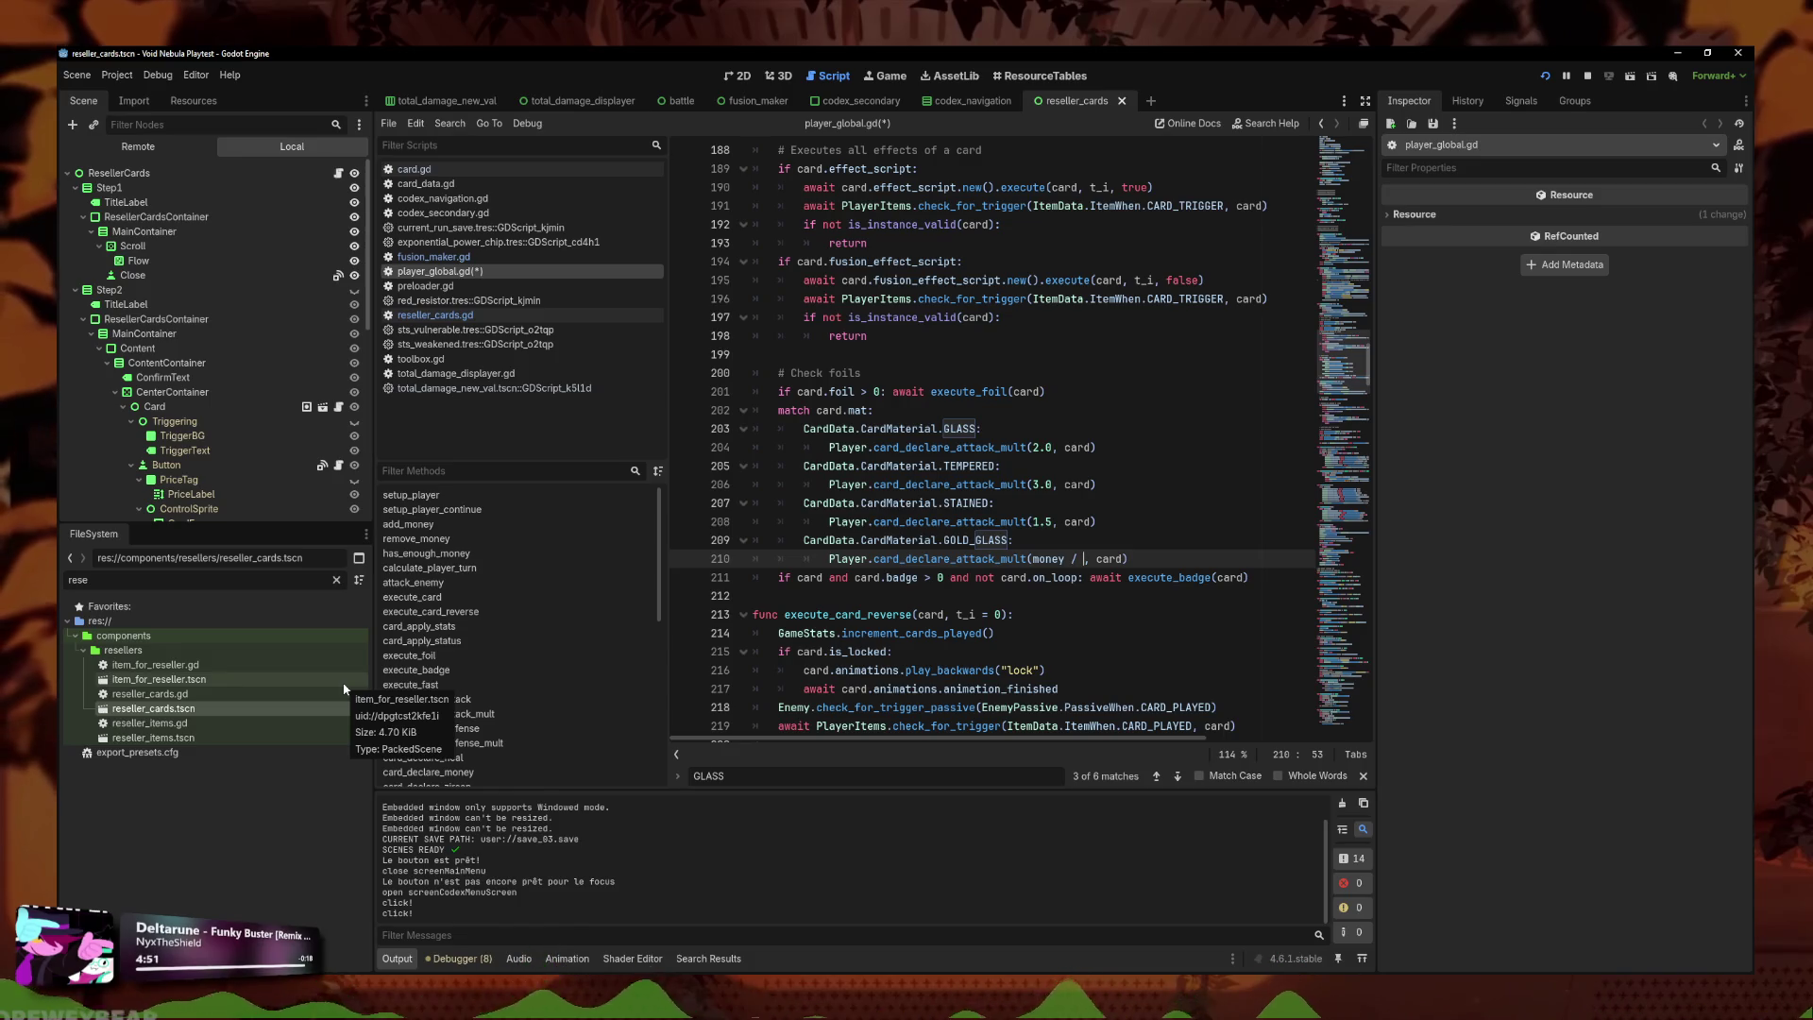
pyautogui.write('.01')
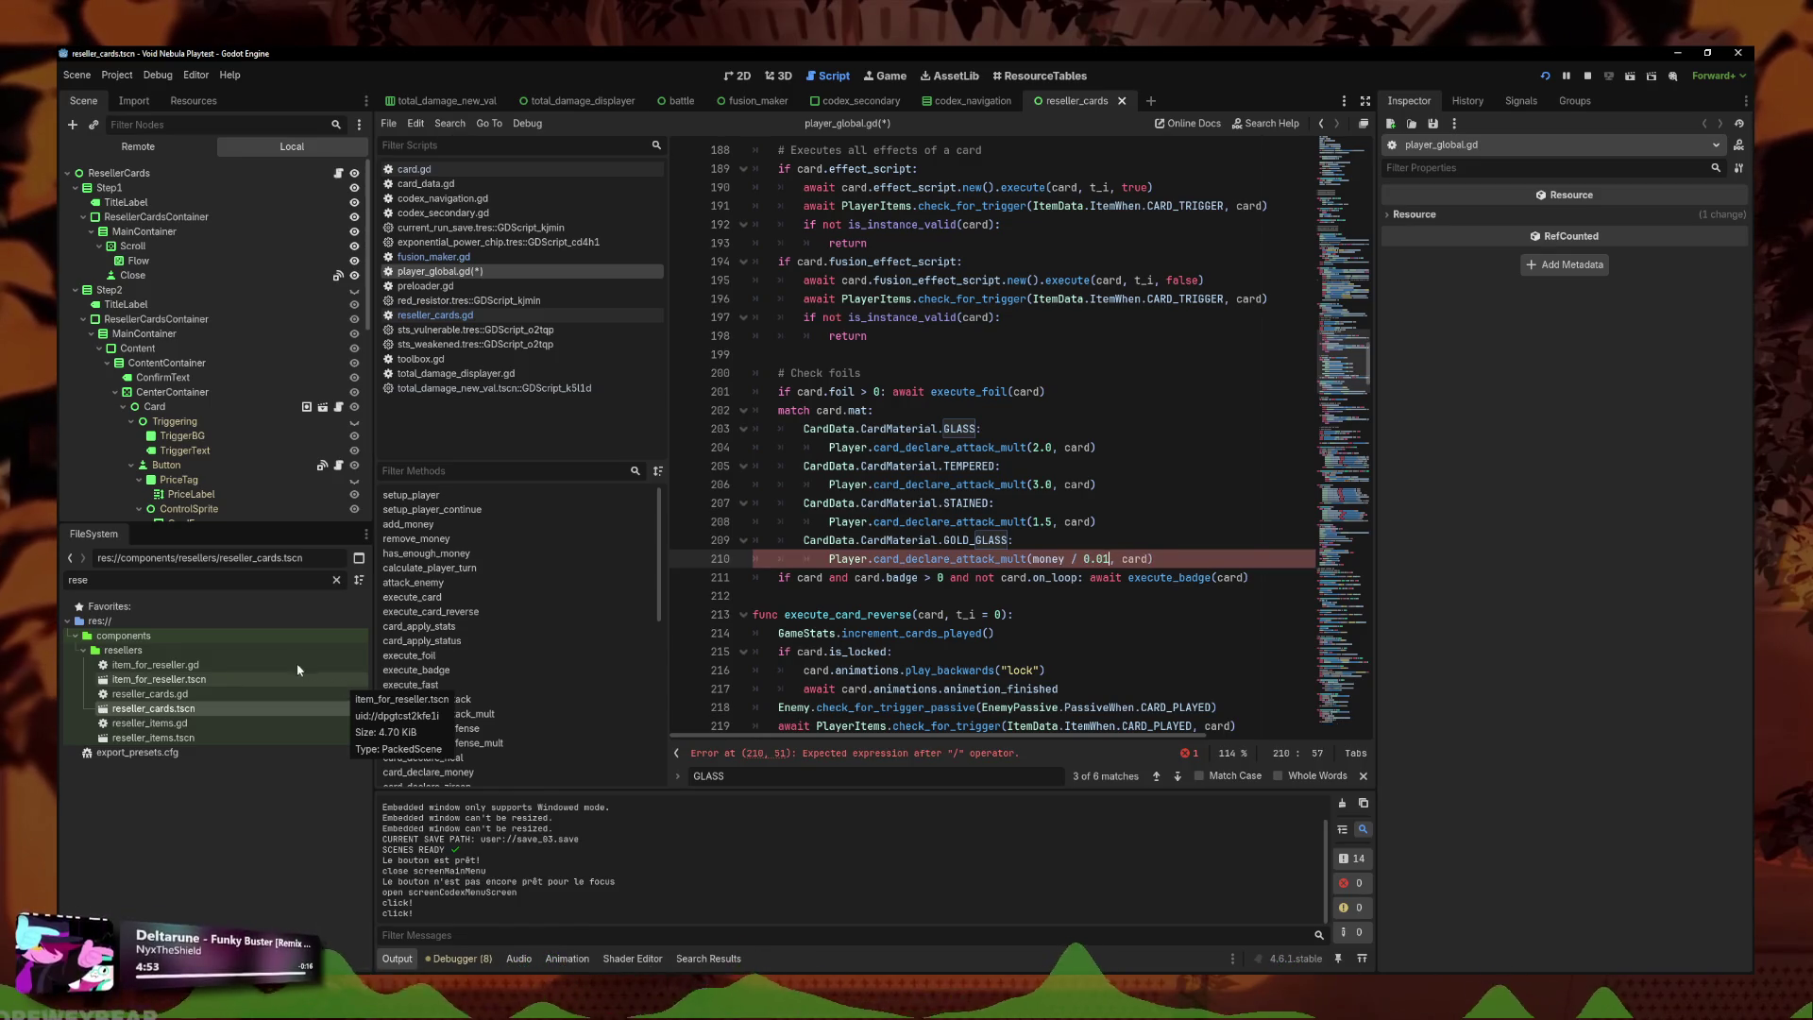
pyautogui.press('BackSpace')
pyautogui.press('BackSpace')
pyautogui.write('1')
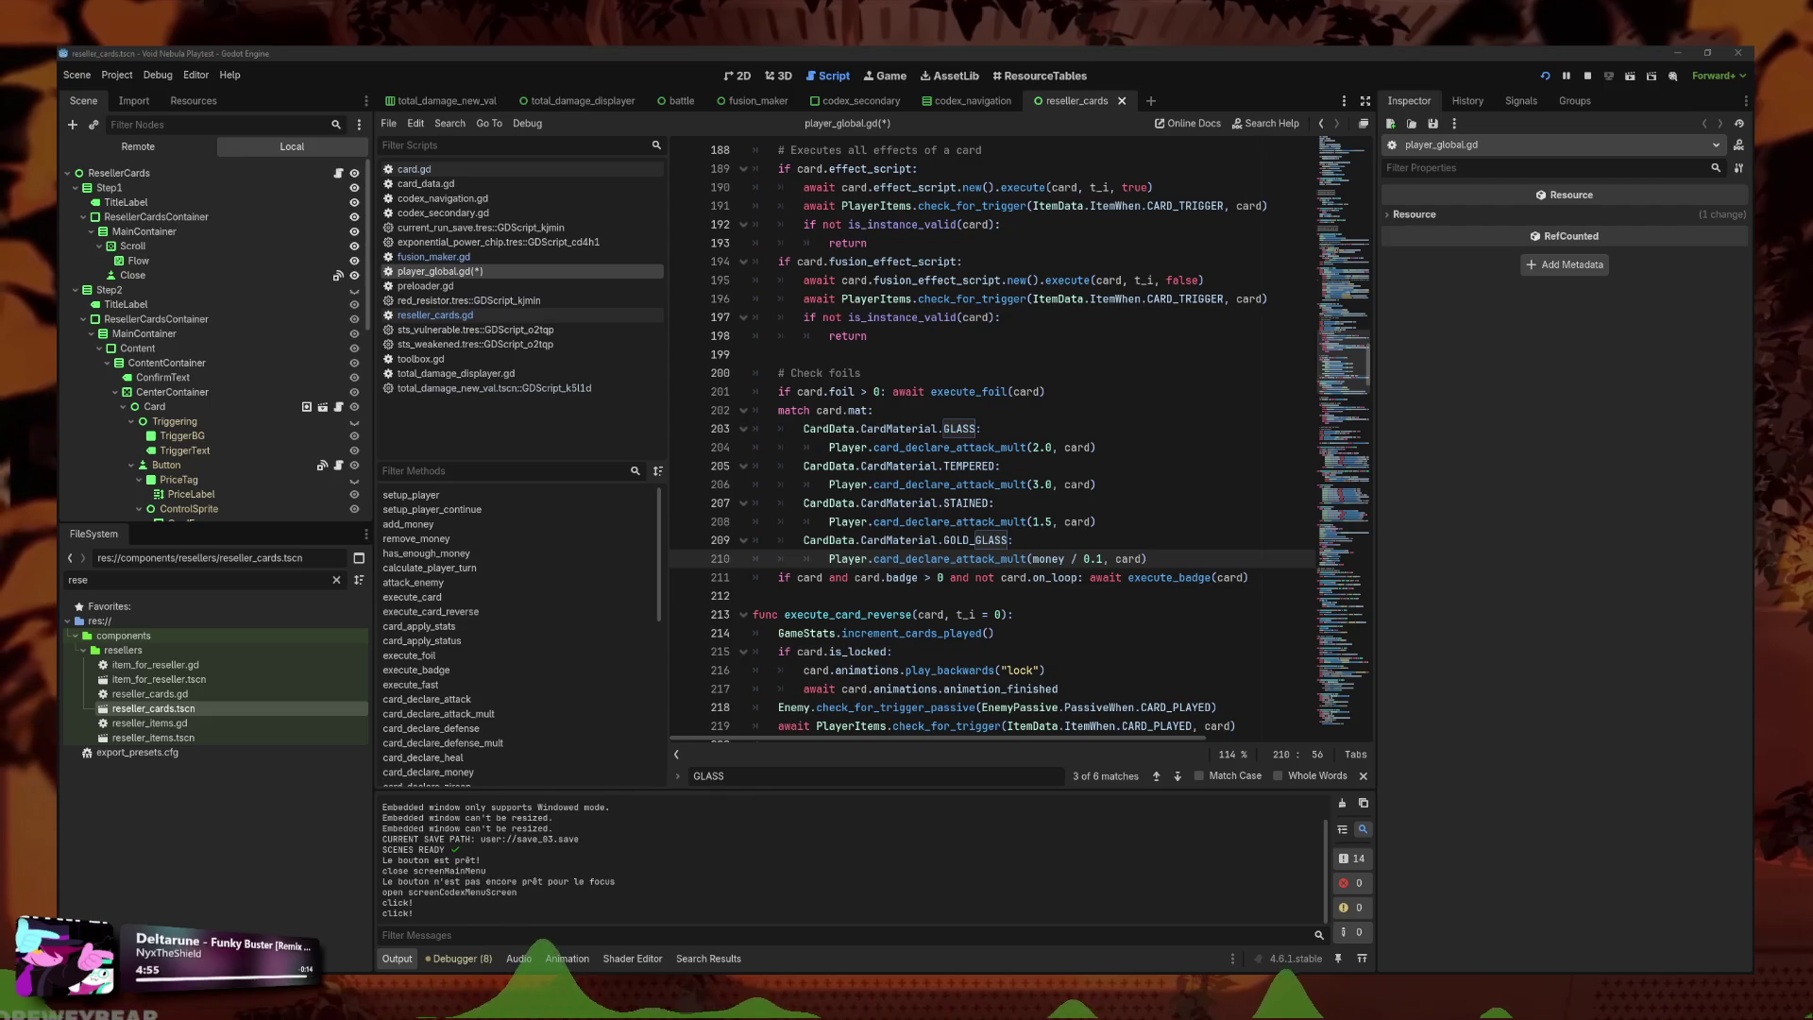
pyautogui.click(1031, 558)
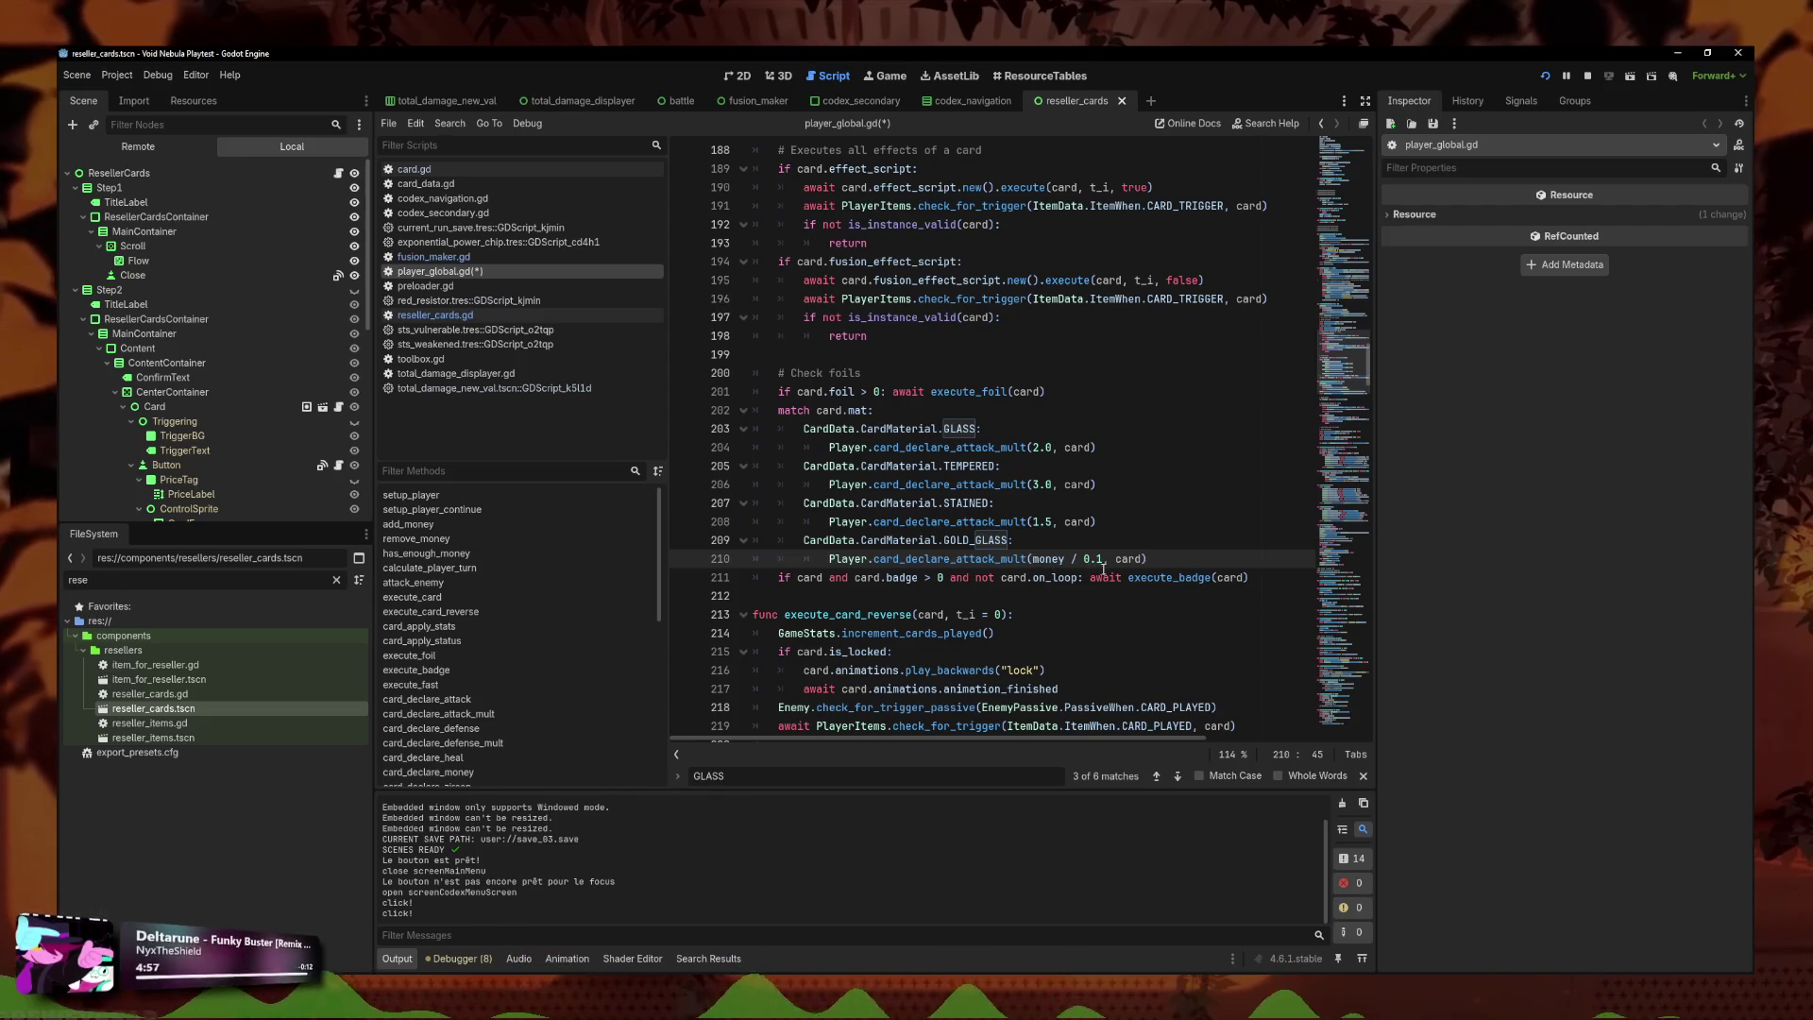
pyautogui.write('(')
pyautogui.click(1103, 558)
pyautogui.write(')')
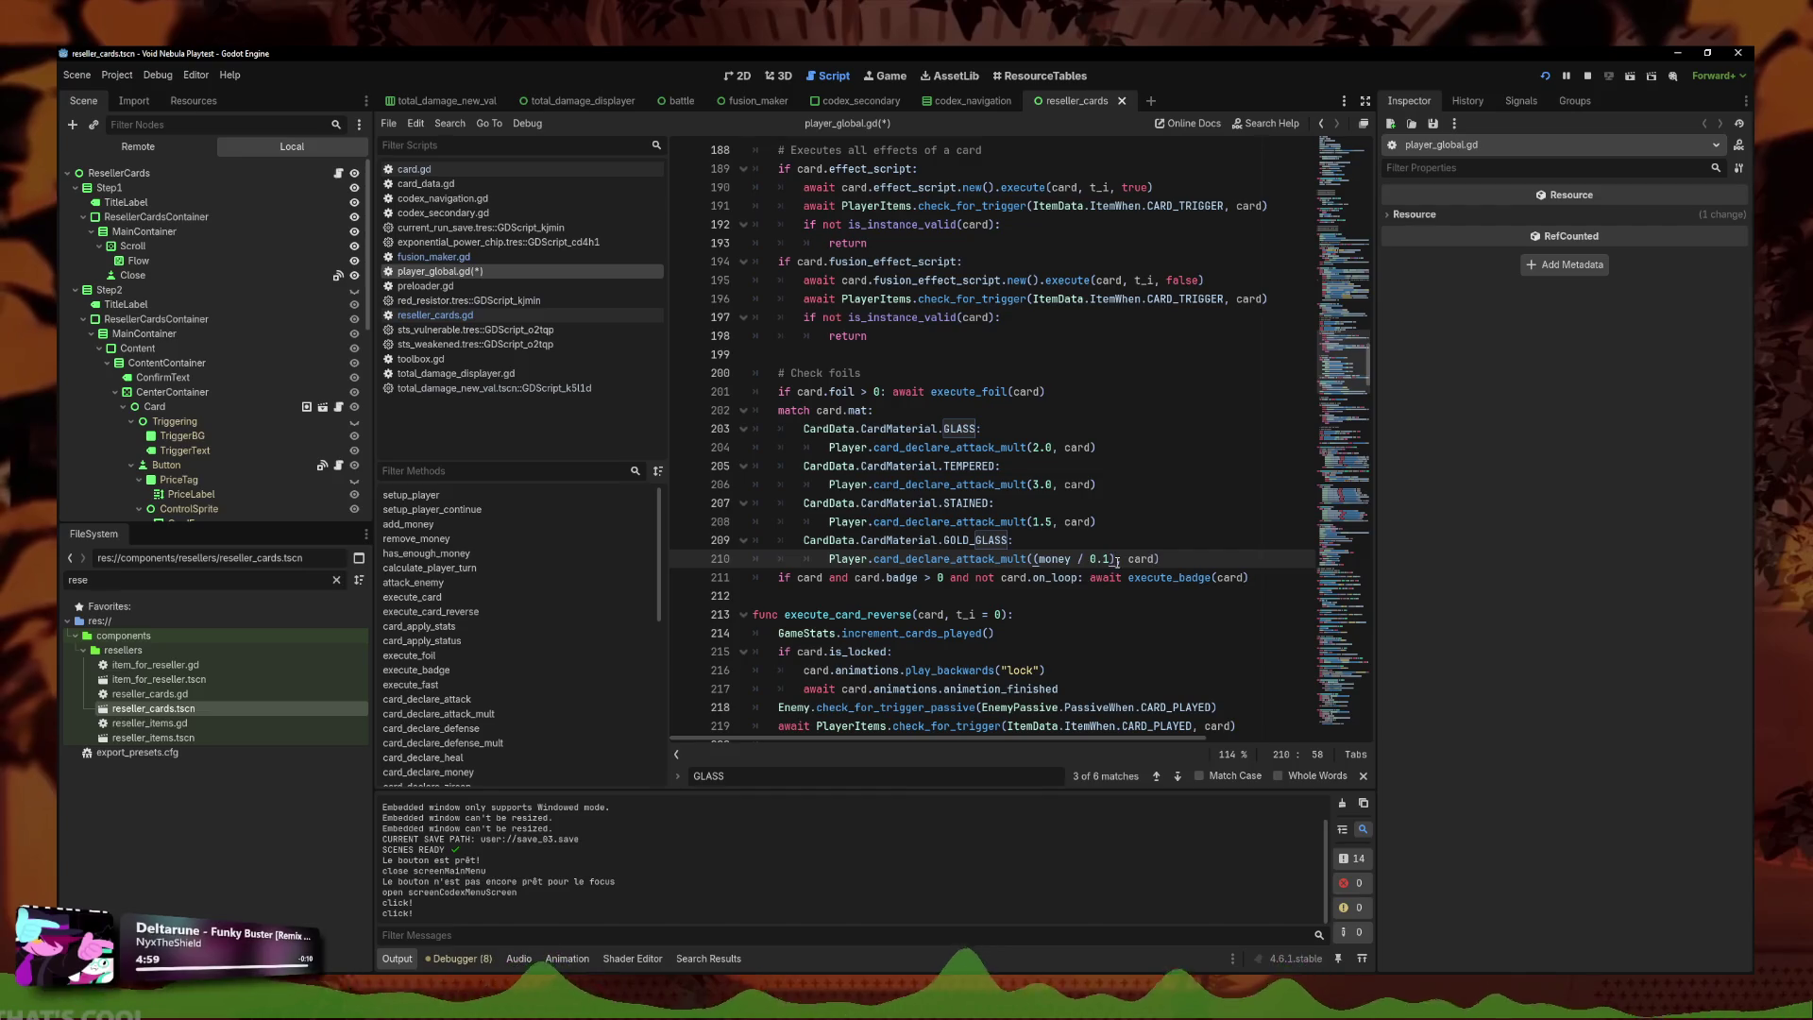
# Complete the GOLD_GLASS argument as 1.0 + ((money / 5) * 0.1).
pyautogui.press('Left')
pyautogui.press('BackSpace')
pyautogui.press('BackSpace')
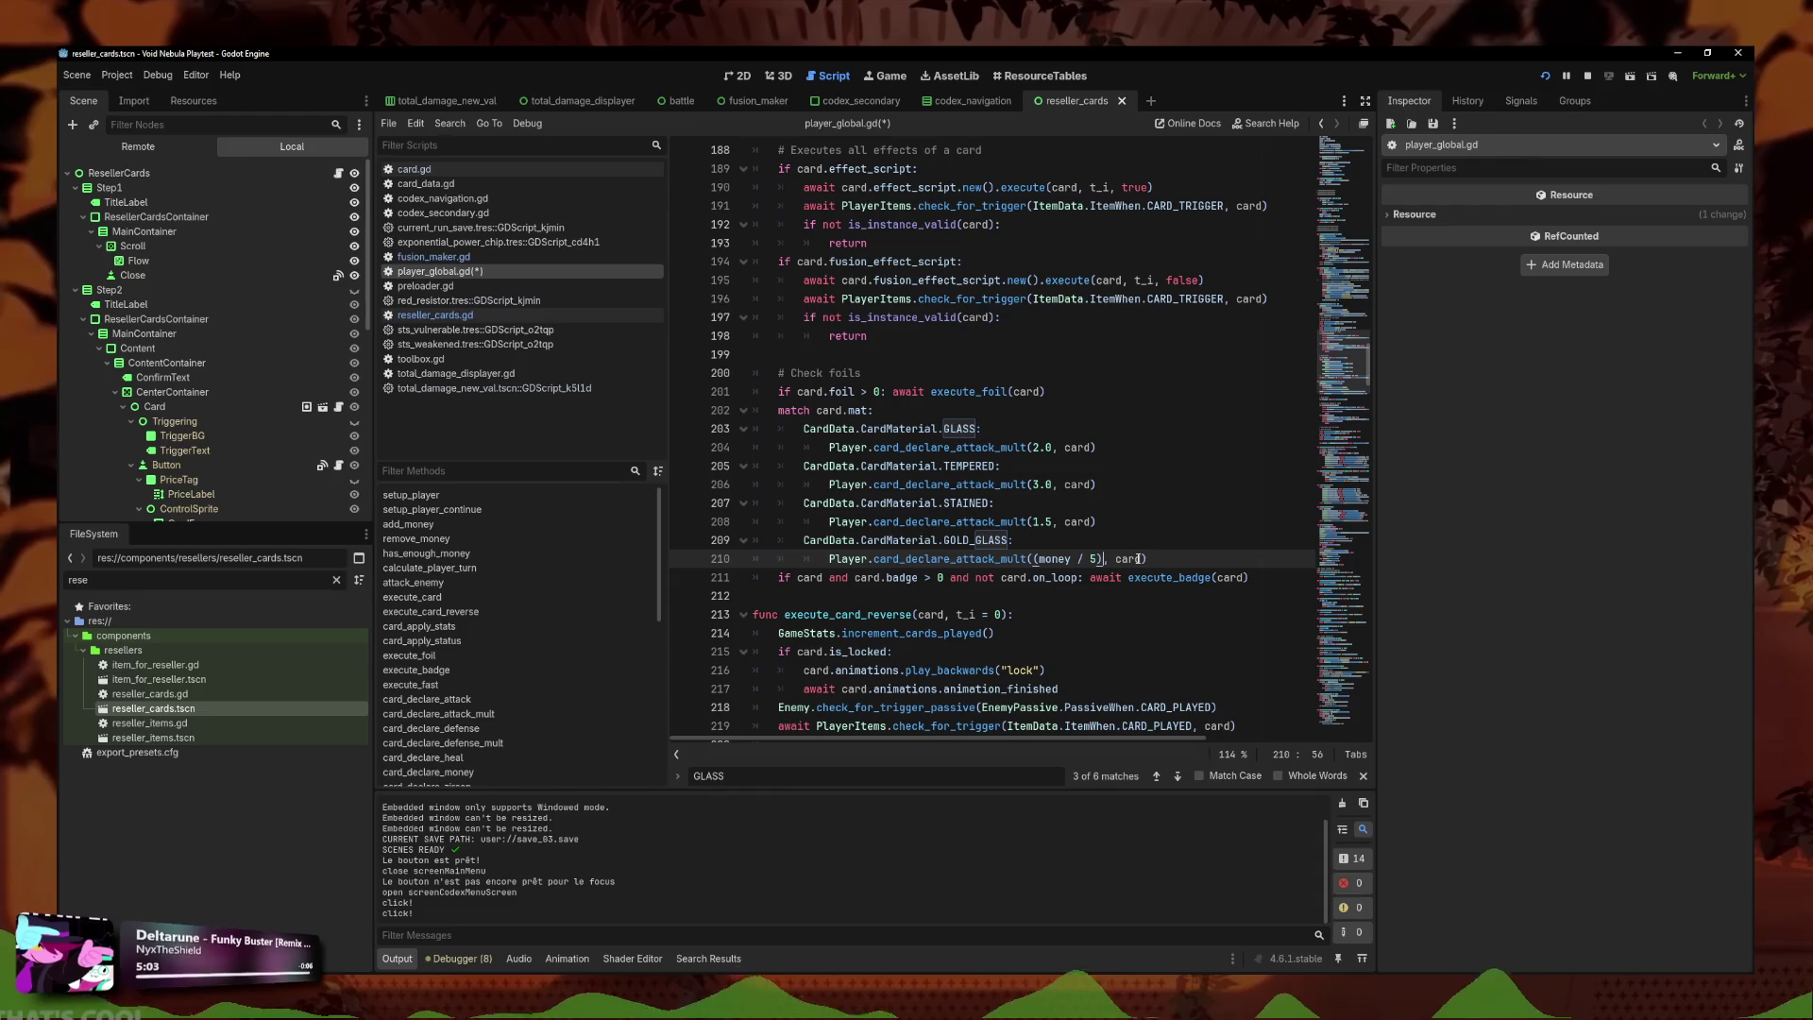
pyautogui.write(') * 0.1')
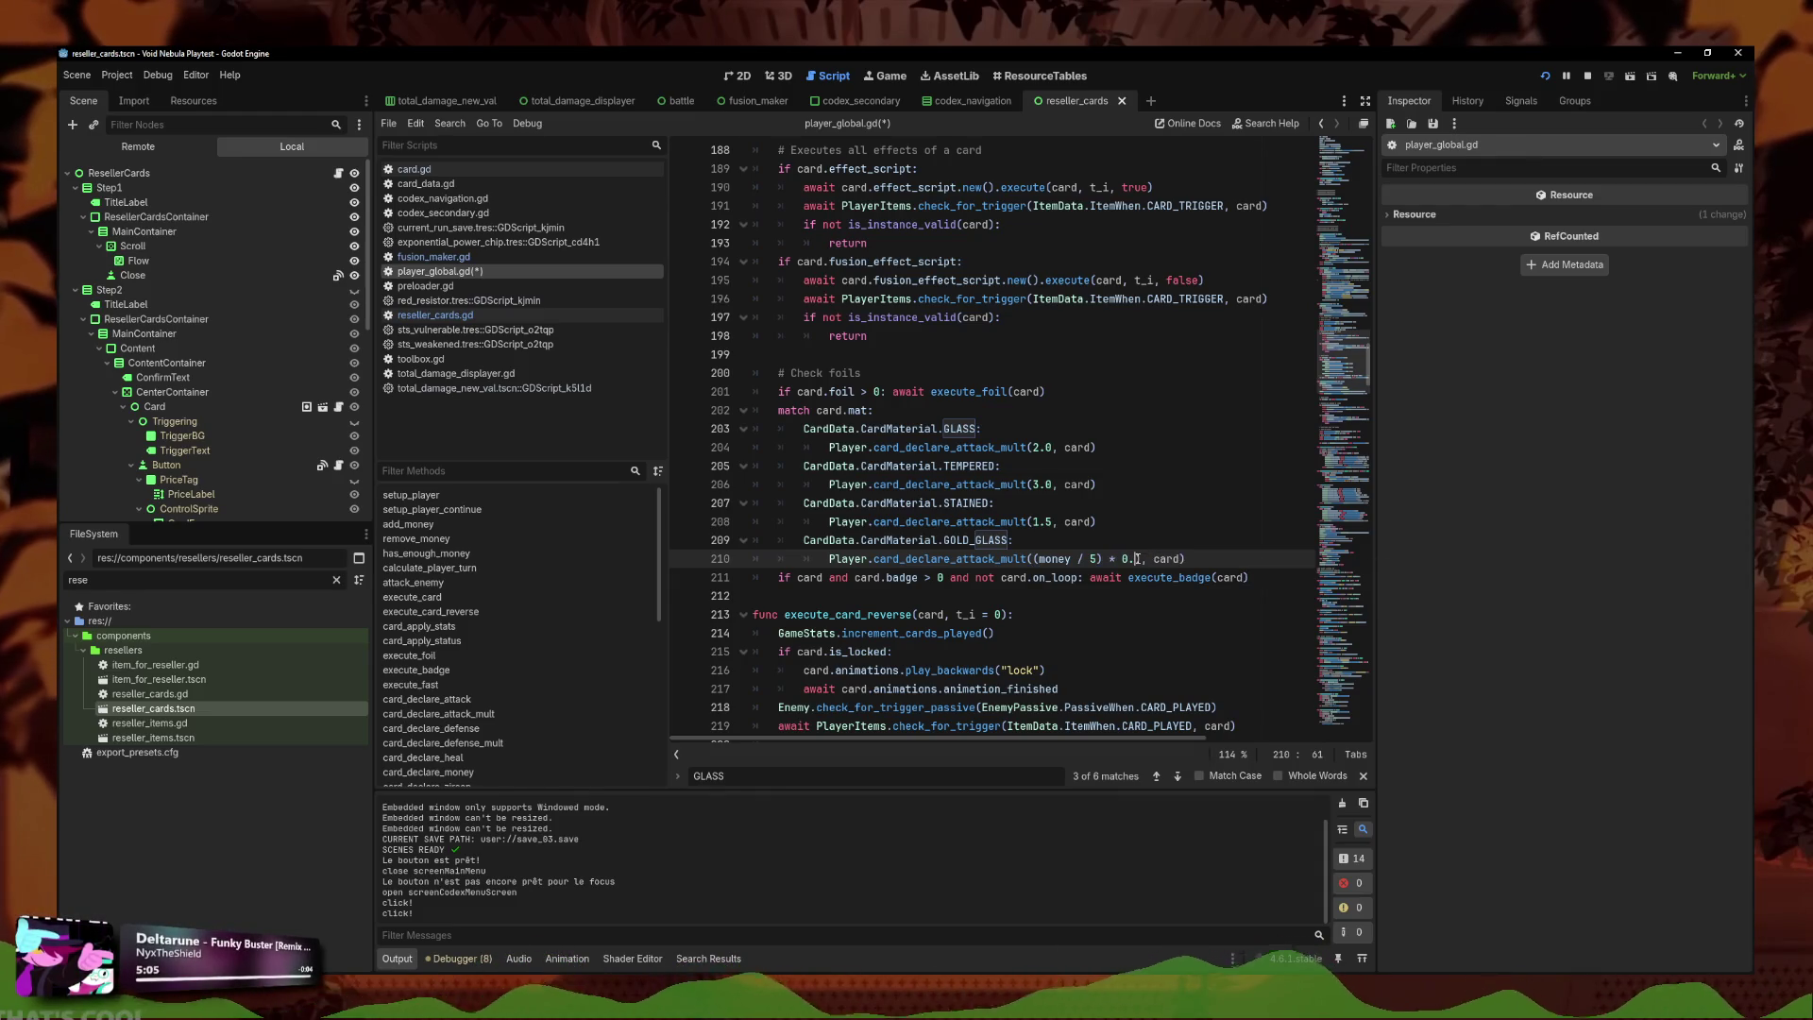
pyautogui.press('Left')
pyautogui.write('.')
pyautogui.press('Left')
pyautogui.press('Left')
pyautogui.press('Left')
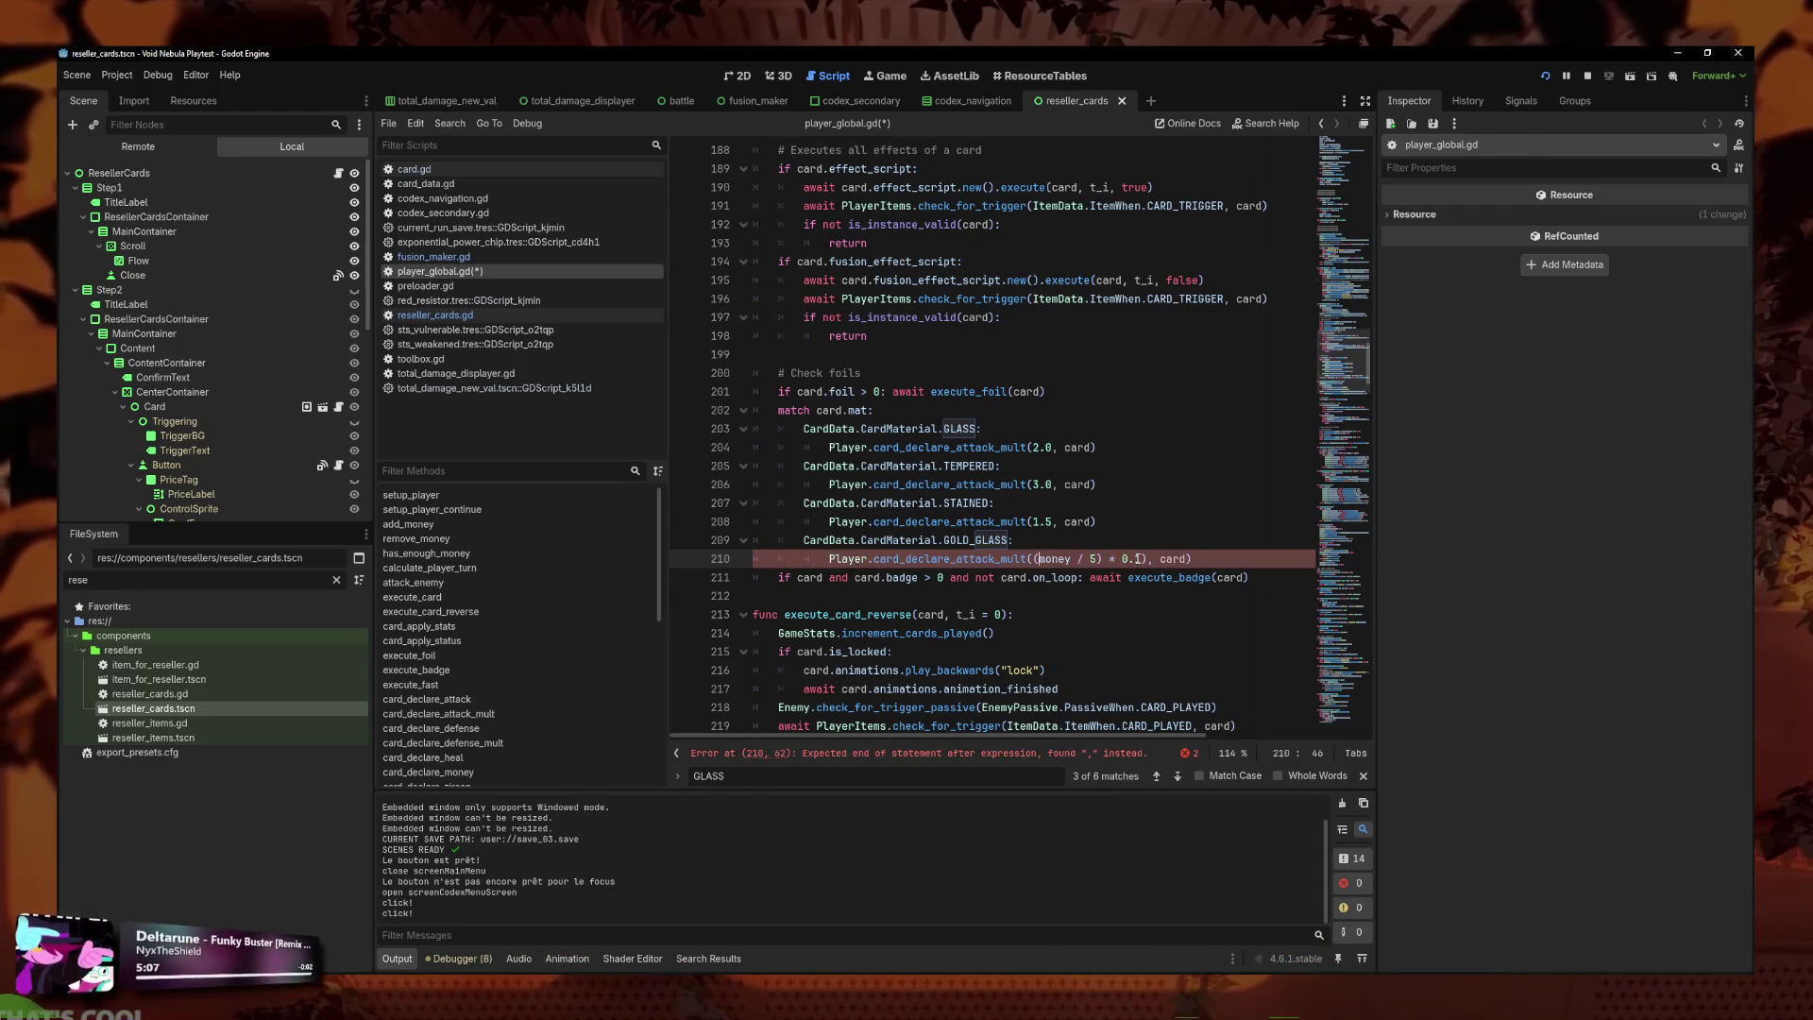
pyautogui.write('1.0 +')
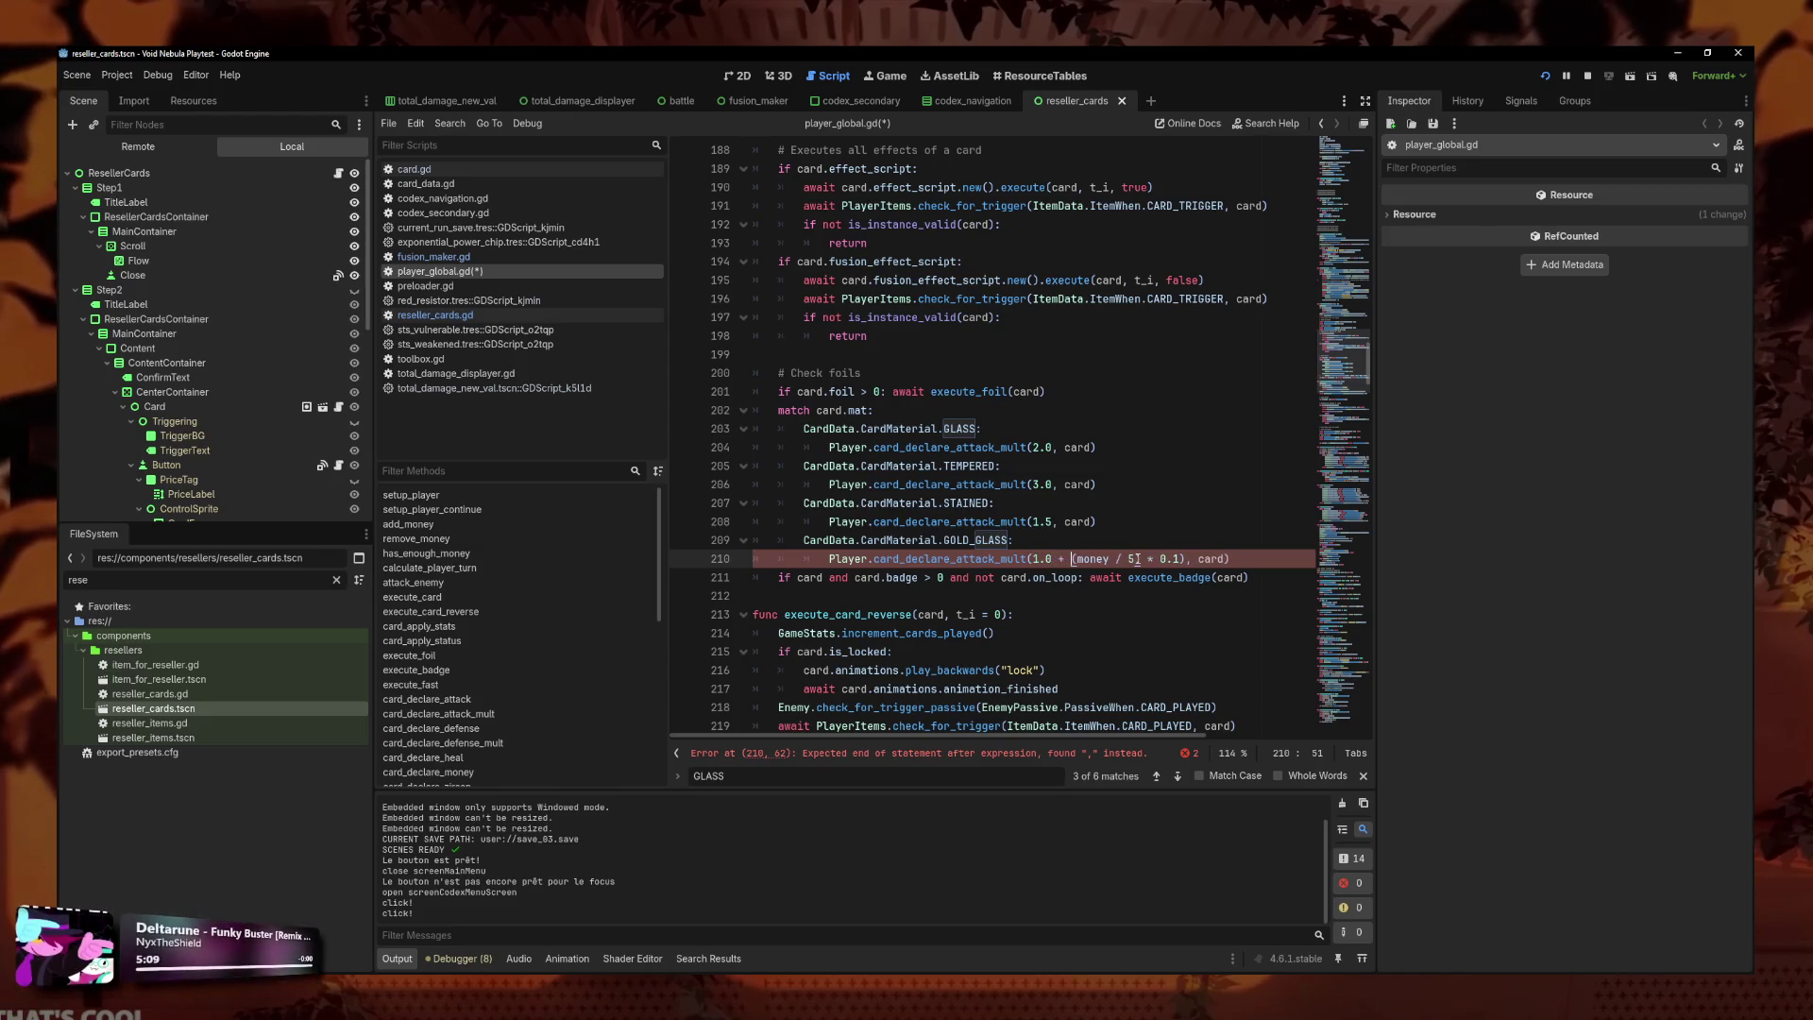
pyautogui.click(1185, 559)
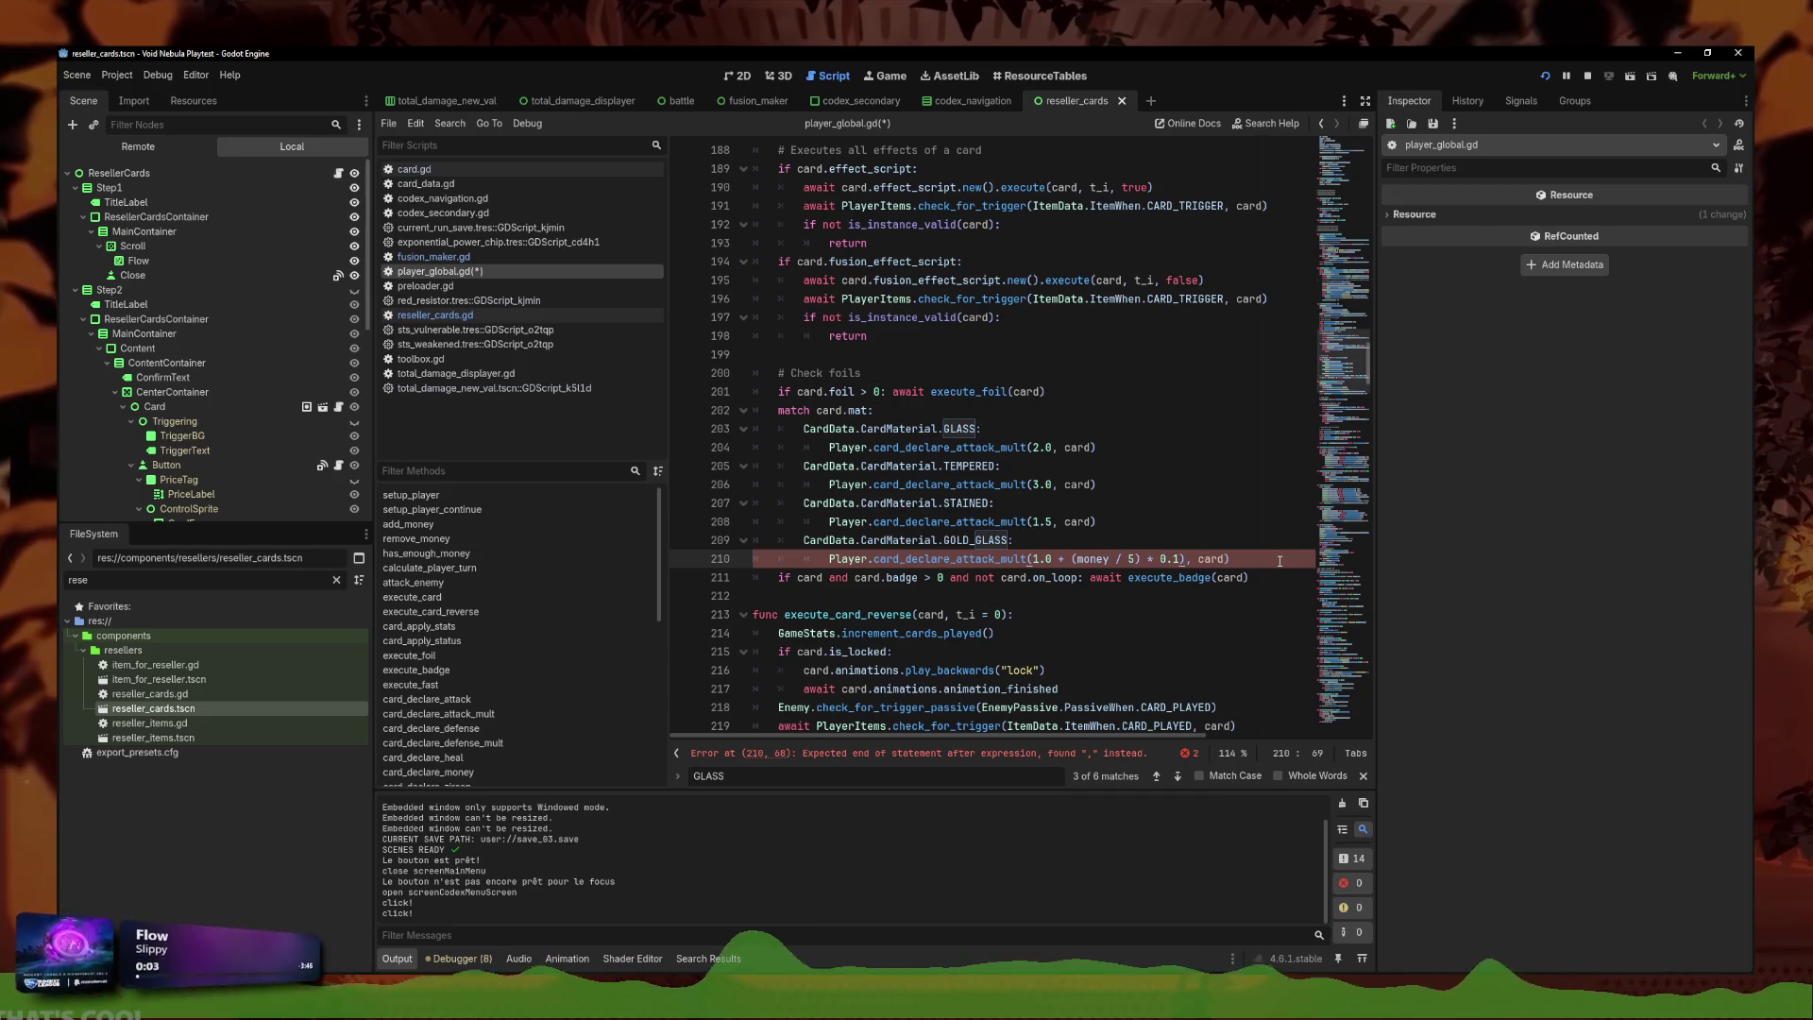
pyautogui.write(')')
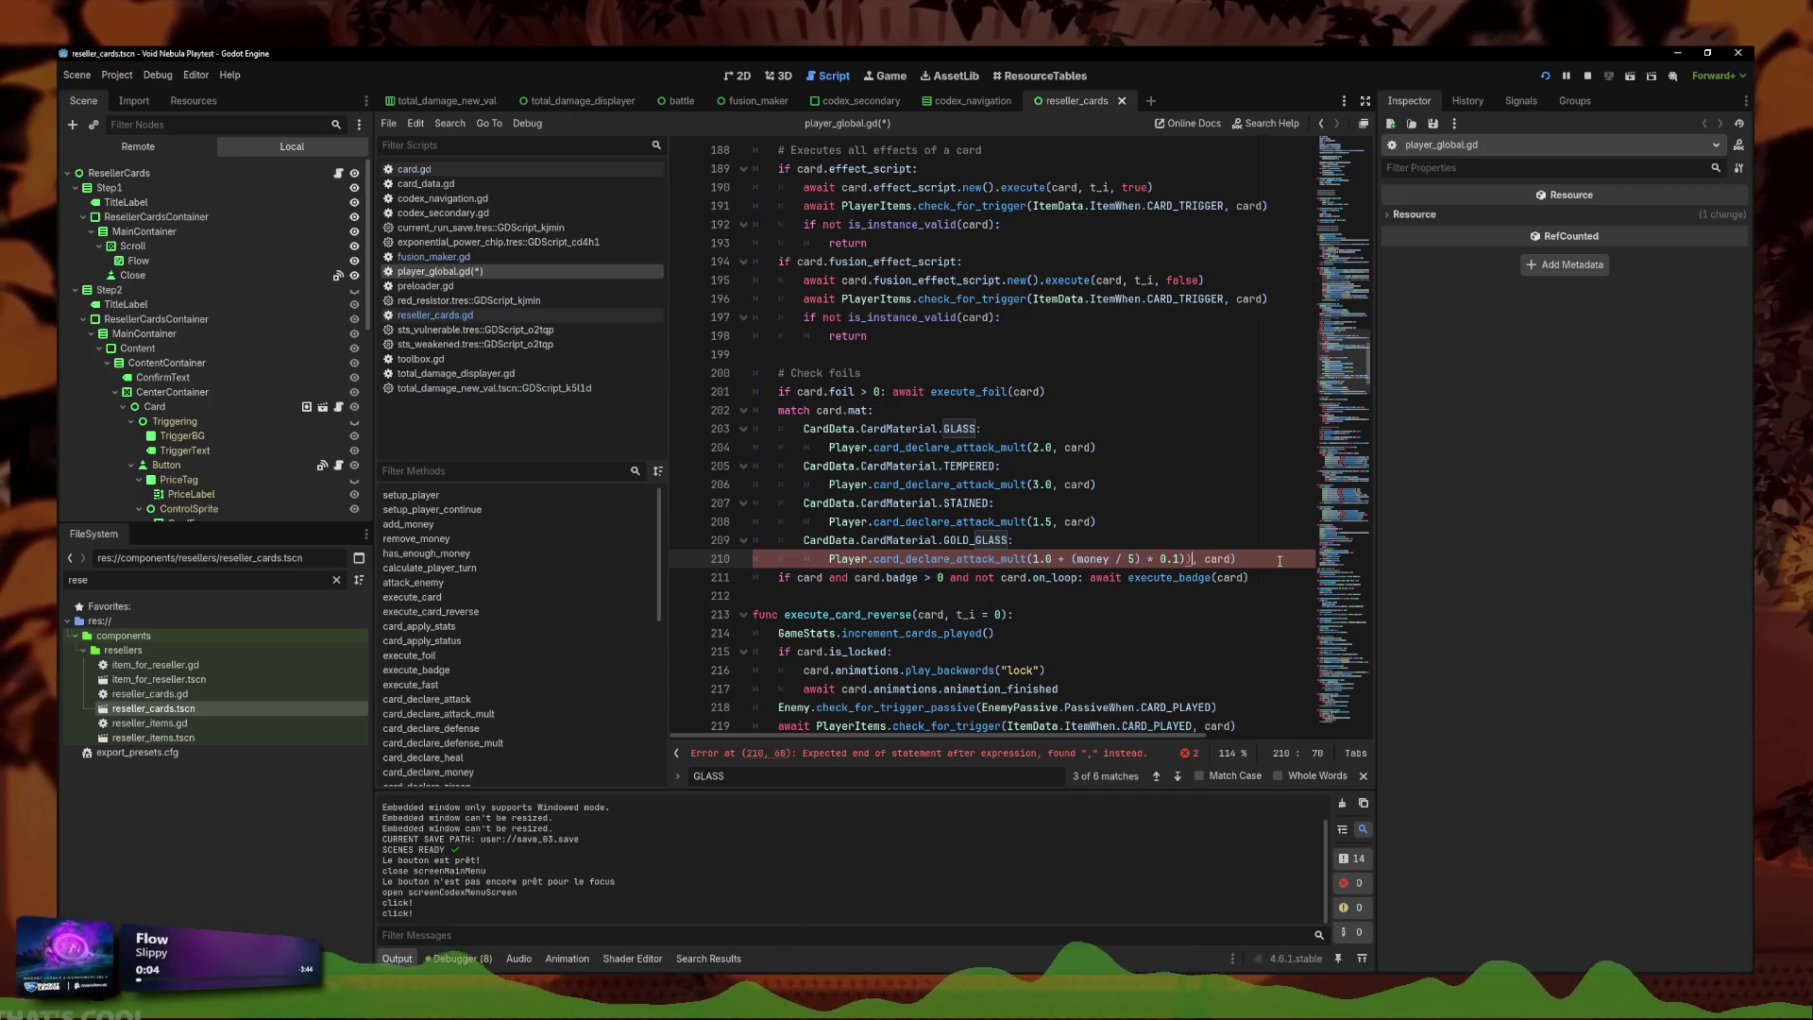
pyautogui.write('(')
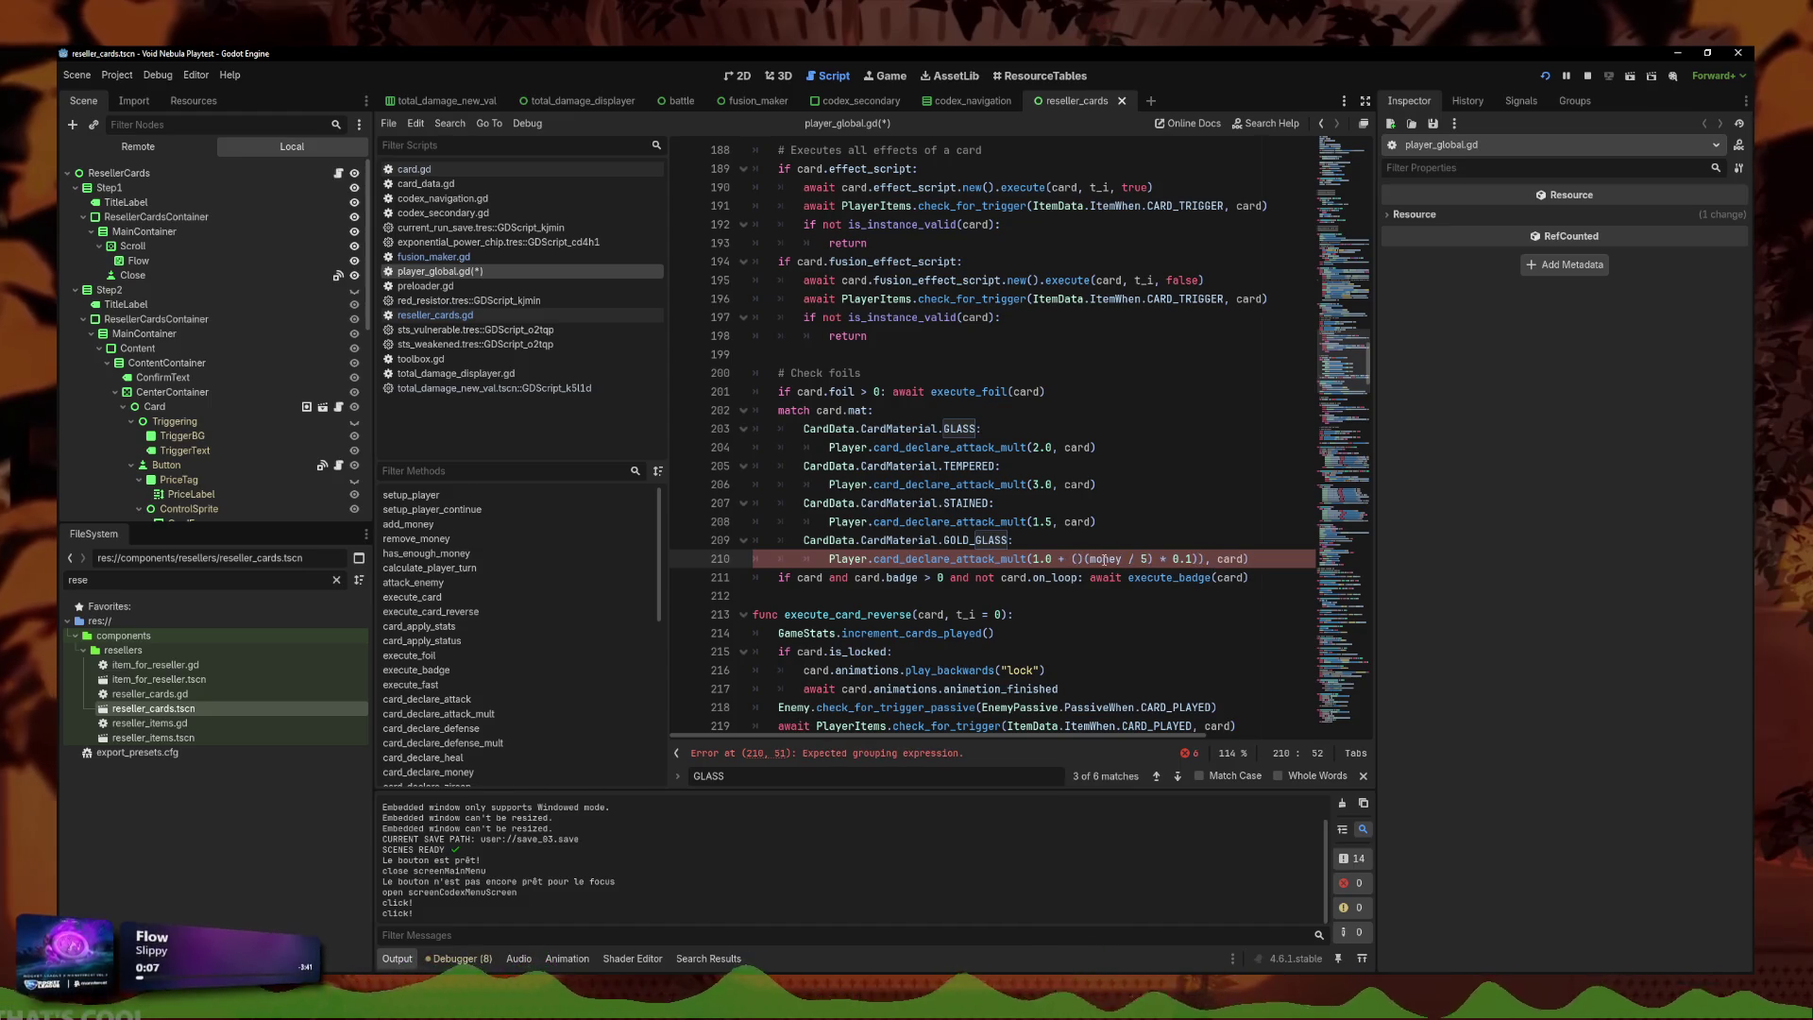
pyautogui.press('BackSpace')
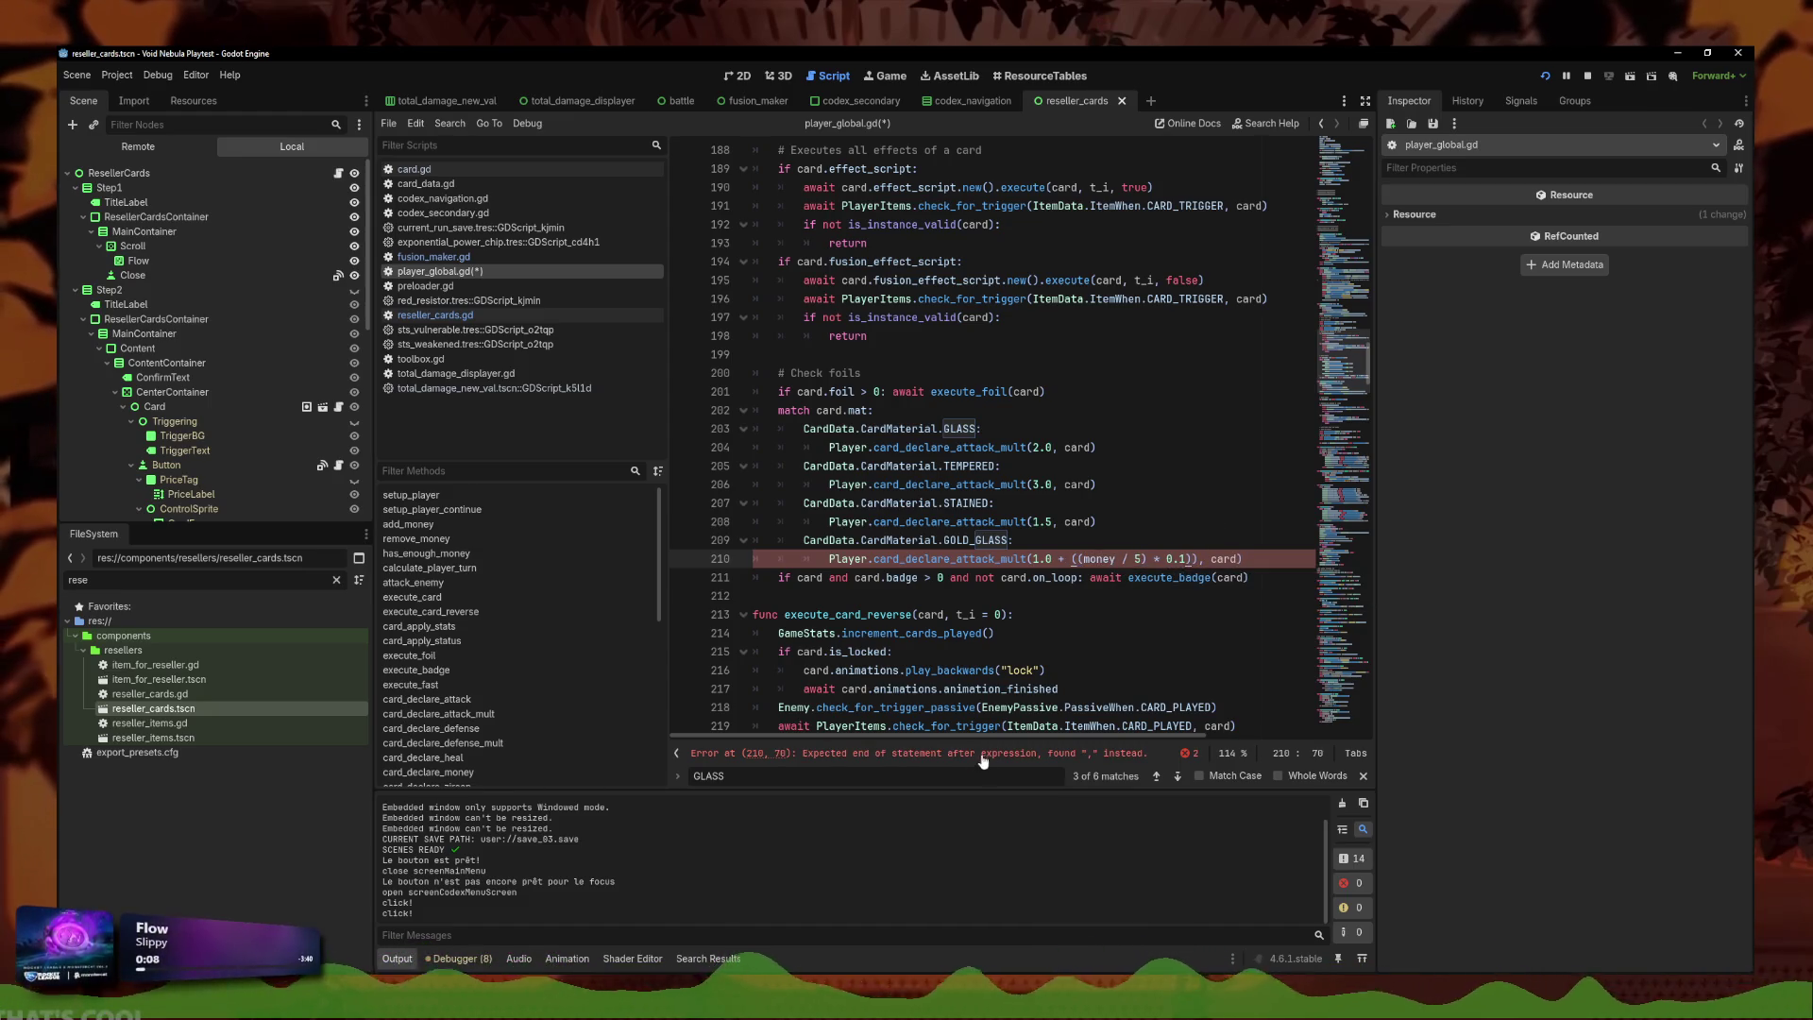
pyautogui.click(982, 754)
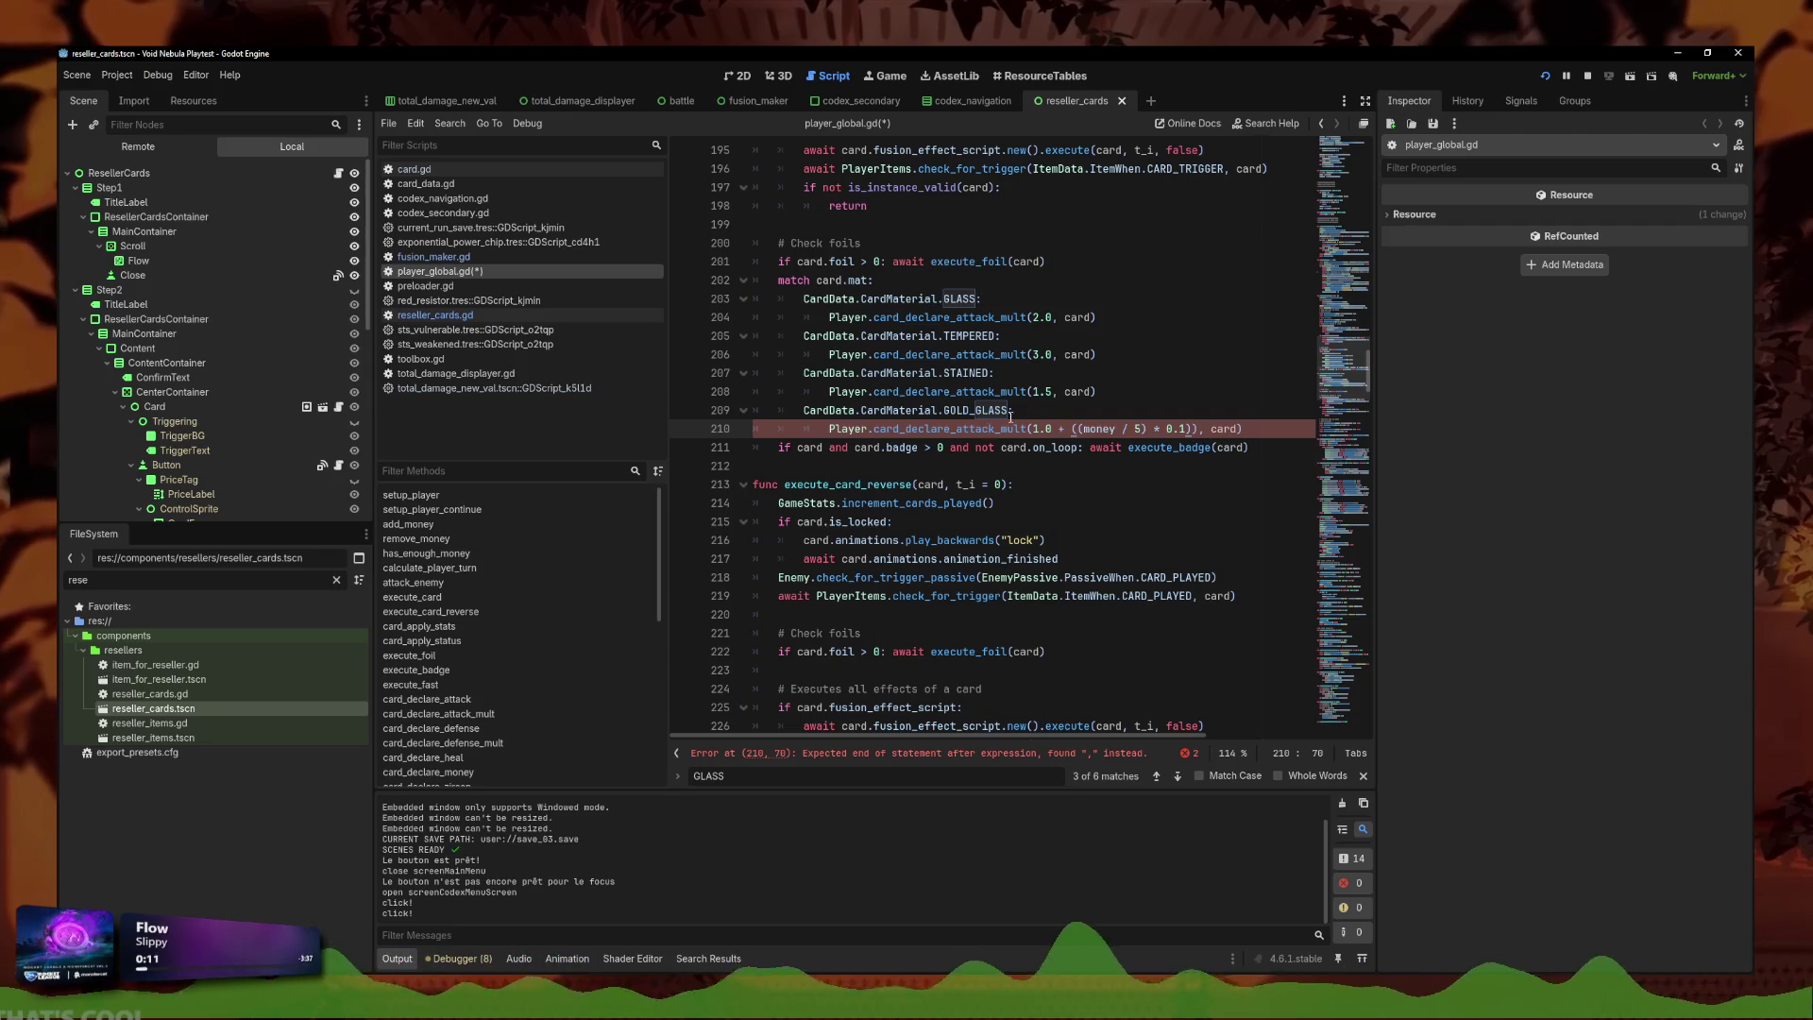
pyautogui.write(')')
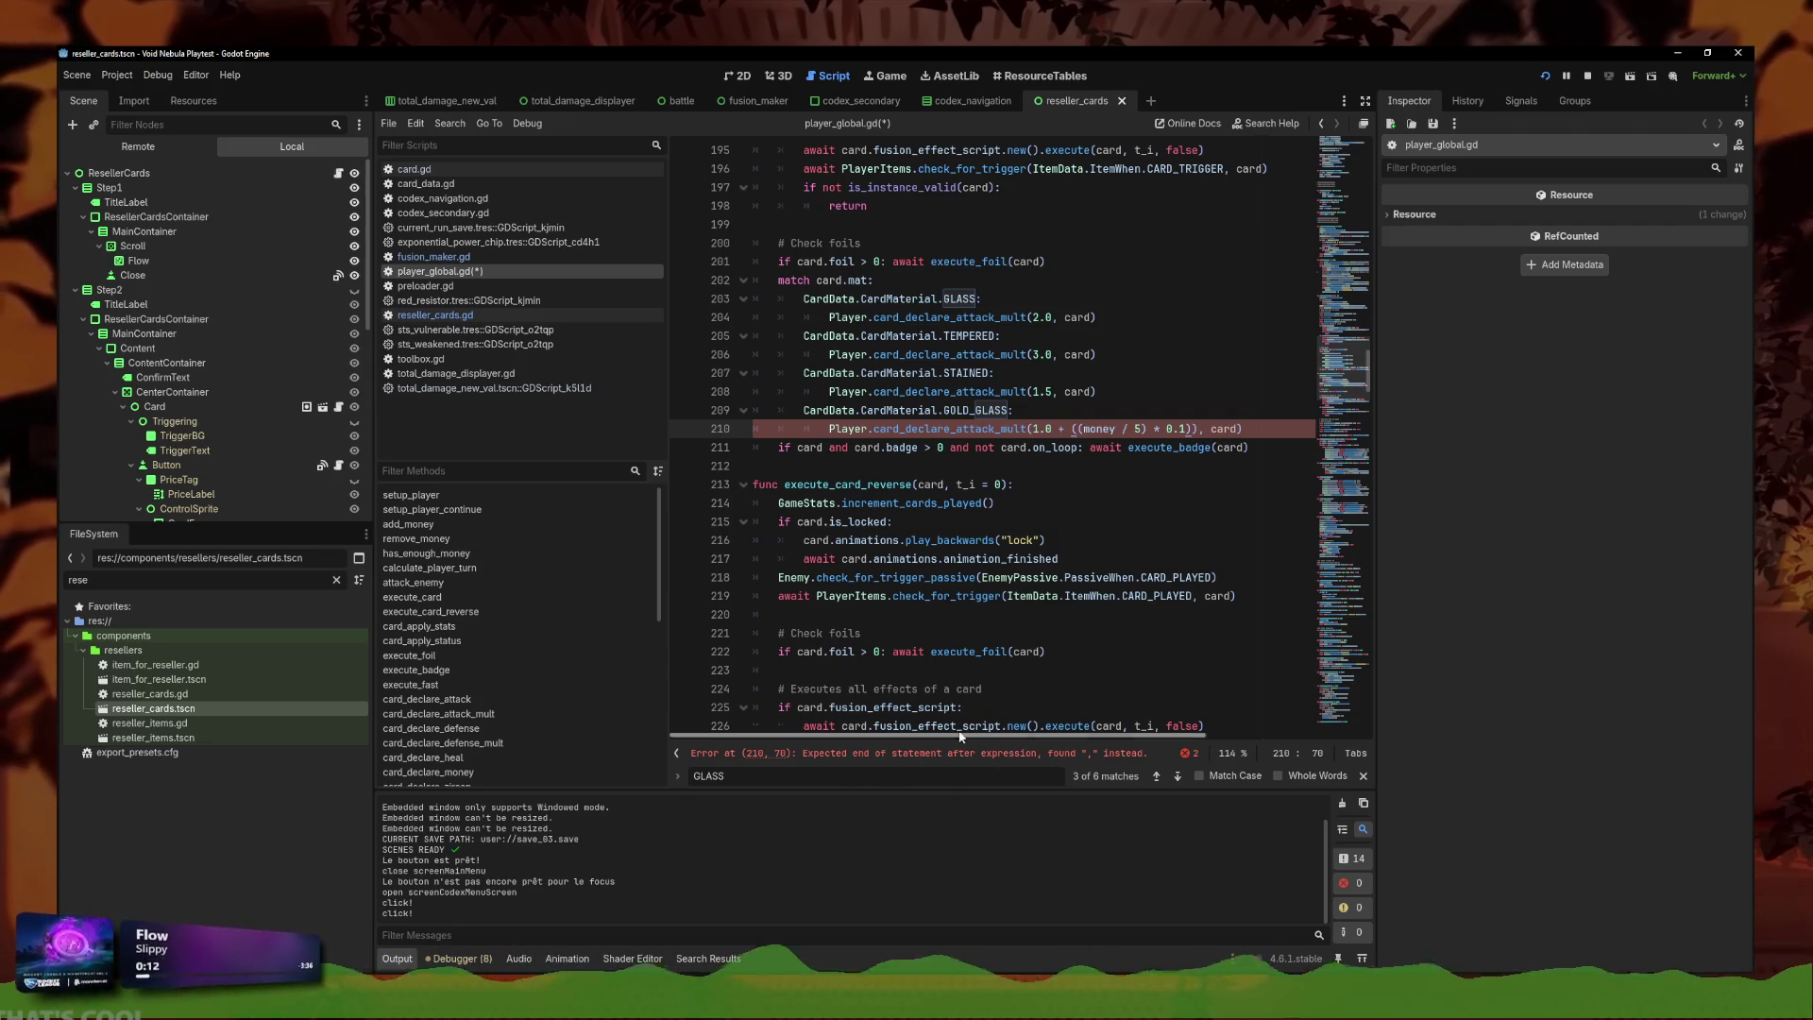
# Remove the extra parenthesis on line 210 and save player_global.gd.
pyautogui.click(1247, 430)
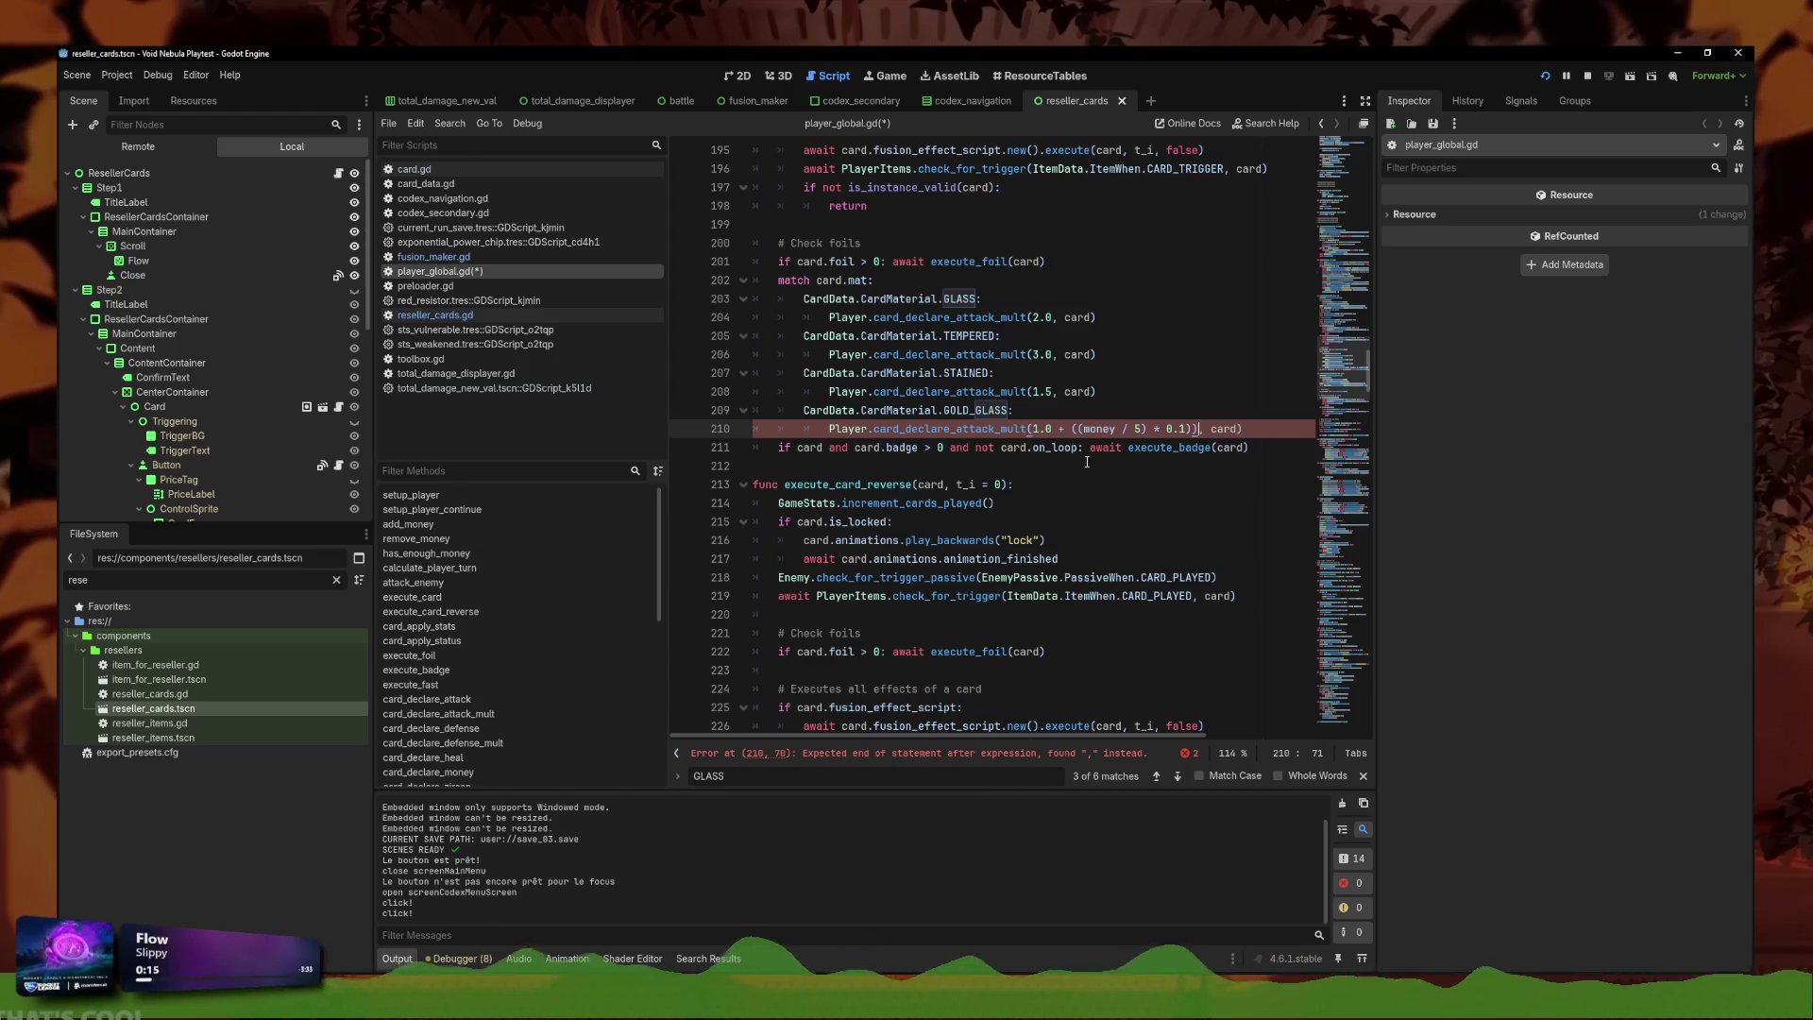
pyautogui.click(1078, 430)
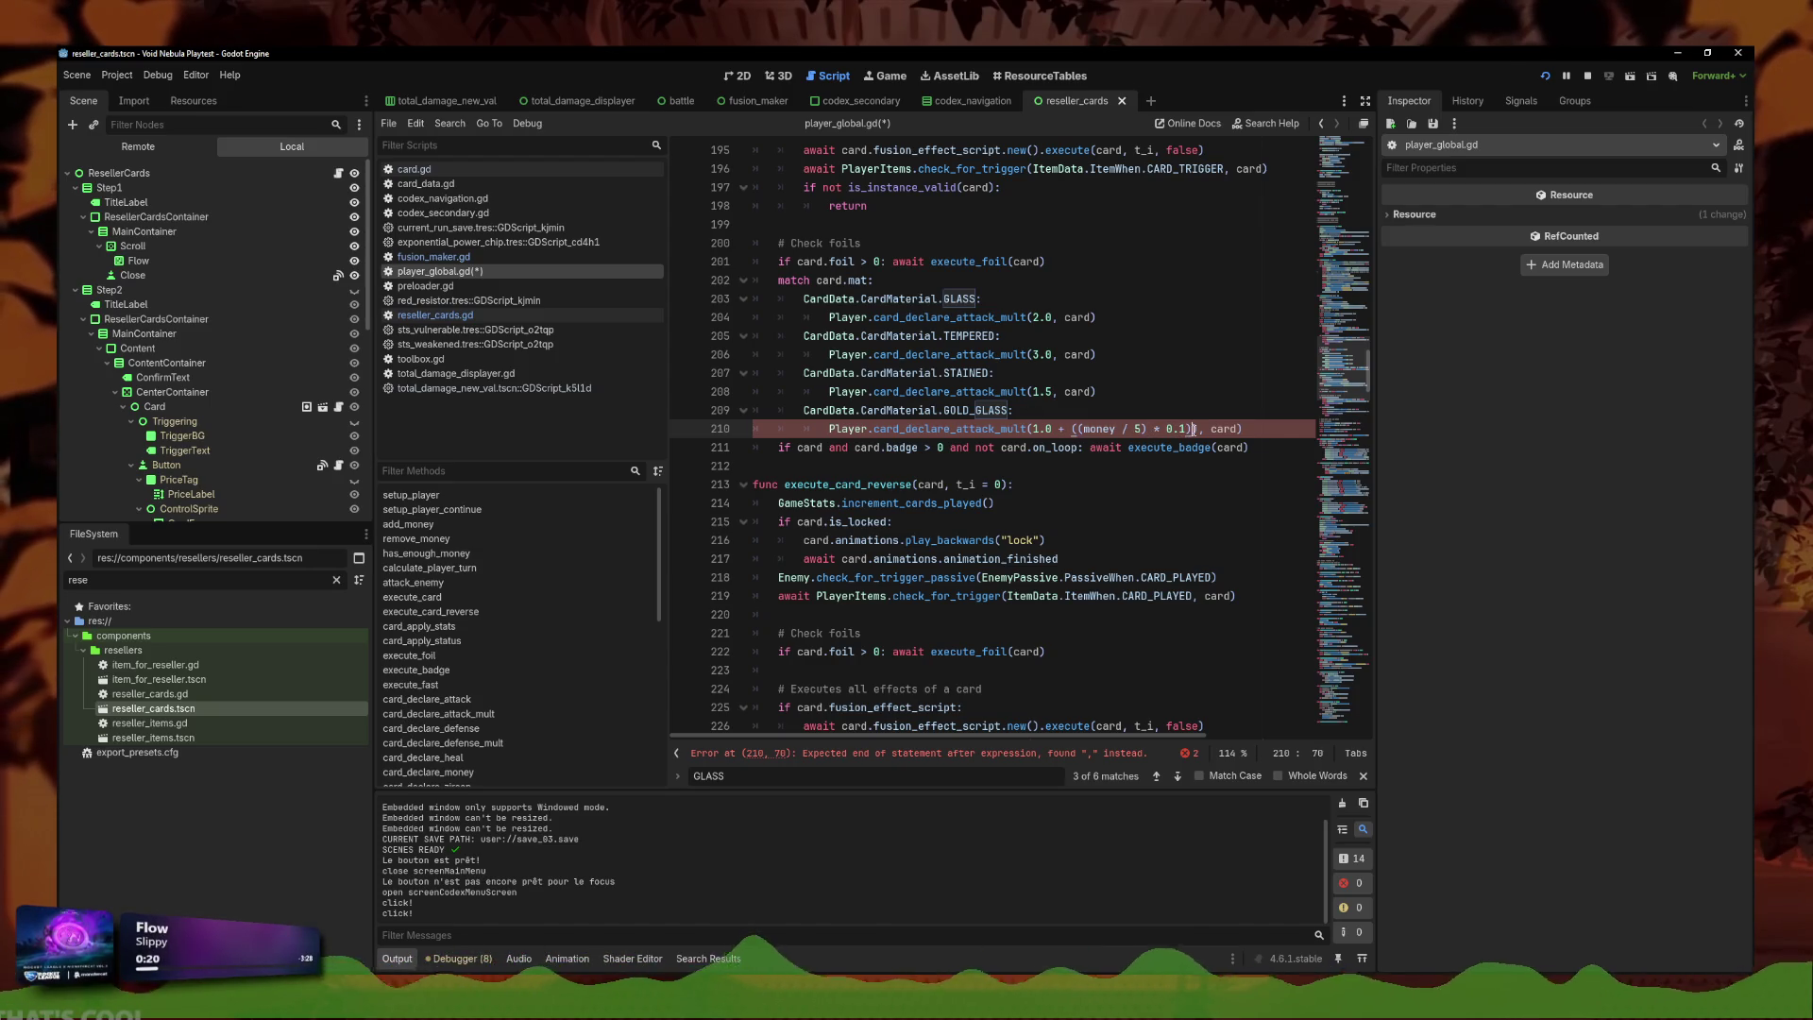
pyautogui.press('BackSpace')
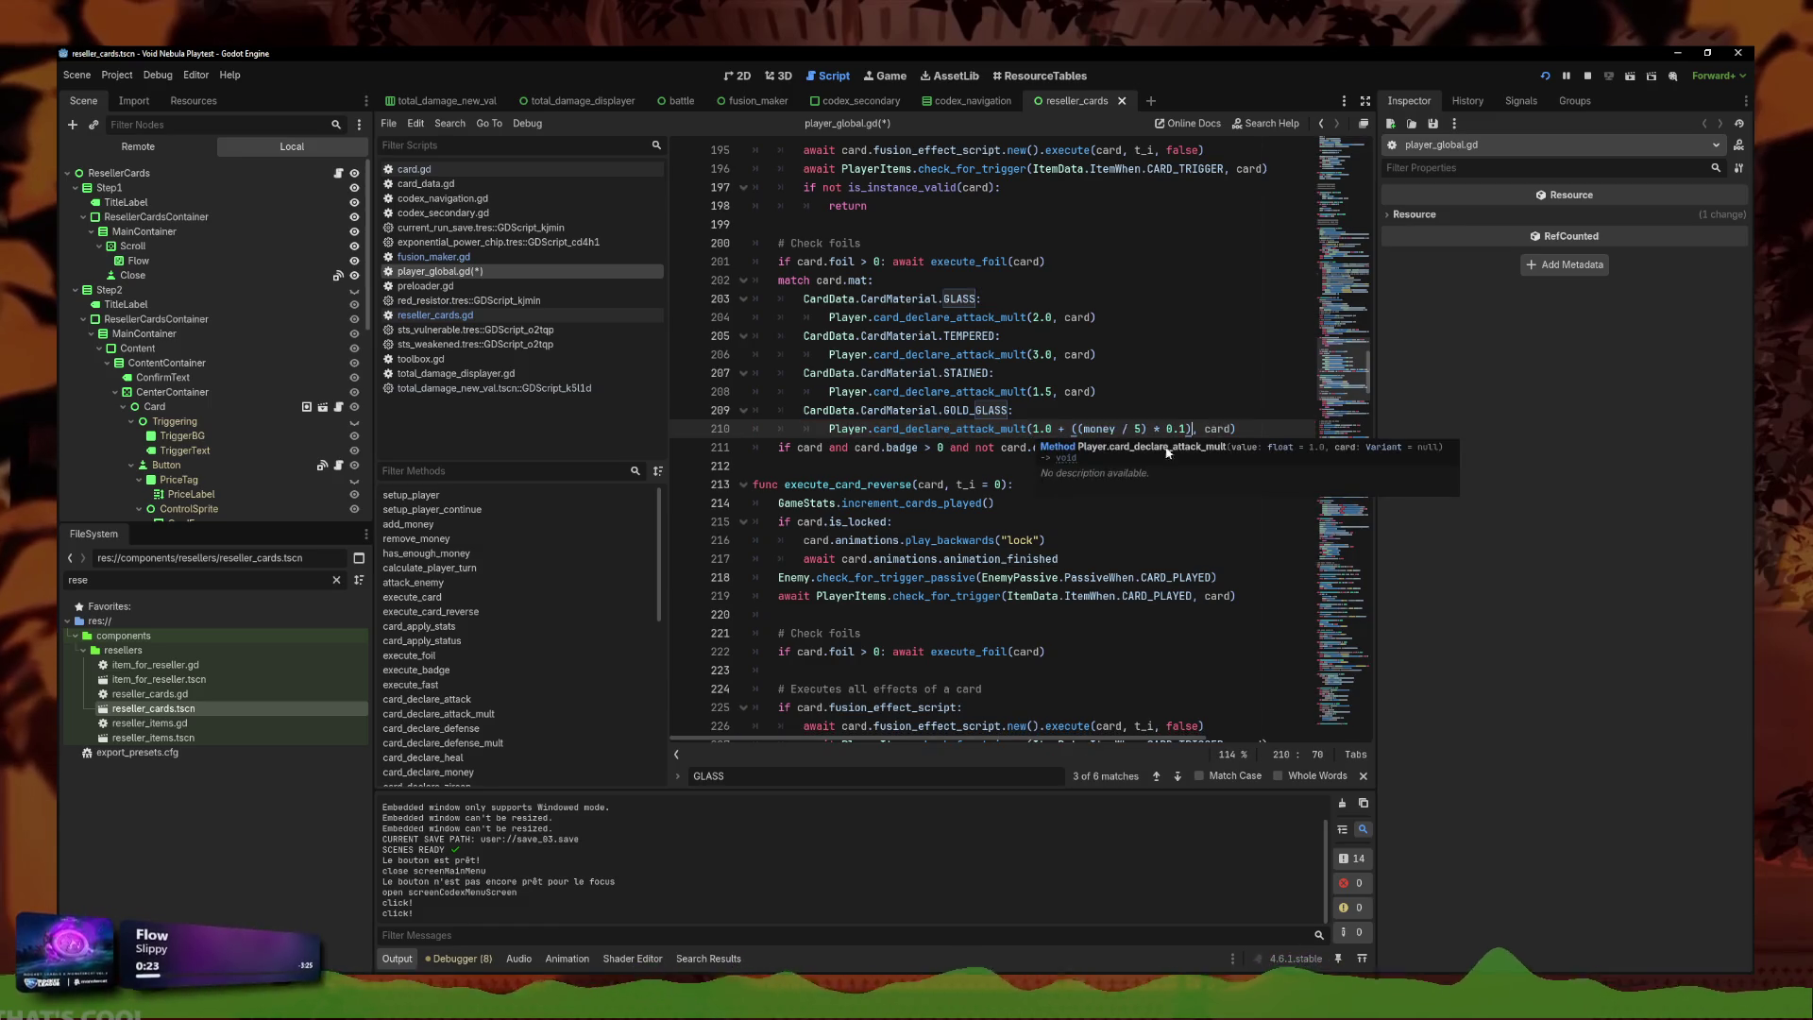
pyautogui.click(1229, 429)
pyautogui.press('End')
pyautogui.hotkey('ctrl', 's')
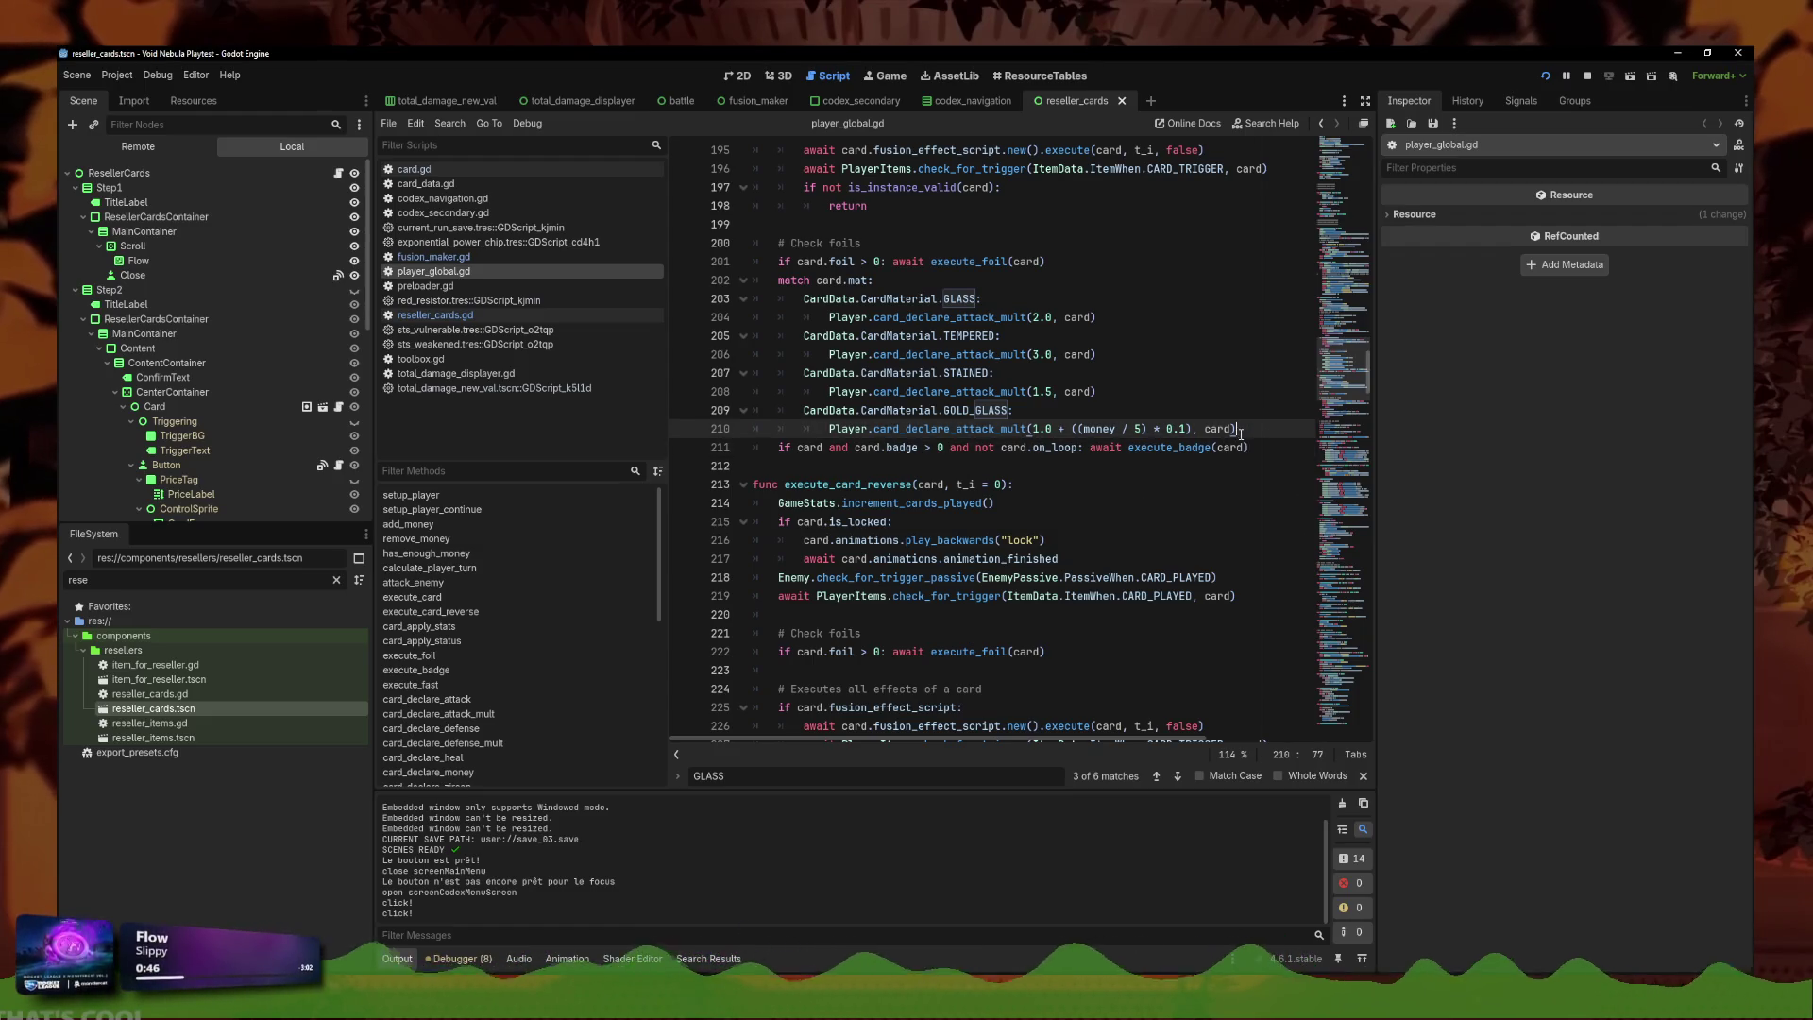
# Check the card_declare_attack_mult parameter hint against the GOLD_GLASS formula.
pyautogui.click(1121, 428)
pyautogui.click(1204, 429)
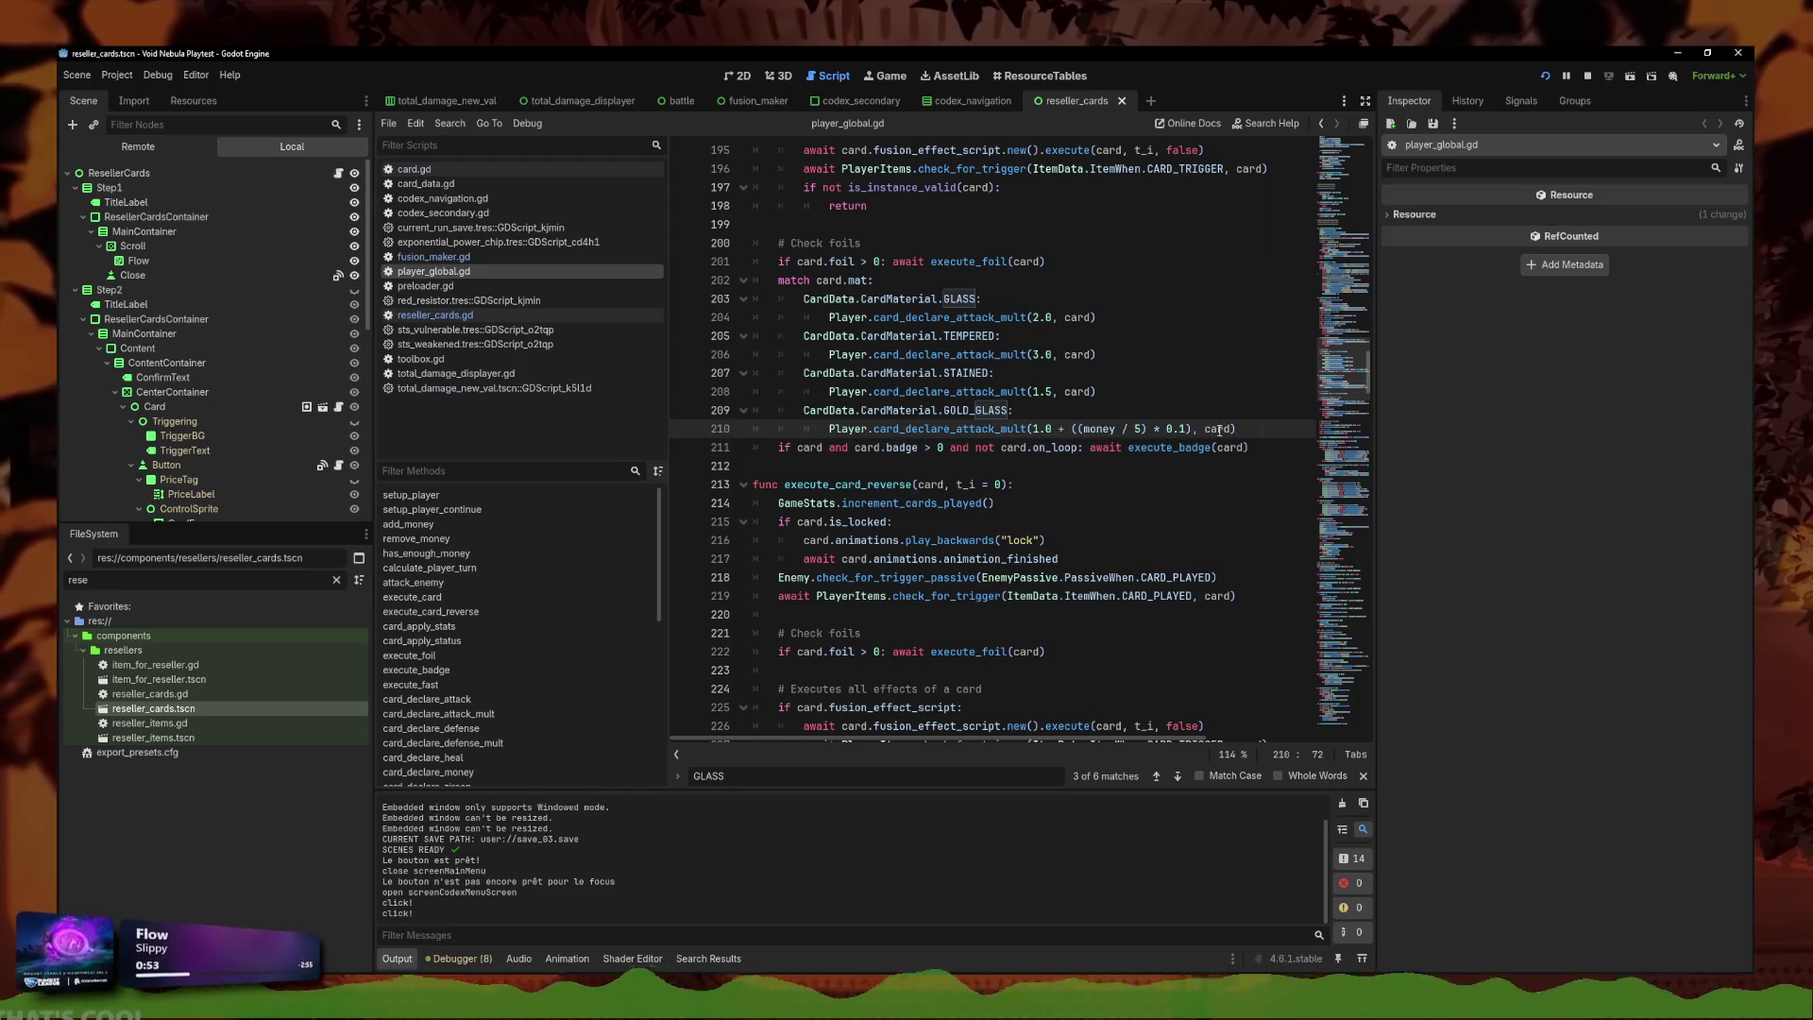
pyautogui.click(1031, 429)
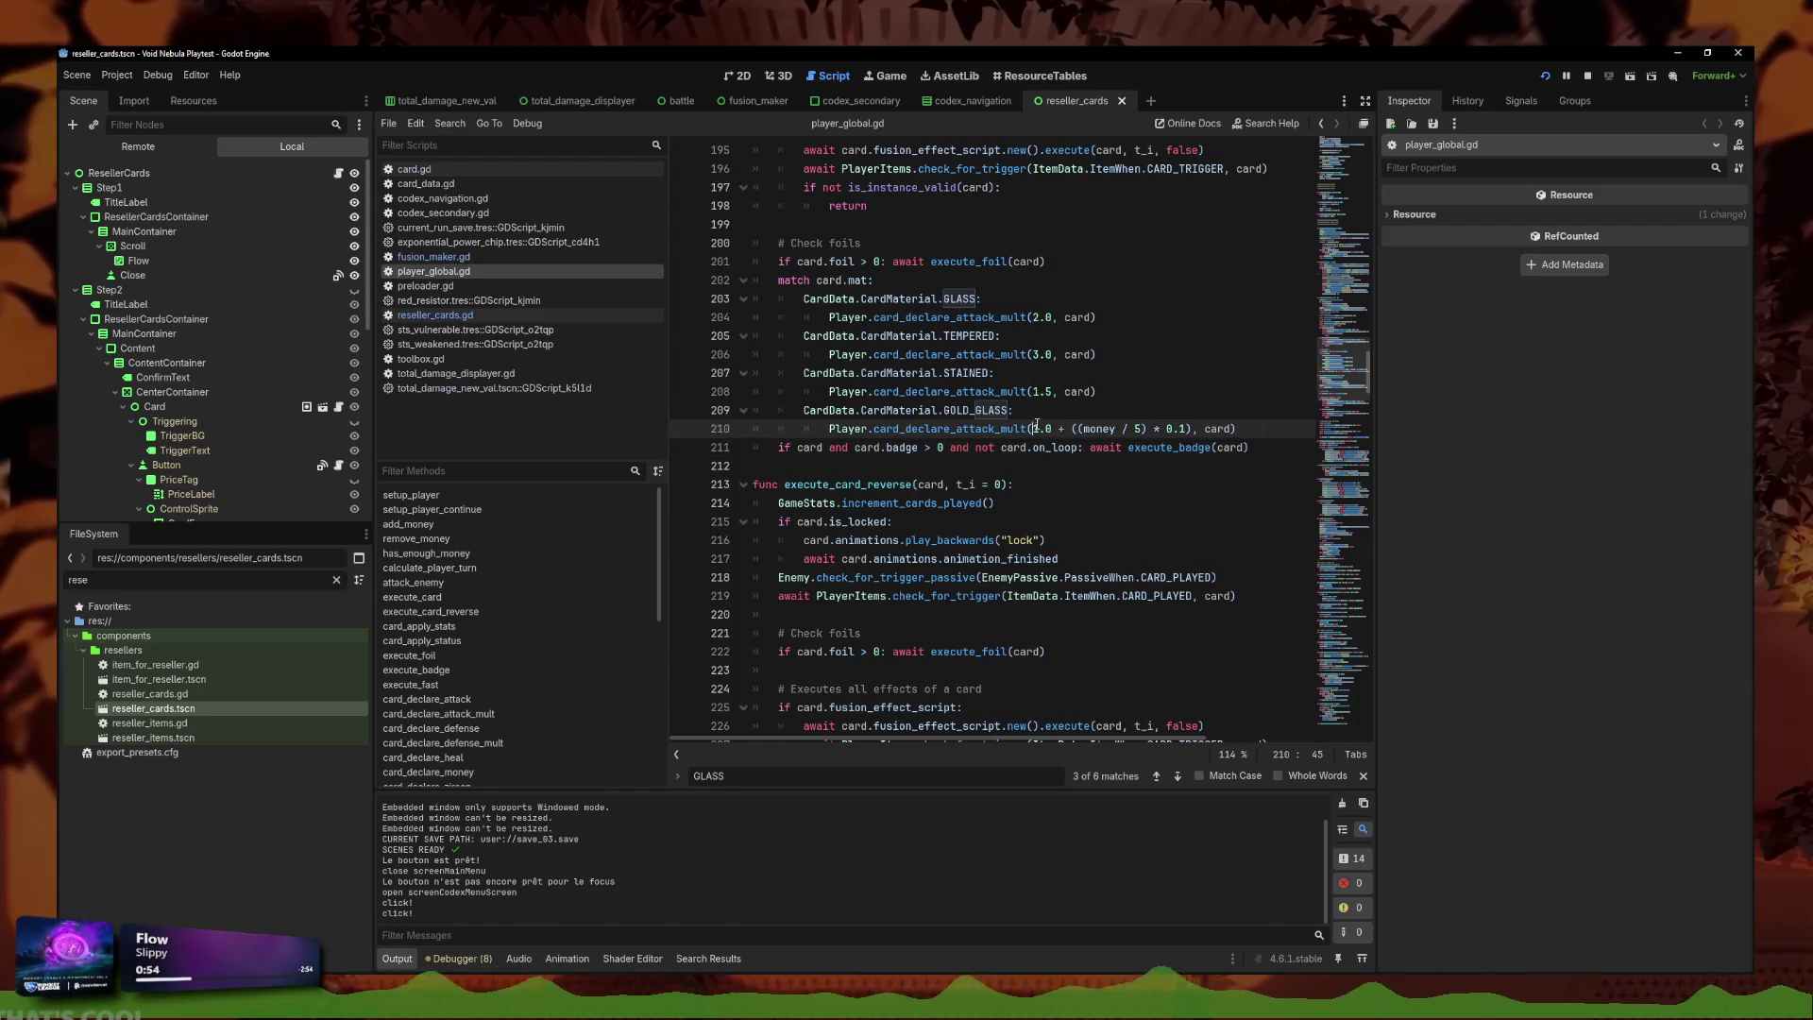
pyautogui.hotkey('alt', 'Tab')
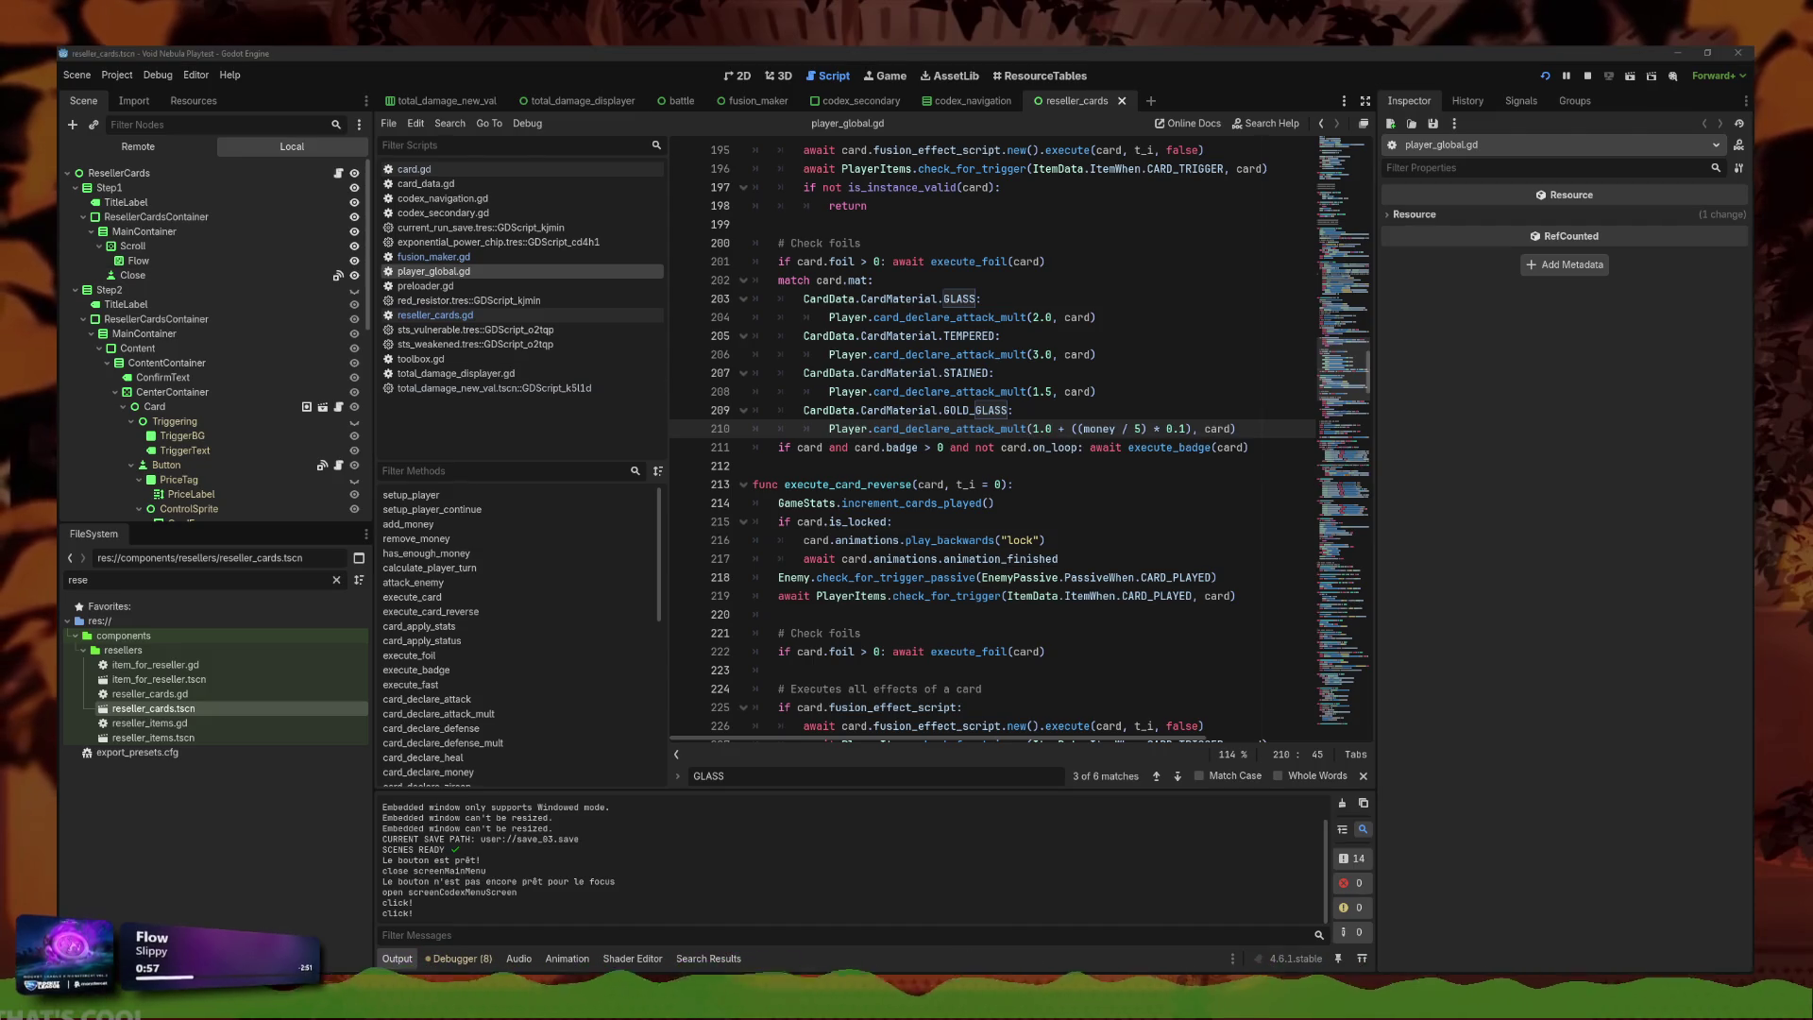
pyautogui.click(1247, 422)
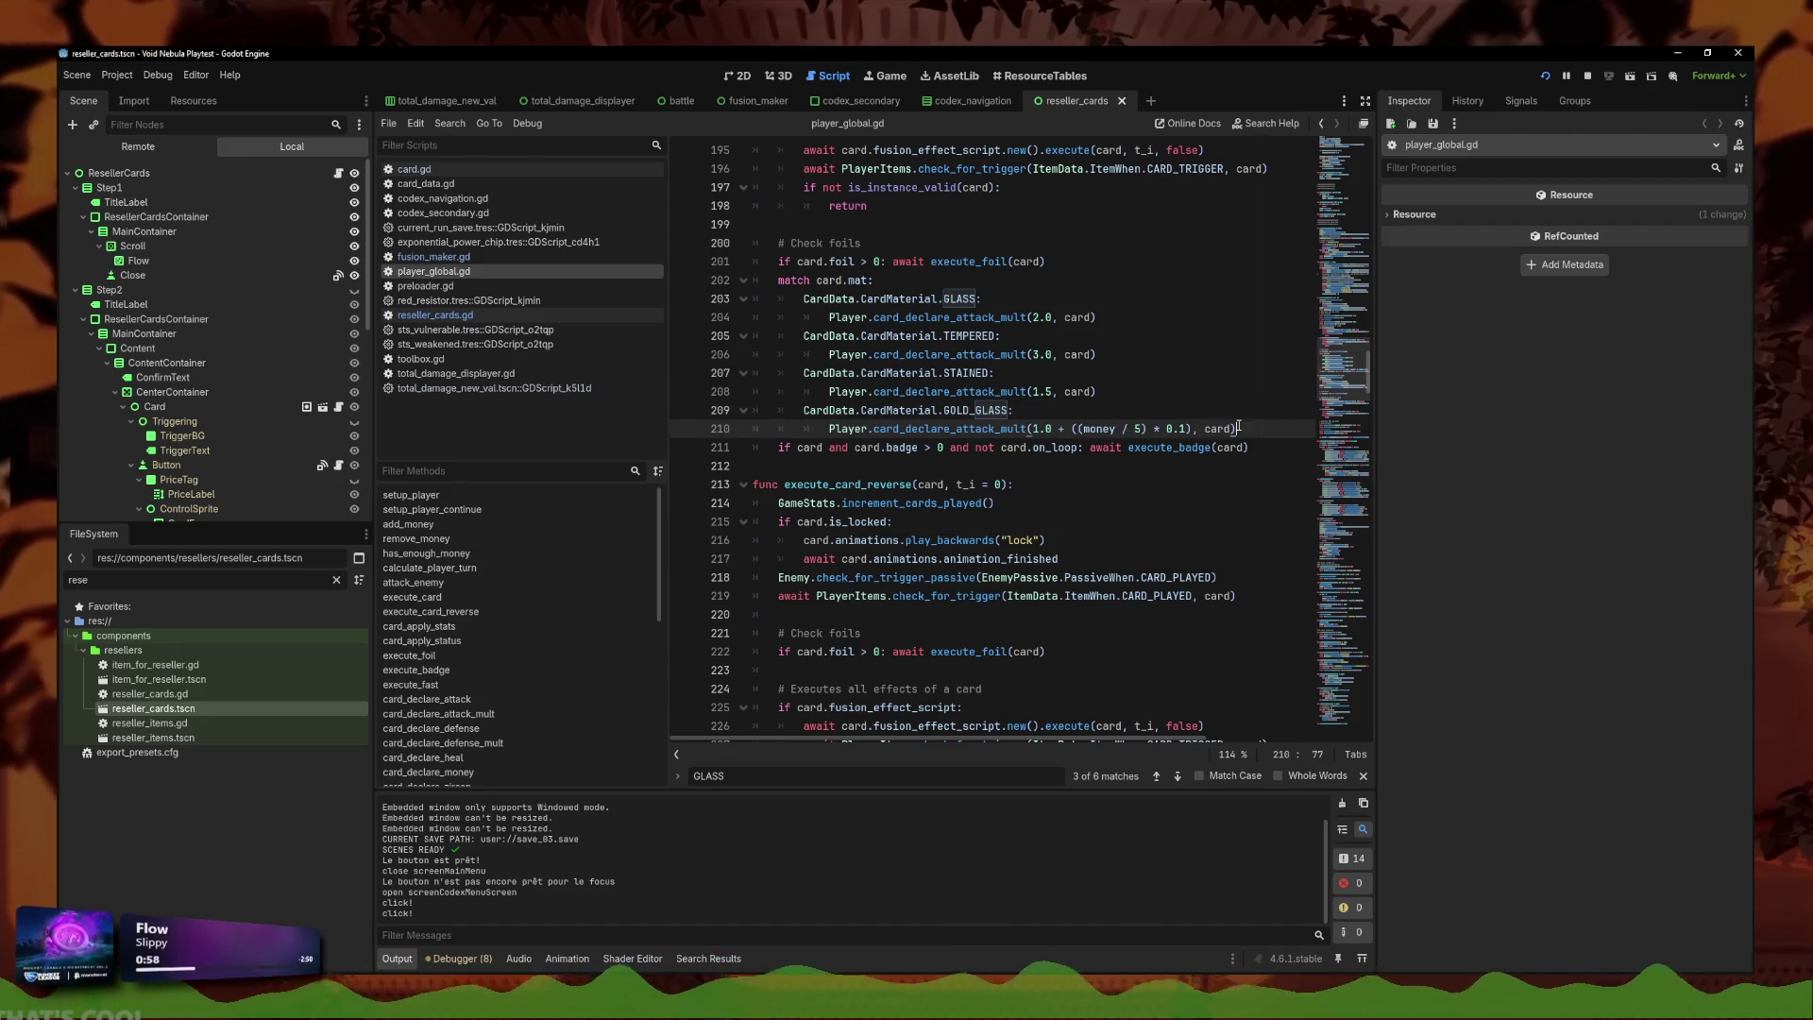
# Search for 'glass' and inspect the card_declare_glassy function's checks.
pyautogui.scroll(-5, 1085, 422)
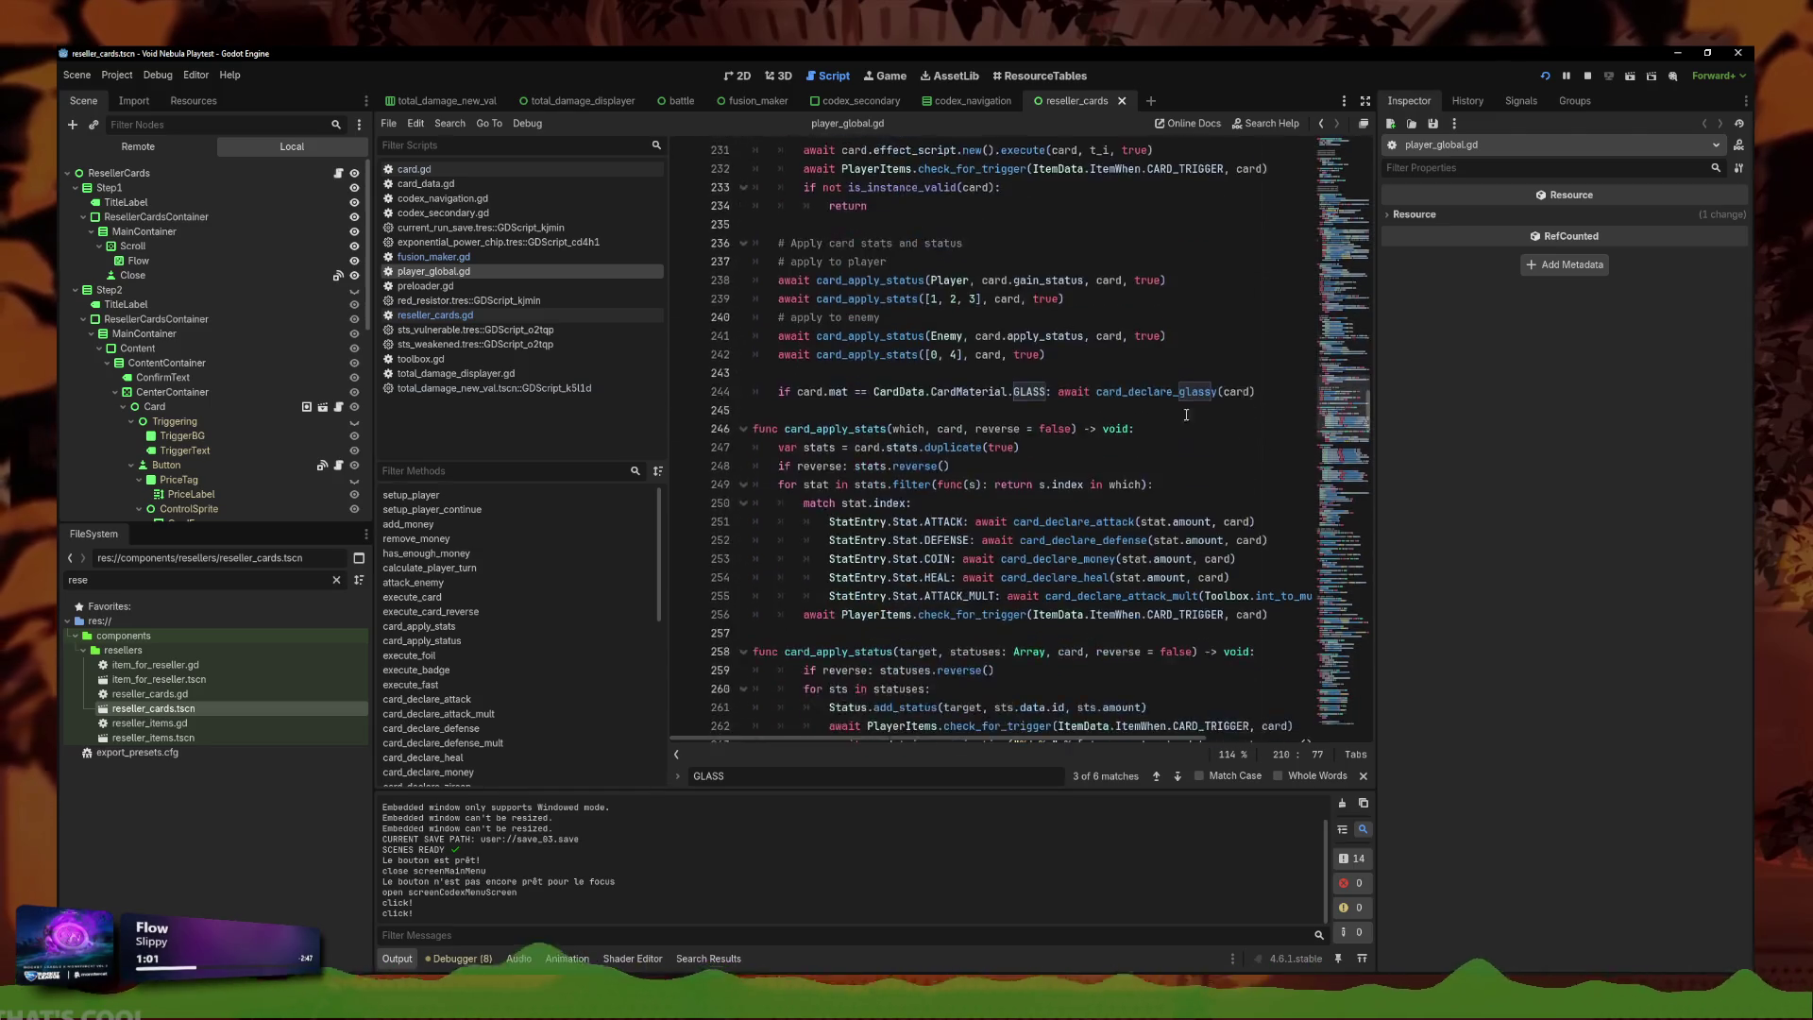
pyautogui.hotkey('ctrl', 'f')
pyautogui.write('glass')
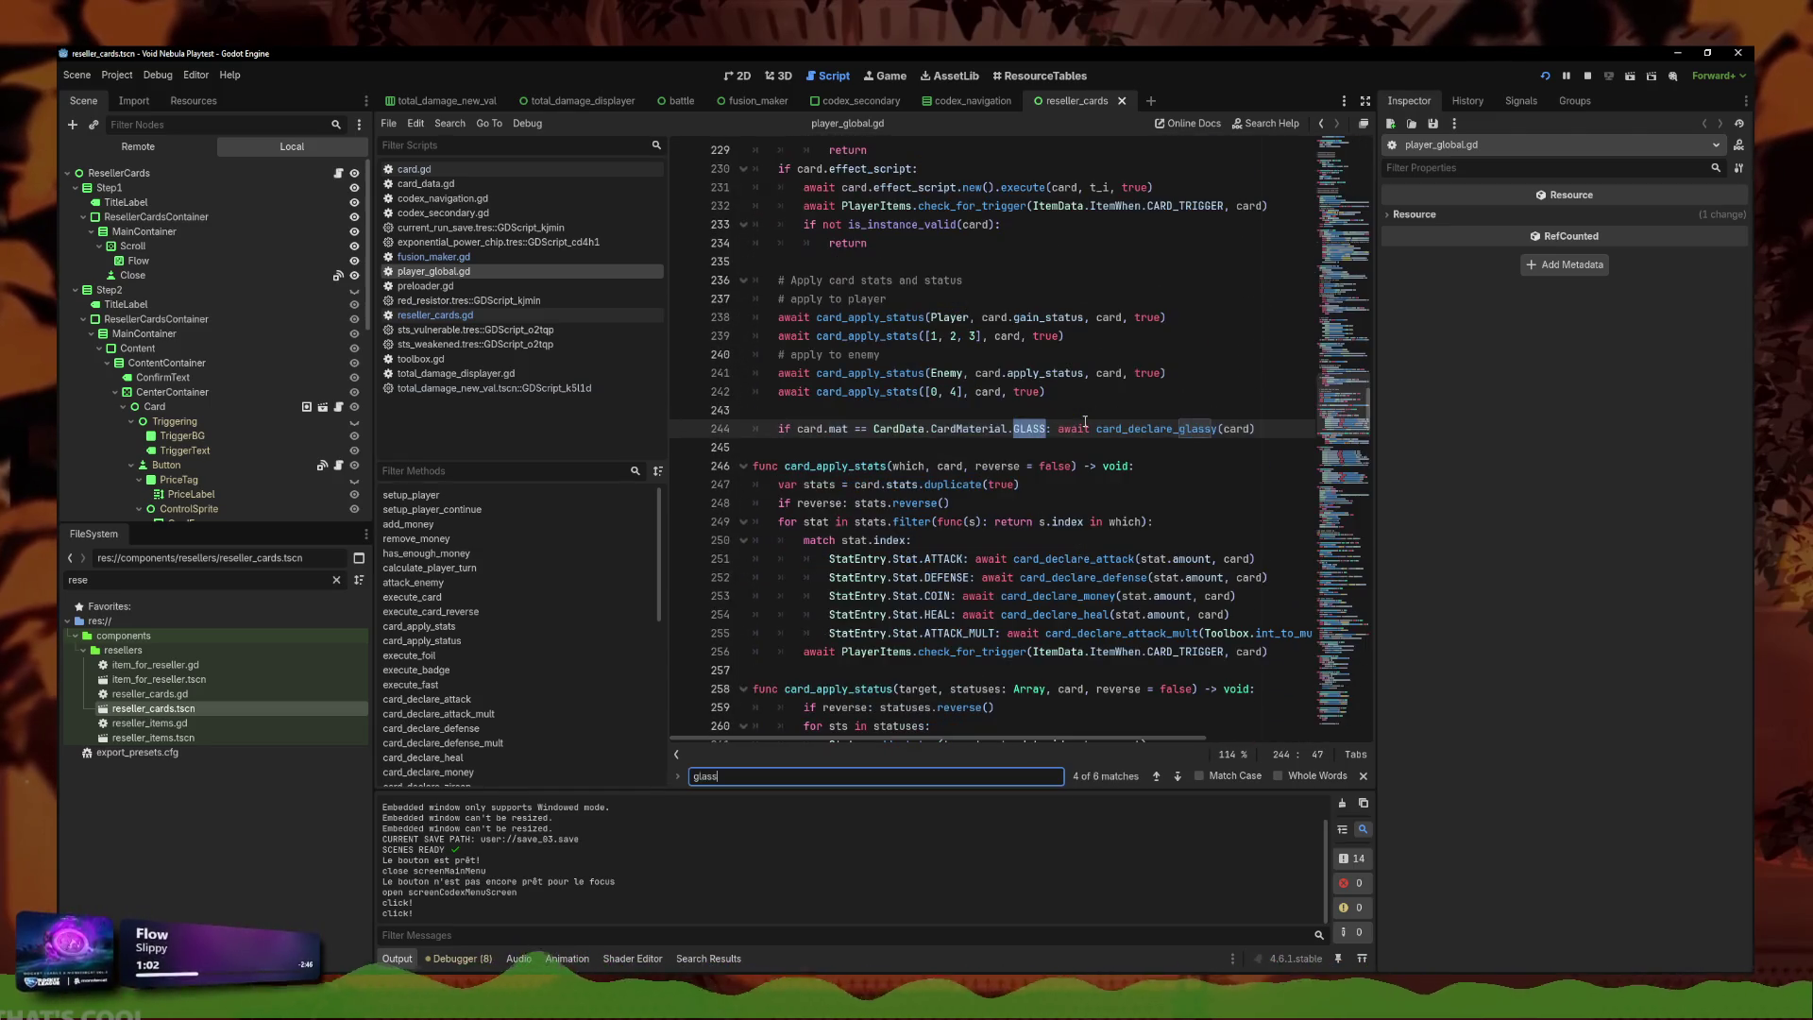
pyautogui.click(1161, 437)
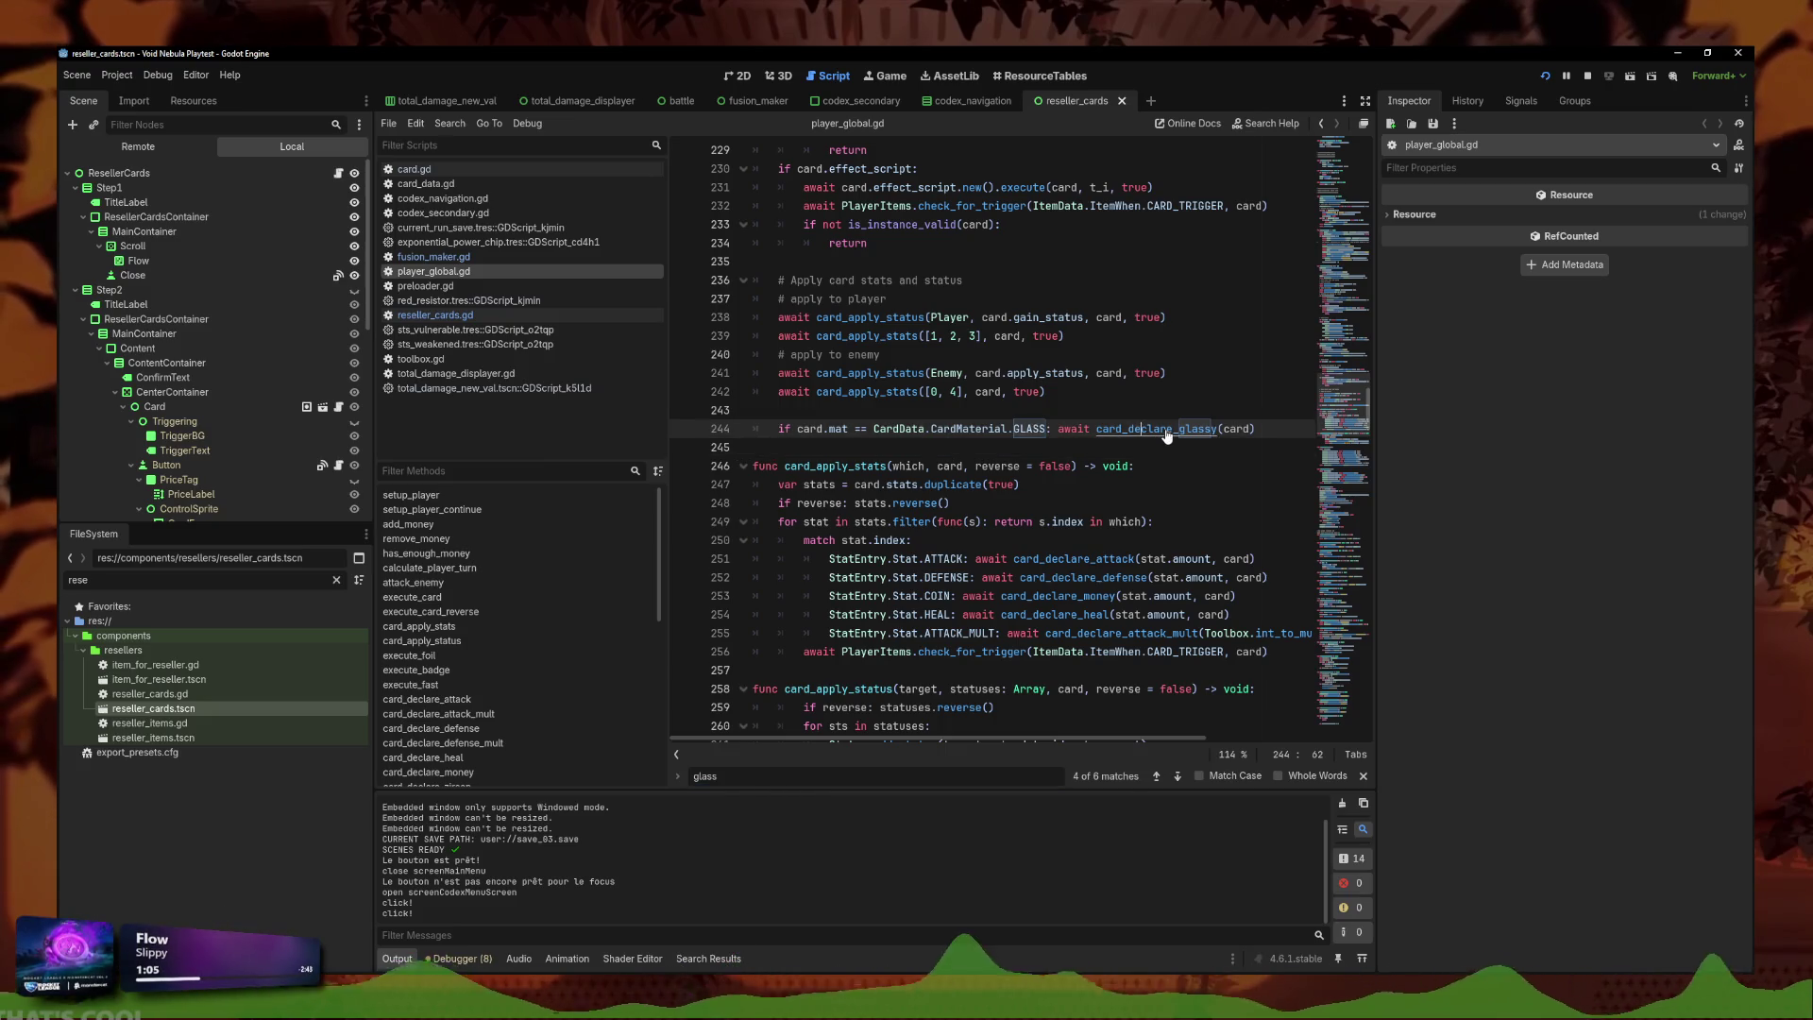
pyautogui.keyDown('ctrl'); pyautogui.click(1160, 433); pyautogui.keyUp('ctrl')
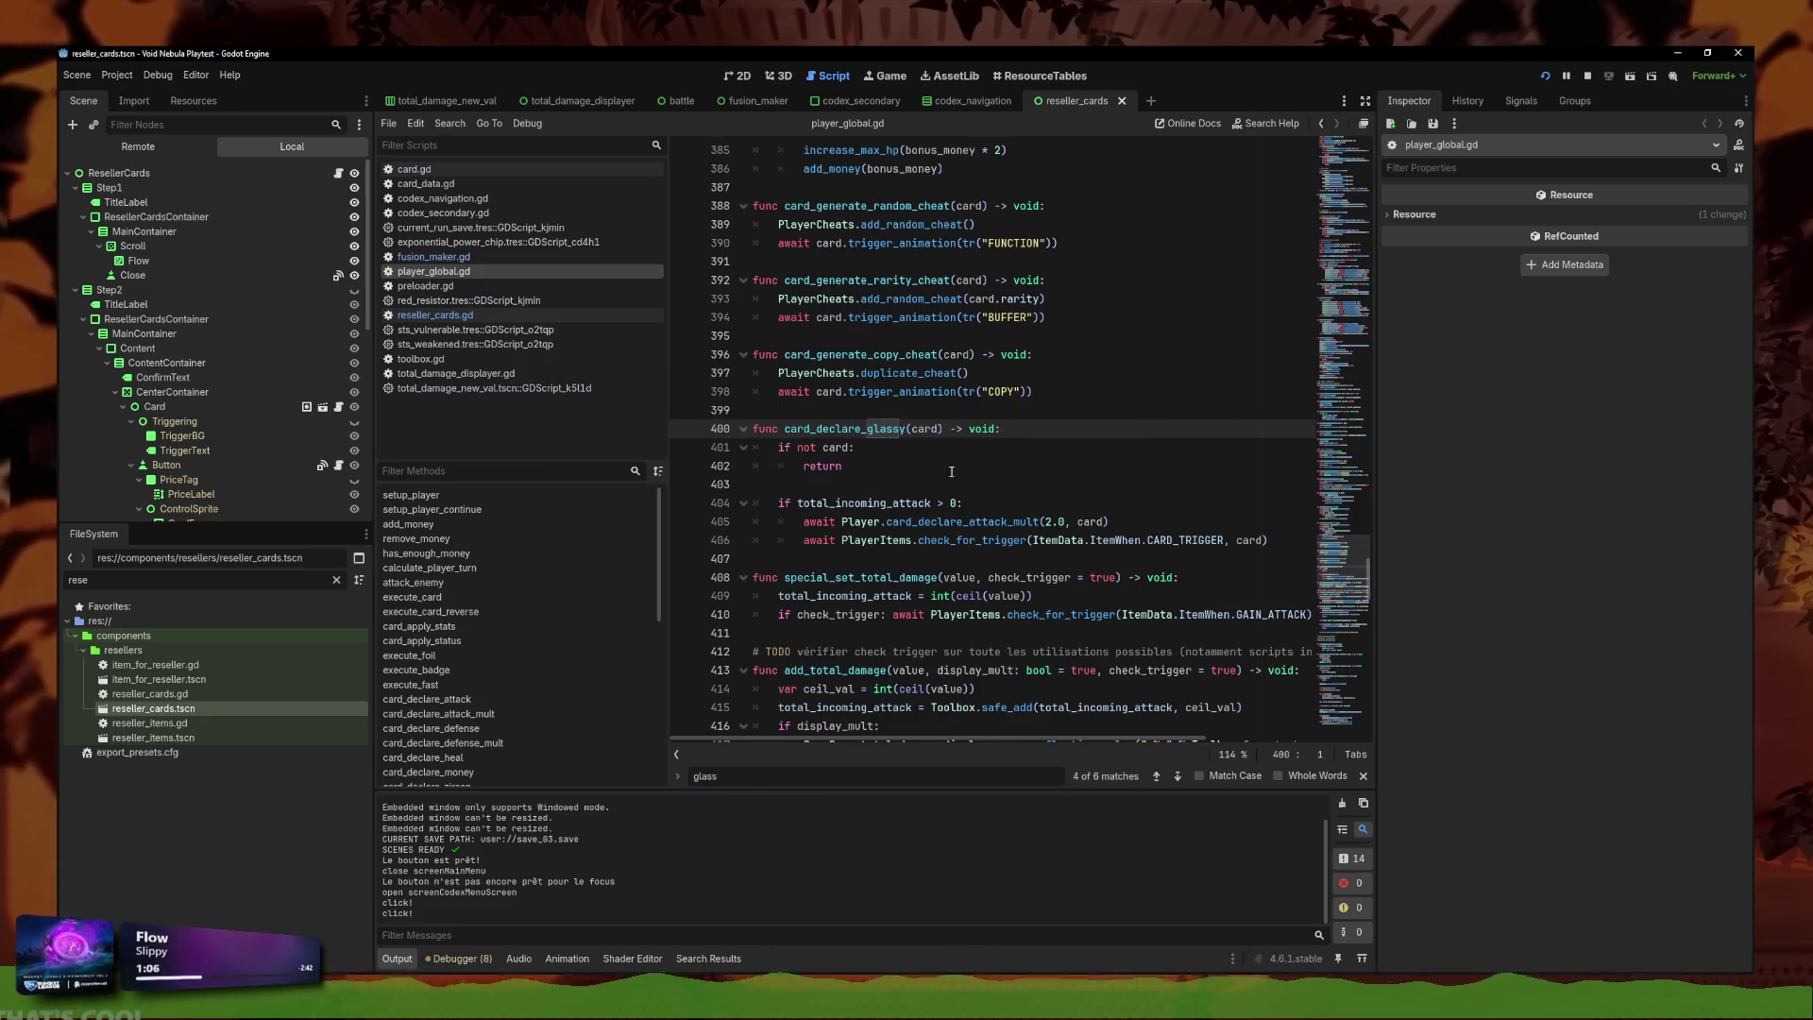
pyautogui.click(993, 502)
pyautogui.click(993, 525)
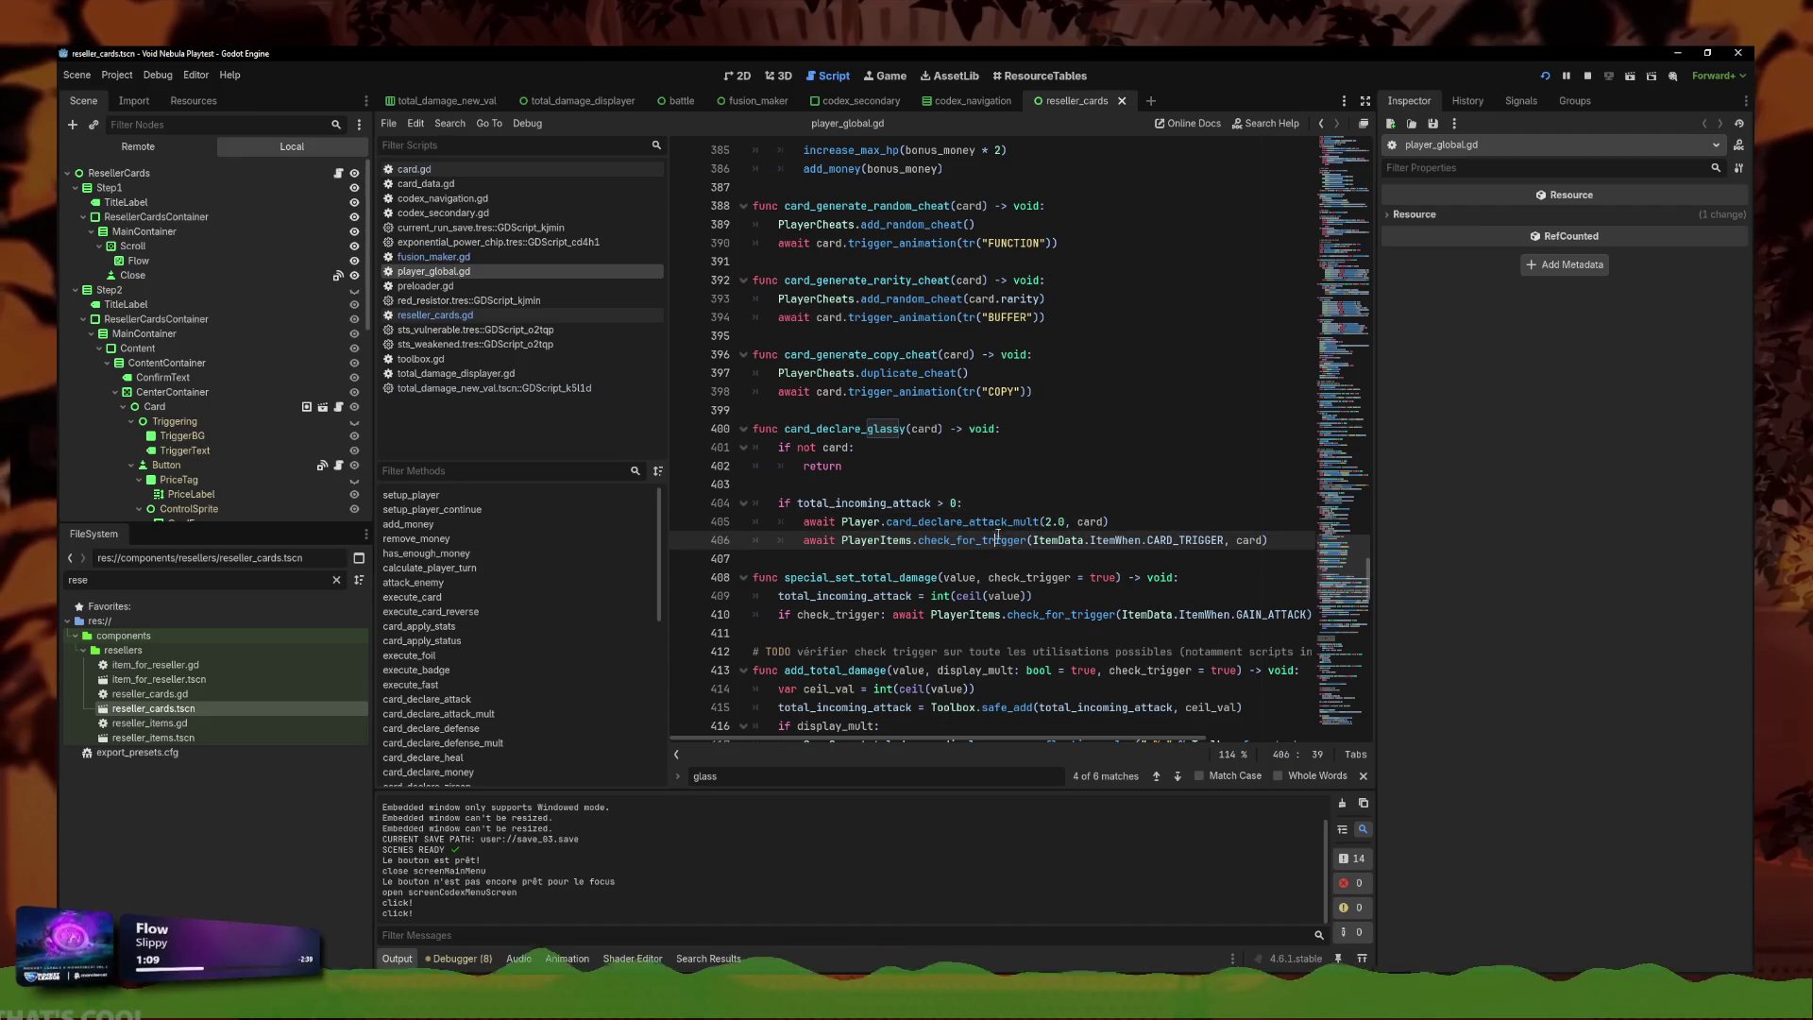
pyautogui.press('Up')
pyautogui.press('Up')
pyautogui.press('Up')
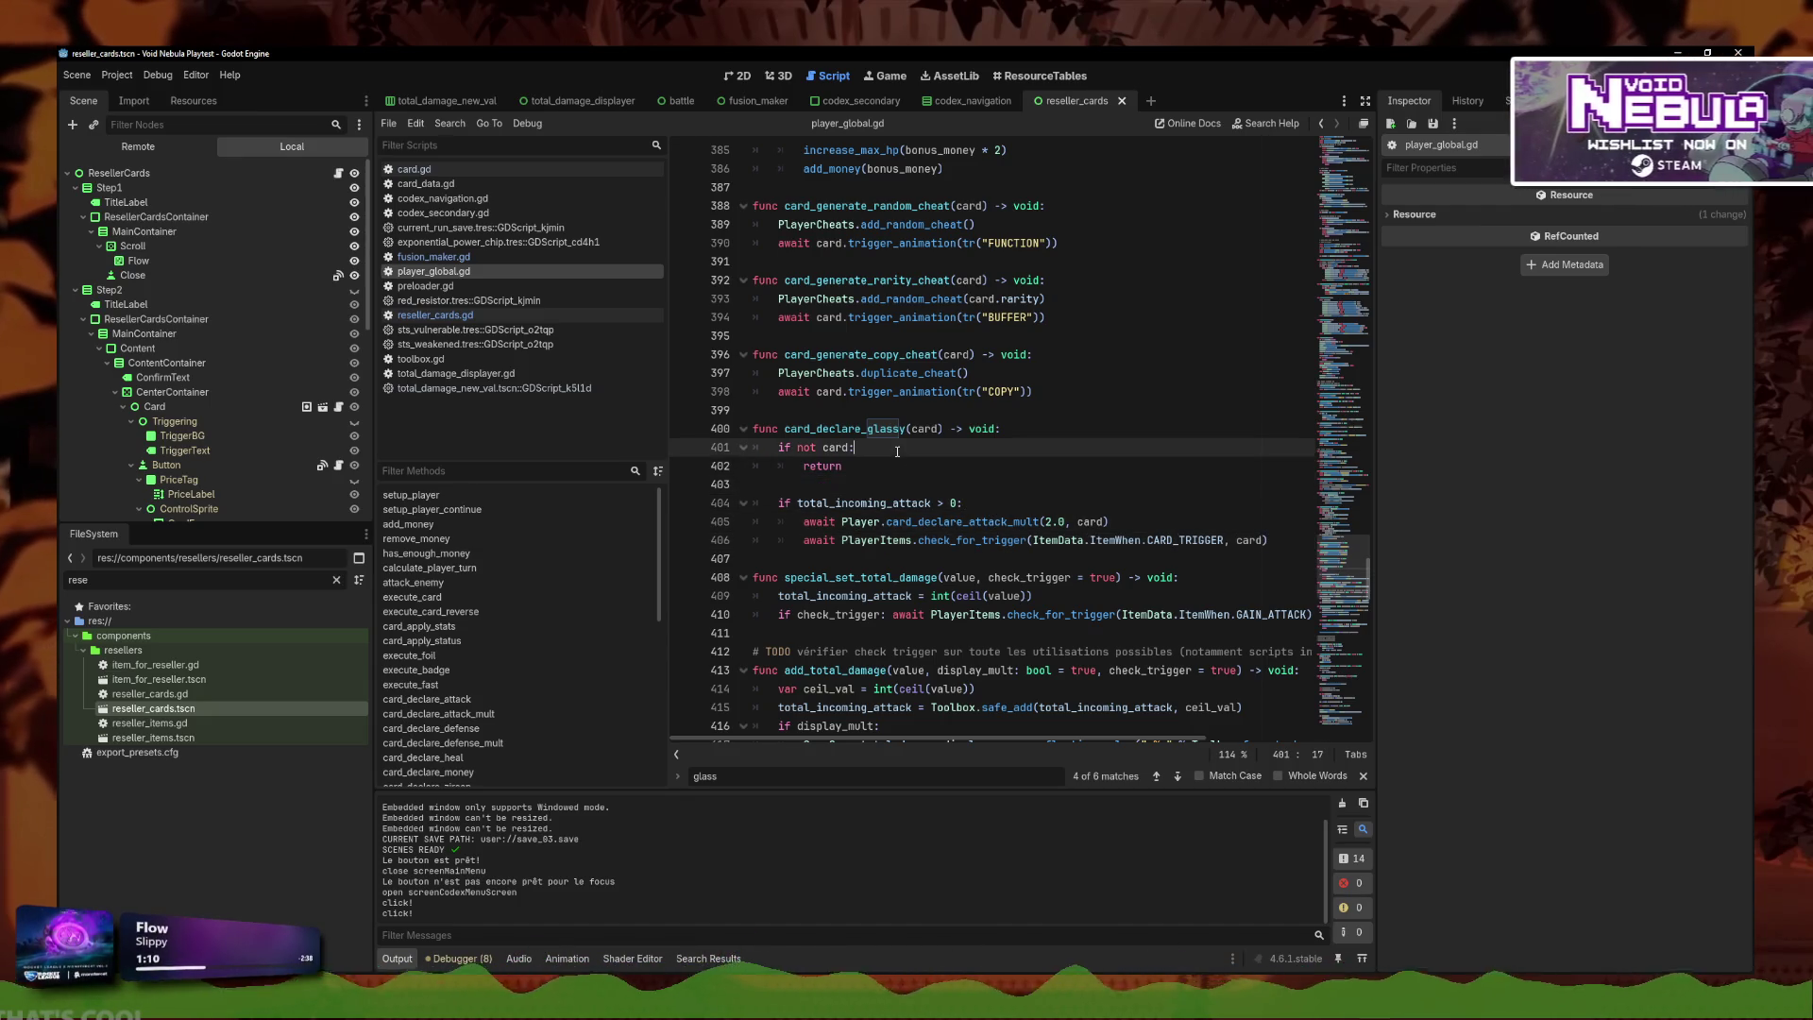
# Find 'match' and cut the whole match card.mat block.
pyautogui.hotkey('ctrl', 'f')
pyautogui.scroll(15, 1039, 472)
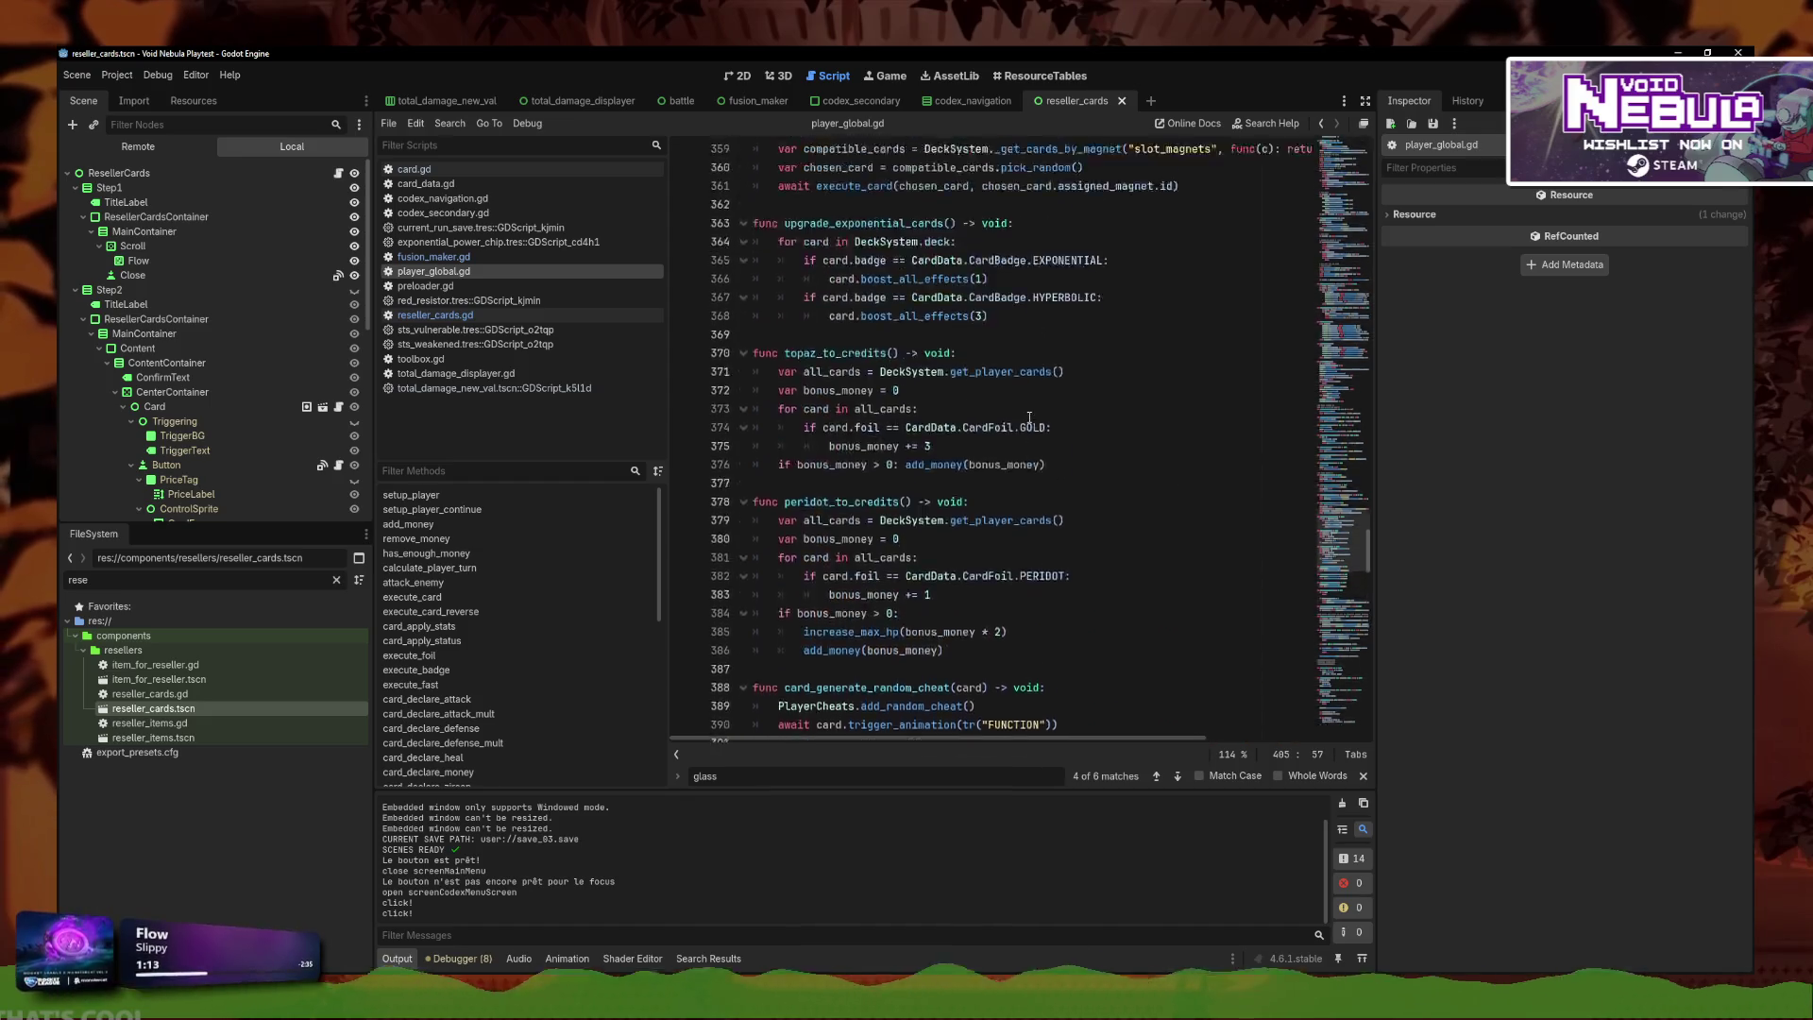
pyautogui.press('Return')
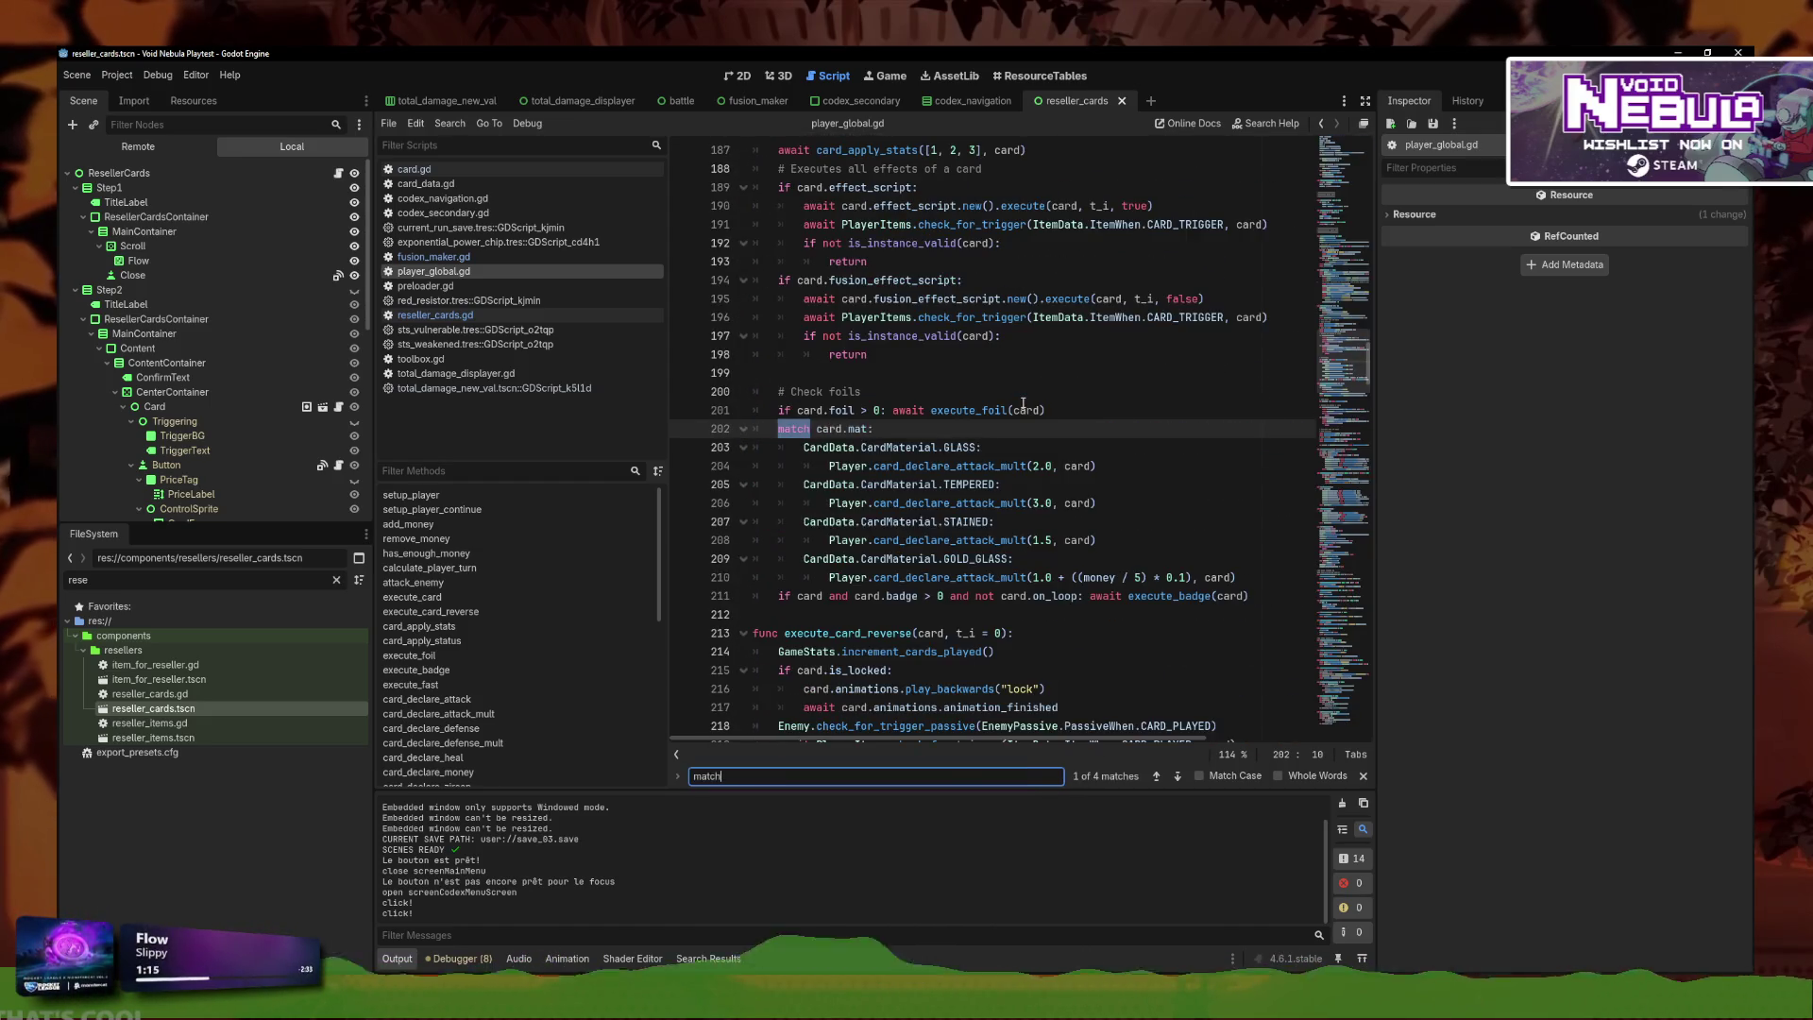
pyautogui.write('match')
pyautogui.moveTo(1237, 577)
pyautogui.mouseDown()
pyautogui.moveTo(724, 475)
pyautogui.moveTo(741, 429)
pyautogui.mouseUp()
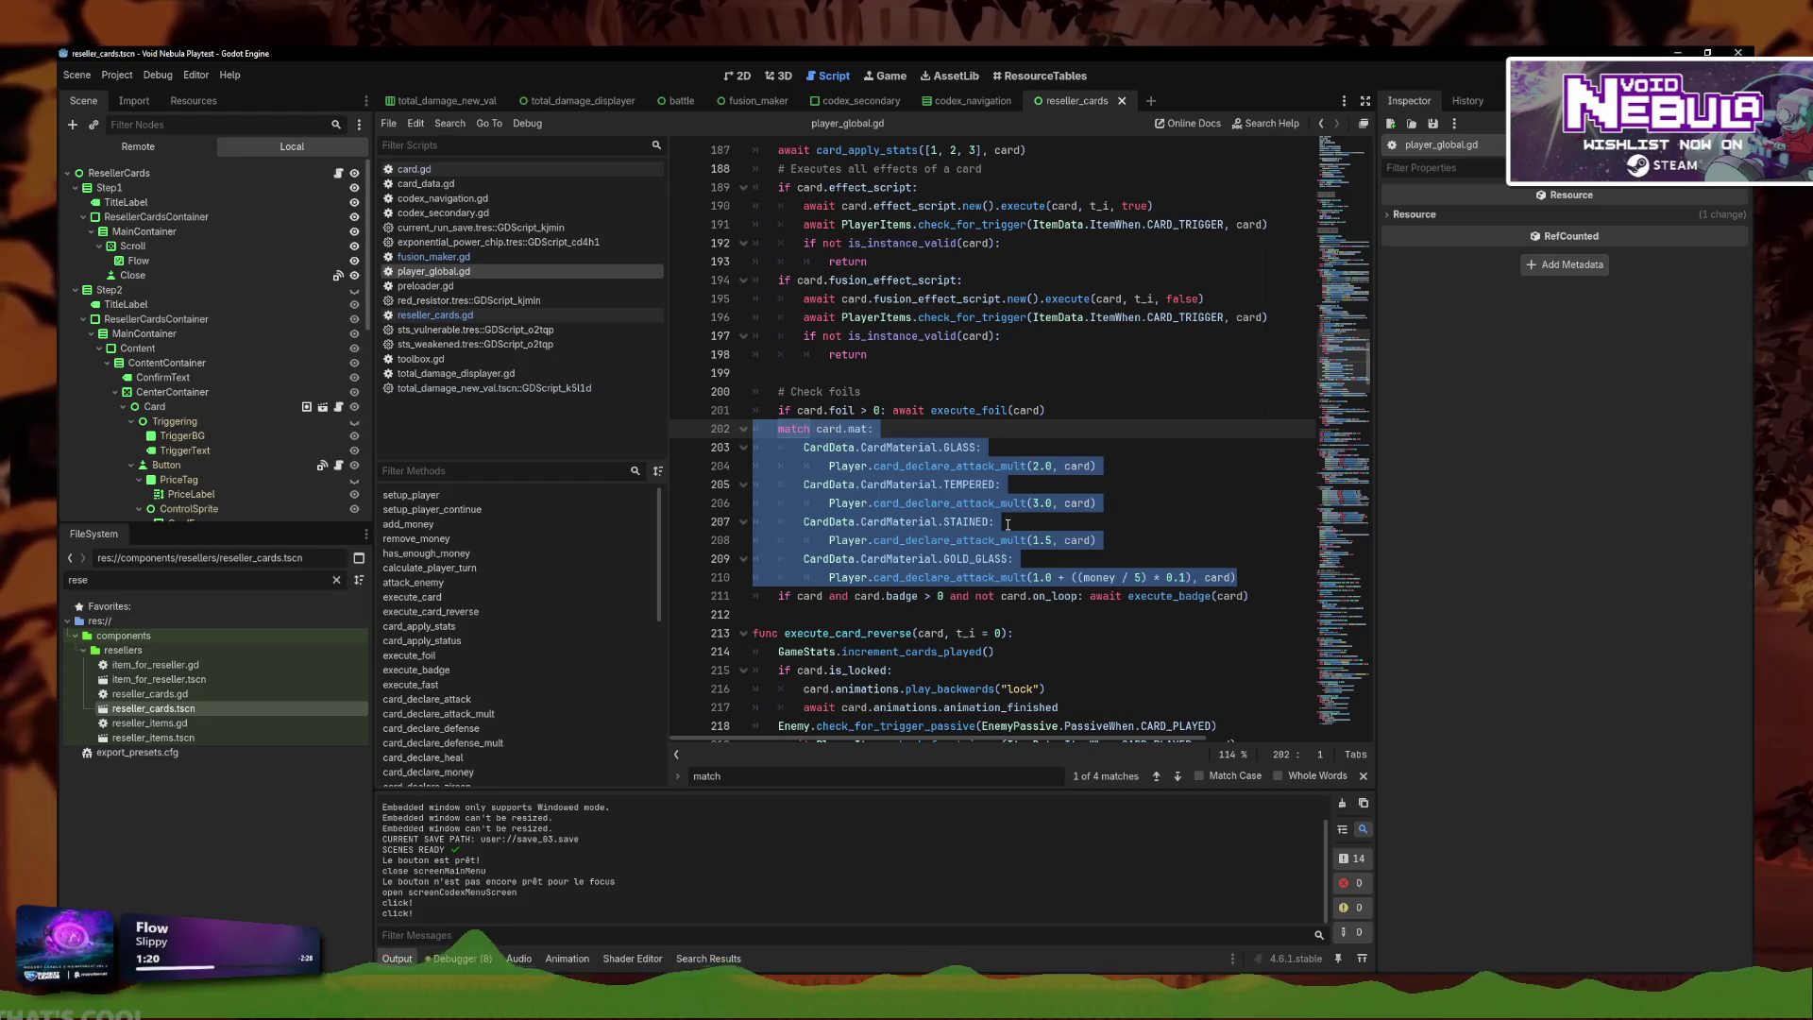
pyautogui.press('BackSpace')
pyautogui.press('BackSpace')
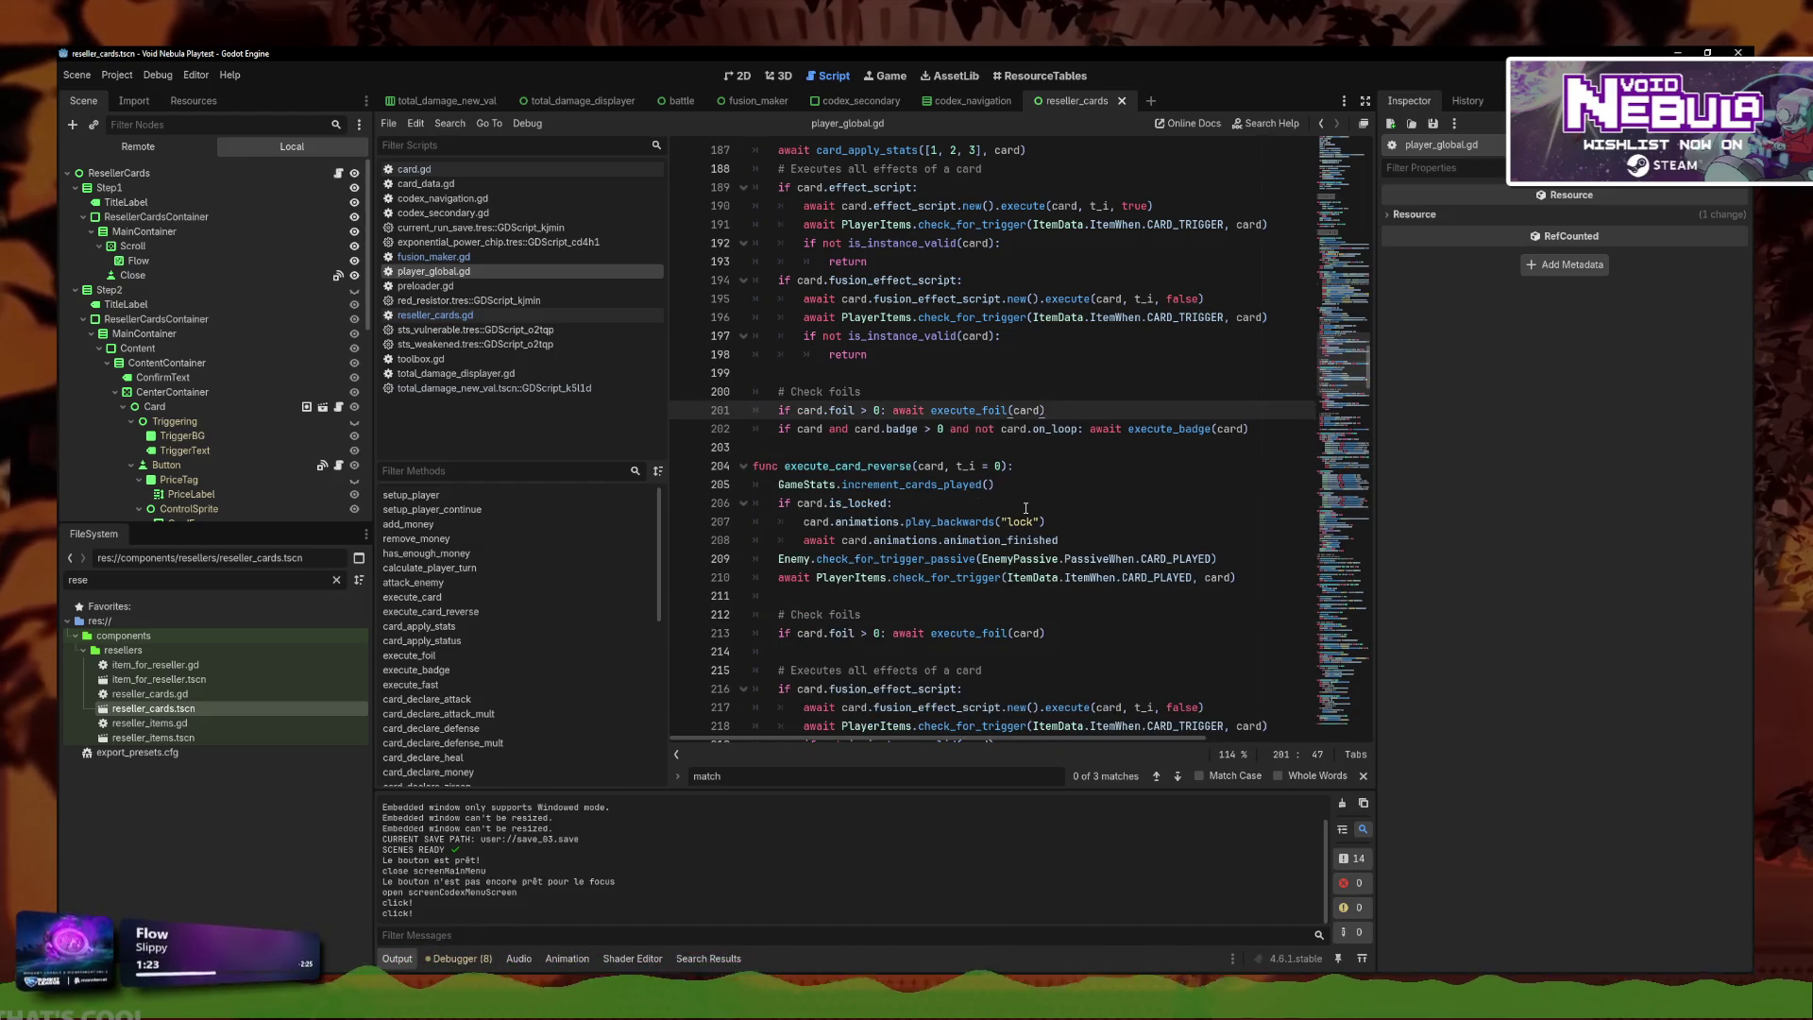
# Call check_glass_mat() on a new line after the foil check.
pyautogui.press('Return')
pyautogui.write('i')
pyautogui.press('BackSpace')
pyautogui.write('check_')
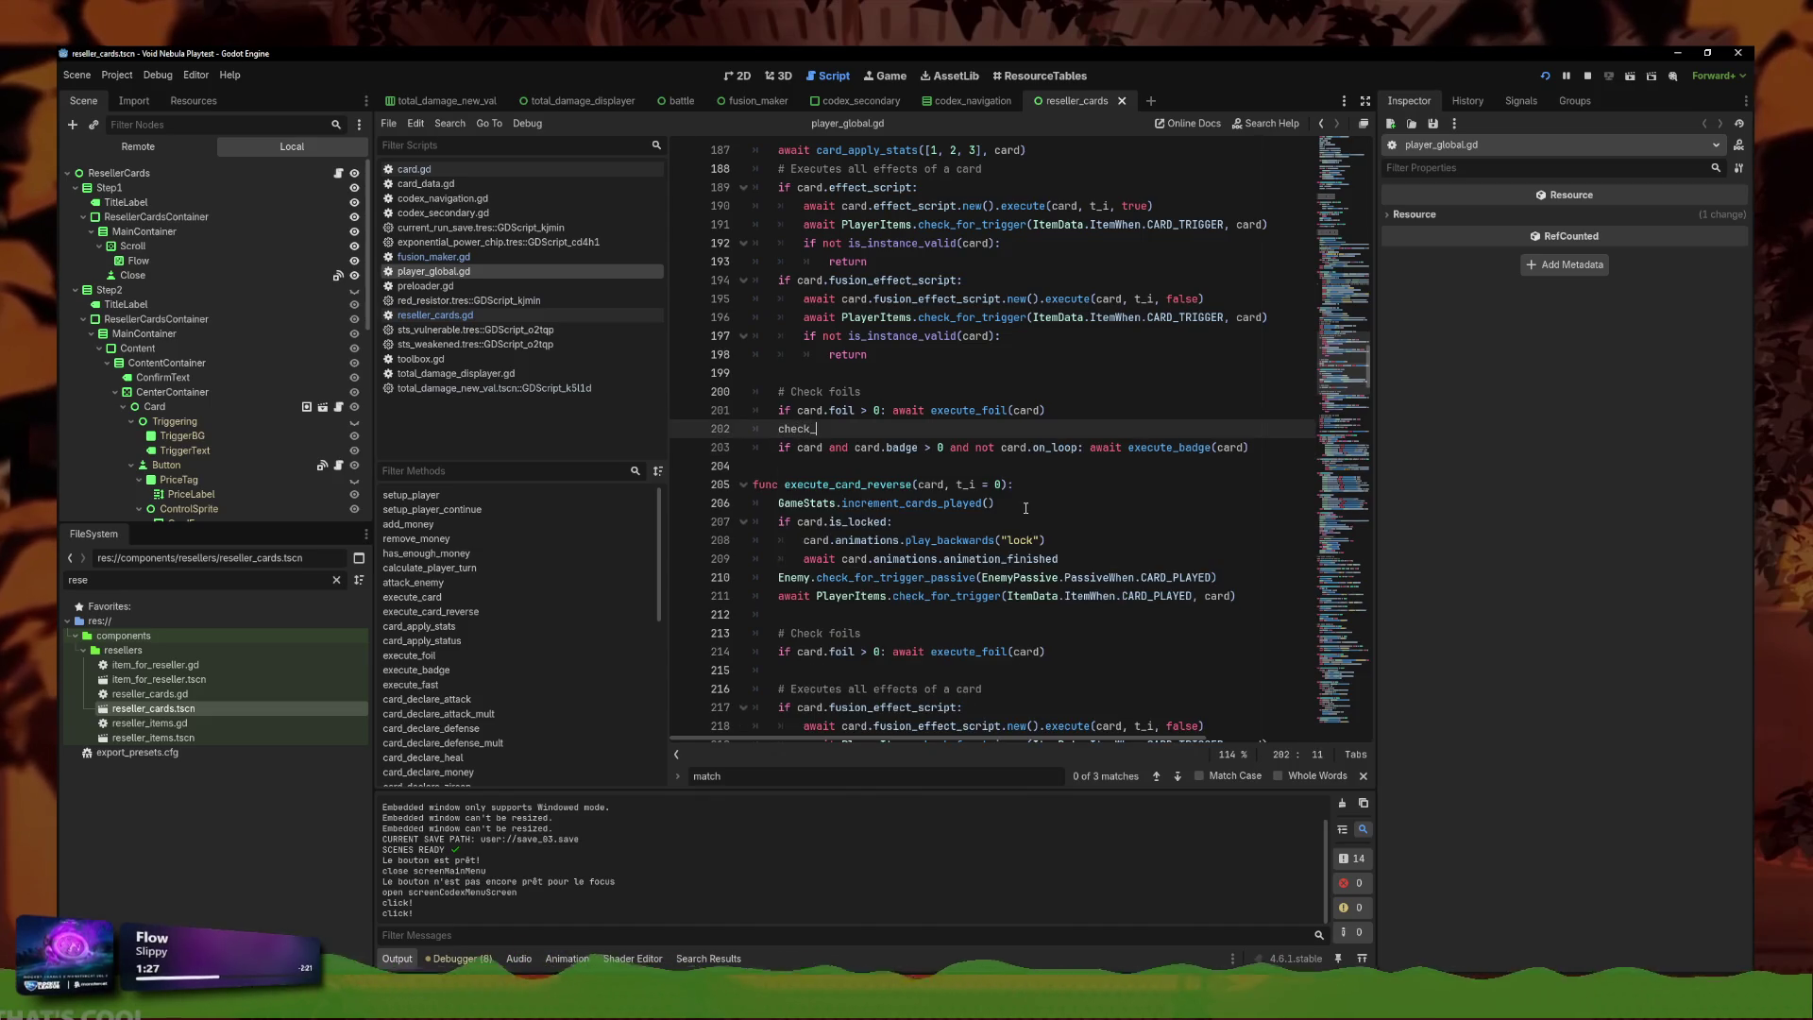
pyautogui.write('glass')
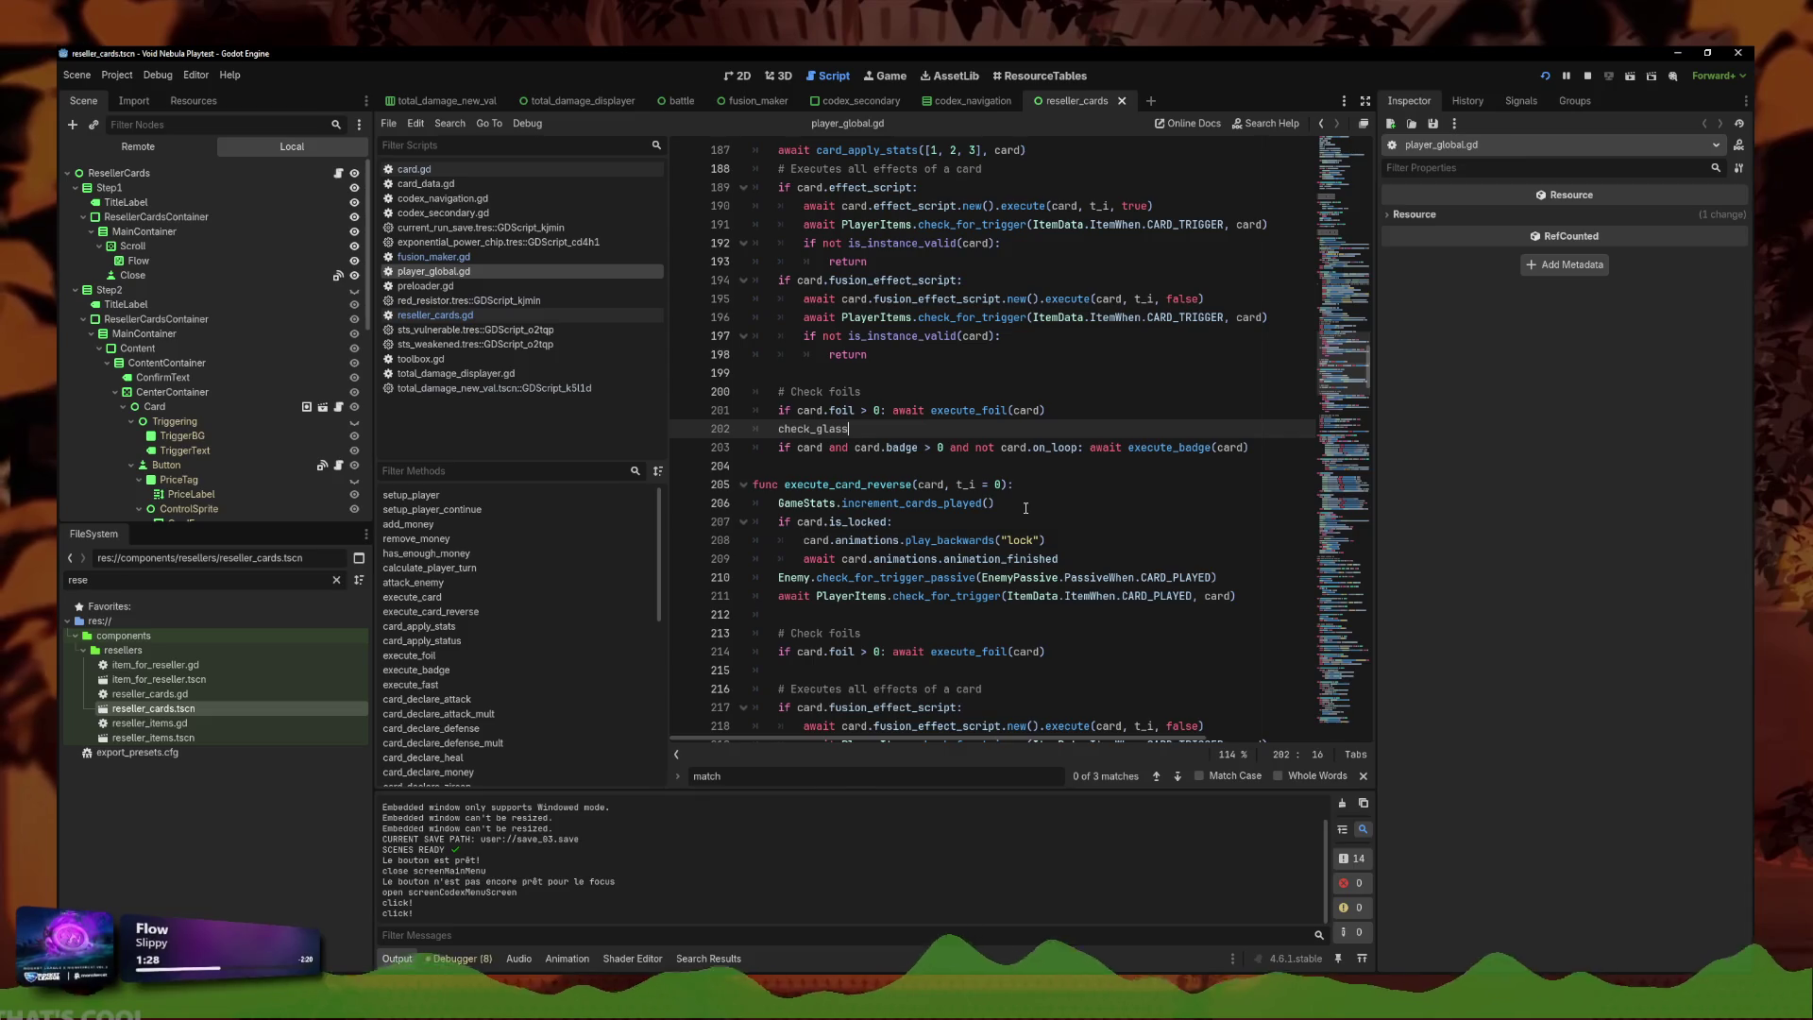
pyautogui.write('_mat()')
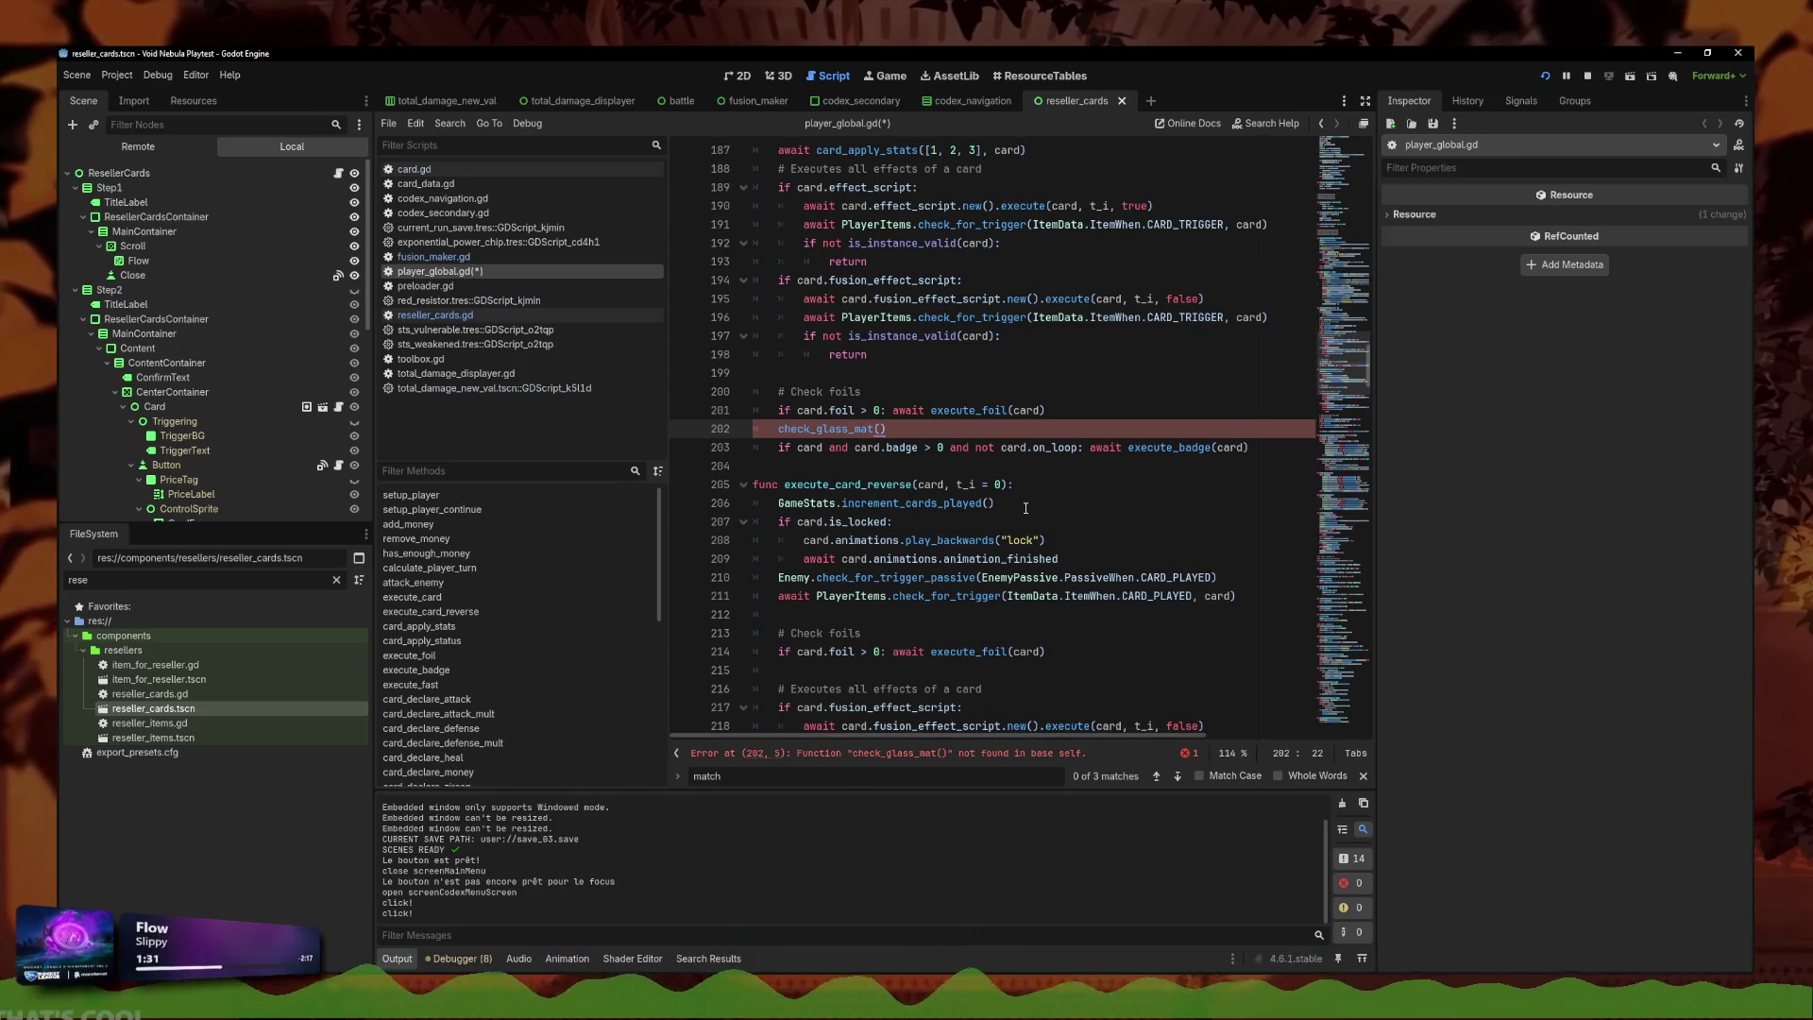
# Start a script search for the card_declare_glassy function.
pyautogui.scroll(-10, 1025, 508)
pyautogui.hotkey('ctrl', 'f')
pyautogui.write('card_declare_ga')
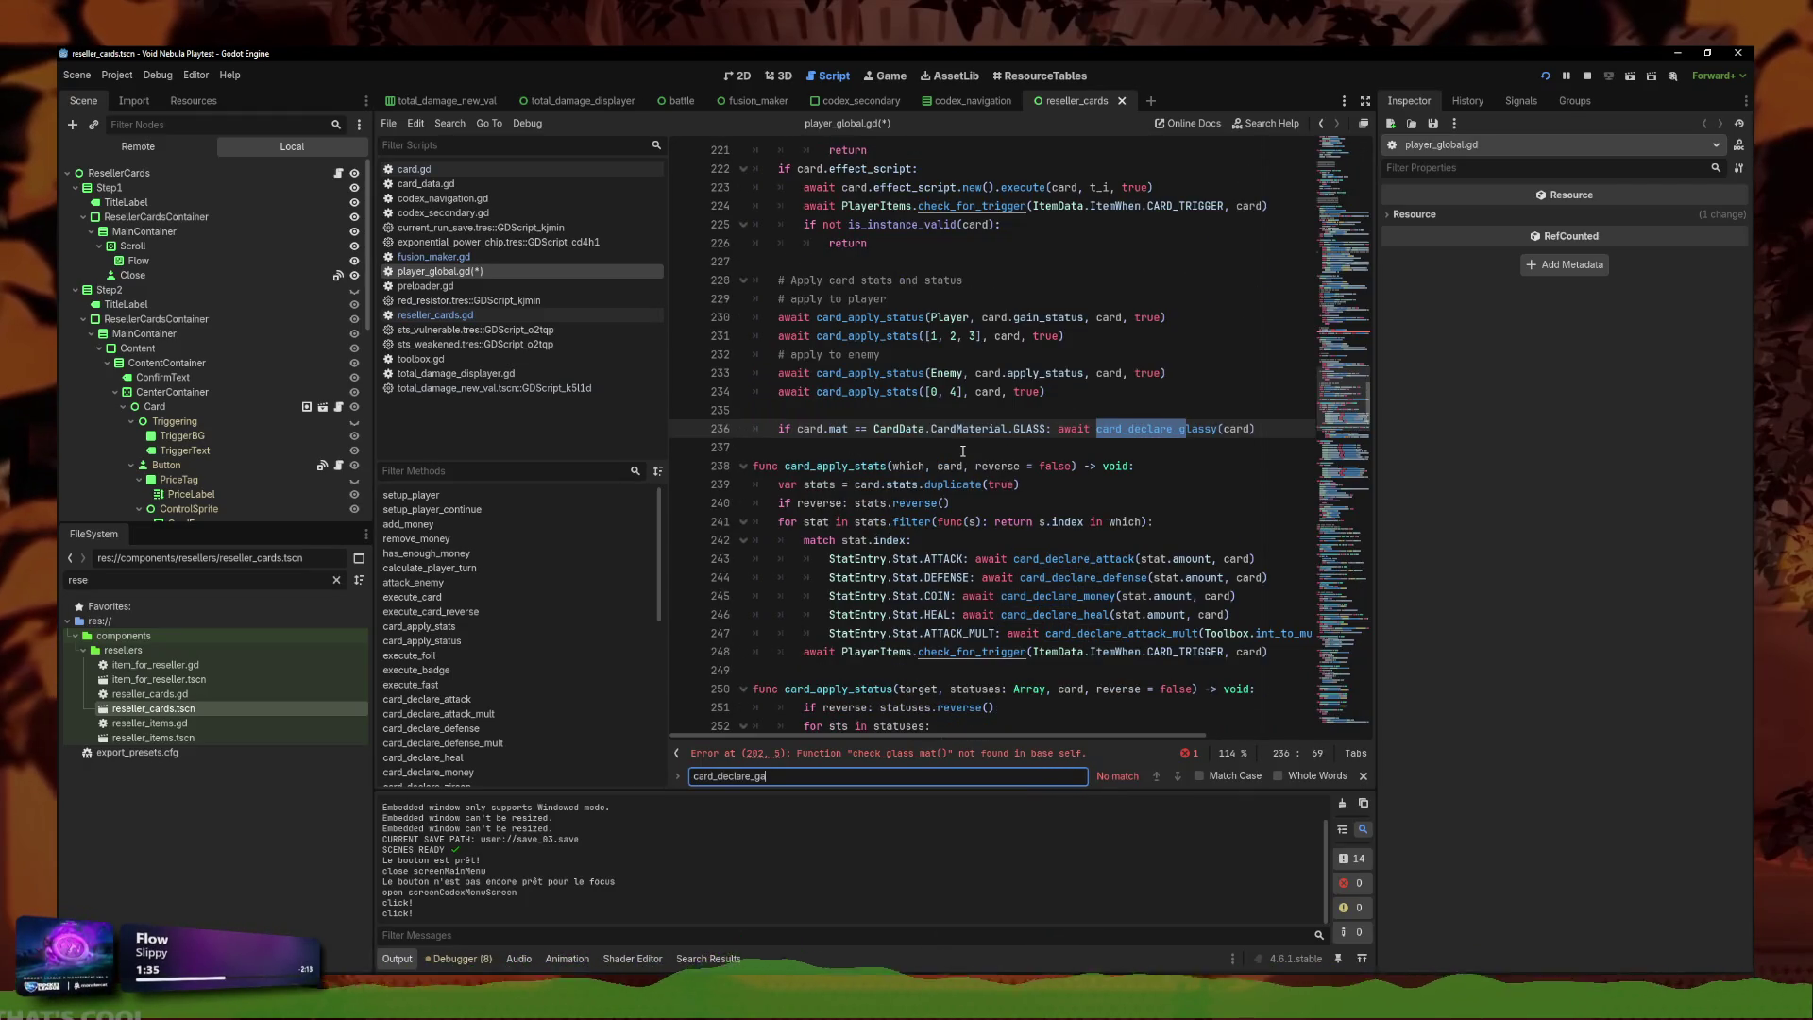
# Define func check_glass_mat() -> void: above card_declare_glassy and paste the match block into it.
pyautogui.press('BackSpace')
pyautogui.write('lass')
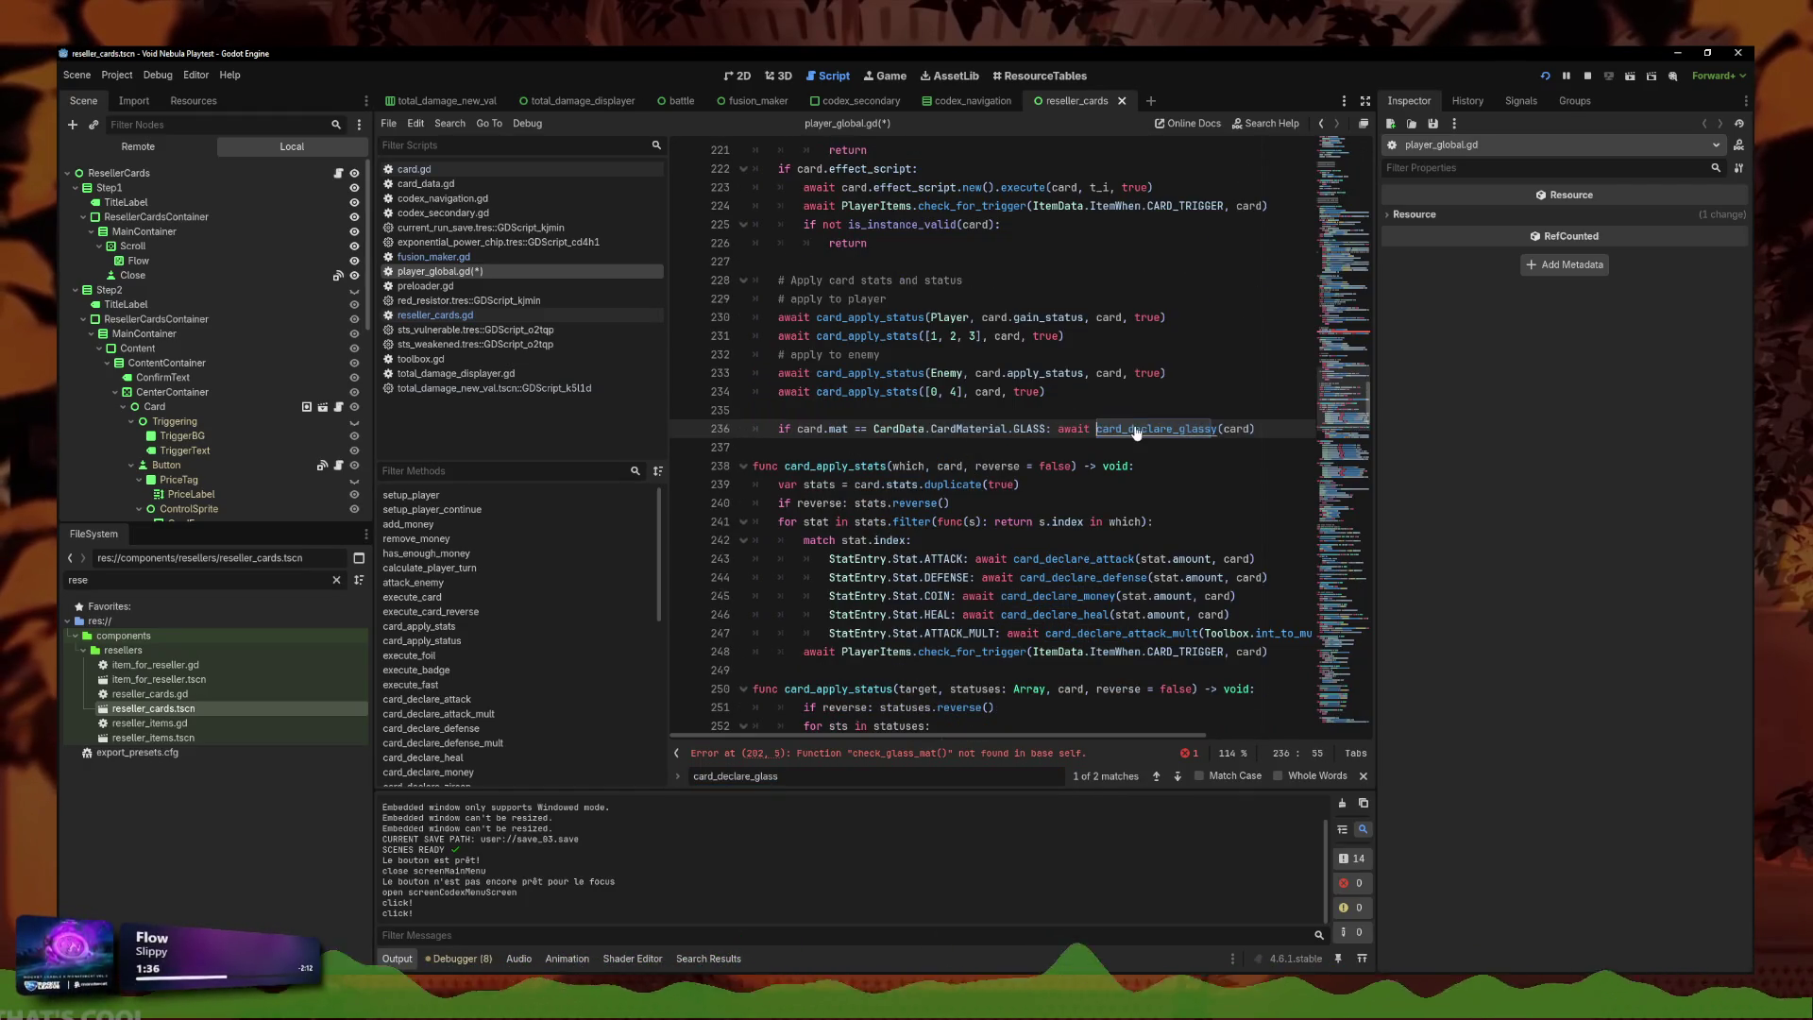
pyautogui.keyDown('ctrl'); pyautogui.click(1146, 429); pyautogui.keyUp('ctrl')
pyautogui.click(940, 413)
pyautogui.press('Return')
pyautogui.press('Return')
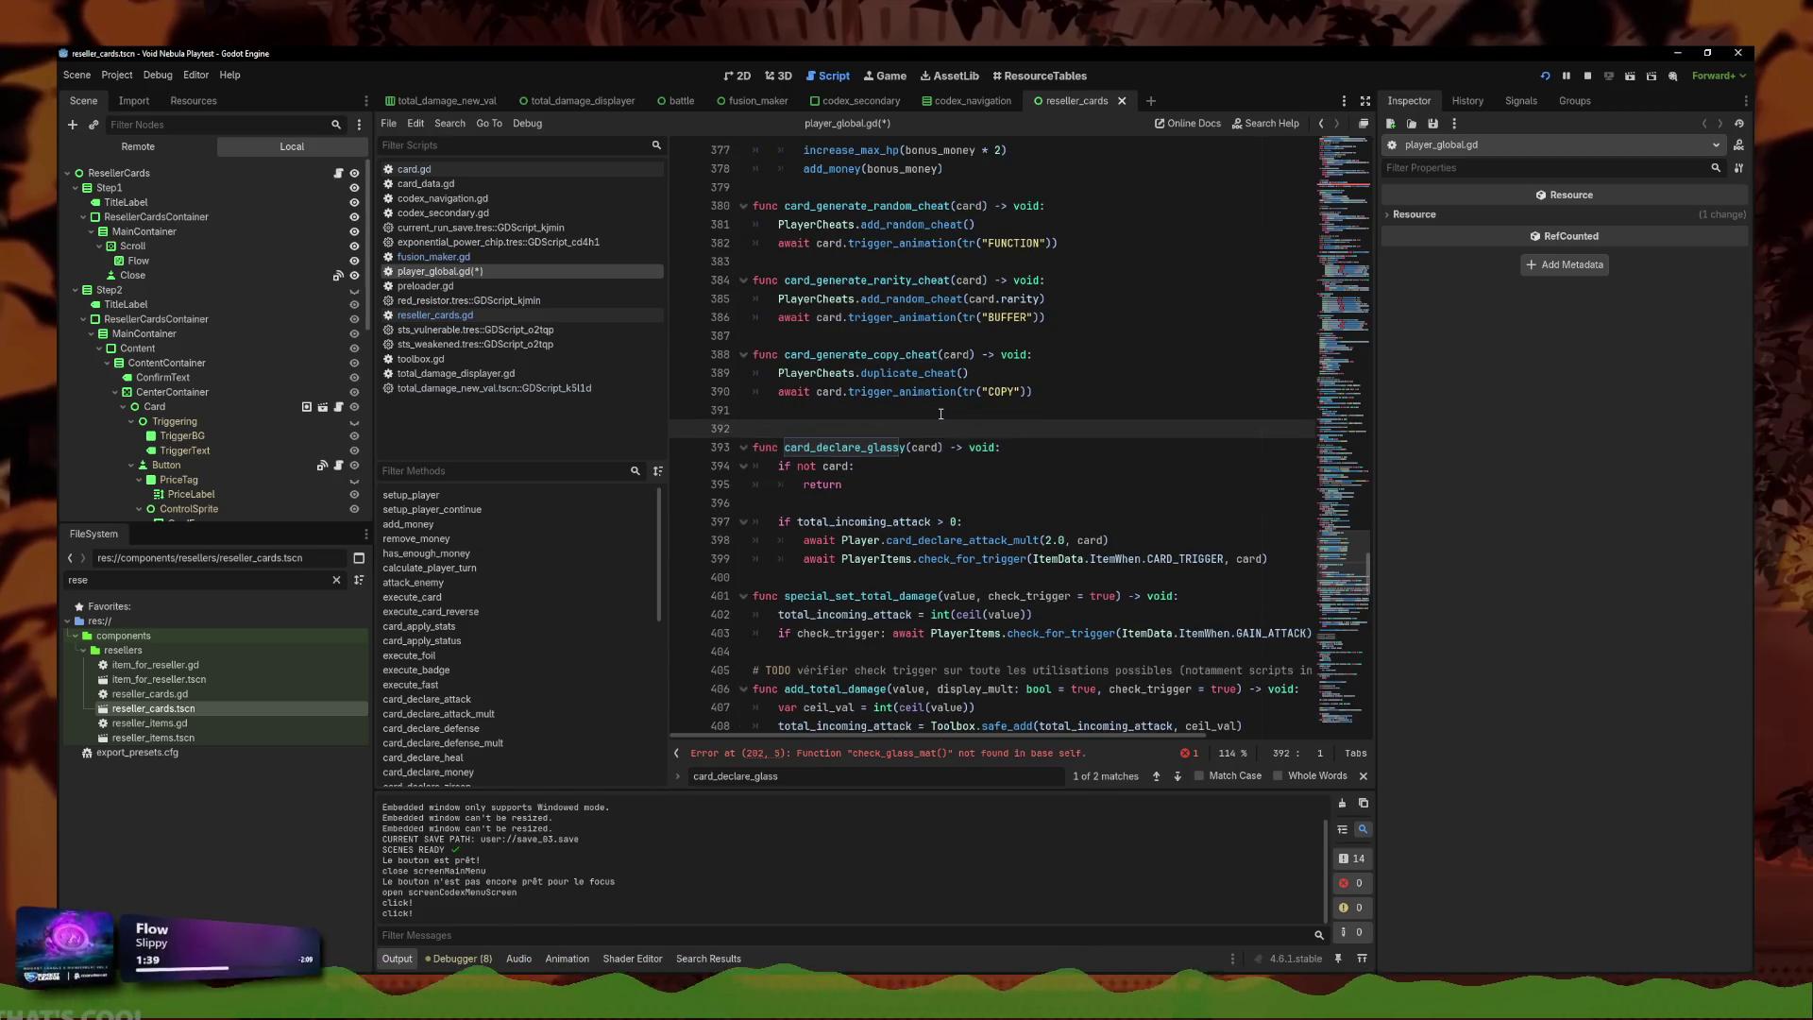
pyautogui.press('Up')
pyautogui.write('func check_glass_mat')
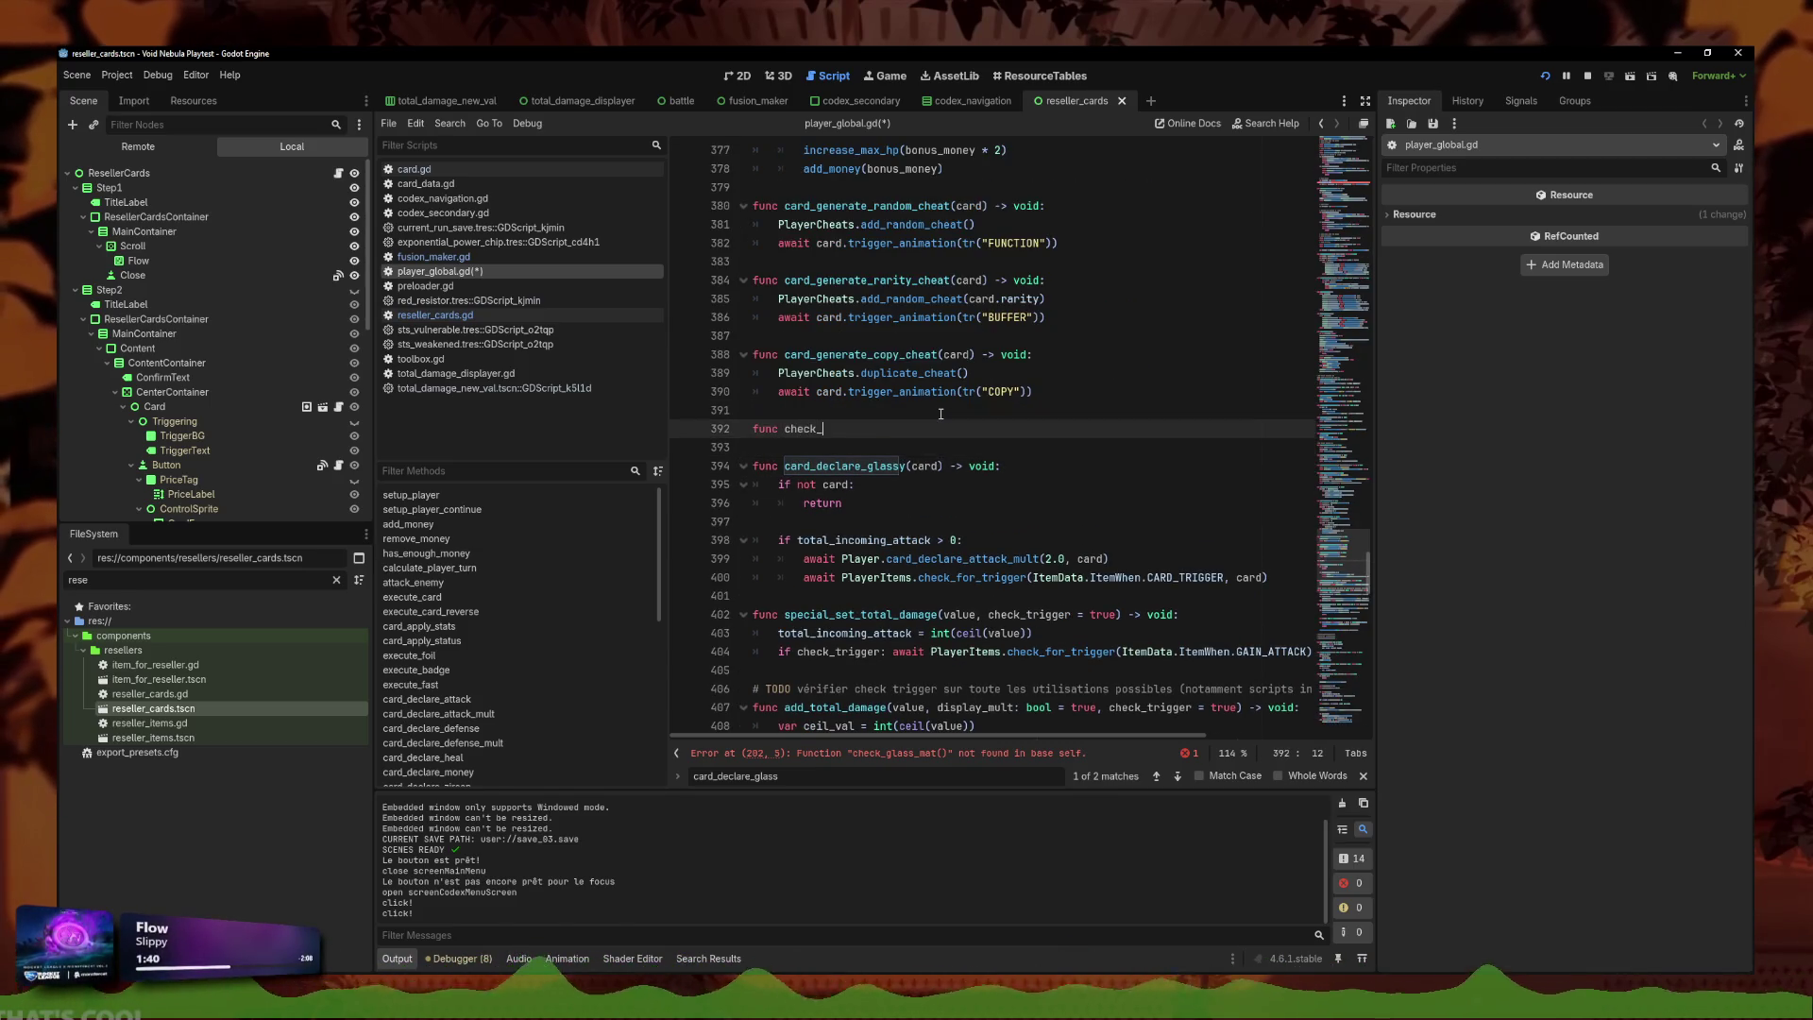
pyautogui.write('() -')
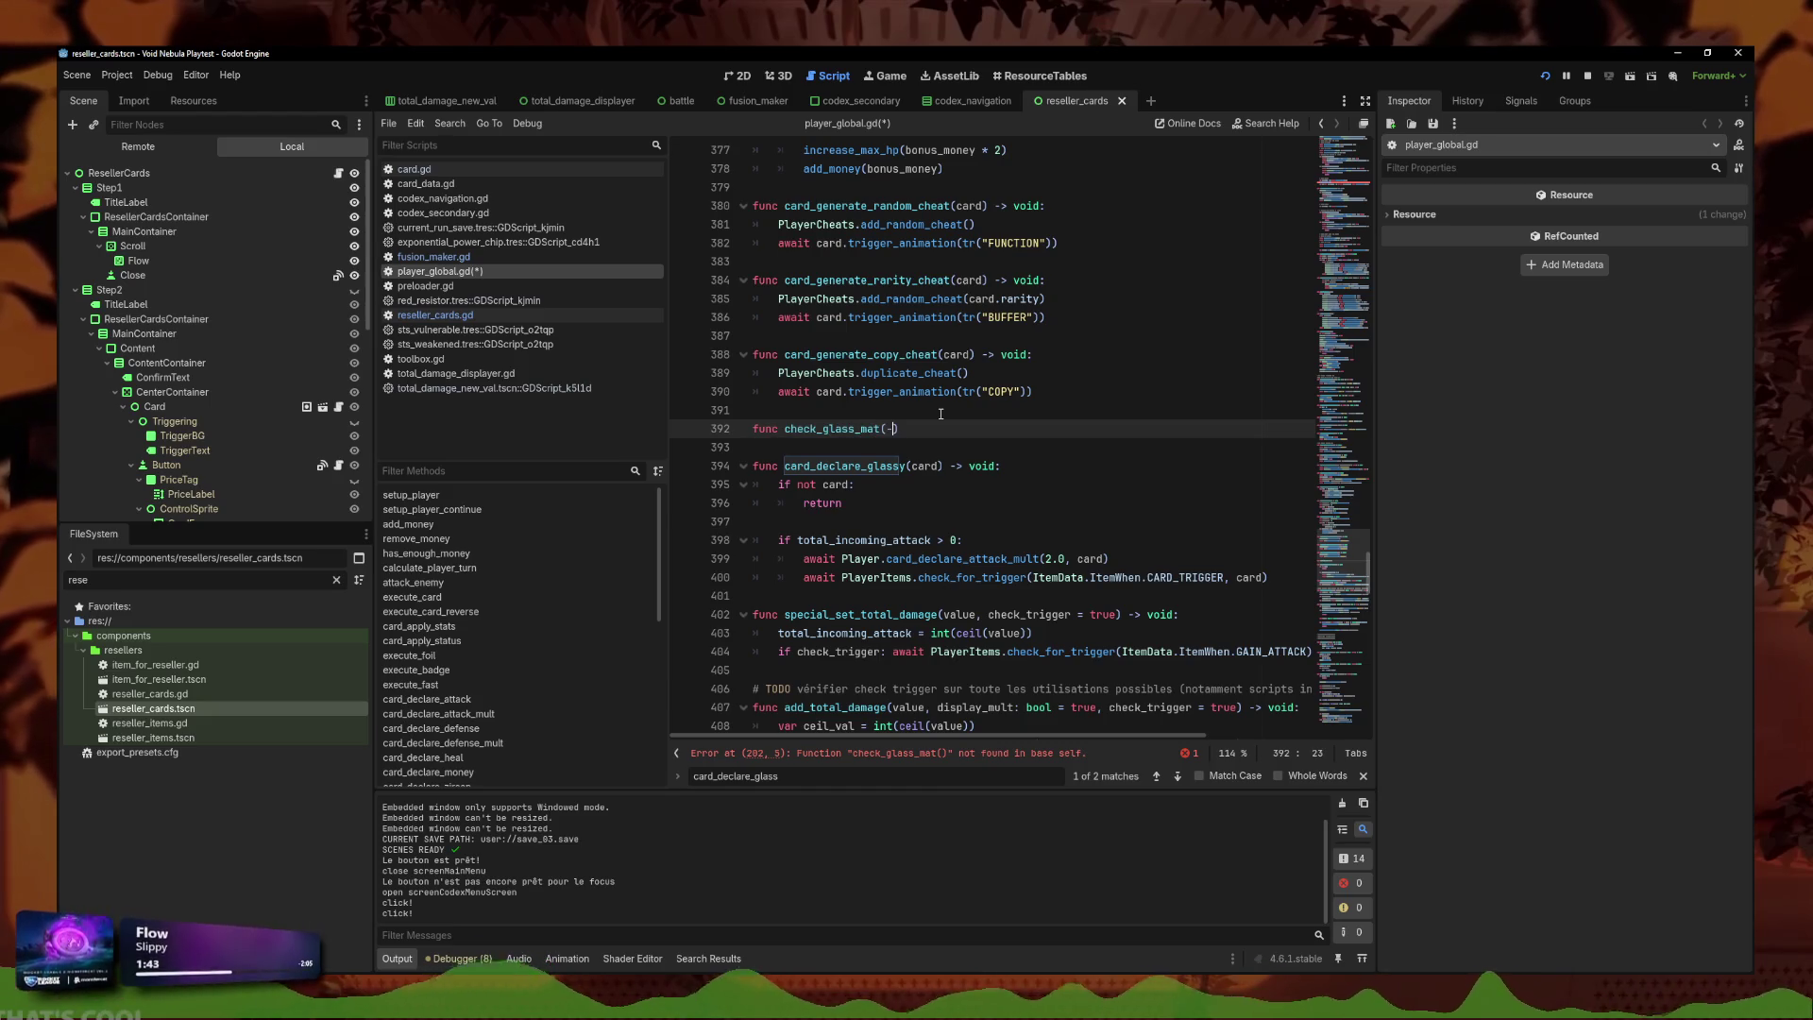
pyautogui.write('> void:')
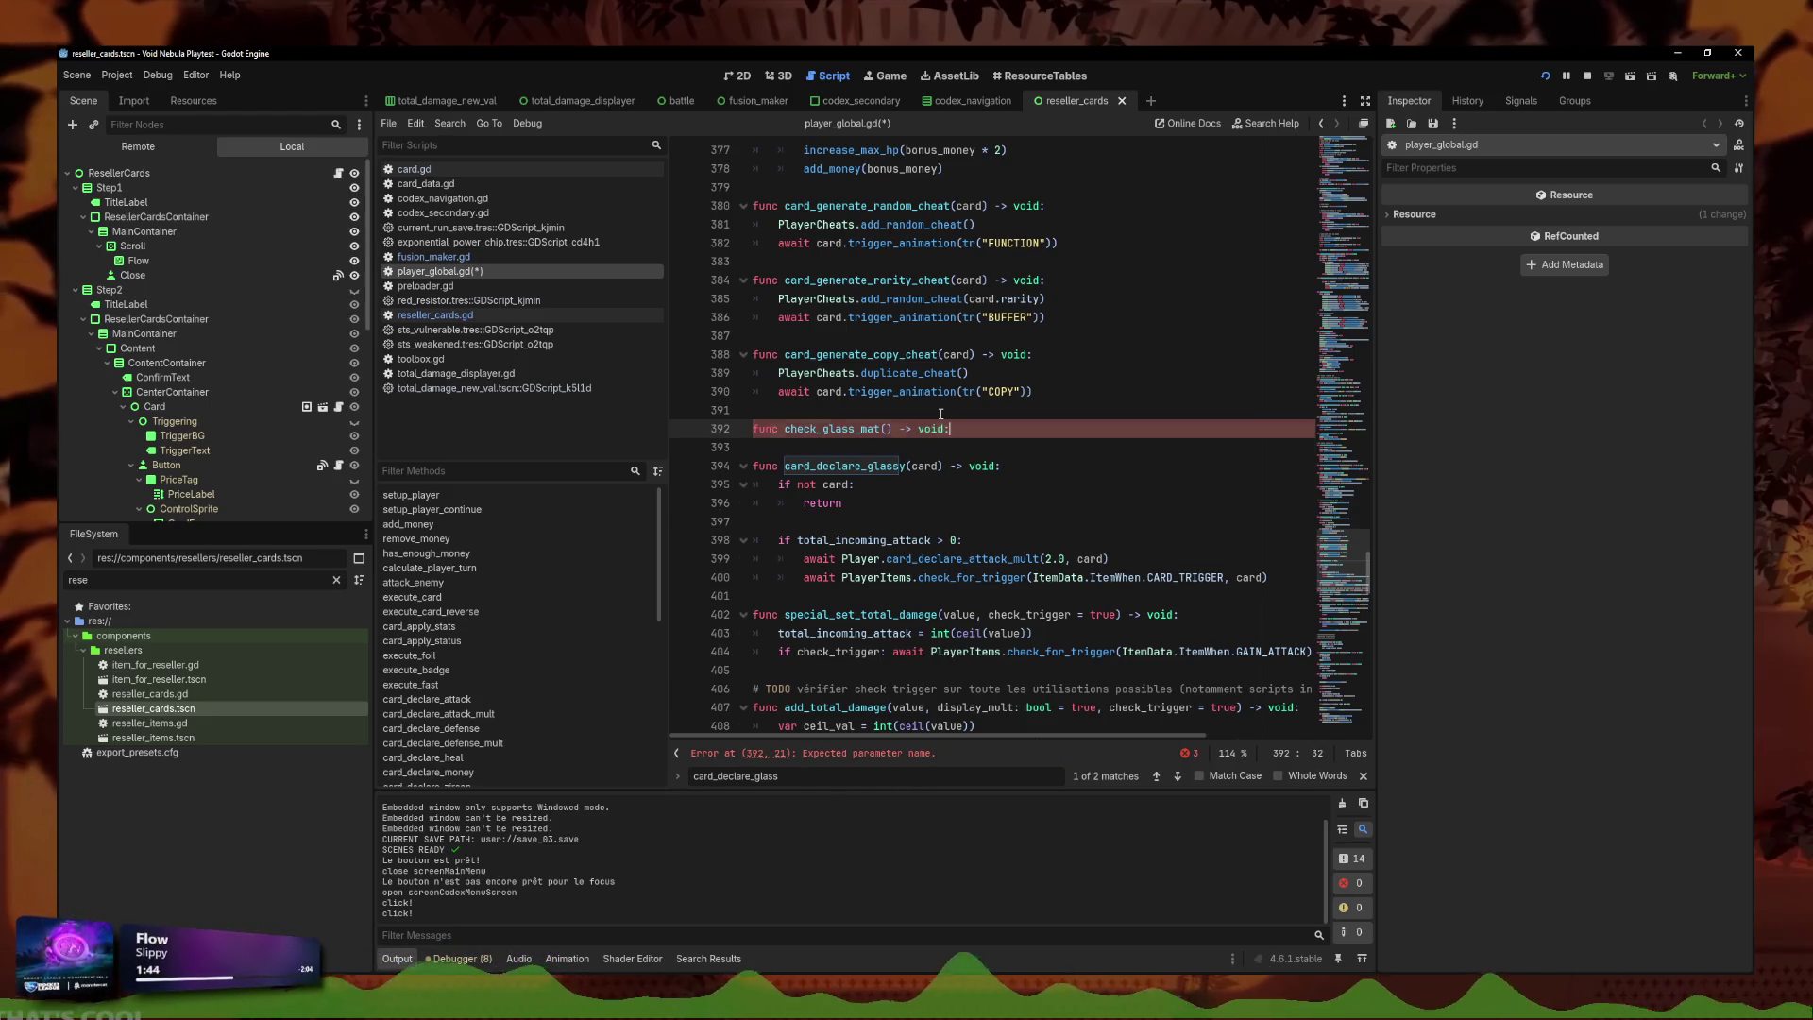
pyautogui.press('Return')
pyautogui.write('match card.mat: \t\tCardData.CardMaterial.GLASS: \t\t\tPlayer.card_declare_attack_mult(2.0, card) \t\tCardData.CardMaterial.TEMPERED: \t\t\tPlayer.card_declare_attack_mult(3.0, card) \t\tCardData.CardMaterial.STAINED: \t\t\tPlayer.card_declare_attack_mult(1.5, card) \t\tCardData.CardMaterial.GOLD_GLASS: \t\t\tPlayer.card_declare_attack_mult(1.0 + ((money / 5) * 0.1), card)')
# Unindent the pasted match line and give check_glass_mat a card parameter.
pyautogui.click(796, 449)
pyautogui.press('BackSpace')
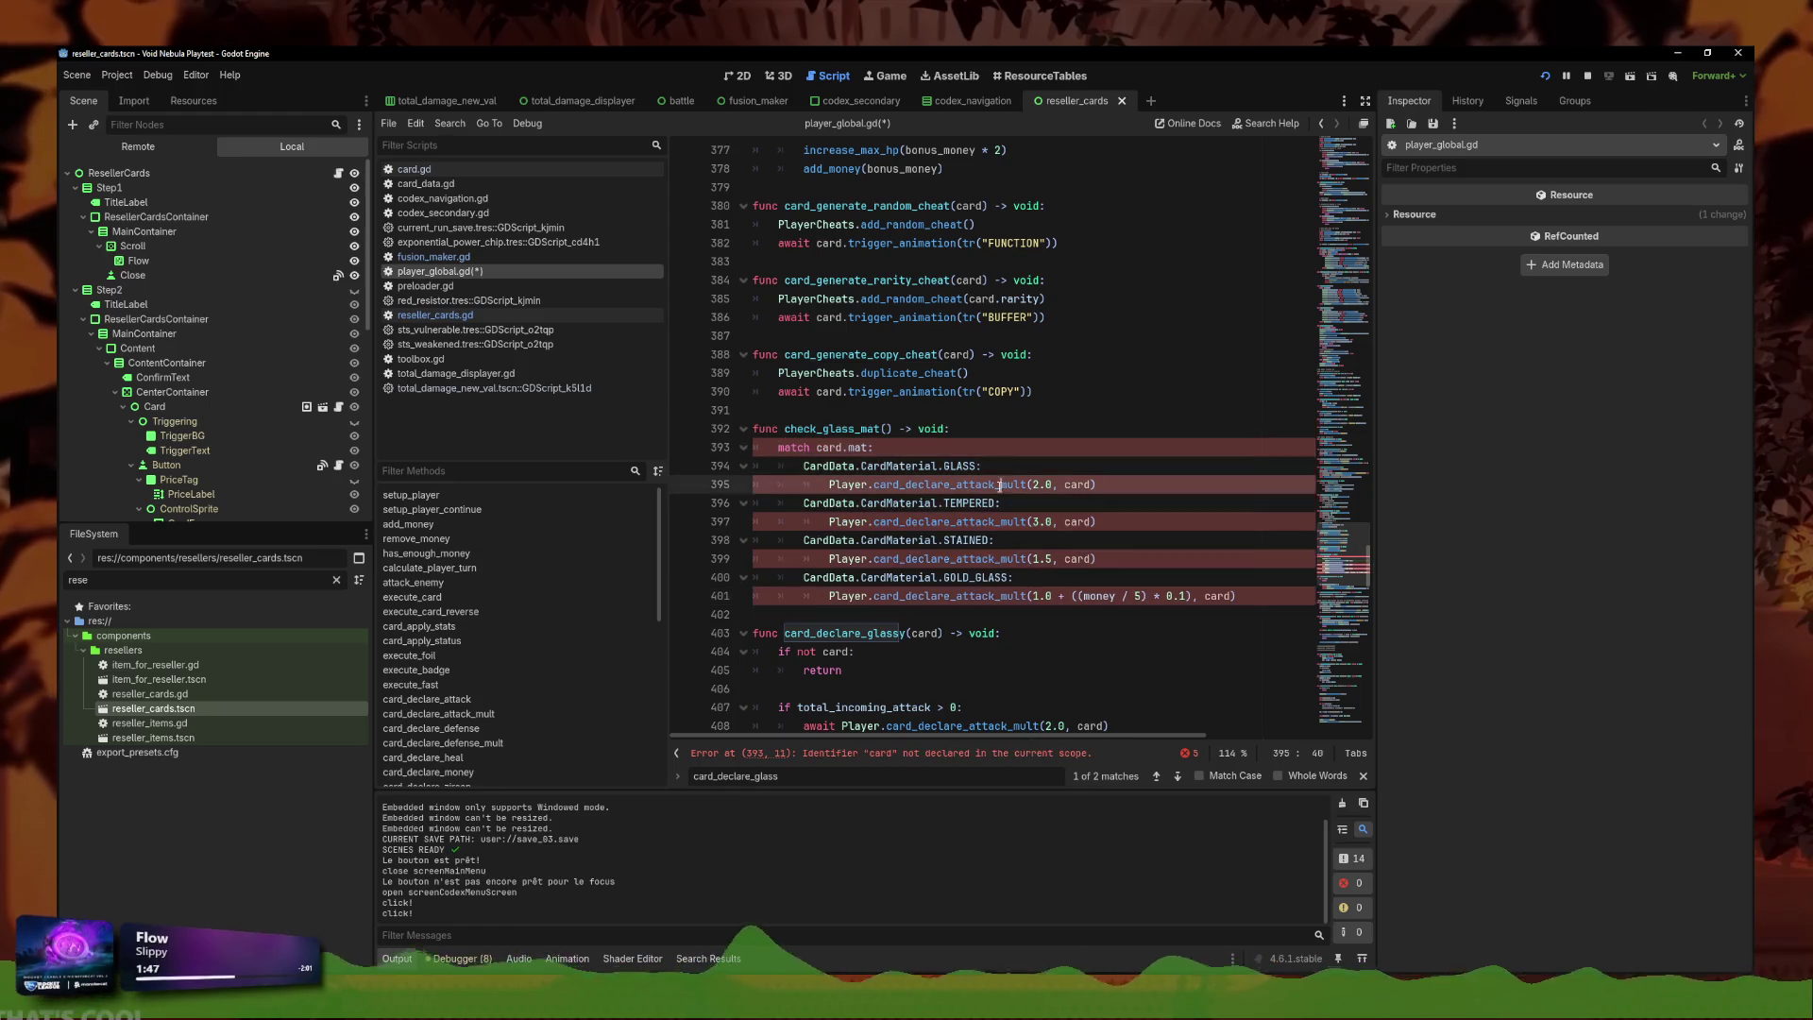
pyautogui.click(1001, 558)
pyautogui.scroll(-2, 895, 596)
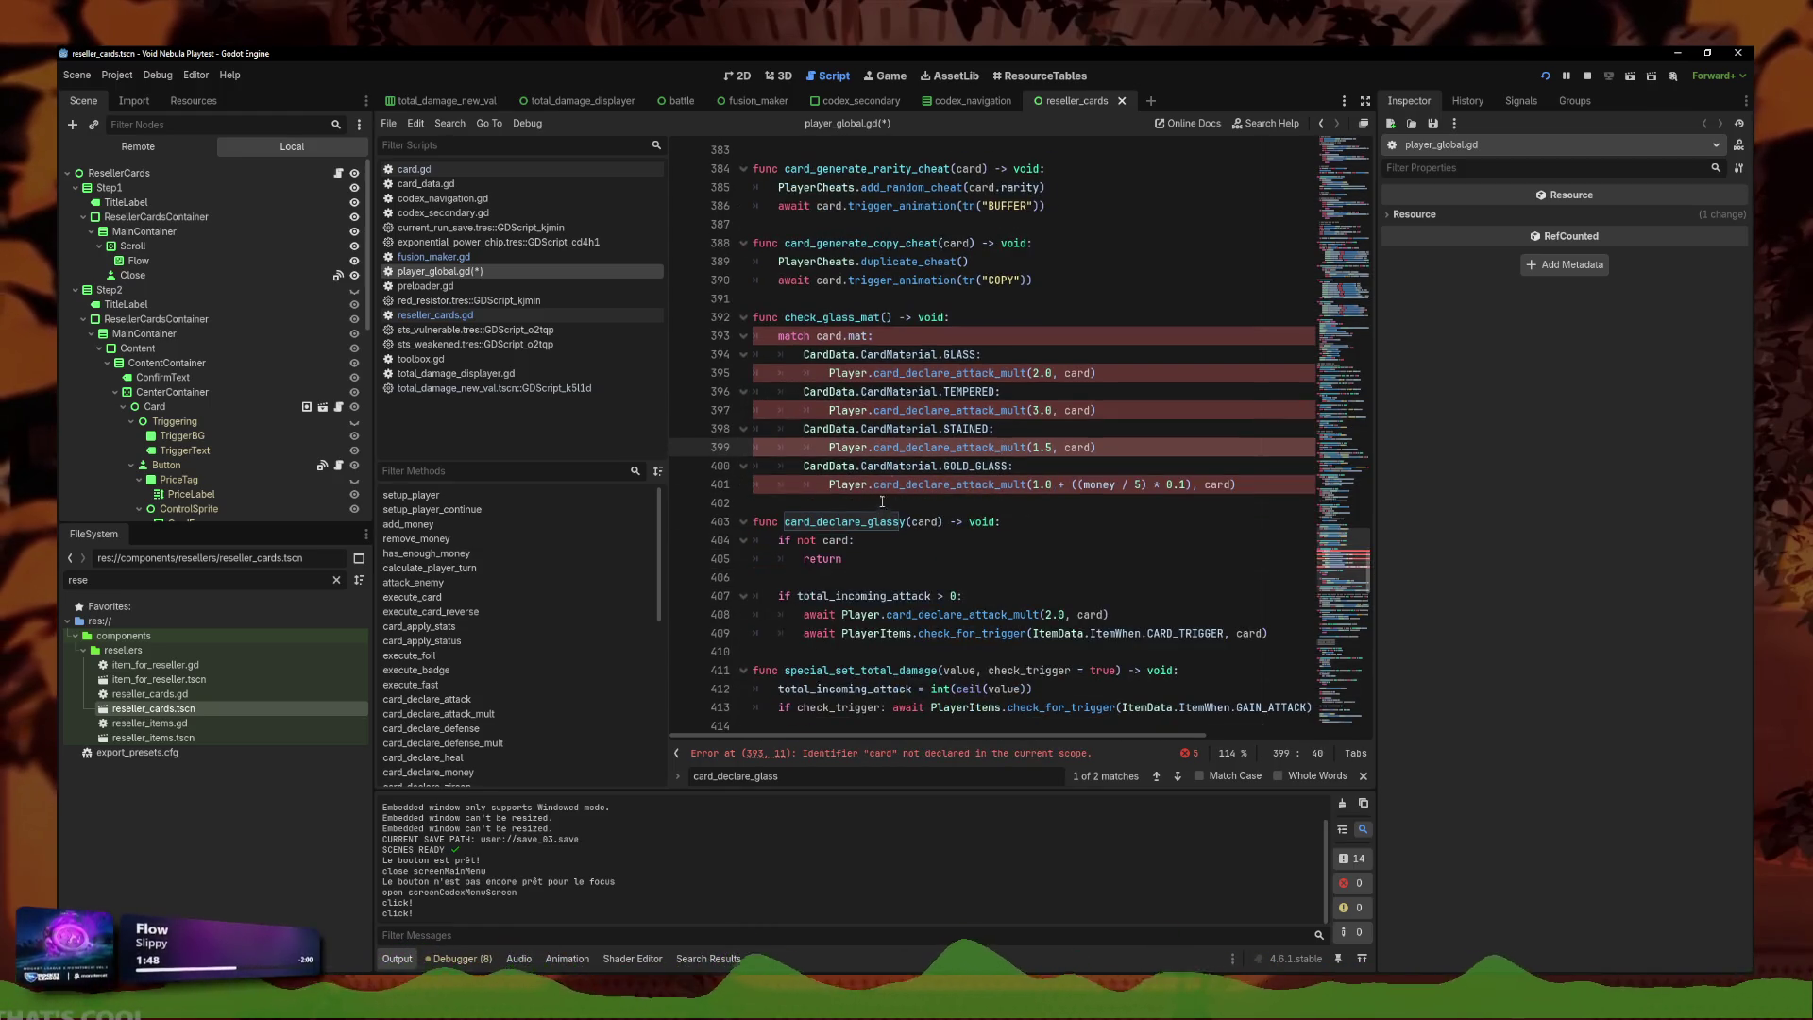
pyautogui.click(883, 318)
pyautogui.write('card')
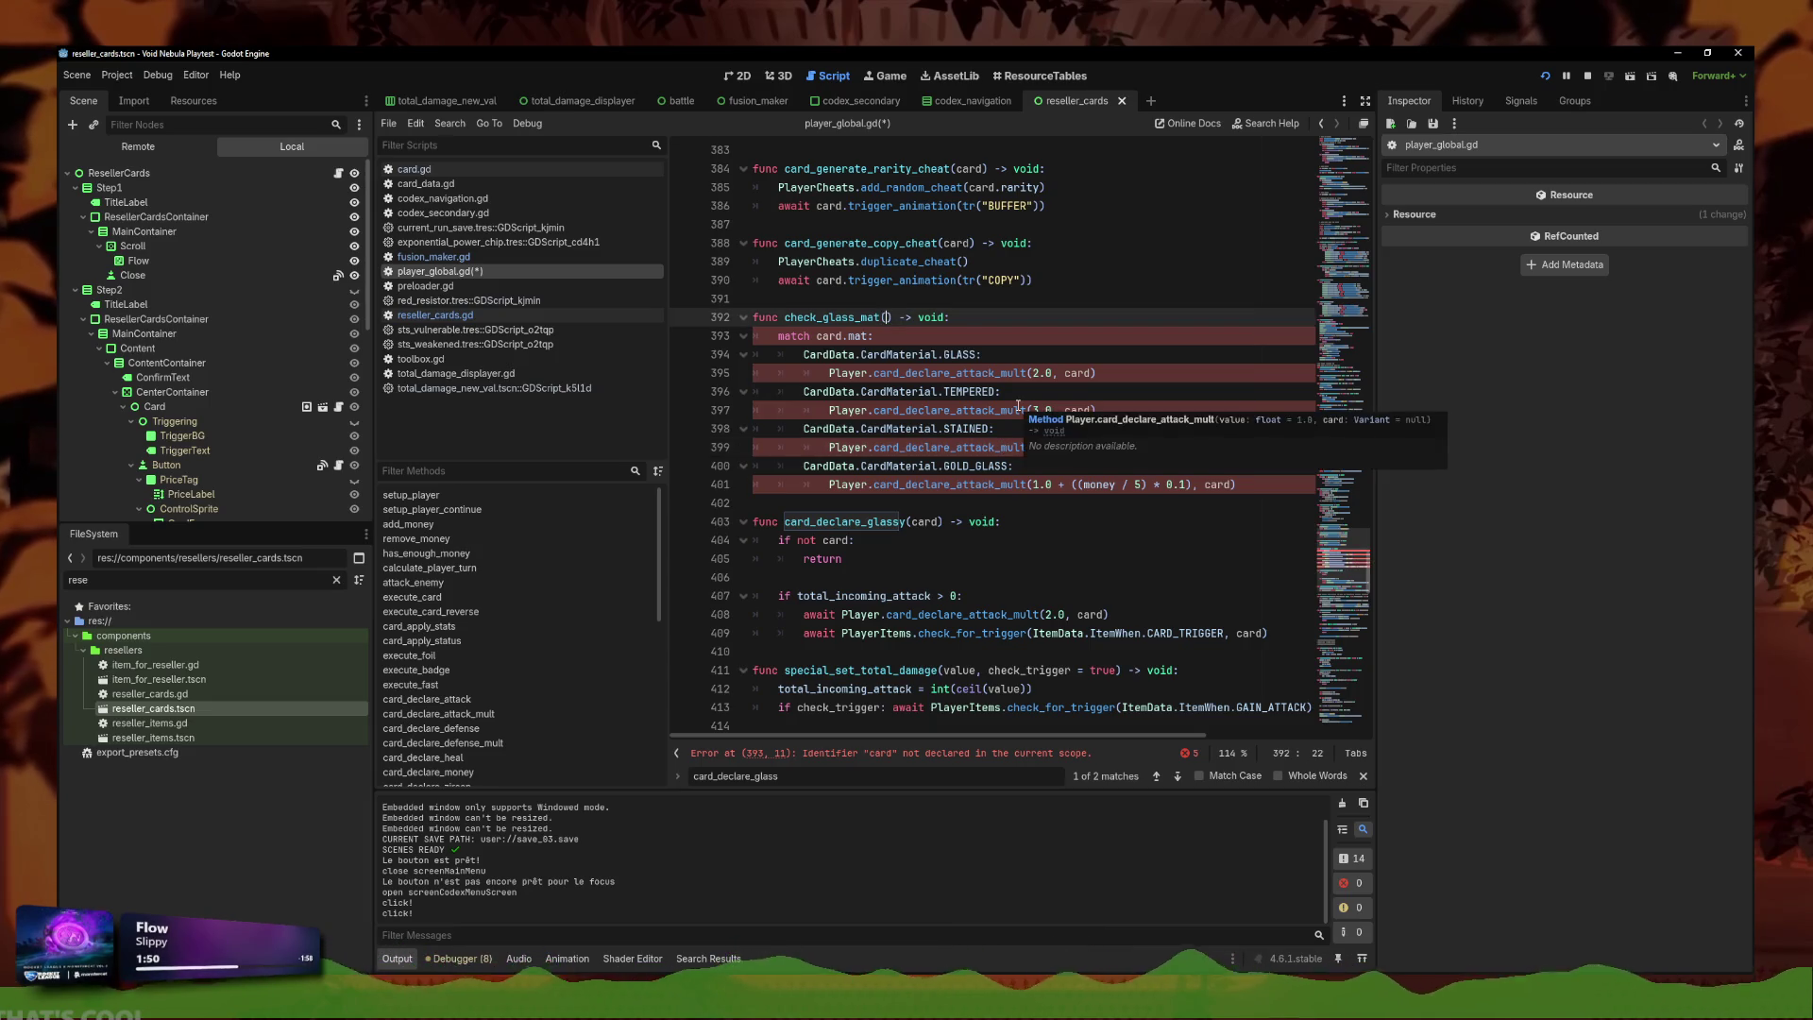
pyautogui.scroll(5, 1010, 397)
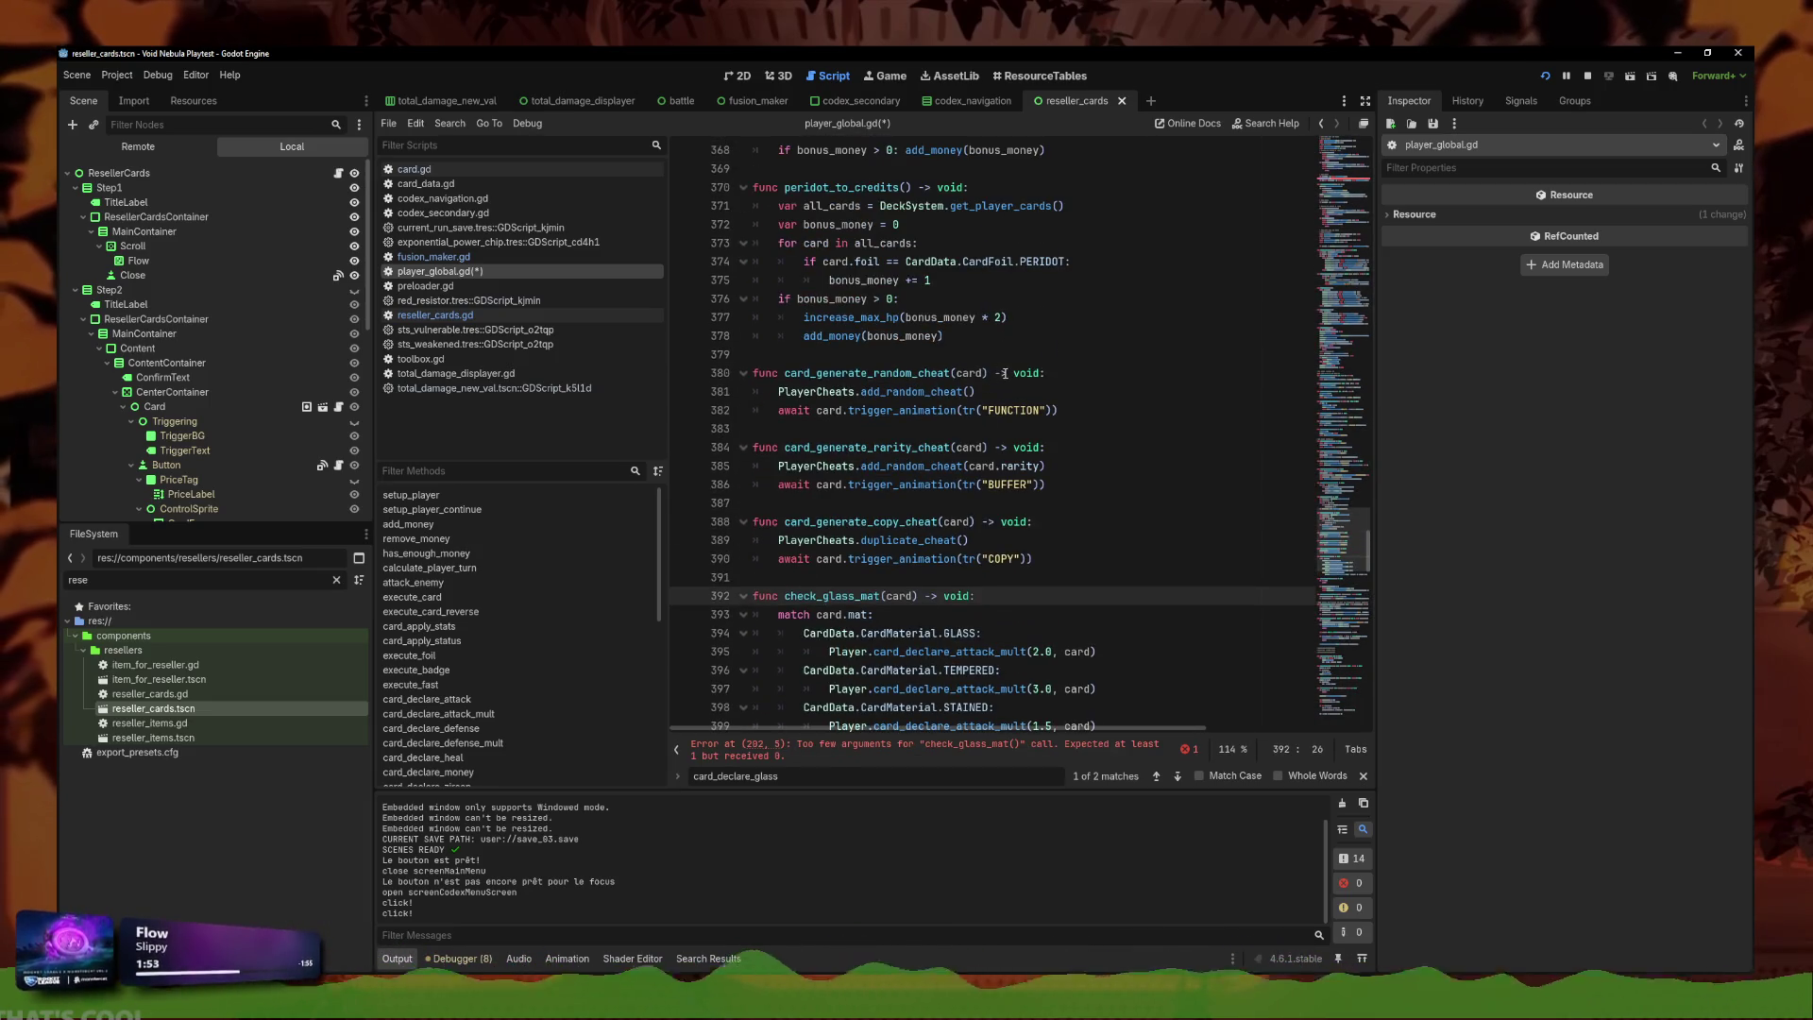
pyautogui.scroll(-5, 955, 381)
# Copy the check_for_trigger call from card_declare_glassy to below the match block, unindented.
pyautogui.click(944, 558)
pyautogui.scroll(-2, 982, 529)
pyautogui.tripleClick(973, 521)
pyautogui.click(880, 385)
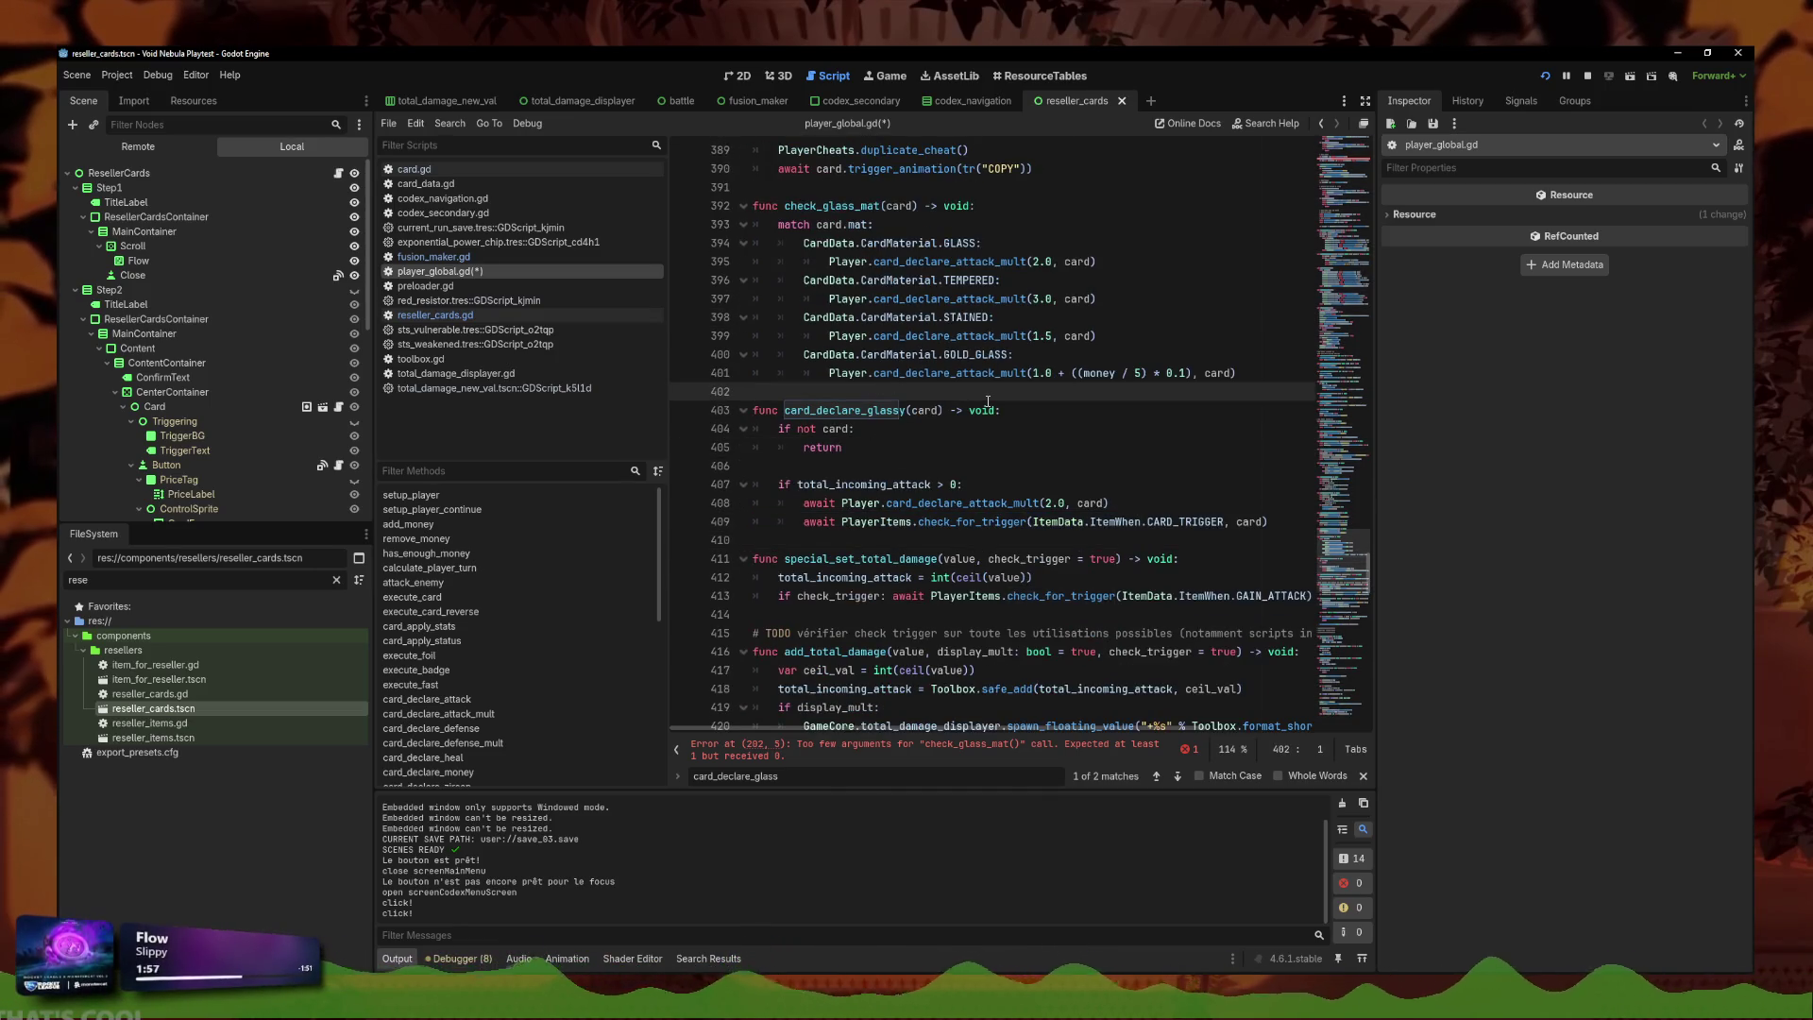
pyautogui.press('Return')
pyautogui.press('Up')
pyautogui.write('await PlayerItems.check_for_trigger(ItemData.ItemWhen.CARD_TRIGGER, card)')
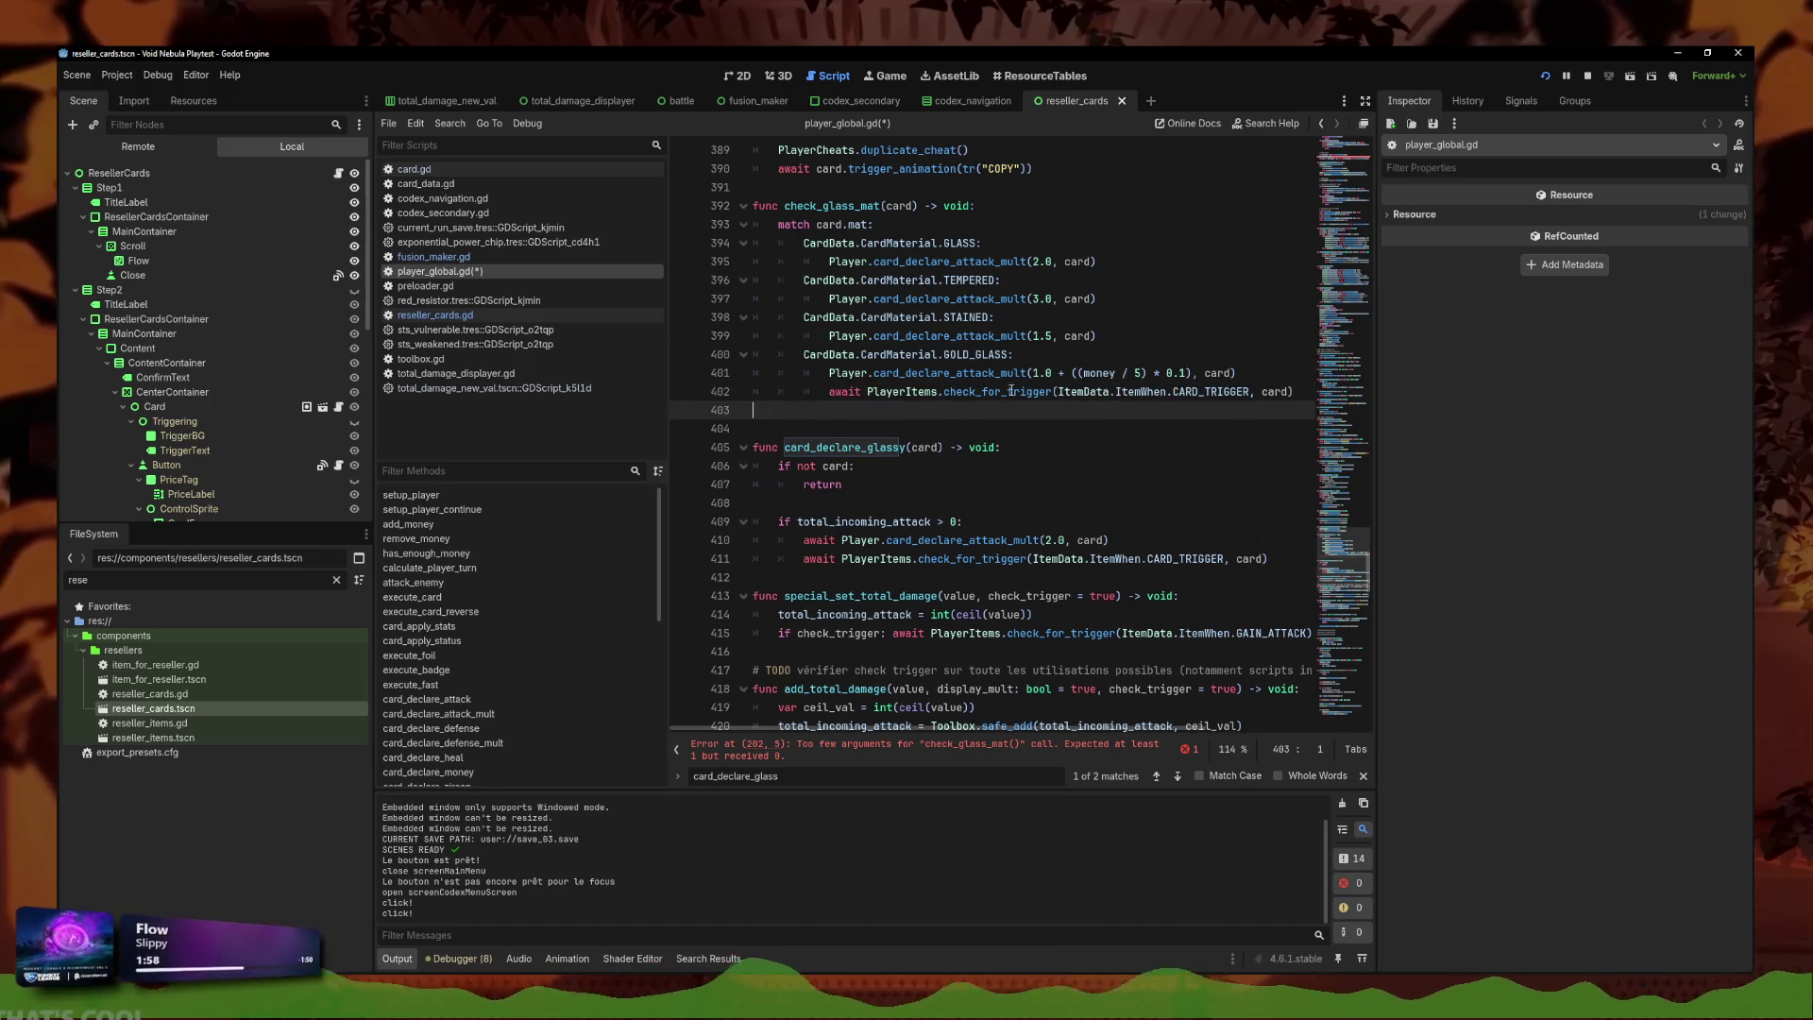
pyautogui.press('Up')
pyautogui.hotkey('shift', 'Tab')
pyautogui.hotkey('shift', 'Tab')
pyautogui.press('Down')
pyautogui.press('BackSpace')
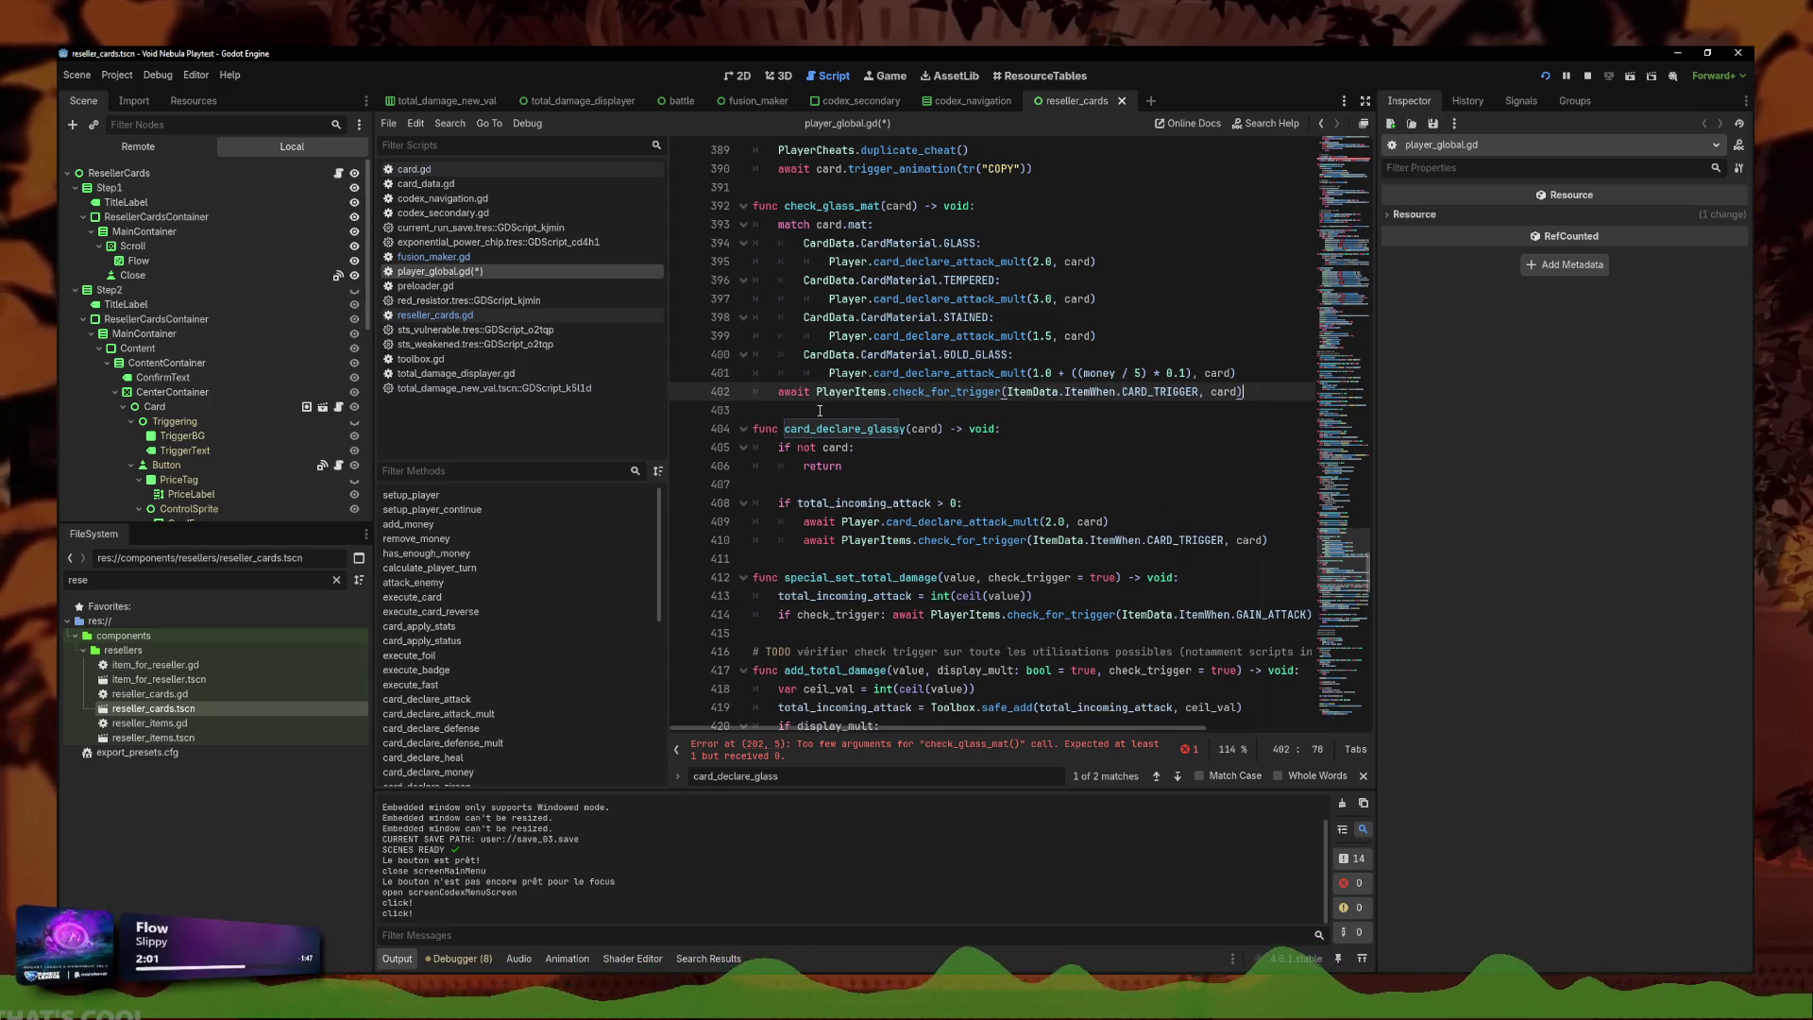
# Place carets at the ends of the four glass-case multiplier lines.
pyautogui.click(1218, 373)
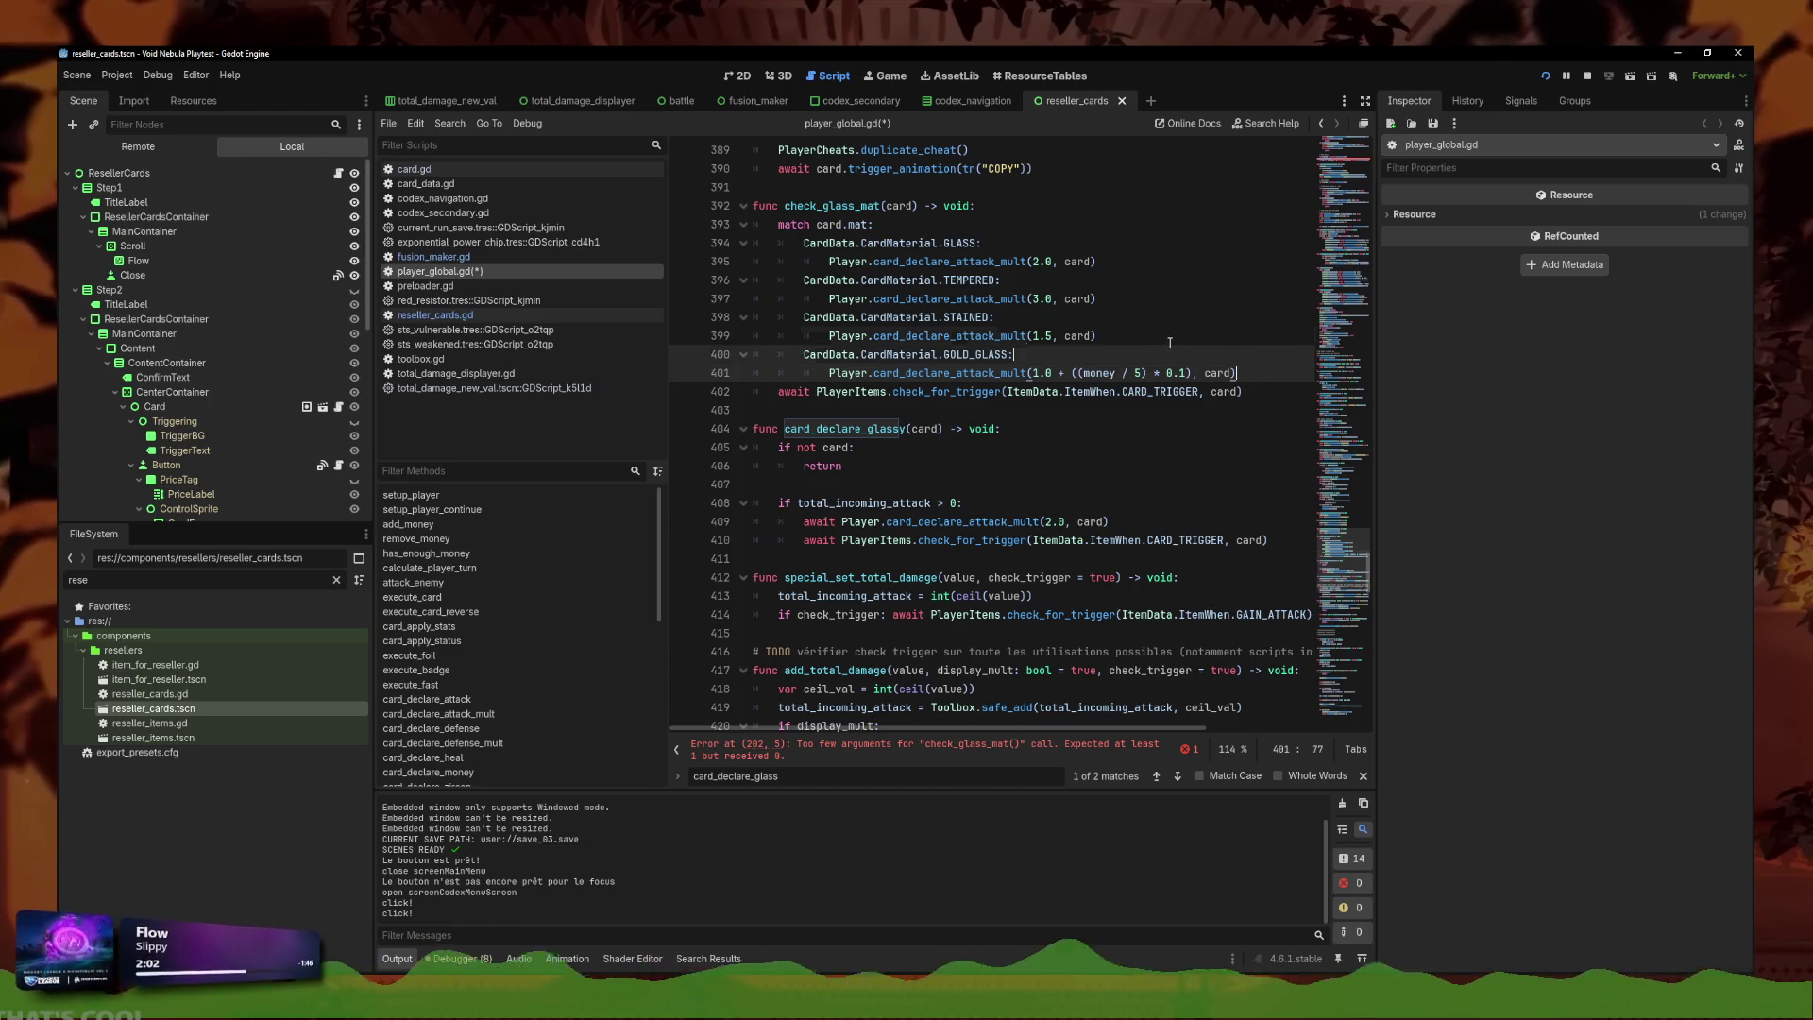
pyautogui.click(1134, 335)
pyautogui.keyDown('alt'); pyautogui.click(1133, 262); pyautogui.keyUp('alt')
pyautogui.keyDown('alt'); pyautogui.click(1134, 298); pyautogui.keyUp('alt')
pyautogui.click(1263, 373)
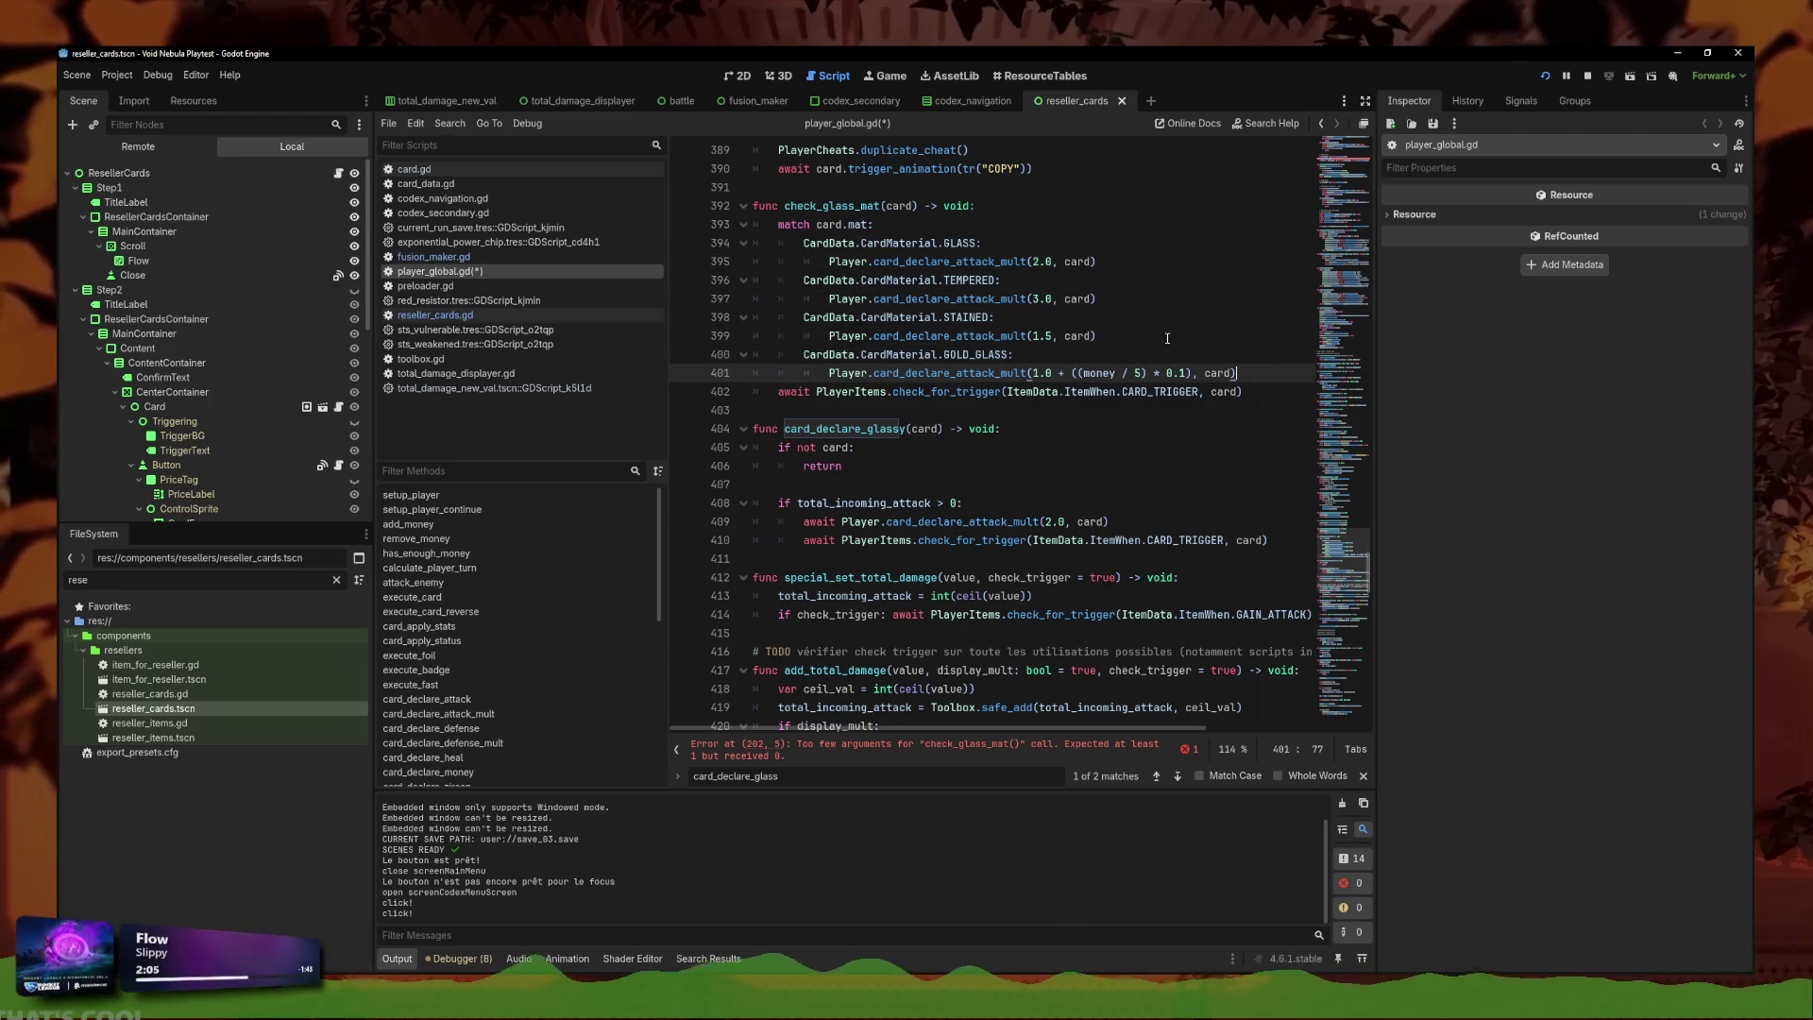
# Add 'trigger = true' under each of the four glass cases at once.
pyautogui.keyDown('alt'); pyautogui.click(1275, 335); pyautogui.keyUp('alt')
pyautogui.keyDown('alt'); pyautogui.click(1289, 299); pyautogui.keyUp('alt')
pyautogui.keyDown('alt'); pyautogui.click(1303, 262); pyautogui.keyUp('alt')
pyautogui.press('Return')
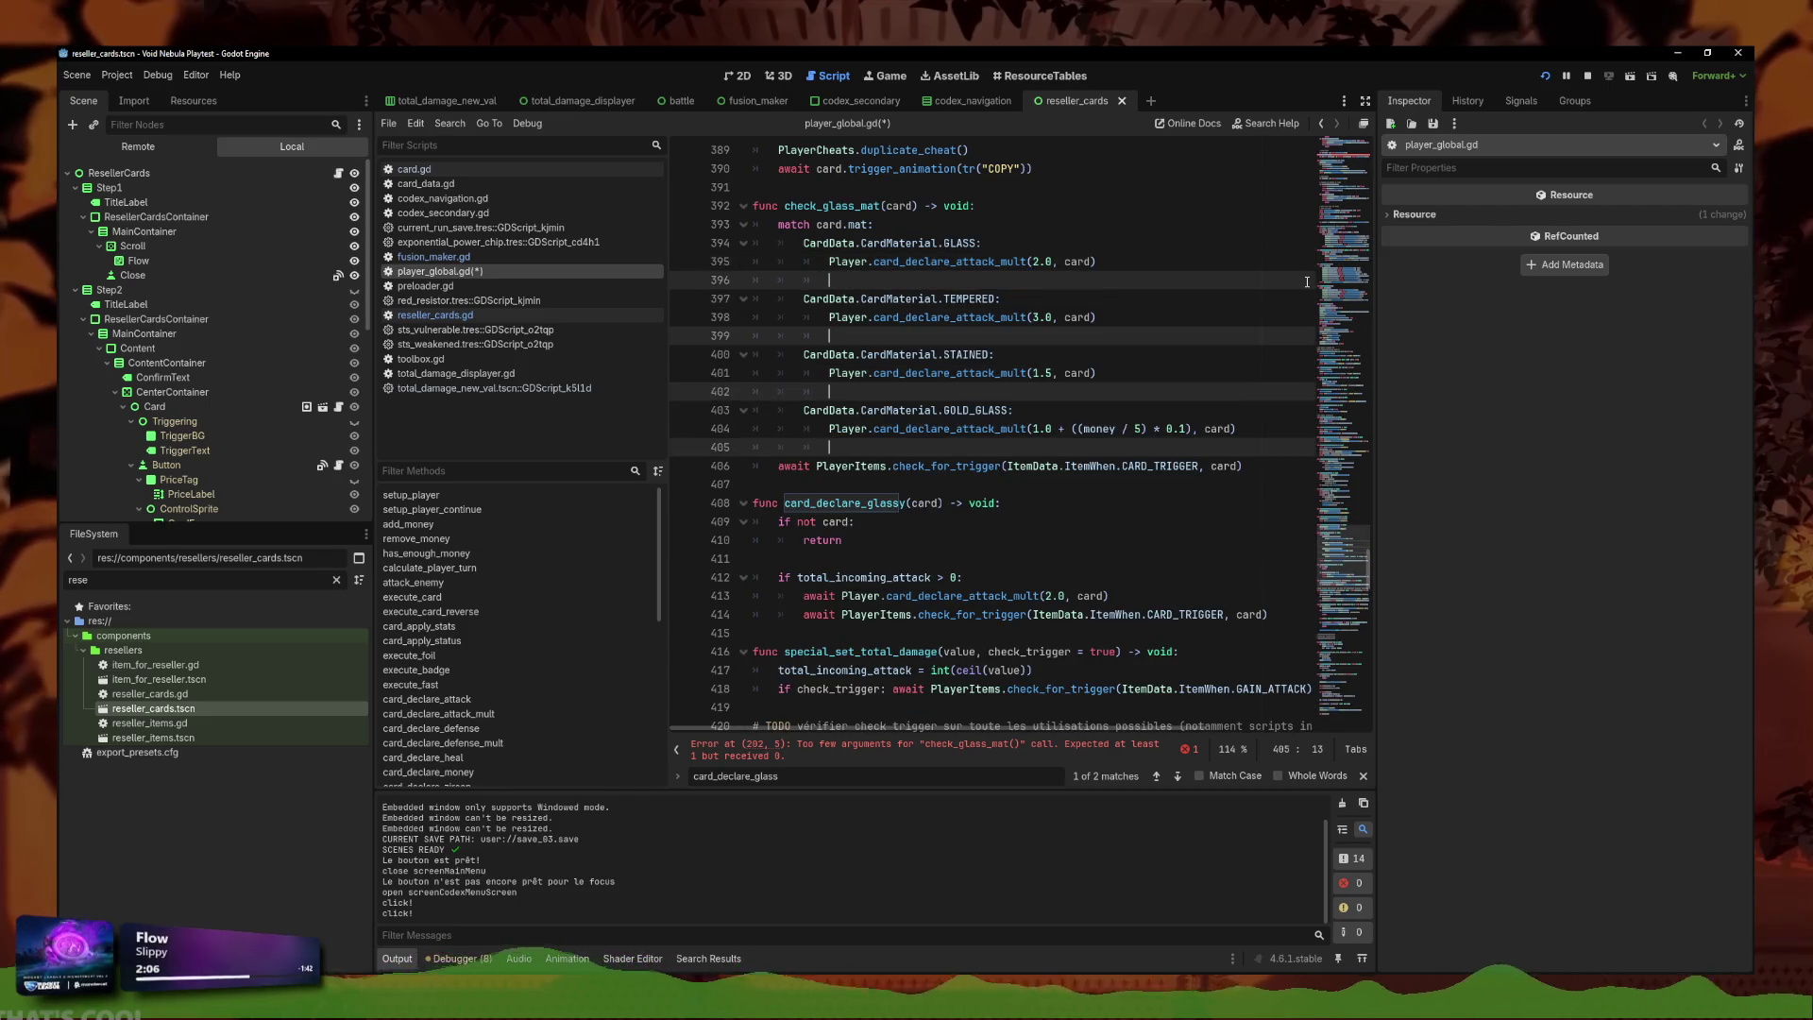
pyautogui.write('trigger = f')
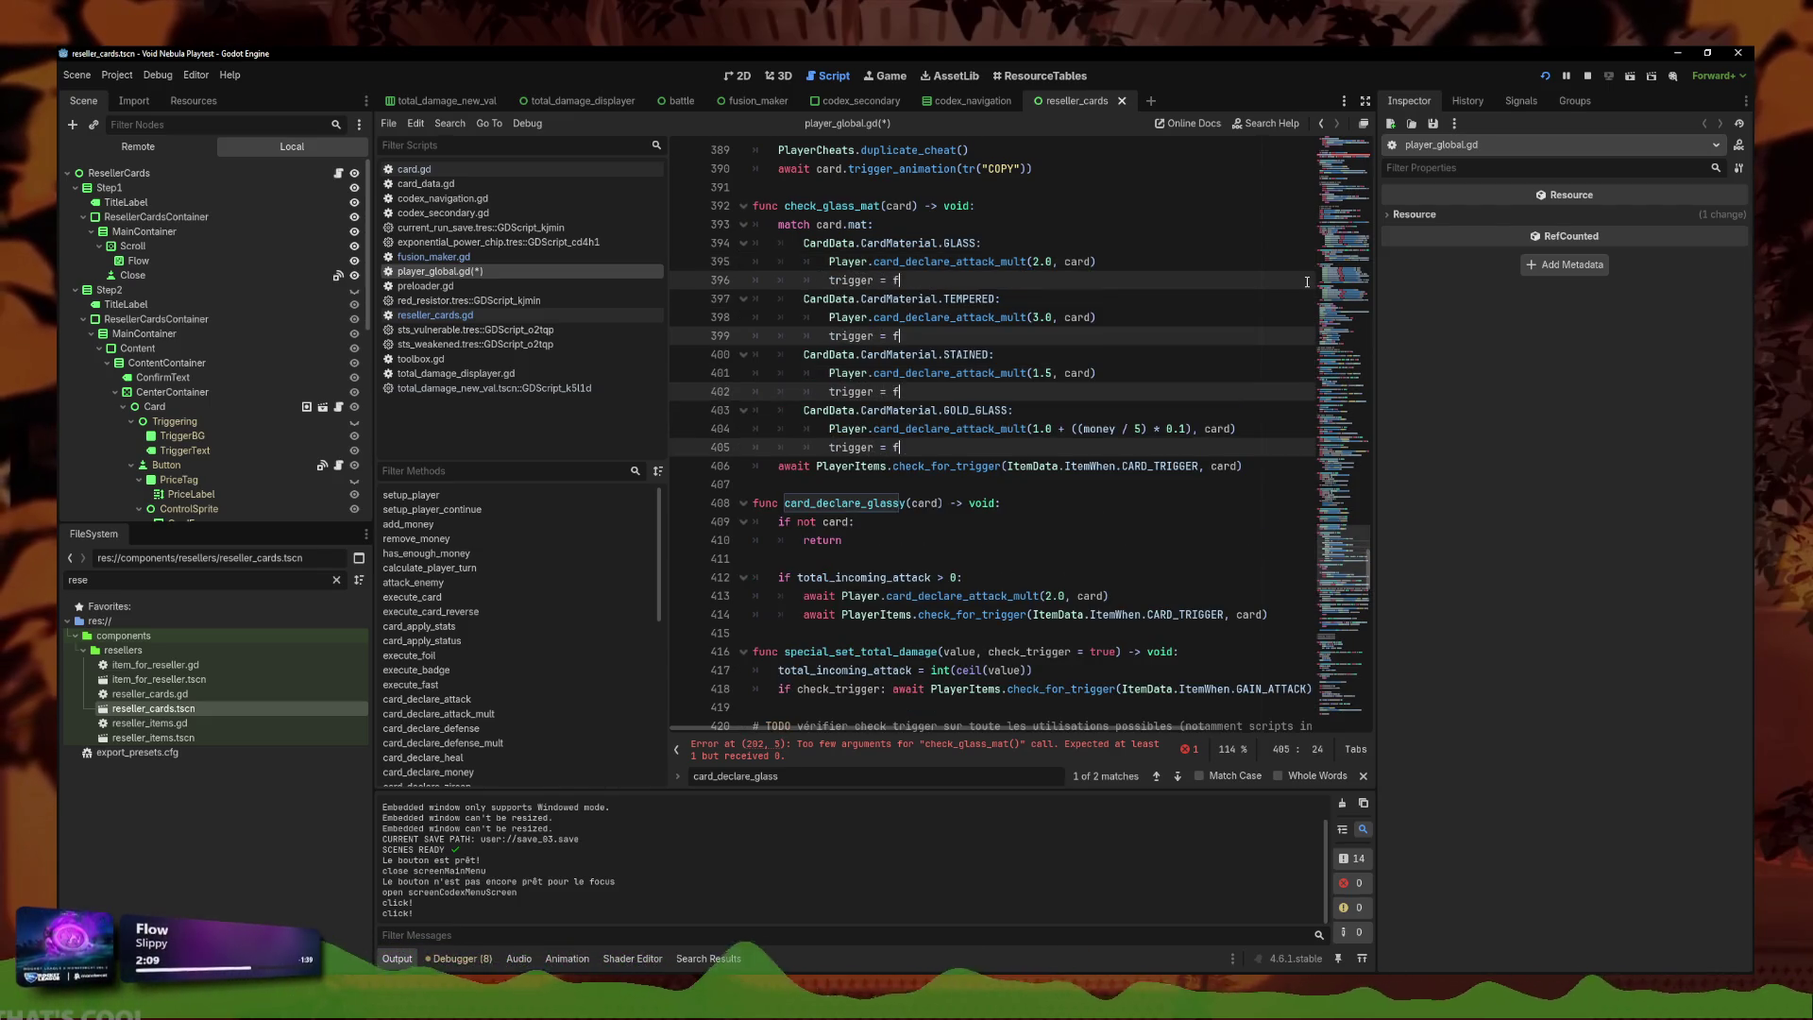
pyautogui.press('BackSpace')
pyautogui.write('true')
# Declare 'var trigger = false' at the top of check_glass_mat.
pyautogui.click(1078, 204)
pyautogui.press('Return')
pyautogui.write('var trigger')
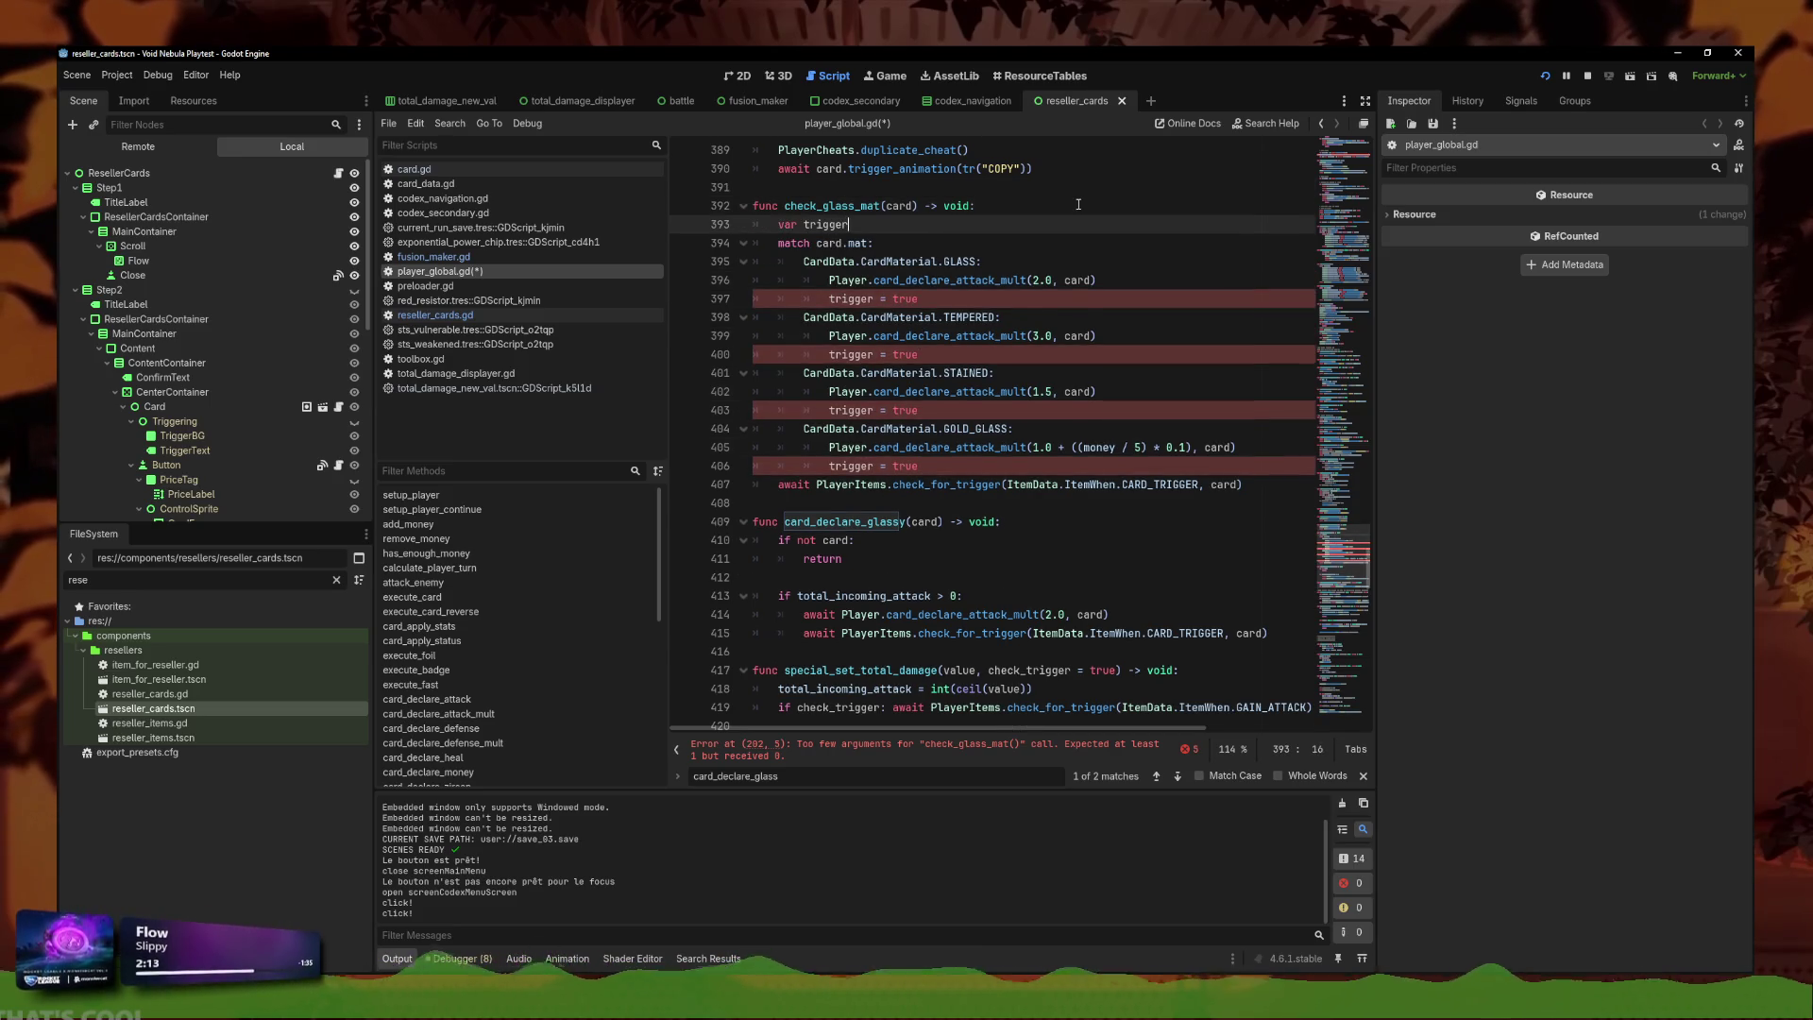
pyautogui.write(' = false')
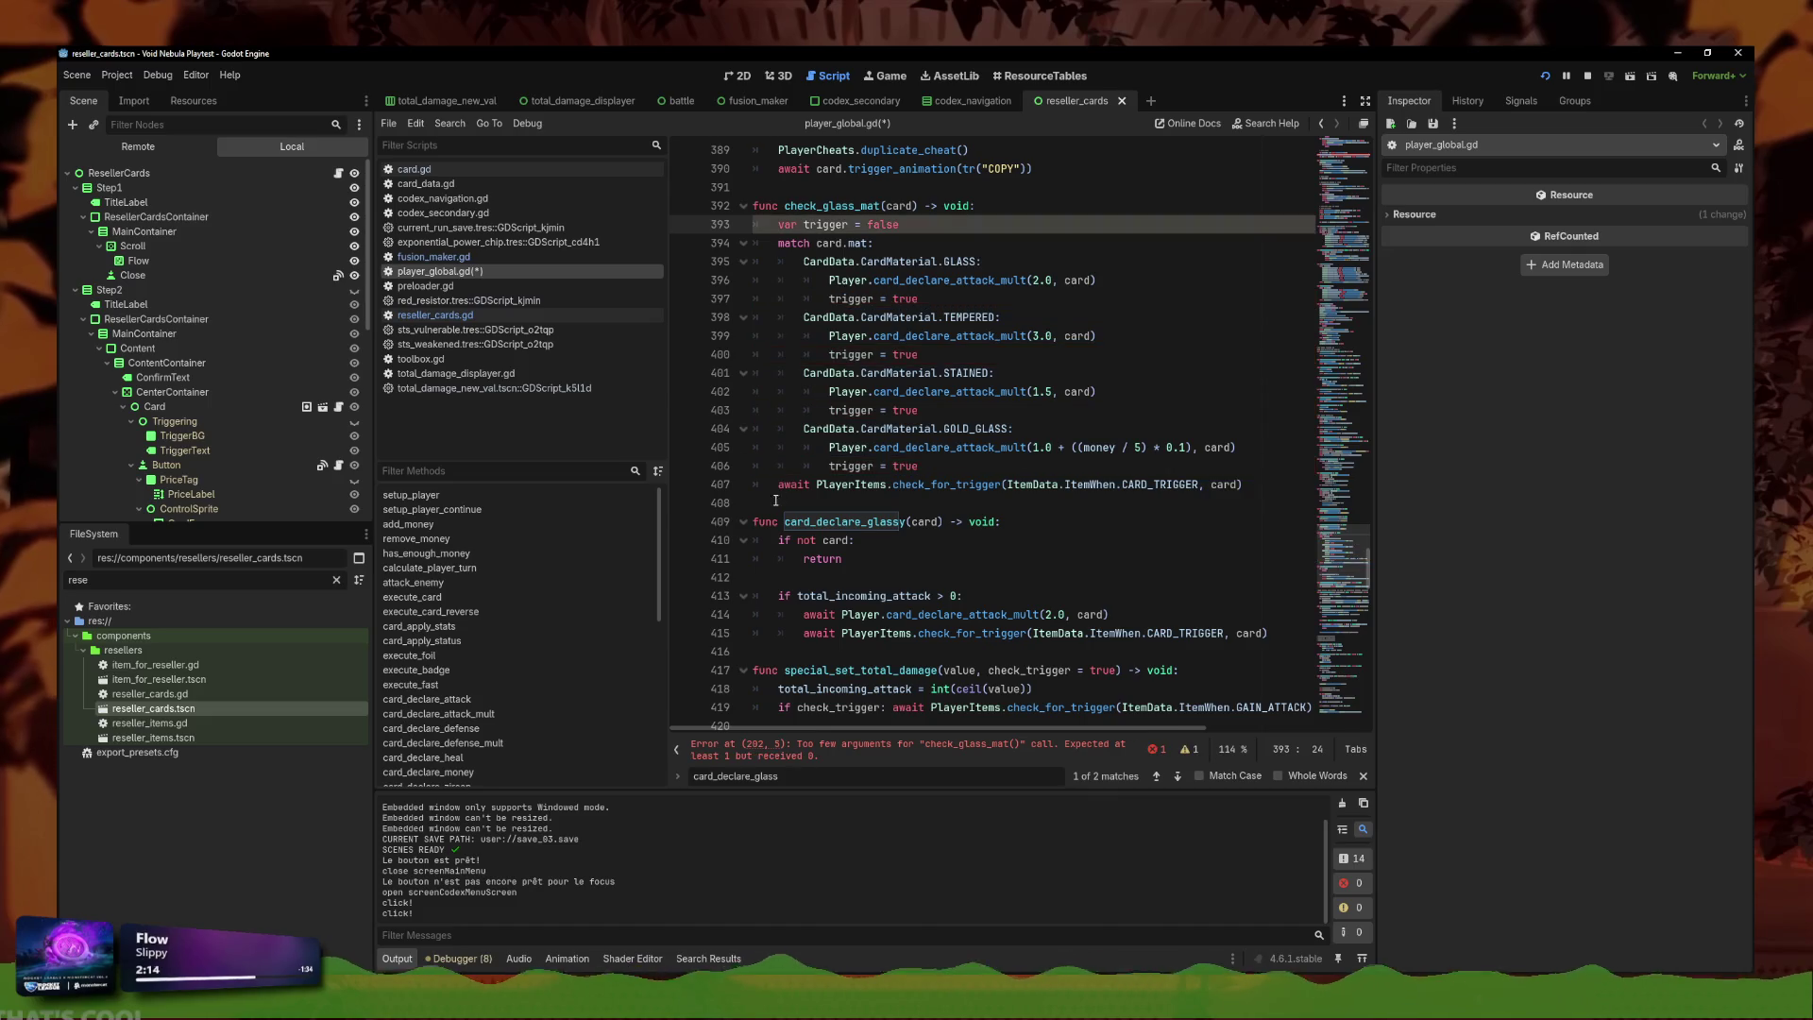
# Wrap the awaited check_for_trigger call in 'if trigger:' and save the script.
pyautogui.click(787, 482)
pyautogui.write('if trigger:')
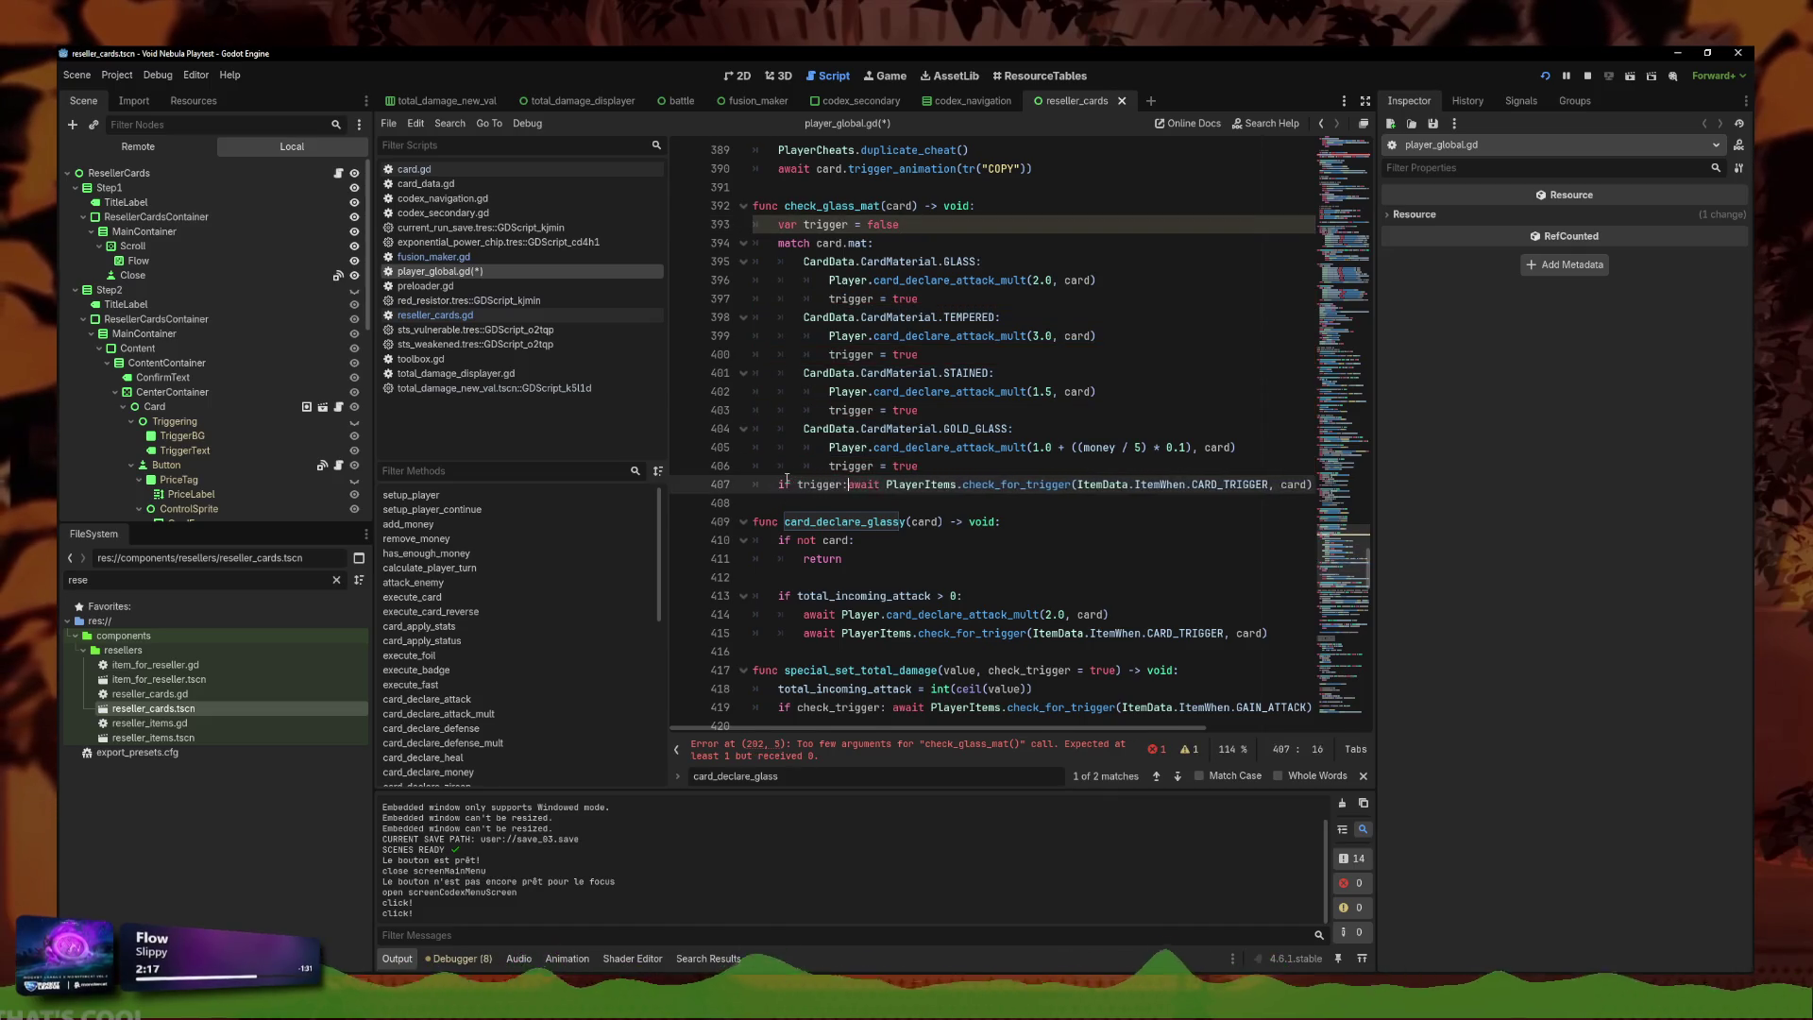
pyautogui.press('Return')
pyautogui.click(976, 503)
pyautogui.click(1039, 484)
pyautogui.hotkey('ctrl', 's')
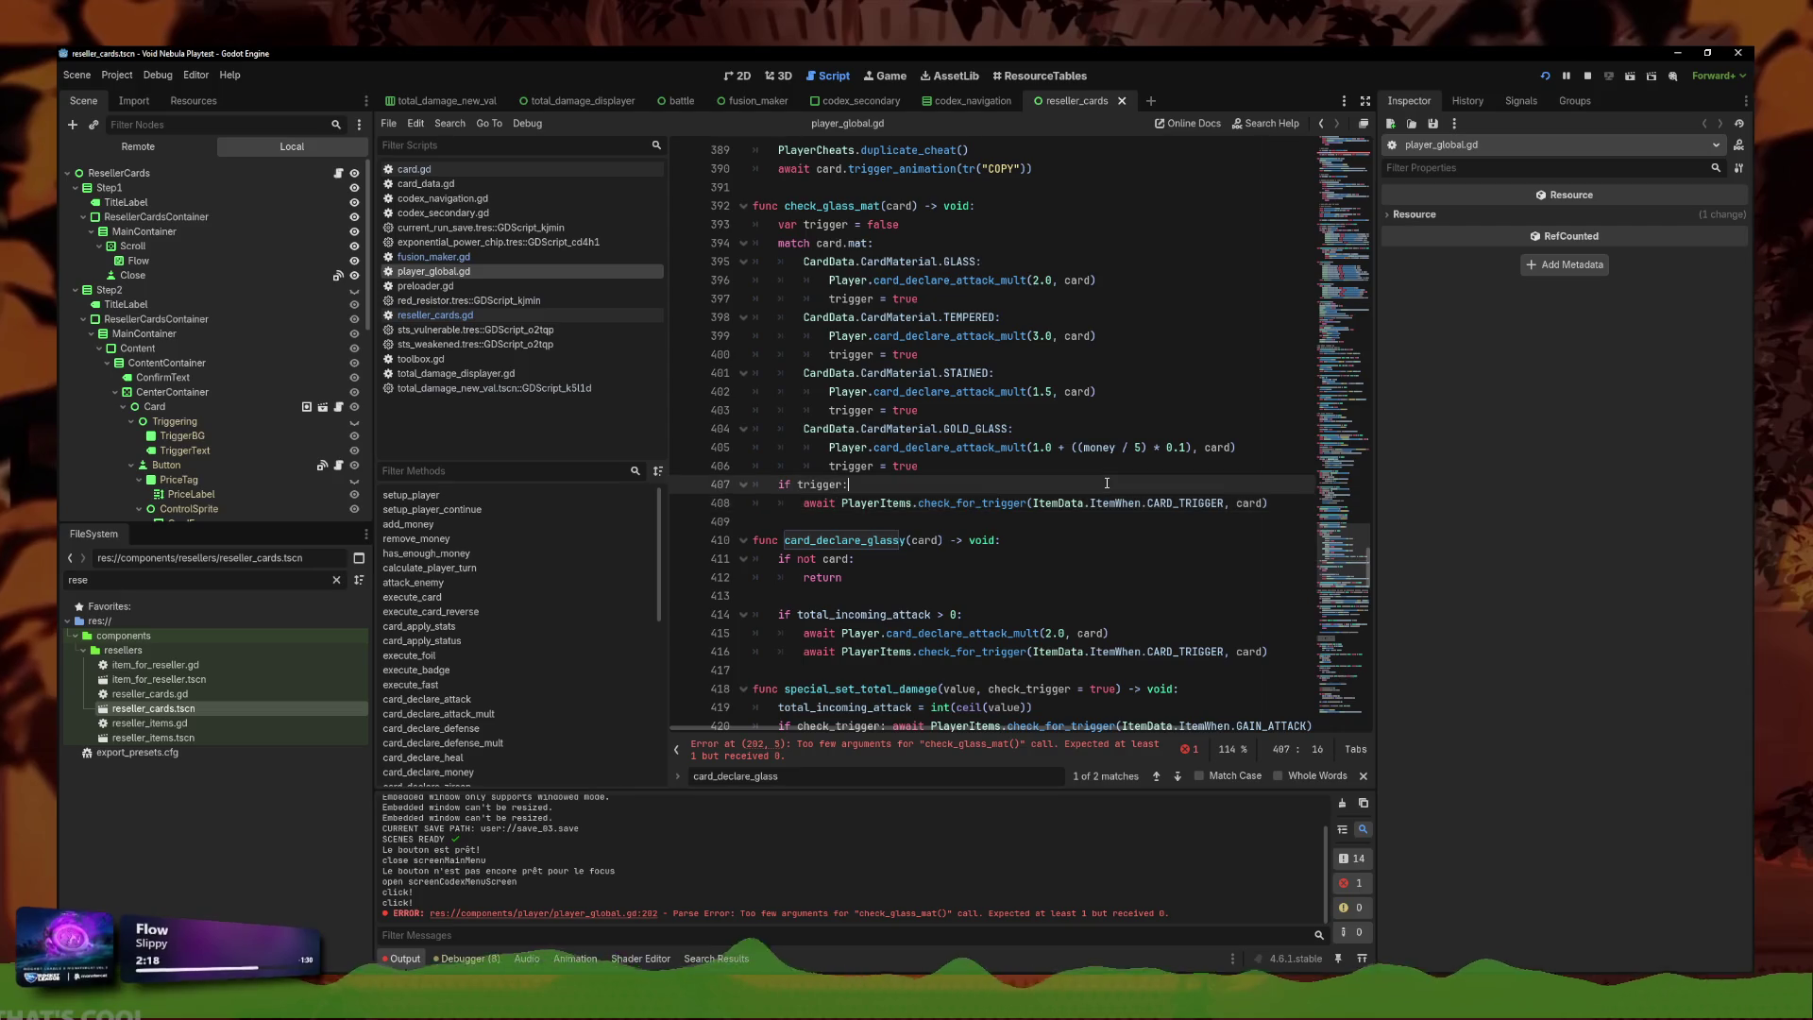
# Scroll through the script to review the card_declare_glassy code.
pyautogui.scroll(-2, 1119, 496)
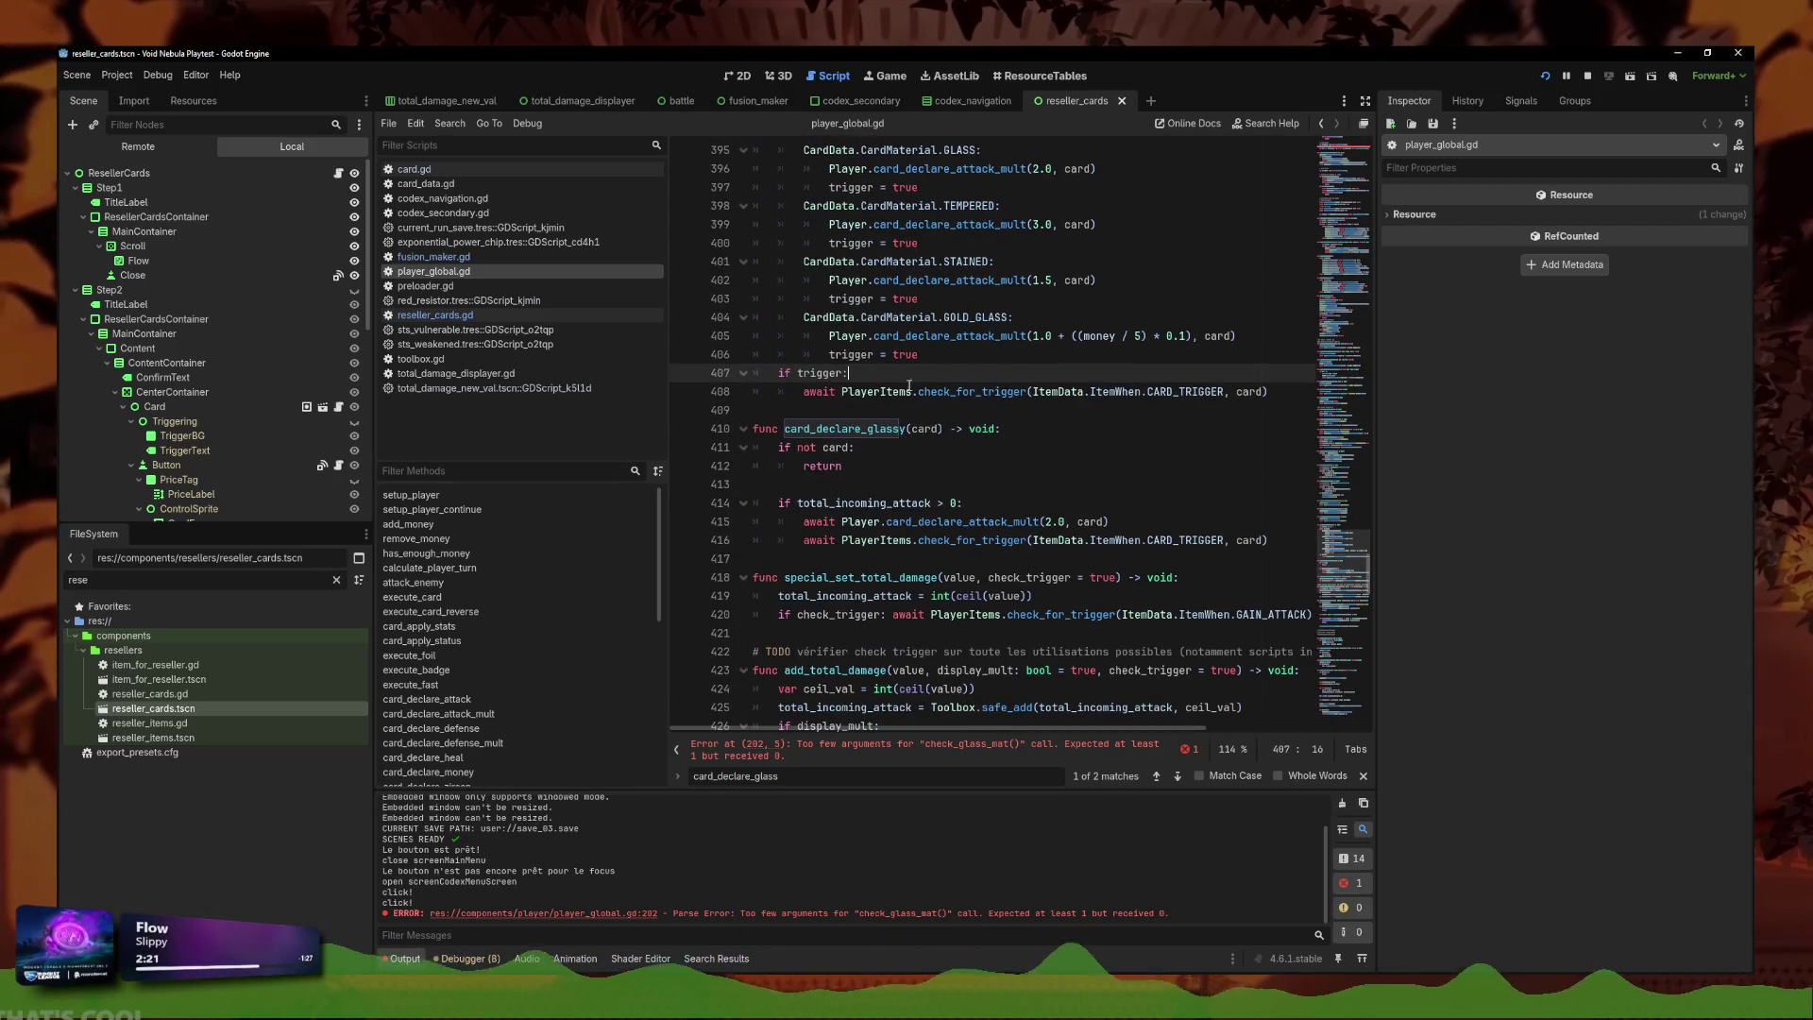
pyautogui.scroll(4, 940, 556)
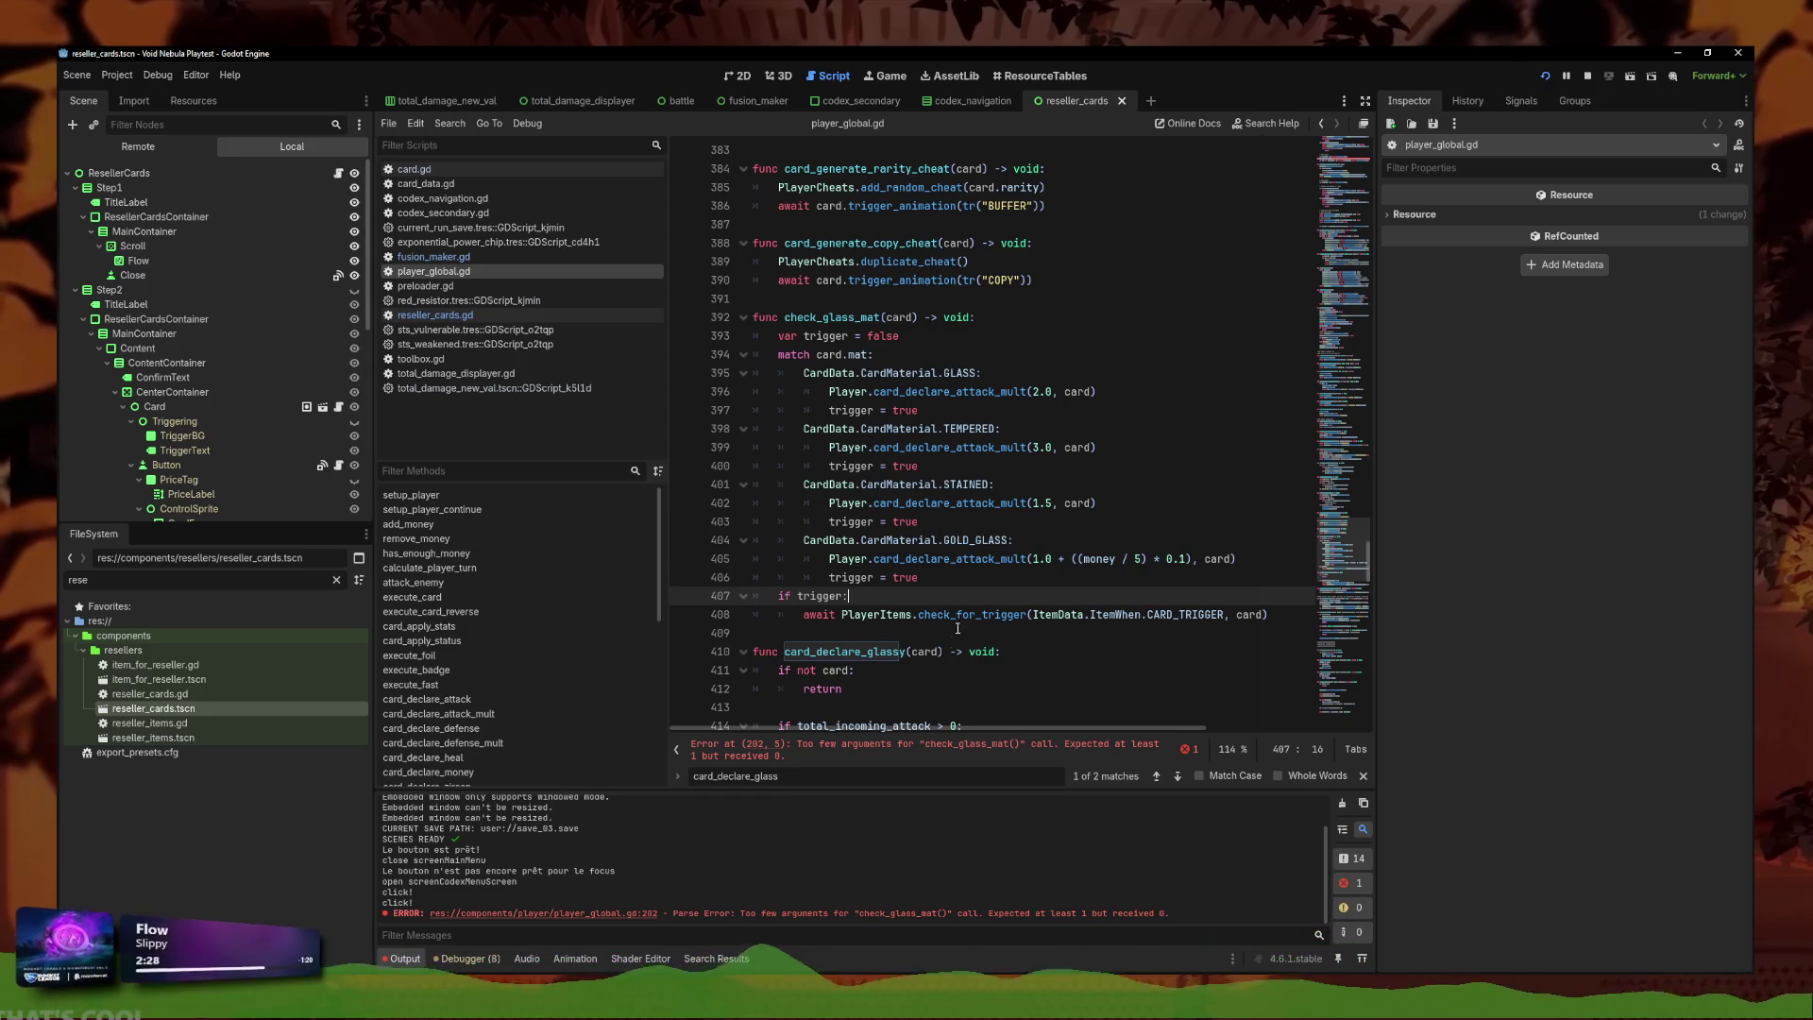
pyautogui.scroll(-2, 957, 628)
pyautogui.scroll(-2, 976, 556)
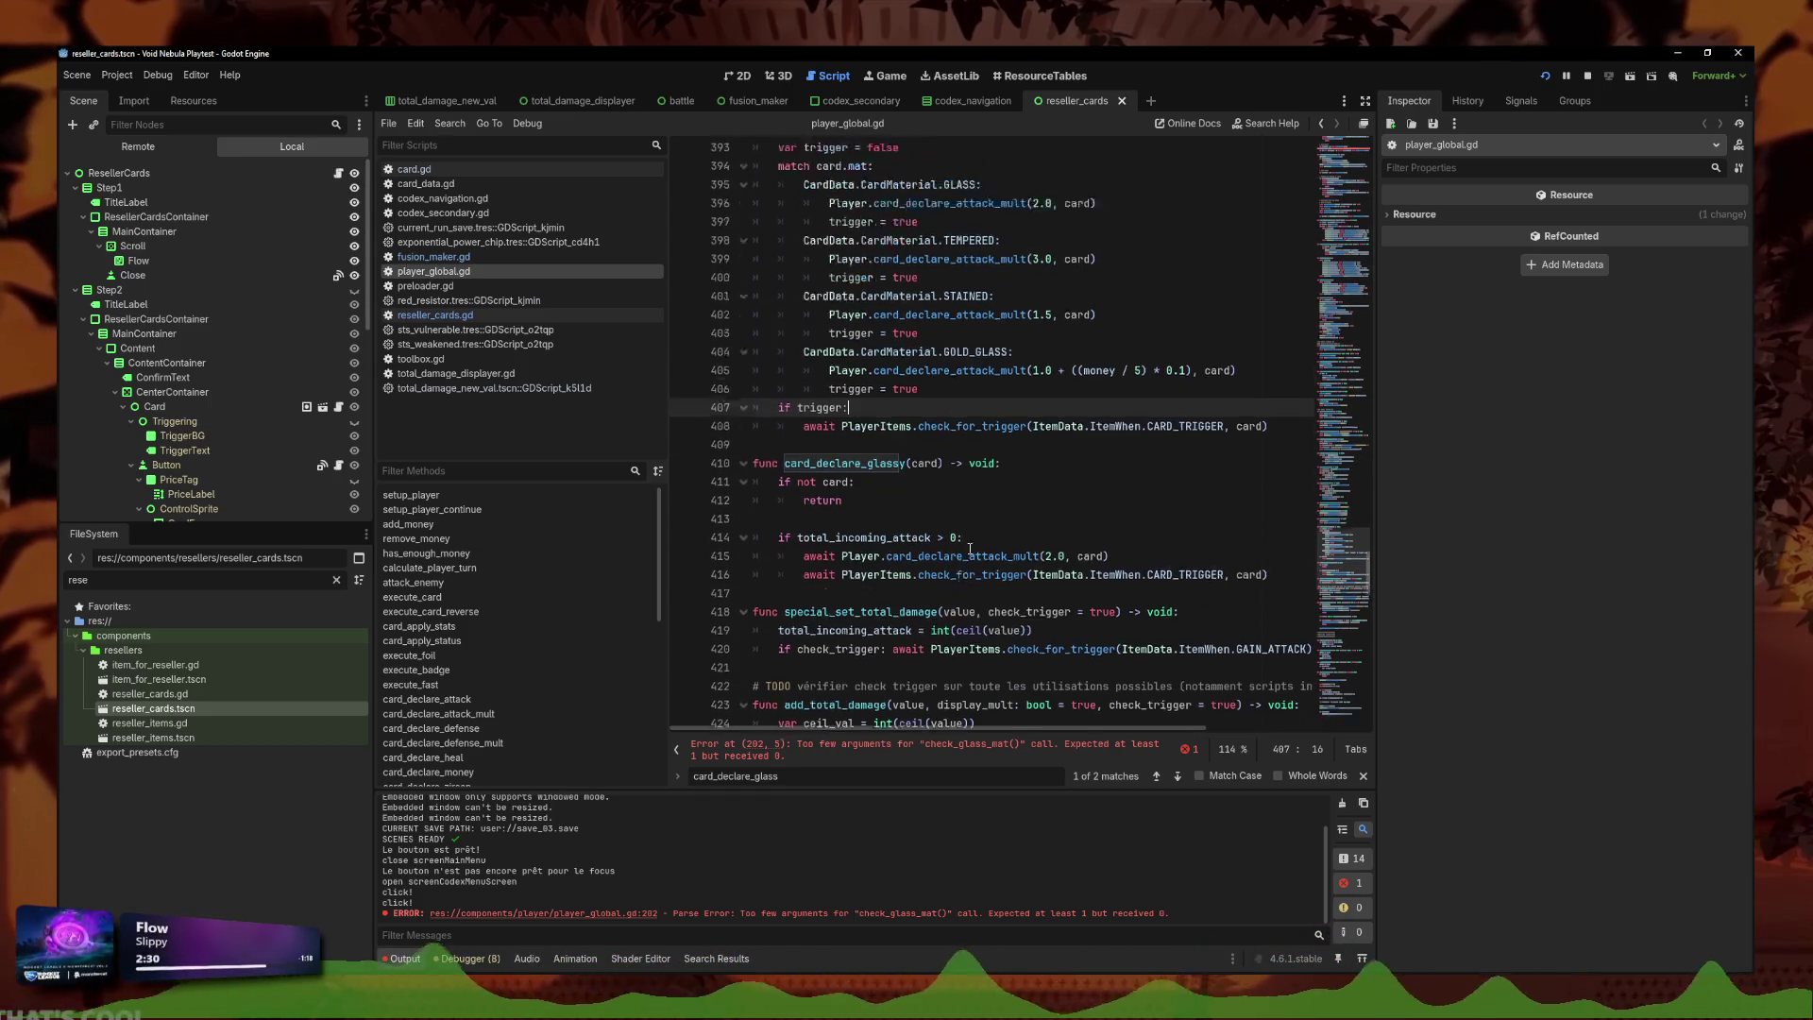
pyautogui.click(1117, 540)
# Add an 'if total_incoming_attack > 0:' line at the top of check_glass_mat.
pyautogui.moveTo(1280, 539); pyautogui.dragTo(755, 466)
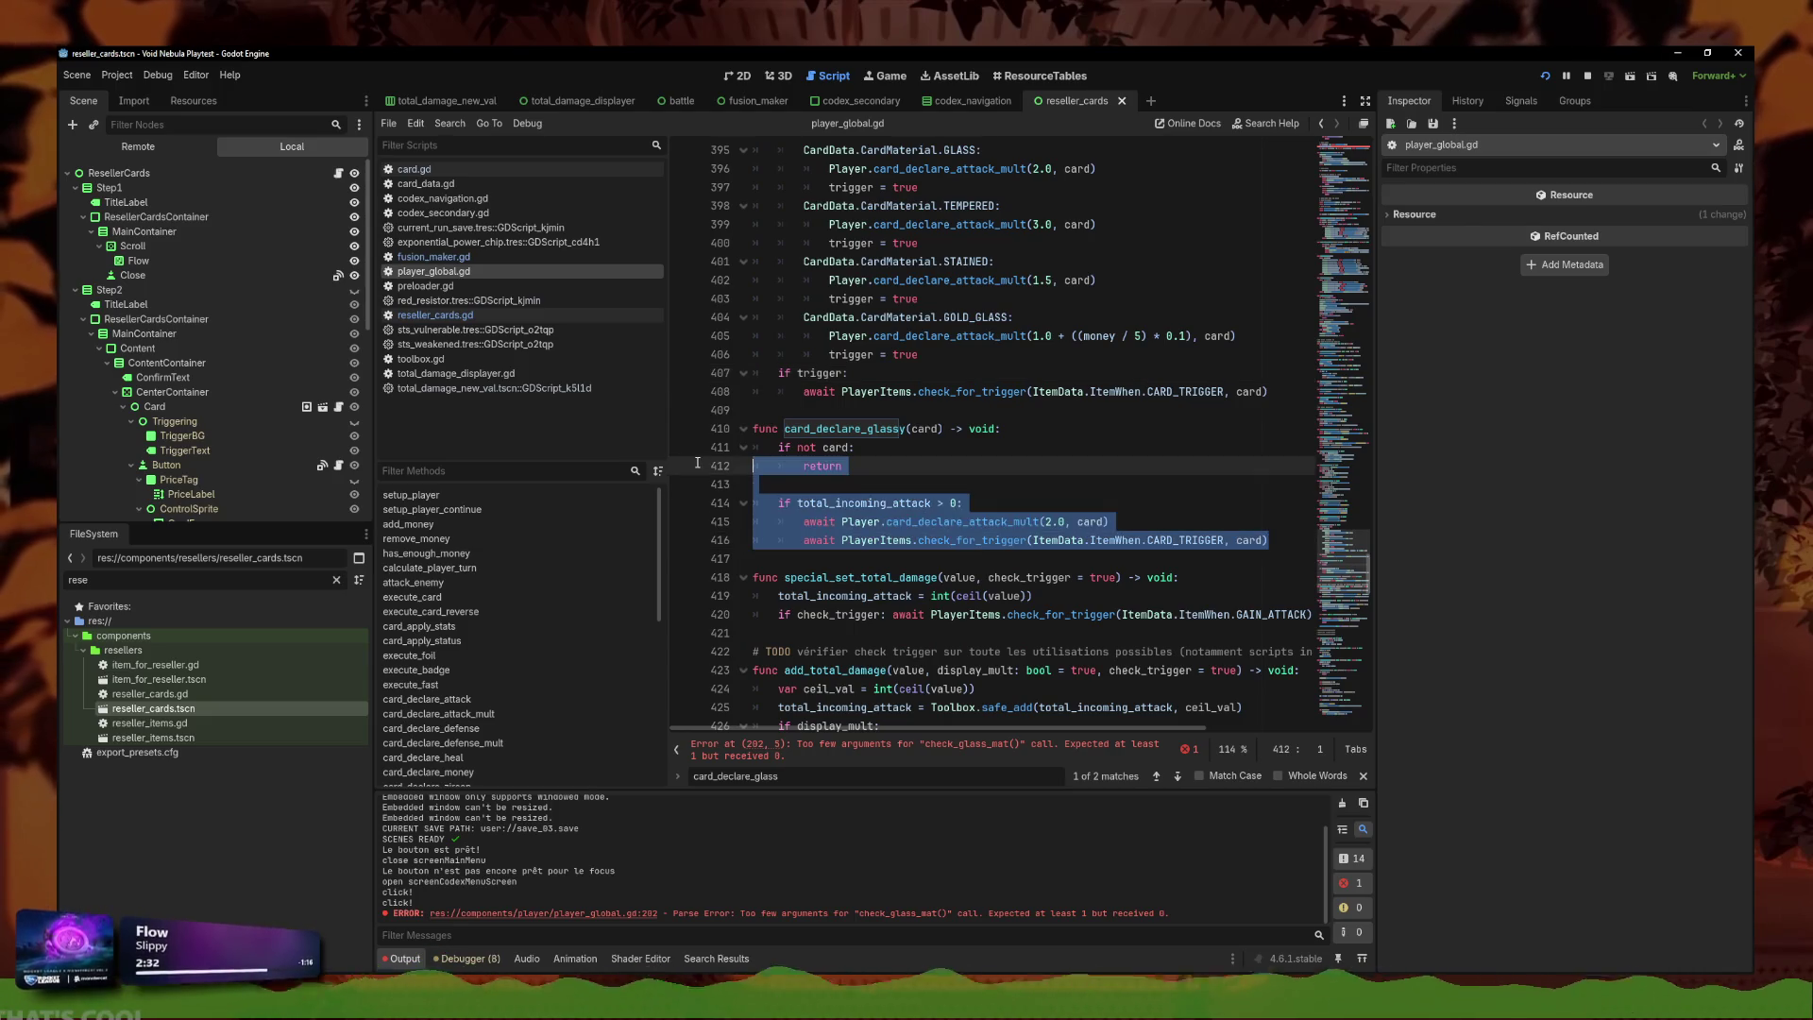
pyautogui.moveTo(963, 502)
pyautogui.mouseDown()
pyautogui.moveTo(800, 502)
pyautogui.moveTo(950, 503)
pyautogui.mouseUp()
pyautogui.hotkey('ctrl', 'c')
pyautogui.scroll(5, 911, 393)
pyautogui.click(1005, 377)
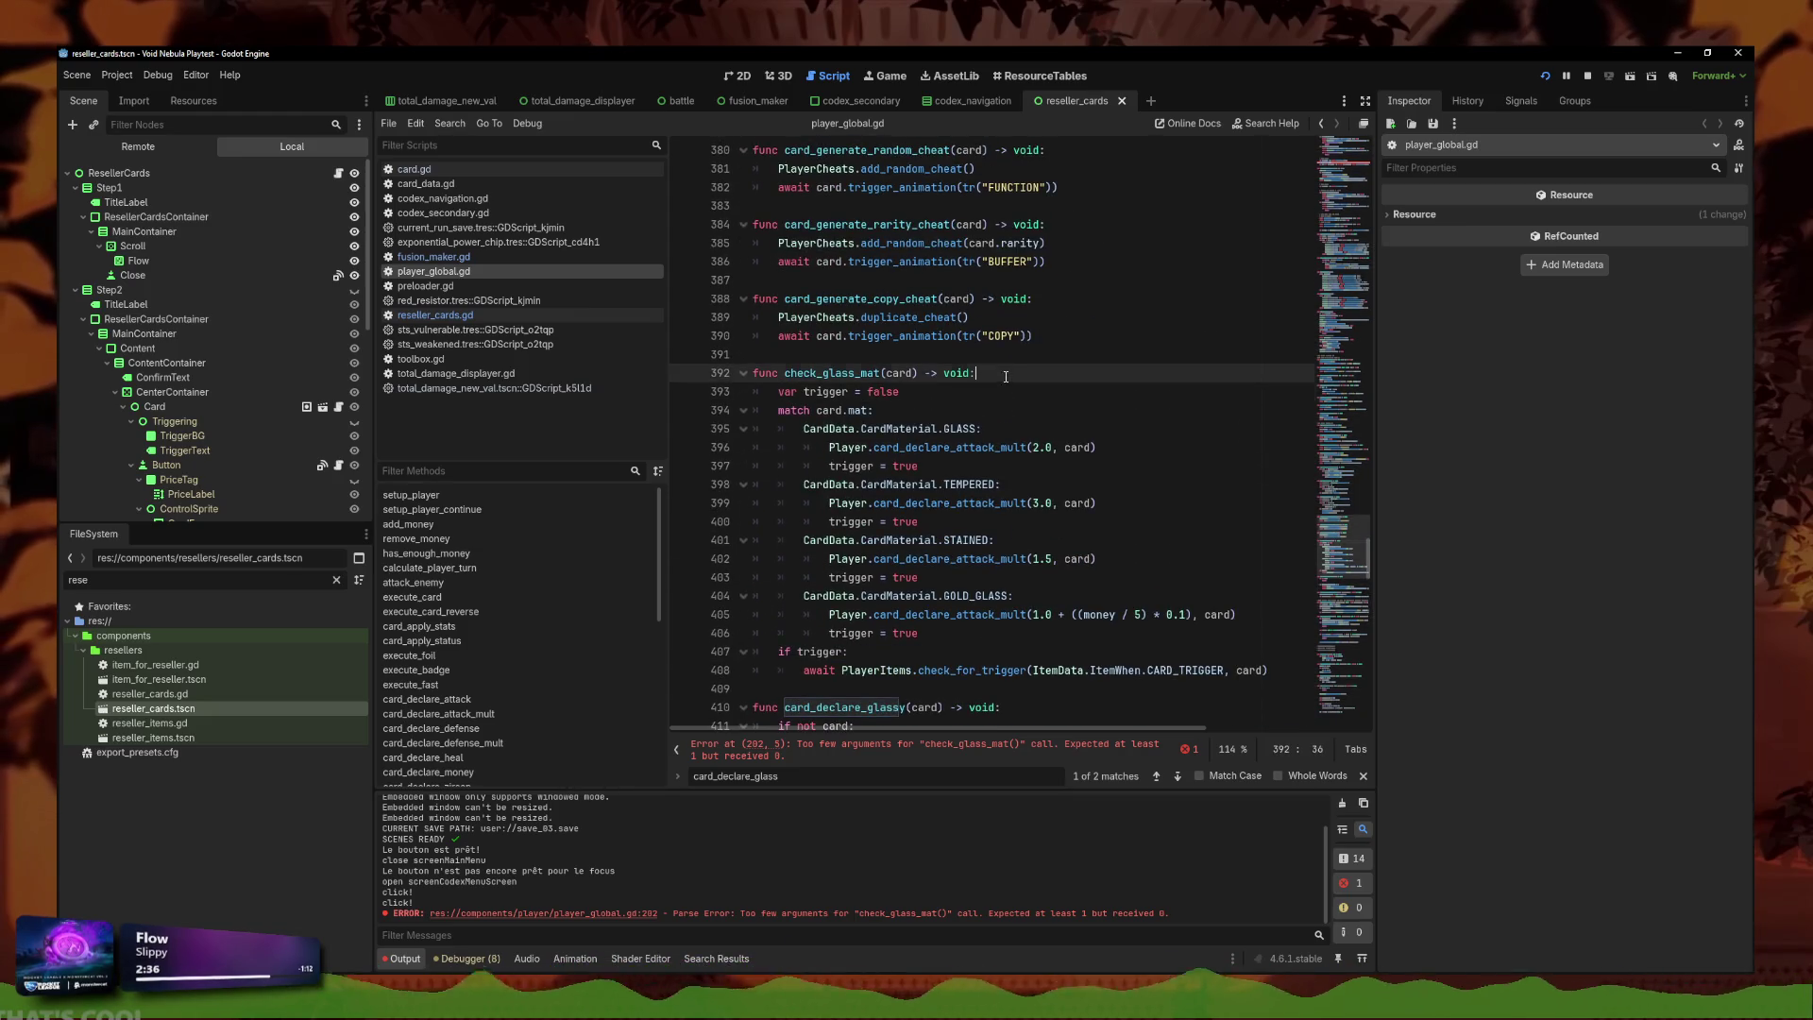
pyautogui.press('Return')
pyautogui.write('if')
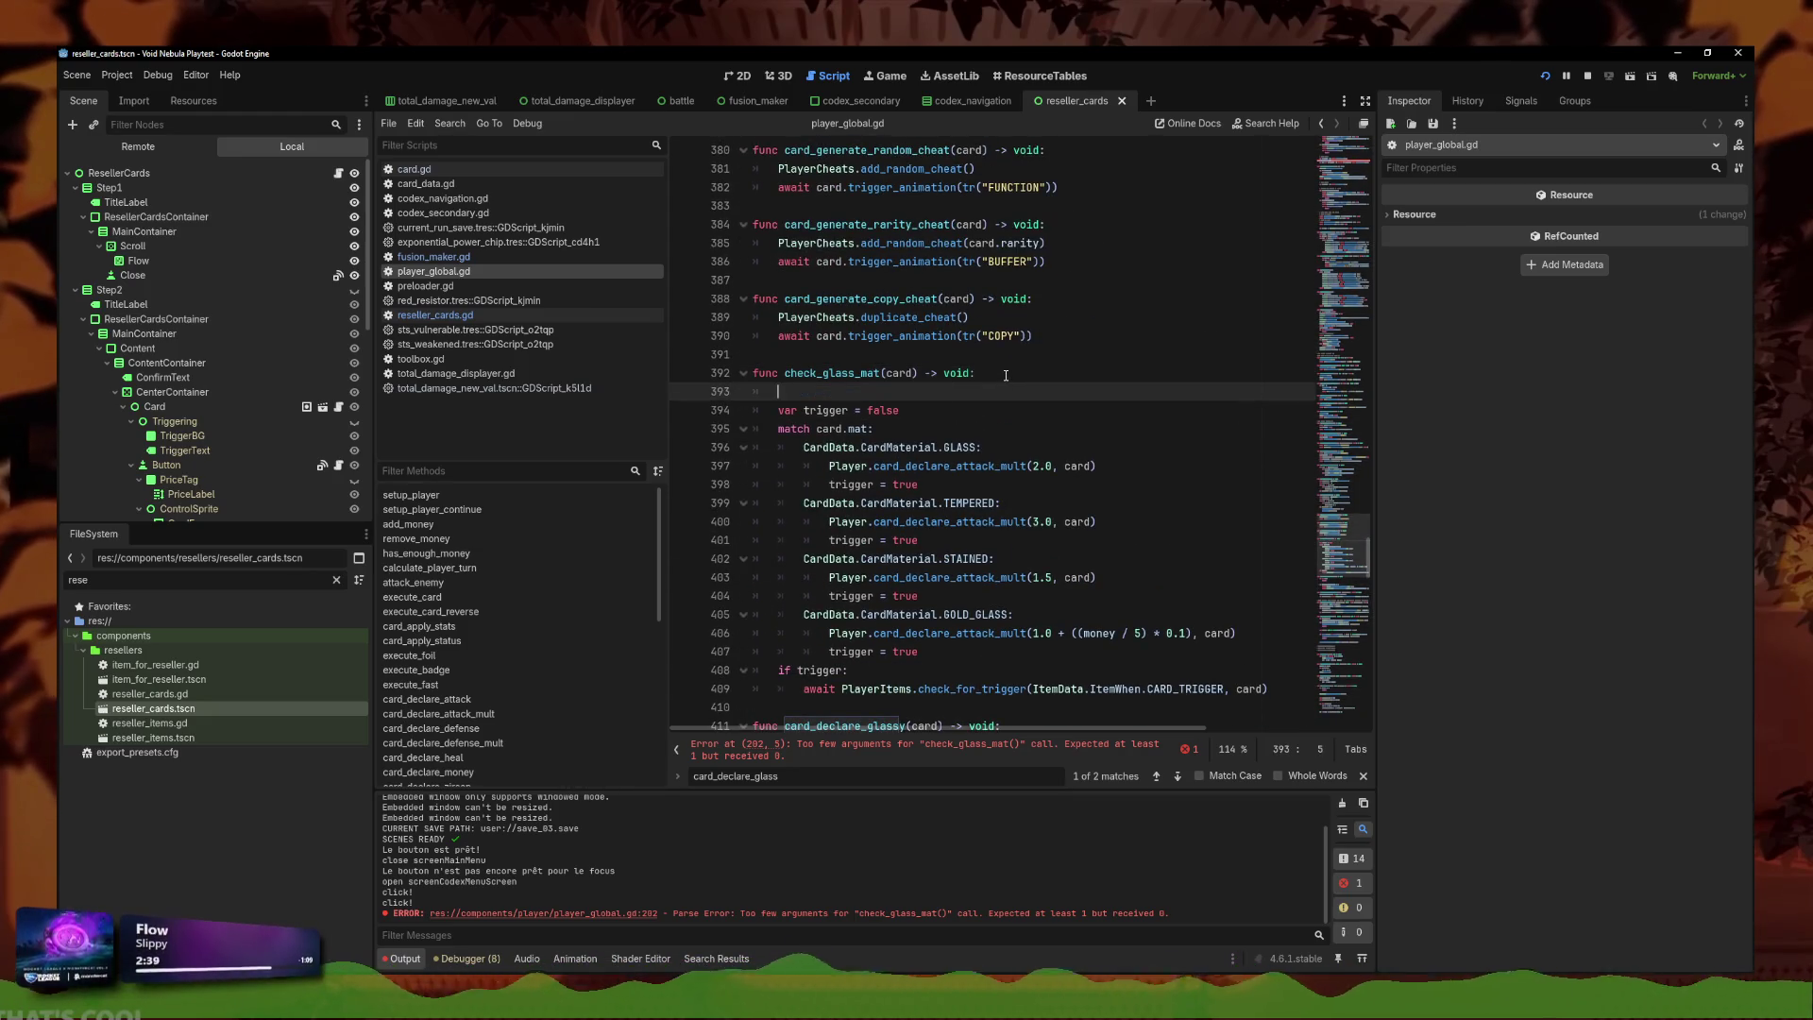
pyautogui.hotkey('ctrl', 'v')
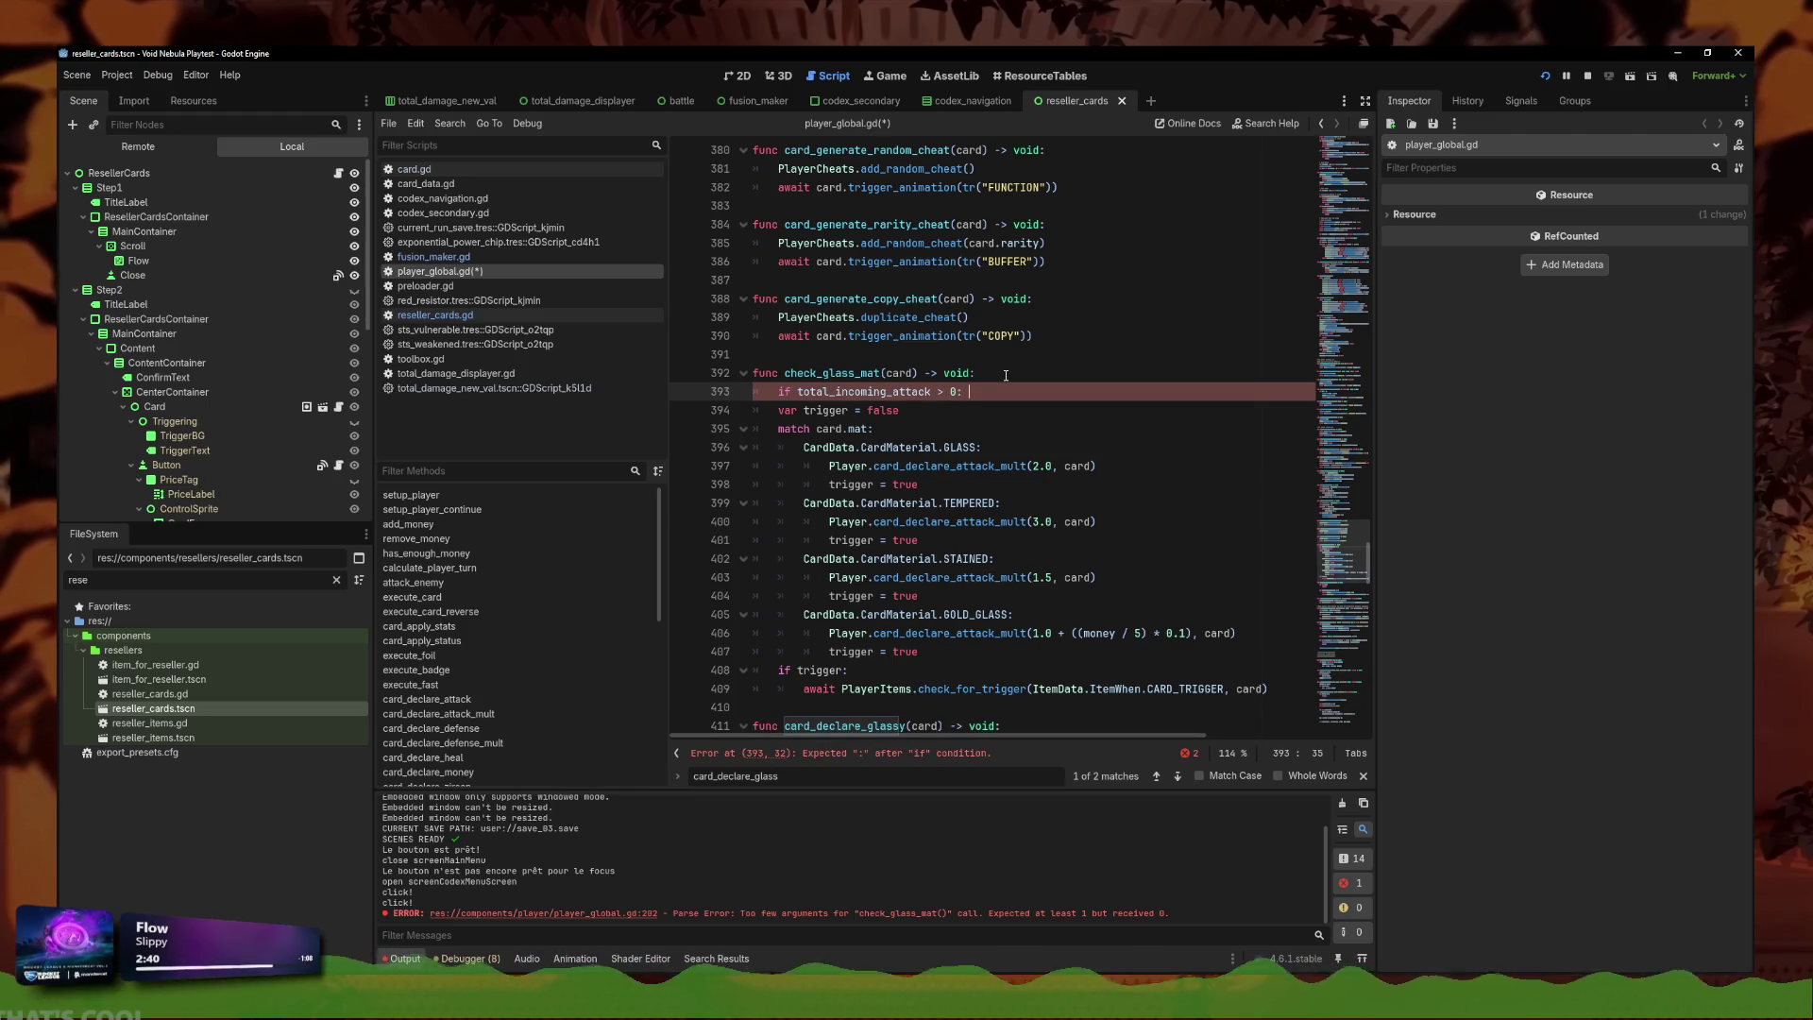
# Indent the match block under the new attack condition and save the script.
pyautogui.scroll(-6, 1006, 375)
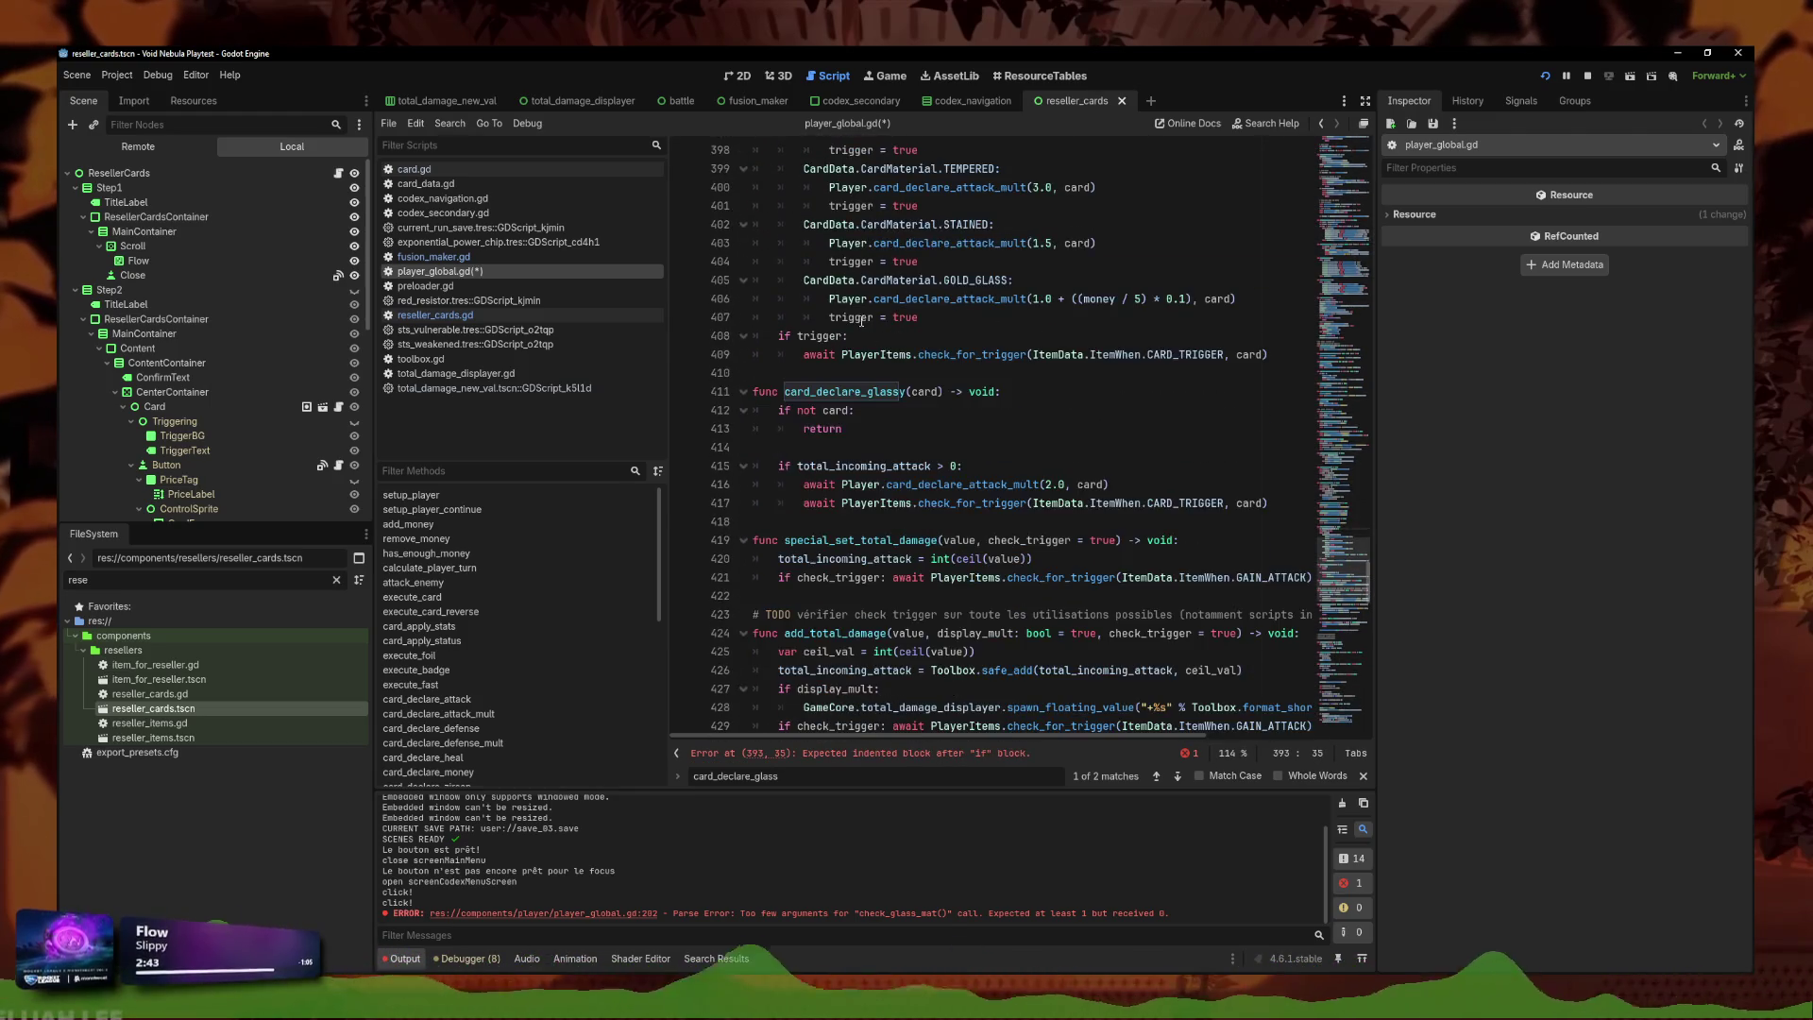
pyautogui.scroll(7, 1069, 427)
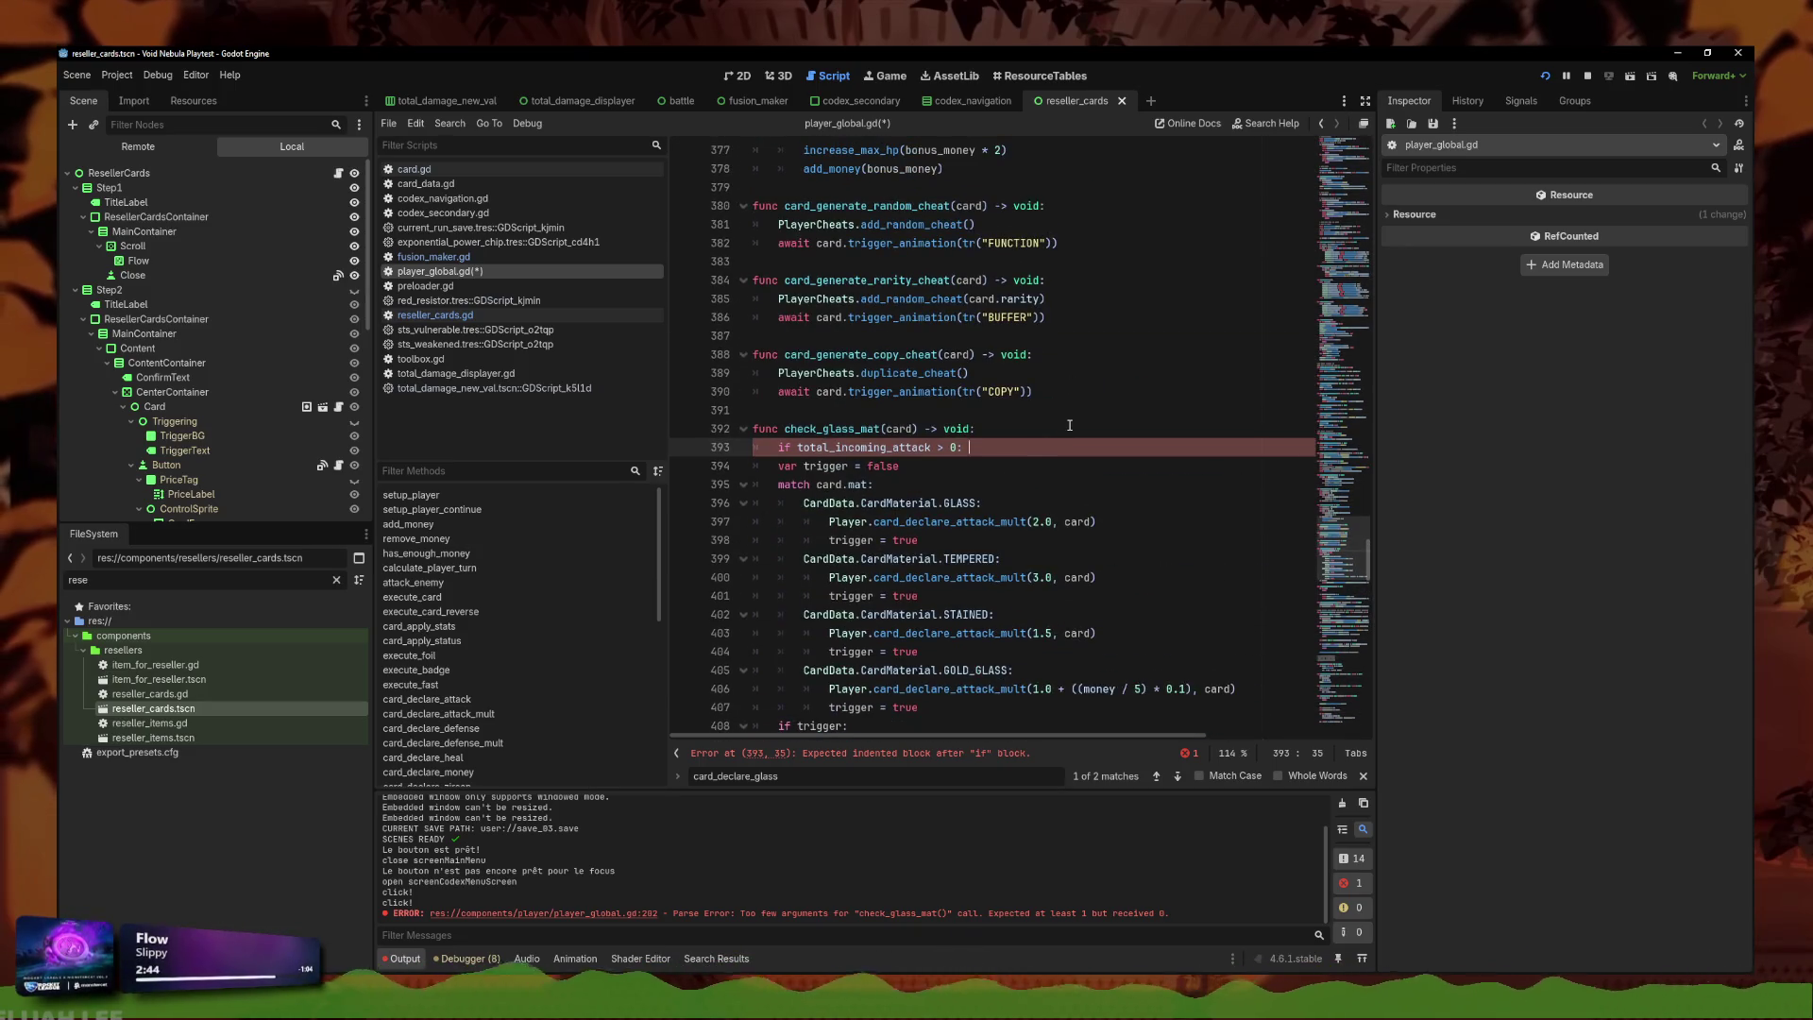
pyautogui.scroll(-2, 898, 590)
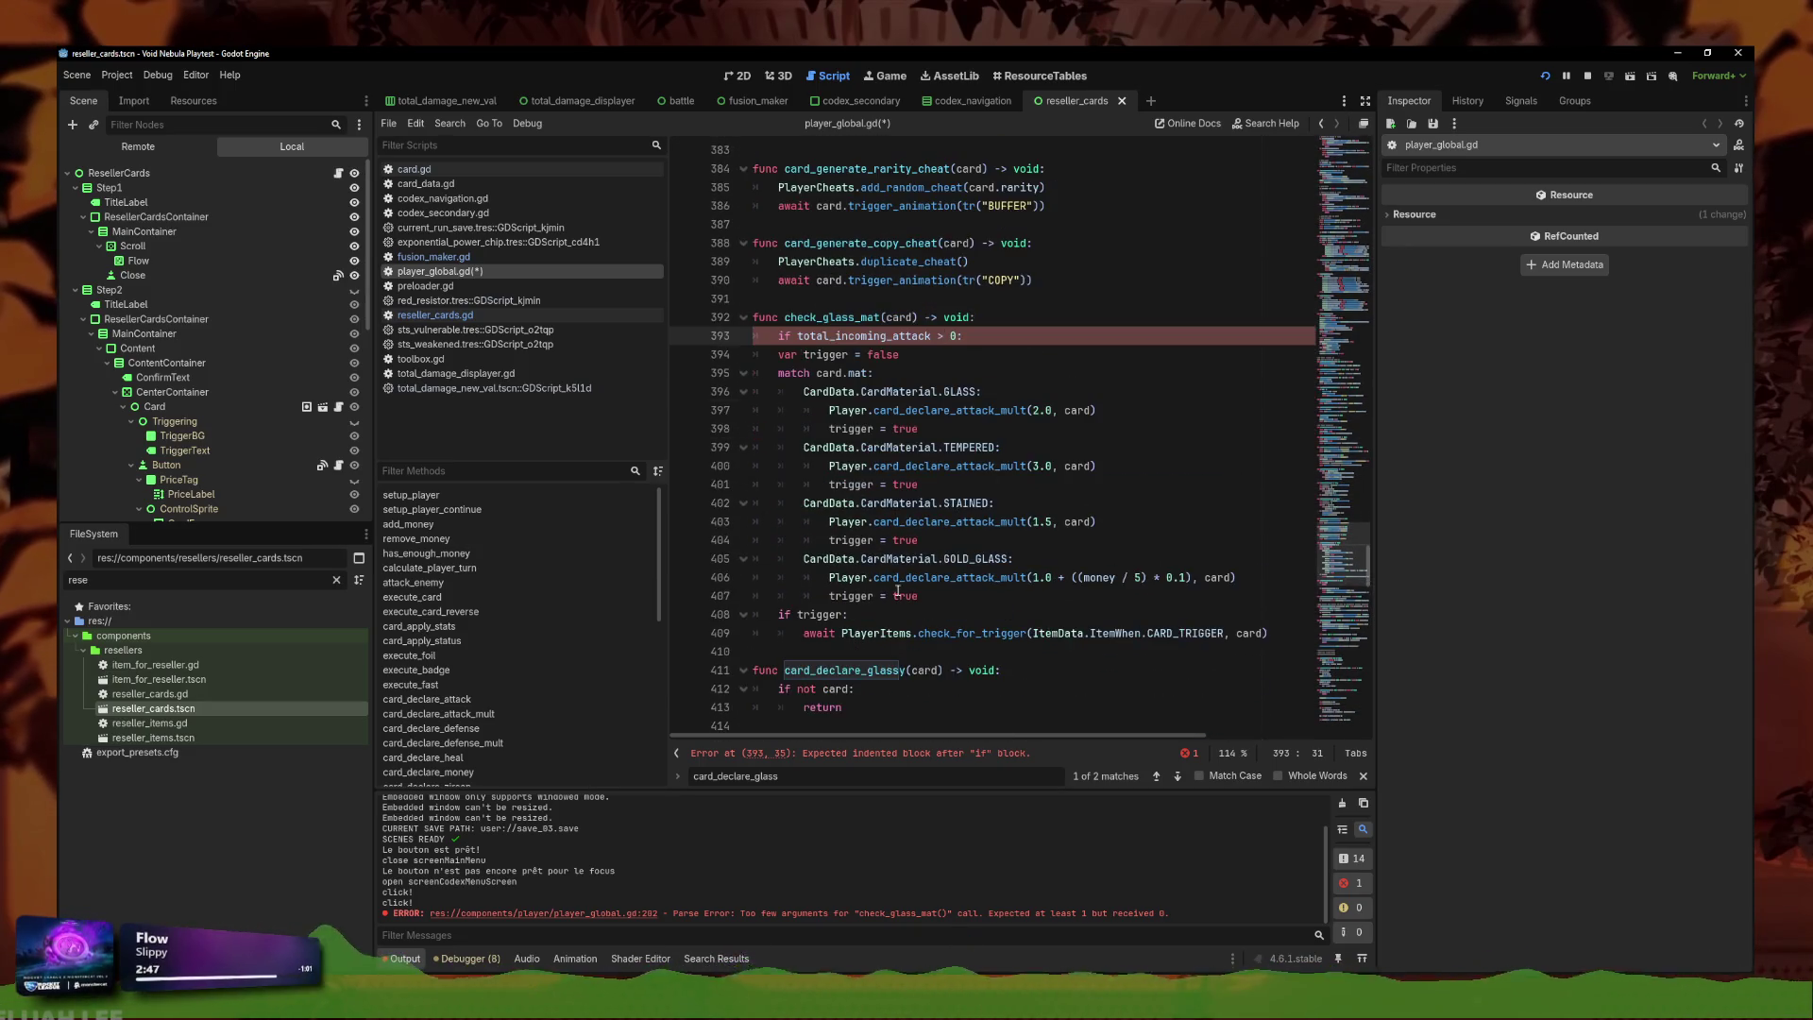
pyautogui.moveTo(1312, 648)
pyautogui.mouseDown()
pyautogui.moveTo(802, 425)
pyautogui.moveTo(755, 354)
pyautogui.mouseUp()
pyautogui.press('Tab')
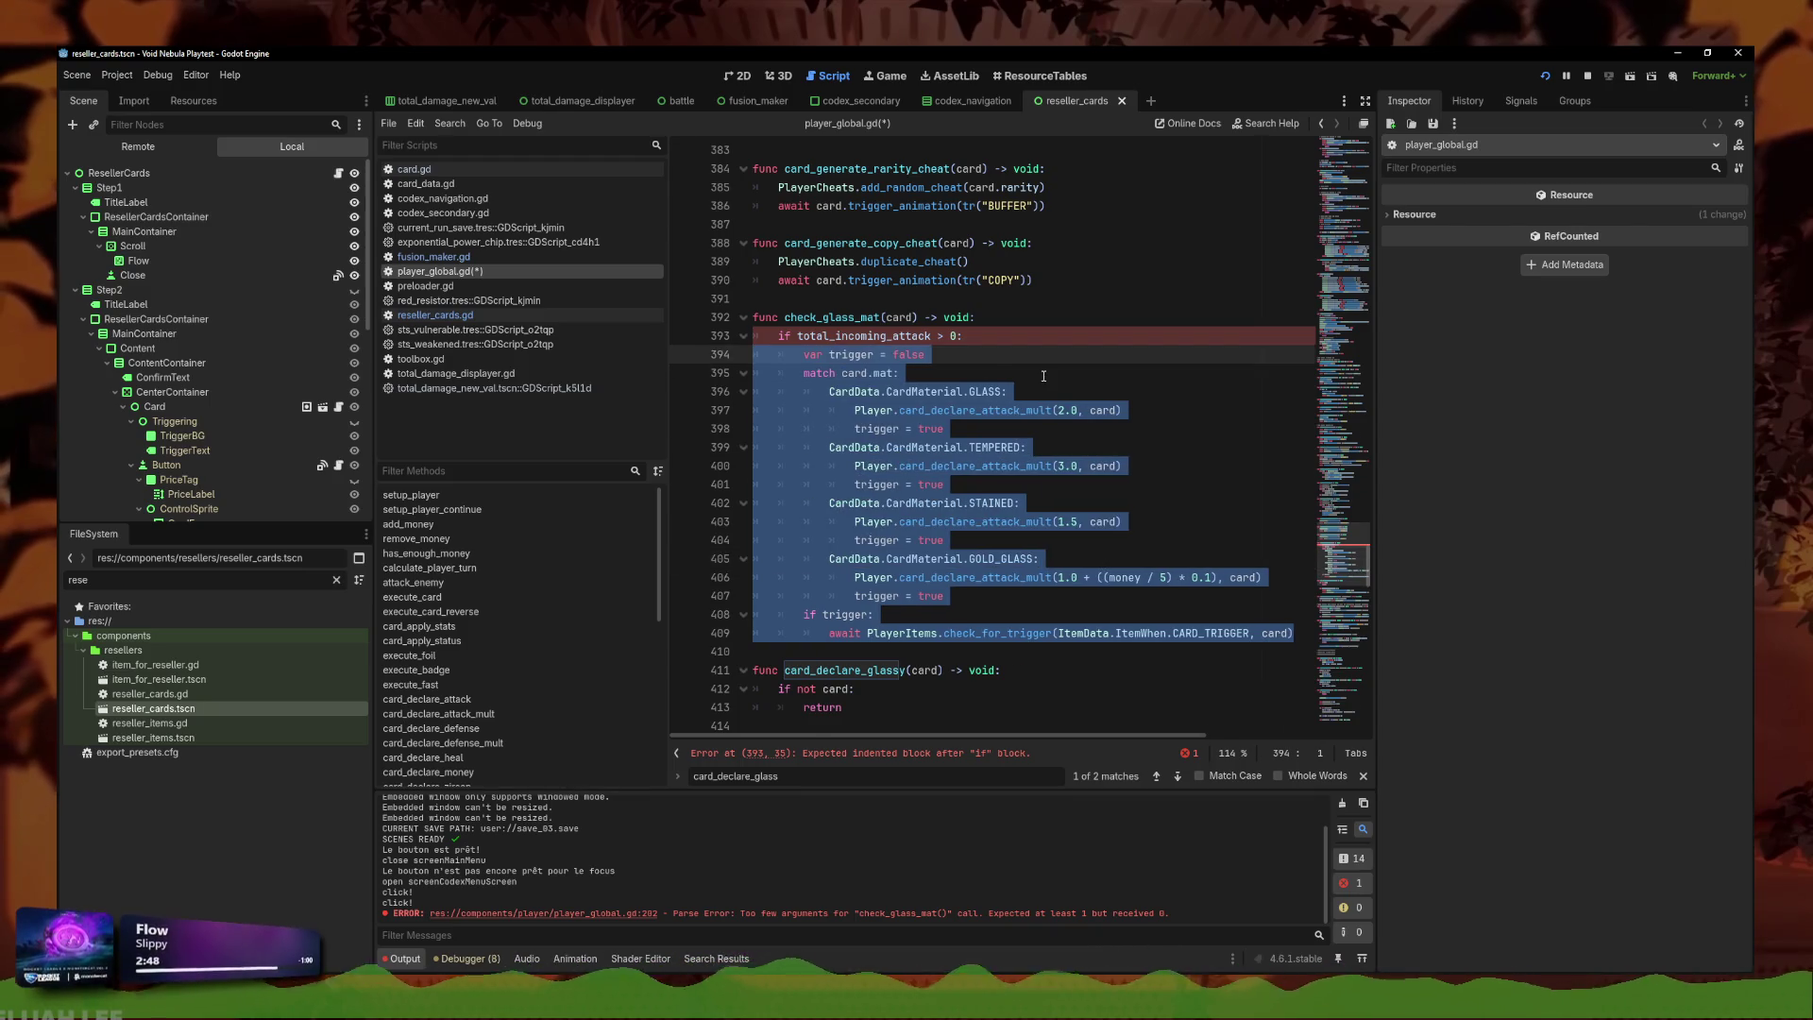
pyautogui.click(920, 373)
pyautogui.hotkey('ctrl', 's')
# Delete the card_declare_glassy function and save player_global.gd.
pyautogui.click(944, 539)
pyautogui.click(931, 374)
pyautogui.click(991, 410)
pyautogui.click(944, 354)
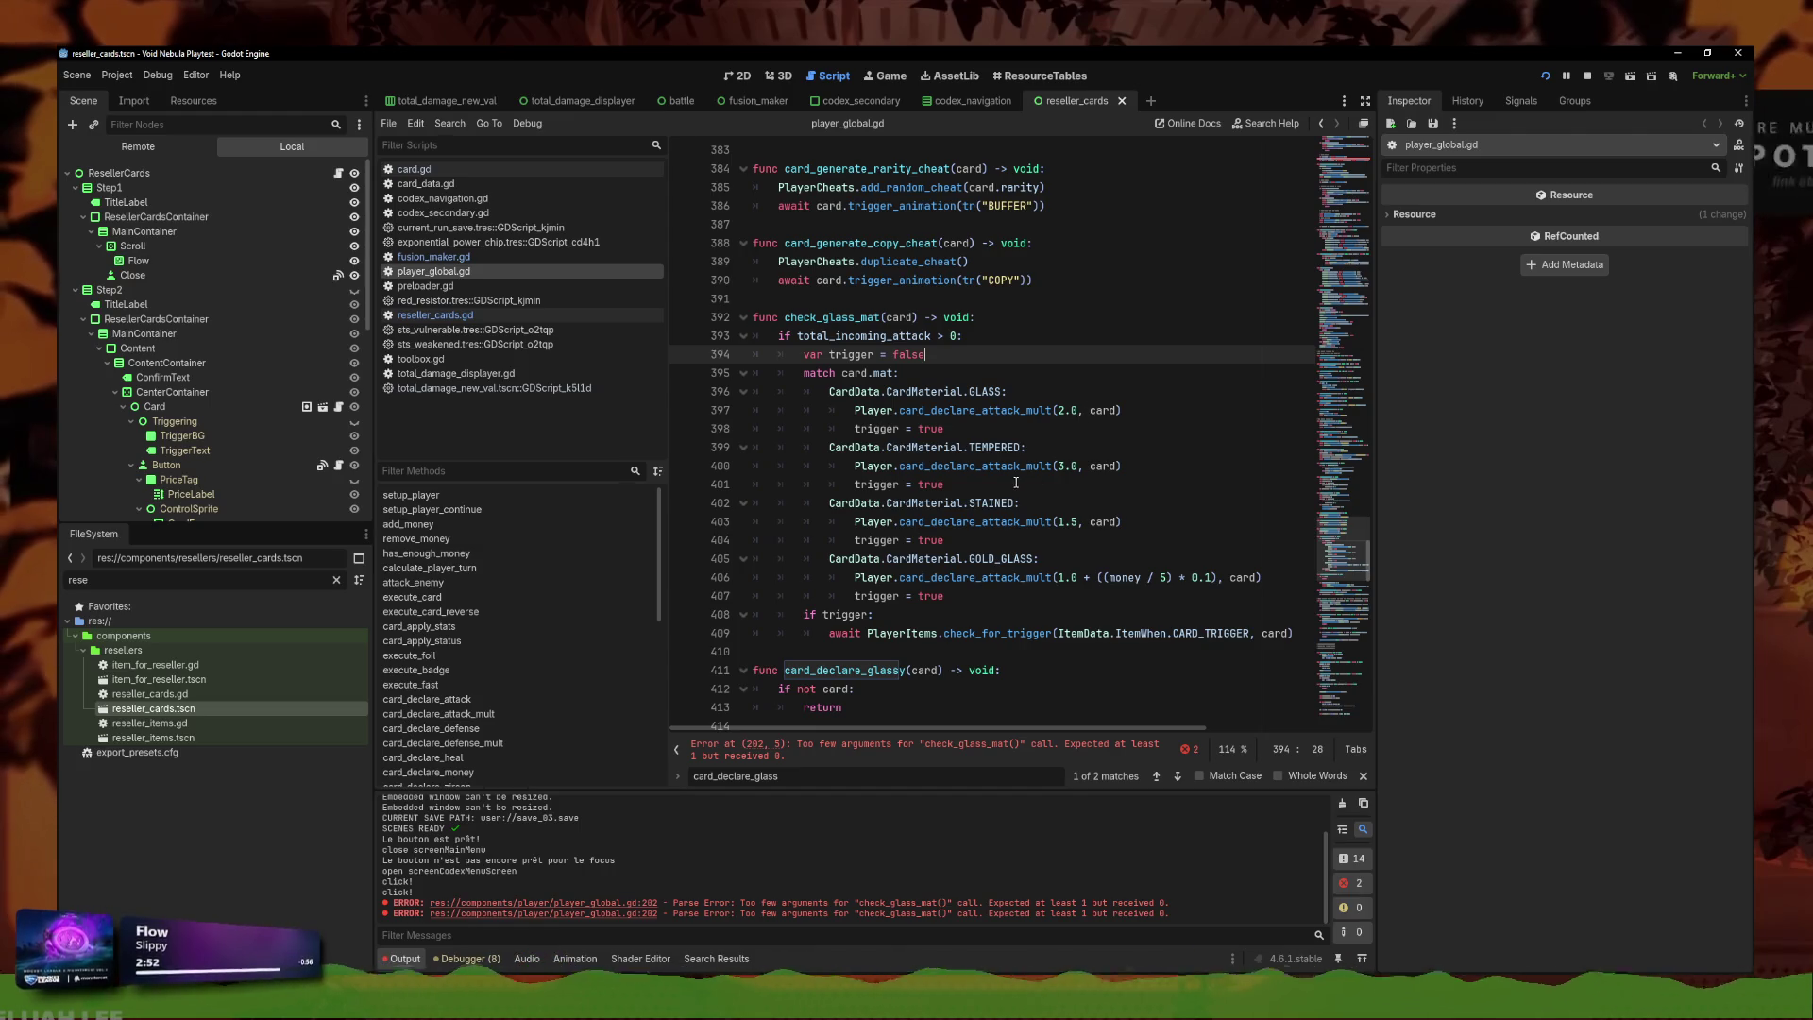
pyautogui.click(944, 485)
pyautogui.scroll(-4, 933, 578)
pyautogui.moveTo(1238, 566)
pyautogui.mouseDown()
pyautogui.moveTo(944, 484)
pyautogui.moveTo(1293, 410)
pyautogui.mouseUp()
pyautogui.press('Delete')
pyautogui.hotkey('ctrl', 's')
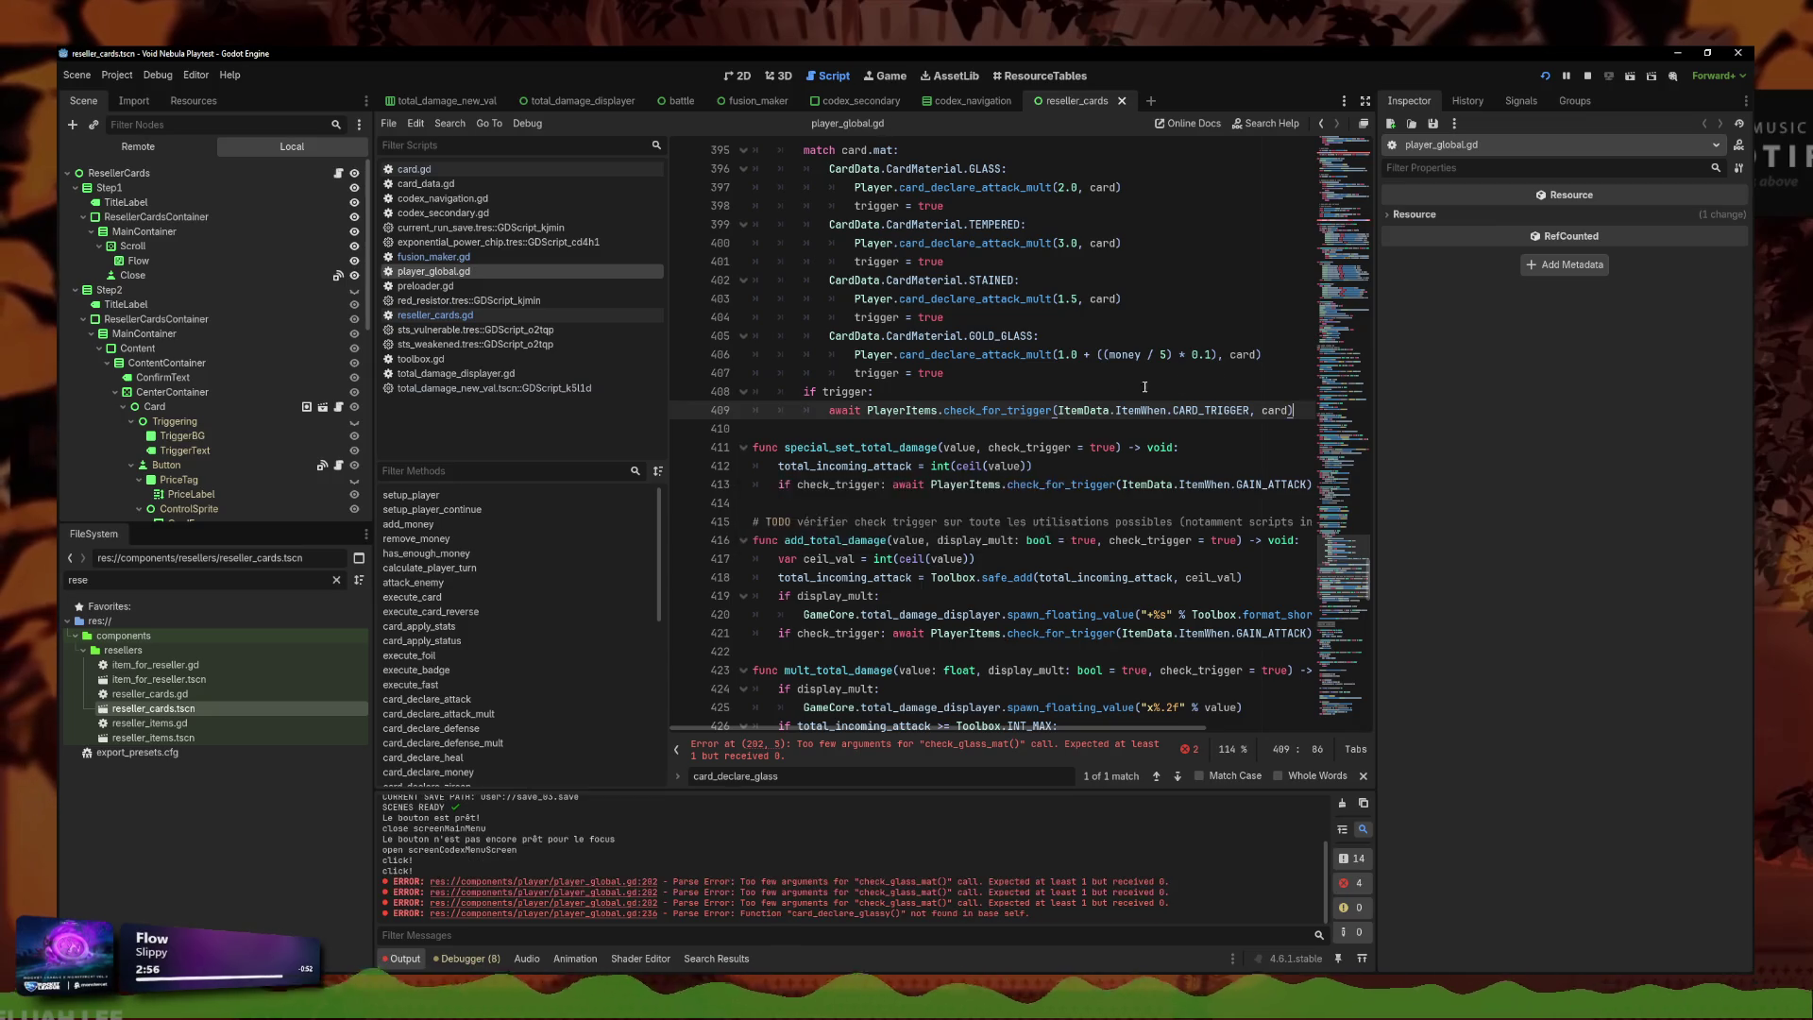
# Fix the erroring call to 'await check_glass_mat(card)' and save.
pyautogui.scroll(4, 899, 409)
pyautogui.click(1083, 745)
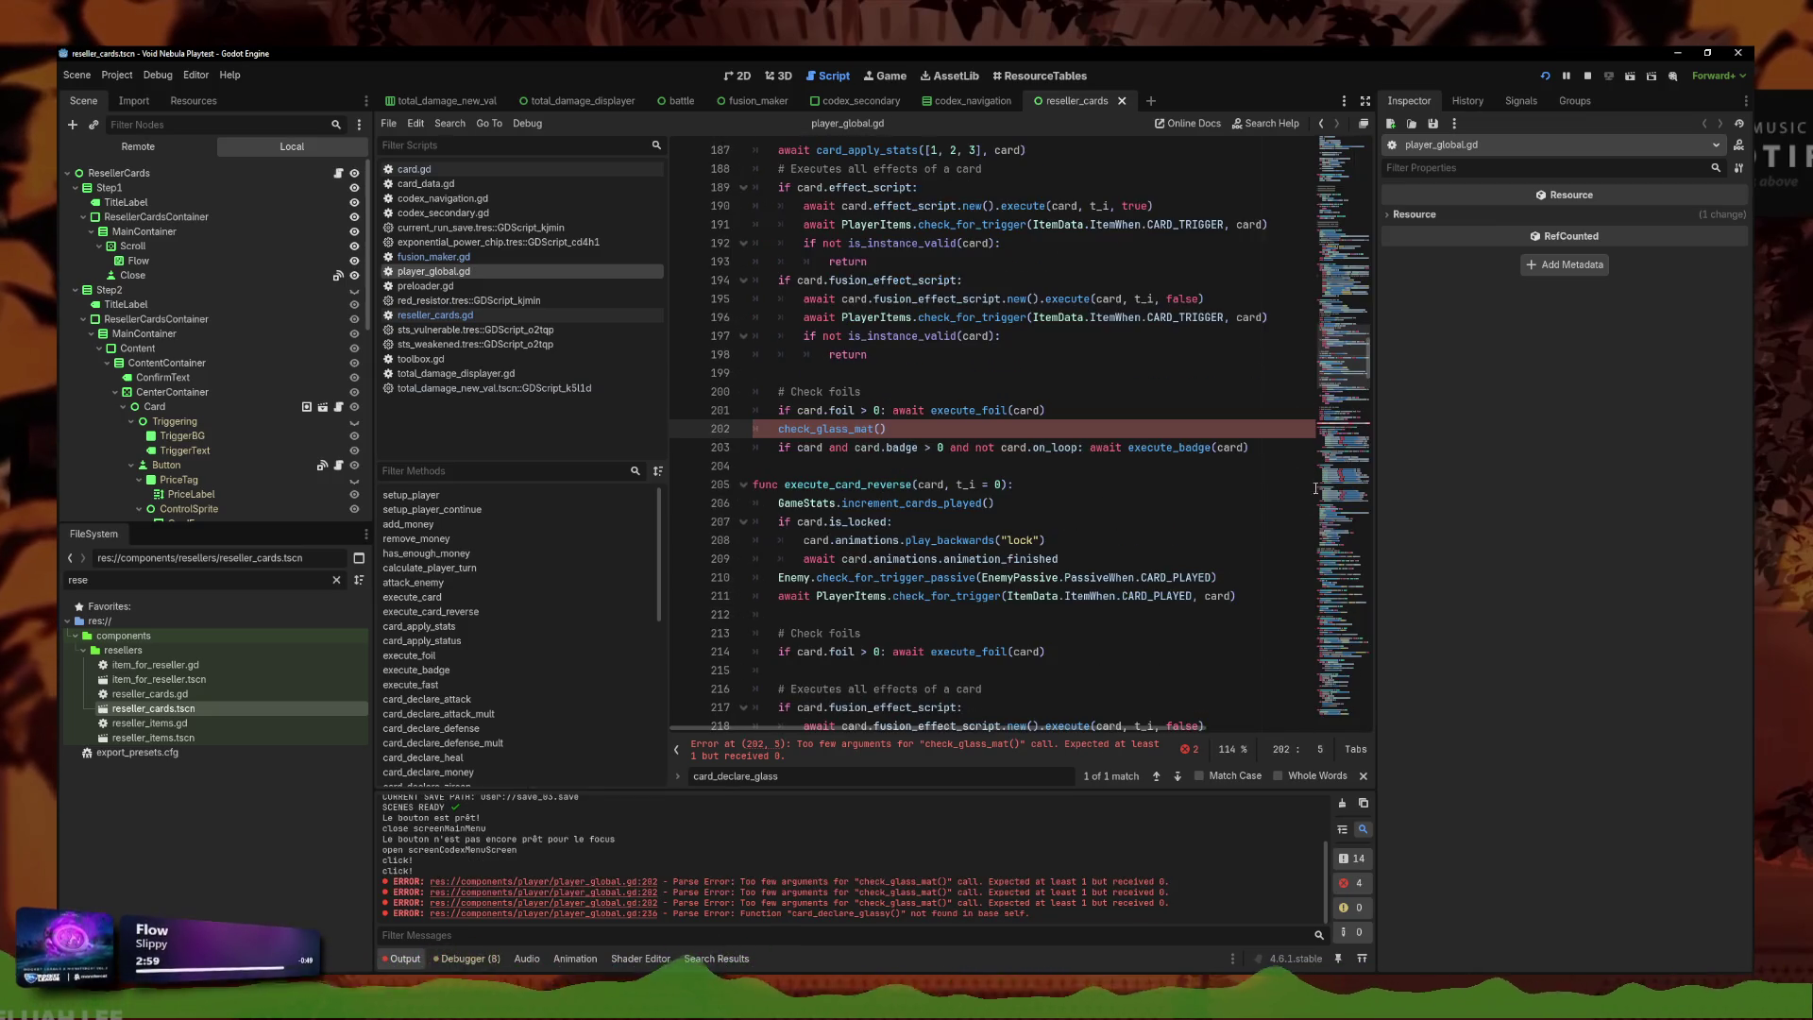
pyautogui.click(885, 428)
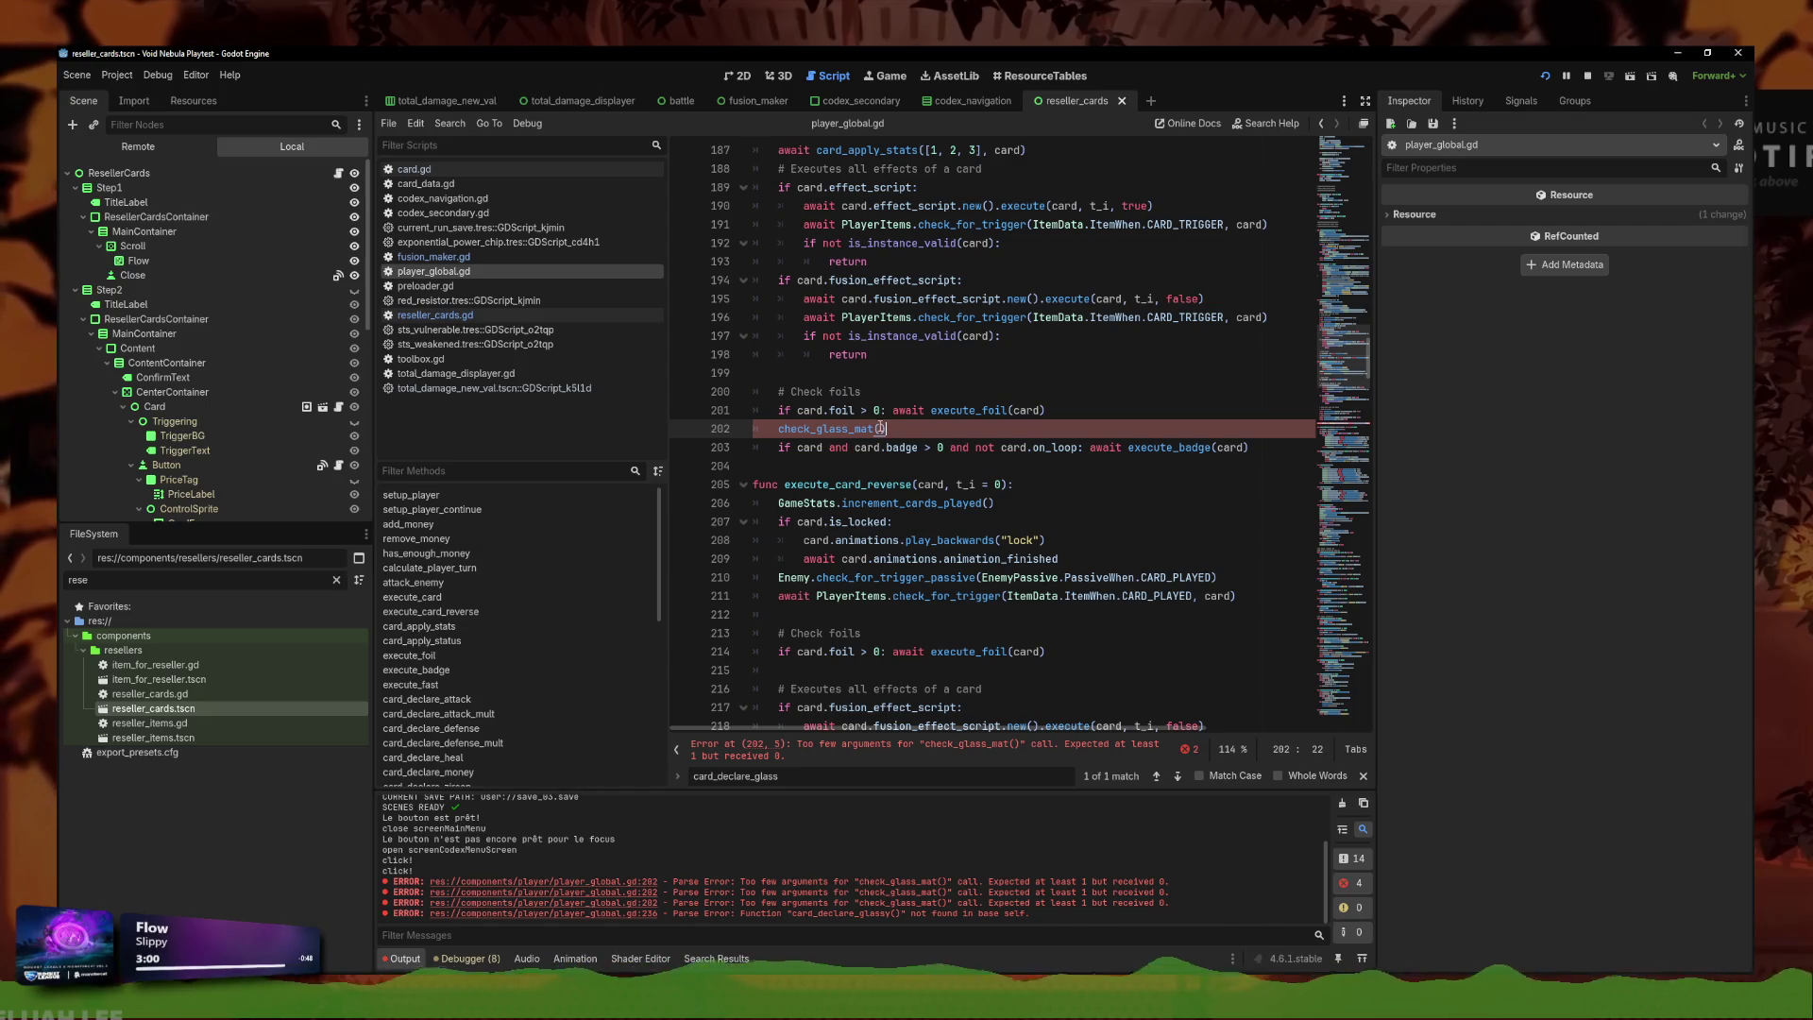
pyautogui.write('card')
pyautogui.click(778, 429)
pyautogui.write('awa')
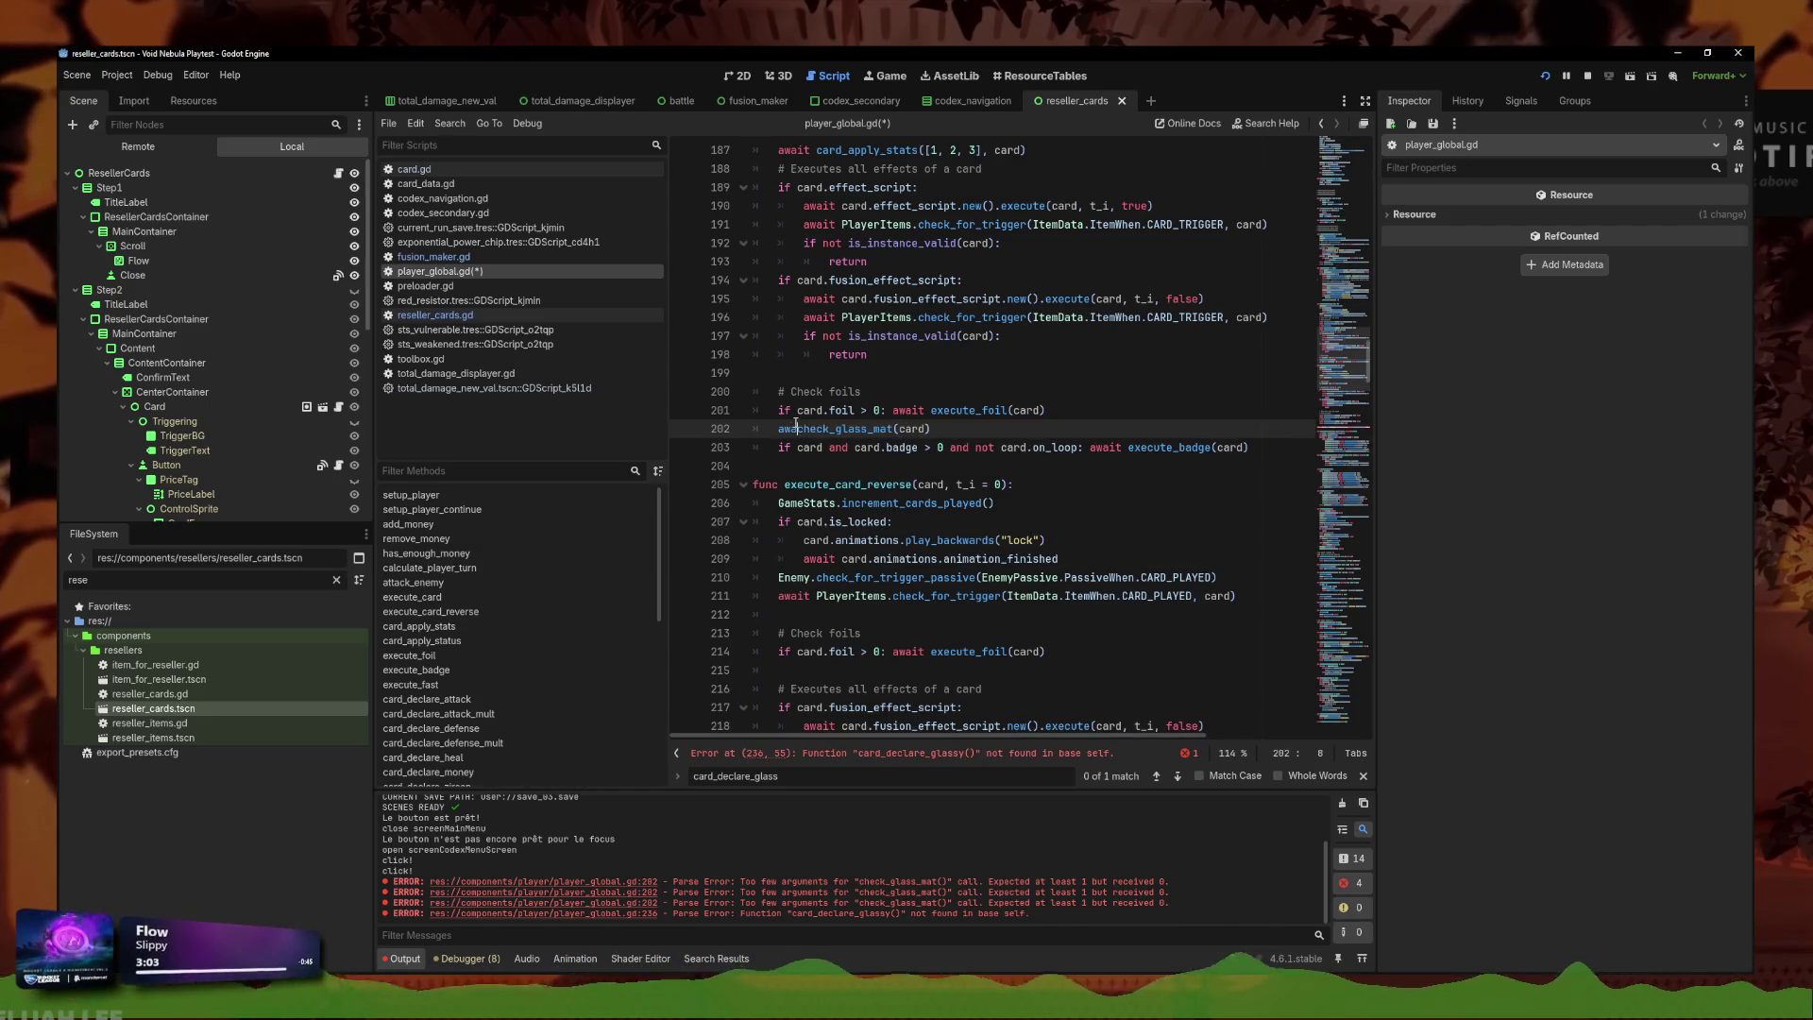
pyautogui.write('it')
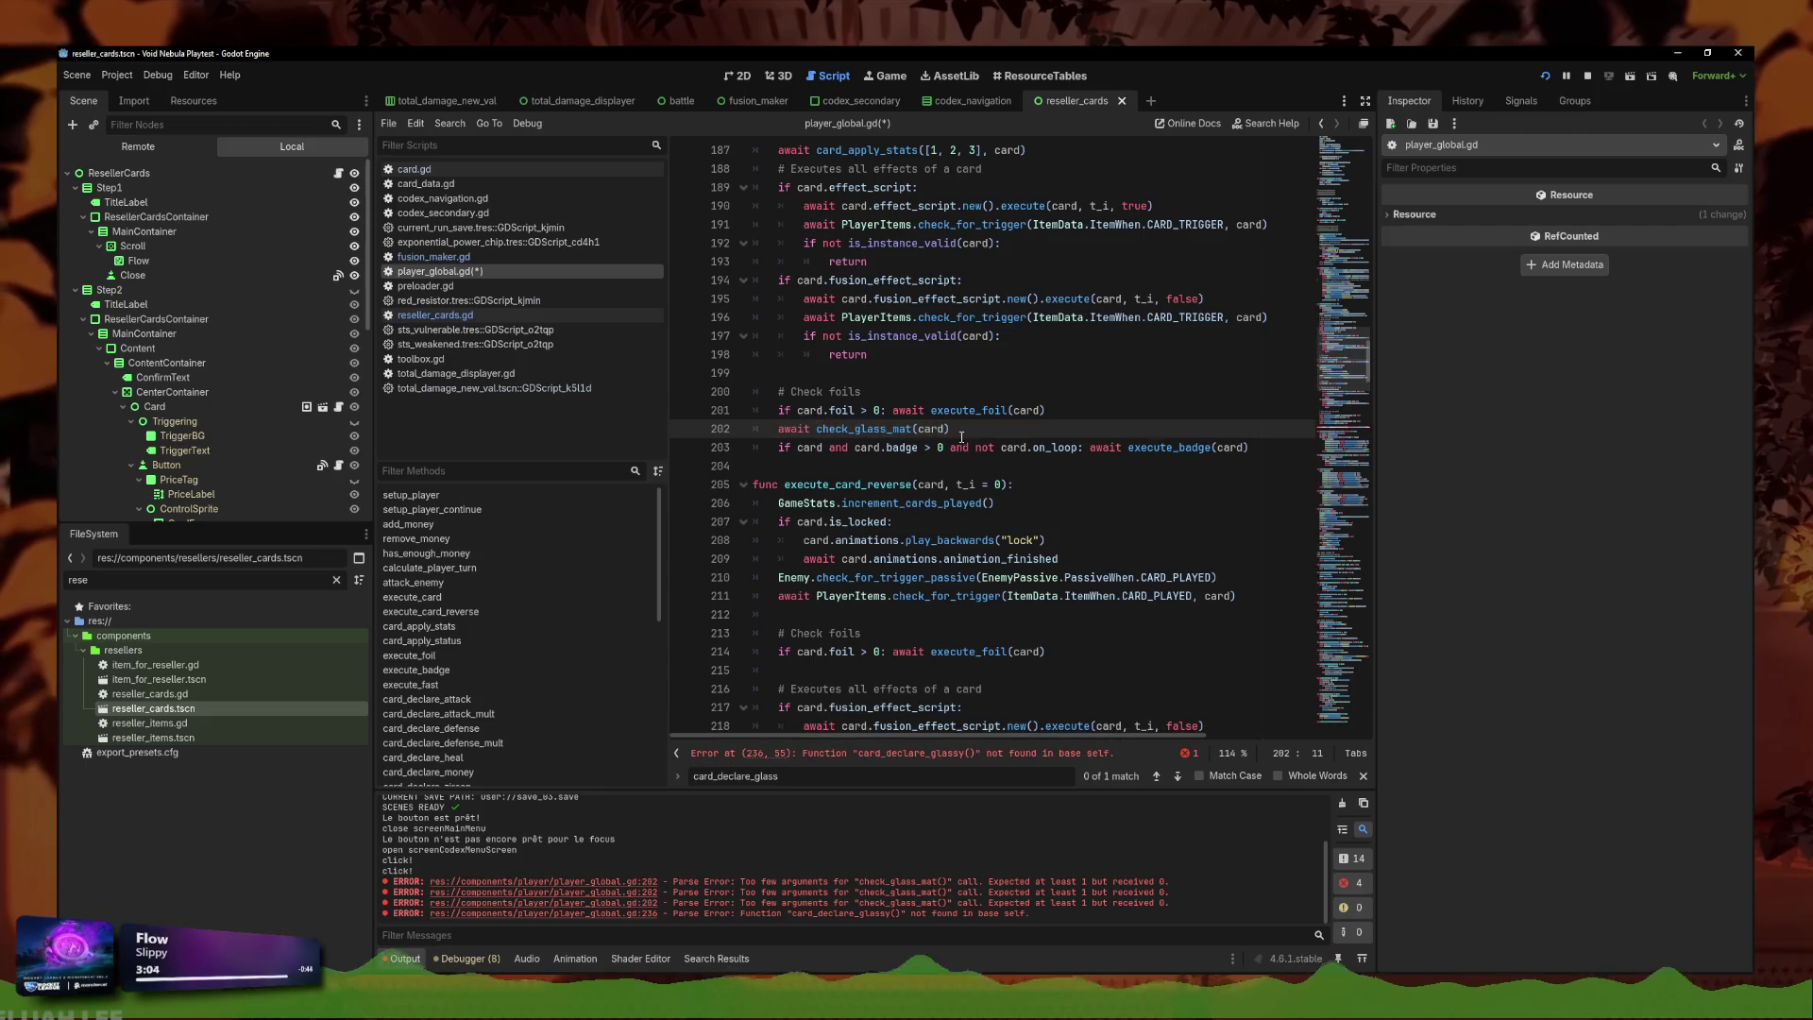
pyautogui.hotkey('ctrl', 's')
# Replace the old card_declare_glassy call with await check_glass_mat(card), placed above the foil check.
pyautogui.moveTo(1256, 410); pyautogui.dragTo(776, 410)
pyautogui.write('await check')
pyautogui.press('Return')
pyautogui.hotkey('ctrl', 's')
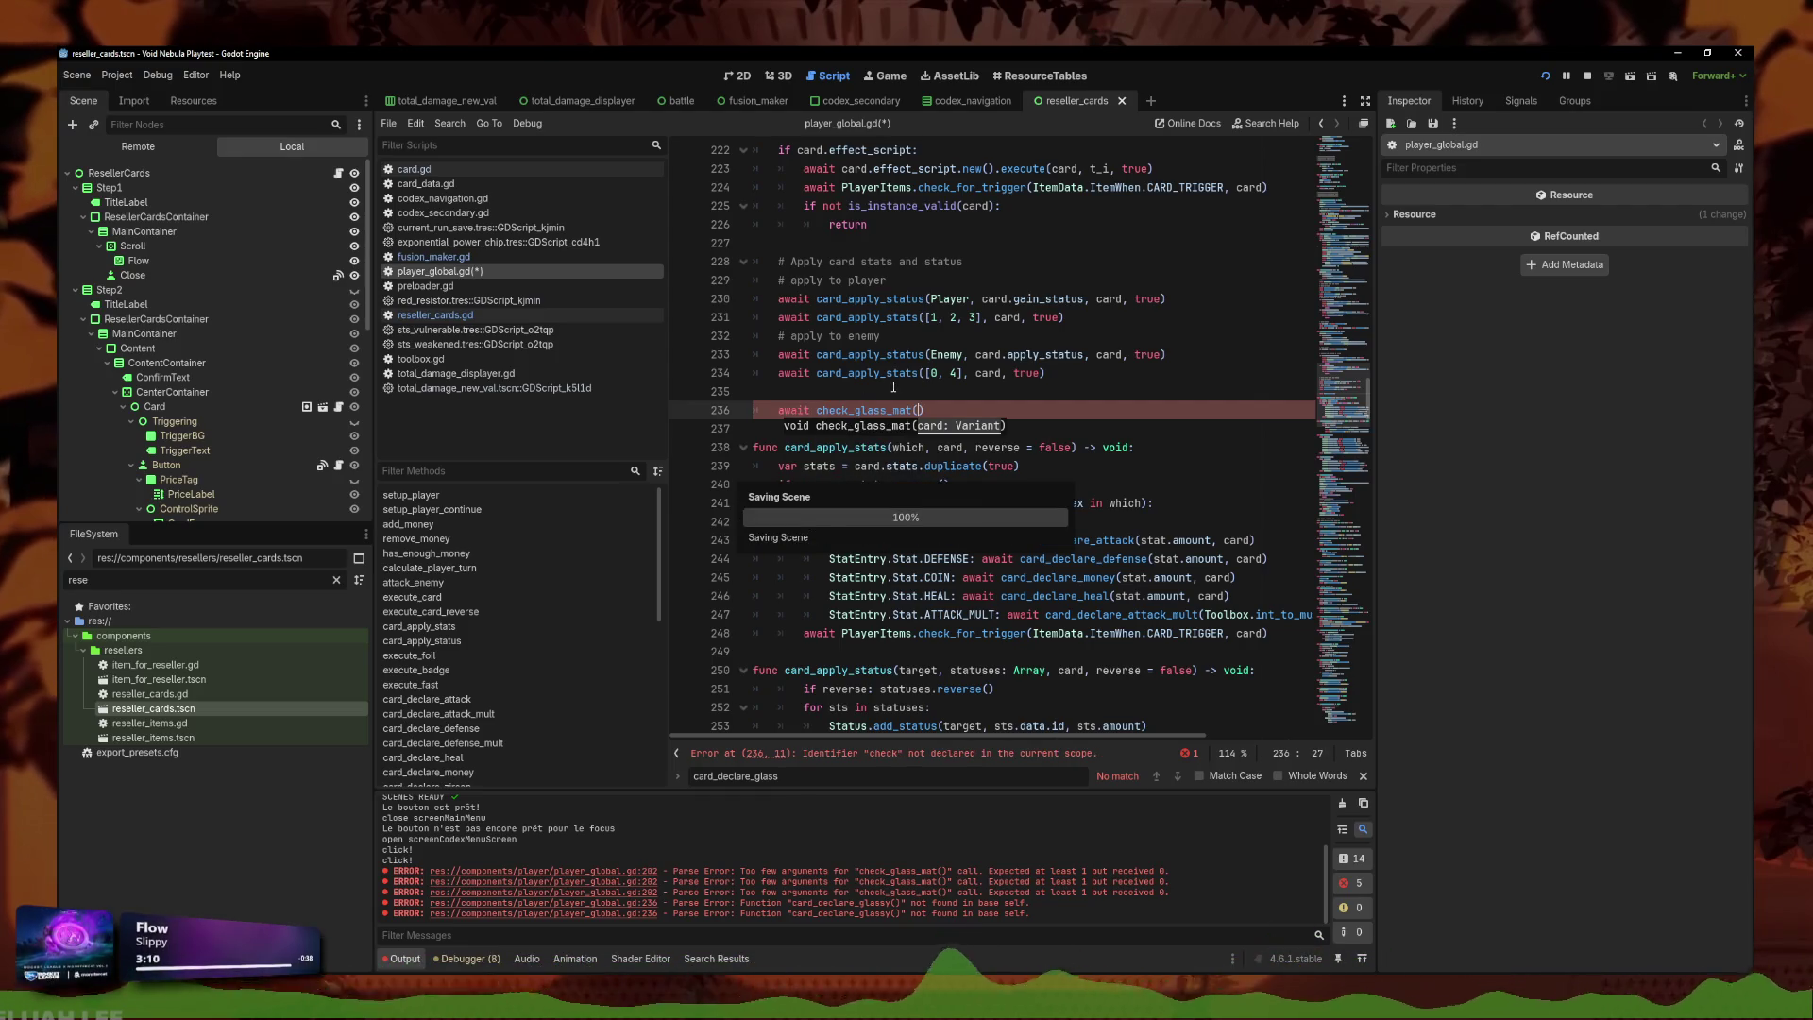
pyautogui.write('card')
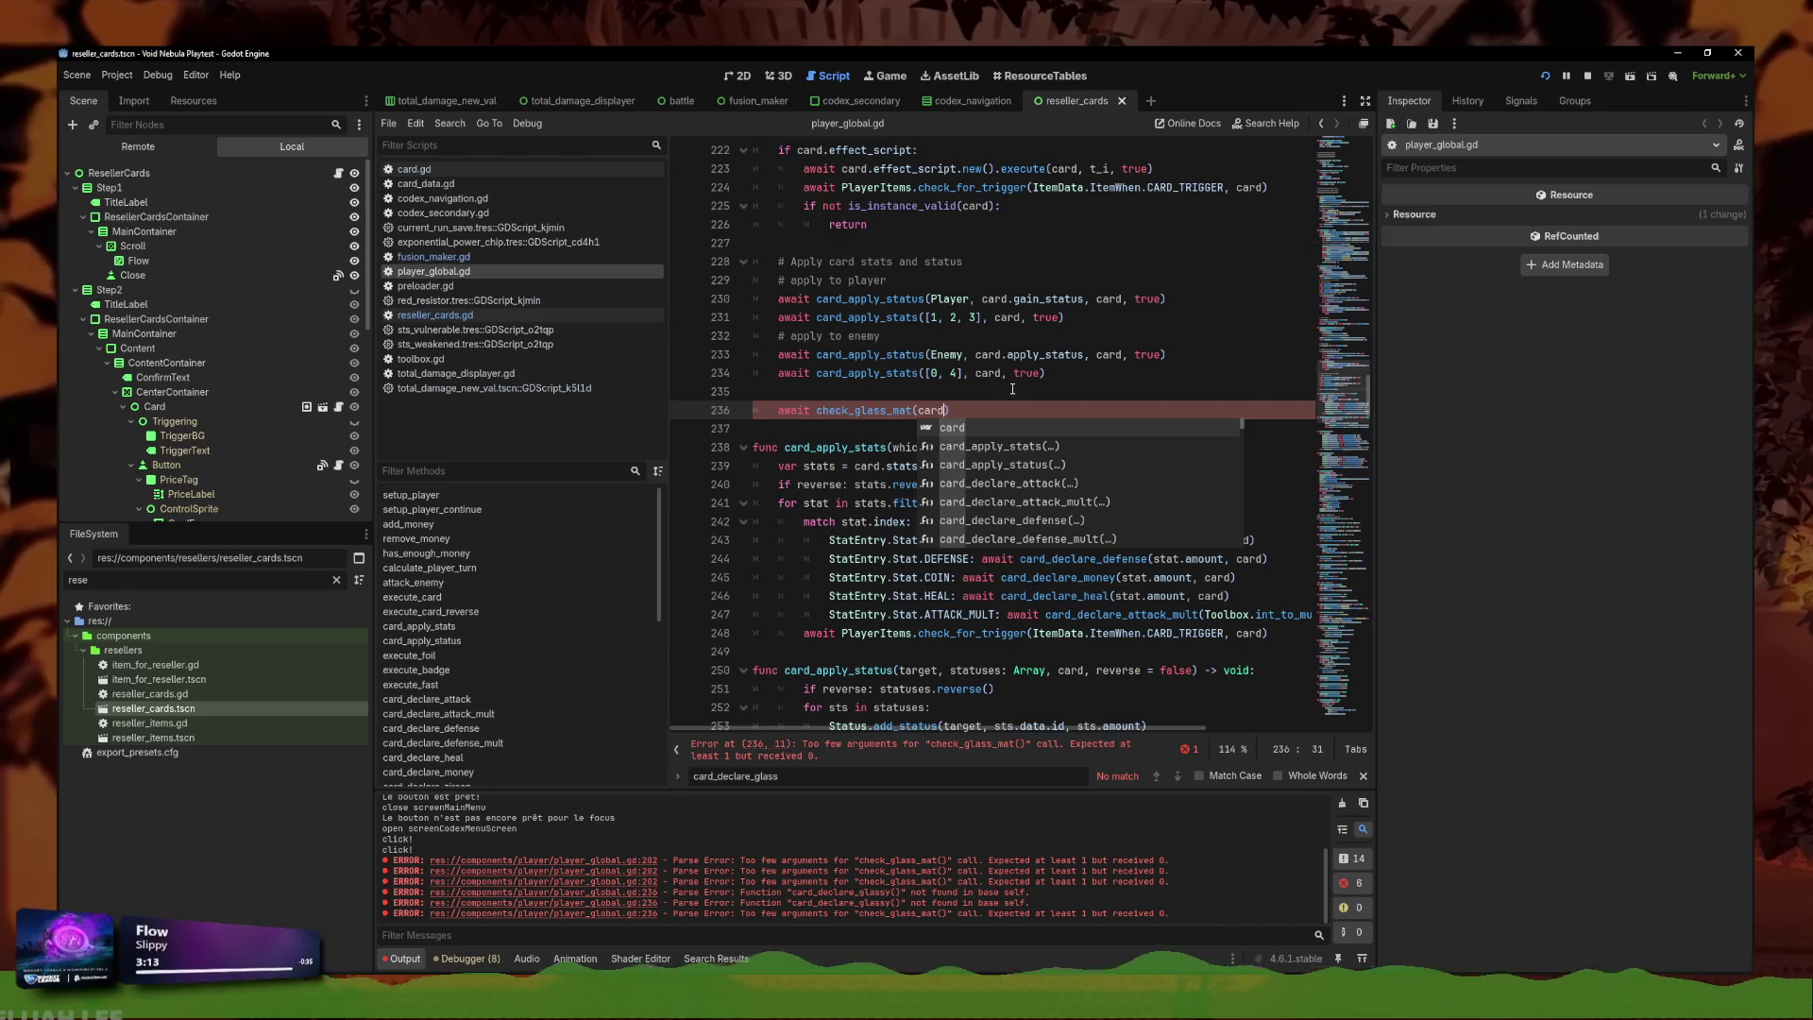
pyautogui.write(')')
pyautogui.scroll(5, 1083, 520)
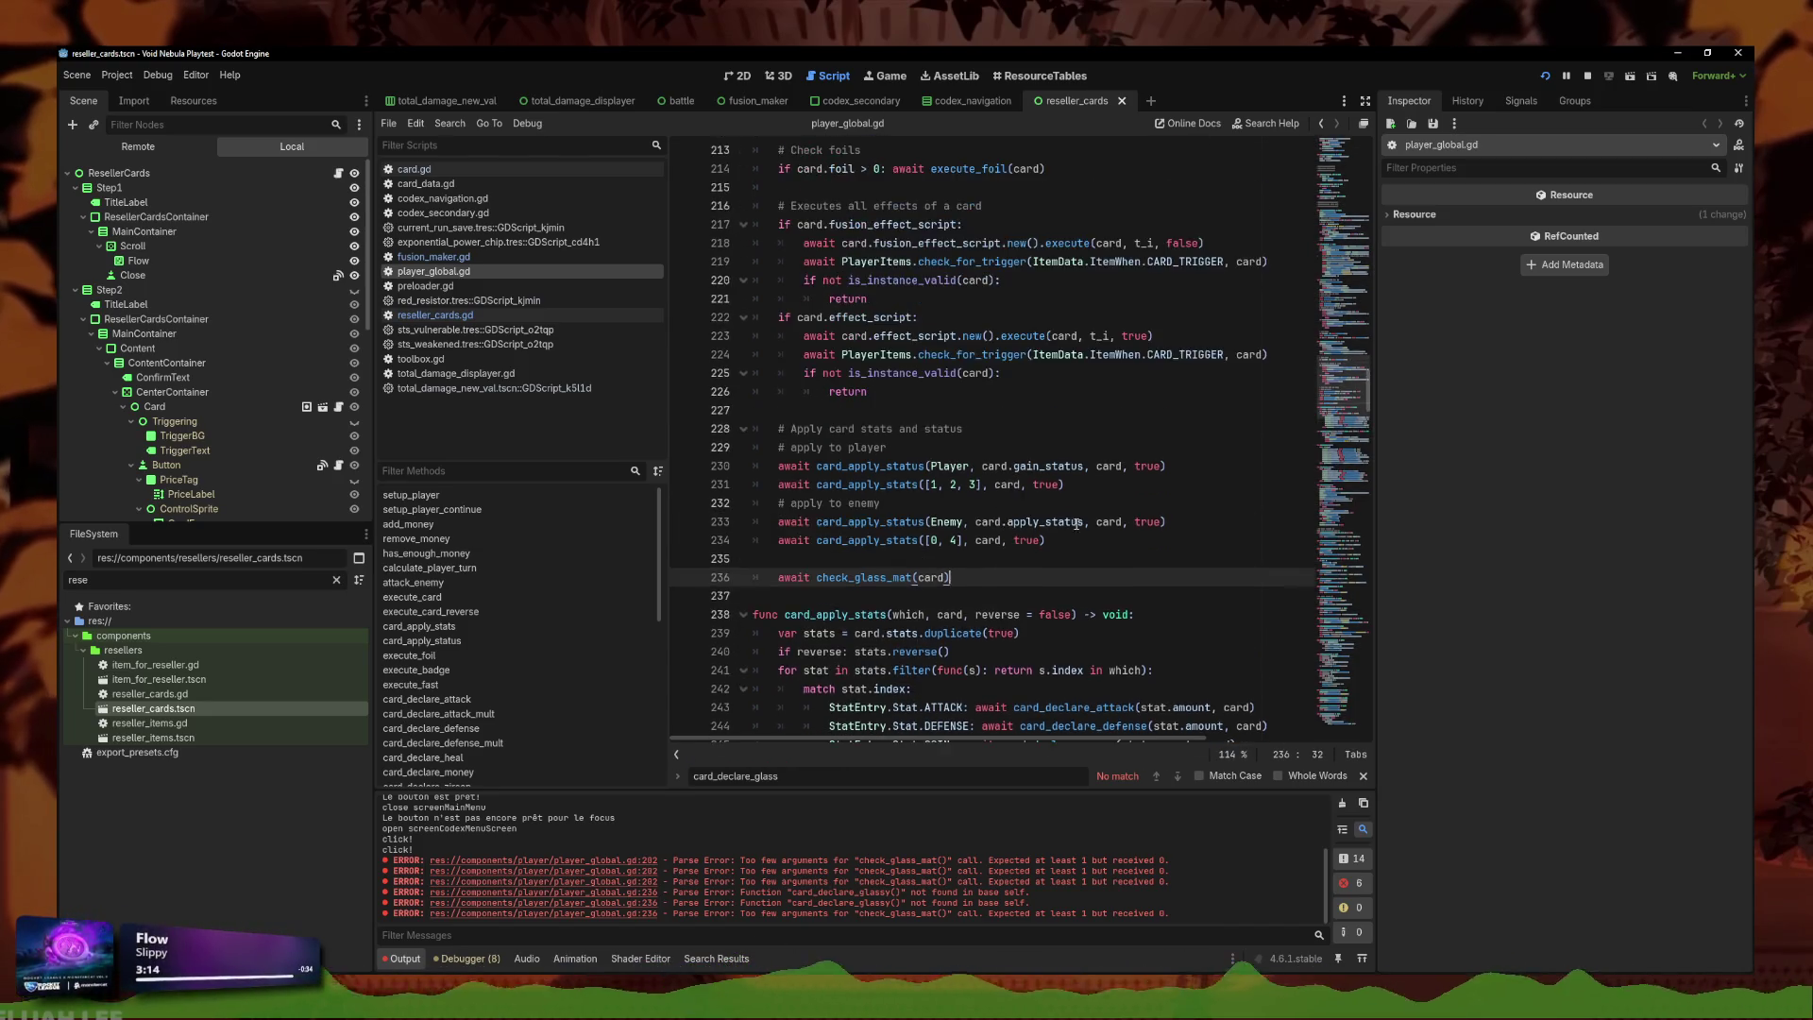
pyautogui.hotkey('alt', 'Up')
pyautogui.hotkey('alt', 'Up')
pyautogui.hotkey('alt', 'Up')
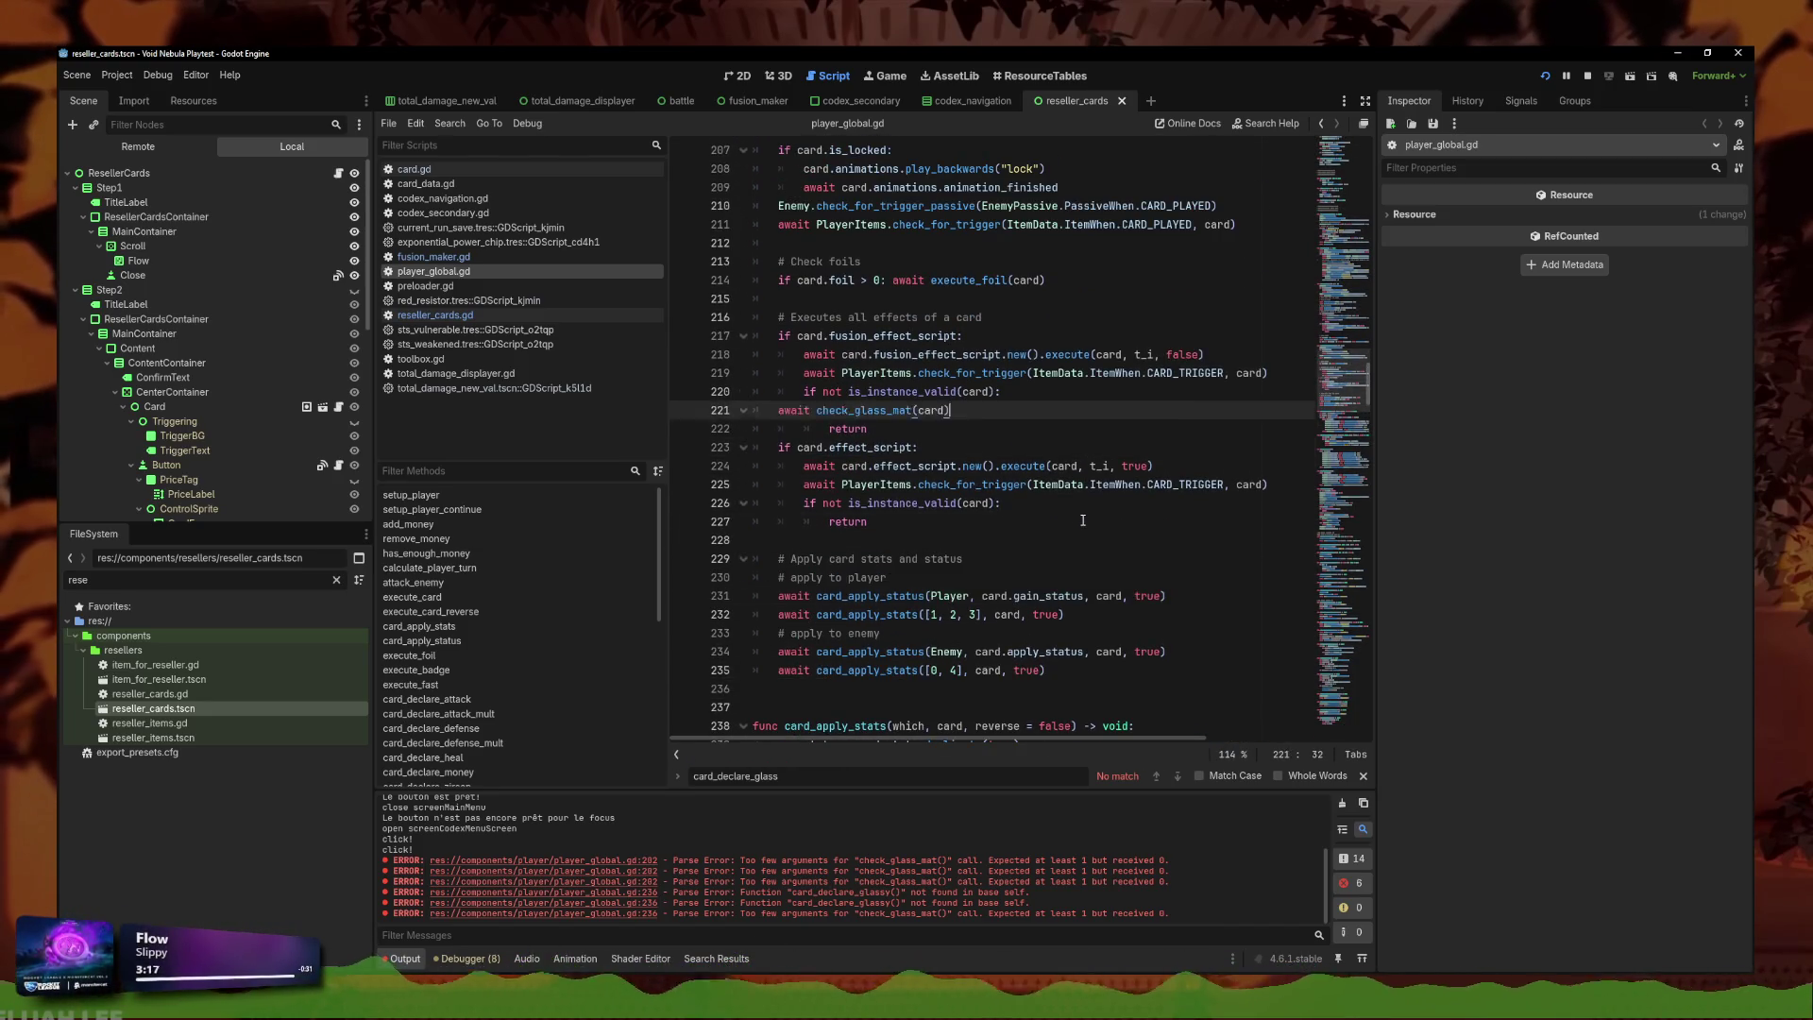
pyautogui.hotkey('alt', 'Down')
pyautogui.hotkey('alt', 'Down')
pyautogui.hotkey('alt', 'Down')
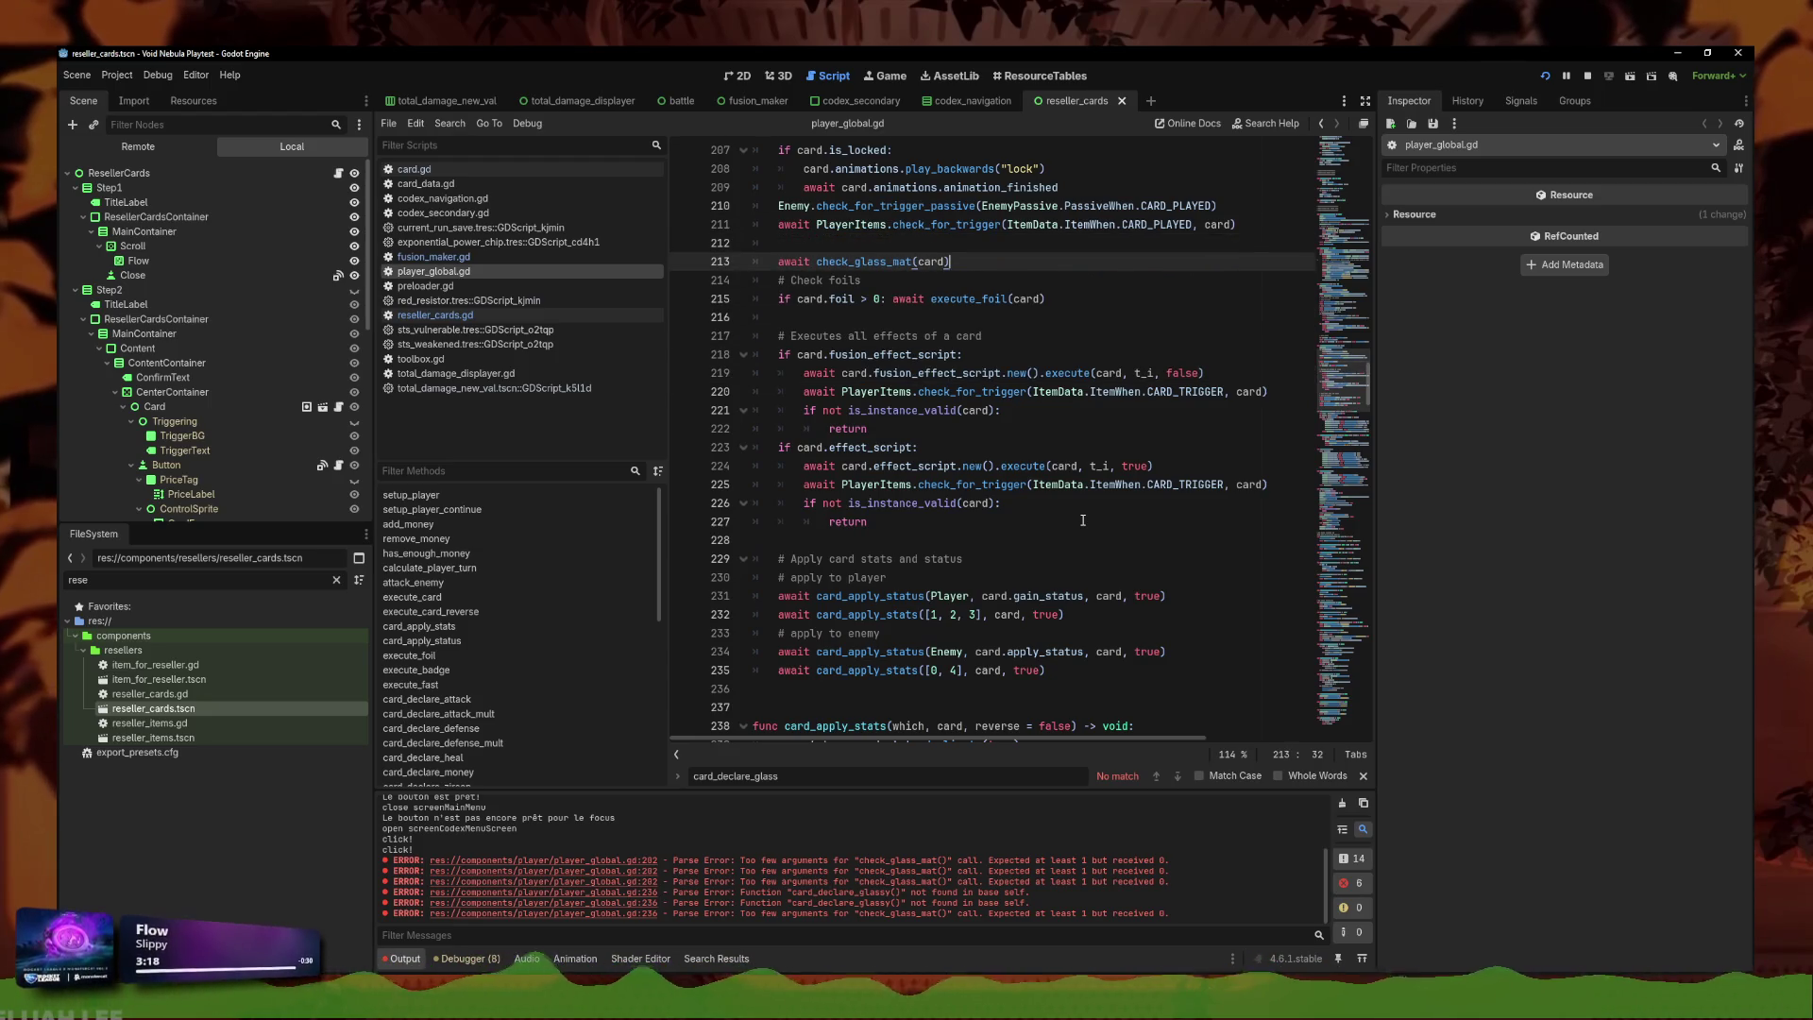
pyautogui.hotkey('alt', 'Up')
pyautogui.hotkey('alt', 'Up')
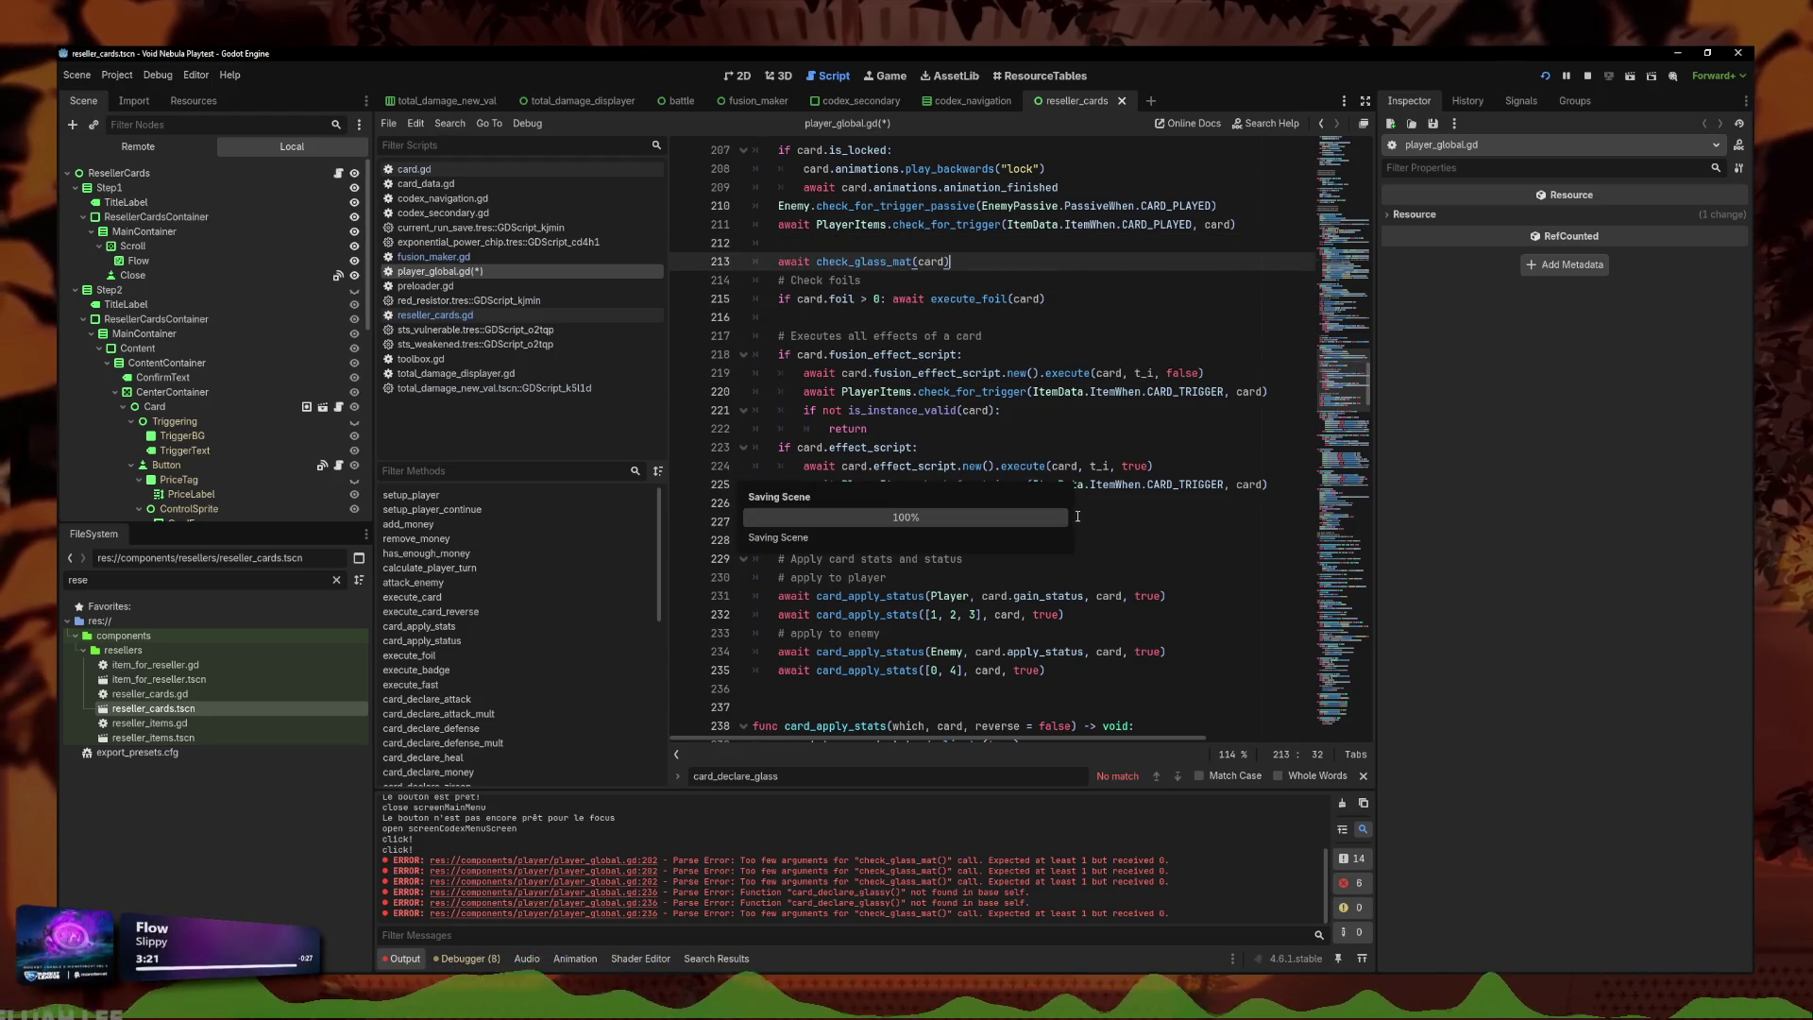
# Move the '# Check foils' comment above the glass check in execute_card_reverse.
pyautogui.scroll(2, 1009, 378)
pyautogui.scroll(15, 1009, 379)
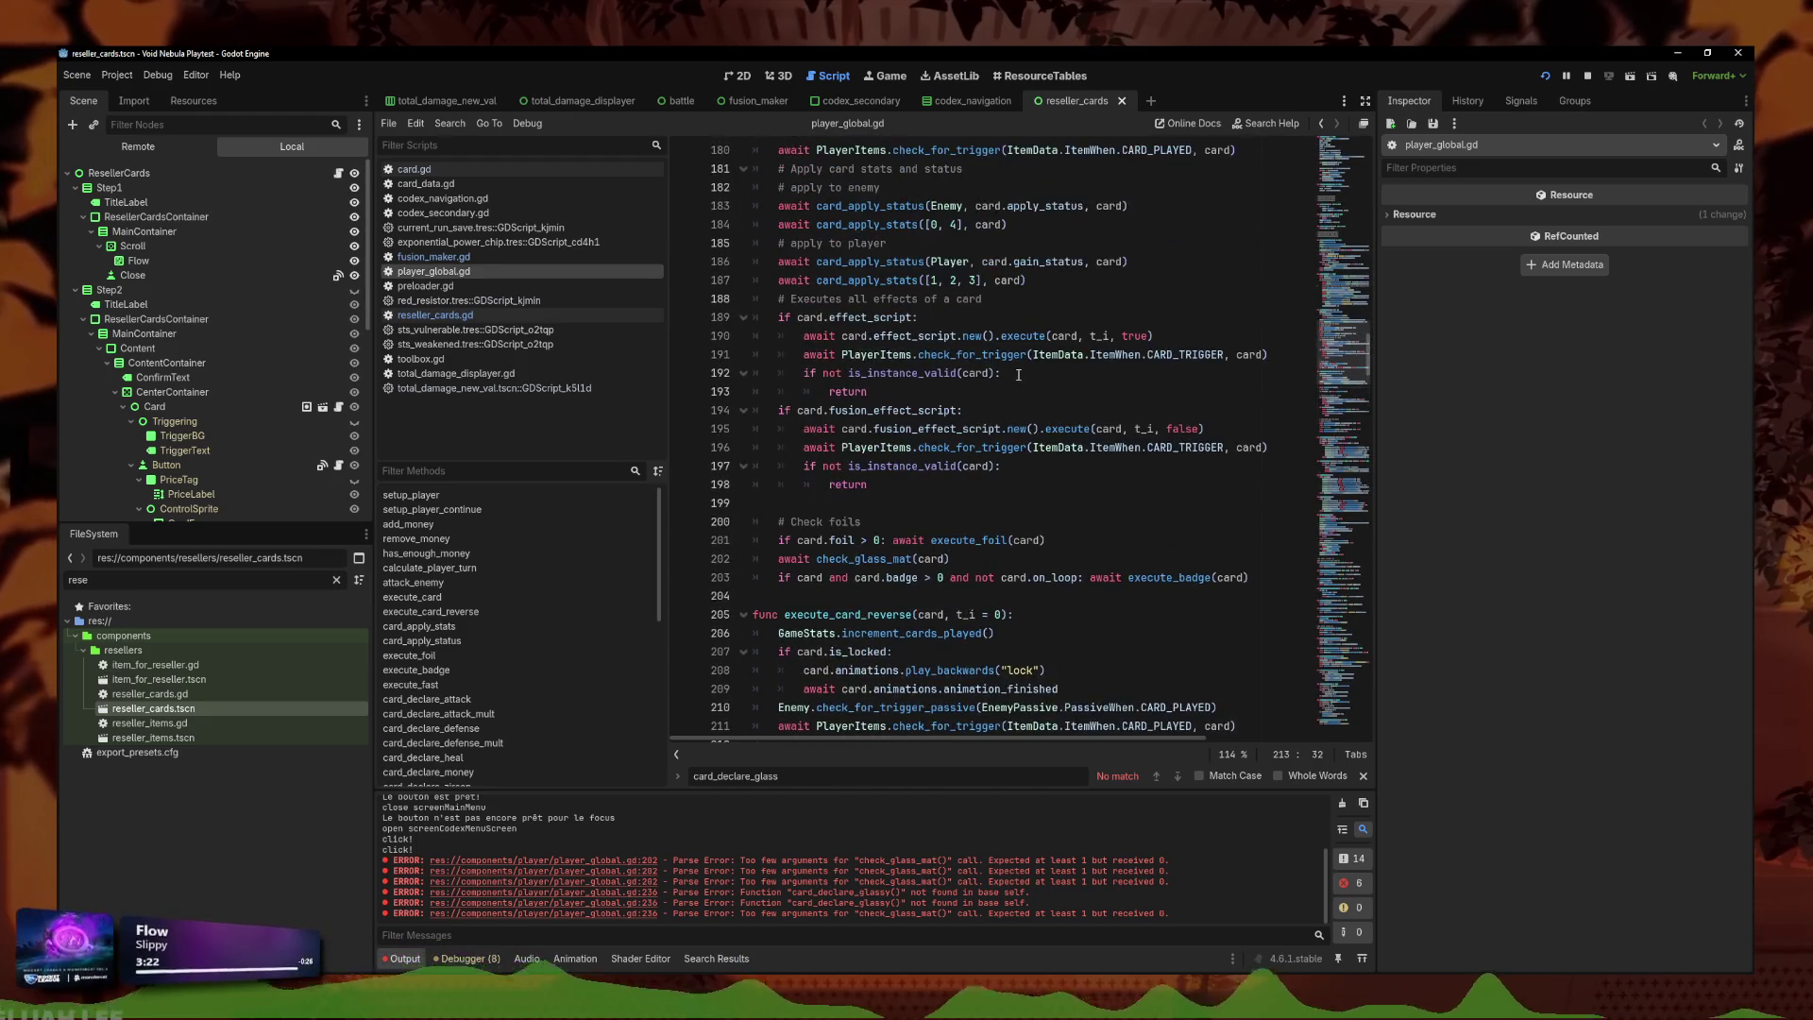
pyautogui.scroll(-7, 1016, 377)
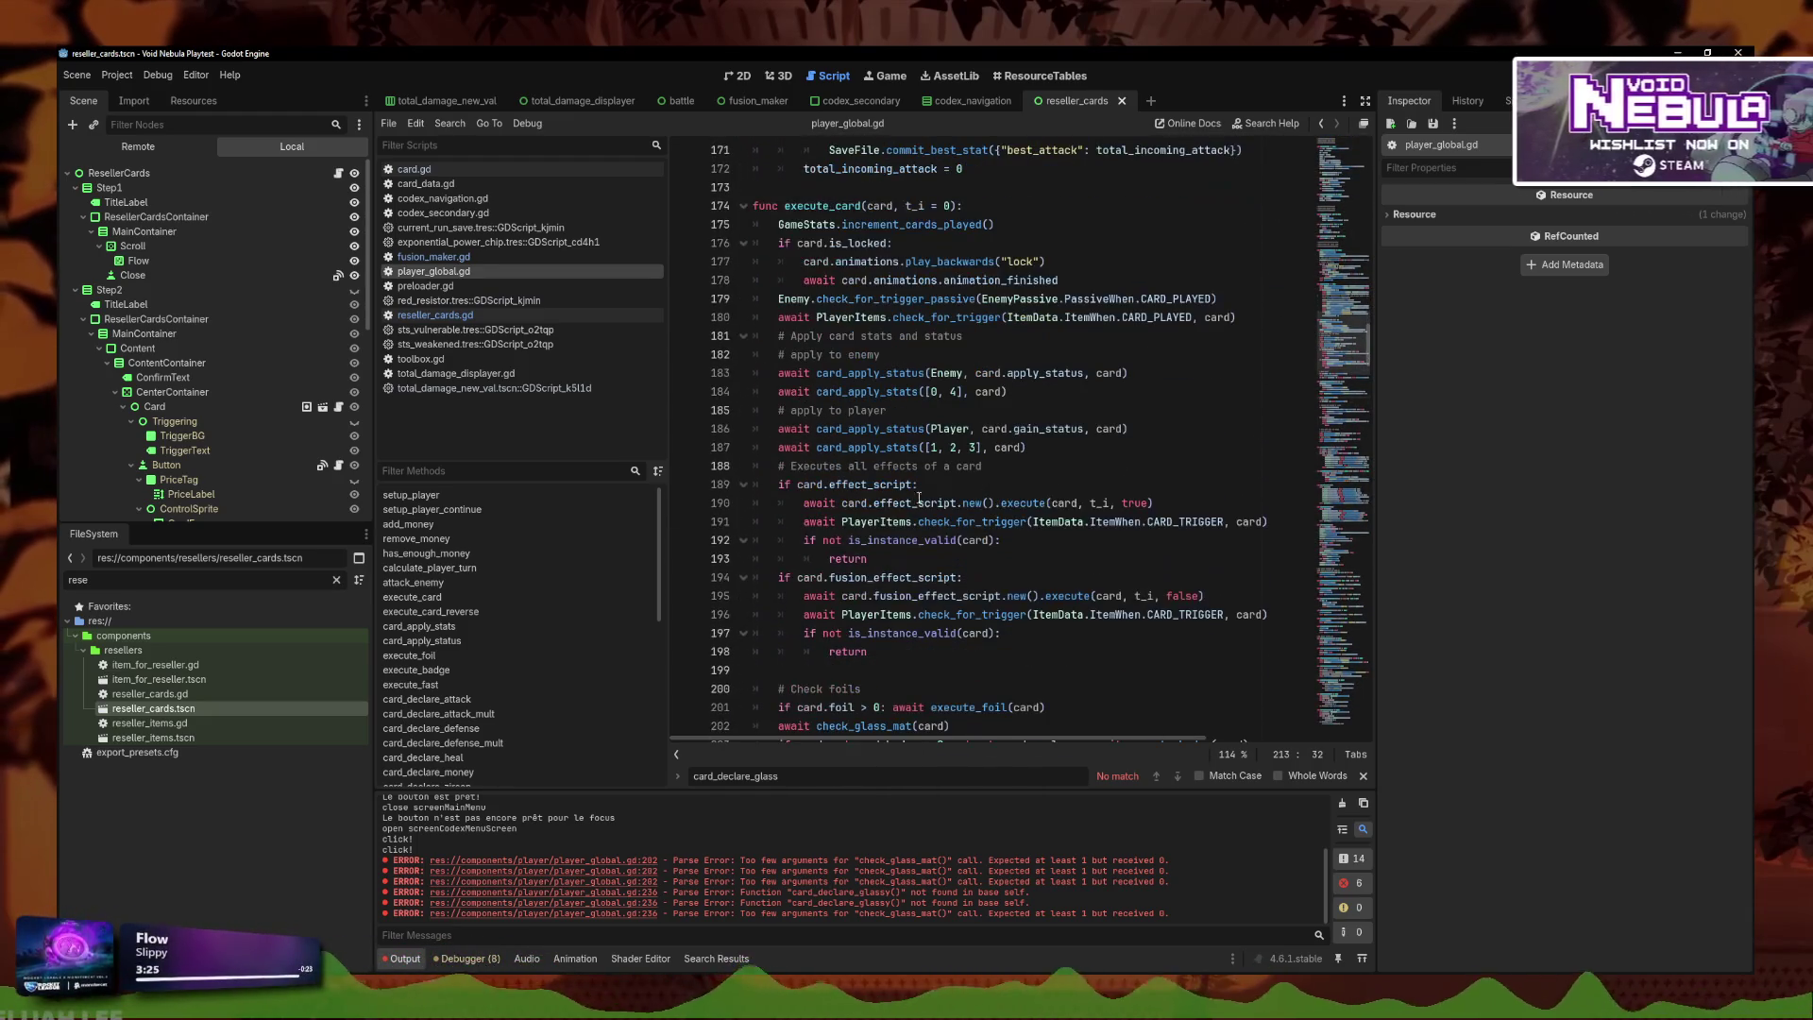
pyautogui.scroll(-2, 944, 583)
pyautogui.click(973, 502)
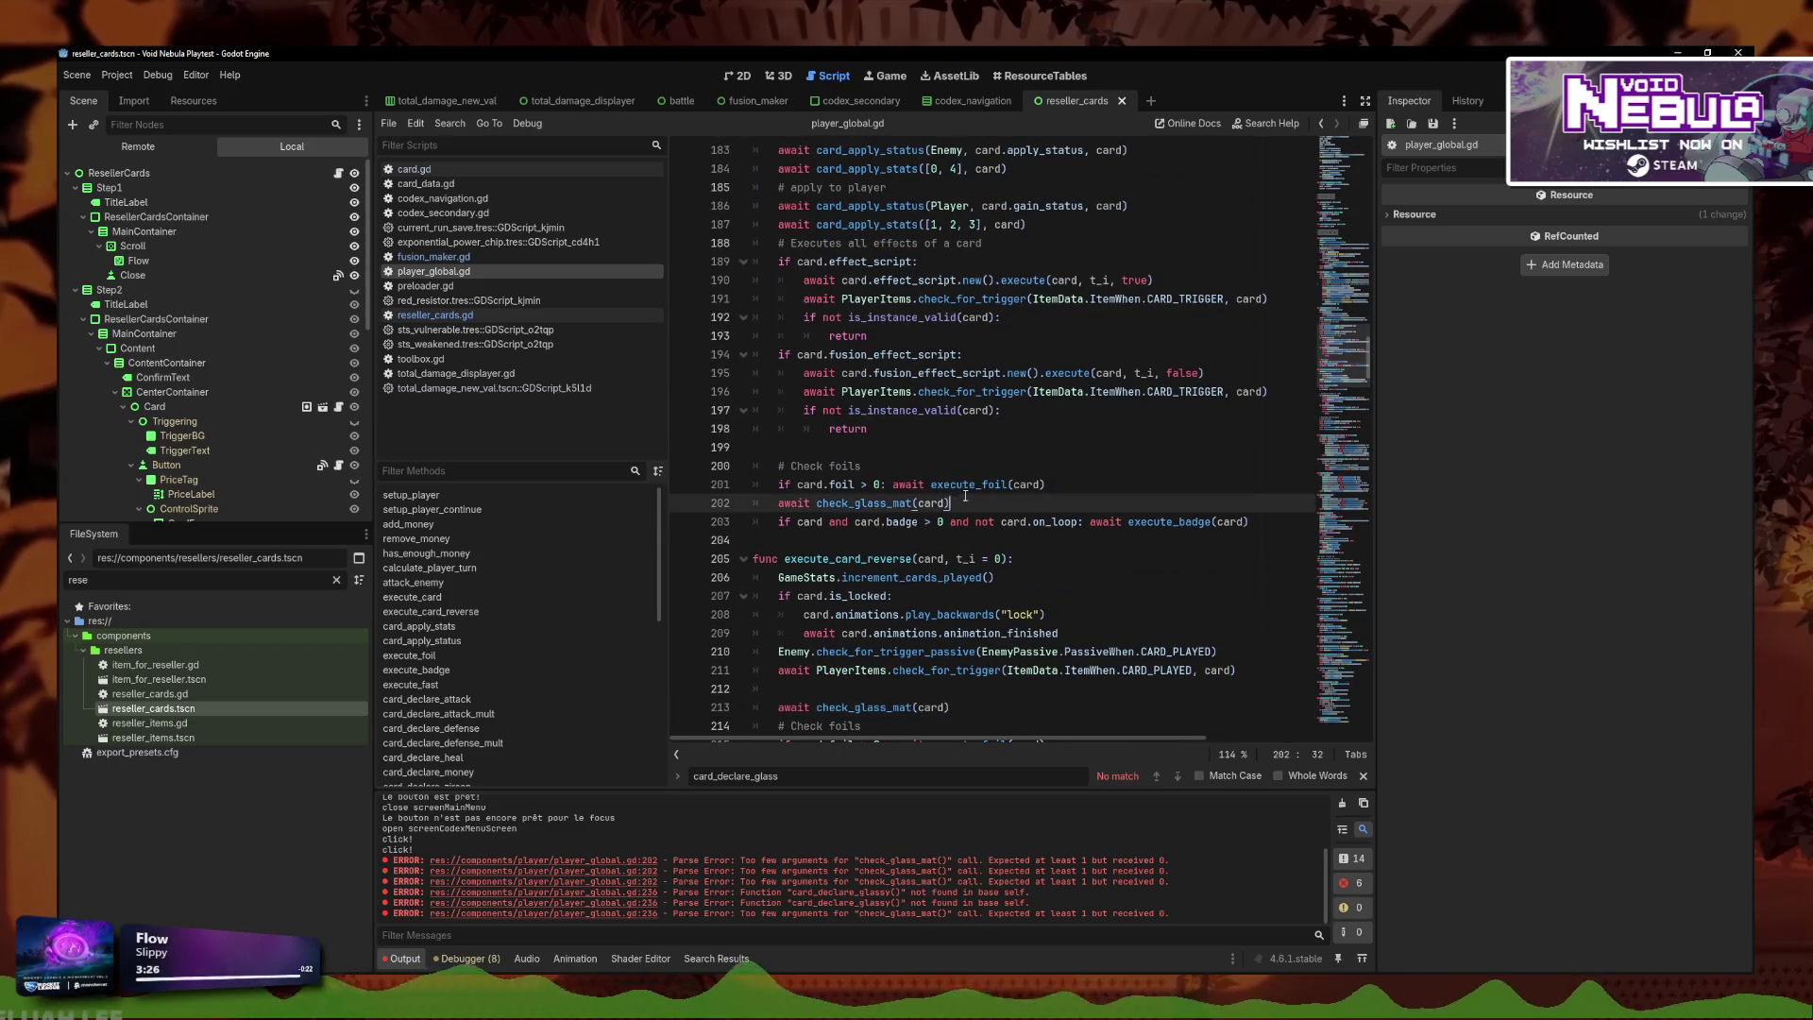
pyautogui.scroll(-2, 998, 558)
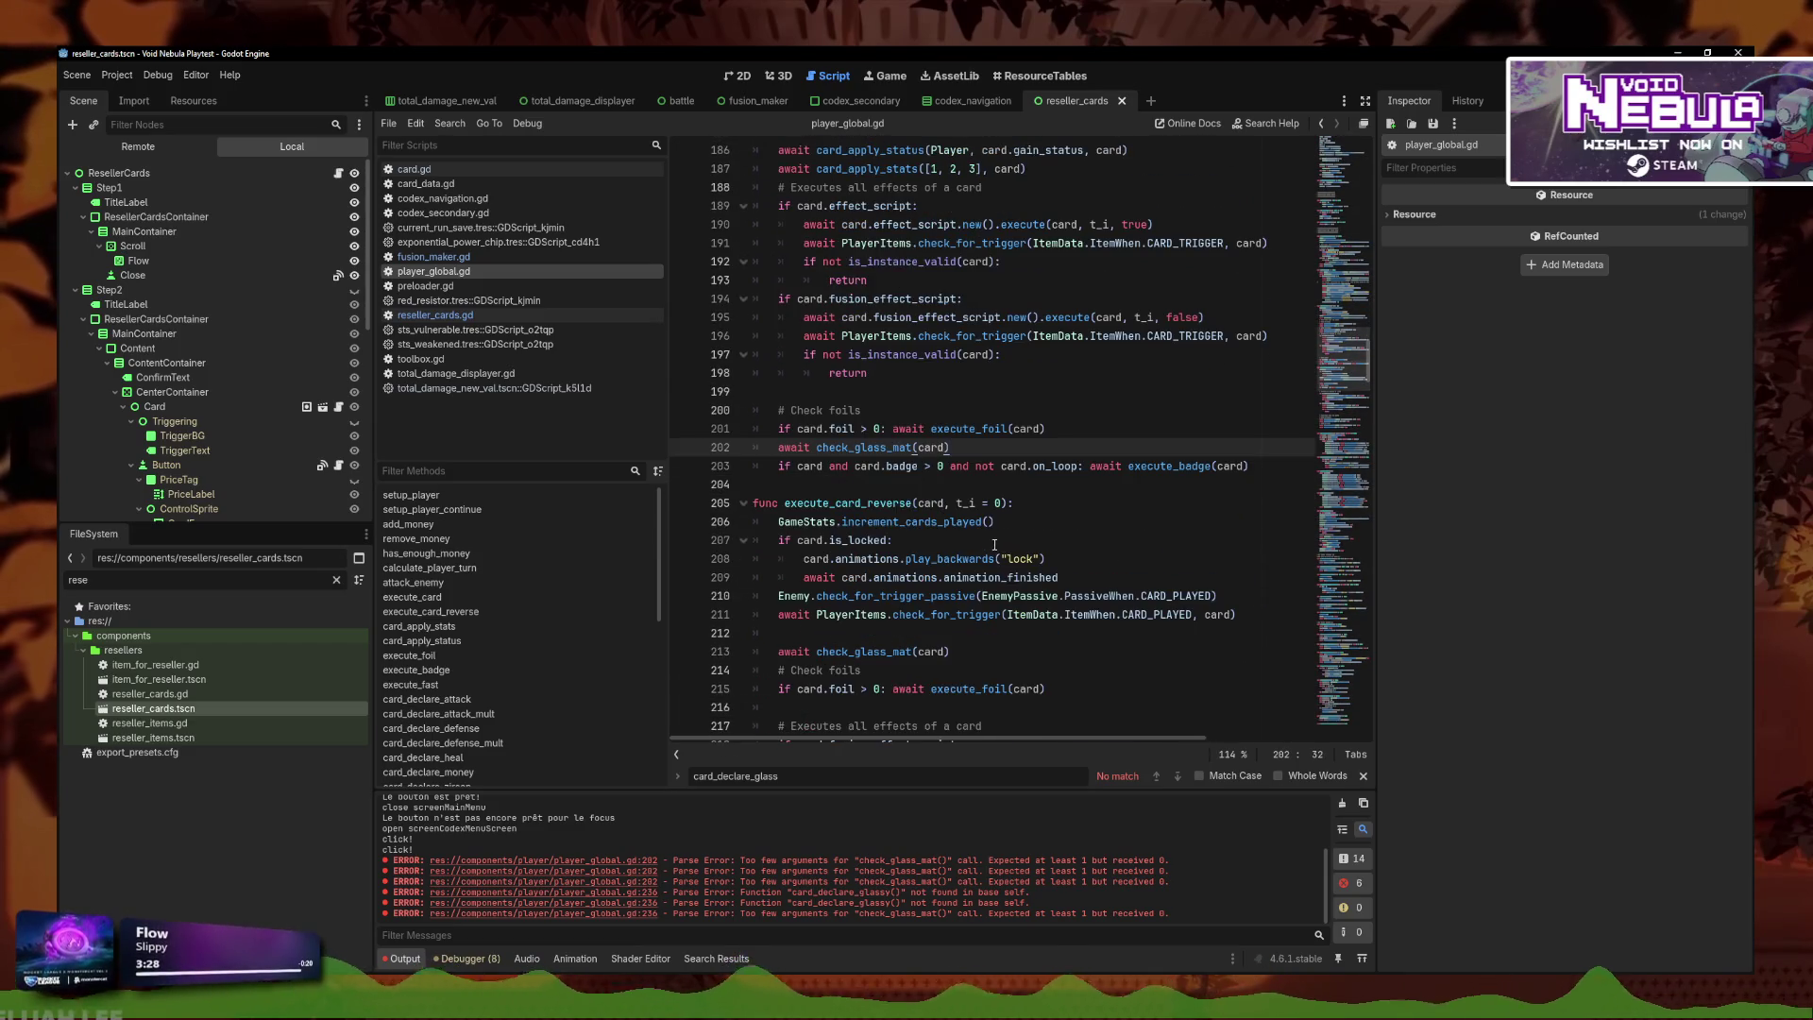
pyautogui.click(986, 614)
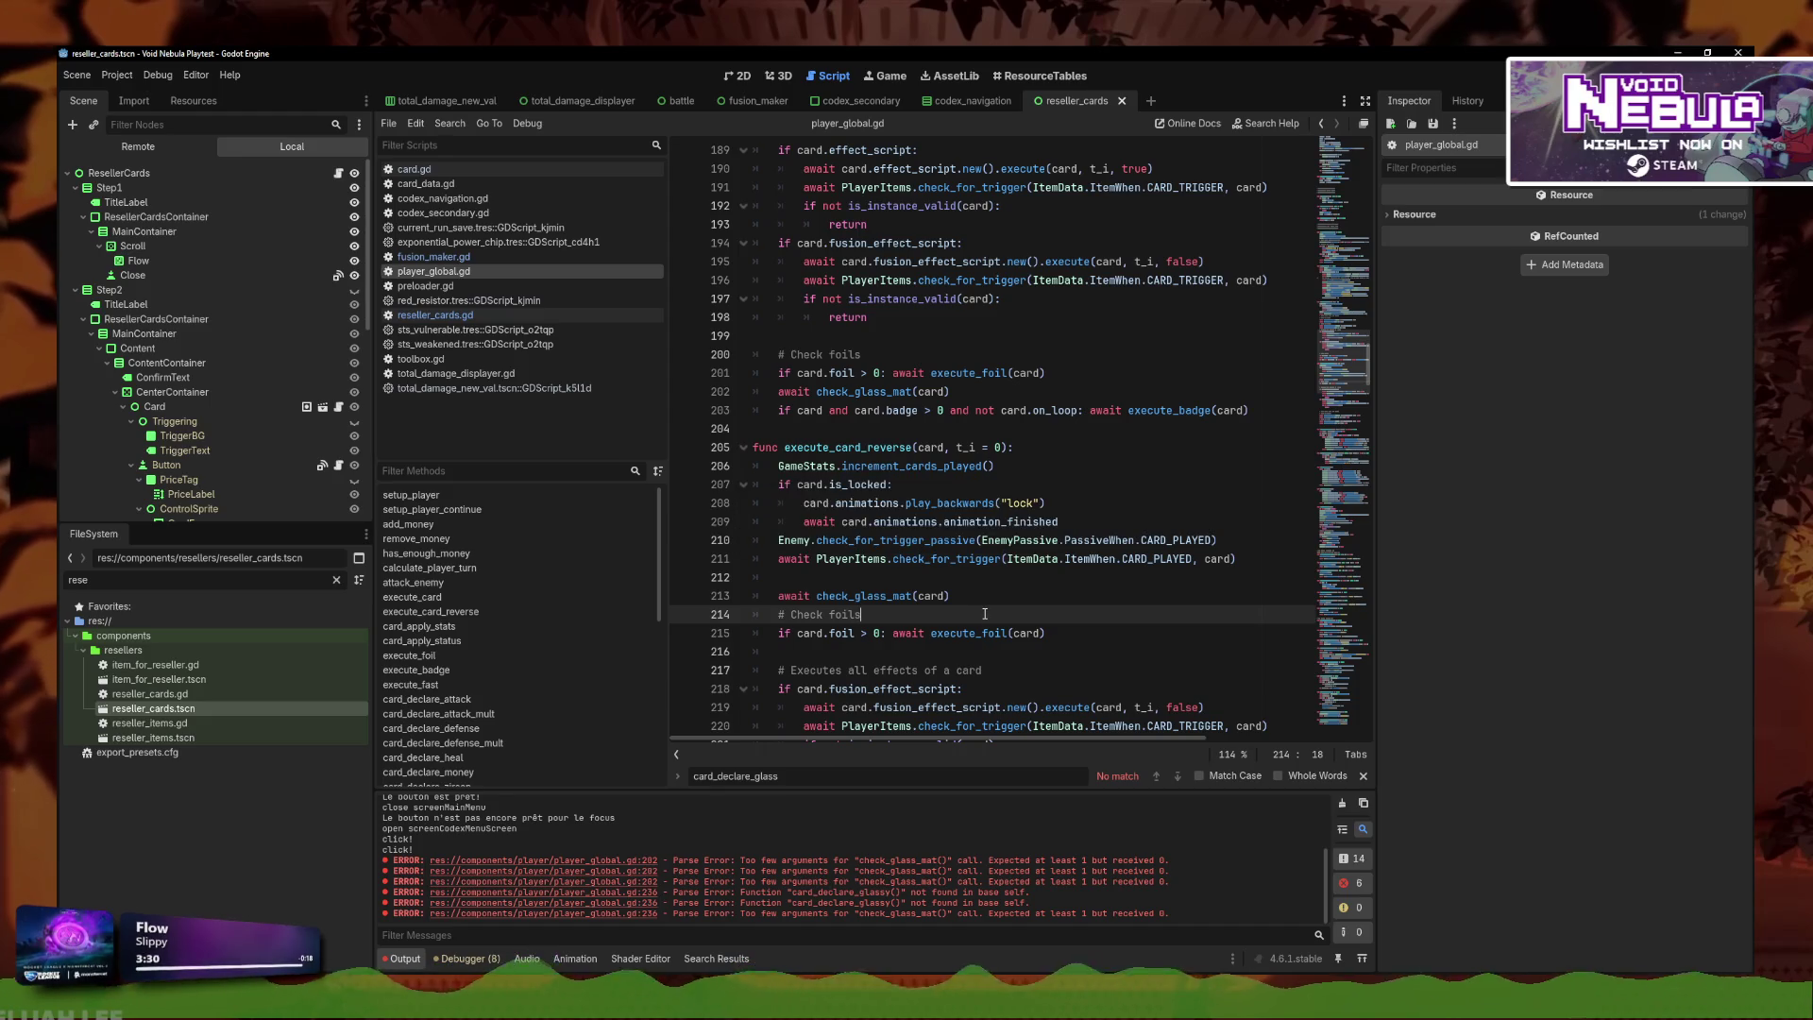
pyautogui.hotkey('alt', 'Up')
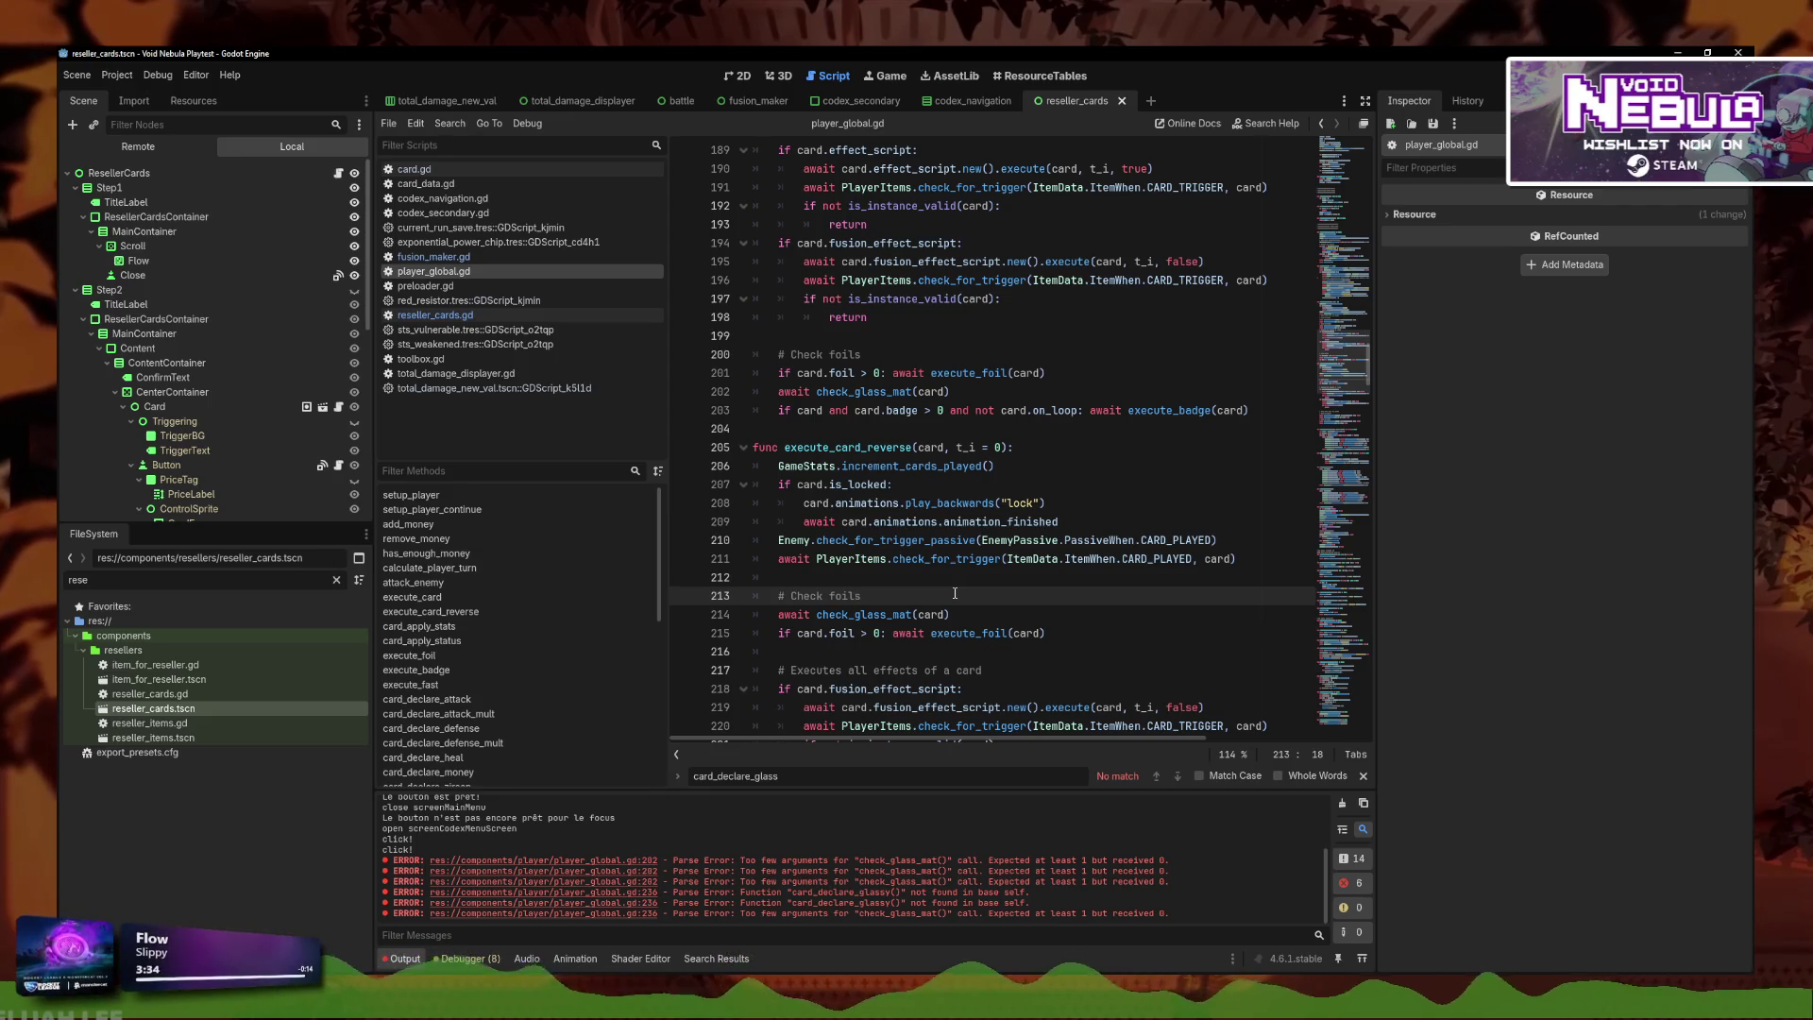
# Jump to the check_glass_mat definition and go to its STAINED case.
pyautogui.scroll(13, 855, 681)
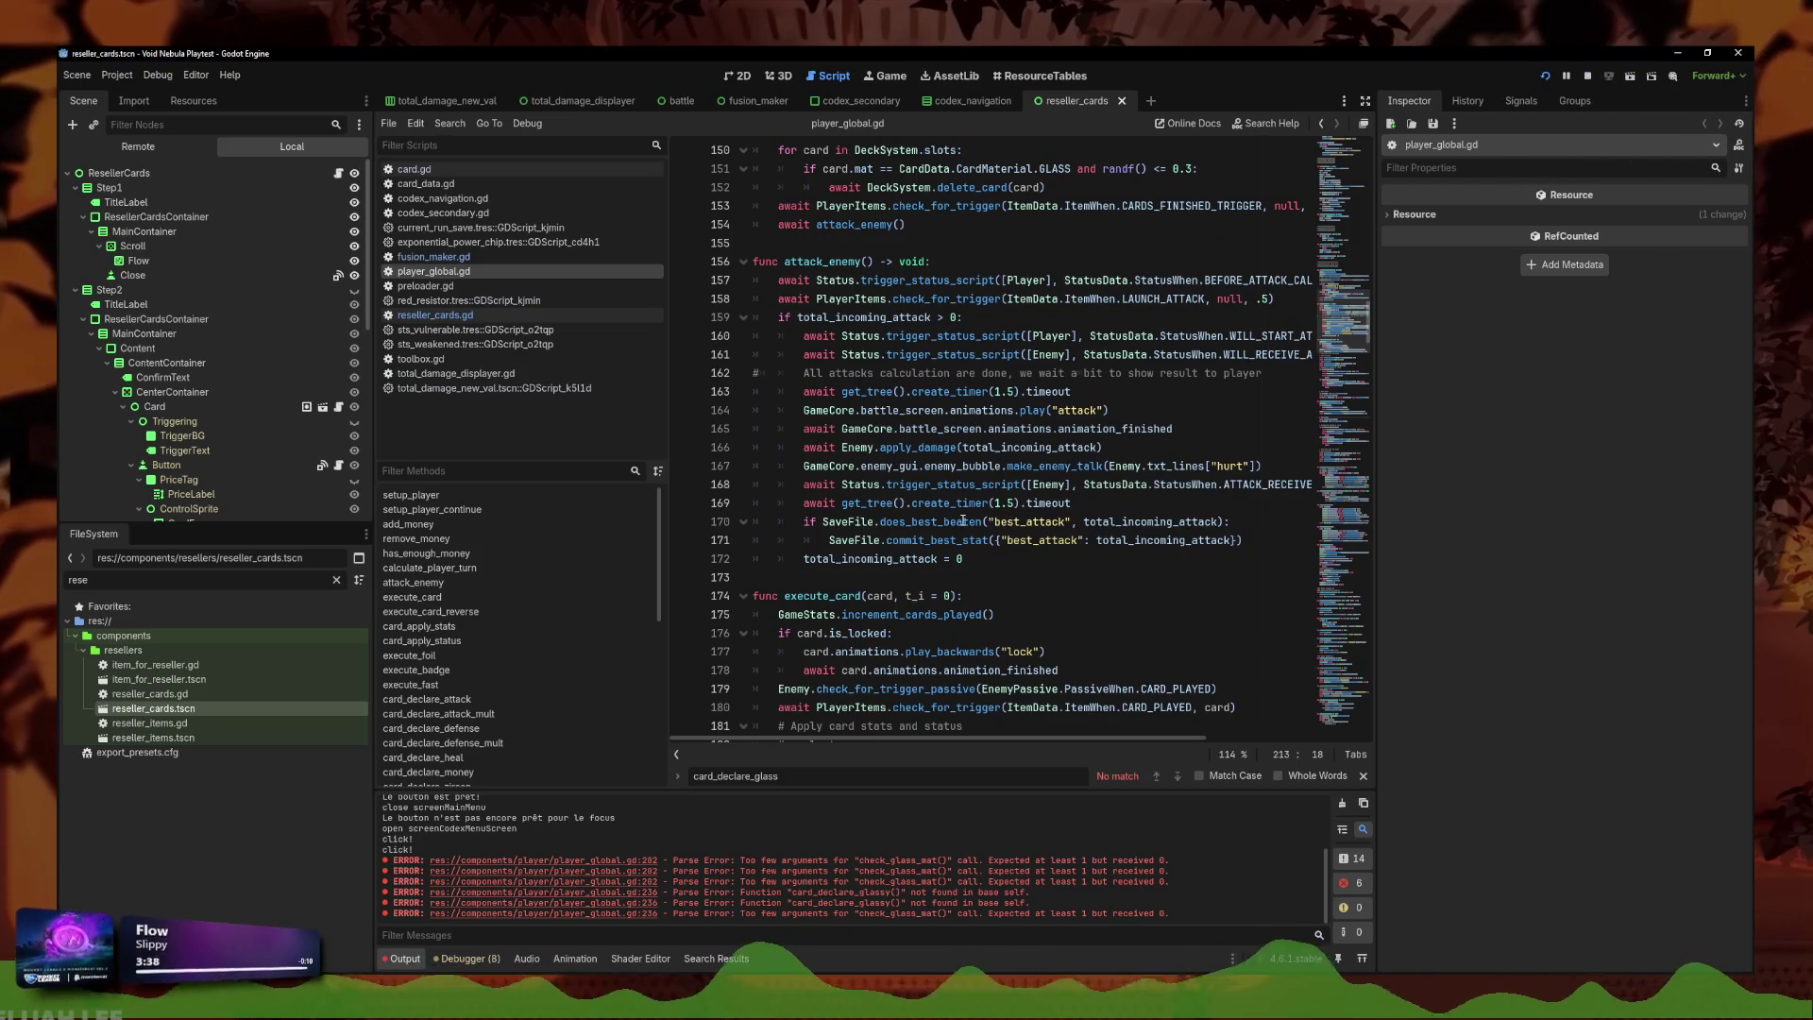
pyautogui.scroll(2, 1012, 515)
pyautogui.scroll(-16, 968, 513)
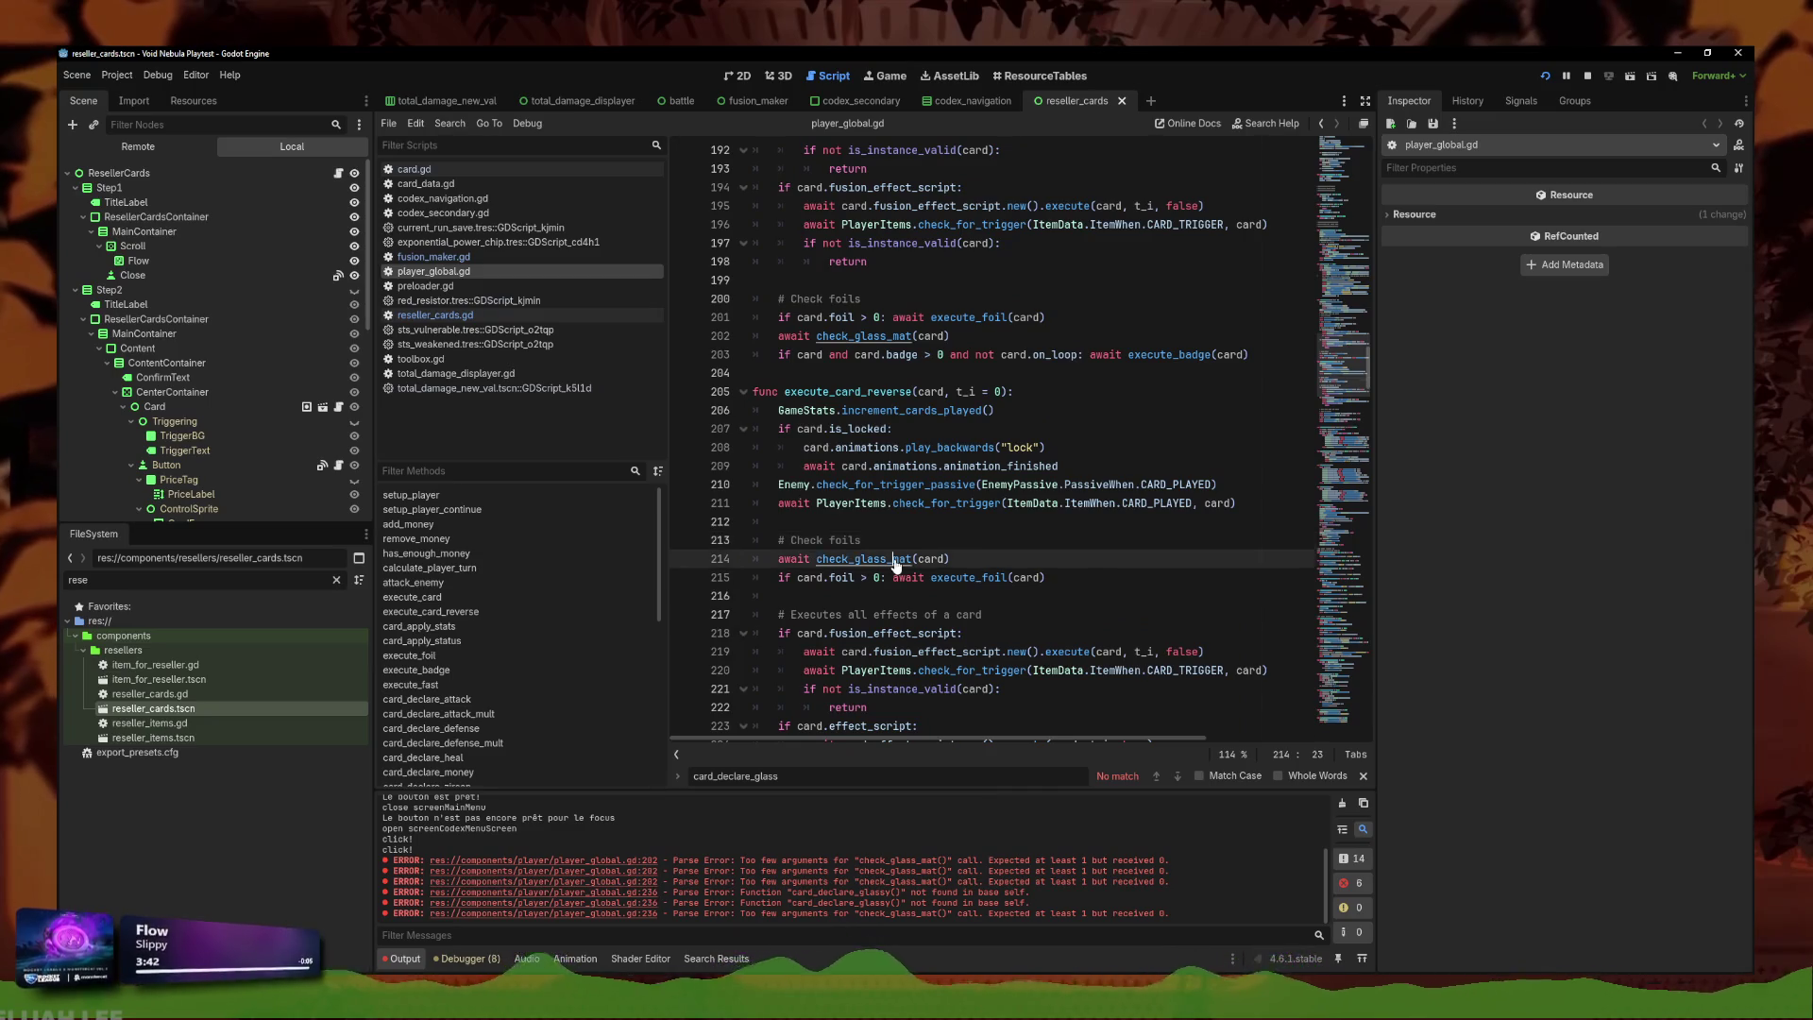
pyautogui.keyDown('ctrl'); pyautogui.click(869, 560); pyautogui.keyUp('ctrl')
pyautogui.scroll(-2, 1039, 586)
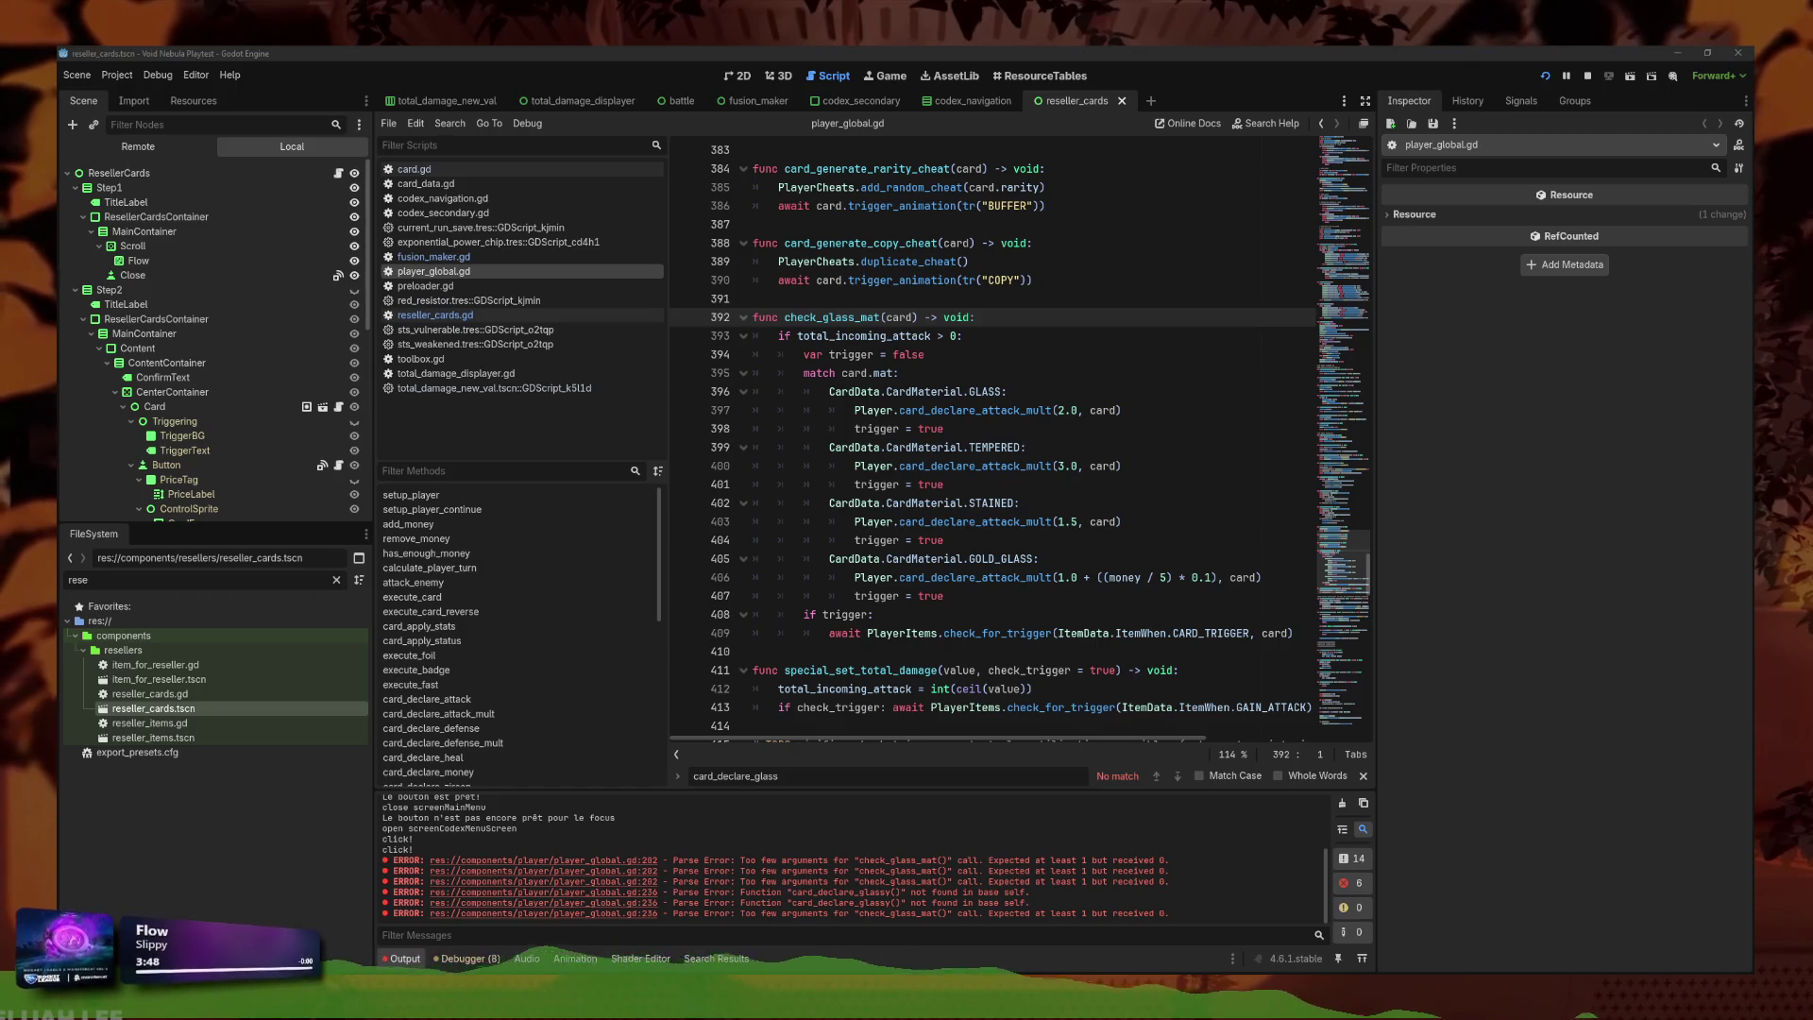
pyautogui.click(1030, 503)
# Search all project files for 'GLASS' with Find in Files.
pyautogui.click(450, 123)
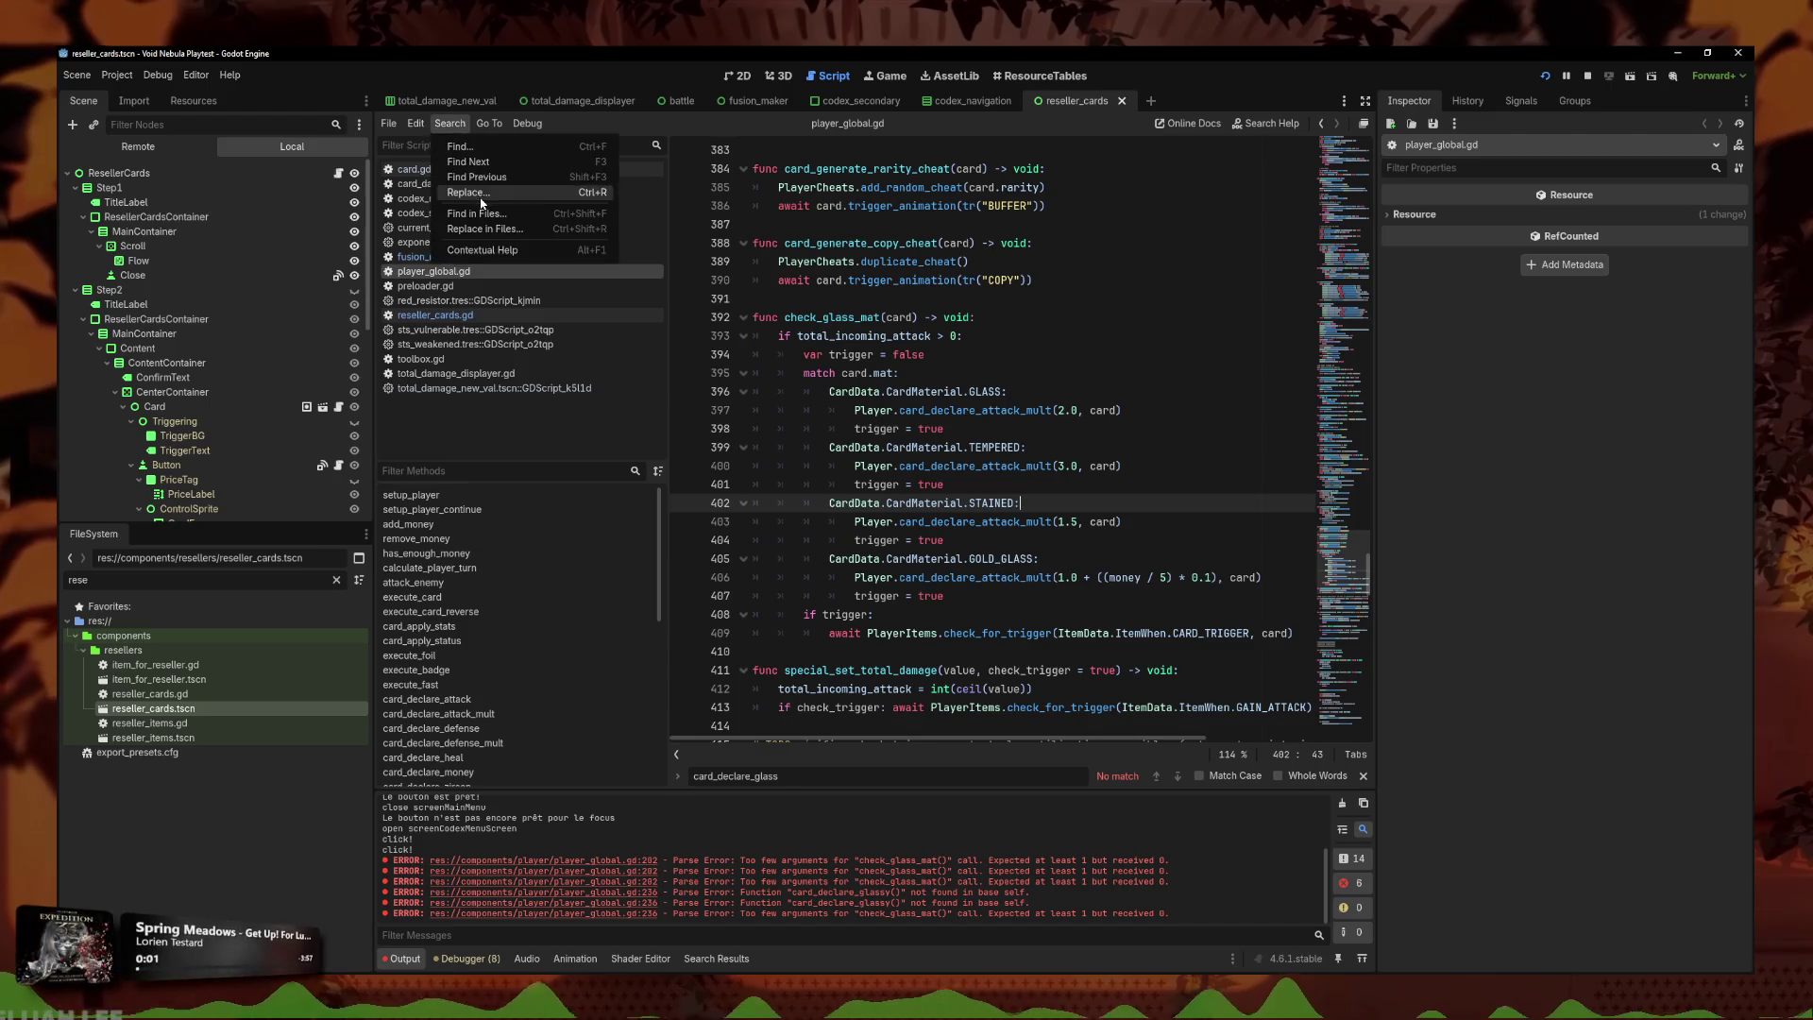
pyautogui.click(481, 198)
pyautogui.write('GLASS')
pyautogui.press('Return')
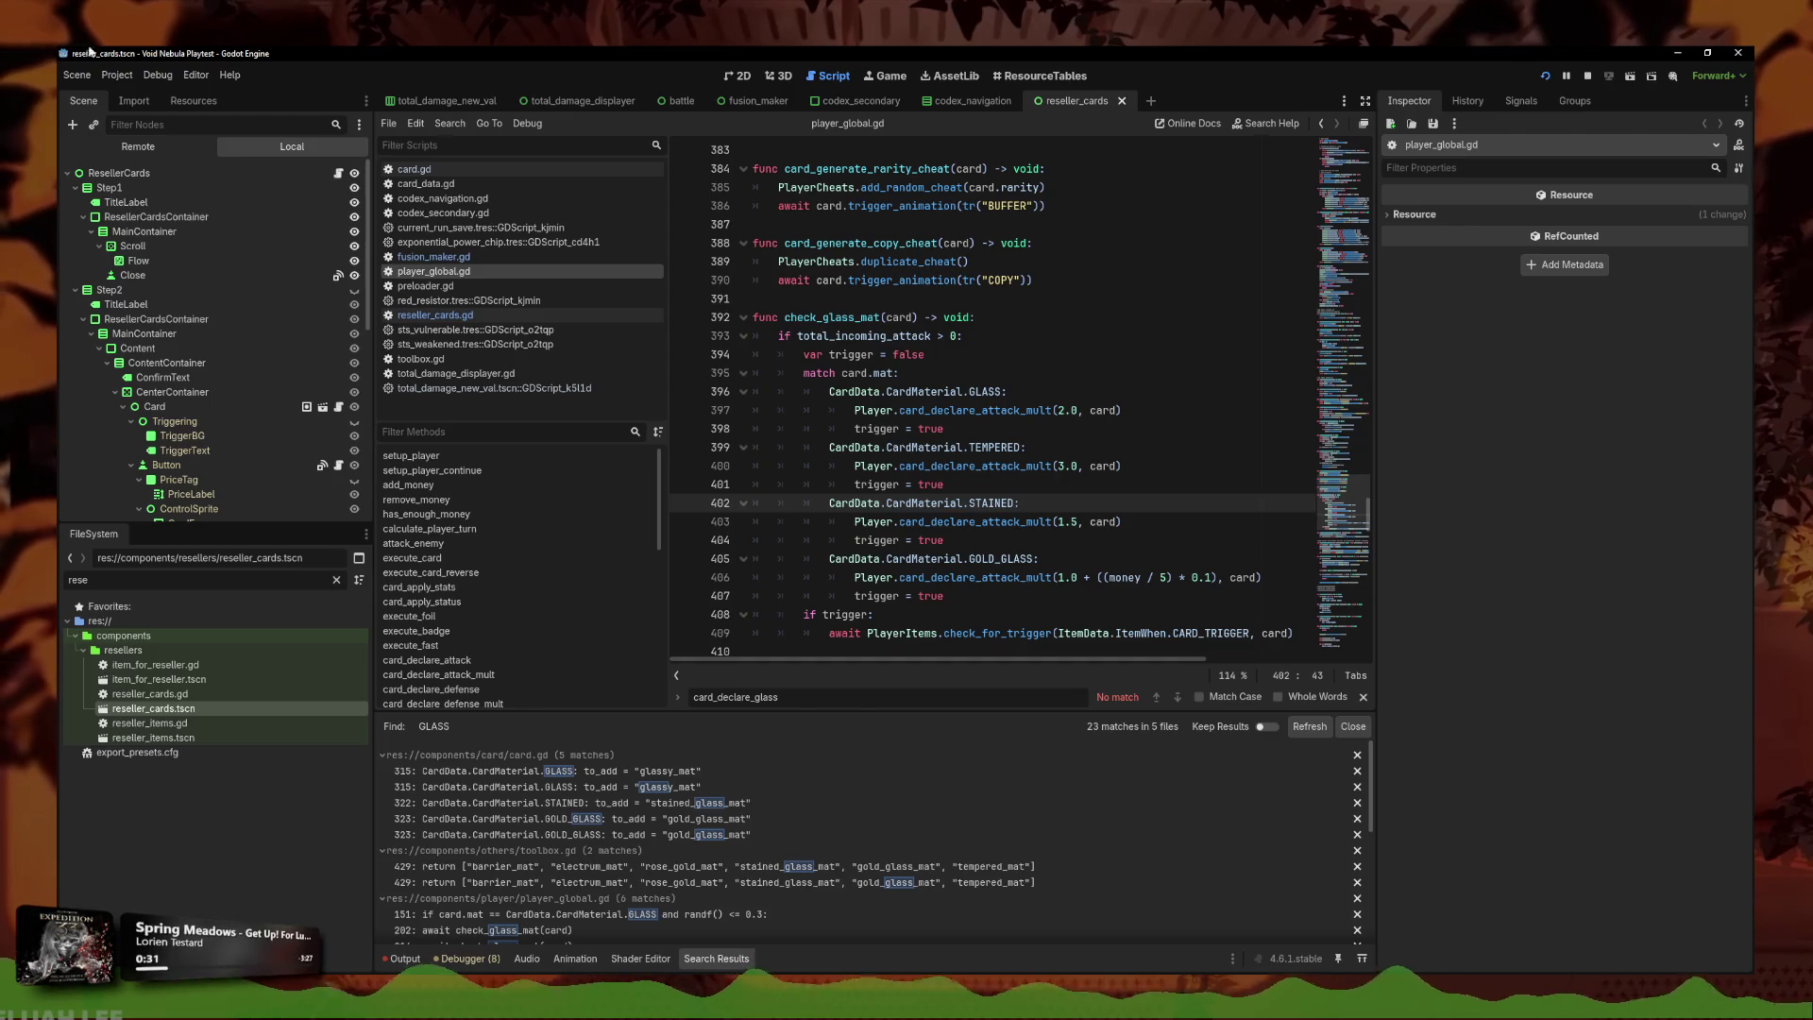
# Review the GOLD_GLASS money multiplier and the trigger = true lines.
pyautogui.click(1091, 559)
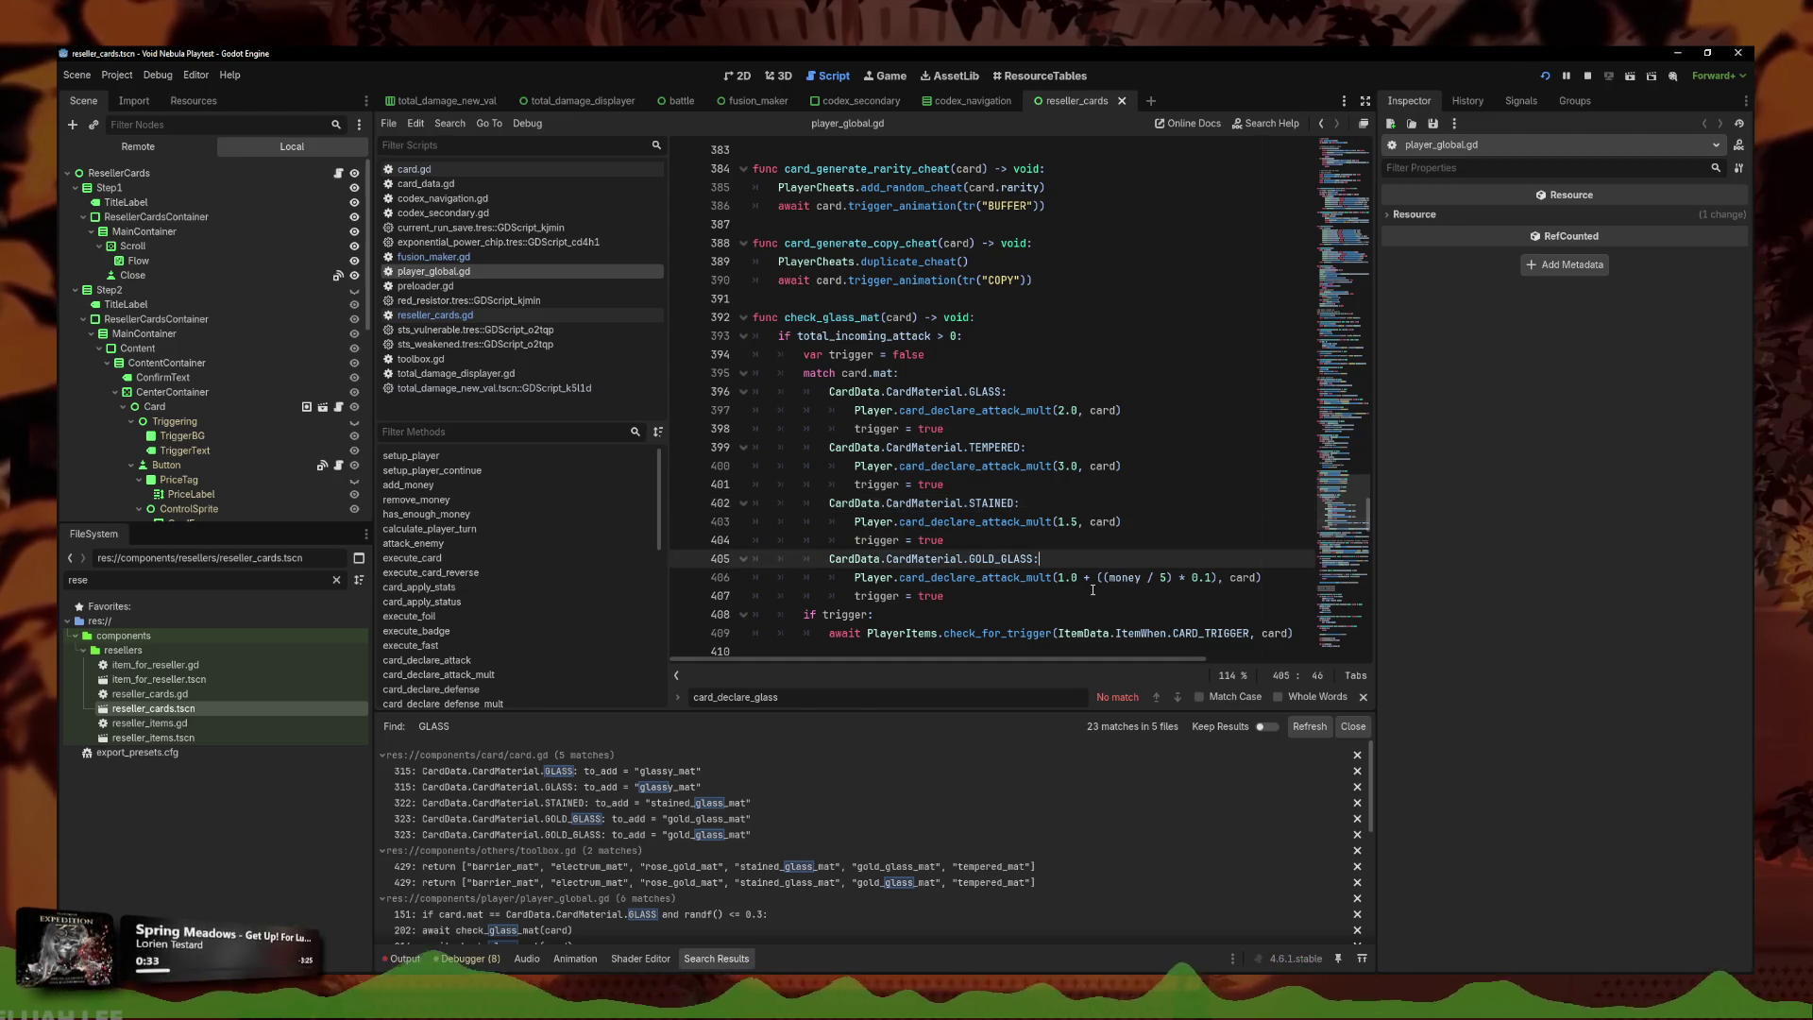
pyautogui.click(1018, 576)
pyautogui.scroll(-1, 1097, 560)
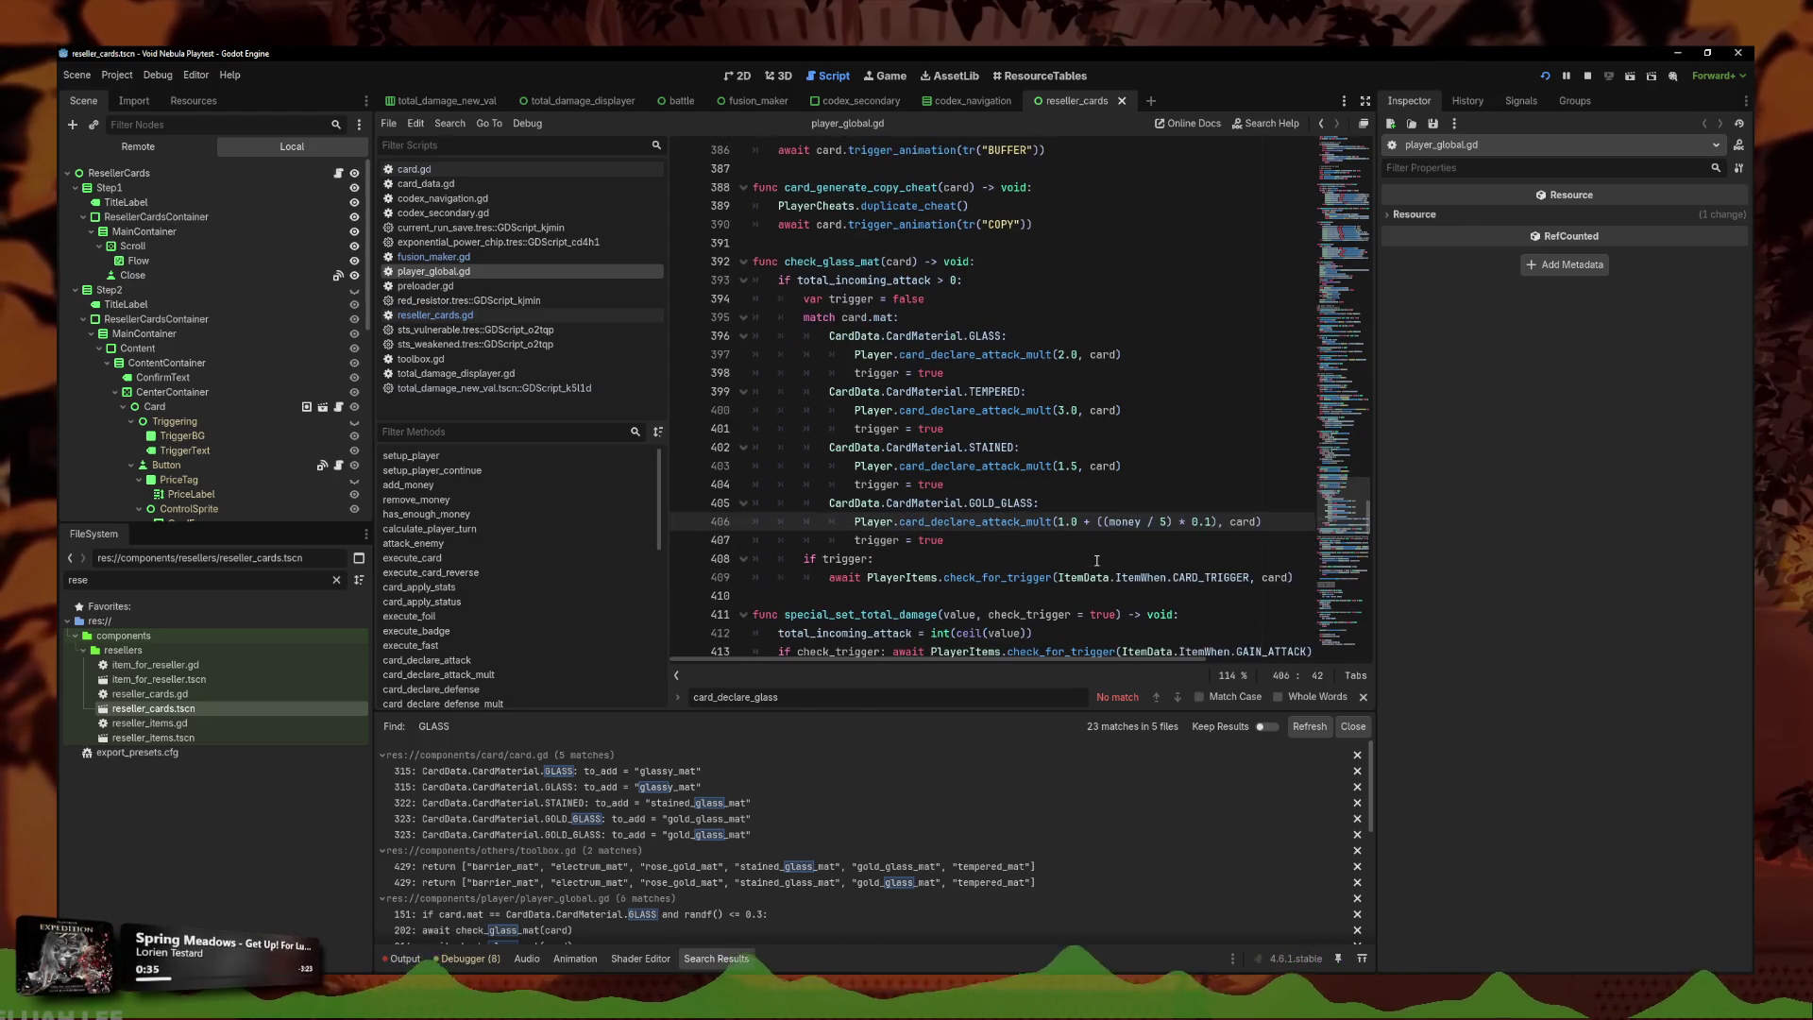
pyautogui.click(1105, 556)
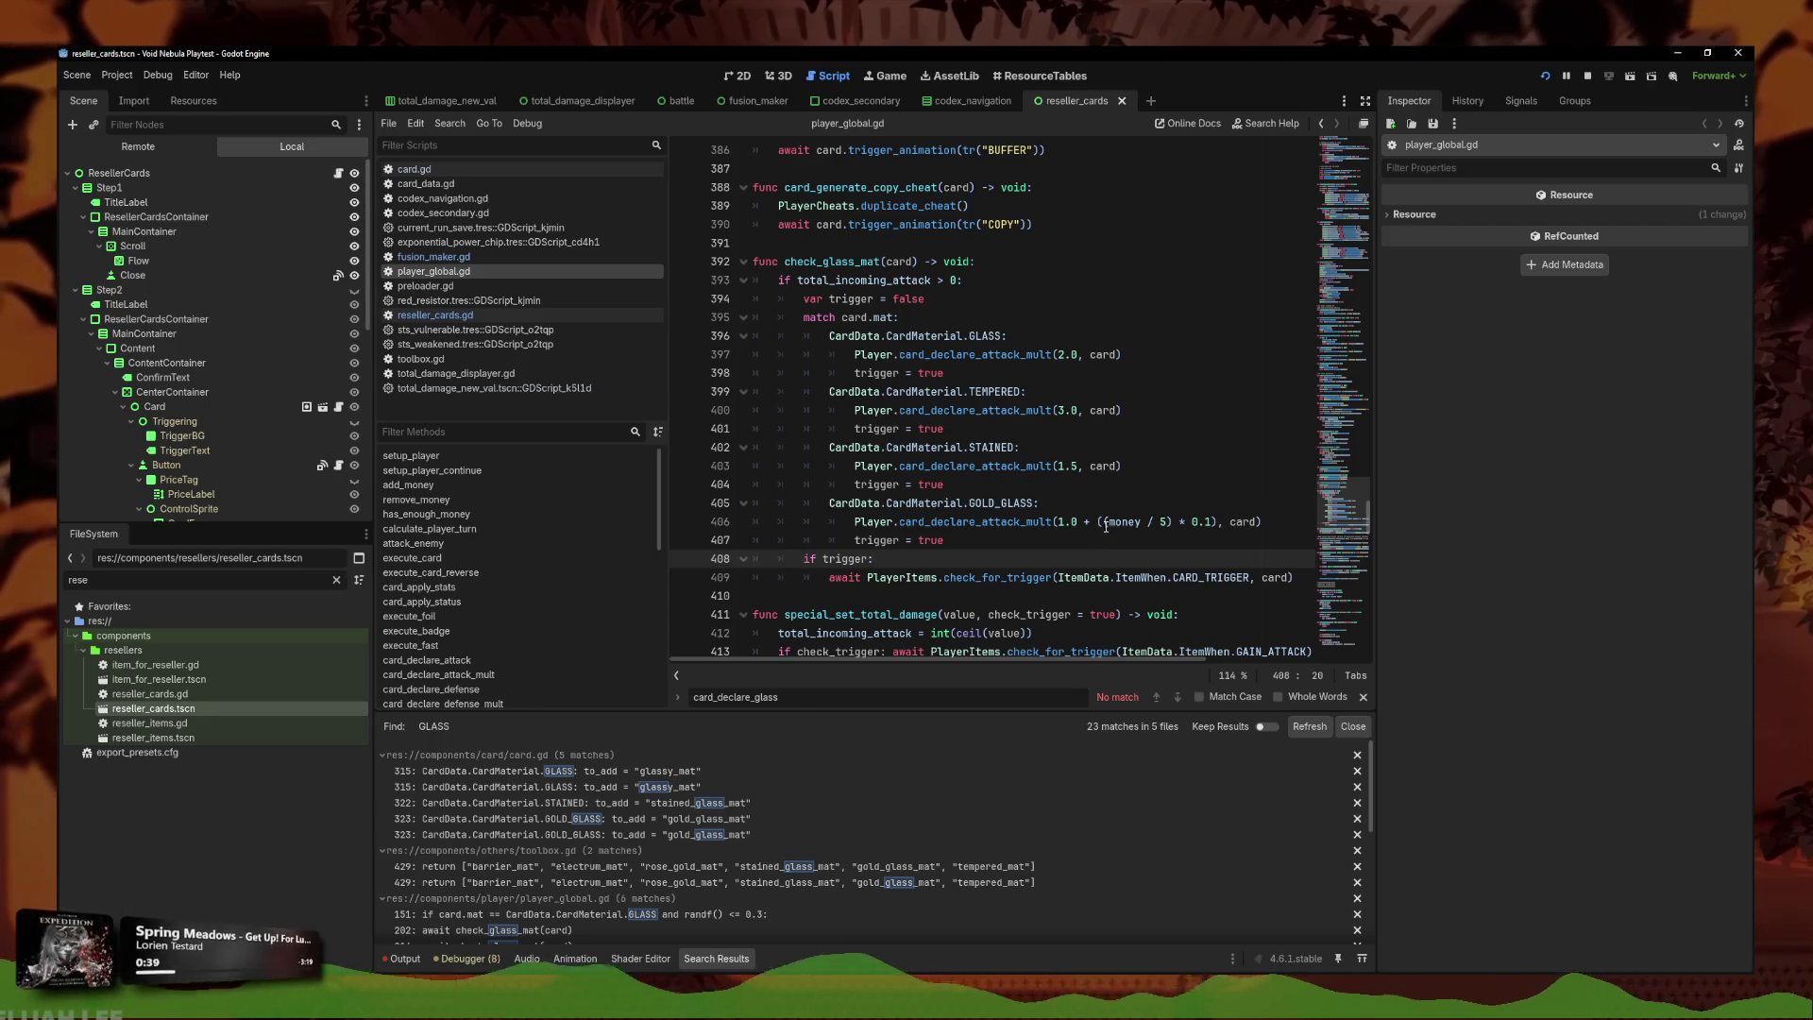
pyautogui.click(1112, 535)
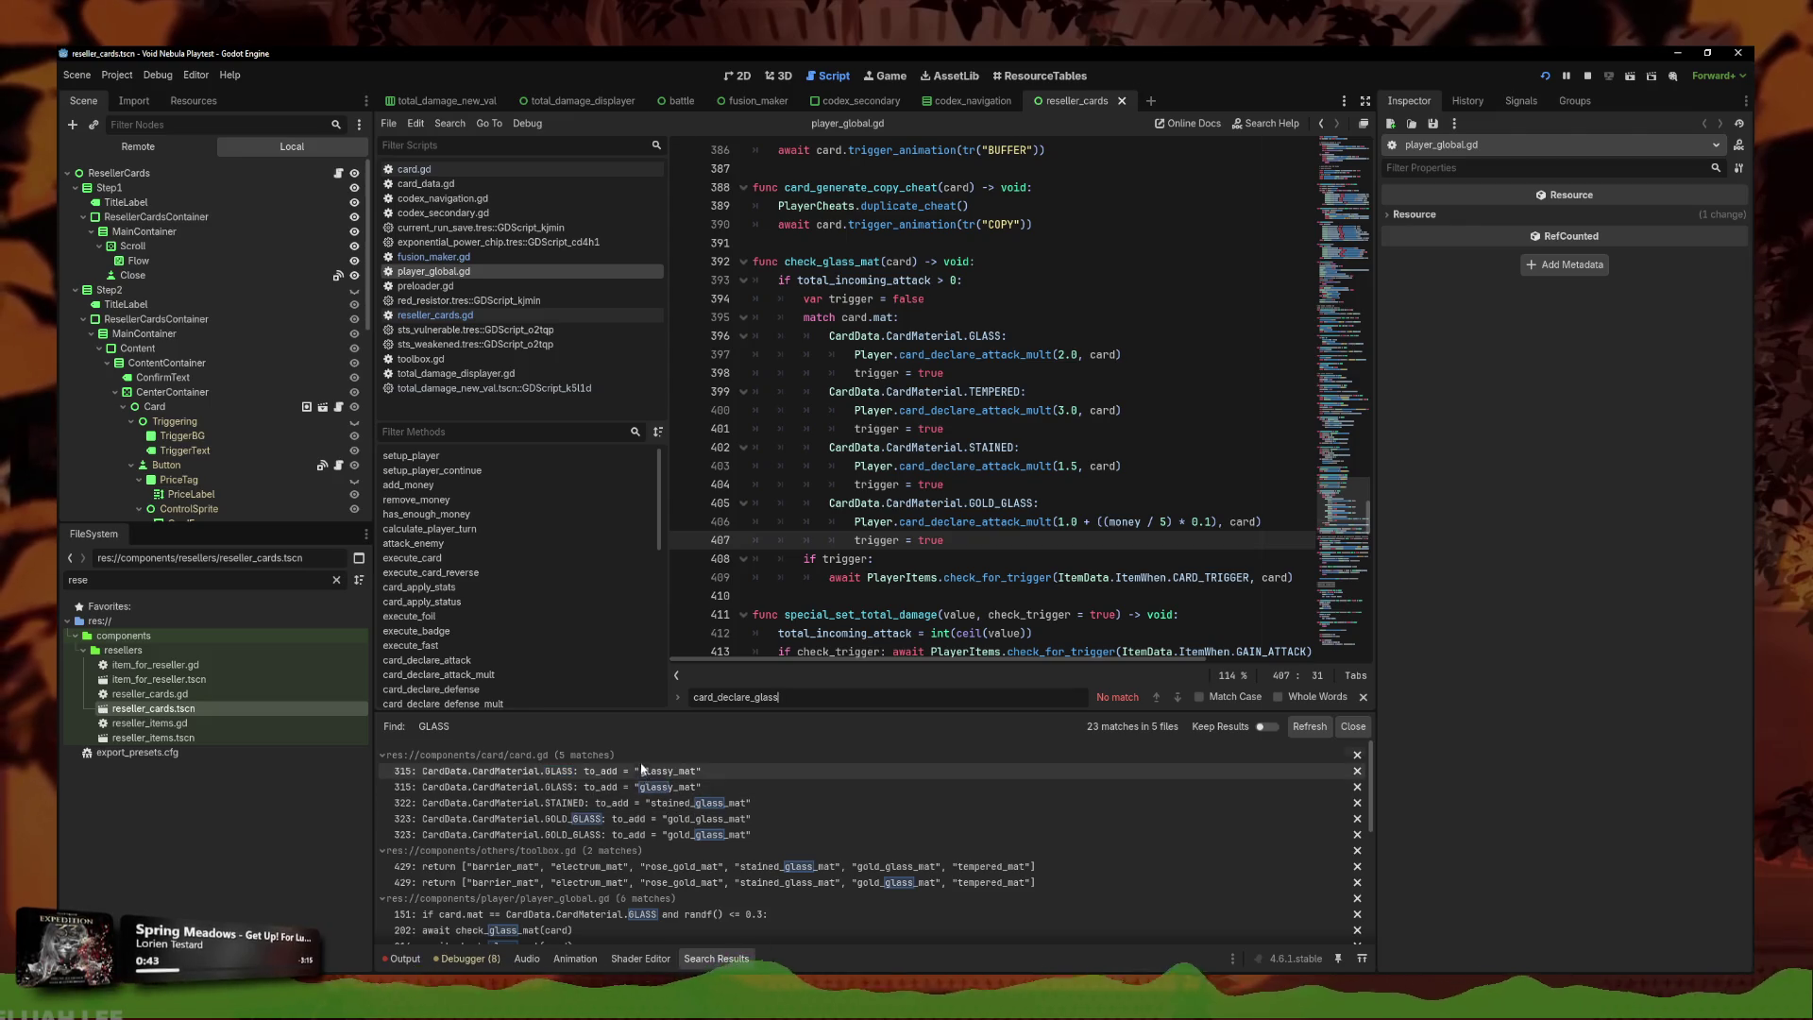
pyautogui.scroll(-6, 684, 793)
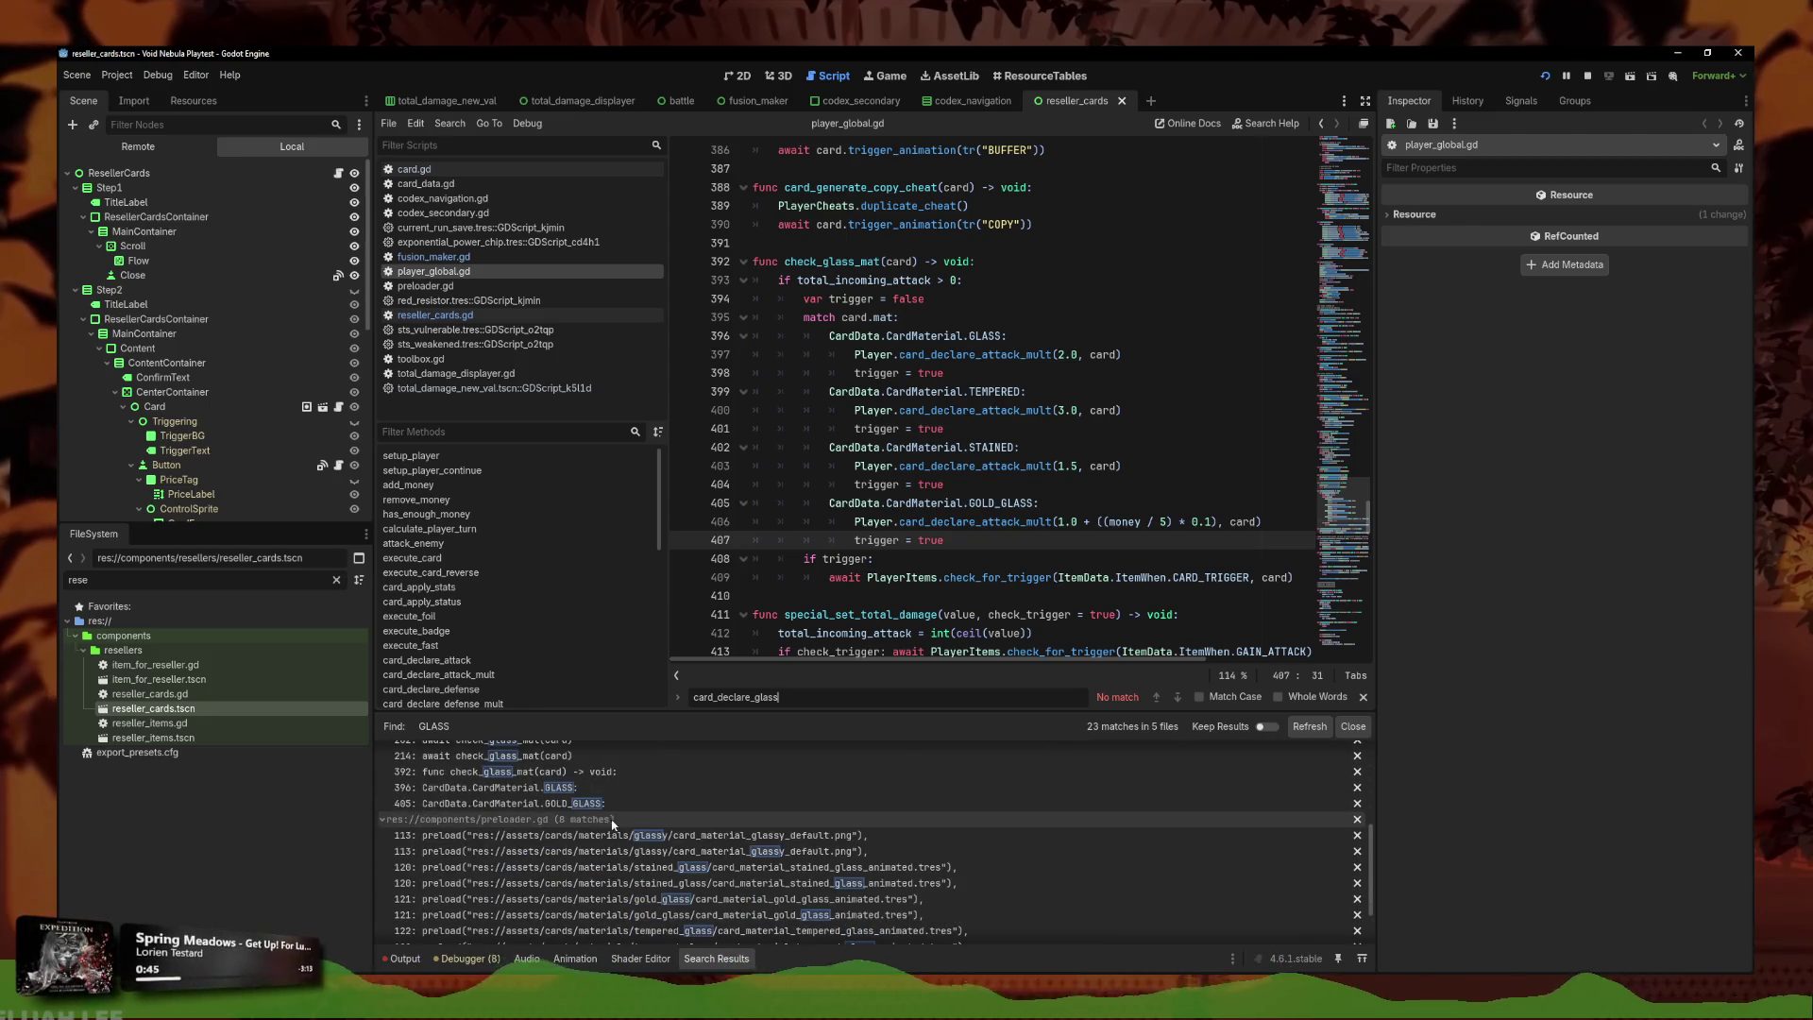
pyautogui.scroll(3, 651, 809)
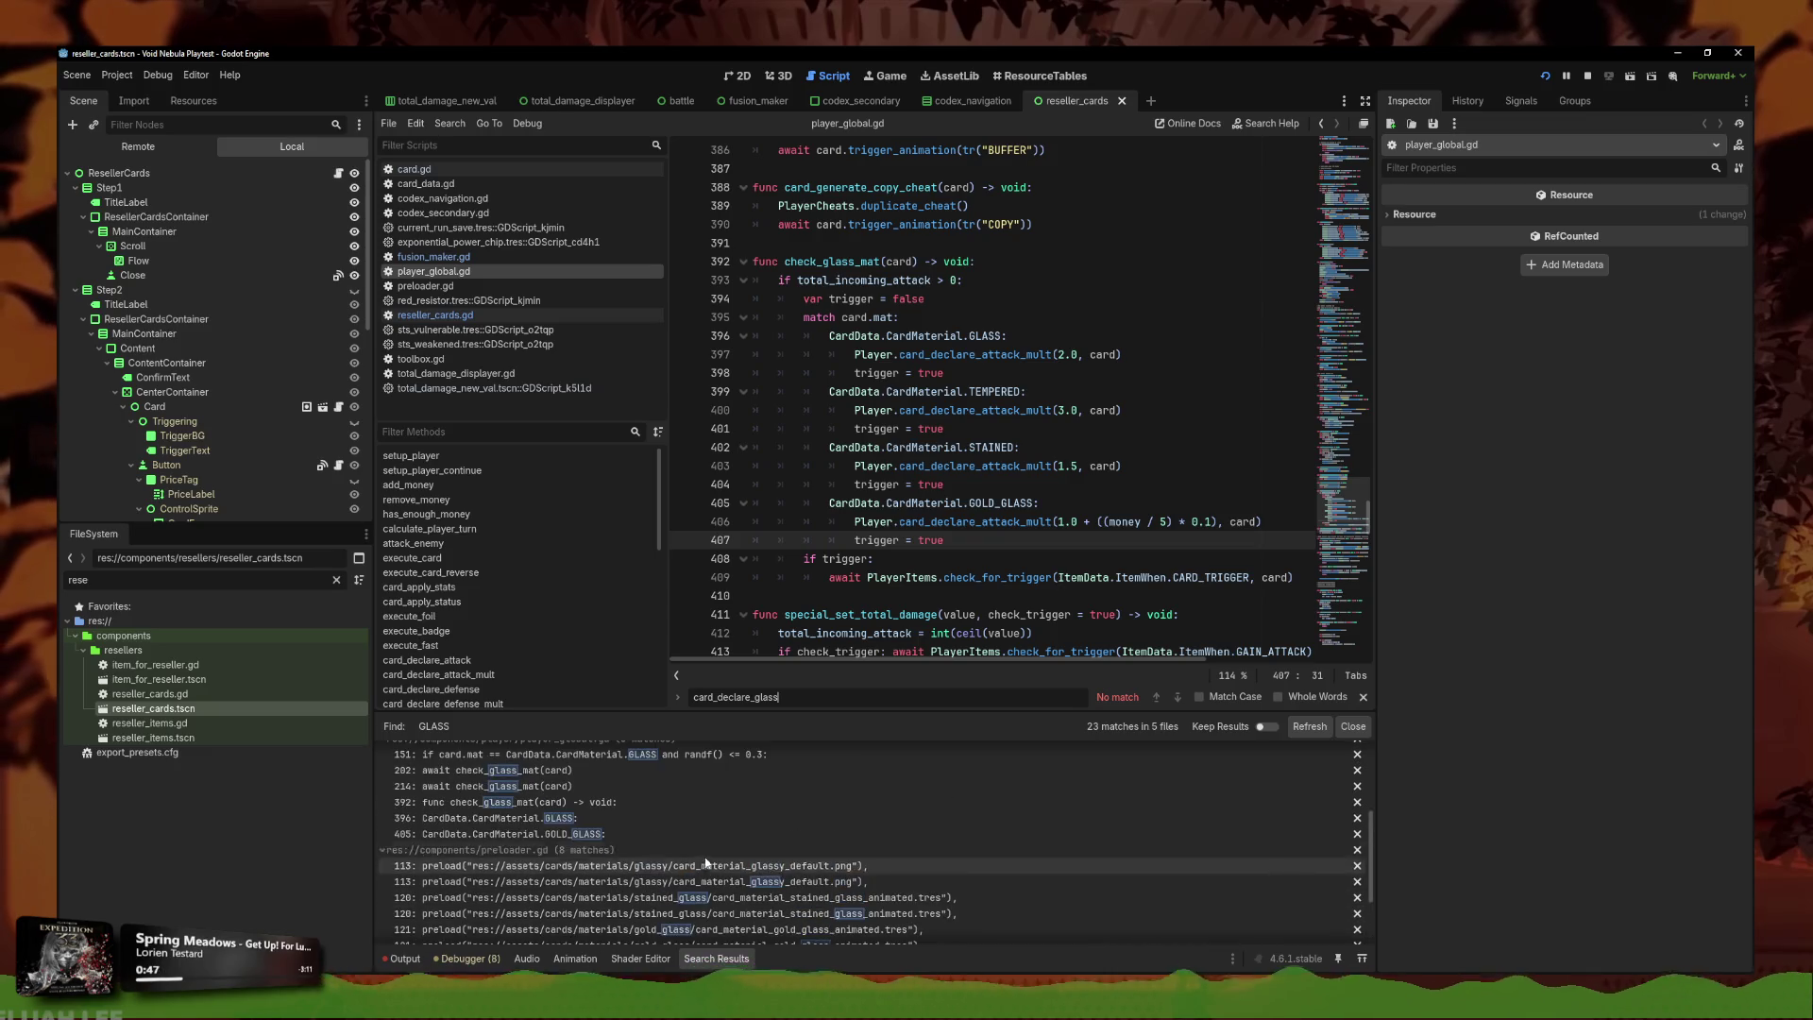
# Open the player_global.gd line 151 result and copy the glass break check on lines 151–152.
pyautogui.click(699, 778)
pyautogui.scroll(2, 1239, 350)
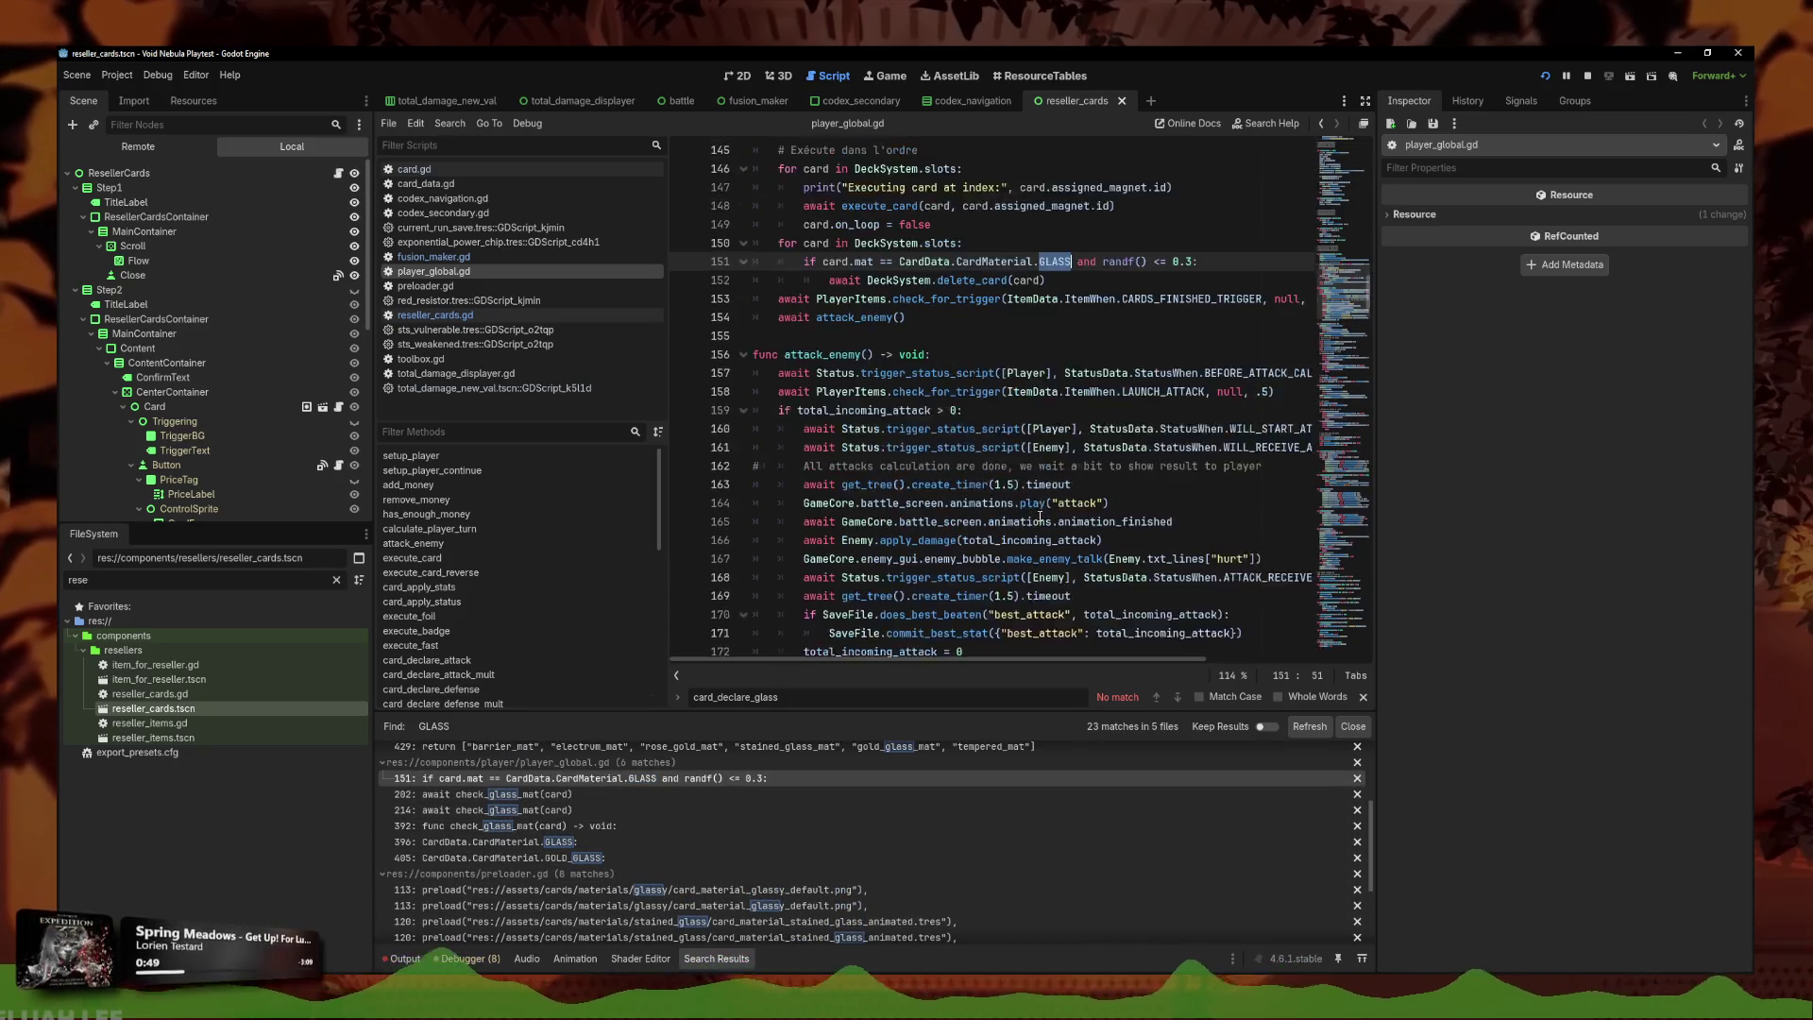
pyautogui.moveTo(1045, 336); pyautogui.dragTo(695, 317)
pyautogui.scroll(2, 850, 377)
pyautogui.click(1060, 448)
pyautogui.moveTo(1060, 448); pyautogui.dragTo(684, 425)
pyautogui.click(1048, 448)
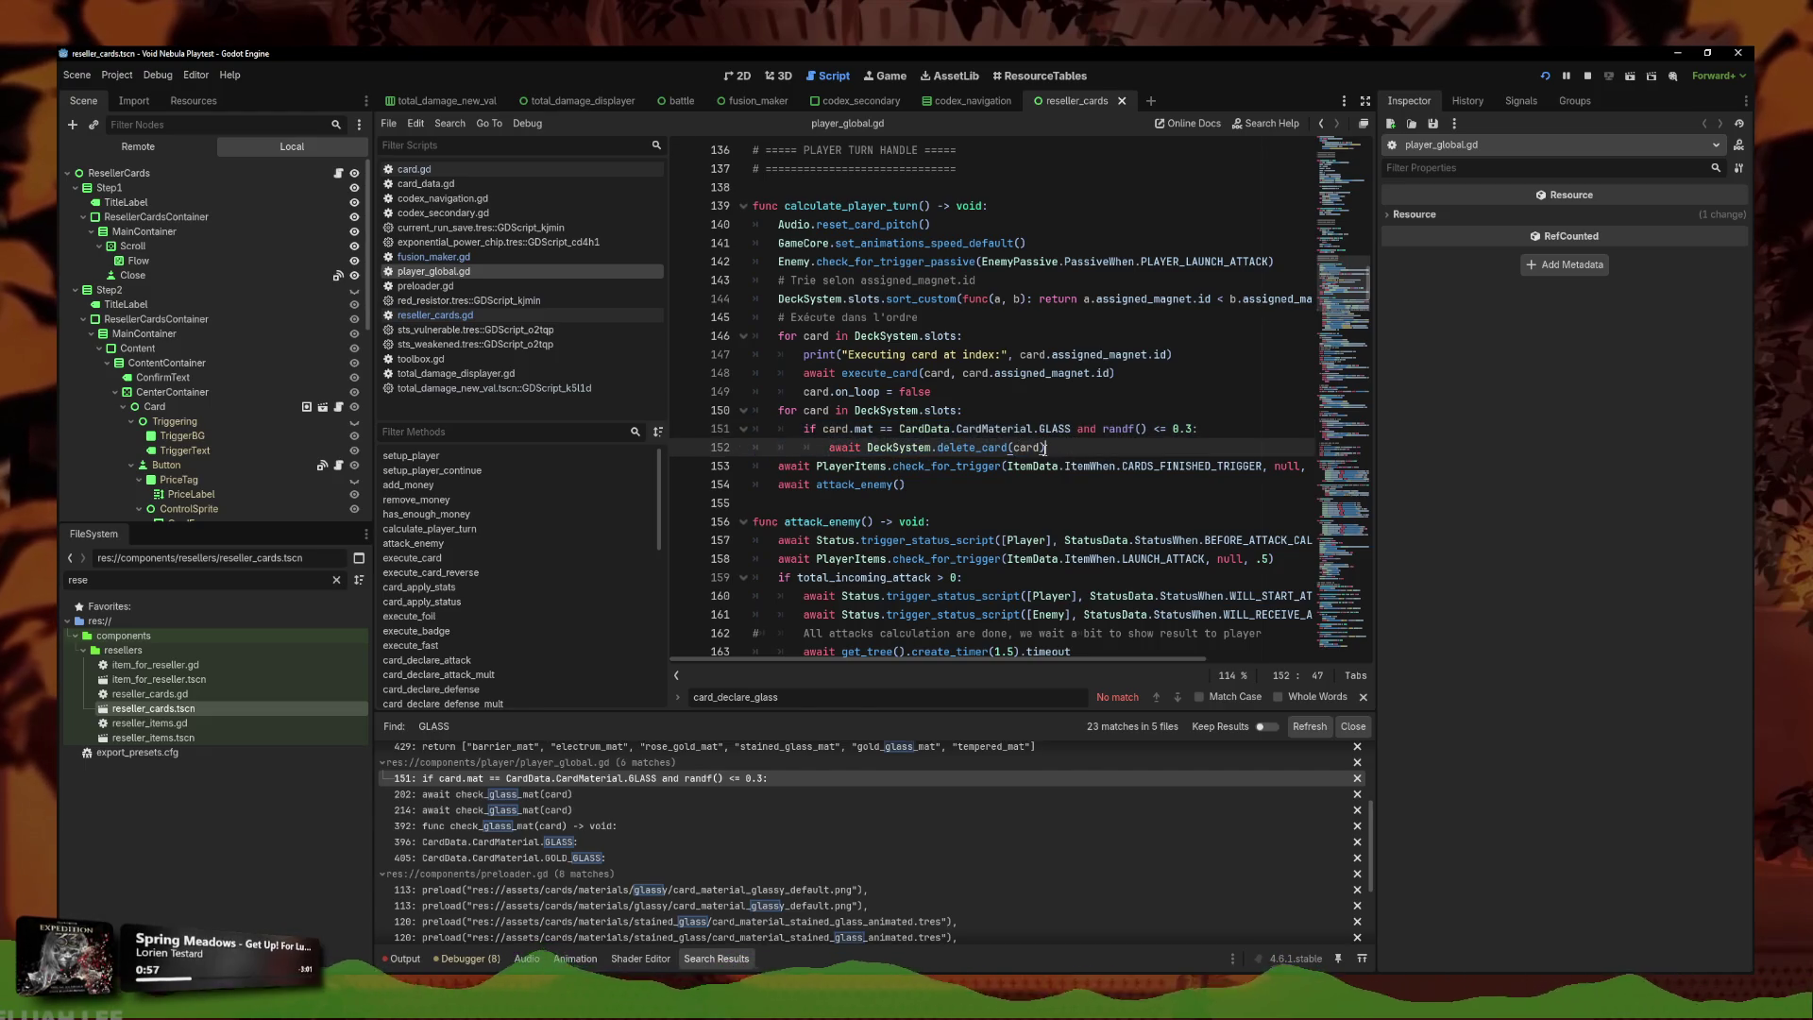
pyautogui.hotkey('ctrl', 'f')
# Add 'func break_glass_card(card) -> void:' below check_glass_mat and paste in the glass break check.
pyautogui.write('check_g')
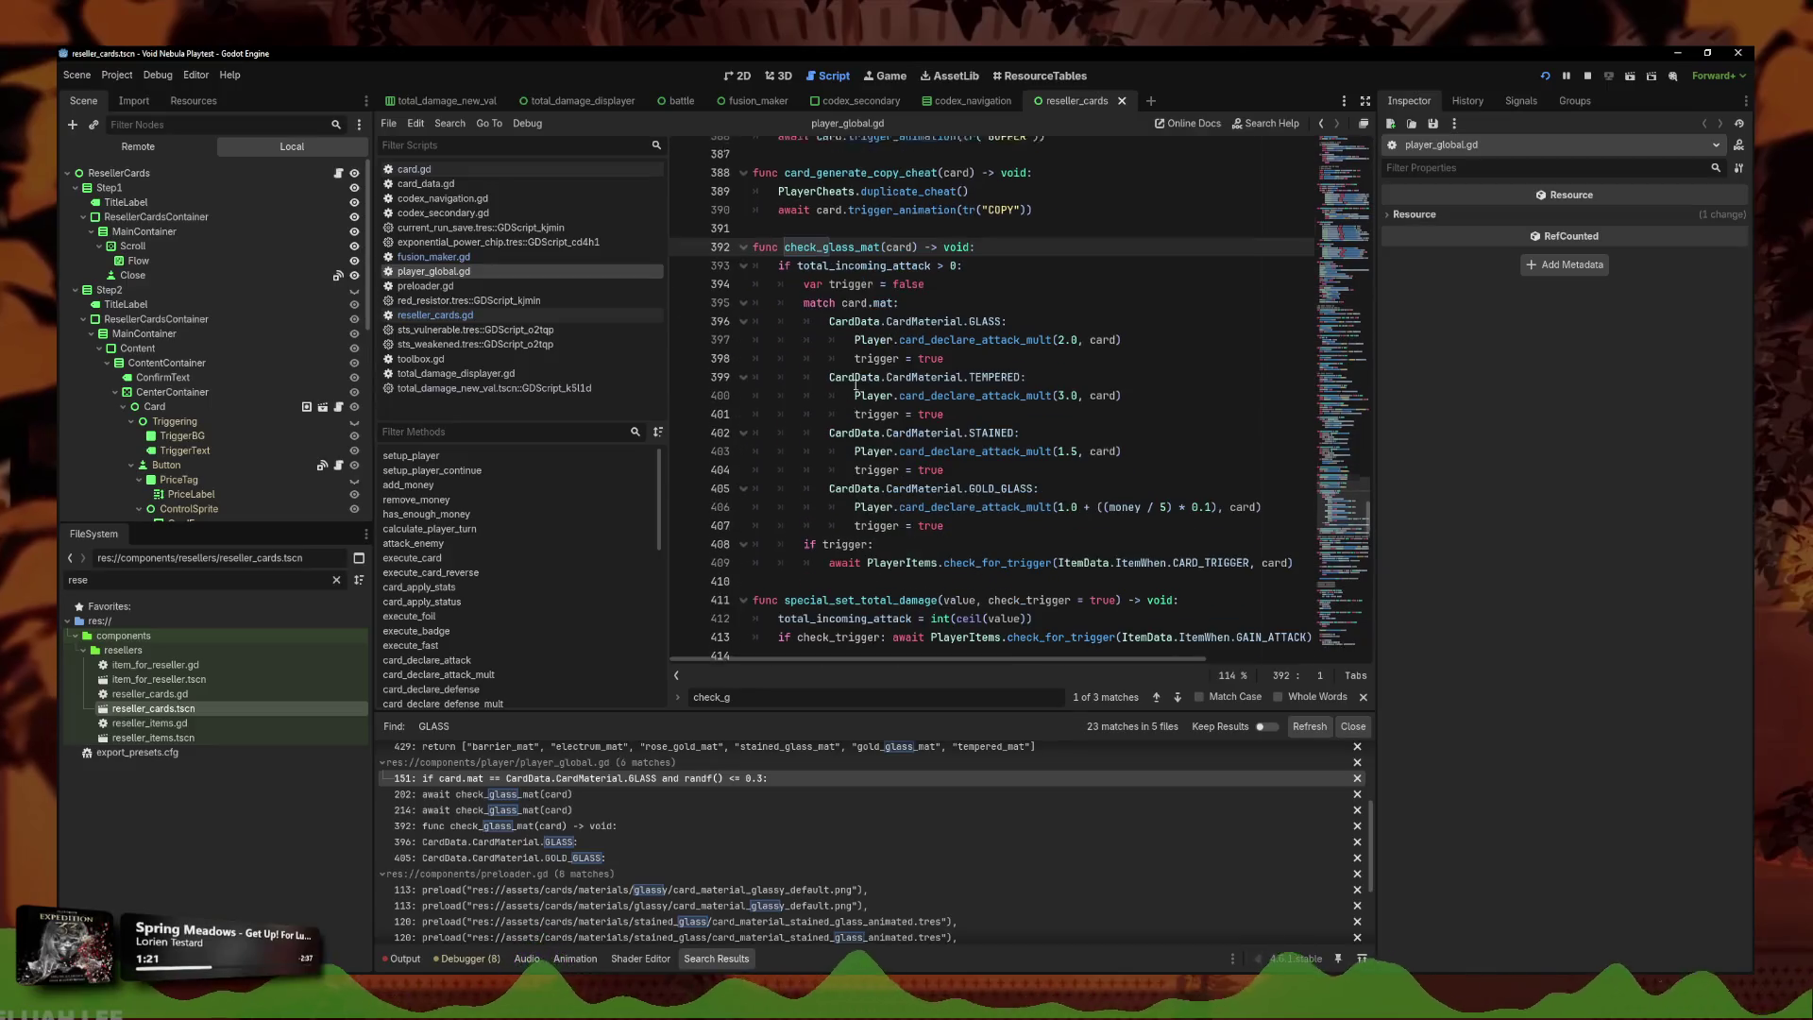
pyautogui.click(858, 575)
pyautogui.click(851, 561)
pyautogui.press('Return')
pyautogui.press('Return')
pyautogui.press('Up')
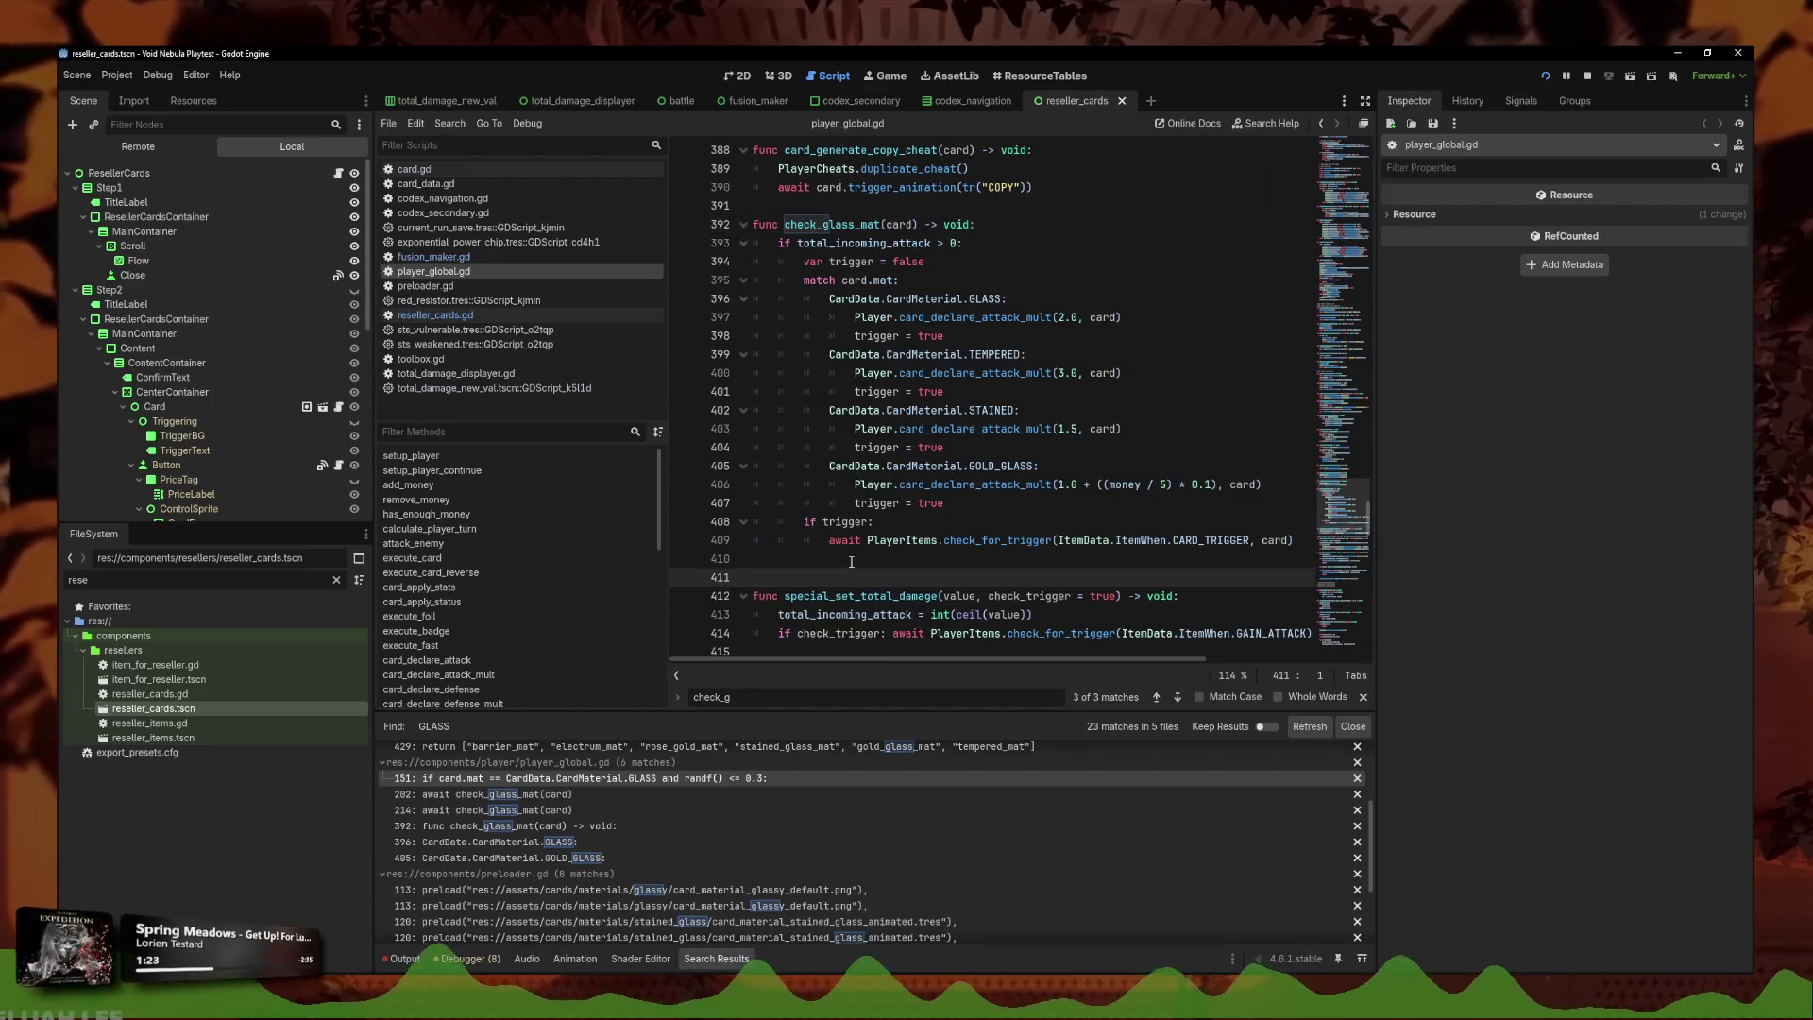
pyautogui.write('func br')
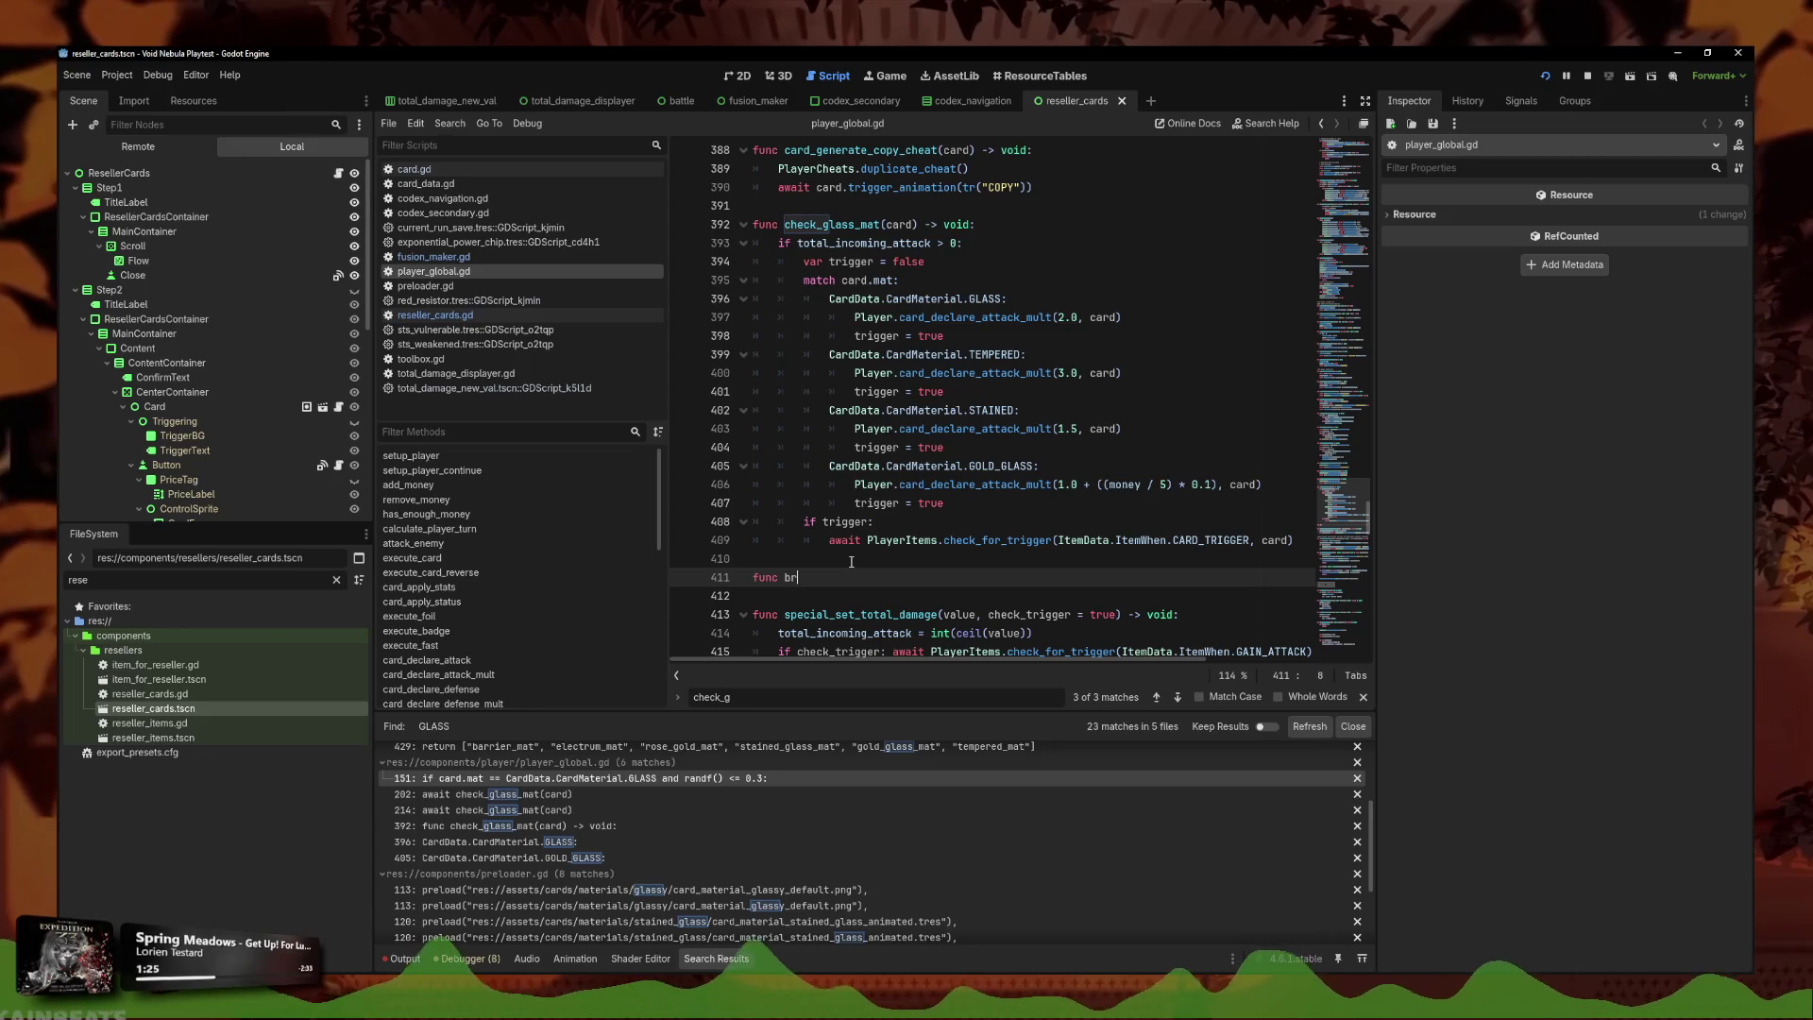
pyautogui.write('eak_glass_card()')
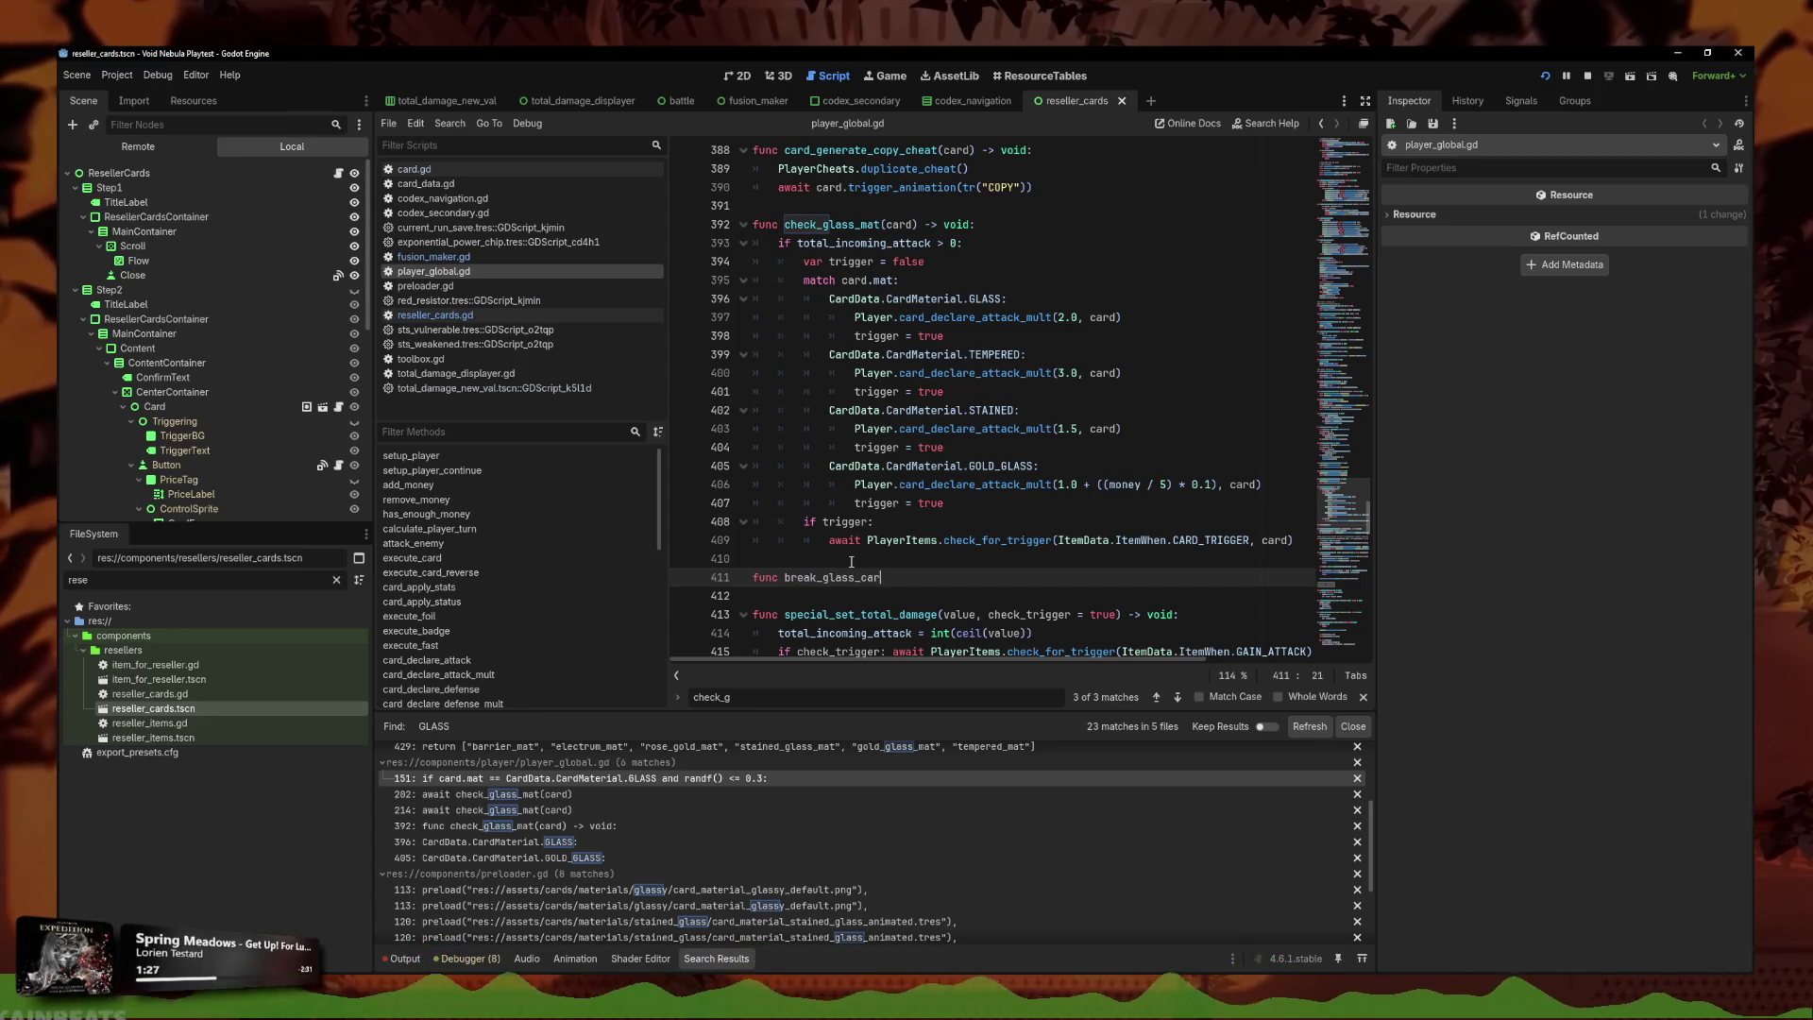
pyautogui.write('d) ->')
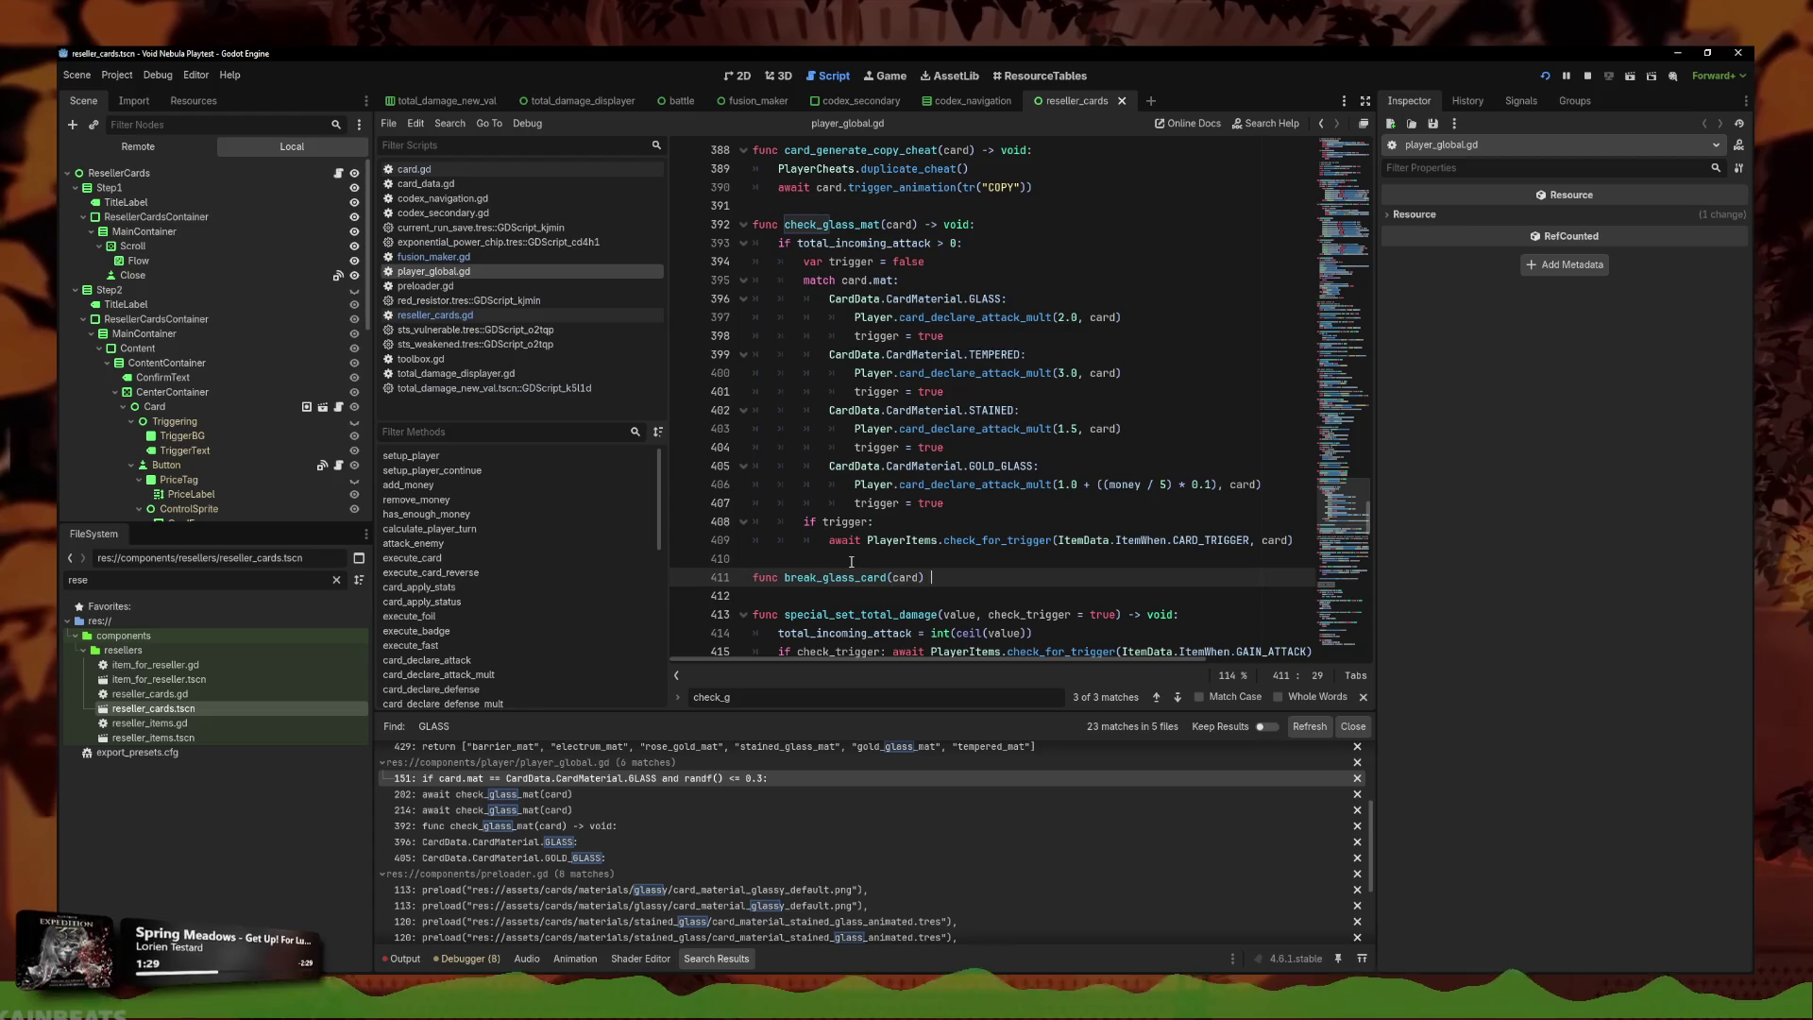
pyautogui.write(' void:')
pyautogui.press('Return')
pyautogui.hotkey('ctrl', 'v')
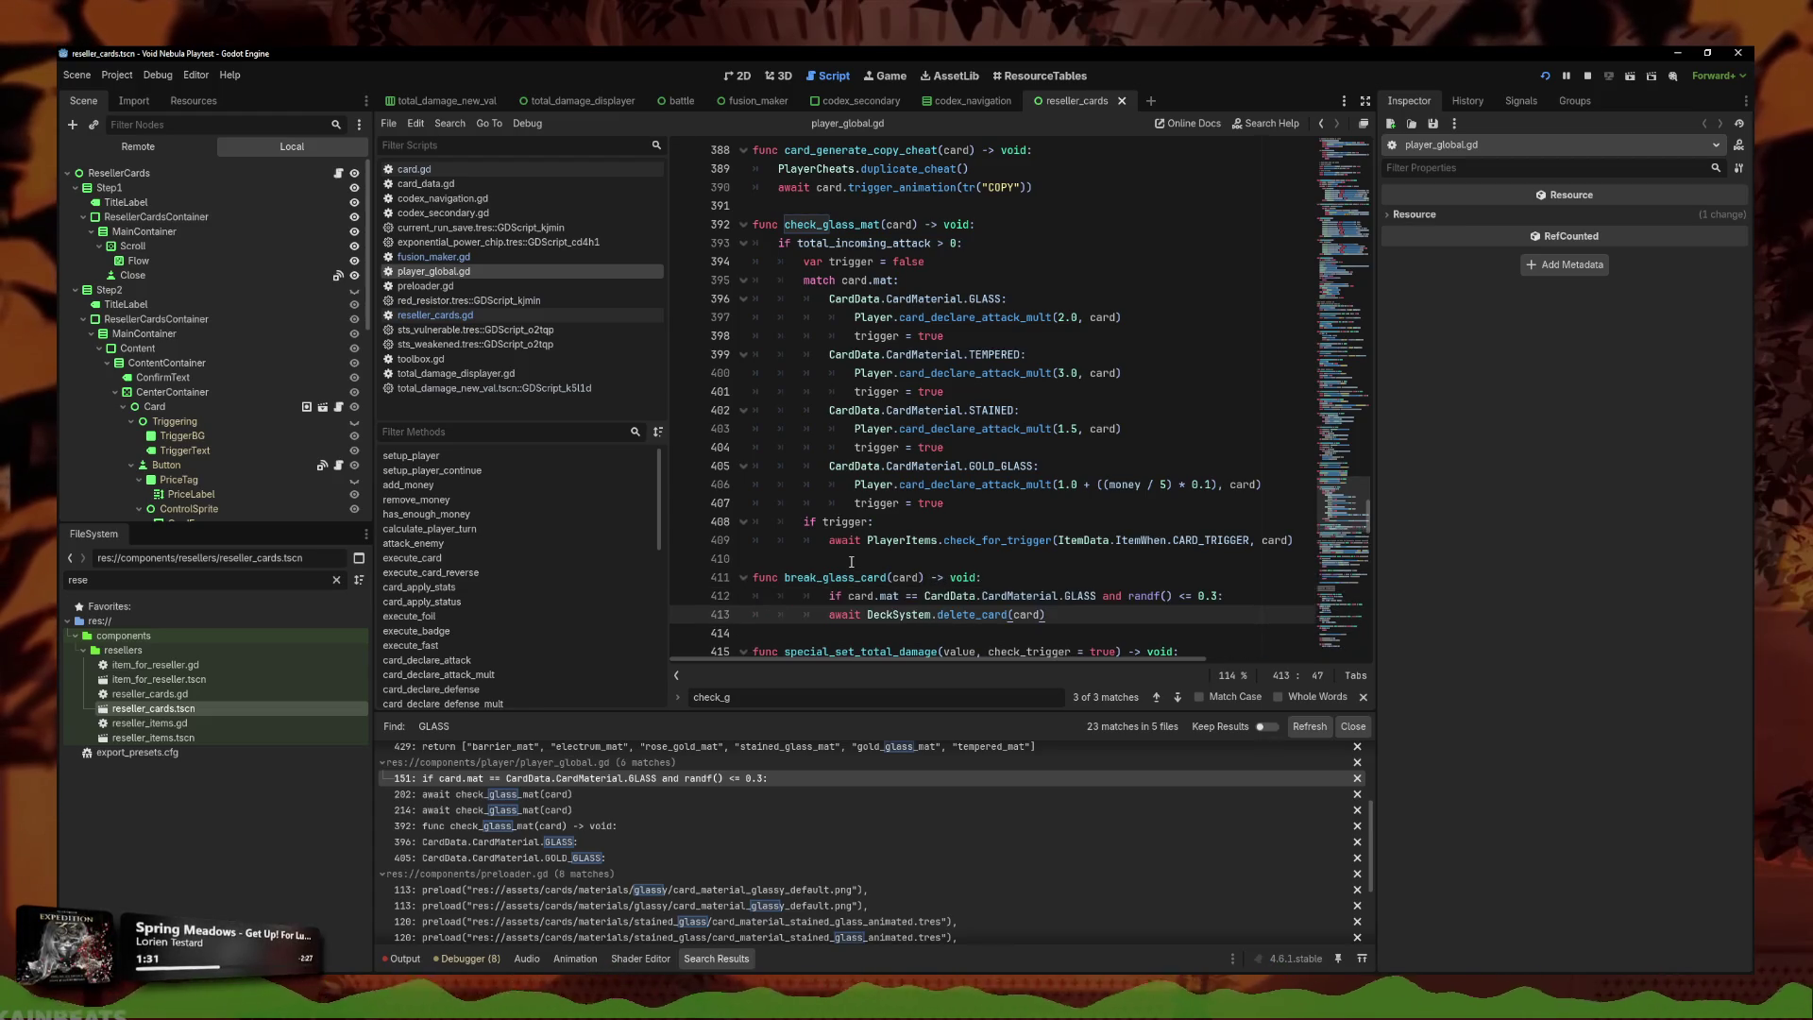
# Copy check_glass_mat's material match cases and paste them after the delete_card line.
pyautogui.moveTo(1102, 514)
pyautogui.mouseDown()
pyautogui.moveTo(944, 486)
pyautogui.moveTo(734, 301)
pyautogui.mouseUp()
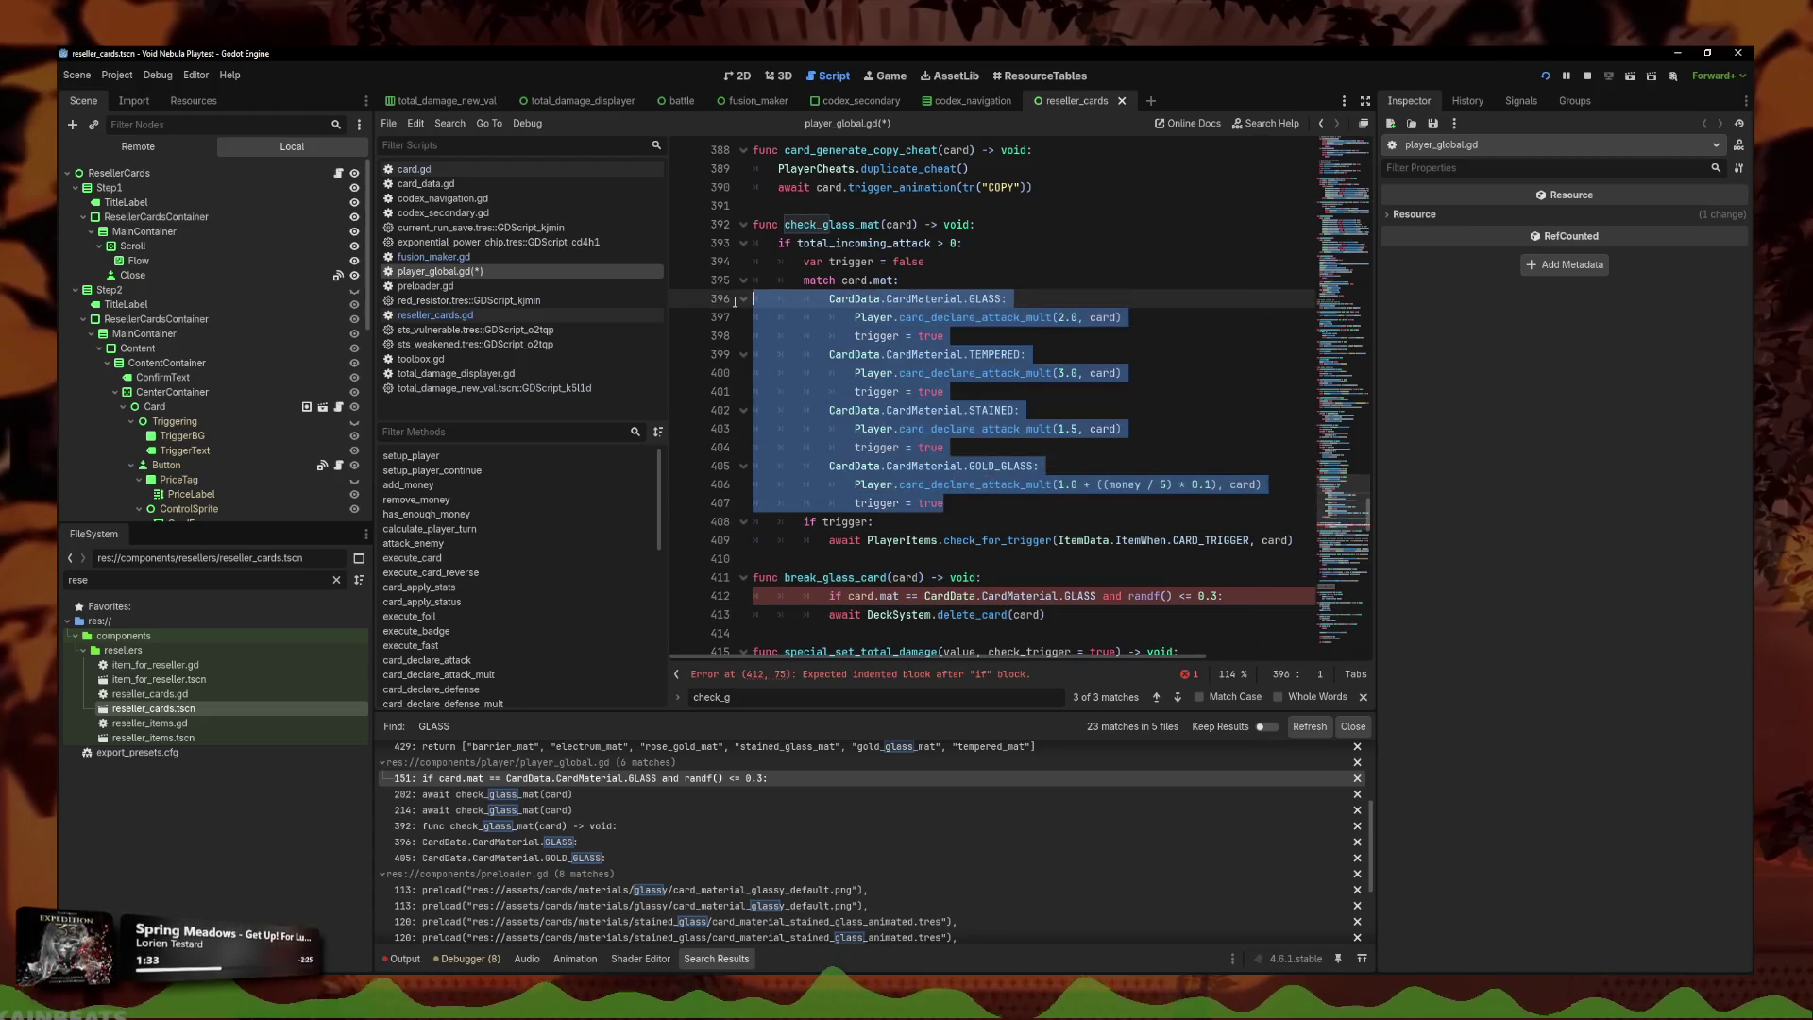
pyautogui.moveTo(949, 502)
pyautogui.mouseDown()
pyautogui.moveTo(774, 409)
pyautogui.moveTo(756, 279)
pyautogui.mouseUp()
pyautogui.hotkey('ctrl', 'c')
pyautogui.scroll(-1, 949, 595)
pyautogui.click(1110, 557)
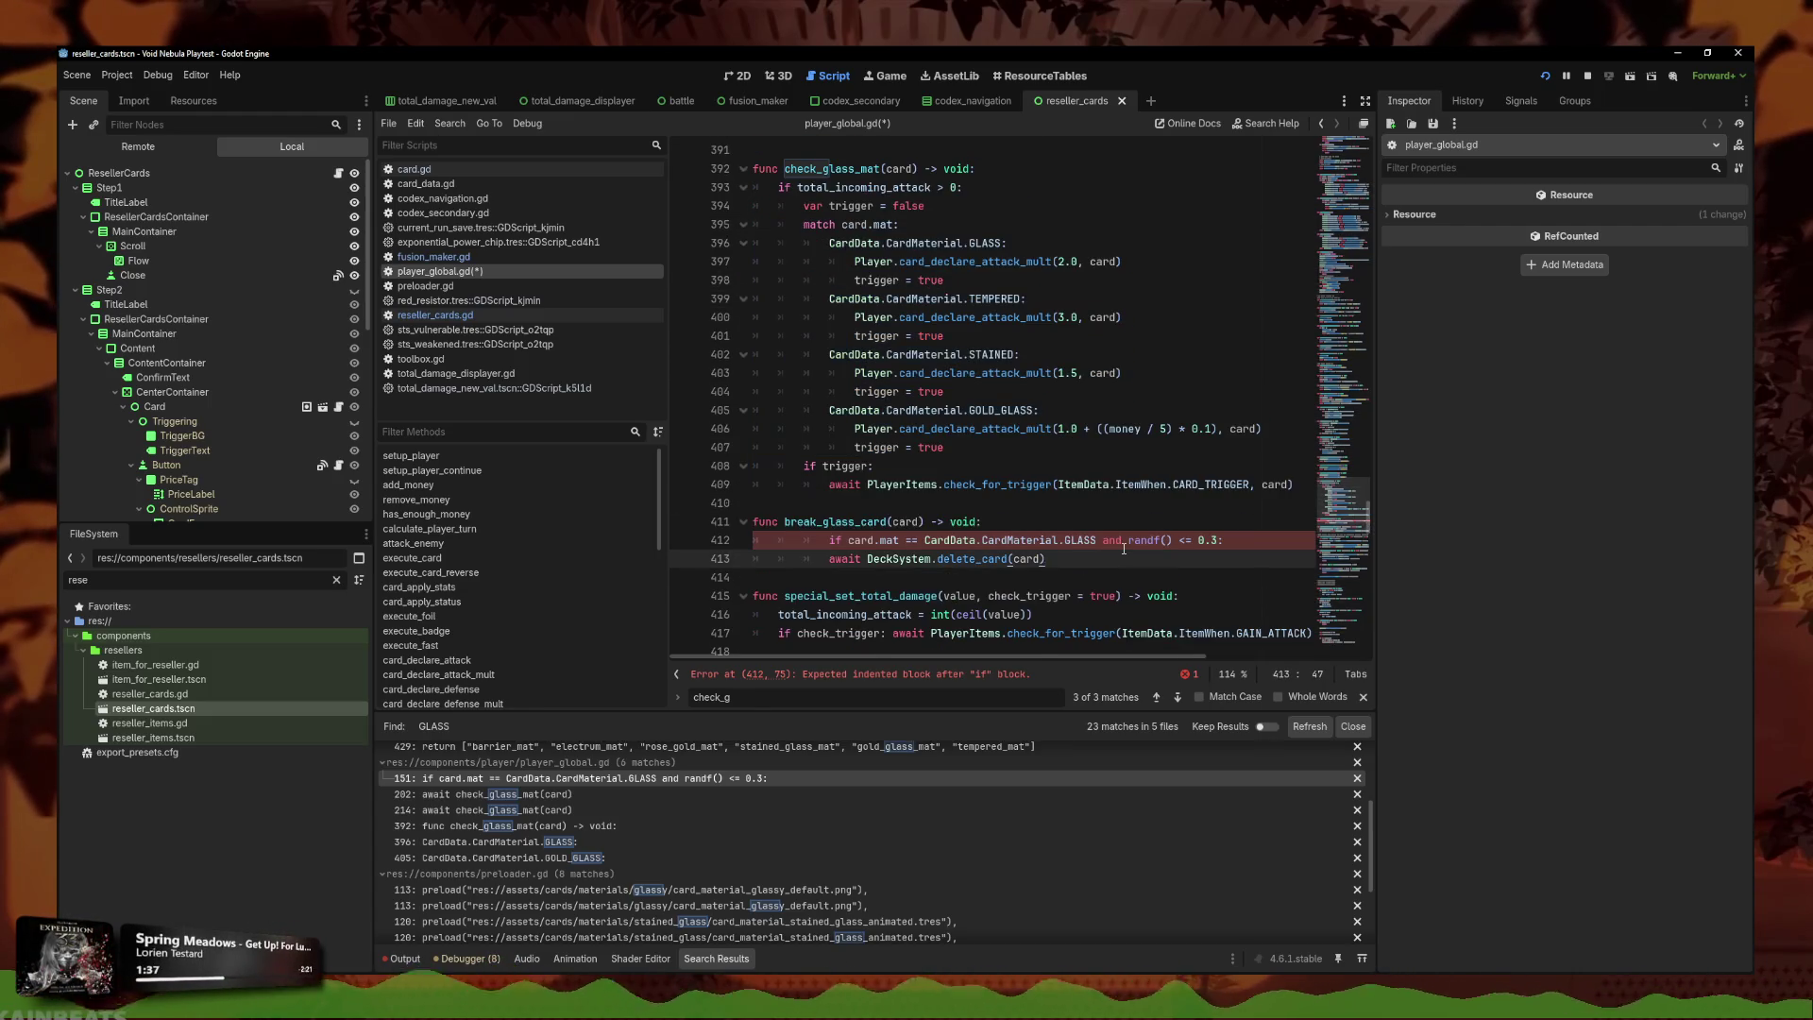
pyautogui.press('Return')
pyautogui.hotkey('ctrl', 'v')
# Remove the randf glass condition line and move the delete_card call below the match.
pyautogui.click(828, 401)
pyautogui.press('BackSpace')
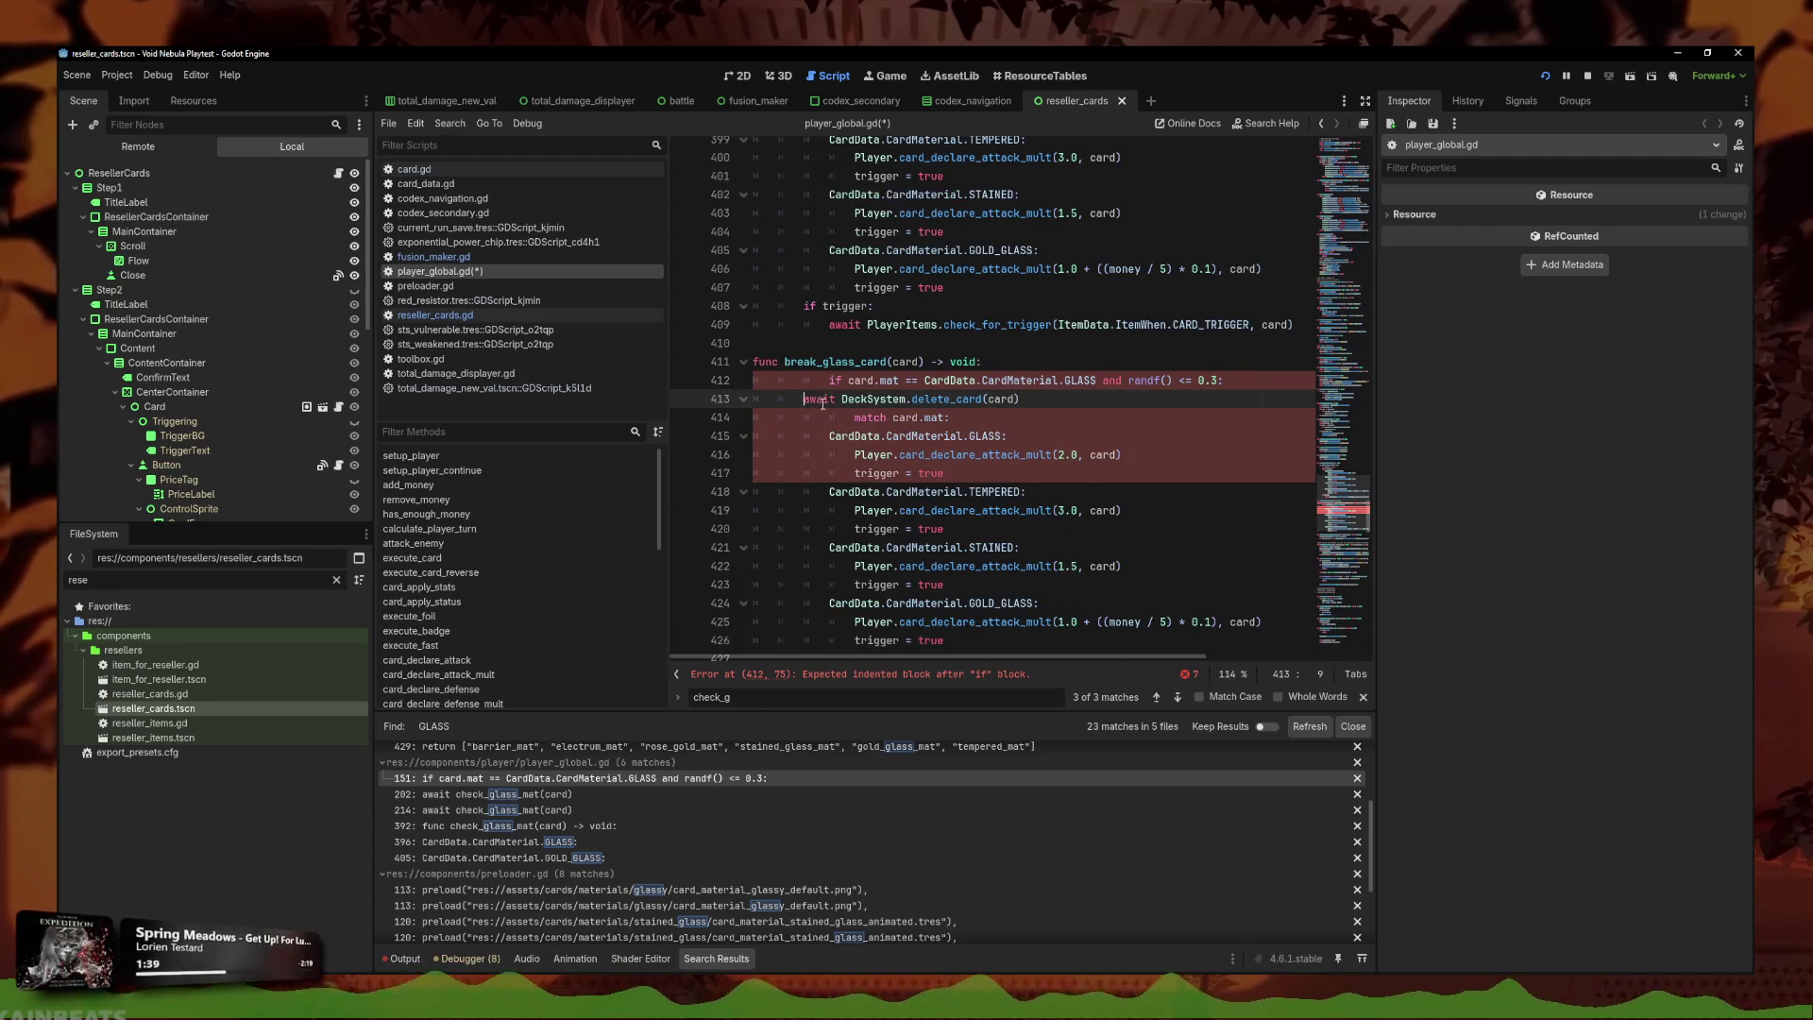
pyautogui.click(828, 379)
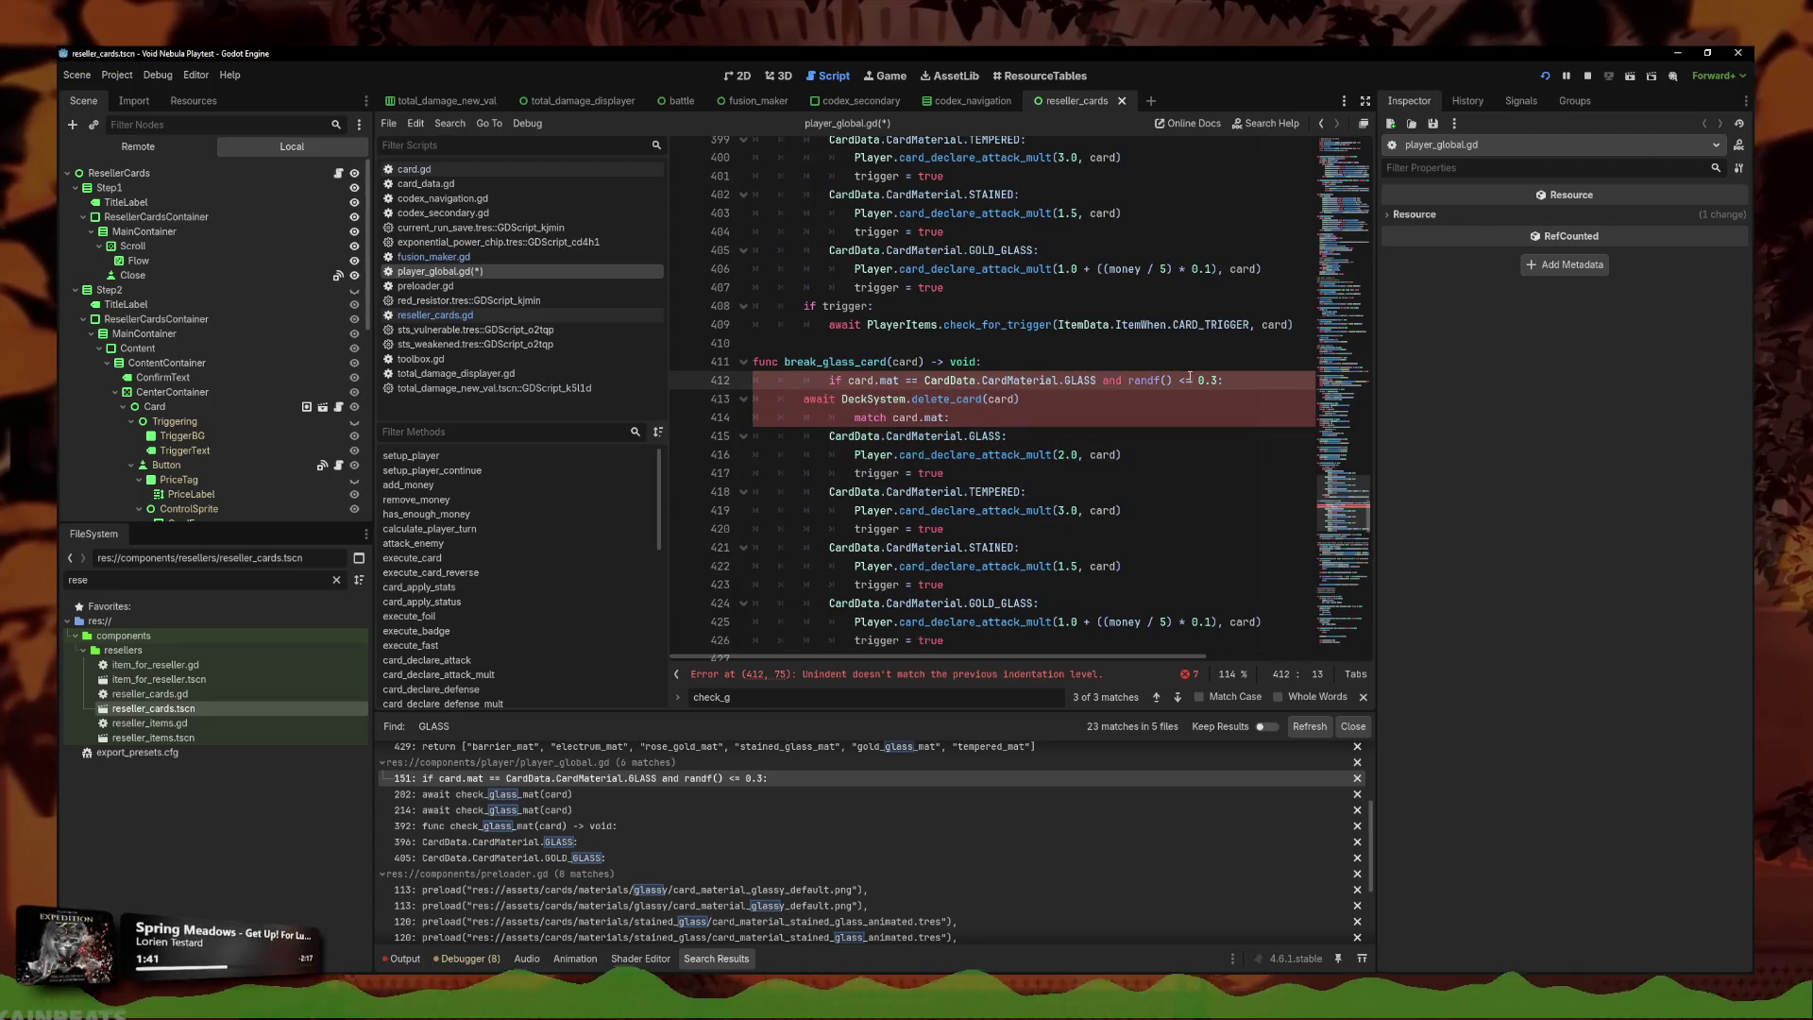
pyautogui.moveTo(1222, 379); pyautogui.dragTo(752, 379)
pyautogui.press('BackSpace')
pyautogui.press('BackSpace')
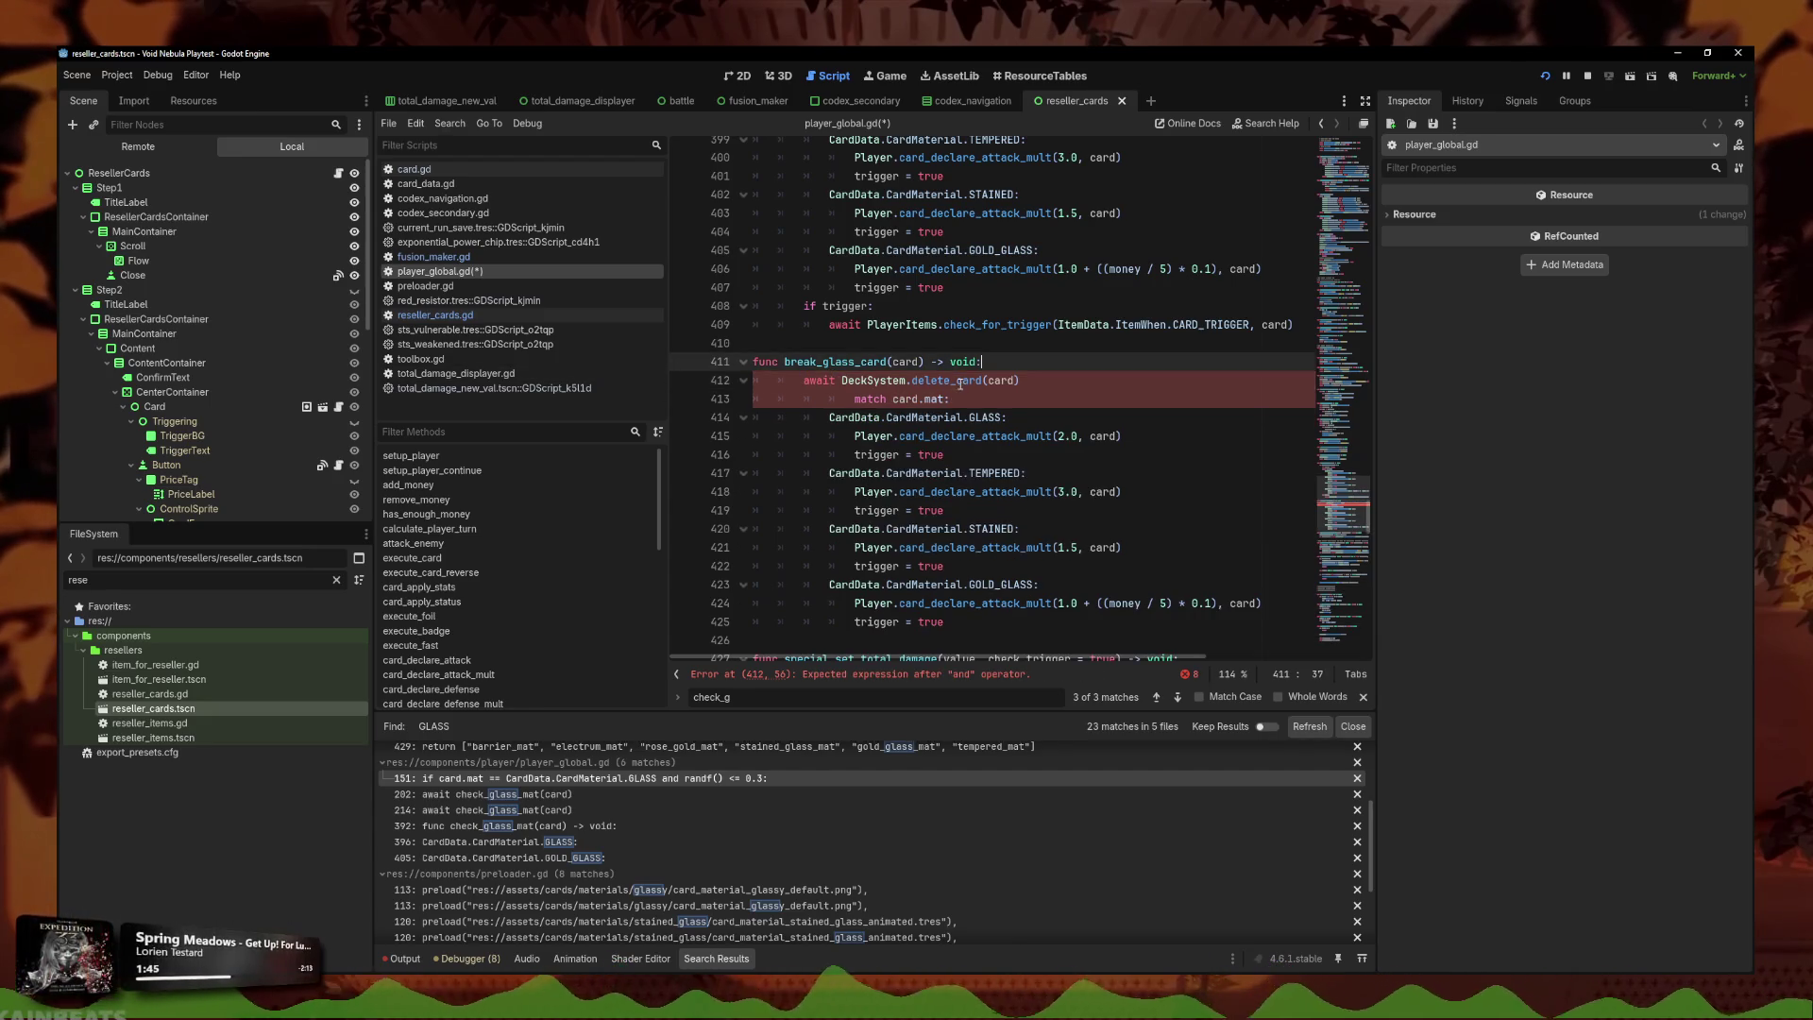
pyautogui.press('BackSpace')
pyautogui.click(994, 406)
pyautogui.click(804, 379)
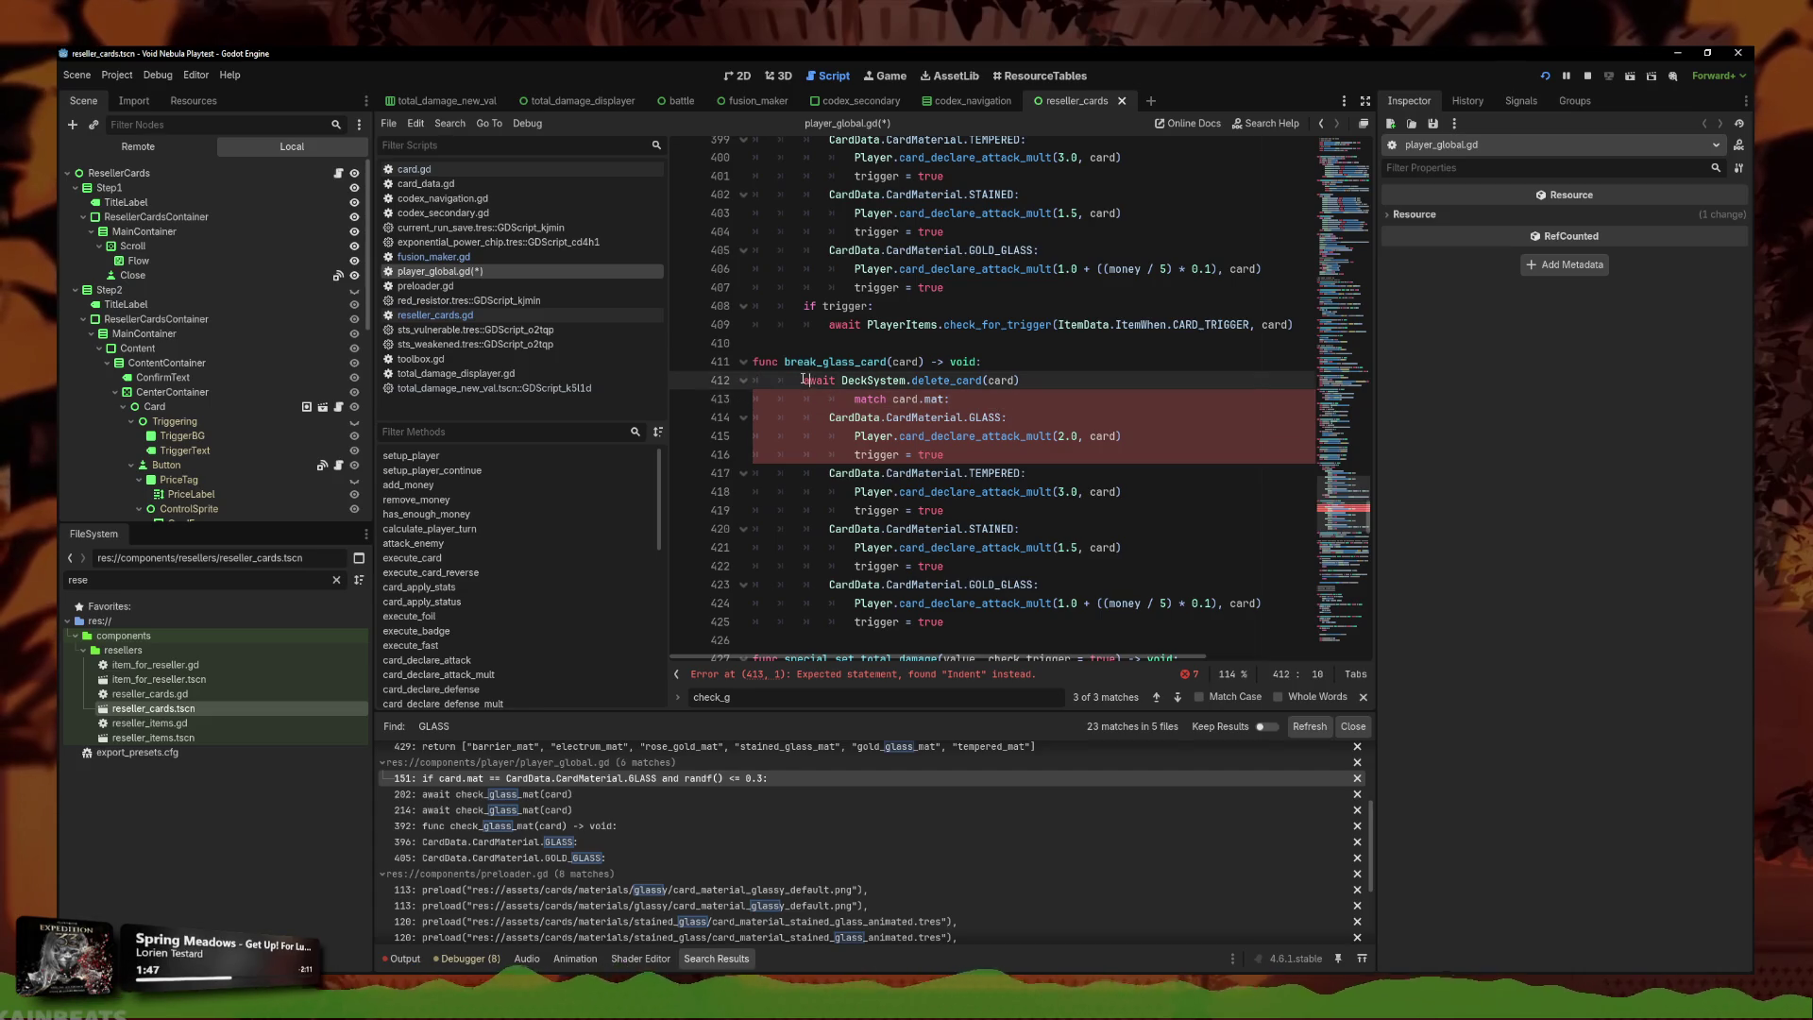
pyautogui.click(1015, 379)
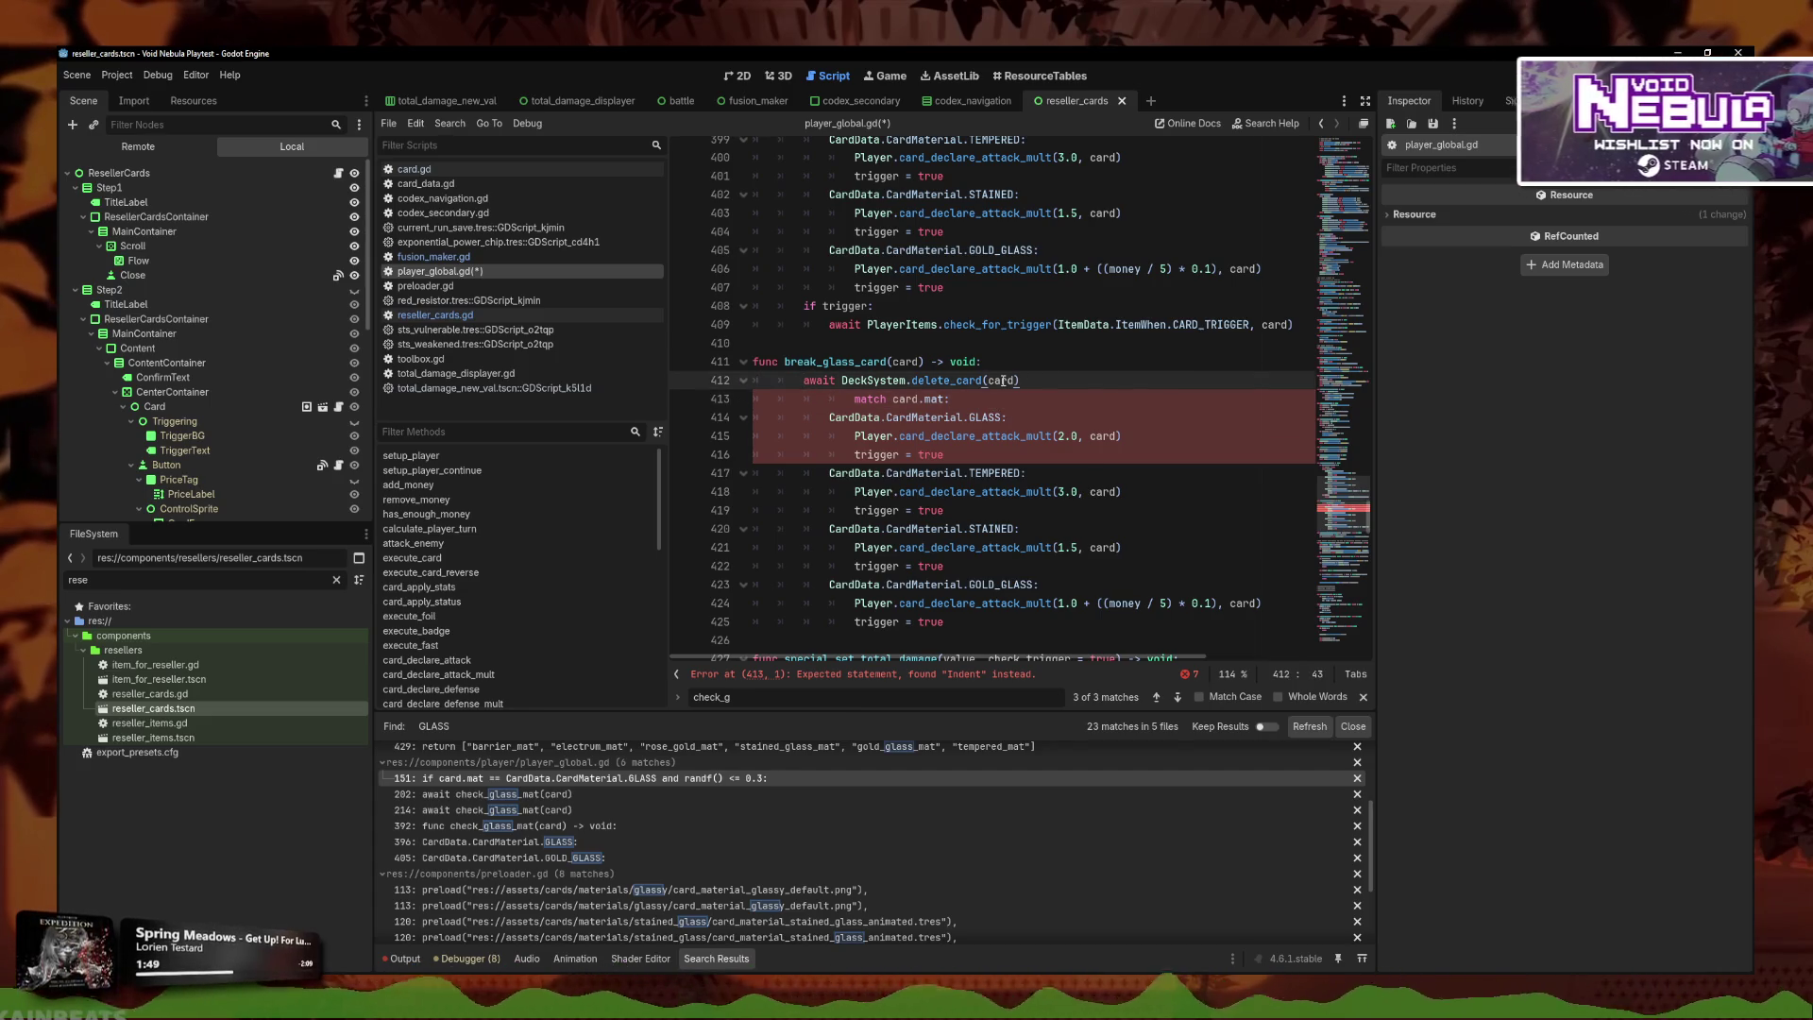
pyautogui.hotkey('alt', 'Down')
pyautogui.hotkey('alt', 'Down')
pyautogui.hotkey('alt', 'Down')
pyautogui.hotkey('alt', 'Down')
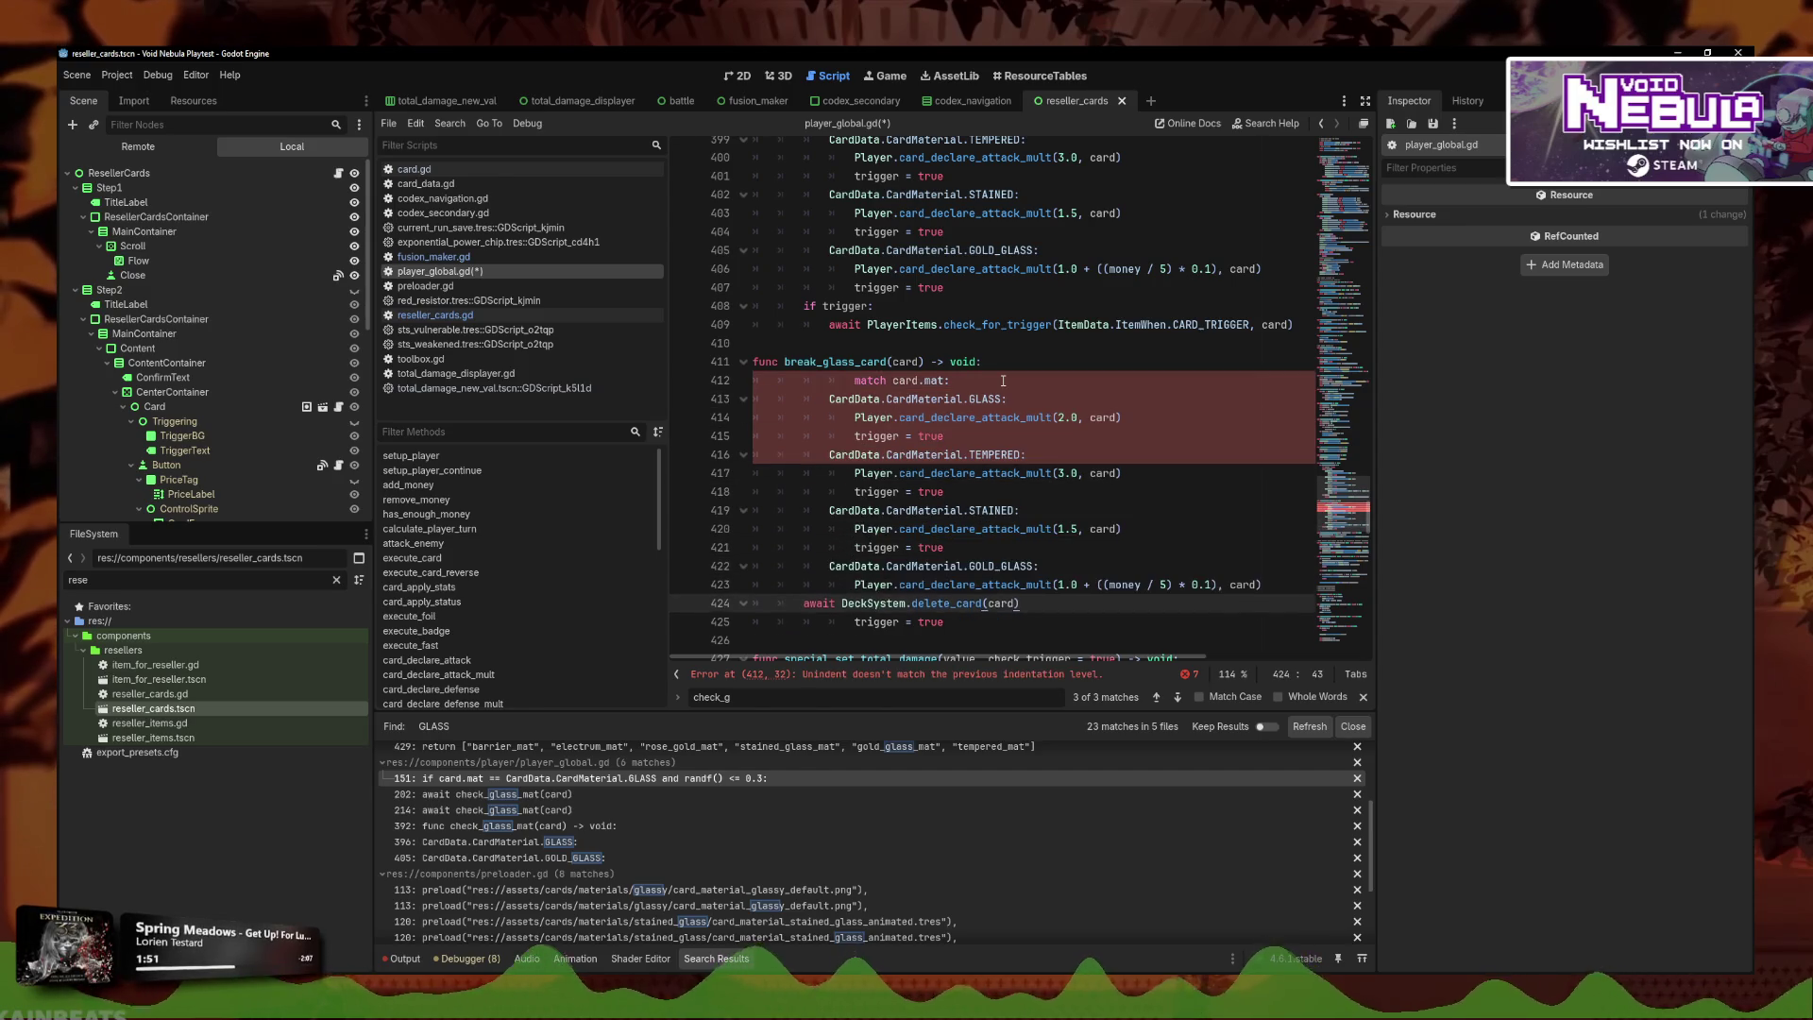
# Declare 'var is_broken: bool = false' under the break_glass_card signature.
pyautogui.click(978, 361)
pyautogui.press('Return')
pyautogui.write('var ')
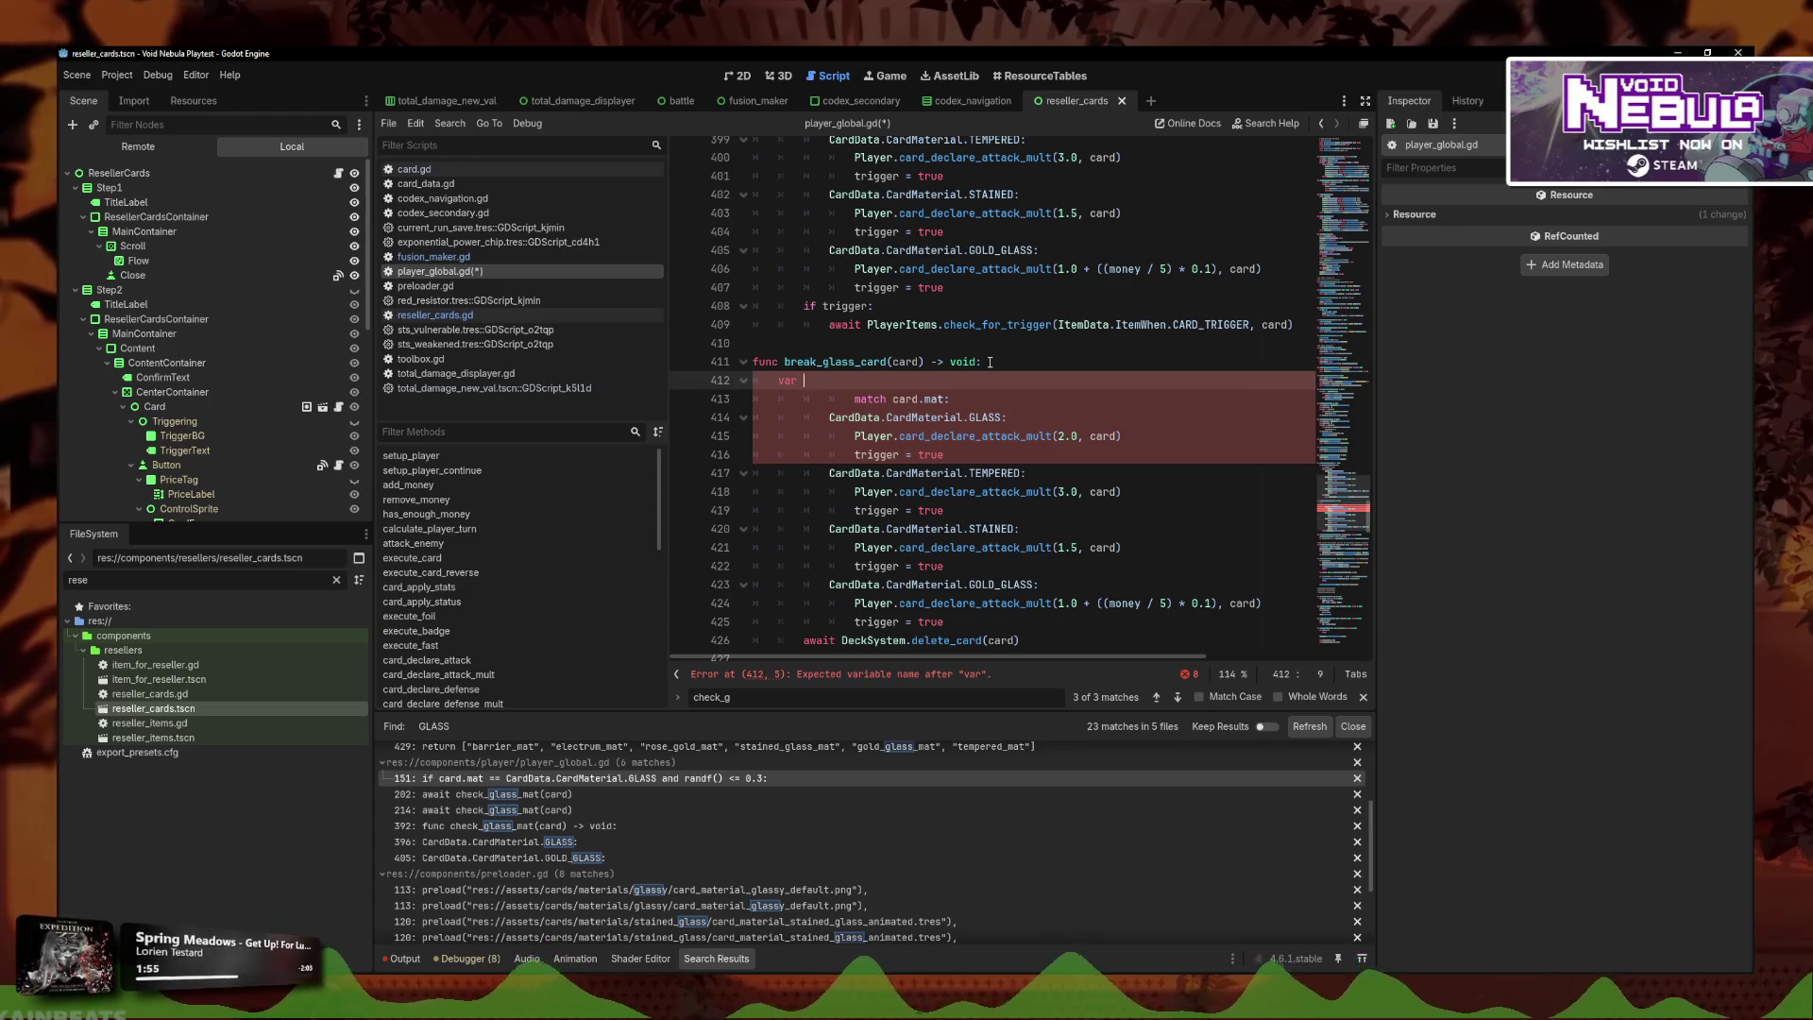
pyautogui.write(':is_broken')
pyautogui.write('ool =false')
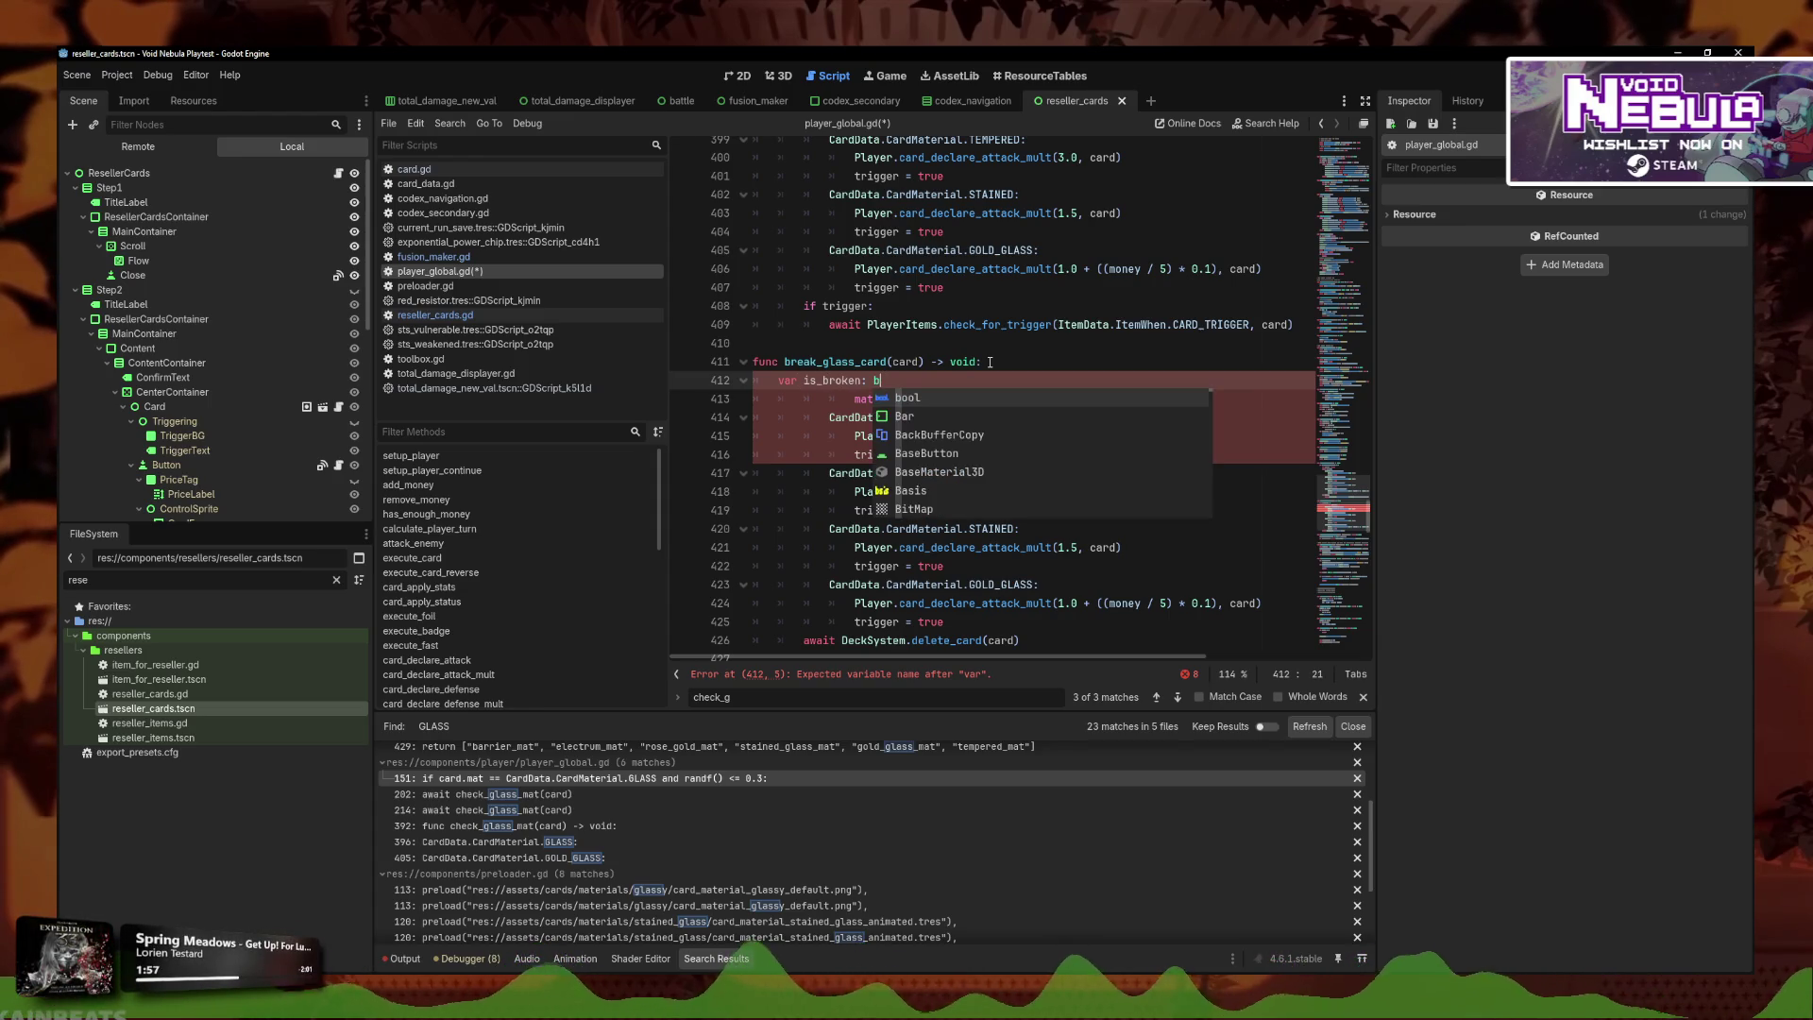
pyautogui.press('Left')
pyautogui.press('Left')
pyautogui.press('Left')
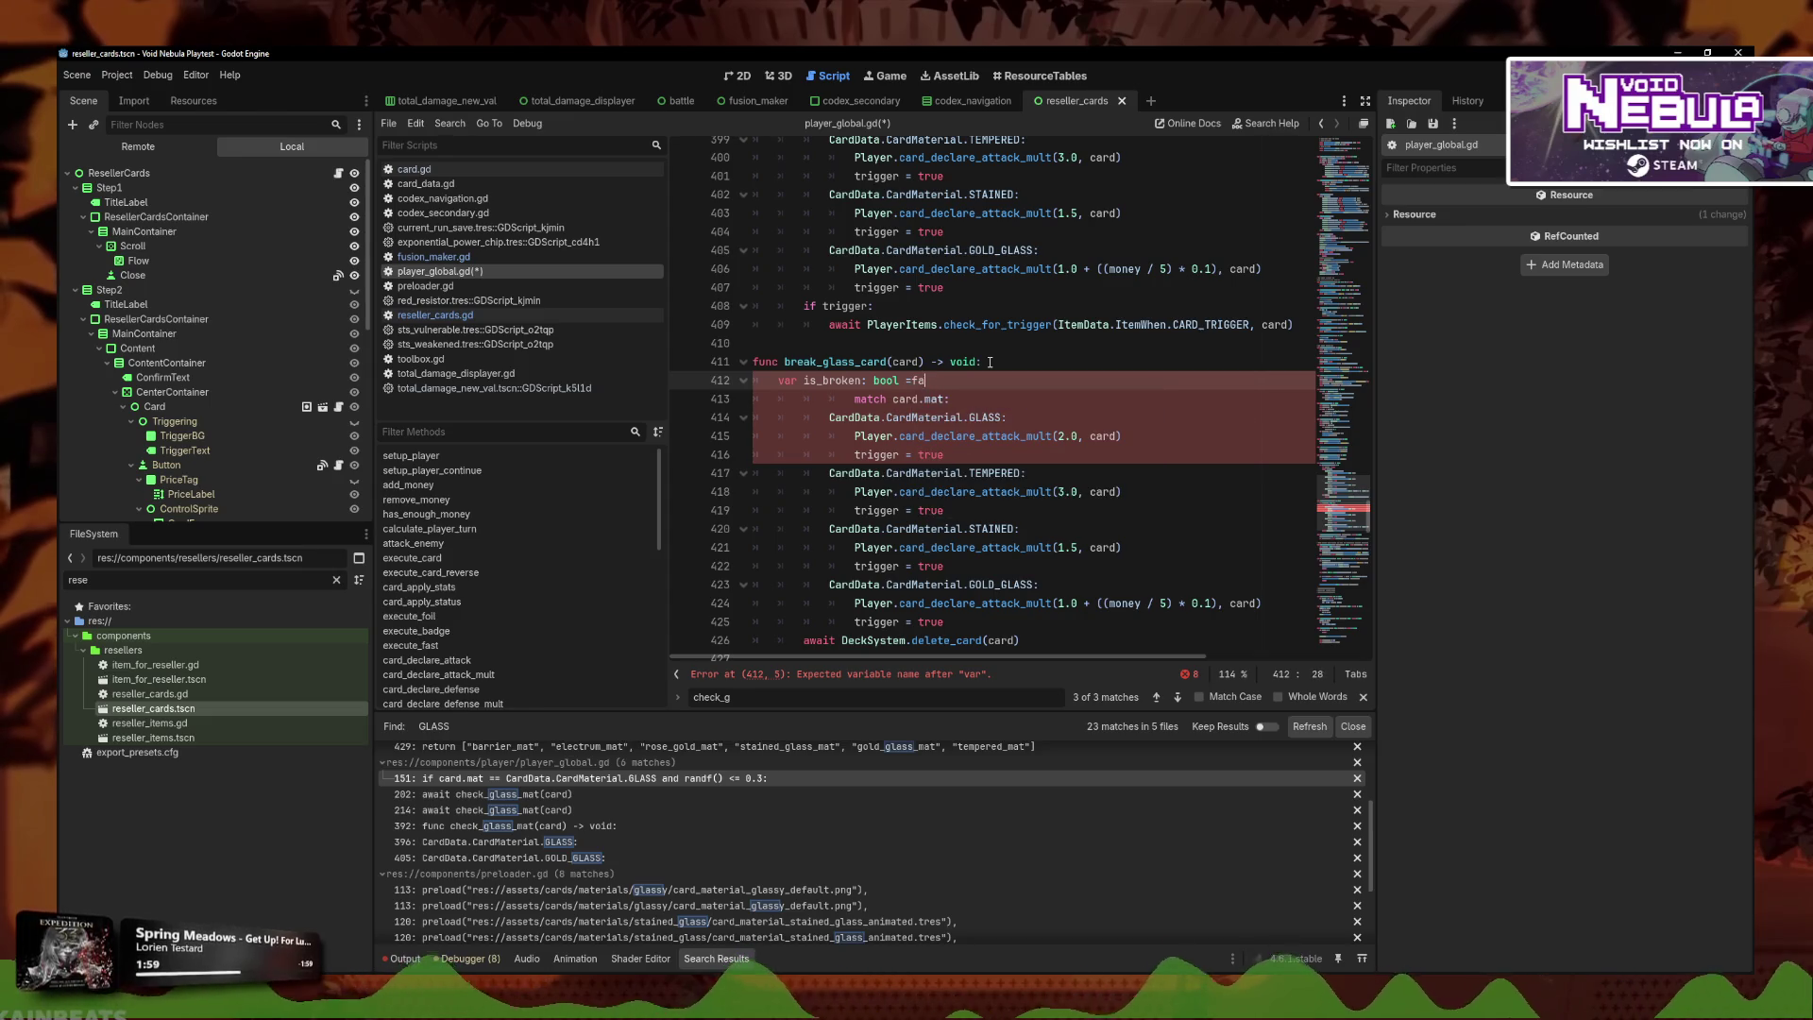
pyautogui.press('End')
# Outdent the match statement and the GLASS case lines by one level.
pyautogui.press('Down')
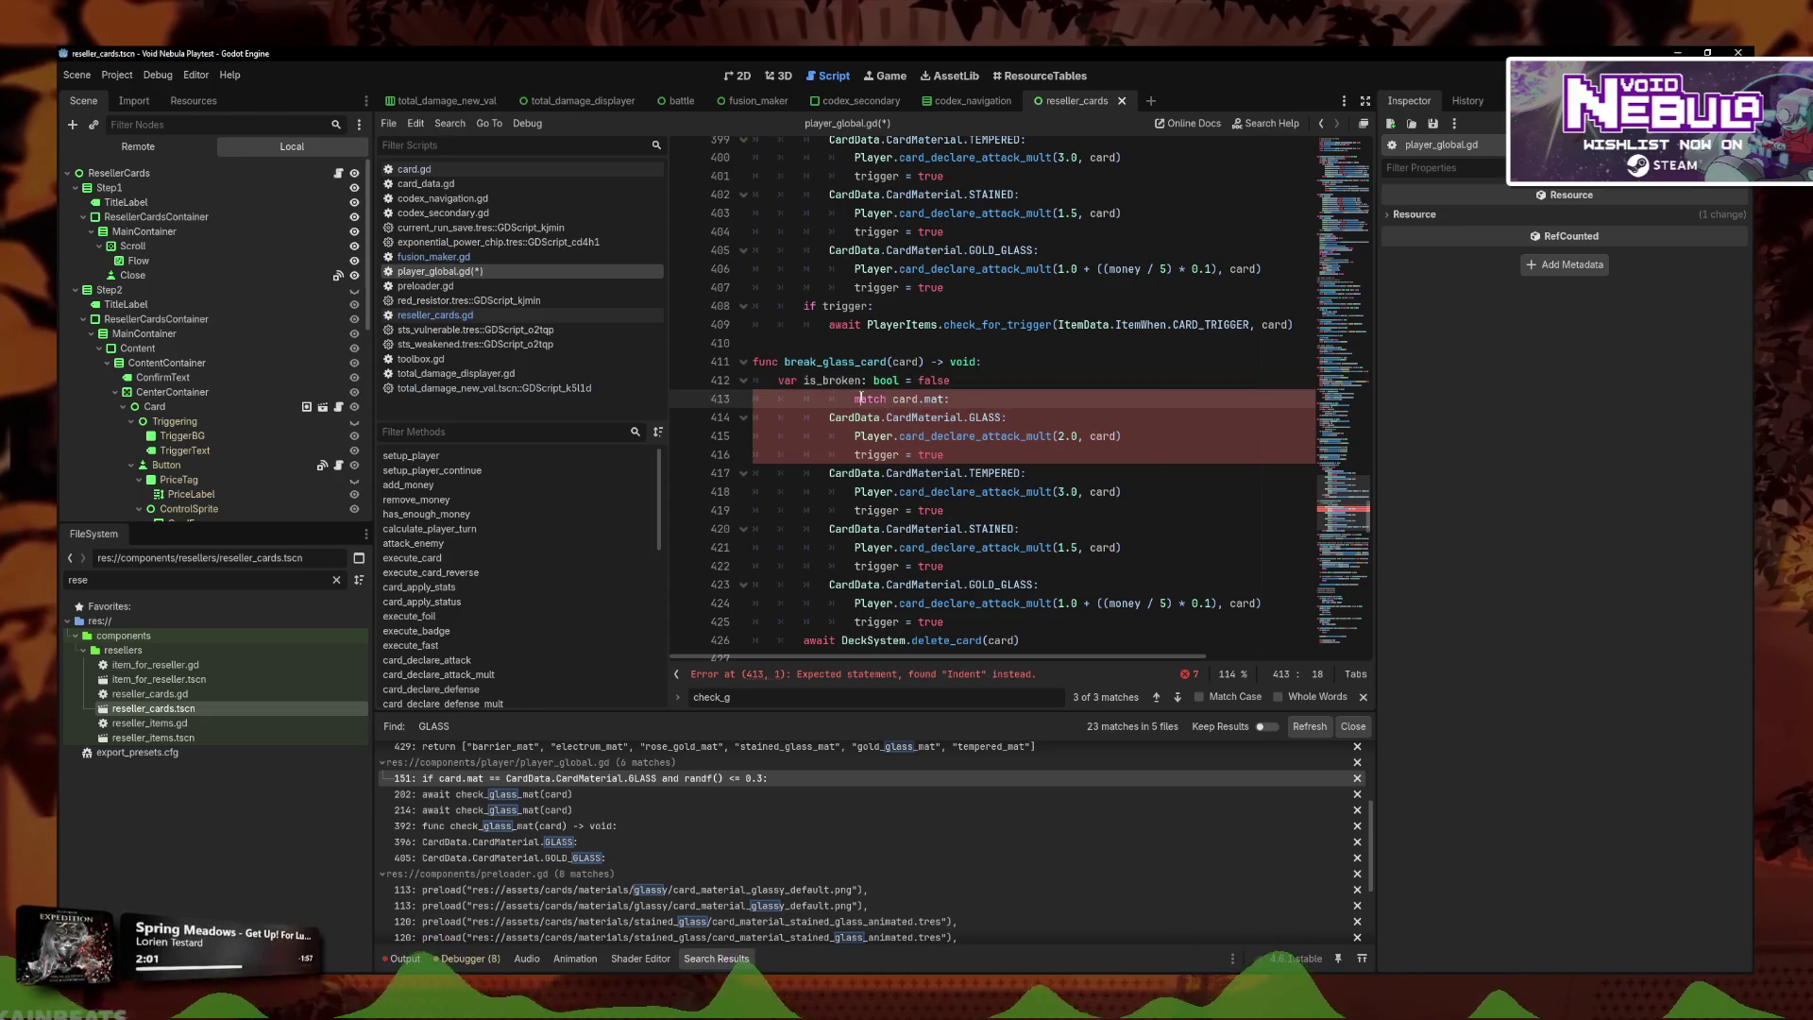
pyautogui.press('Home')
pyautogui.press('BackSpace')
pyautogui.press('BackSpace')
pyautogui.press('BackSpace')
pyautogui.press('Down')
pyautogui.press('Home')
pyautogui.press('BackSpace')
pyautogui.press('Down')
pyautogui.press('Home')
pyautogui.press('BackSpace')
pyautogui.press('Down')
pyautogui.press('Home')
pyautogui.hotkey('shift', 'Left')
# Delete the GLASS case's old attack-multiplier body.
pyautogui.press('End')
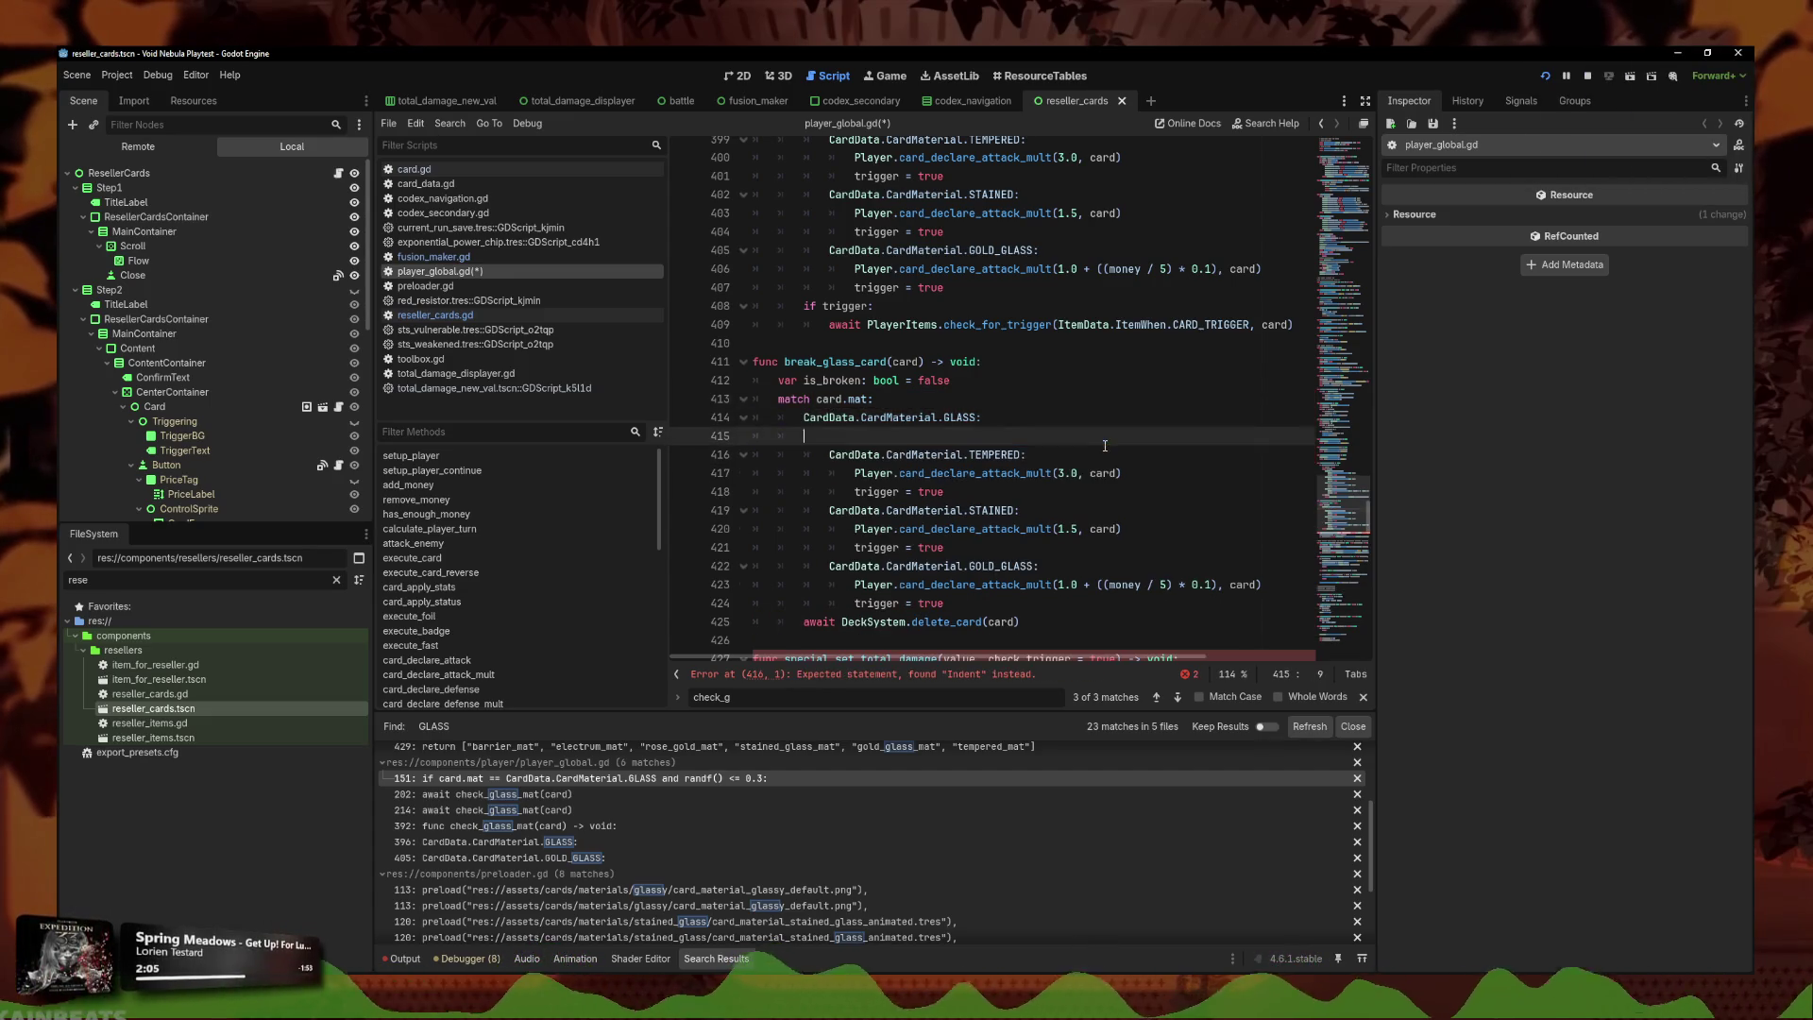
pyautogui.hotkey('shift', 'Up')
pyautogui.hotkey('shift', 'Up')
pyautogui.hotkey('shift', 'End')
pyautogui.press('BackSpace')
# Remove the TEMPERED case's old attack-multiplier and trigger lines.
pyautogui.press('Down')
pyautogui.press('Home')
pyautogui.press('BackSpace')
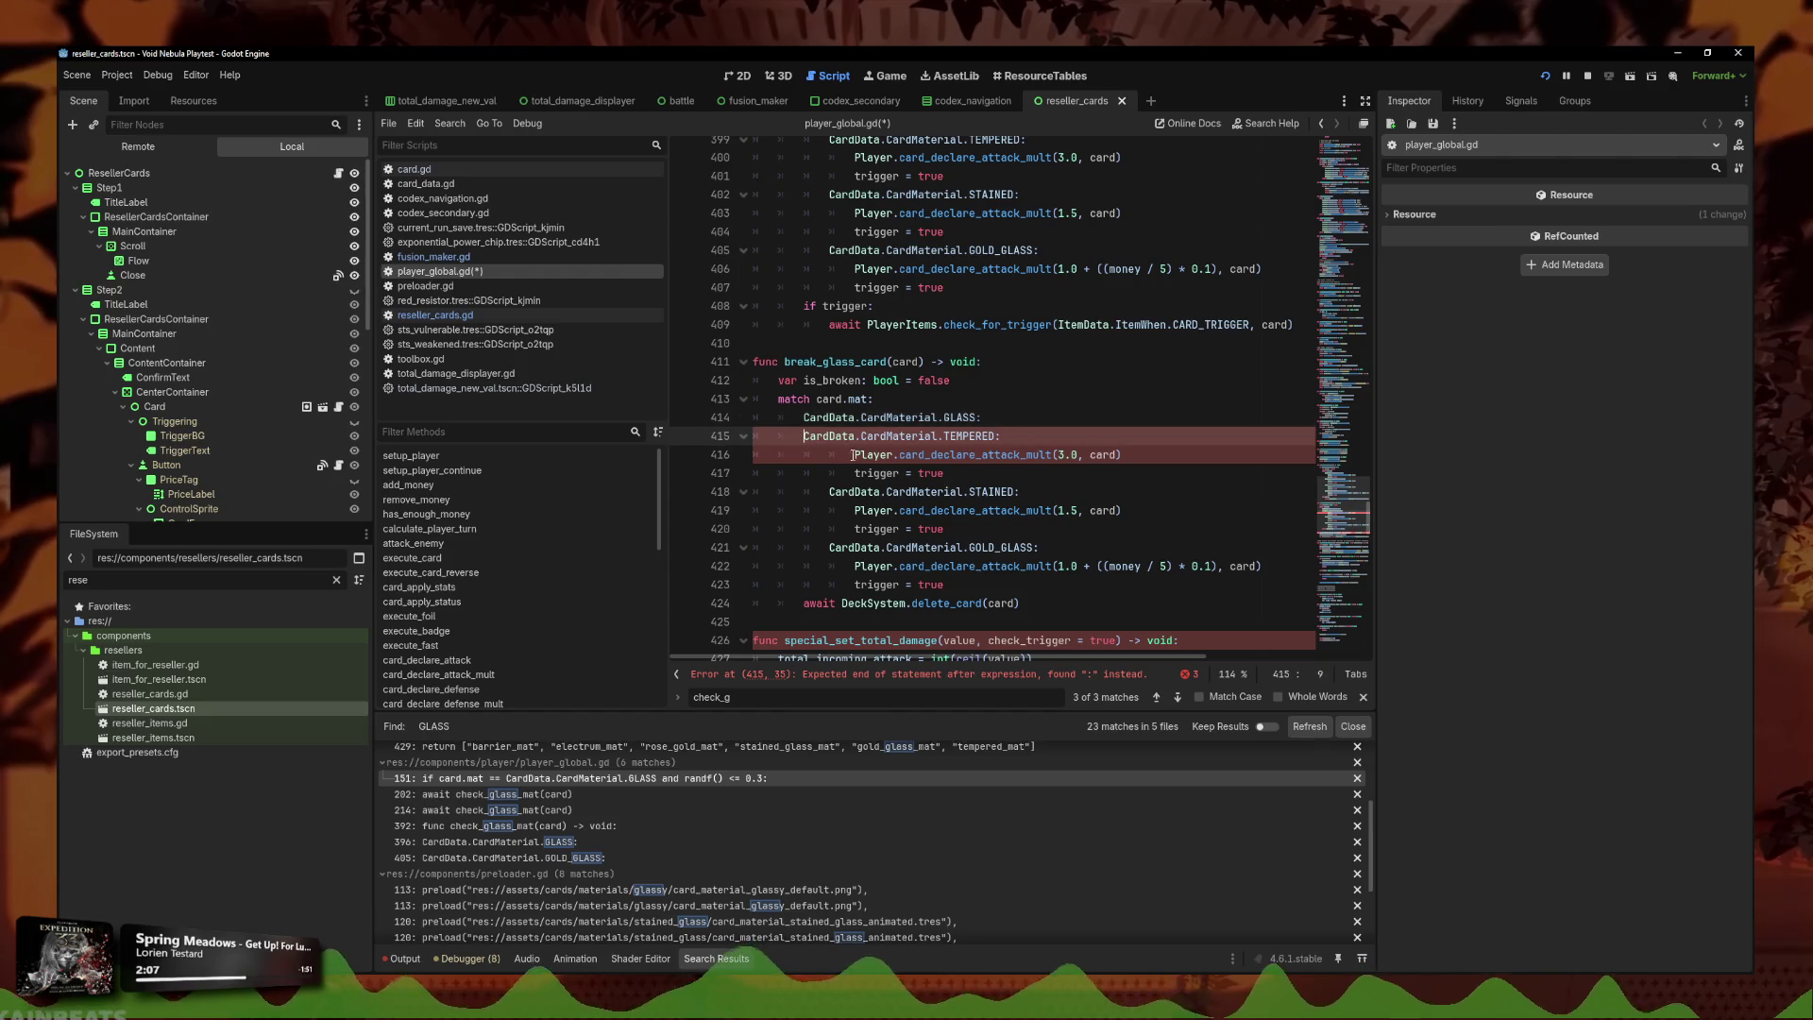
pyautogui.press('Down')
pyautogui.press('Home')
pyautogui.hotkey('shift', 'Down')
pyautogui.hotkey('shift', 'End')
pyautogui.press('BackSpace')
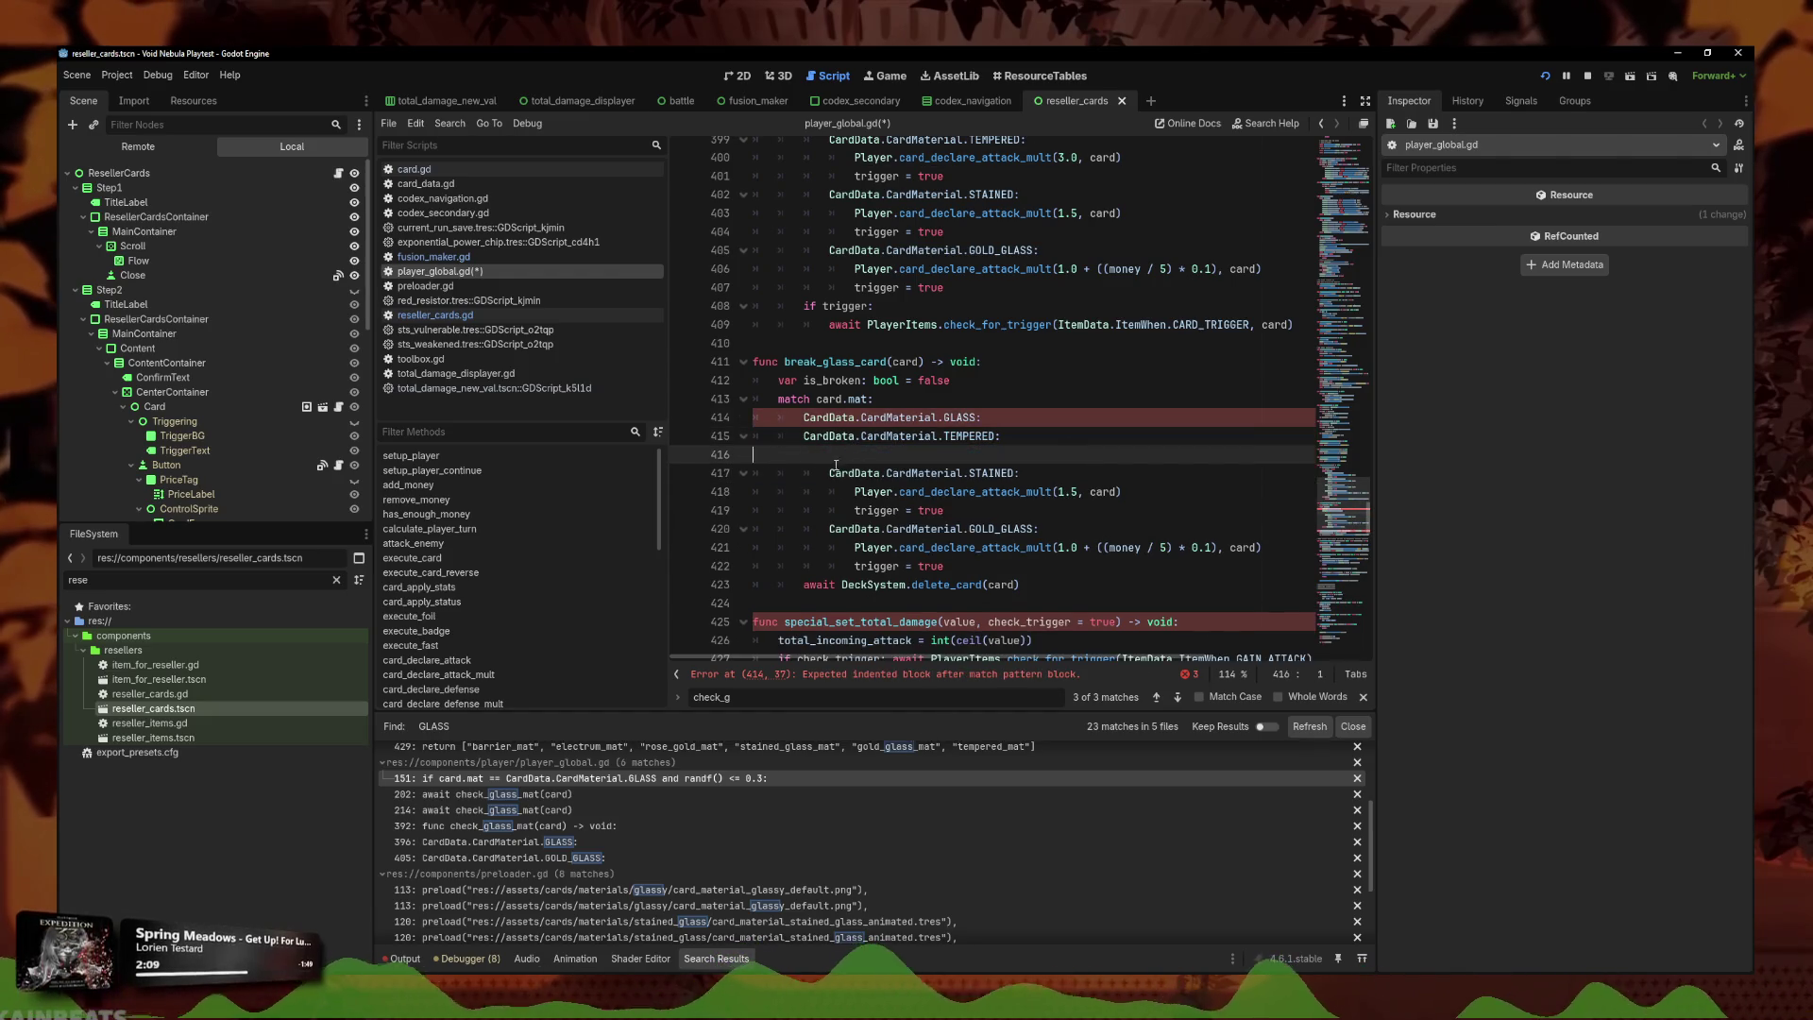
# Remove the STAINED case's old attack-multiplier and trigger lines.
pyautogui.hotkey('shift', 'Down')
pyautogui.press('BackSpace')
pyautogui.press('BackSpace')
pyautogui.press('Down')
pyautogui.press('Home')
pyautogui.hotkey('shift', 'Down')
pyautogui.hotkey('shift', 'End')
pyautogui.press('BackSpace')
# Remove the GOLD_GLASS case's old body, leaving an indented line for a break-chance check.
pyautogui.press('BackSpace')
pyautogui.press('BackSpace')
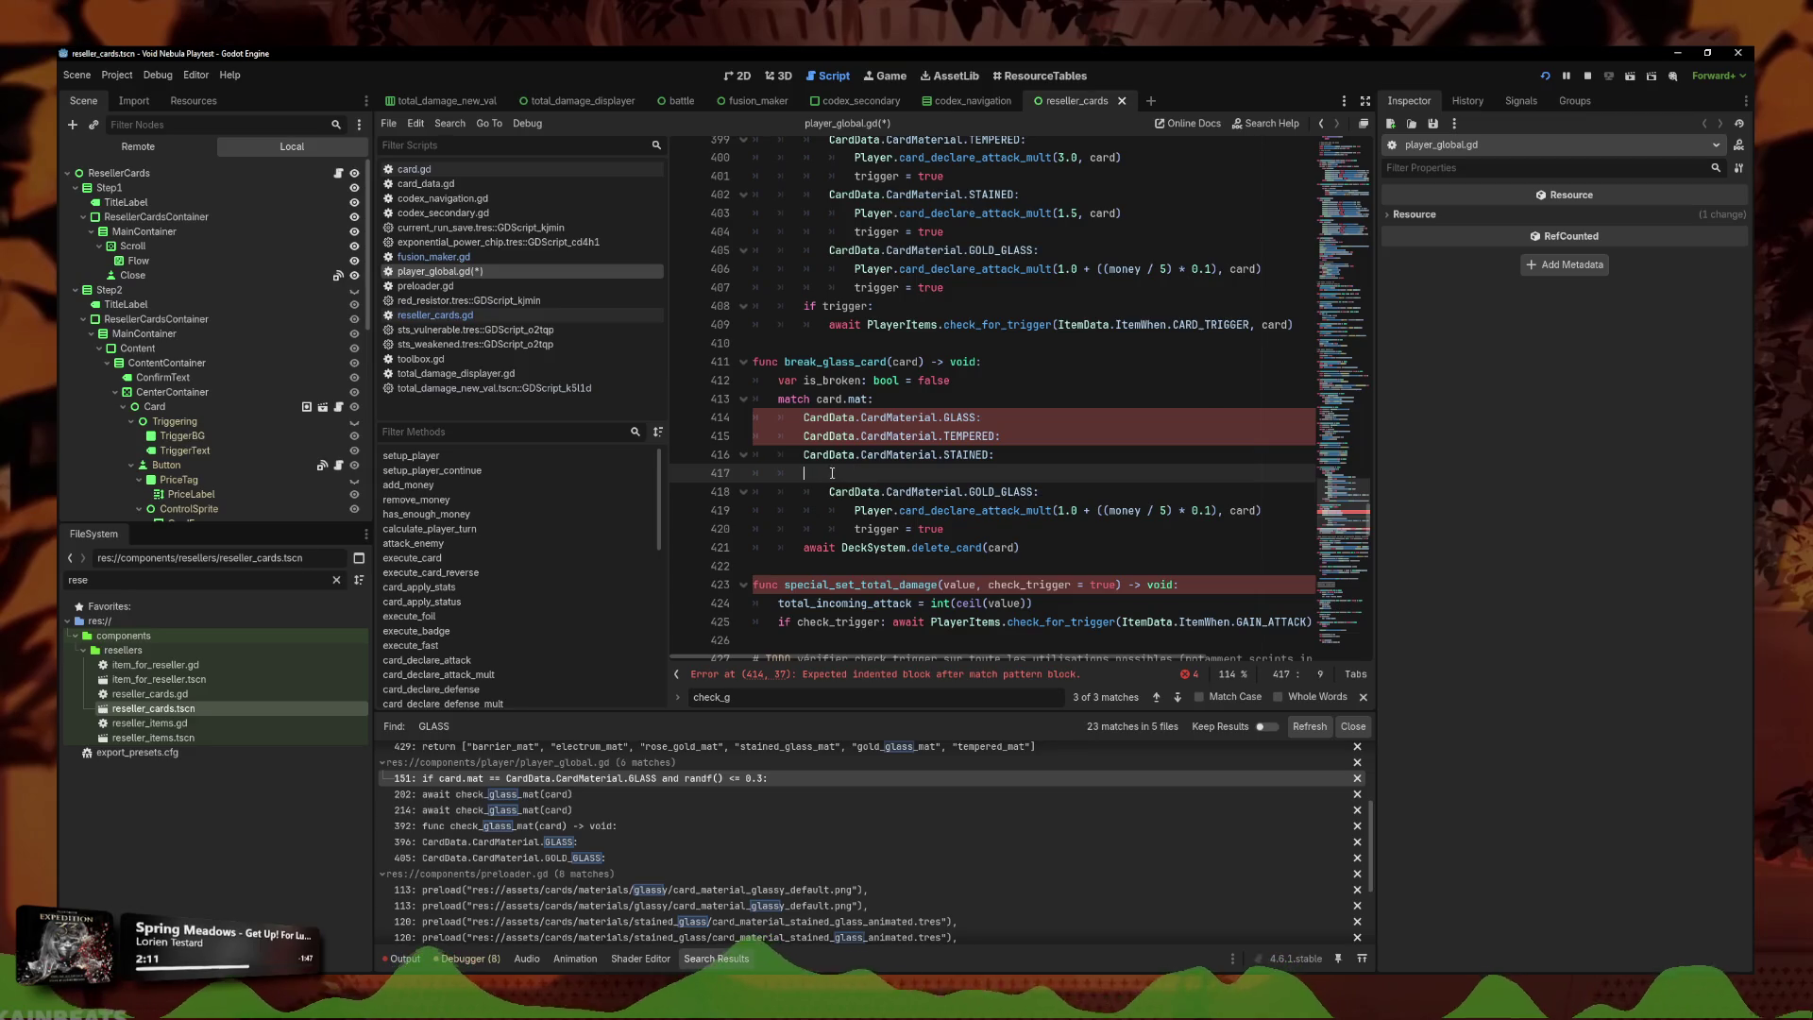
pyautogui.press('BackSpace')
pyautogui.press('Down')
pyautogui.press('Home')
pyautogui.press('BackSpace')
pyautogui.press('Down')
pyautogui.press('Home')
pyautogui.hotkey('shift', 'Down')
pyautogui.hotkey('shift', 'End')
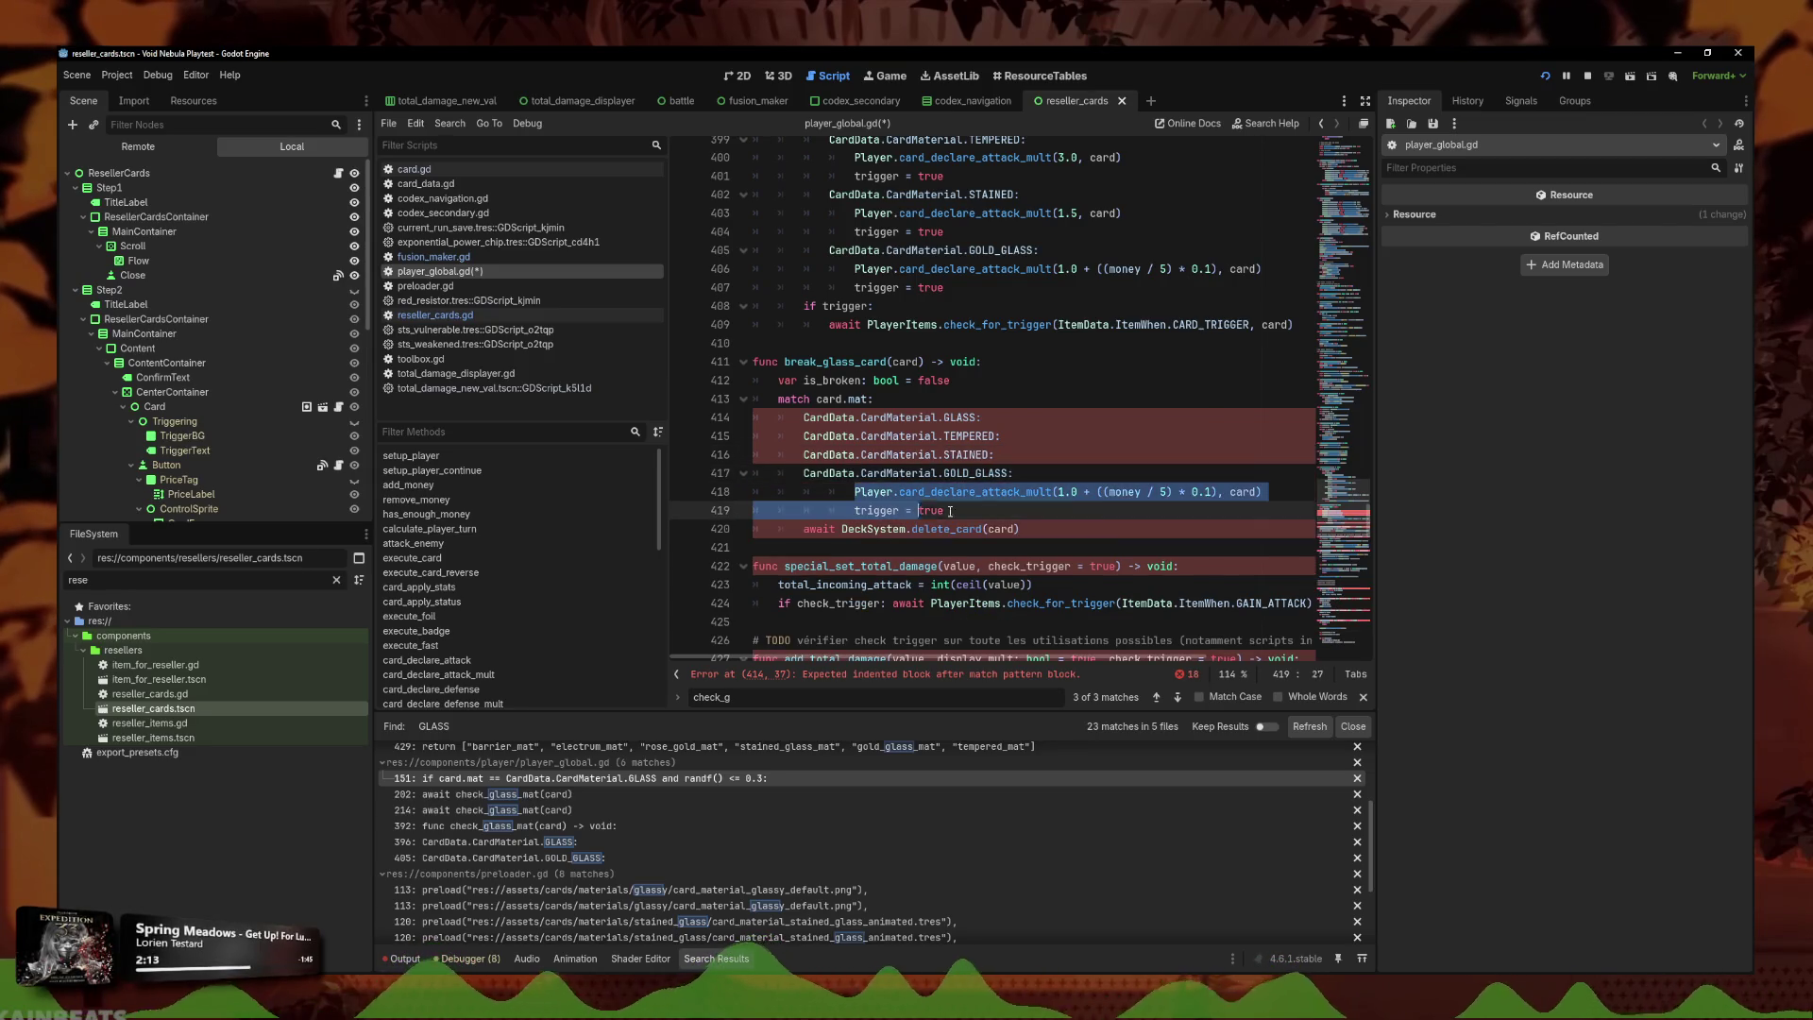
pyautogui.press('BackSpace')
pyautogui.press('BackSpace')
pyautogui.press('BackSpace')
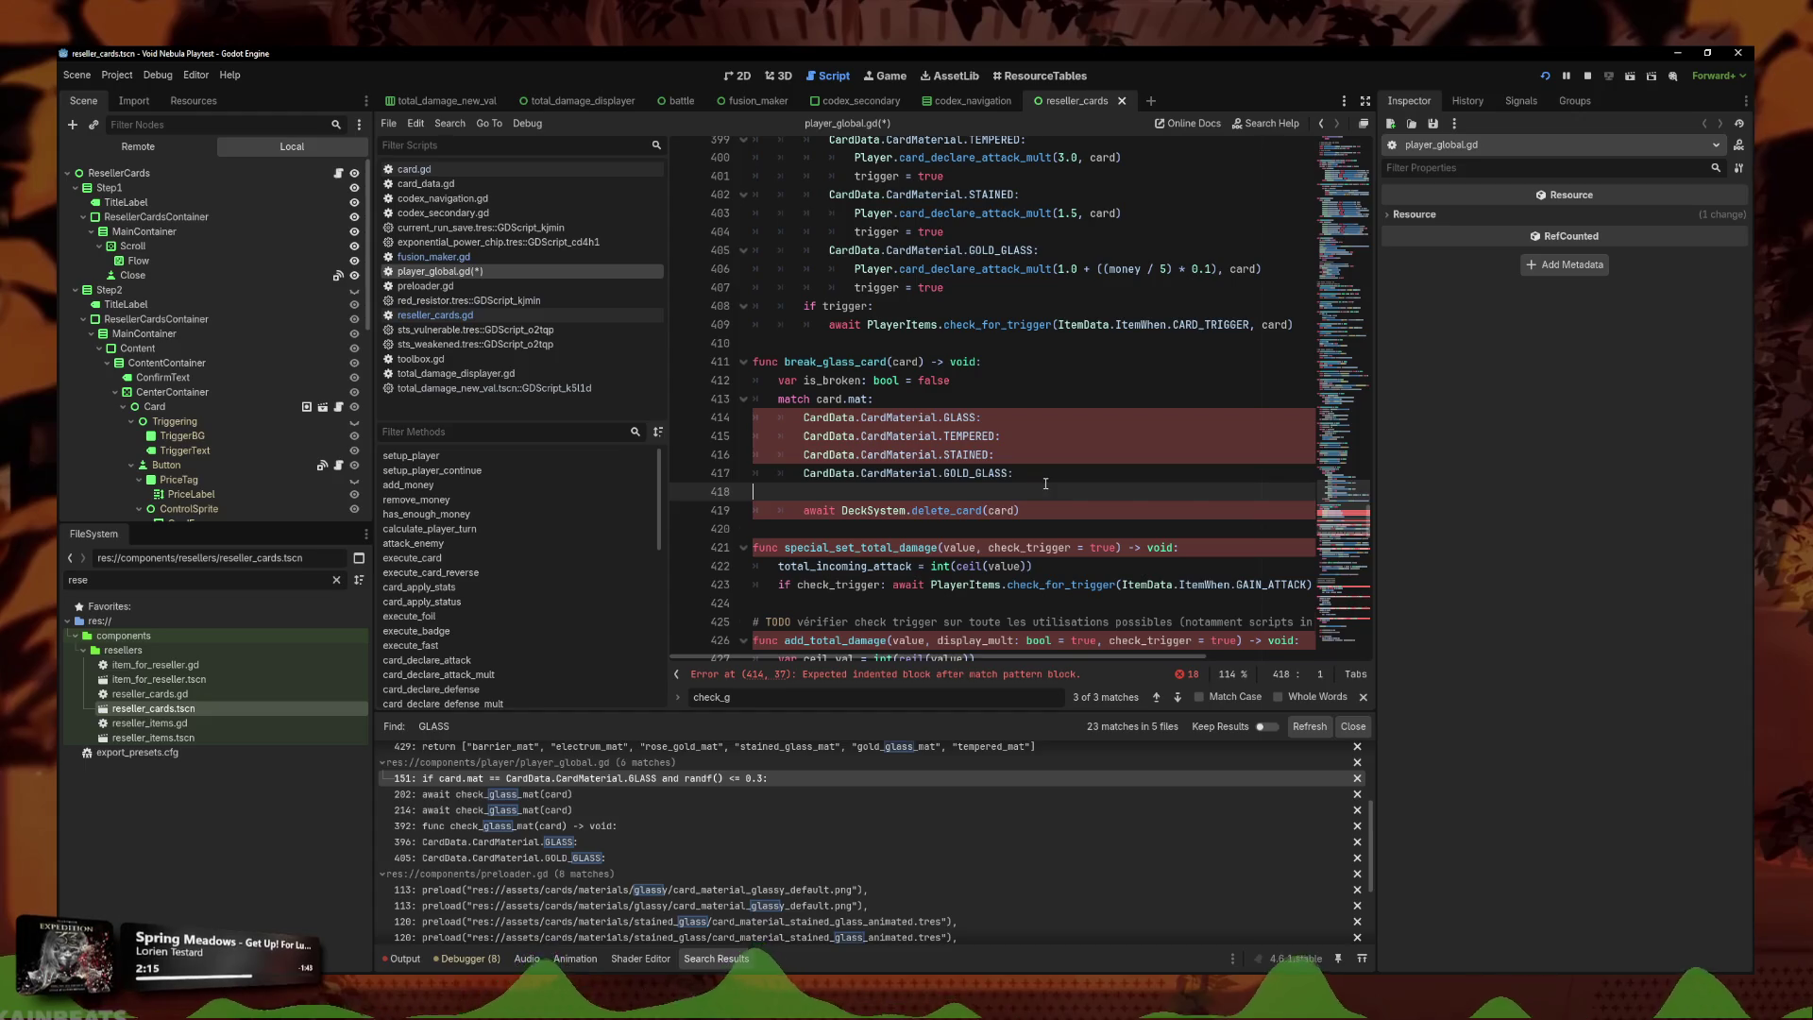
pyautogui.press('Tab')
pyautogui.press('Tab')
pyautogui.press('Tab')
# Under the GLASS case, set is_broken = randf() <= 0.3.
pyautogui.write('randf() <= 0.3')
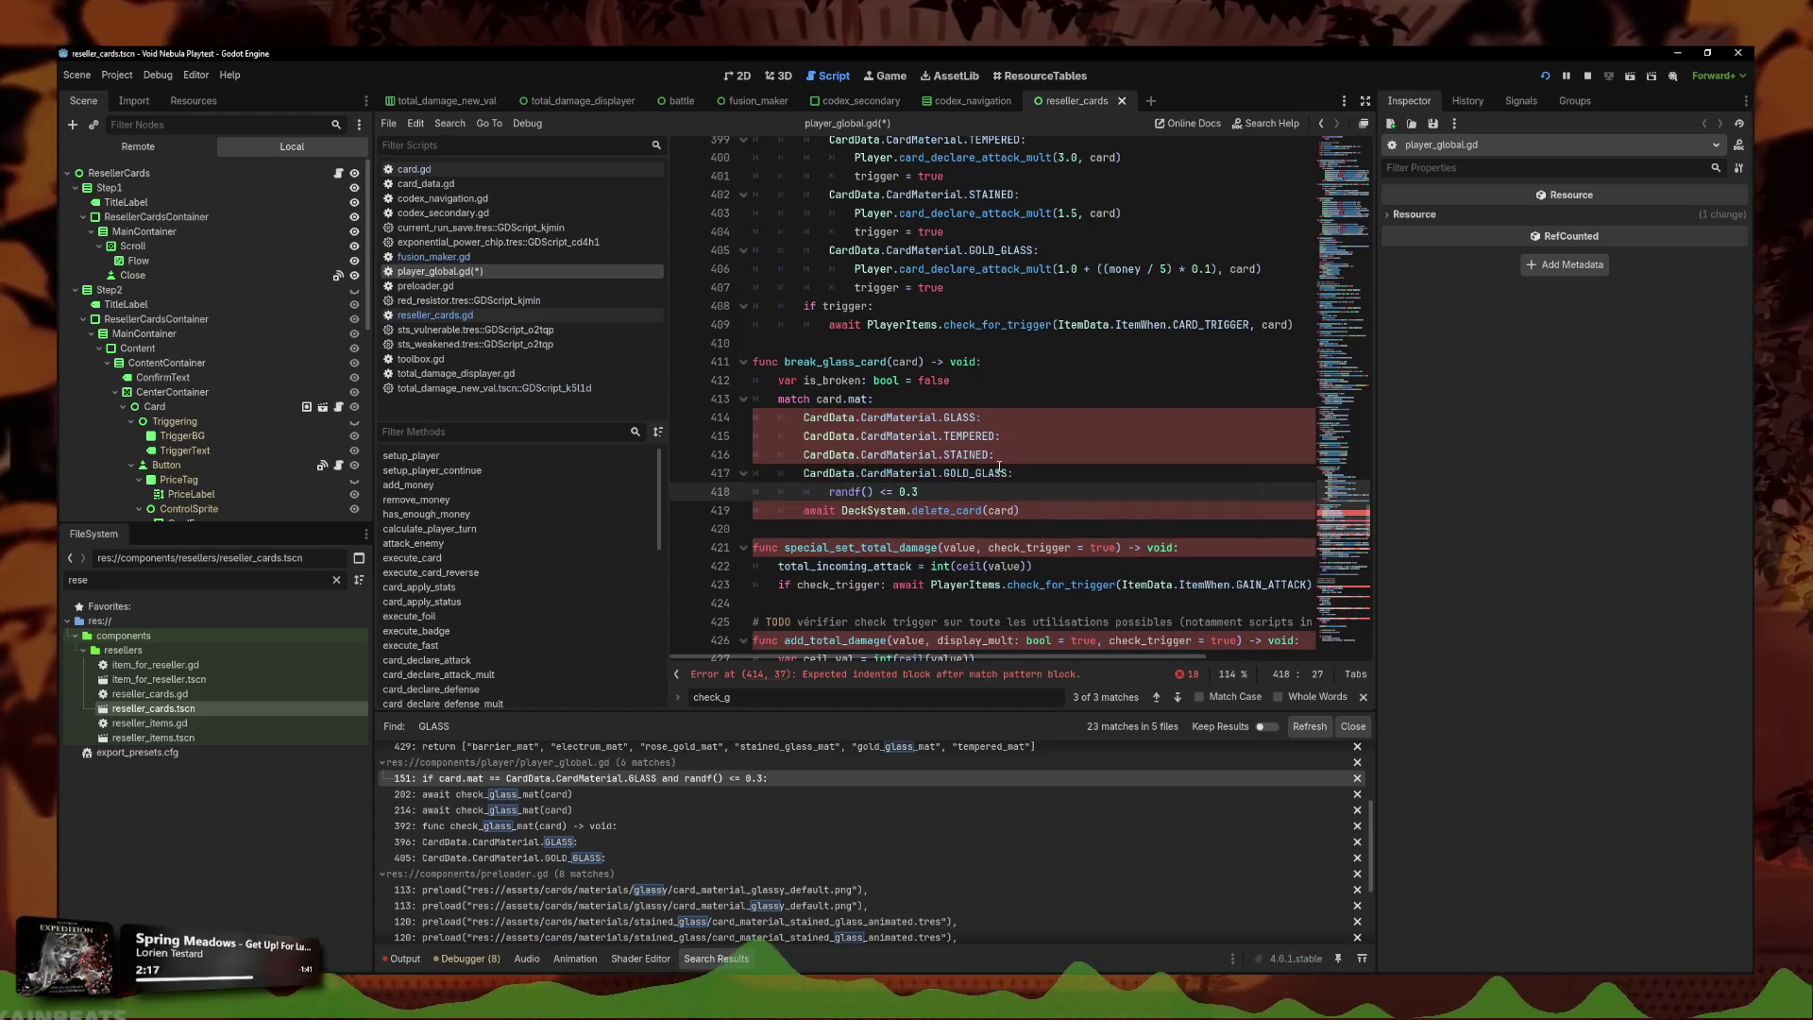
pyautogui.press('BackSpace')
pyautogui.press('BackSpace')
pyautogui.press('BackSpace')
pyautogui.click(1040, 416)
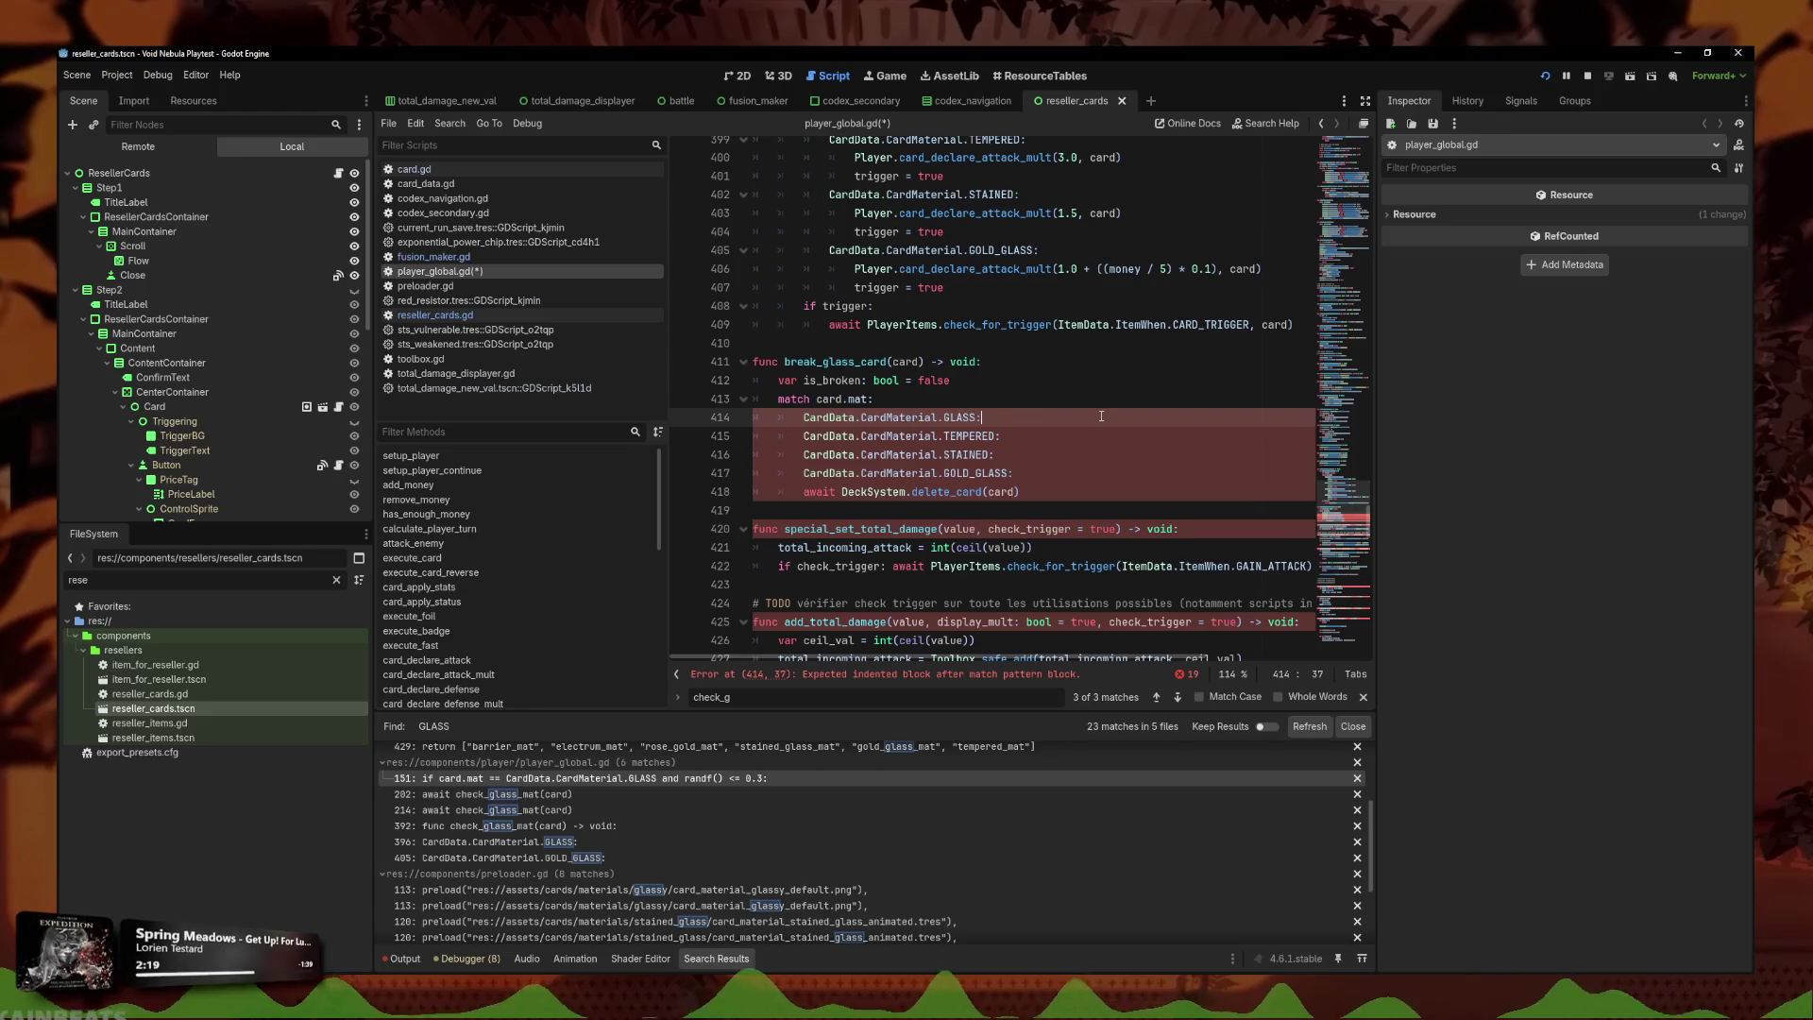
pyautogui.press('Return')
pyautogui.write('if randf() <= 0.3:')
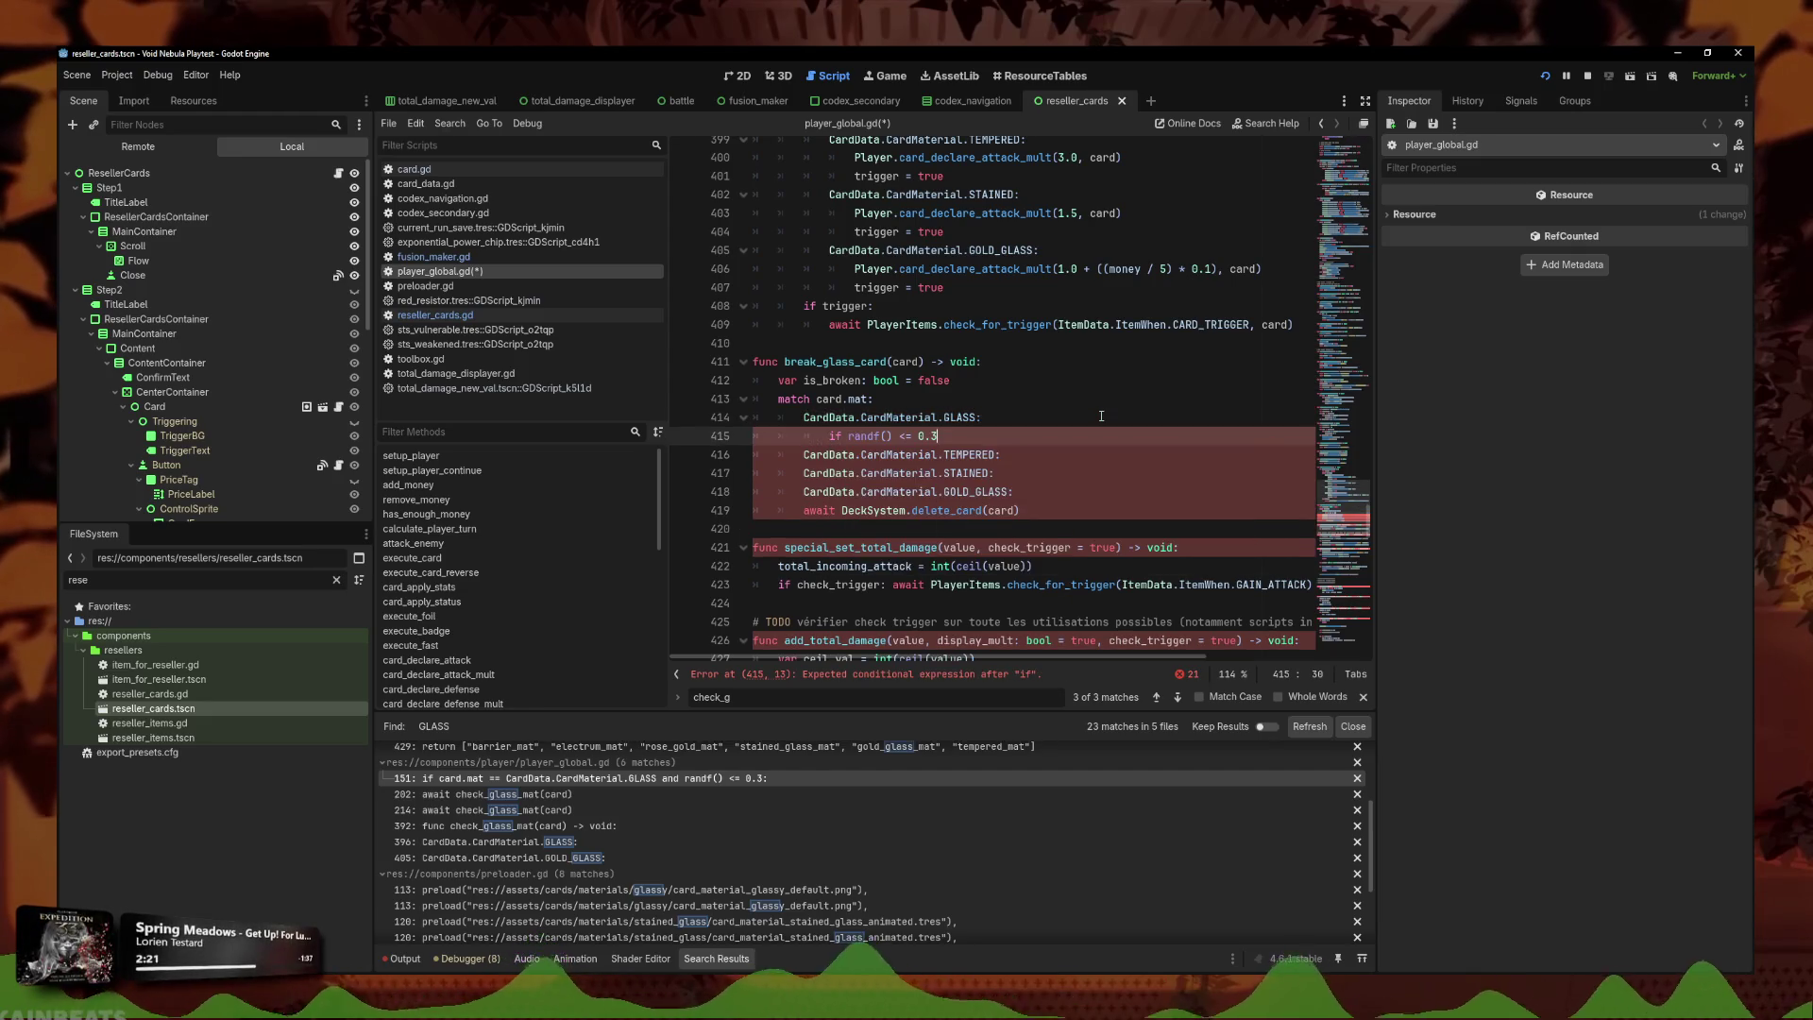
pyautogui.press('Return')
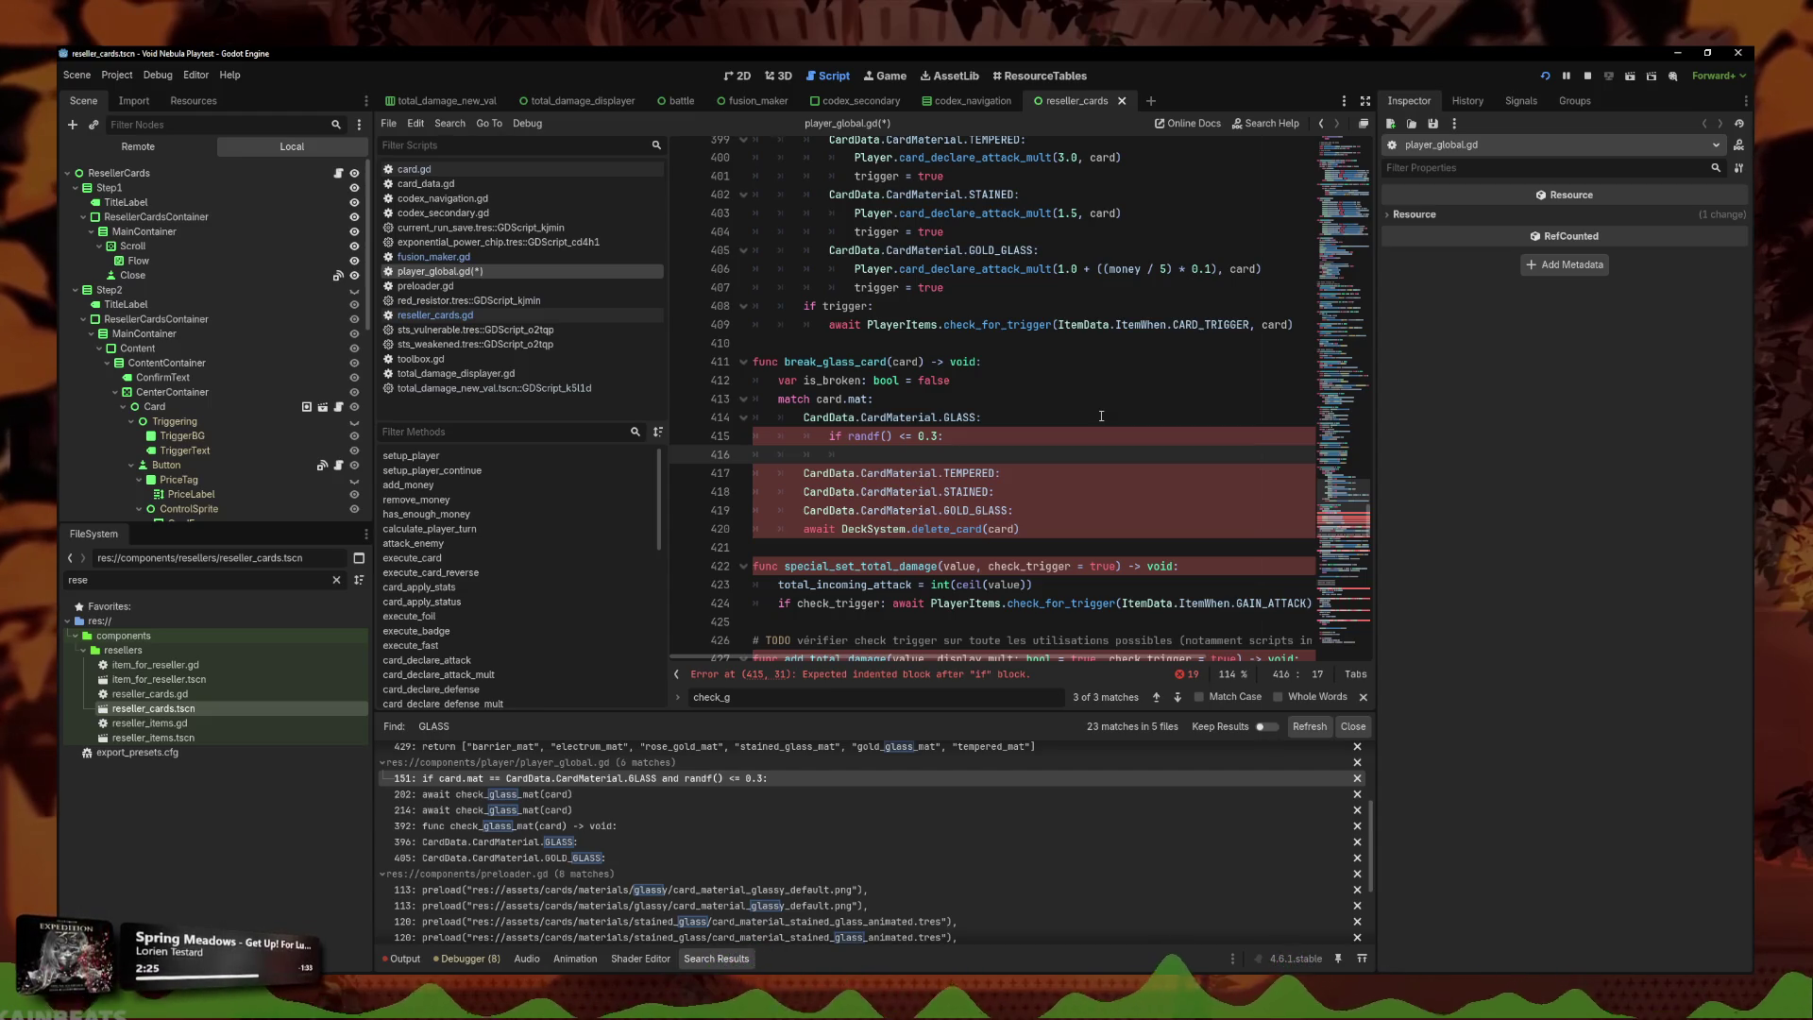
pyautogui.press('BackSpace')
pyautogui.press('BackSpace')
pyautogui.press('BackSpace')
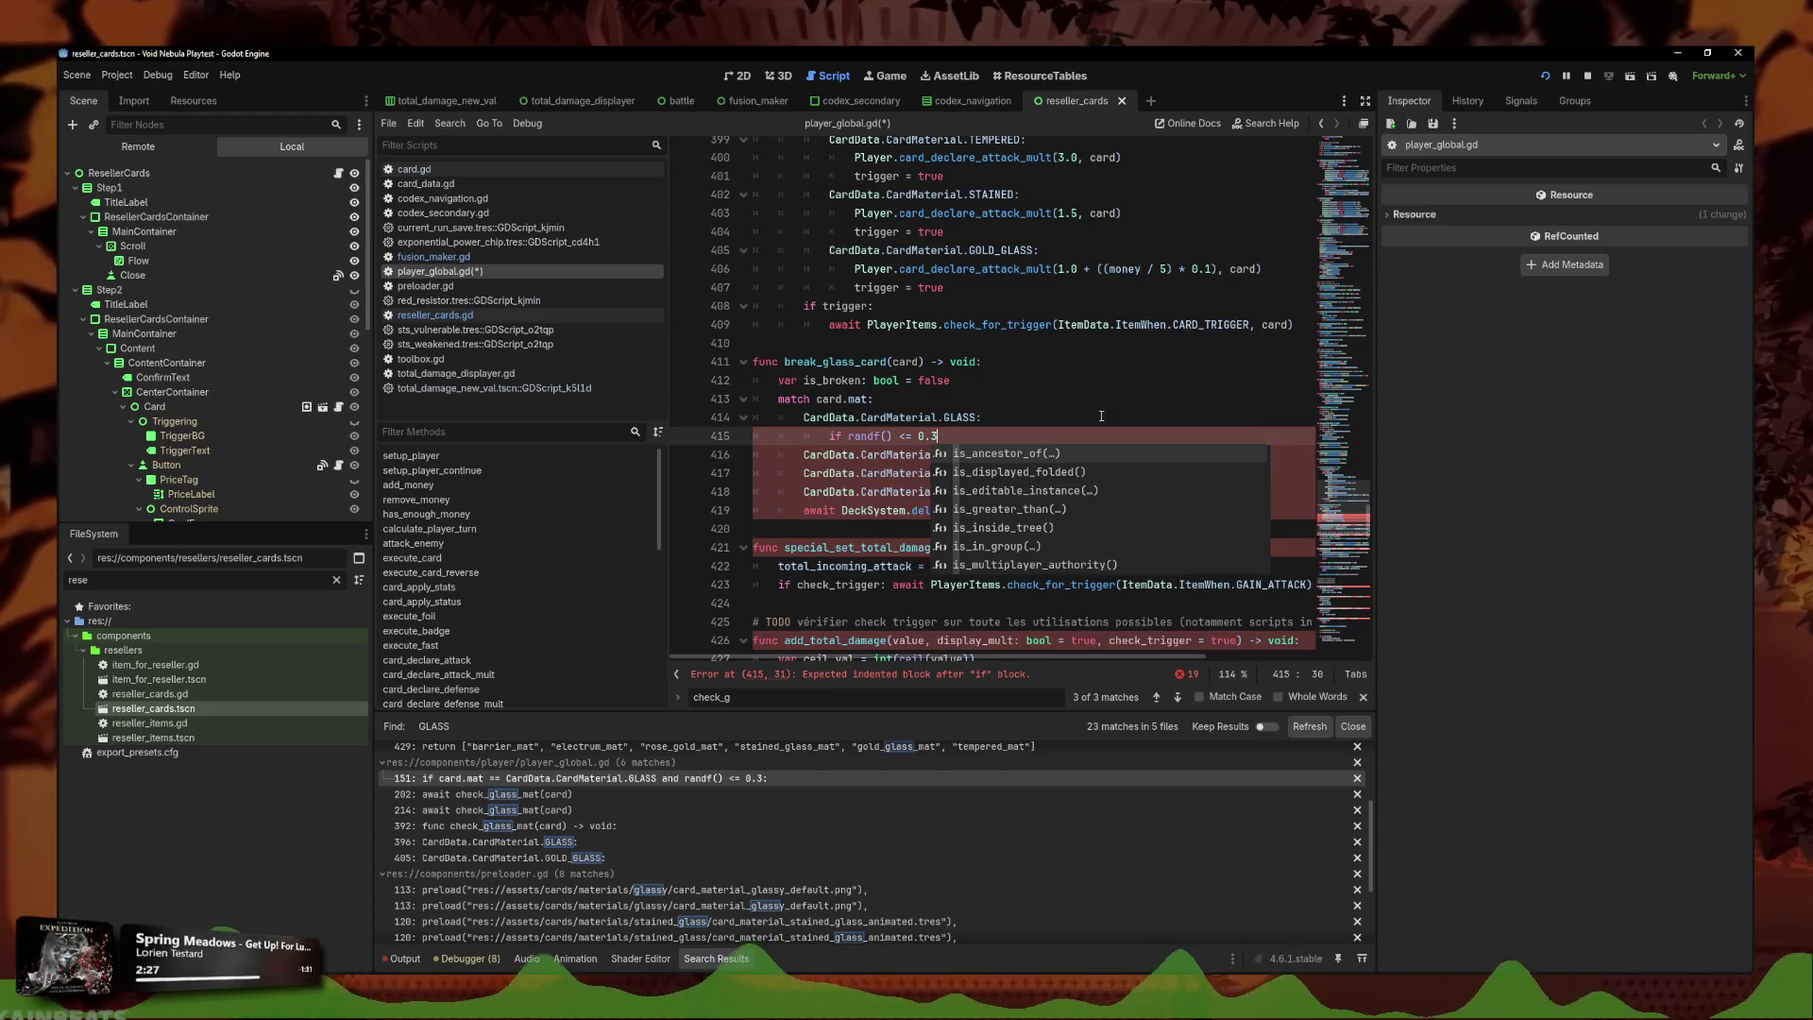
pyautogui.write('is_')
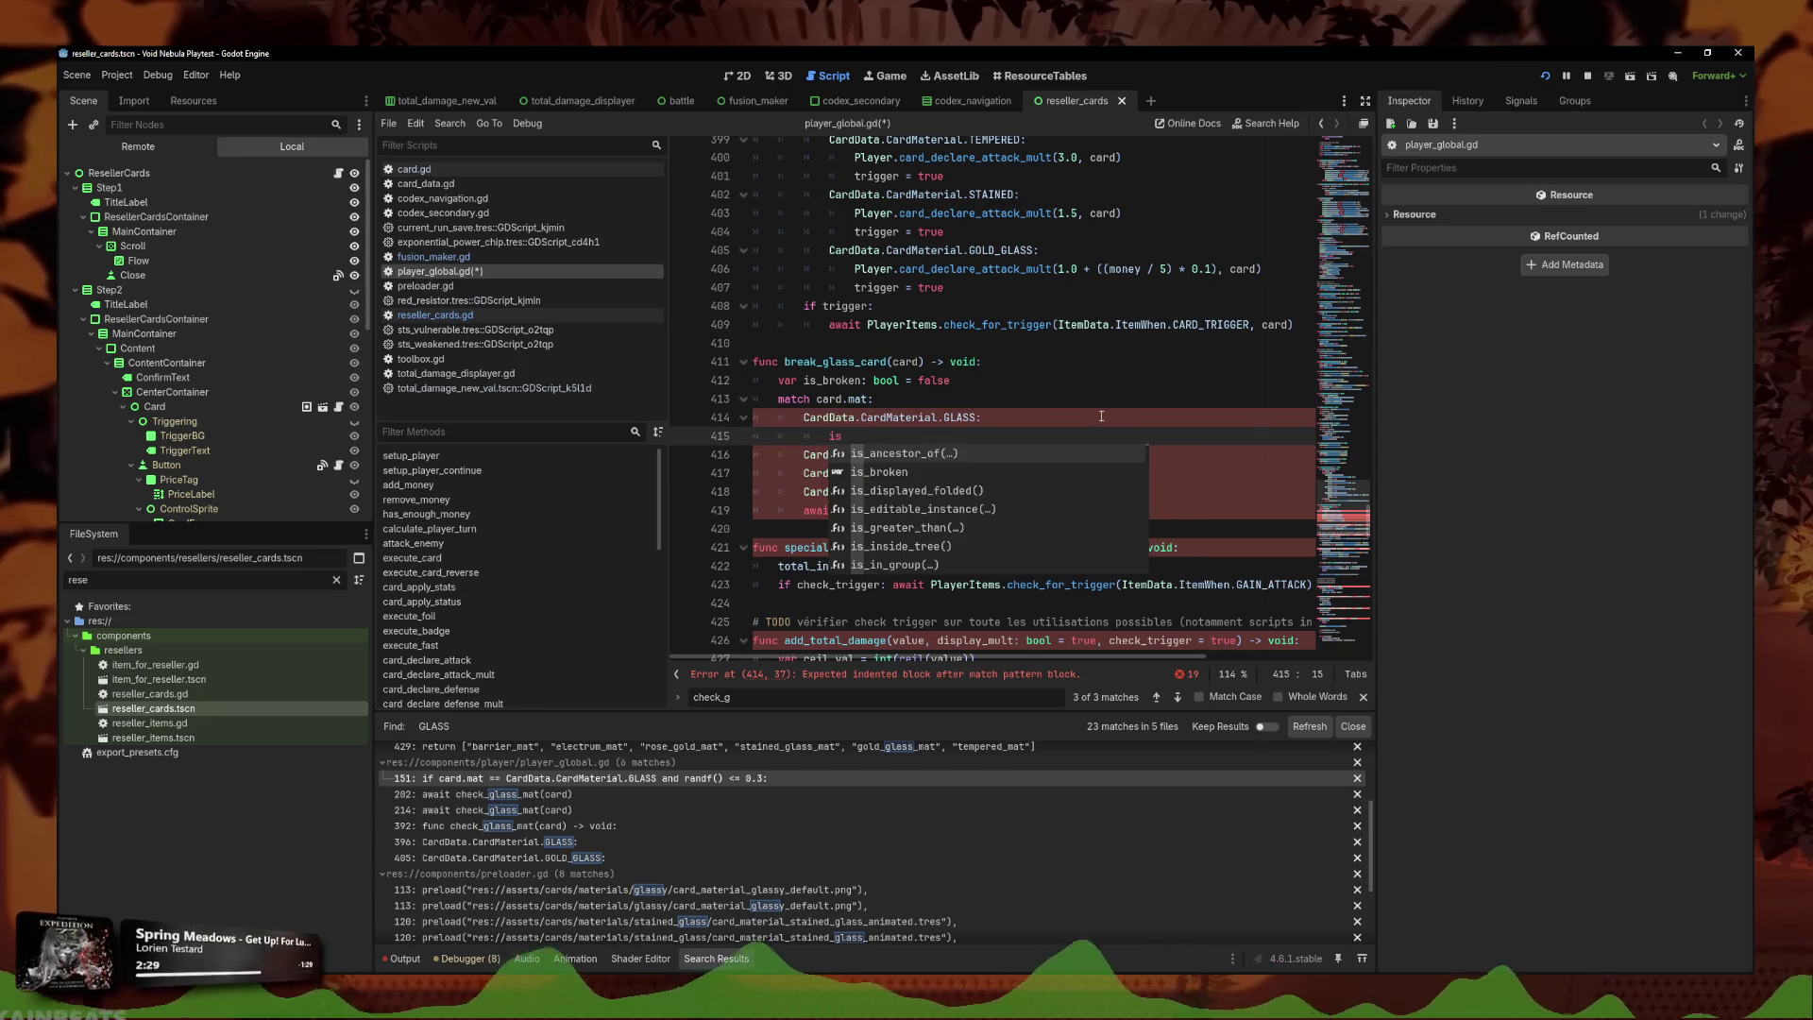
pyautogui.press('Down')
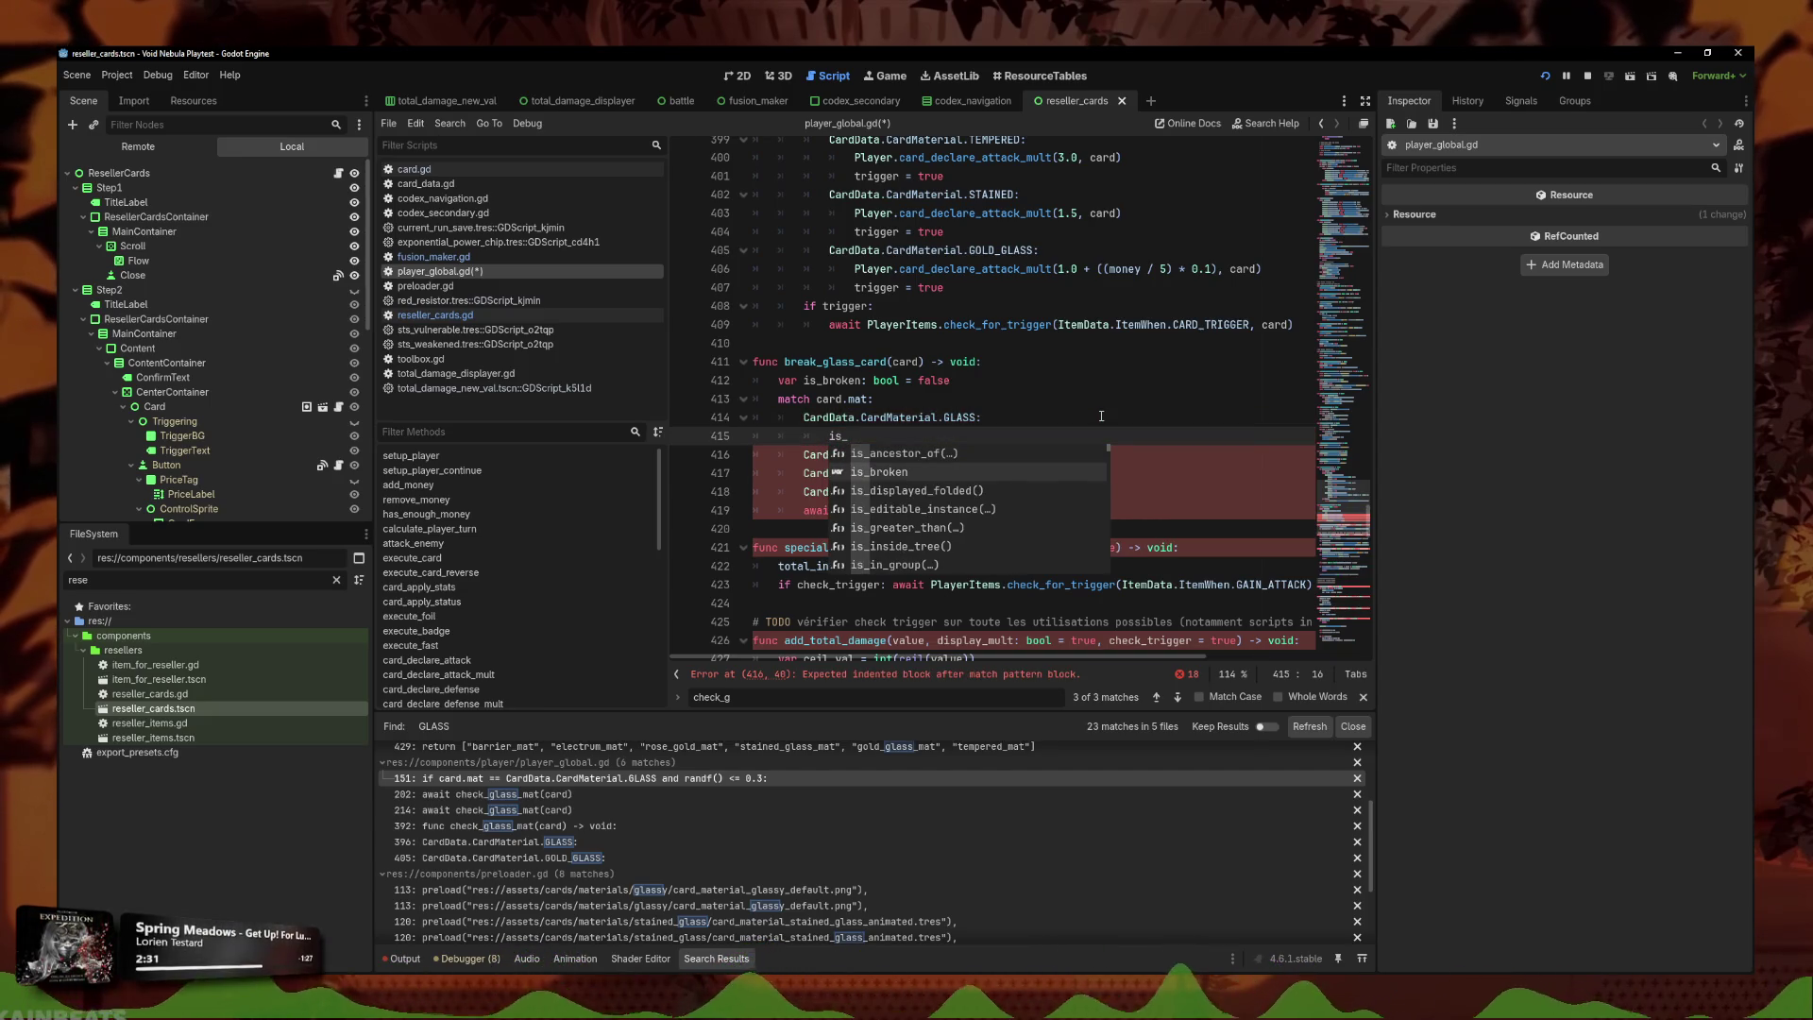
pyautogui.press('Return')
pyautogui.write('=randf() <= 0.3')
pyautogui.press('Left')
pyautogui.press('Left')
pyautogui.press('Left')
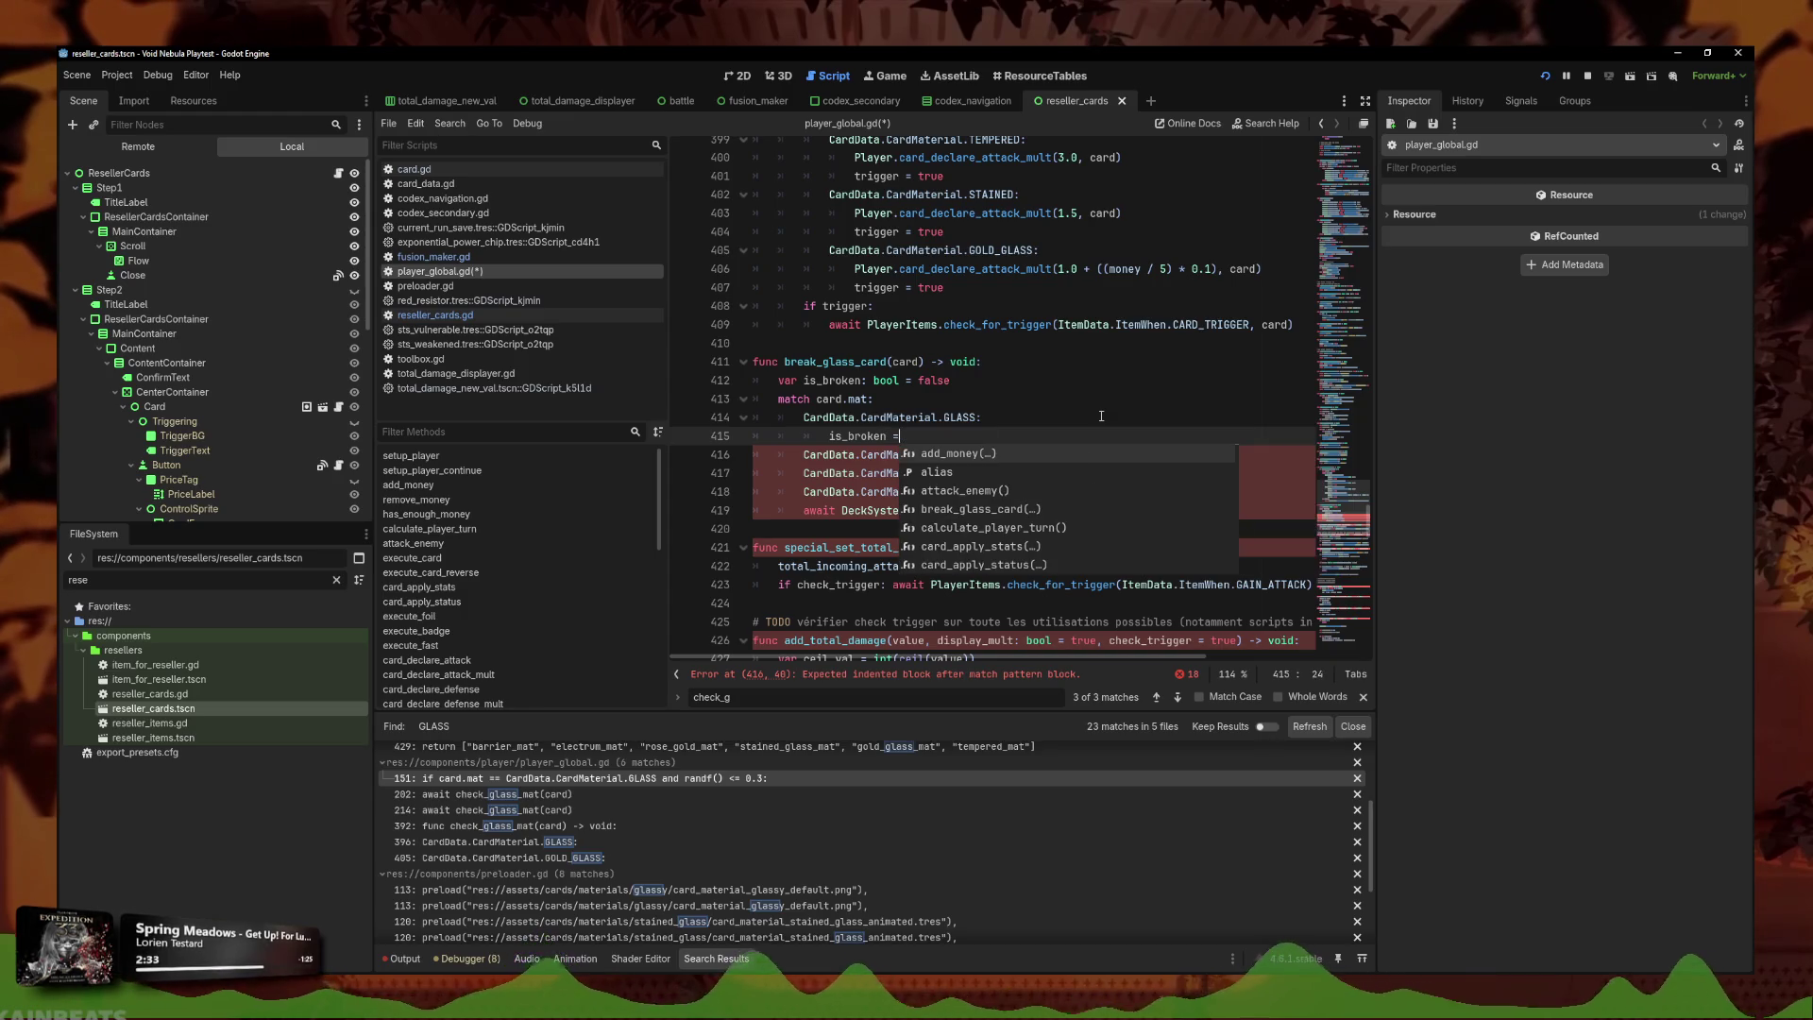
pyautogui.press('End')
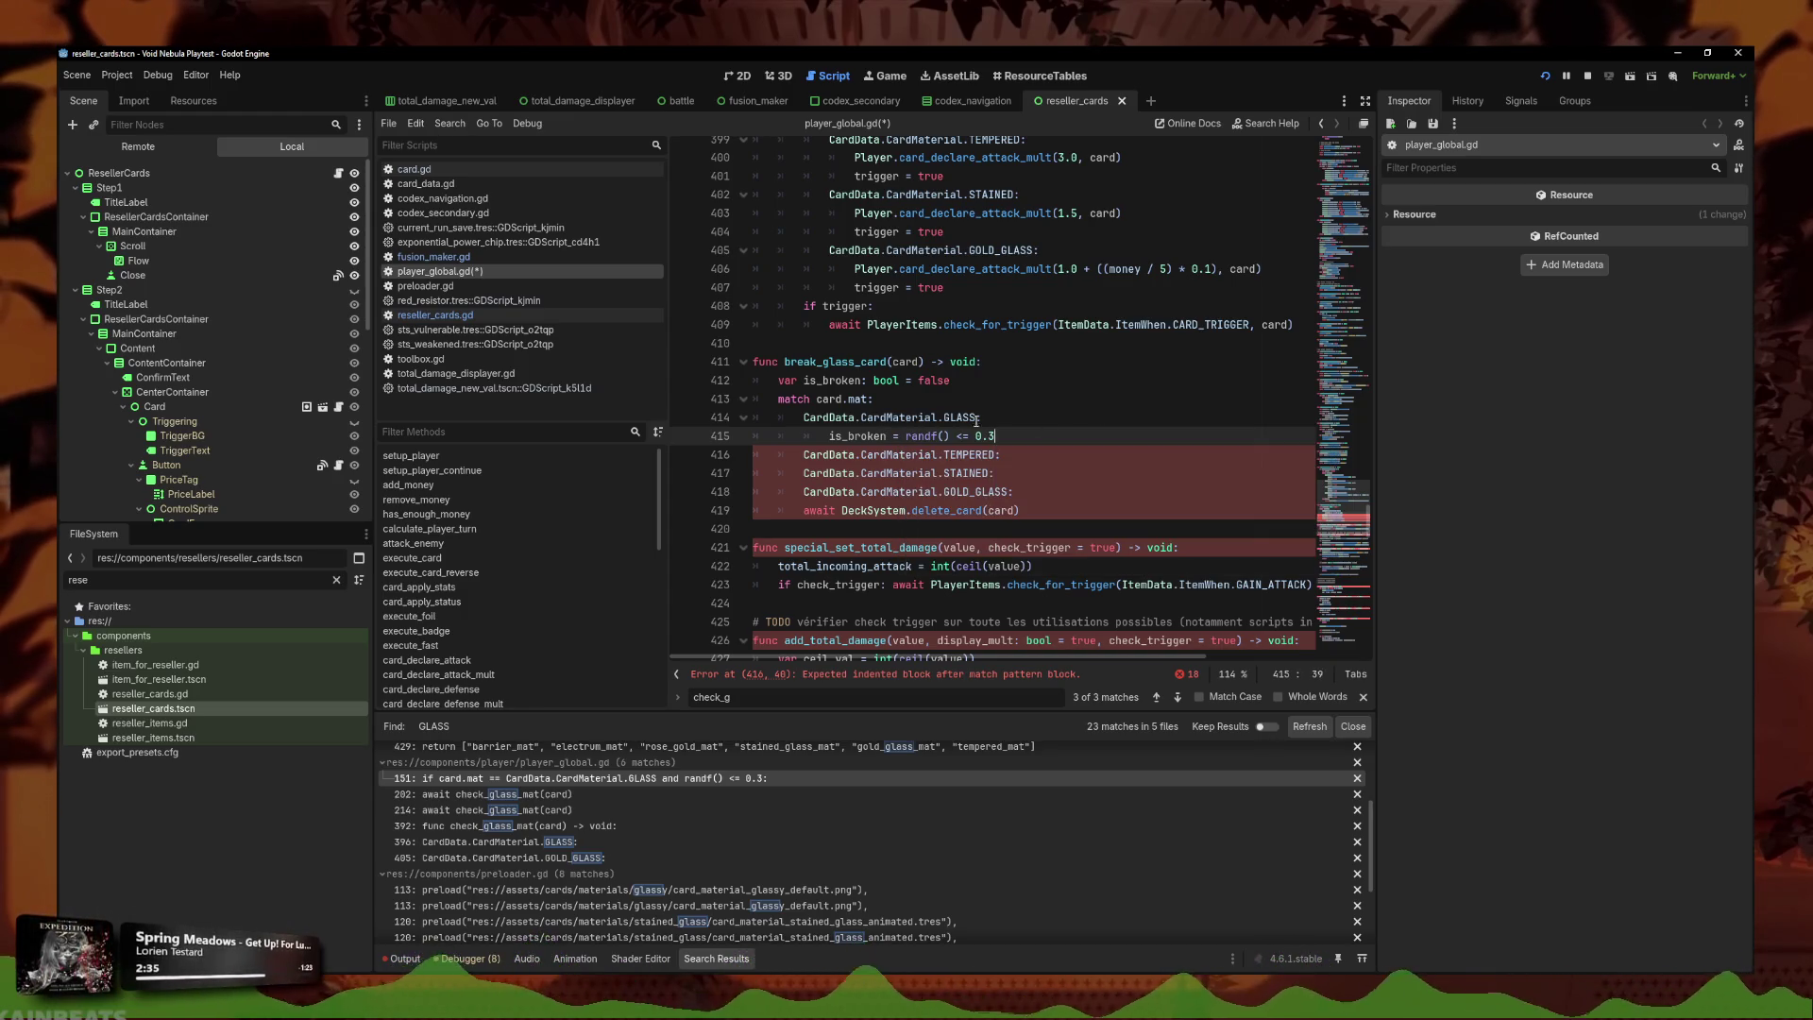
# Move the delete_card call to function level behind an 'if is_broken:' check.
pyautogui.click(998, 537)
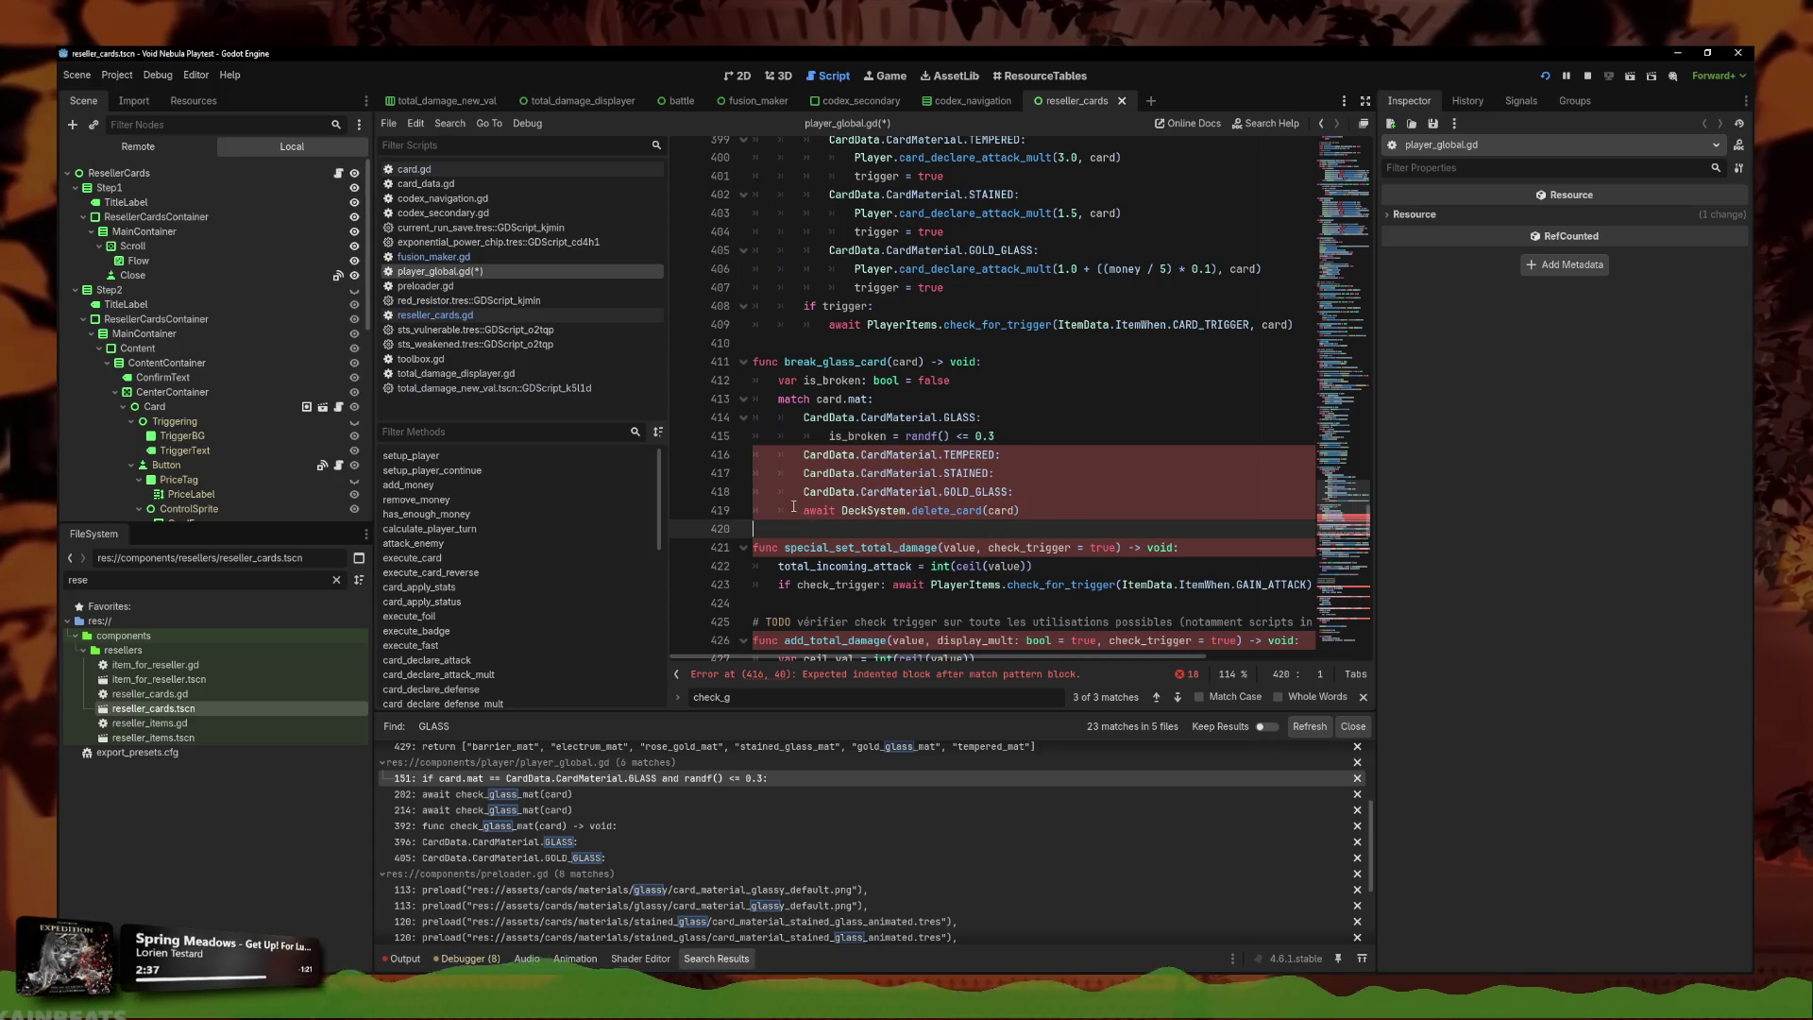
pyautogui.click(803, 510)
pyautogui.press('BackSpace')
pyautogui.write('if is_broken:')
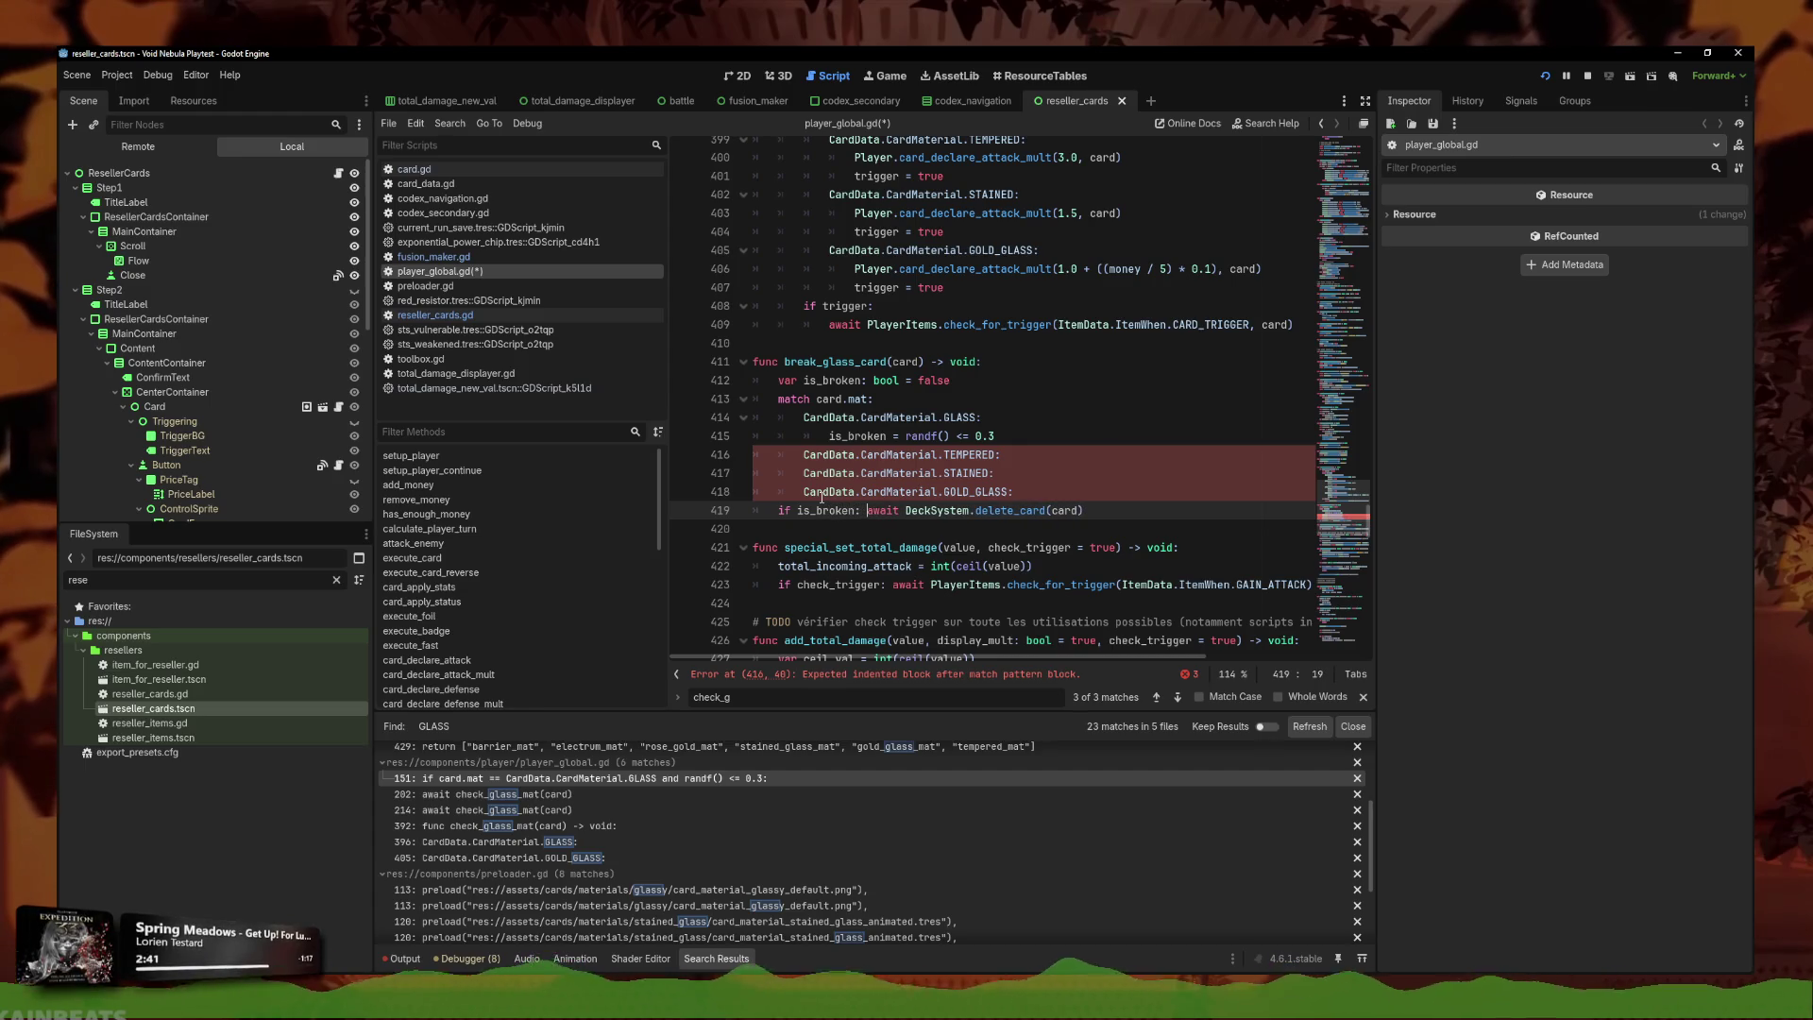
# Copy the GLASS break-chance assignment and paste it under the TEMPERED case.
pyautogui.click(933, 435)
pyautogui.click(1054, 473)
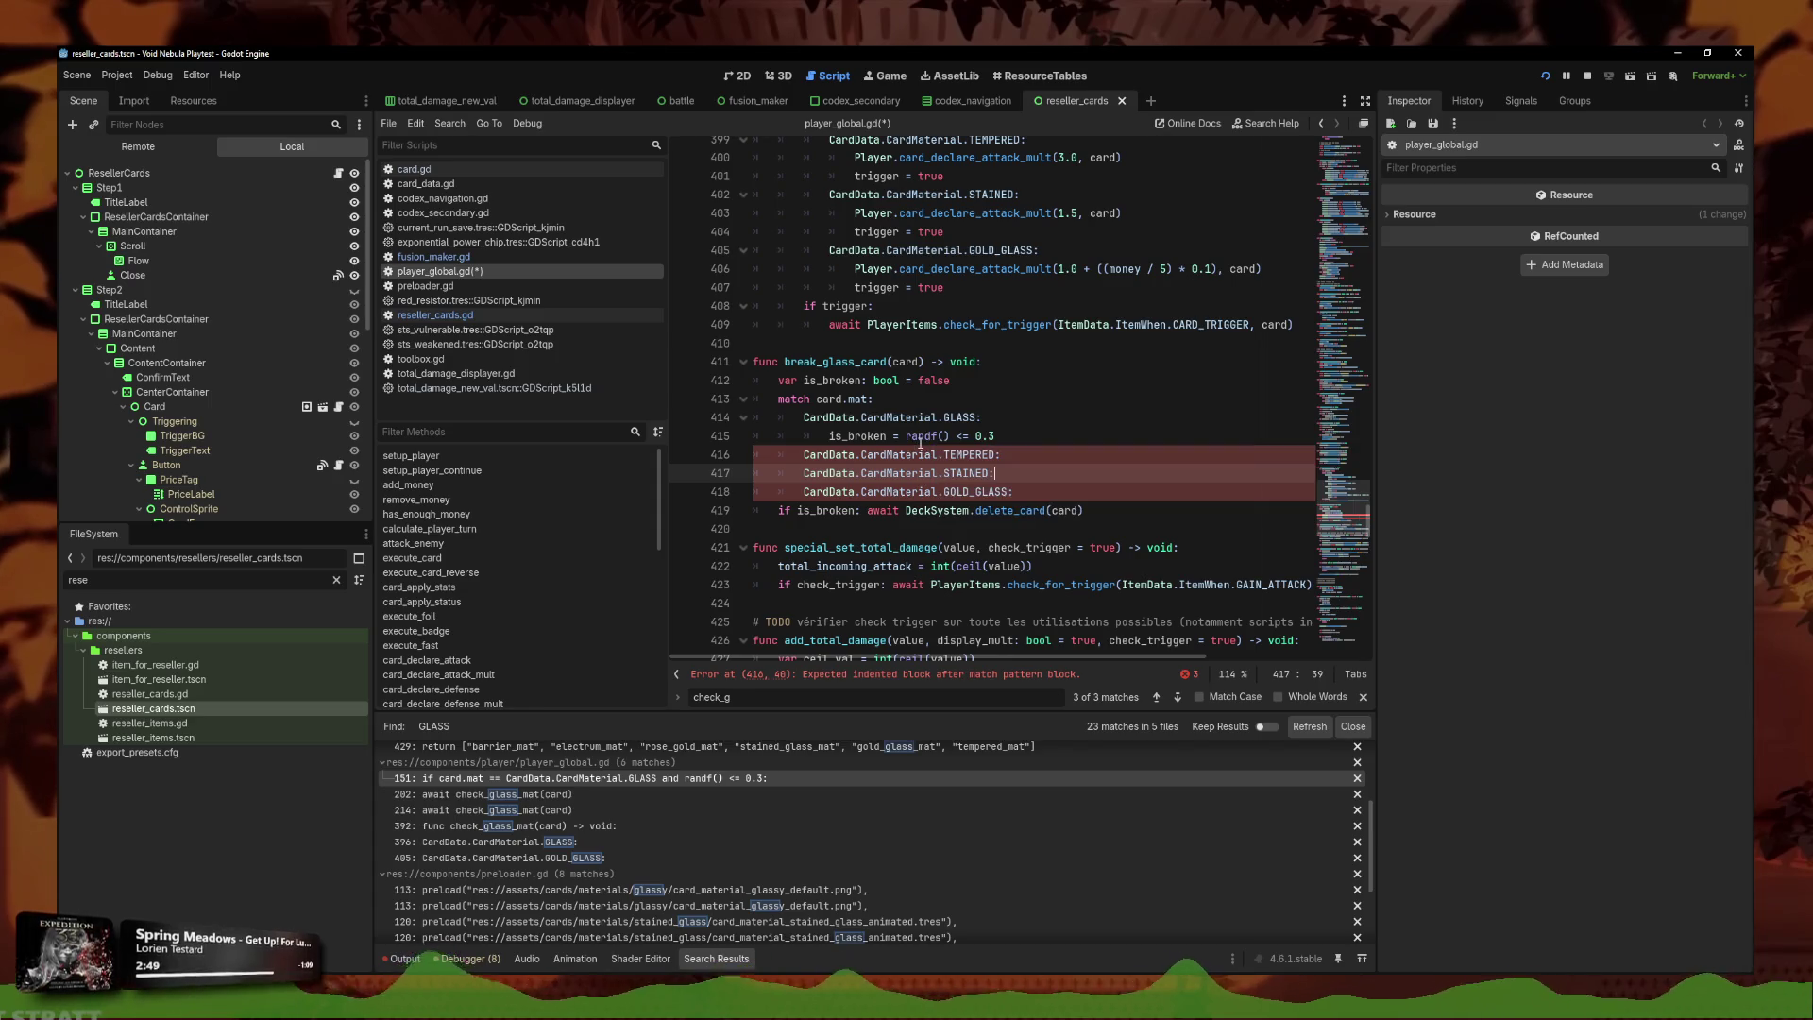
pyautogui.moveTo(920, 444)
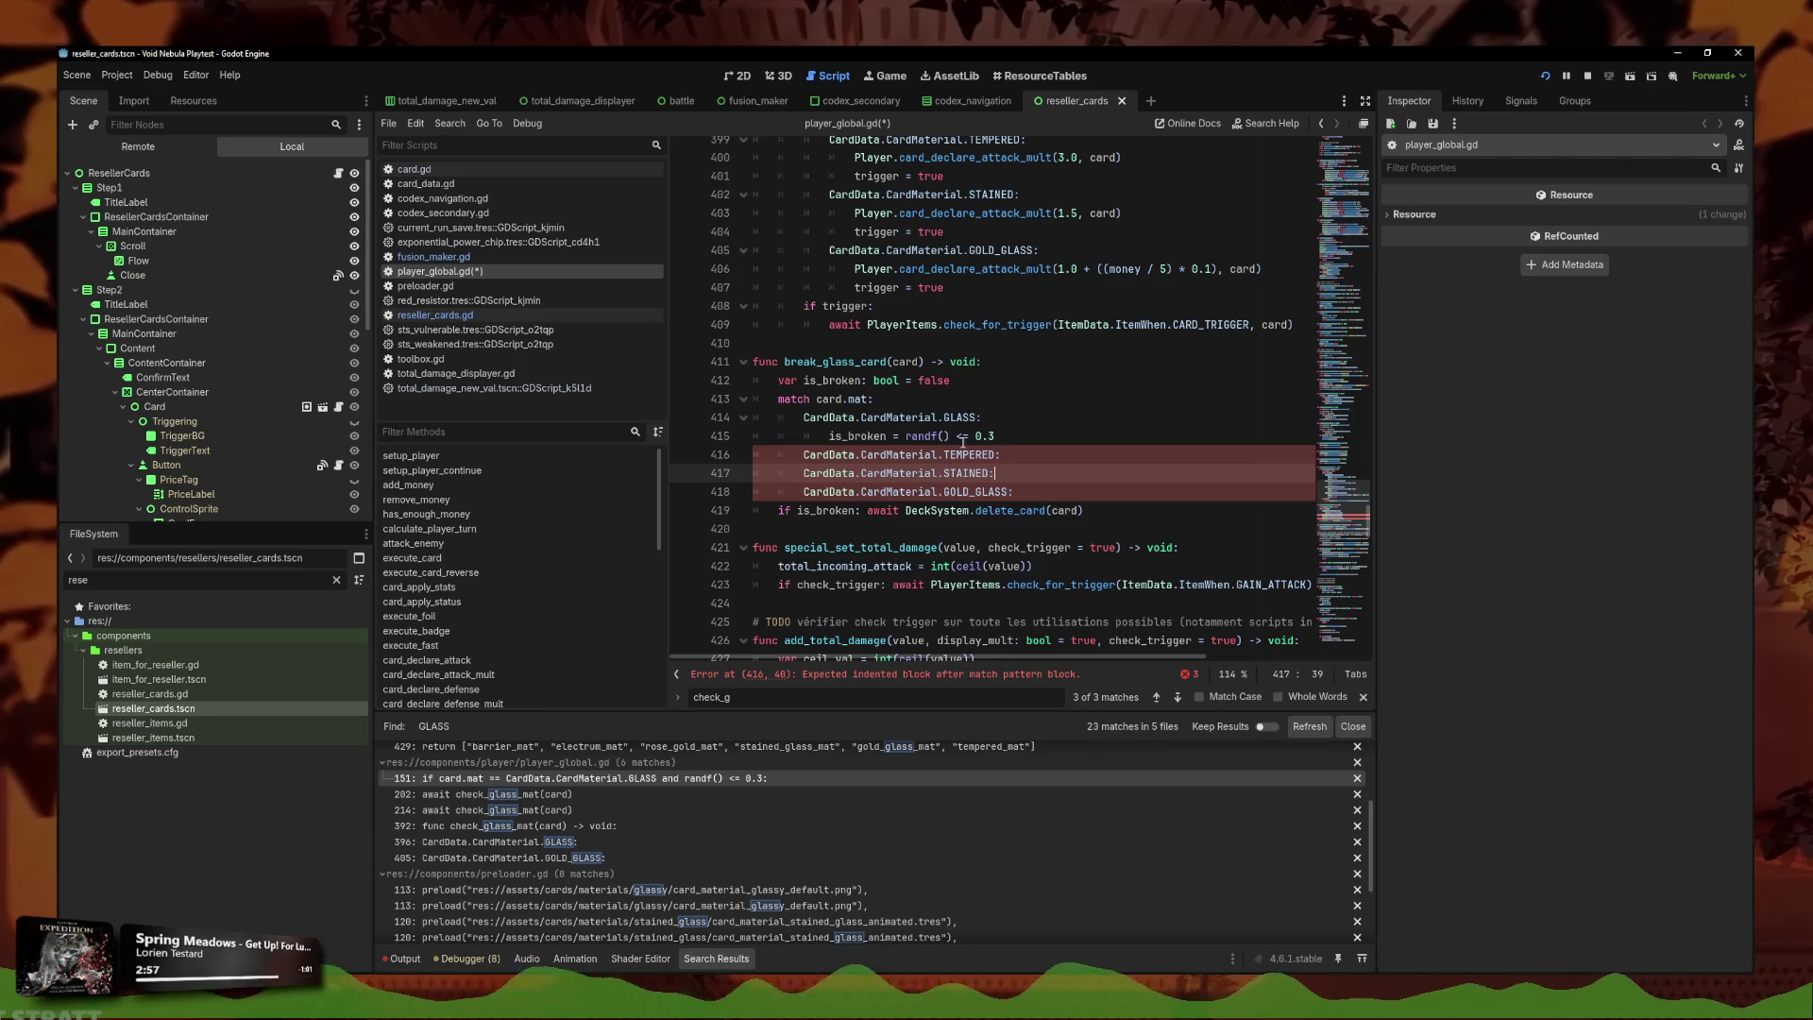
pyautogui.press('Up')
pyautogui.press('Up')
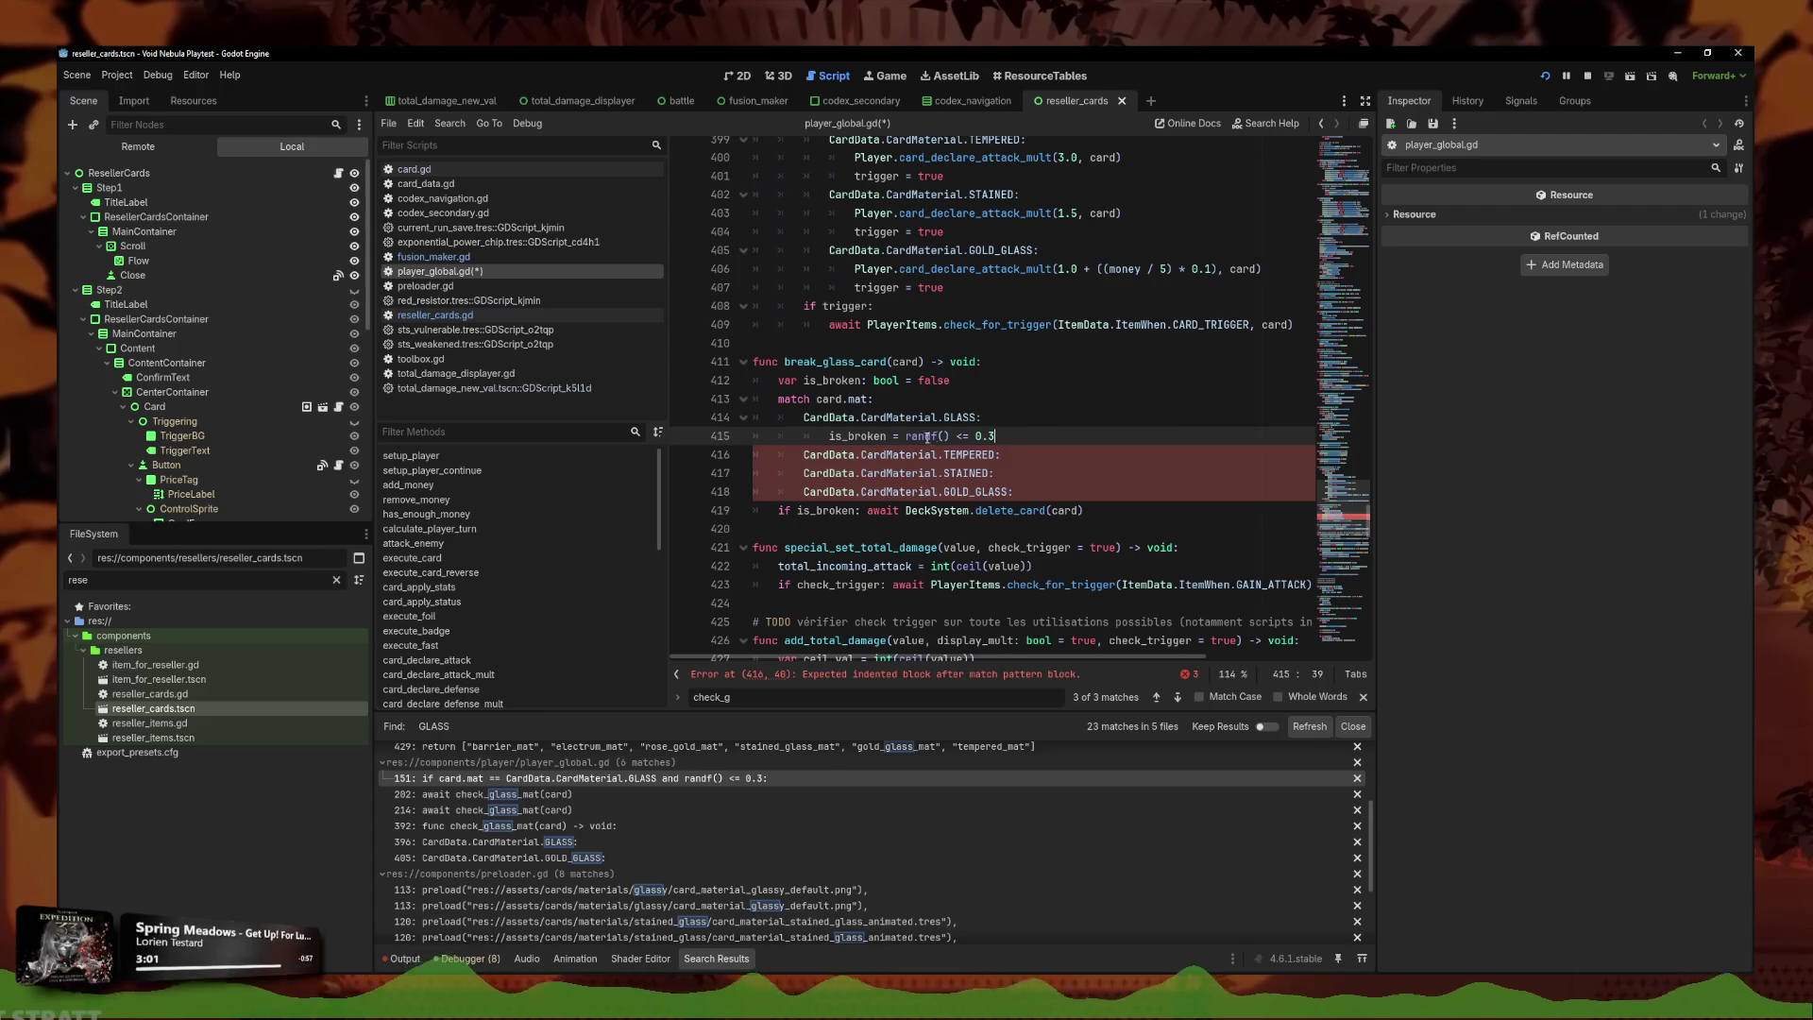
pyautogui.moveTo(997, 436); pyautogui.dragTo(838, 439)
pyautogui.hotkey('ctrl', 'c')
pyautogui.click(1003, 454)
pyautogui.press('Return')
pyautogui.write('i')
pyautogui.hotkey('ctrl', 'v')
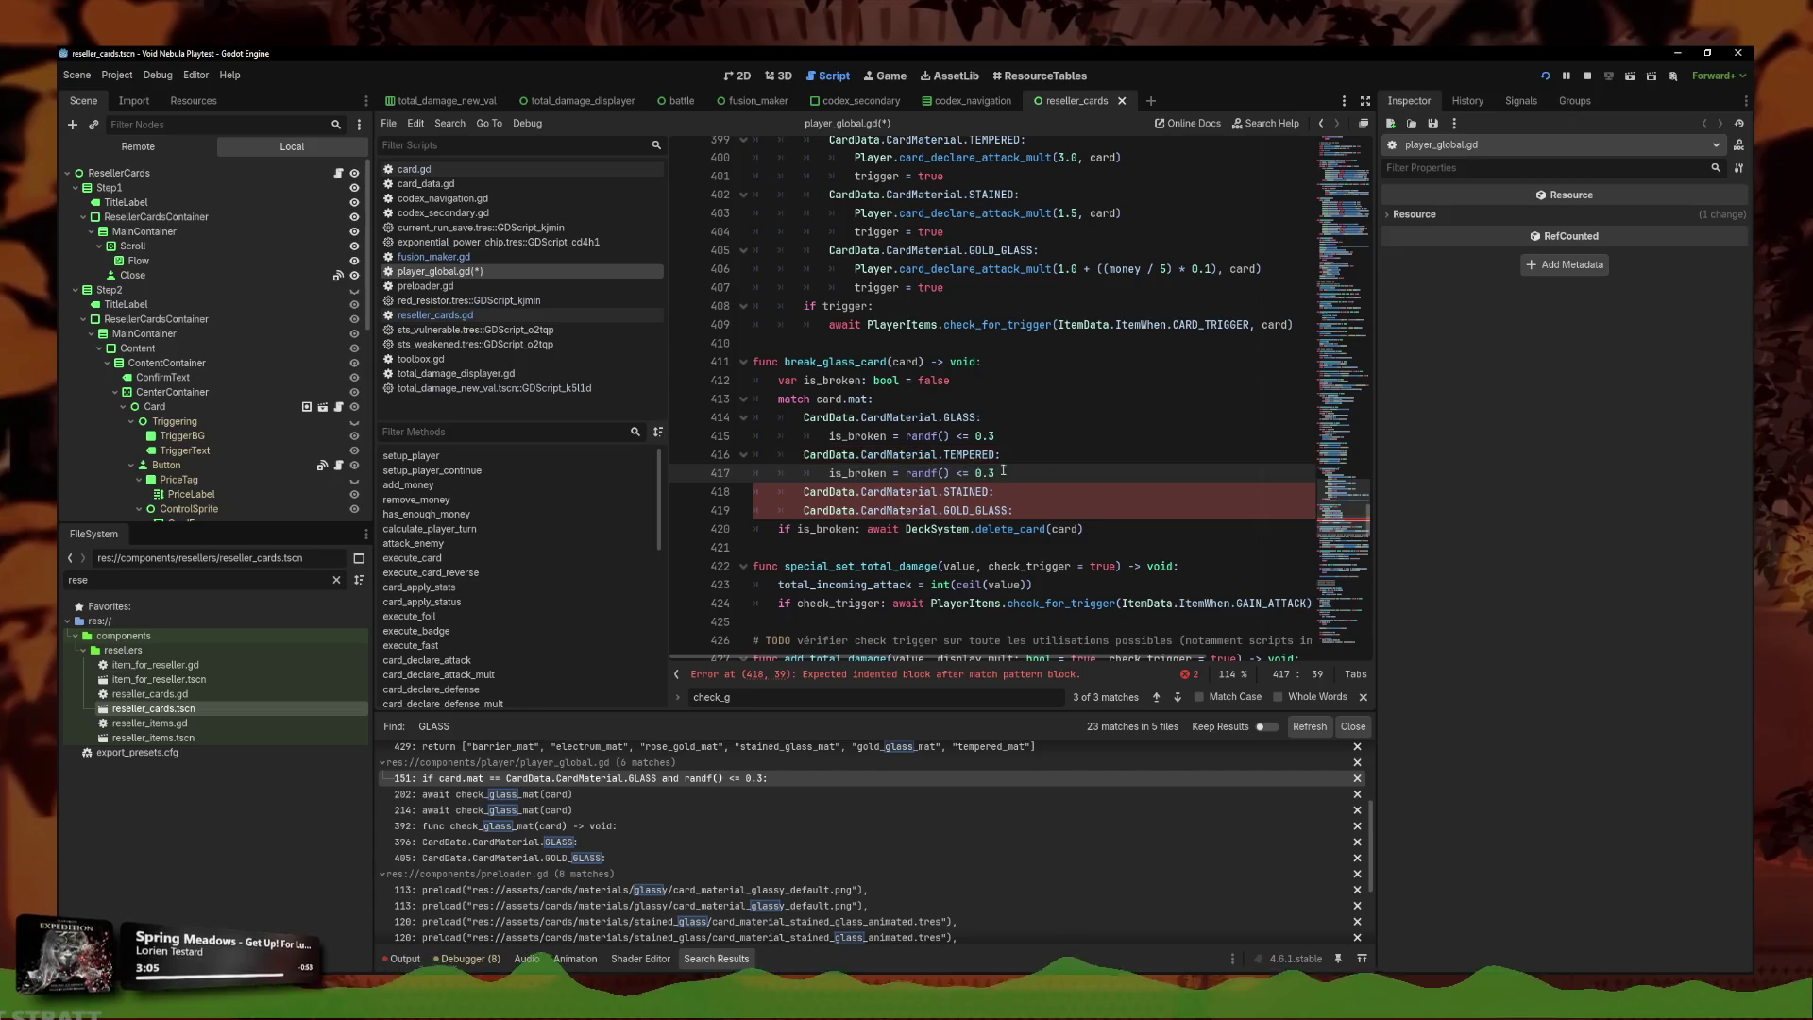
# Paste the same break-chance line under the GOLD_GLASS and STAINED cases.
pyautogui.click(1024, 509)
pyautogui.press('Return')
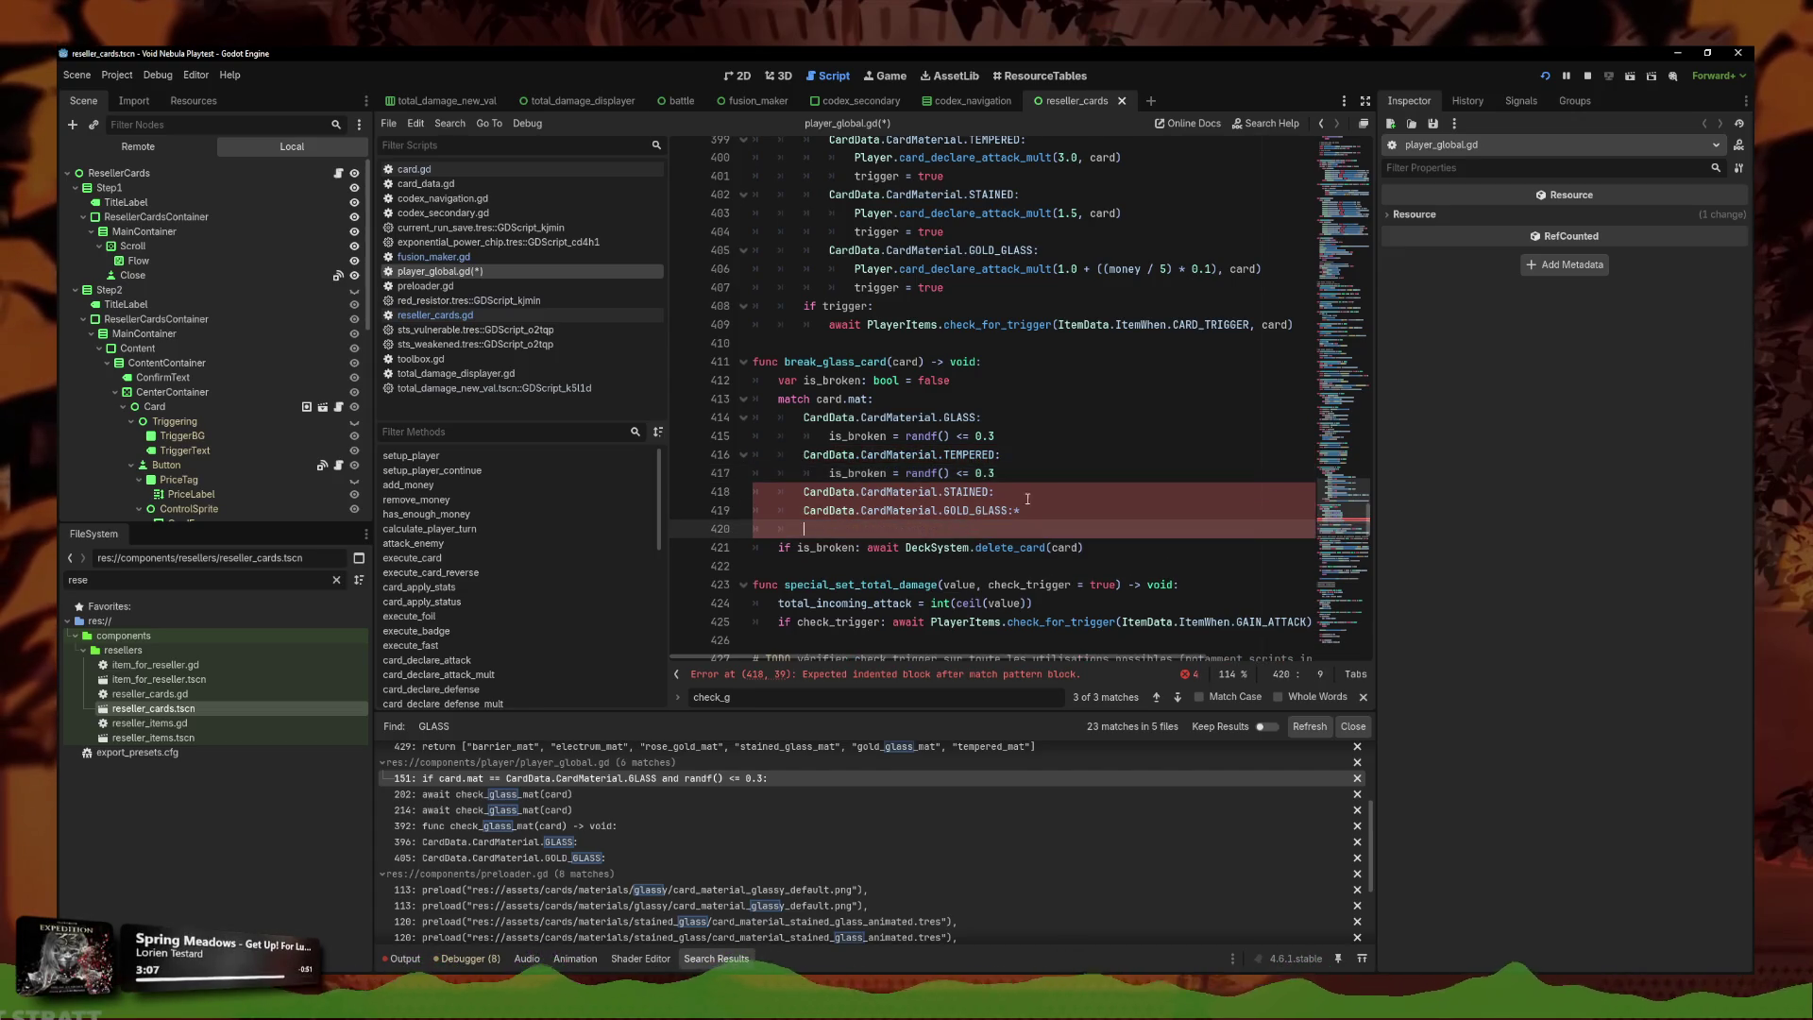
pyautogui.hotkey('ctrl', 'v')
pyautogui.click(1035, 497)
pyautogui.press('Return')
pyautogui.hotkey('ctrl', 'v')
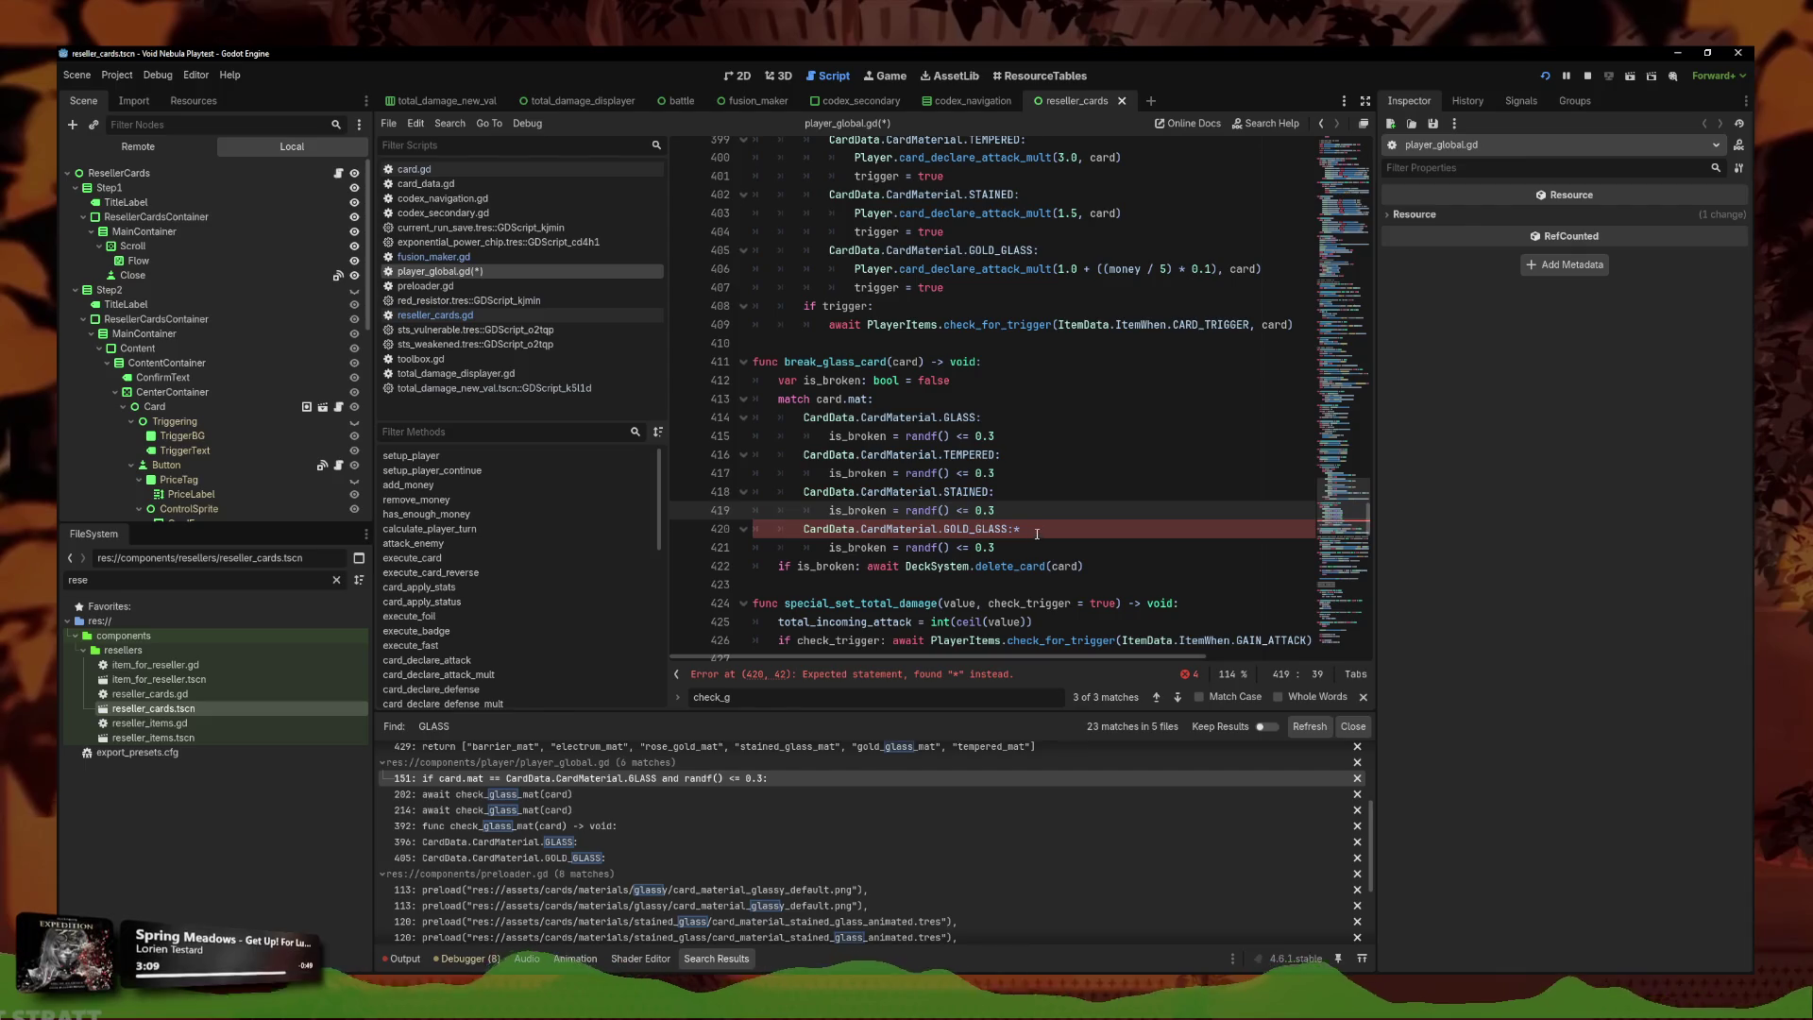
# Change the break chances to 1.00 for TEMPERED, 0.5 for STAINED and 0.4 for GOLD_GLASS.
pyautogui.click(1002, 468)
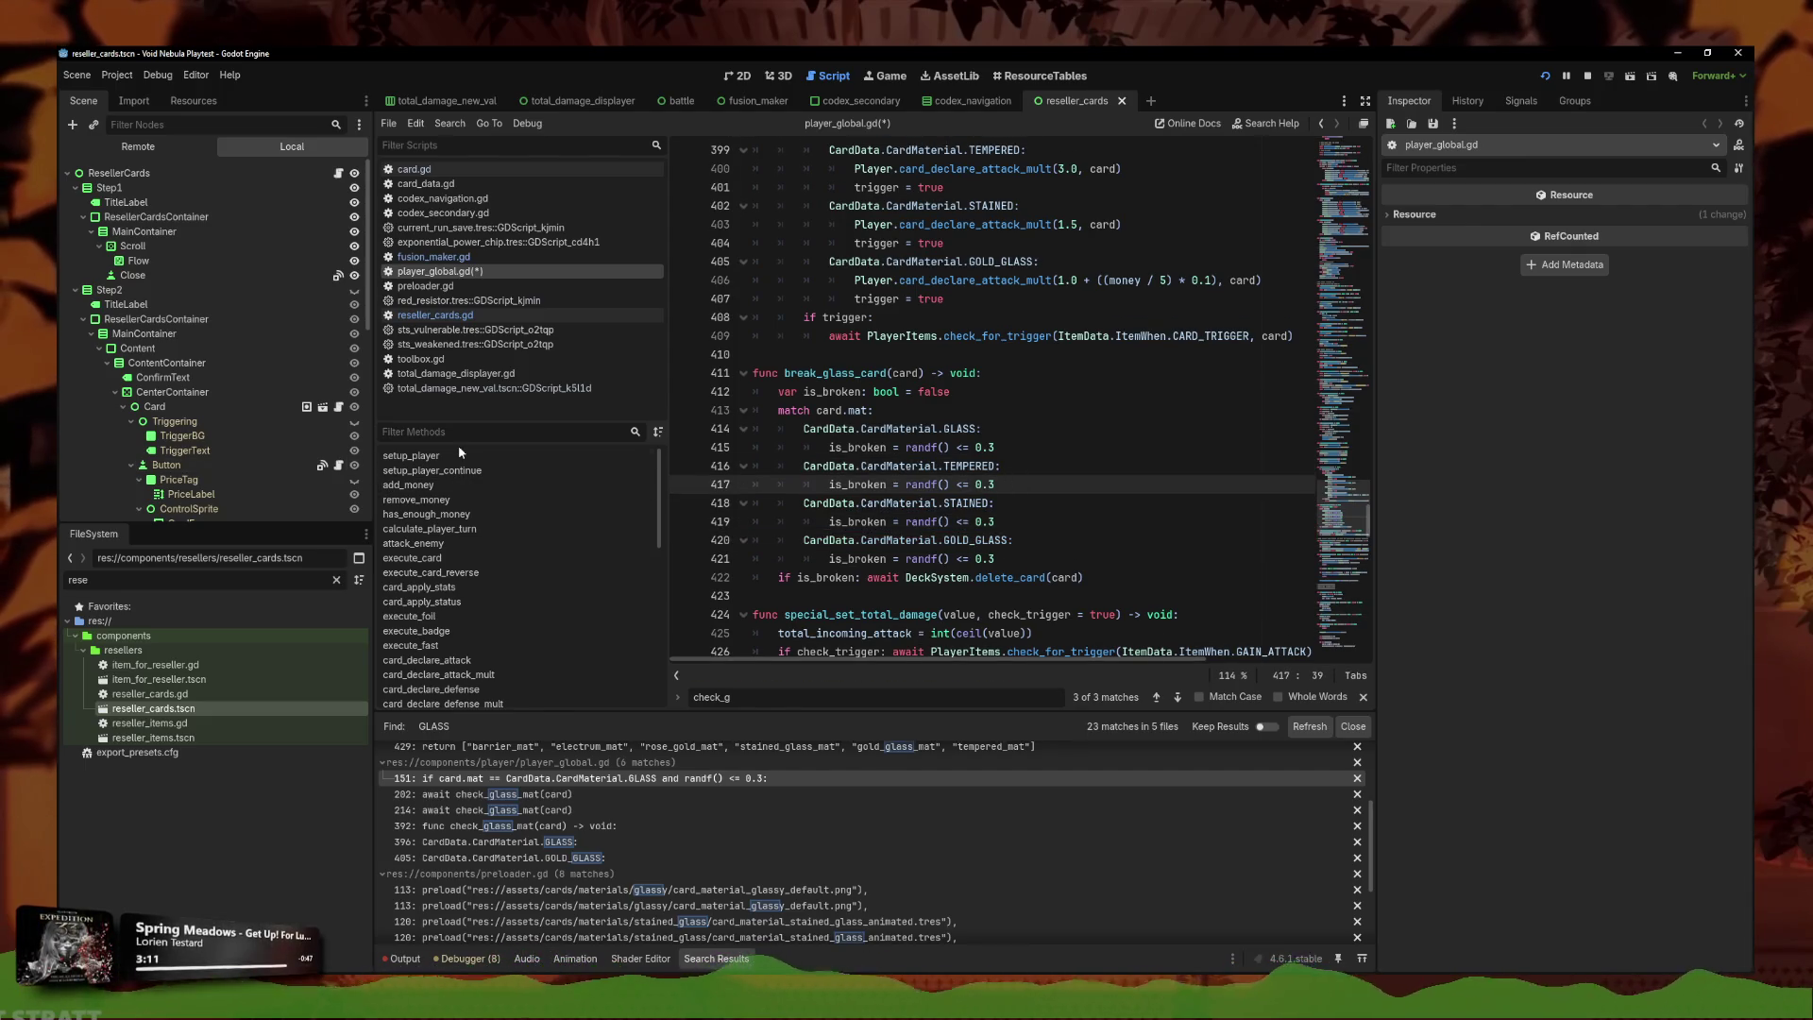
pyautogui.press('BackSpace')
pyautogui.press('BackSpace')
pyautogui.press('BackSpace')
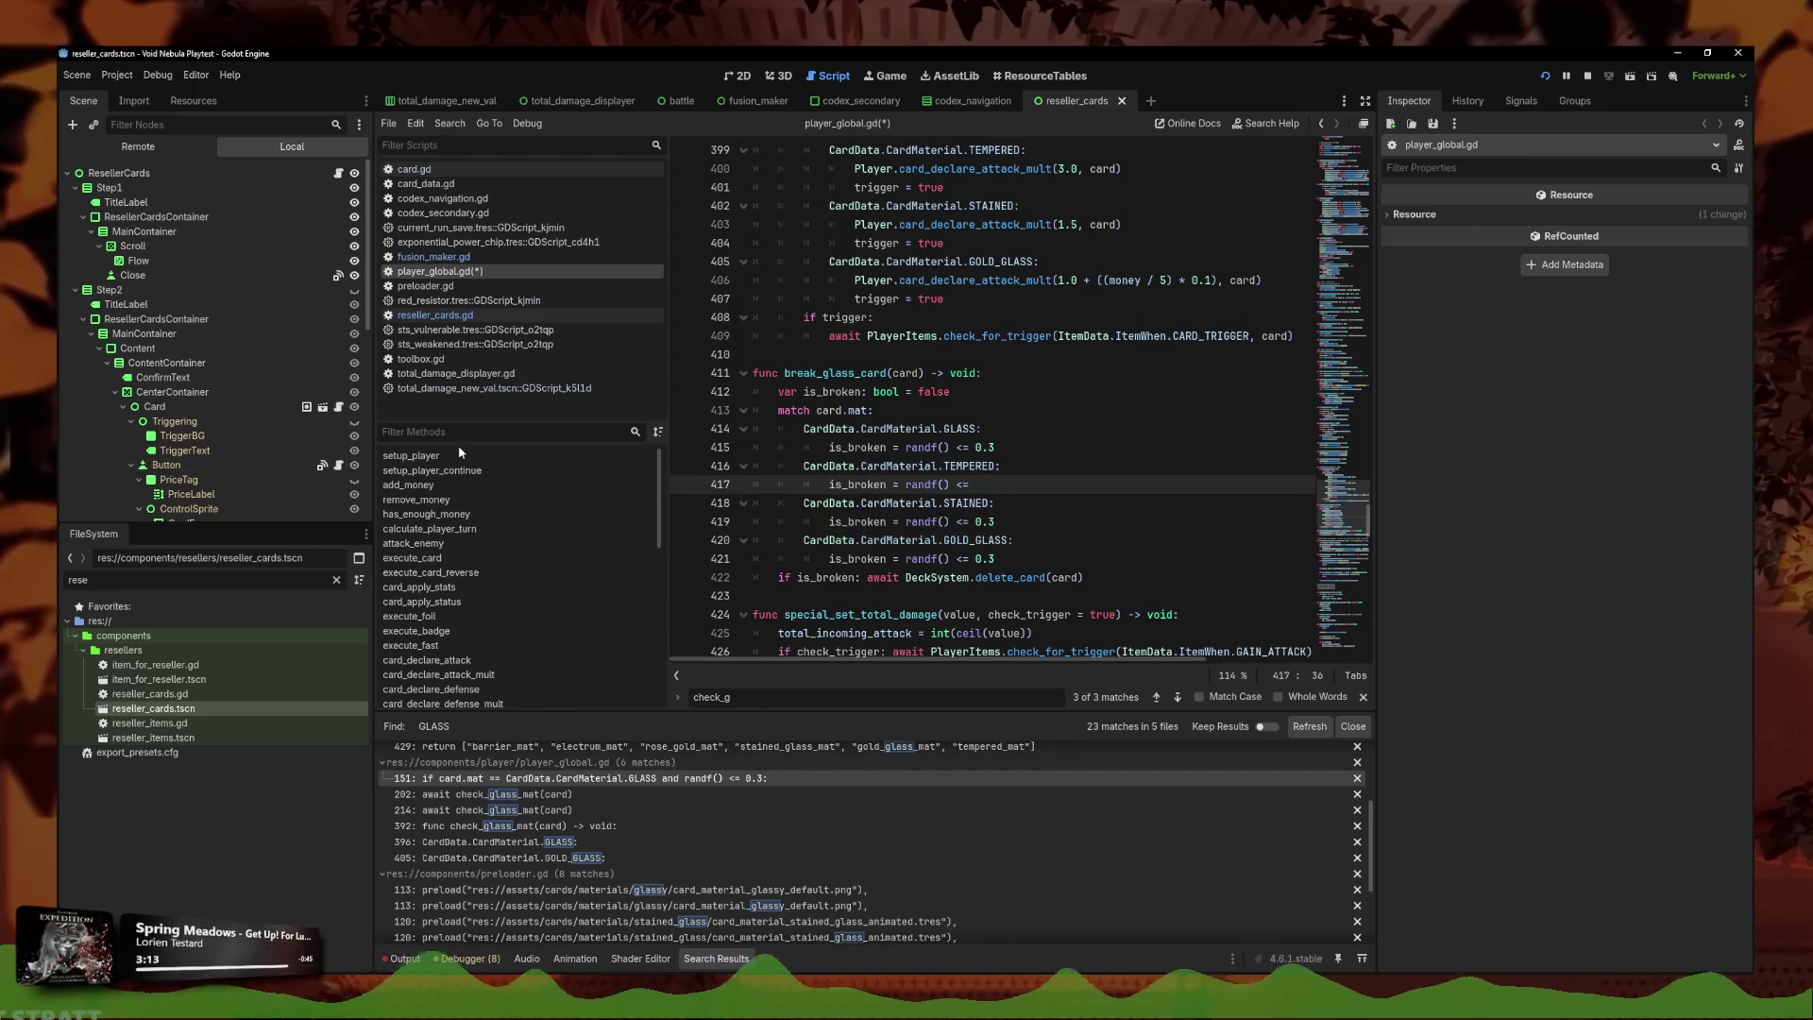
pyautogui.write('1.00')
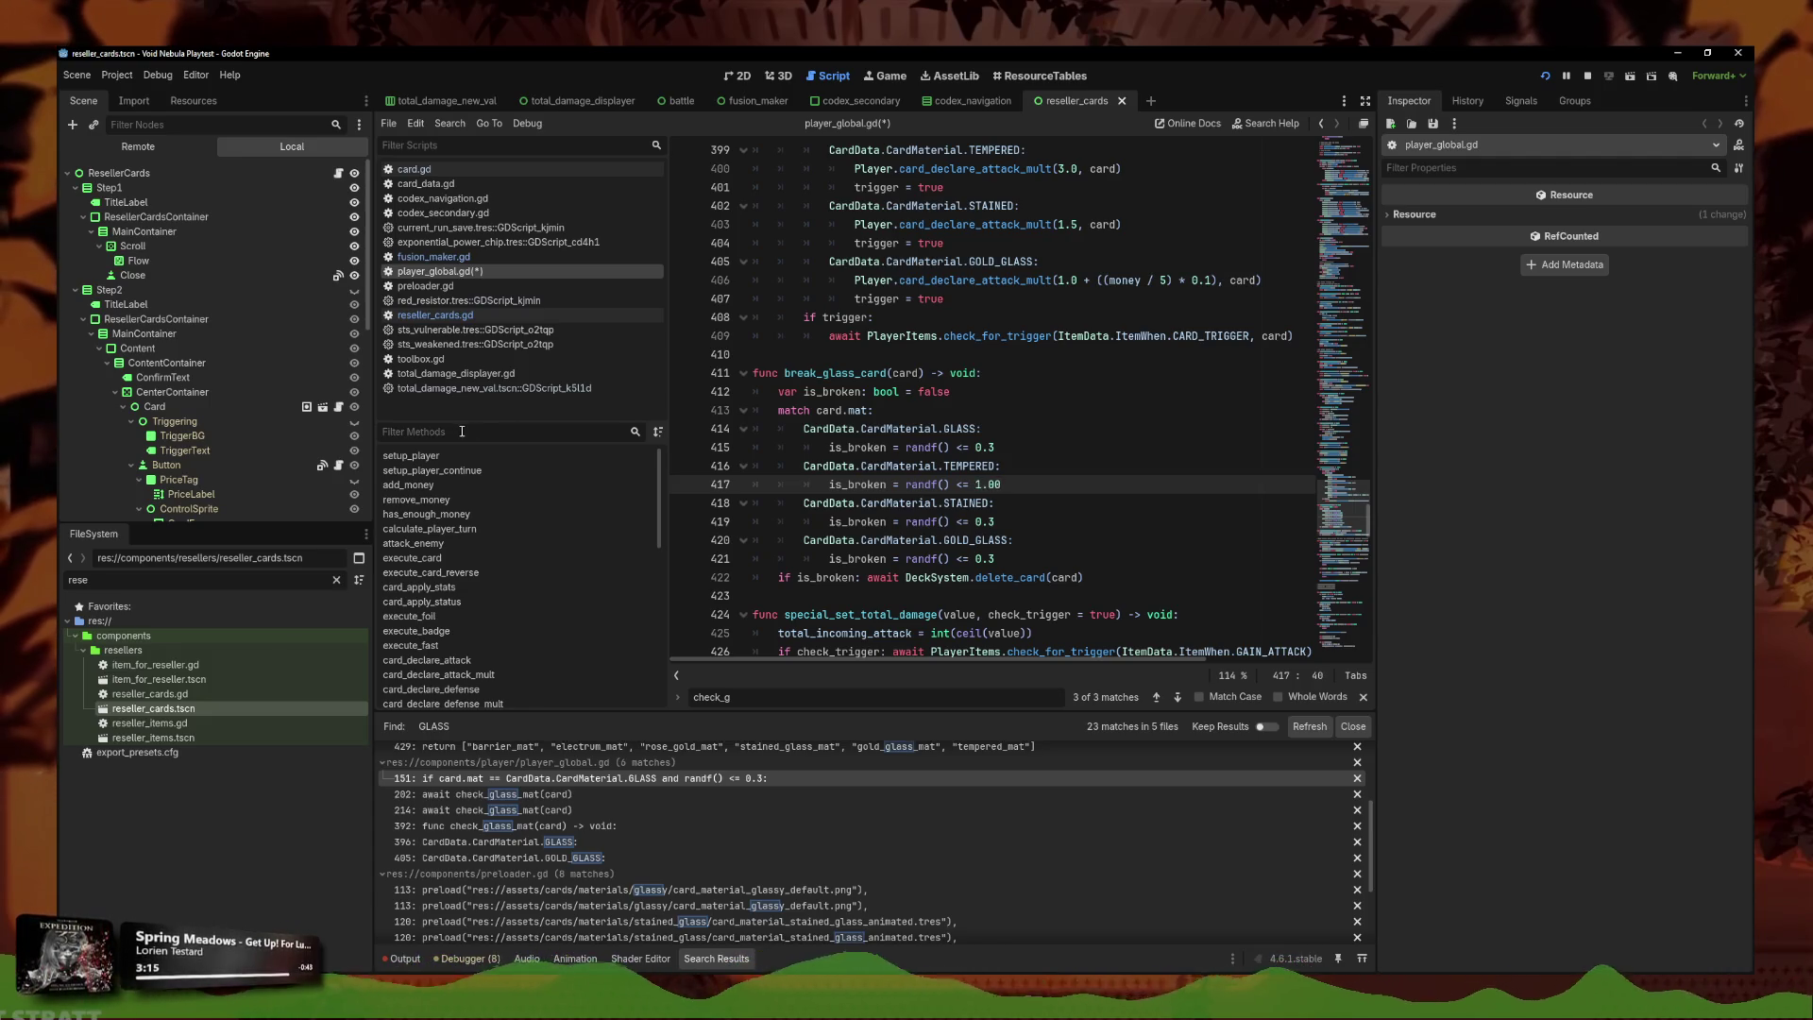
pyautogui.click(1023, 522)
pyautogui.press('BackSpace')
pyautogui.press('BackSpace')
pyautogui.press('BackSpace')
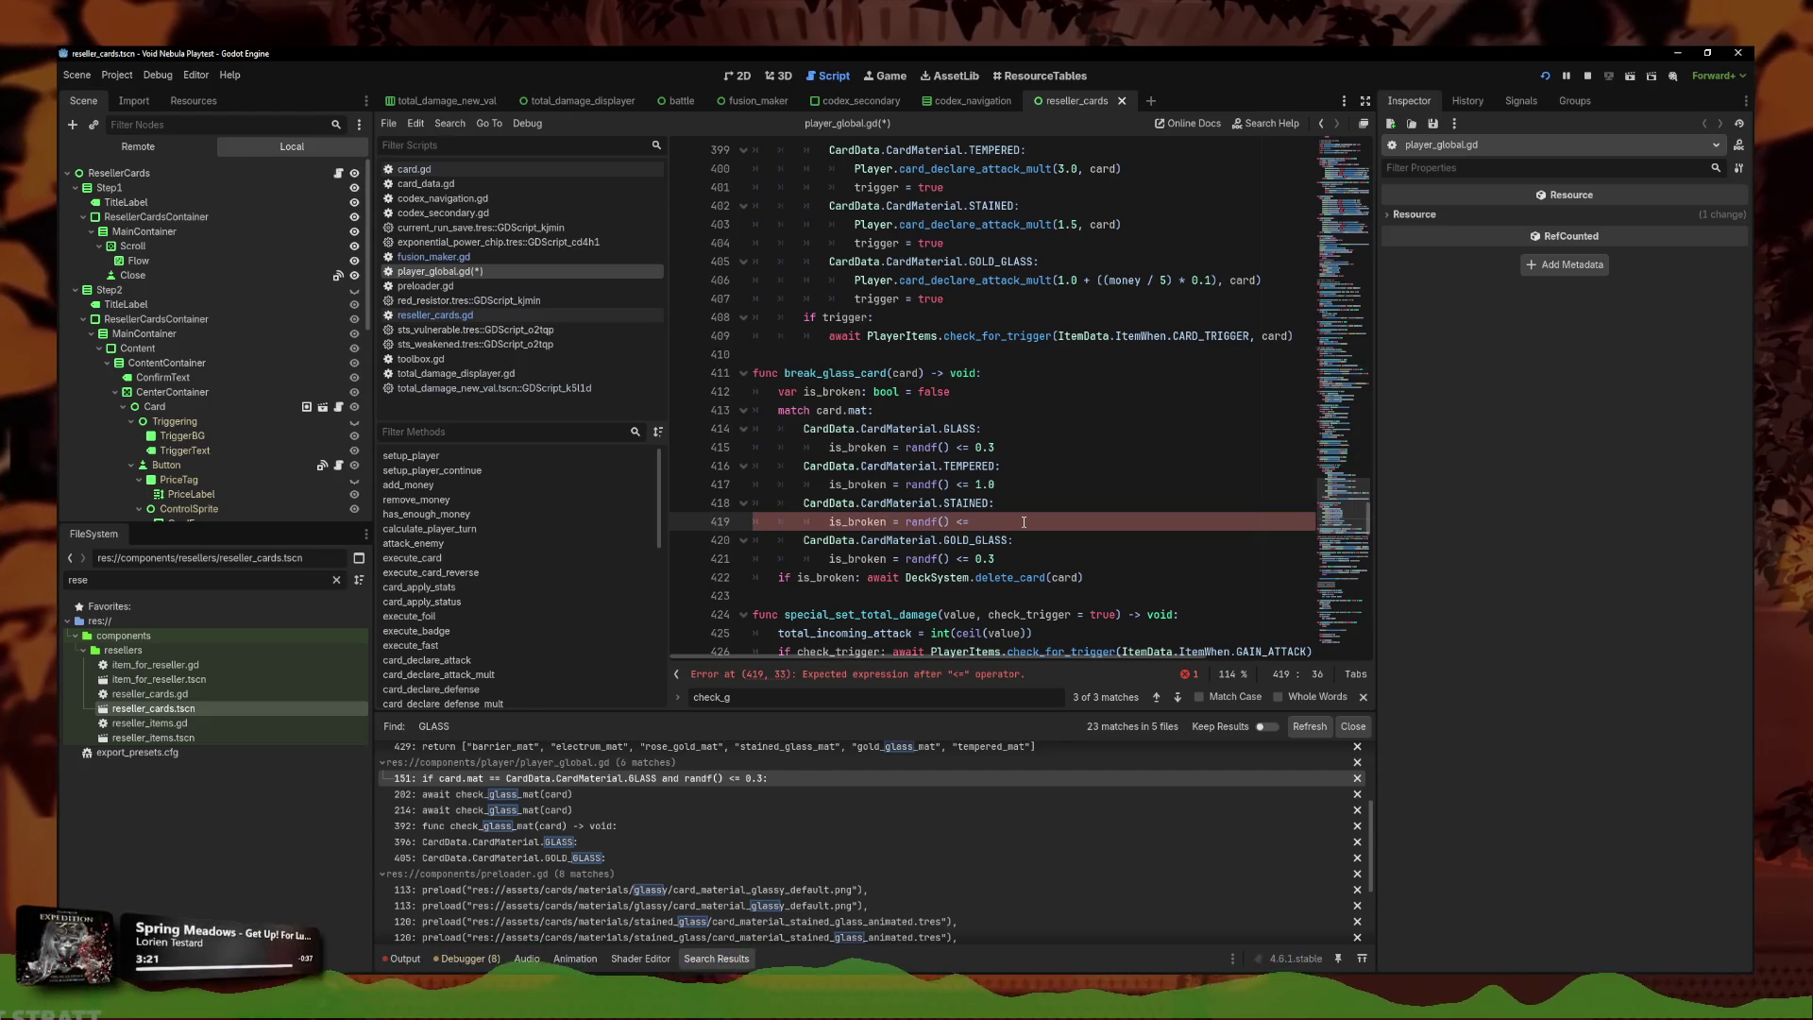
pyautogui.write('0.5')
pyautogui.press('Down')
pyautogui.press('Down')
pyautogui.press('BackSpace')
pyautogui.write('4')
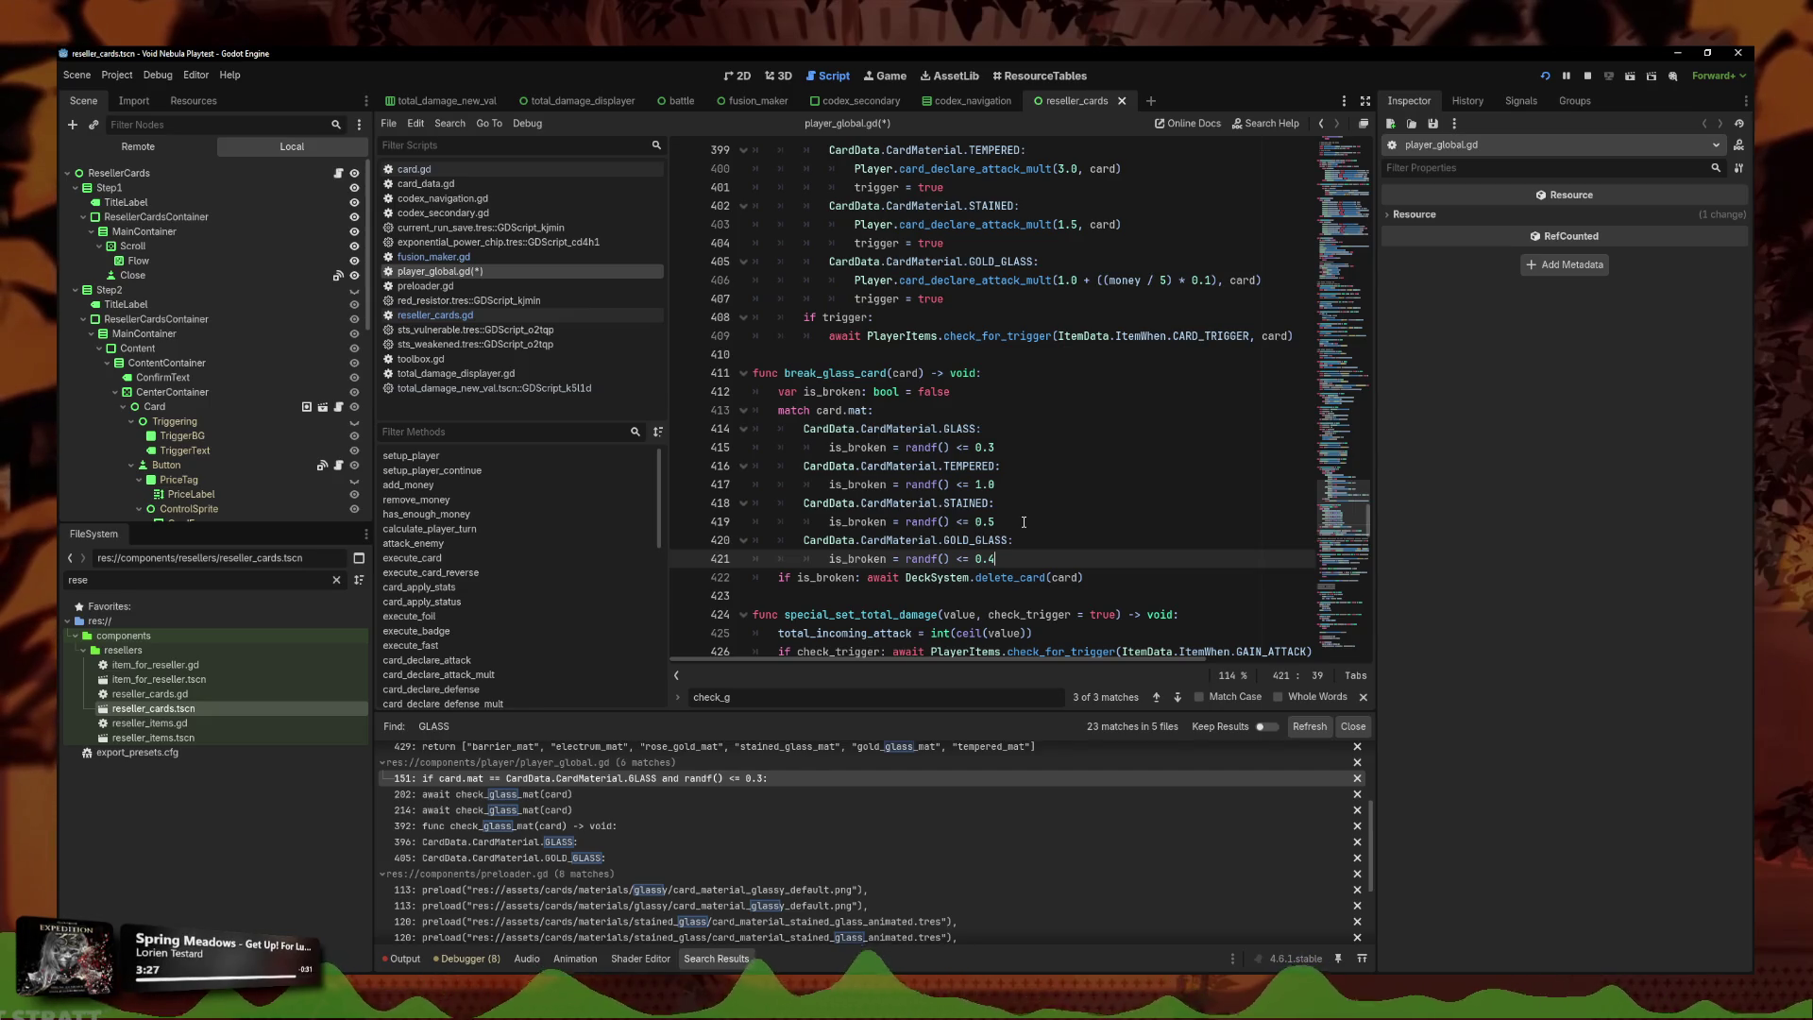
pyautogui.click(1070, 509)
pyautogui.press('Up')
pyautogui.press('Up')
pyautogui.click(991, 564)
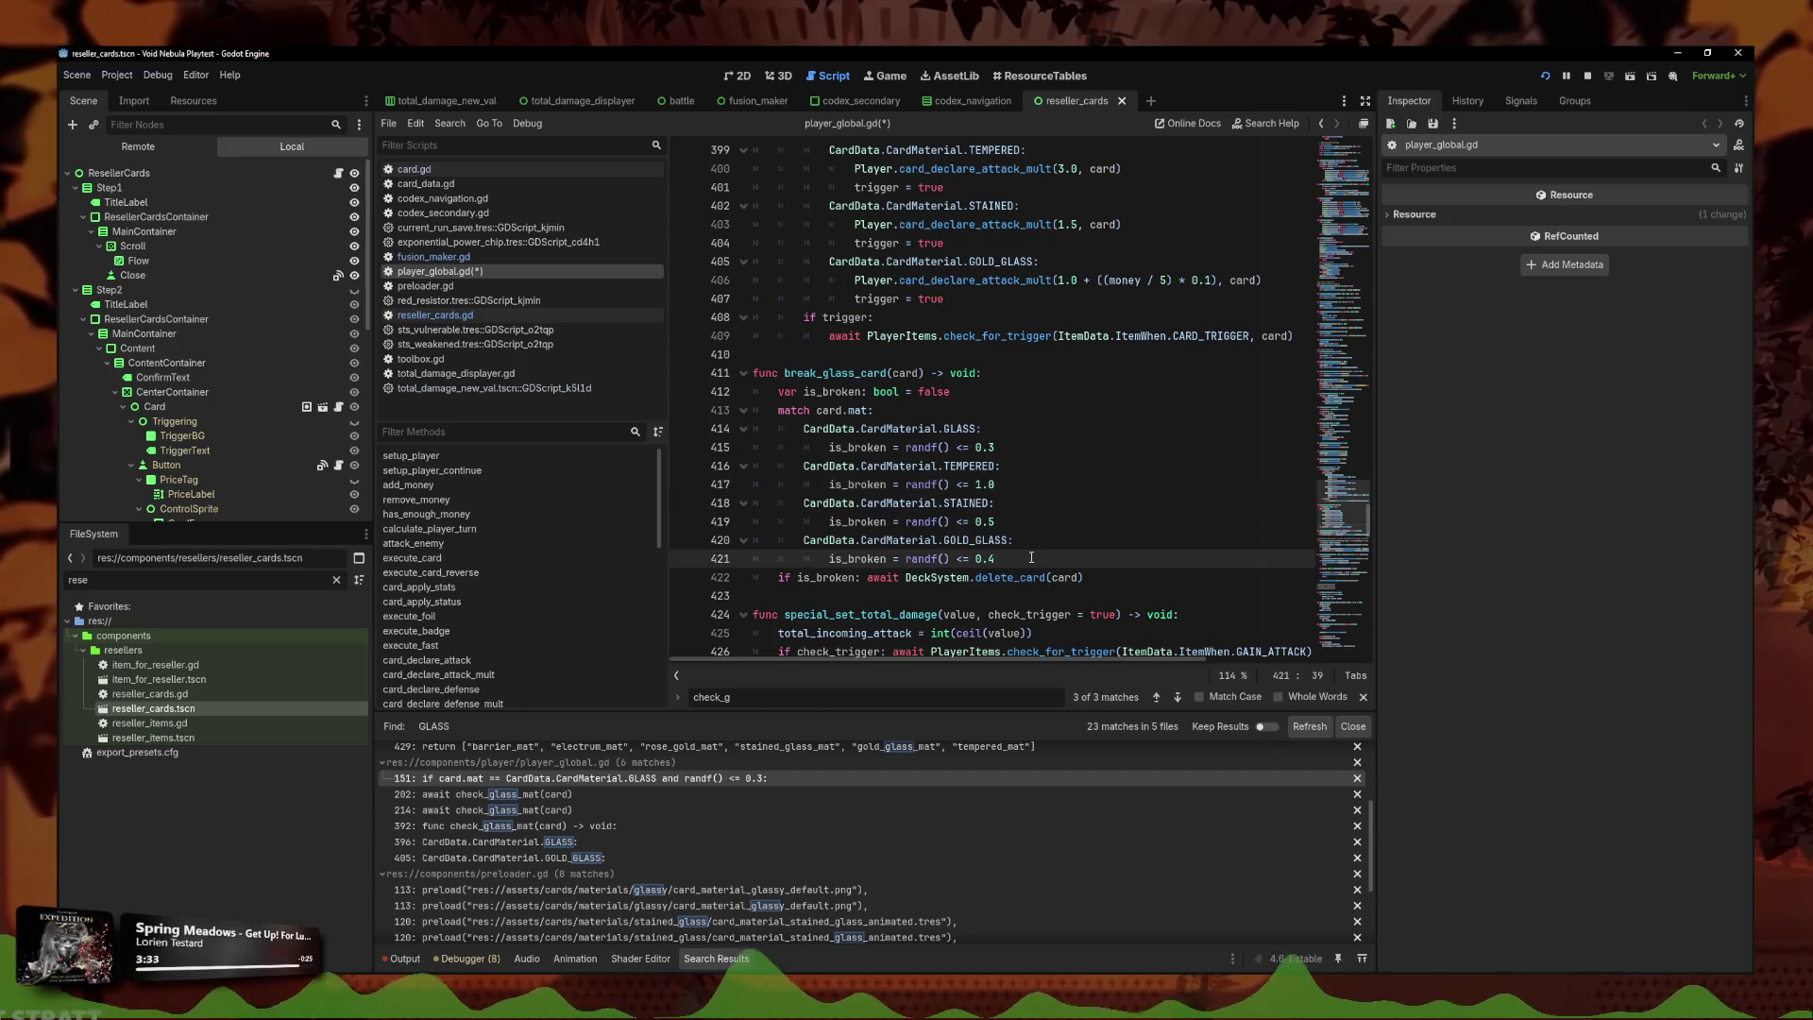
pyautogui.press('Return')
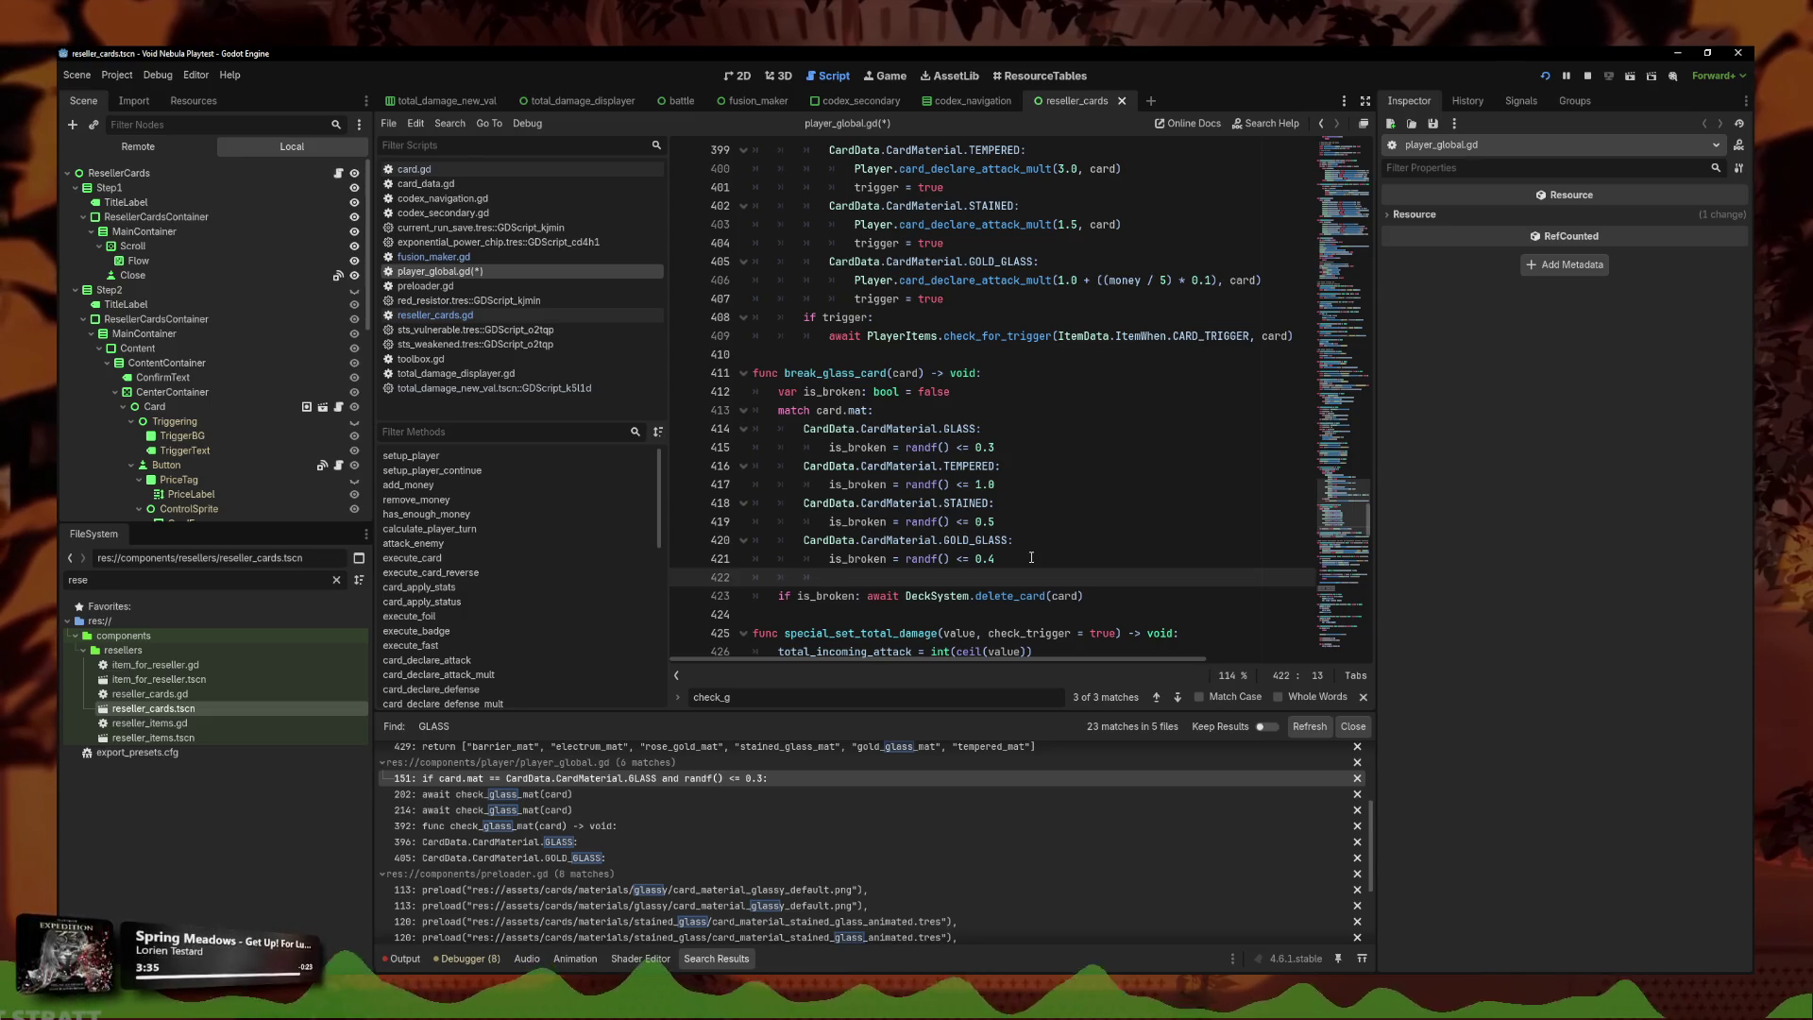
# Add an add_money(10) call under the GOLD_GLASS case.
pyautogui.write('add')
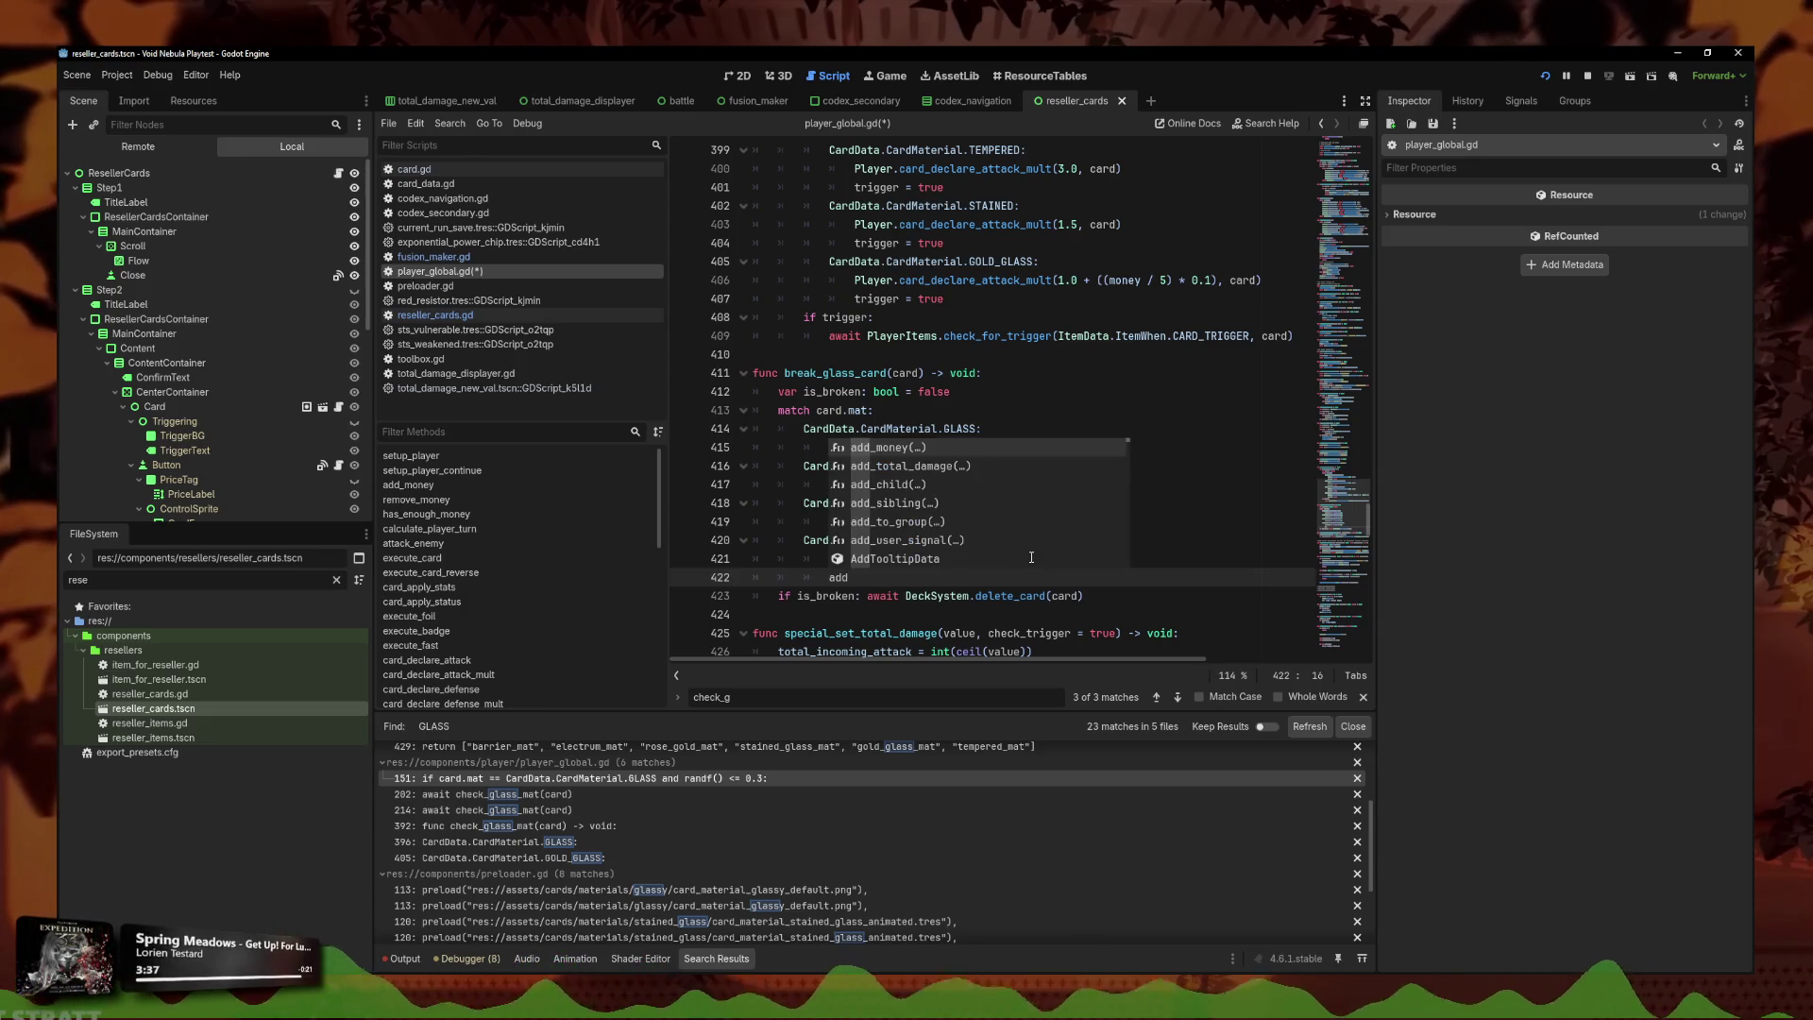
pyautogui.press('Return')
pyautogui.write('10')
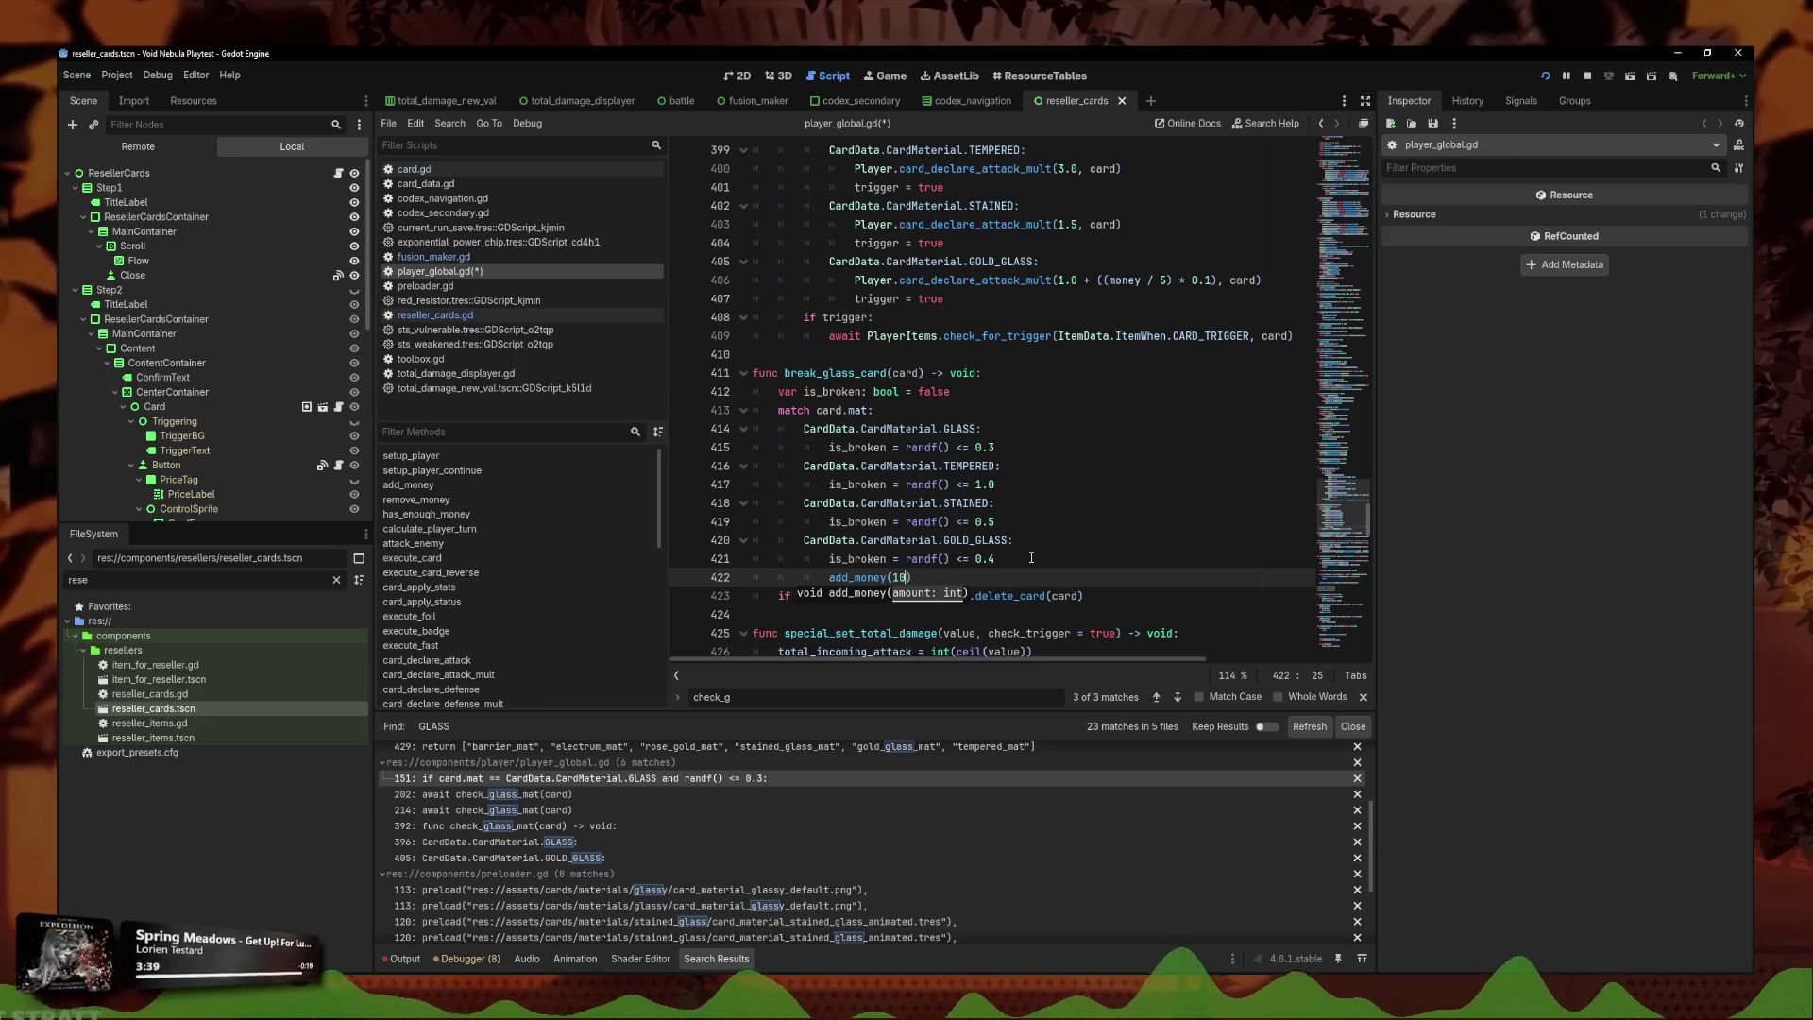
# Add a '# truc en plus' comment line under the stained-glass chance line.
pyautogui.click(1029, 535)
pyautogui.click(1033, 522)
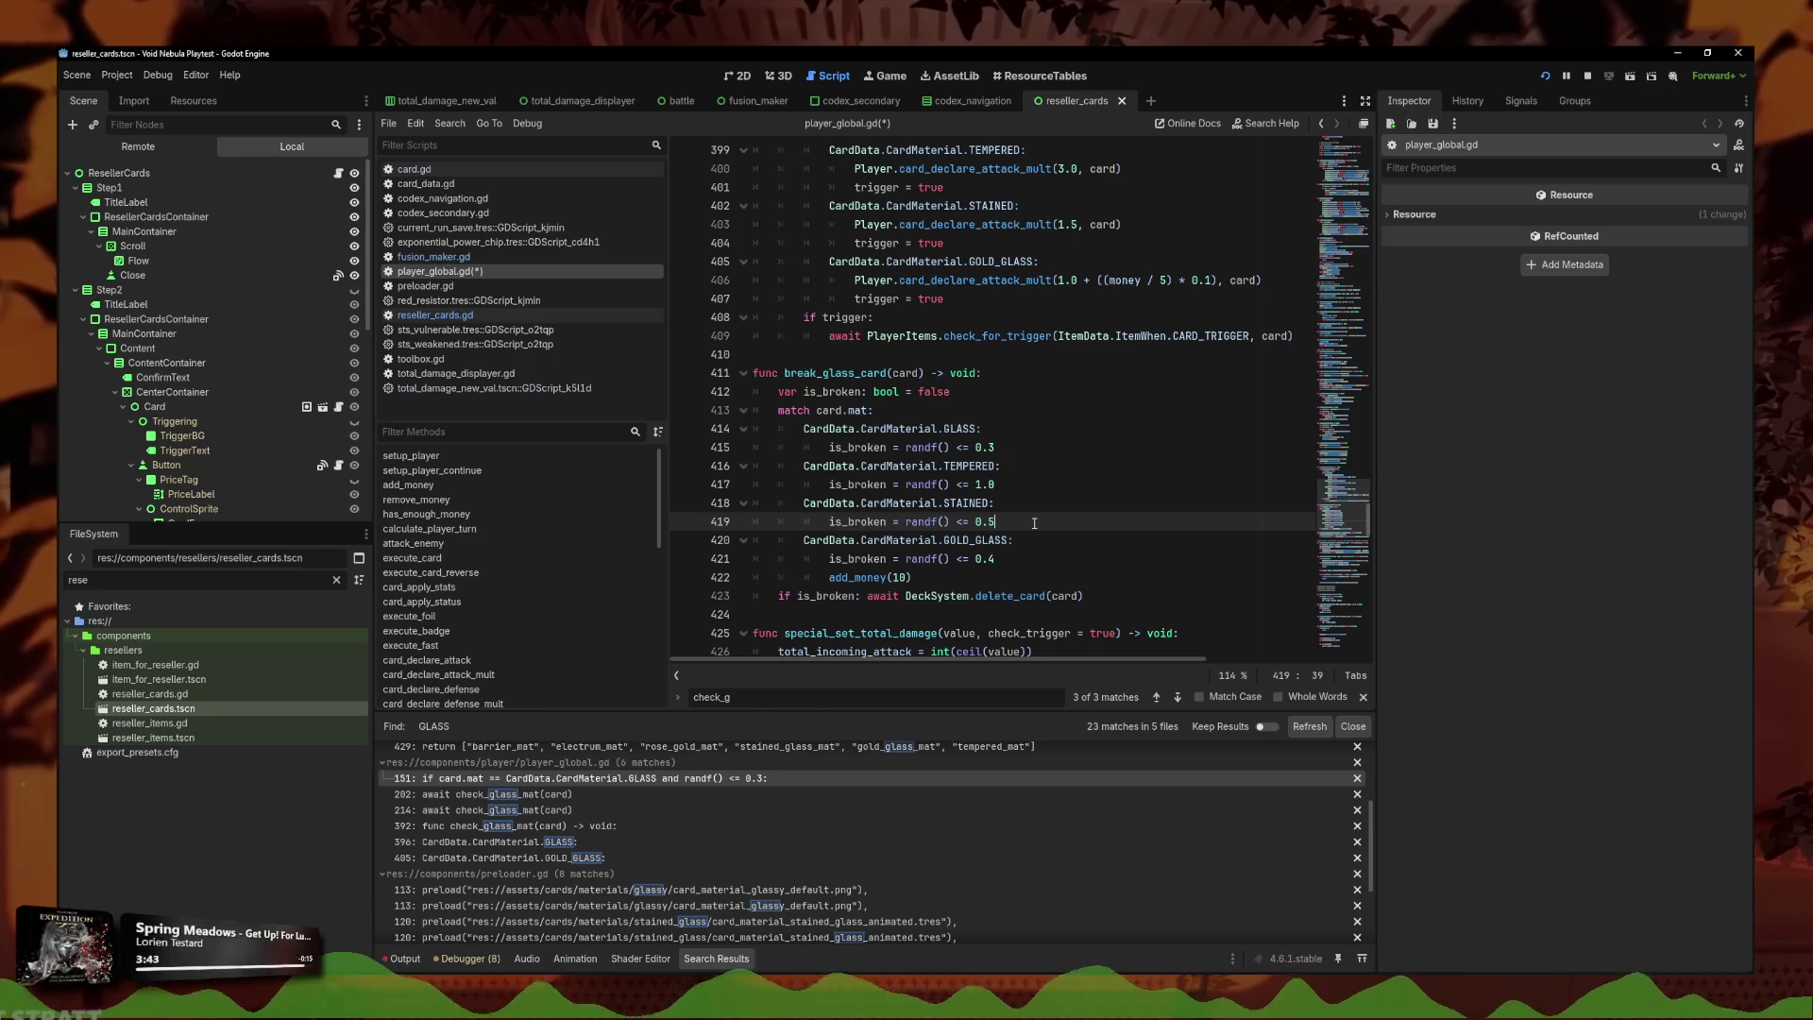
pyautogui.press('Return')
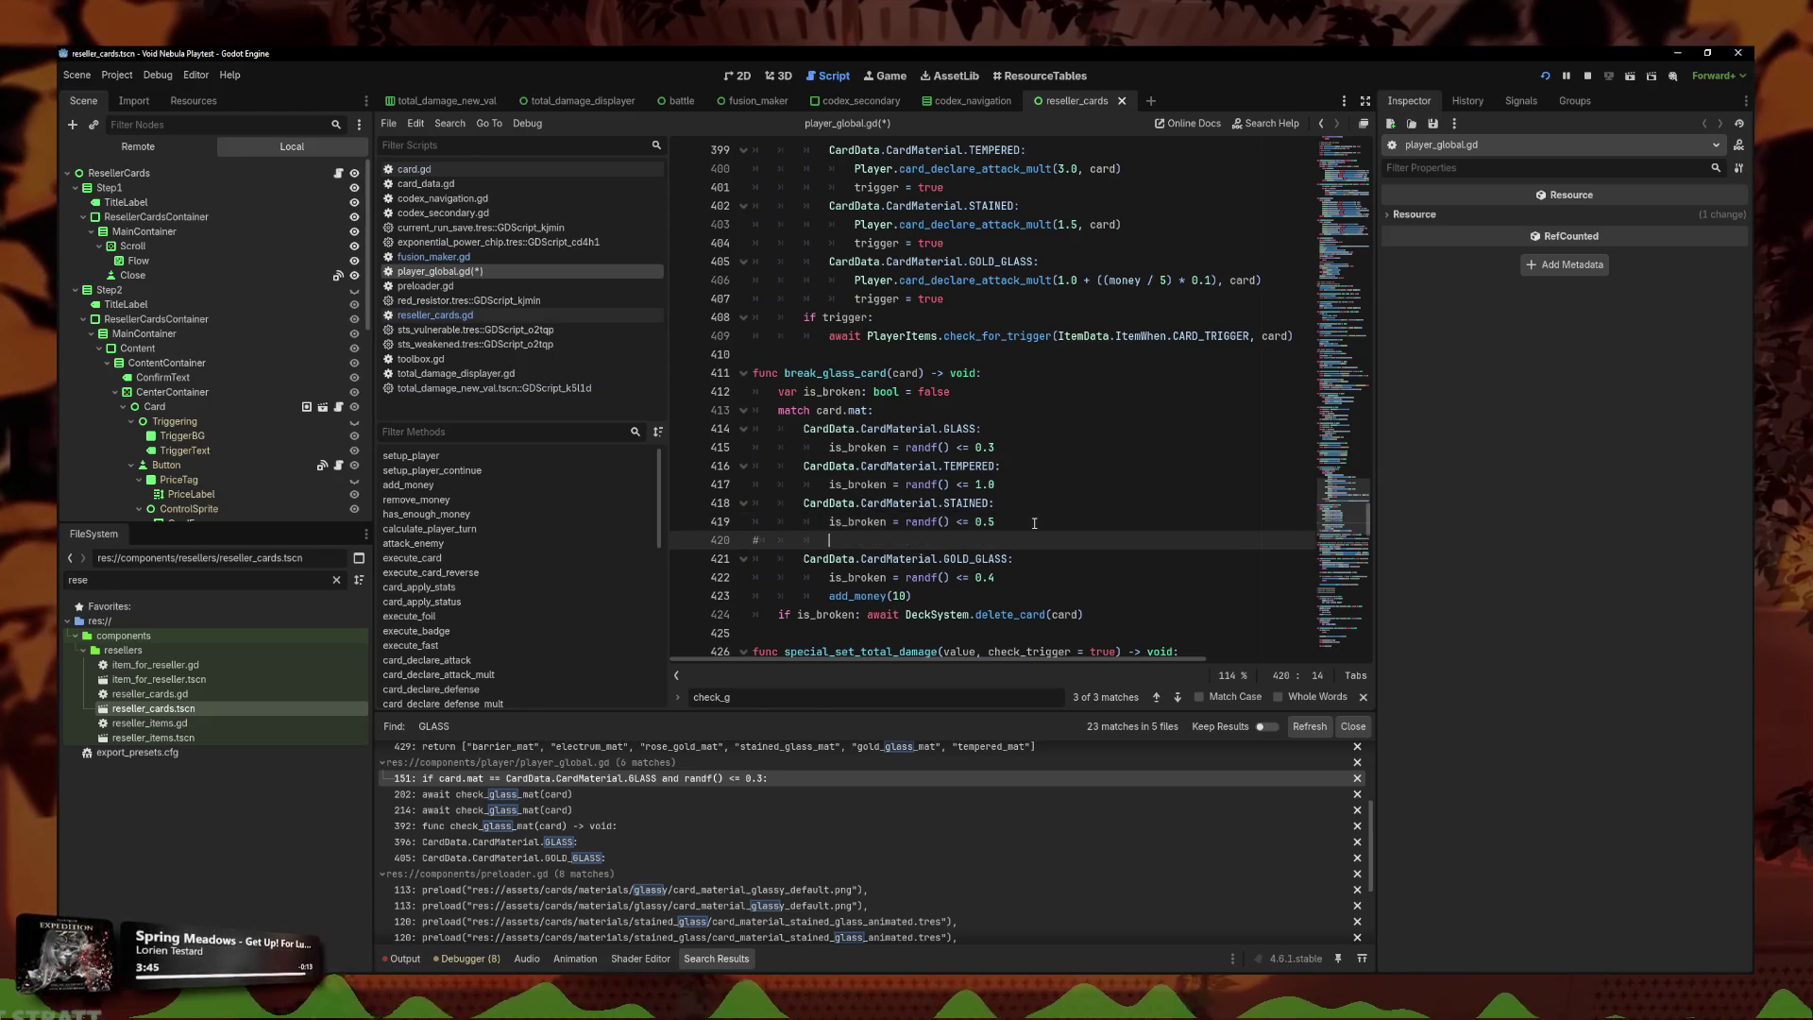
pyautogui.write(' truc en plus')
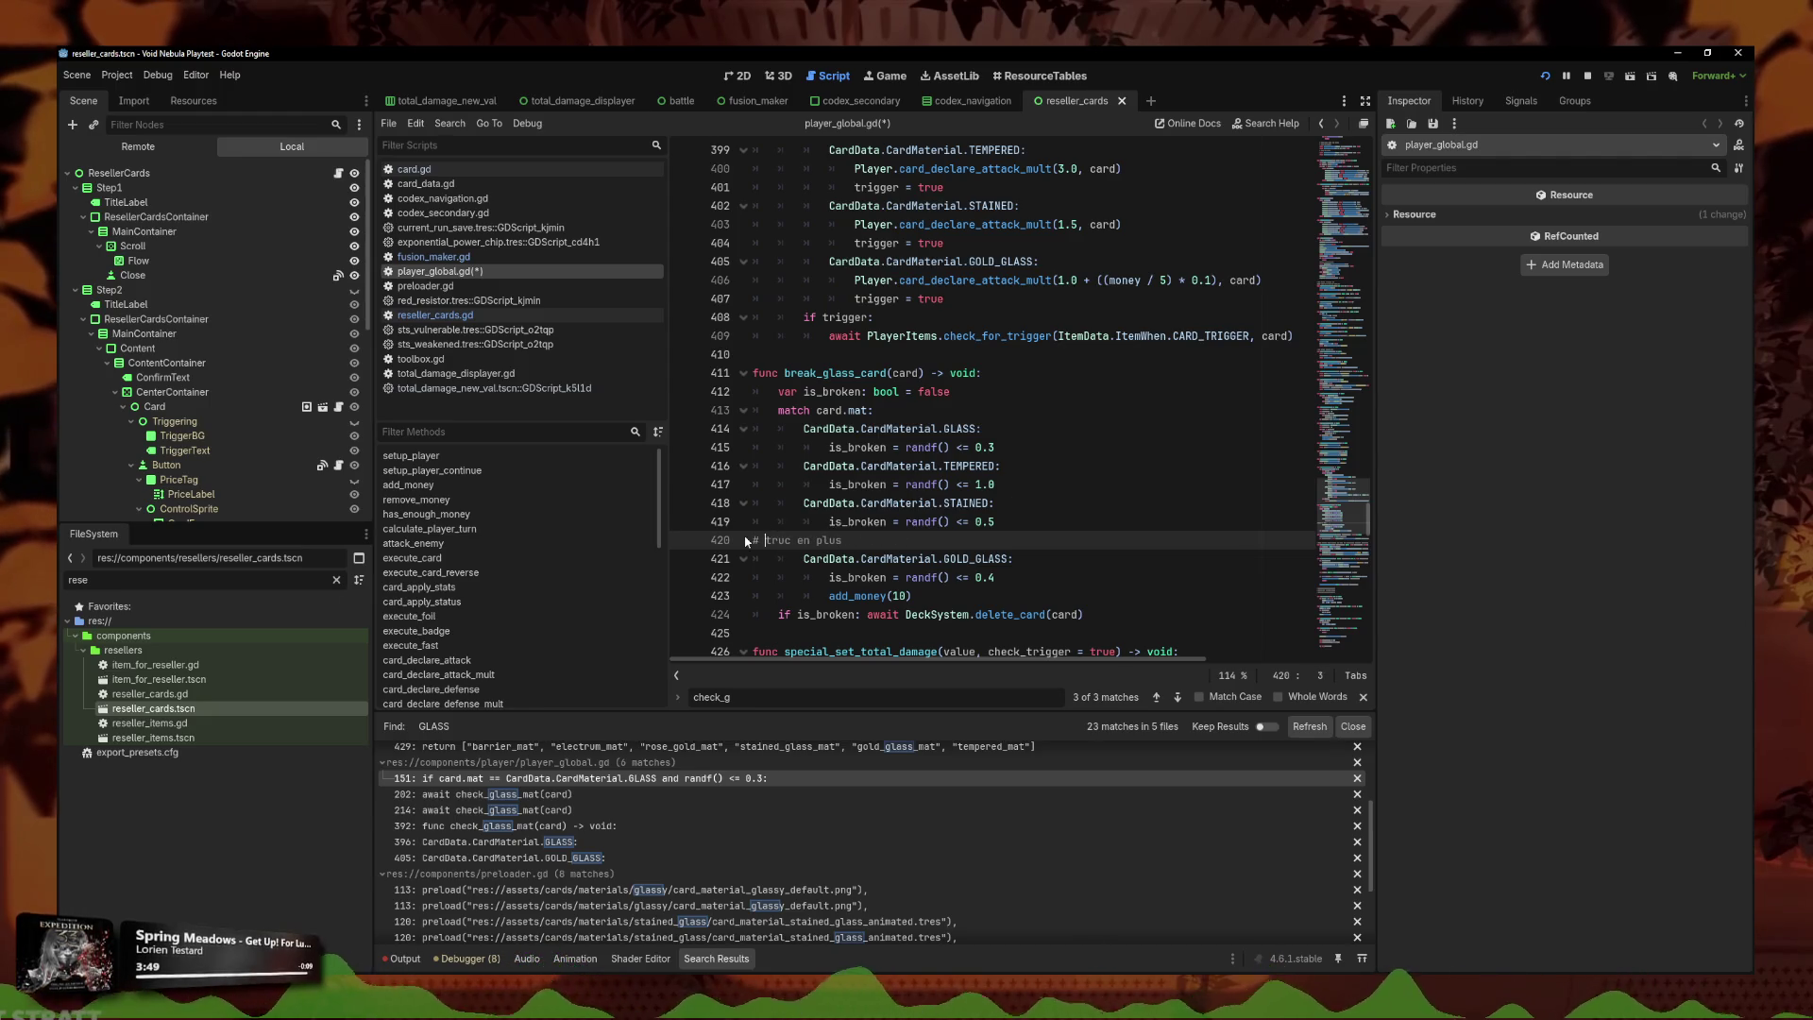
pyautogui.hotkey('ctrl', 'k')
pyautogui.hotkey('ctrl', 'k')
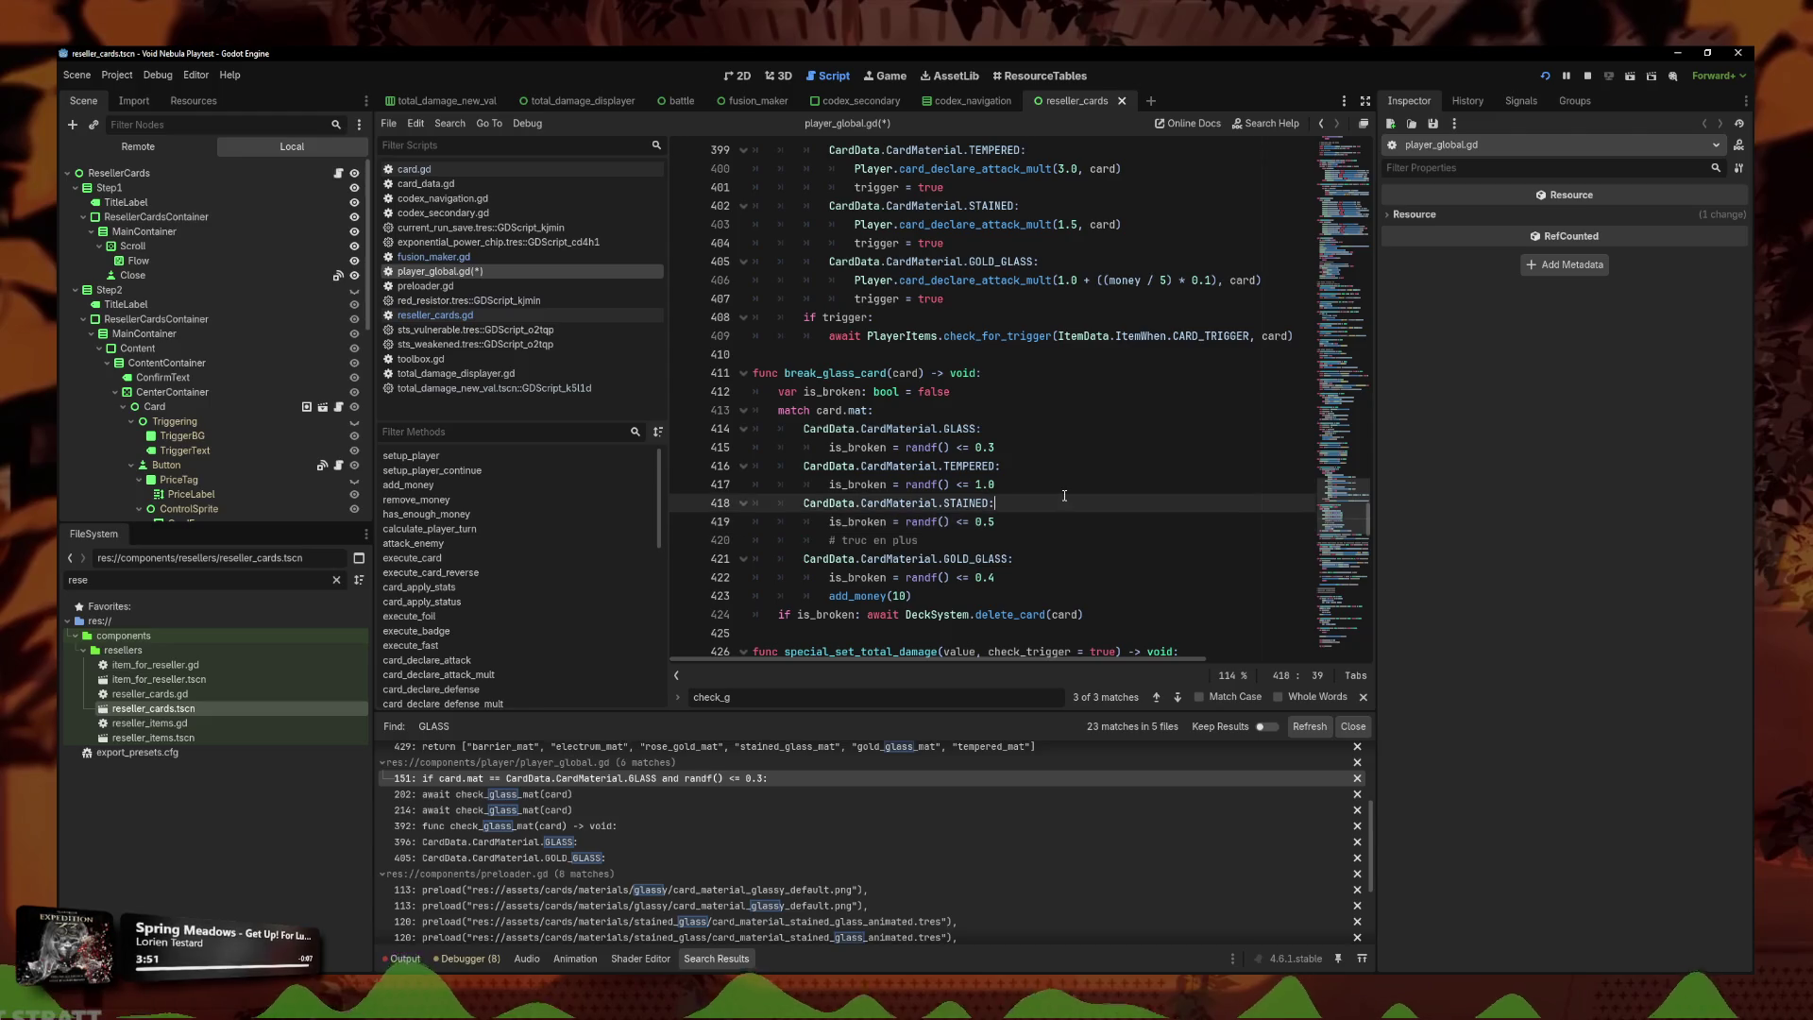
# Replace the placeholder comment with 'for i in range(3):'.
pyautogui.click(1070, 485)
pyautogui.moveTo(1043, 540); pyautogui.dragTo(820, 544)
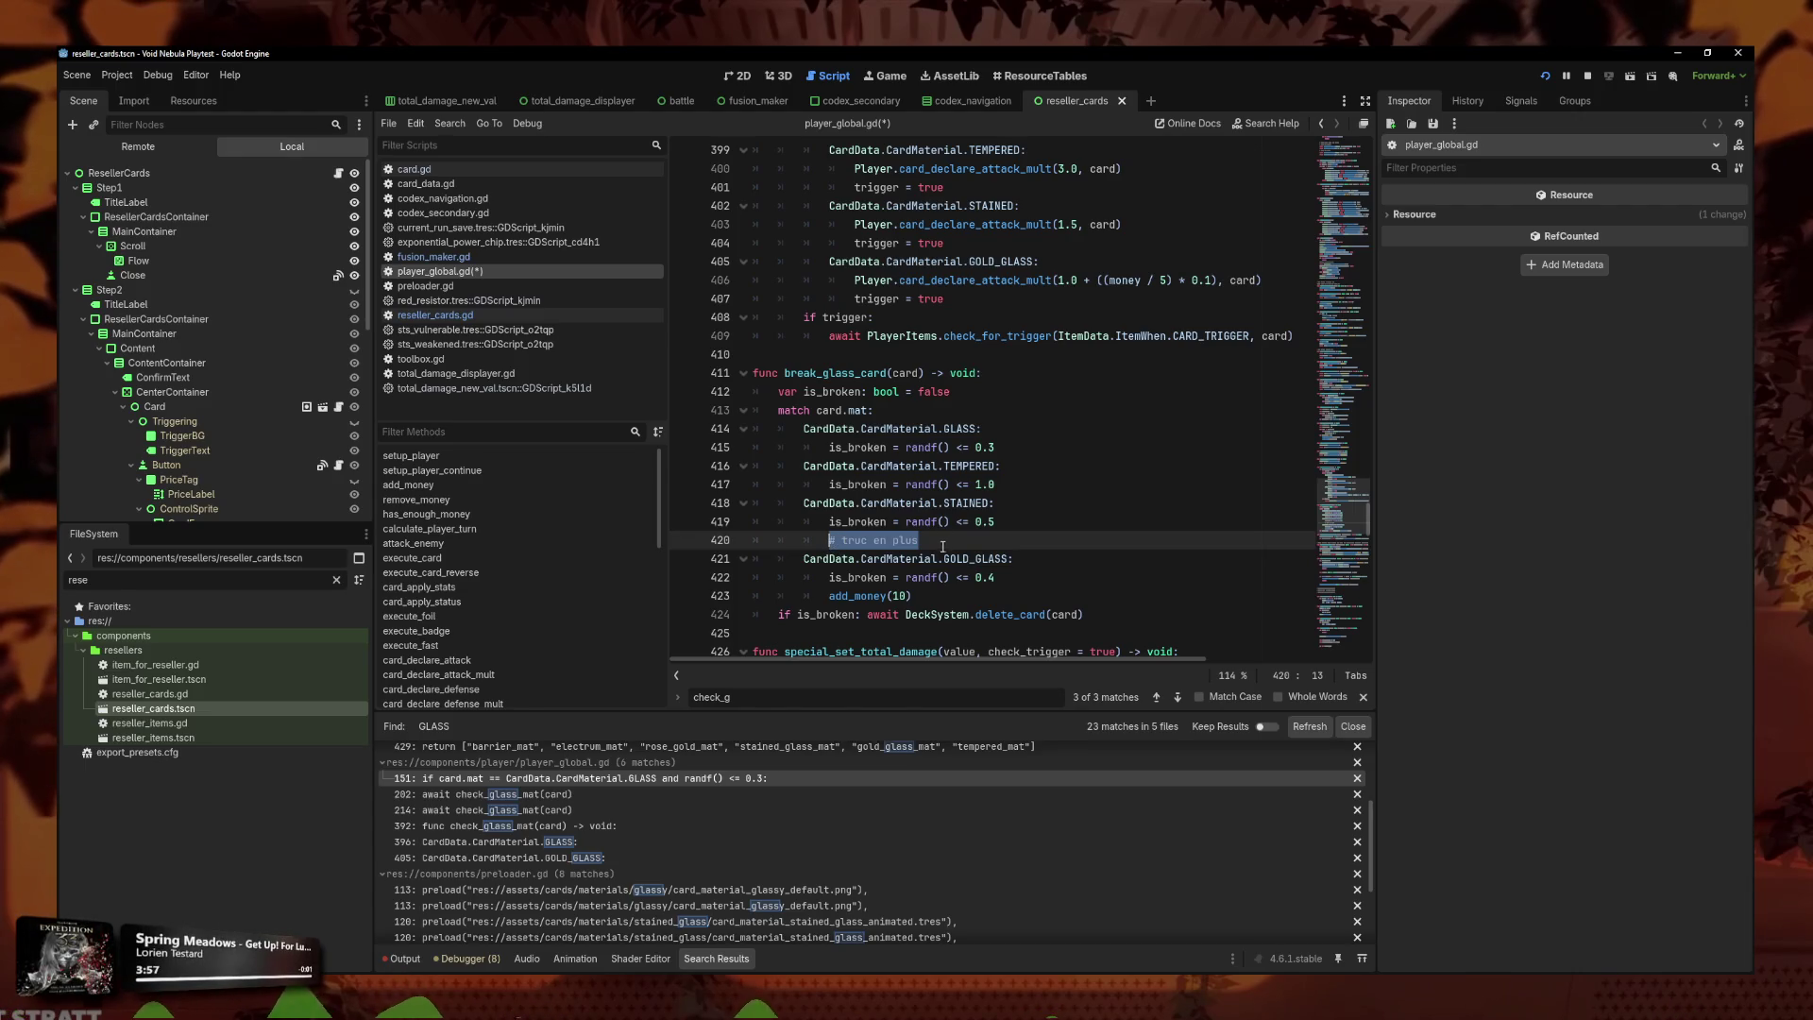
pyautogui.moveTo(921, 540)
pyautogui.mouseDown()
pyautogui.moveTo(756, 540)
pyautogui.moveTo(823, 542)
pyautogui.mouseUp()
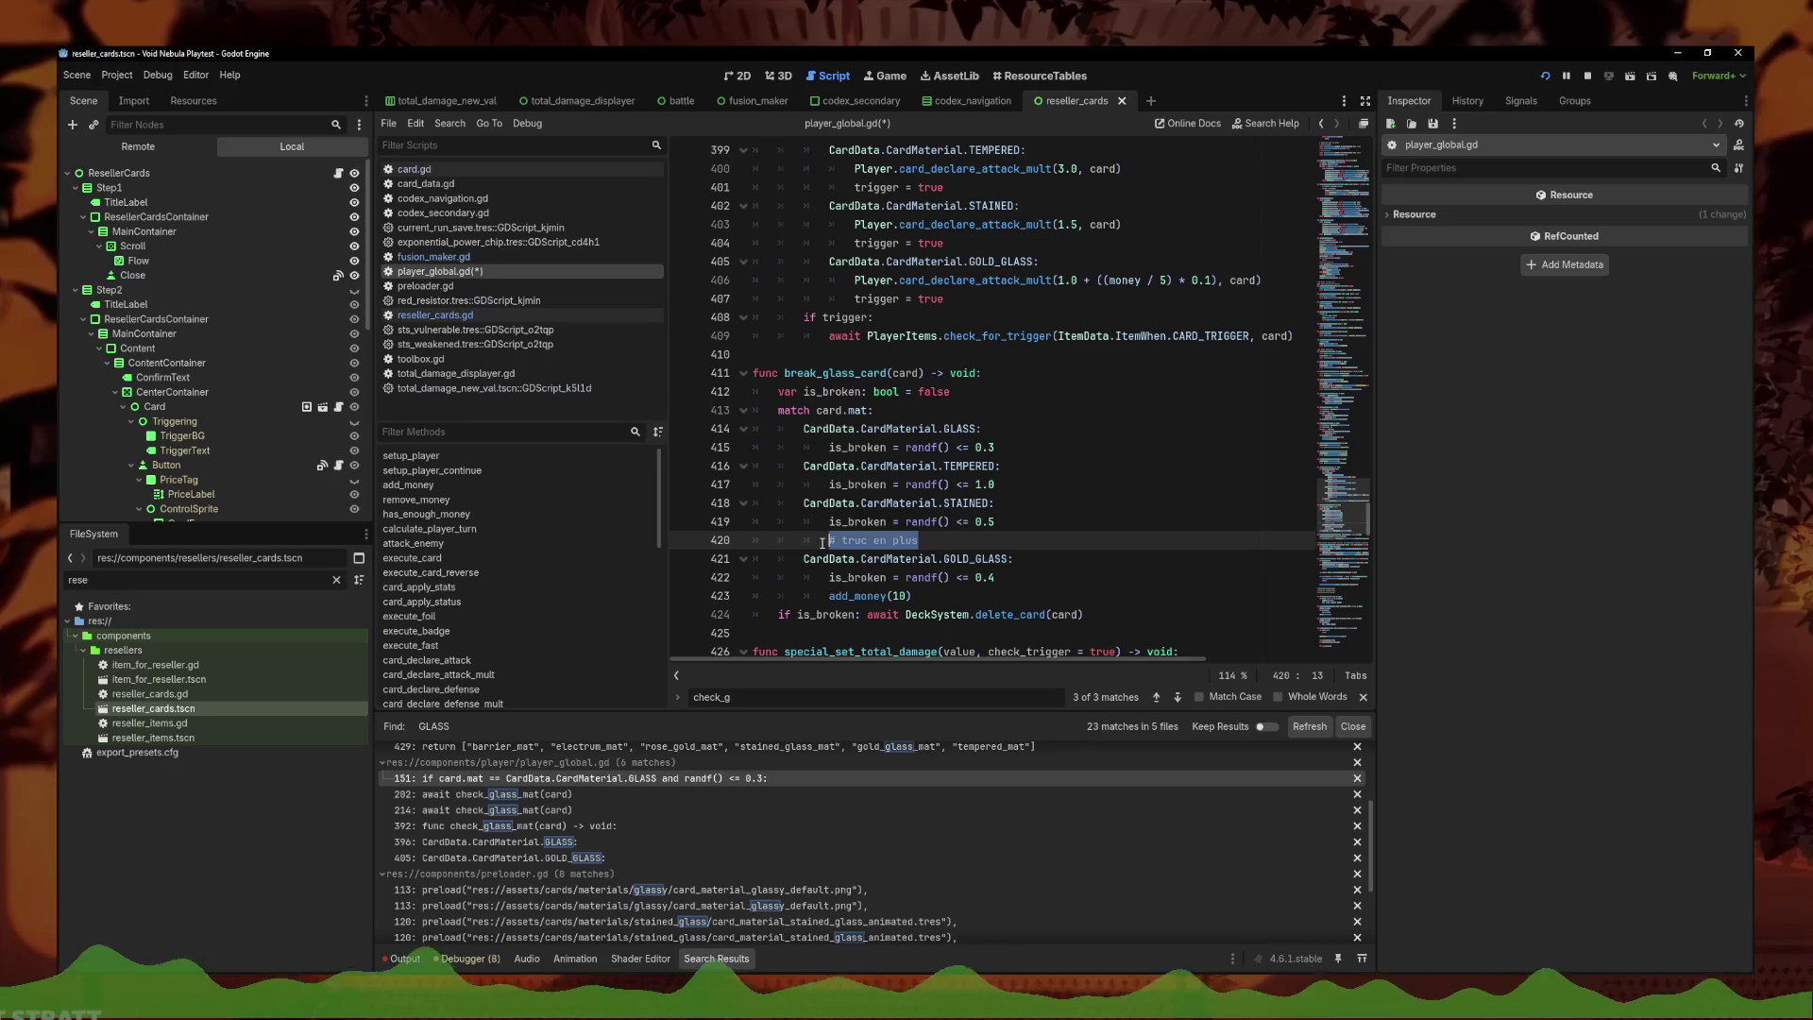
pyautogui.click(978, 540)
pyautogui.moveTo(975, 546)
pyautogui.mouseDown()
pyautogui.moveTo(755, 559)
pyautogui.moveTo(812, 521)
pyautogui.moveTo(829, 540)
pyautogui.mouseUp()
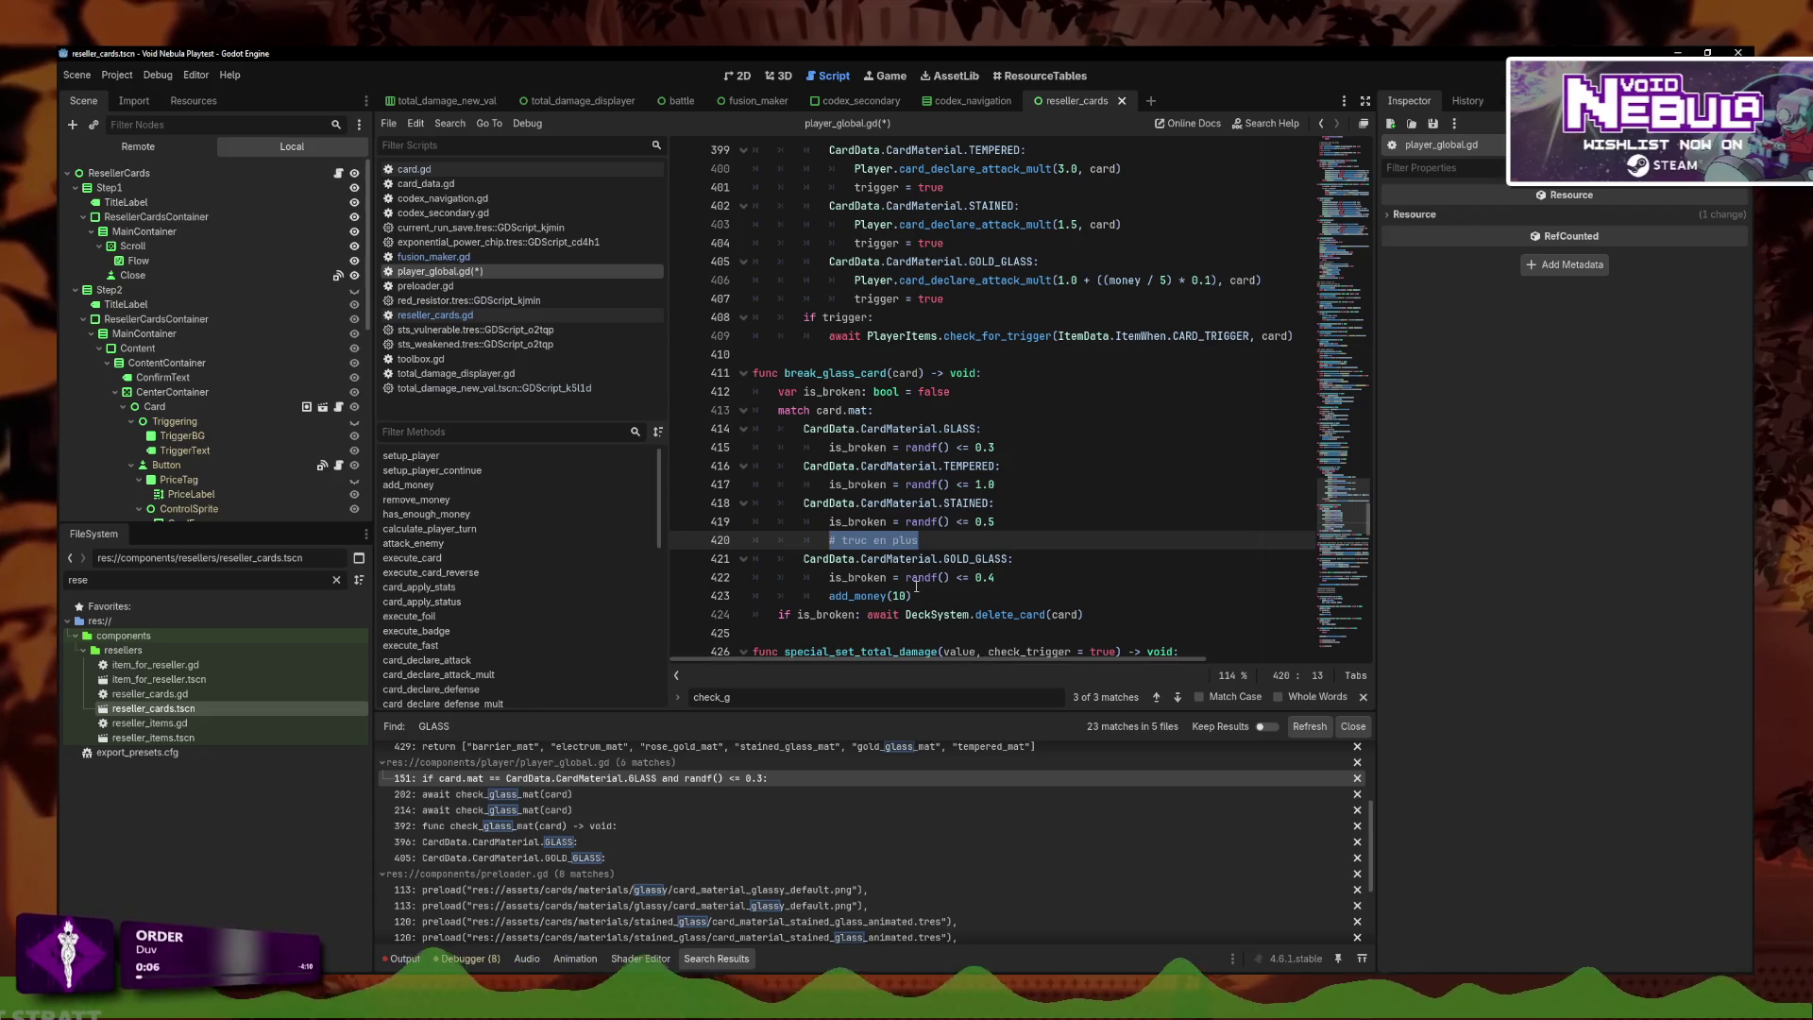
pyautogui.moveTo(916, 586)
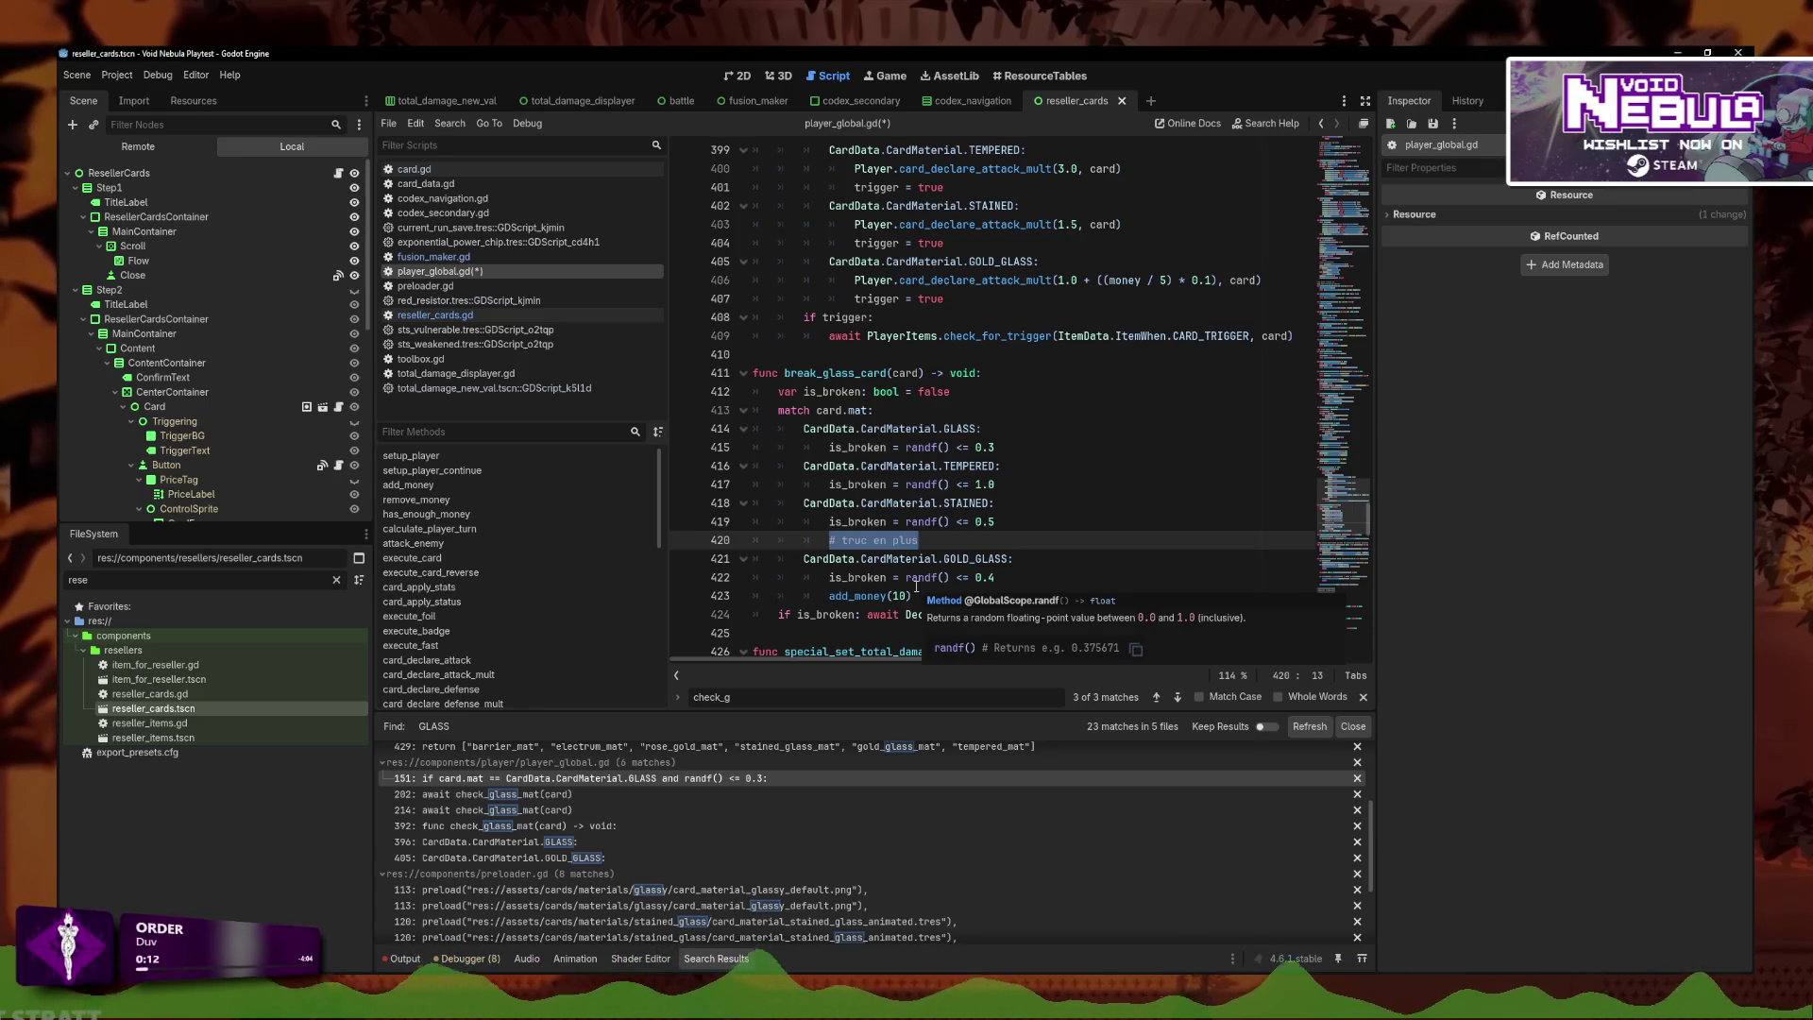
pyautogui.write('for i in range(3')
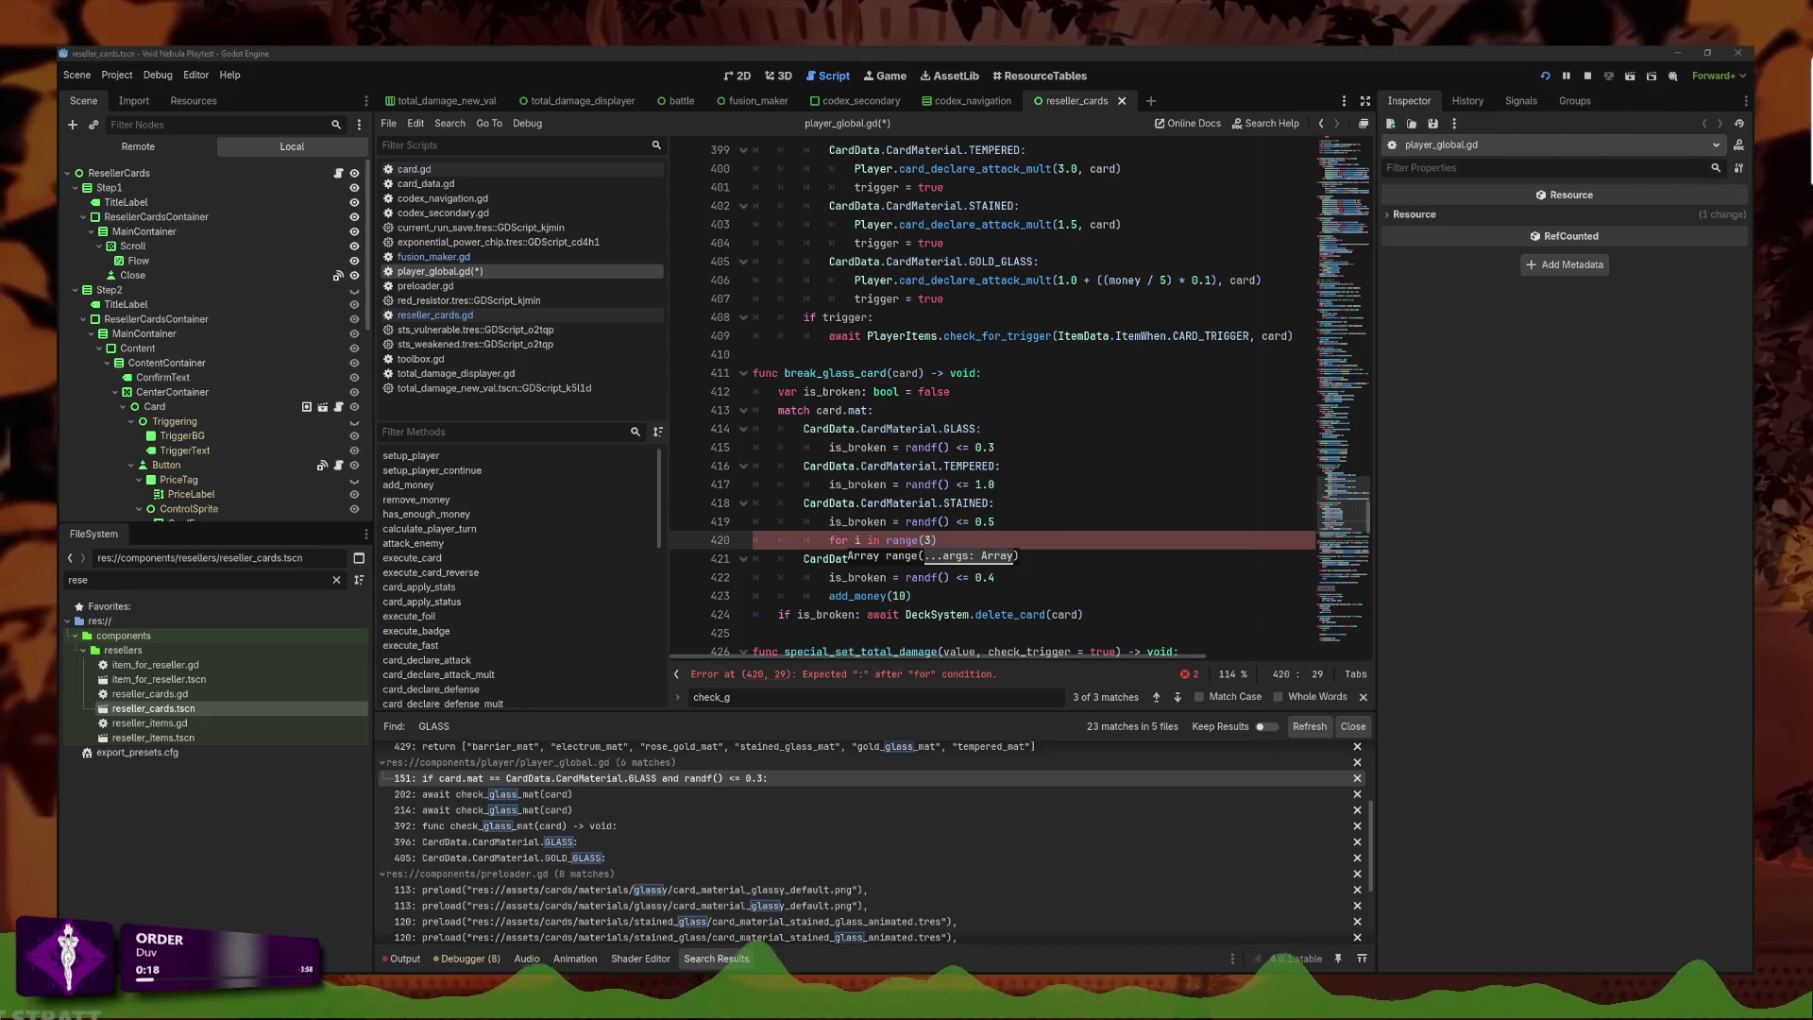
pyautogui.write('):')
# Start the loop body with 'DeckSystem.' using the autocomplete.
pyautogui.press('Return')
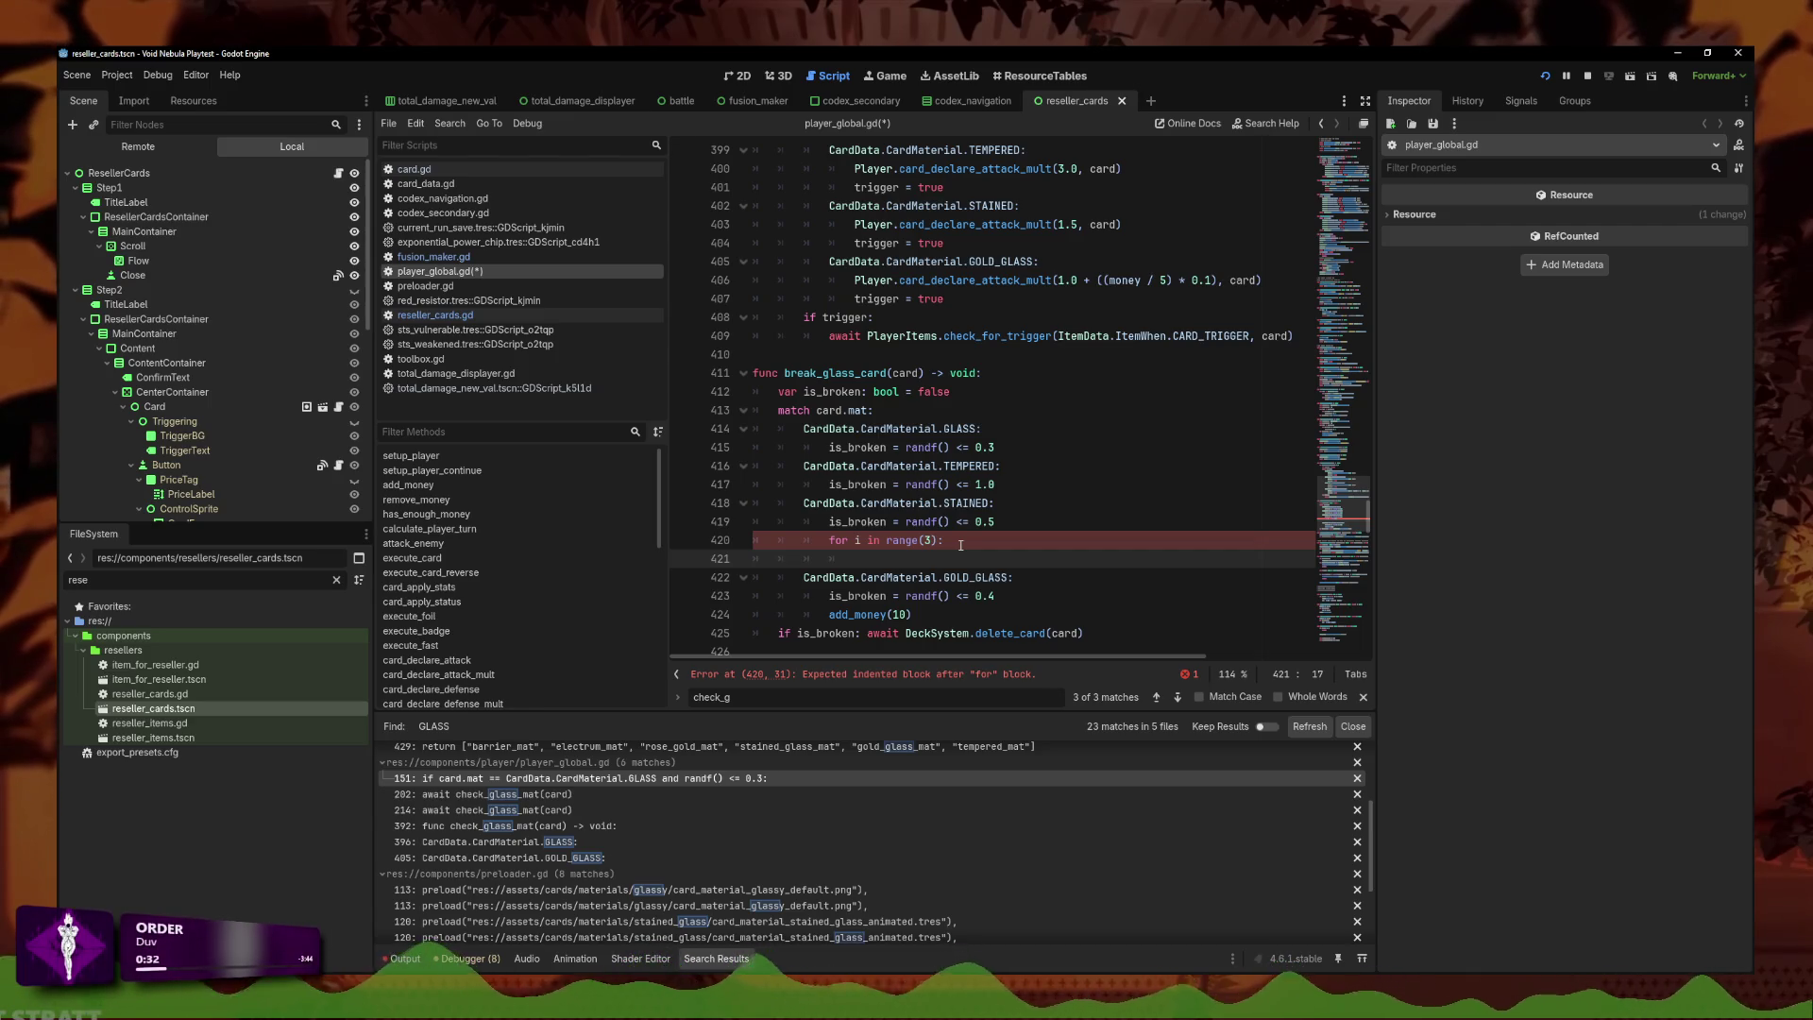
pyautogui.write('Deck')
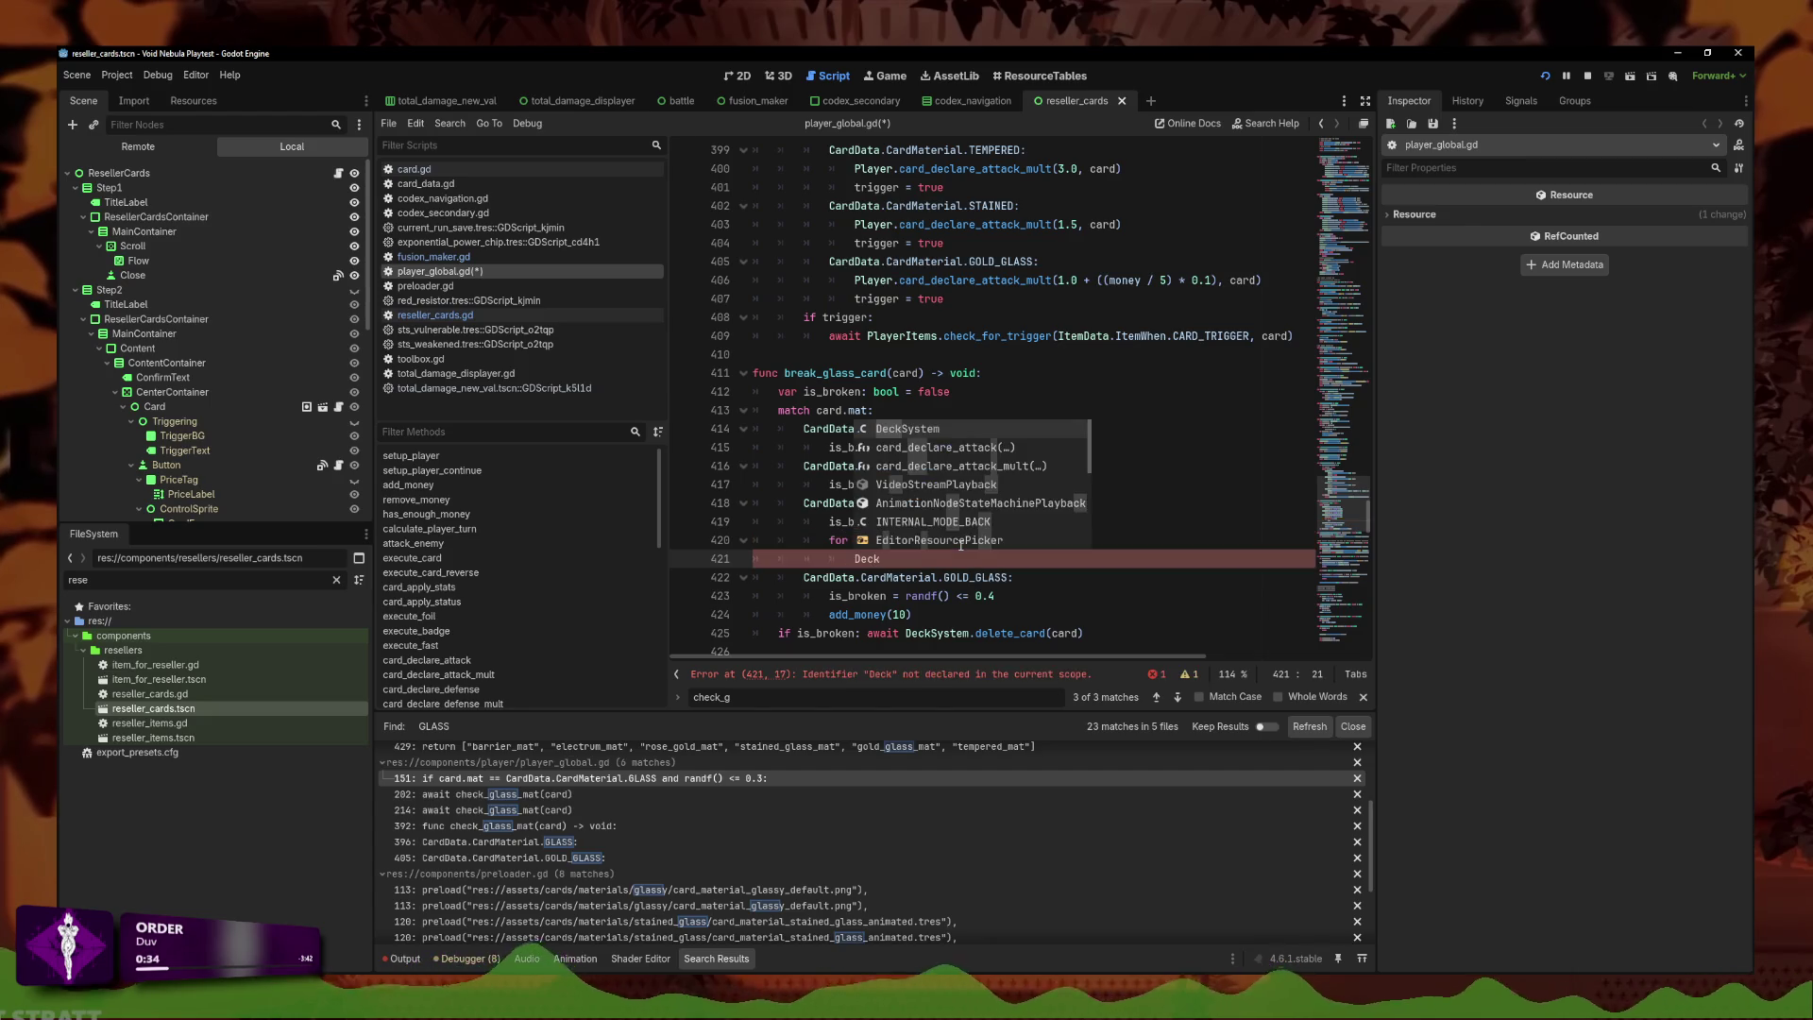
pyautogui.press('Return')
pyautogui.write('.')
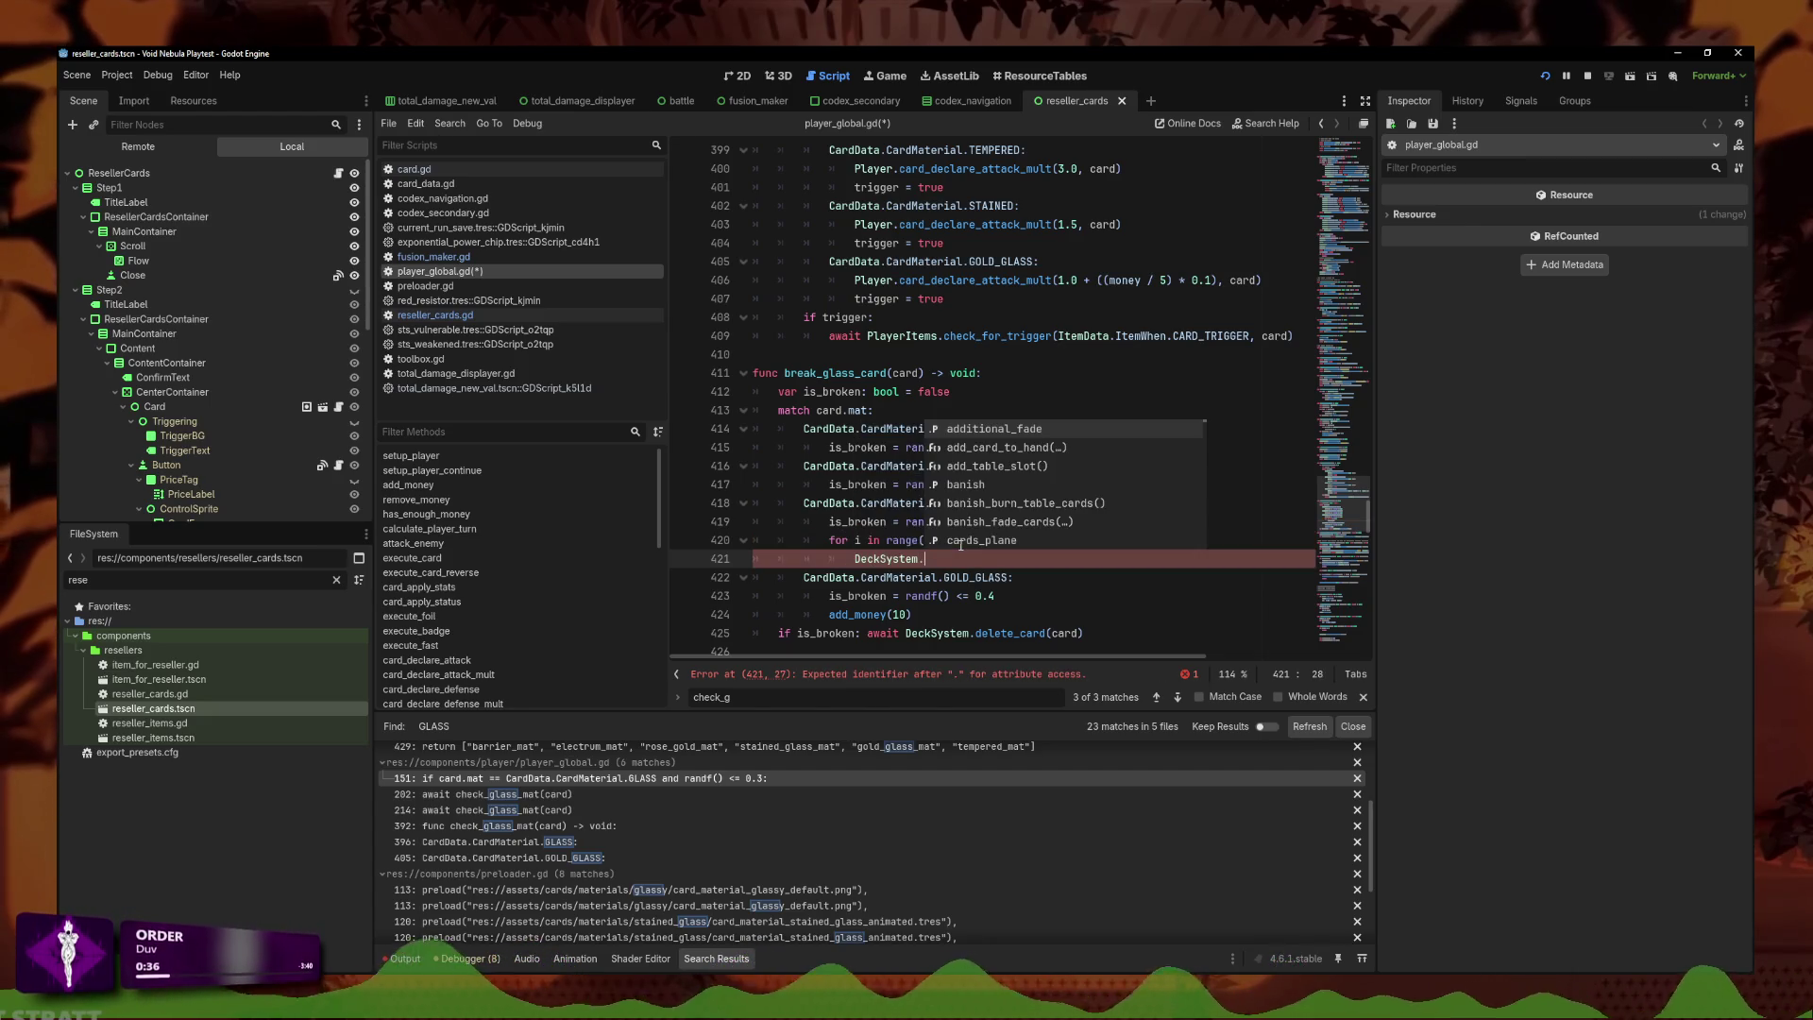
# Search 'recursi' to find card_declare_recursive's duplicate-to-hand line, then return to the loop.
pyautogui.hotkey('ctrl', 'f')
pyautogui.write('rec')
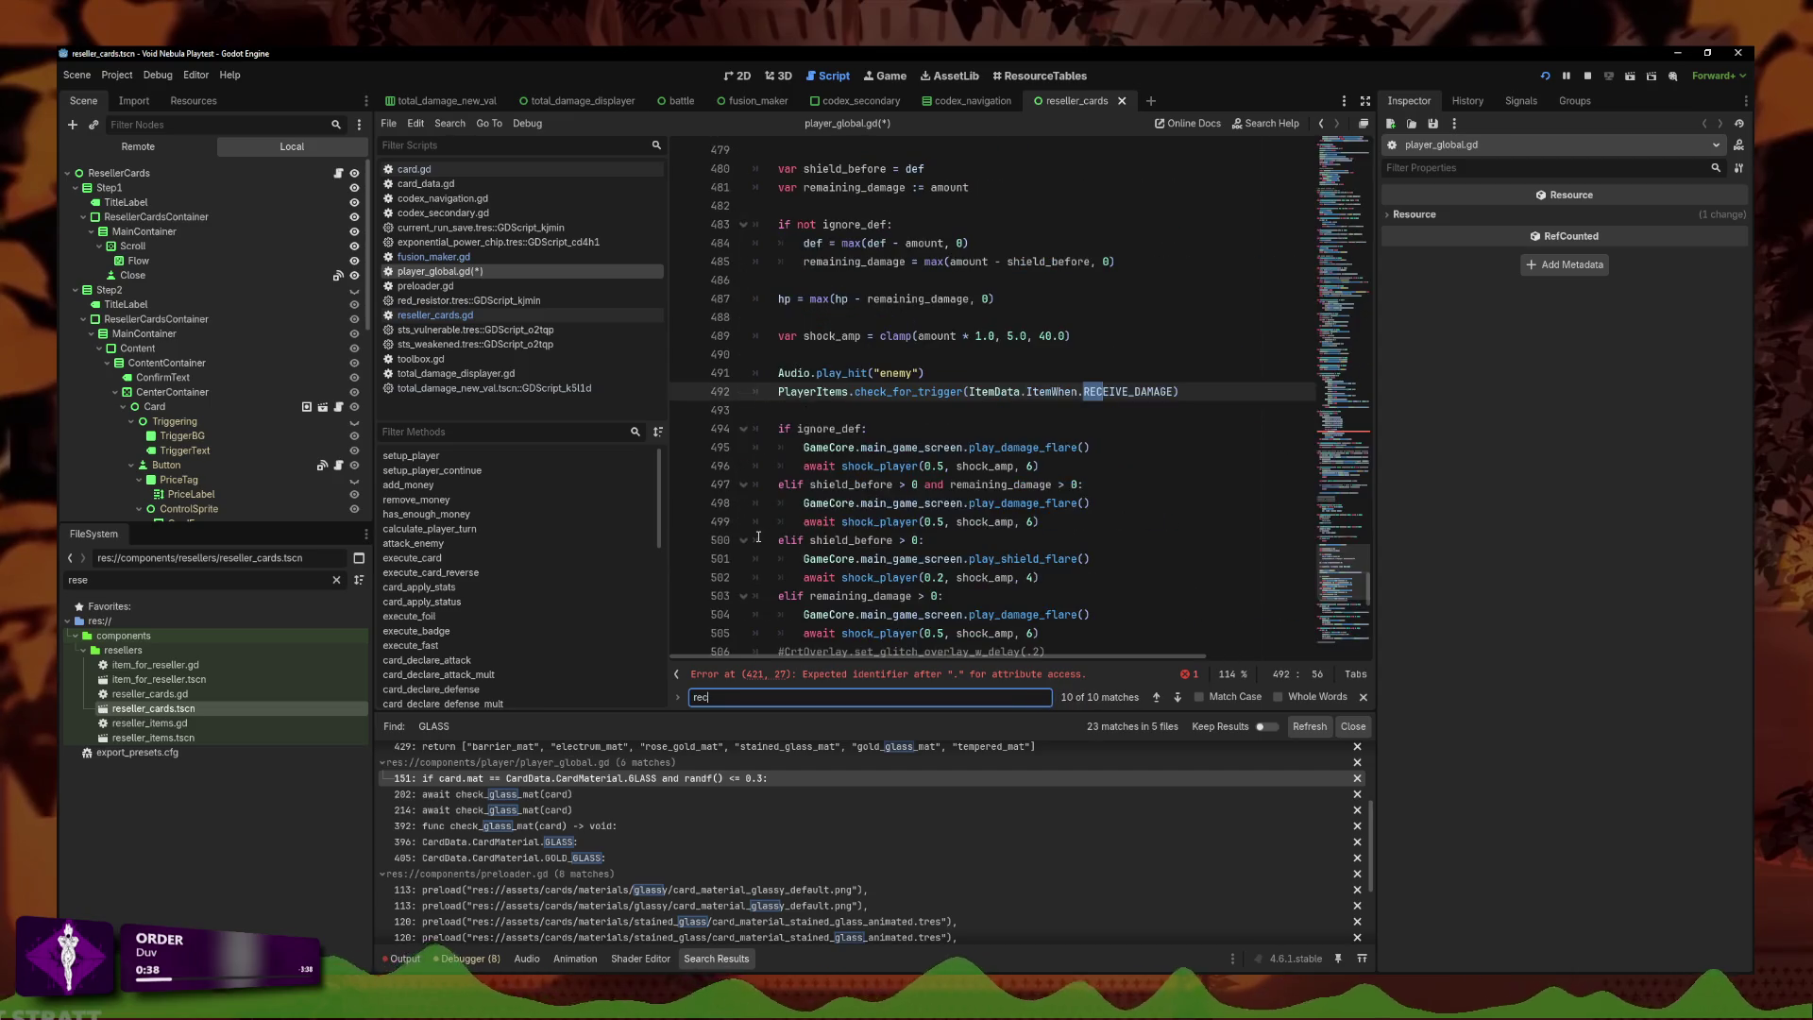
pyautogui.write('ursi')
pyautogui.click(1080, 395)
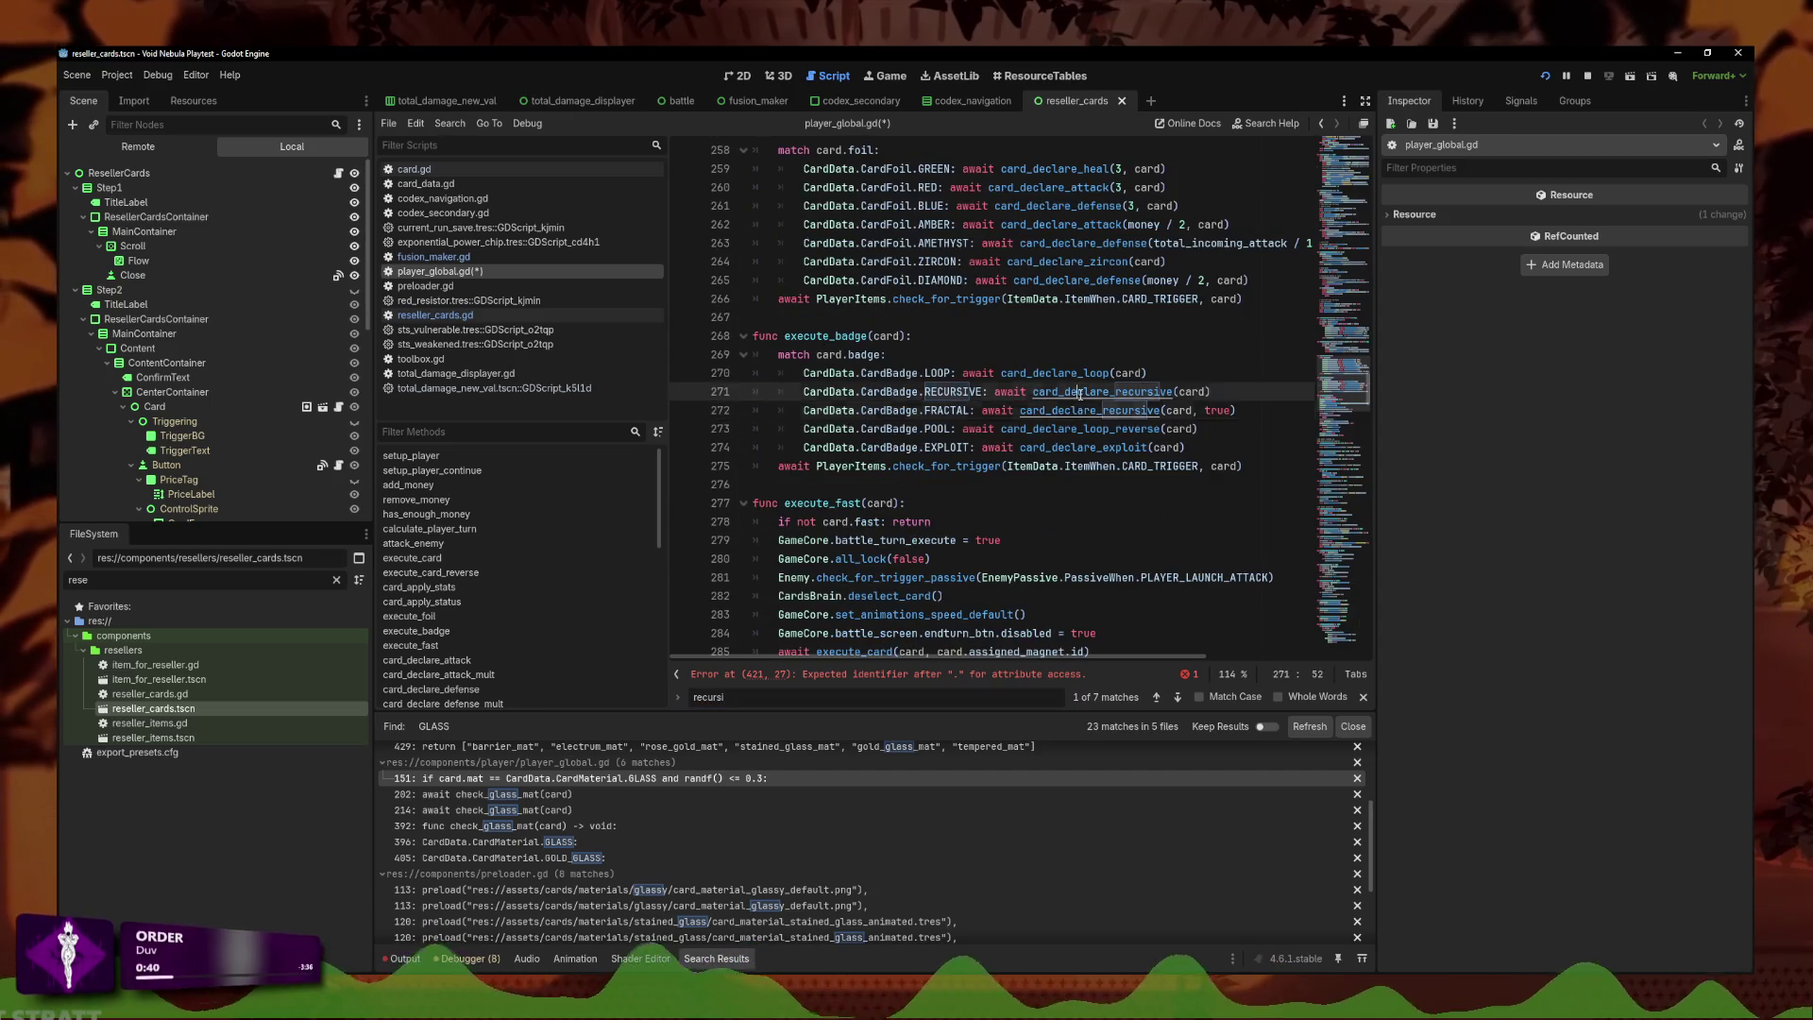
pyautogui.keyDown('ctrl'); pyautogui.click(1080, 394); pyautogui.keyUp('ctrl')
pyautogui.tripleClick(1031, 432)
pyautogui.click(985, 430)
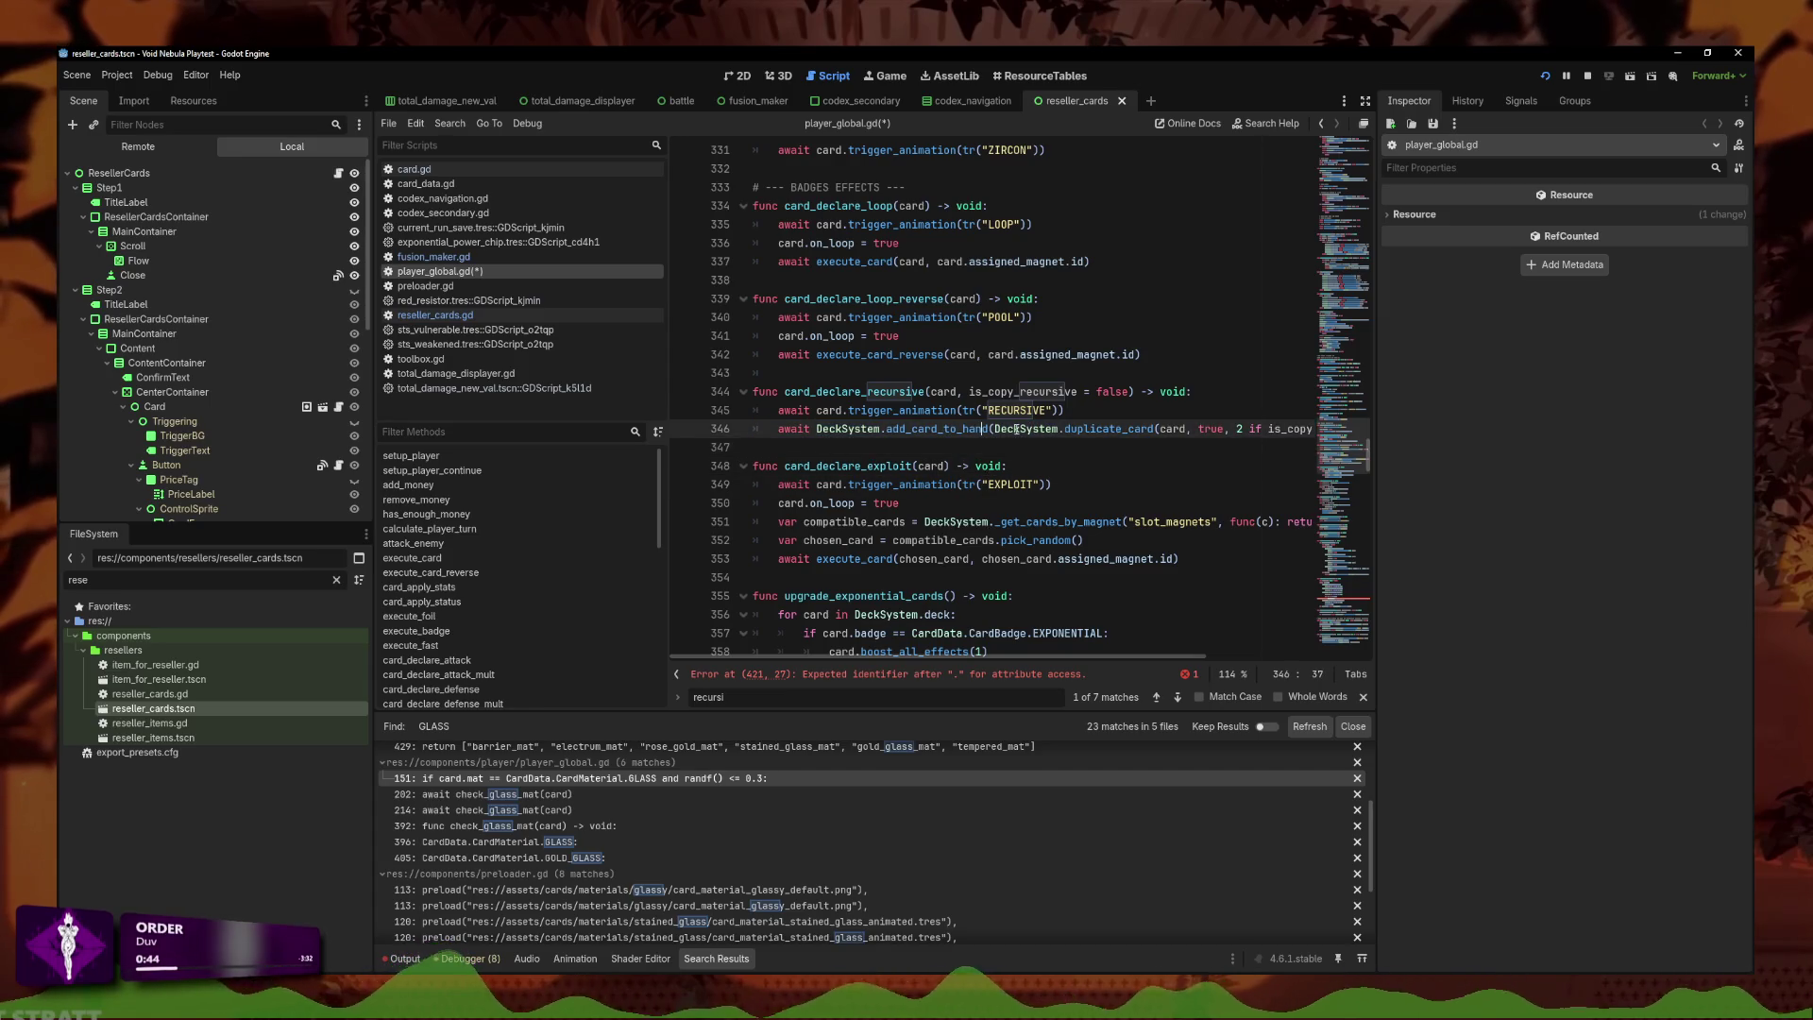
pyautogui.scroll(1, 954, 396)
pyautogui.click(953, 397)
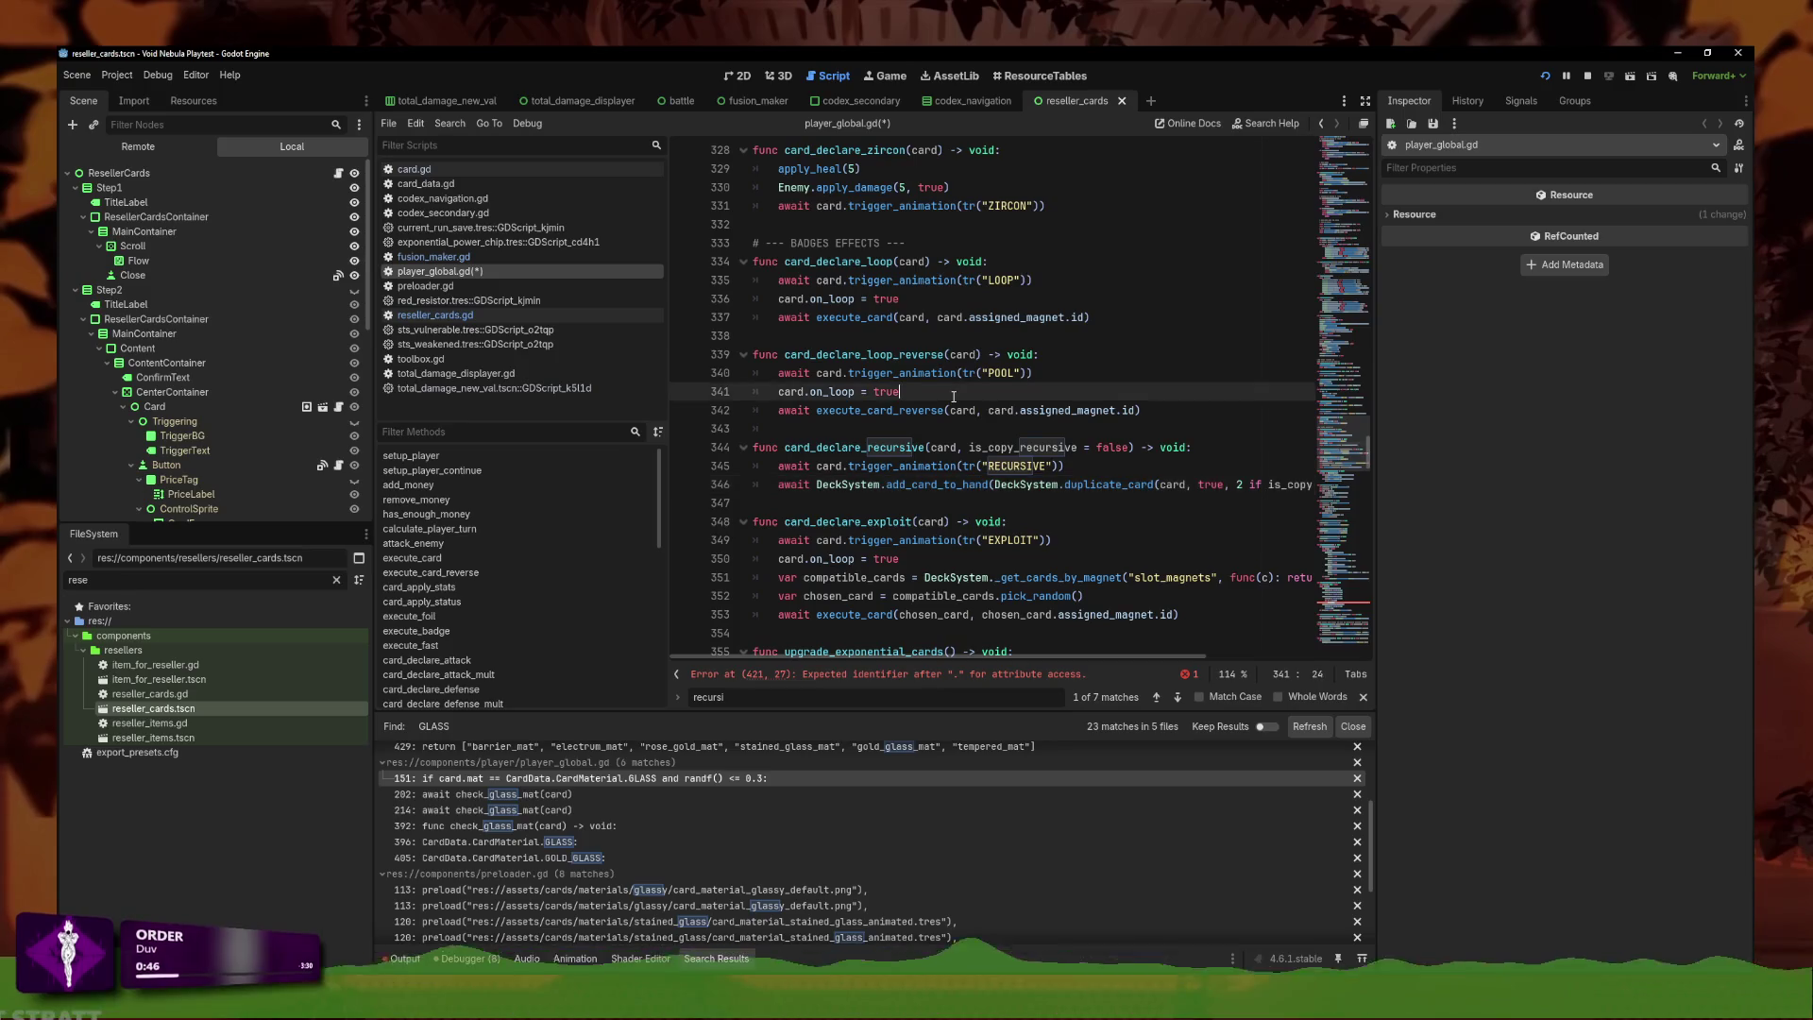
pyautogui.click(850, 674)
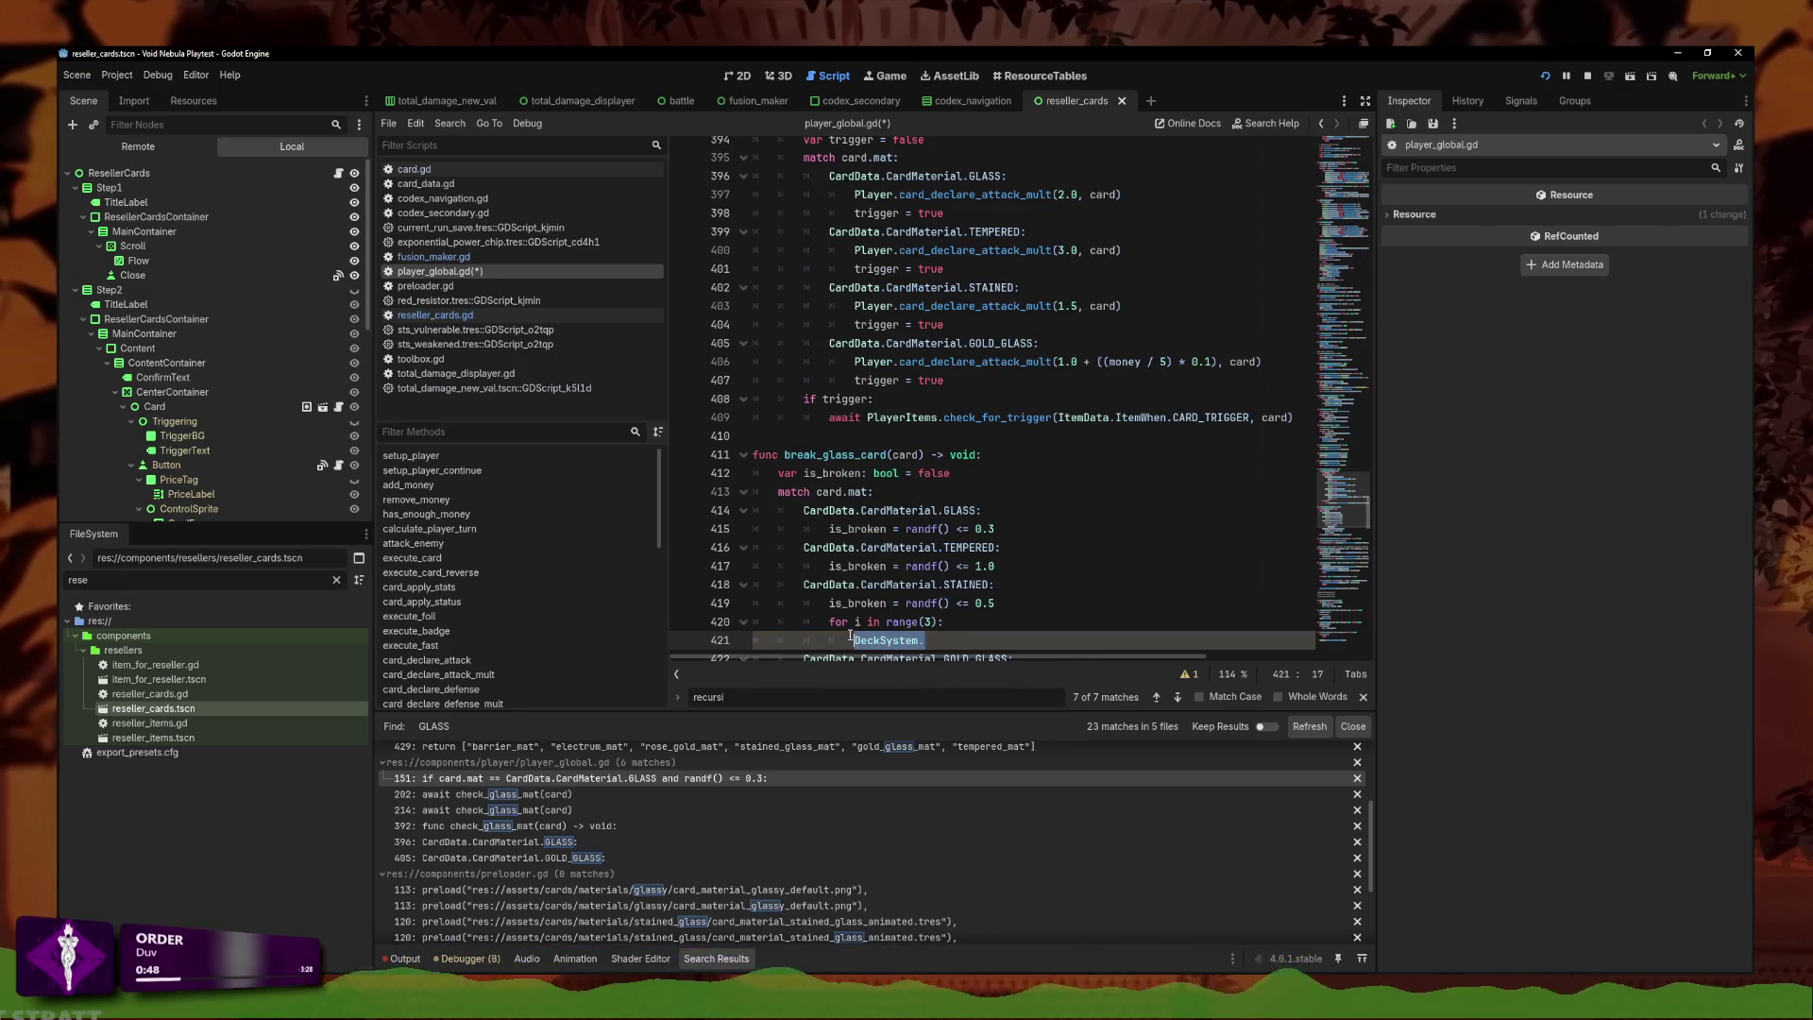
# Paste the add_card_to_hand(DeckSystem.duplicate_card(card, true, ...)) line into the loop without its await.
pyautogui.write('await DeckSystem.add_card_to_hand(DeckSystem.duplicate_card(card, true, 2 if is_copy_recursive else 0))')
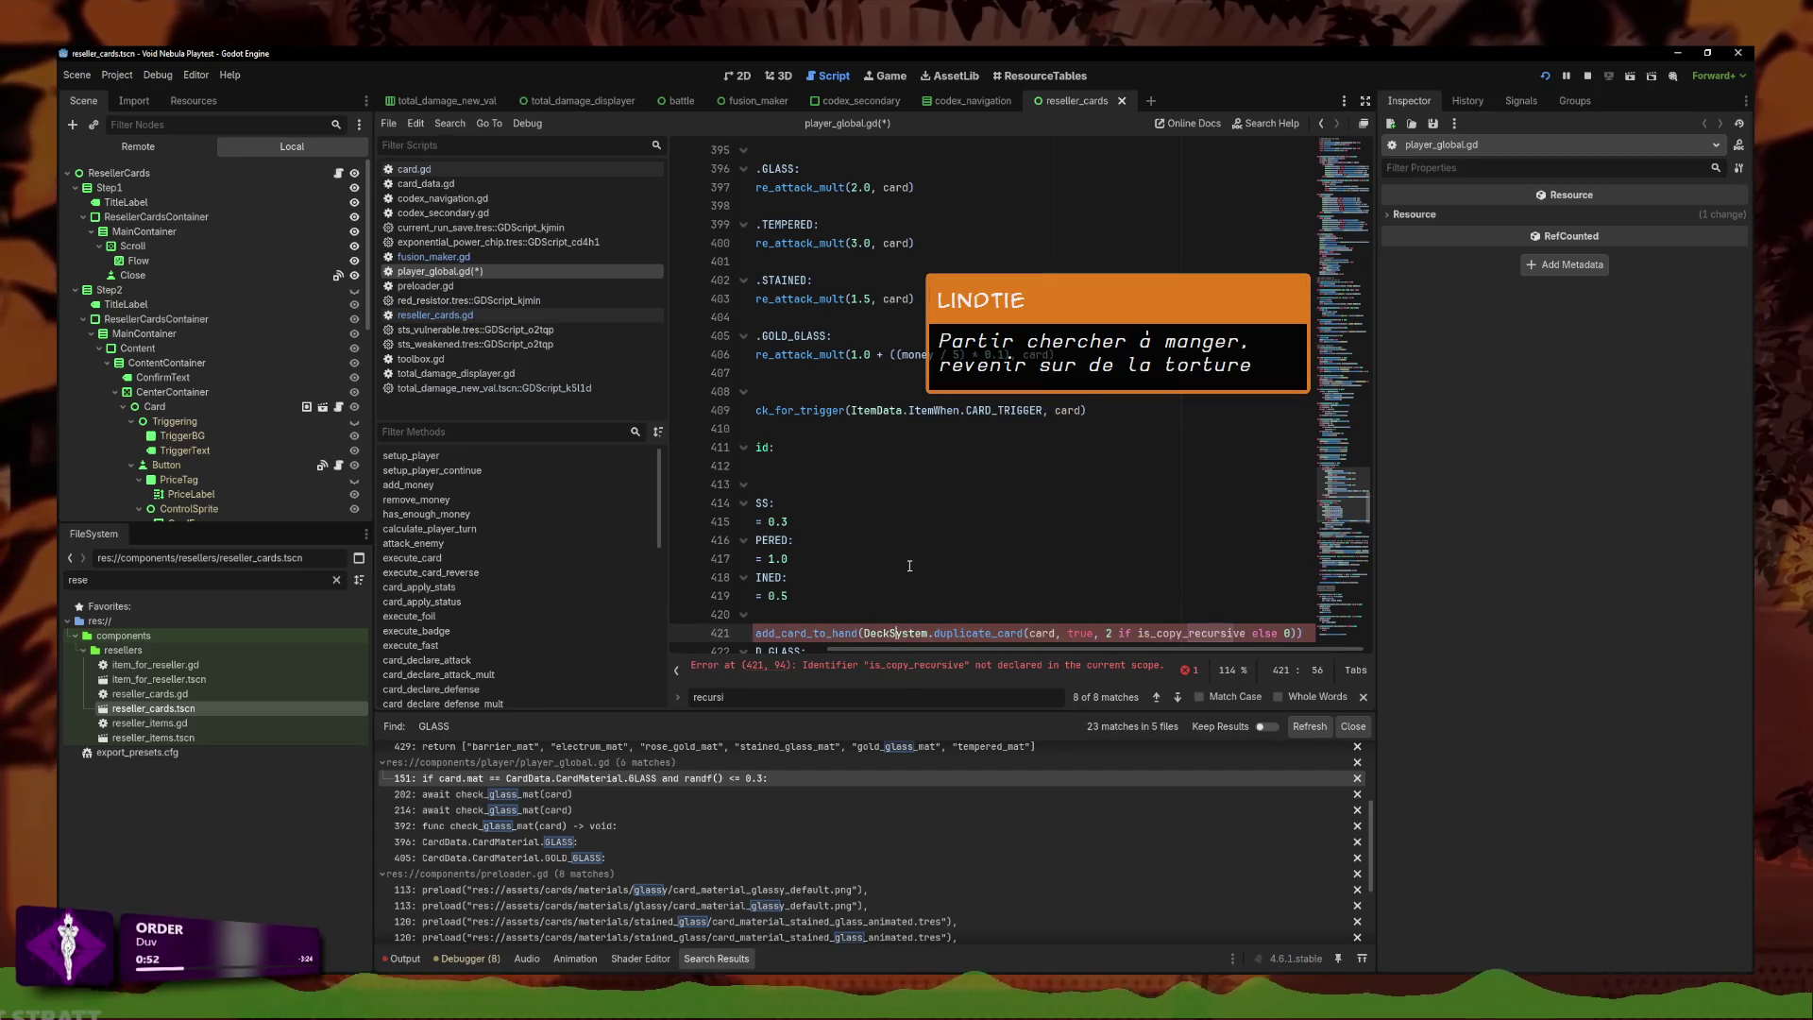
pyautogui.moveTo(1001, 634); pyautogui.dragTo(967, 634)
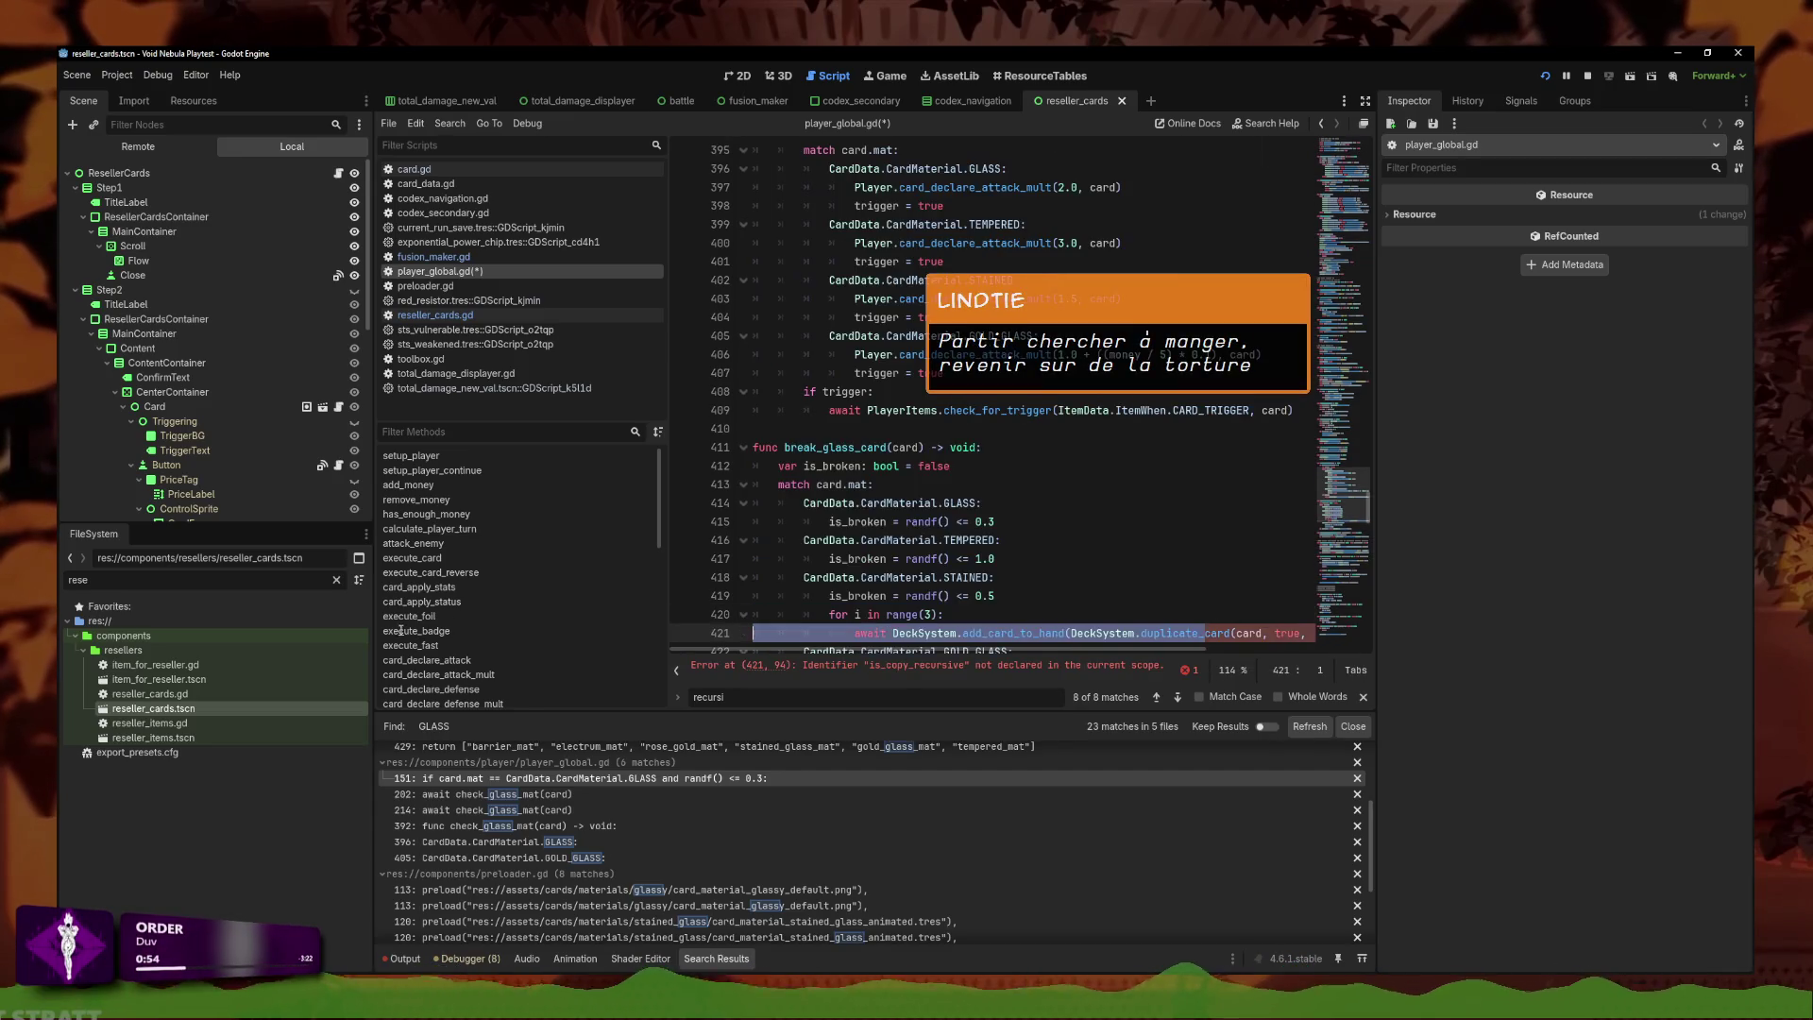
pyautogui.moveTo(1307, 522); pyautogui.dragTo(1407, 522)
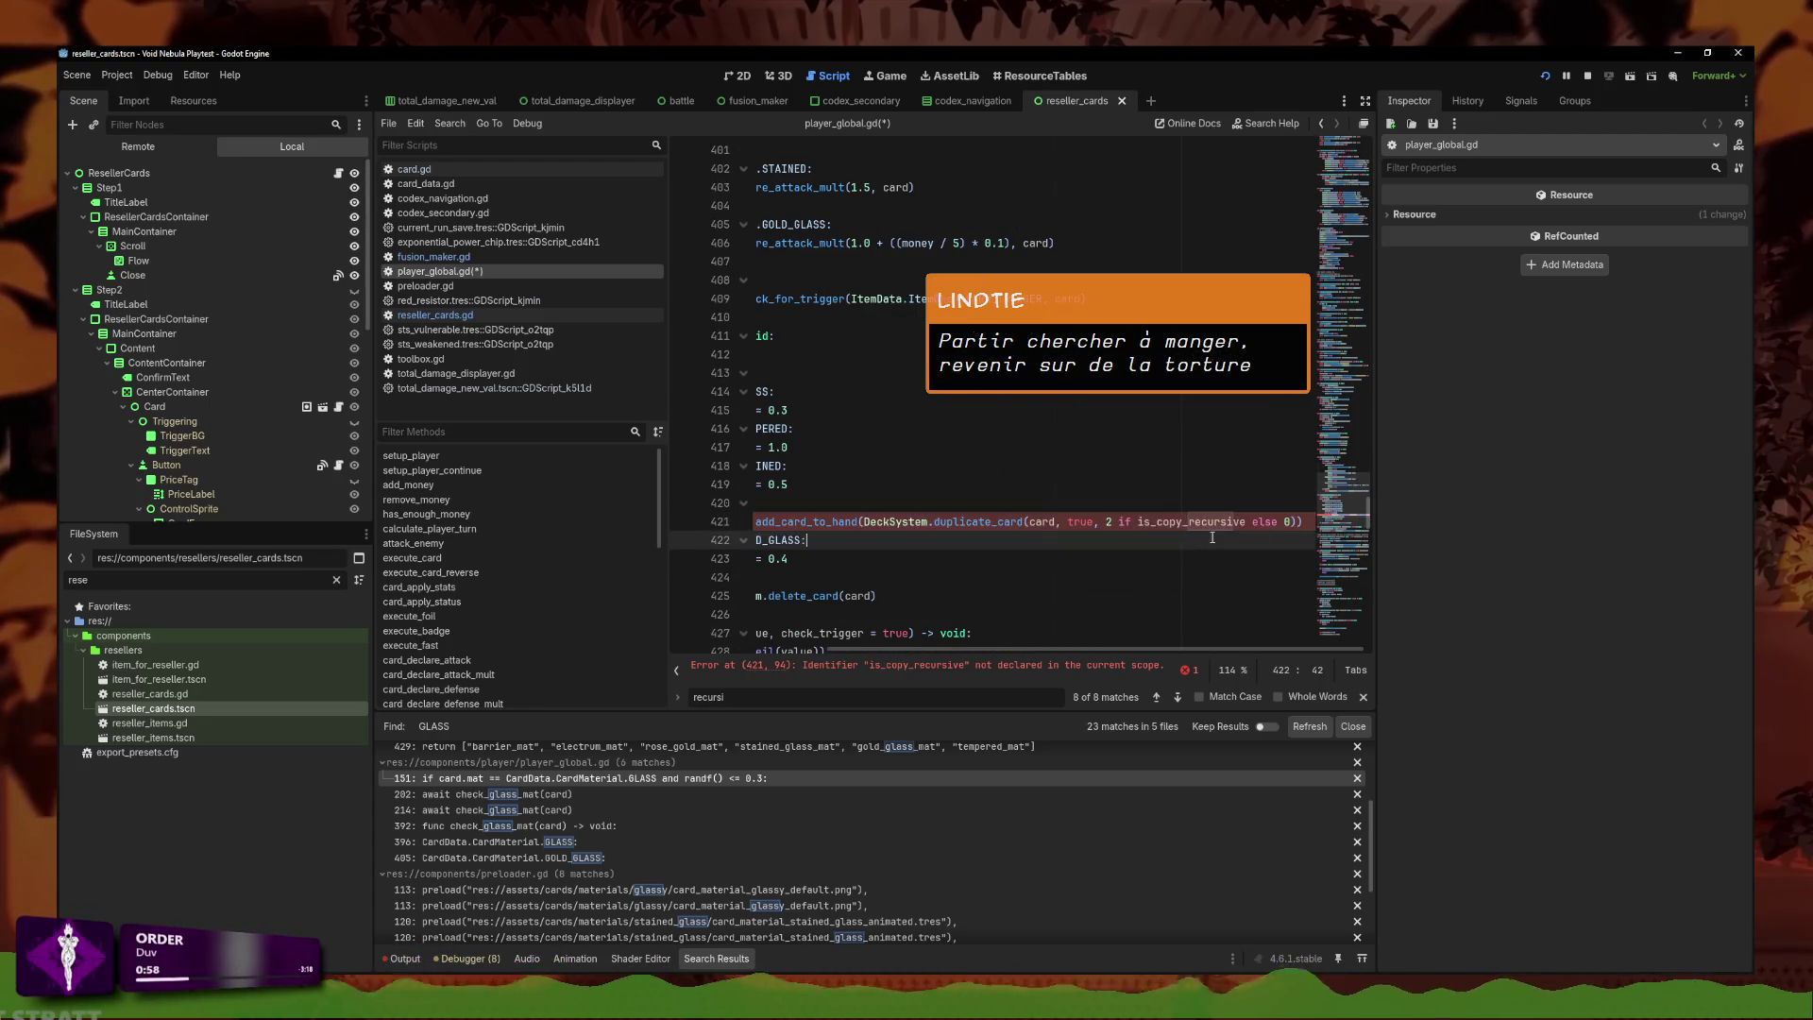
pyautogui.click(843, 521)
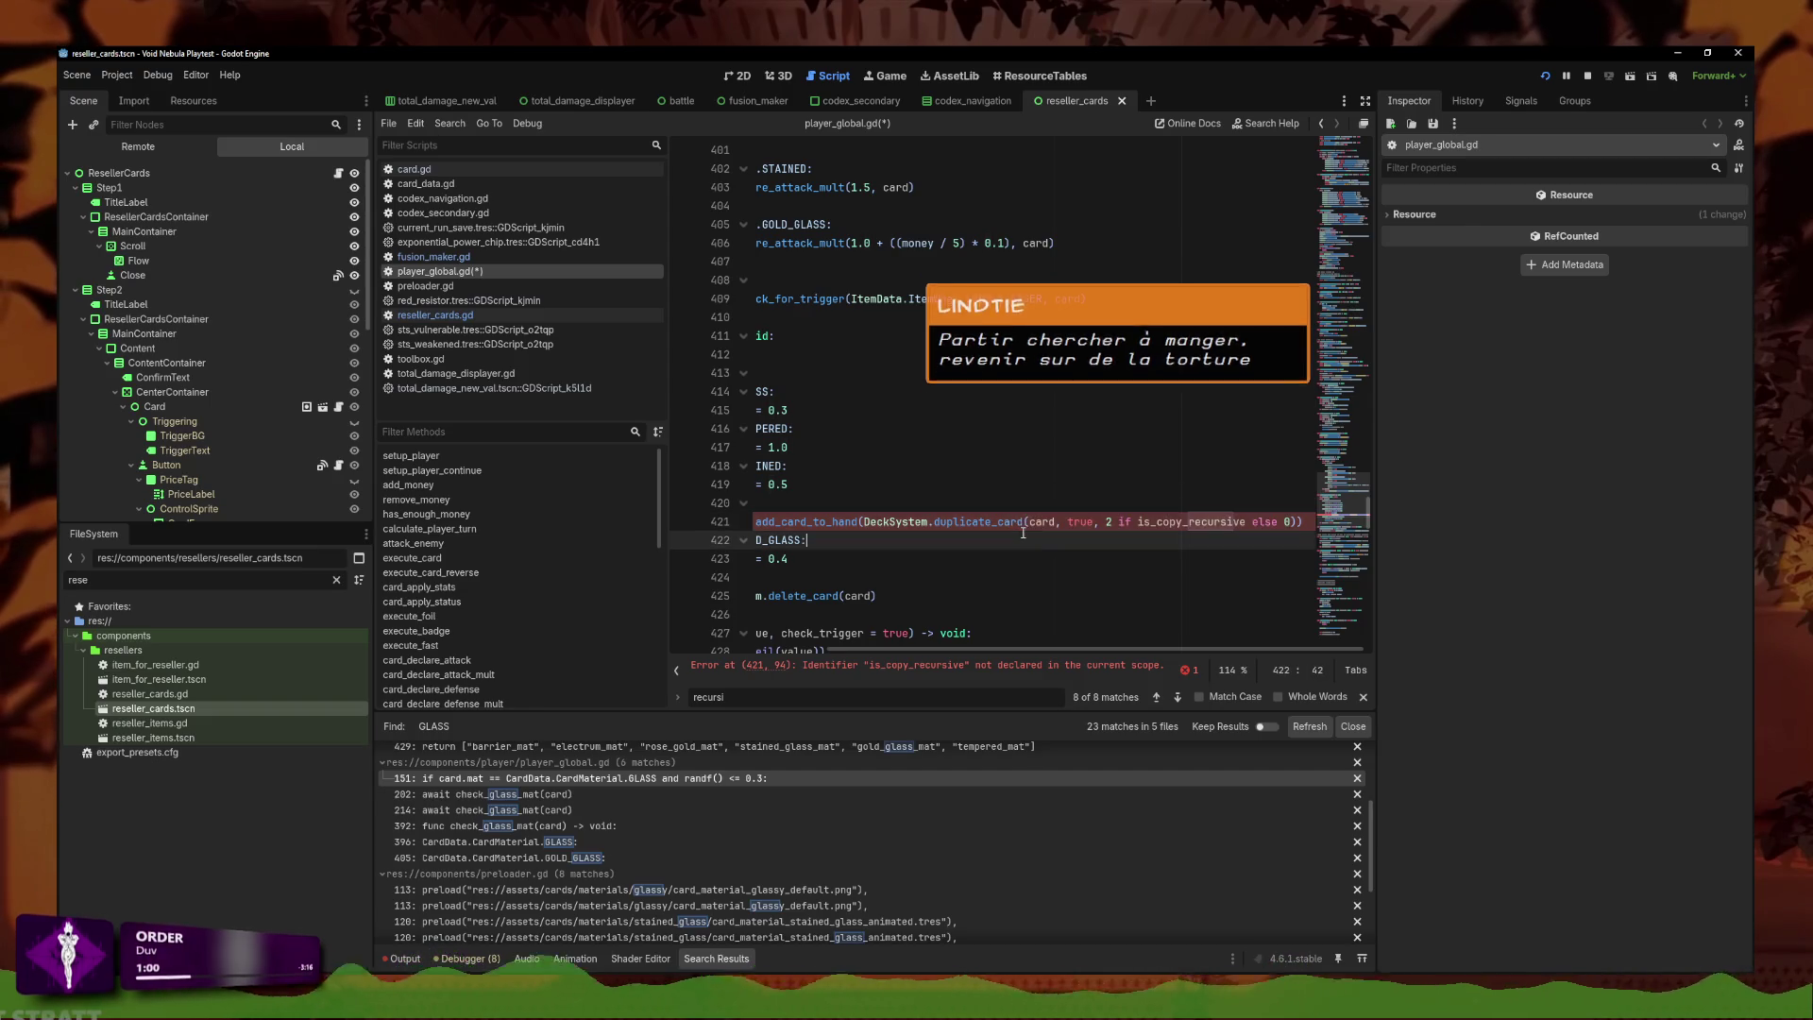
pyautogui.moveTo(843, 522)
pyautogui.mouseDown()
pyautogui.moveTo(769, 523)
pyautogui.moveTo(1066, 522)
pyautogui.mouseUp()
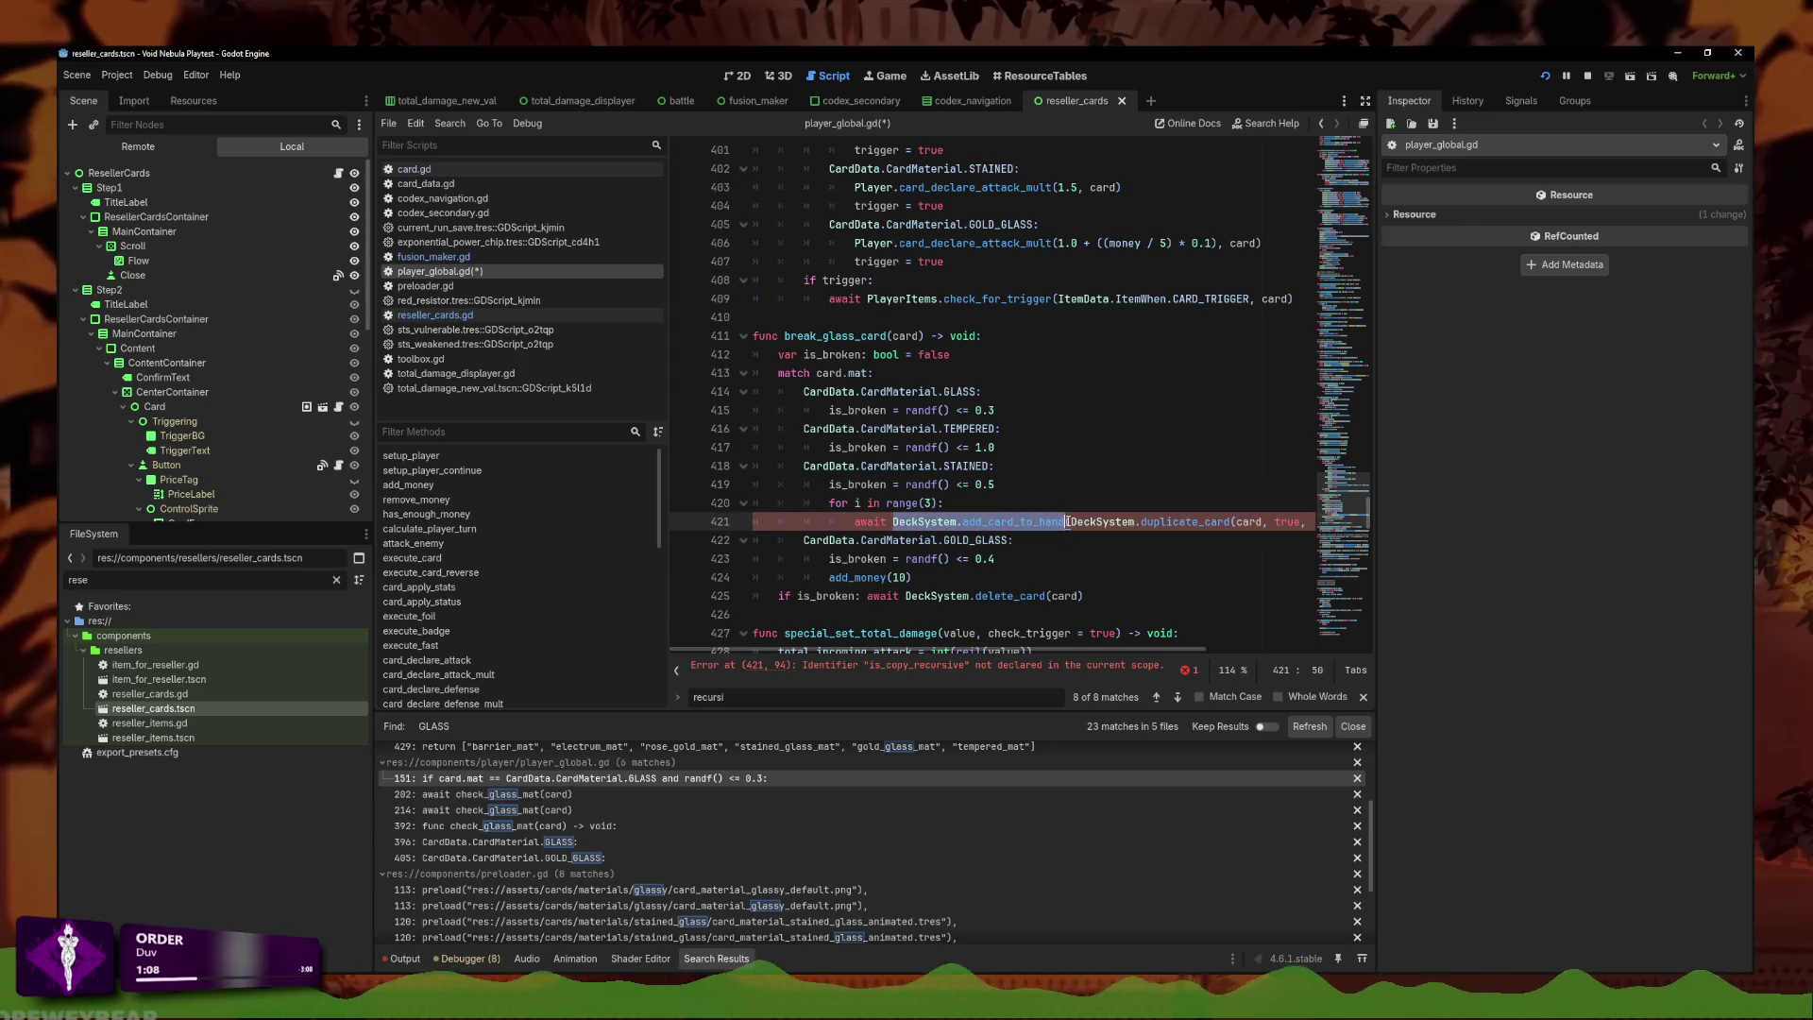
pyautogui.click(1063, 522)
pyautogui.moveTo(1068, 522)
pyautogui.mouseDown()
pyautogui.moveTo(1322, 522)
pyautogui.moveTo(893, 523)
pyautogui.moveTo(1025, 522)
pyautogui.mouseUp()
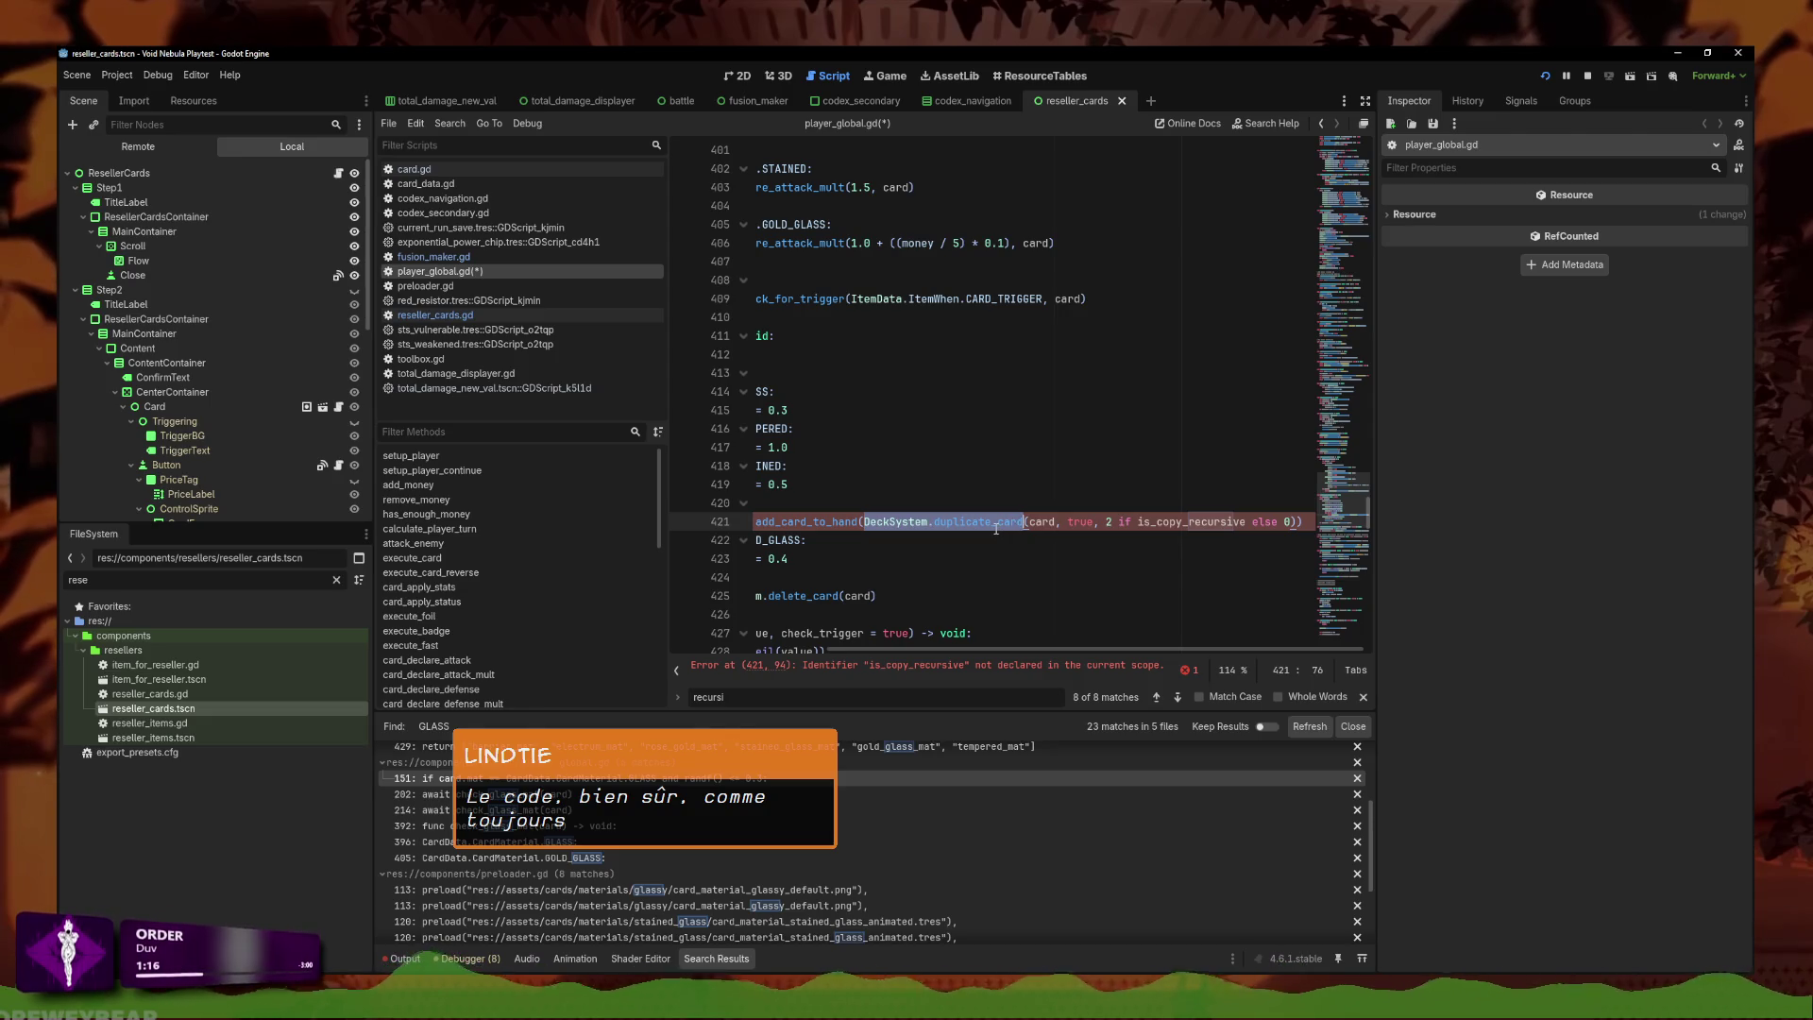
pyautogui.click(863, 522)
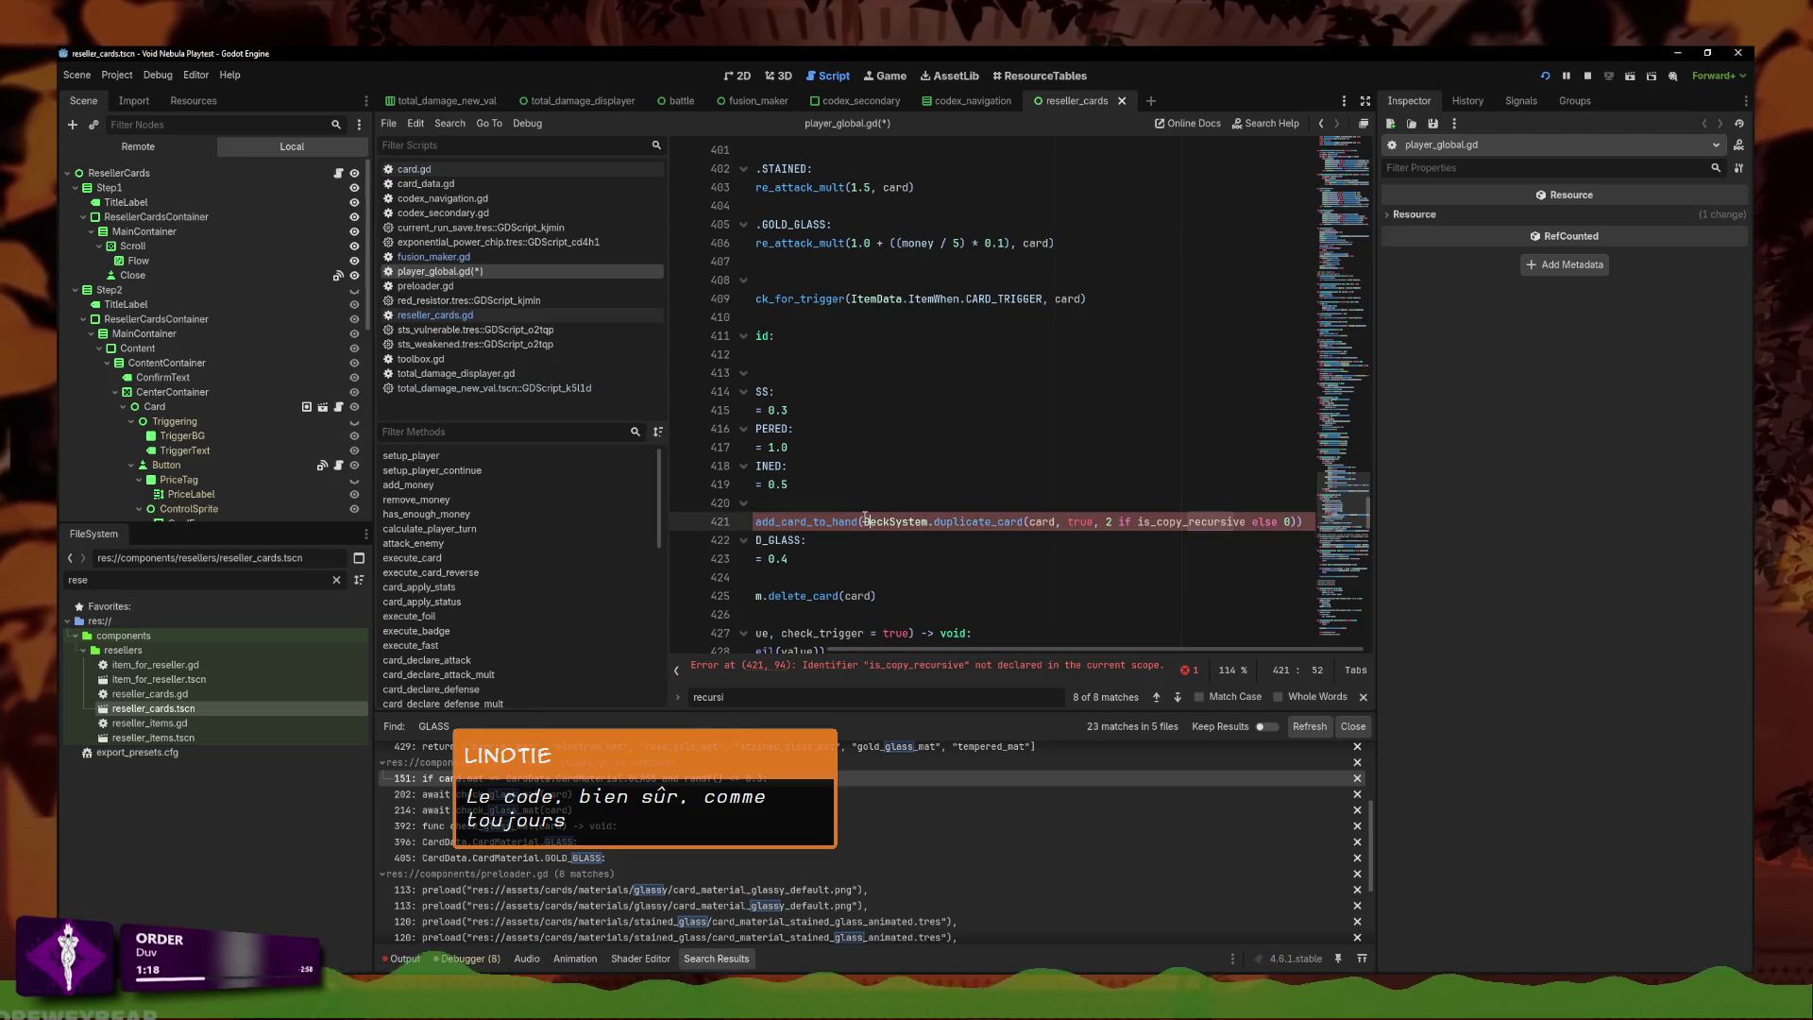
pyautogui.press('Home')
pyautogui.hotkey('ctrl', 'BackSpace')
pyautogui.moveTo(855, 521); pyautogui.dragTo(1313, 521)
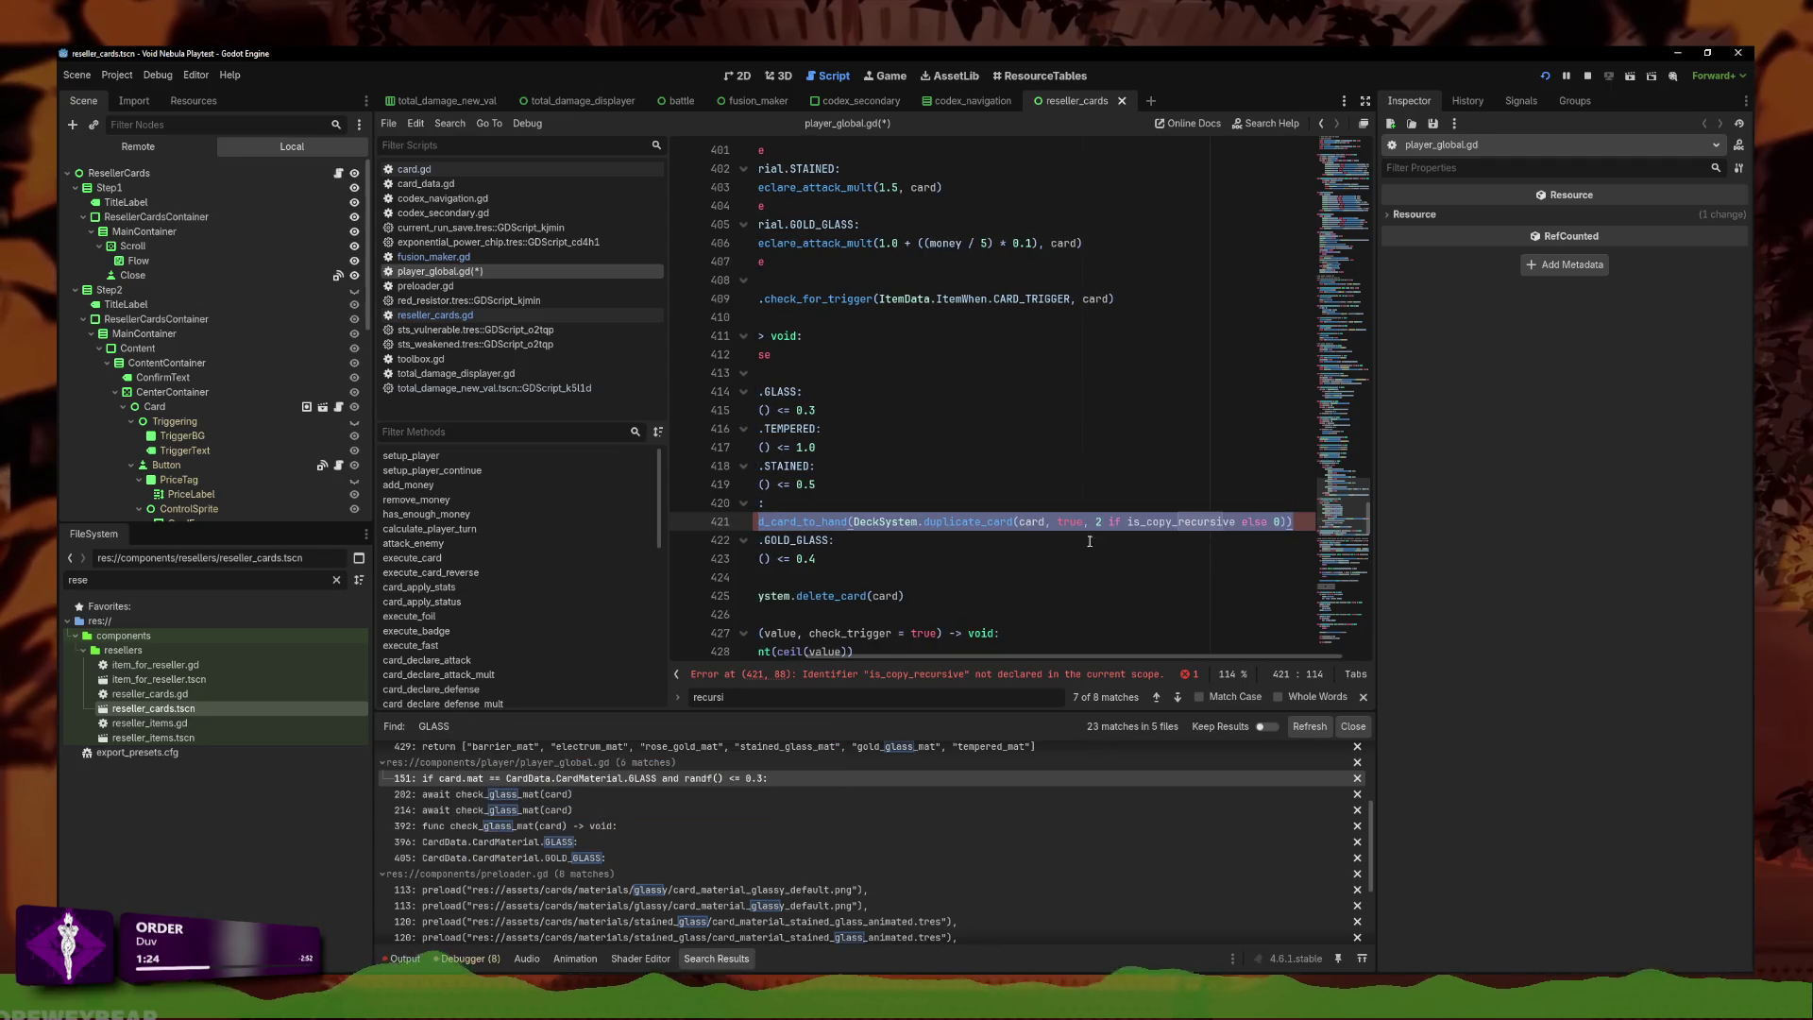
pyautogui.click(818, 540)
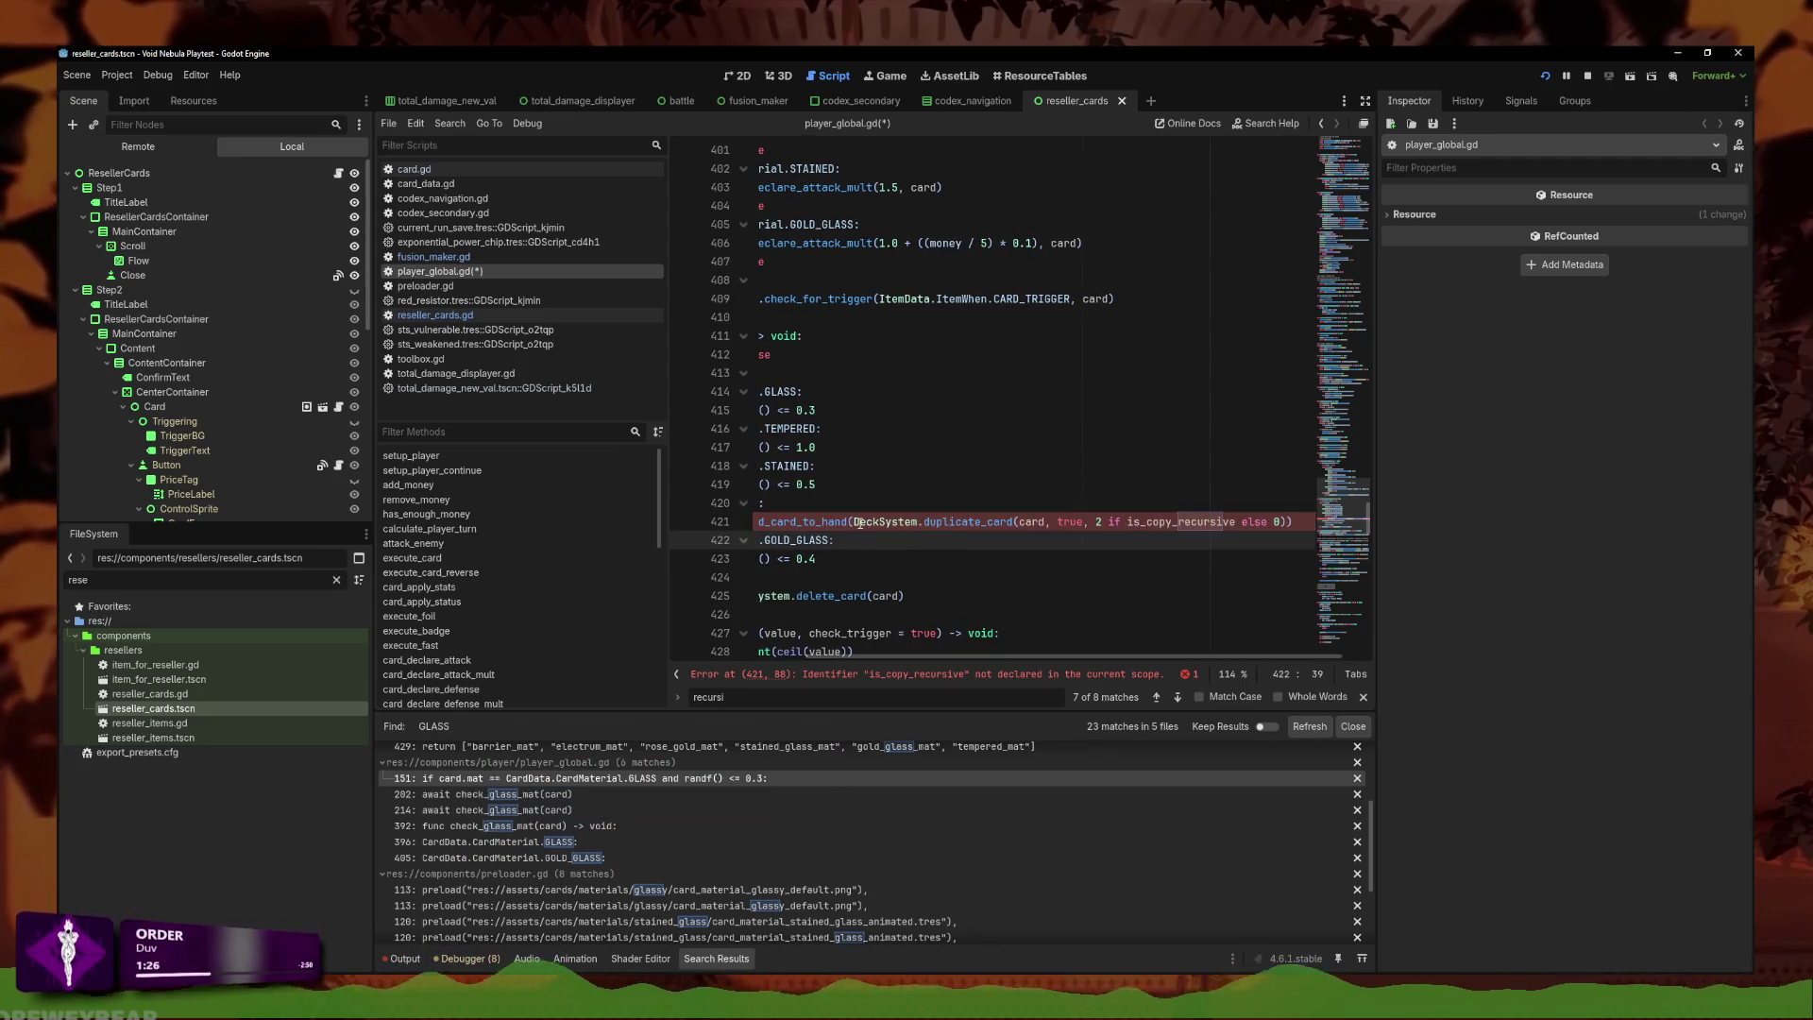
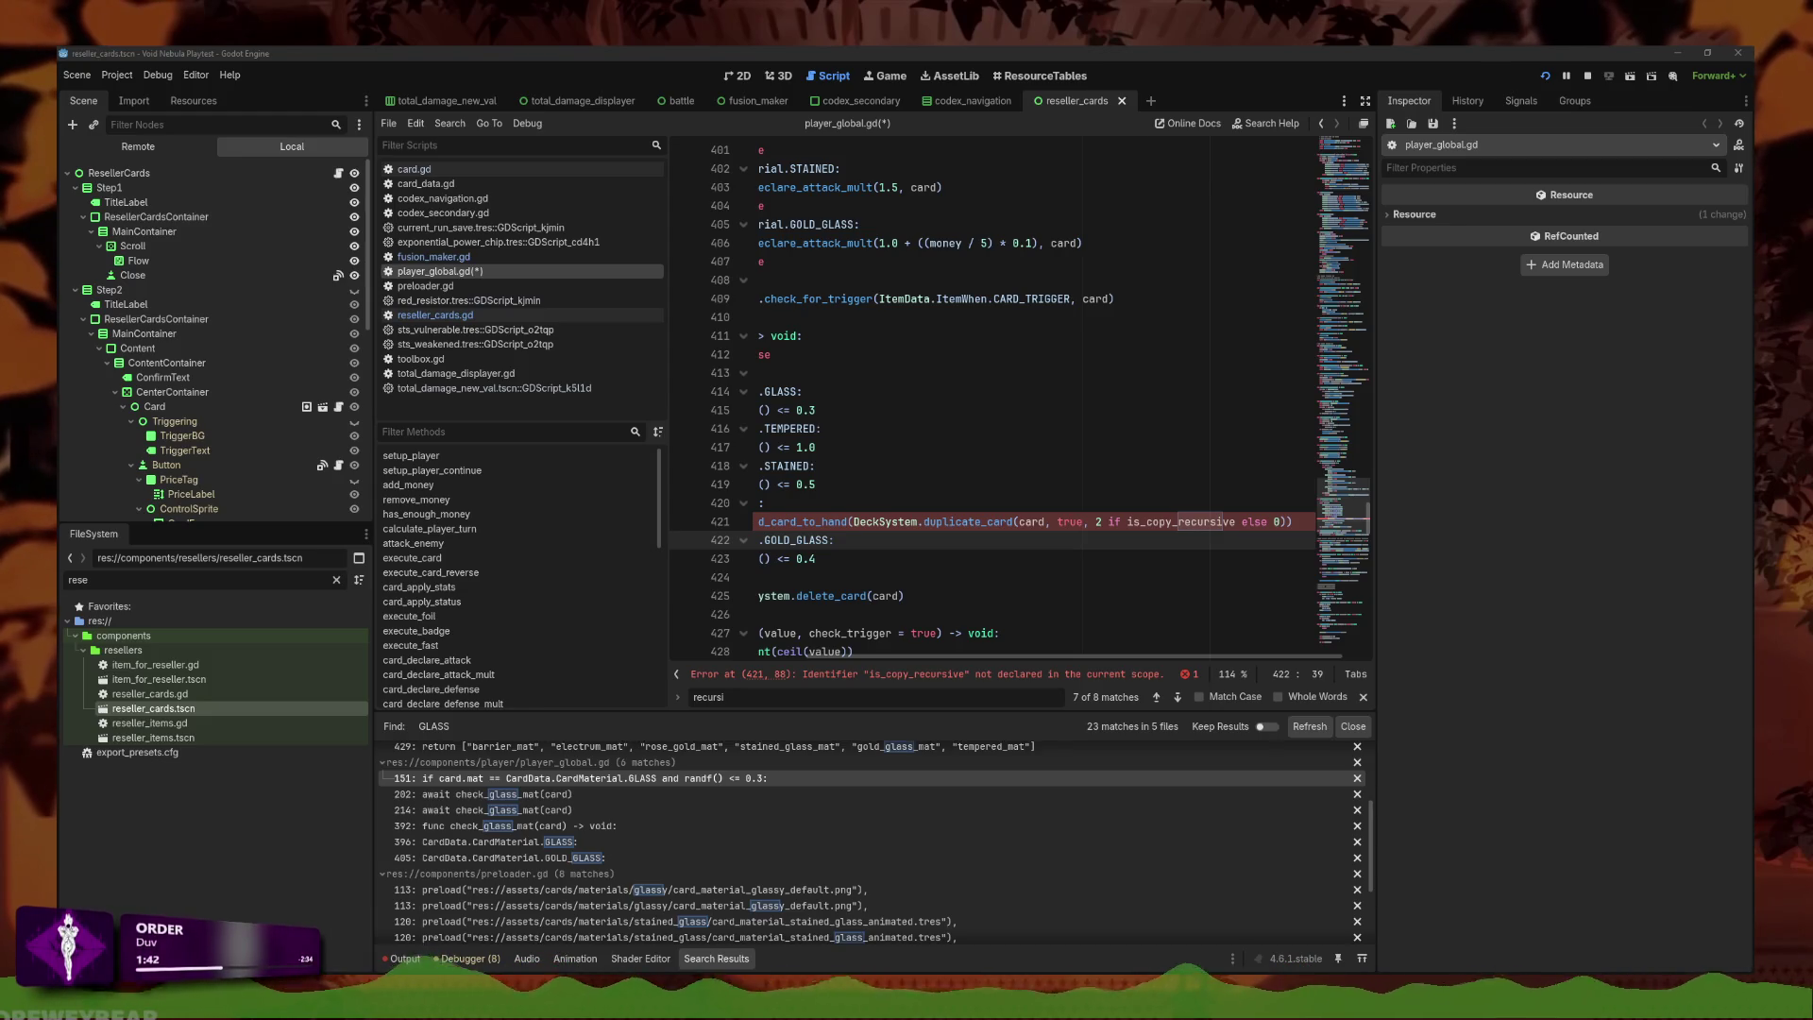
# Delete the '2 if is_copy_recursive else 0)' argument from the duplicate_card call on line 421.
pyautogui.click(1213, 536)
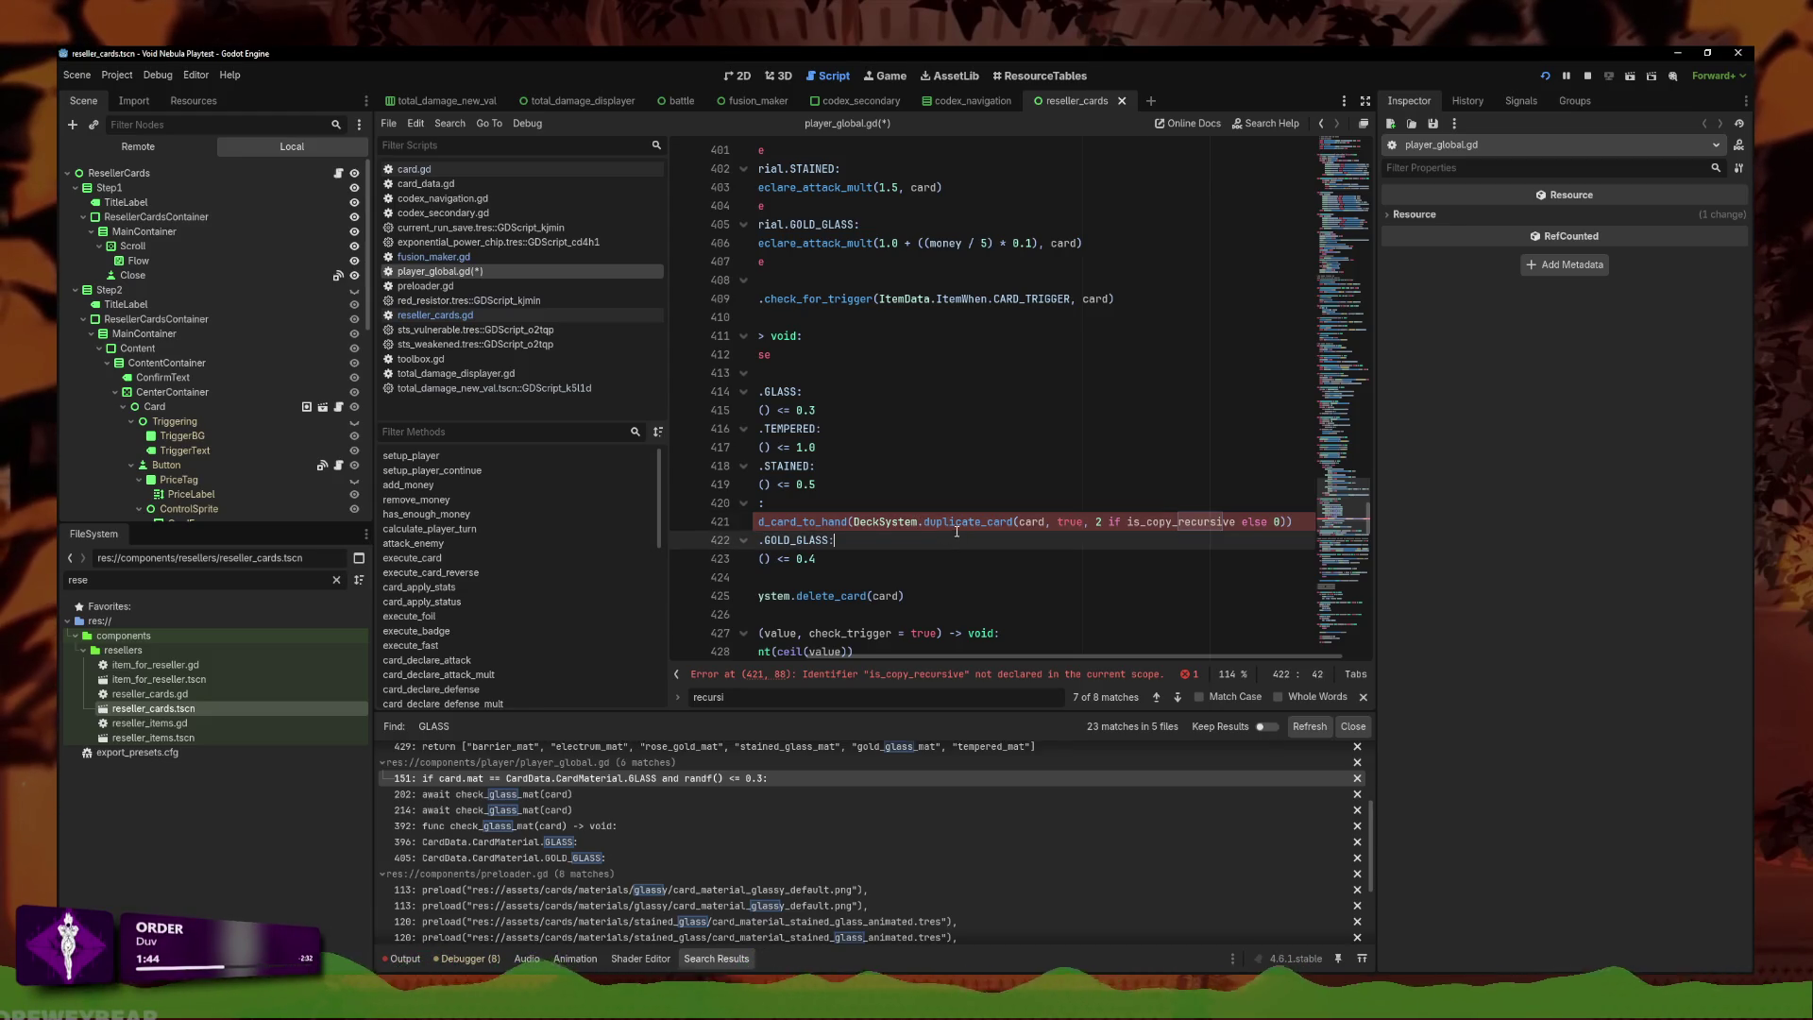
pyautogui.click(1279, 523)
pyautogui.click(1113, 525)
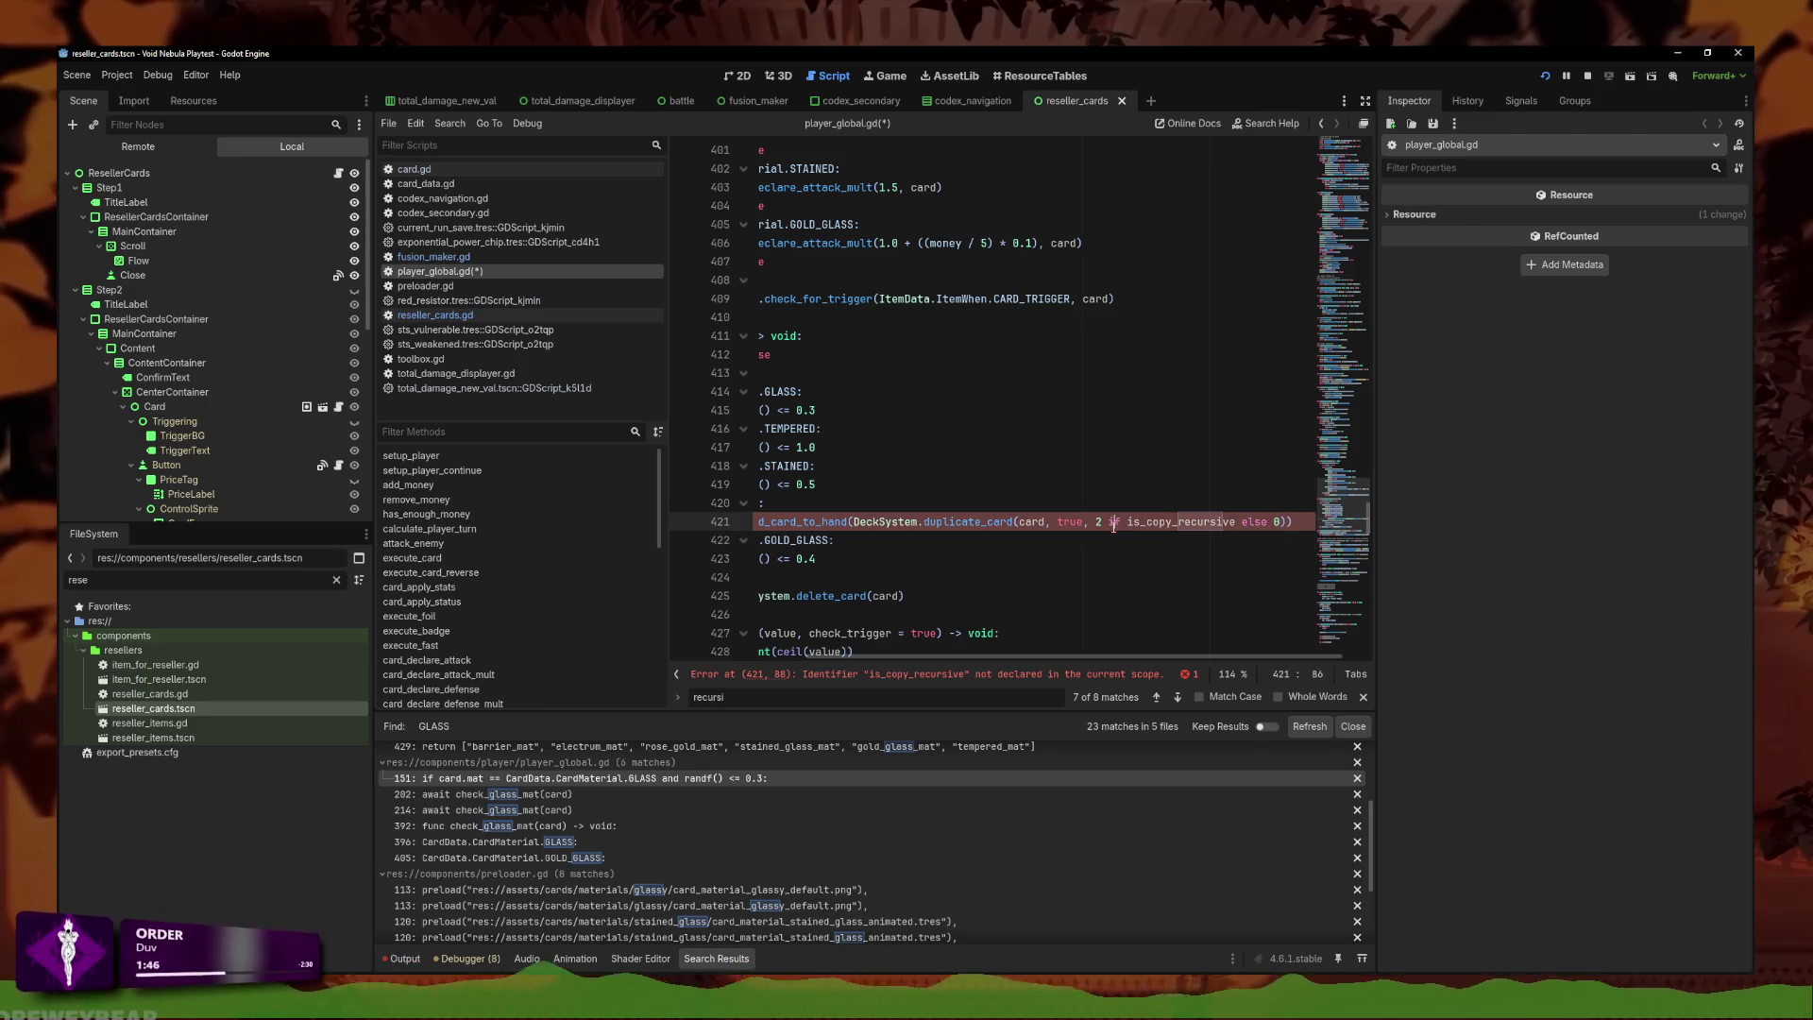
pyautogui.press('Left')
pyautogui.press('Left')
pyautogui.press('Left')
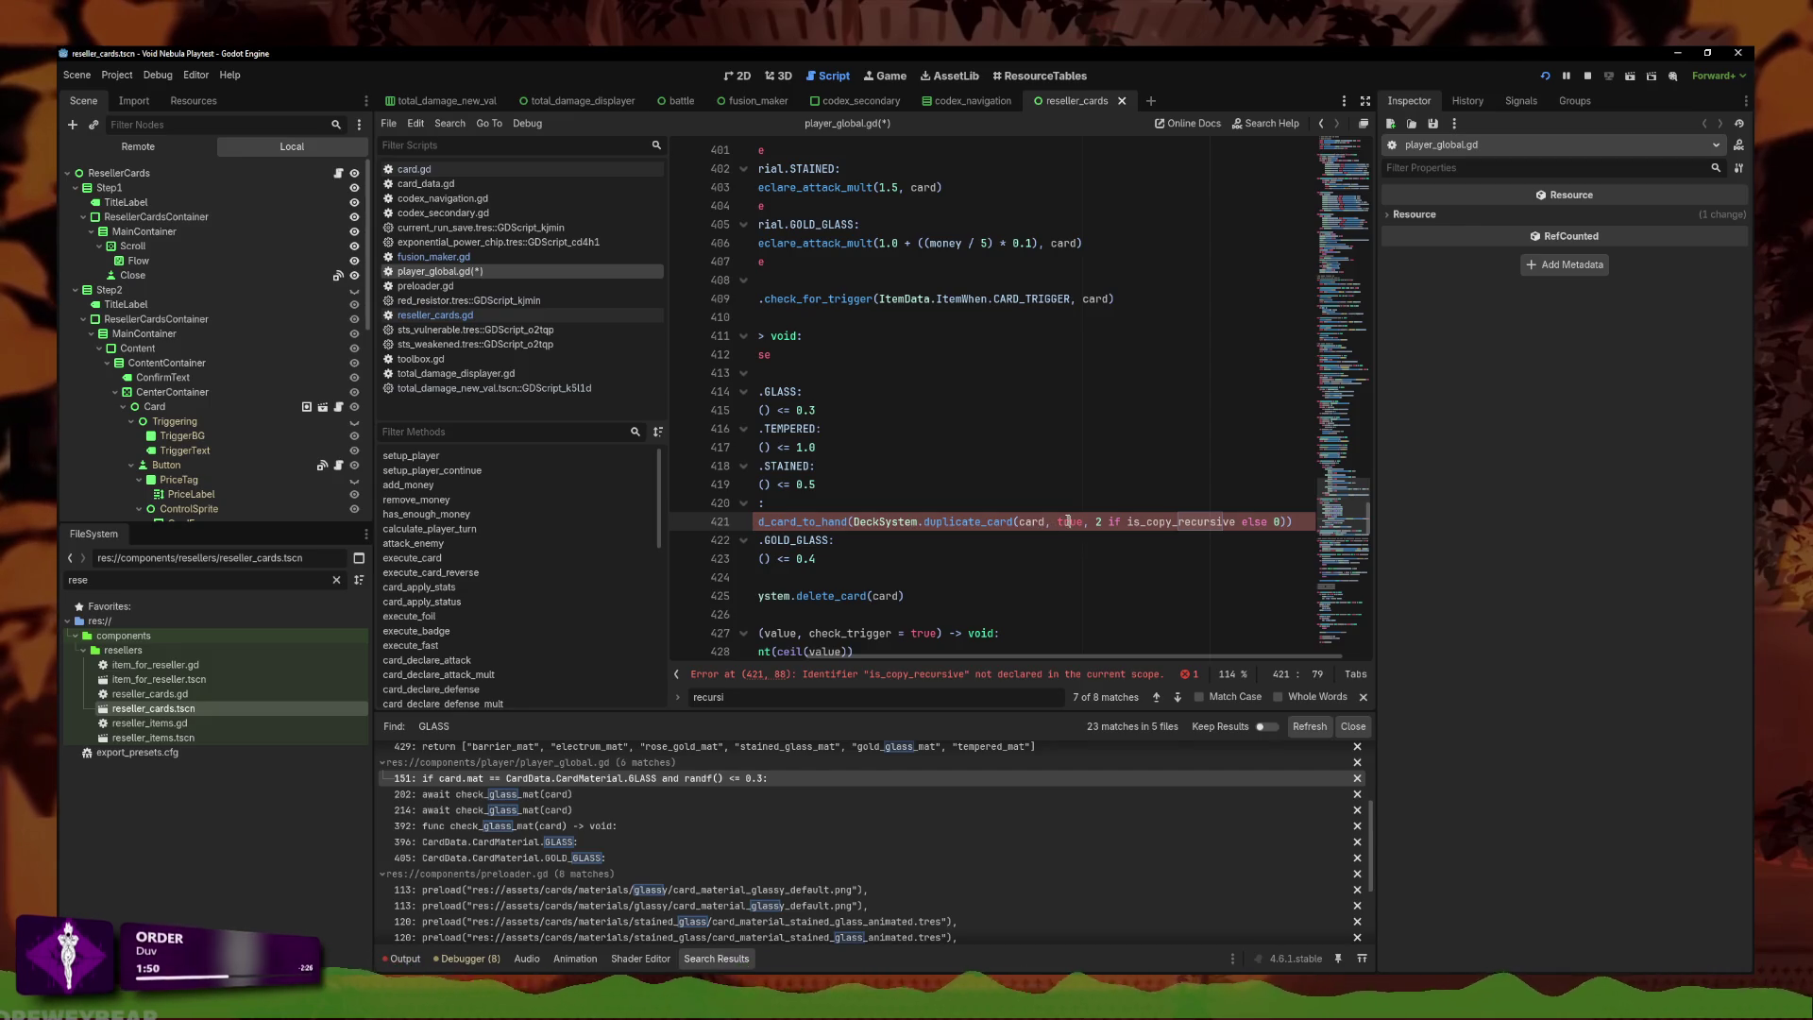
pyautogui.click(845, 510)
pyautogui.click(855, 522)
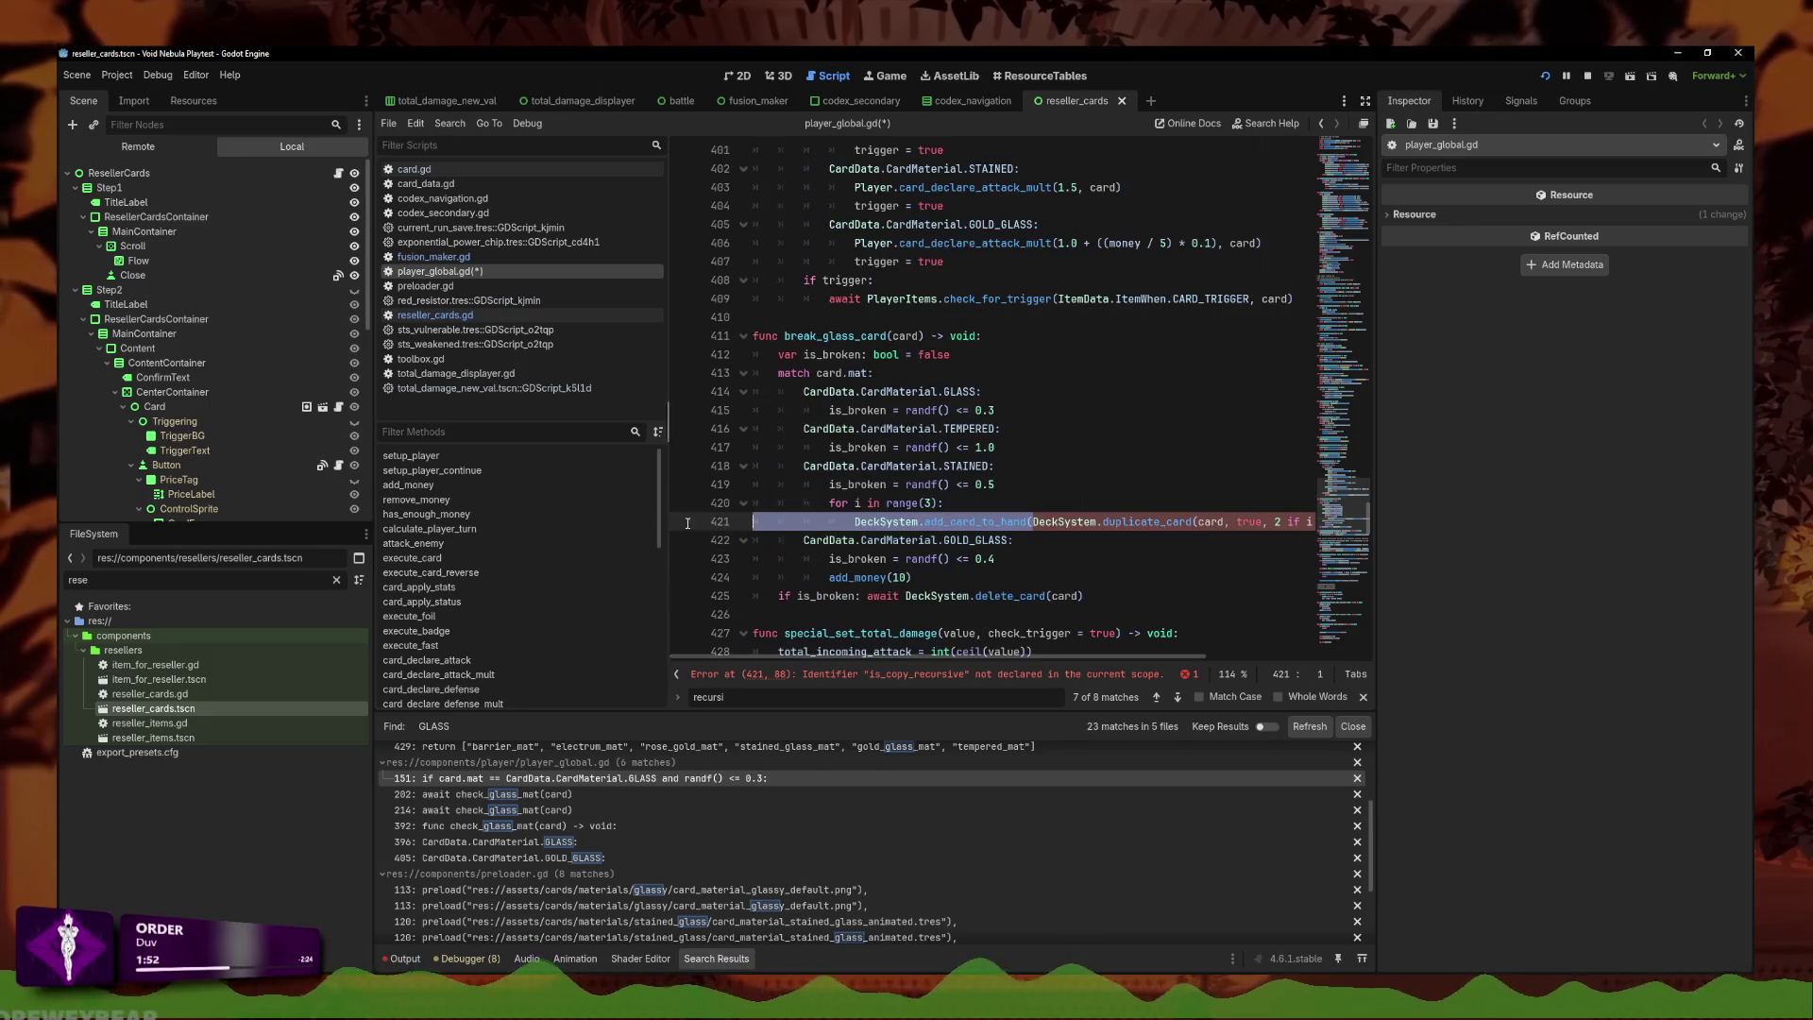
pyautogui.press('Right')
pyautogui.press('Right')
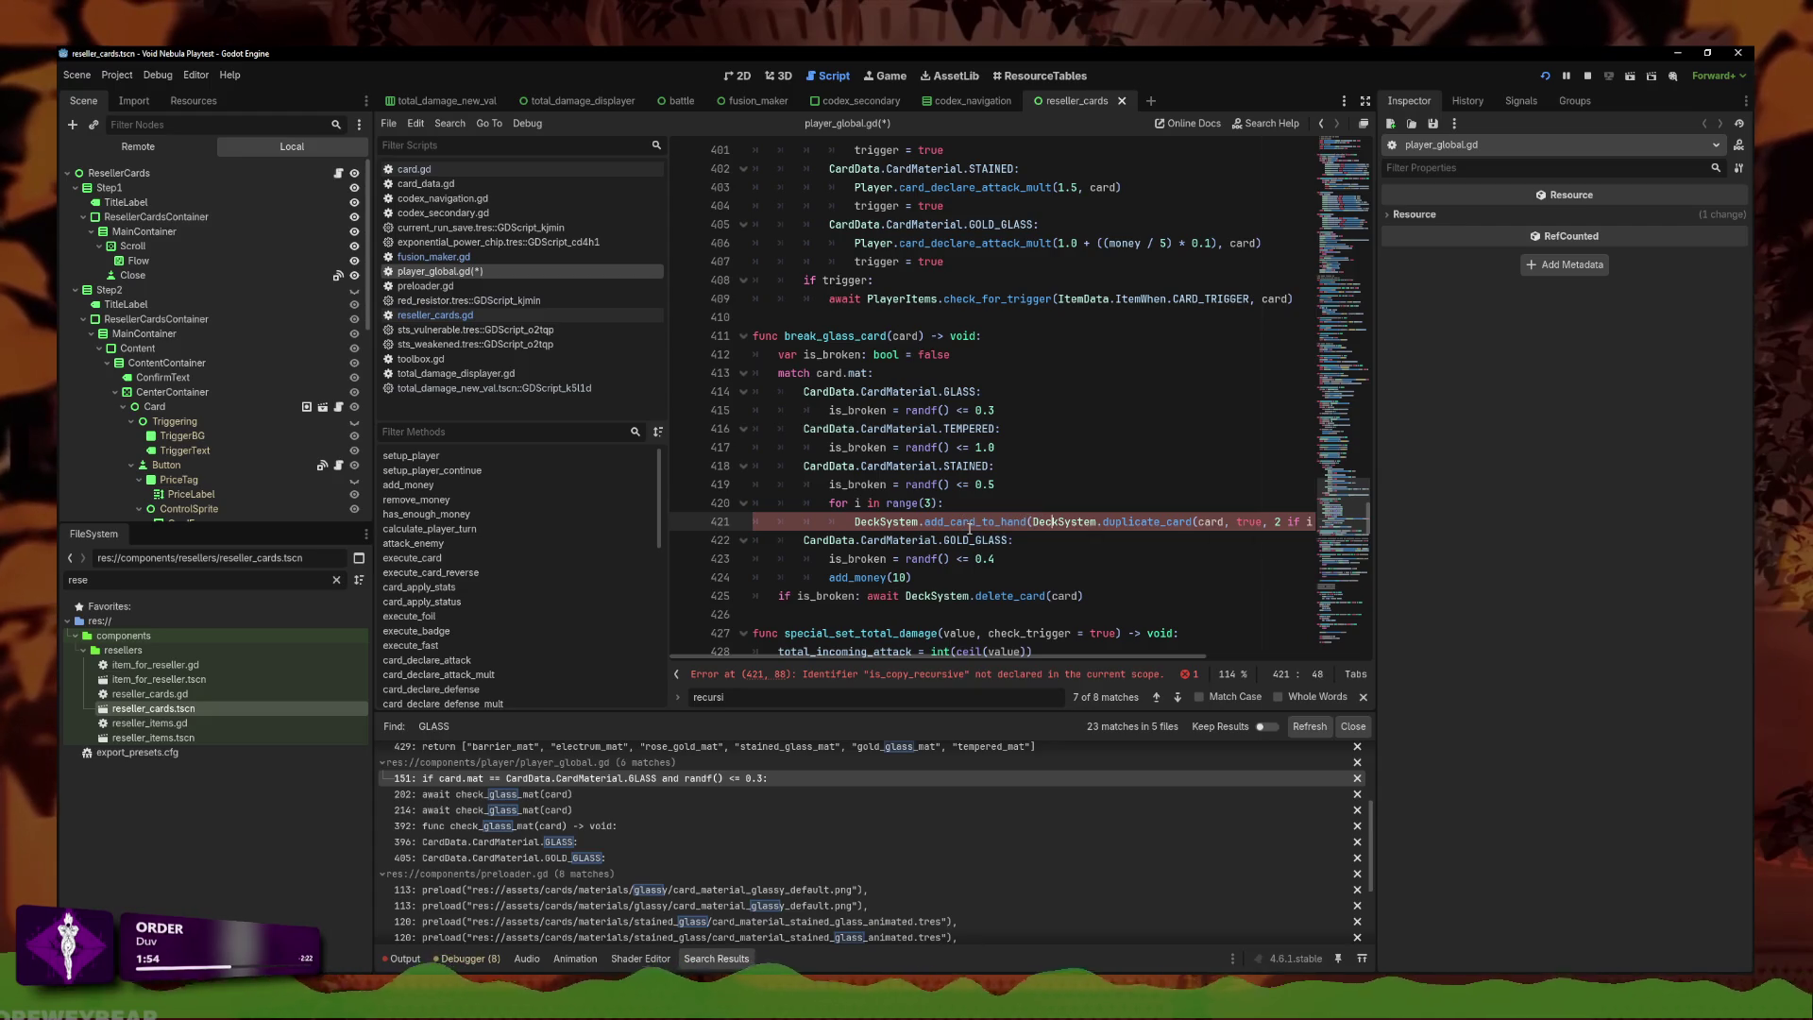
pyautogui.press('Right')
pyautogui.press('Right')
pyautogui.press('Right')
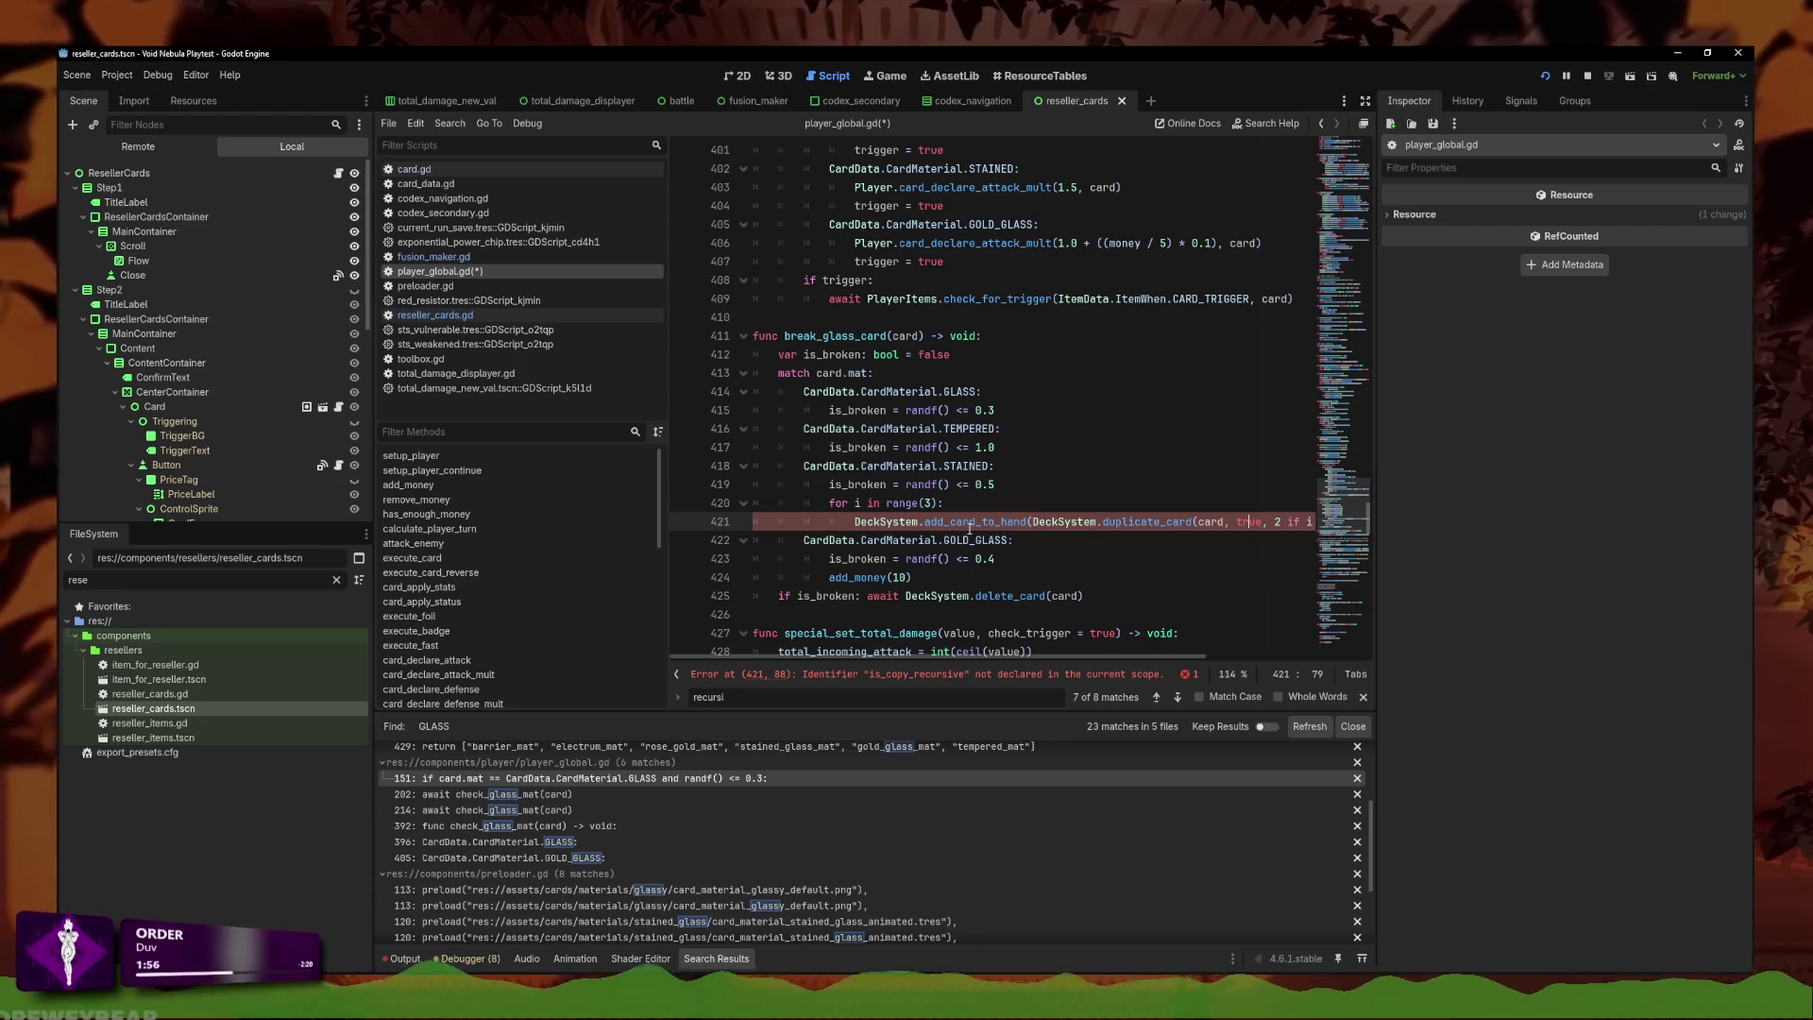
pyautogui.press('Right')
pyautogui.press('Right')
pyautogui.press('Right')
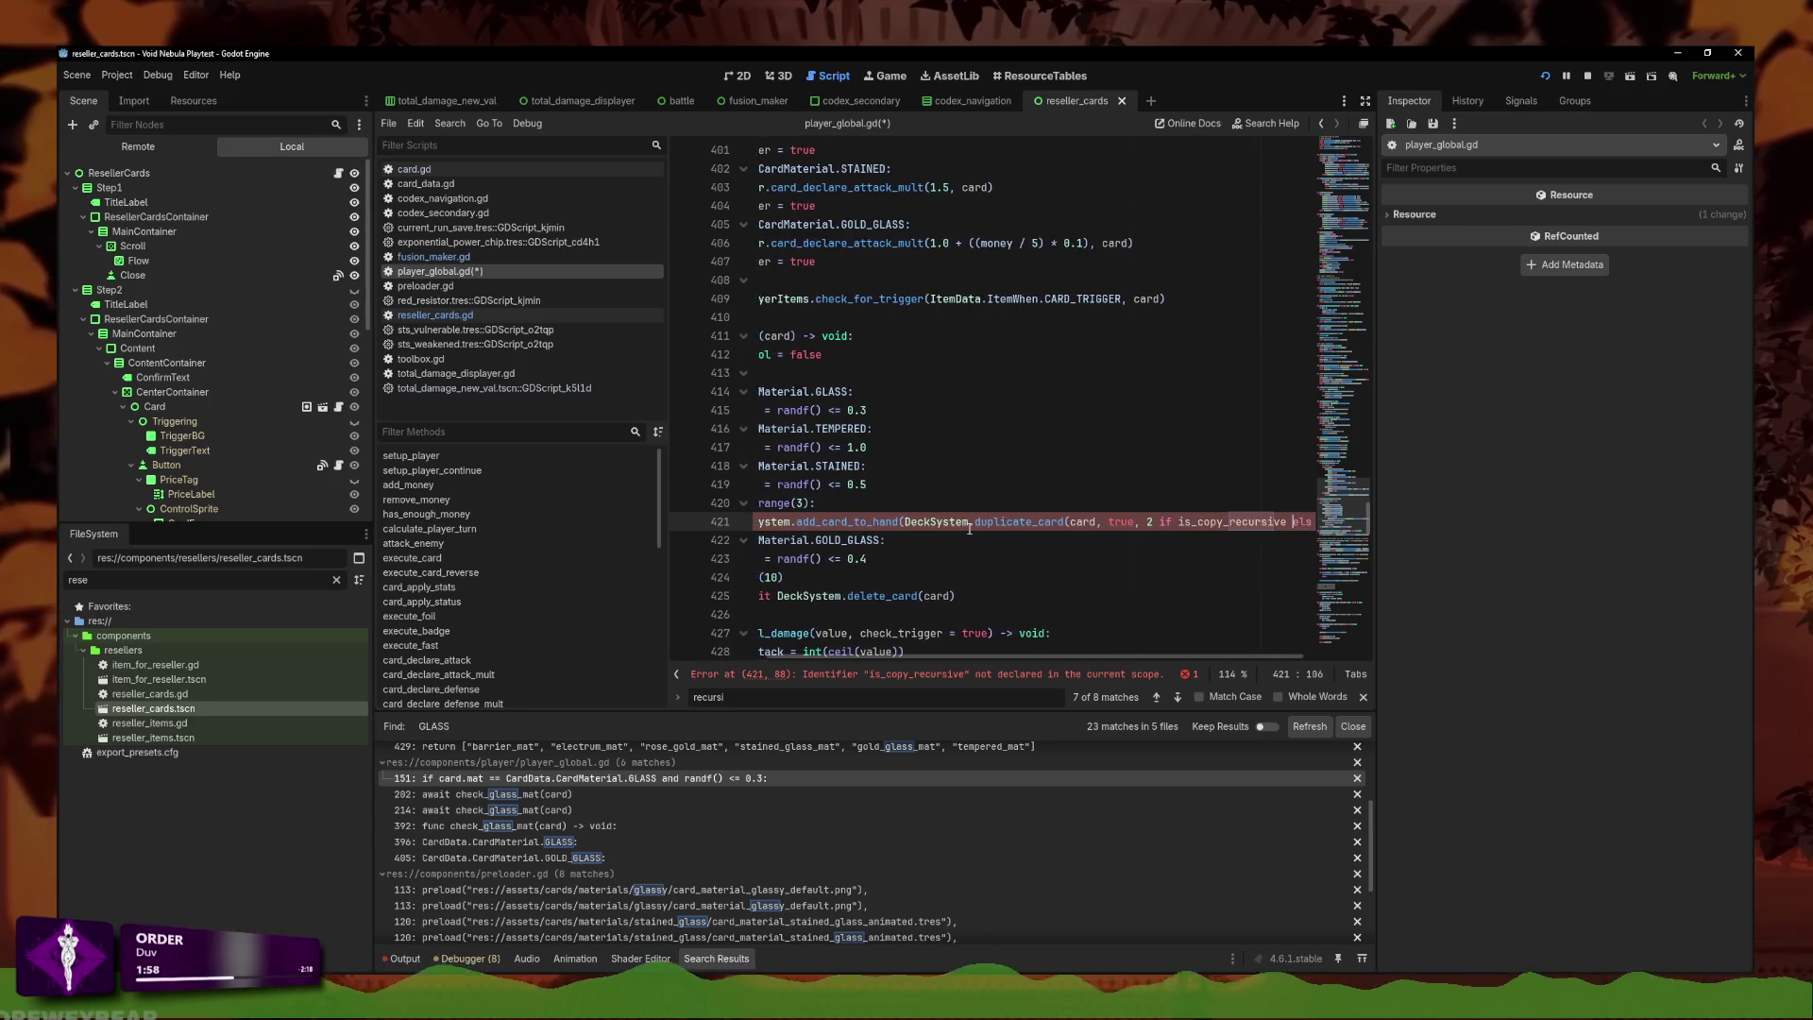
pyautogui.press('Right')
pyautogui.press('Right')
pyautogui.press('Right')
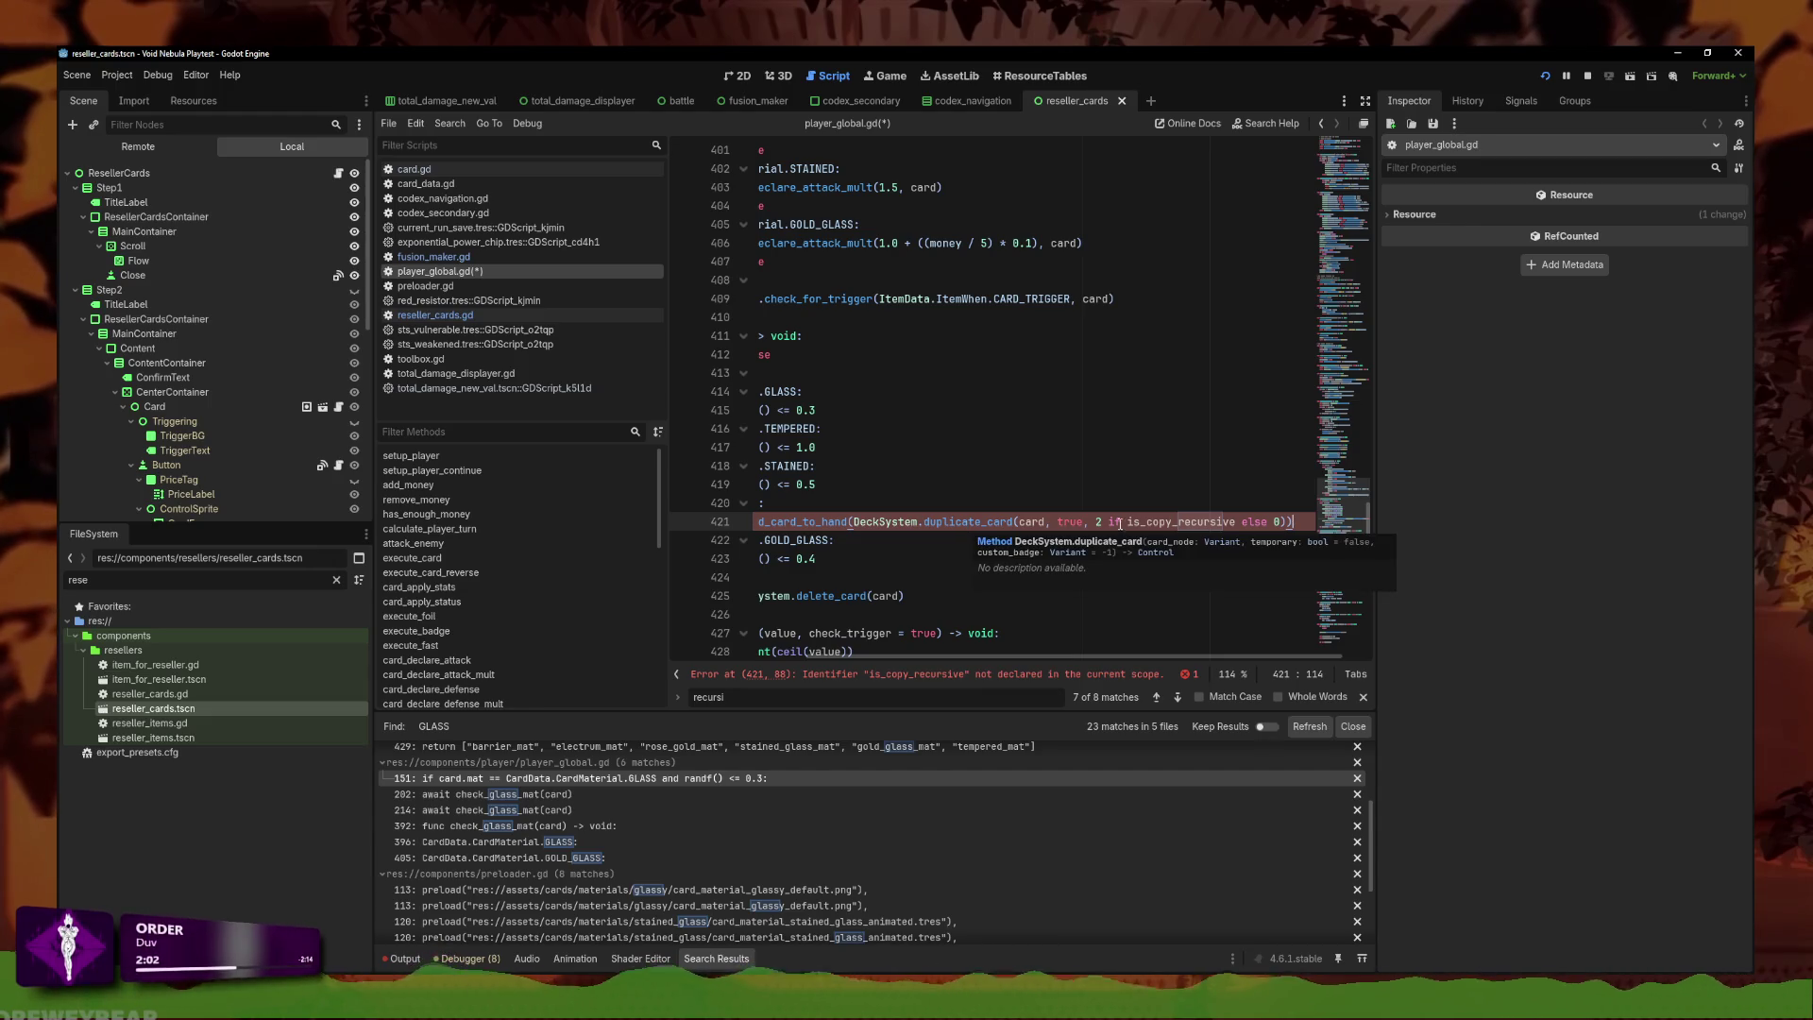
pyautogui.moveTo(1093, 522); pyautogui.dragTo(1291, 521)
pyautogui.press('BackSpace')
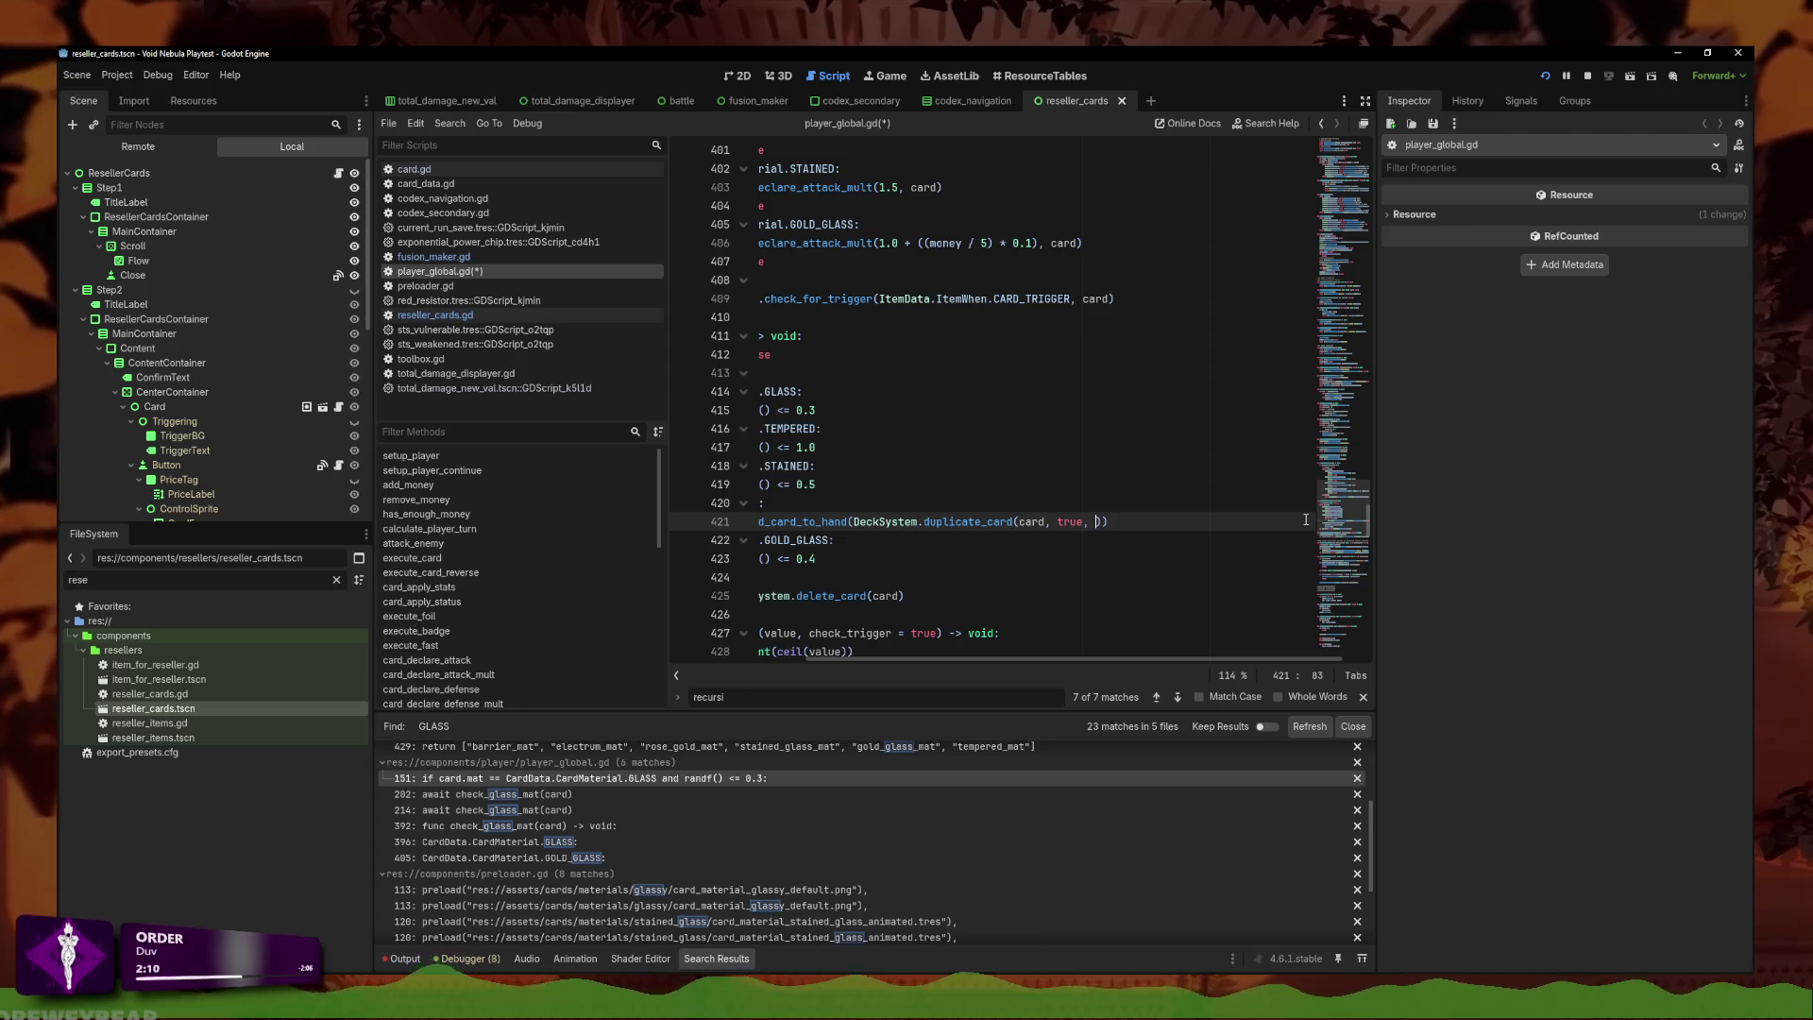
pyautogui.write('0')
# Enter '0, 0, i' as the remaining duplicate_card arguments.
pyautogui.hotkey('ctrl', 'space')
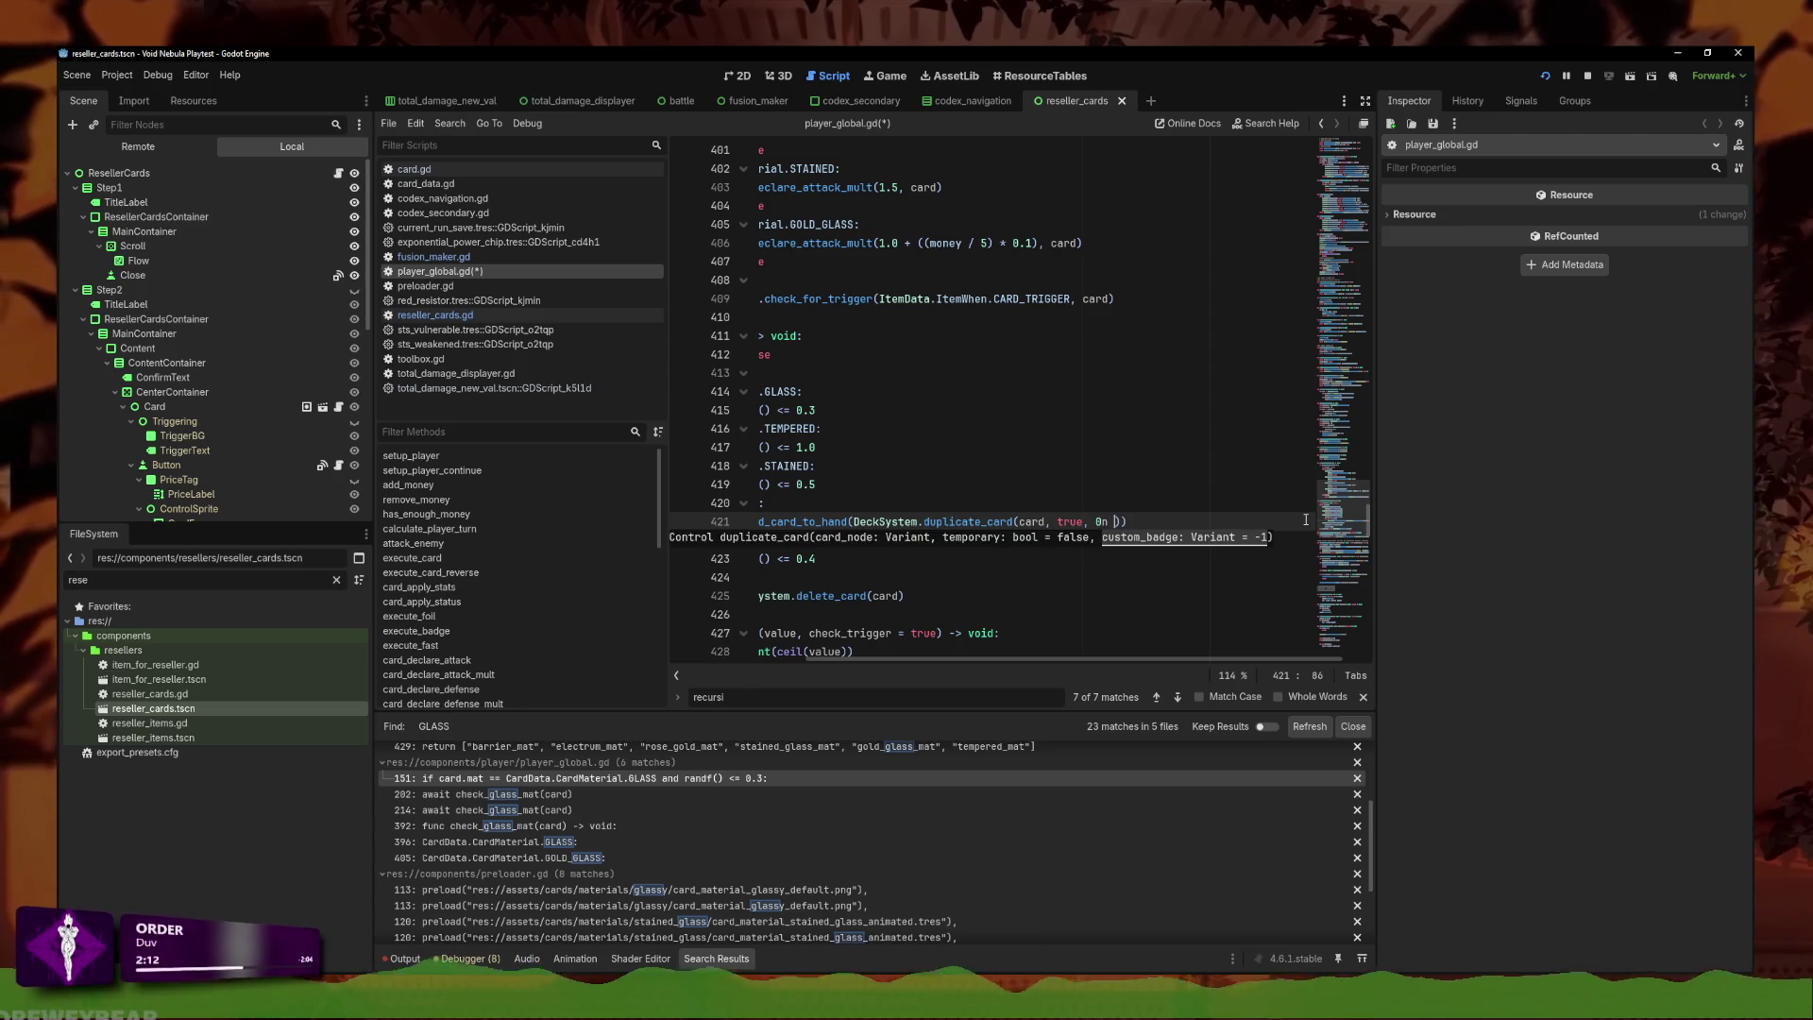
pyautogui.write('0')
pyautogui.press('BackSpace')
pyautogui.press('BackSpace')
pyautogui.write(', 0,')
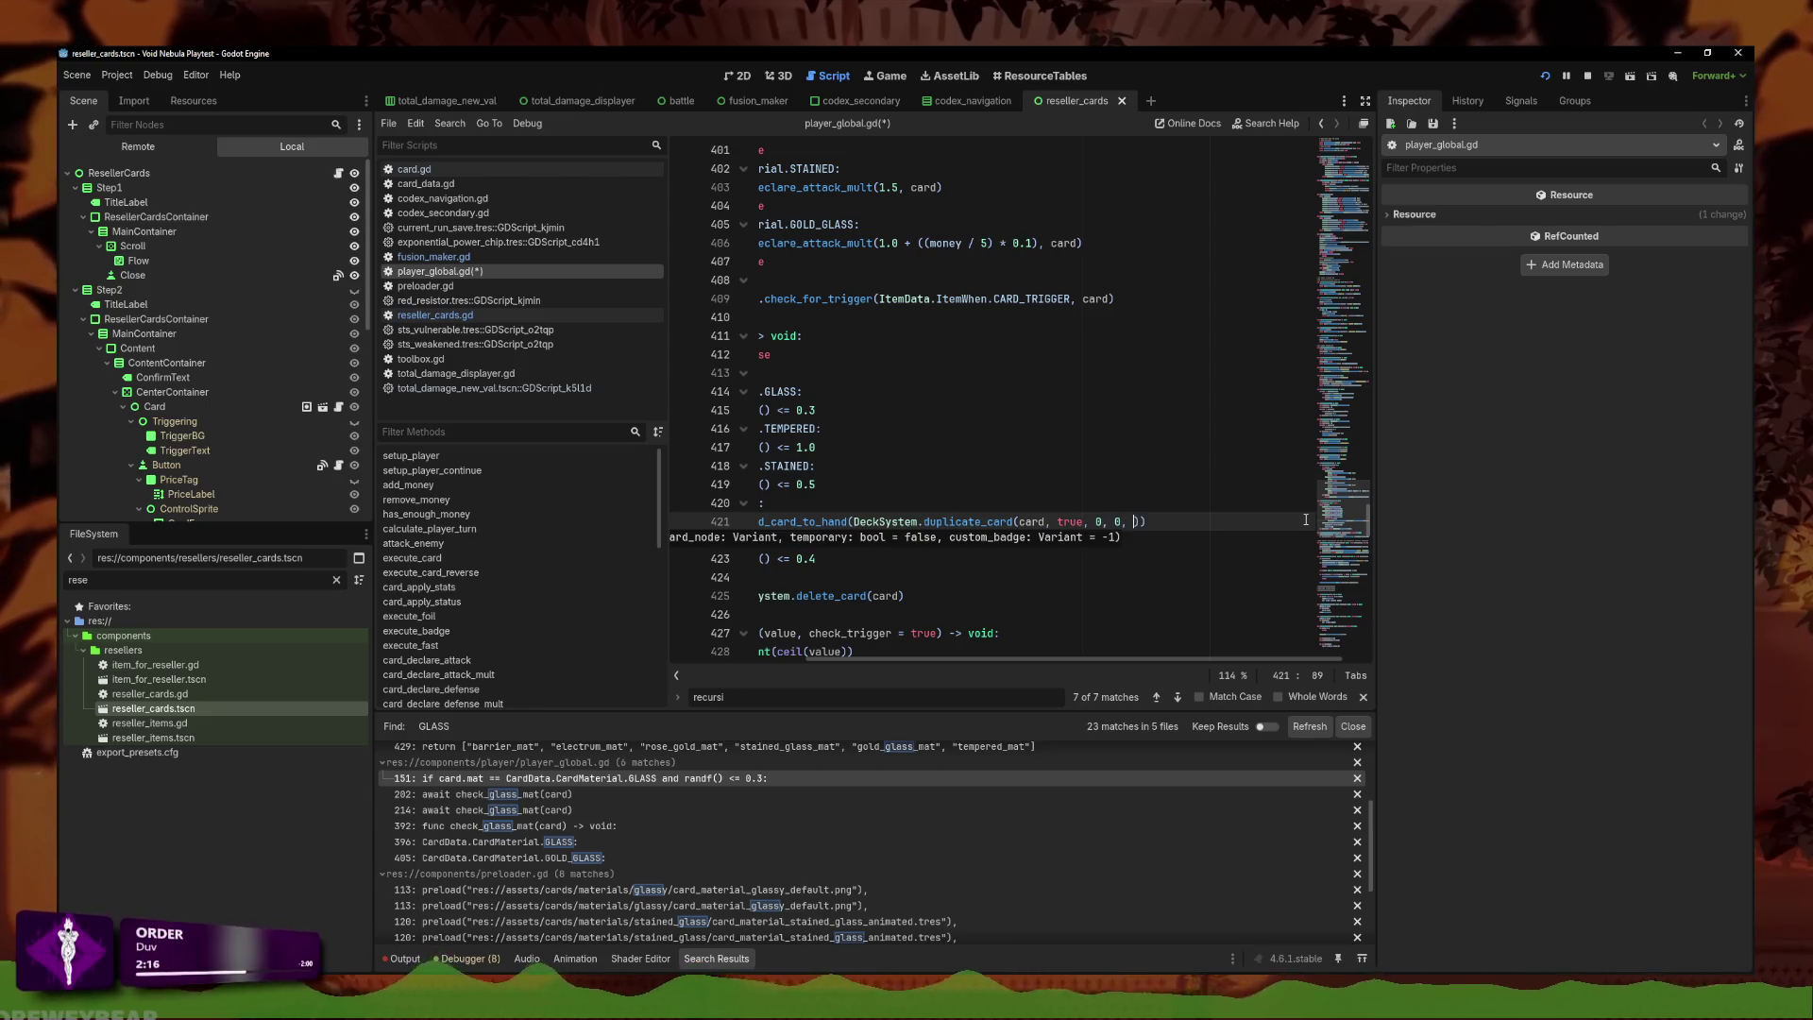
pyautogui.write('i')
pyautogui.click(973, 525)
# Go to duplicate_card in deck_global.gd and add parameters 'custom_mat = -1, custom_color = -1'.
pyautogui.keyDown('ctrl'); pyautogui.click(974, 524); pyautogui.keyUp('ctrl')
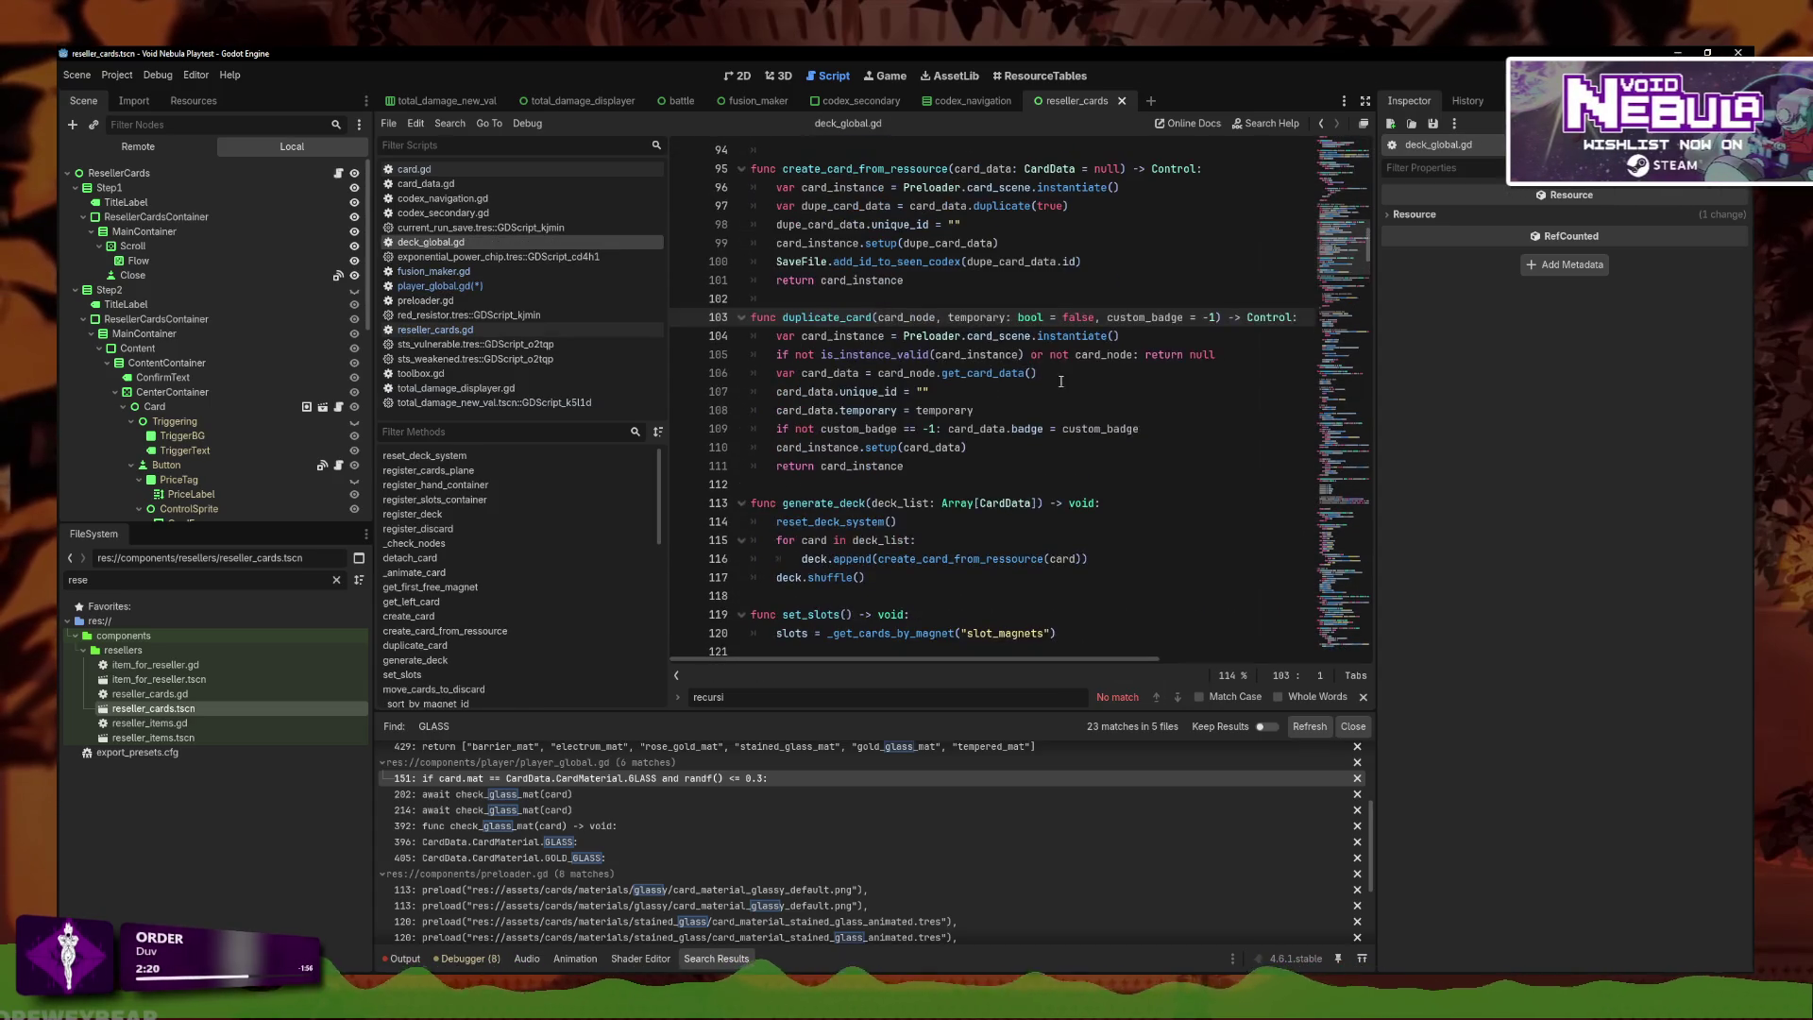
pyautogui.click(1215, 318)
pyautogui.write(', custo')
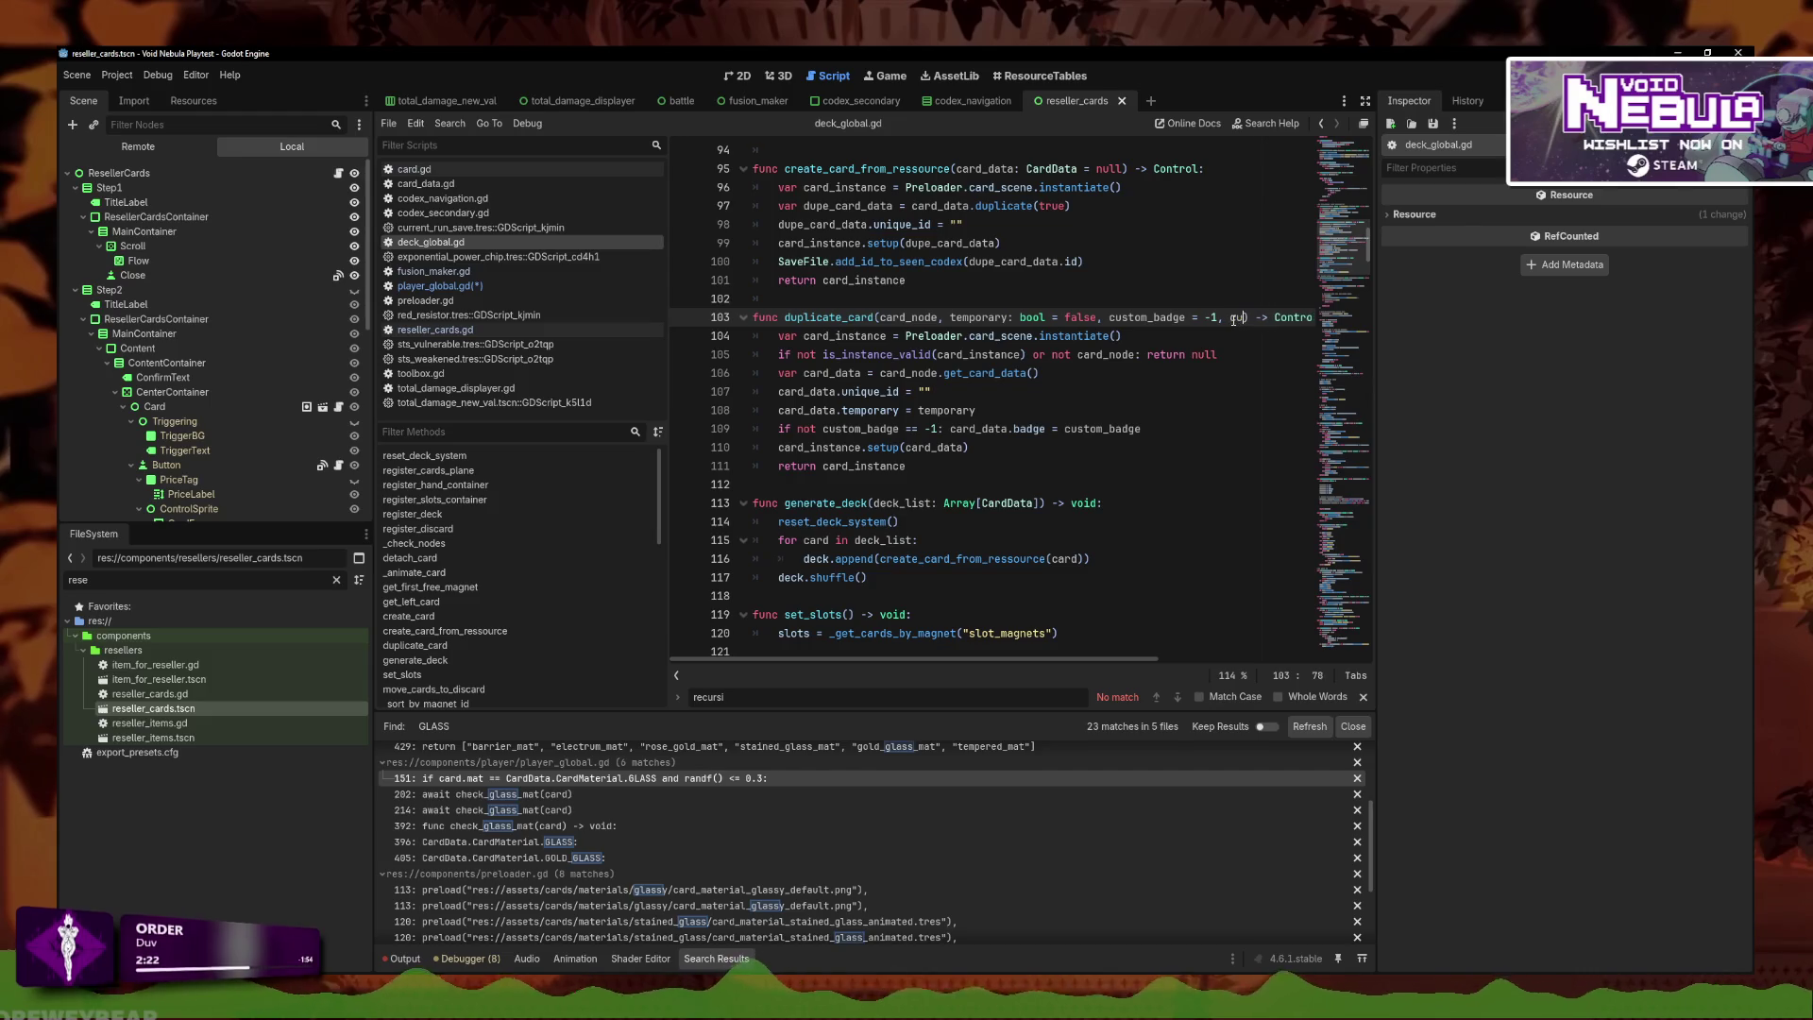
pyautogui.write('m_mat = ')
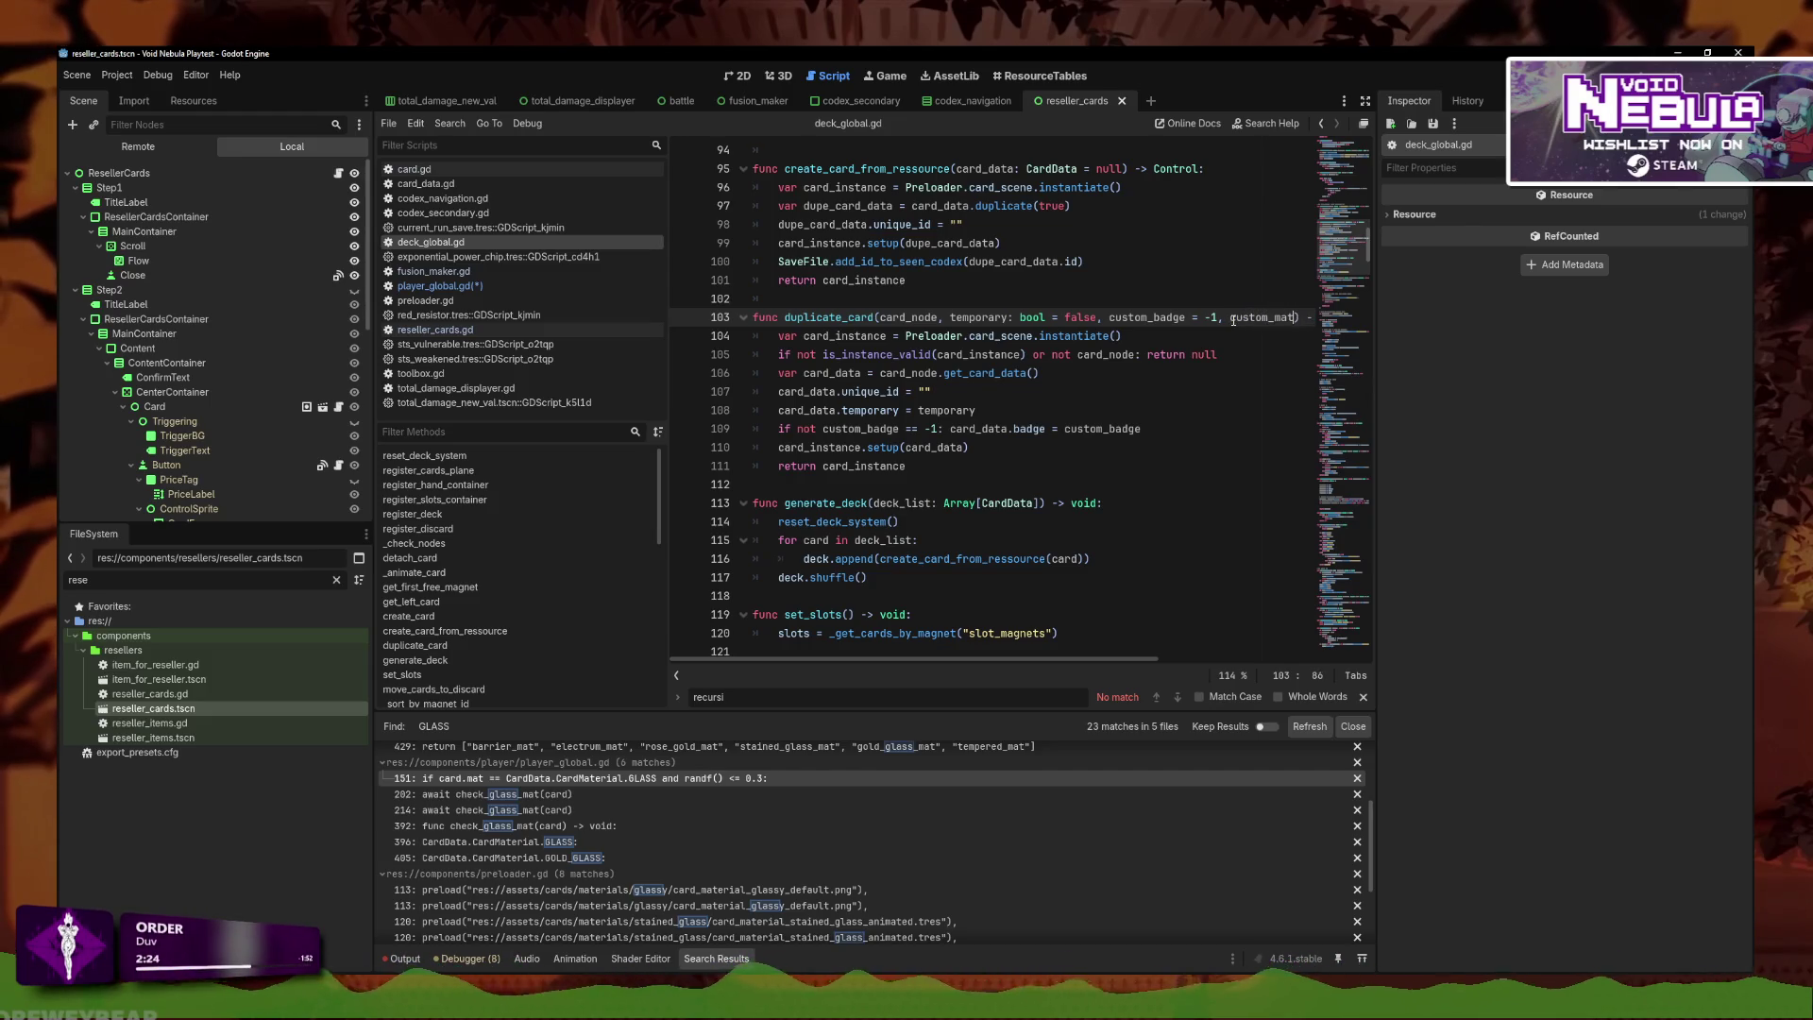
pyautogui.write('-1')
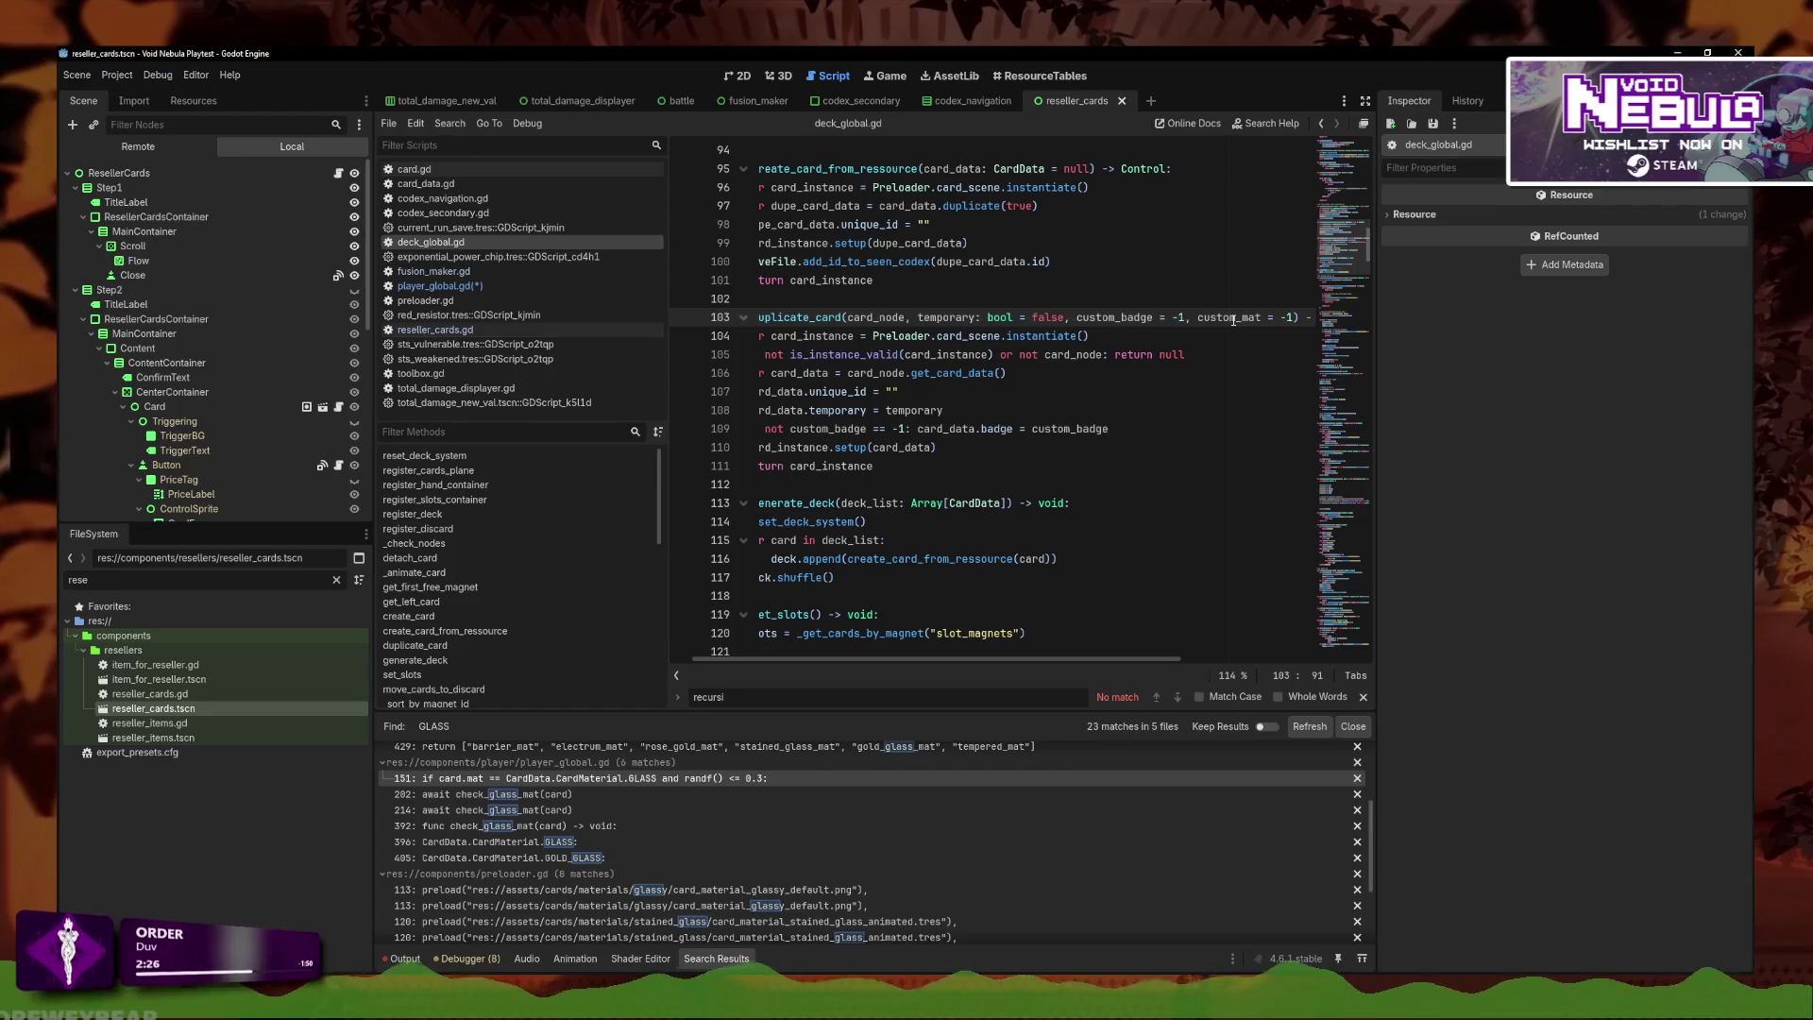
pyautogui.write(', custom_color = -1')
pyautogui.moveTo(1064, 354); pyautogui.dragTo(1043, 336)
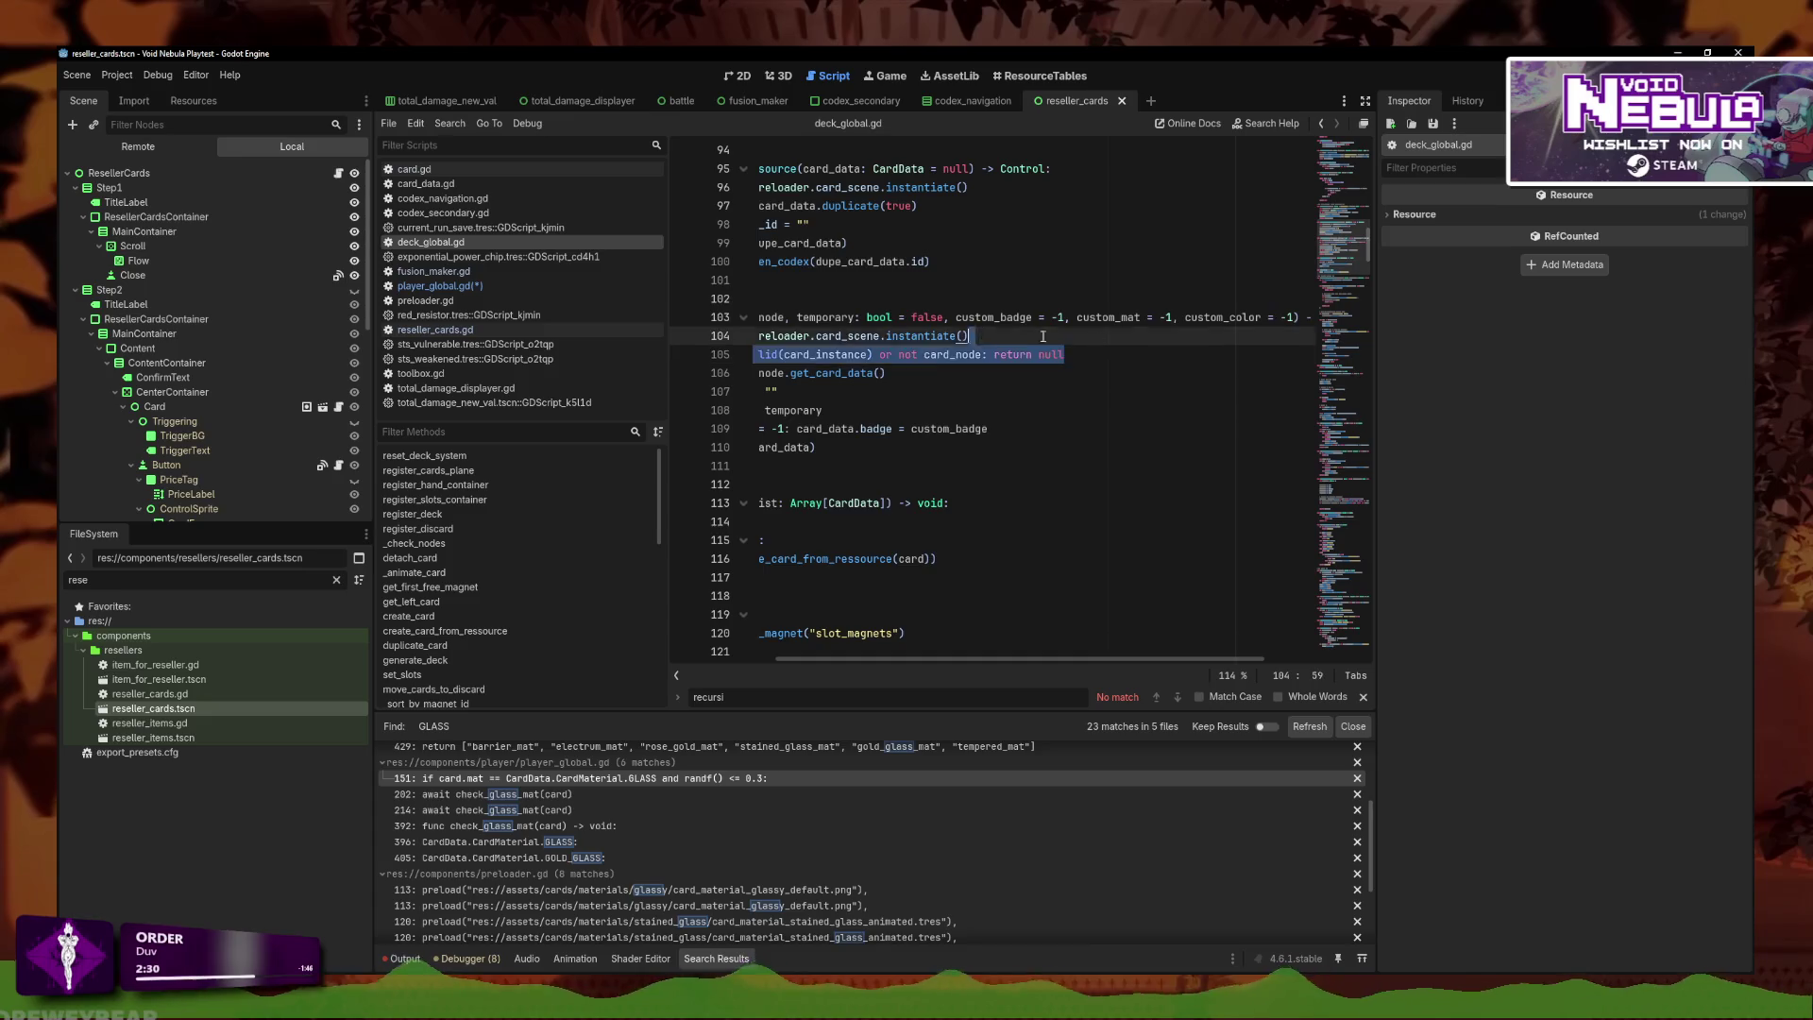
# Insert 'if custom_mat > -1: card_data.mat = custom_mat' after the badge check.
pyautogui.click(909, 447)
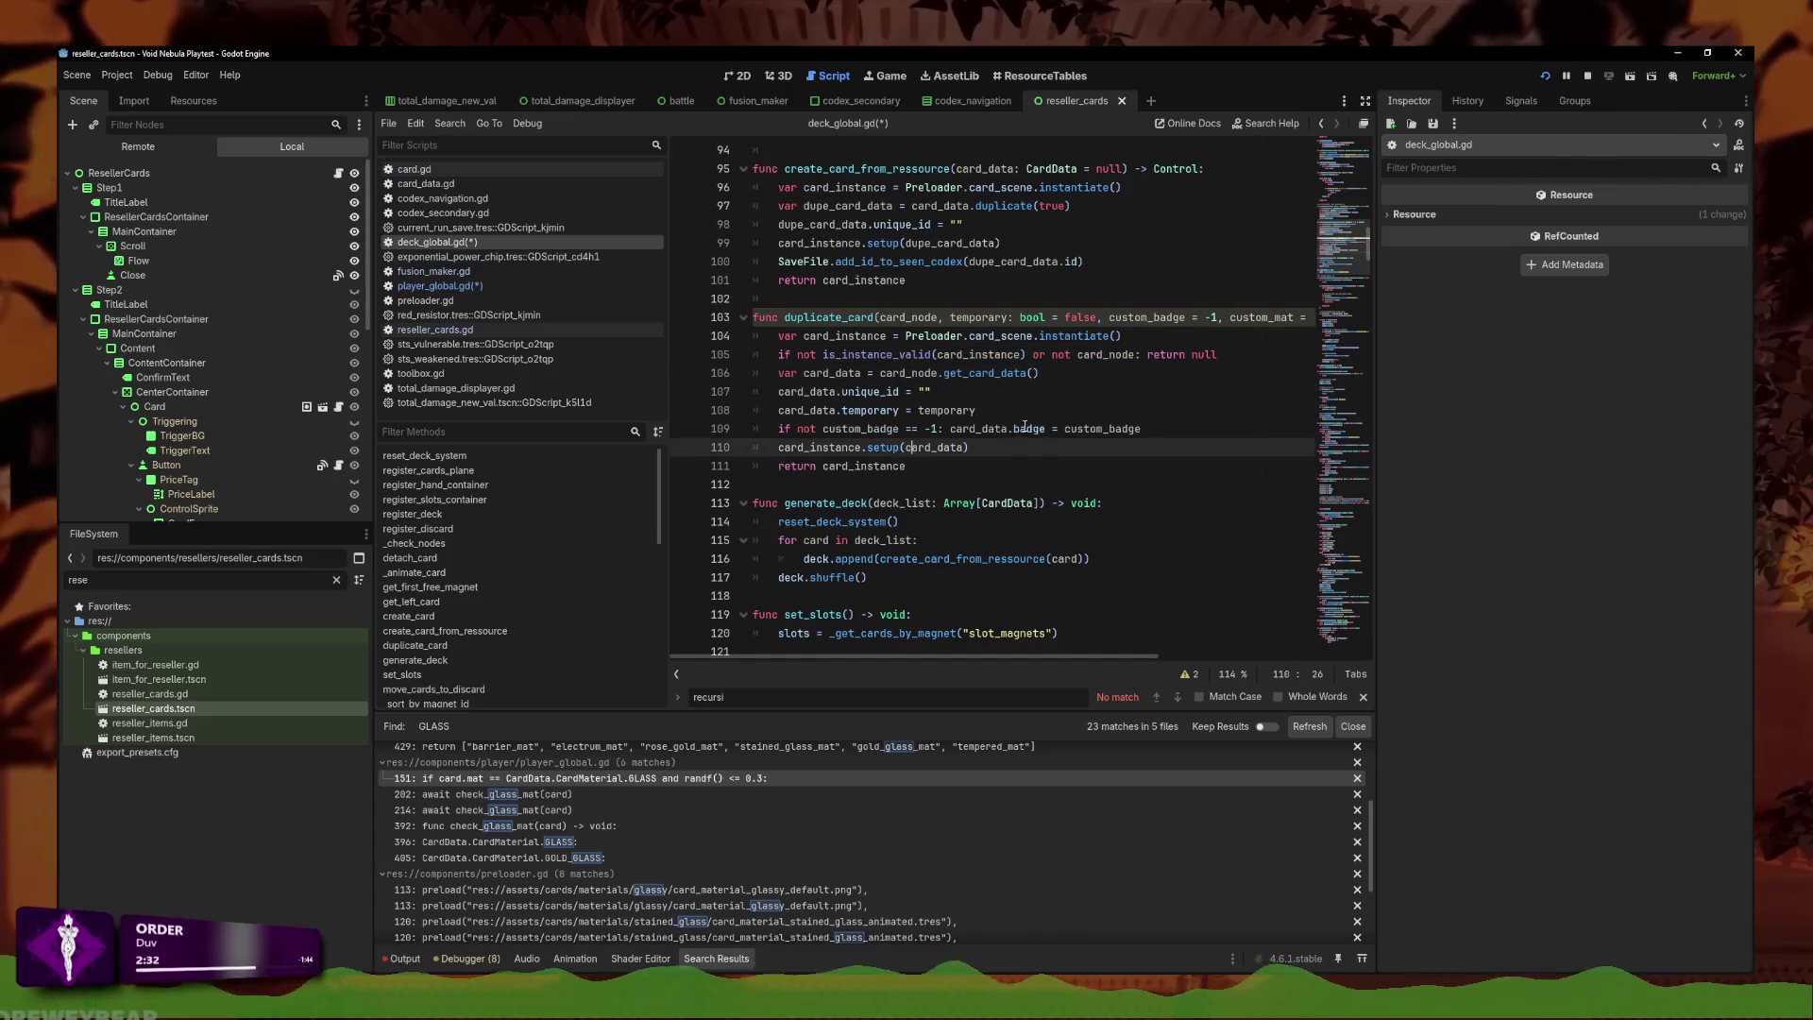
pyautogui.click(1184, 428)
pyautogui.press('Return')
pyautogui.write('if not custom')
pyautogui.press('Return')
pyautogui.press('BackSpace')
pyautogui.press('BackSpace')
pyautogui.press('BackSpace')
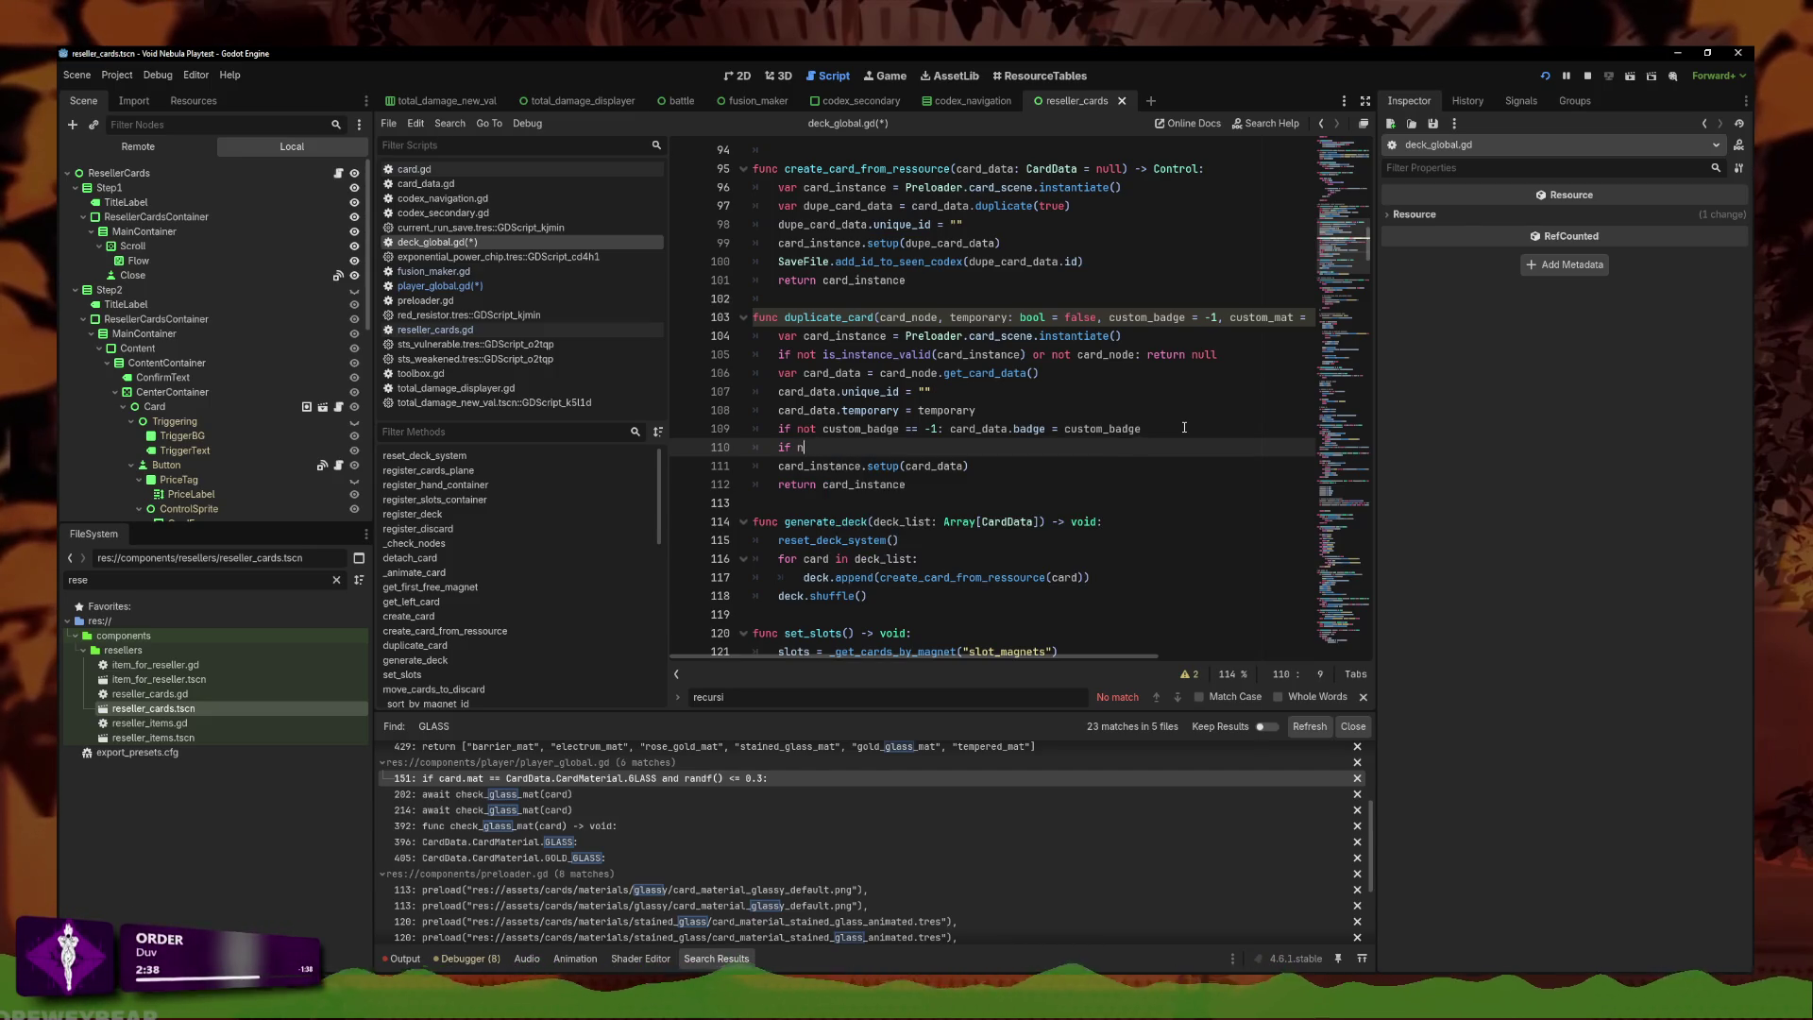
pyautogui.write('custom_mat >')
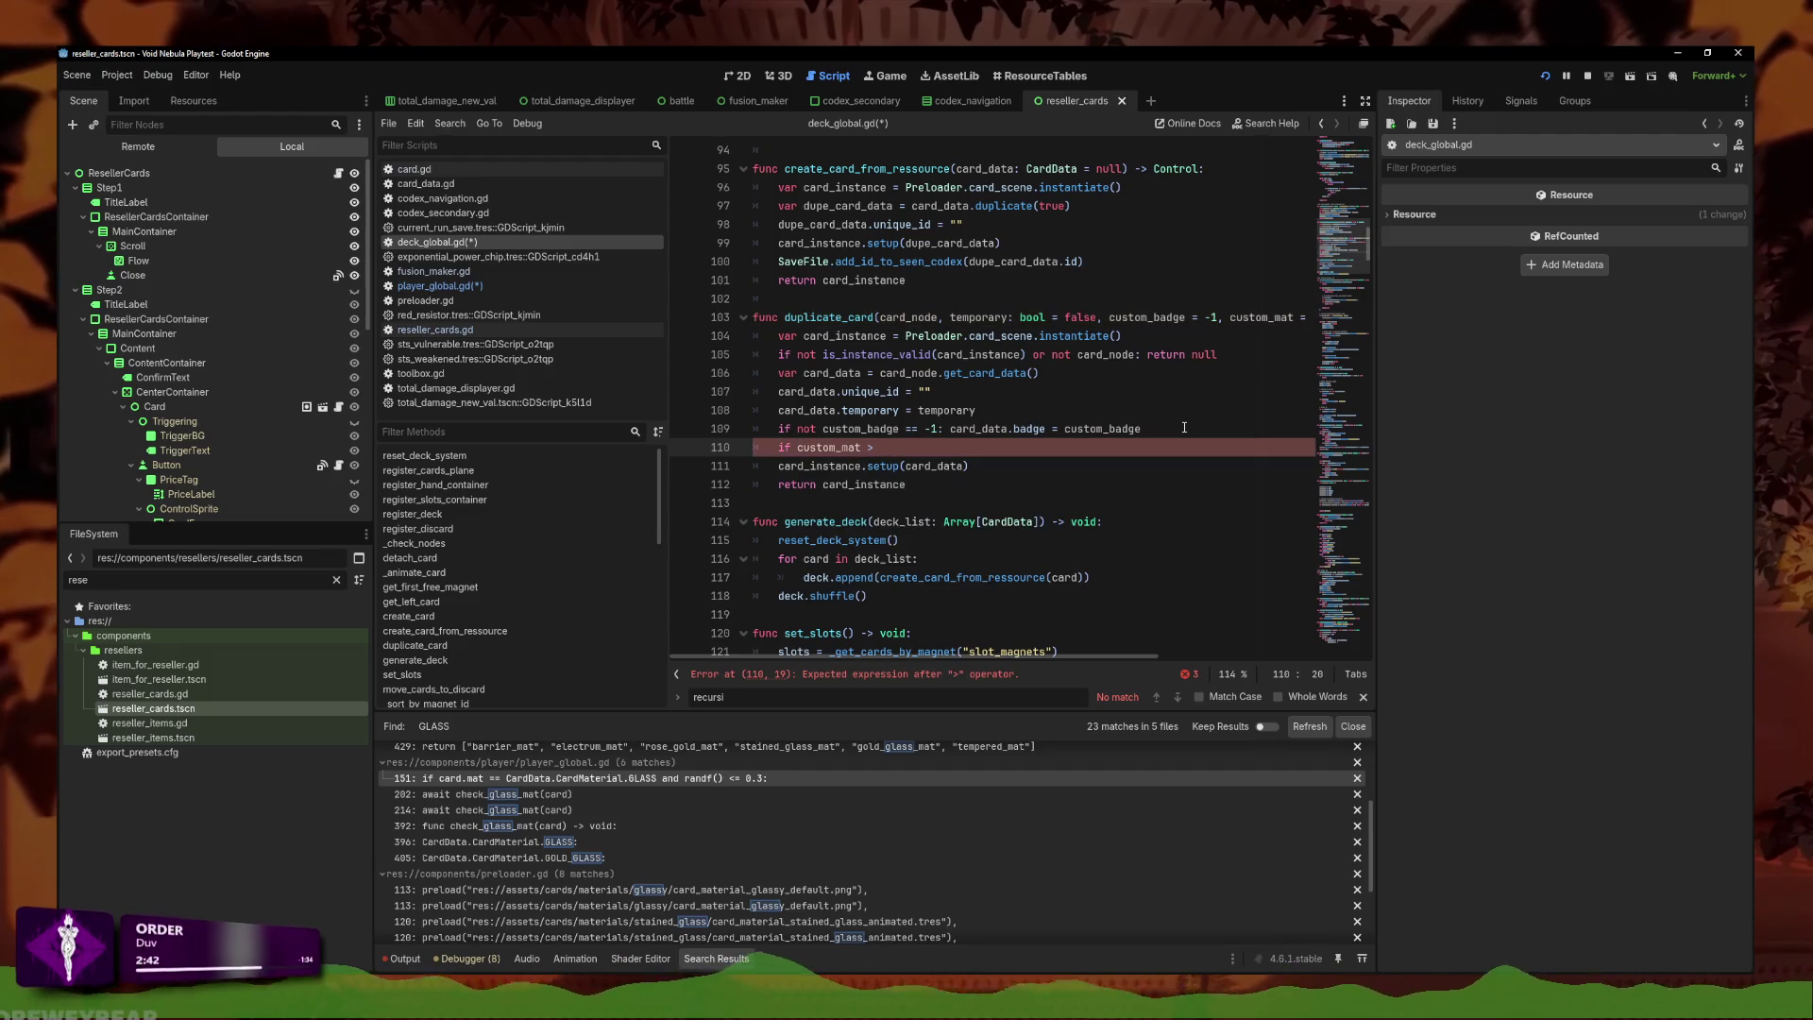
pyautogui.write(' -1:')
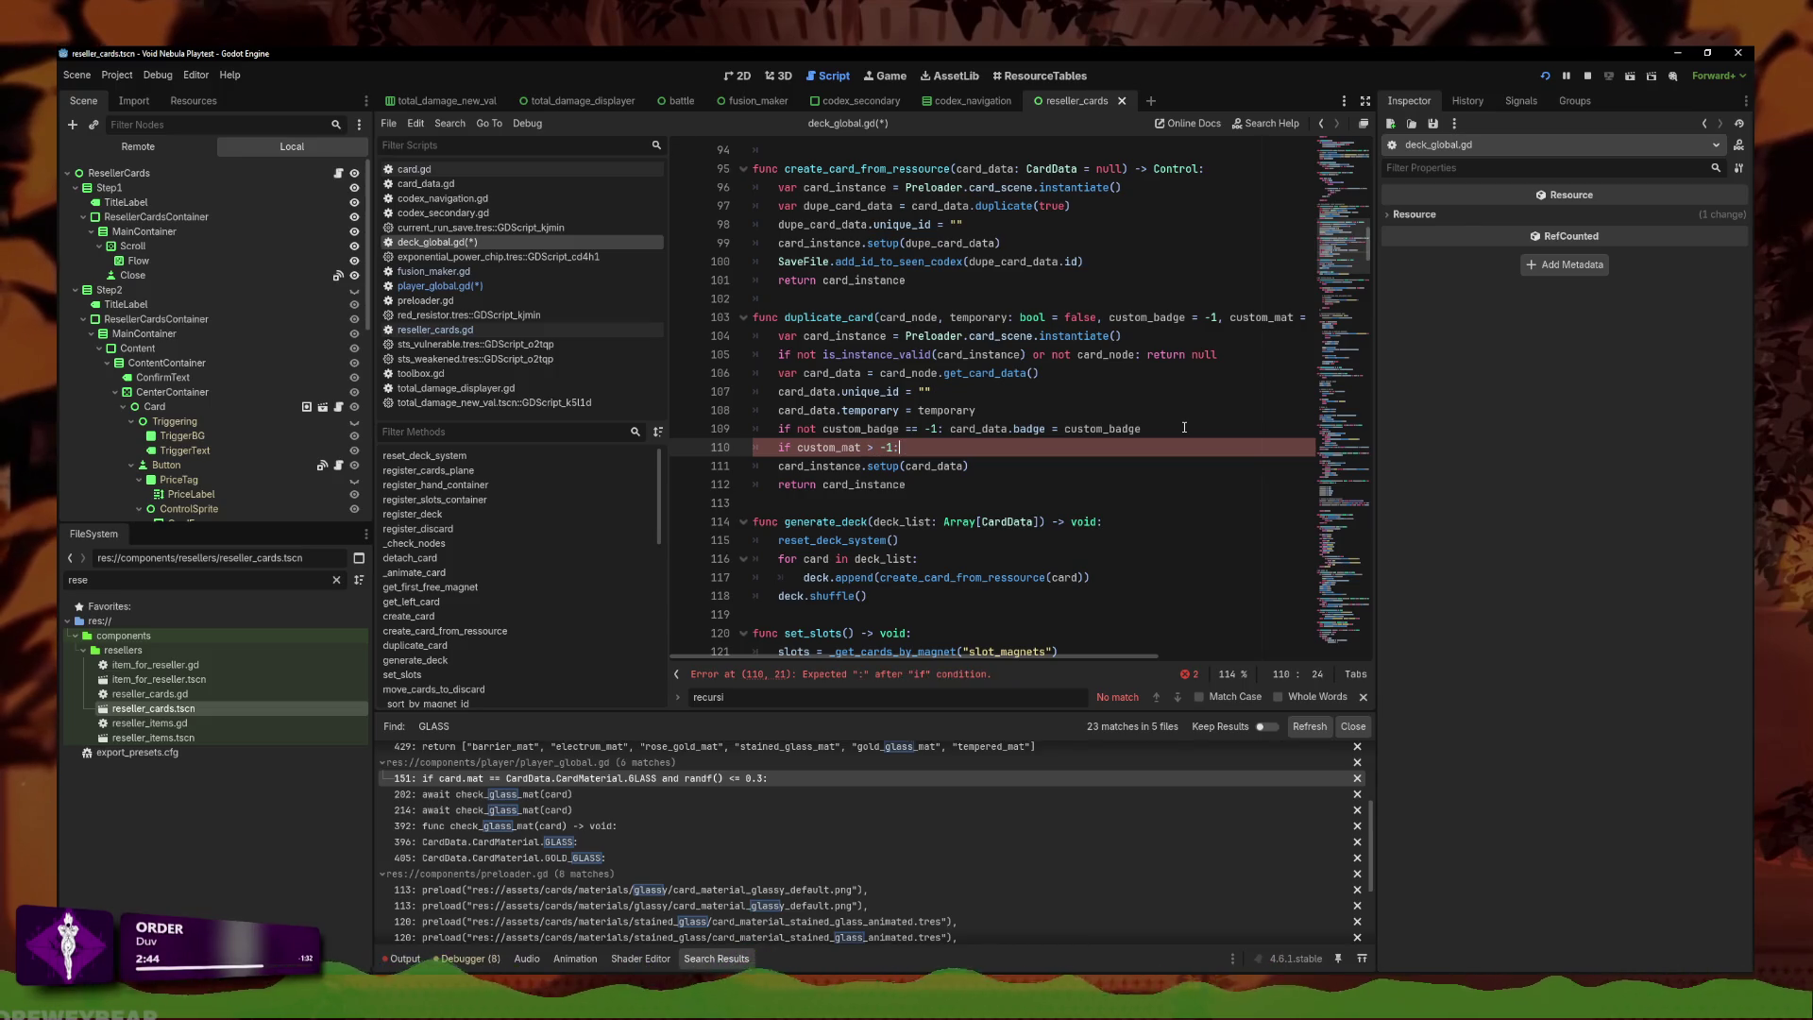
pyautogui.write(' card_data.')
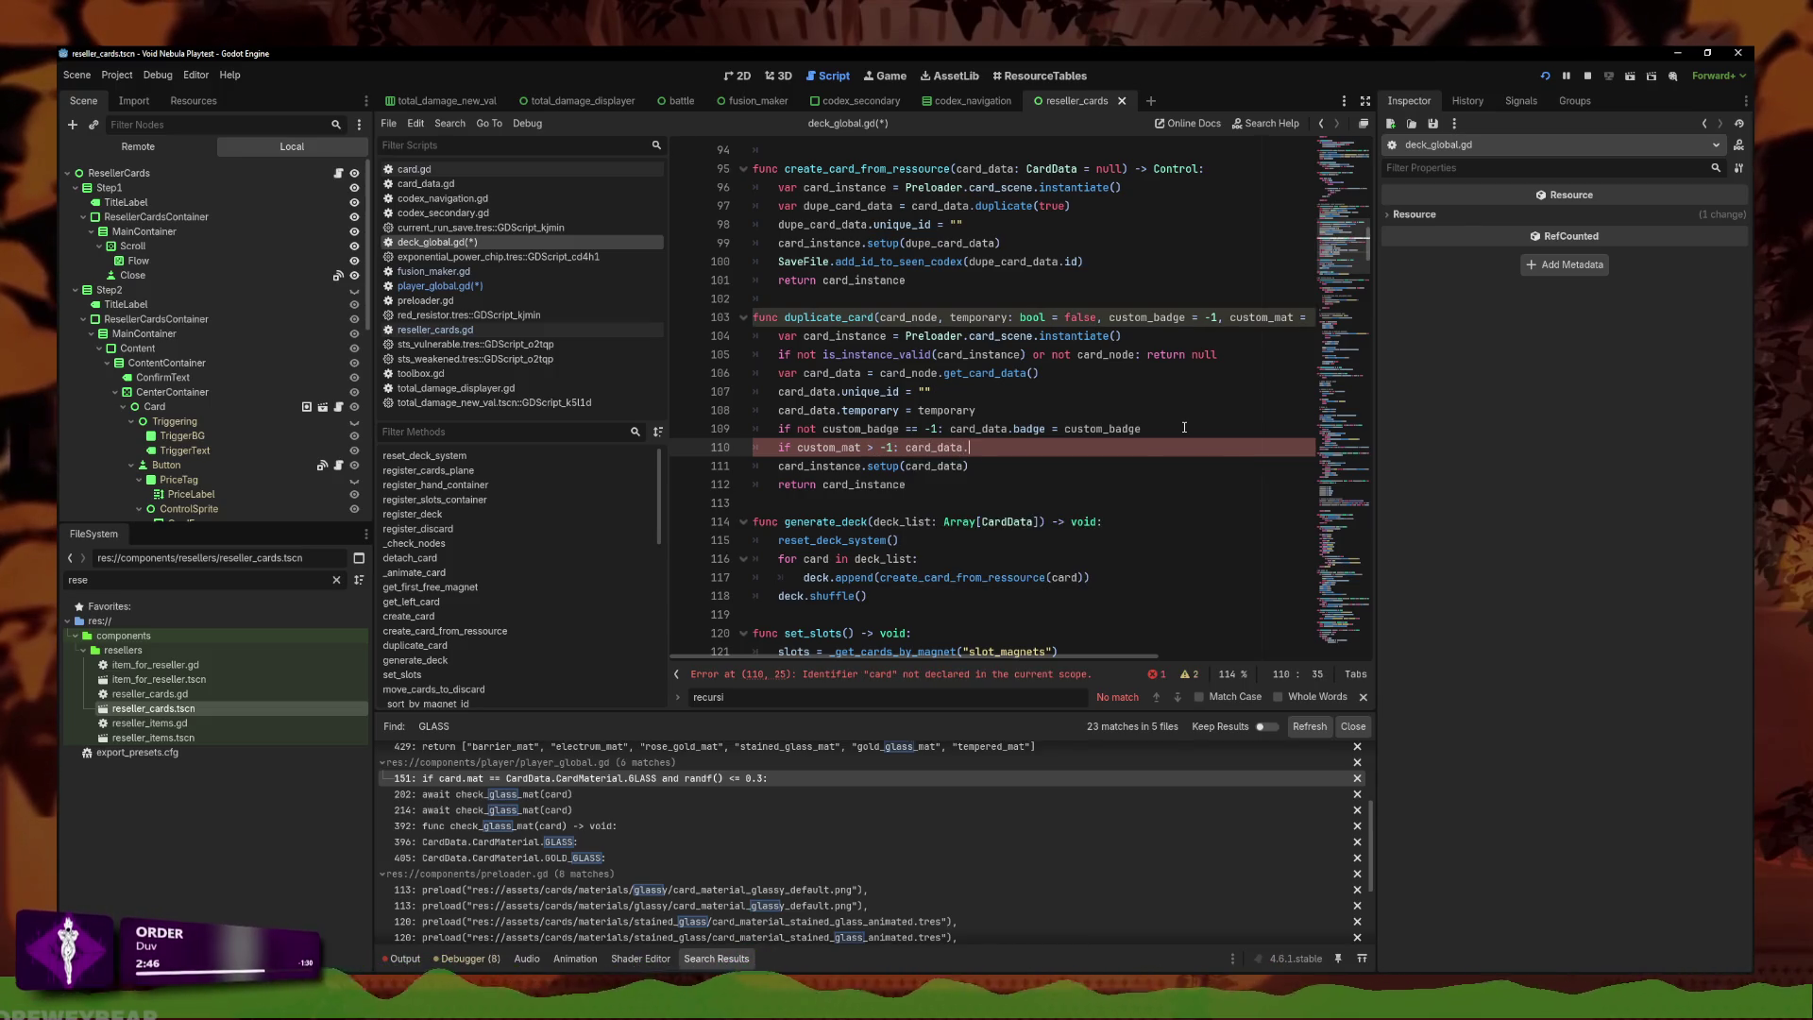
pyautogui.write('mat = ')
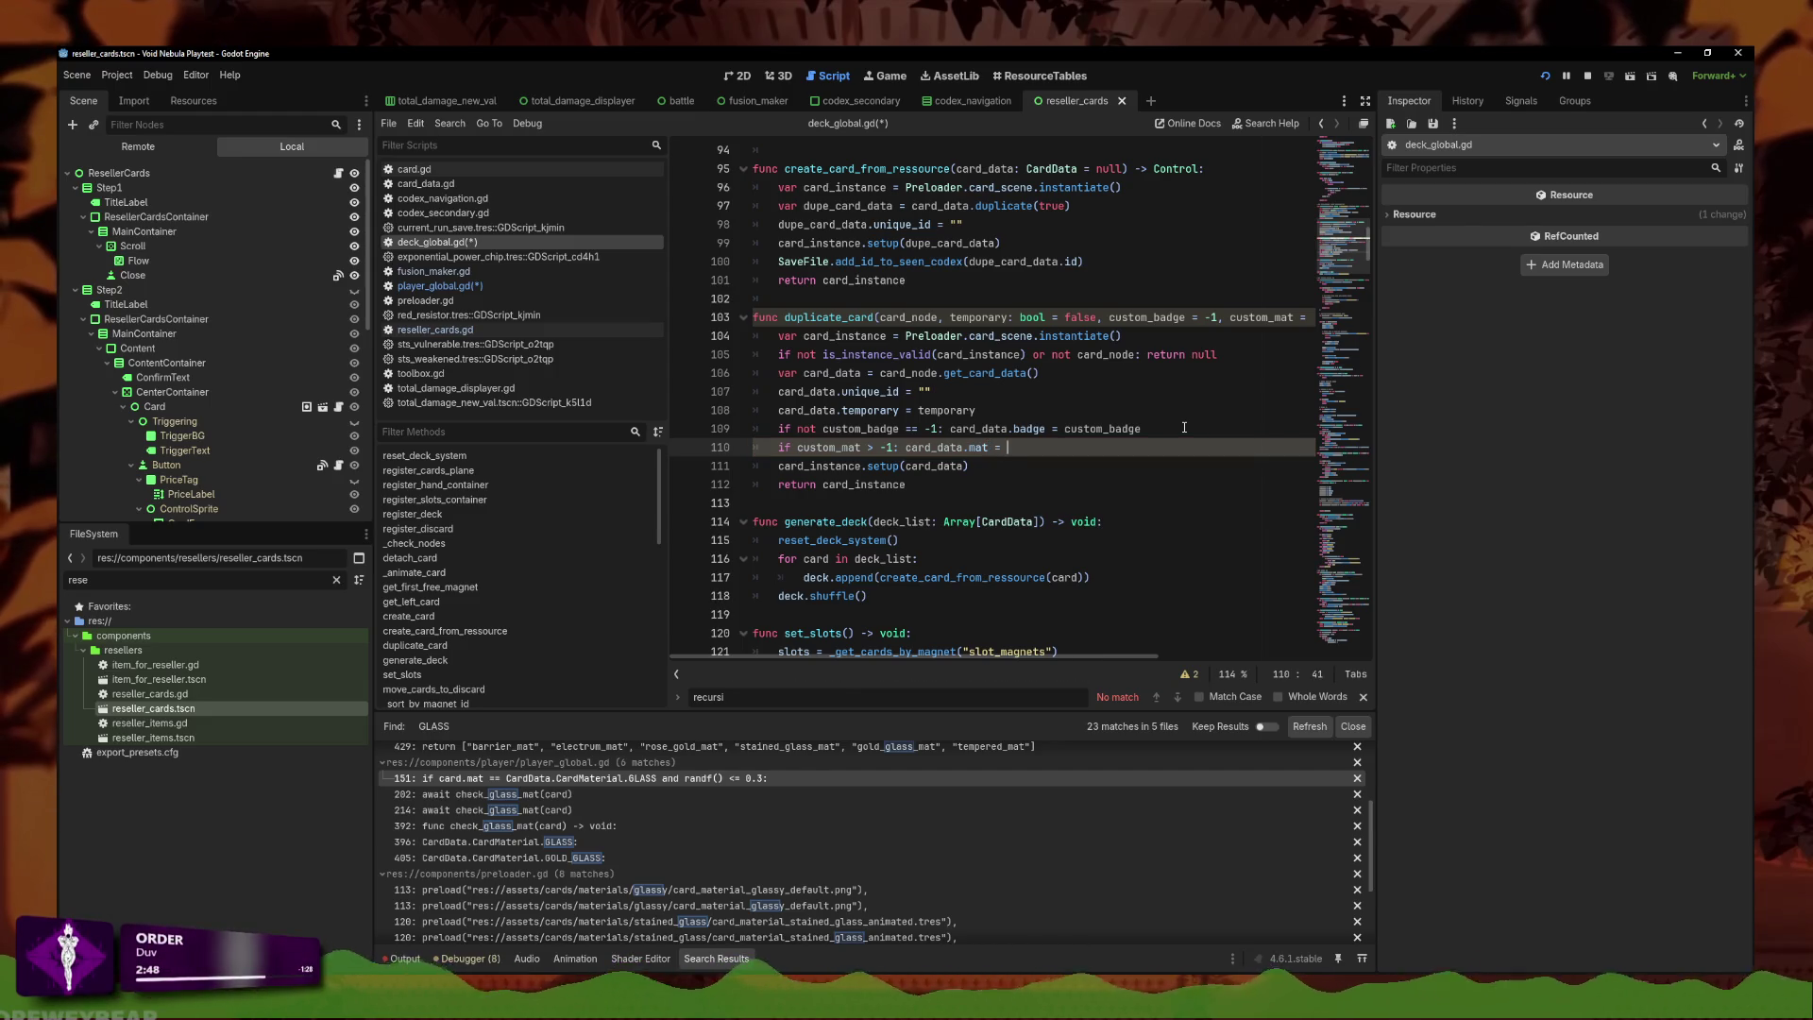
pyautogui.write('custom')
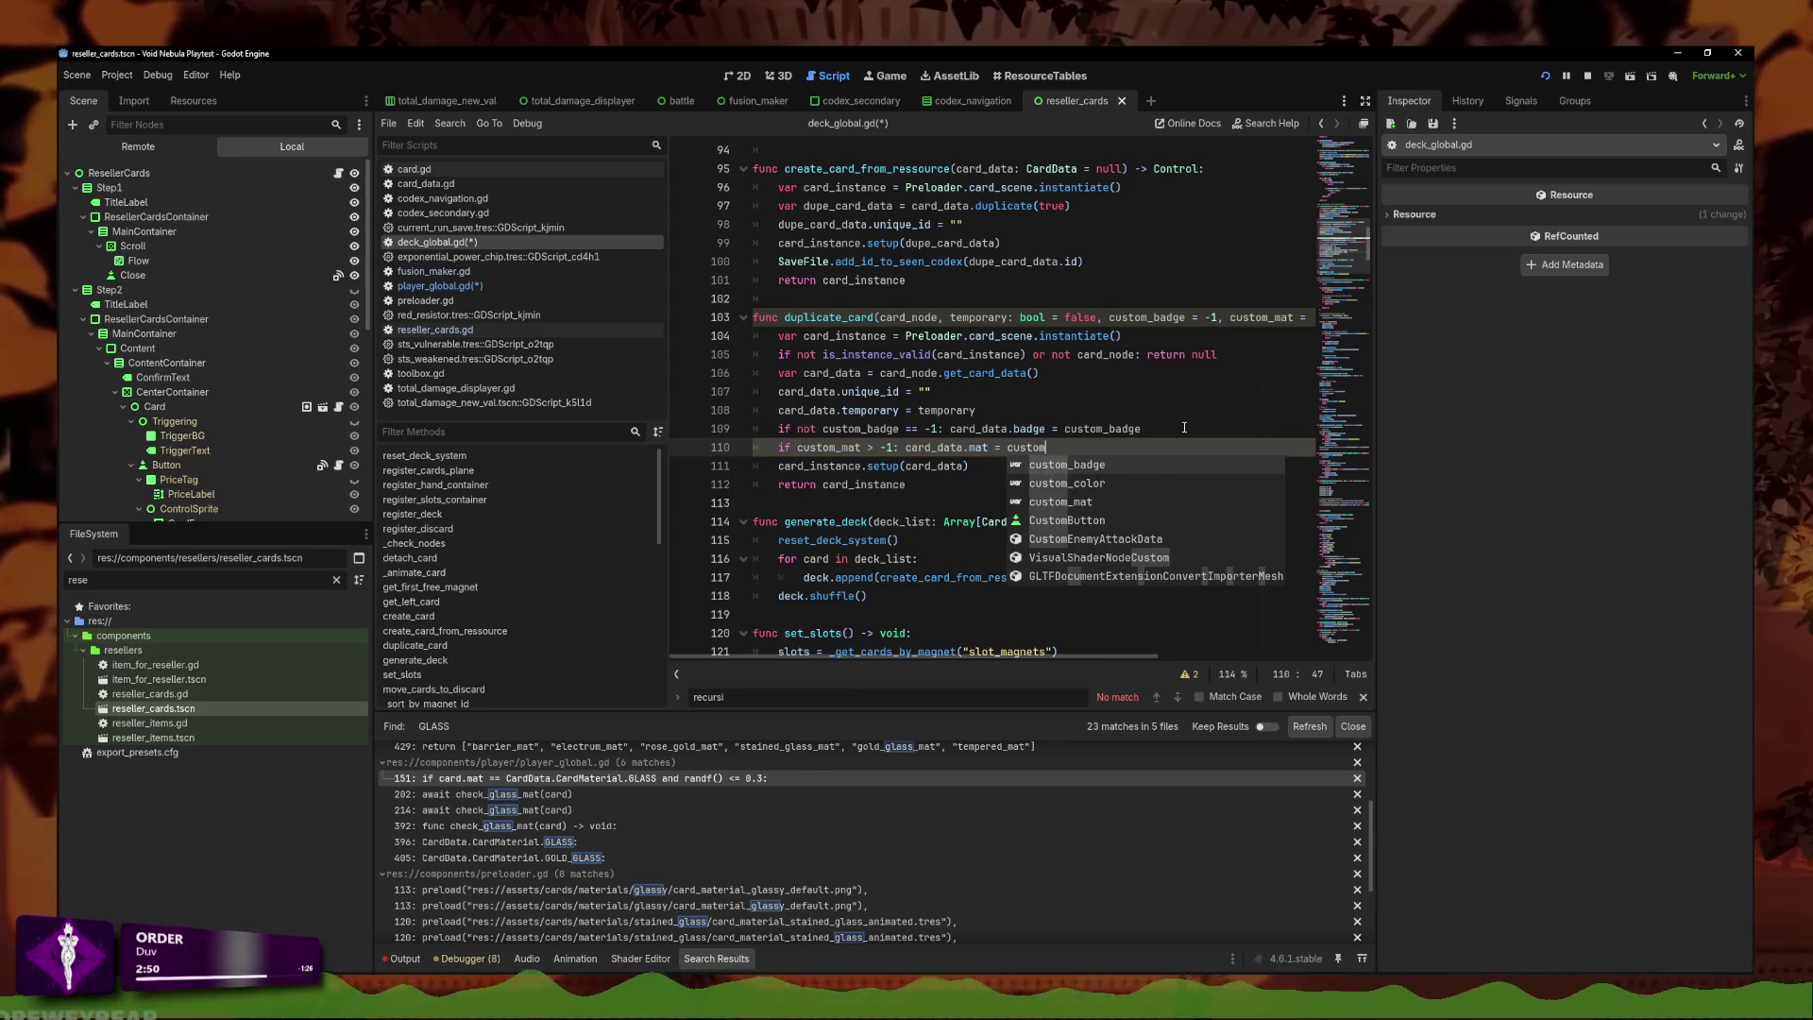
pyautogui.press('Down')
pyautogui.press('Down')
pyautogui.press('Return')
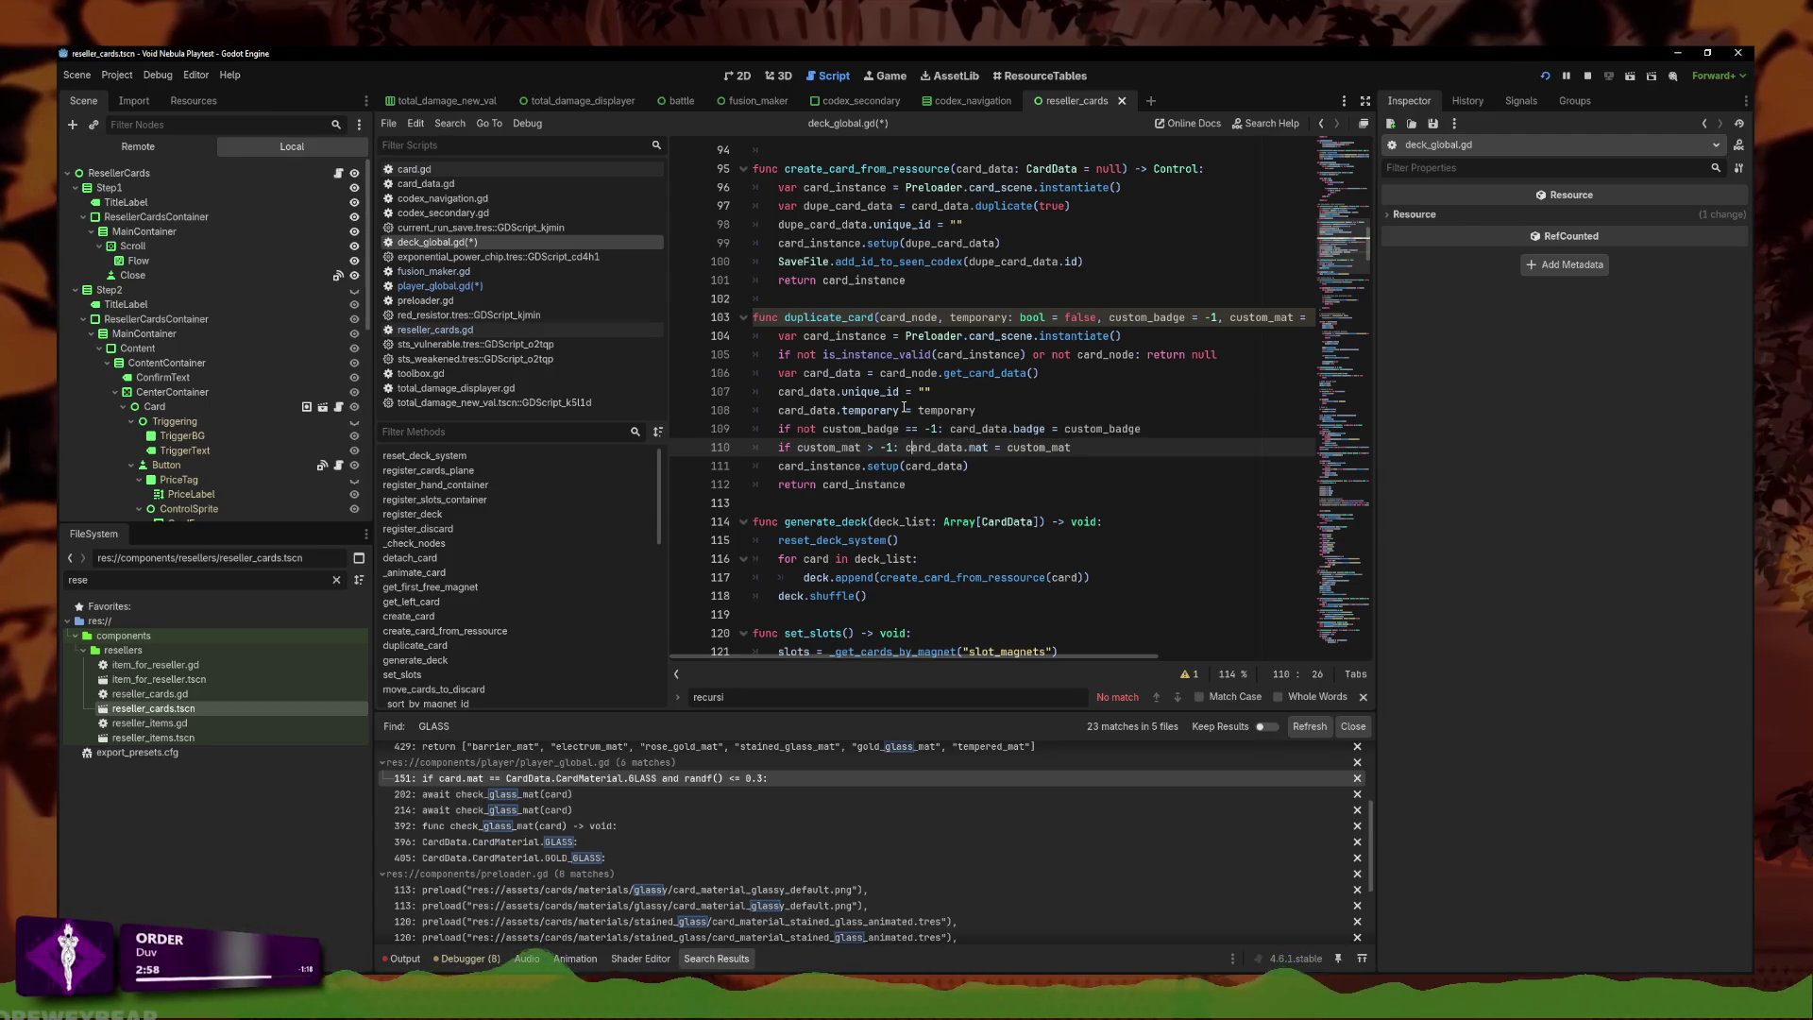
pyautogui.click(933, 428)
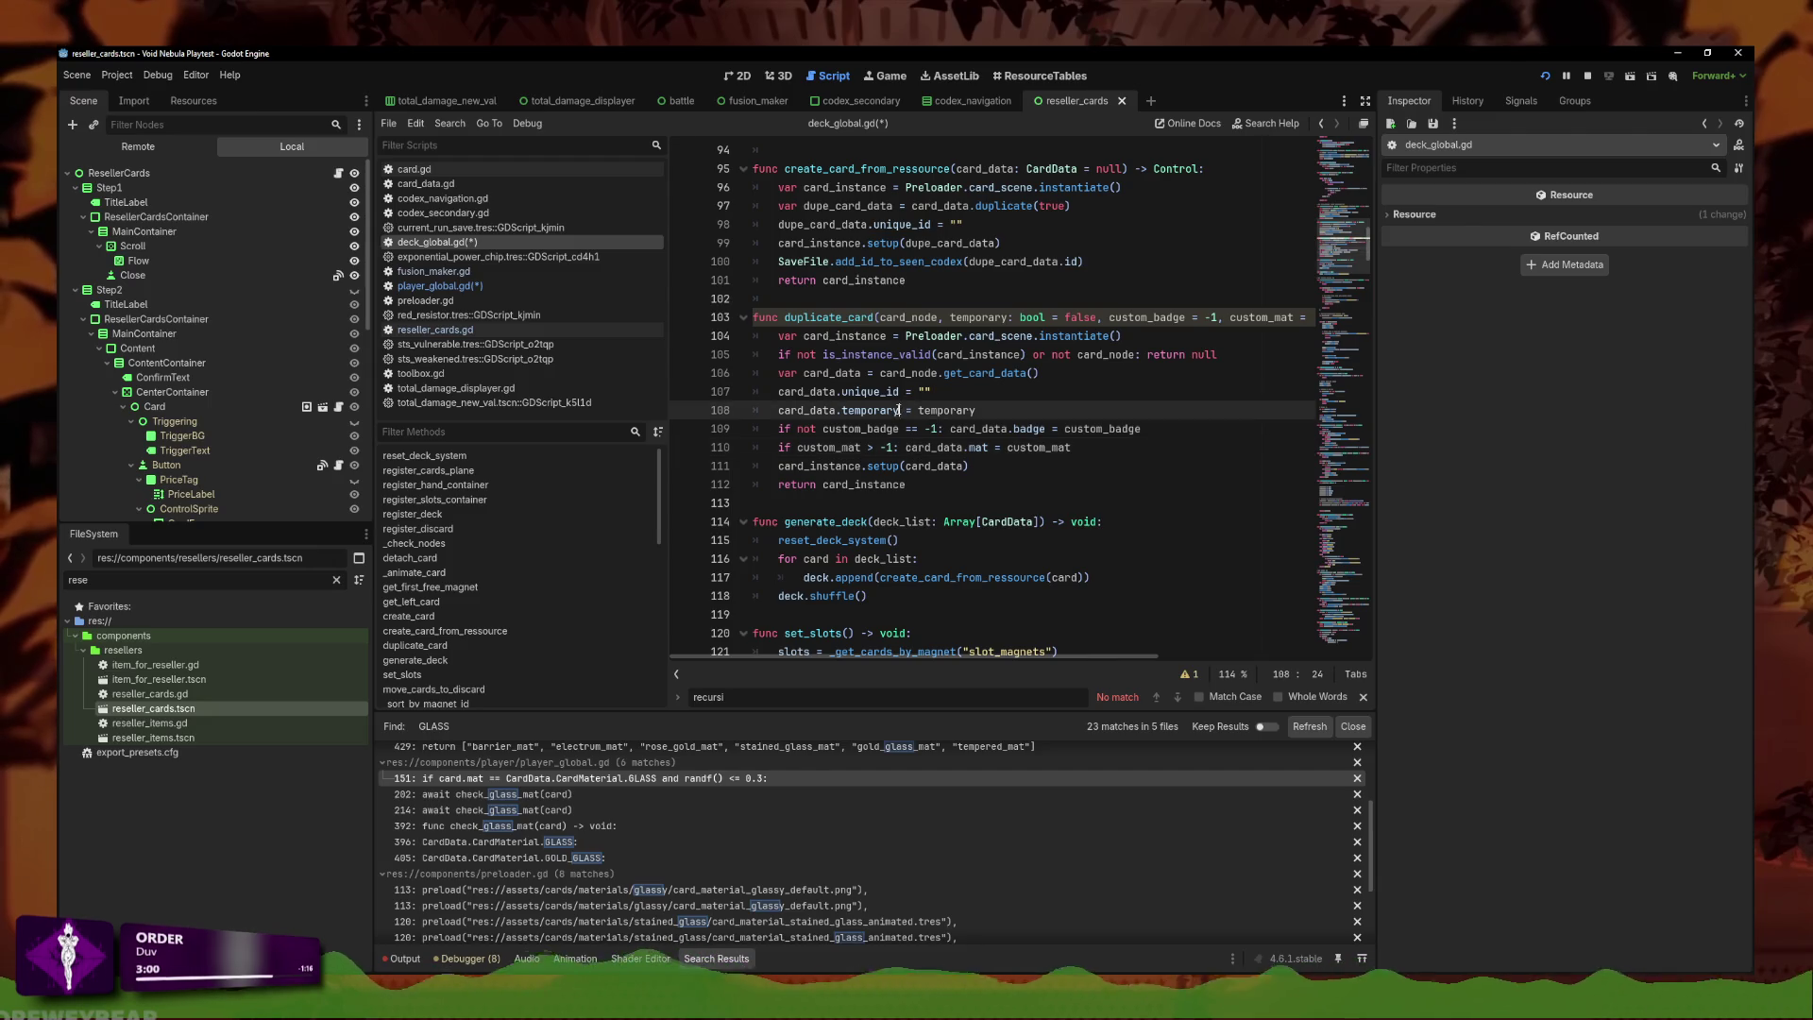
# Fix the condition on line 110 by removing 'not' and changing the comparison to '>'.
pyautogui.click(823, 429)
pyautogui.press('BackSpace')
pyautogui.press('BackSpace')
pyautogui.press('BackSpace')
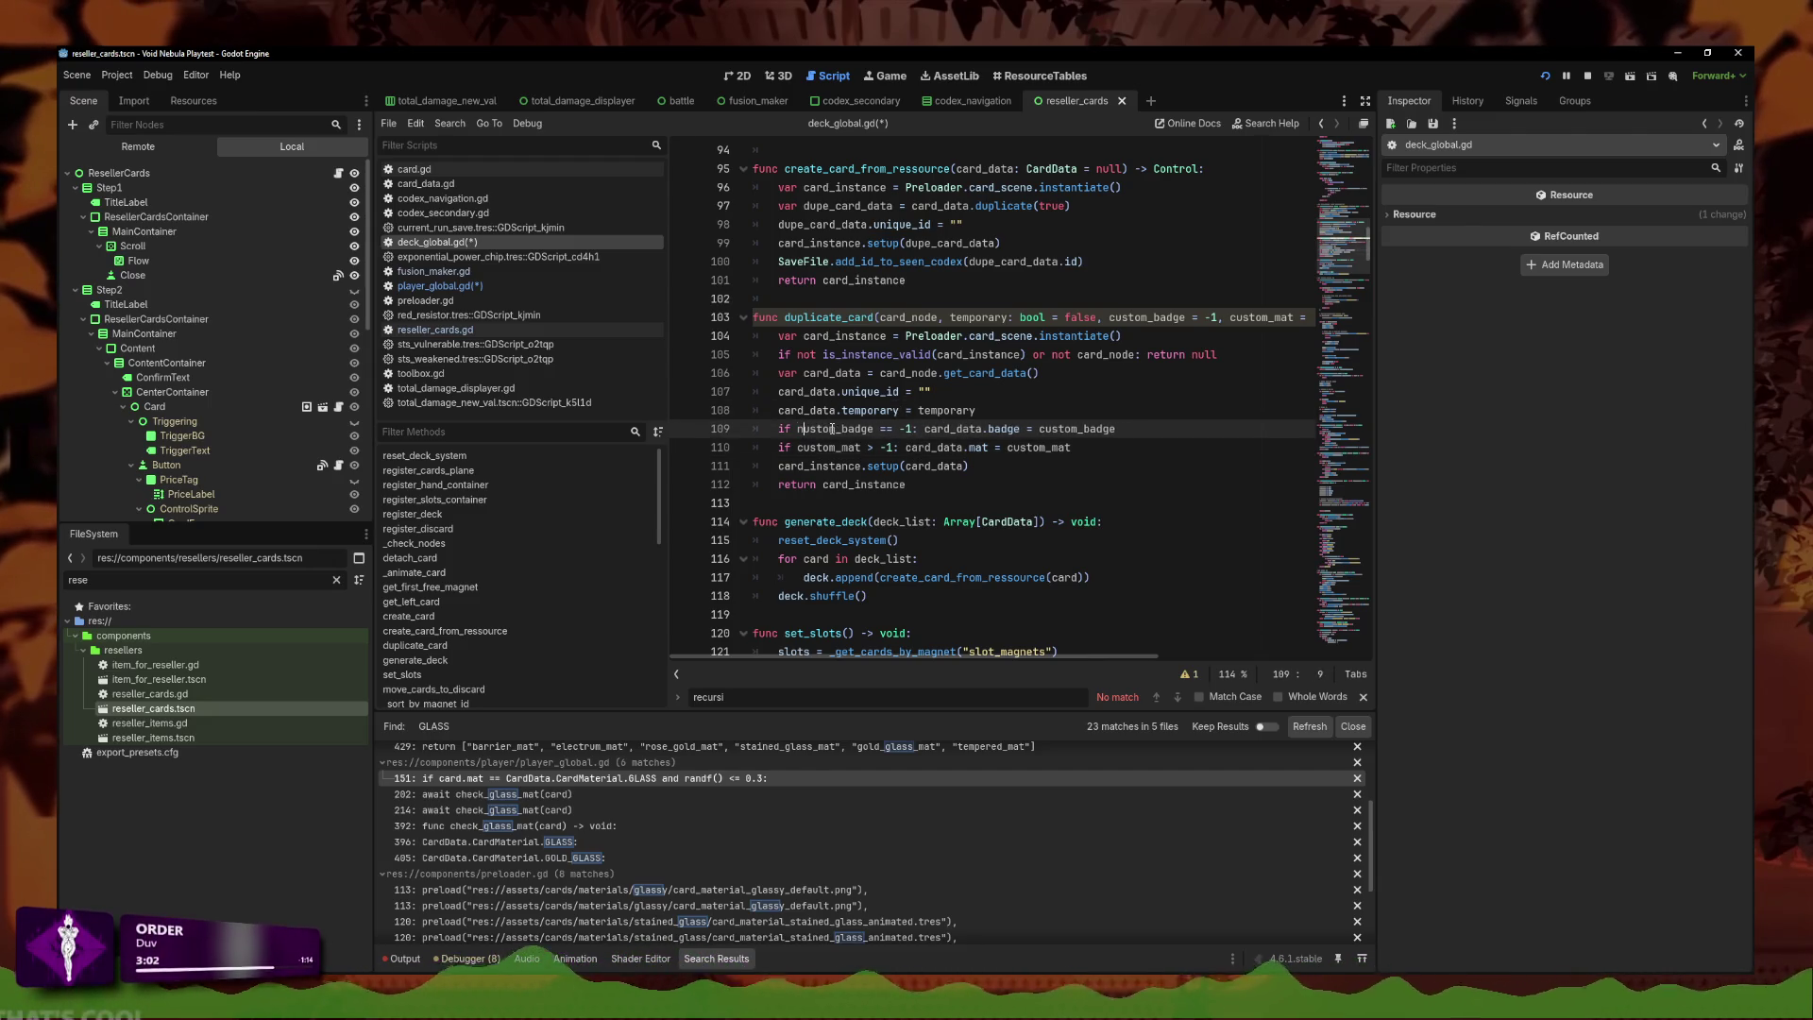
pyautogui.click(888, 428)
pyautogui.press('BackSpace')
pyautogui.press('BackSpace')
pyautogui.write('>')
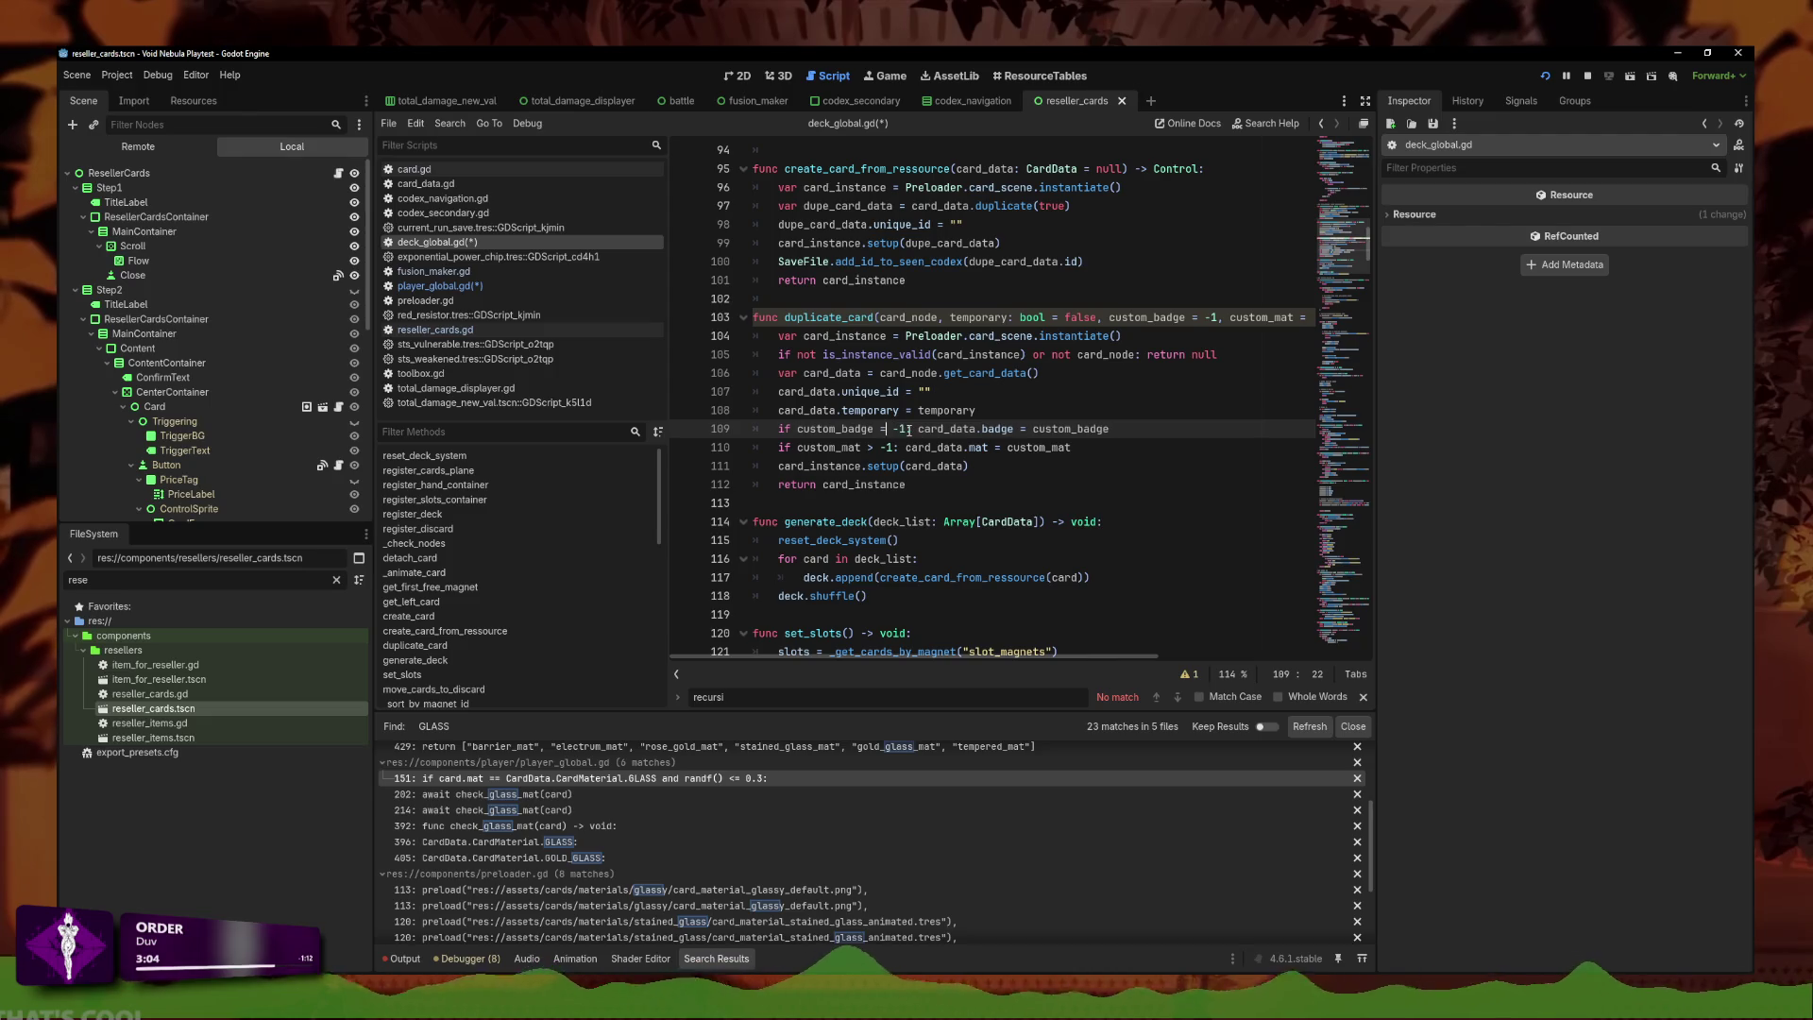
# Copy the custom_mat line into a new line 111 that assigns custom_color to card_data.color.
pyautogui.click(1112, 446)
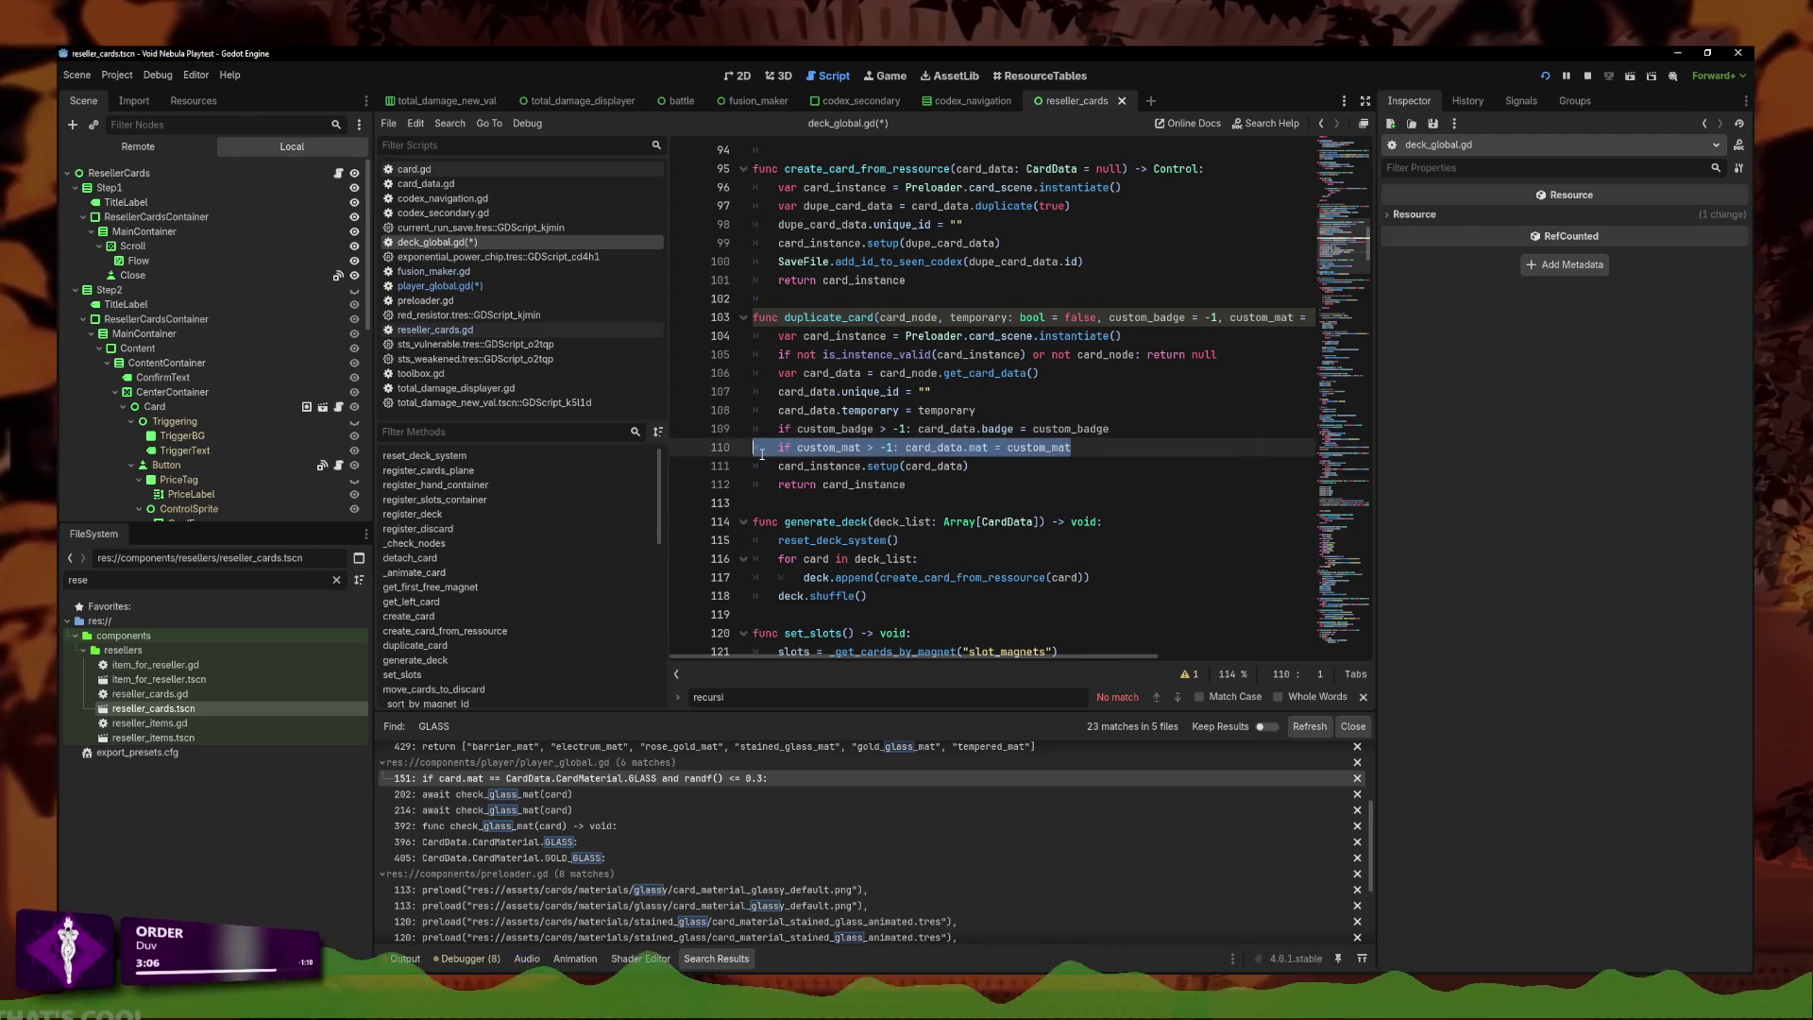
pyautogui.press('Return')
pyautogui.hotkey('ctrl', 'v')
pyautogui.click(809, 466)
pyautogui.press('BackSpace')
pyautogui.click(861, 467)
pyautogui.press('BackSpace')
pyautogui.press('BackSpace')
pyautogui.press('BackSpace')
pyautogui.write('color')
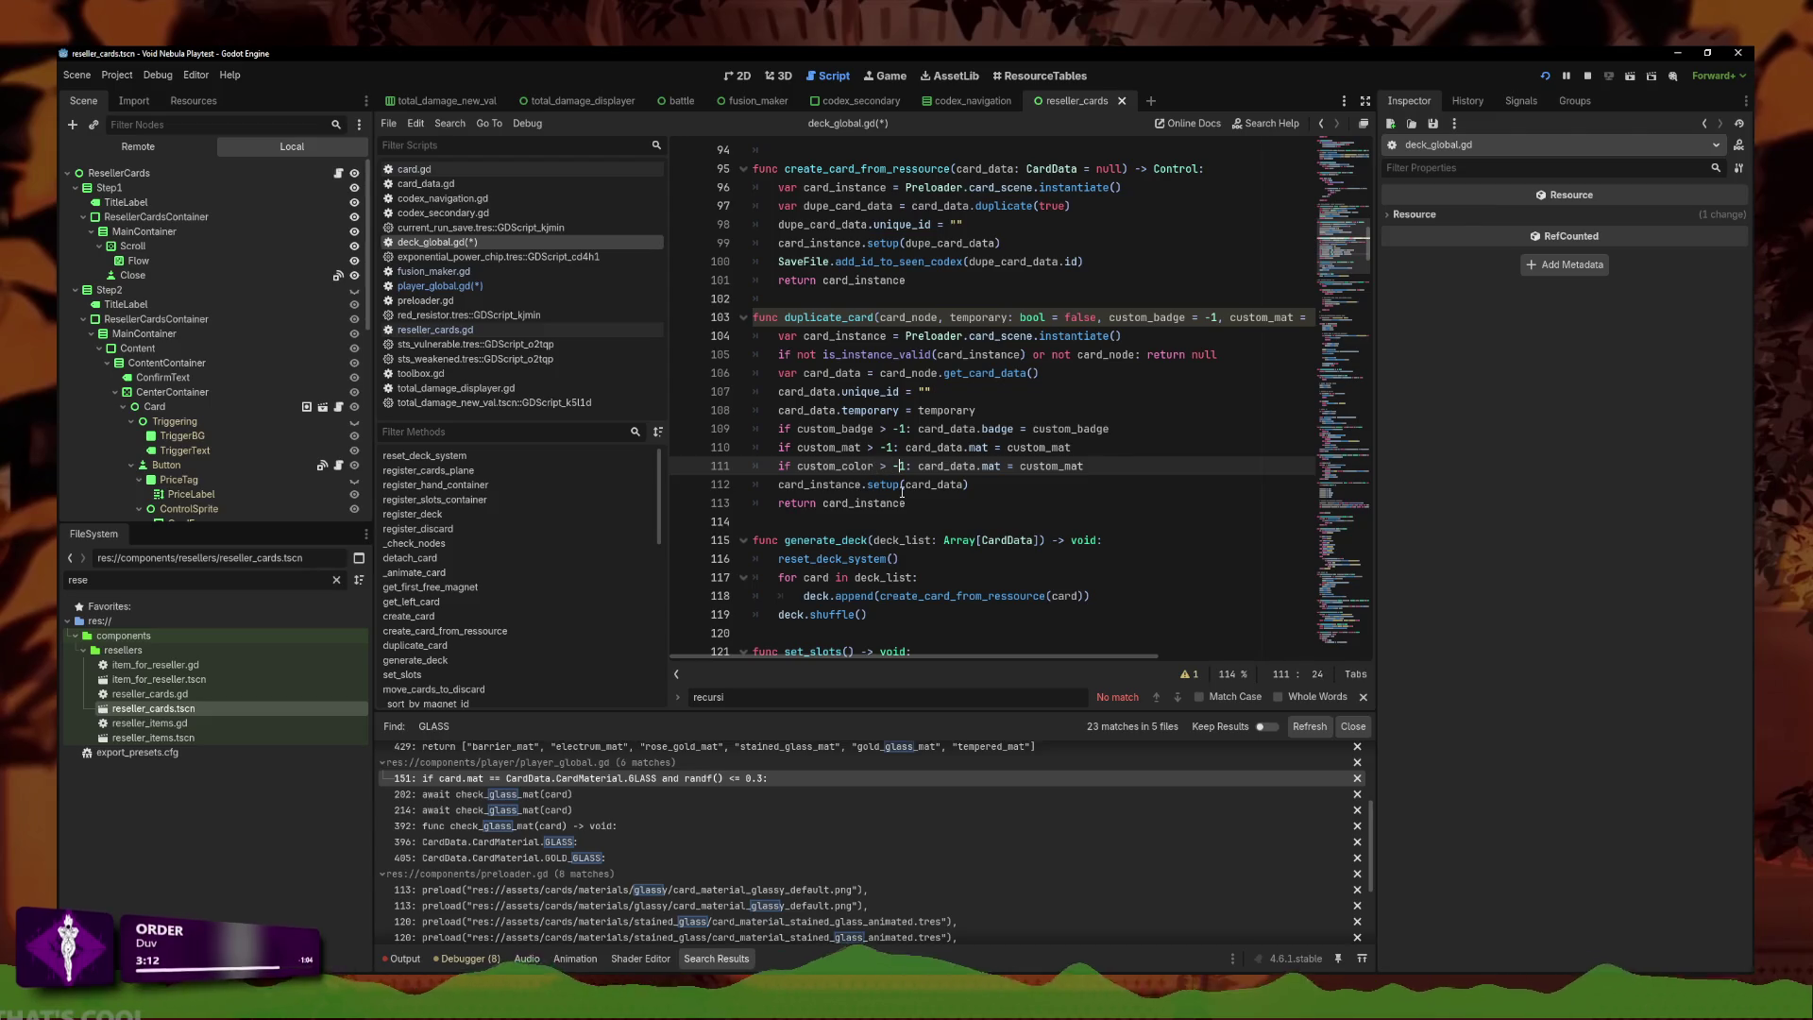
pyautogui.press('Right')
pyautogui.moveTo(1098, 468); pyautogui.dragTo(975, 467)
pyautogui.write('color = ')
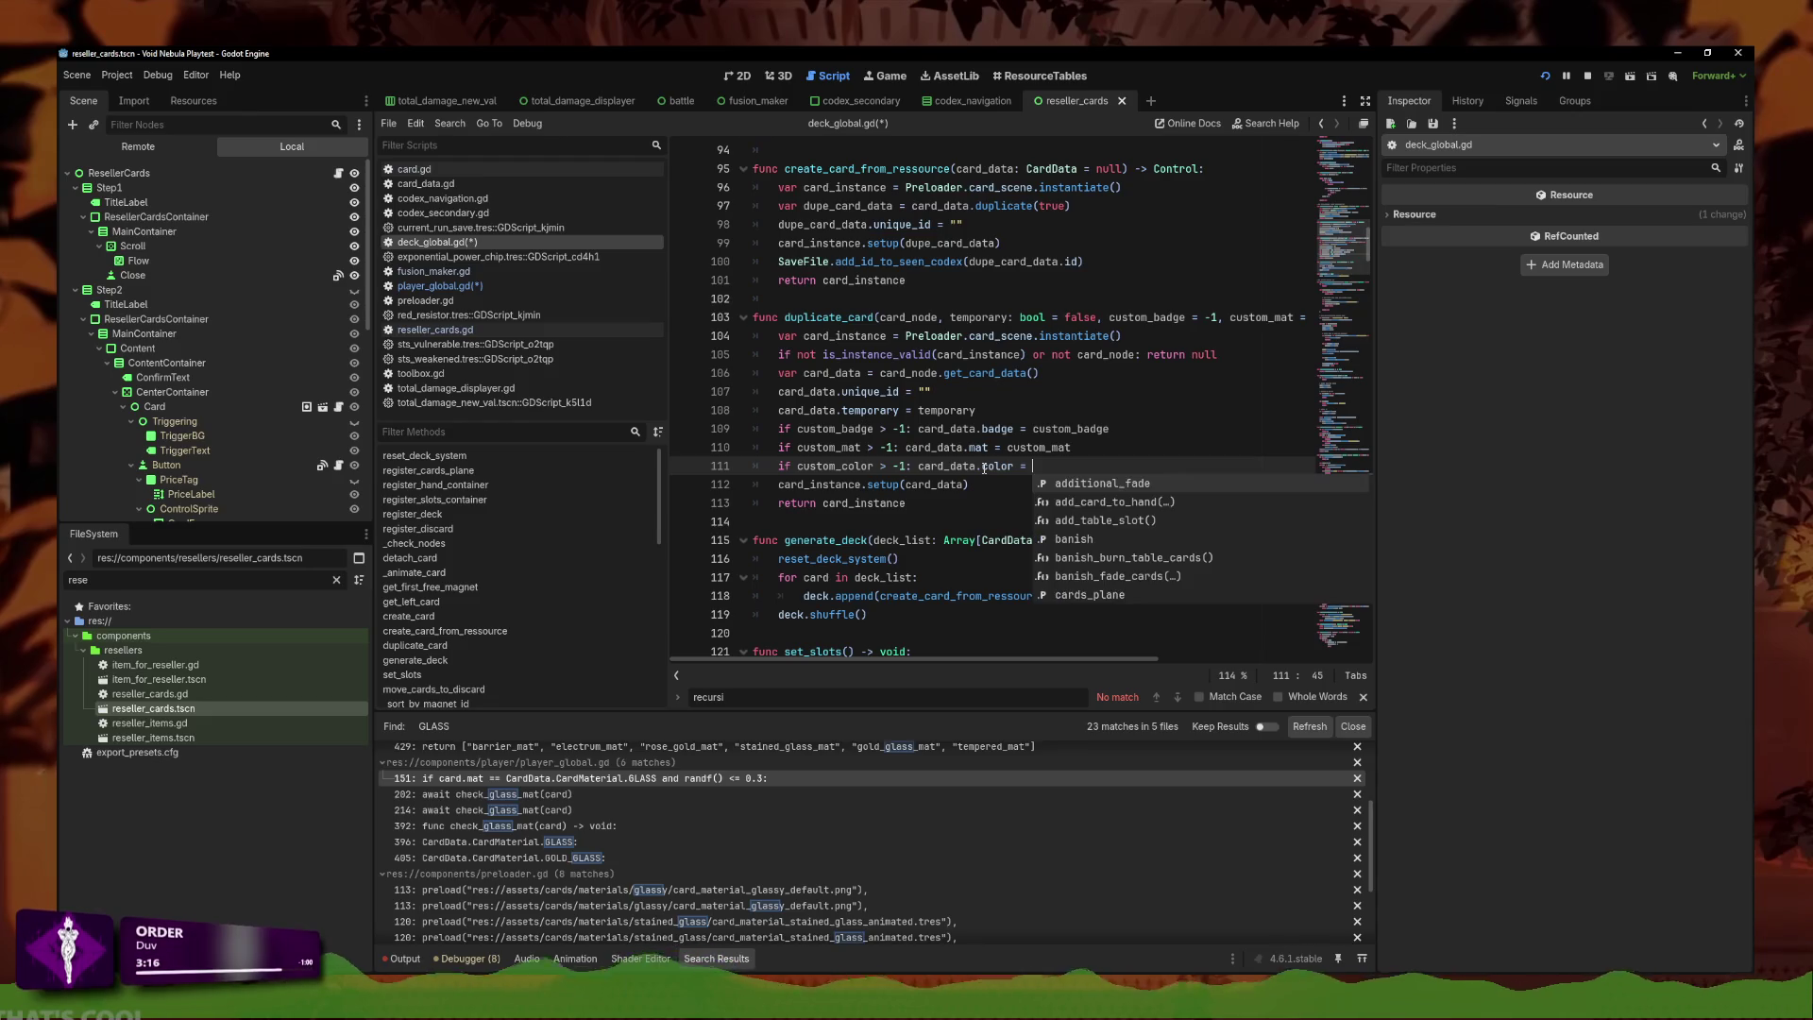
pyautogui.write('custom_')
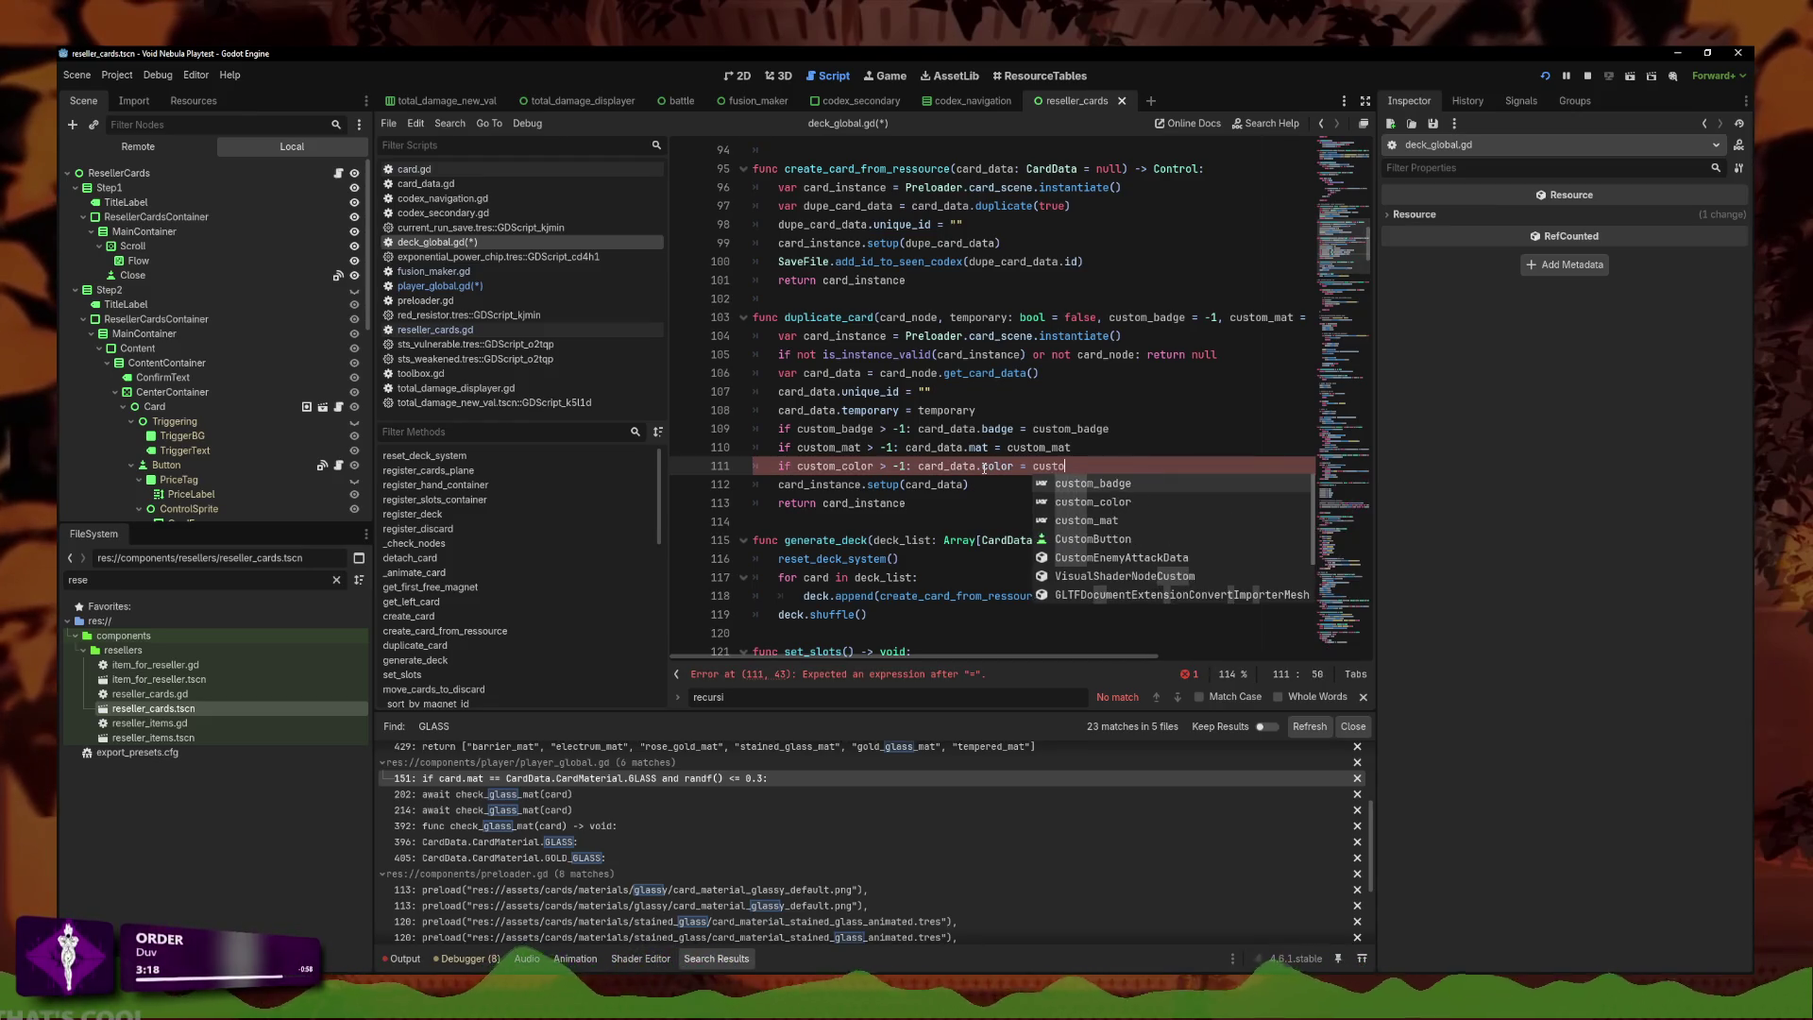
pyautogui.write('color')
pyautogui.press('Return')
# Save deck_global.gd, recheck line 110's condition, and switch to card.gd.
pyautogui.hotkey('ctrl', 's')
pyautogui.click(869, 463)
pyautogui.click(886, 448)
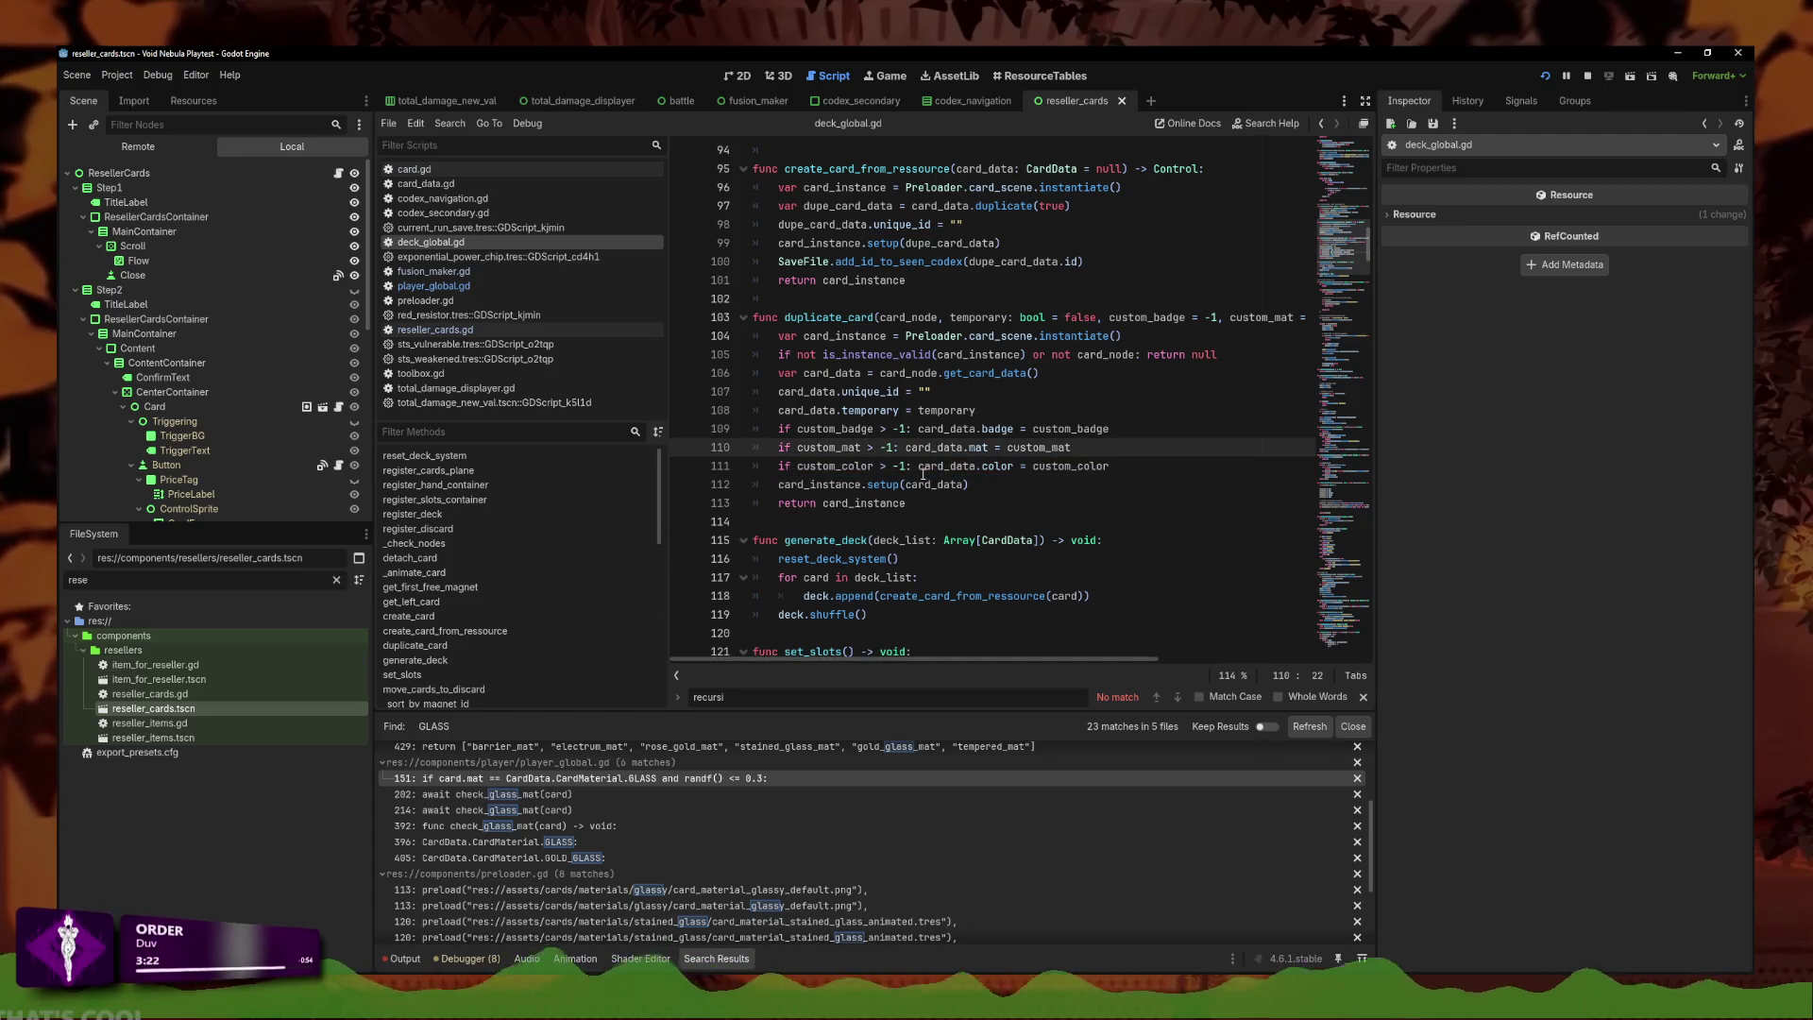
pyautogui.click(923, 477)
pyautogui.click(871, 446)
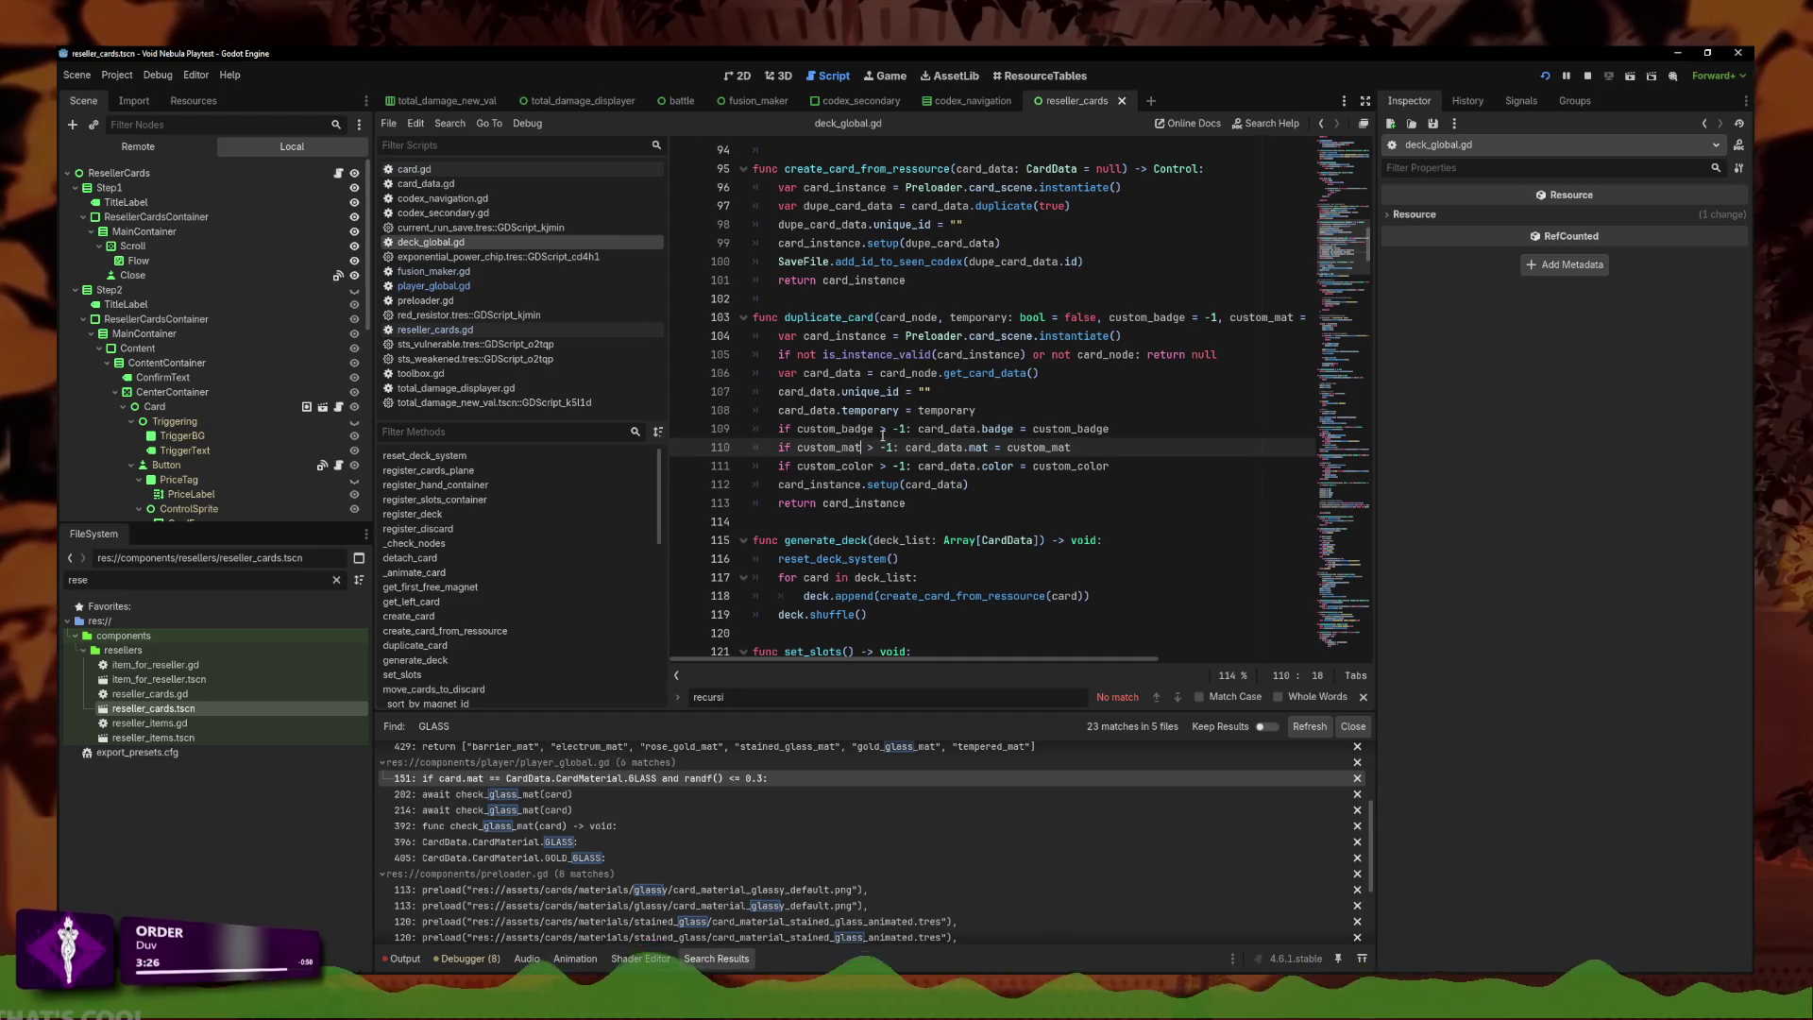
pyautogui.click(413, 168)
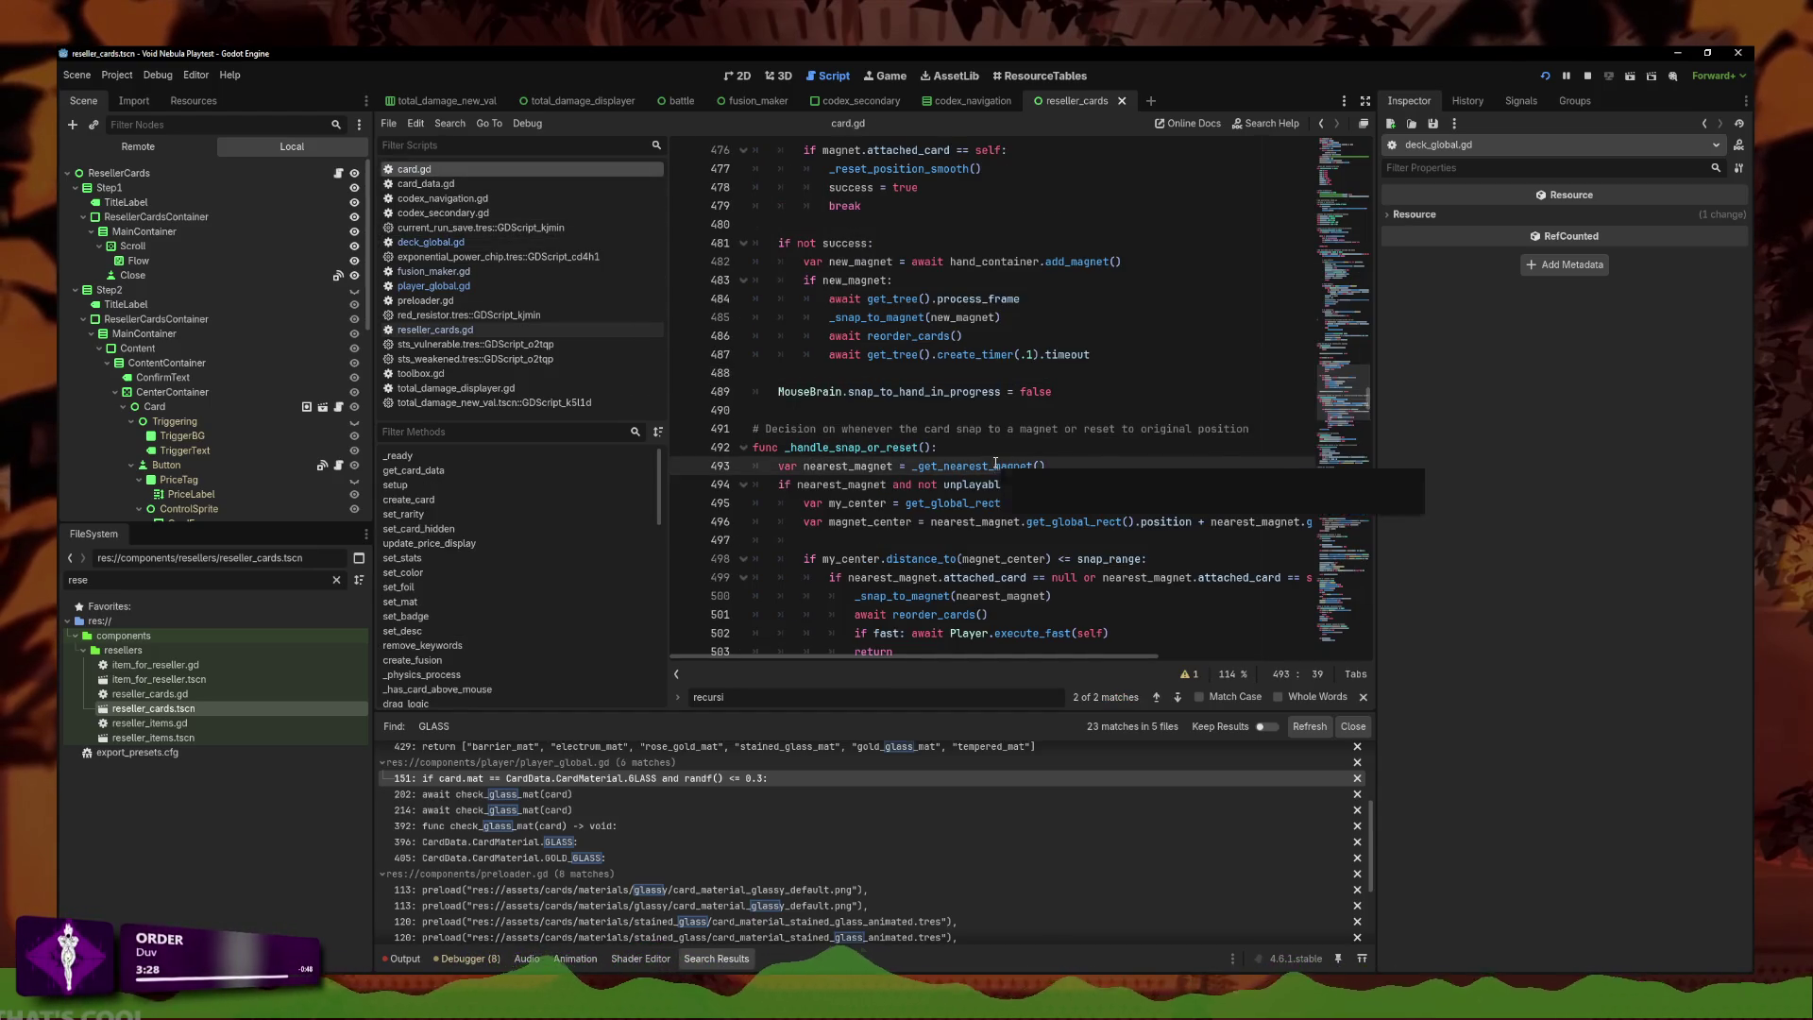
# Find set_material in card.gd and inspect its mat check and default texture fallback.
pyautogui.hotkey('ctrl', 'f')
pyautogui.write('mat')
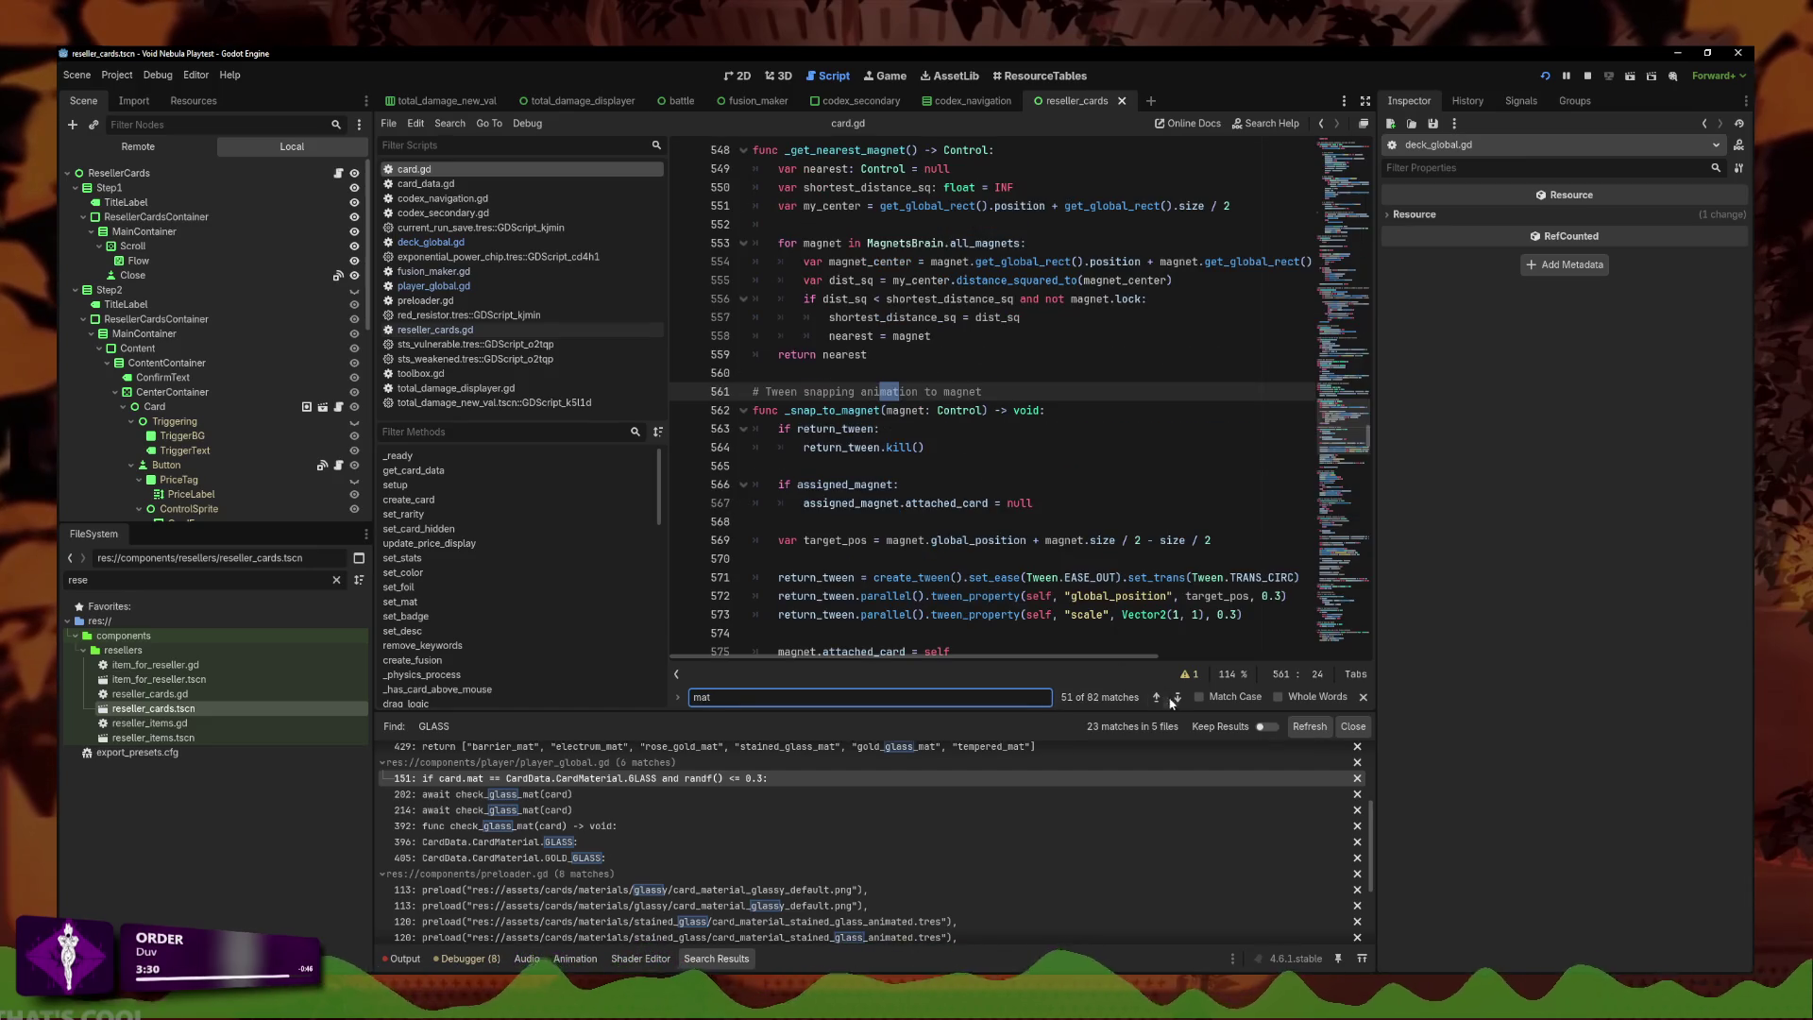
pyautogui.write('er')
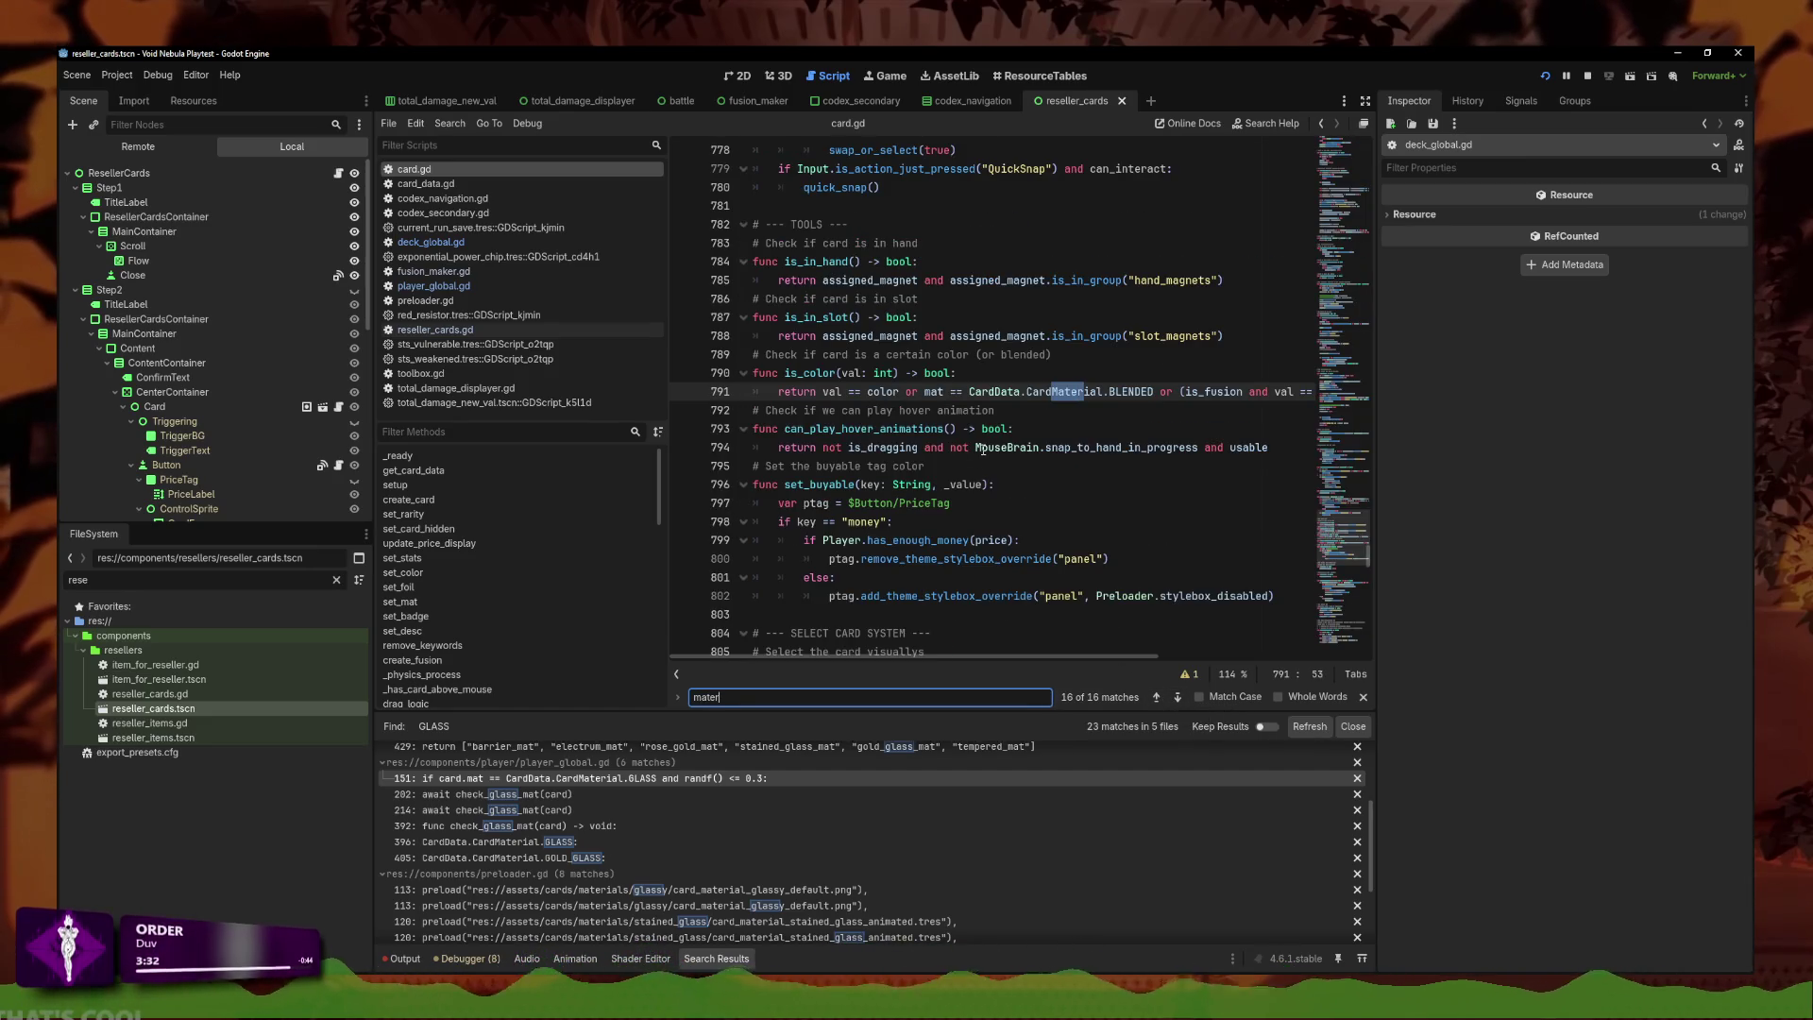
pyautogui.write('ial')
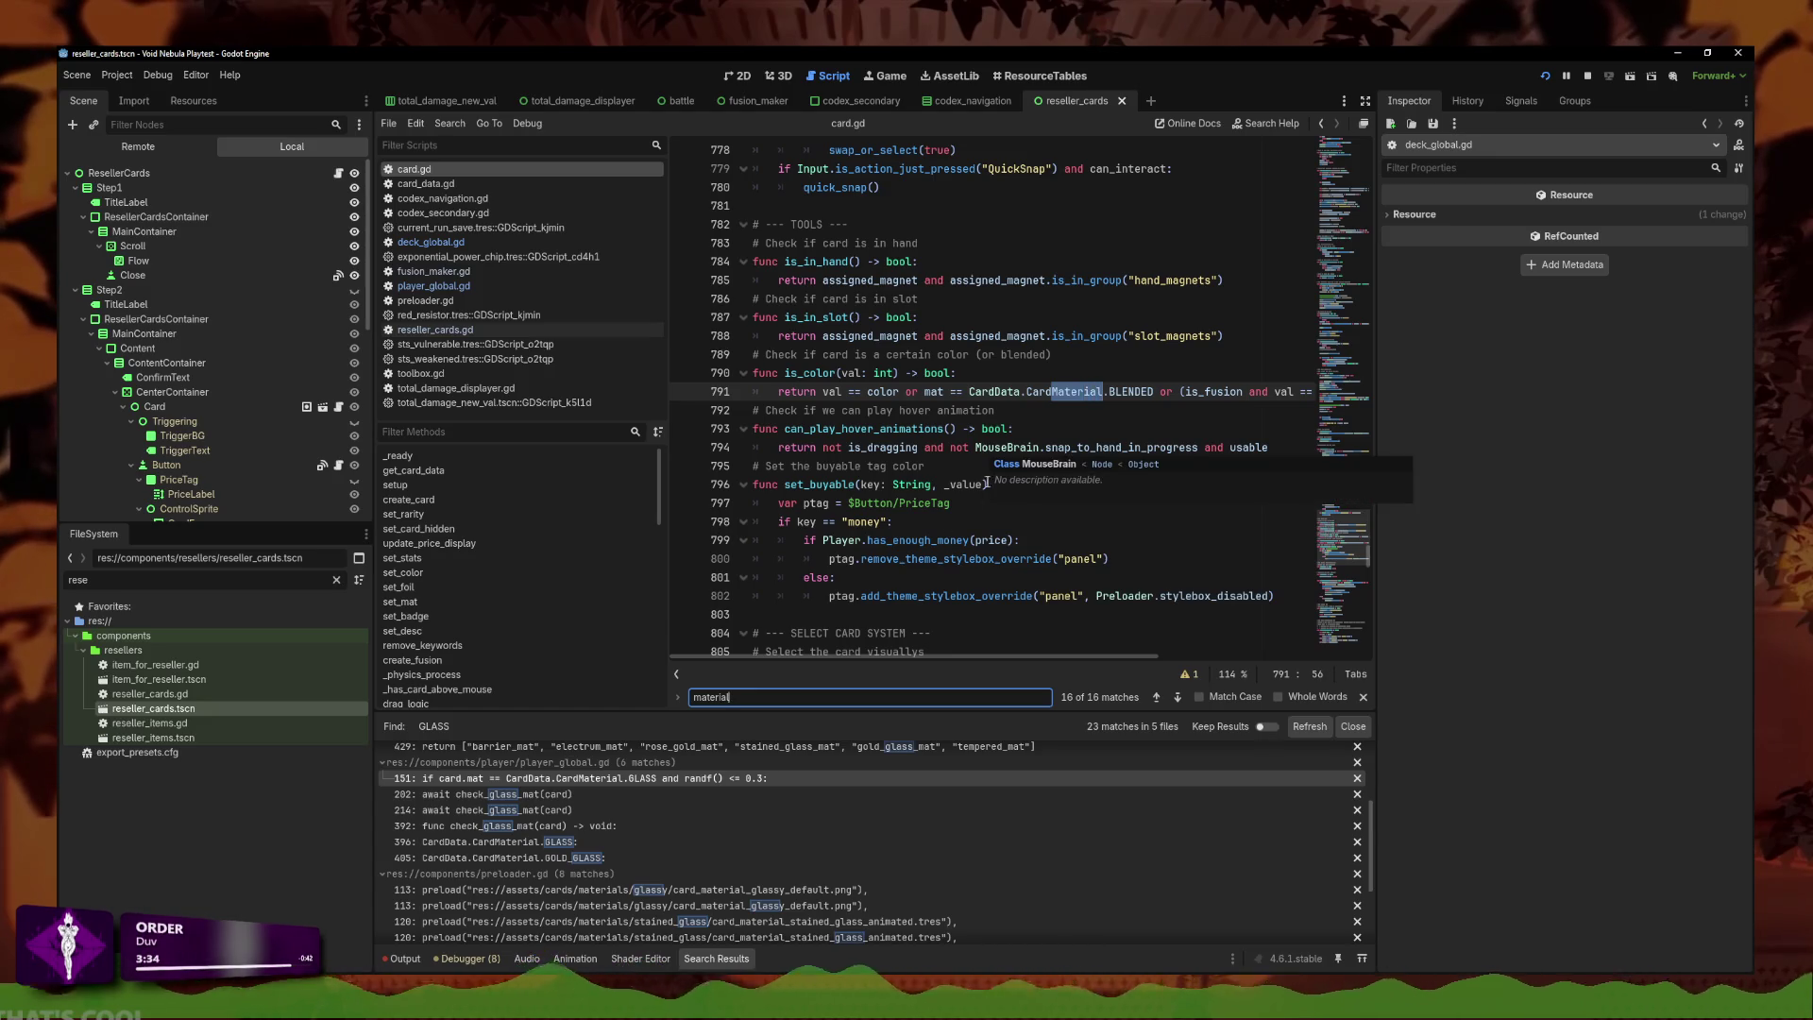
pyautogui.hotkey('ctrl', 'BackSpace')
pyautogui.write('set_materia')
pyautogui.keyDown('ctrl'); pyautogui.click(816, 392); pyautogui.keyUp('ctrl')
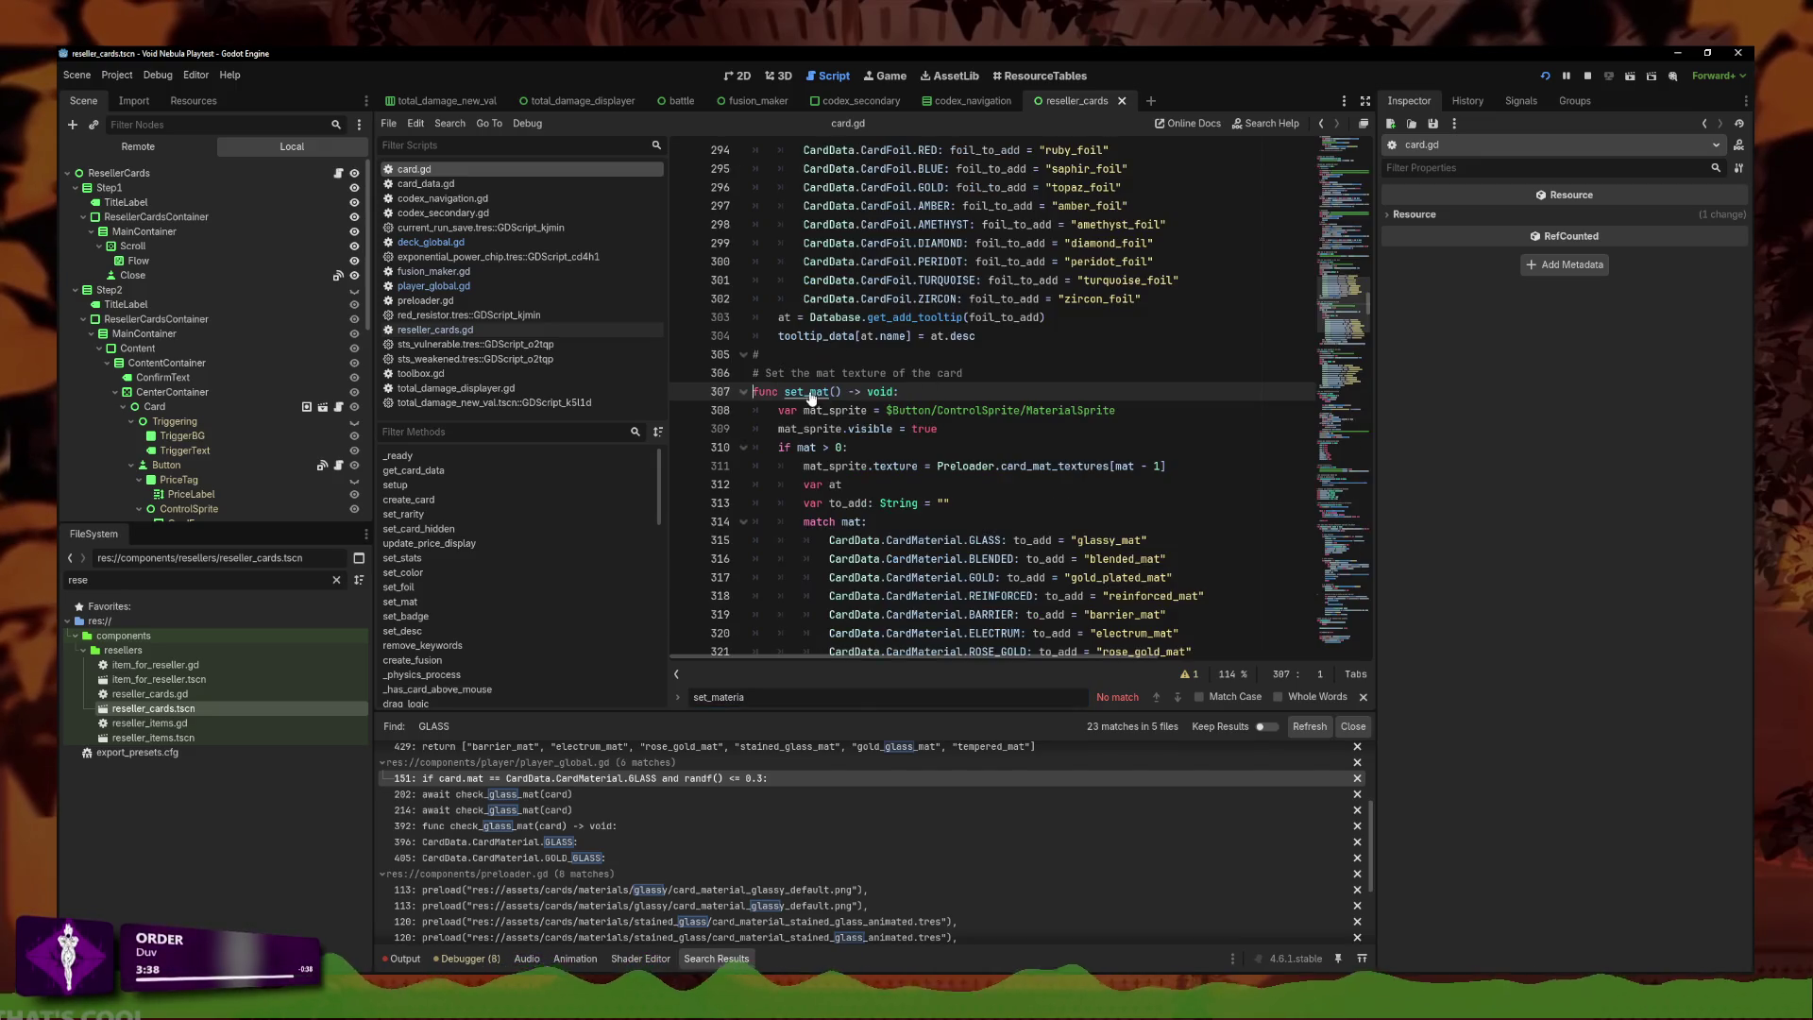
pyautogui.click(911, 394)
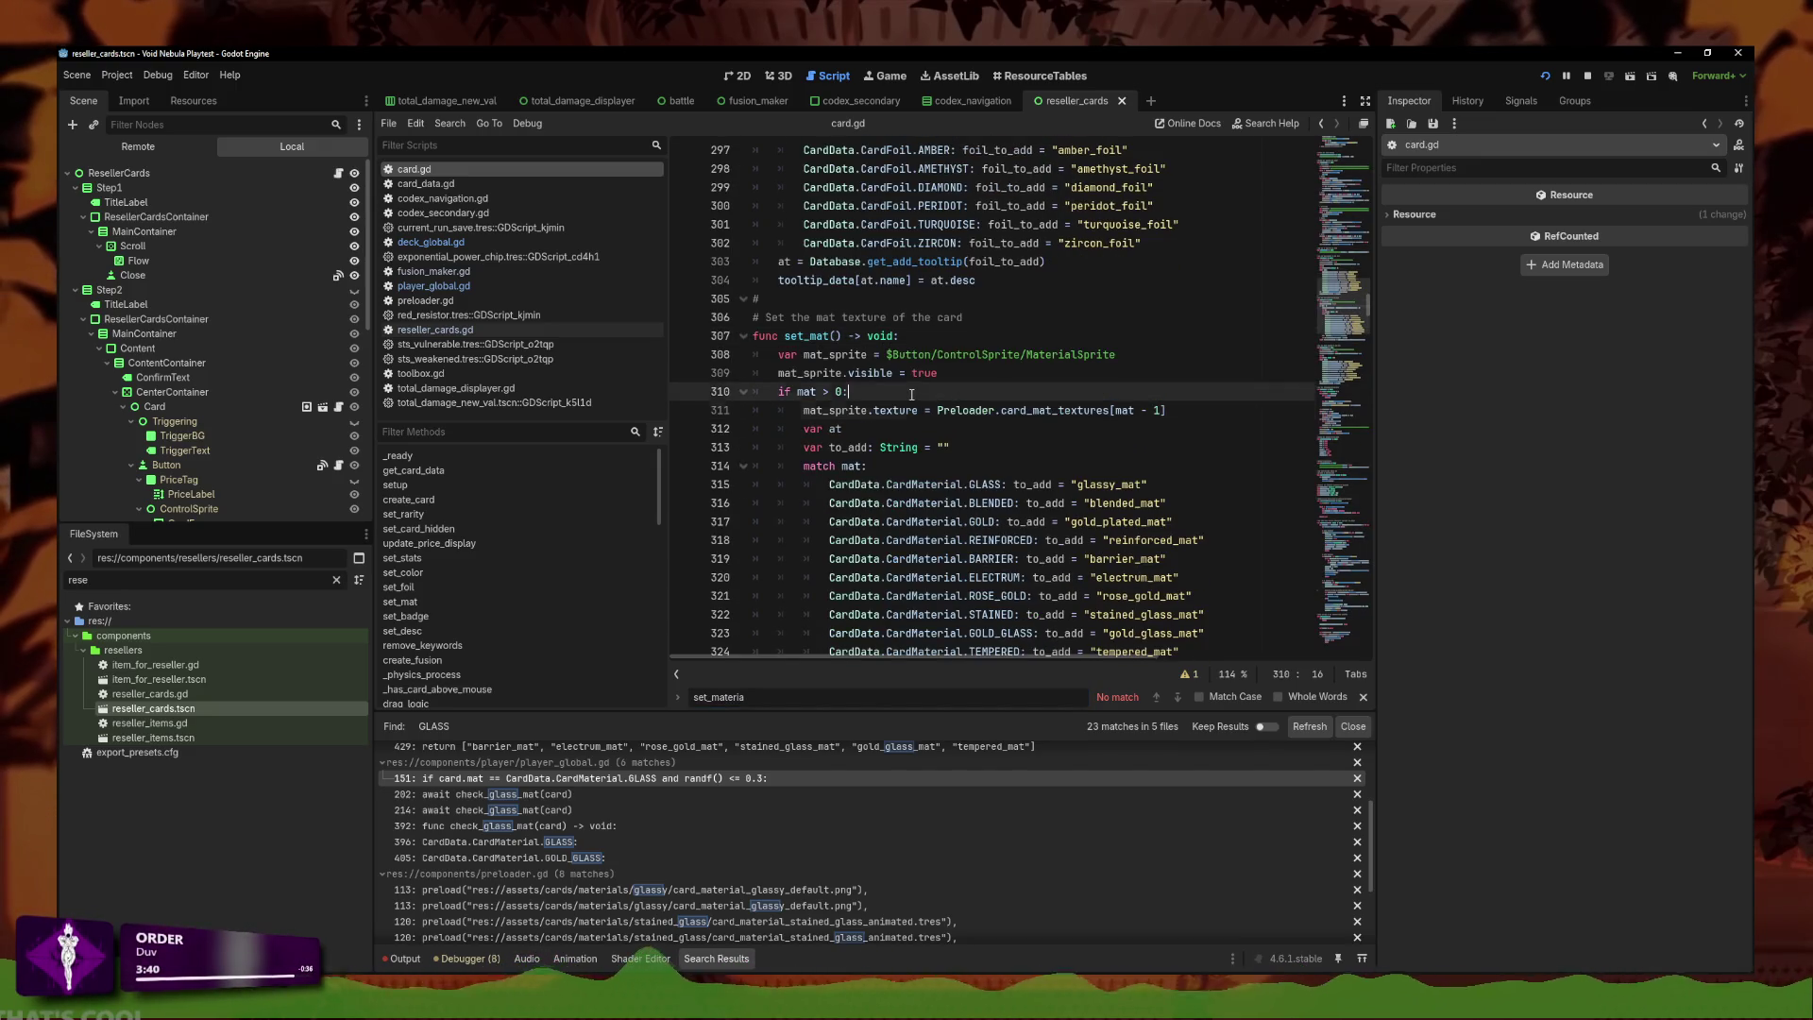
pyautogui.scroll(-4, 827, 389)
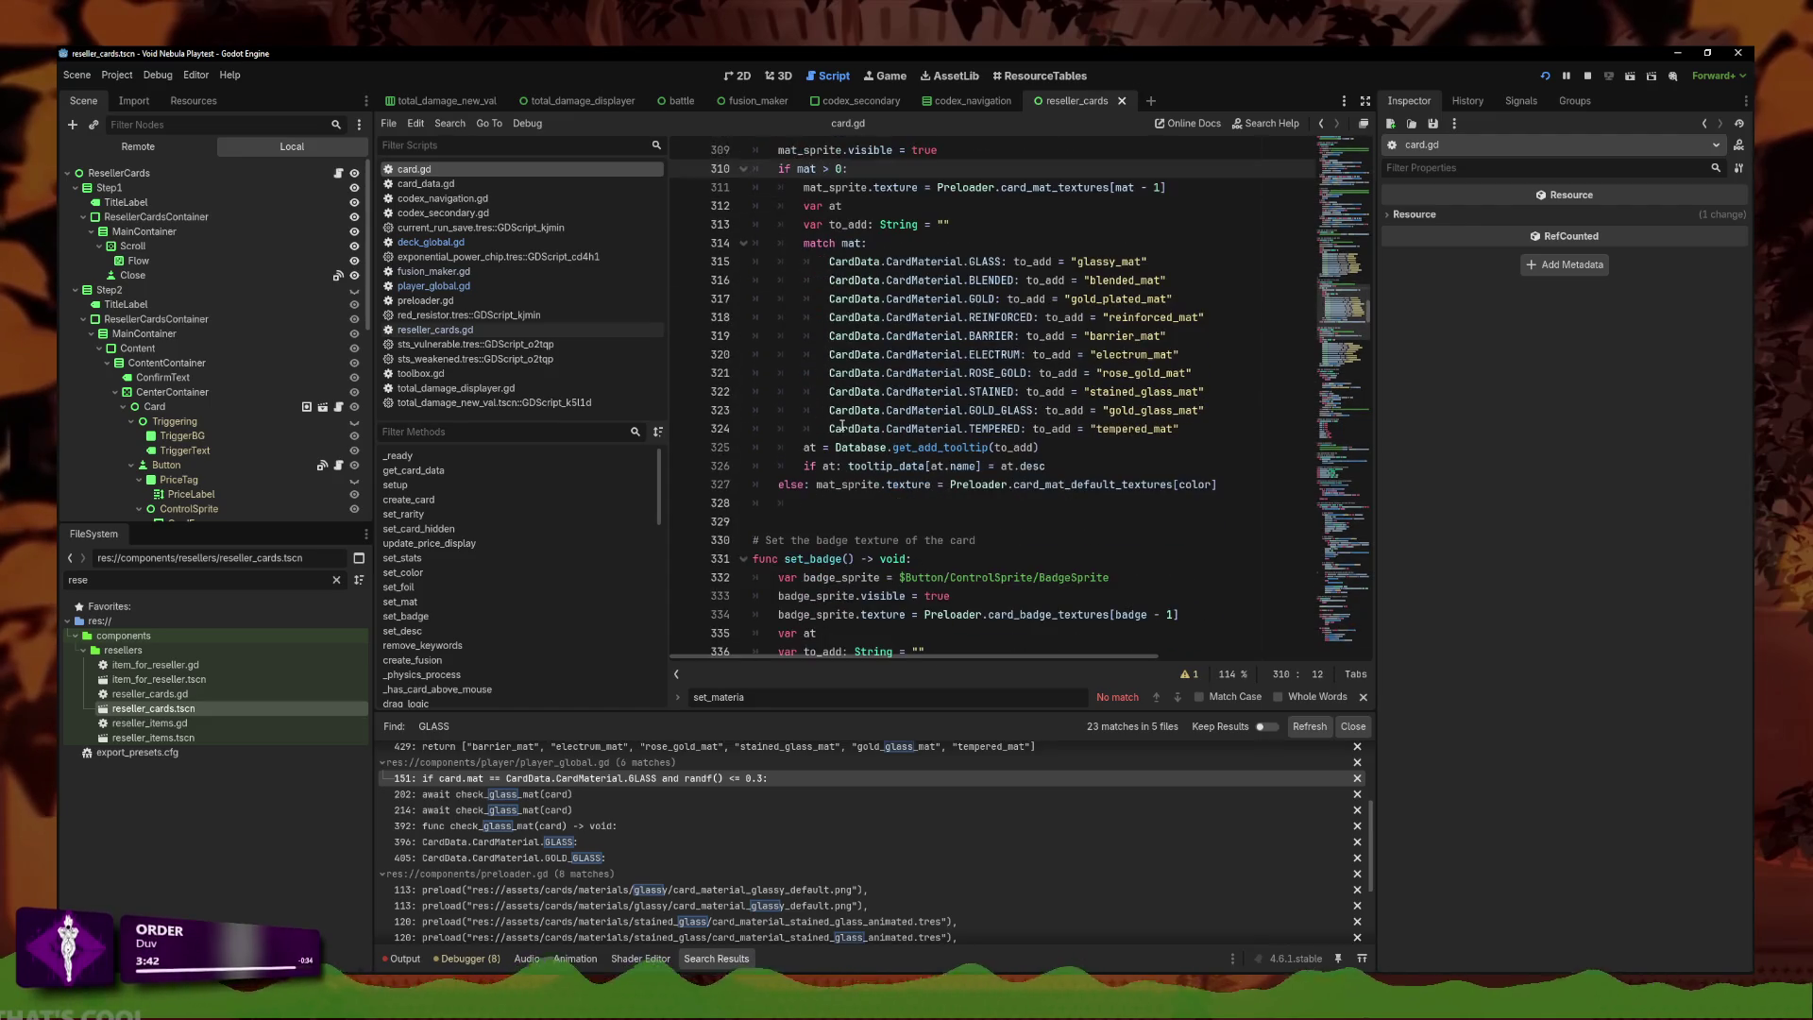
pyautogui.click(935, 484)
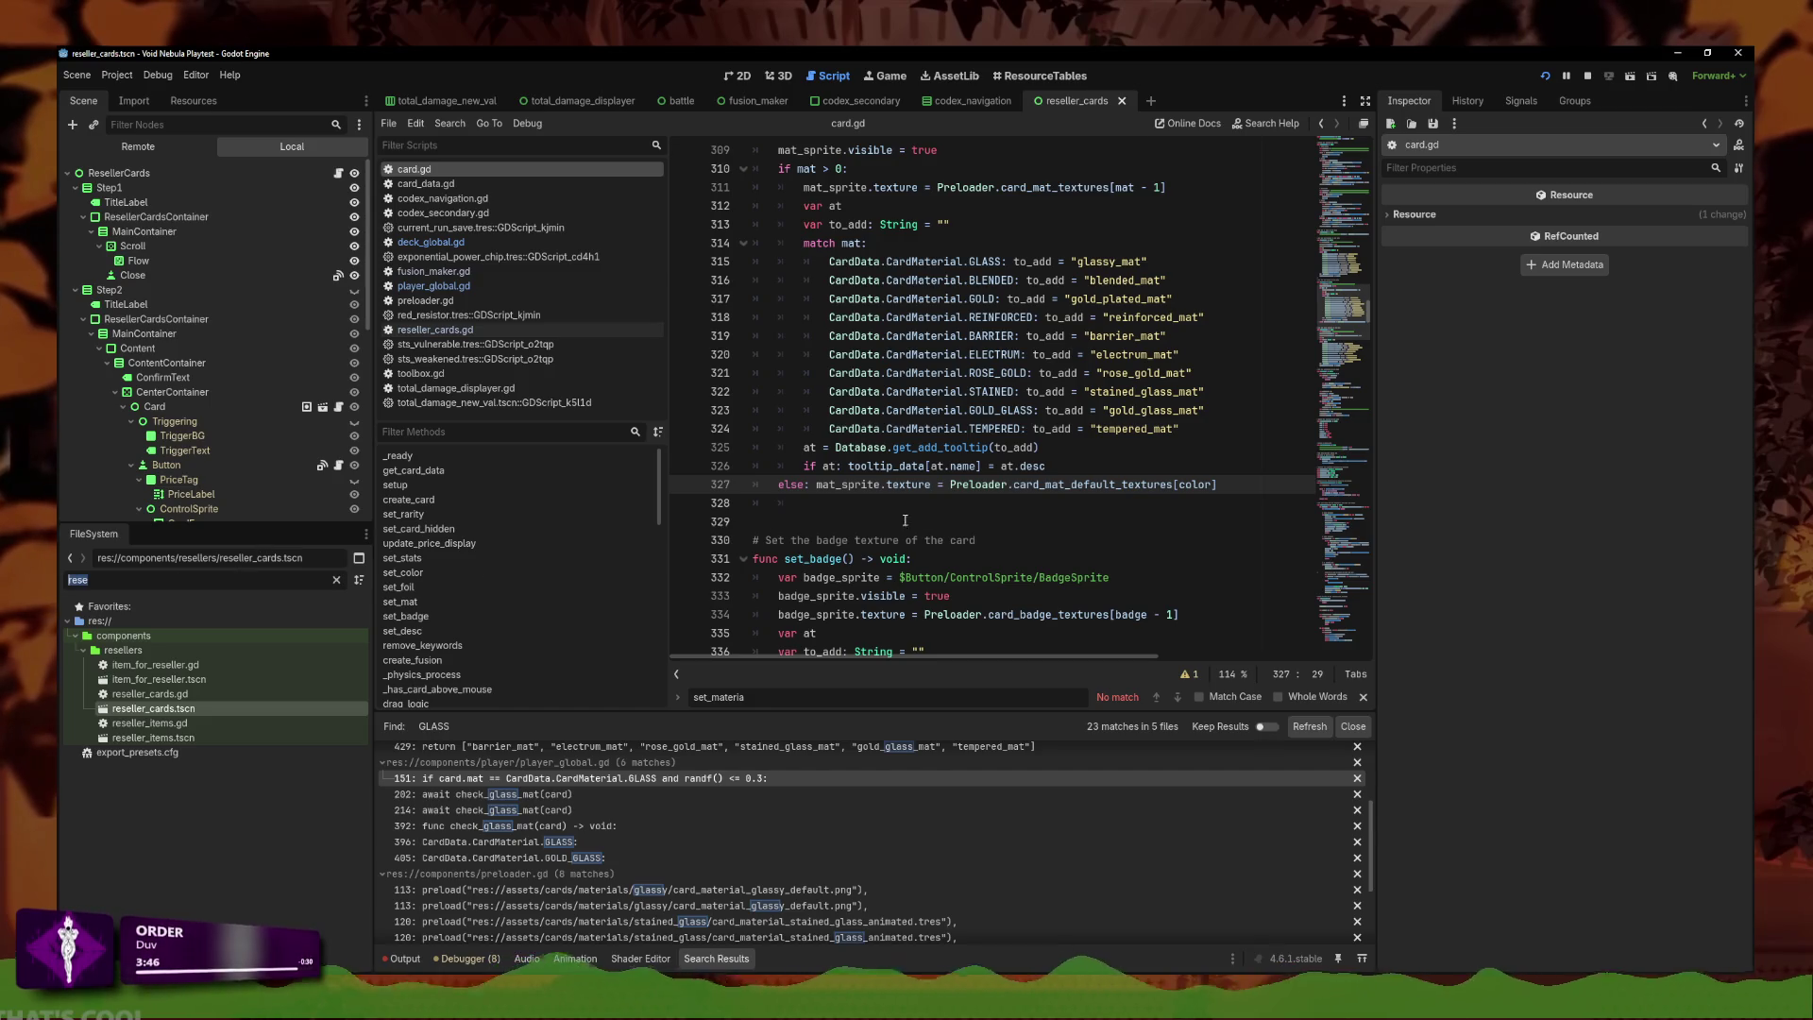
pyautogui.scroll(1, 905, 520)
pyautogui.moveTo(1219, 540); pyautogui.dragTo(932, 540)
# Filter the FileSystem for card_data, open card_data.gd, then return to player_global.gd.
pyautogui.click(104, 579)
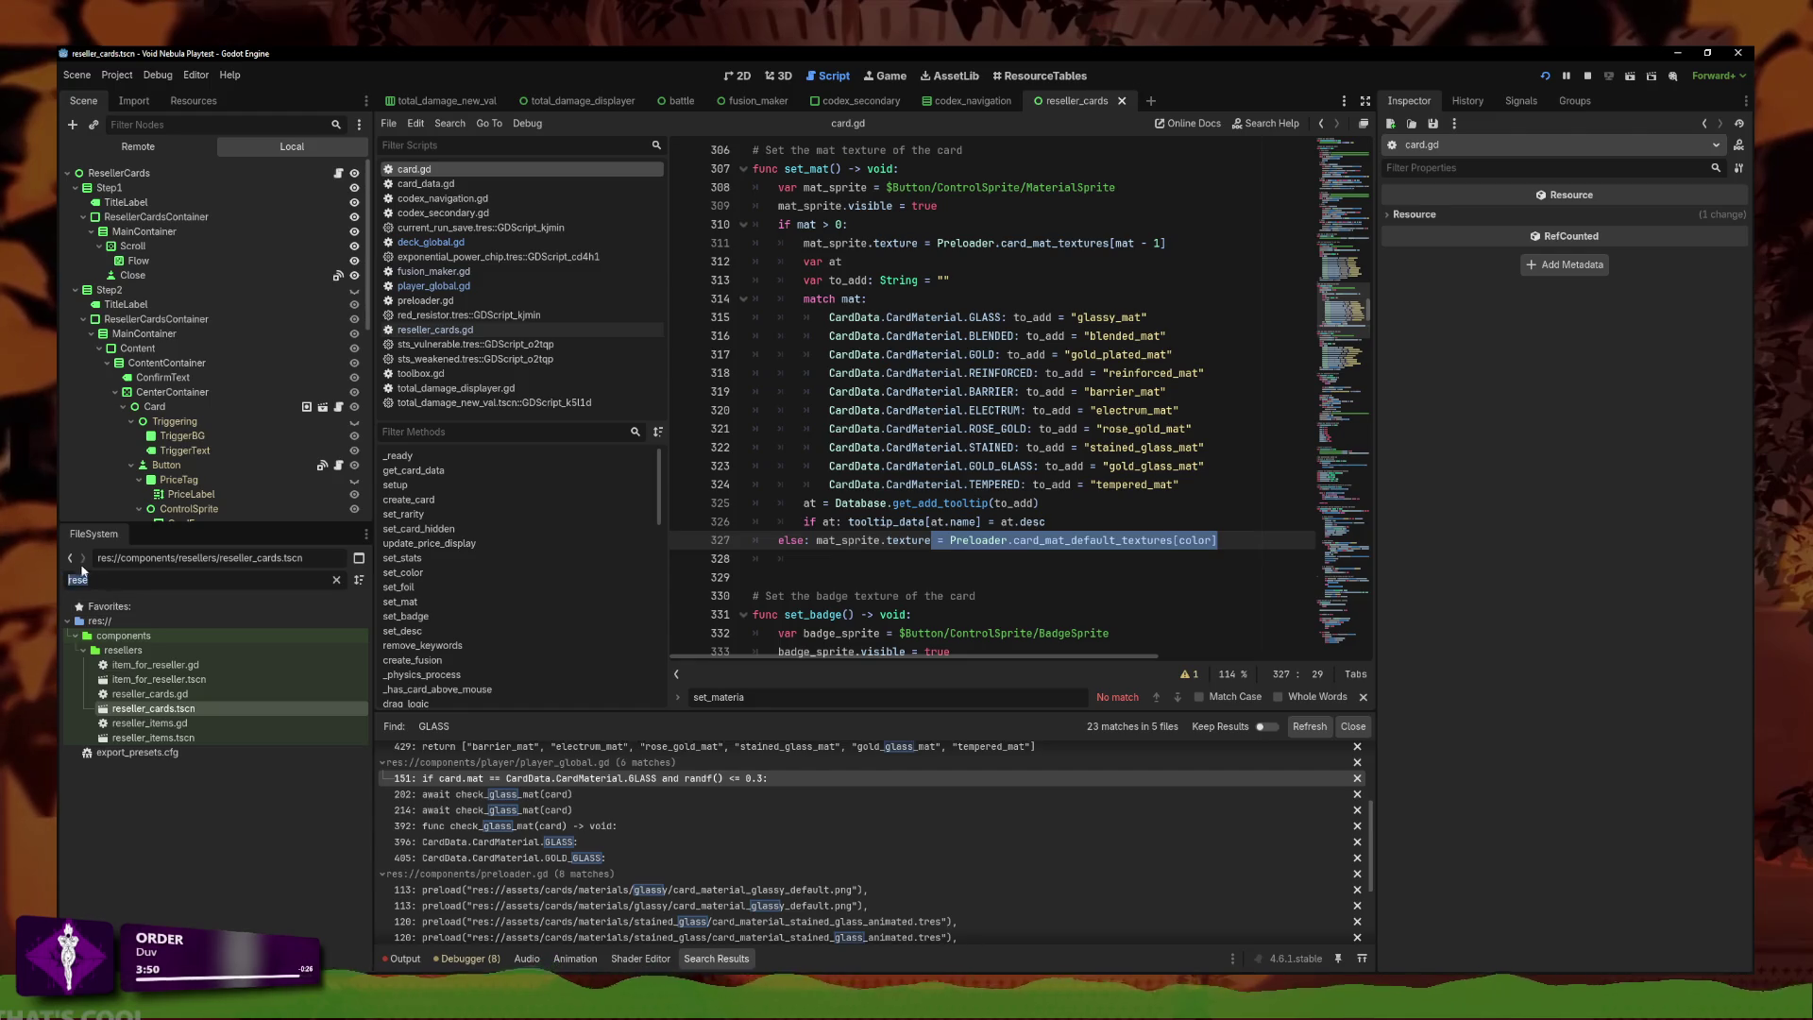
pyautogui.click(855, 227)
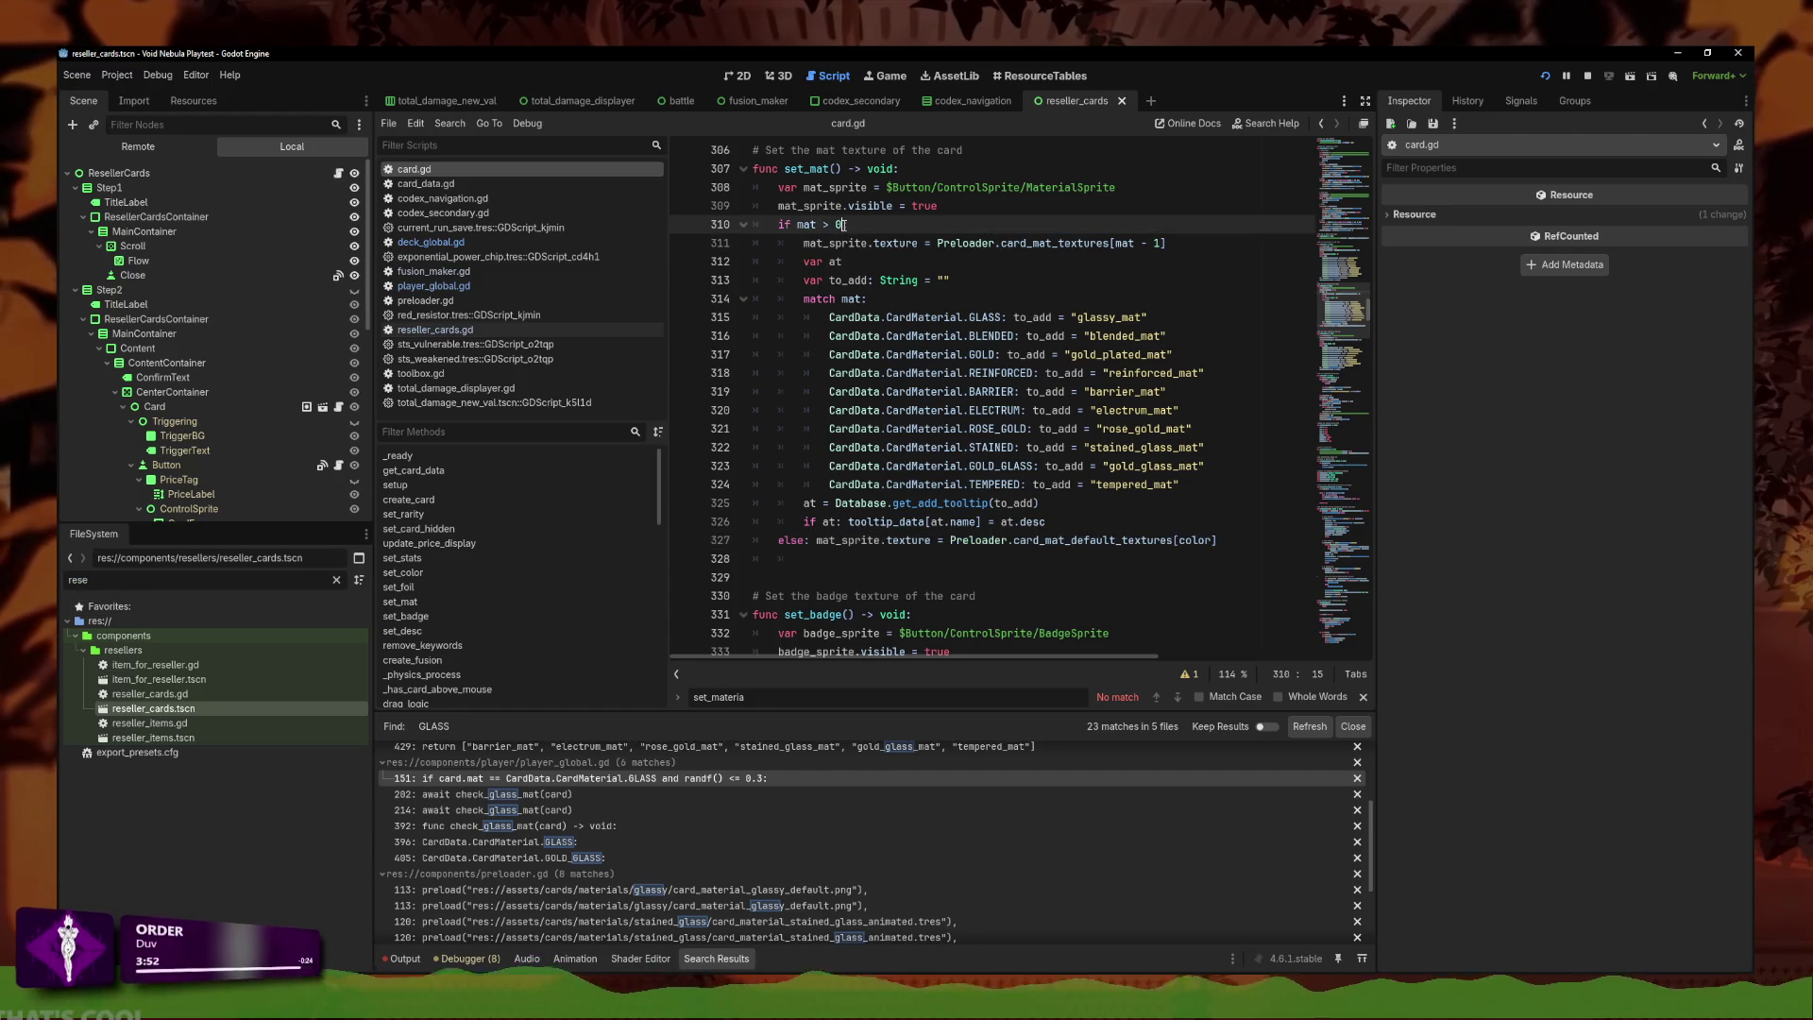
pyautogui.click(161, 581)
pyautogui.press('BackSpace')
pyautogui.press('BackSpace')
pyautogui.press('BackSpace')
pyautogui.write('card_data')
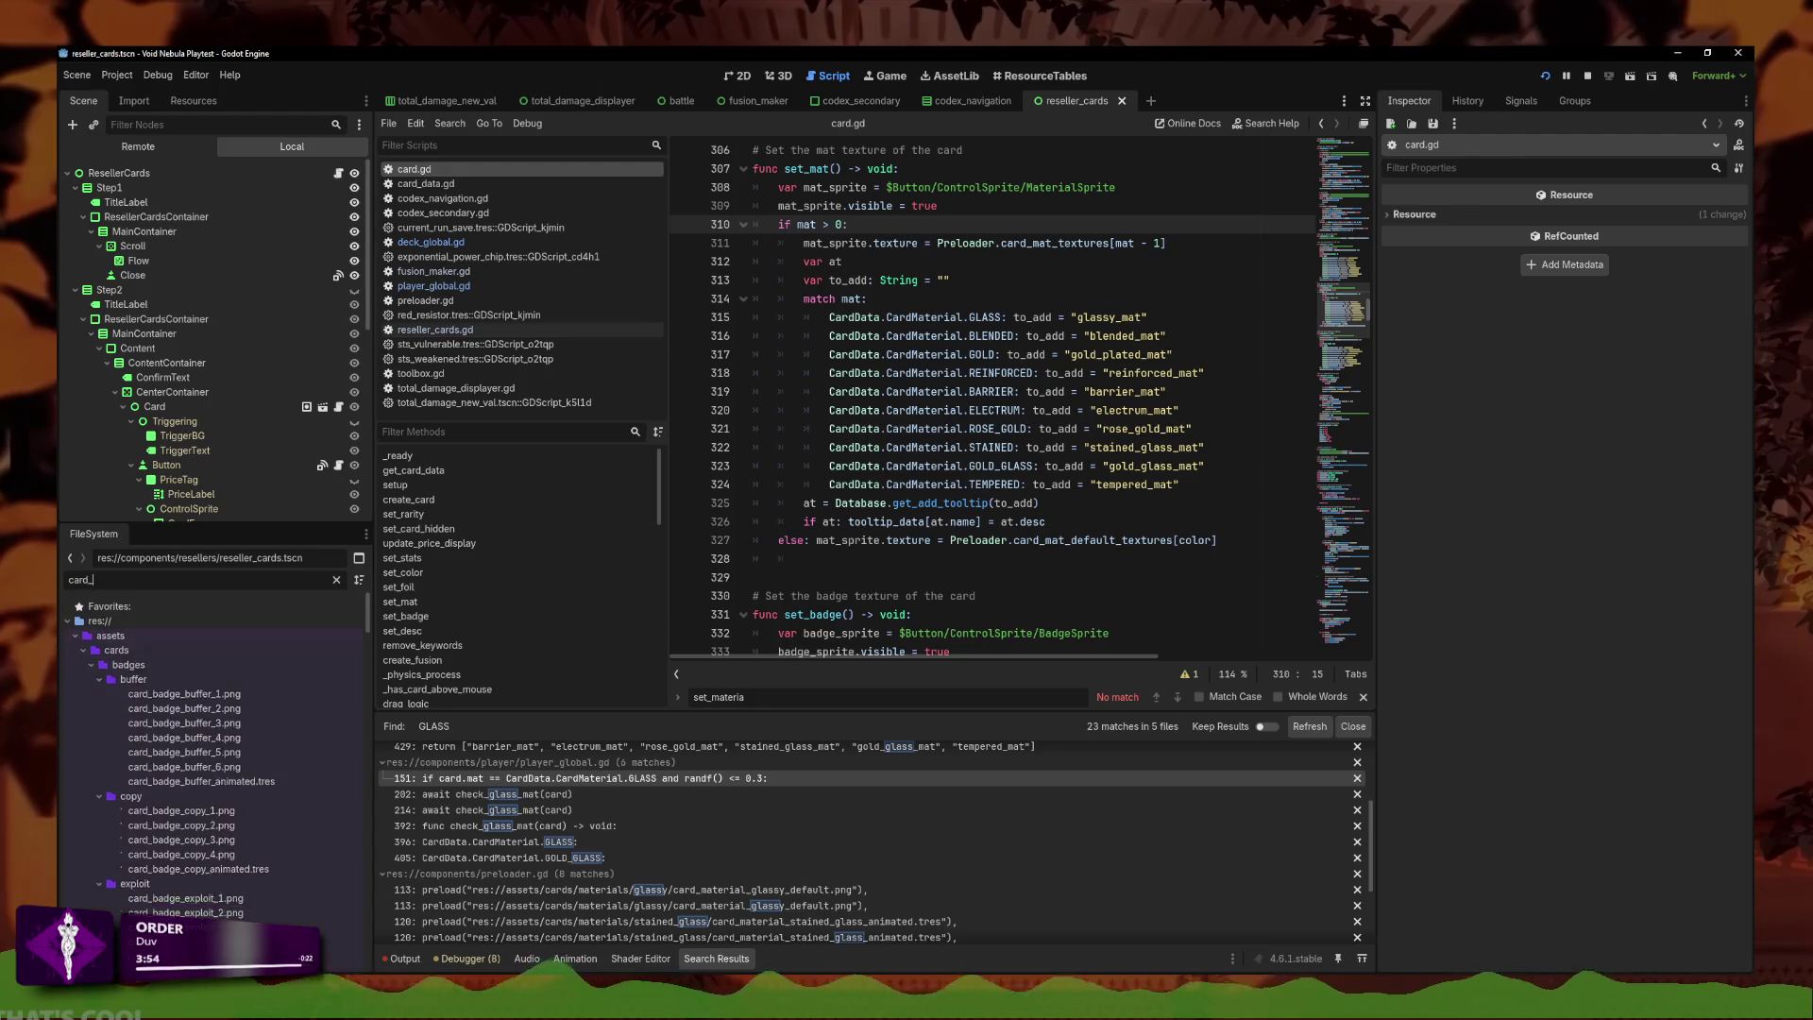
pyautogui.doubleClick(199, 650)
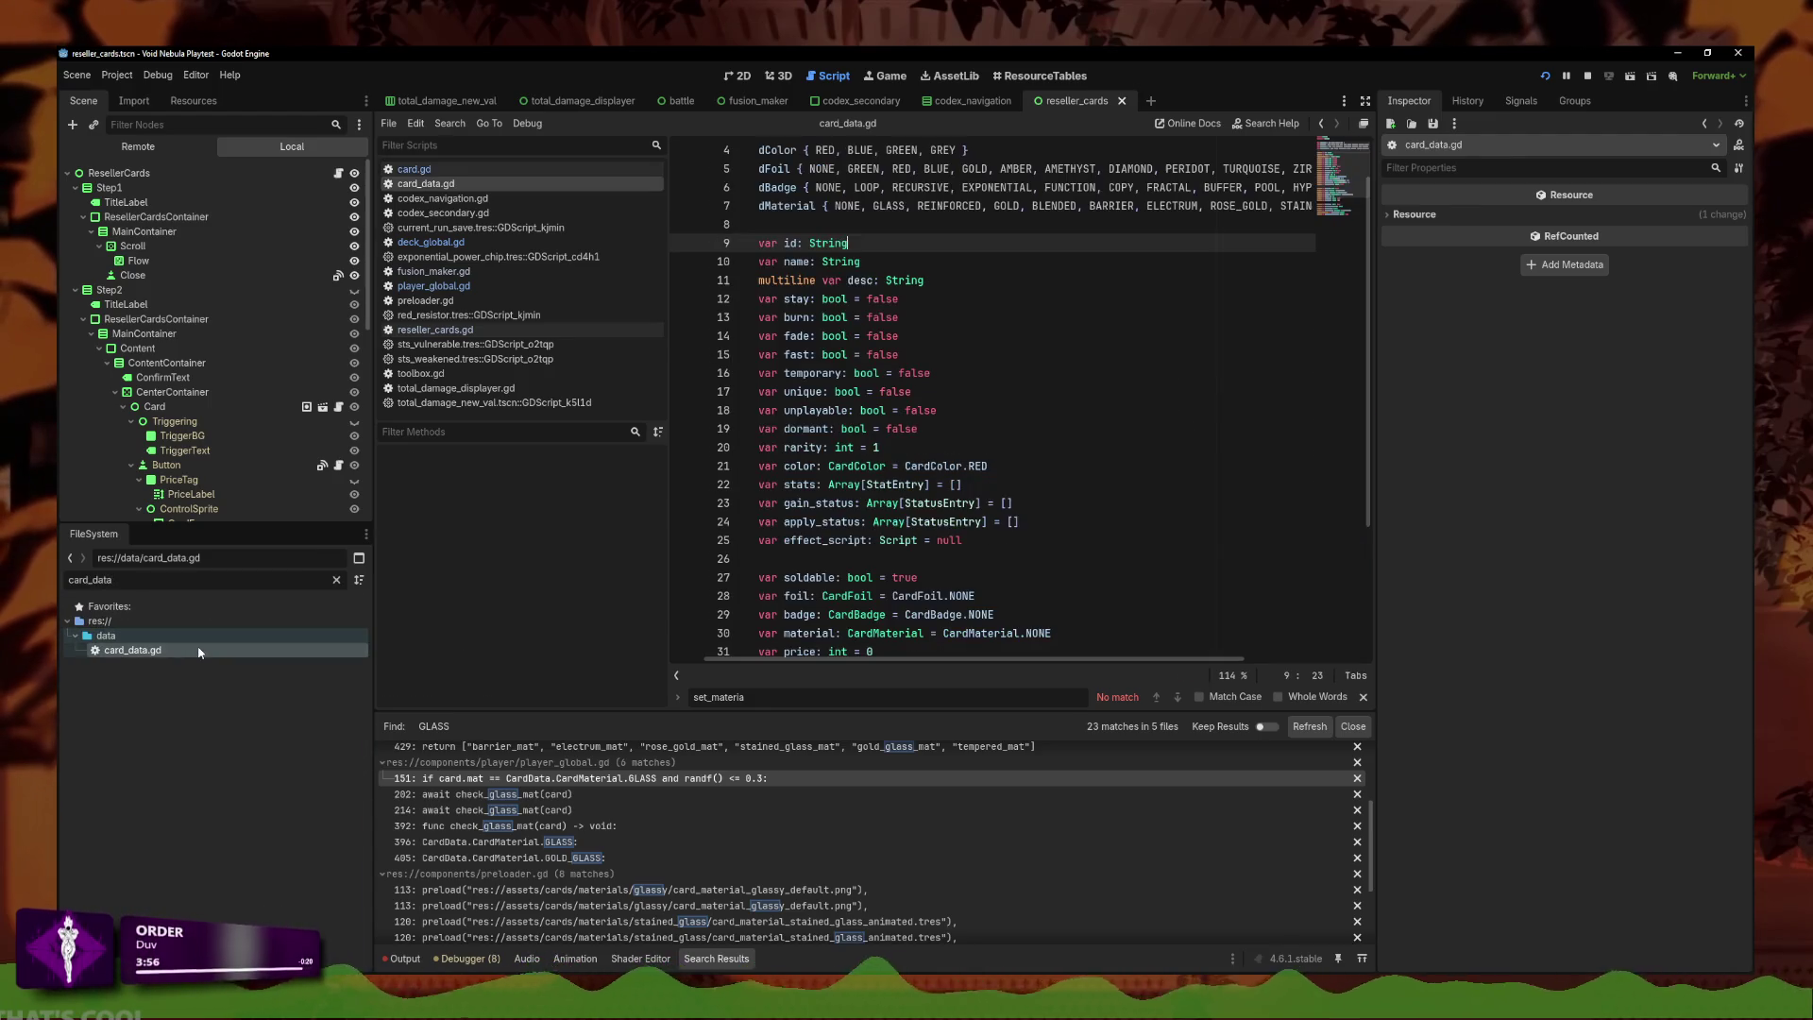
pyautogui.scroll(2, 861, 221)
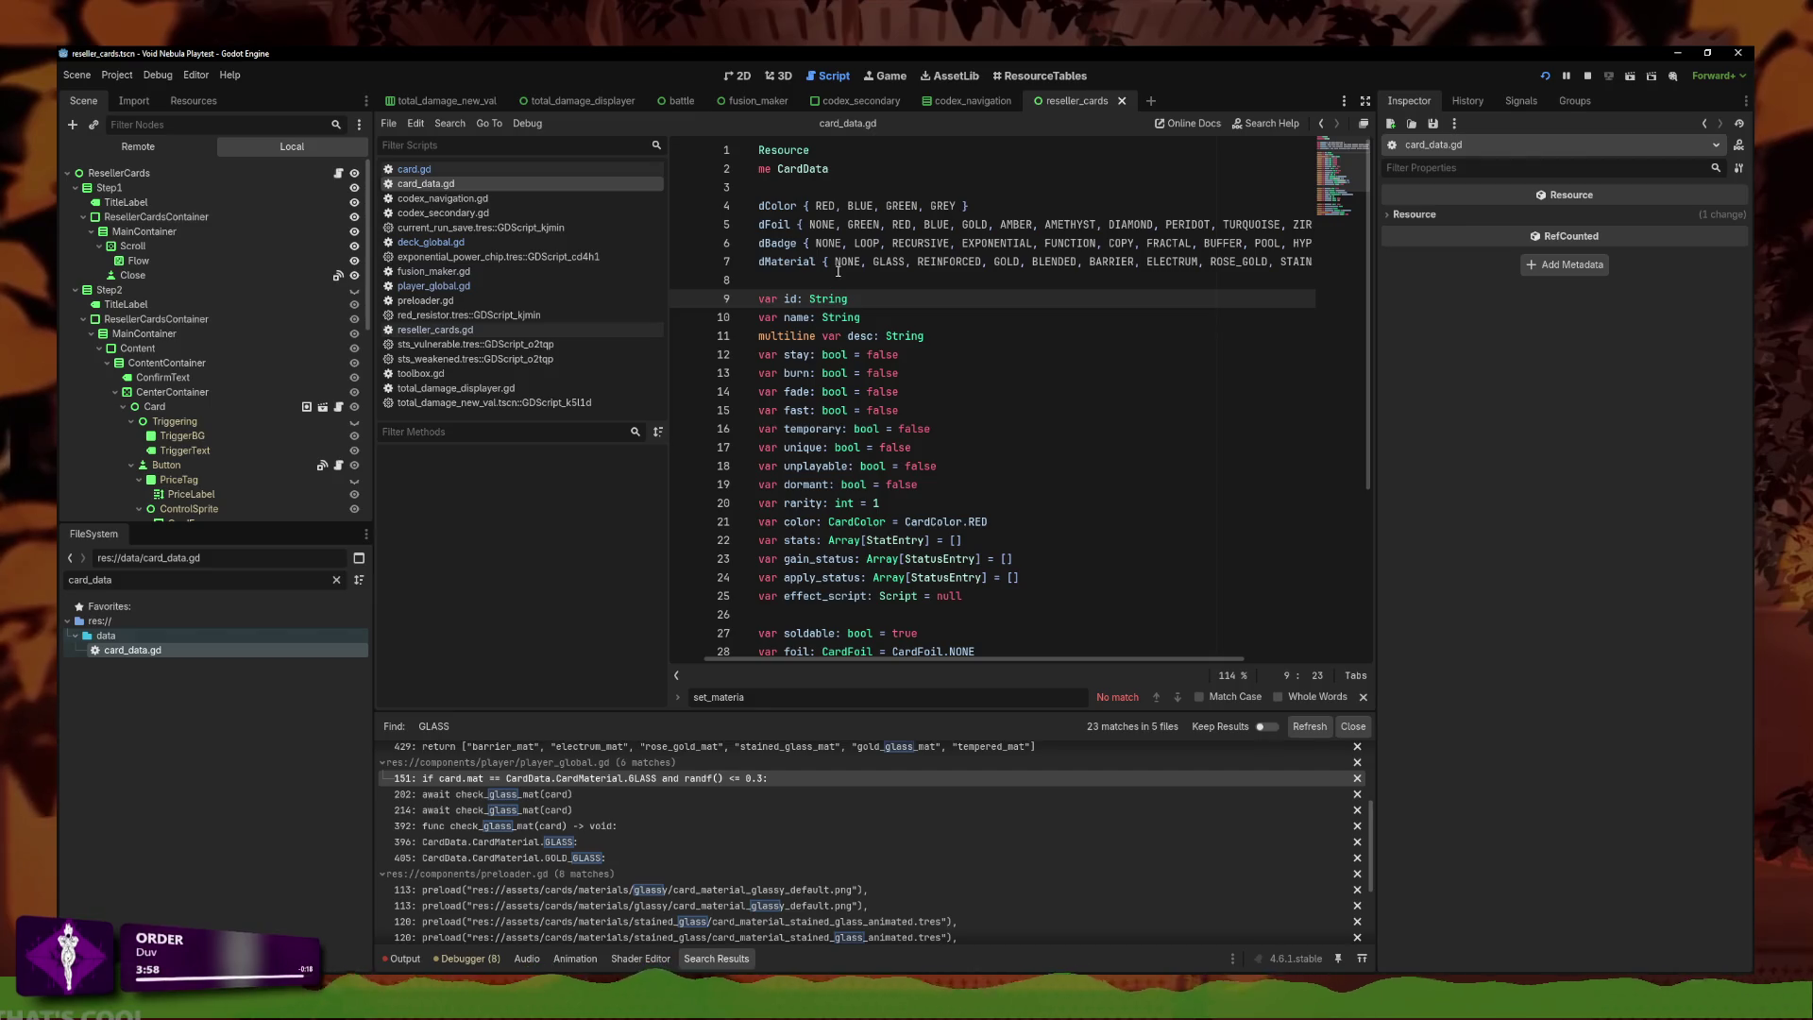
pyautogui.click(433, 285)
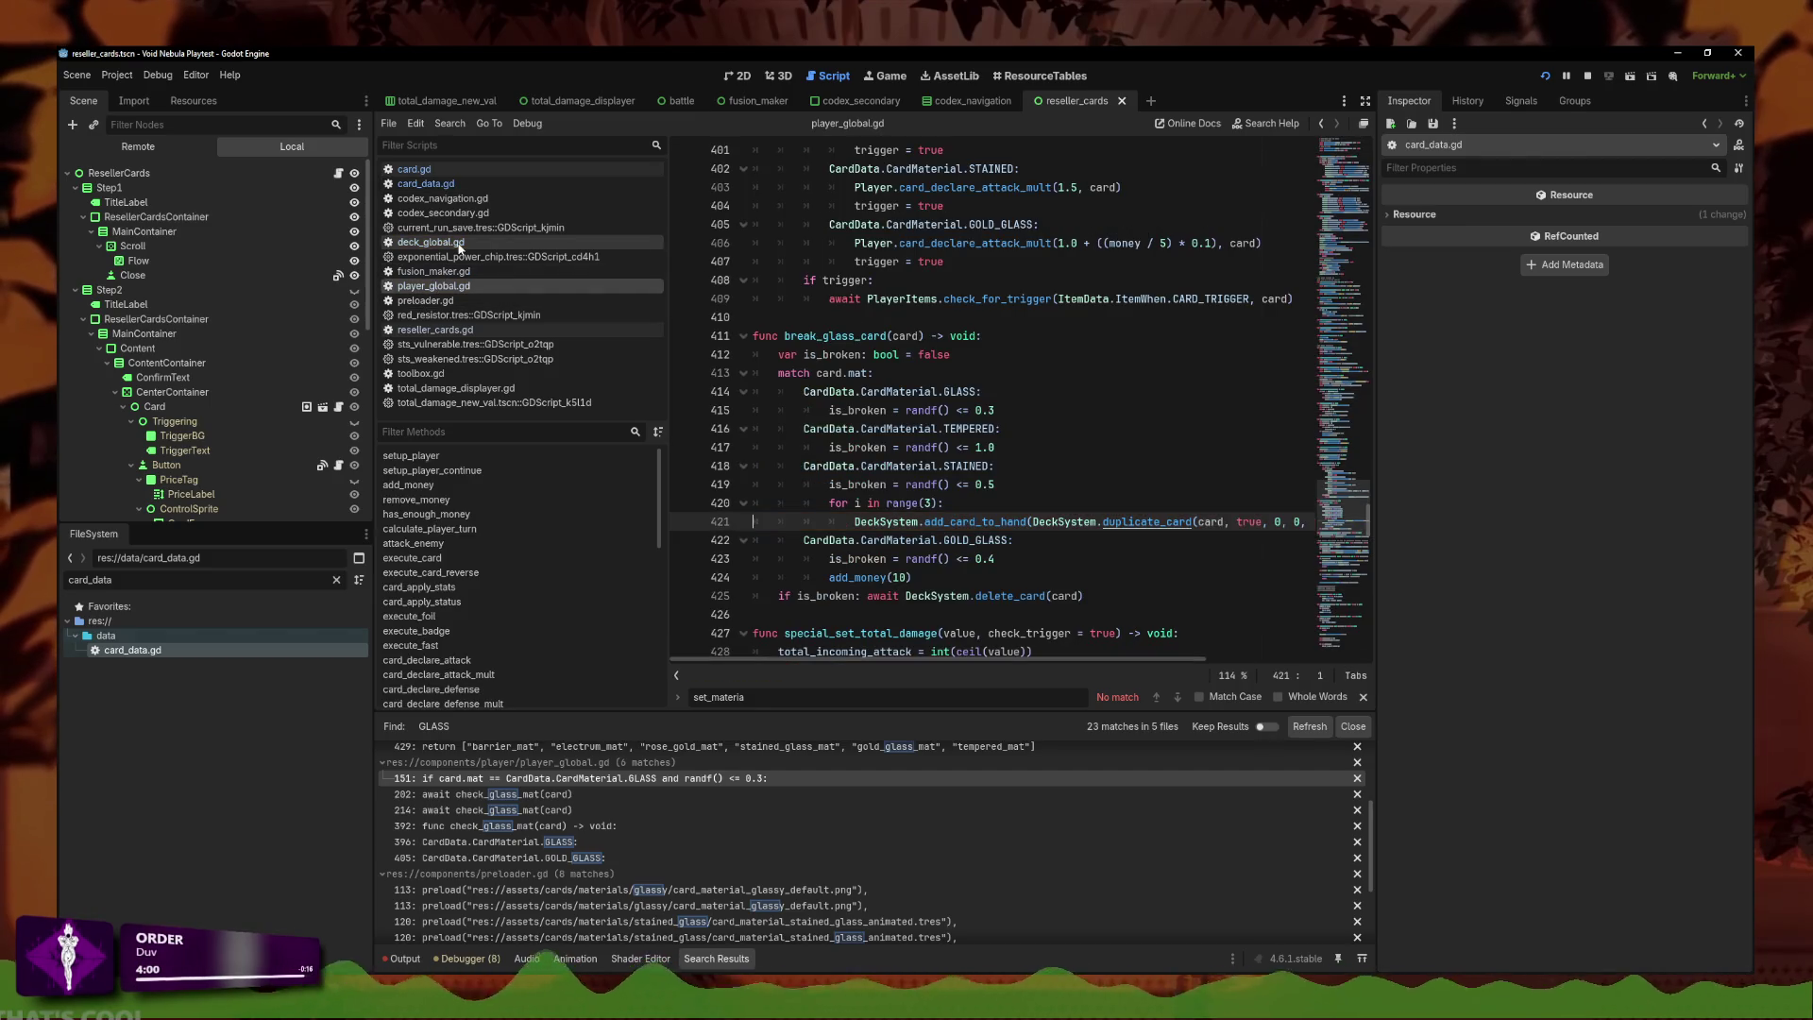
# Review duplicate_card's parameters in deck_global.gd and the call on line 421 of player_global.gd.
pyautogui.press('Up')
pyautogui.press('Up')
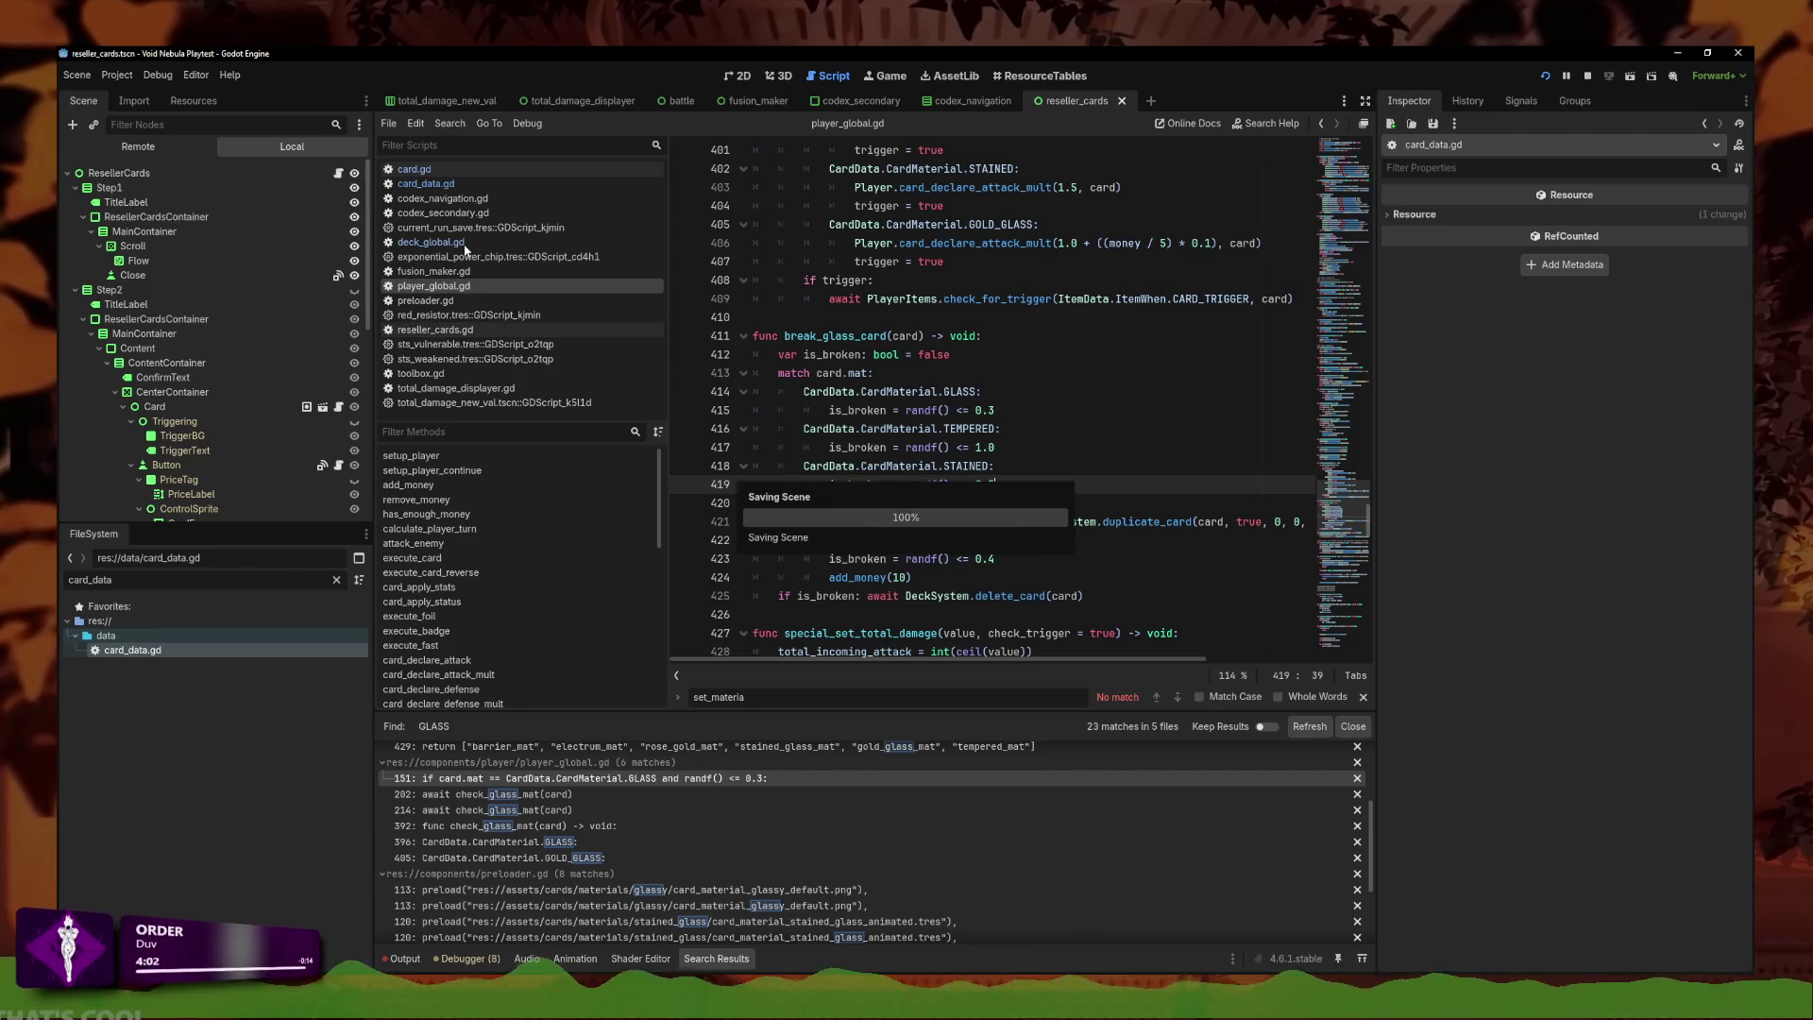
pyautogui.click(439, 243)
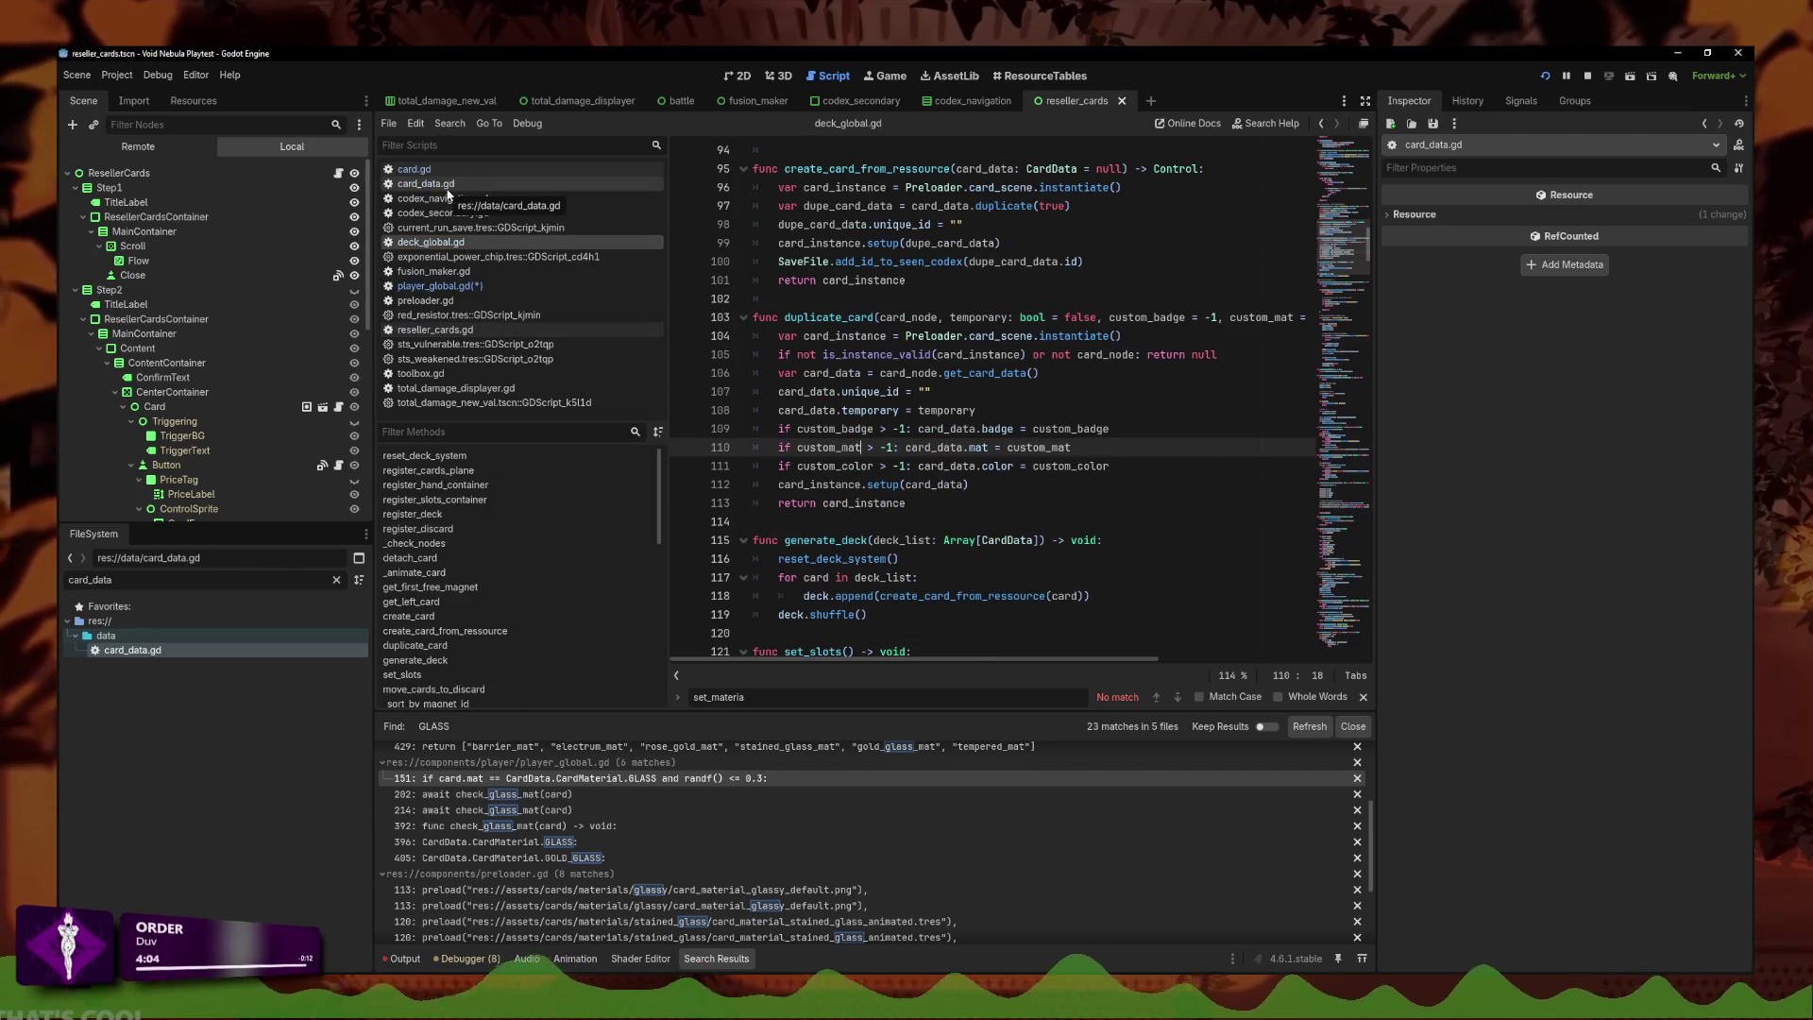
pyautogui.click(439, 285)
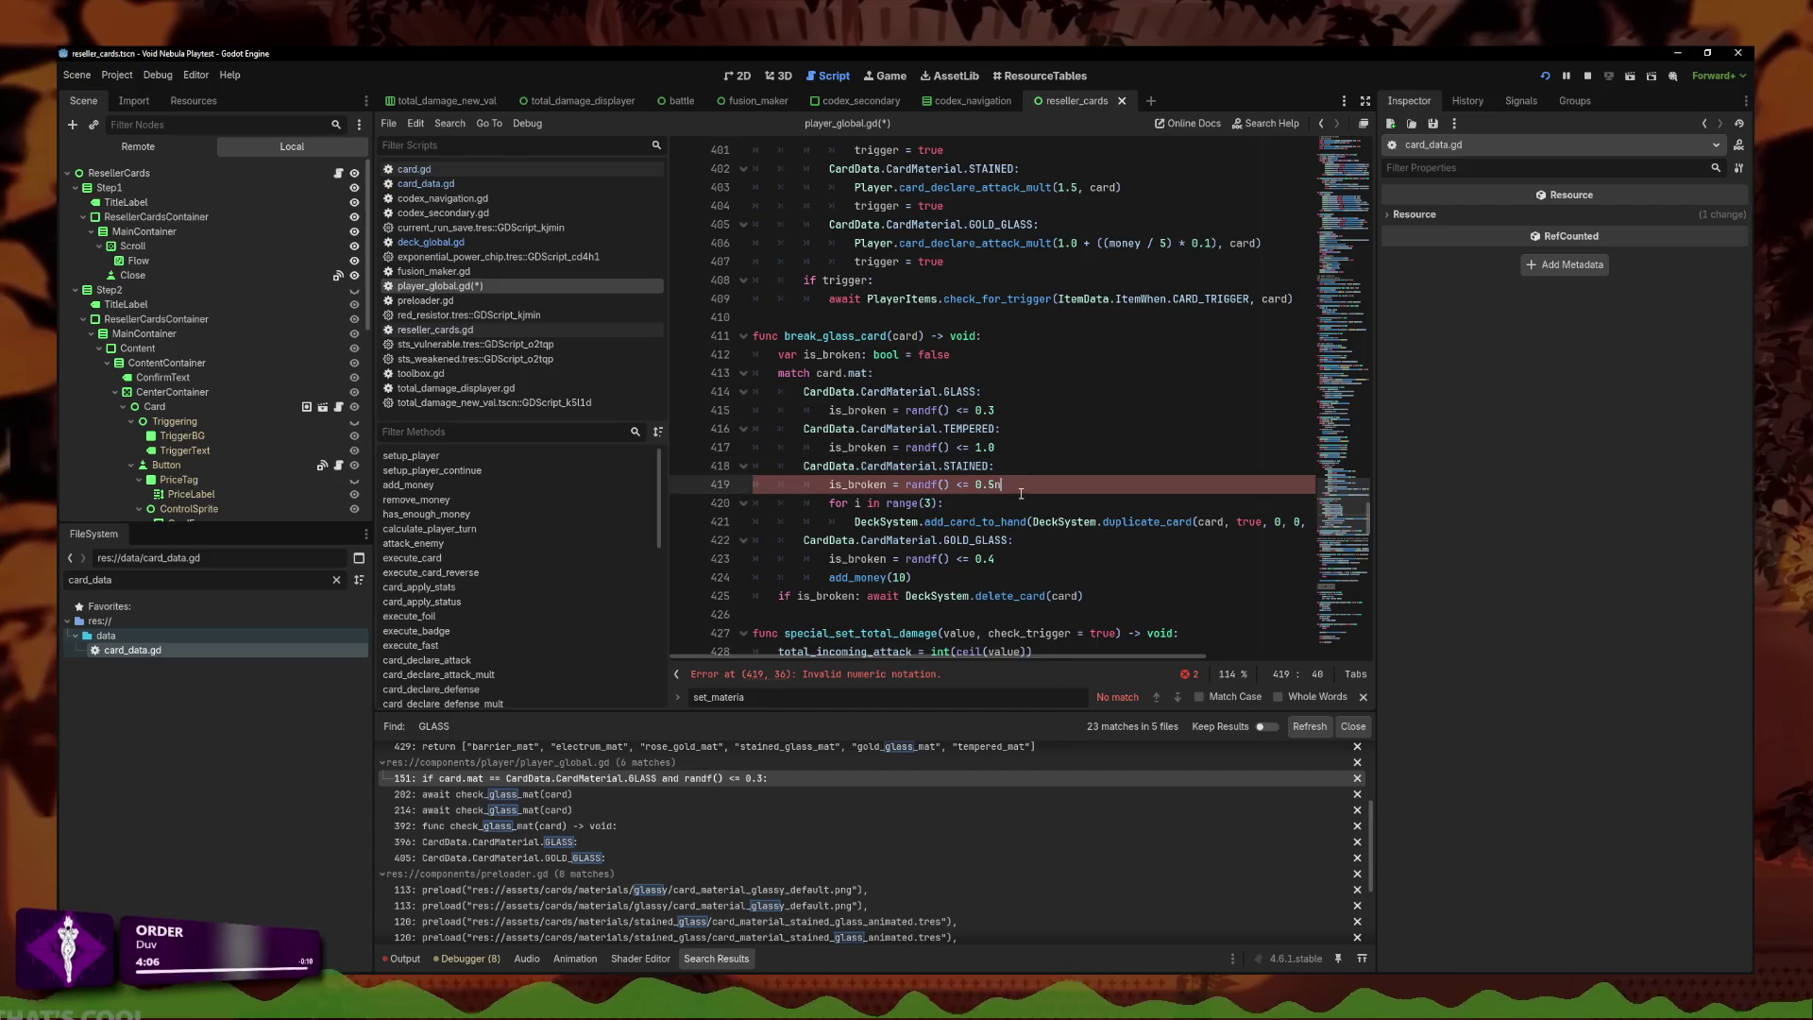
pyautogui.moveTo(951, 521); pyautogui.dragTo(1102, 526)
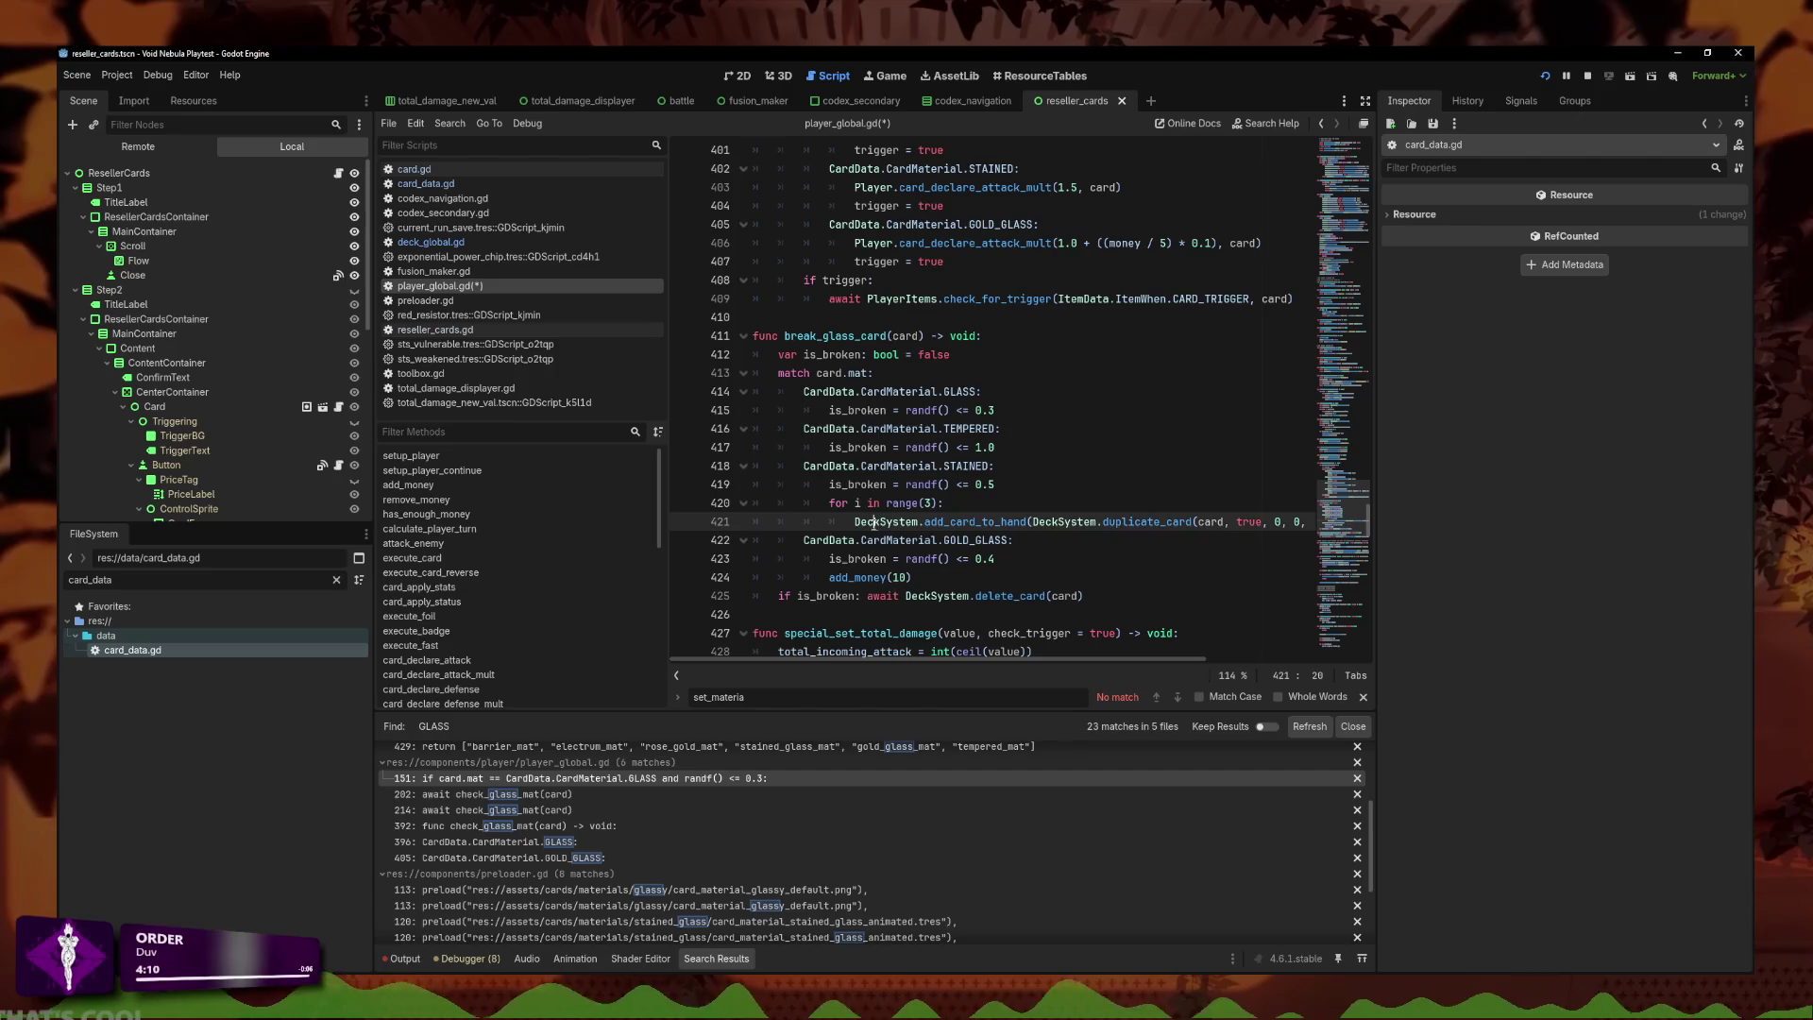
pyautogui.click(988, 485)
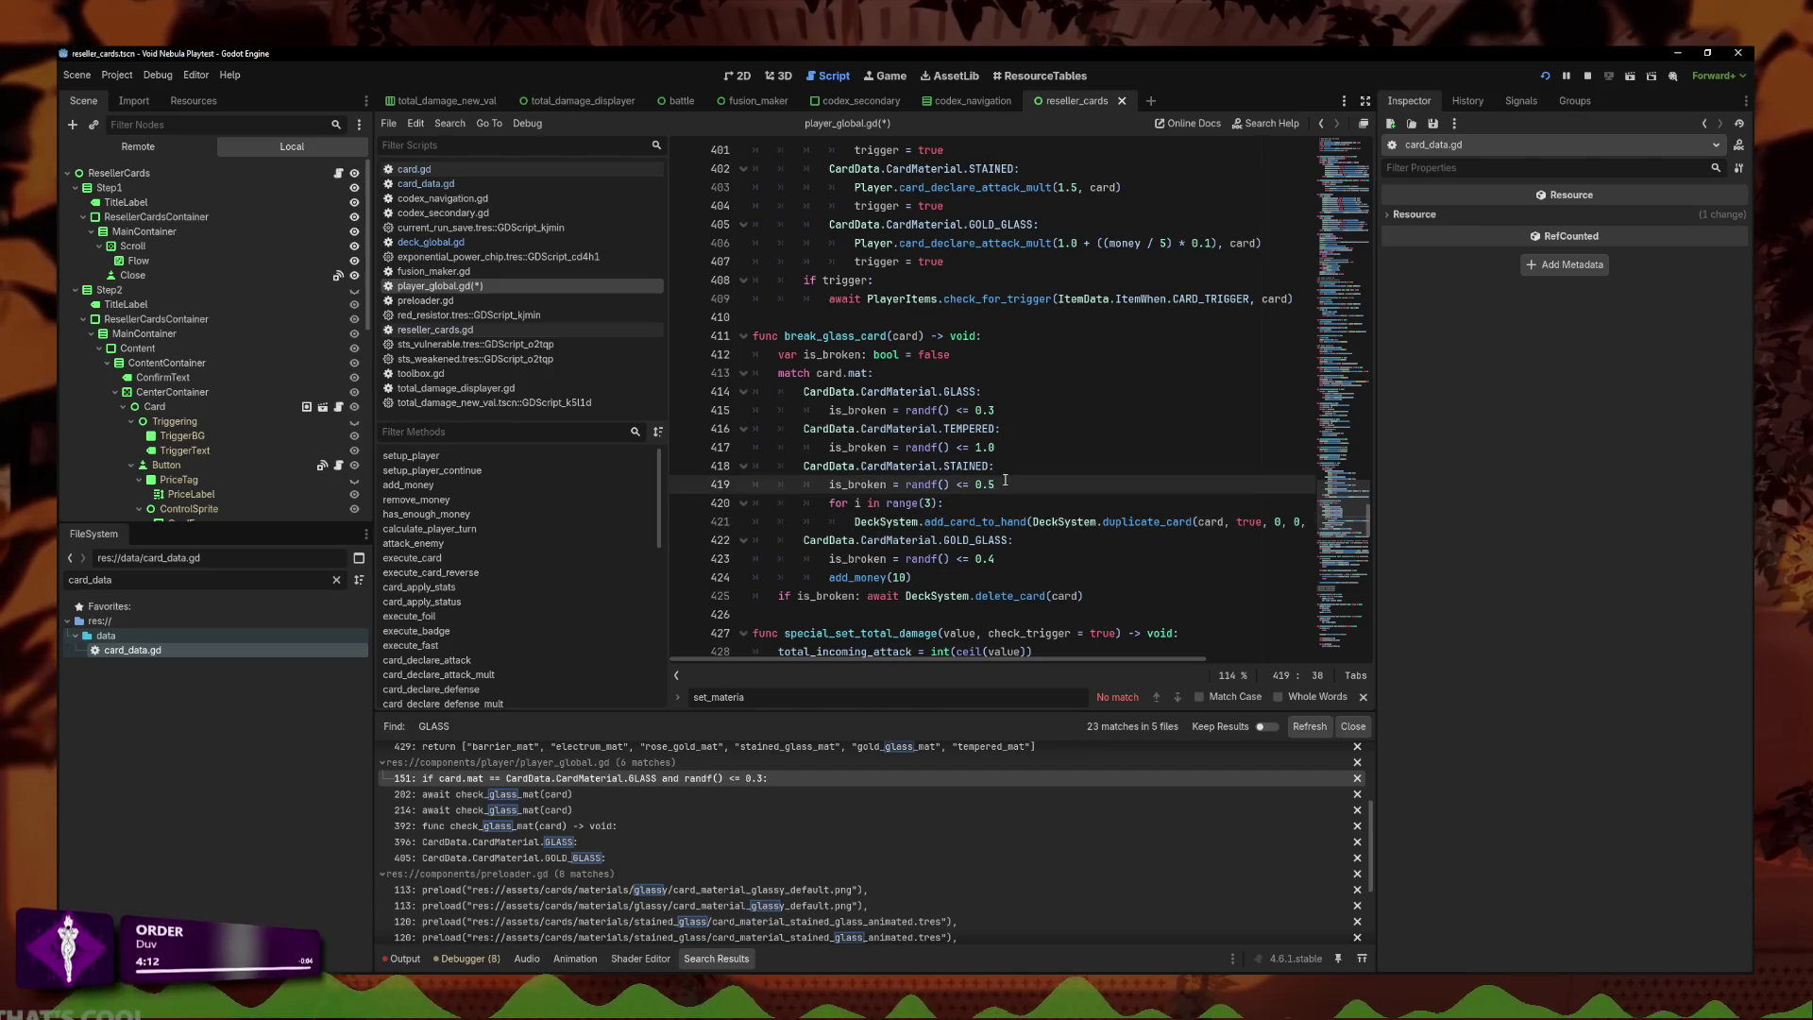
pyautogui.moveTo(857, 521); pyautogui.dragTo(1226, 514)
pyautogui.hscroll(1, 1226, 514)
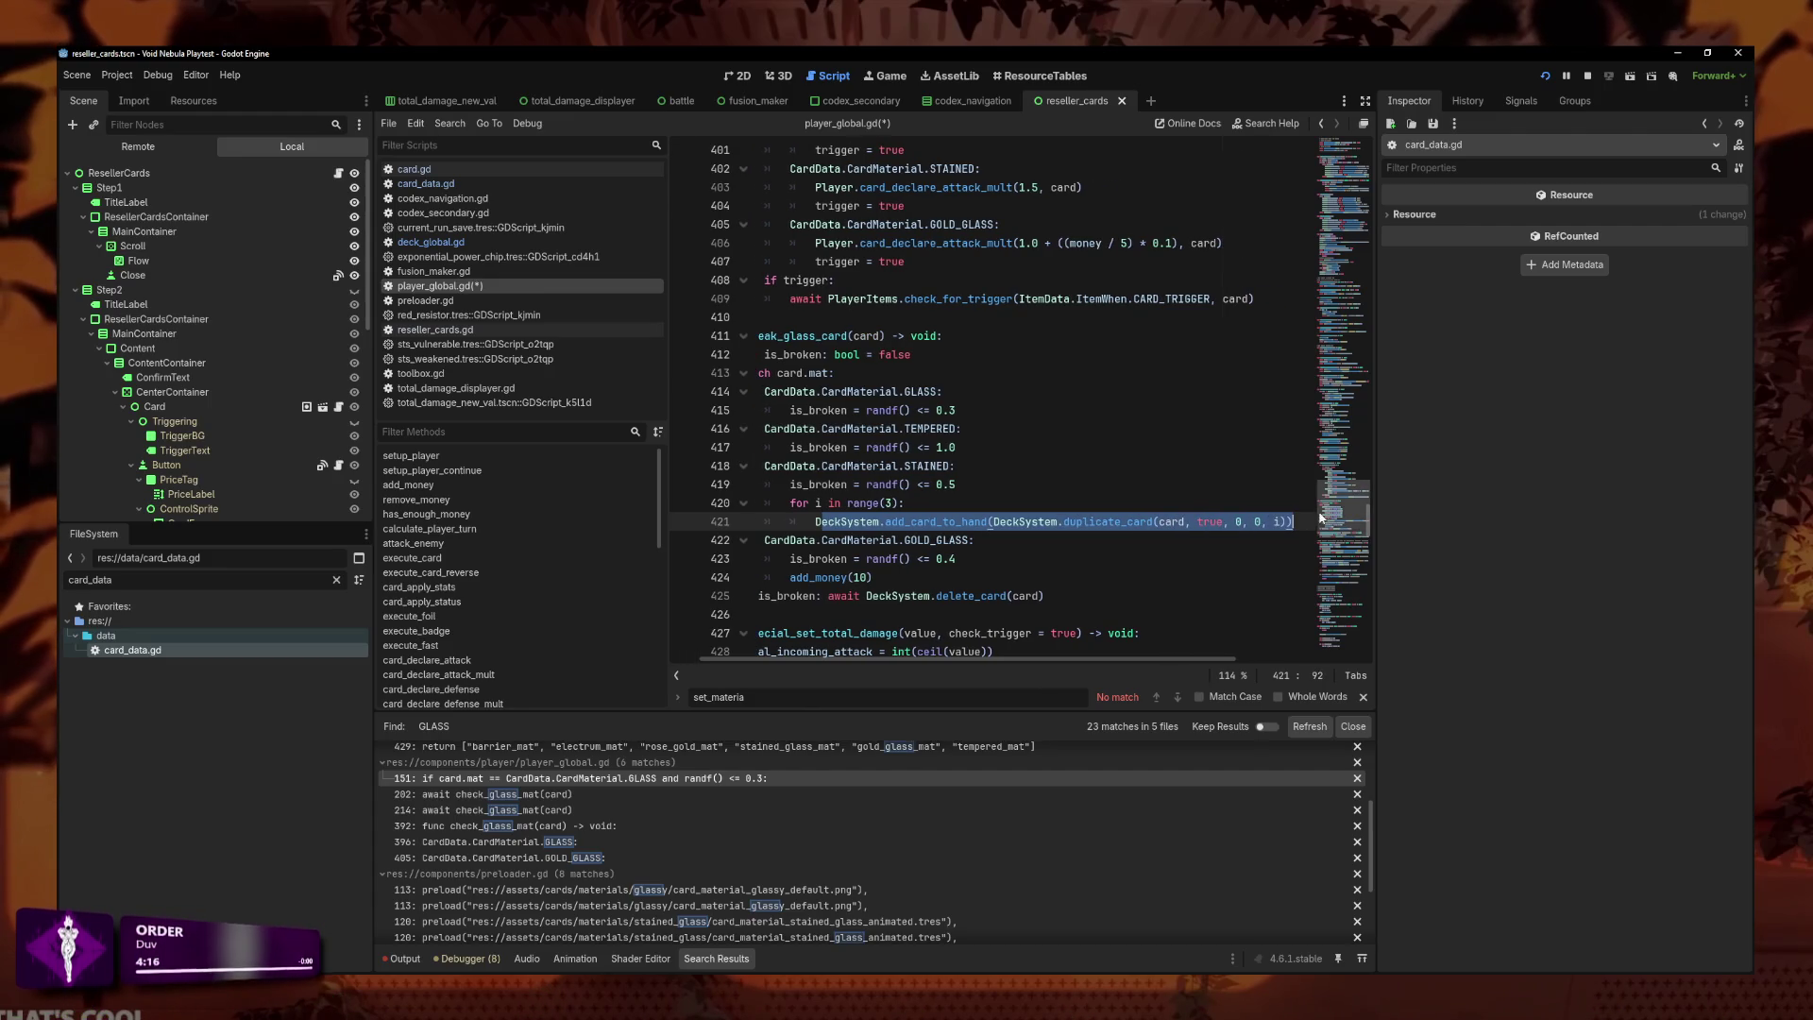
# Change the custom badge argument on line 421 to -1, giving duplicate_card(card, true, -1, 0, i).
pyautogui.click(1237, 521)
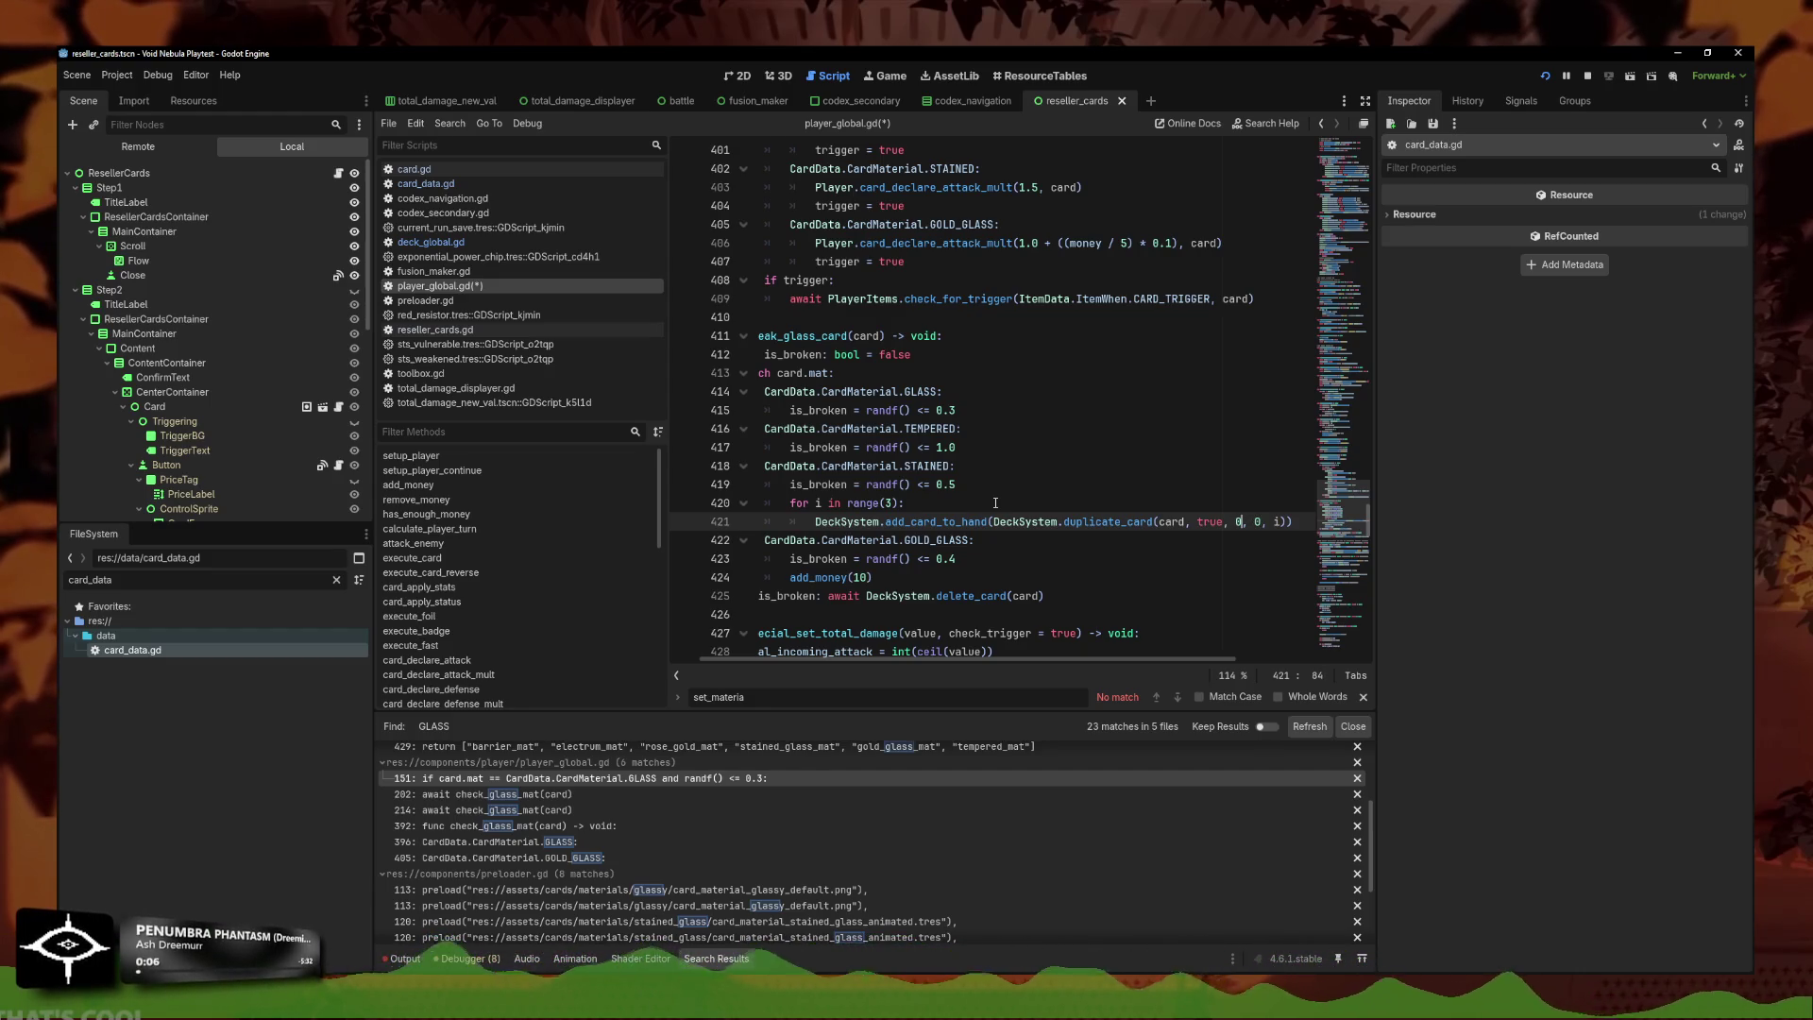
pyautogui.press('BackSpace')
pyautogui.write('-1')
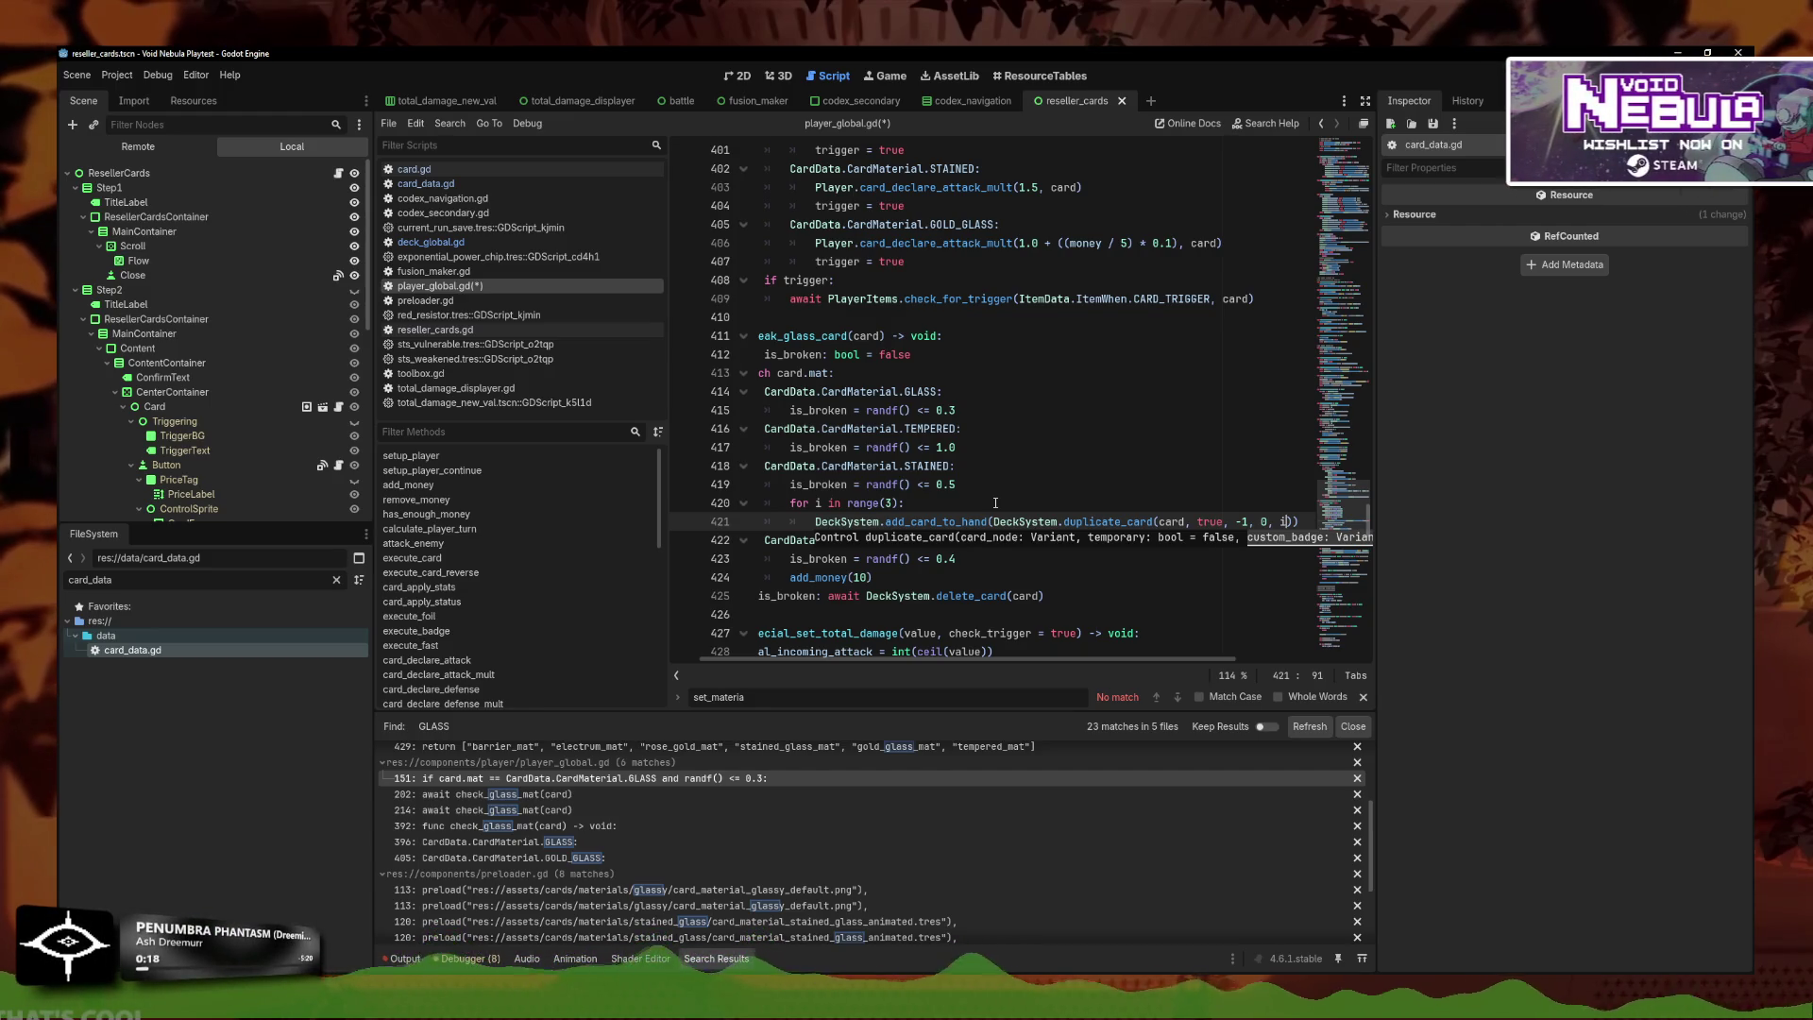
pyautogui.press('Right')
pyautogui.press('Right')
pyautogui.press('Left')
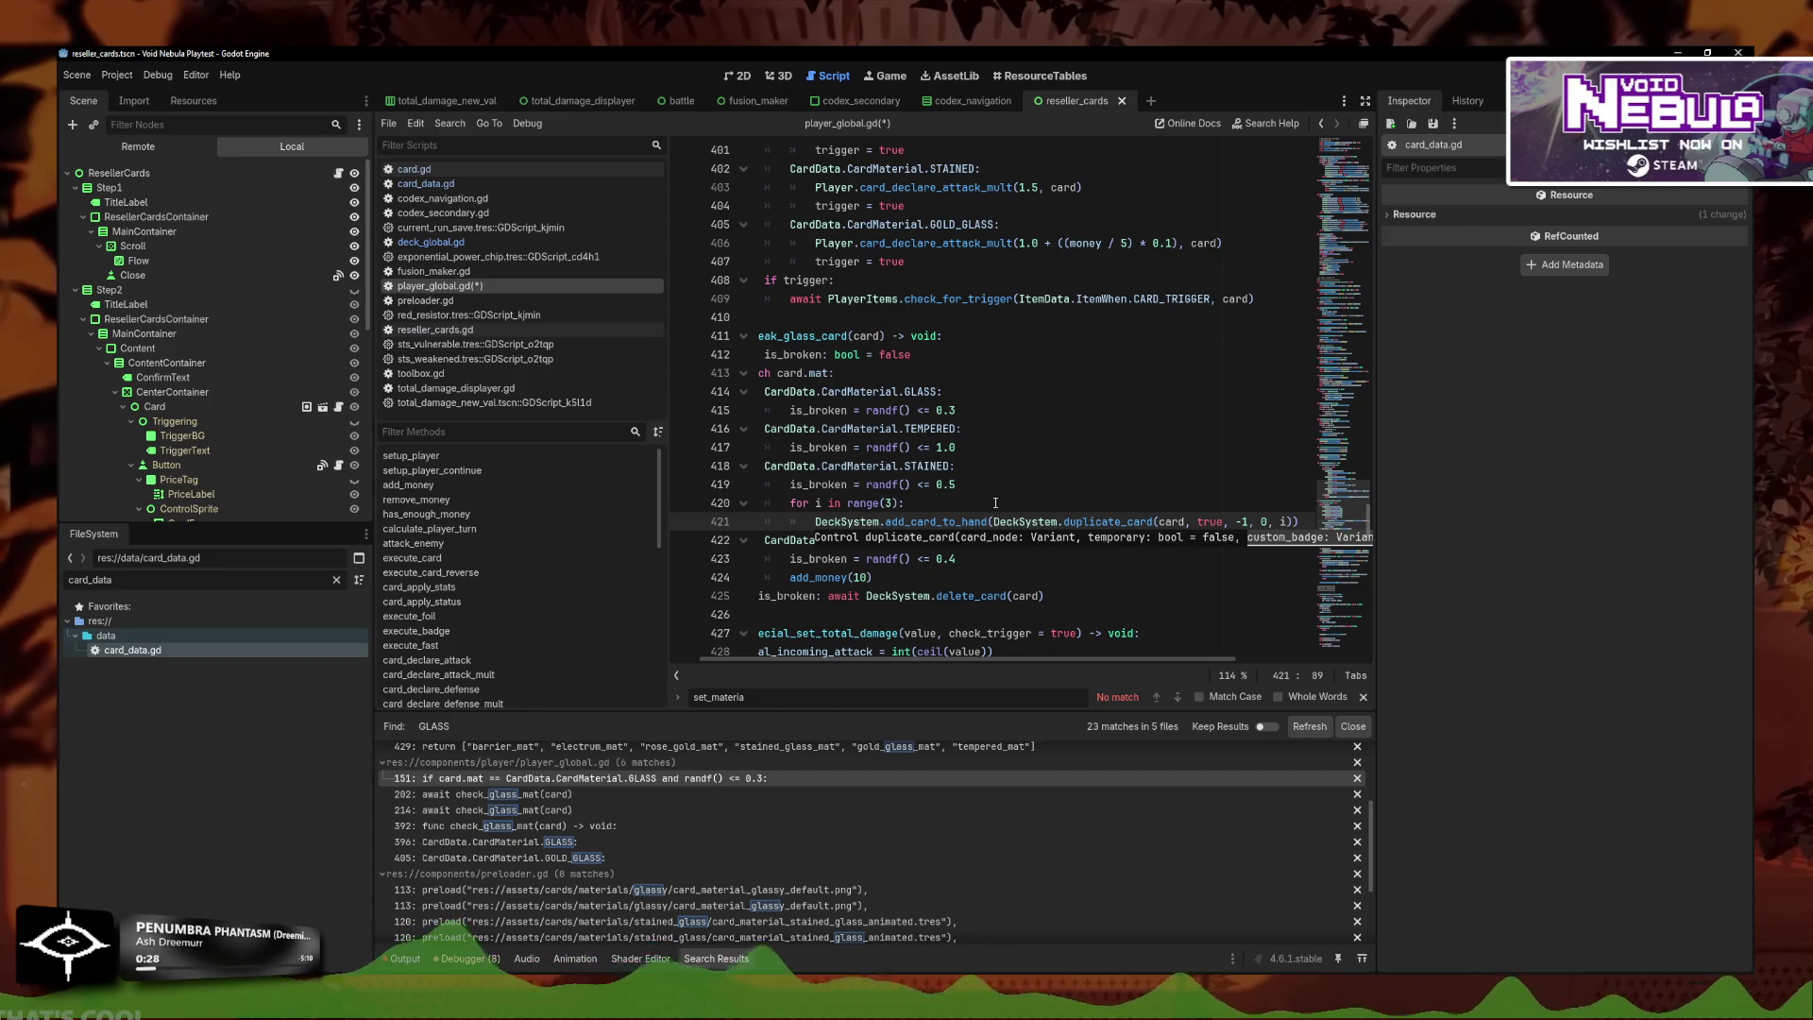
pyautogui.click(998, 500)
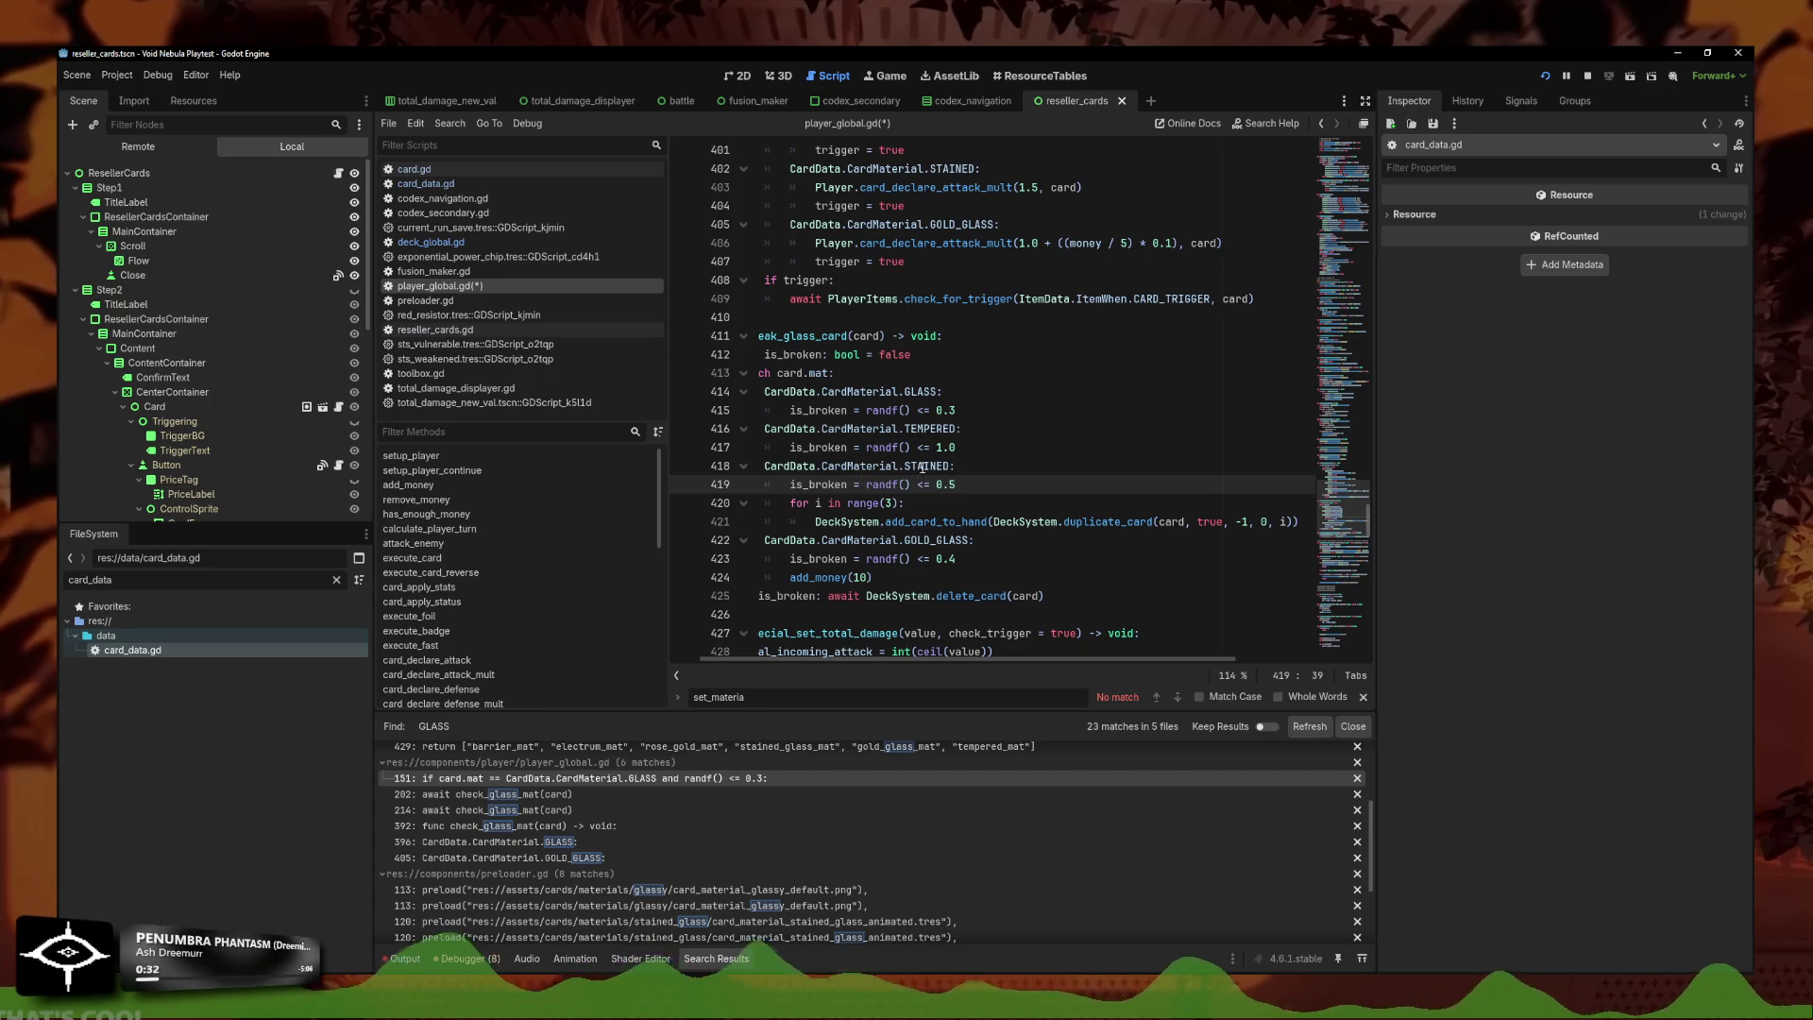
# Wrap the STAINED branch's lines in a new 'if b:' block using a temporary var b.
pyautogui.click(989, 452)
pyautogui.click(991, 458)
pyautogui.press('Return')
pyautogui.write('var ')
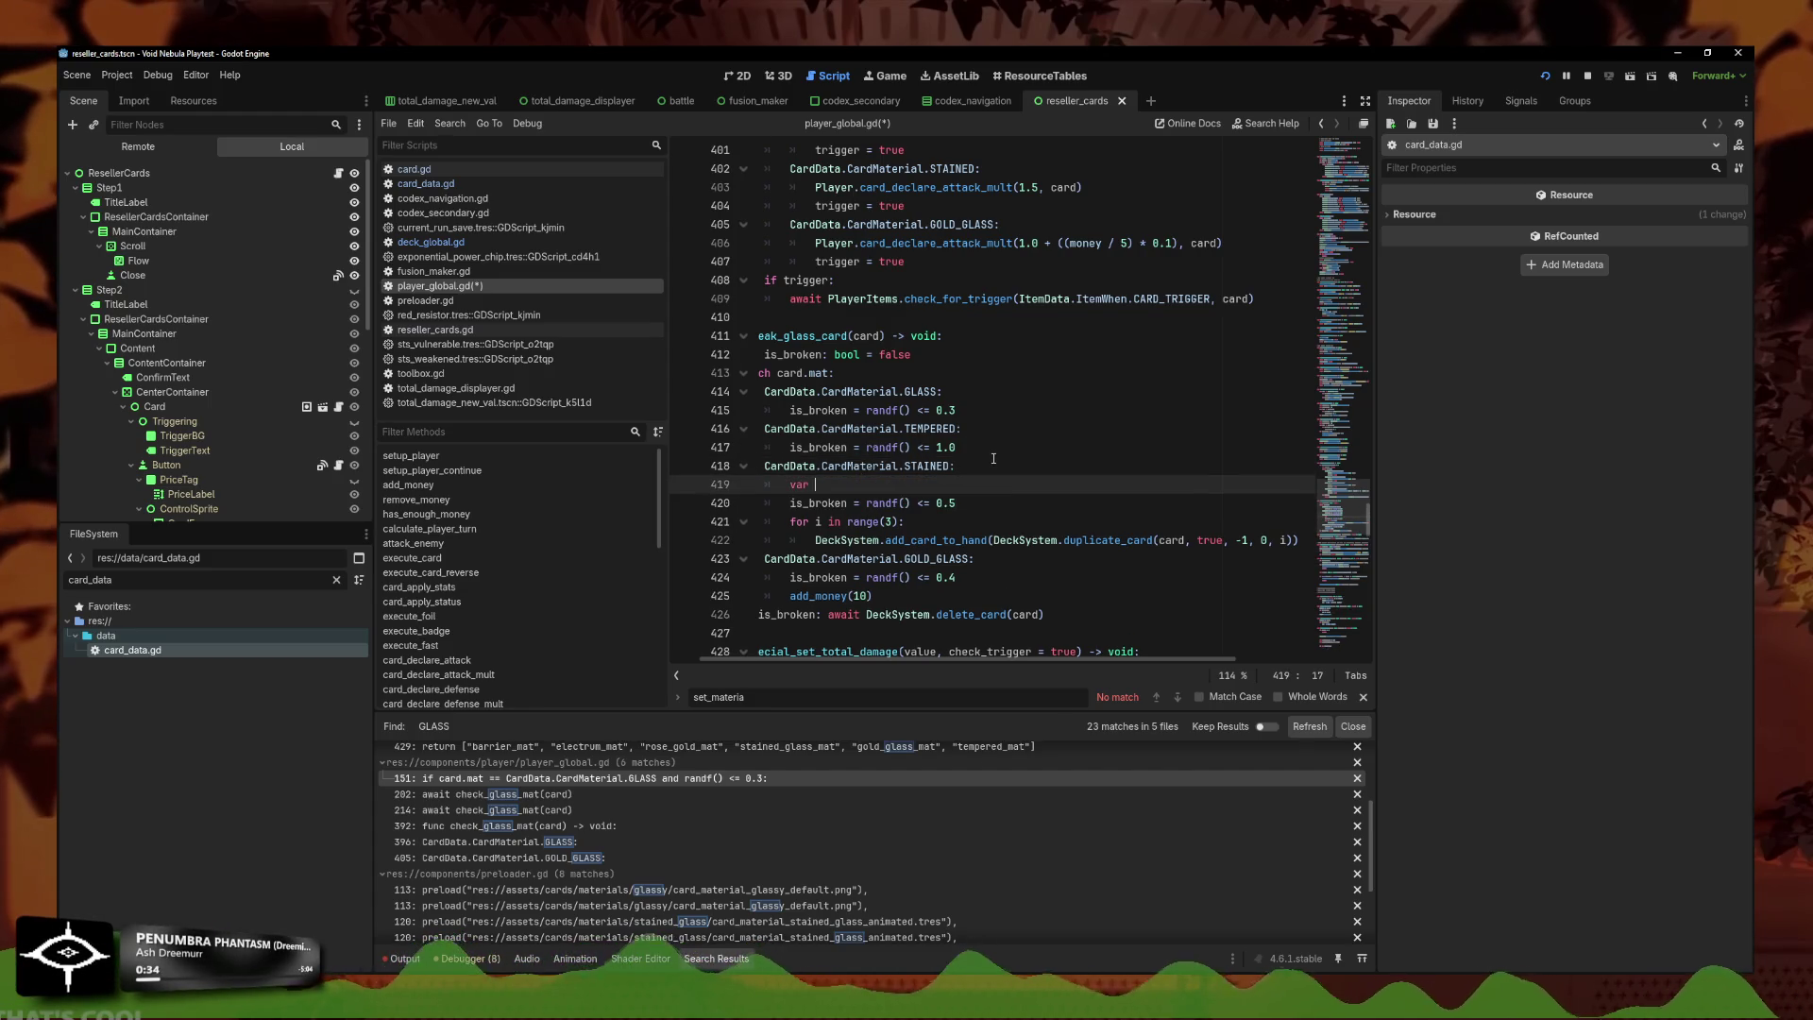
pyautogui.write('brok')
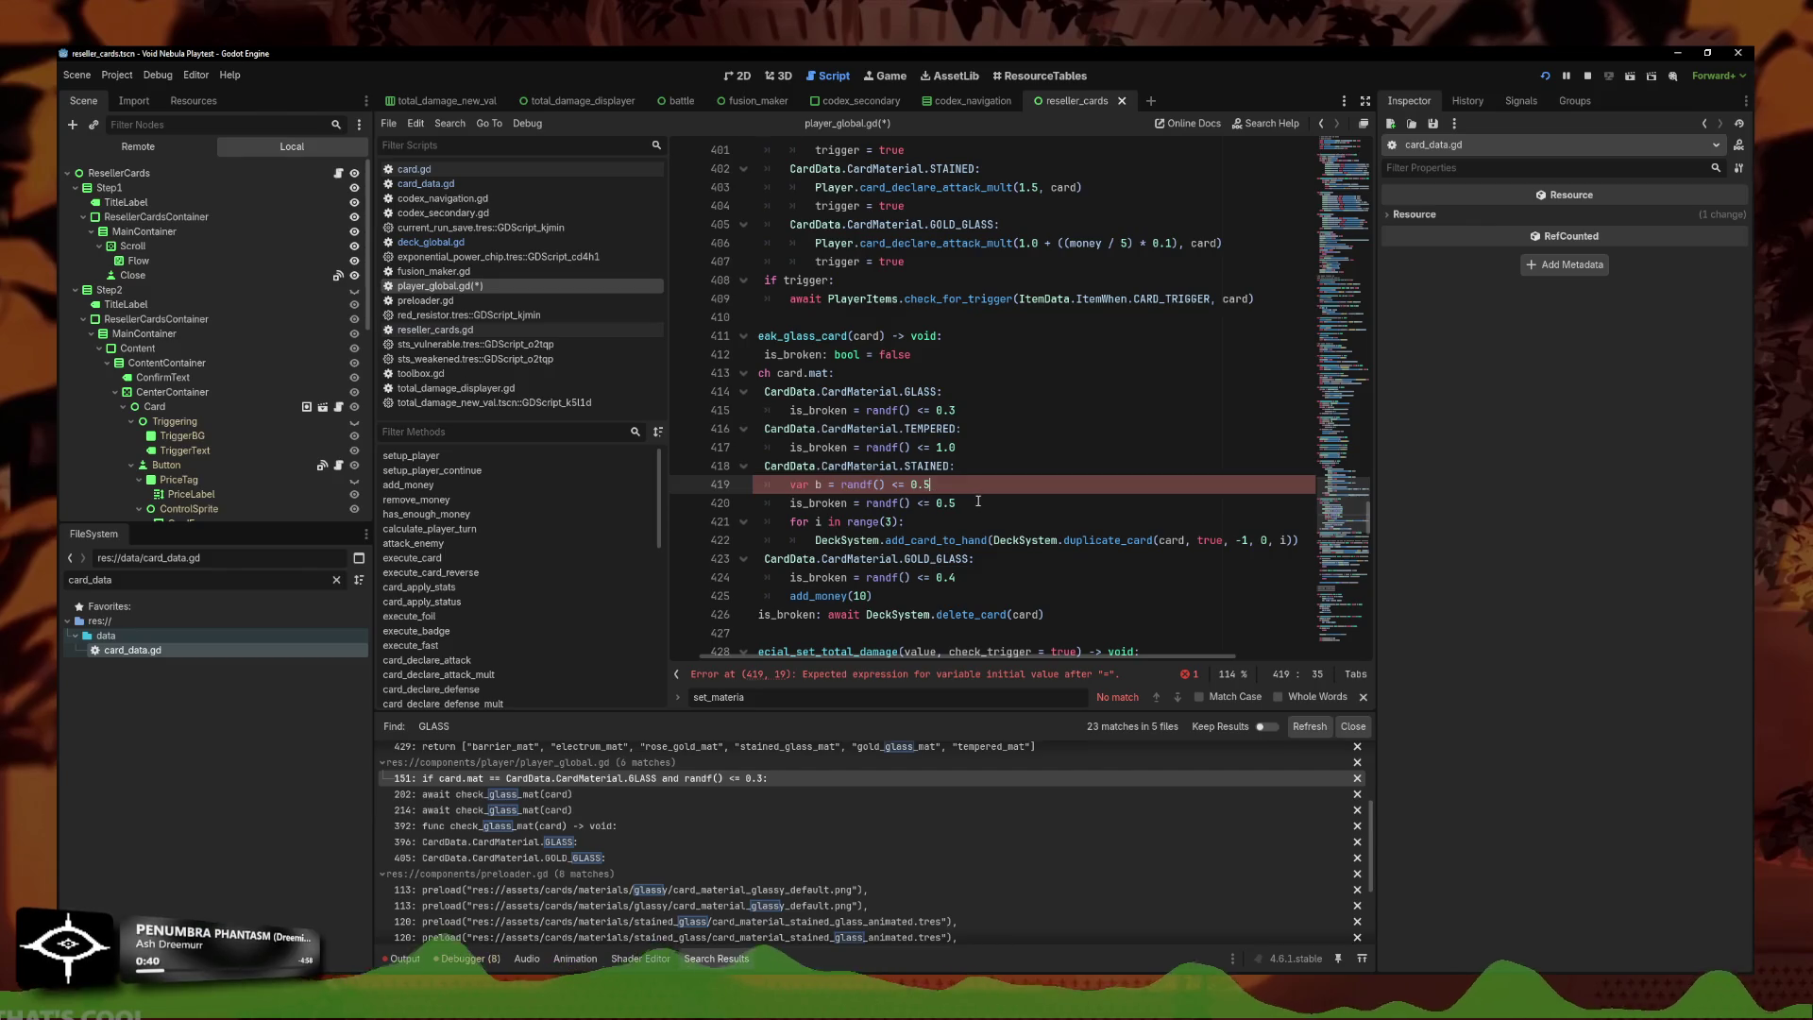
pyautogui.moveTo(869, 502); pyautogui.dragTo(841, 484)
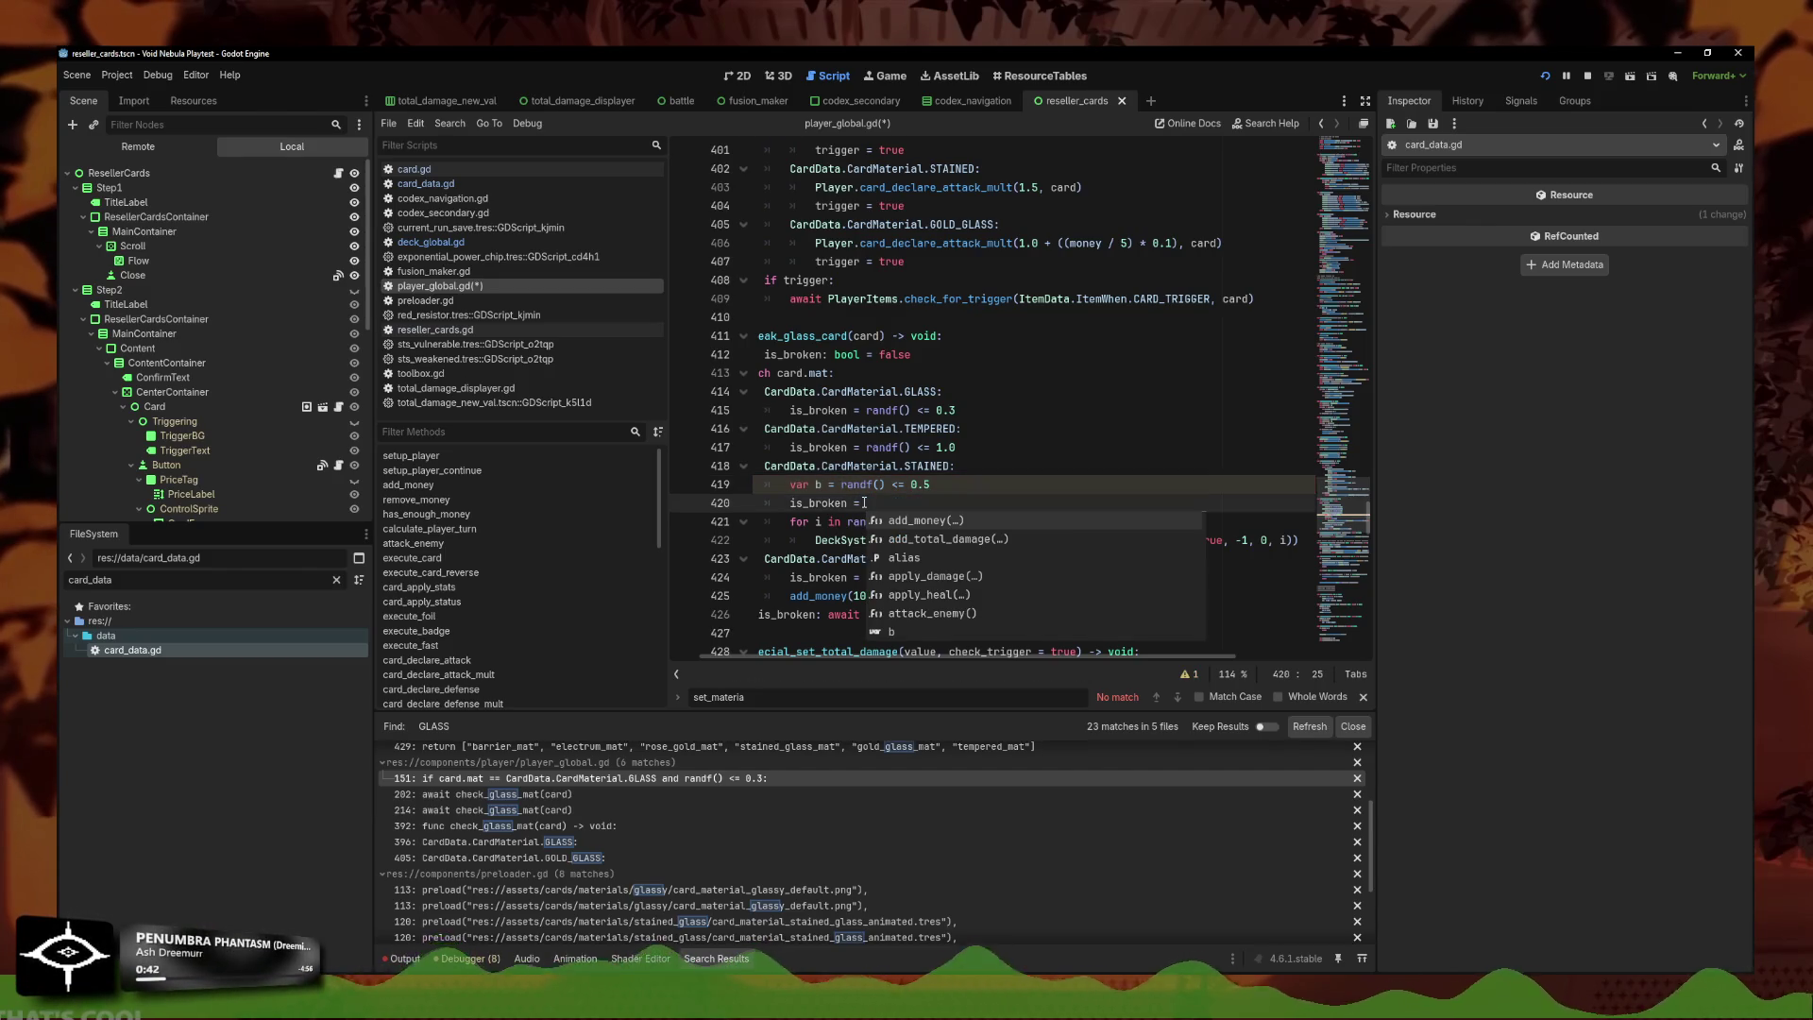
pyautogui.write('true')
pyautogui.click(940, 479)
pyautogui.press('Return')
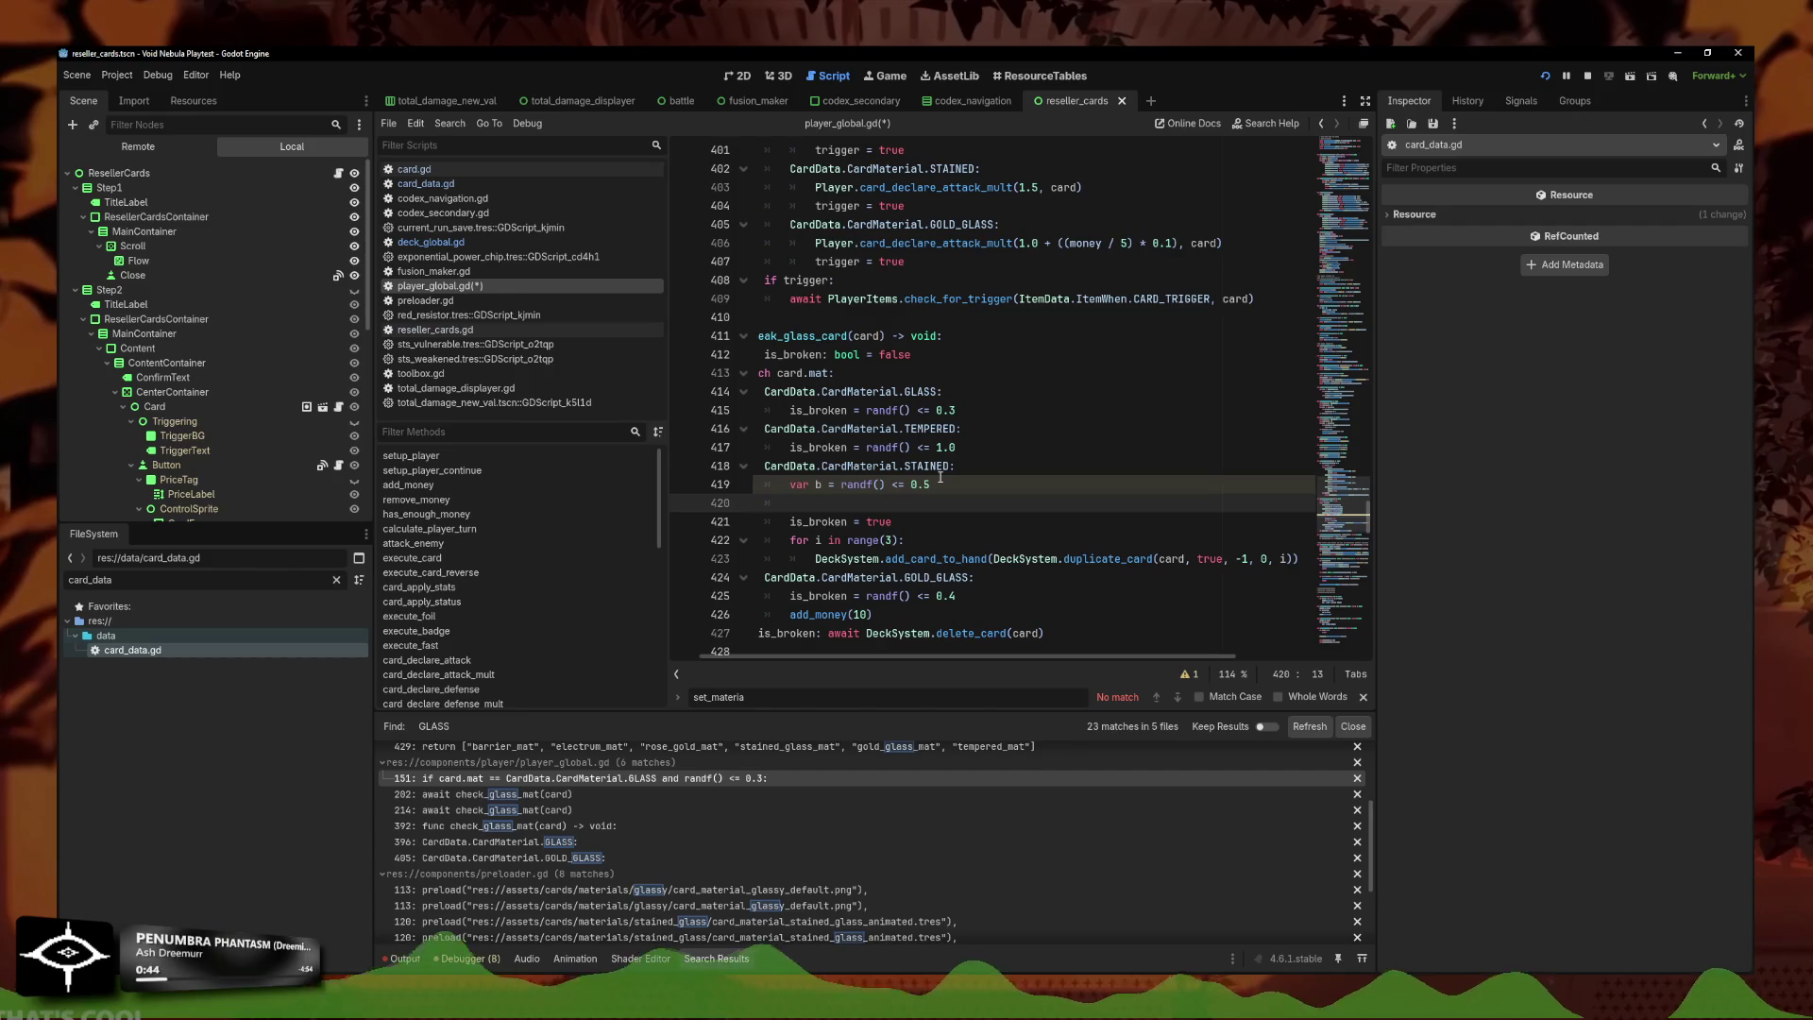
pyautogui.write('if b:')
pyautogui.moveTo(782, 521); pyautogui.dragTo(1311, 567)
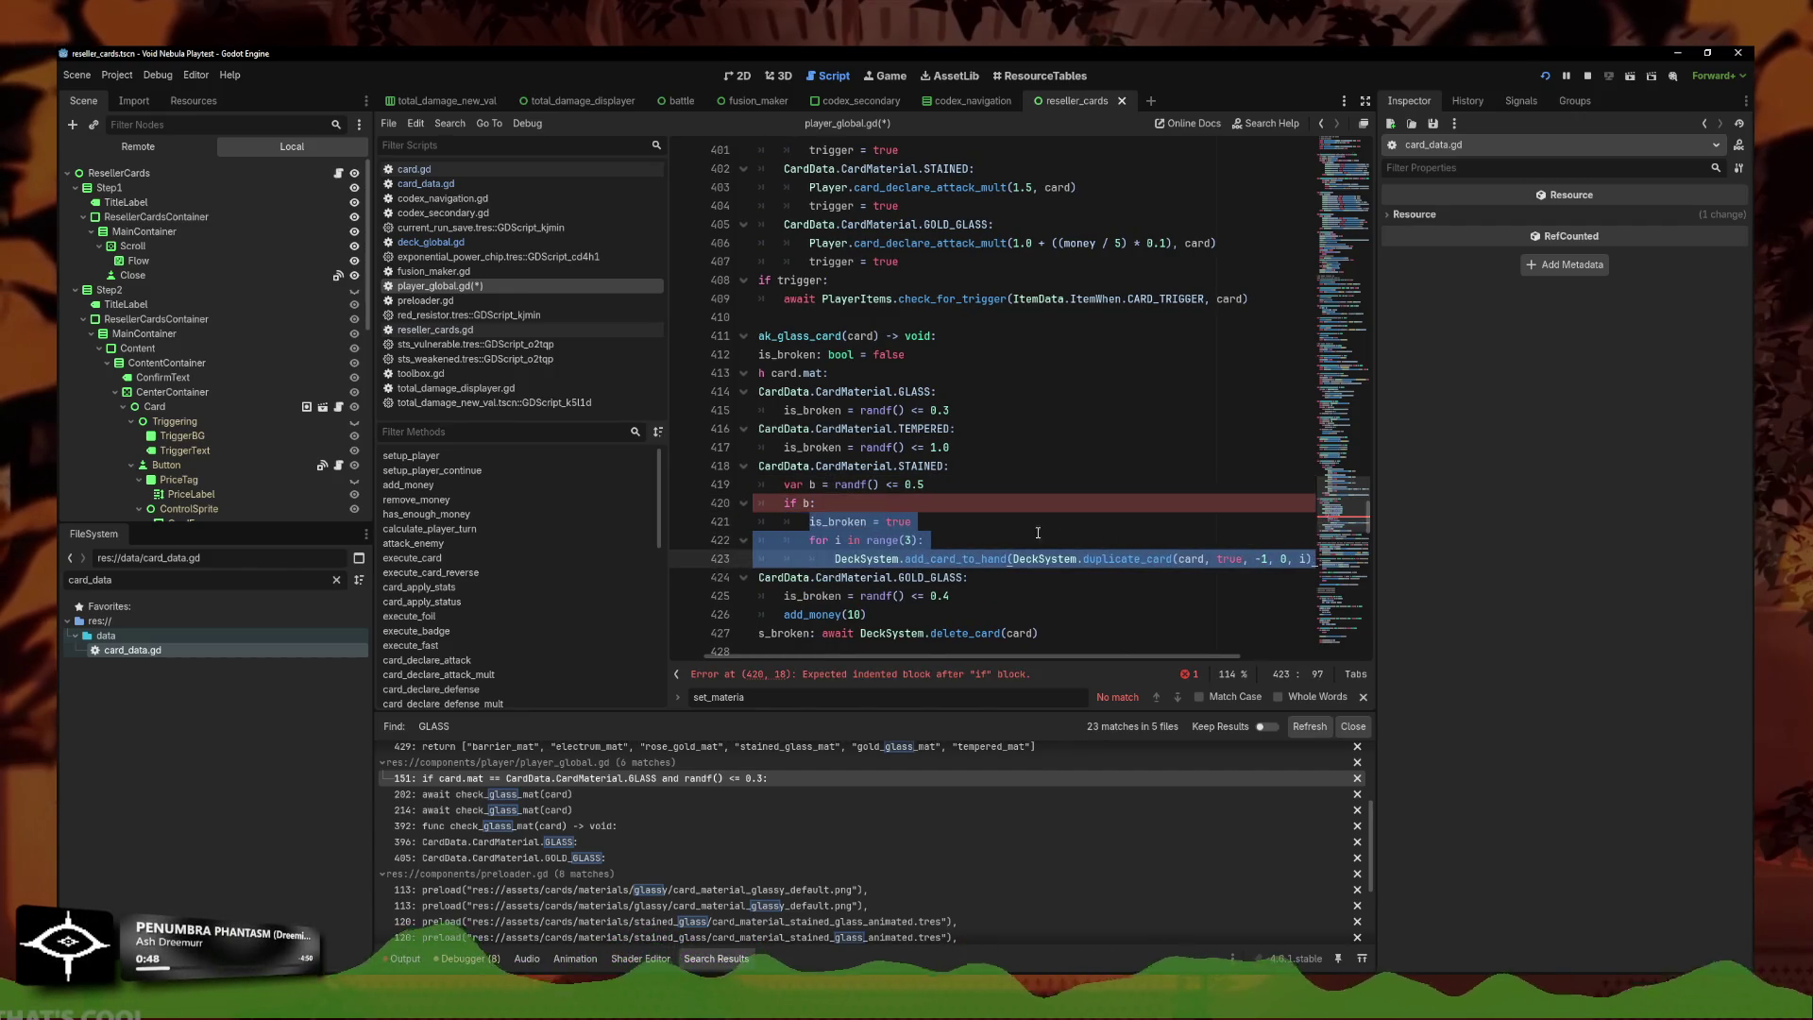
pyautogui.press('Tab')
pyautogui.click(906, 502)
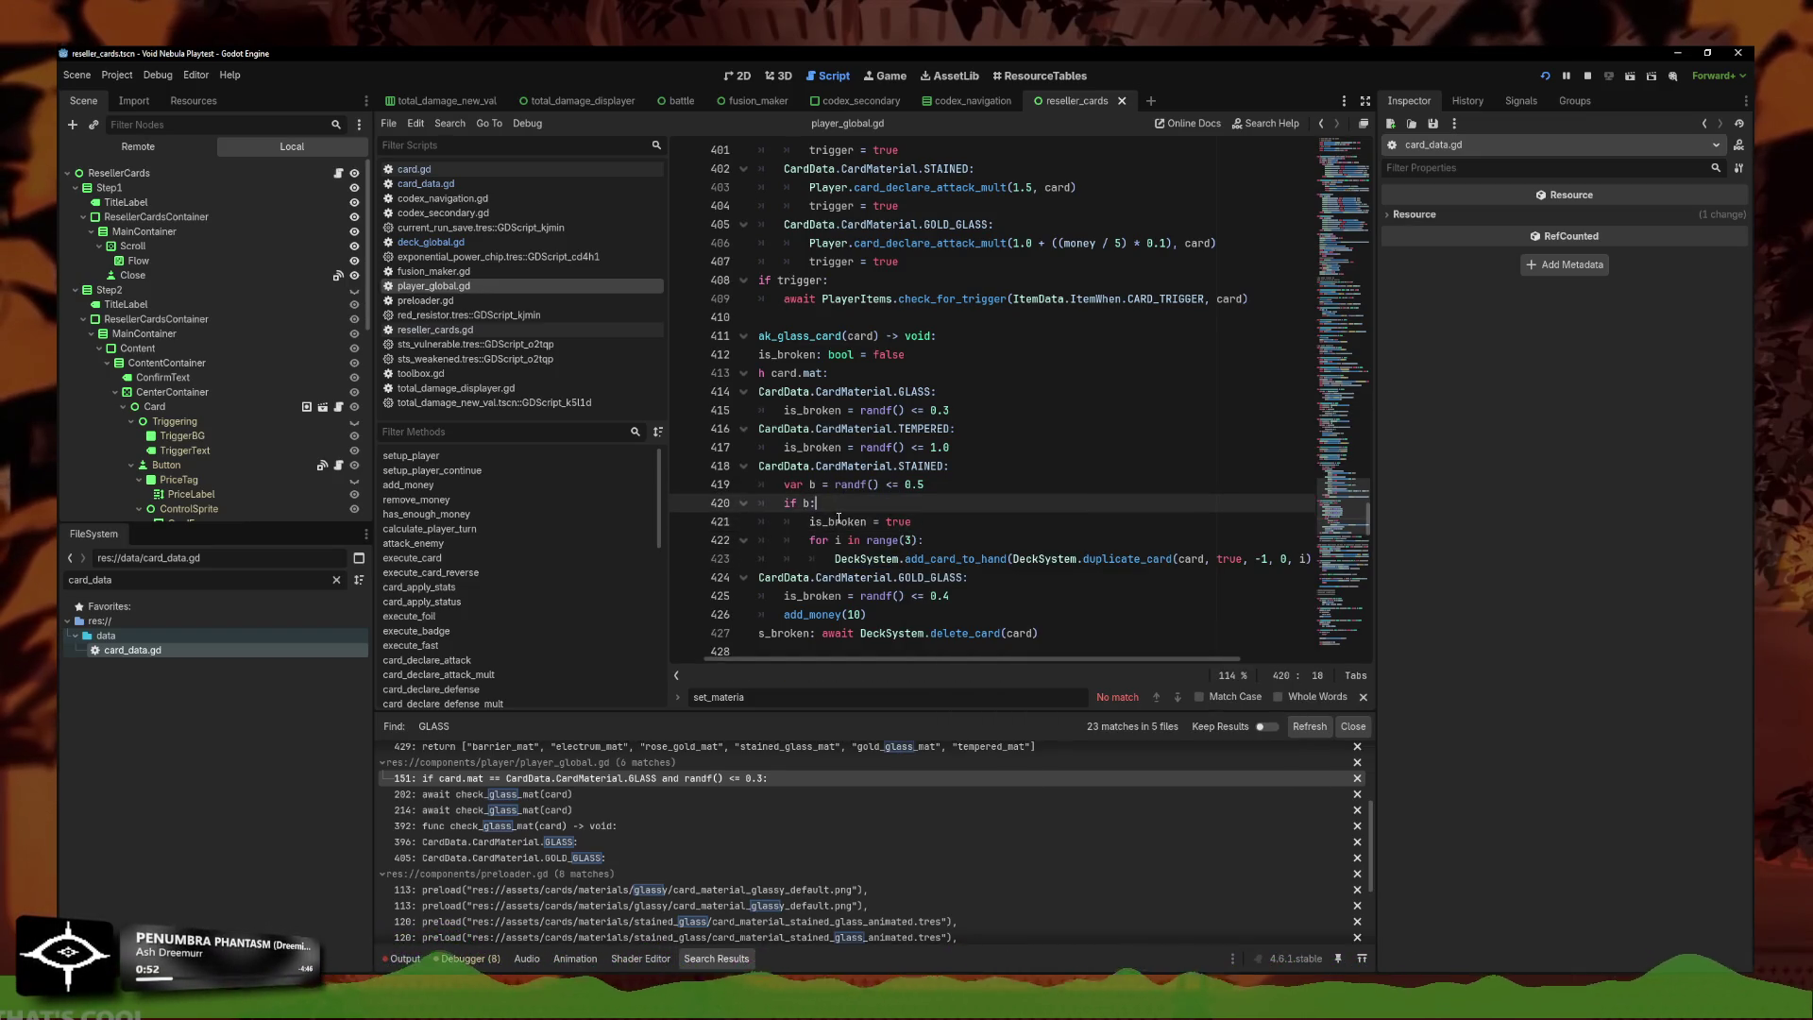
# Cut the randf() <= 0.5 check out of line 419 for the new condition.
pyautogui.click(815, 531)
pyautogui.click(855, 521)
pyautogui.click(881, 485)
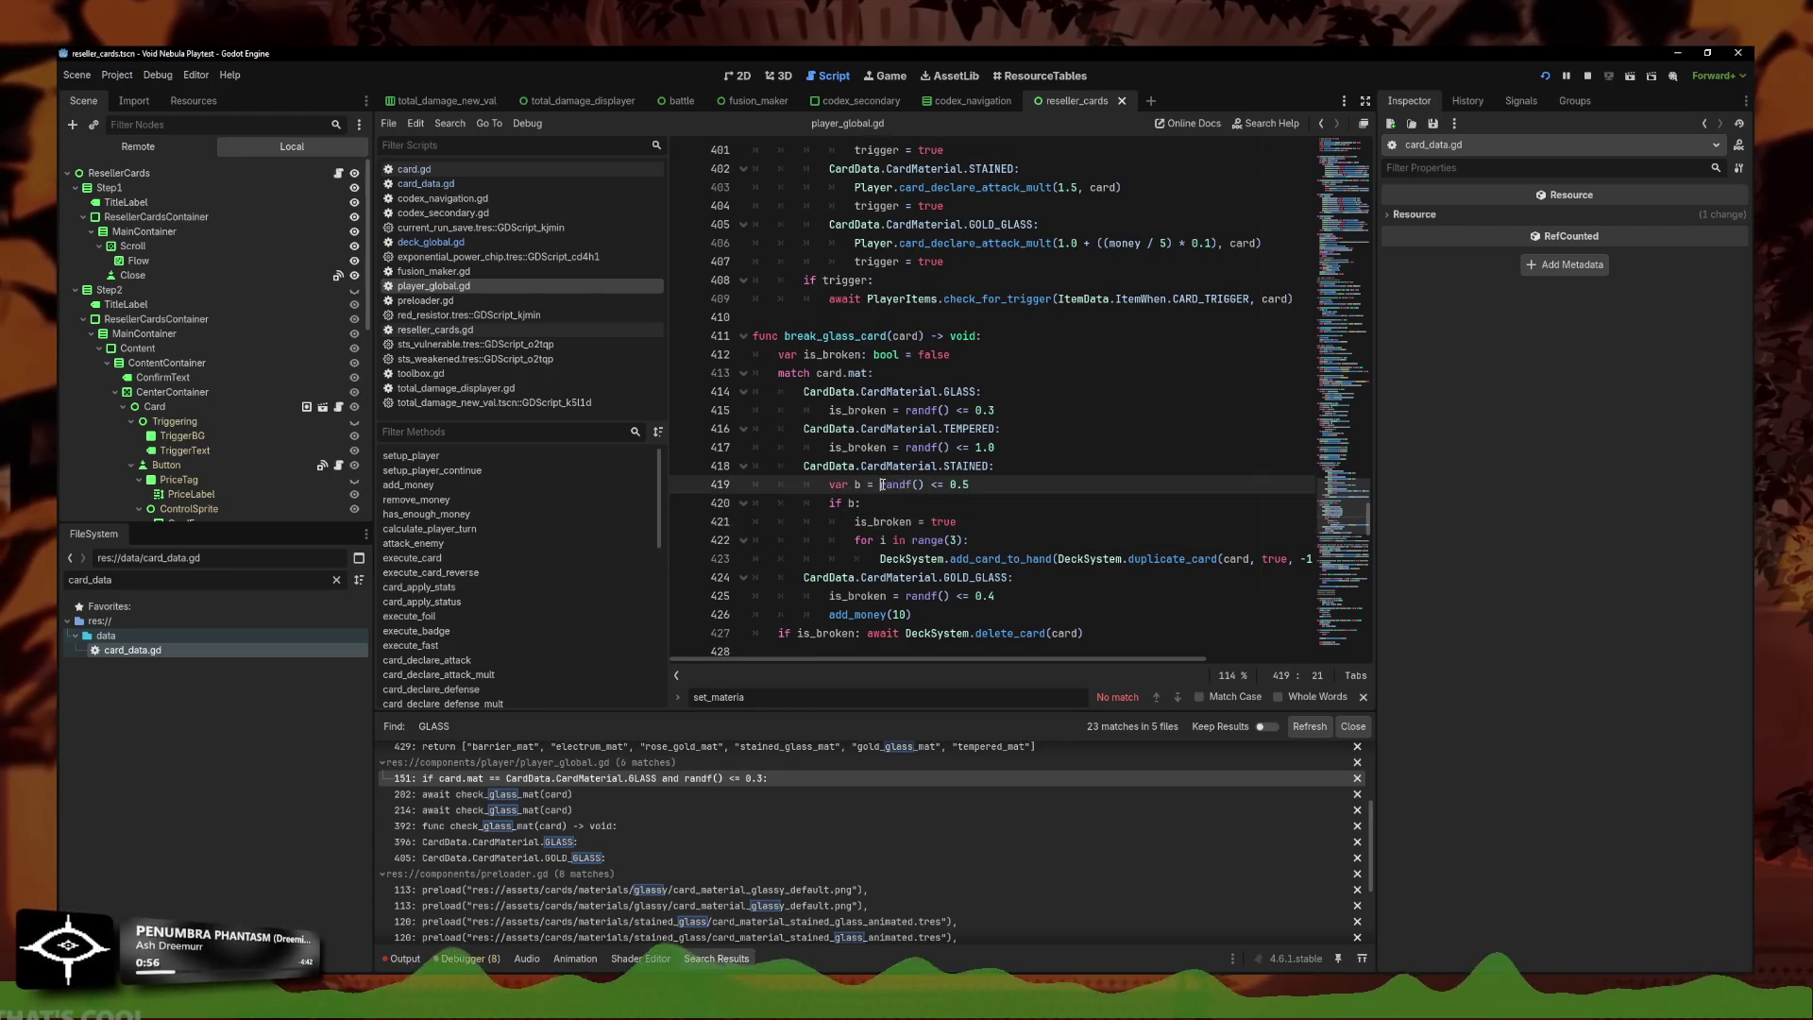
pyautogui.keyDown('shift'); pyautogui.click(973, 484); pyautogui.keyUp('shift')
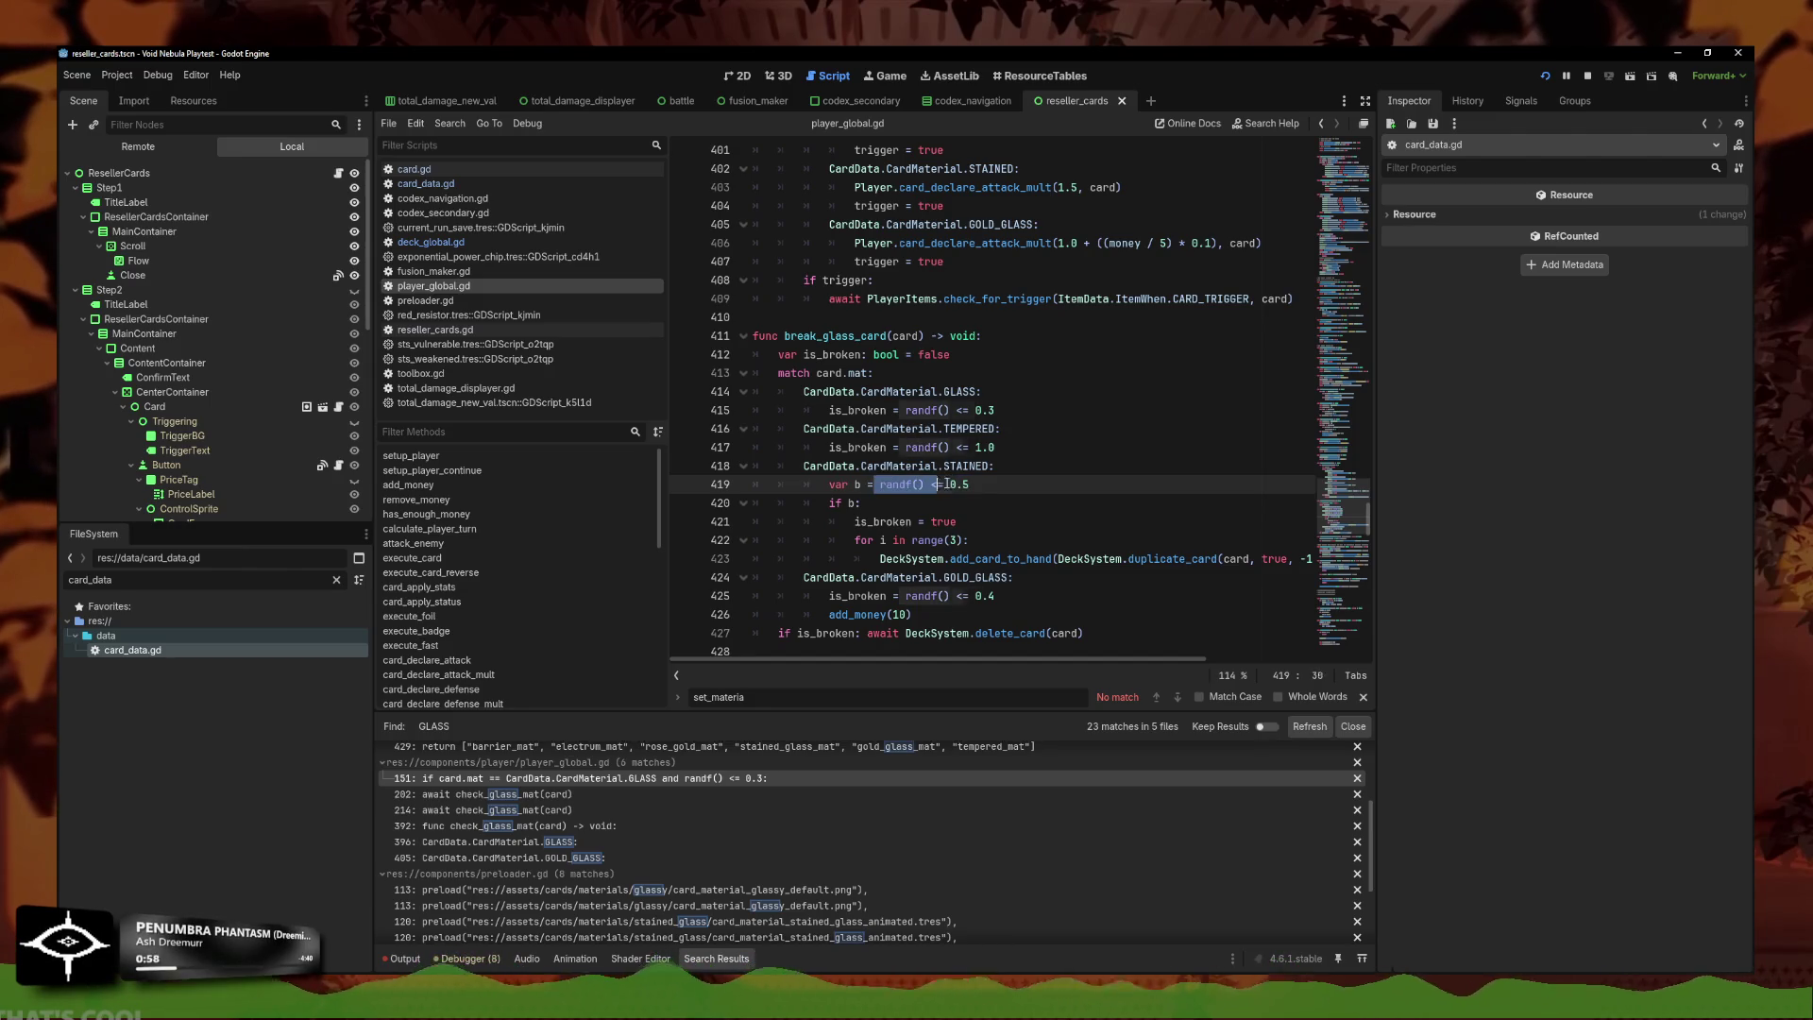
pyautogui.moveTo(971, 484); pyautogui.dragTo(881, 487)
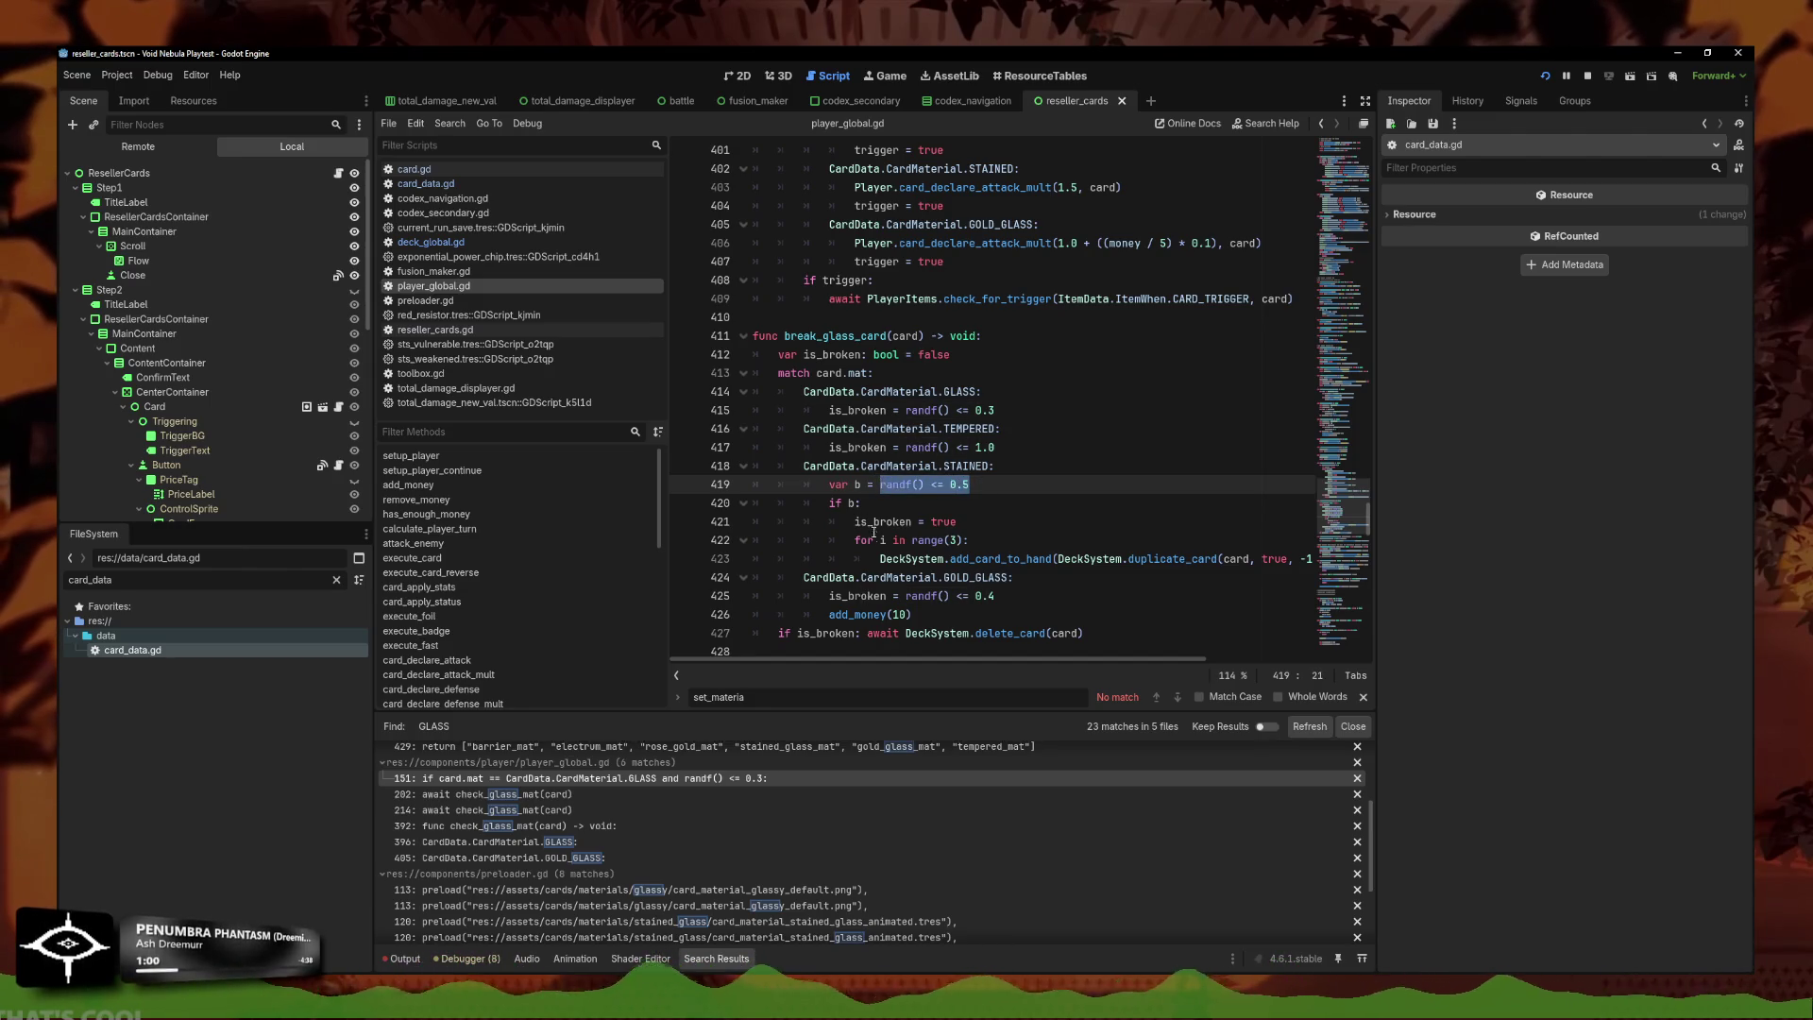
pyautogui.hotkey('ctrl', 'x')
pyautogui.click(860, 503)
pyautogui.hotkey('ctrl', 'v')
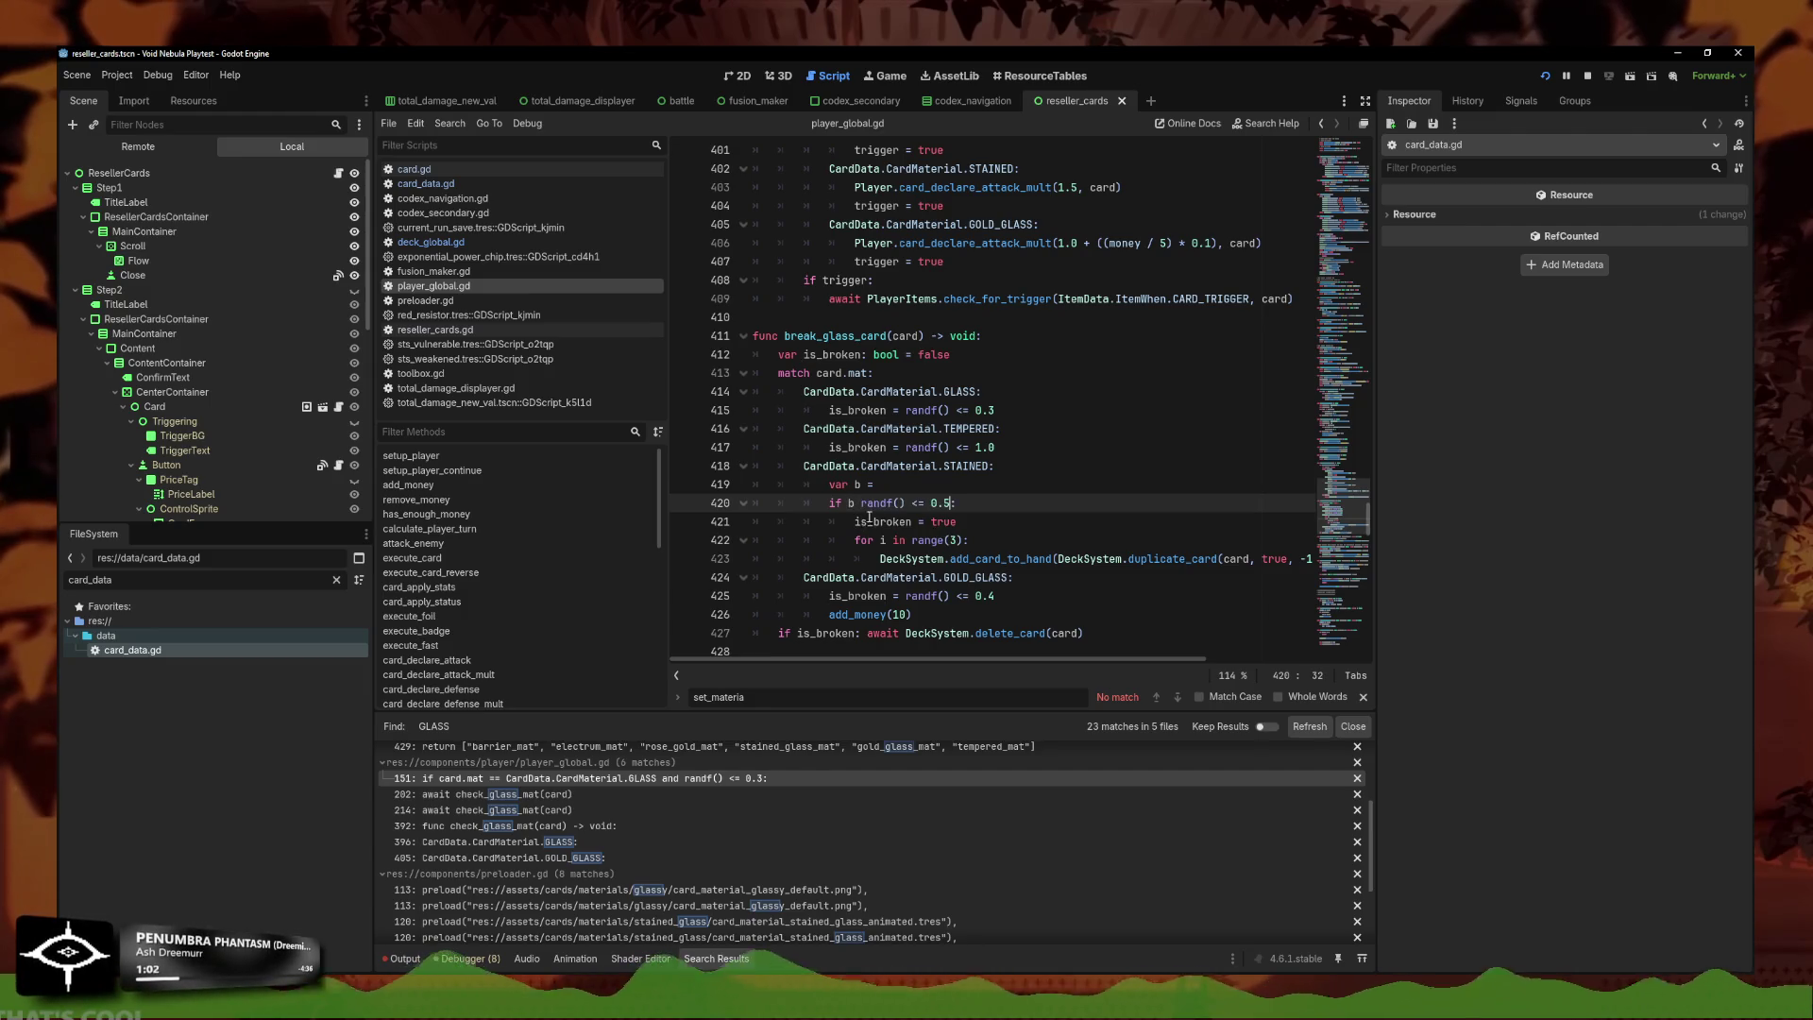
pyautogui.hotkey('ctrl', 'z')
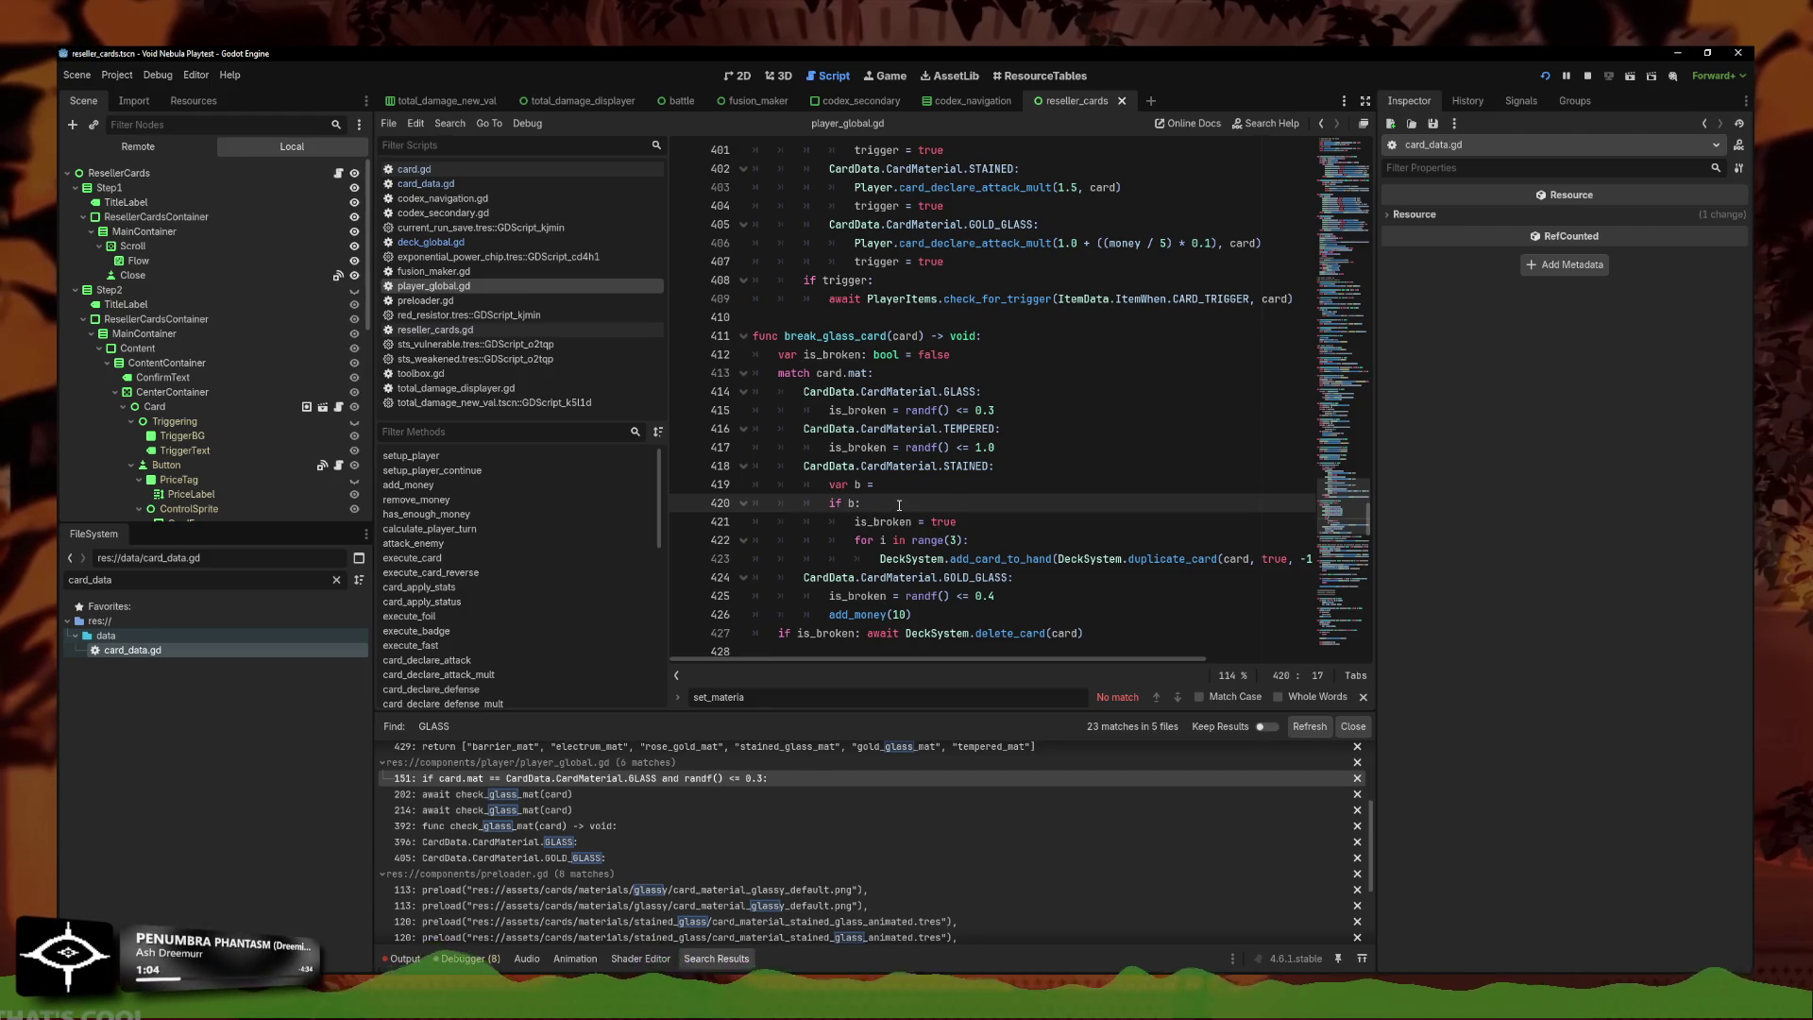
# Declare 'var stained_cards: bool = false', remove var b, and make the condition 'if randf() <= 0.5:'.
pyautogui.click(1019, 354)
pyautogui.press('Return')
pyautogui.write('var st')
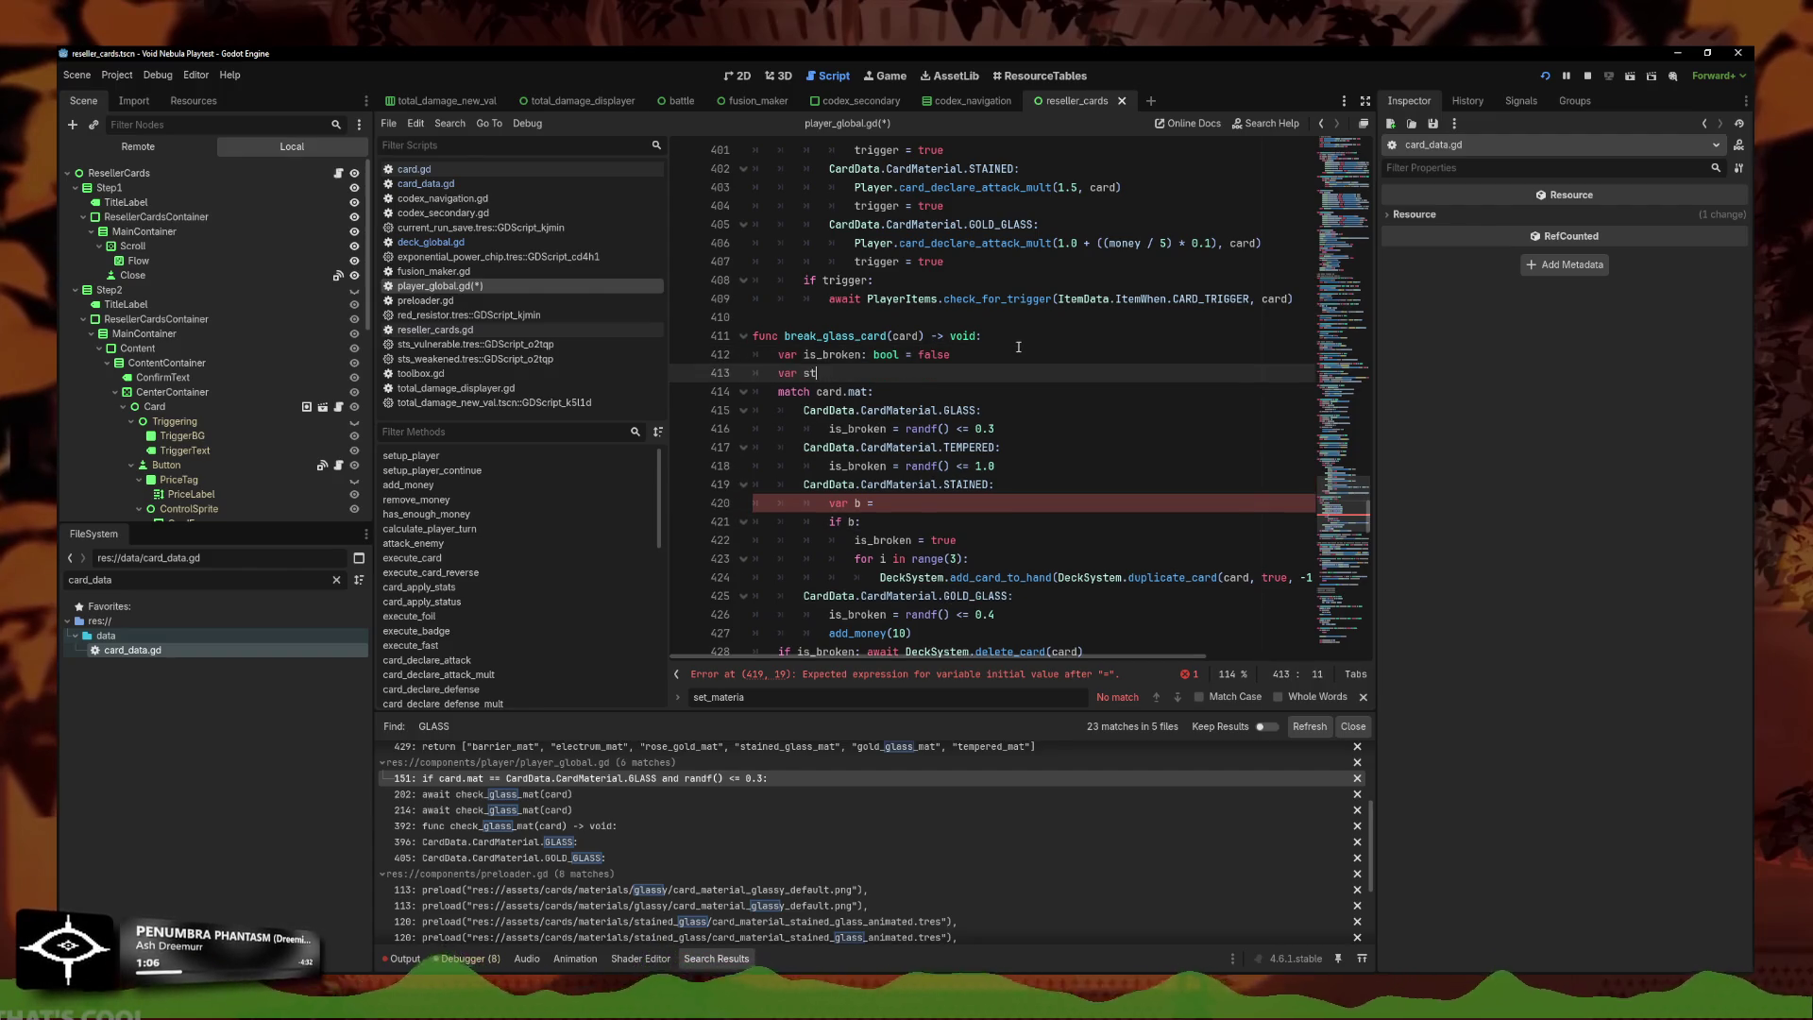
pyautogui.write('ained_ca')
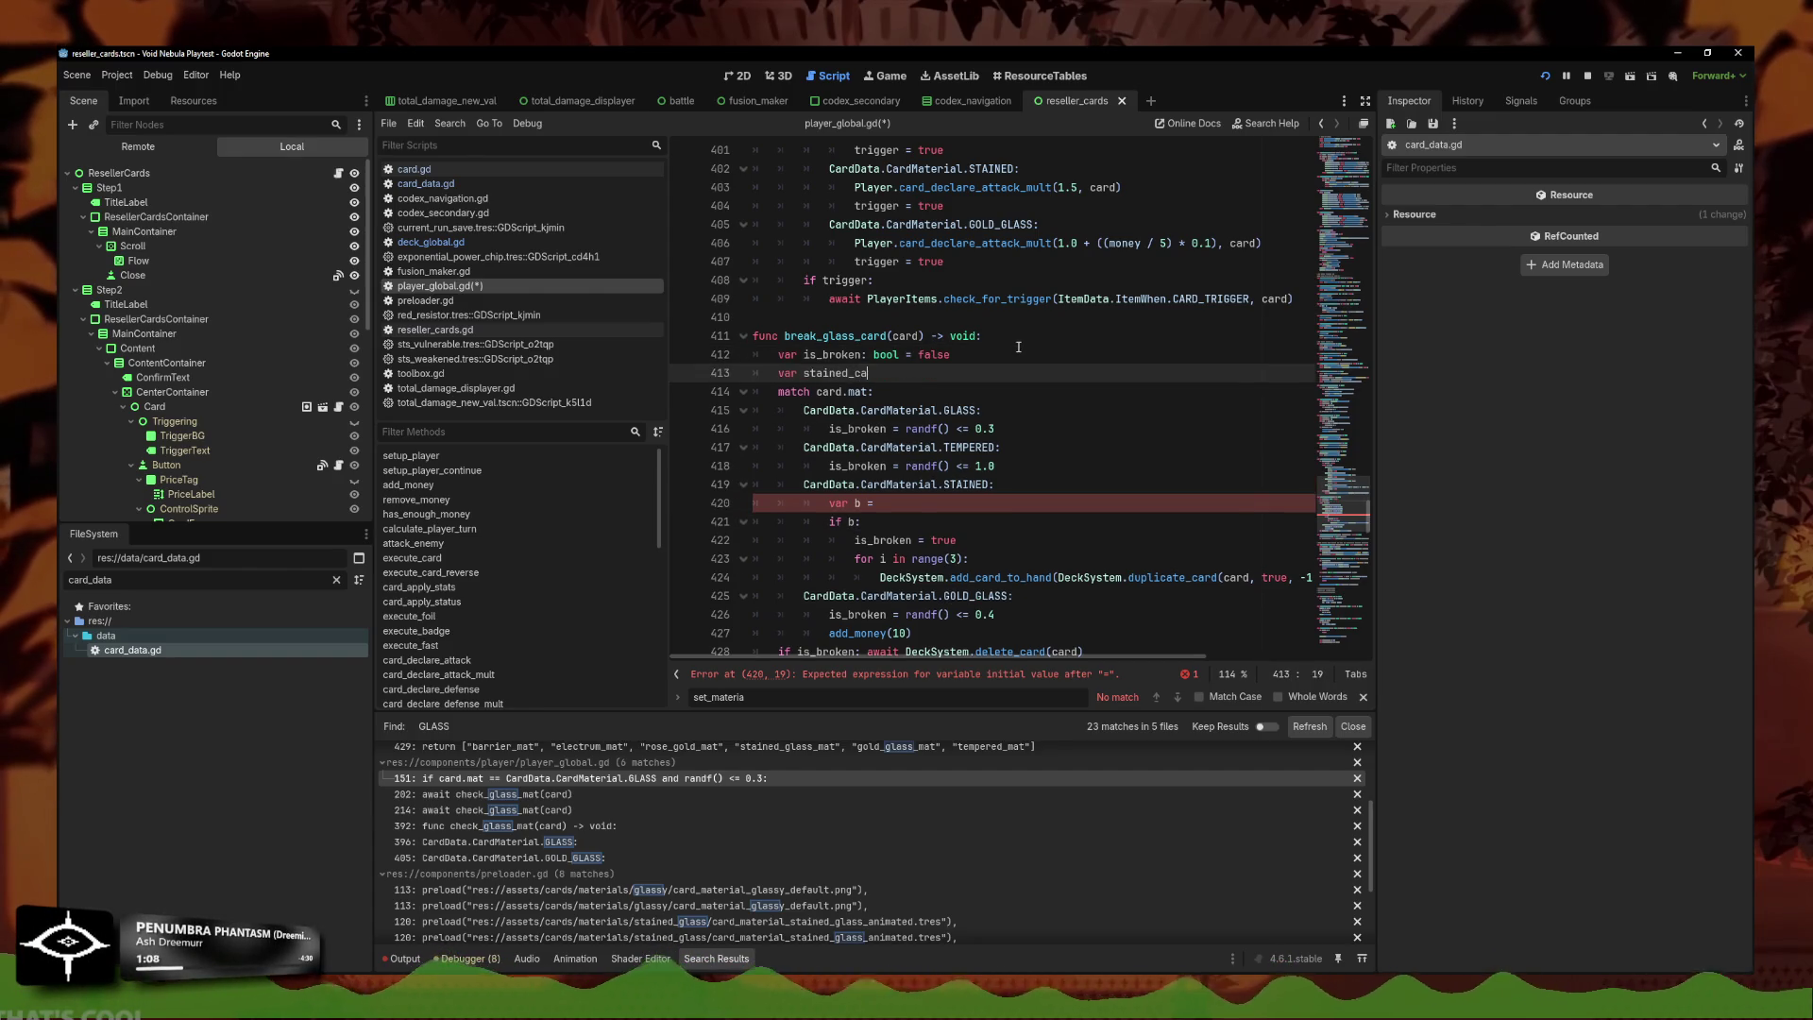
pyautogui.write('rds: bool = false')
pyautogui.click(881, 502)
pyautogui.keyDown('shift'); pyautogui.click(819, 507); pyautogui.keyUp('shift')
pyautogui.press('BackSpace')
pyautogui.hotkey('ctrl', 'shift', 'k')
pyautogui.doubleClick(855, 504)
pyautogui.write('randf() <= 0.5')
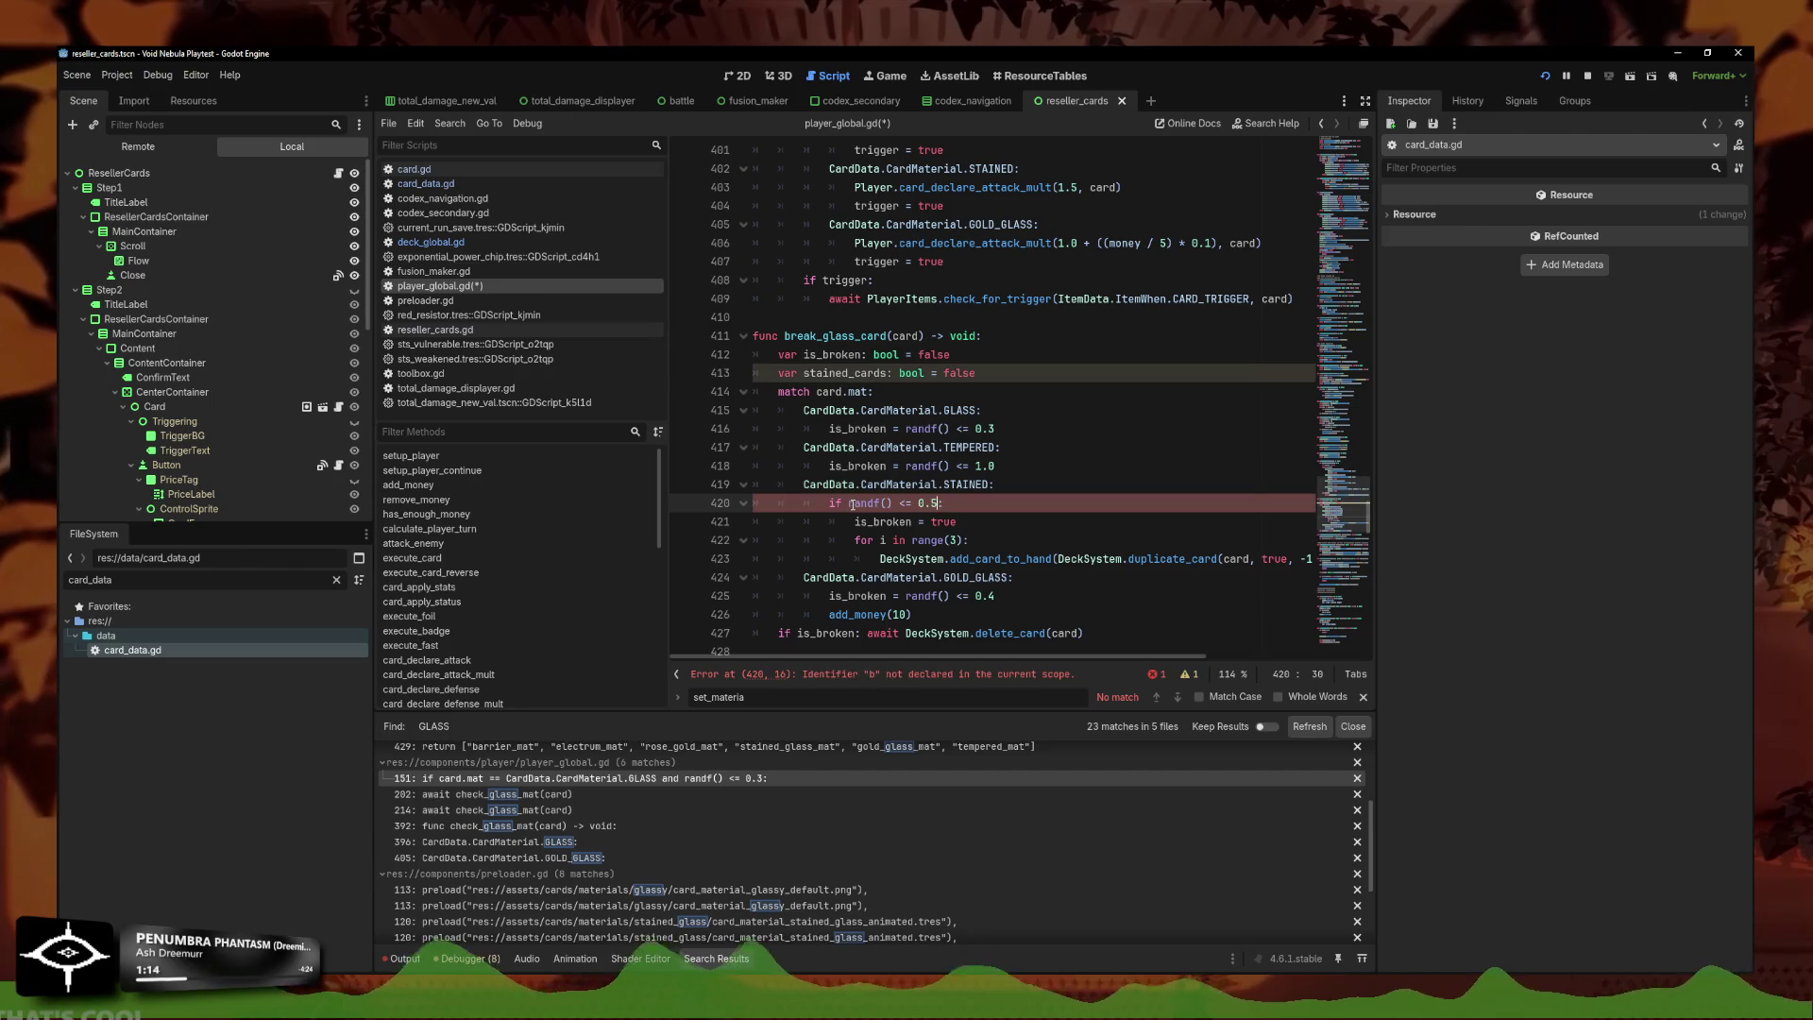
# Replace the STAINED branch's duplicate loop with the stained_cards flag assignment.
pyautogui.click(983, 532)
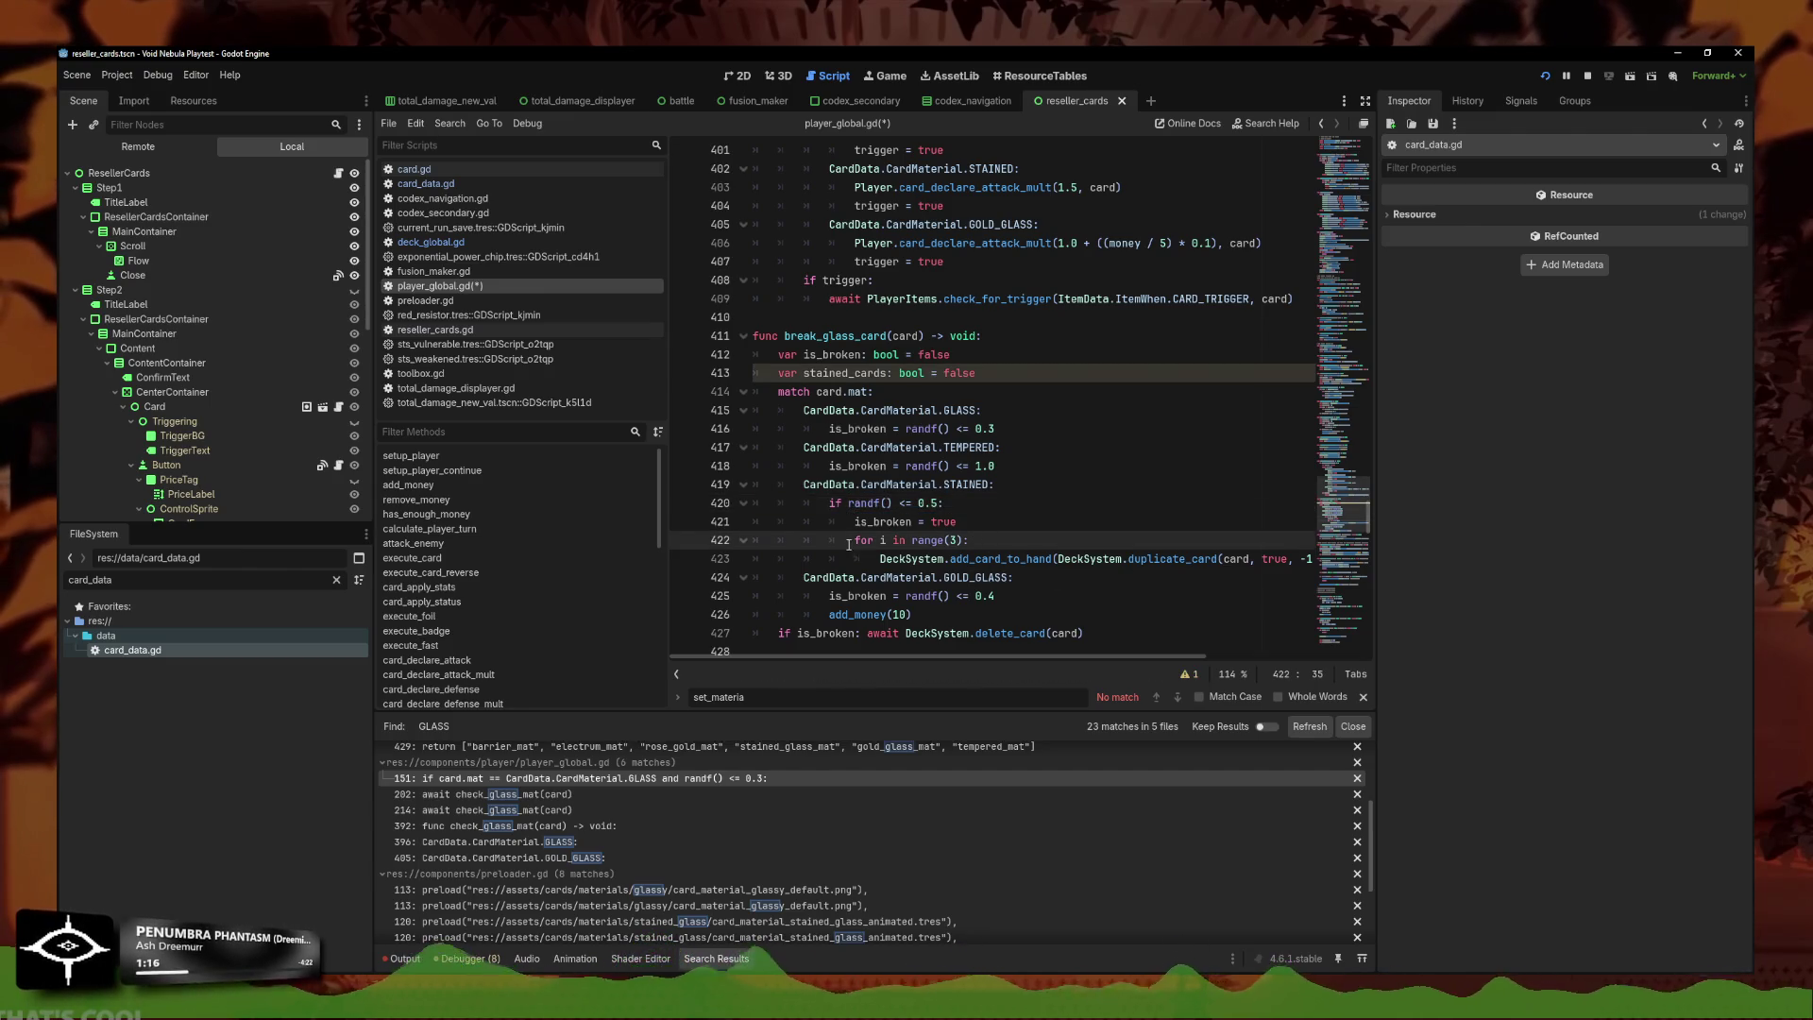
pyautogui.moveTo(849, 545); pyautogui.dragTo(1312, 559)
pyautogui.hotkey('ctrl', 'c')
pyautogui.press('BackSpace')
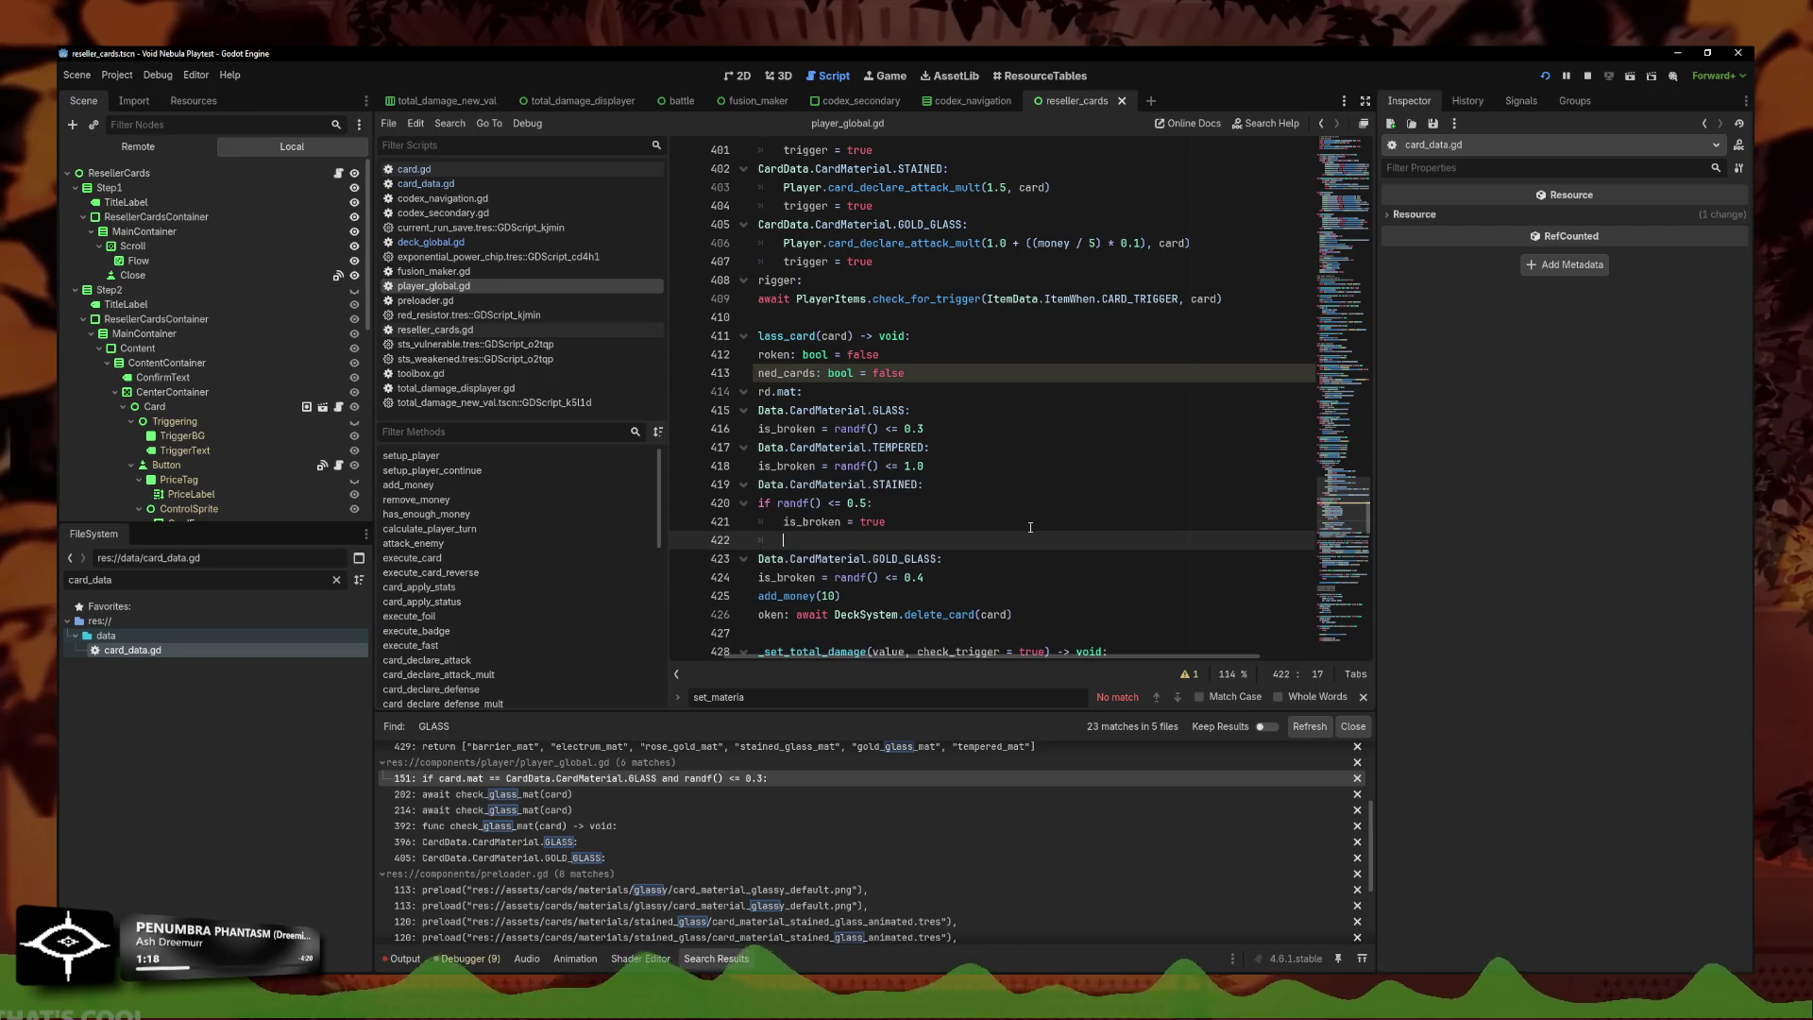
pyautogui.write('stained')
pyautogui.press('Return')
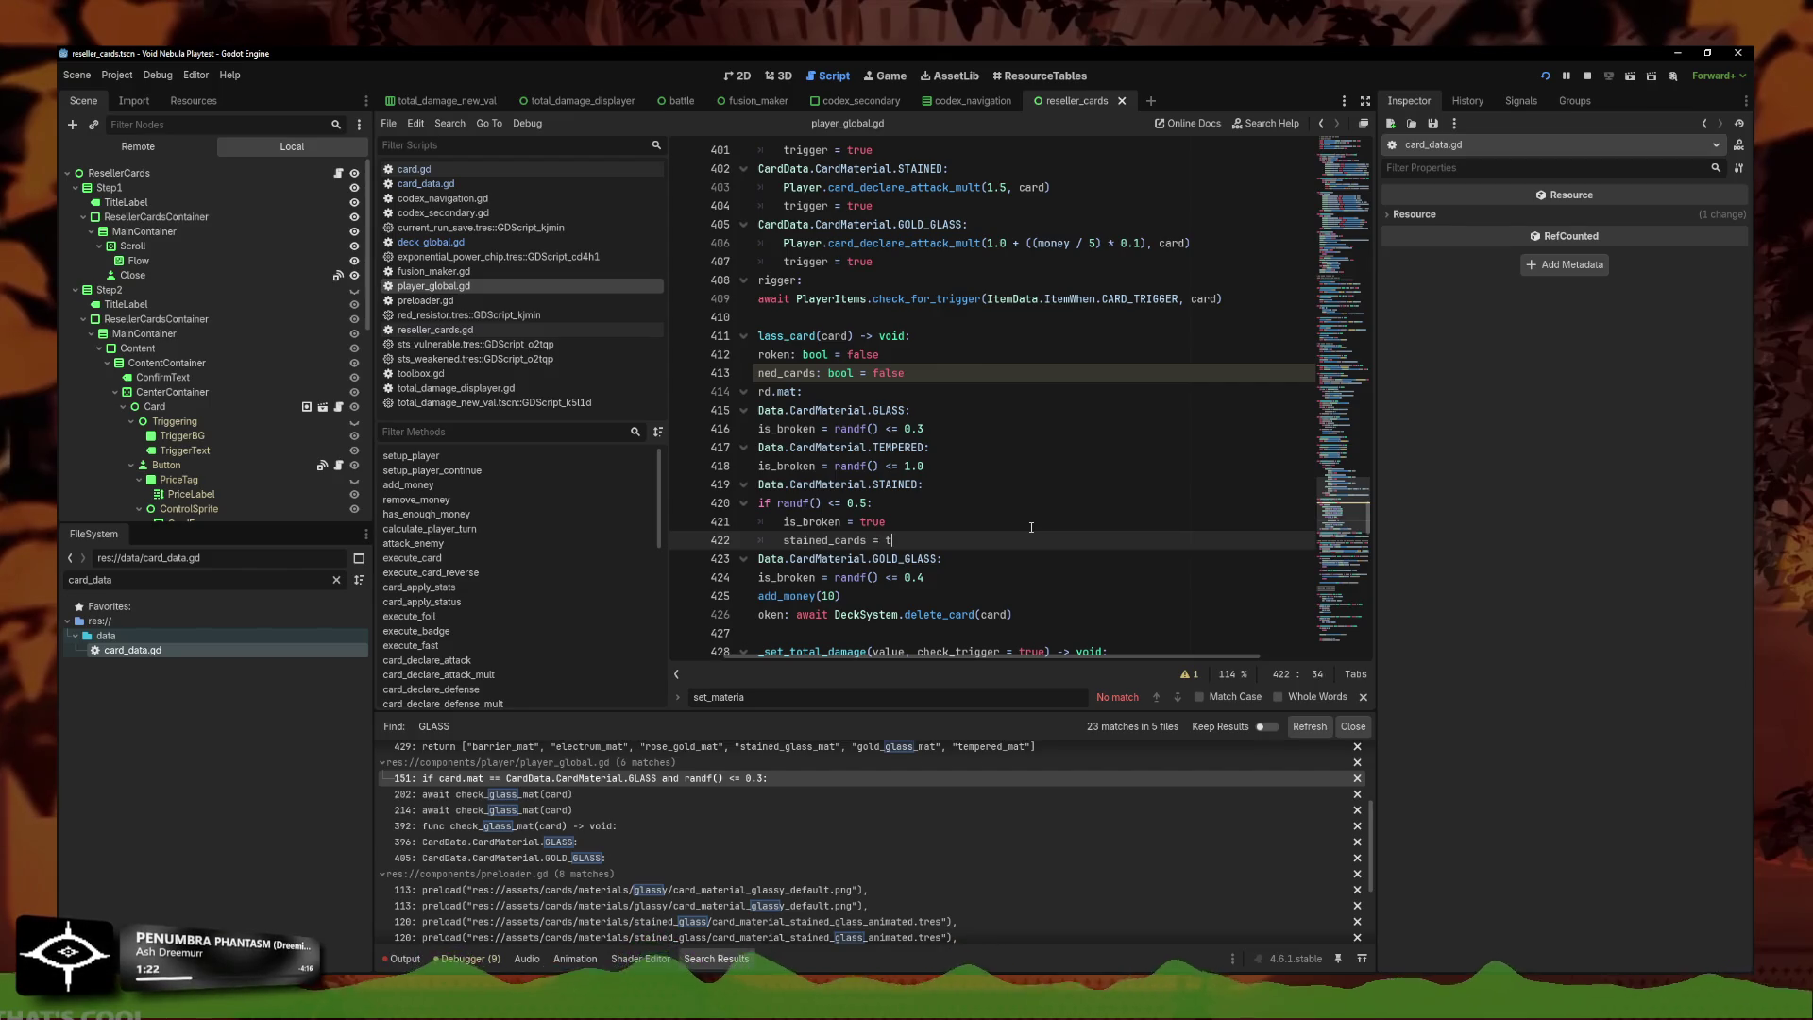
pyautogui.scroll(-2, 1058, 514)
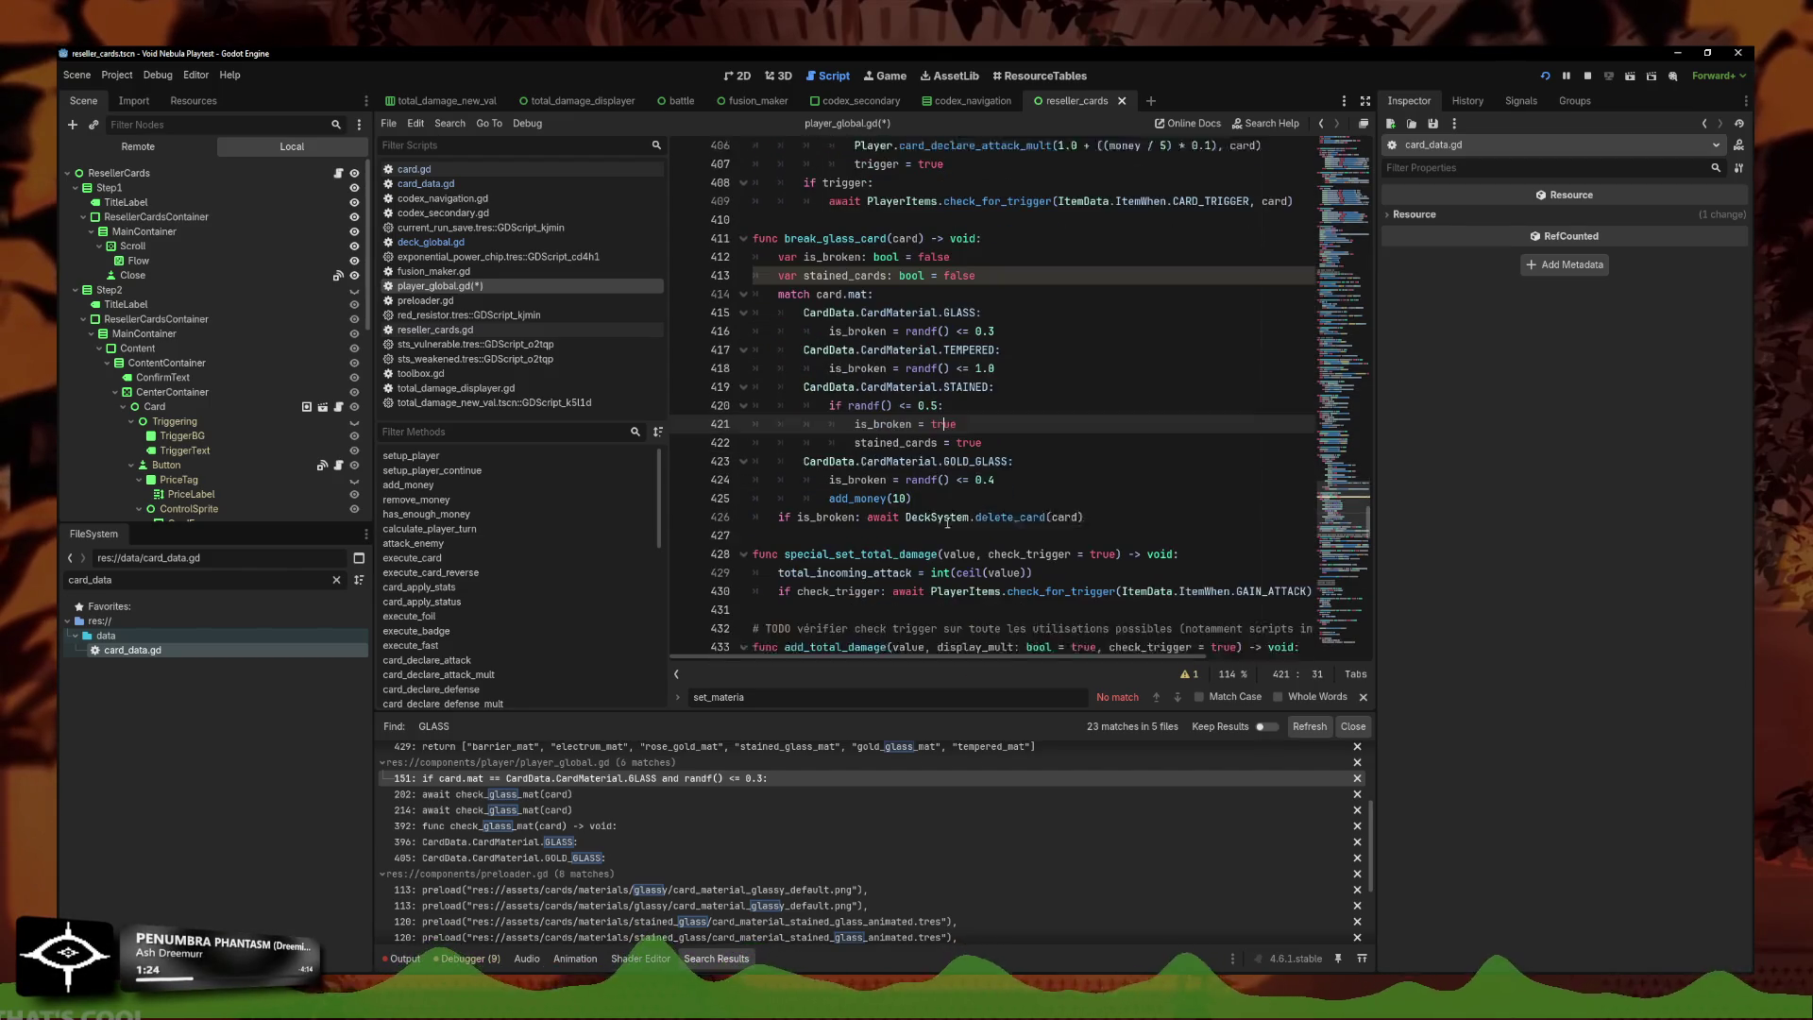
# Add an 'if stained_cards' block after delete_card holding the pasted duplicate loop, and save.
pyautogui.click(1113, 499)
pyautogui.press('Return')
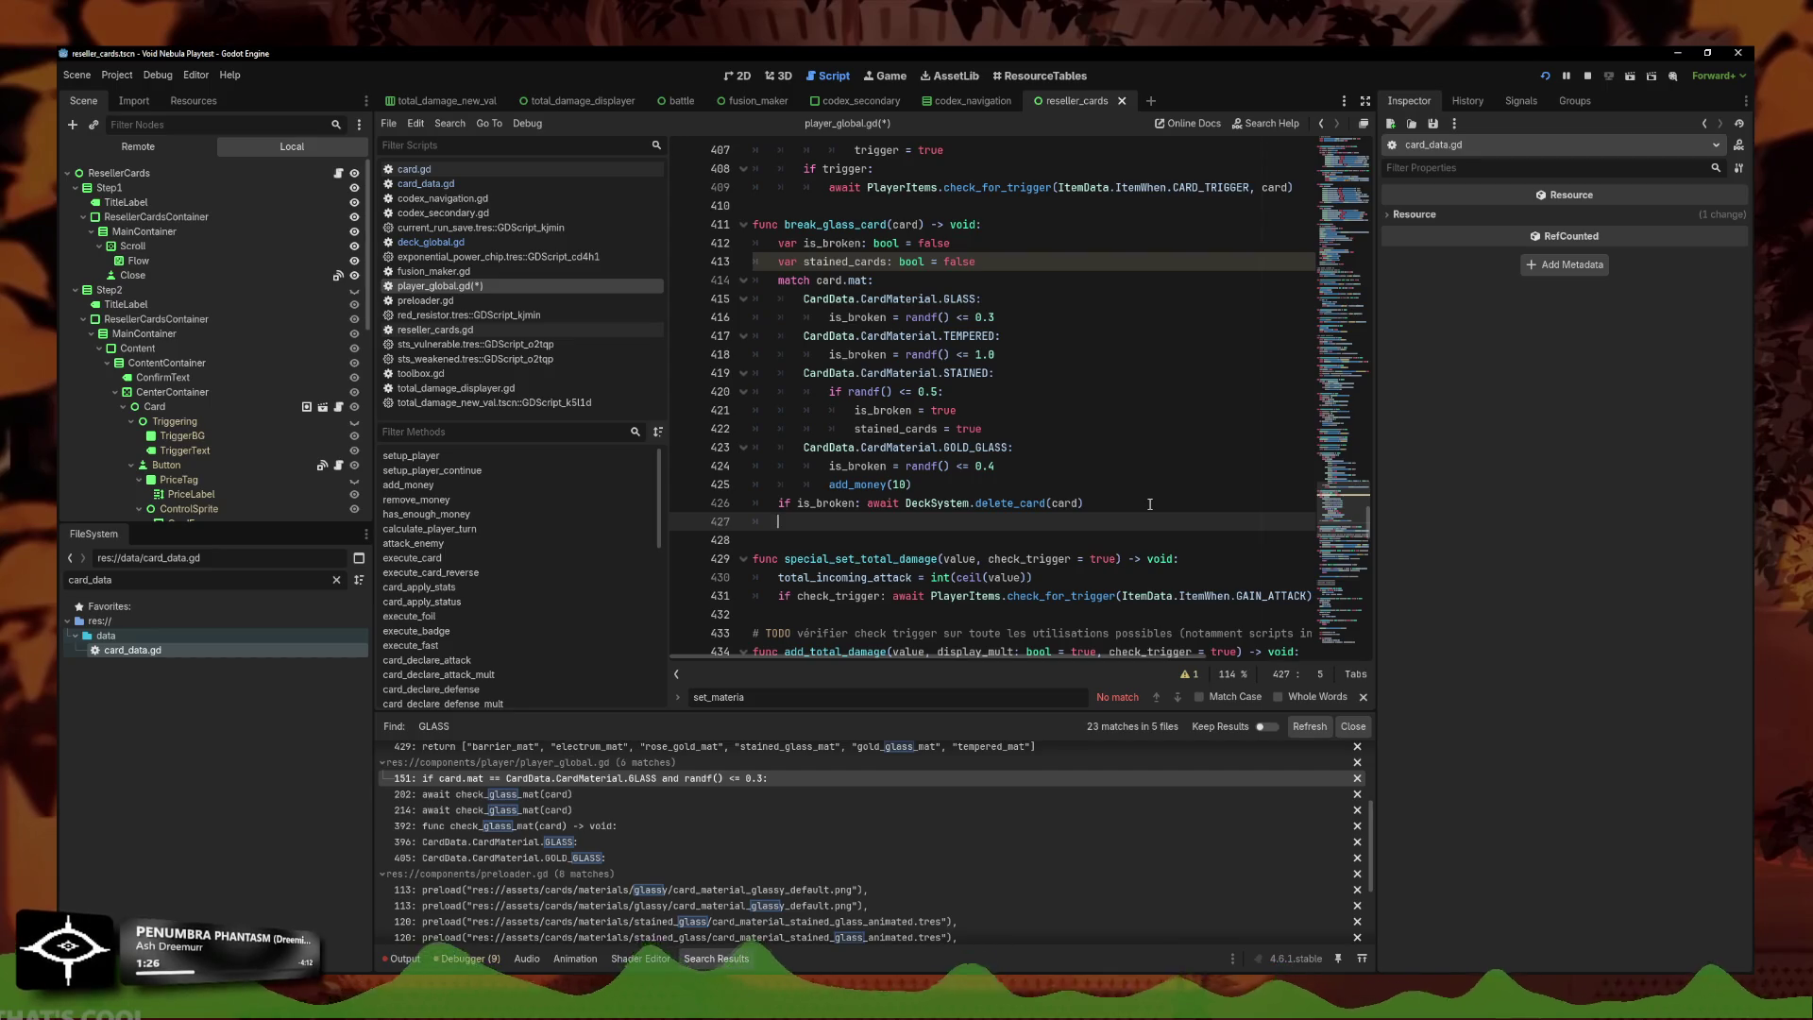
pyautogui.write('ifstained_cards')
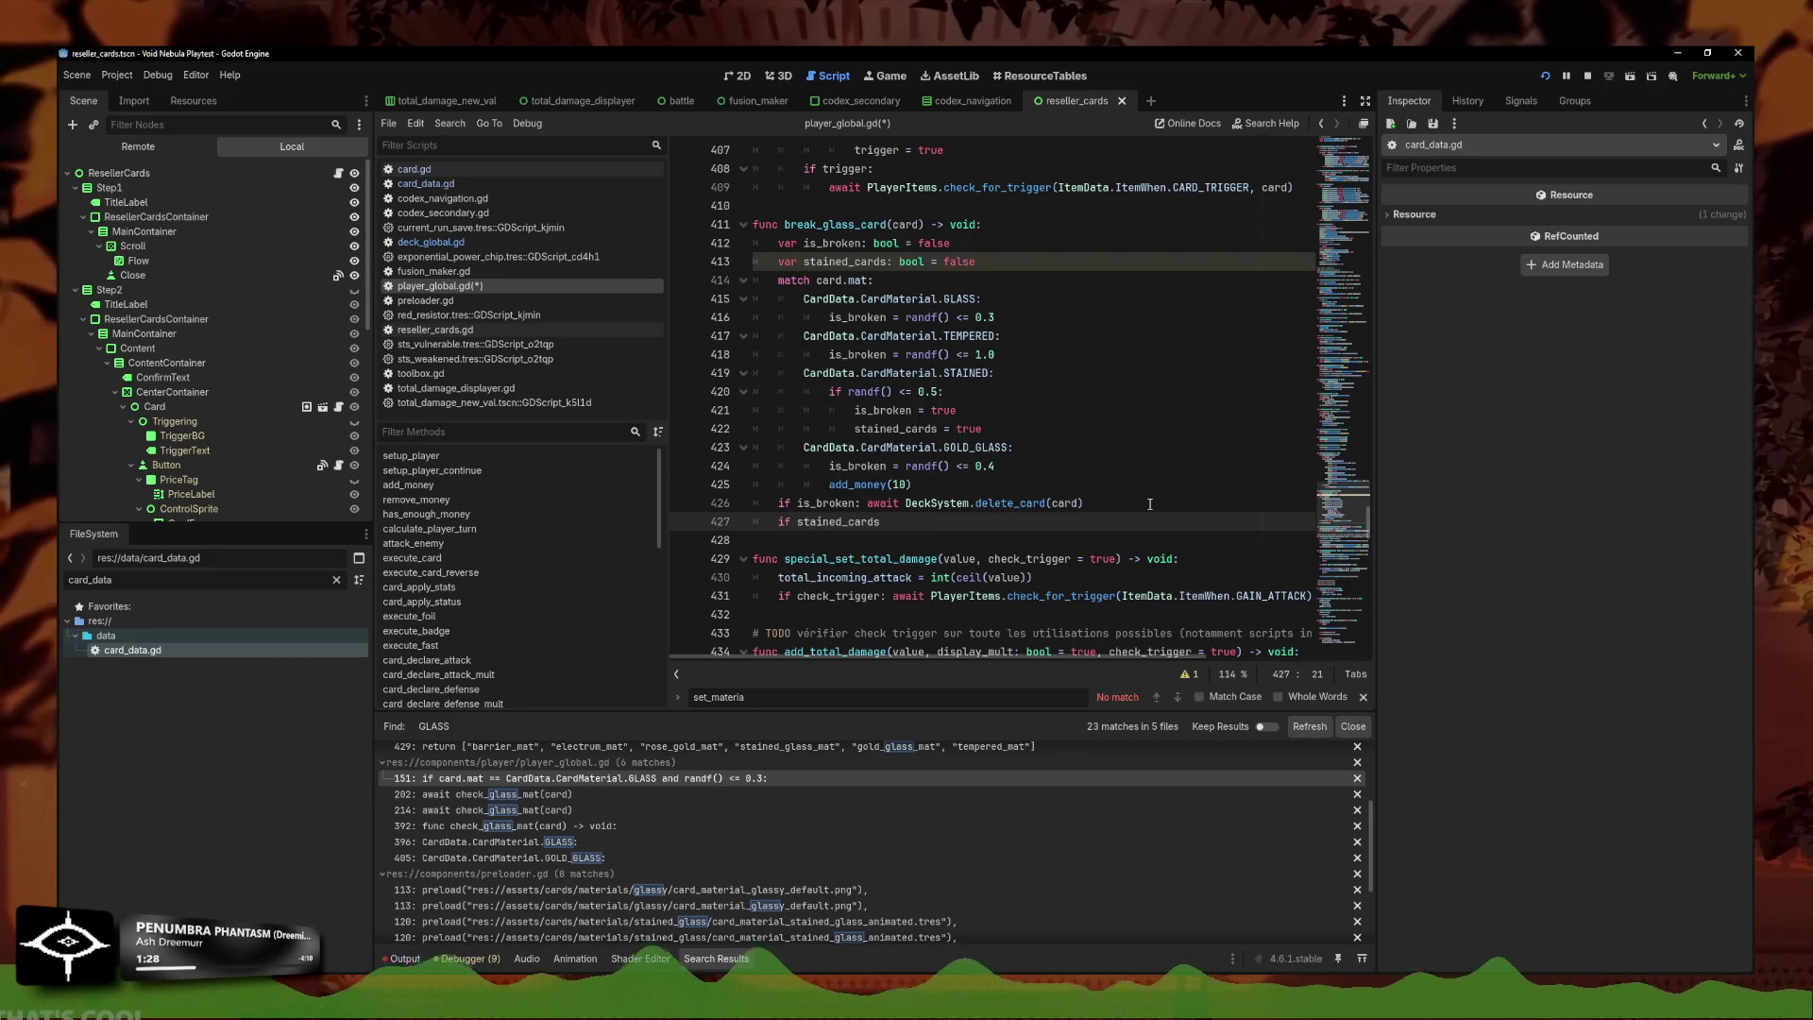
pyautogui.hscroll(2, 1149, 503)
pyautogui.press('Return')
pyautogui.hotkey('ctrl', 'v')
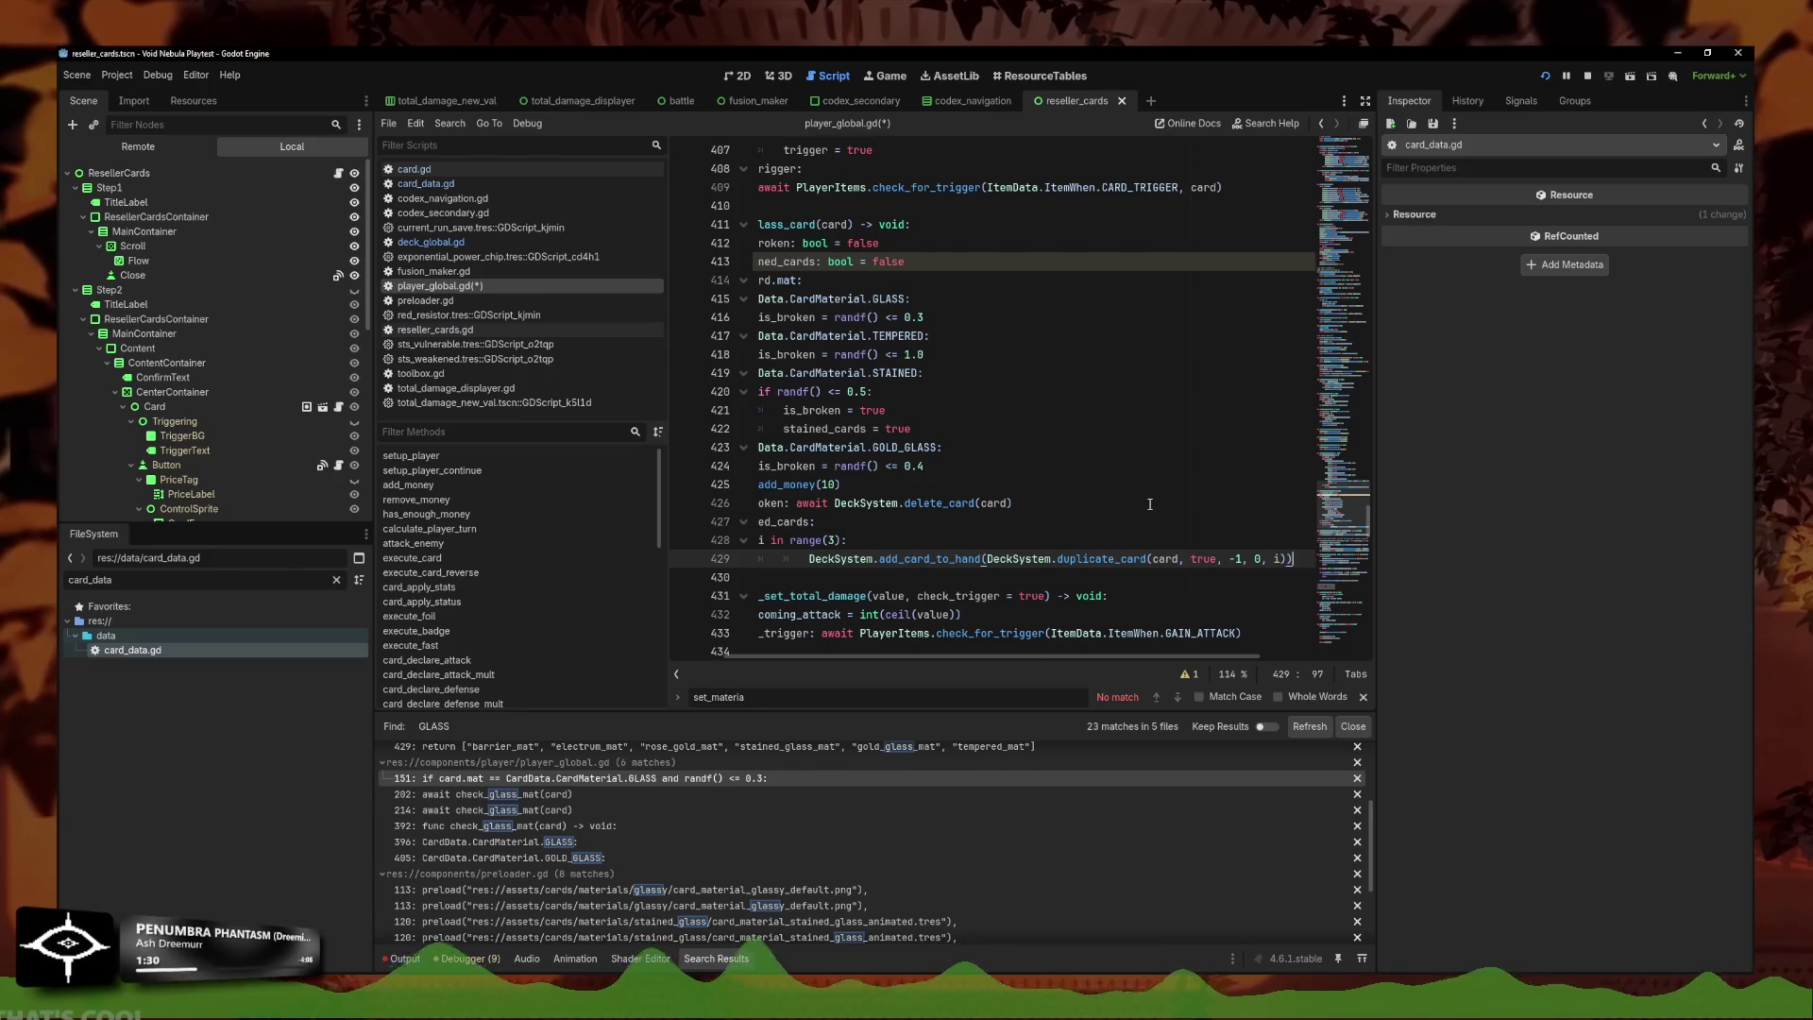
pyautogui.press('Home')
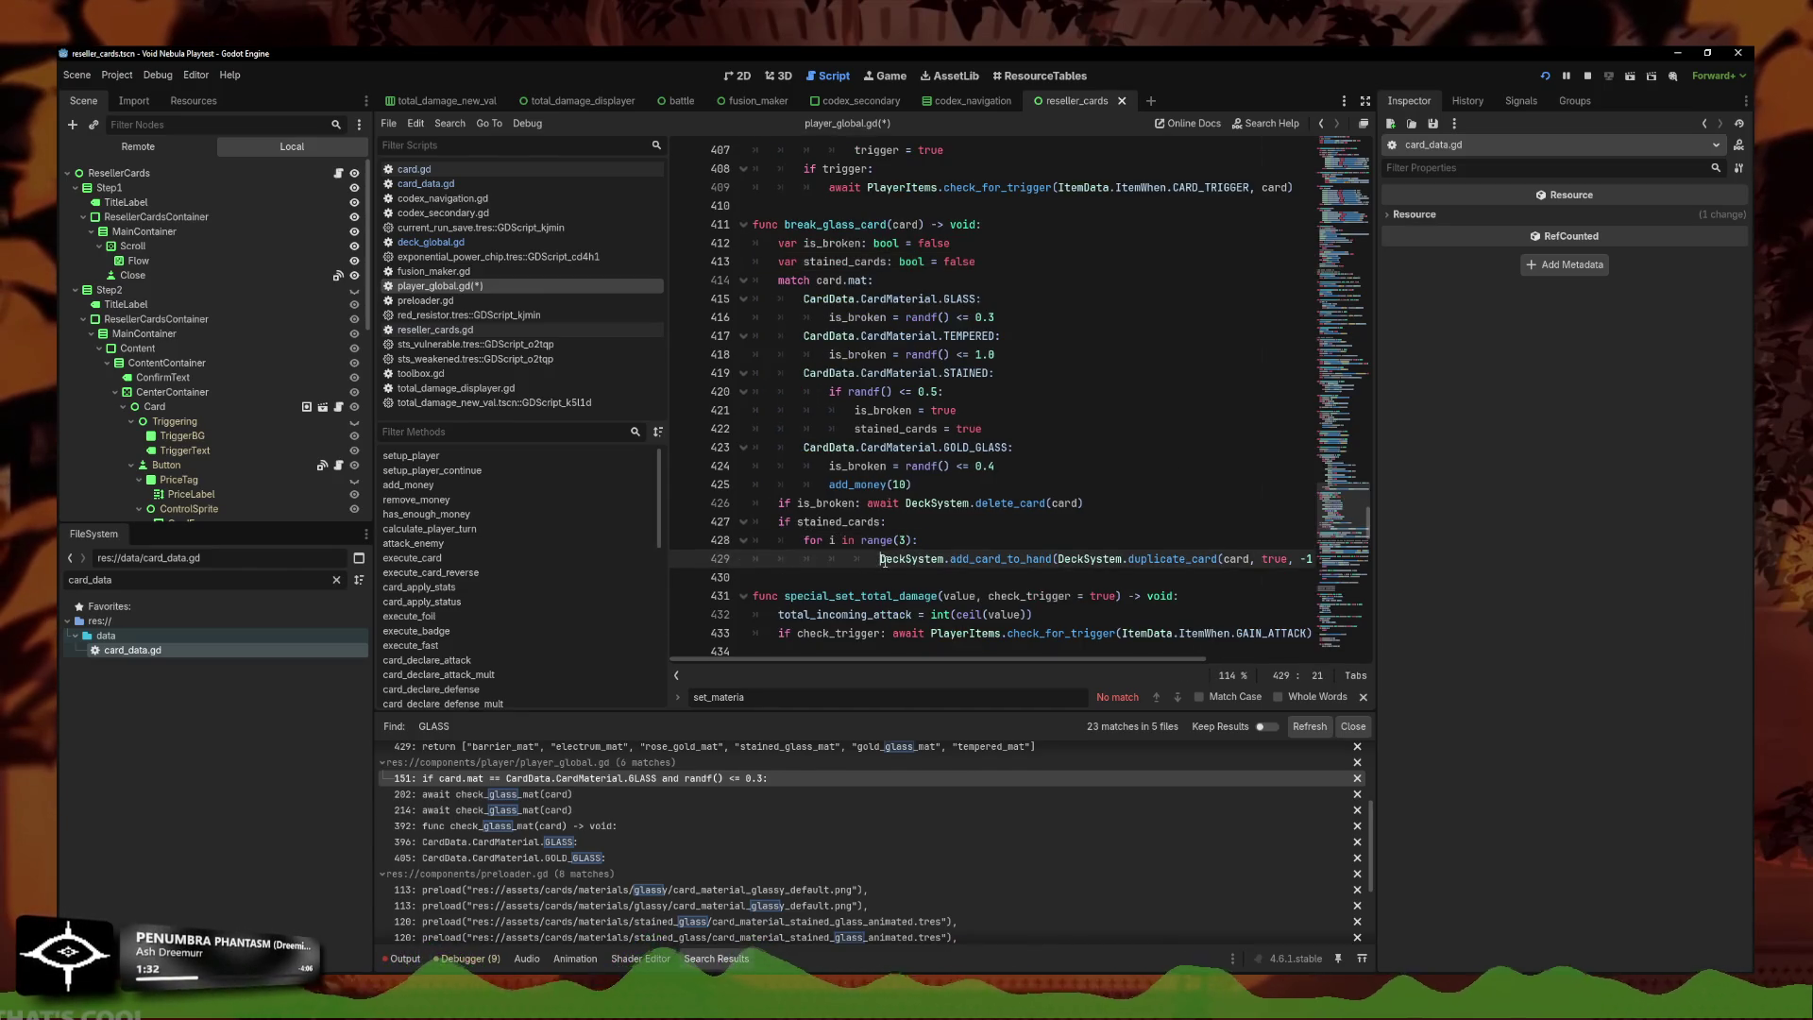
pyautogui.click(778, 521)
pyautogui.hotkey('ctrl', 's')
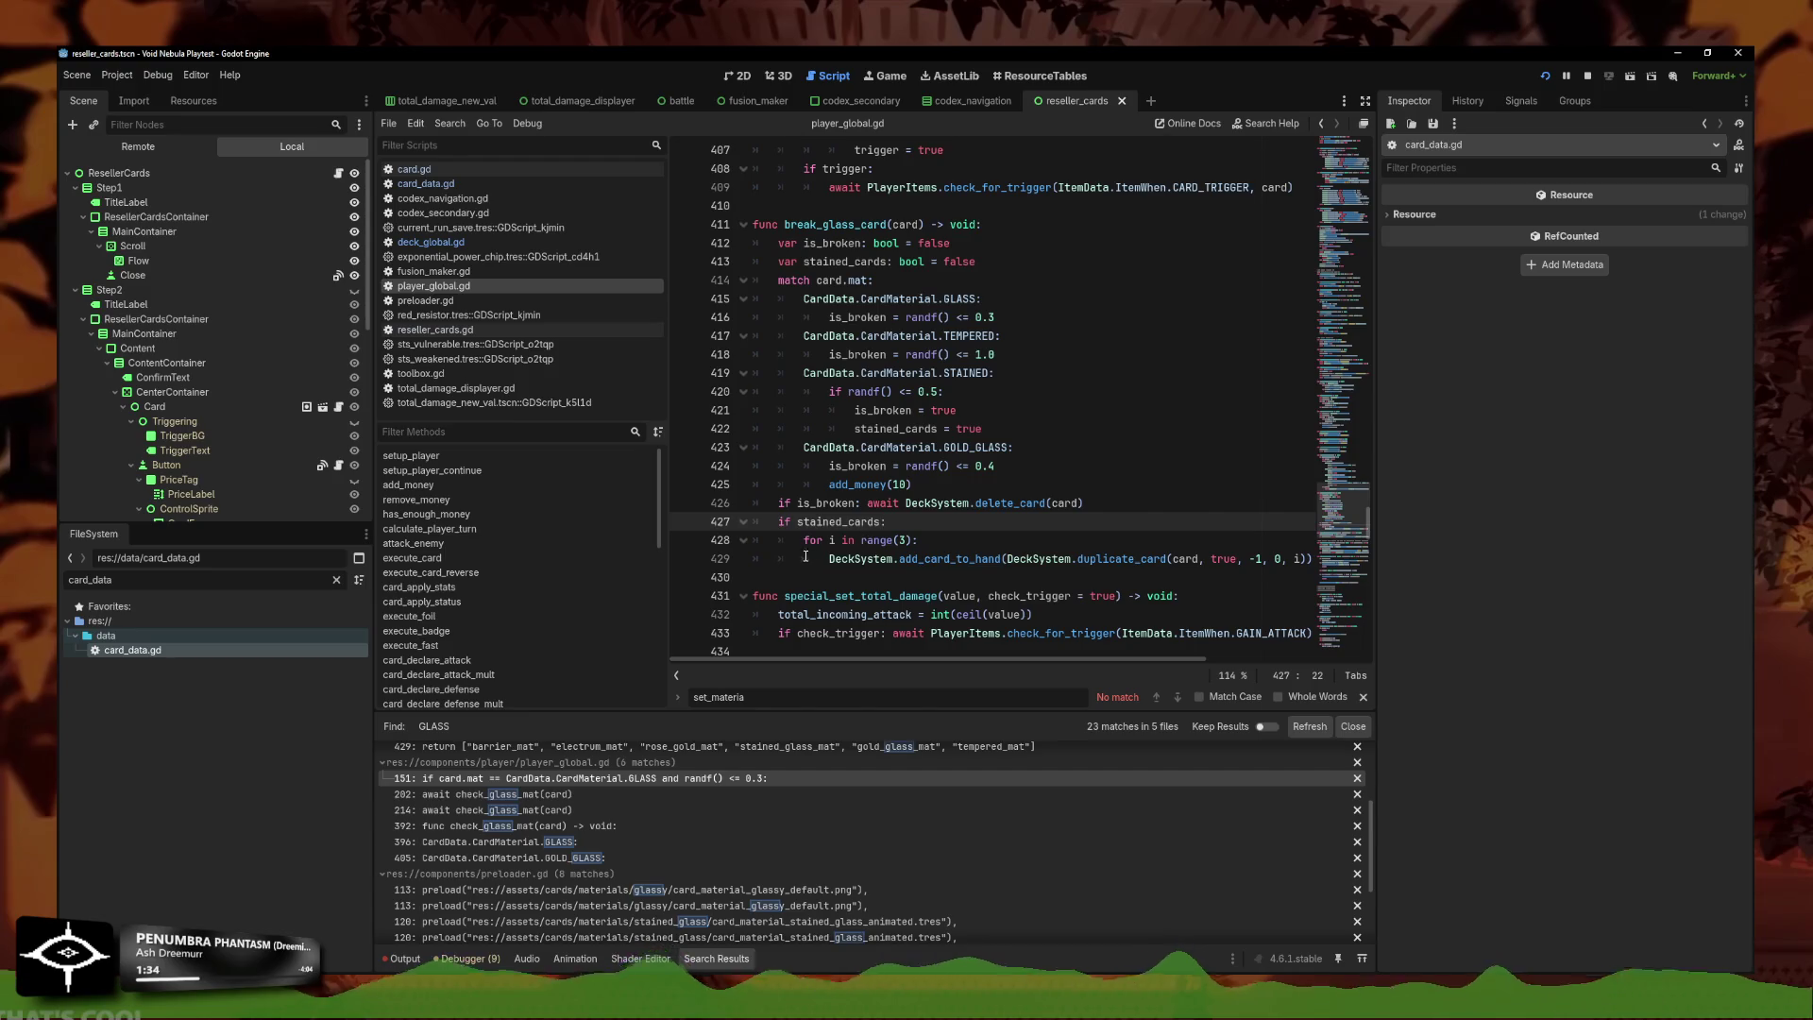
pyautogui.keyDown('shift'); pyautogui.click(1188, 537); pyautogui.keyUp('shift')
pyautogui.moveTo(1370, 548); pyautogui.dragTo(1366, 563)
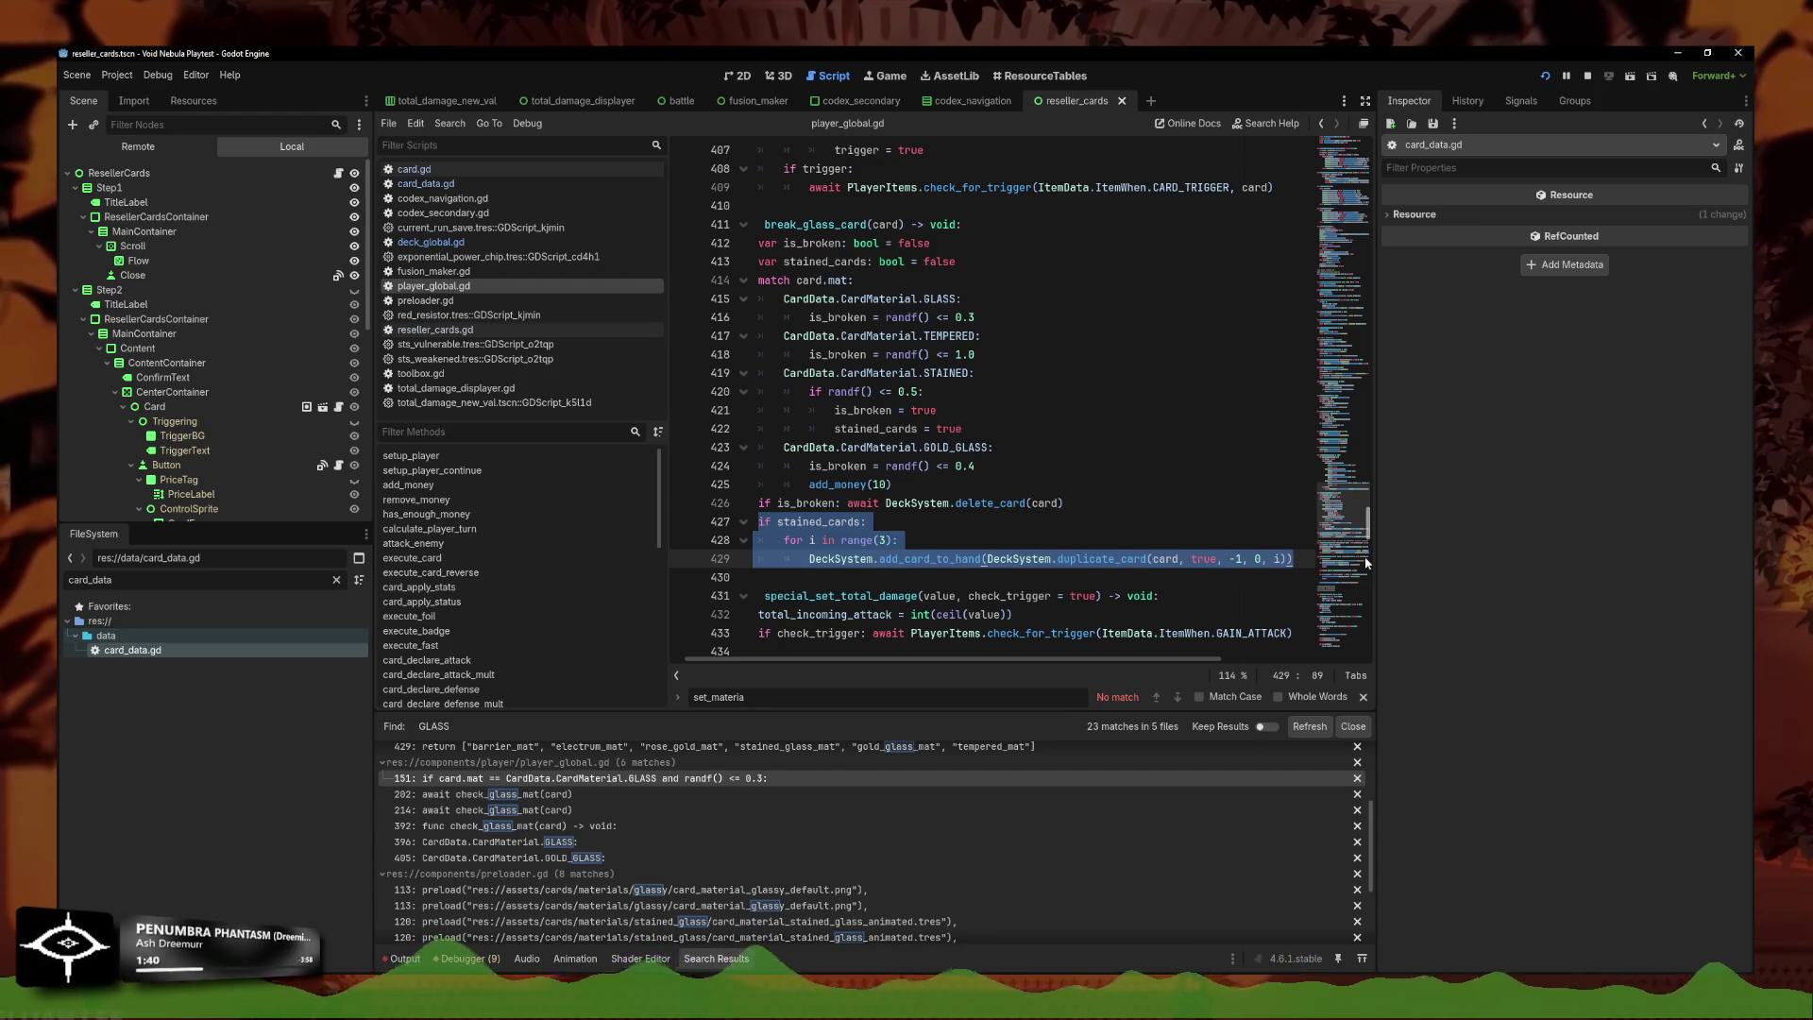
pyautogui.click(1199, 560)
# Declare stained_cards as null and assign it card.duplicate(true) instead of true, then save.
pyautogui.click(1048, 491)
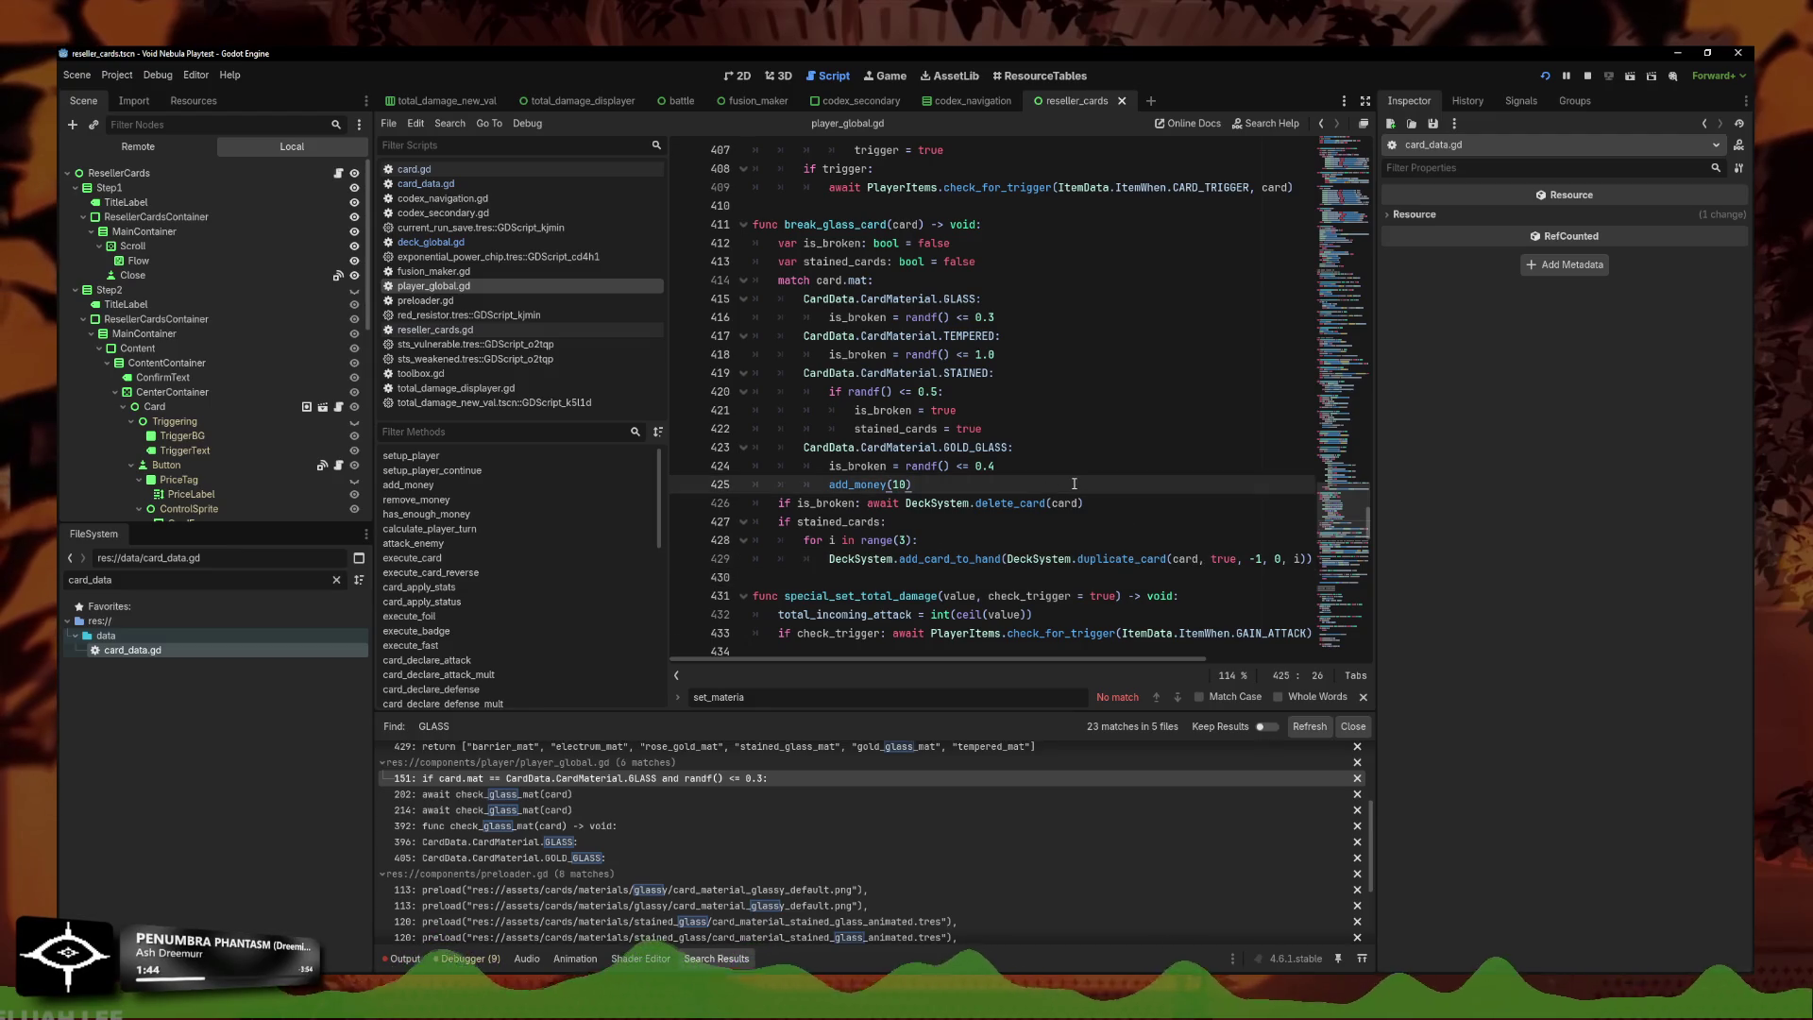
pyautogui.moveTo(978, 262); pyautogui.dragTo(901, 267)
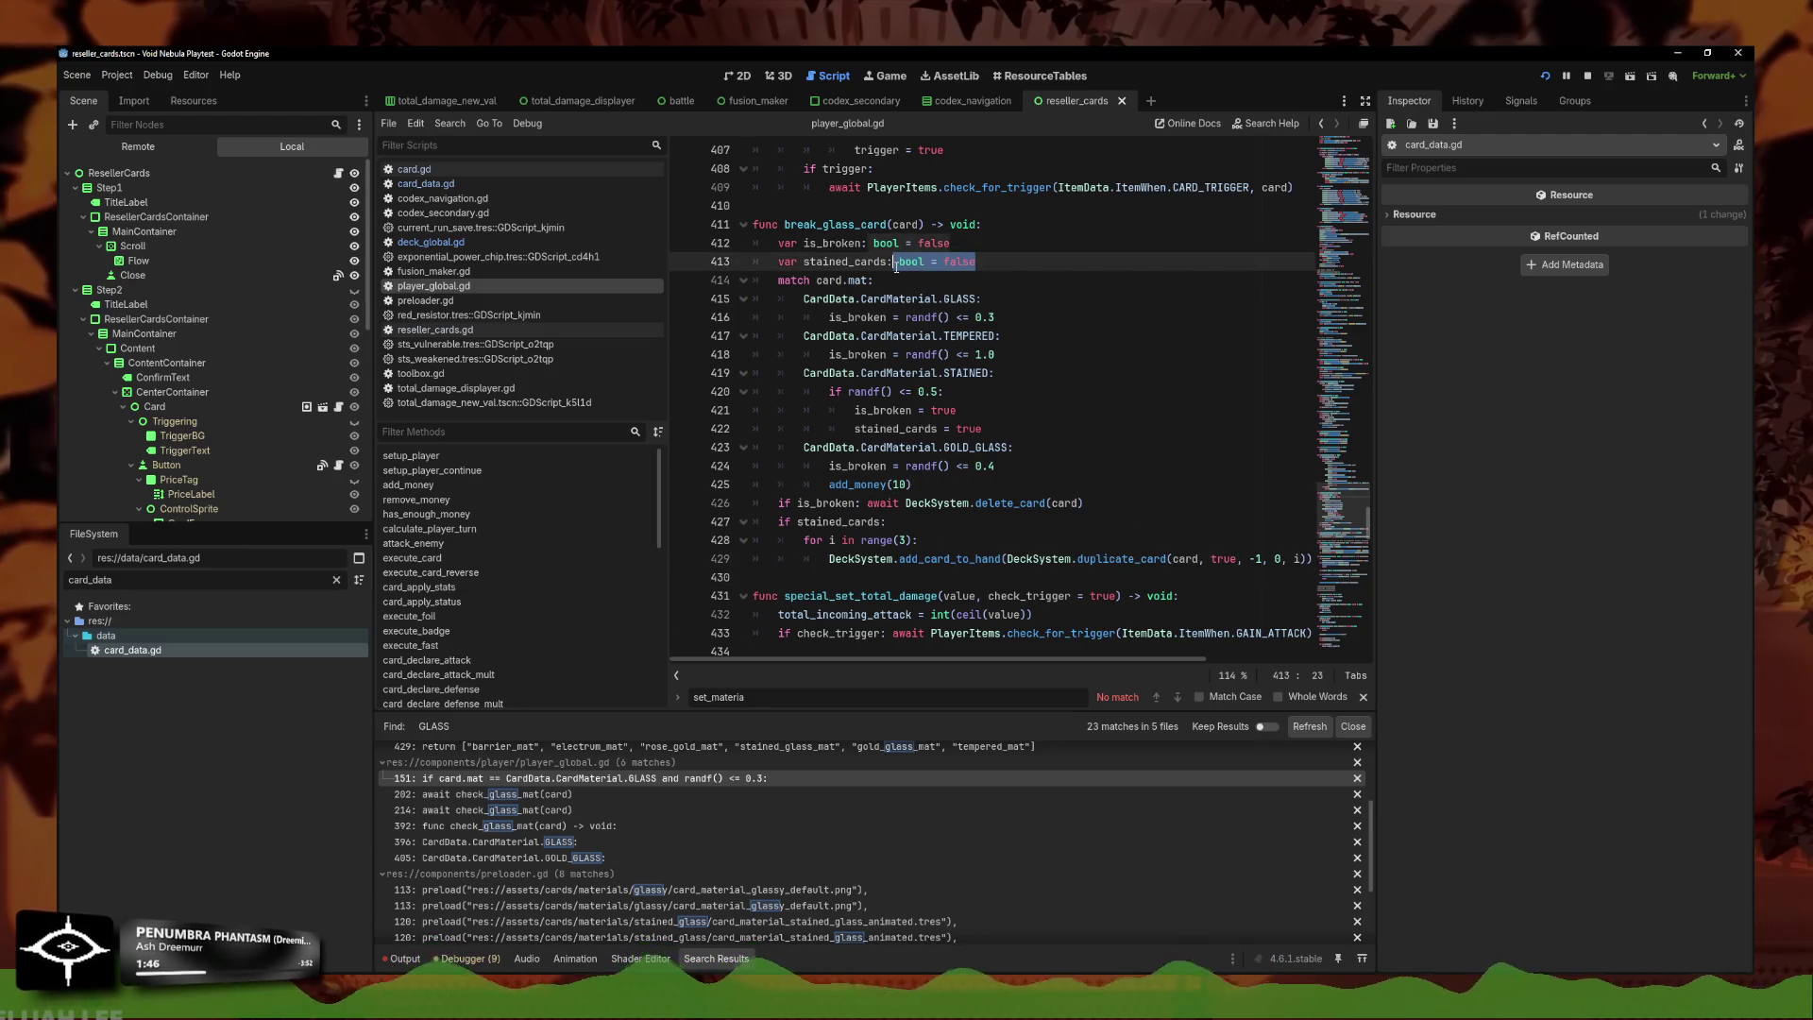
pyautogui.press('BackSpace')
pyautogui.press('BackSpace')
pyautogui.press('BackSpace')
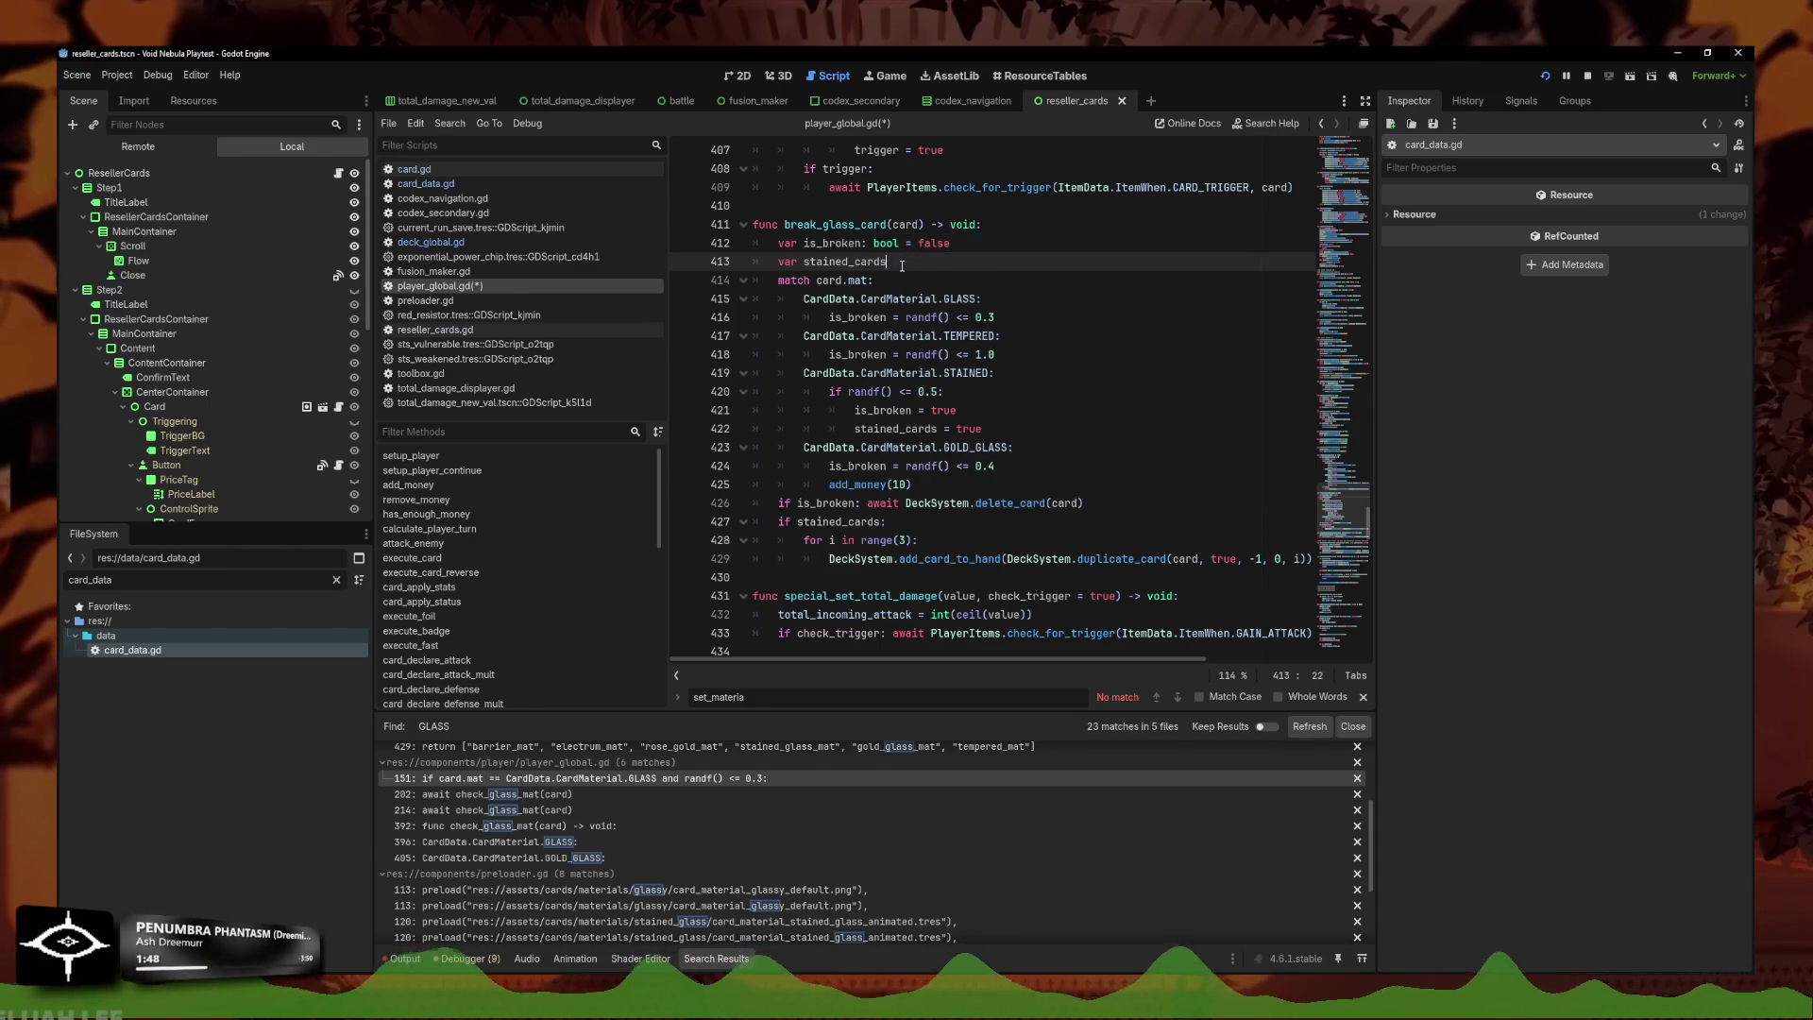
pyautogui.write('=null')
pyautogui.click(953, 447)
pyautogui.doubleClick(965, 429)
pyautogui.write('card')
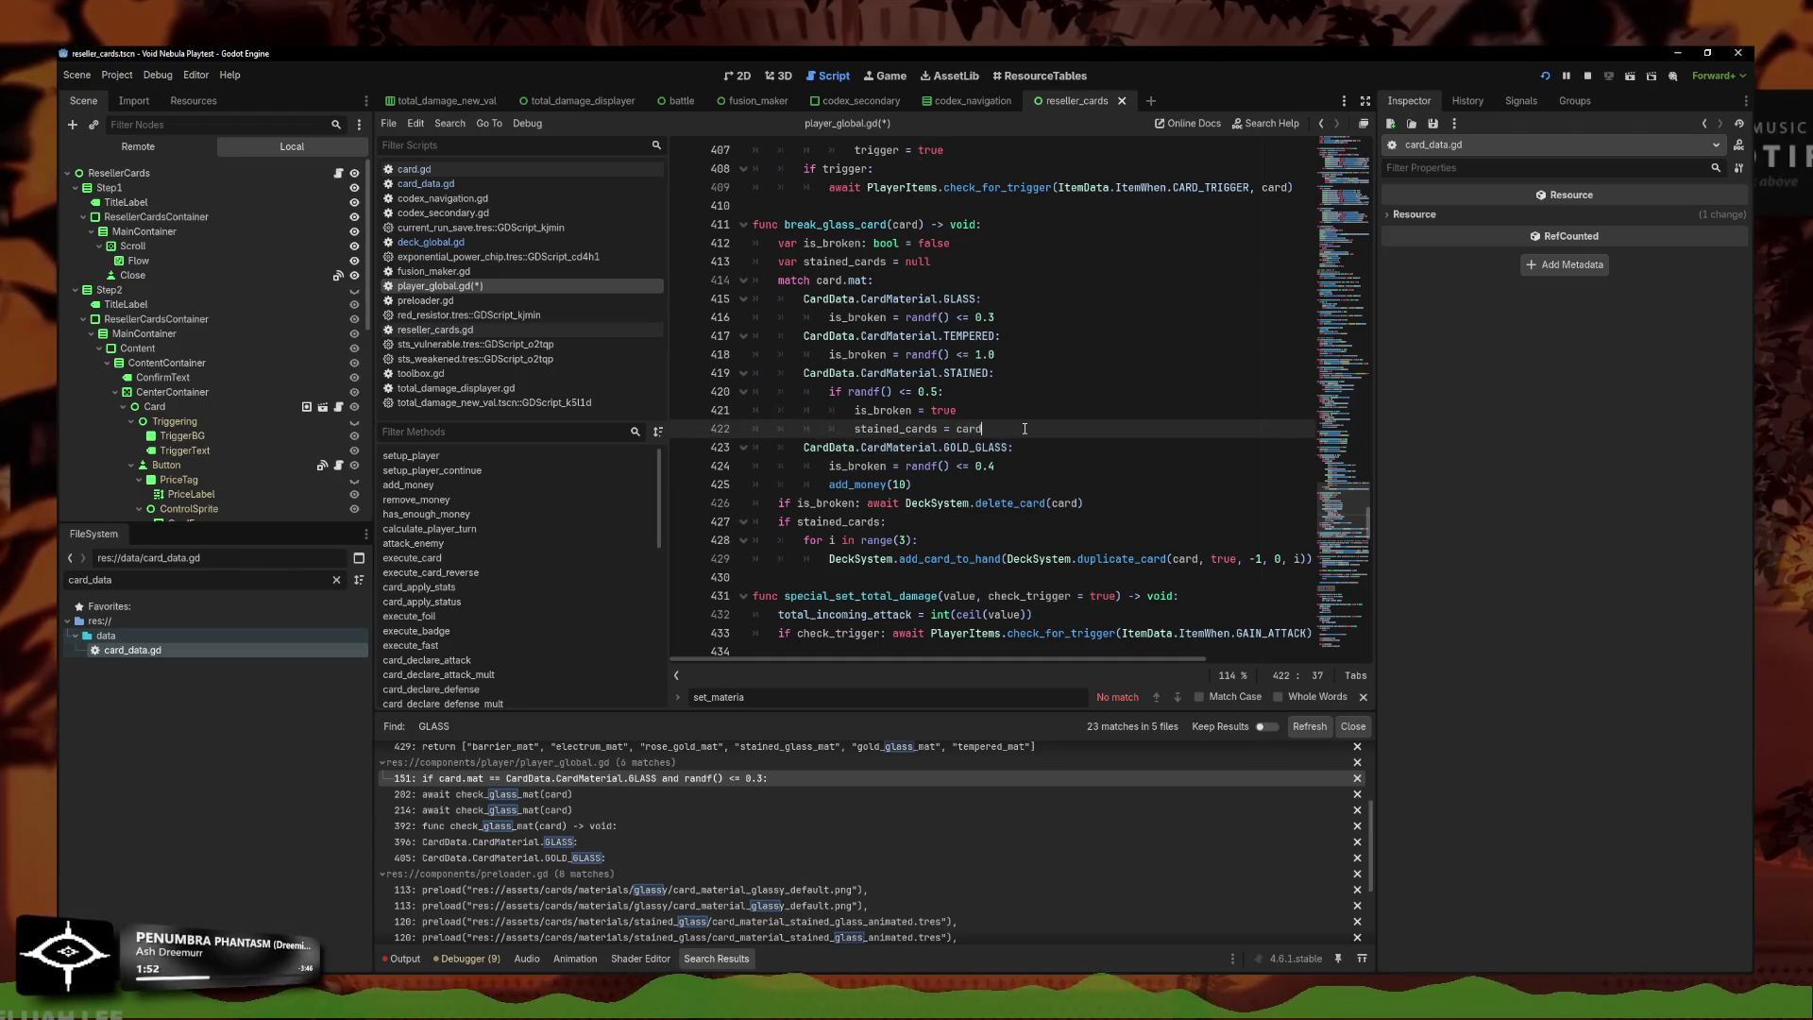
pyautogui.write('.duplicate(true')
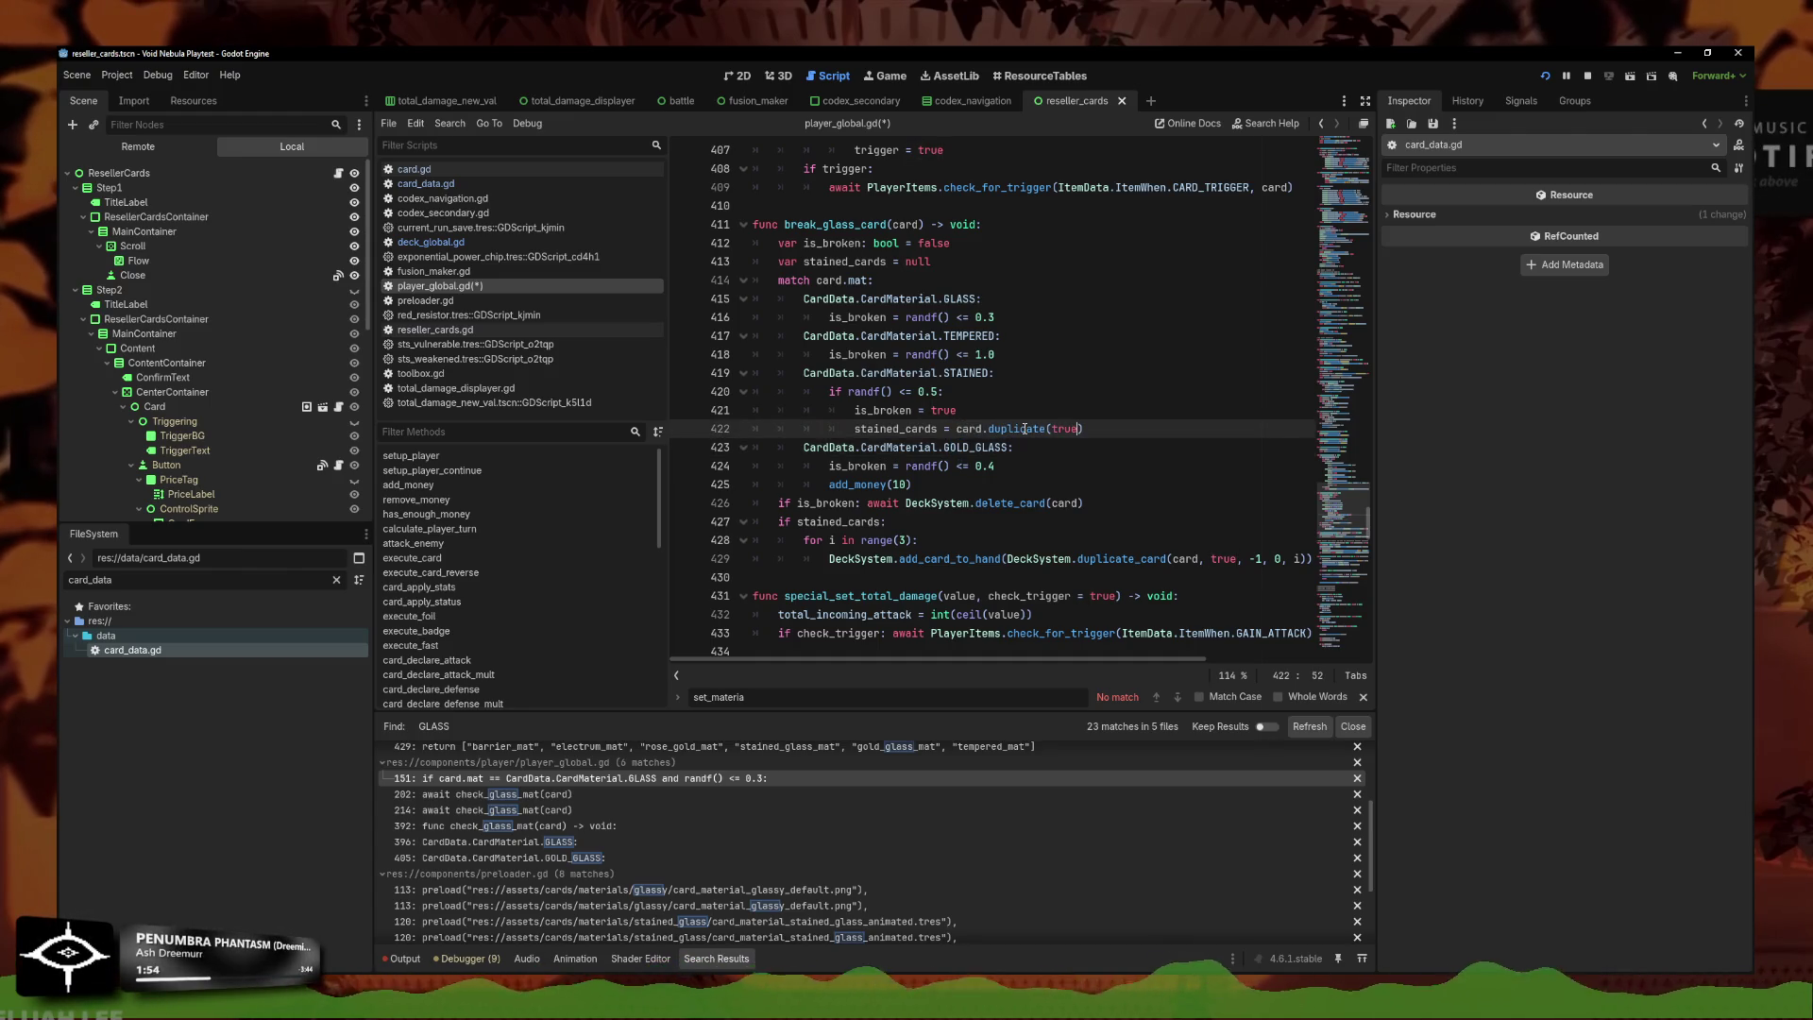
pyautogui.hotkey('ctrl', 's')
pyautogui.press('Down')
pyautogui.press('Down')
pyautogui.press('Down')
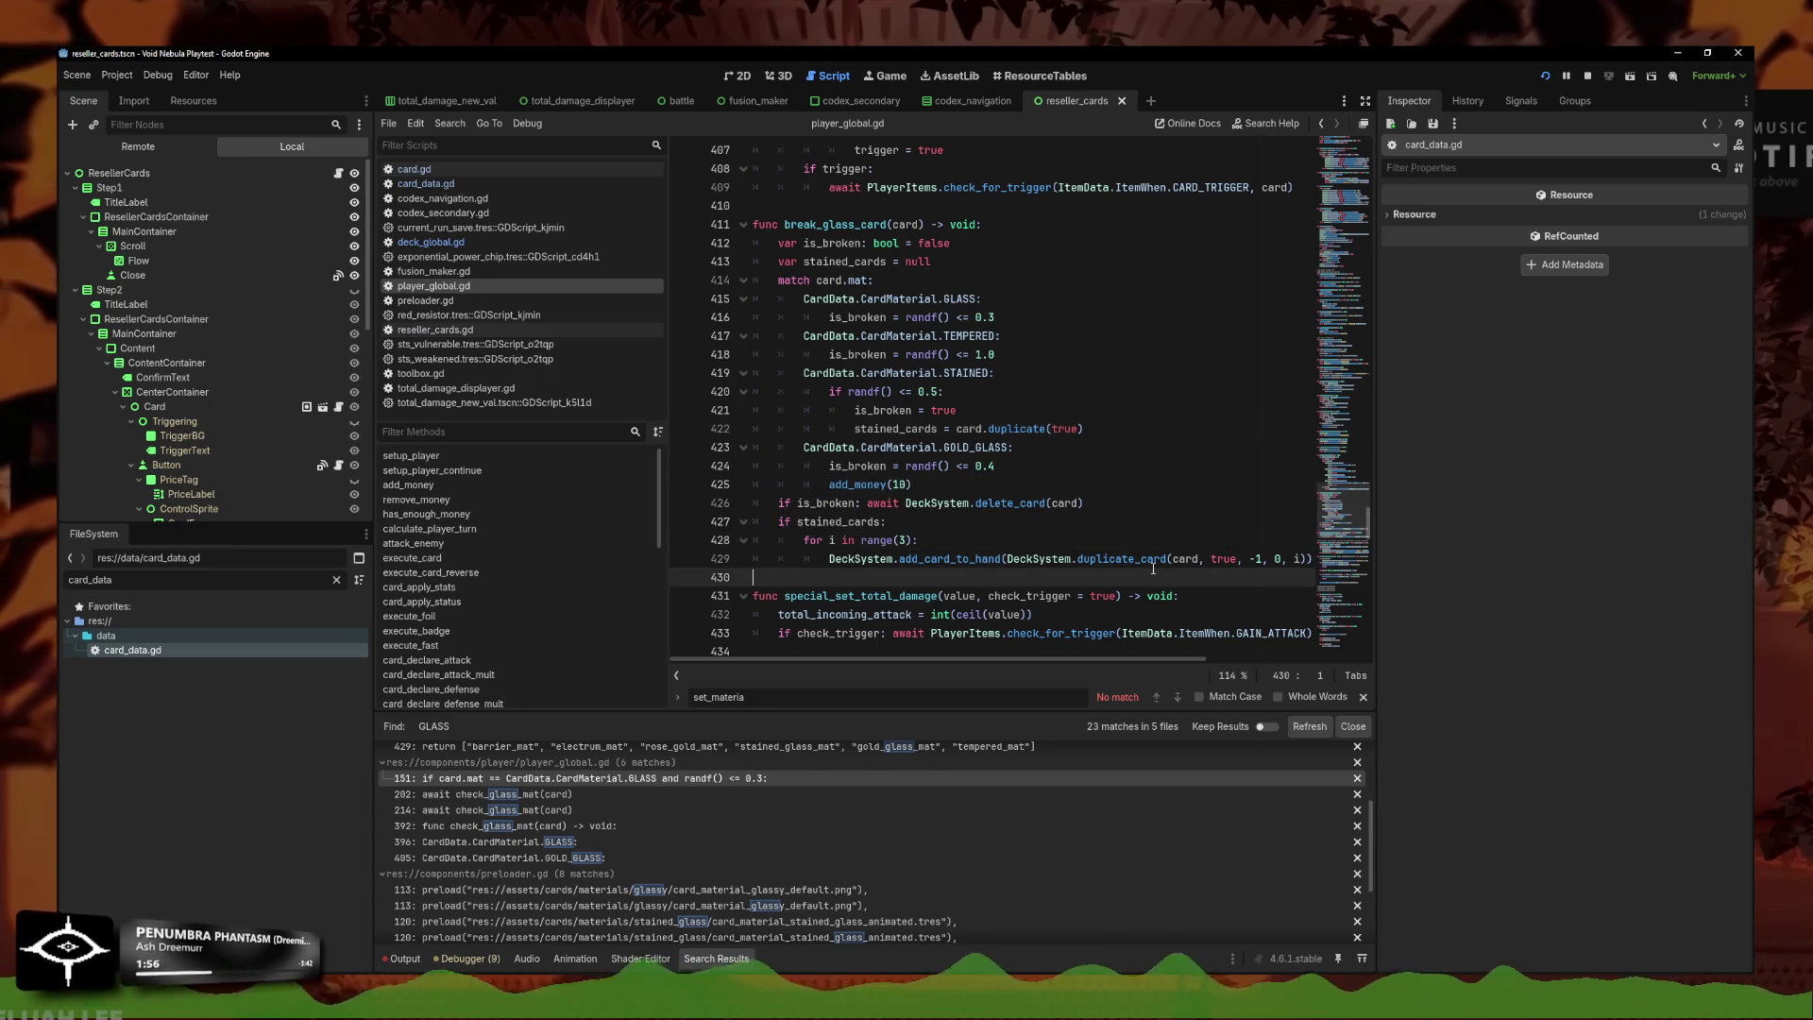
# Rename stained_cards to stained_card on lines 413, 422, 427, use stained_card on line 429, and save.
pyautogui.click(938, 429)
pyautogui.press('BackSpace')
pyautogui.click(887, 262)
pyautogui.press('BackSpace')
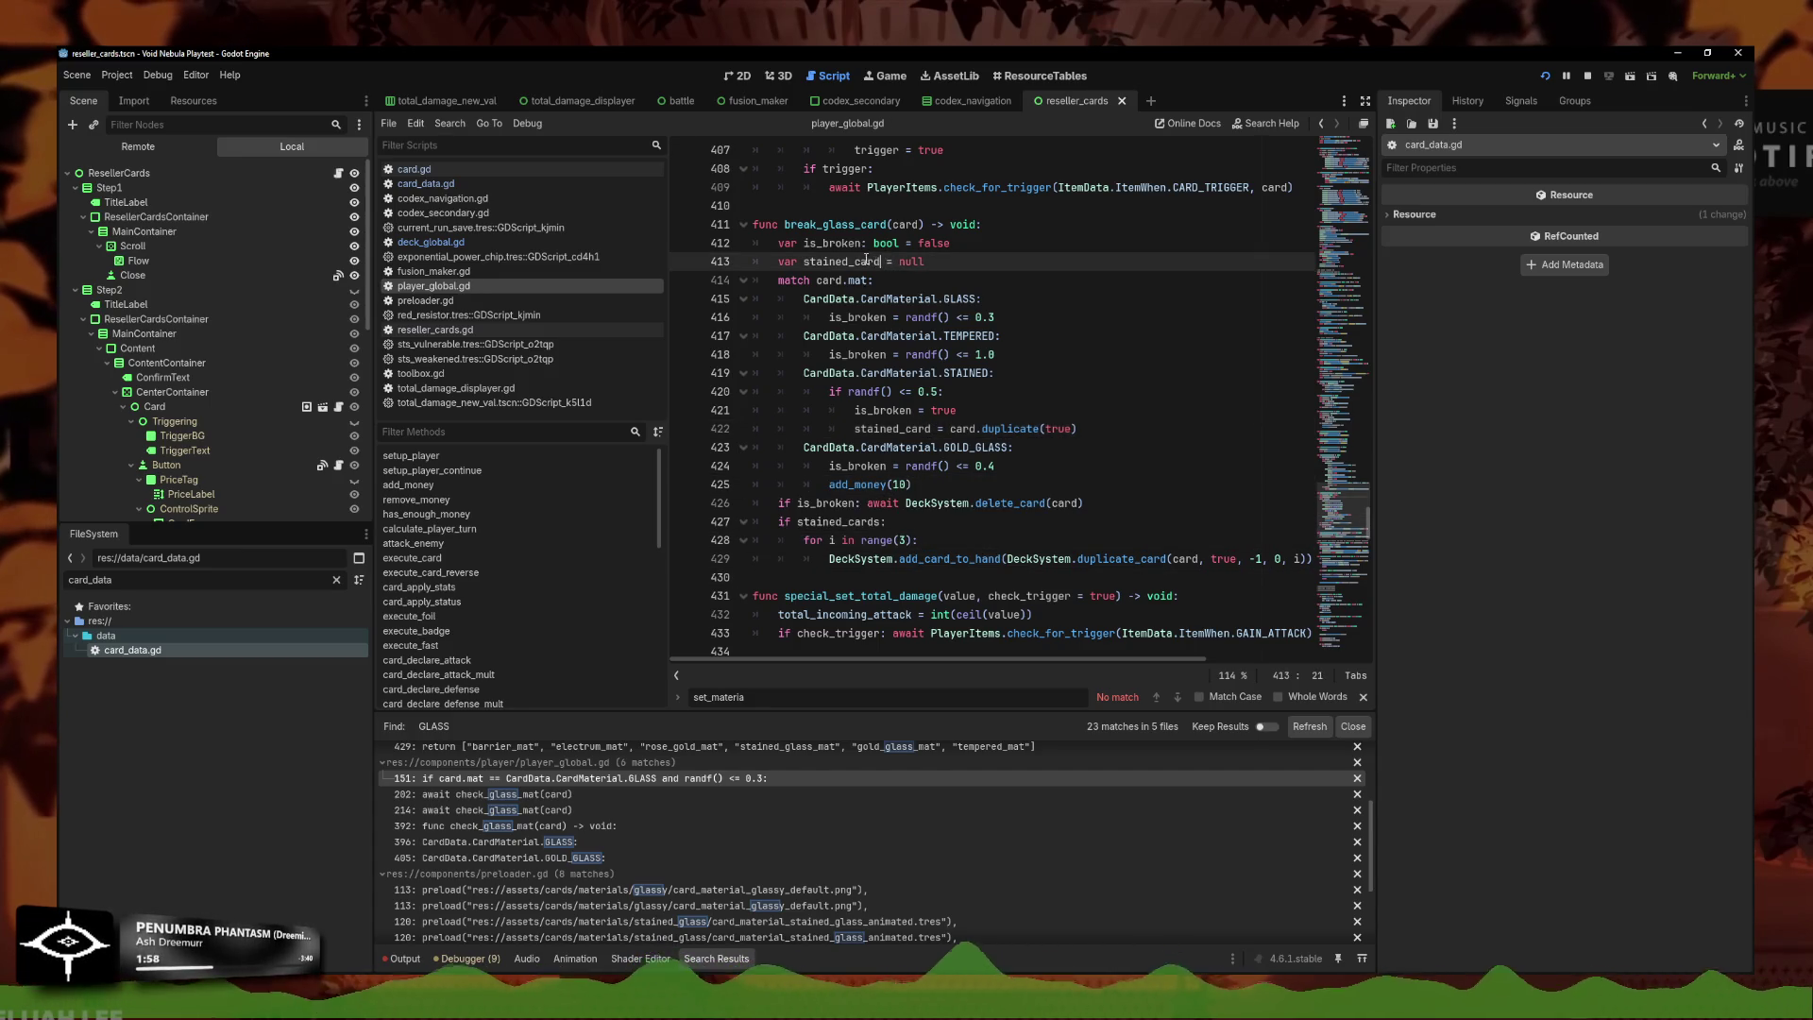
pyautogui.click(873, 519)
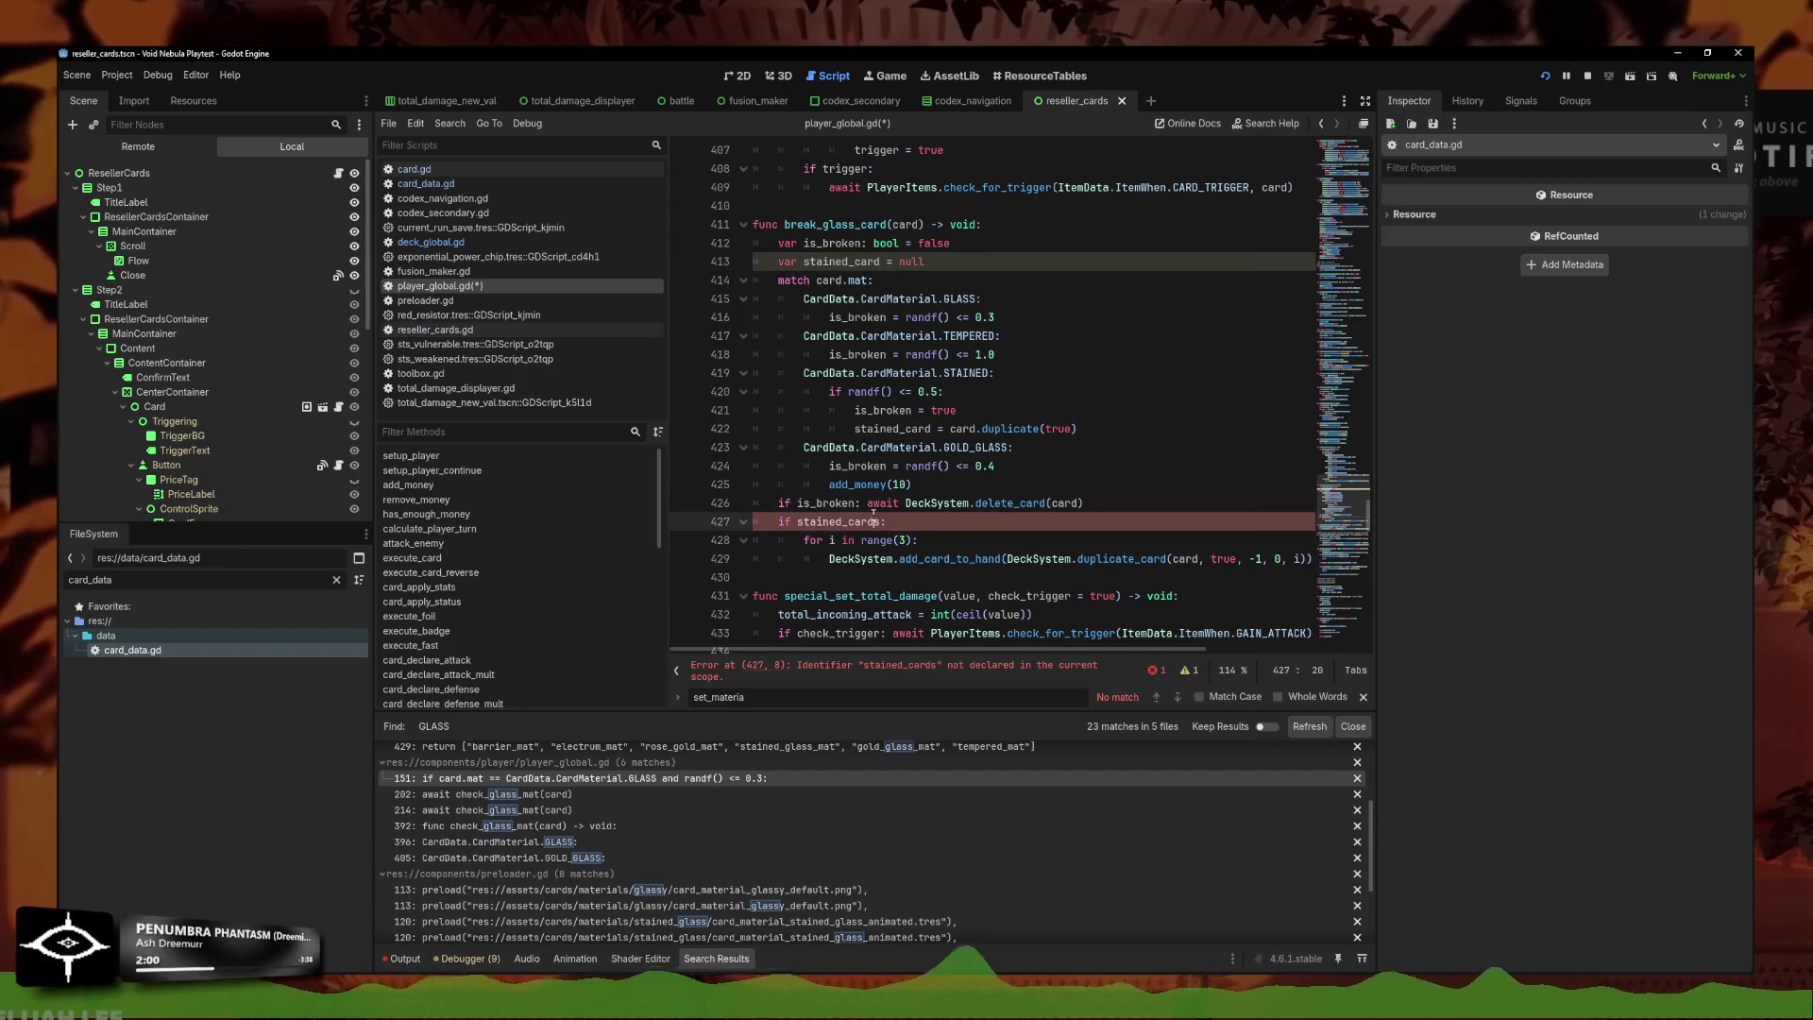
pyautogui.press('BackSpace')
pyautogui.keyDown('ctrl'); pyautogui.click(836, 521); pyautogui.keyUp('ctrl')
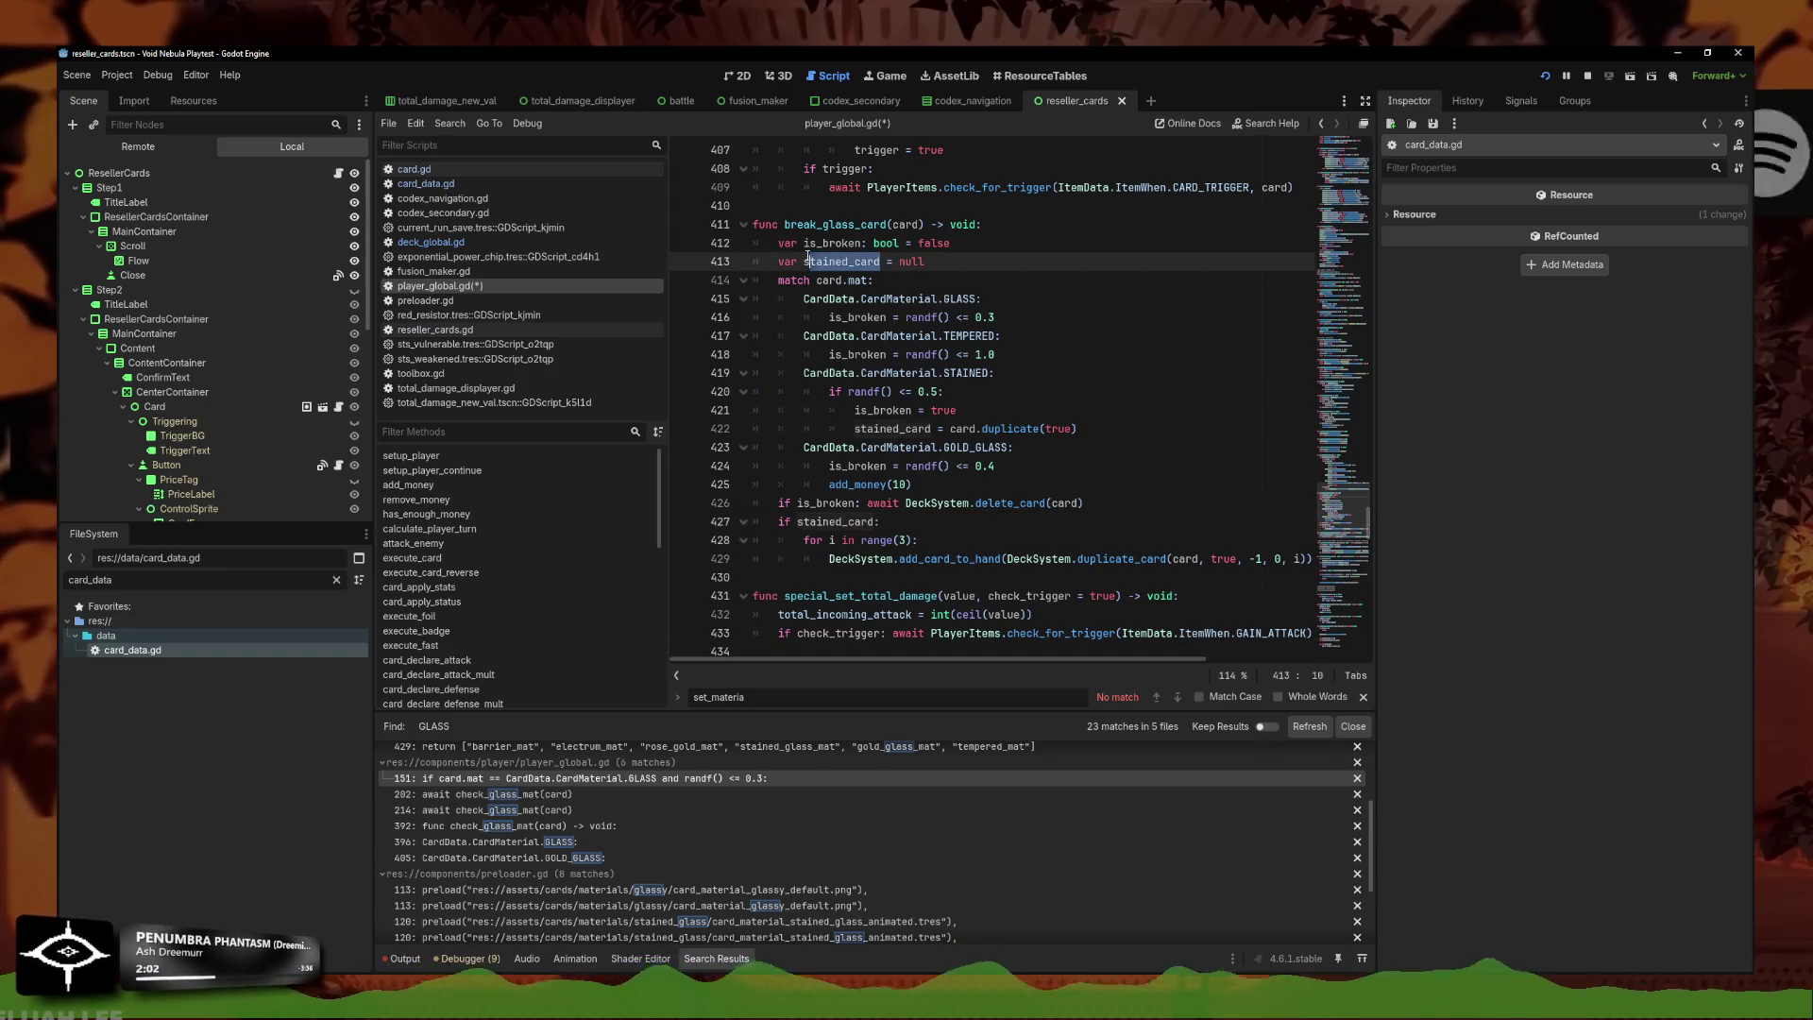
pyautogui.doubleClick(1185, 559)
pyautogui.write('stained_card')
pyautogui.click(1202, 559)
pyautogui.press('End')
pyautogui.hotkey('ctrl', 's')
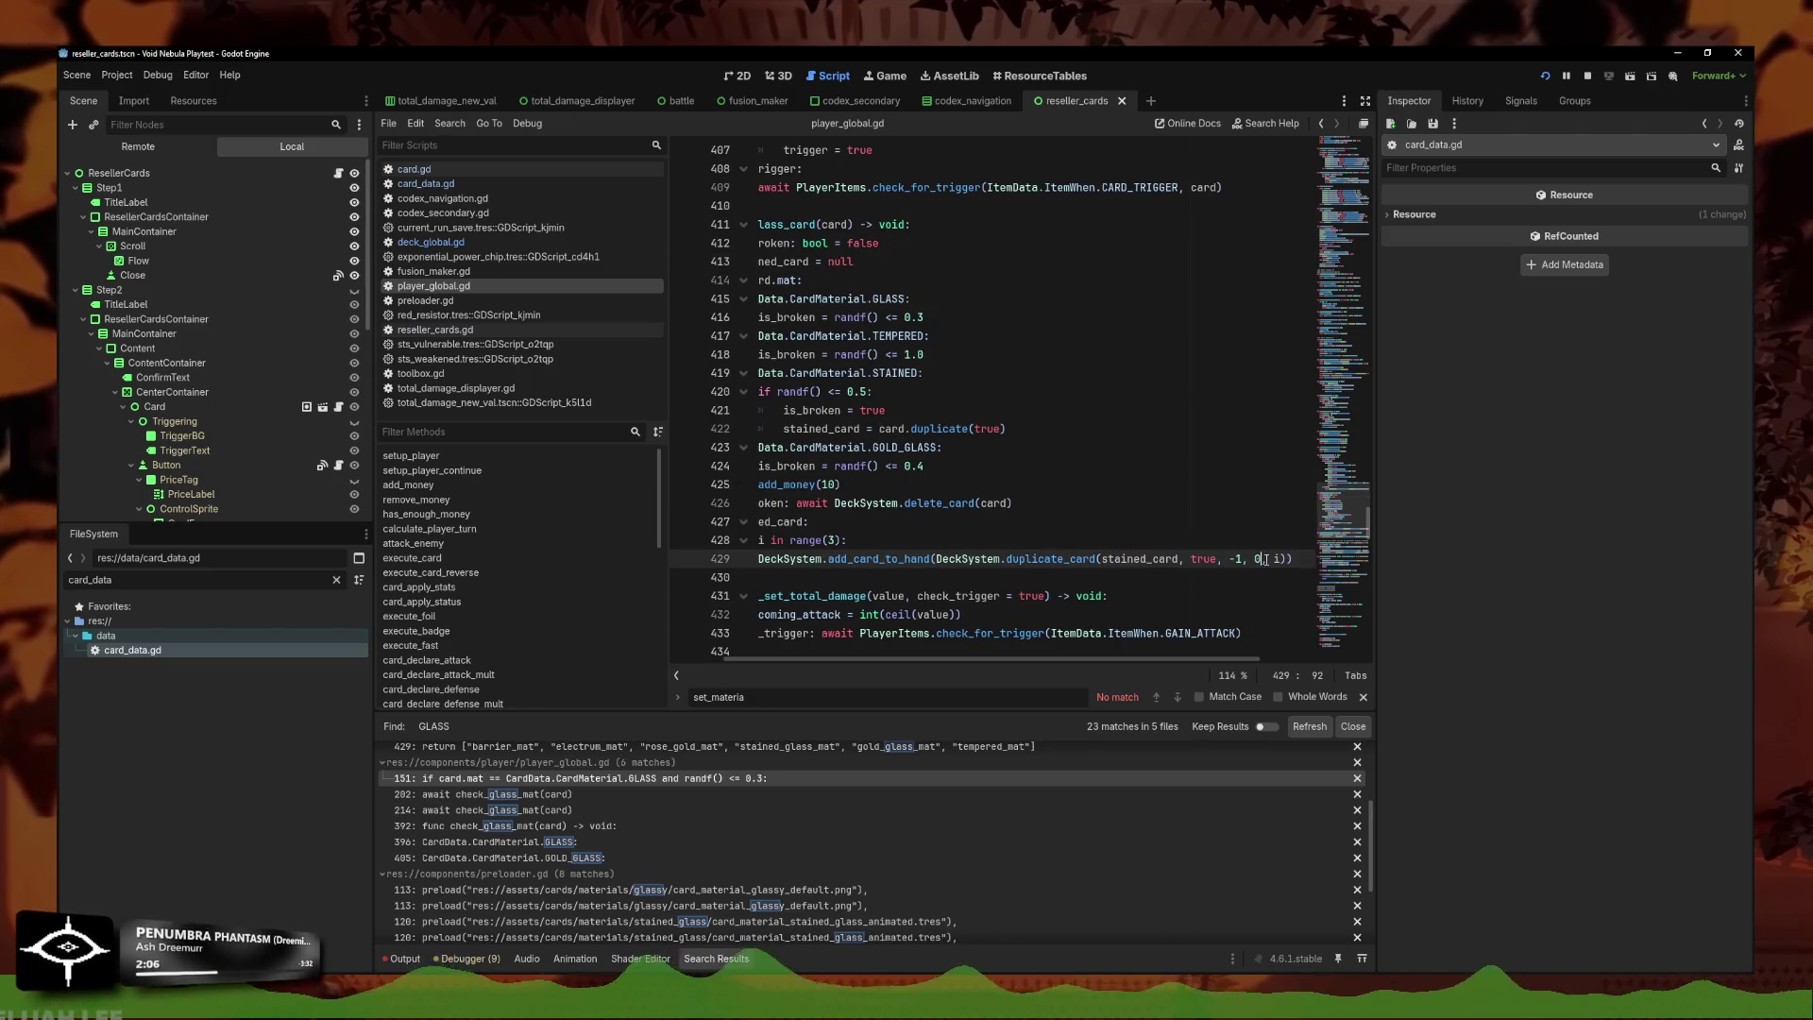
# Review the edited duplicate_card call on line 429 and select the FileSystem filter text.
pyautogui.keyDown('shift'); pyautogui.click(821, 559); pyautogui.keyUp('shift')
pyautogui.press('Up')
pyautogui.press('End')
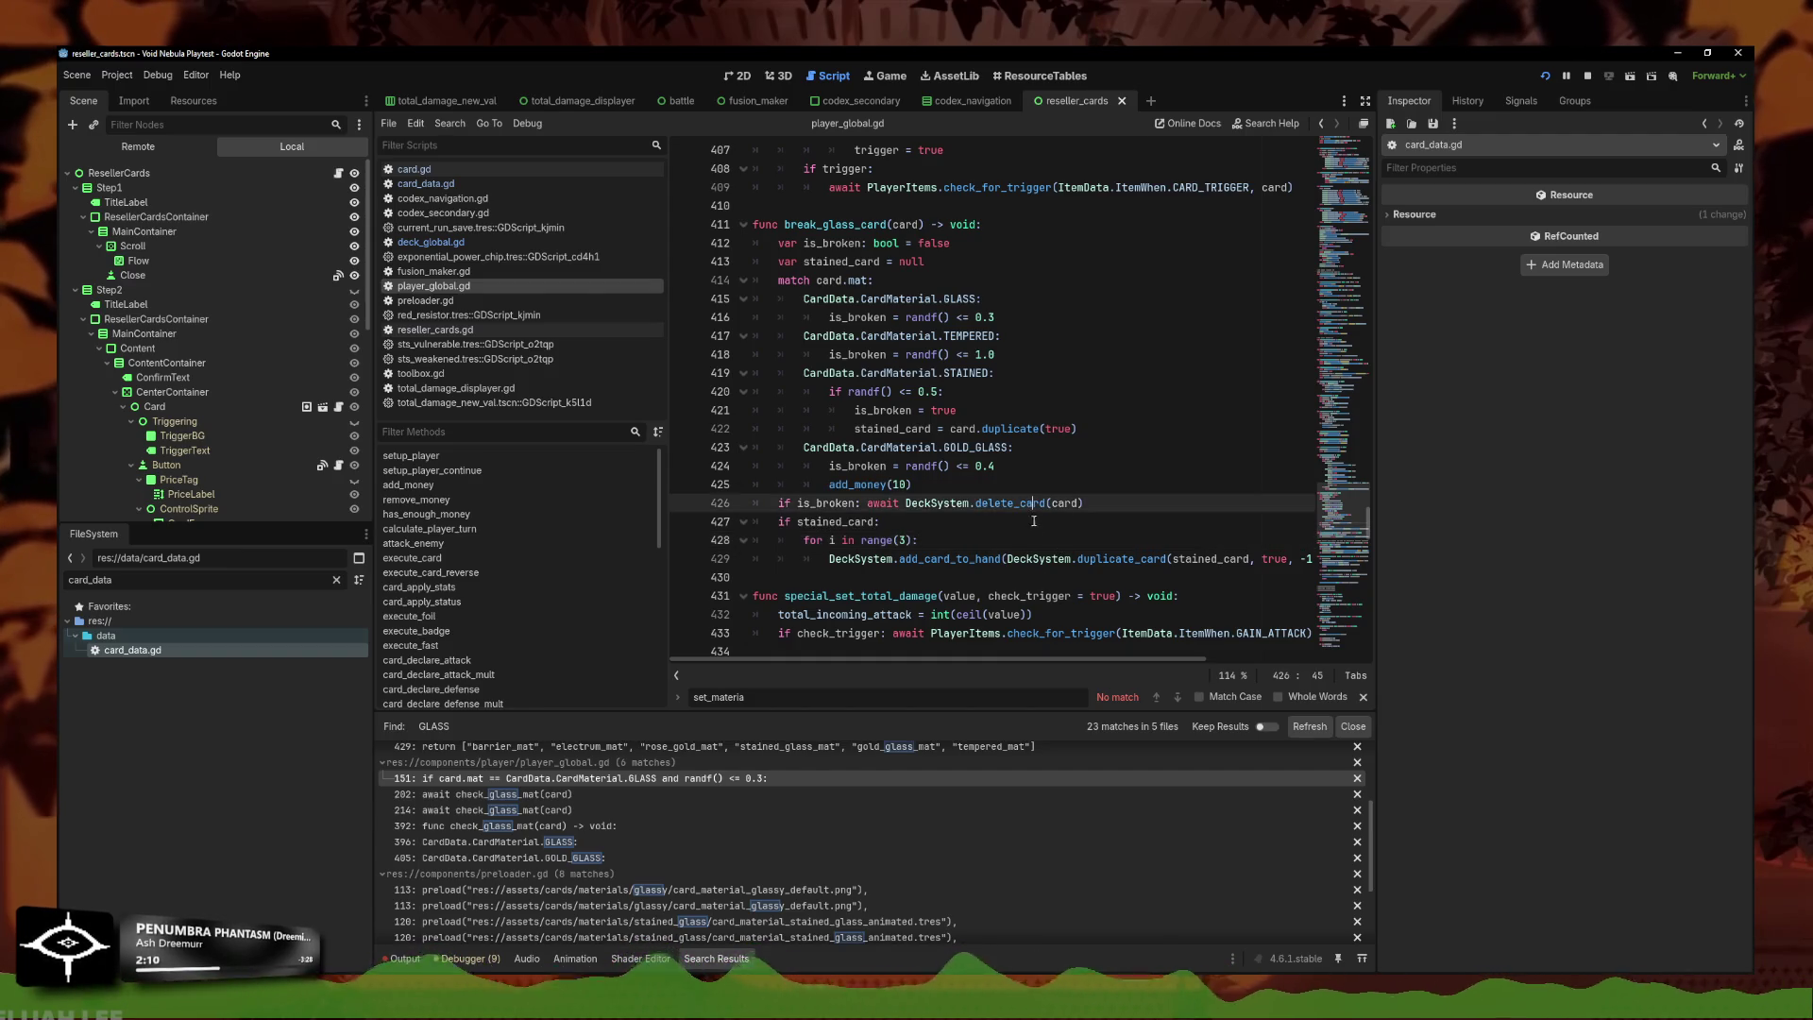
pyautogui.click(926, 549)
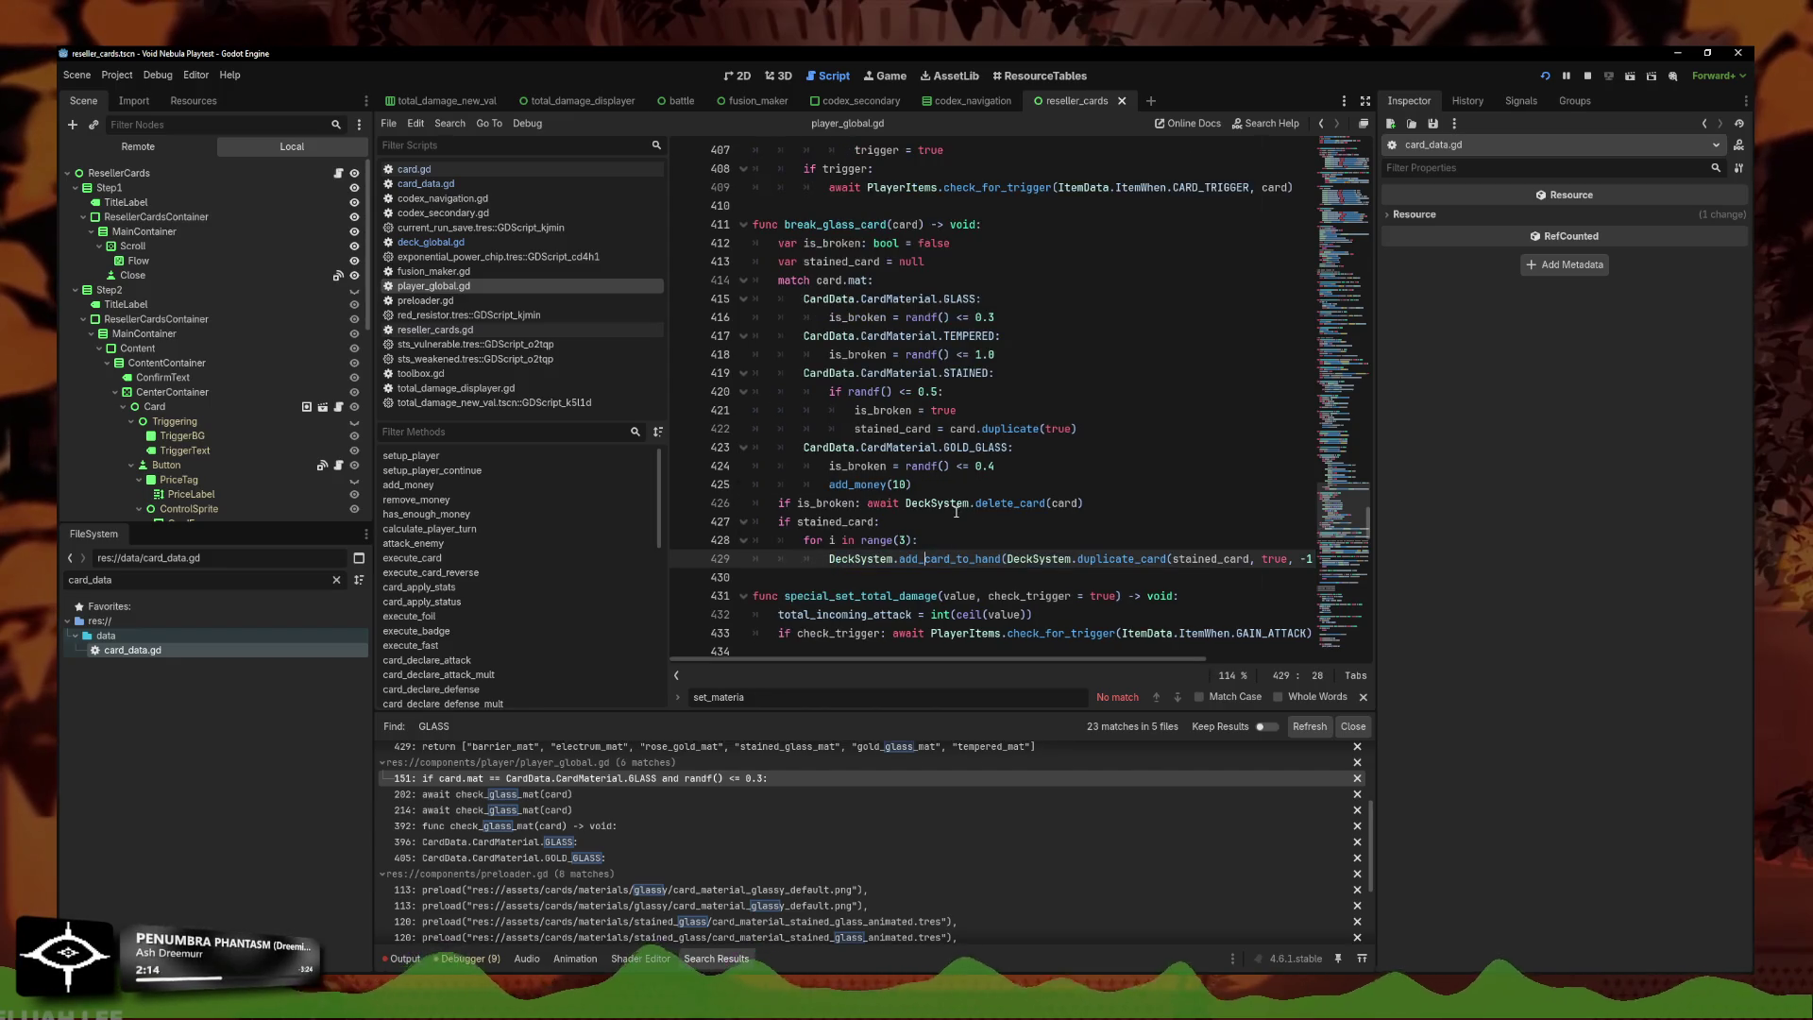
pyautogui.doubleClick(90, 580)
# Open faceless.tres, empty its Starting Deck, and add four empty slots.
pyautogui.write('faceless')
pyautogui.click(142, 708)
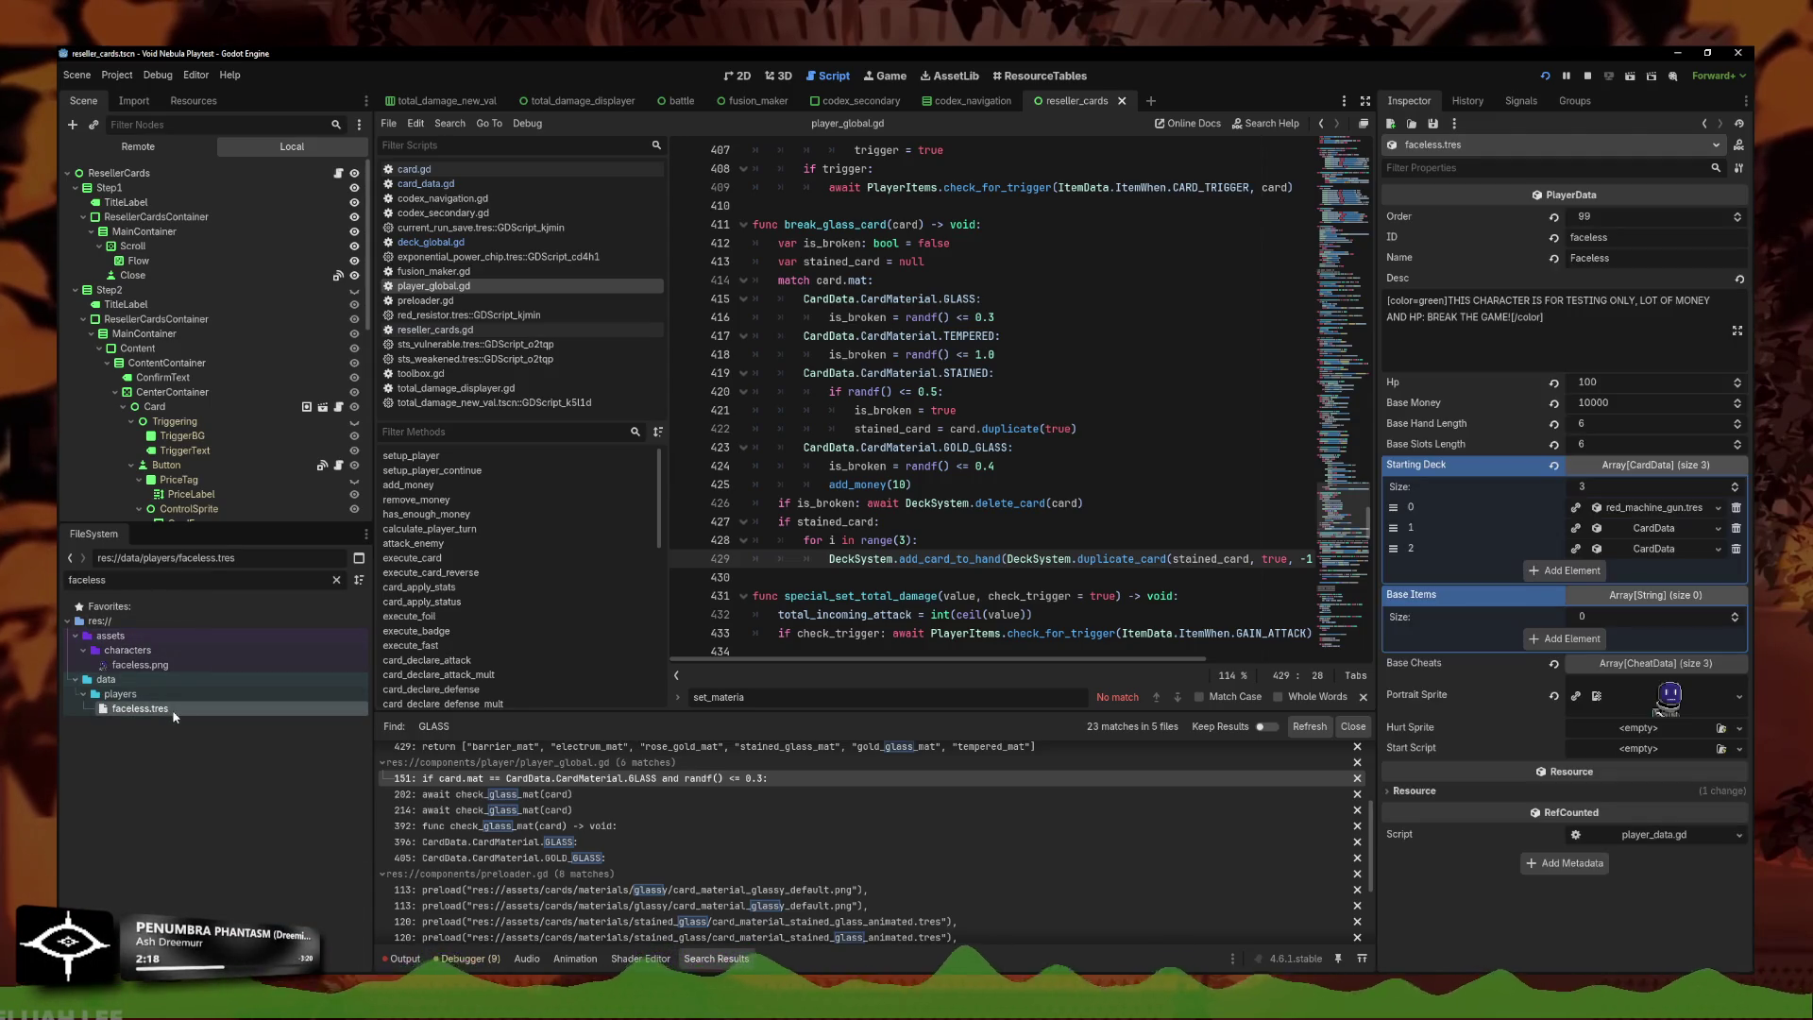
pyautogui.click(1735, 507)
pyautogui.click(1736, 508)
pyautogui.click(1735, 507)
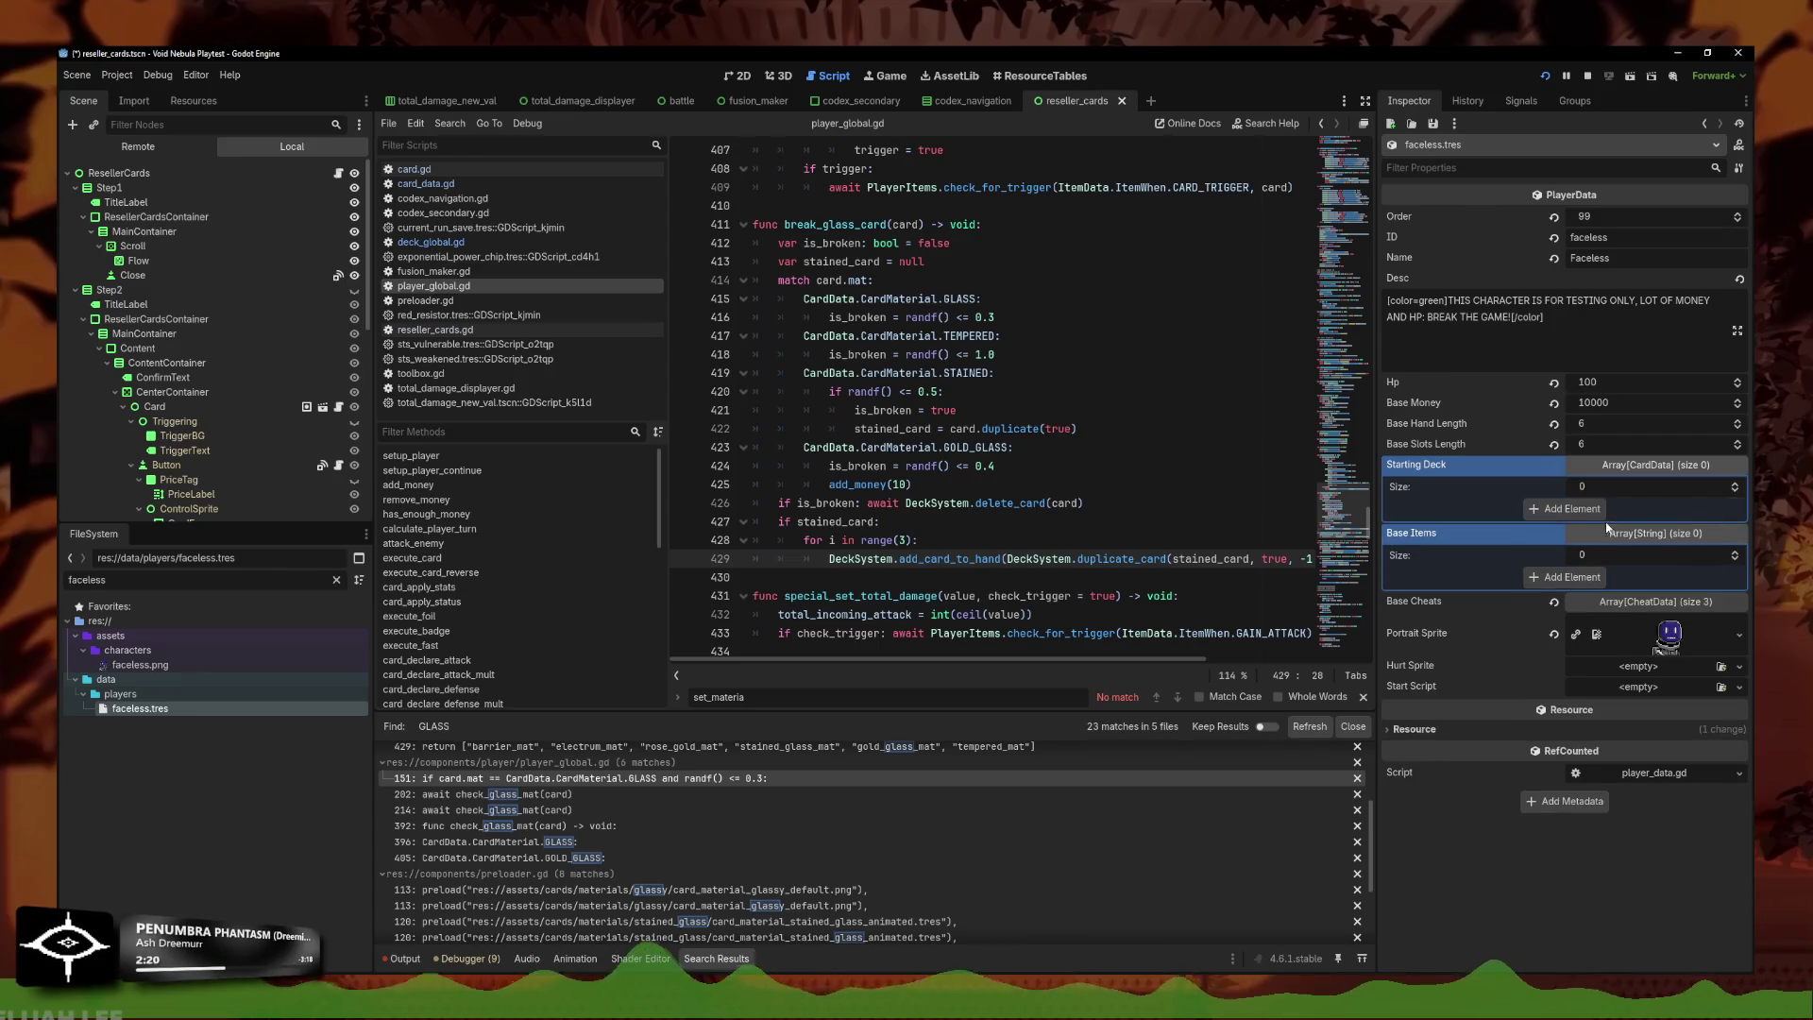
pyautogui.click(1597, 508)
pyautogui.click(1598, 529)
pyautogui.click(1598, 549)
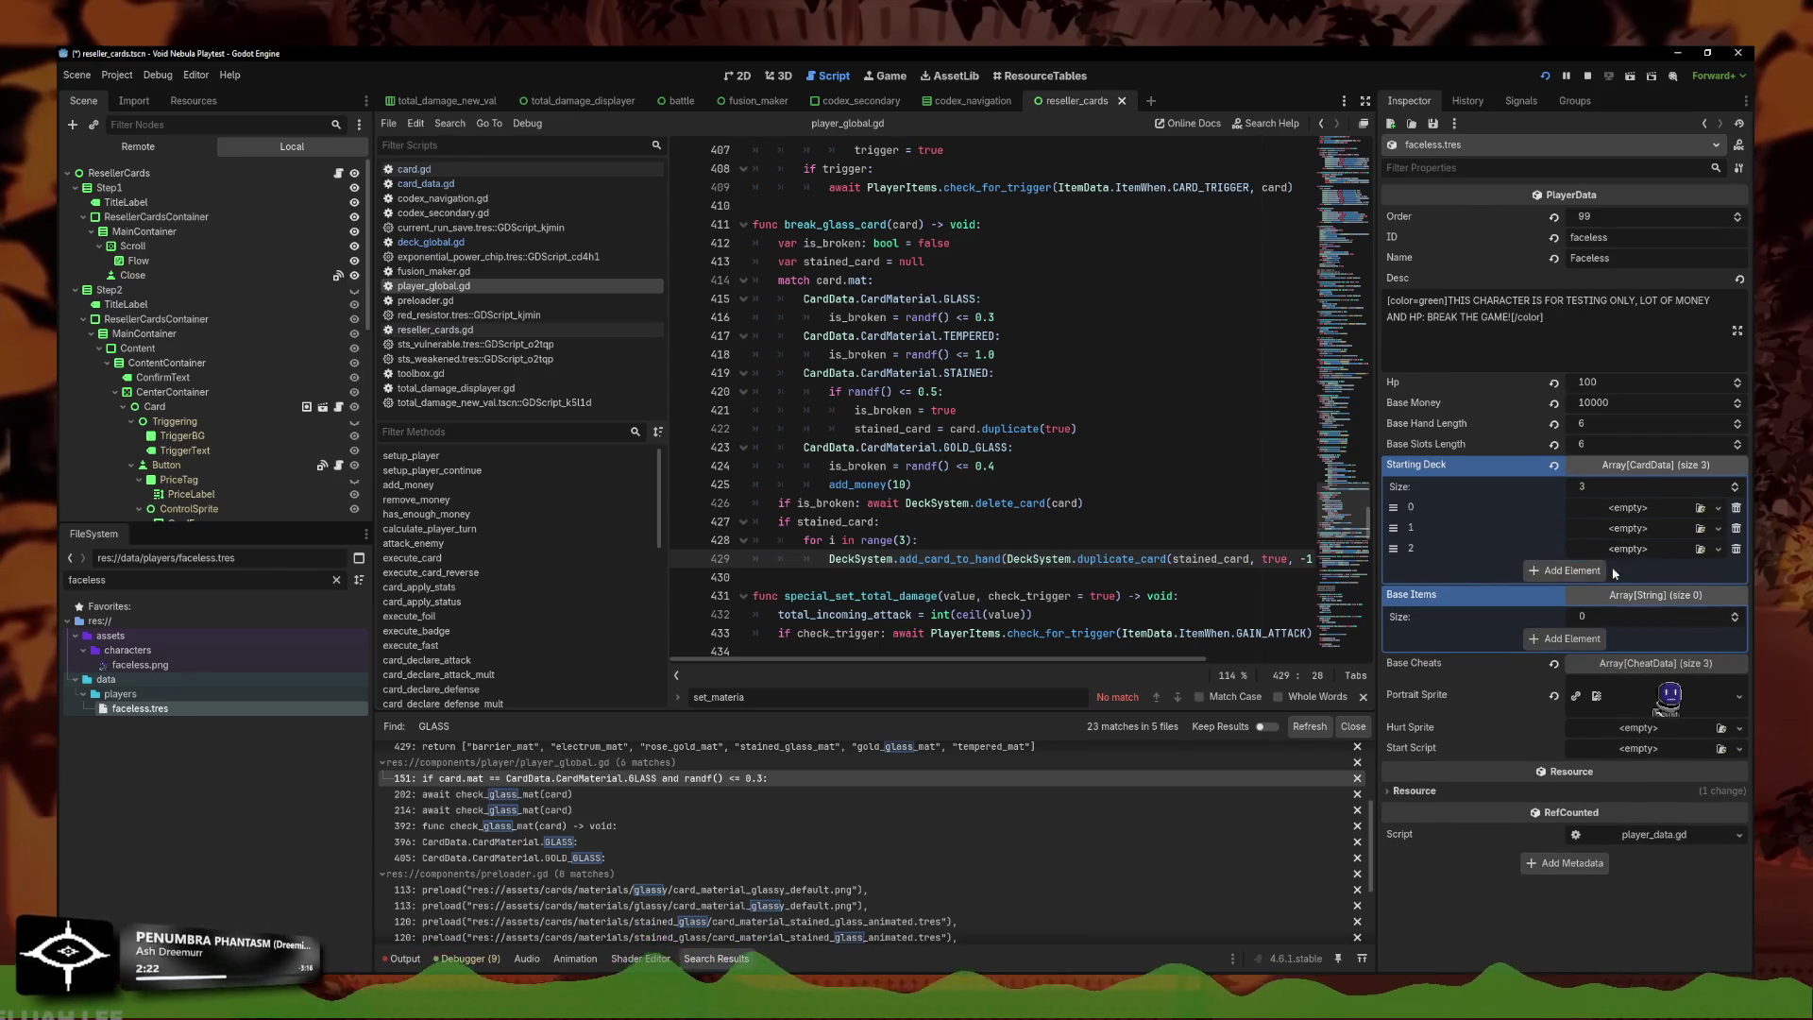
pyautogui.click(1614, 570)
# Quick-load red_slash.tres into the deck and make the card and its stats unique.
pyautogui.click(1718, 569)
pyautogui.click(1680, 568)
pyautogui.write('slash')
pyautogui.press('Return')
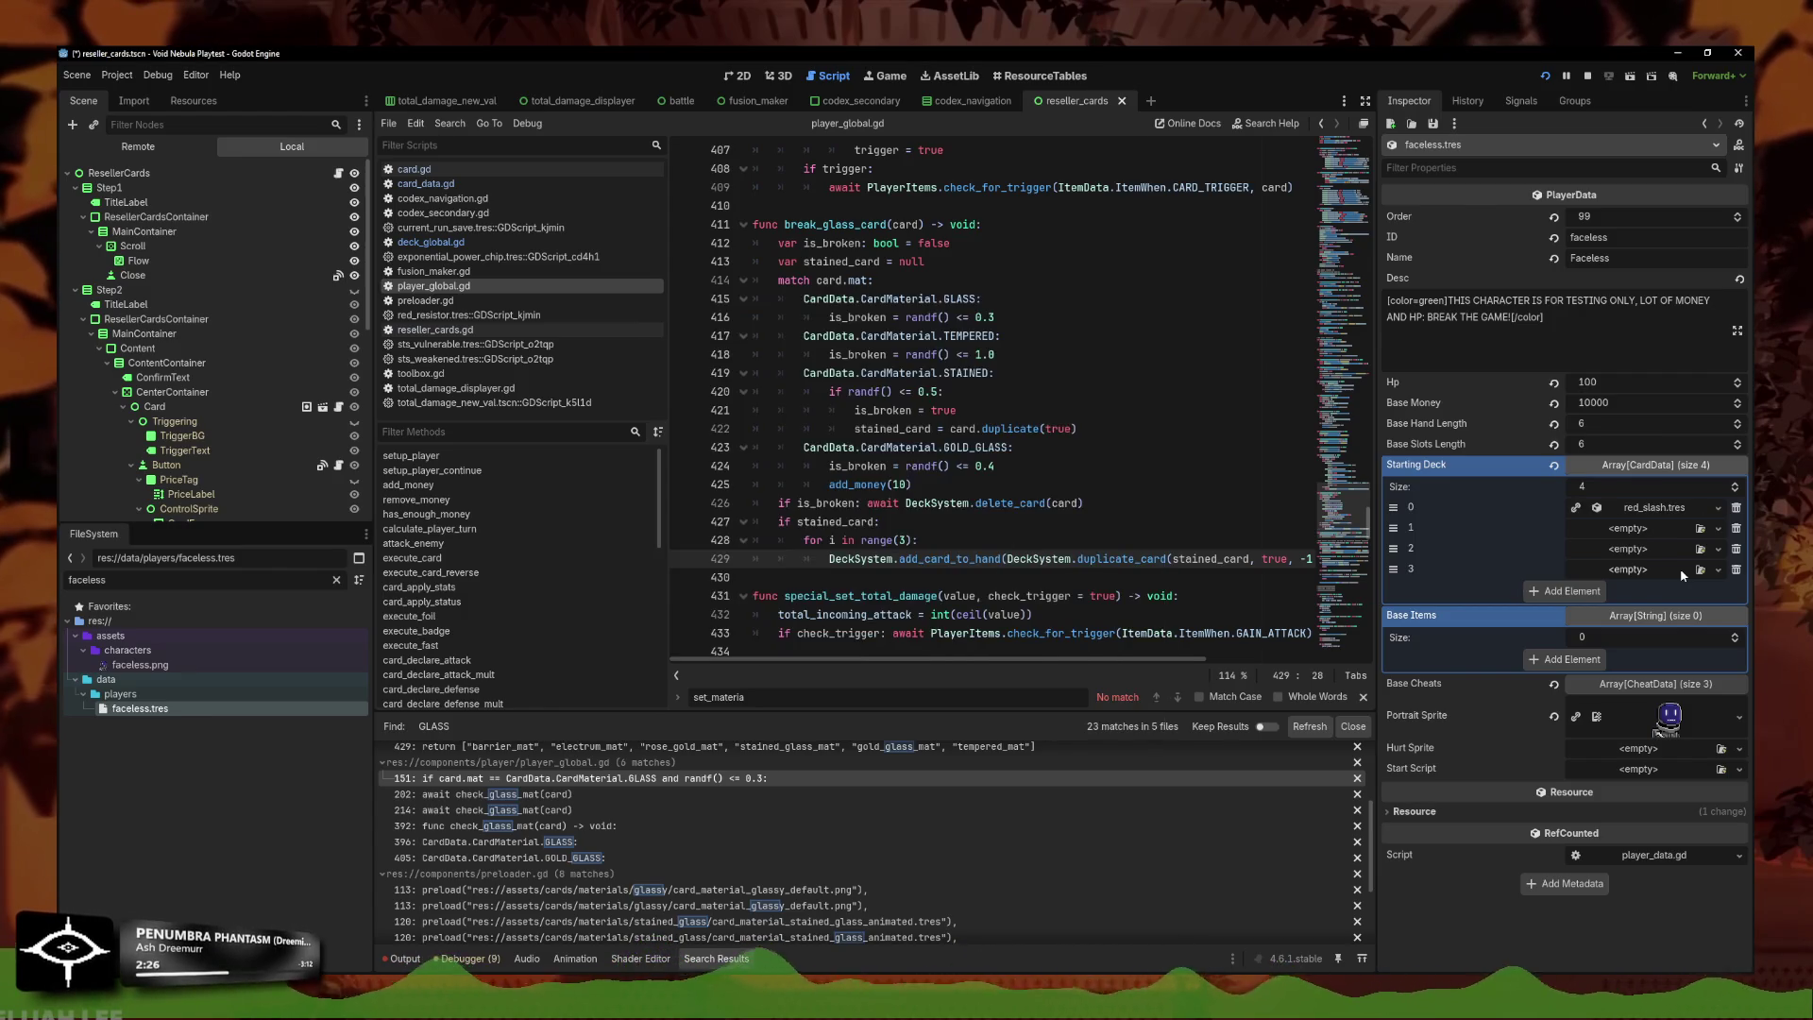
pyautogui.click(1718, 508)
pyautogui.click(1672, 643)
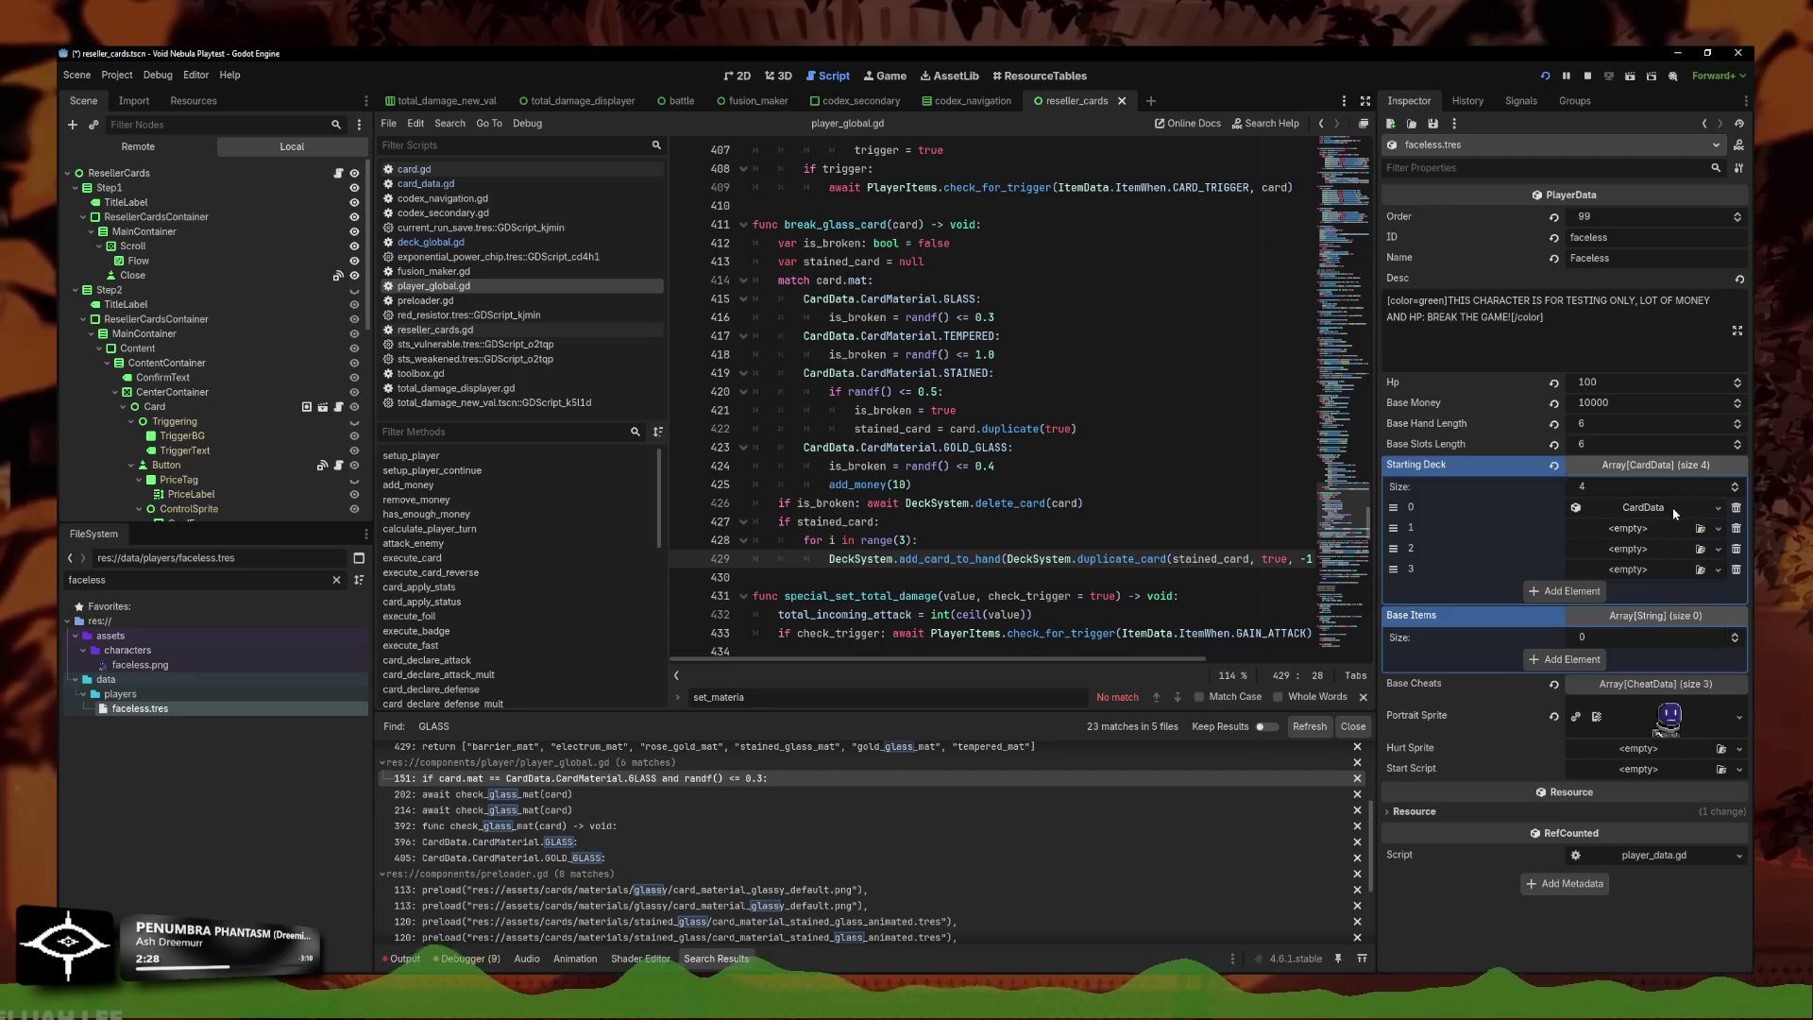
pyautogui.click(1718, 570)
pyautogui.click(1662, 706)
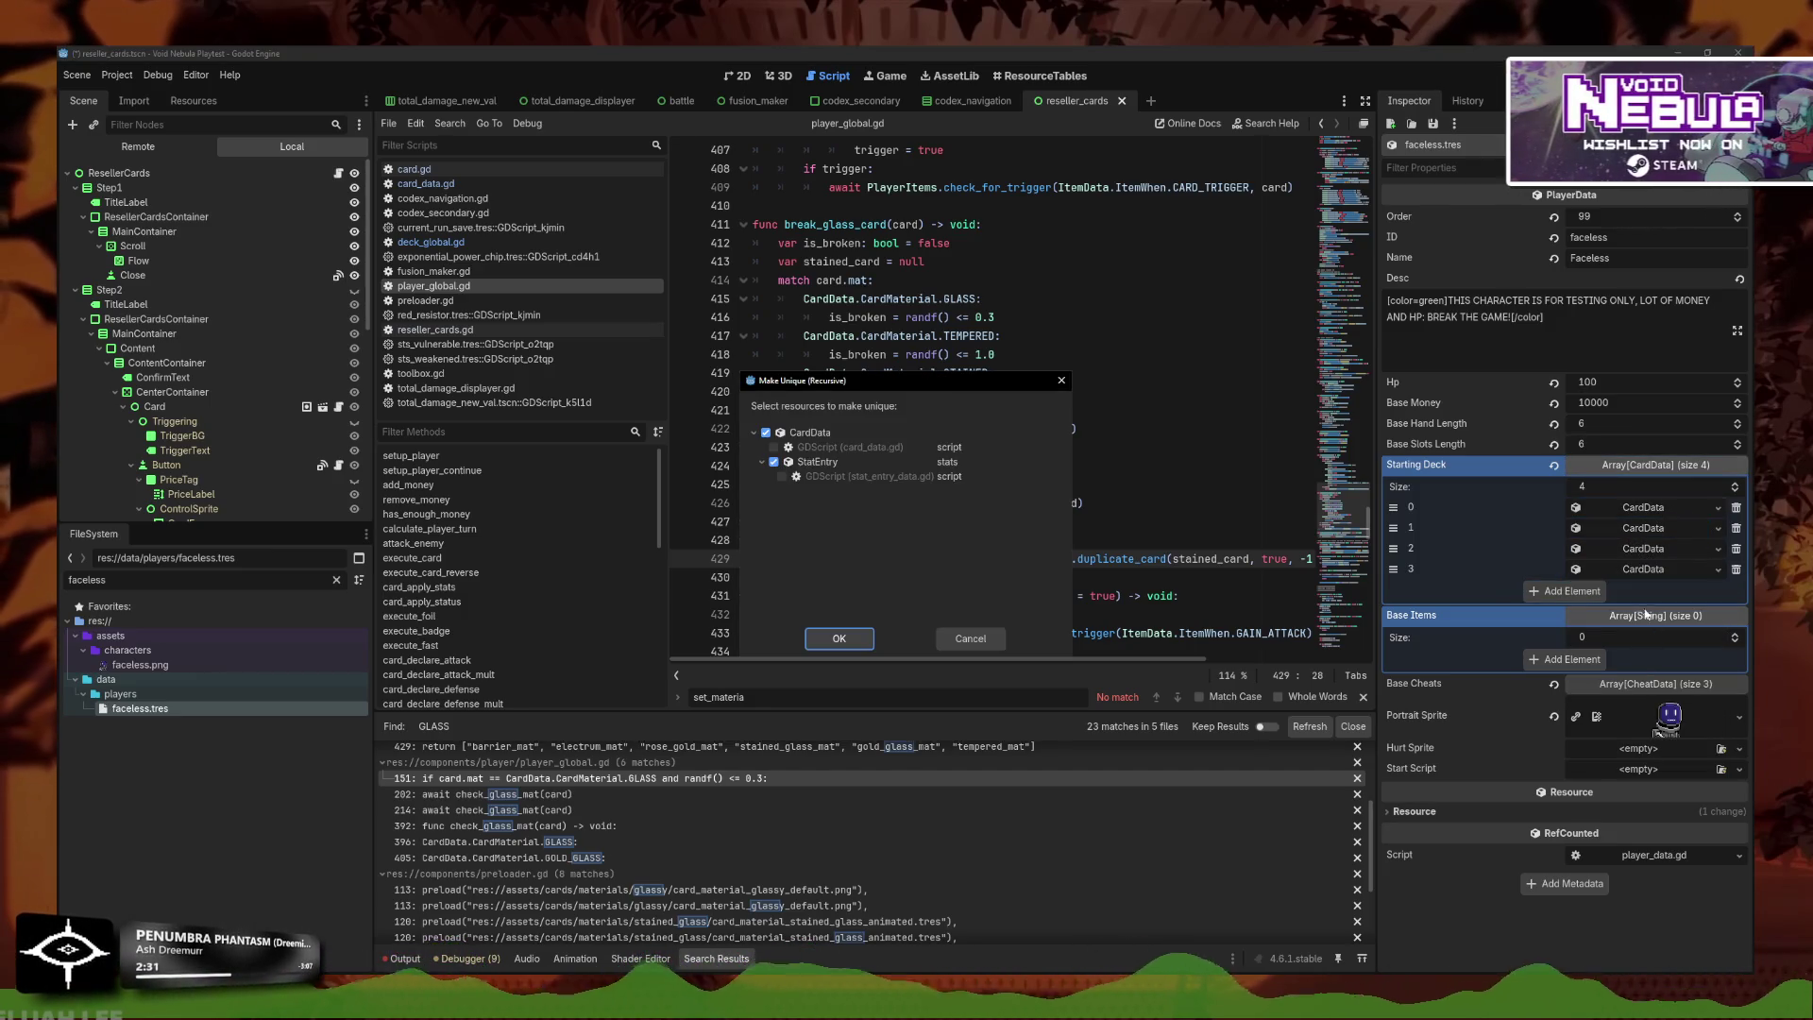
pyautogui.click(1062, 380)
# Set the first Slash card's material to Glass.
pyautogui.click(1549, 510)
pyautogui.scroll(-5, 1621, 675)
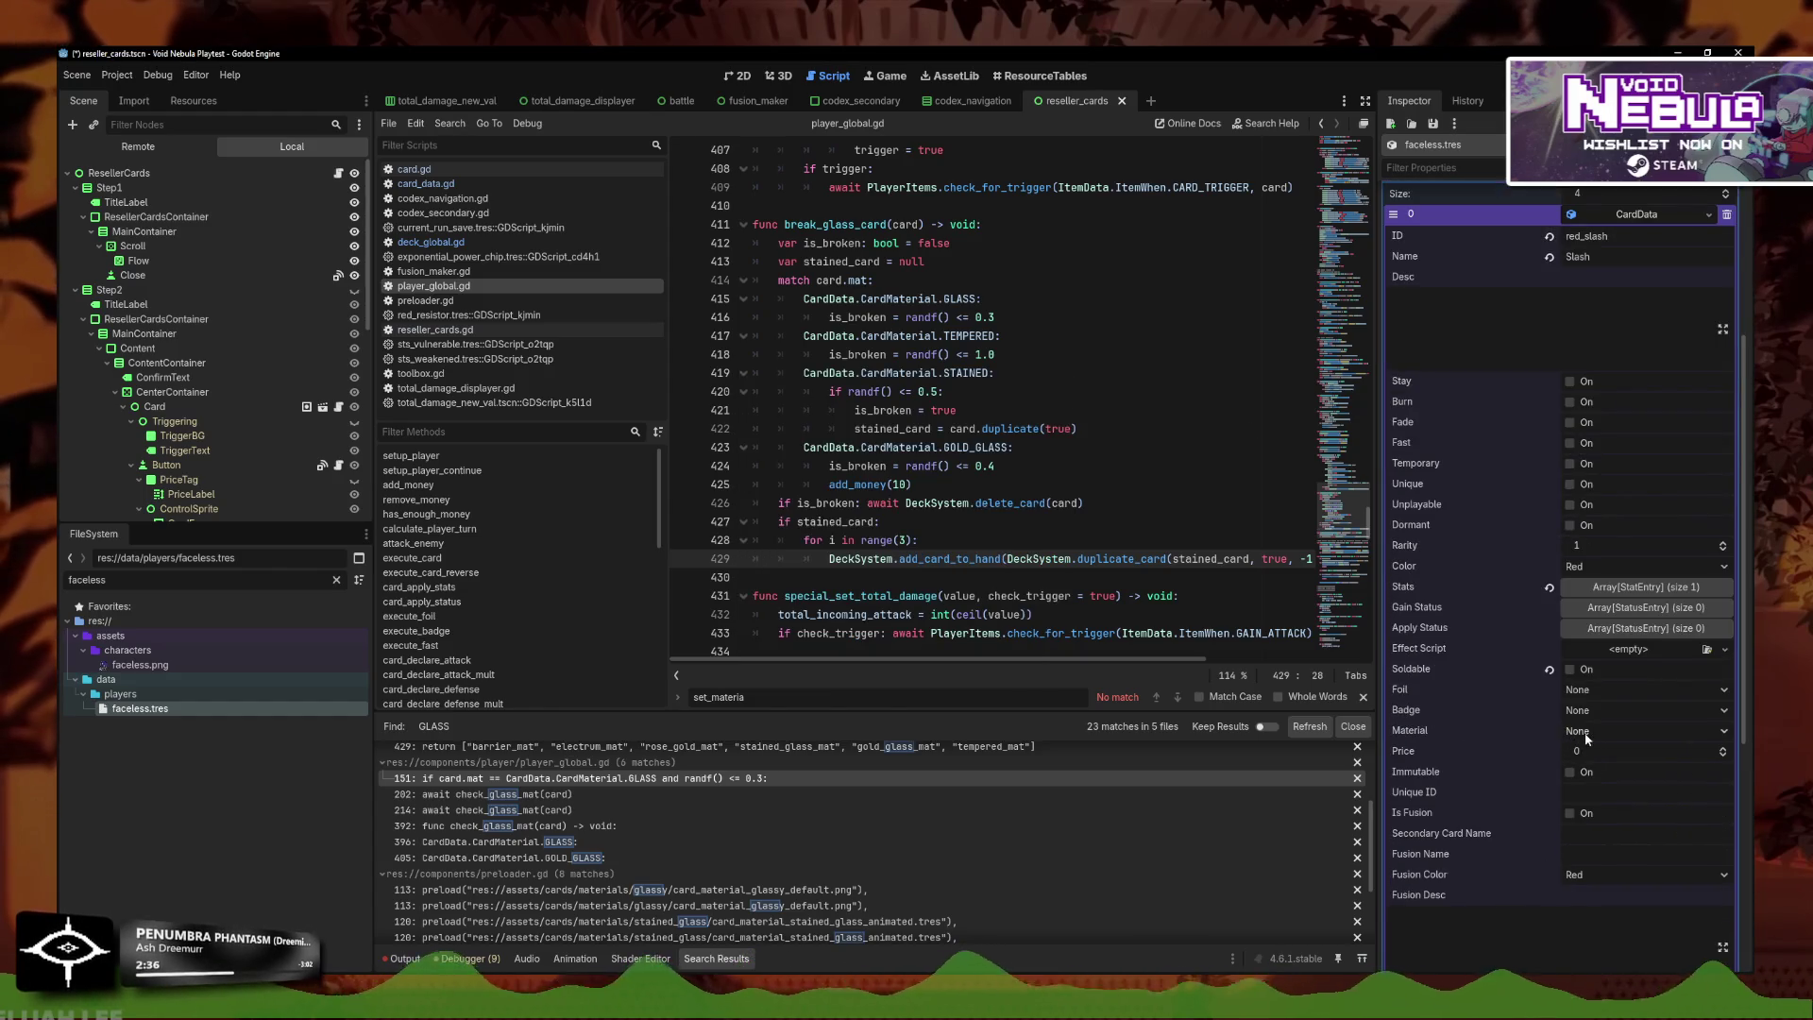
pyautogui.click(1586, 736)
pyautogui.click(1614, 774)
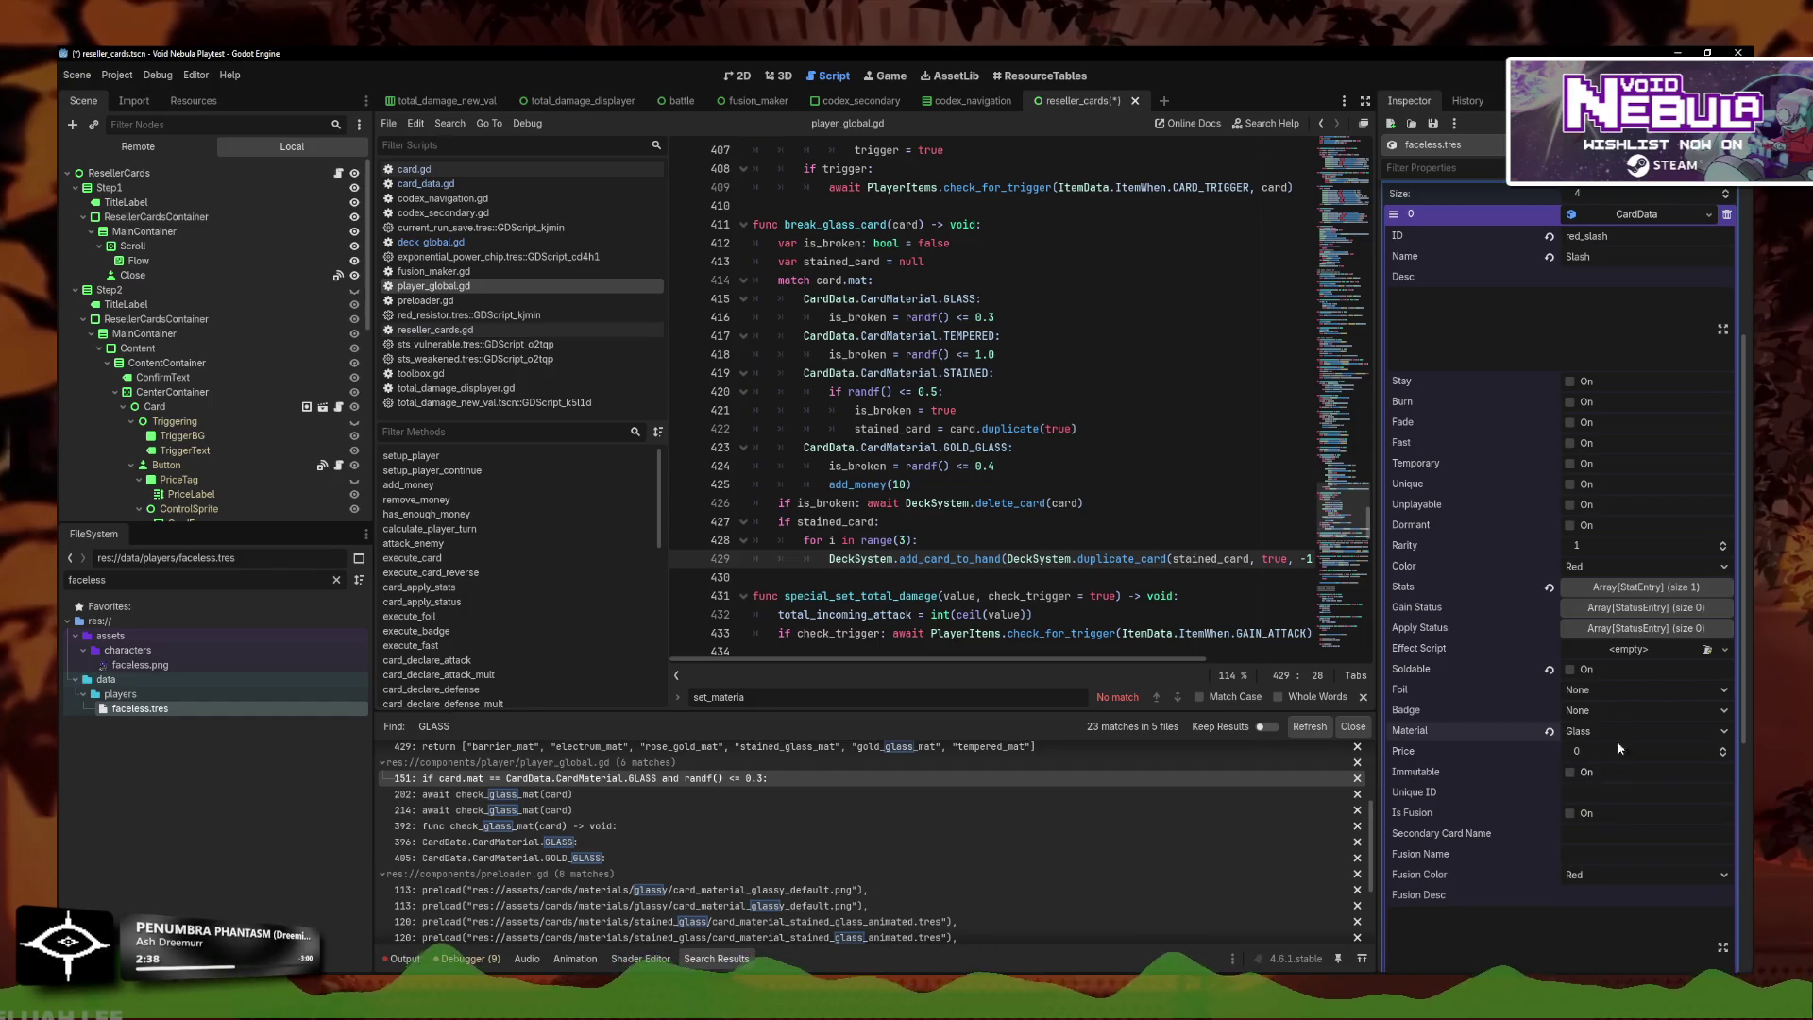
# Delete the extra Starting Deck elements, leaving a single Slash card.
pyautogui.click(1641, 215)
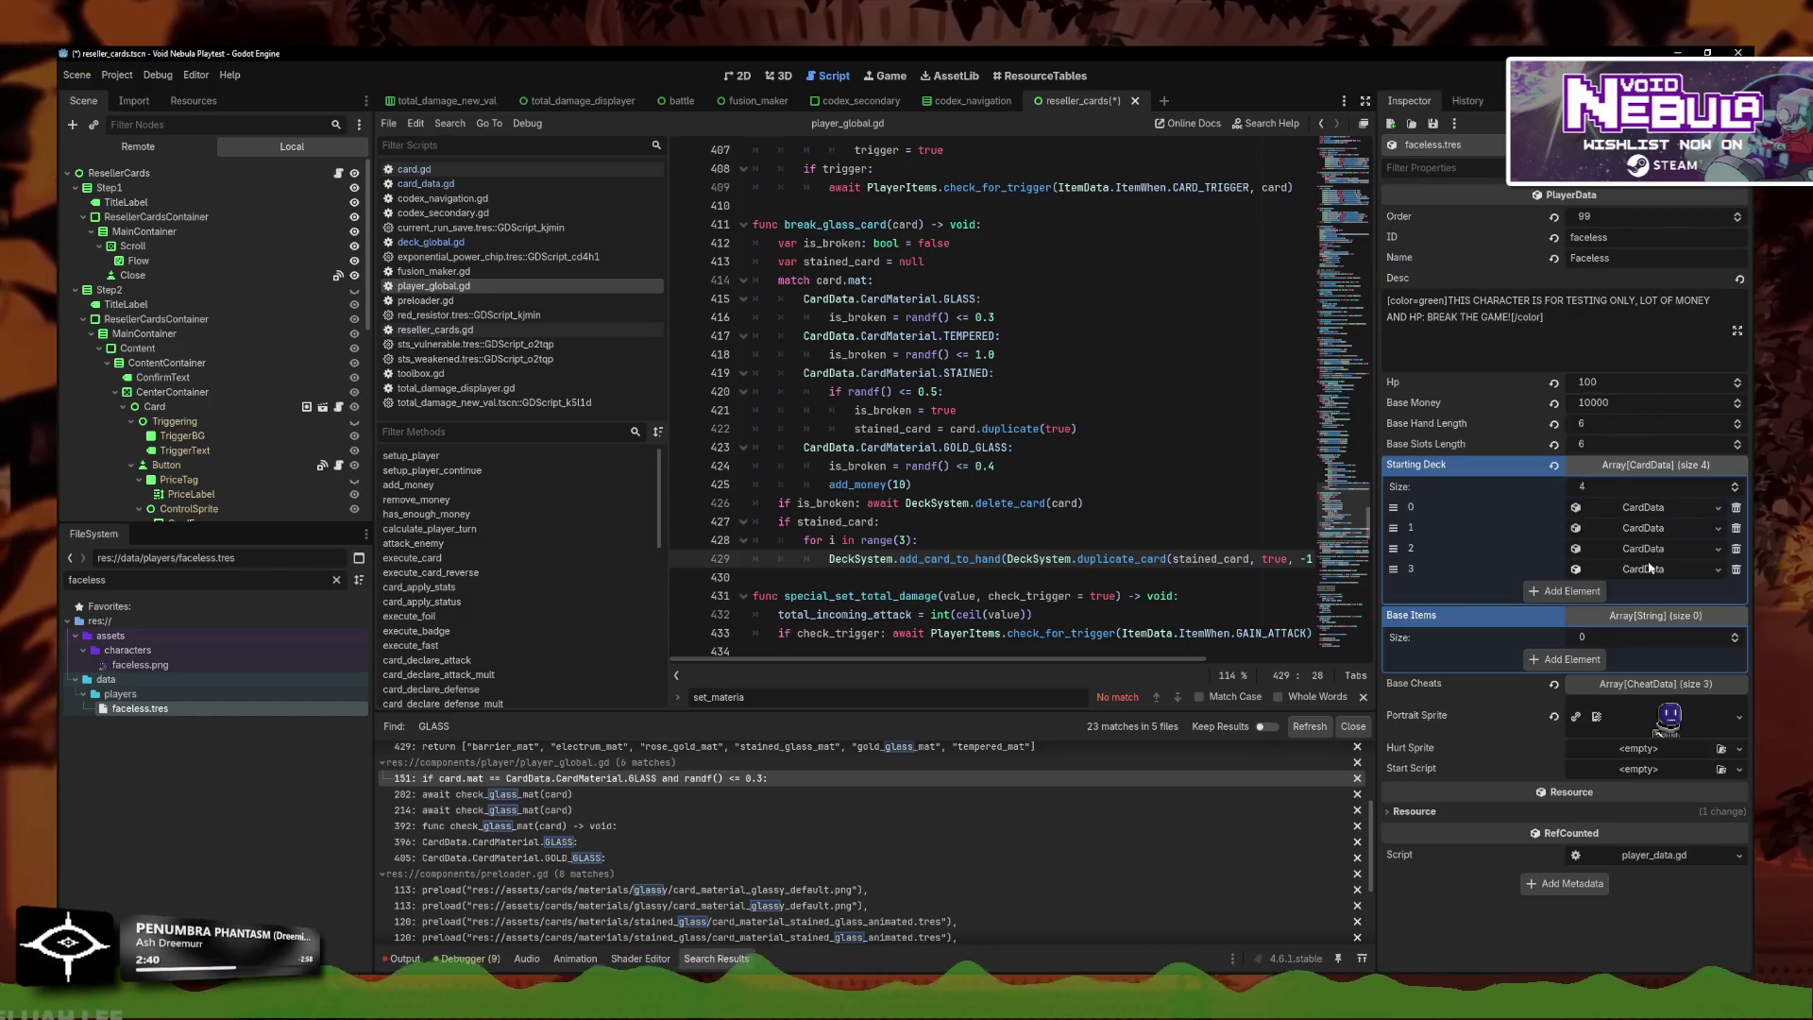
pyautogui.click(1643, 533)
pyautogui.scroll(-3, 1625, 816)
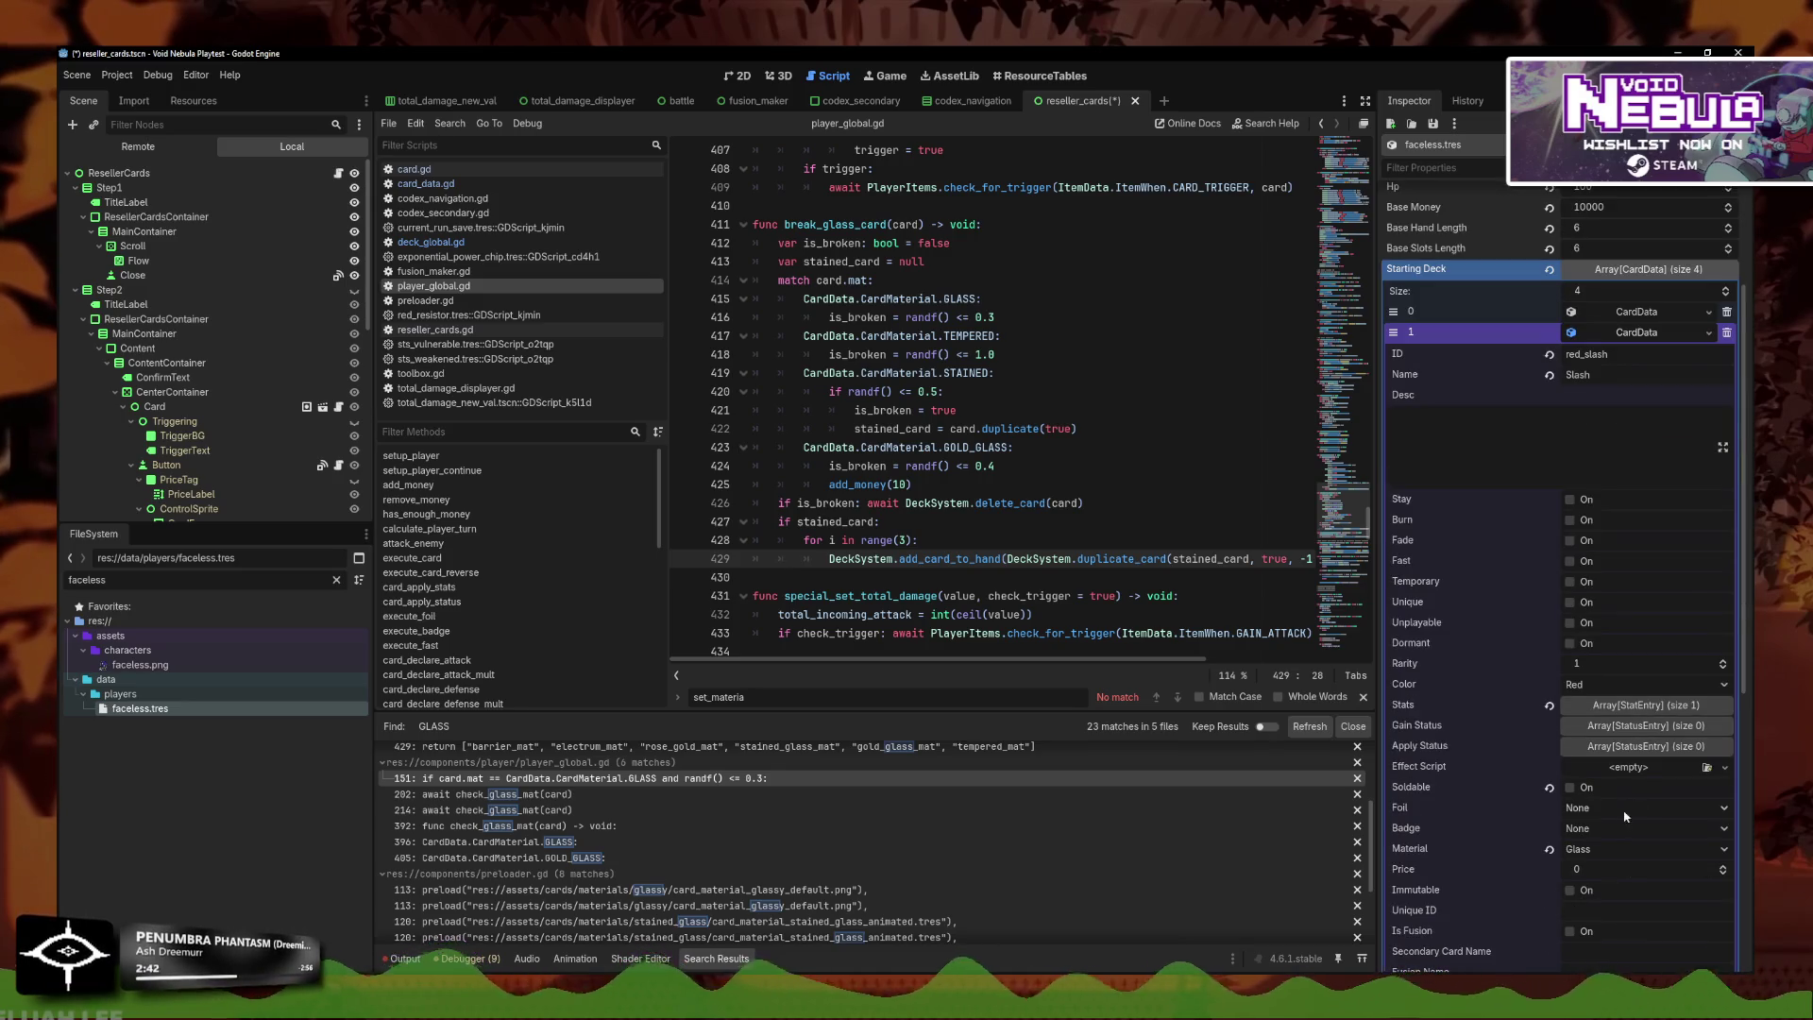
pyautogui.click(1654, 338)
pyautogui.click(1718, 528)
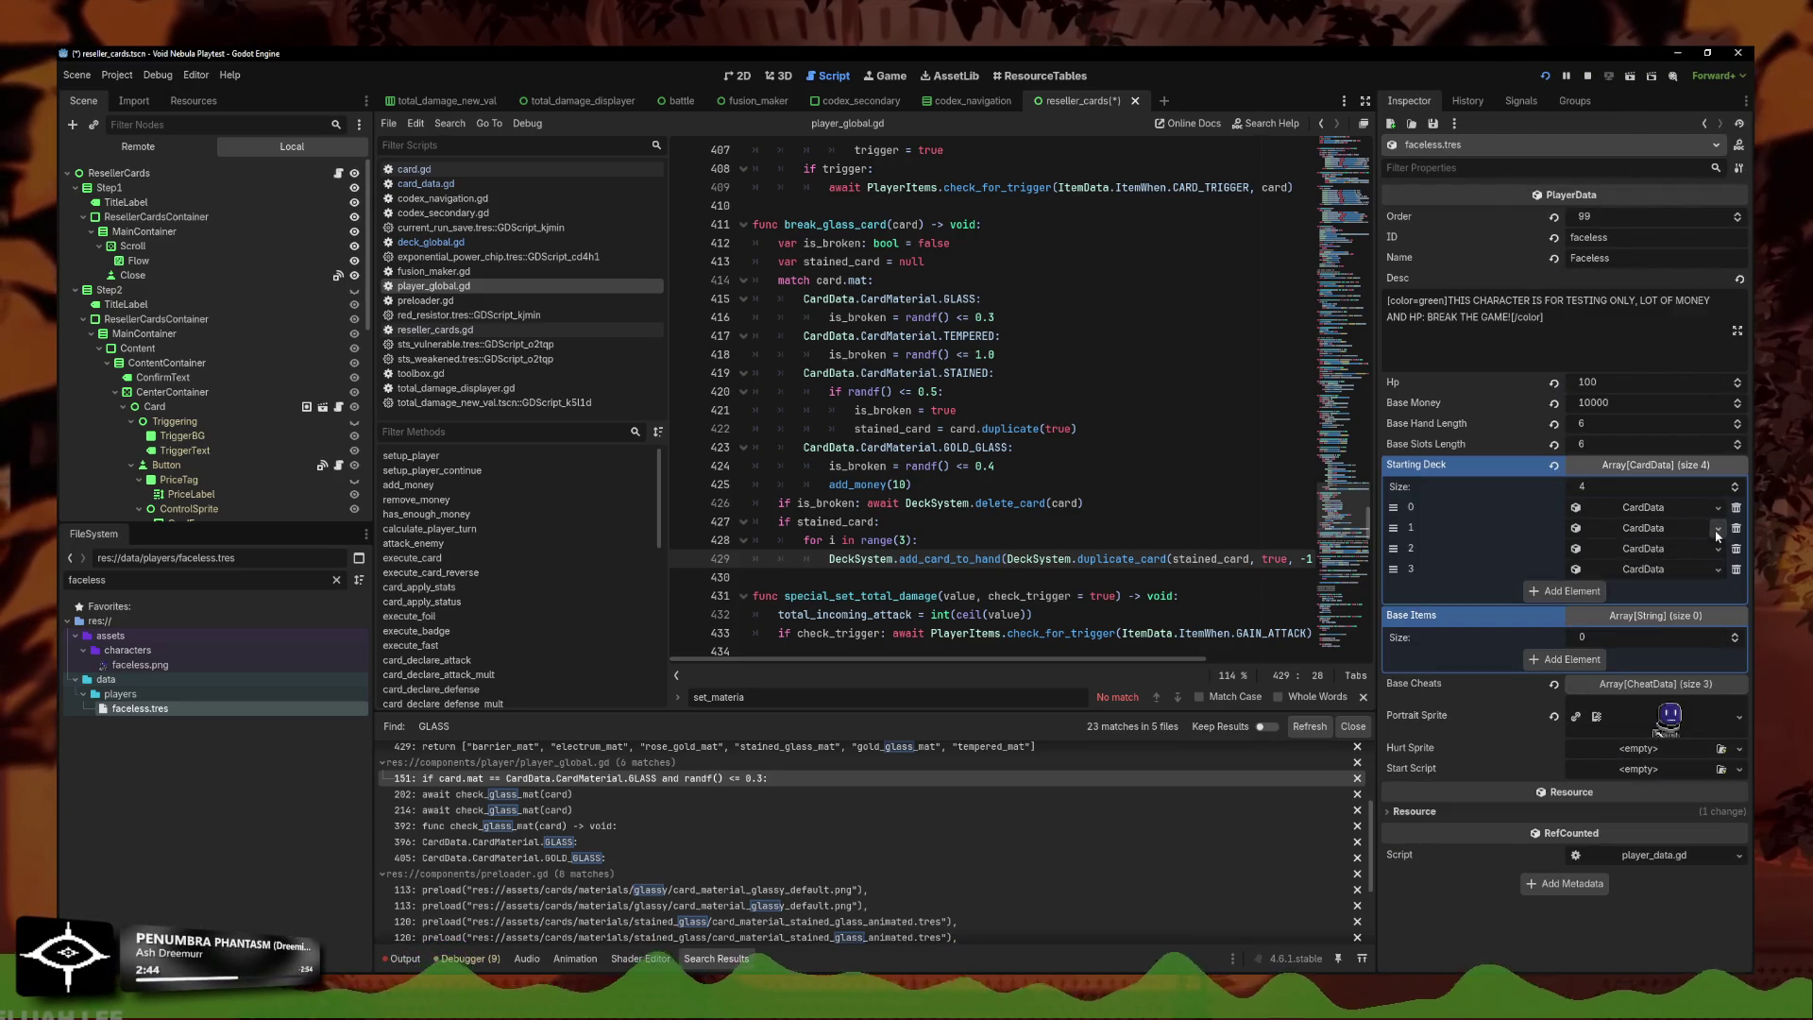
pyautogui.click(1735, 528)
pyautogui.click(1736, 528)
pyautogui.click(1736, 528)
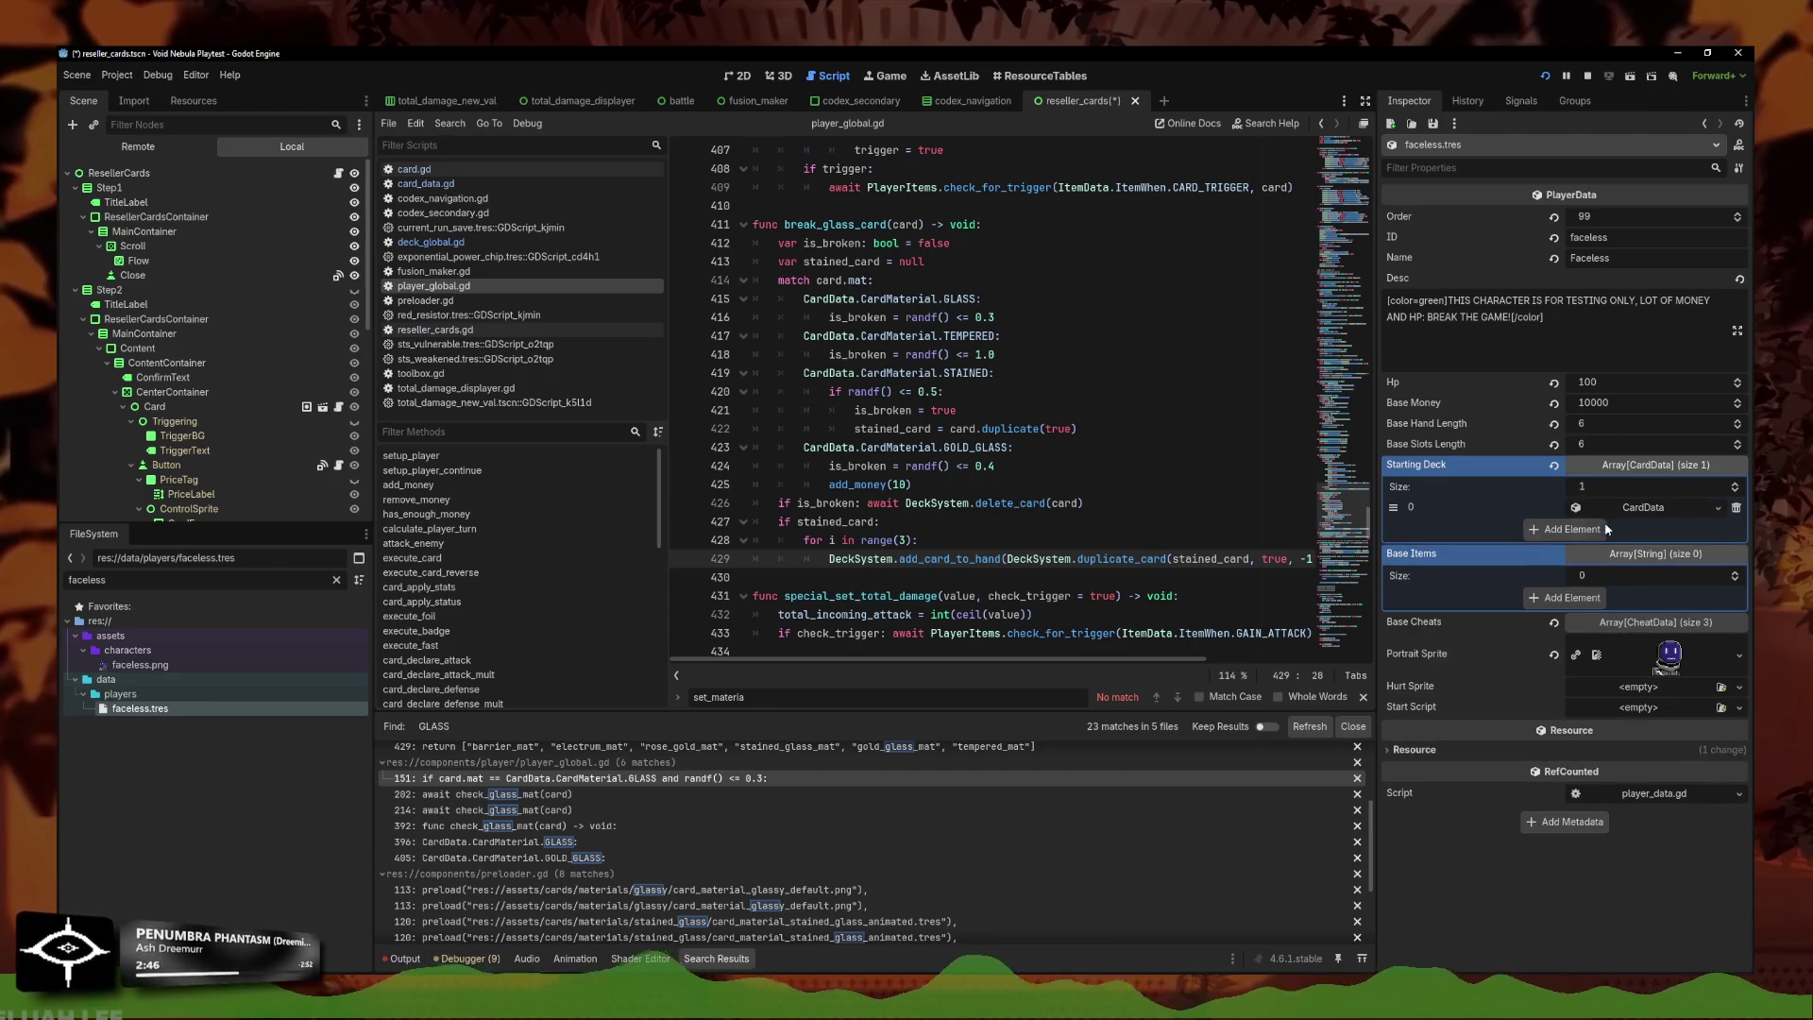
# Add a second Starting Deck element loaded with red_slash.tres as an embedded copy.
pyautogui.click(1638, 507)
pyautogui.click(1637, 508)
pyautogui.click(1553, 529)
pyautogui.click(1717, 528)
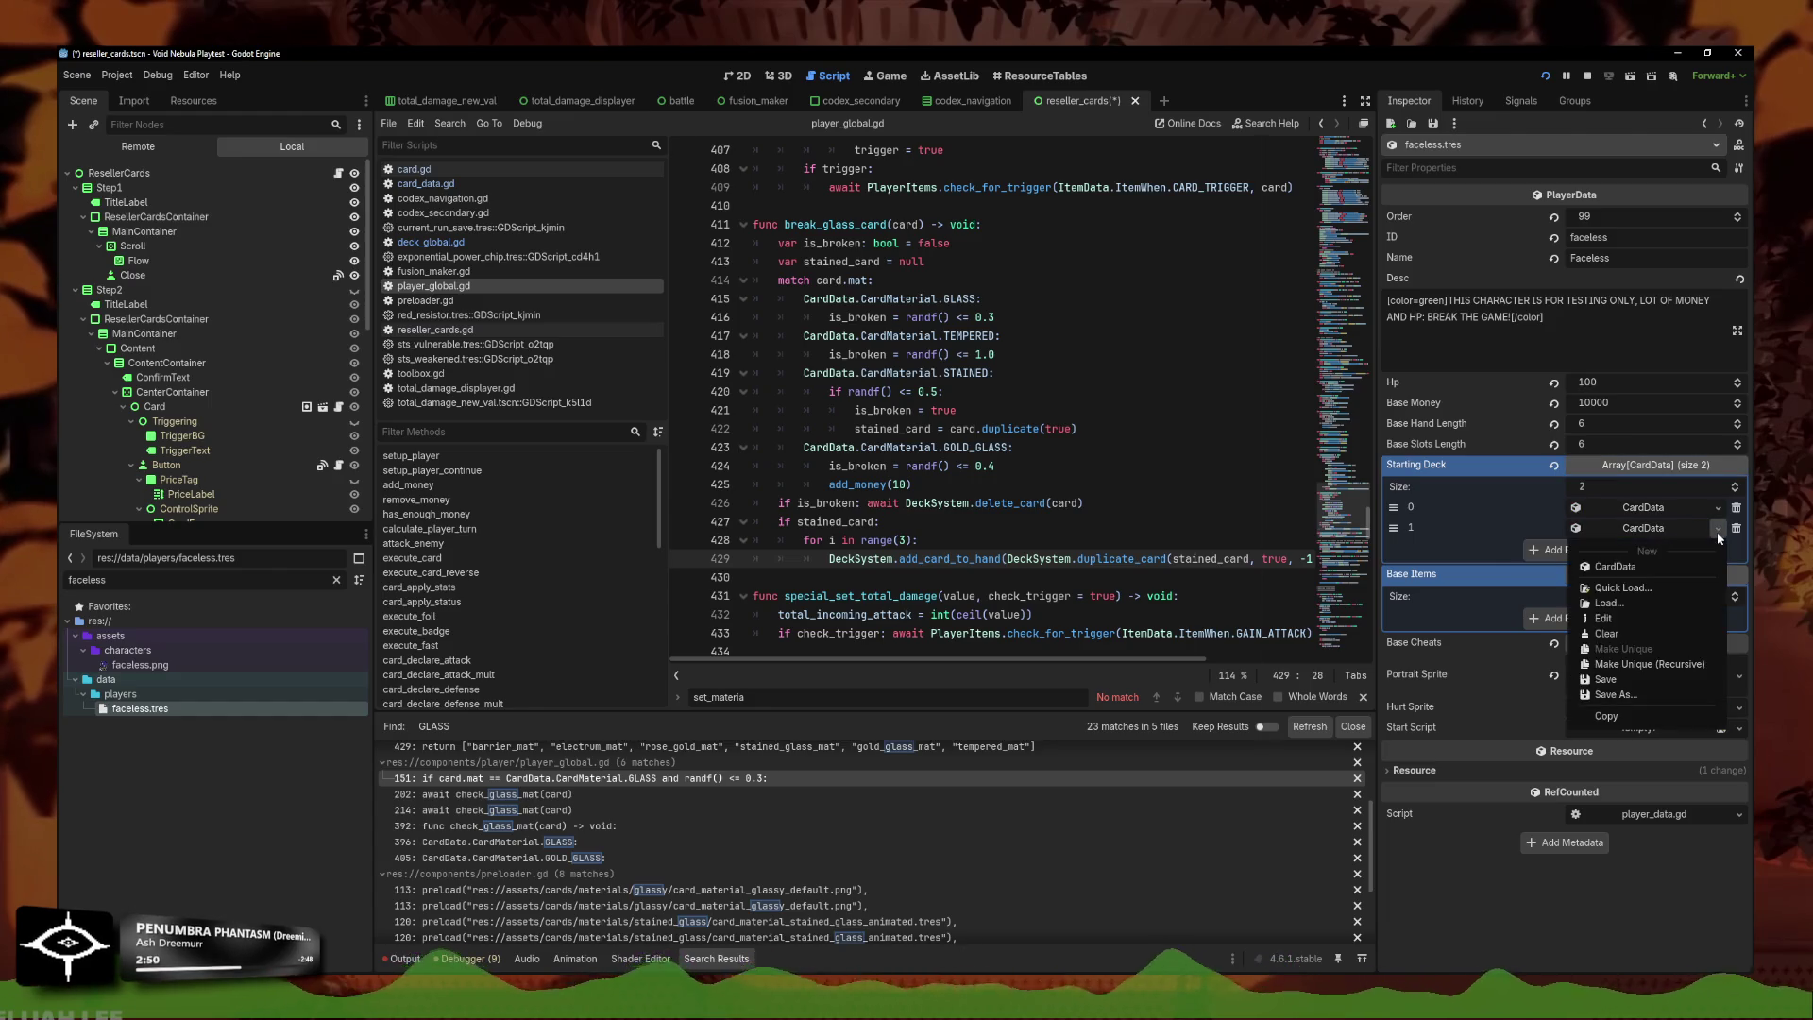
pyautogui.click(1674, 661)
pyautogui.press('Return')
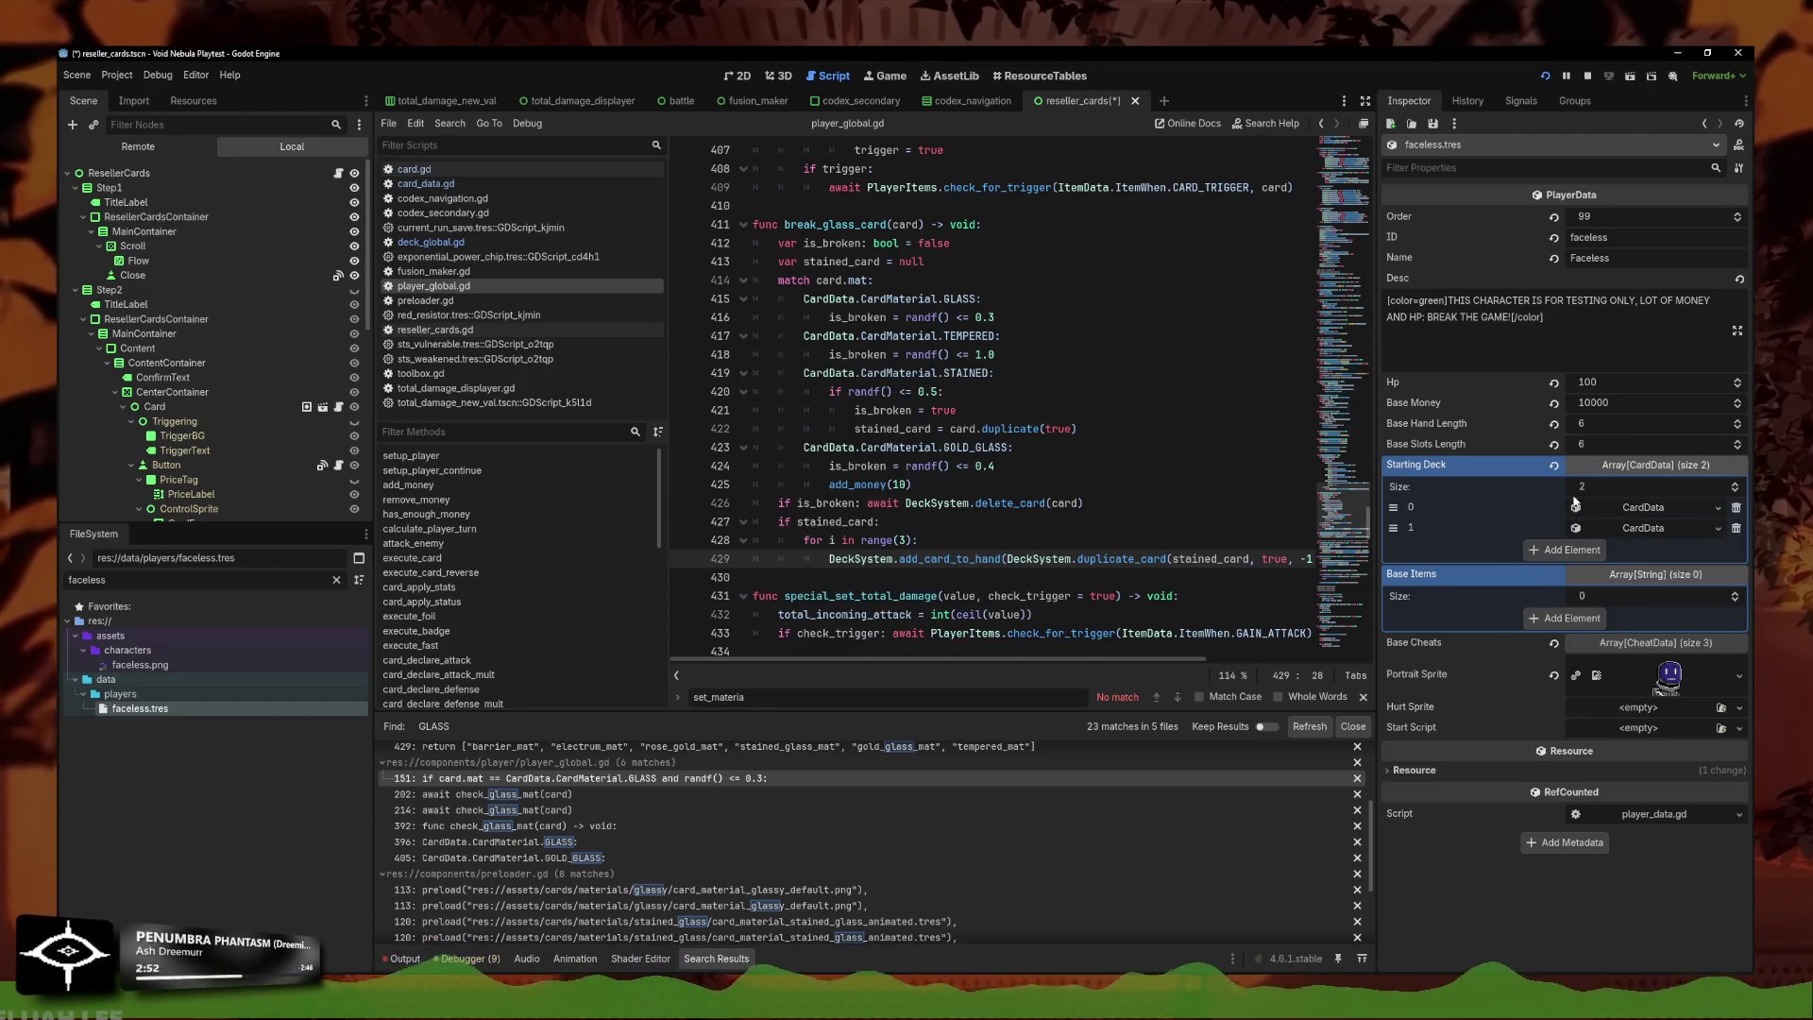
pyautogui.click(1736, 528)
pyautogui.click(1572, 549)
pyautogui.click(1688, 530)
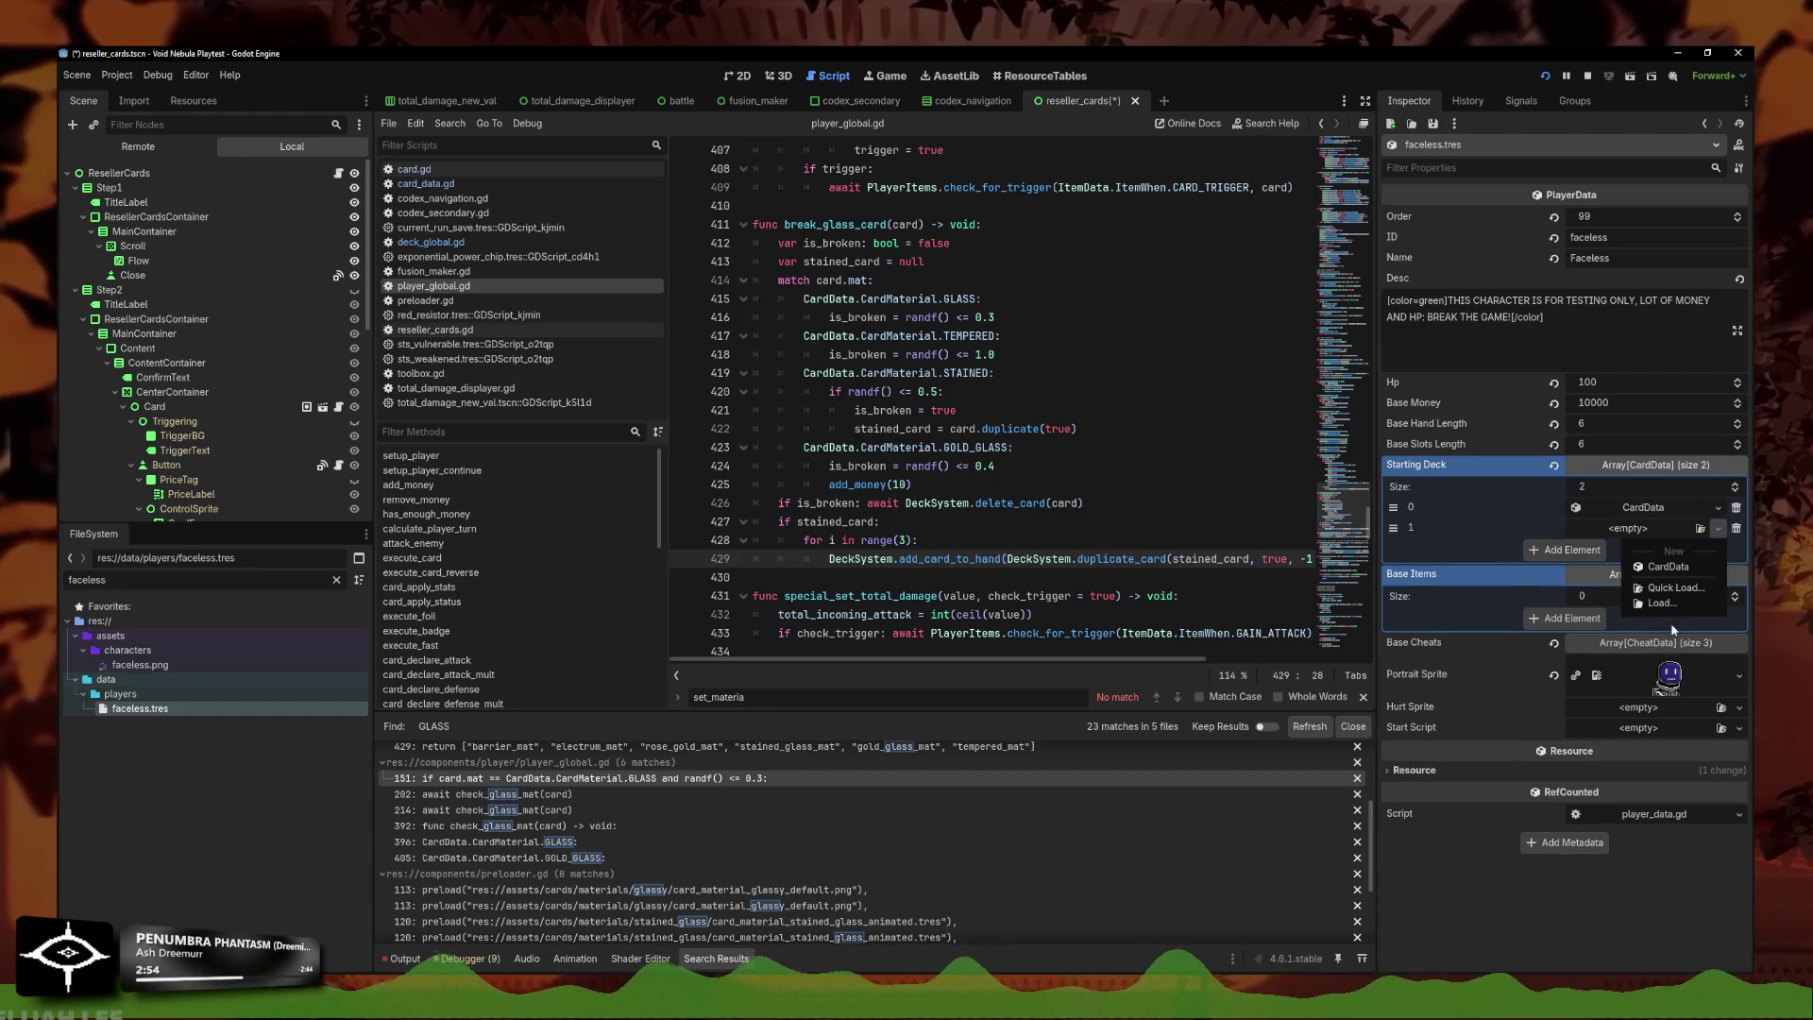
pyautogui.click(1690, 586)
pyautogui.press('Return')
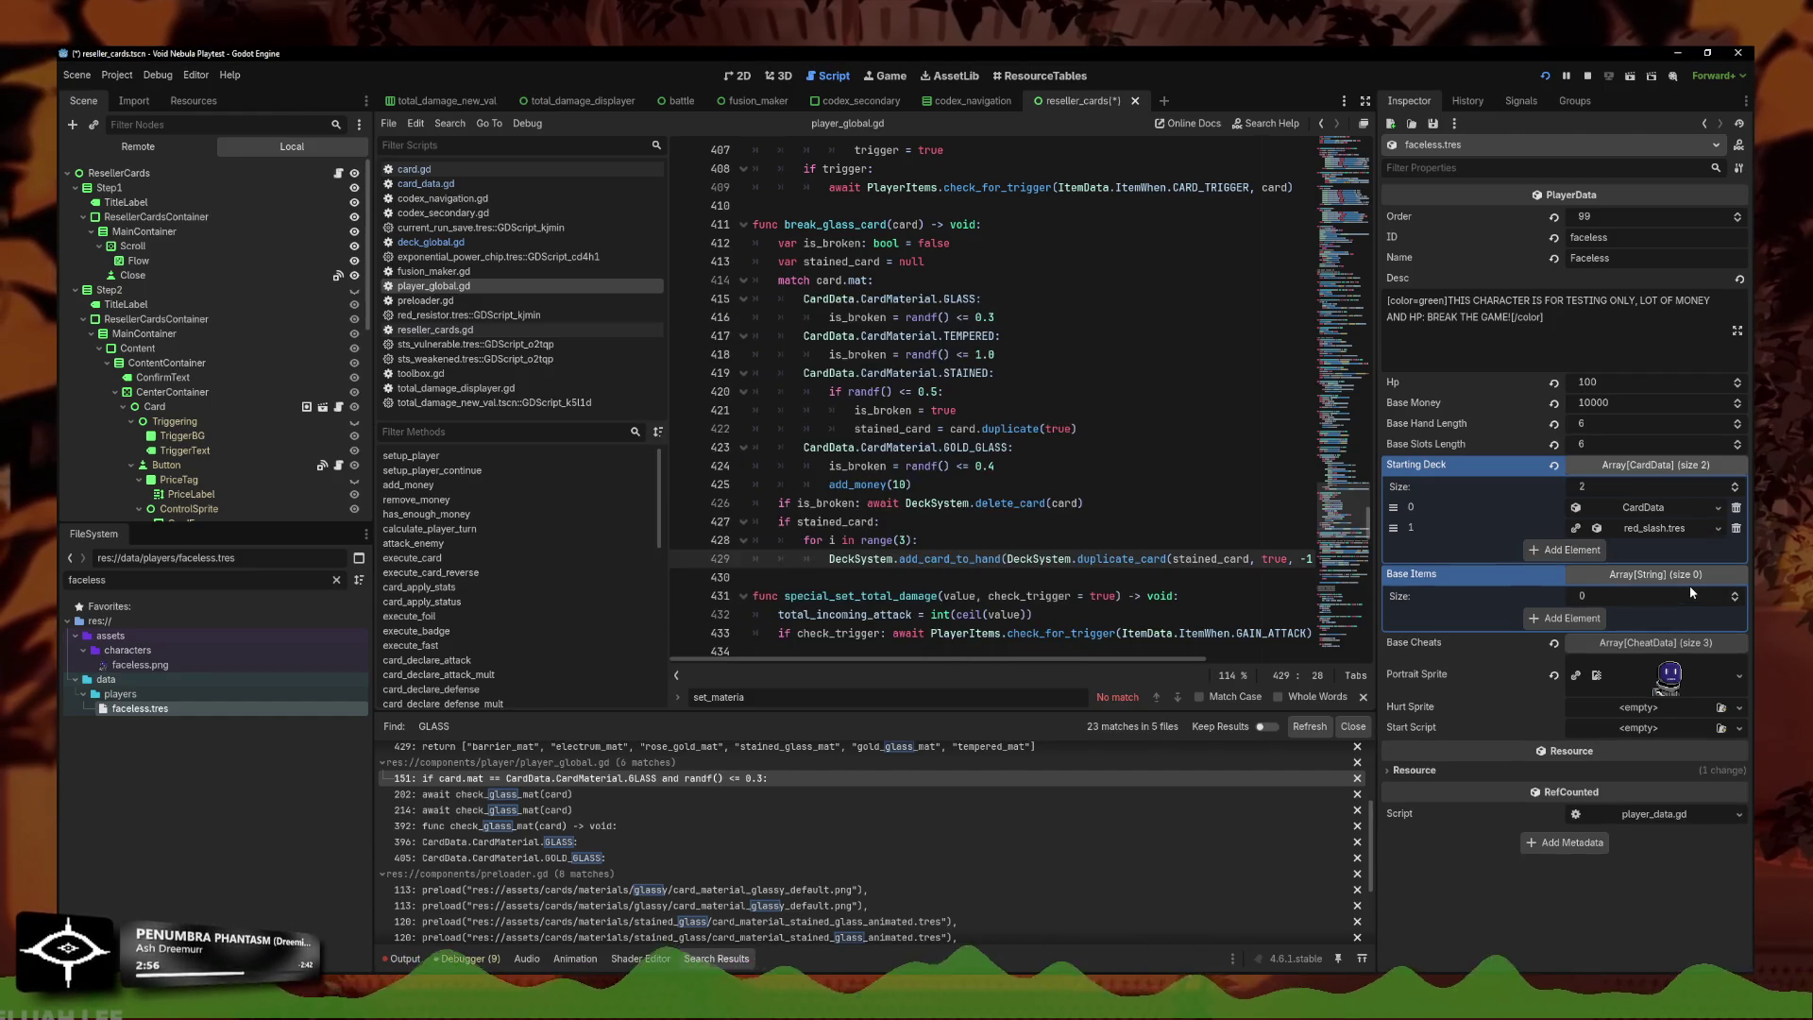
pyautogui.click(1718, 528)
pyautogui.click(1643, 632)
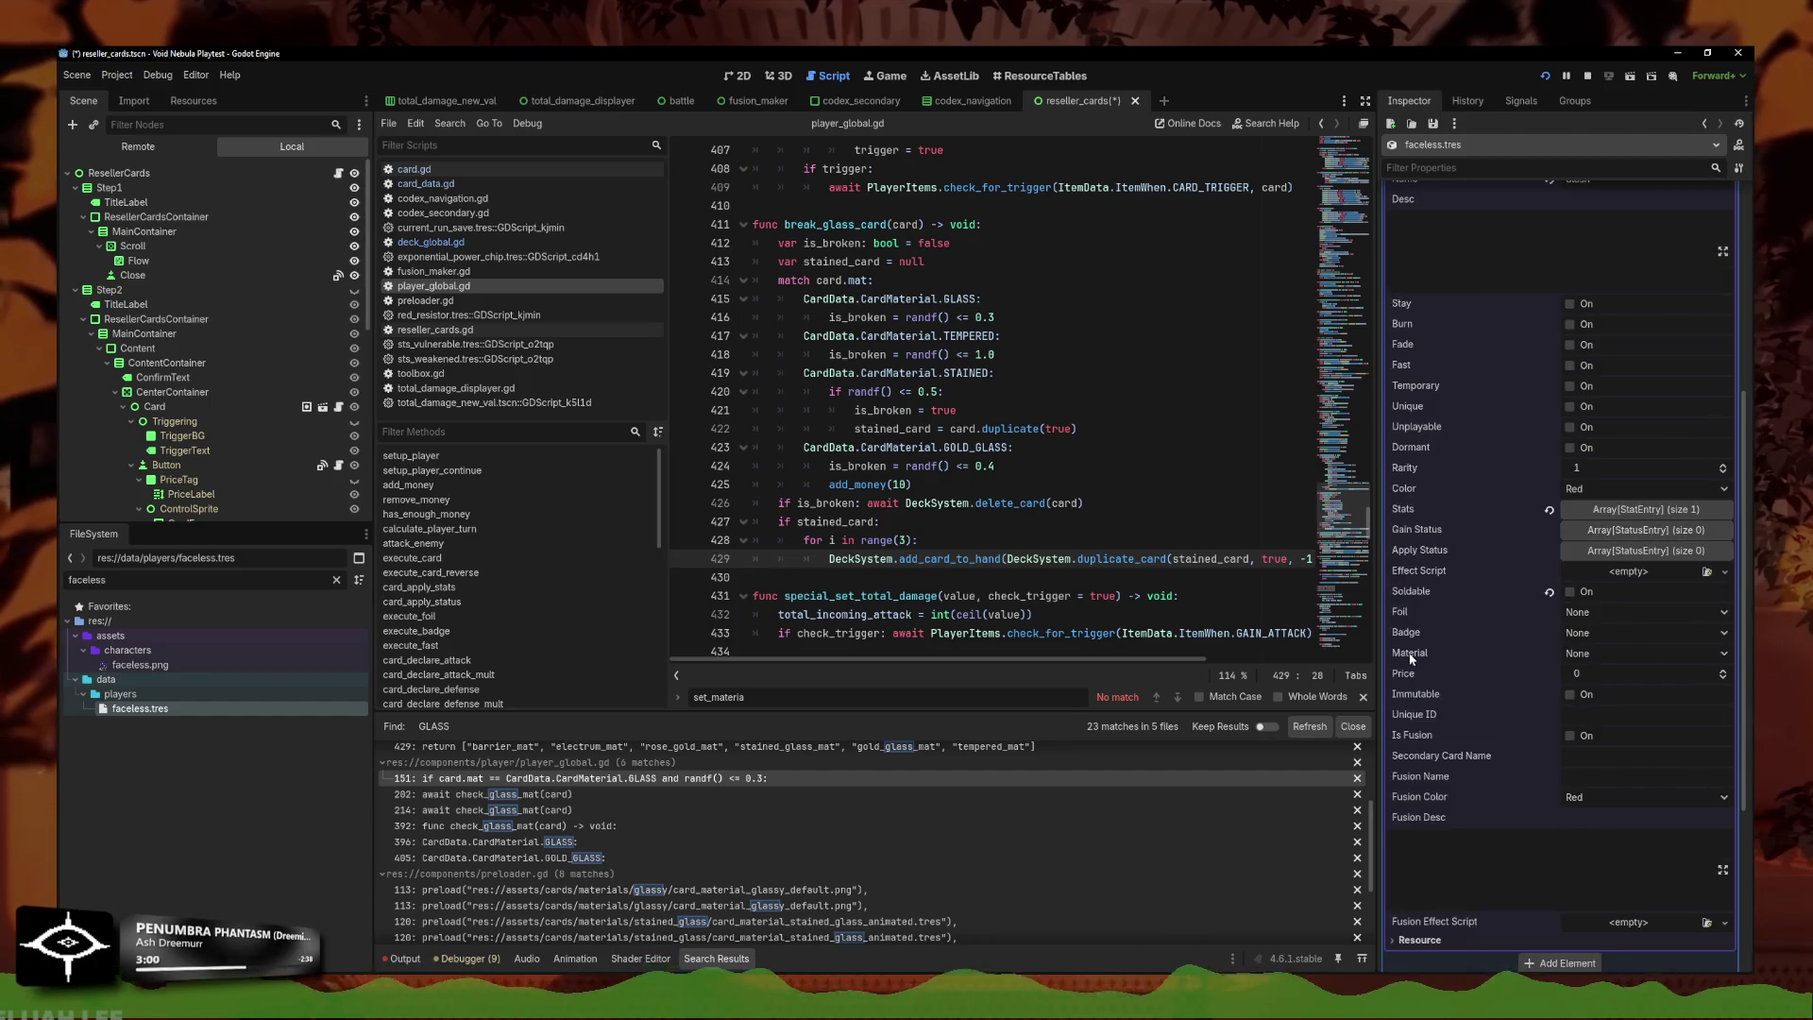
# Set the second Slash card's material to Gold Glass.
pyautogui.click(1579, 633)
pyautogui.click(1578, 652)
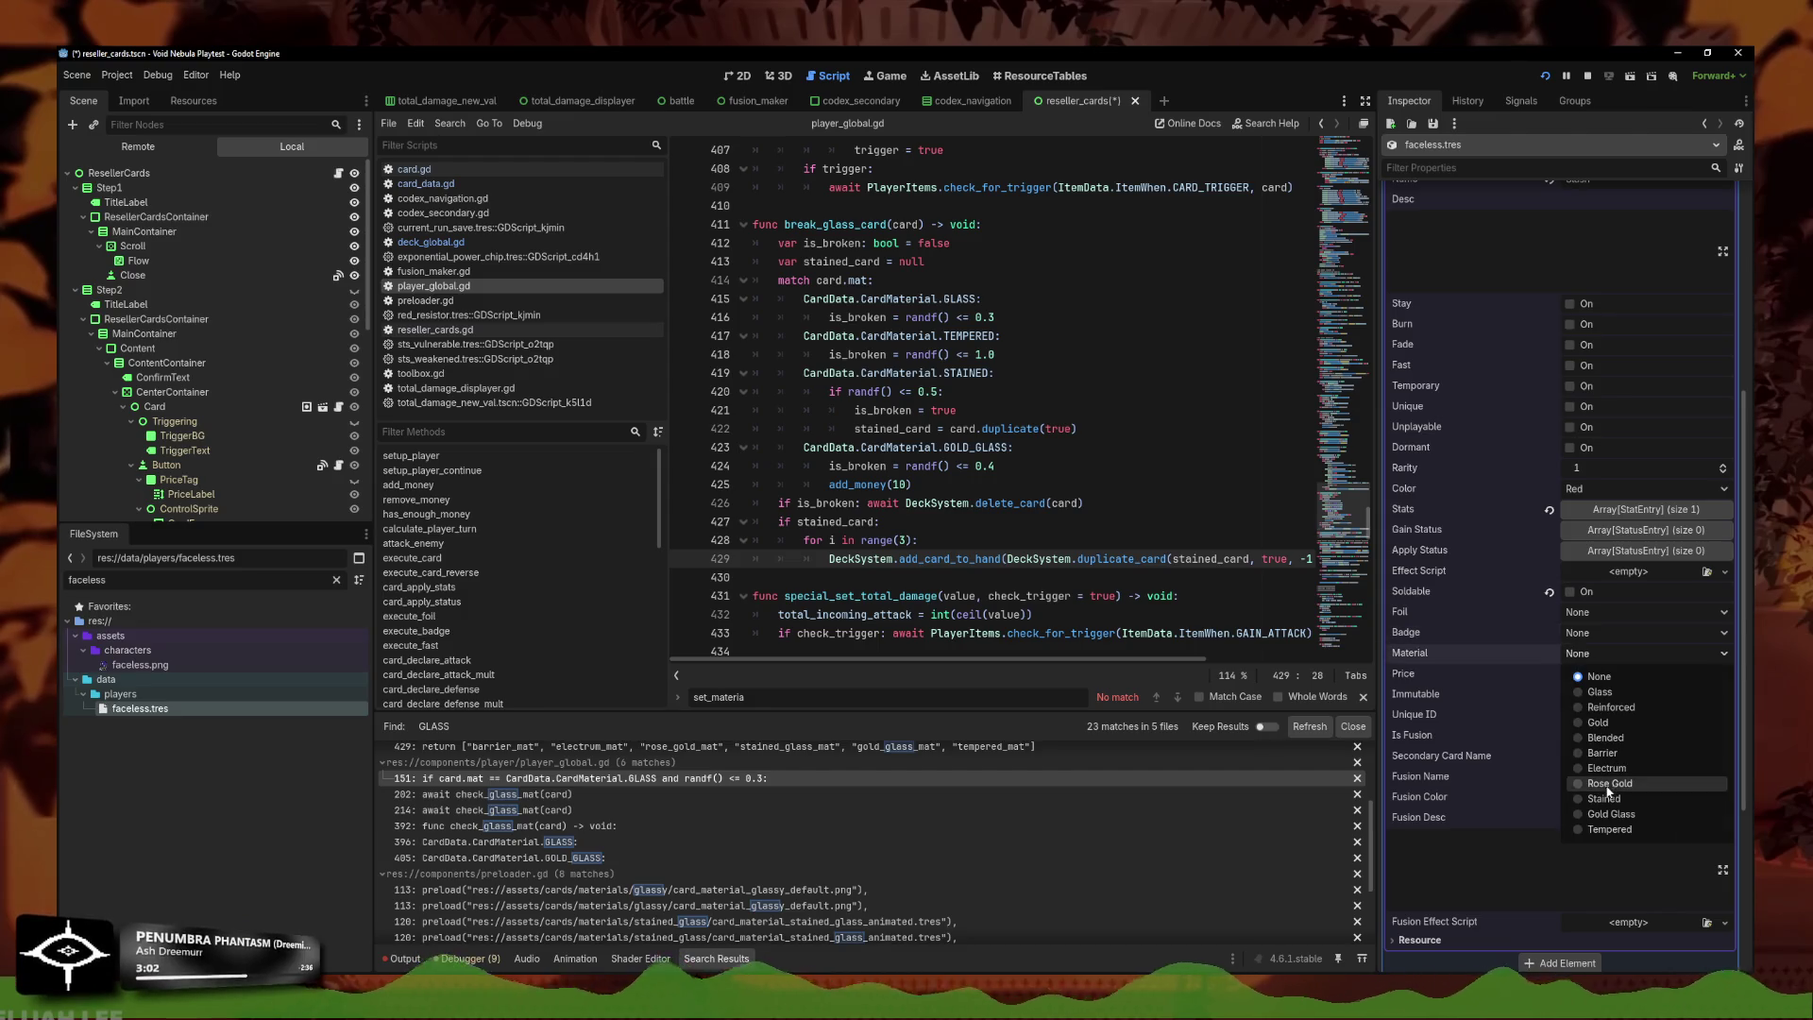
pyautogui.click(1624, 814)
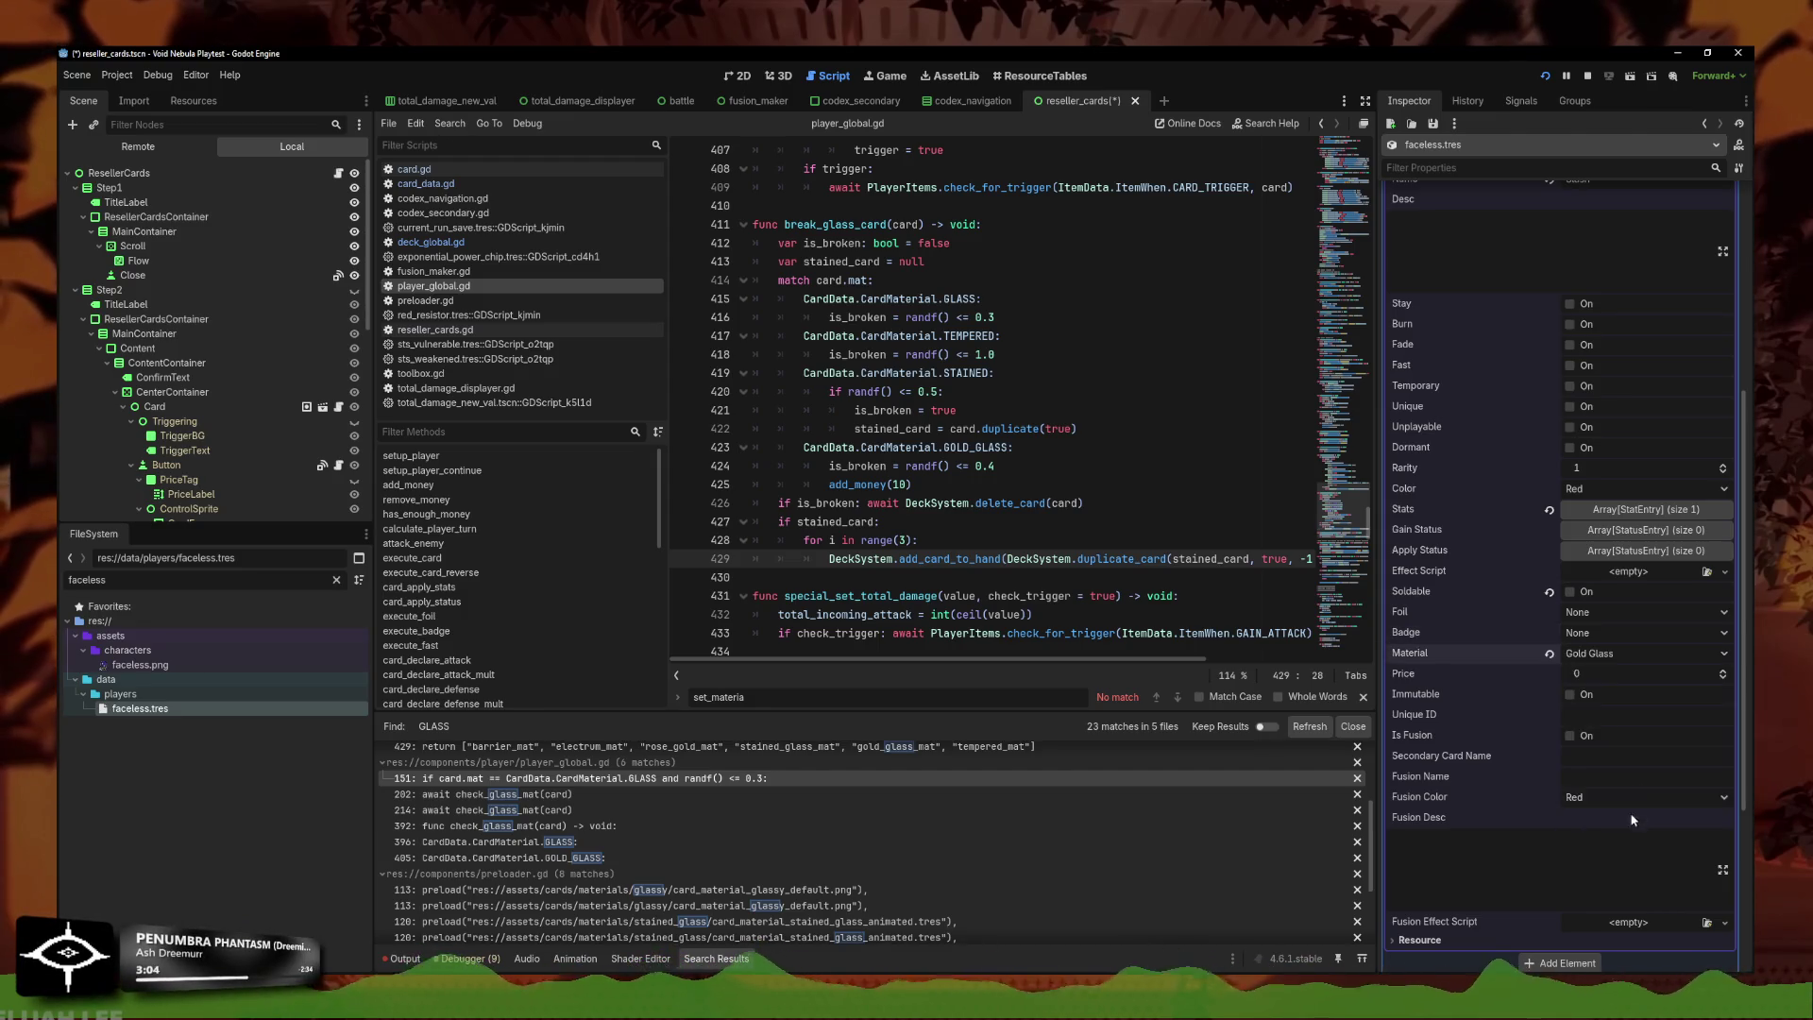
pyautogui.scroll(5, 1675, 574)
pyautogui.click(1662, 528)
# Add a third embedded red_slash card with material set to Tempered.
pyautogui.click(1564, 550)
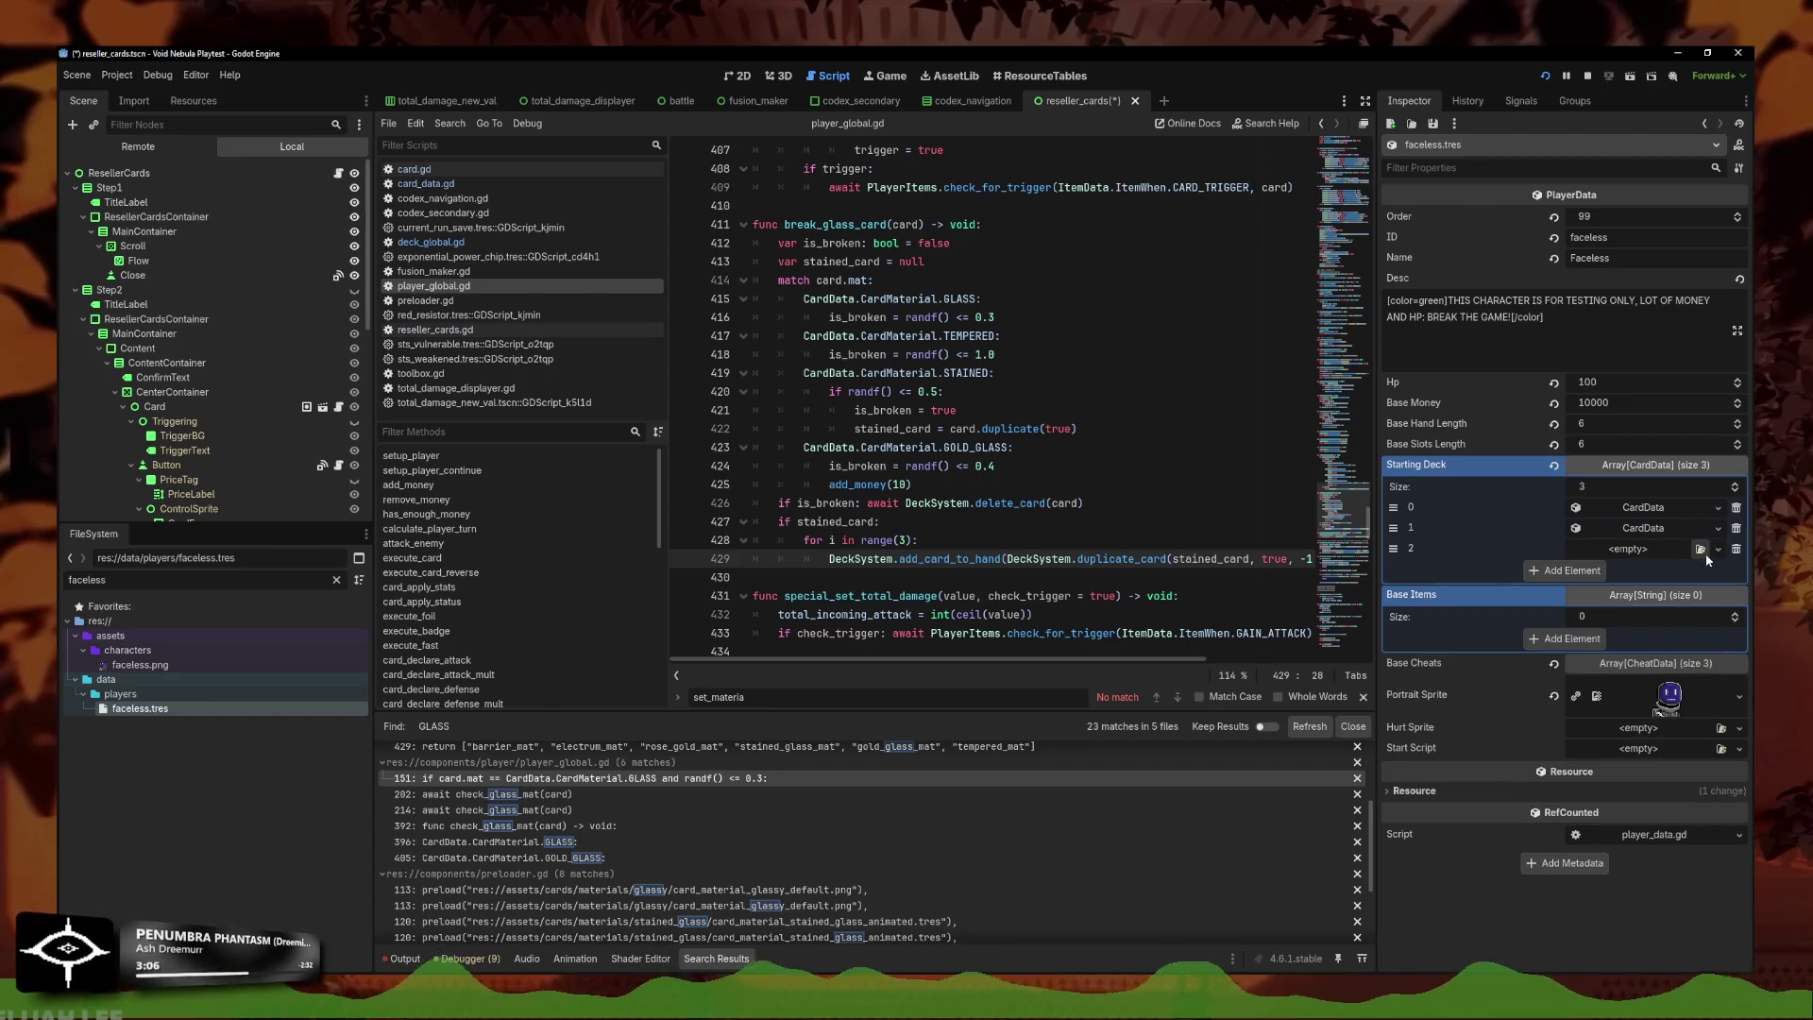
pyautogui.click(1718, 549)
pyautogui.click(1668, 608)
pyautogui.doubleClick(851, 362)
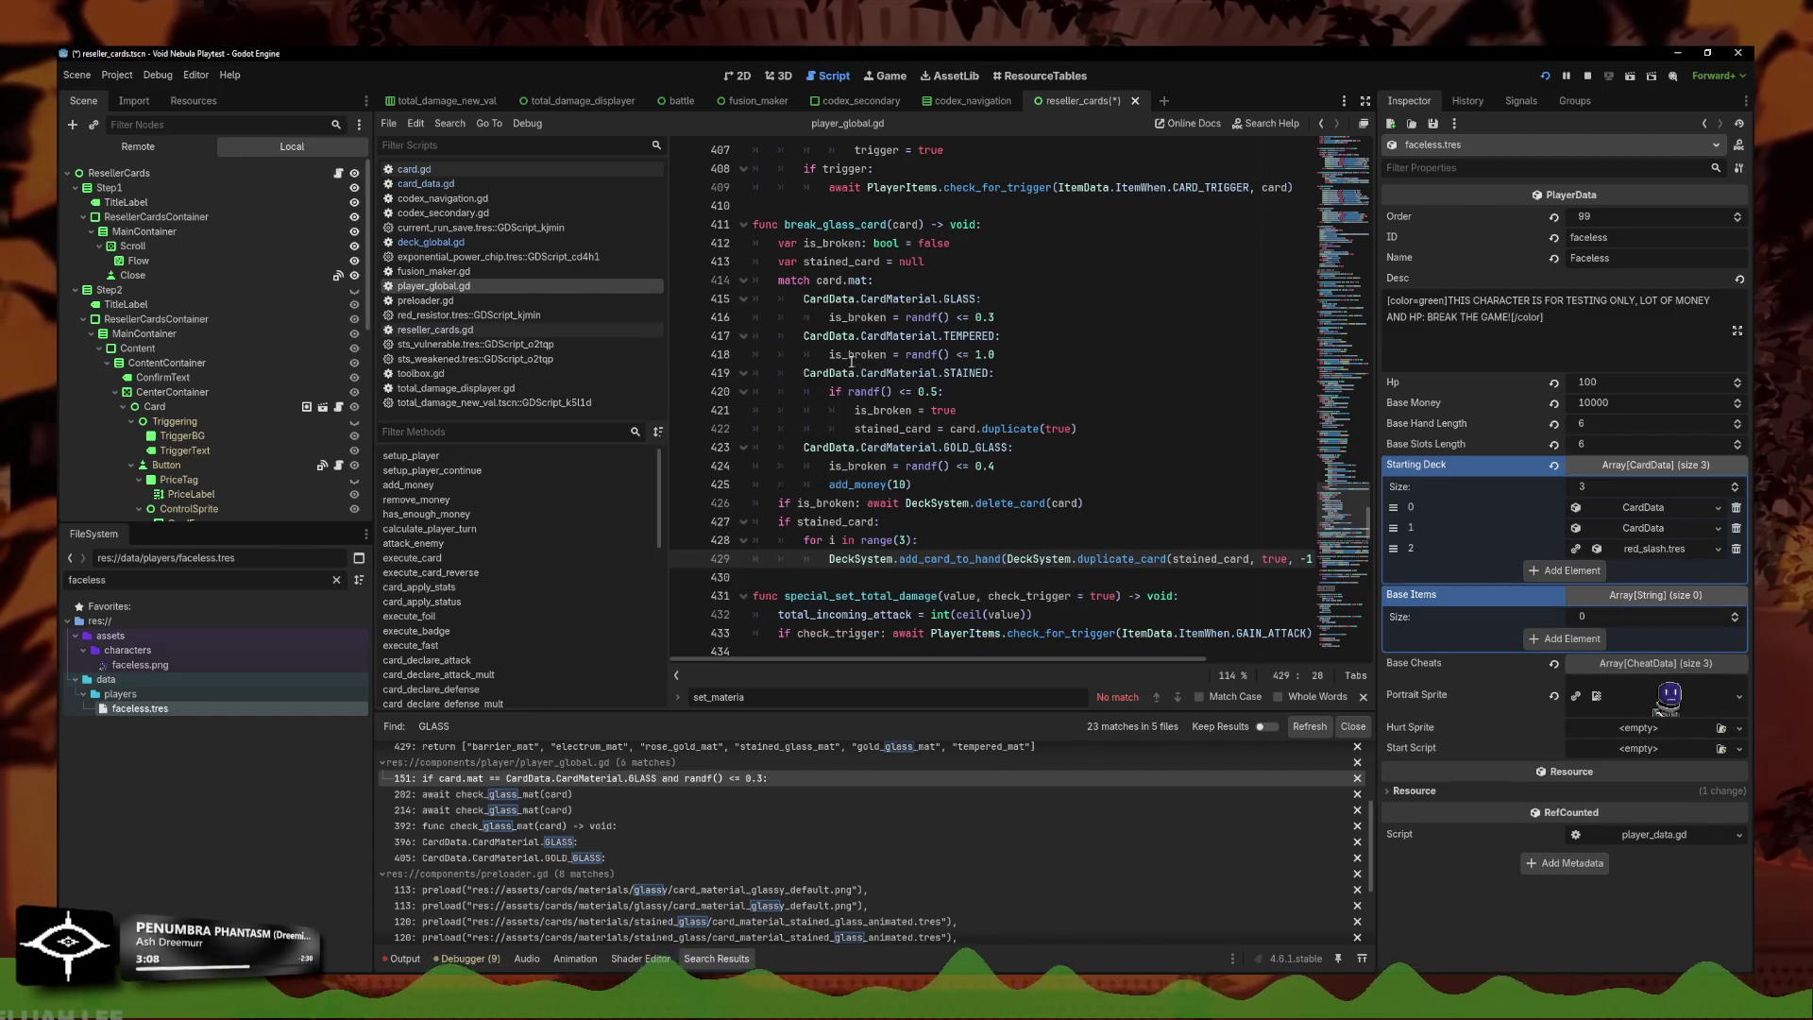
pyautogui.click(1714, 551)
pyautogui.click(1620, 688)
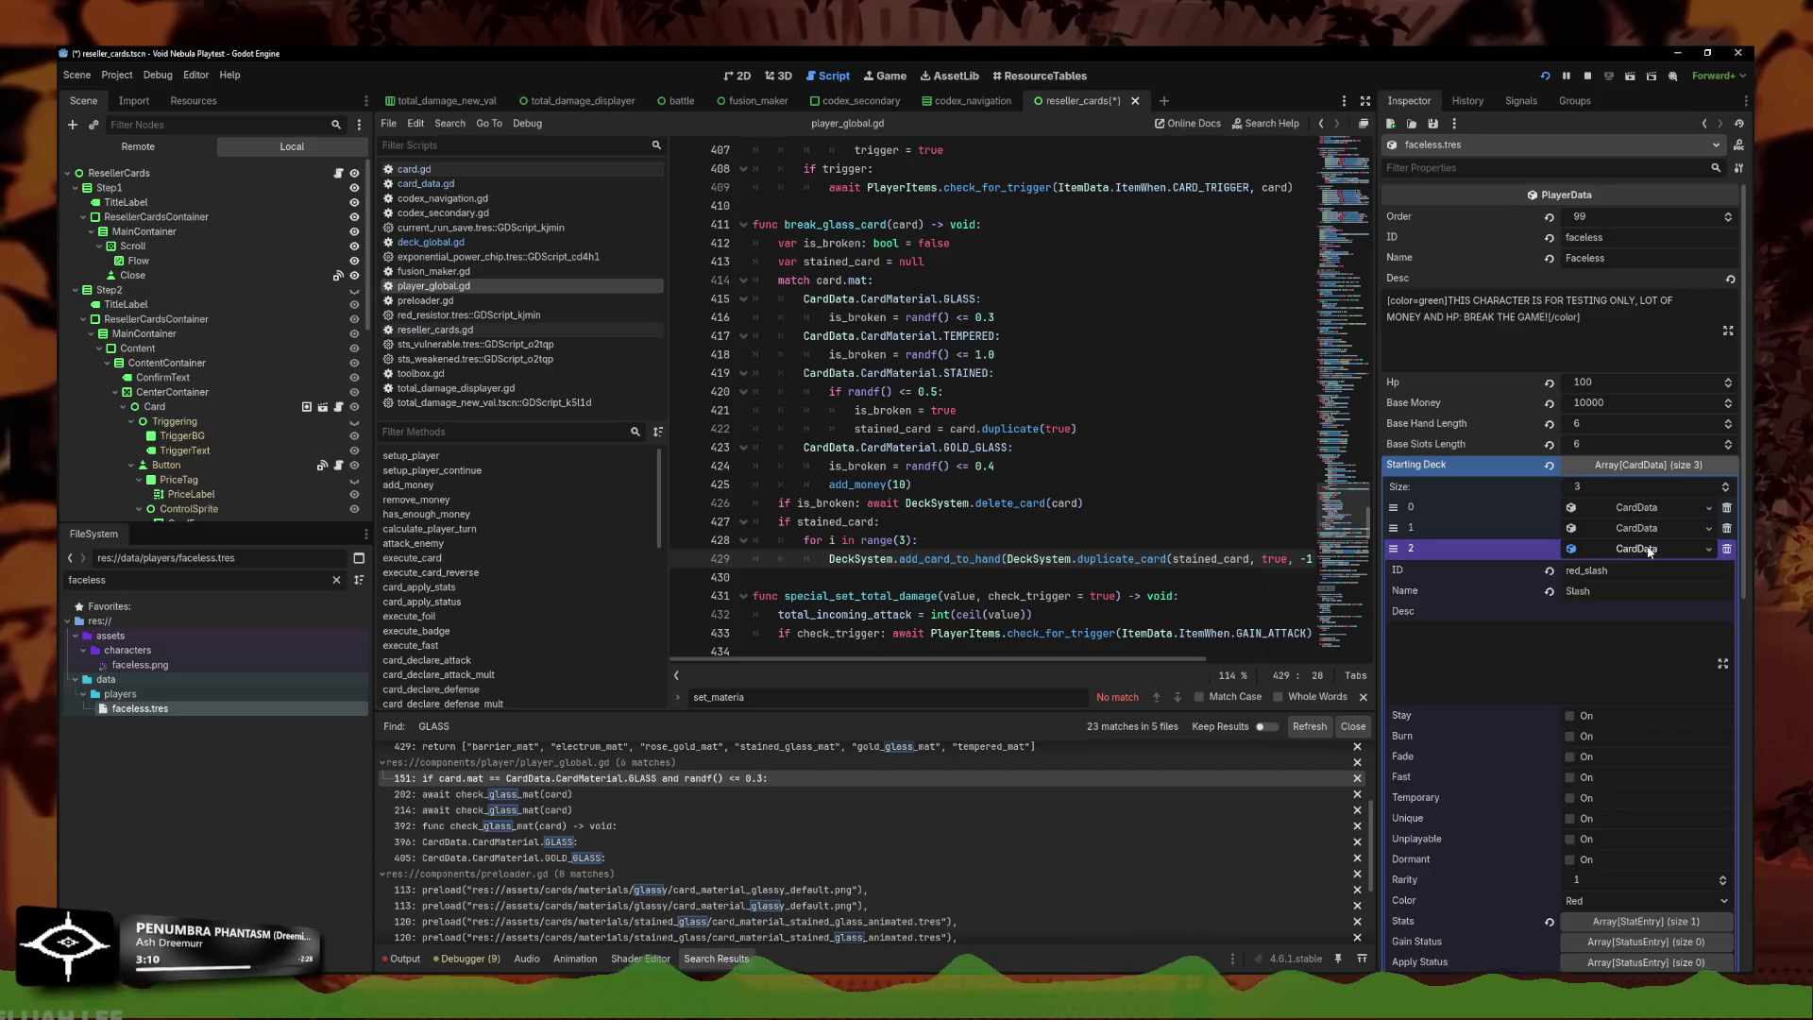
pyautogui.click(1595, 676)
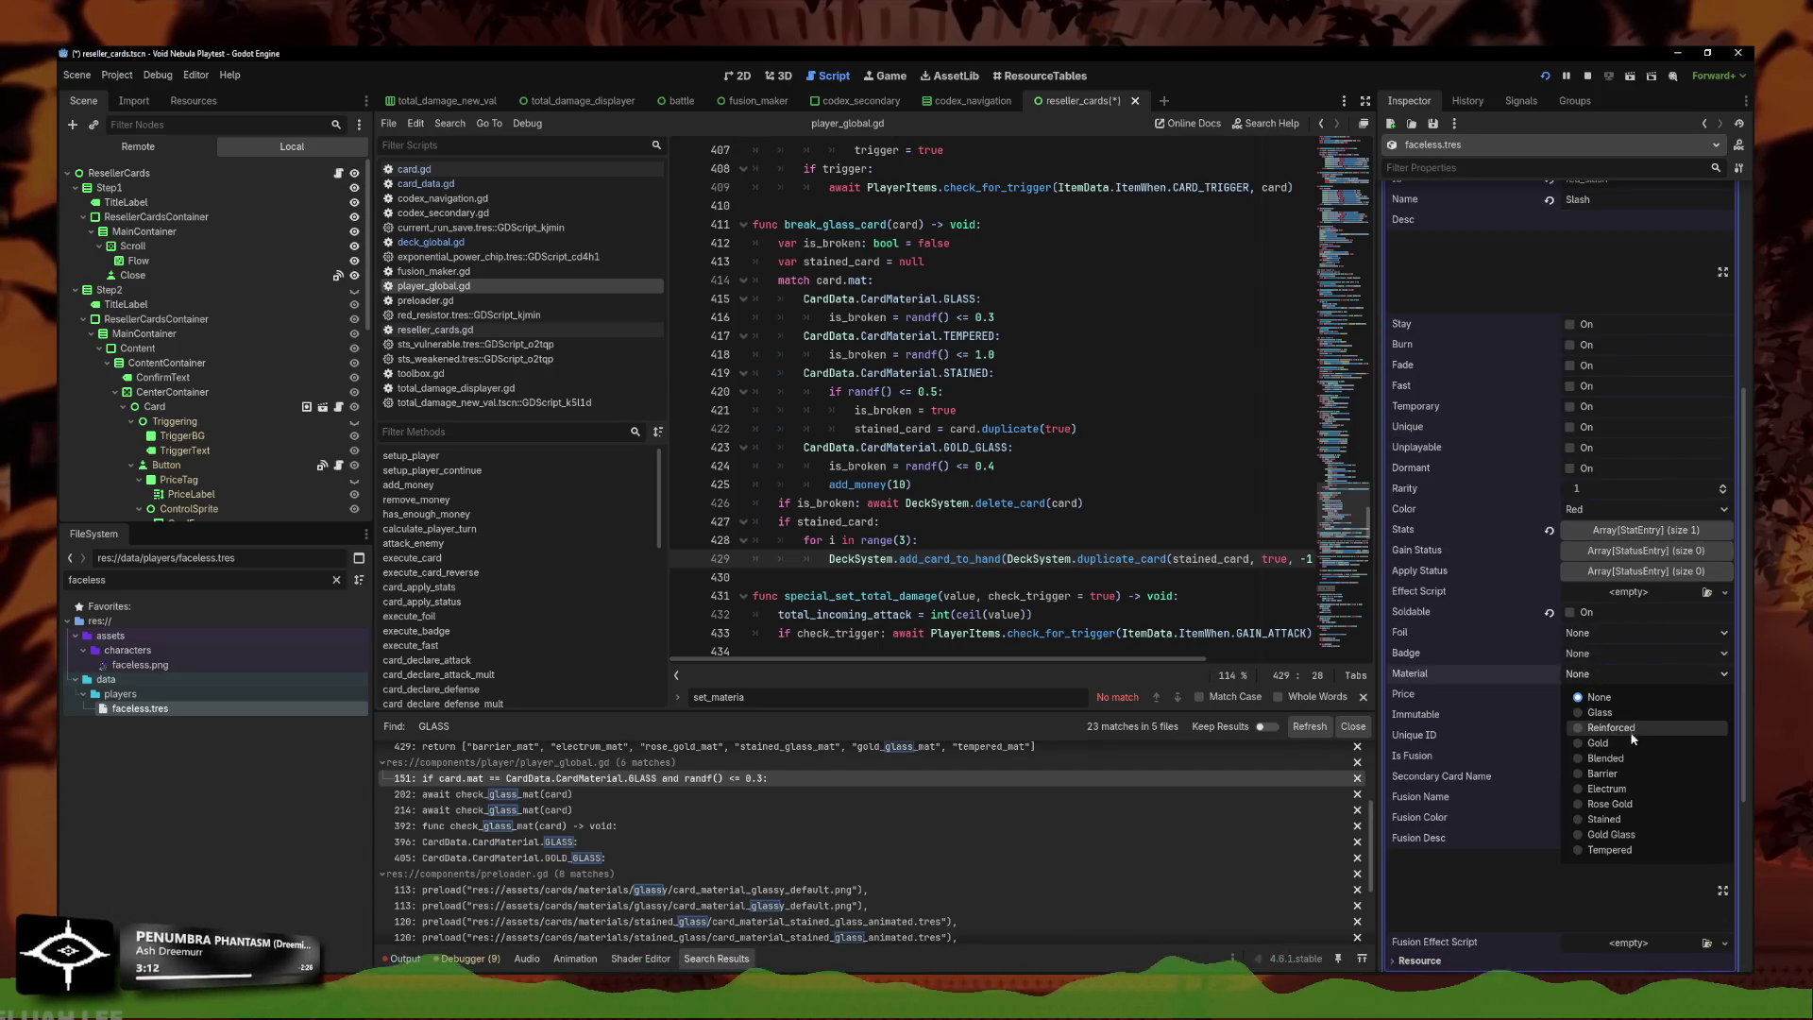
pyautogui.click(1610, 850)
pyautogui.scroll(5, 1654, 477)
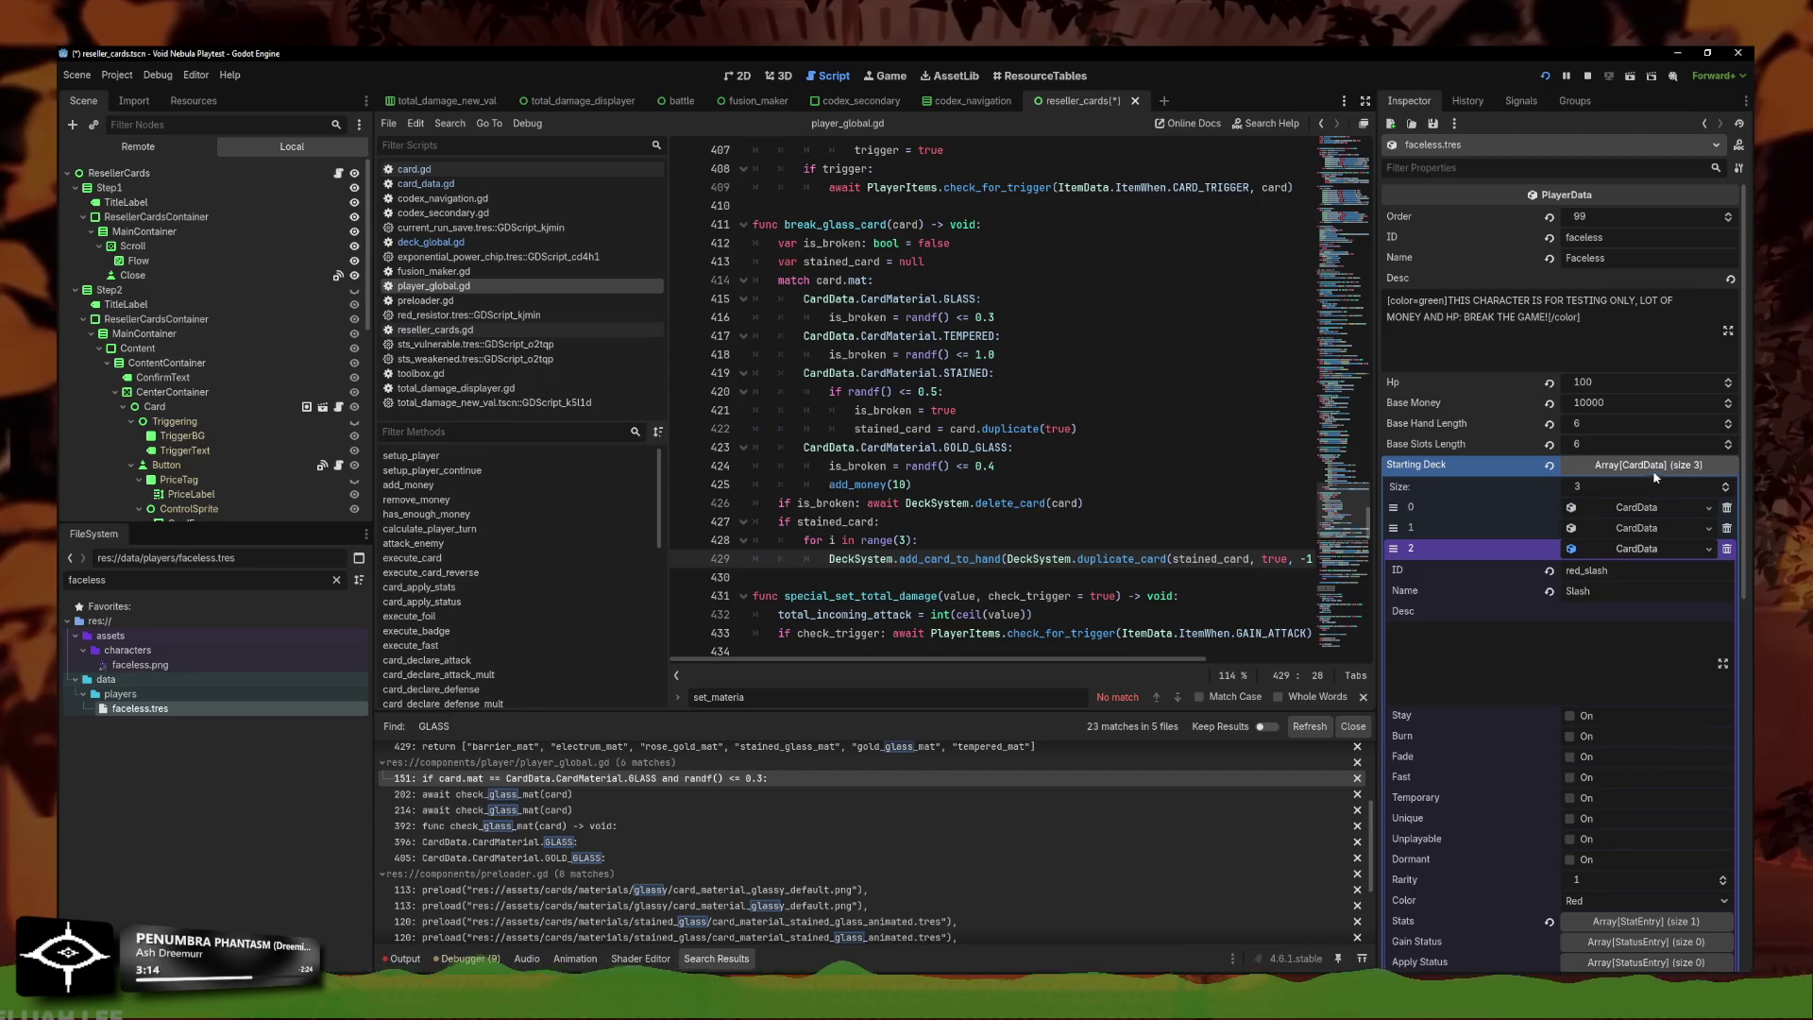
# Add a fourth Starting Deck element with red_slash.tres as an independent embedded copy.
pyautogui.click(1638, 551)
pyautogui.click(1568, 570)
pyautogui.click(1719, 569)
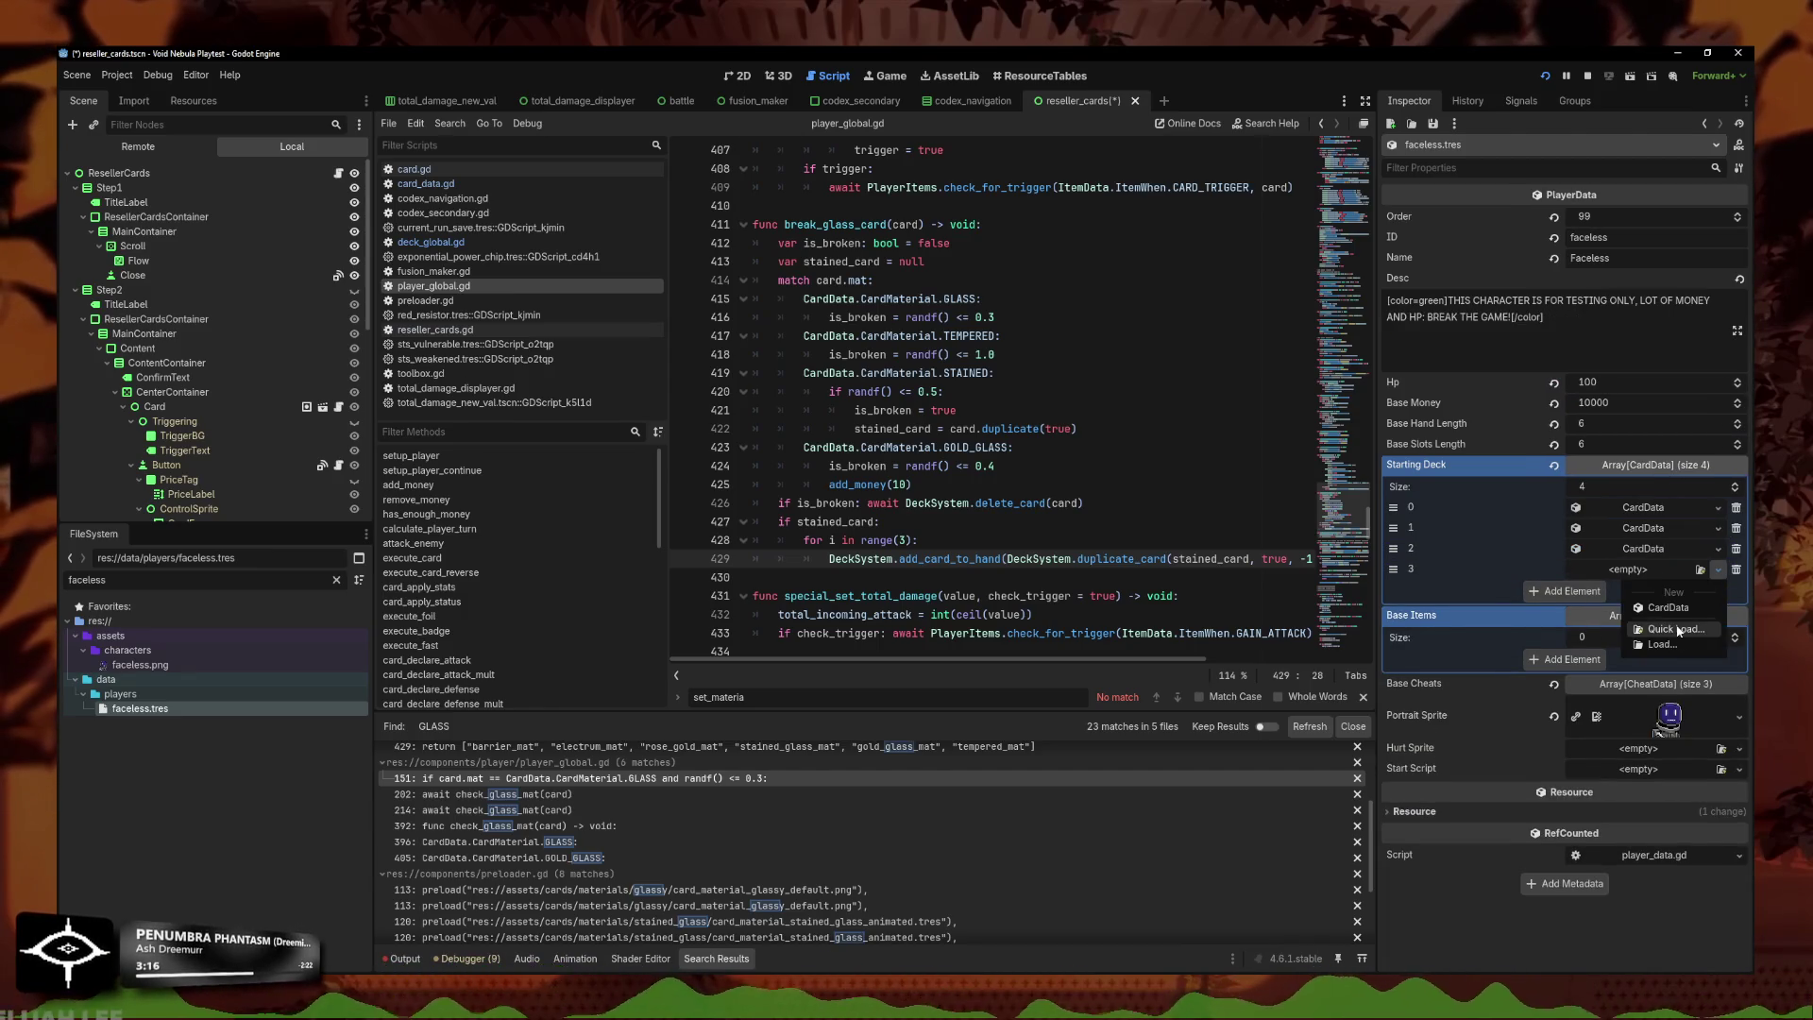
pyautogui.click(1677, 628)
pyautogui.doubleClick(889, 376)
pyautogui.click(1719, 570)
pyautogui.click(1639, 696)
# Set the fourth Slash card's material to Gold Glass and save faceless.tres.
pyautogui.click(1637, 571)
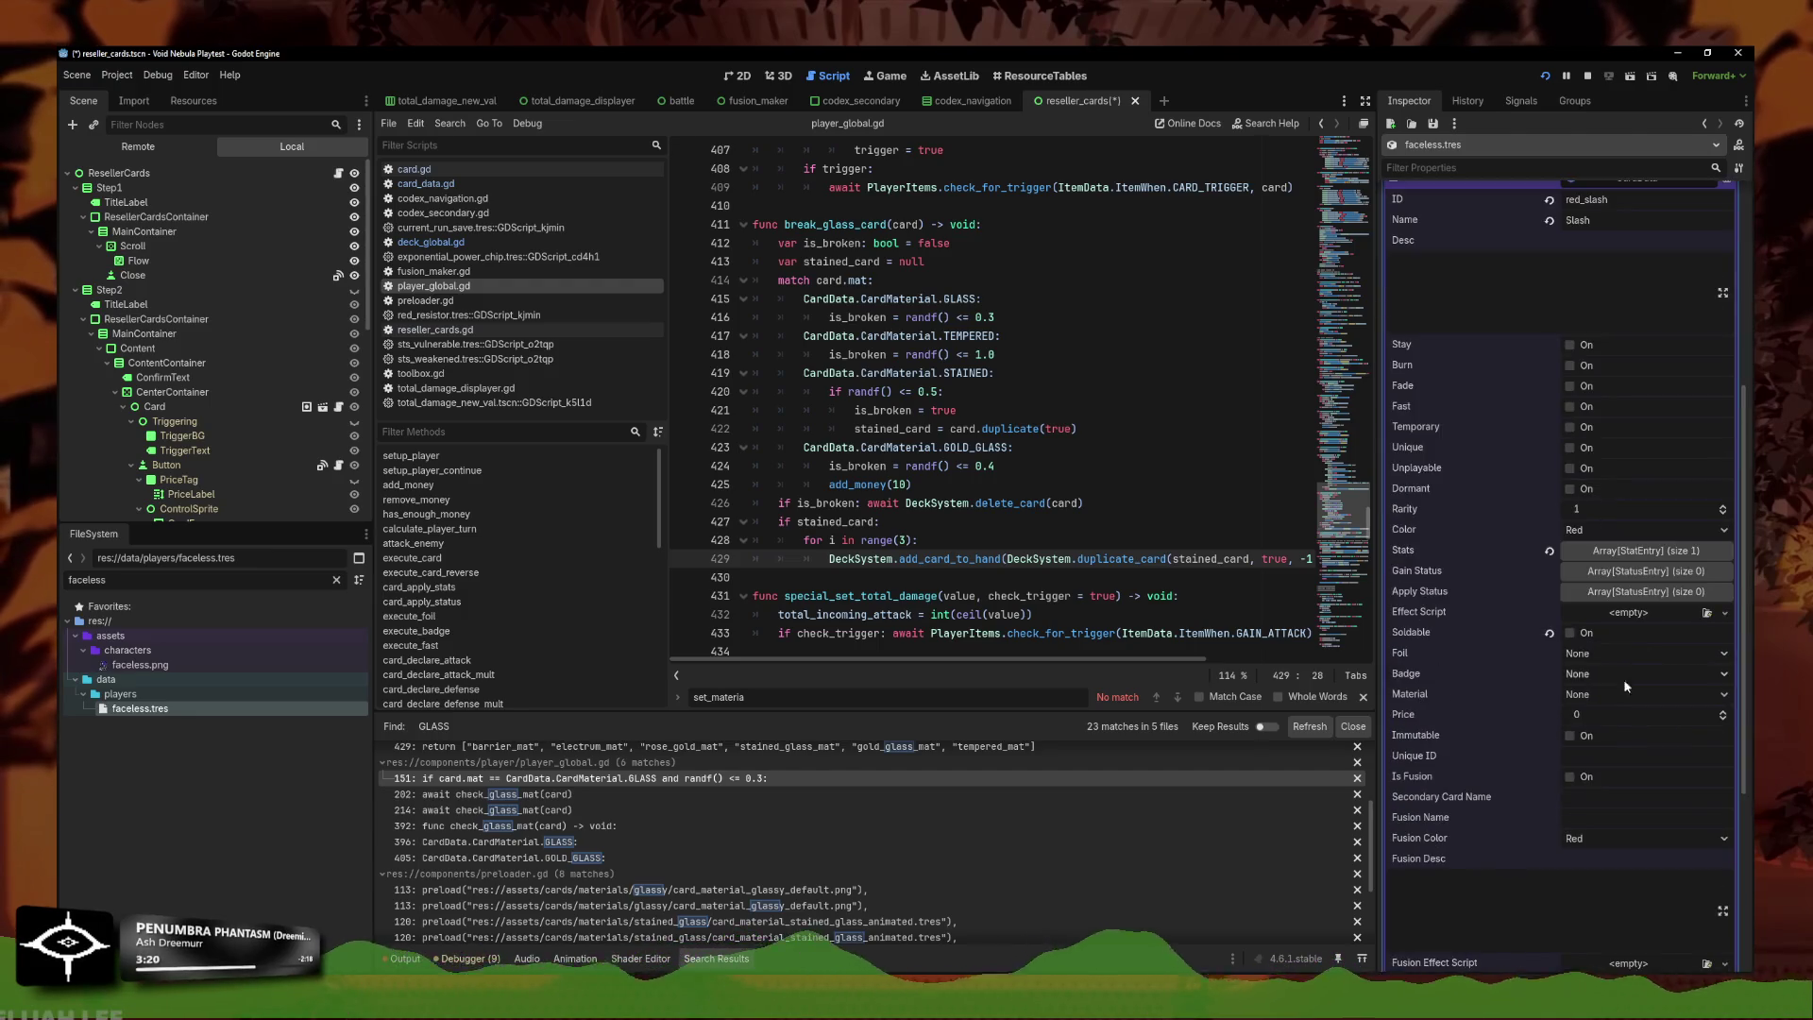
pyautogui.click(1592, 698)
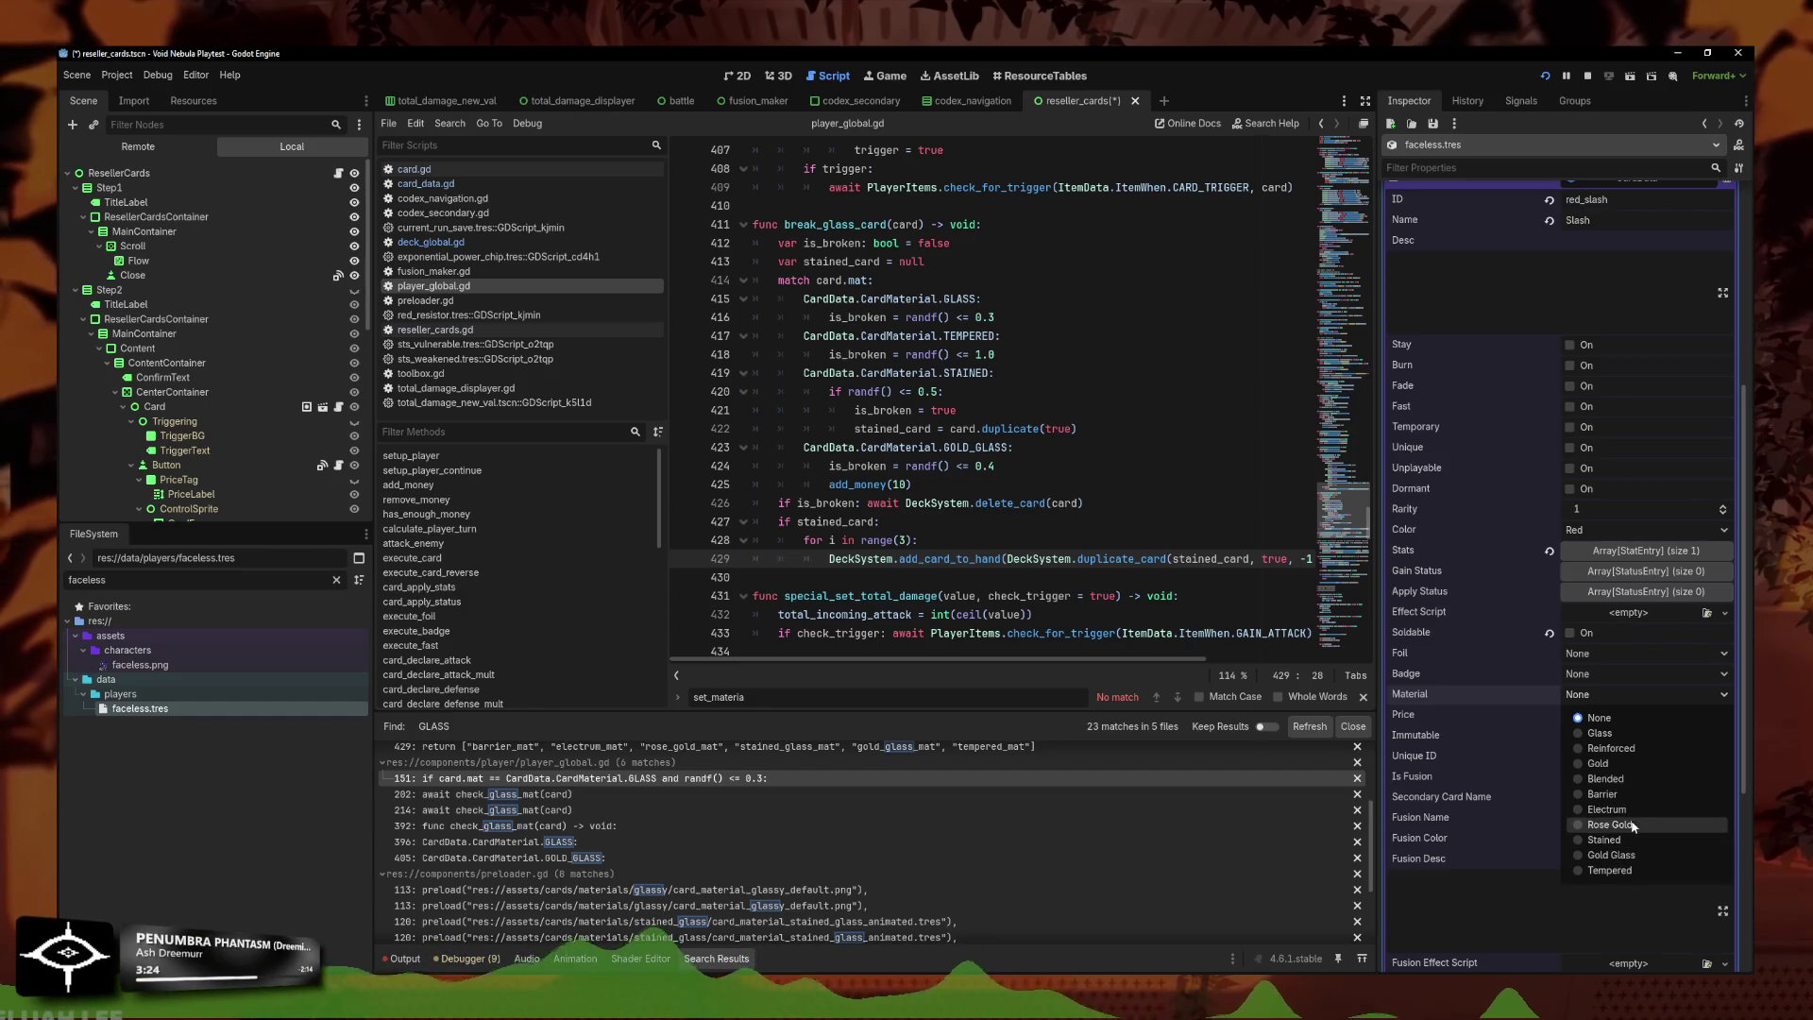
pyautogui.click(1625, 853)
pyautogui.click(1602, 698)
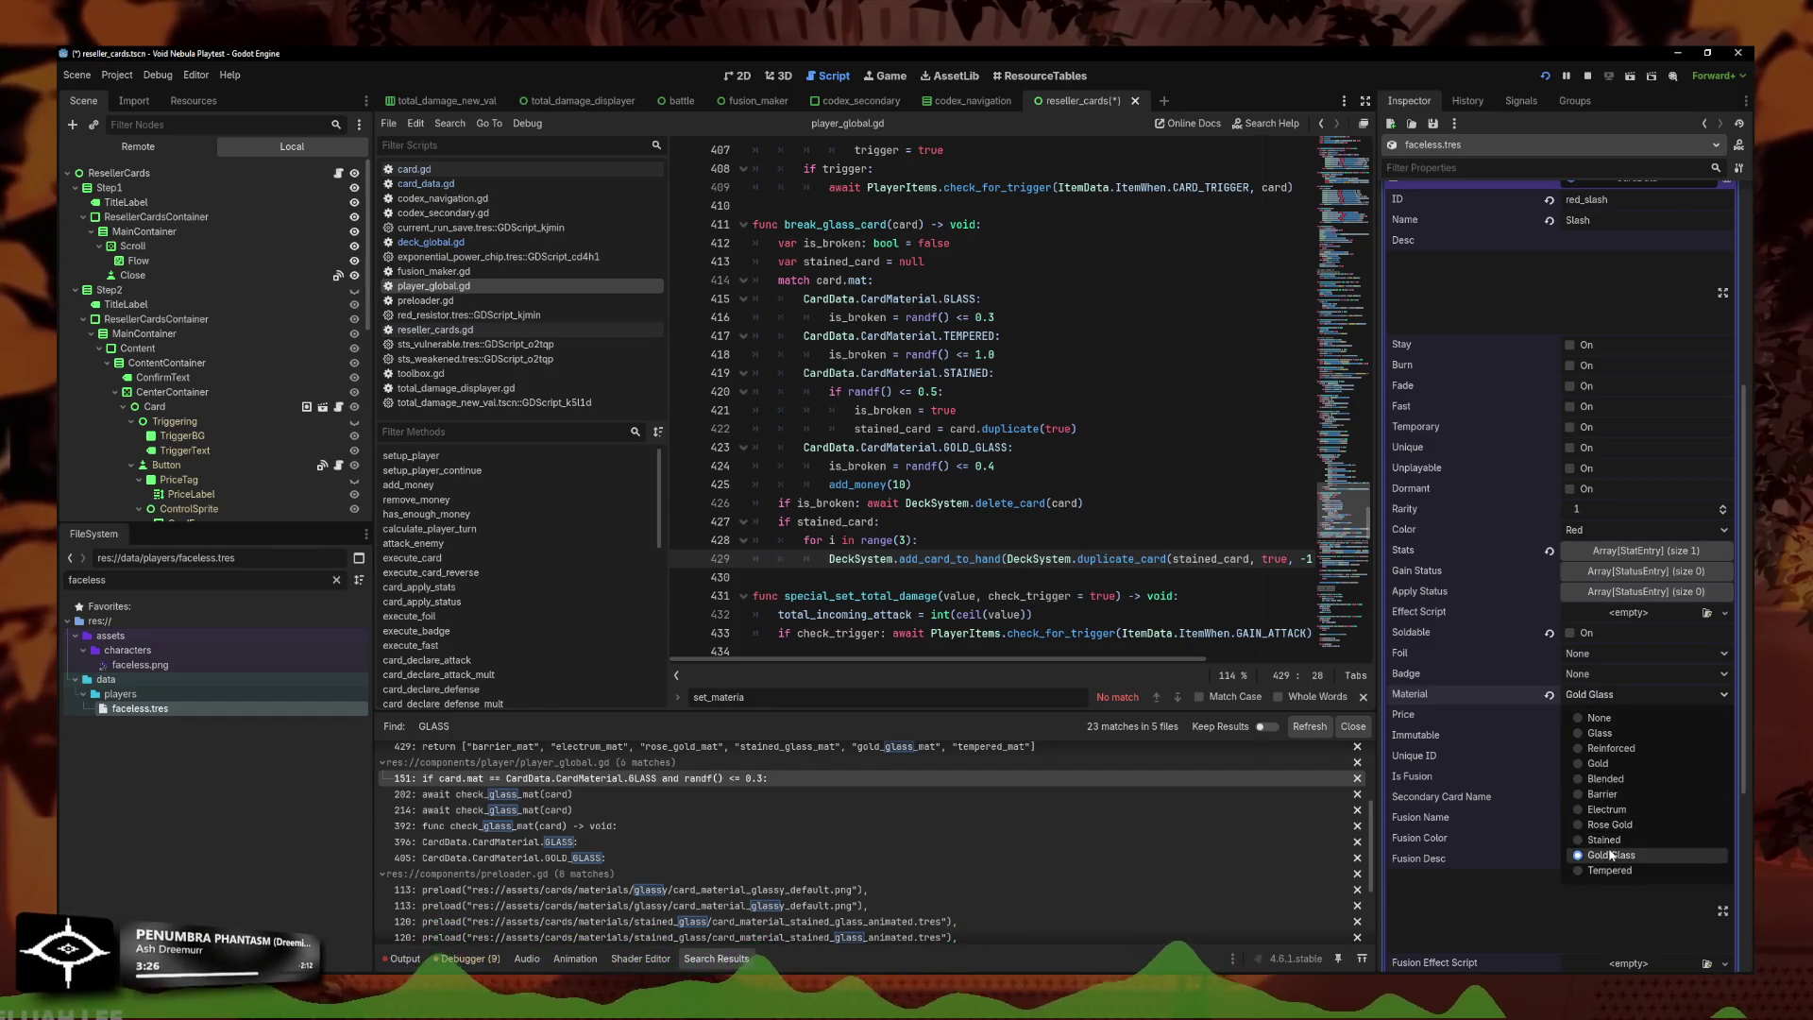
pyautogui.scroll(5, 1608, 642)
pyautogui.hotkey('ctrl', 's')
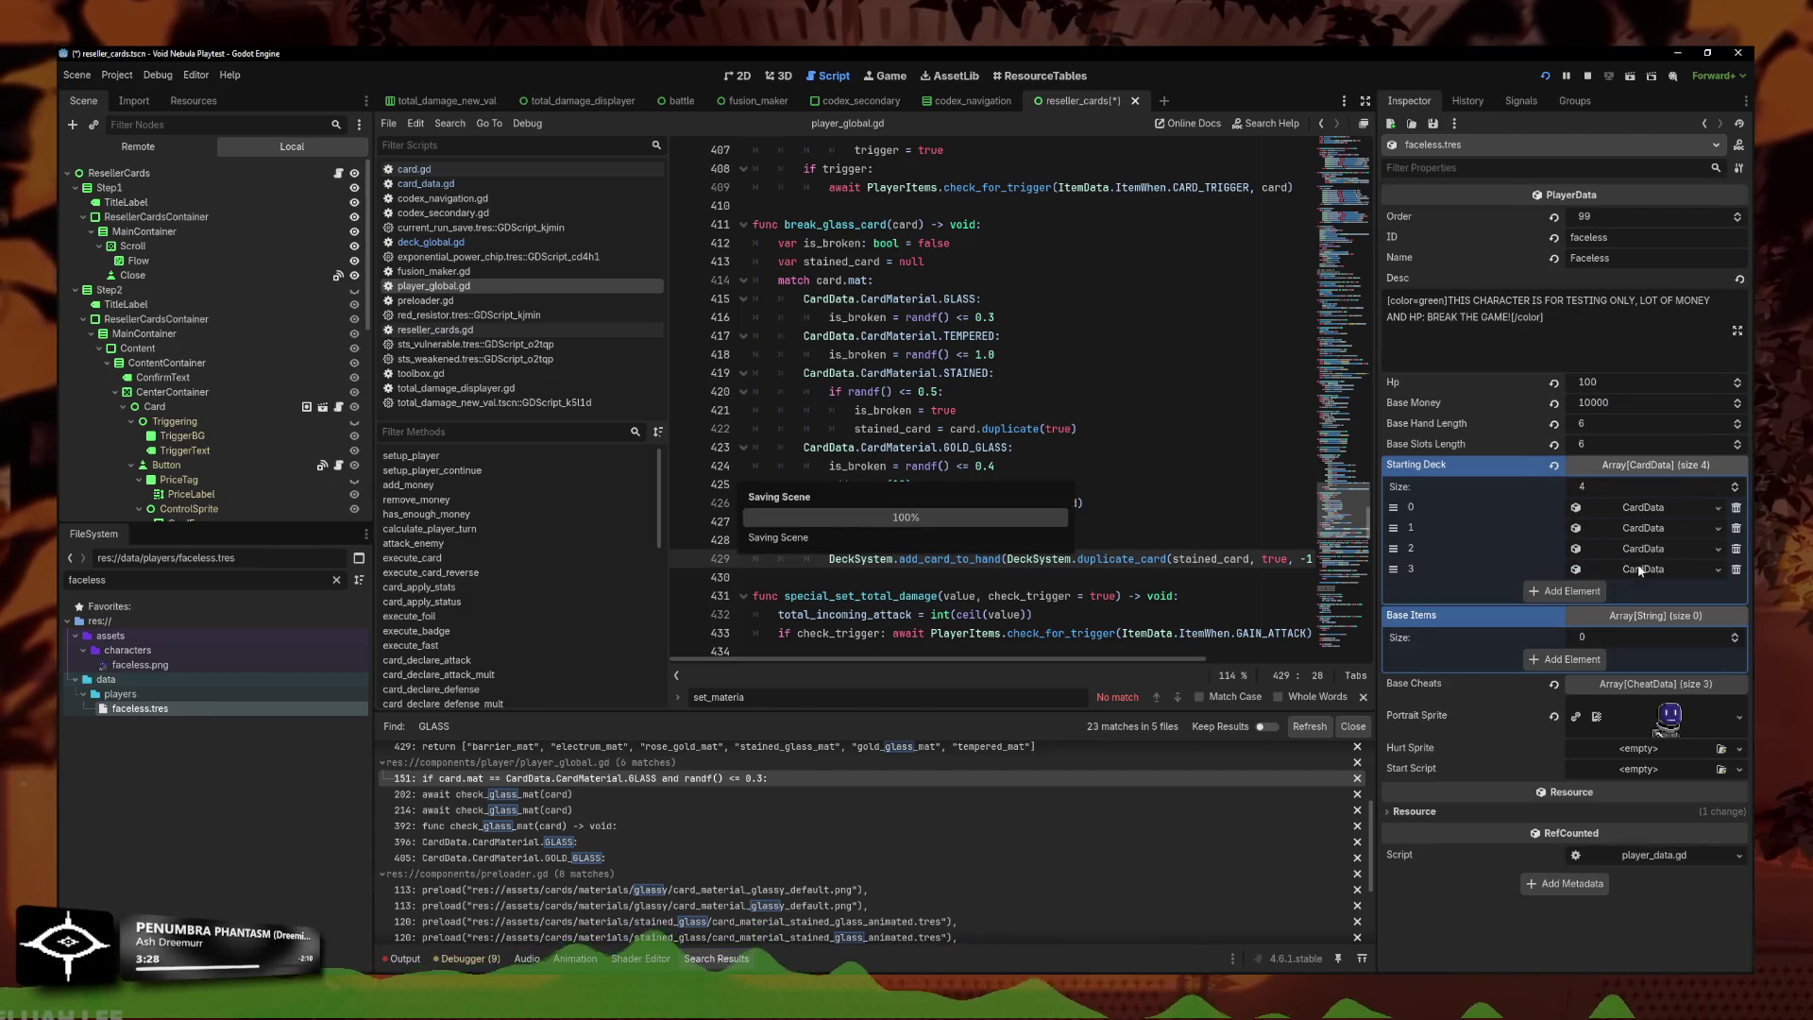
# Run the project and check Card Materials in the Codex, then return to the title menu.
pyautogui.click(1547, 76)
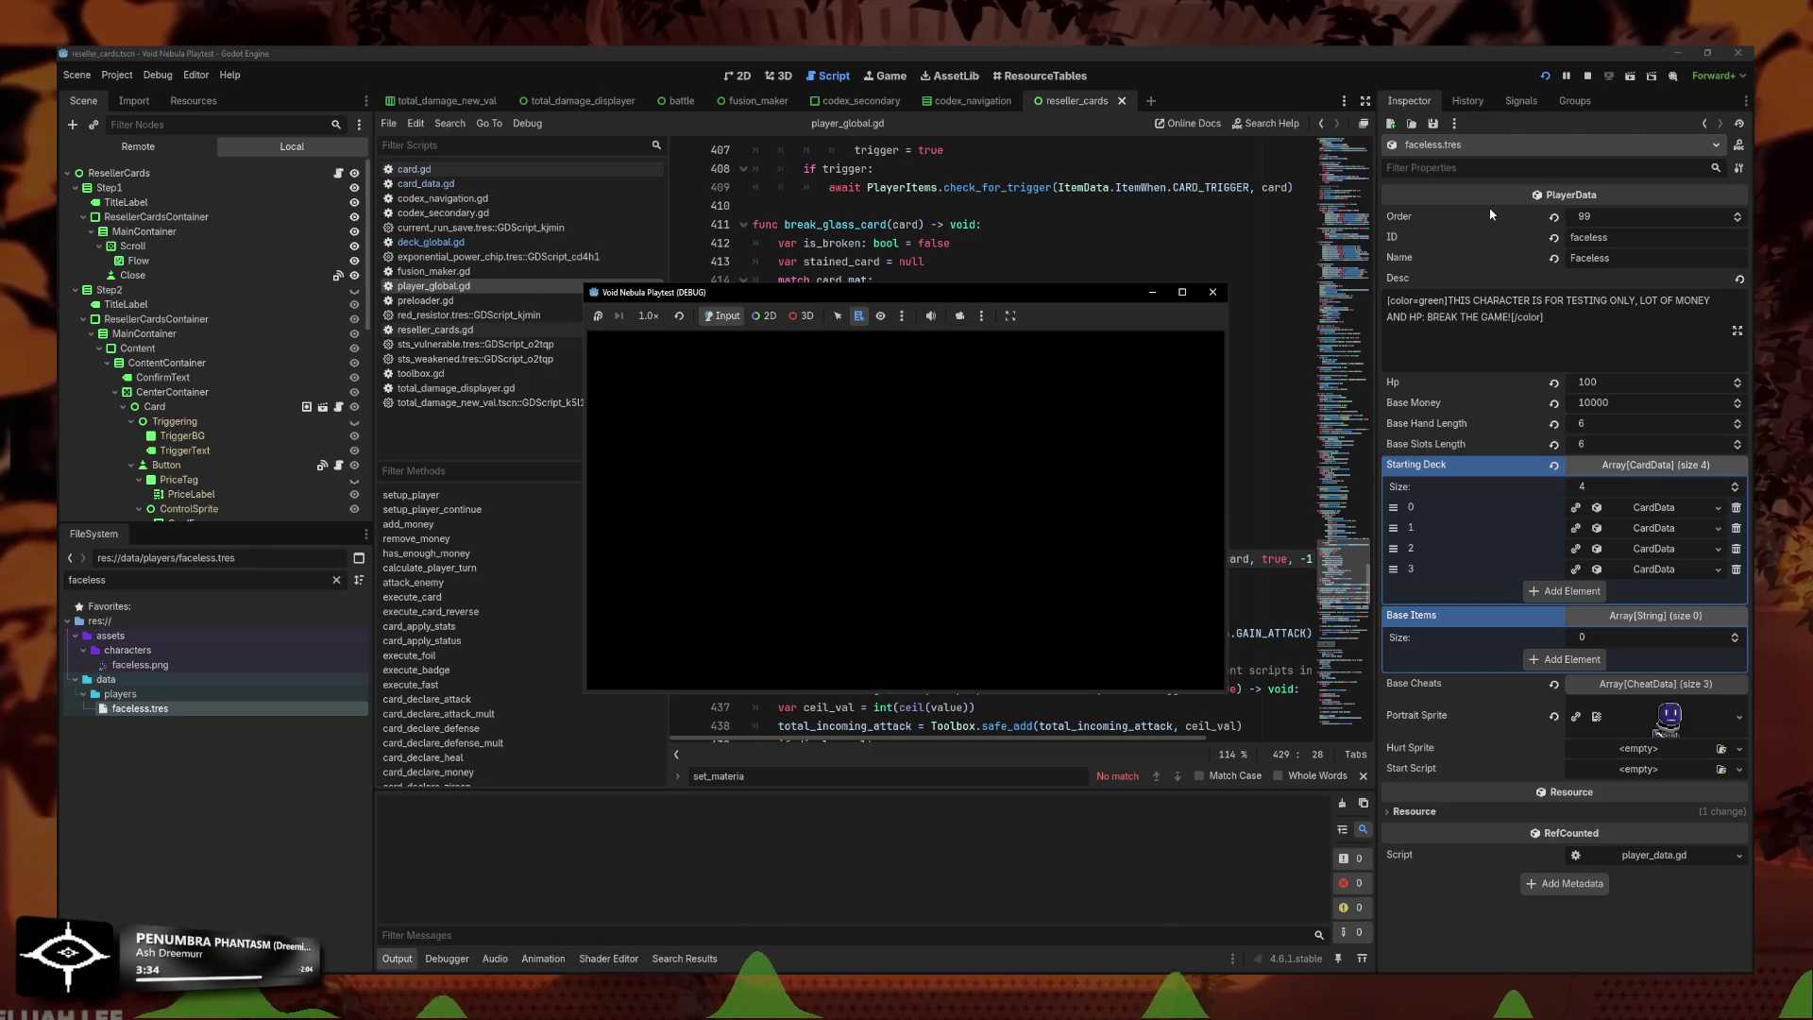
pyautogui.click(1181, 292)
pyautogui.click(789, 627)
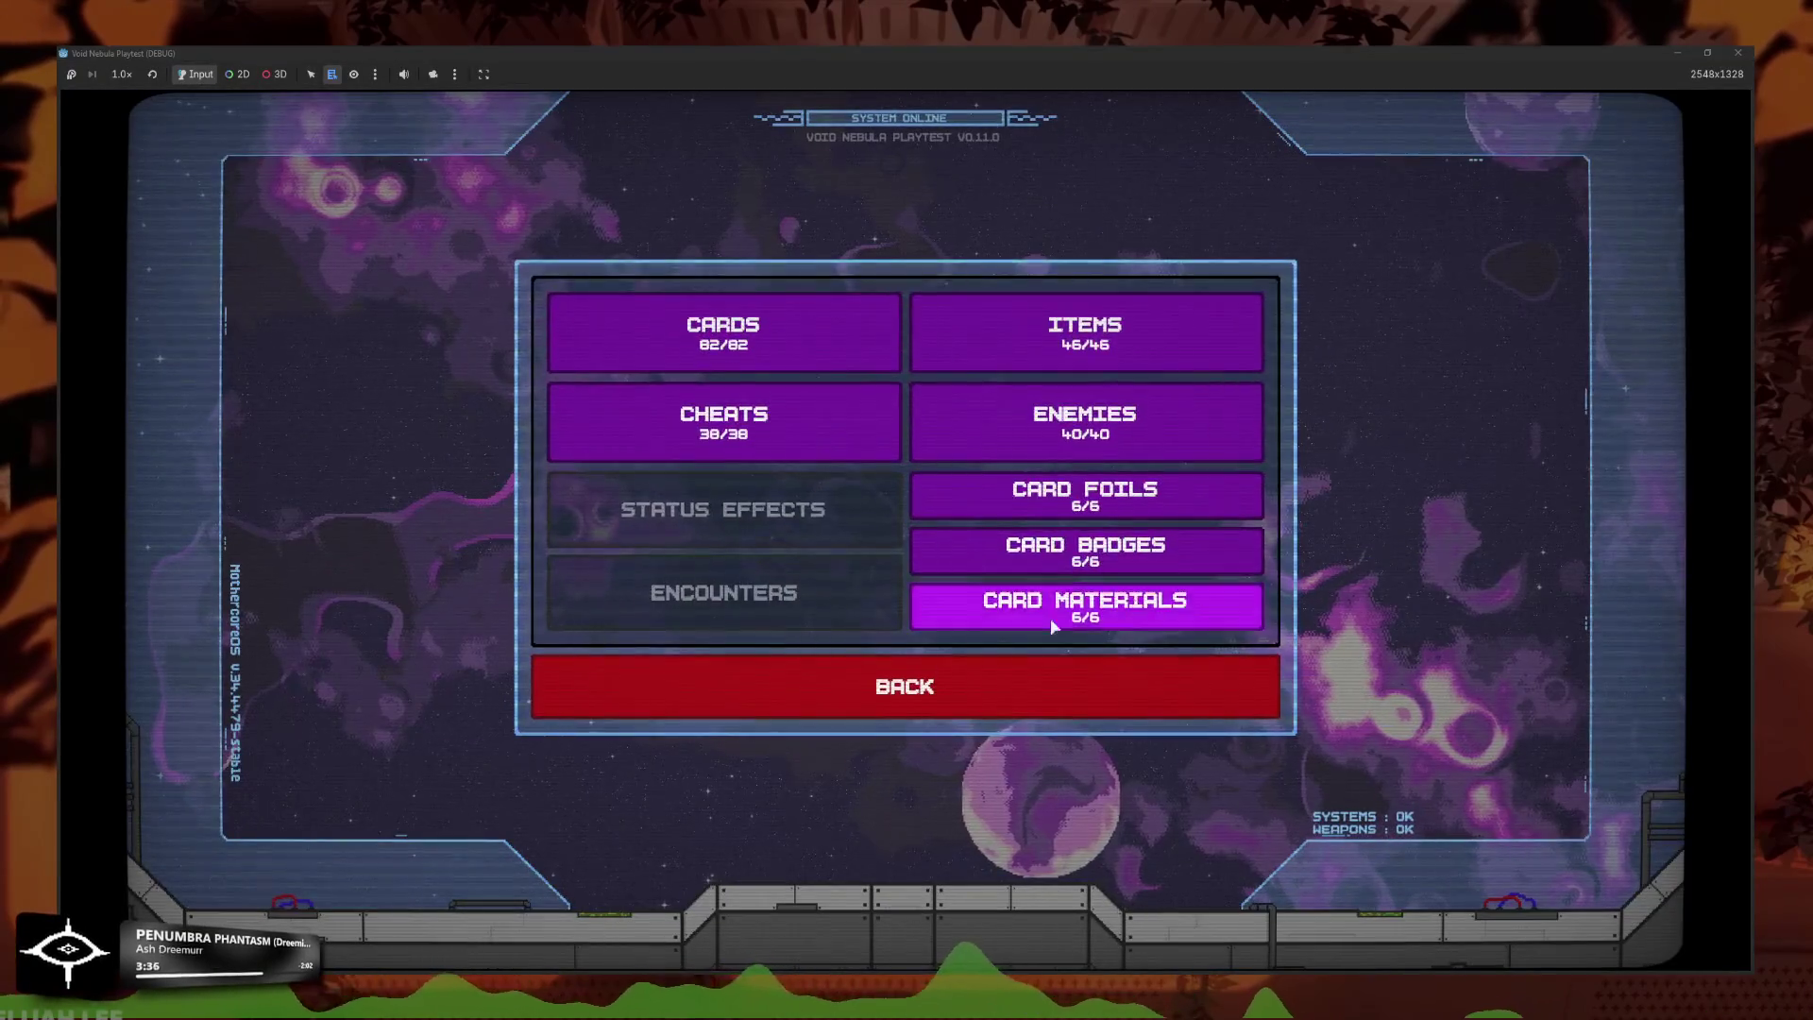
pyautogui.click(1050, 618)
pyautogui.click(1080, 727)
pyautogui.click(802, 687)
# Start a new run as Faceless and enter the first battle against Newbie.
pyautogui.click(425, 605)
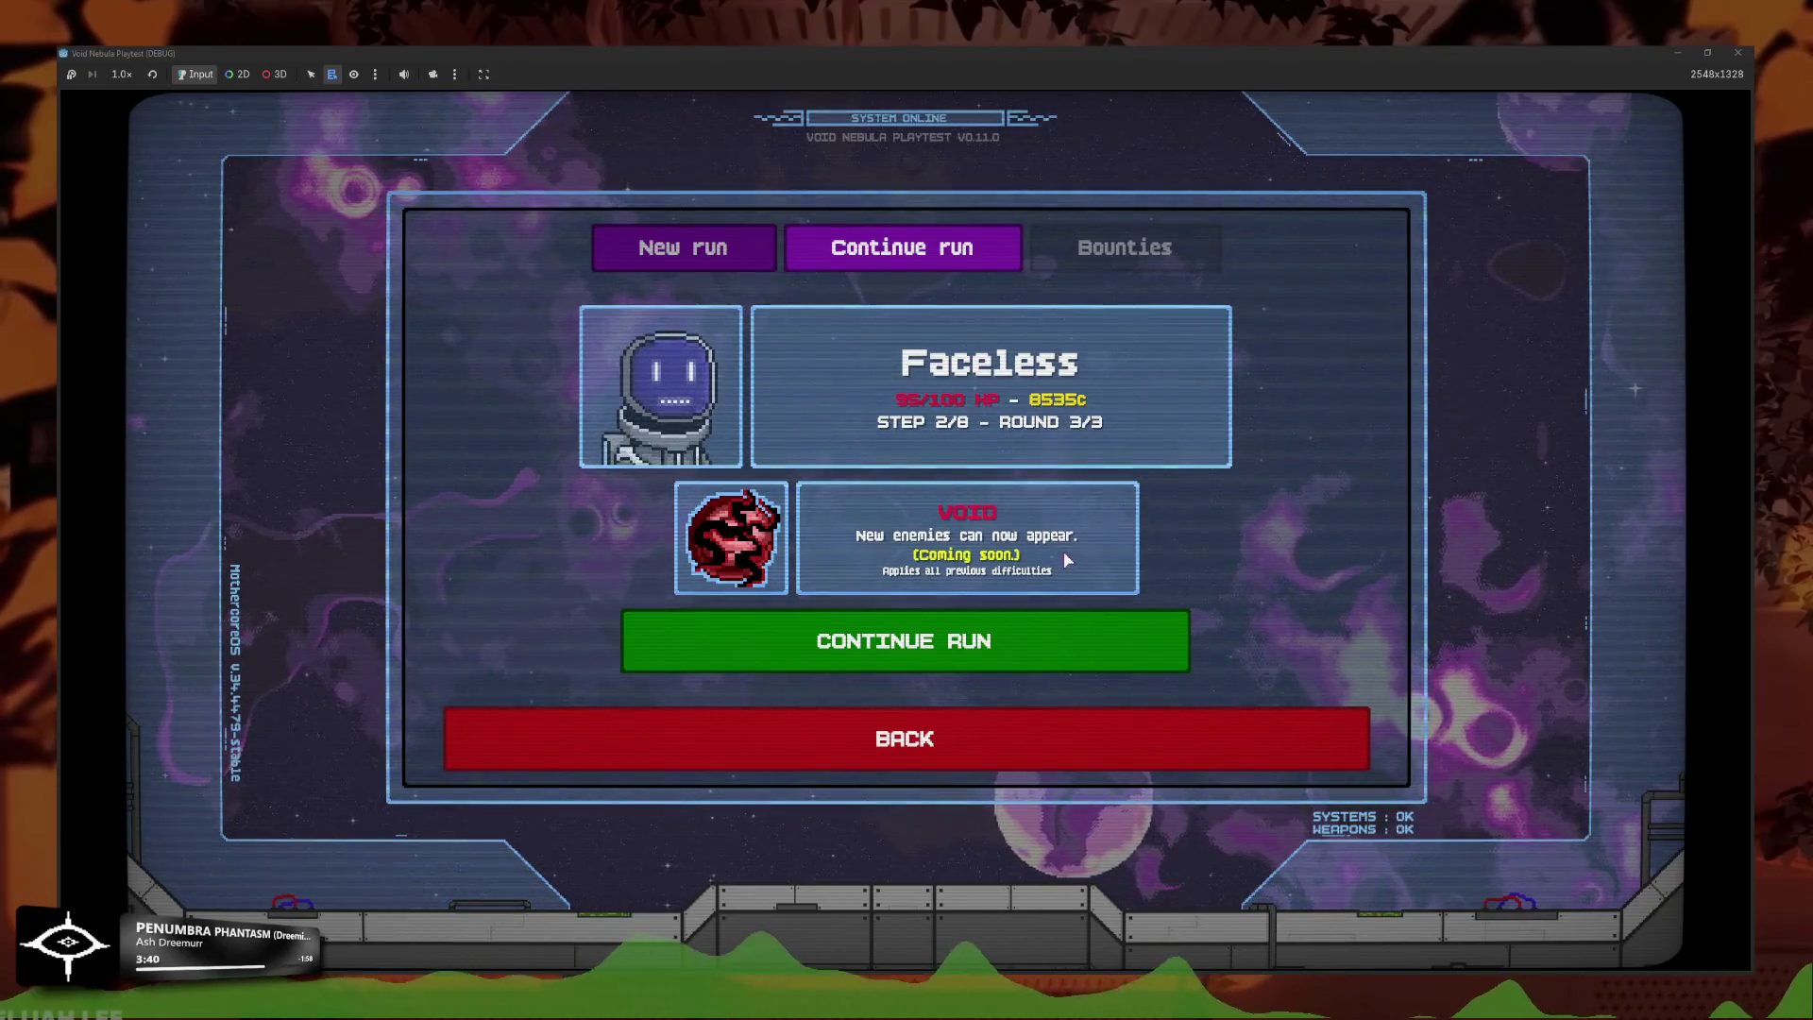
pyautogui.click(683, 248)
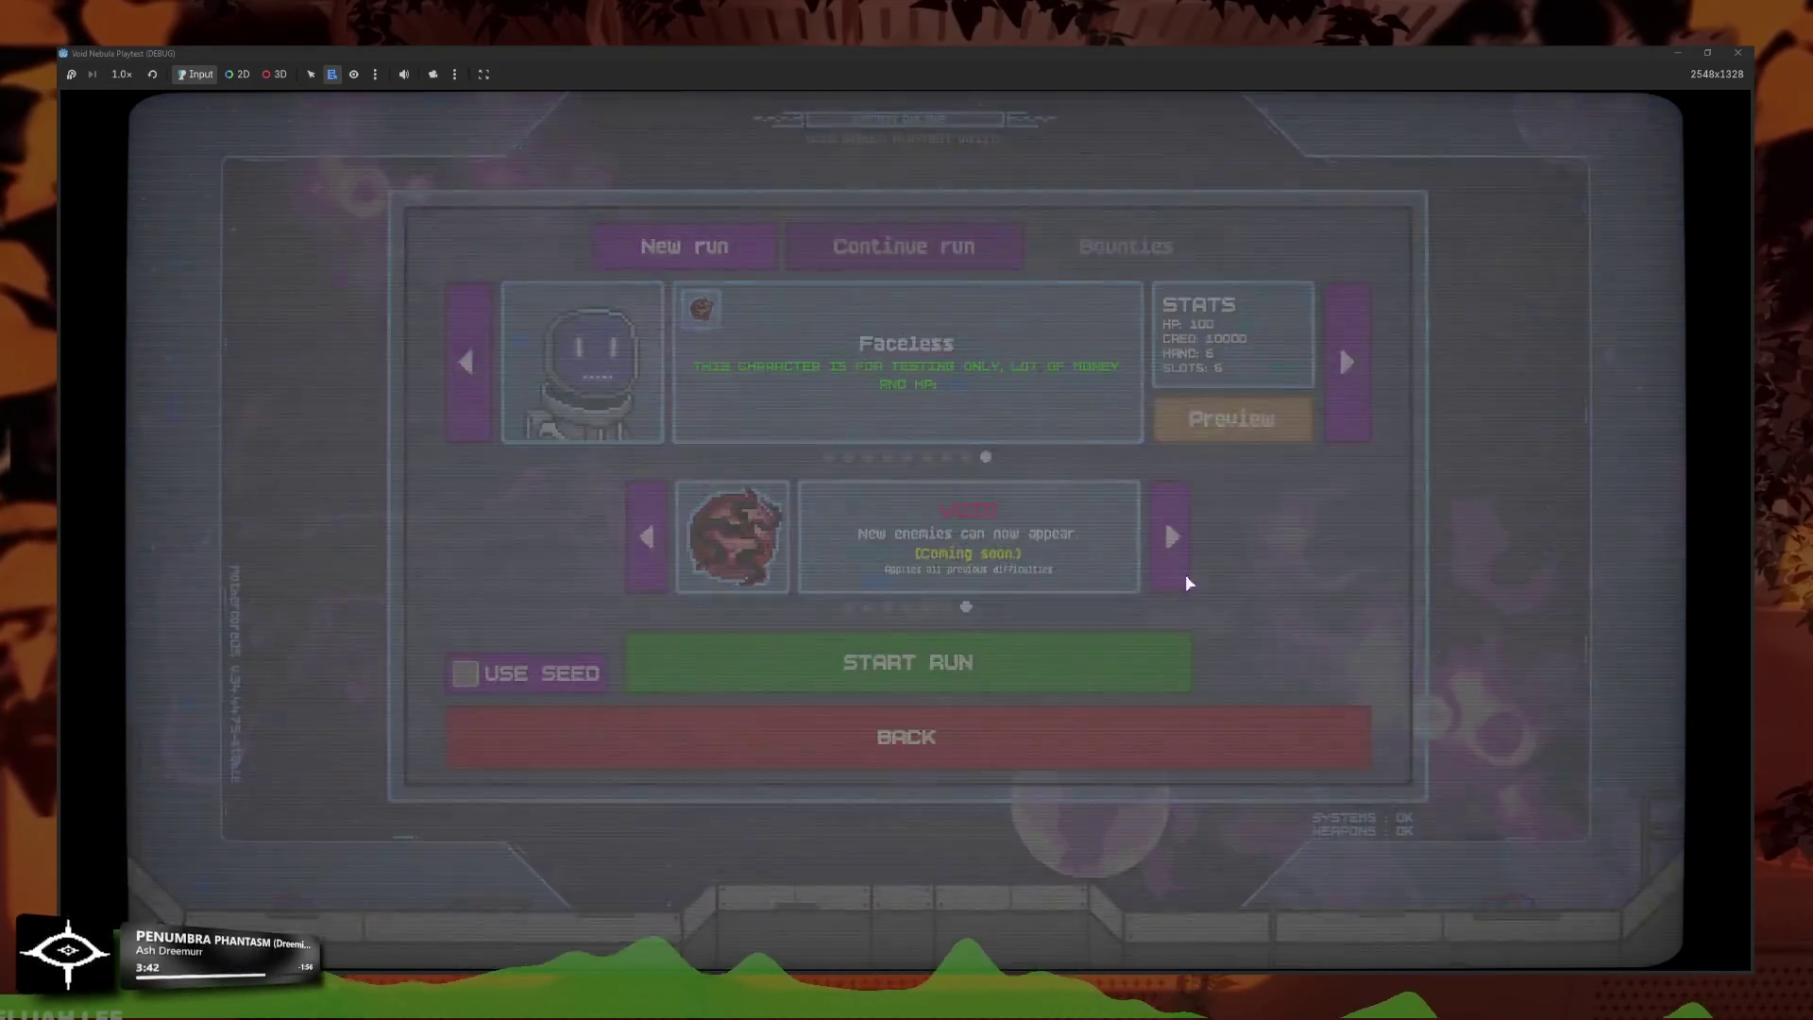
pyautogui.click(1040, 797)
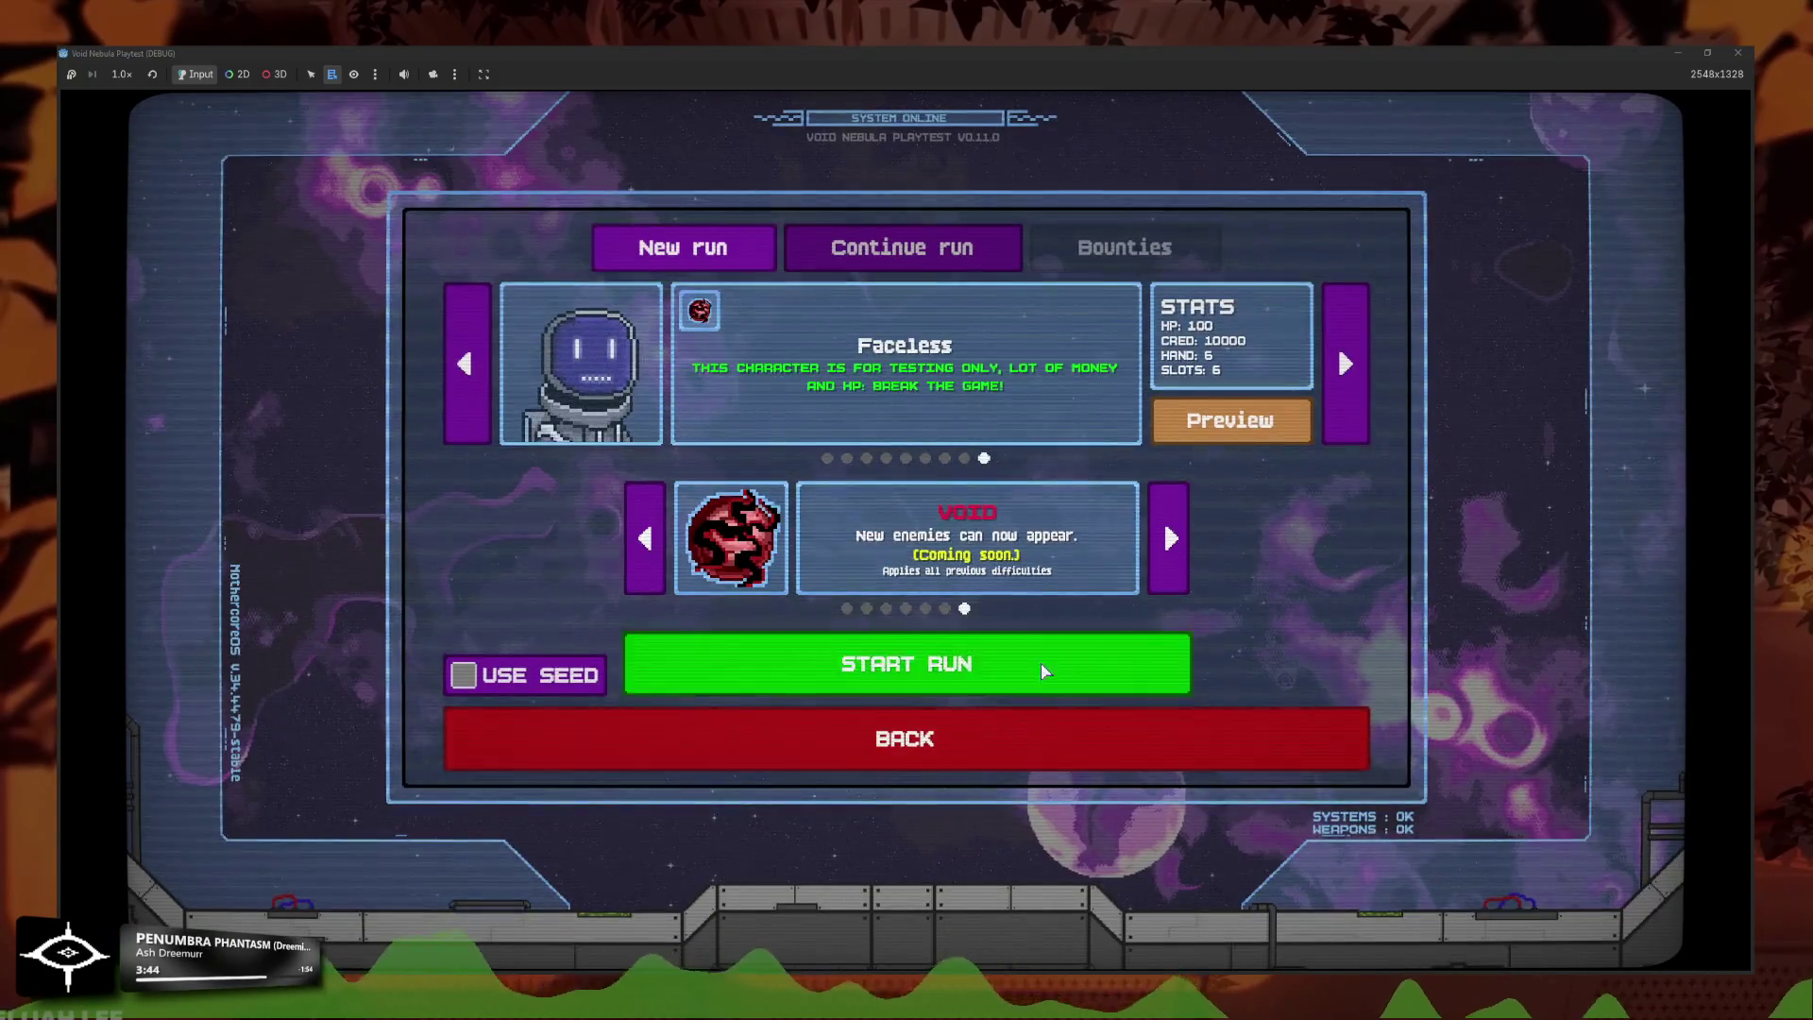
pyautogui.click(1040, 661)
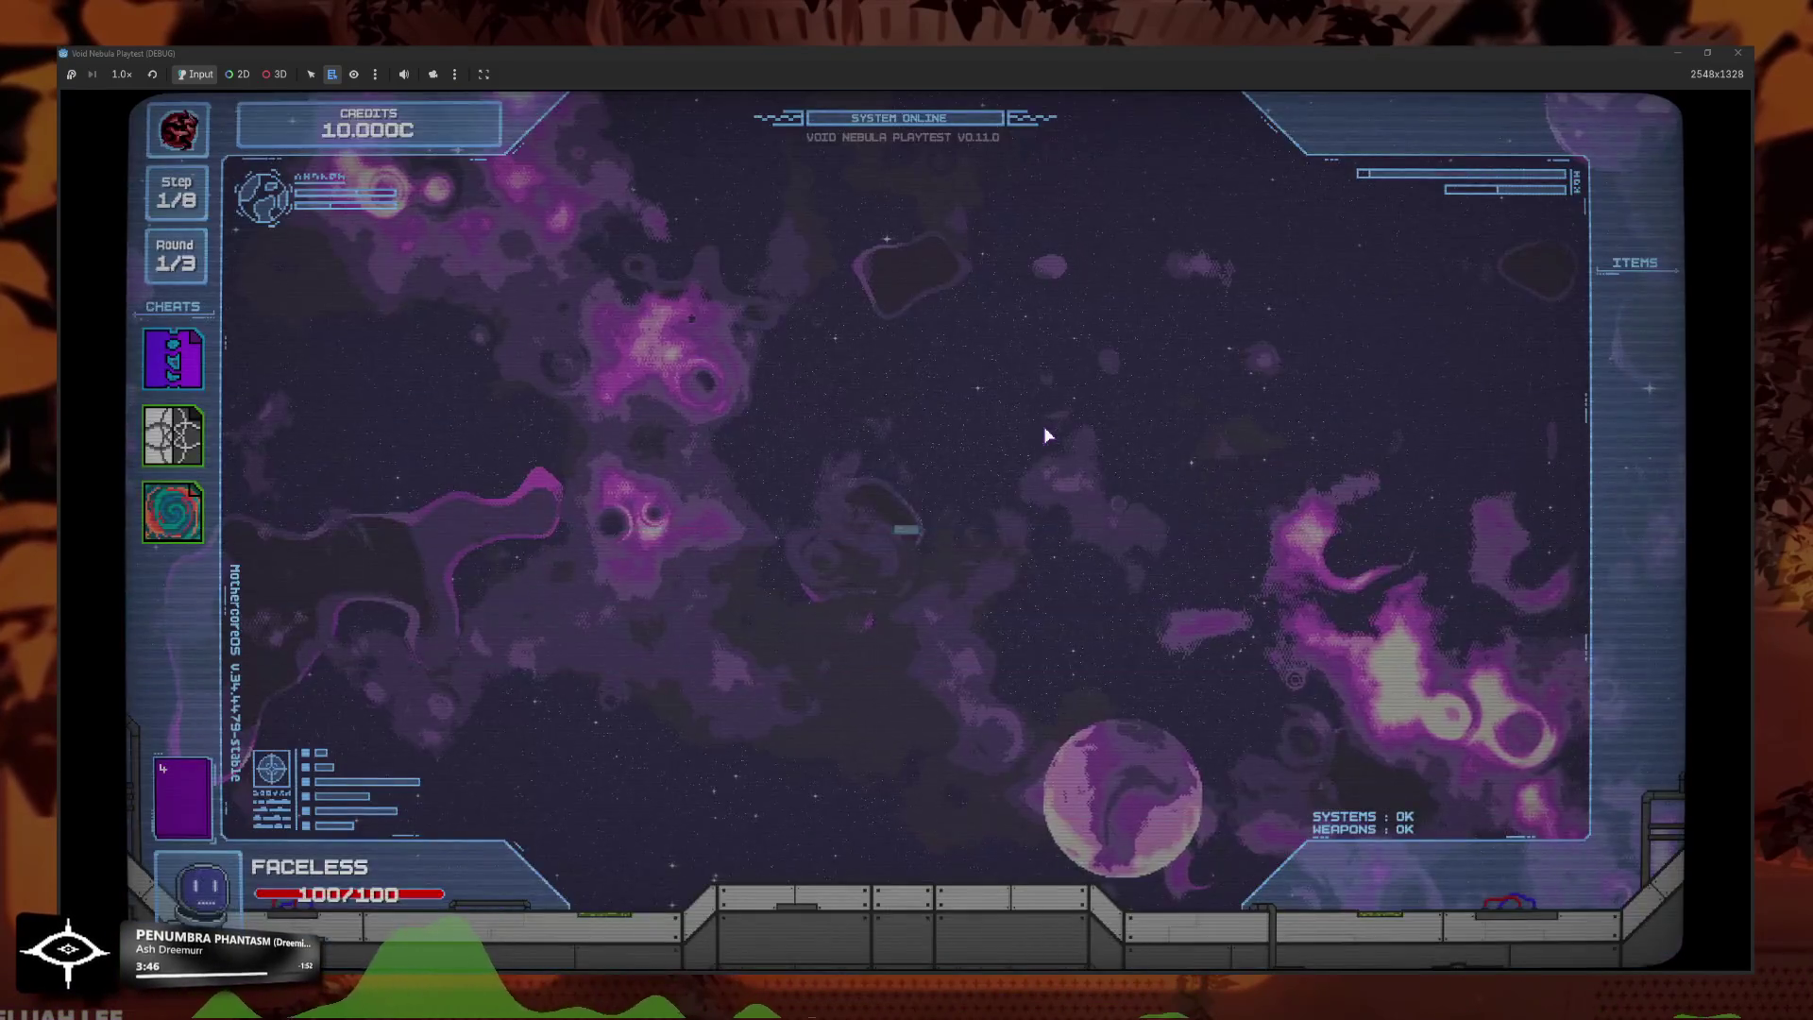
pyautogui.click(1131, 554)
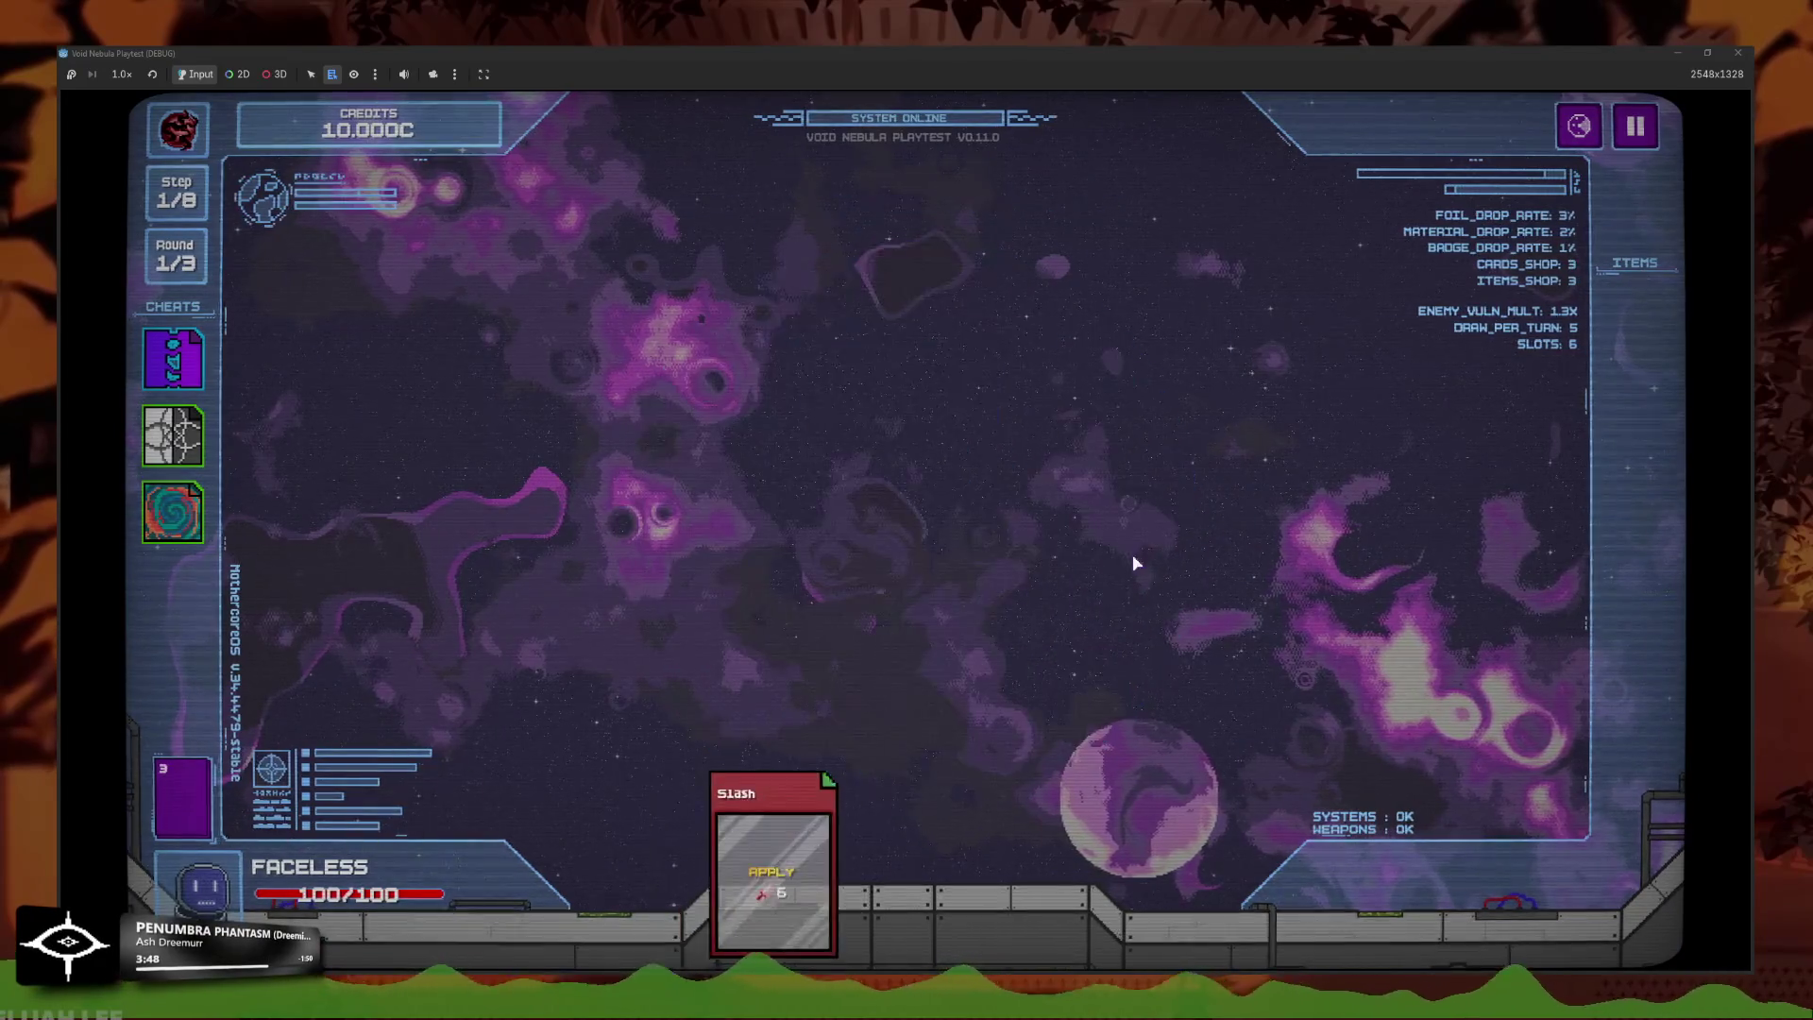
# Place the grey Slash card in the first slot and end the turn to attack.
pyautogui.moveTo(842, 878)
pyautogui.mouseDown()
pyautogui.moveTo(831, 661)
pyautogui.moveTo(836, 850)
pyautogui.mouseUp()
pyautogui.moveTo(963, 878)
pyautogui.mouseDown()
pyautogui.moveTo(911, 420)
pyautogui.moveTo(920, 443)
pyautogui.mouseUp()
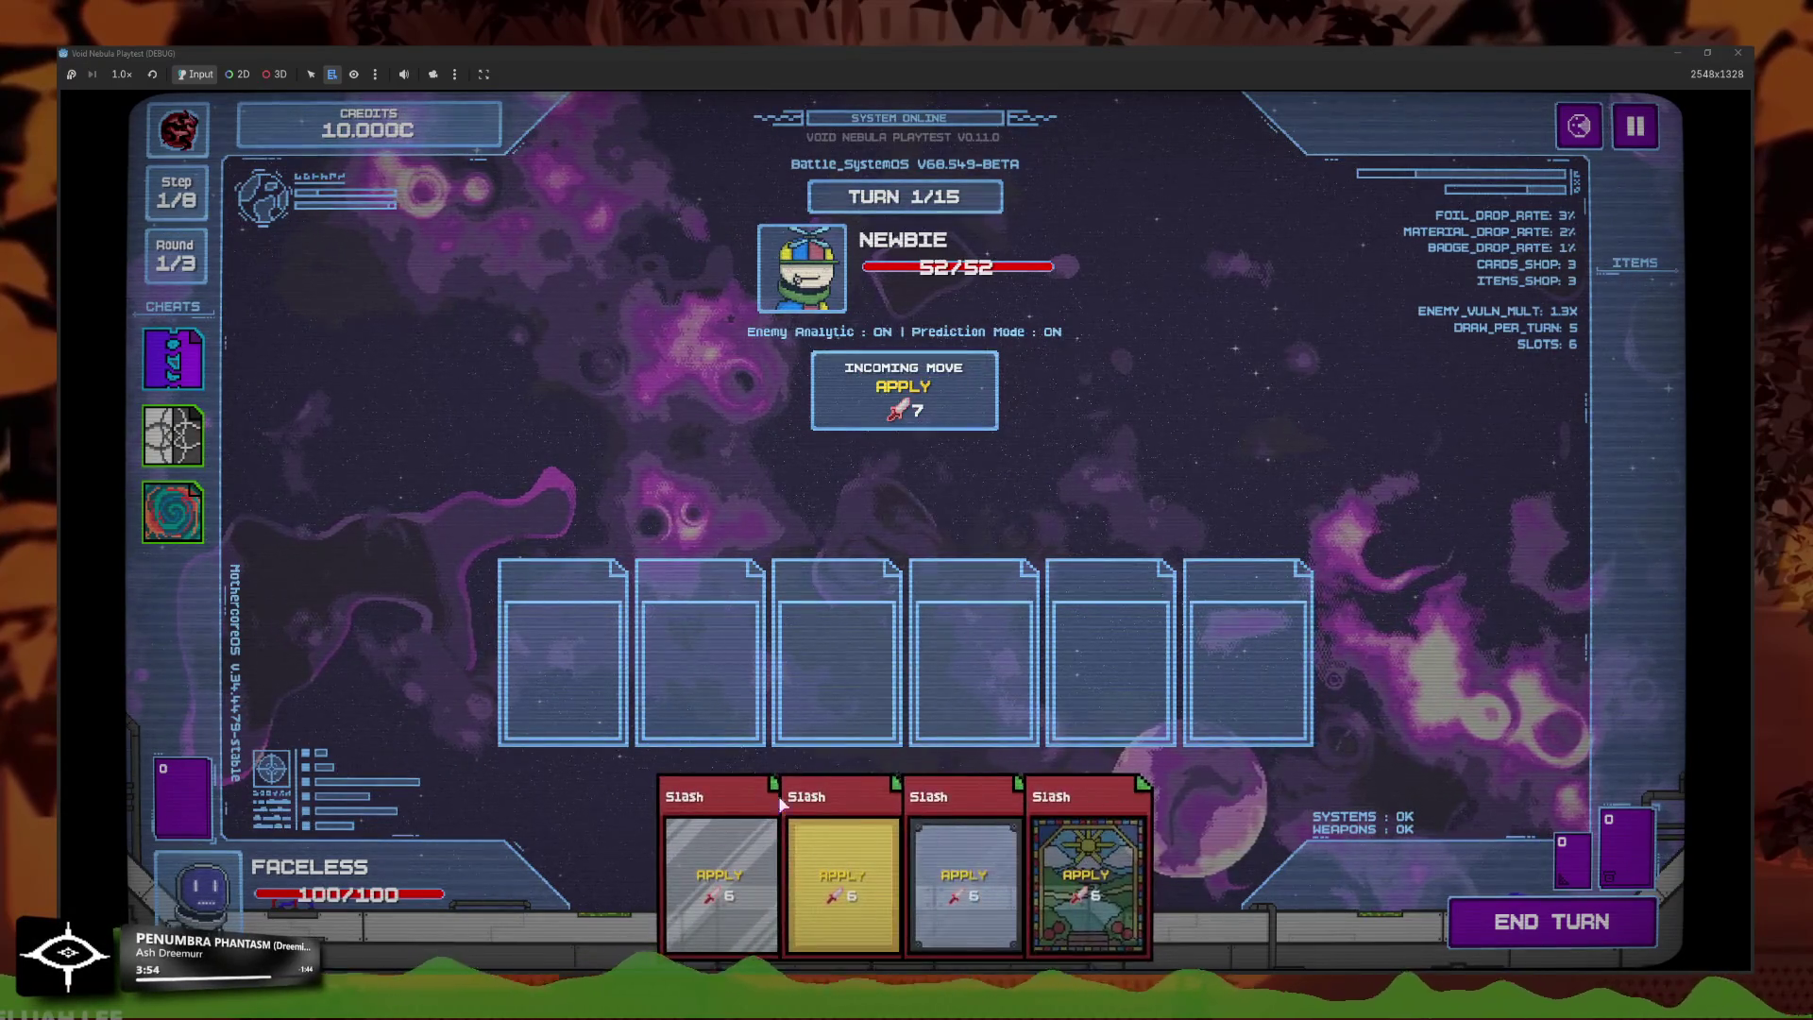
pyautogui.moveTo(670, 755); pyautogui.dragTo(567, 661)
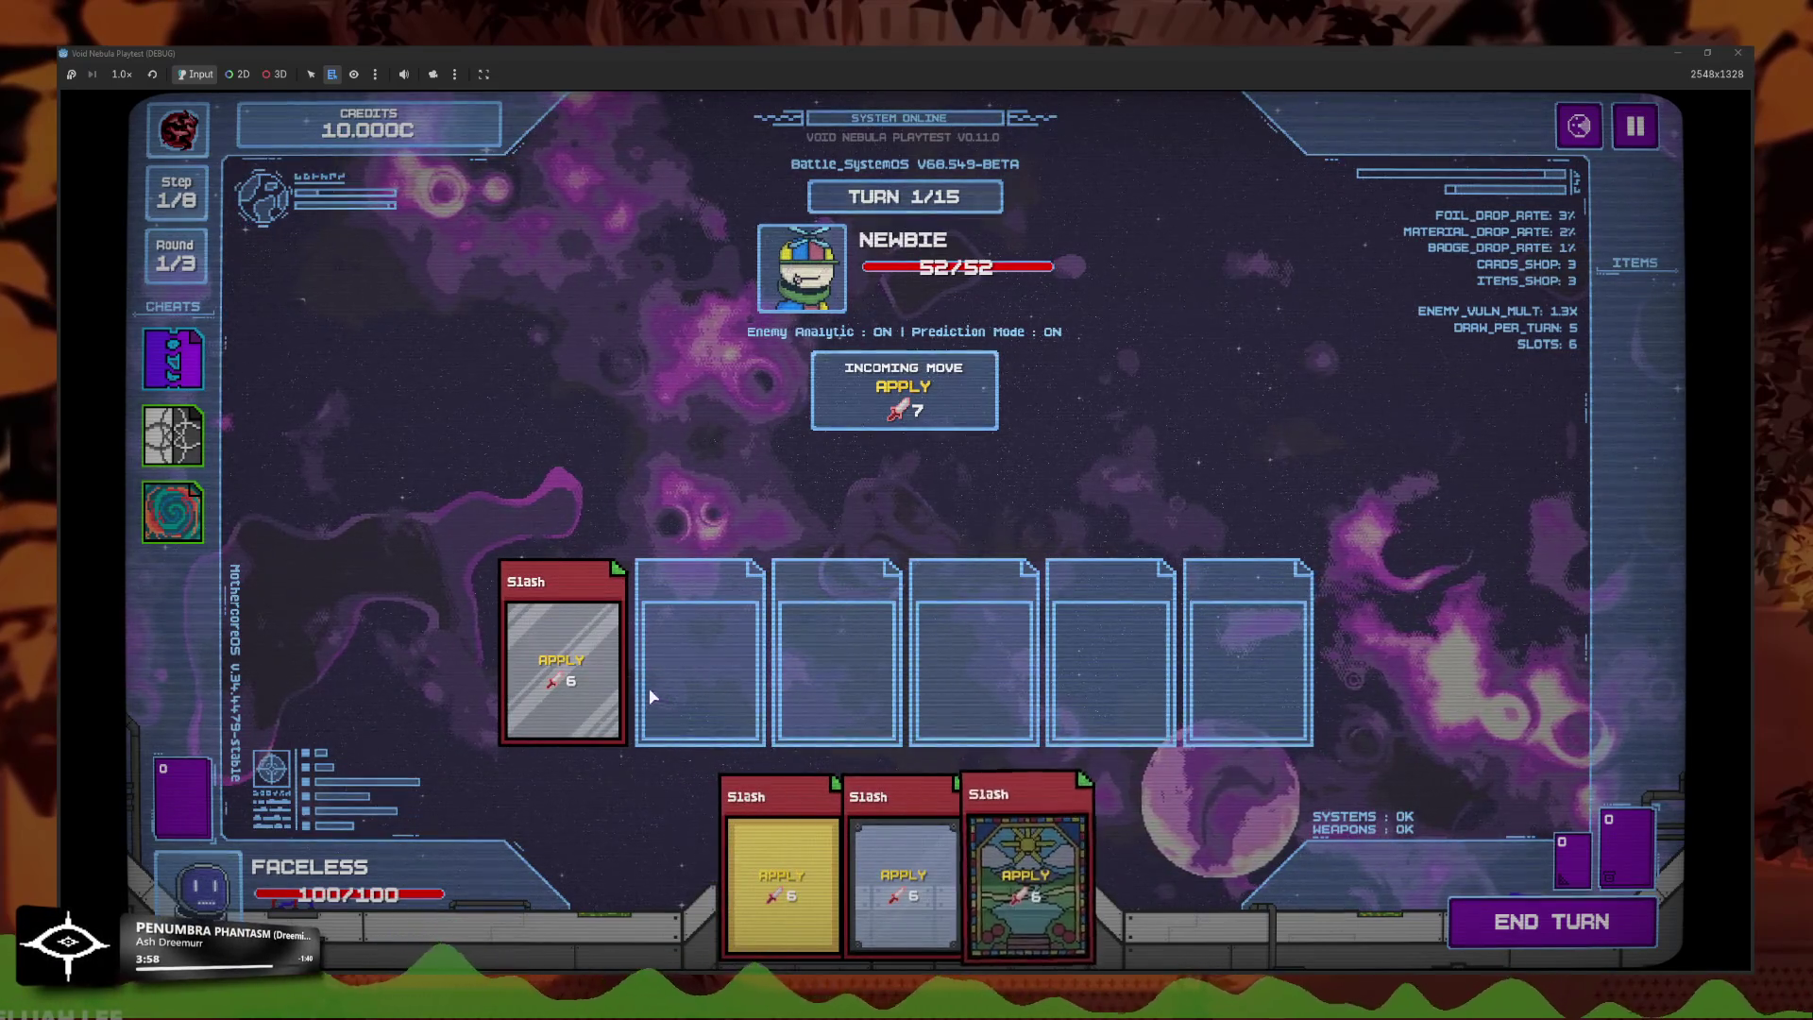
pyautogui.moveTo(606, 689)
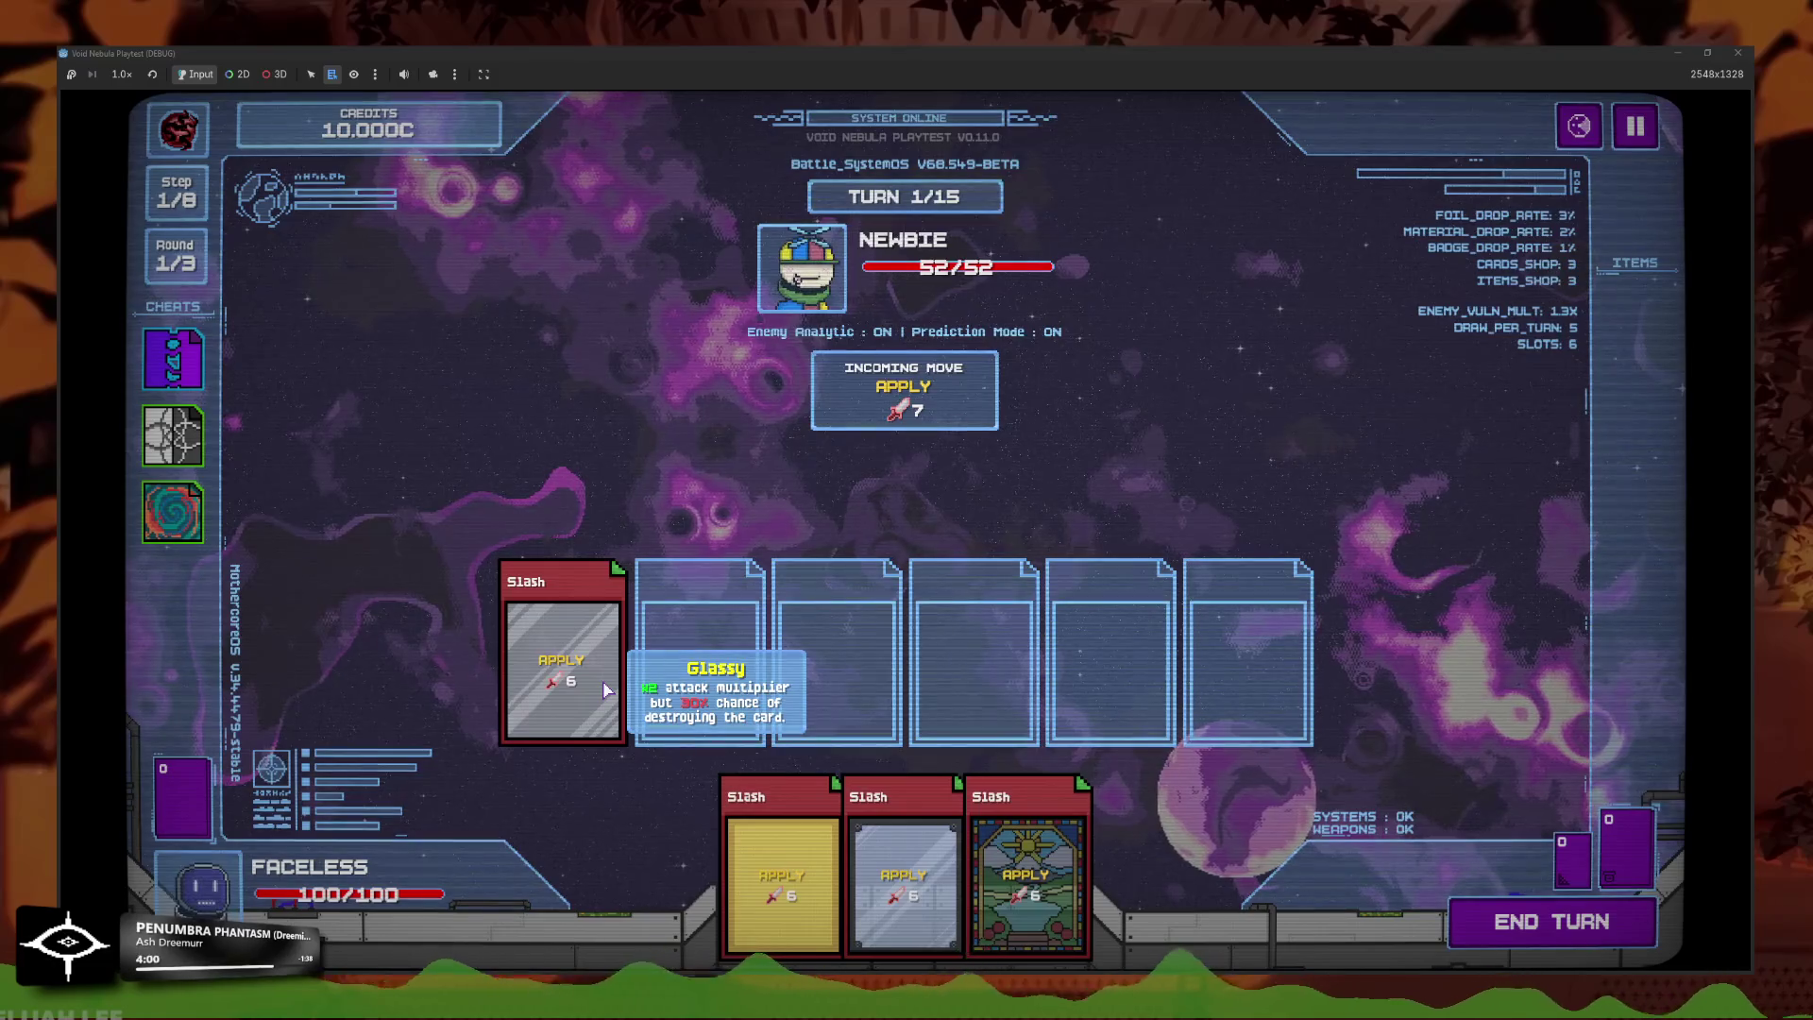
pyautogui.press('space')
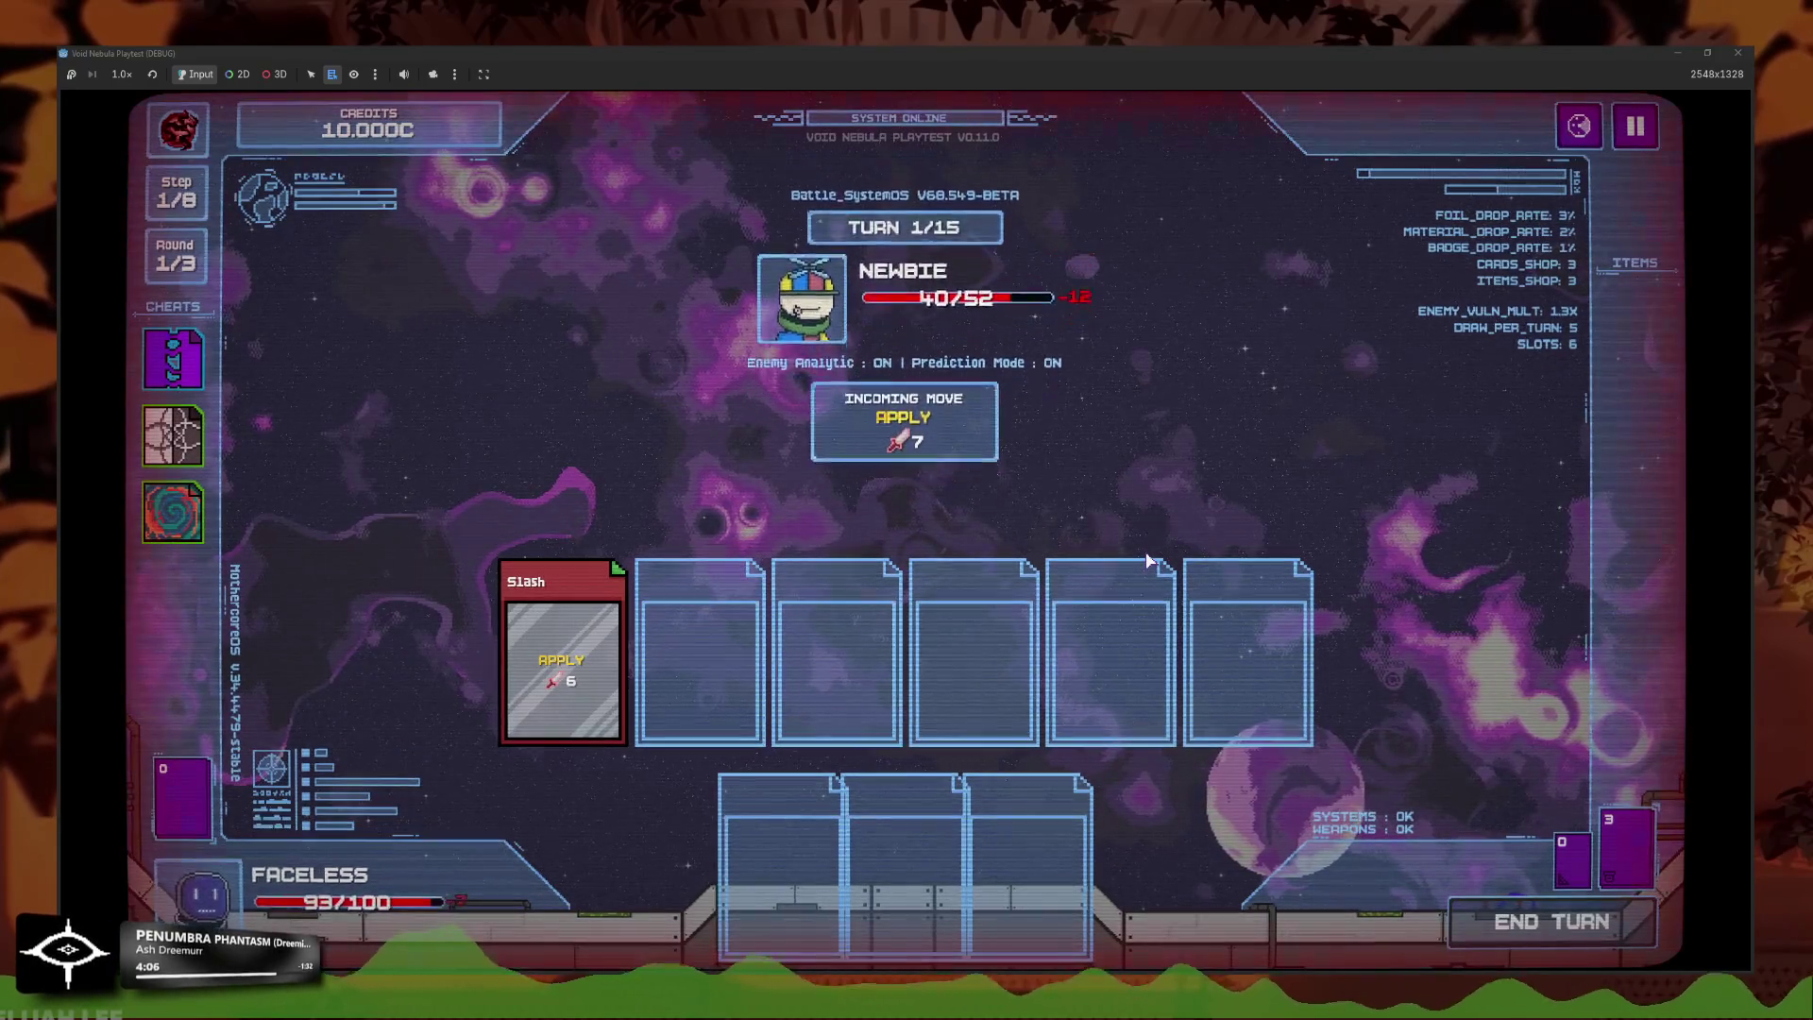
# Keep playing Slash cards until Newbie drops to 10/52 HP, then close the game window.
pyautogui.moveTo(735, 878); pyautogui.dragTo(563, 652)
pyautogui.moveTo(847, 878); pyautogui.dragTo(1509, 895)
pyautogui.click(1511, 903)
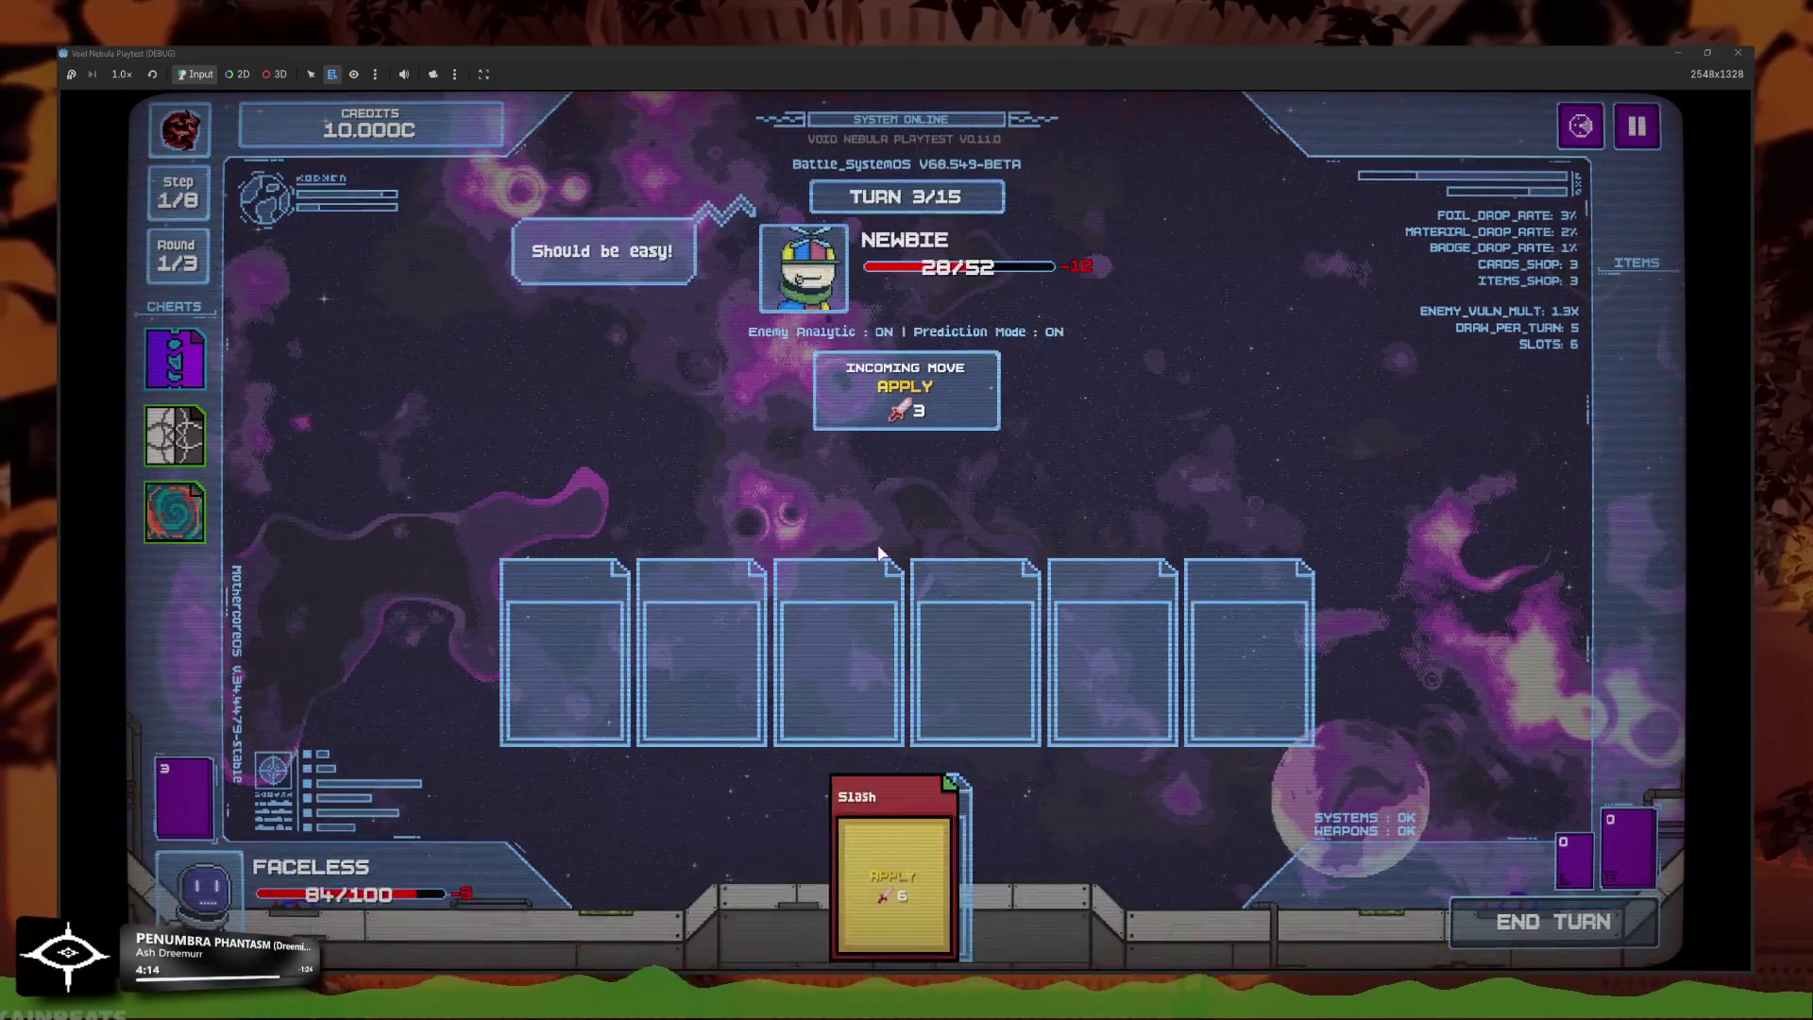
pyautogui.click(963, 869)
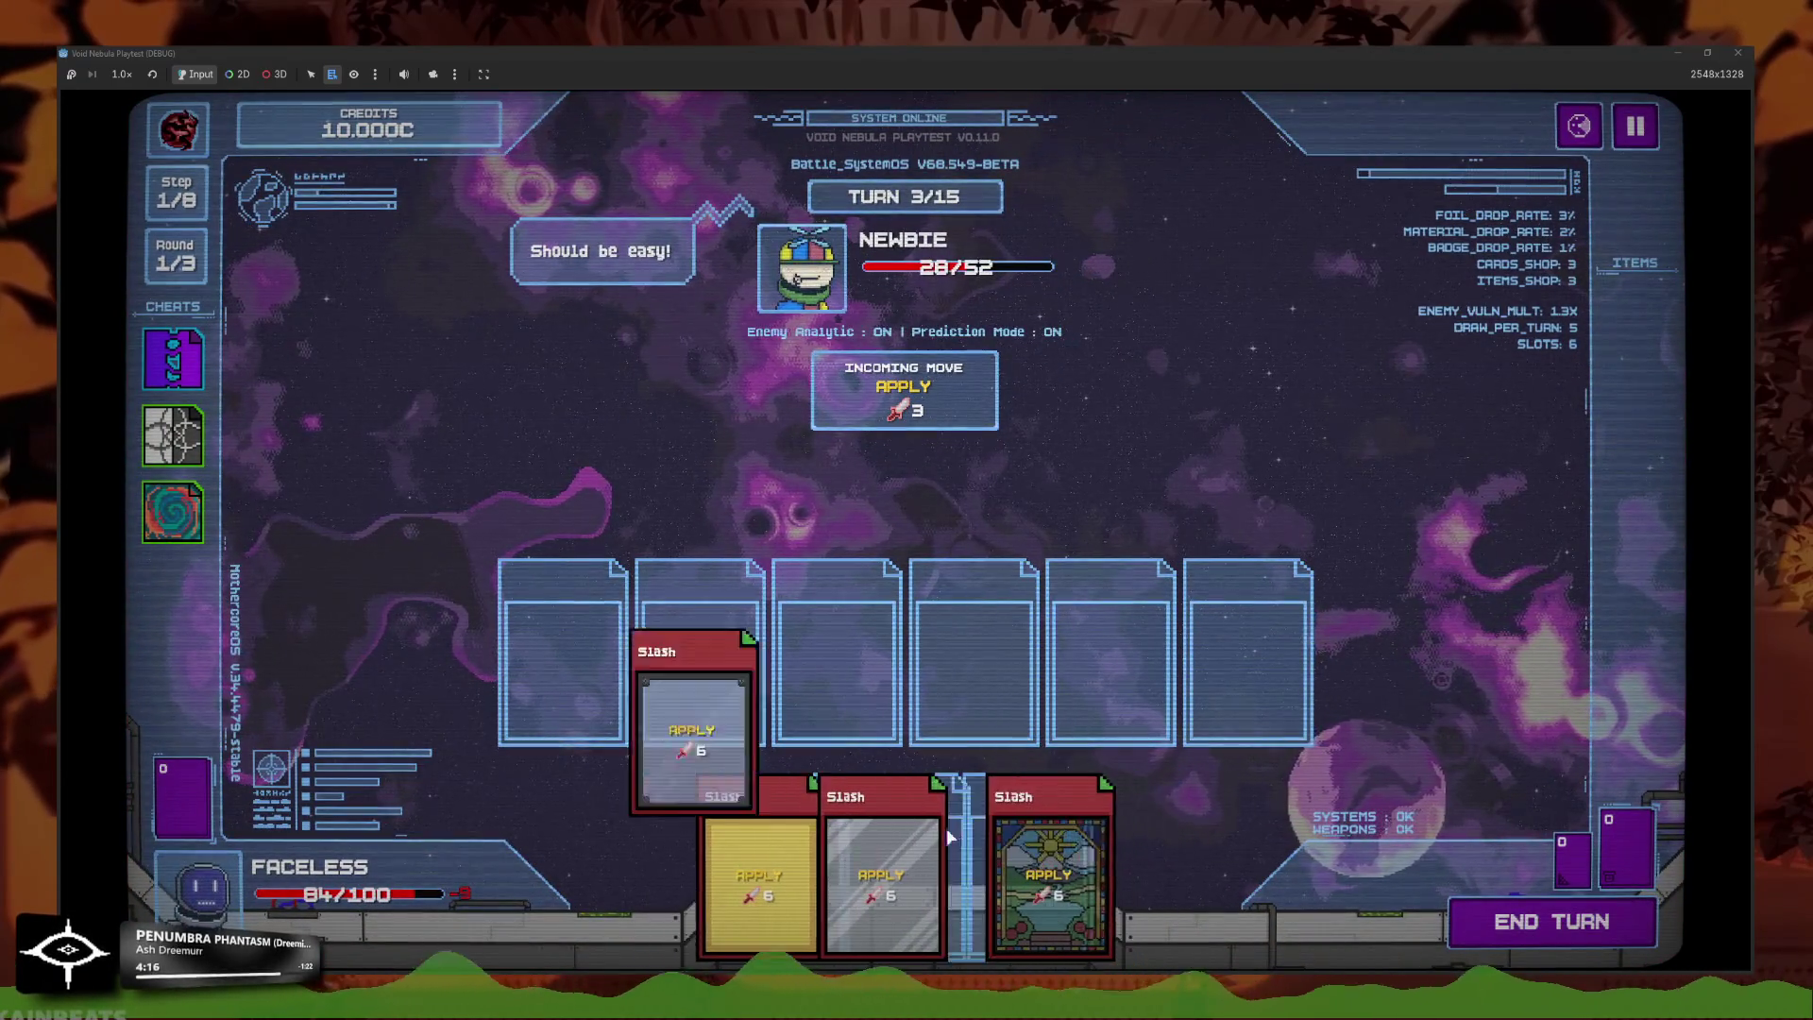
pyautogui.click(1551, 925)
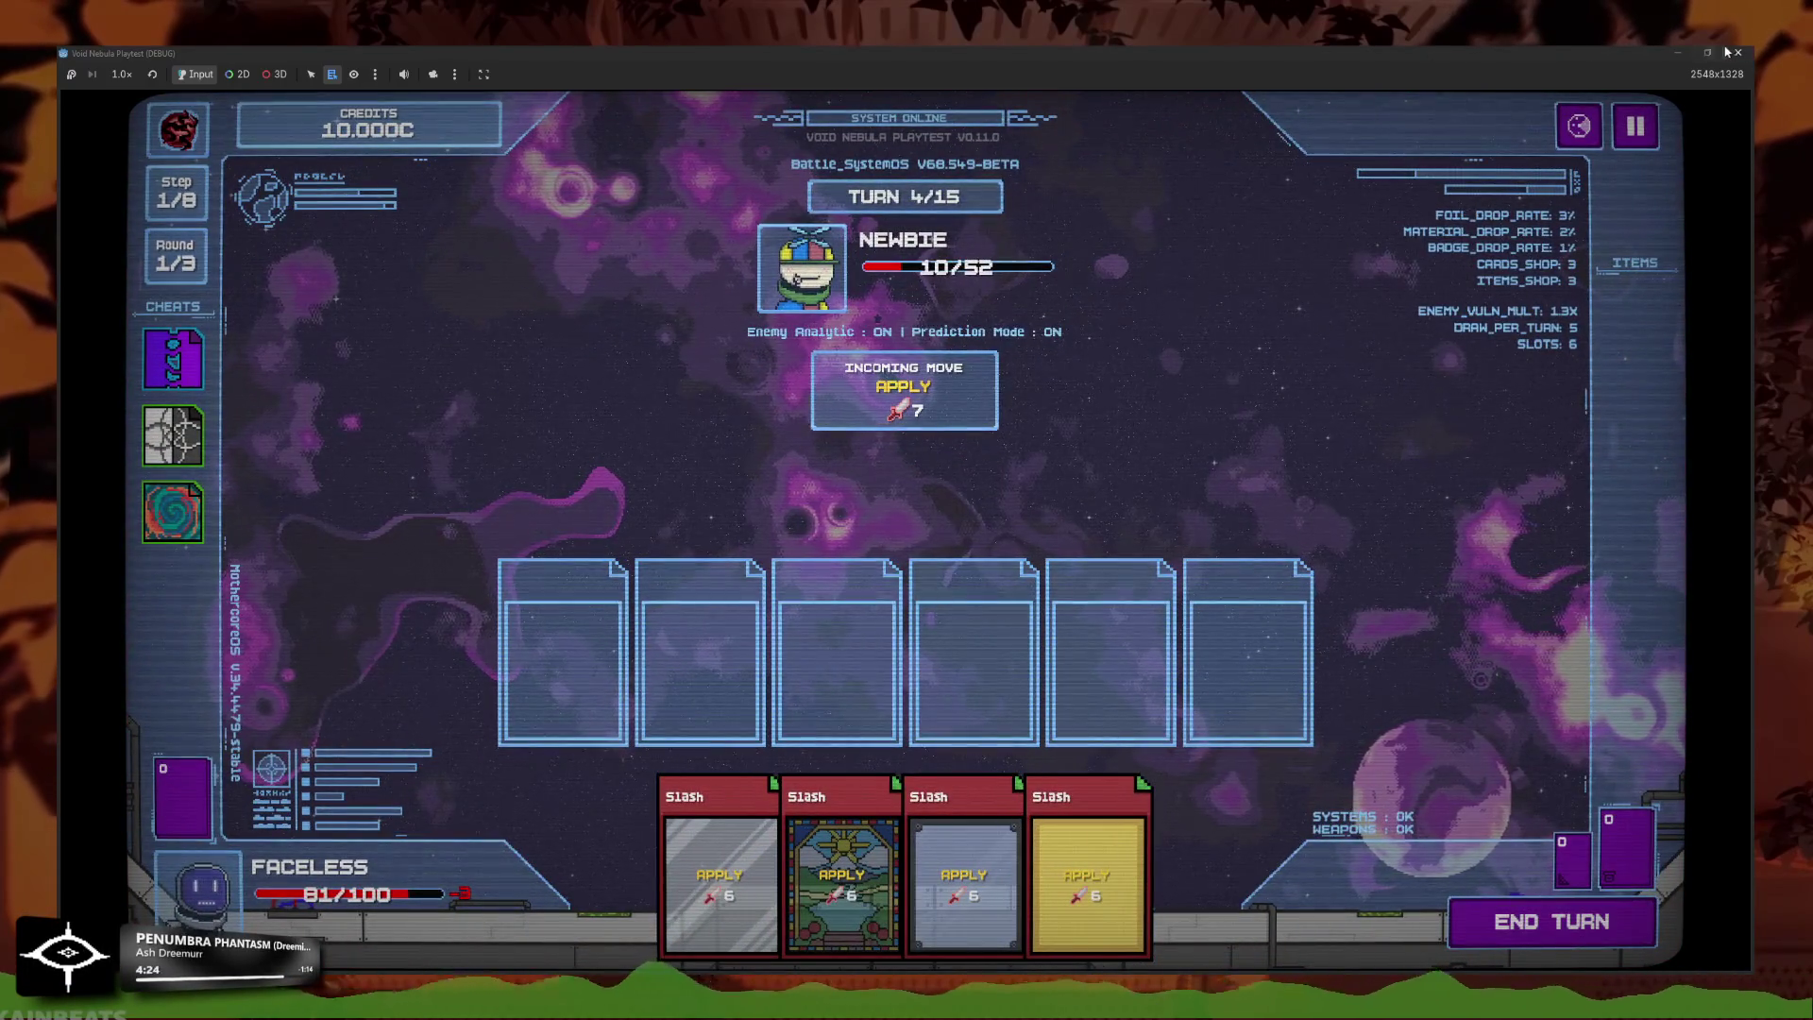
pyautogui.click(1736, 51)
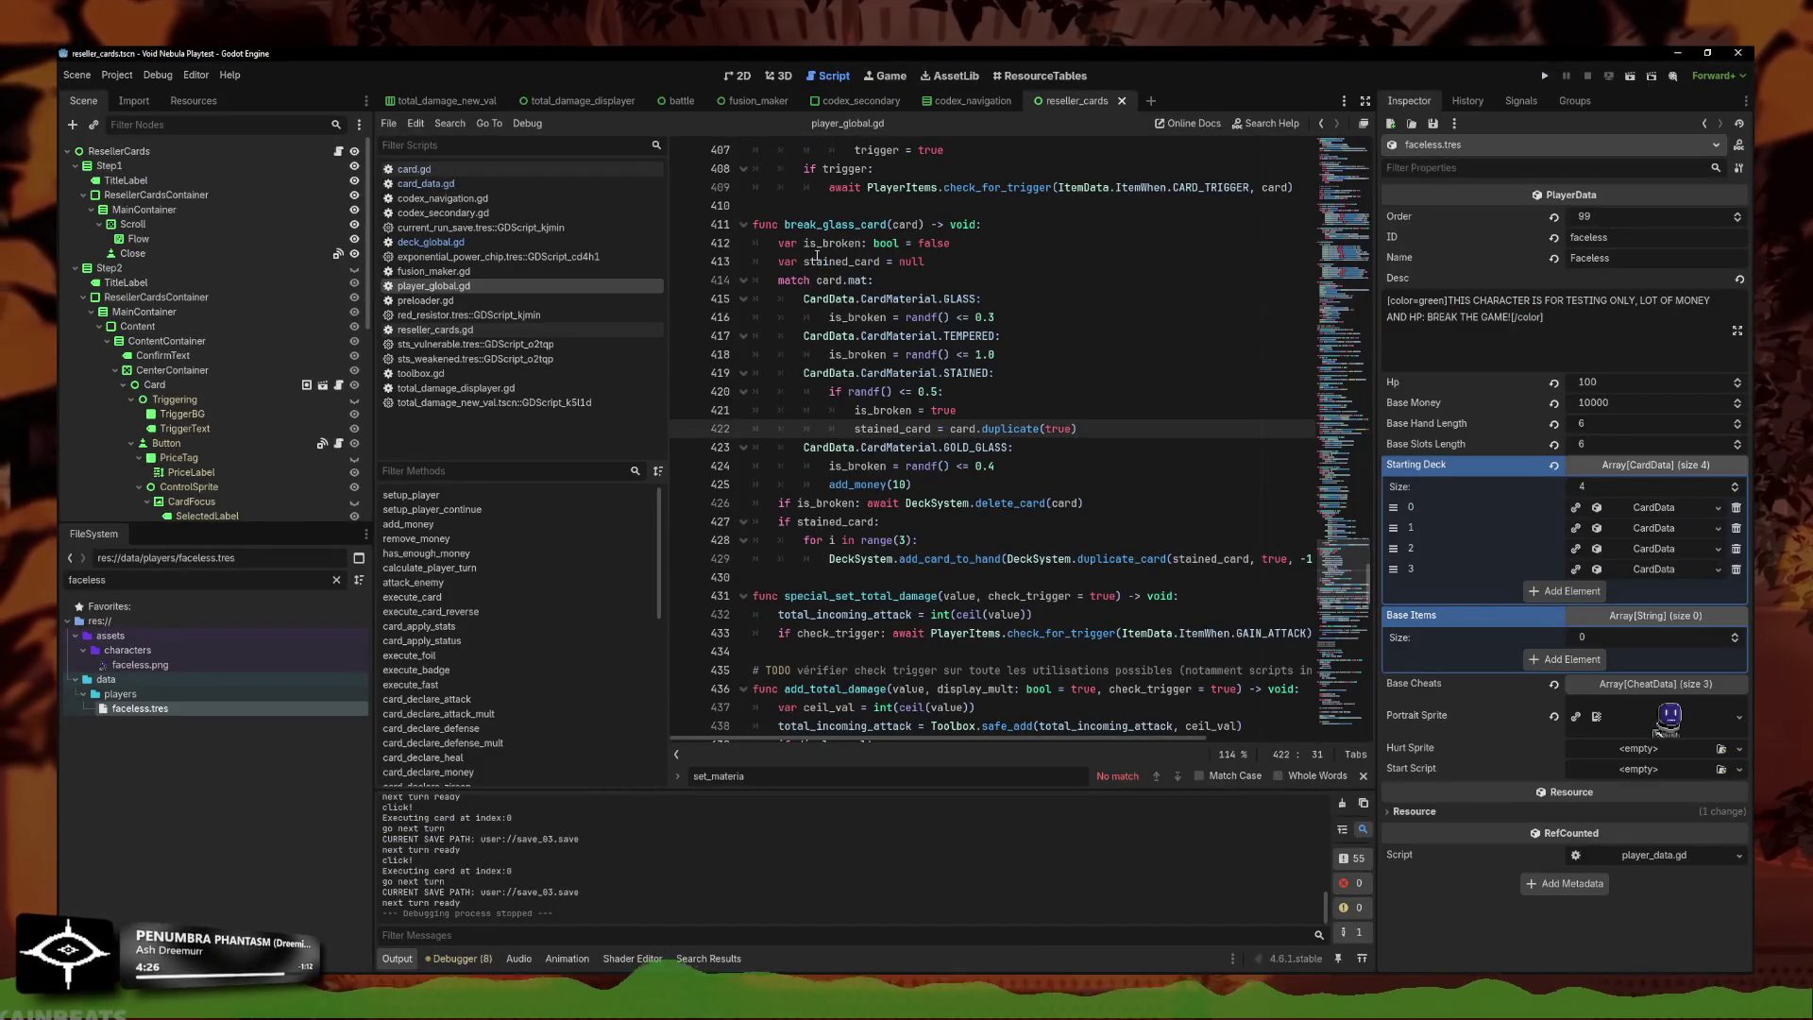
# Replace the old glass-break check on line 151 with await break_glass_card(card).
pyautogui.click(883, 224)
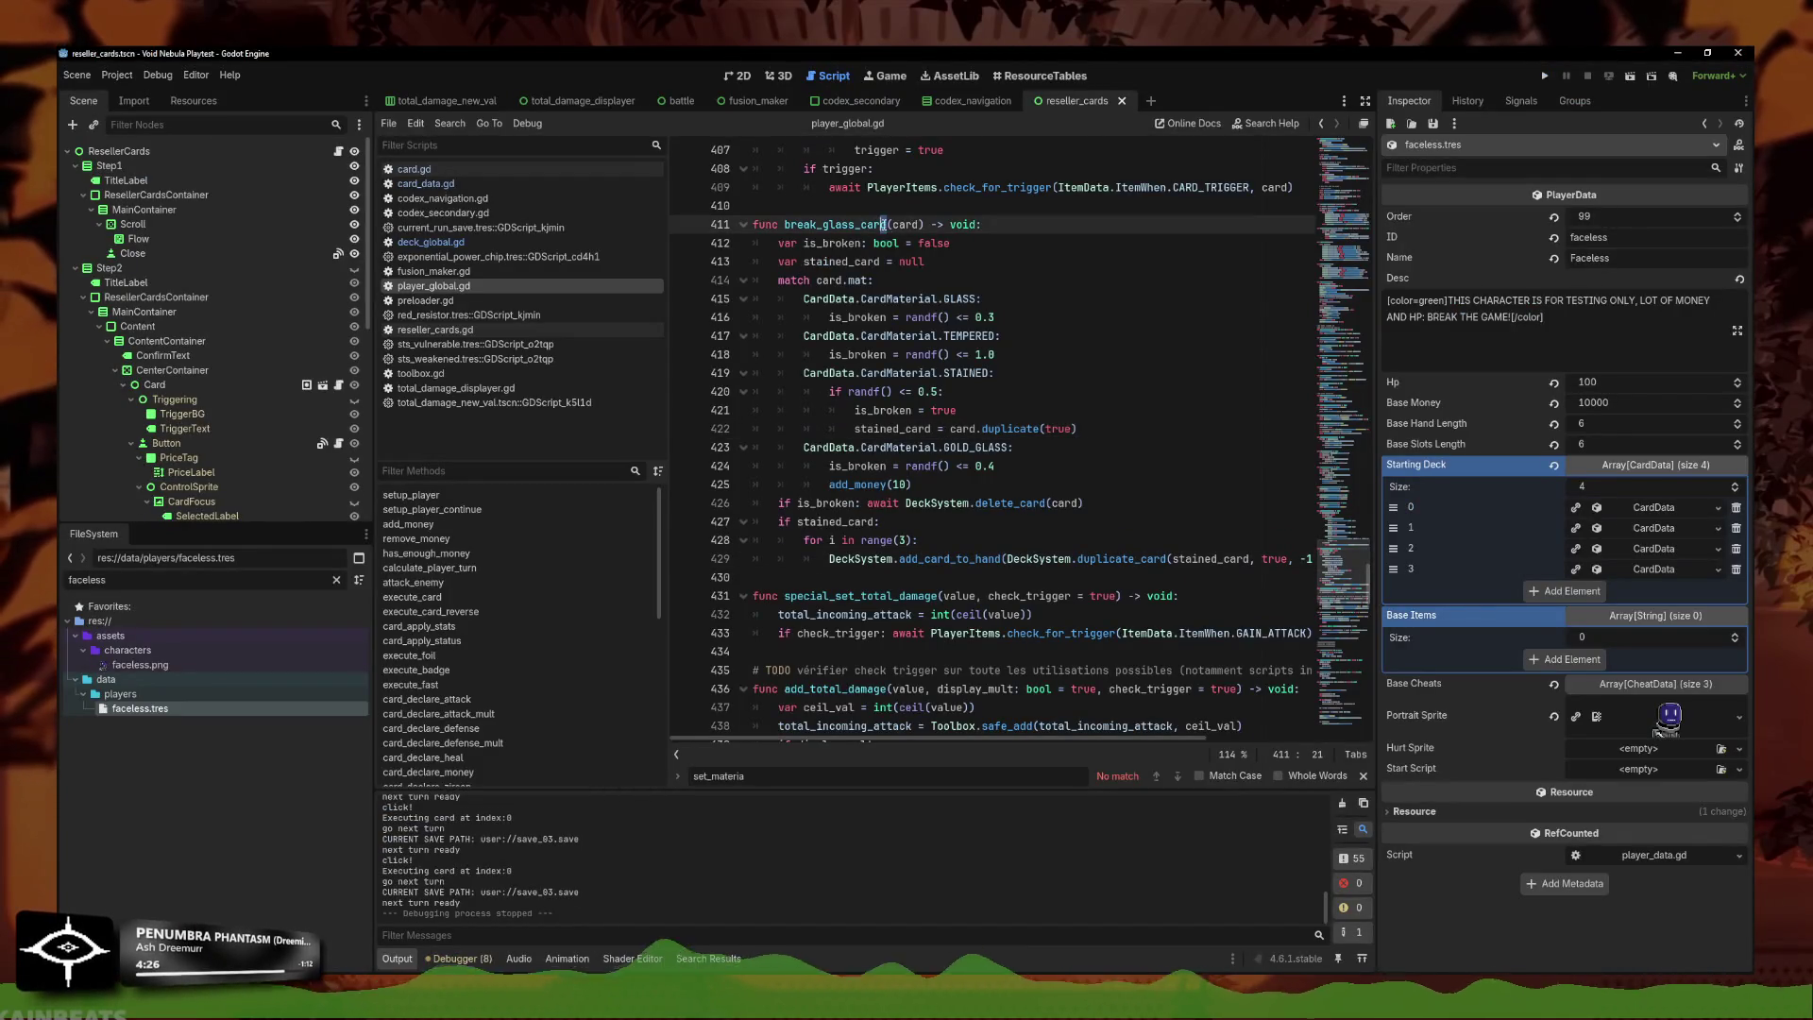
pyautogui.click(475, 243)
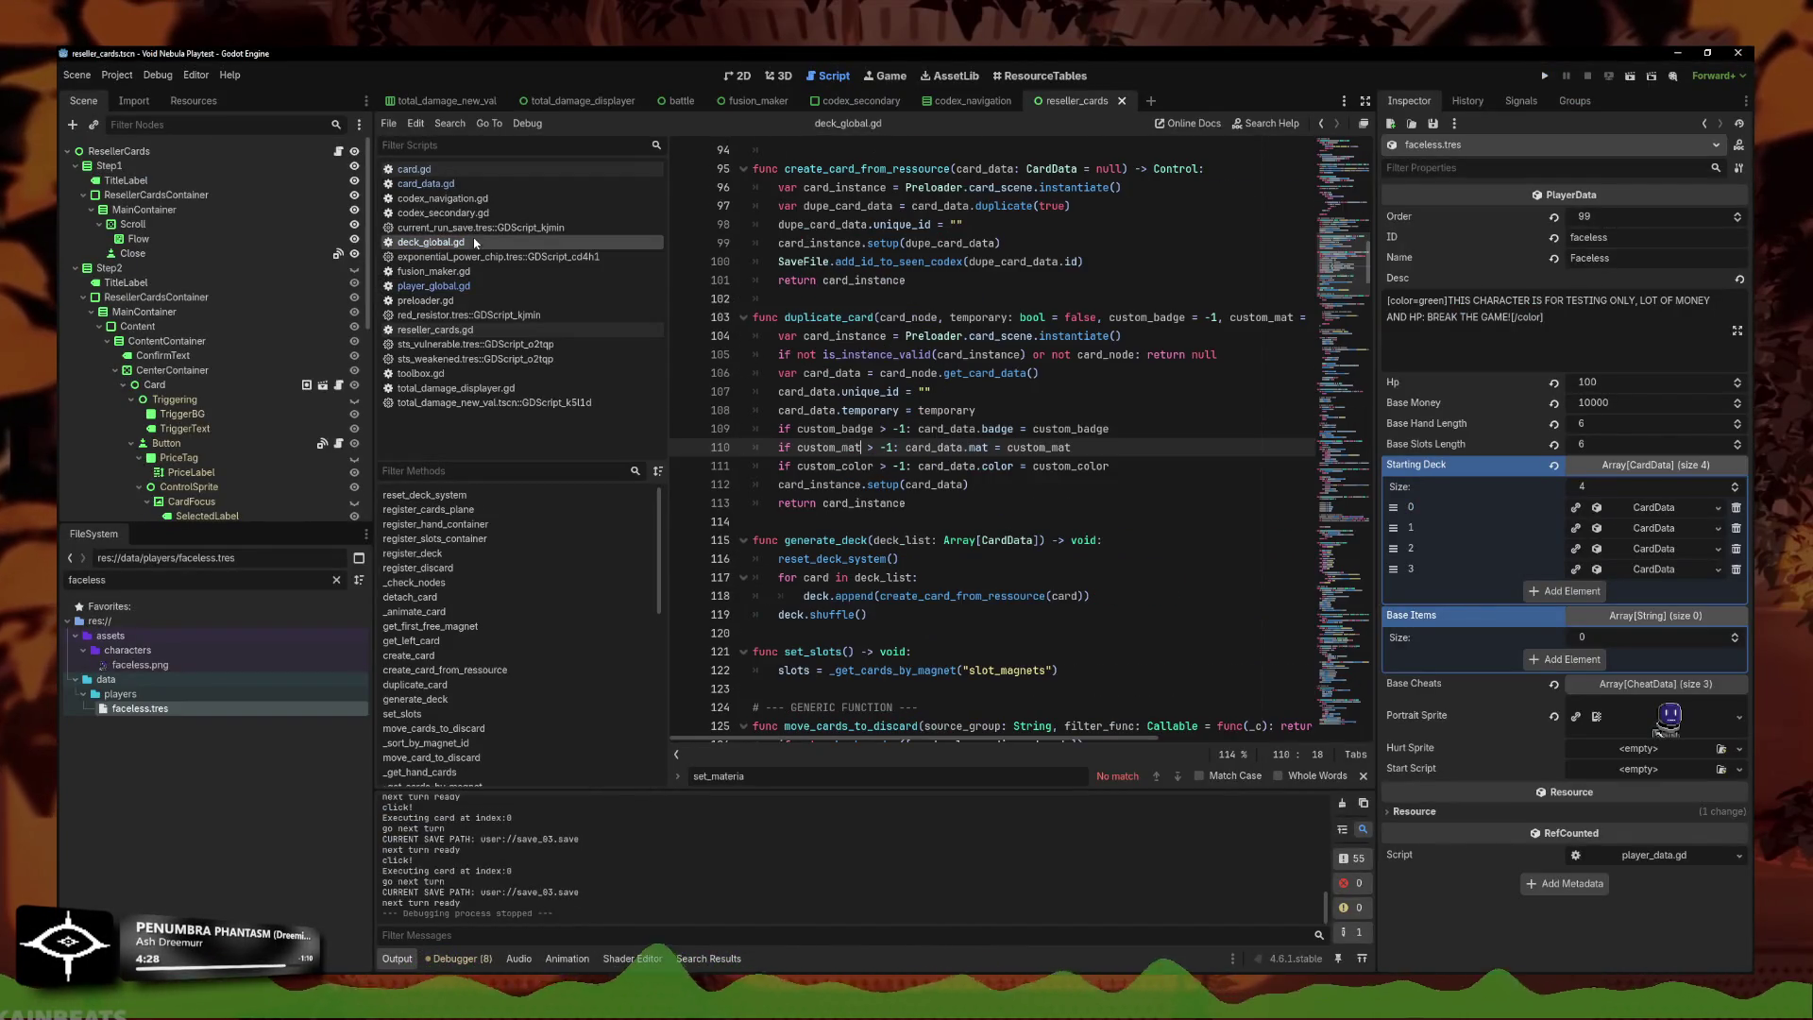
pyautogui.click(473, 287)
pyautogui.click(976, 446)
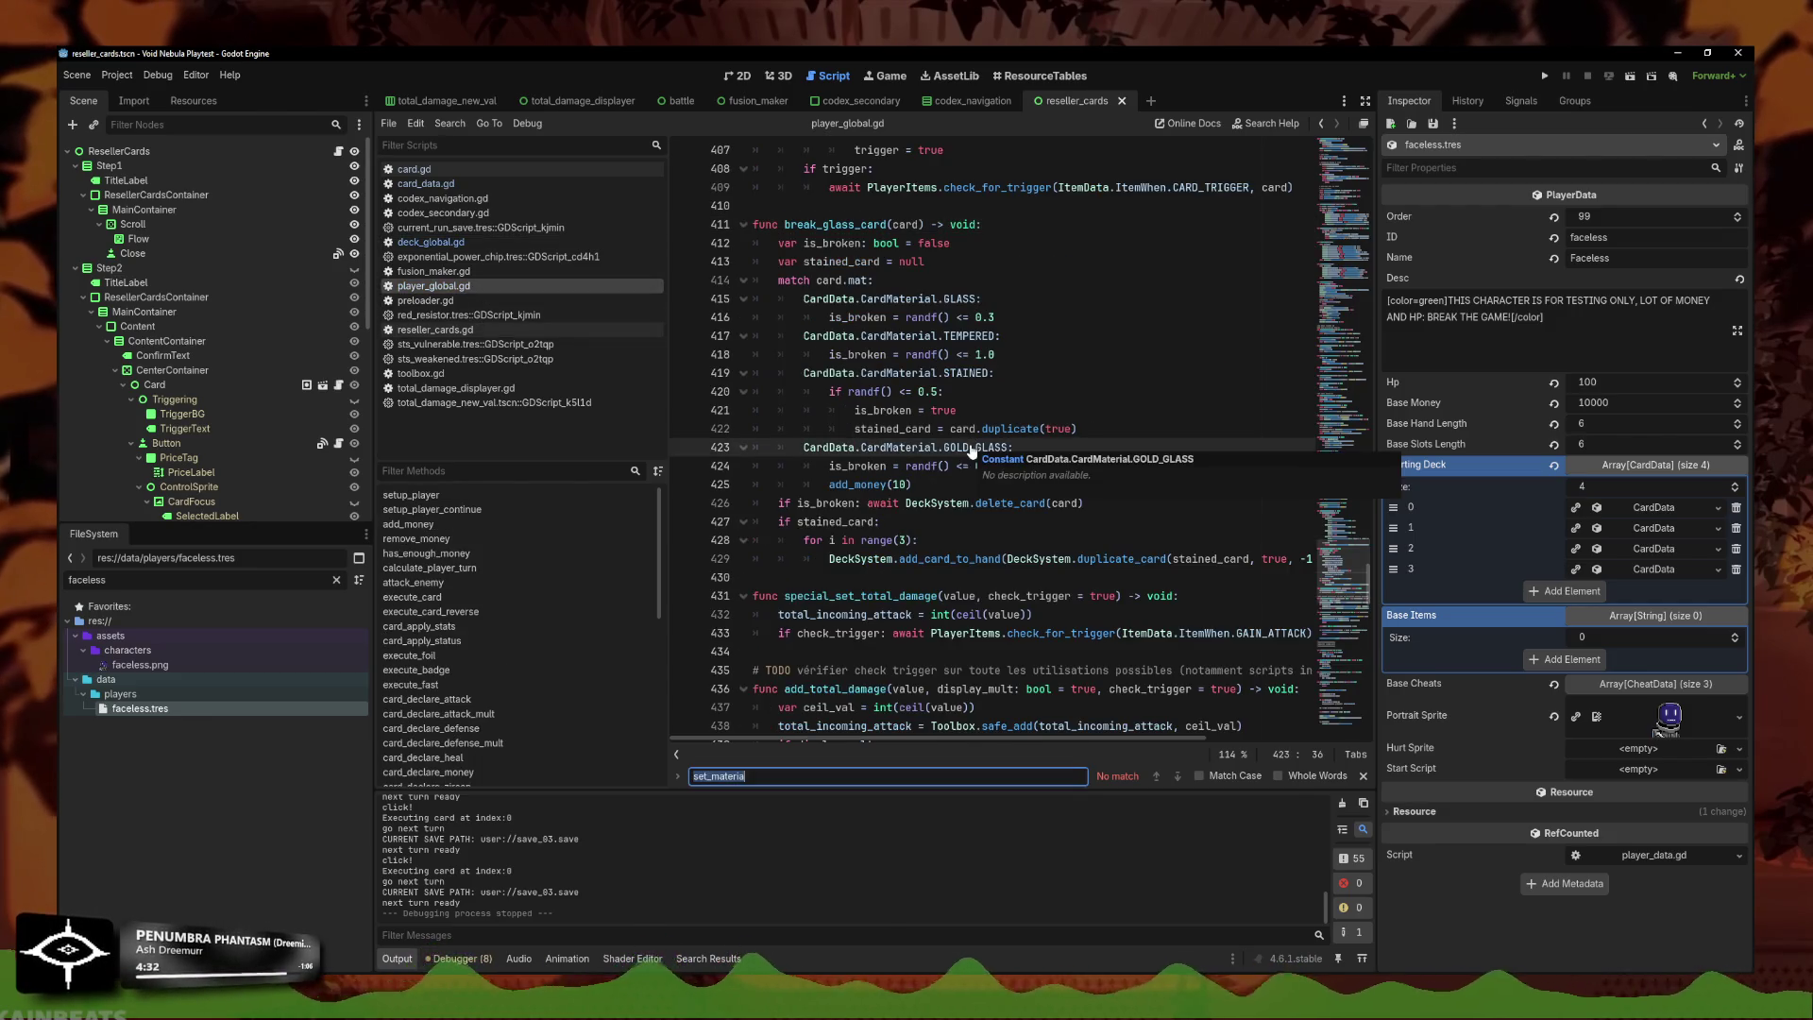
pyautogui.write('G')
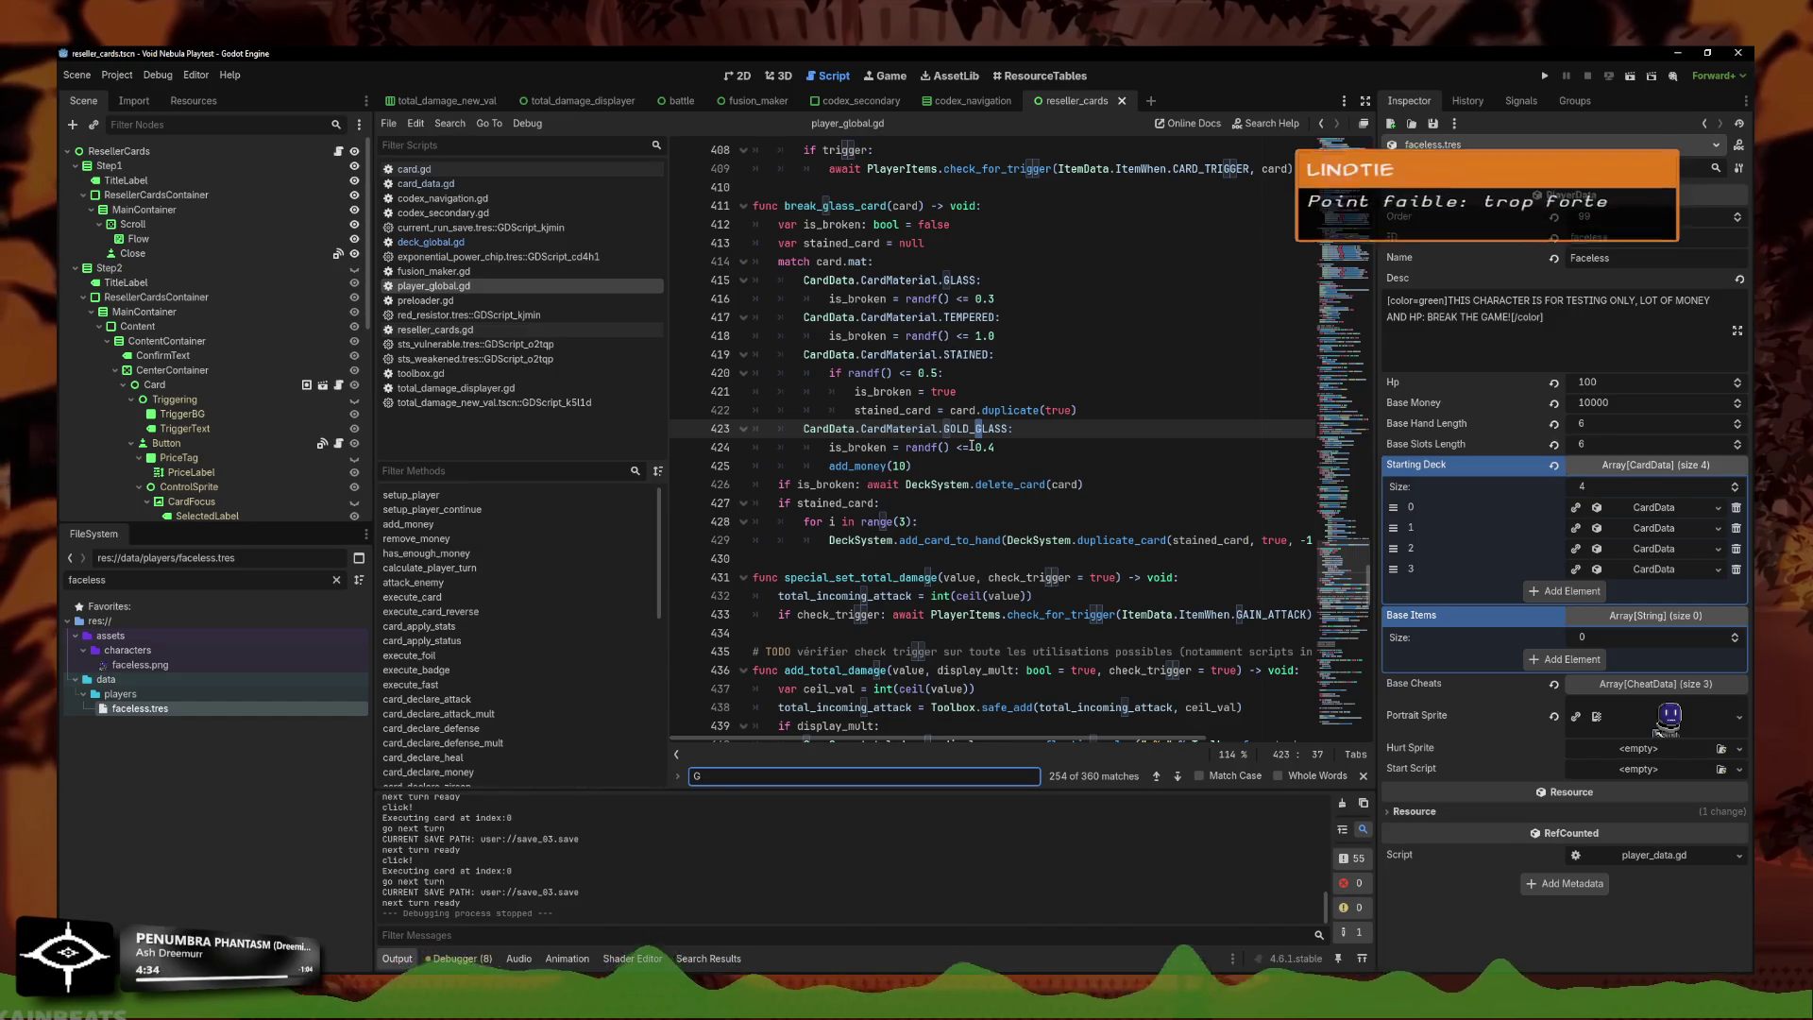
pyautogui.write('LASS')
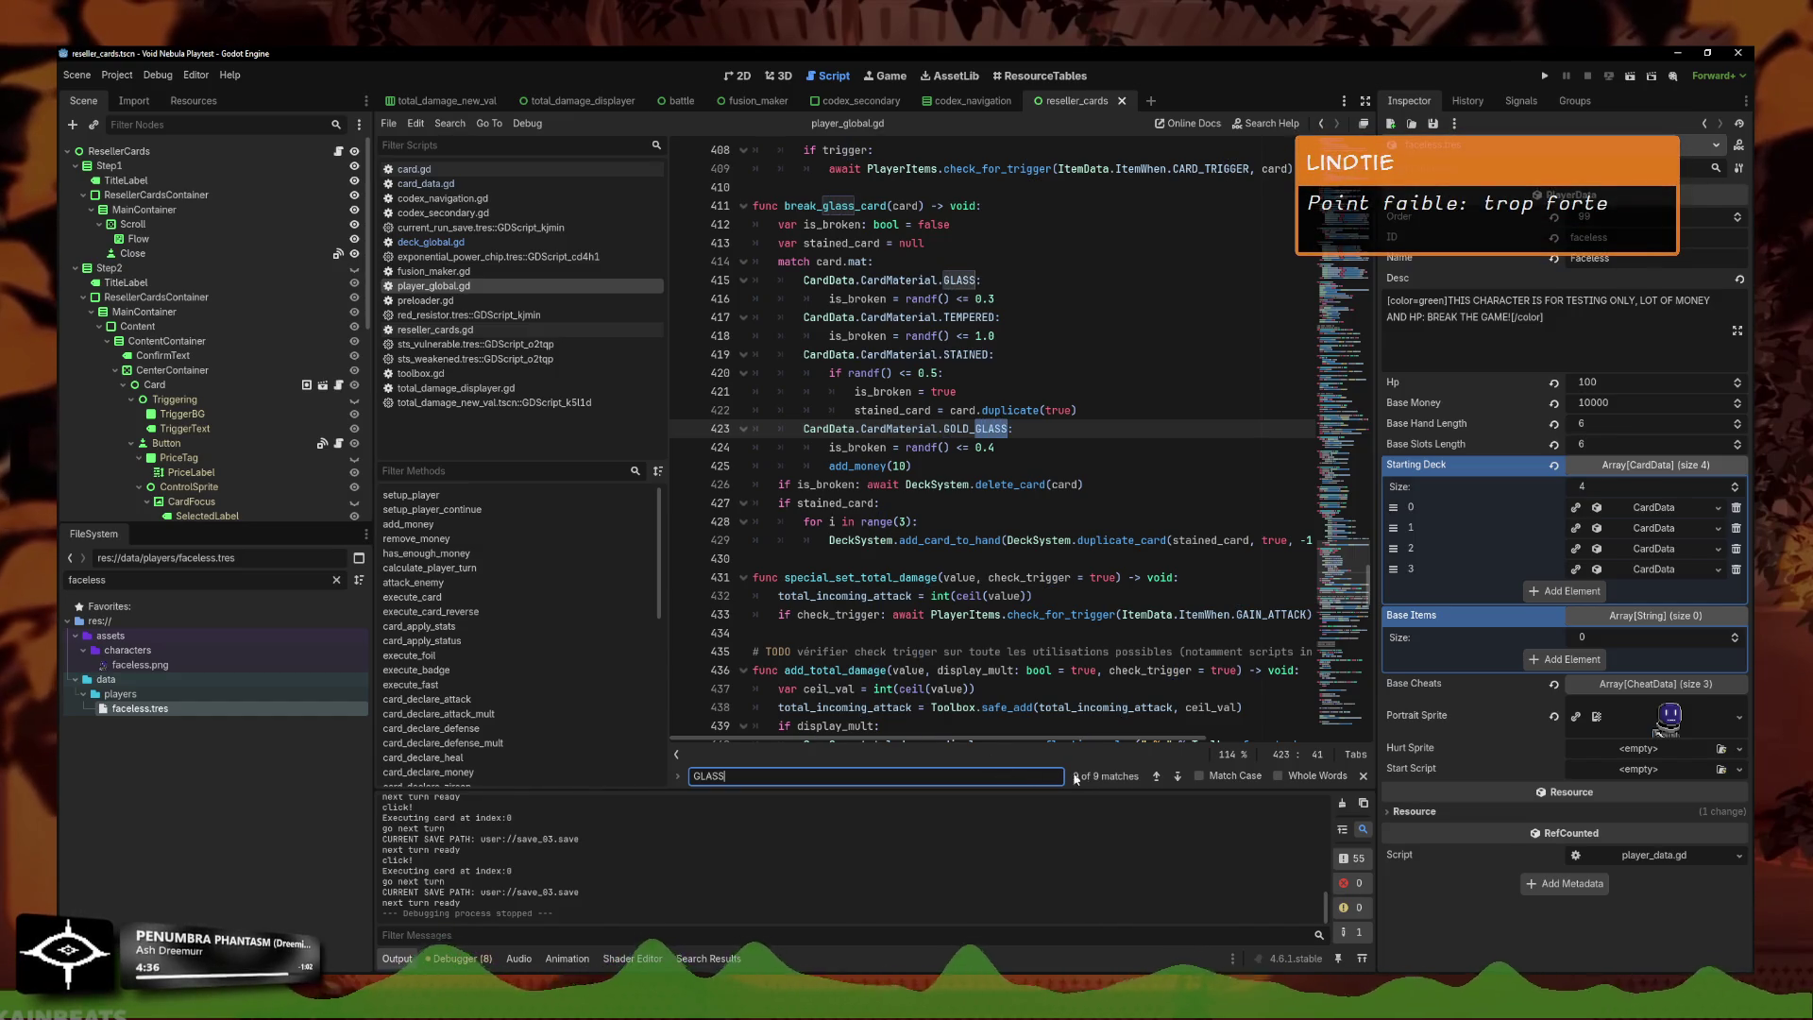
pyautogui.click(1177, 776)
pyautogui.moveTo(1045, 448); pyautogui.dragTo(760, 427)
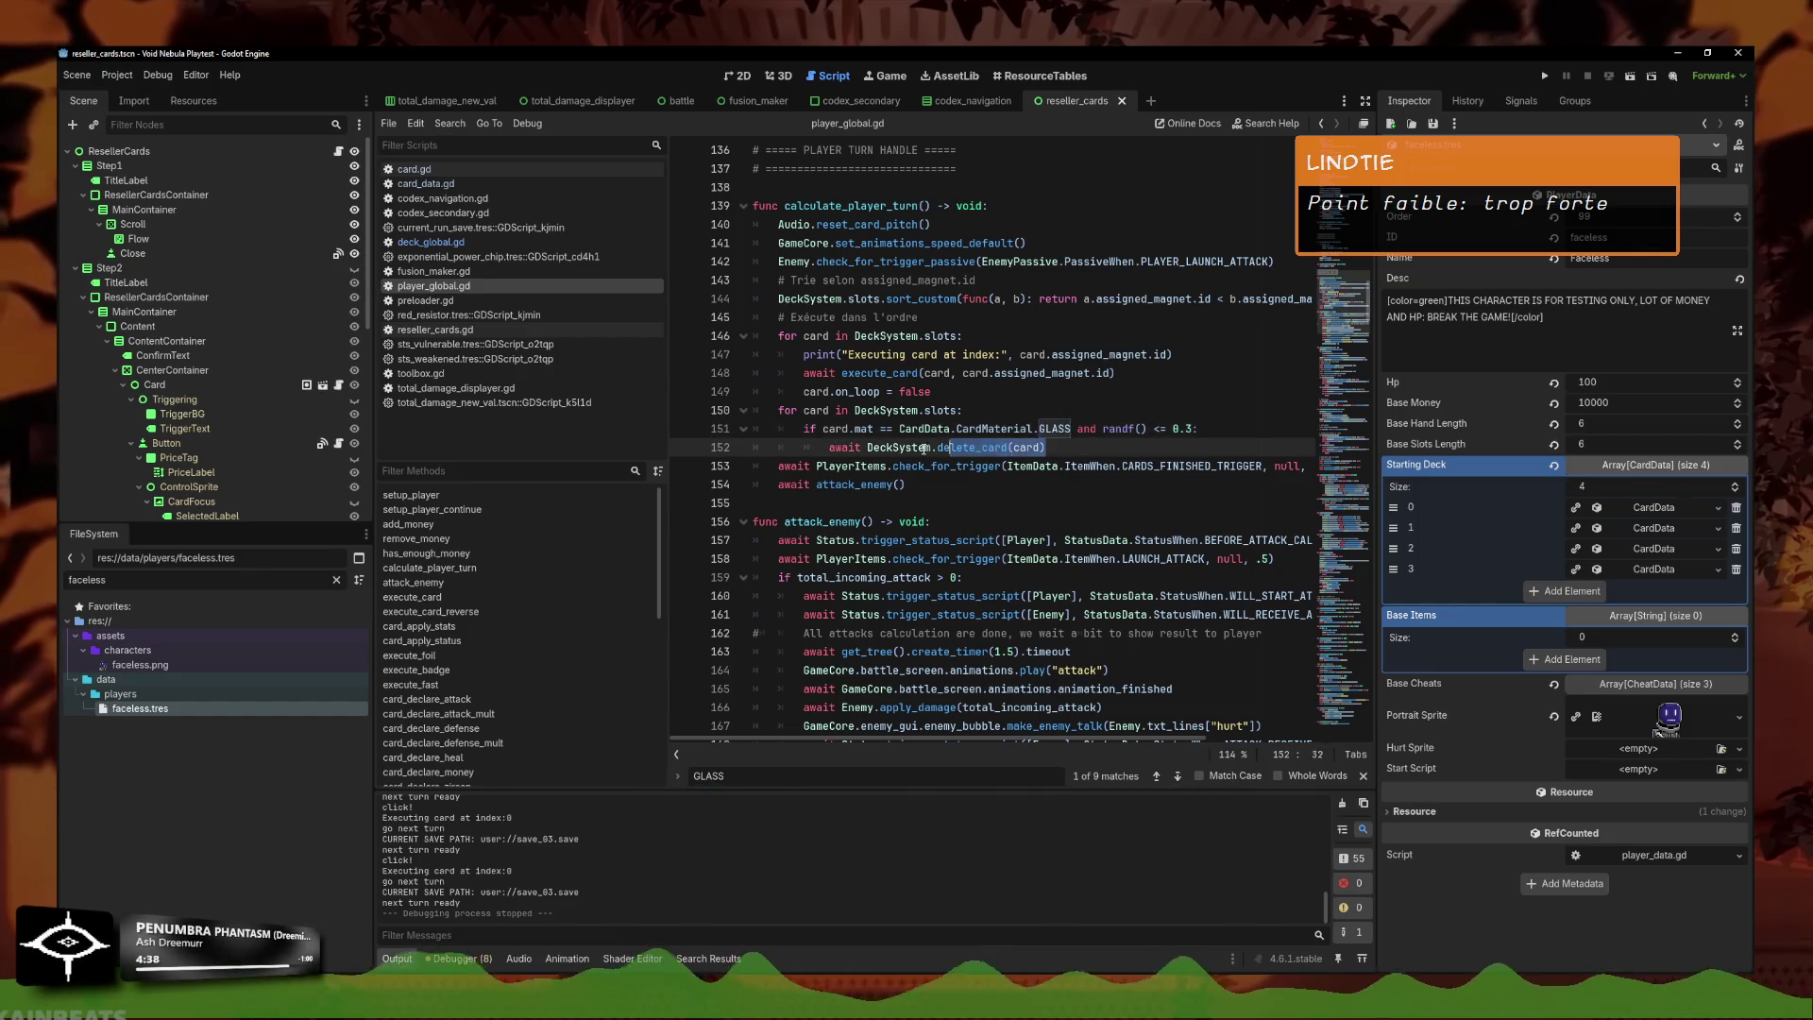
pyautogui.write('break_glass_card')
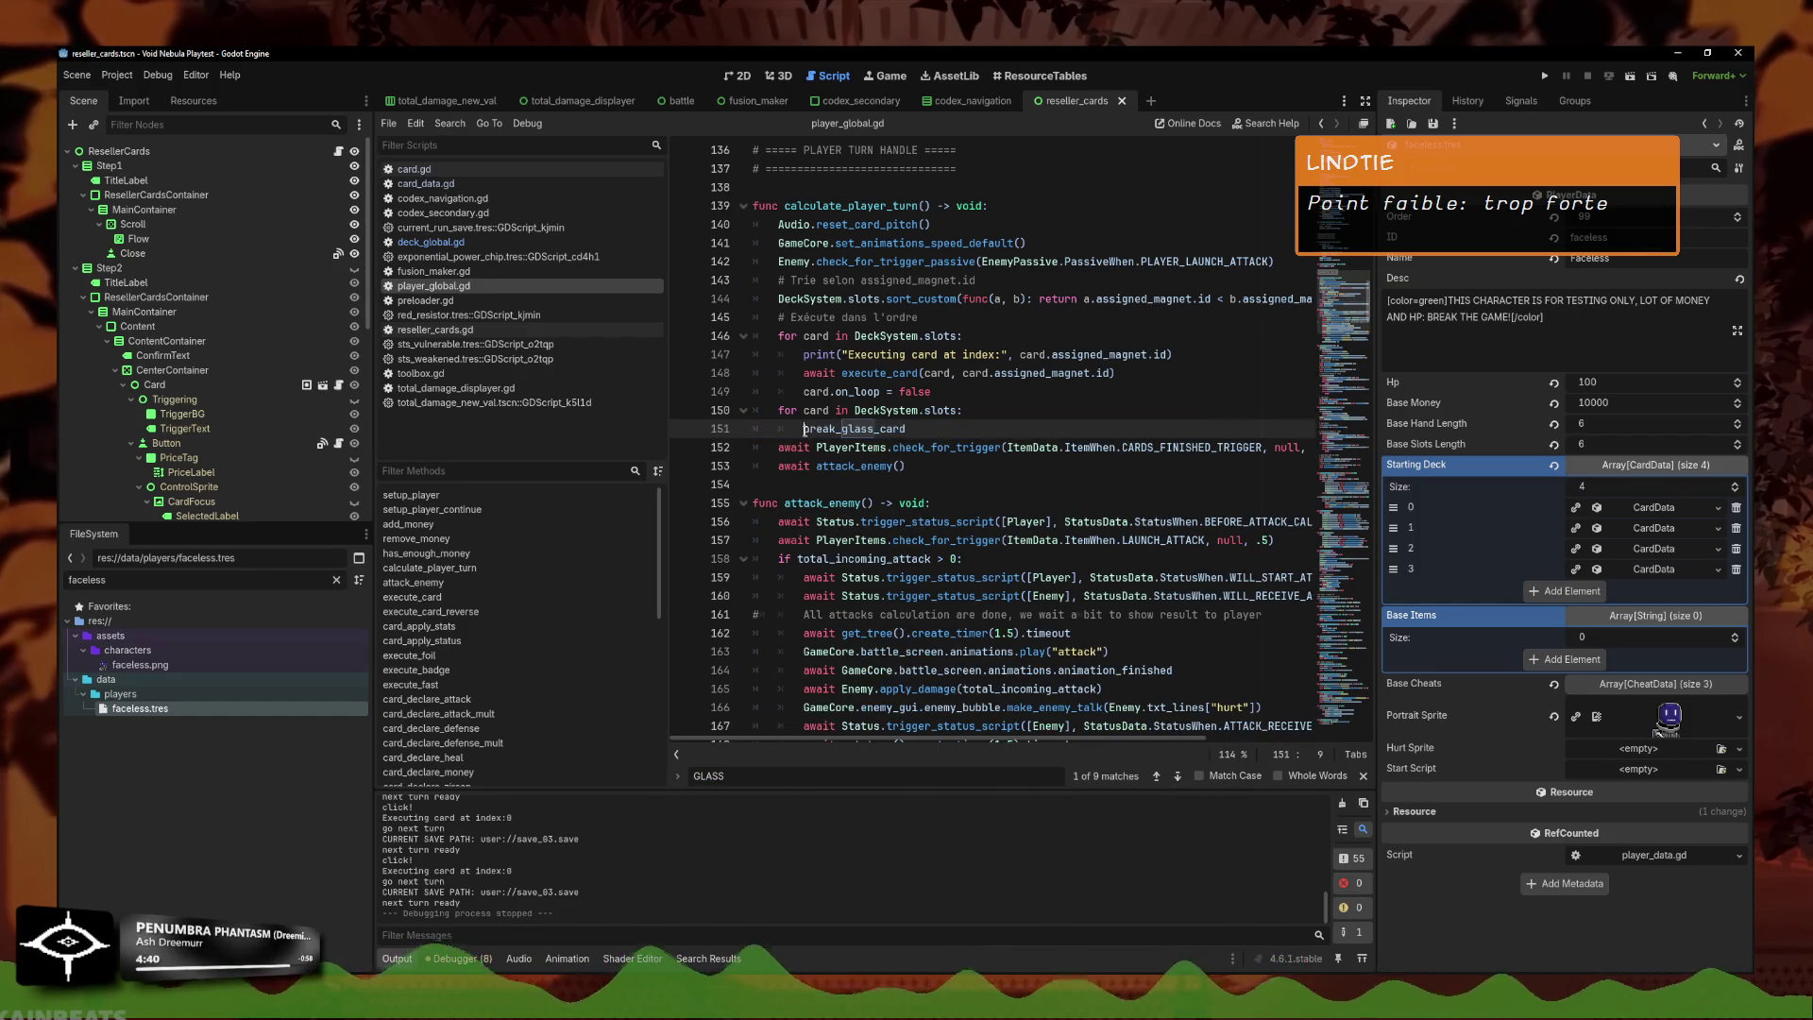
pyautogui.write('await')
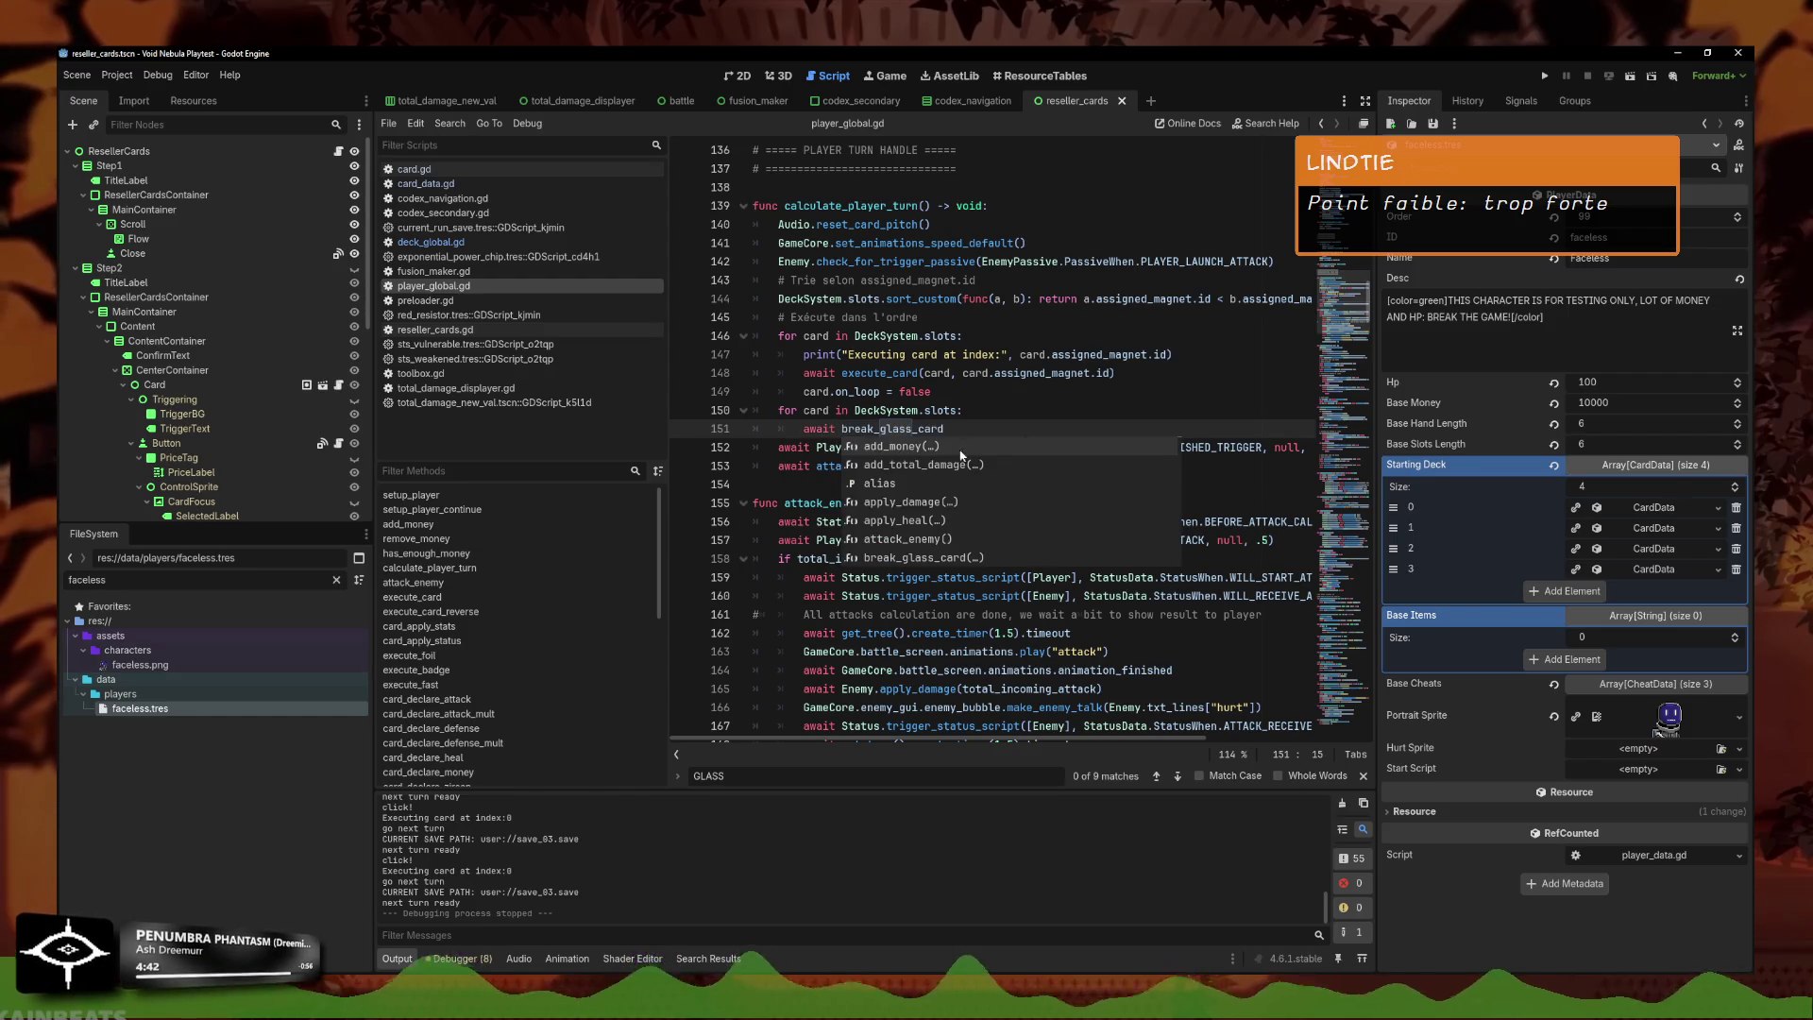
pyautogui.click(972, 428)
pyautogui.write('(')
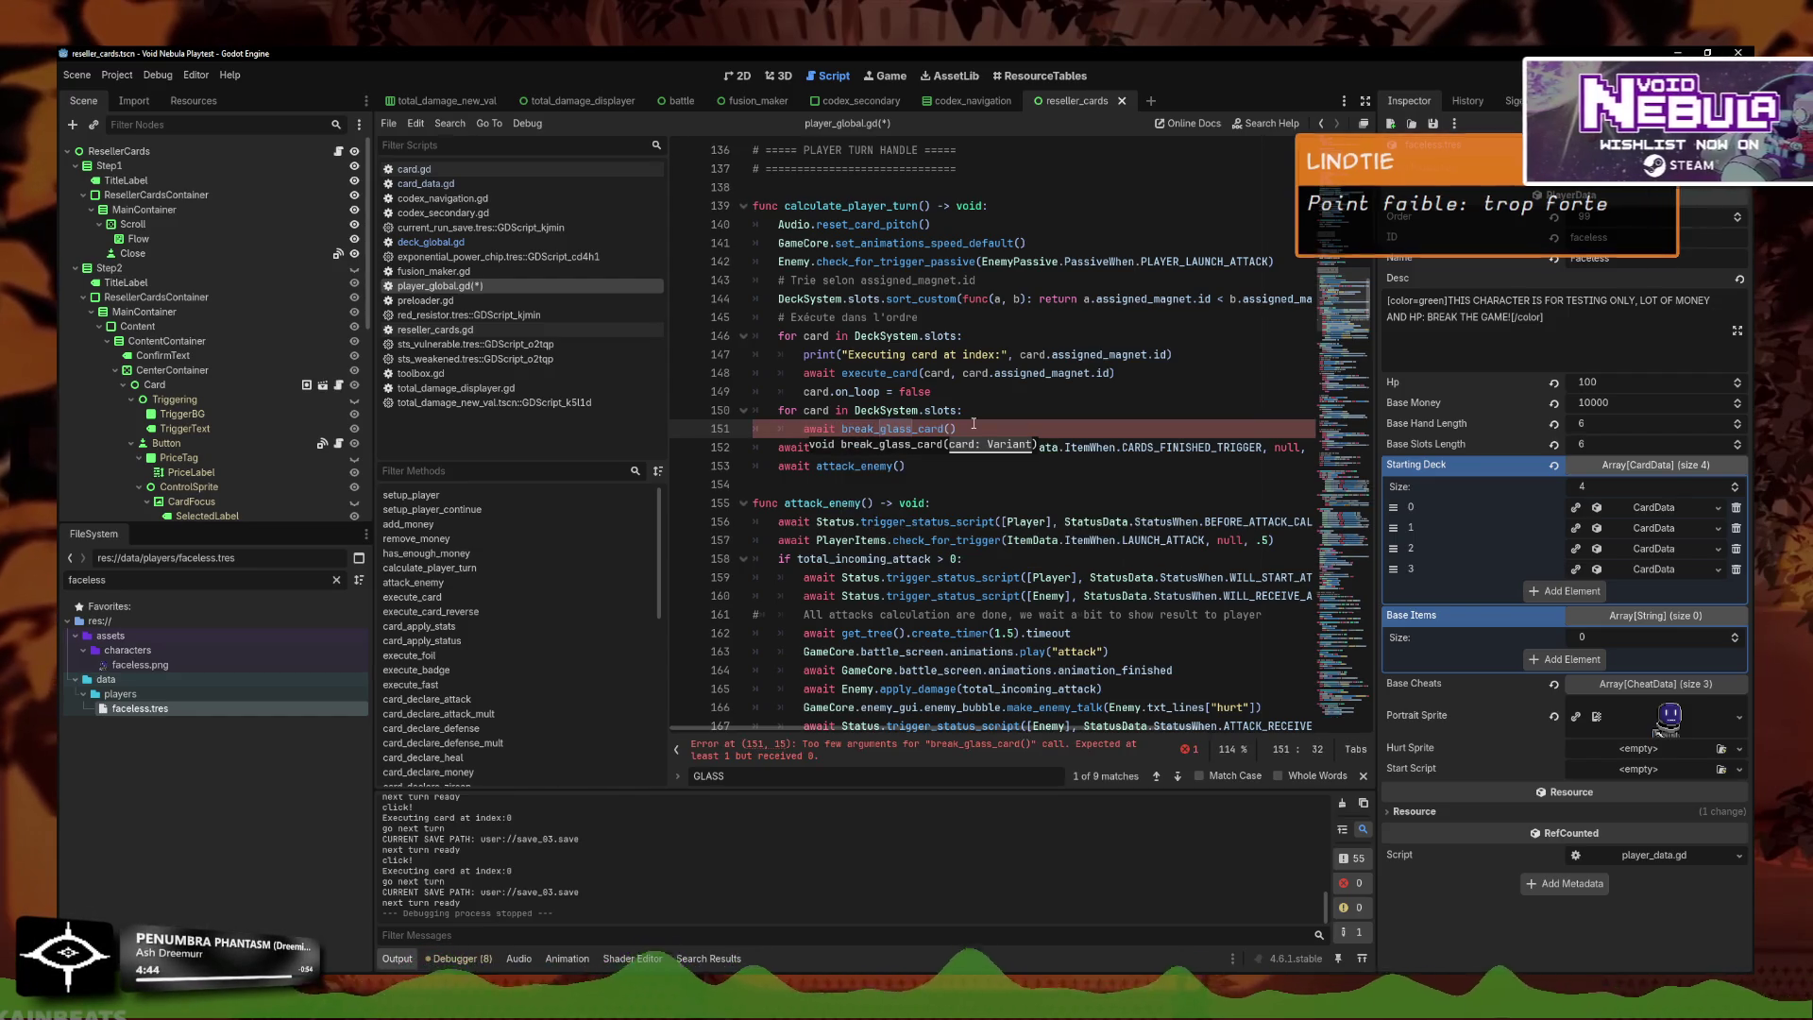
pyautogui.write('card')
# Save player_global.gd and launch the game with F5.
pyautogui.hotkey('ctrl', 's')
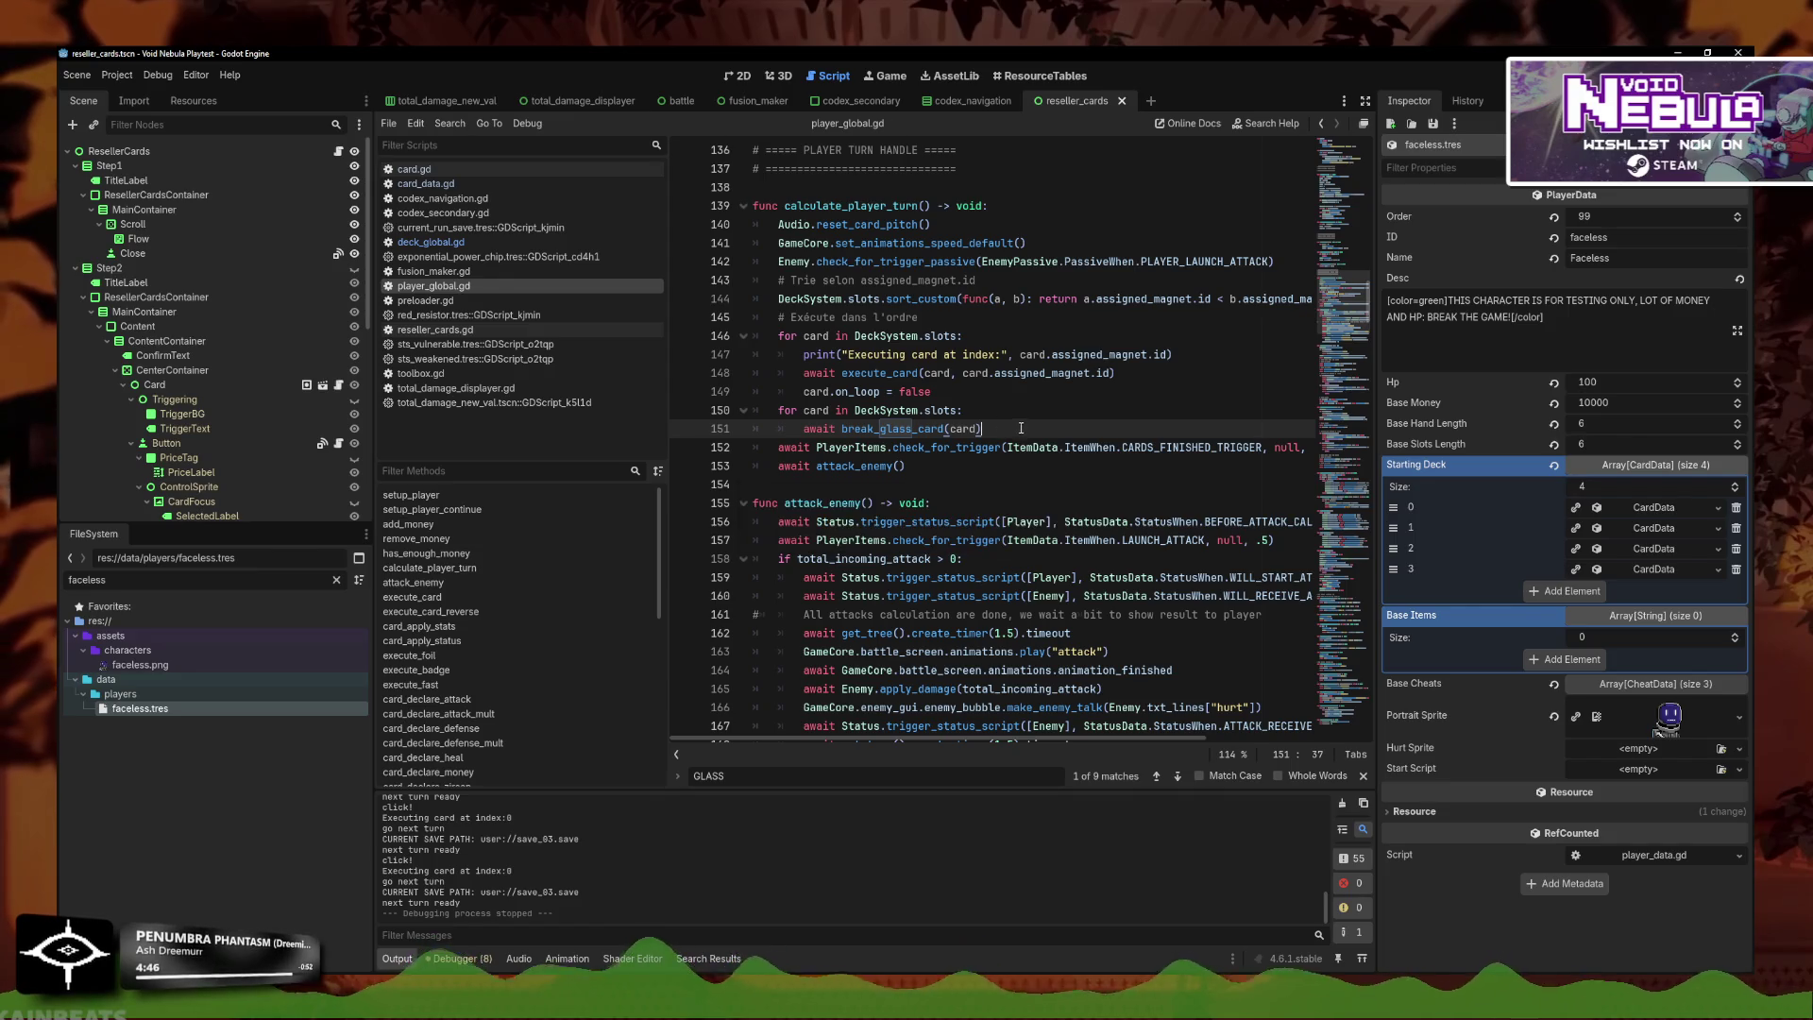
pyautogui.click(973, 410)
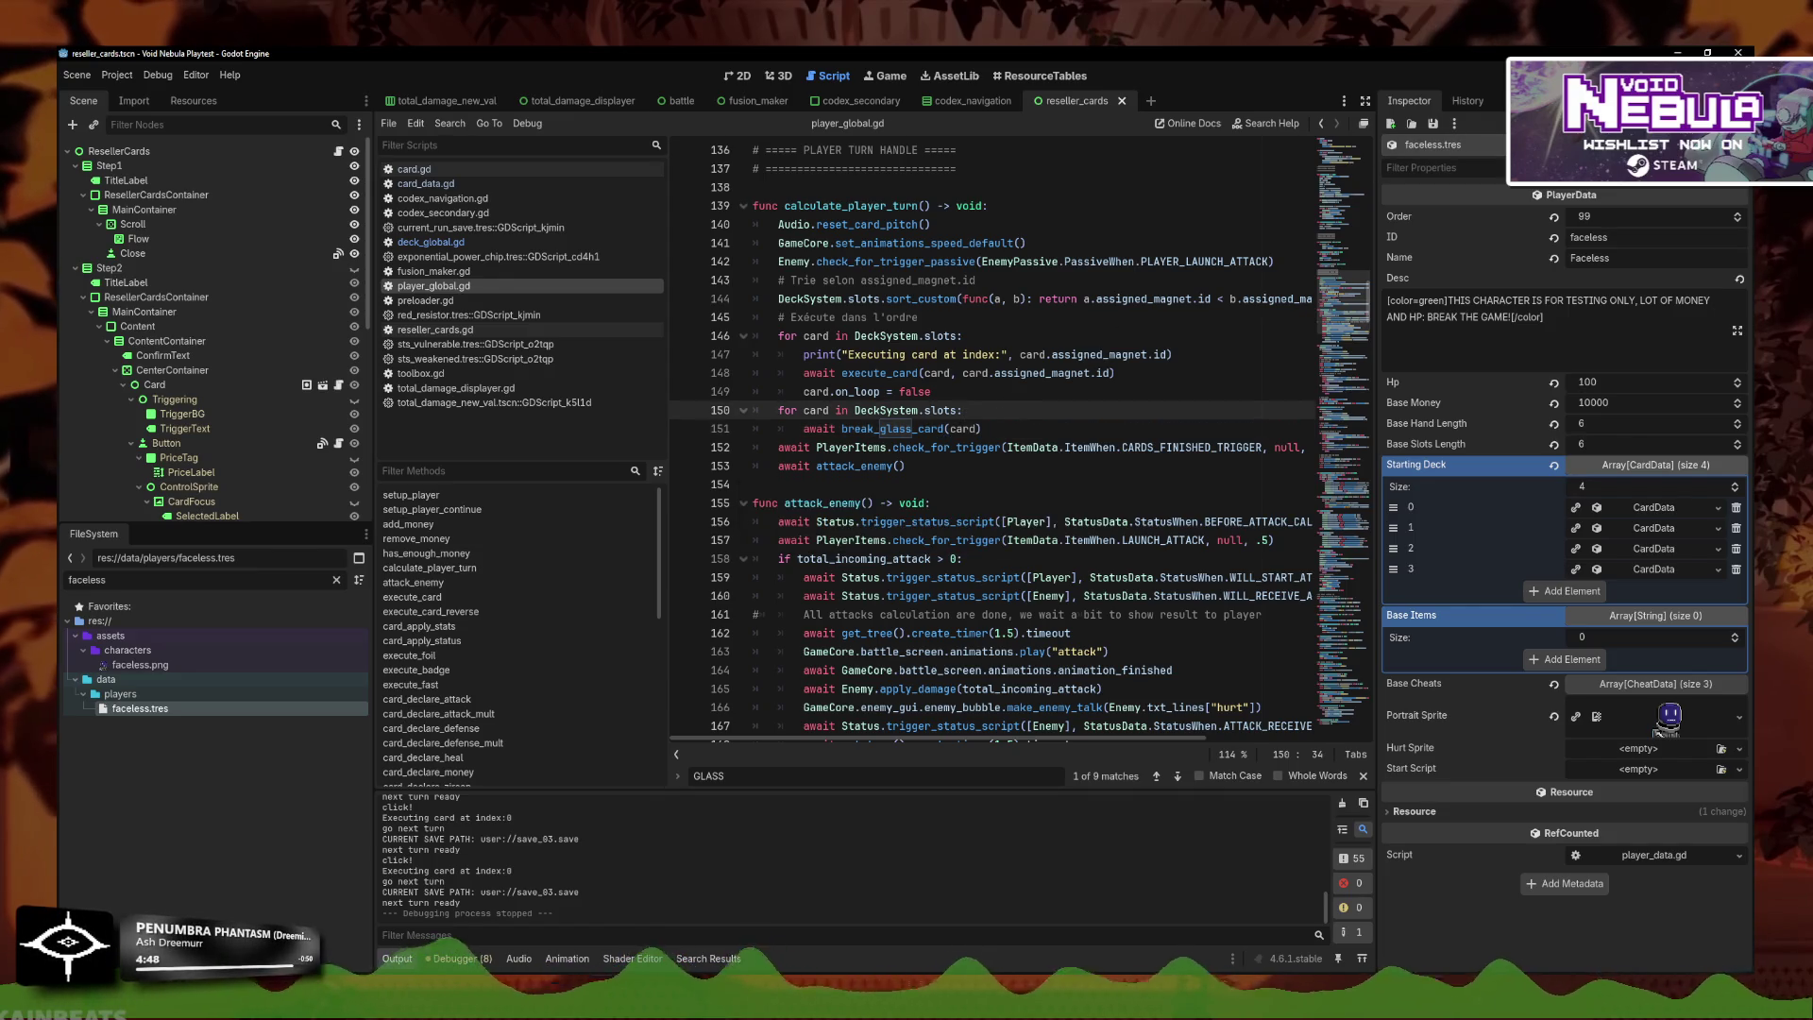
pyautogui.press('F5')
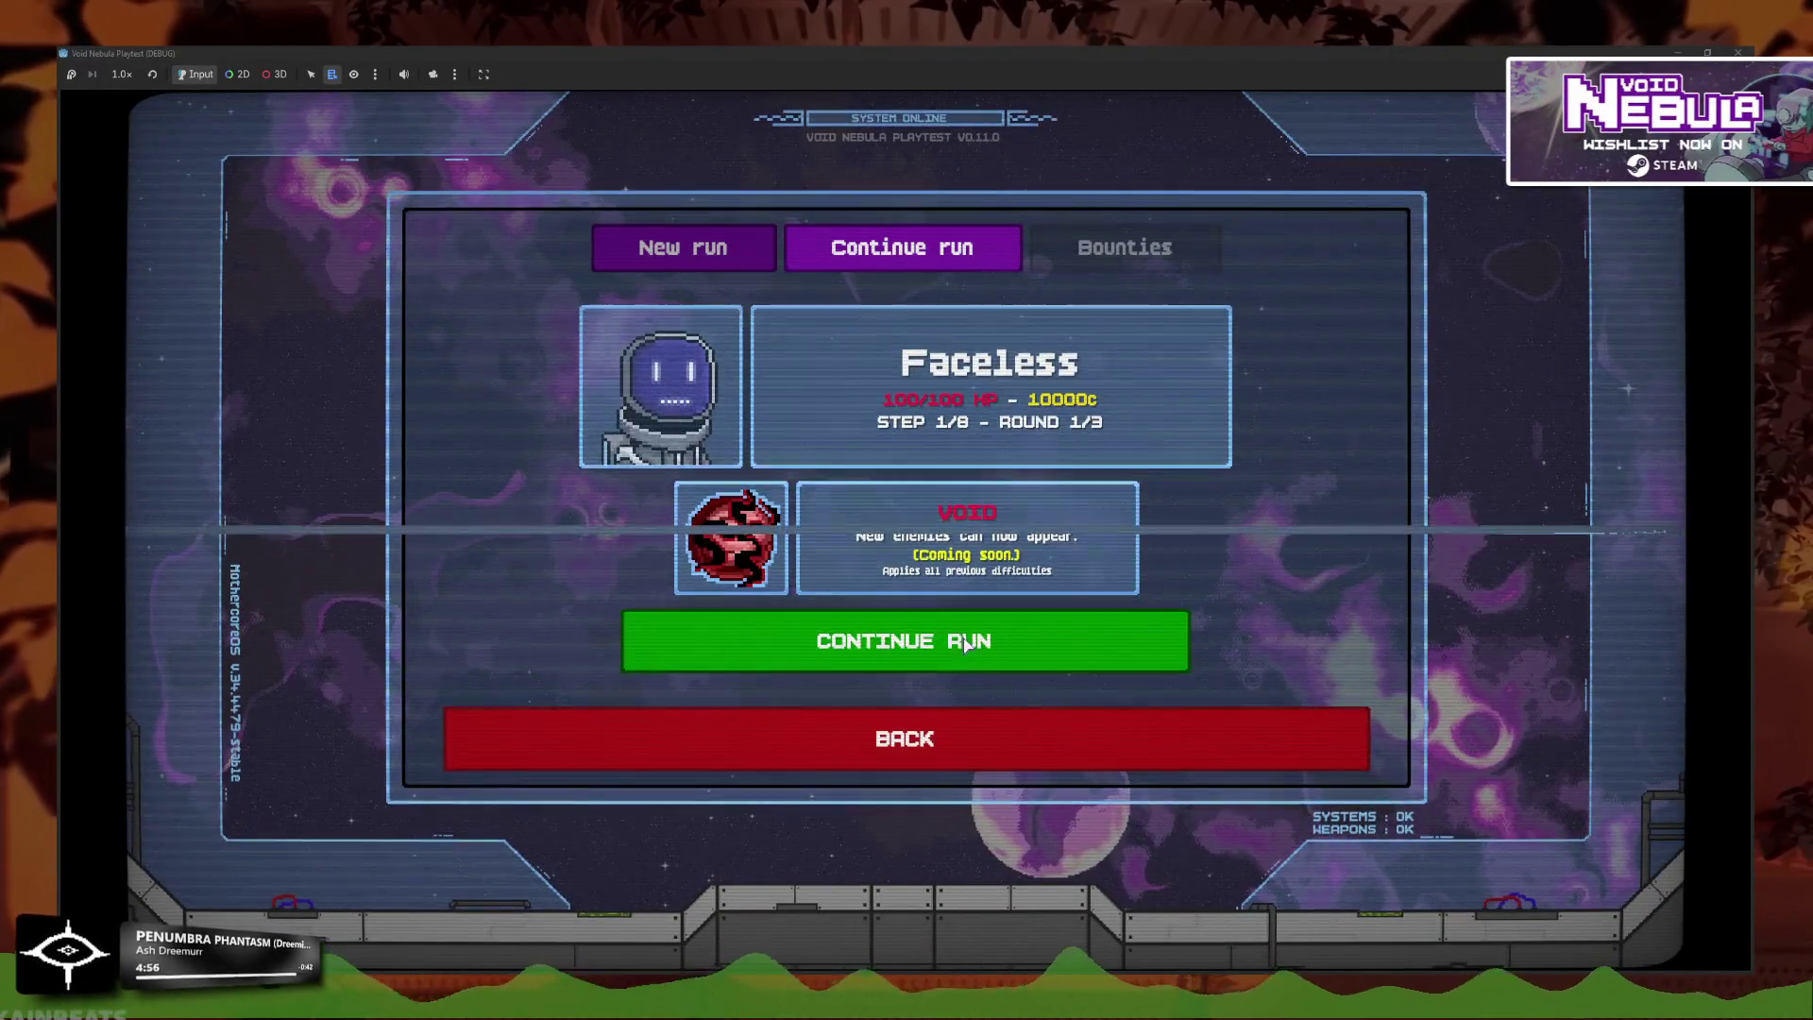
# Continue the run and play Slash cards against Newbie to turn 3, then close the game.
pyautogui.click(694, 623)
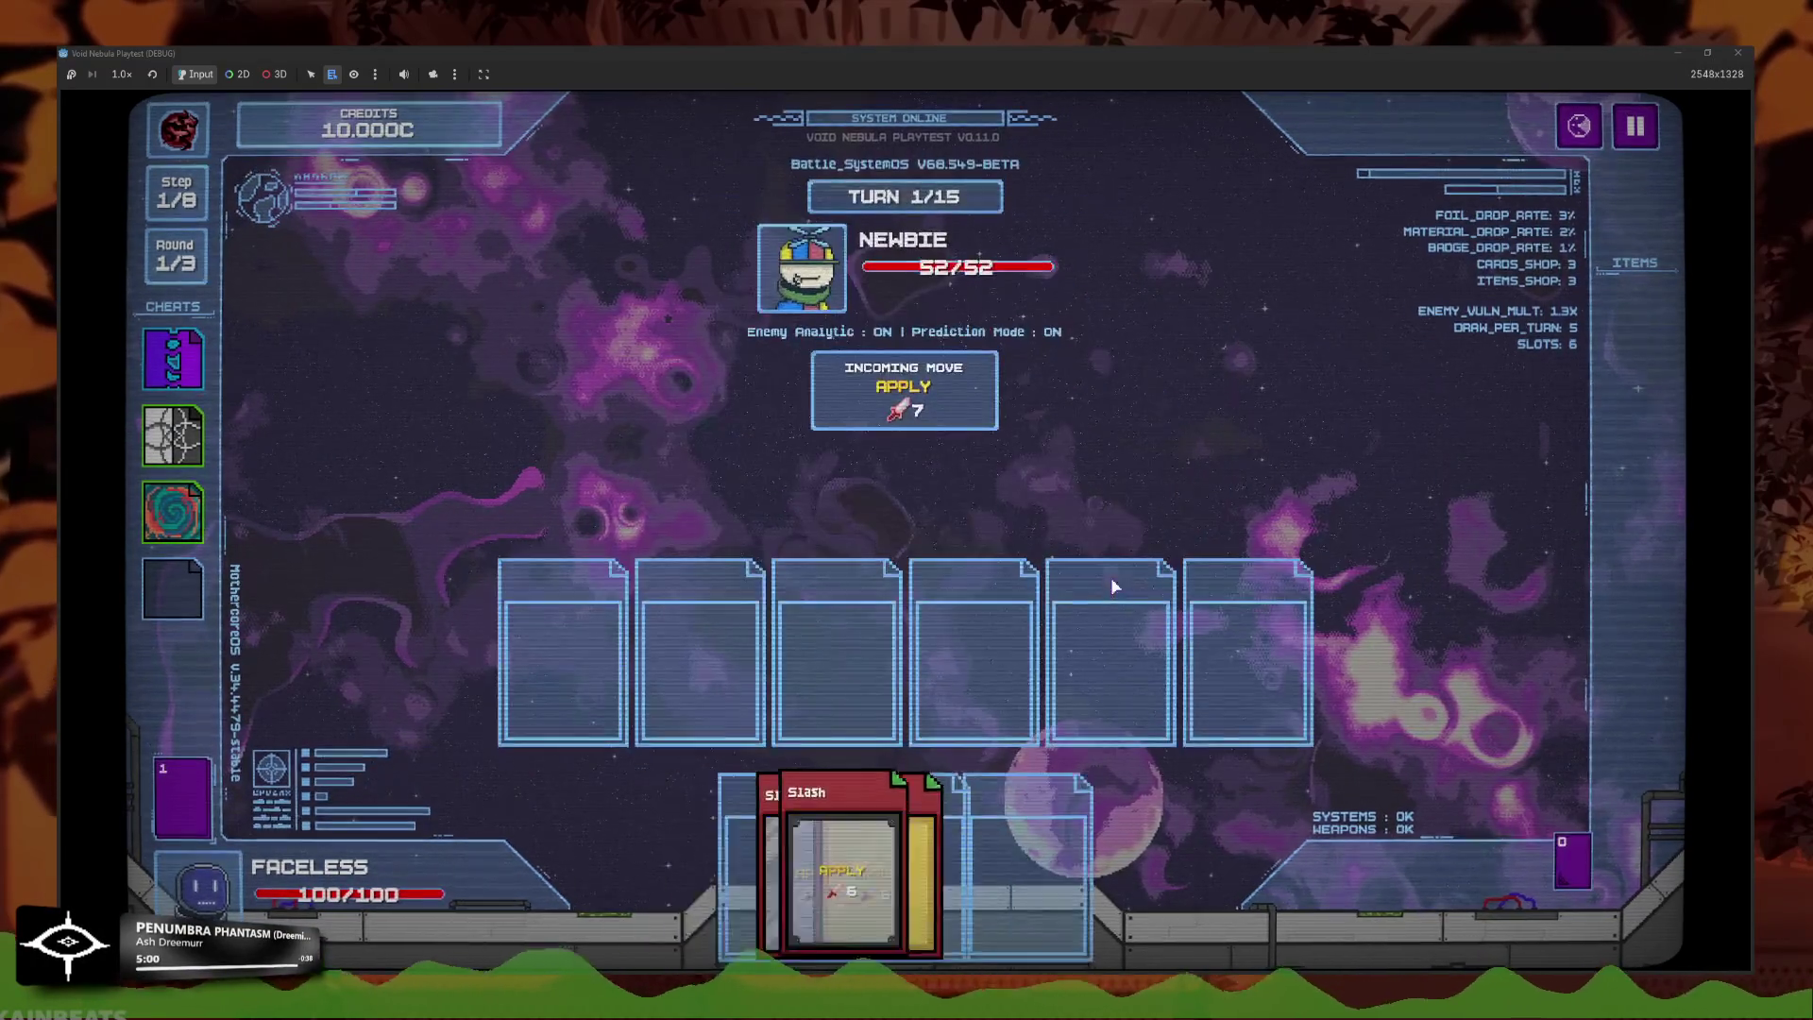
pyautogui.click(719, 883)
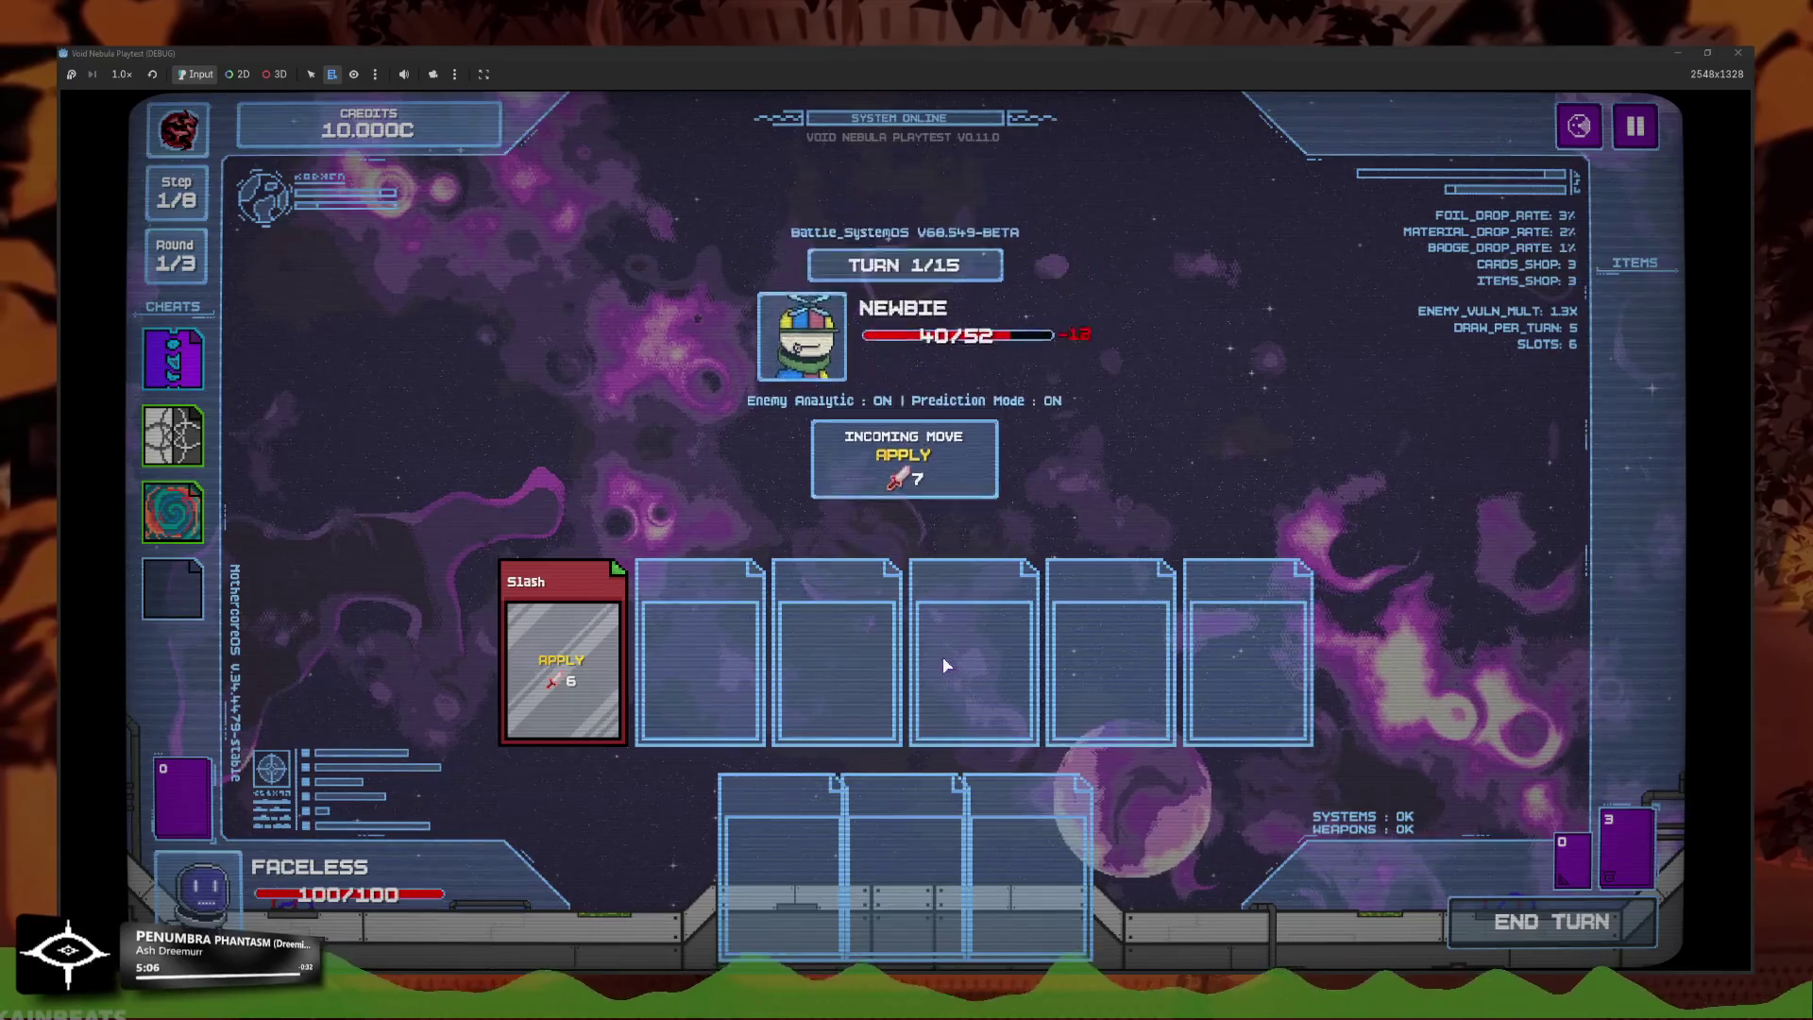
pyautogui.click(922, 812)
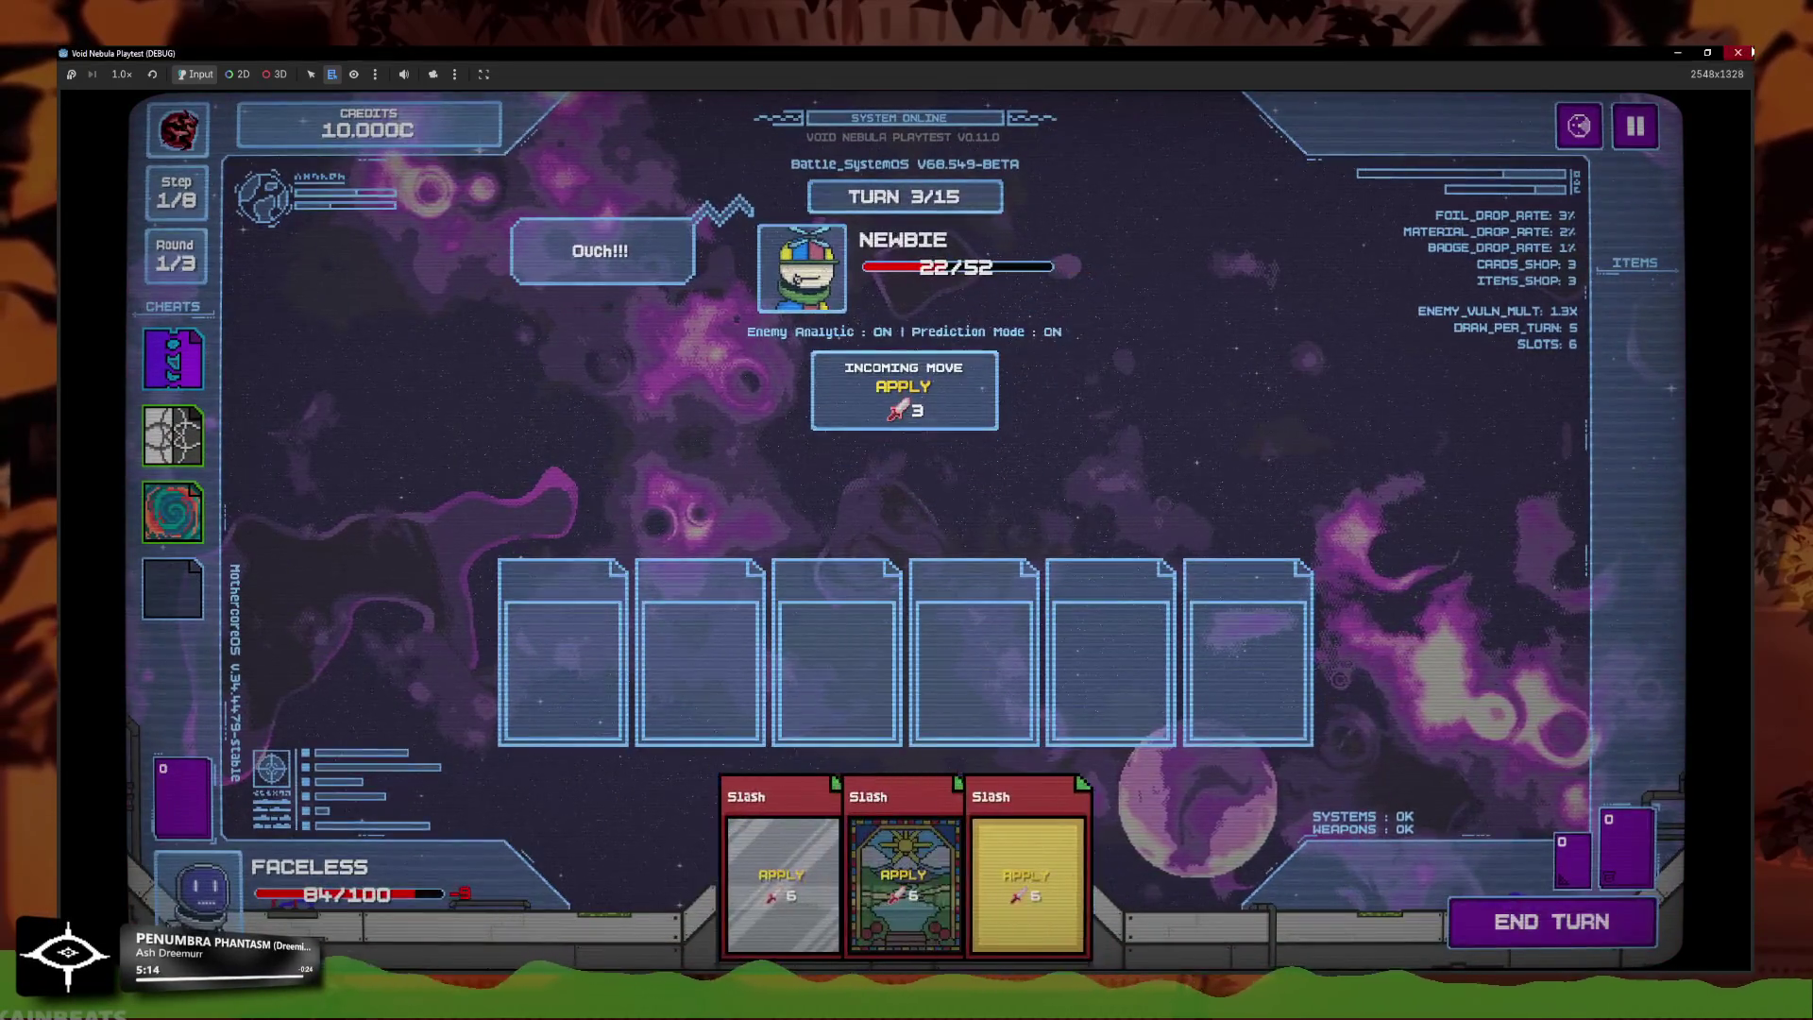
pyautogui.click(1749, 52)
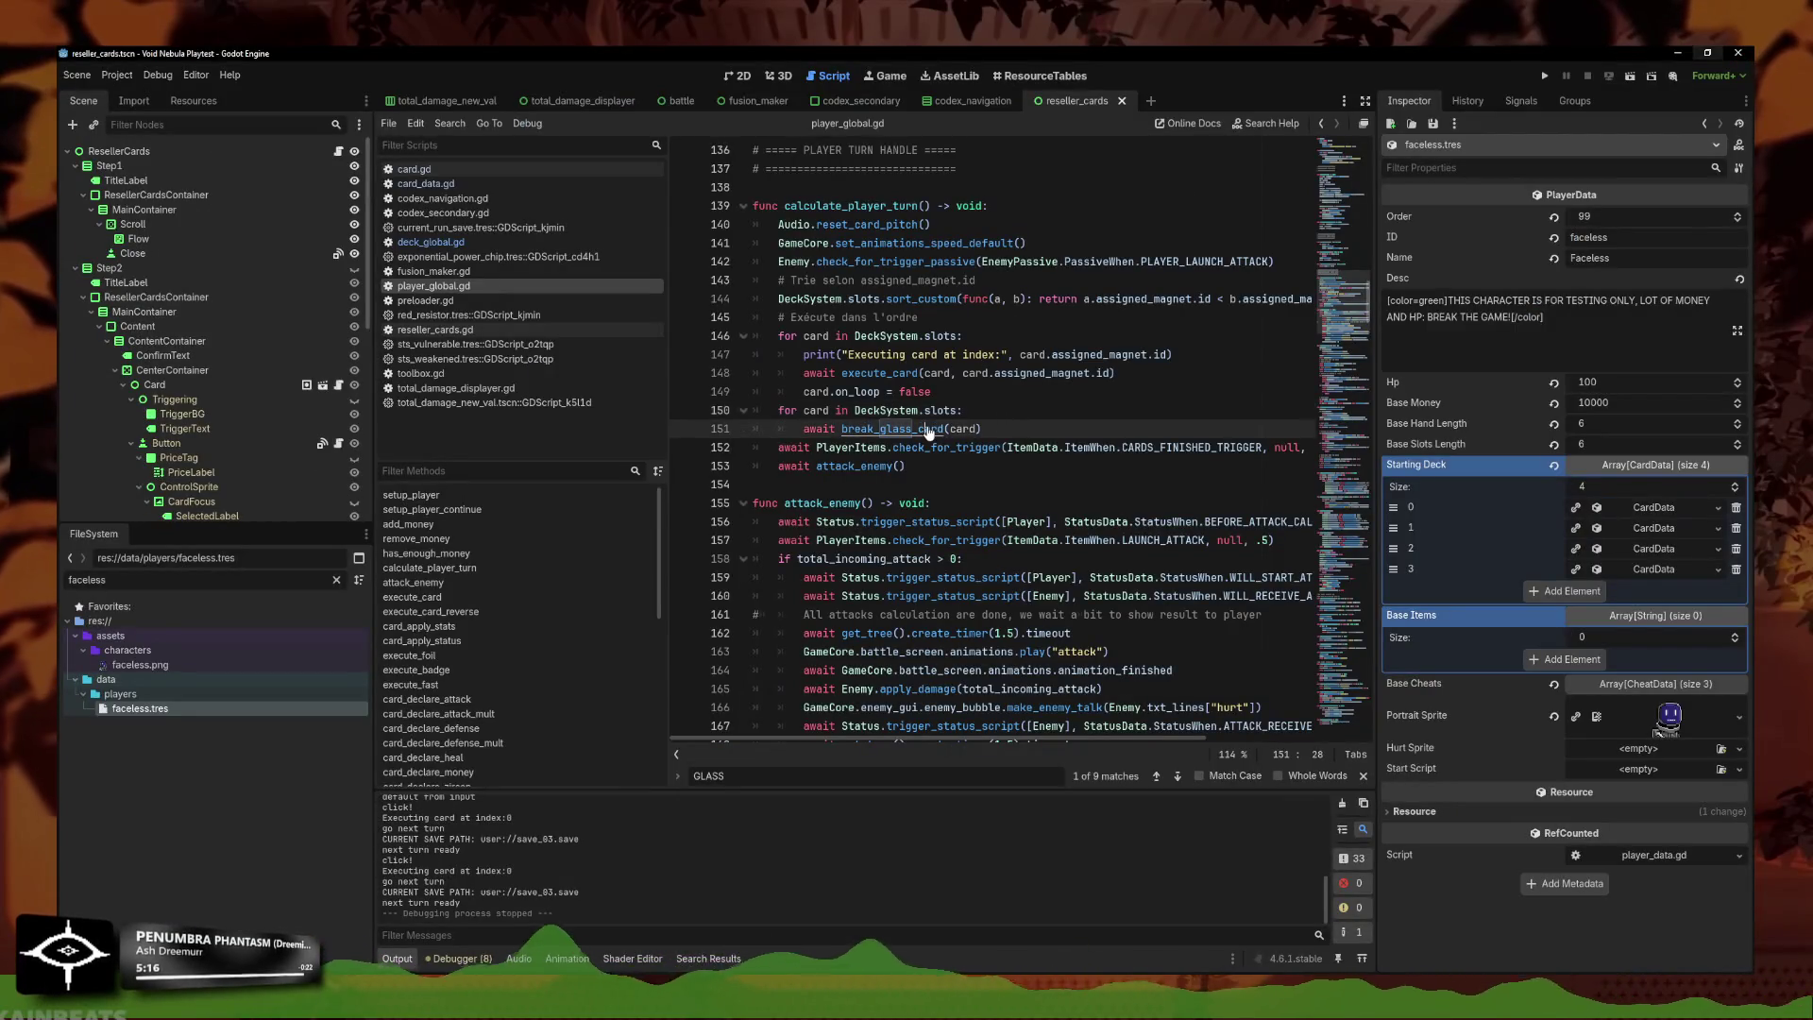
# Jump to the break_glass_card definition, review its STAINED branch, and rerun the game.
pyautogui.keyDown('ctrl'); pyautogui.click(878, 428); pyautogui.keyUp('ctrl')
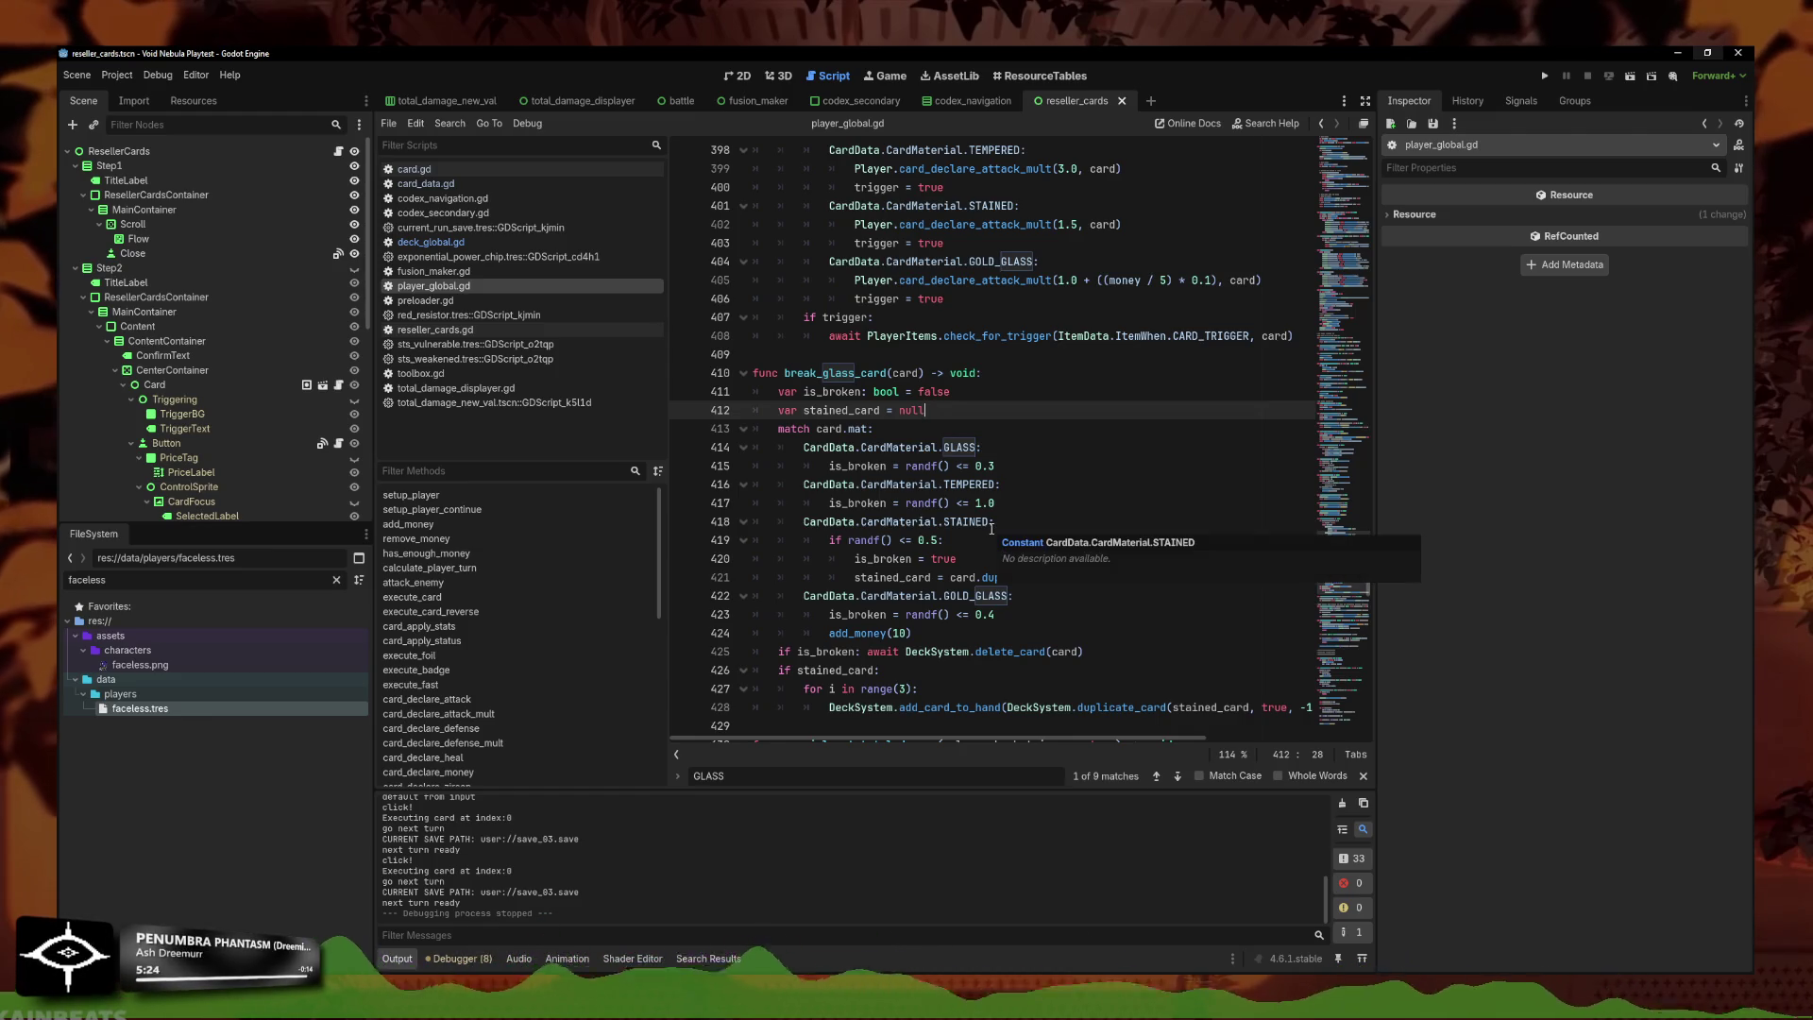
pyautogui.click(986, 548)
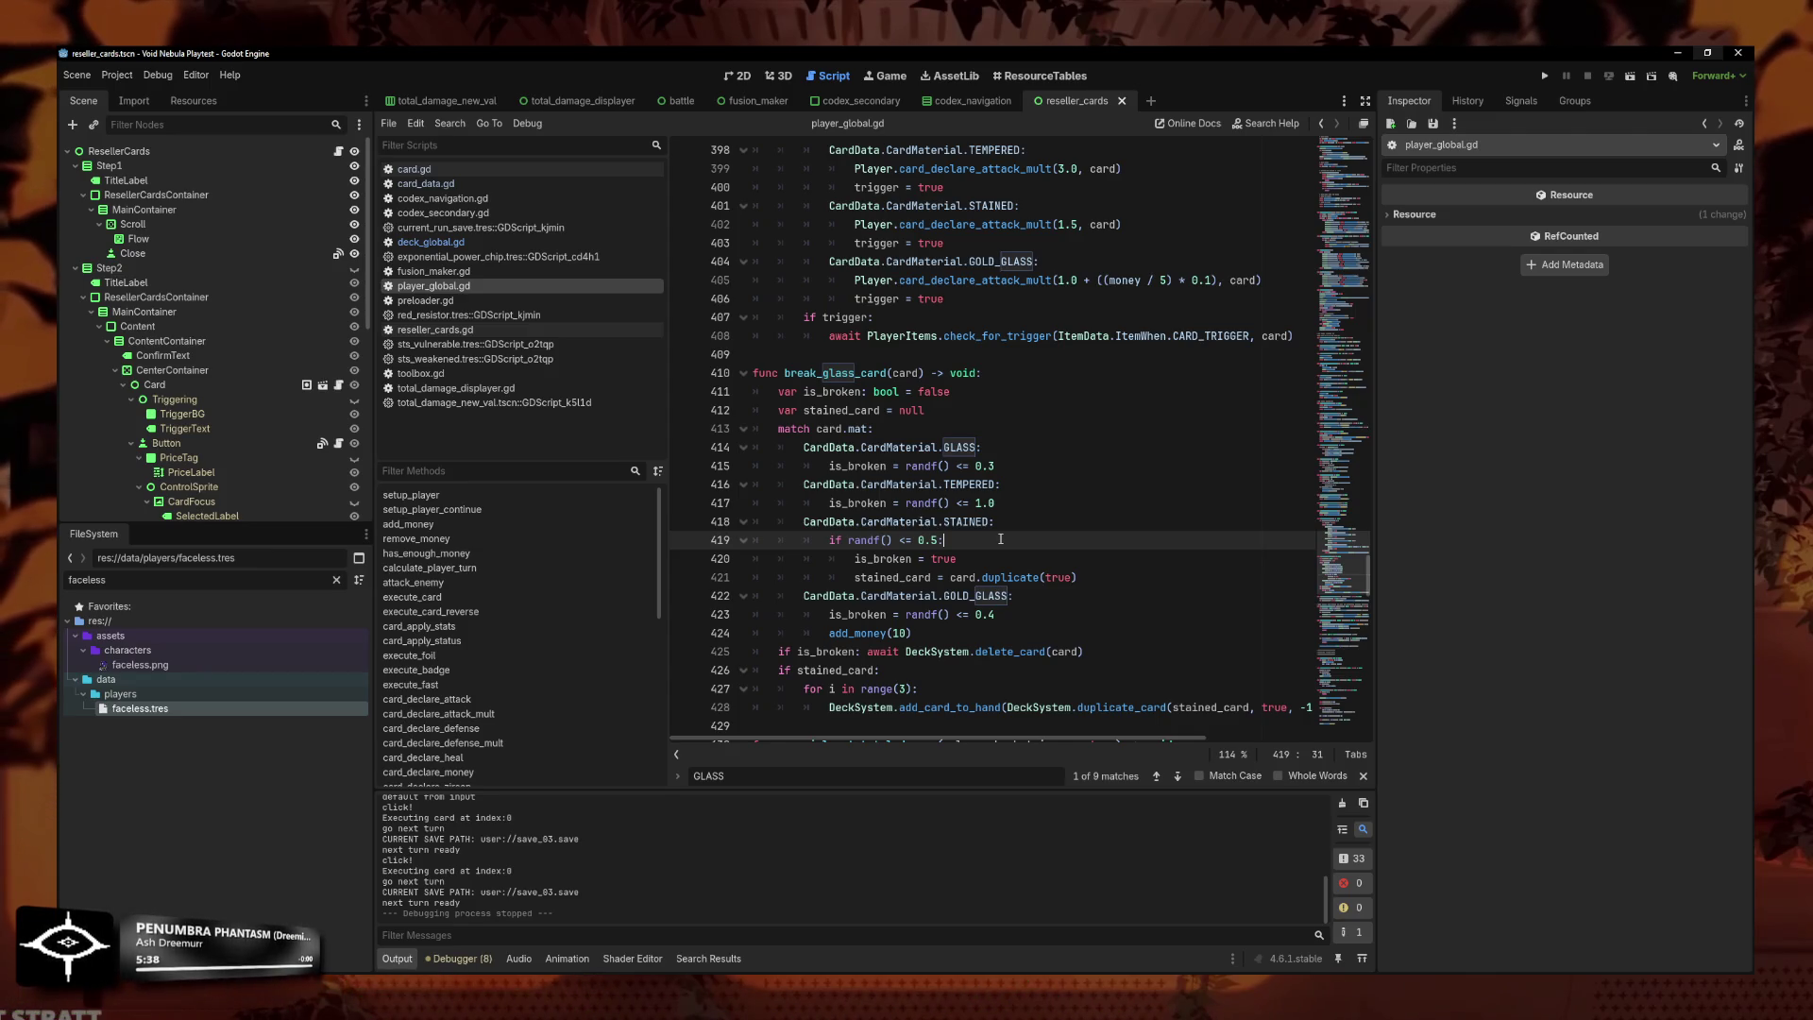
pyautogui.click(1538, 78)
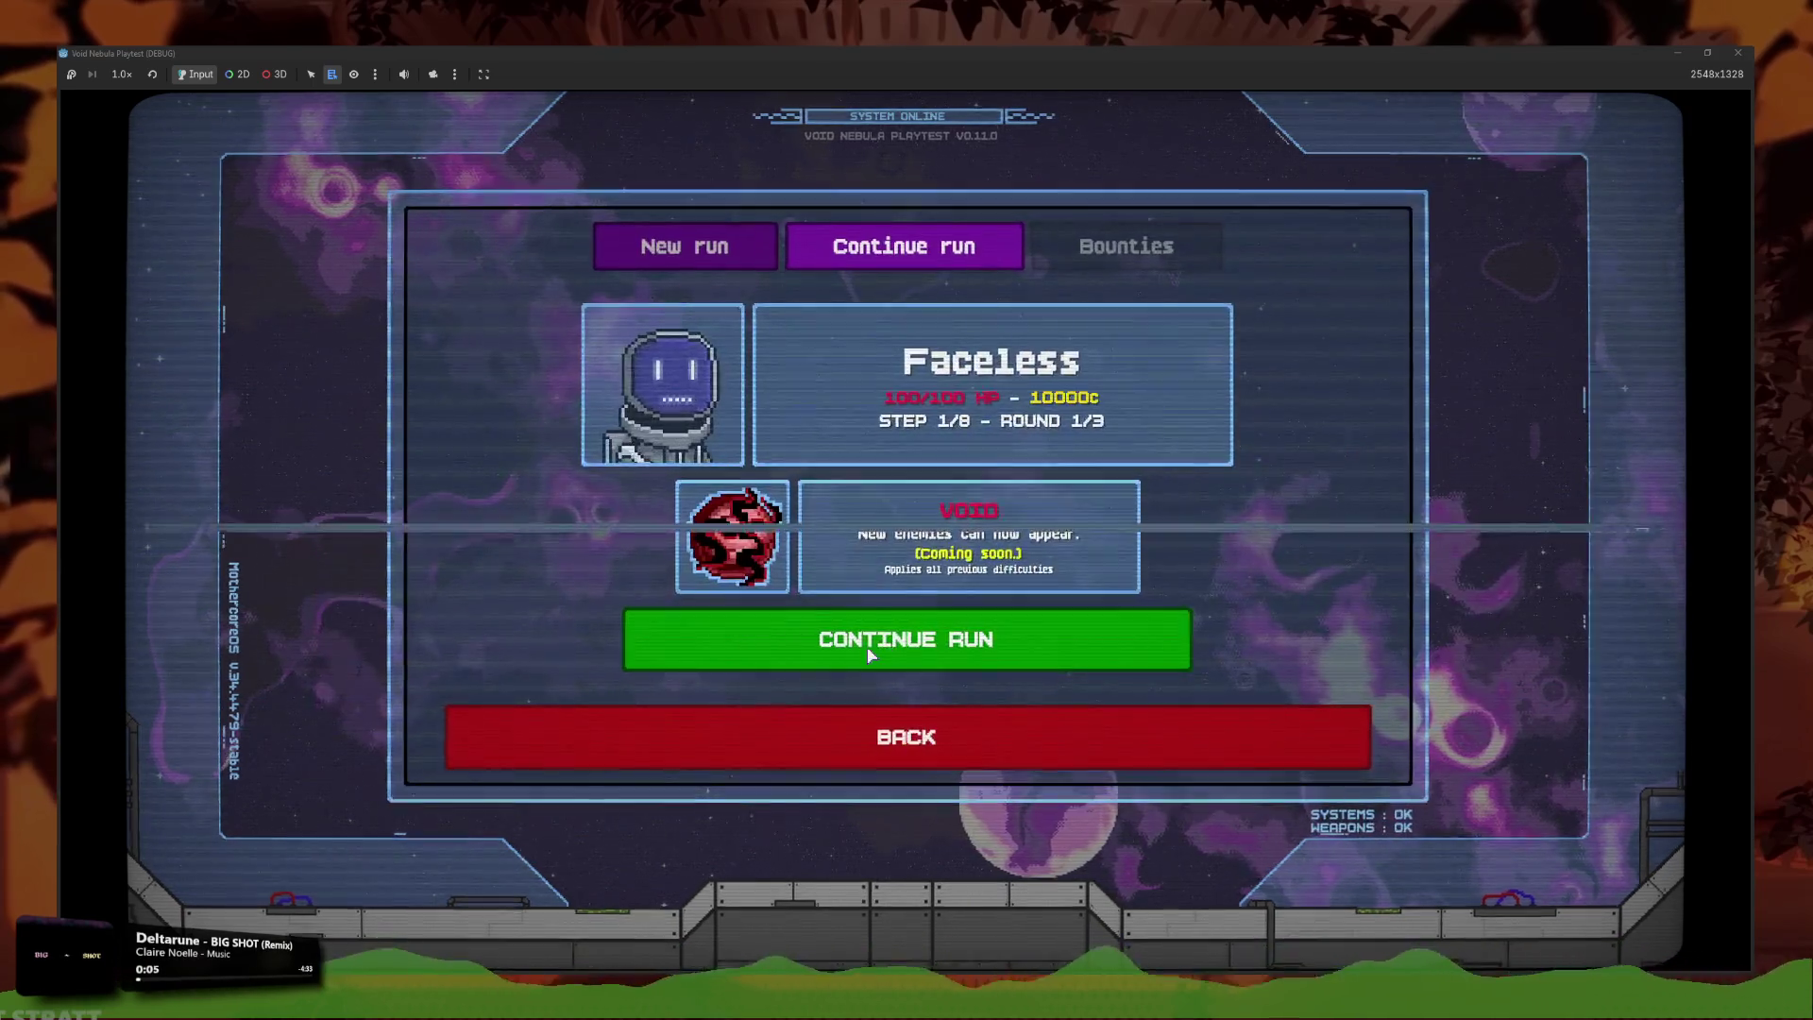
# Continue to round 2 against Alloy and play the stained-glass Slash card over several turns.
pyautogui.click(870, 650)
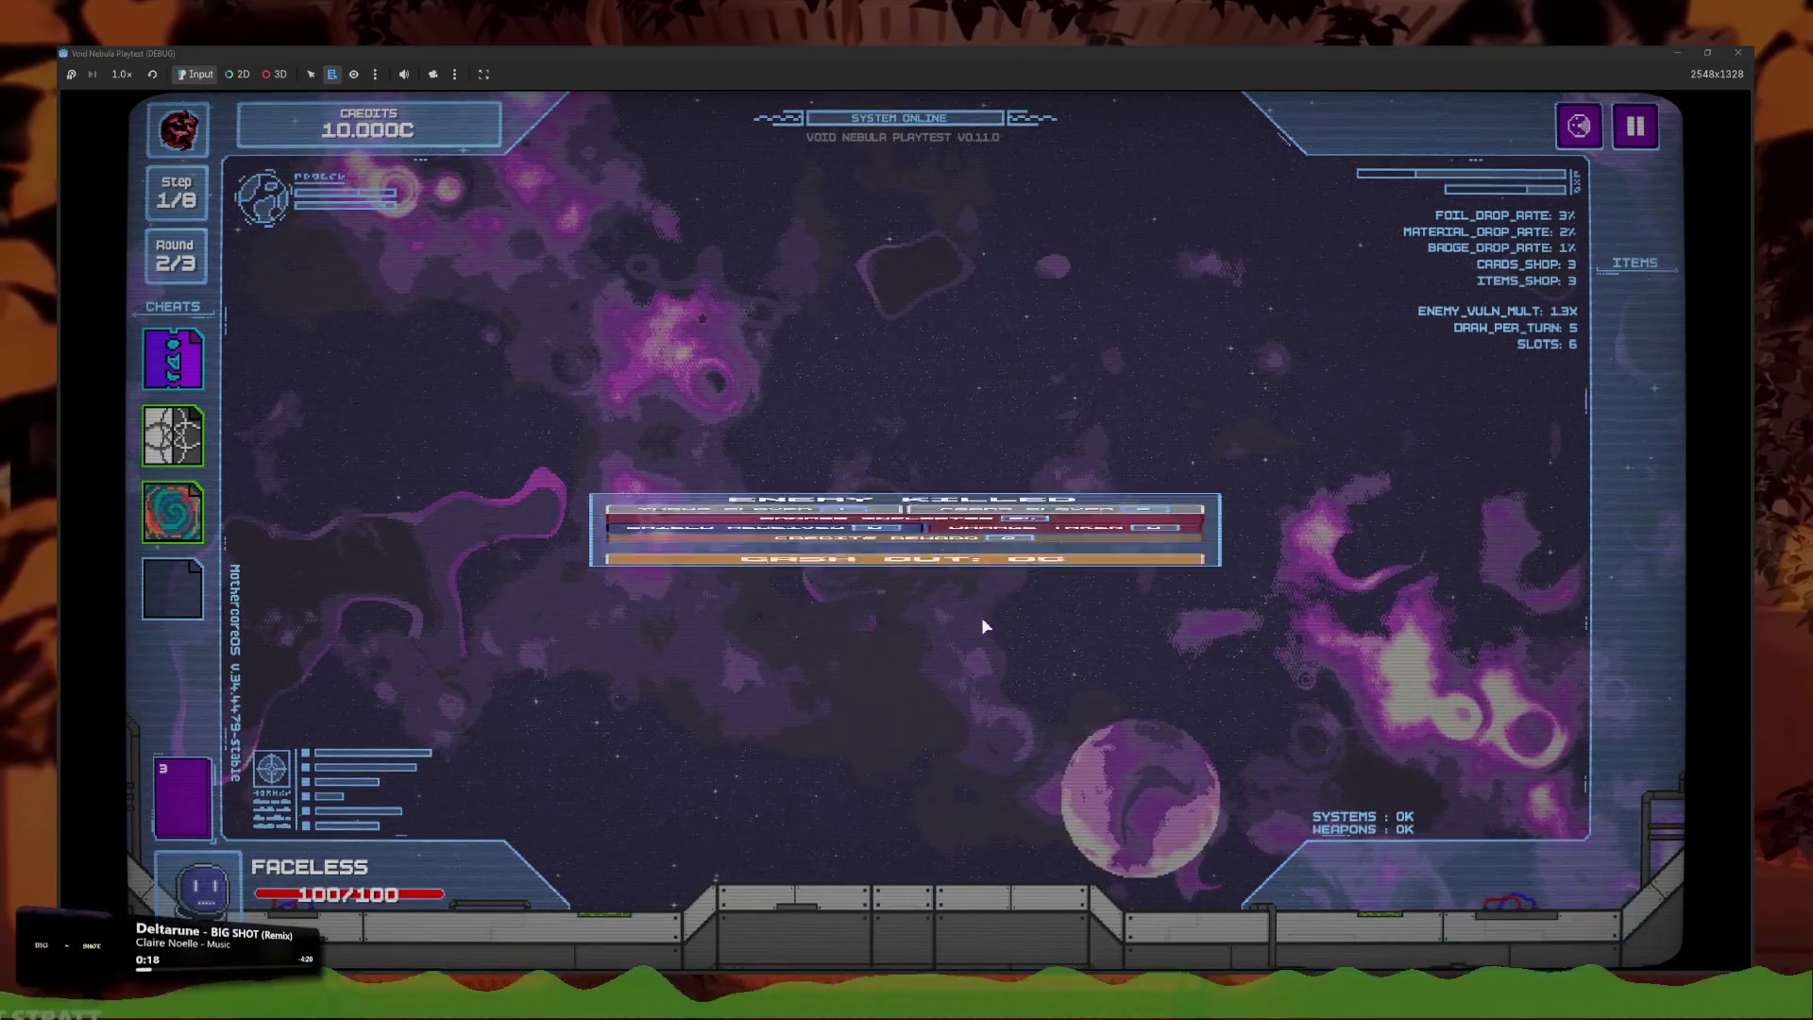
pyautogui.click(1085, 732)
pyautogui.click(909, 621)
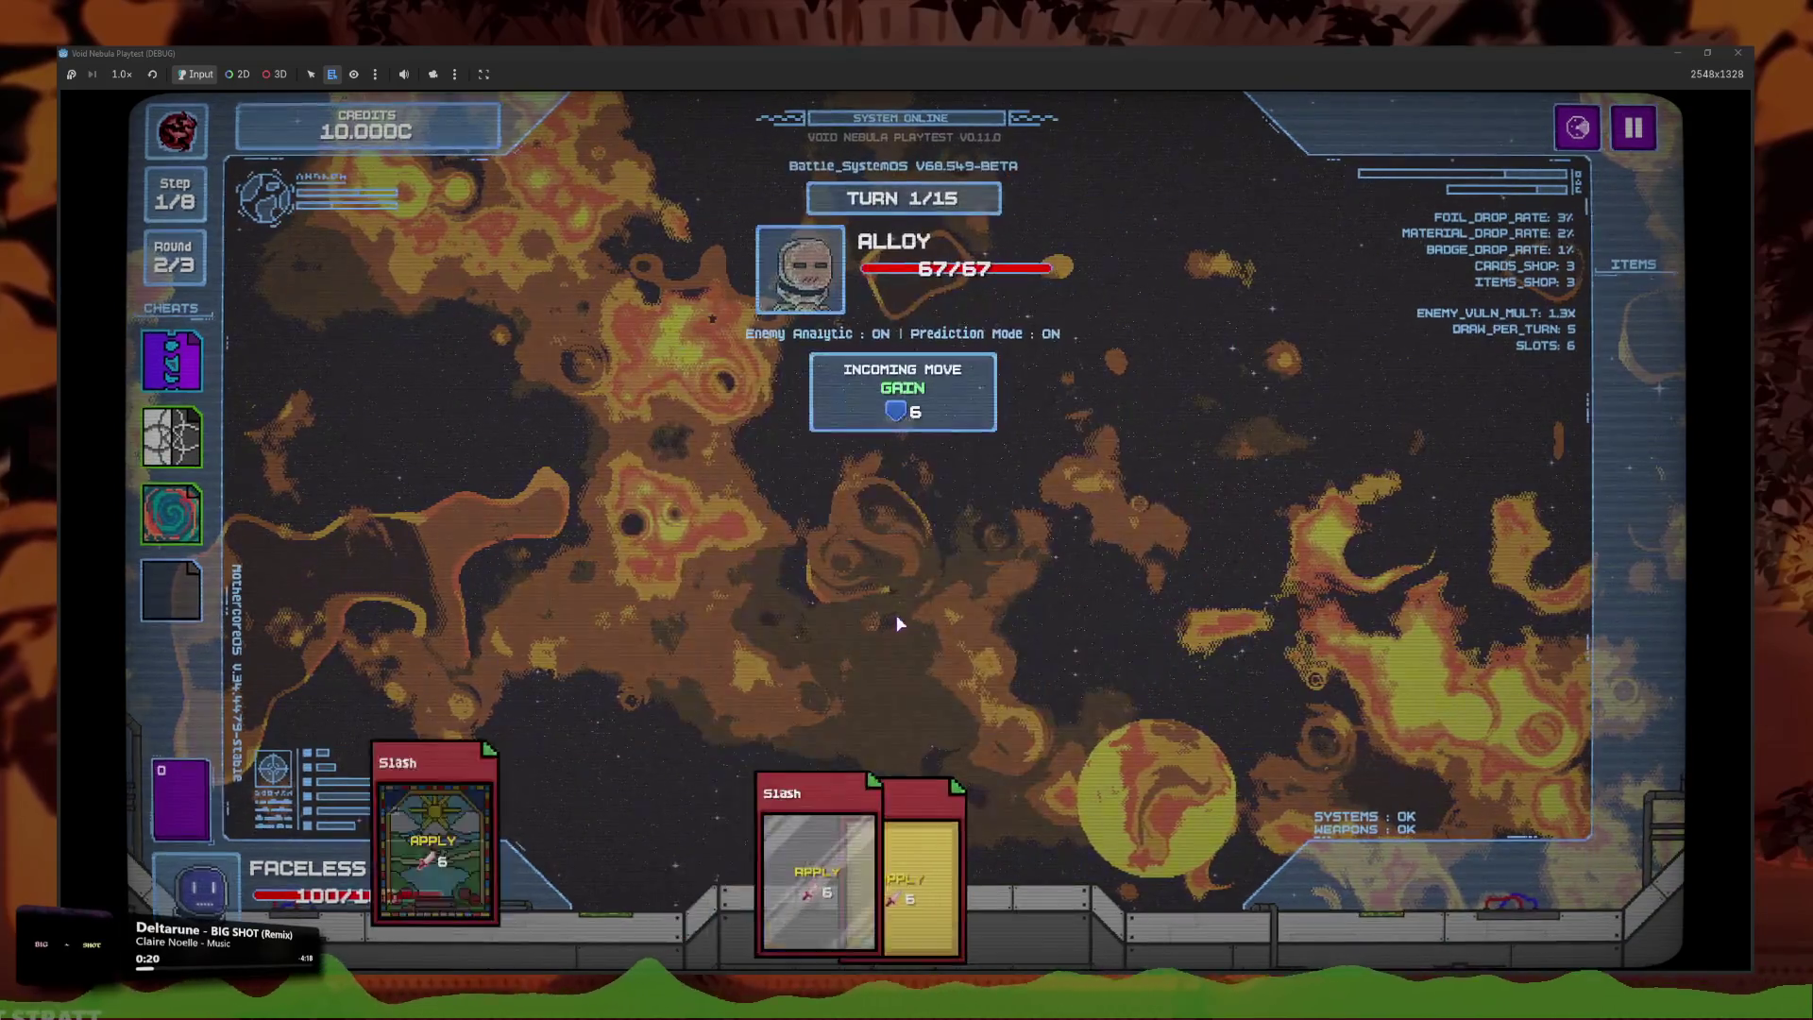
pyautogui.click(1541, 930)
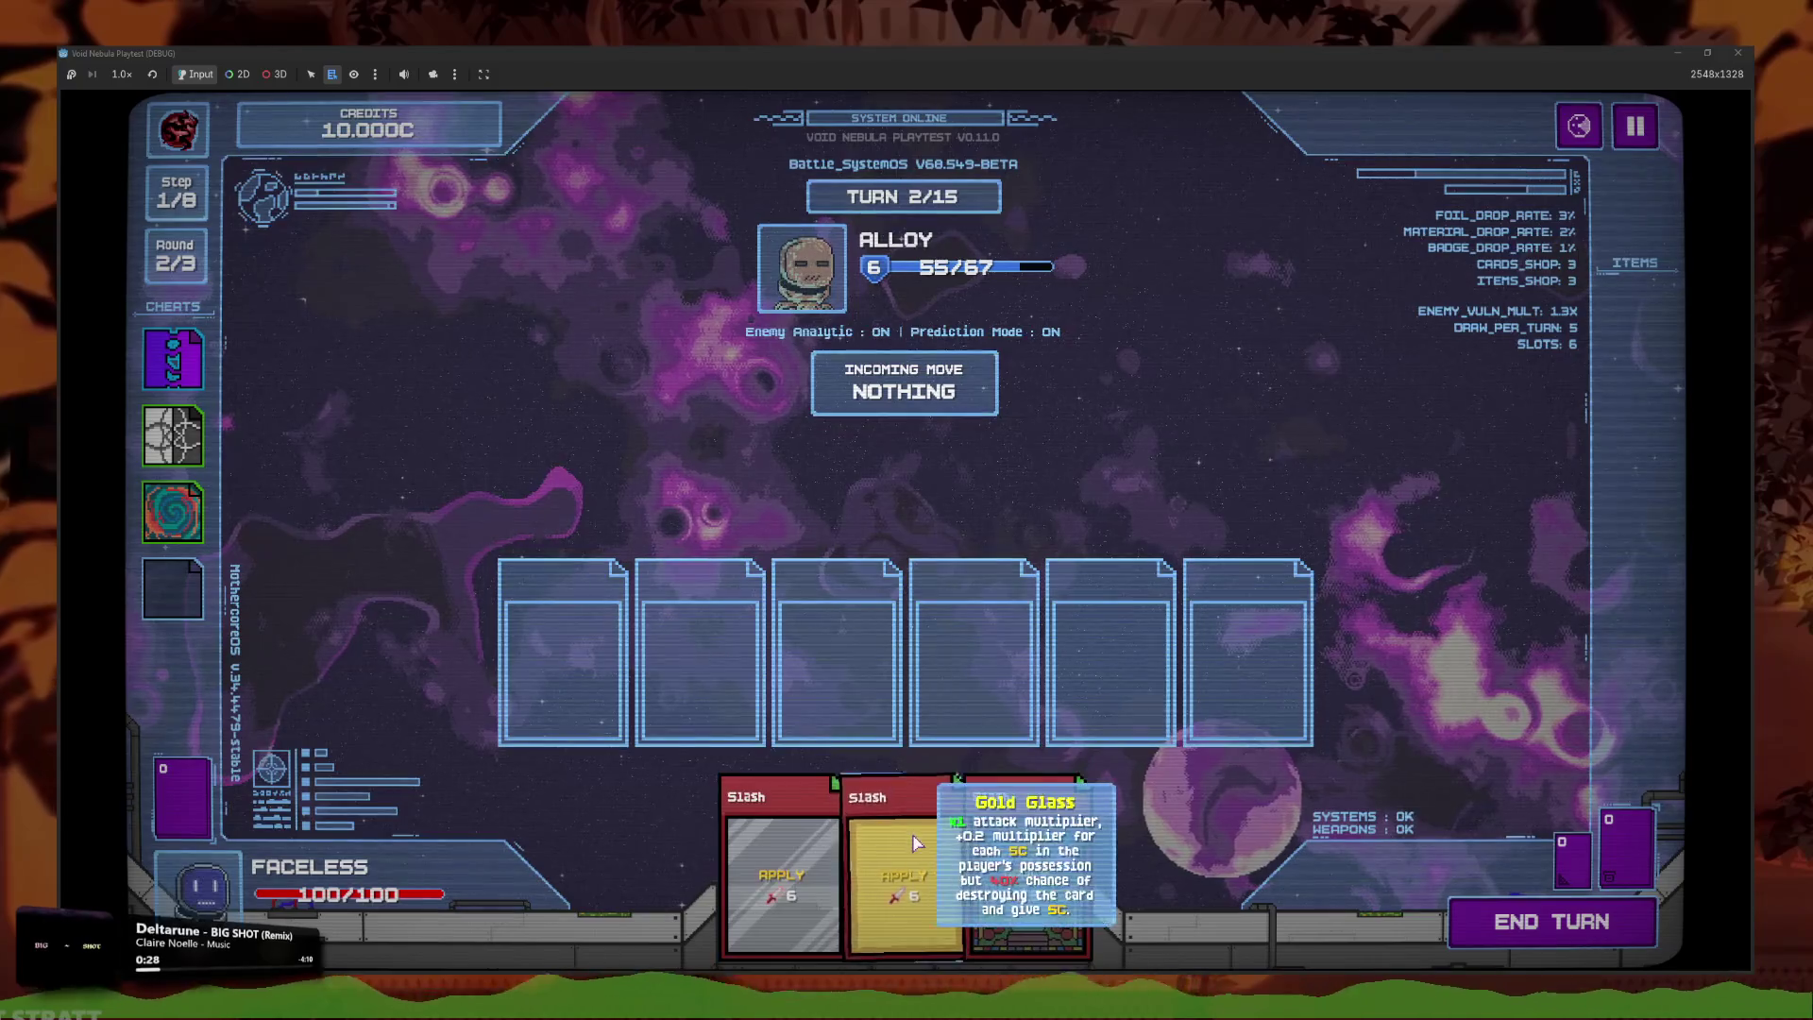
pyautogui.click(977, 850)
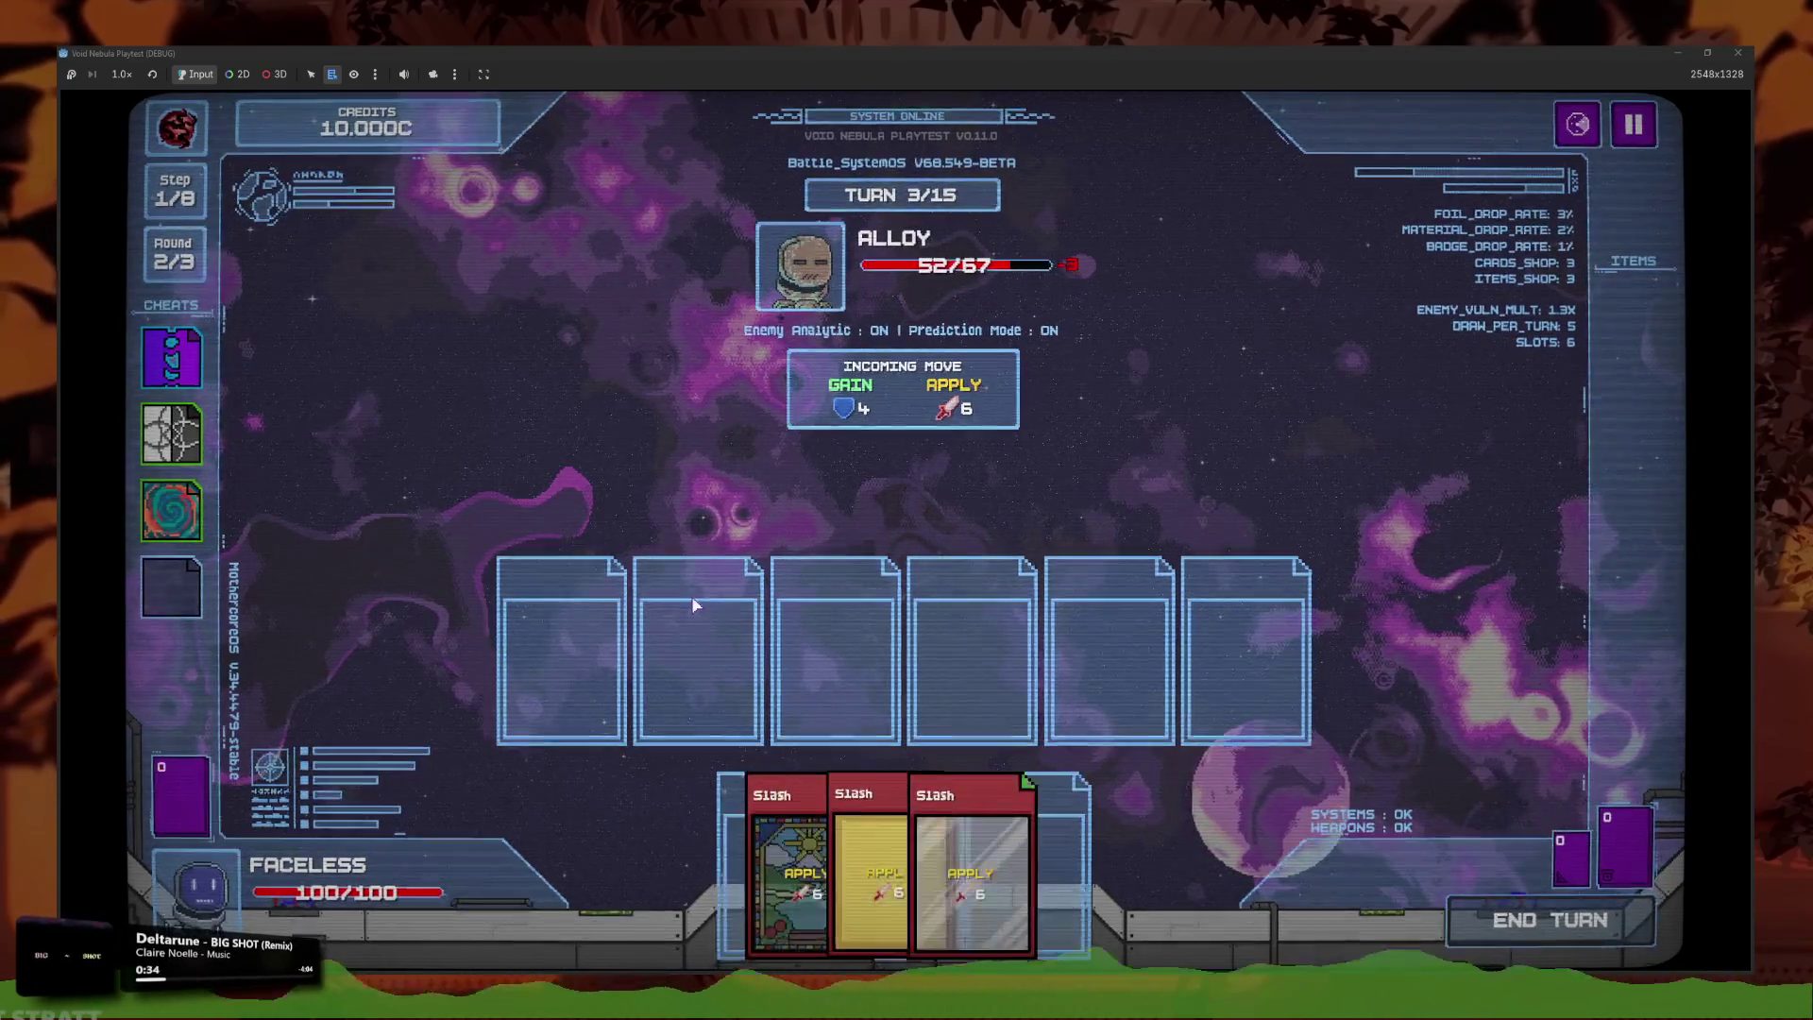
pyautogui.click(812, 860)
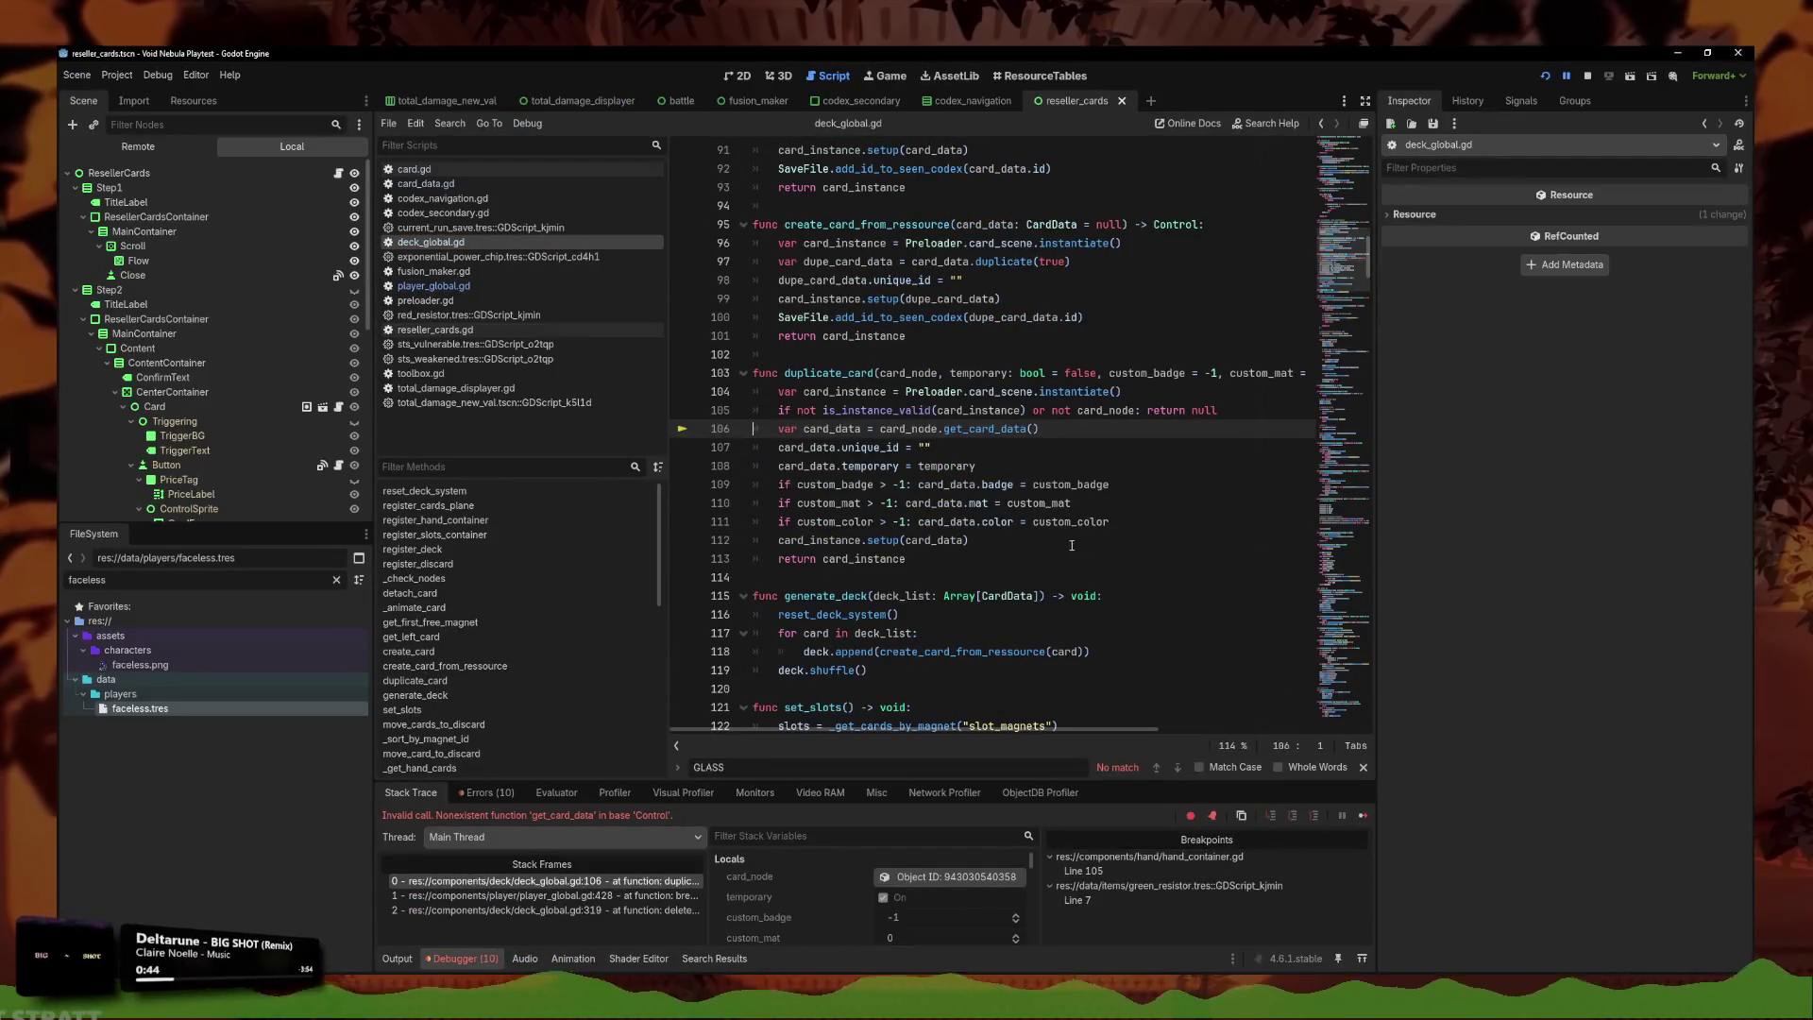
# Inspect line 107 of duplicate_card where the get_card_data error occurs.
pyautogui.click(1058, 451)
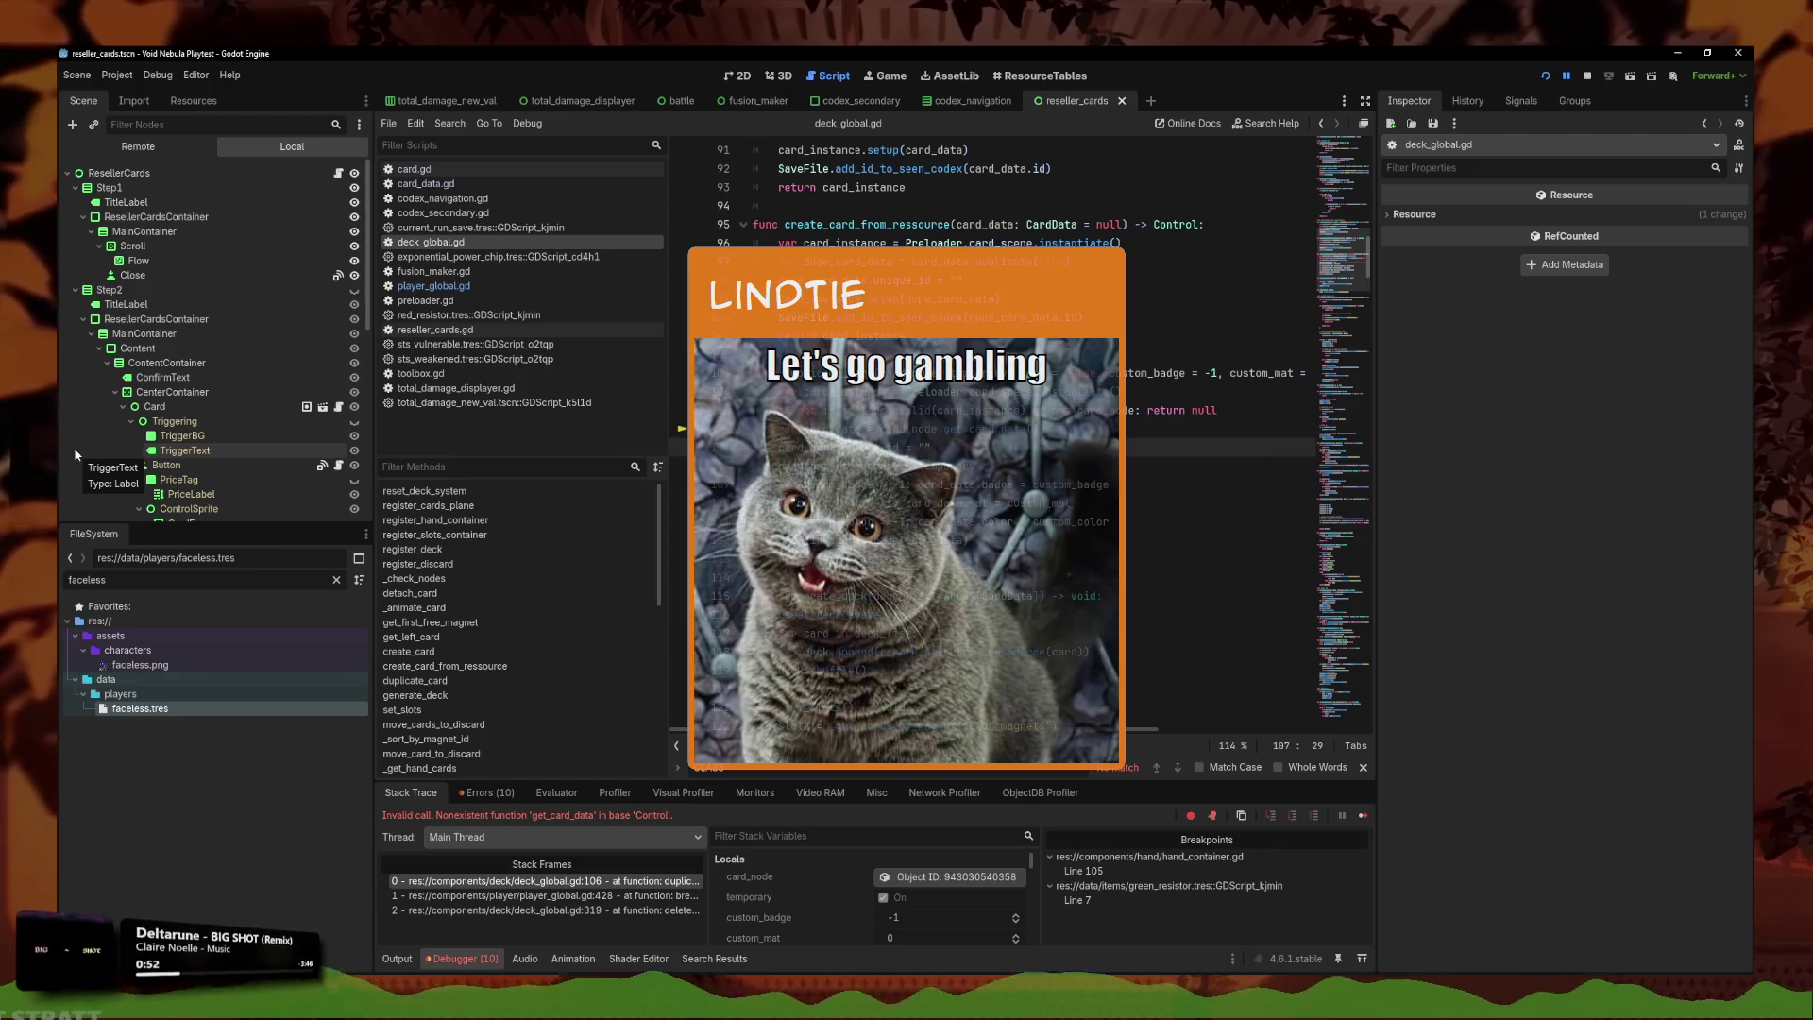
pyautogui.click(1047, 462)
pyautogui.click(1067, 450)
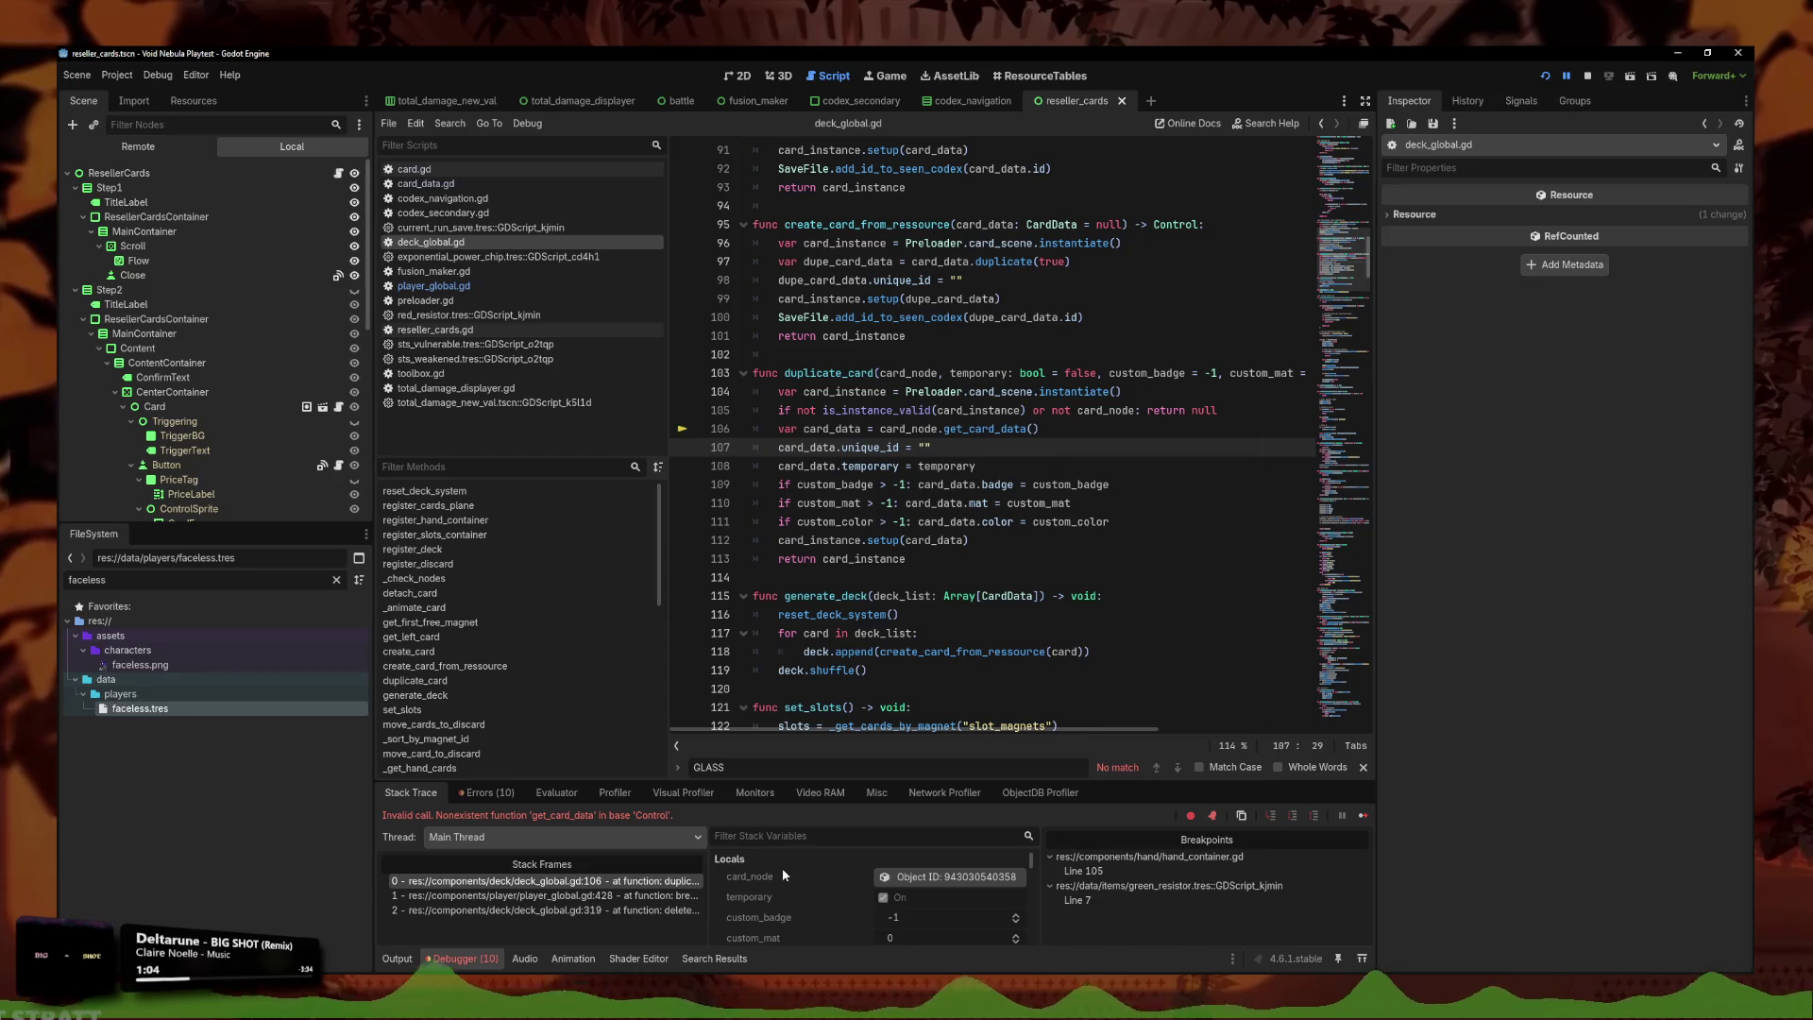
# Select the calling frame player_global.gd:428 and inspect break_glass_card's code.
pyautogui.click(661, 897)
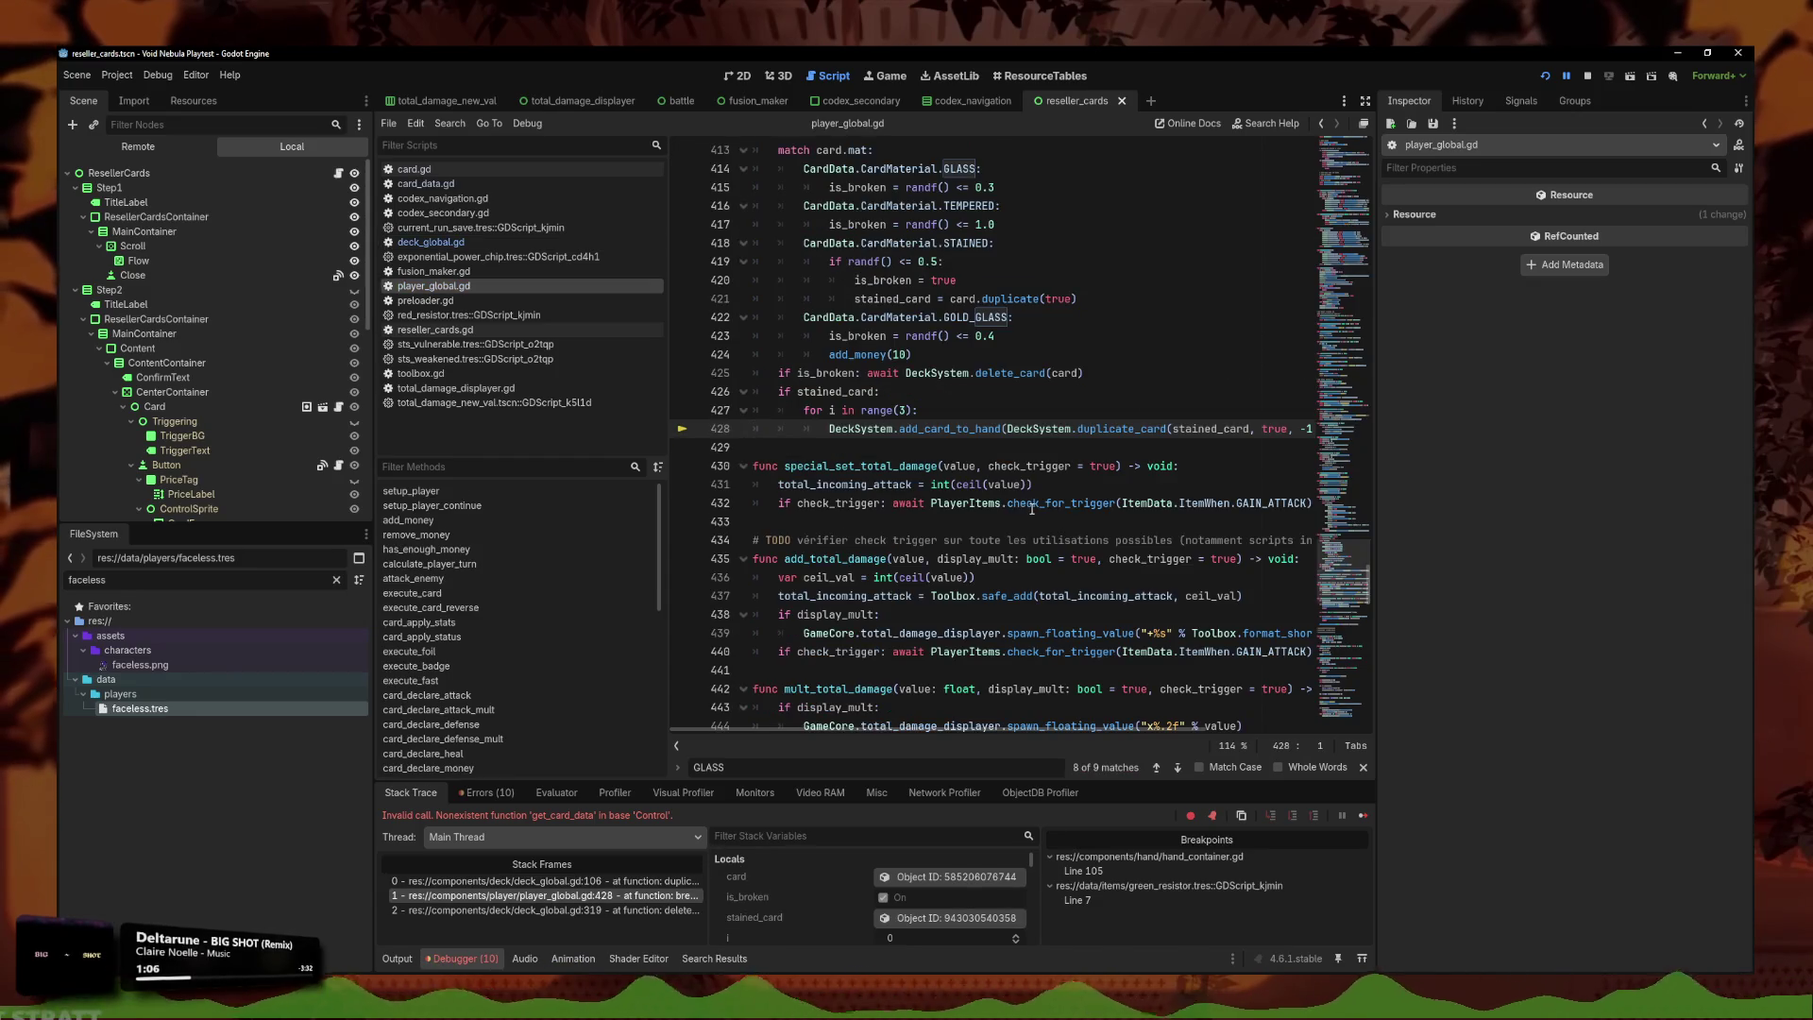
pyautogui.scroll(2, 1032, 510)
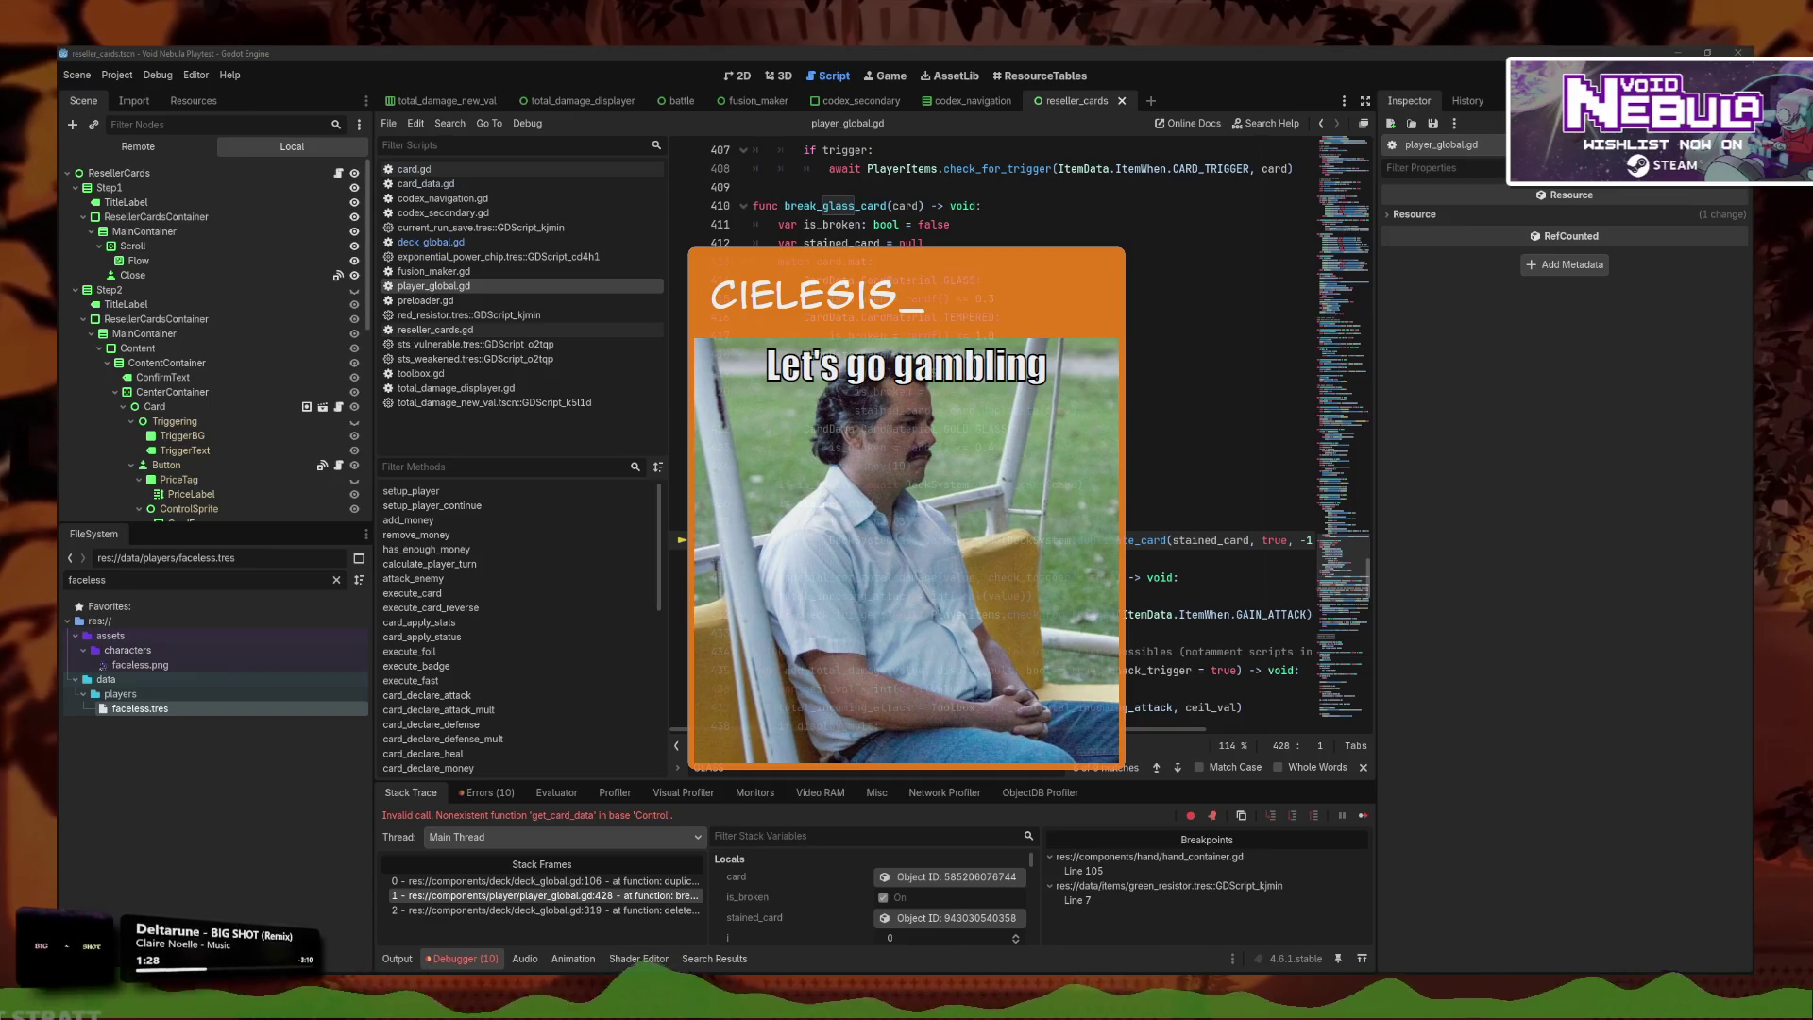
pyautogui.click(995, 521)
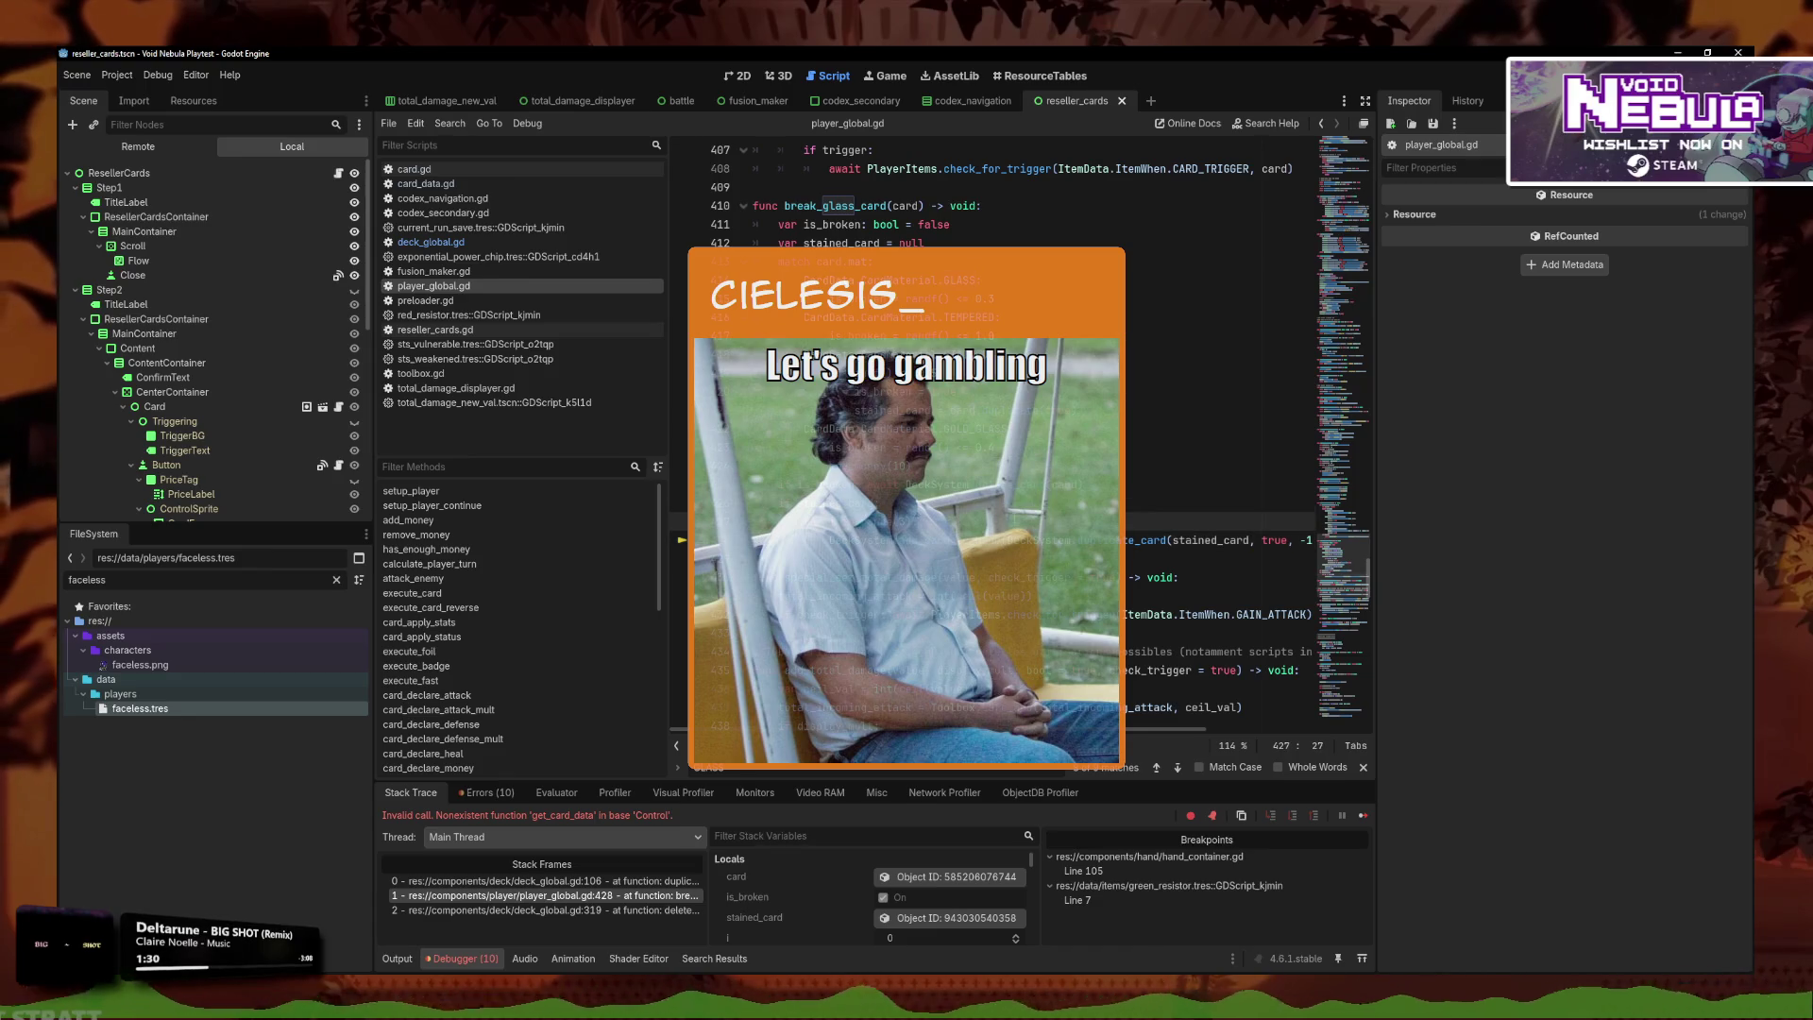
pyautogui.press('Up')
pyautogui.press('Up')
pyautogui.press('Up')
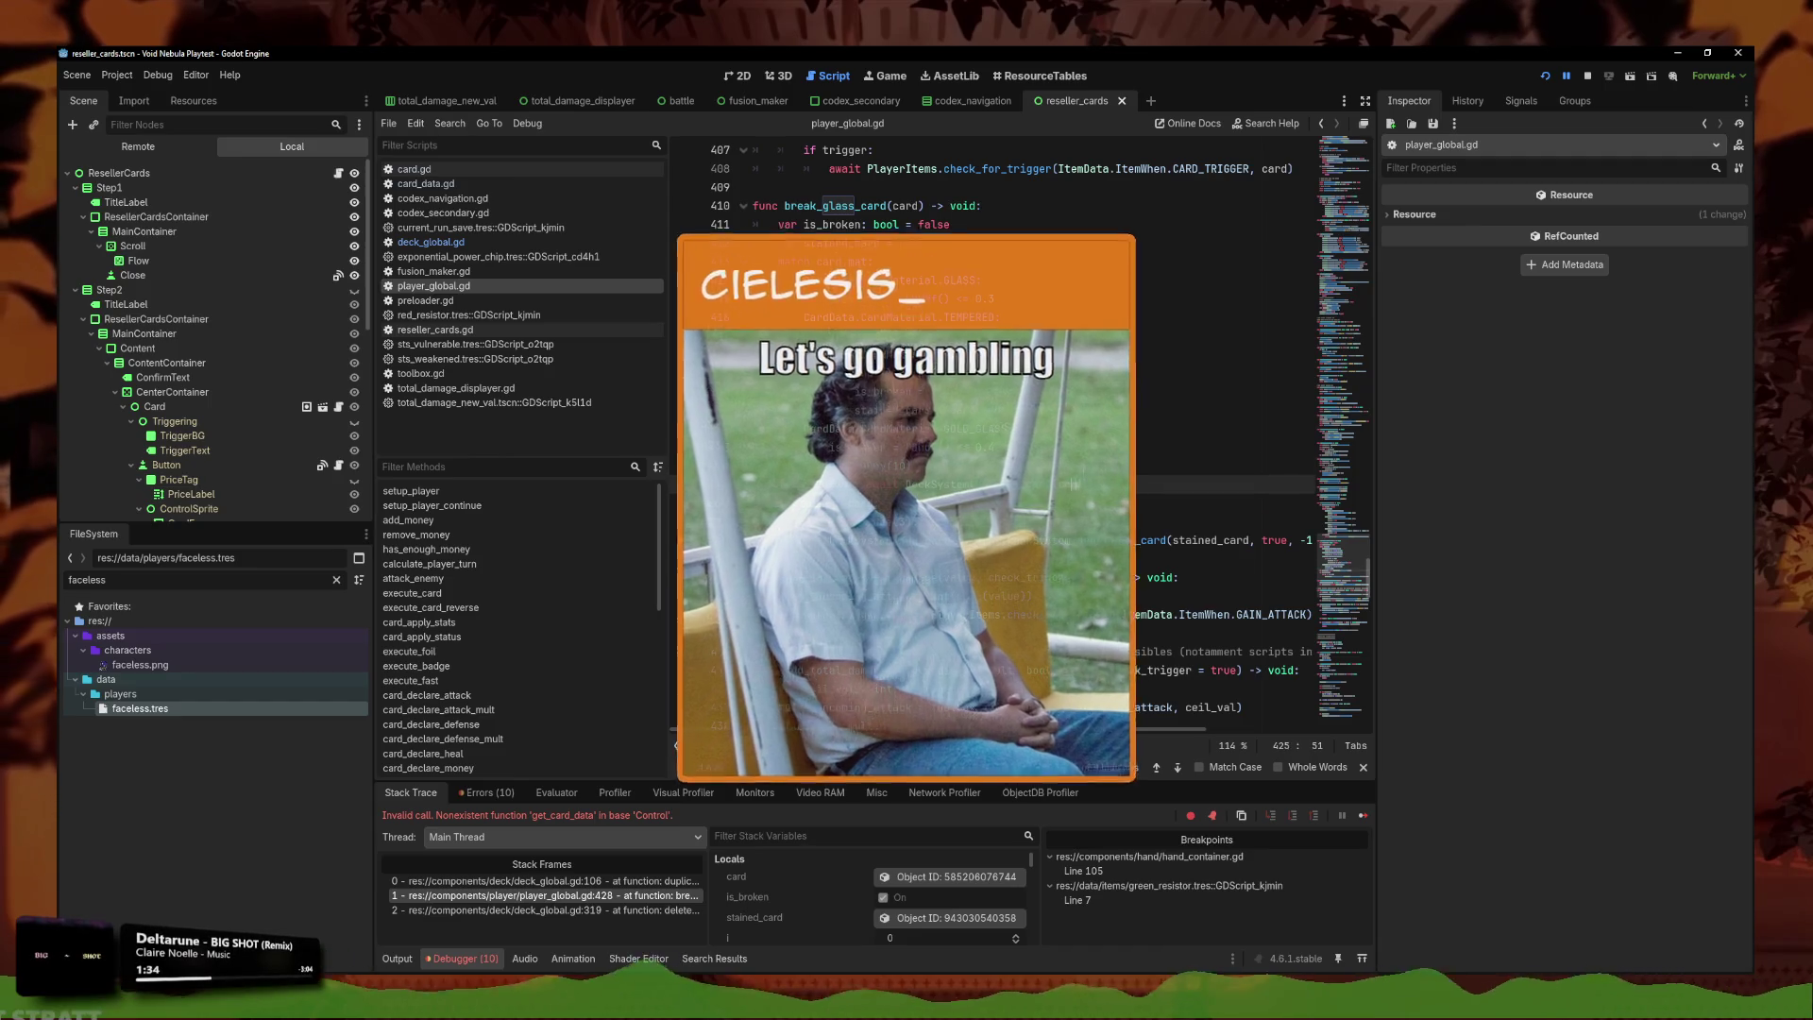
pyautogui.press('Down')
pyautogui.press('Down')
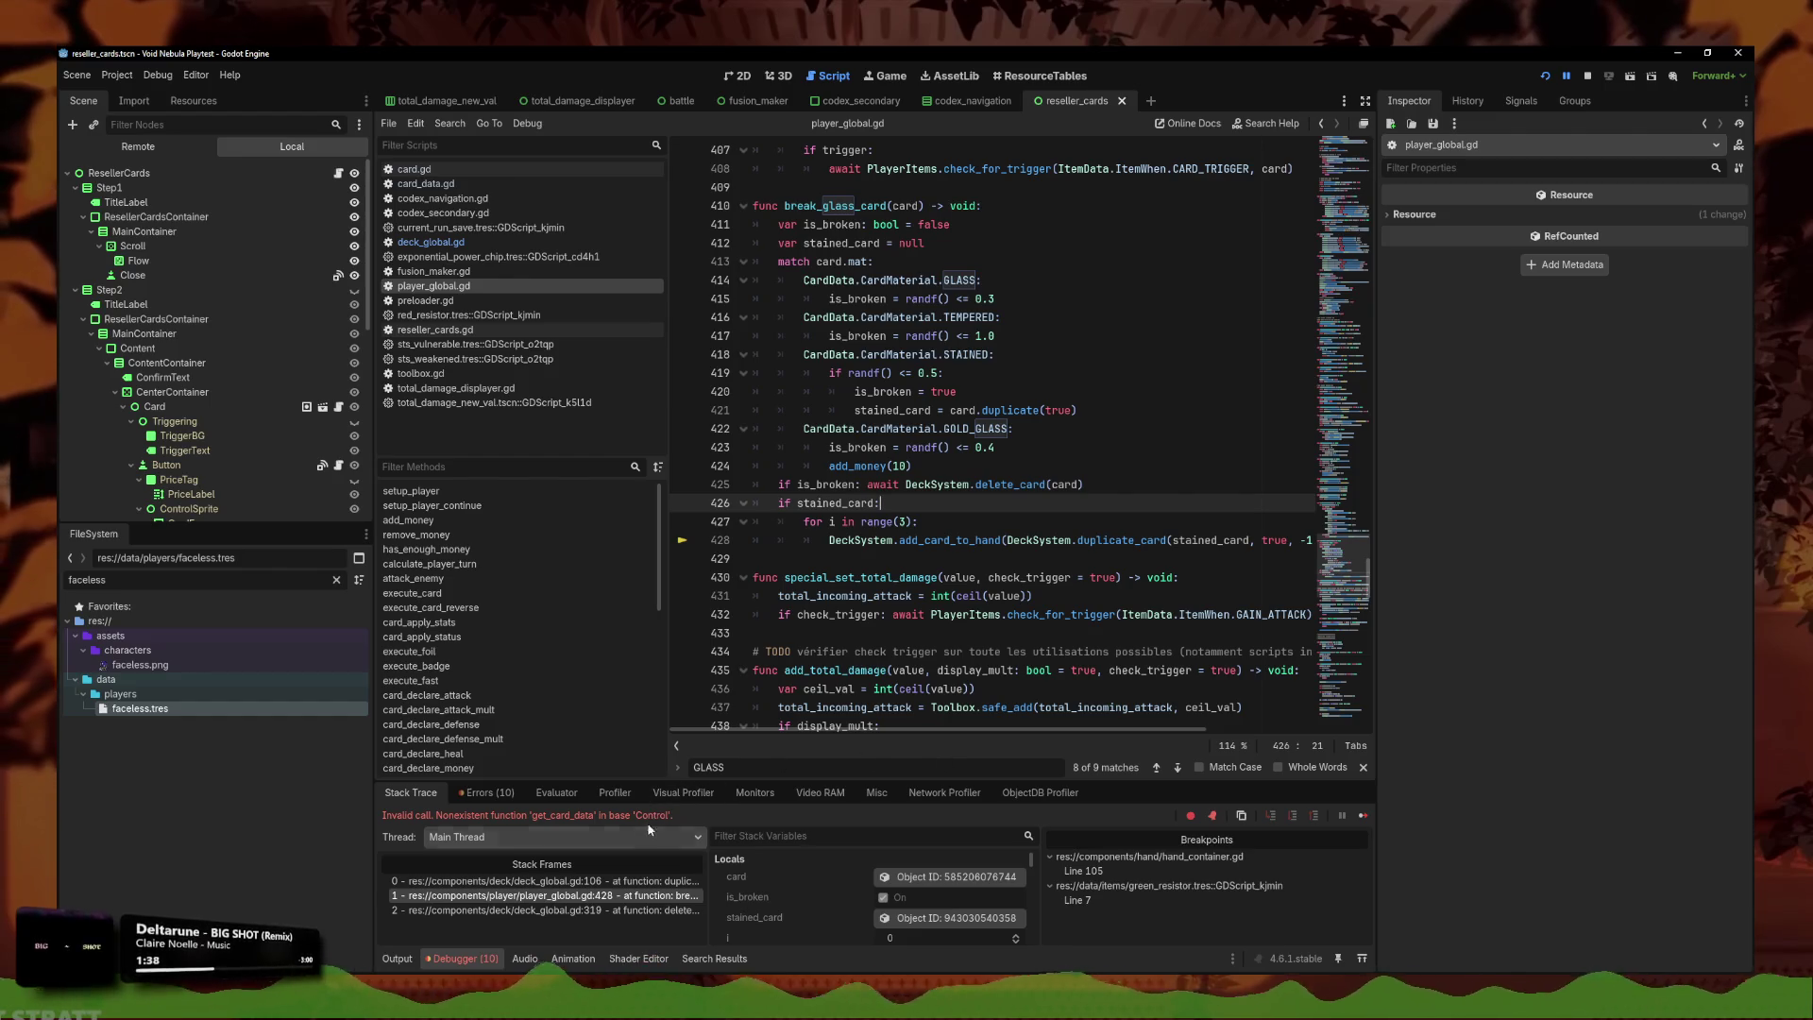
pyautogui.click(699, 880)
pyautogui.click(699, 895)
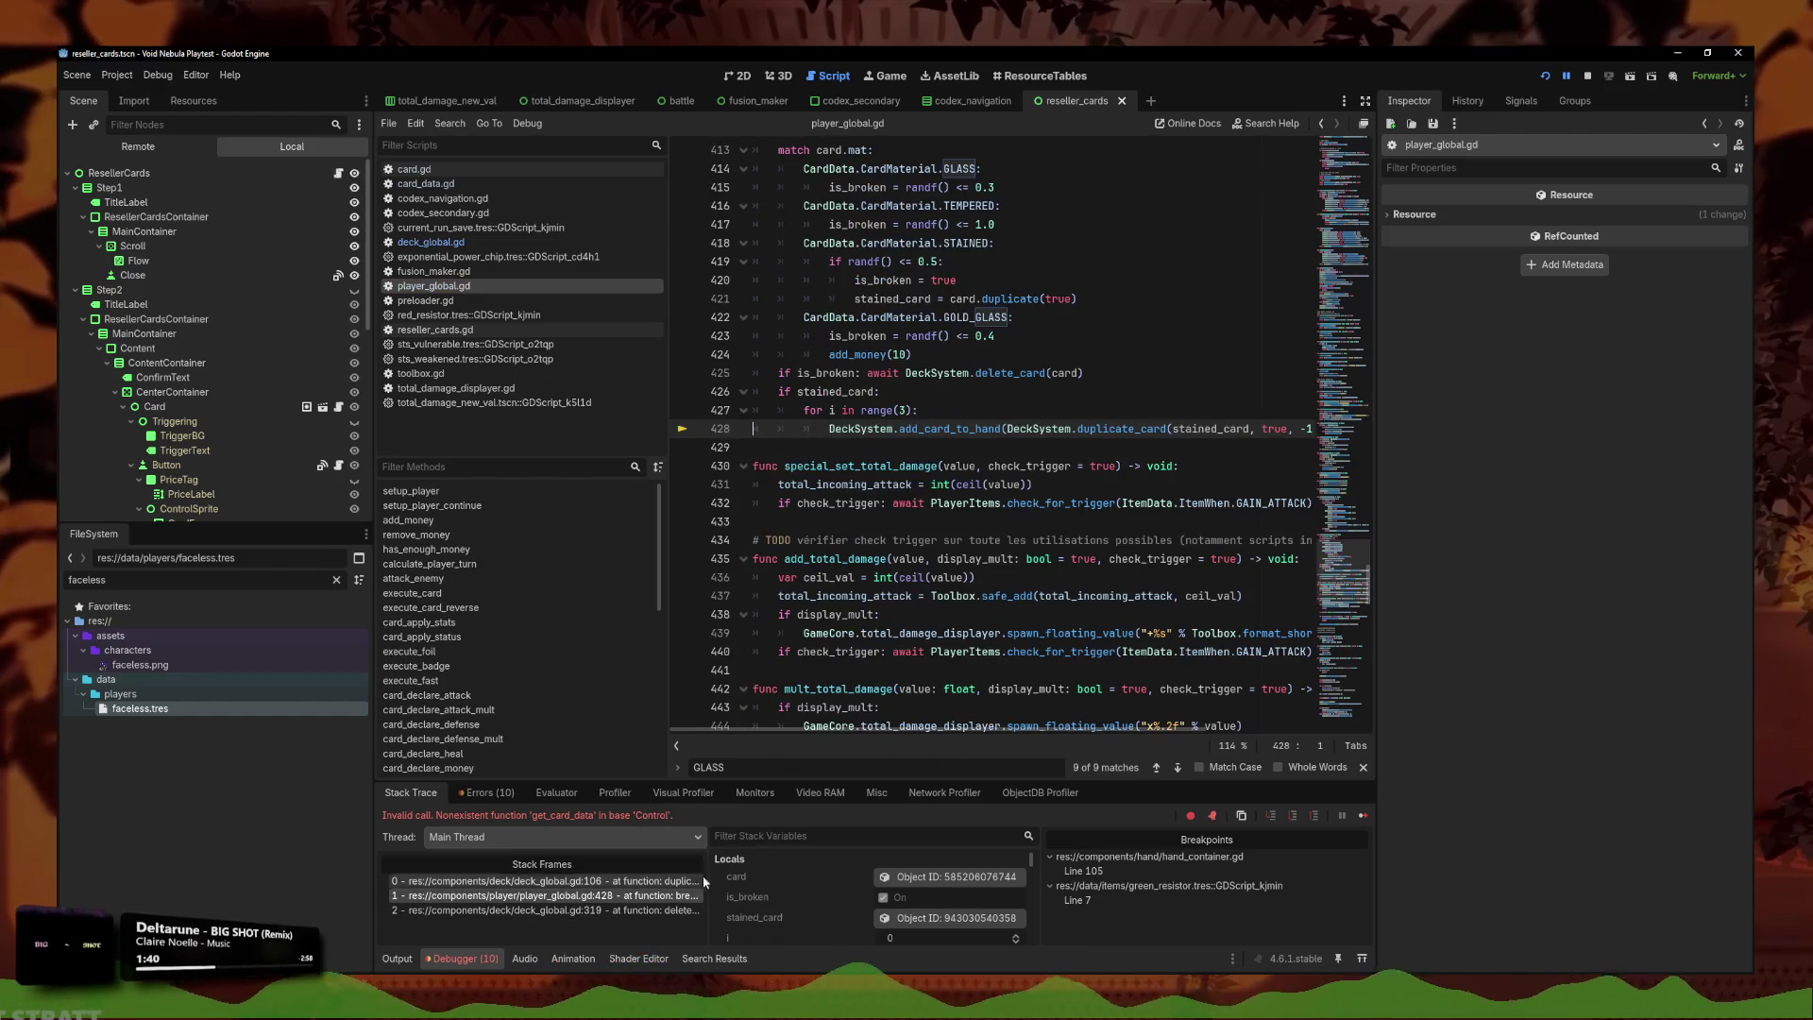
pyautogui.scroll(3, 1022, 472)
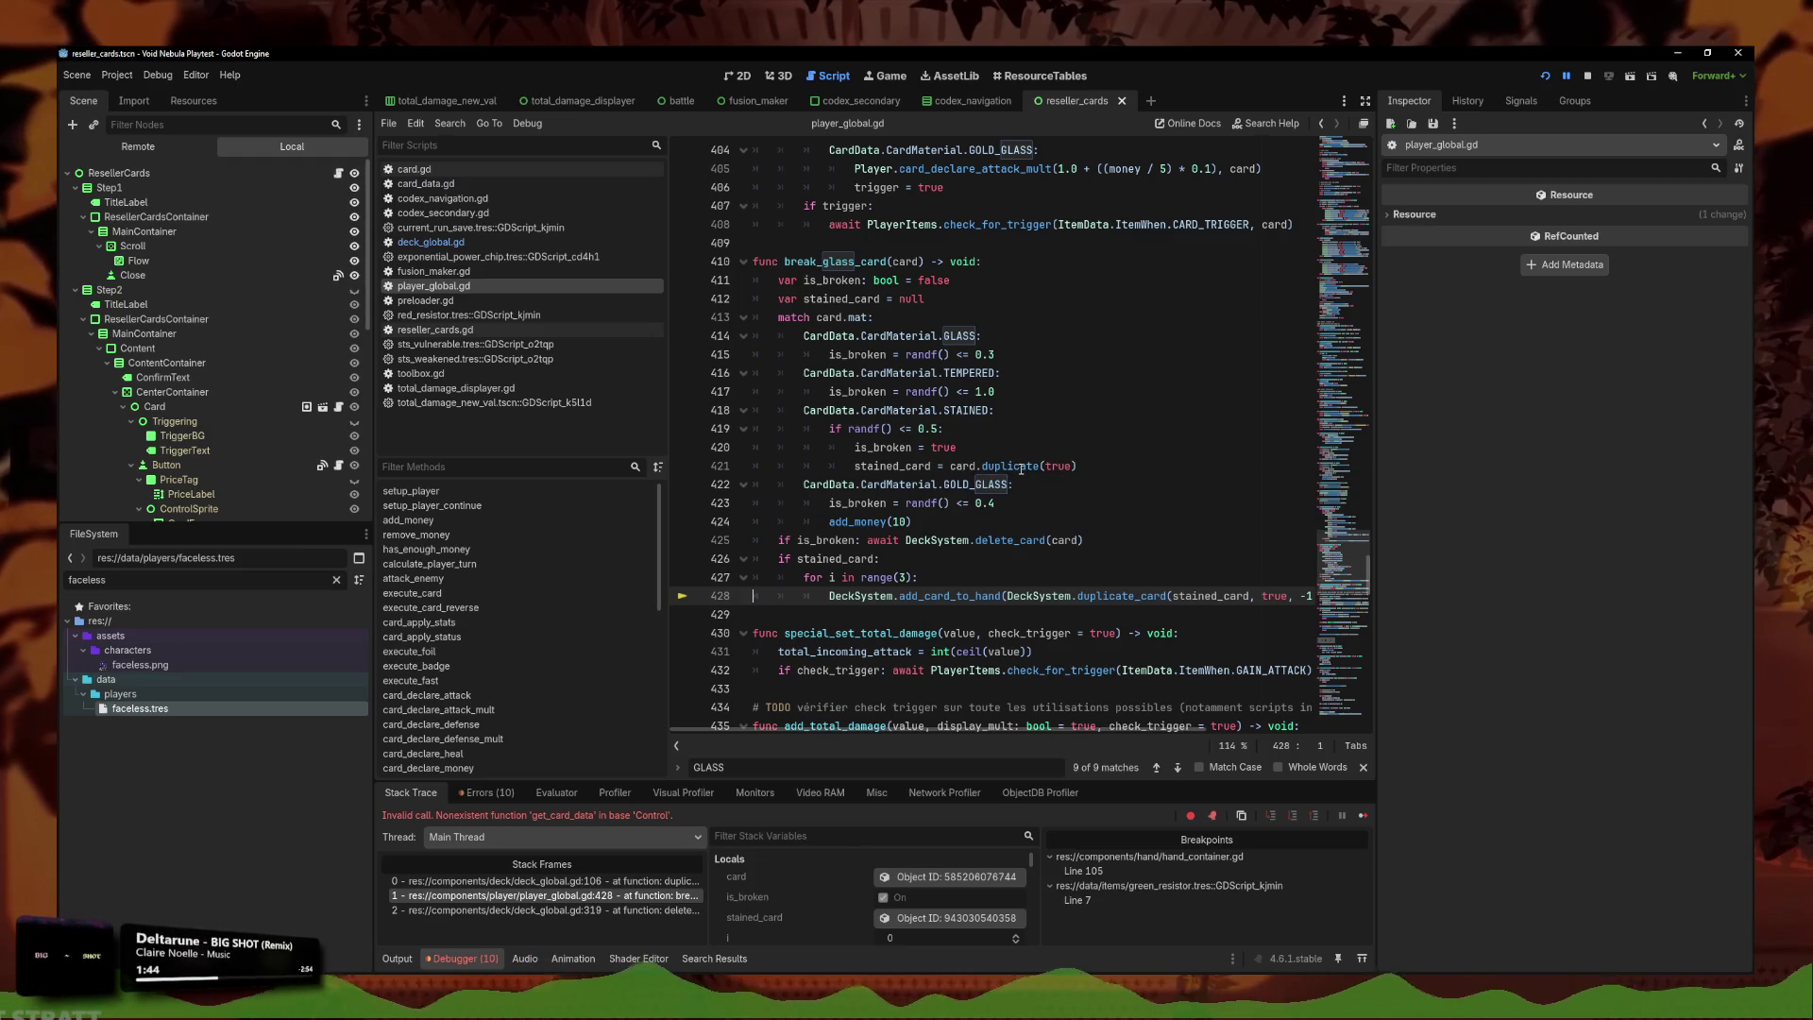
# Begin a type annotation ': Control' after break_glass_card's card parameter on line 410.
pyautogui.moveTo(1001, 466); pyautogui.dragTo(1077, 466)
pyautogui.click(922, 264)
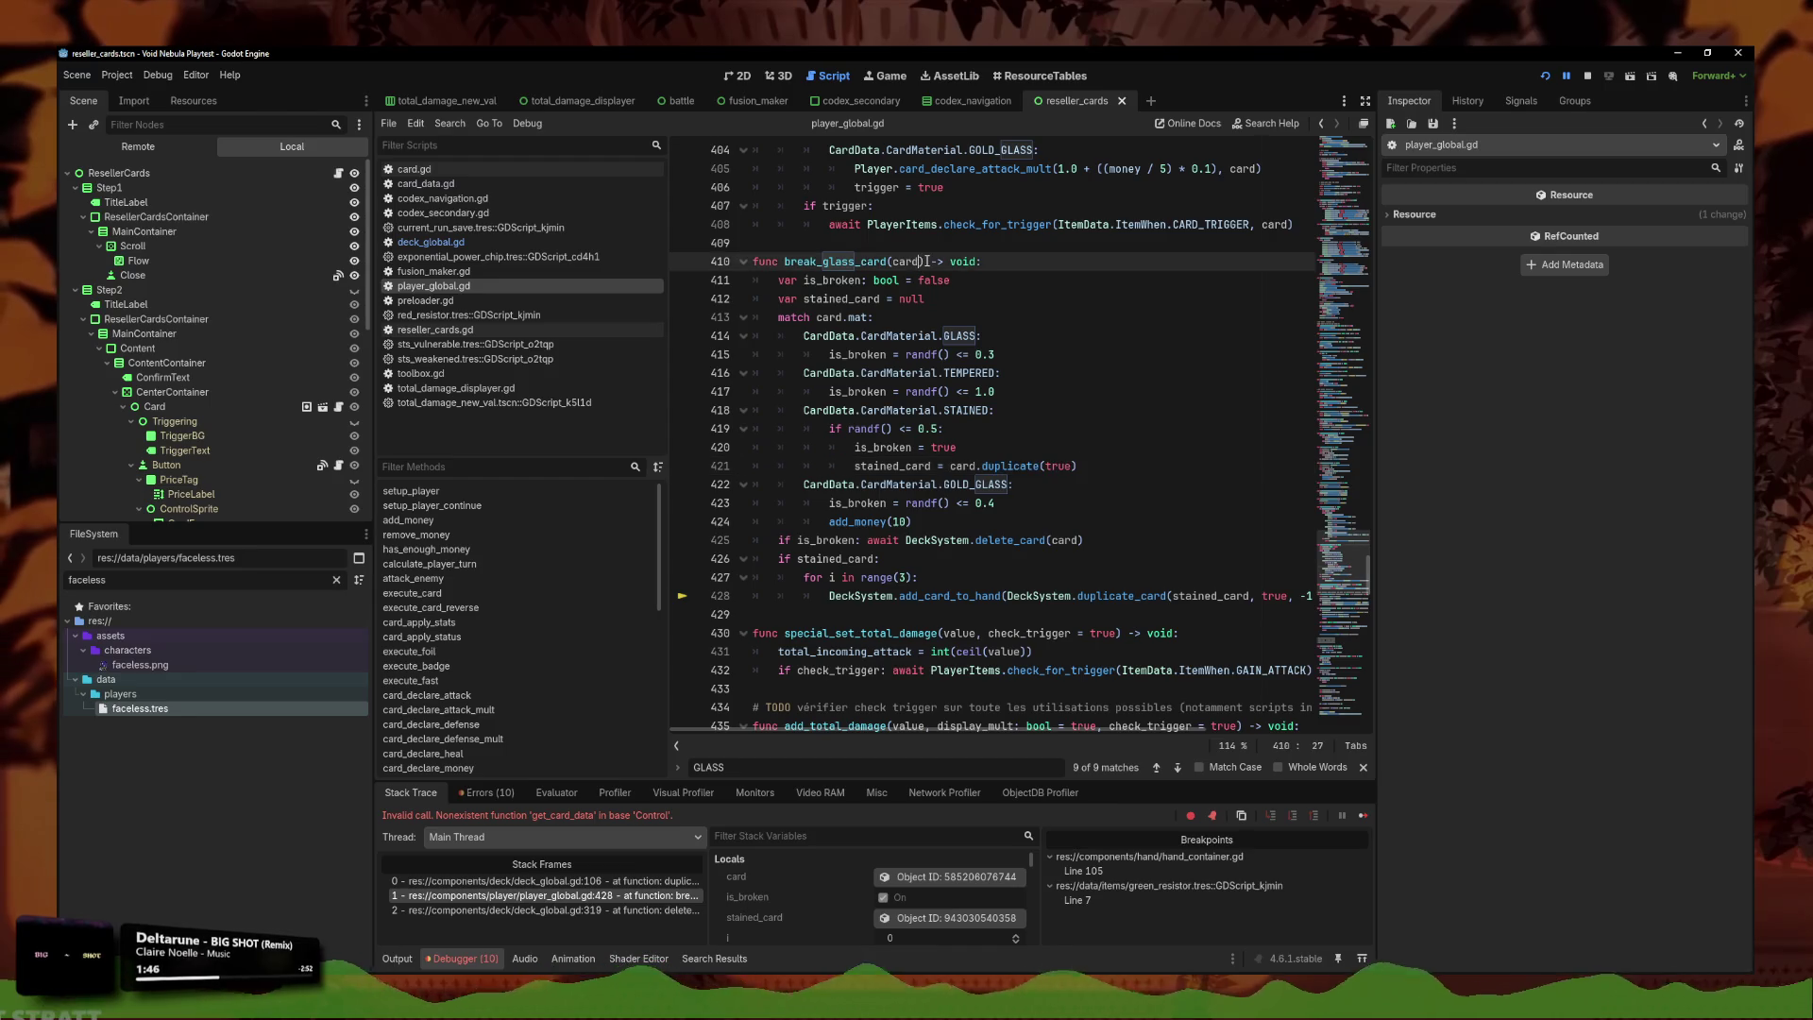
pyautogui.write(': Control')
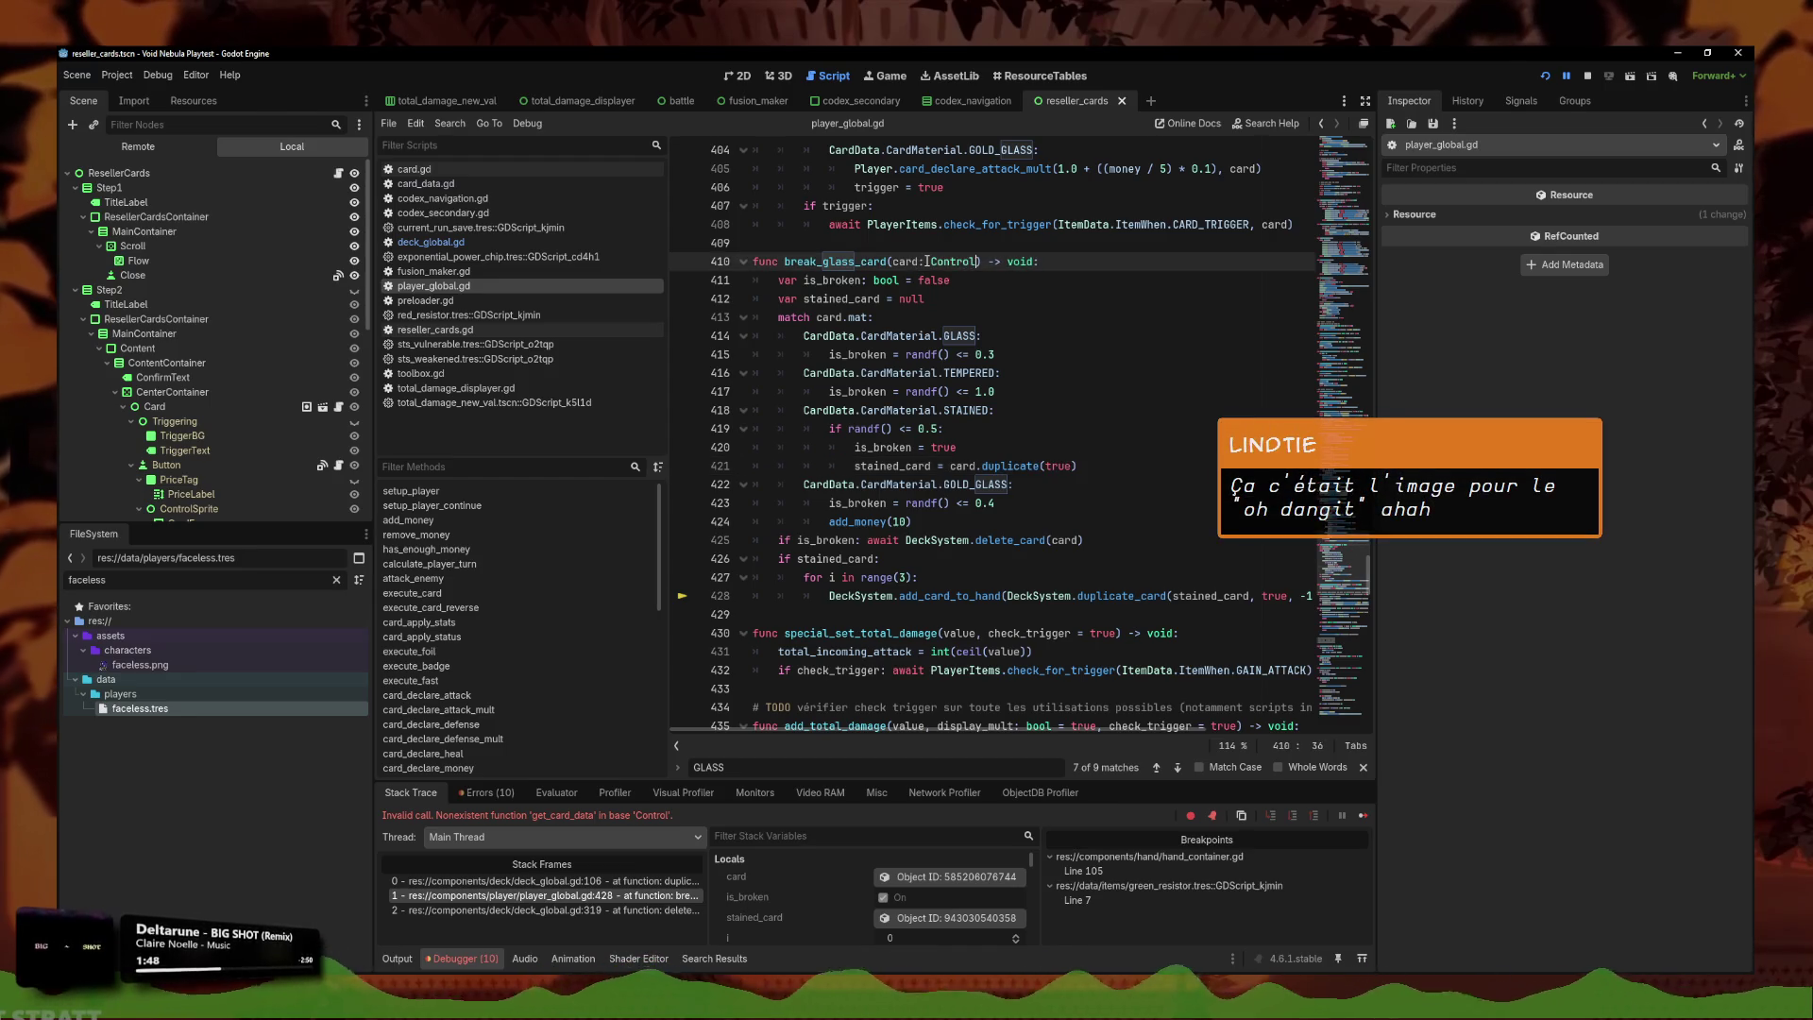
pyautogui.click(1001, 448)
pyautogui.moveTo(1018, 466)
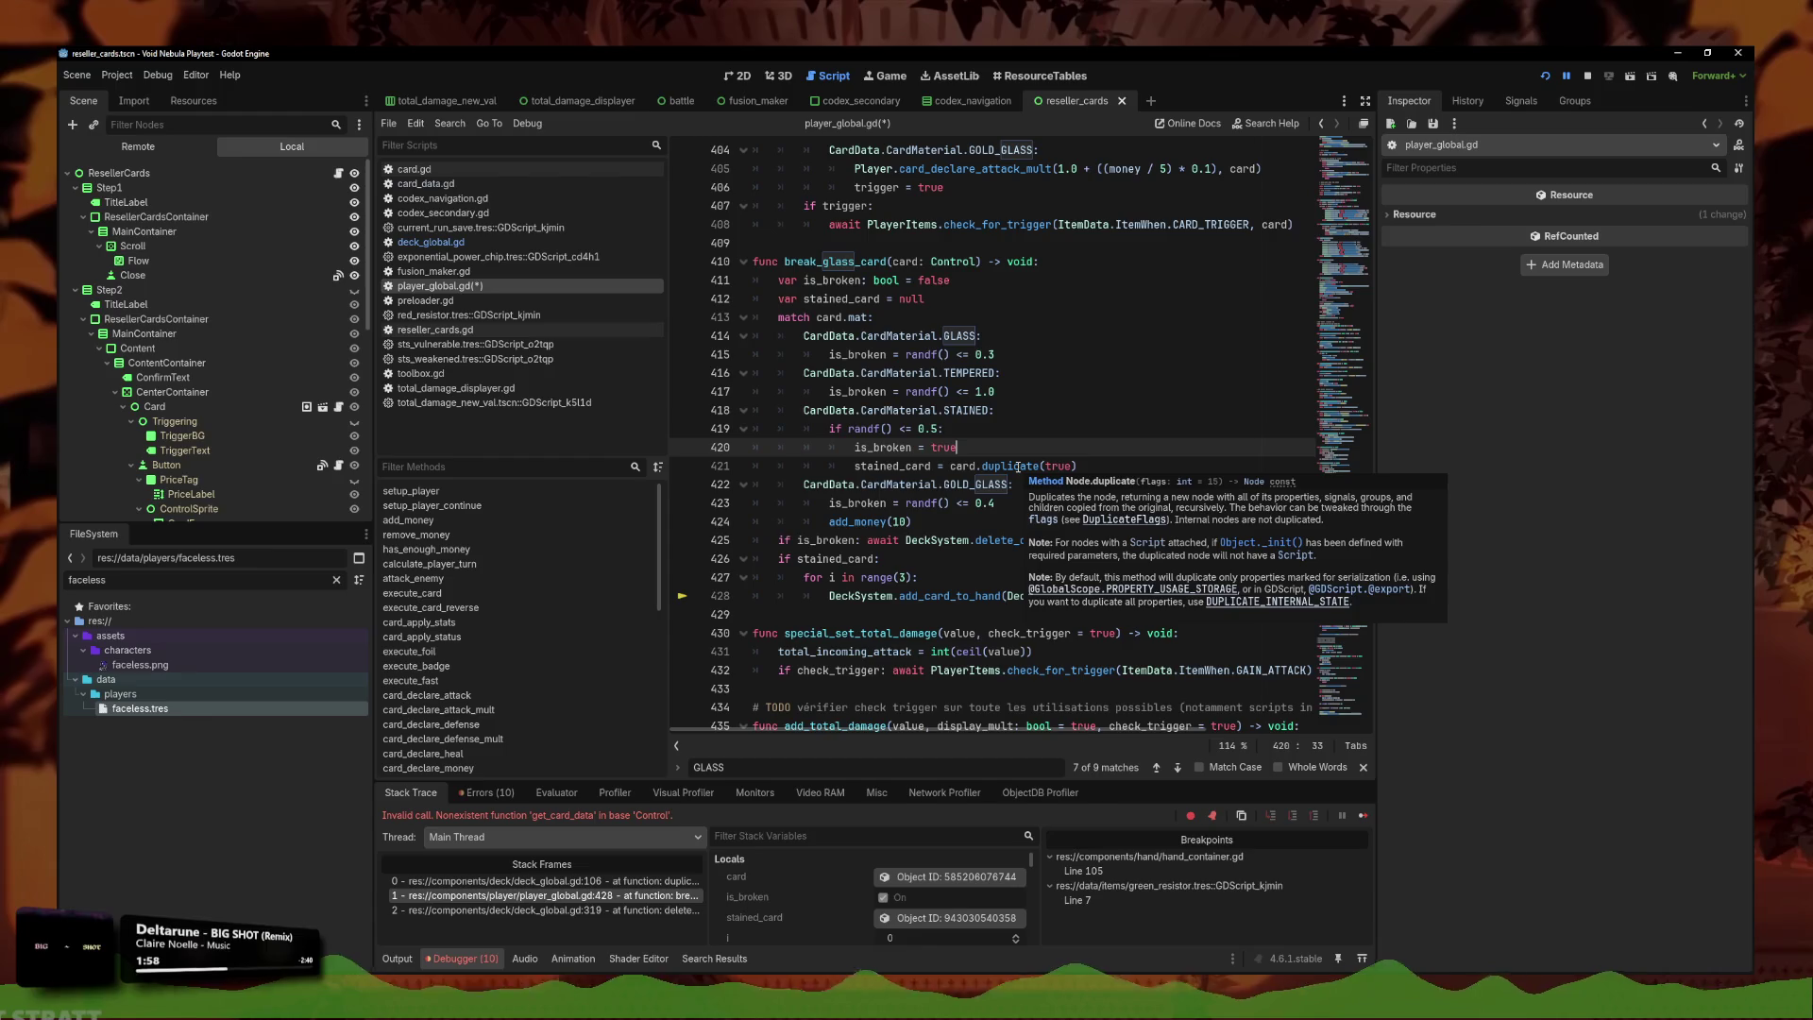
# Comment out the three-duplicate loop with Ctrl+K.
pyautogui.click(1147, 543)
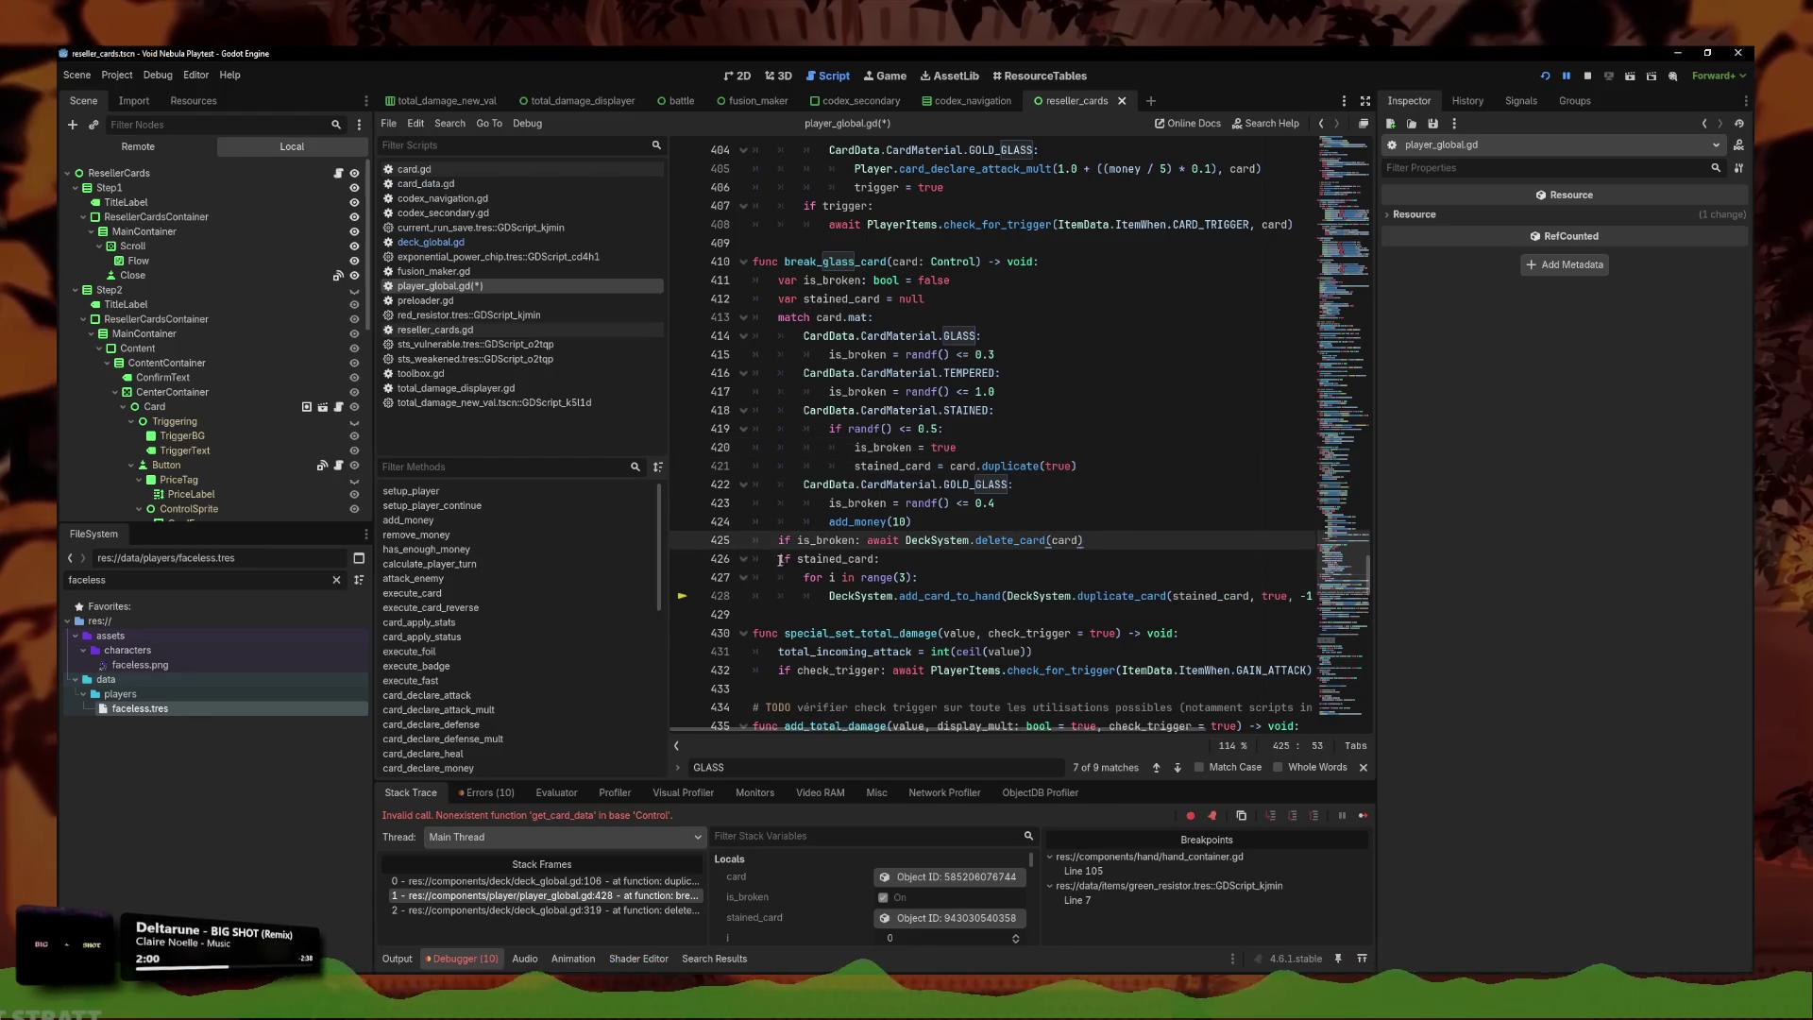
pyautogui.moveTo(781, 558); pyautogui.dragTo(1039, 605)
pyautogui.hotkey('ctrl', 'k')
# Add print(stained_card) after the delete_card call and save the script.
pyautogui.click(1064, 539)
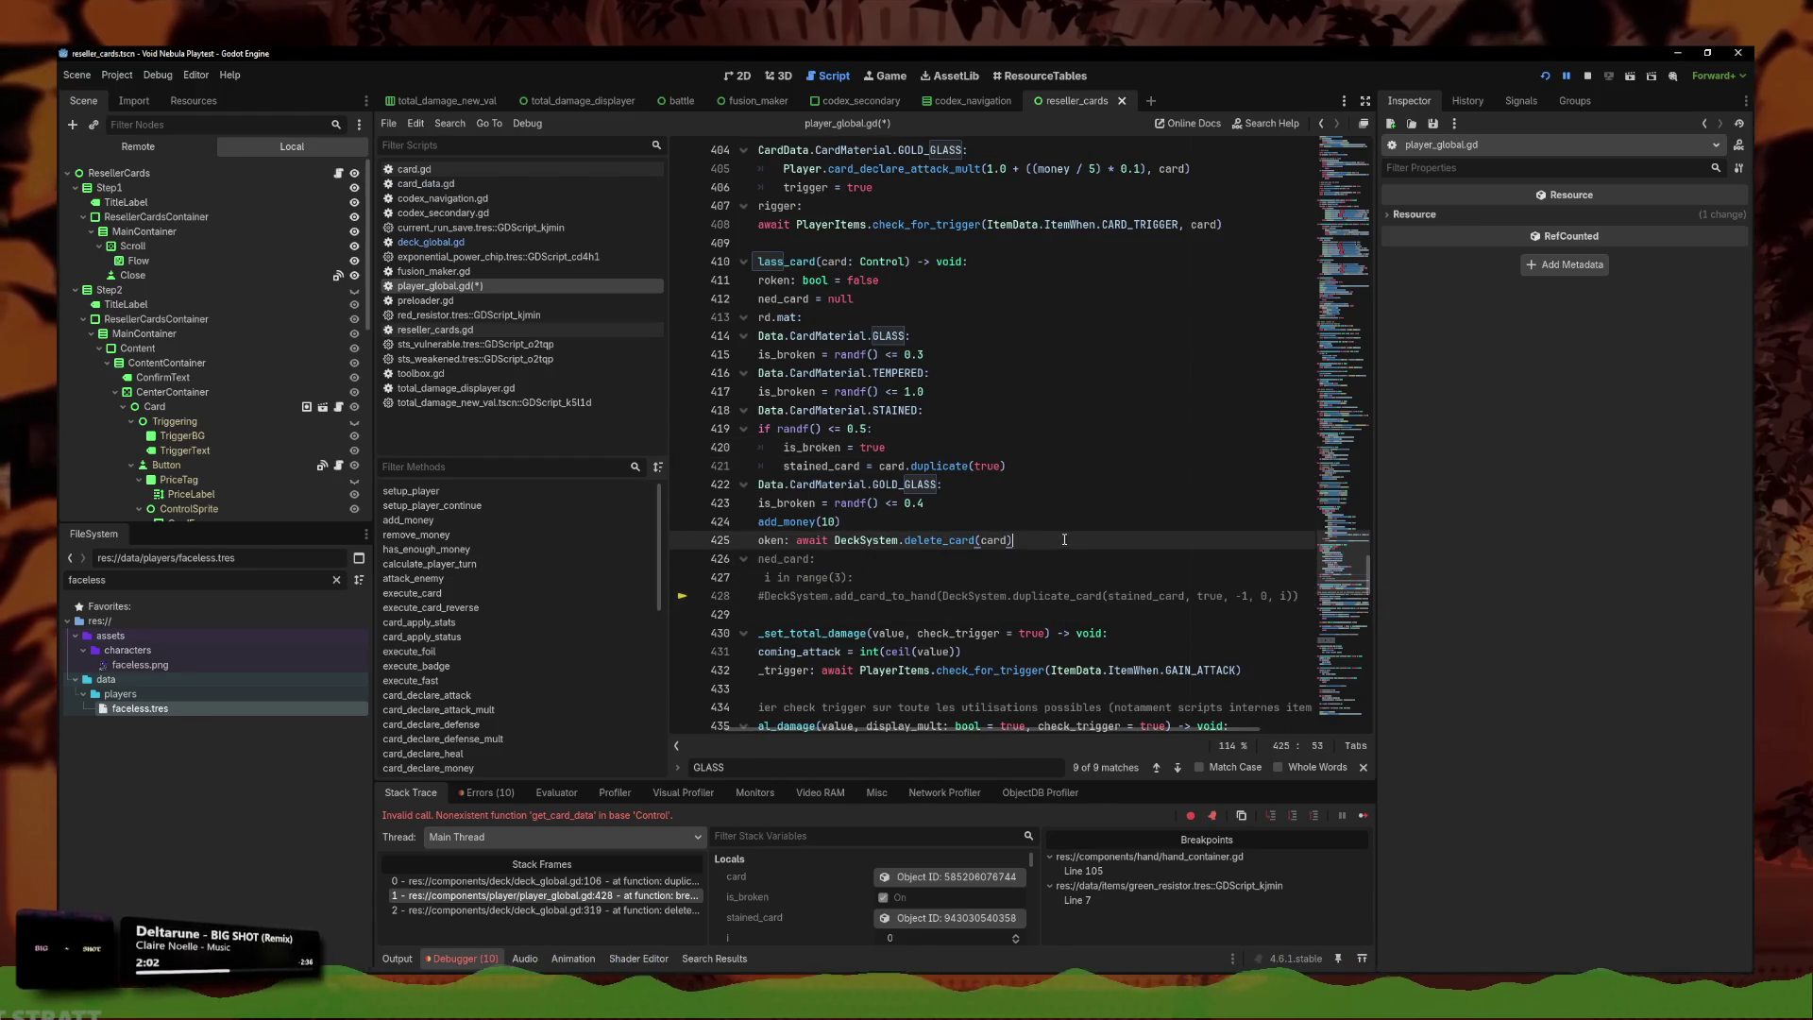
pyautogui.press('Return')
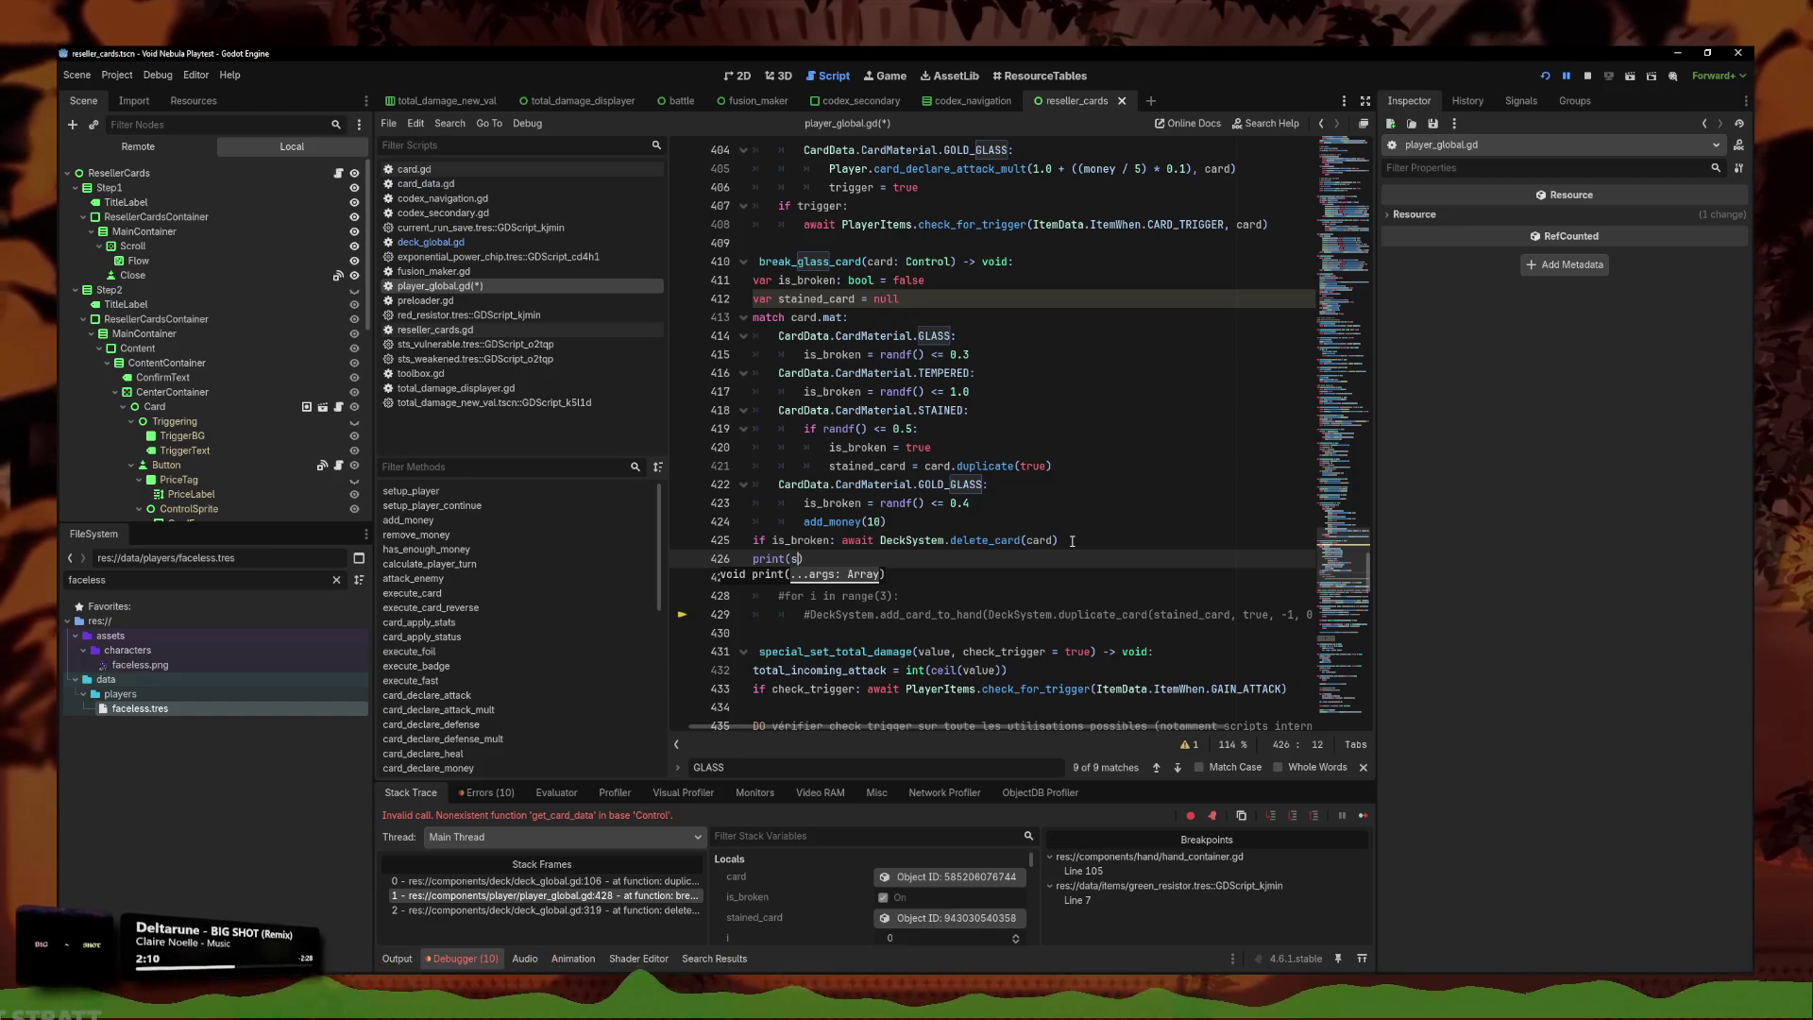
pyautogui.write('d')
pyautogui.press('Return')
pyautogui.hotkey('ctrl', 's')
pyautogui.scroll(3, 992, 522)
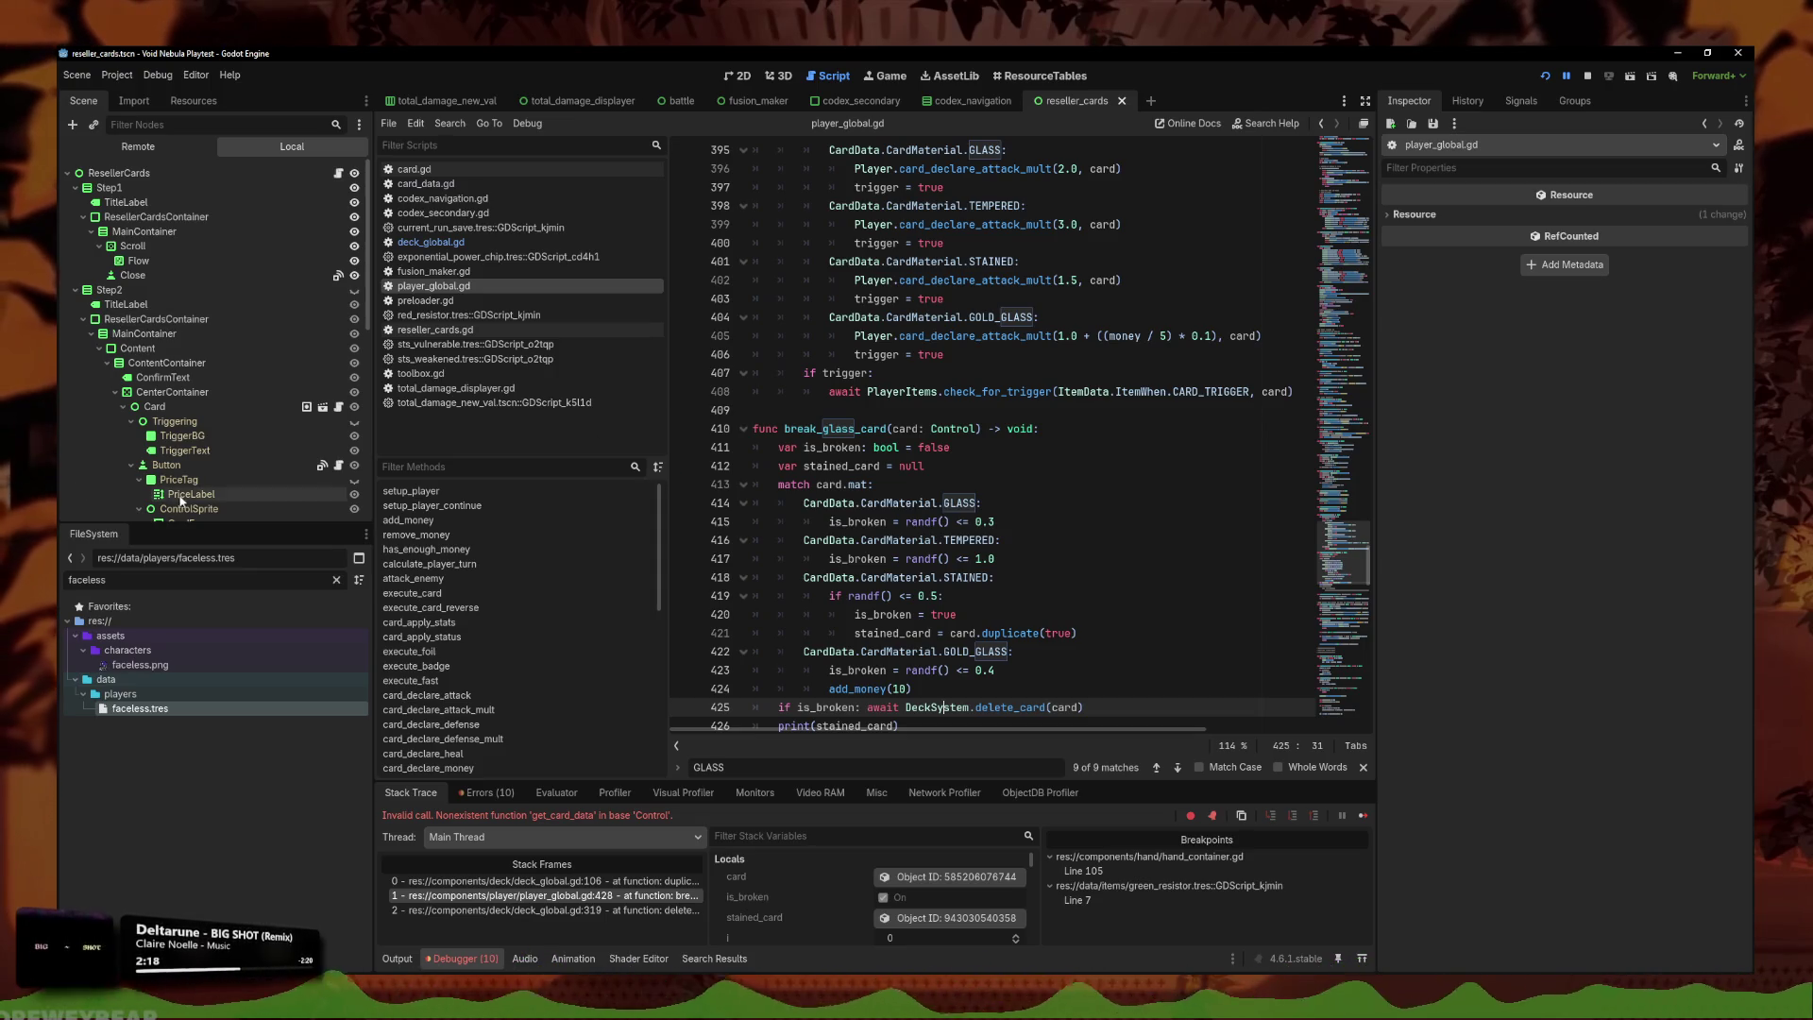
pyautogui.scroll(4, 928, 593)
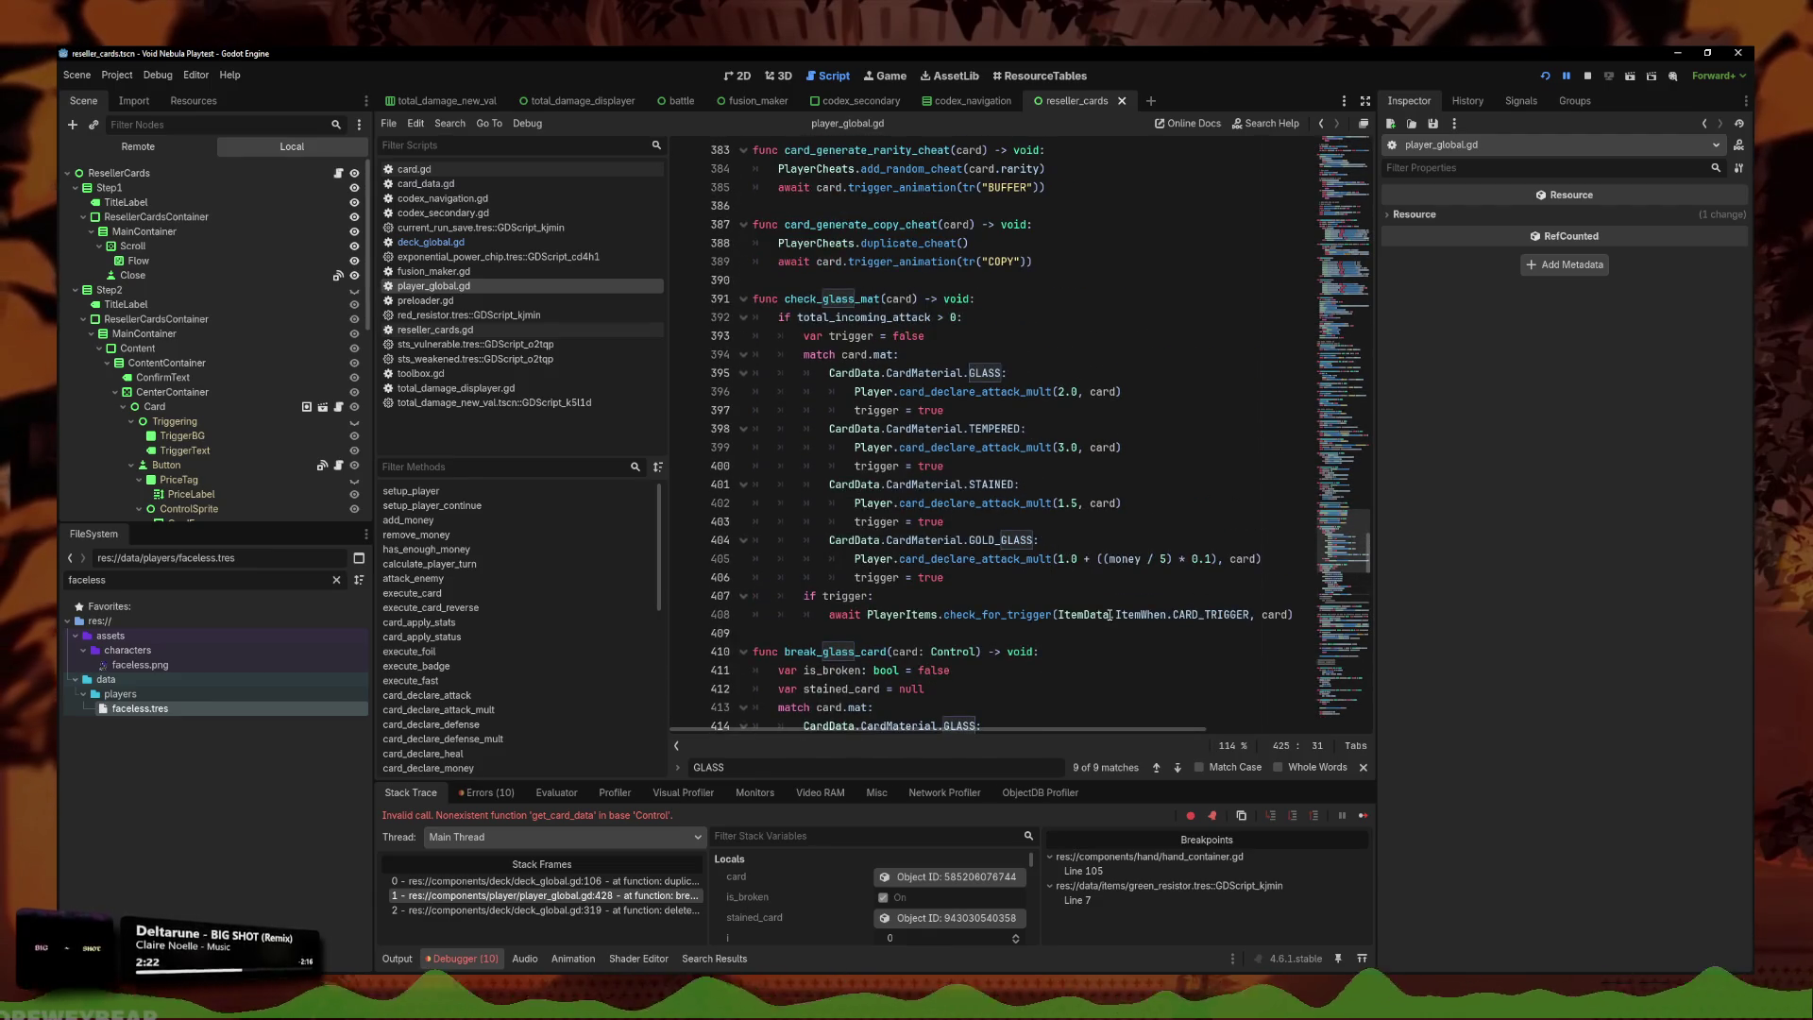
# Add await before card_declare_attack_mult on the GLASS, STAINED and GOLD_GLASS multiplier lines.
pyautogui.click(1149, 443)
pyautogui.hotkey('ctrl', 's')
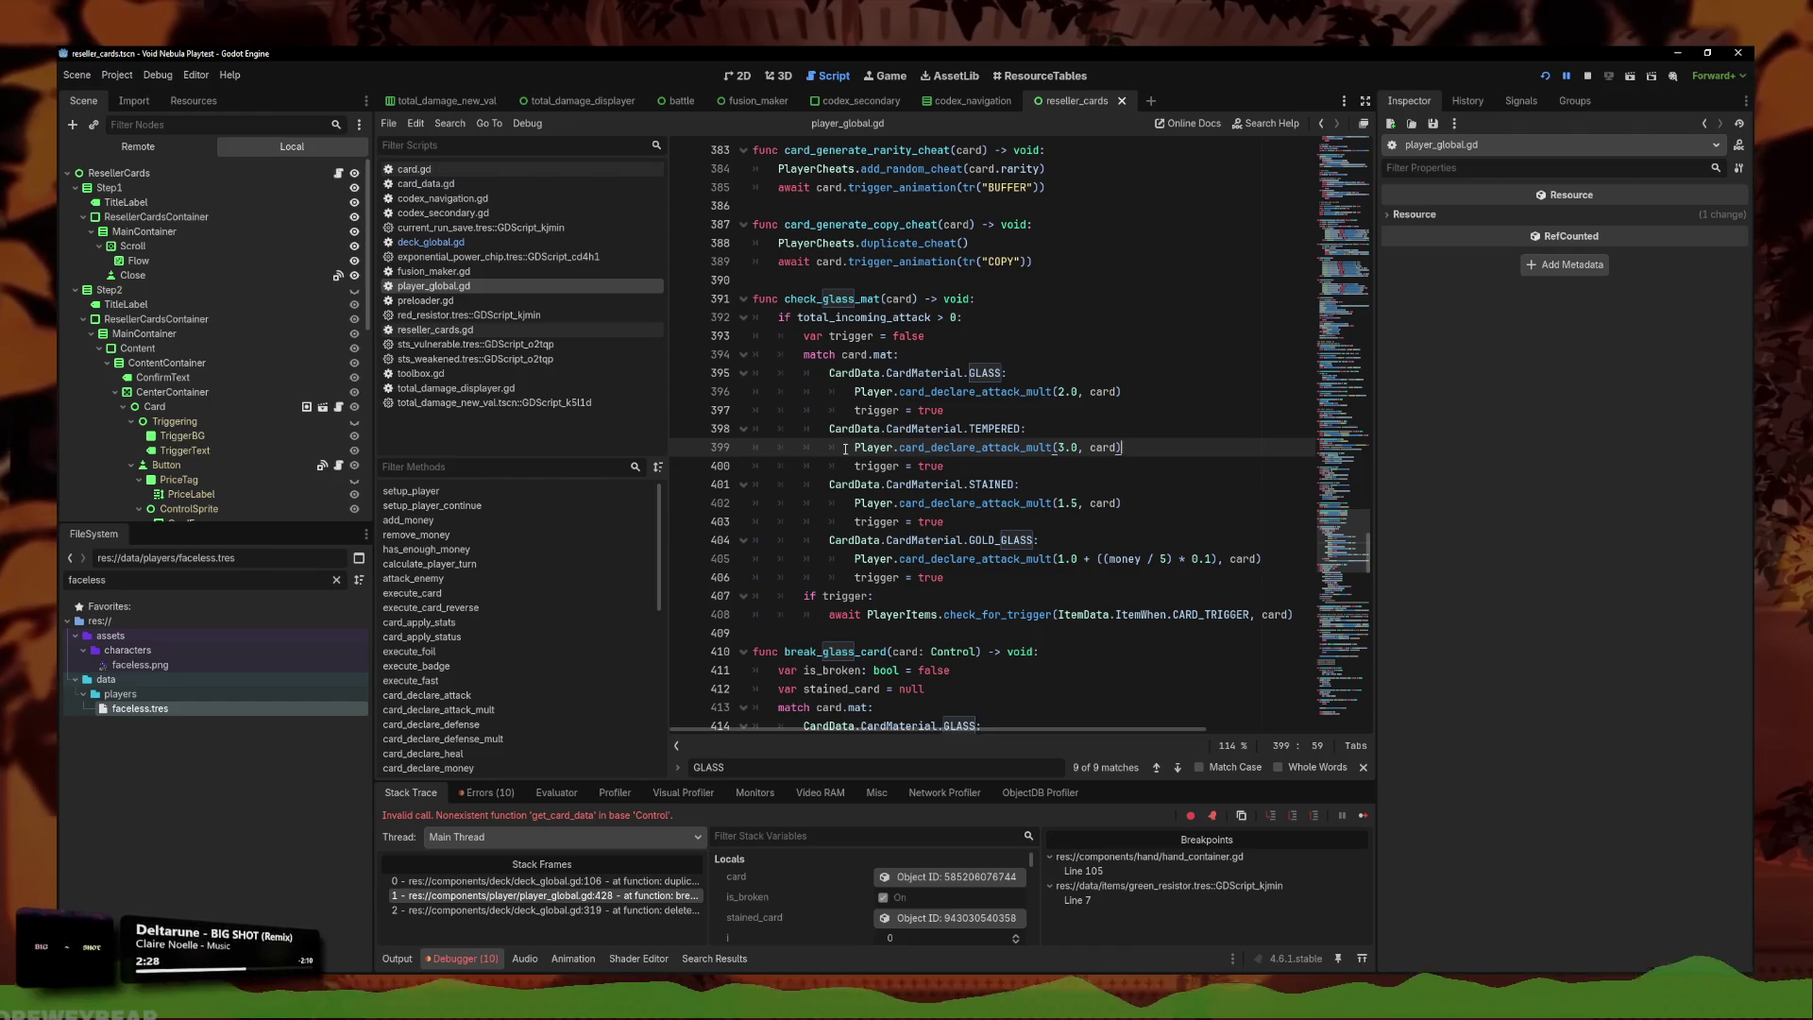
pyautogui.keyDown('alt'); pyautogui.click(856, 559); pyautogui.keyUp('alt')
pyautogui.keyDown('alt'); pyautogui.click(855, 503); pyautogui.keyUp('alt')
pyautogui.keyDown('alt'); pyautogui.click(855, 391); pyautogui.keyUp('alt')
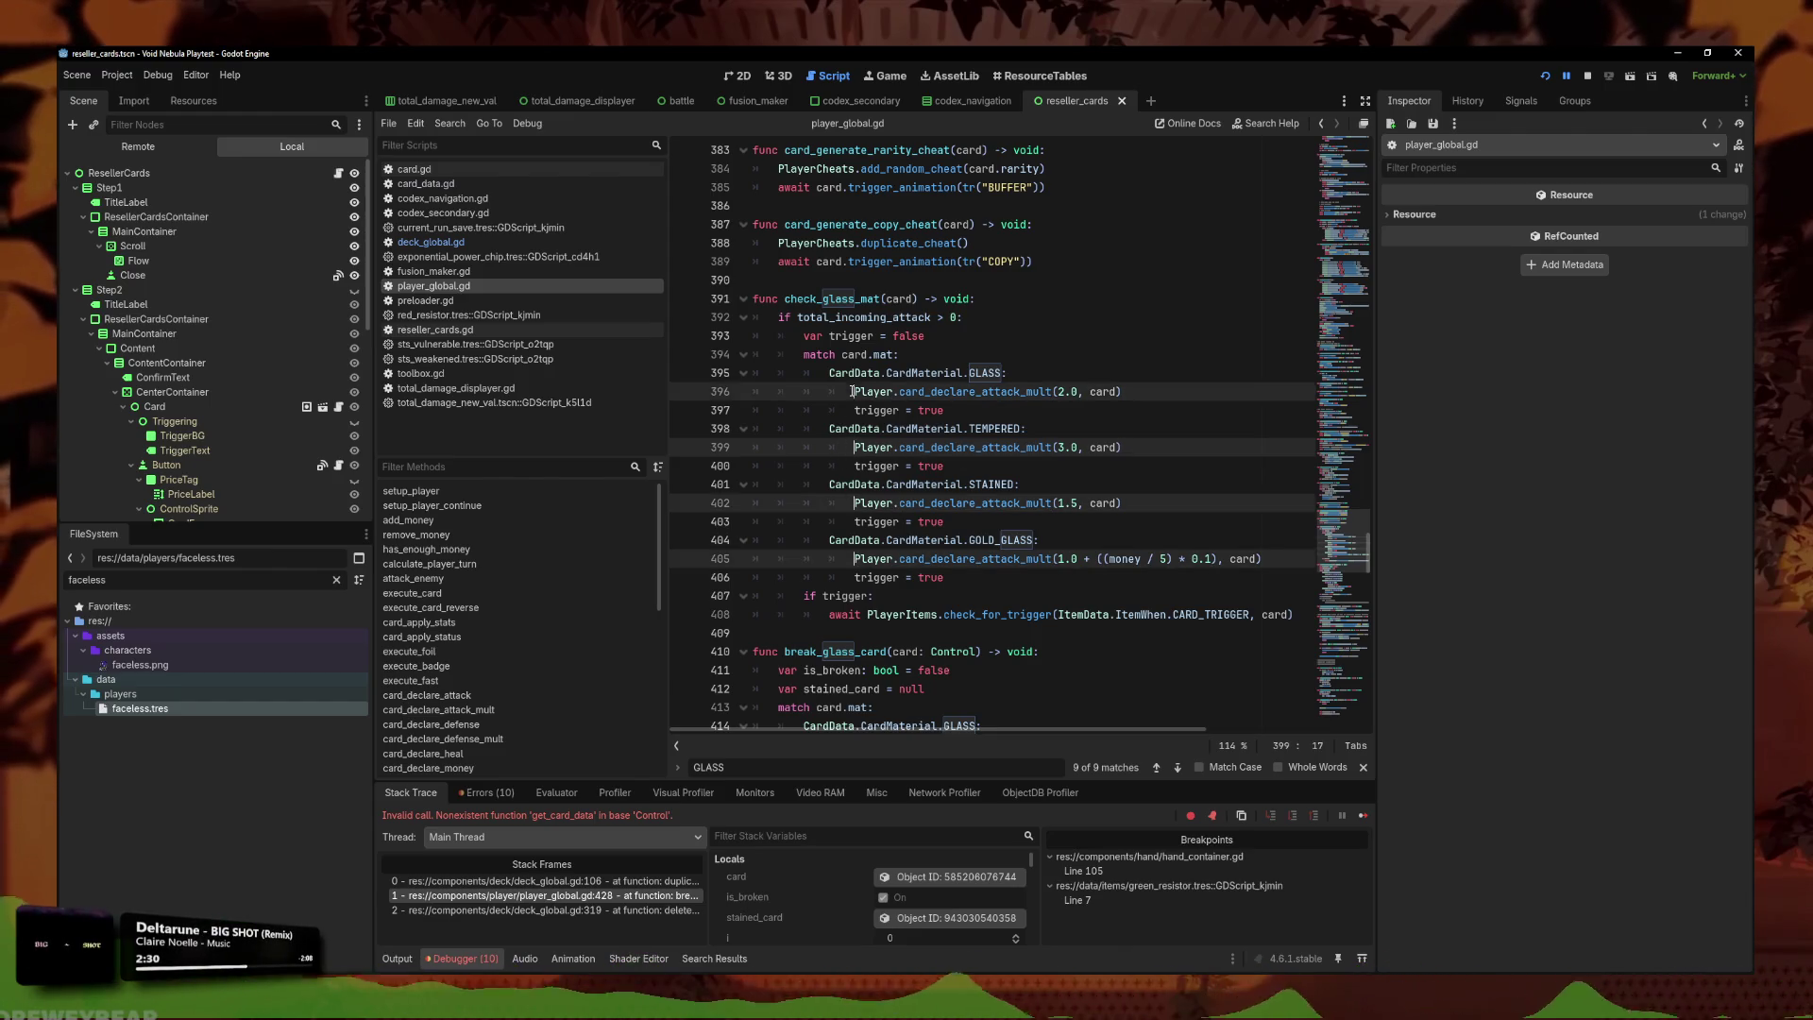
pyautogui.write('await')
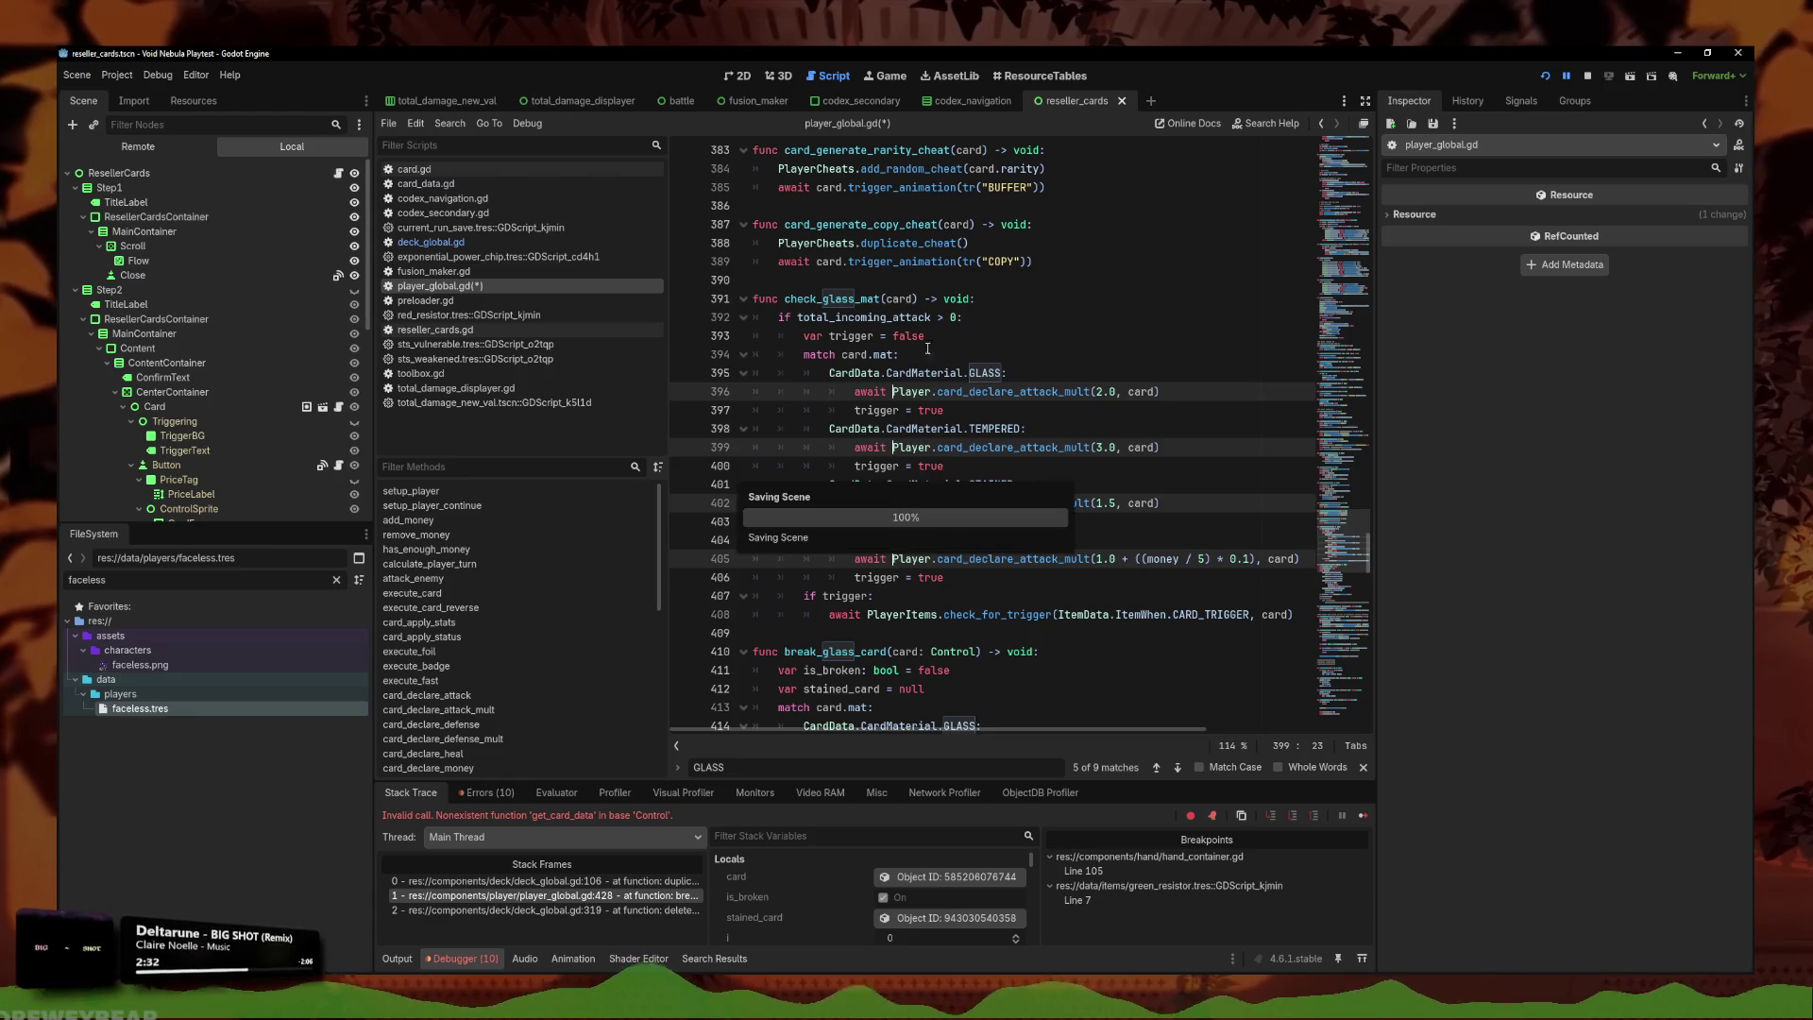
# Search check_glass to review check_glass_mat, then launch a playtest.
pyautogui.hotkey('ctrl', 'f')
pyautogui.write('check_glass')
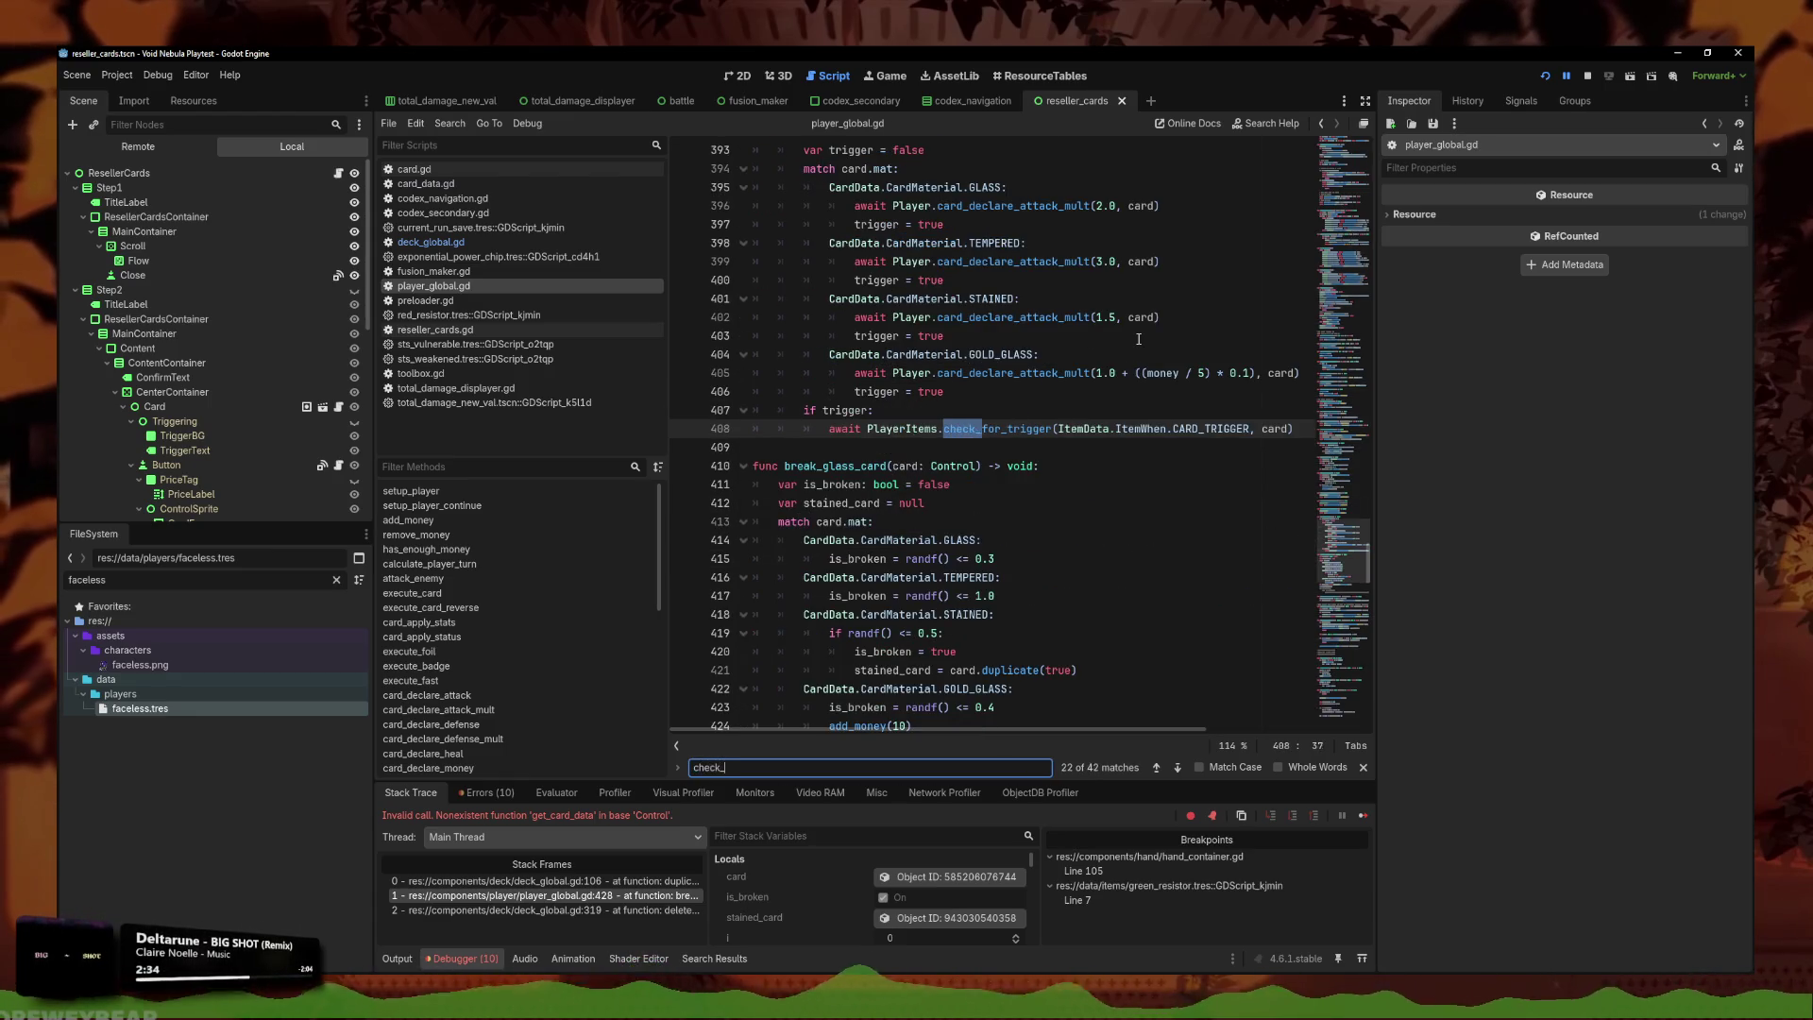
pyautogui.click(1156, 766)
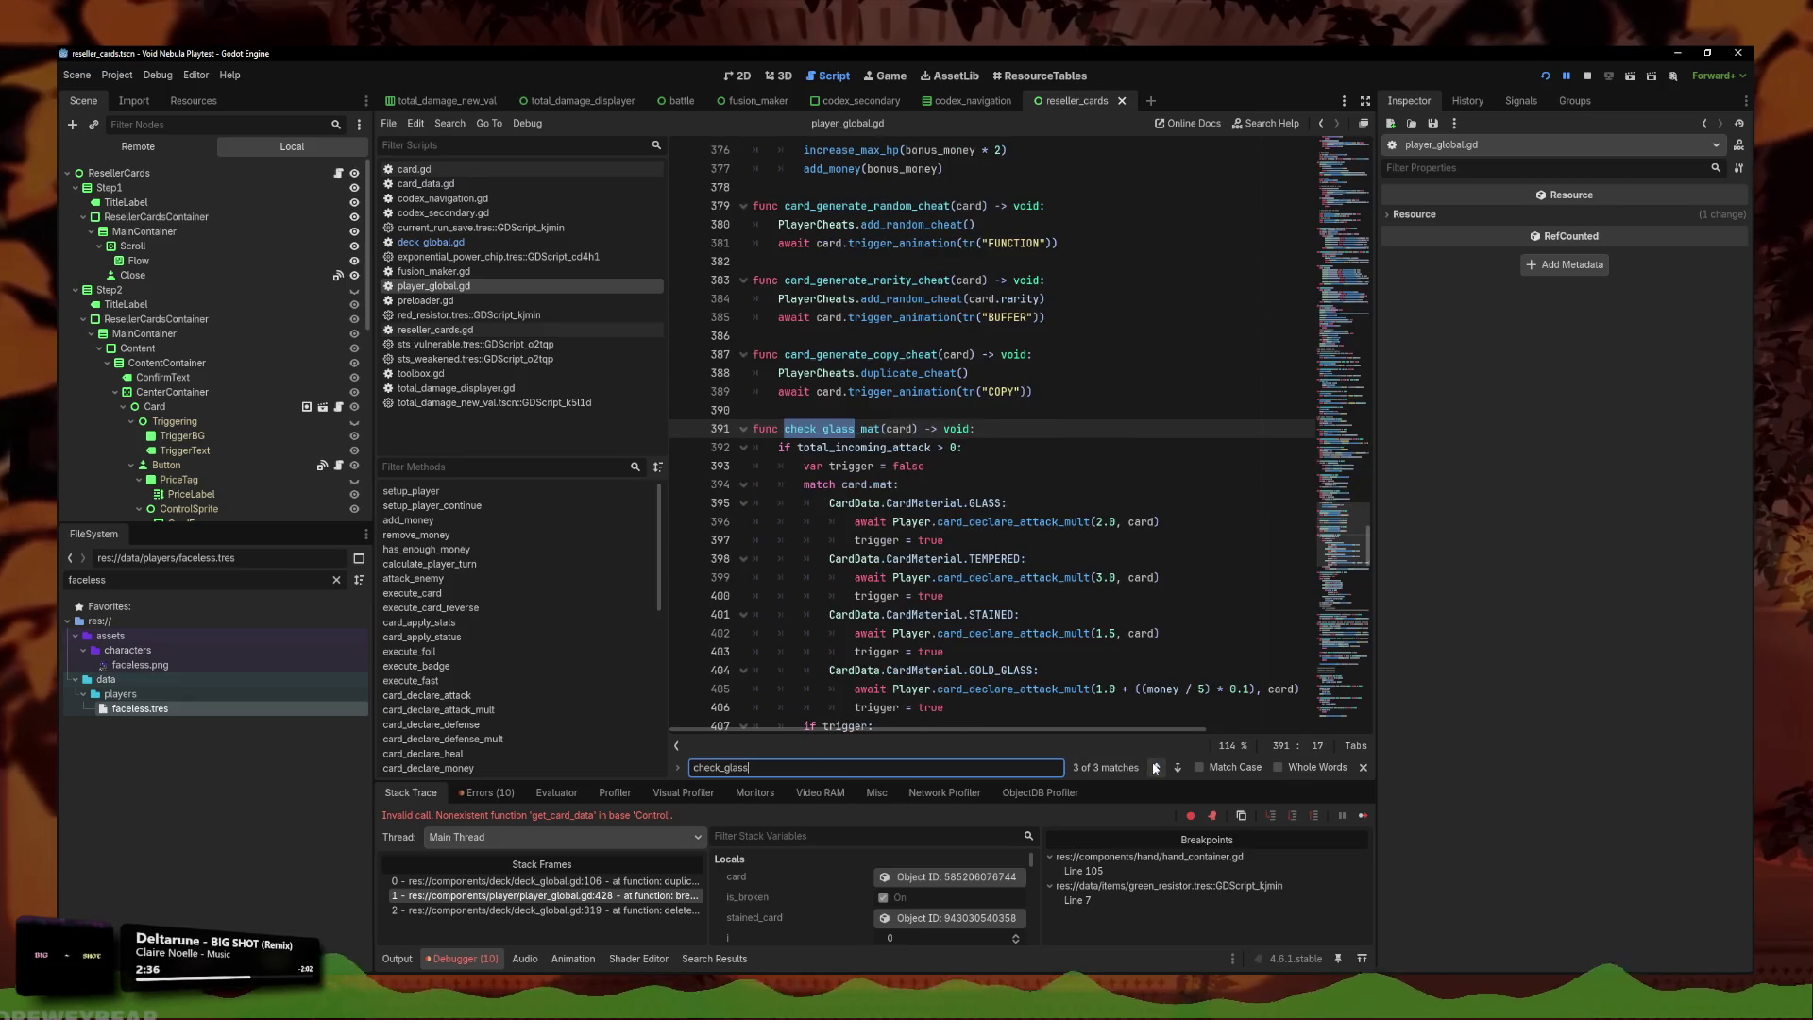
pyautogui.click(1155, 767)
pyautogui.click(1156, 767)
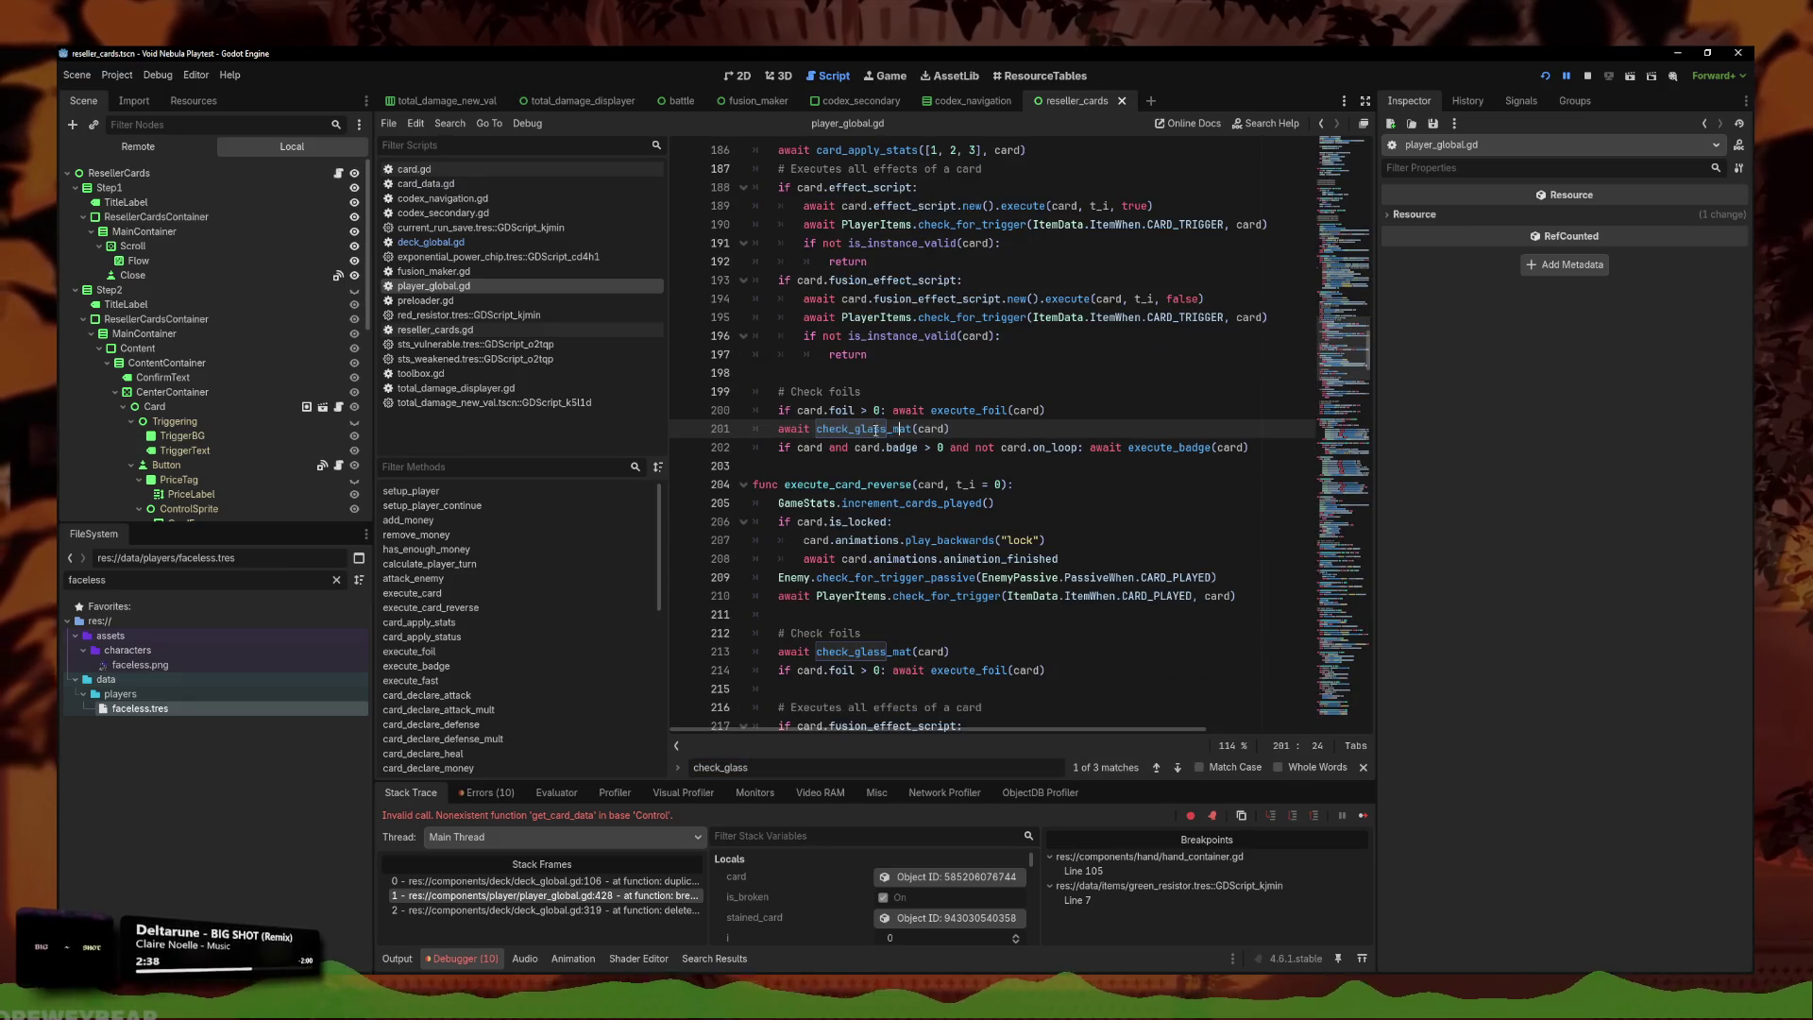
pyautogui.click(925, 466)
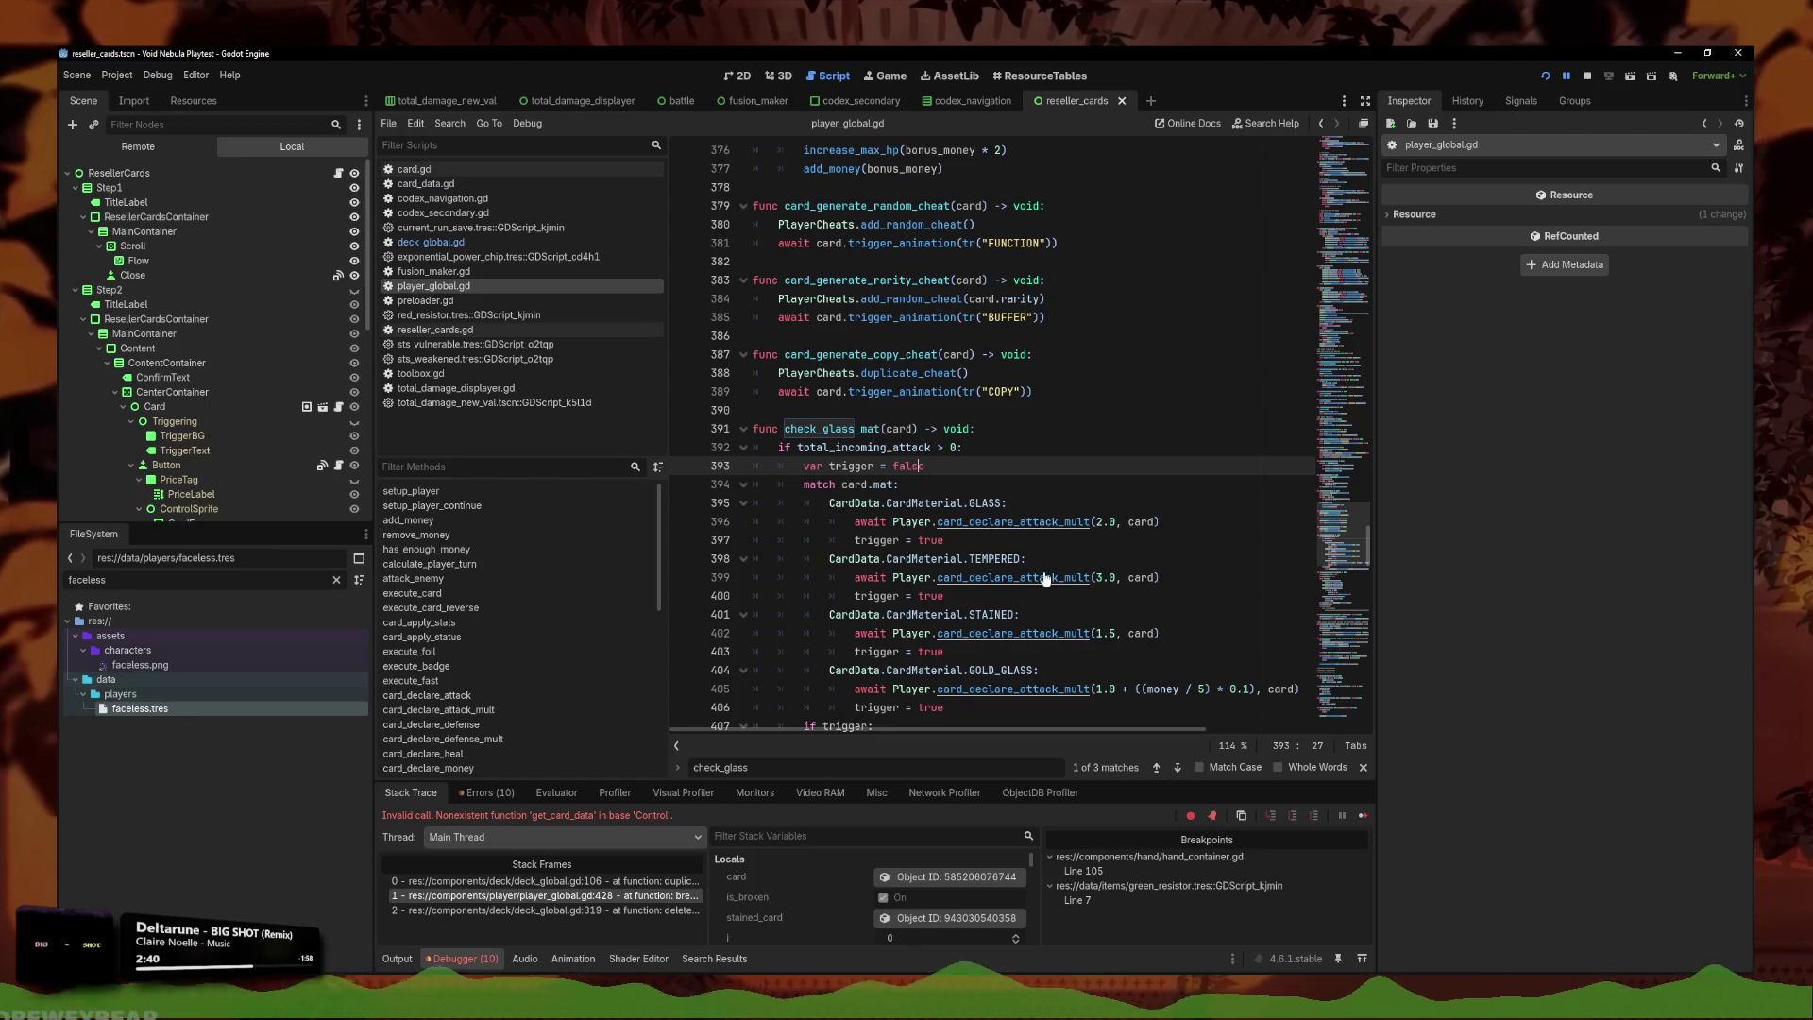
pyautogui.keyDown('ctrl'); pyautogui.click(1031, 522); pyautogui.keyUp('ctrl')
pyautogui.press('F5')
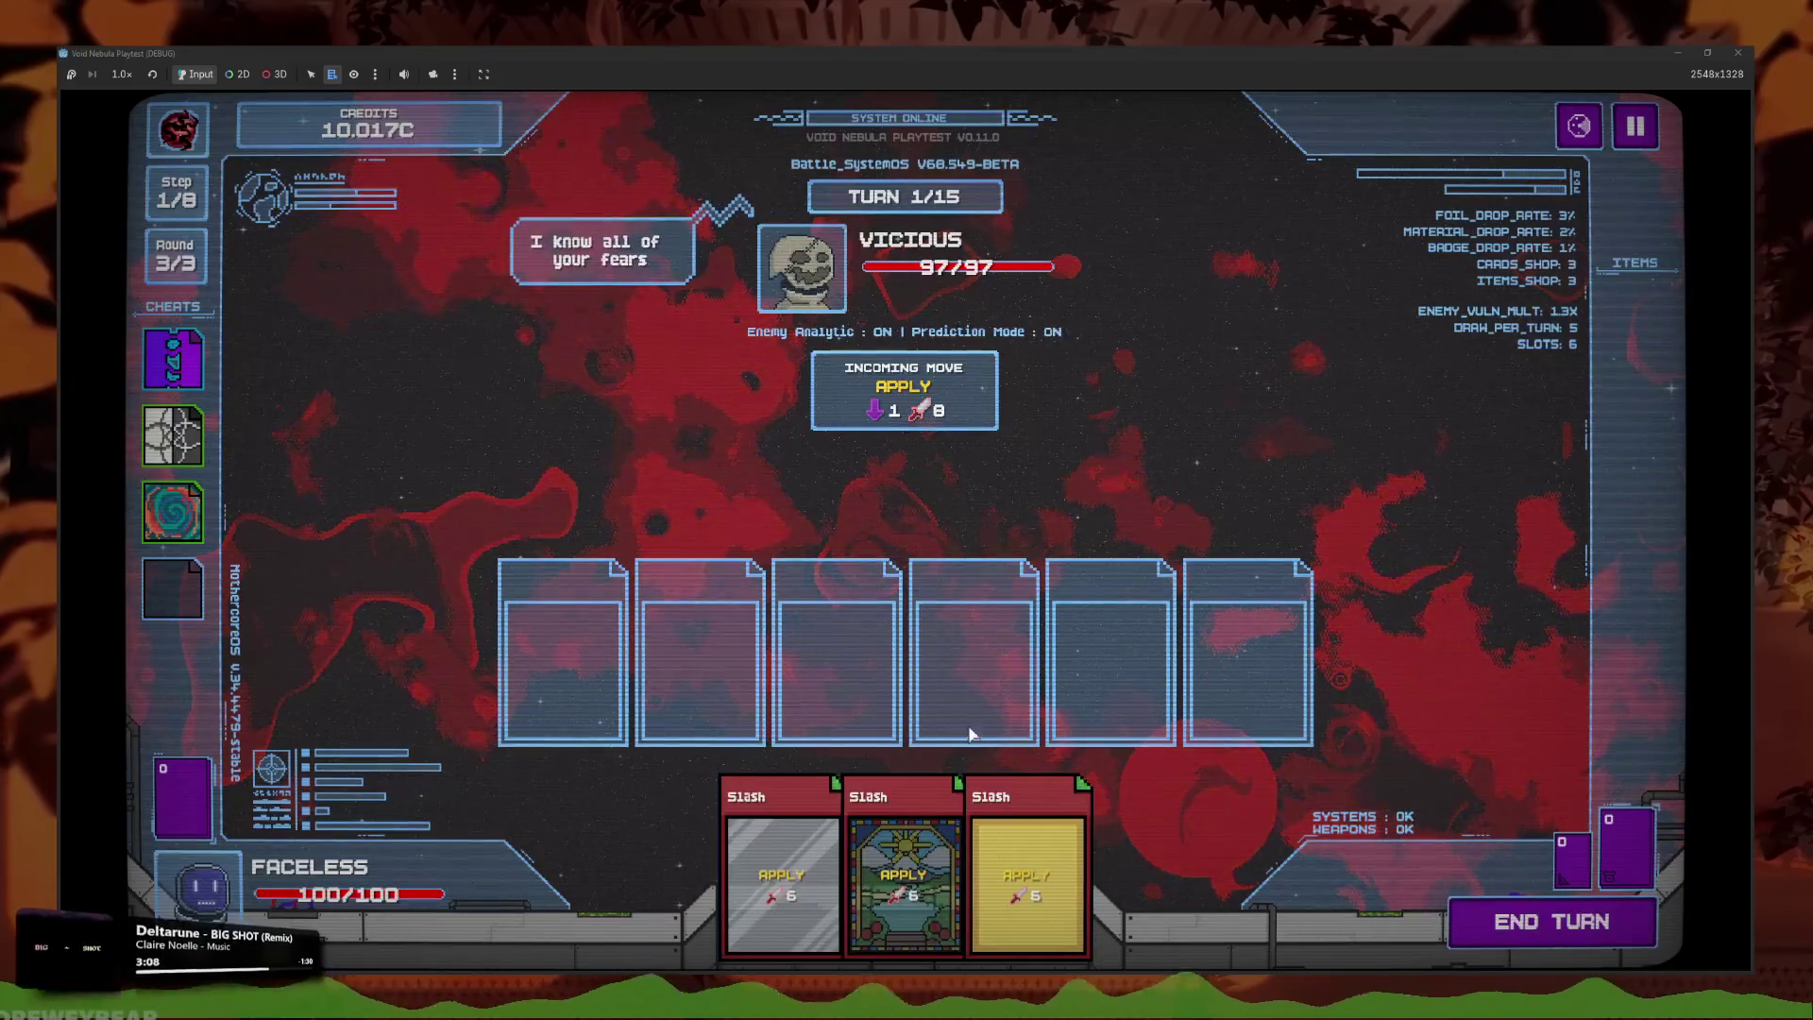
# End the turn so the Slash cards defeat Vicious, leave fullscreen, and stop the game.
pyautogui.click(1549, 921)
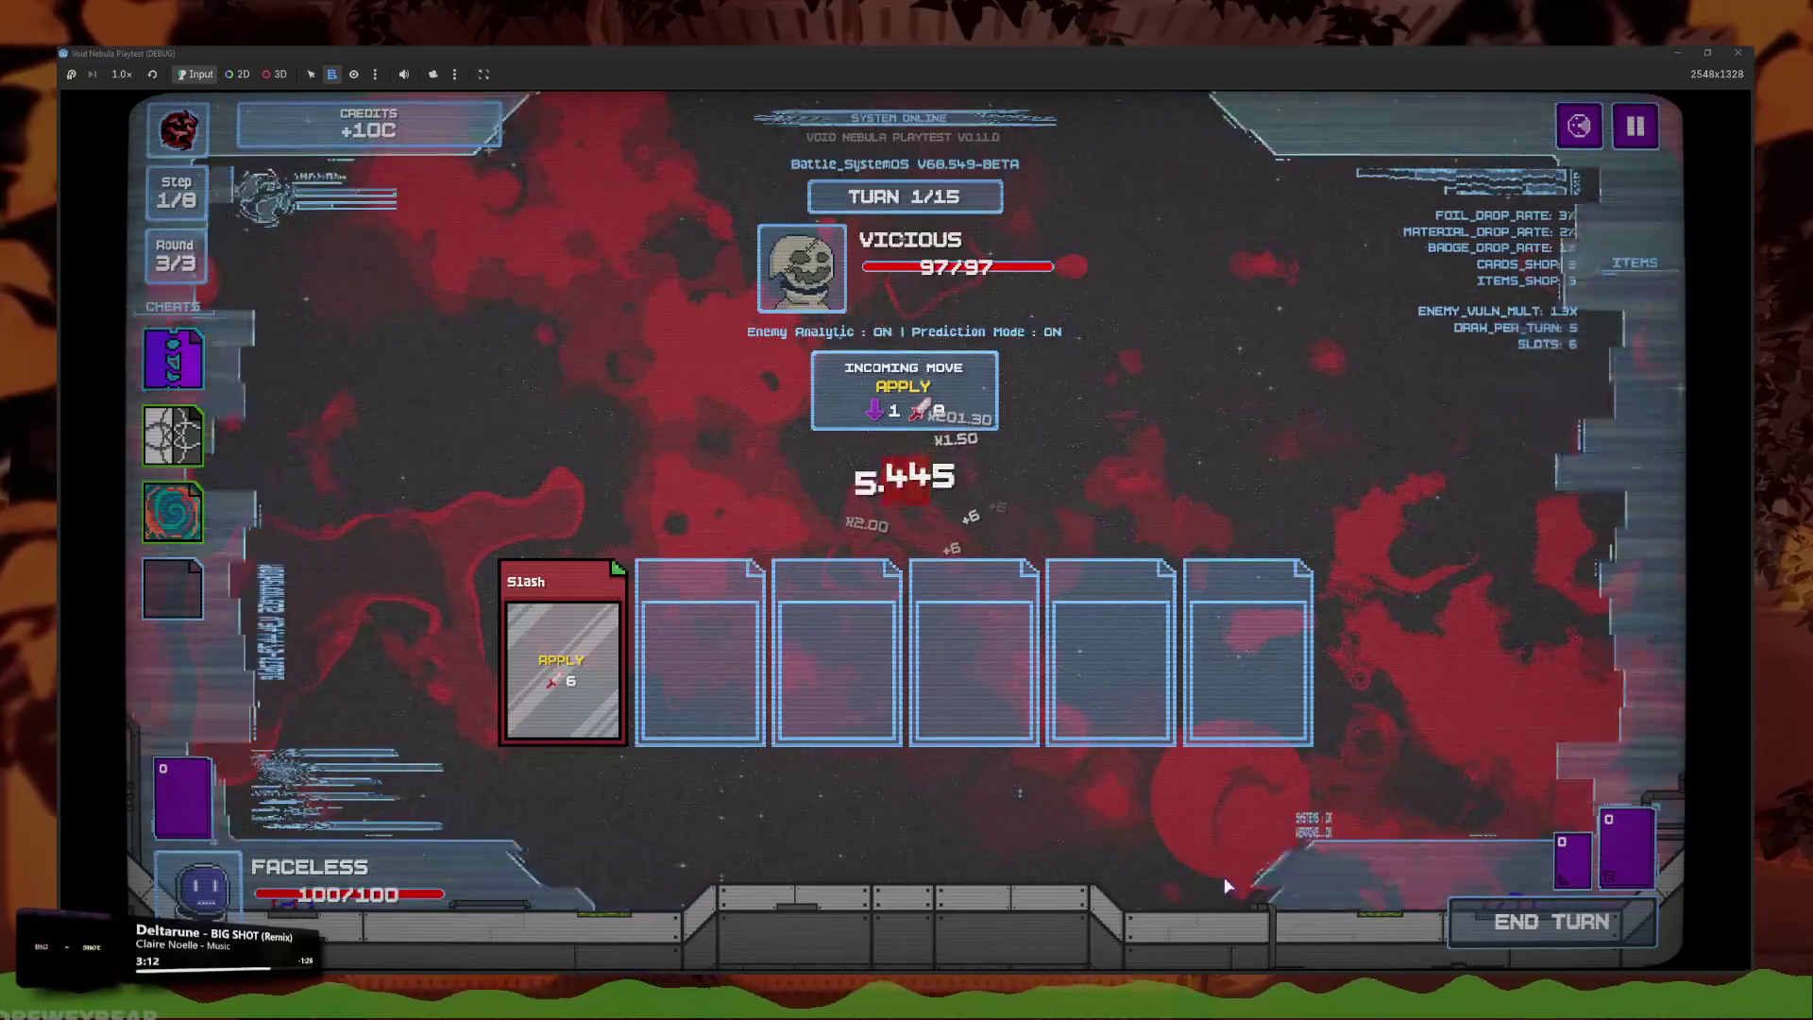
pyautogui.press('super+Down')
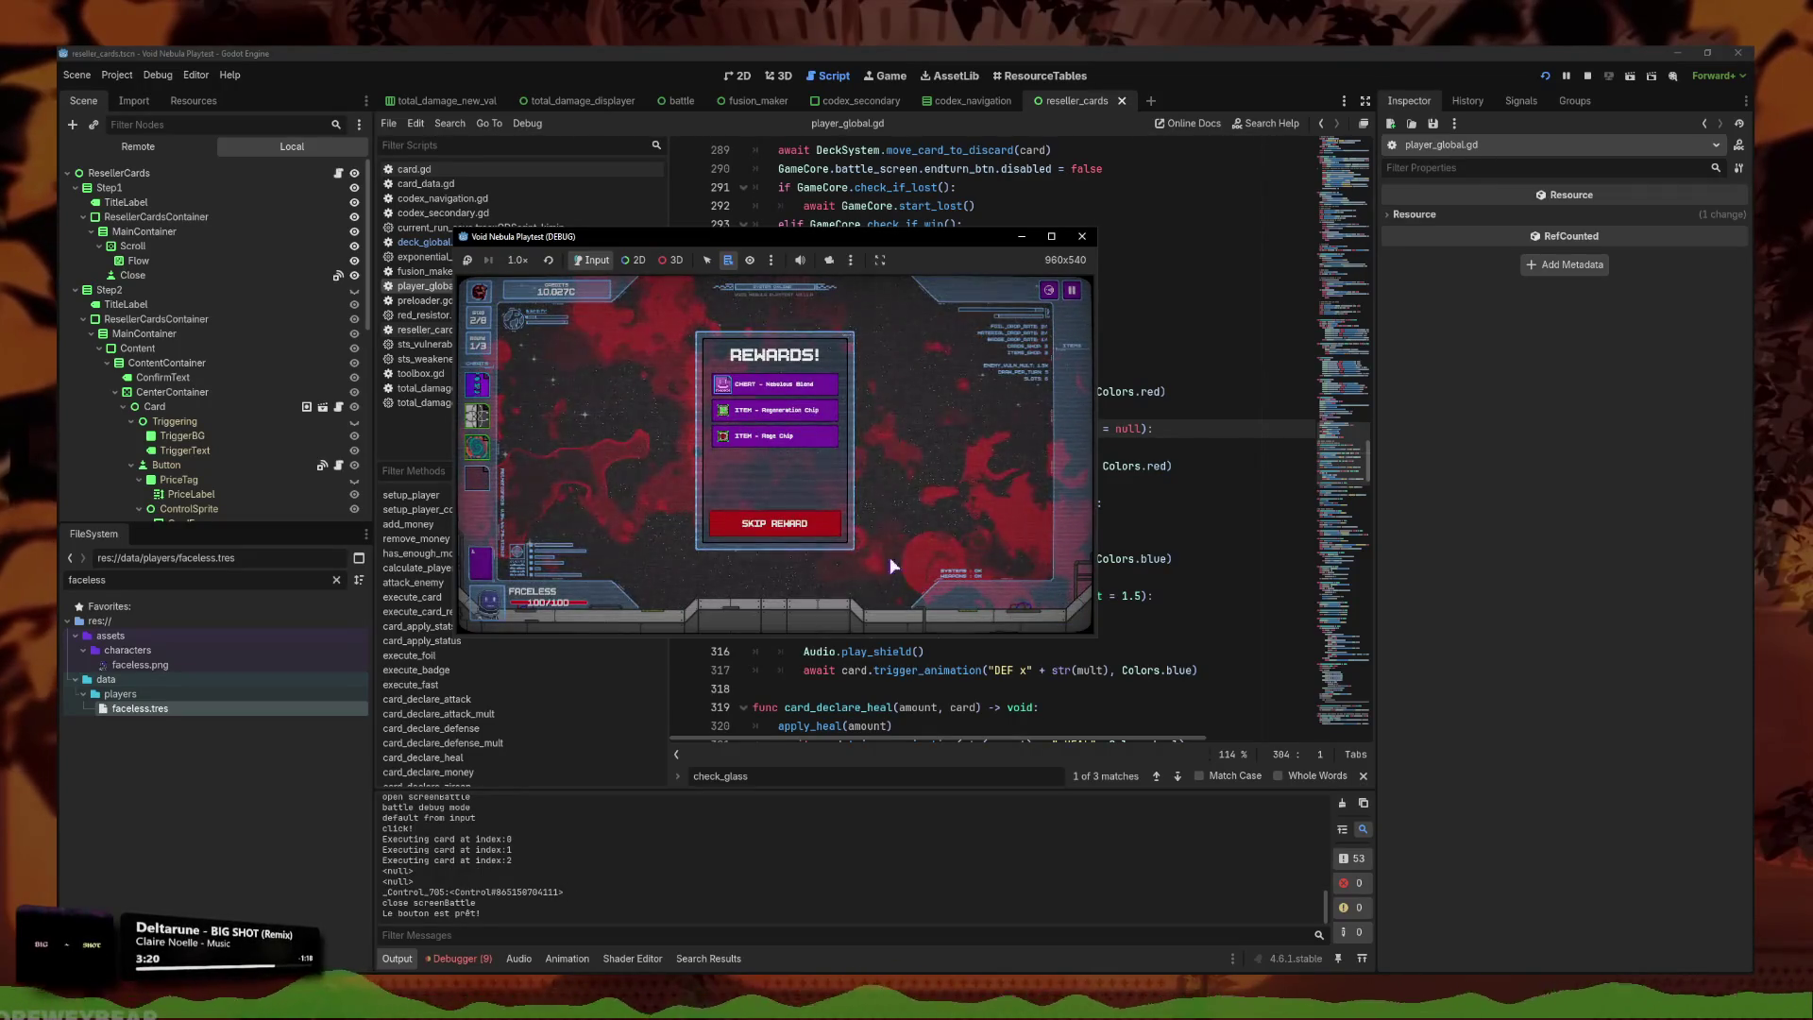
pyautogui.click(1082, 236)
pyautogui.press('Down')
pyautogui.press('Down')
pyautogui.press('Down')
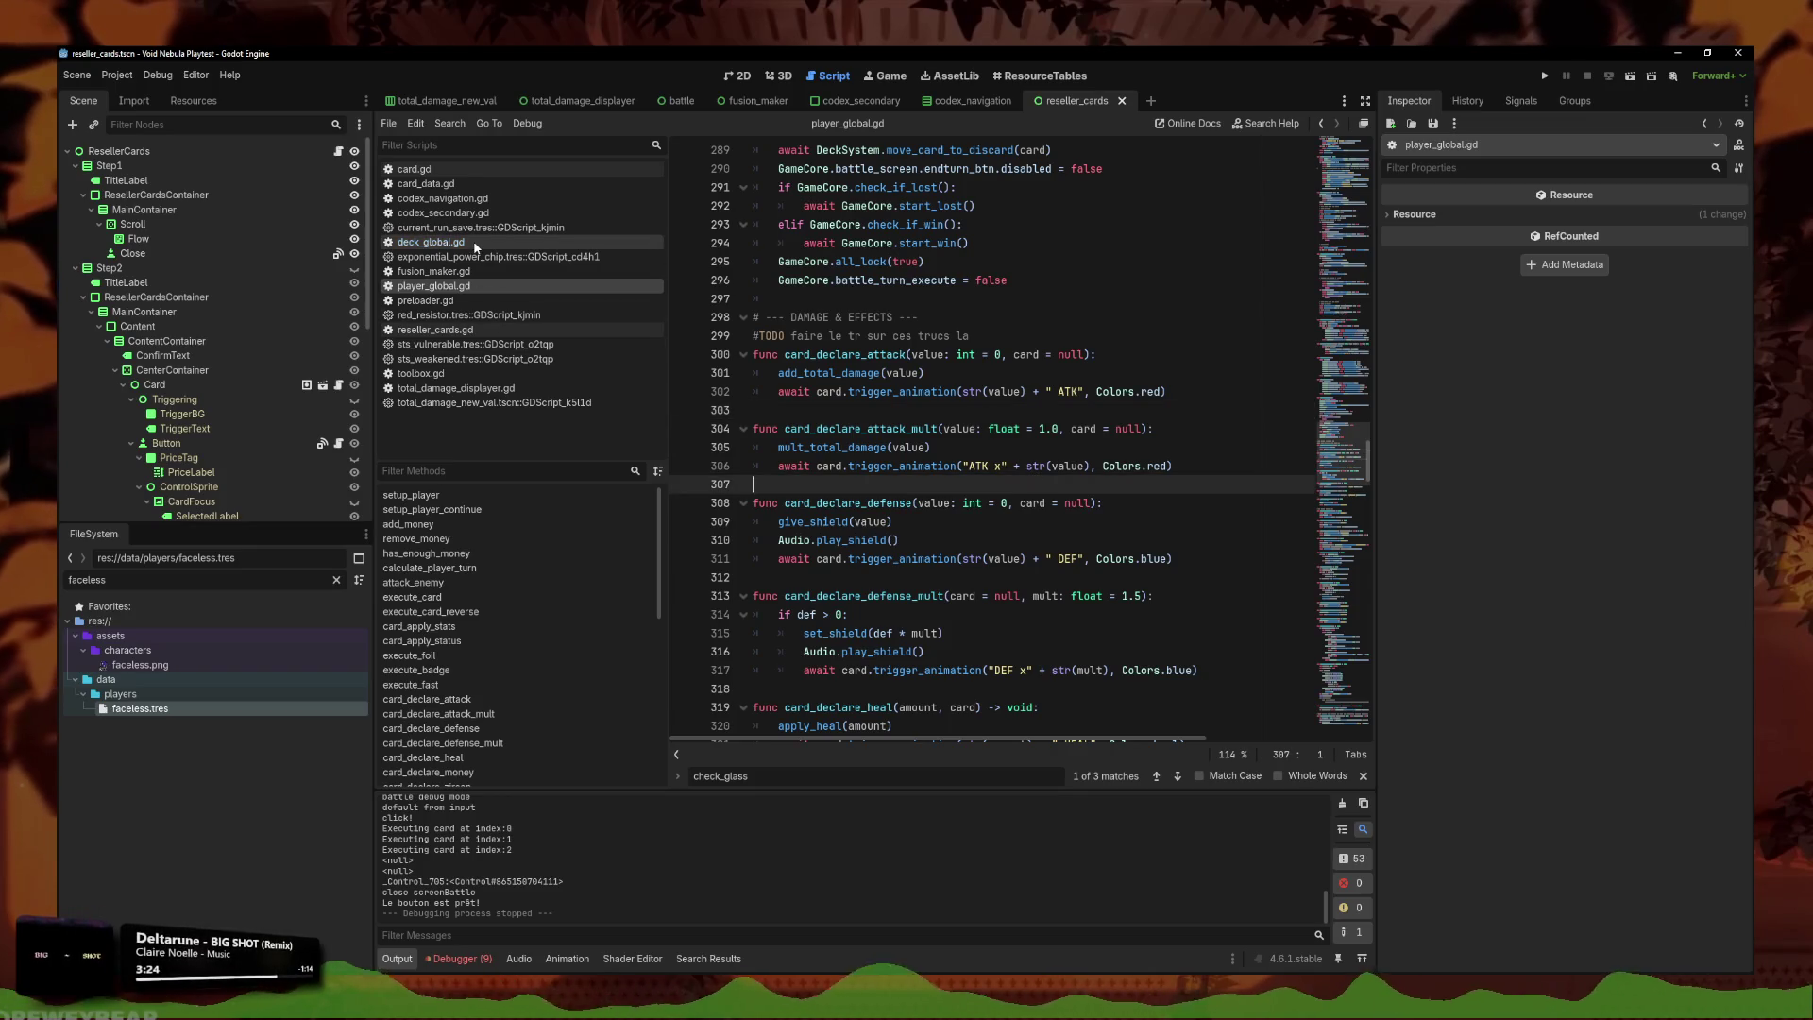
# Navigate back to break_glass_card in player_global.gd via the check_glass_mat call.
pyautogui.click(431, 243)
pyautogui.click(436, 286)
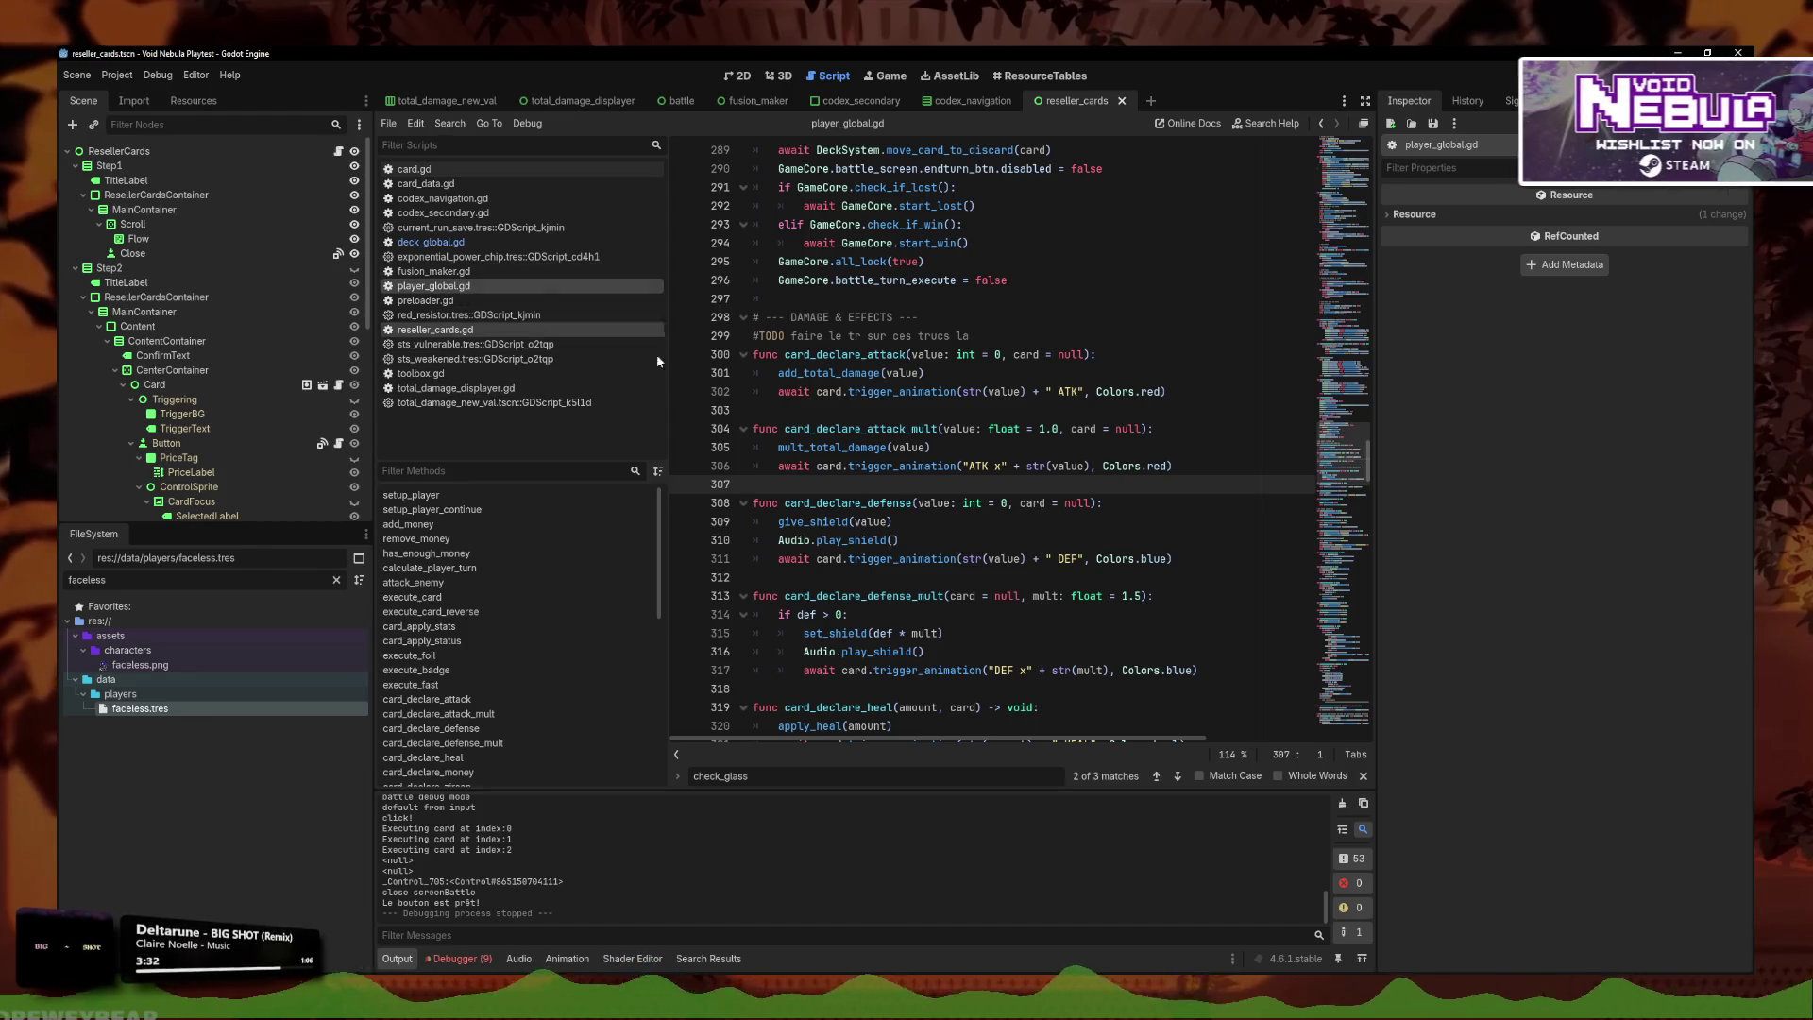
pyautogui.click(1010, 463)
pyautogui.scroll(10, 1014, 454)
pyautogui.scroll(10, 1014, 454)
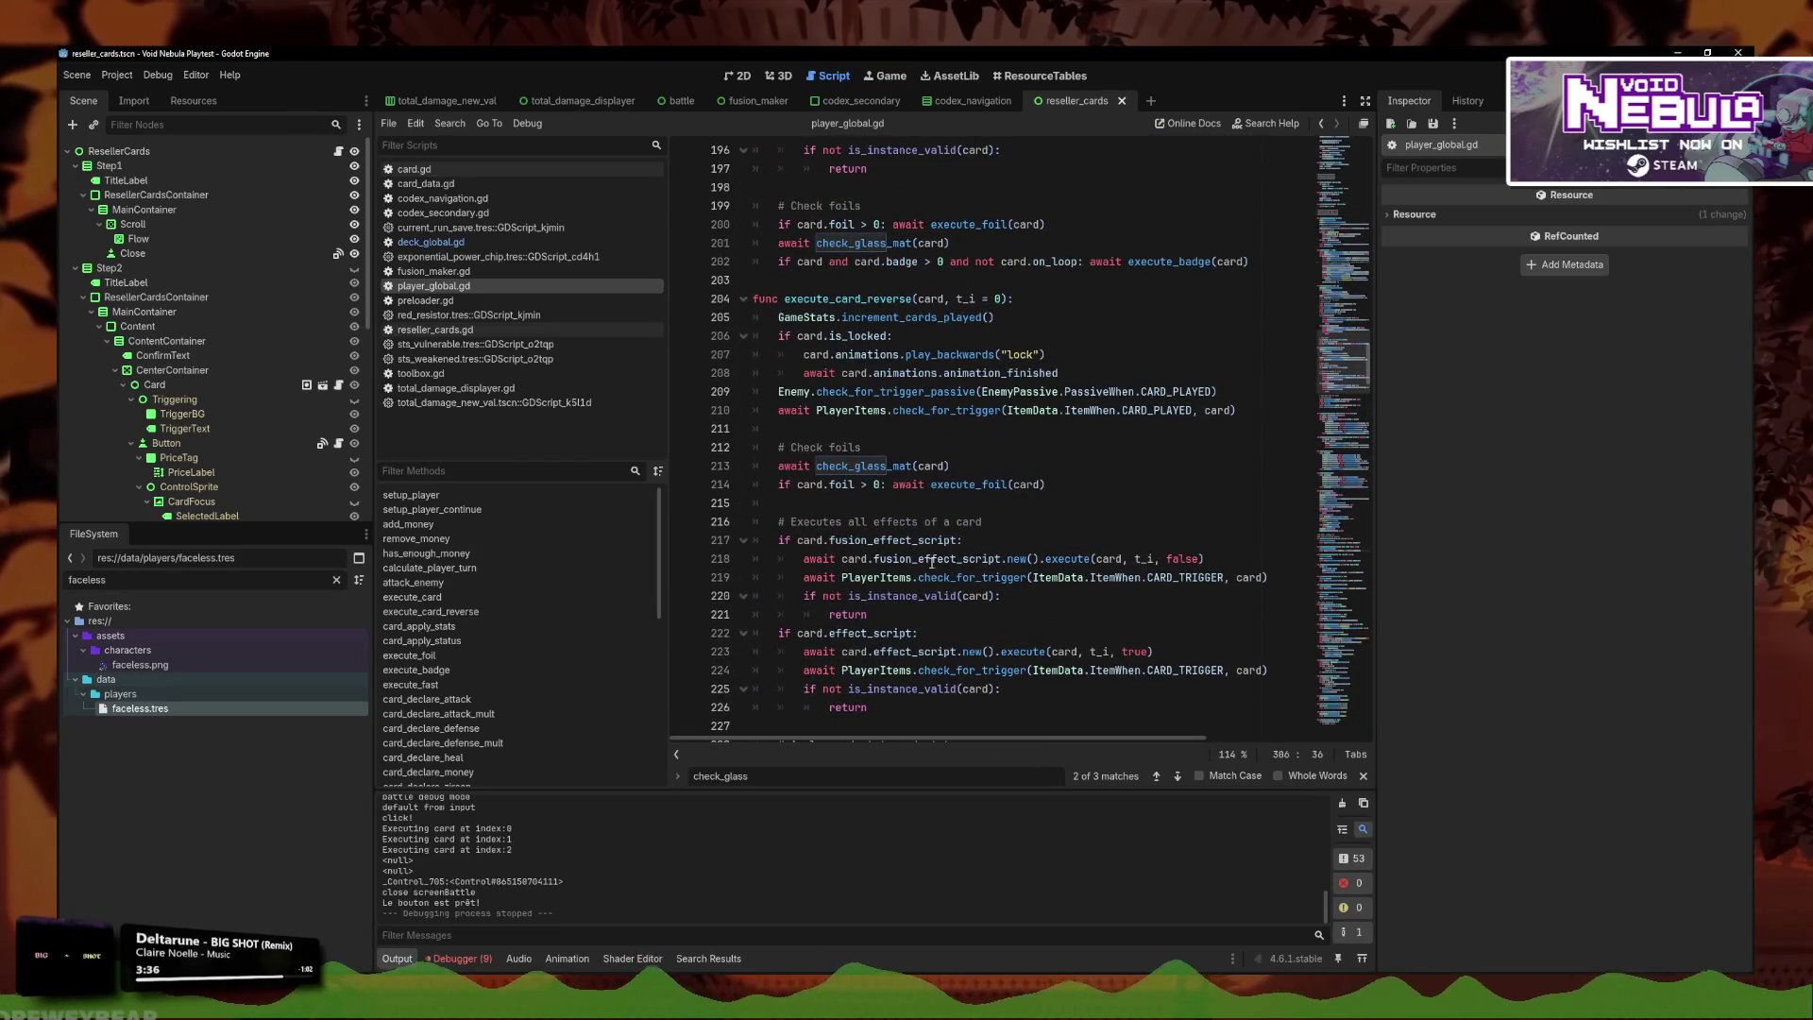
pyautogui.click(938, 465)
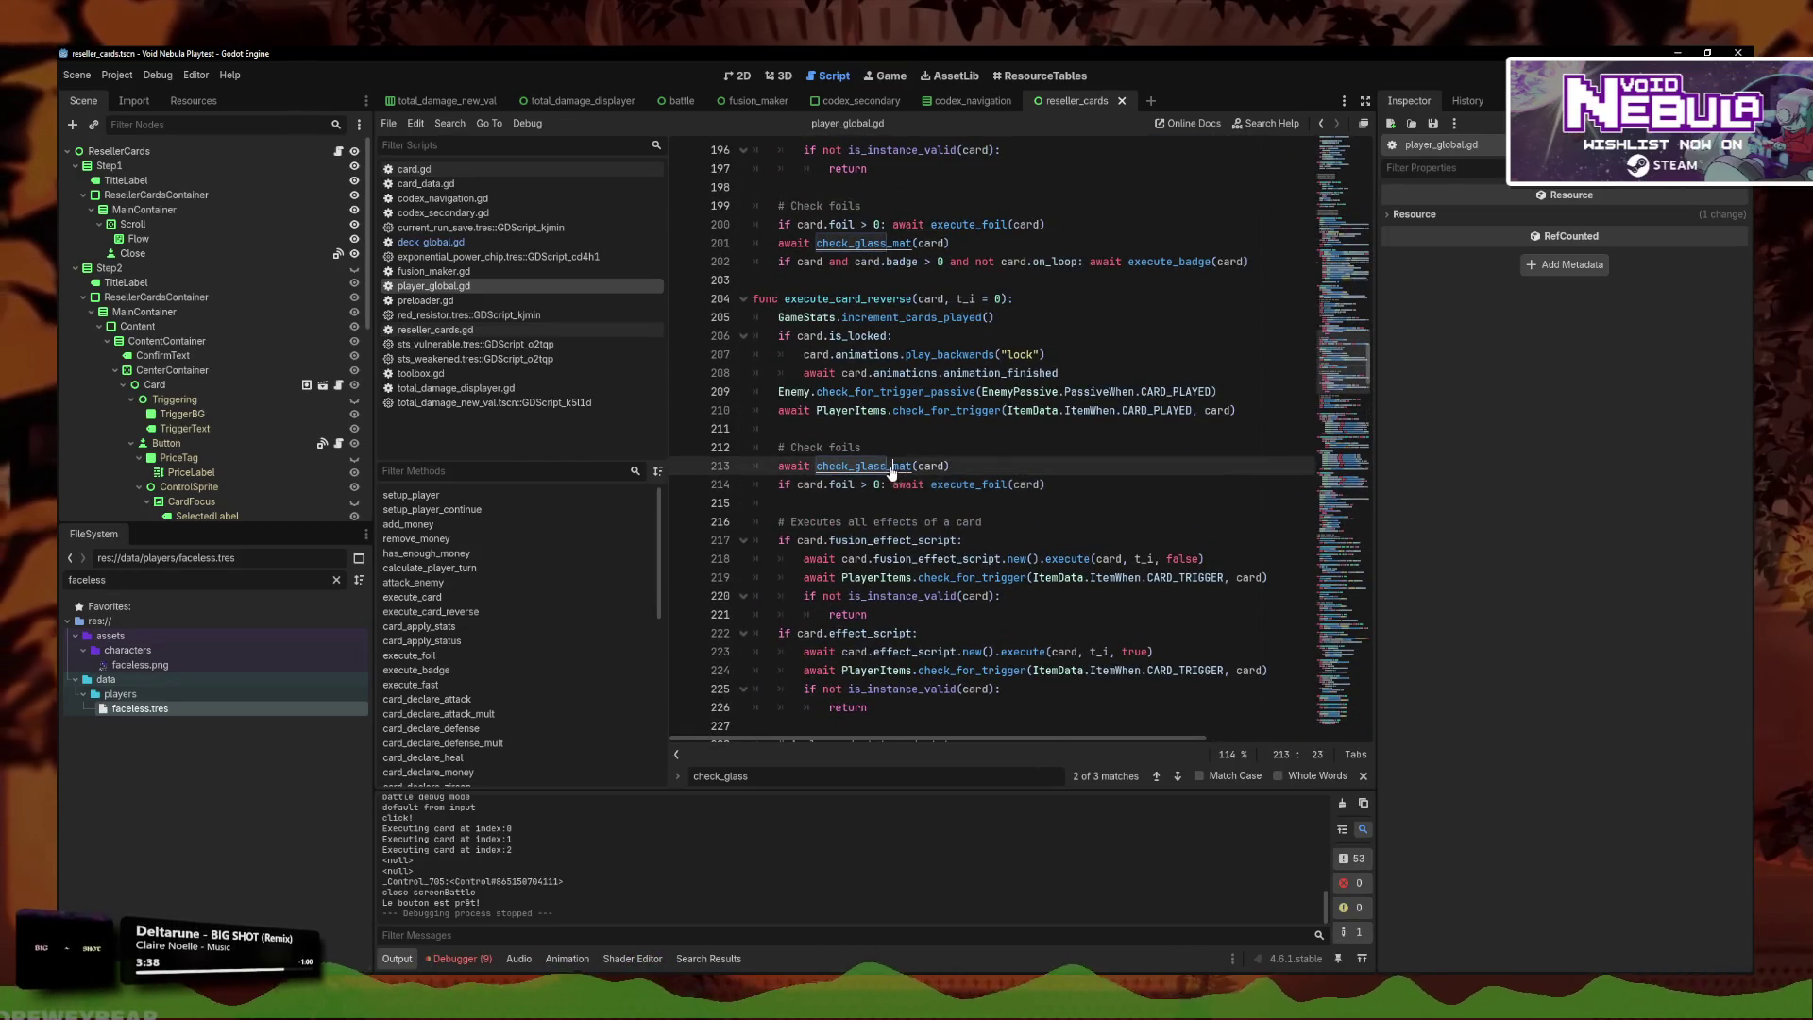
pyautogui.keyDown('ctrl'); pyautogui.click(889, 465); pyautogui.keyUp('ctrl')
pyautogui.scroll(-3, 897, 474)
pyautogui.scroll(-1, 897, 474)
# Uncomment the three-duplicate loop and move the delete_card line below it.
pyautogui.moveTo(756, 596)
pyautogui.mouseDown()
pyautogui.moveTo(1038, 632)
pyautogui.moveTo(1339, 629)
pyautogui.mouseUp()
pyautogui.hotkey('shift', 'Left')
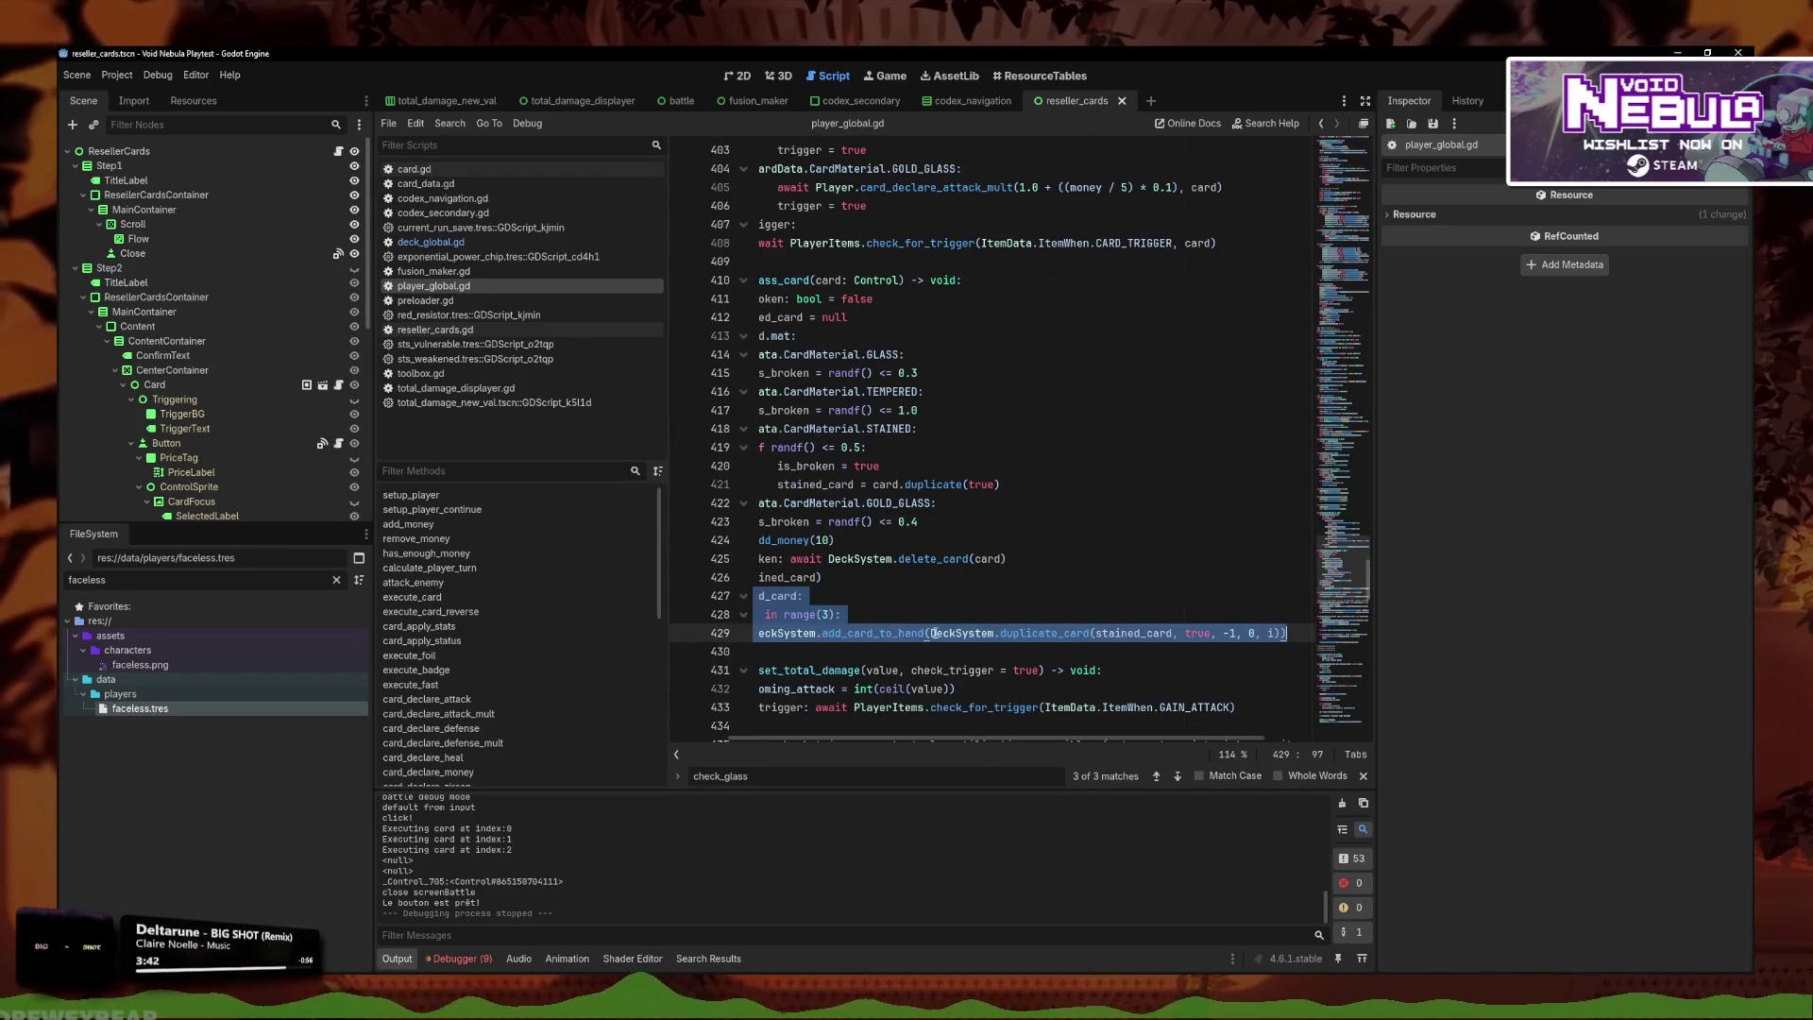
pyautogui.hotkey('alt', 'Up')
pyautogui.moveTo(752, 558)
pyautogui.mouseDown()
pyautogui.moveTo(850, 595)
pyautogui.moveTo(906, 564)
pyautogui.moveTo(1112, 551)
pyautogui.mouseUp()
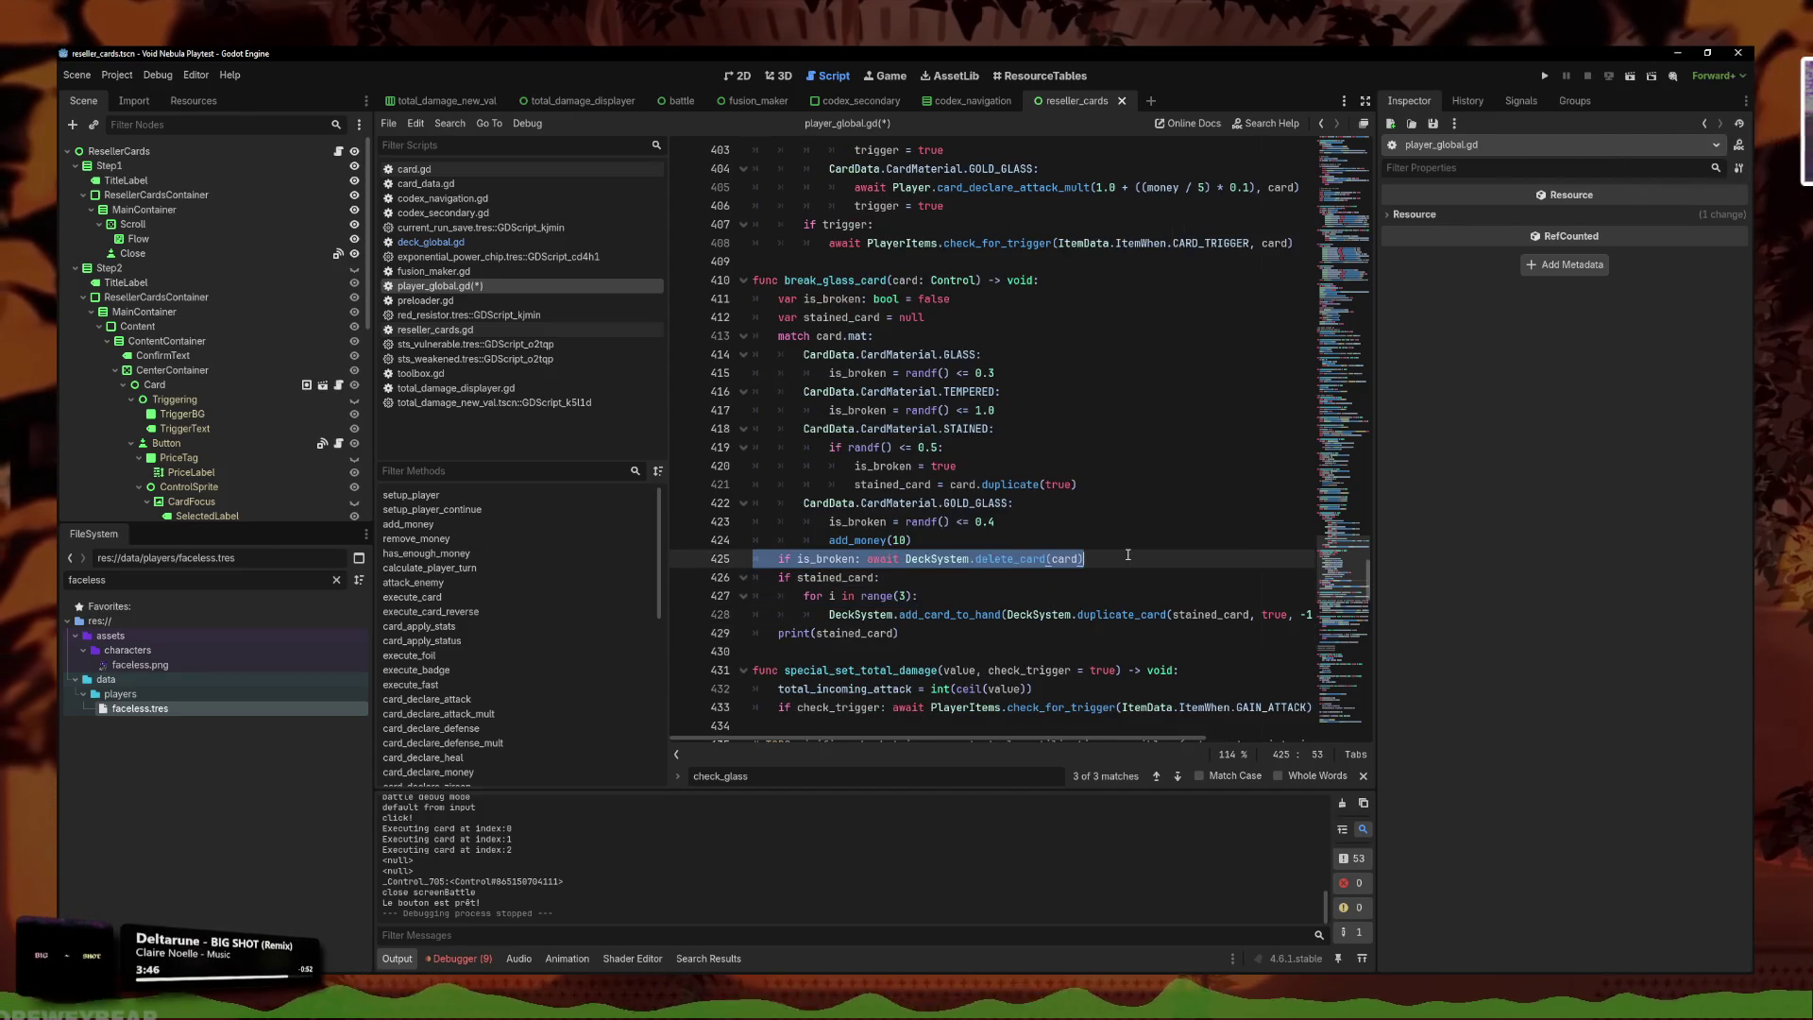
pyautogui.hotkey('alt', 'Down')
pyautogui.hotkey('alt', 'Down')
pyautogui.hotkey('alt', 'Down')
pyautogui.press('Right')
# Change stained_card to card, delete the print line, save, and relaunch the playtest.
pyautogui.click(1221, 597)
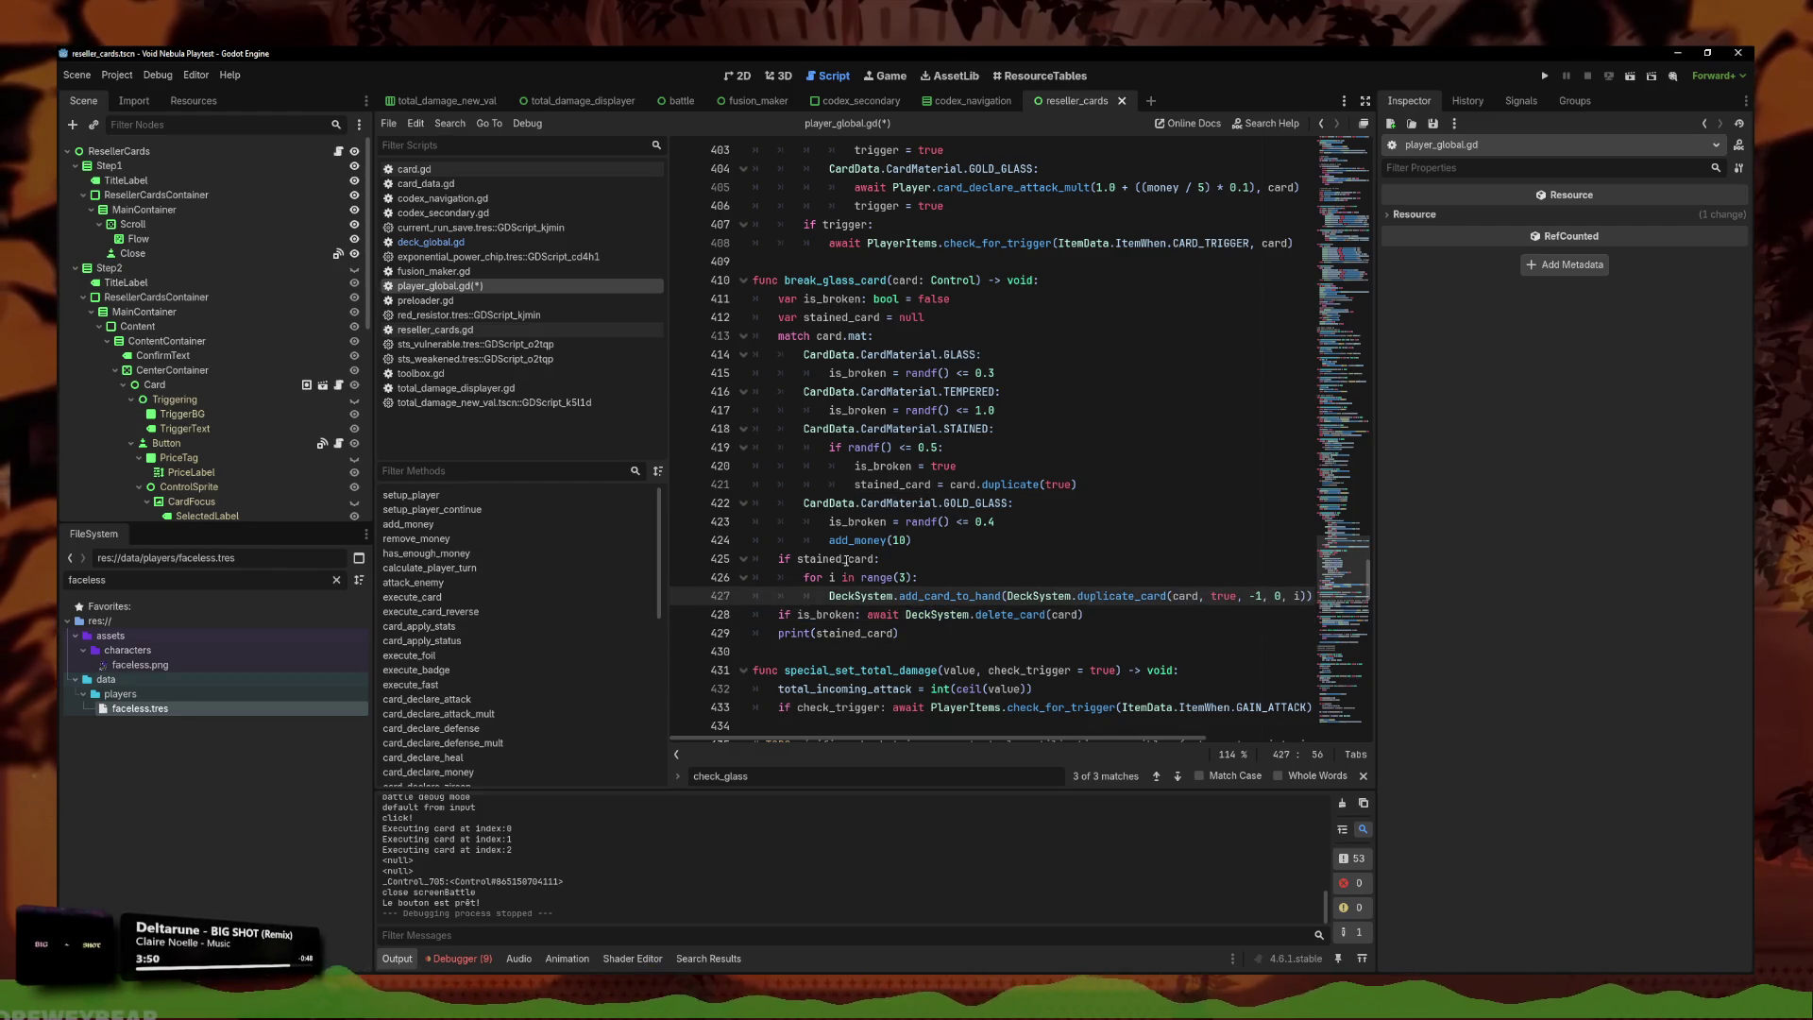
pyautogui.moveTo(846, 561); pyautogui.dragTo(816, 559)
pyautogui.hotkey('ctrl', 's')
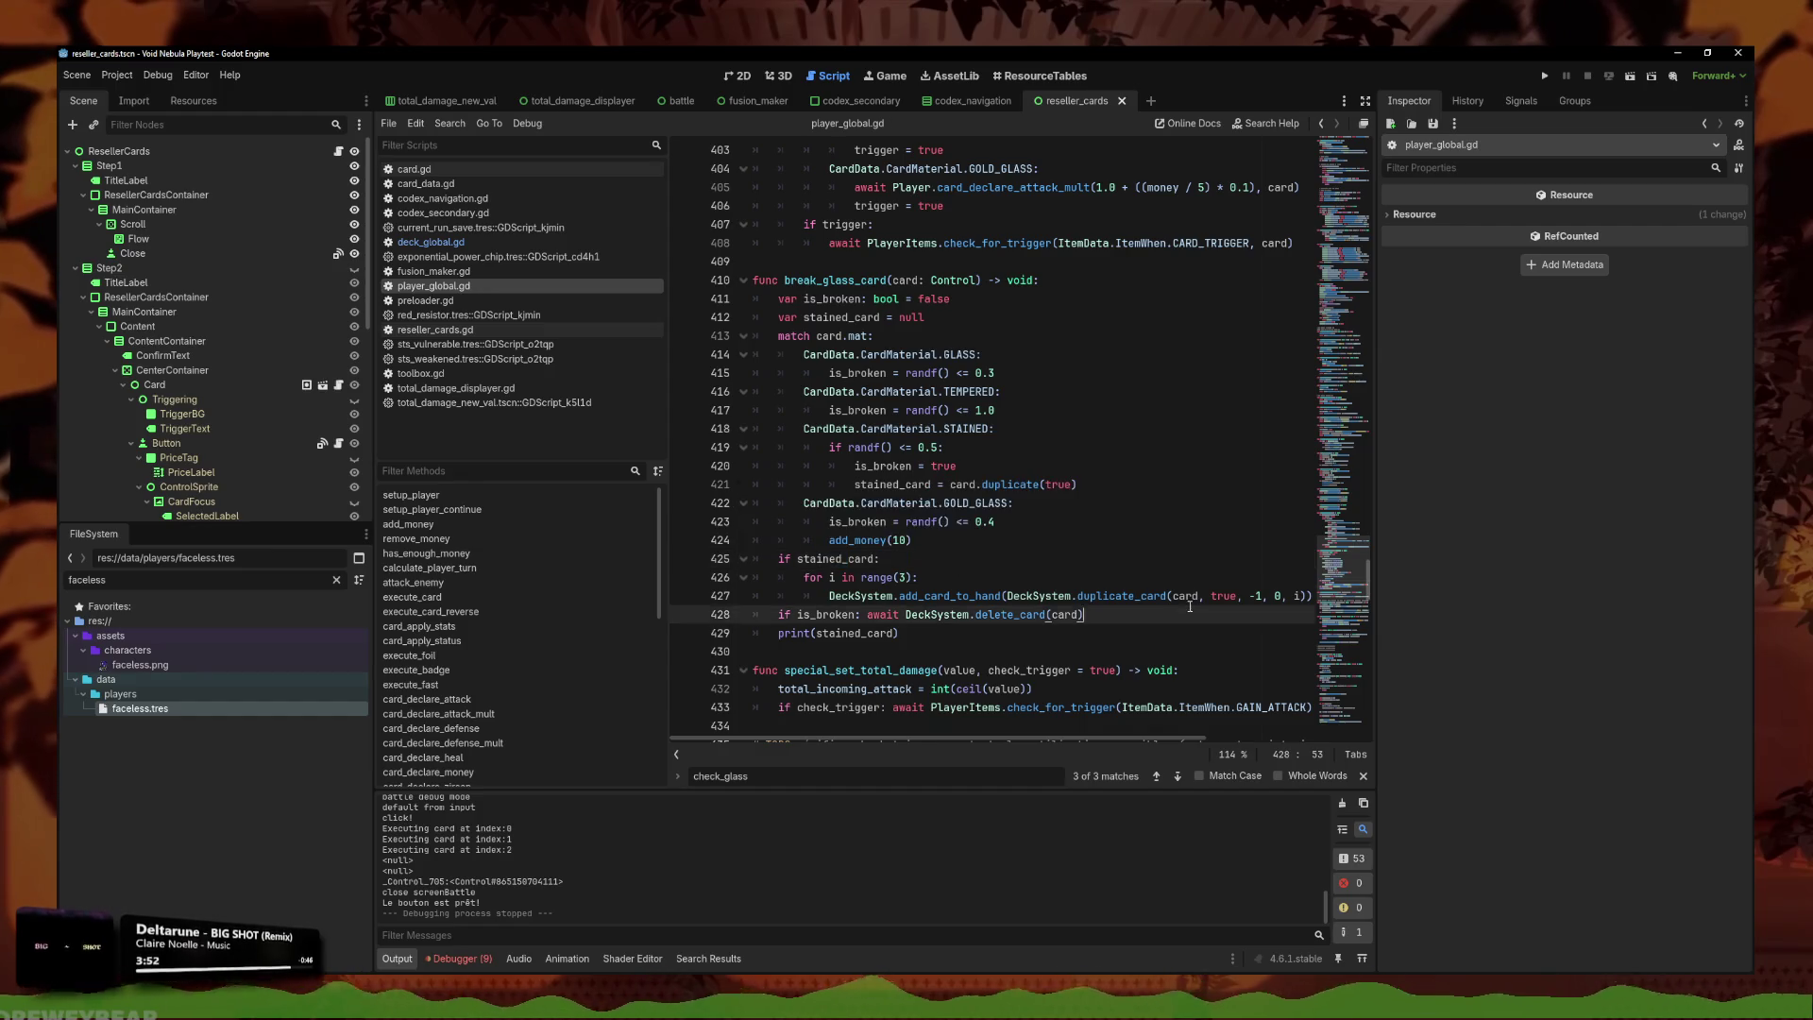
pyautogui.click(988, 635)
pyautogui.hotkey('ctrl', 'shift', 'k')
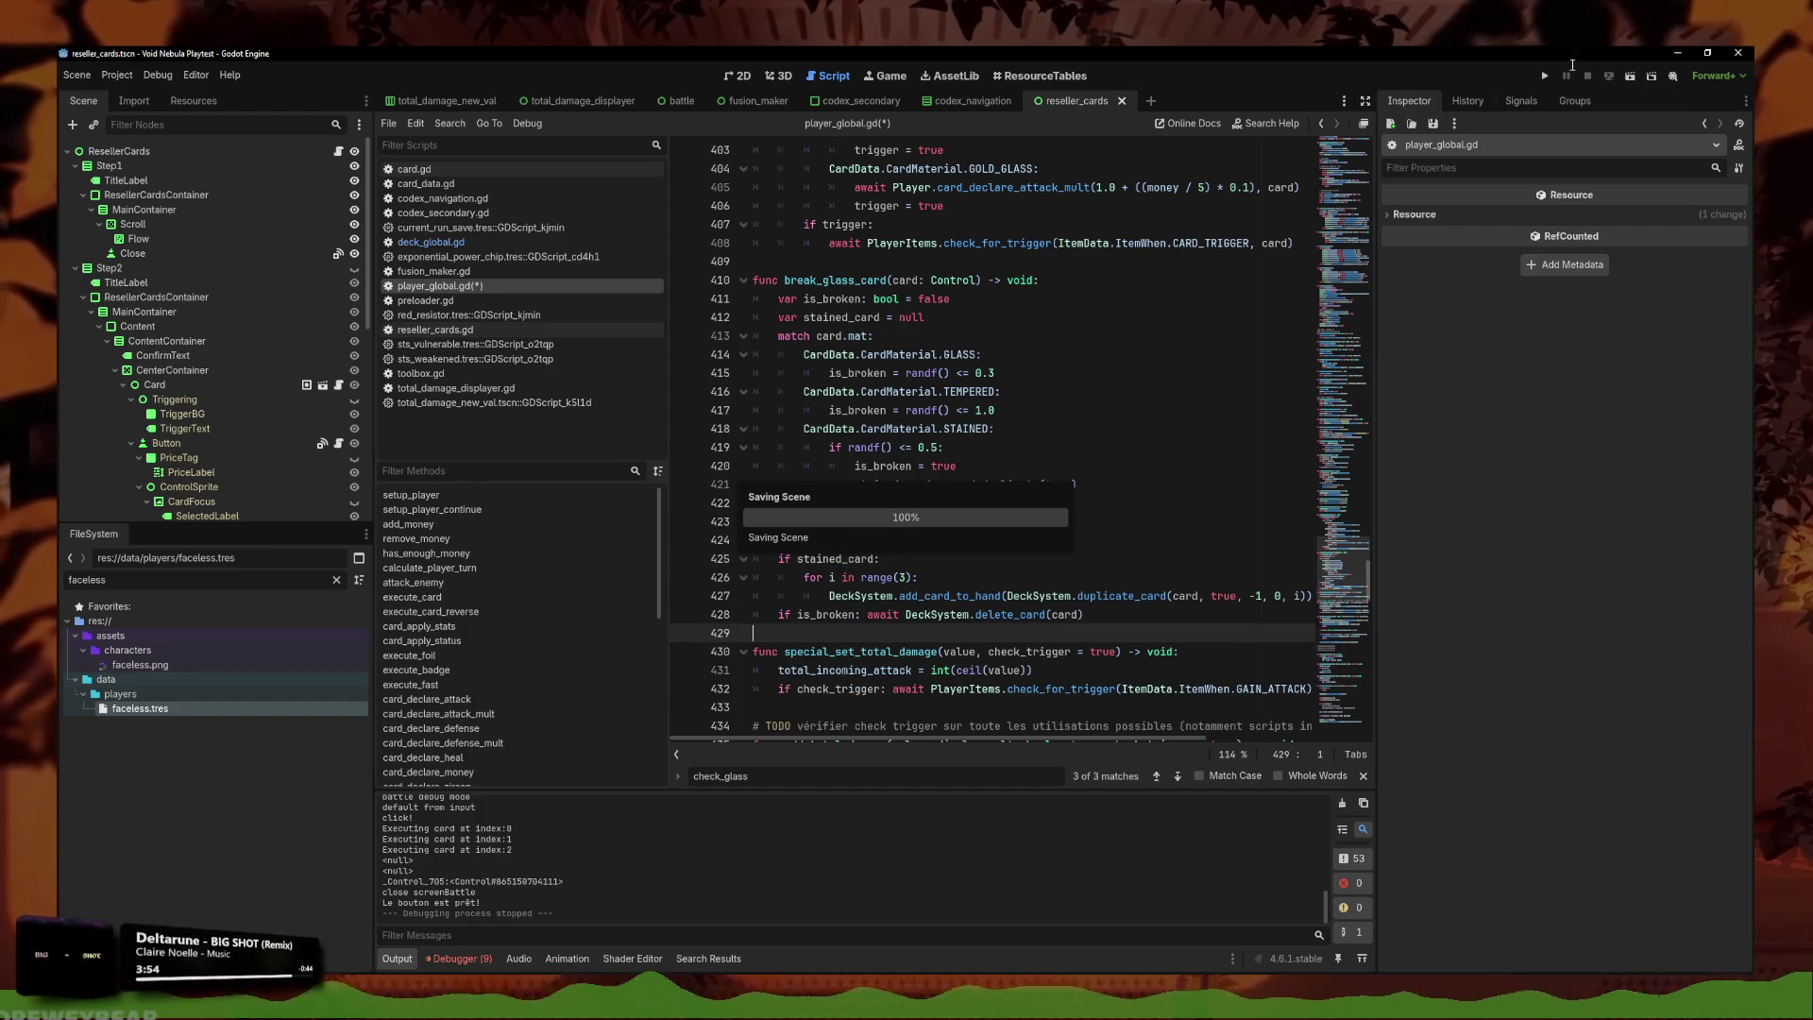
pyautogui.press('F5')
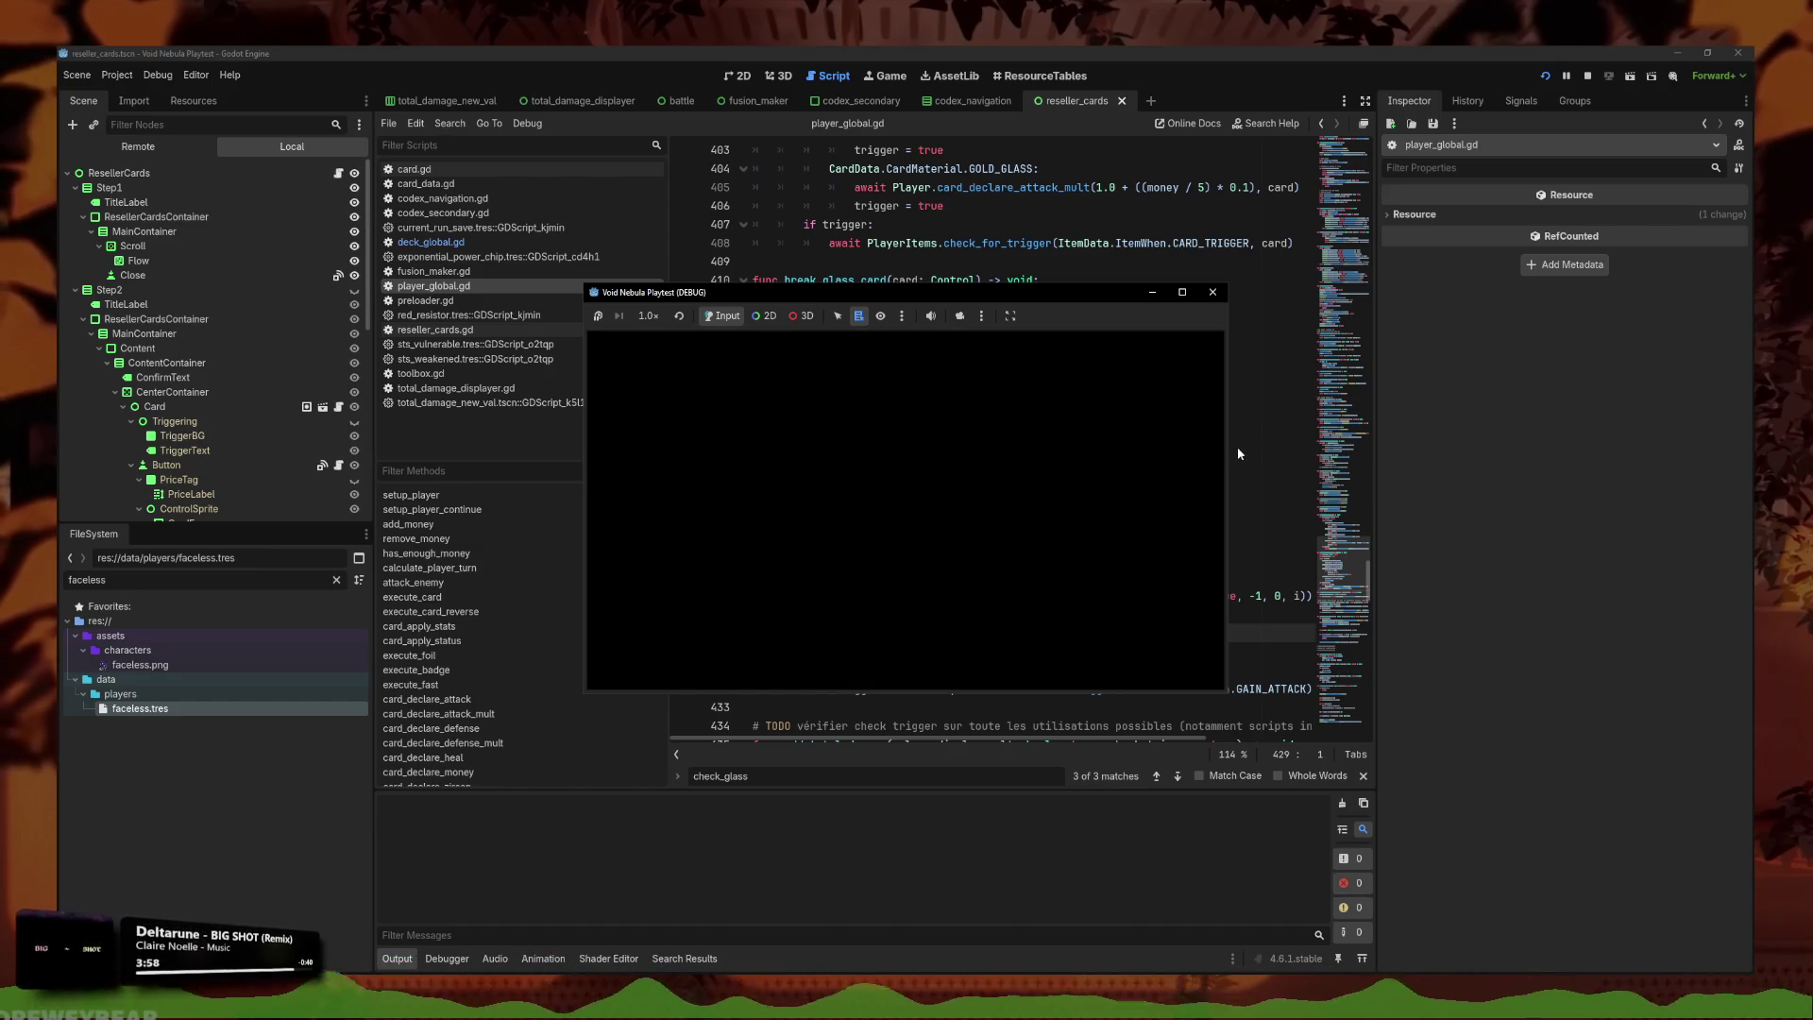
# Start a new run with the Faceless character in an enlarged window.
pyautogui.click(731, 539)
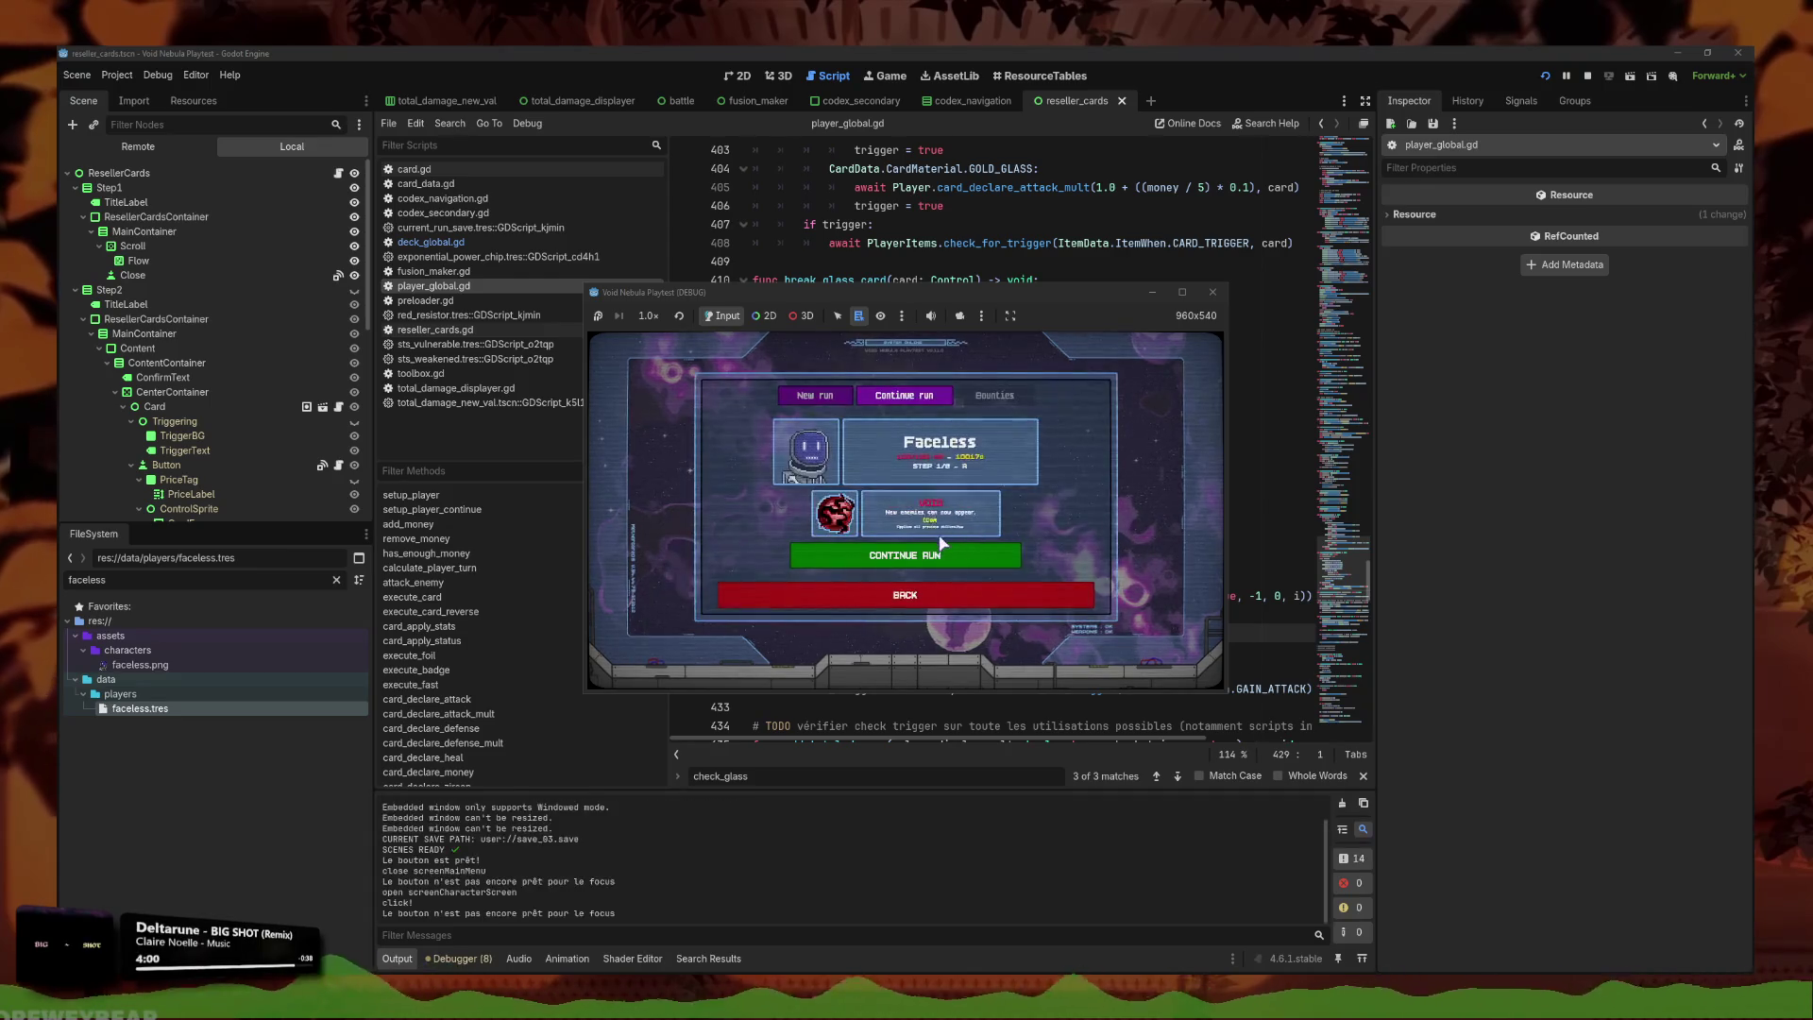
pyautogui.click(937, 482)
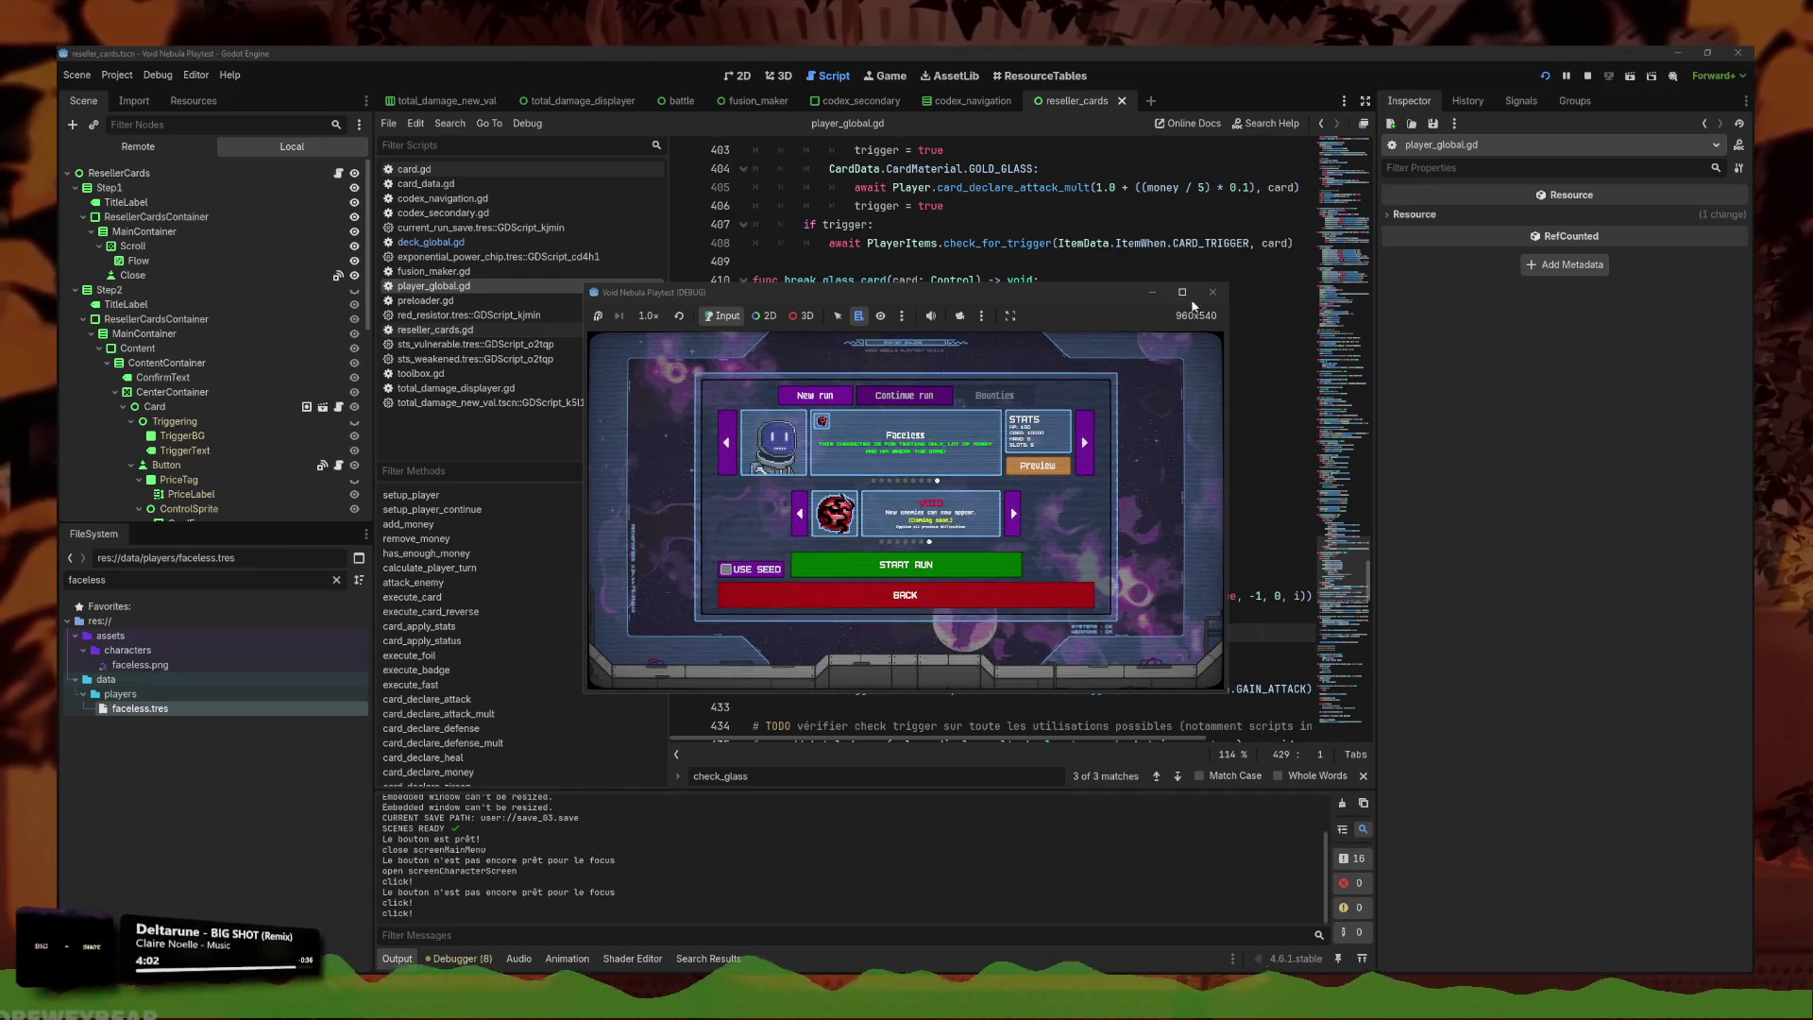
pyautogui.press('super+Up')
pyautogui.click(985, 639)
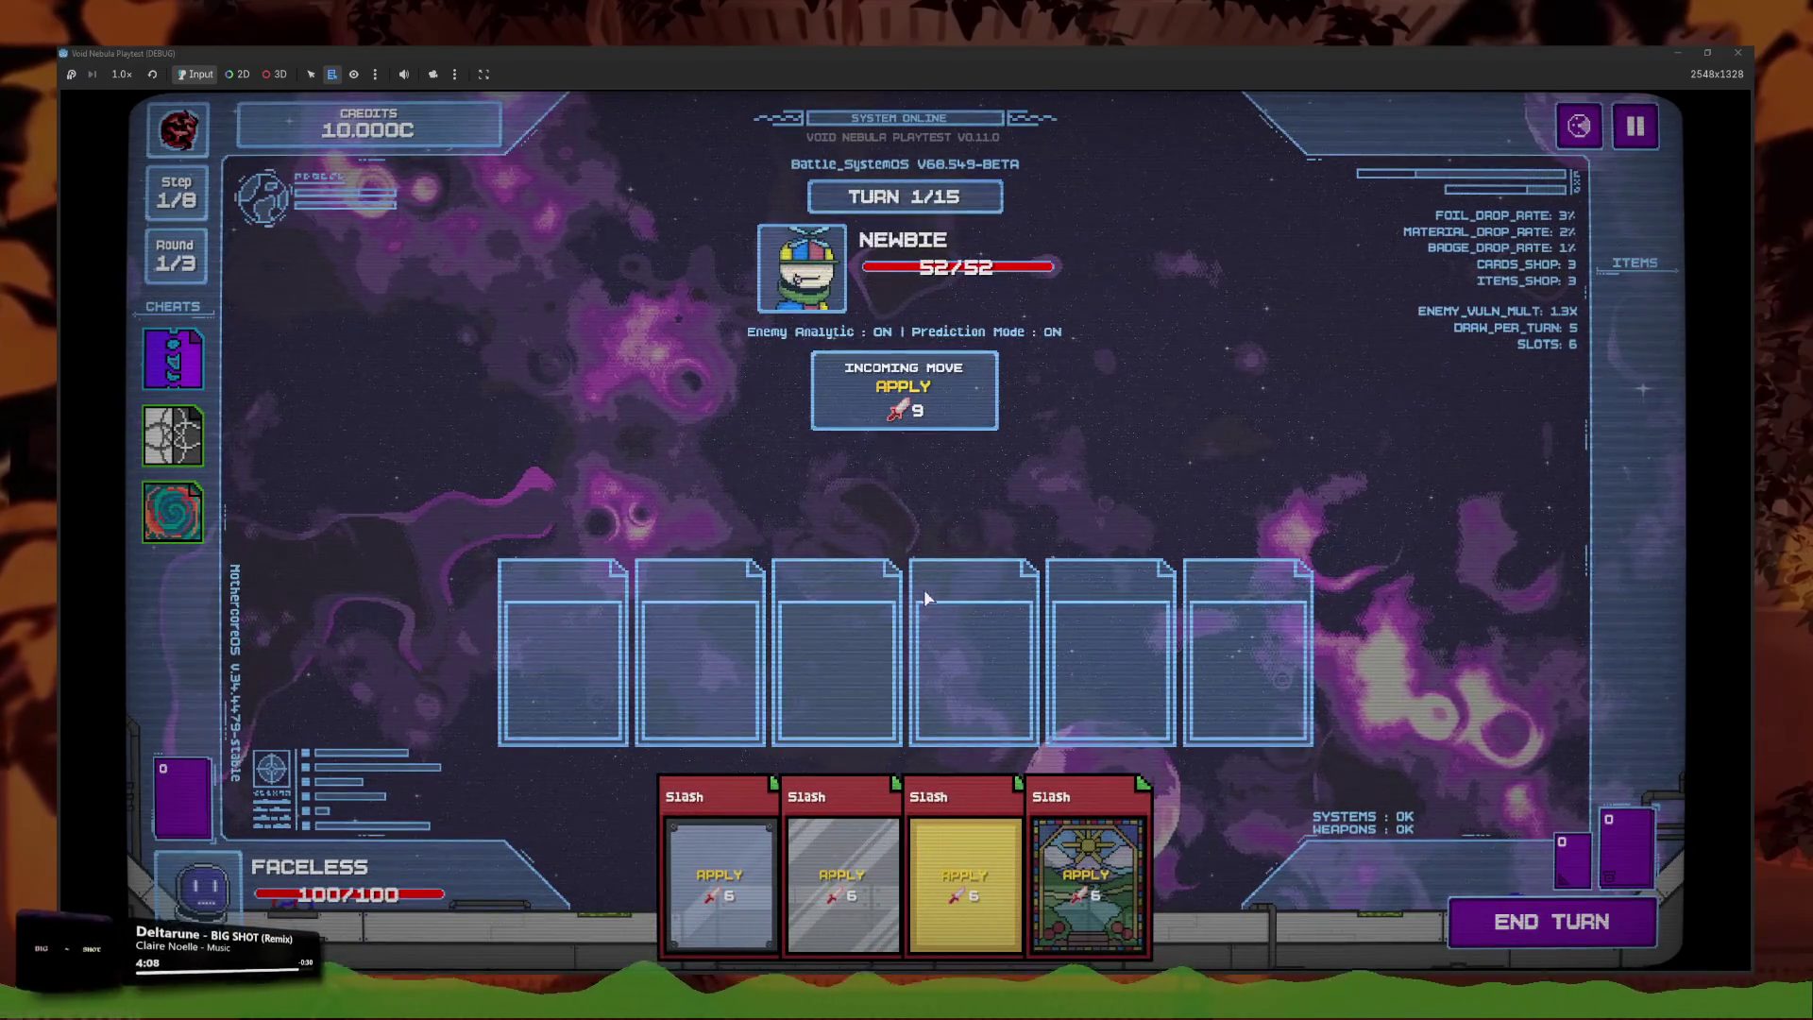
# Play Slash cards, including the Stained Glass Slash in slot 4, and collect the reward.
pyautogui.moveTo(1136, 824)
pyautogui.moveTo(1135, 824)
pyautogui.mouseDown()
pyautogui.moveTo(967, 737)
pyautogui.moveTo(812, 392)
pyautogui.moveTo(678, 355)
pyautogui.moveTo(635, 395)
pyautogui.moveTo(750, 404)
pyautogui.moveTo(1198, 754)
pyautogui.moveTo(944, 793)
pyautogui.moveTo(1114, 802)
pyautogui.moveTo(861, 891)
pyautogui.mouseUp()
pyautogui.click(861, 891)
pyautogui.click(878, 888)
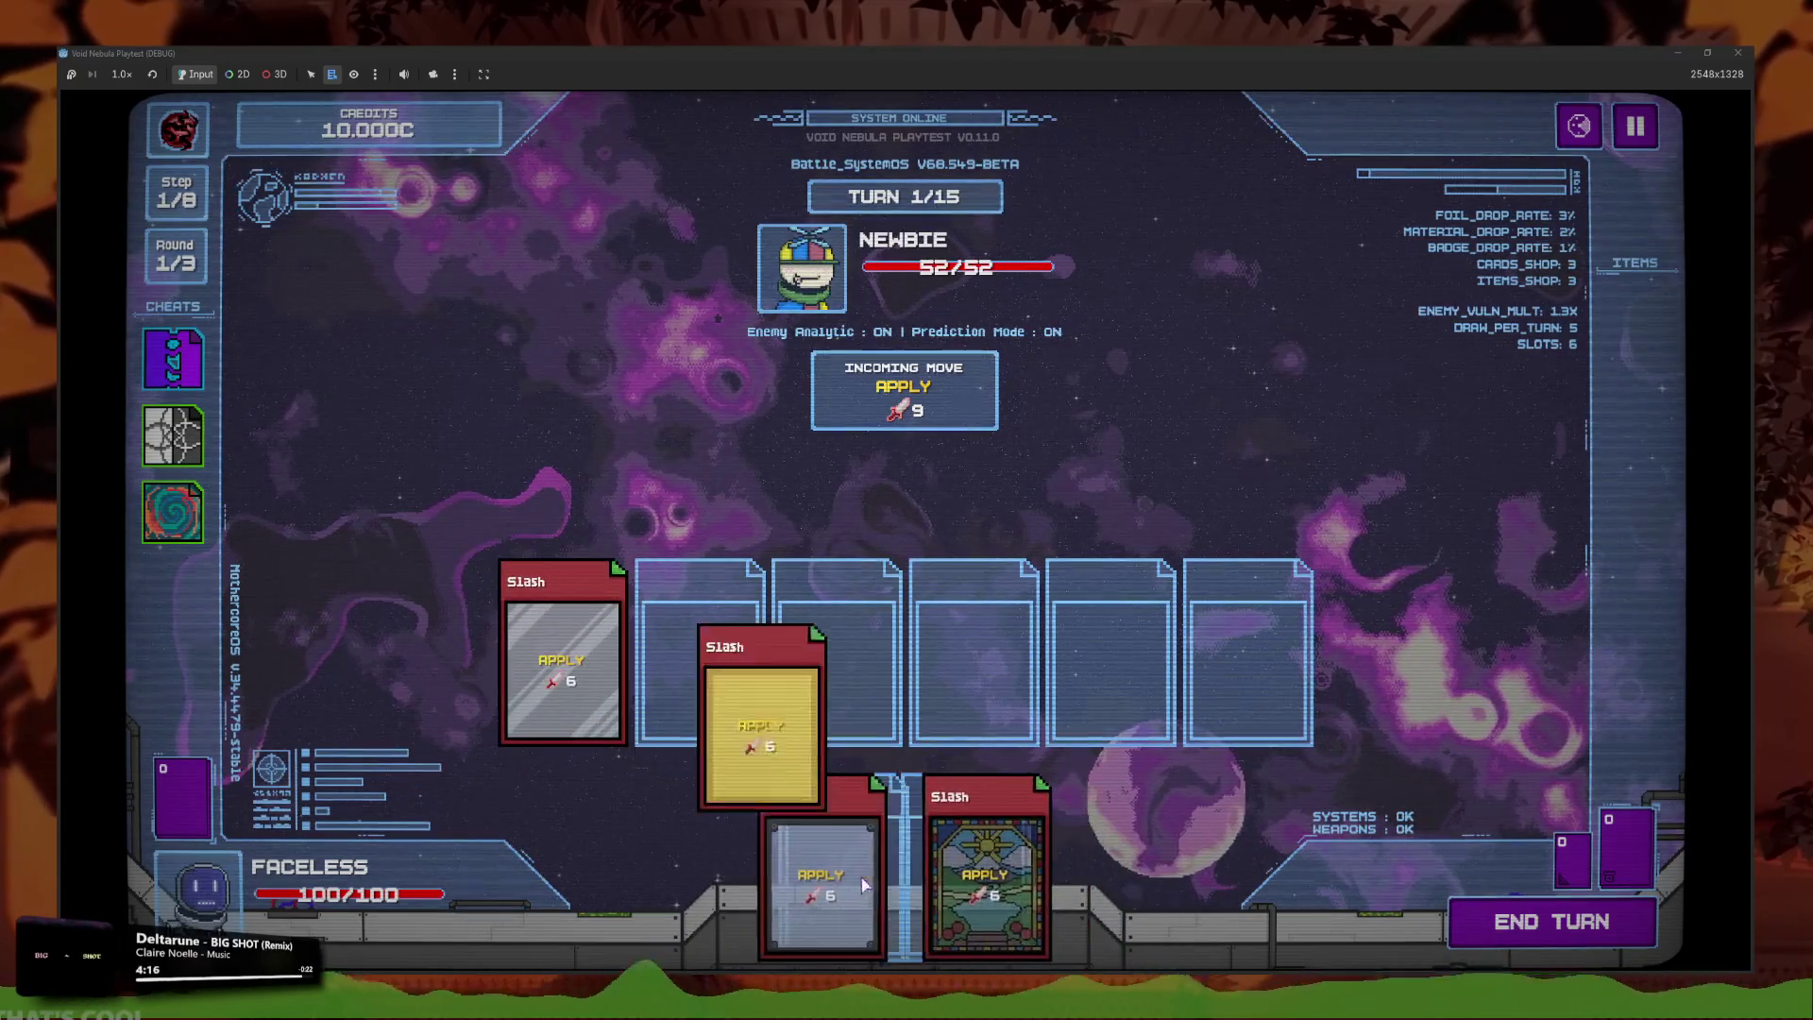
pyautogui.click(907, 887)
pyautogui.click(940, 886)
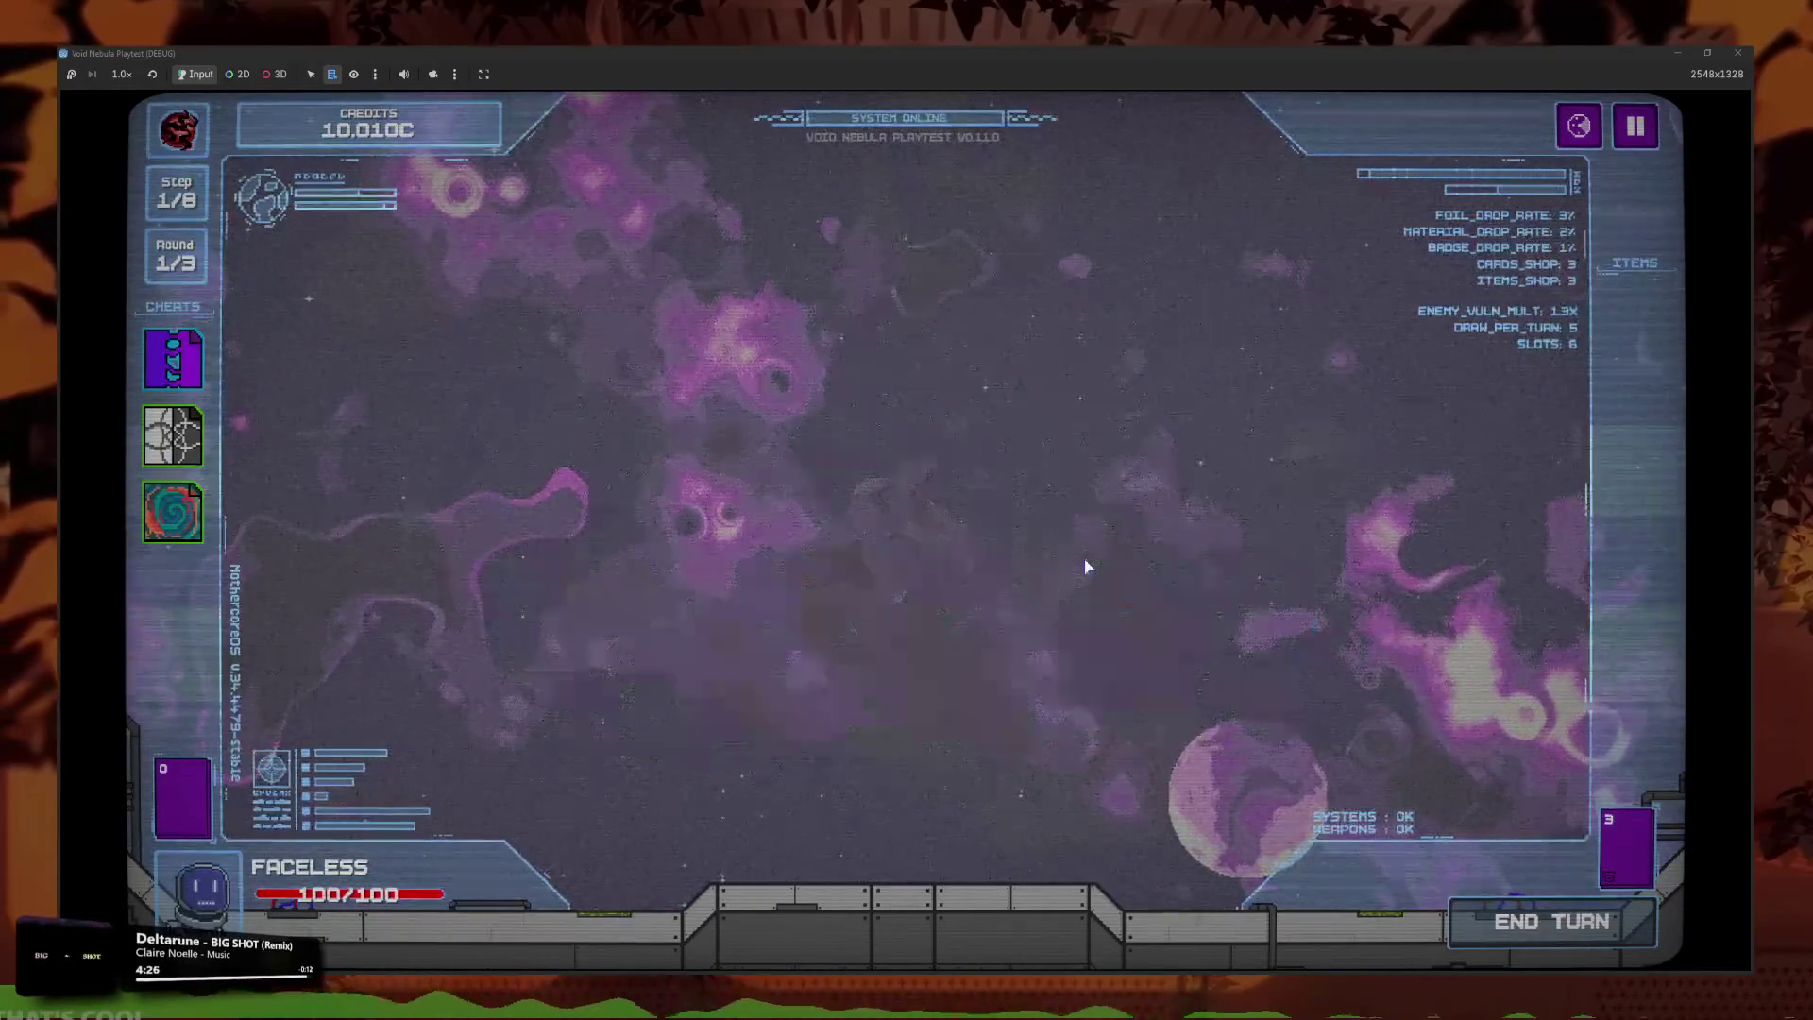
pyautogui.click(1100, 718)
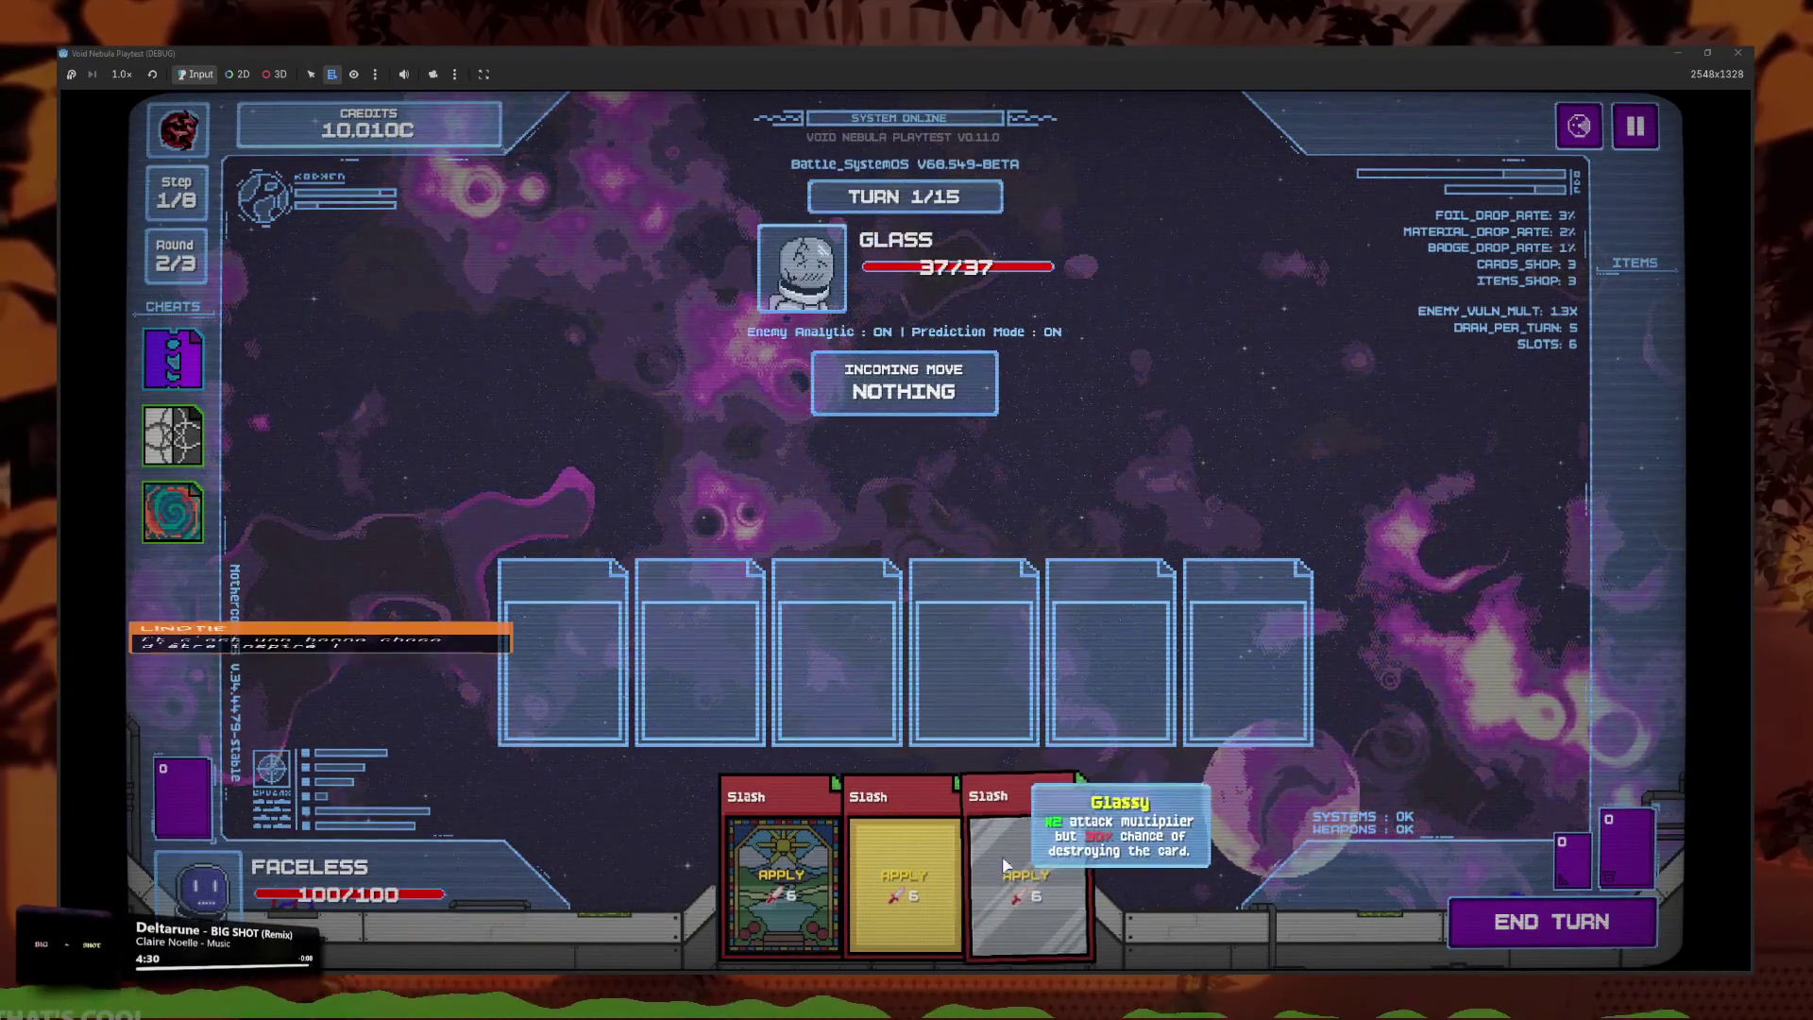
# Slot the stained-glass Slash first, end the turn to defeat Glass, and close the game.
pyautogui.click(1001, 856)
pyautogui.click(801, 835)
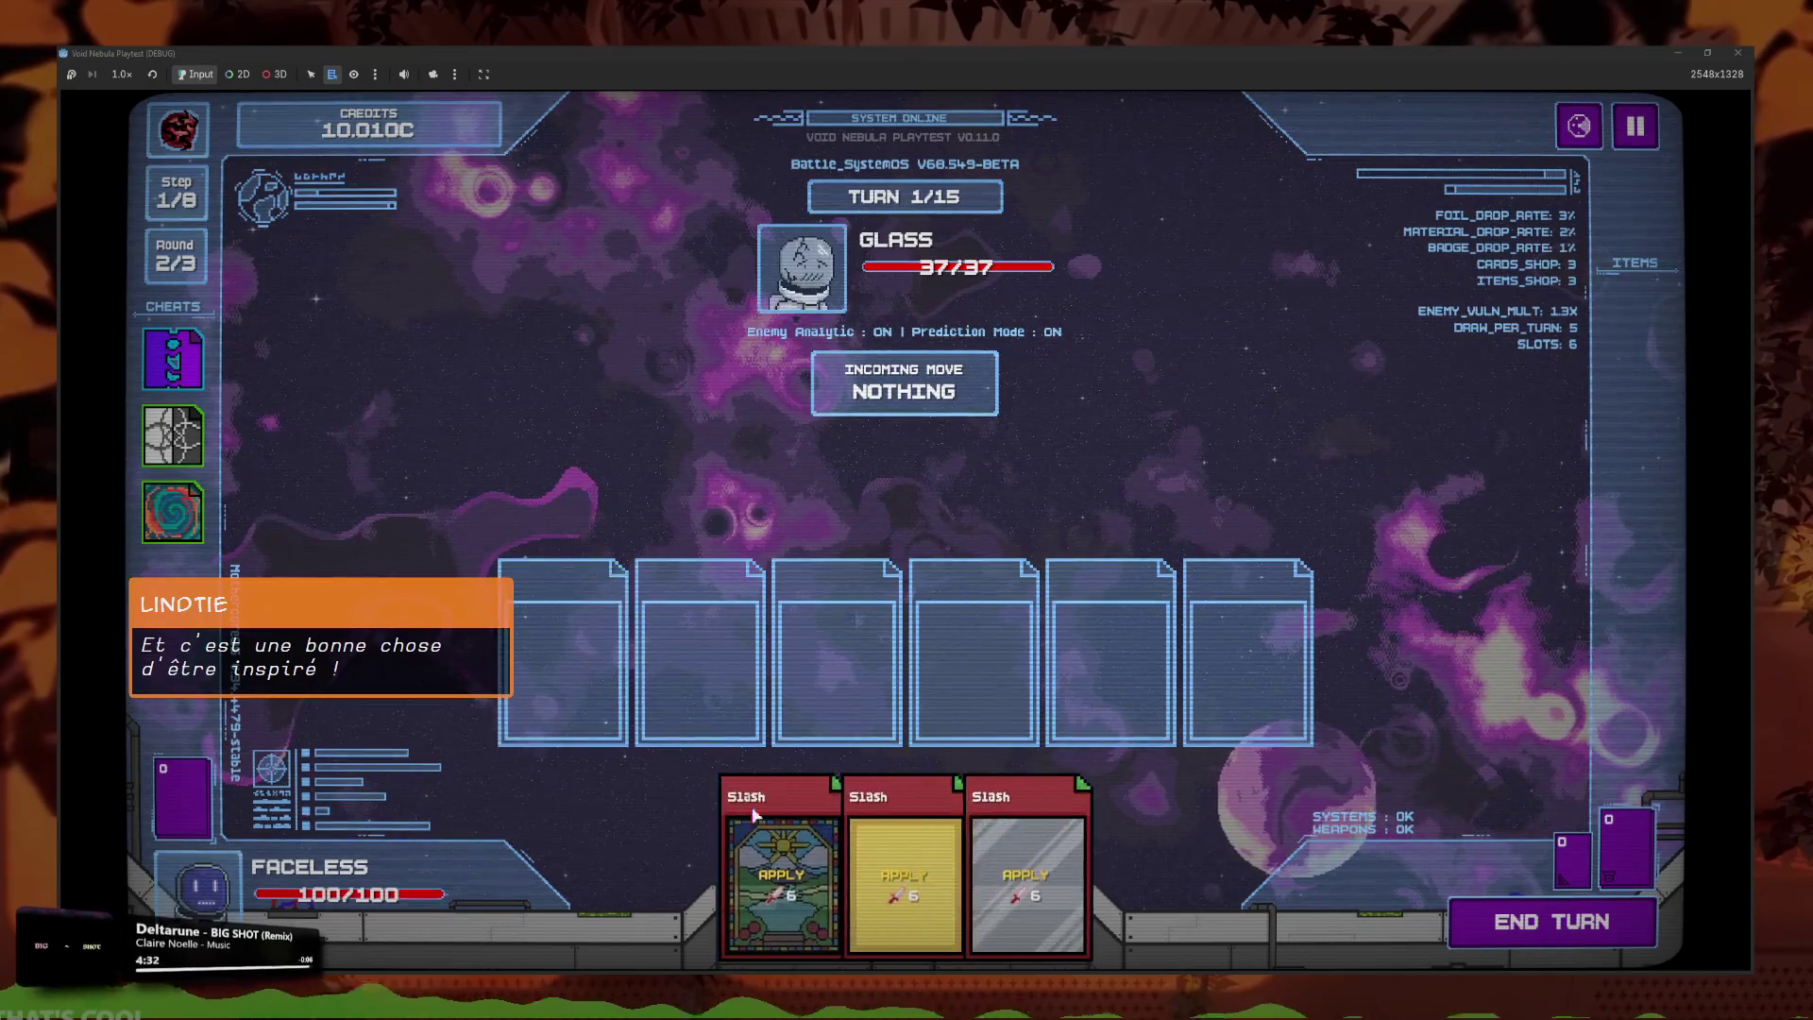
pyautogui.click(1576, 935)
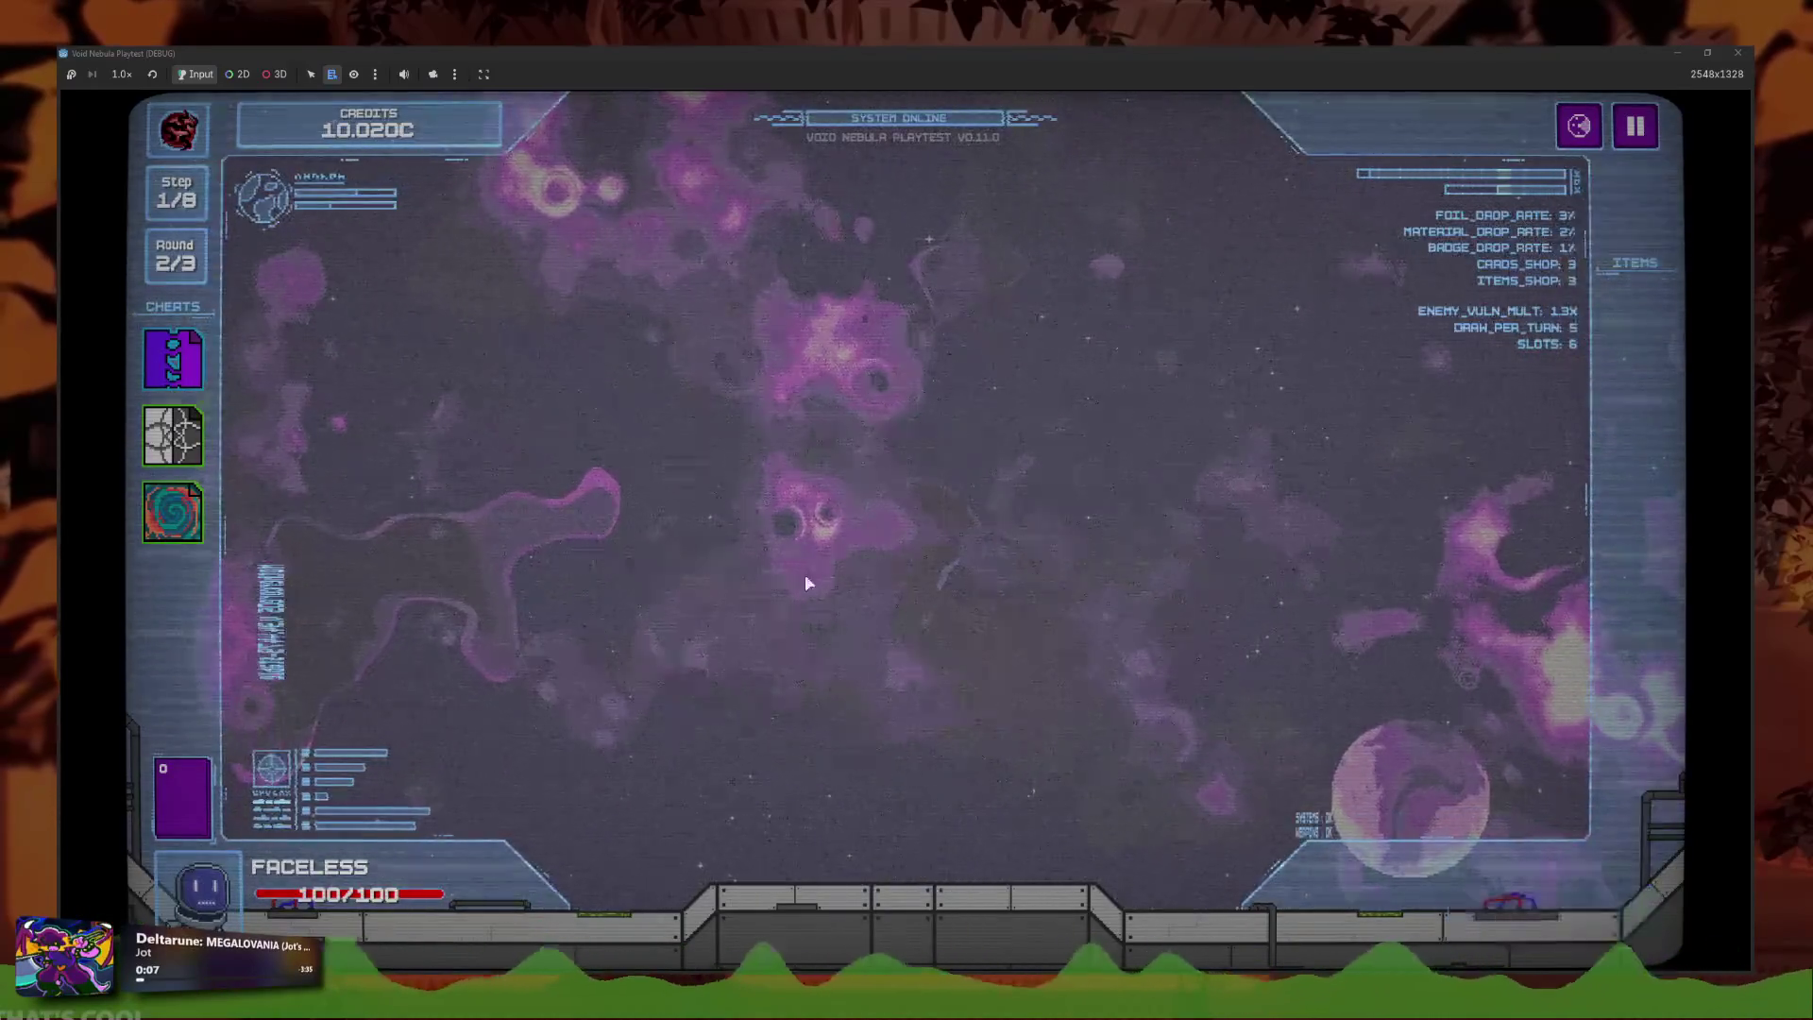
pyautogui.click(903, 728)
pyautogui.click(1737, 52)
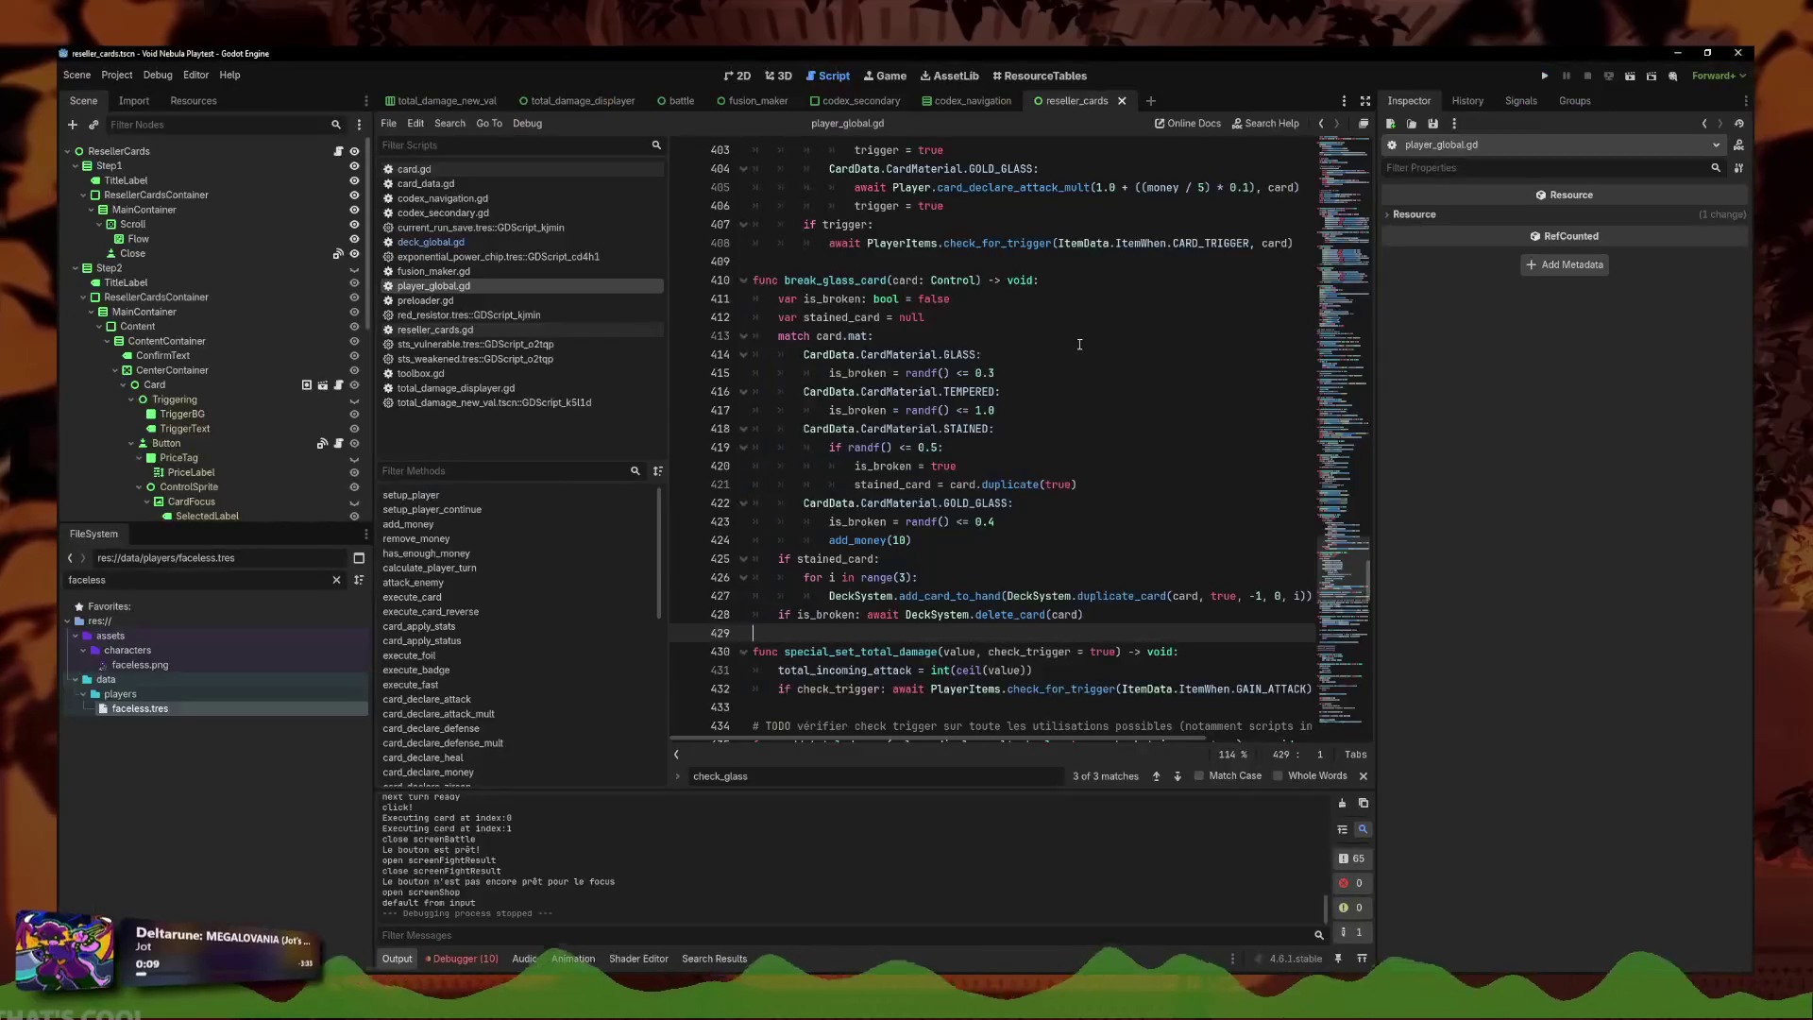
# Make the GOLD_GLASS break and add_money(10) run only when randf() <= 0.4, save, and run the game.
pyautogui.click(1023, 522)
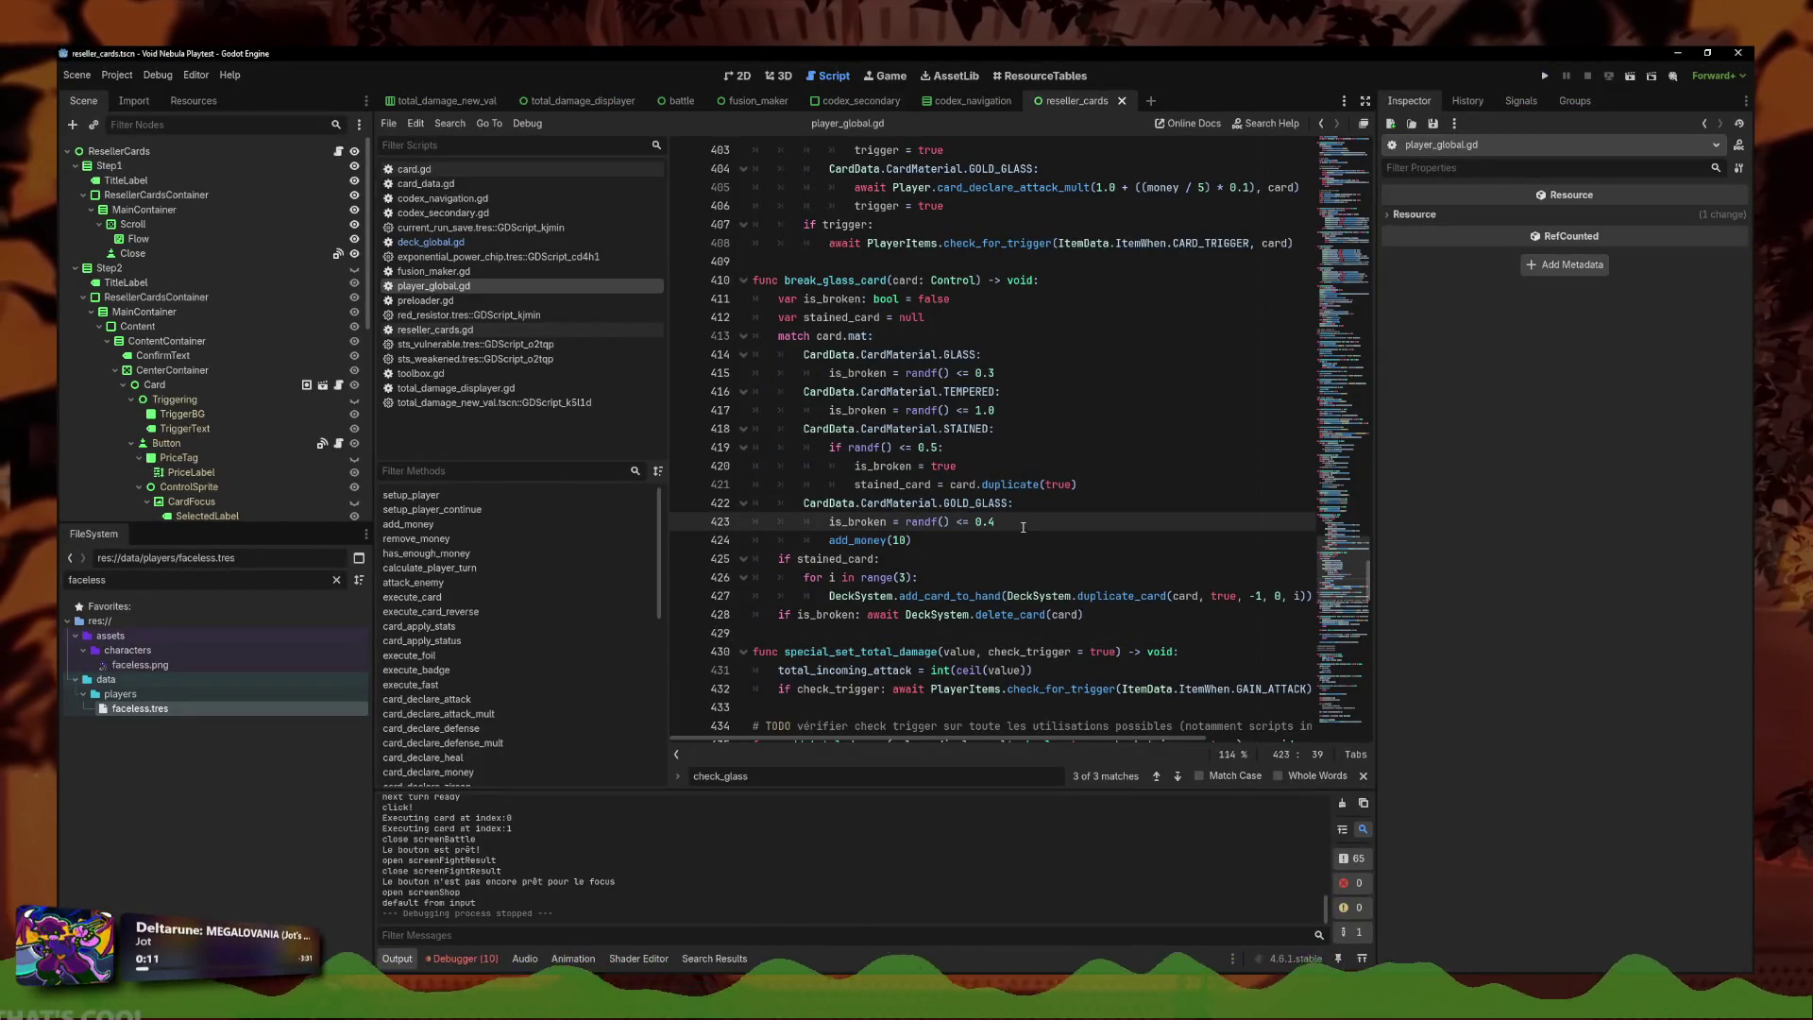
pyautogui.keyDown('shift'); pyautogui.click(888, 522); pyautogui.keyUp('shift')
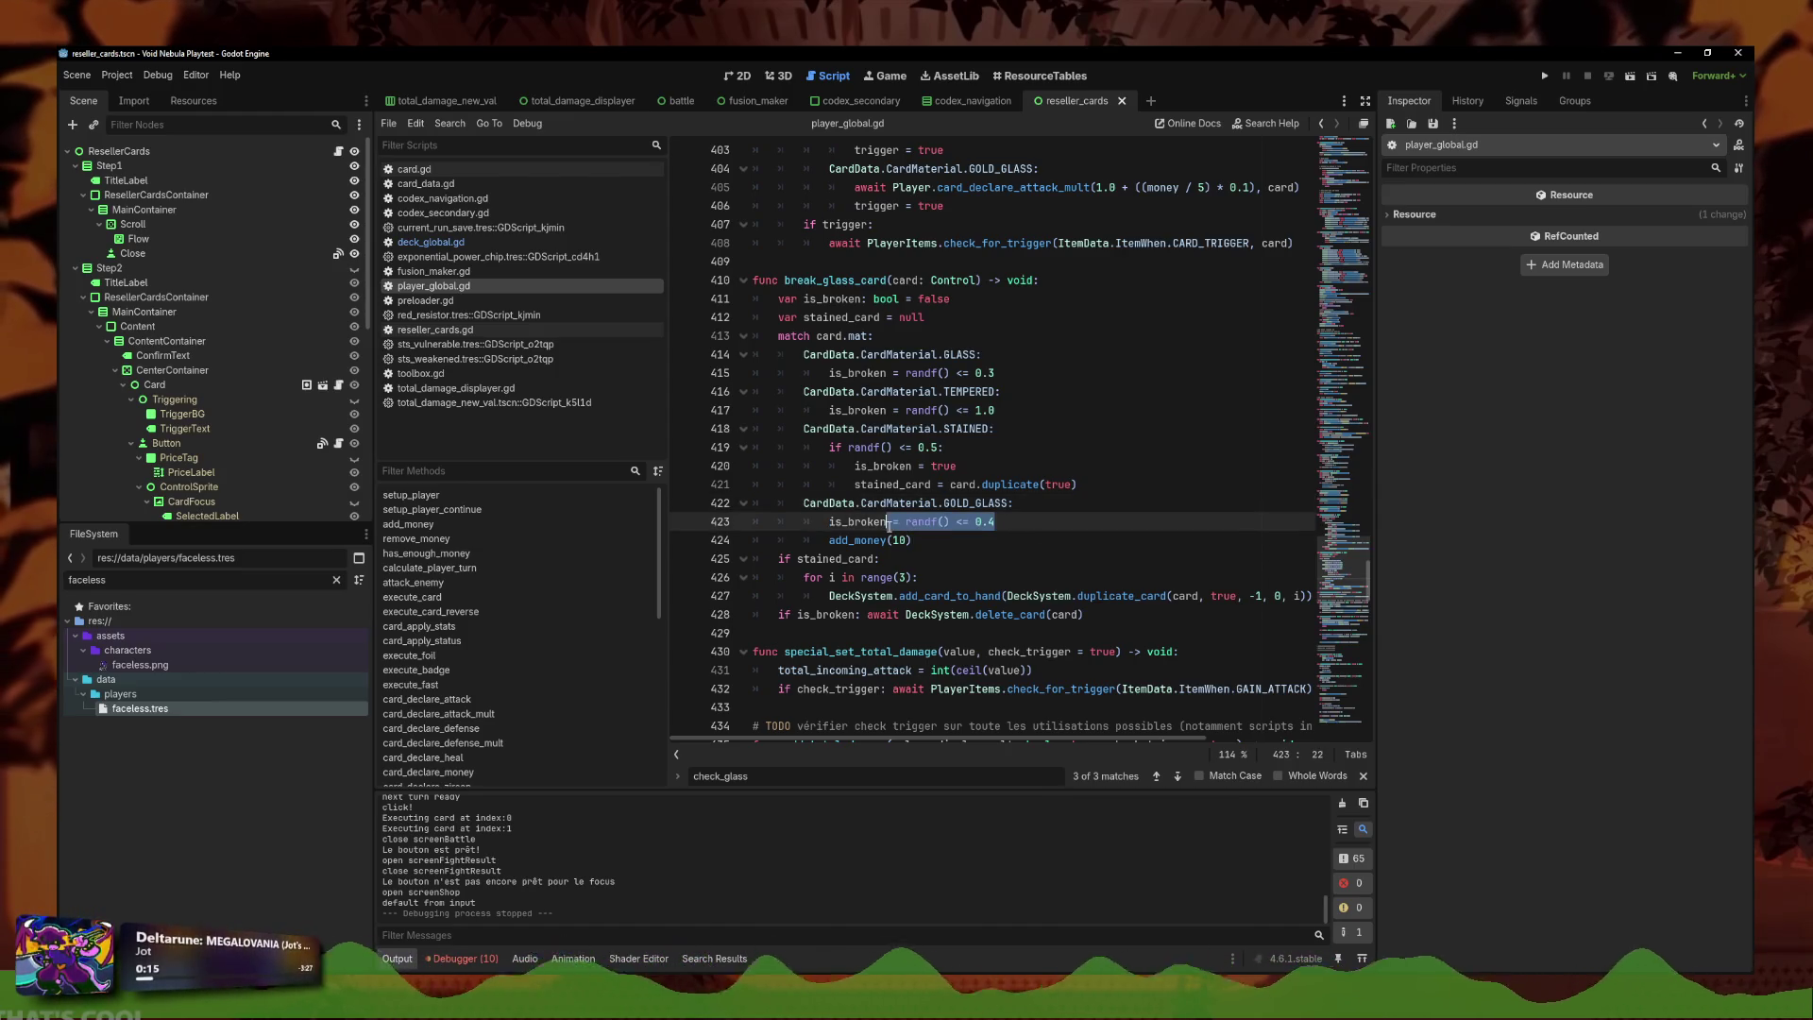
pyautogui.write('= t')
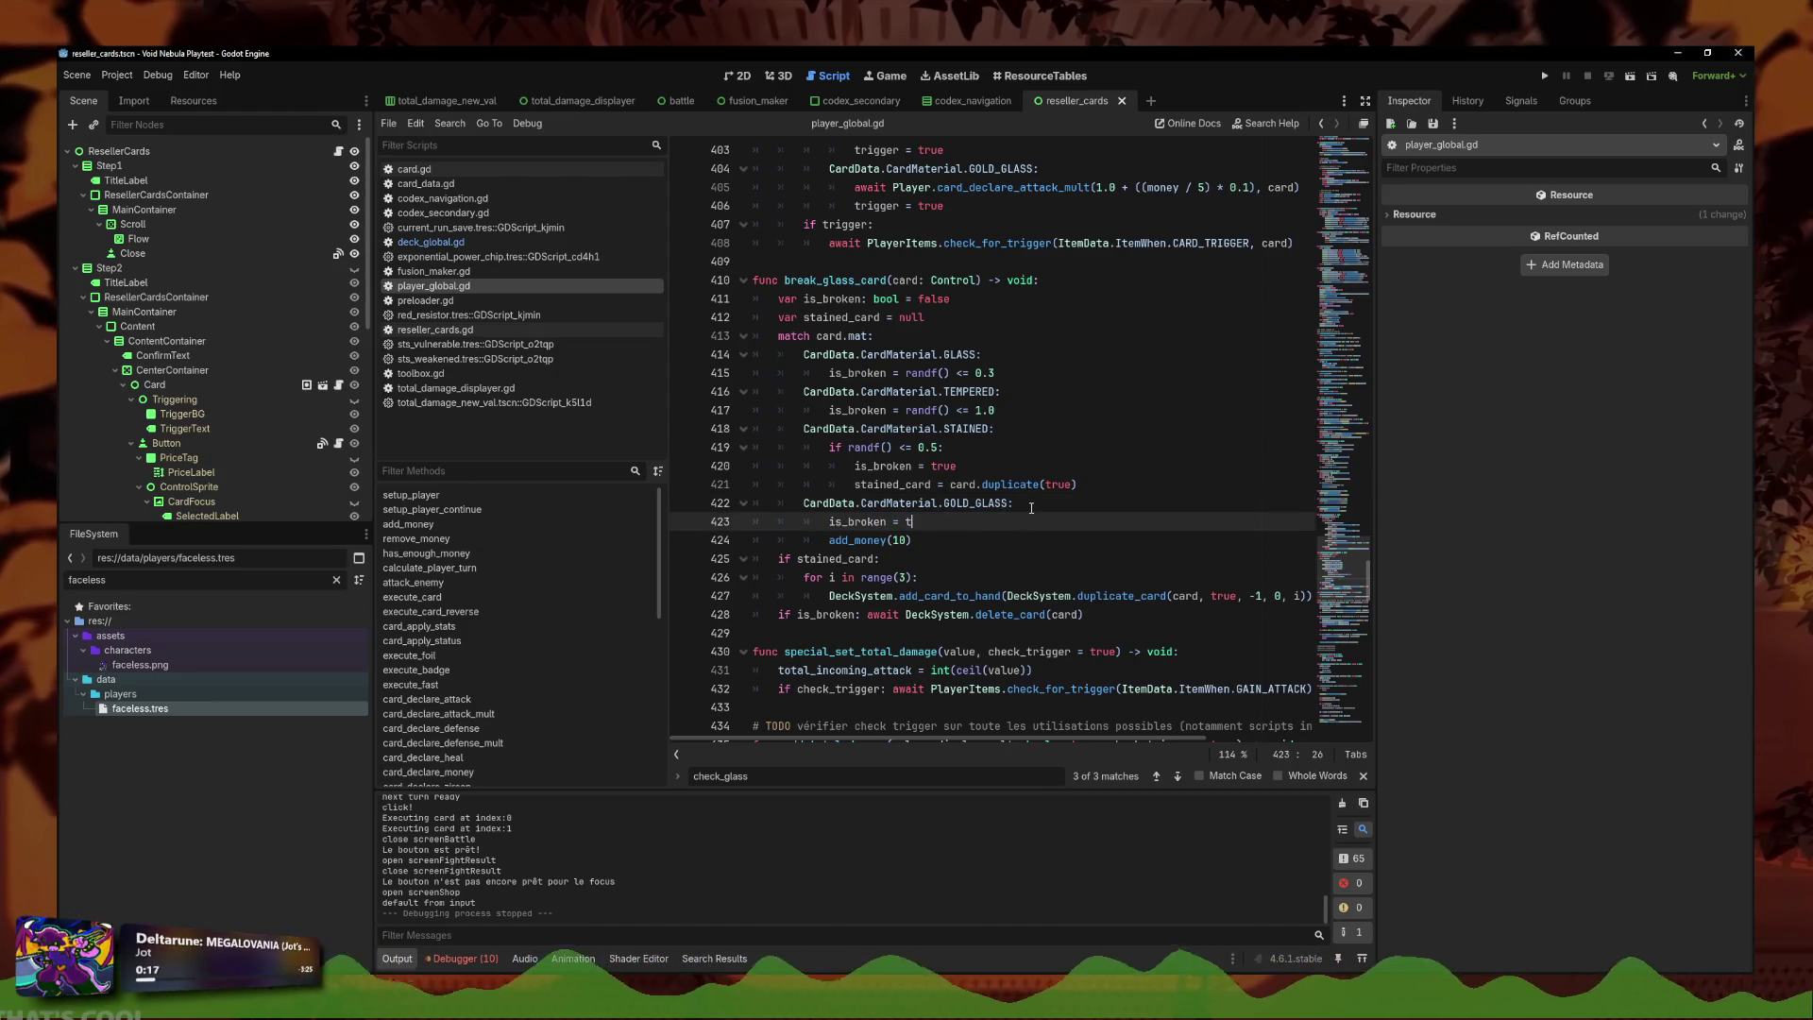
pyautogui.hotkey('ctrl', 'shift', 'Return')
pyautogui.write('if randf() <= 0.4:')
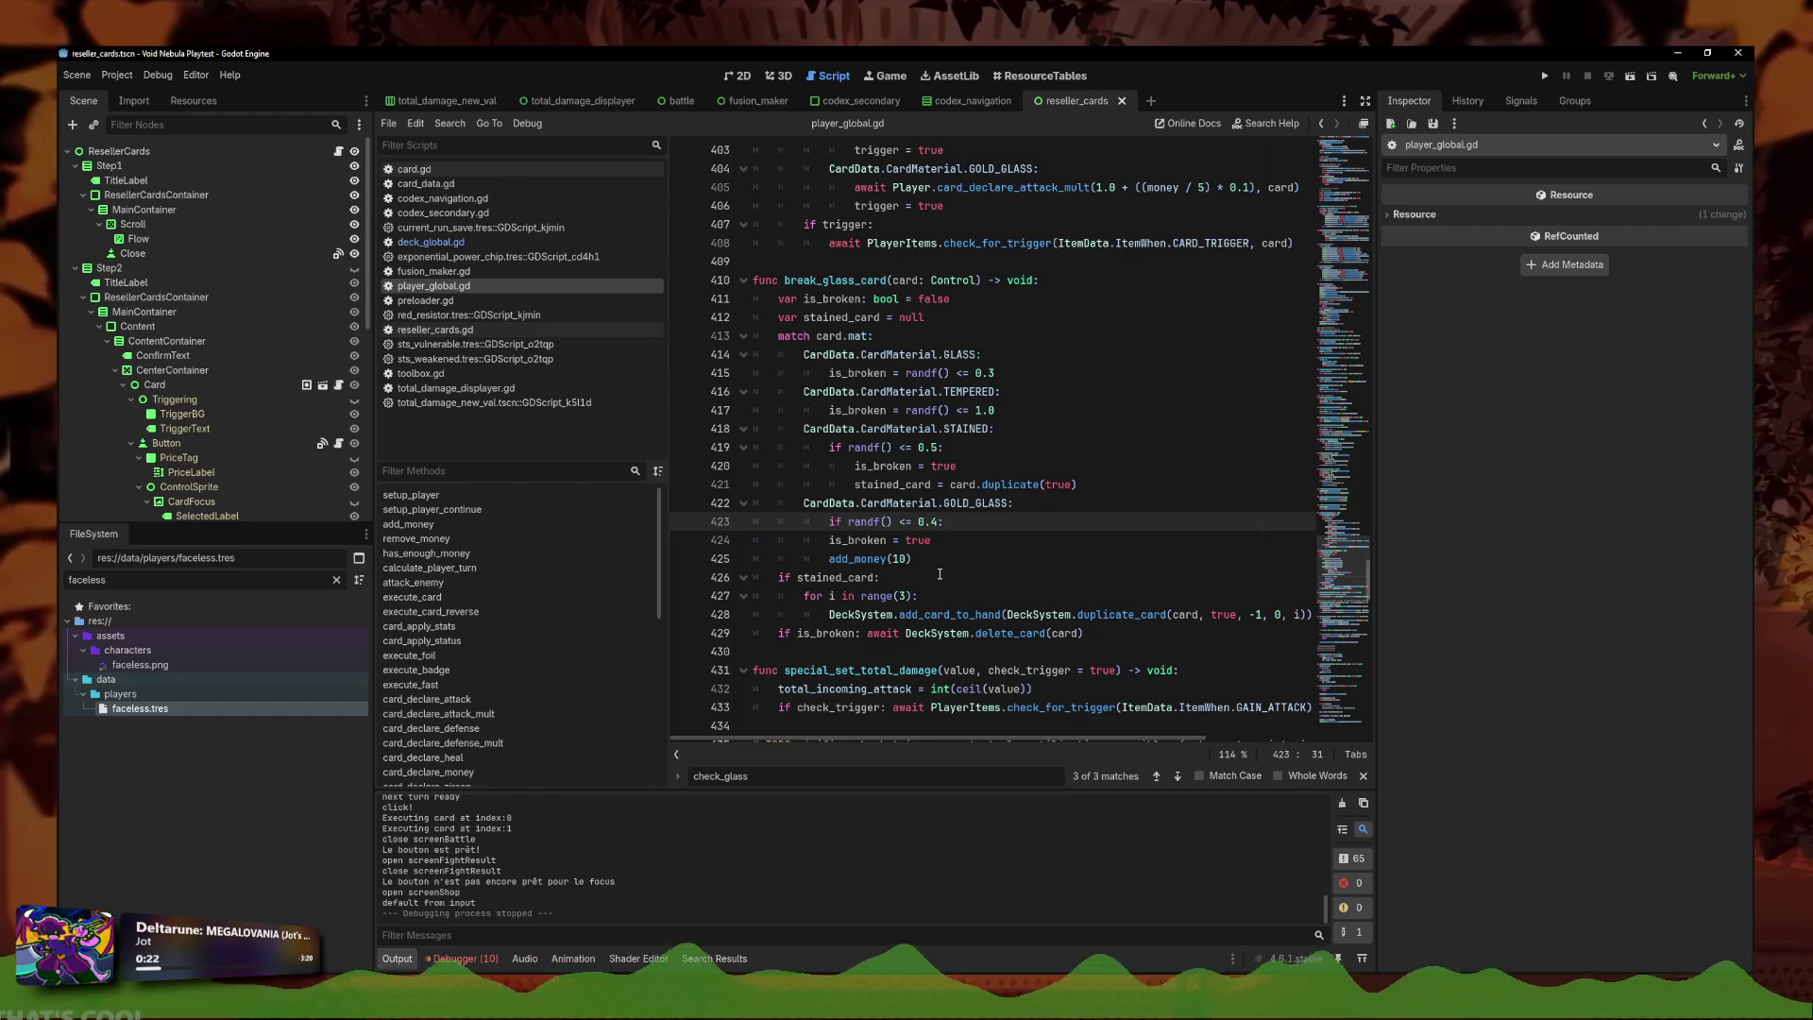
pyautogui.moveTo(912, 559); pyautogui.dragTo(726, 539)
pyautogui.press('Tab')
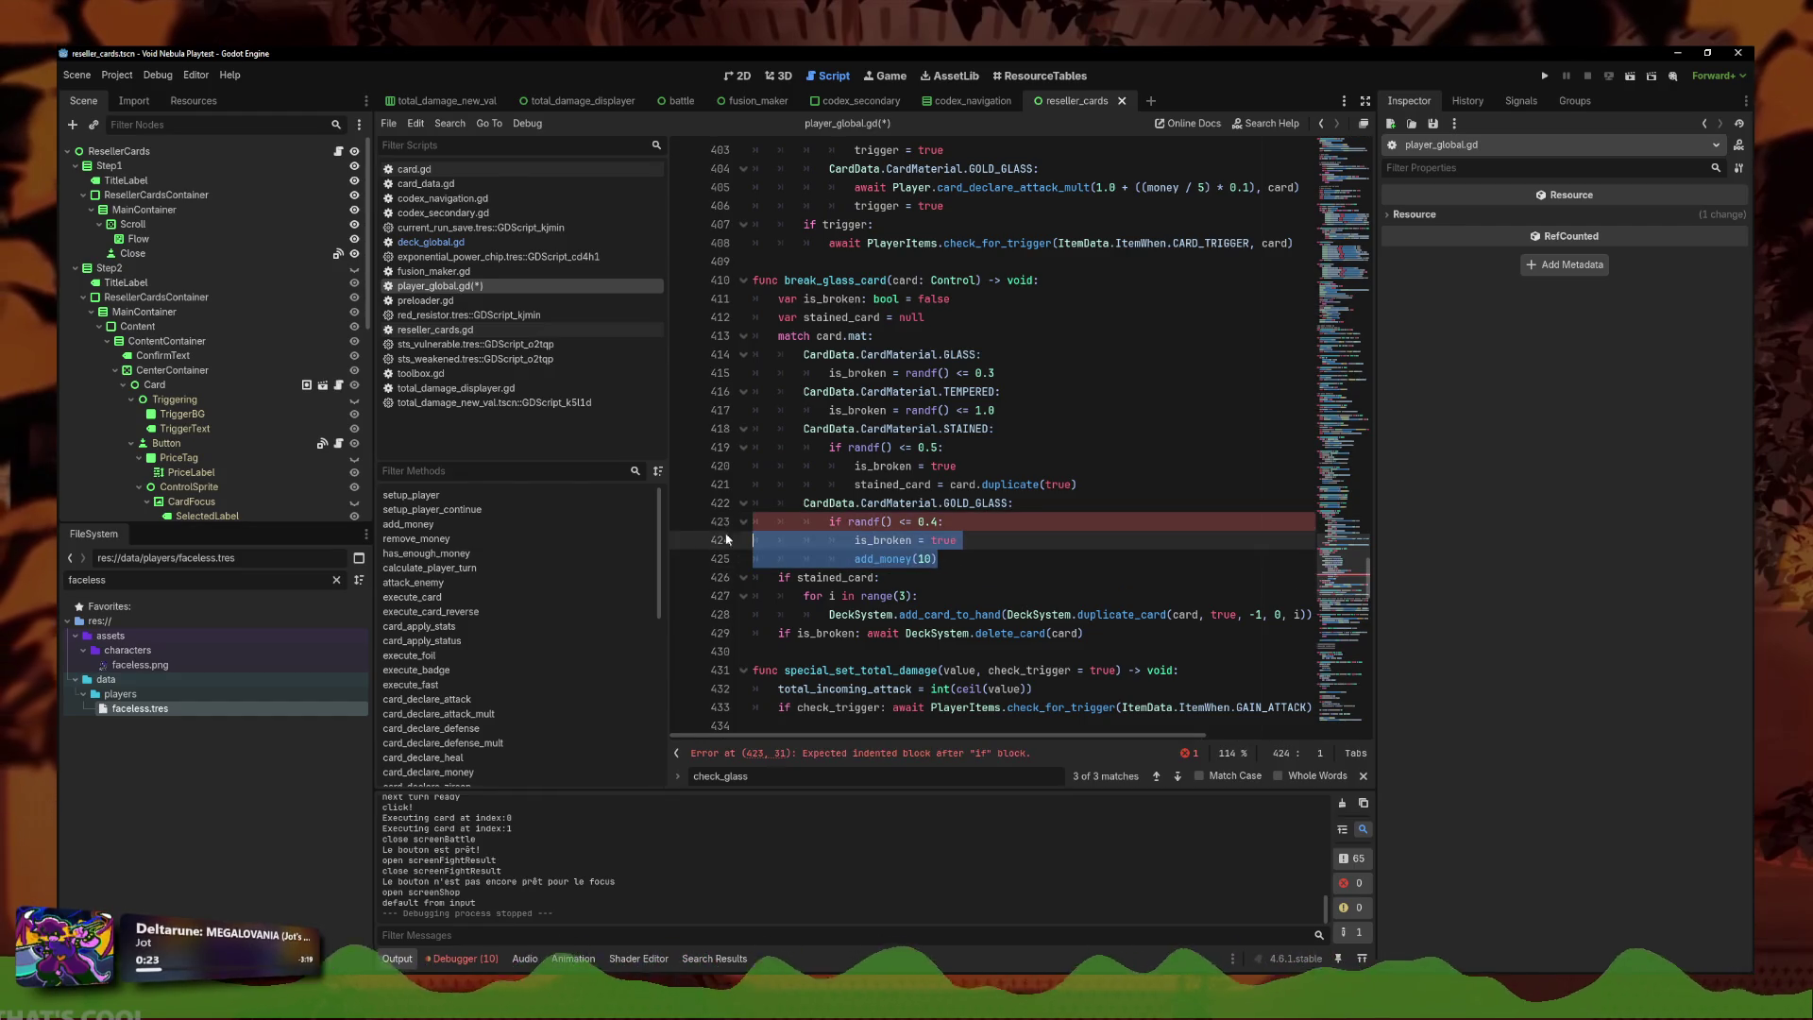
pyautogui.hotkey('ctrl', 's')
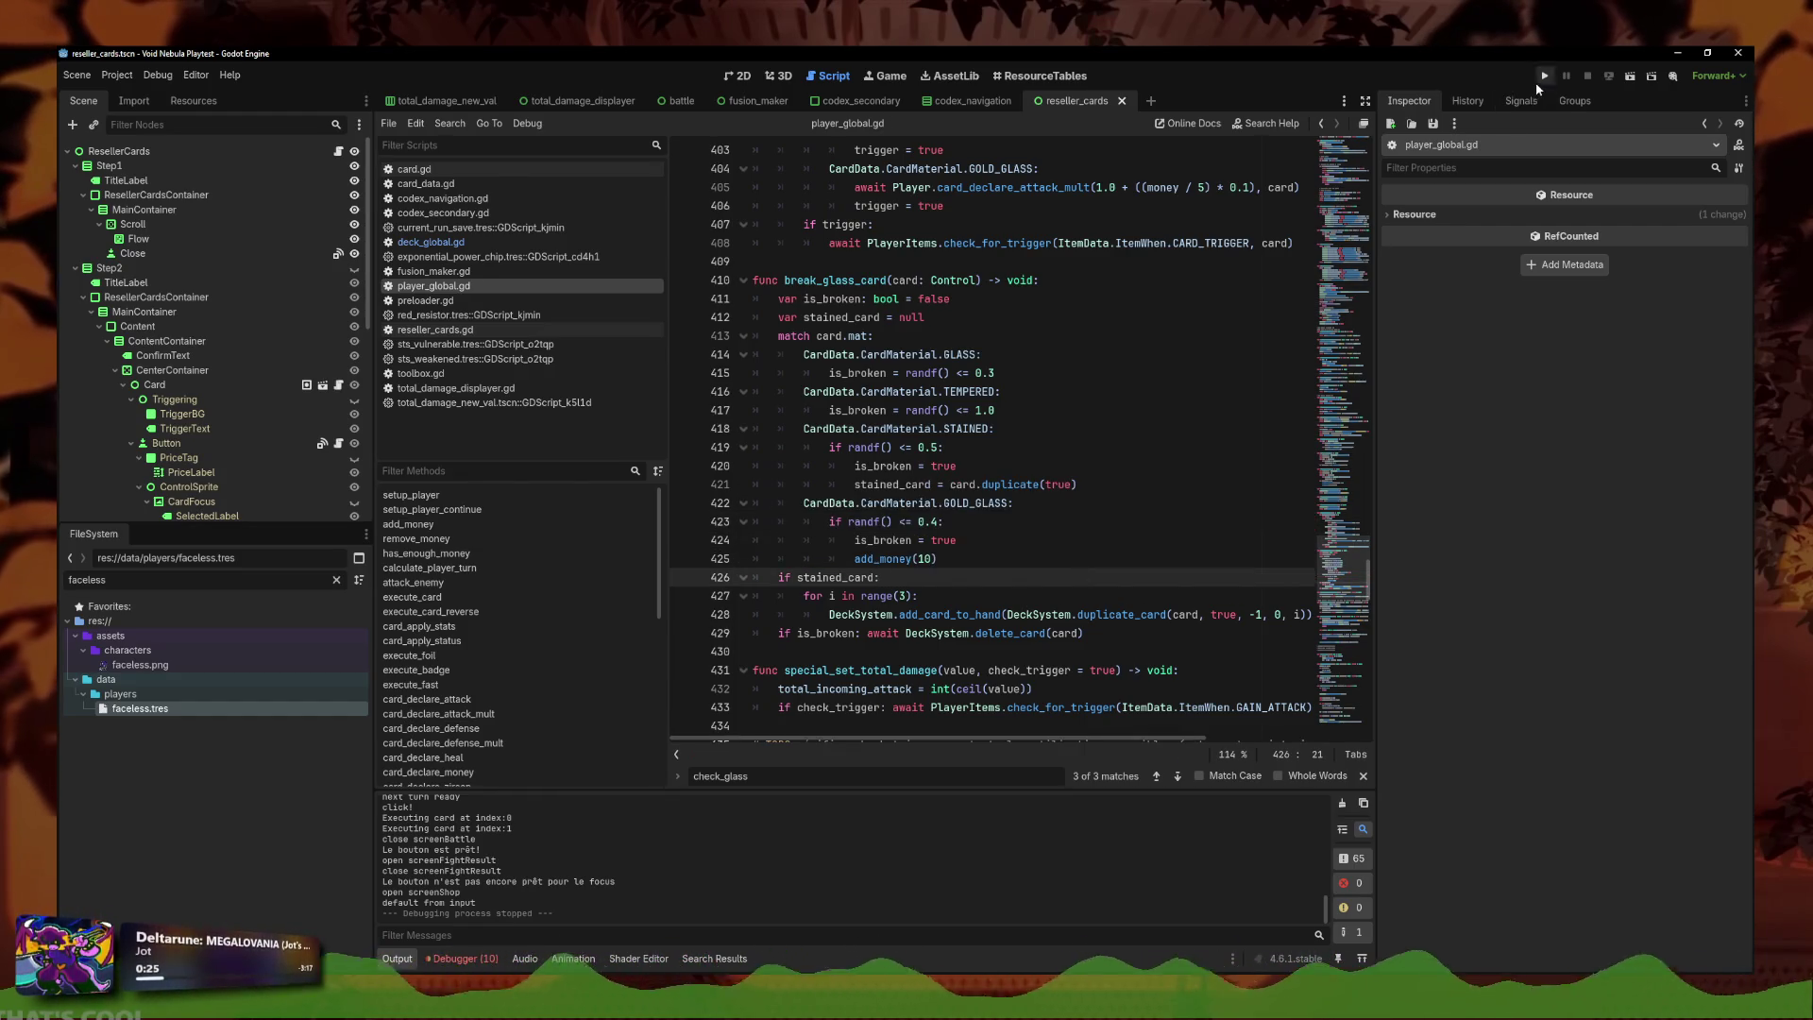
pyautogui.click(1541, 79)
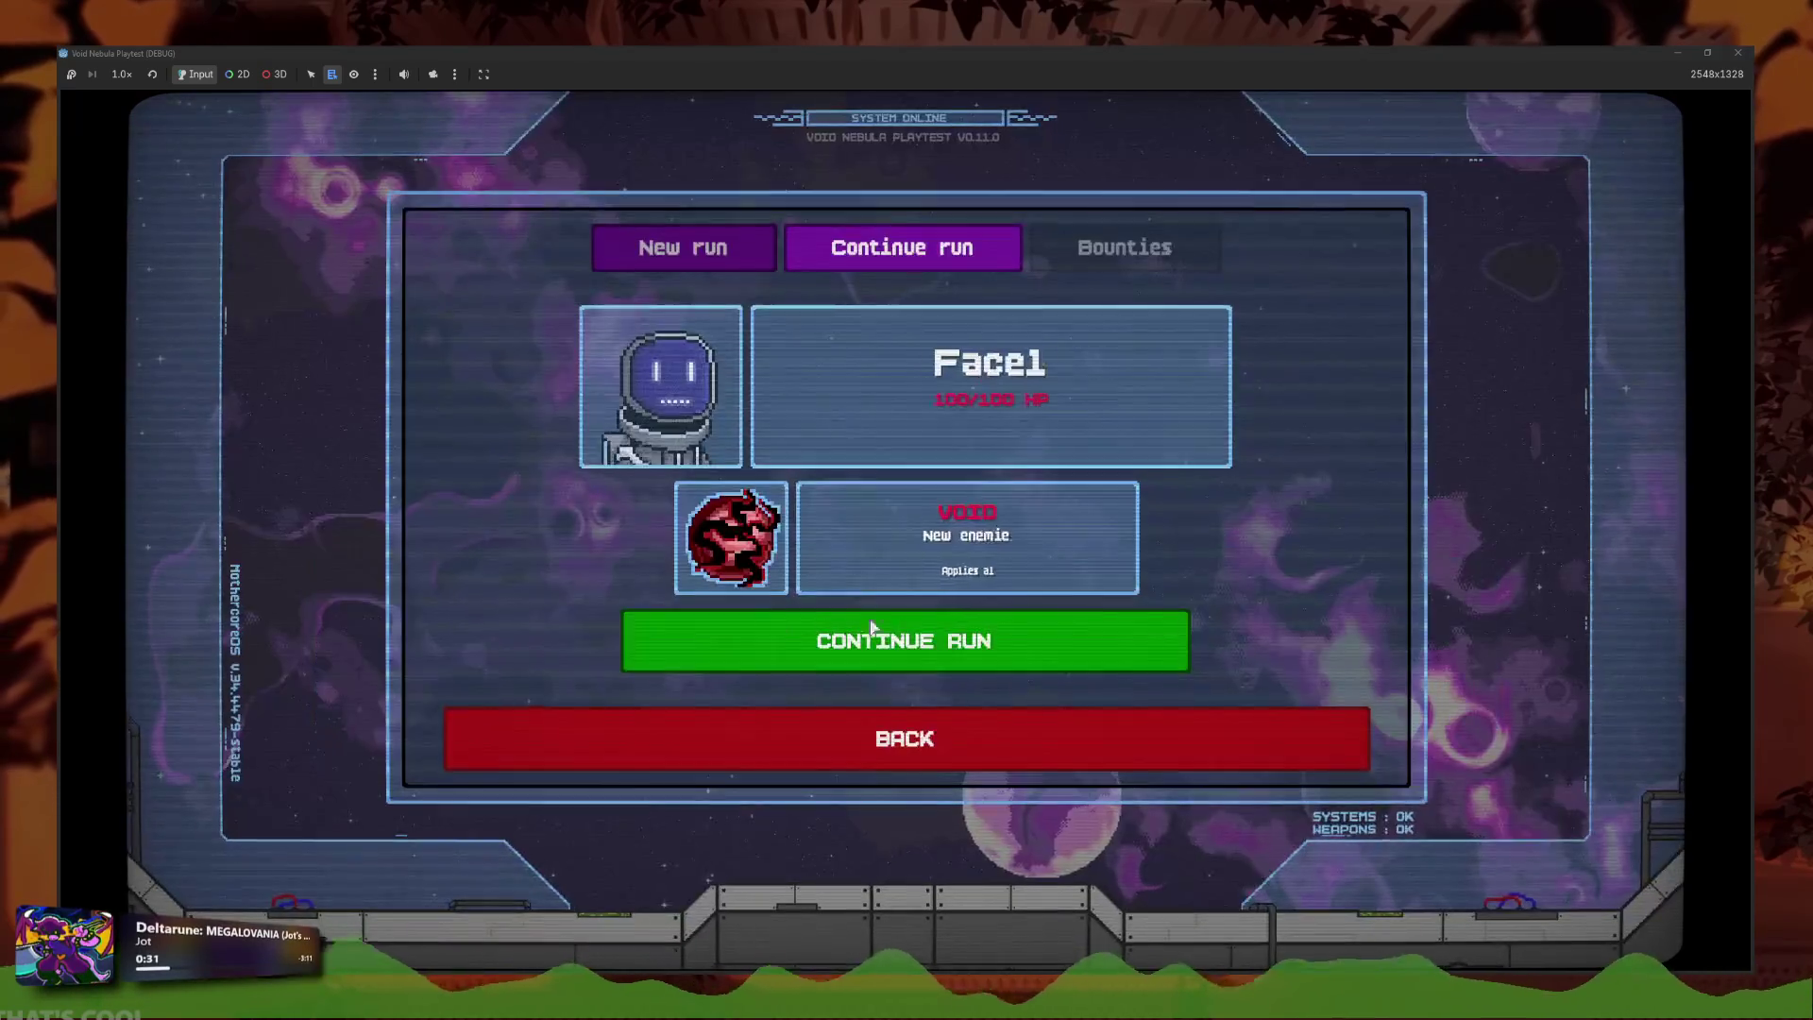
# Start a new run as the Faceless character, which halts on the line 110 'mat' error.
pyautogui.click(717, 250)
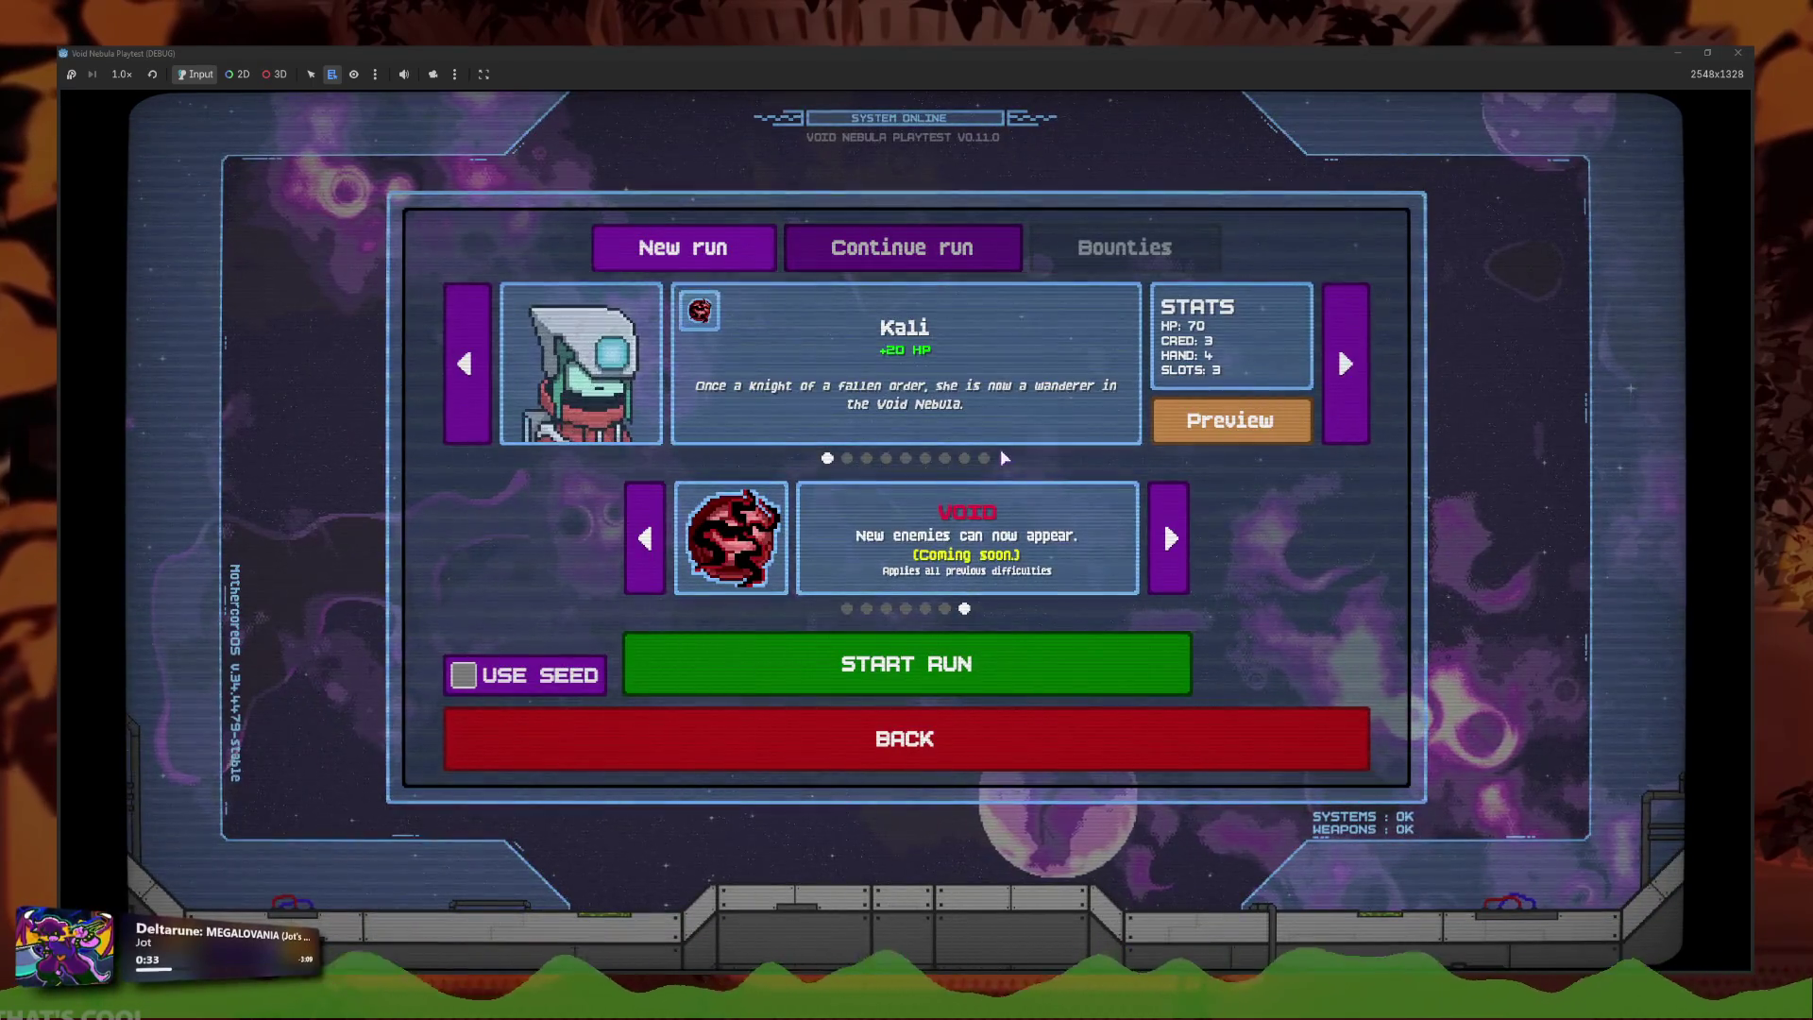
pyautogui.click(1000, 458)
pyautogui.click(997, 635)
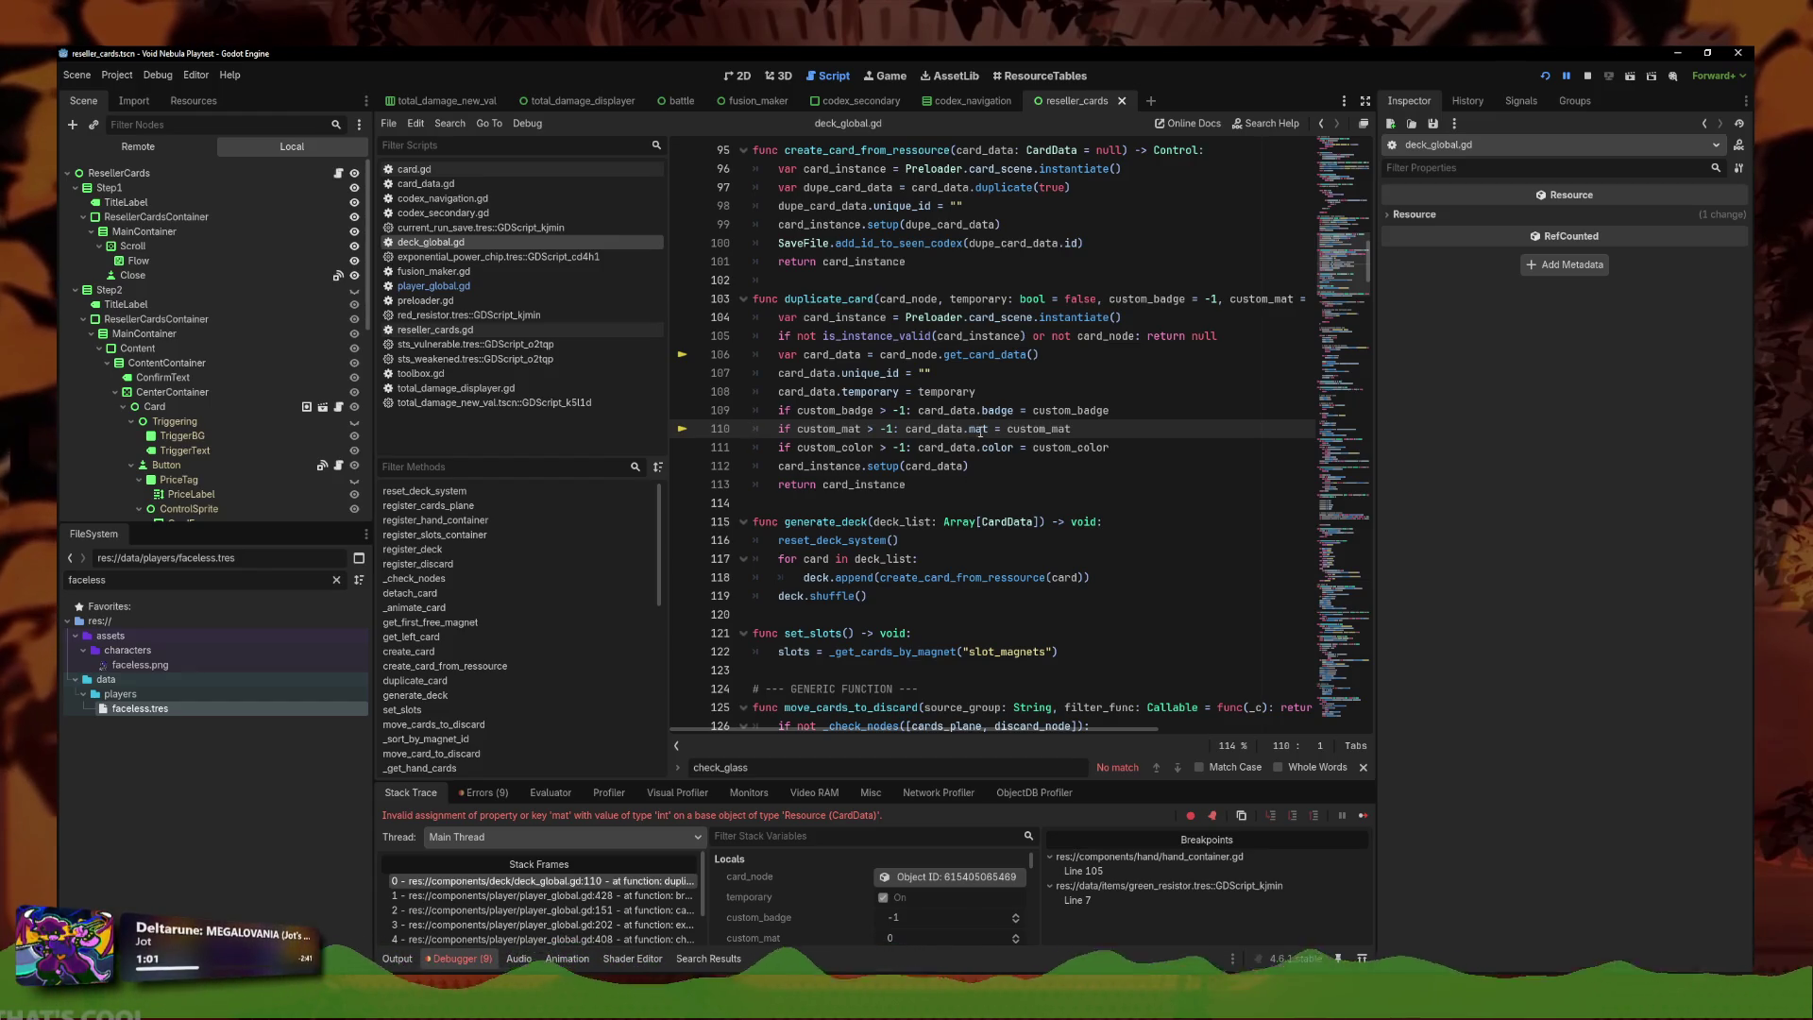
# Correct line 110 to assign card_data.material and open card_data.gd from the FileSystem filter.
pyautogui.write('erial')
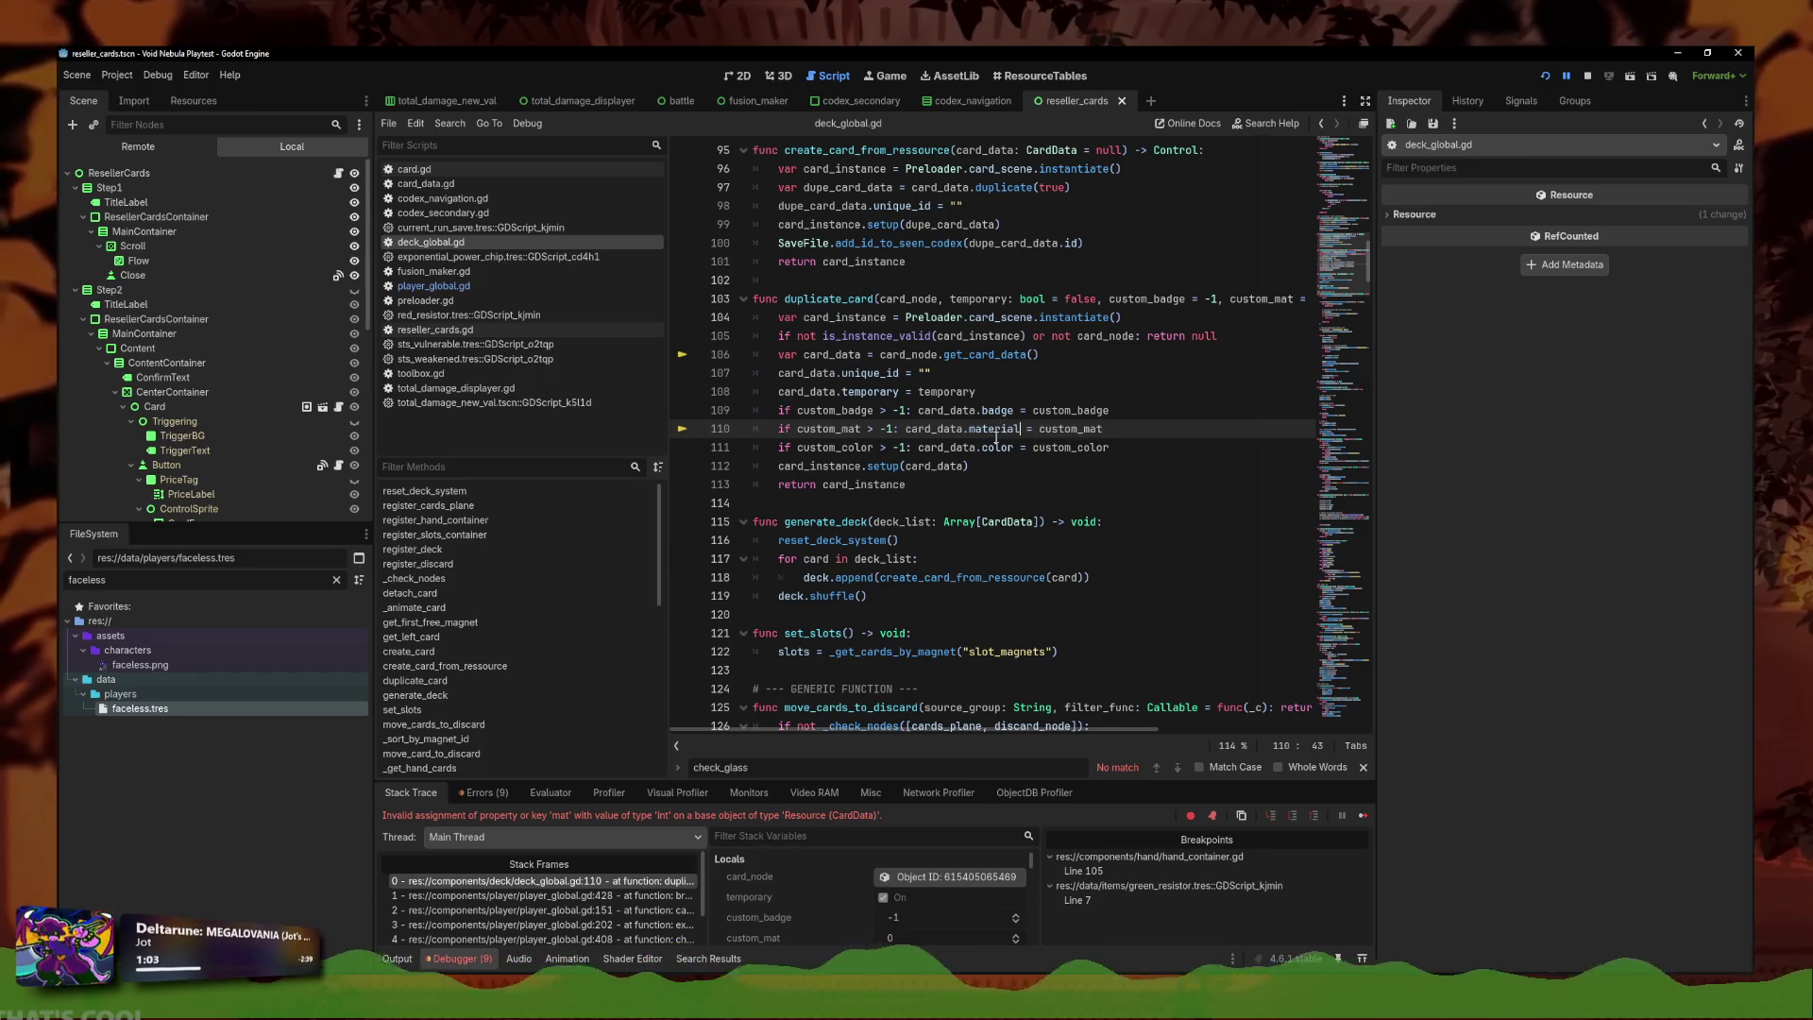
pyautogui.click(1137, 424)
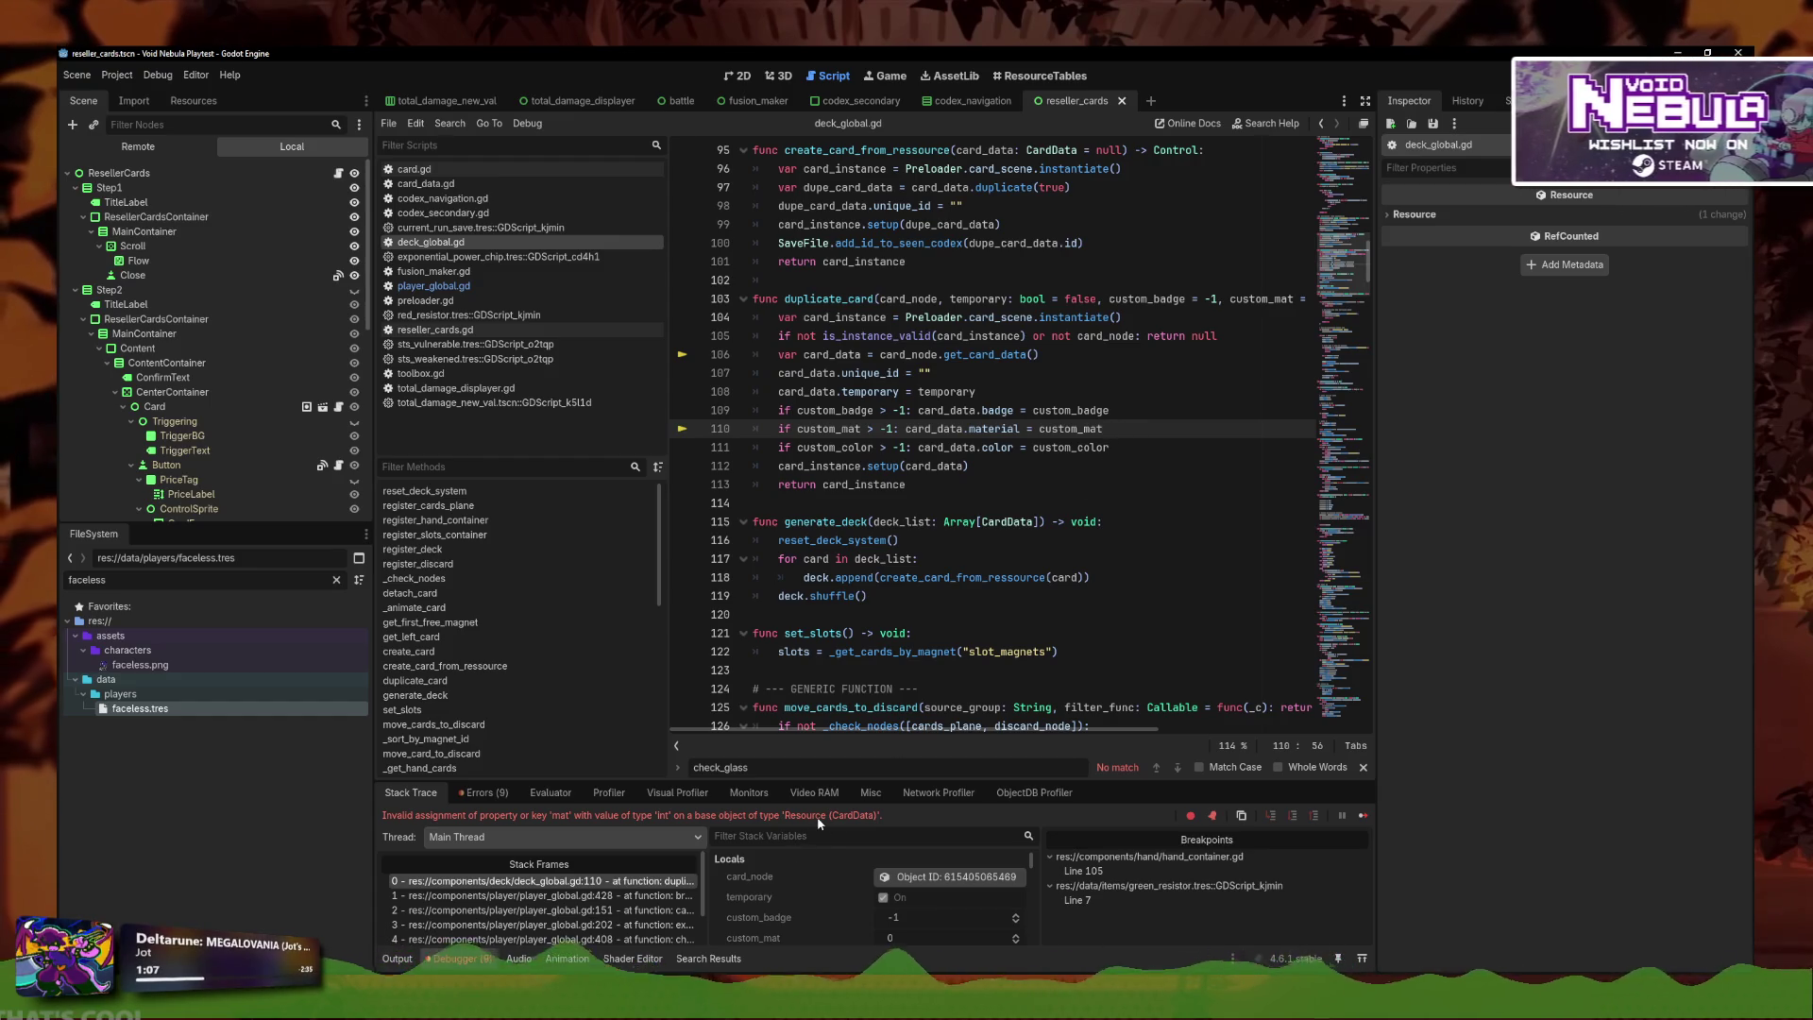
pyautogui.doubleClick(155, 579)
pyautogui.write('c')
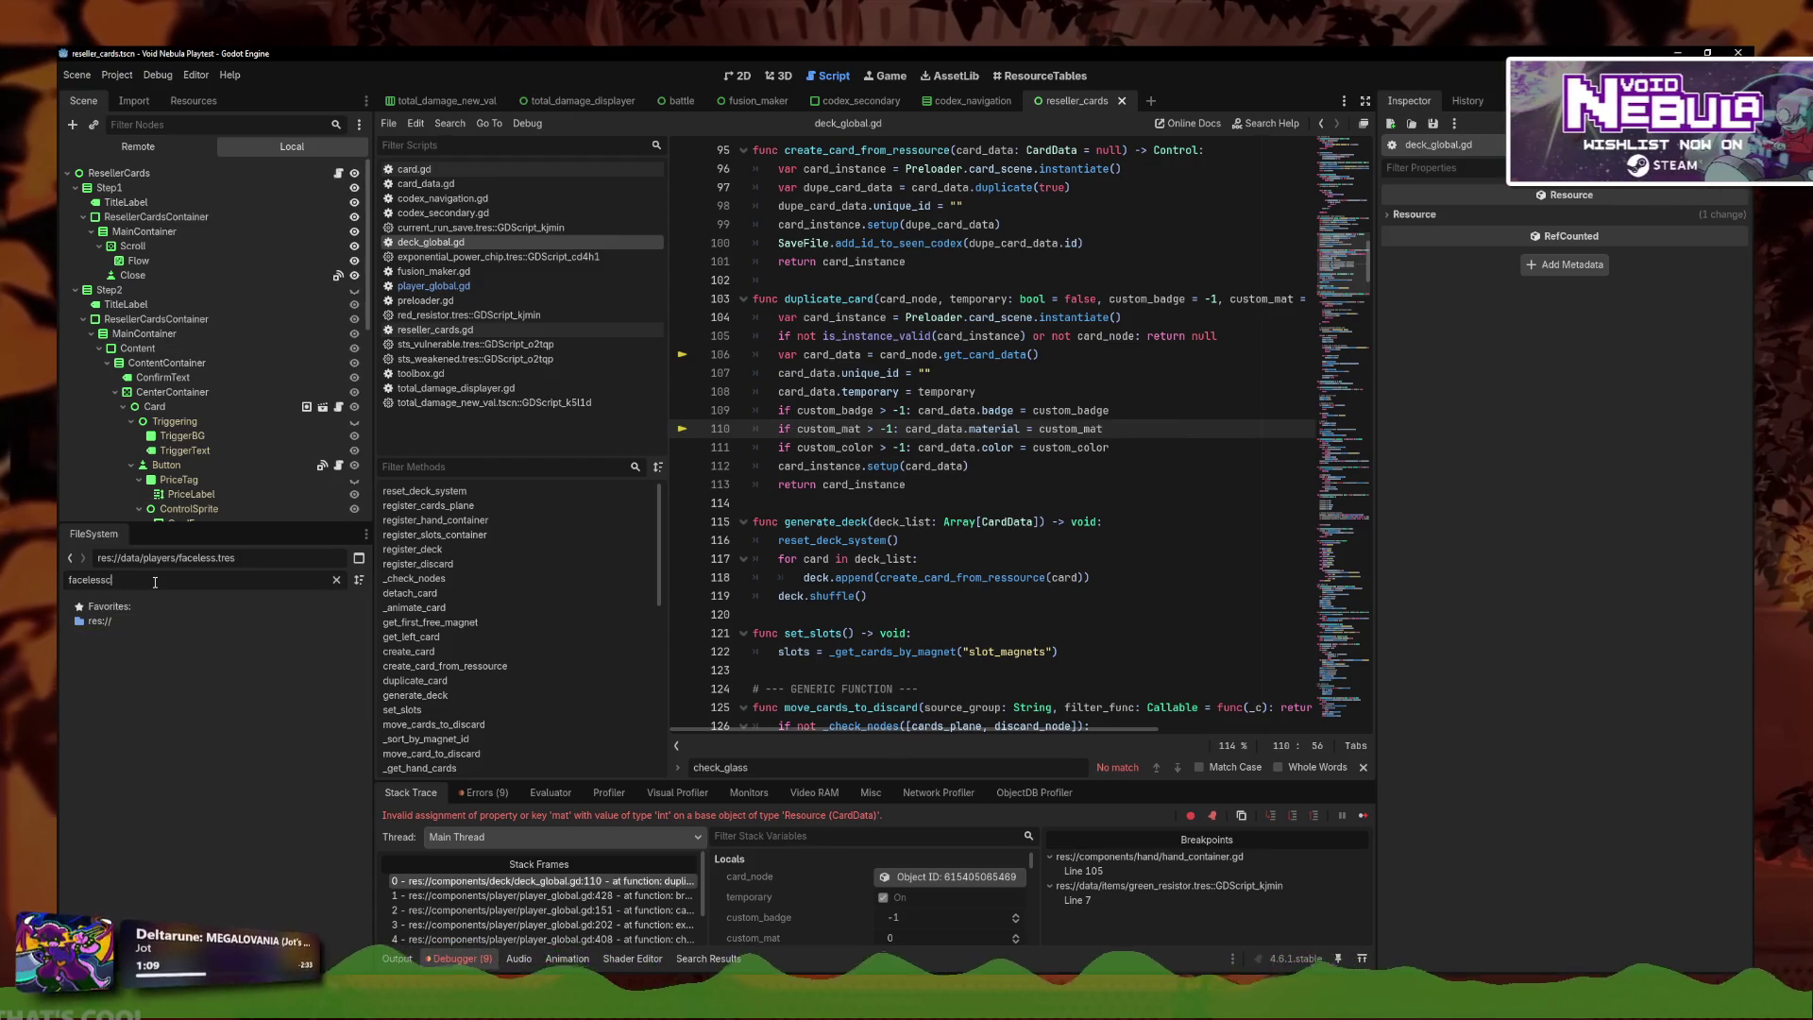
pyautogui.write('ard_data')
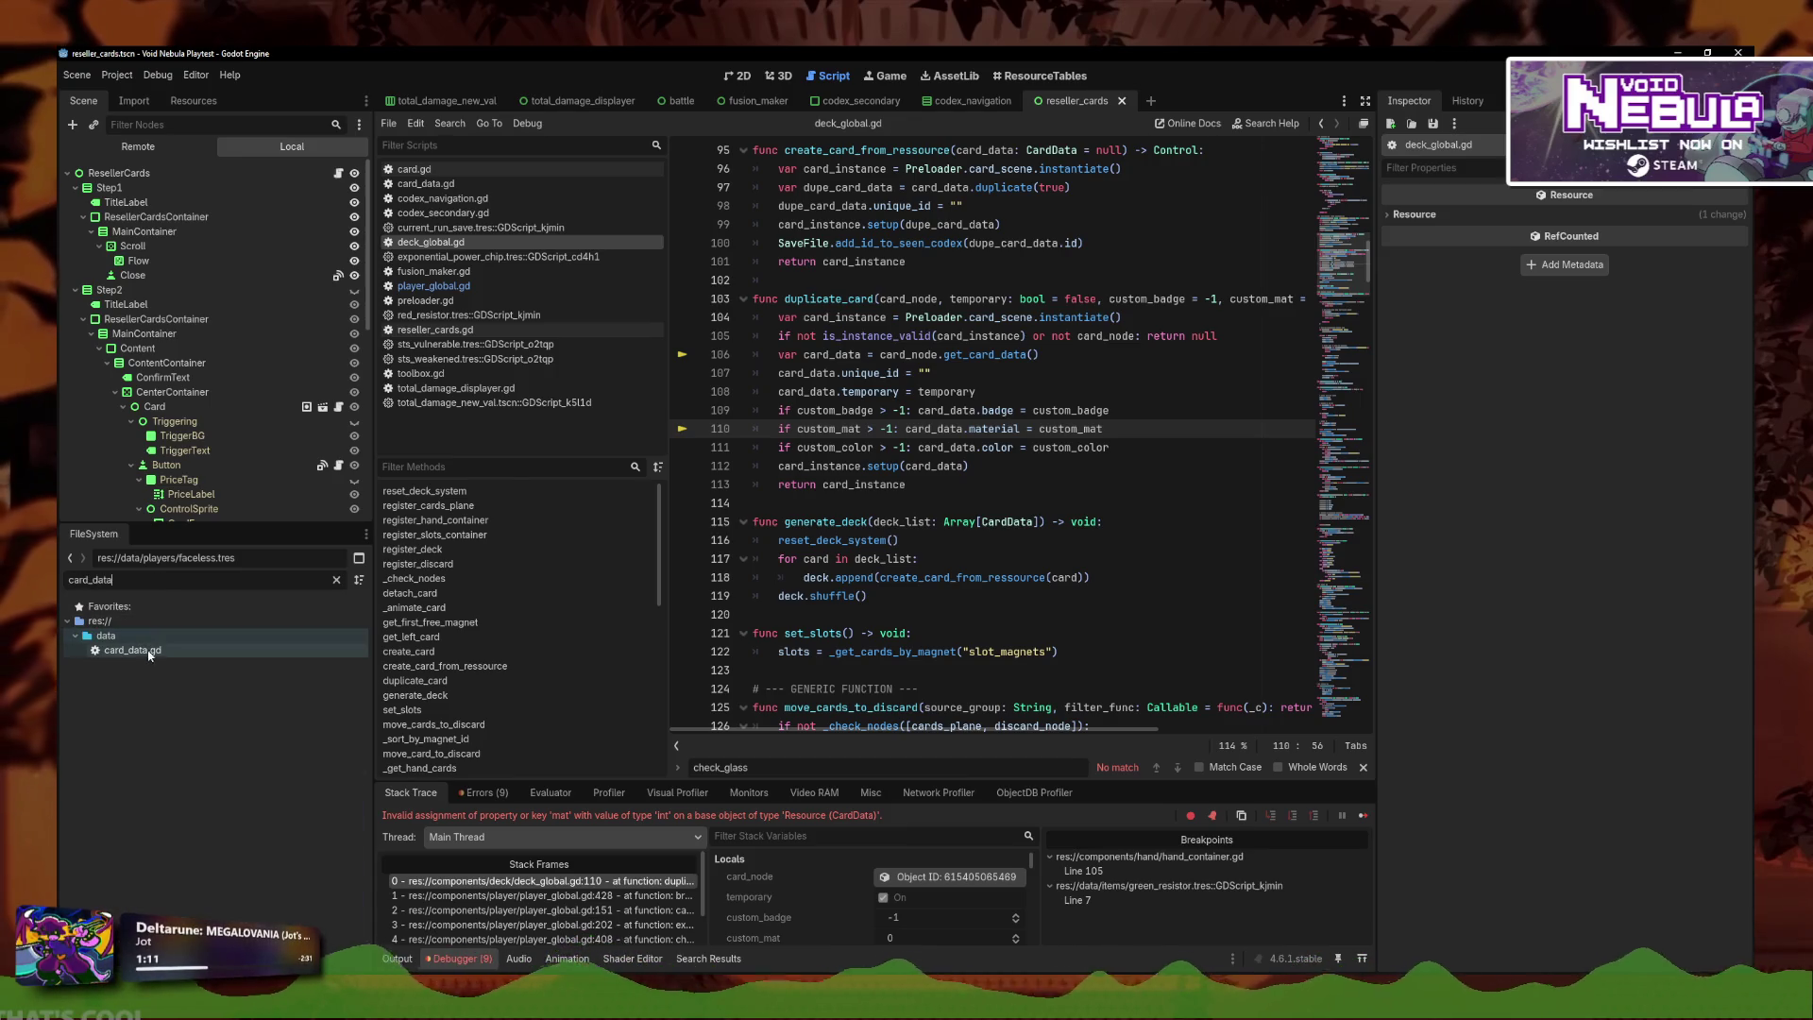
pyautogui.doubleClick(132, 649)
# Confirm the material property declared on line 30, then return to player_global.gd, save, and relaunch the game.
pyautogui.click(912, 448)
pyautogui.scroll(-1, 861, 434)
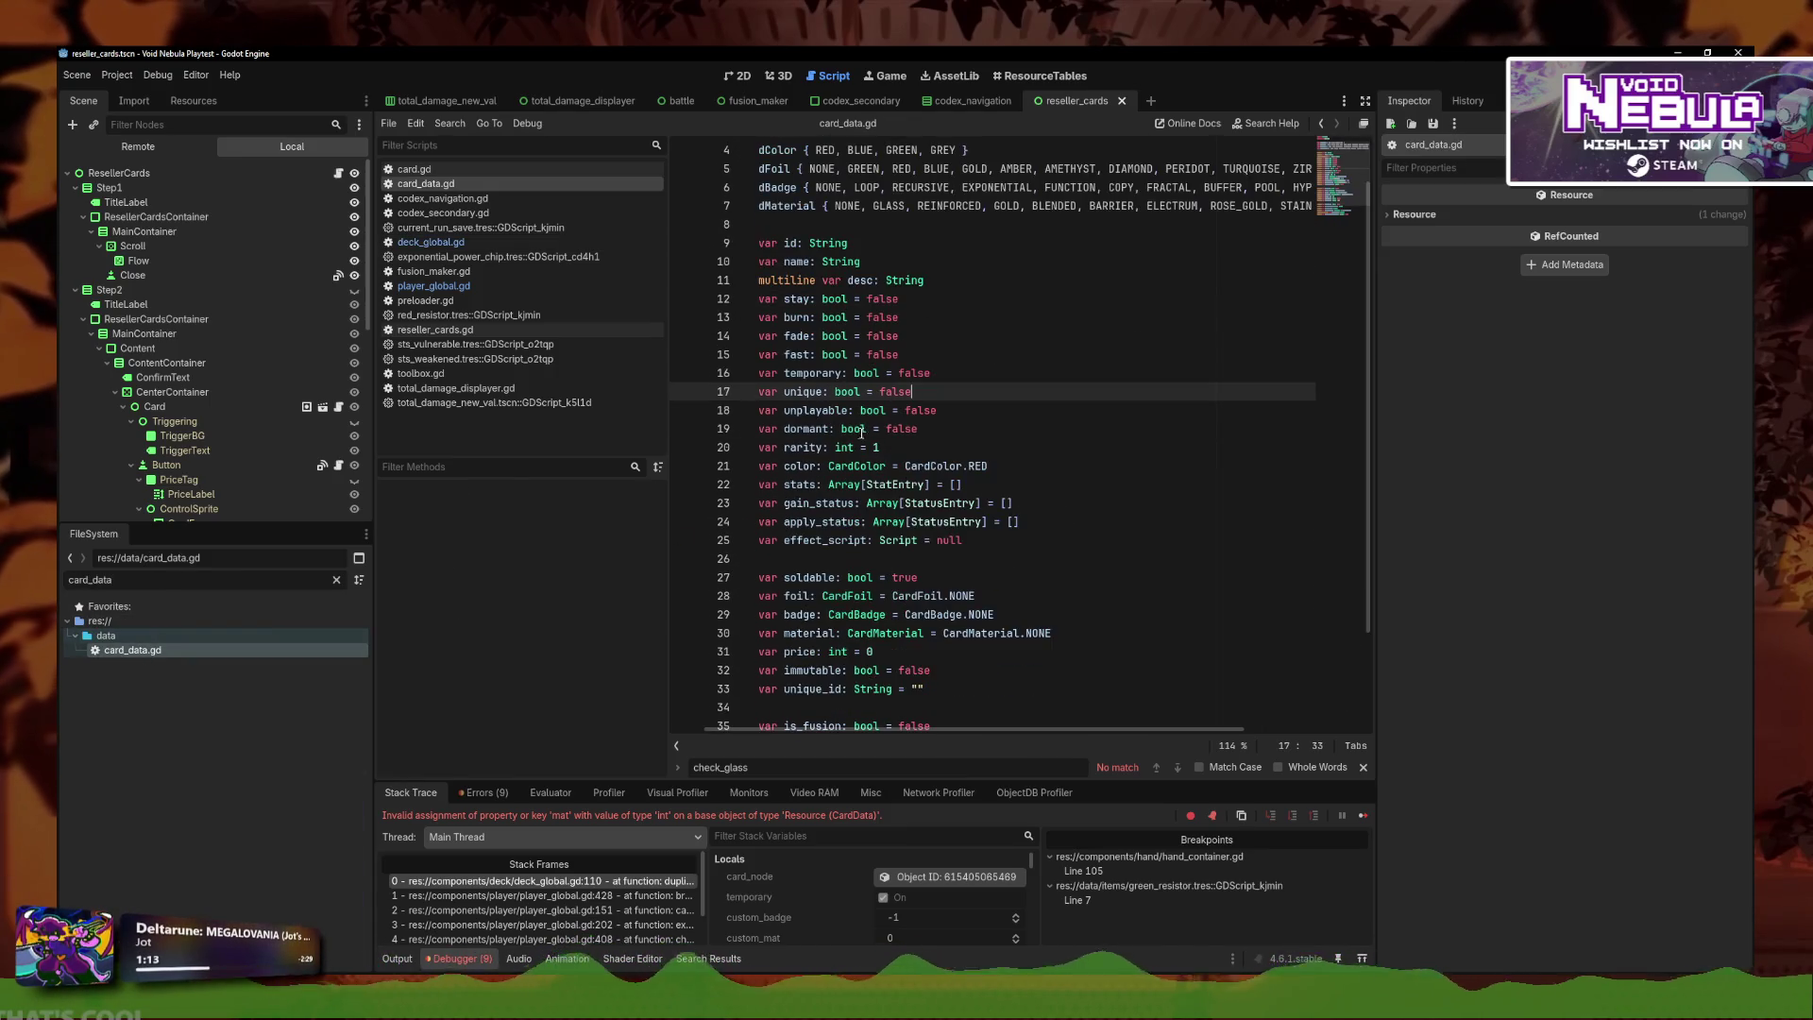
pyautogui.scroll(-1, 851, 429)
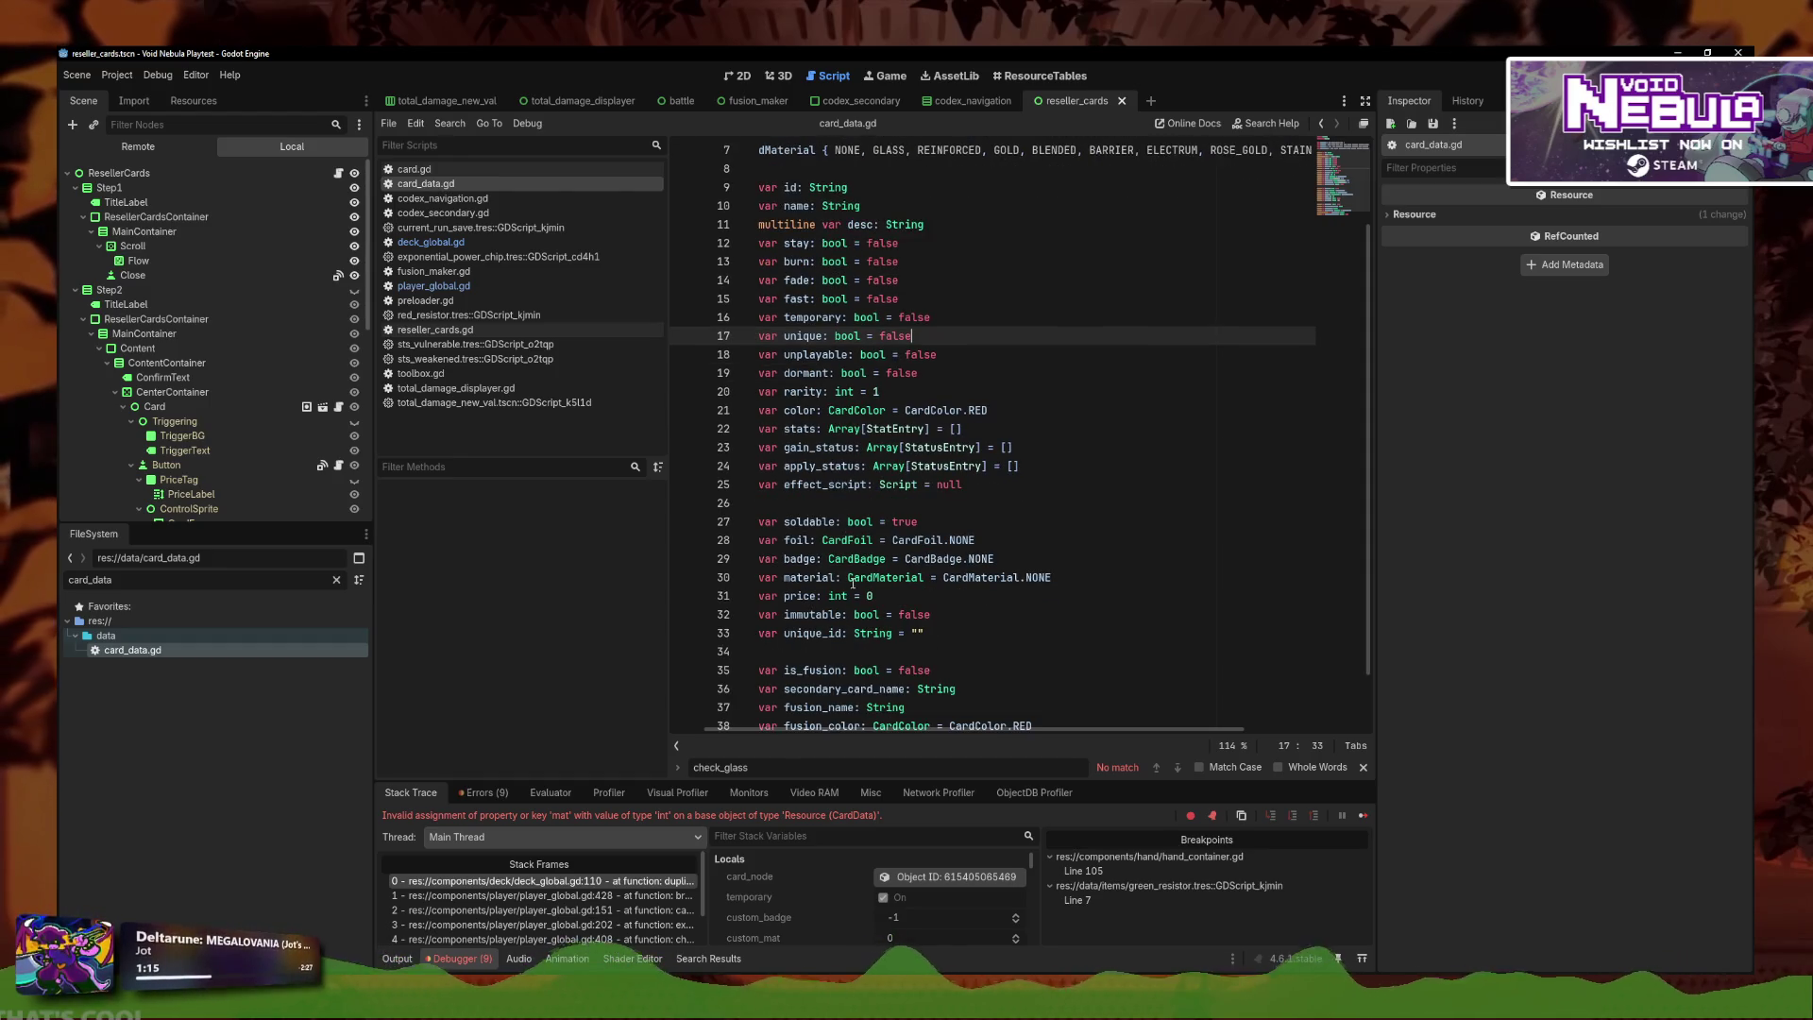
pyautogui.scroll(-1, 853, 584)
pyautogui.click(831, 509)
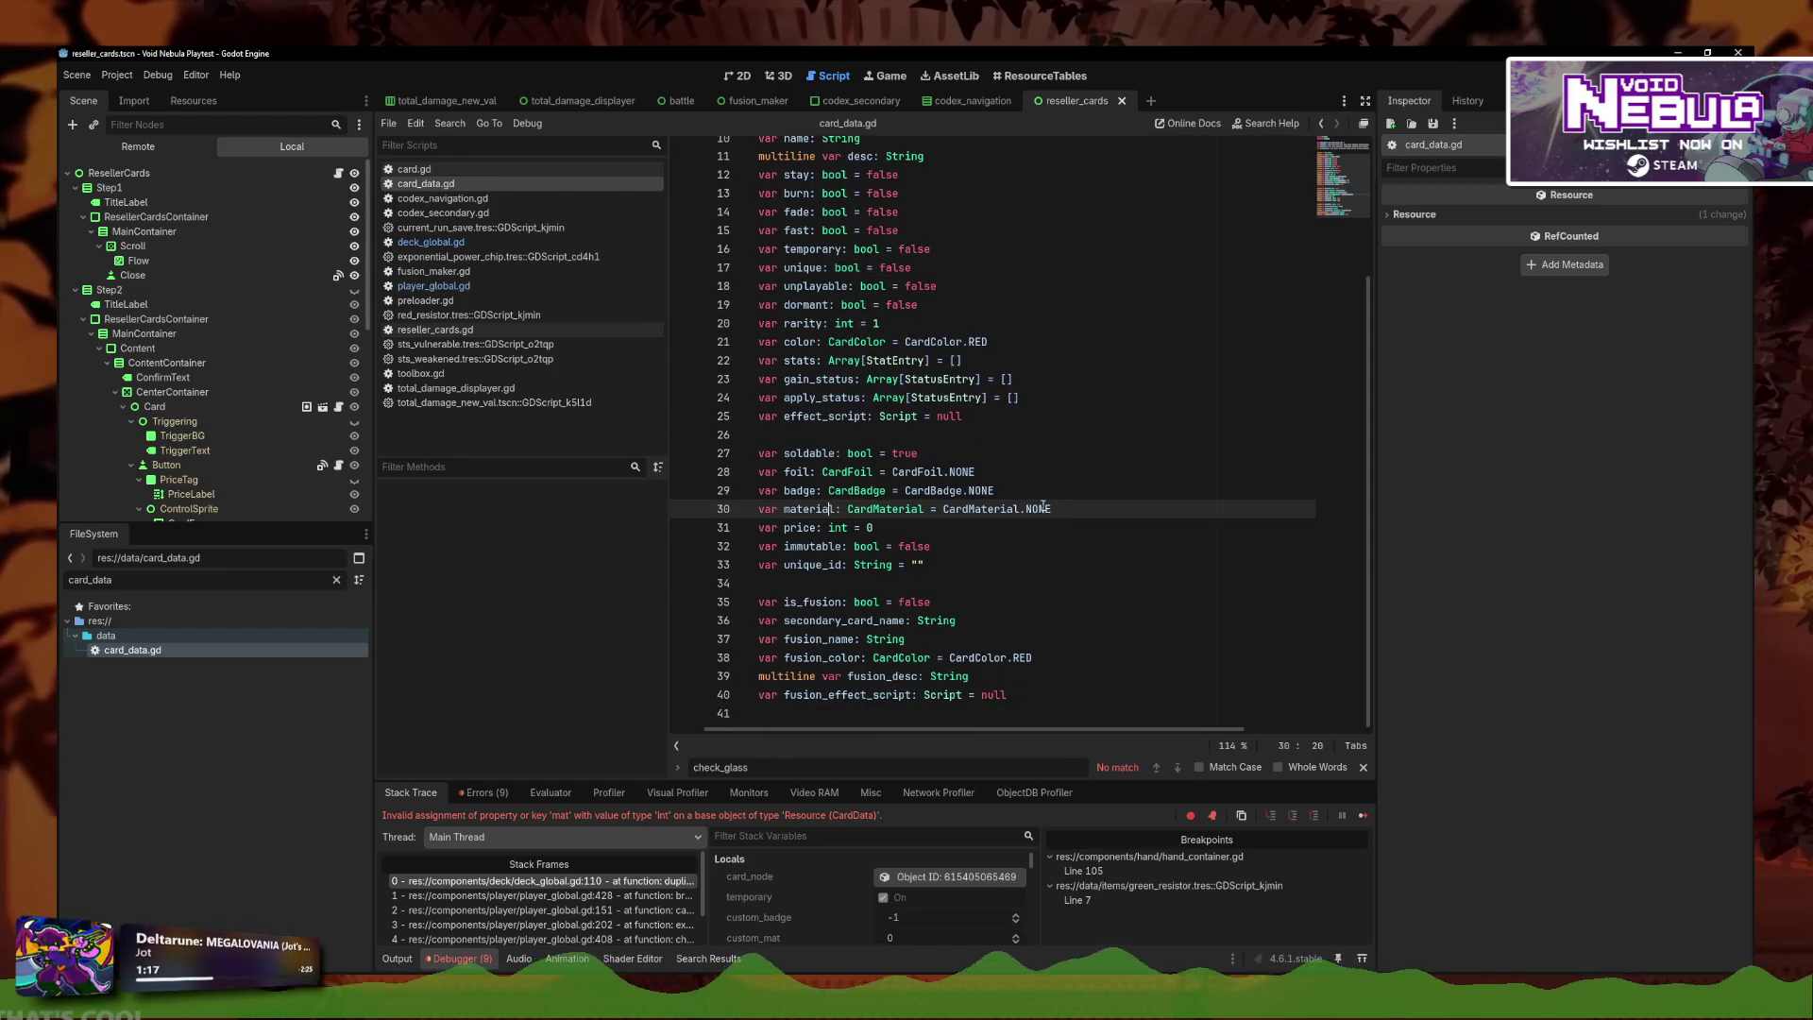
pyautogui.click(467, 286)
pyautogui.hotkey('ctrl', 's')
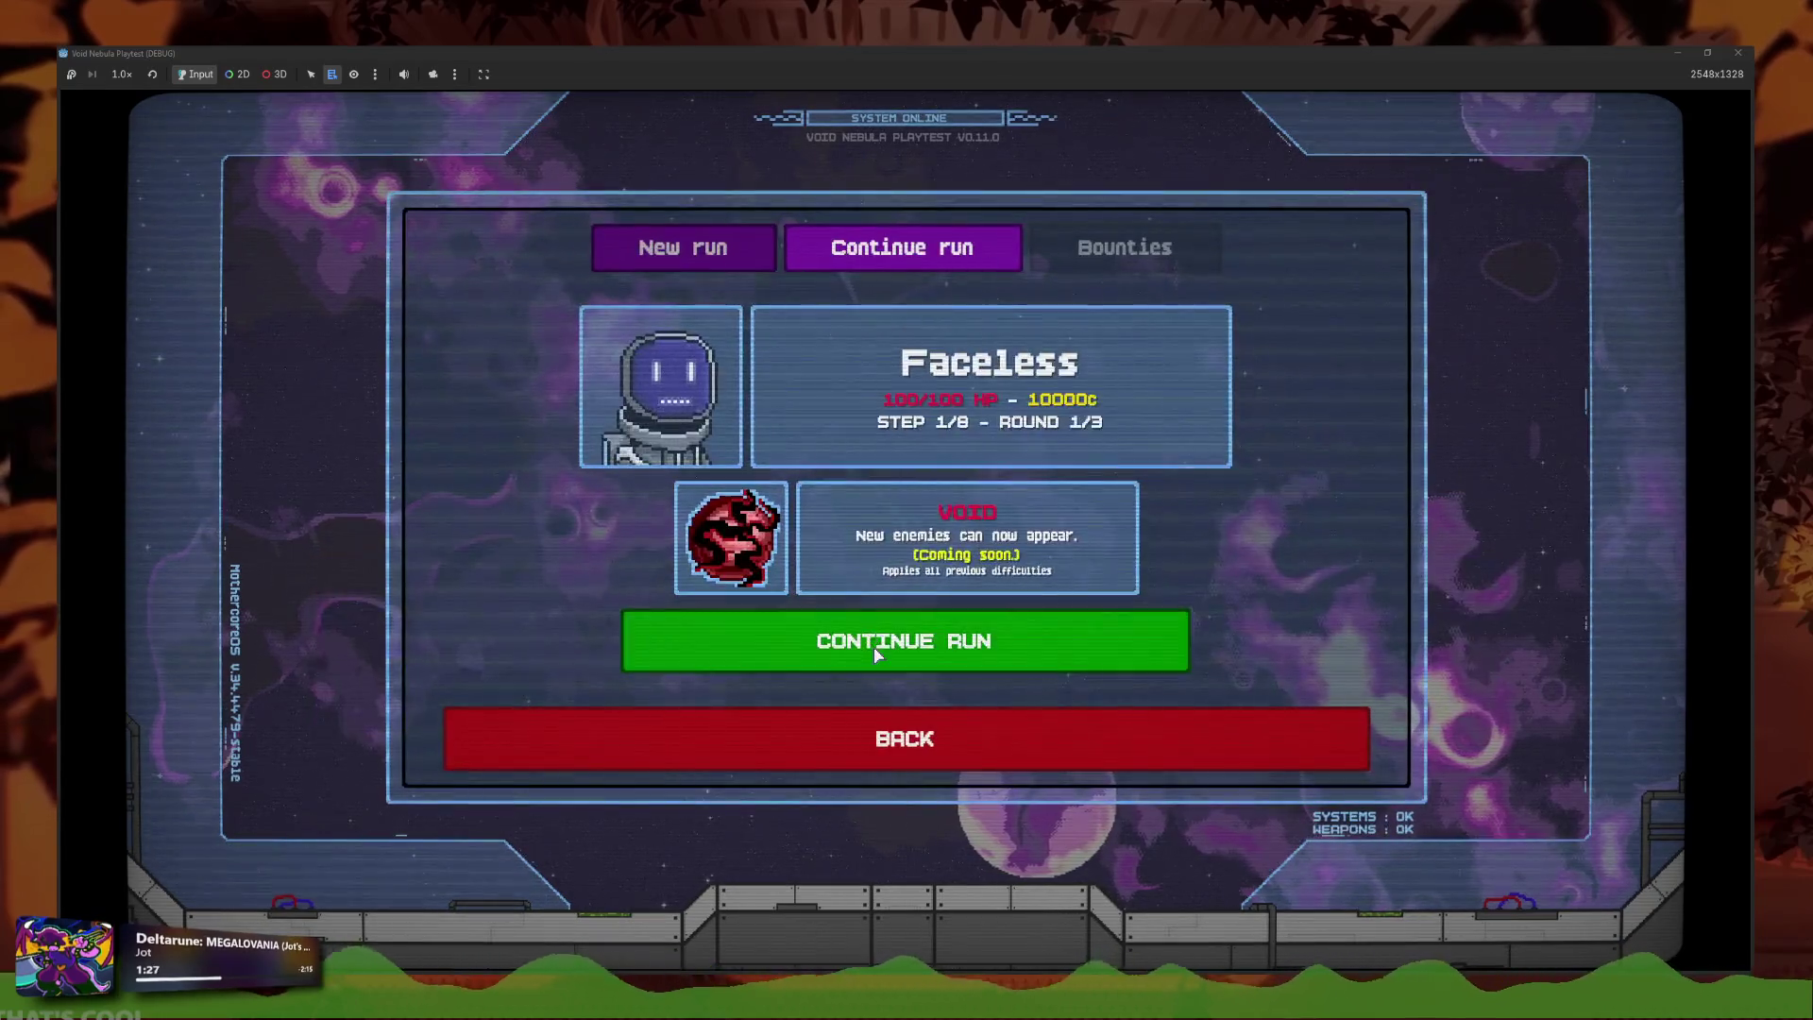
# Continue the saved run, slot the stained-glass Slash, and end the turn to break it.
pyautogui.click(859, 635)
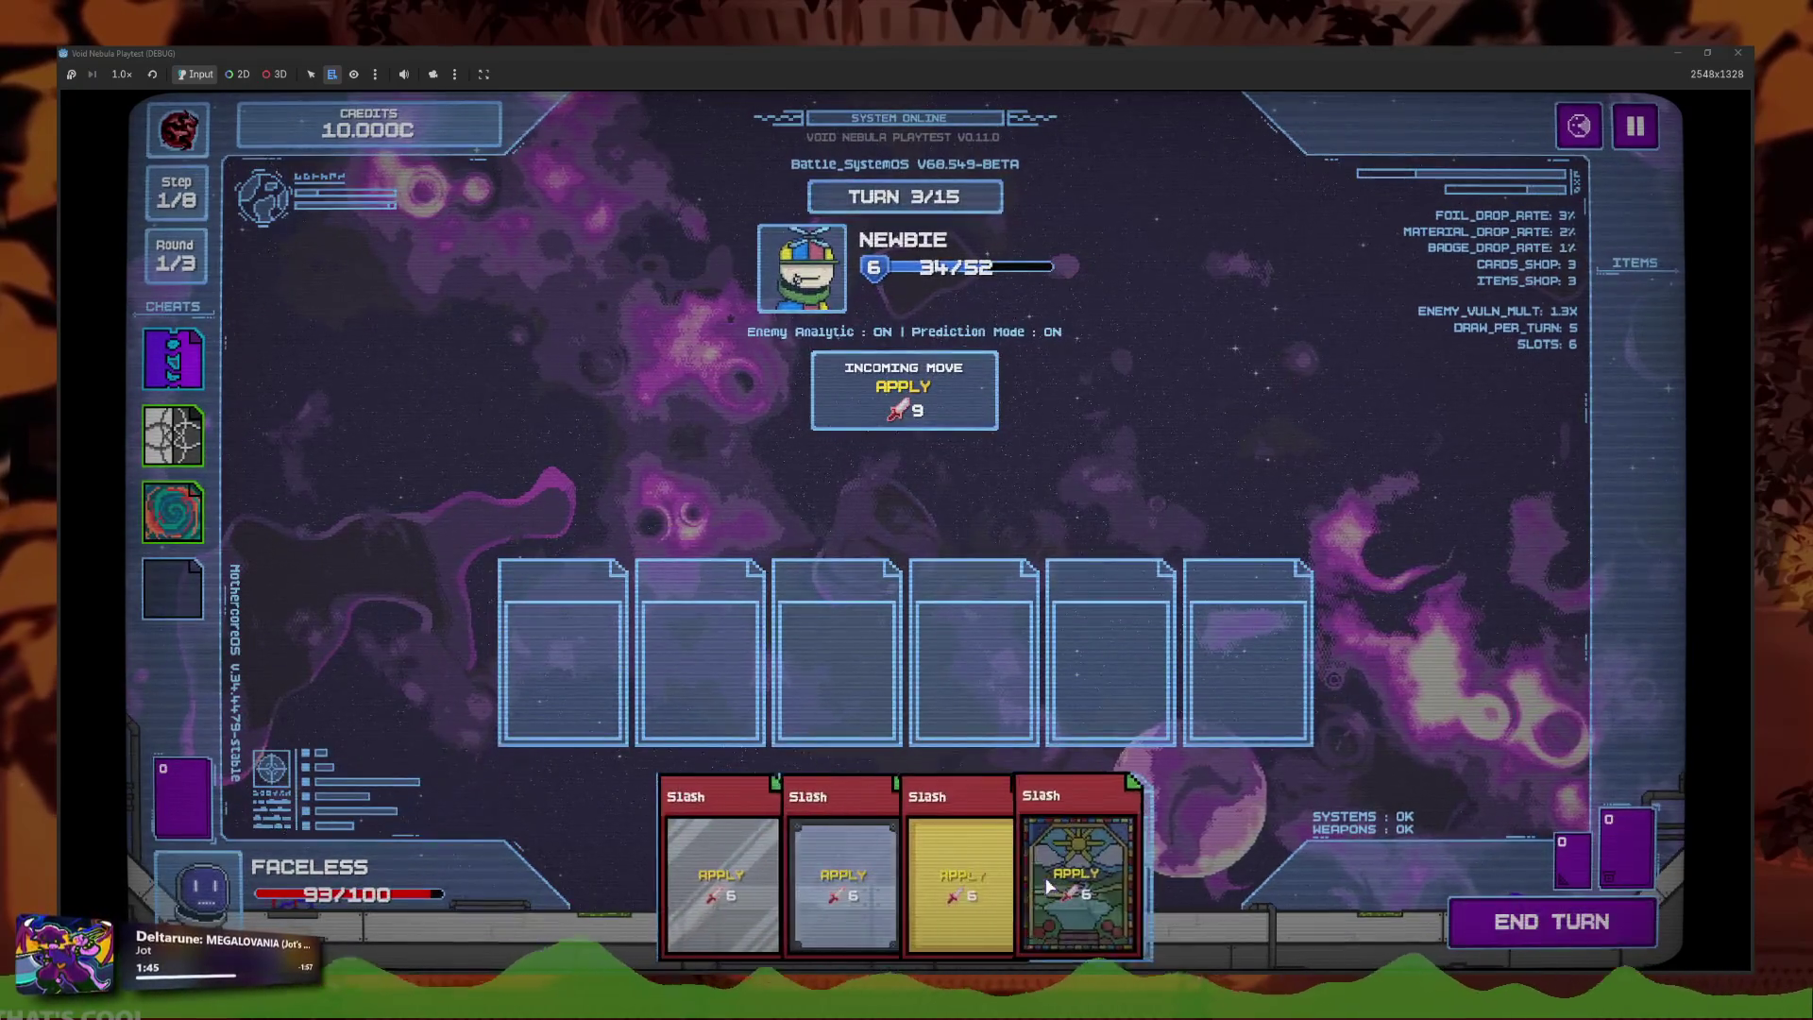
pyautogui.click(1048, 884)
pyautogui.click(1458, 921)
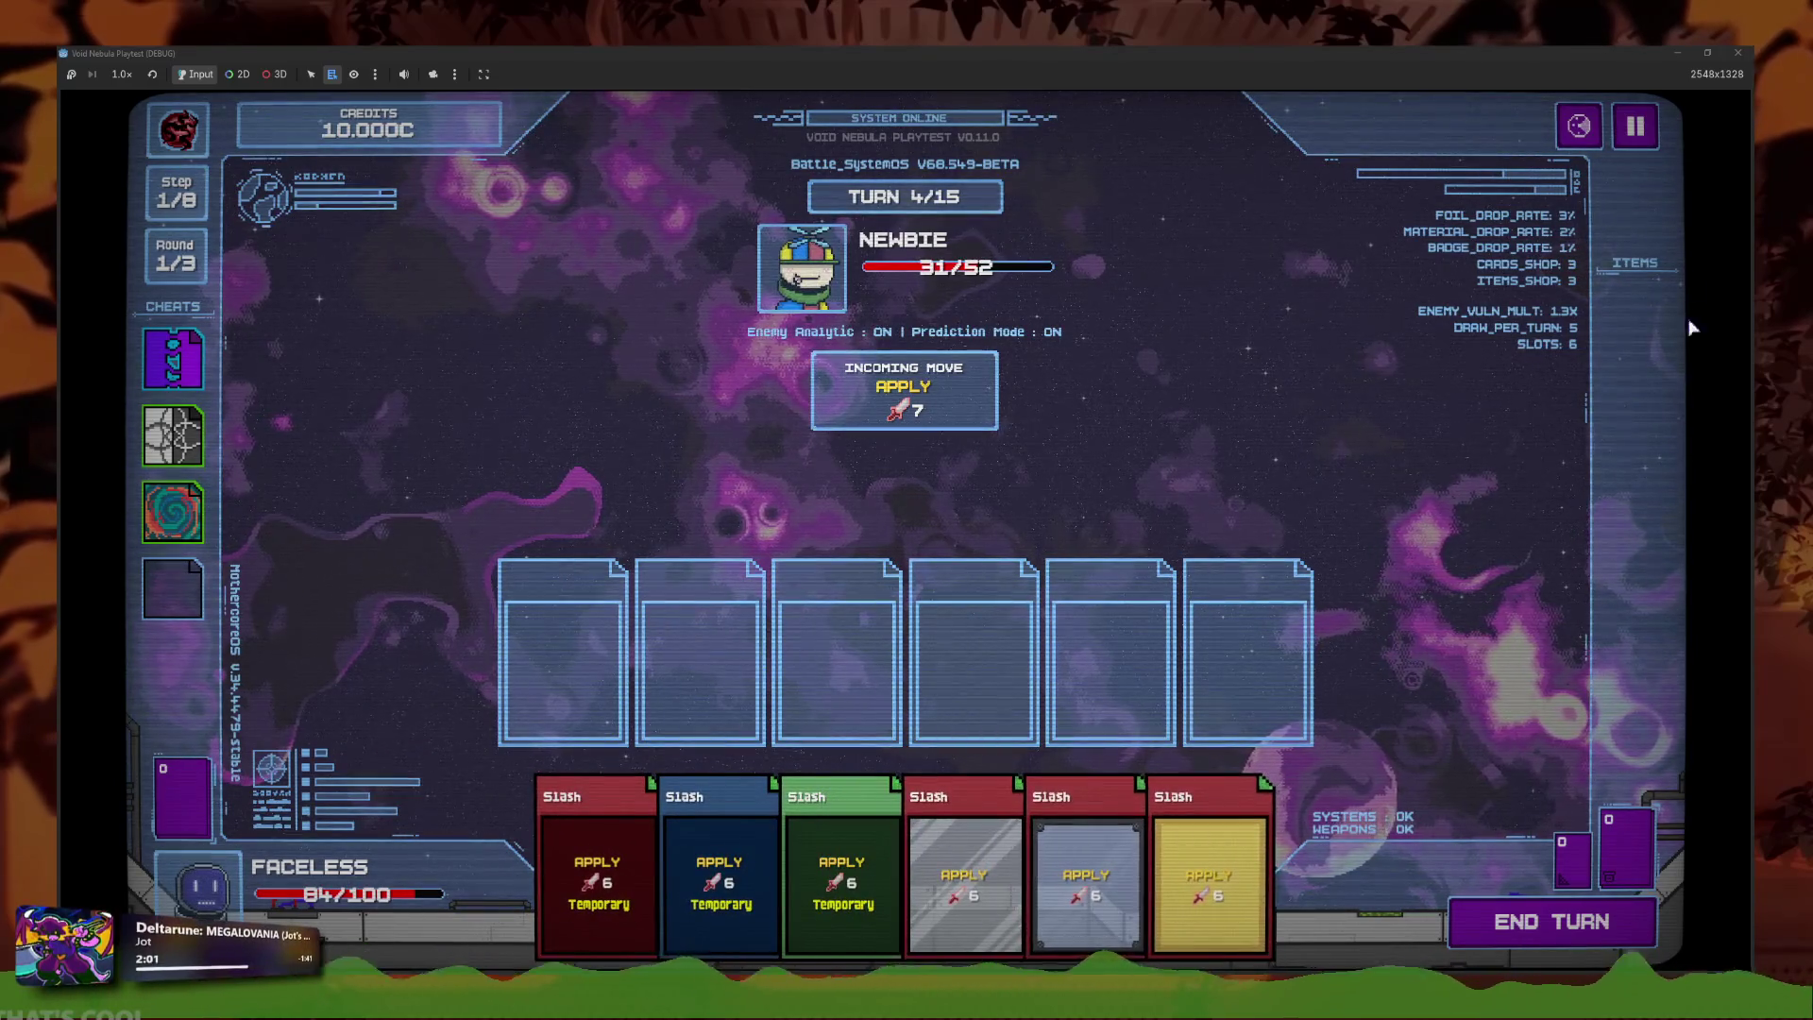
# Place the Temporary Slash copies into play slots, then close the playtest window.
pyautogui.moveTo(840, 878); pyautogui.dragTo(836, 651)
pyautogui.moveTo(752, 883)
pyautogui.mouseDown()
pyautogui.moveTo(972, 652)
pyautogui.moveTo(698, 651)
pyautogui.mouseUp()
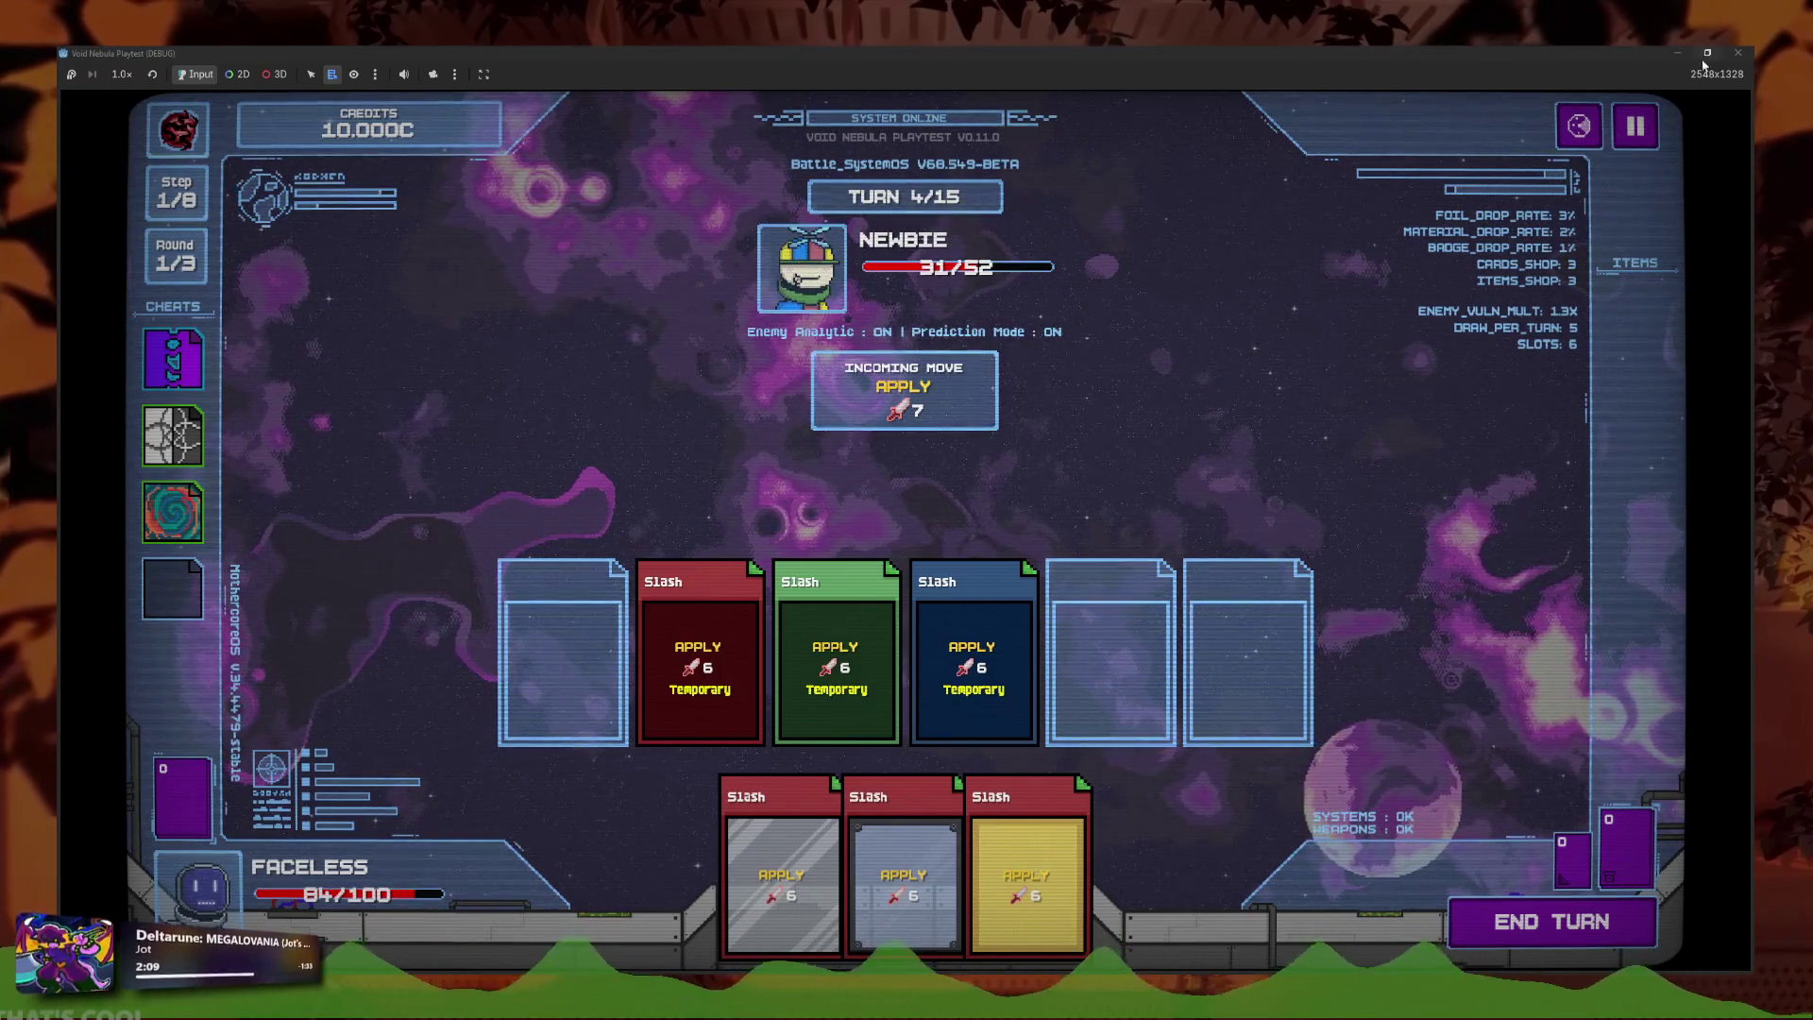
pyautogui.click(1738, 52)
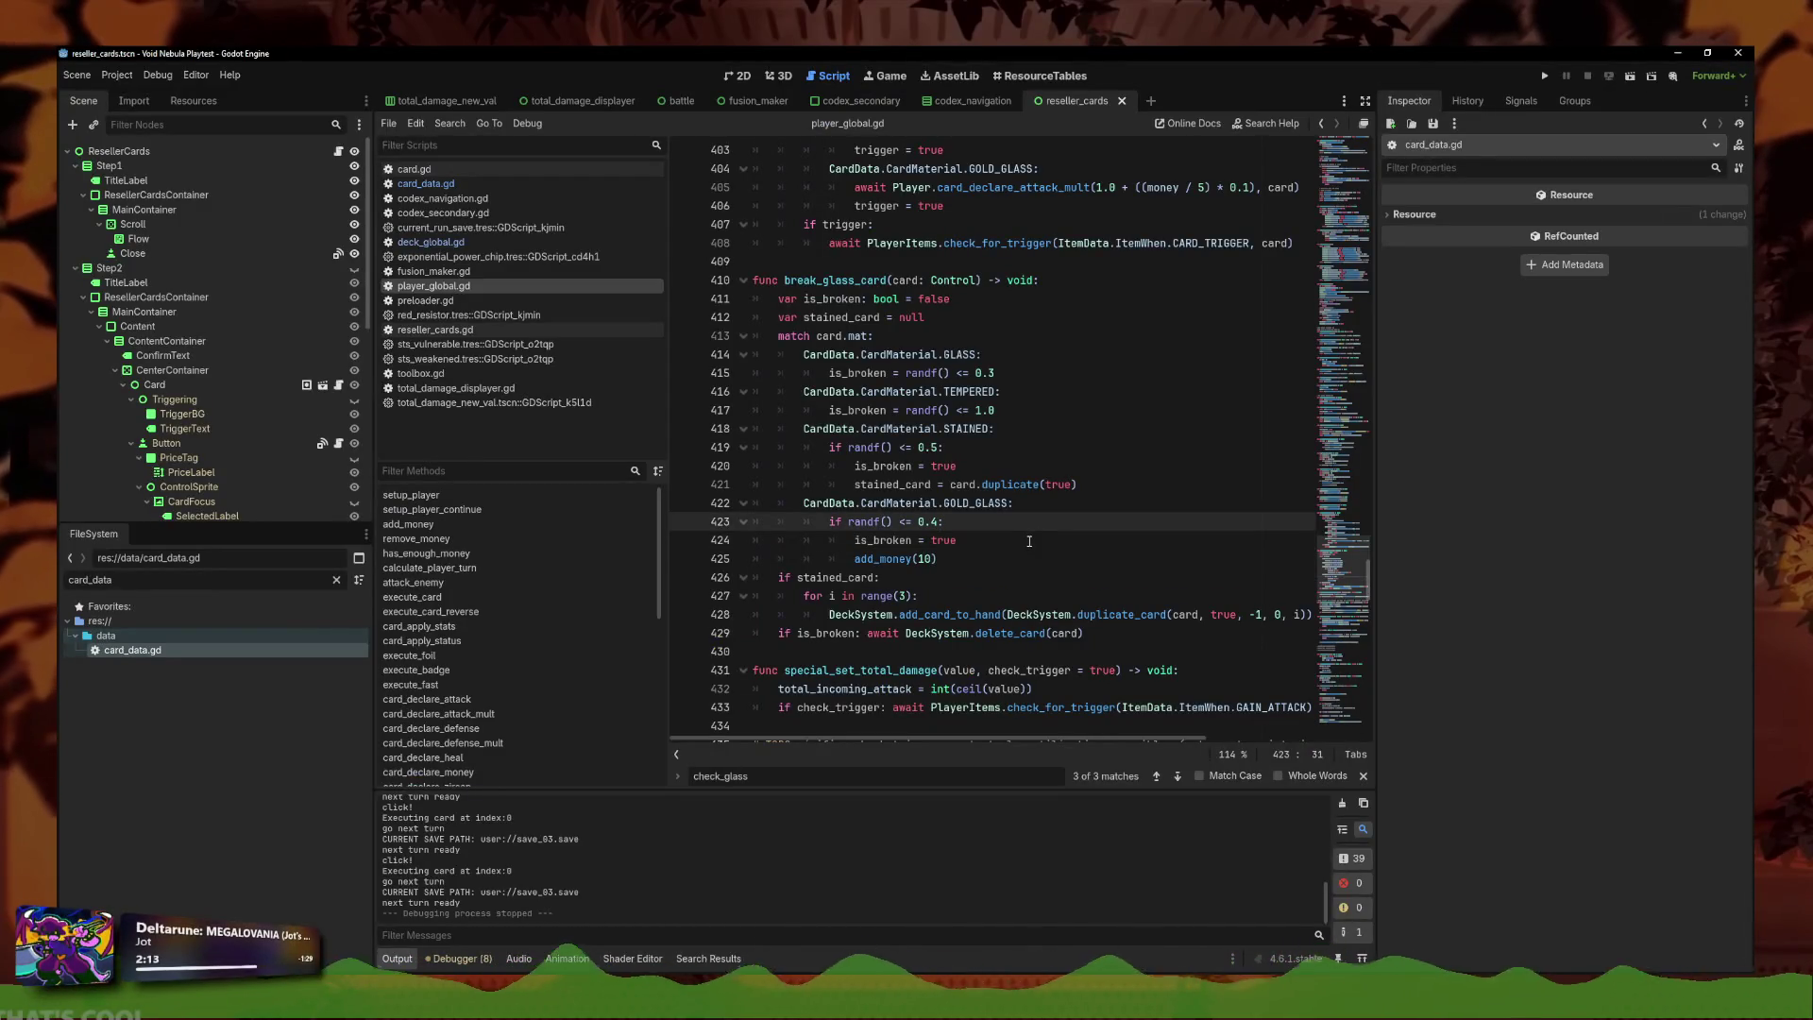
pyautogui.click(934, 595)
pyautogui.click(1145, 614)
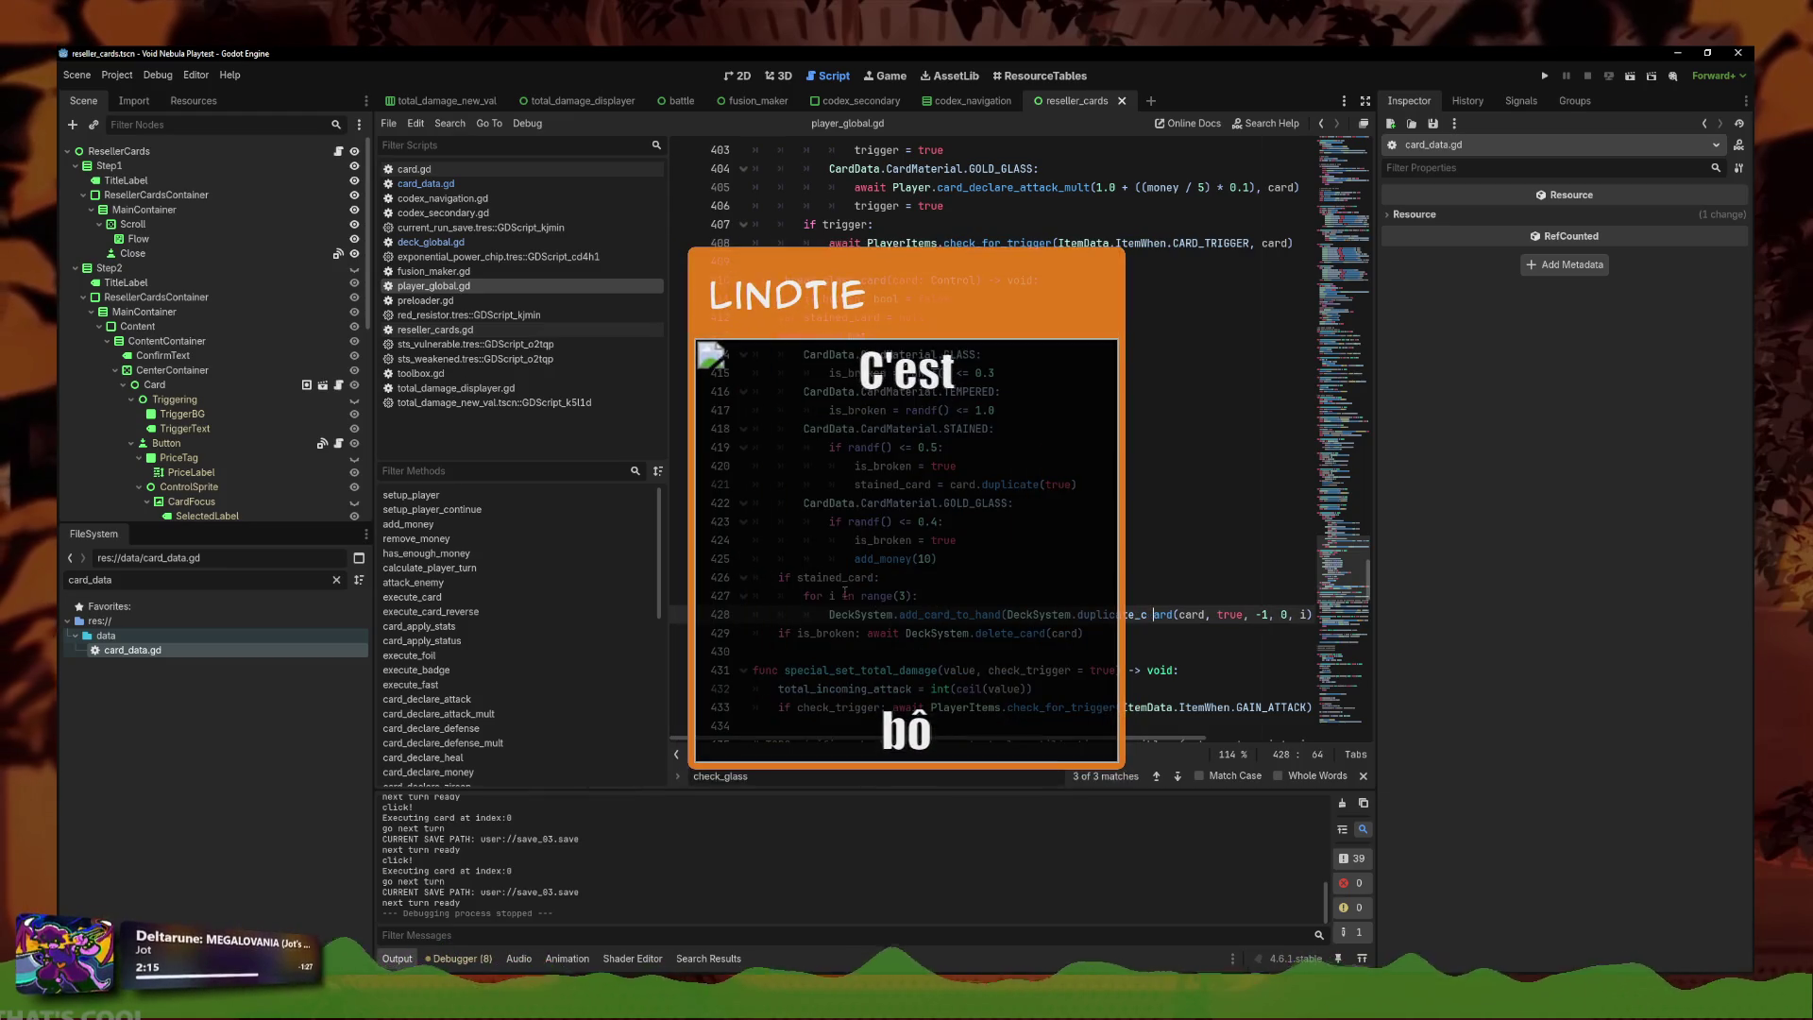
pyautogui.click(978, 583)
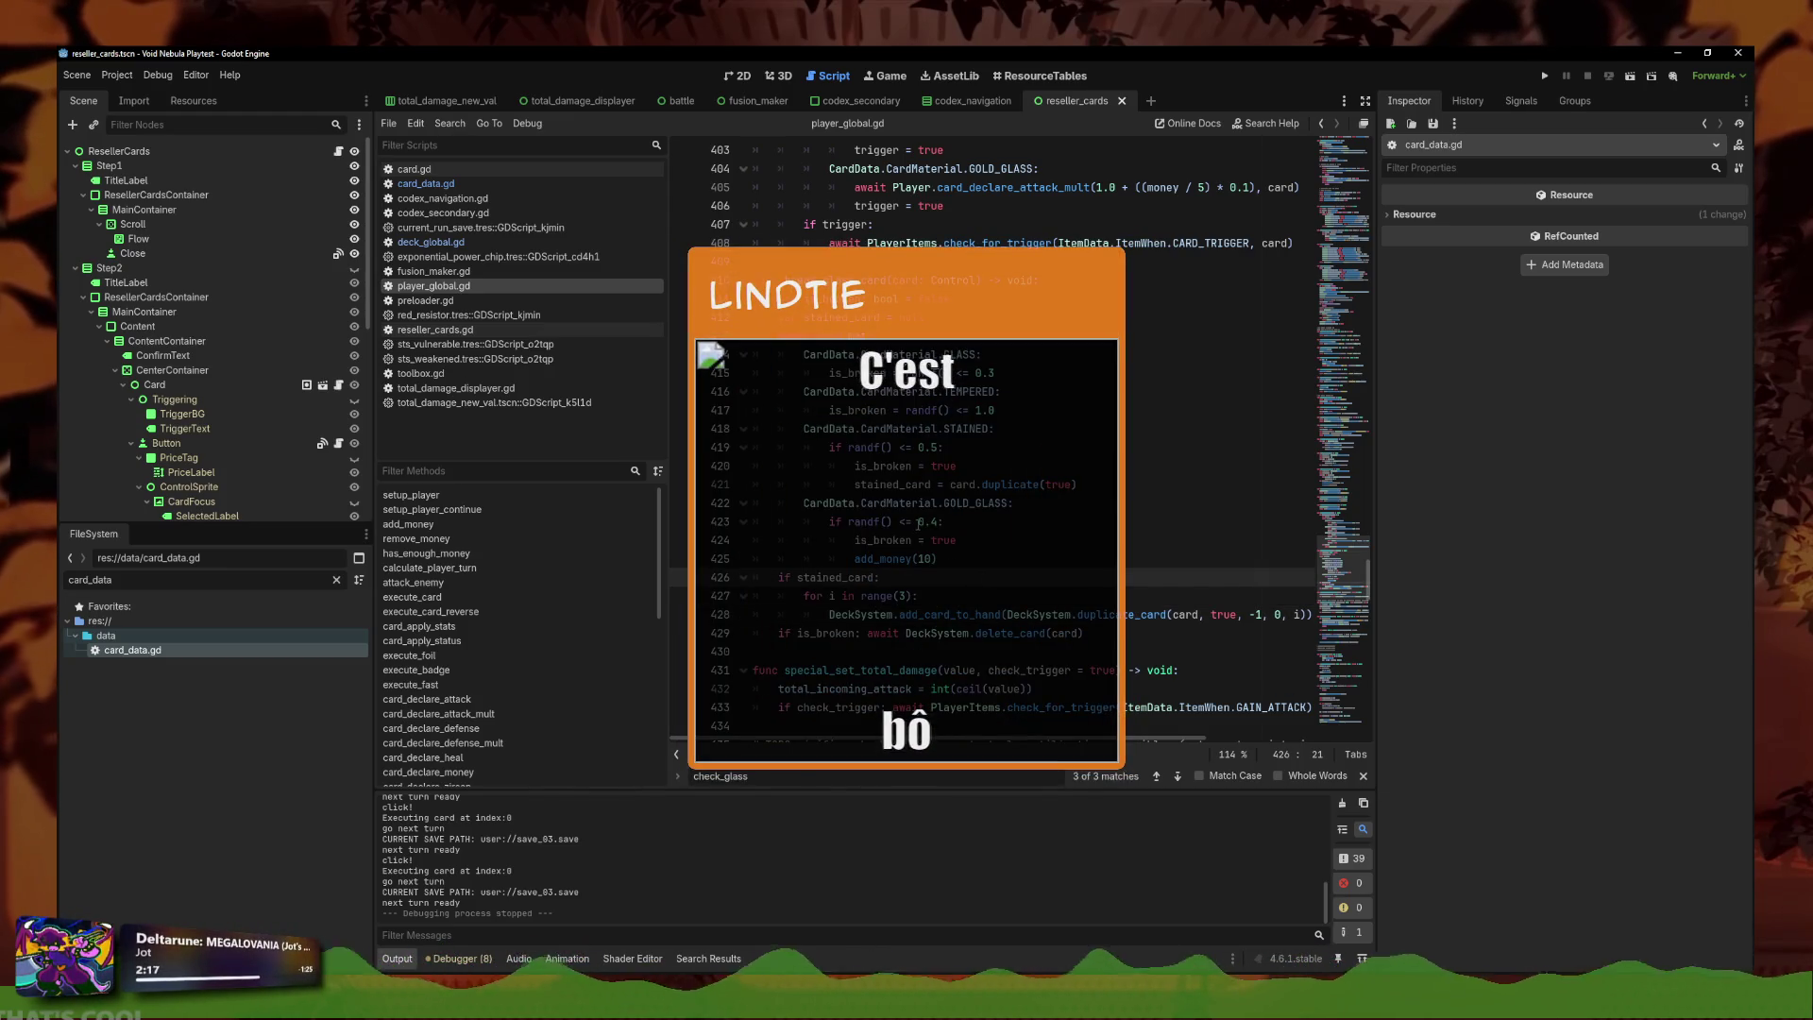
pyautogui.moveTo(883, 535)
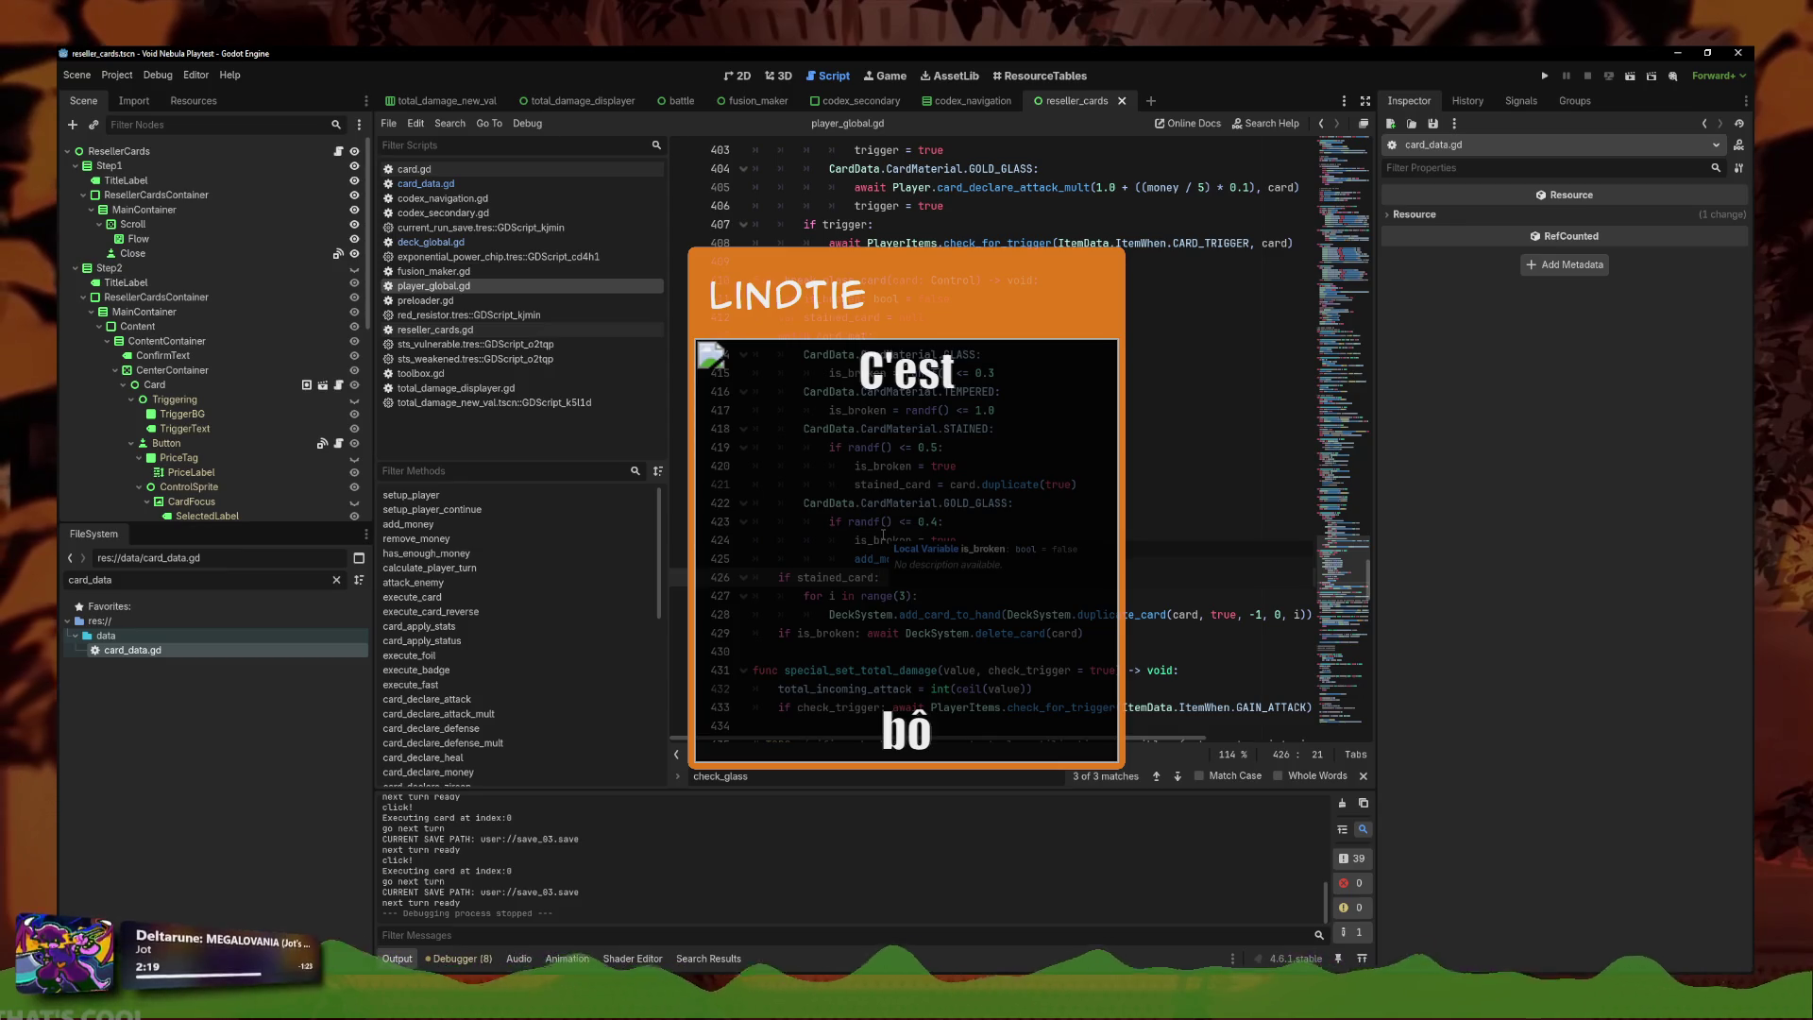
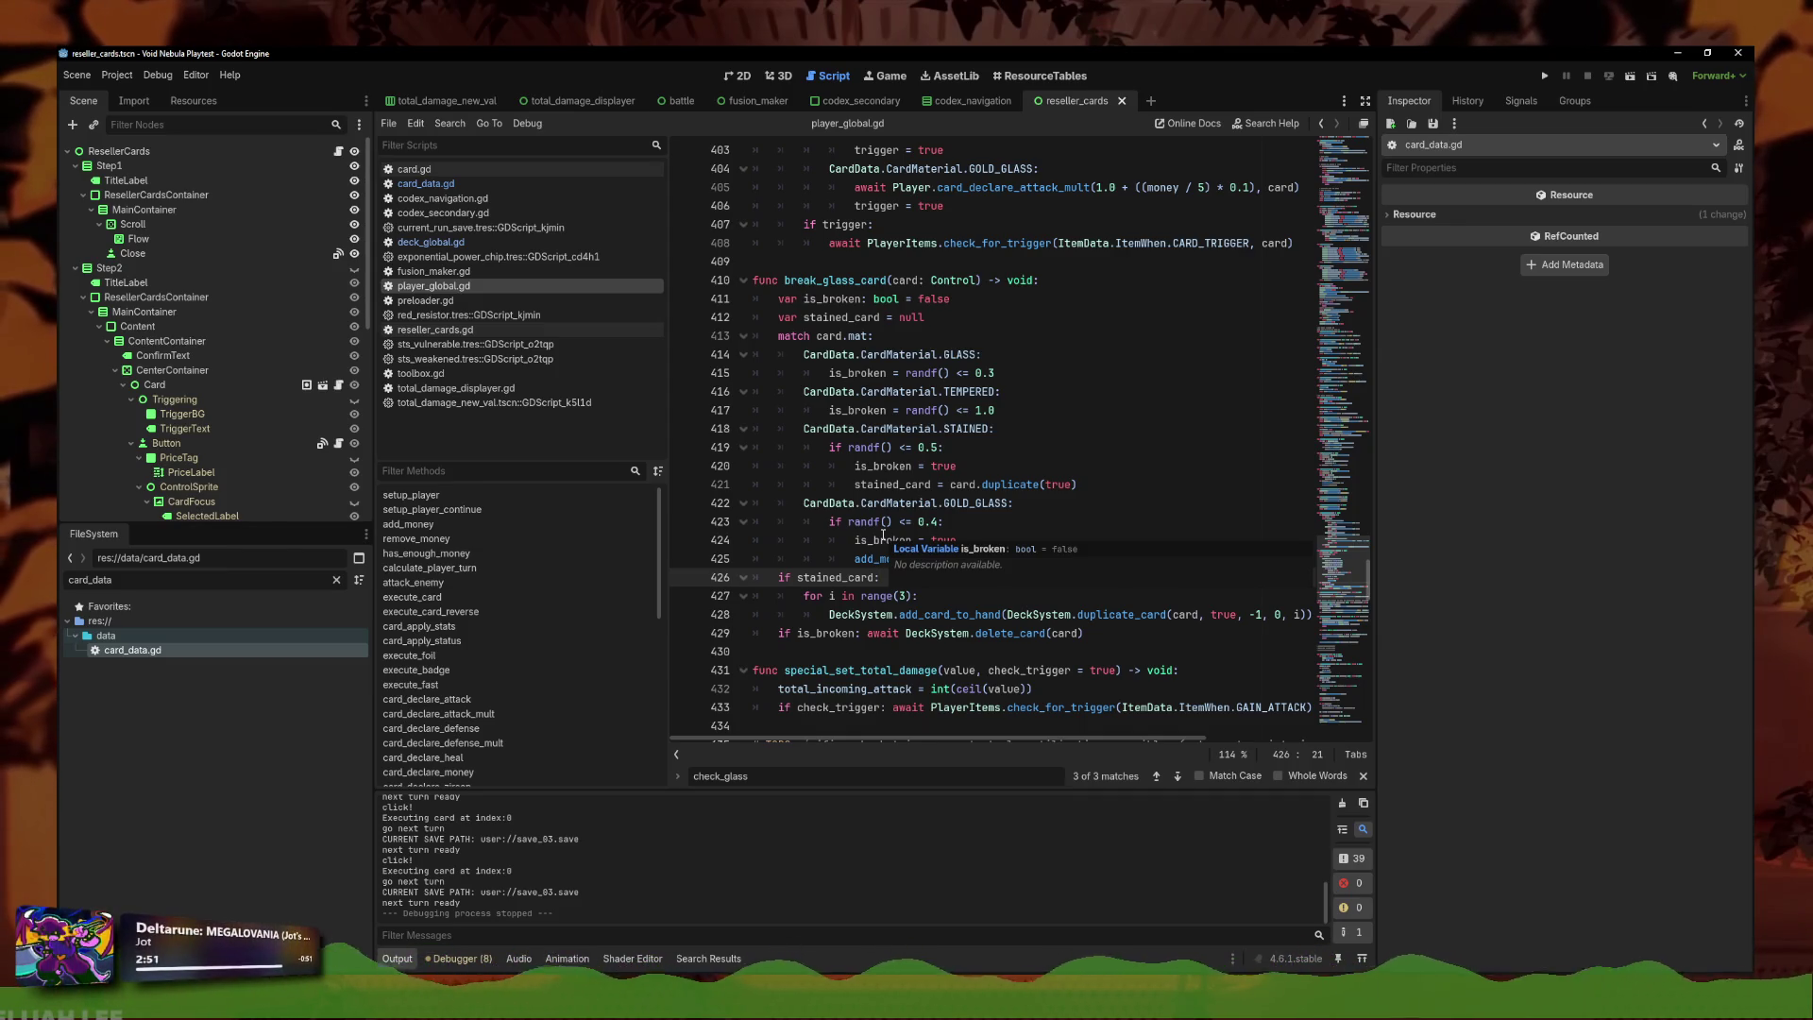
# Review break_glass_card's lines 421-428 and select card.duplicate(true) on line 421.
pyautogui.click(994, 549)
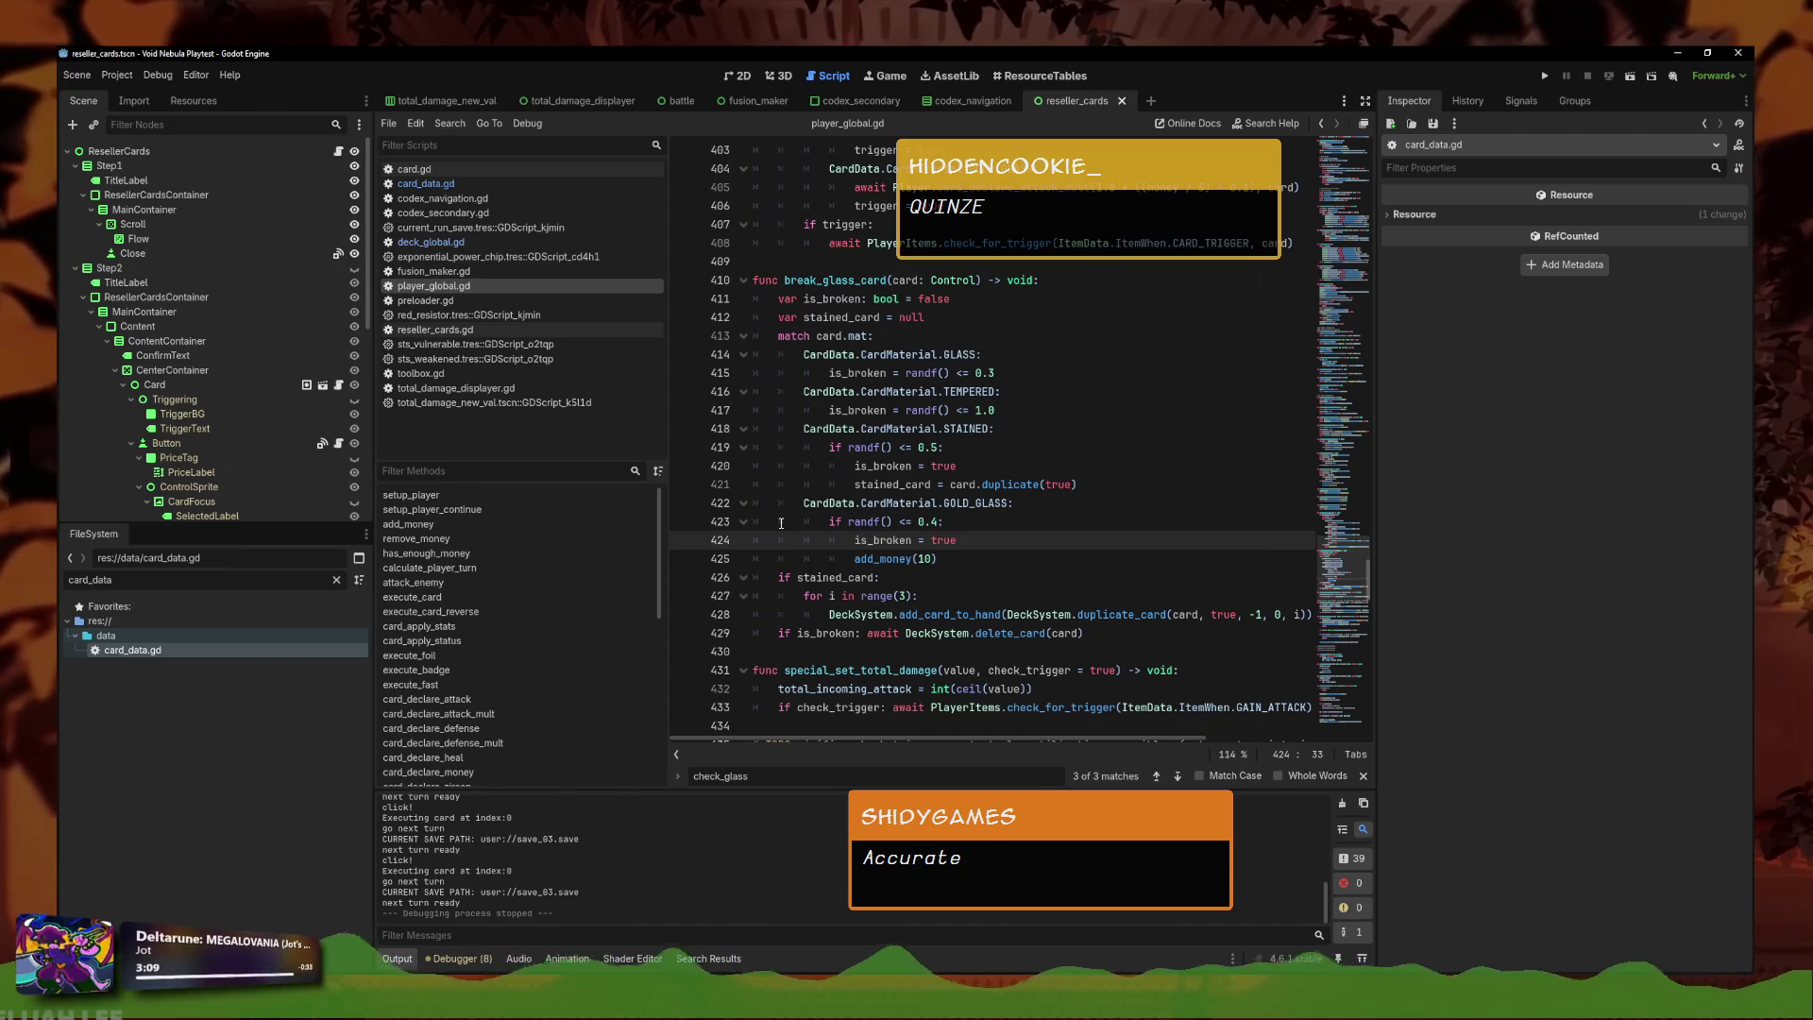
pyautogui.click(994, 567)
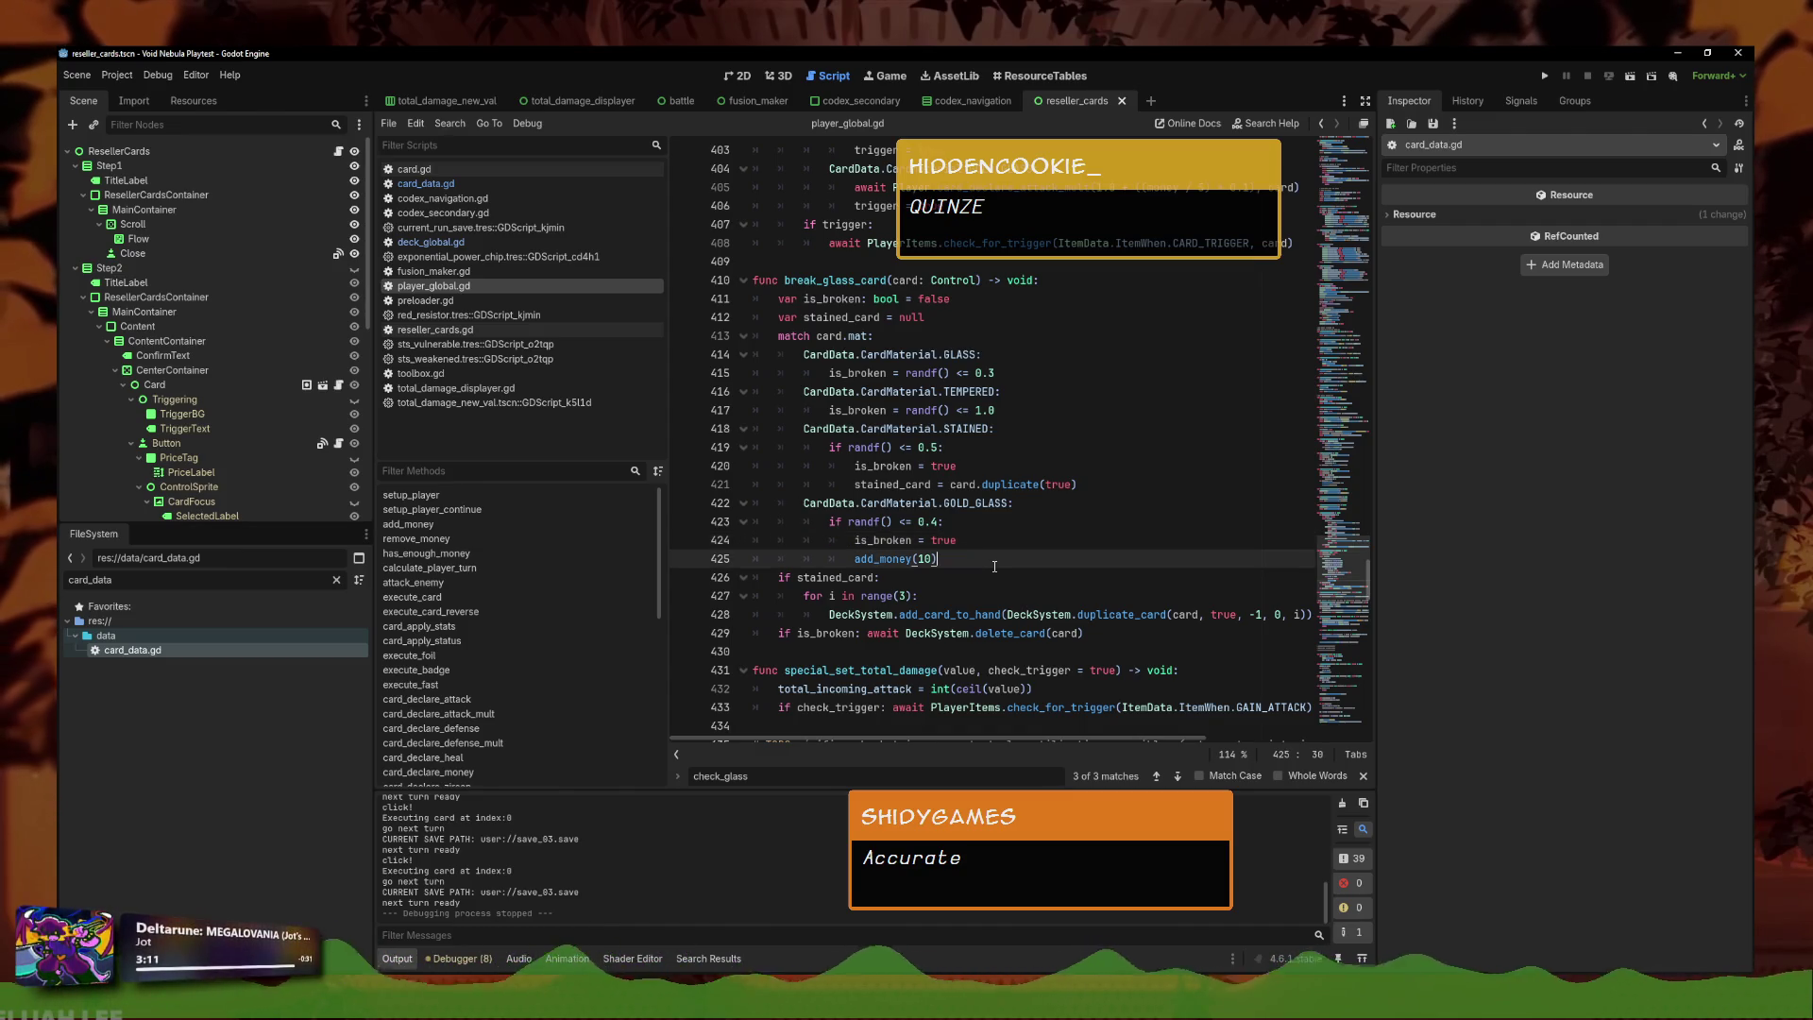
pyautogui.click(1046, 541)
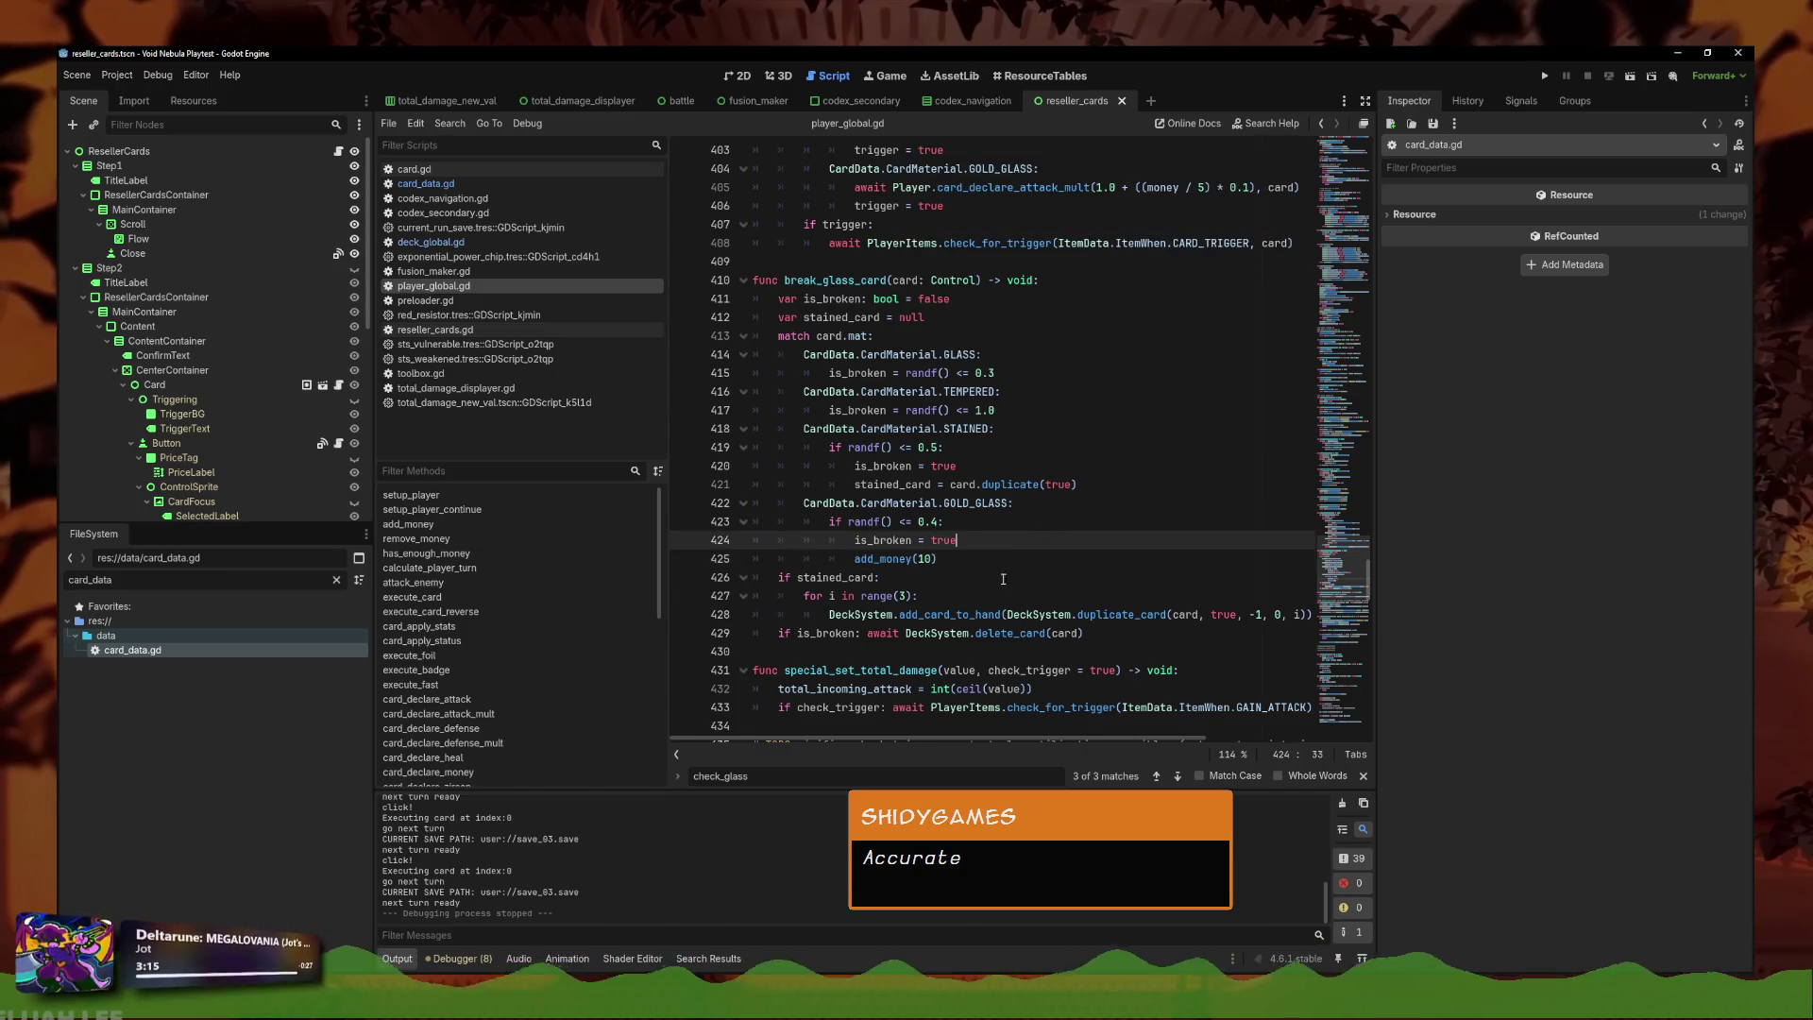
pyautogui.click(1033, 571)
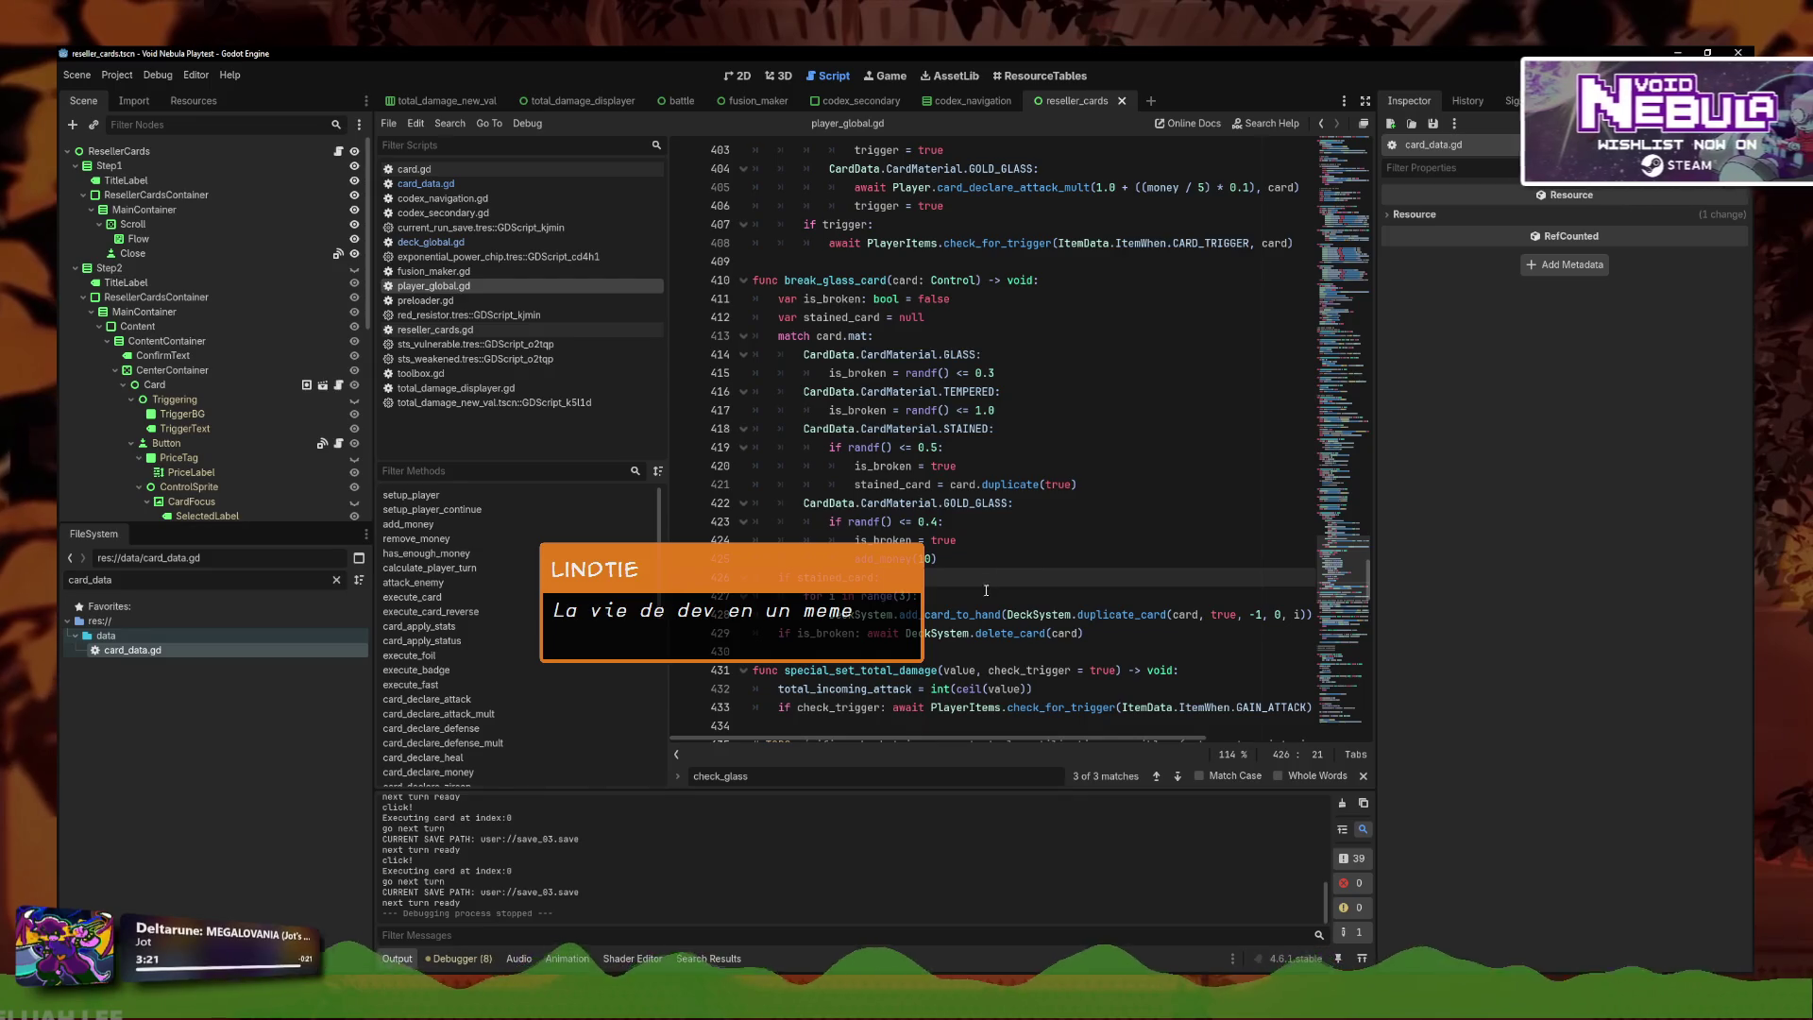
pyautogui.click(1005, 613)
pyautogui.click(1050, 564)
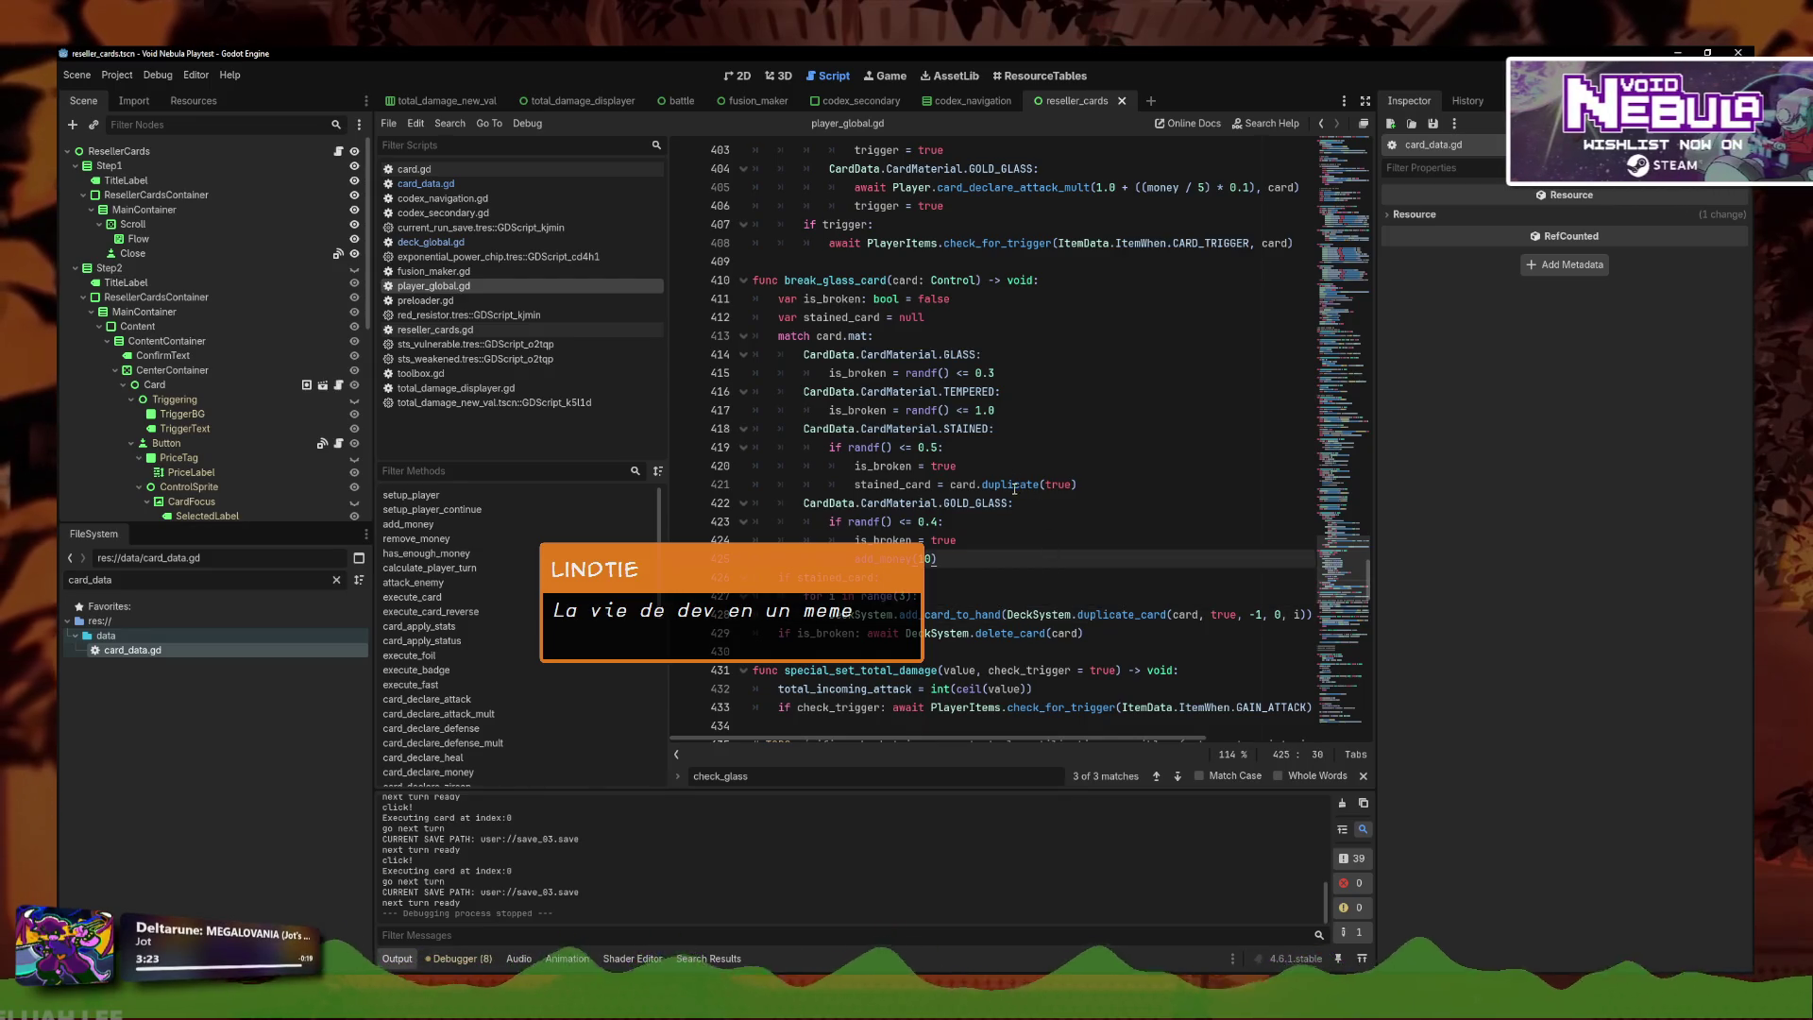
pyautogui.moveTo(1030, 486)
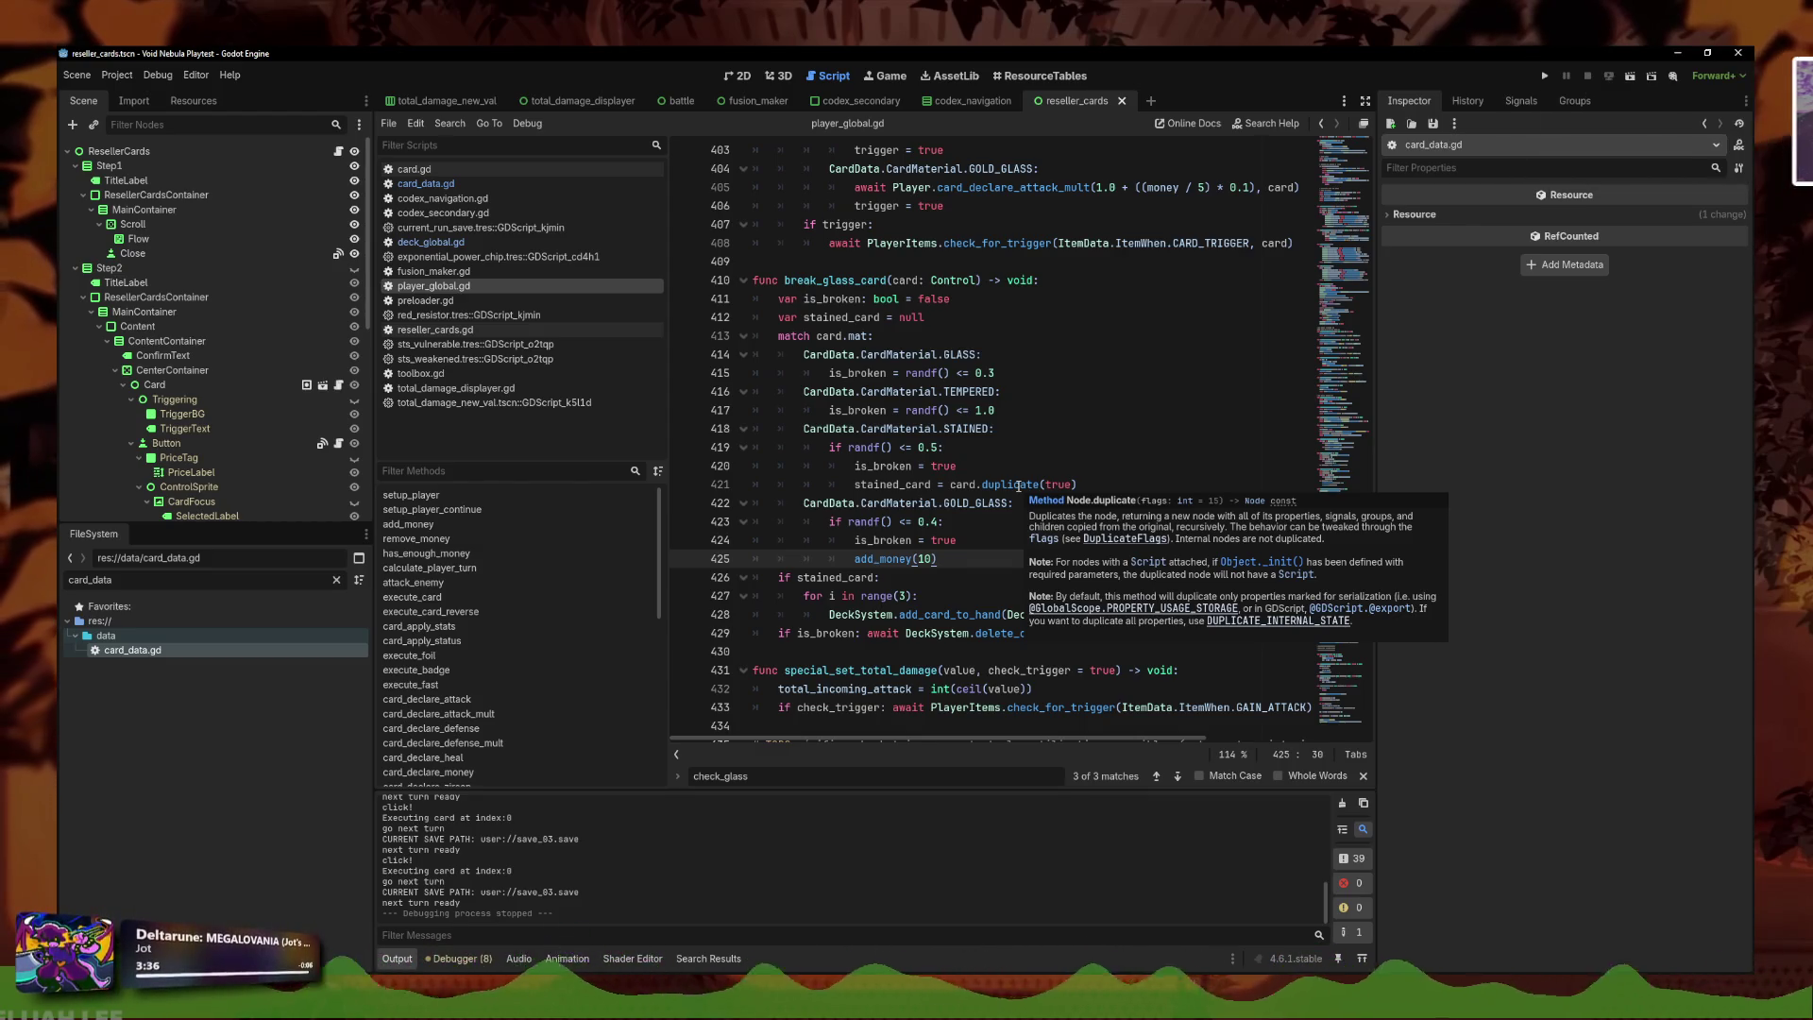
pyautogui.moveTo(1078, 485); pyautogui.dragTo(950, 489)
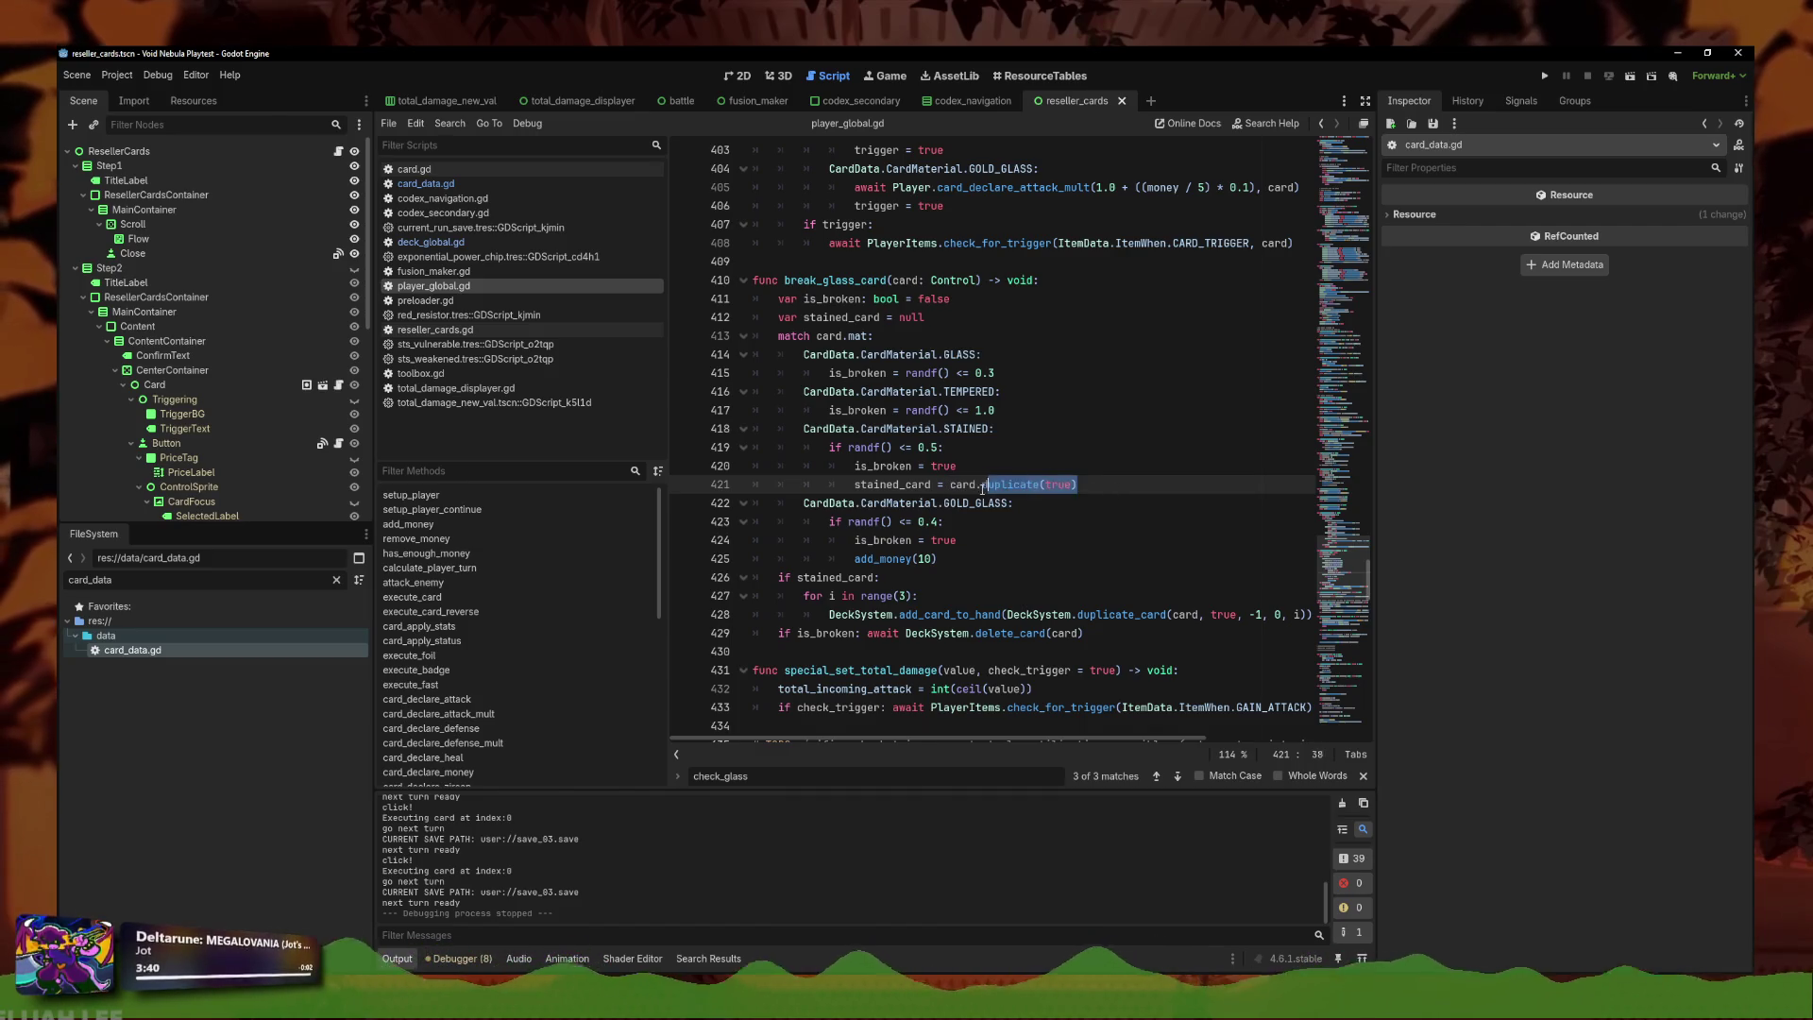
# Use card.get_card_data() for stained_card and pass null and stained_card to duplicate_card.
pyautogui.click(1075, 614)
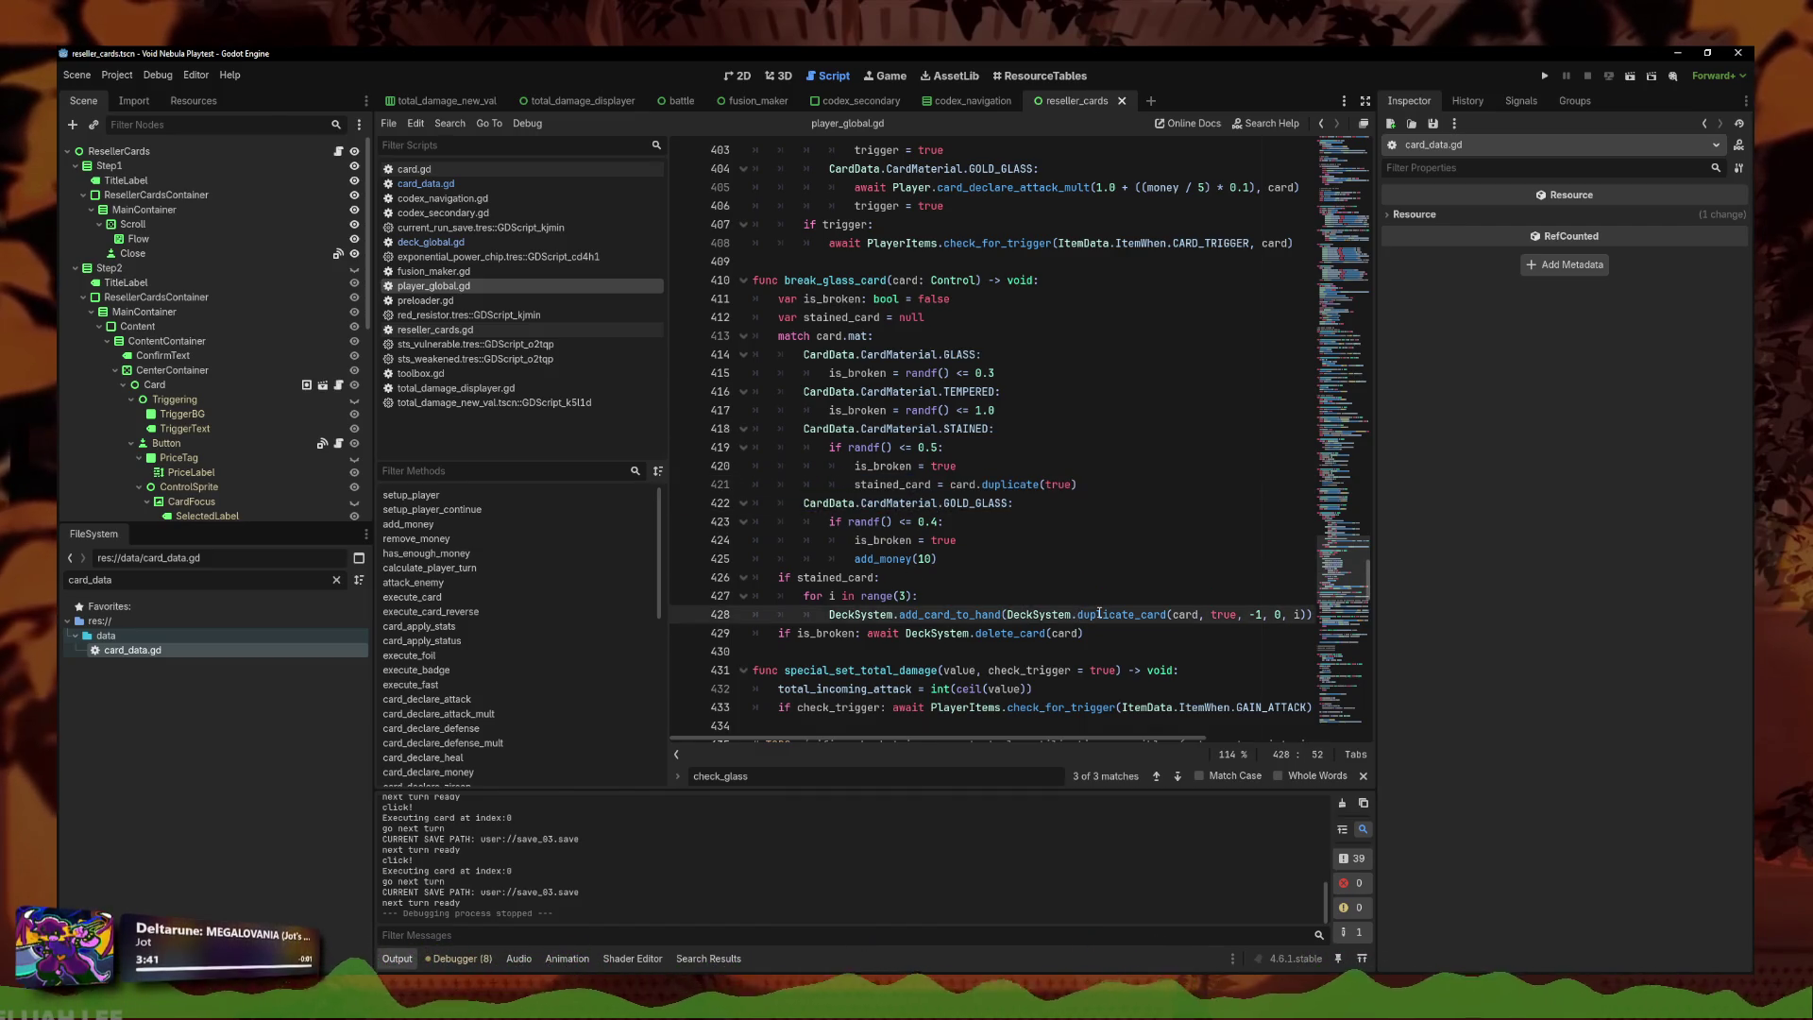
pyautogui.moveTo(1099, 614)
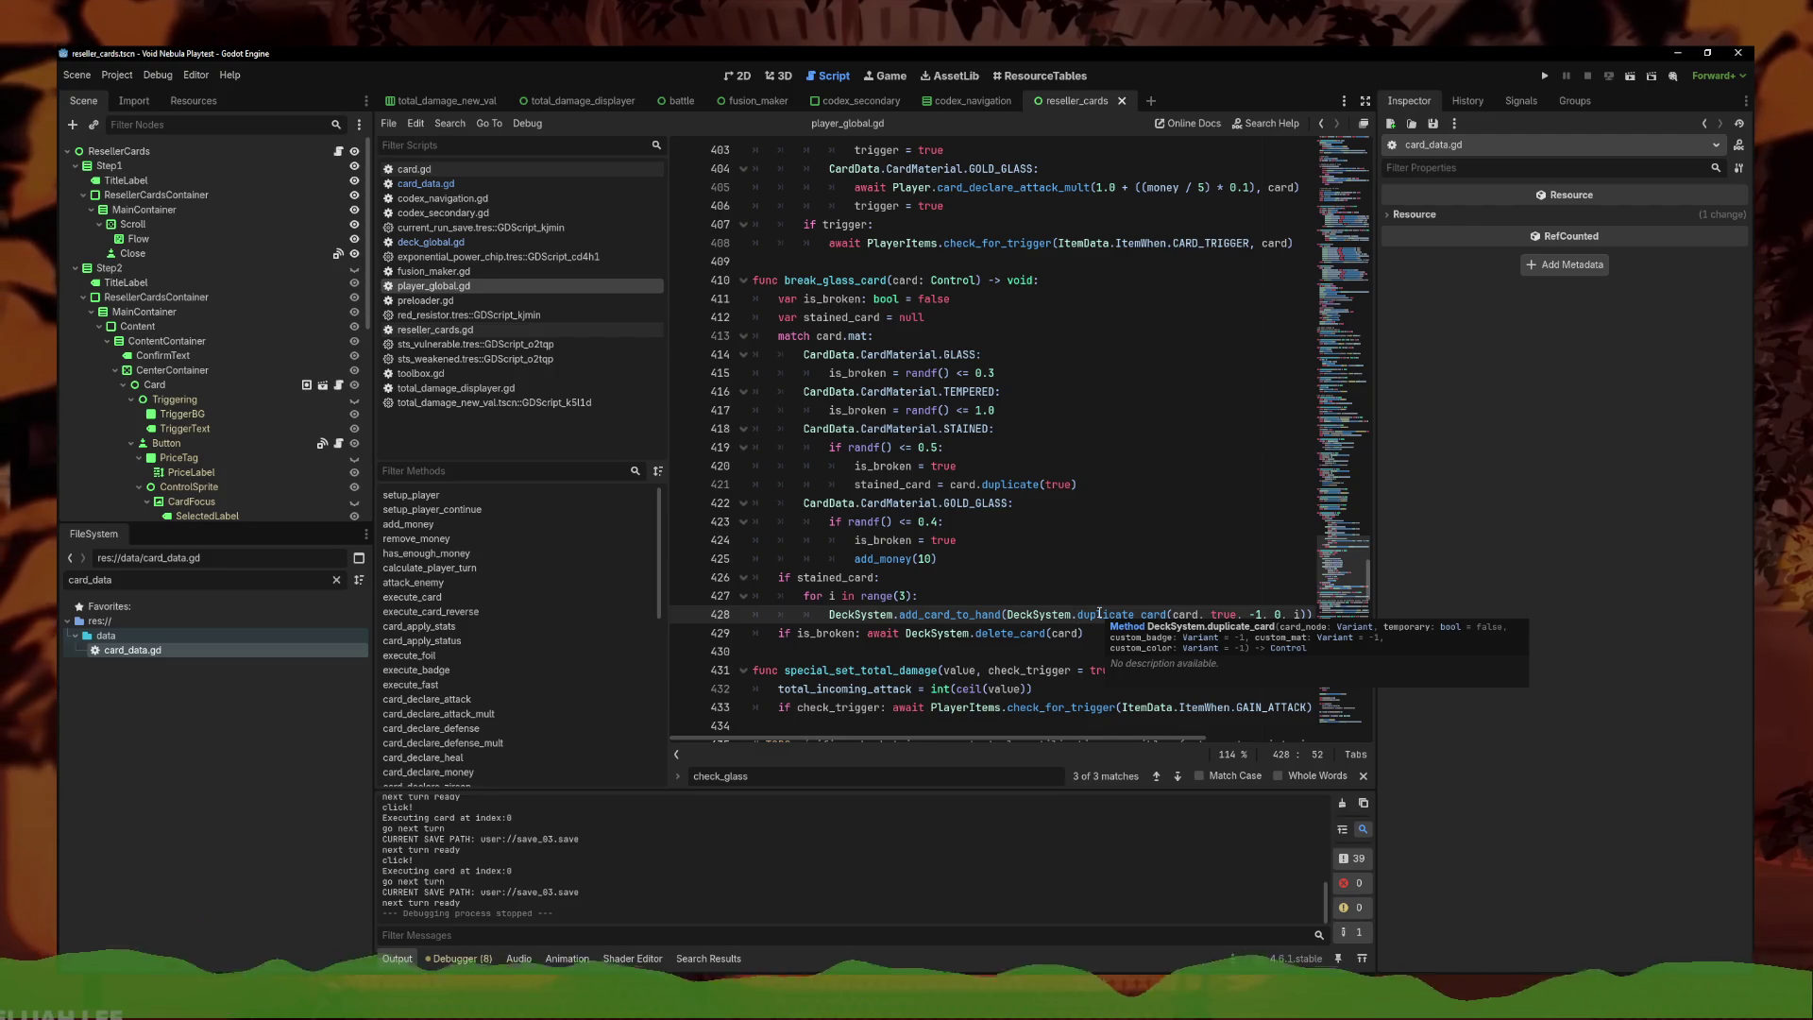
pyautogui.moveTo(1199, 613); pyautogui.dragTo(1370, 618)
pyautogui.press('Left')
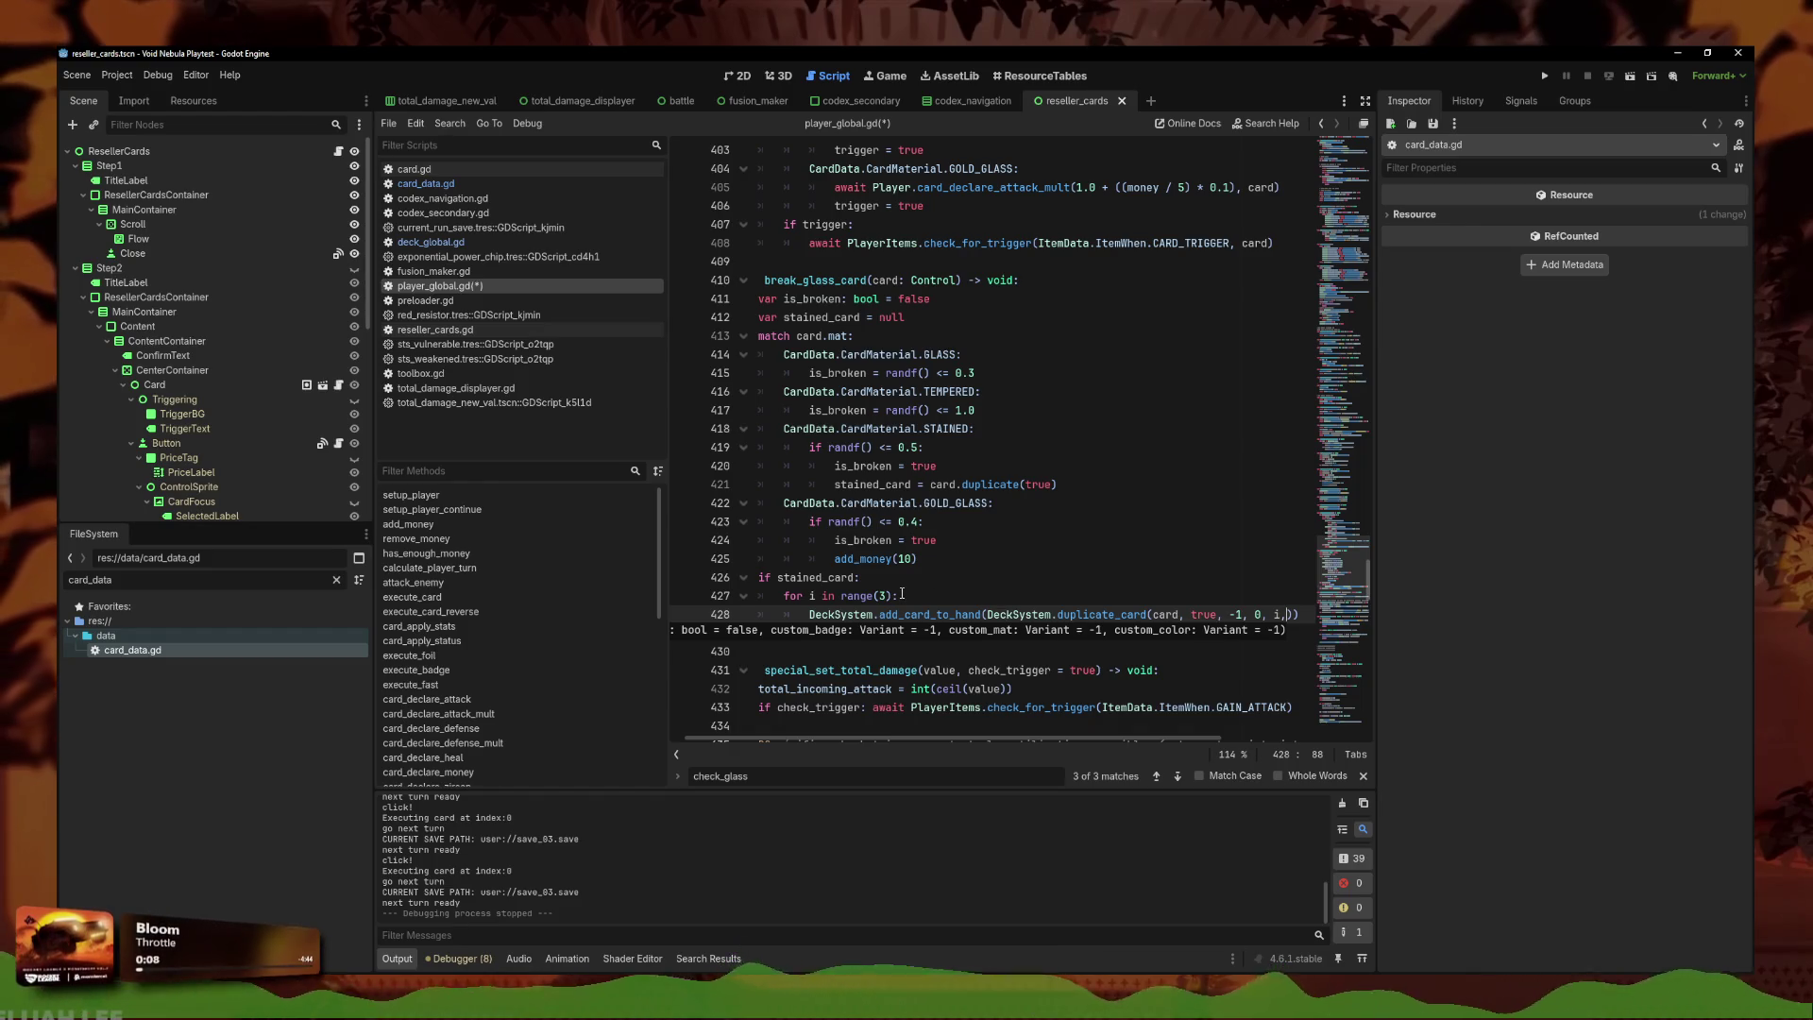
pyautogui.moveTo(1060, 484); pyautogui.dragTo(963, 484)
pyautogui.write('g')
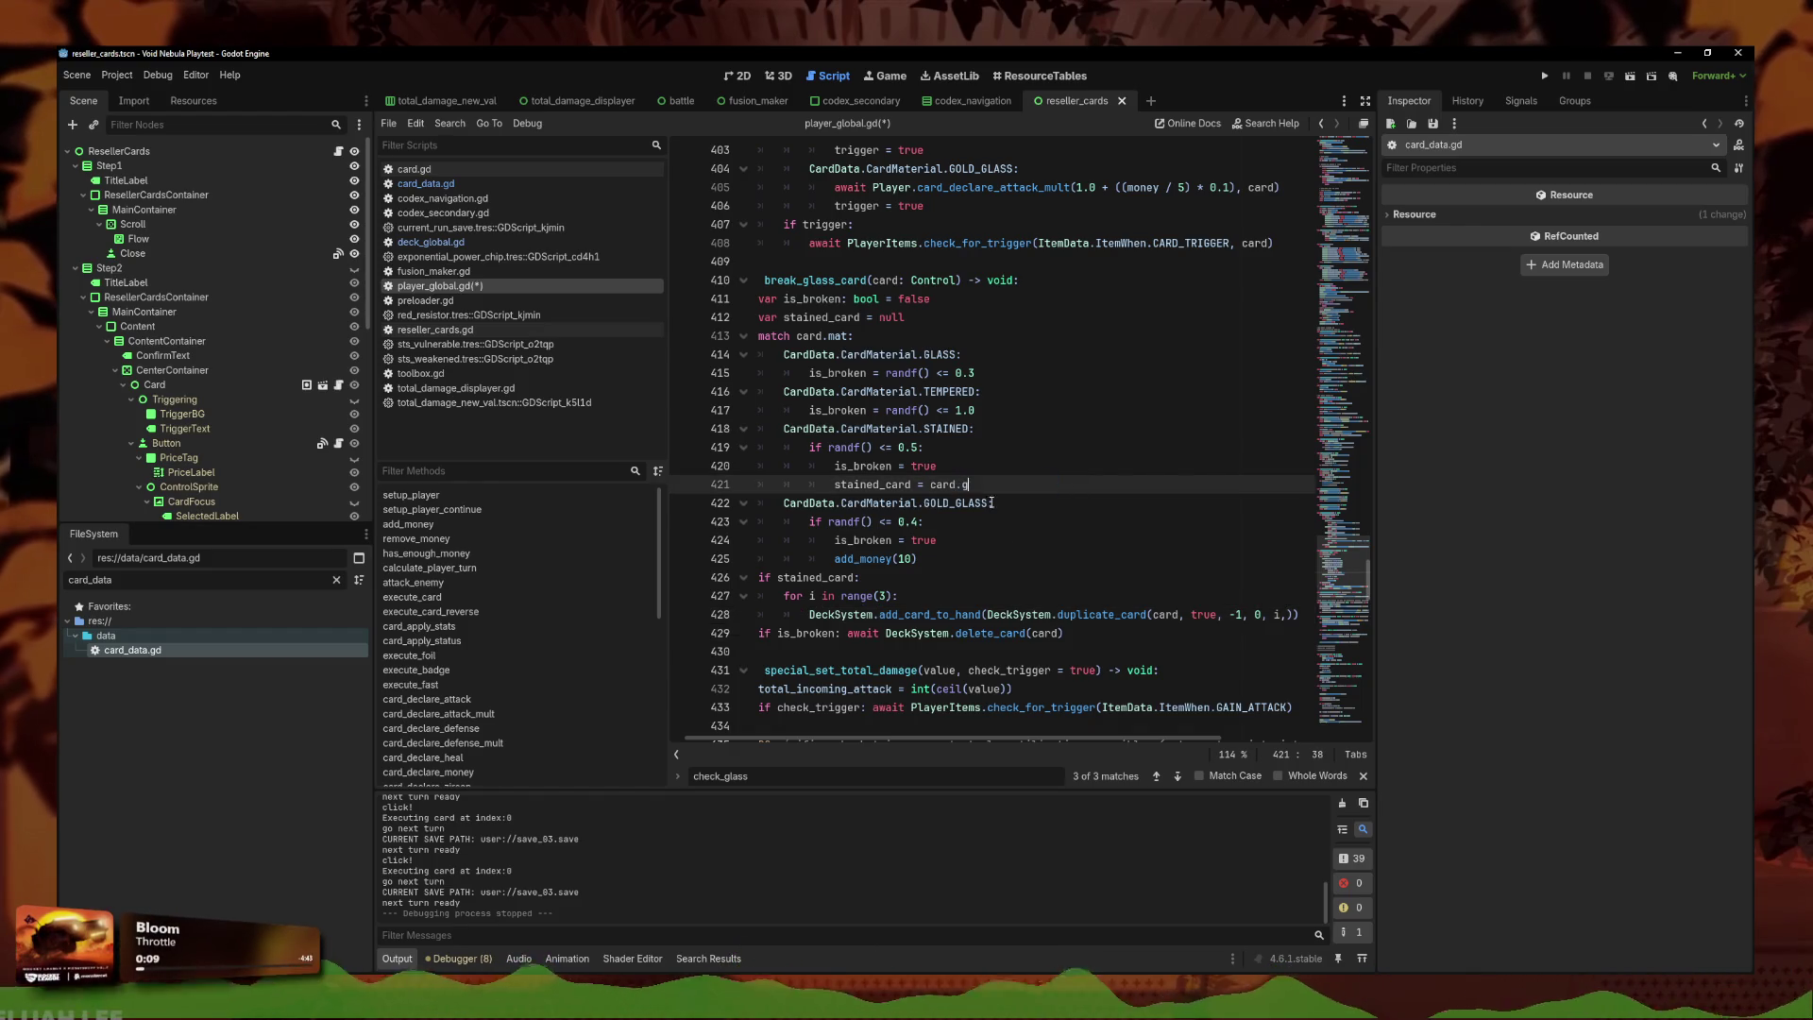
pyautogui.write('etcc')
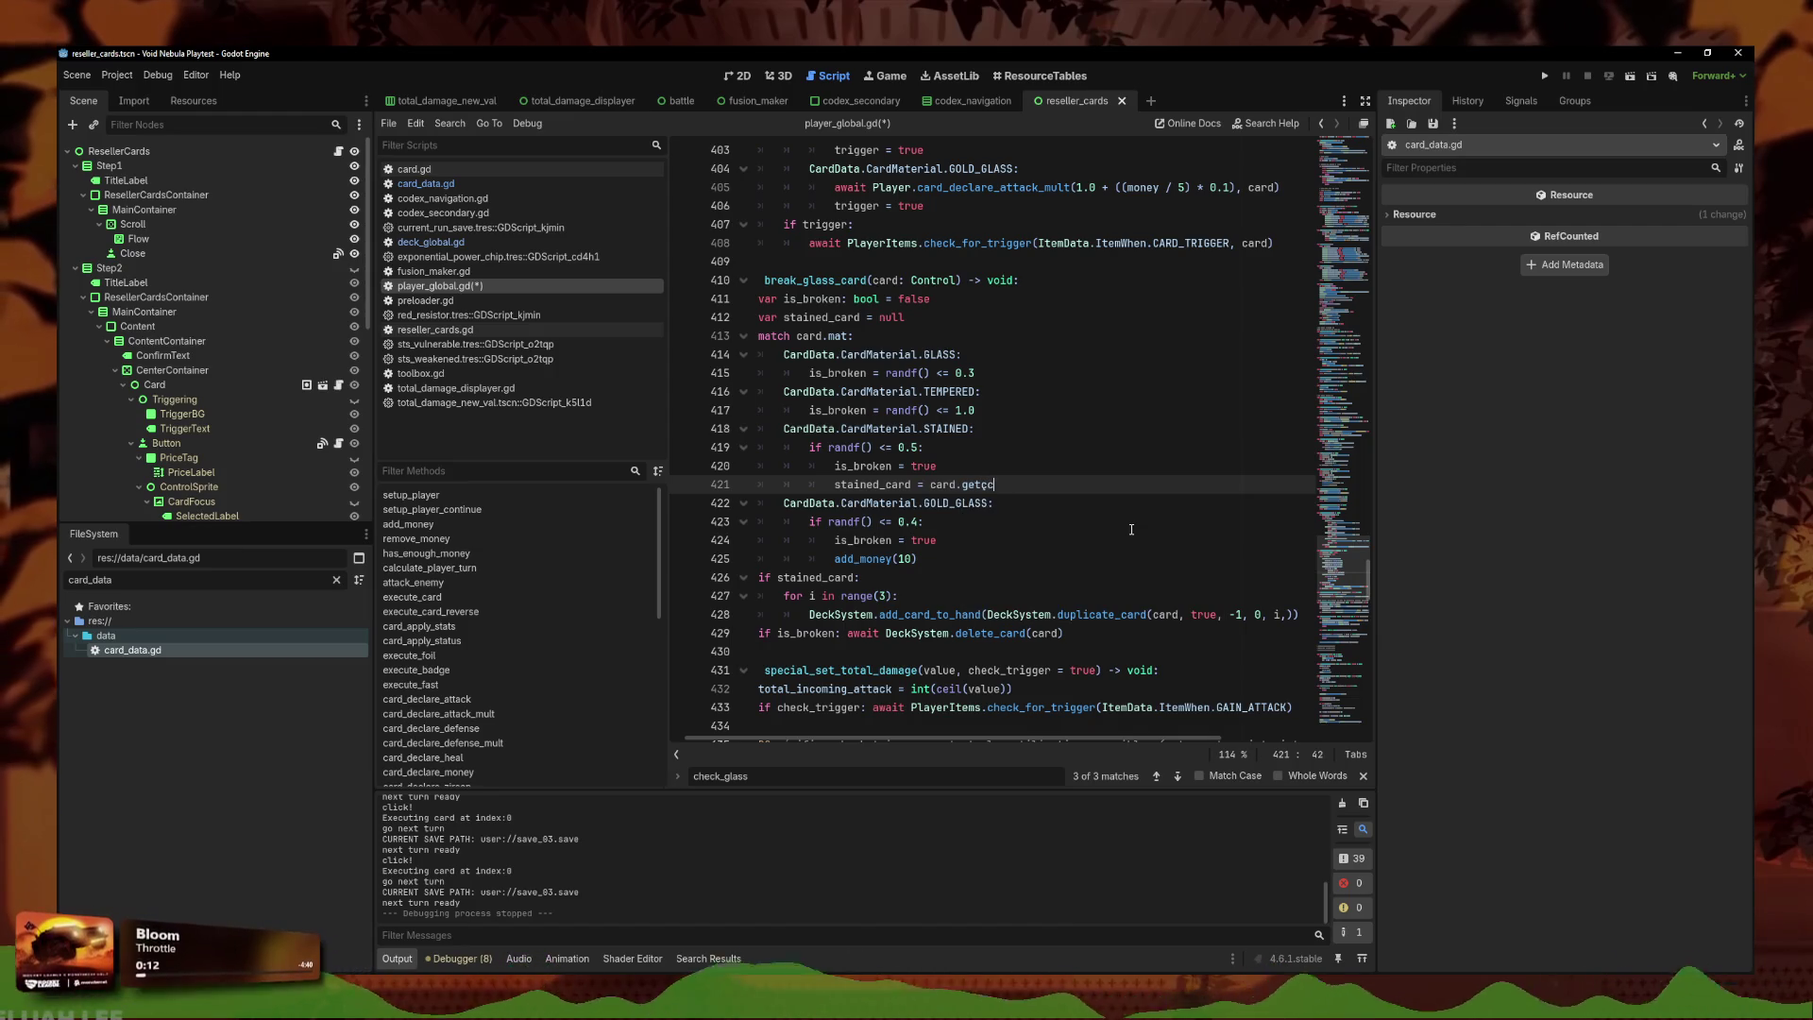
pyautogui.write('_data(')
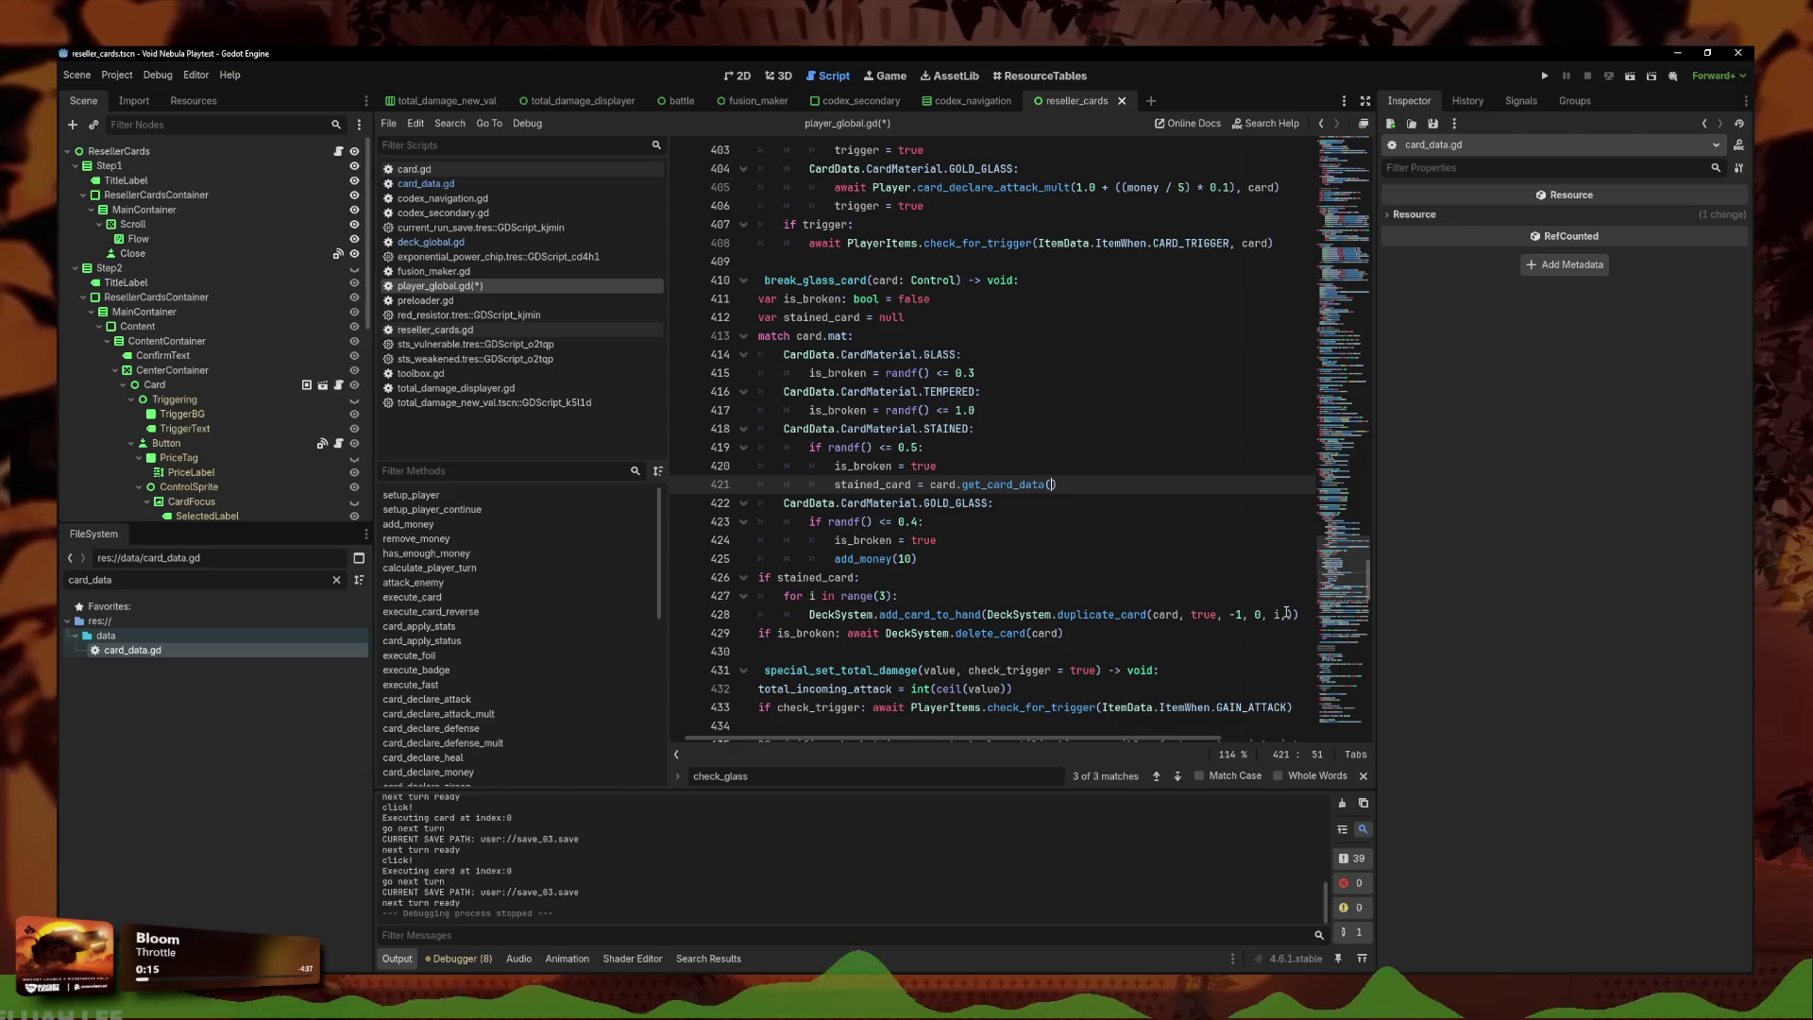
pyautogui.click(1303, 615)
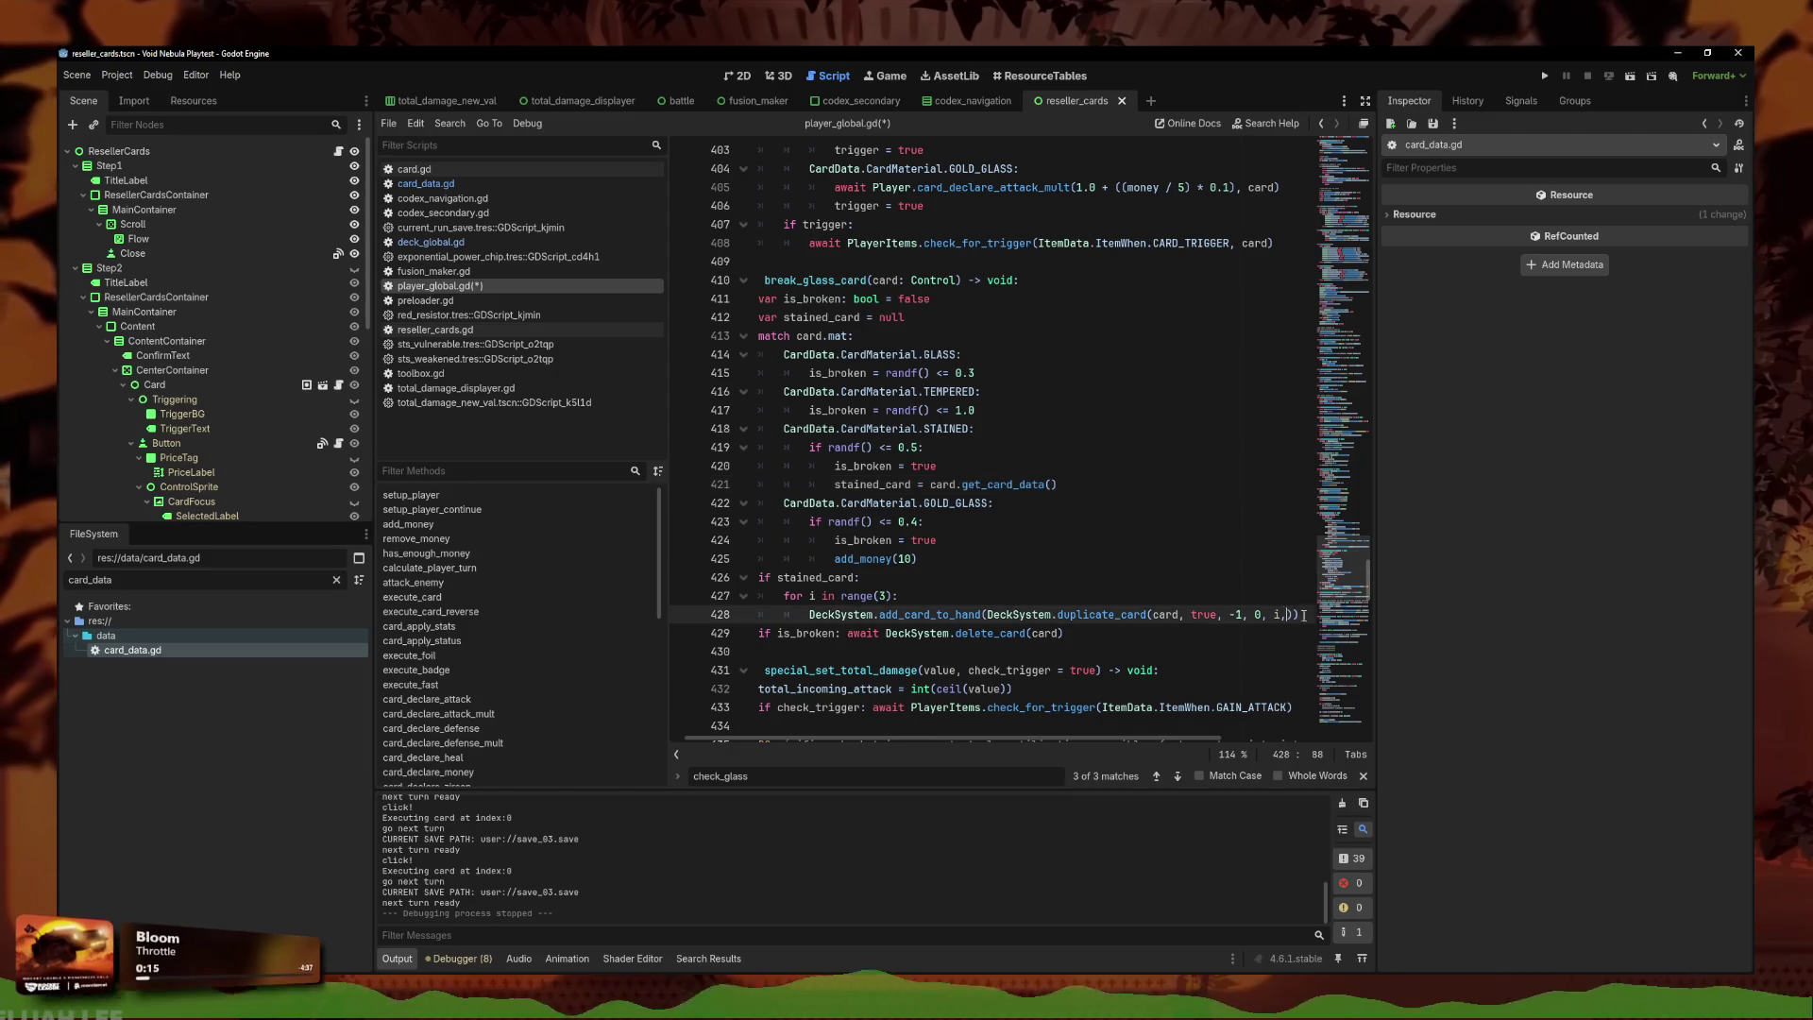
pyautogui.write('sta')
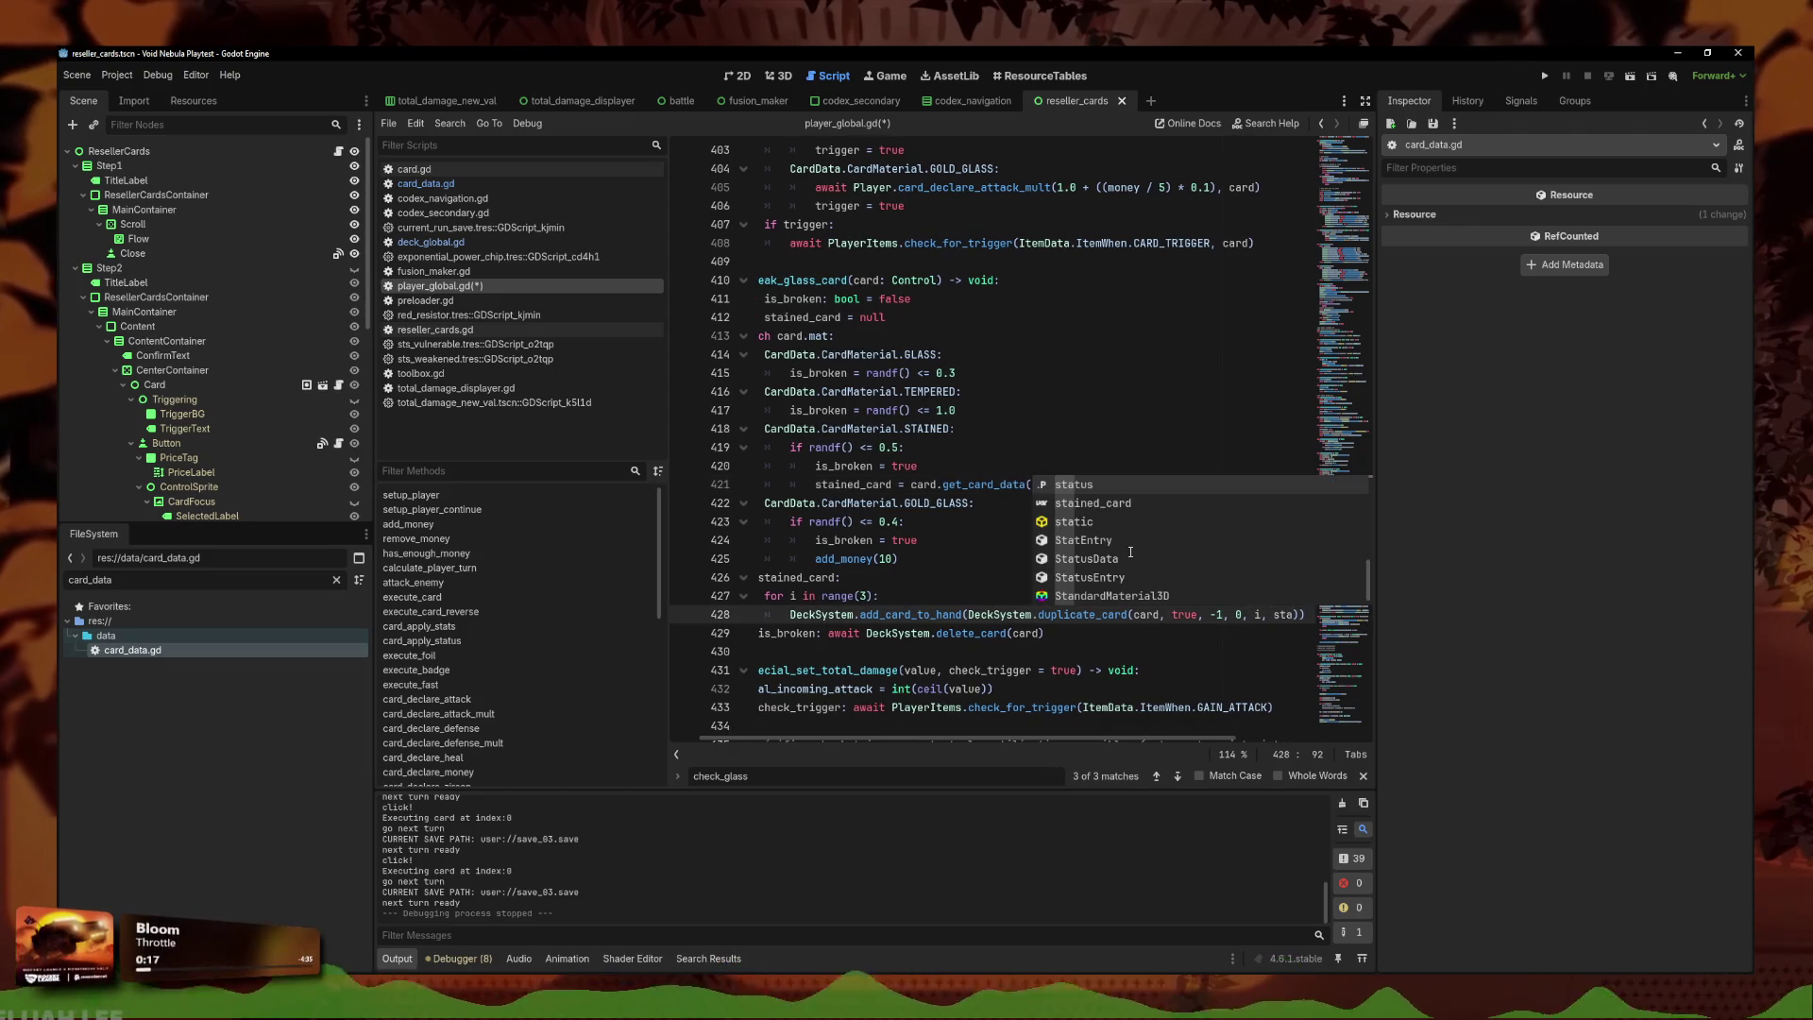
pyautogui.press('Down')
pyautogui.press('Return')
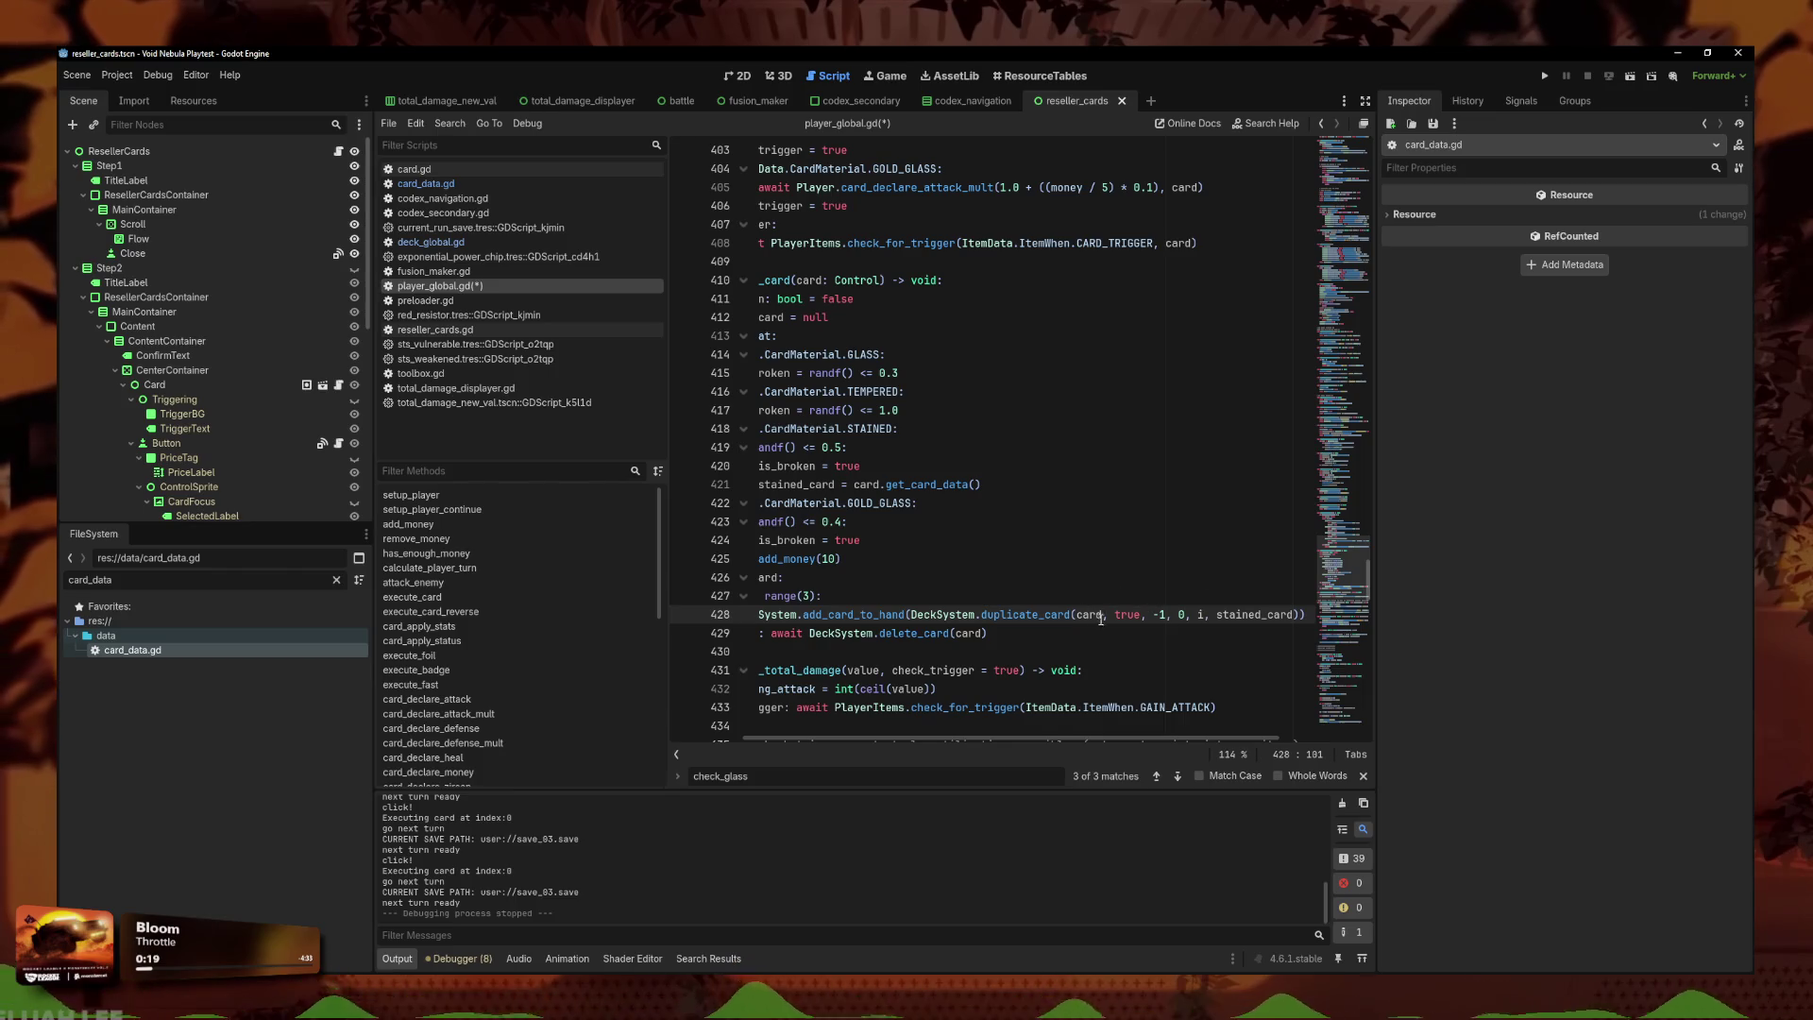
pyautogui.doubleClick(1088, 614)
pyautogui.press('BackSpace')
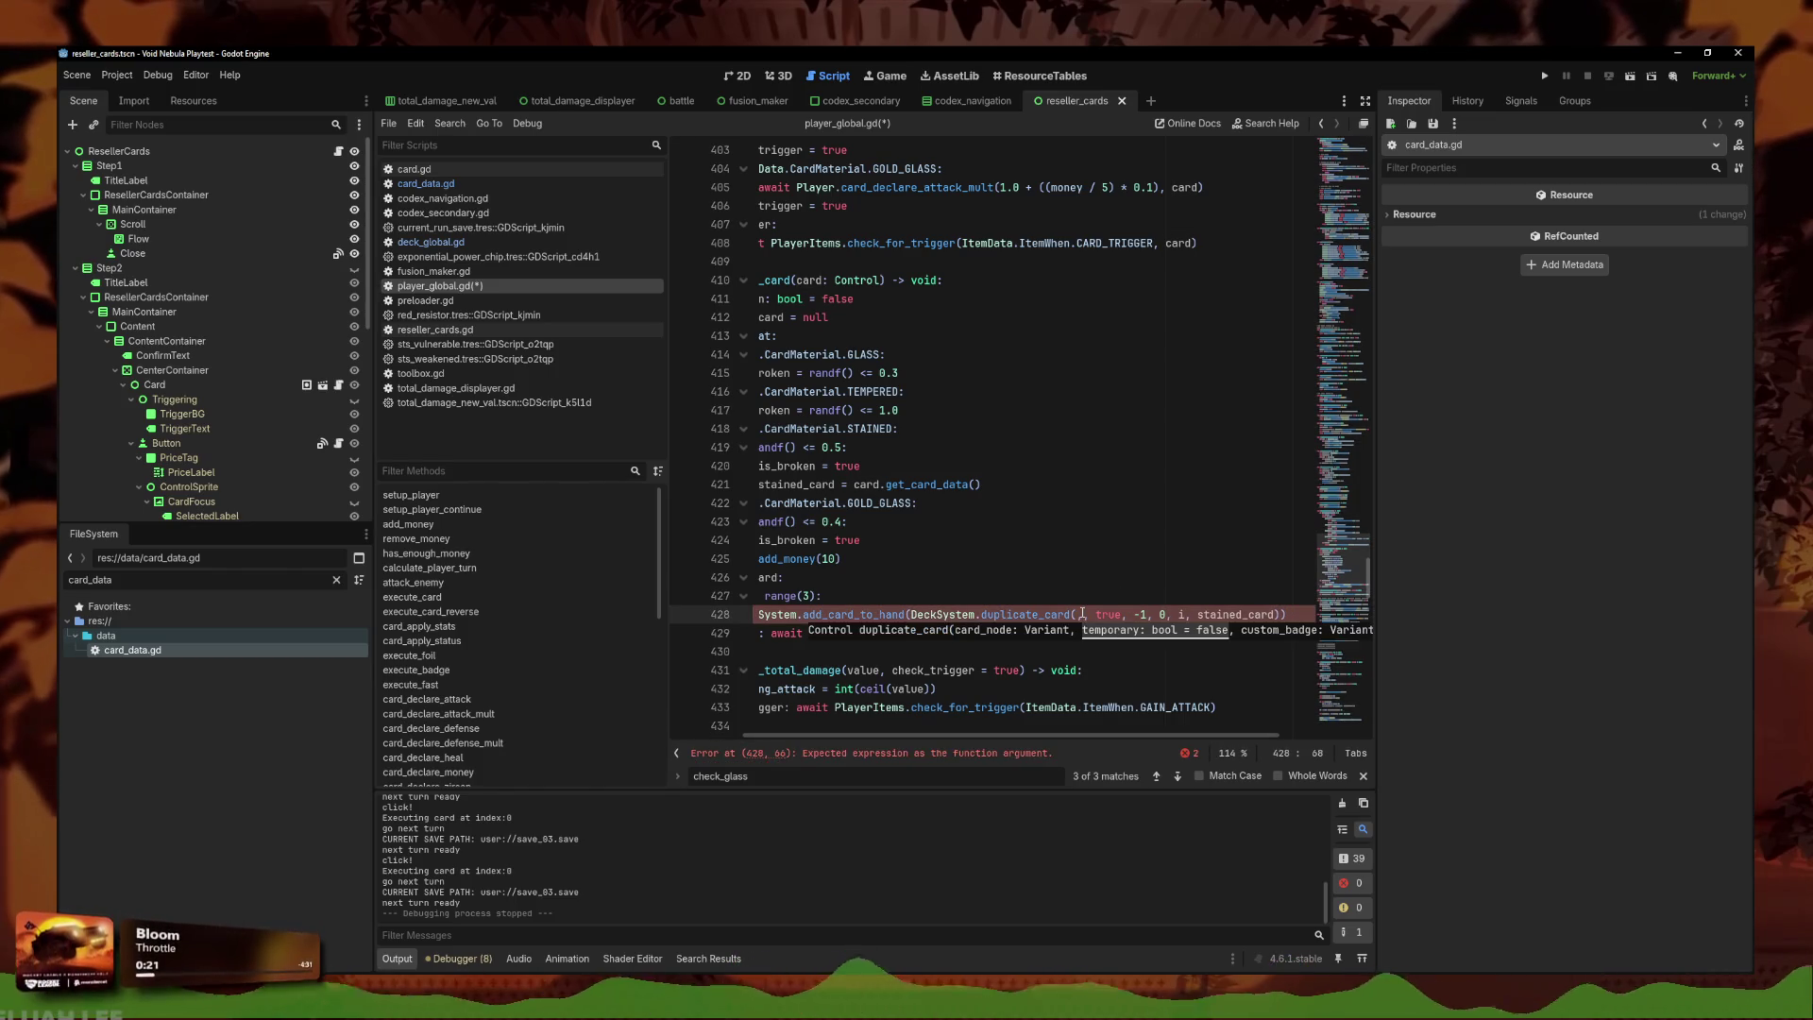
pyautogui.write('null')
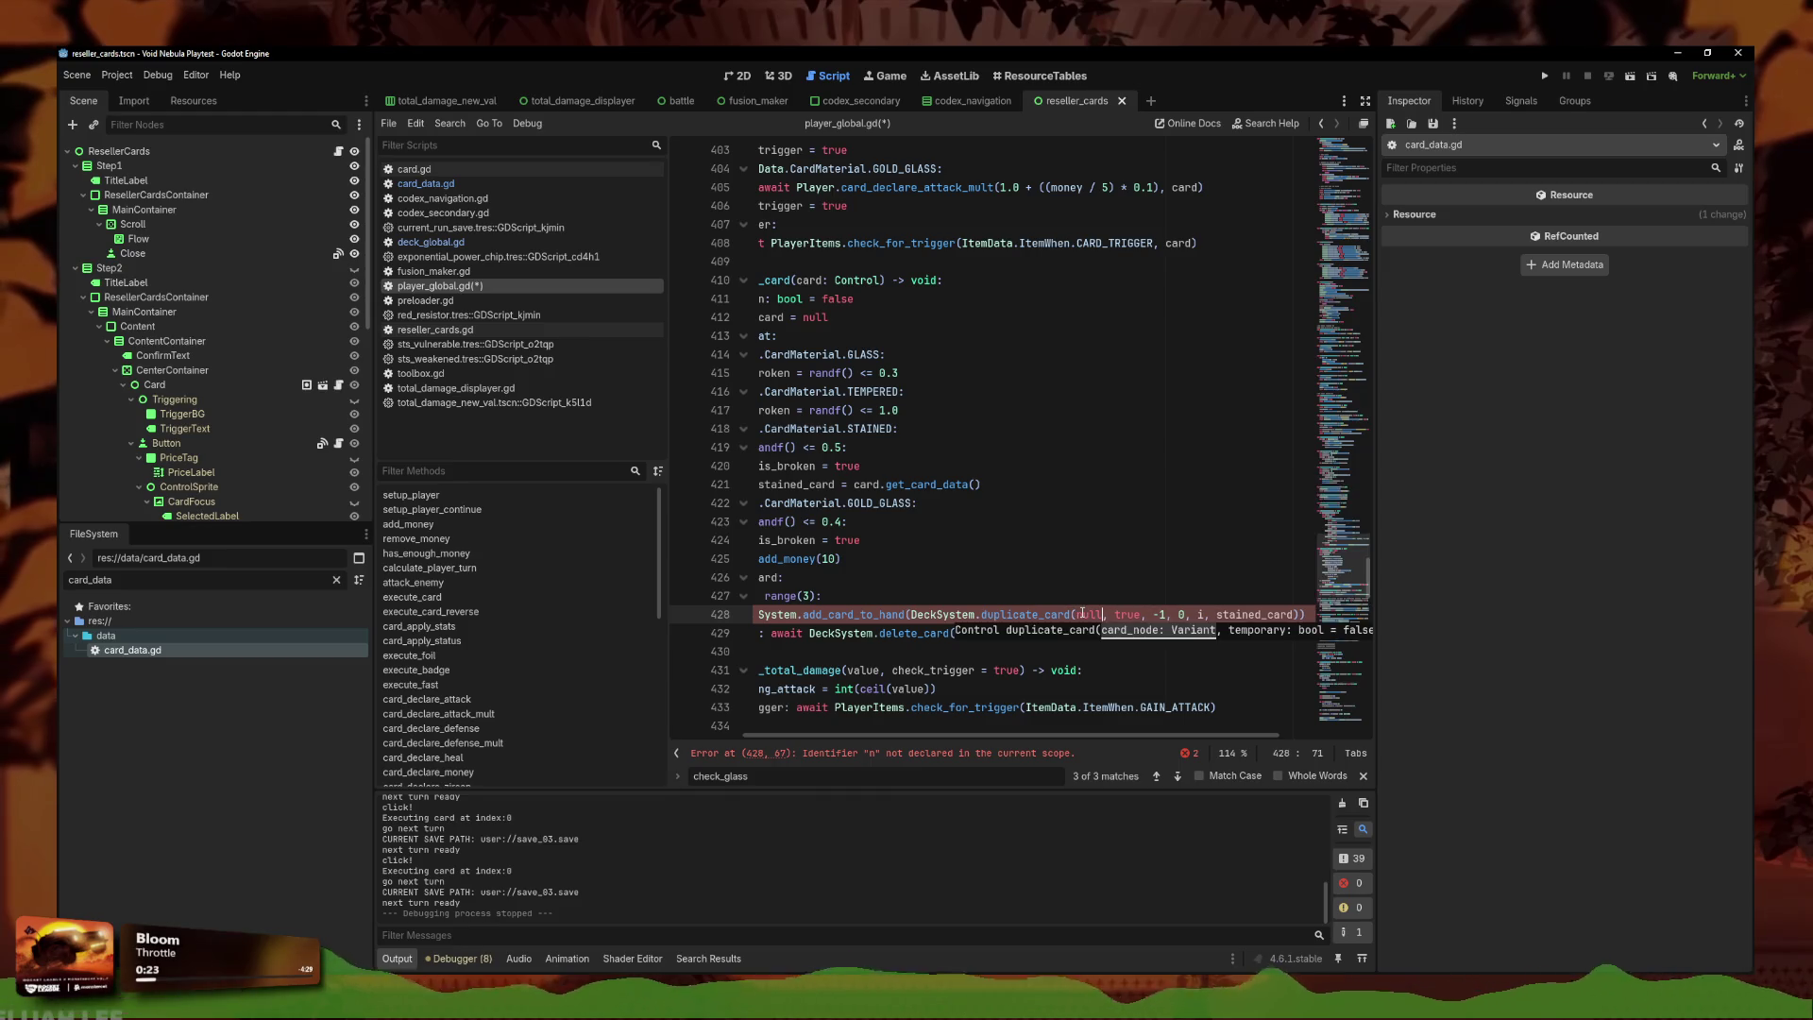
# Move the stained_card block below the delete_card line and save player_global.gd.
pyautogui.click(1185, 582)
pyautogui.moveTo(1211, 615); pyautogui.dragTo(914, 614)
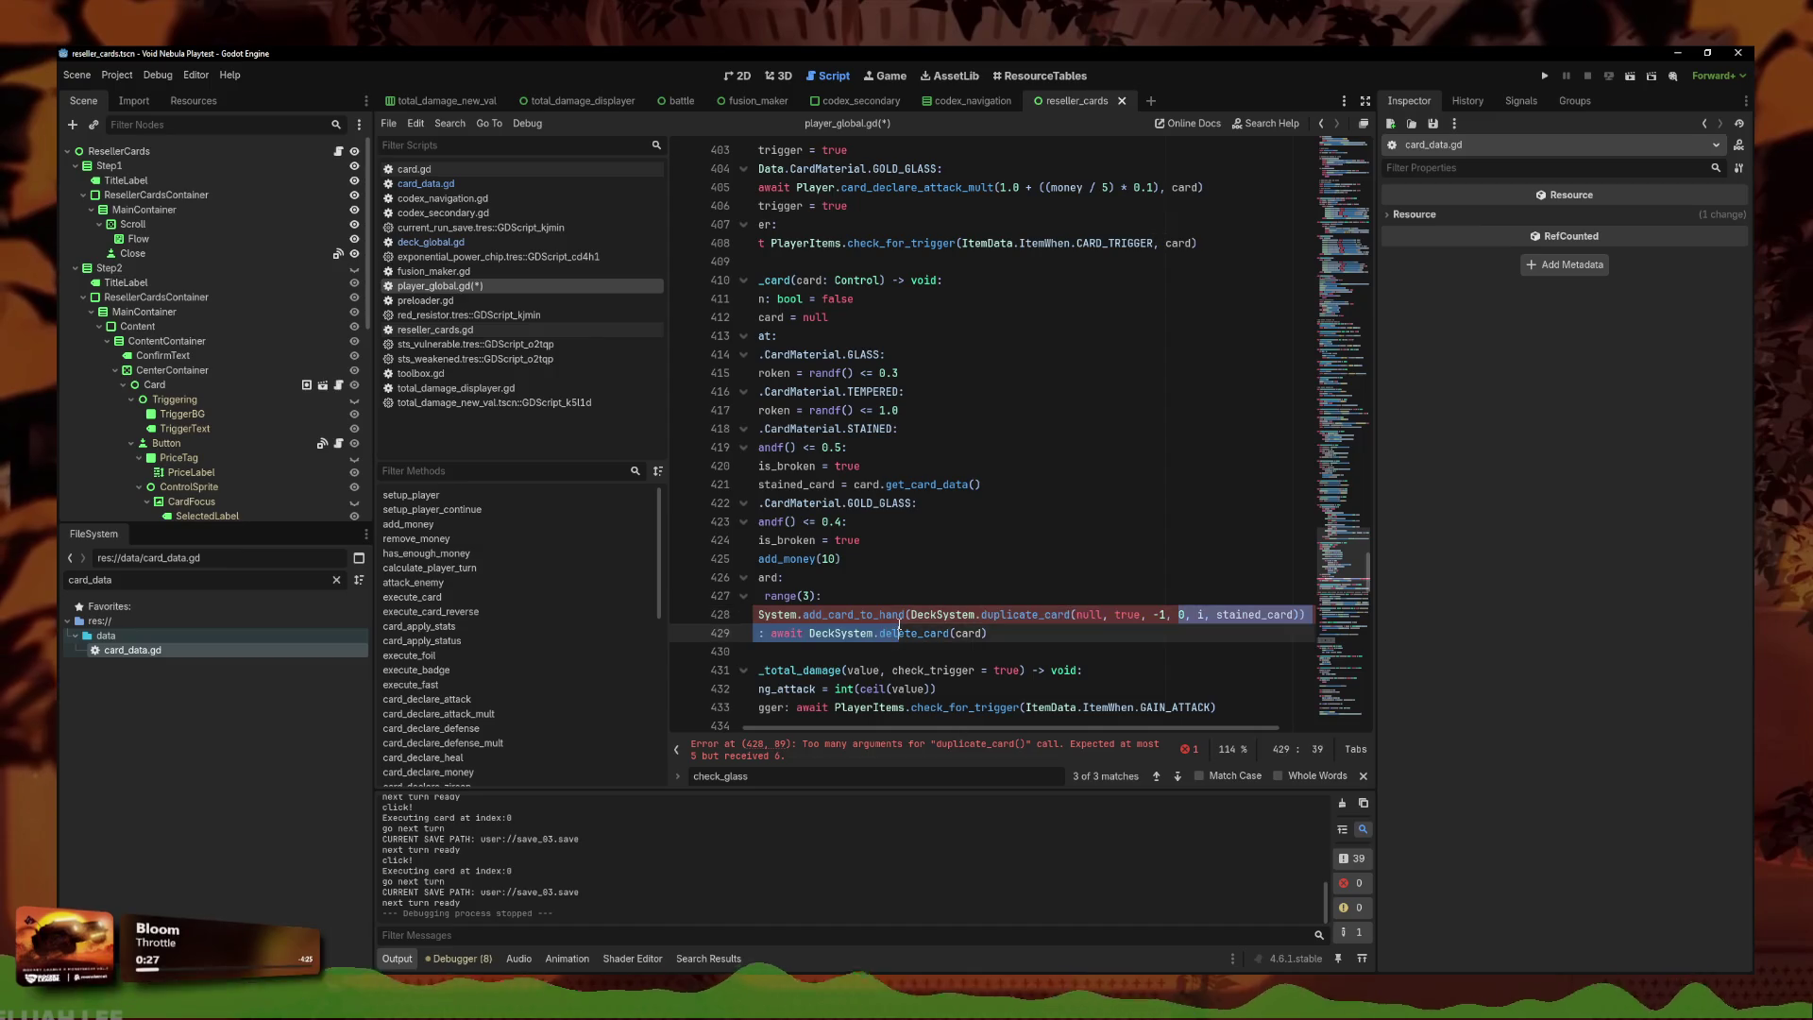
pyautogui.hscroll(-2, 944, 604)
pyautogui.click(926, 615)
pyautogui.moveTo(764, 582); pyautogui.dragTo(1394, 614)
pyautogui.hotkey('alt', 'Down')
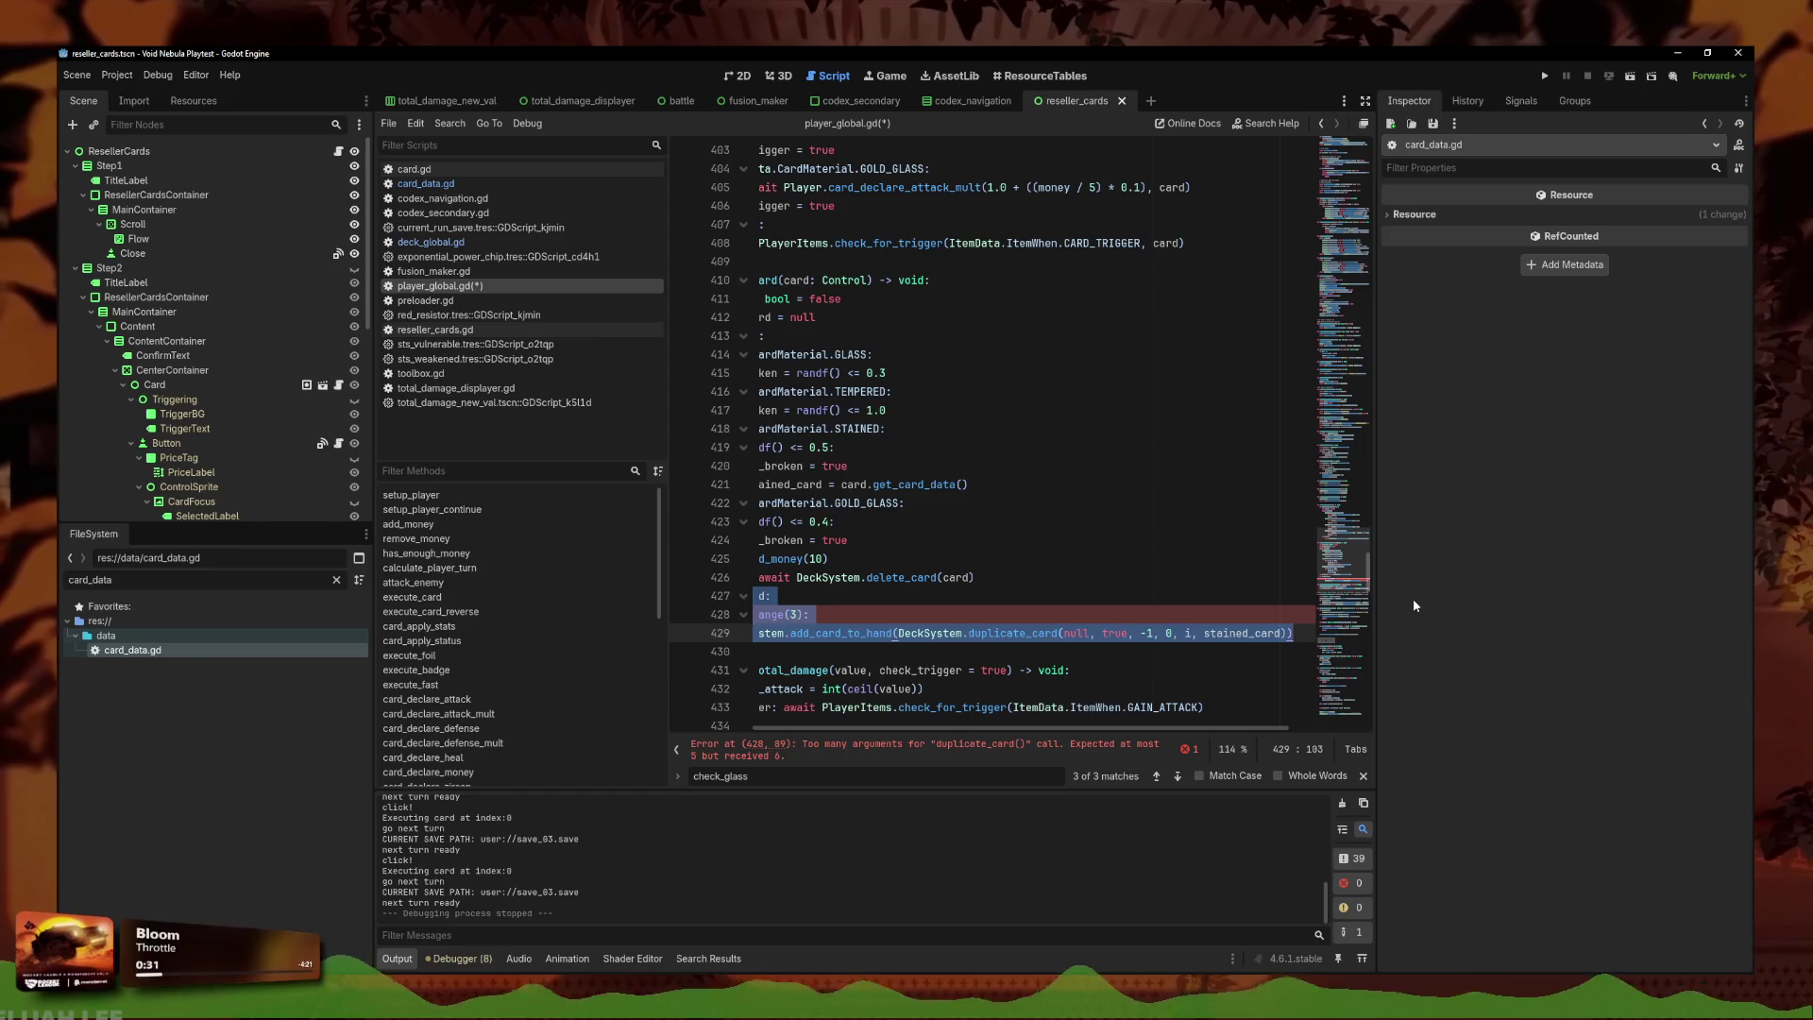
pyautogui.press('Left')
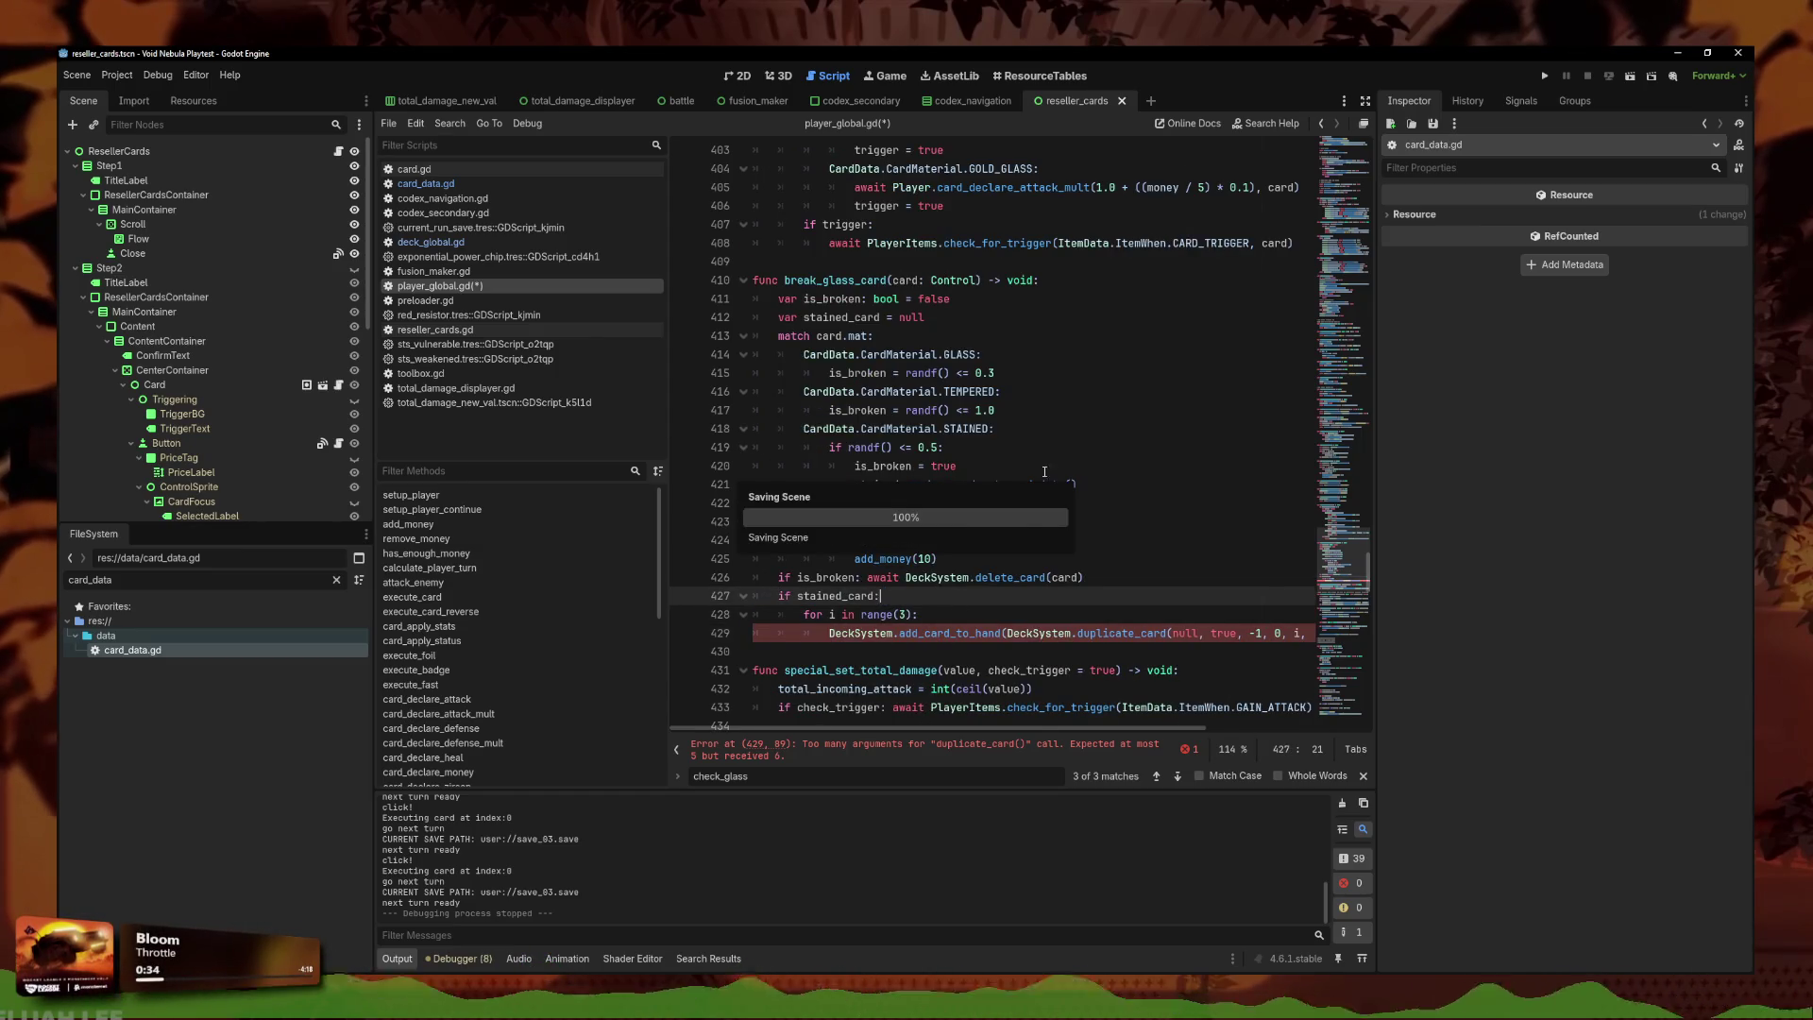
pyautogui.hotkey('ctrl', 's')
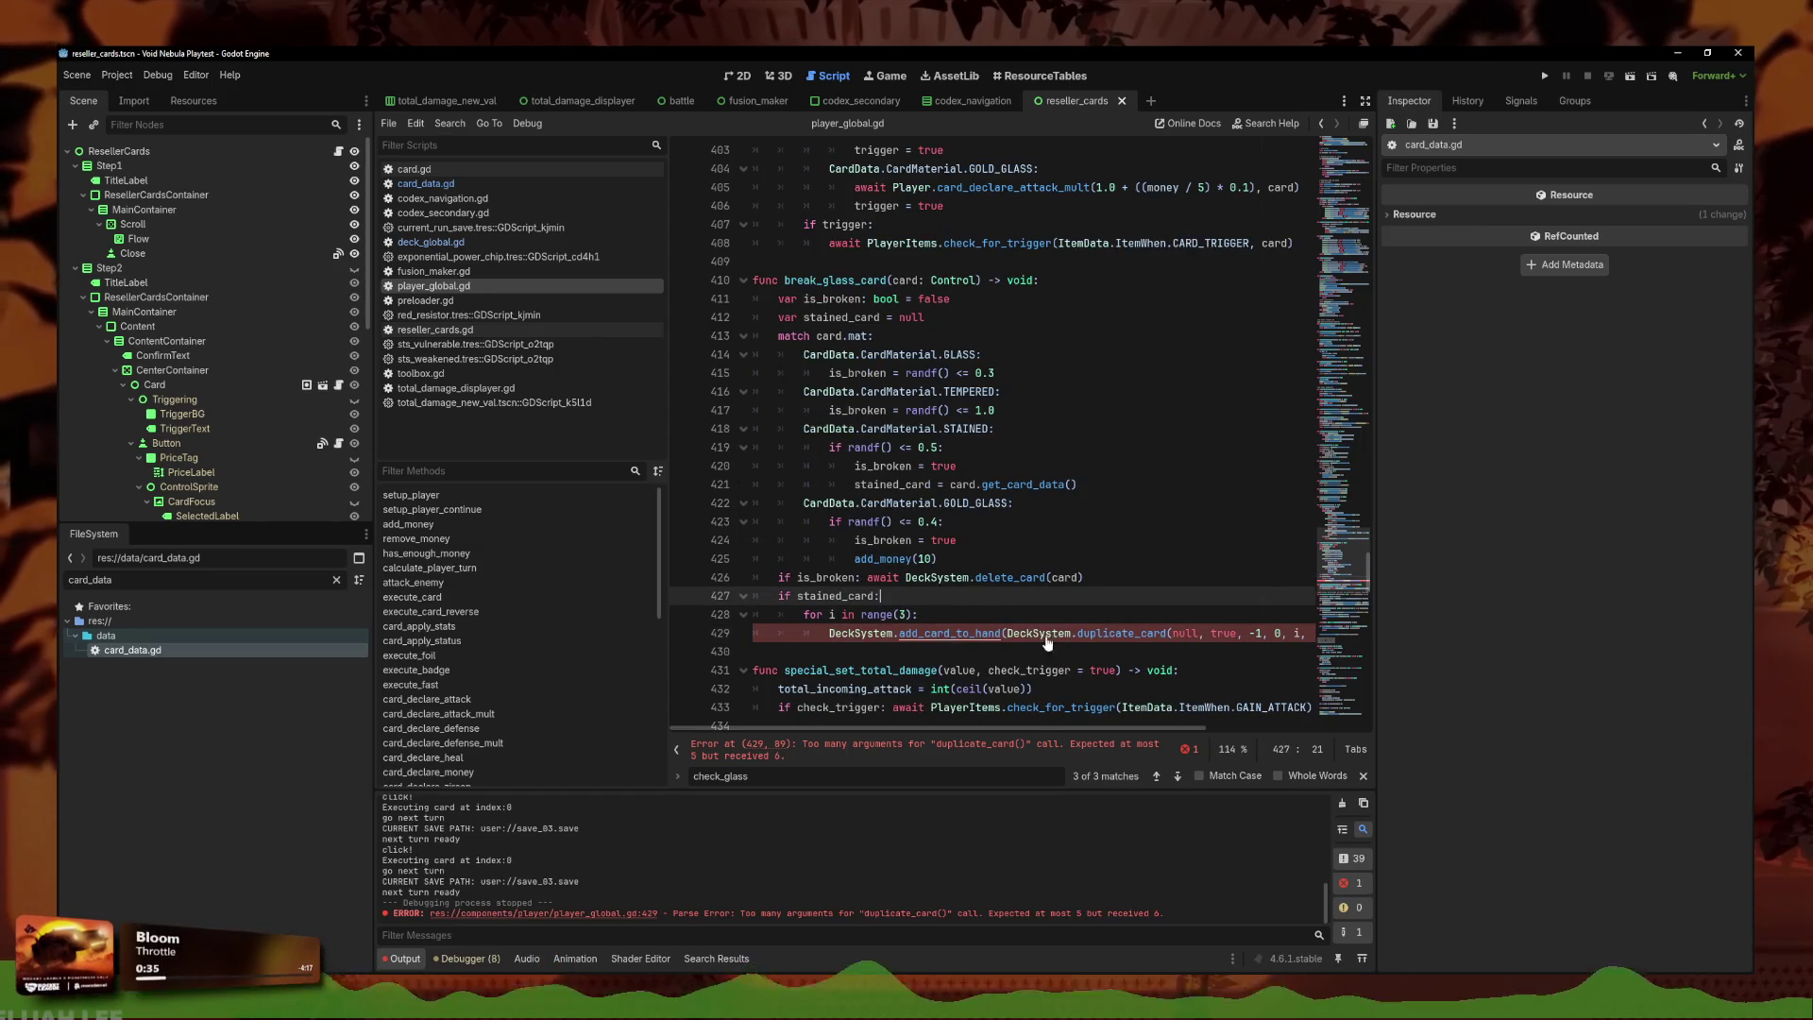
pyautogui.keyDown('ctrl'); pyautogui.click(1095, 633); pyautogui.keyUp('ctrl')
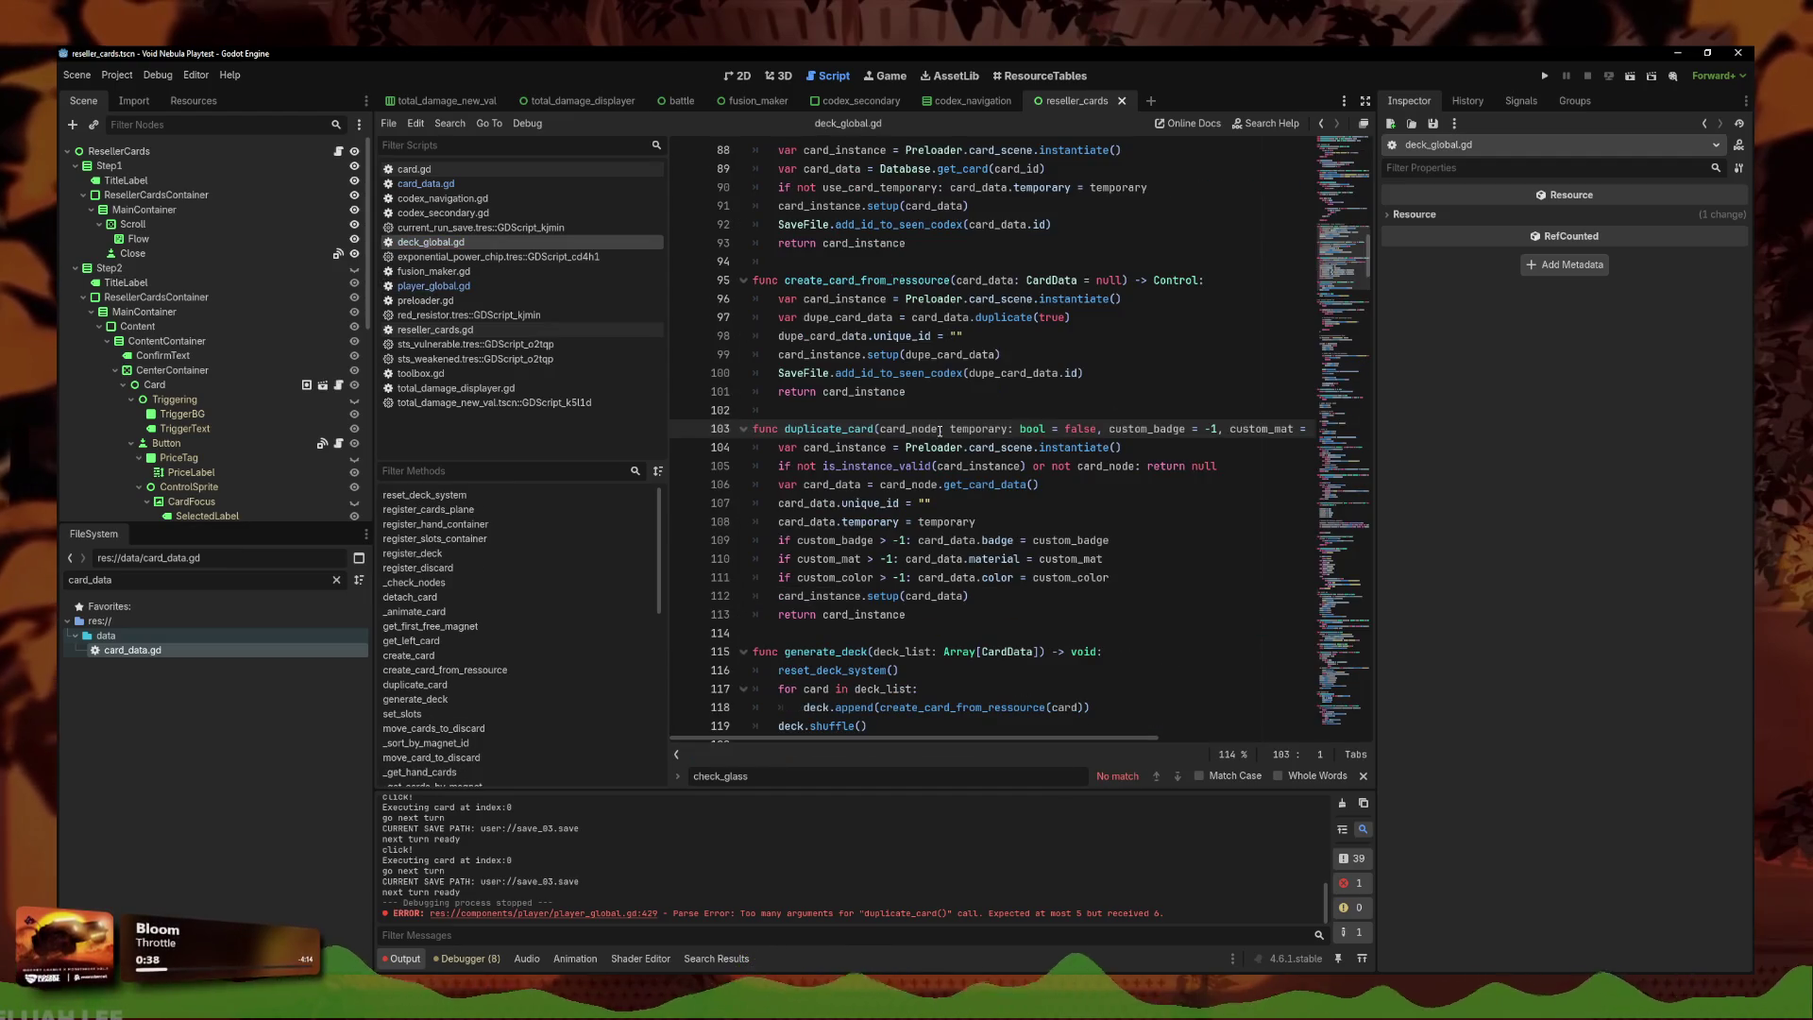
# Add a sixth parameter to duplicate_card on line 103: direct_data: CardData = null.
pyautogui.moveTo(1299, 429); pyautogui.dragTo(1278, 429)
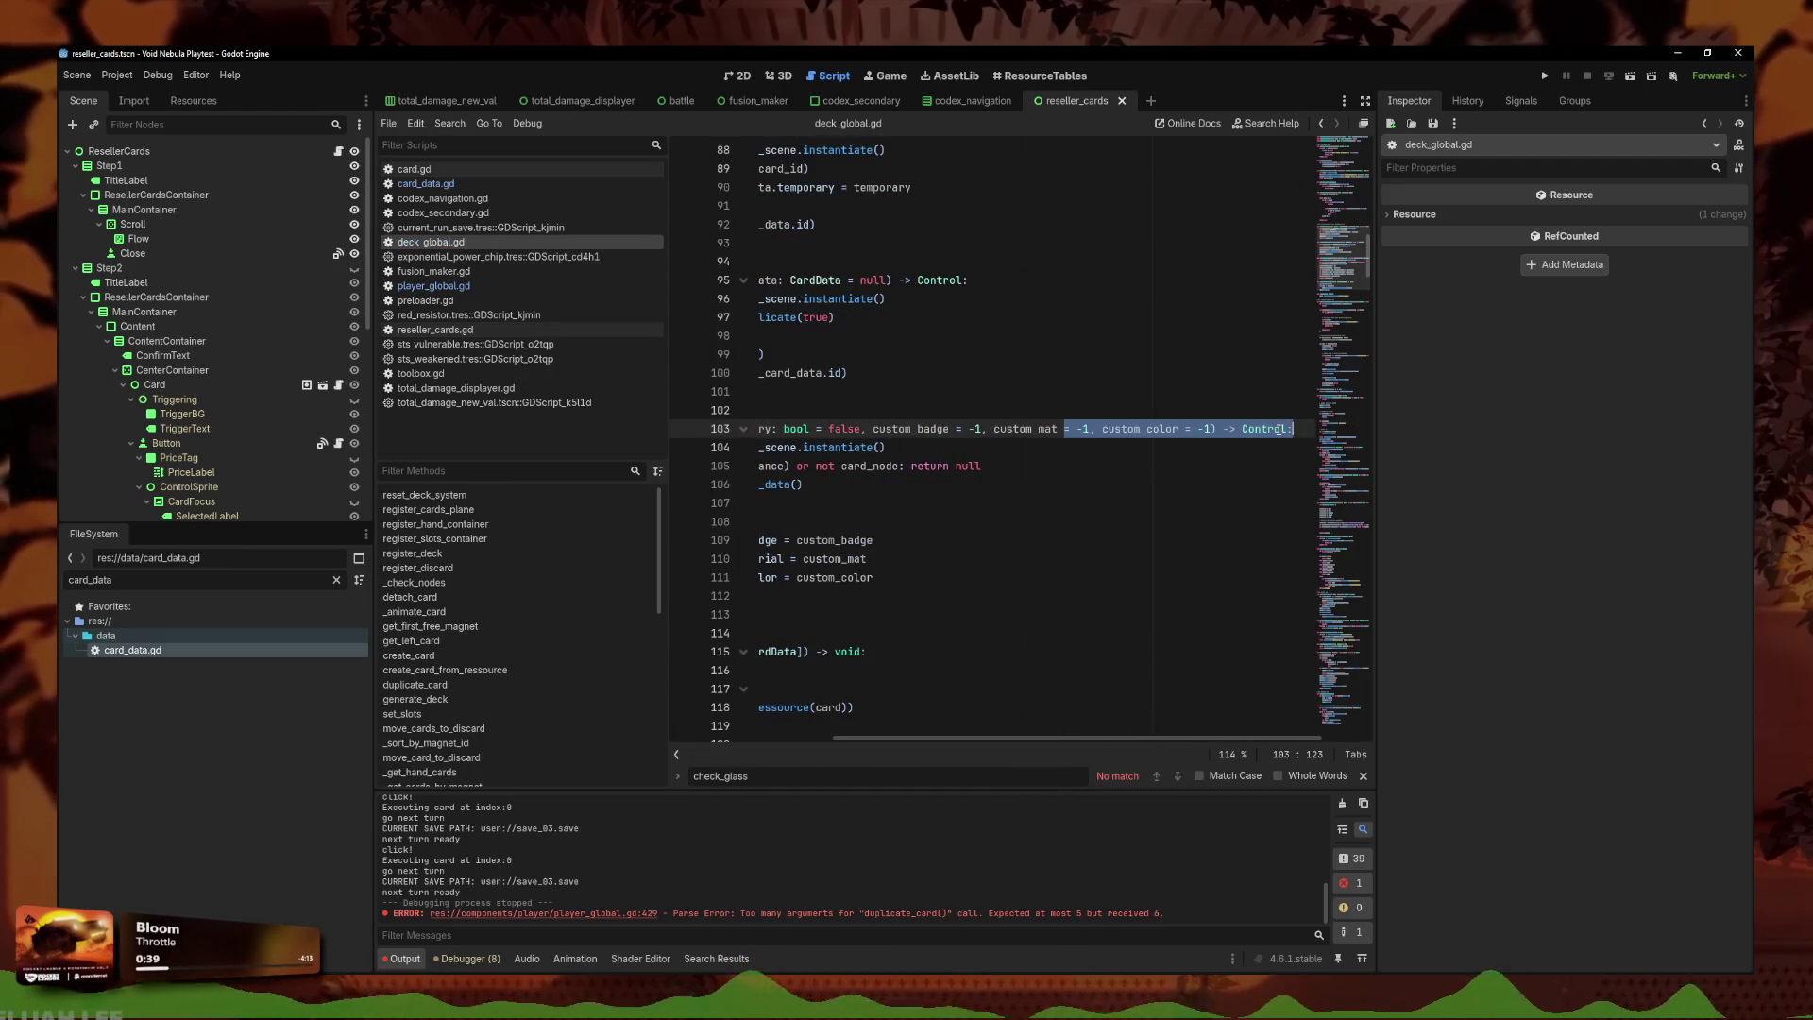
pyautogui.click(1211, 430)
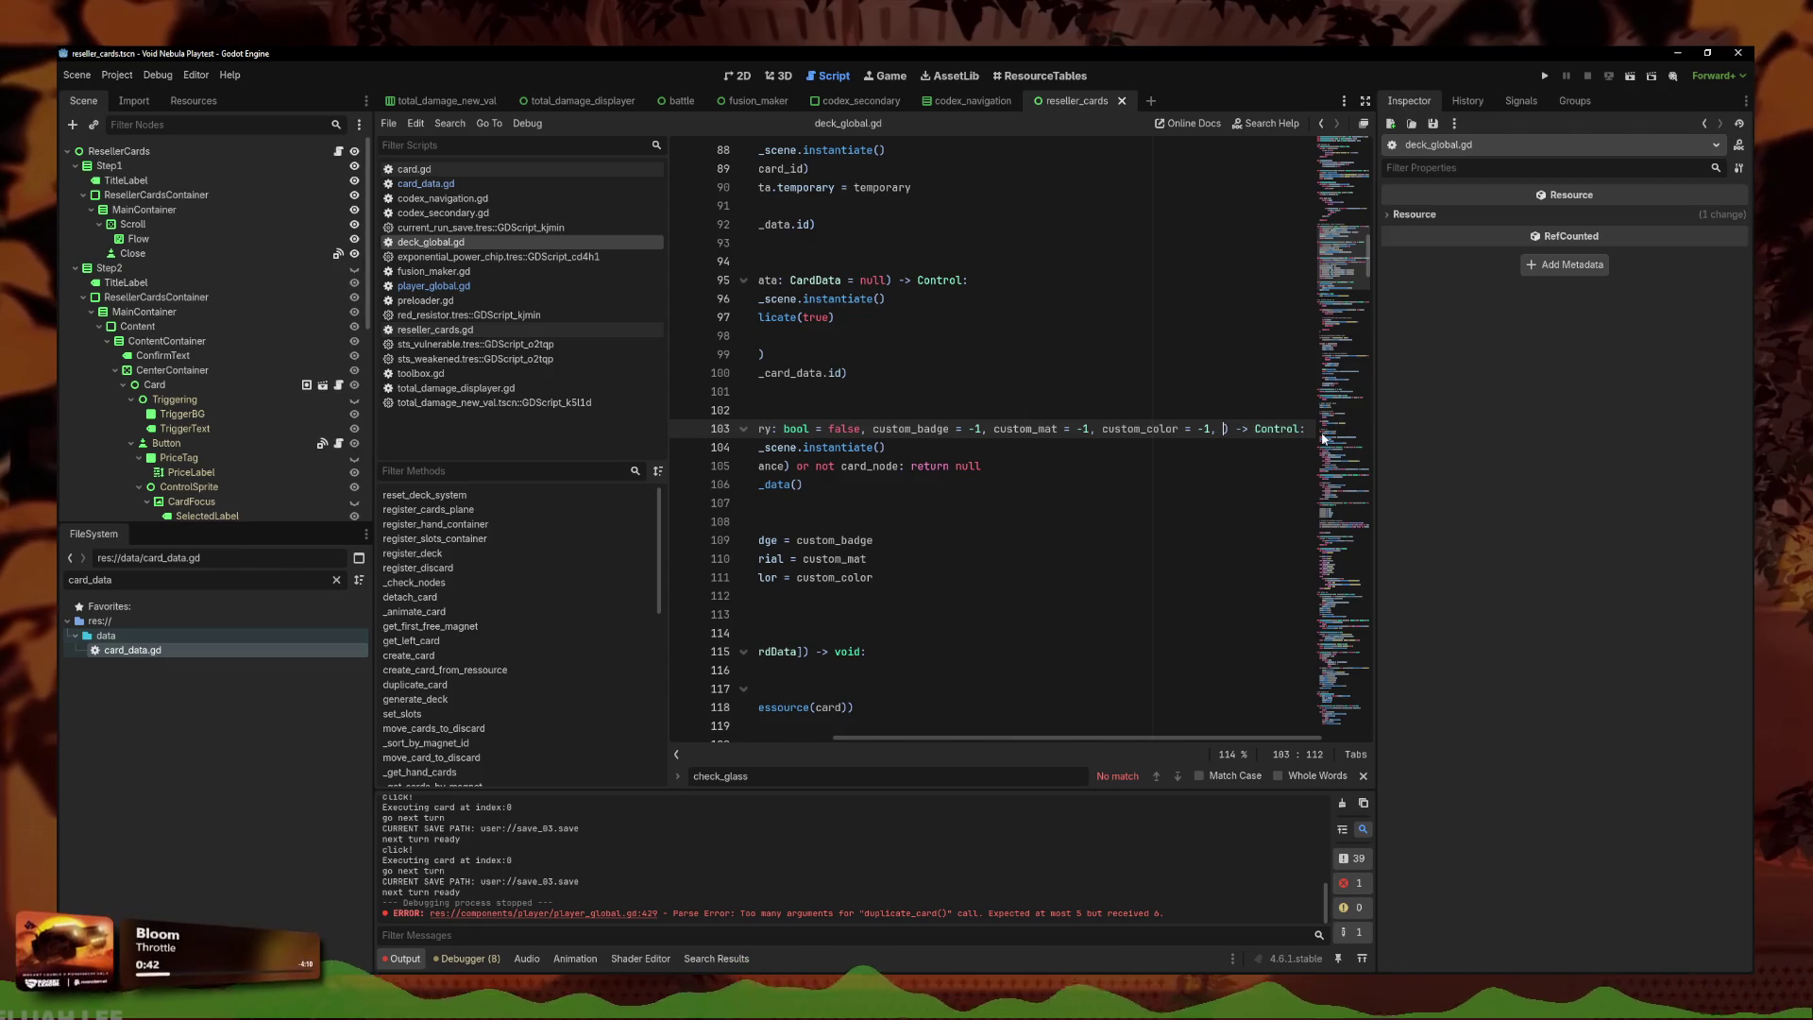
pyautogui.write('irect_data')
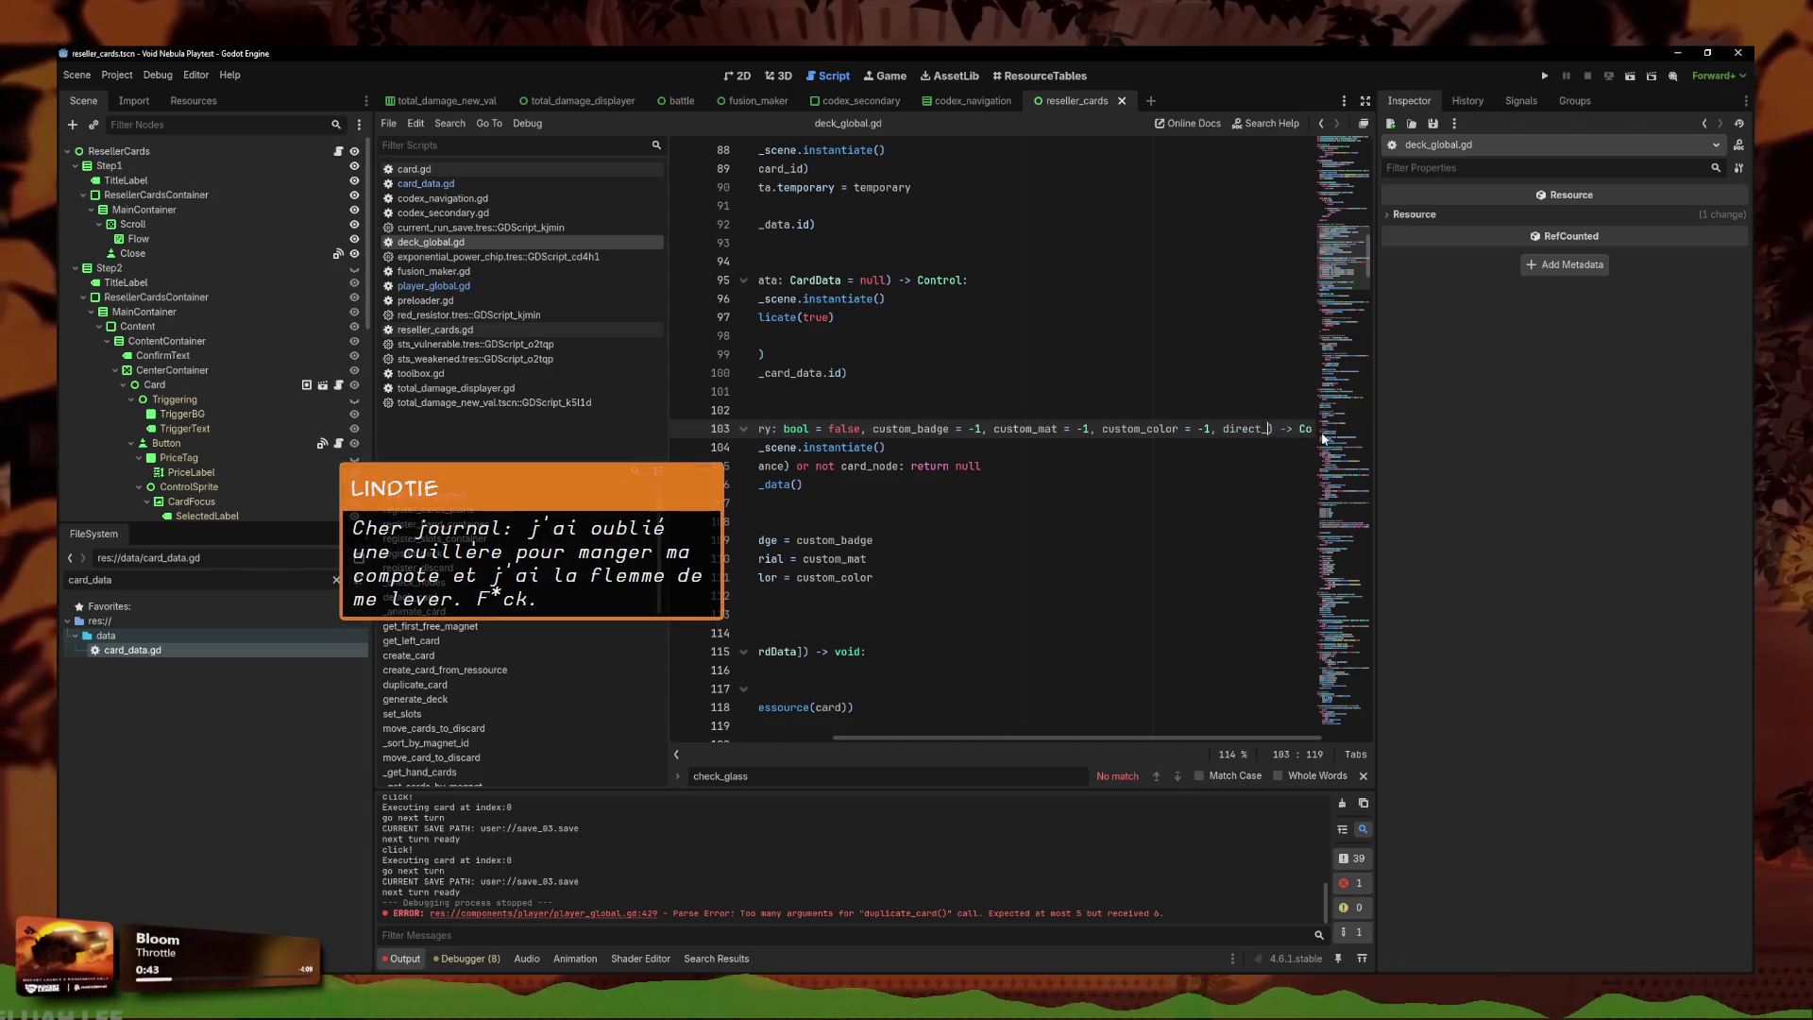
pyautogui.write(': CardData')
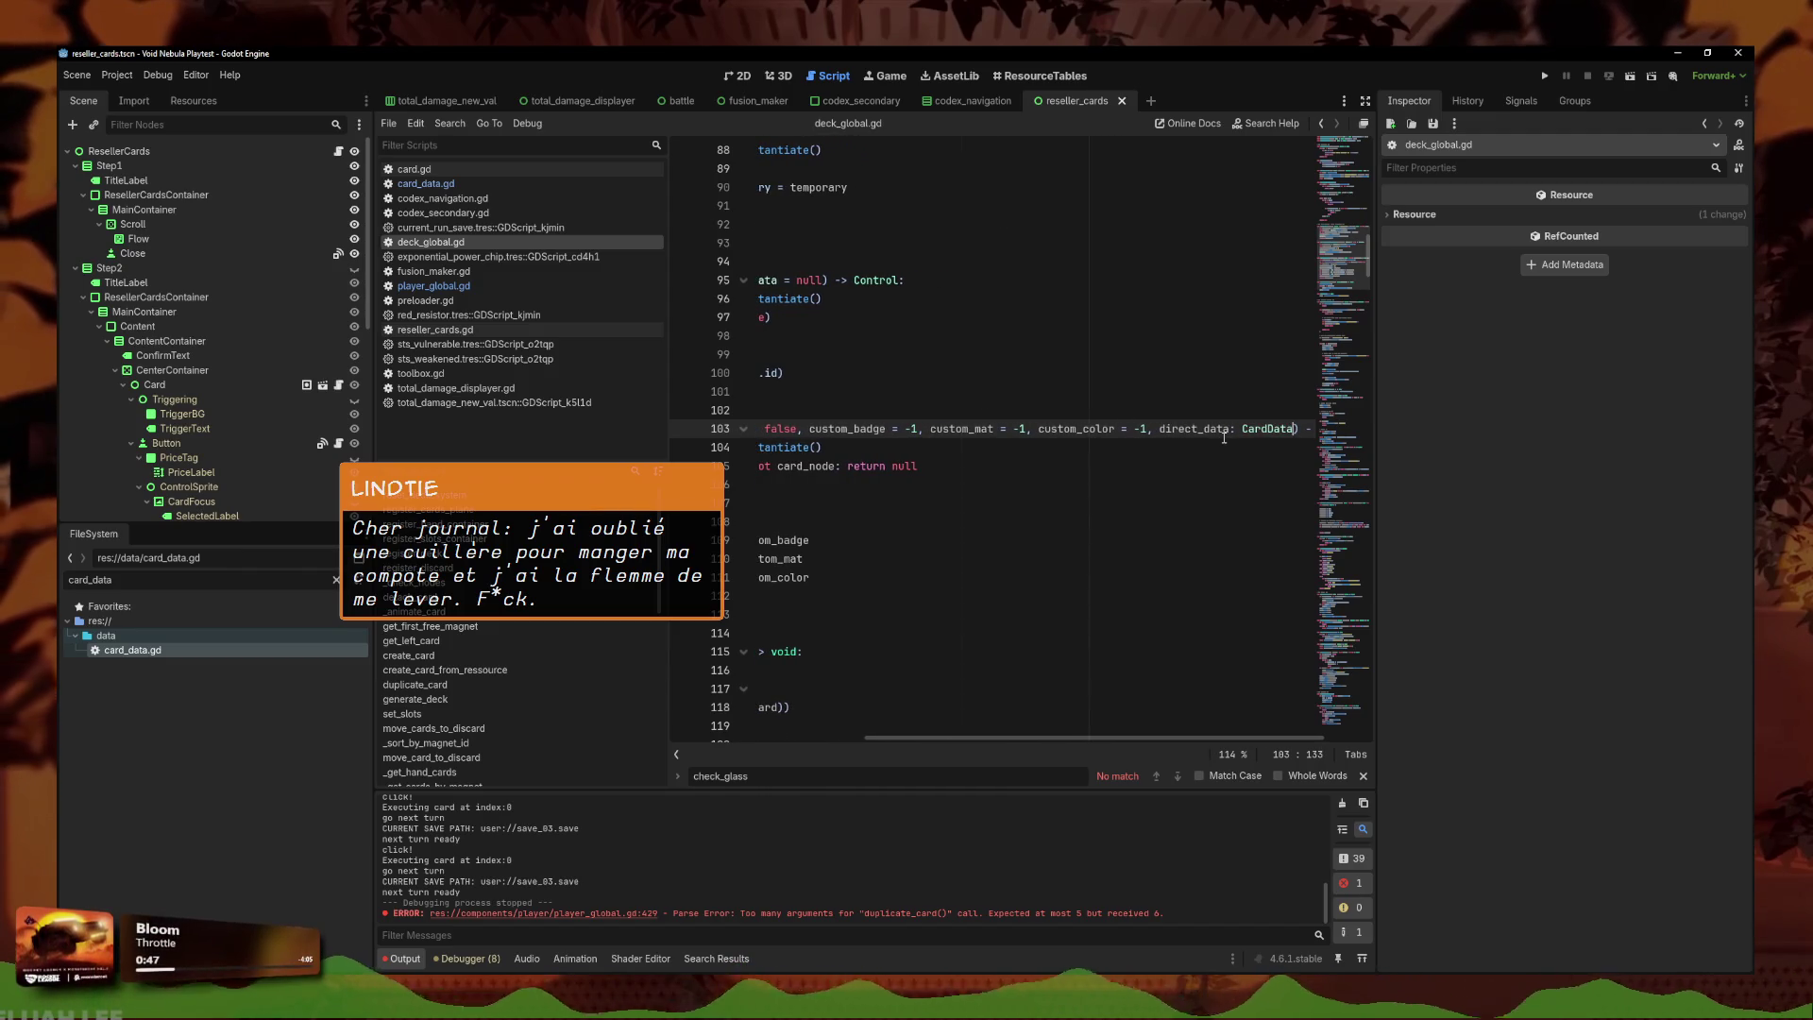
pyautogui.click(1089, 444)
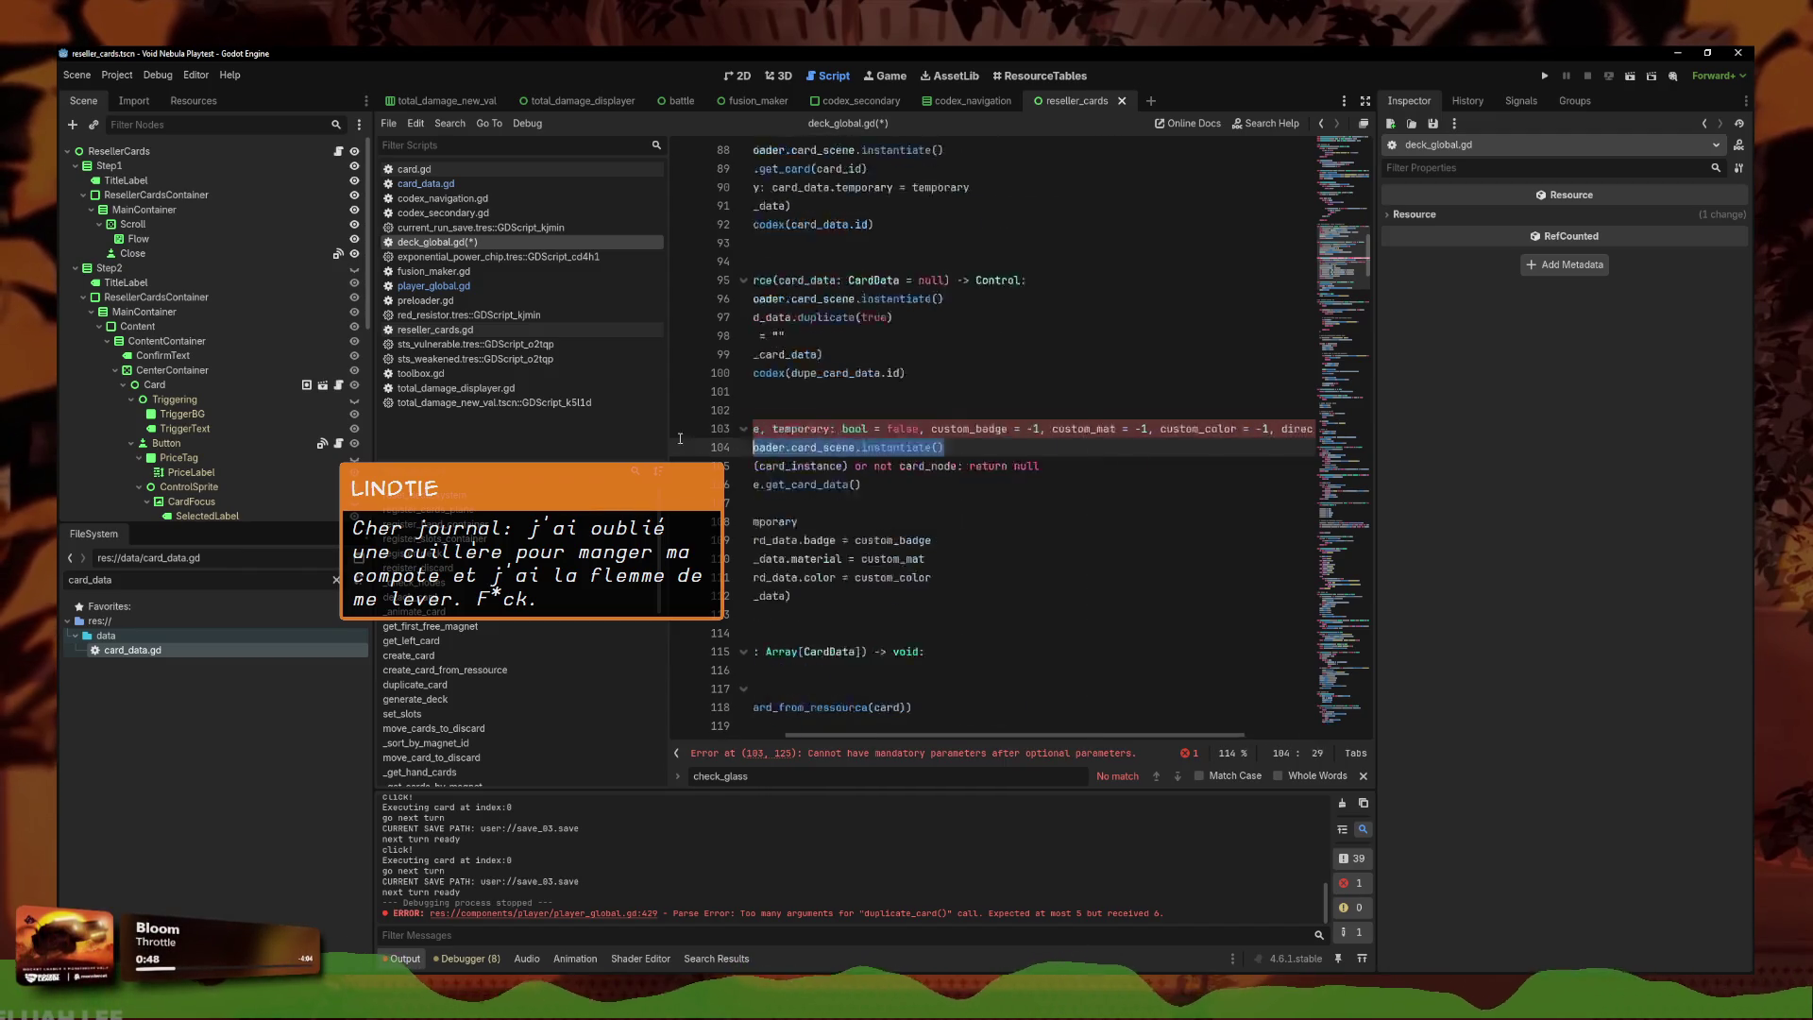
pyautogui.click(939, 755)
pyautogui.press('End')
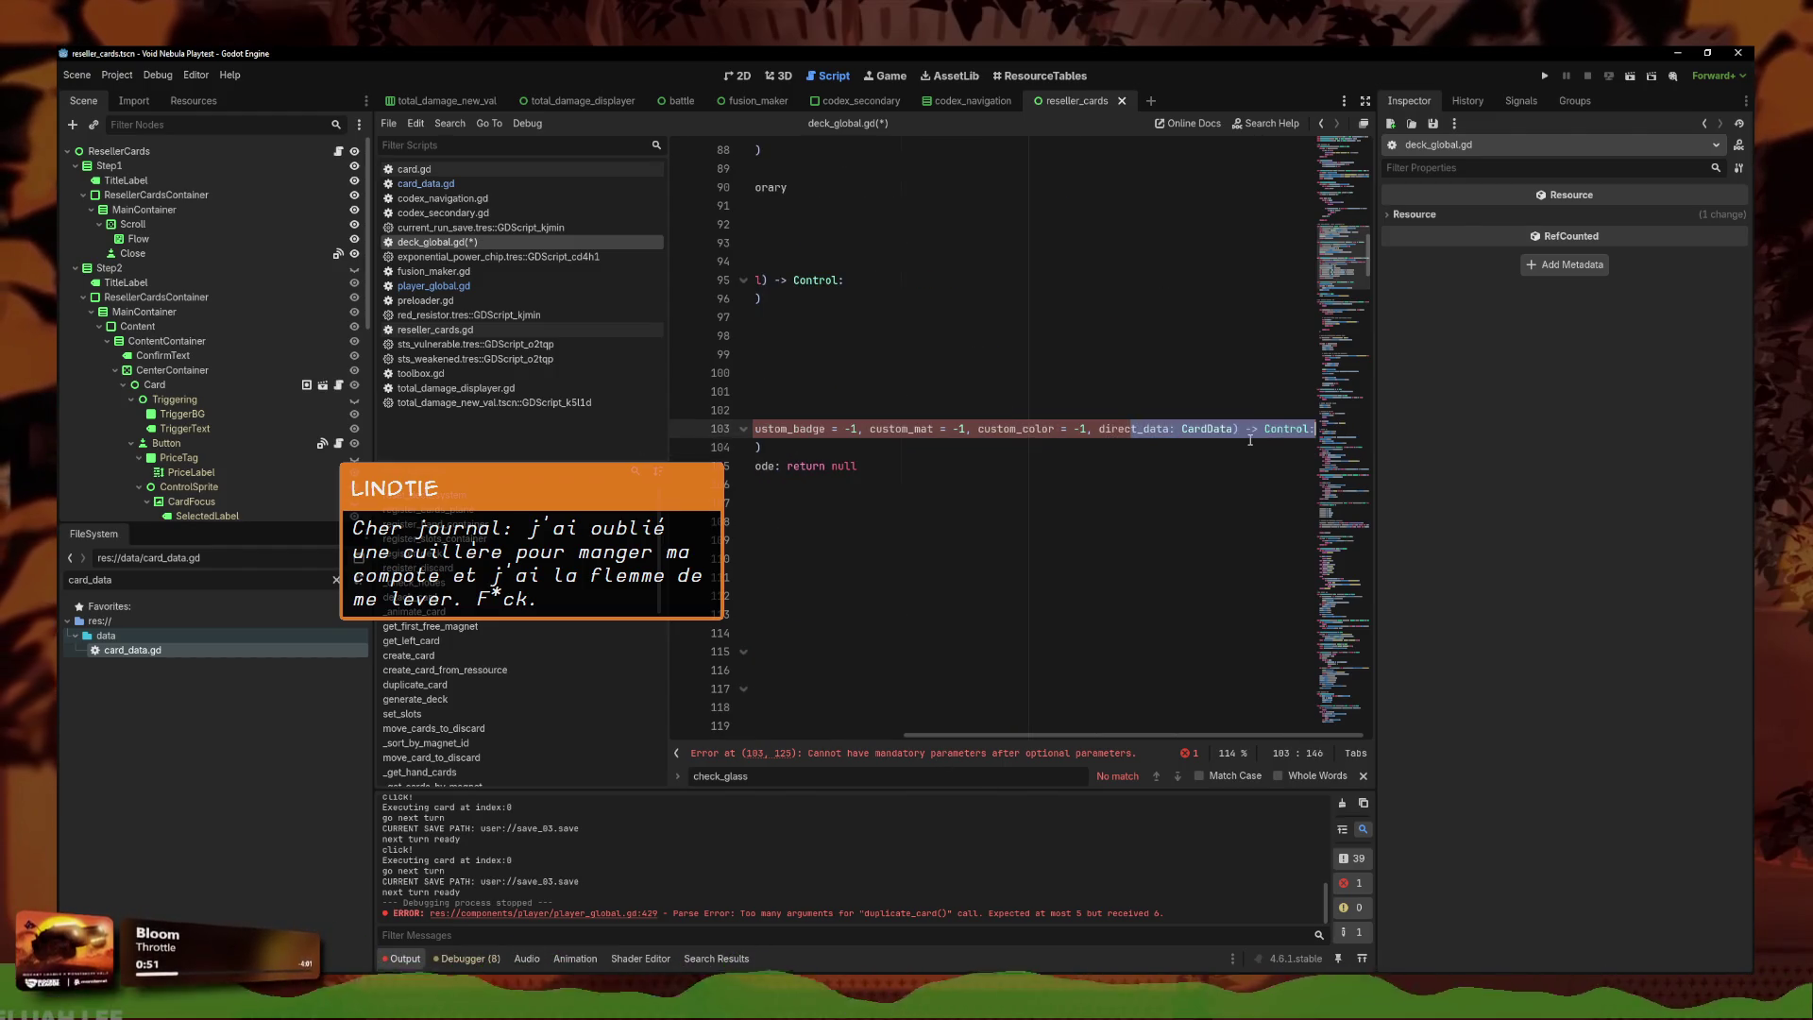
pyautogui.write('= null')
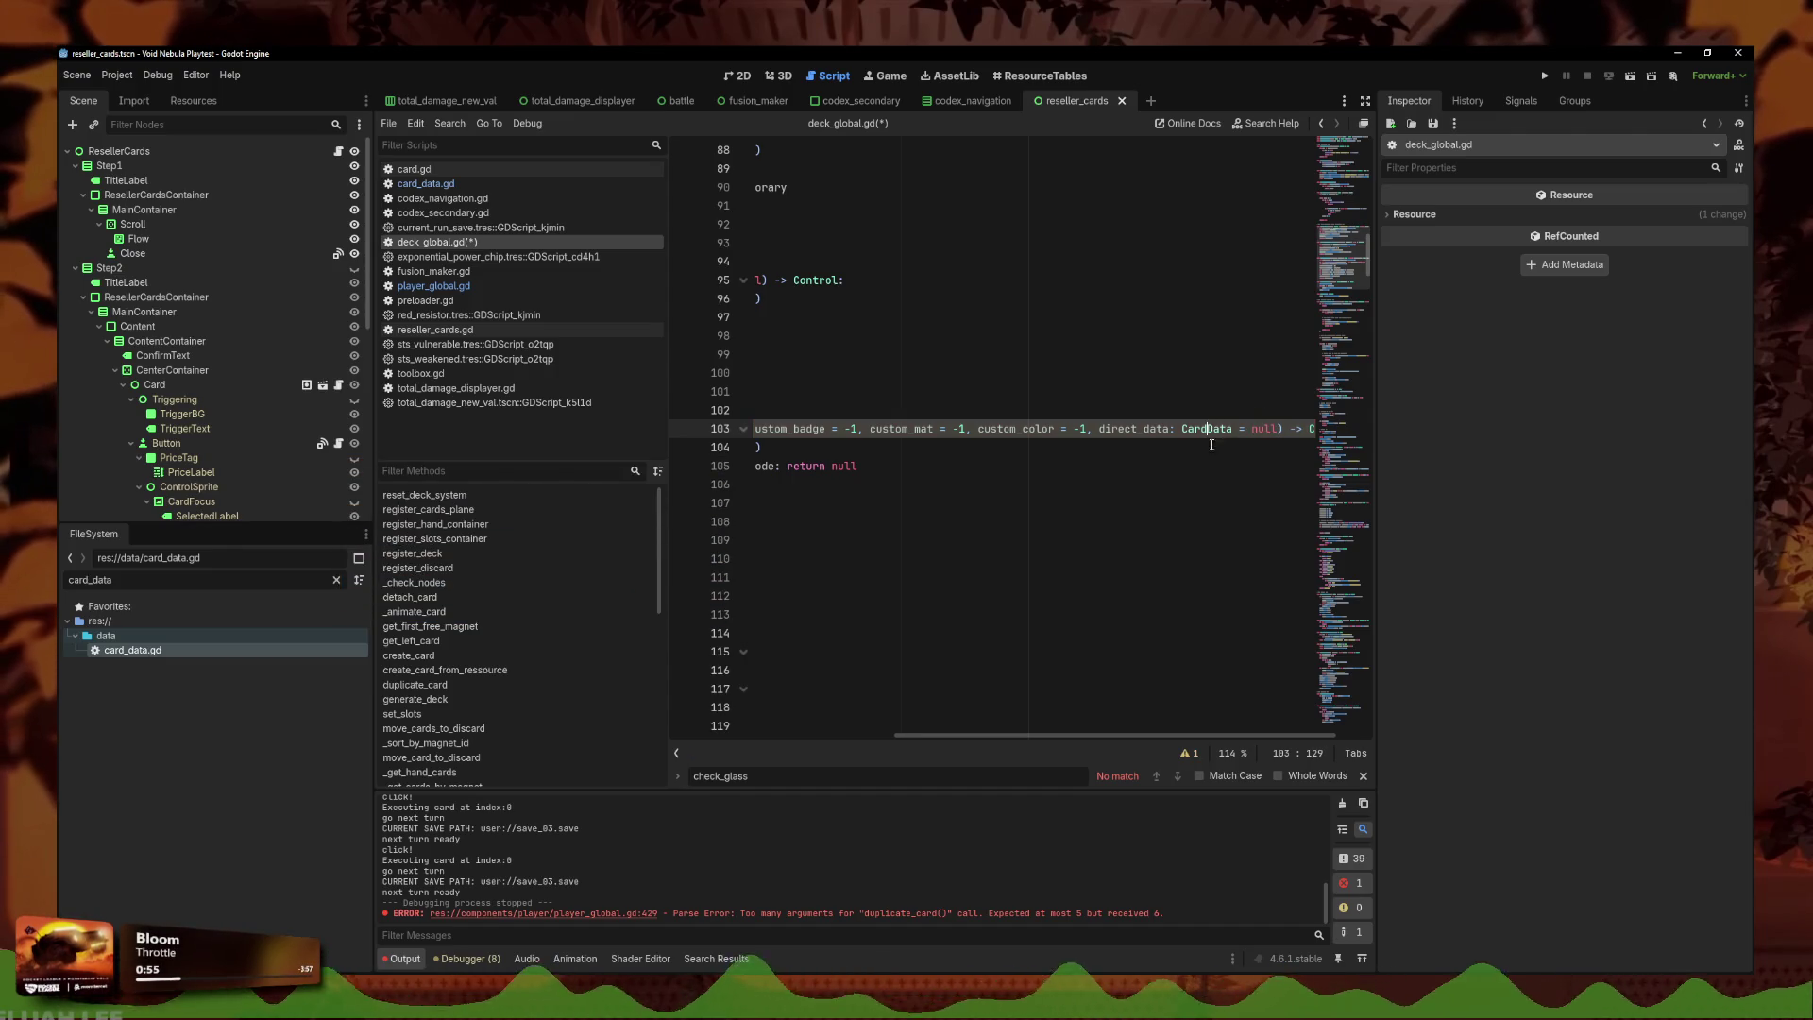
pyautogui.click(984, 465)
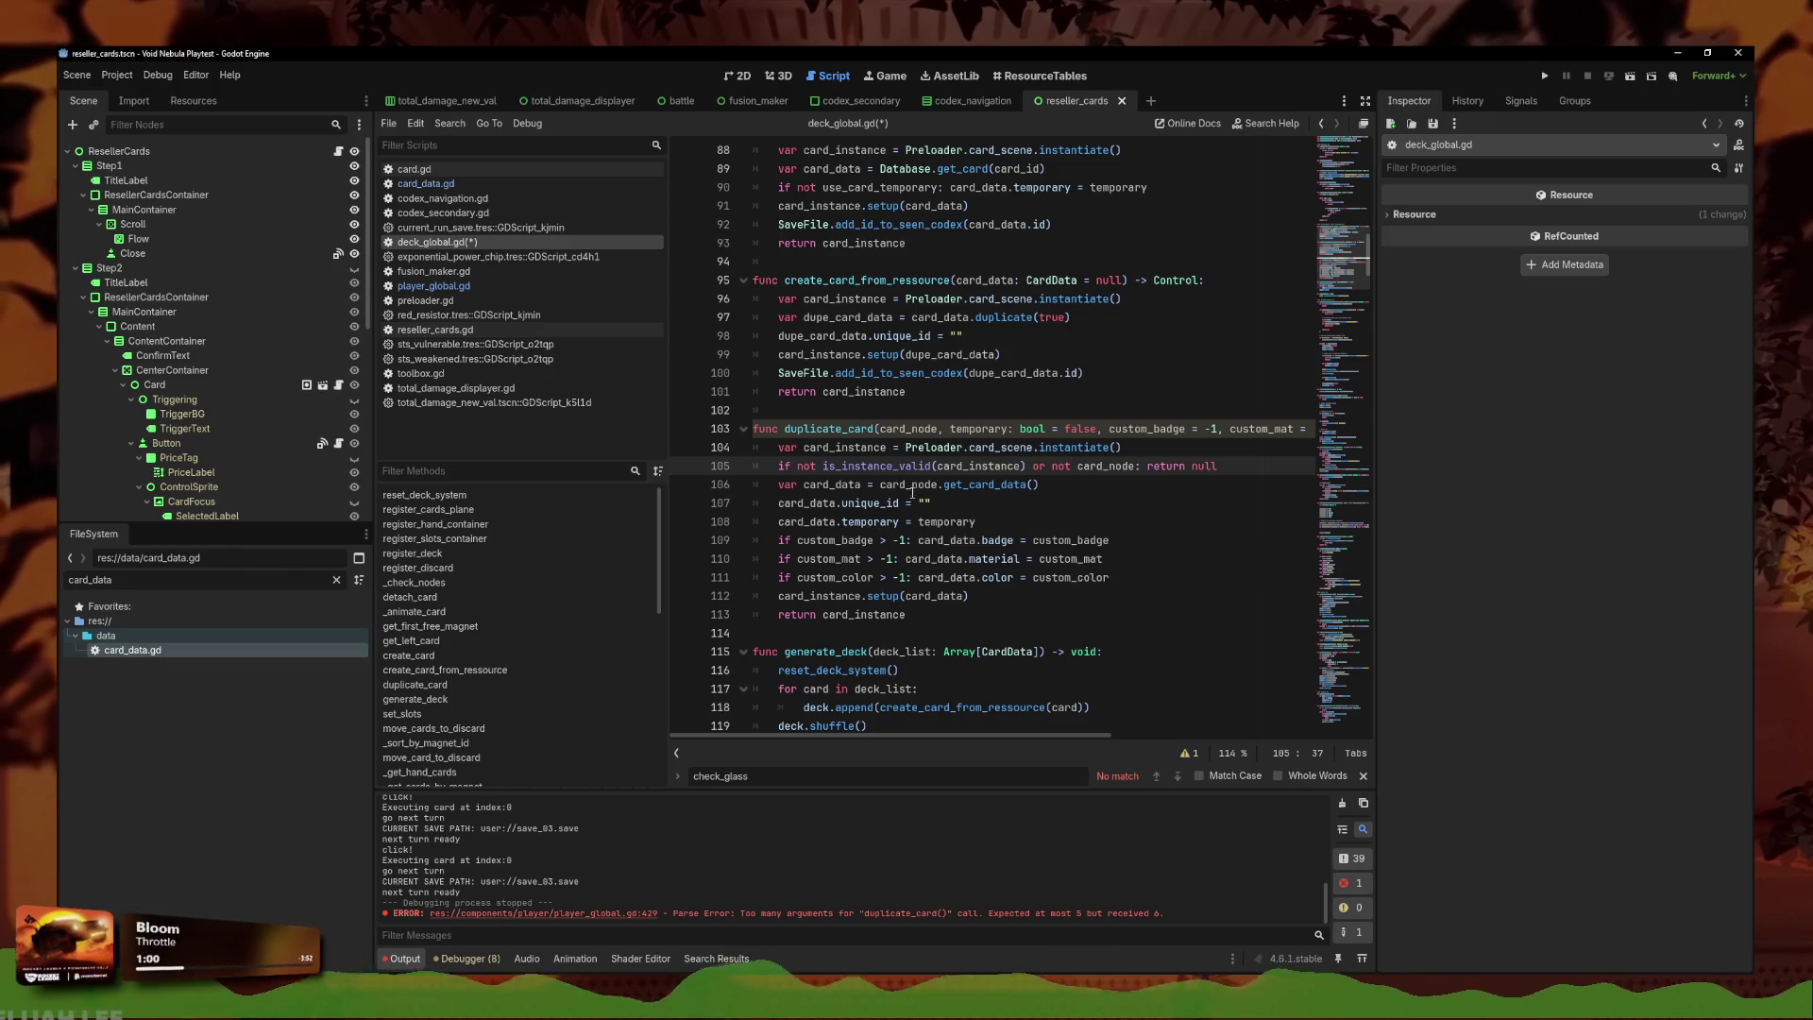
# Make line 106 use direct_data when given, else card_node.get_card_data(), and save deck_global.gd.
pyautogui.click(1111, 447)
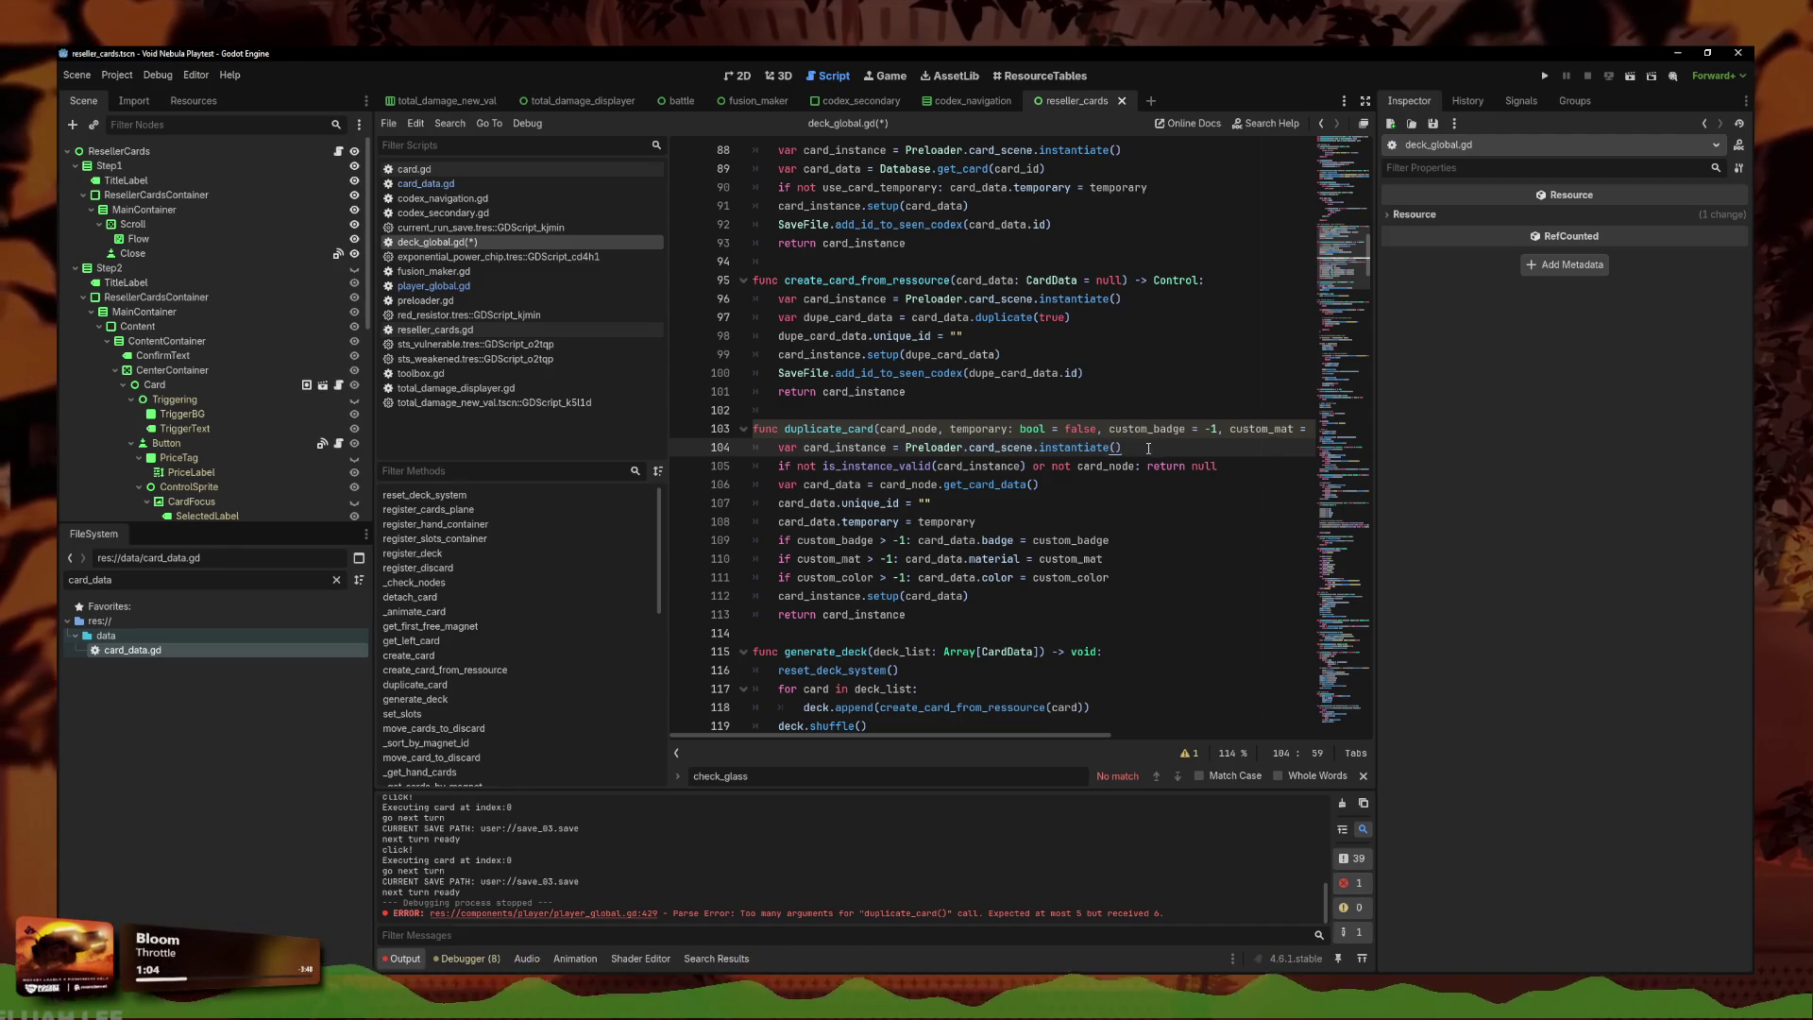
pyautogui.click(1042, 486)
pyautogui.write('if')
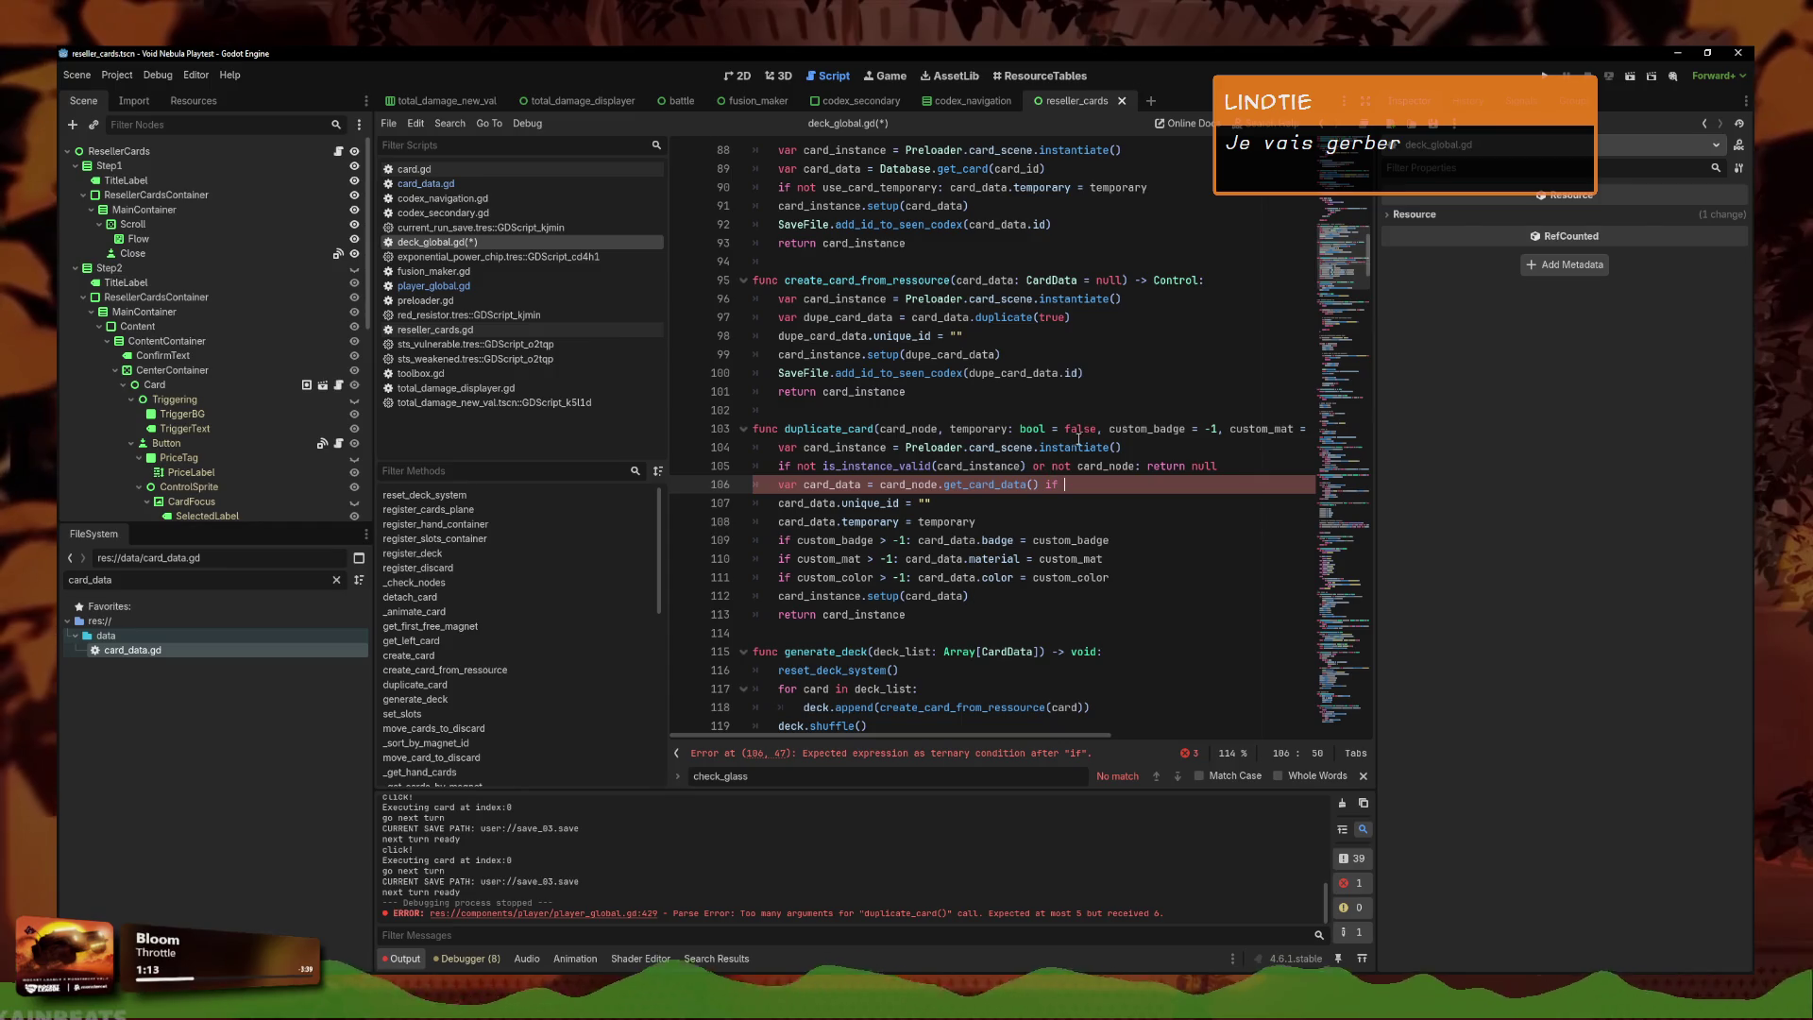
pyautogui.click(1119, 428)
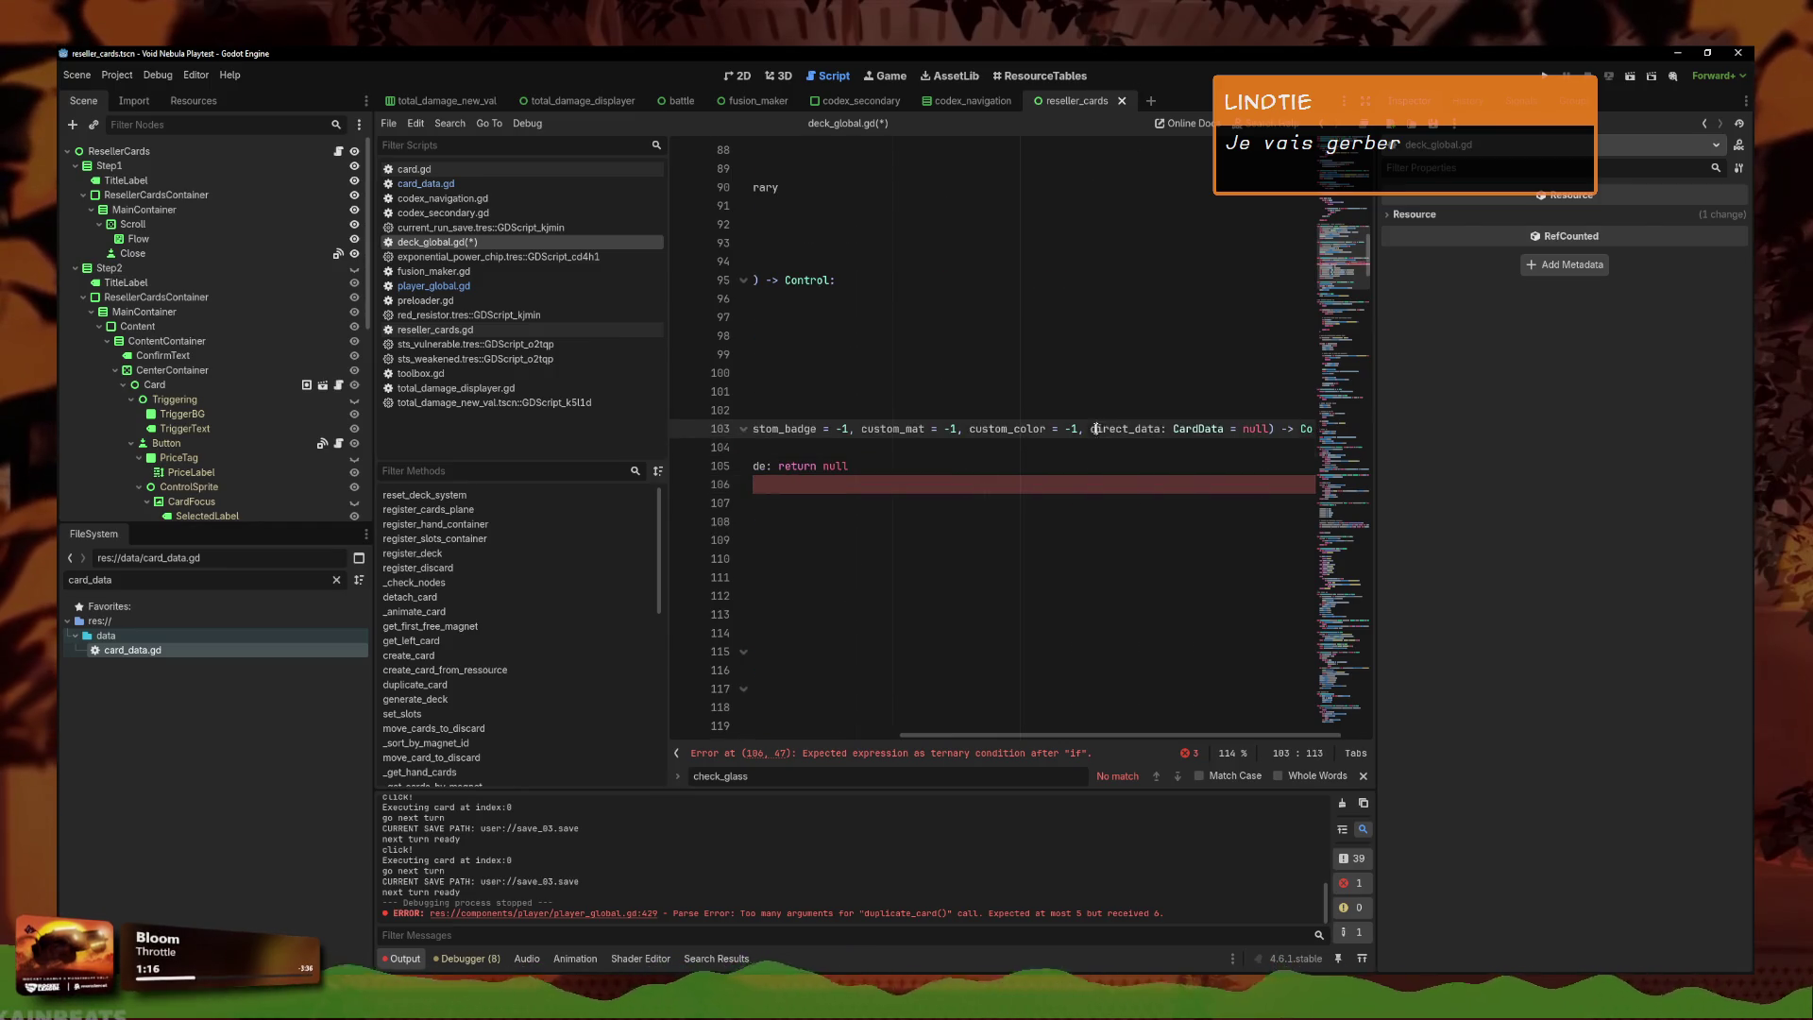
pyautogui.moveTo(1092, 428); pyautogui.dragTo(1159, 429)
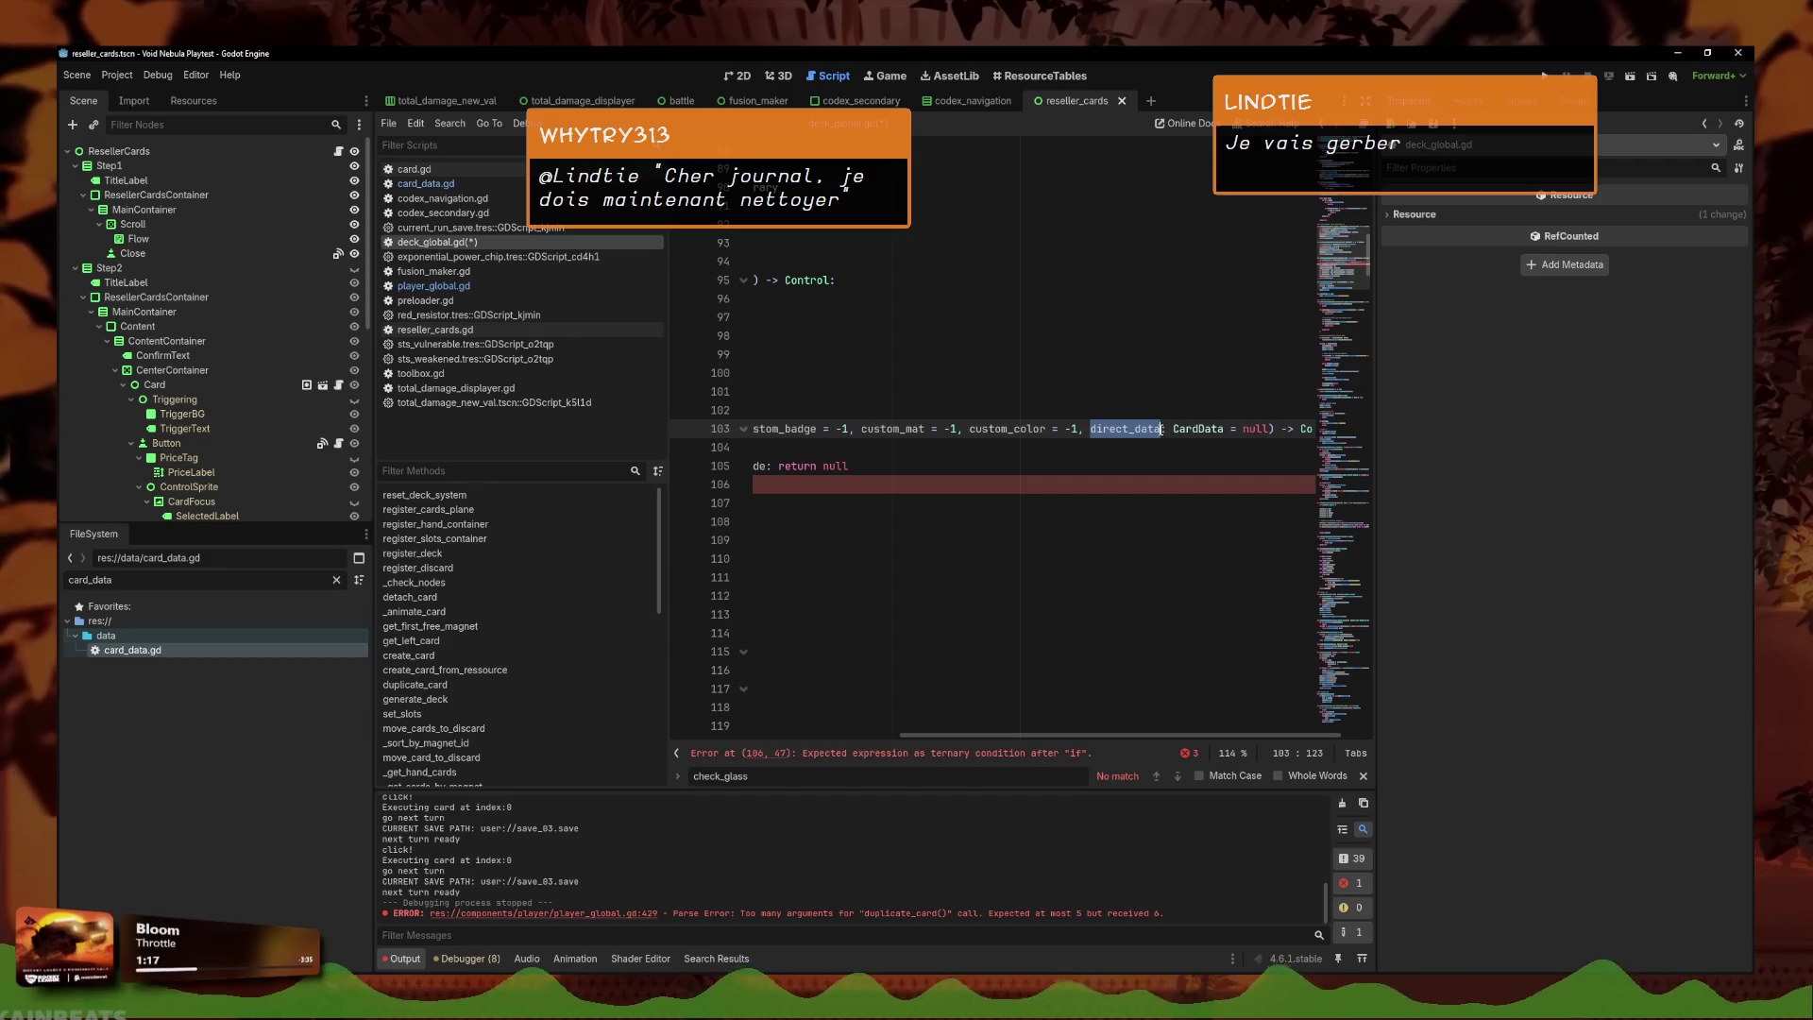
pyautogui.click(1109, 485)
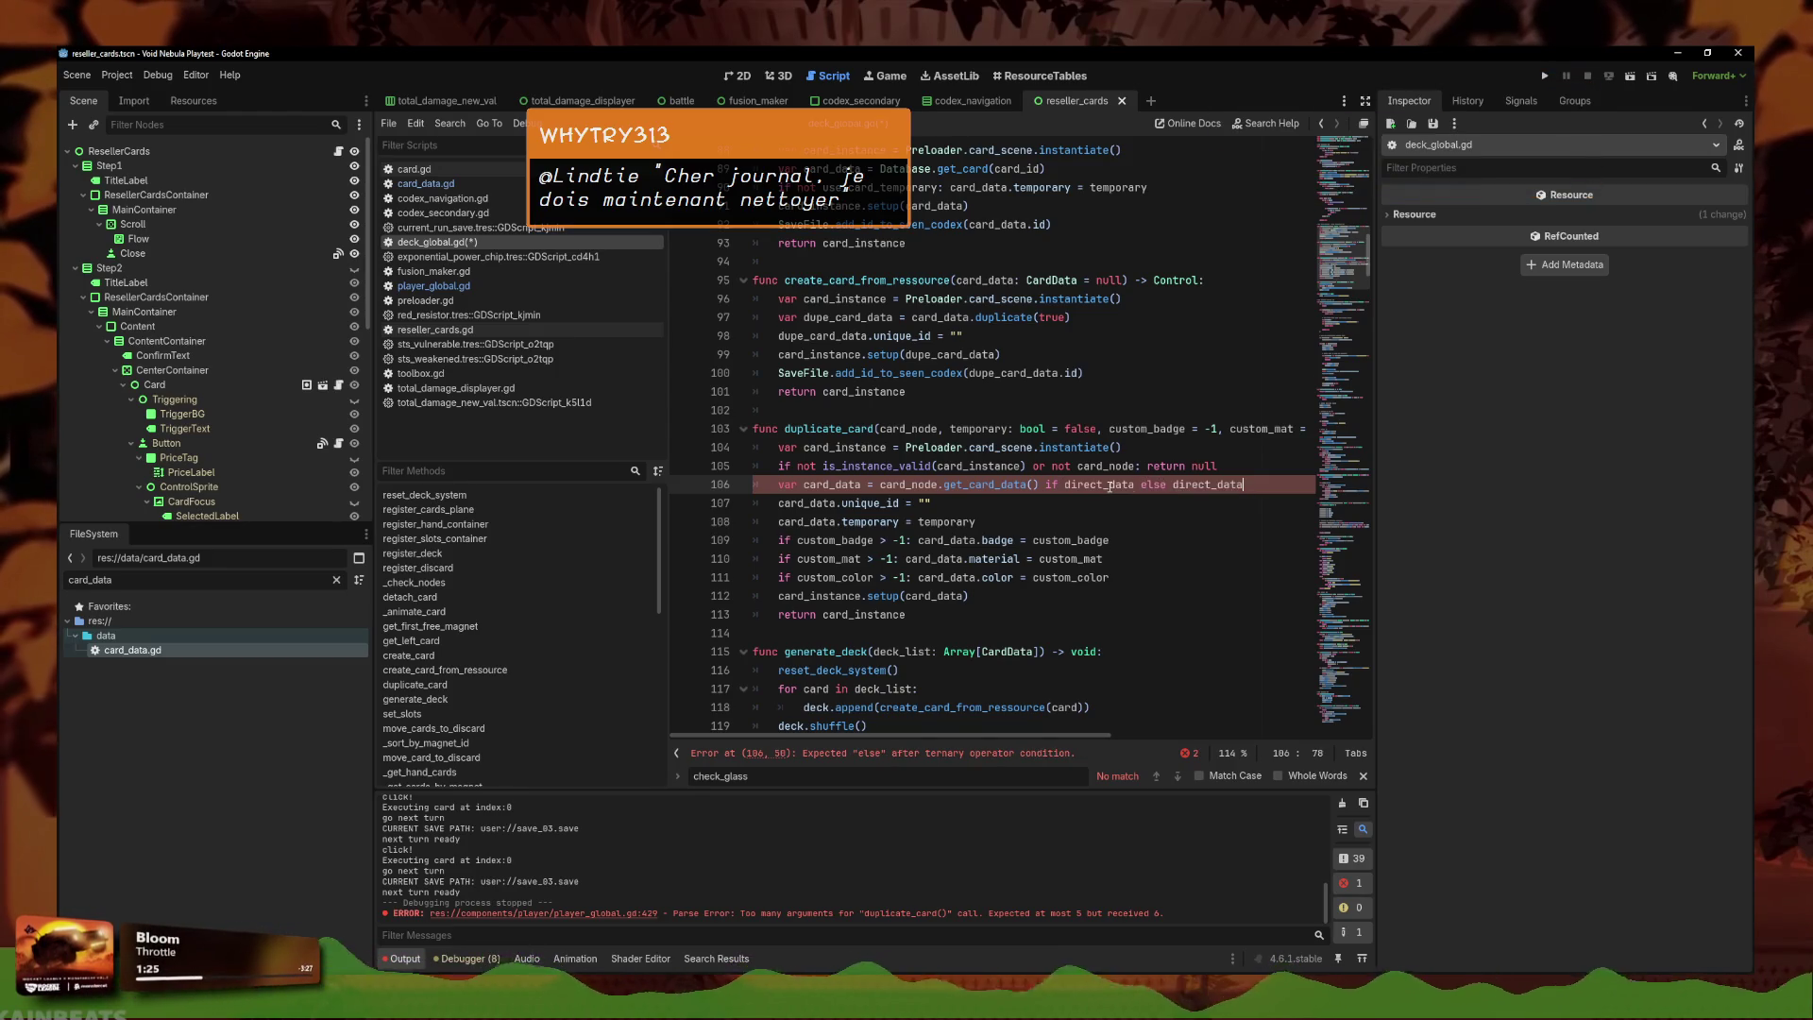
pyautogui.click(1065, 485)
pyautogui.write('not')
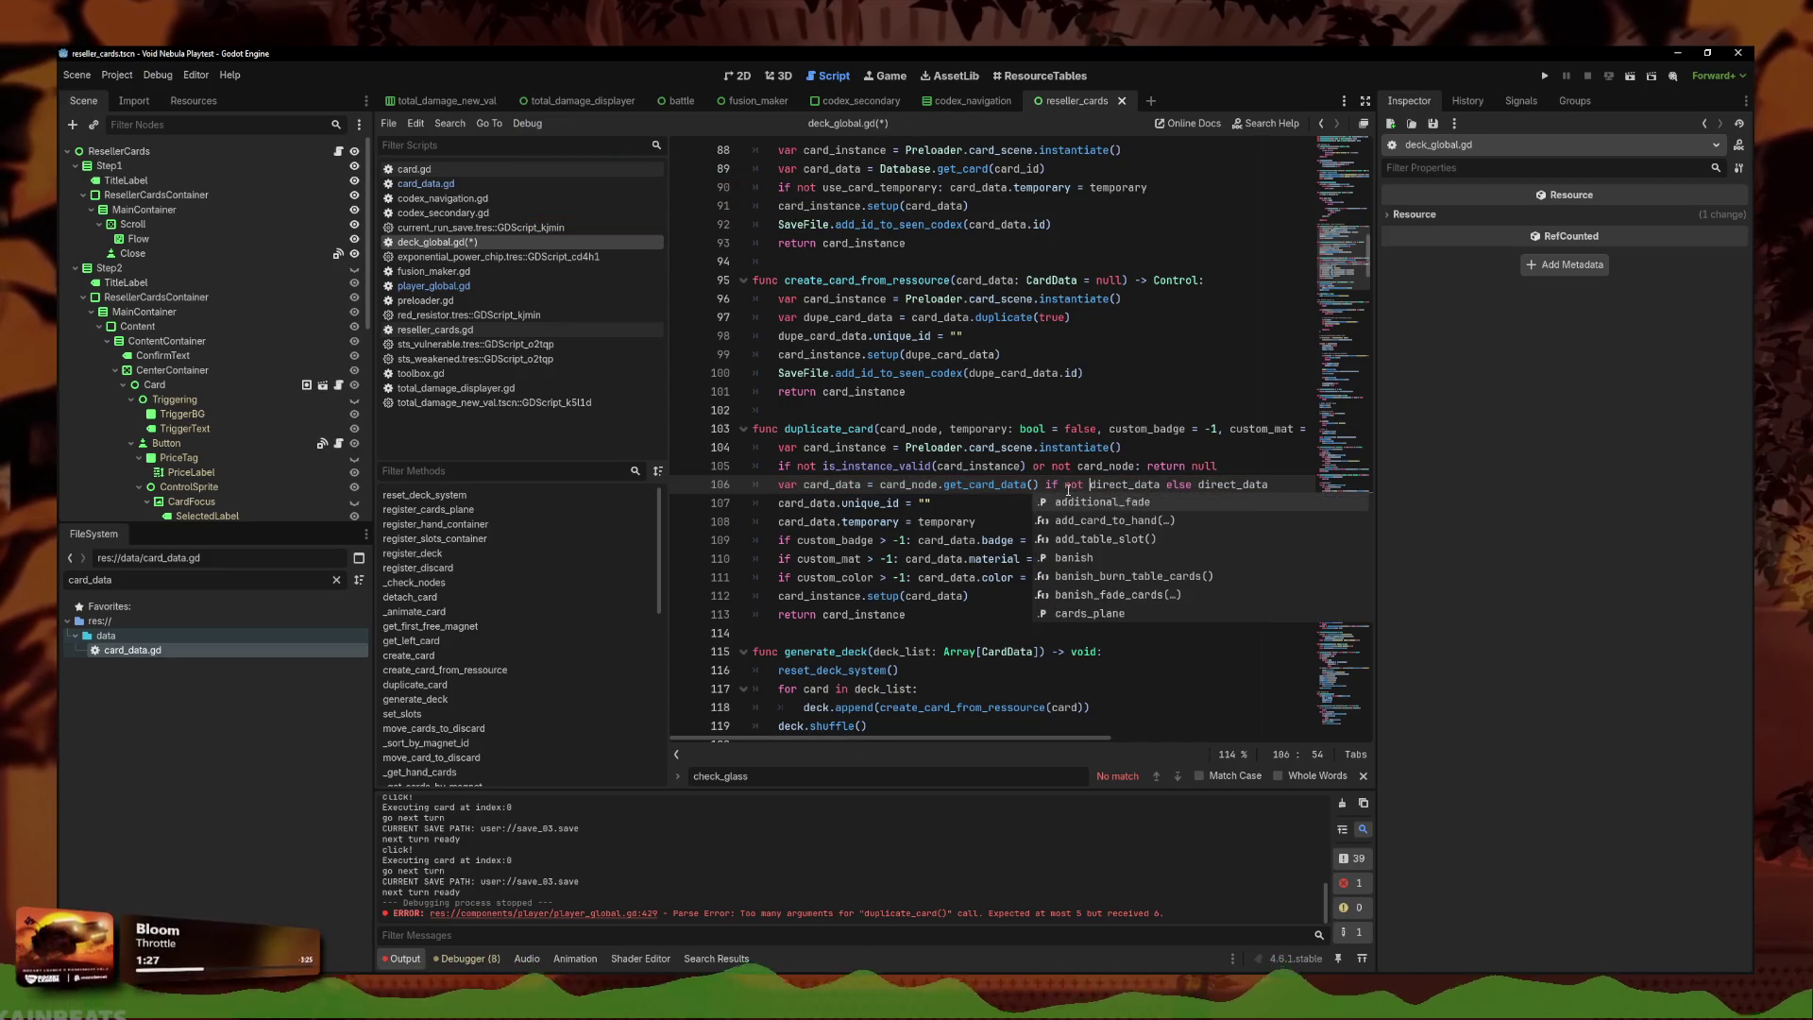
pyautogui.press('Left')
pyautogui.press('Left')
pyautogui.hotkey('ctrl', 's')
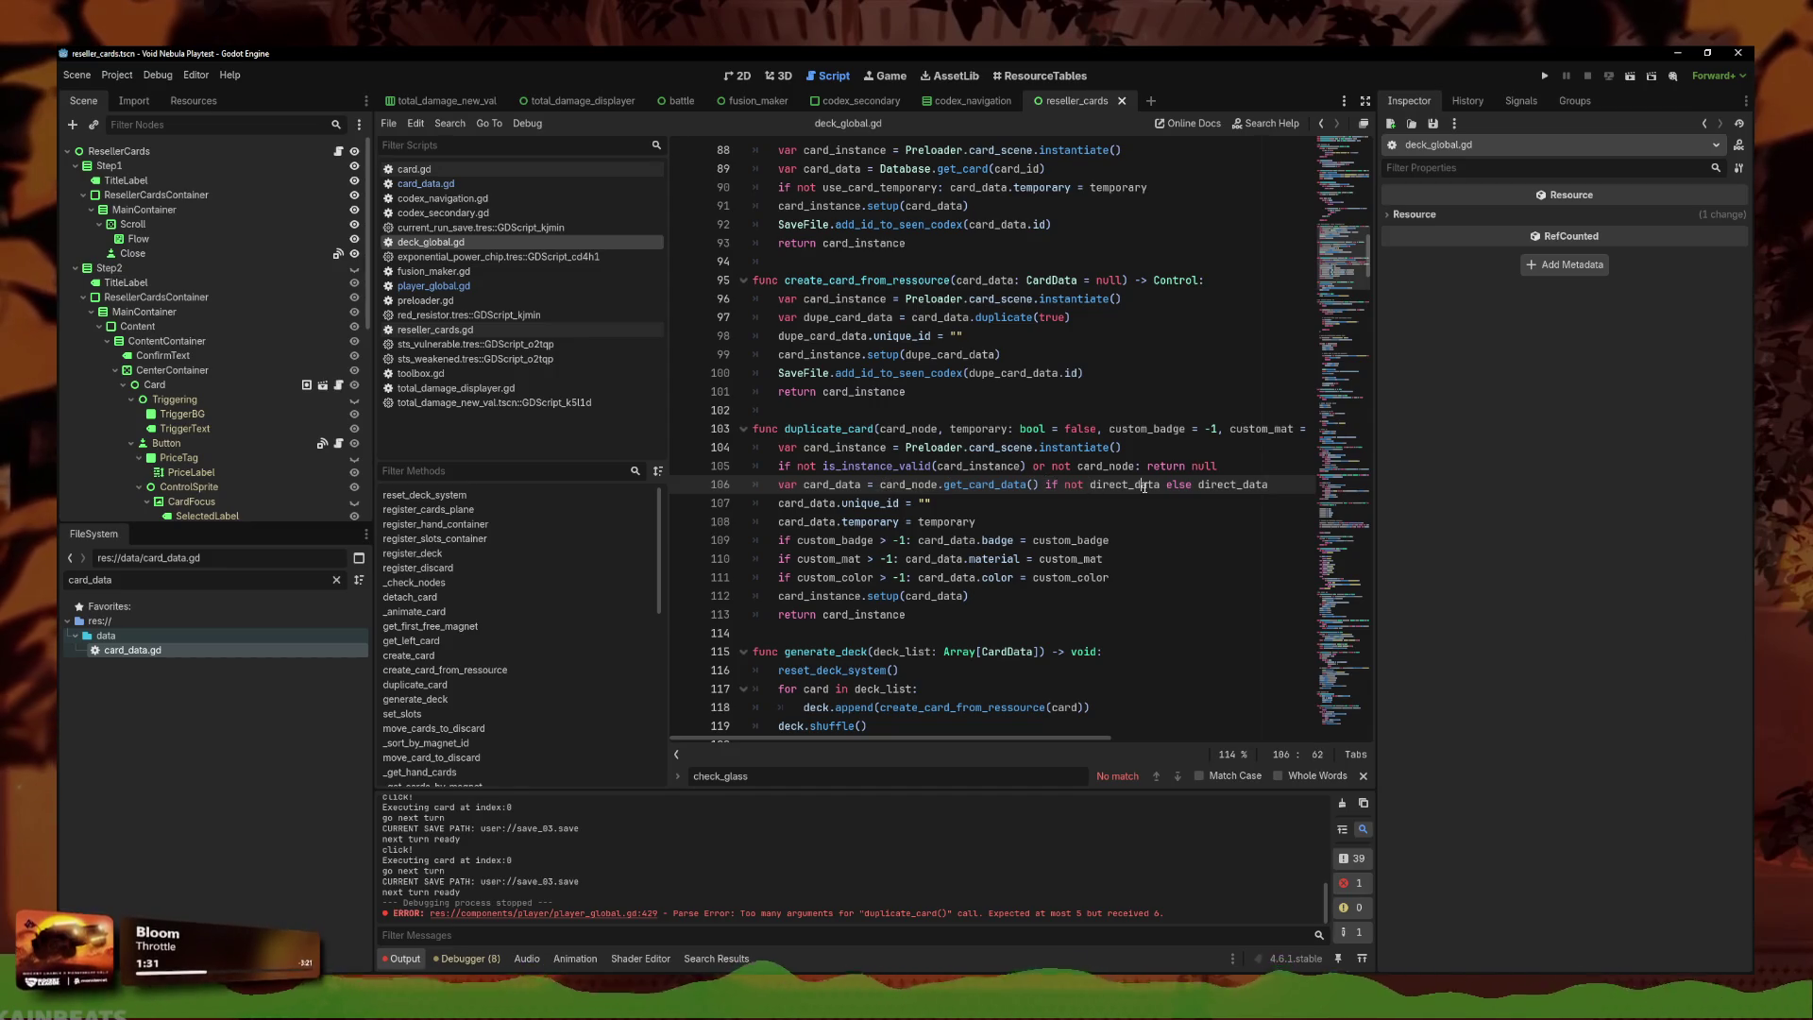
# Open player_global.gd with the caret before DeckSystem on line 429.
pyautogui.click(841, 503)
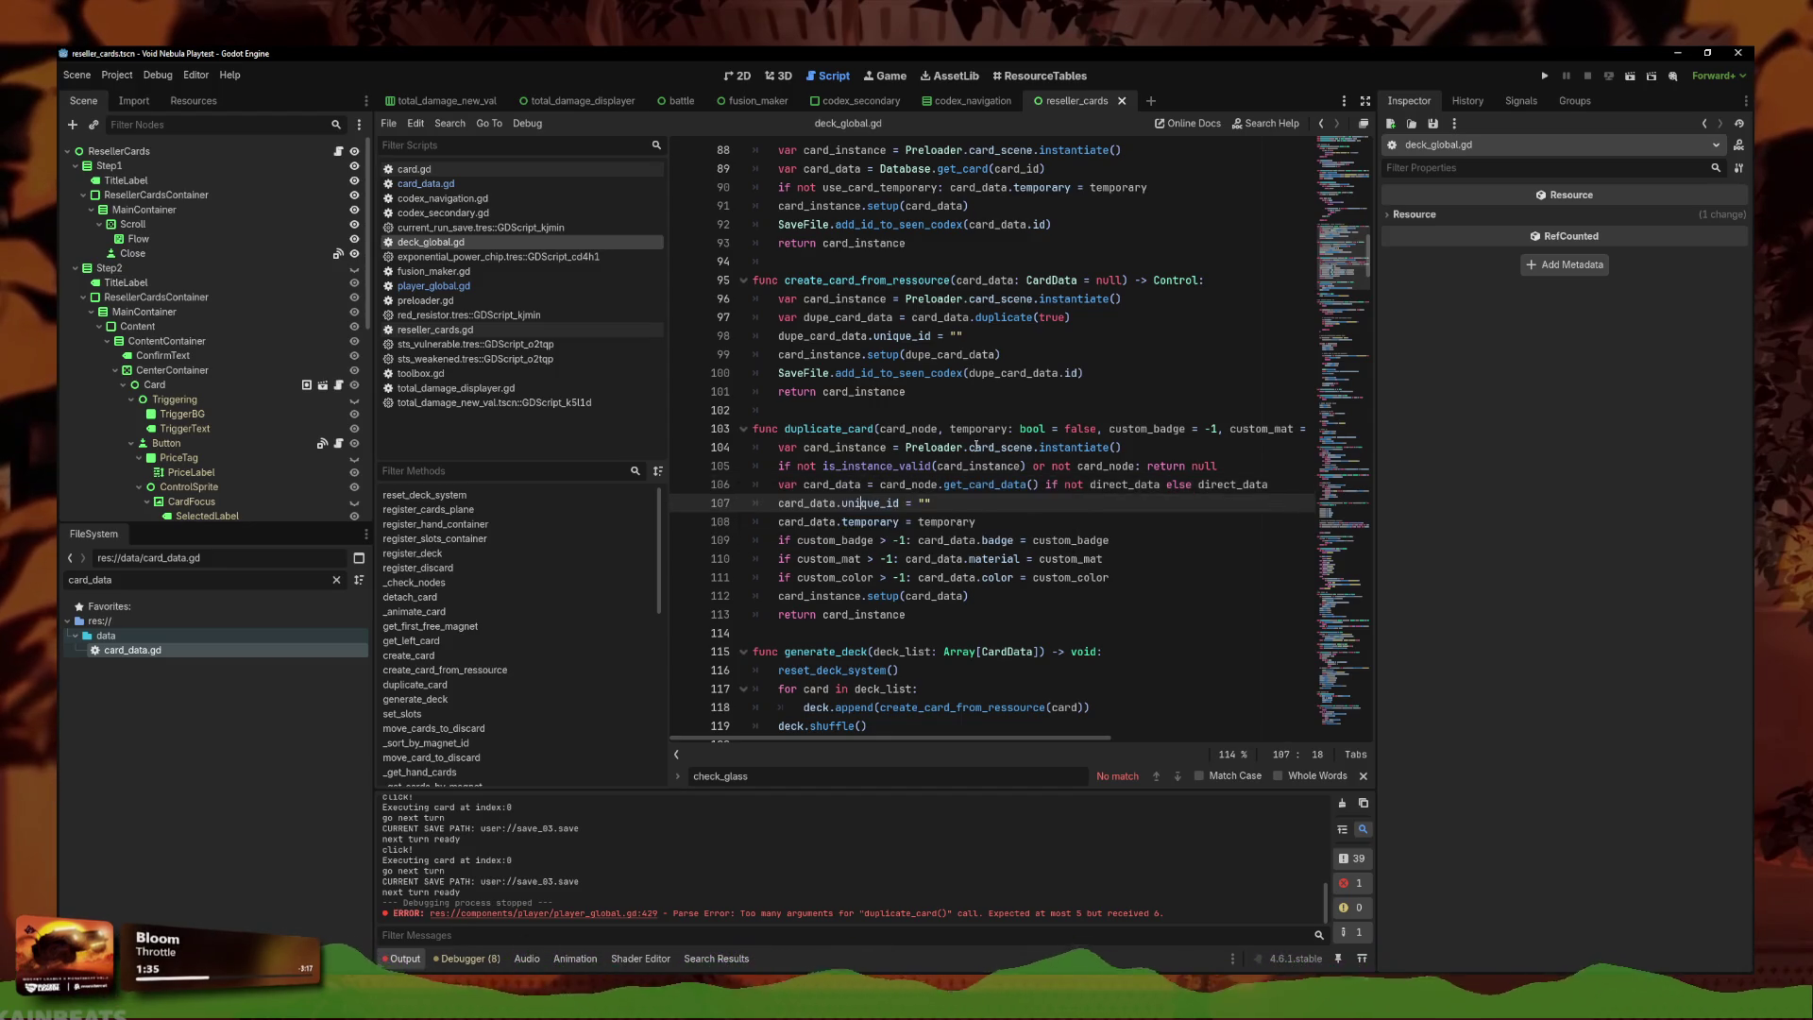
pyautogui.click(433, 285)
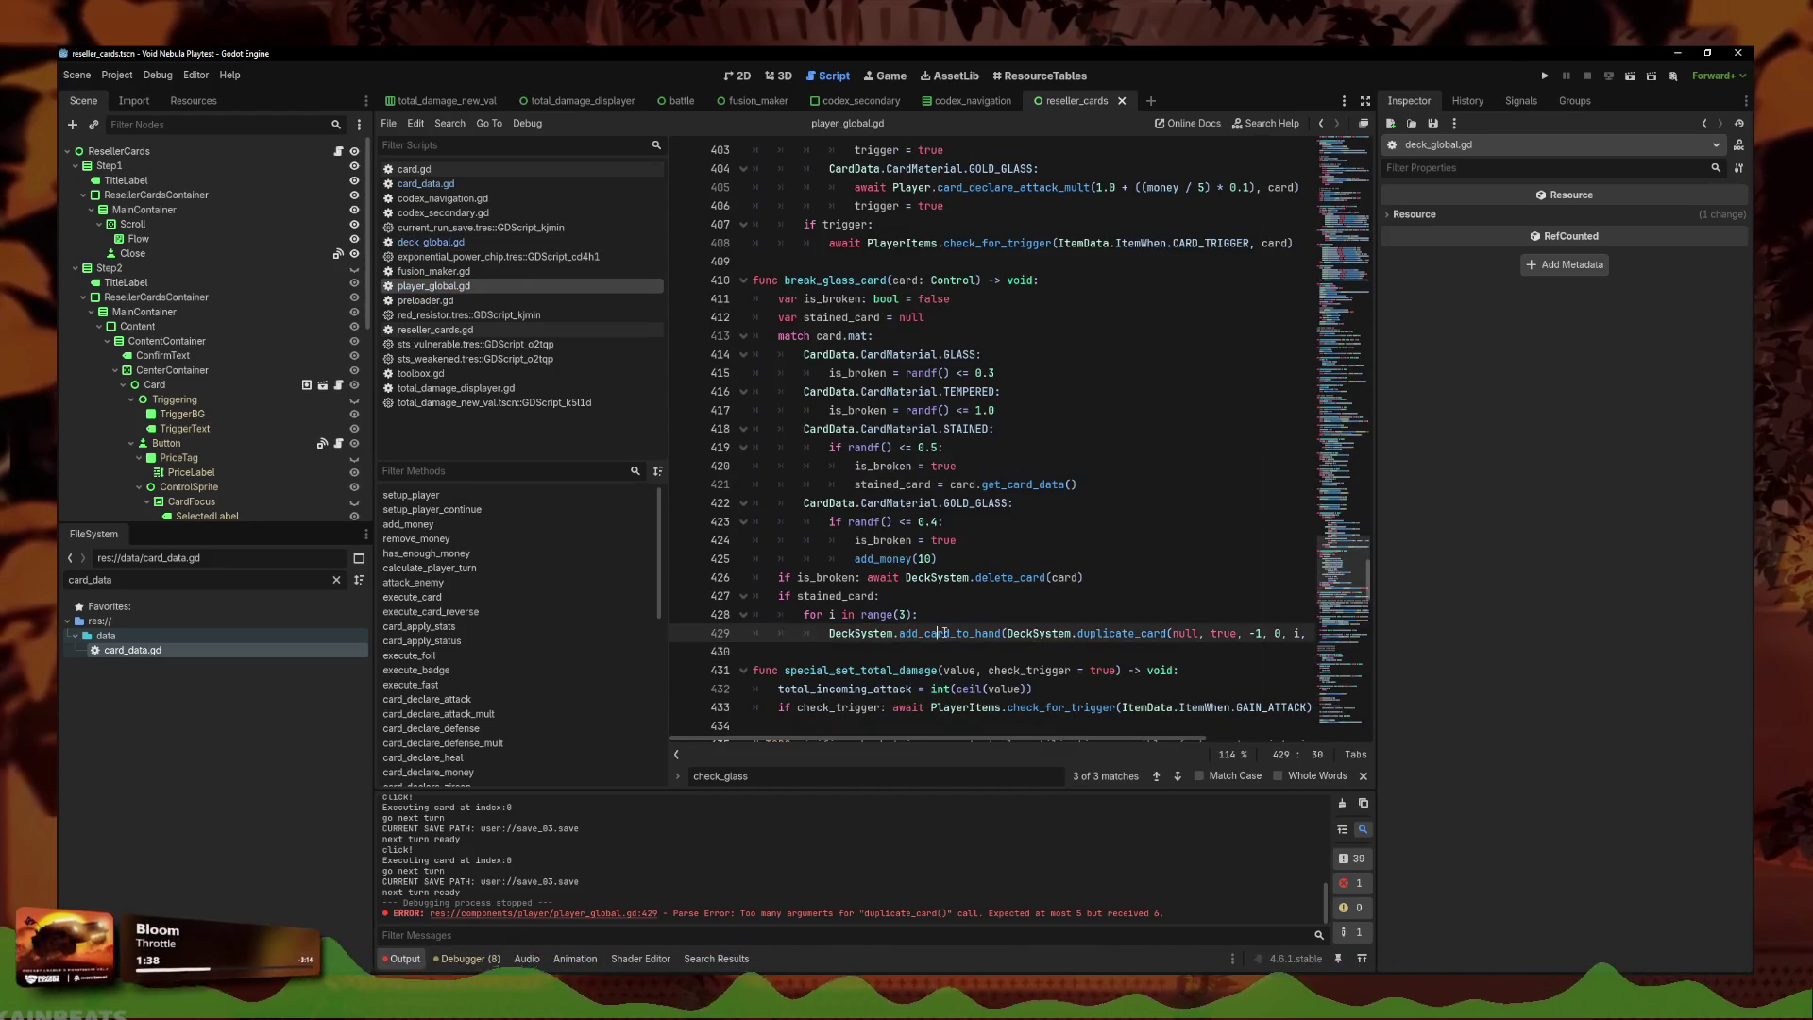
pyautogui.click(1066, 577)
pyautogui.click(830, 633)
# Prefix DeckSystem.add_card_to_hand on line 429 with await and save.
pyautogui.write('await')
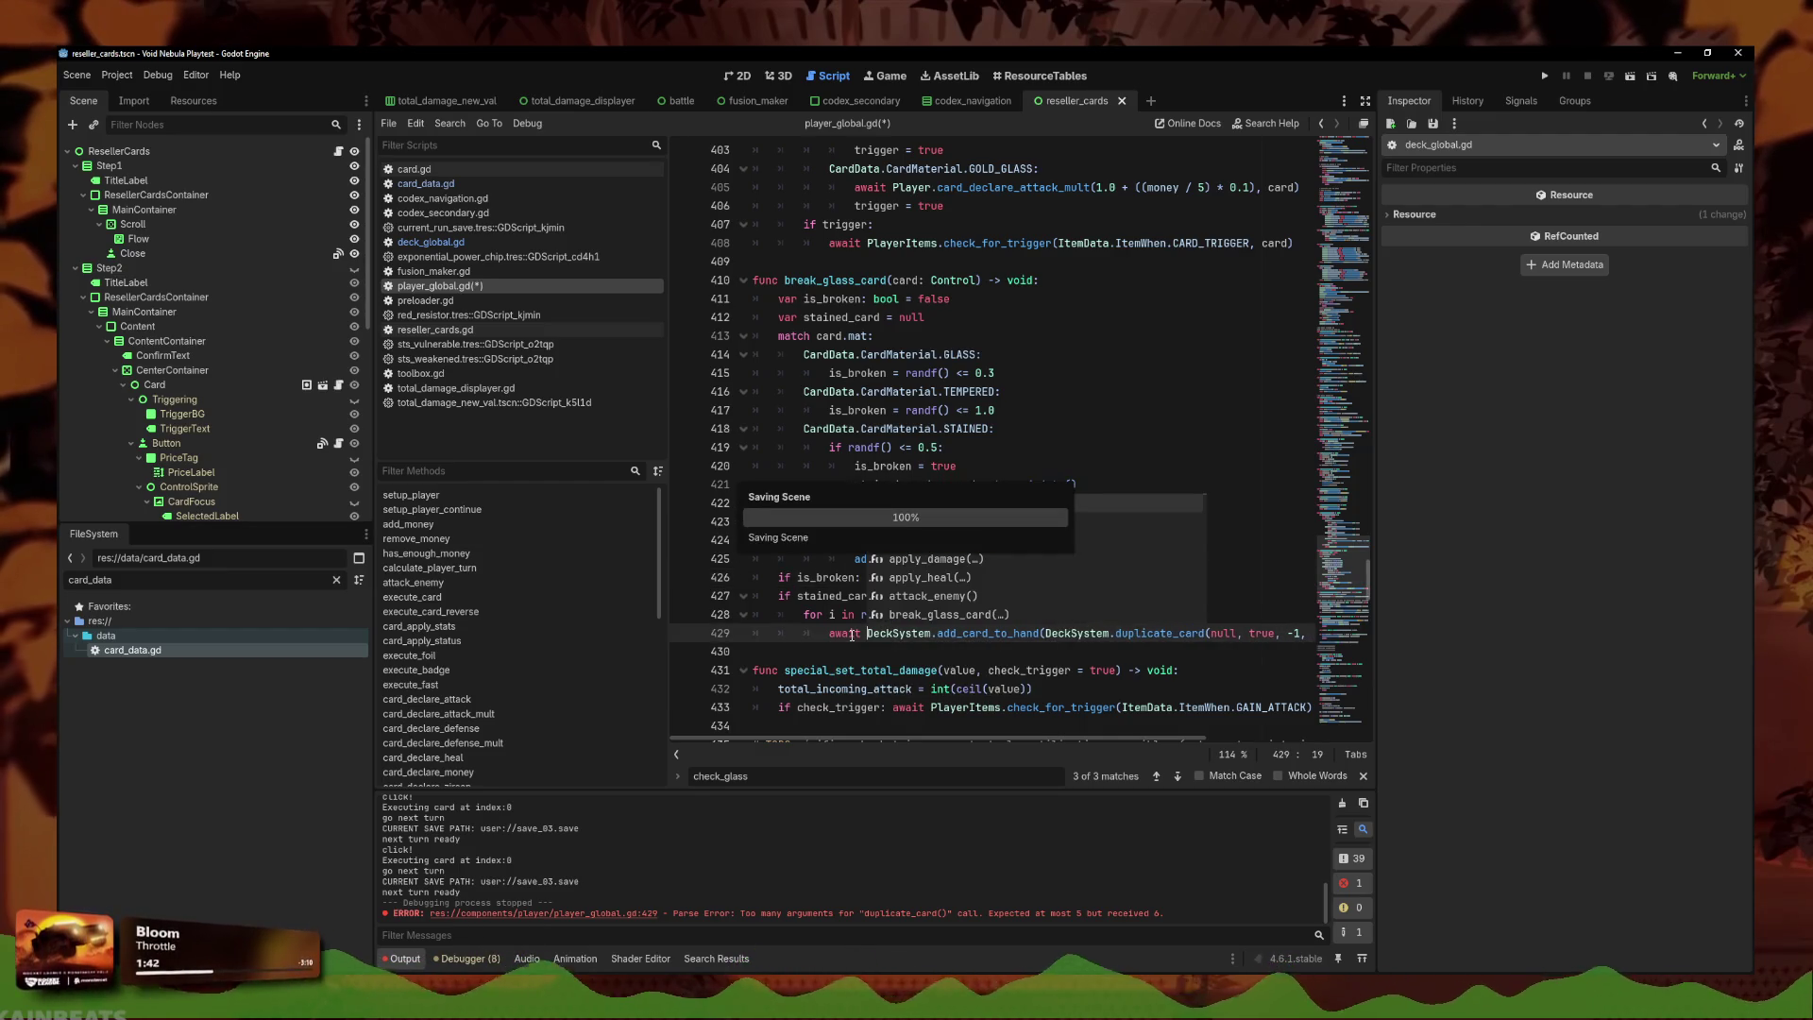
pyautogui.hotkey('ctrl', 's')
pyautogui.click(1008, 633)
pyautogui.press('Up')
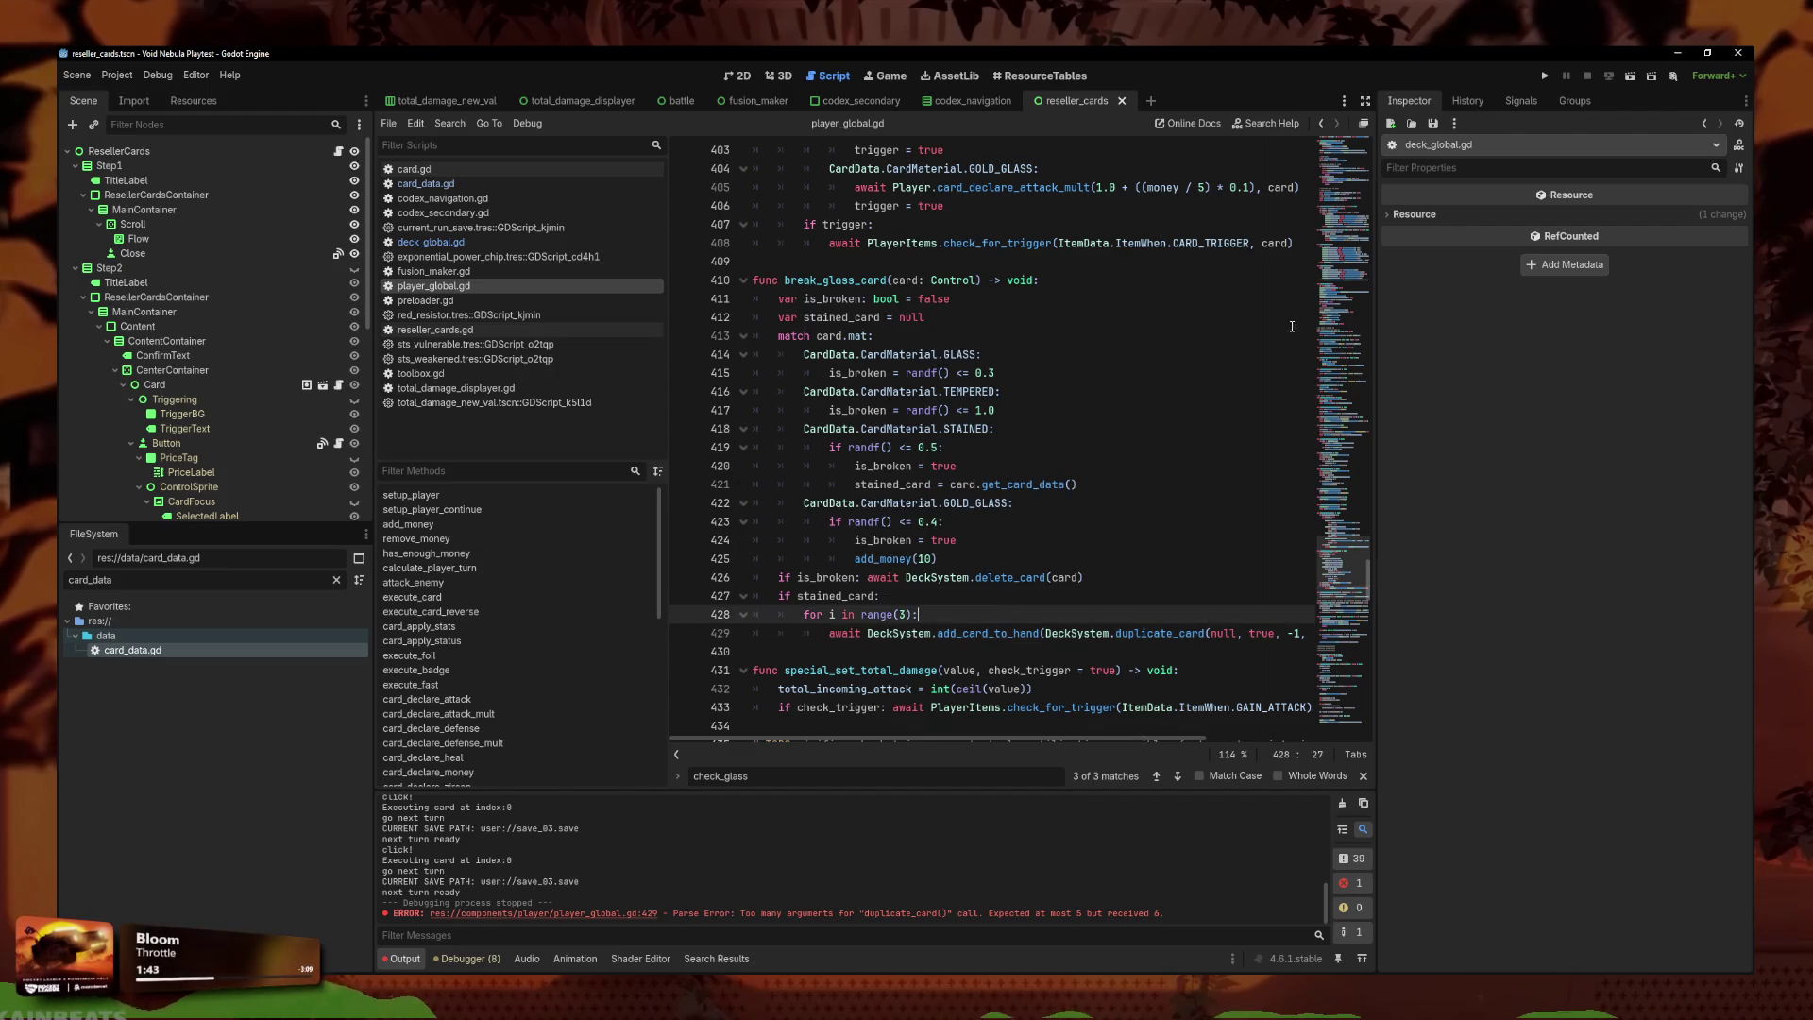
# Run the project, continue the saved run, then return to break_glass_card.
pyautogui.click(1546, 74)
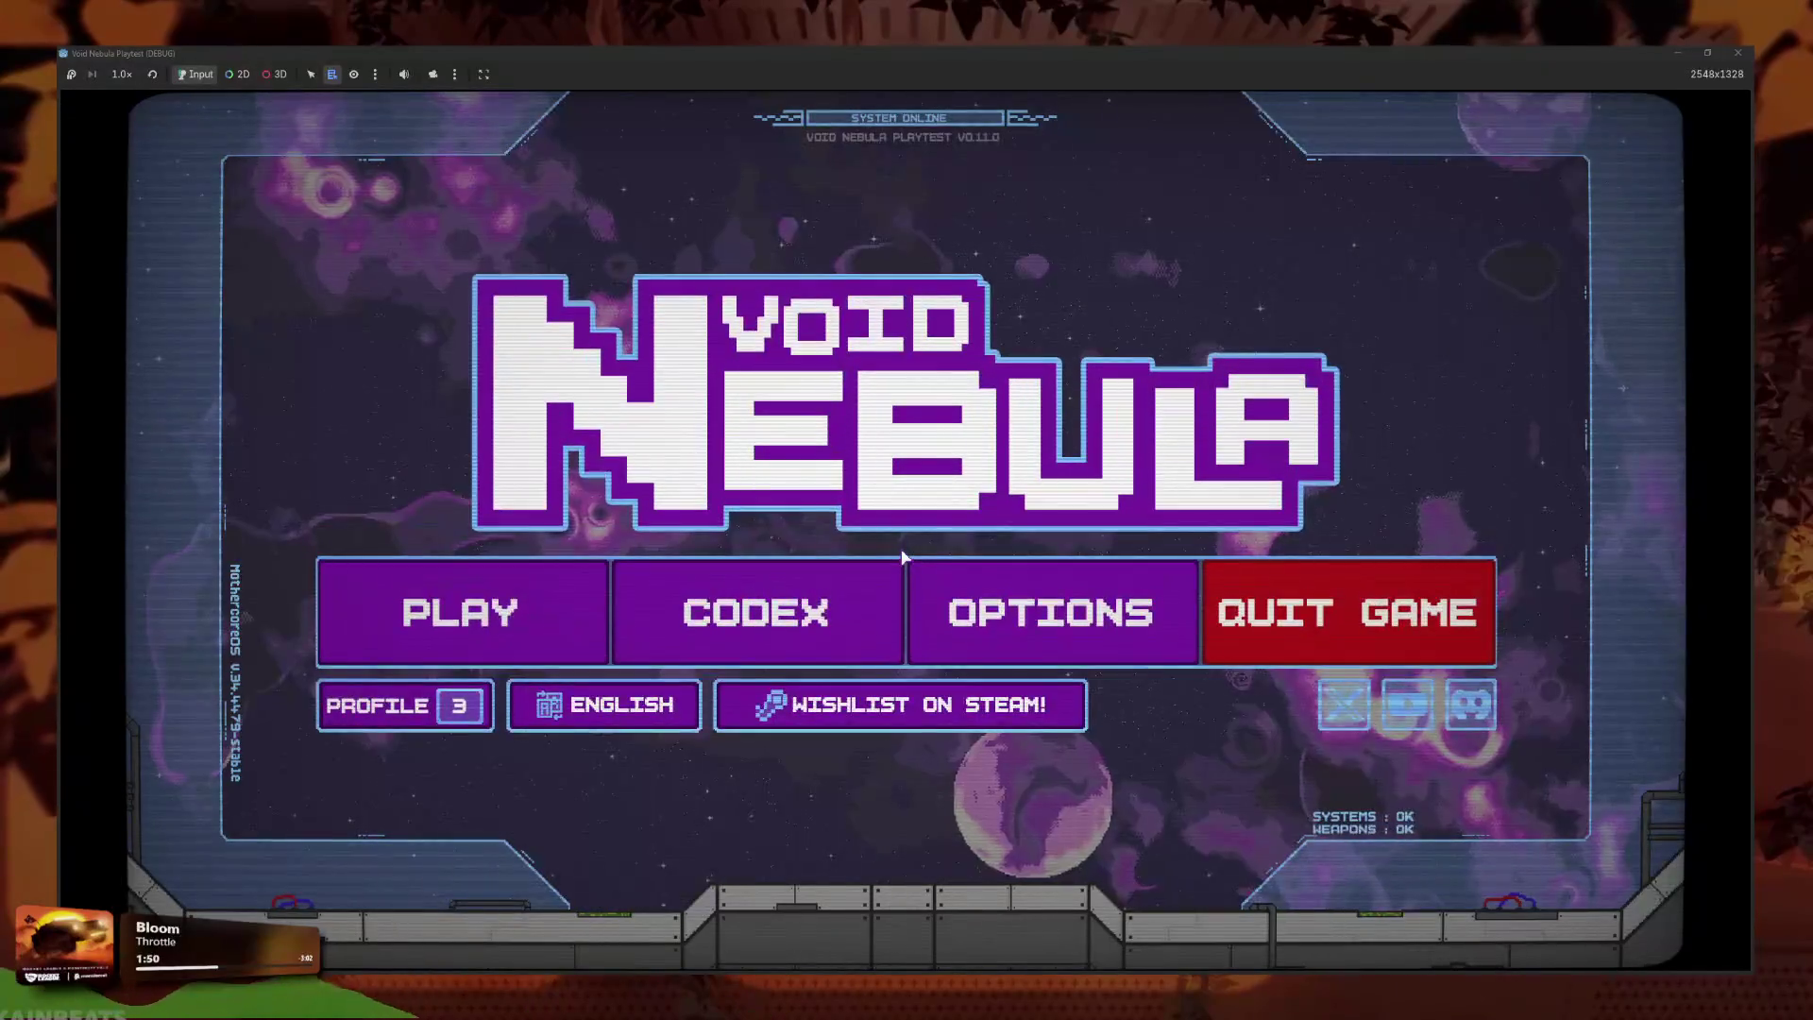
pyautogui.press('Return')
pyautogui.click(778, 623)
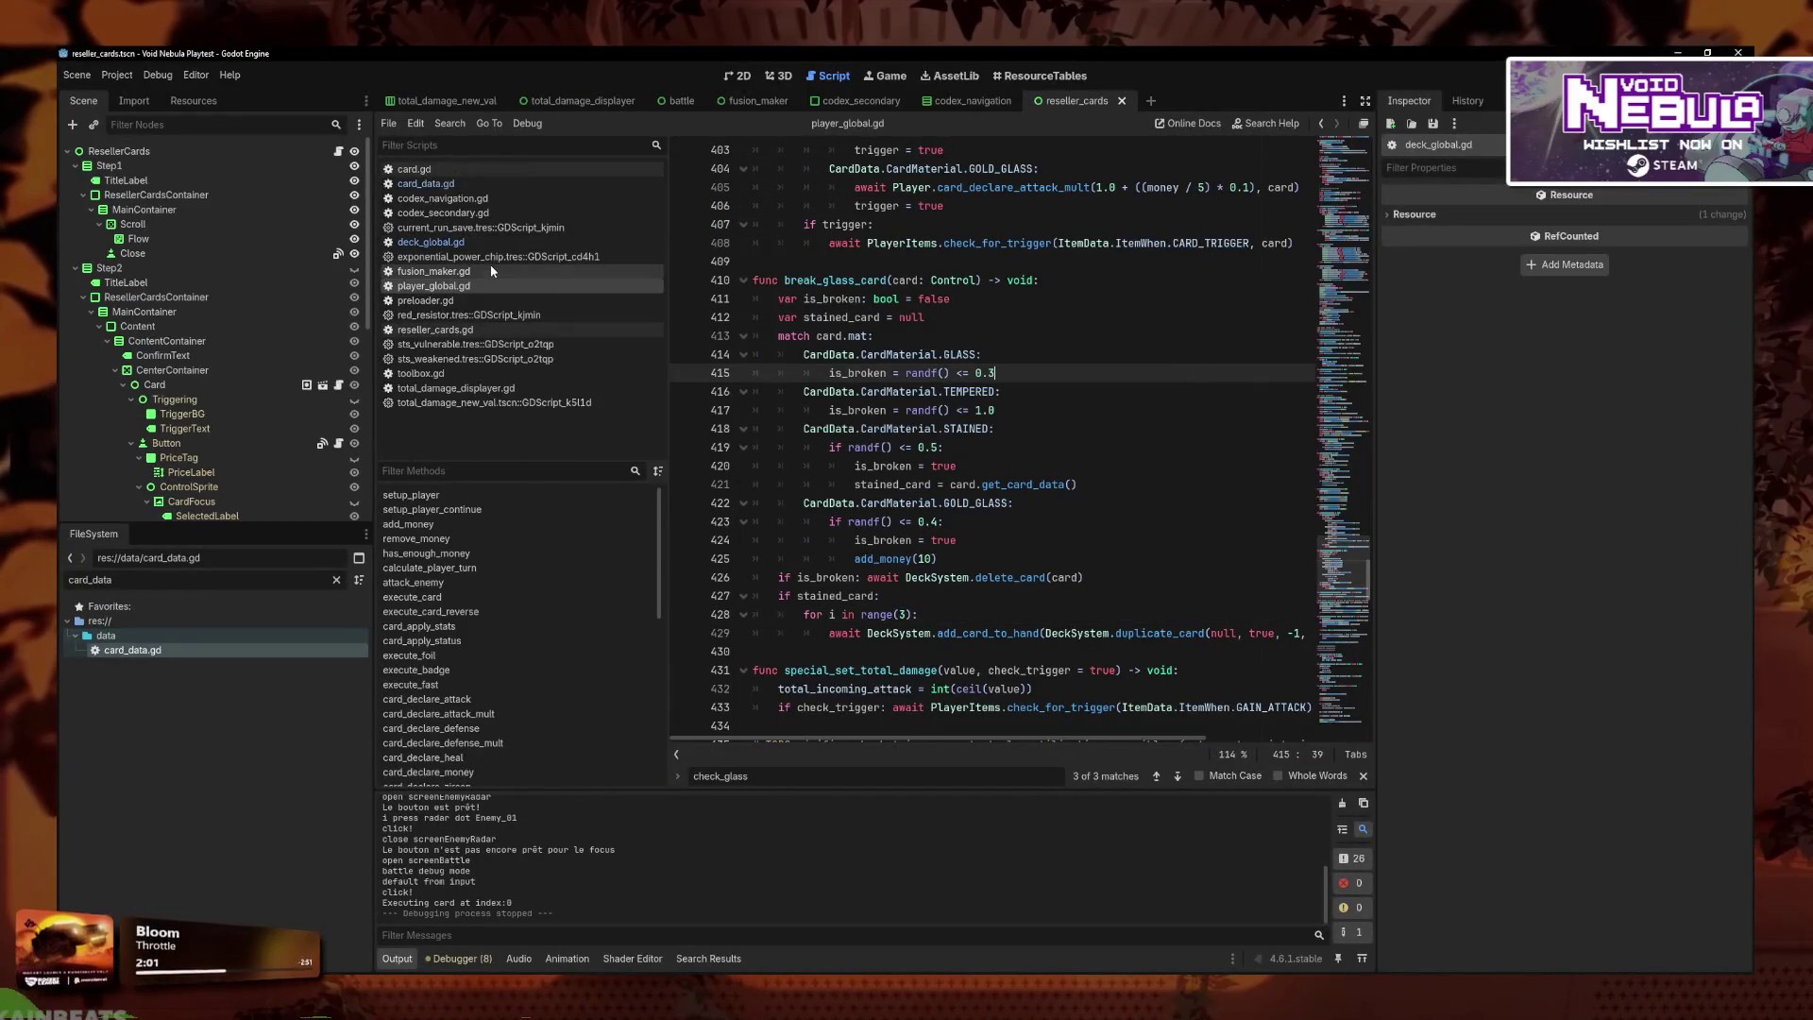
pyautogui.click(1087, 521)
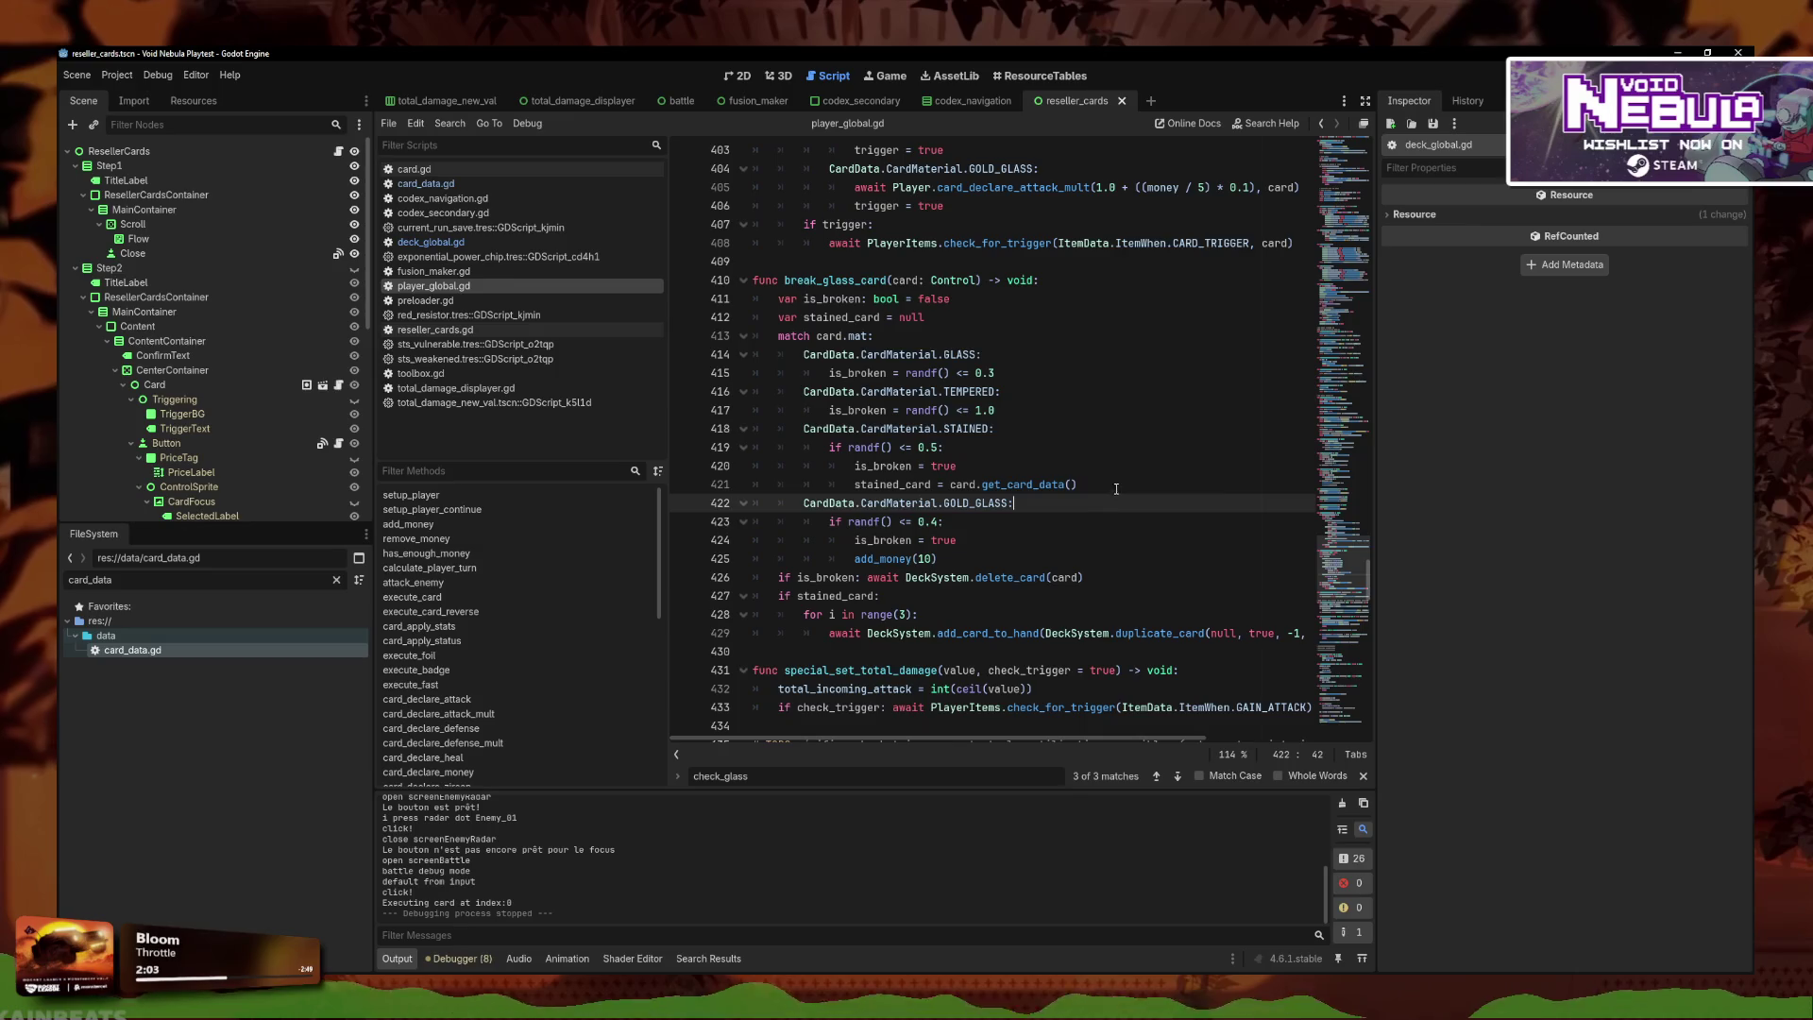
# Review the delete_card, add_card_to_hand and duplicate_card calls in break_glass_card.
pyautogui.click(1081, 576)
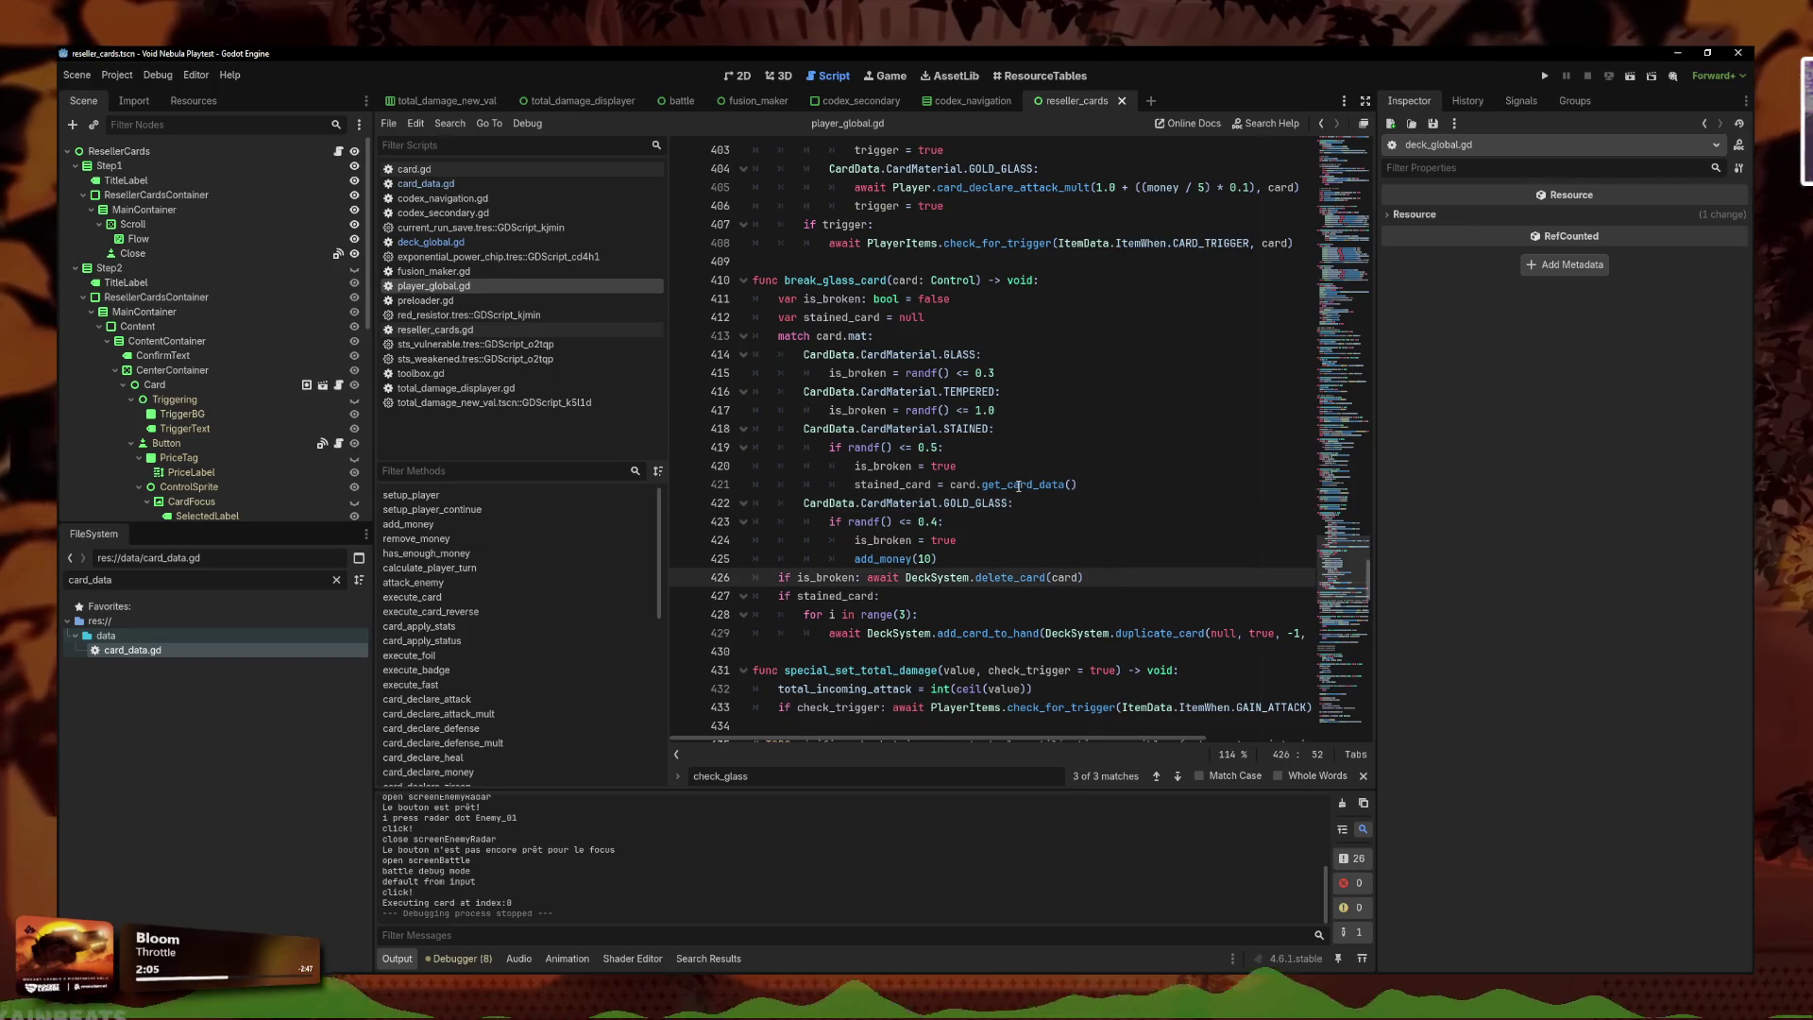
pyautogui.click(1008, 633)
pyautogui.click(760, 596)
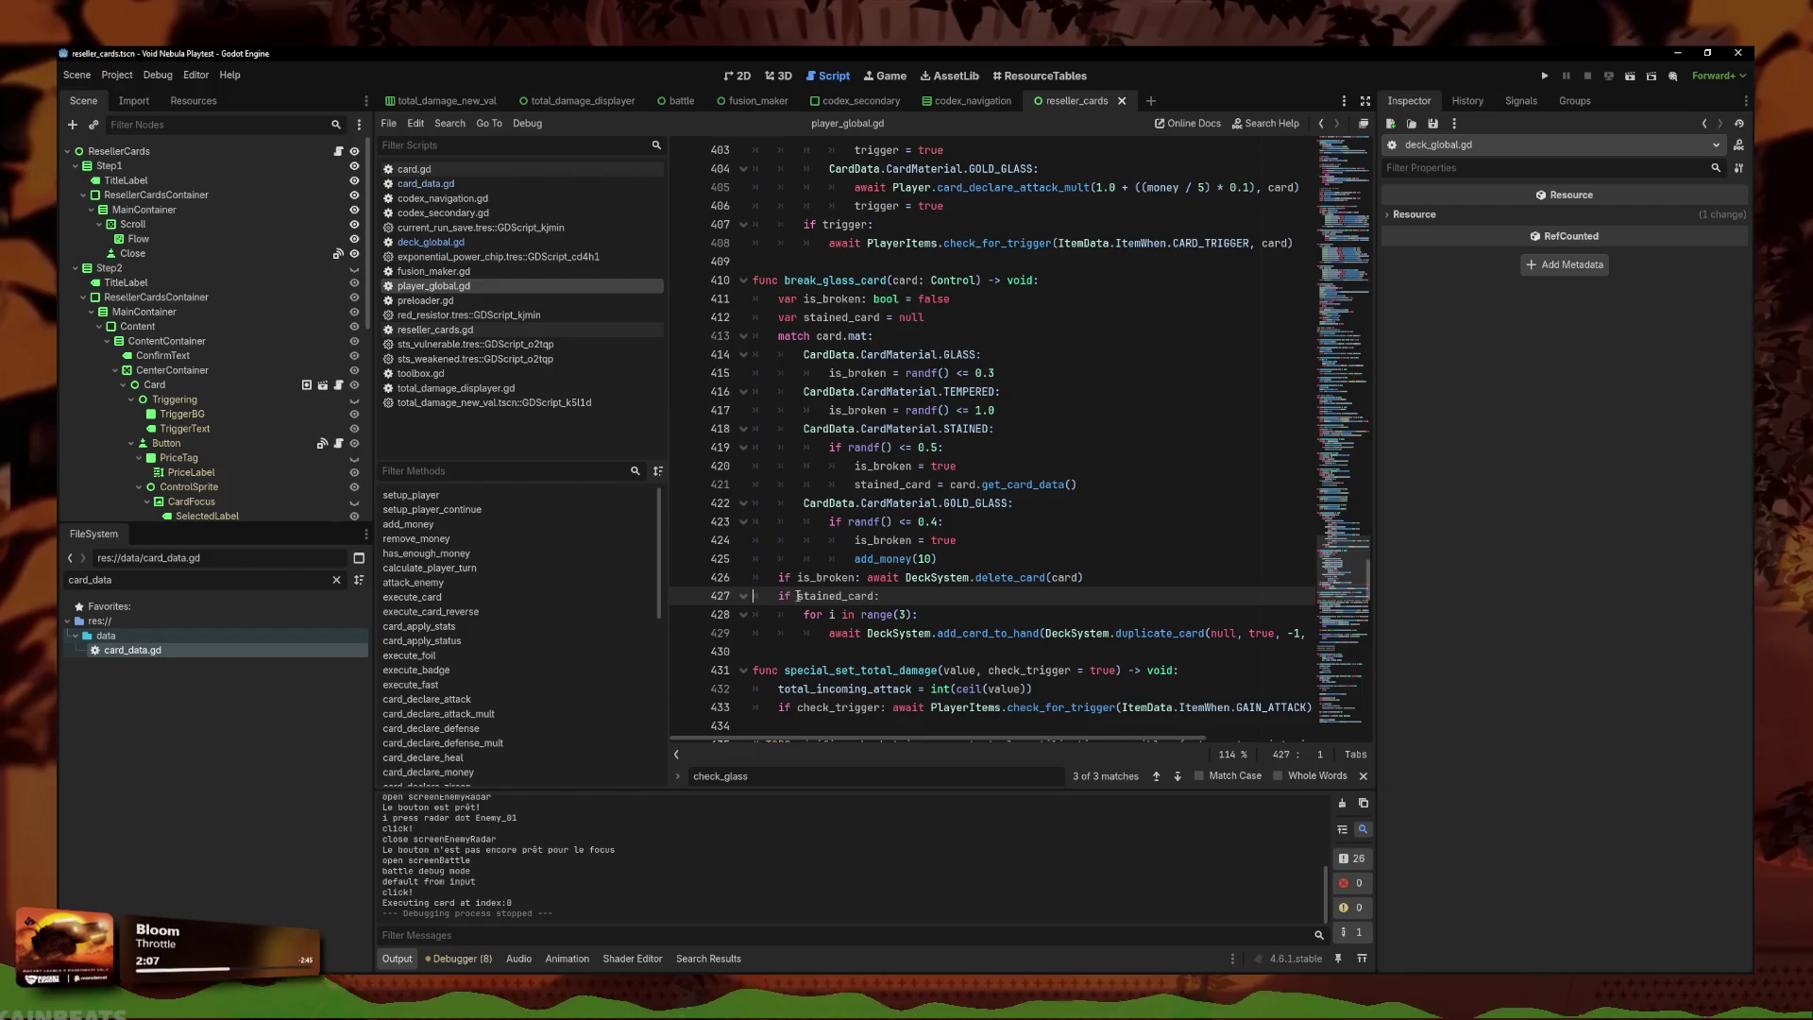
pyautogui.moveTo(831, 633); pyautogui.dragTo(1314, 632)
pyautogui.click(1250, 650)
pyautogui.click(1308, 633)
pyautogui.keyDown('ctrl'); pyautogui.click(1006, 633); pyautogui.keyUp('ctrl')
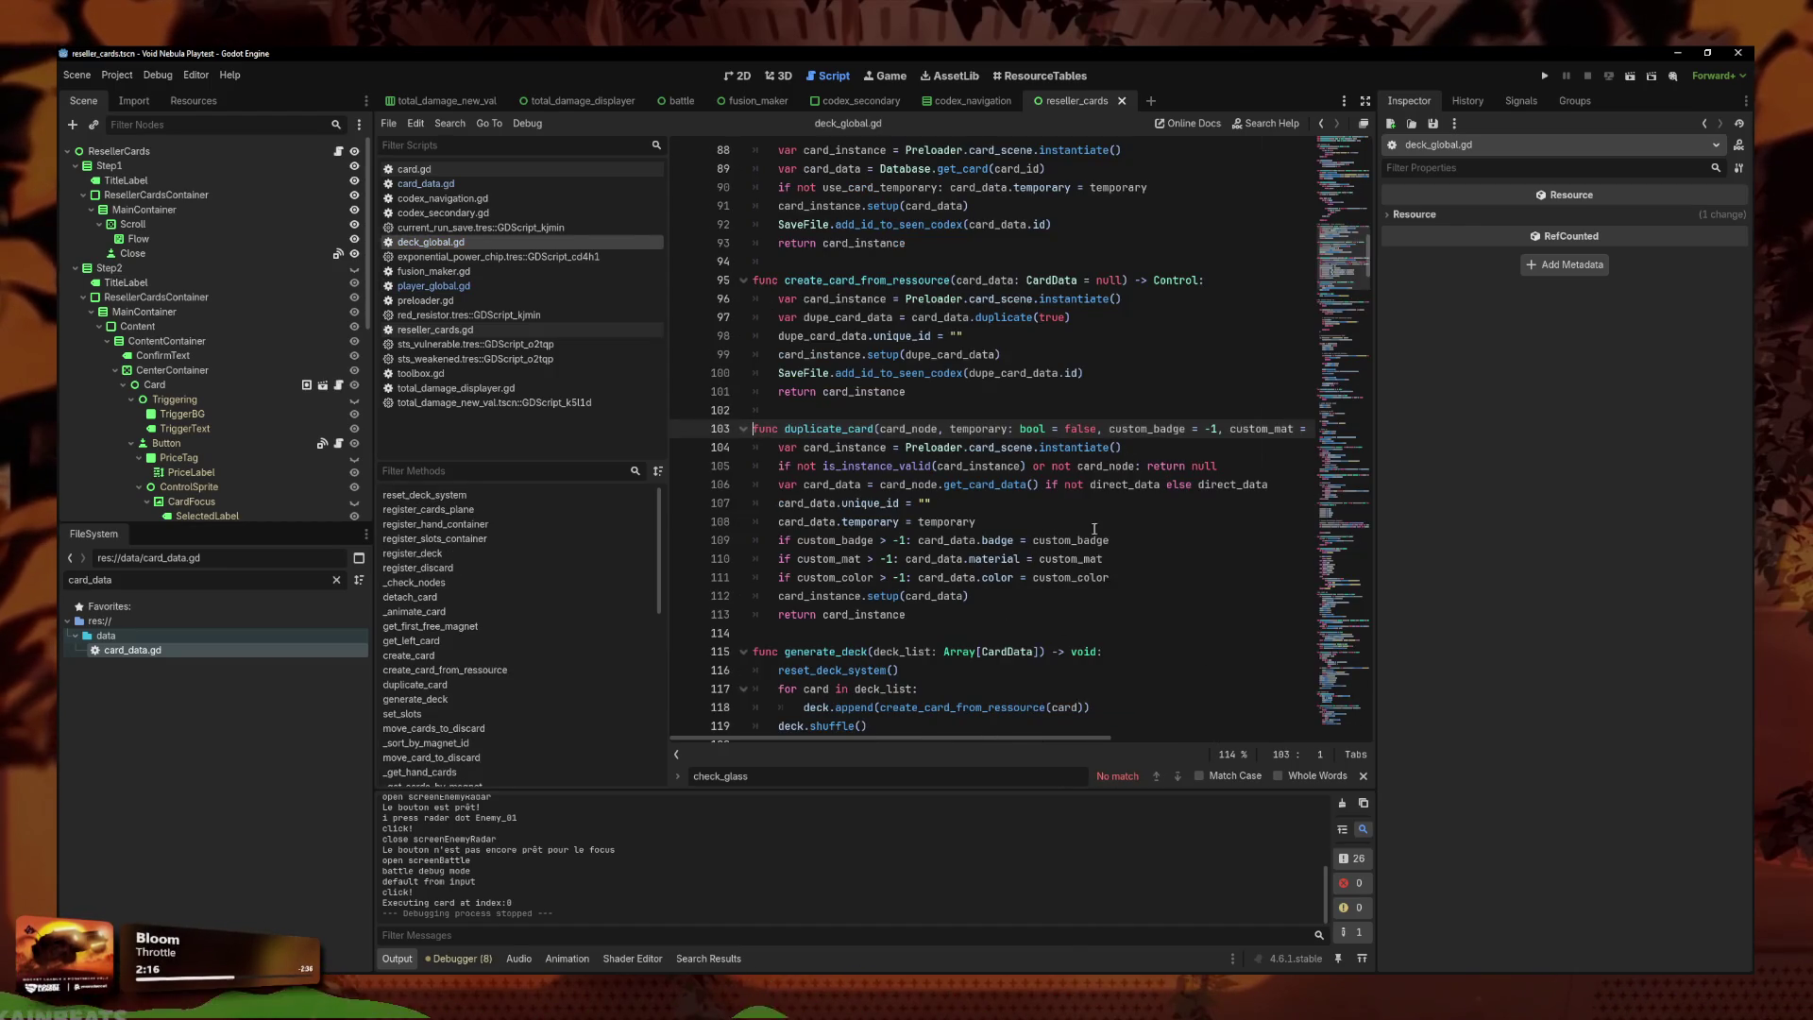
# Add a print(card_data) debug line after the card_data assignment on line 106.
pyautogui.click(1034, 594)
pyautogui.click(931, 485)
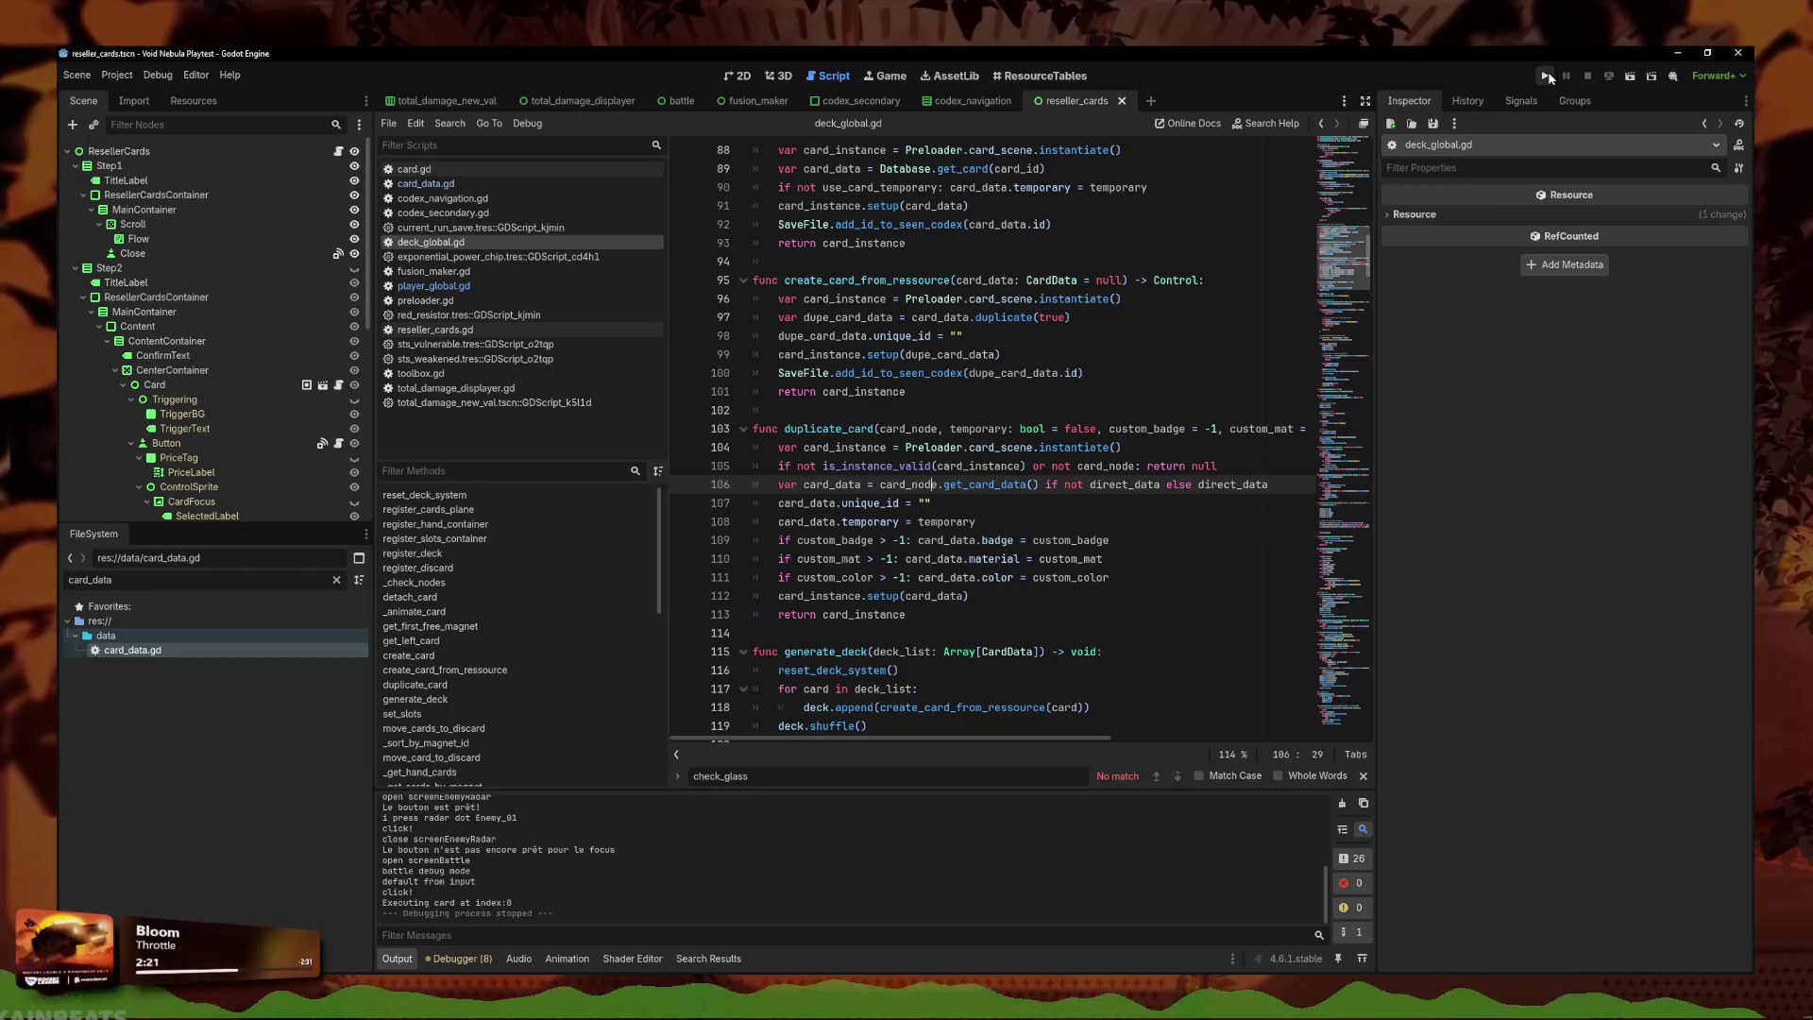
pyautogui.click(1056, 446)
pyautogui.moveTo(1058, 439)
pyautogui.mouseDown()
pyautogui.moveTo(1067, 503)
pyautogui.moveTo(1322, 429)
pyautogui.moveTo(1402, 431)
pyautogui.moveTo(1249, 448)
pyautogui.mouseUp()
pyautogui.click(1254, 429)
pyautogui.click(1250, 450)
pyautogui.hscroll(-5, 1218, 462)
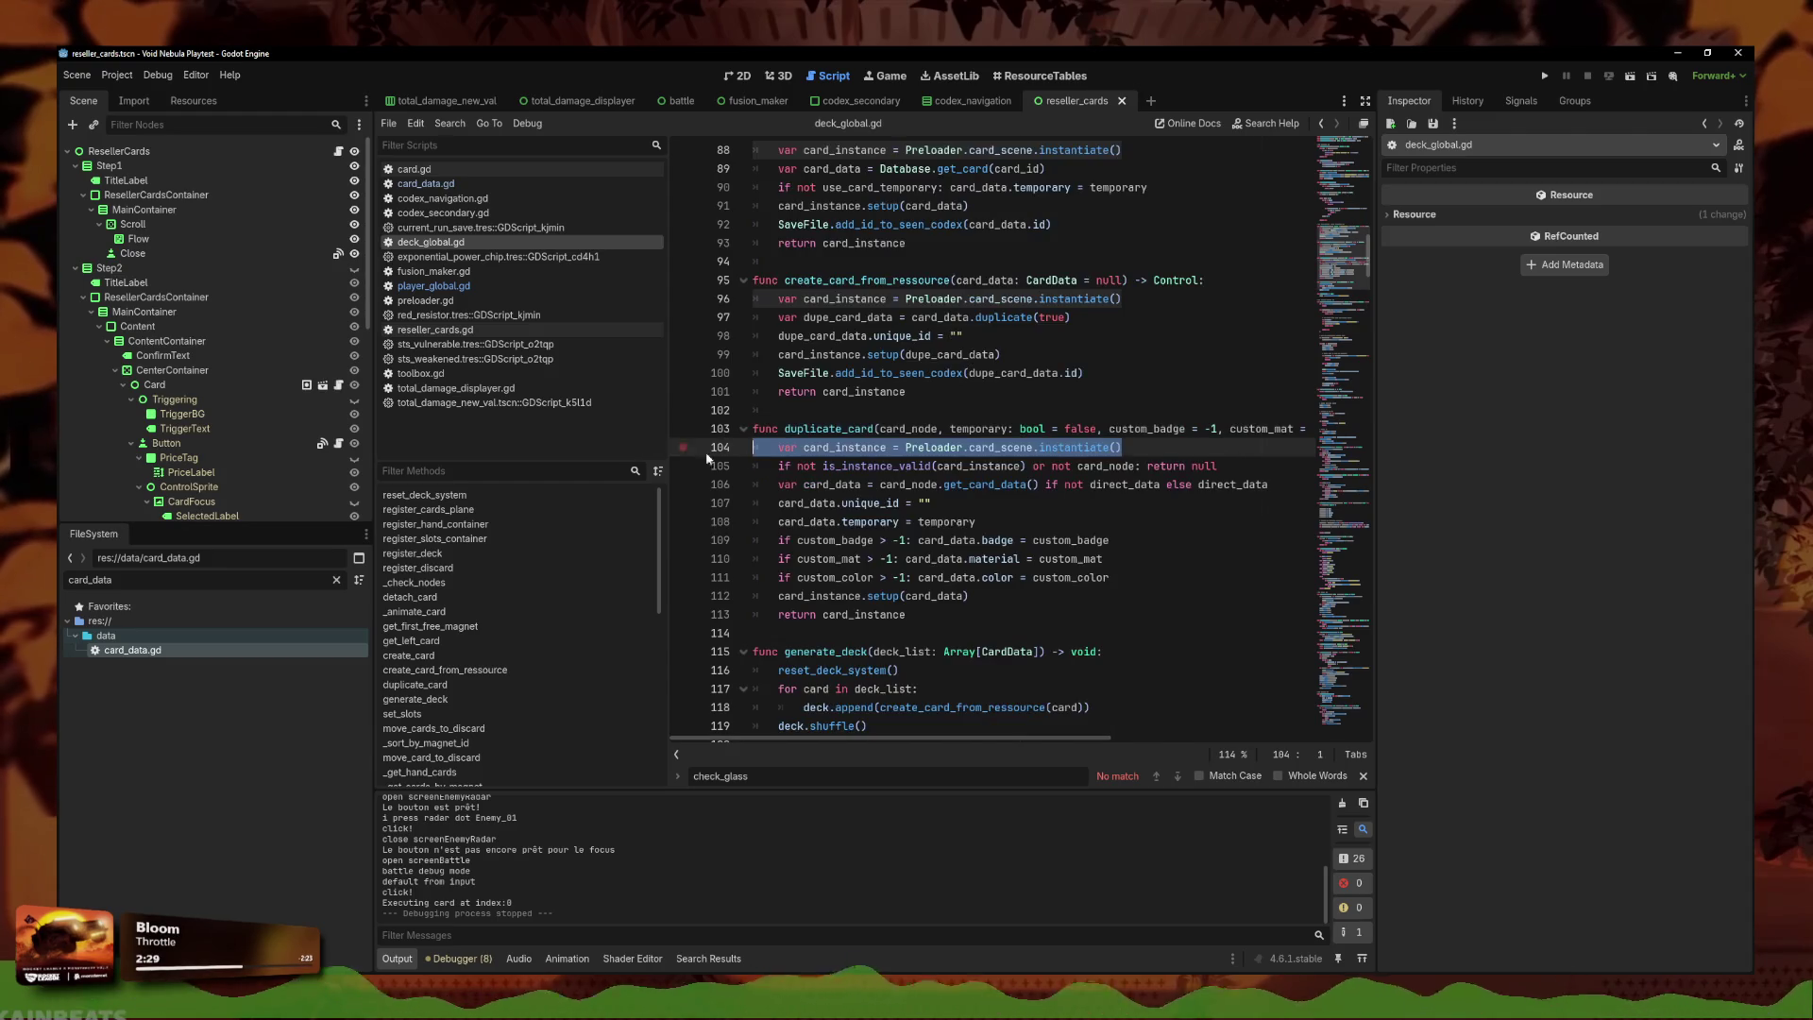
pyautogui.click(1072, 484)
pyautogui.click(1281, 484)
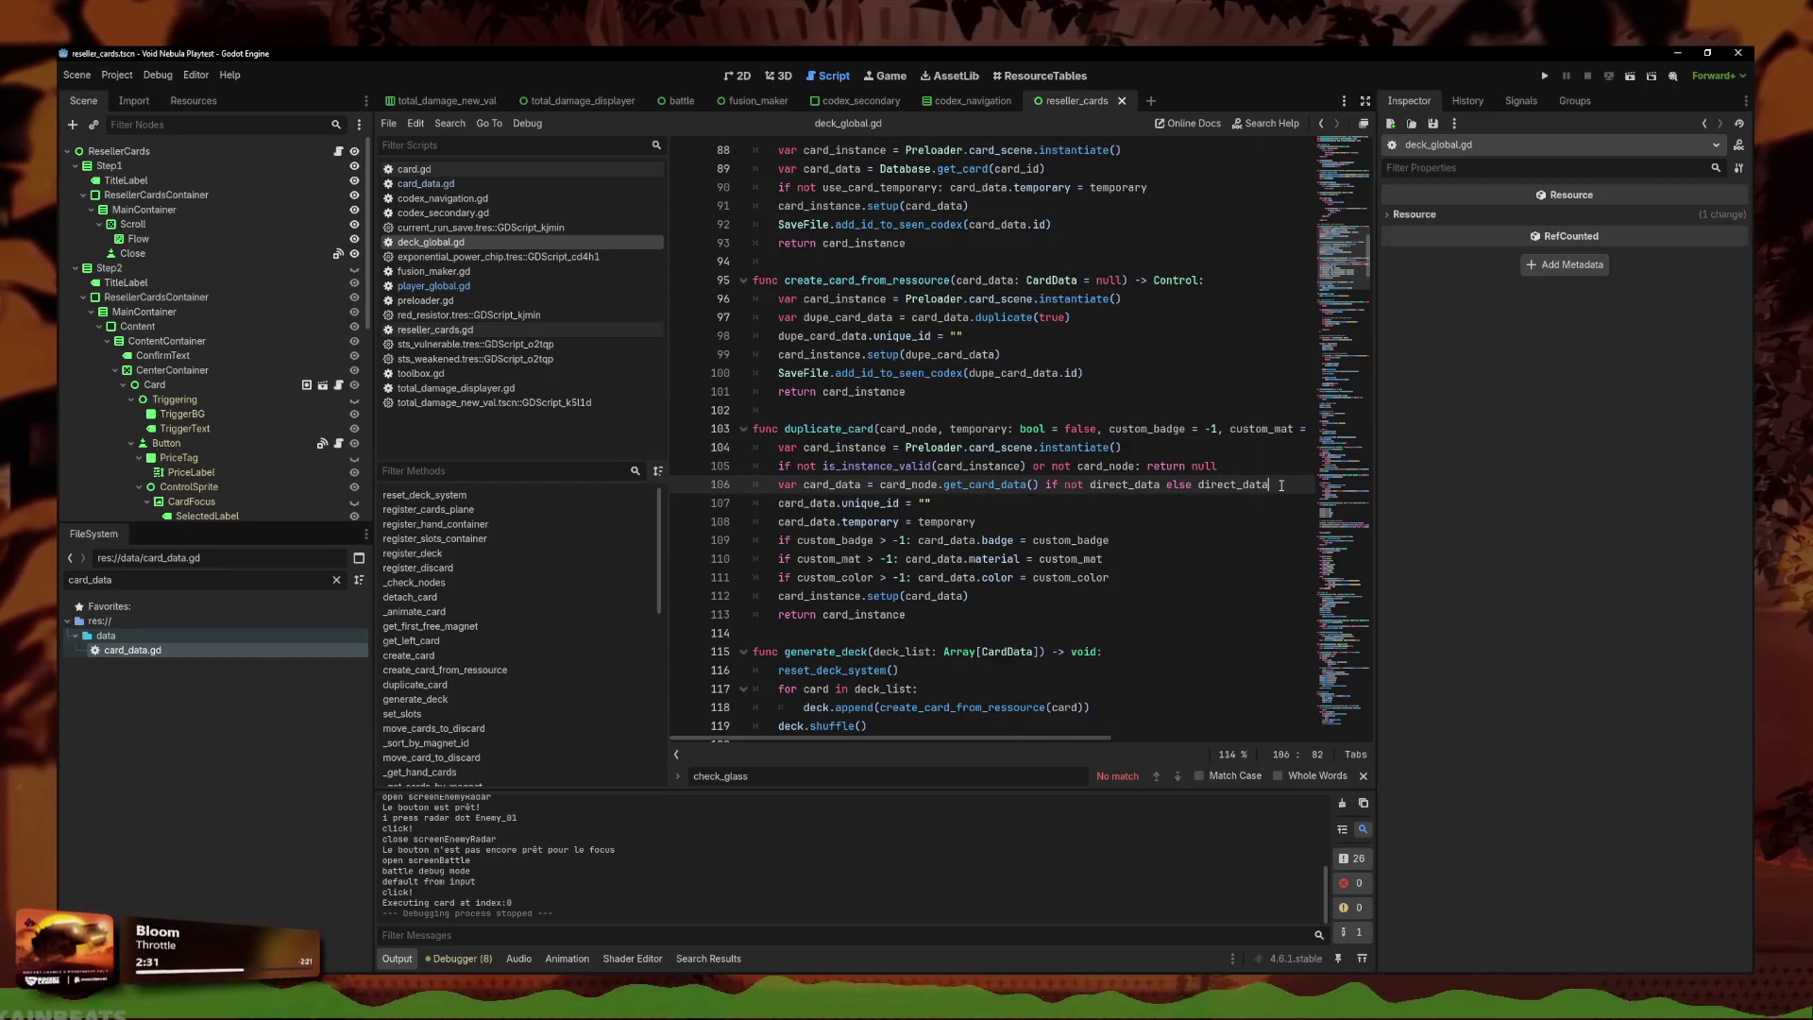
pyautogui.press('Return')
pyautogui.write('print(card_data')
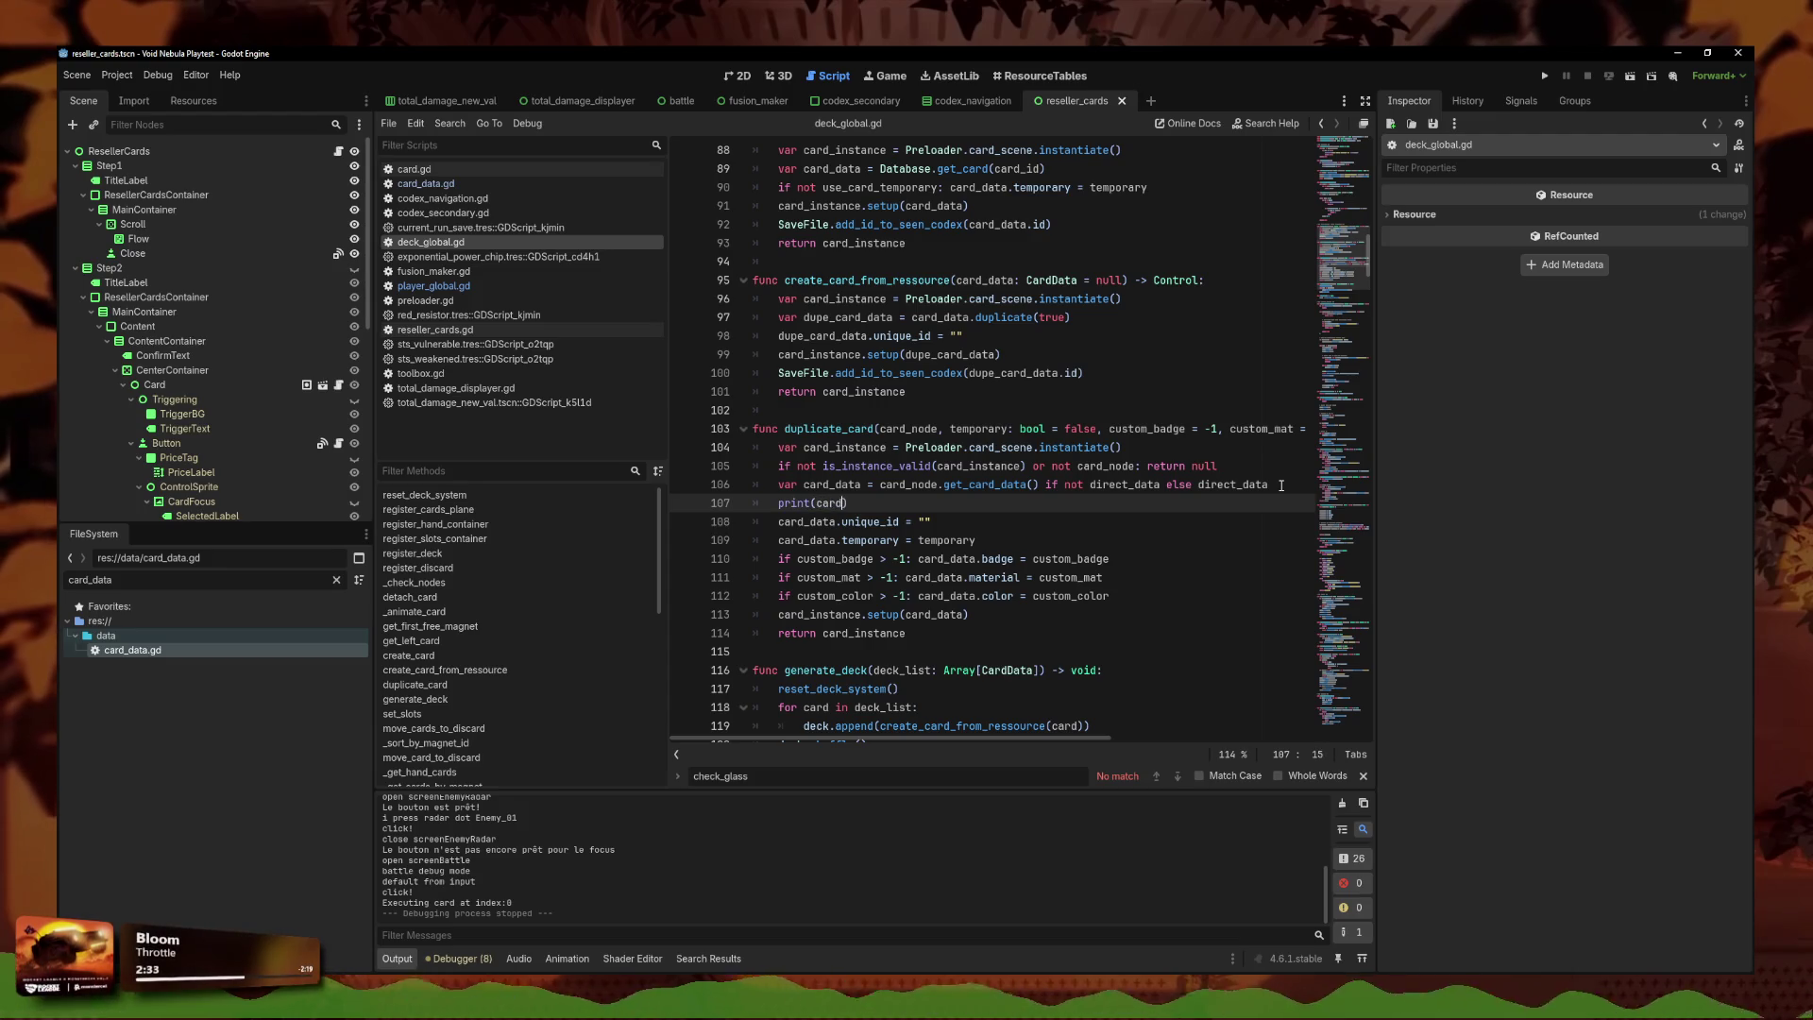
pyautogui.click(1245, 471)
# Launch the game, continue the saved run and maximize the game window.
pyautogui.click(1546, 76)
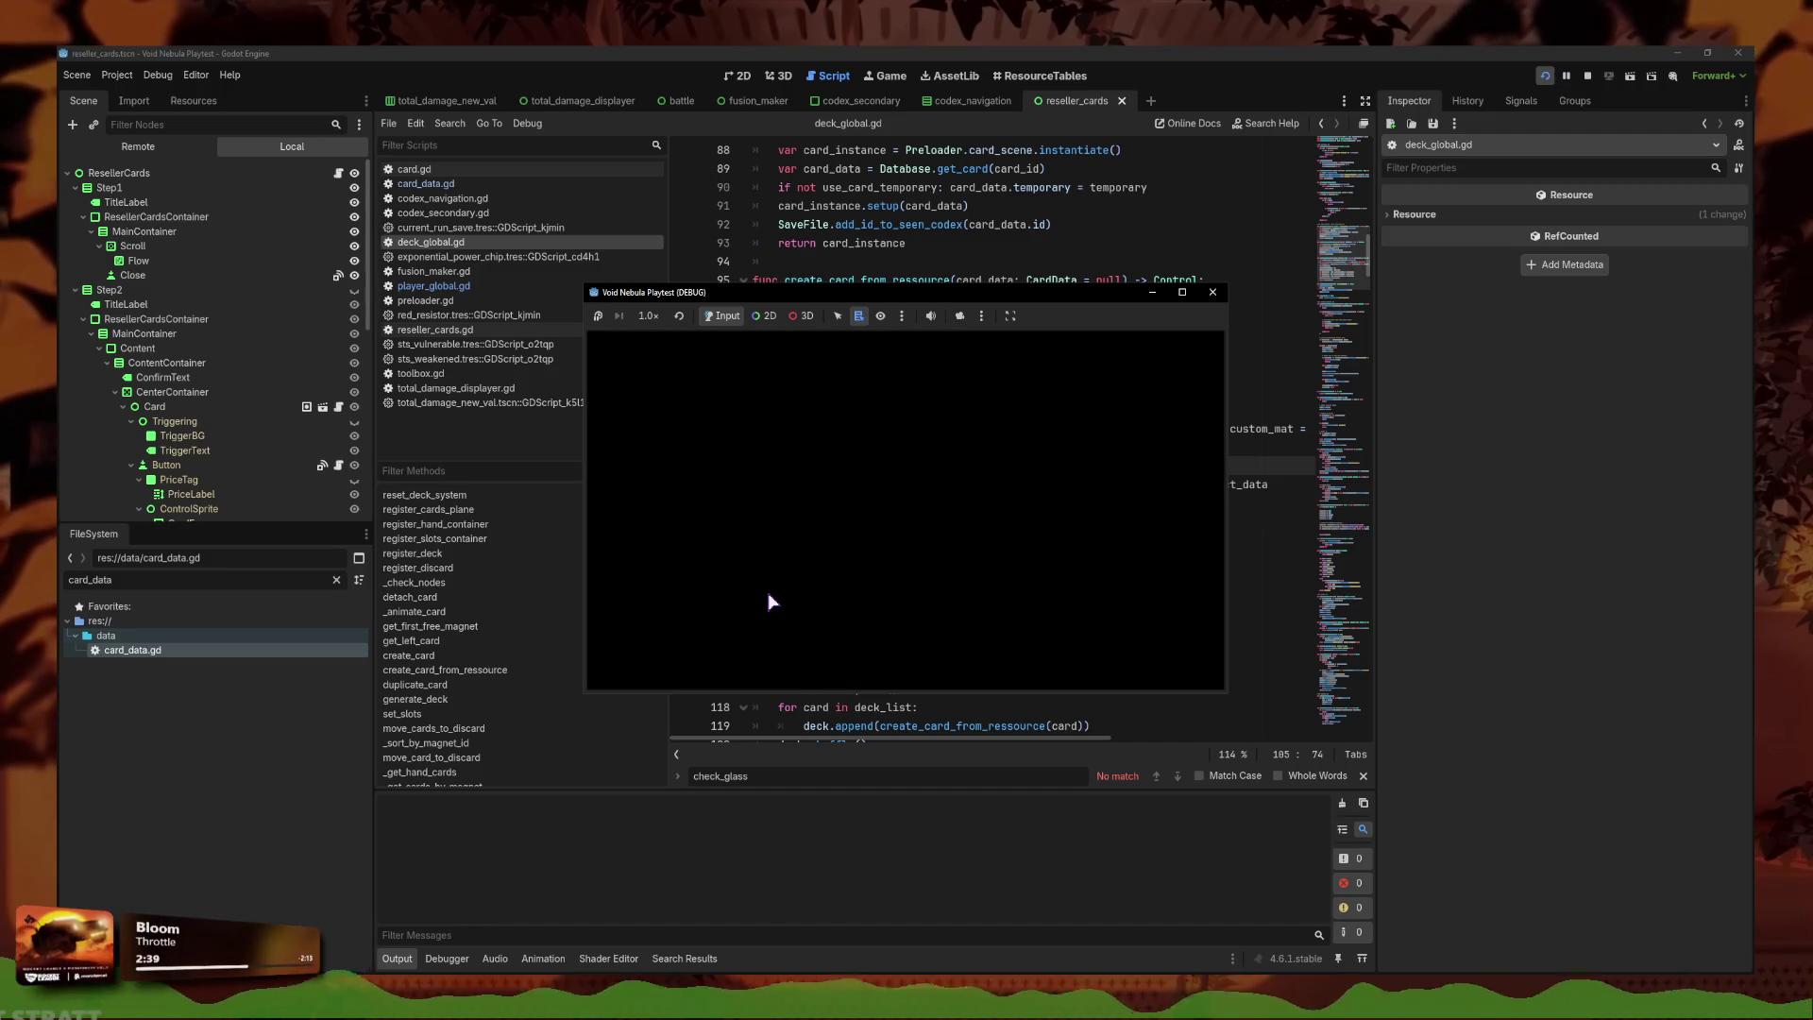
pyautogui.click(720, 530)
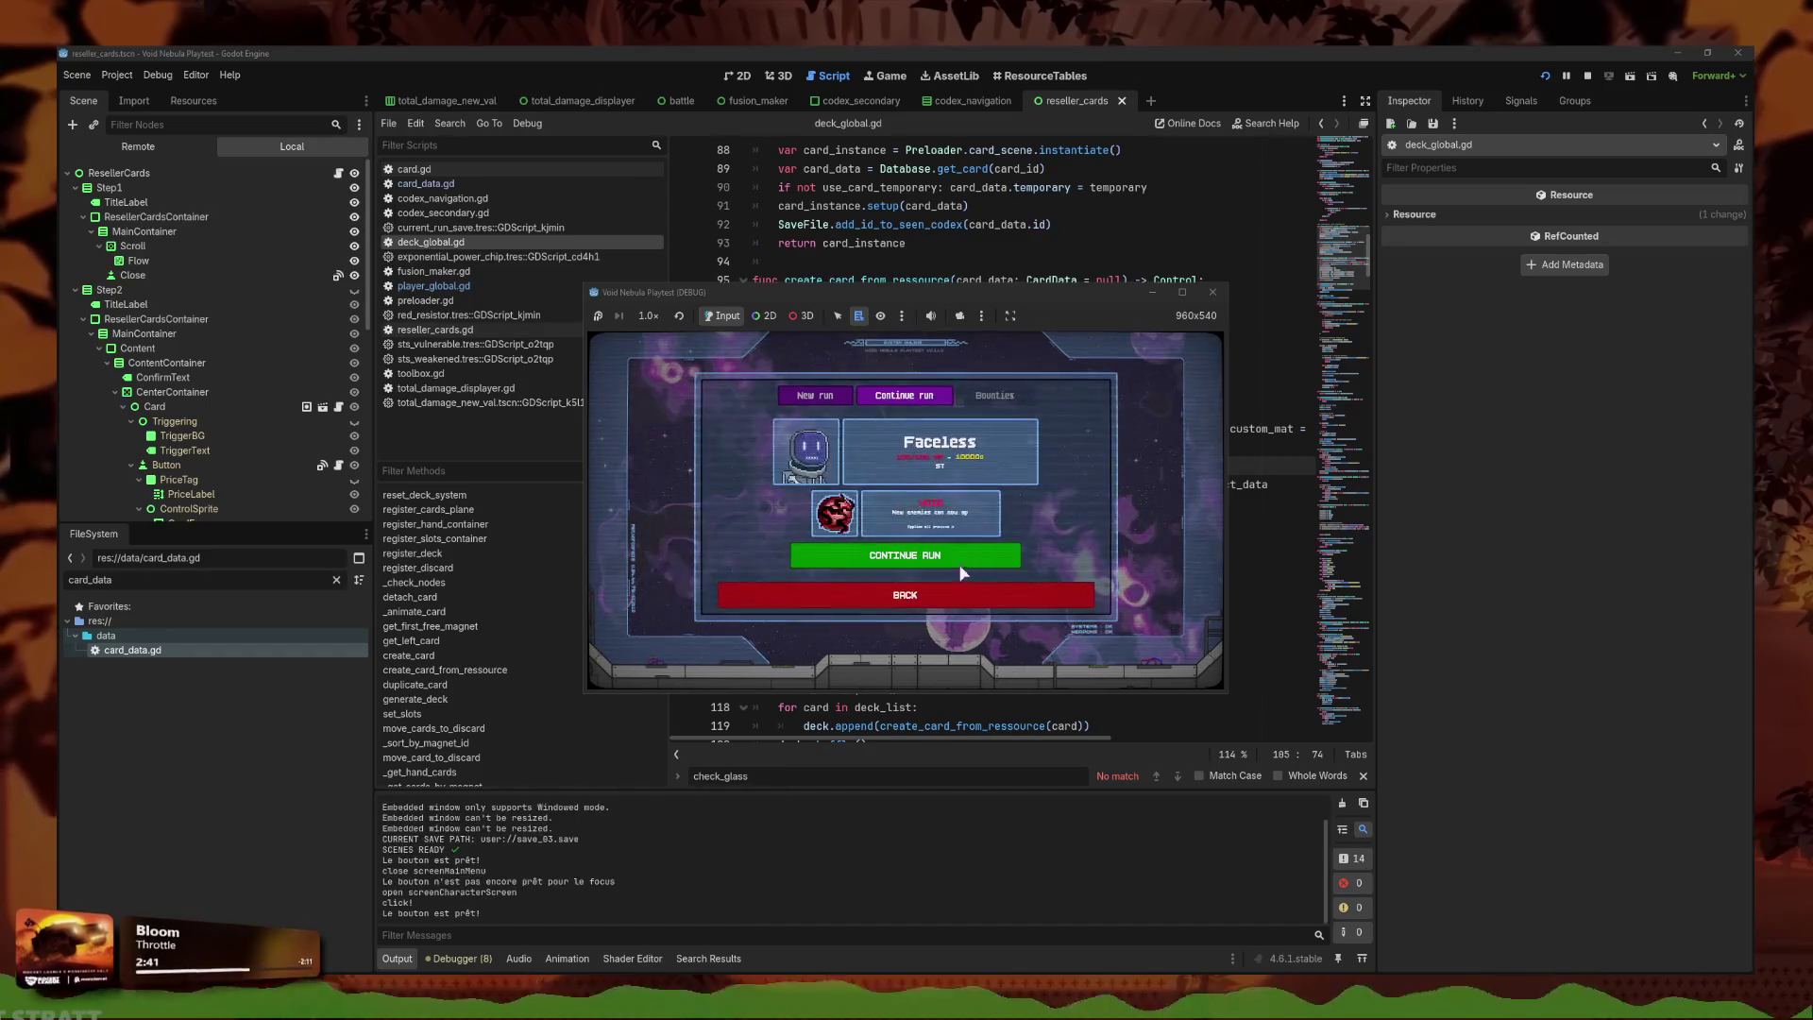
pyautogui.click(931, 551)
pyautogui.click(1184, 294)
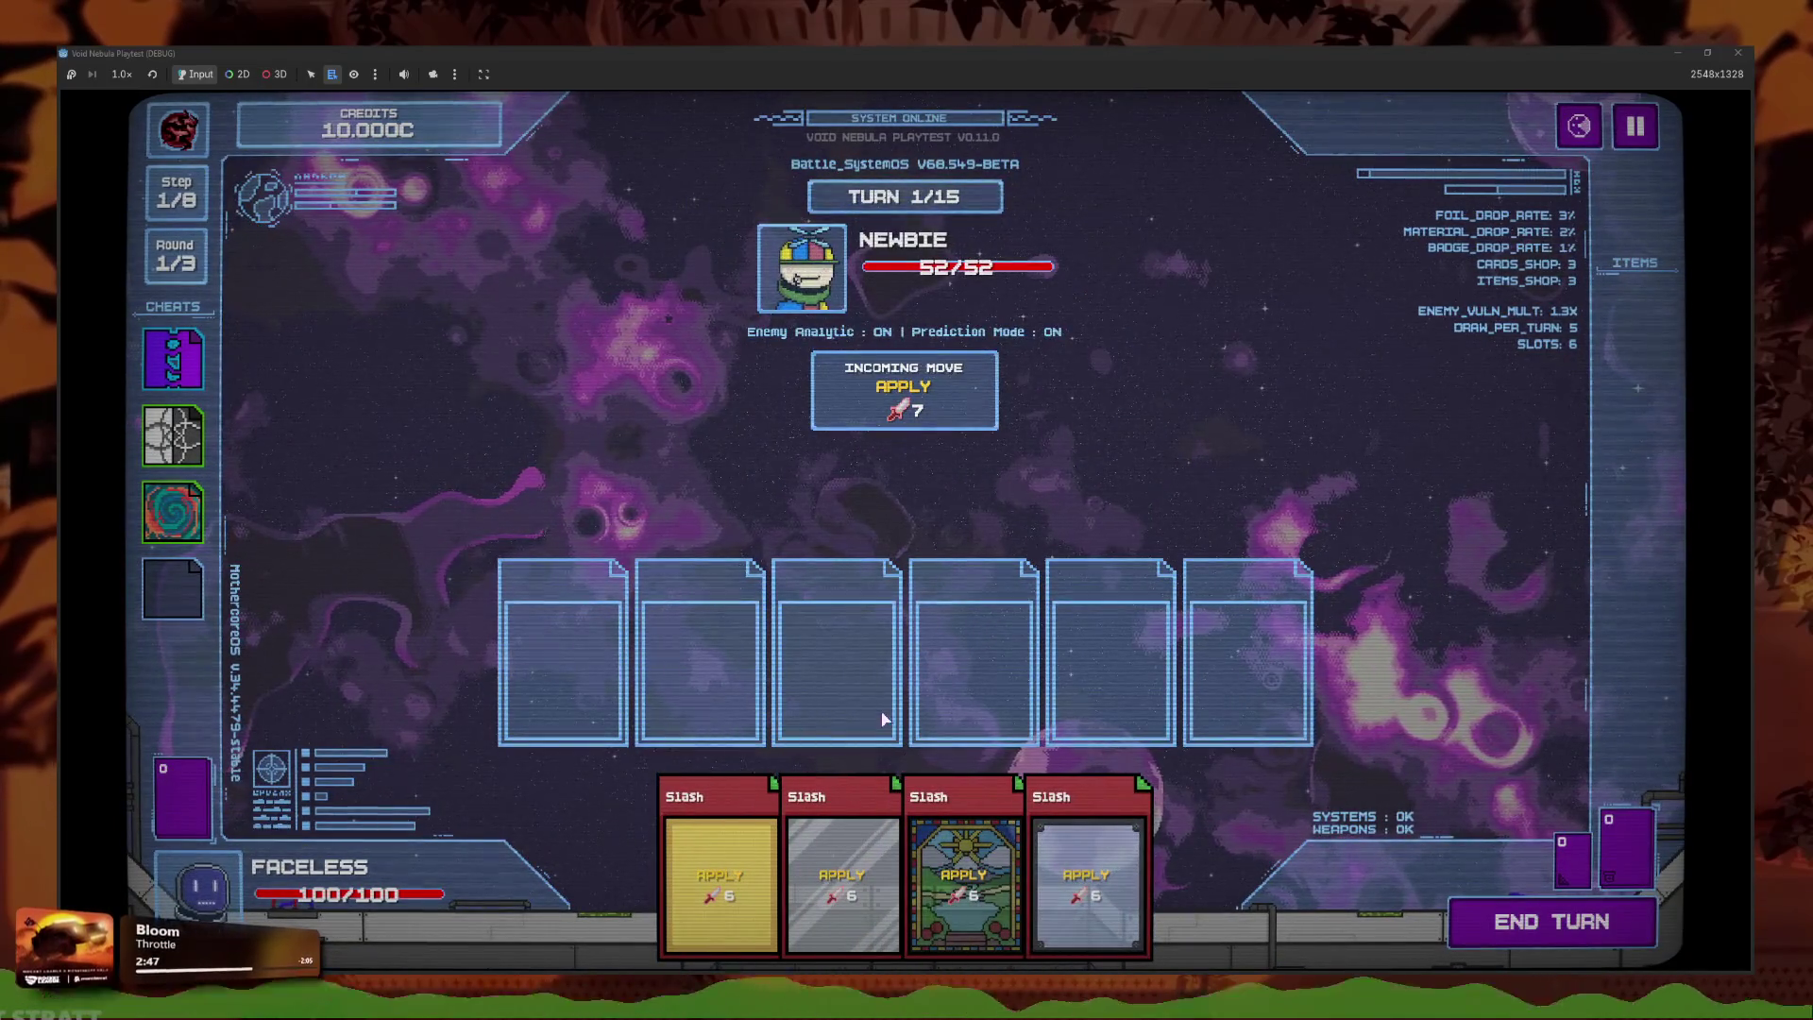
# Play two Slash cards, collect rewards and resolve the turn for 9 damage, then return to the editor.
pyautogui.click(722, 878)
pyautogui.click(1024, 869)
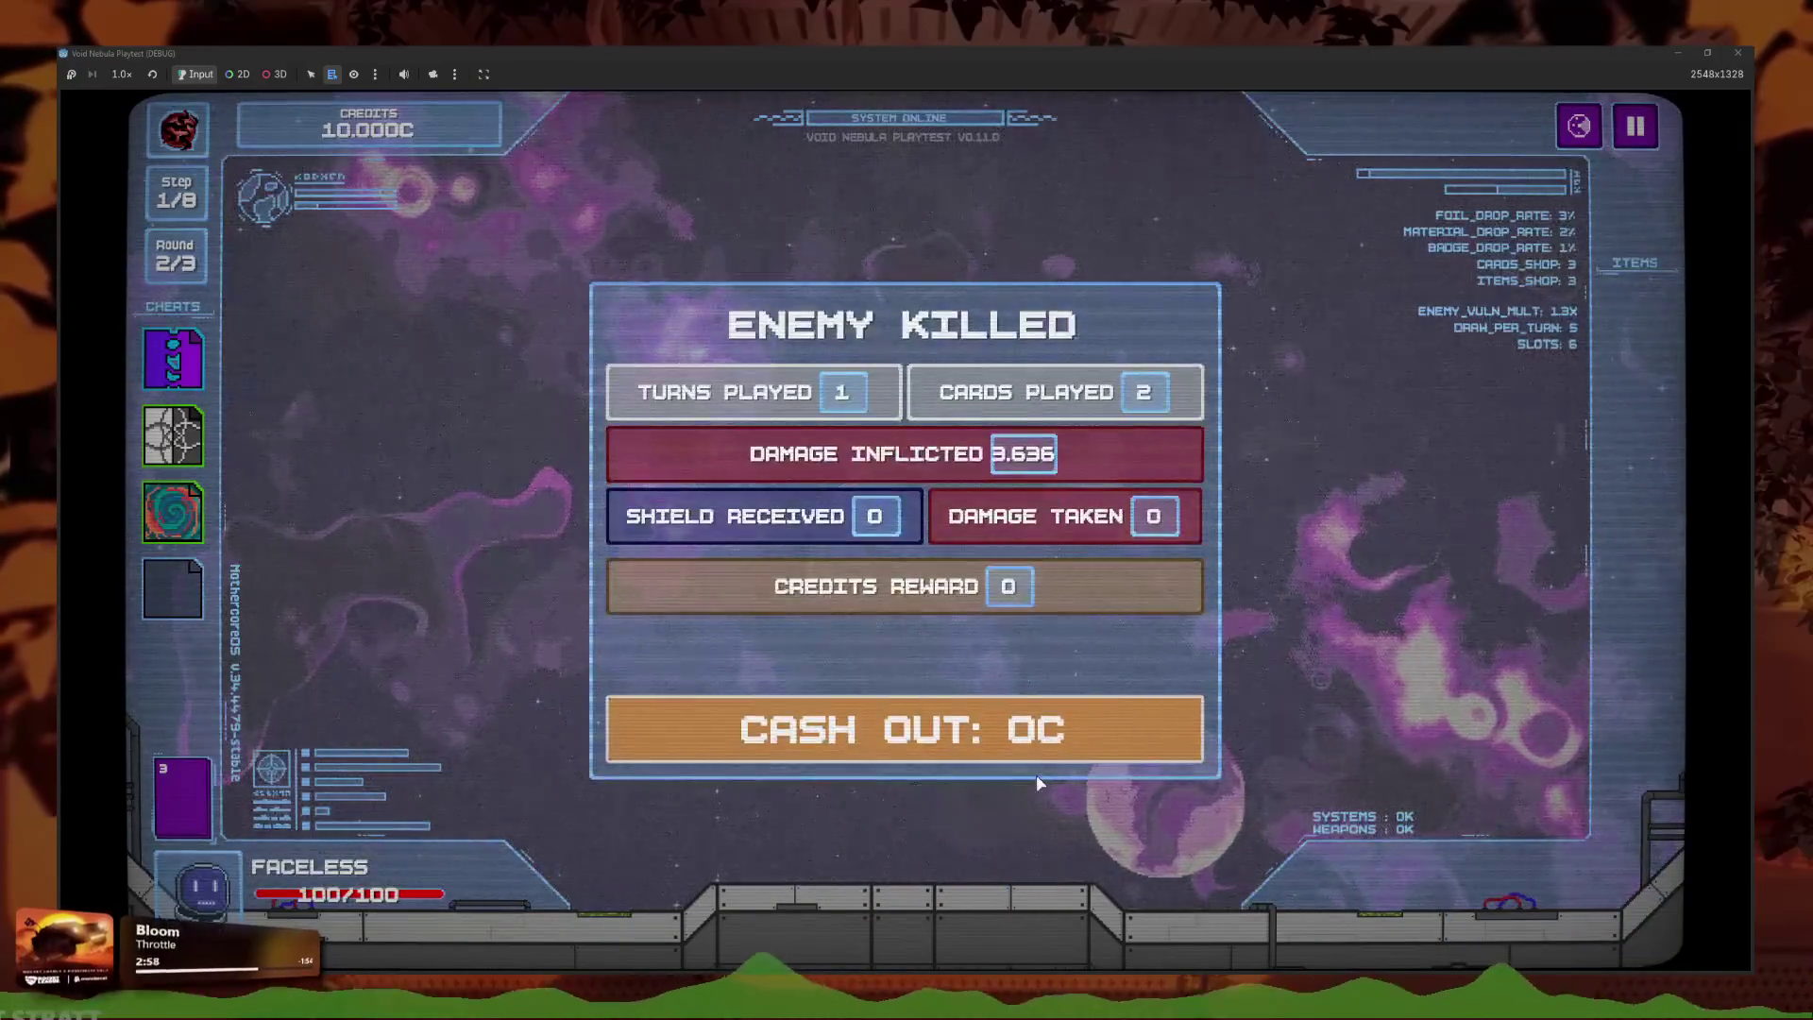
pyautogui.click(1030, 741)
pyautogui.click(1159, 728)
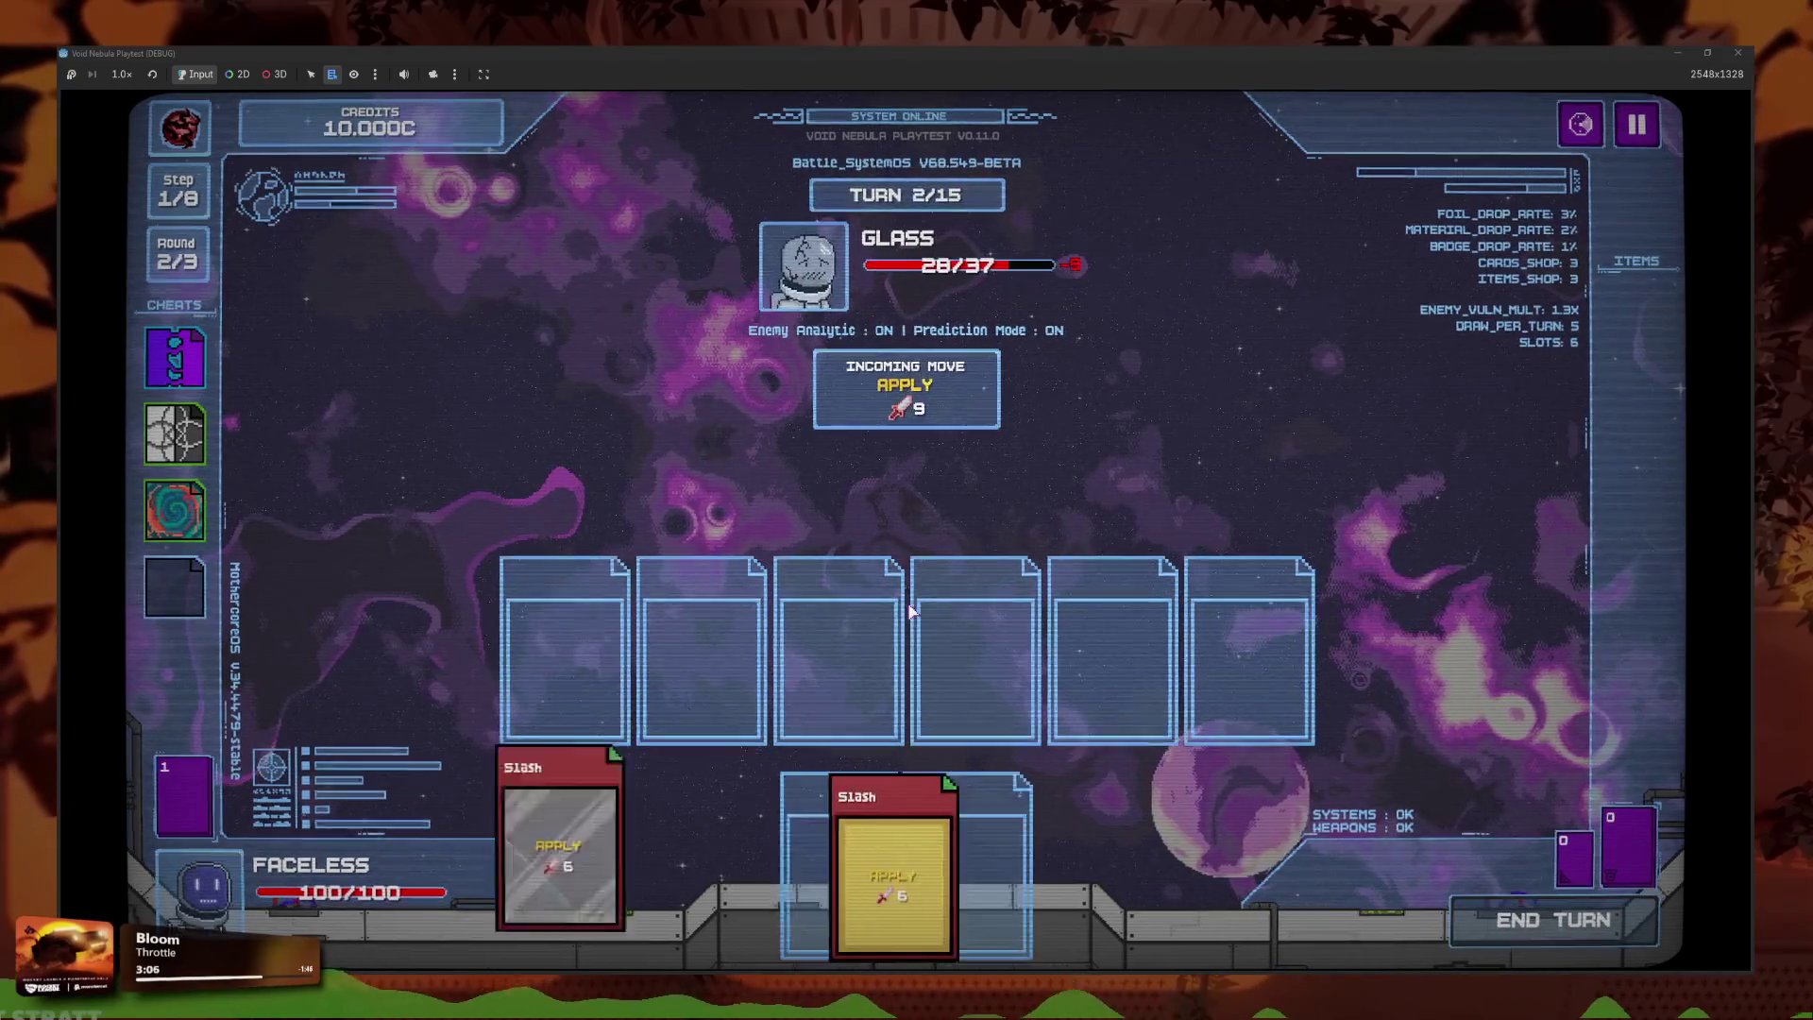
pyautogui.click(1445, 918)
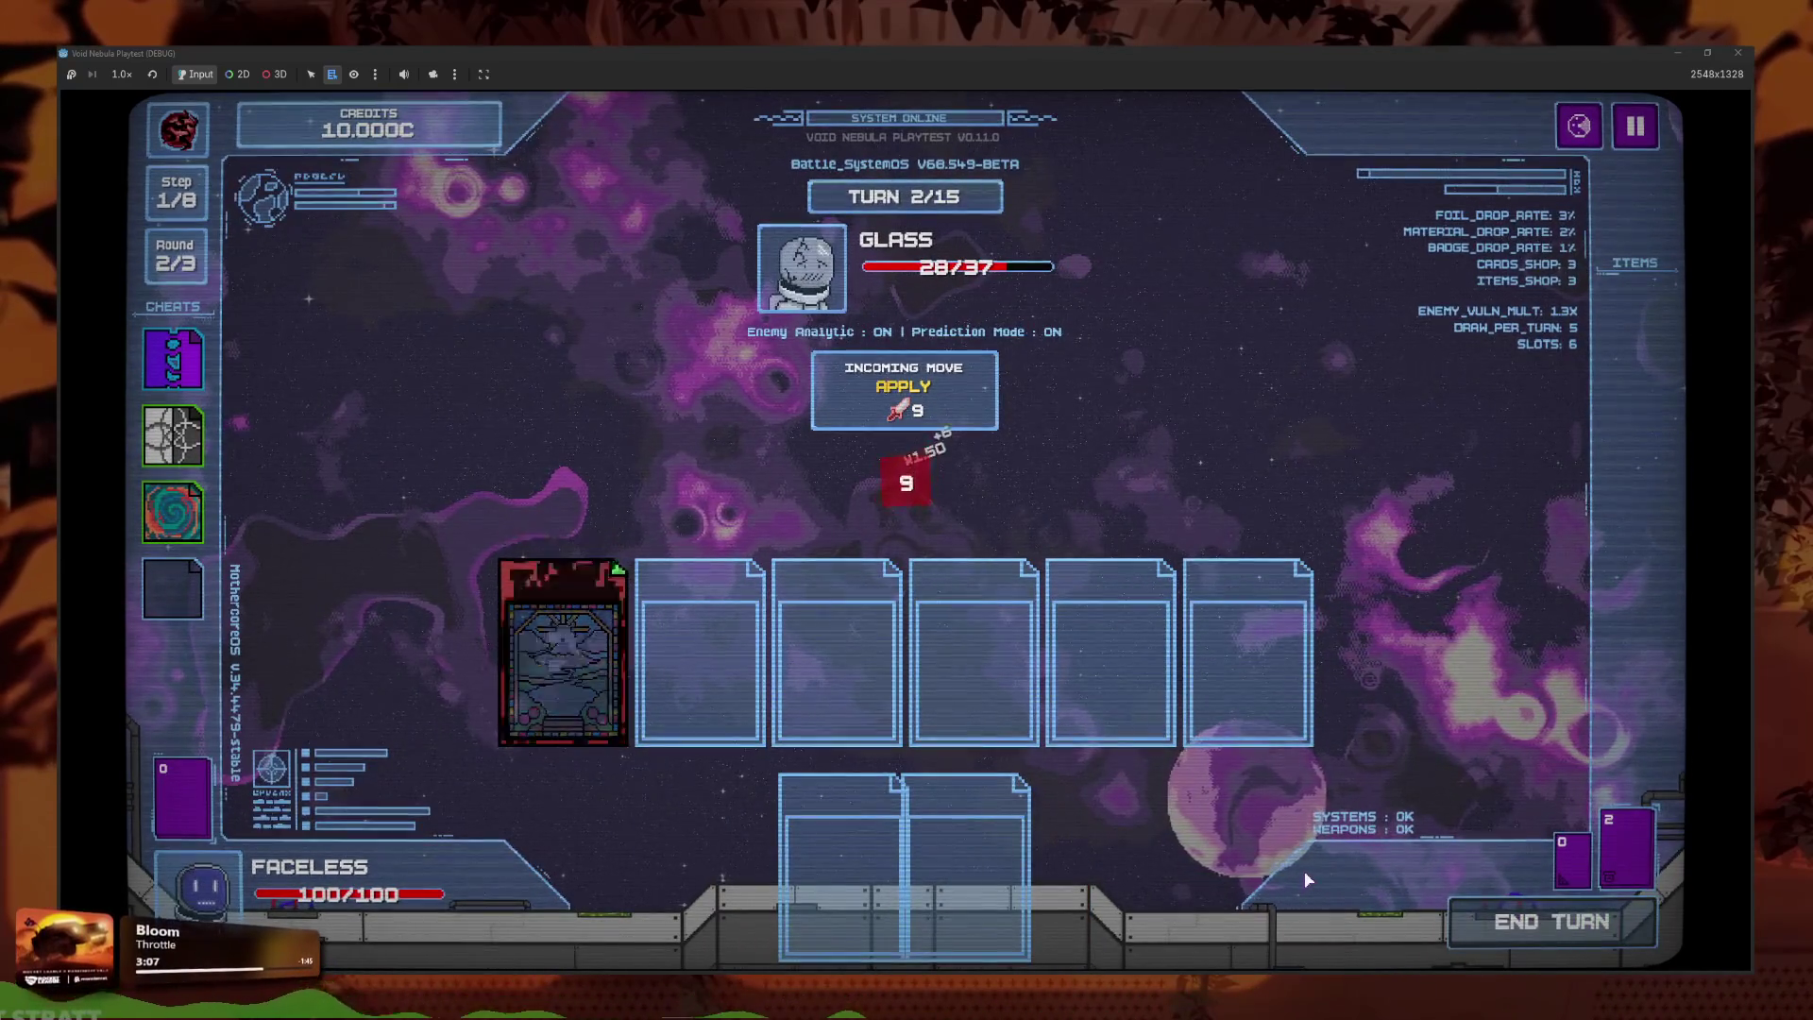
pyautogui.press('super+Down')
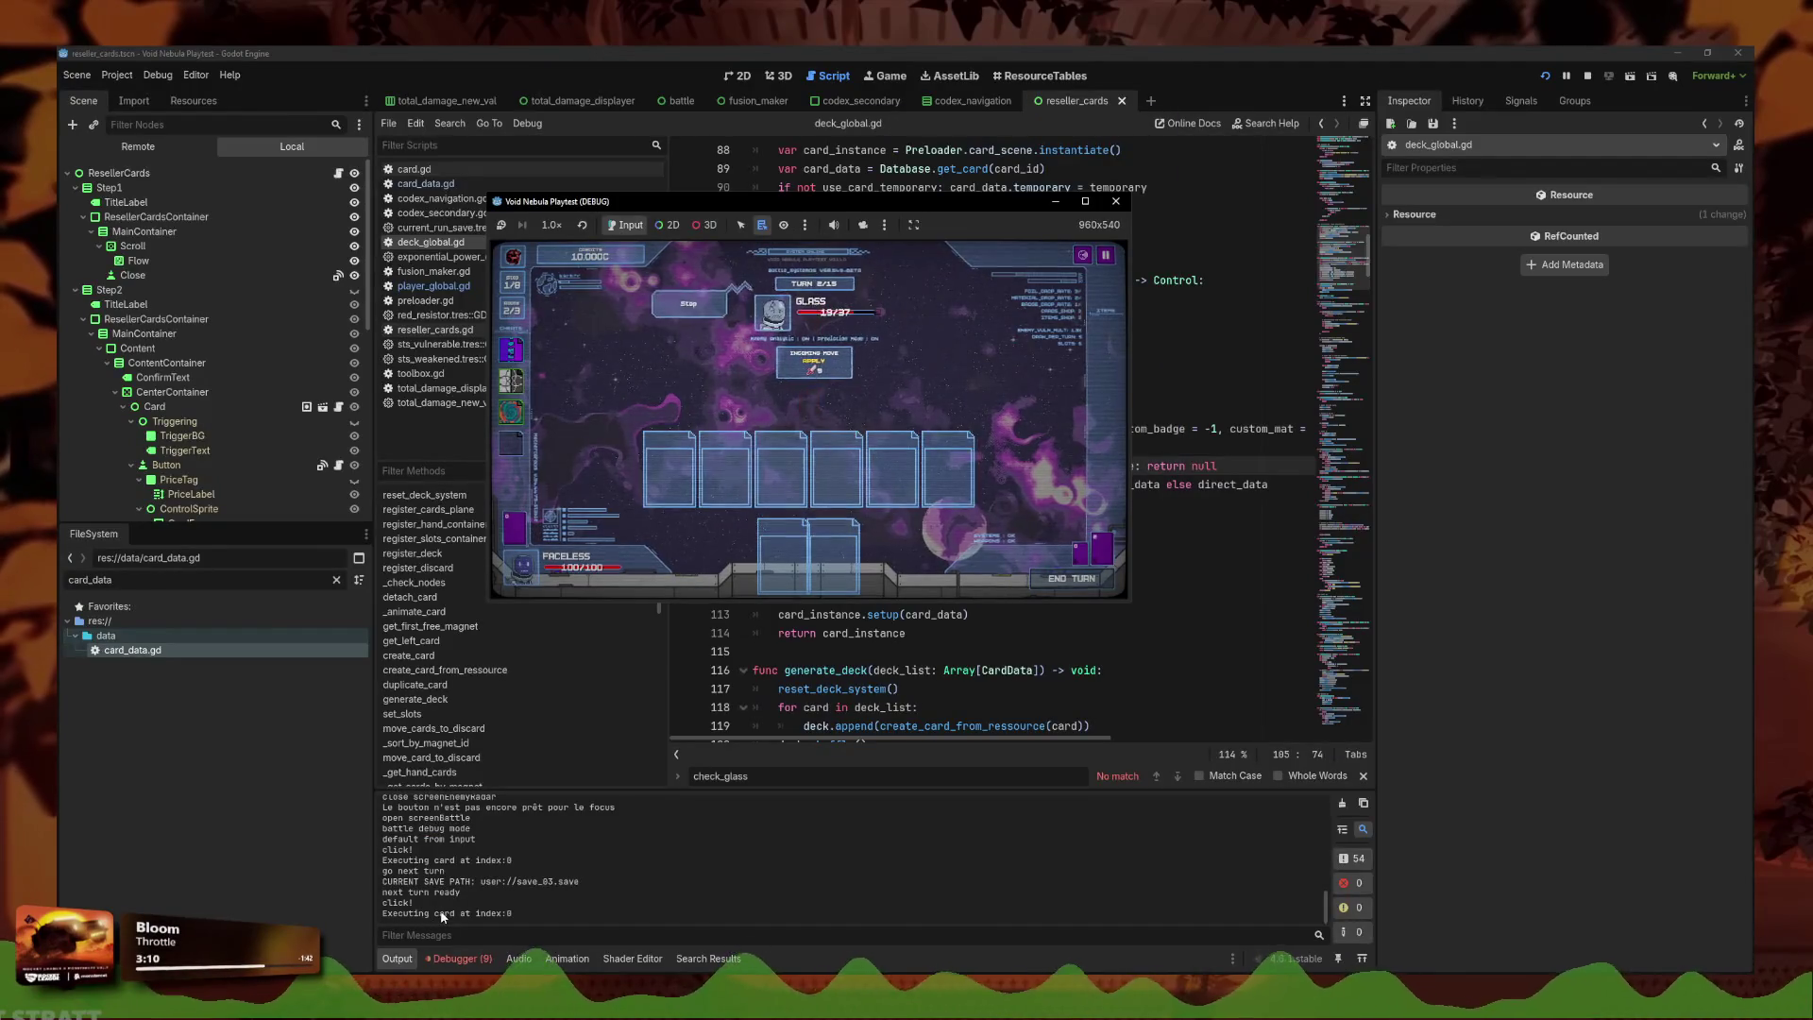
pyautogui.click(1032, 700)
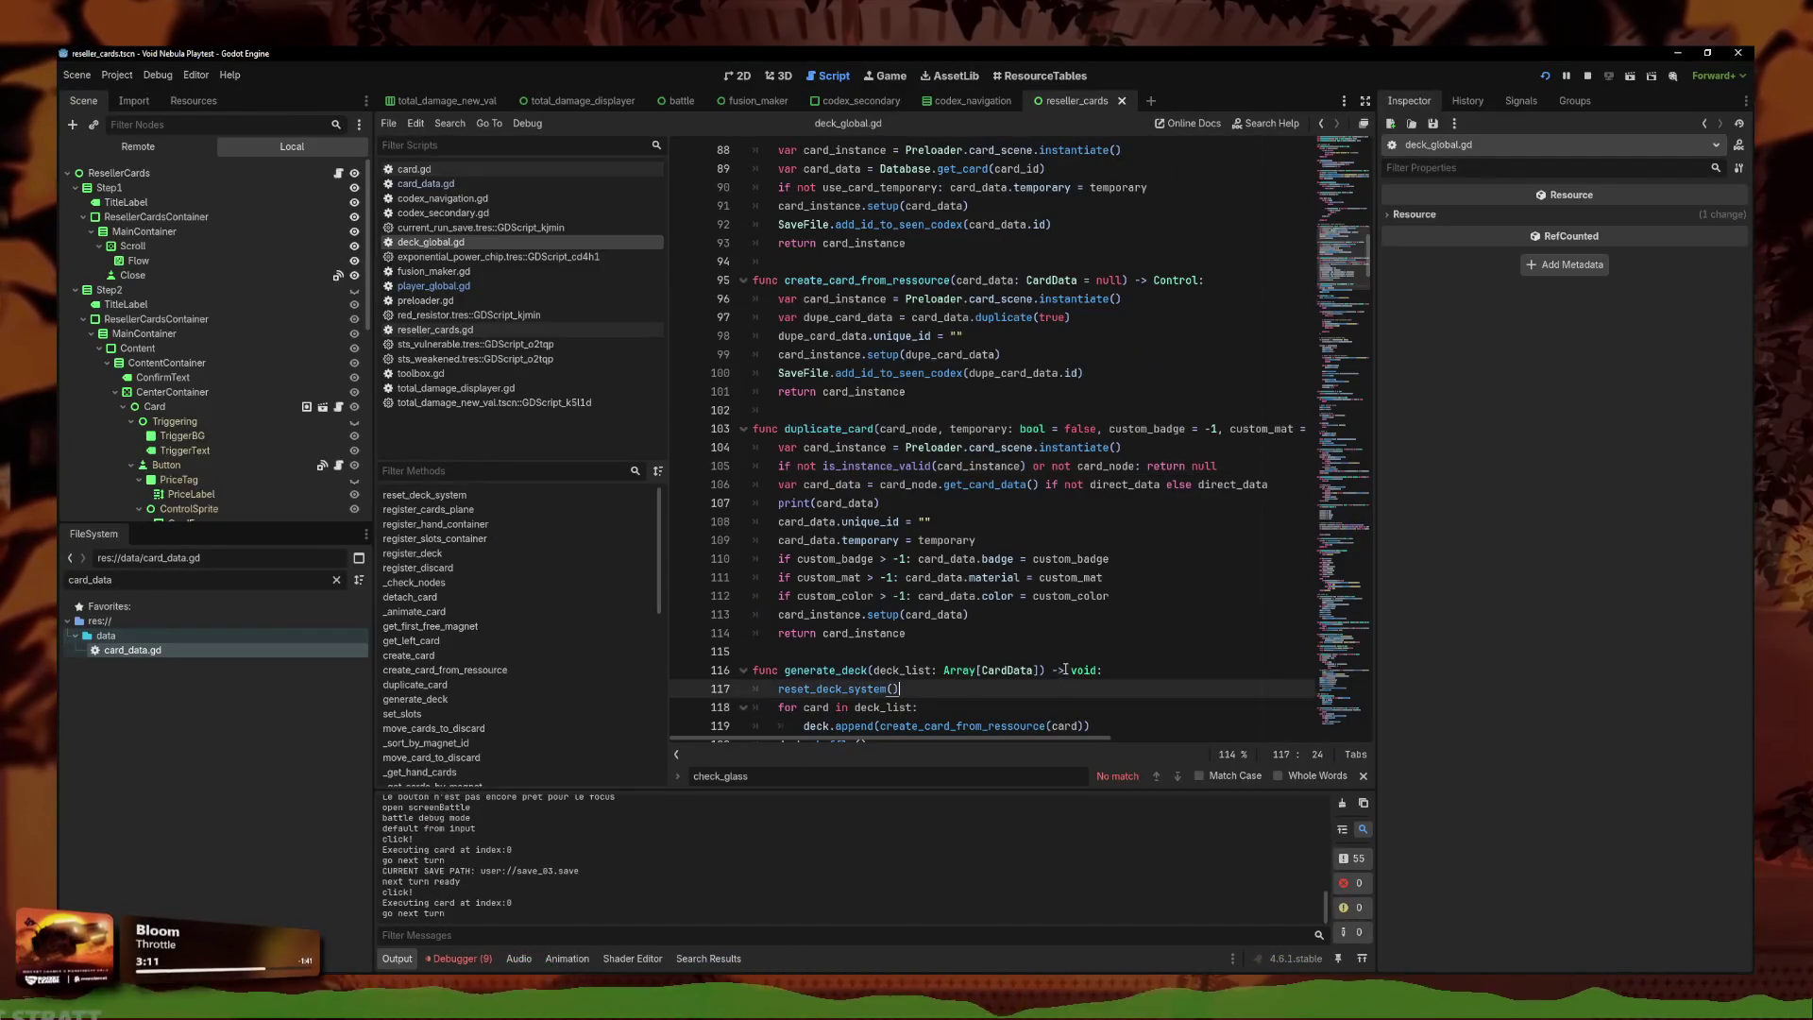
# Switch between deck_global.gd and player_global.gd, ending on player_global.gd.
pyautogui.click(1010, 633)
pyautogui.click(1102, 466)
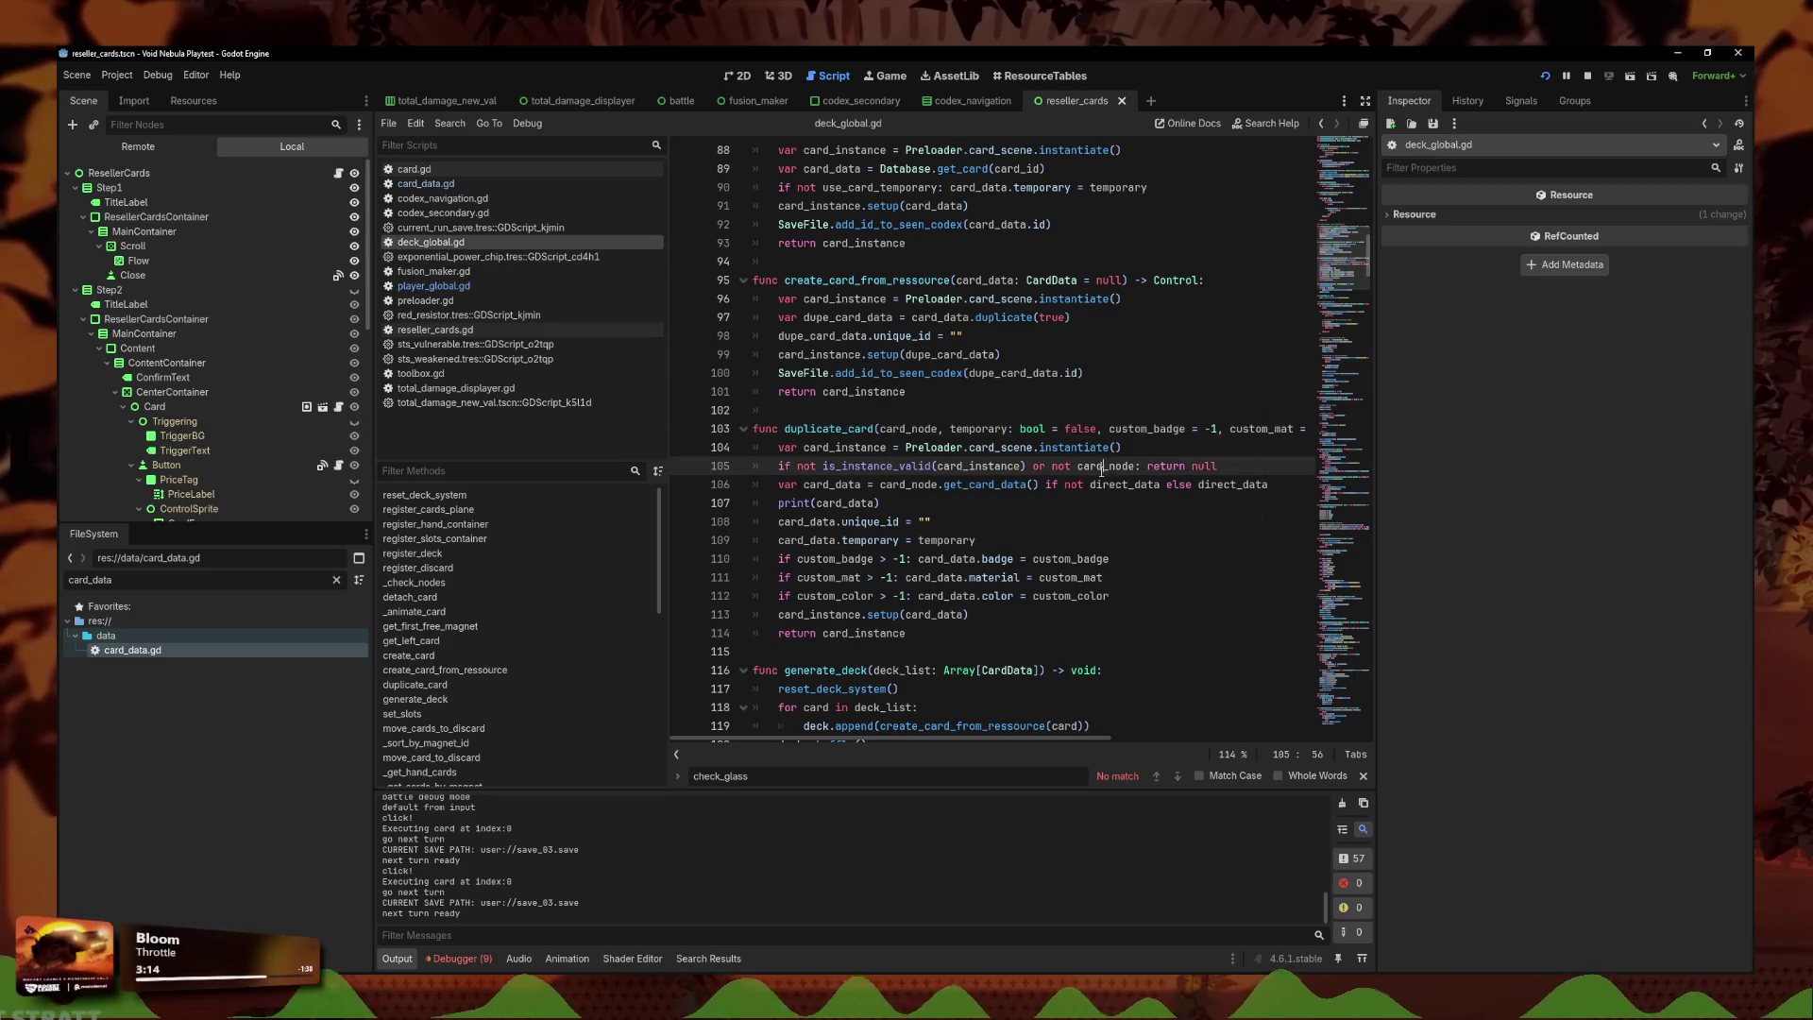
pyautogui.click(433, 286)
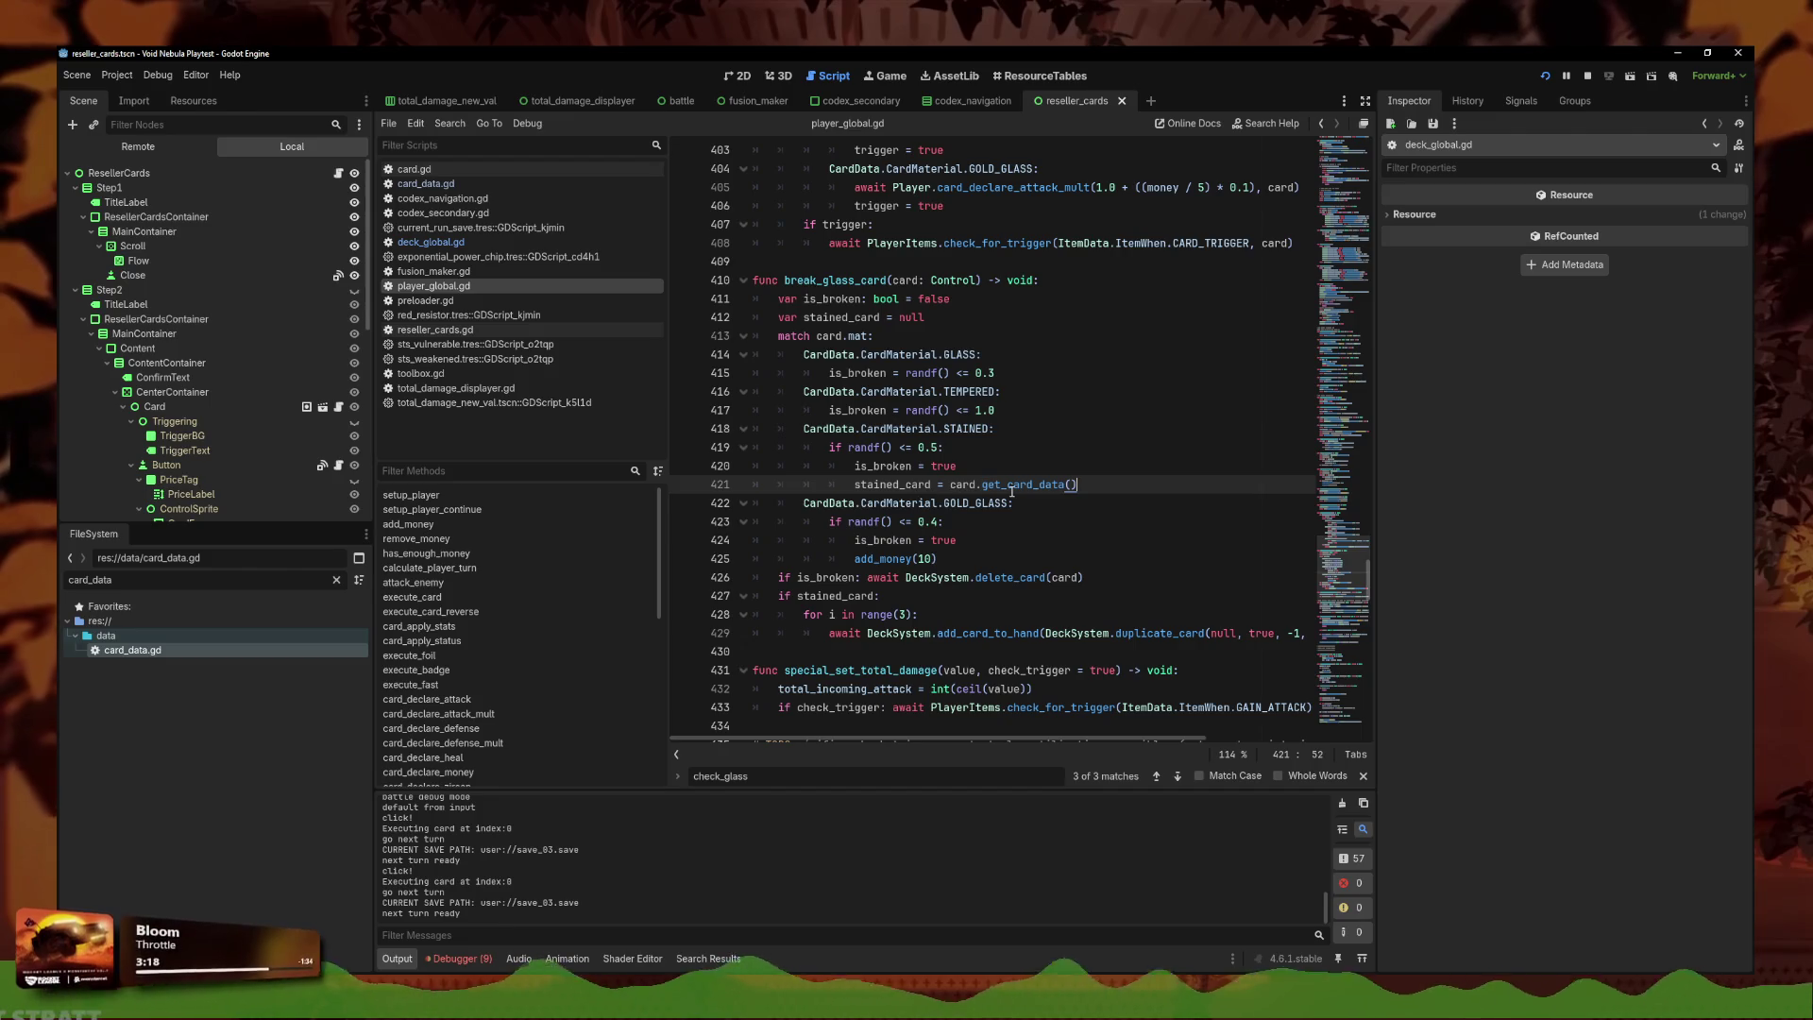
pyautogui.click(423, 246)
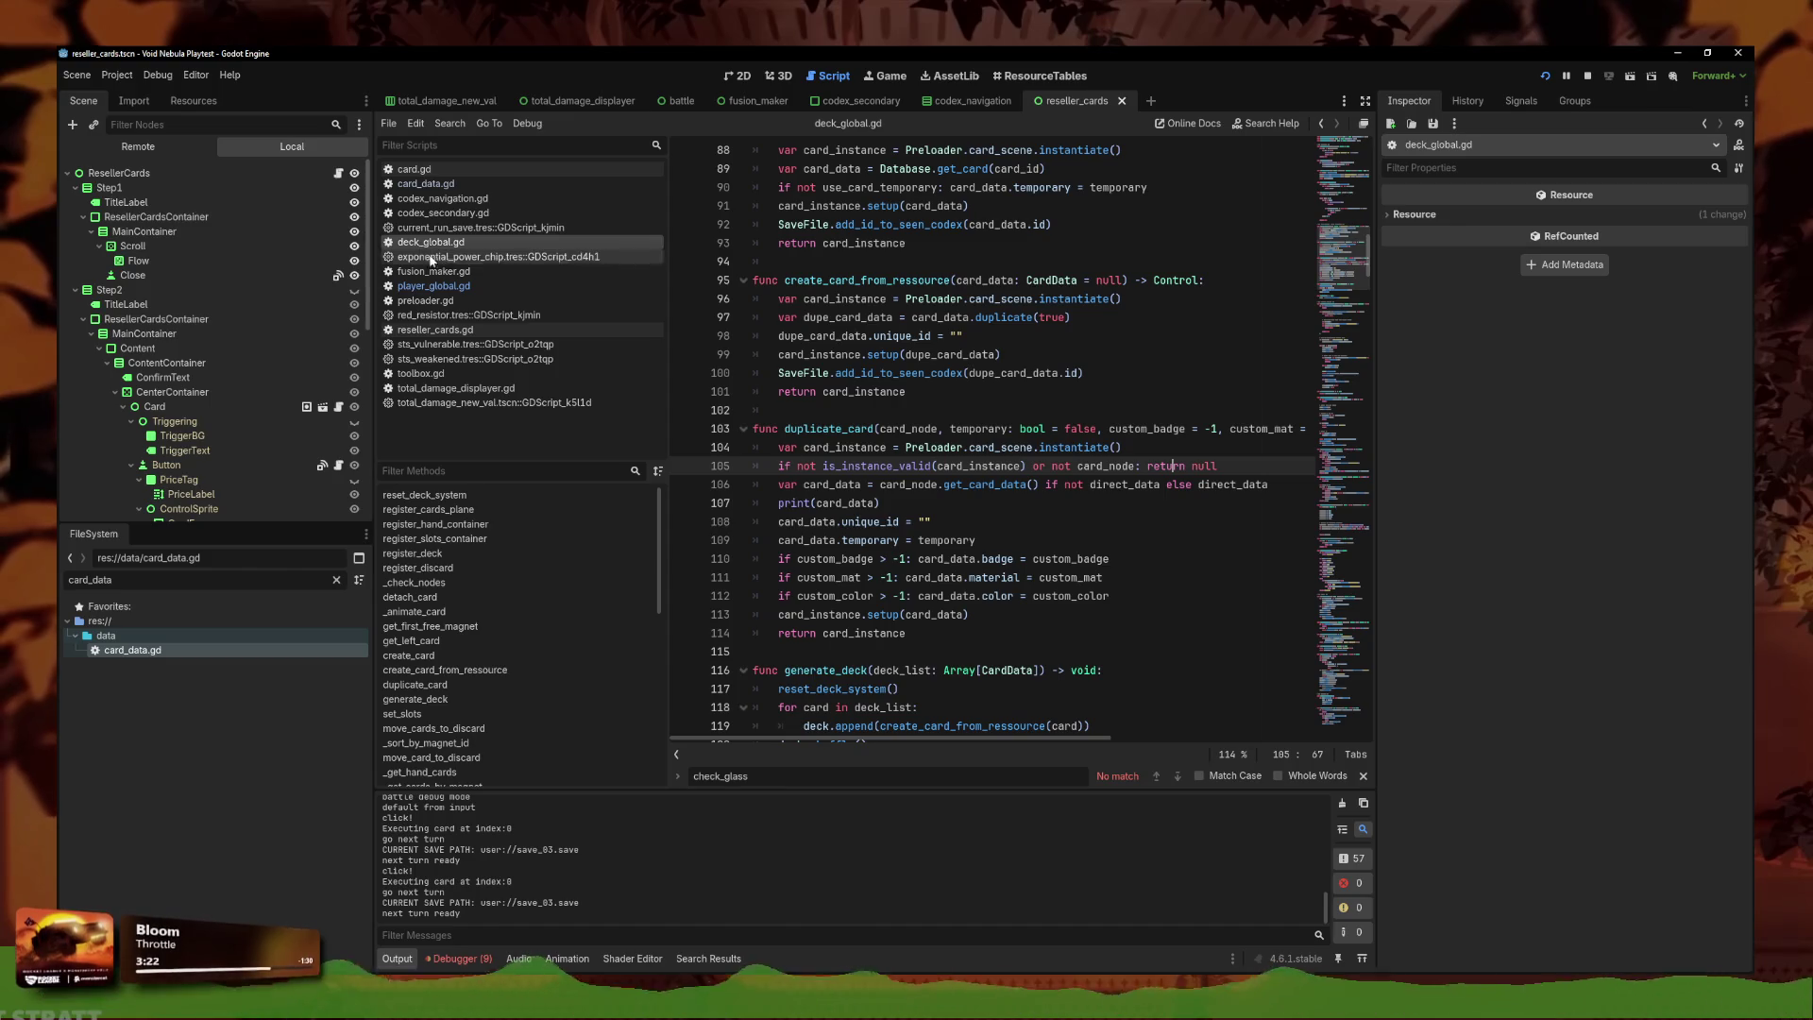
pyautogui.click(451, 289)
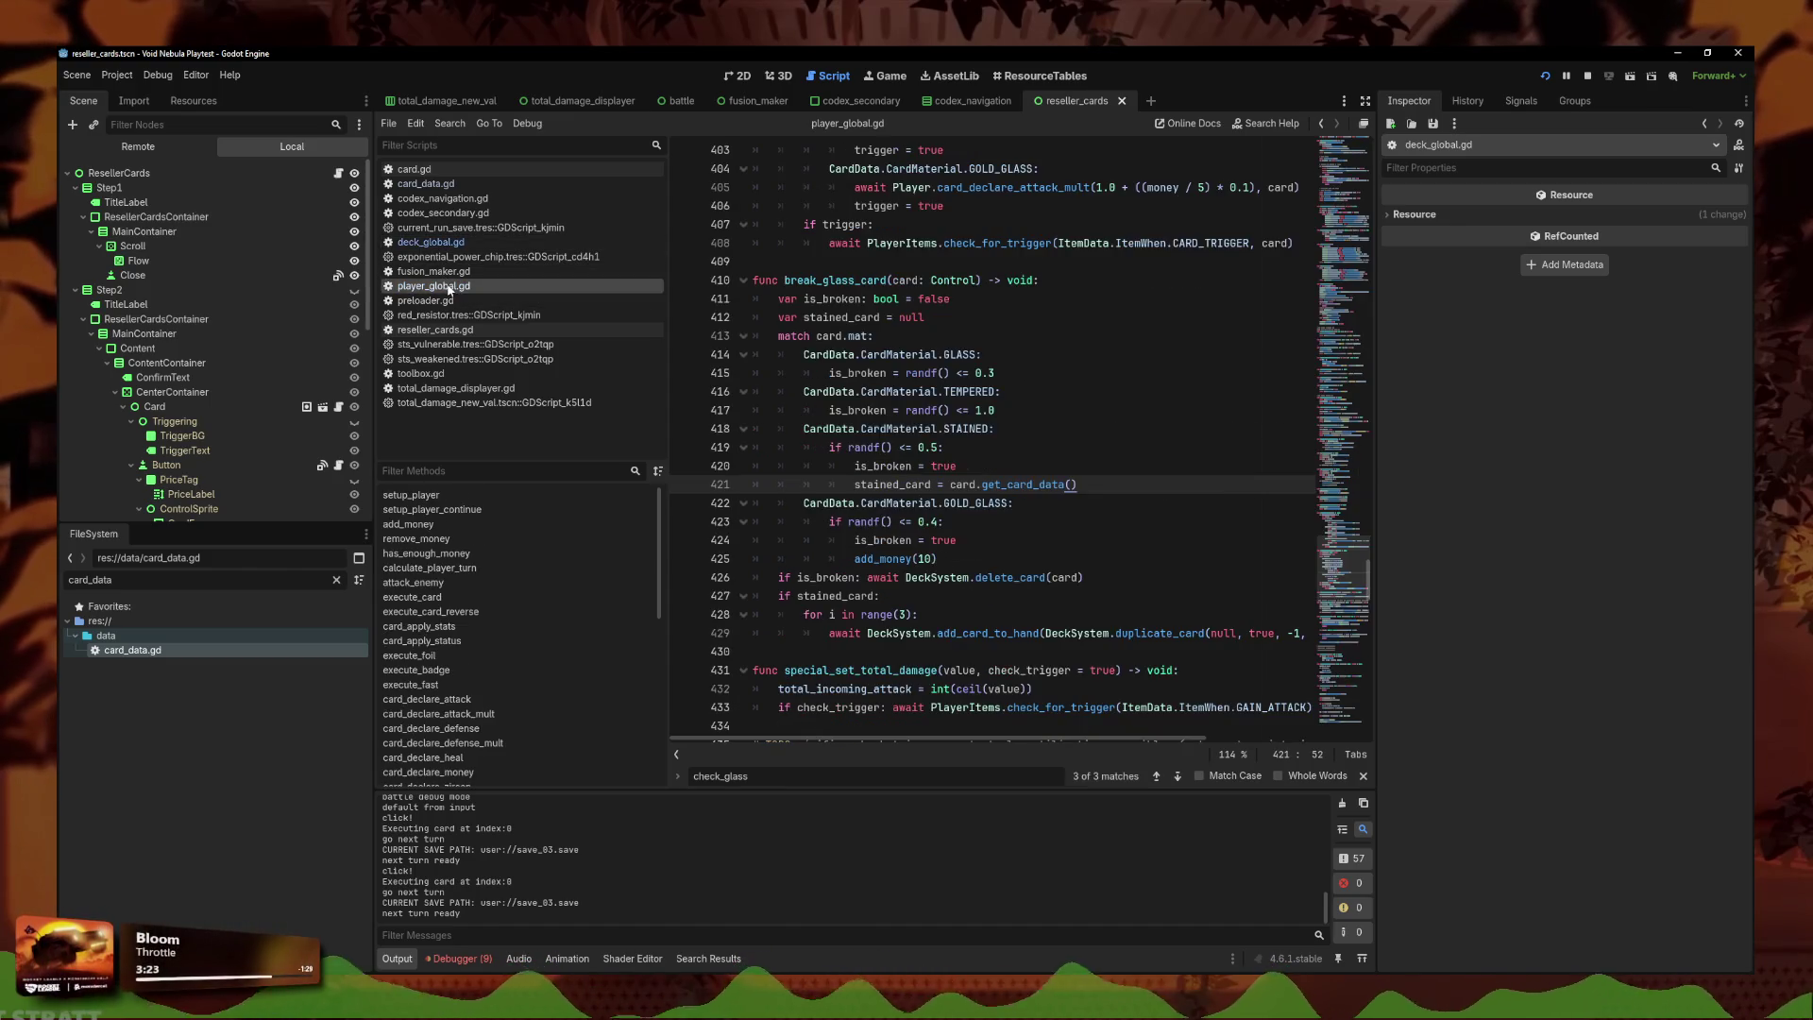
# Add print(stained_card) after the delete_card line and run the project.
pyautogui.click(1156, 581)
pyautogui.press('Return')
pyautogui.write('print(stained_card)')
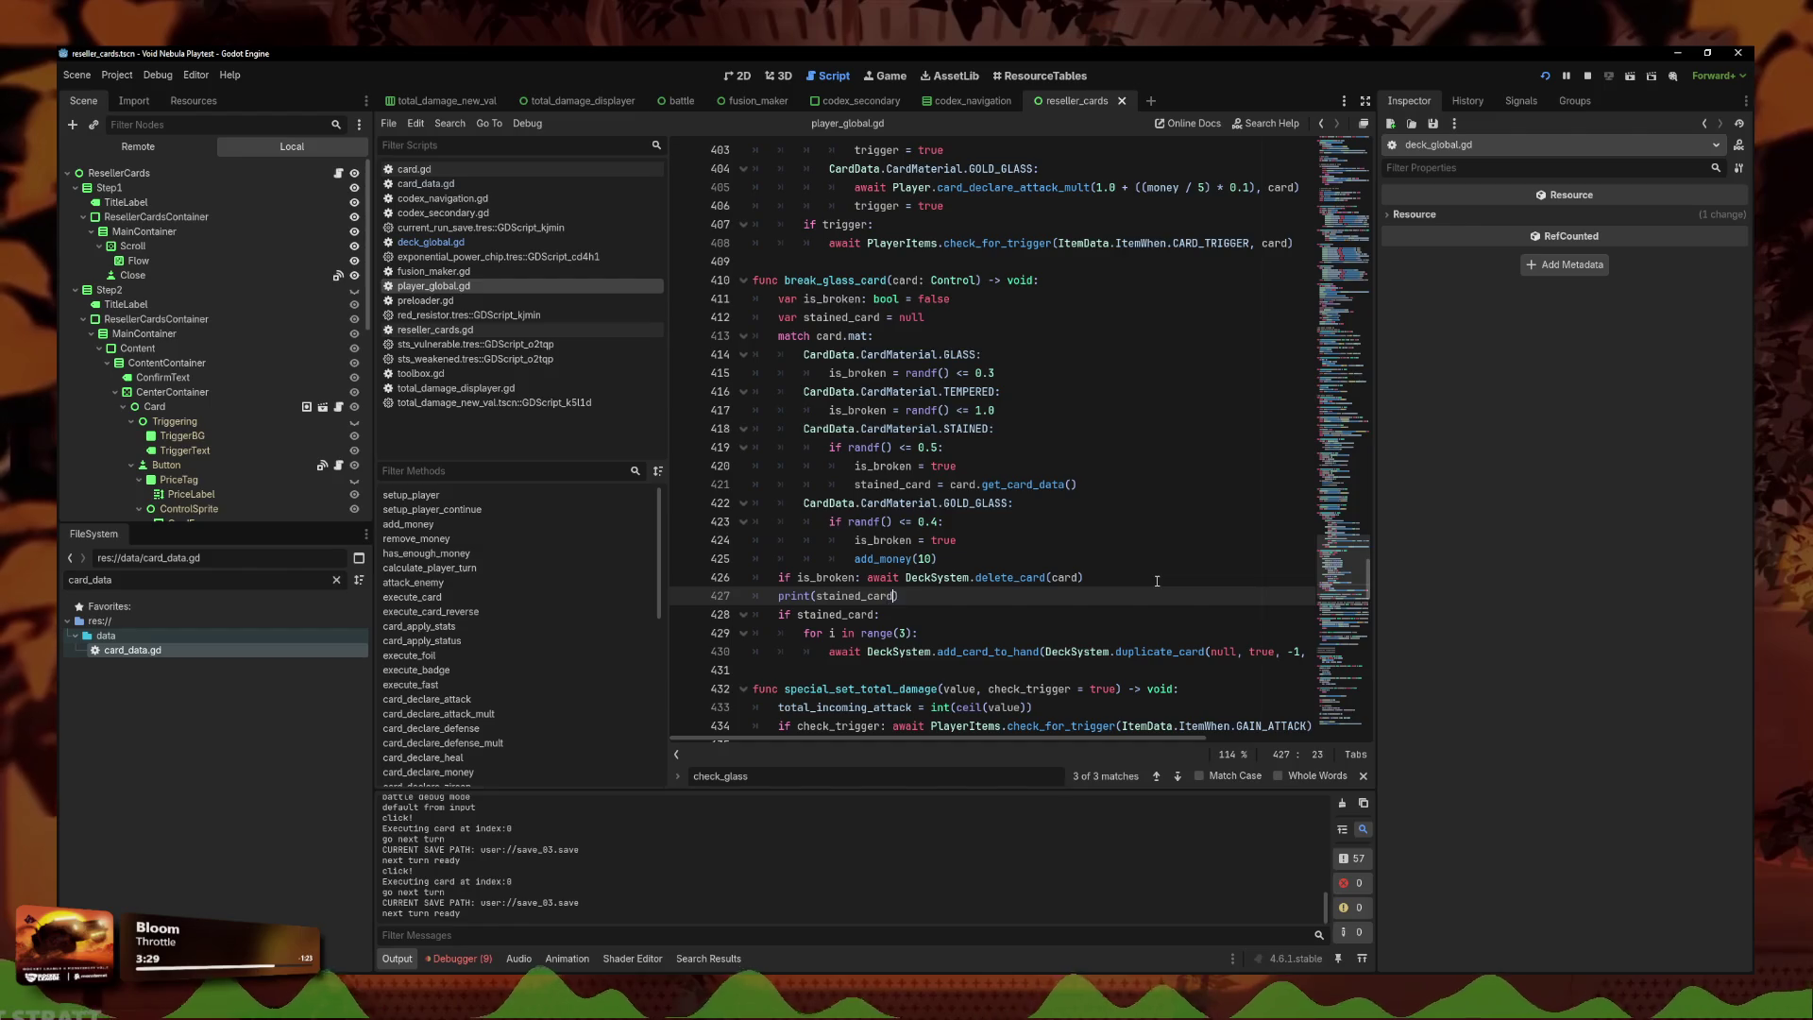
pyautogui.press('F5')
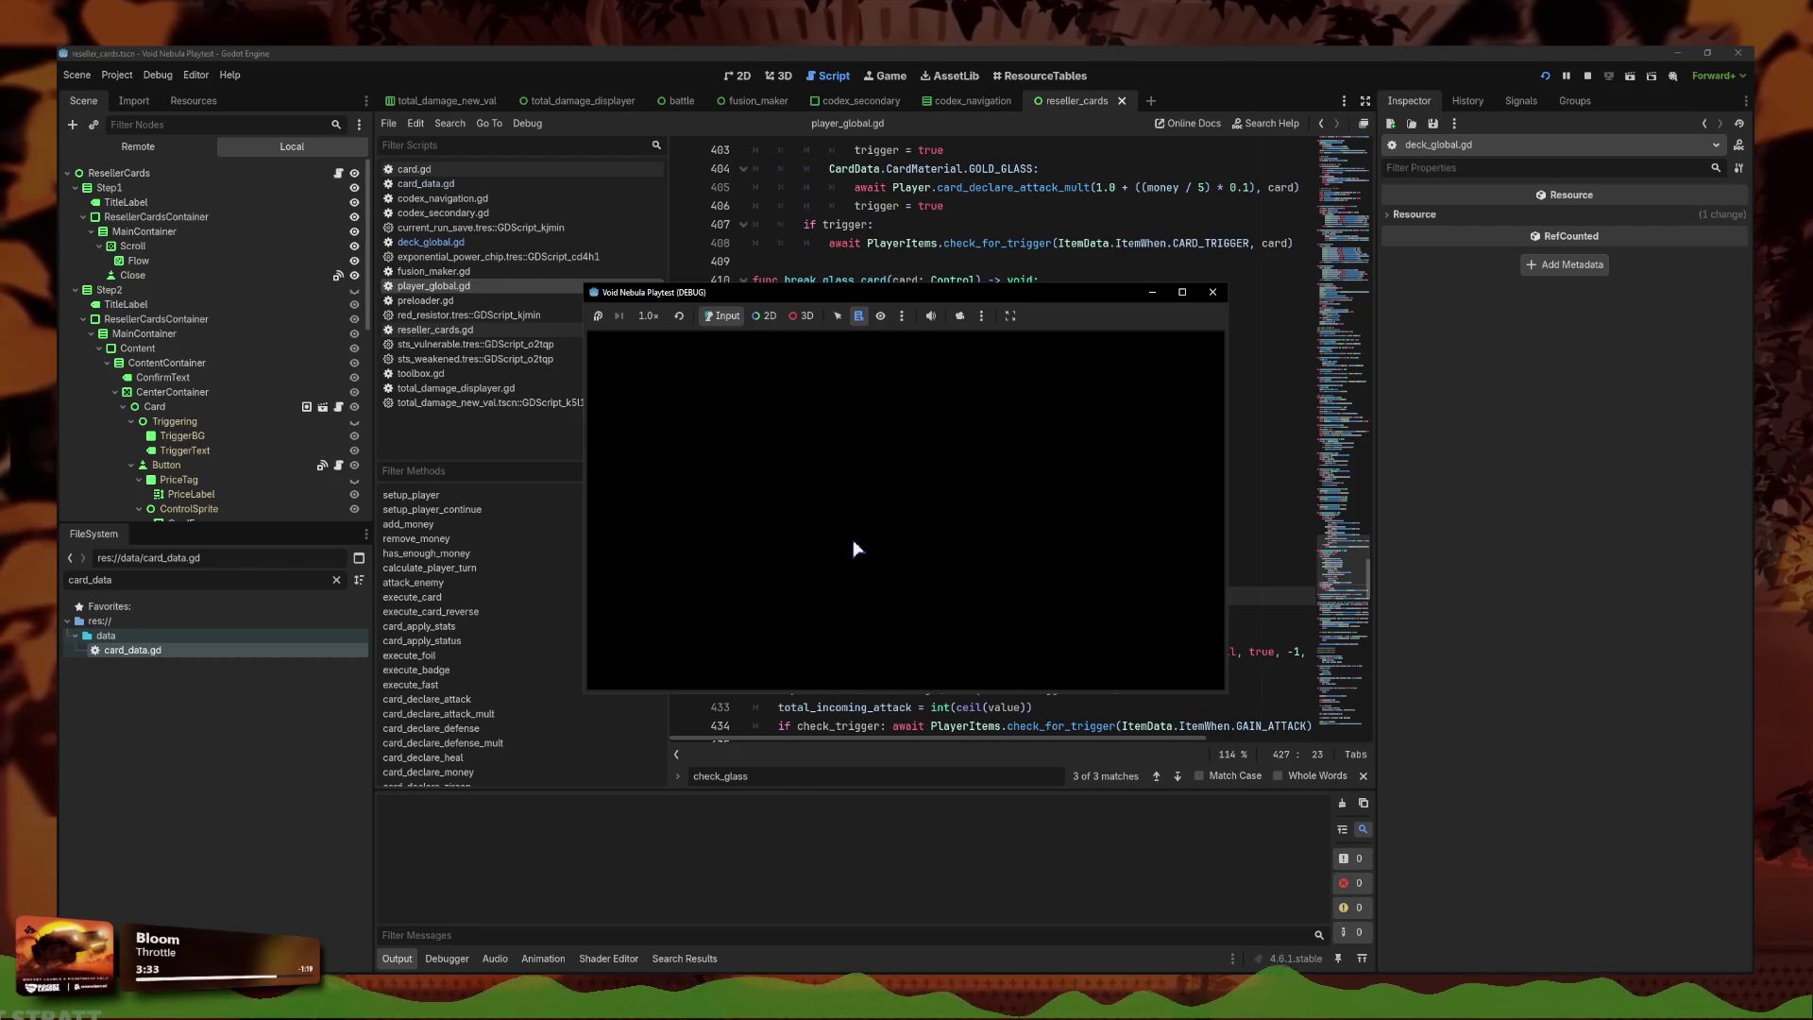
# Continue the saved run and play the stained-glass Slash card for 9 damage.
pyautogui.click(770, 536)
pyautogui.click(947, 555)
pyautogui.click(1181, 292)
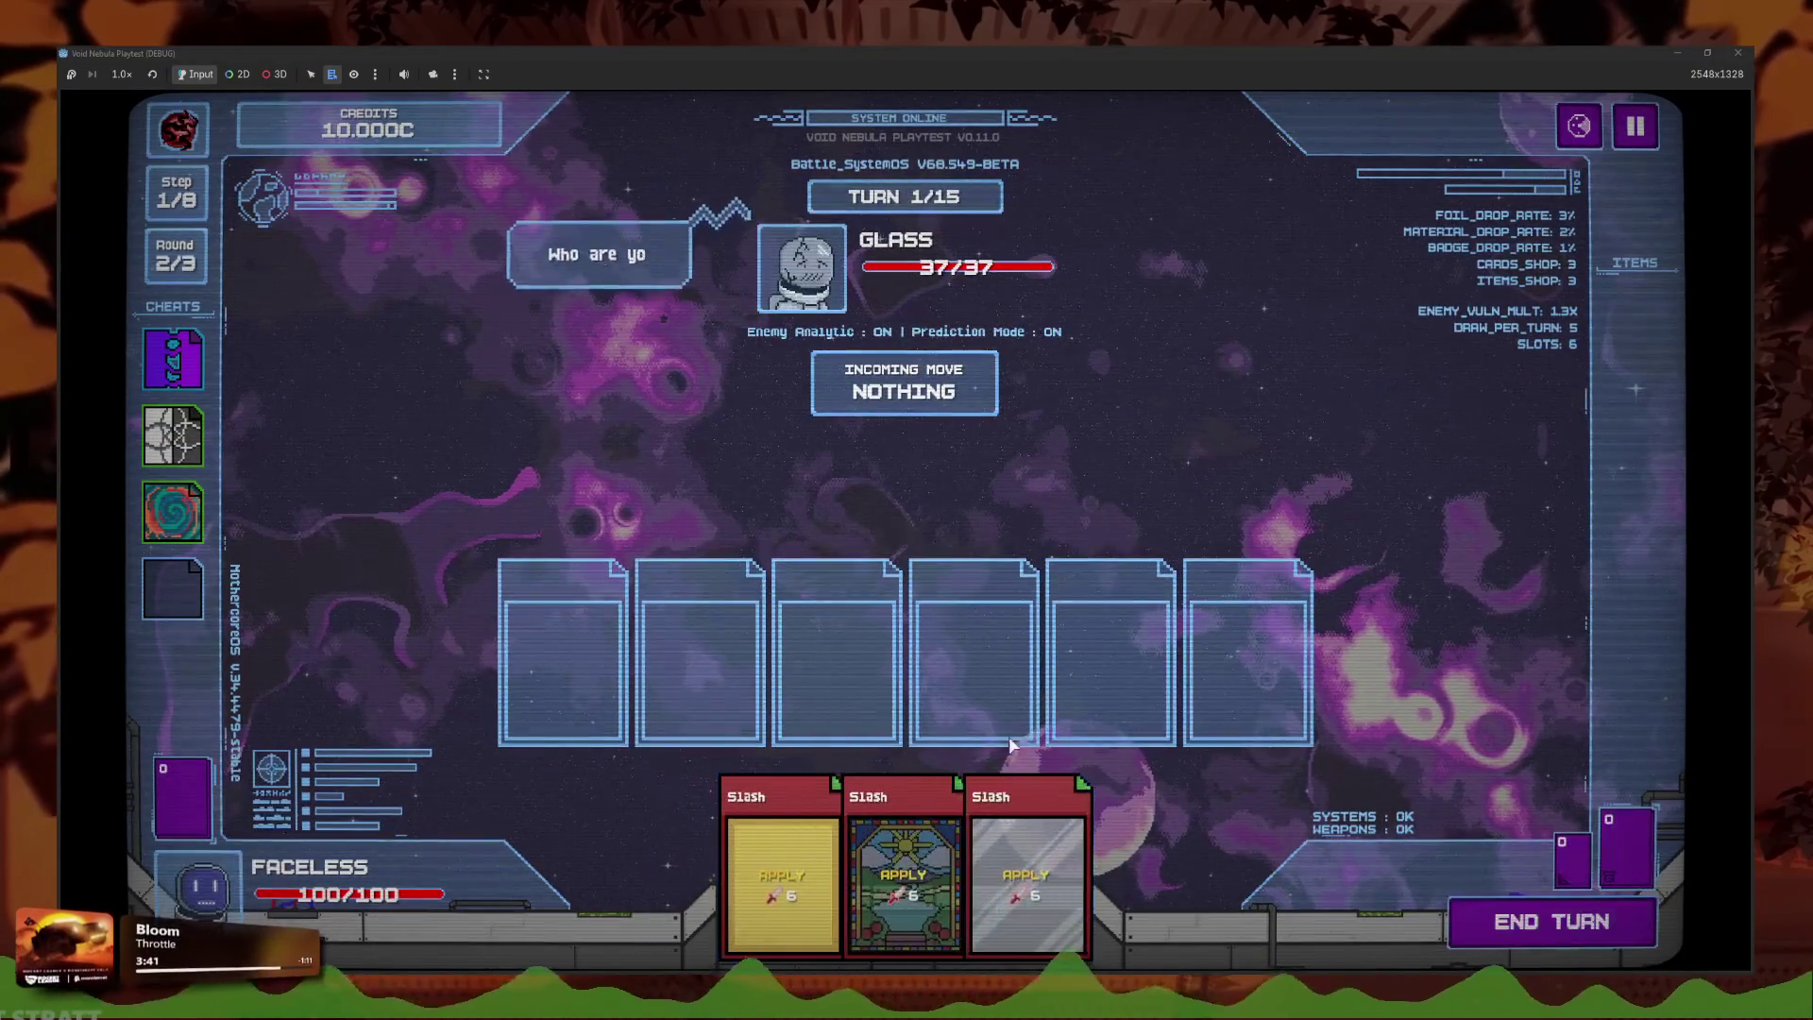
pyautogui.click(903, 878)
pyautogui.click(1552, 920)
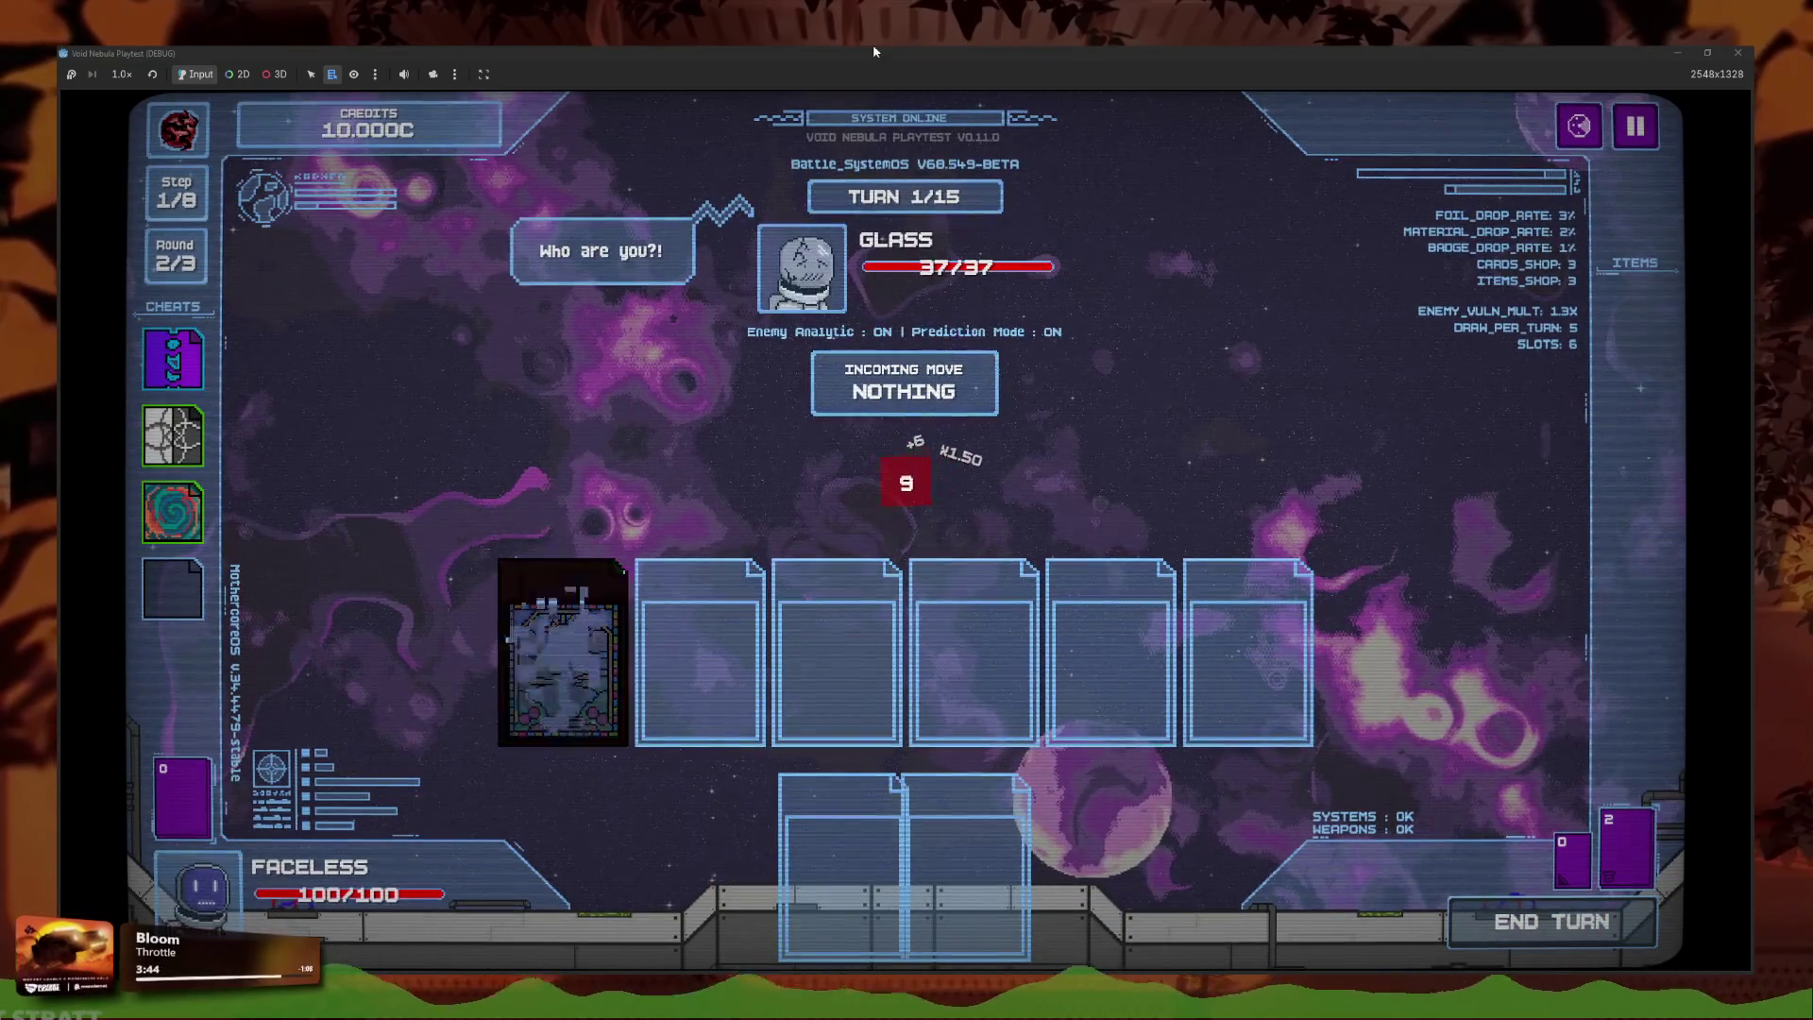
# Restore the game window and return to print(stained_card) in player_global.gd.
pyautogui.moveTo(874, 50); pyautogui.dragTo(916, 160)
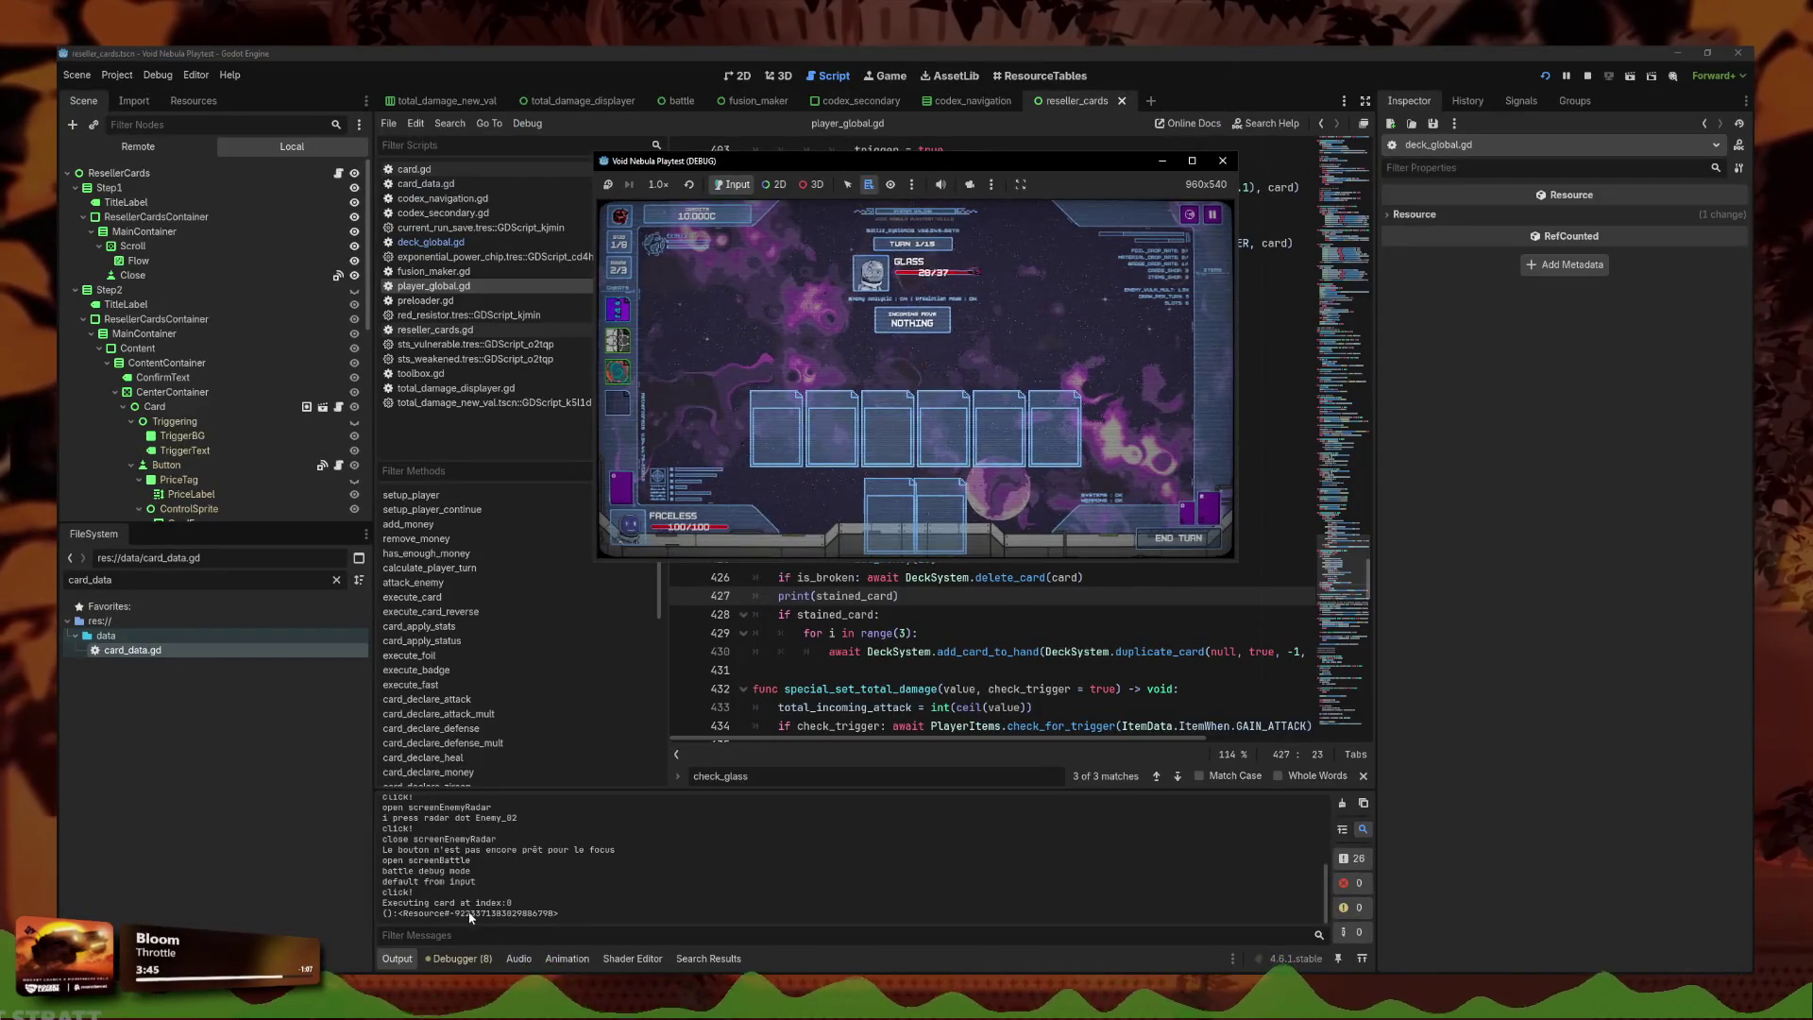
pyautogui.click(483, 918)
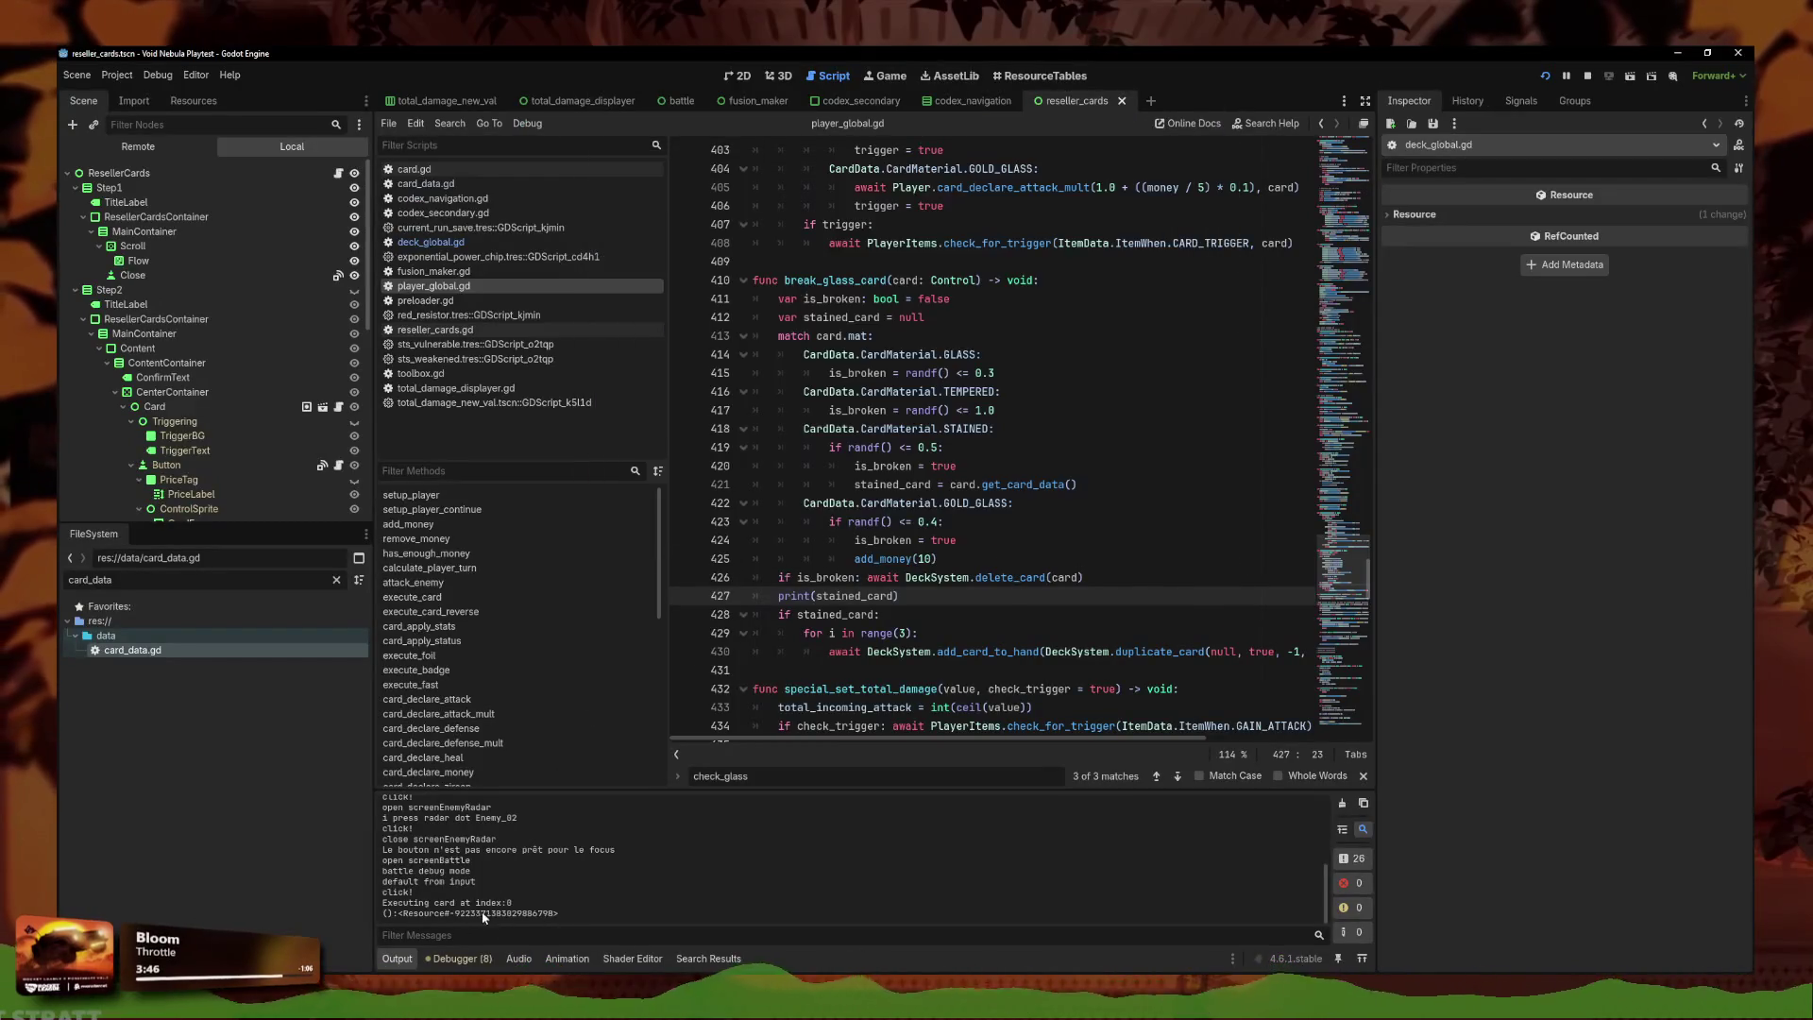
pyautogui.click(879, 614)
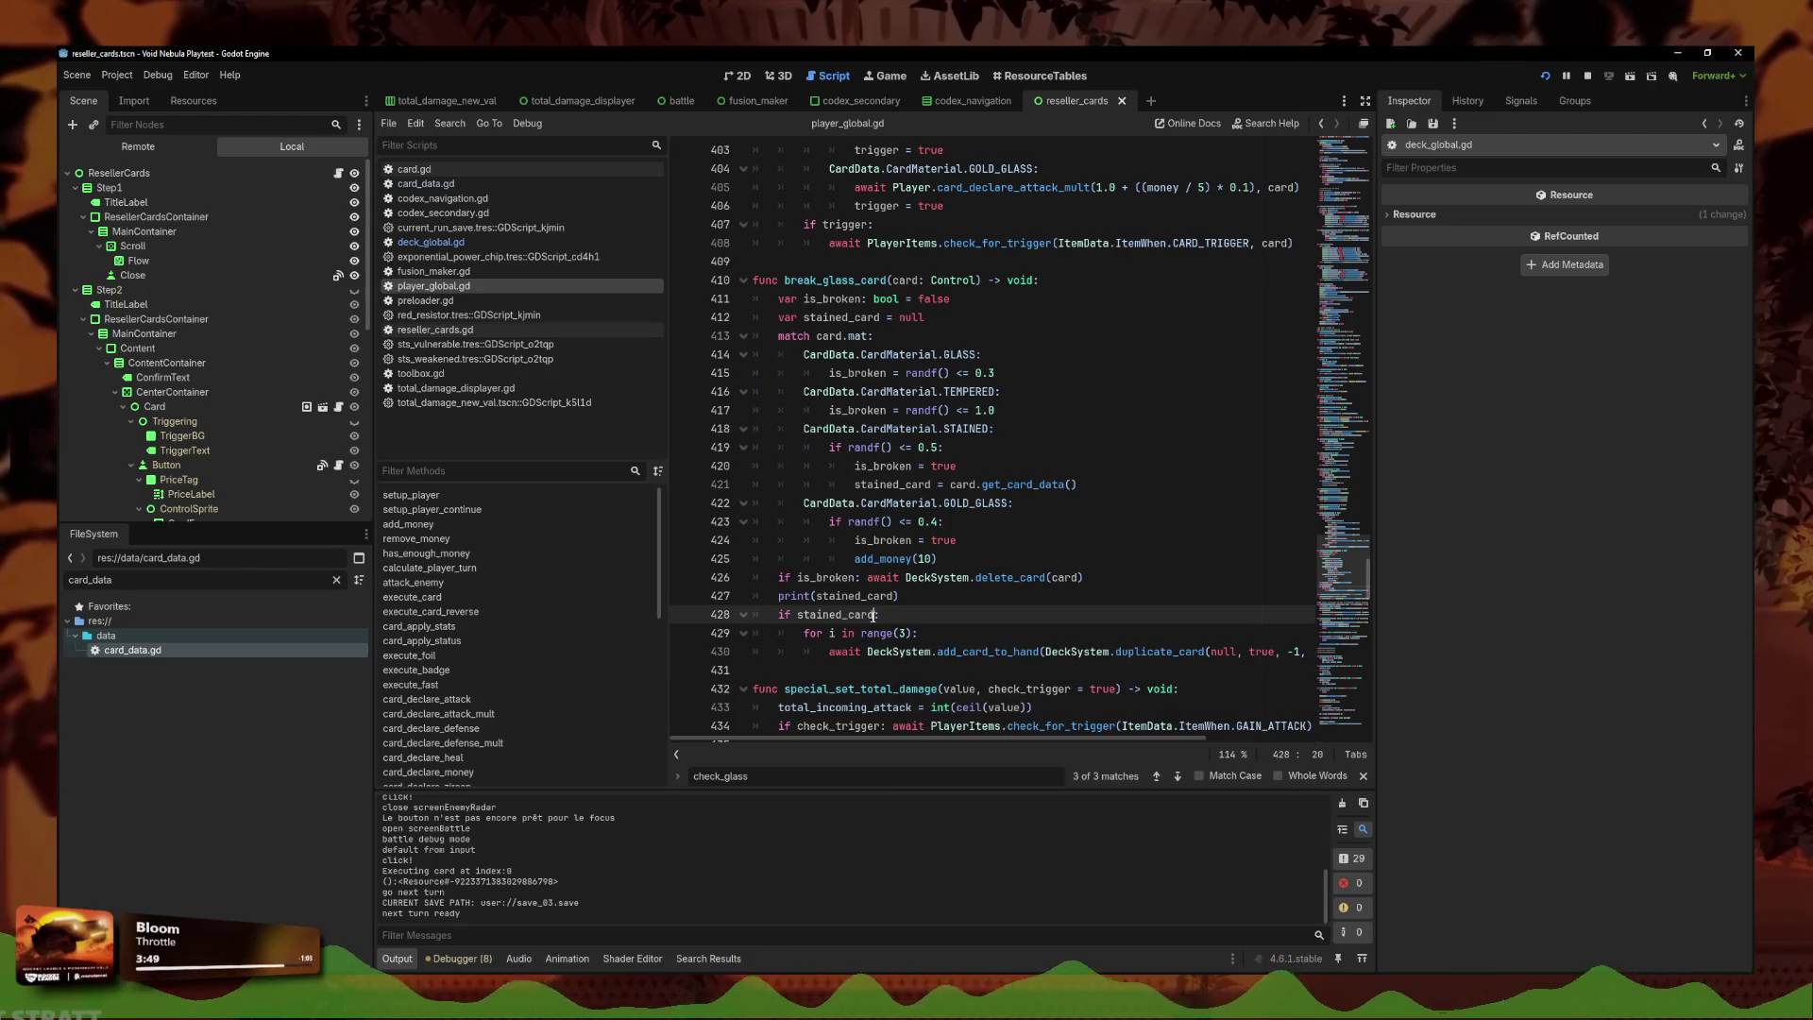
pyautogui.click(926, 598)
# Move print(stained_card) inside the if stained_card block and replay the Slash card in a reloaded run.
pyautogui.hotkey('alt', 'Down')
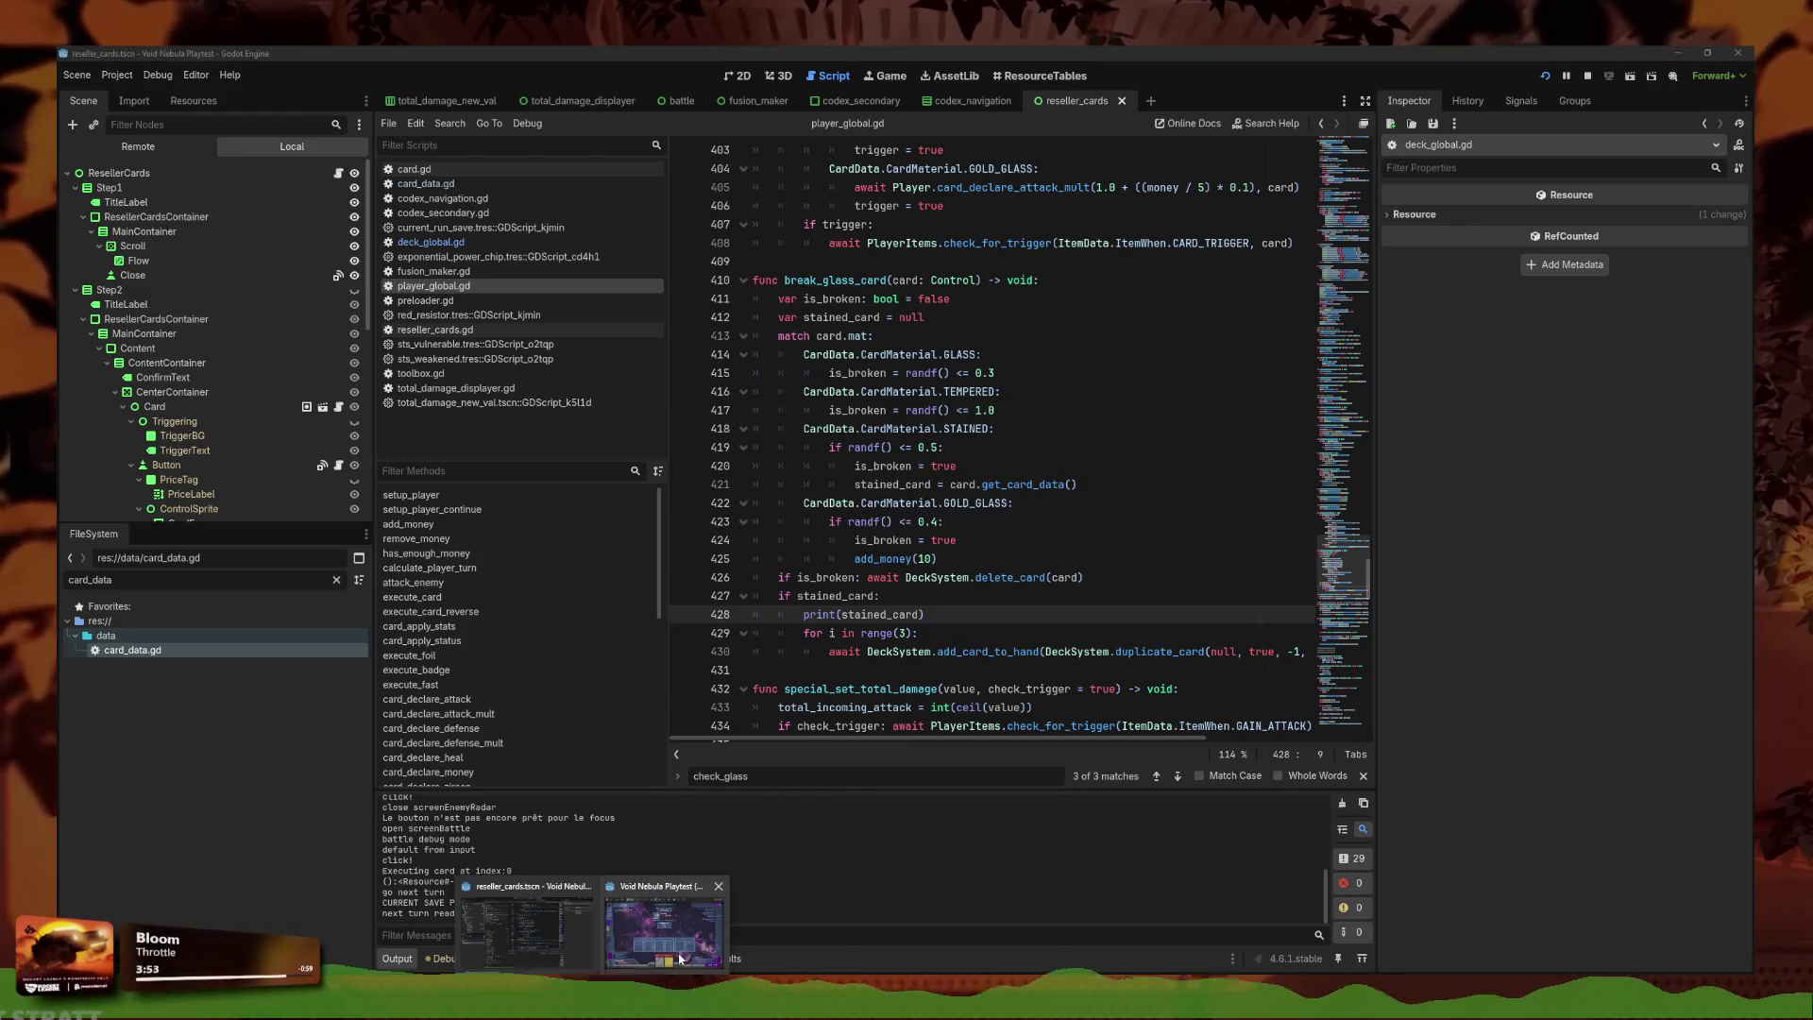
pyautogui.click(659, 935)
pyautogui.click(1213, 215)
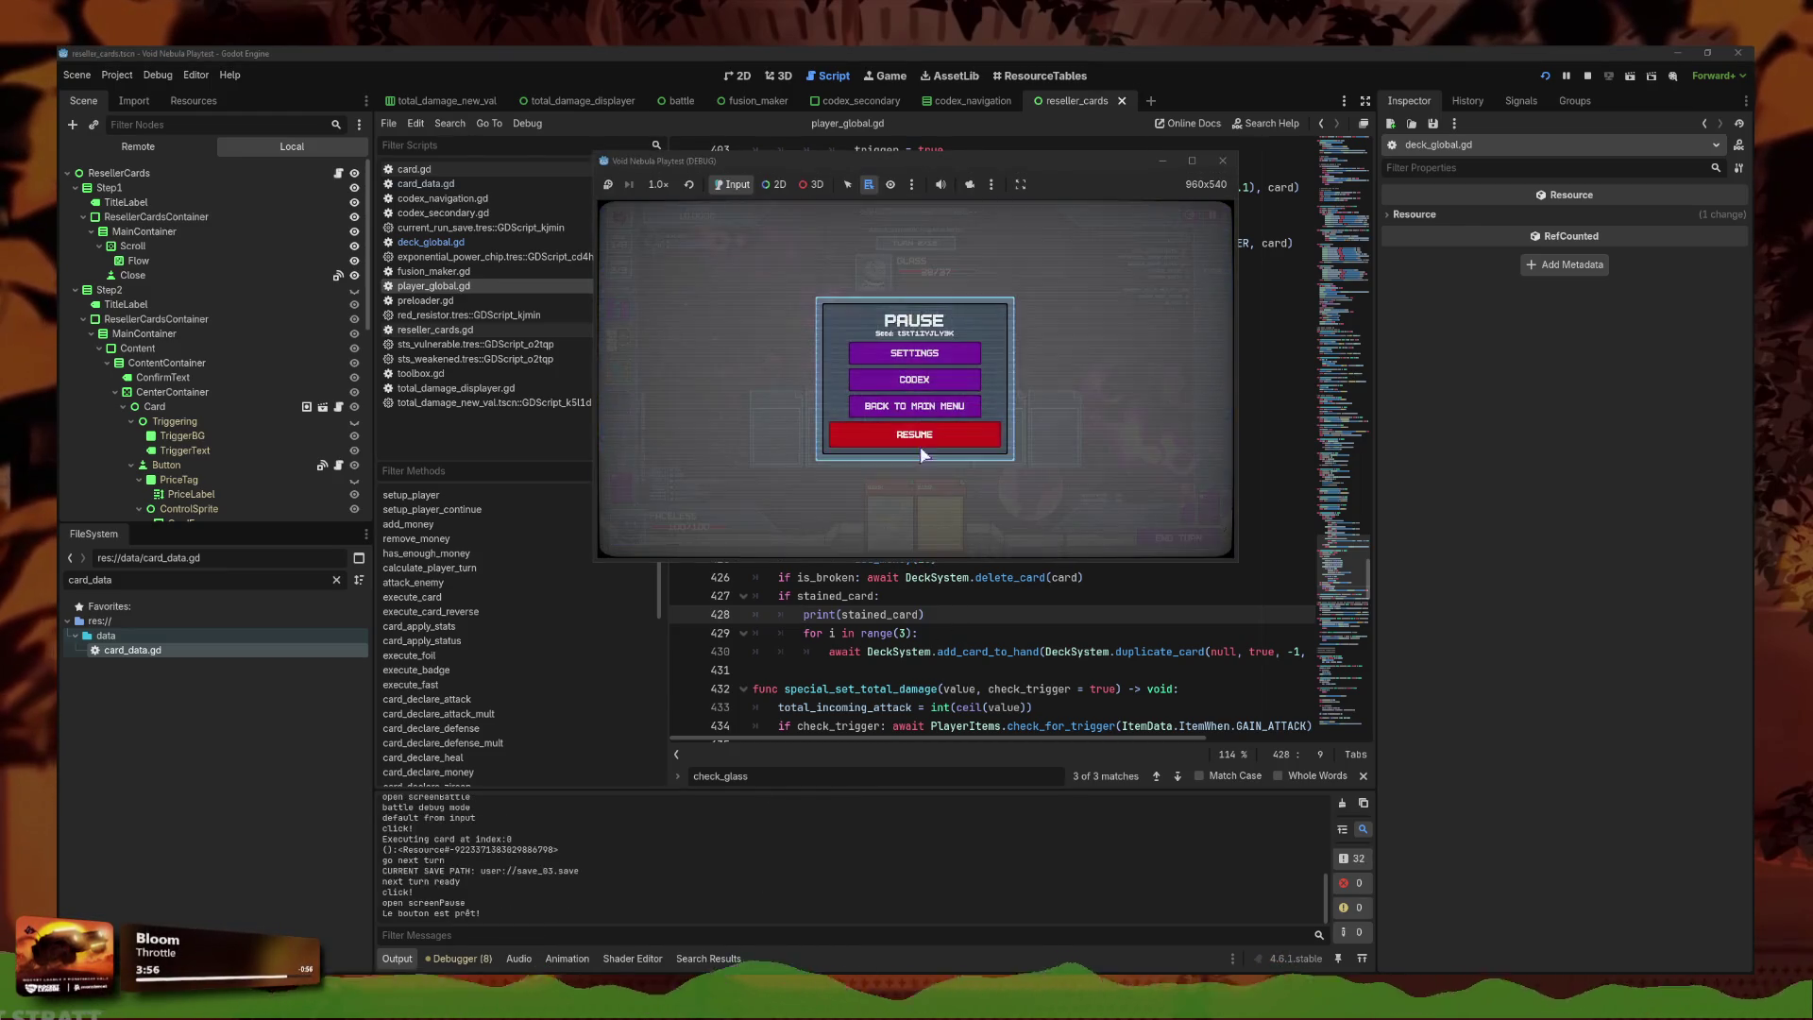
pyautogui.click(923, 408)
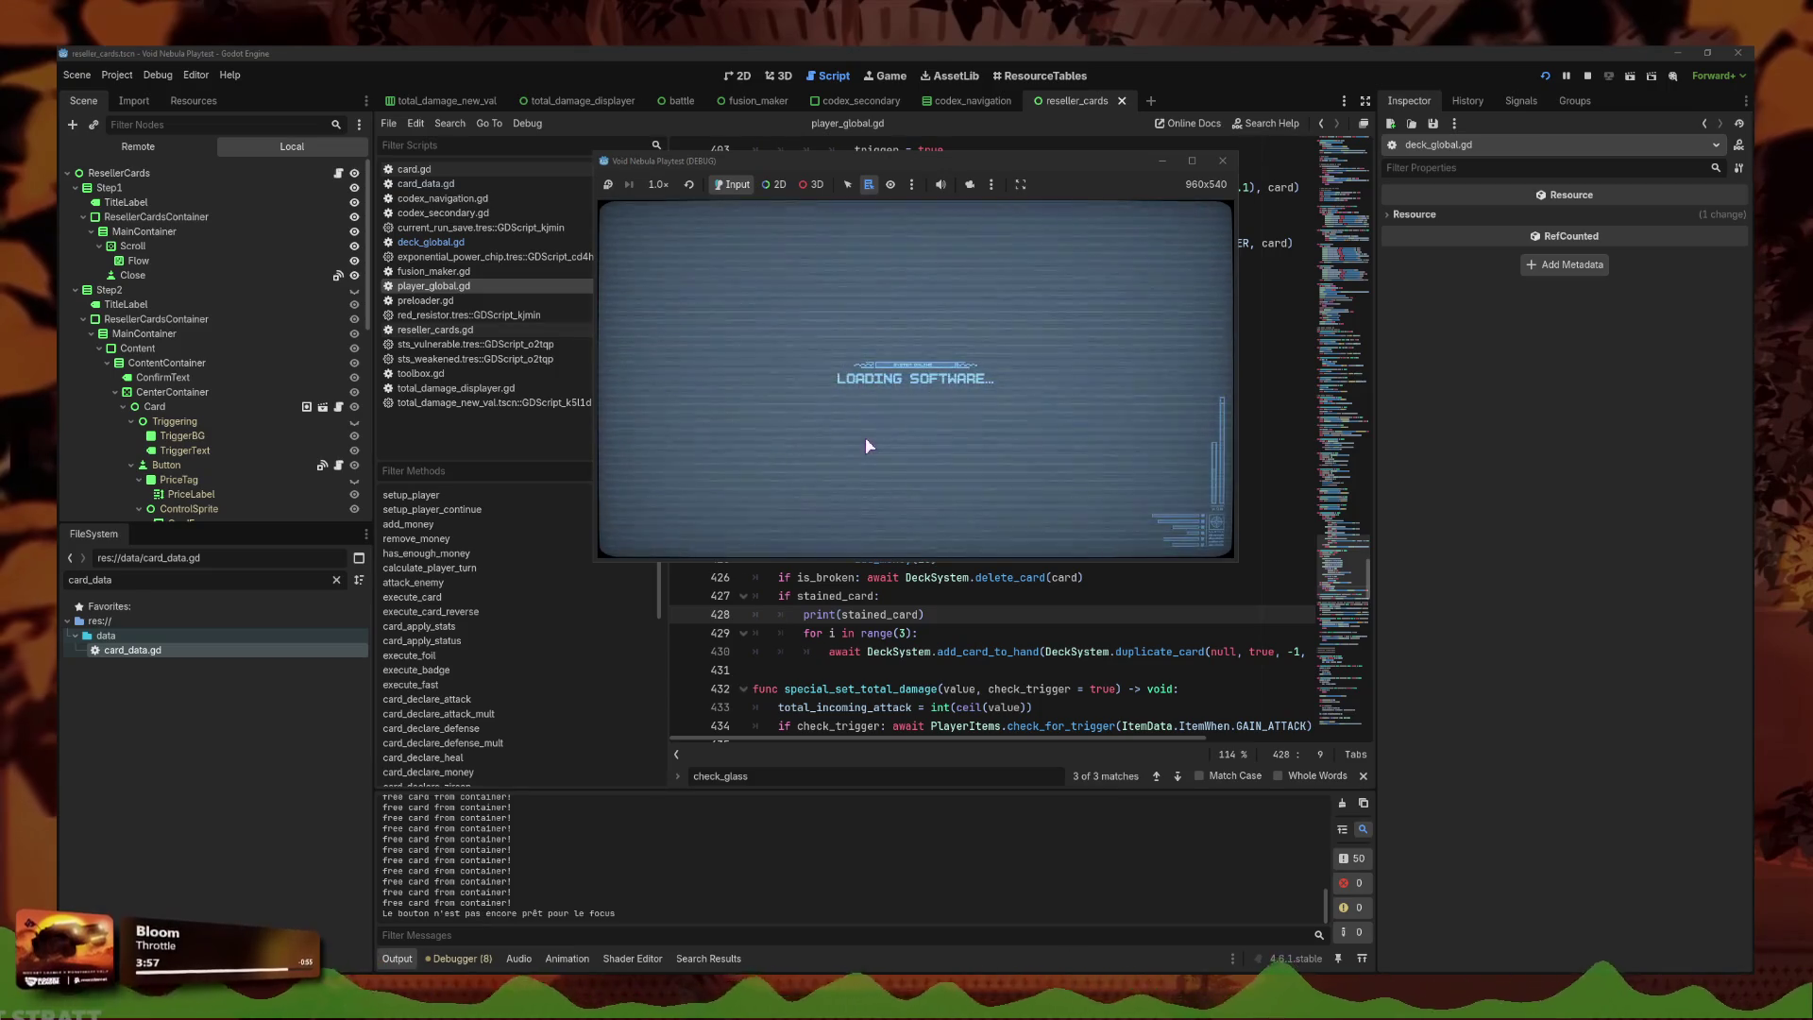
pyautogui.click(732, 299)
pyautogui.click(878, 416)
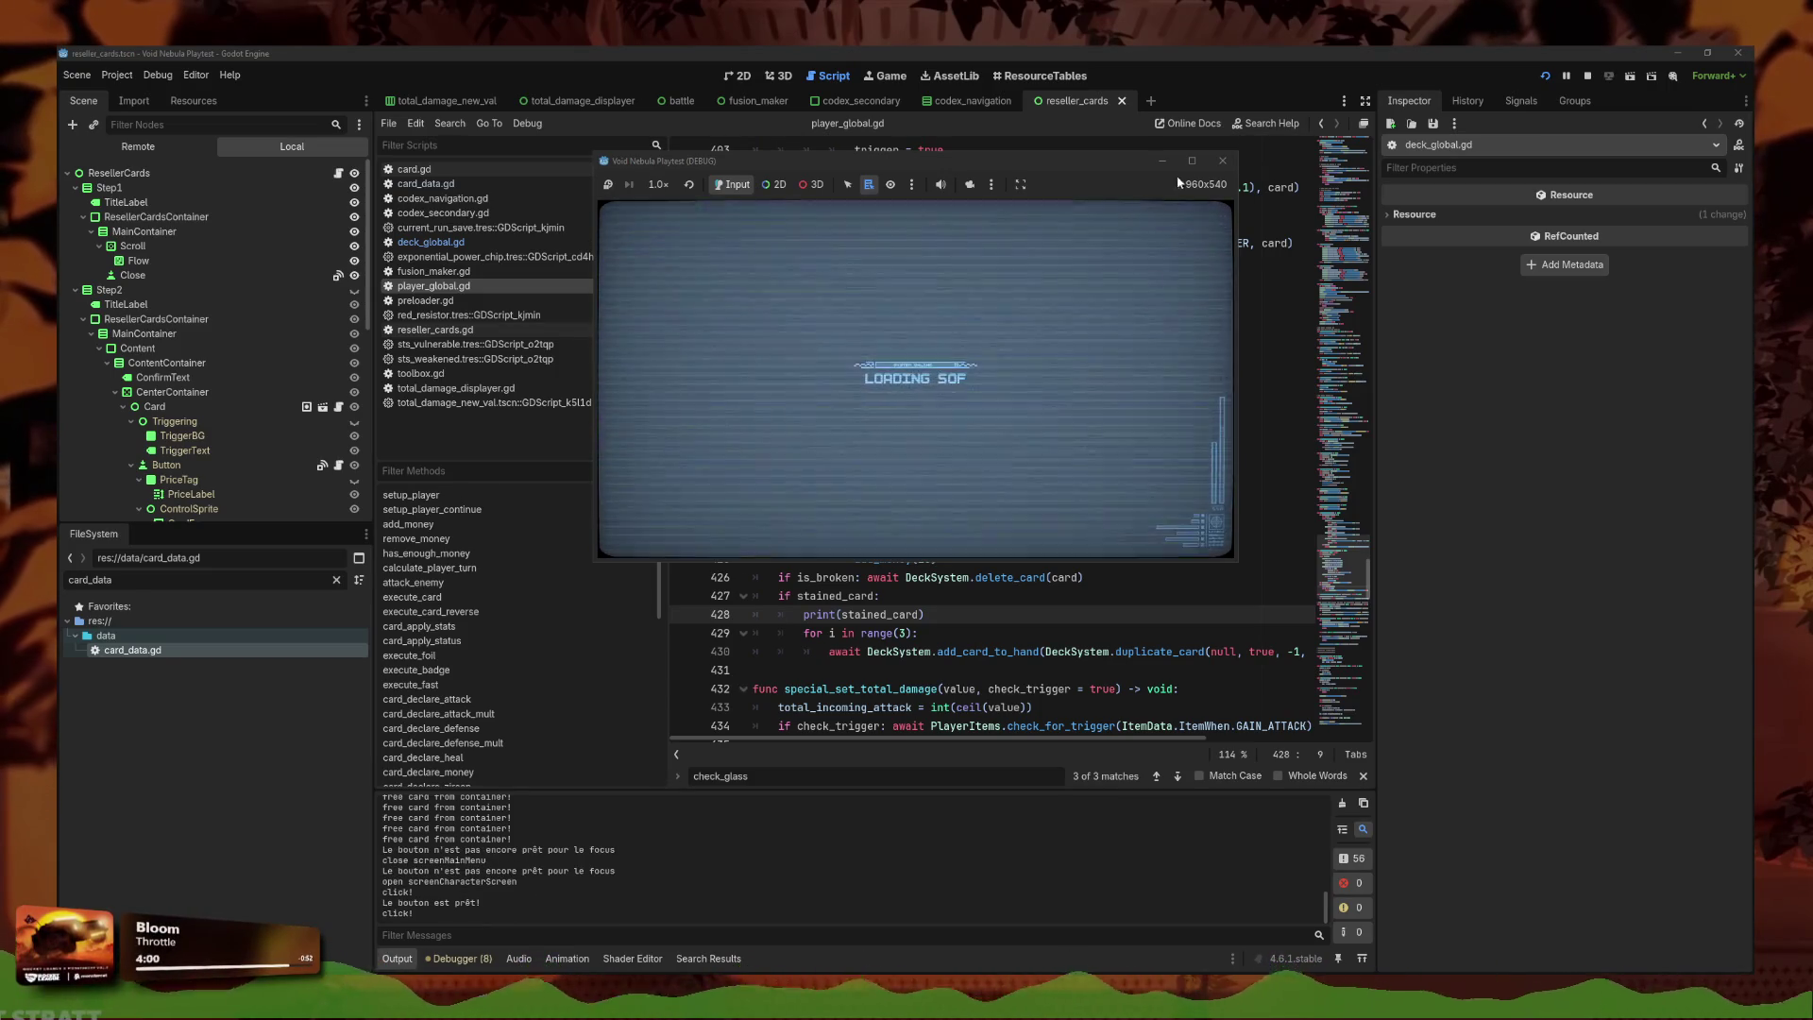
pyautogui.click(1192, 161)
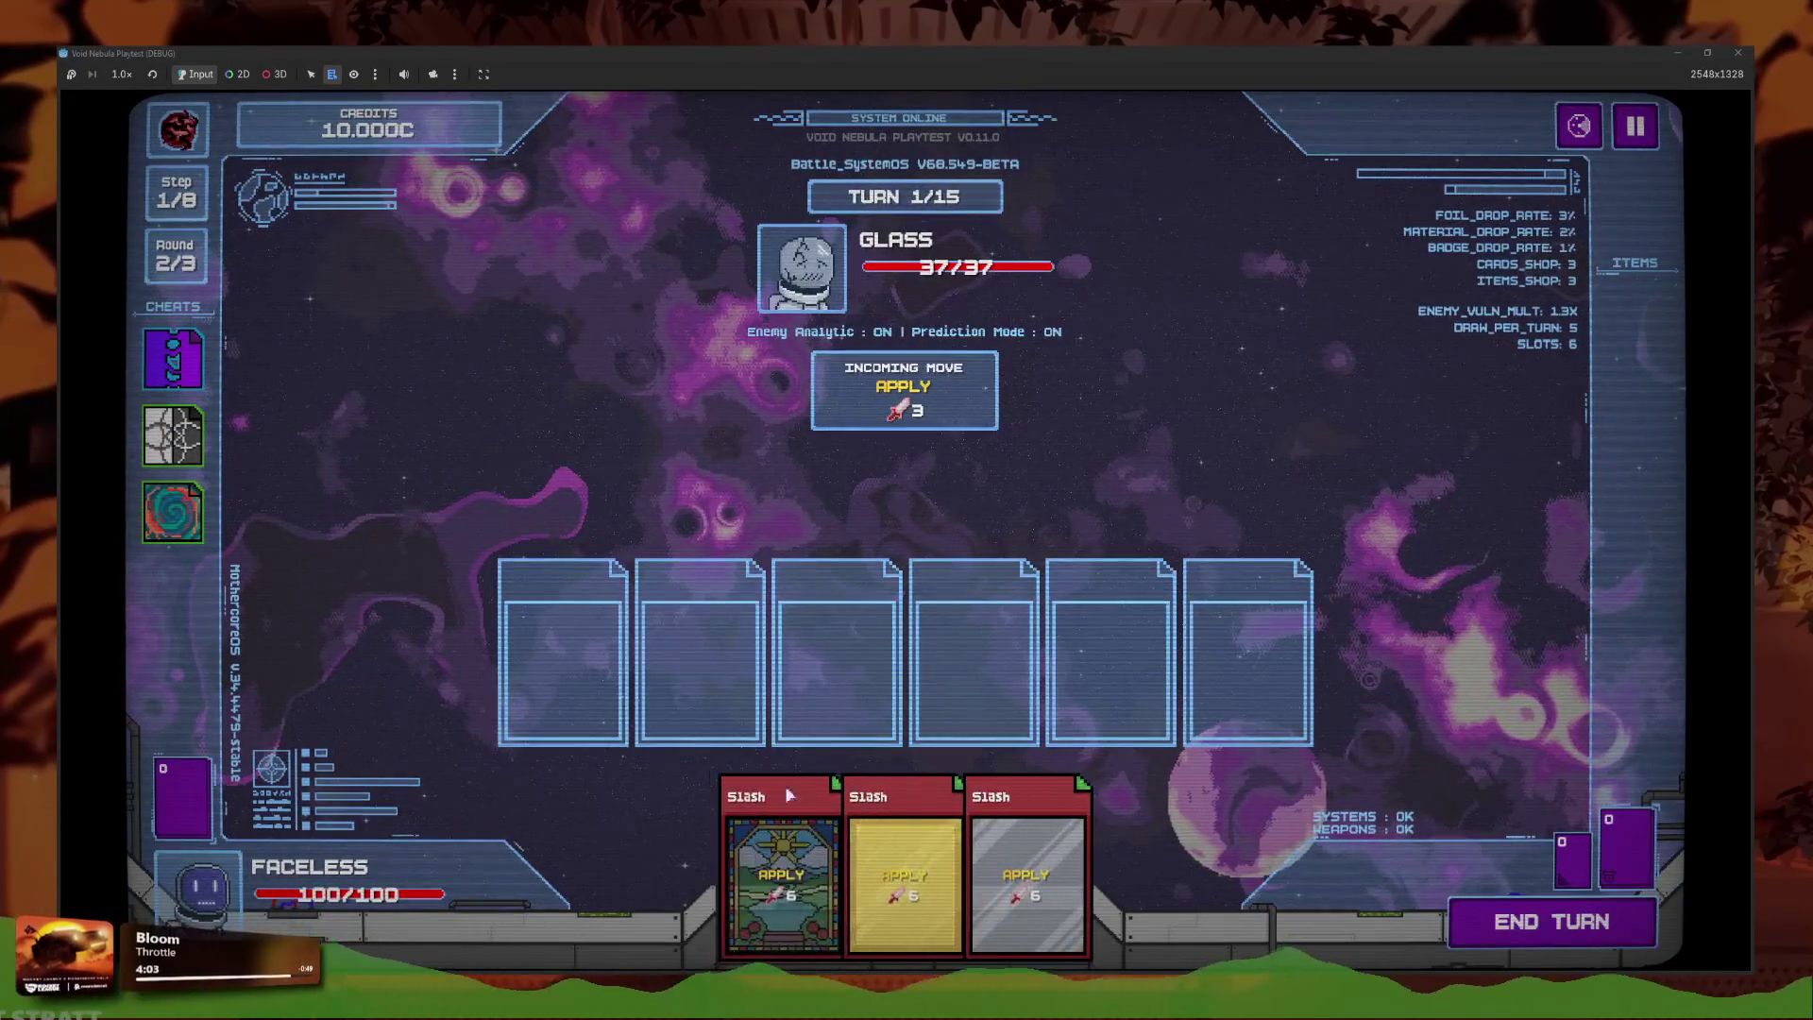
pyautogui.click(789, 796)
pyautogui.moveTo(916, 54); pyautogui.dragTo(921, 269)
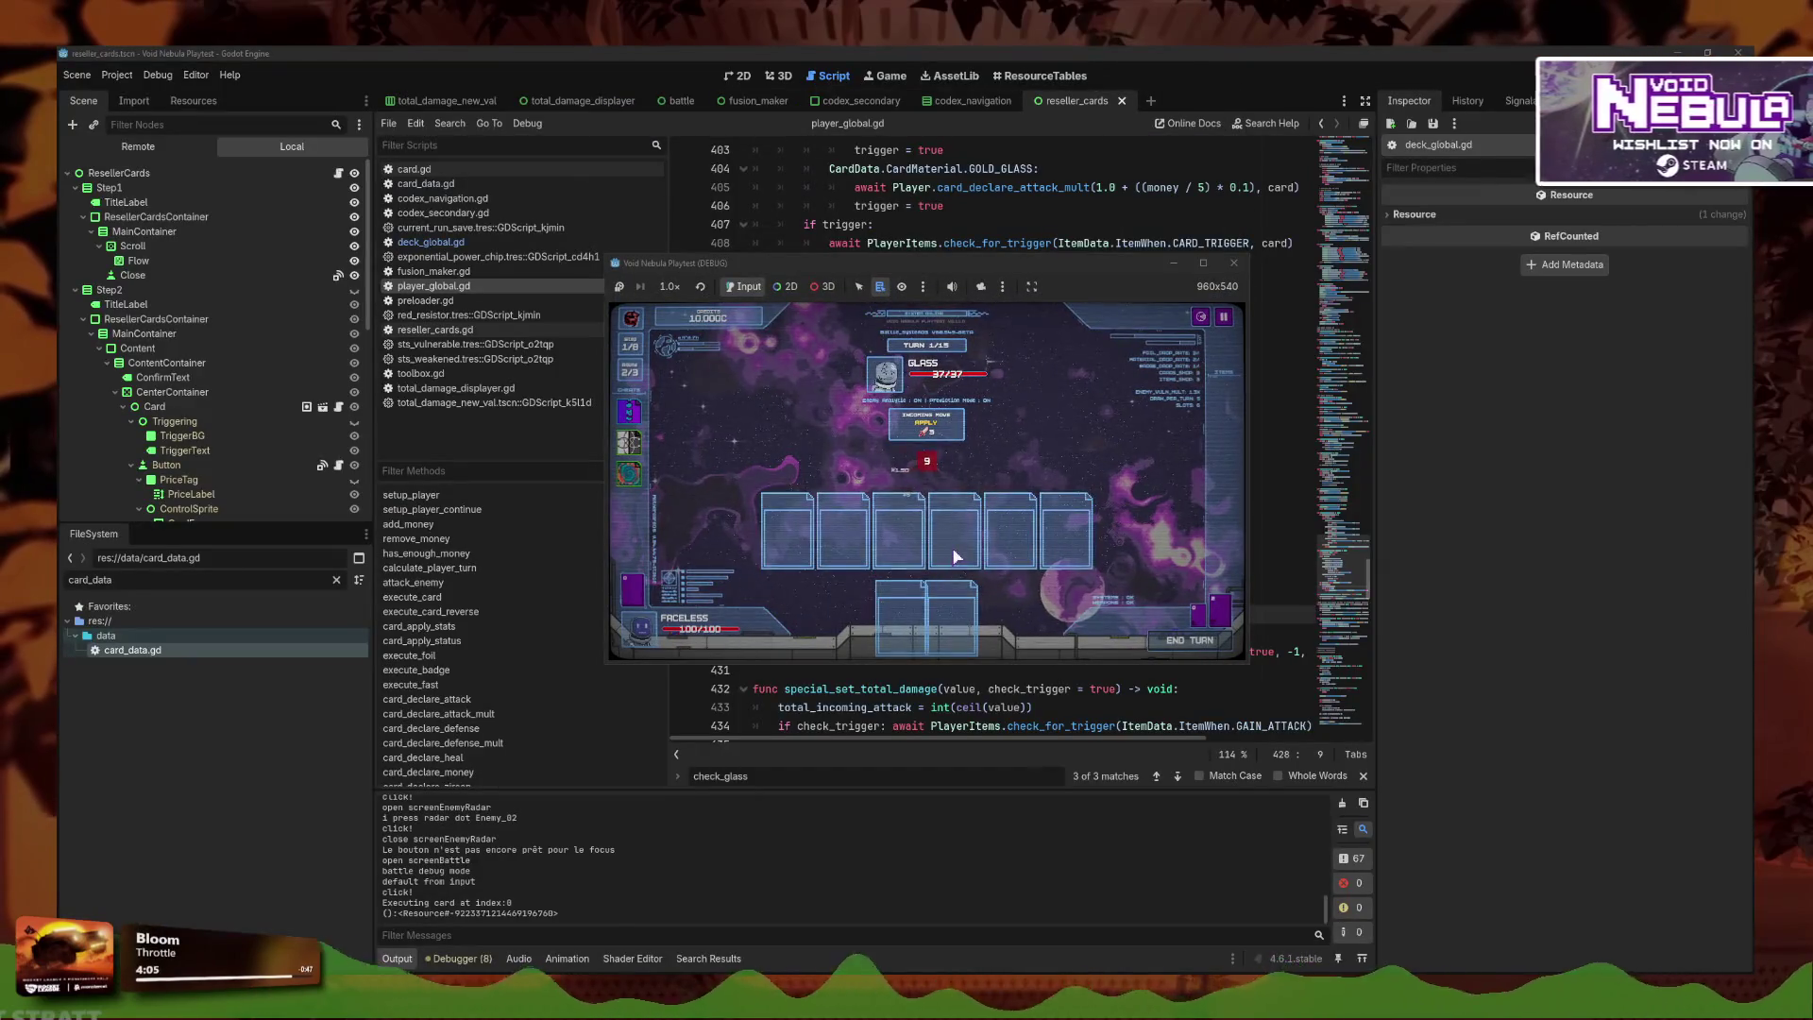
pyautogui.click(947, 625)
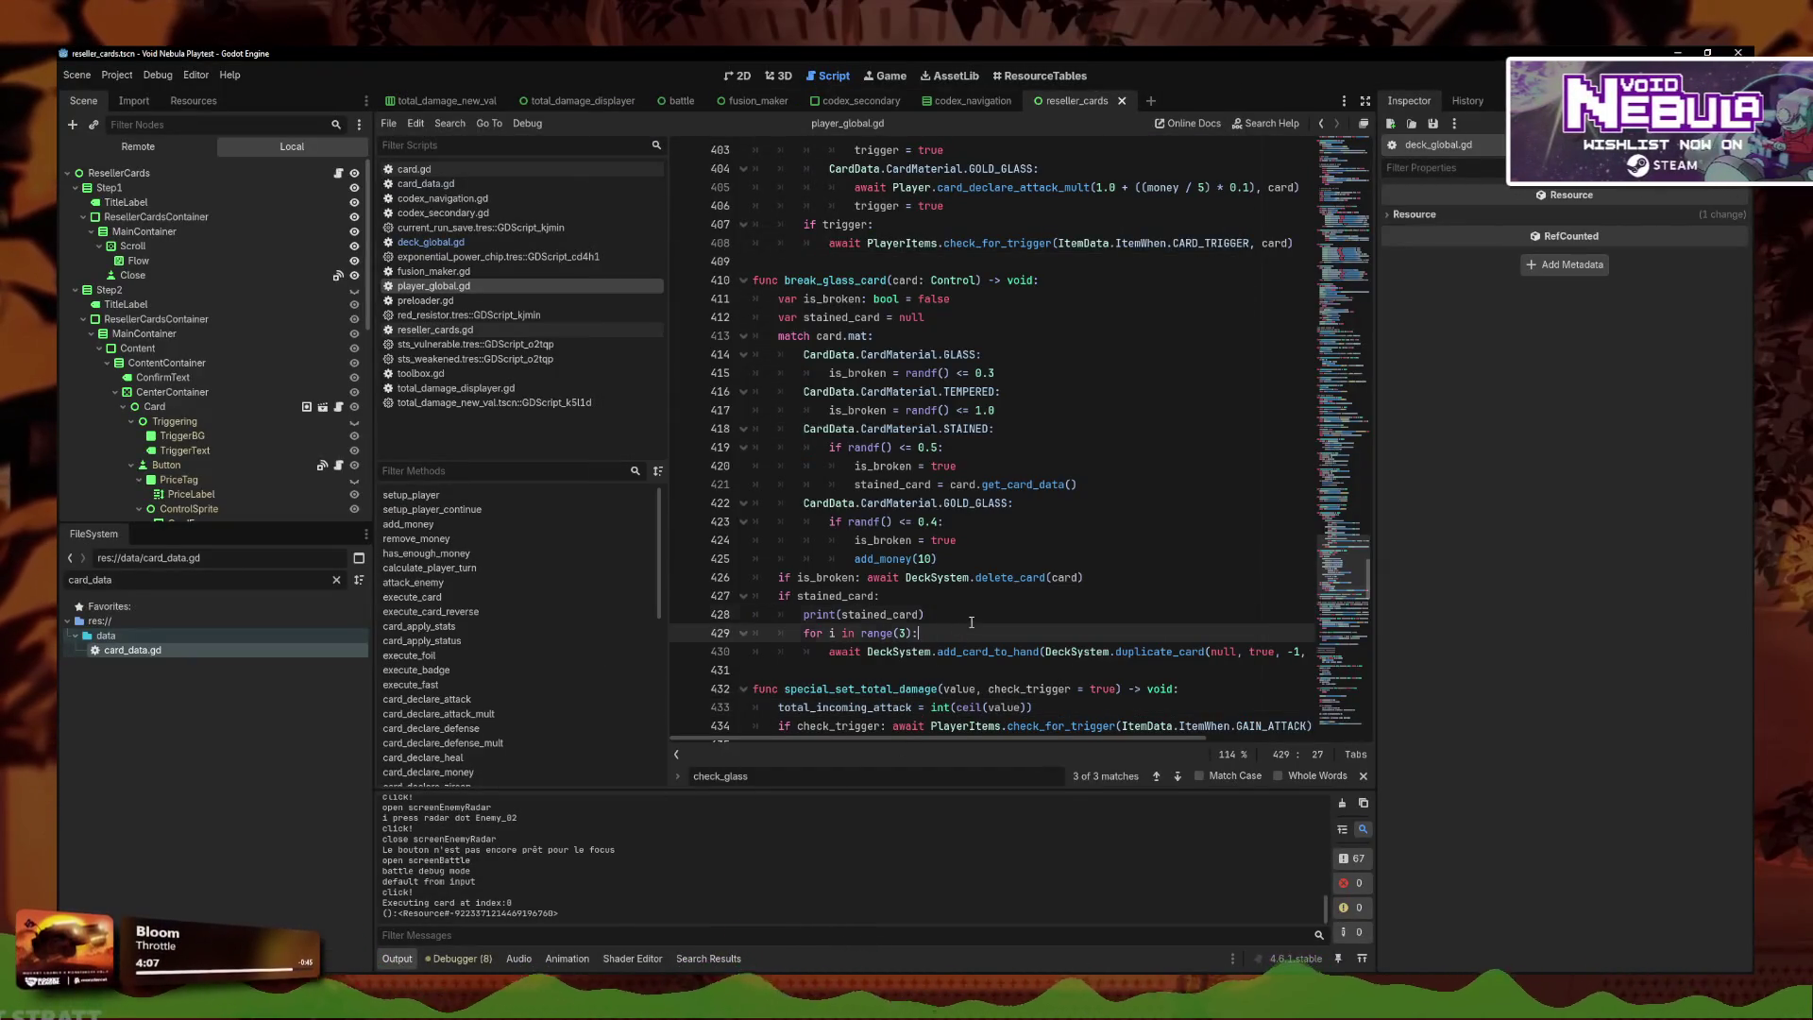
# Delete the print(stained_card) line and go to line 105 of duplicate_card in deck_global.gd.
pyautogui.click(970, 620)
pyautogui.hotkey('ctrl', 'shift', 'k')
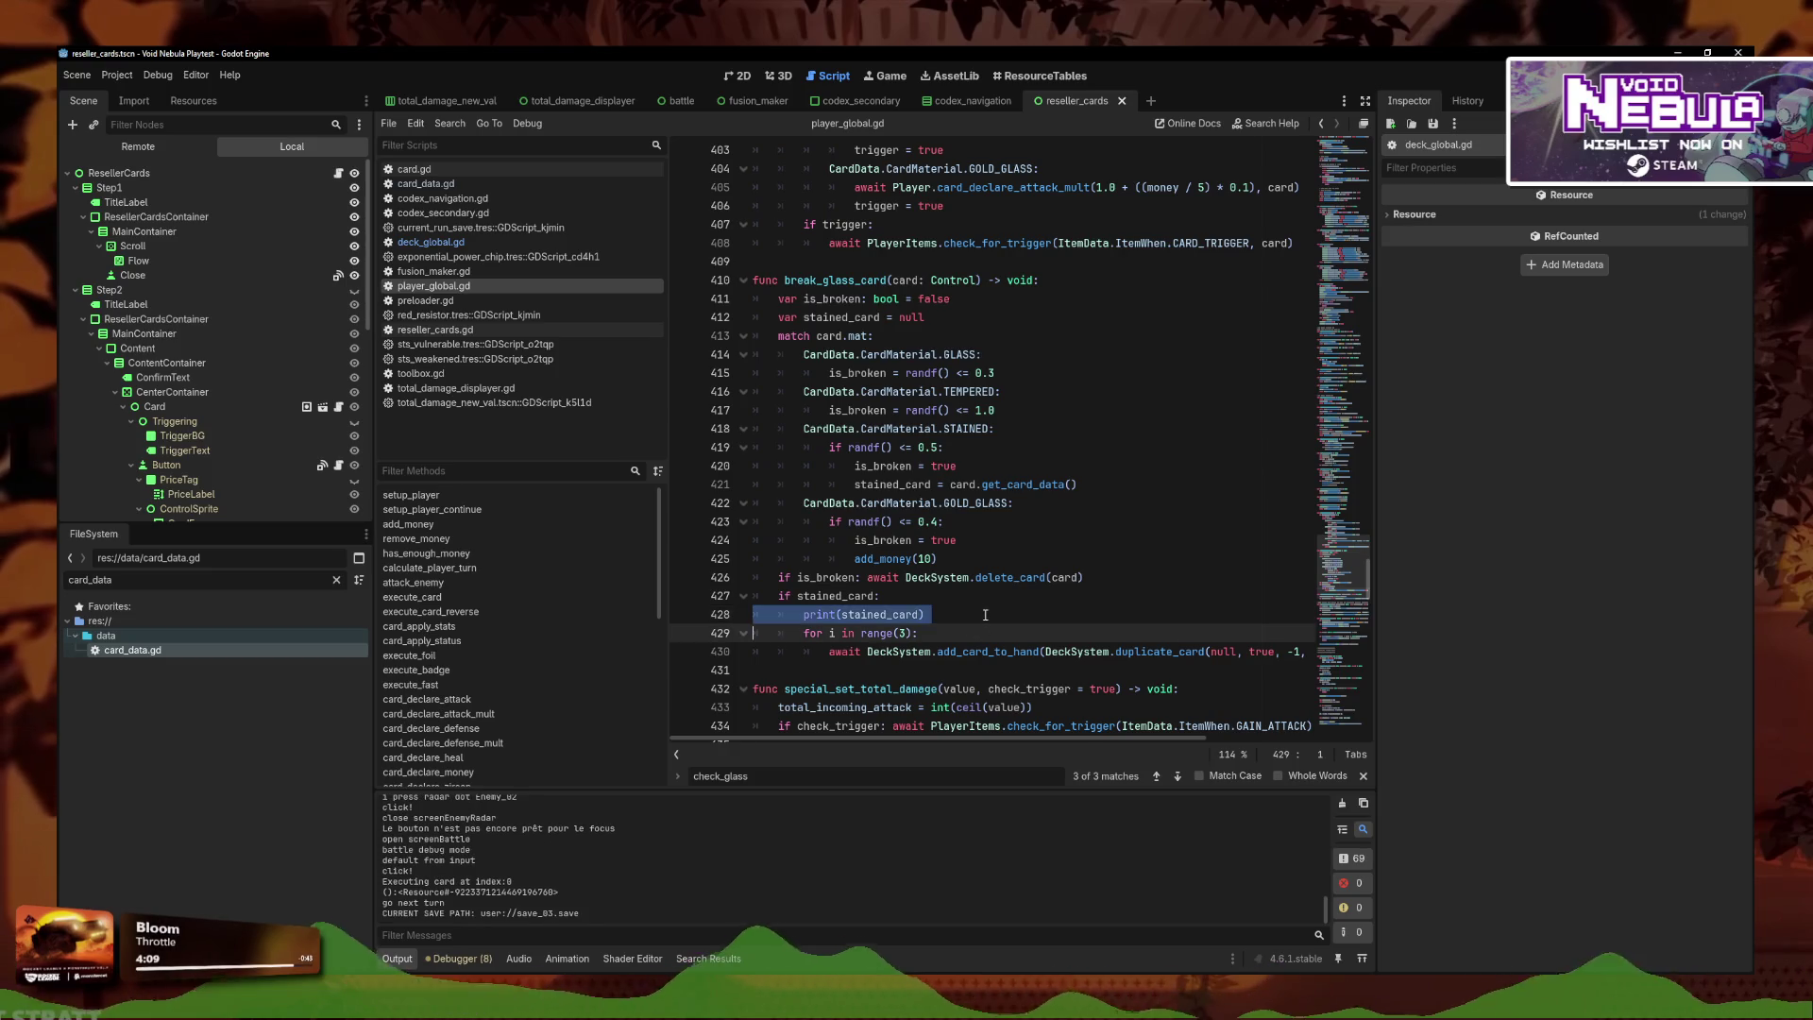
pyautogui.keyDown('ctrl'); pyautogui.click(1170, 632); pyautogui.keyUp('ctrl')
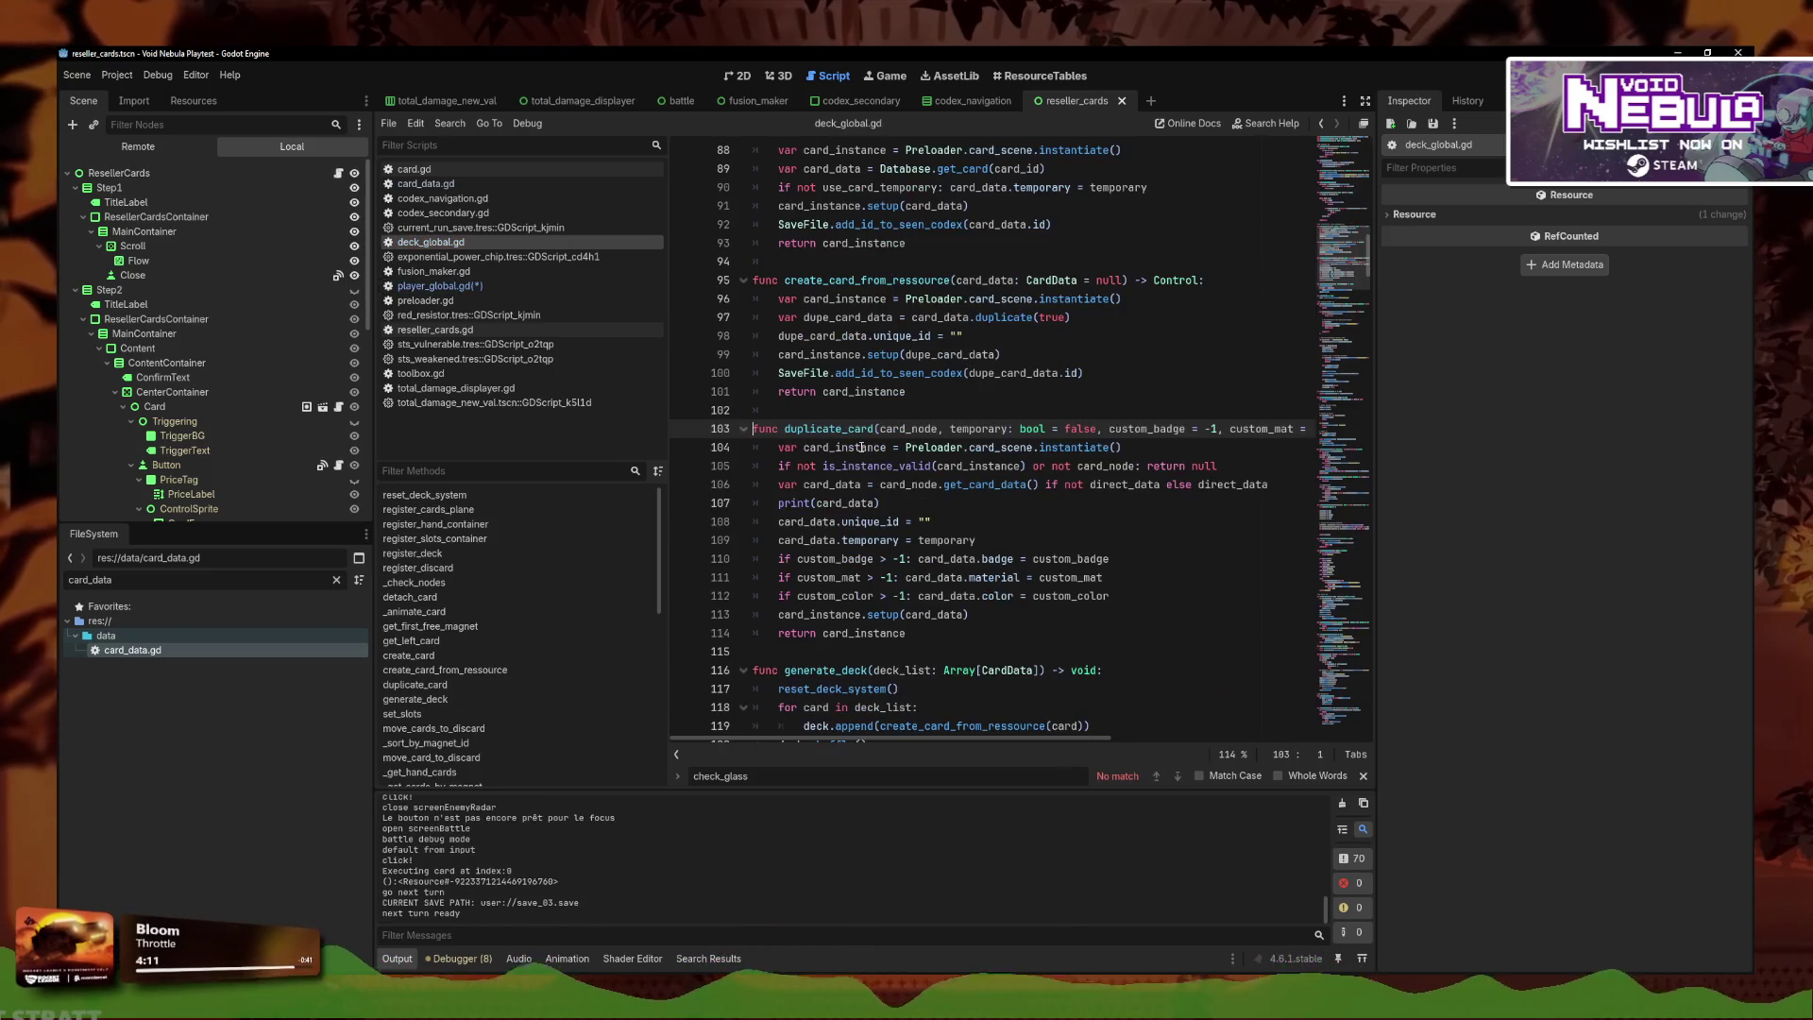
pyautogui.moveTo(821, 466); pyautogui.dragTo(850, 484)
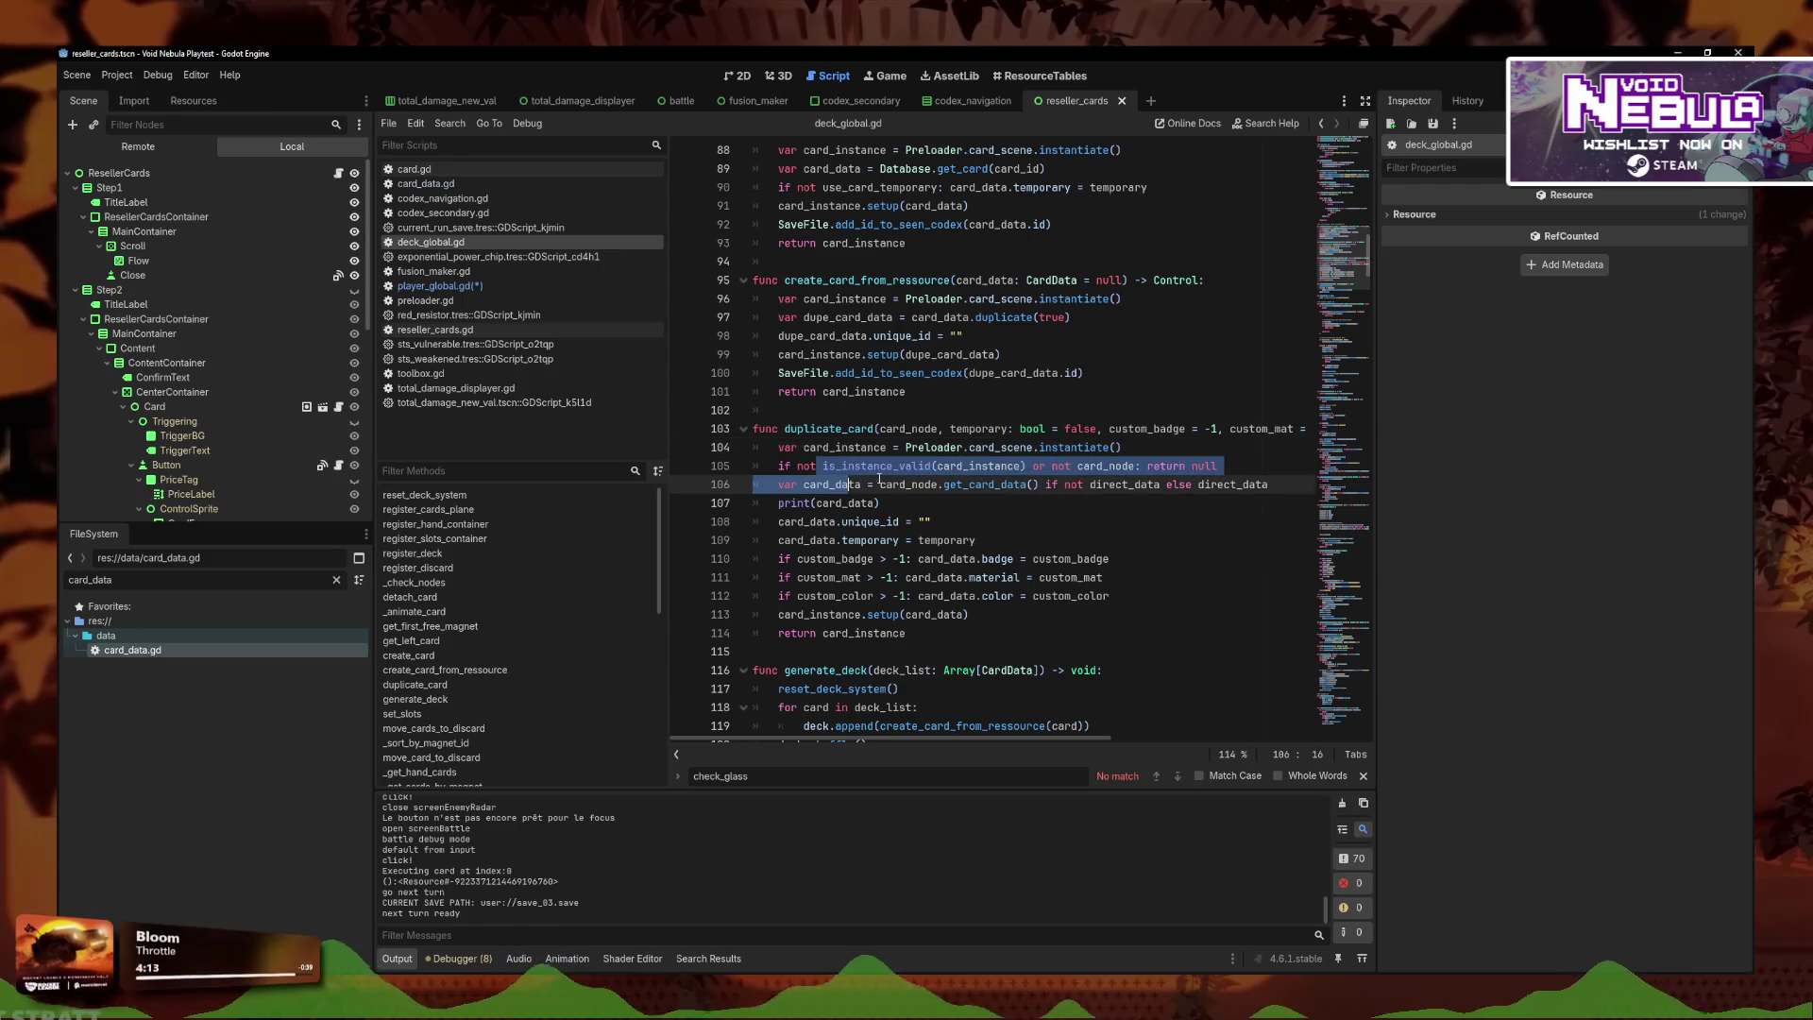
pyautogui.click(1220, 464)
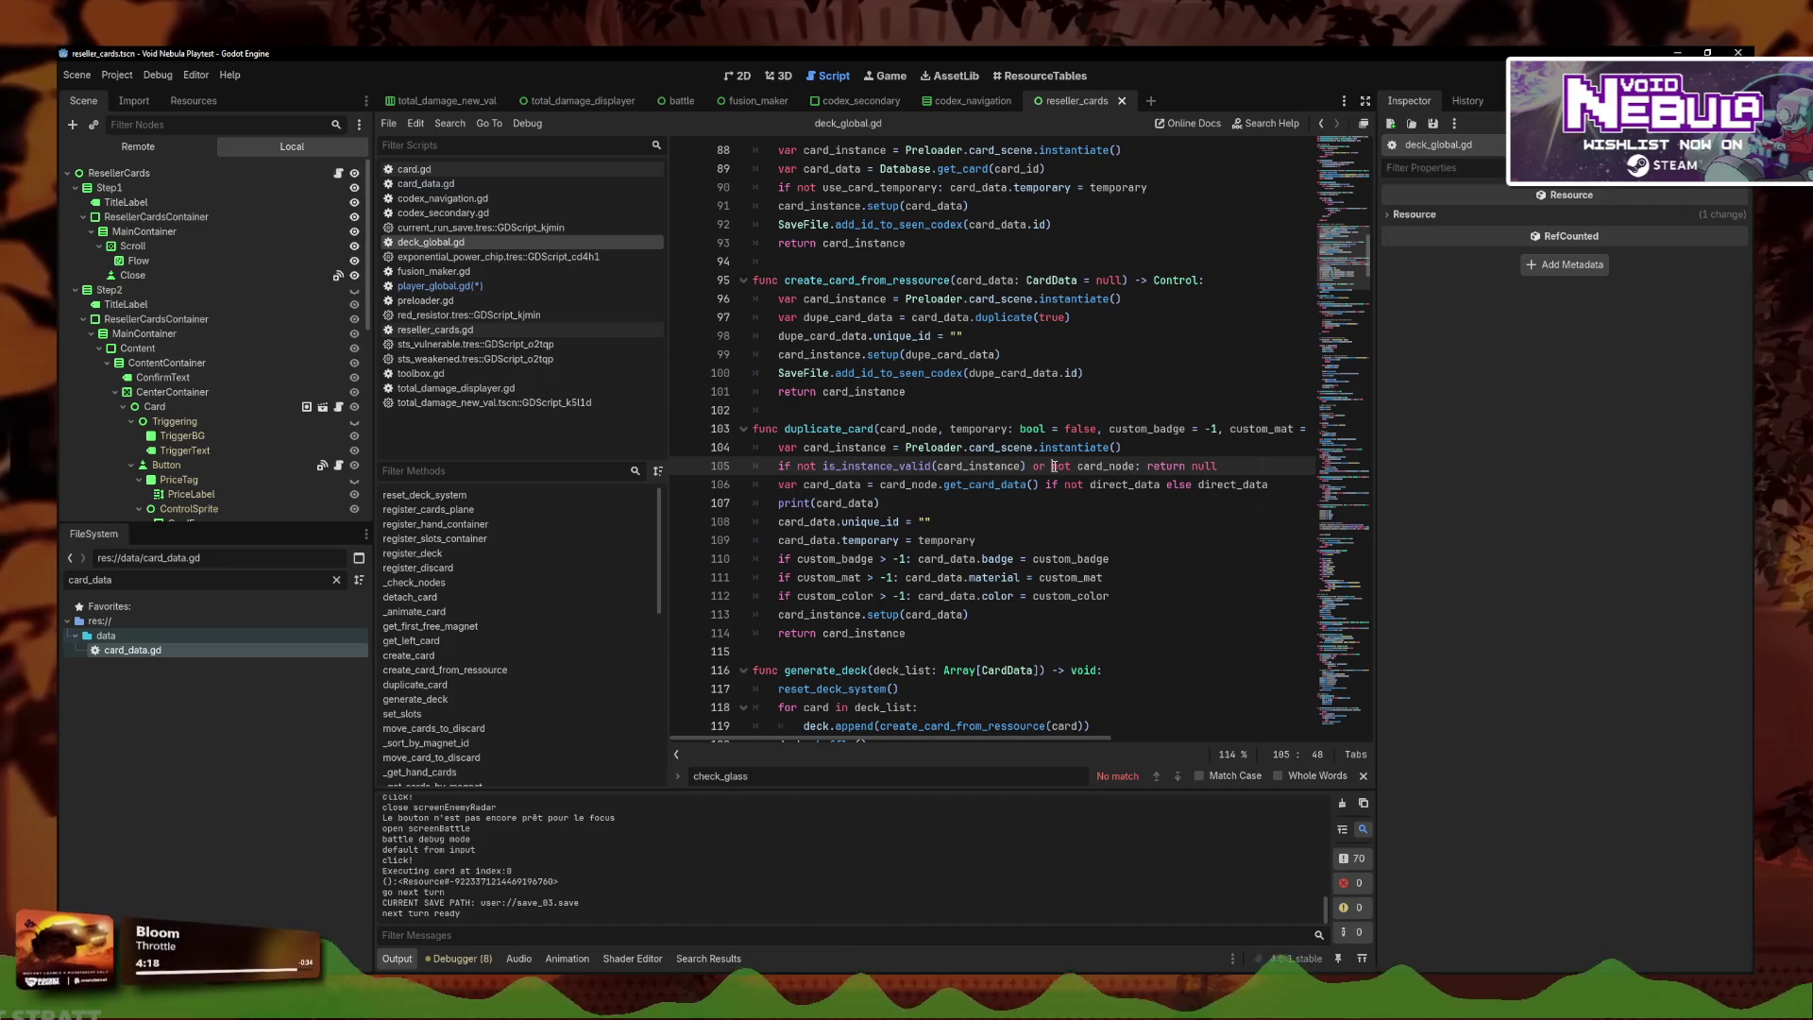
# Add a 'not direct_data' condition to line 105's check and save the scripts.
pyautogui.write('n')
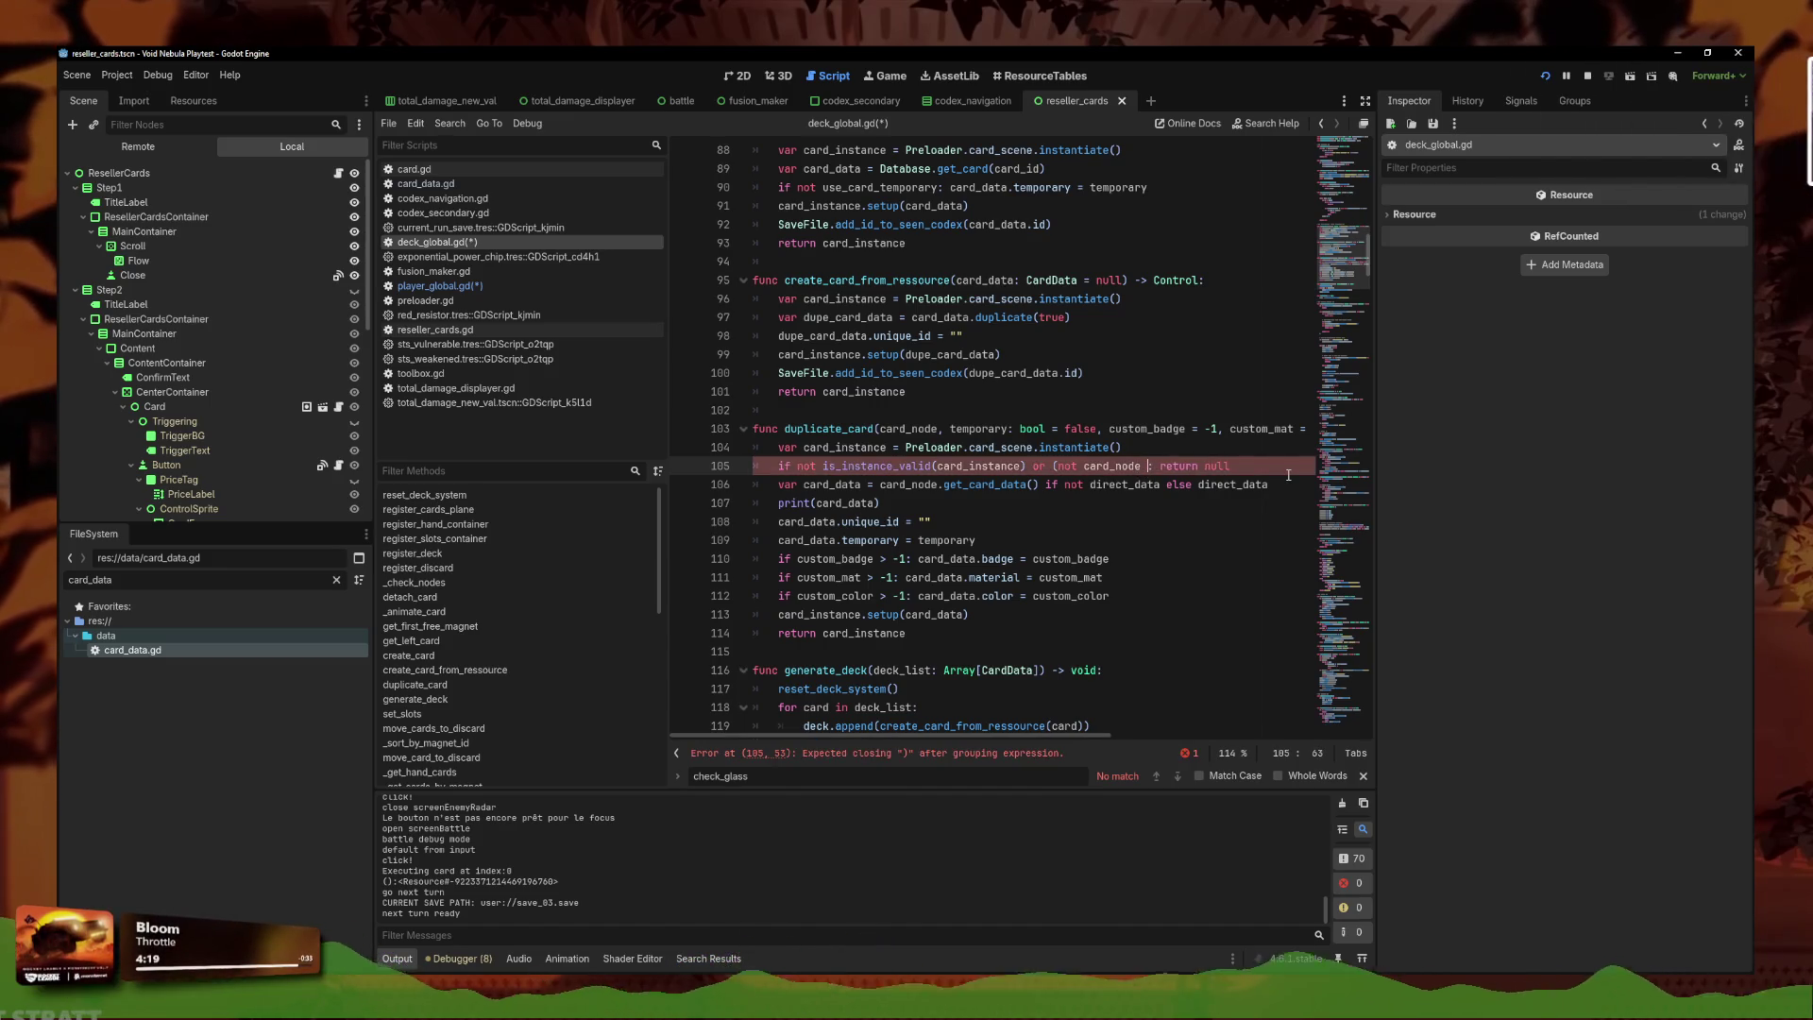
pyautogui.write('ot c')
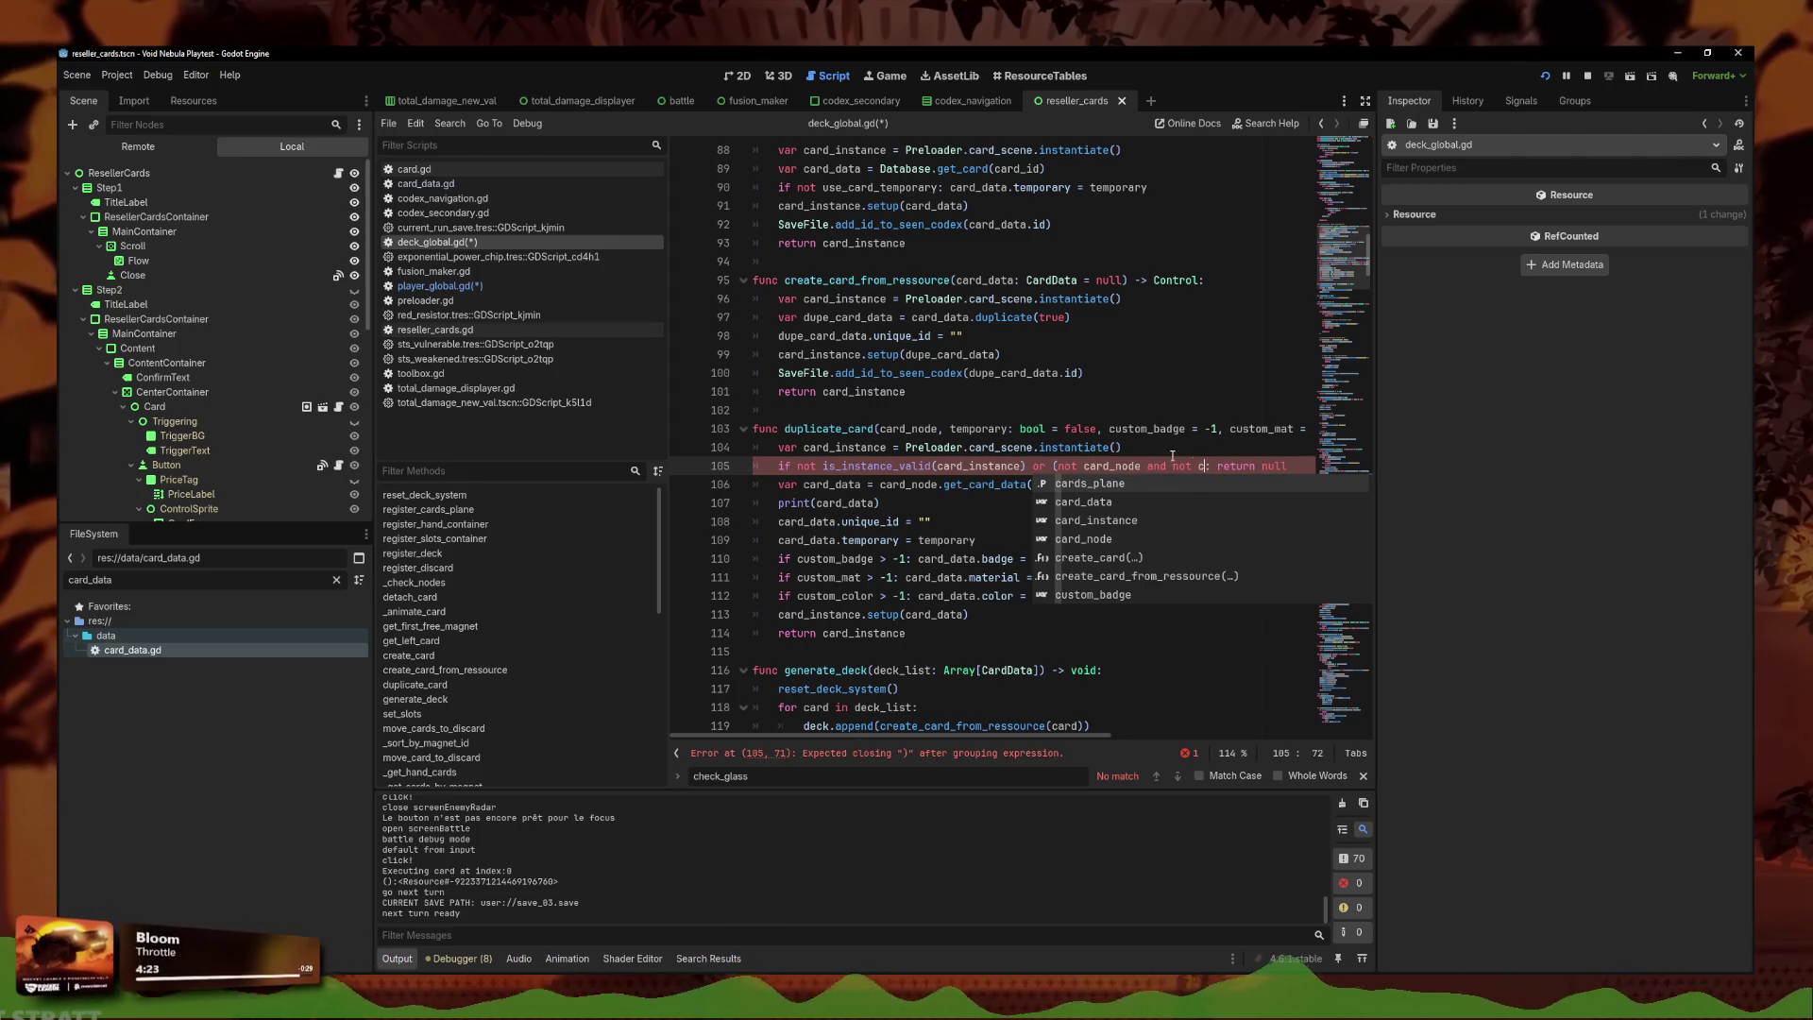
pyautogui.press('Escape')
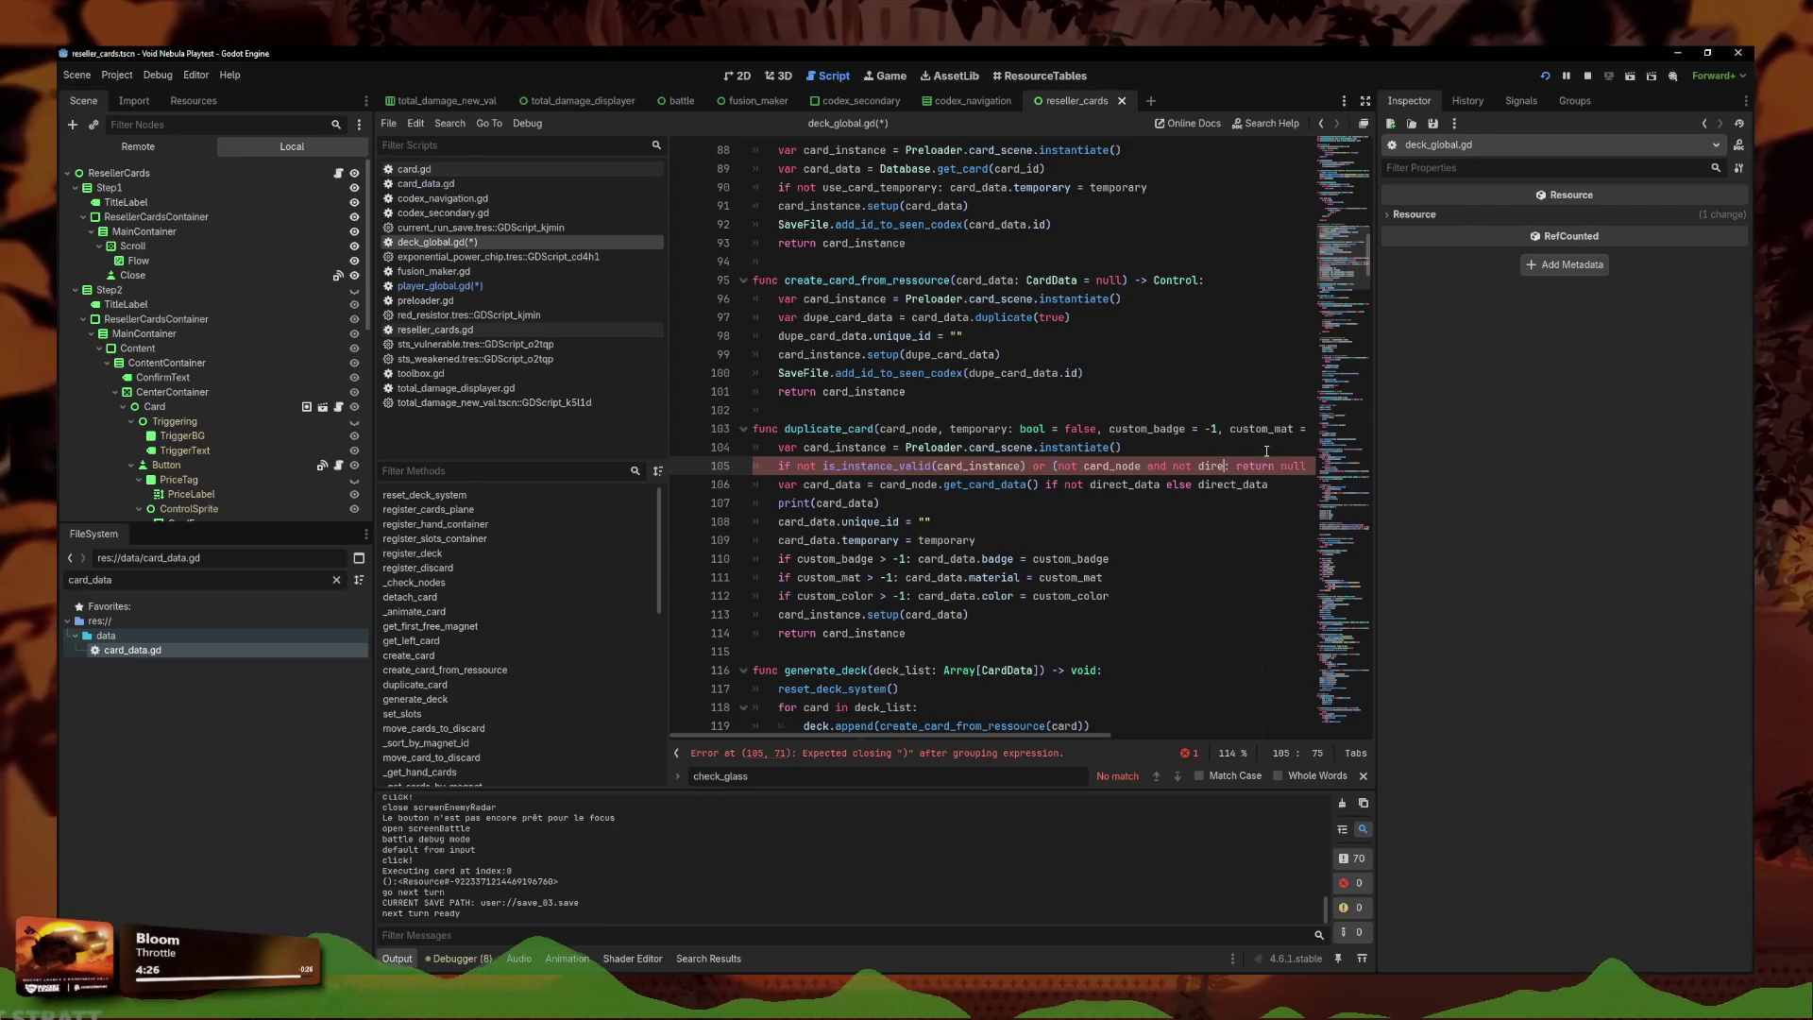
pyautogui.press('Return')
pyautogui.write(')')
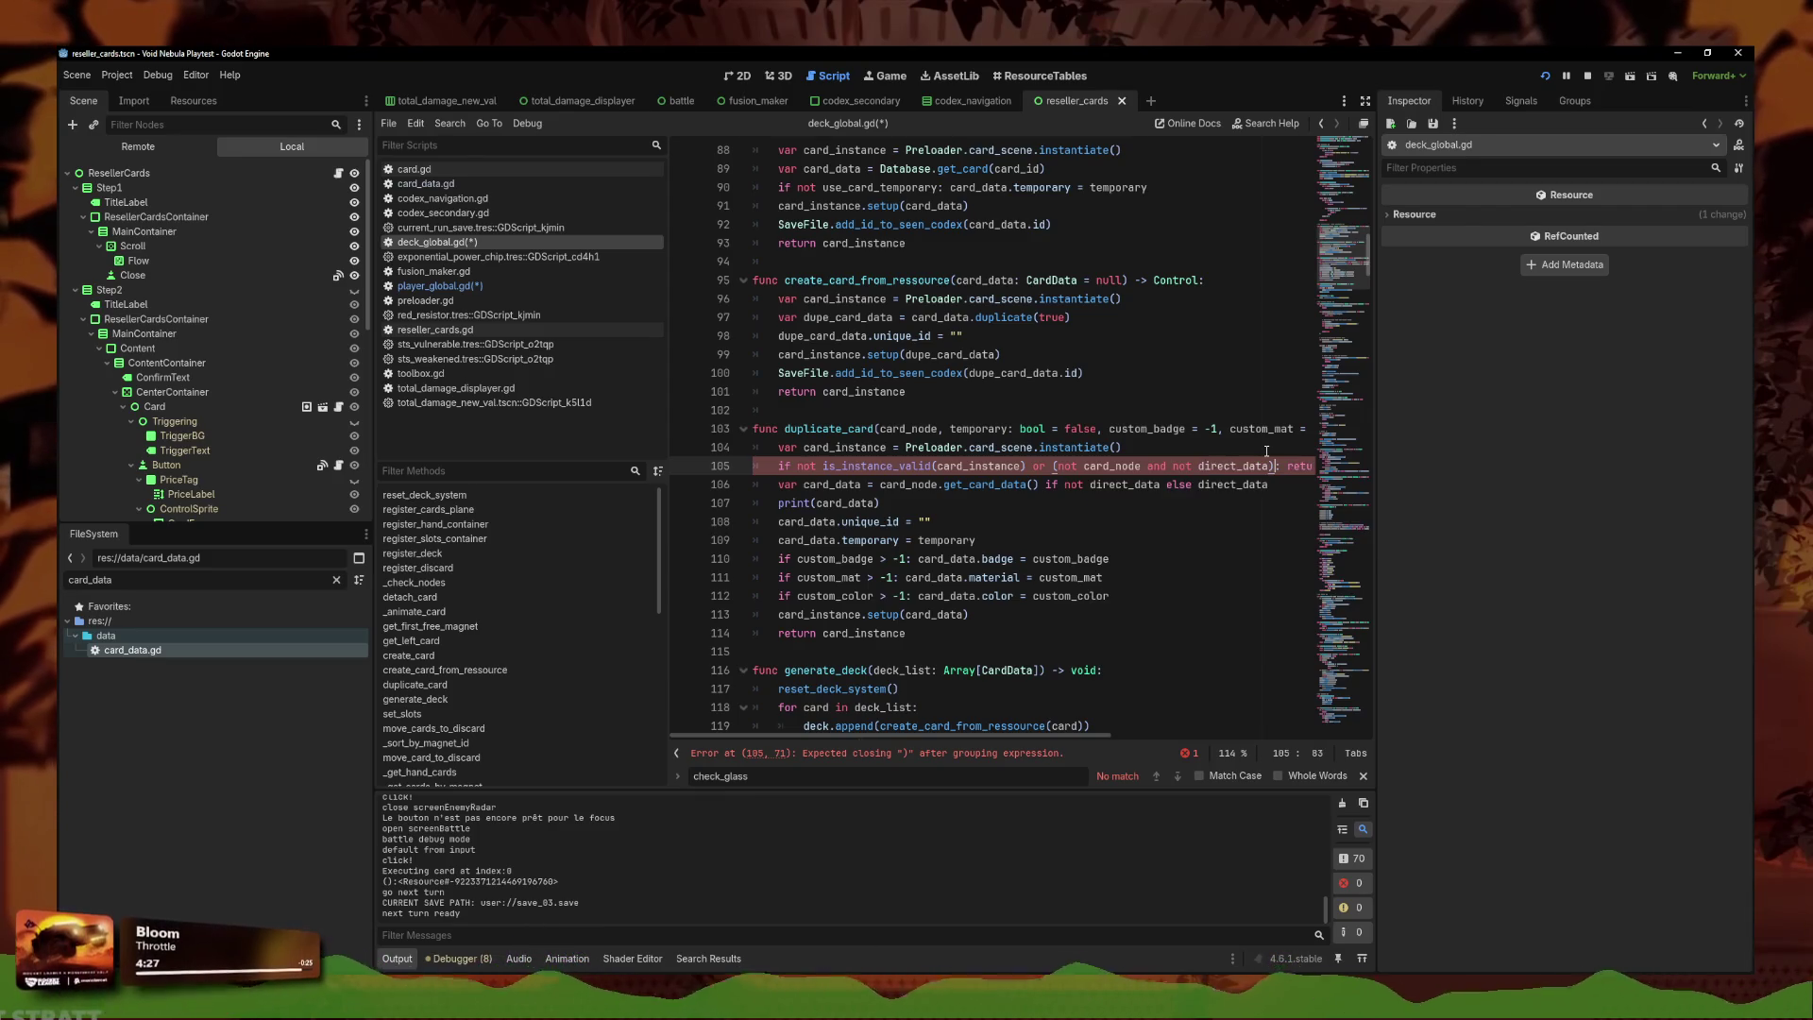
pyautogui.hotkey('ctrl', 's')
pyautogui.click(933, 465)
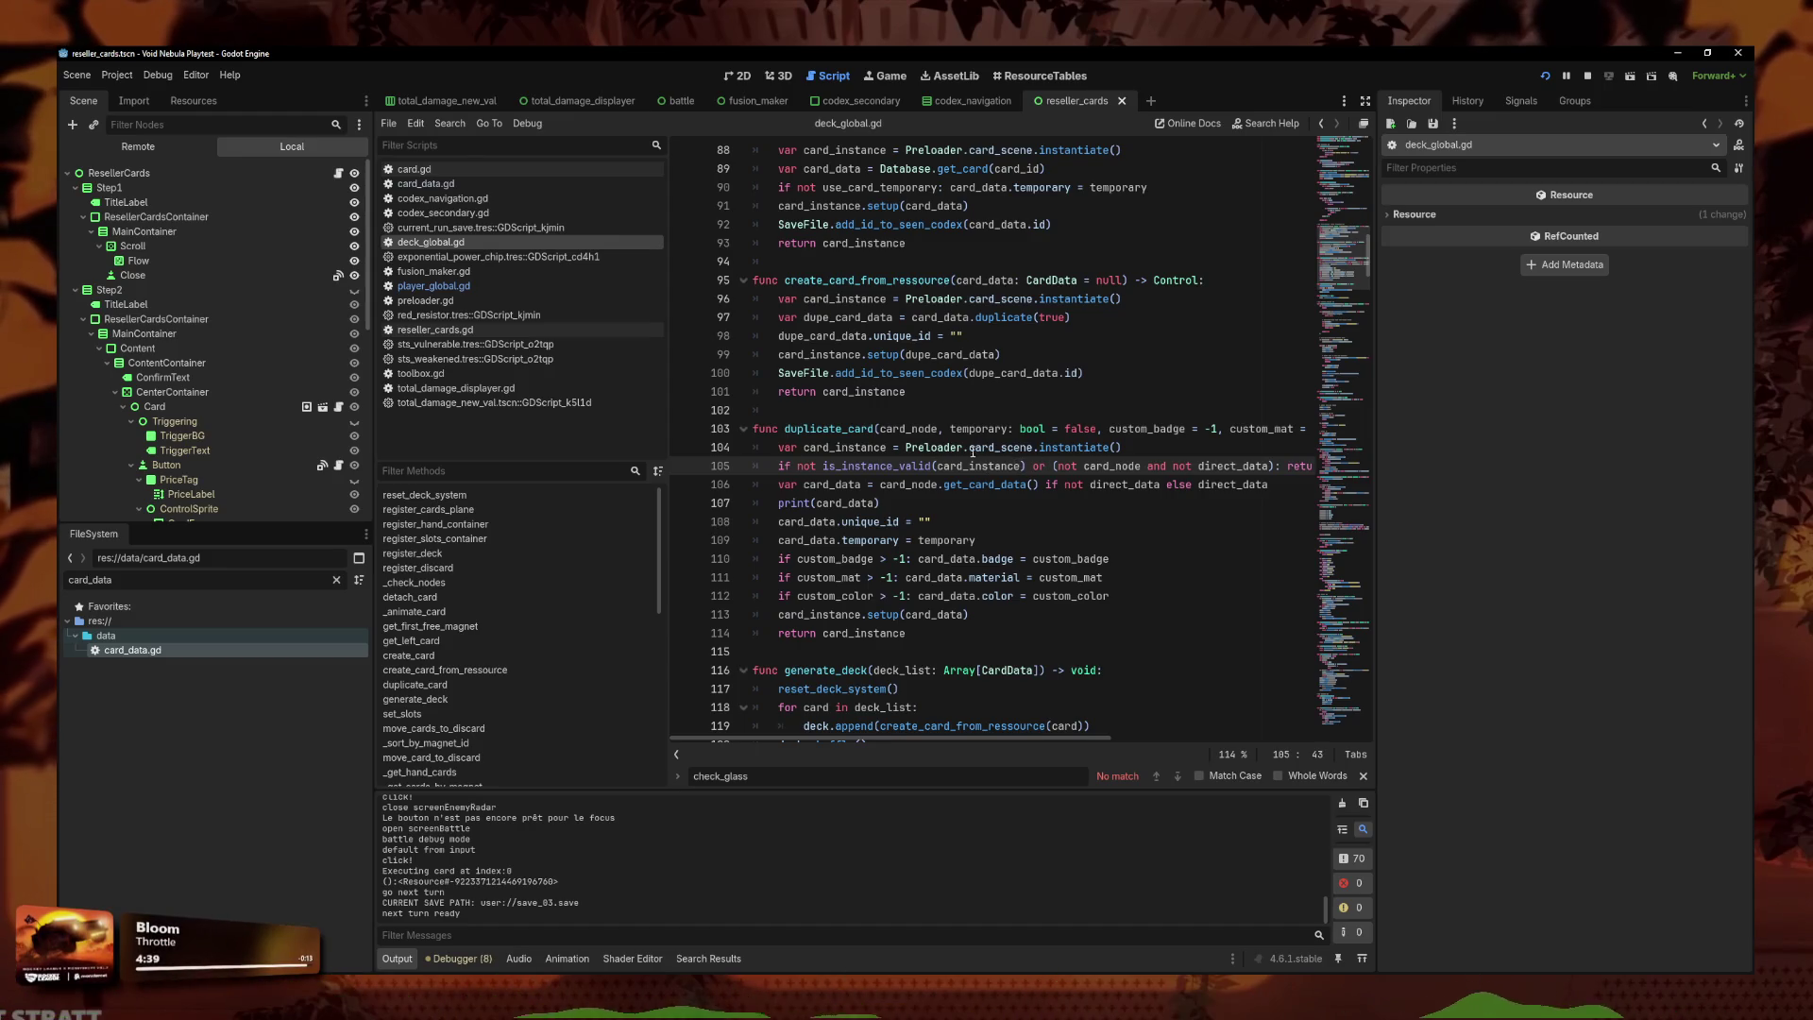
# Delete the print(card_data) debug line from duplicate_card.
pyautogui.moveTo(1134, 485); pyautogui.dragTo(1180, 485)
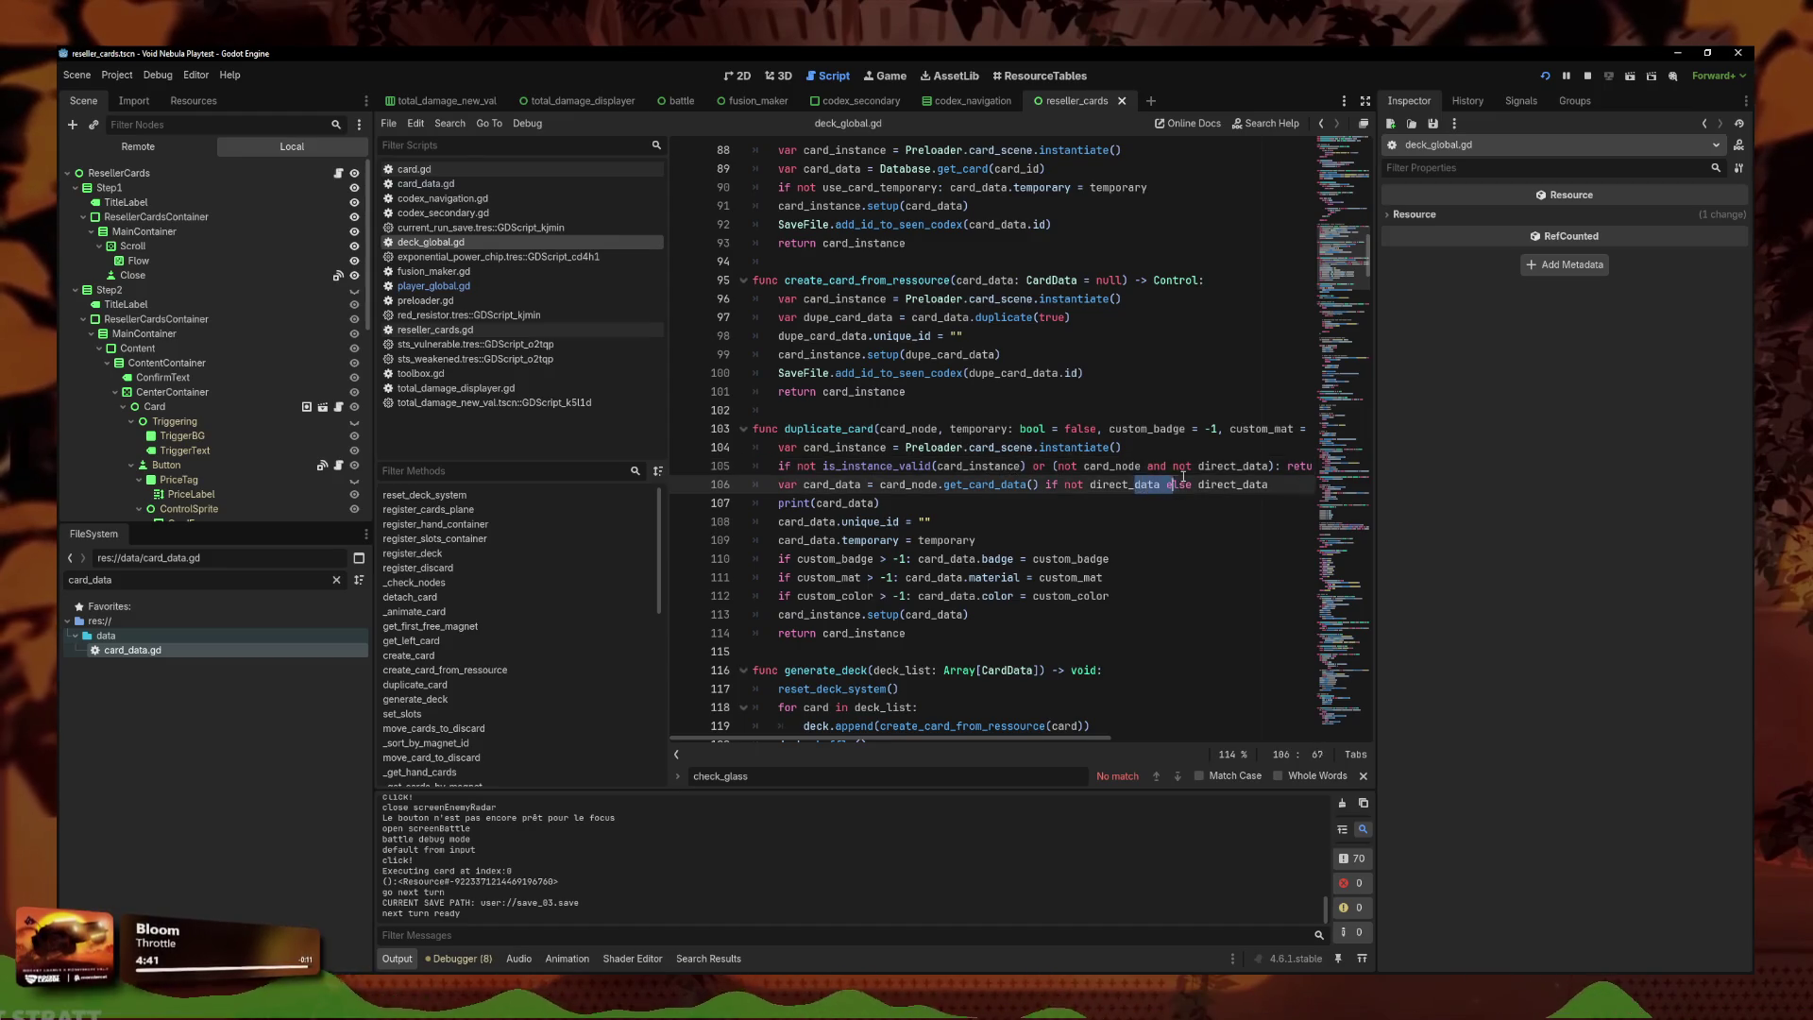
pyautogui.press('End')
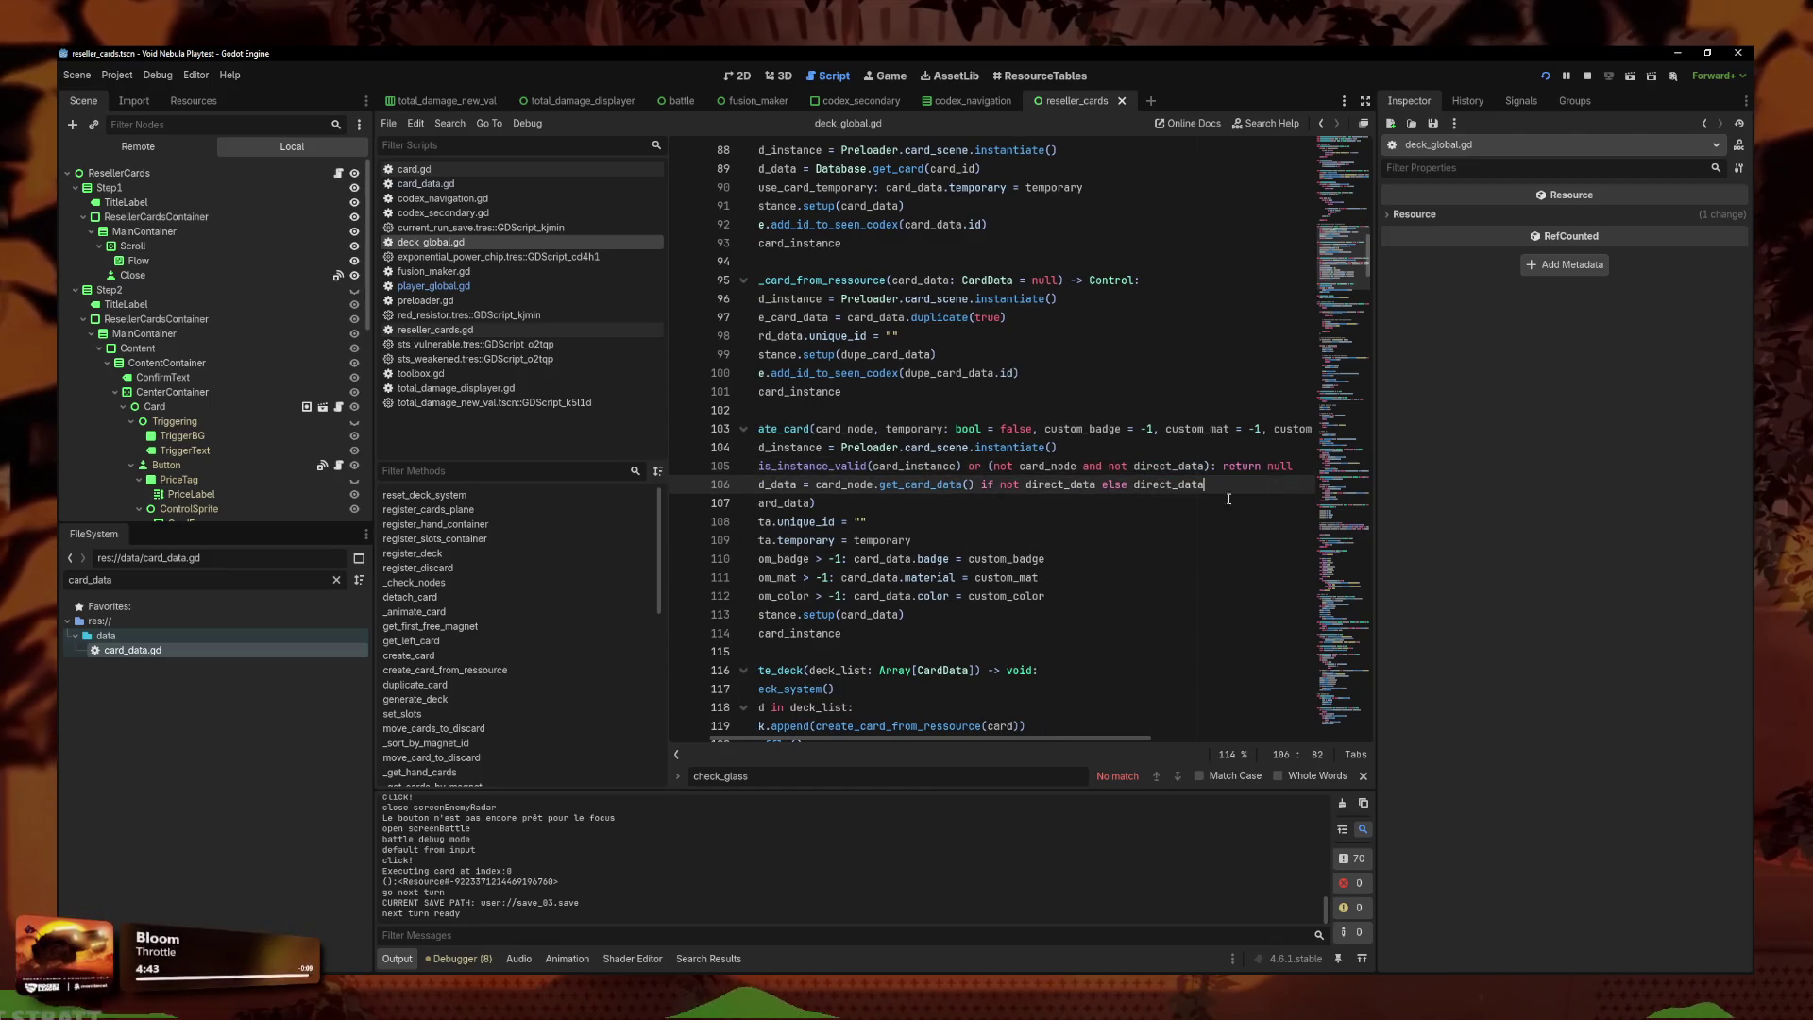
pyautogui.press('Down')
pyautogui.press('Home')
pyautogui.press('Home')
pyautogui.hotkey('shift', 'Down')
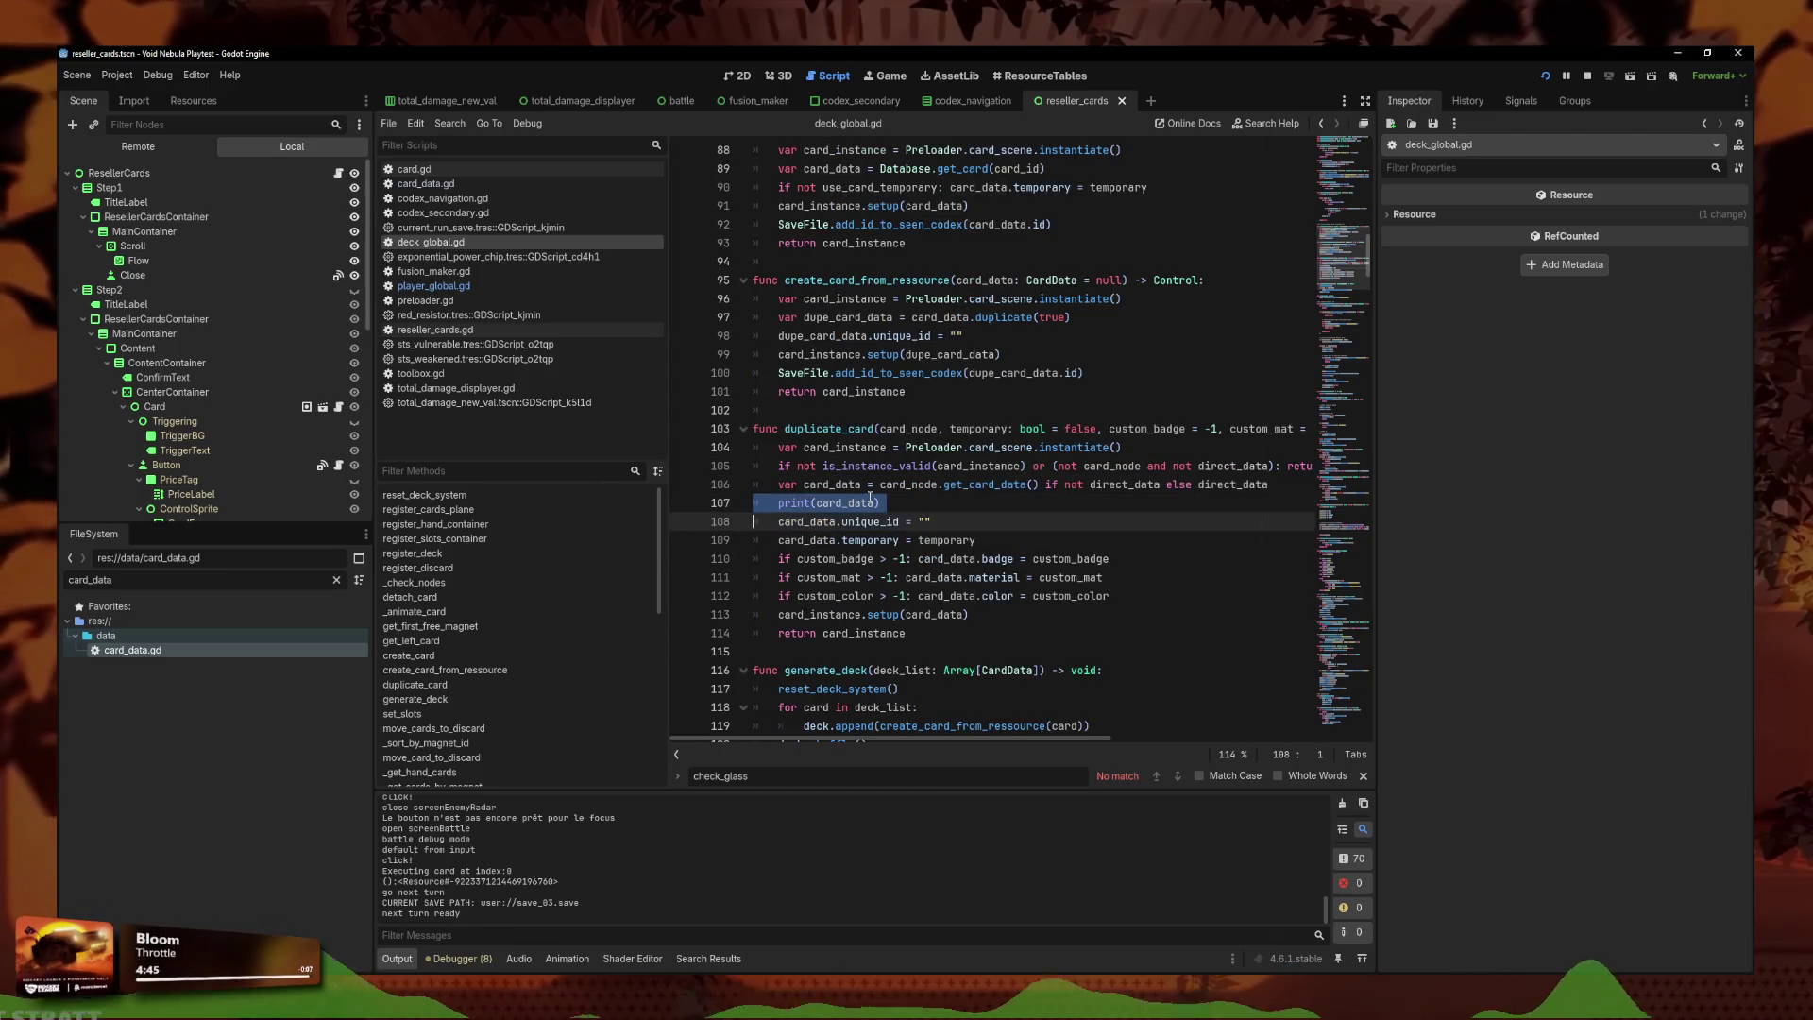
pyautogui.press('BackSpace')
# Open player_global.gd at line 429 and run the project.
pyautogui.click(459, 284)
pyautogui.click(908, 633)
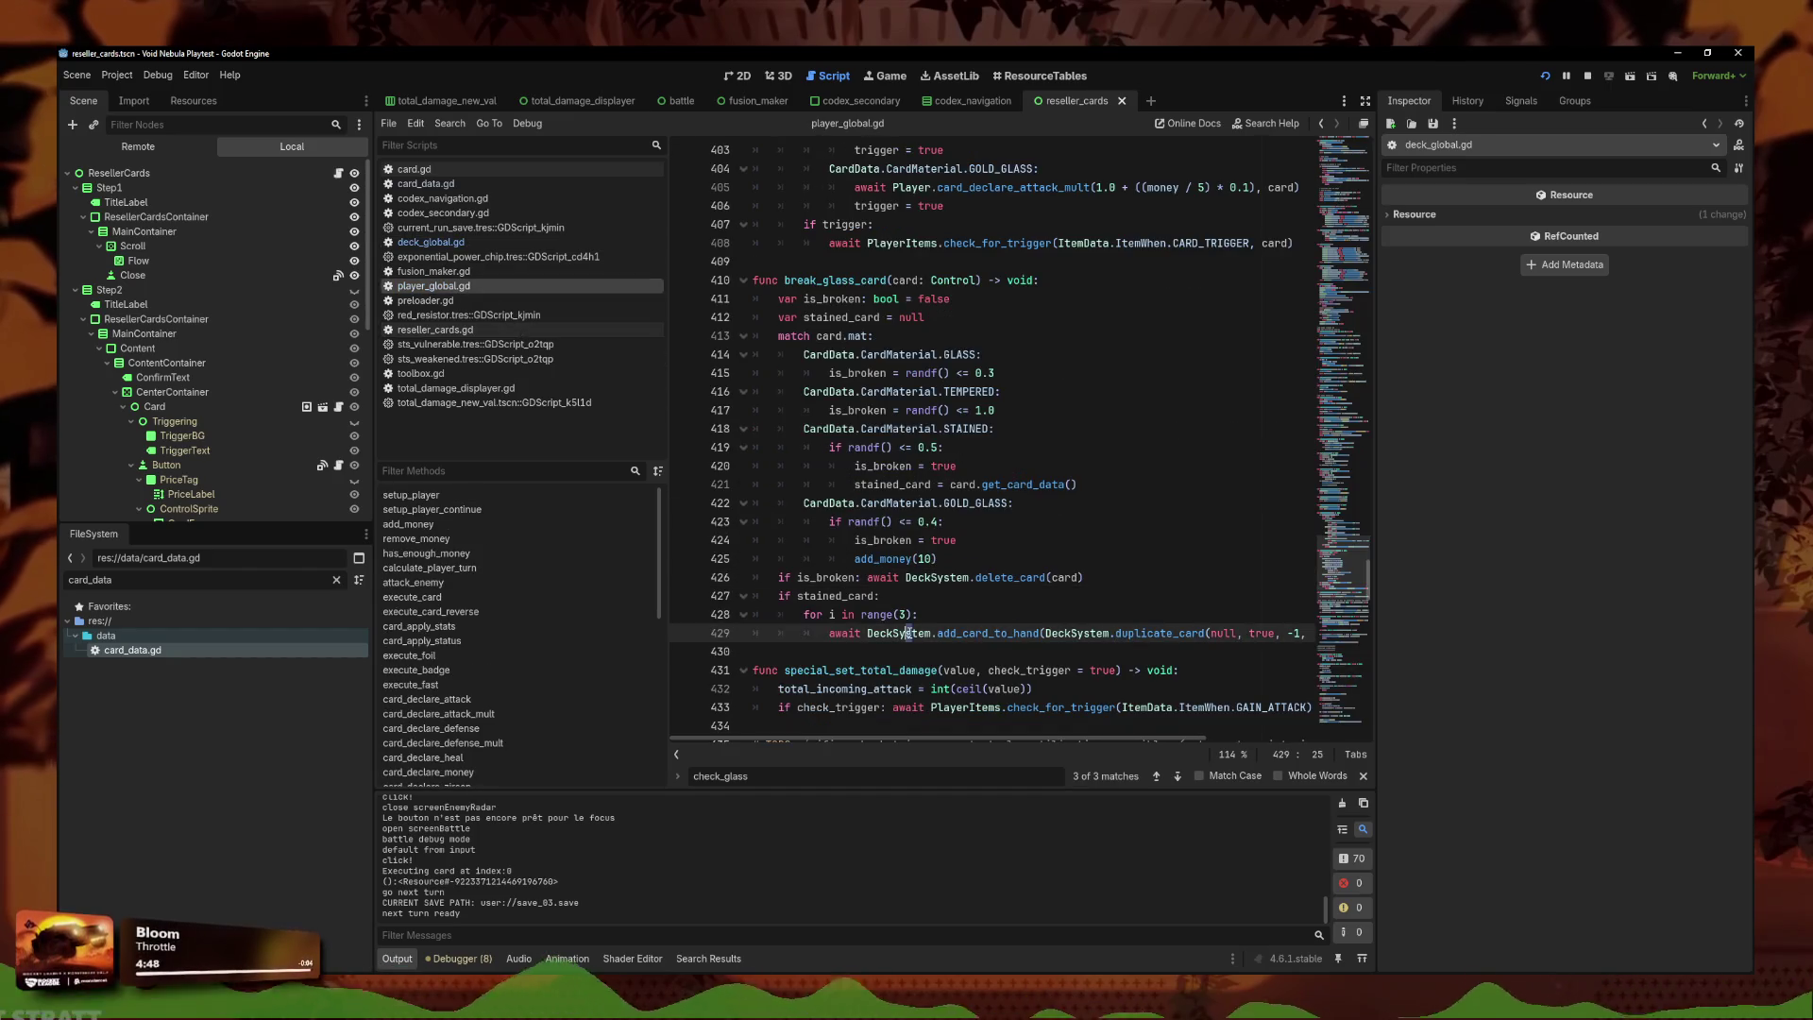
pyautogui.press('F5')
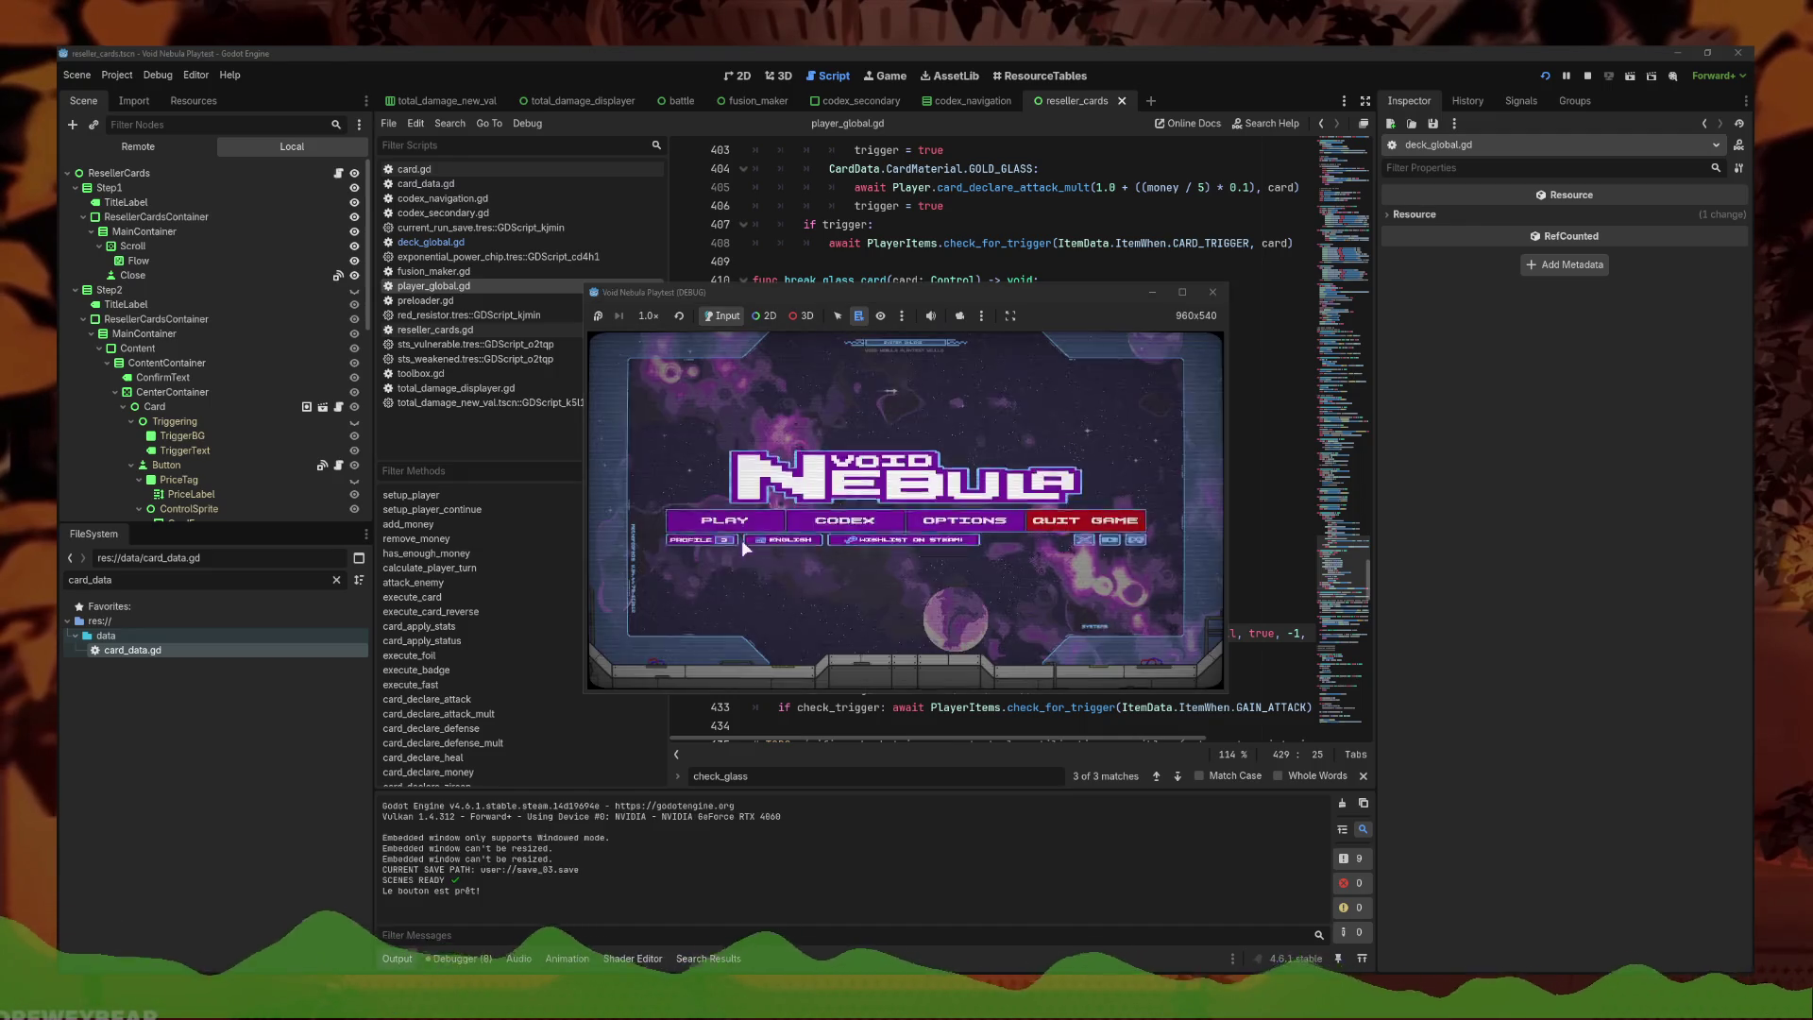
# Resume the saved run from the main menu and start the battle against Glass.
pyautogui.click(733, 516)
pyautogui.click(960, 555)
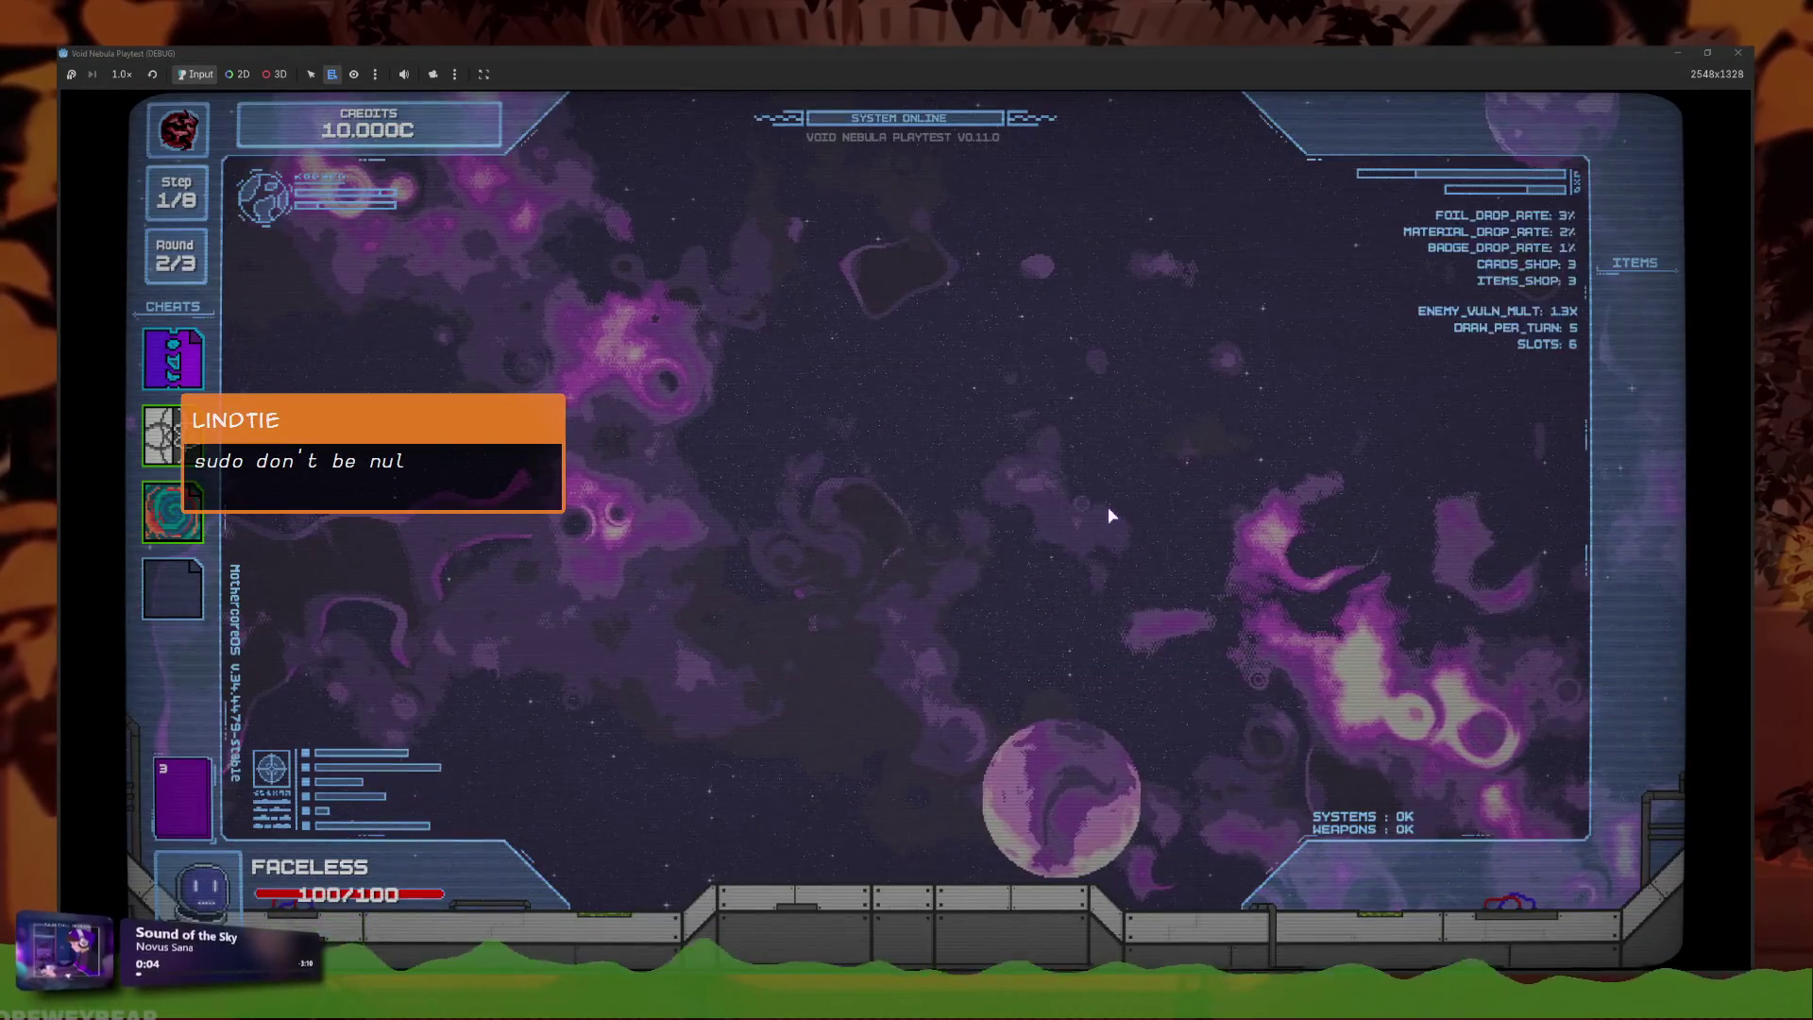
pyautogui.click(1075, 495)
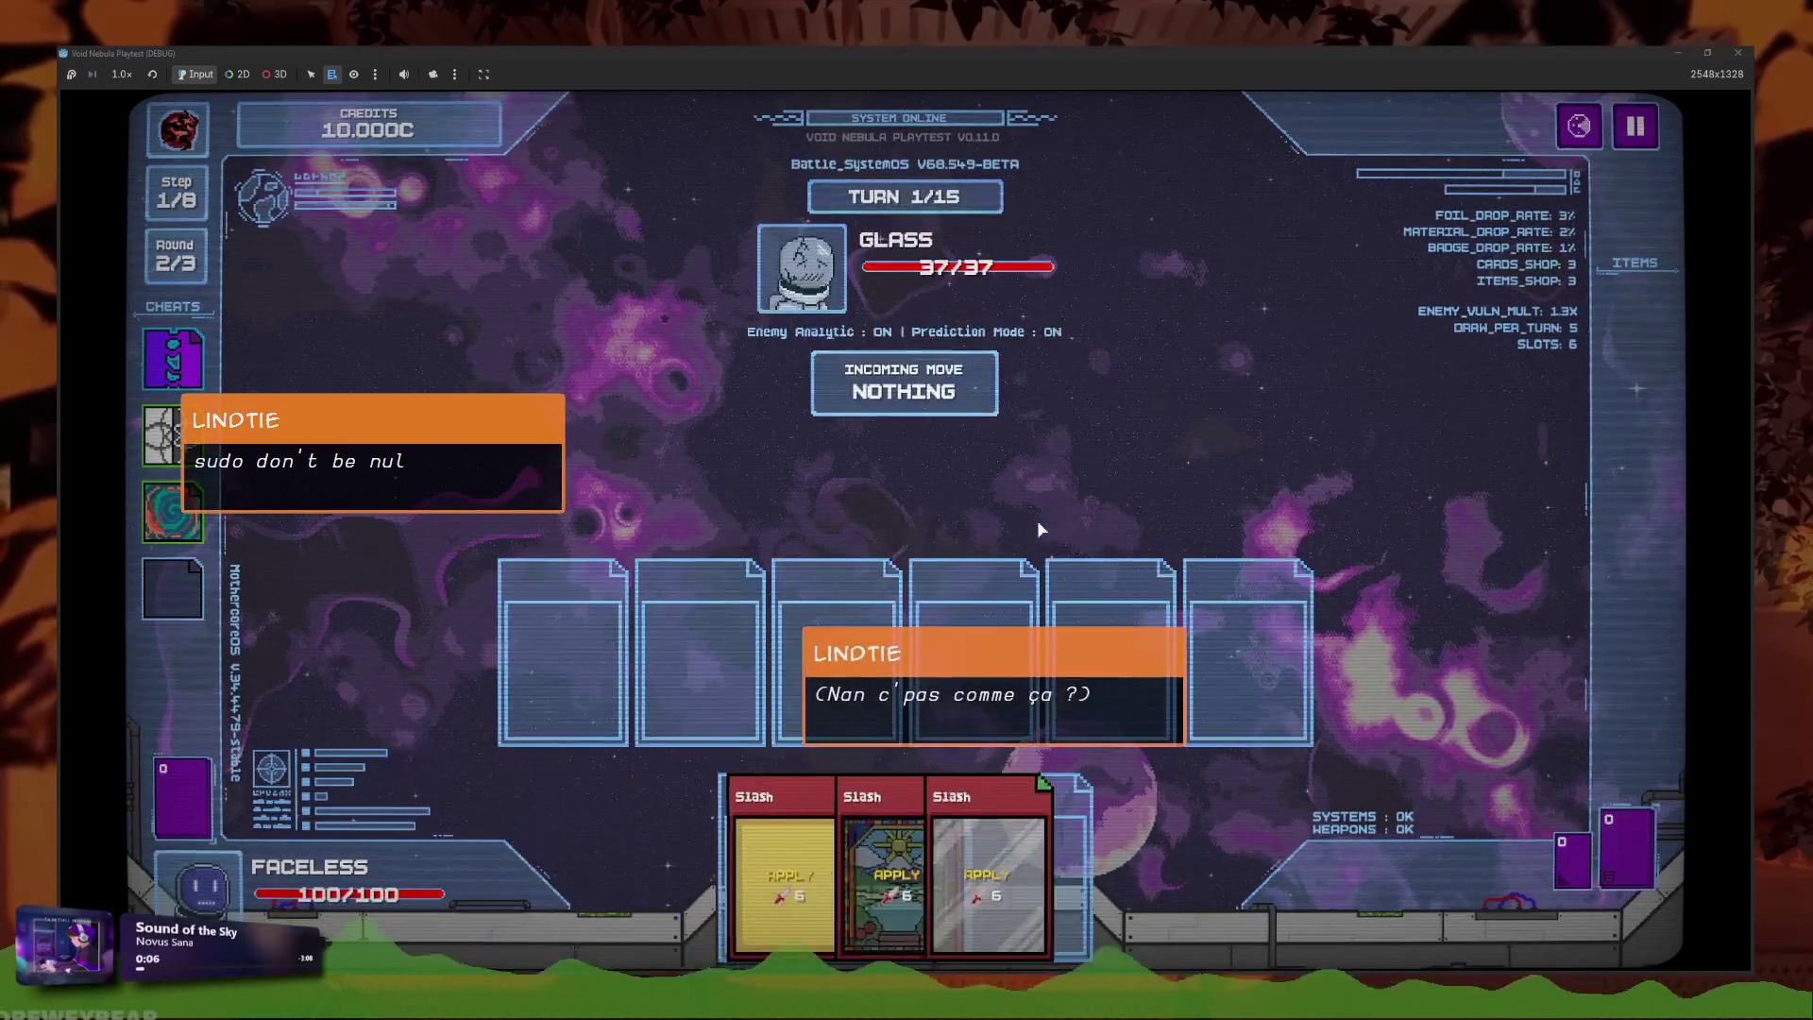
# Play Stained Glass and three Slash cards, end the turn, then cash out and advance to round 3.
pyautogui.click(914, 822)
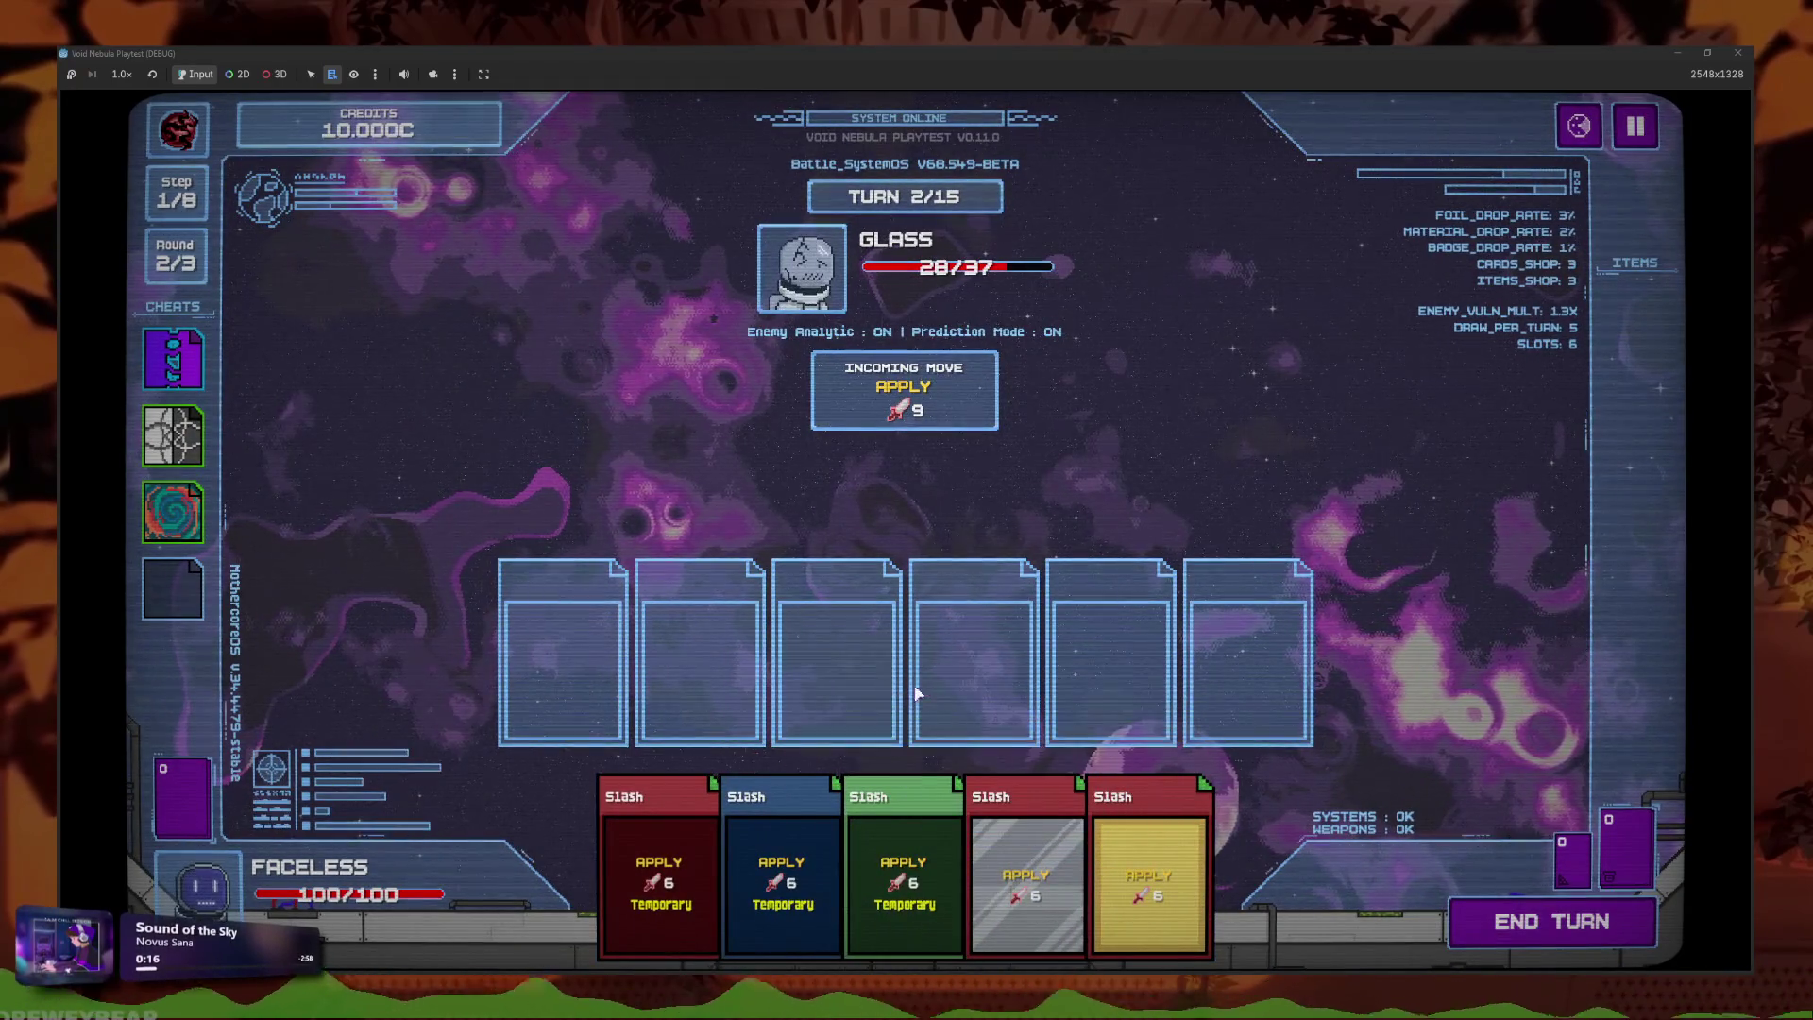
pyautogui.click(1026, 878)
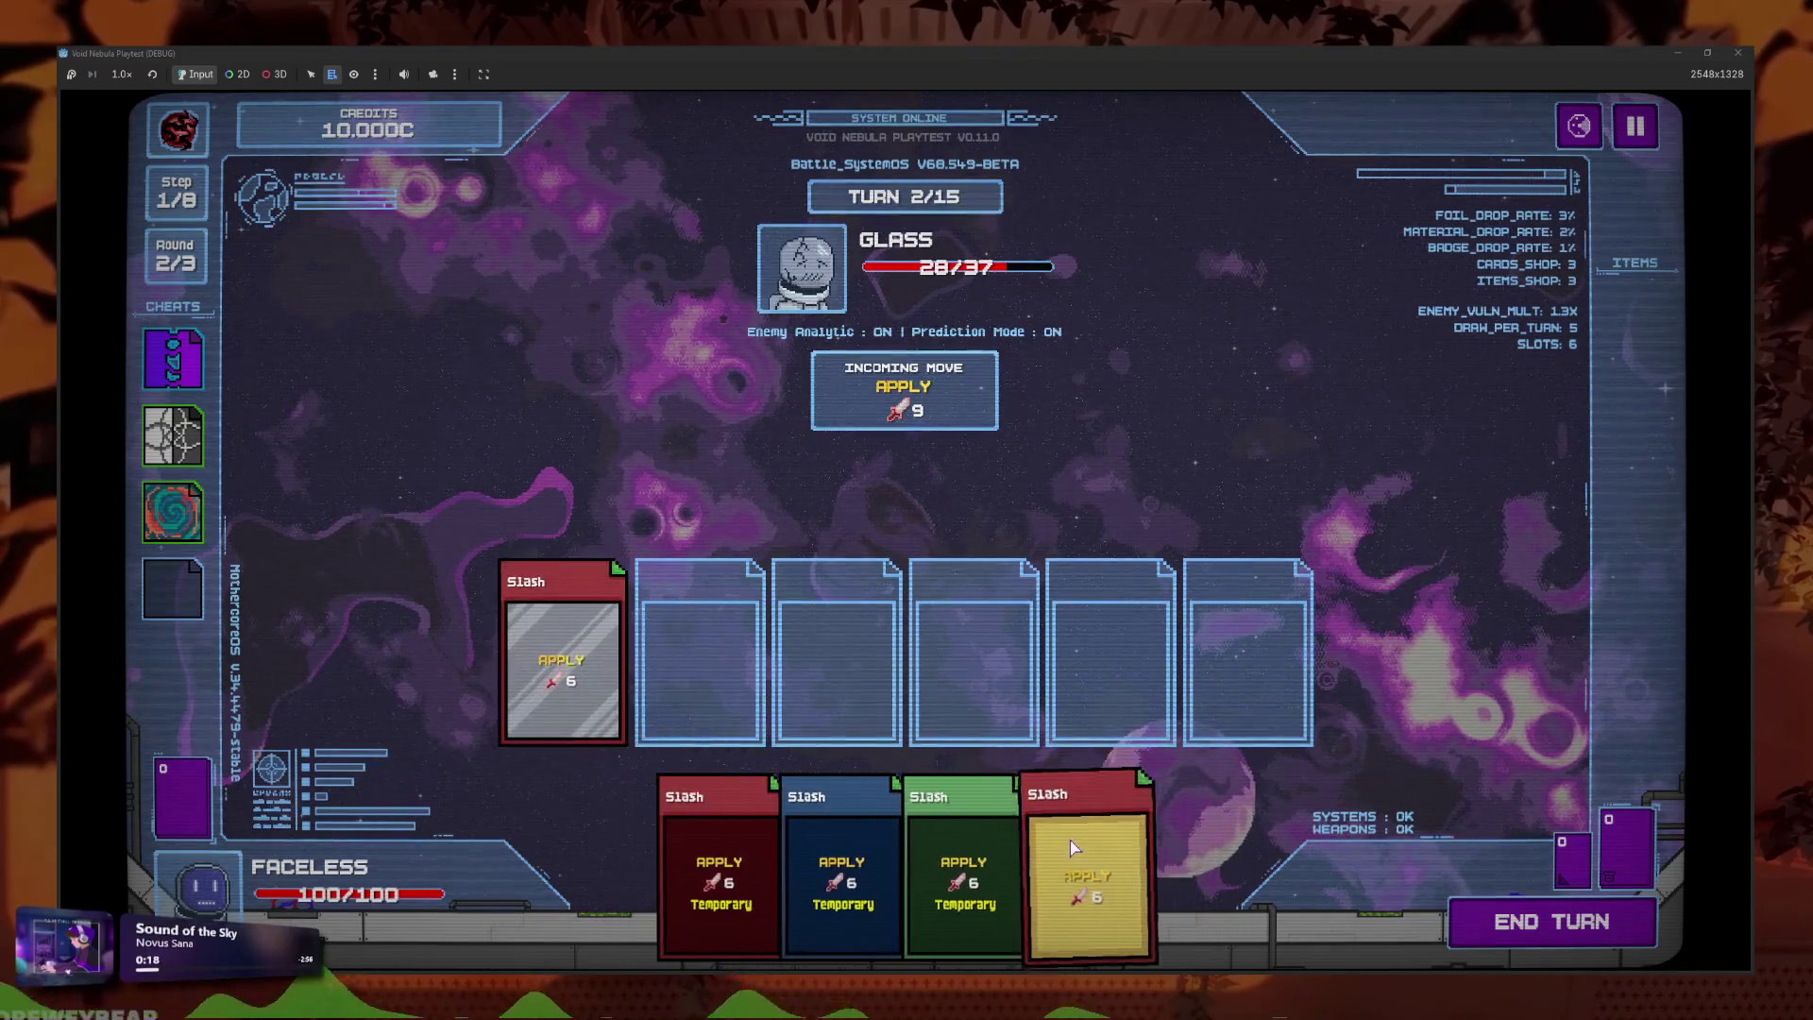
pyautogui.click(1086, 878)
pyautogui.click(563, 661)
pyautogui.click(1481, 906)
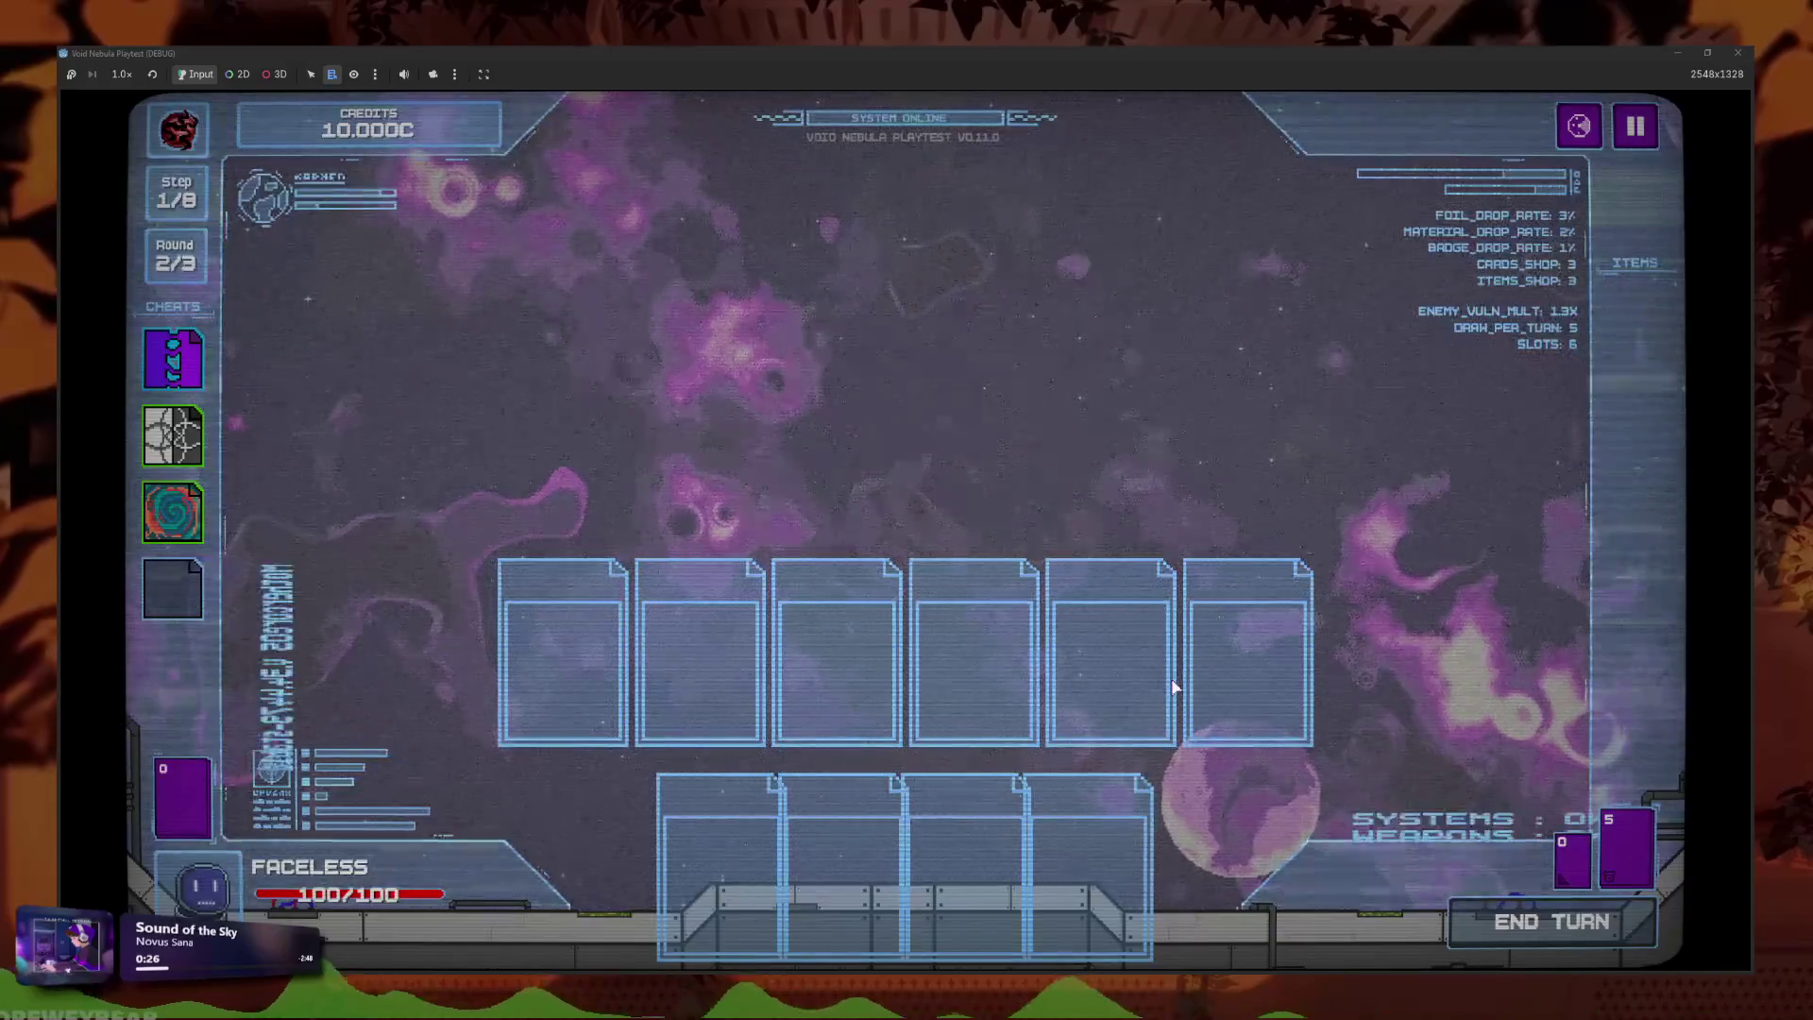
pyautogui.click(1096, 726)
pyautogui.click(1098, 727)
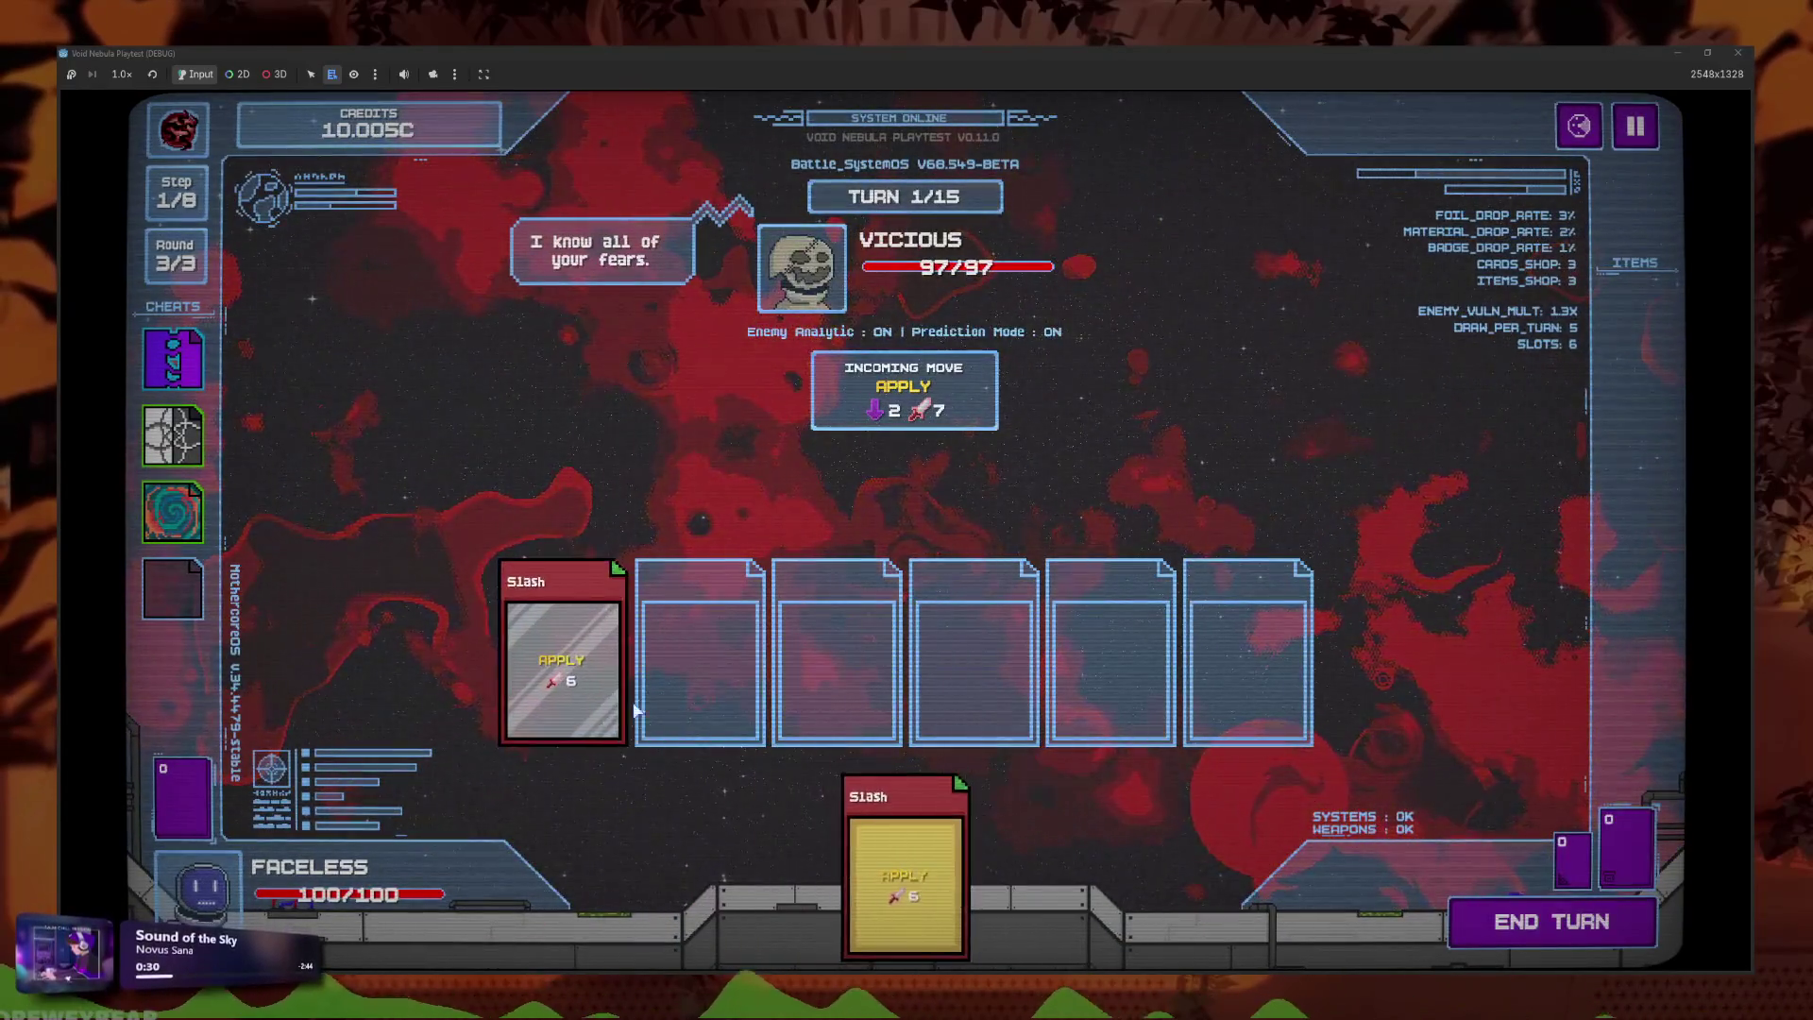
# Win the next two battles with Slash cards, skipping the reward and cashing out.
pyautogui.moveTo(635, 710); pyautogui.dragTo(628, 703)
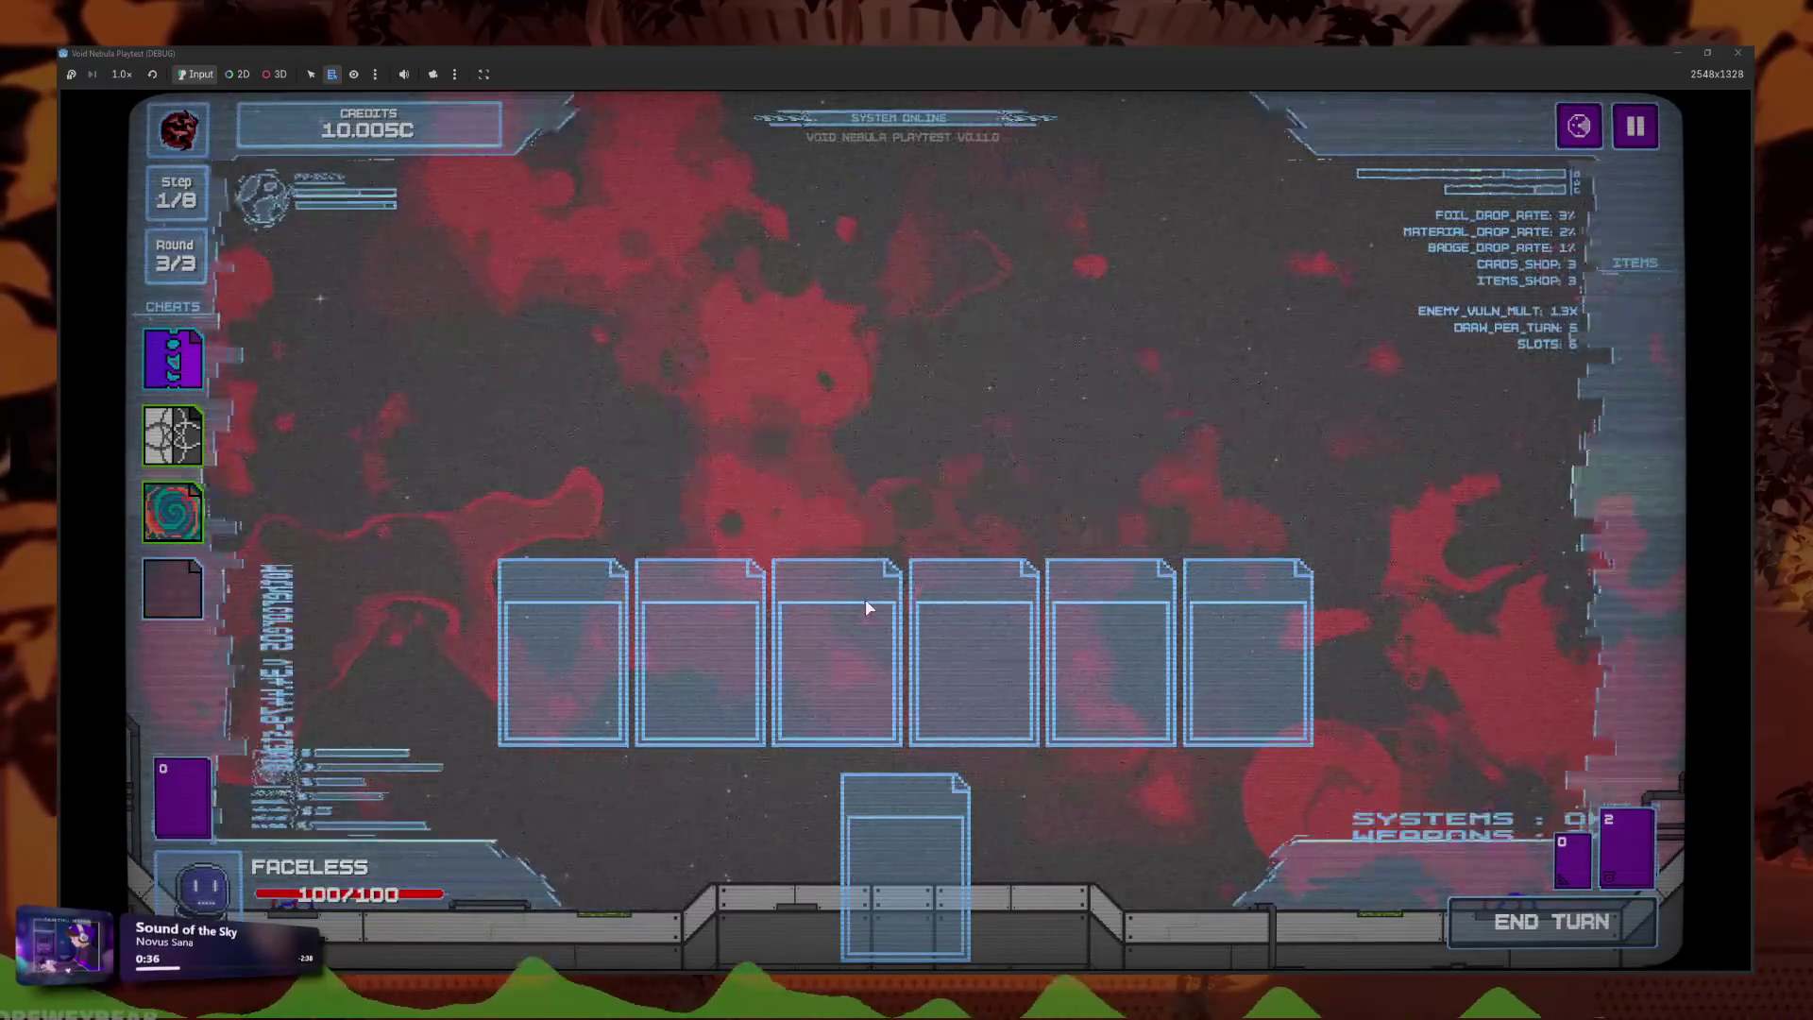
pyautogui.click(972, 691)
pyautogui.click(973, 699)
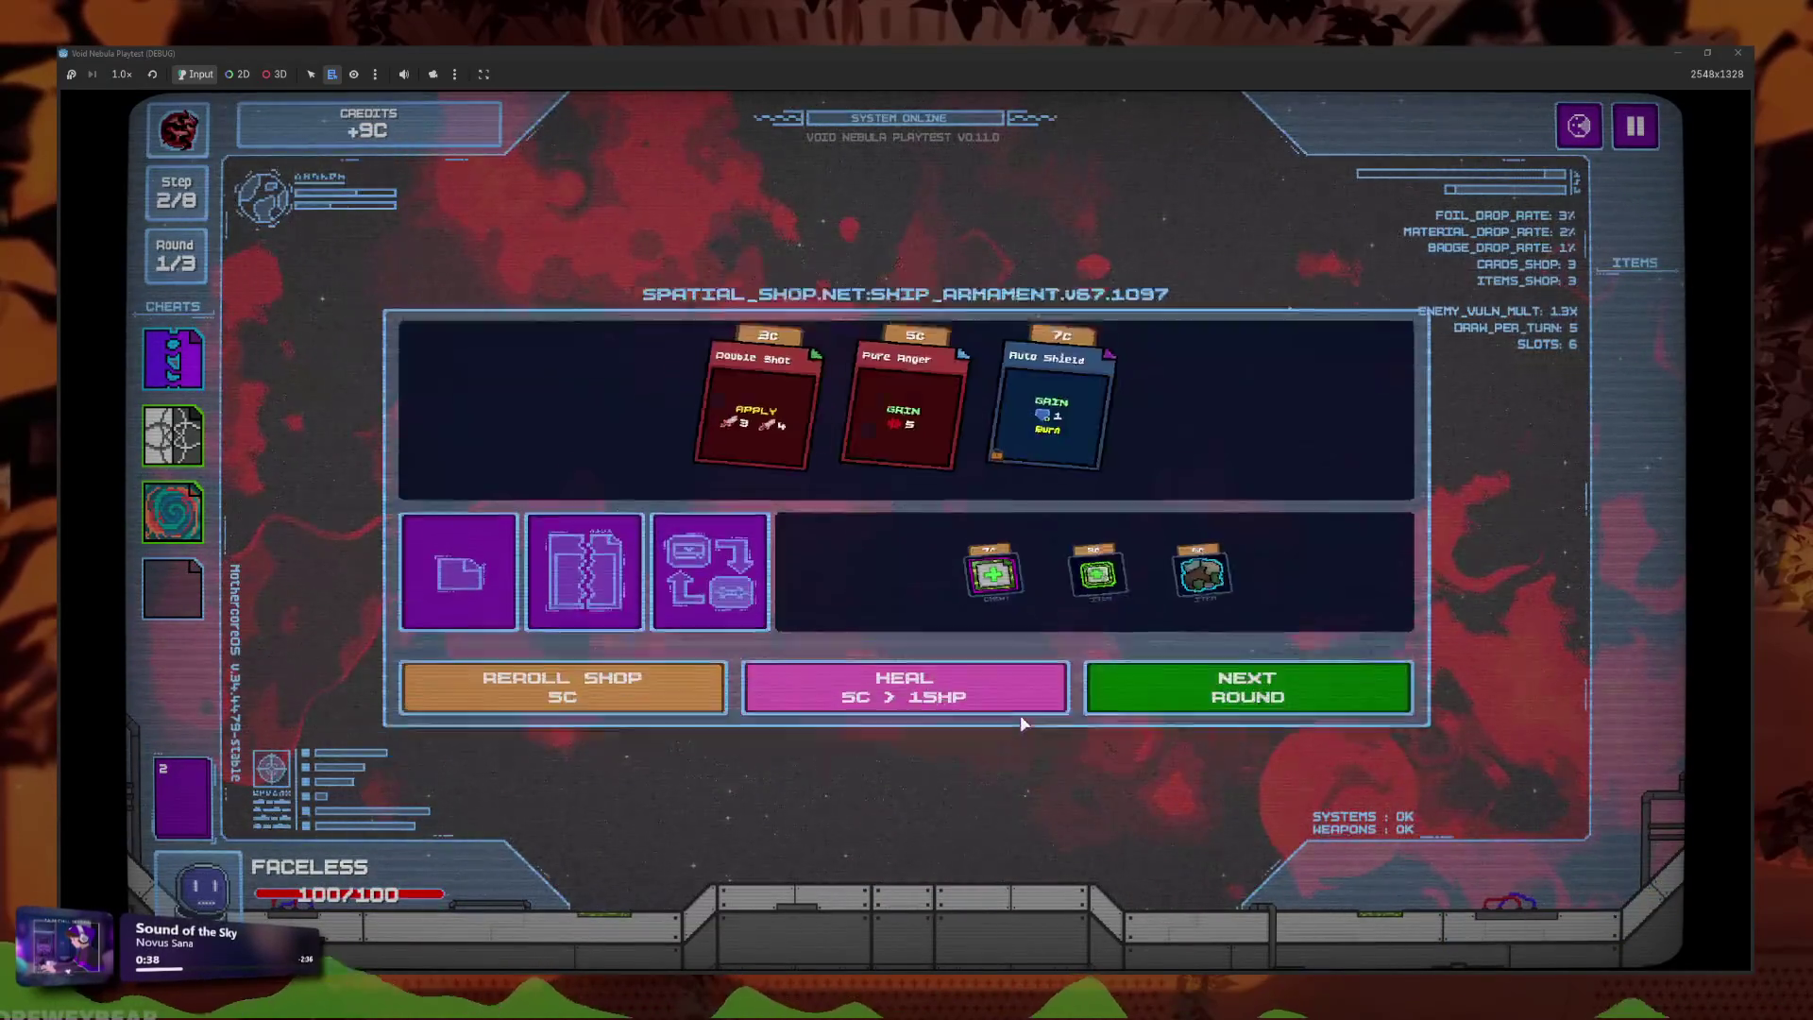
pyautogui.click(967, 784)
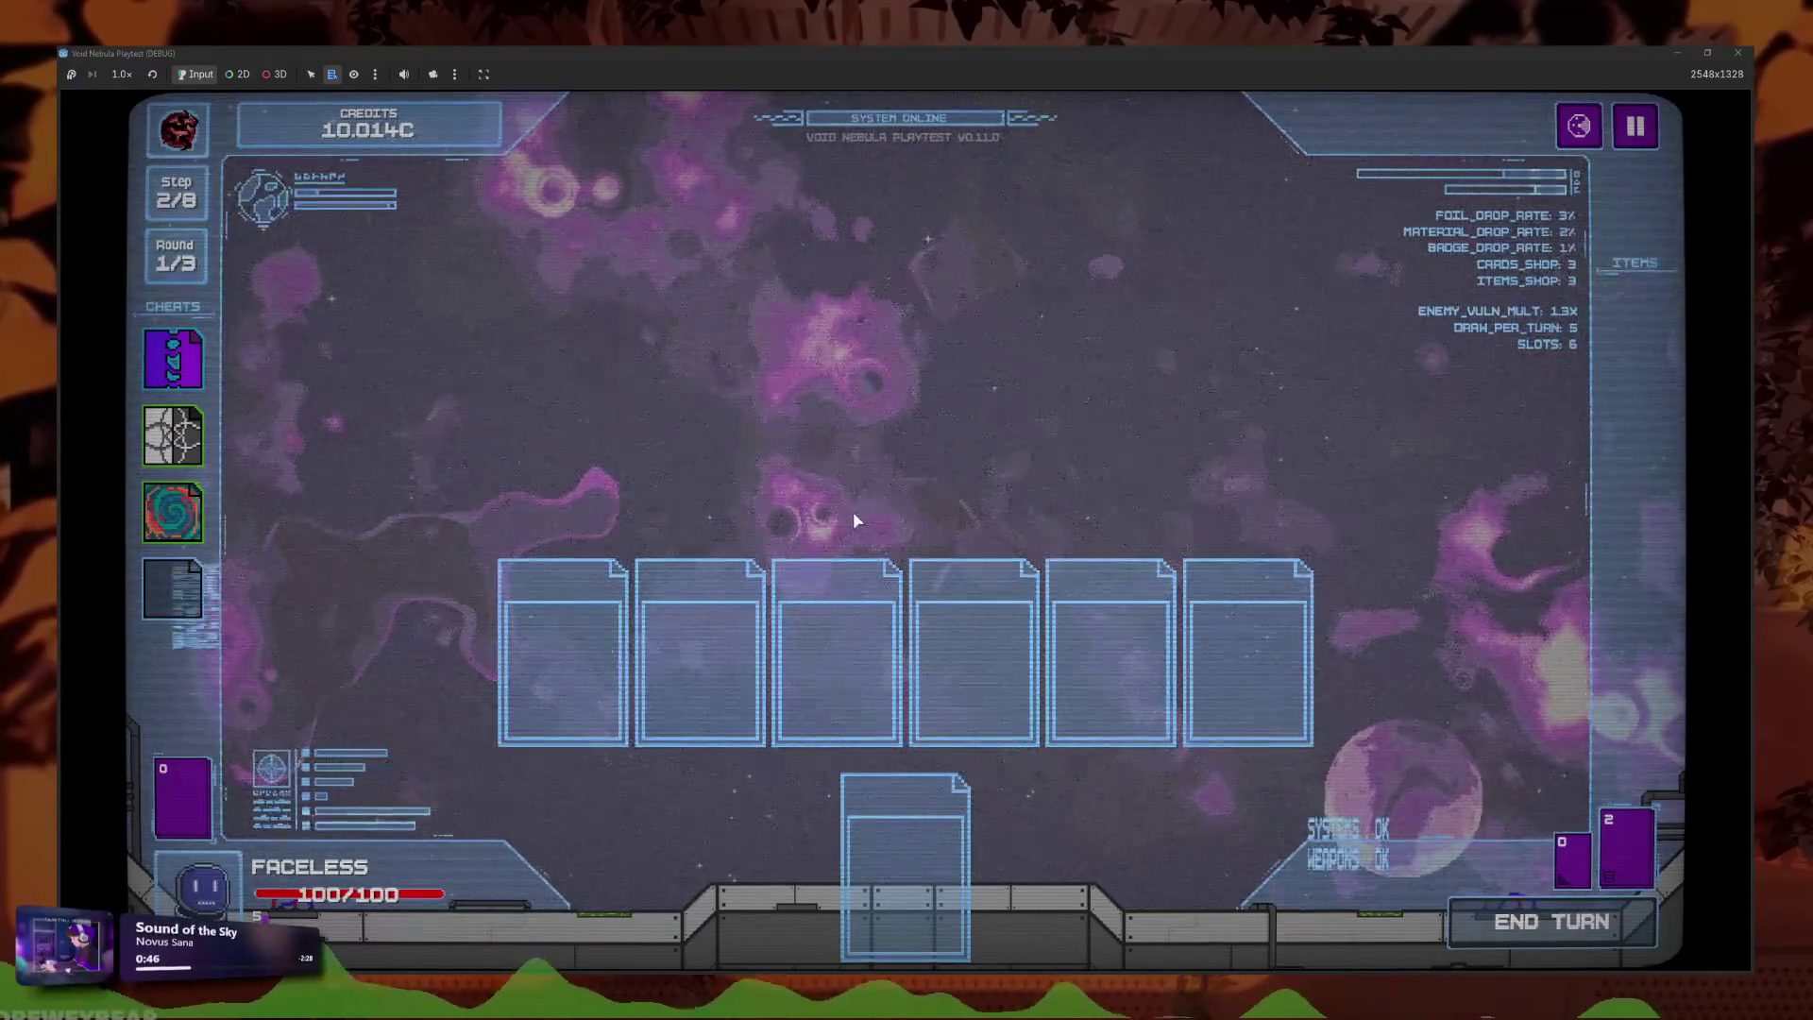
pyautogui.click(1020, 722)
pyautogui.click(1095, 741)
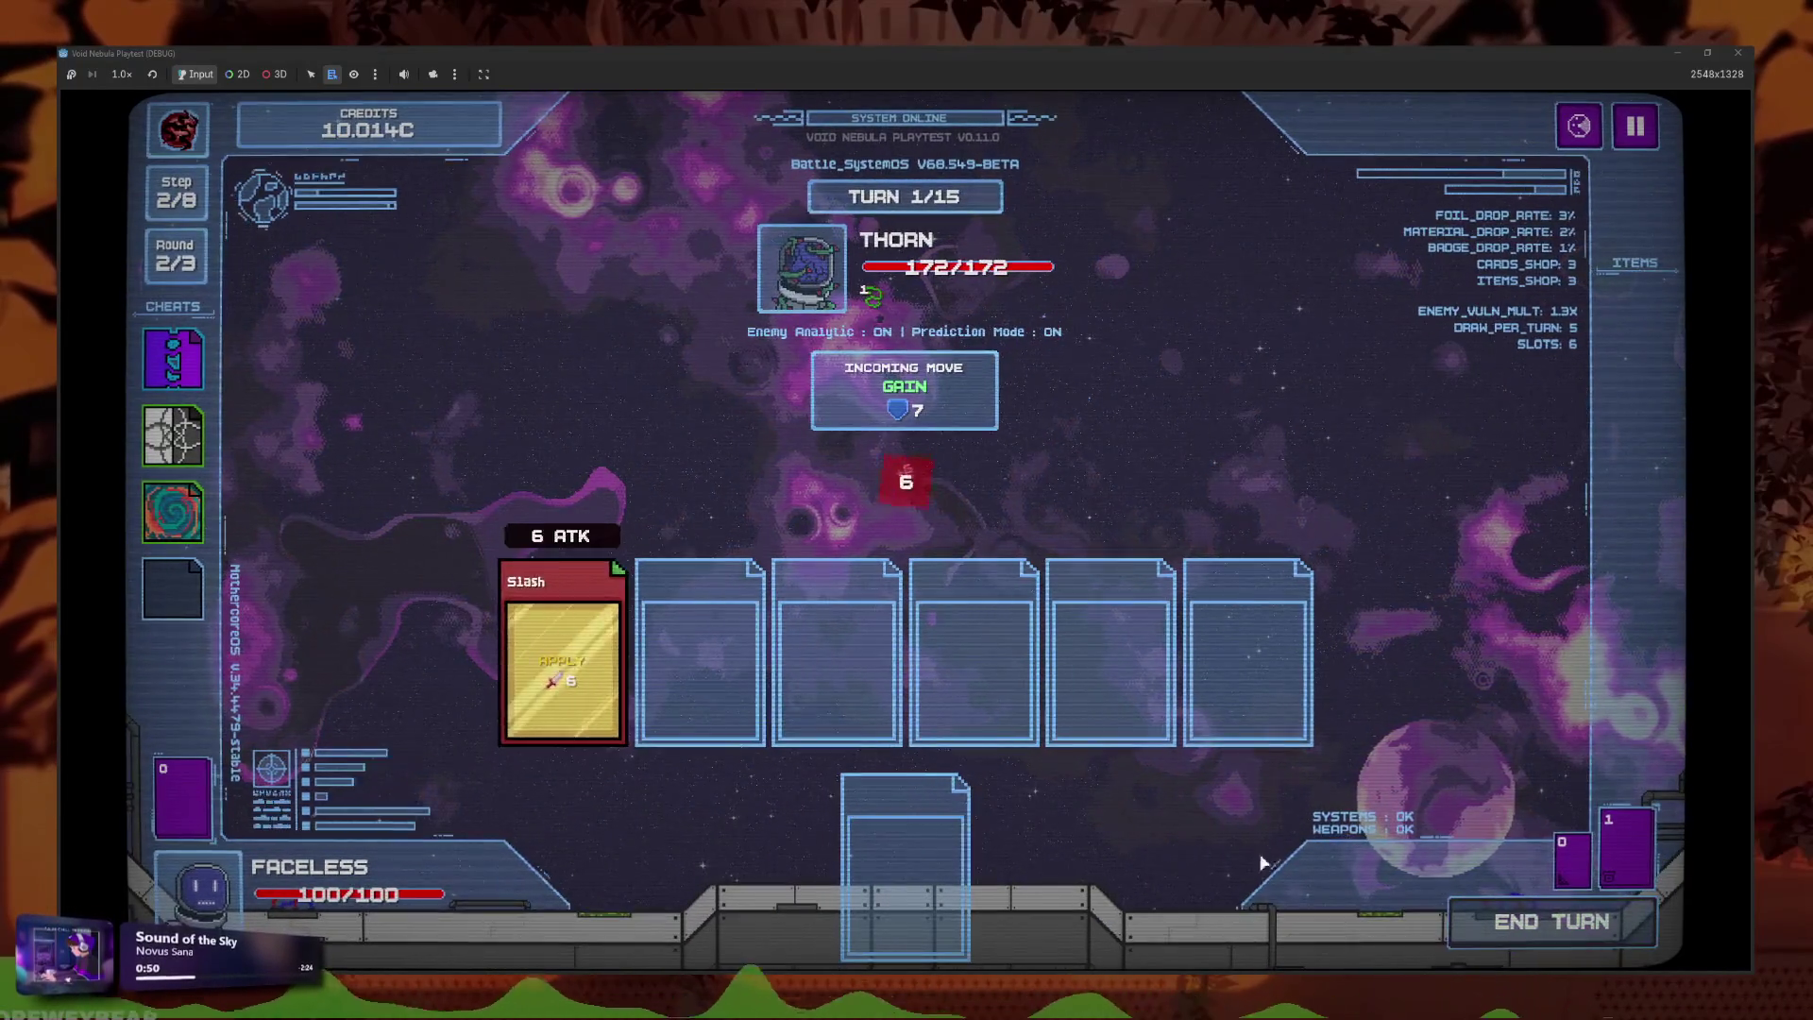
# Shrink and re-maximize the game window, then beat the Sniper with a Slash card and skip rewards.
pyautogui.moveTo(819, 59)
pyautogui.mouseDown()
pyautogui.moveTo(1231, 523)
pyautogui.moveTo(1321, 745)
pyautogui.moveTo(1148, 549)
pyautogui.moveTo(1033, 491)
pyautogui.moveTo(988, 621)
pyautogui.moveTo(902, 448)
pyautogui.mouseUp()
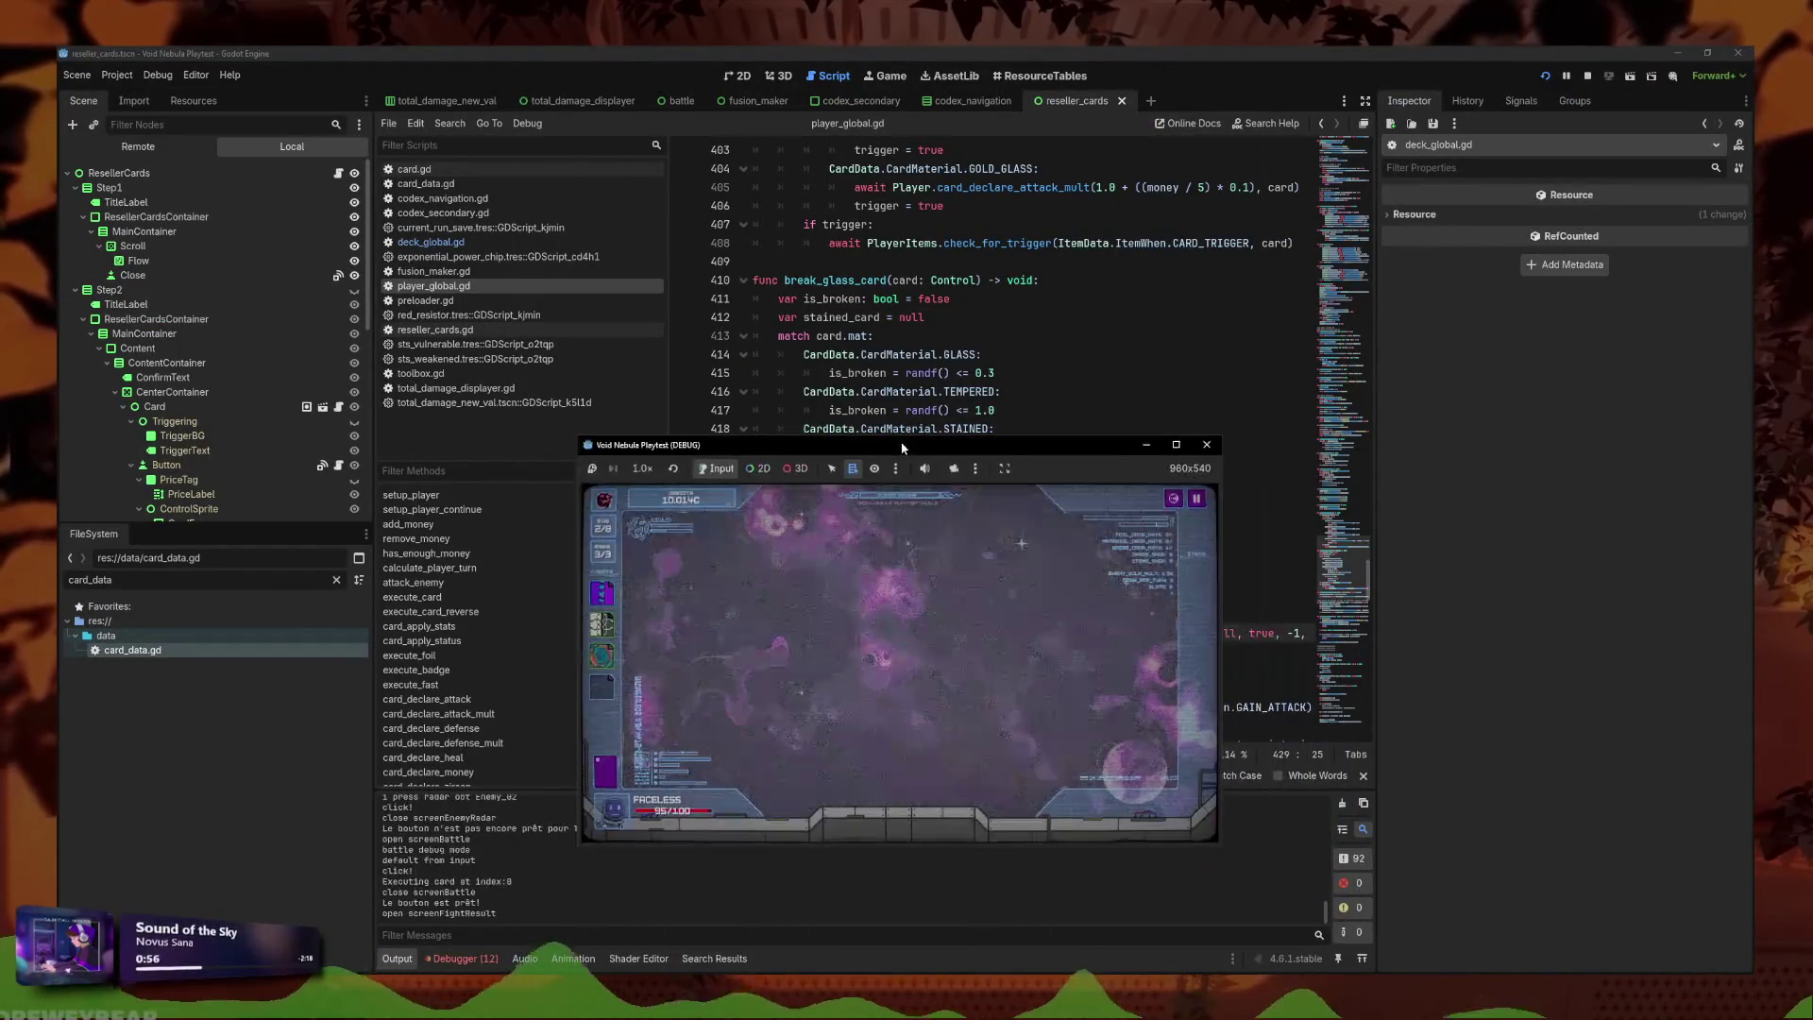
pyautogui.doubleClick(901, 448)
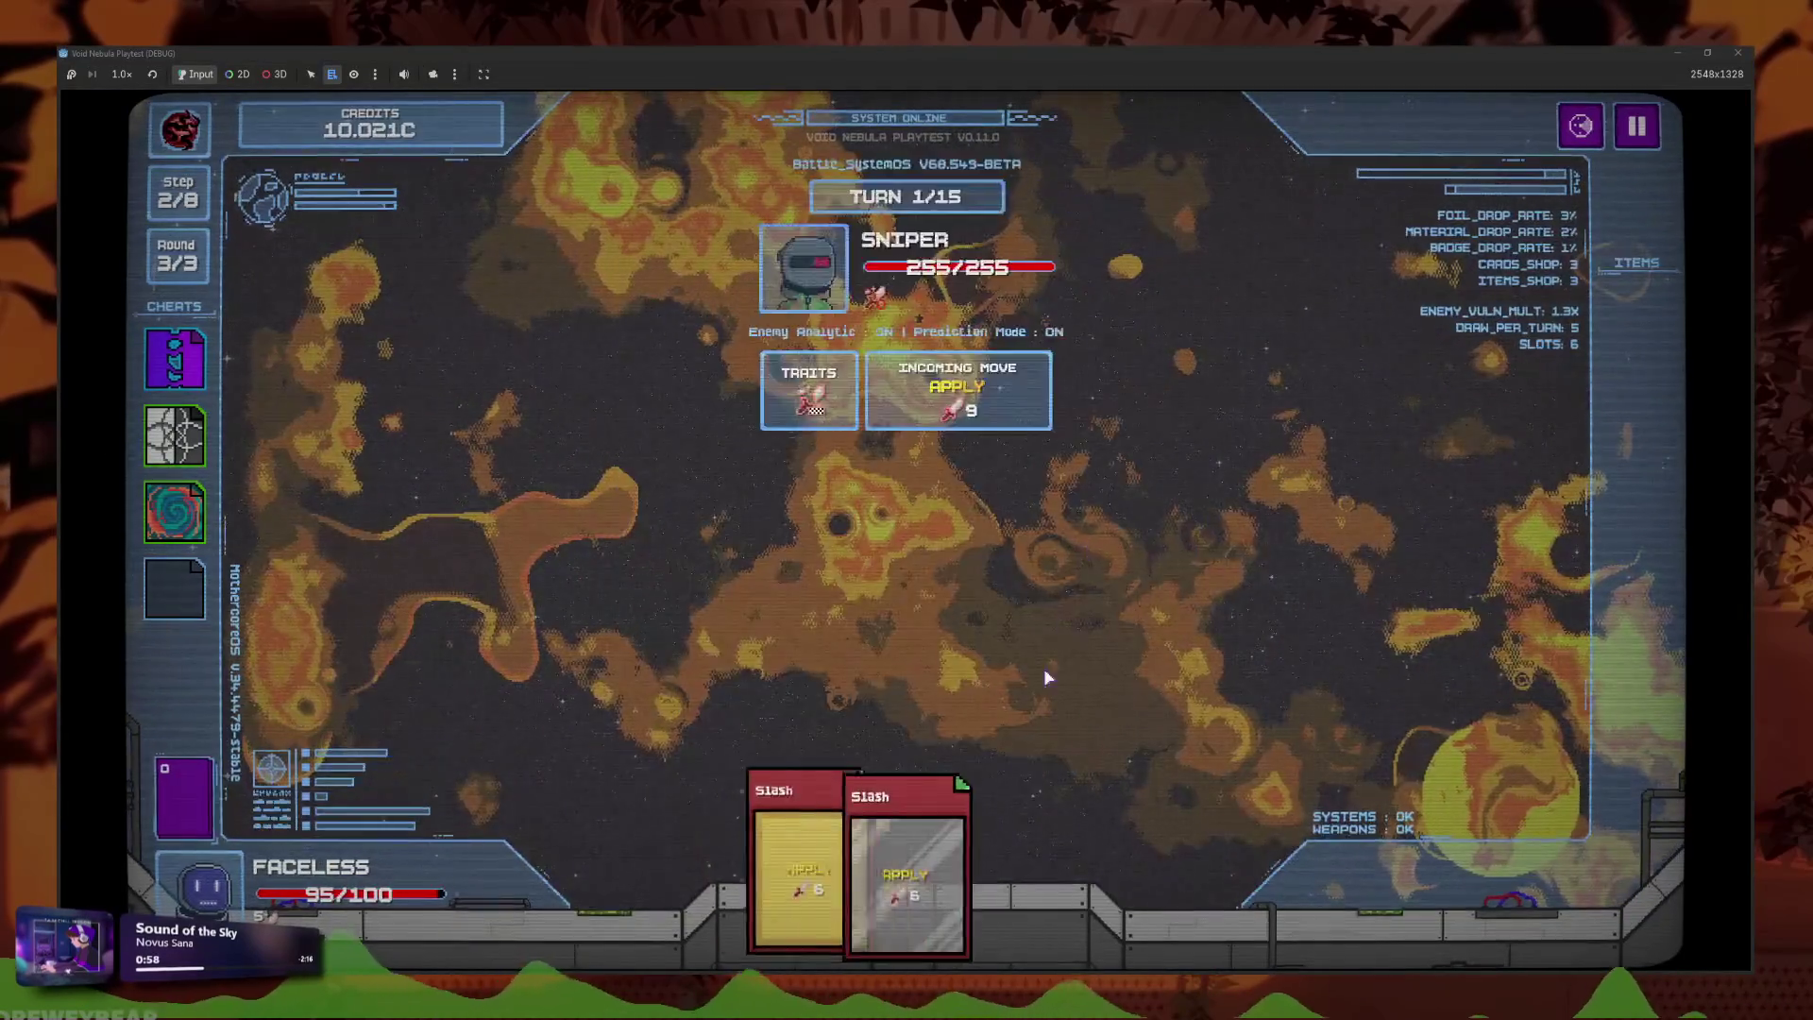
pyautogui.click(905, 878)
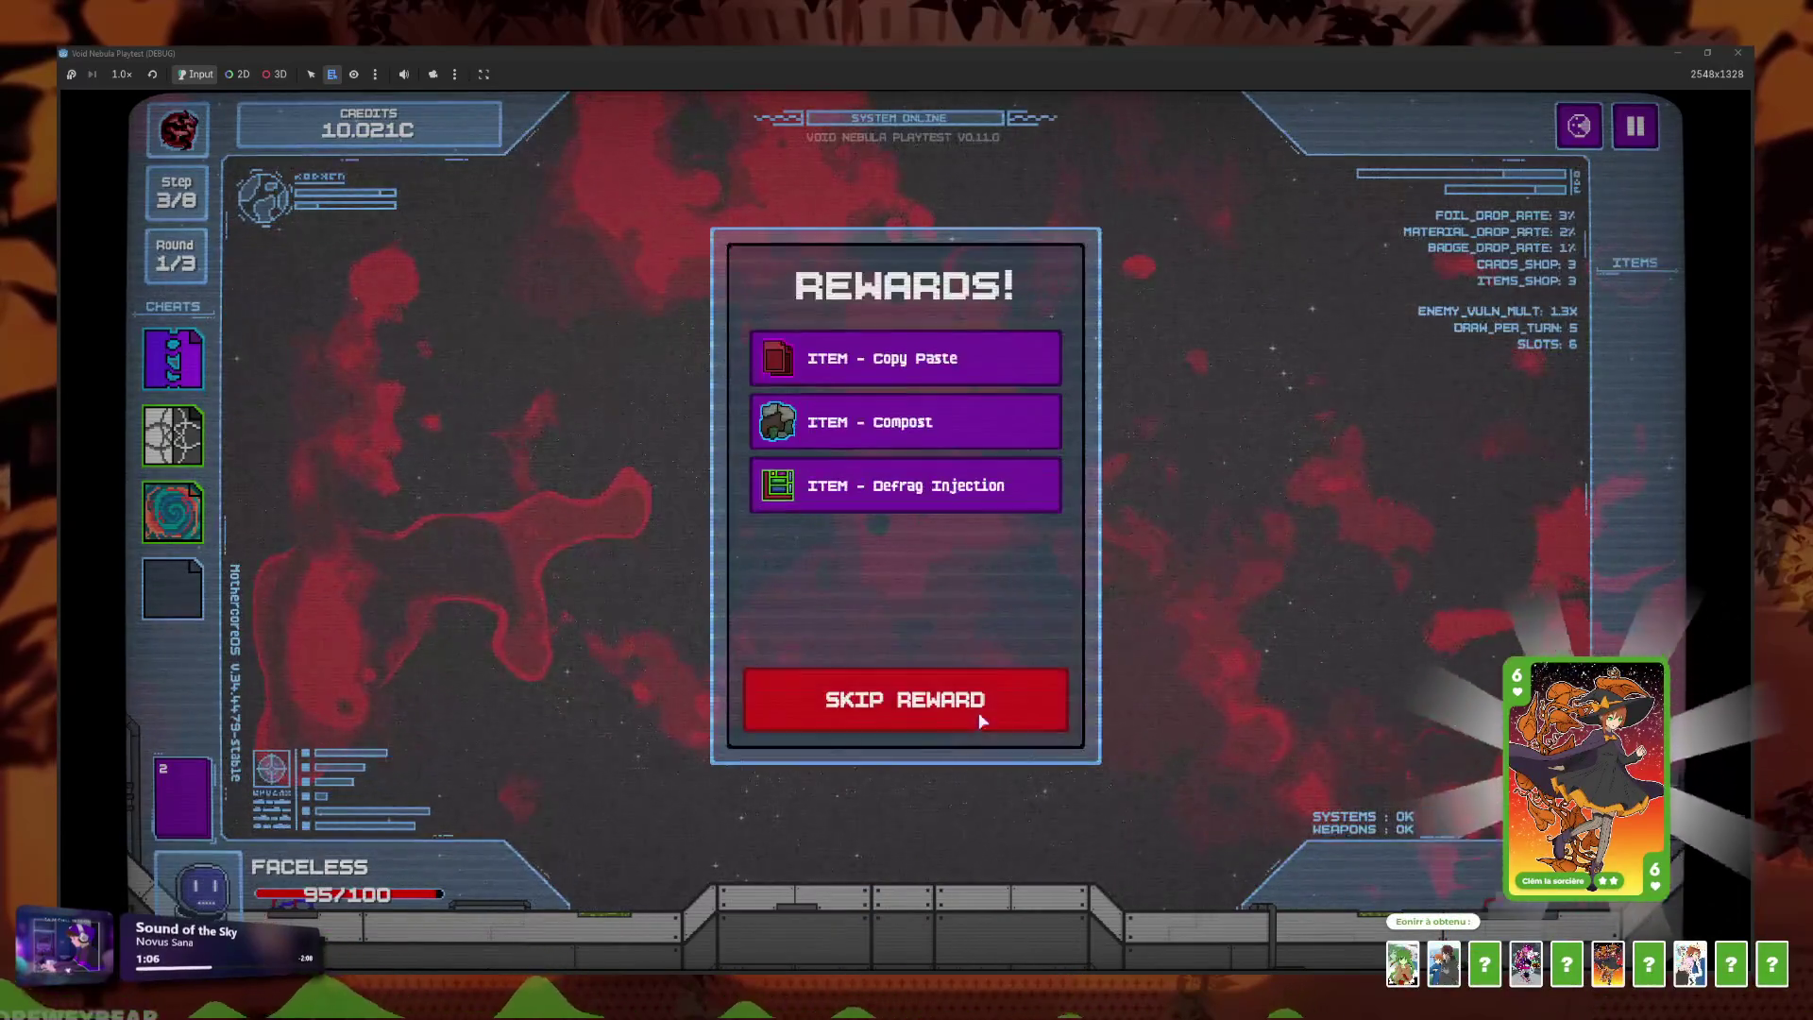
pyautogui.click(982, 712)
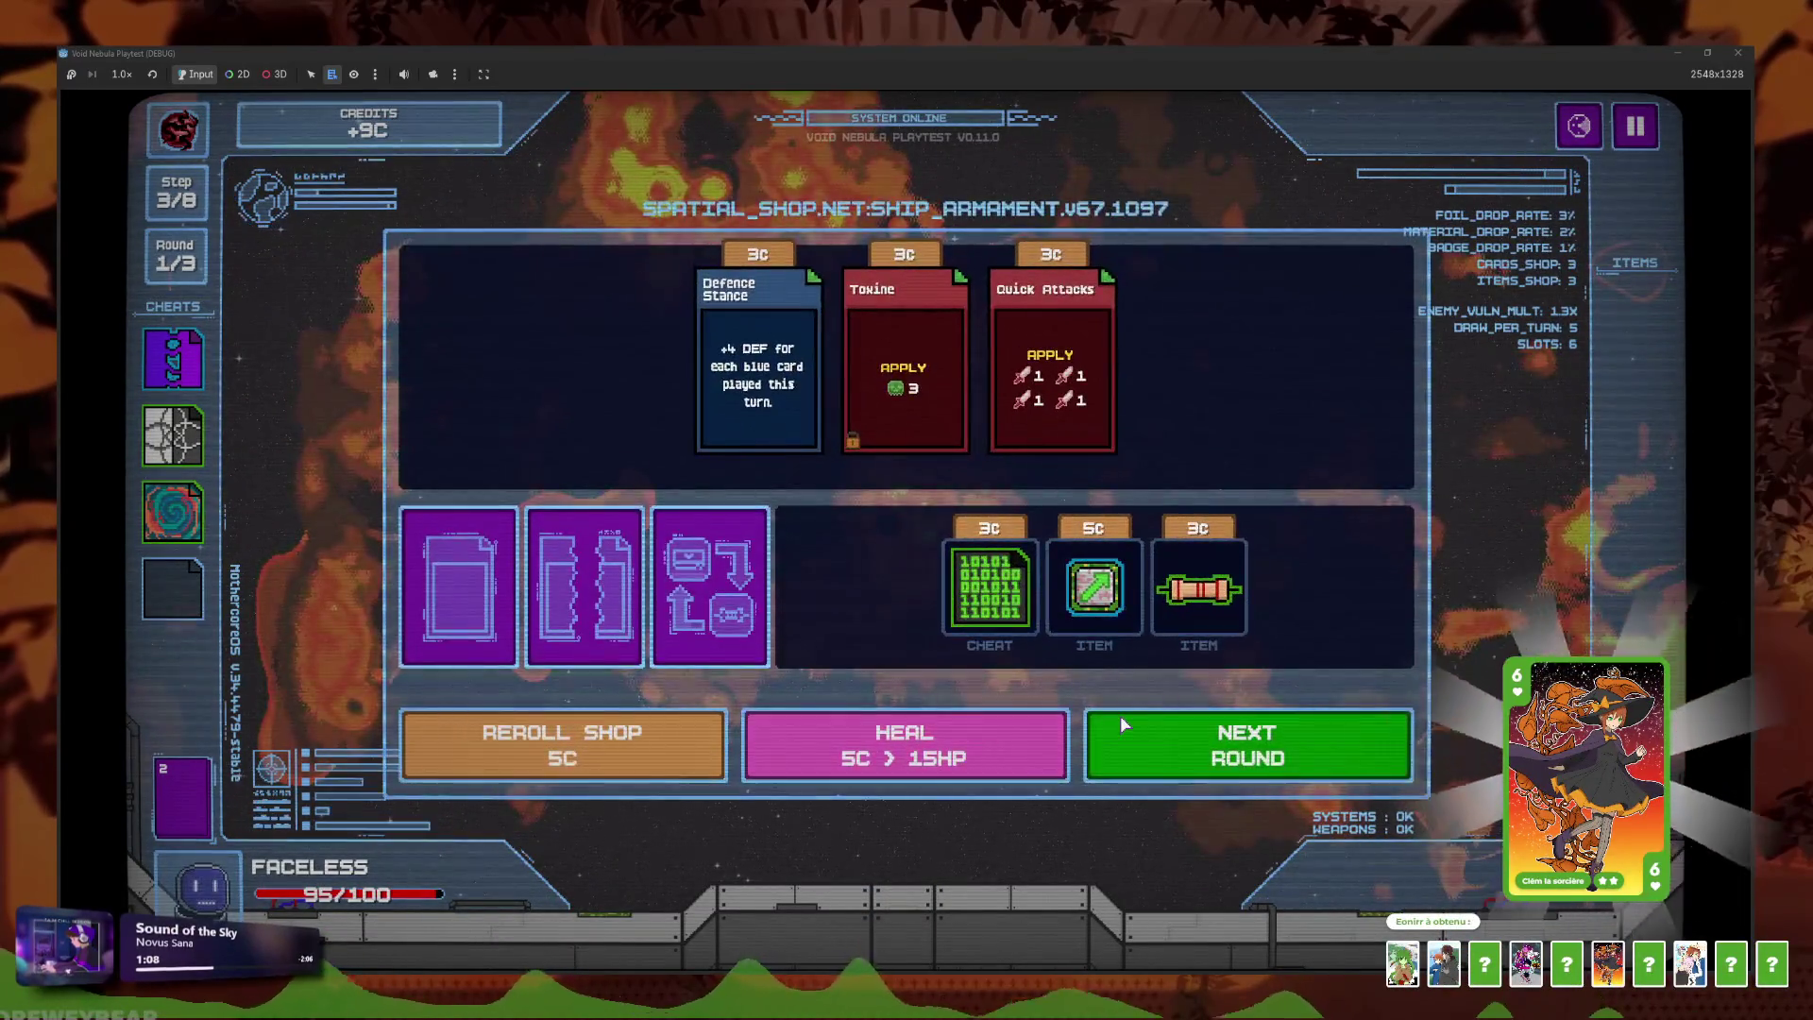
pyautogui.click(1120, 715)
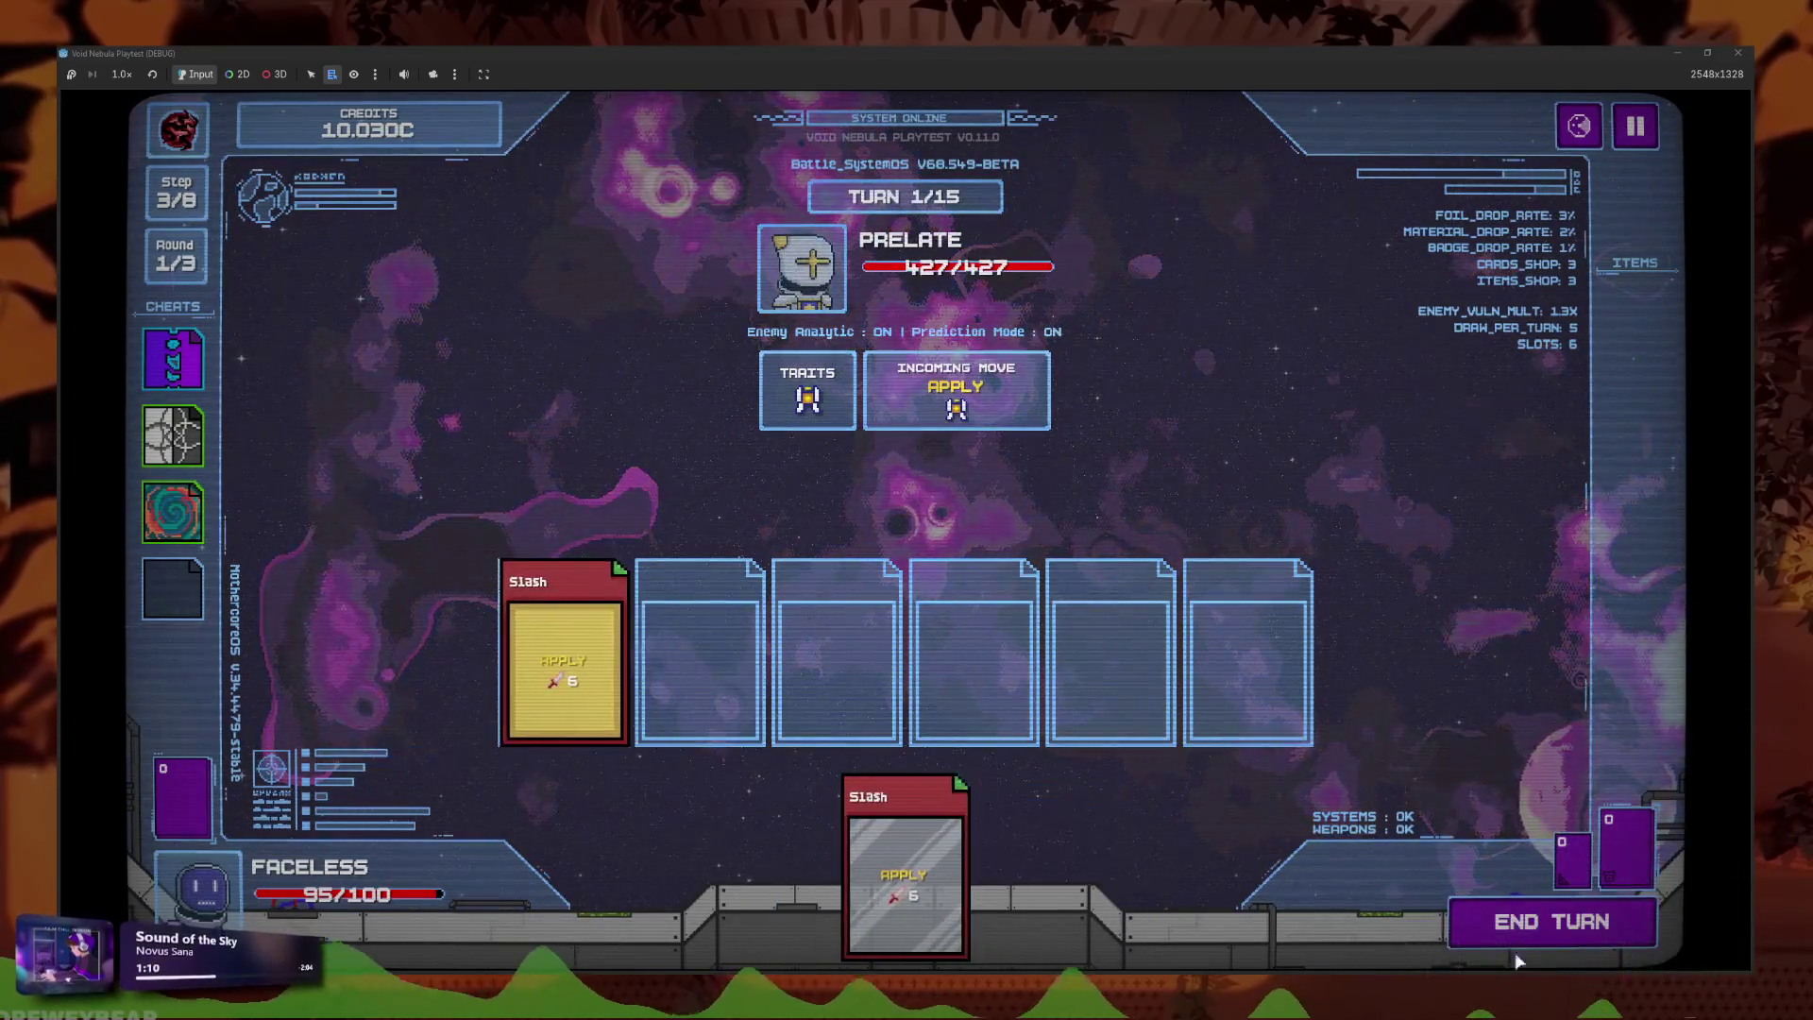
# Defeat the Prelate, cash out to the Warrior round, and pause the game.
pyautogui.click(1516, 942)
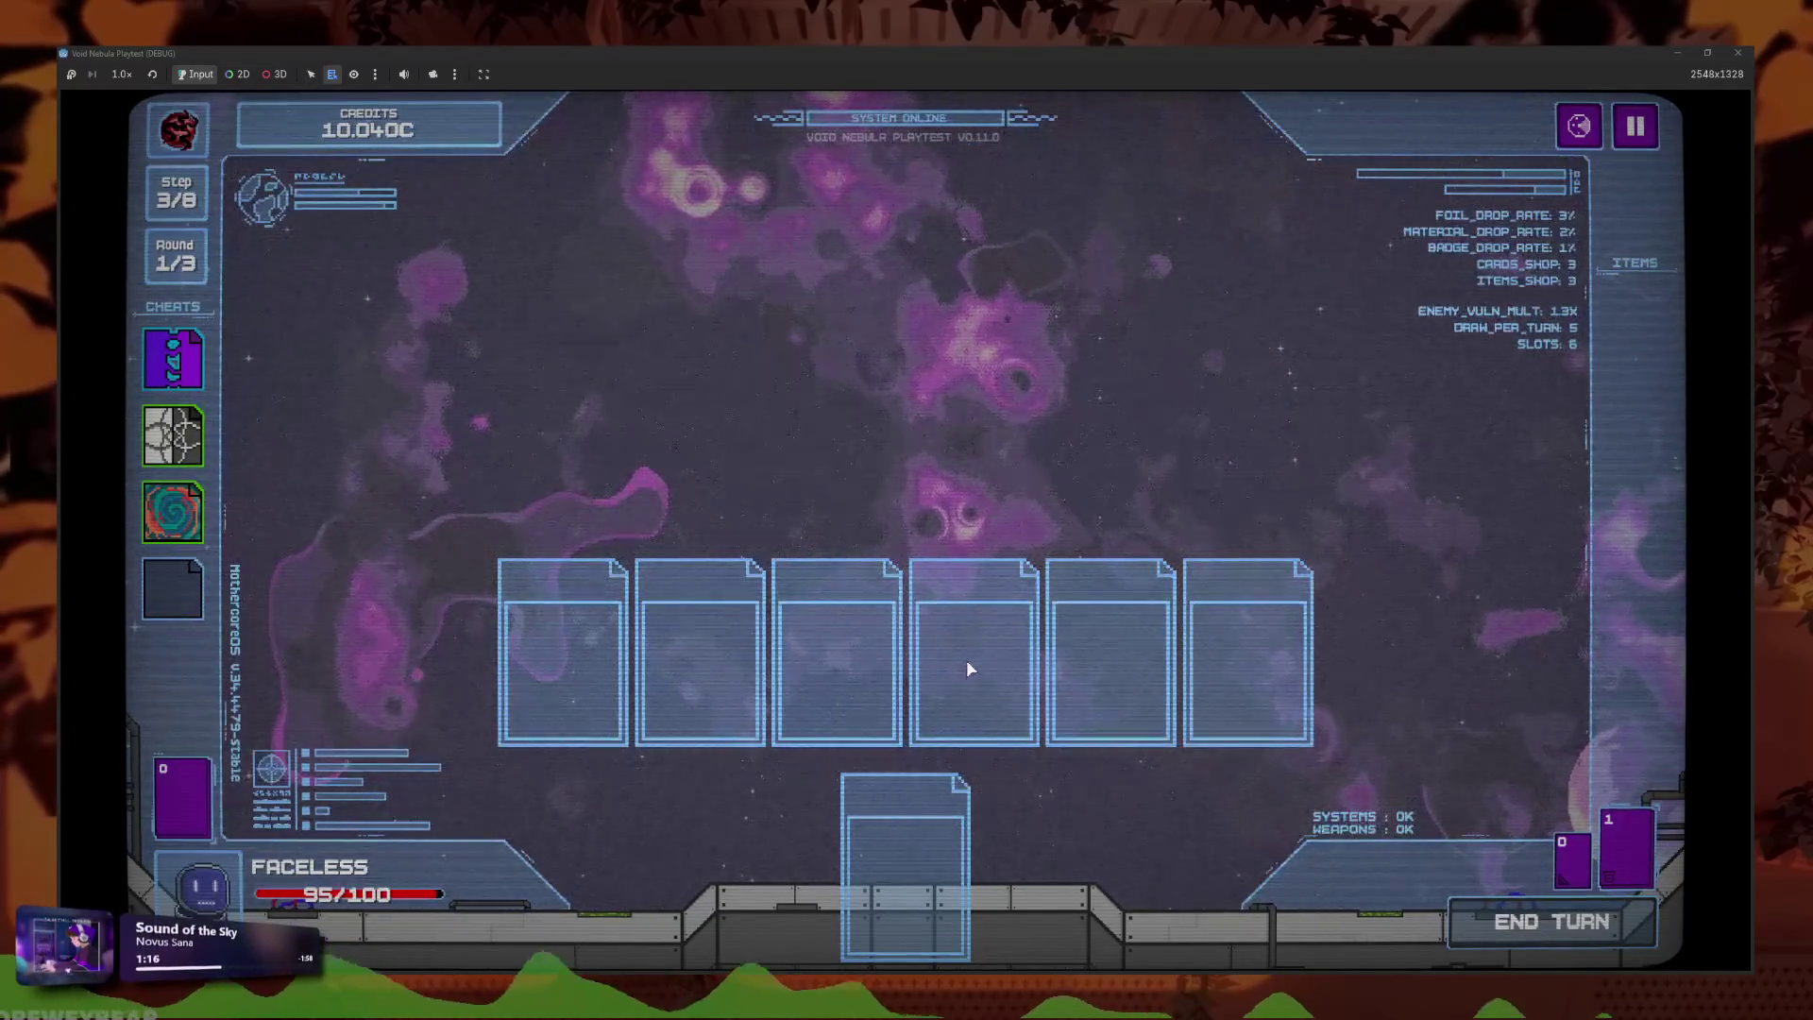
pyautogui.click(957, 746)
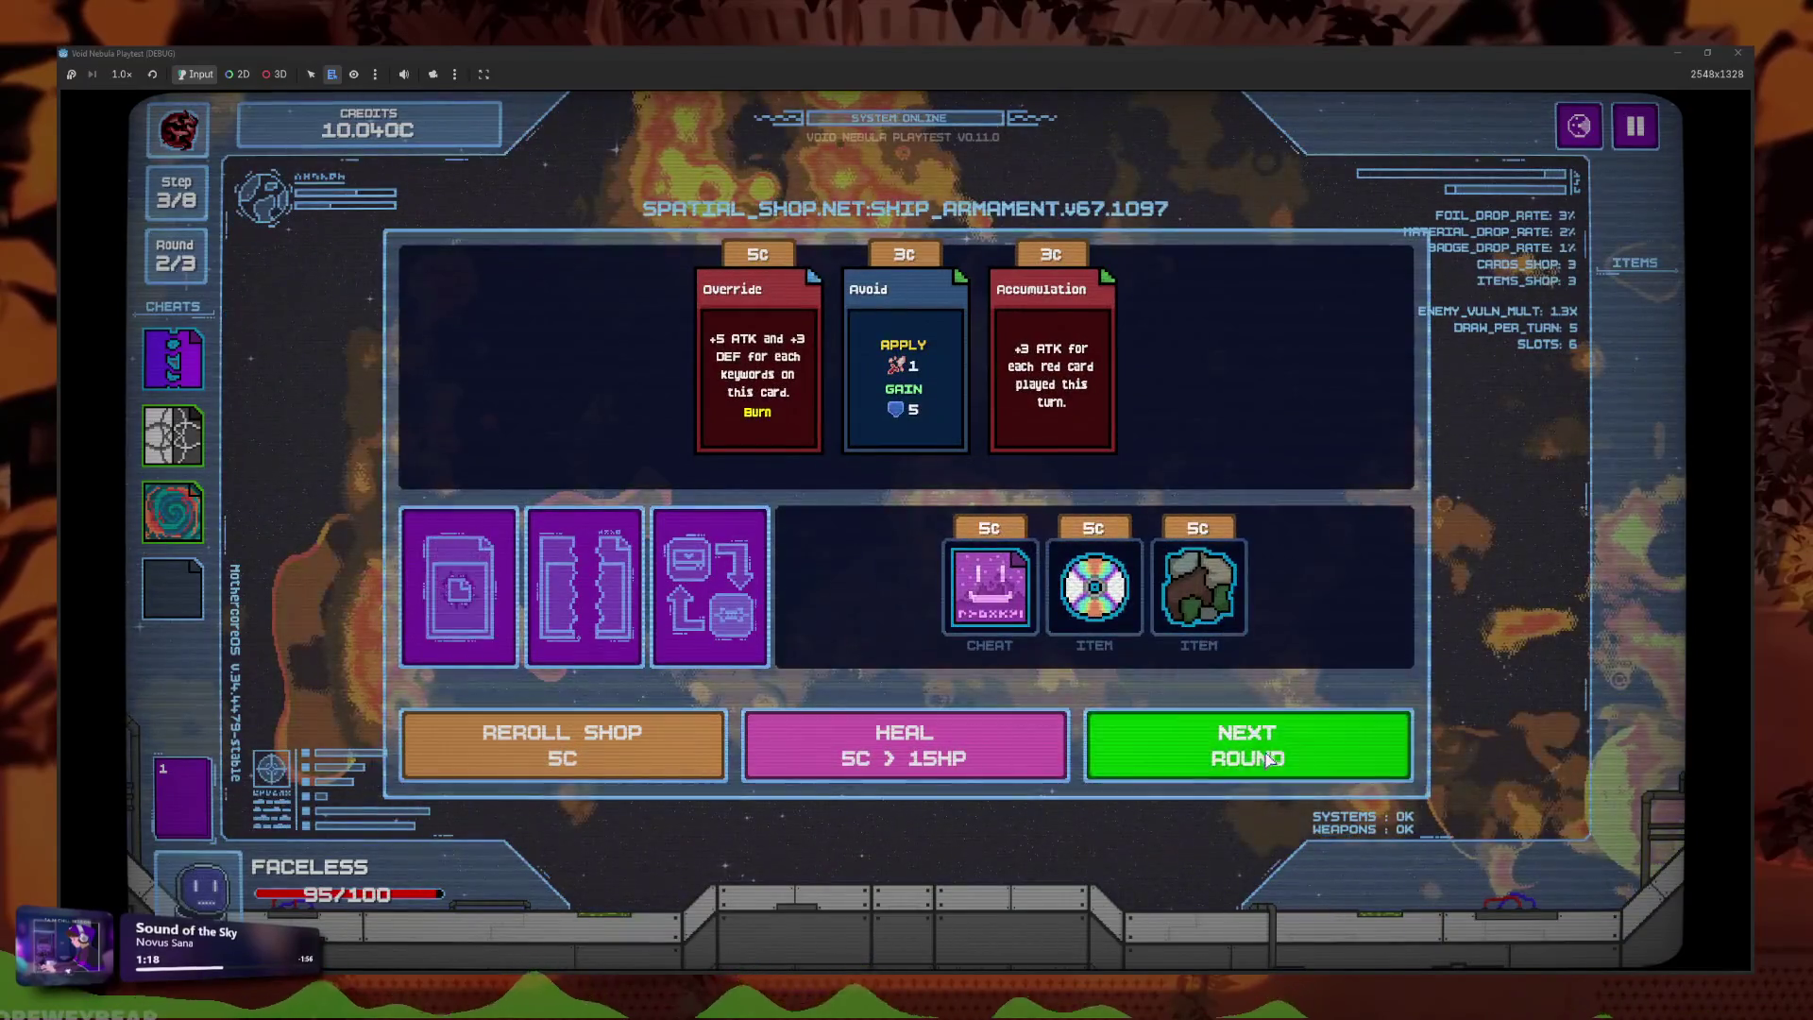
pyautogui.click(1244, 740)
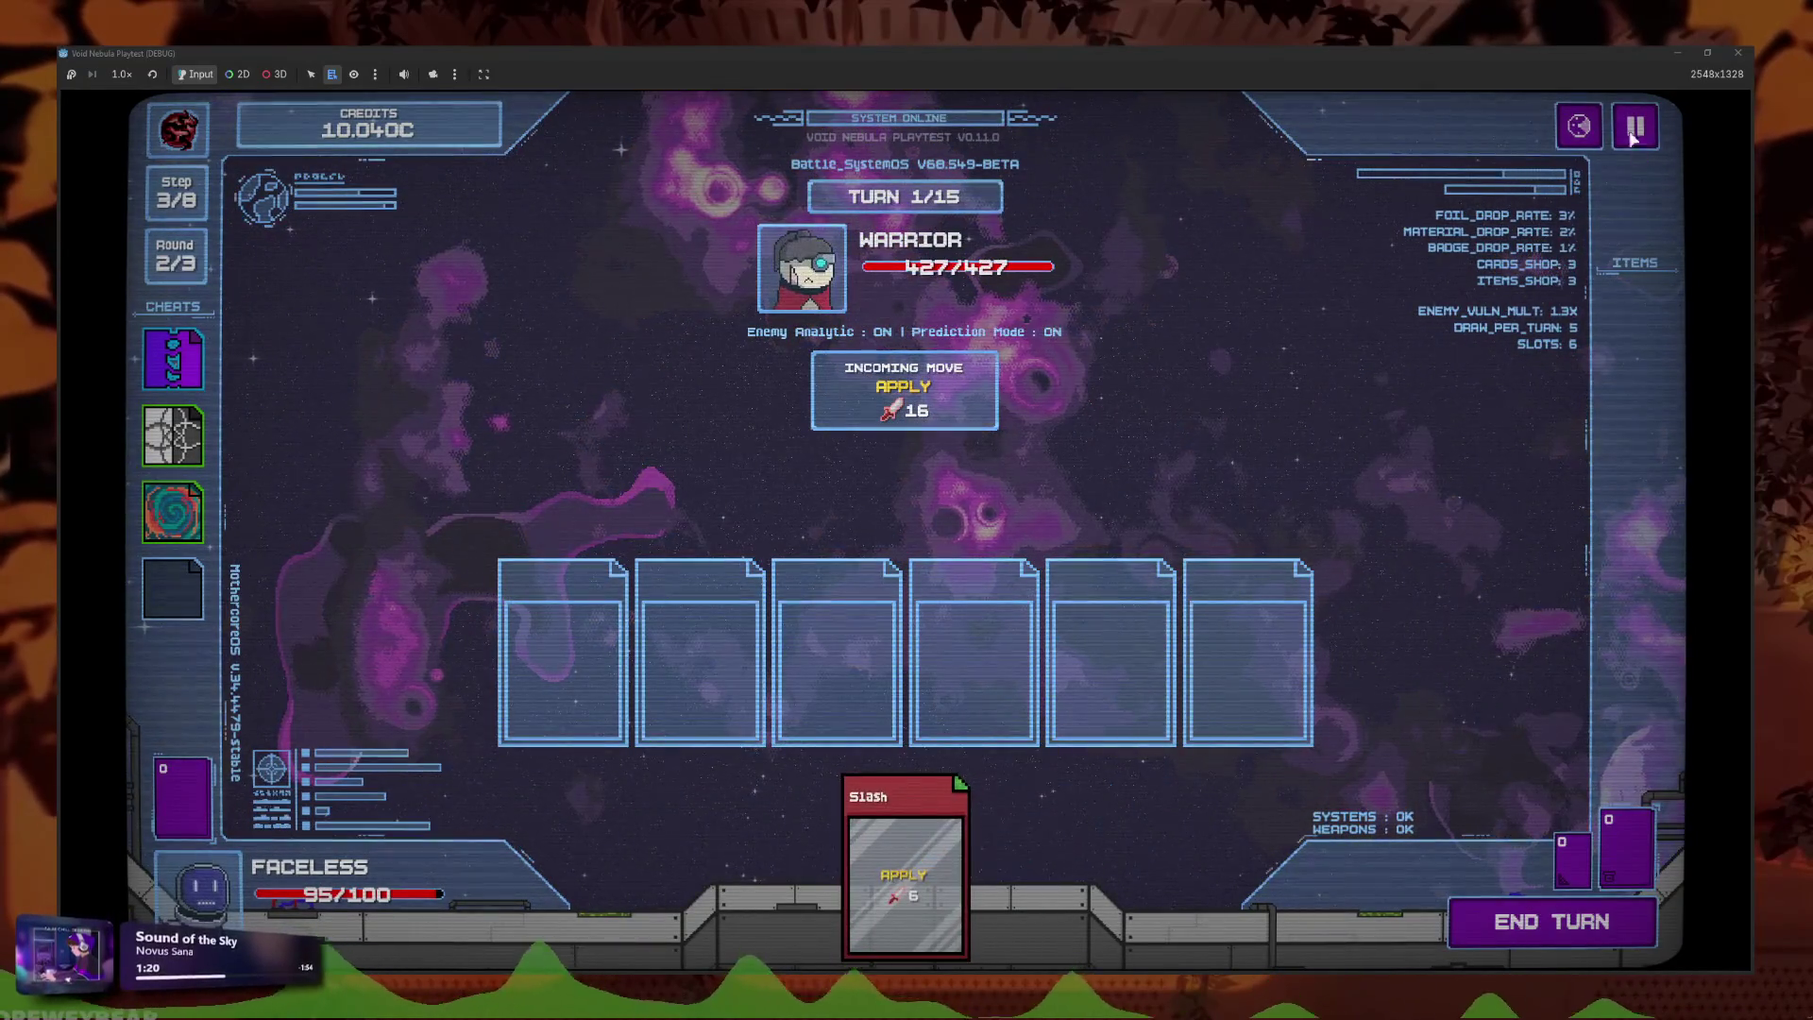
pyautogui.click(1636, 128)
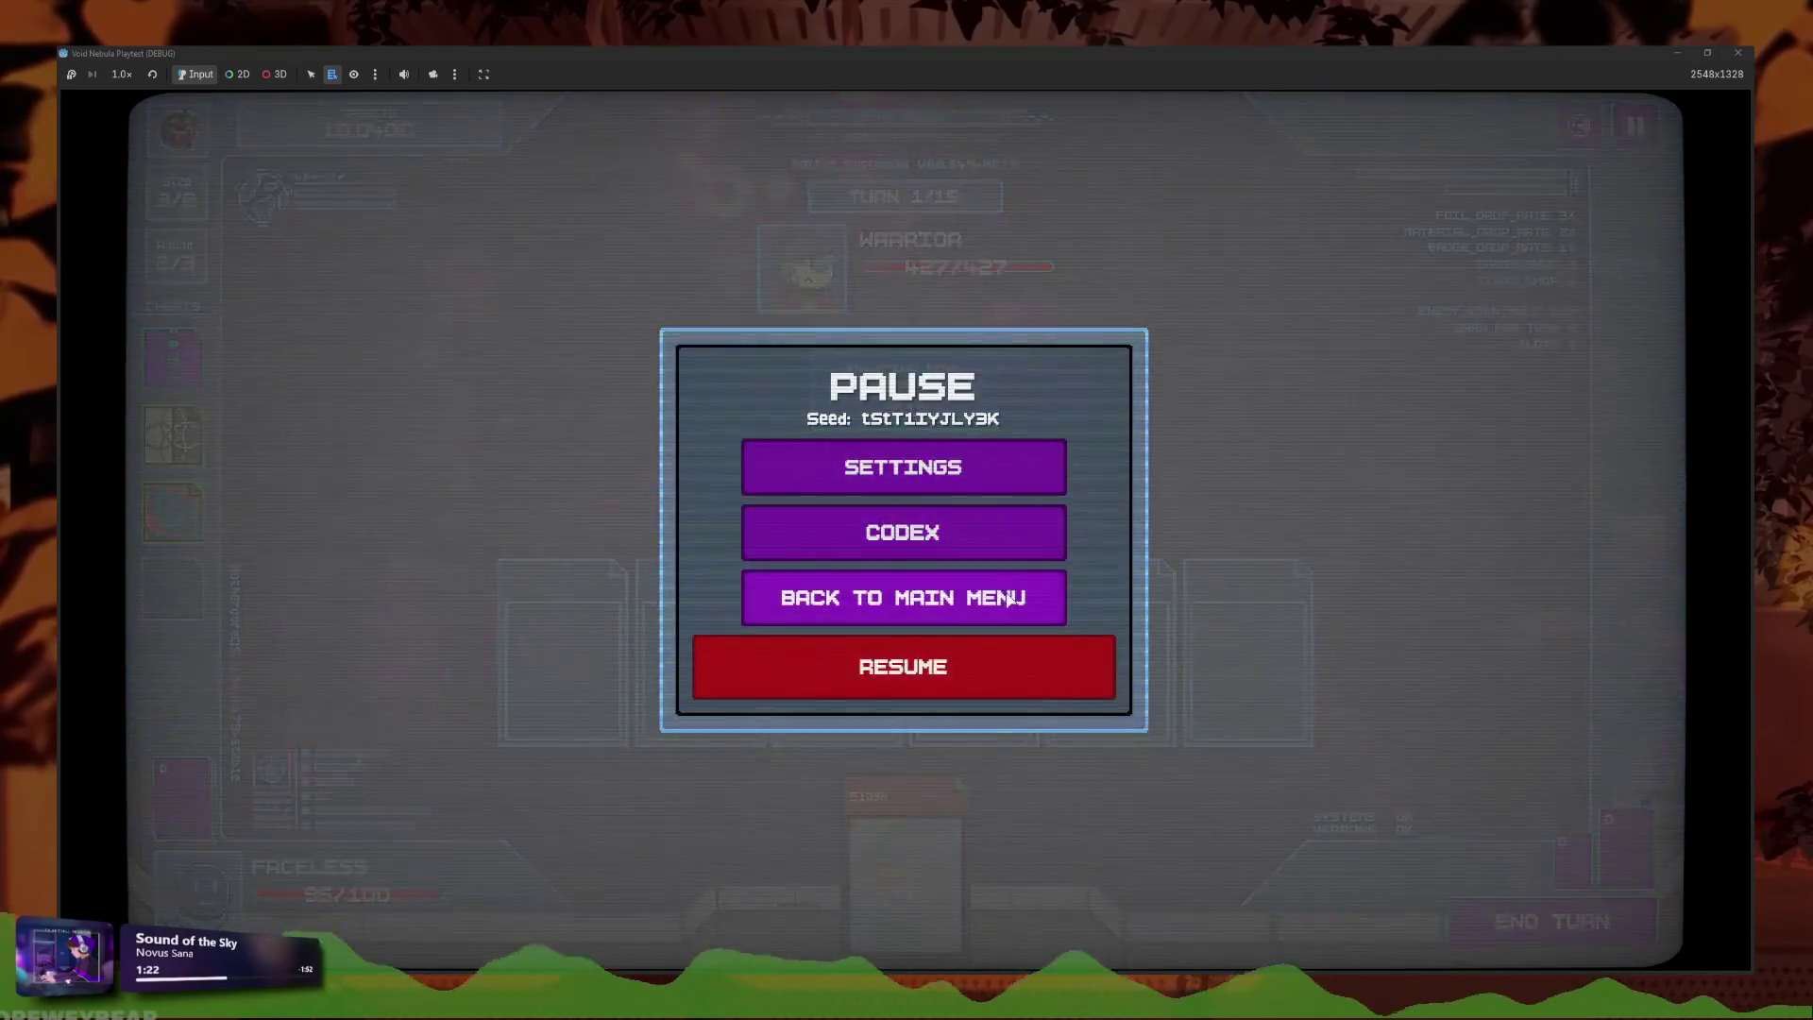
# Leave the run for the main menu and set up a new run with the Faceless character.
pyautogui.click(902, 594)
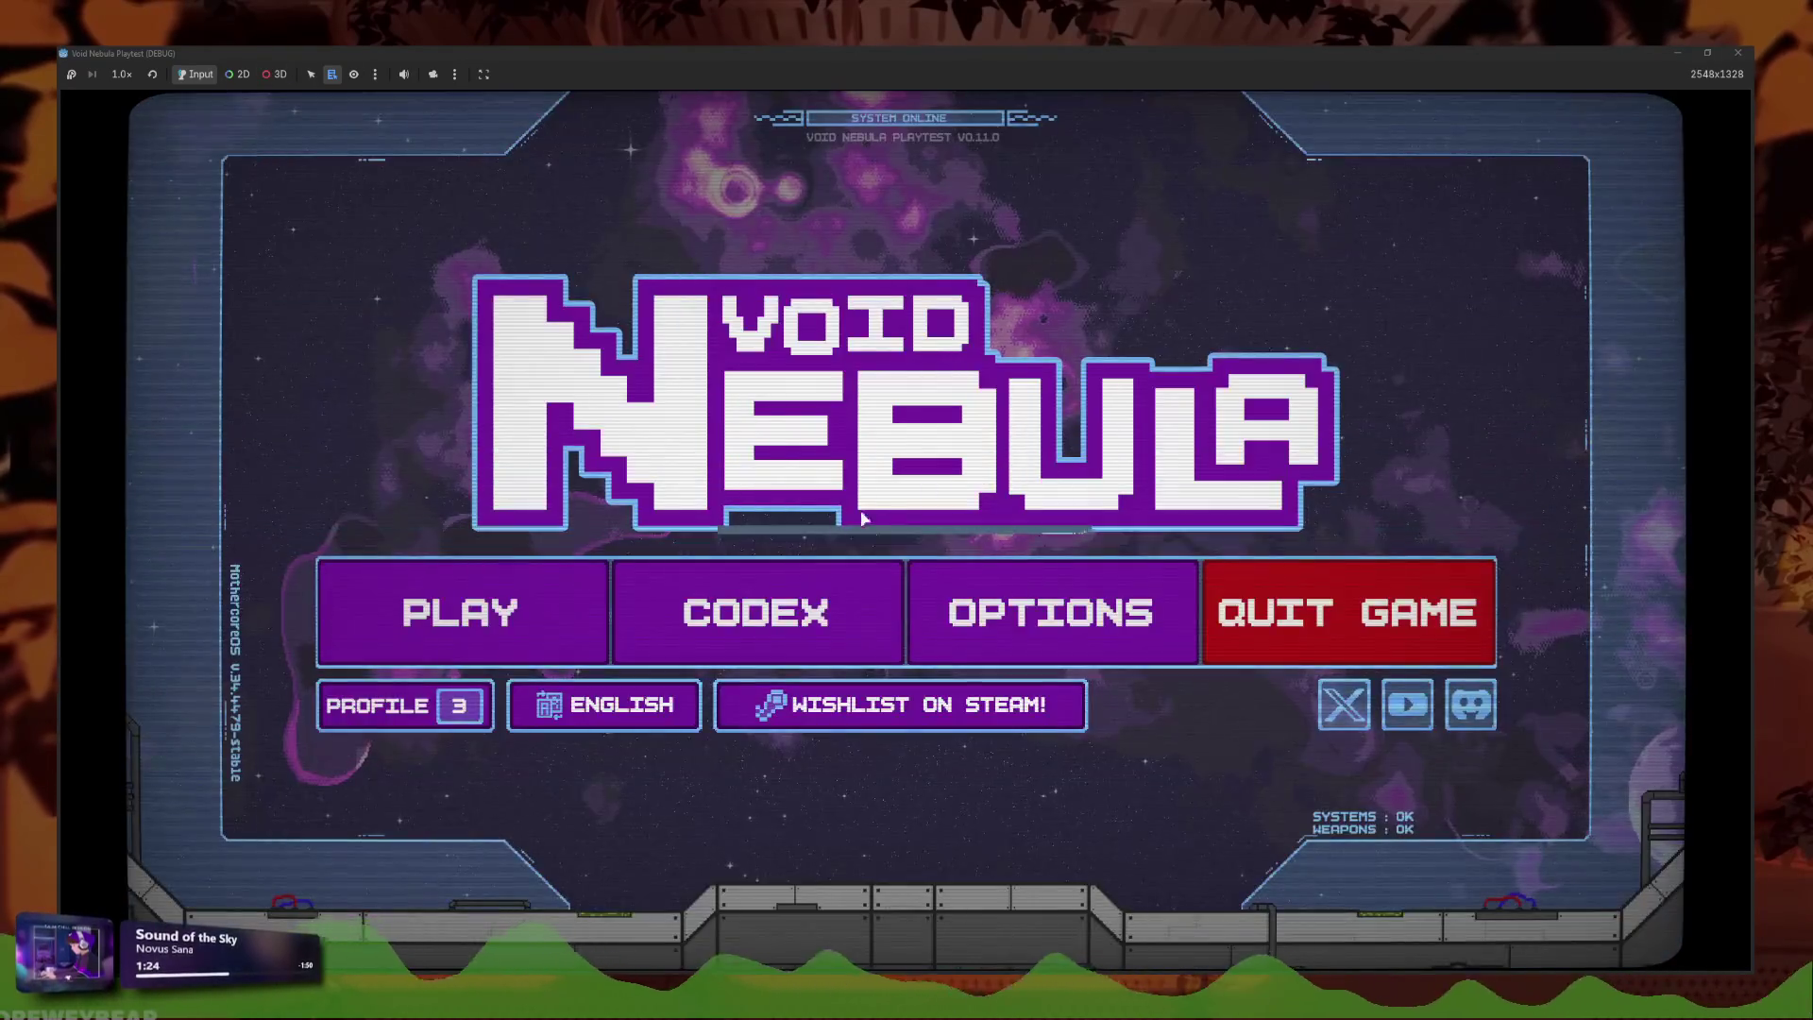
pyautogui.click(524, 580)
pyautogui.click(682, 247)
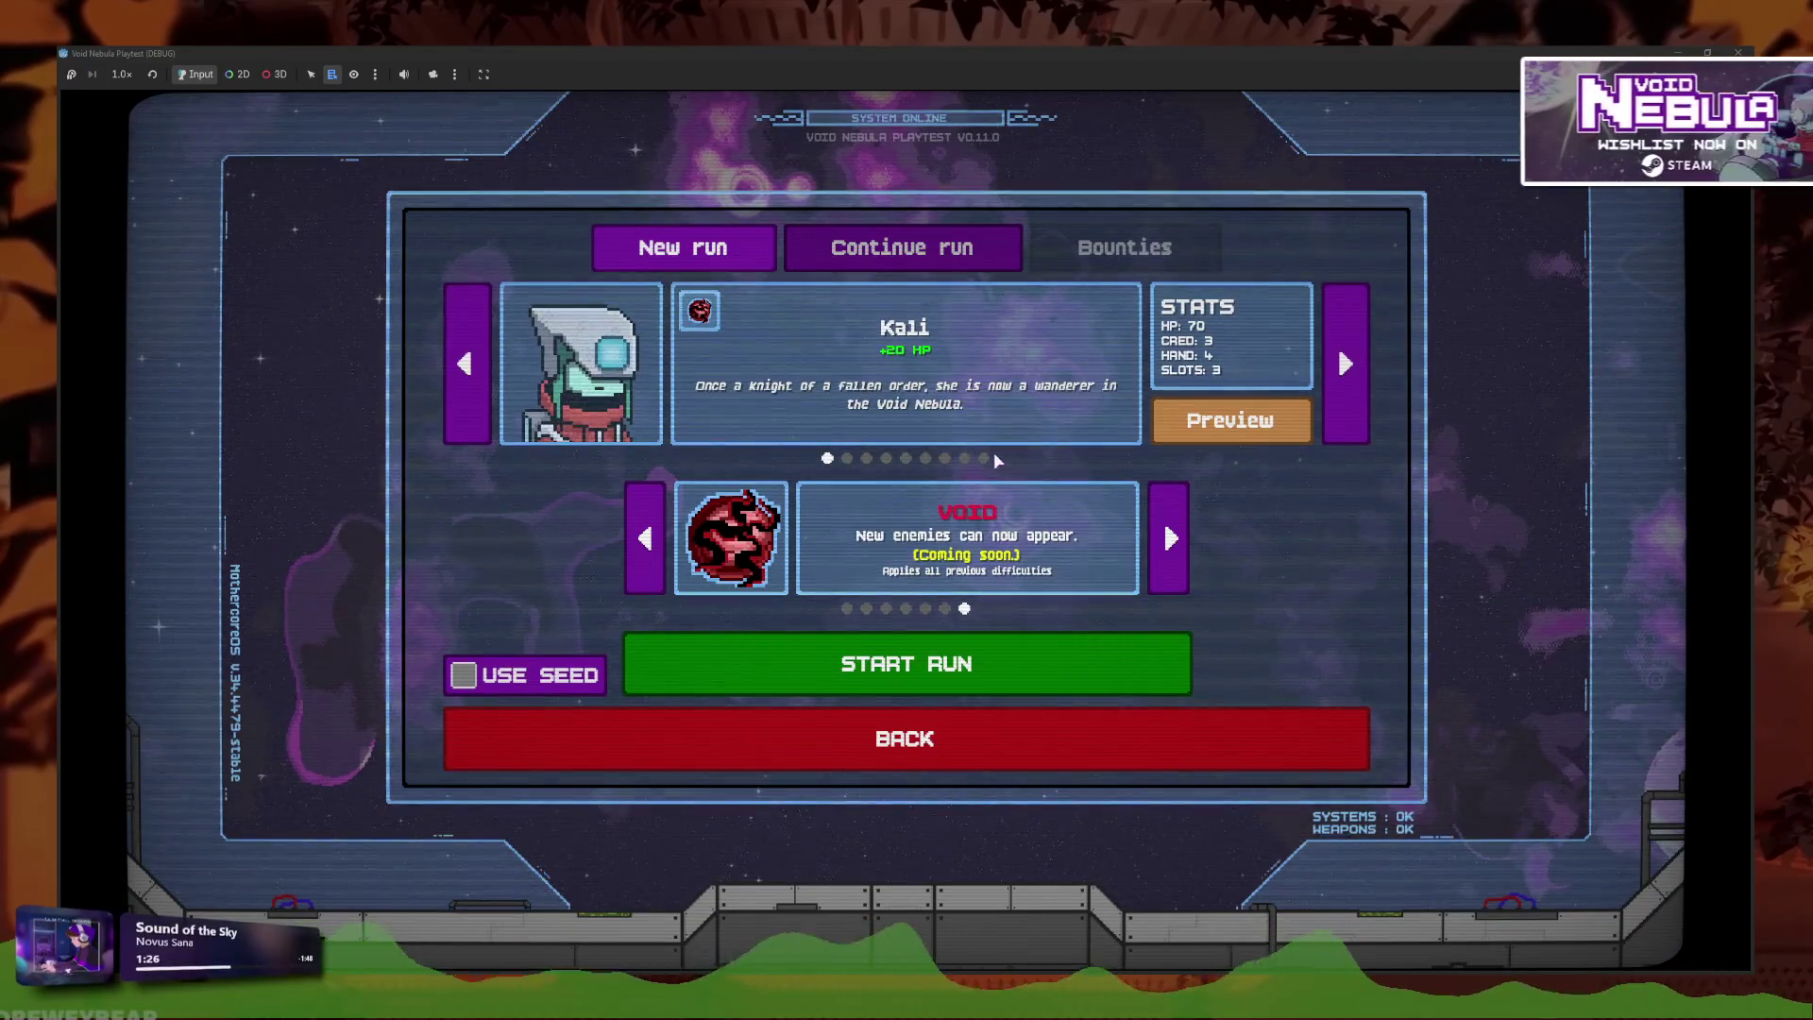
pyautogui.click(984, 458)
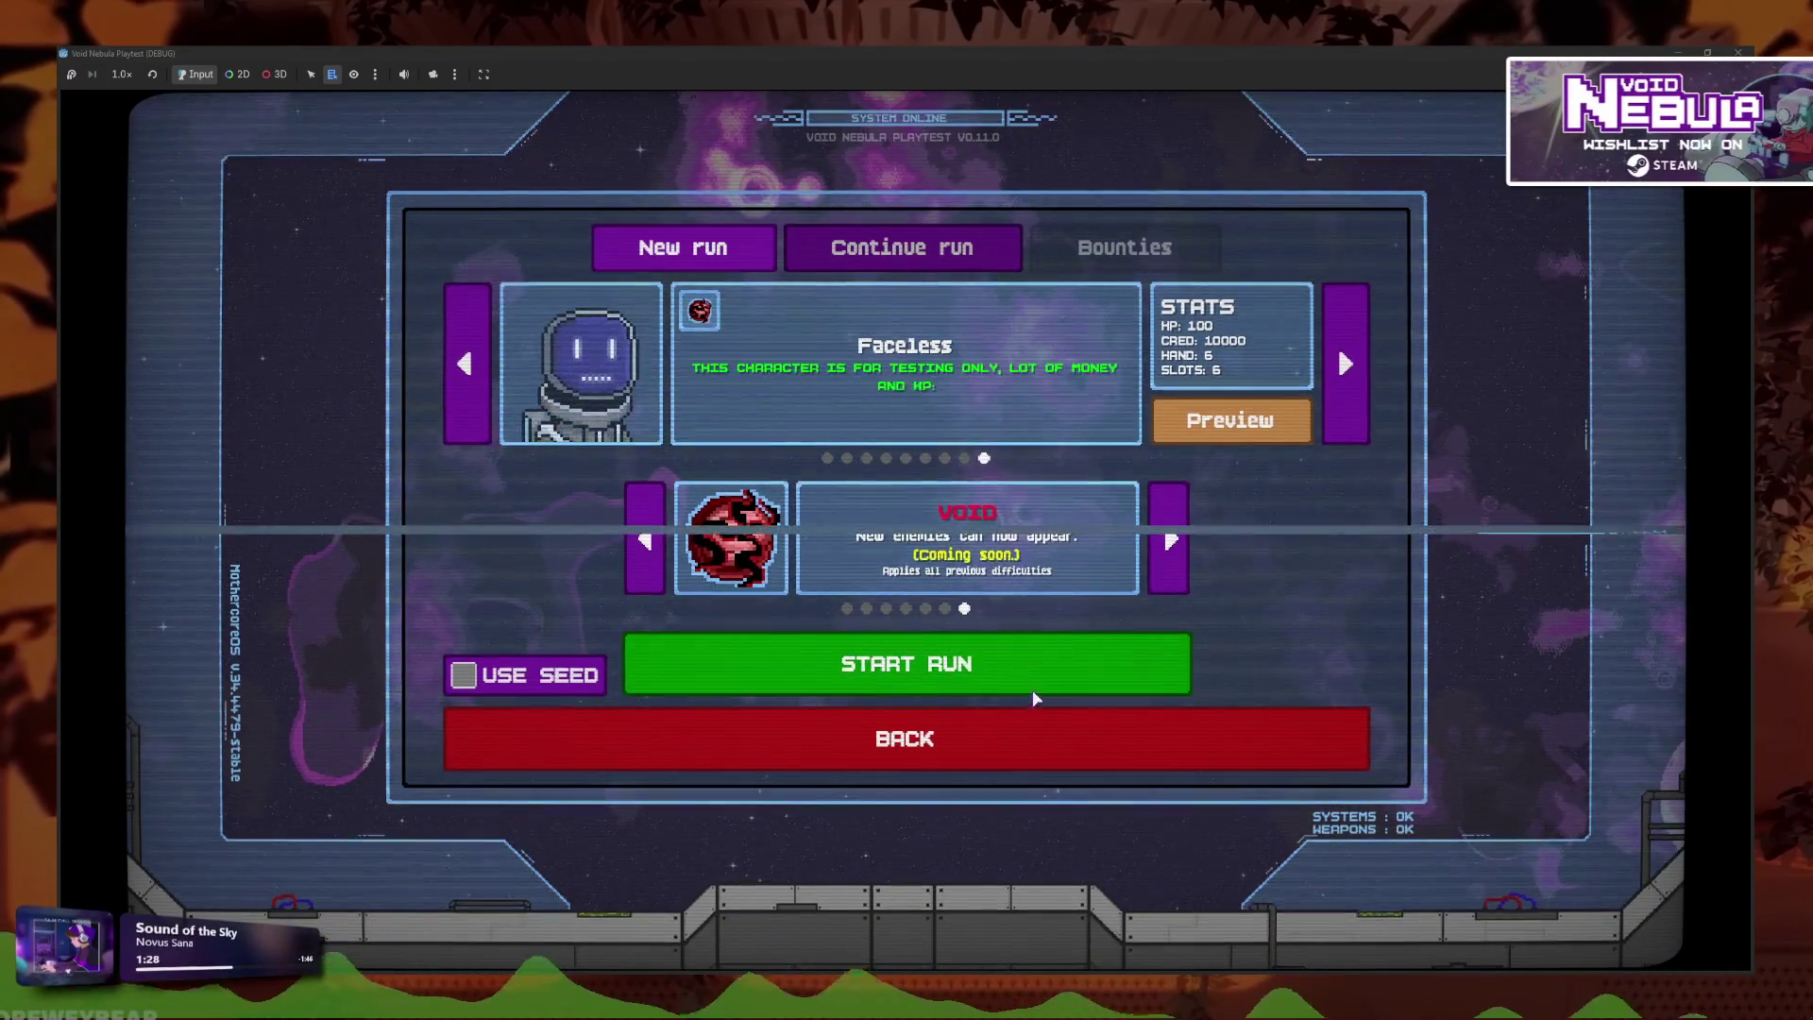
# Start the Faceless run, defeat Newbie, and play a yellow Slash card against Glass.
pyautogui.click(1031, 673)
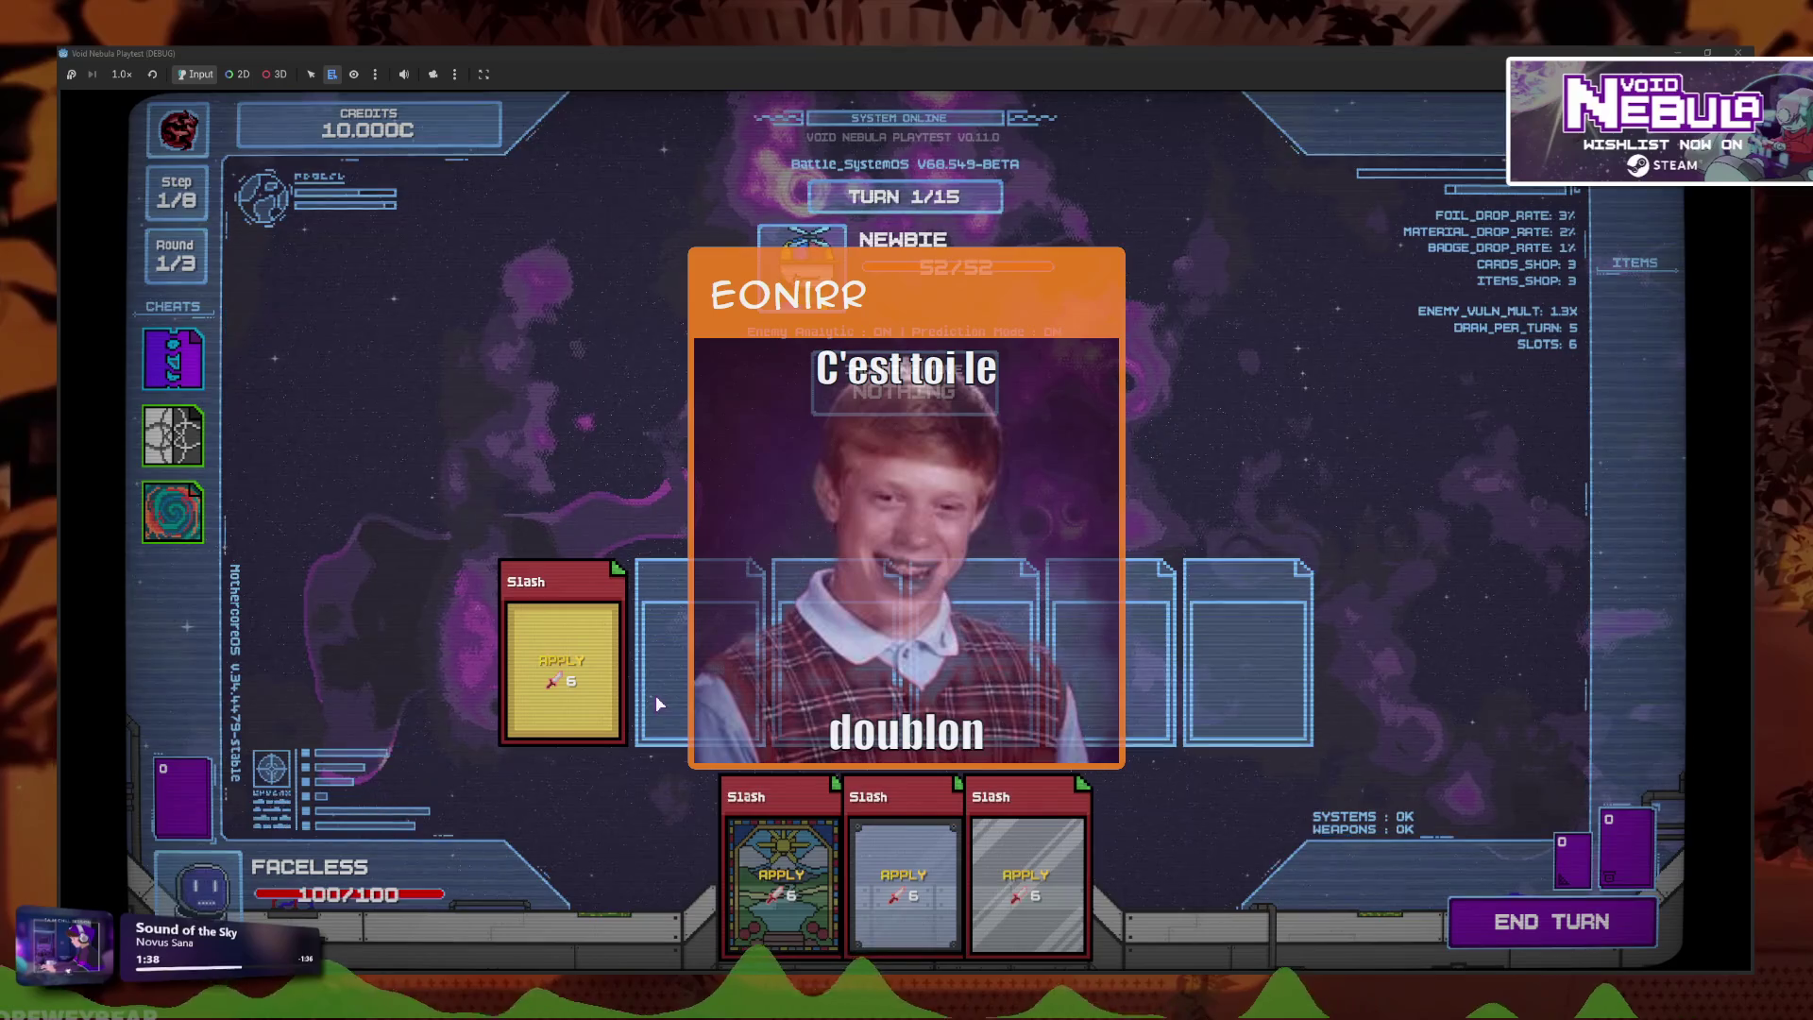
pyautogui.press('space')
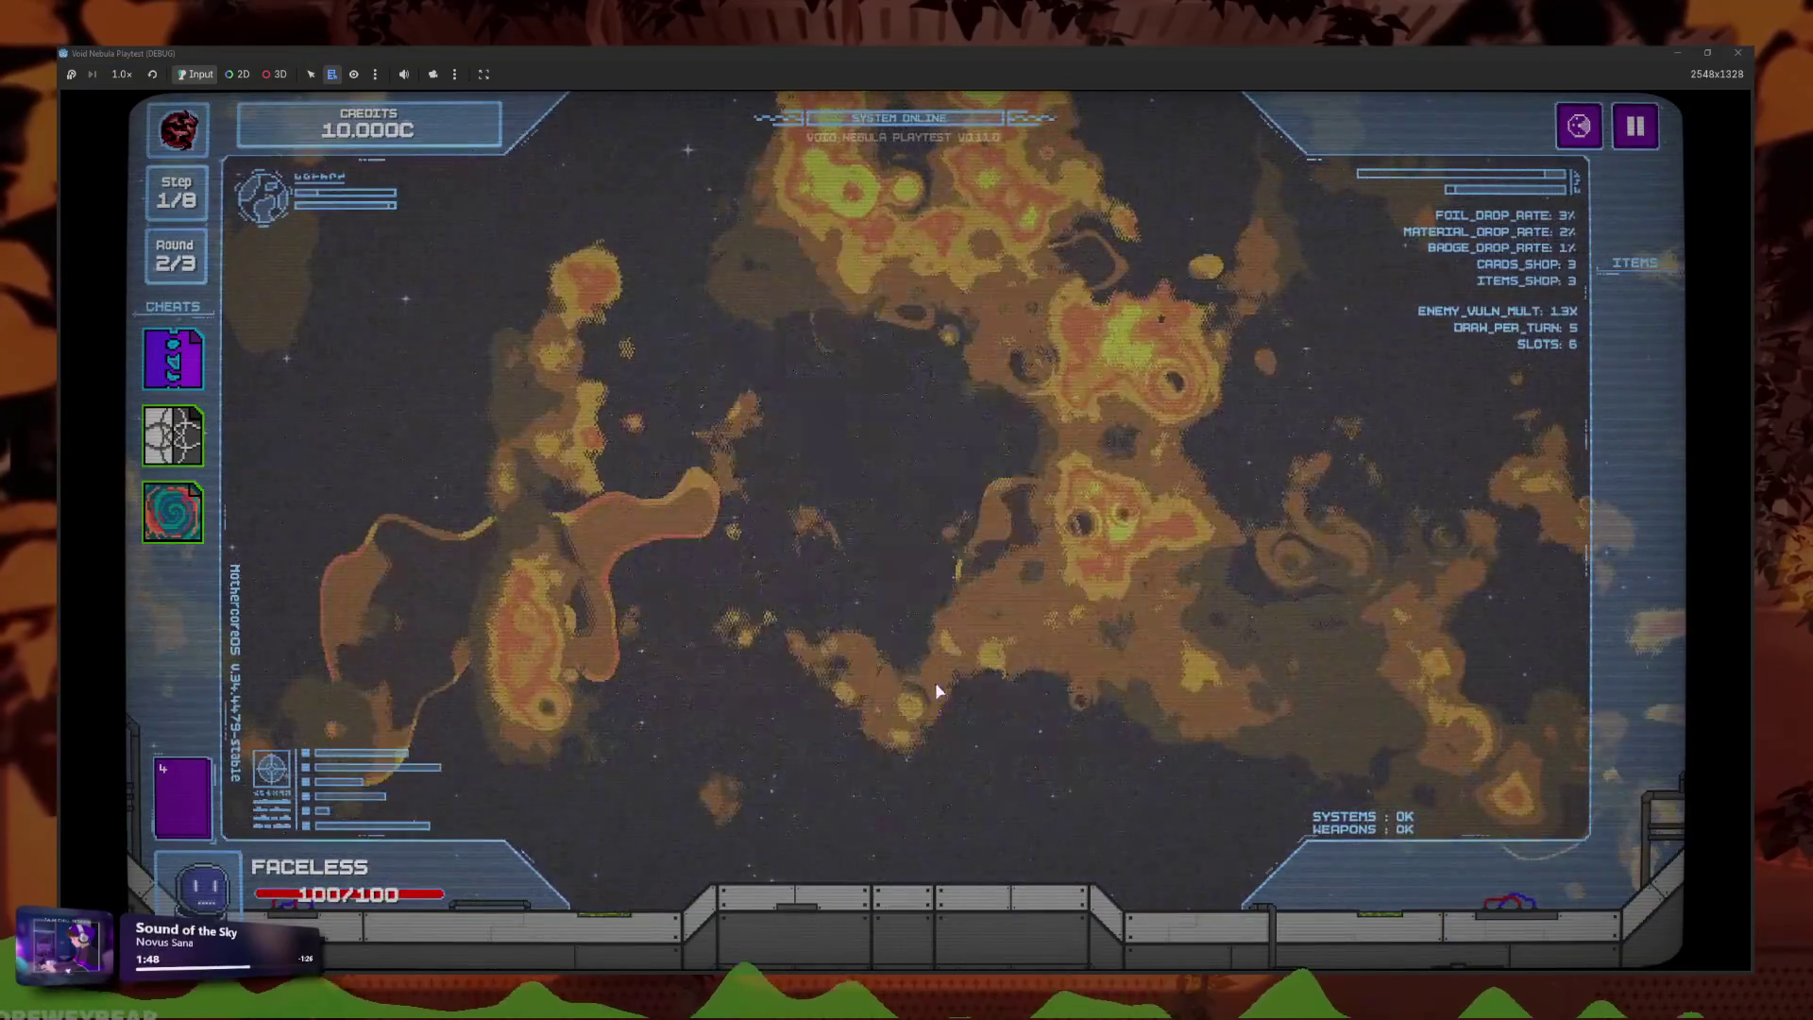
pyautogui.click(1085, 878)
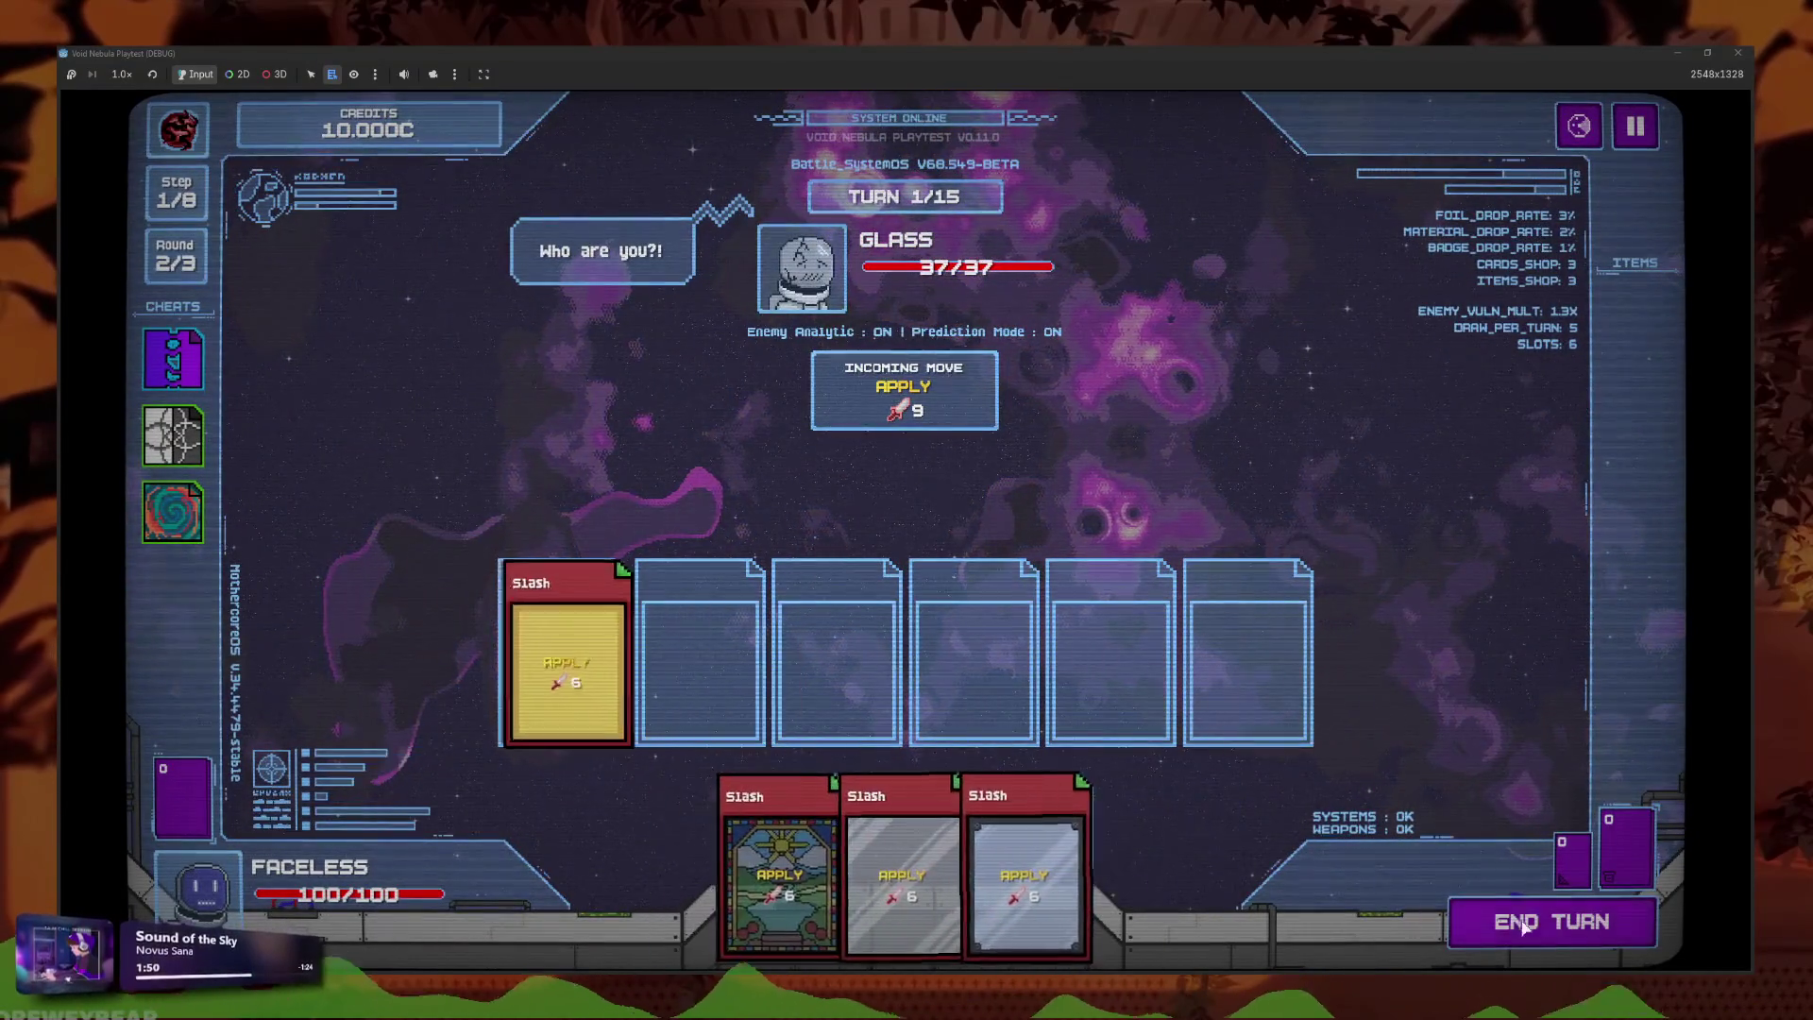
# Win the Glass and Vicious battles with yellow Slash cards and cash out the bounty.
pyautogui.click(1522, 928)
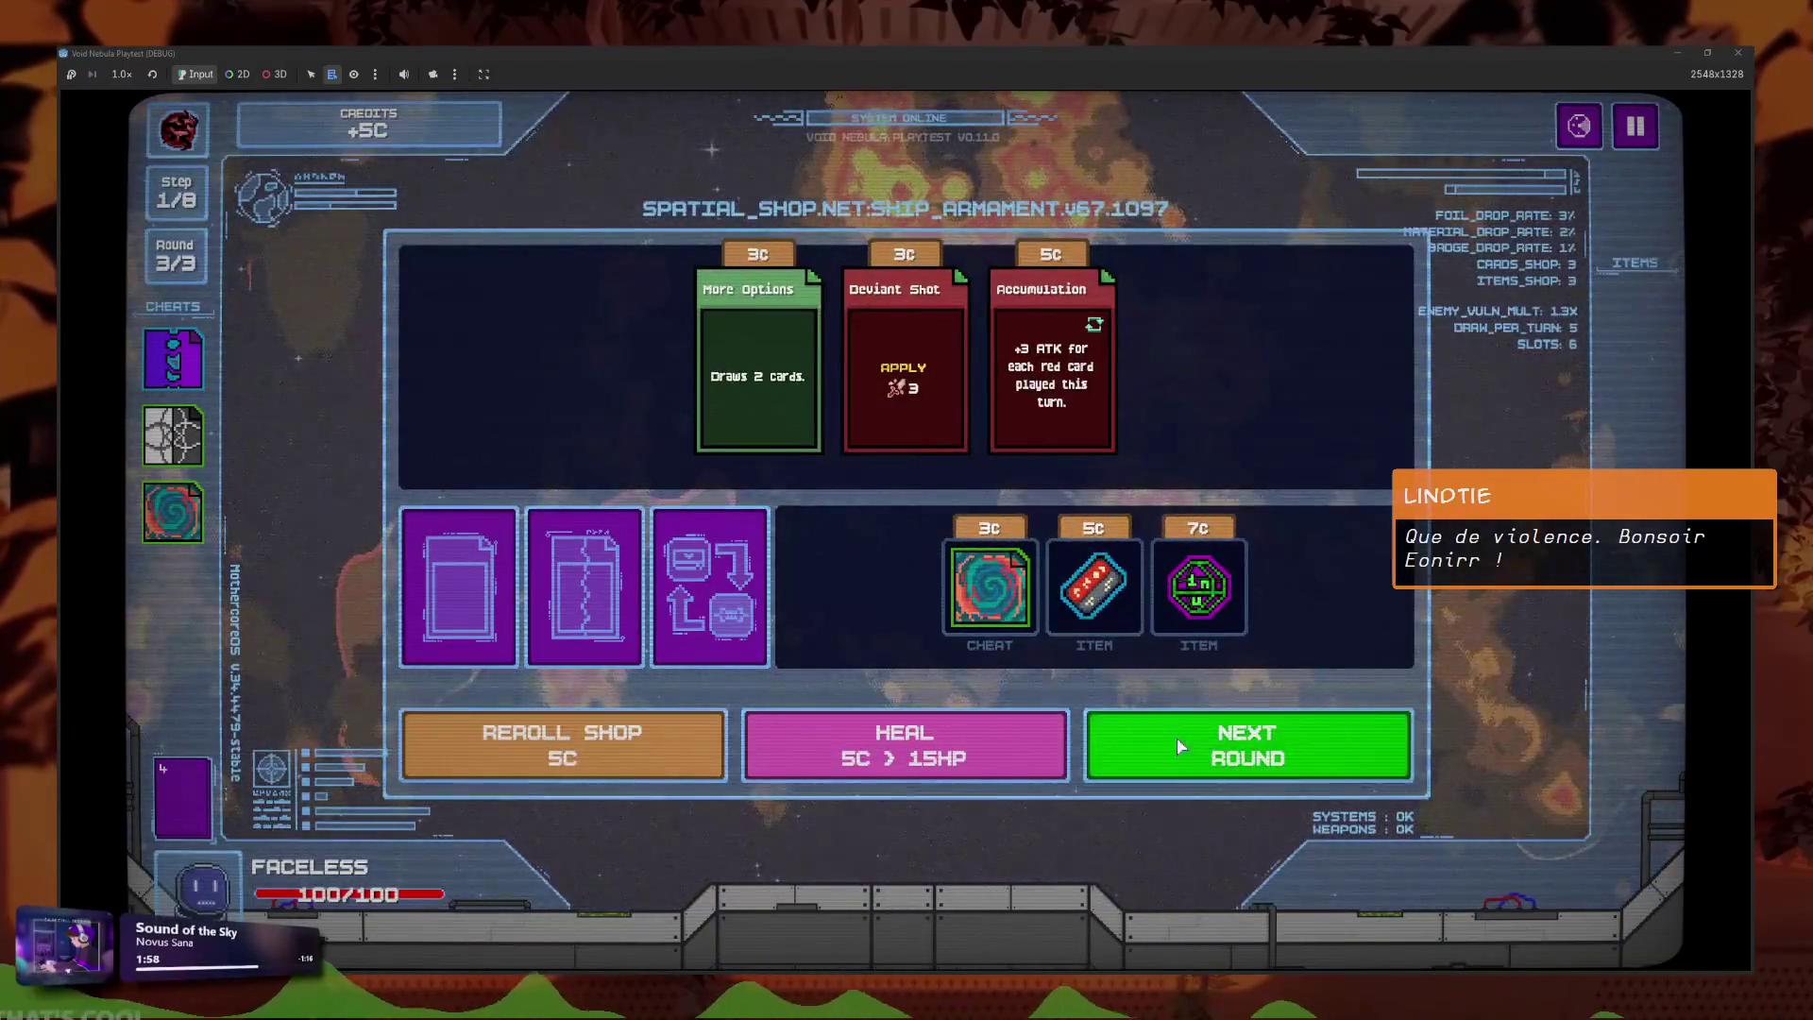
pyautogui.click(1176, 737)
pyautogui.click(837, 878)
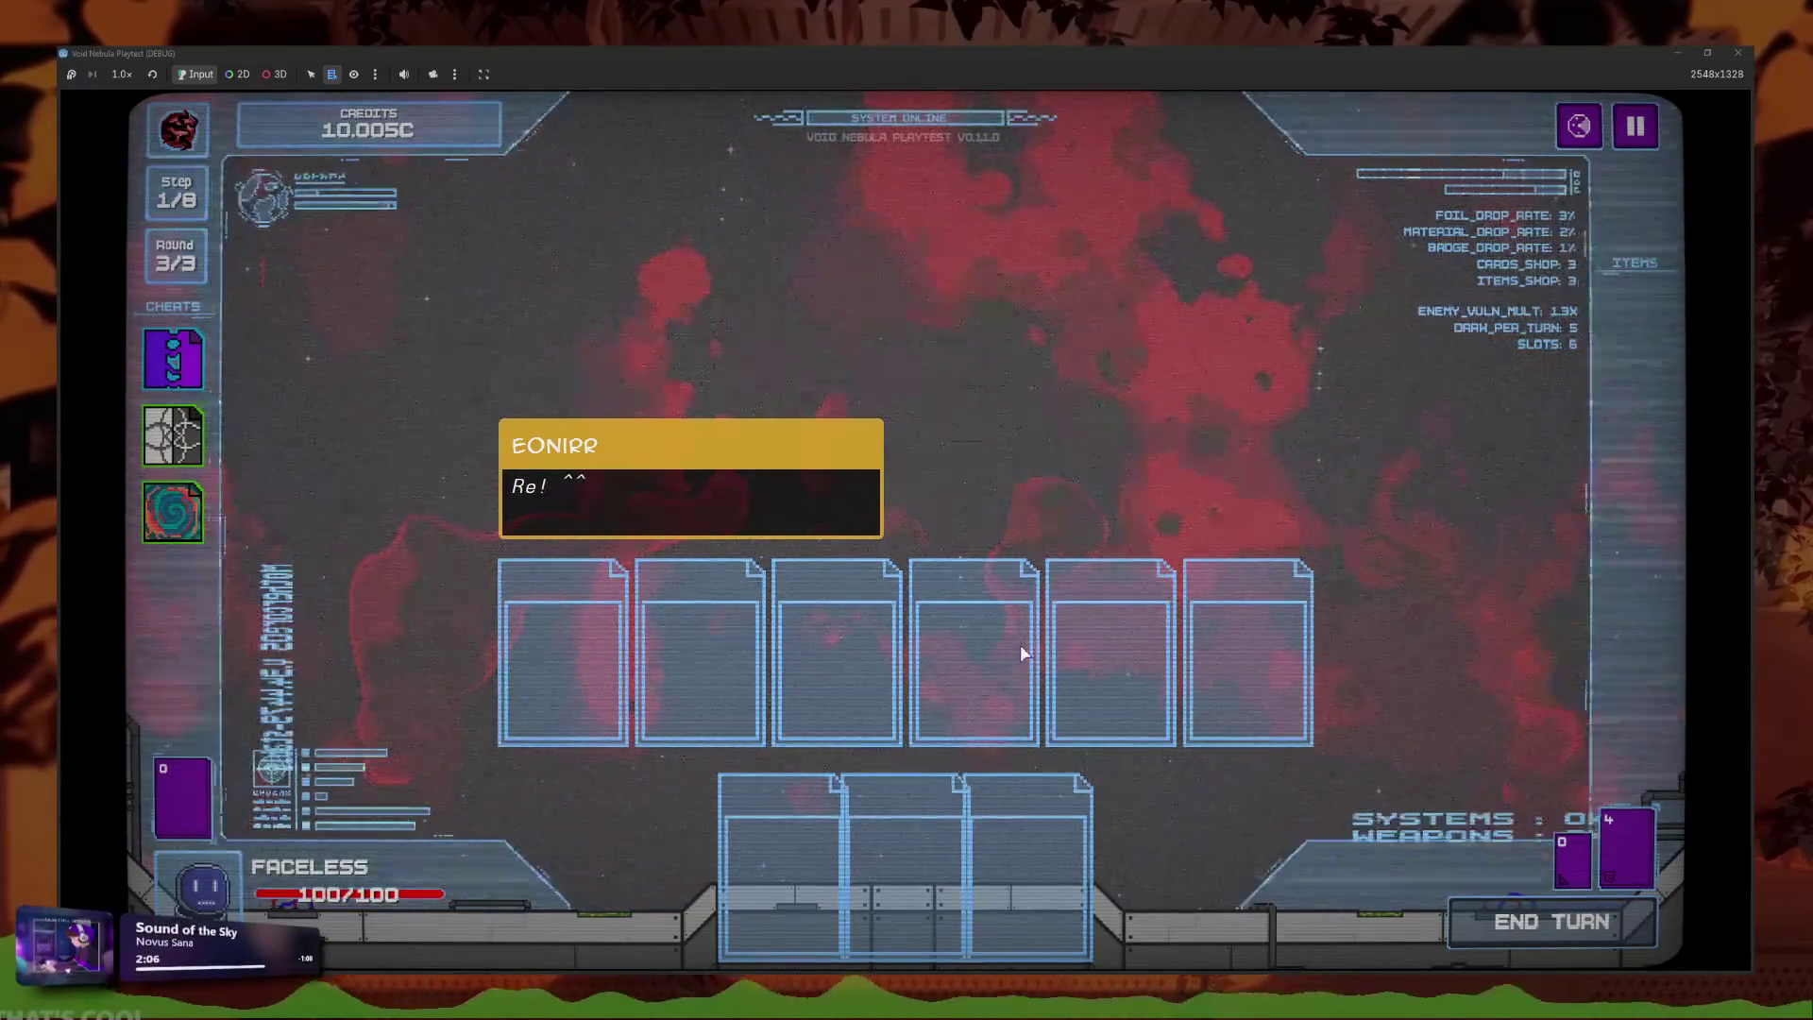
pyautogui.click(1000, 703)
pyautogui.click(1003, 710)
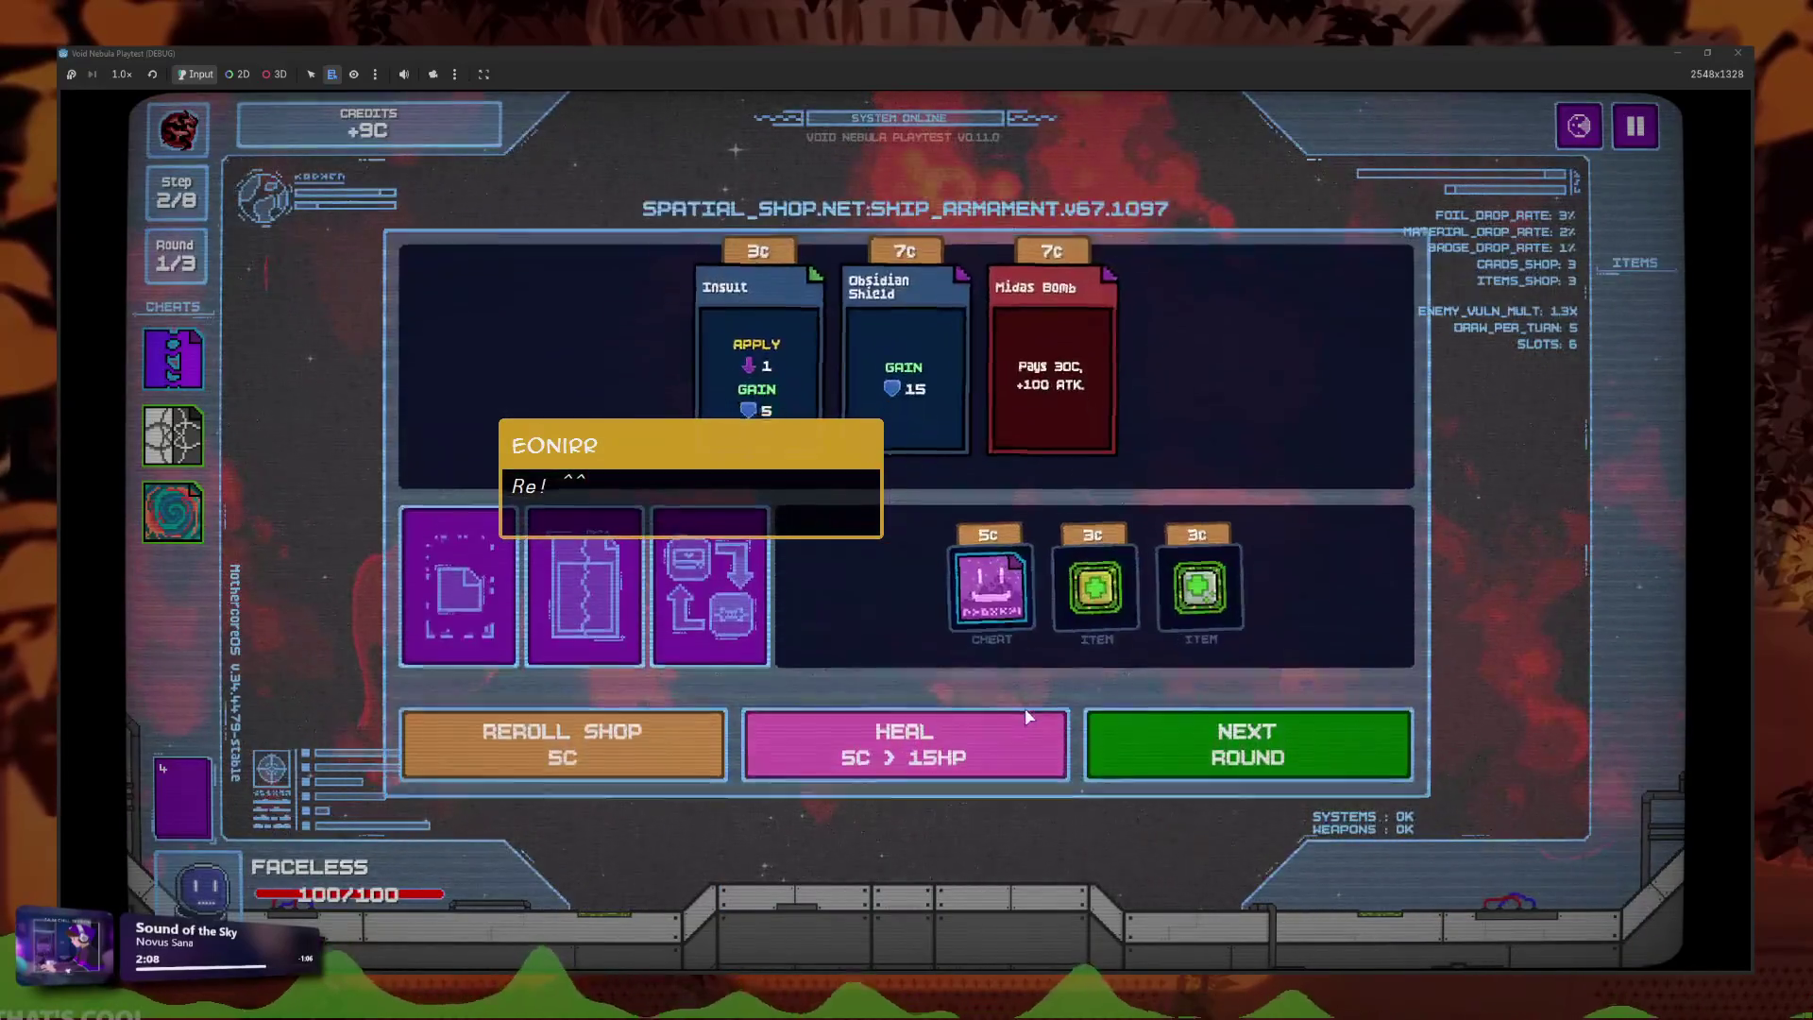
# Defeat Cicada with a yellow Slash card and leave the shop for the boss Sniper.
pyautogui.click(1228, 746)
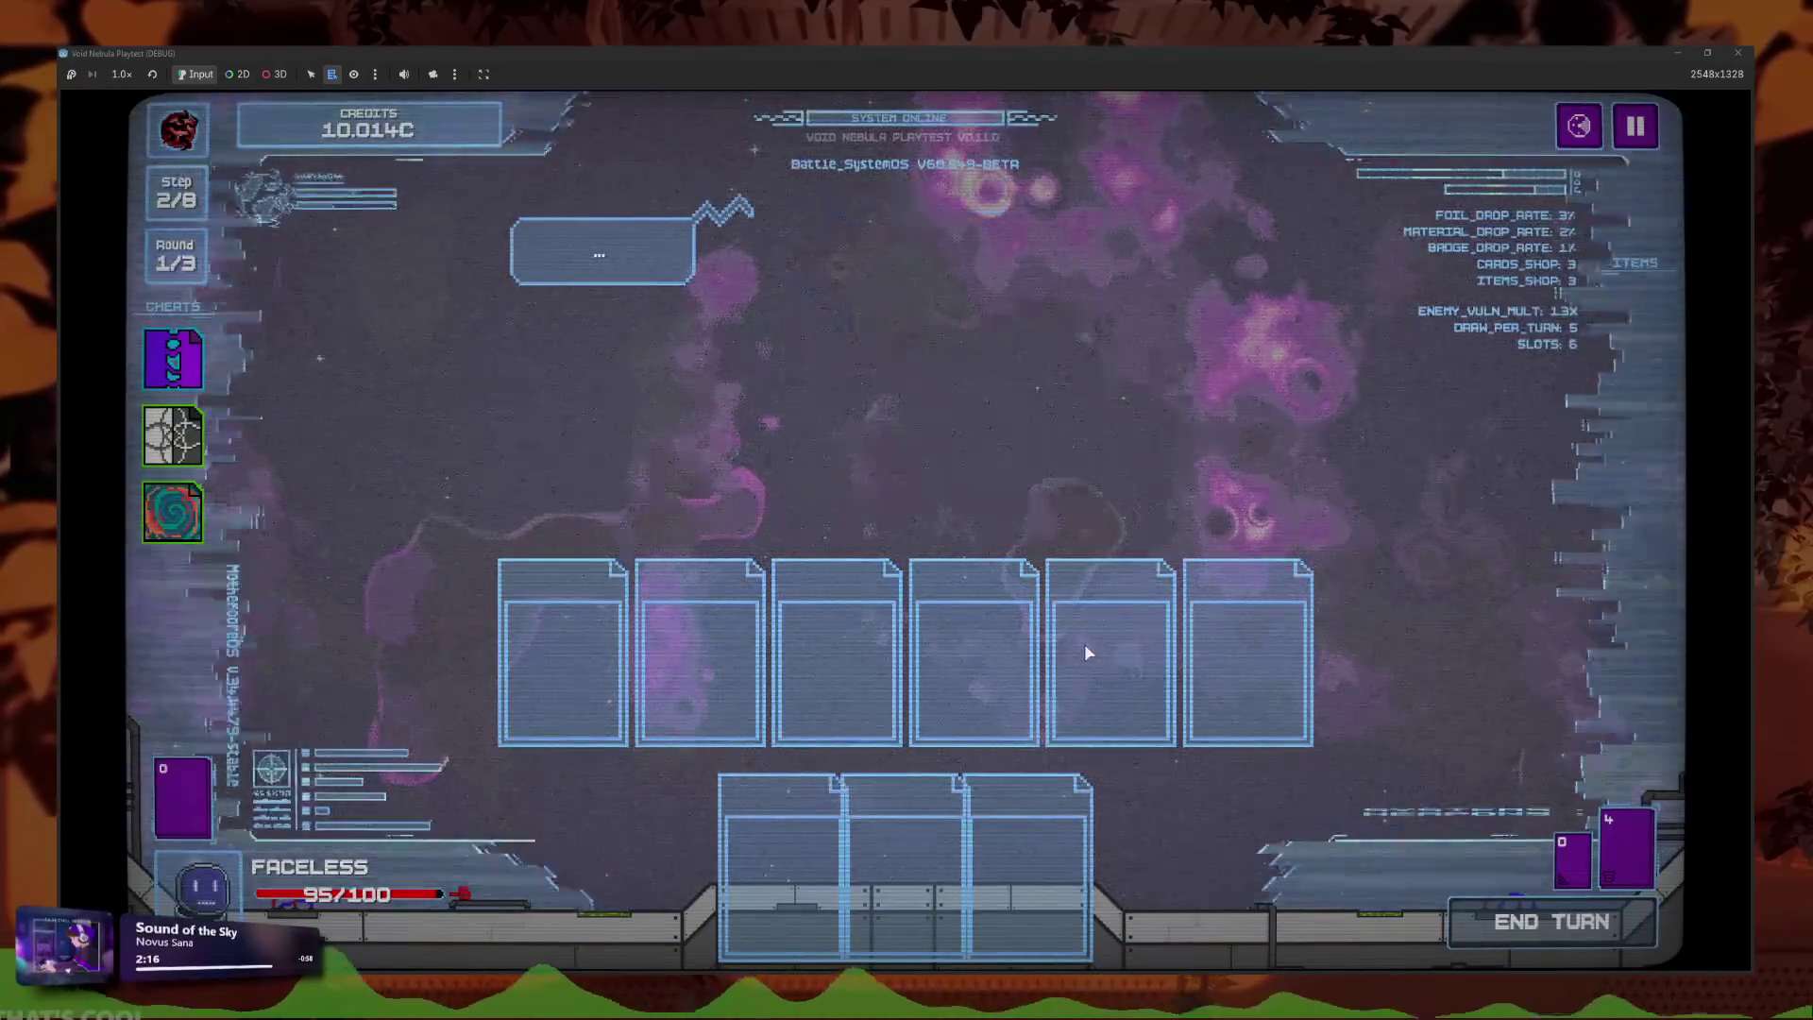
pyautogui.click(905, 595)
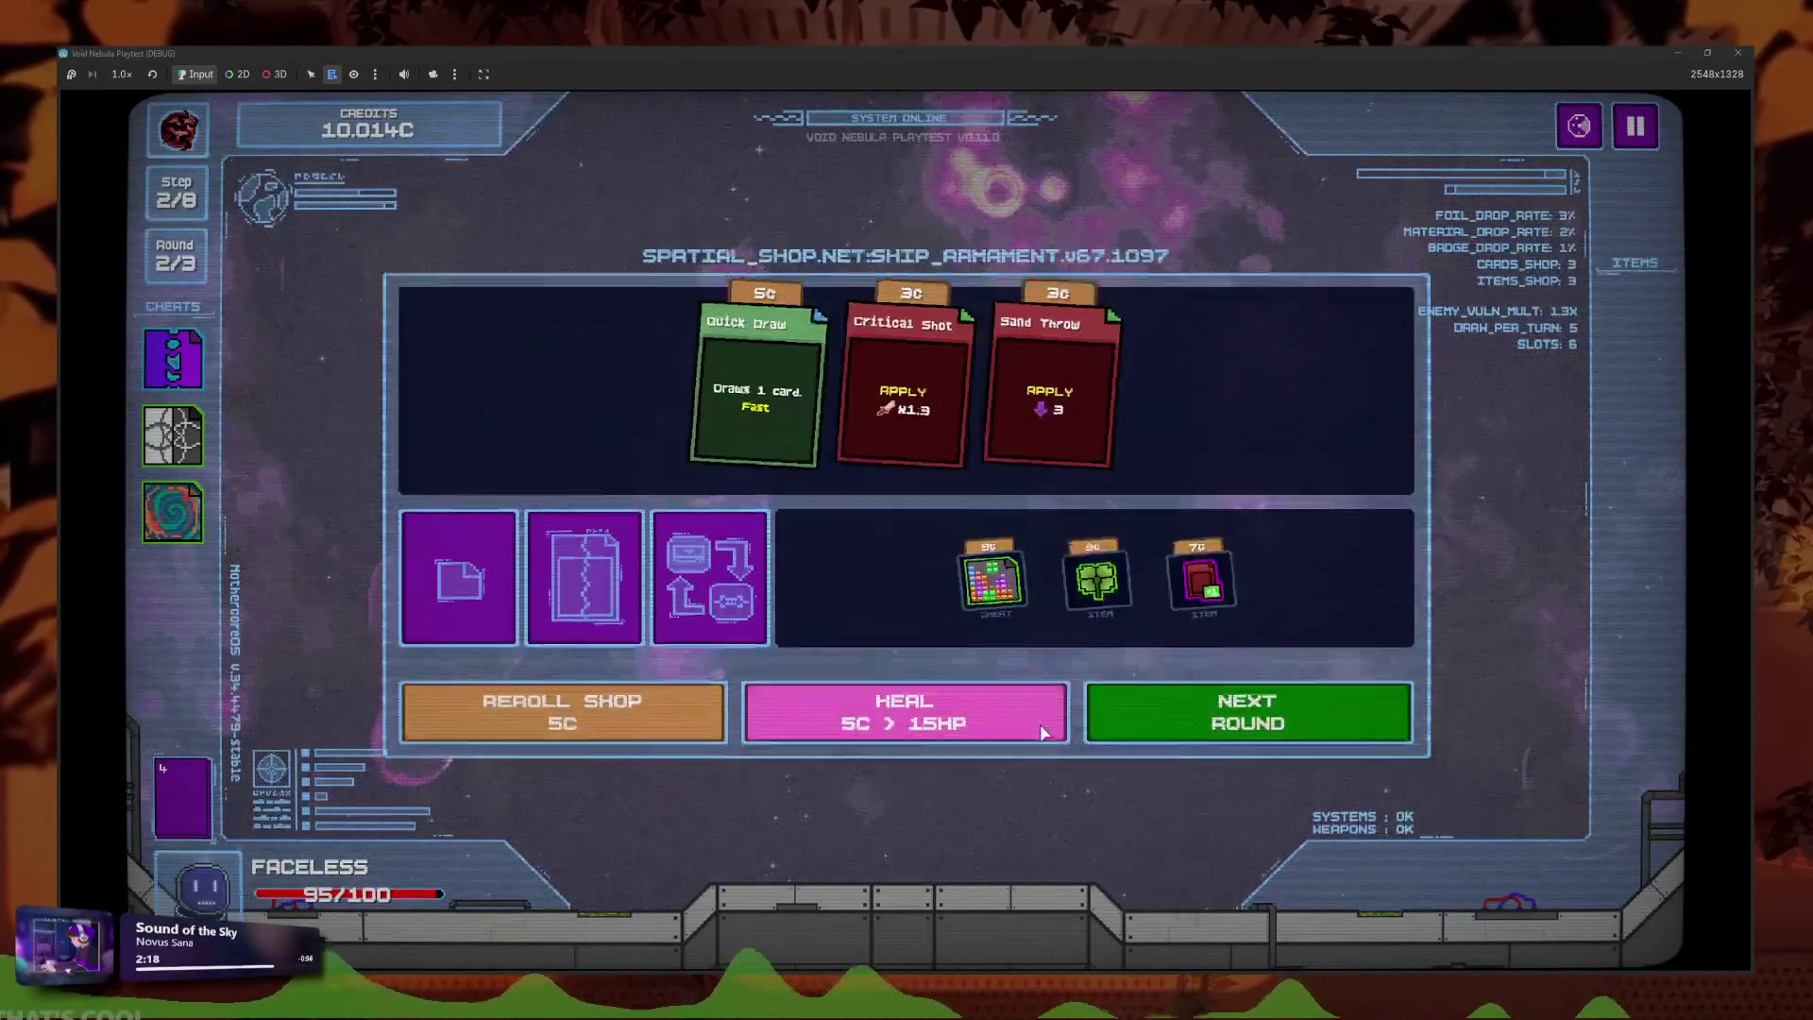
pyautogui.click(1095, 710)
pyautogui.click(850, 836)
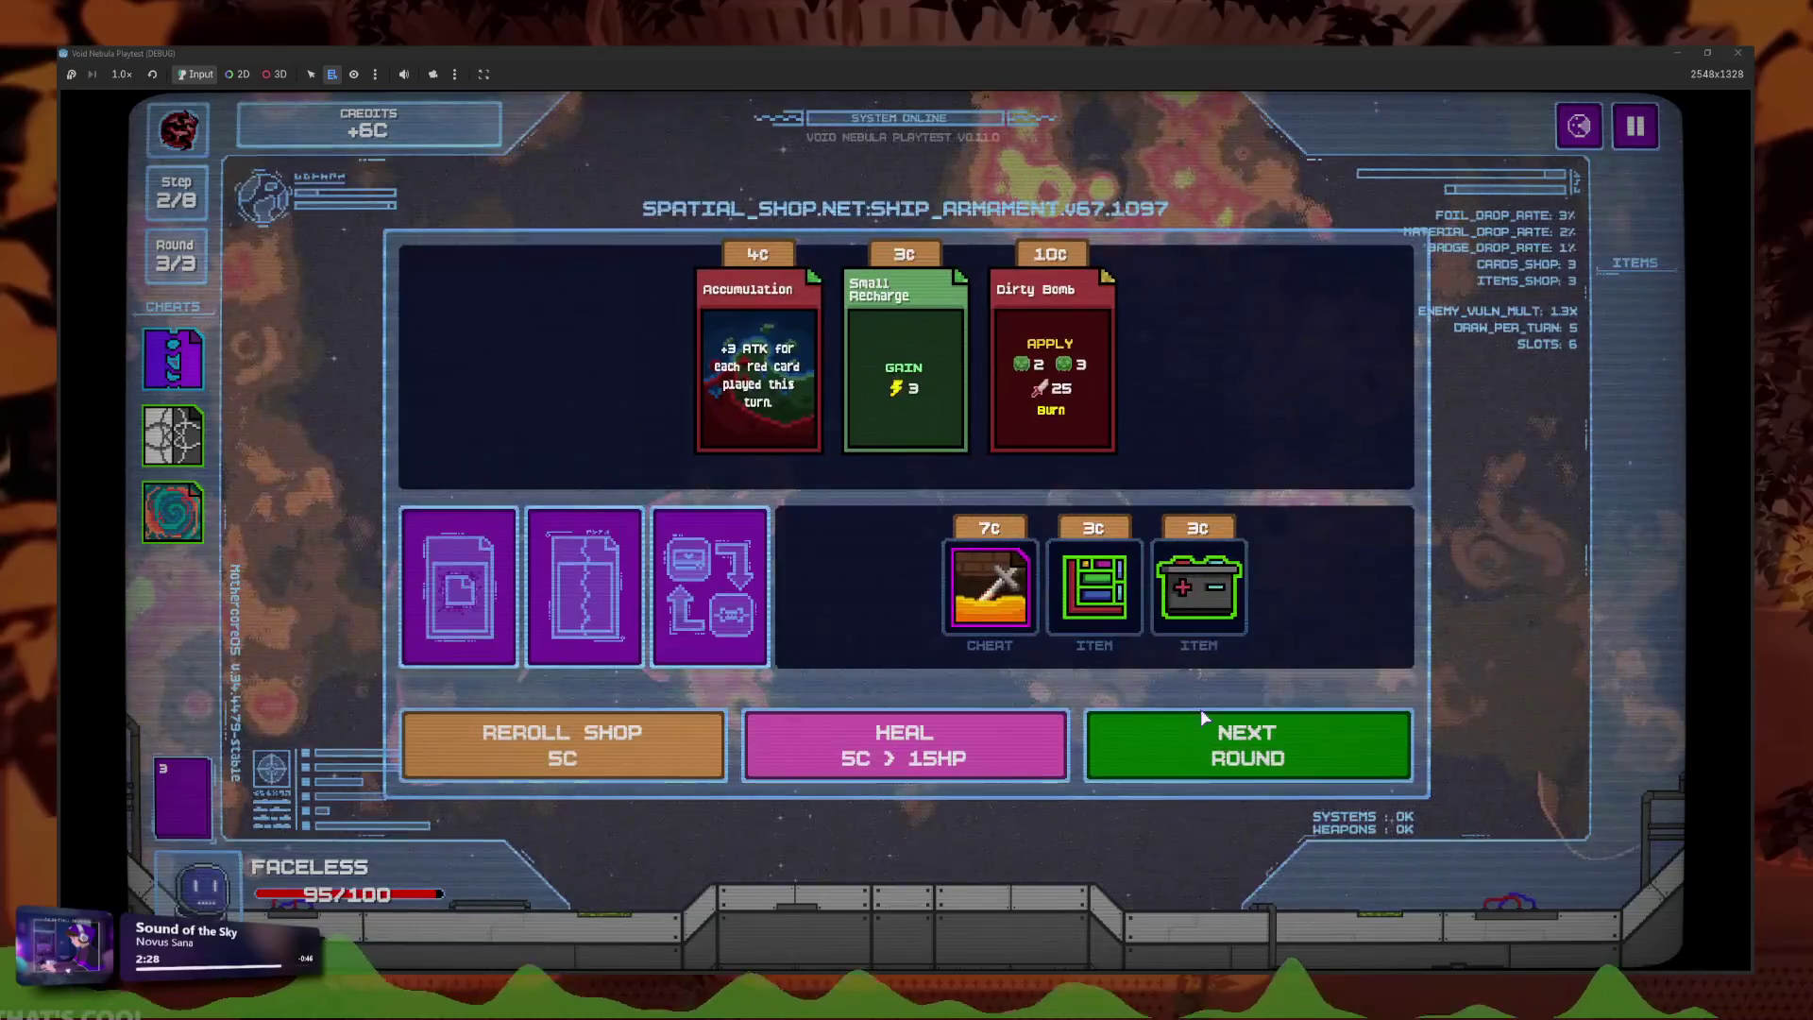
pyautogui.click(1090, 722)
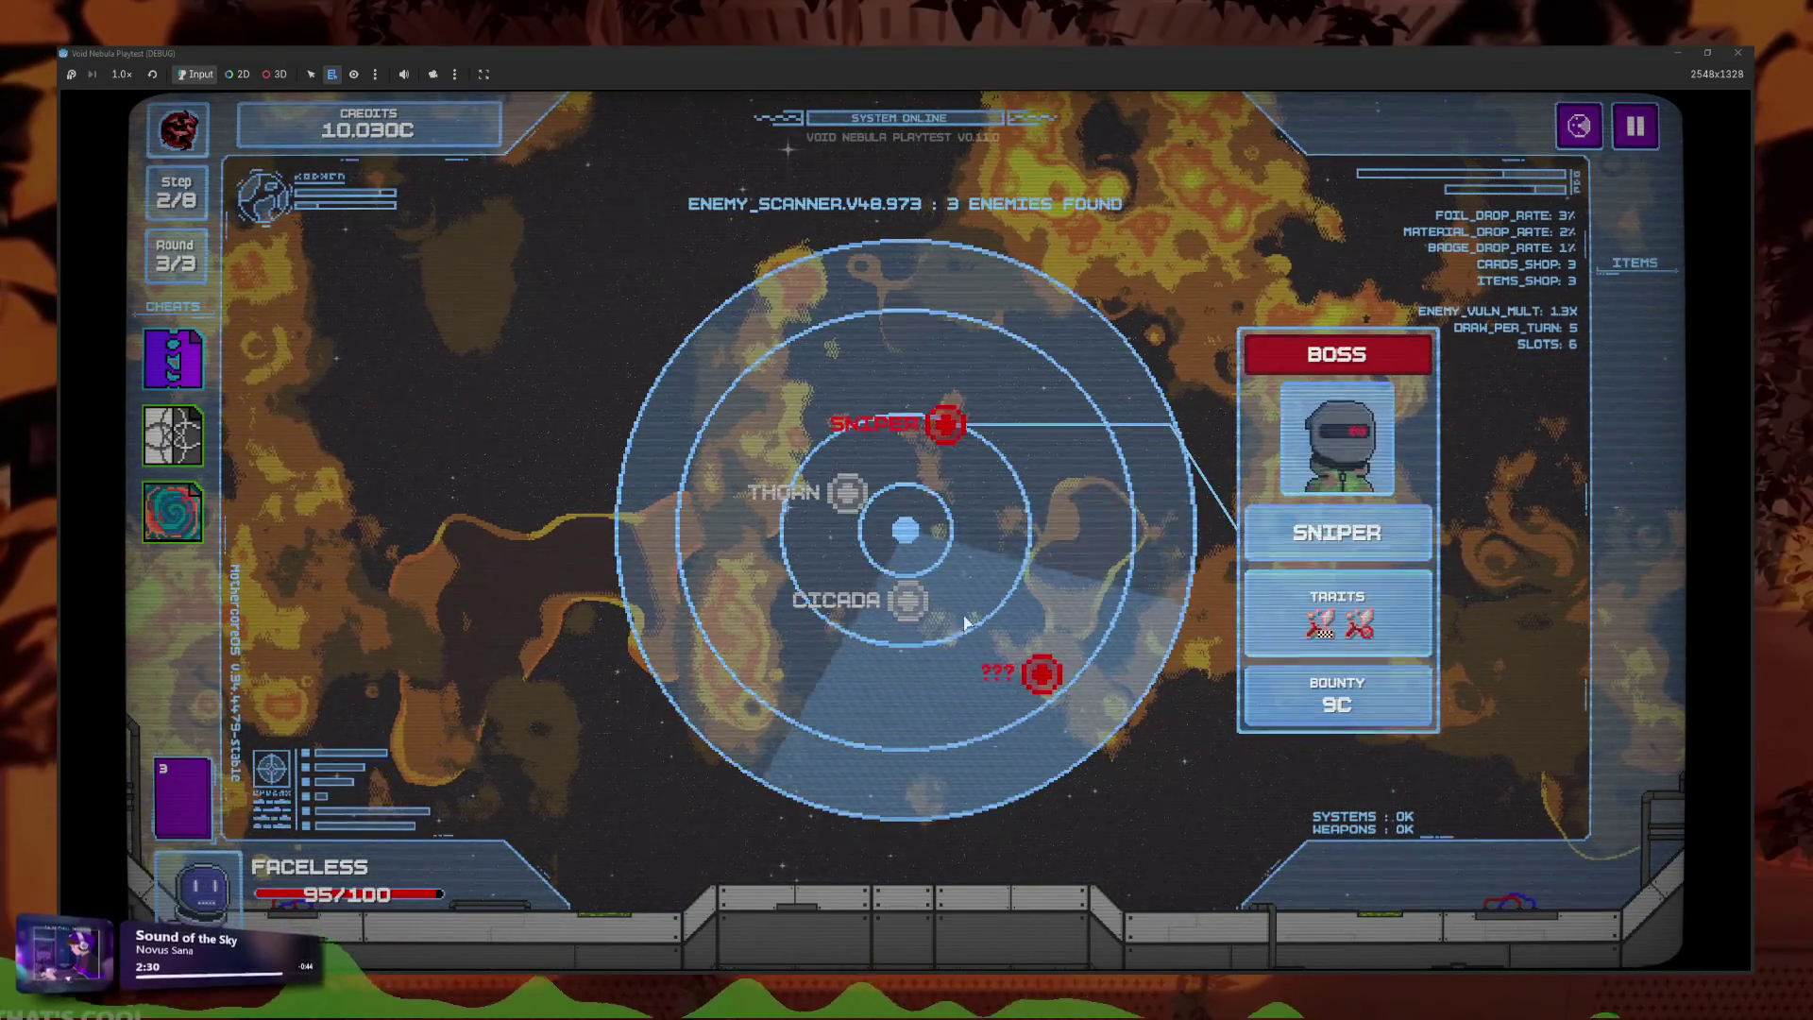
# Play three Slash cards and end the first turn against Sniper.
pyautogui.click(905, 884)
pyautogui.click(971, 885)
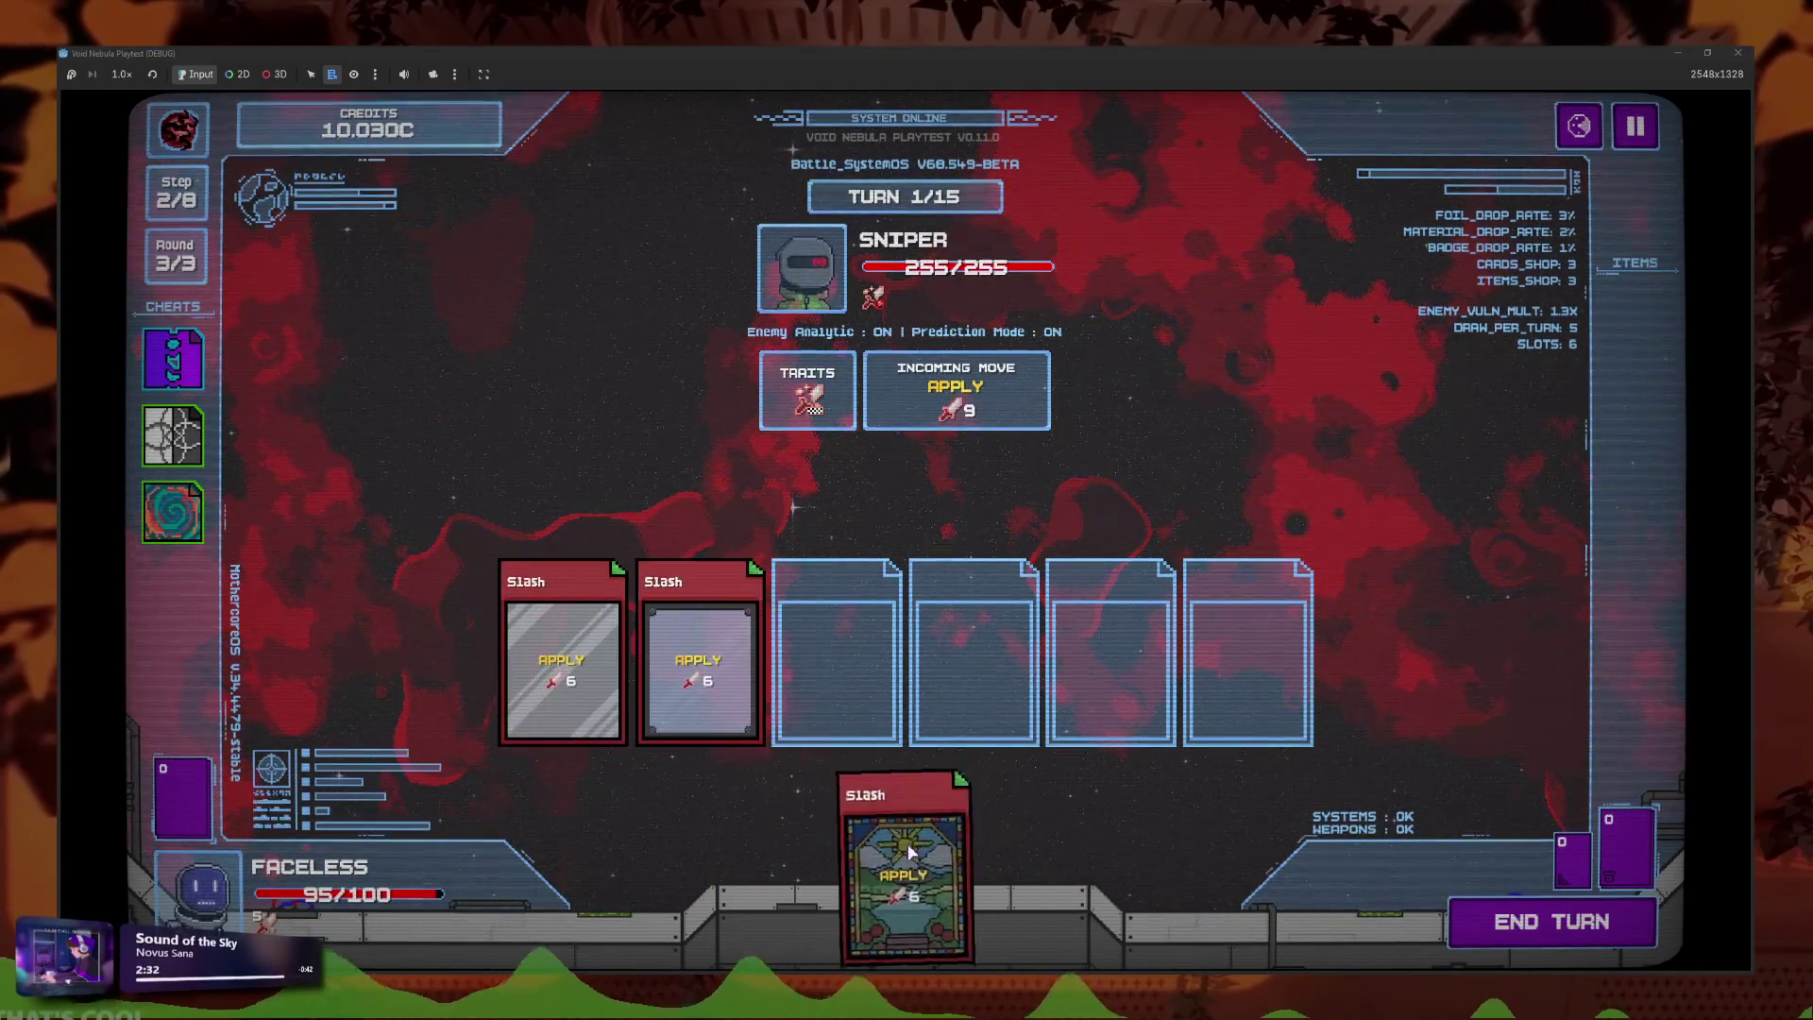
pyautogui.click(907, 885)
pyautogui.click(1520, 930)
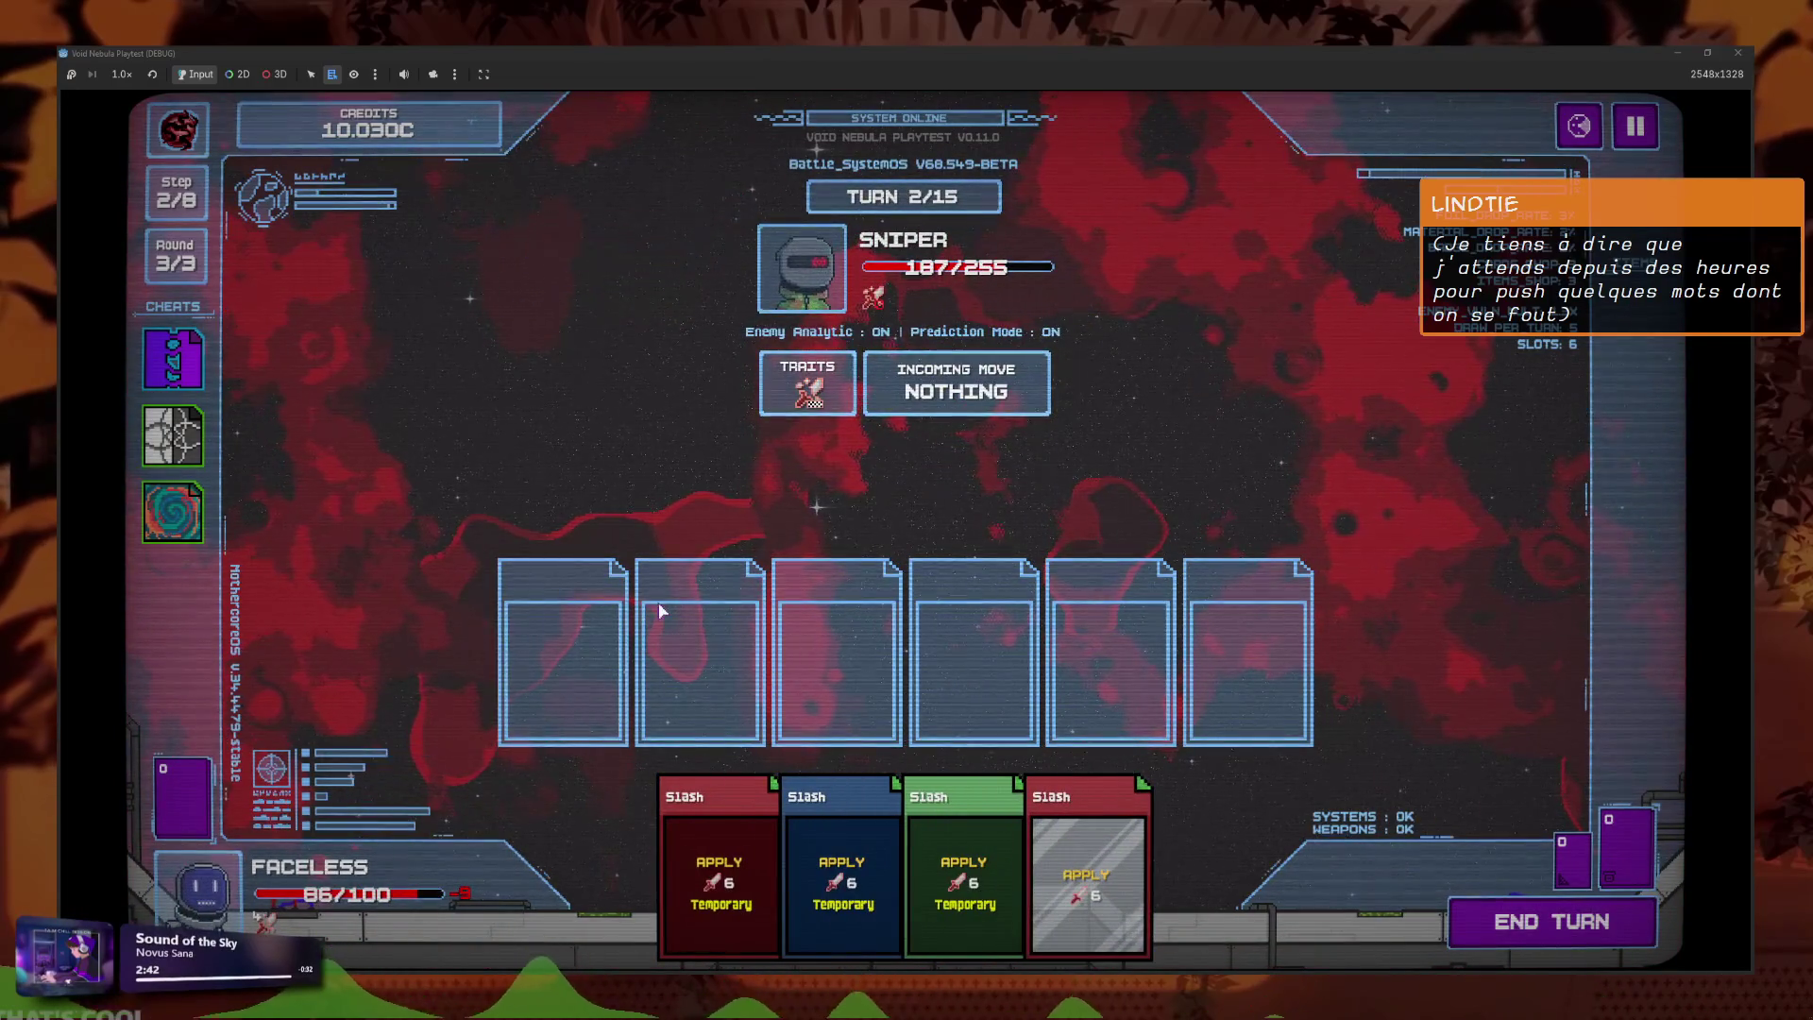
# Play the red, blue, green and grey Slash cards and end the next turn.
pyautogui.click(718, 869)
pyautogui.click(808, 868)
pyautogui.click(838, 855)
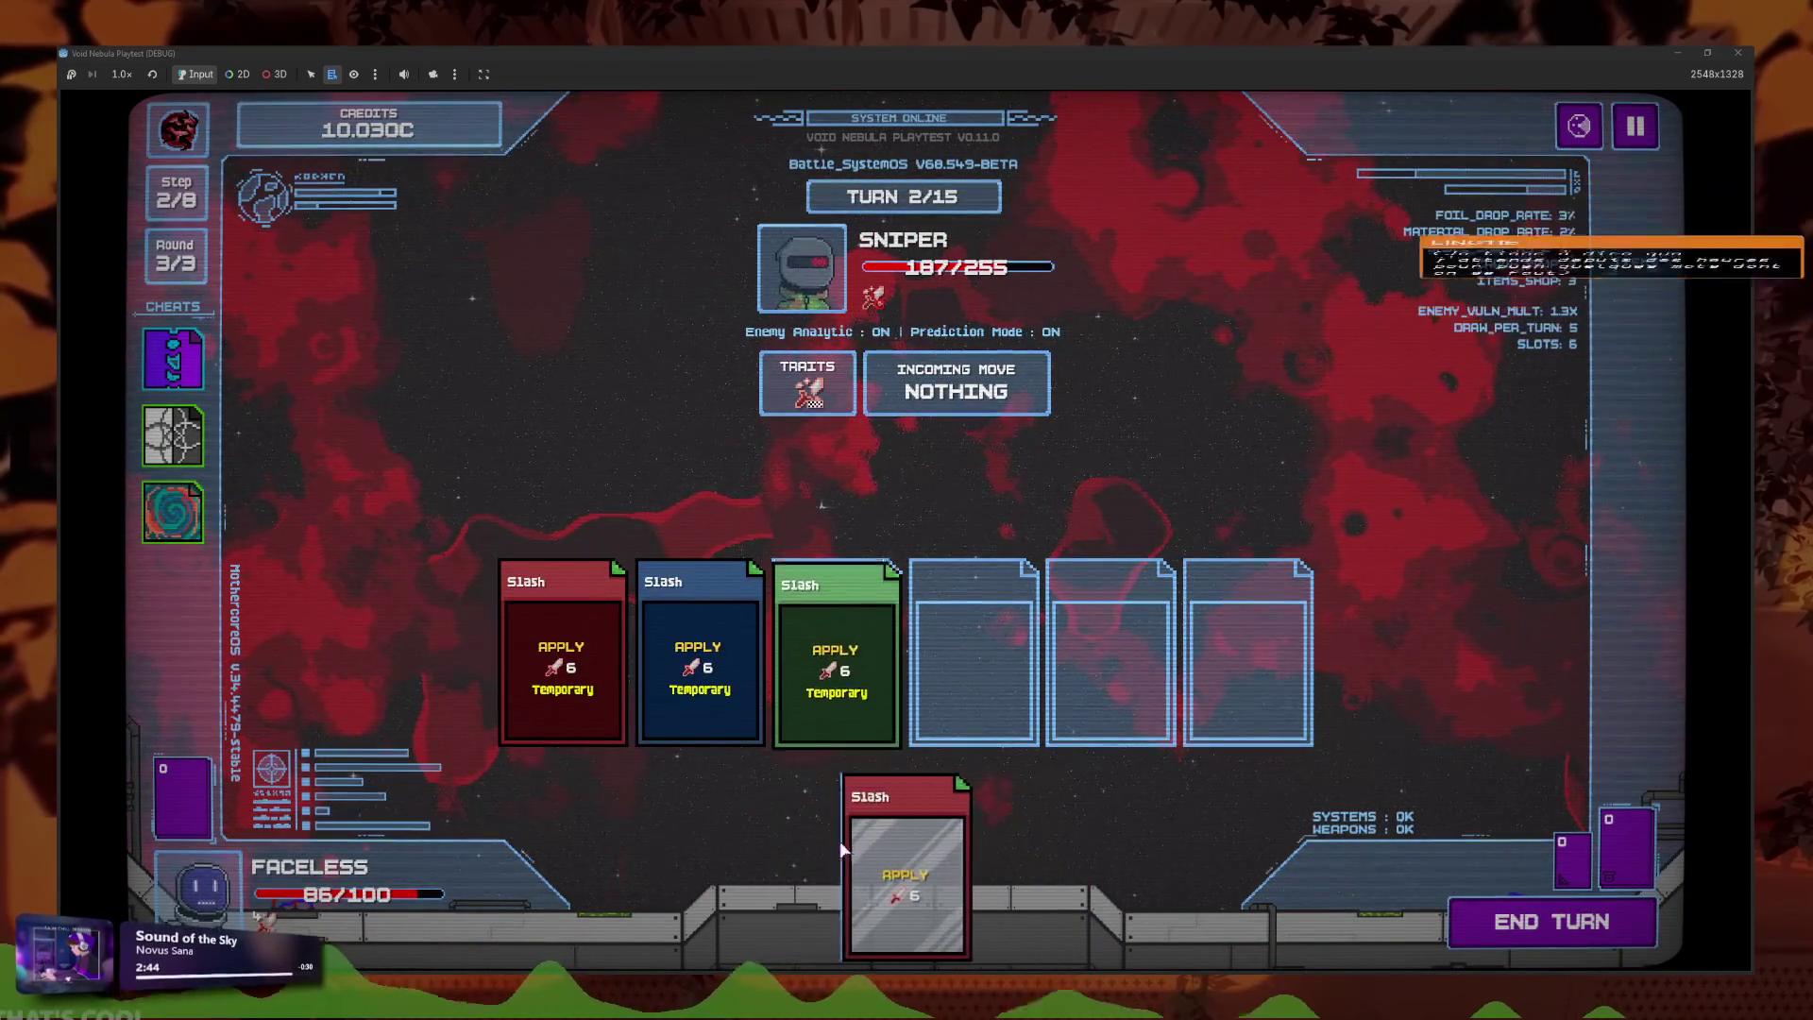
pyautogui.click(913, 847)
pyautogui.click(1473, 911)
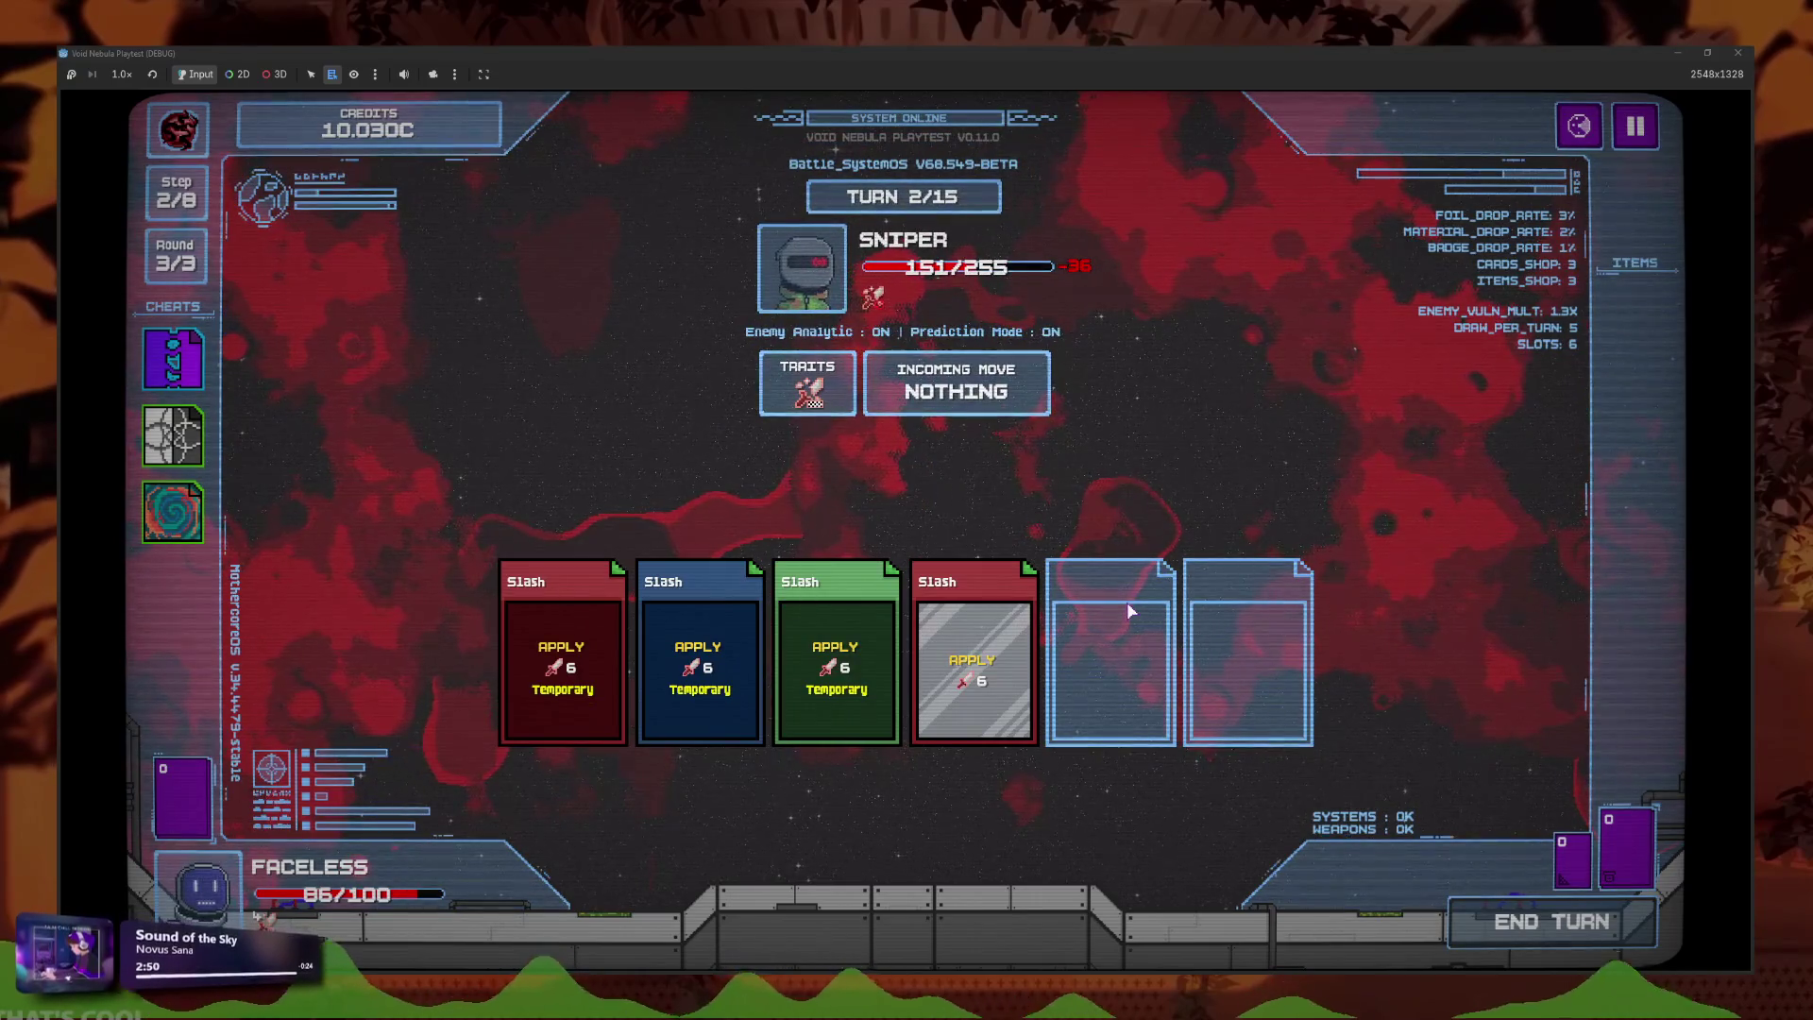
# Fill all four slots with the green, red, blue and grey Slash cards.
pyautogui.click(982, 778)
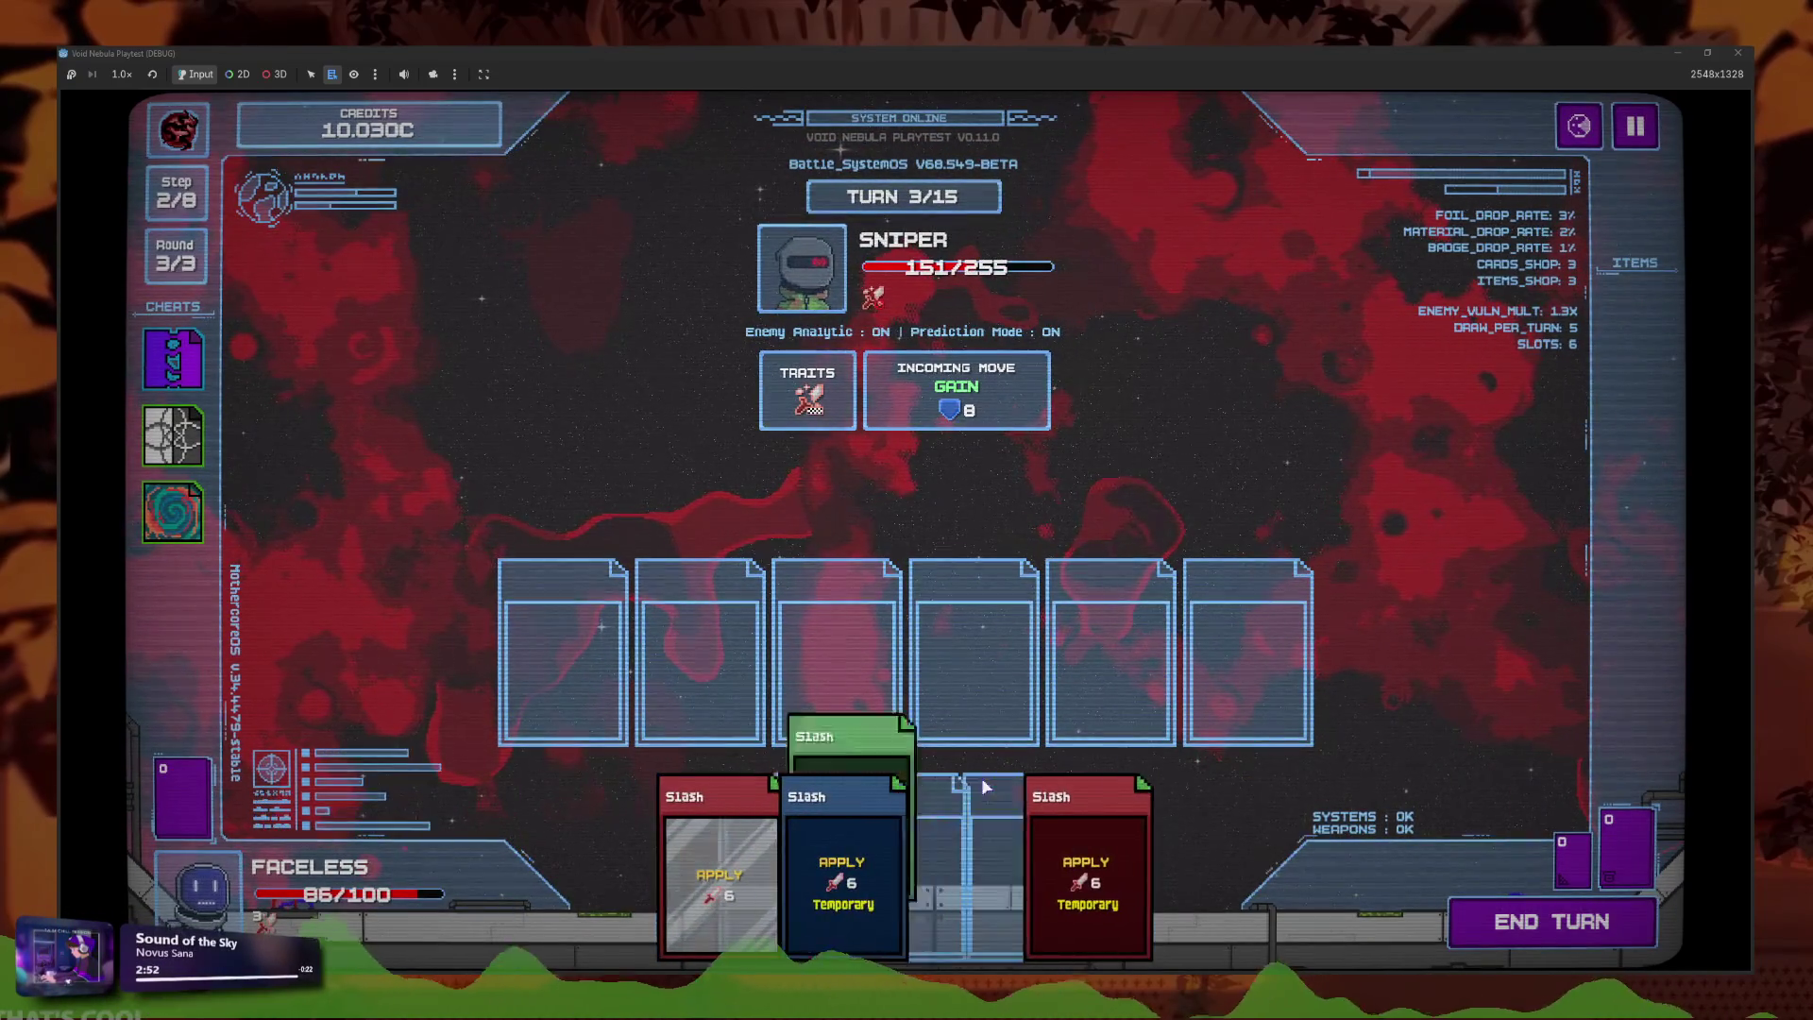
pyautogui.click(982, 831)
pyautogui.click(944, 850)
pyautogui.click(916, 861)
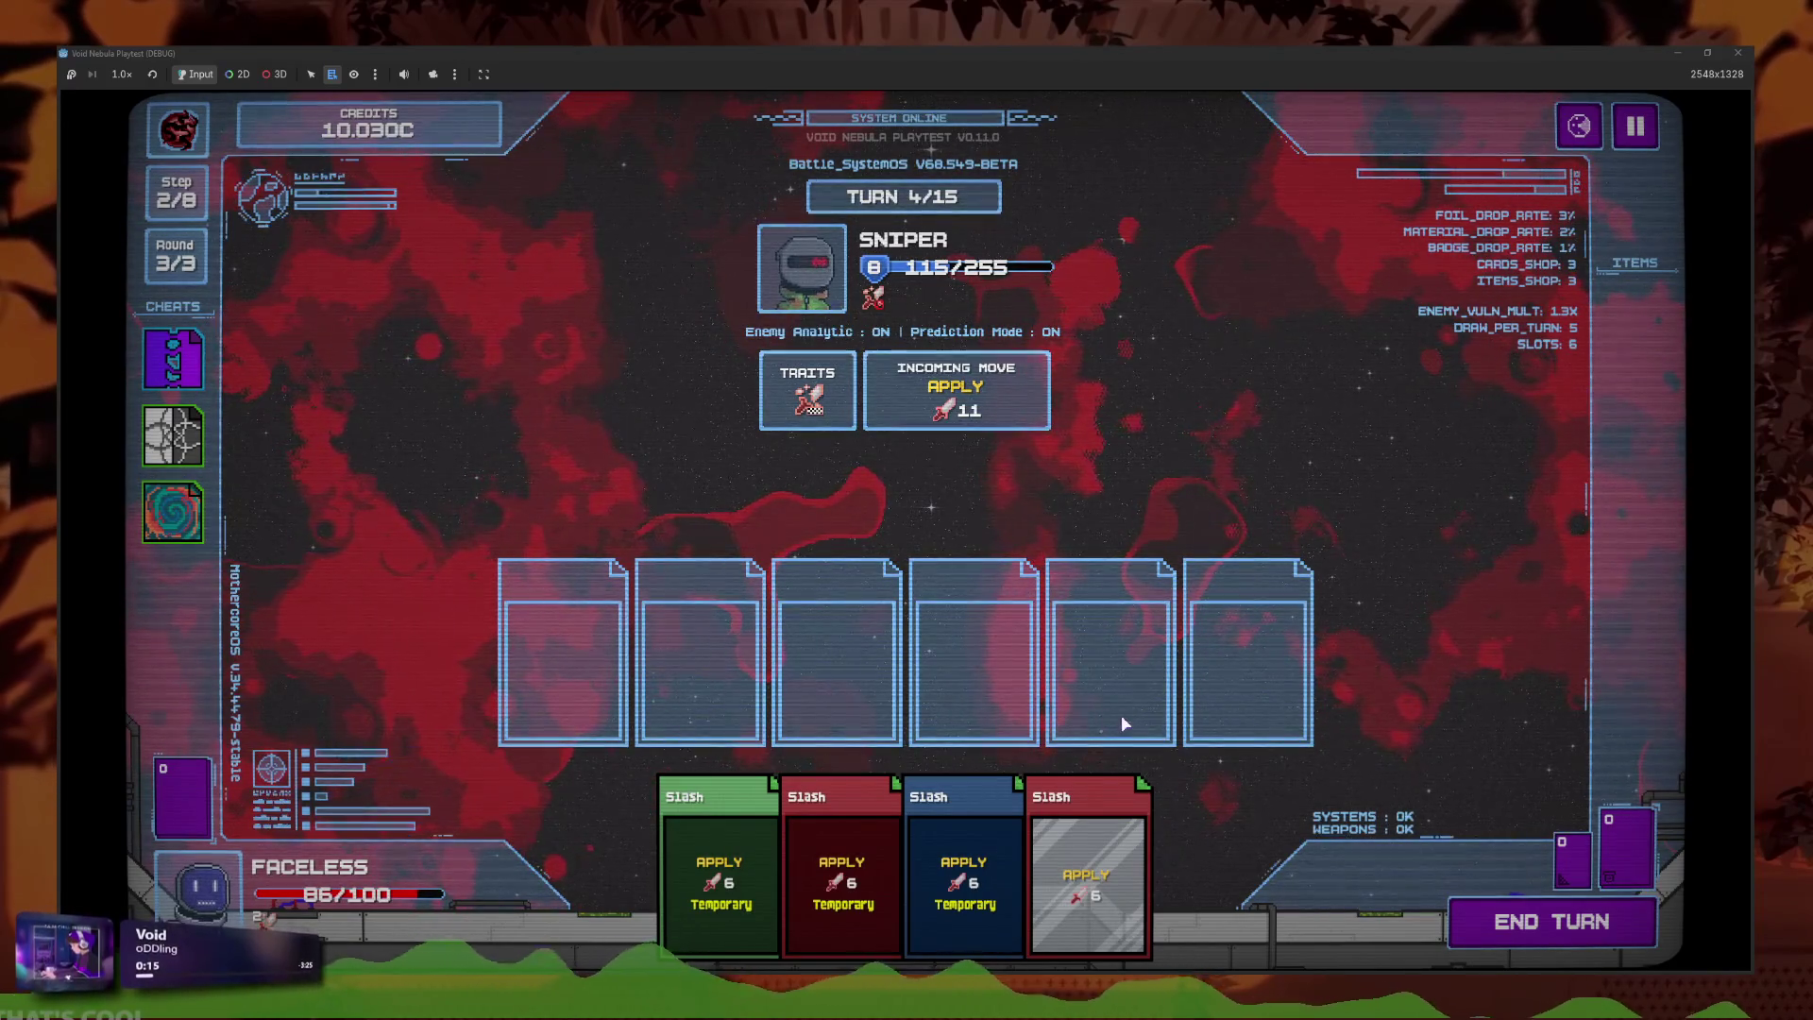
# Pause the game and browse the material cards on the codex's Card Materials page.
pyautogui.press('Escape')
pyautogui.click(943, 546)
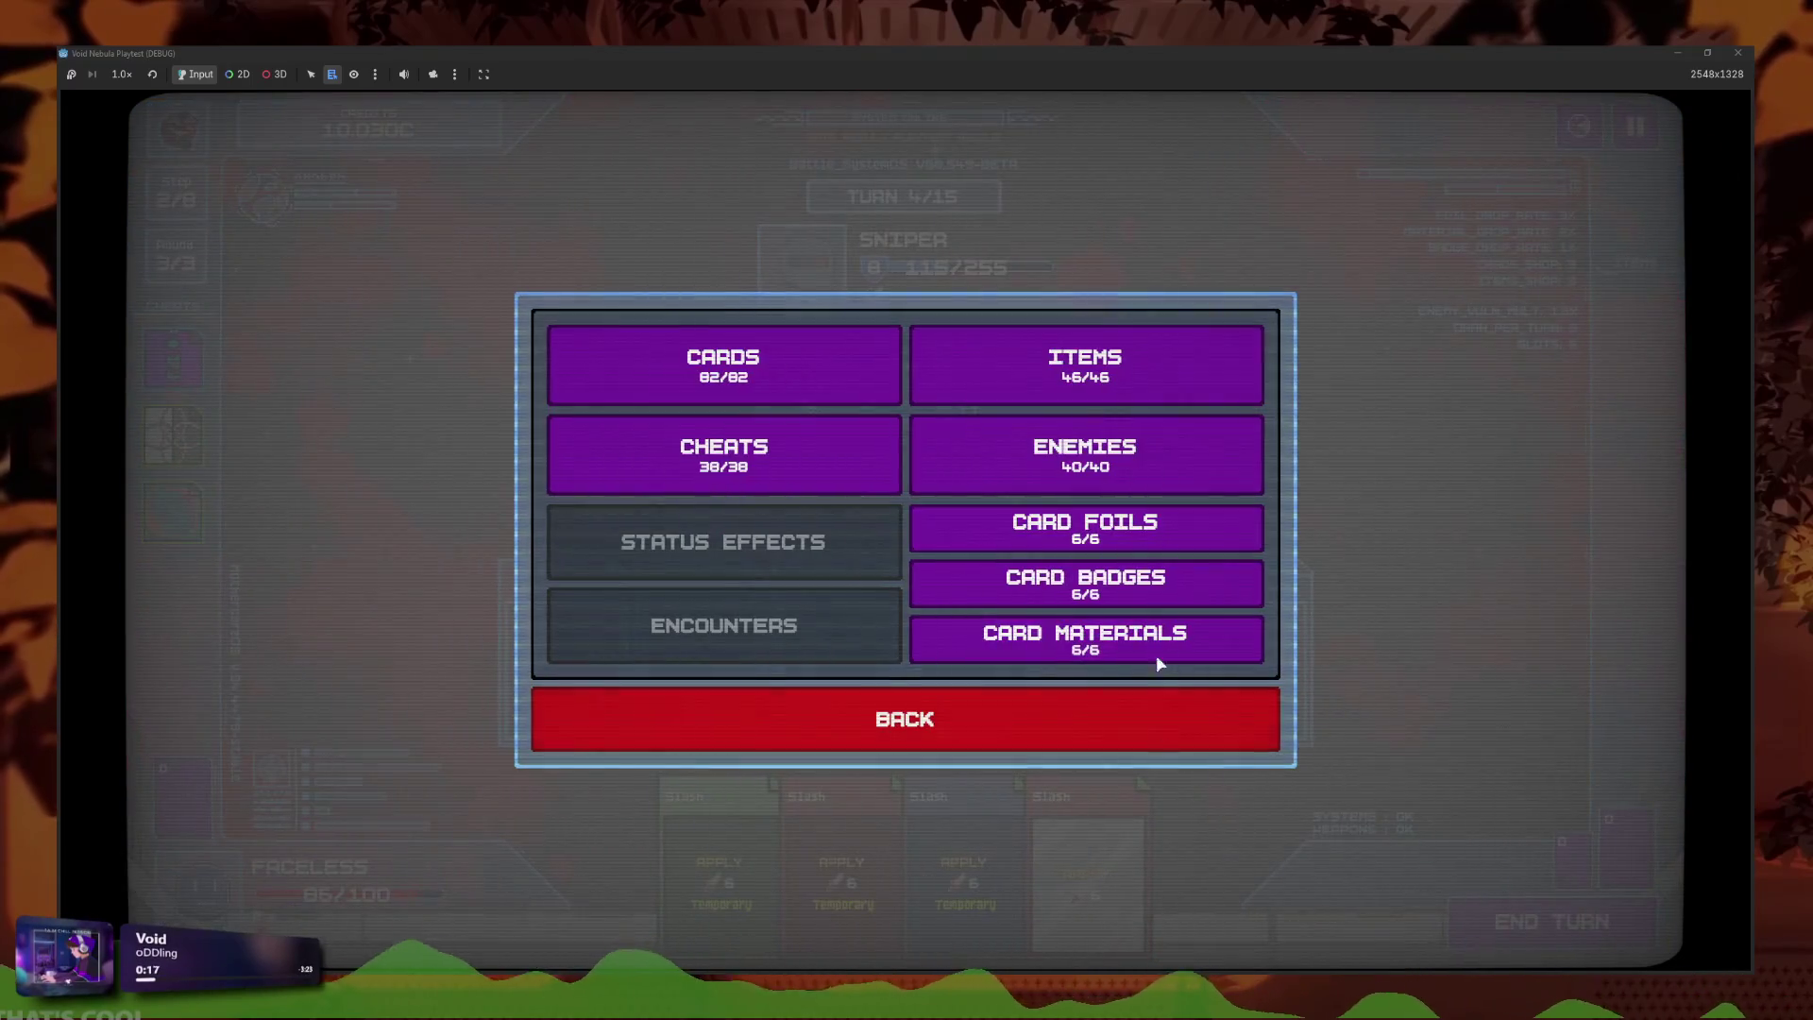
pyautogui.click(1156, 654)
pyautogui.moveTo(795, 635)
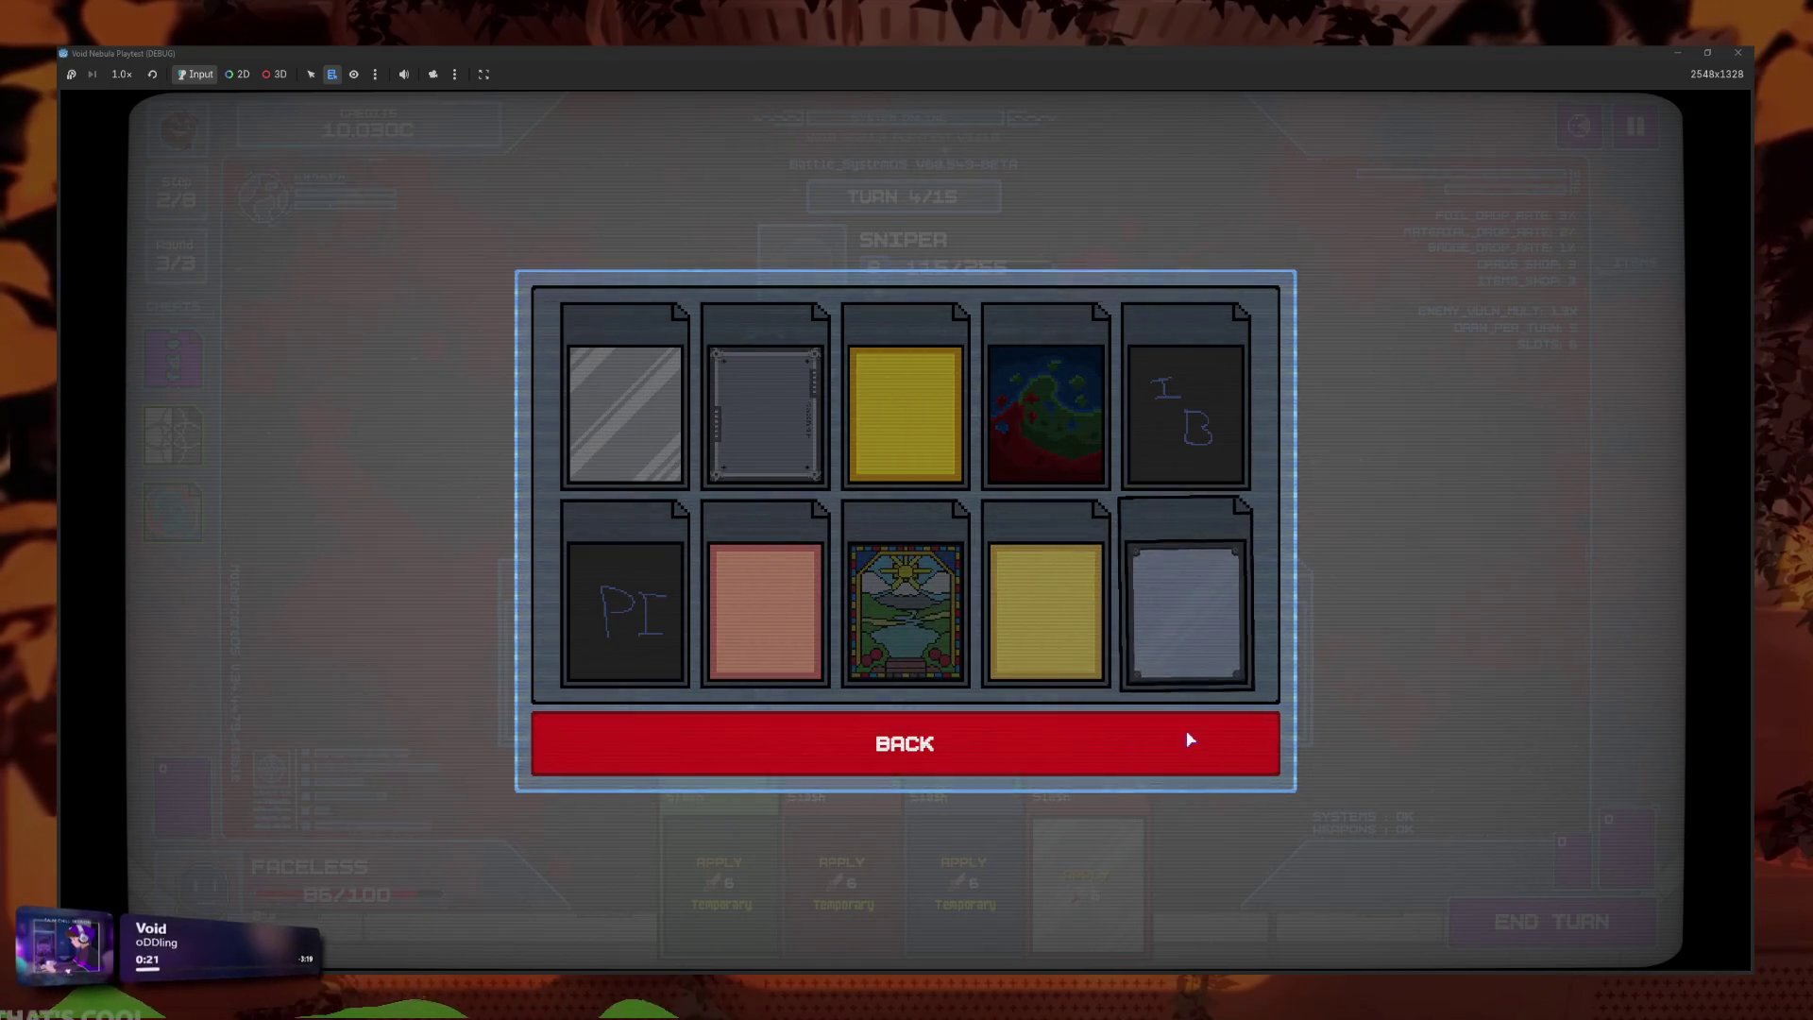
pyautogui.moveTo(1214, 650)
pyautogui.moveTo(602, 345)
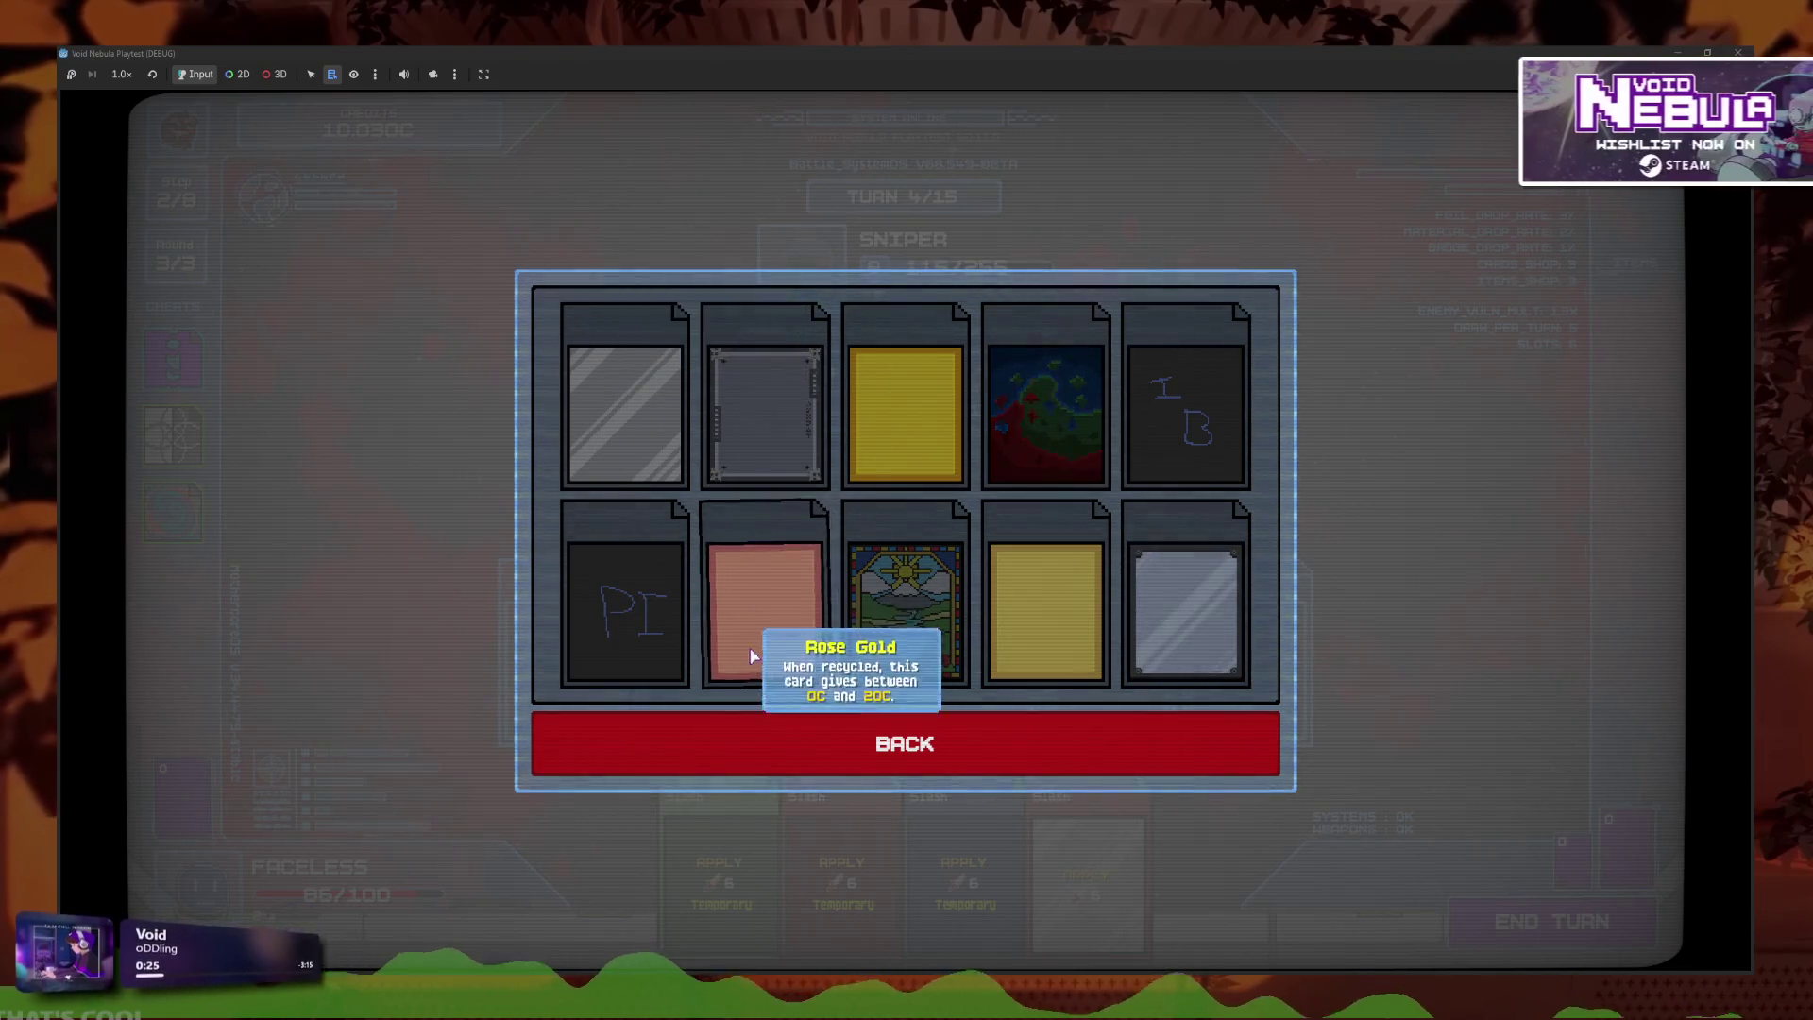
pyautogui.moveTo(658, 616)
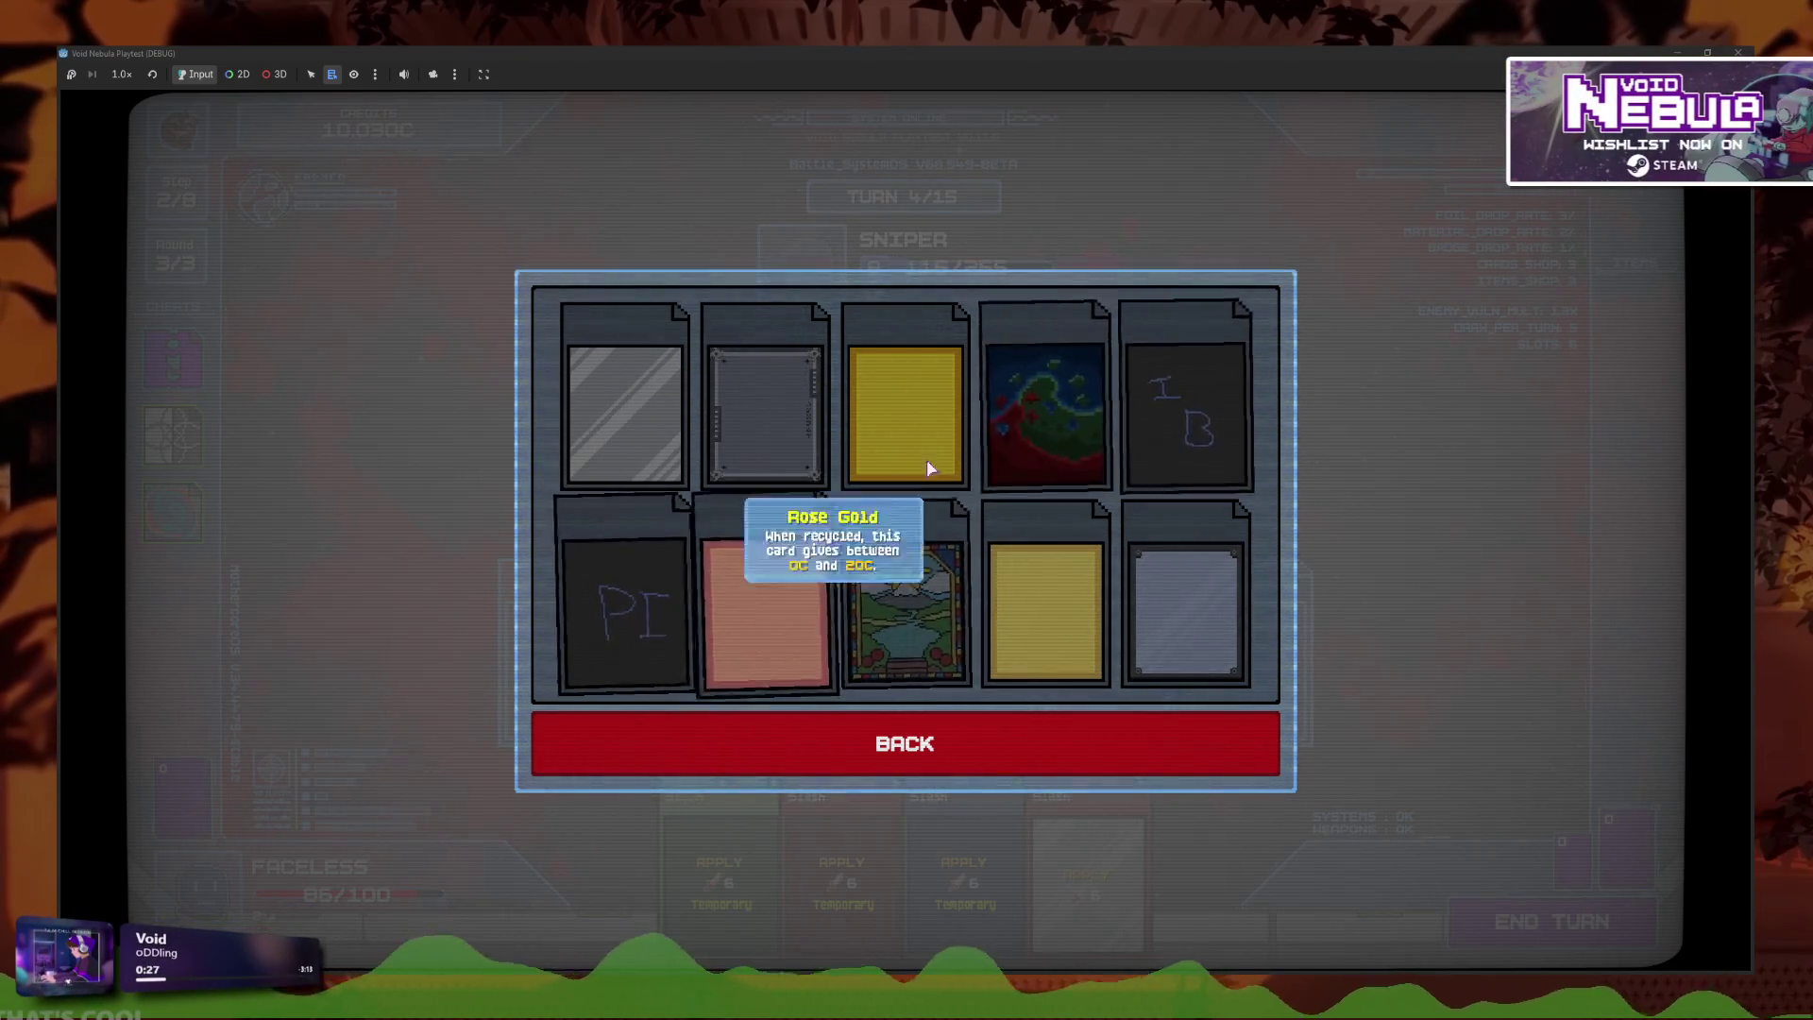
pyautogui.moveTo(1124, 430)
# Back out to the pause menu and stop the playtest.
pyautogui.click(891, 740)
pyautogui.click(891, 740)
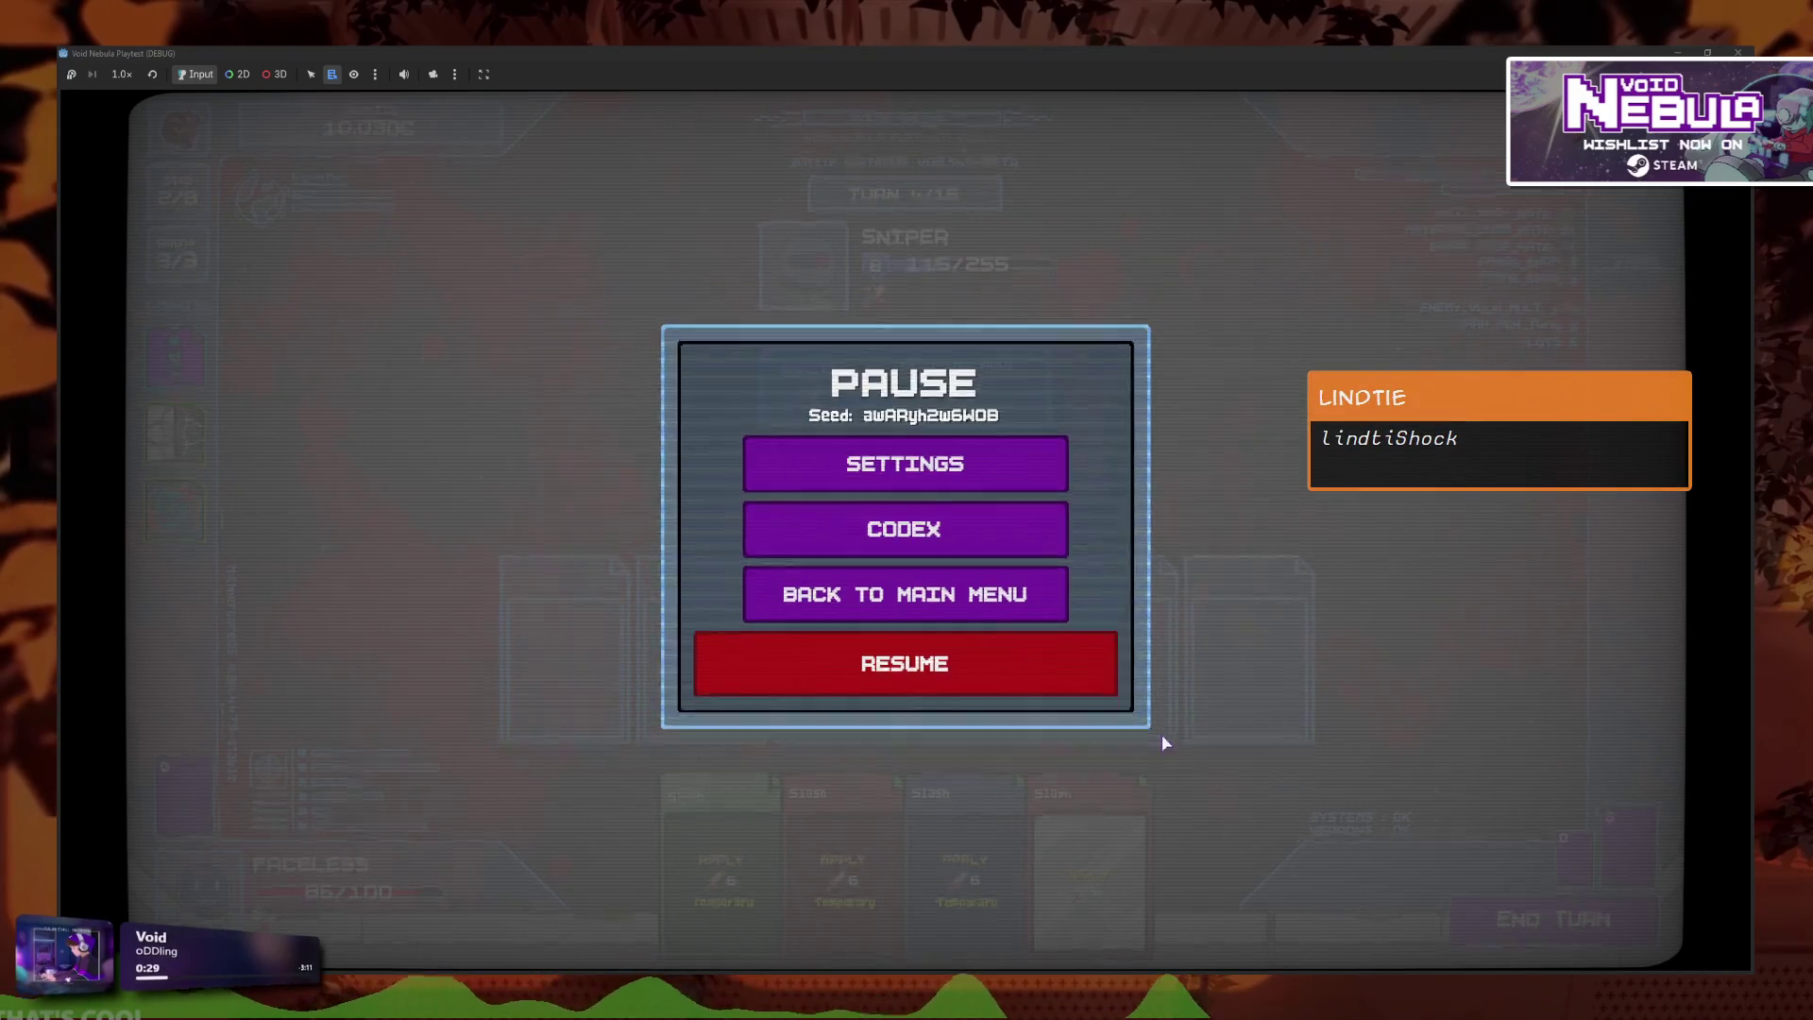
pyautogui.press('F8')
# Save the script and open faceless.tres by filtering the FileSystem for 'face'.
pyautogui.click(1067, 408)
pyautogui.hotkey('ctrl', 's')
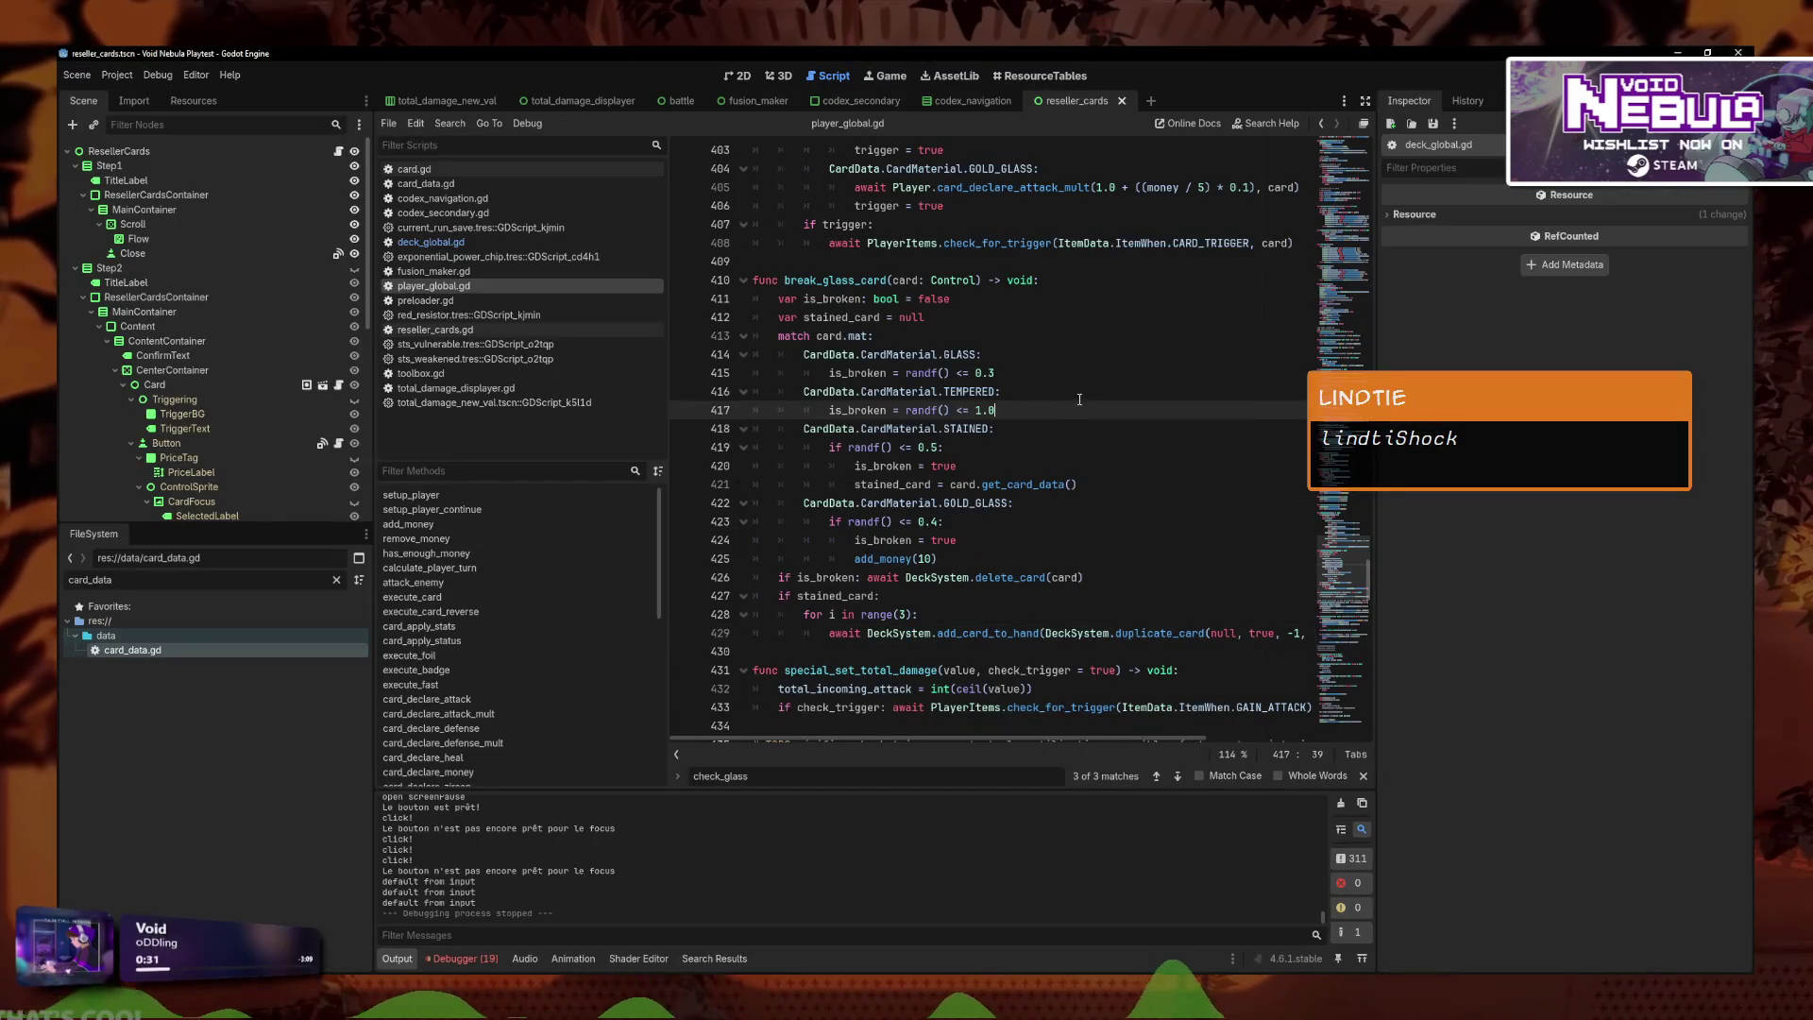
pyautogui.write('face')
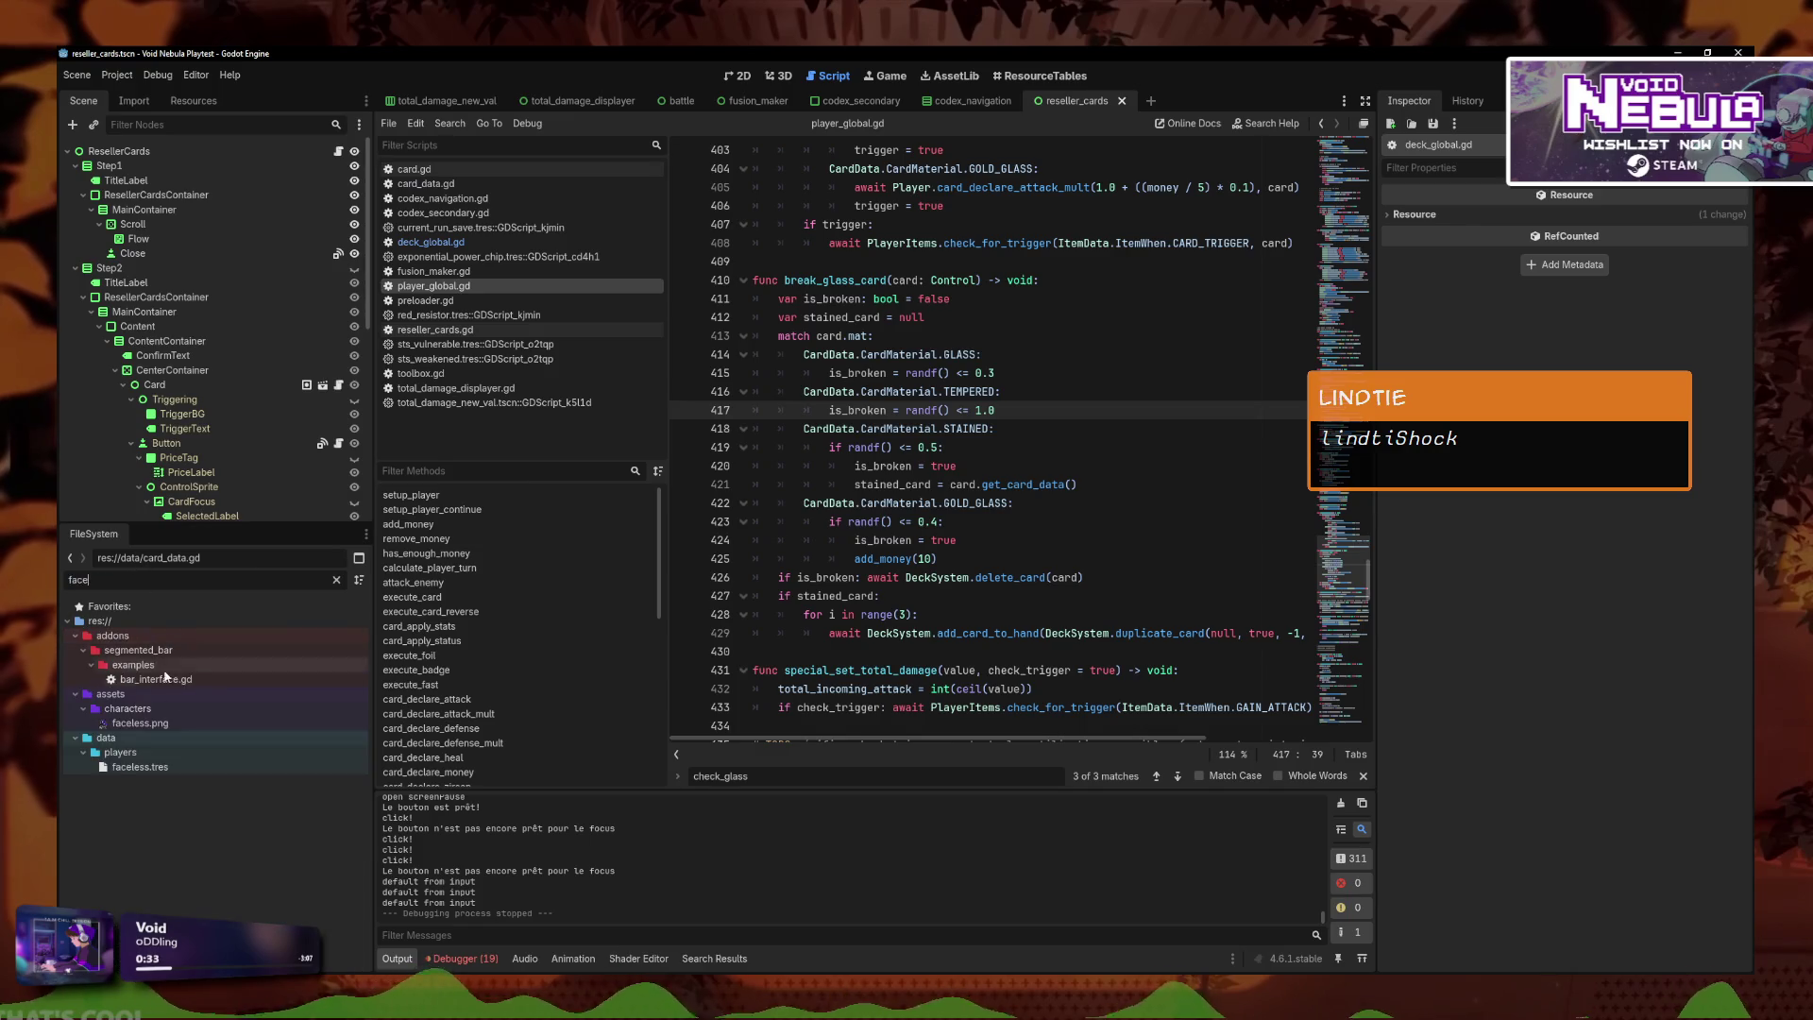
pyautogui.click(140, 767)
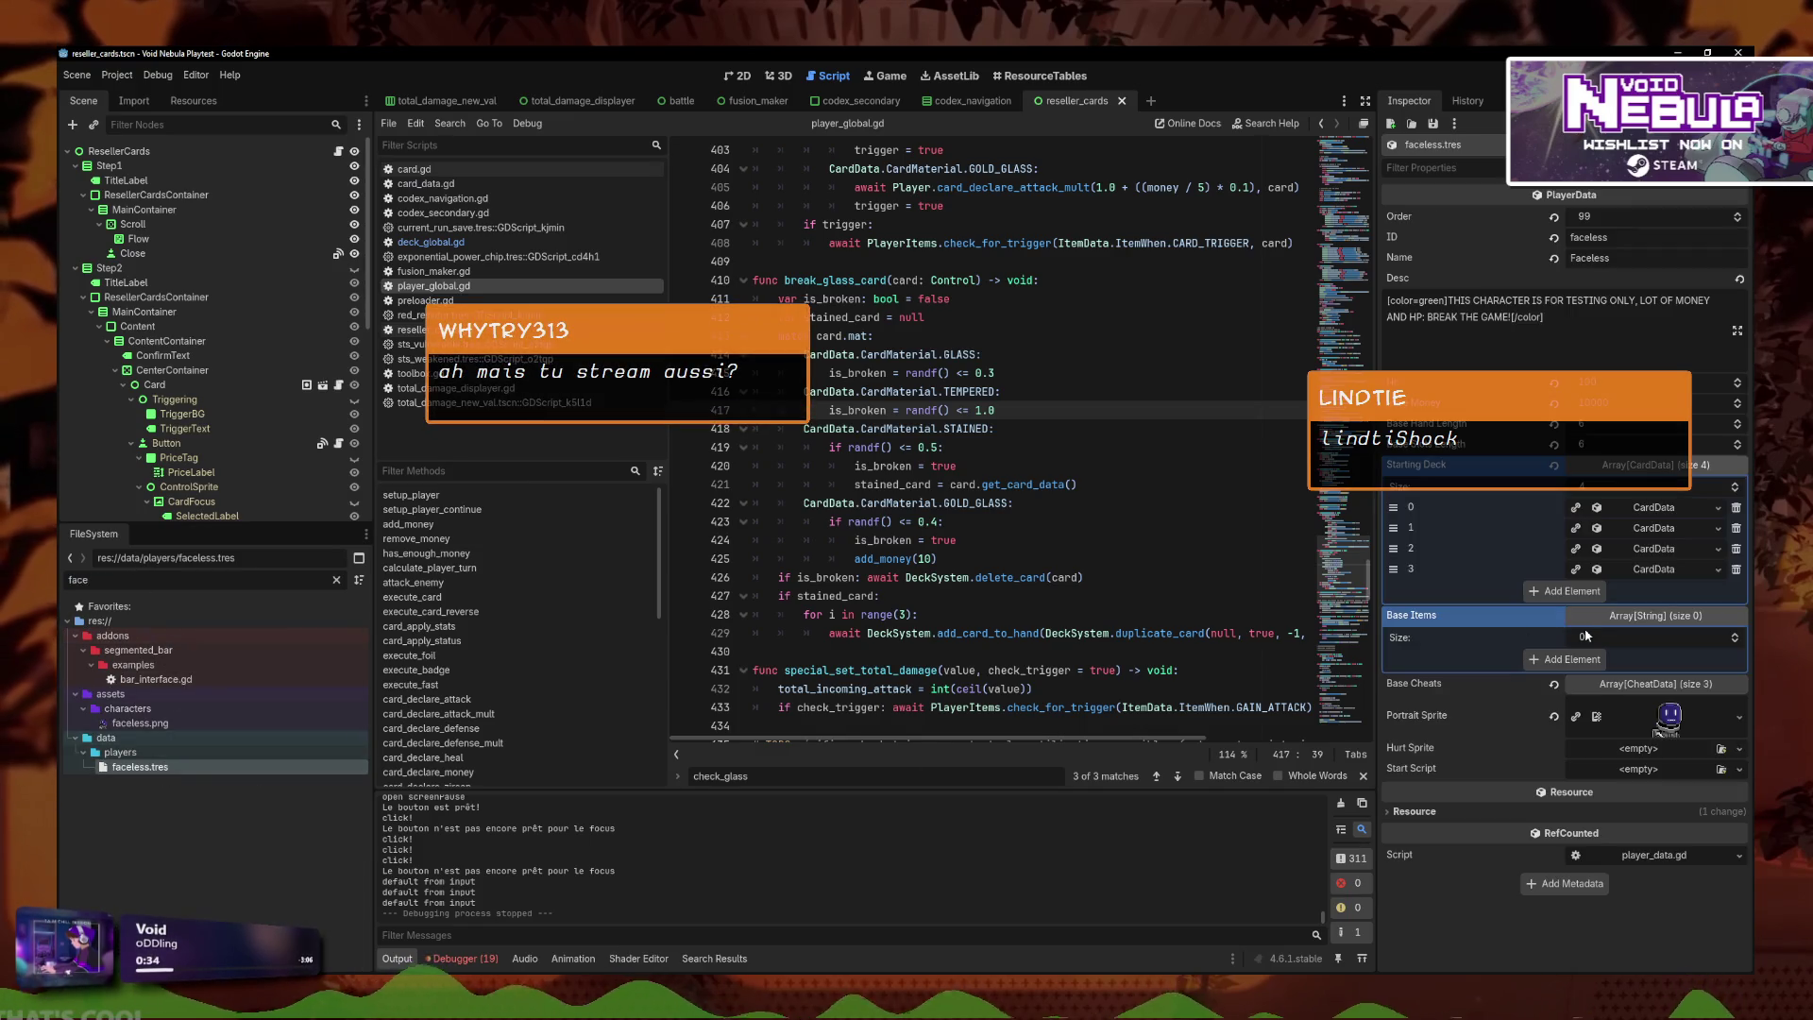
# Set the starting deck's red Slash card material to Gold Glass and relaunch the playtest.
pyautogui.click(1674, 570)
pyautogui.click(1608, 696)
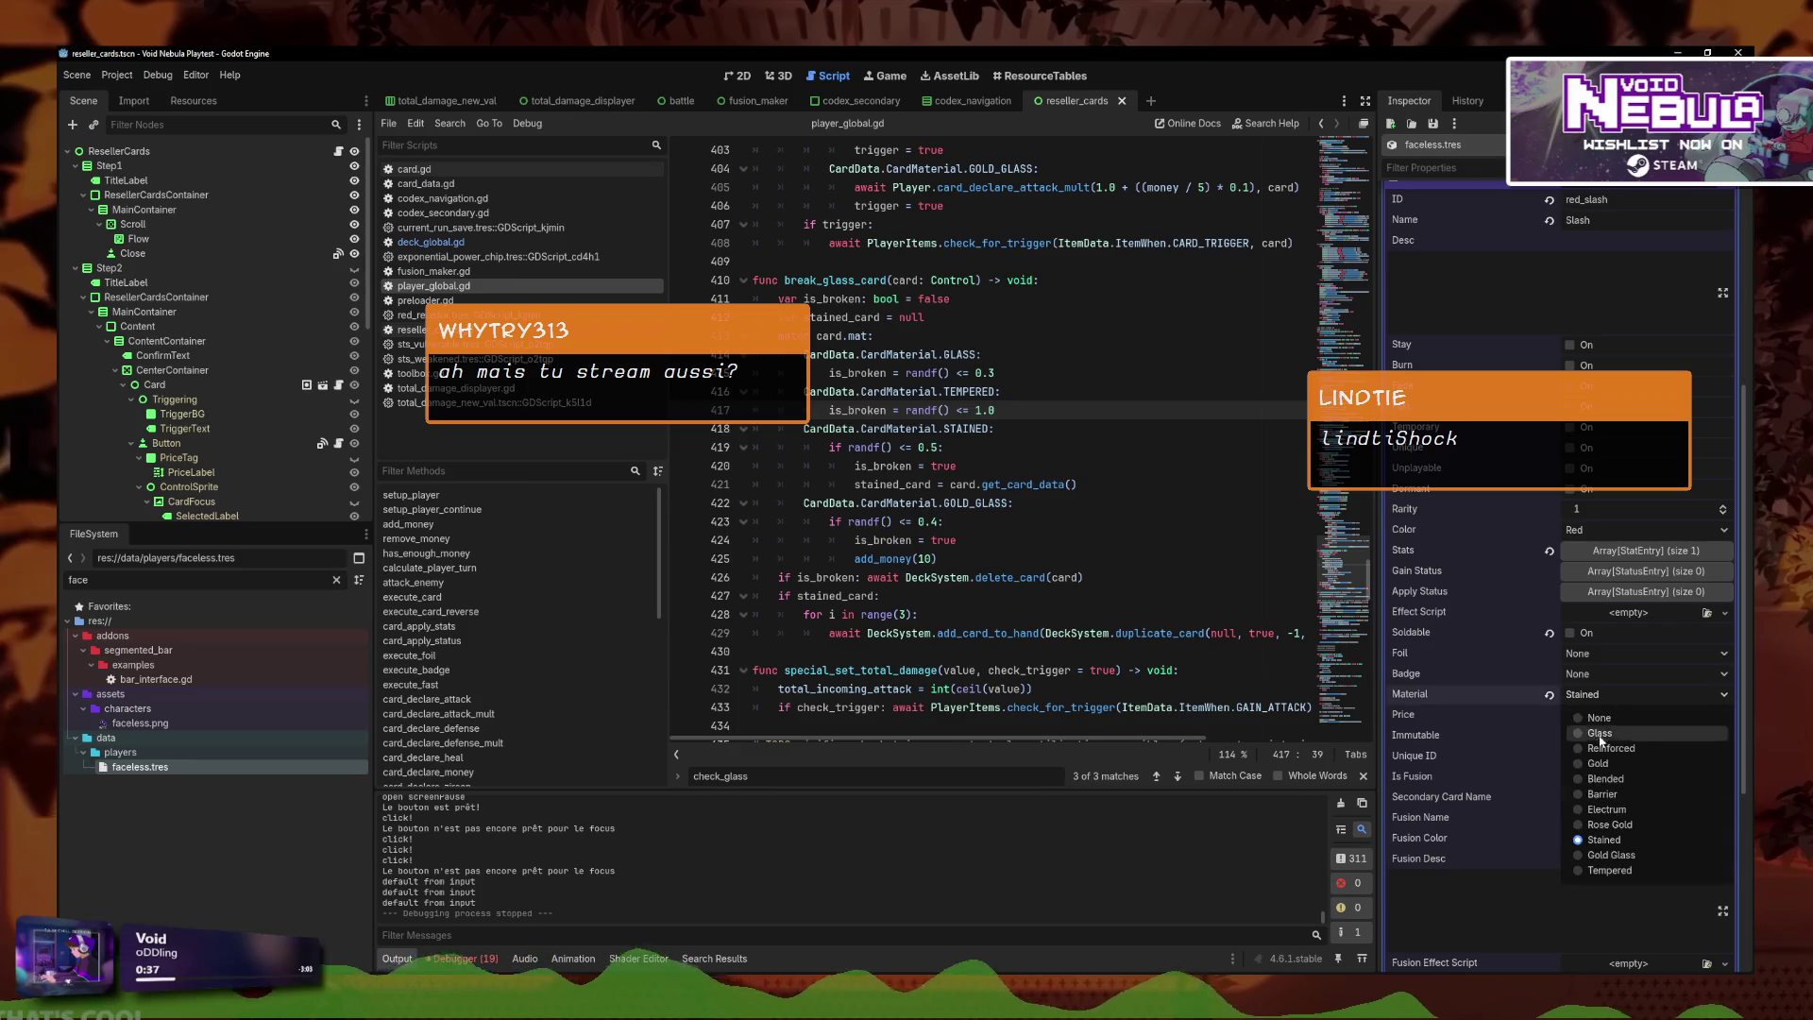
pyautogui.click(1624, 864)
pyautogui.press('F5')
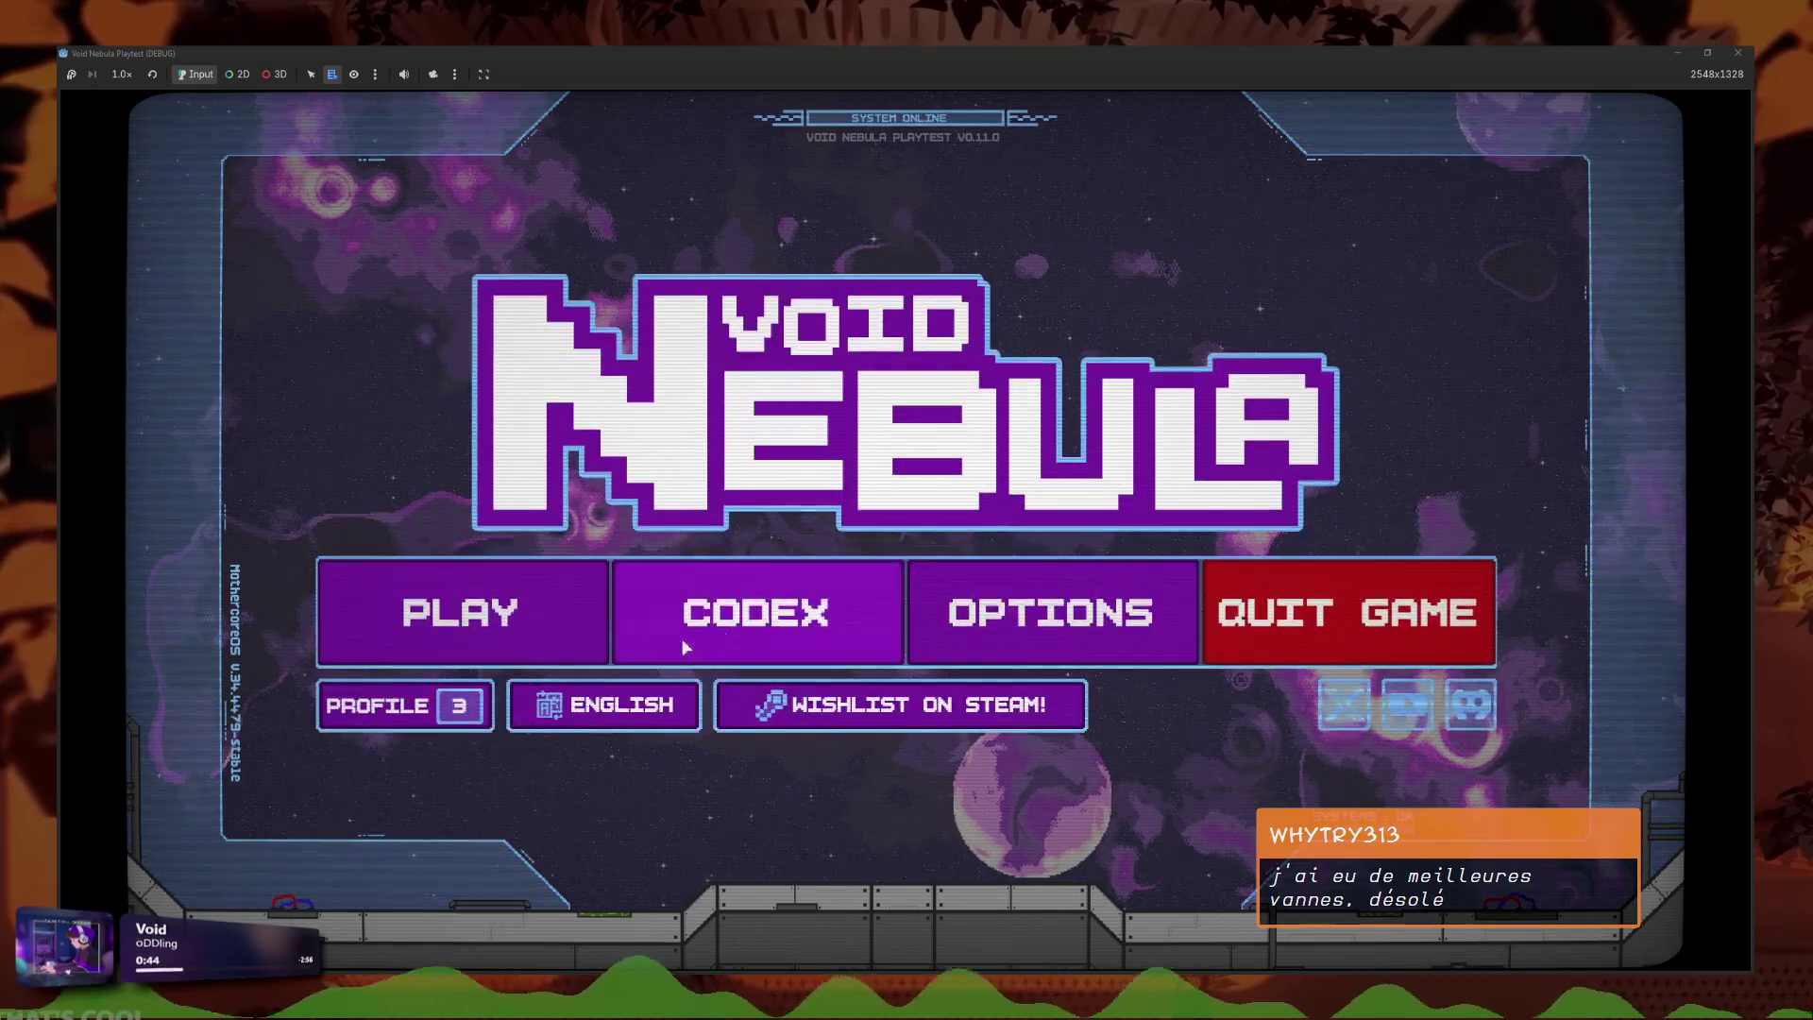
# Start a new Faceless run on Normal difficulty.
pyautogui.click(444, 612)
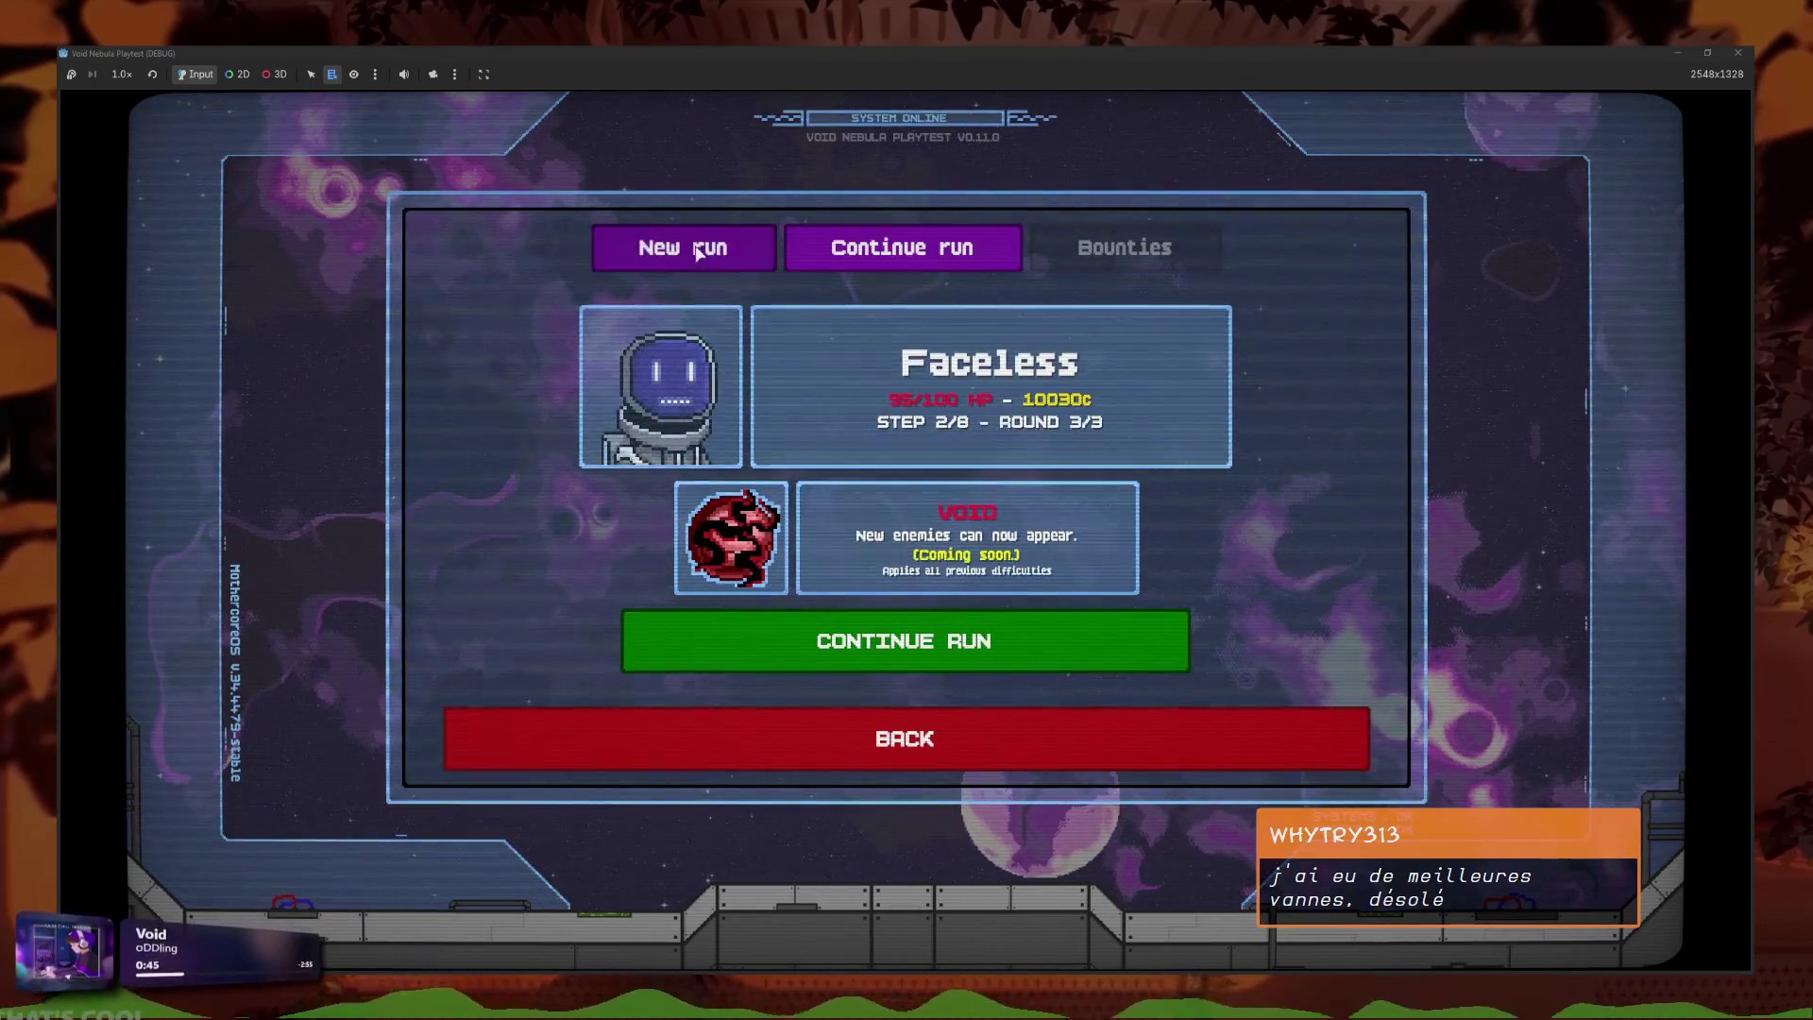
pyautogui.click(683, 247)
pyautogui.click(984, 458)
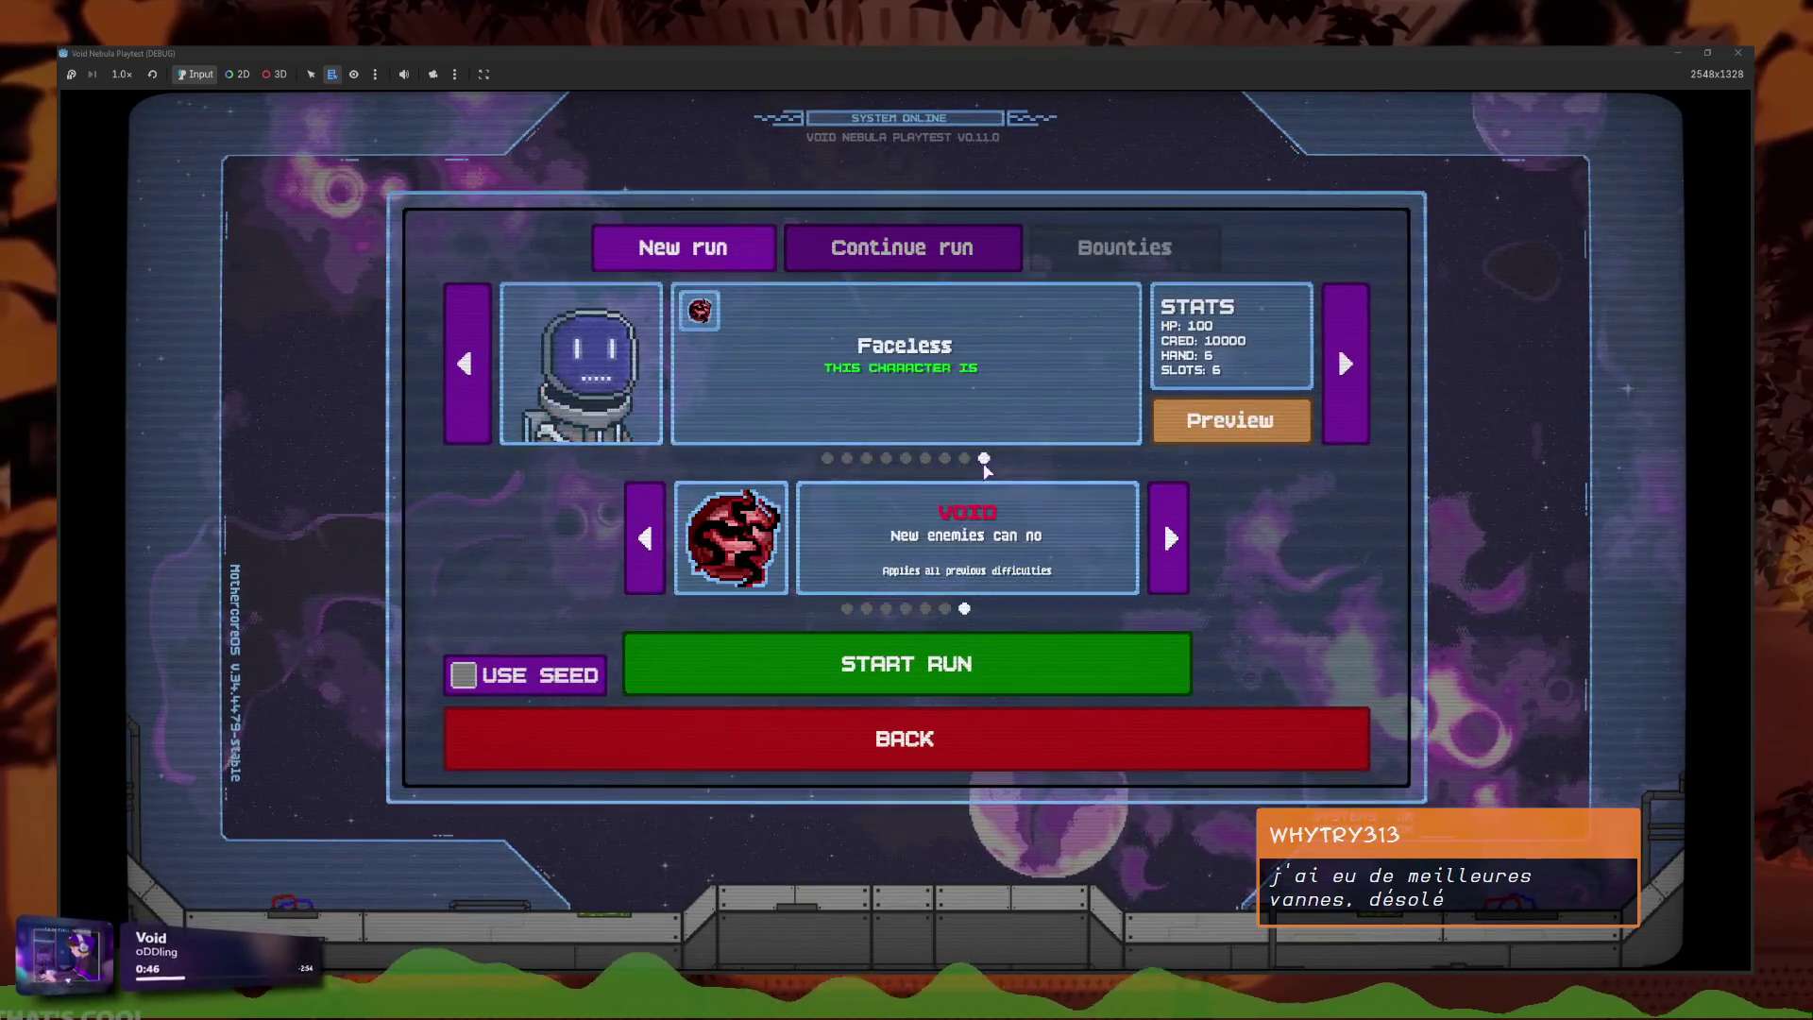
pyautogui.click(848, 609)
pyautogui.click(860, 645)
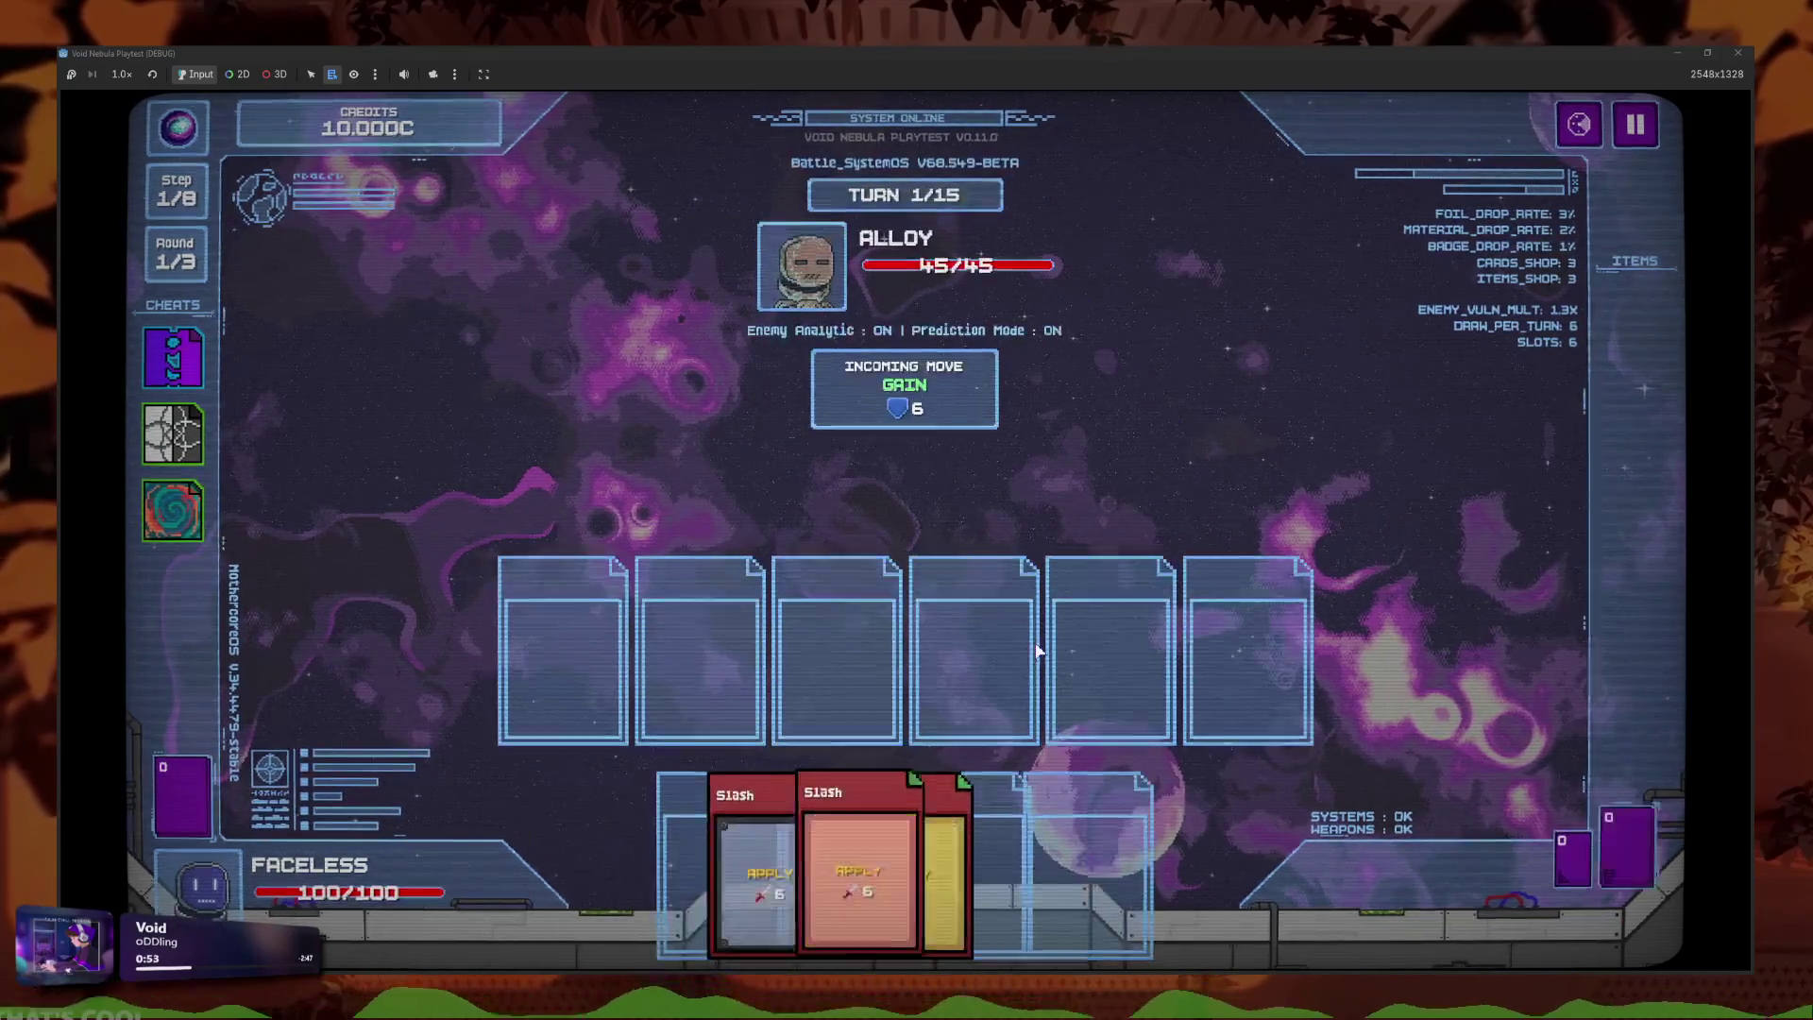
# Play all three Slash cards against Alloy, end the turn, and cash out to the shop.
pyautogui.click(1029, 877)
pyautogui.click(944, 878)
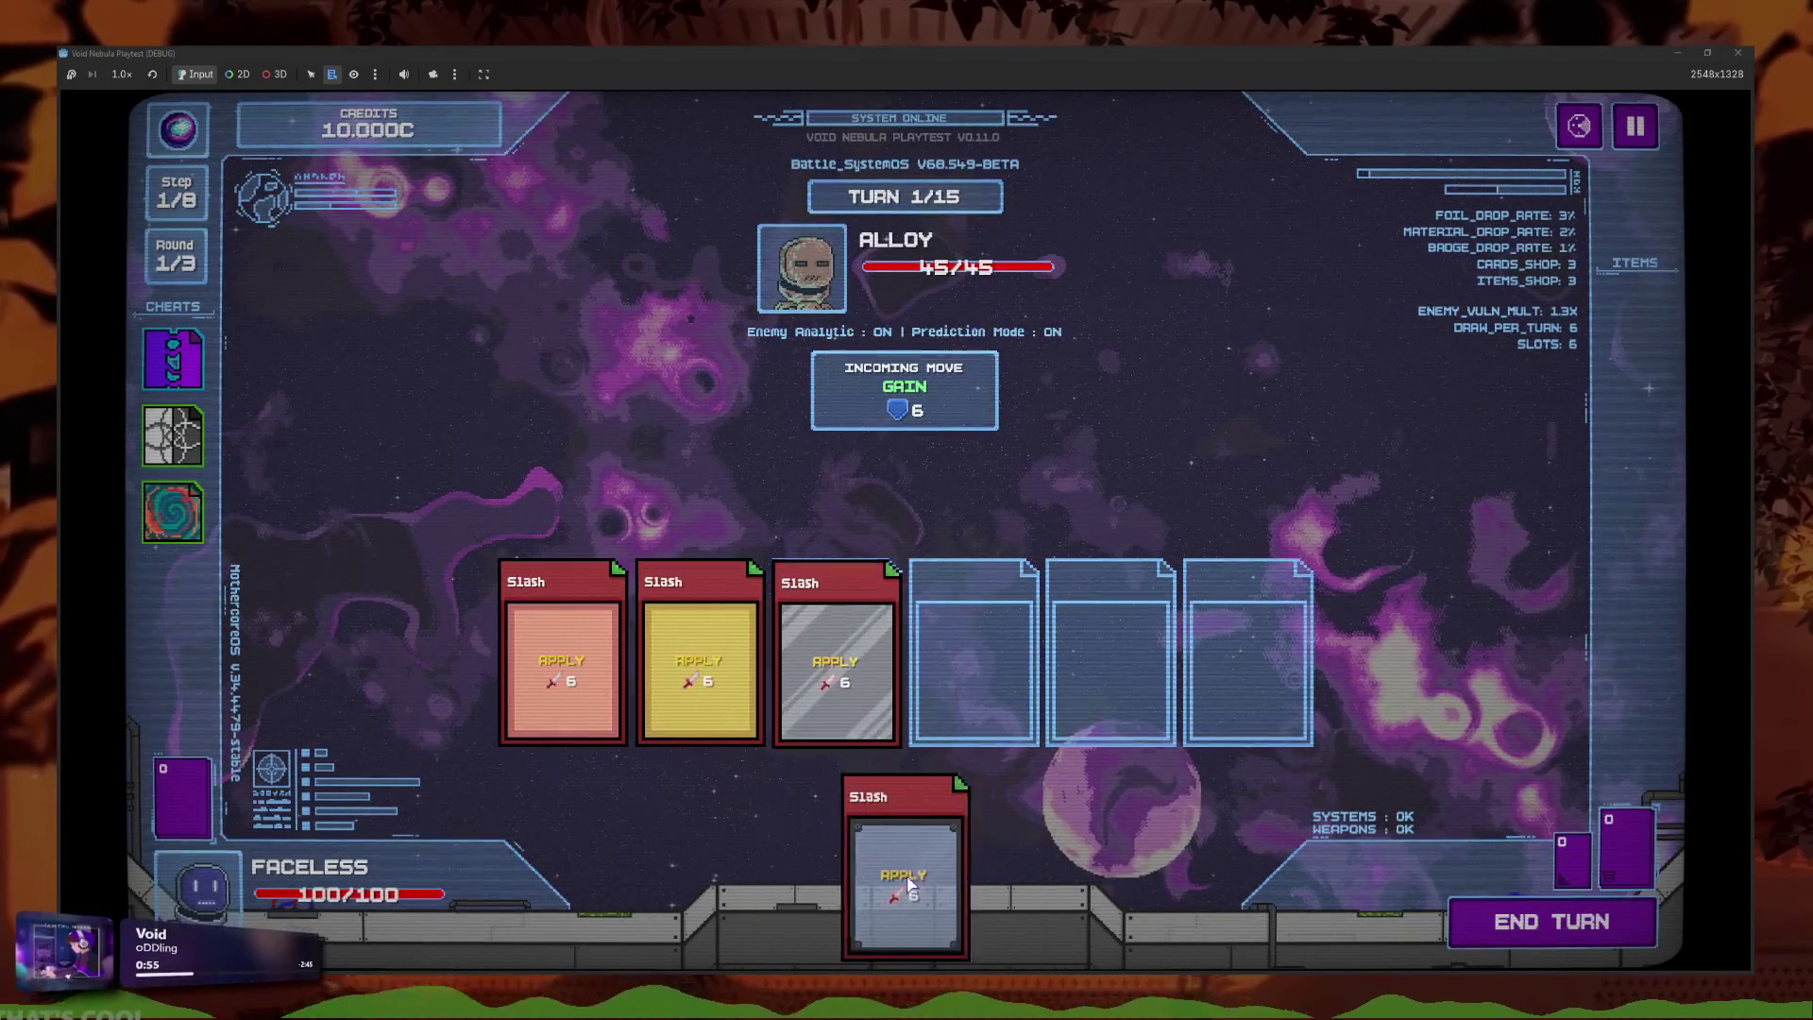
pyautogui.click(911, 873)
pyautogui.click(1454, 915)
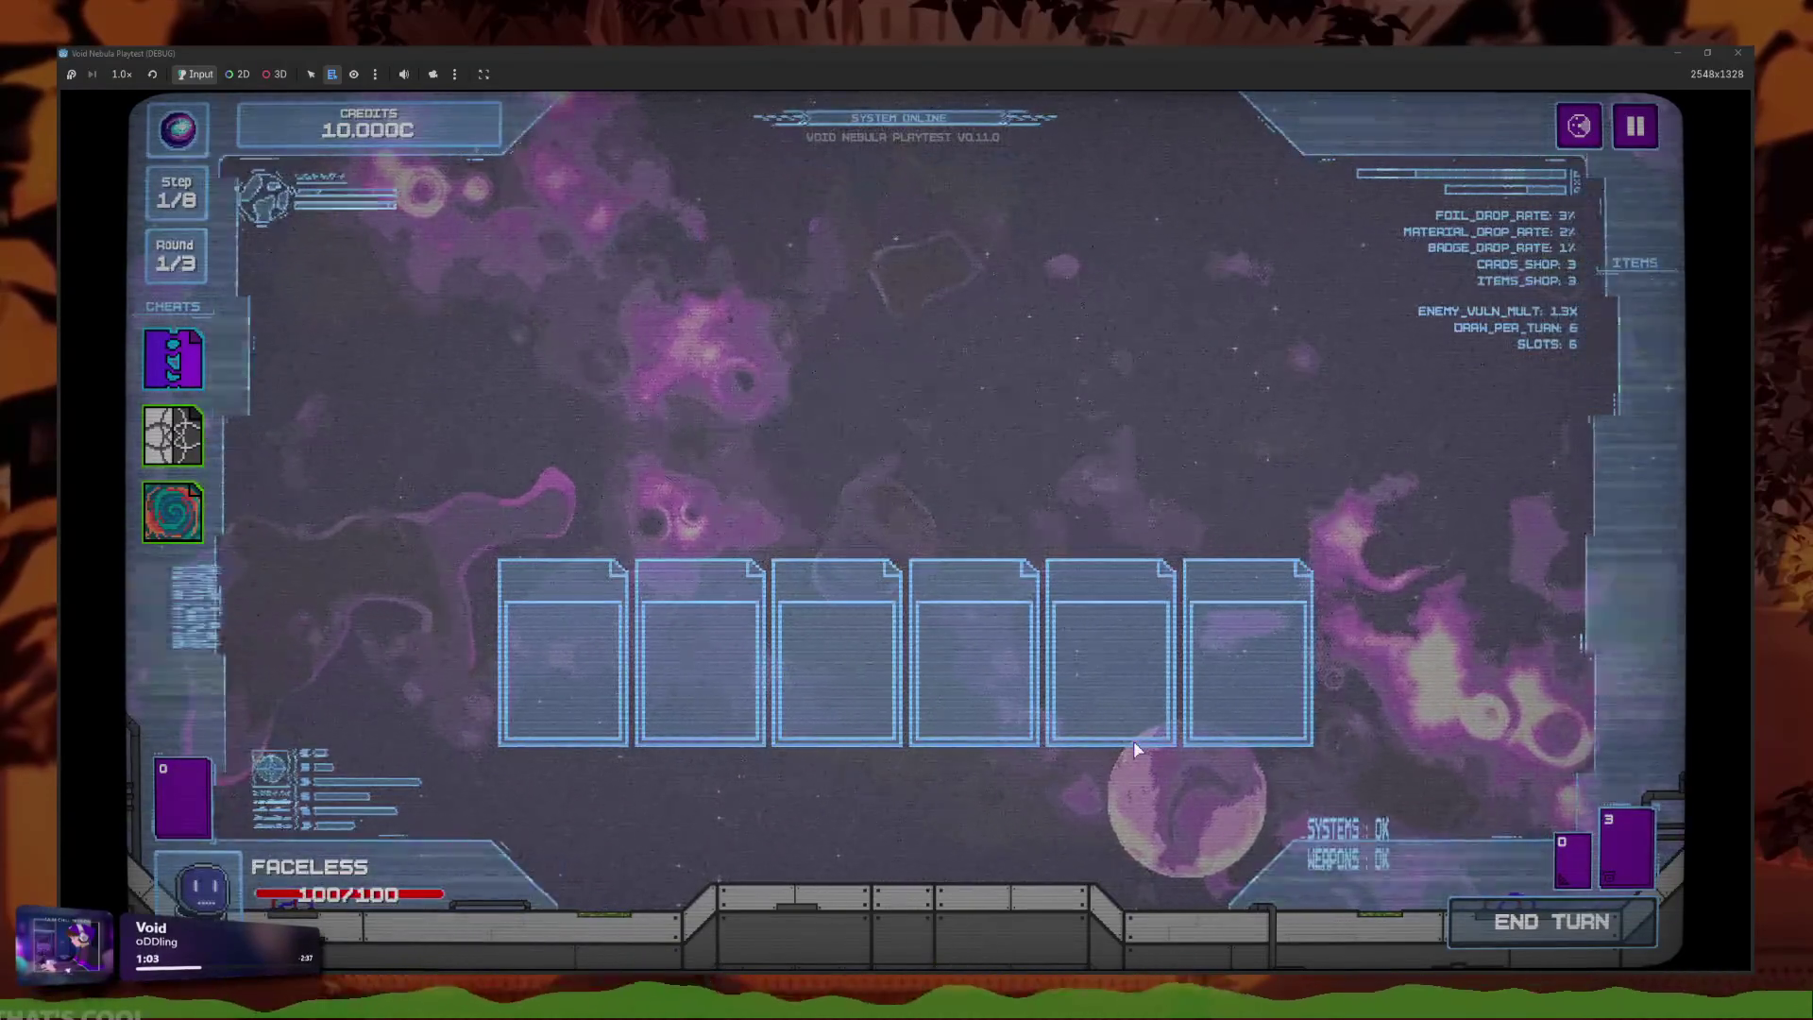
pyautogui.click(1077, 734)
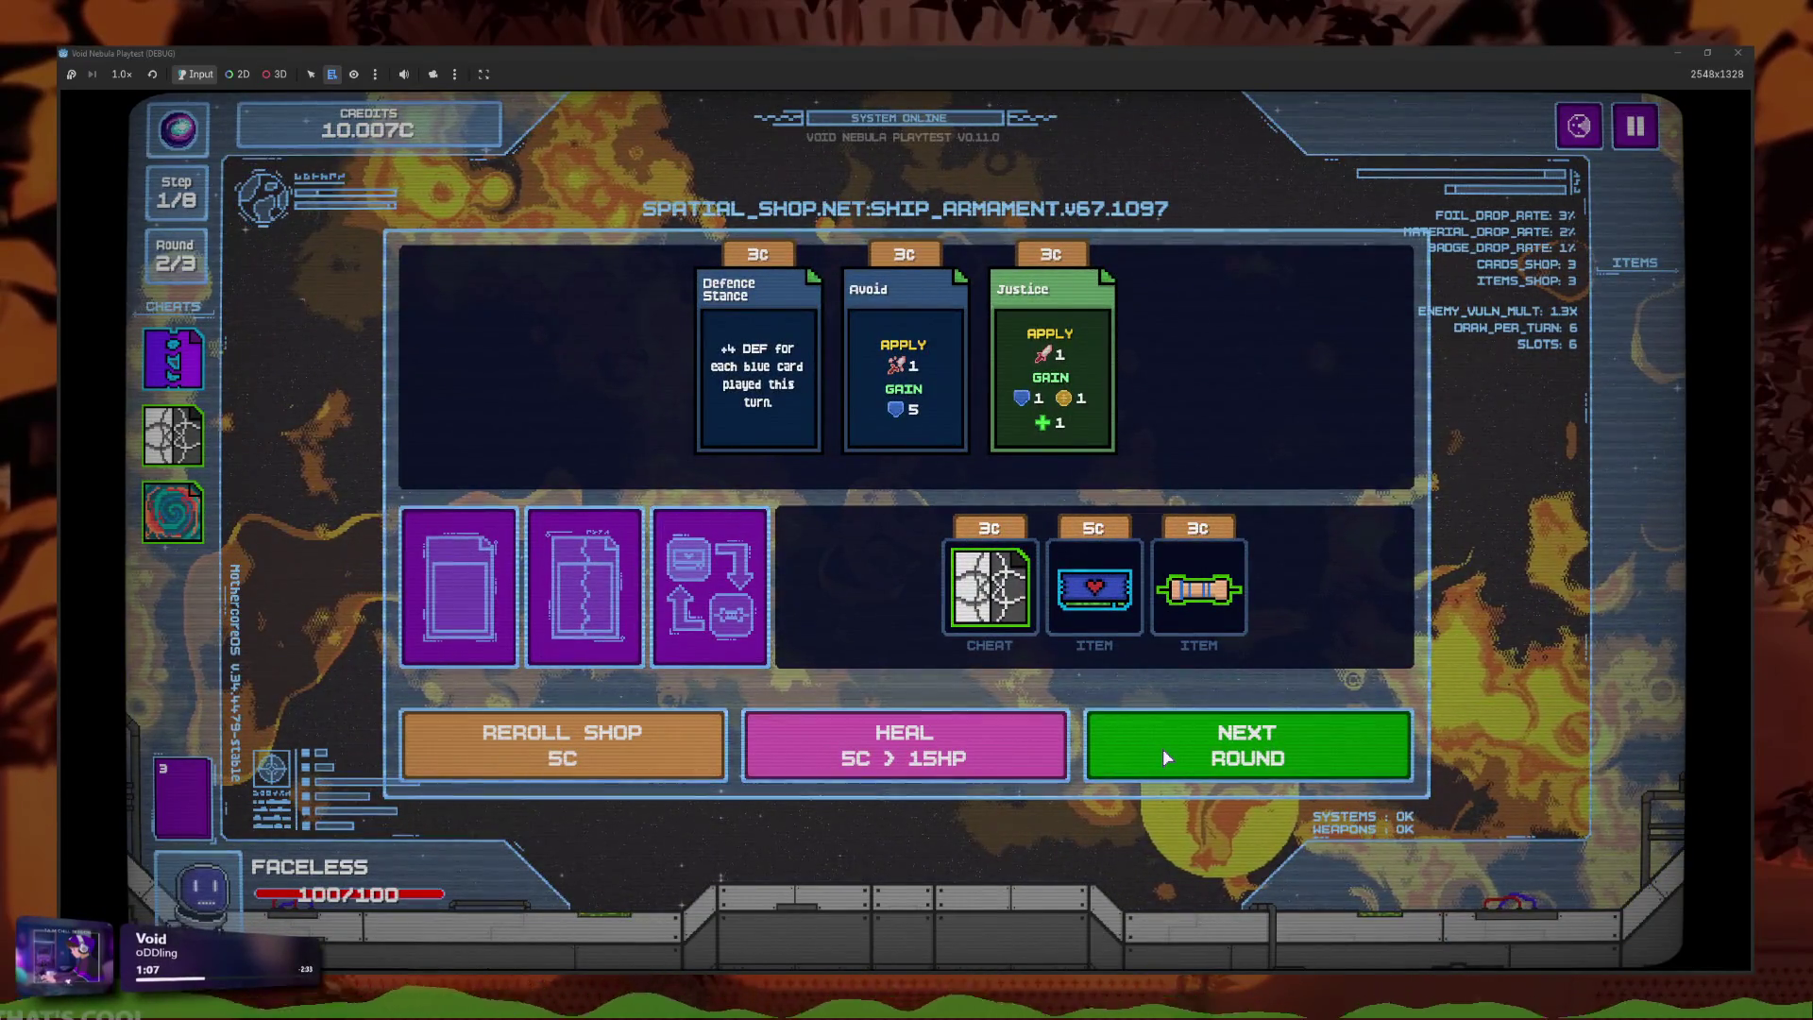
# Advance to round 3, beat Viper with the Slash cards, and collect the winnings.
pyautogui.moveTo(1026, 625)
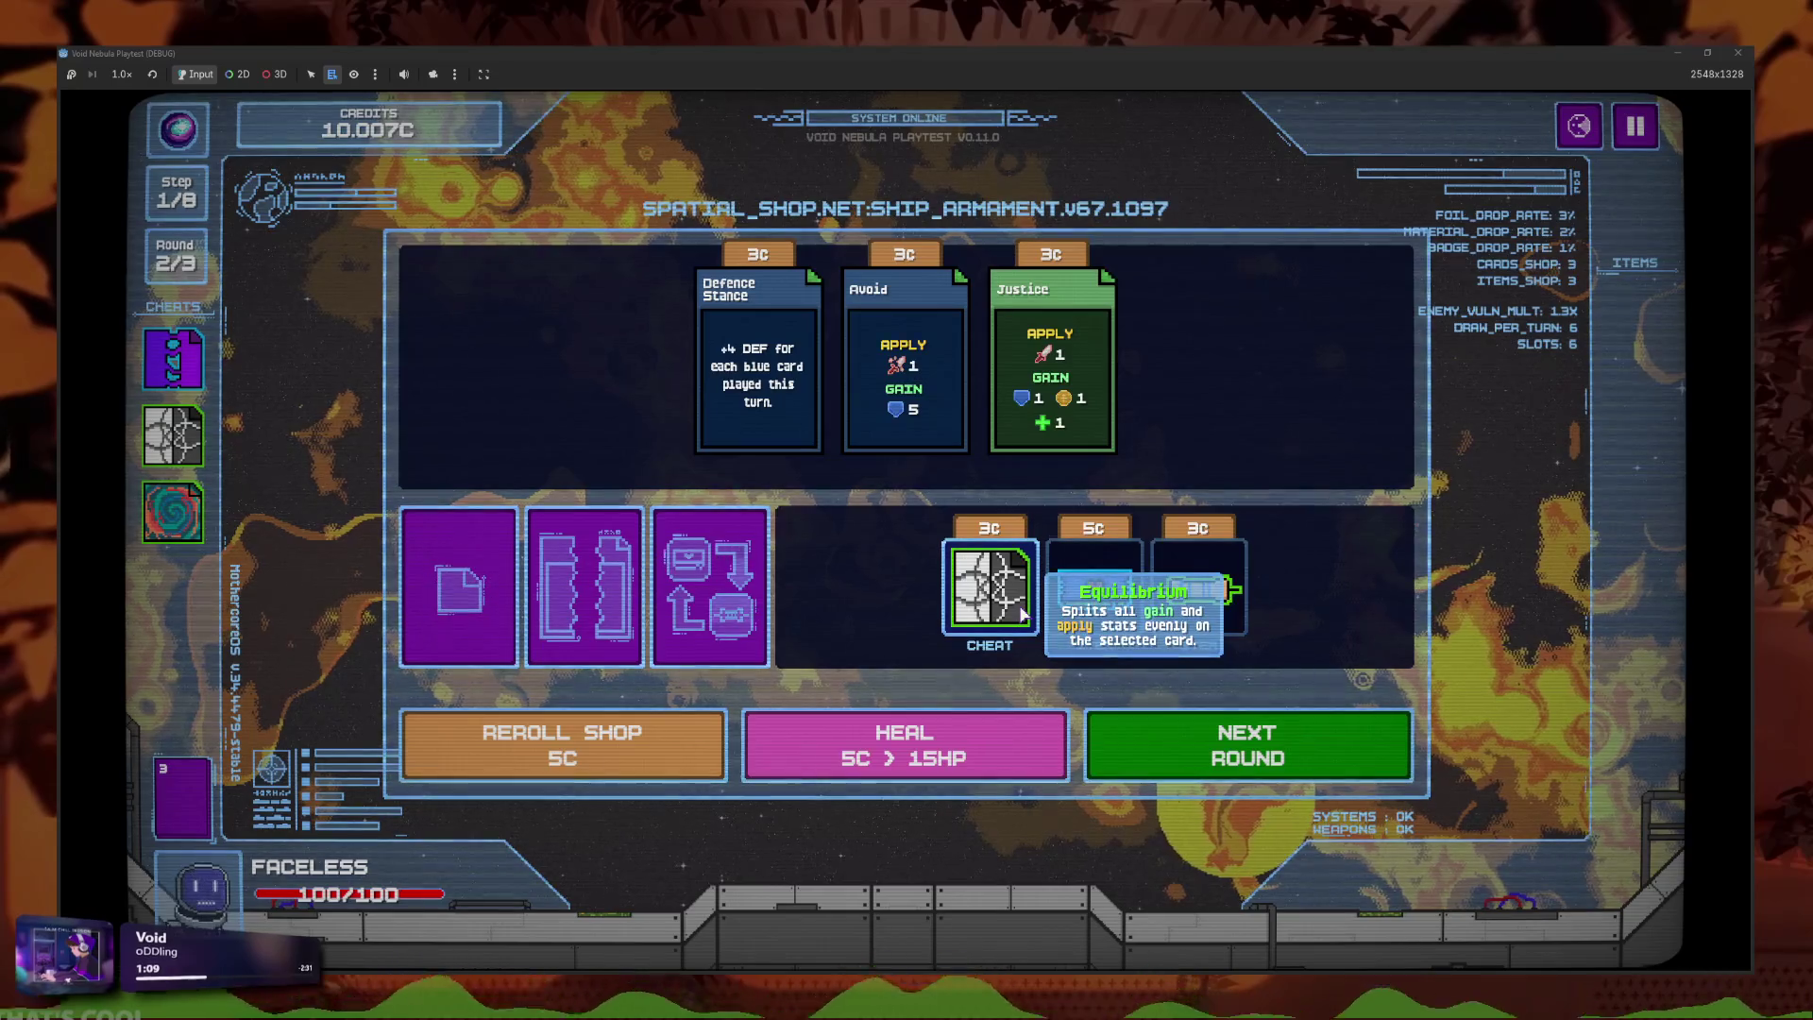
pyautogui.click(1146, 742)
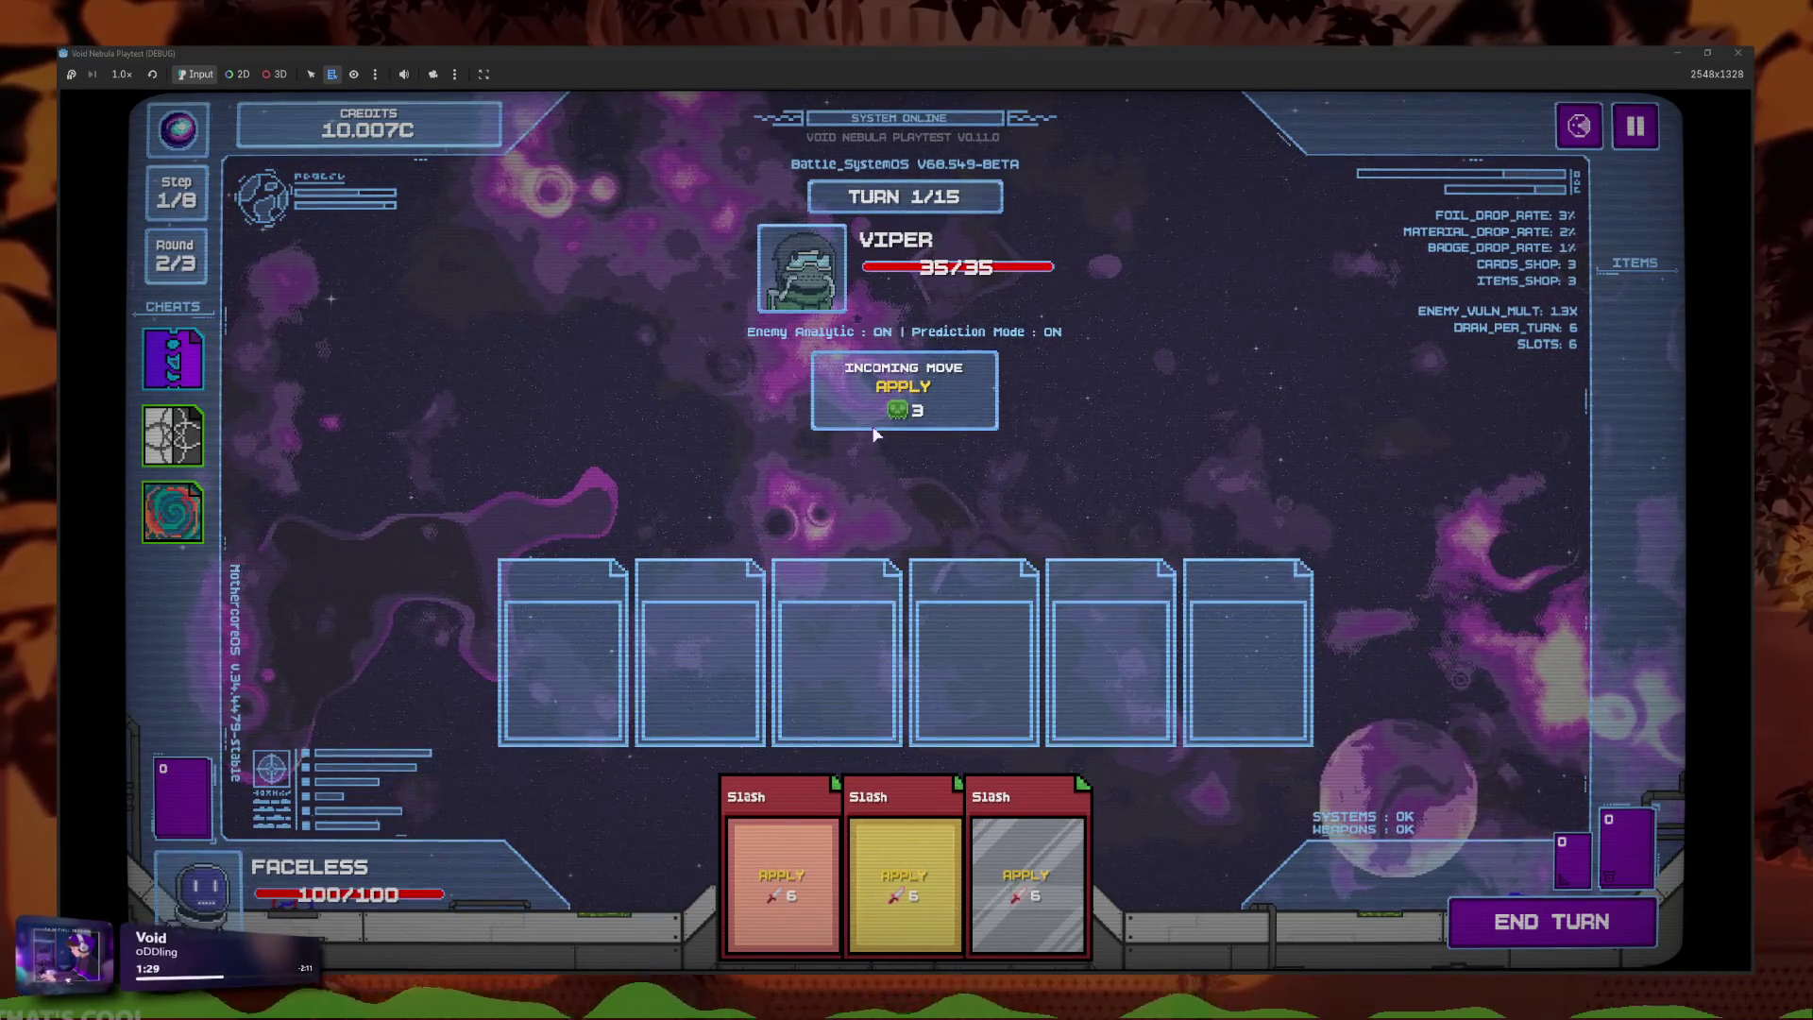
pyautogui.click(1544, 916)
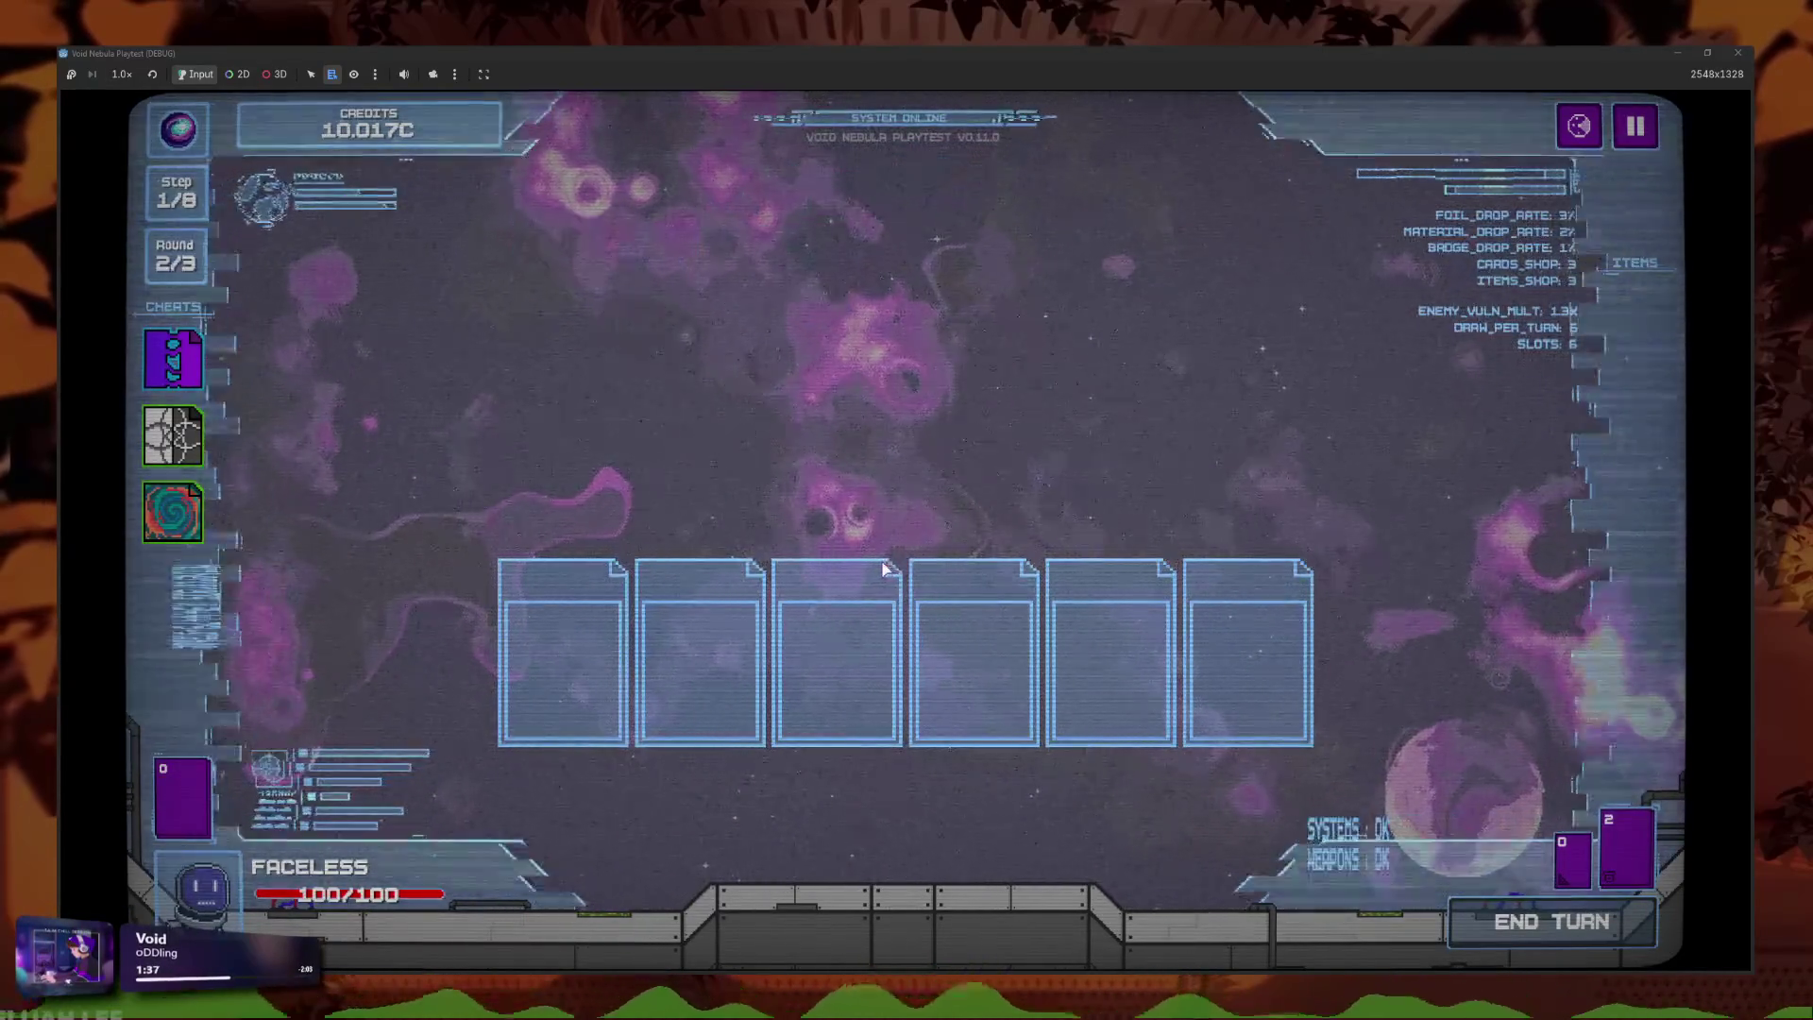
pyautogui.click(904, 729)
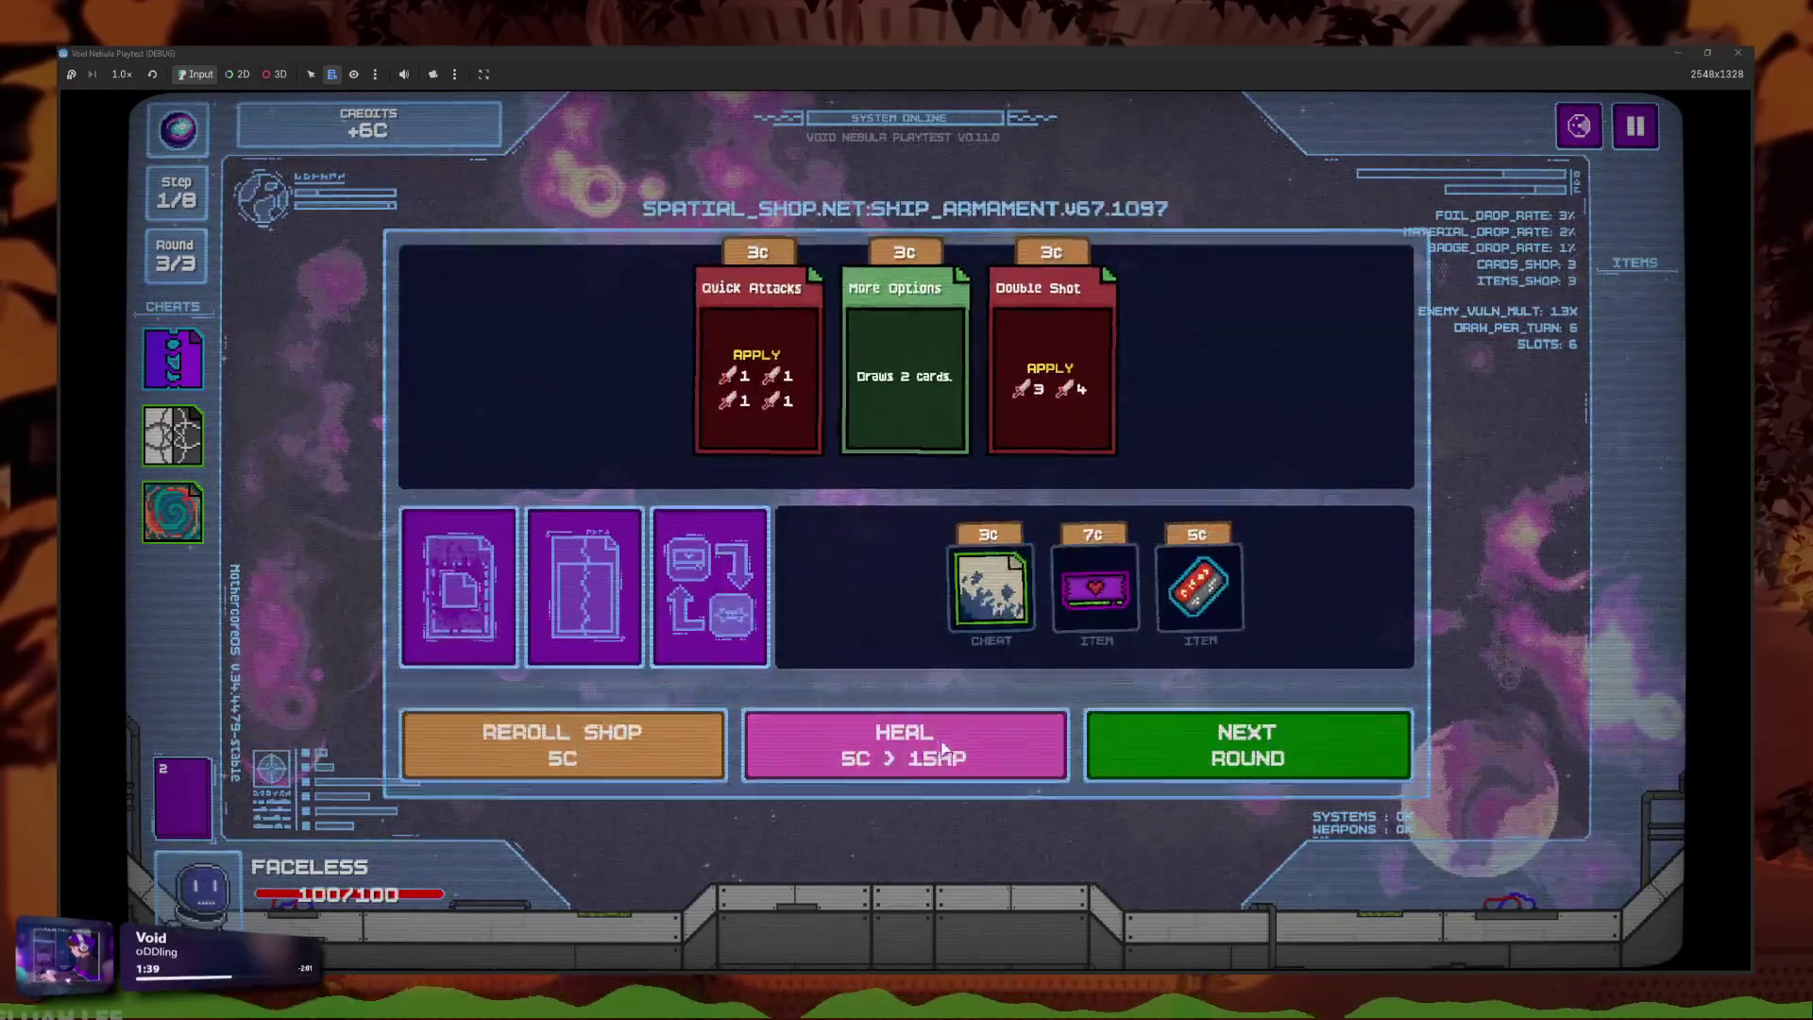
# Delete one Slash card with the file-delete cheat and check the remaining deck.
pyautogui.click(461, 598)
pyautogui.click(1001, 424)
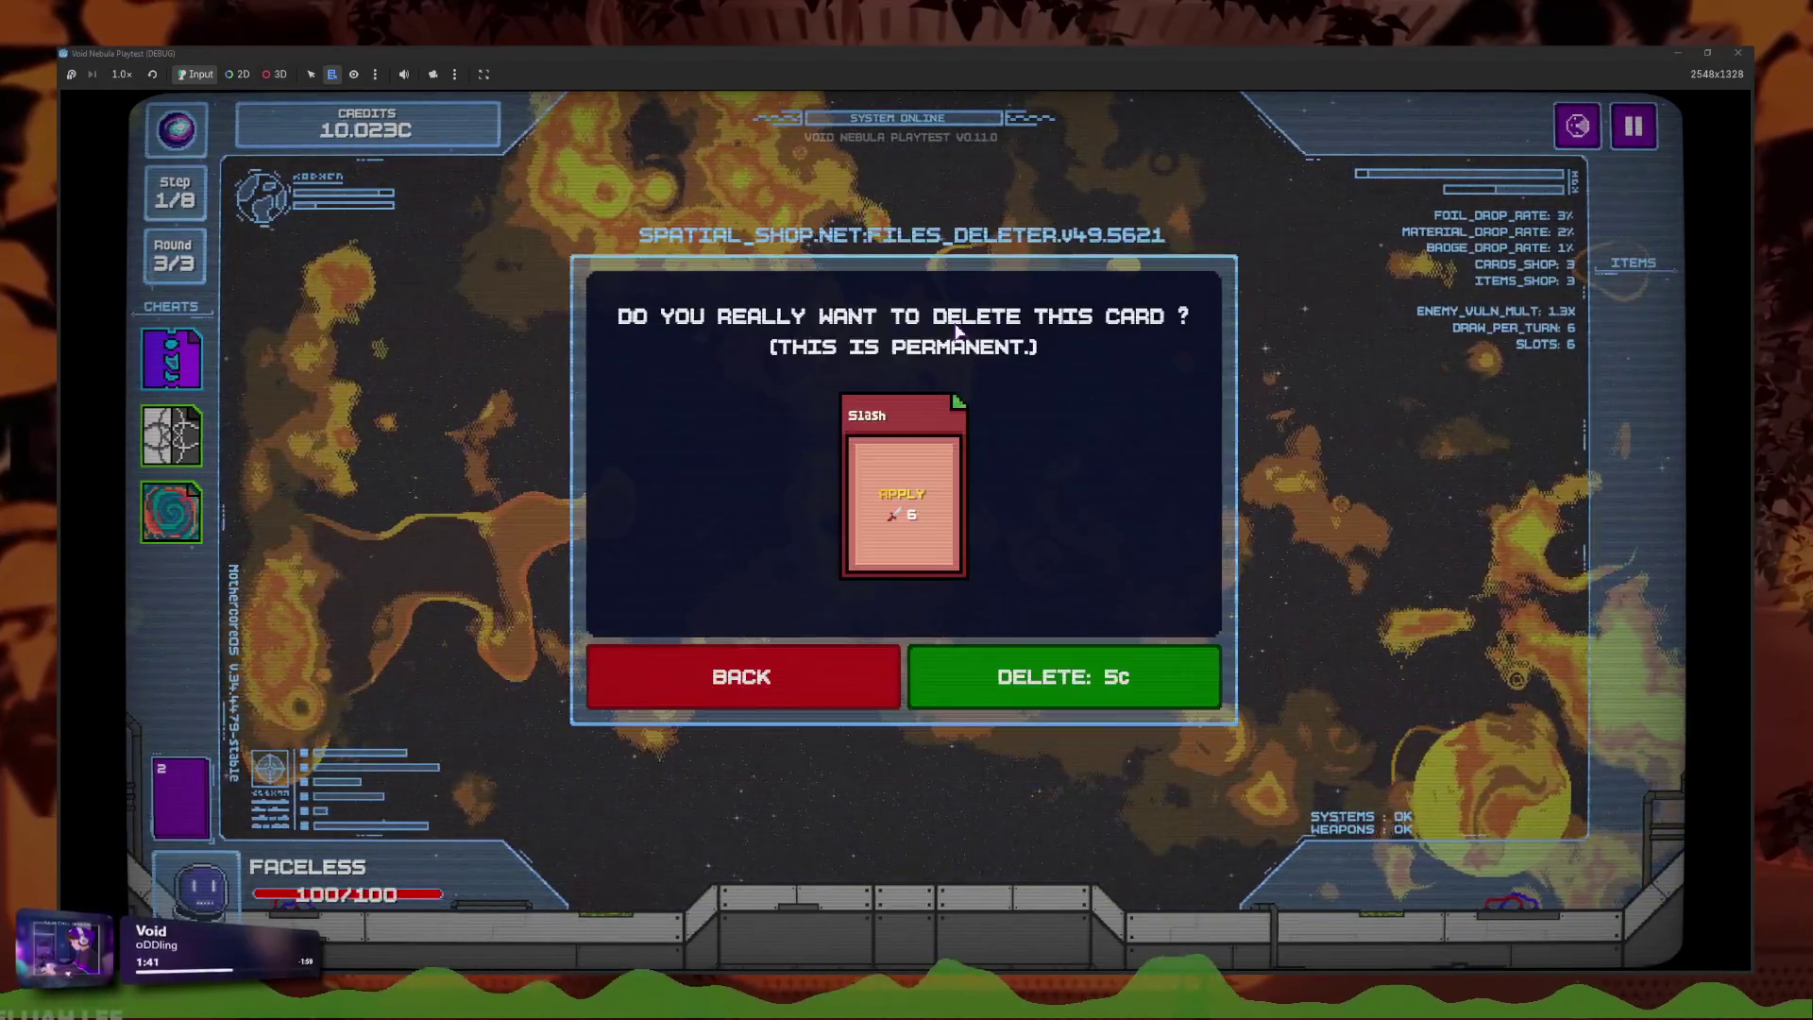
pyautogui.click(1048, 676)
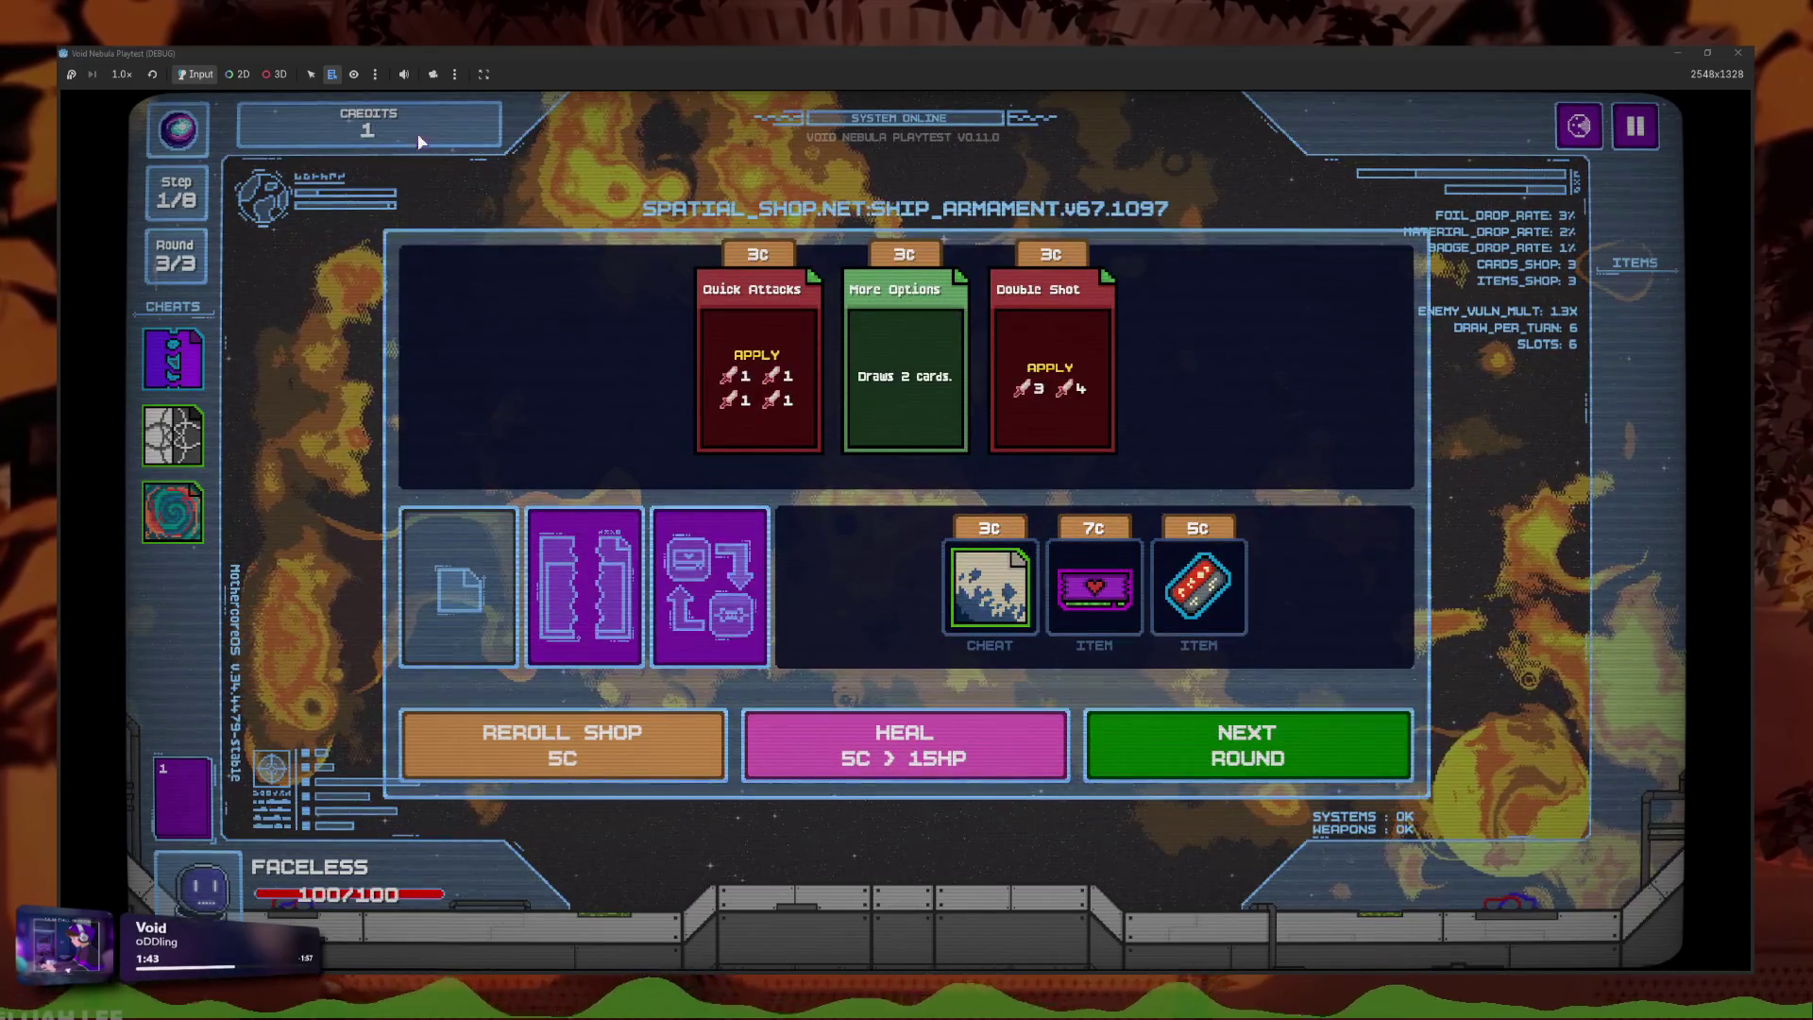
pyautogui.click(564, 614)
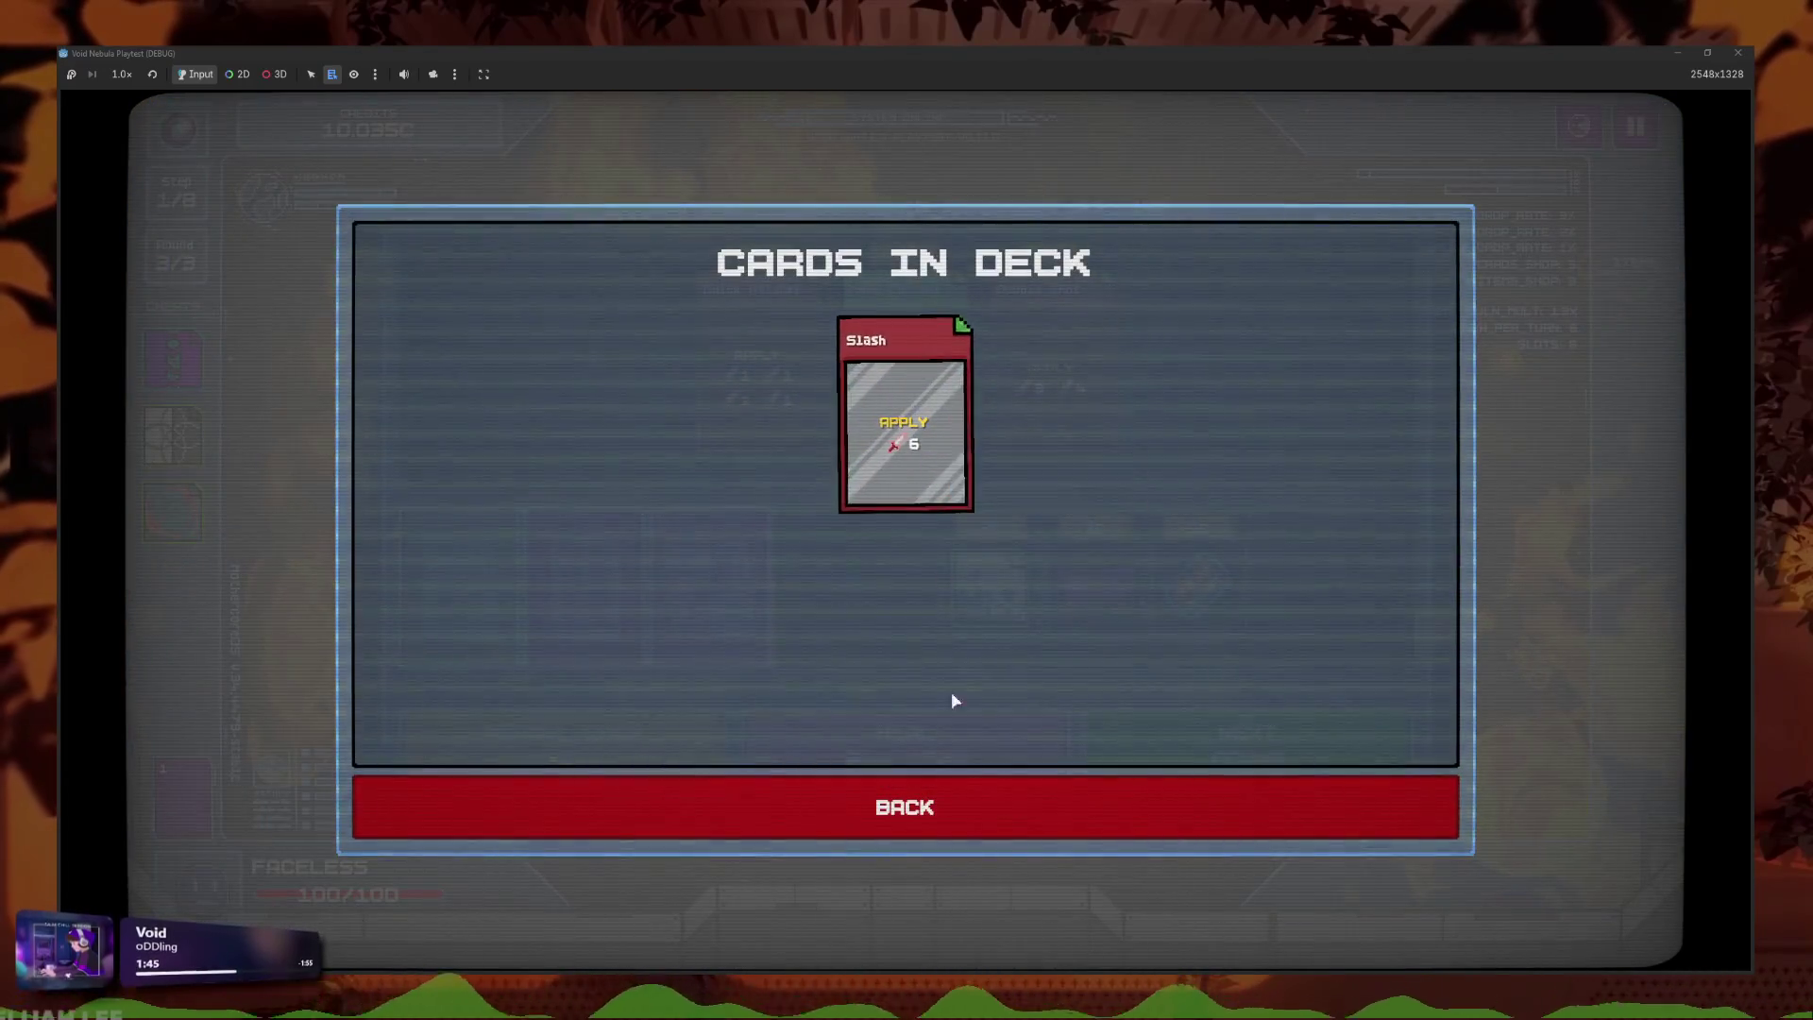
pyautogui.click(953, 807)
# Stop the playtest, save, and inspect the GLASS and GOLD_GLASS break code in player_global.gd.
pyautogui.press('F8')
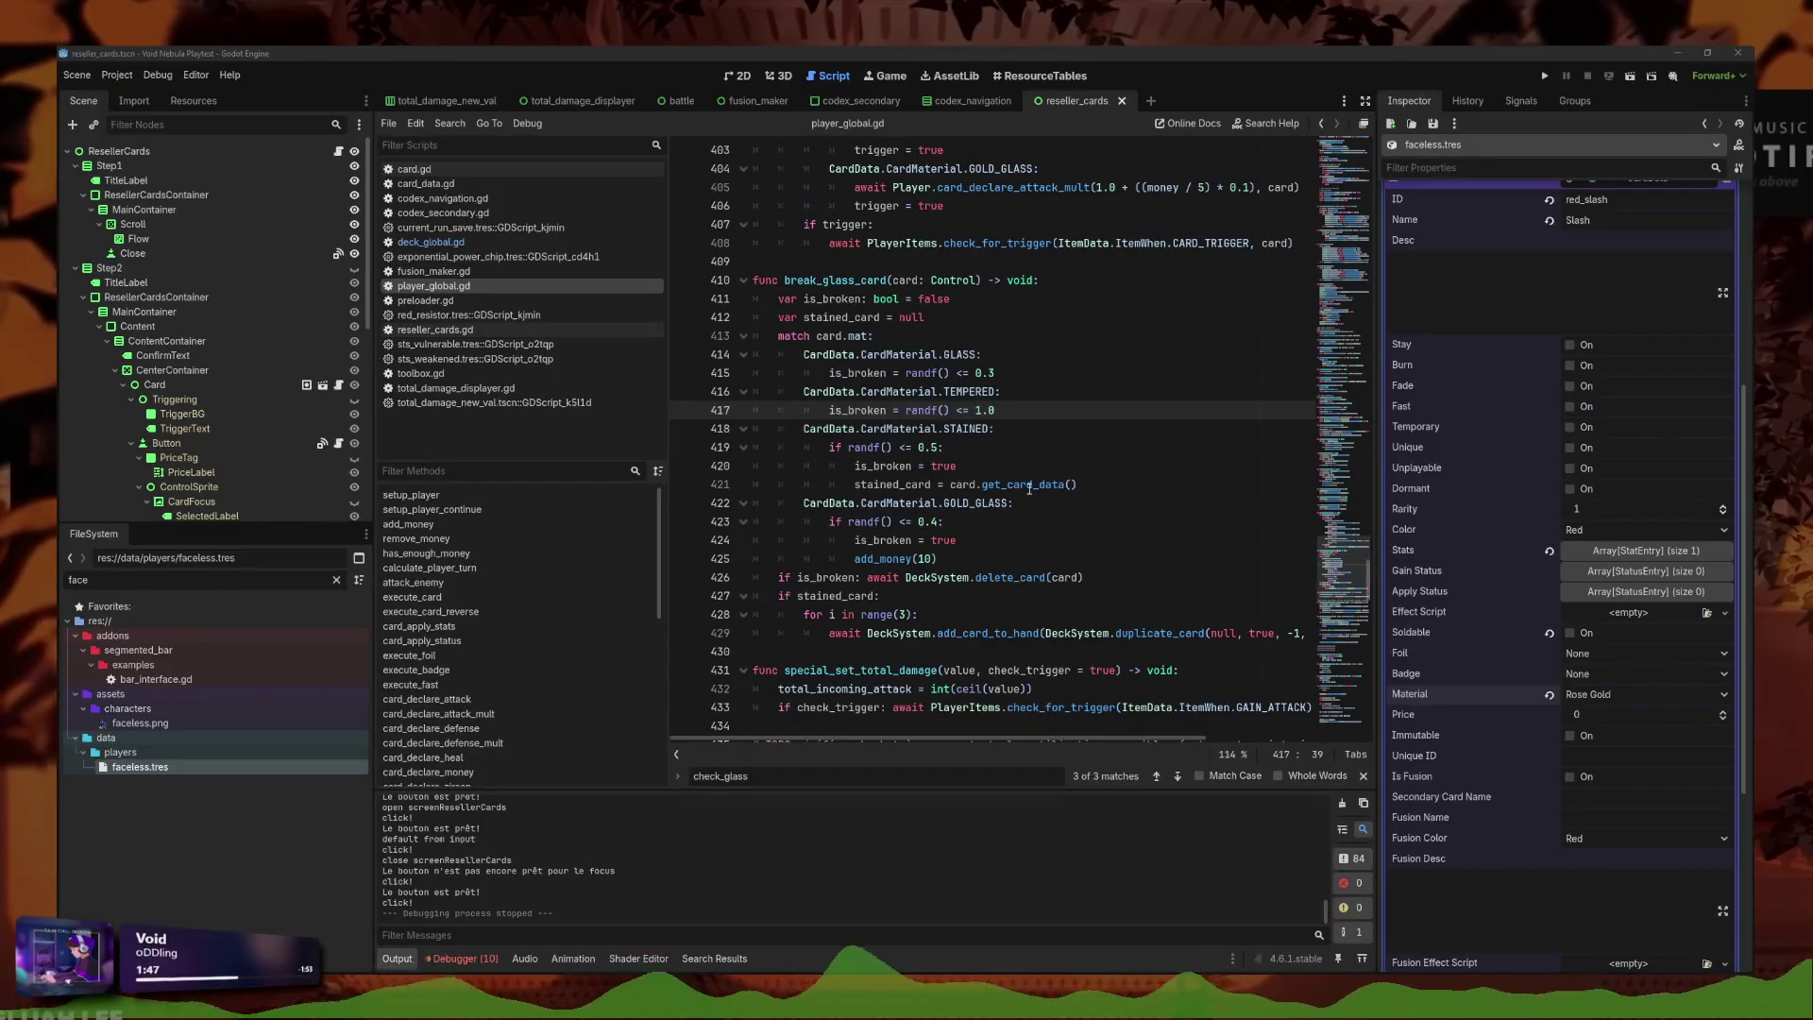
pyautogui.click(1116, 369)
pyautogui.hotkey('ctrl', 's')
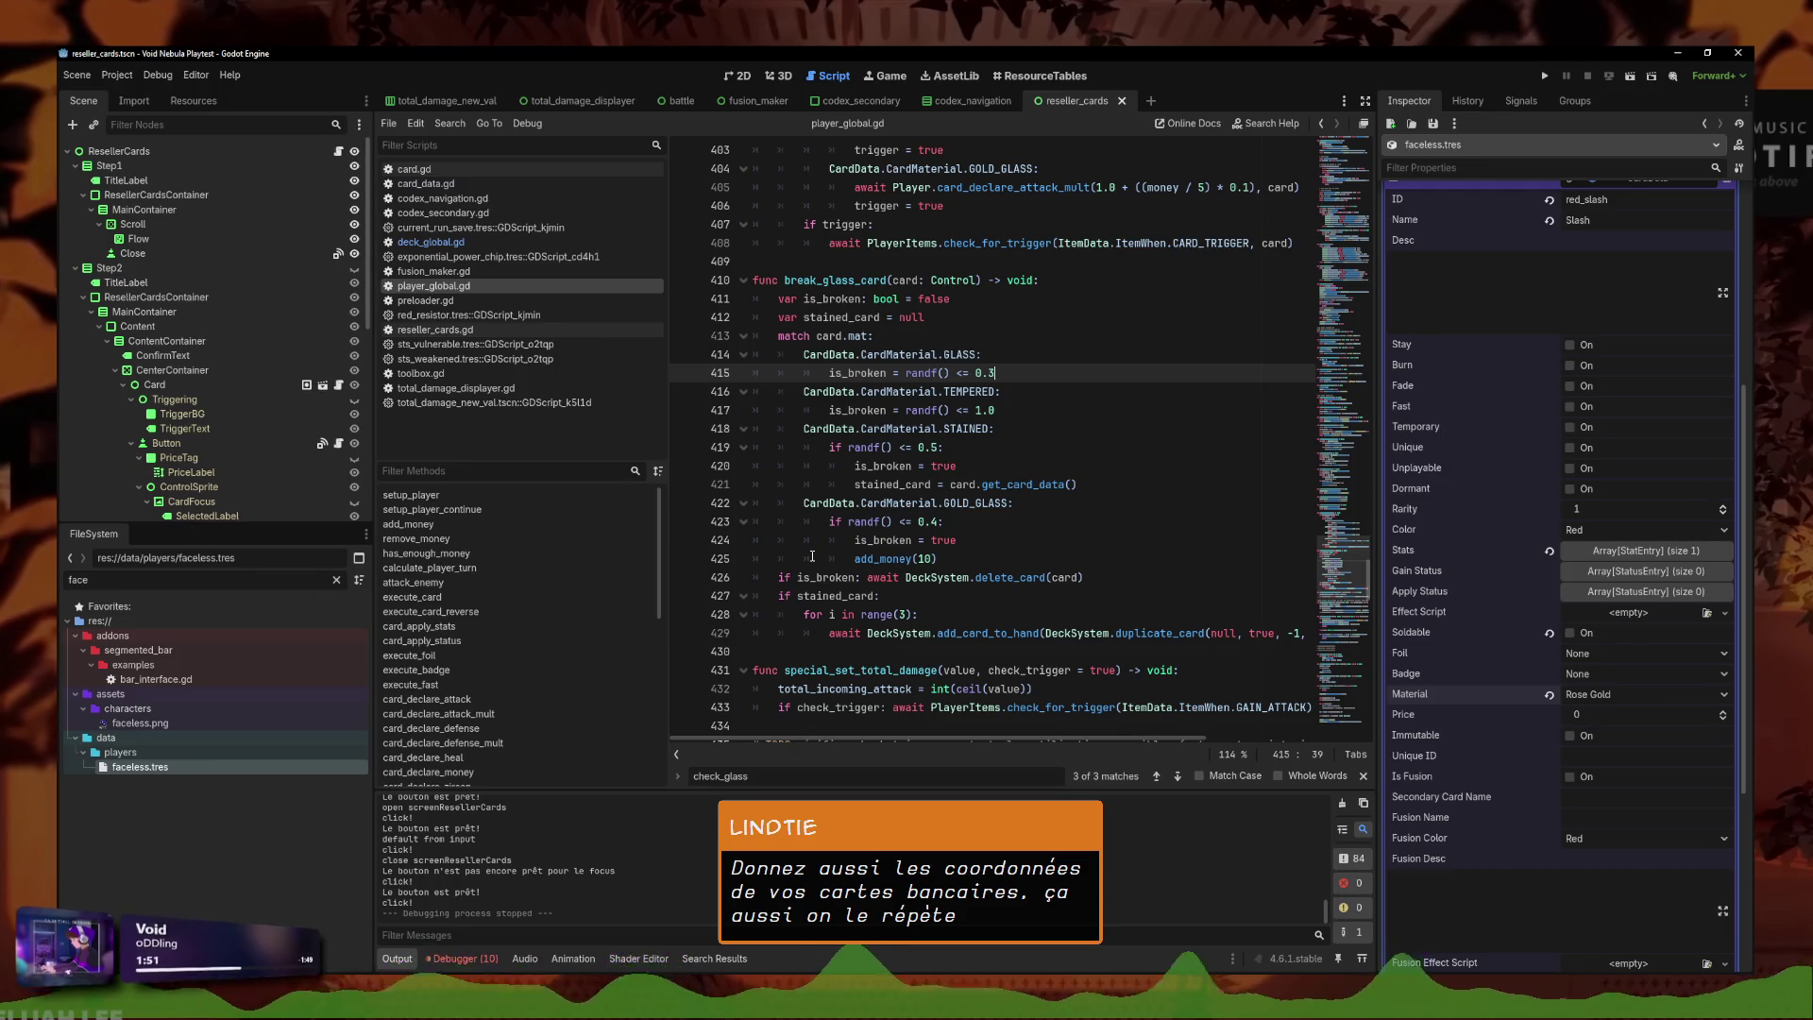
pyautogui.click(1100, 522)
pyautogui.press('Up')
pyautogui.press('Up')
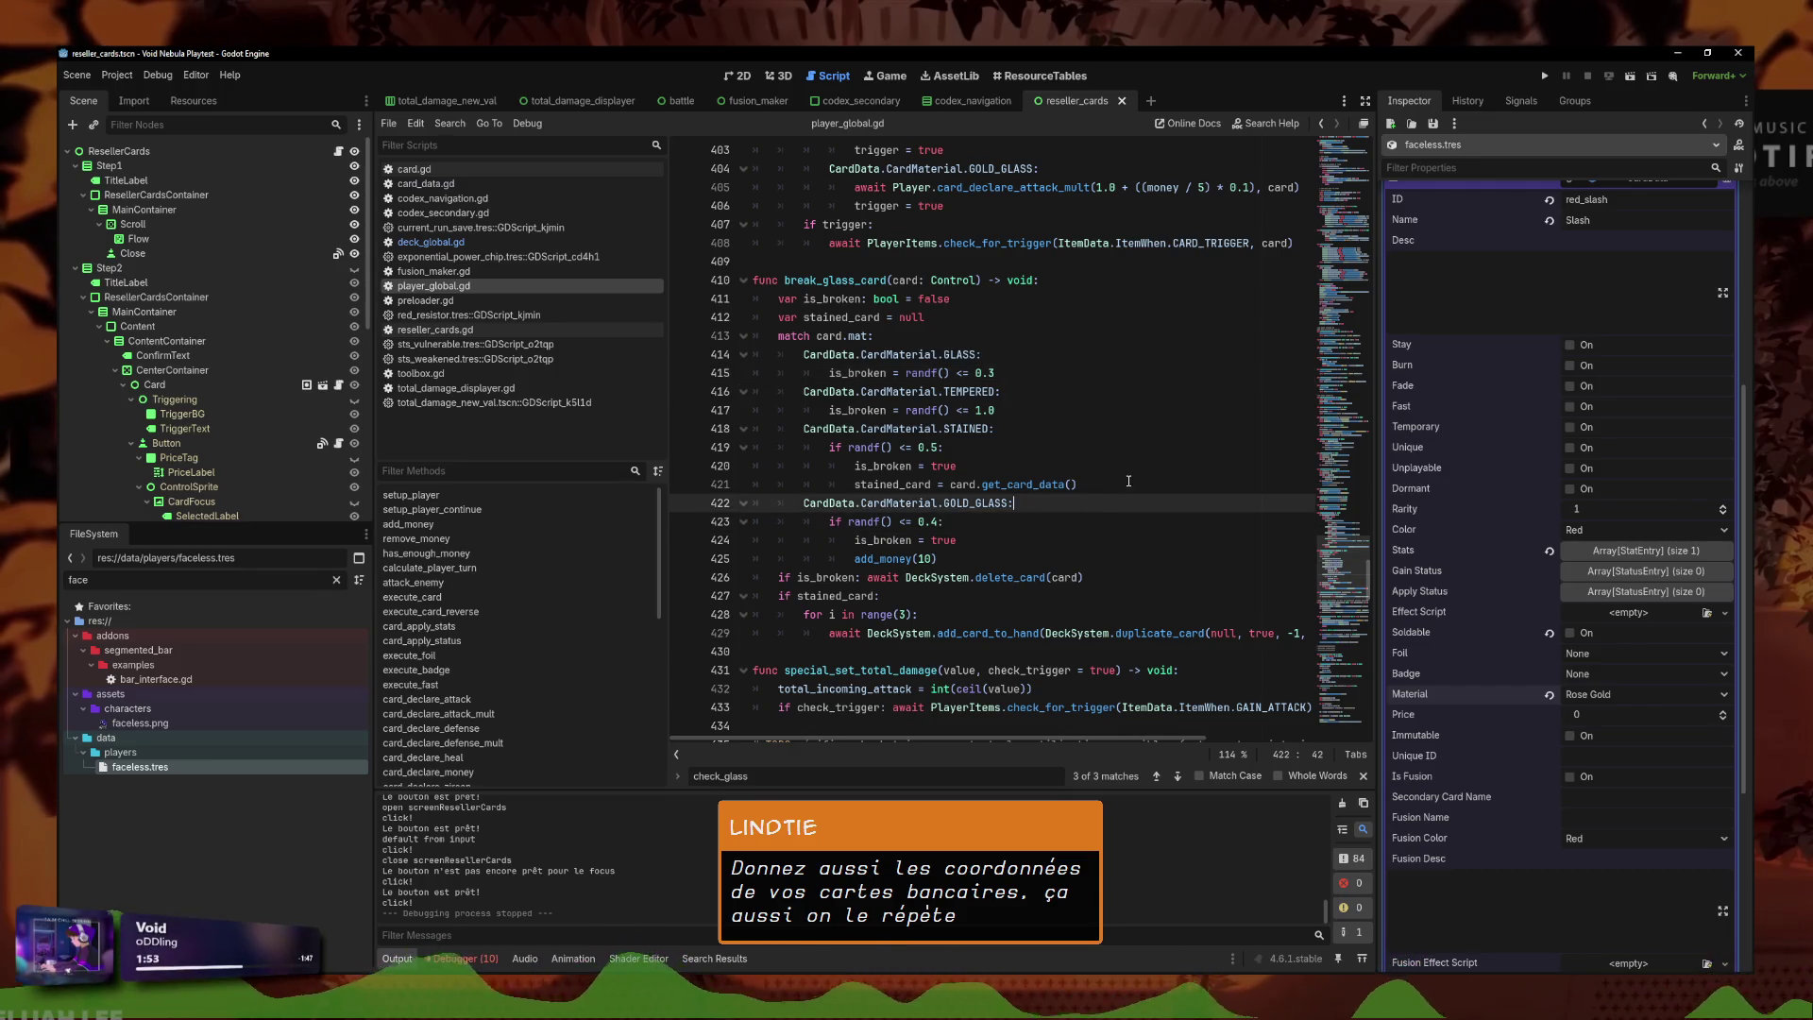
pyautogui.hotkey('ctrl', 's')
# Review the TEMPERED and GLASS break chances, then switch to deck_global.gd.
pyautogui.click(1127, 411)
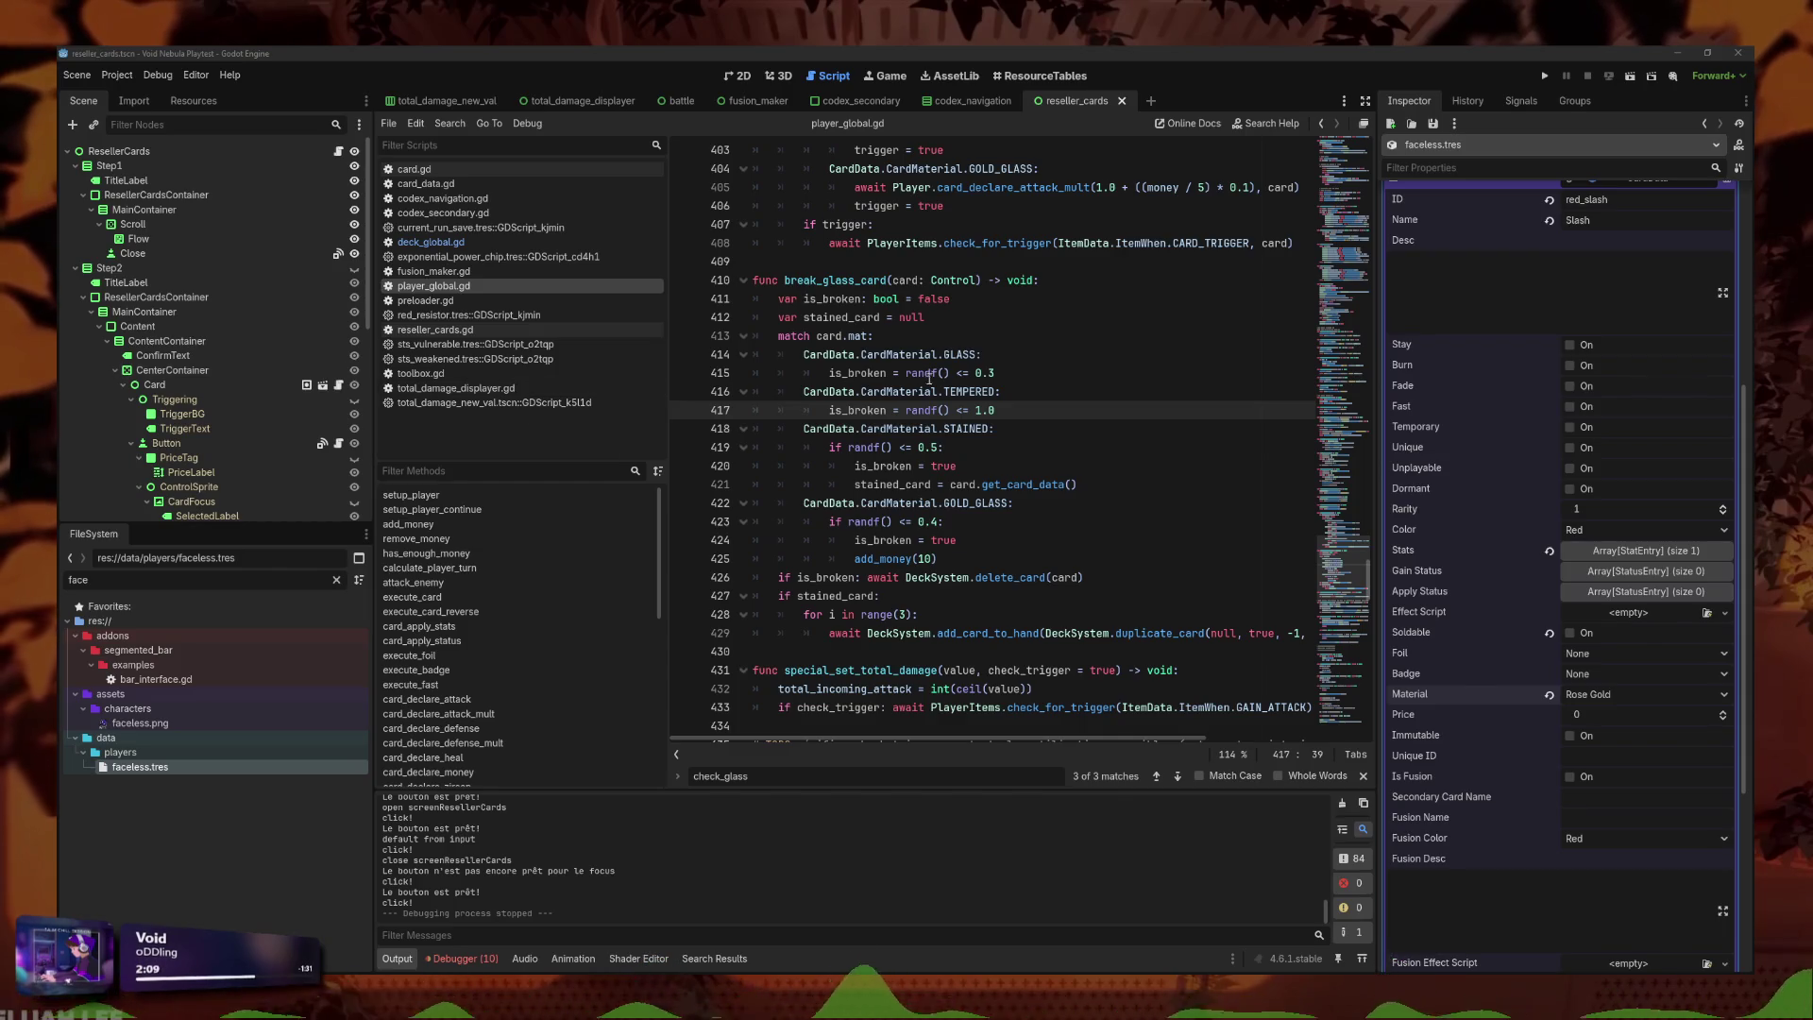
pyautogui.click(974, 373)
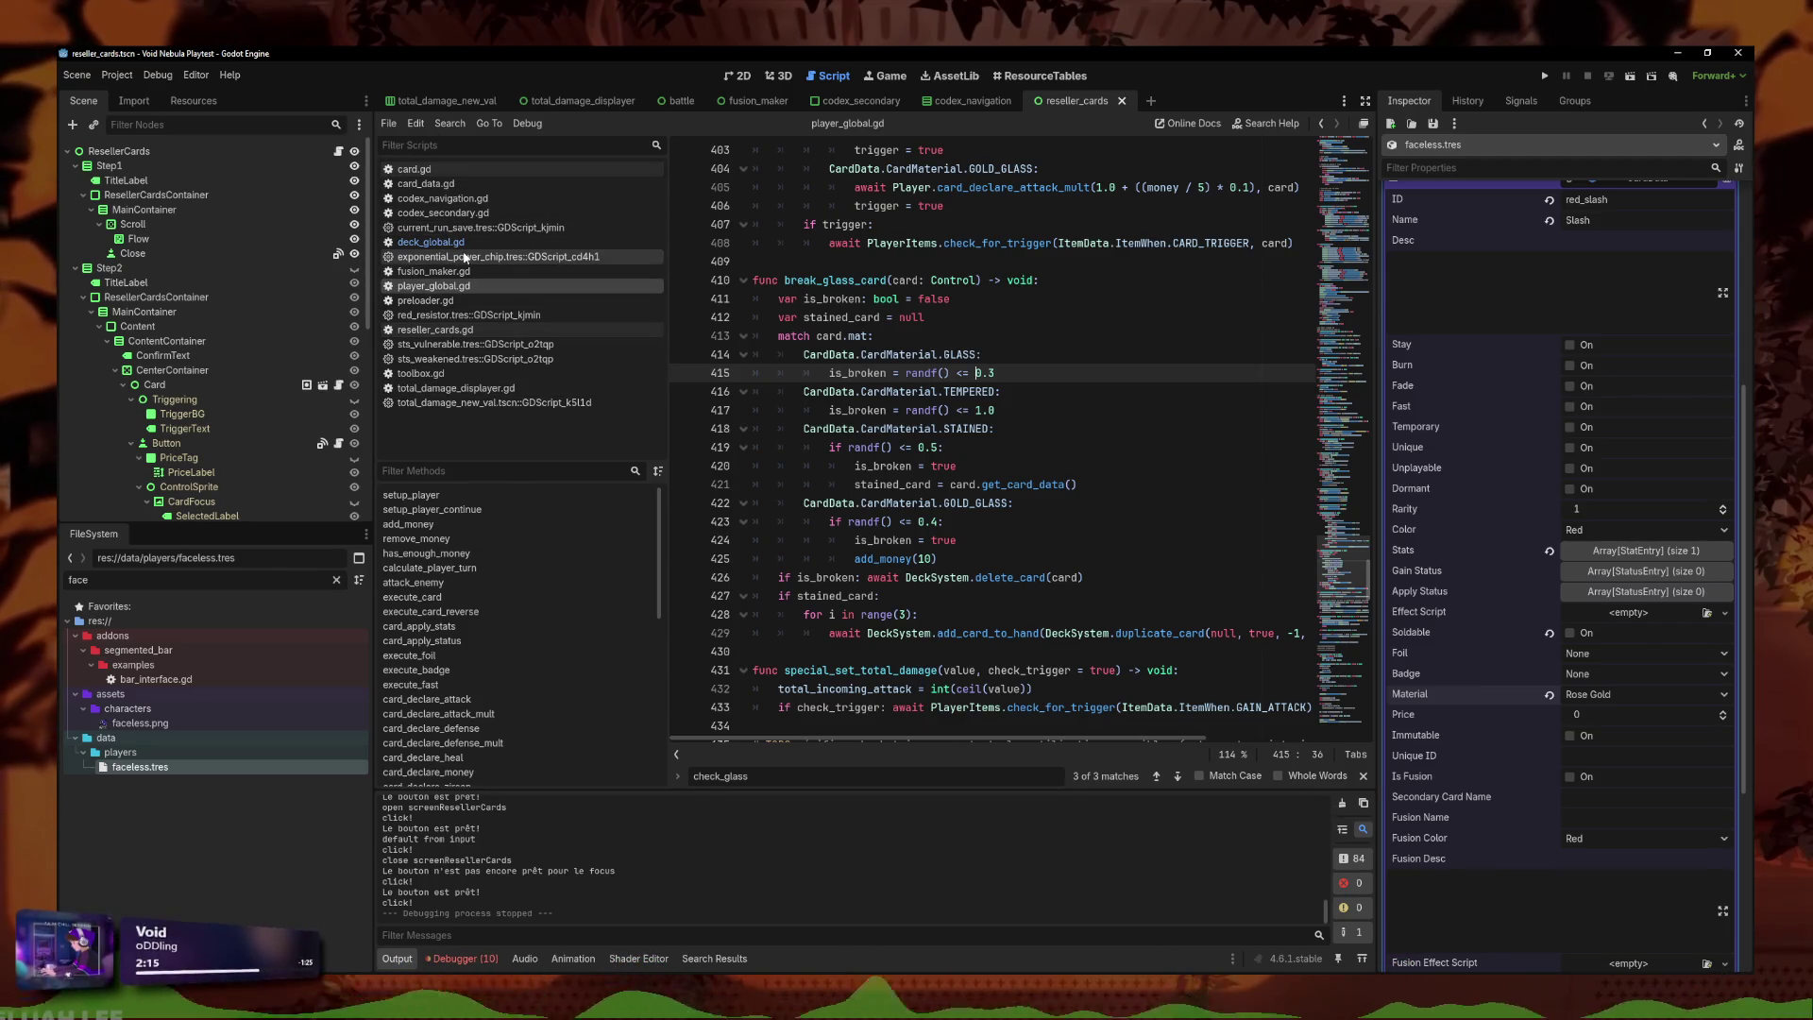
pyautogui.click(431, 242)
pyautogui.click(1012, 400)
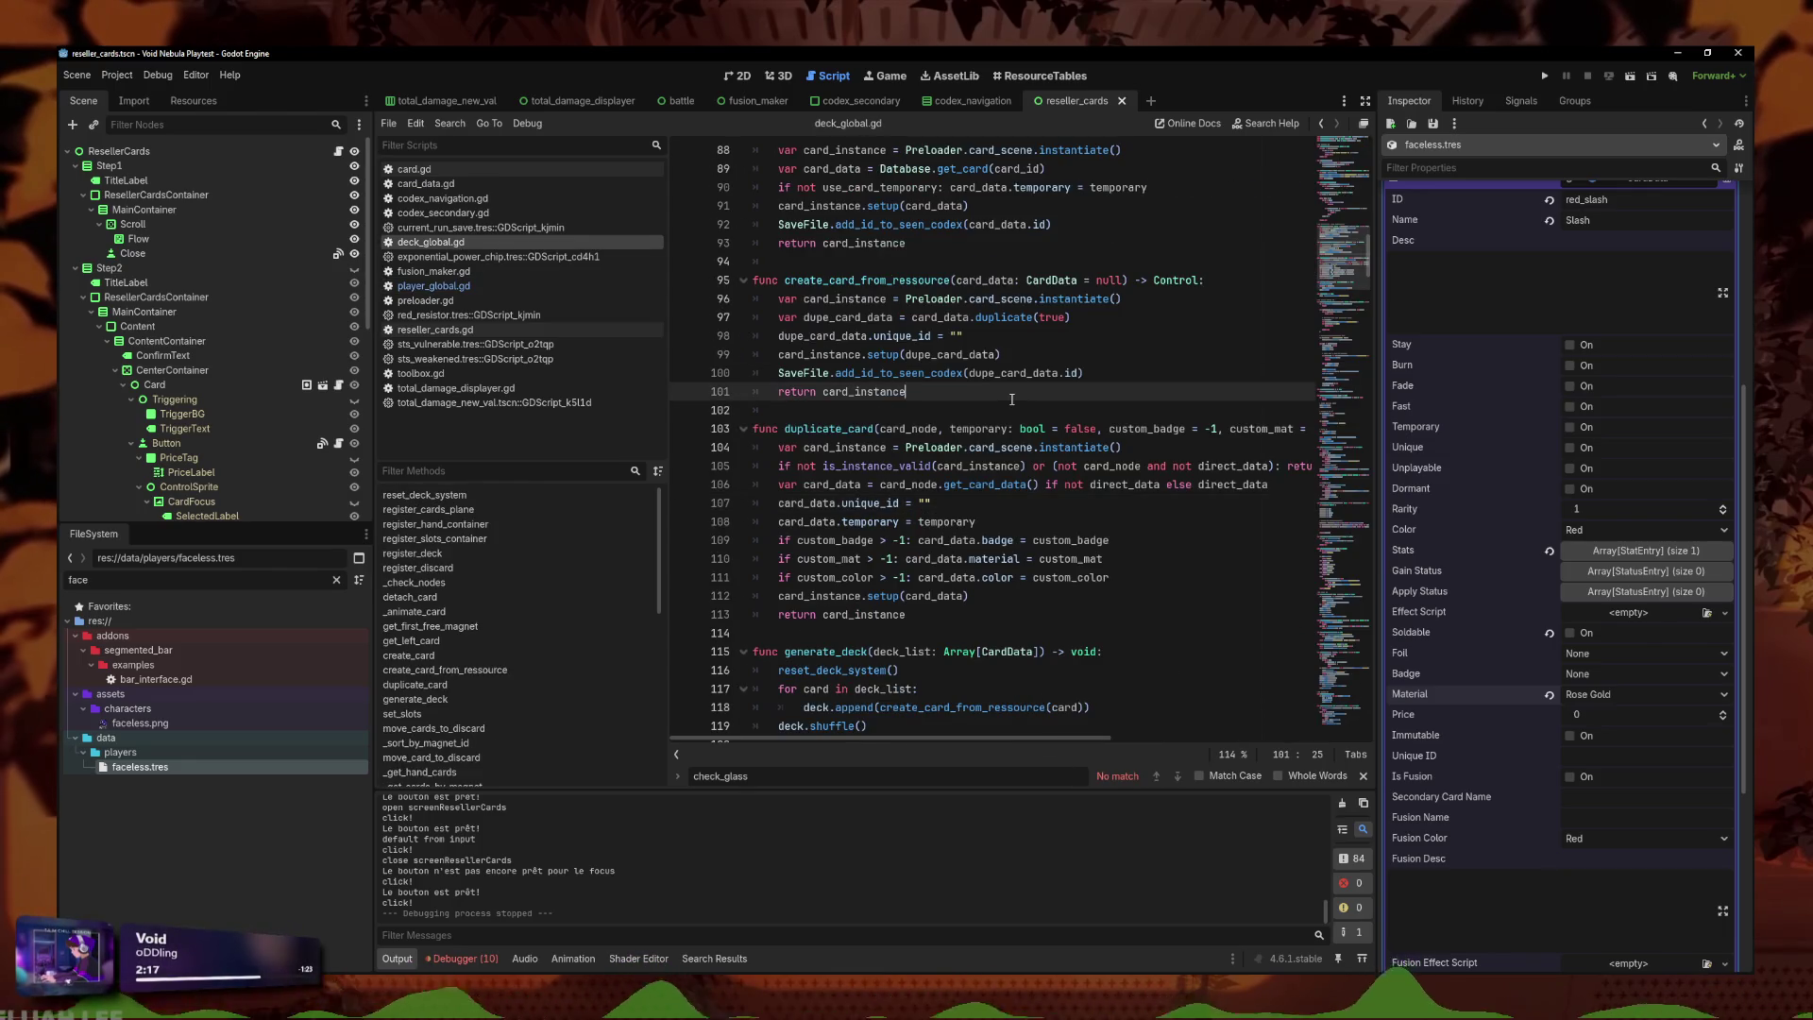
# Find trigger_mat_reinforced and paste a duplicate of the function below the original.
pyautogui.hotkey('ctrl', 'f')
pyautogui.write('reinforced')
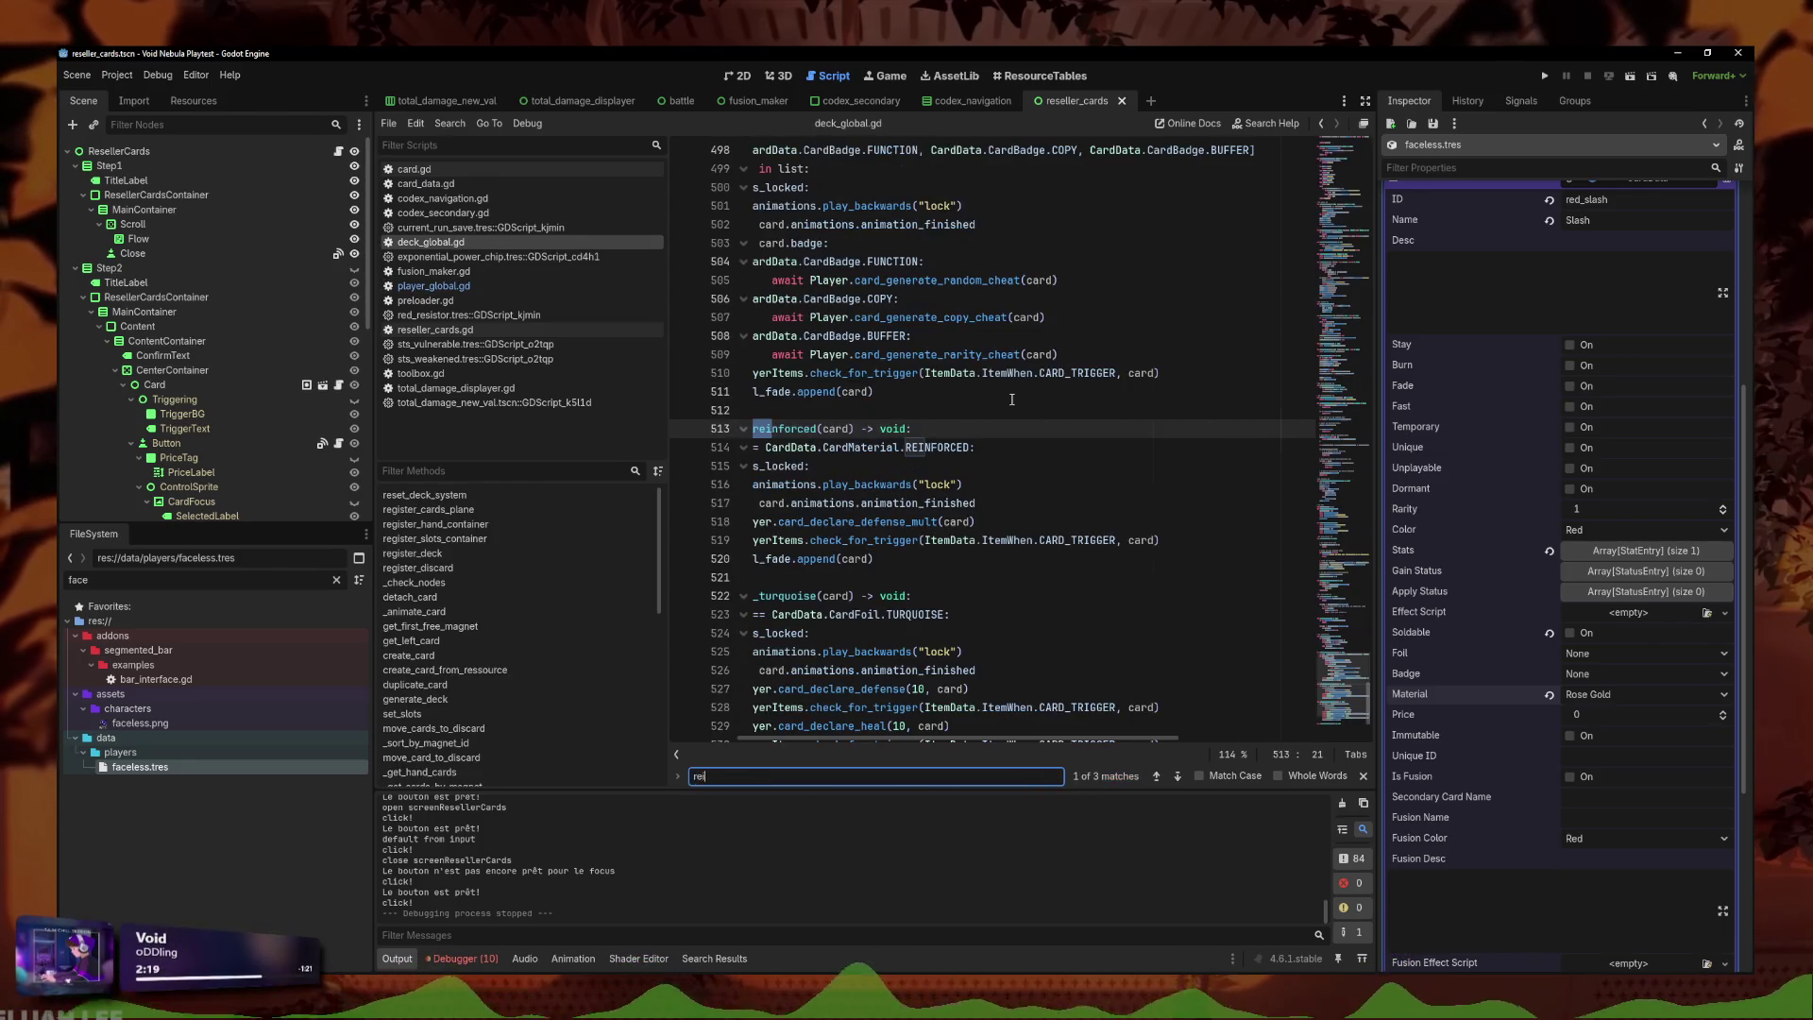
pyautogui.click(898, 469)
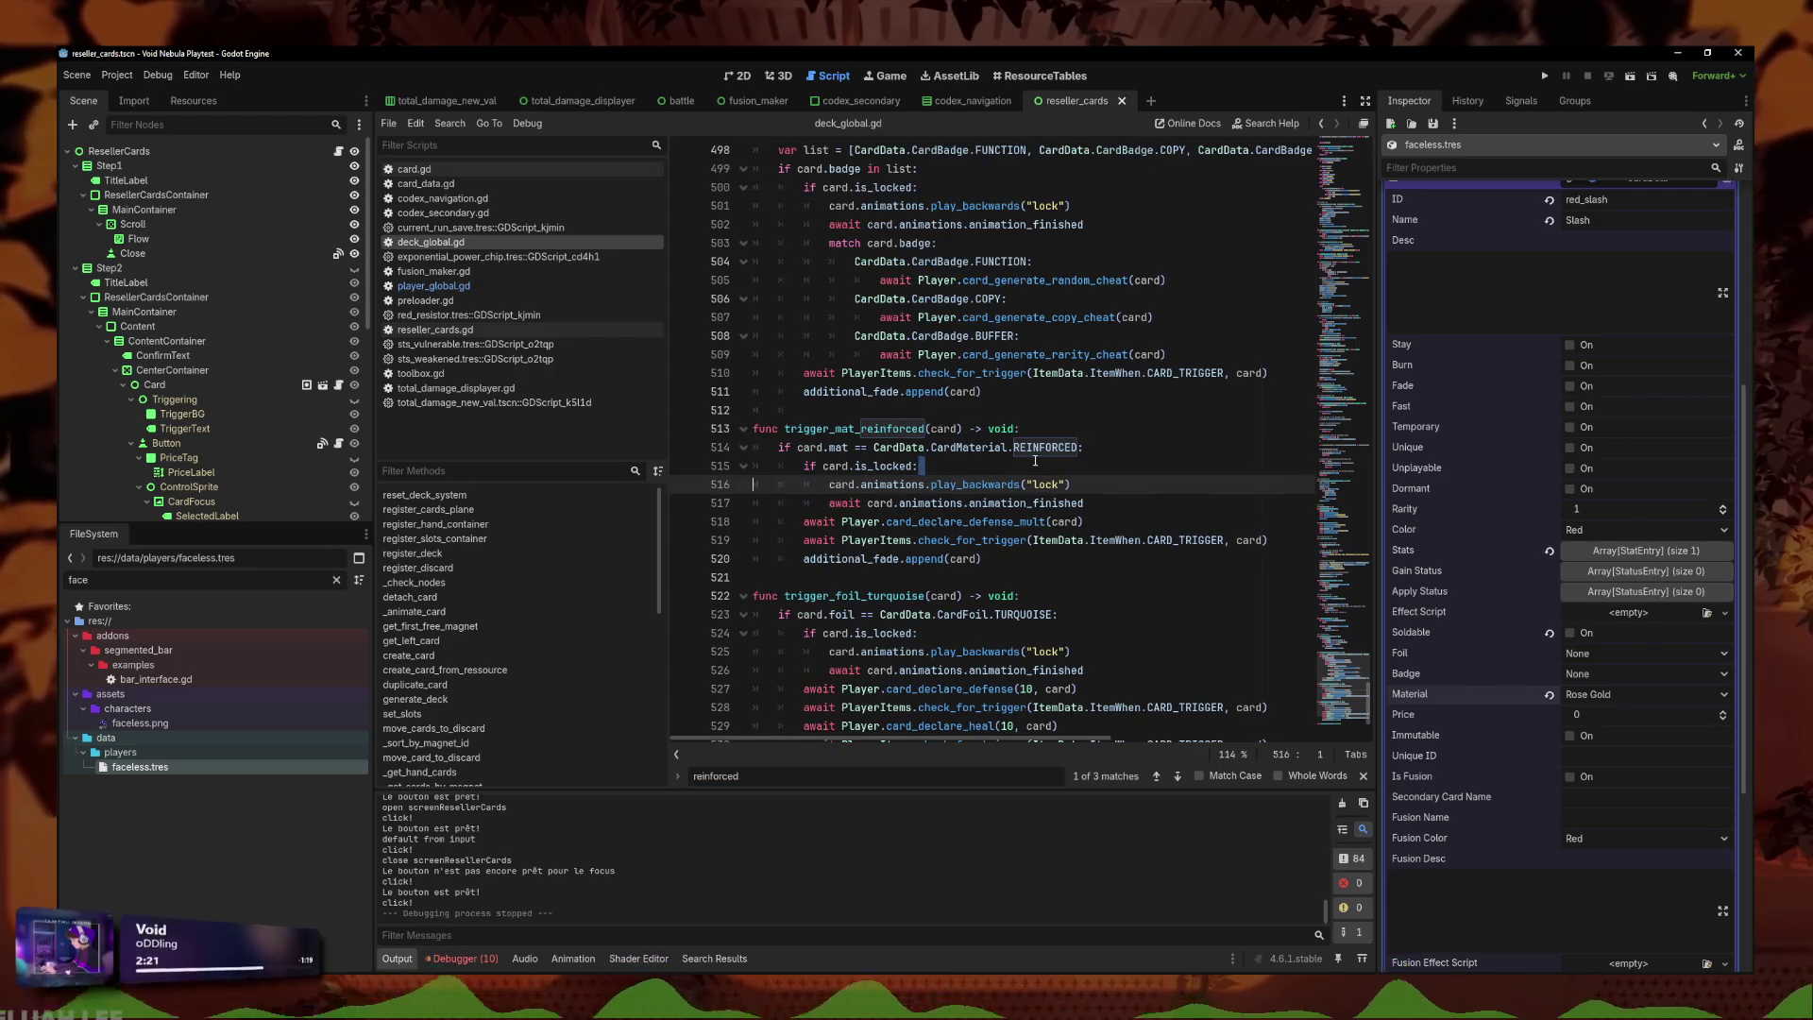
pyautogui.moveTo(982, 559)
pyautogui.mouseDown()
pyautogui.moveTo(825, 481)
pyautogui.moveTo(672, 435)
pyautogui.mouseUp()
pyautogui.hotkey('ctrl', 'c')
pyautogui.click(1056, 553)
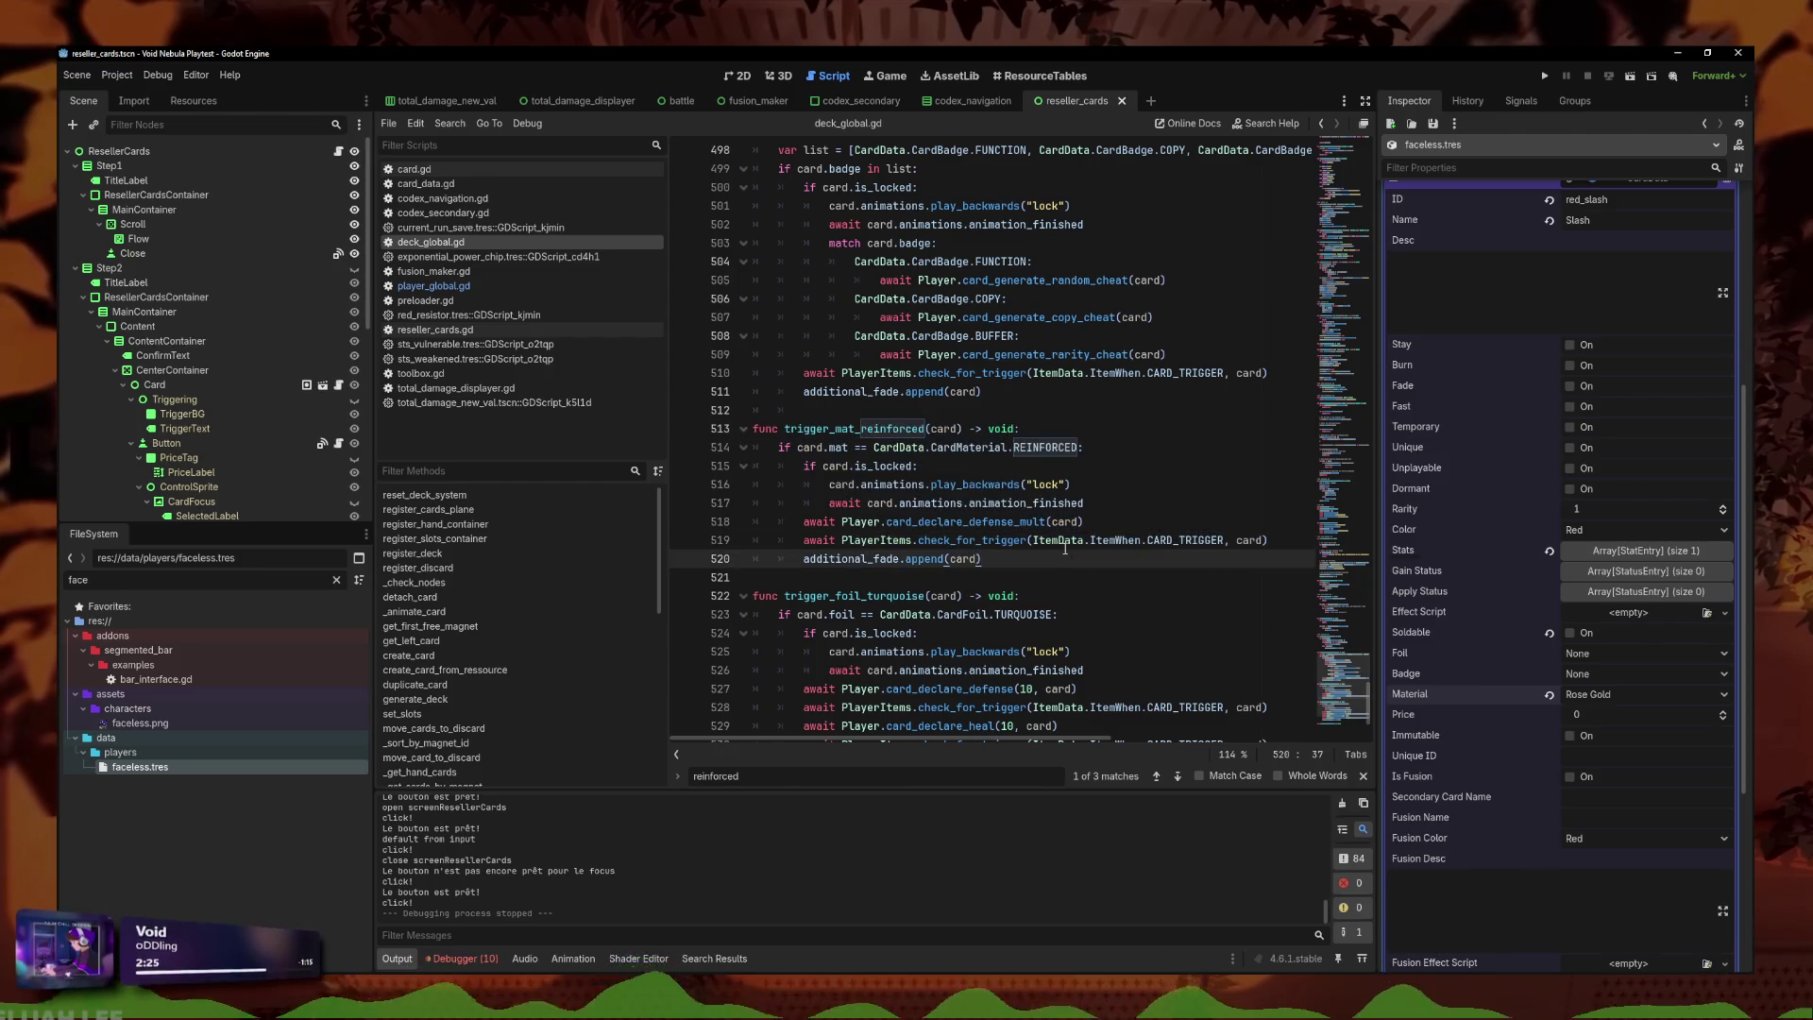
pyautogui.press('Down')
pyautogui.press('Return')
pyautogui.hotkey('ctrl', 'v')
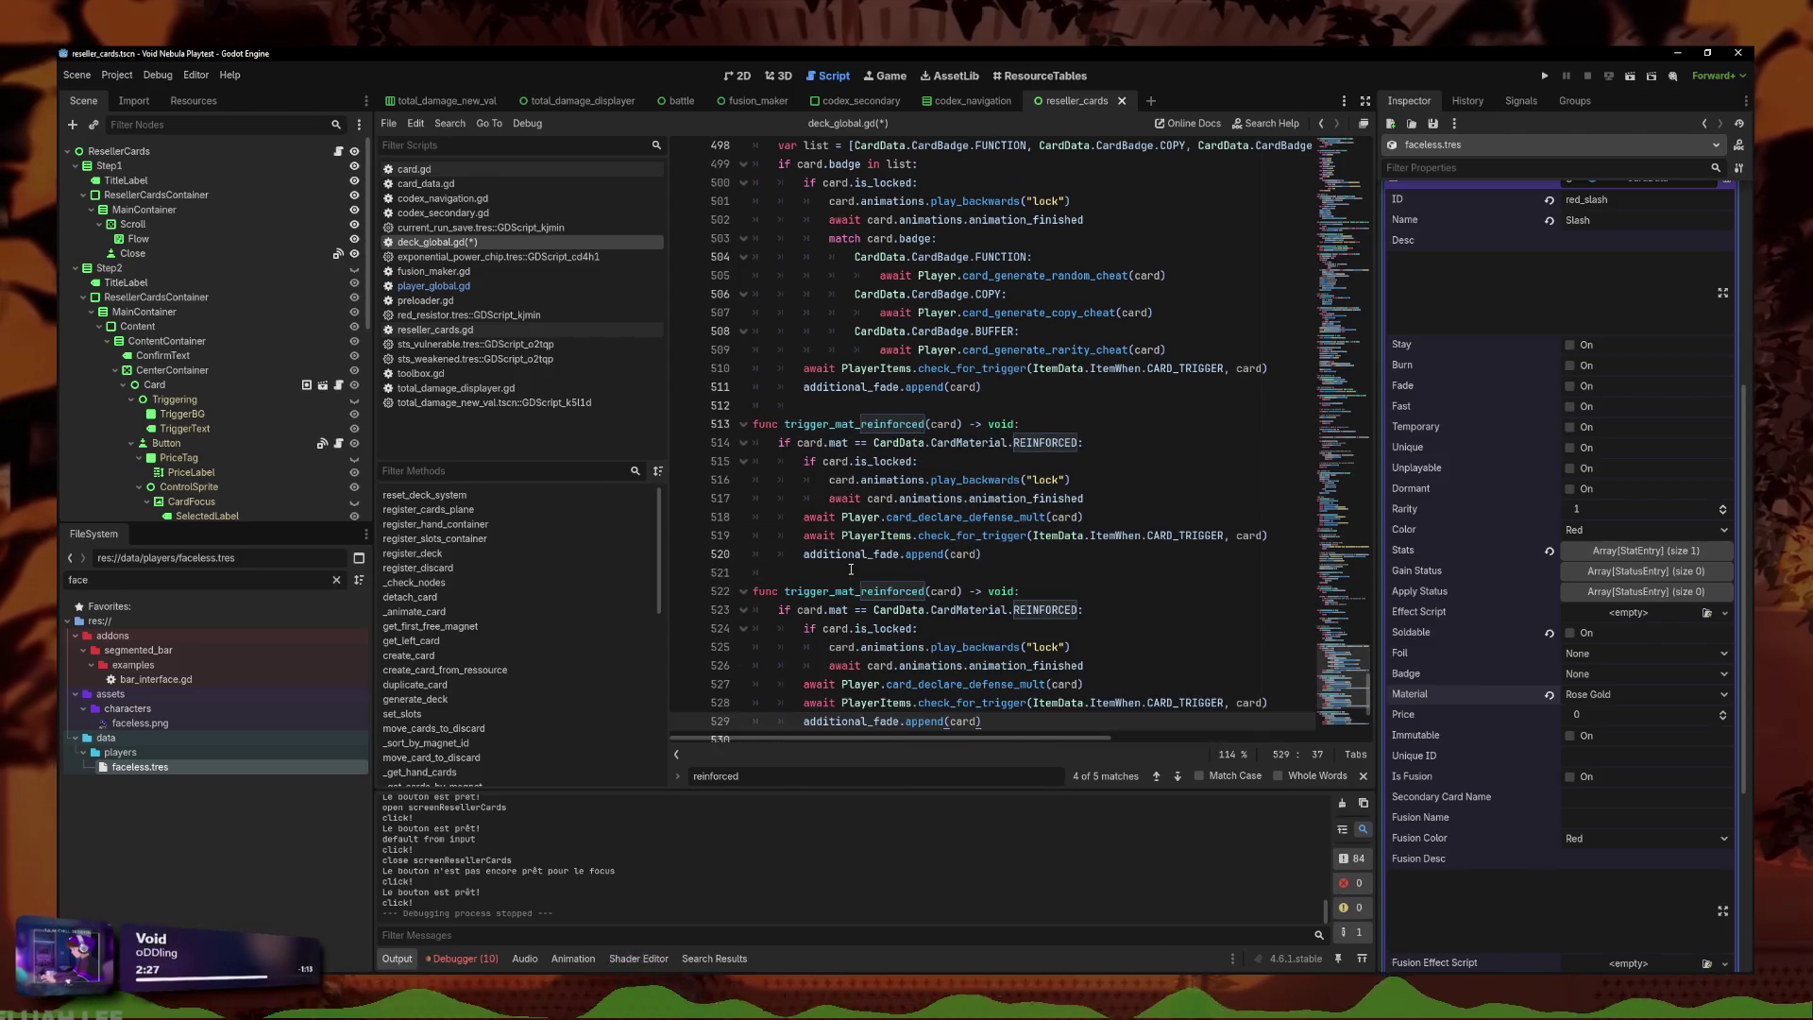
# Indent the blank line between the two functions and check the duplicate's name.
pyautogui.click(851, 570)
pyautogui.scroll(-1, 853, 509)
pyautogui.press('Tab')
pyautogui.press('Tab')
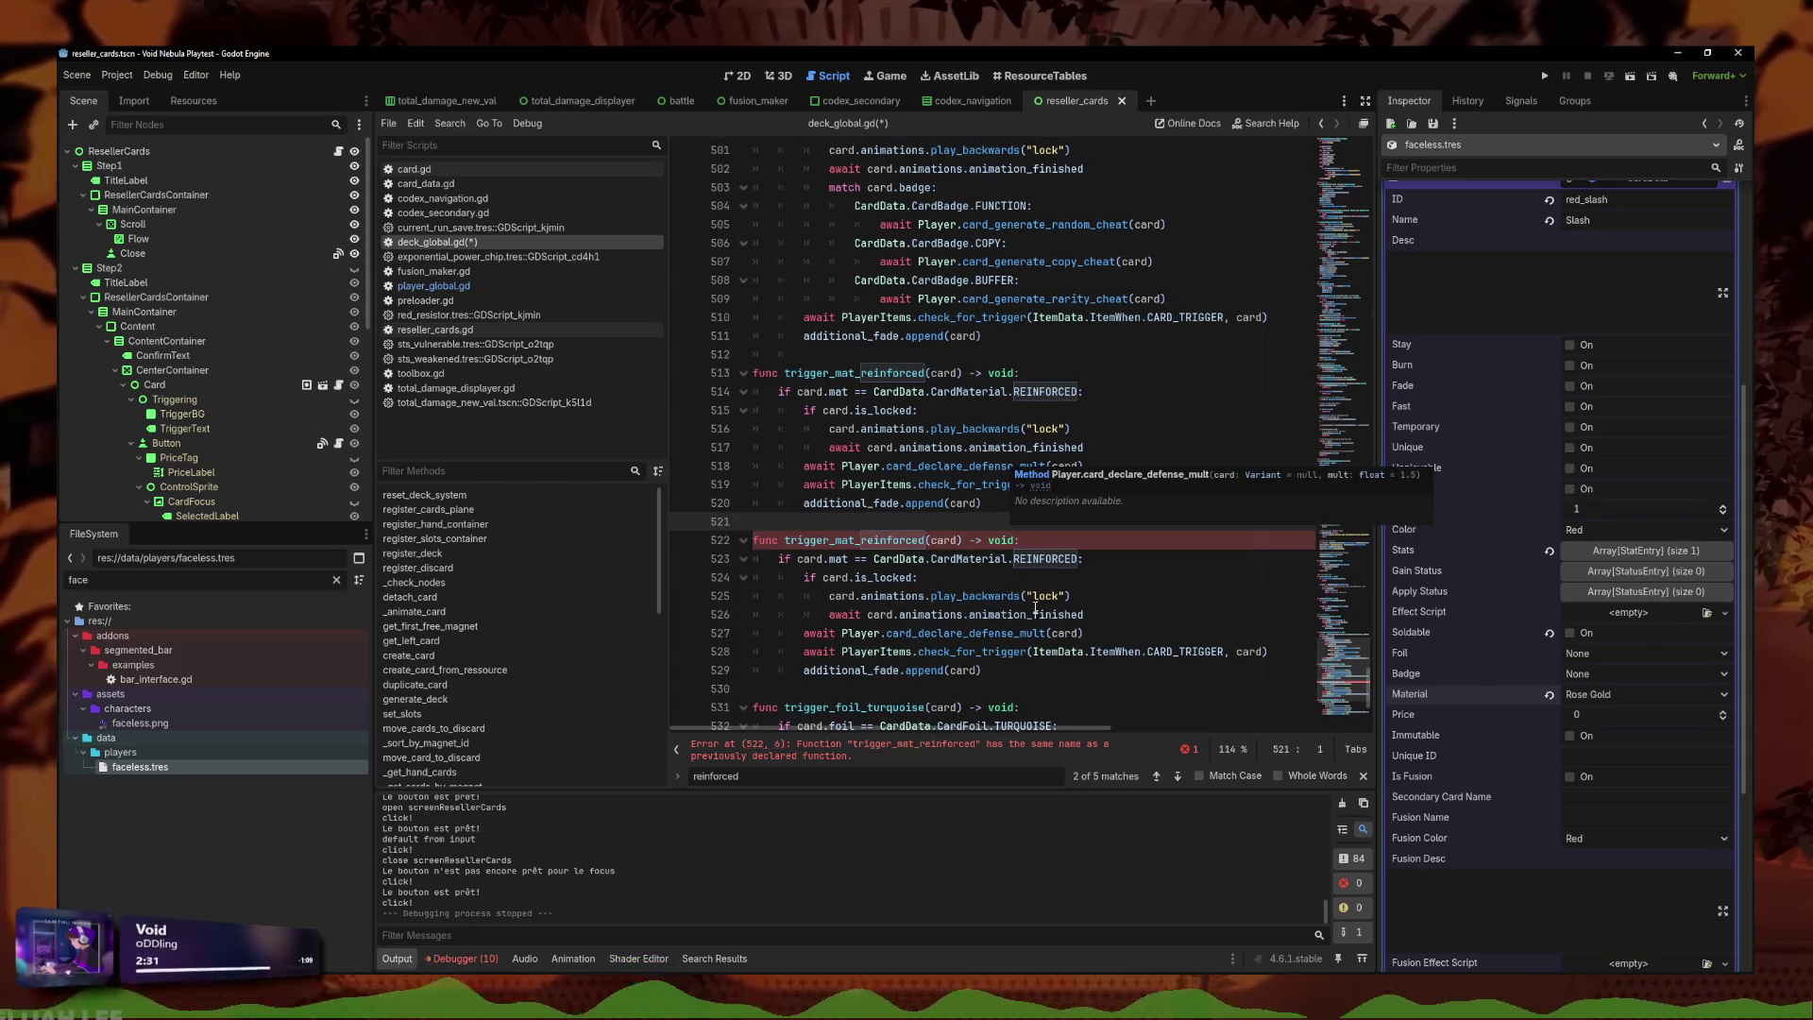
pyautogui.click(812, 507)
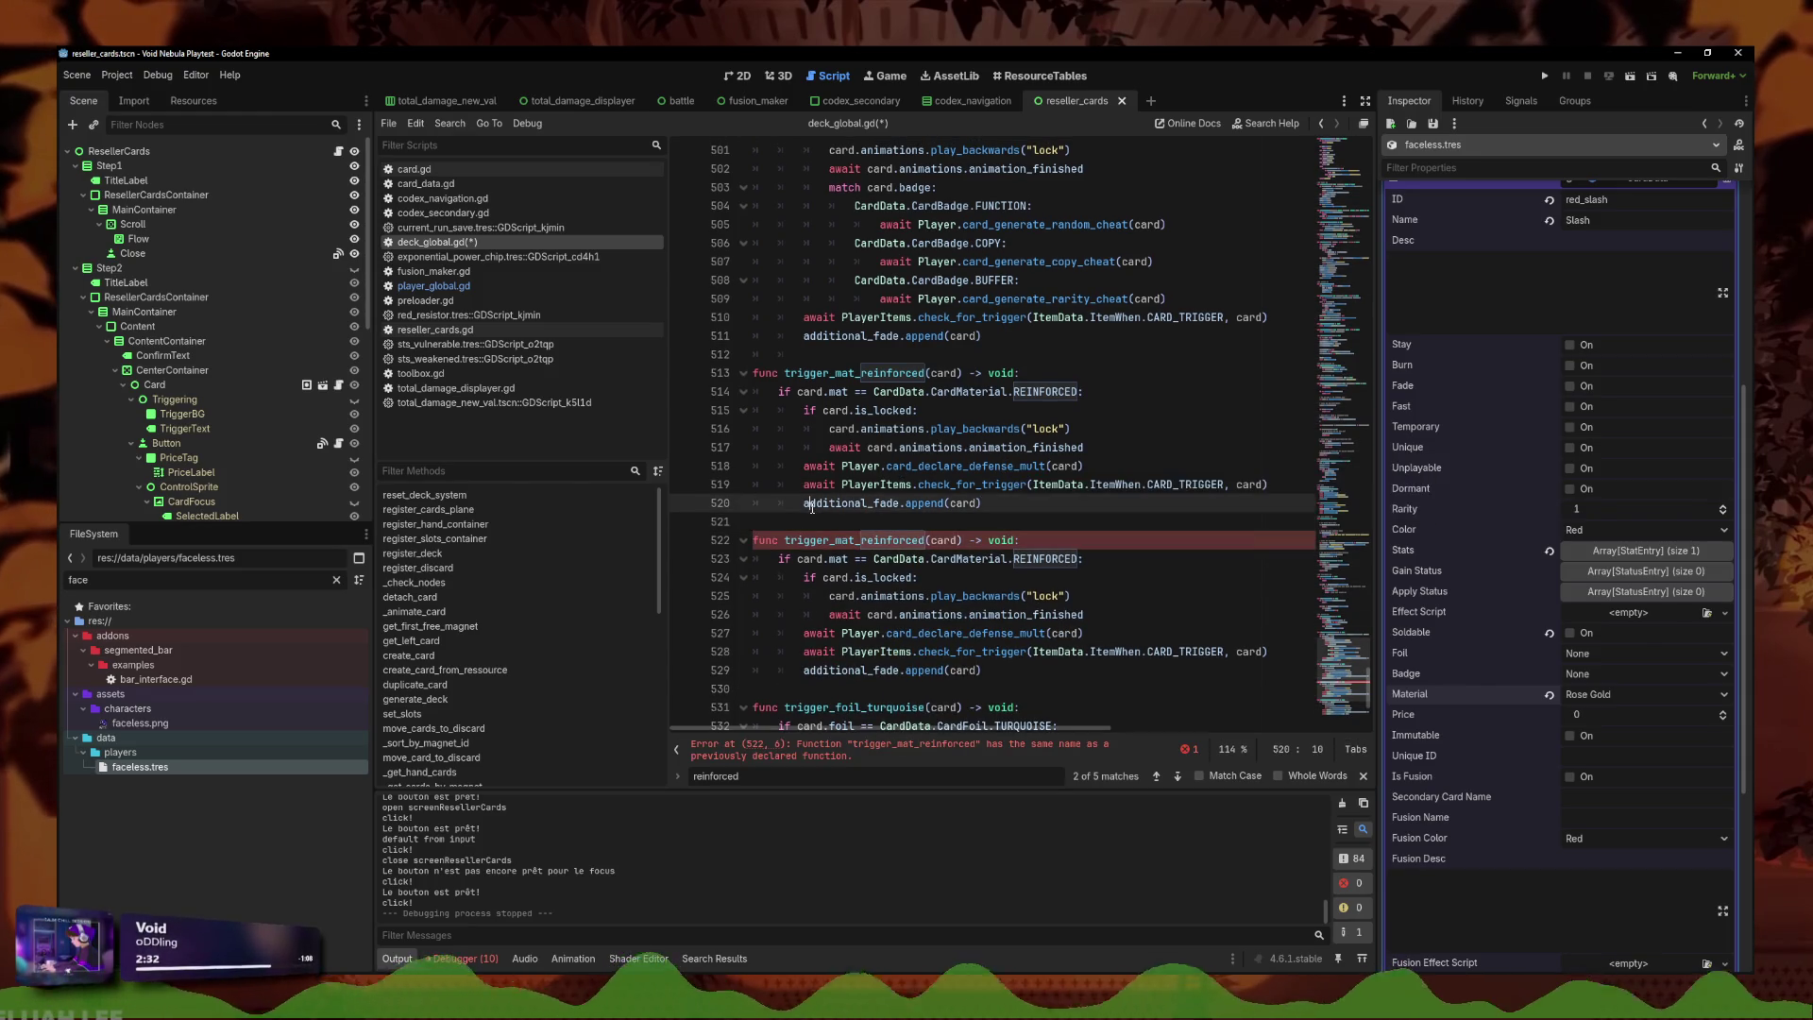
pyautogui.click(913, 539)
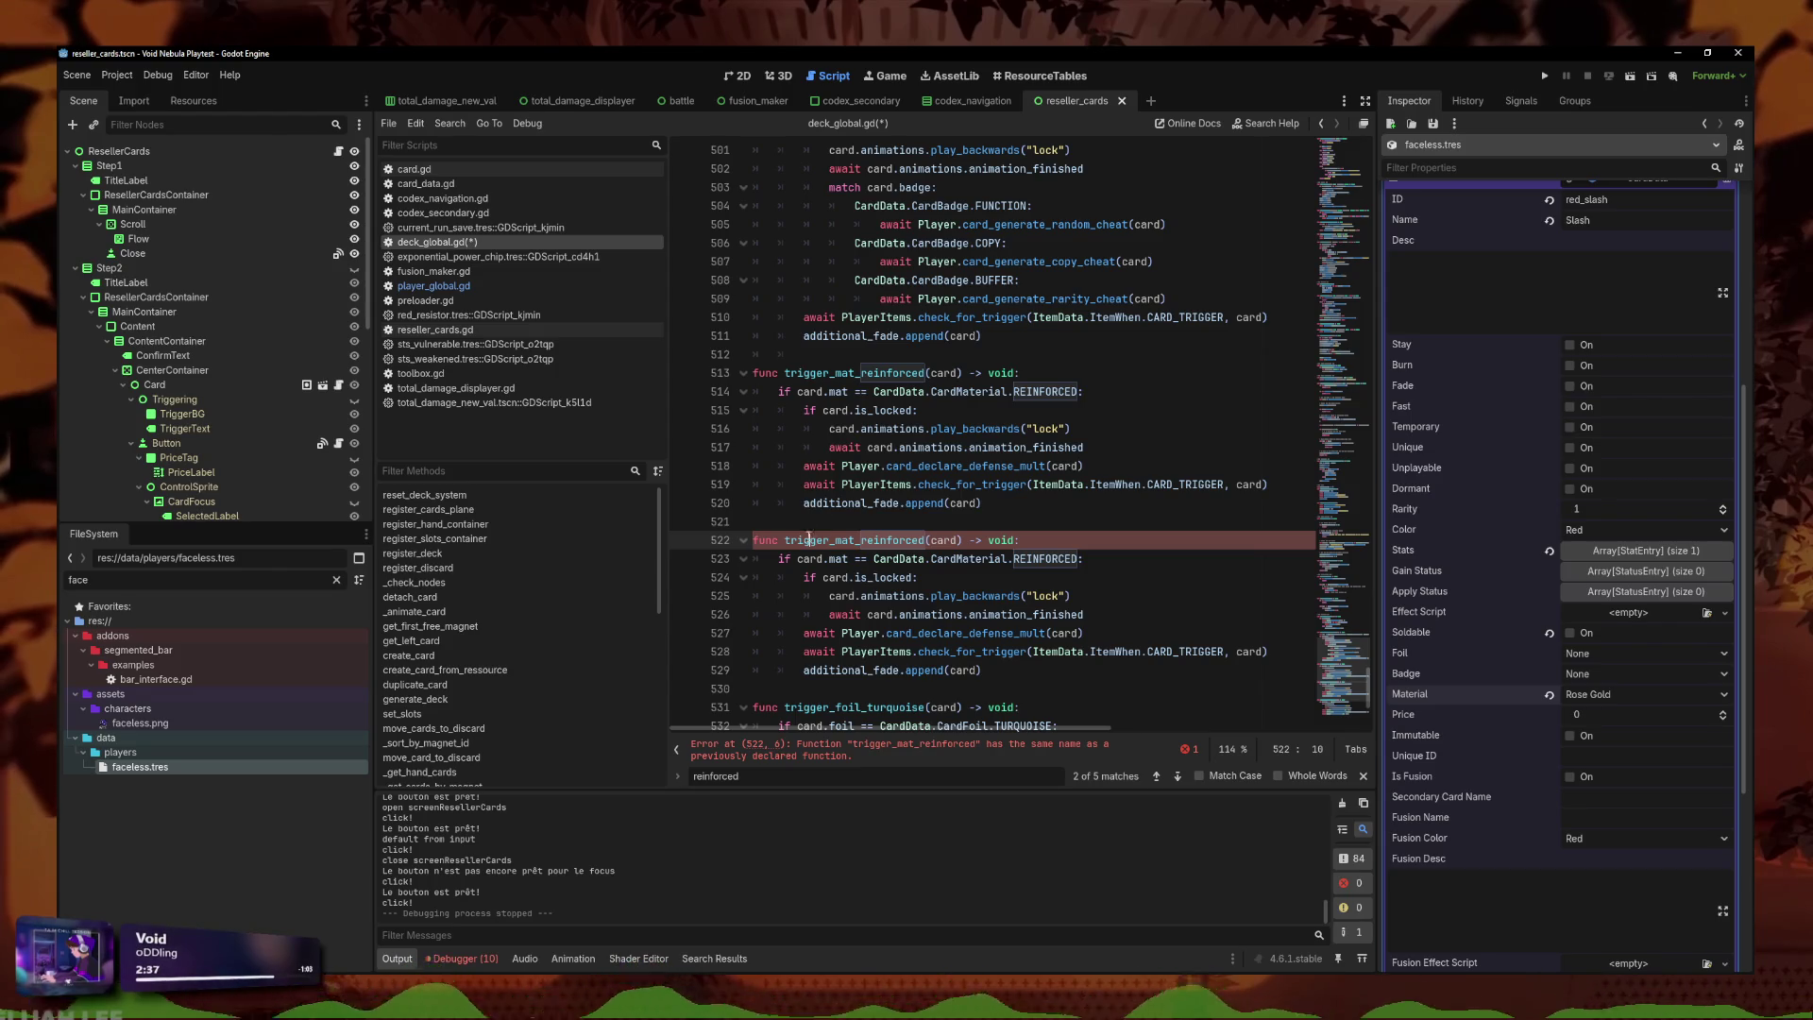
pyautogui.click(783, 541)
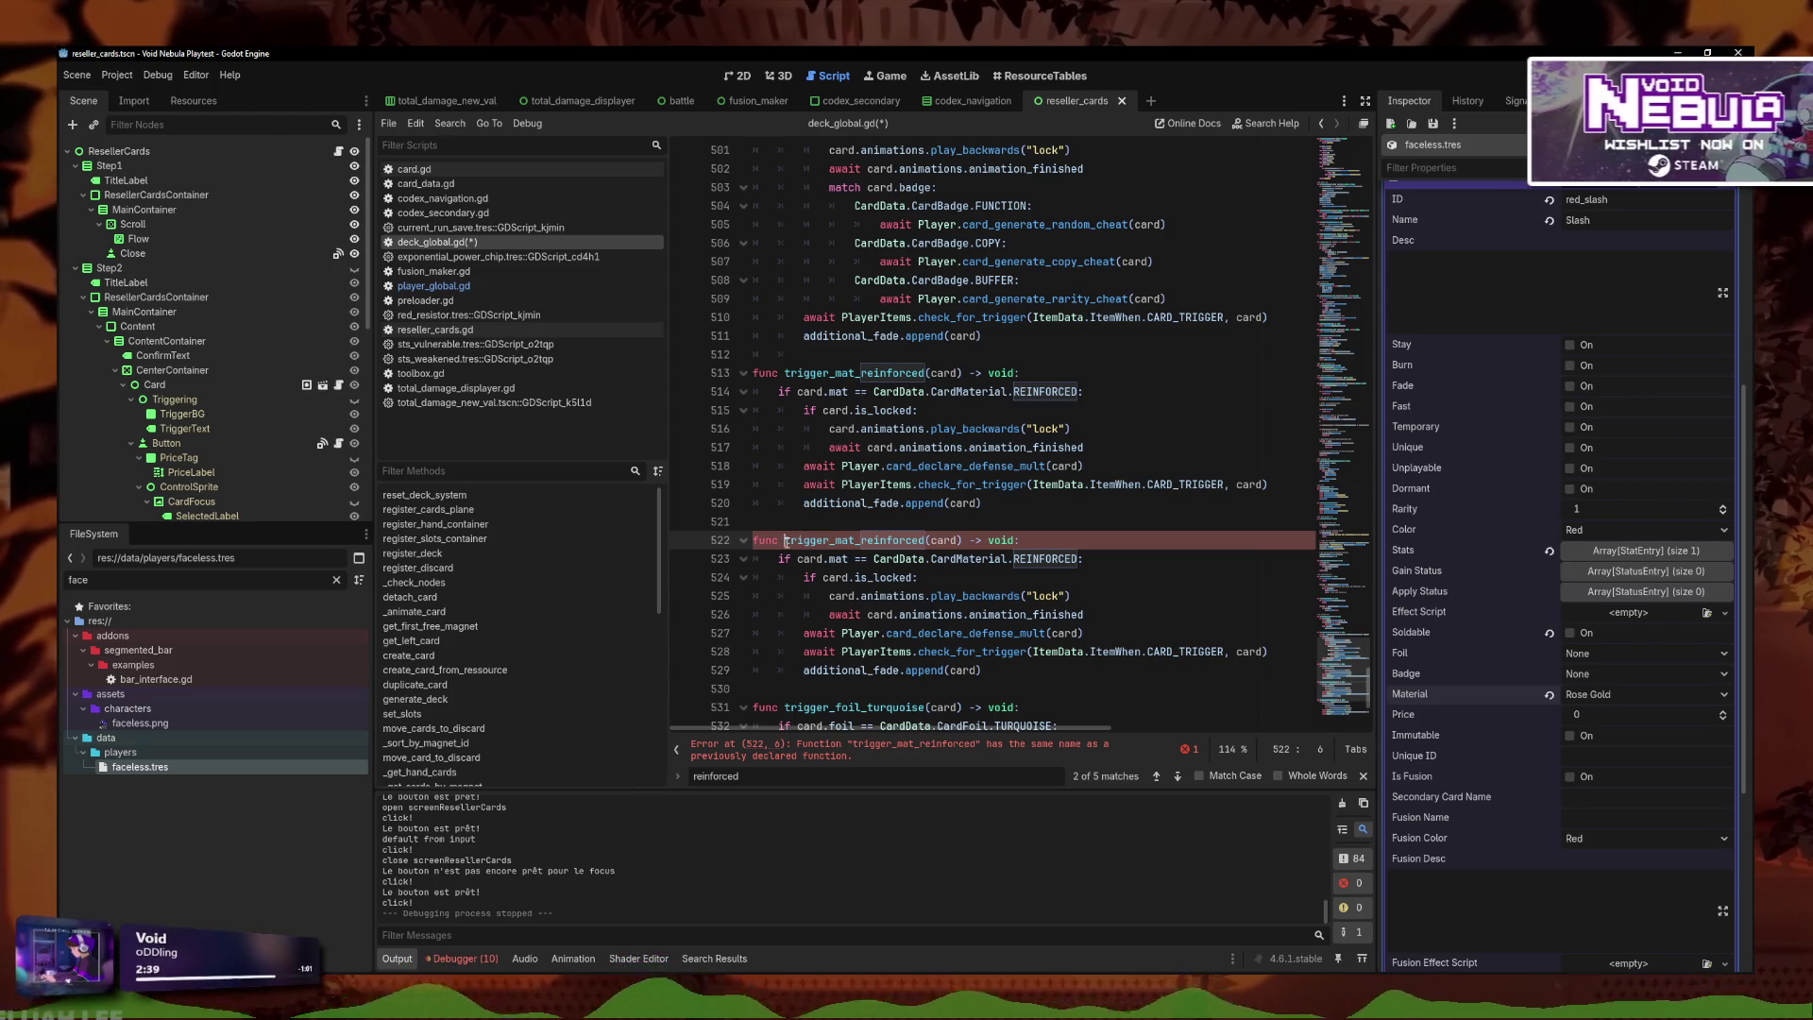
pyautogui.click(784, 540)
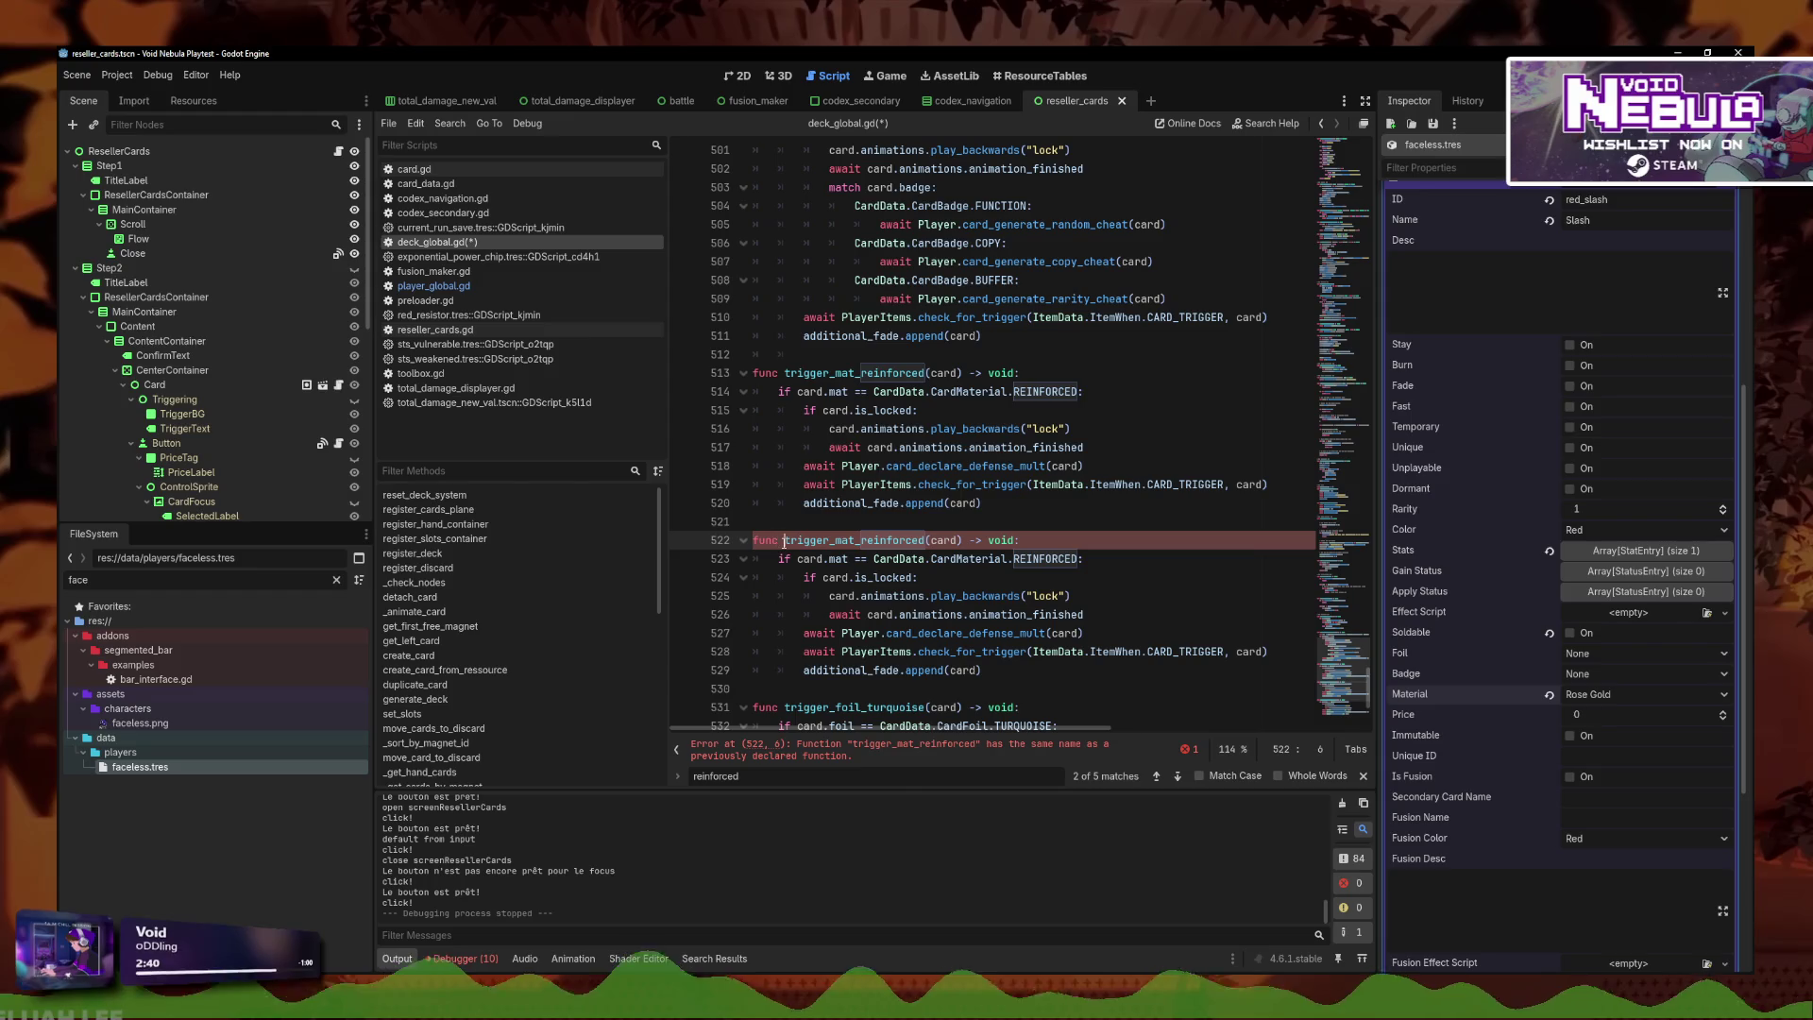
# Add a 'TODO déplacer ces merdes dans Player ?' comment above trigger_mat_reinforced.
pyautogui.click(814, 356)
pyautogui.press('Return')
pyautogui.press('Return')
pyautogui.press('Up')
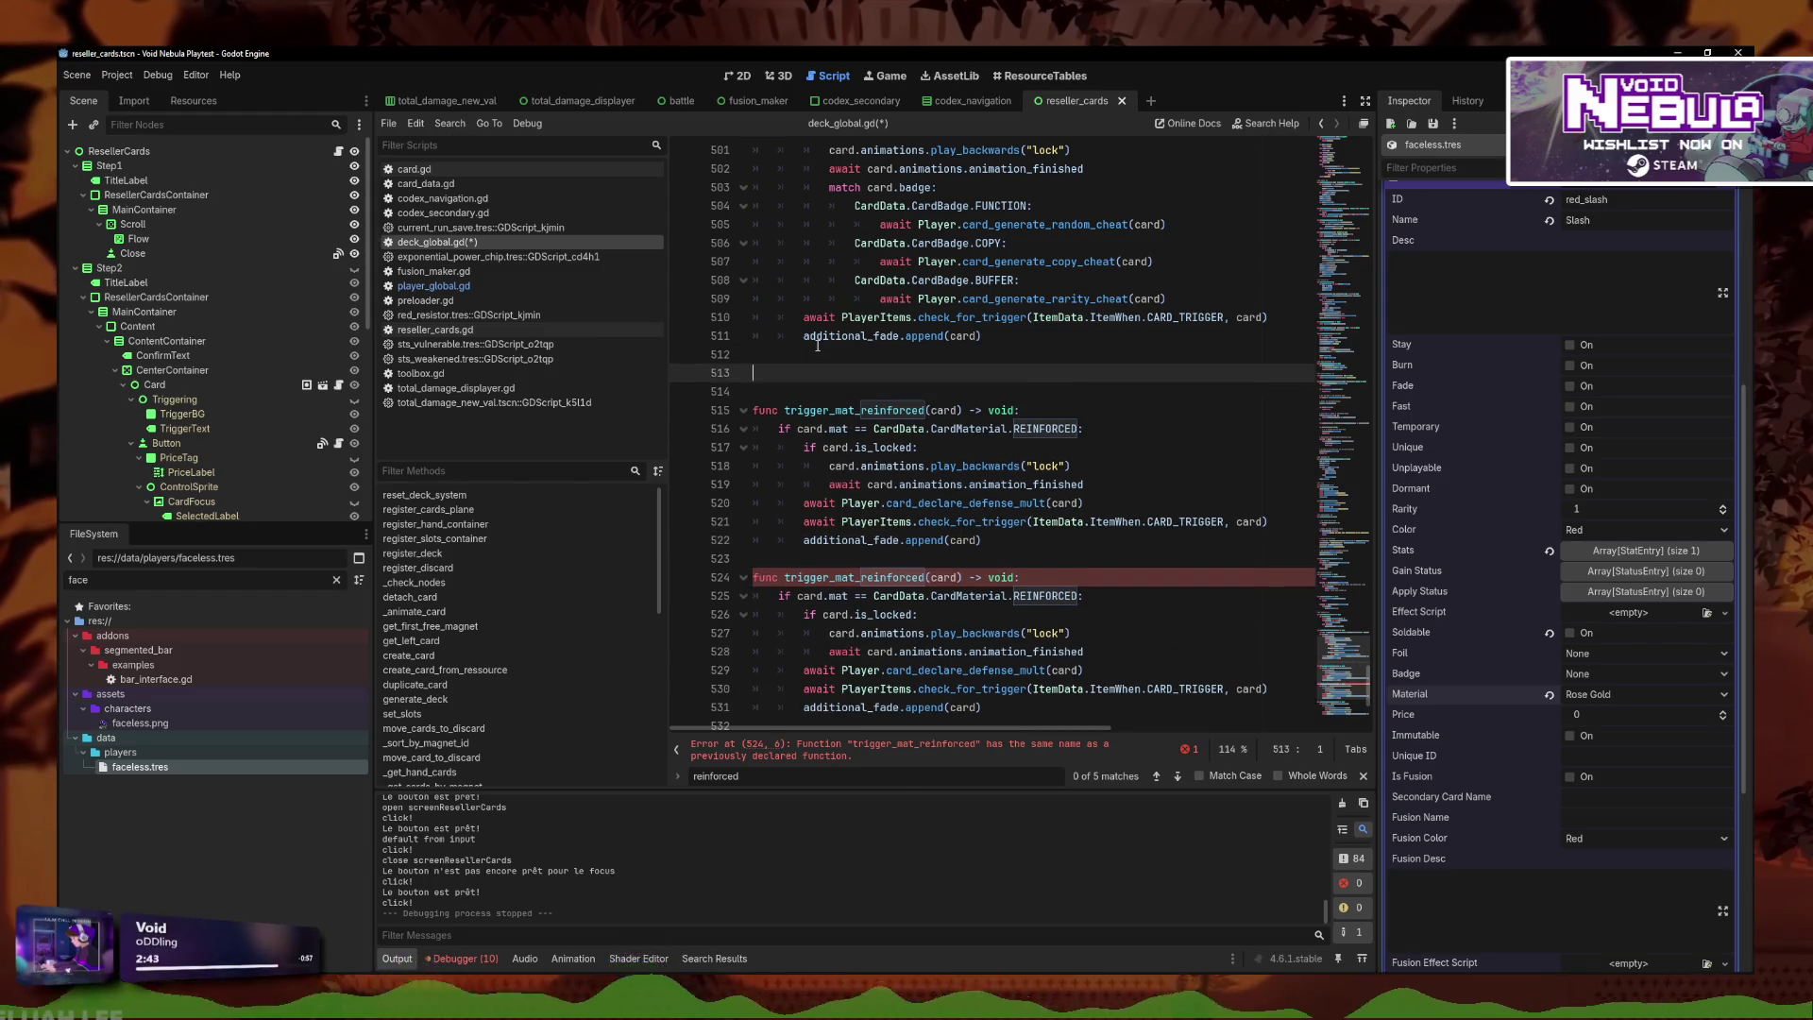
pyautogui.write('TODO déplacer ce')
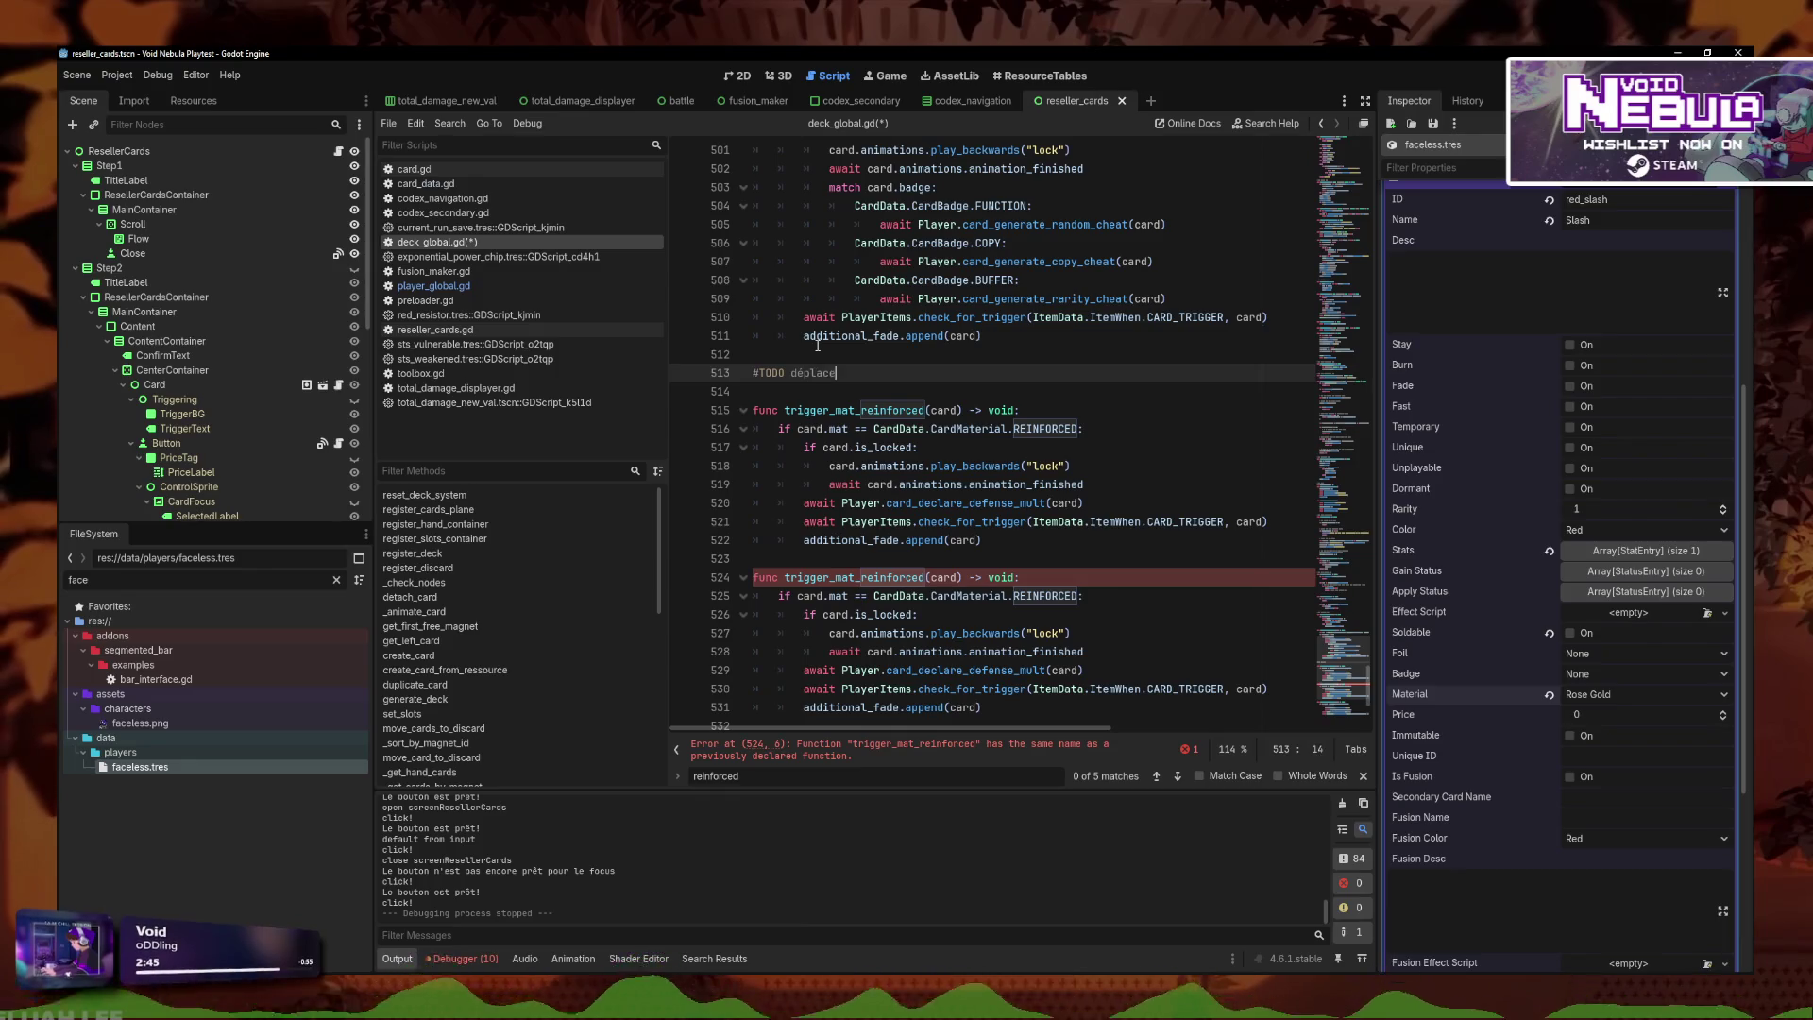
pyautogui.write('s merdes a')
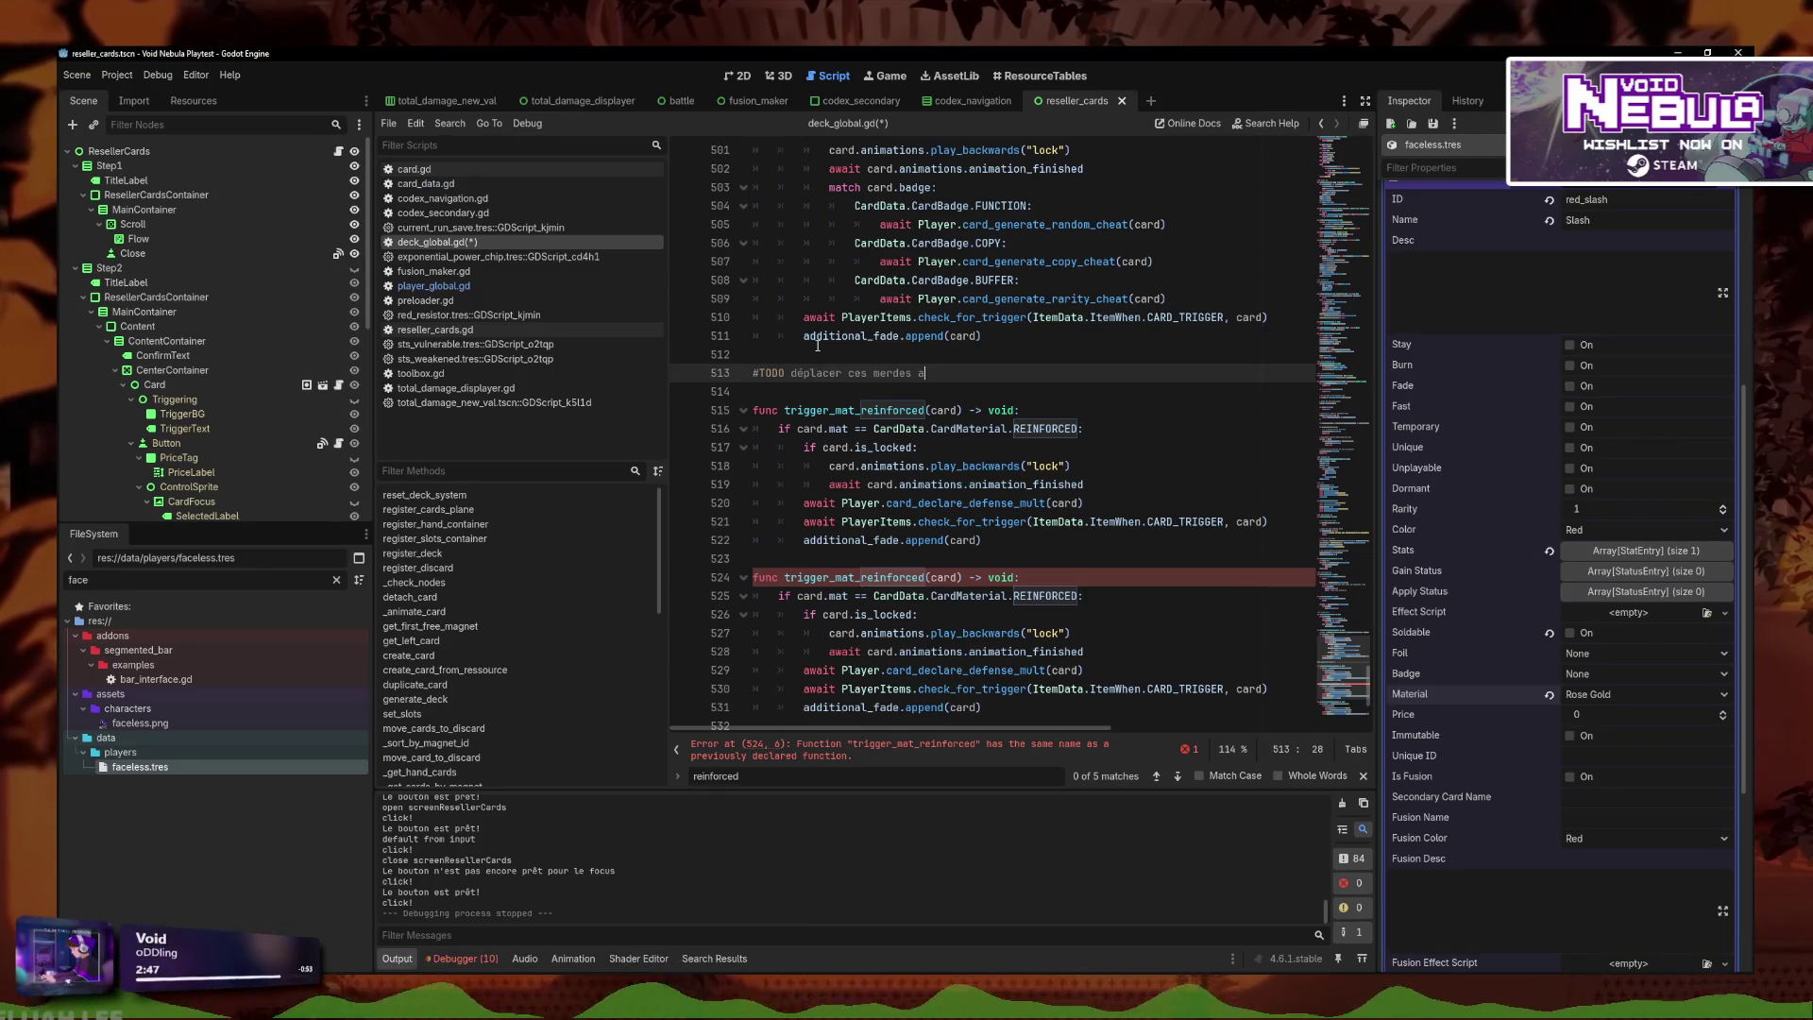
pyautogui.press('BackSpace')
pyautogui.write('dans Player ?')
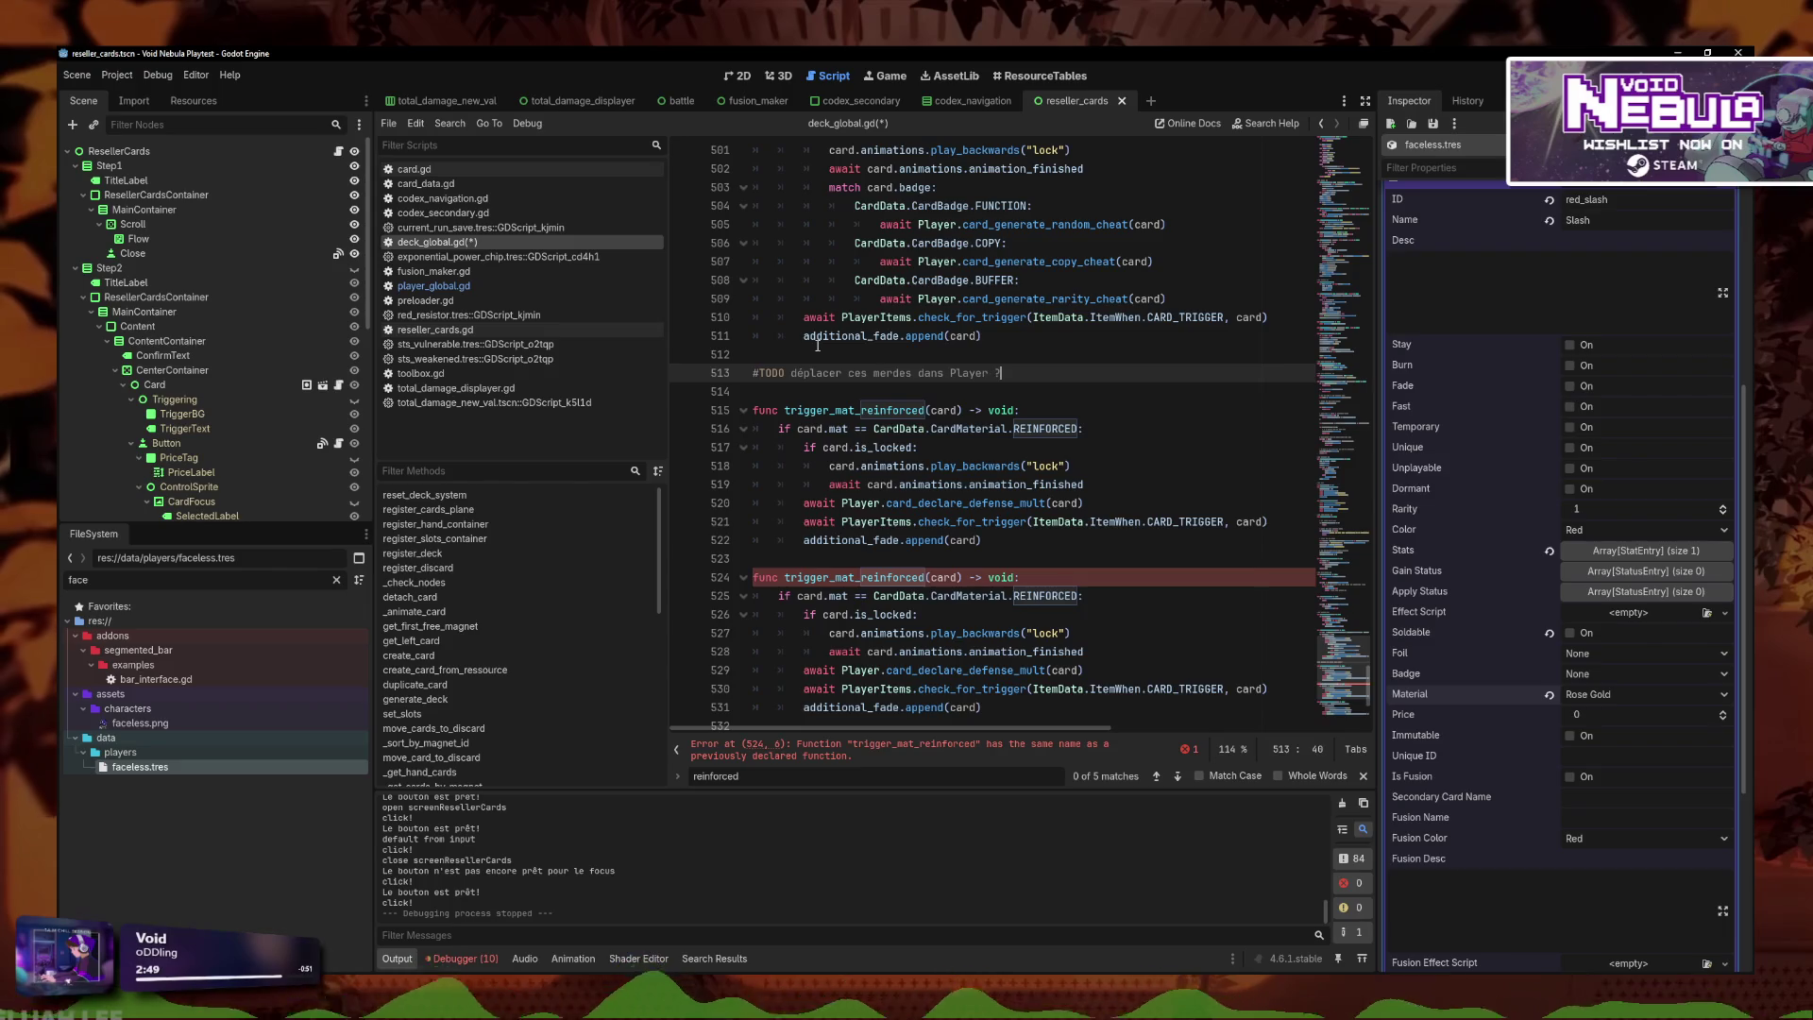
# Select 'reinforced' in the duplicate function's name.
pyautogui.click(878, 428)
pyautogui.scroll(-2, 883, 444)
pyautogui.click(888, 466)
pyautogui.press('Up')
pyautogui.moveTo(925, 467); pyautogui.dragTo(861, 467)
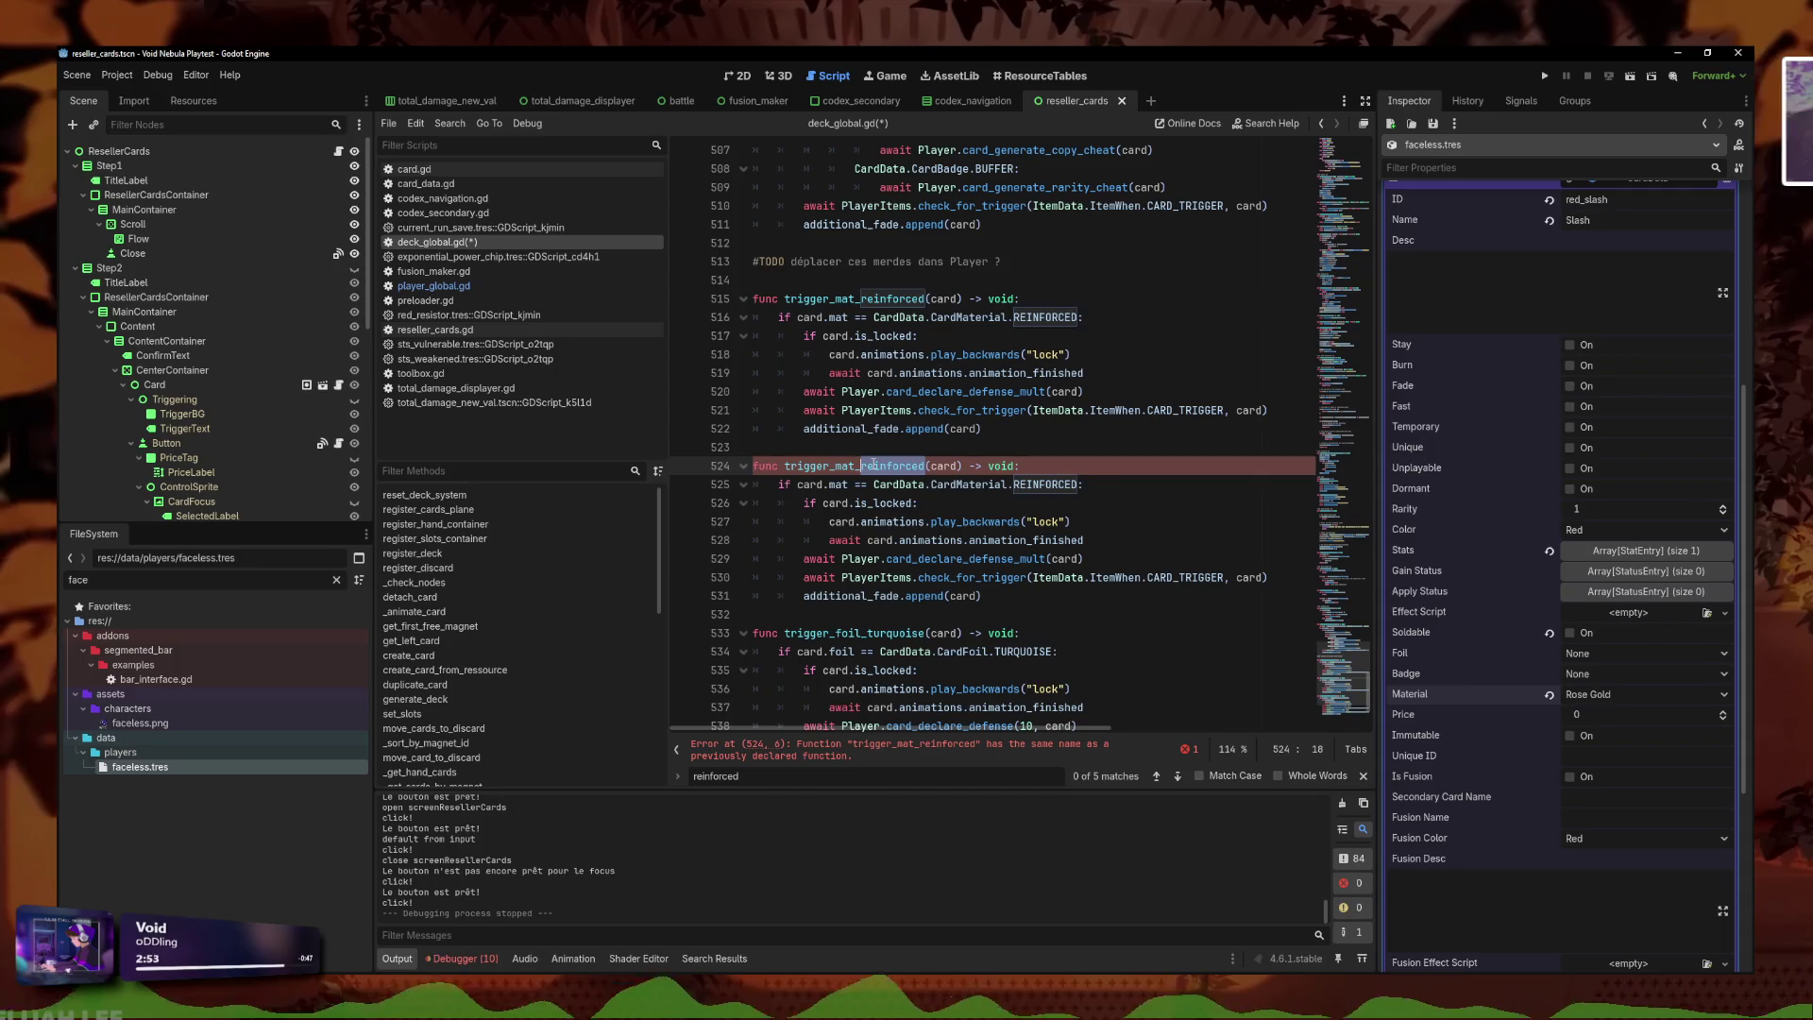
# Rename the copy to trigger_mat_barrier and make it check the BARRIER material.
pyautogui.write('barrier')
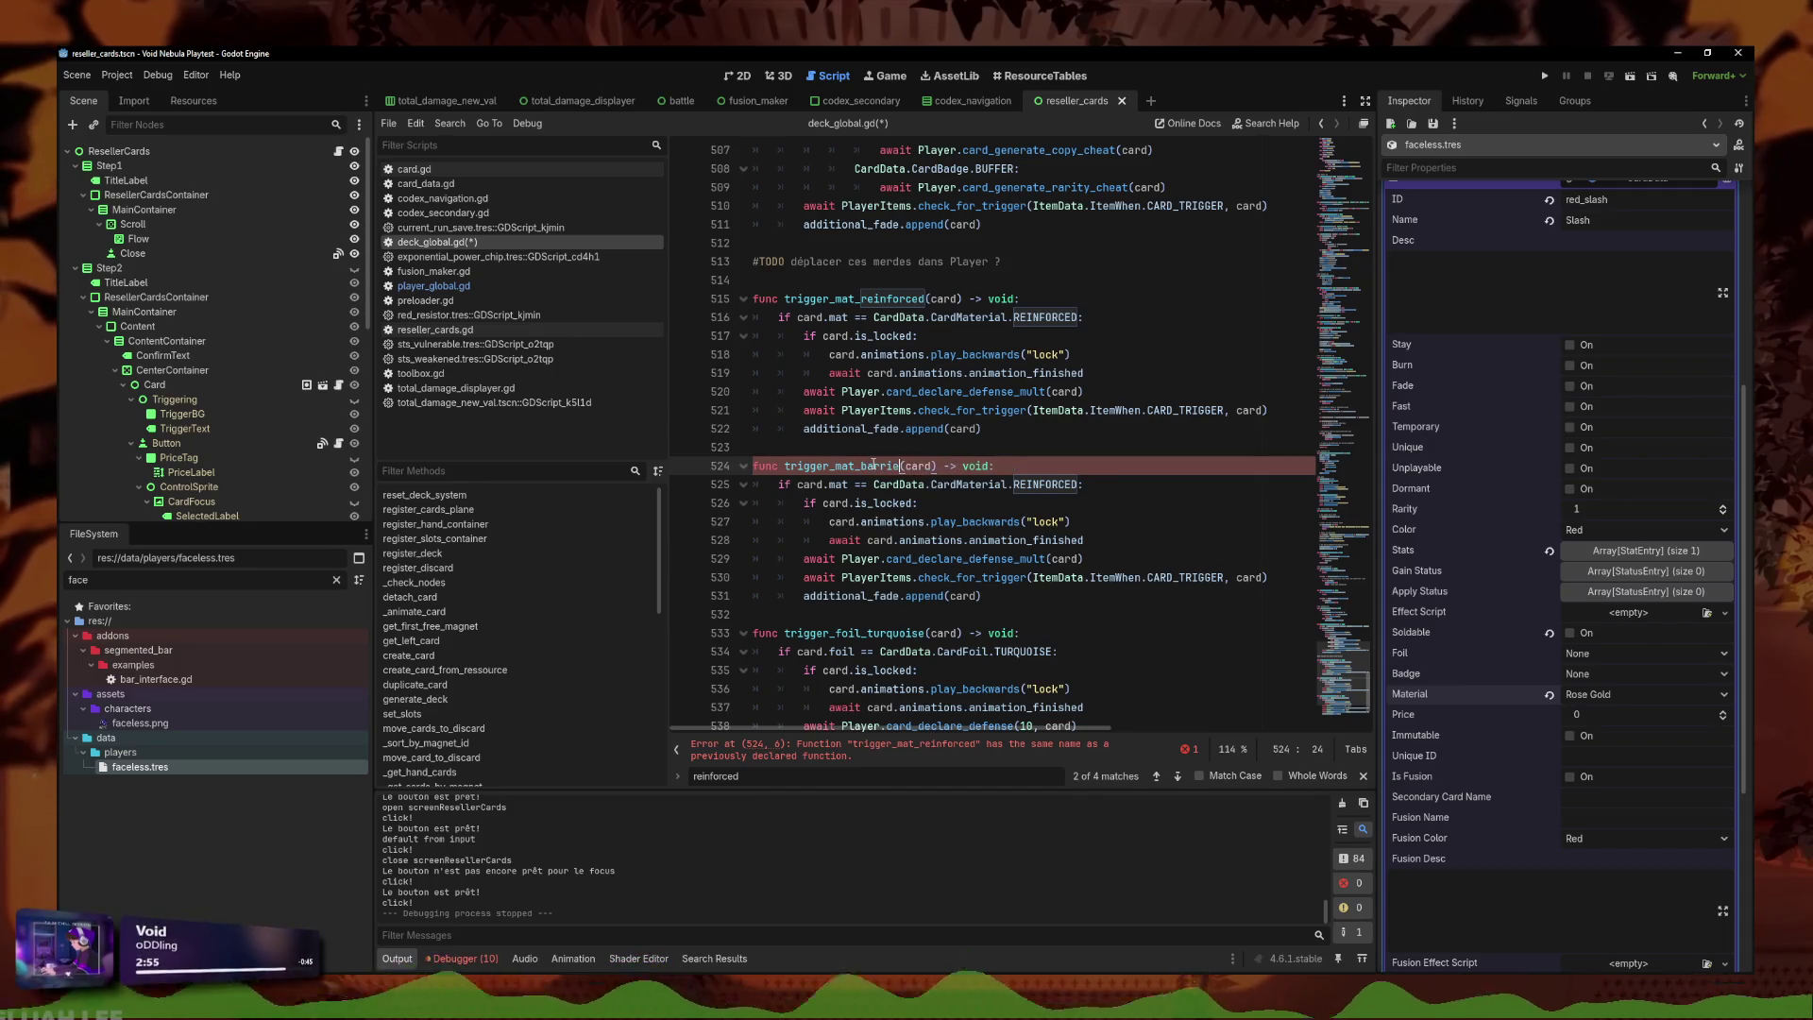
pyautogui.doubleClick(1033, 483)
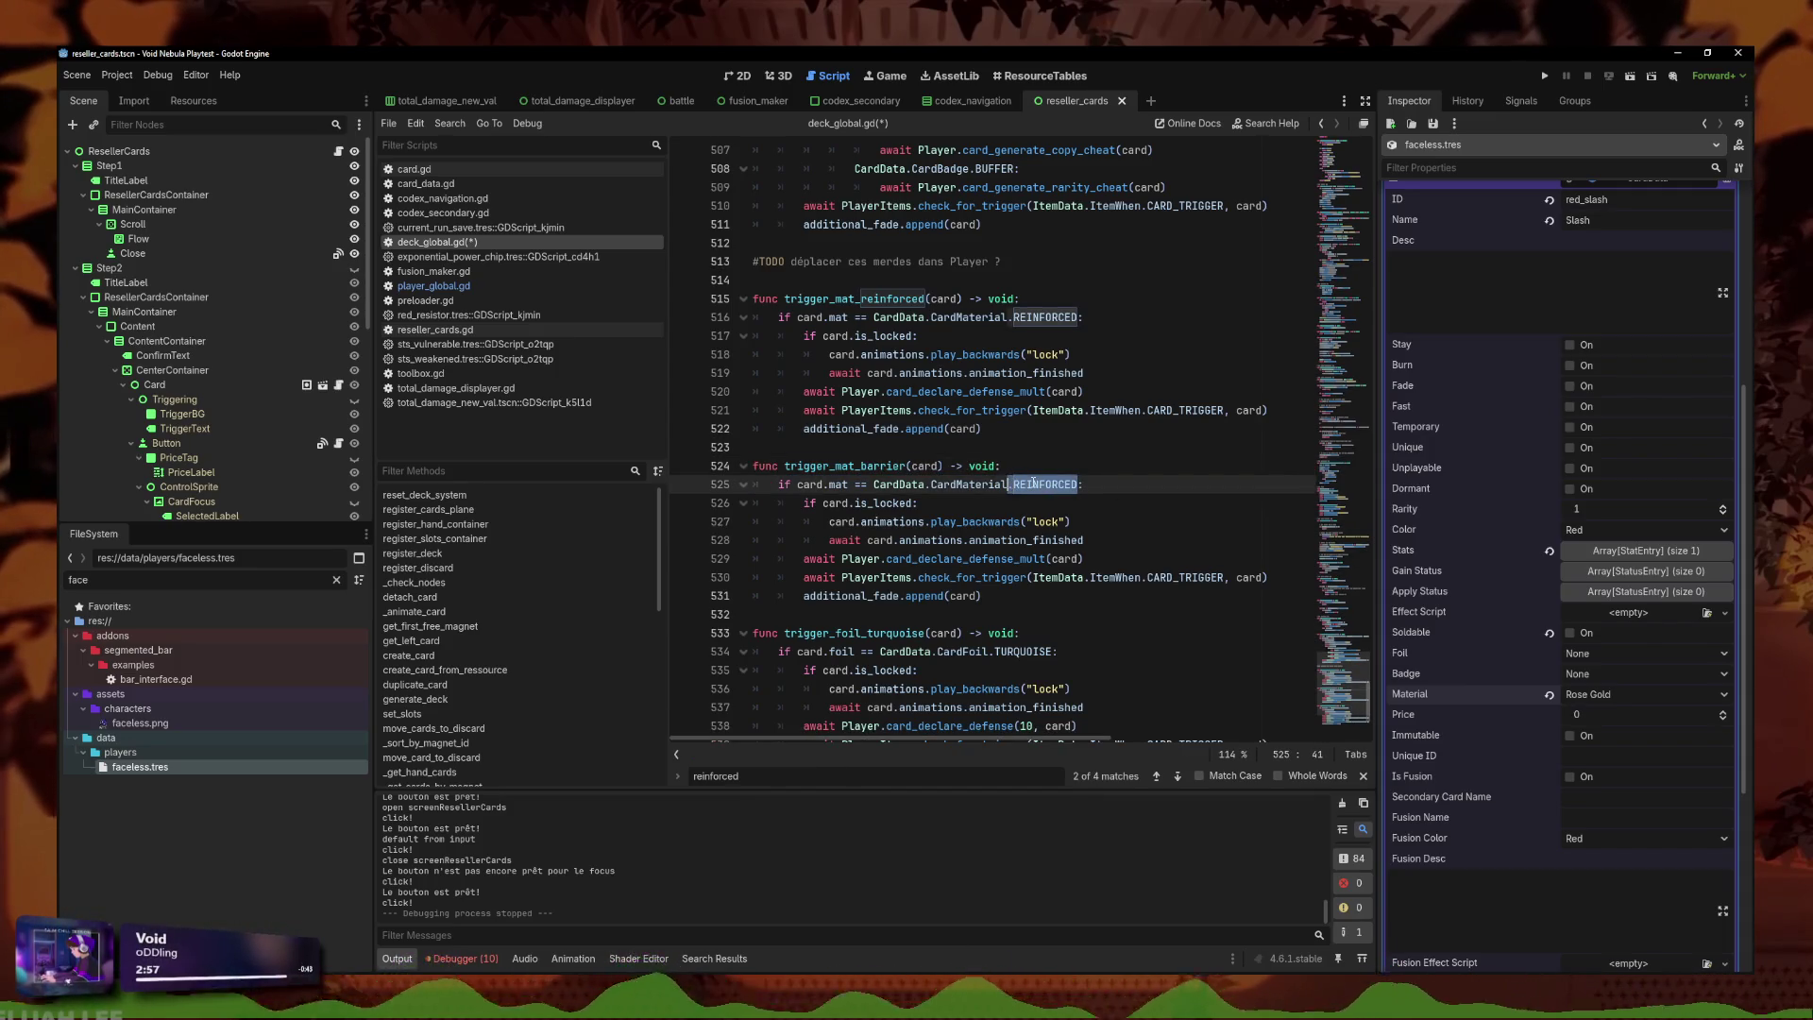
pyautogui.write('B')
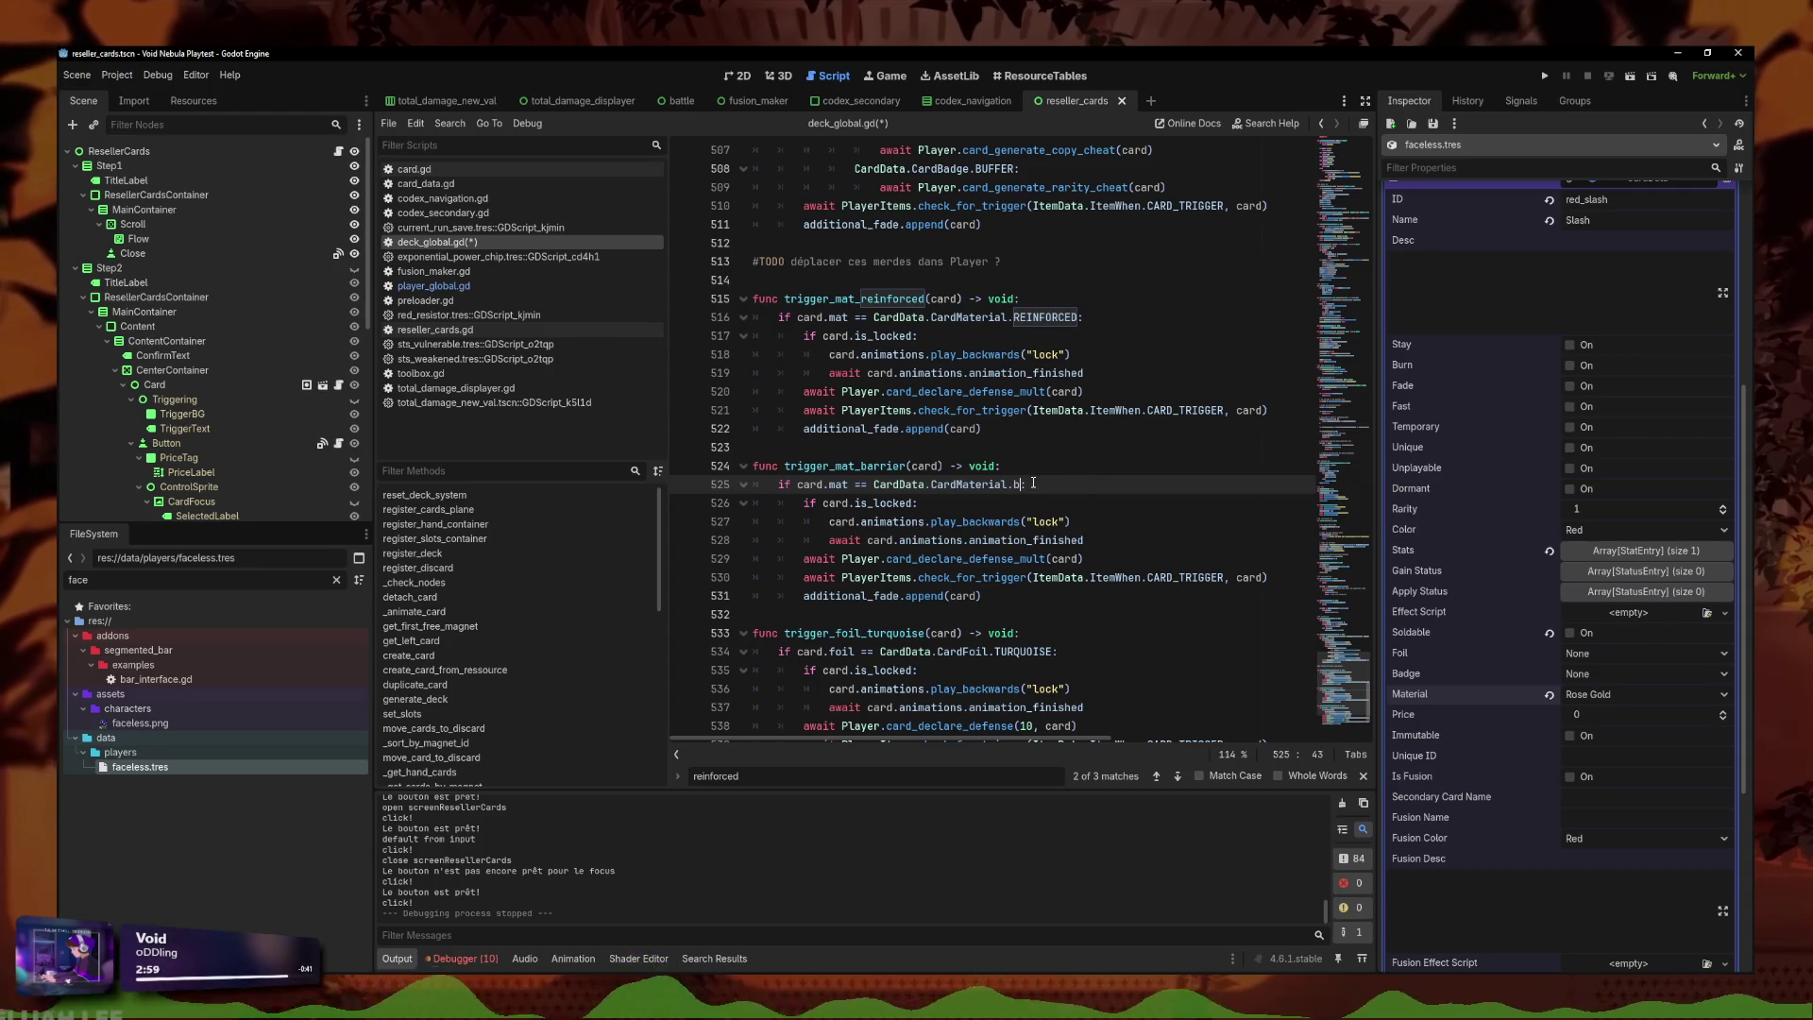
pyautogui.write('ar')
pyautogui.press('Return')
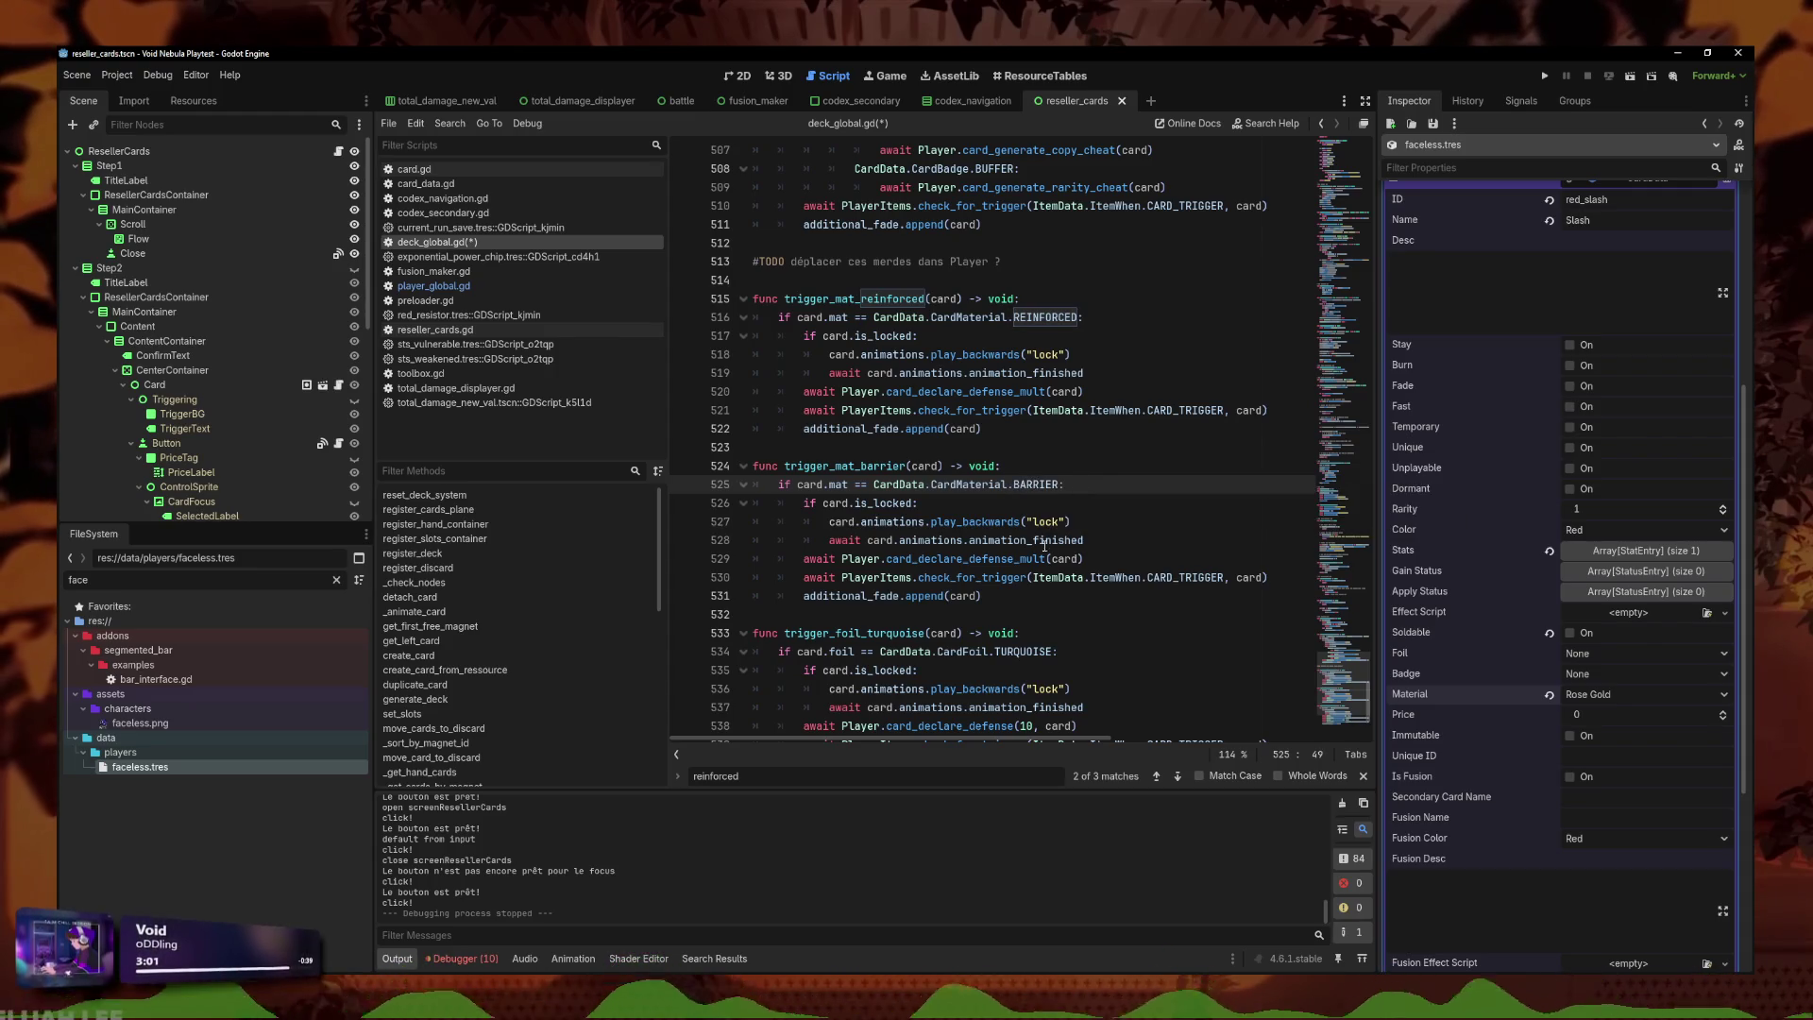
# Replace the defense call with Status.add_status("sts_impassivity", 1), confirming the ID in sts_impassivity.tres.
pyautogui.click(1042, 505)
pyautogui.click(1079, 541)
pyautogui.moveTo(1084, 558); pyautogui.dragTo(841, 557)
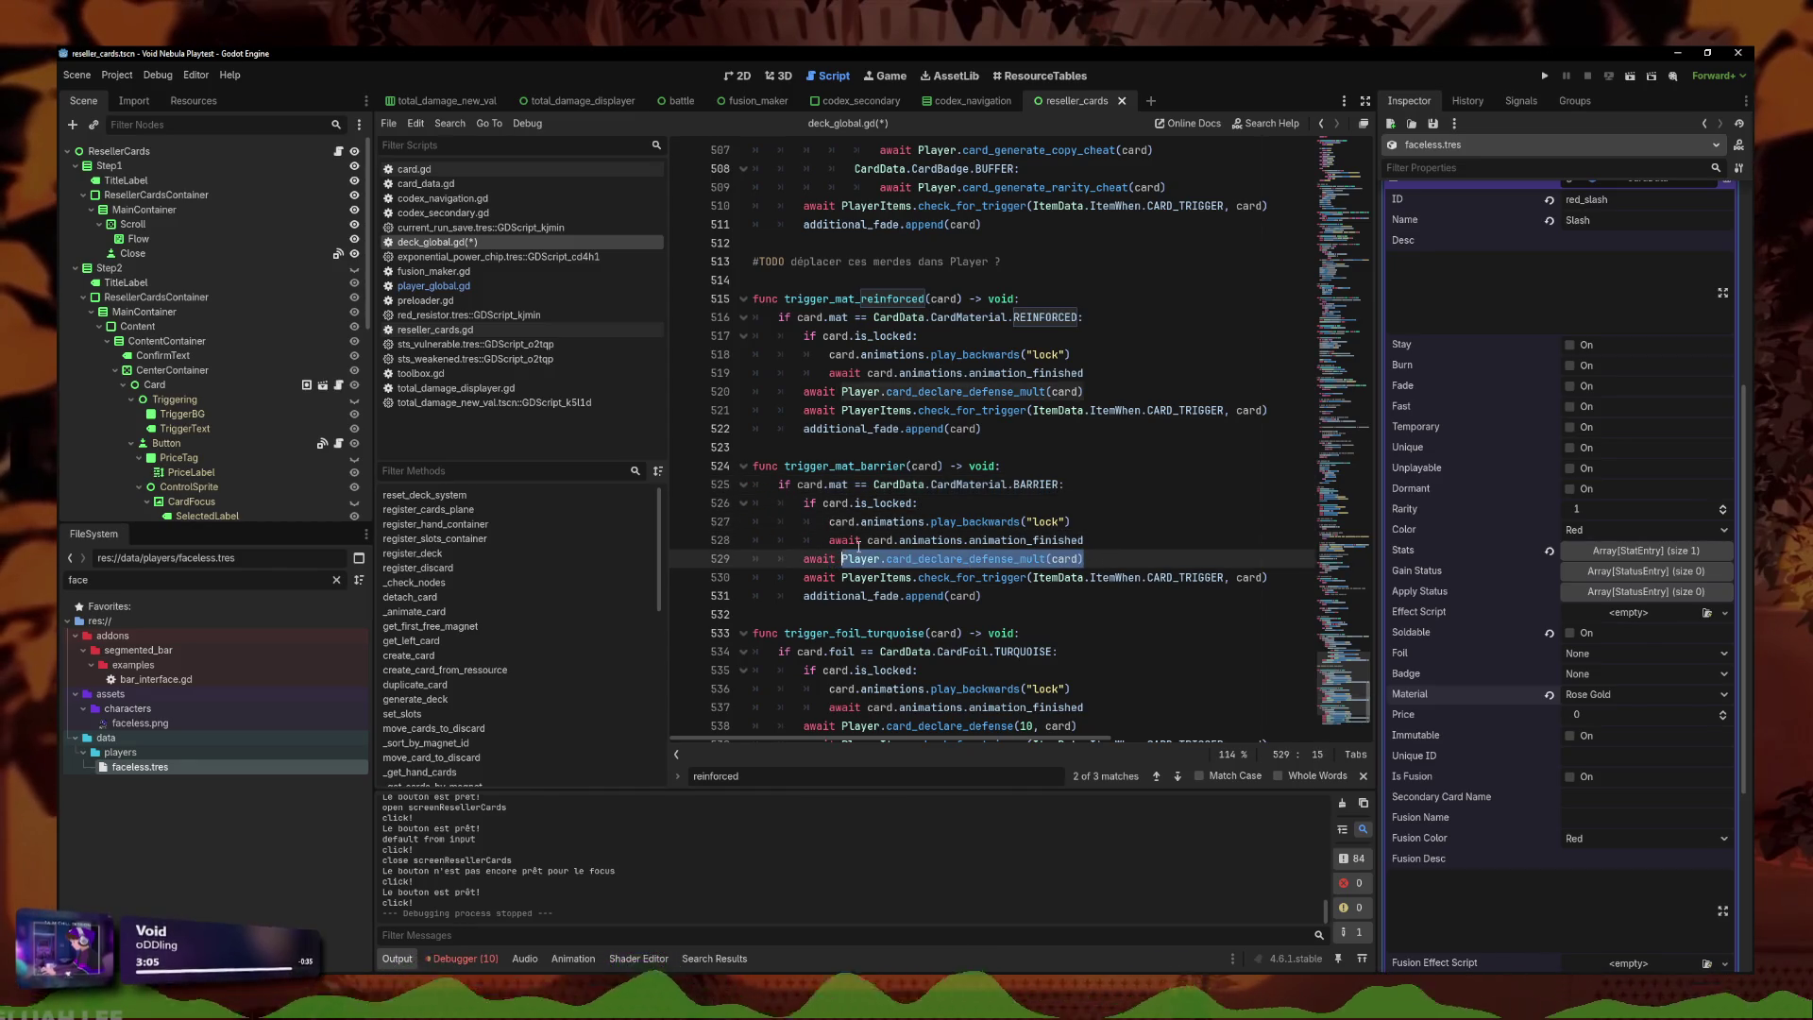
pyautogui.write('Status.')
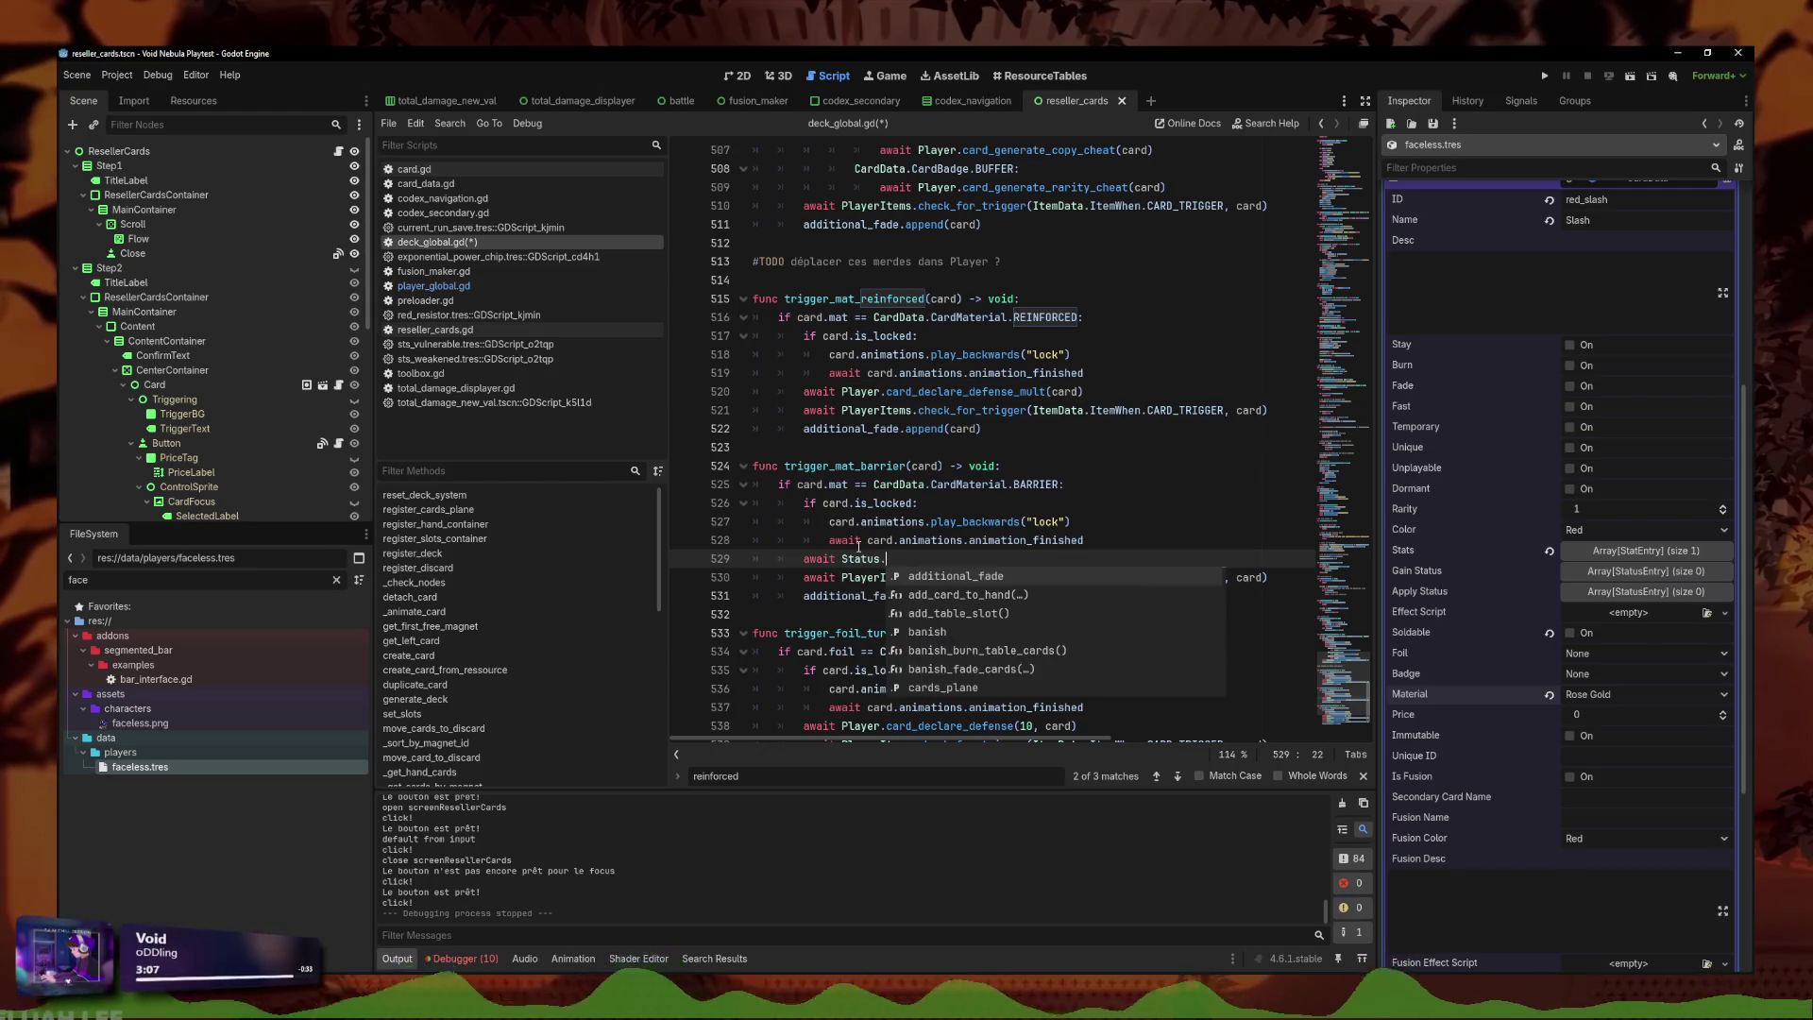
pyautogui.press('Return')
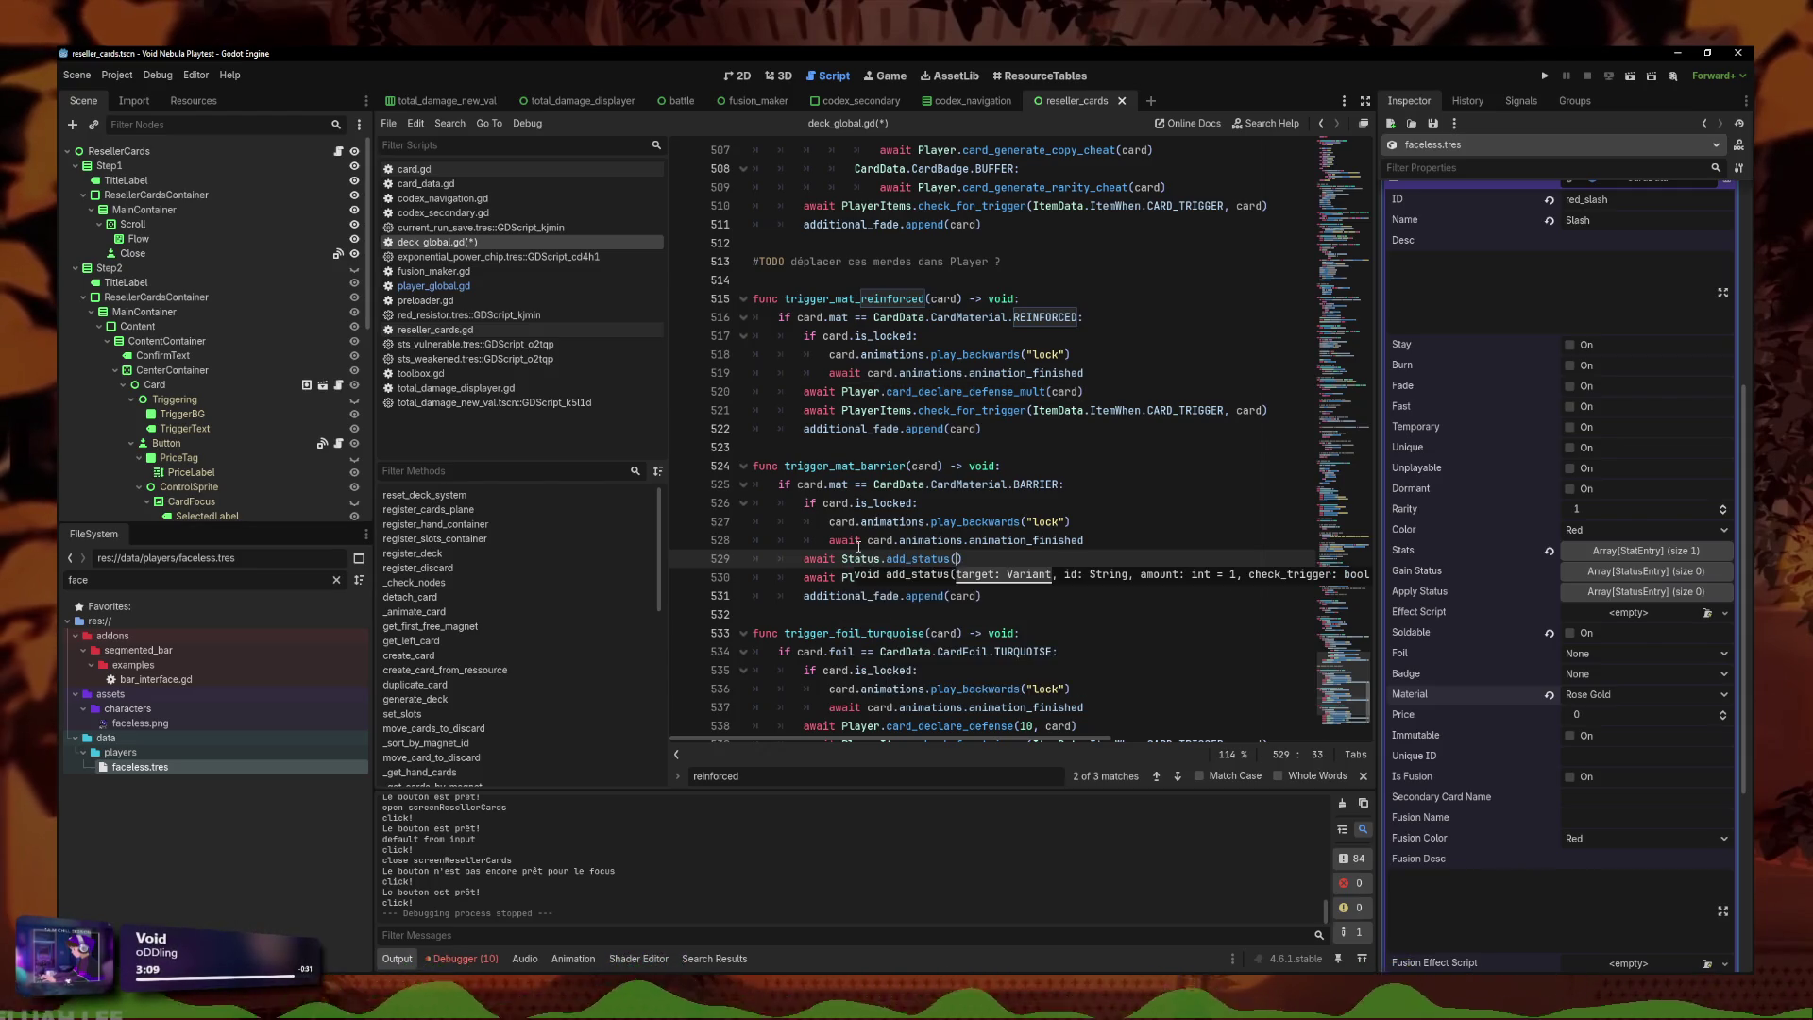
pyautogui.write('"sts_')
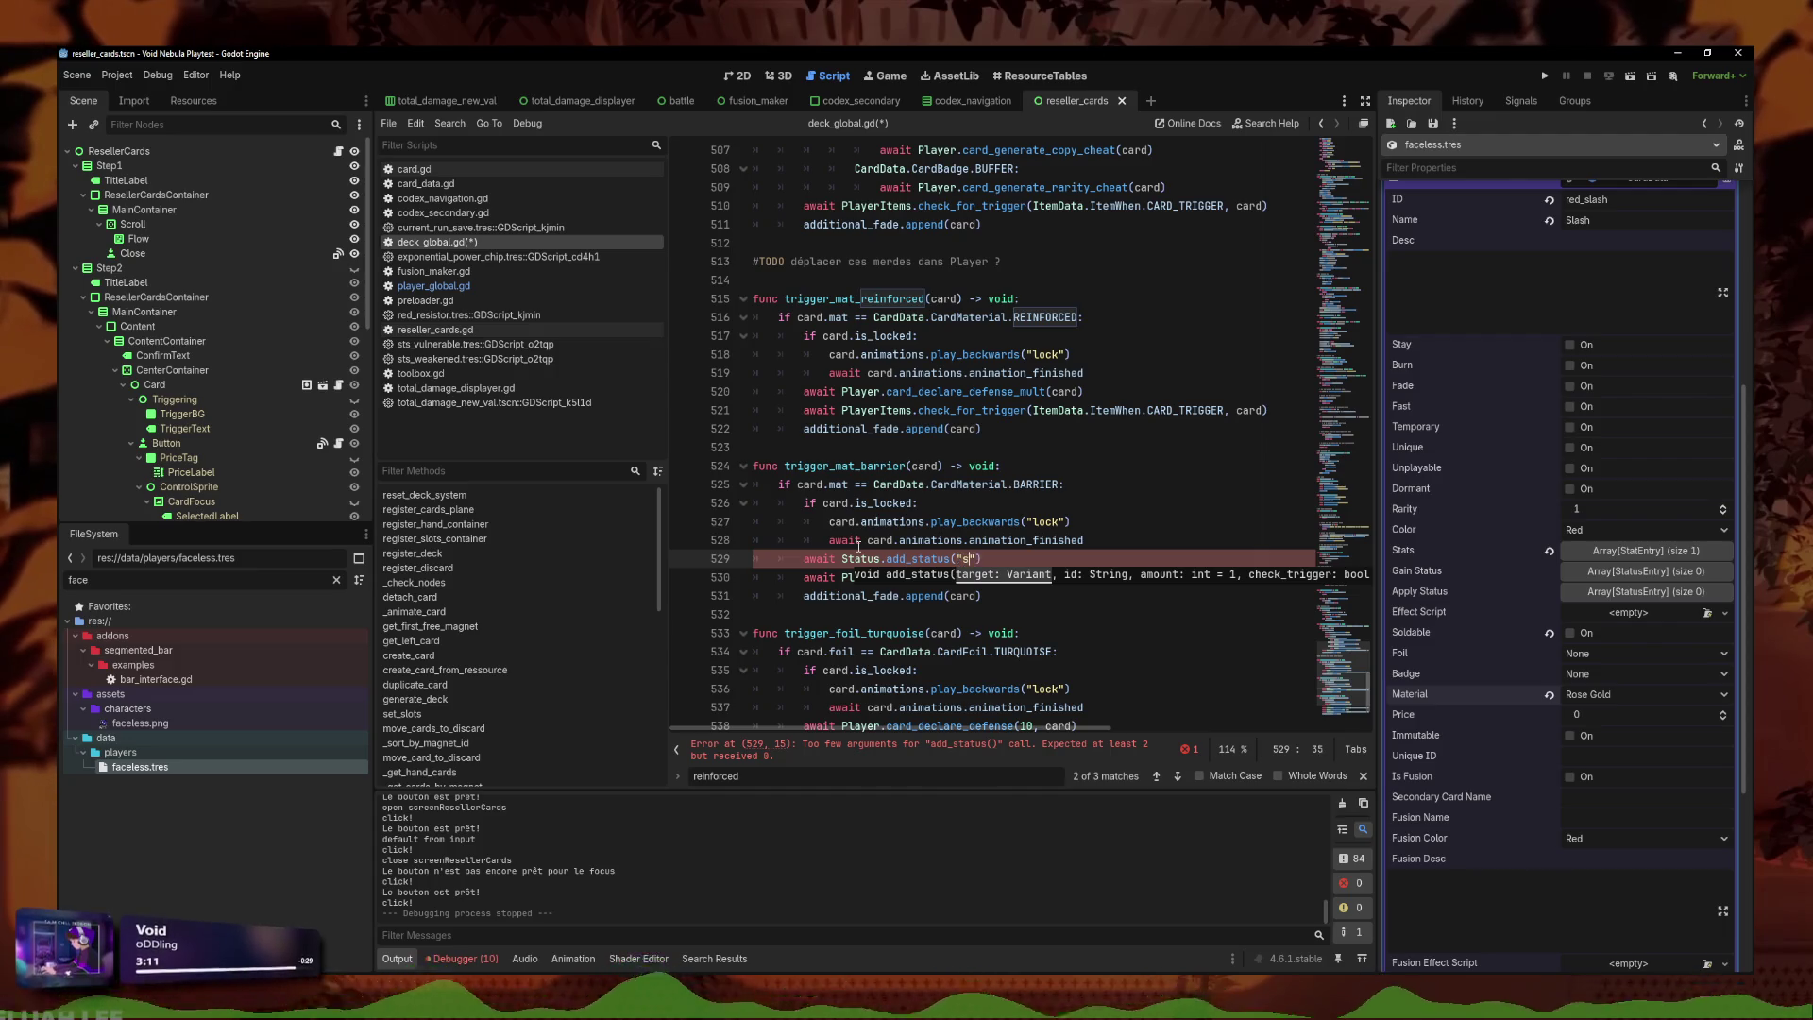
pyautogui.write('im')
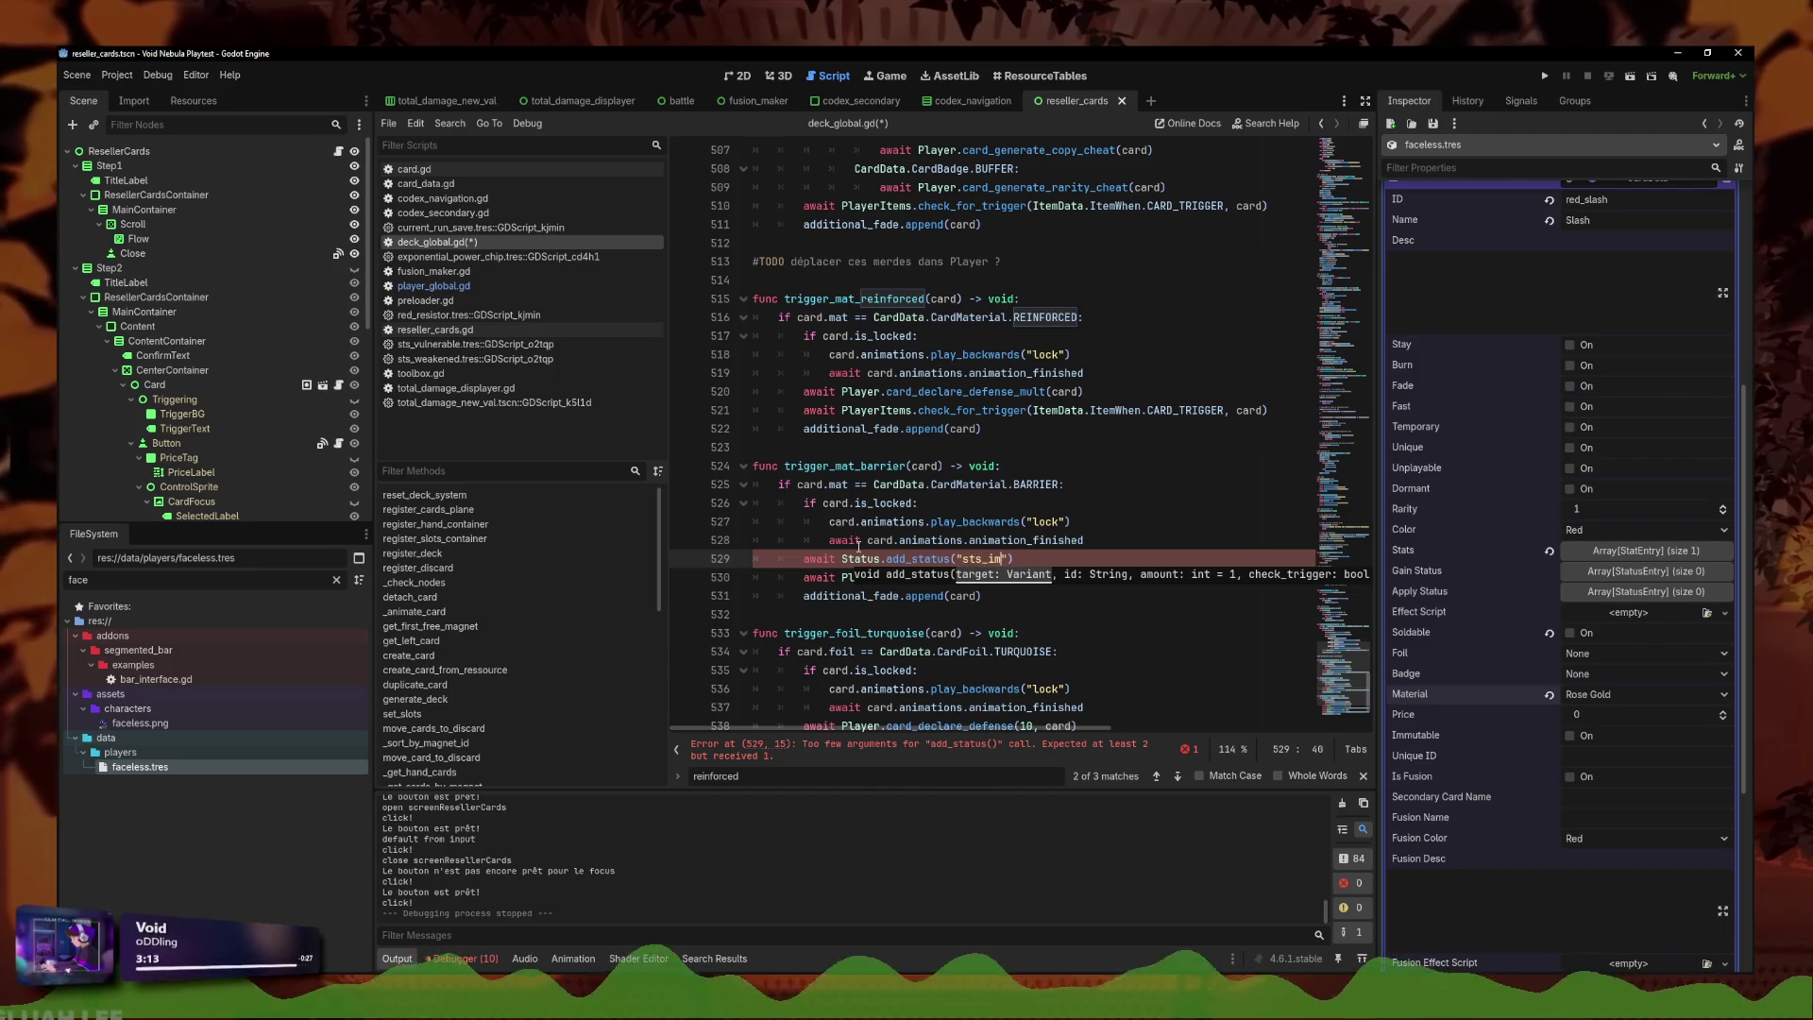
pyautogui.press('BackSpace')
pyautogui.press('BackSpace')
pyautogui.press('BackSpace')
pyautogui.write('sts_im')
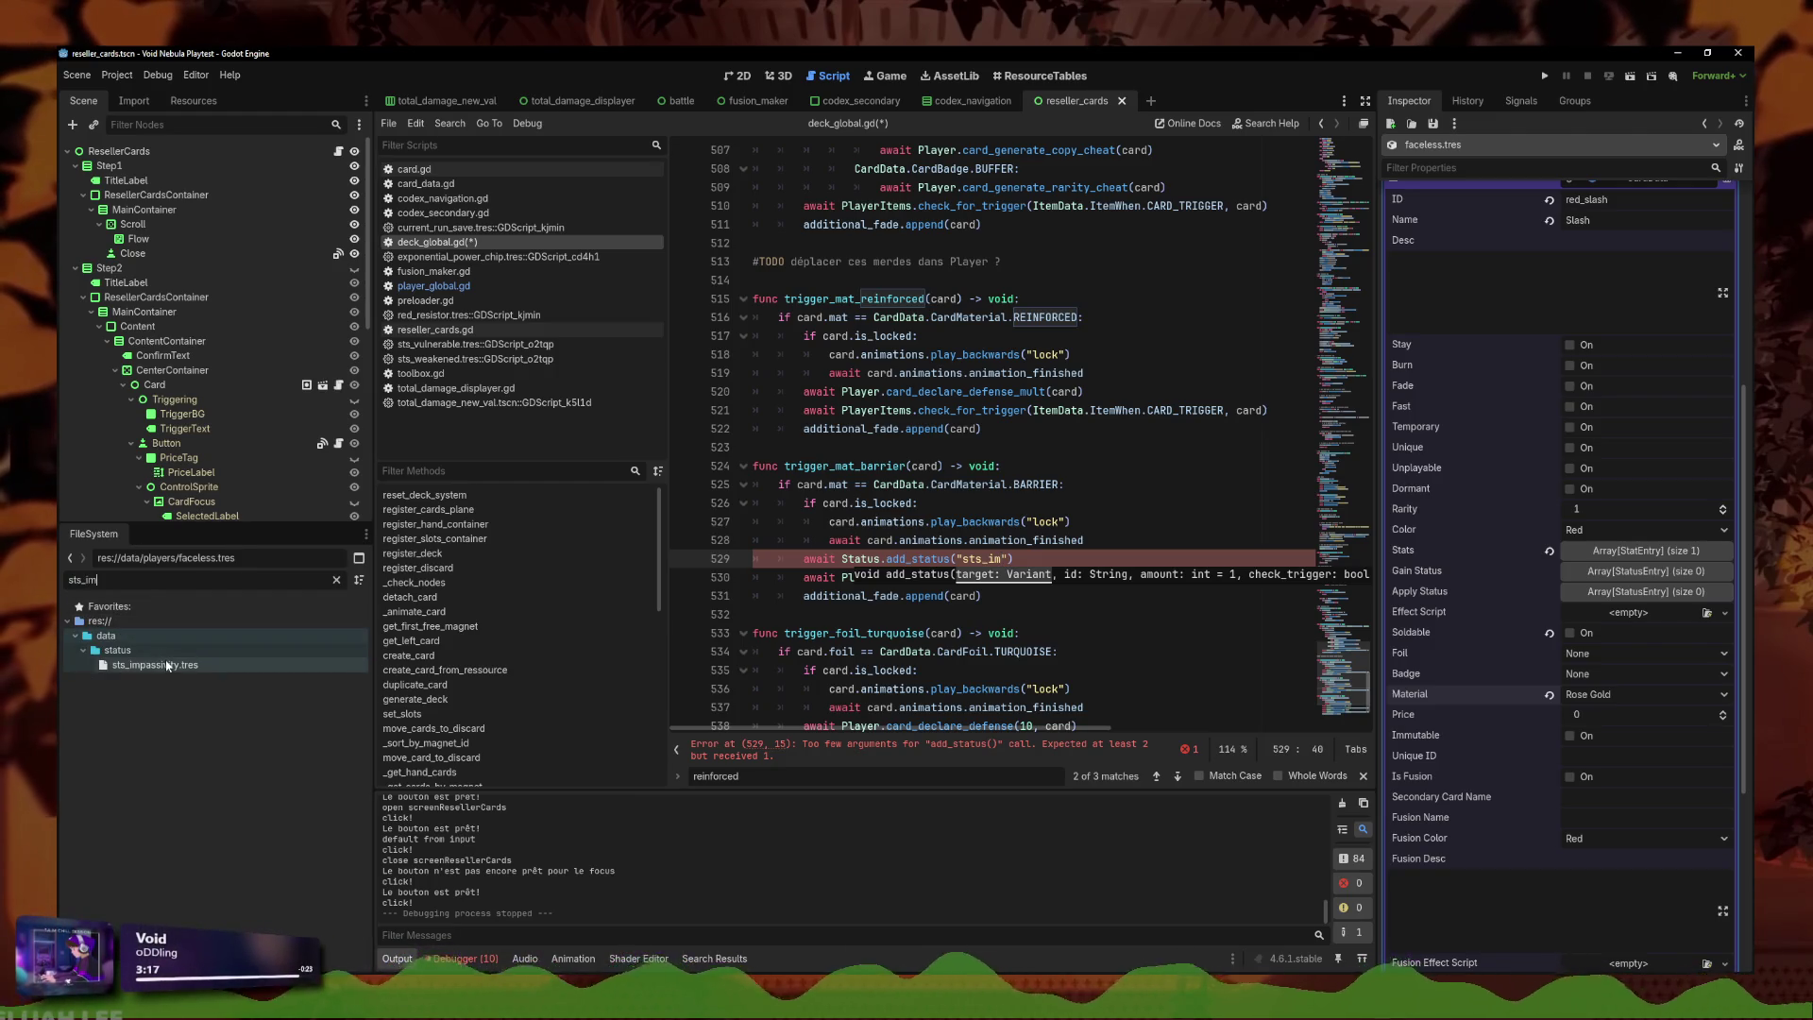
pyautogui.click(154, 664)
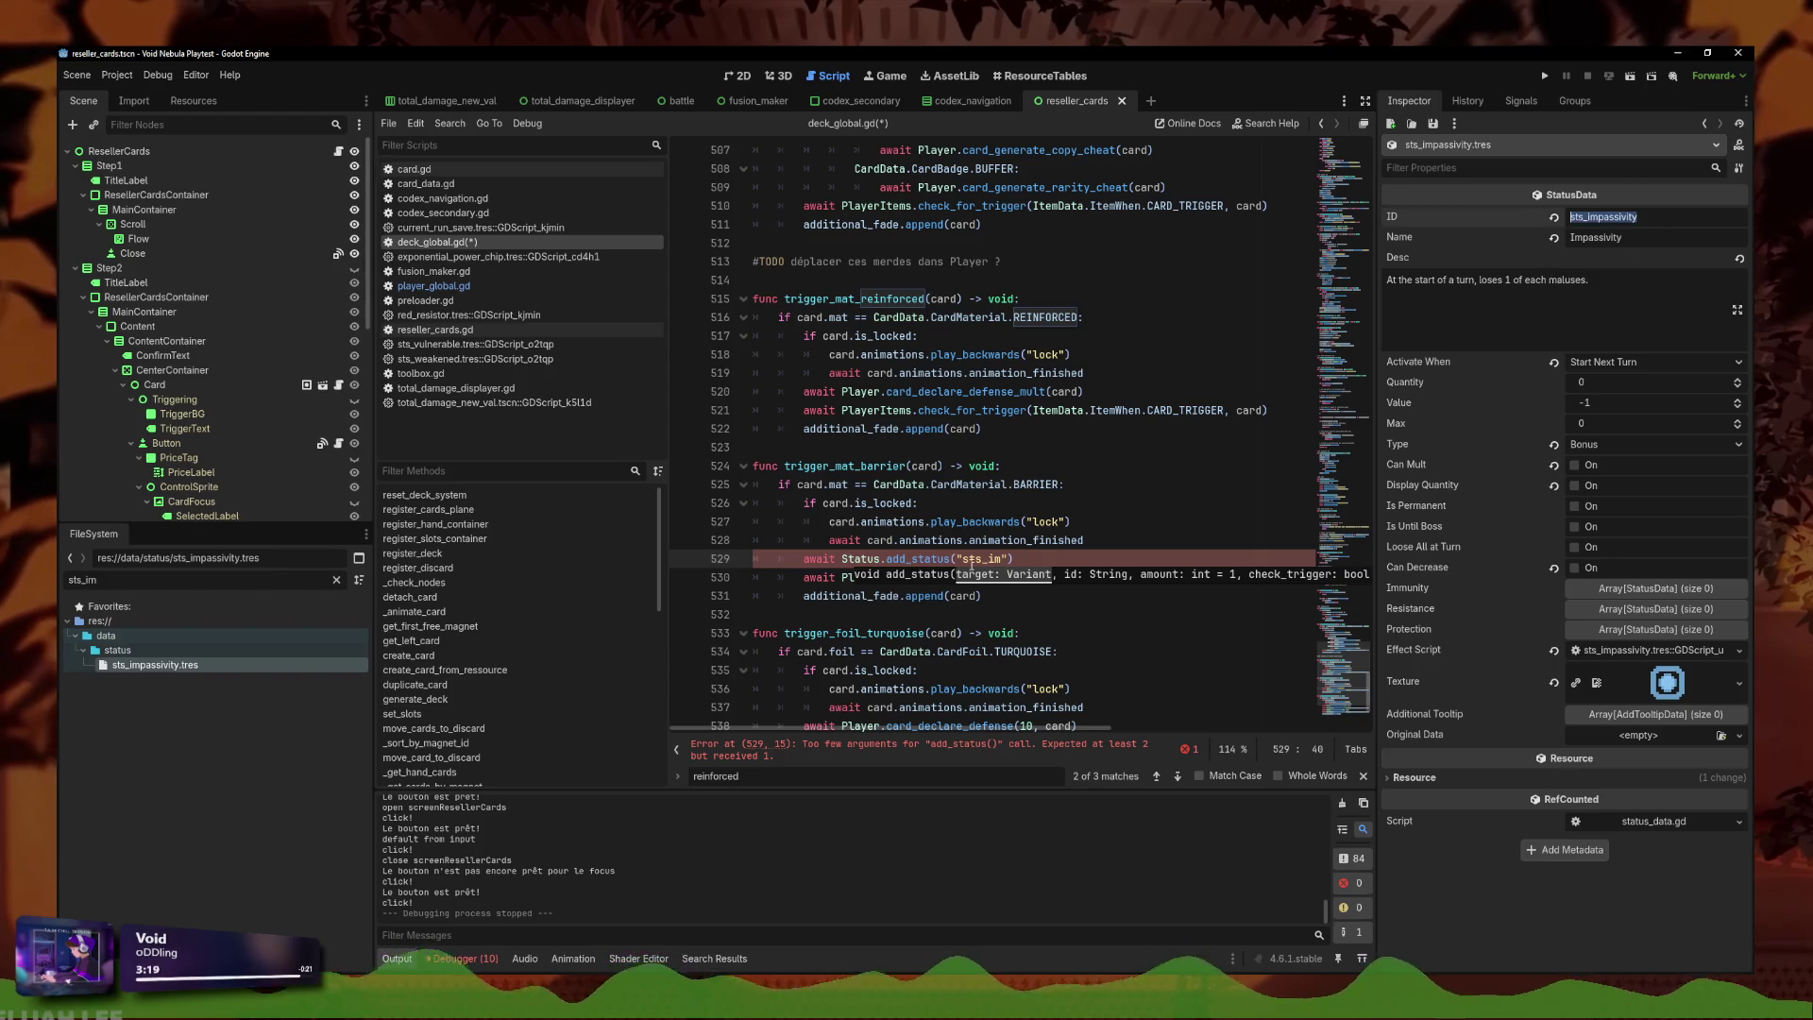
pyautogui.write('passivity')
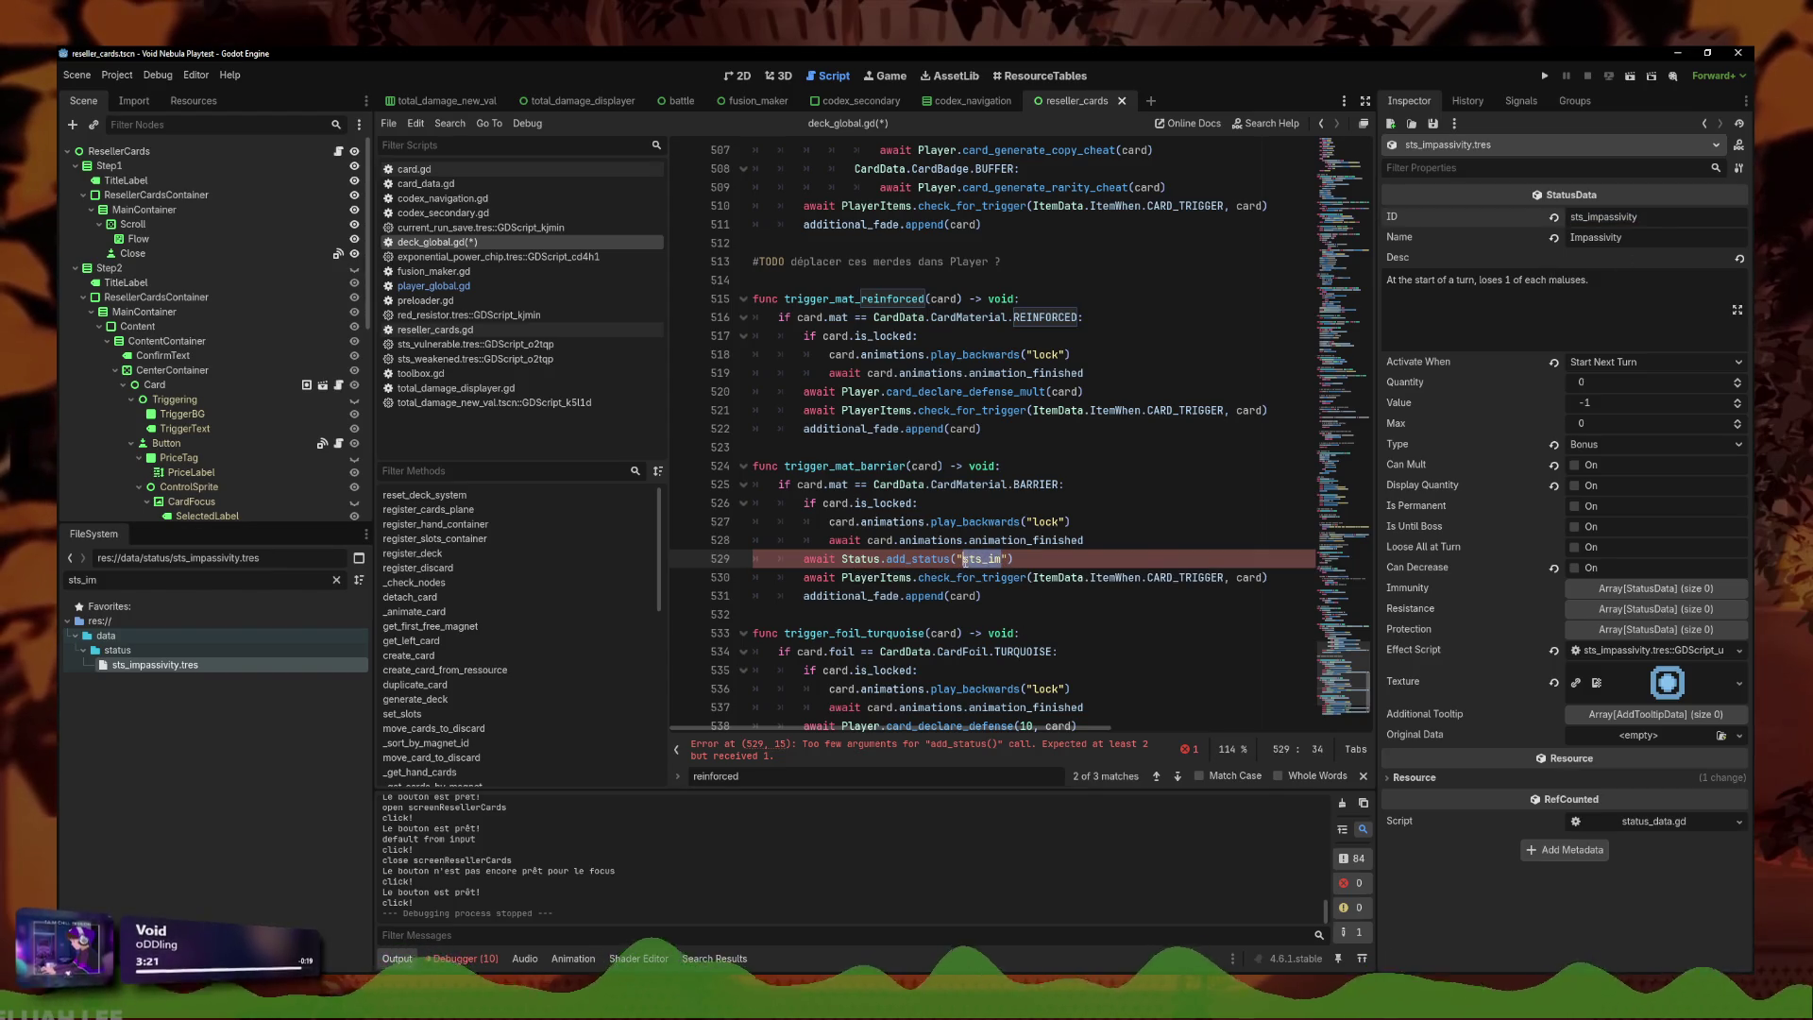
pyautogui.write('",')
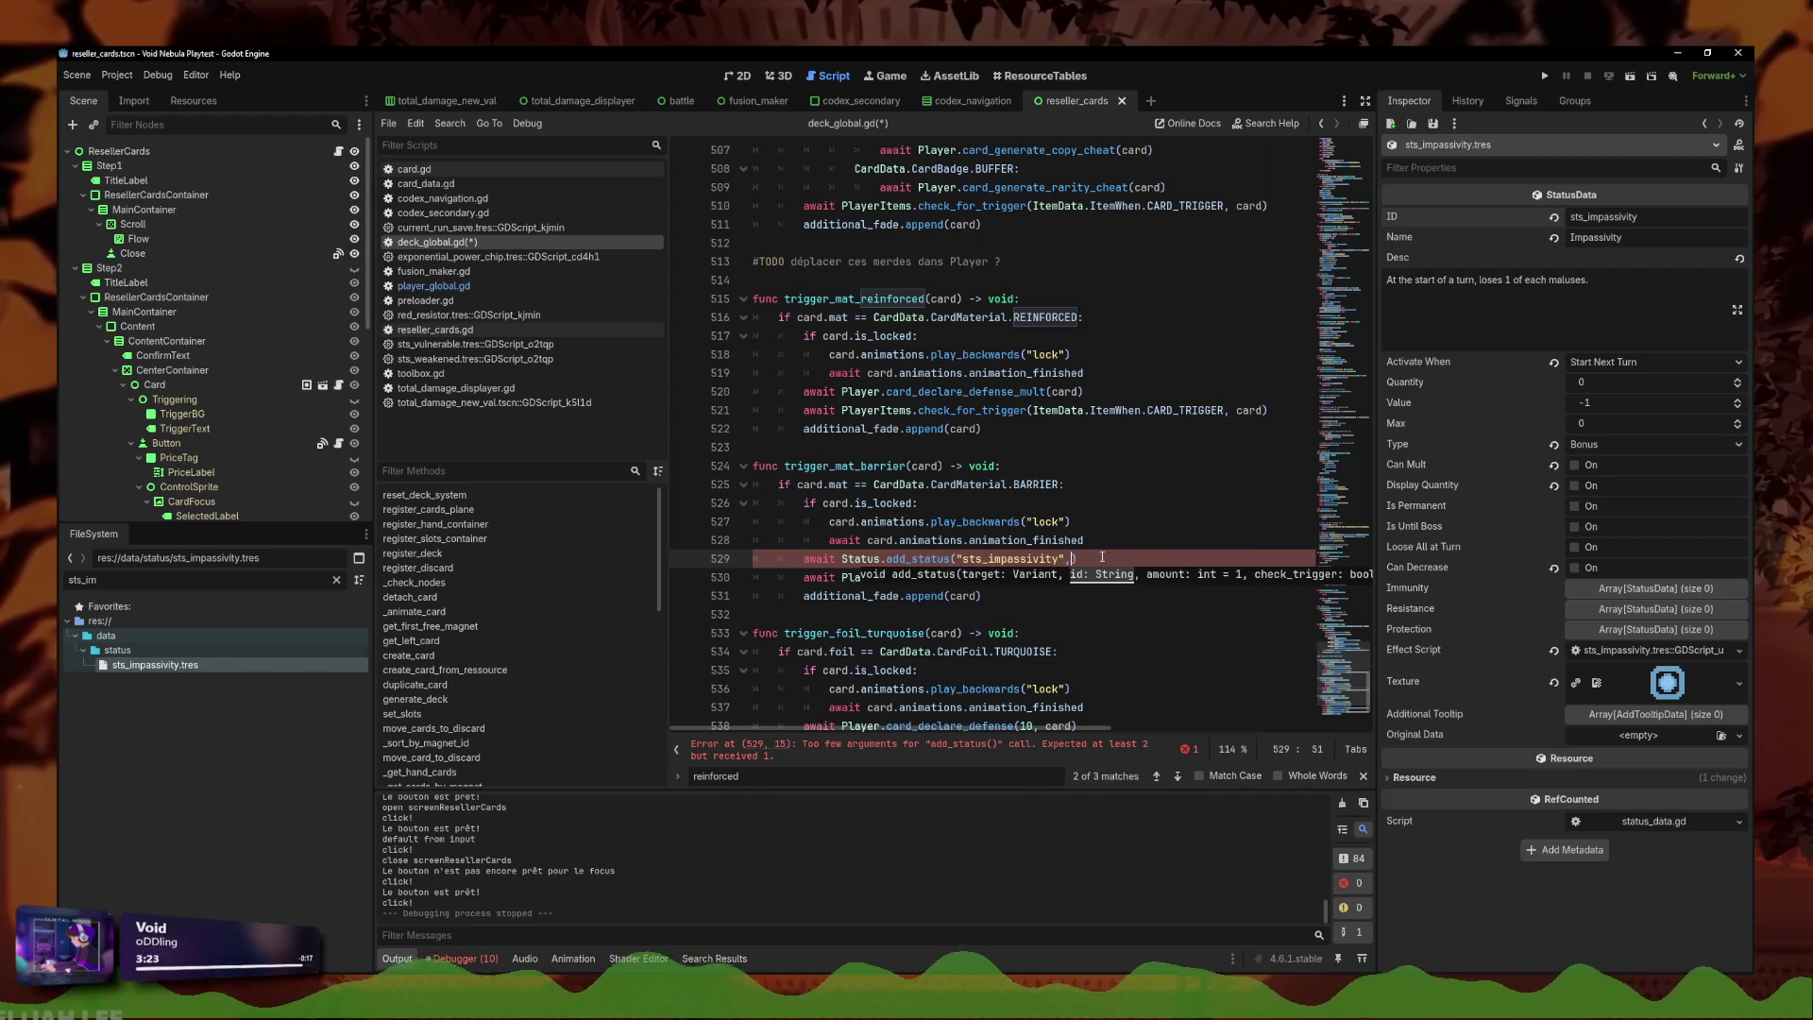
pyautogui.write(' 1')
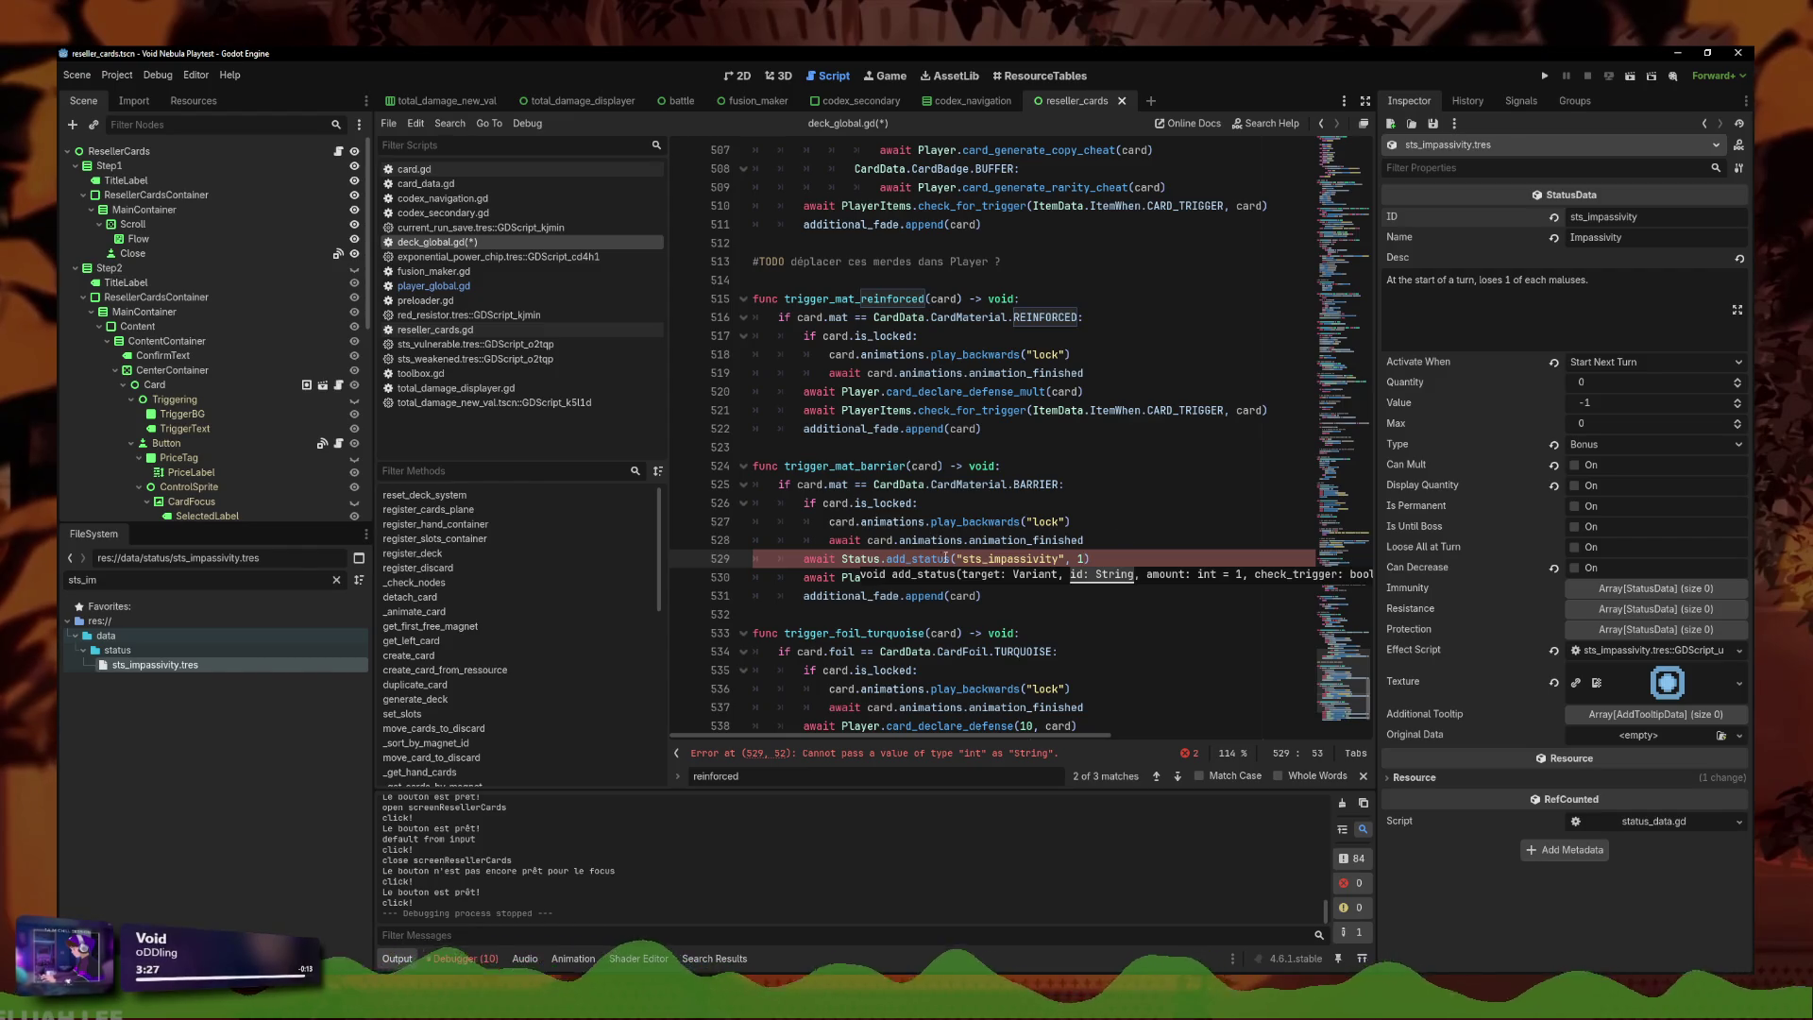
# Pass Player as the first add_status argument and save deck_global.gd.
pyautogui.click(955, 558)
pyautogui.write('Player,')
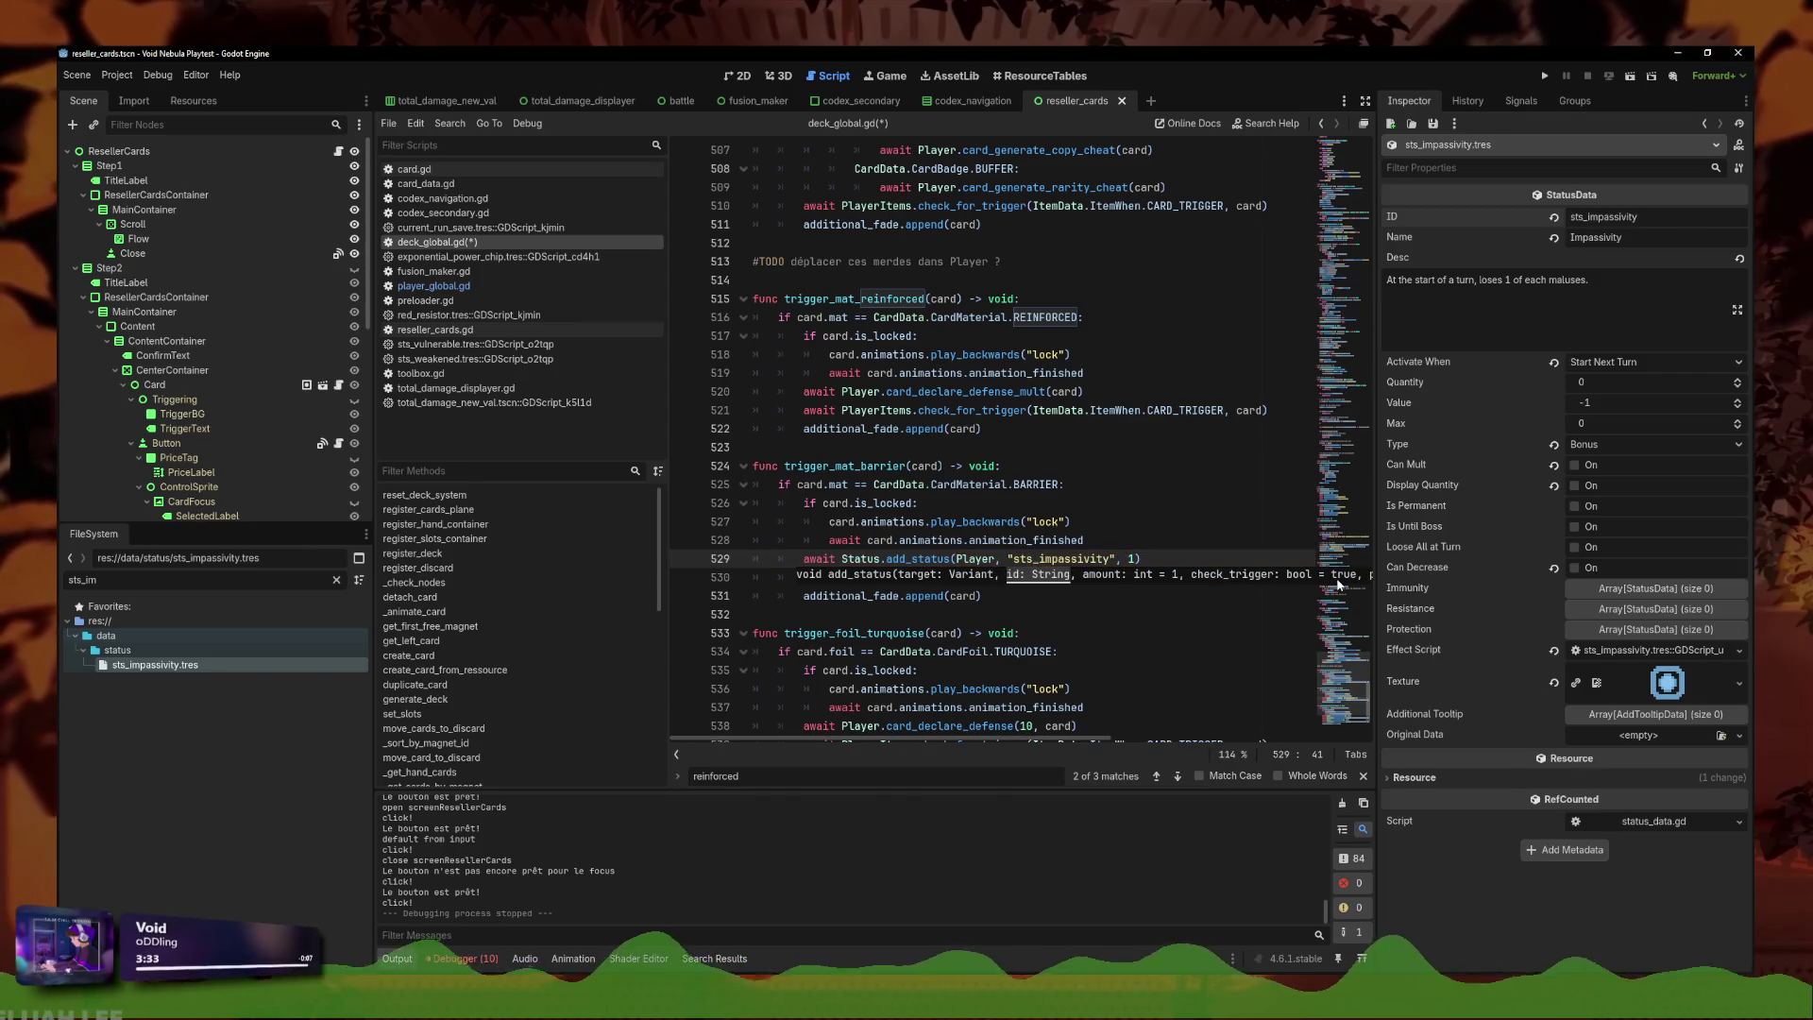
pyautogui.write('1,')
pyautogui.press('BackSpace')
pyautogui.hotkey('ctrl', 's')
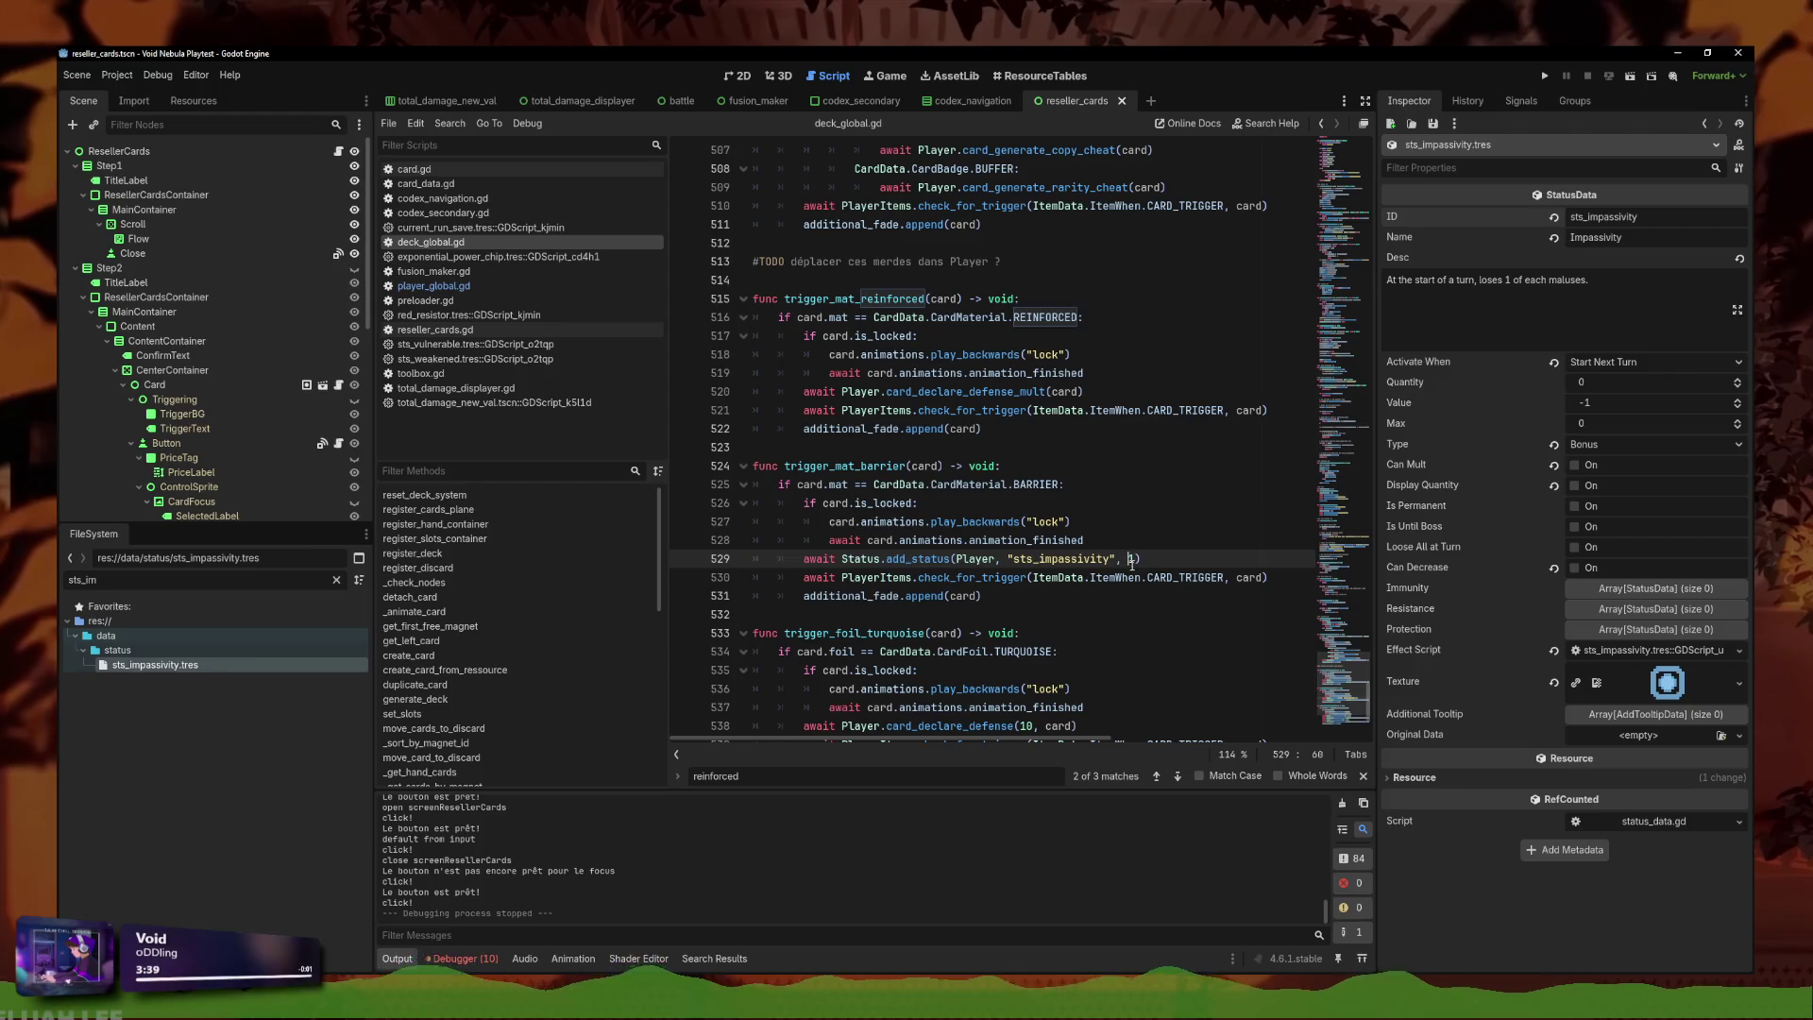
# Locate the DEF trigger animation line in player_global.gd's card_declare_defense_mult.
pyautogui.click(1141, 559)
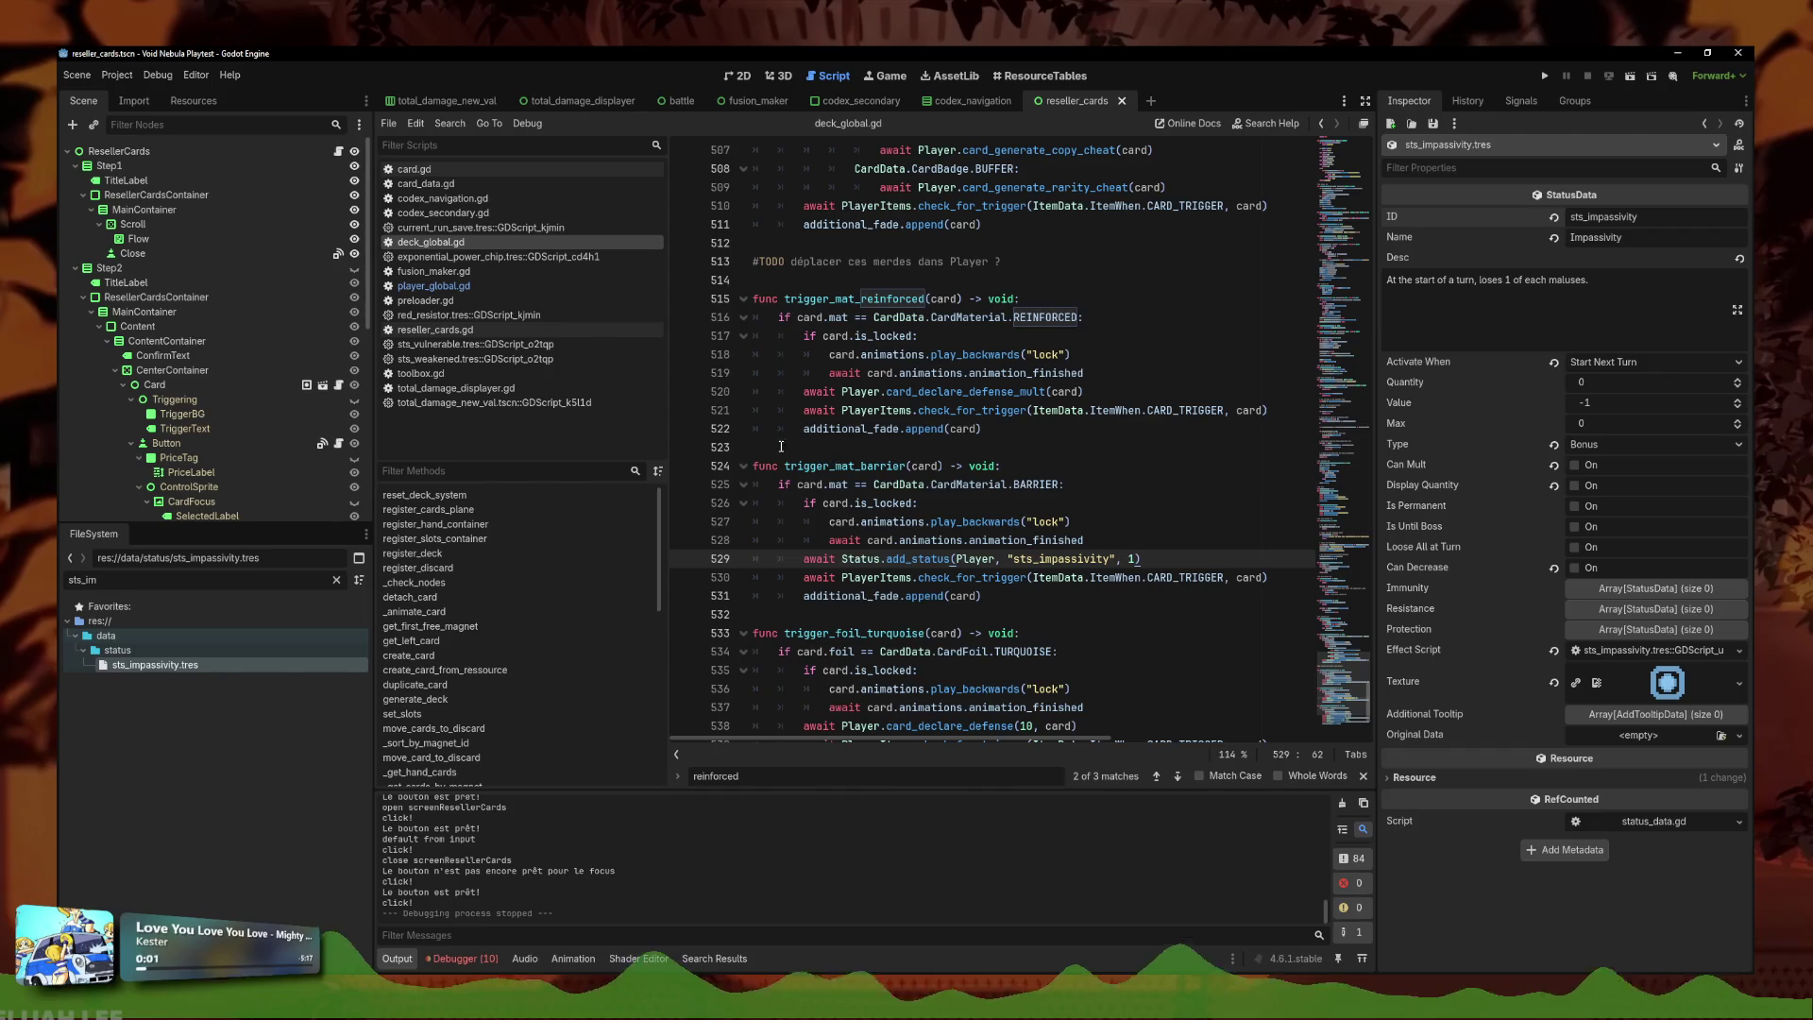
pyautogui.click(1121, 577)
pyautogui.click(1246, 612)
pyautogui.click(1029, 577)
pyautogui.tripleClick(1033, 577)
pyautogui.click(1085, 558)
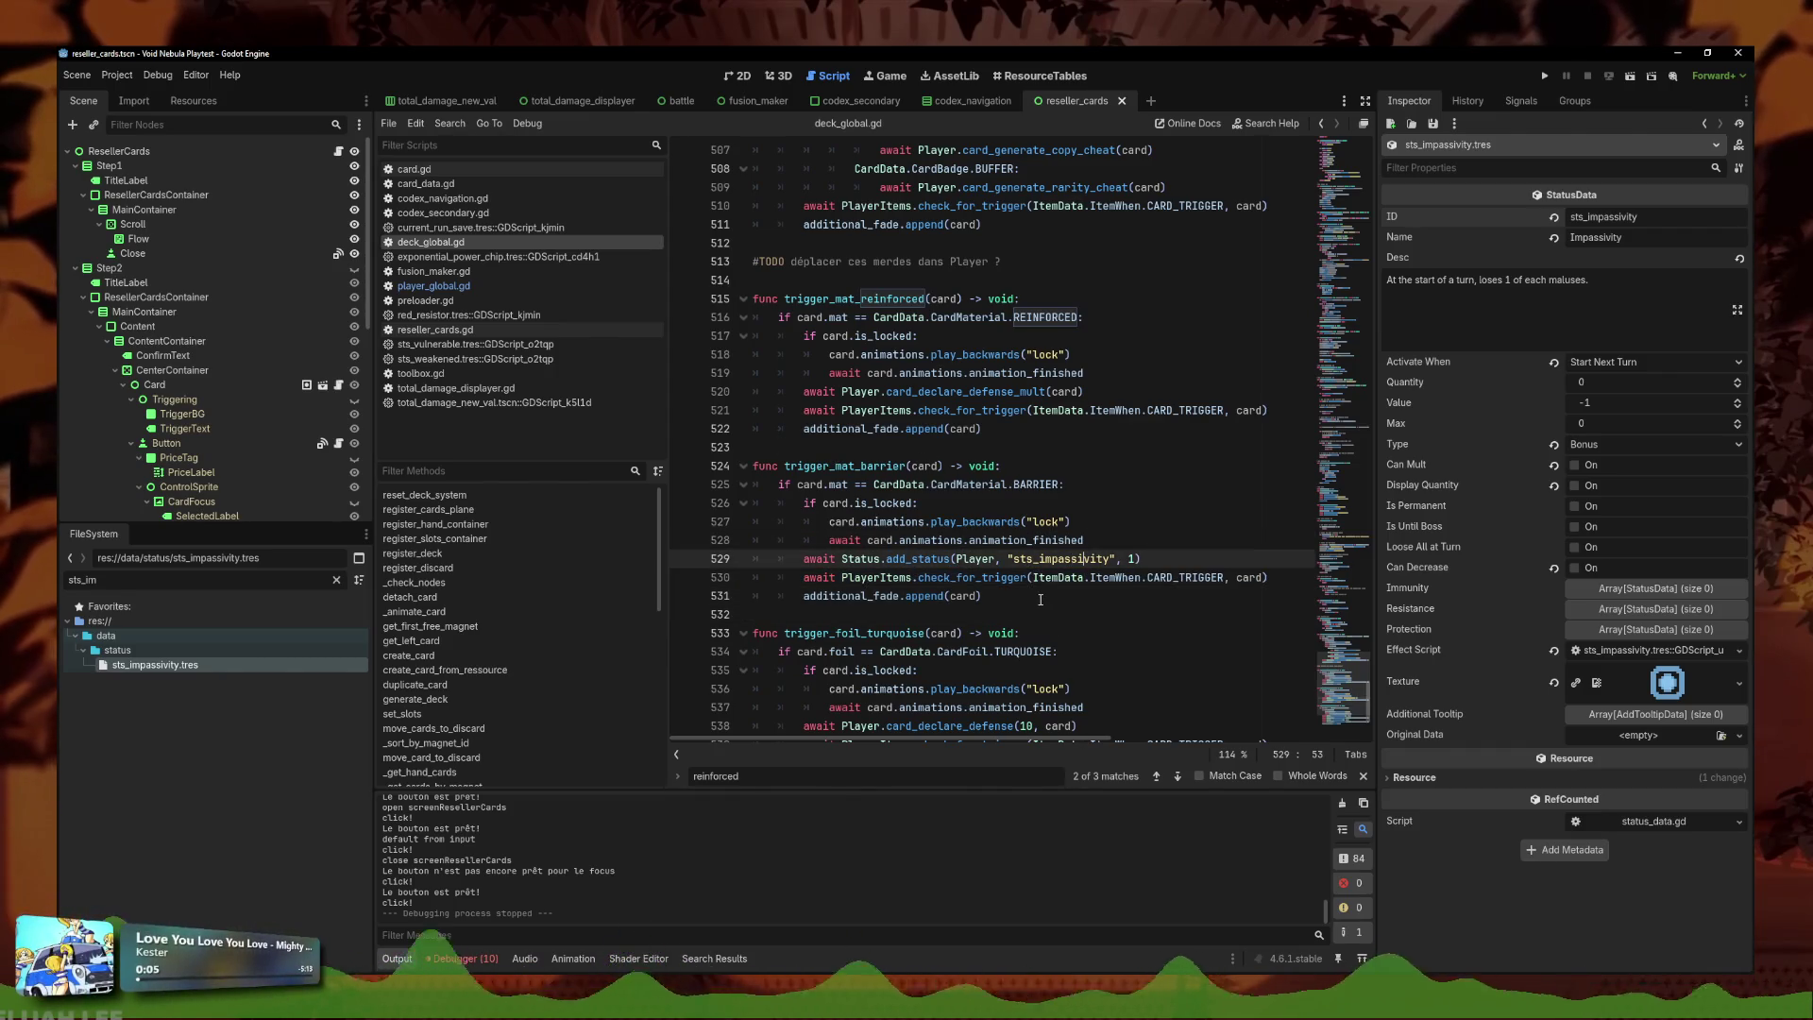
pyautogui.tripleClick(1136, 558)
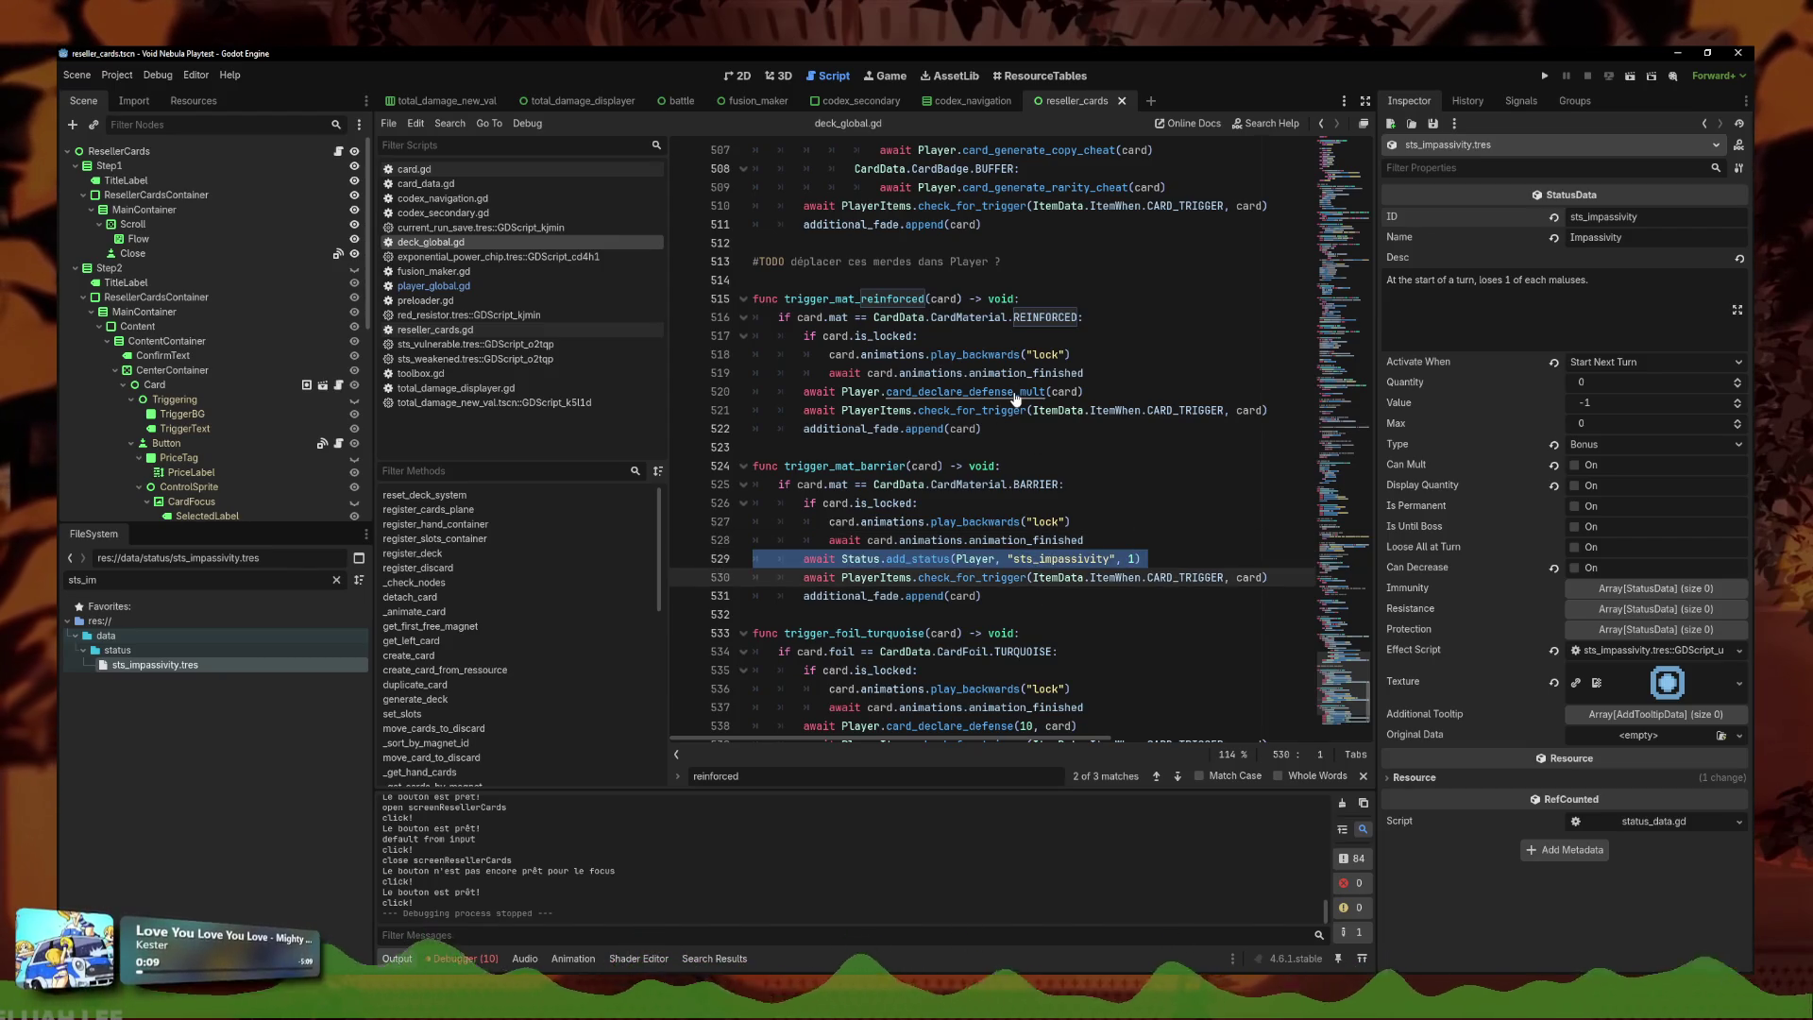
pyautogui.keyDown('ctrl'); pyautogui.click(944, 391); pyautogui.keyUp('ctrl')
pyautogui.click(720, 502)
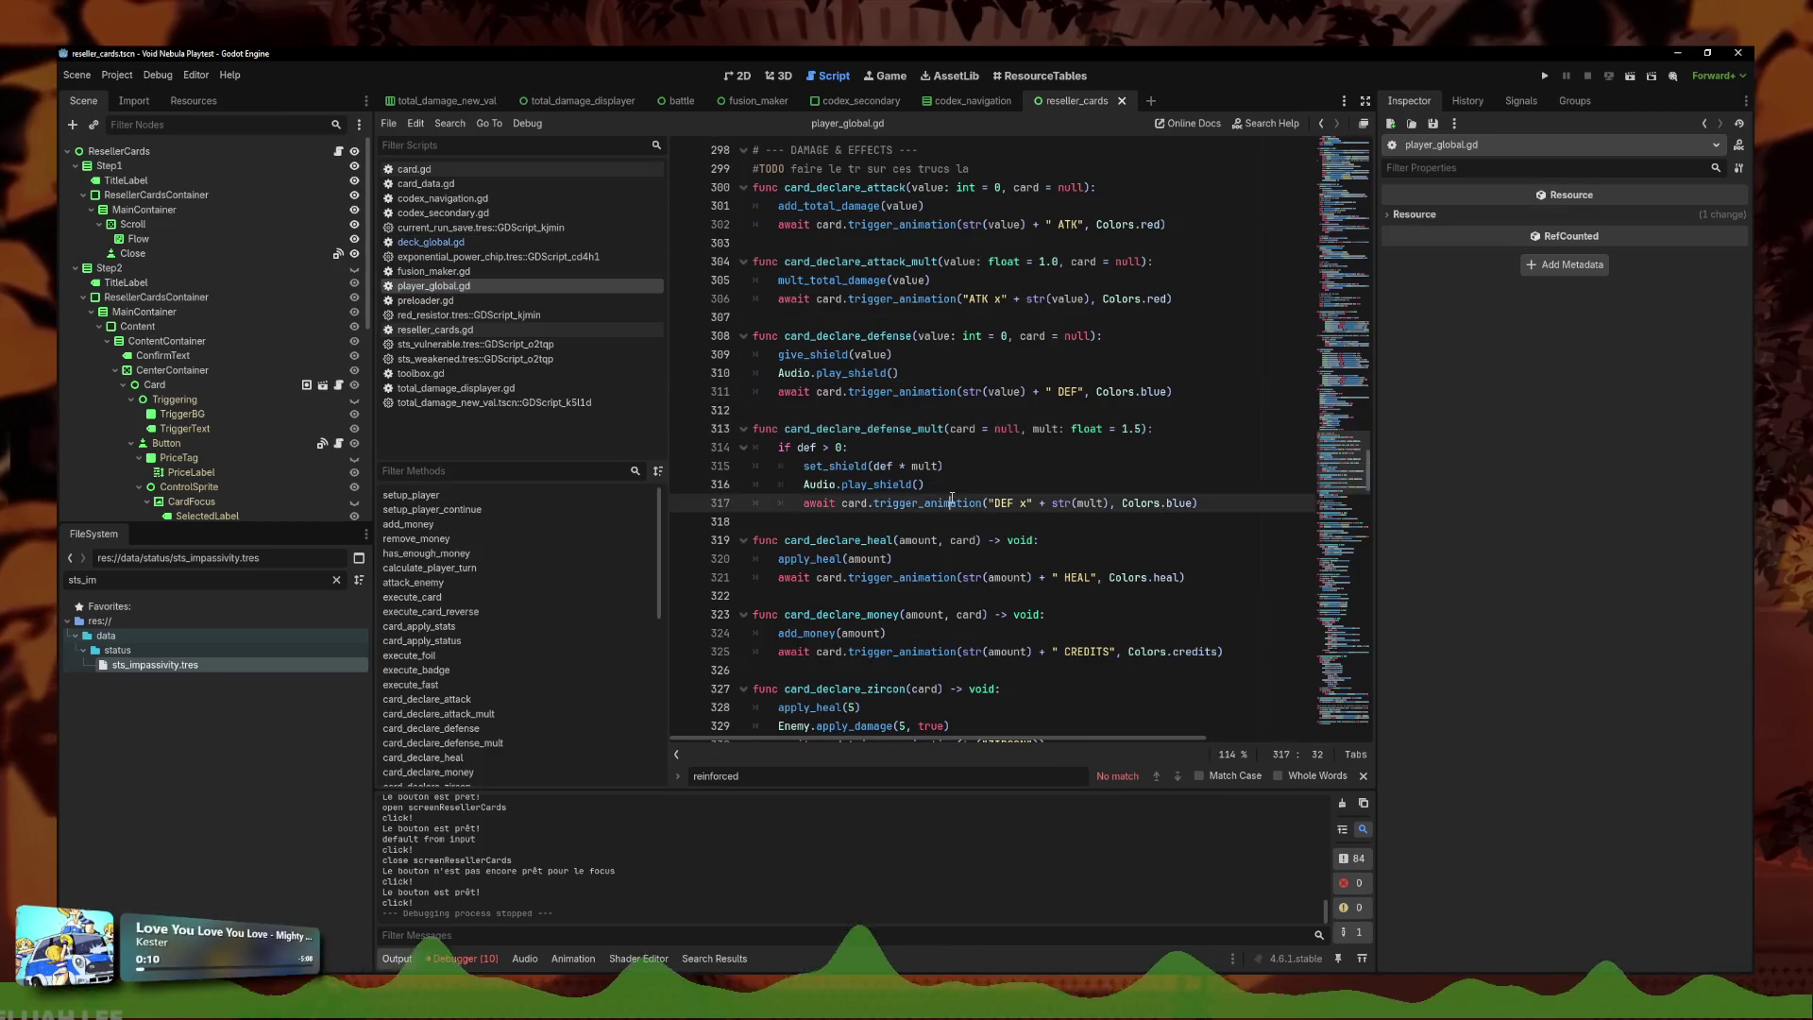
# Paste the trigger animation call after add_status and stop awaiting the add_status call.
pyautogui.click(479, 245)
pyautogui.click(1172, 556)
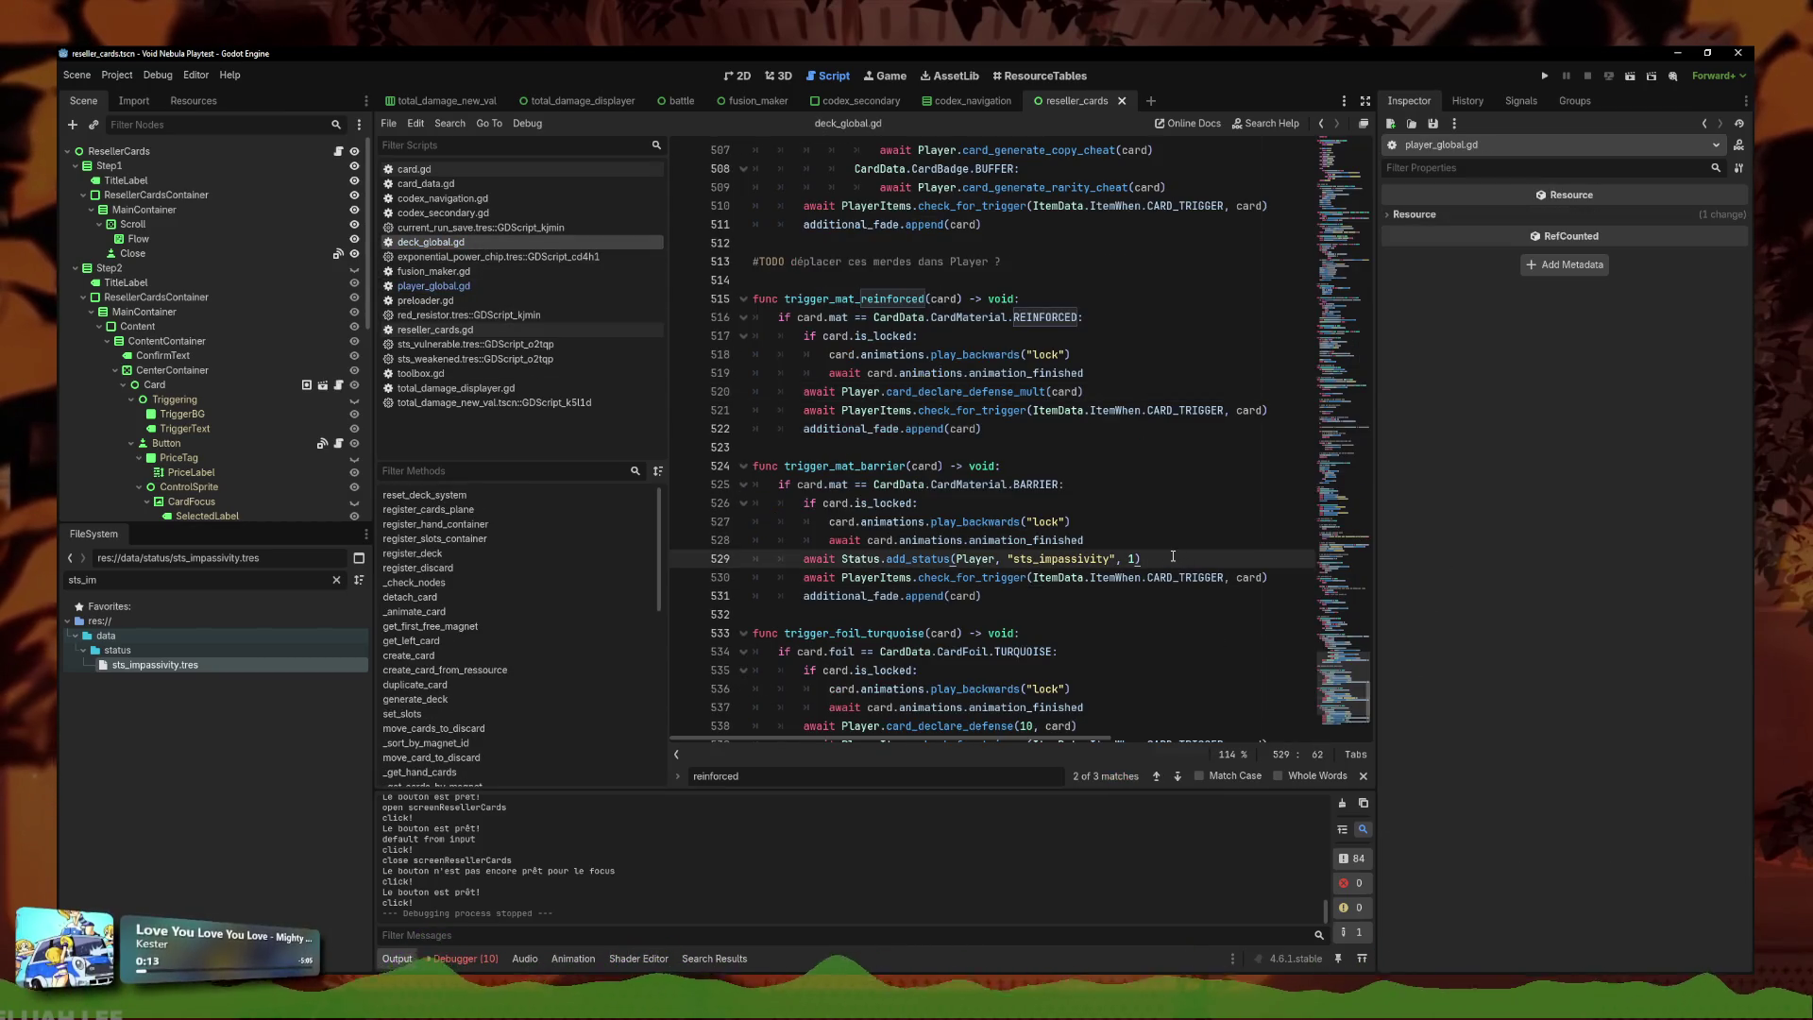
pyautogui.press('Return')
pyautogui.hotkey('ctrl', 'v')
pyautogui.click(839, 568)
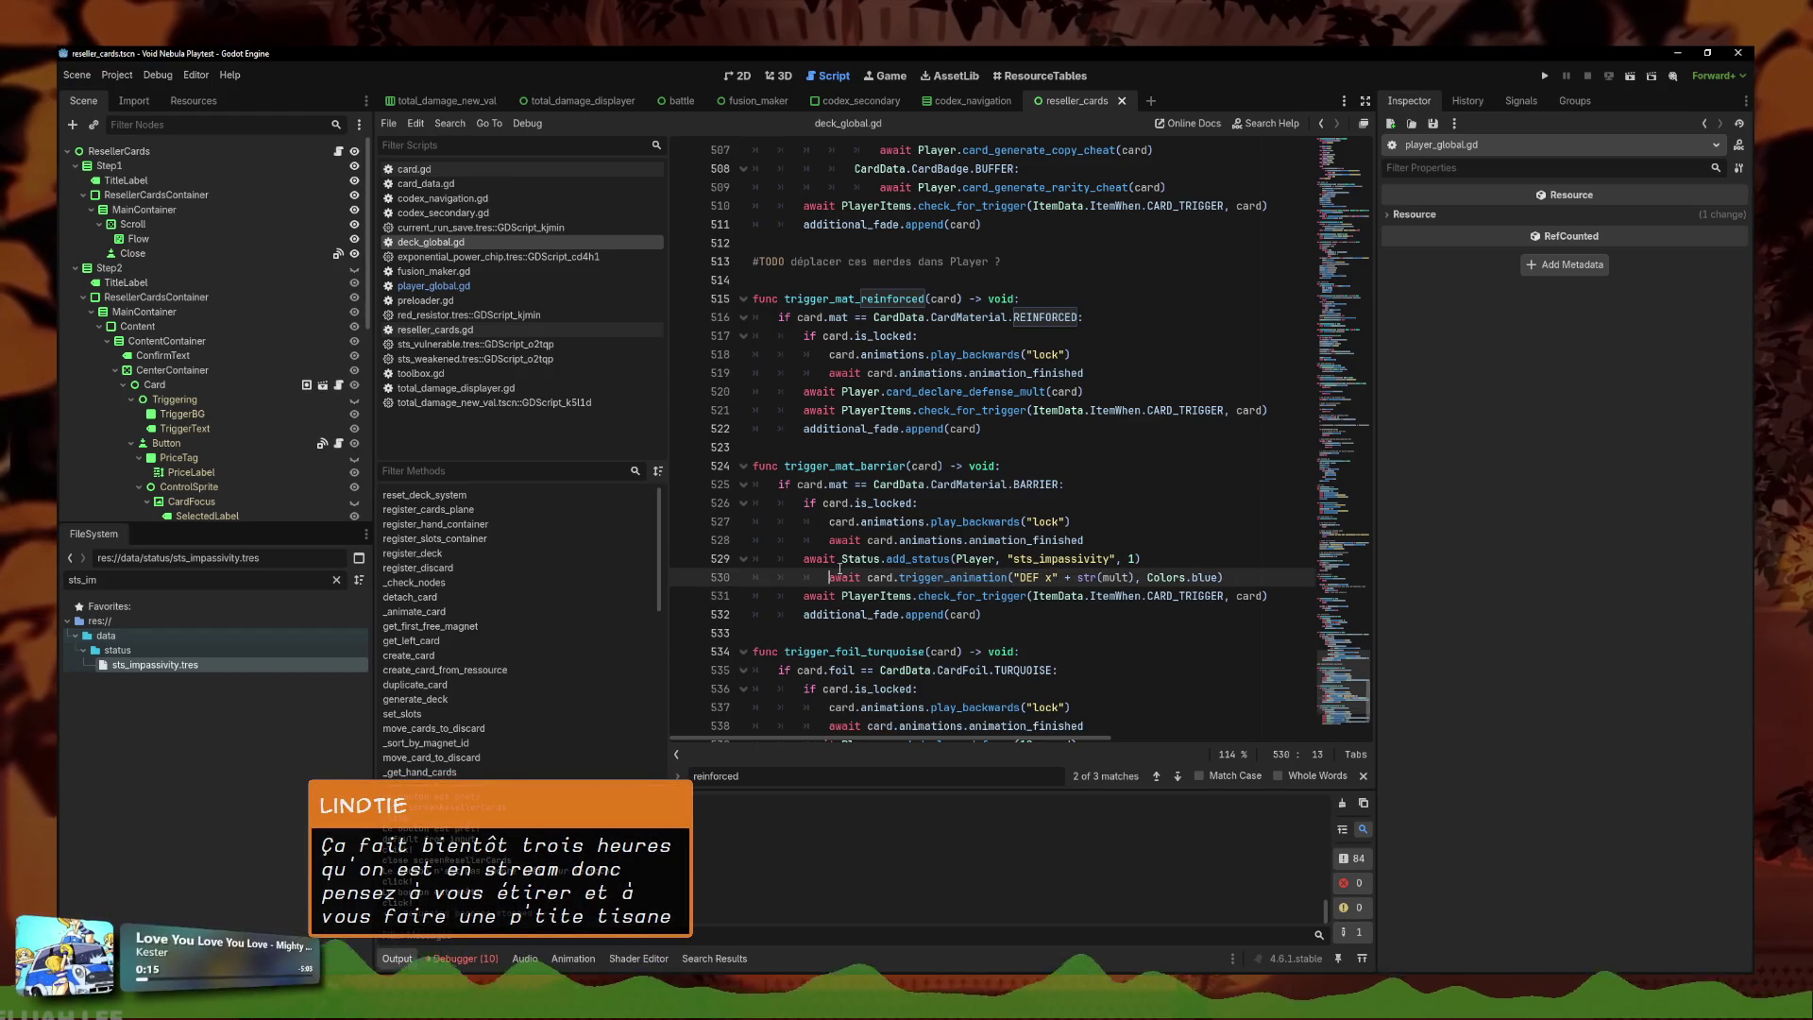
pyautogui.press('BackSpace')
pyautogui.press('Up')
pyautogui.press('Delete')
pyautogui.press('Delete')
pyautogui.press('Delete')
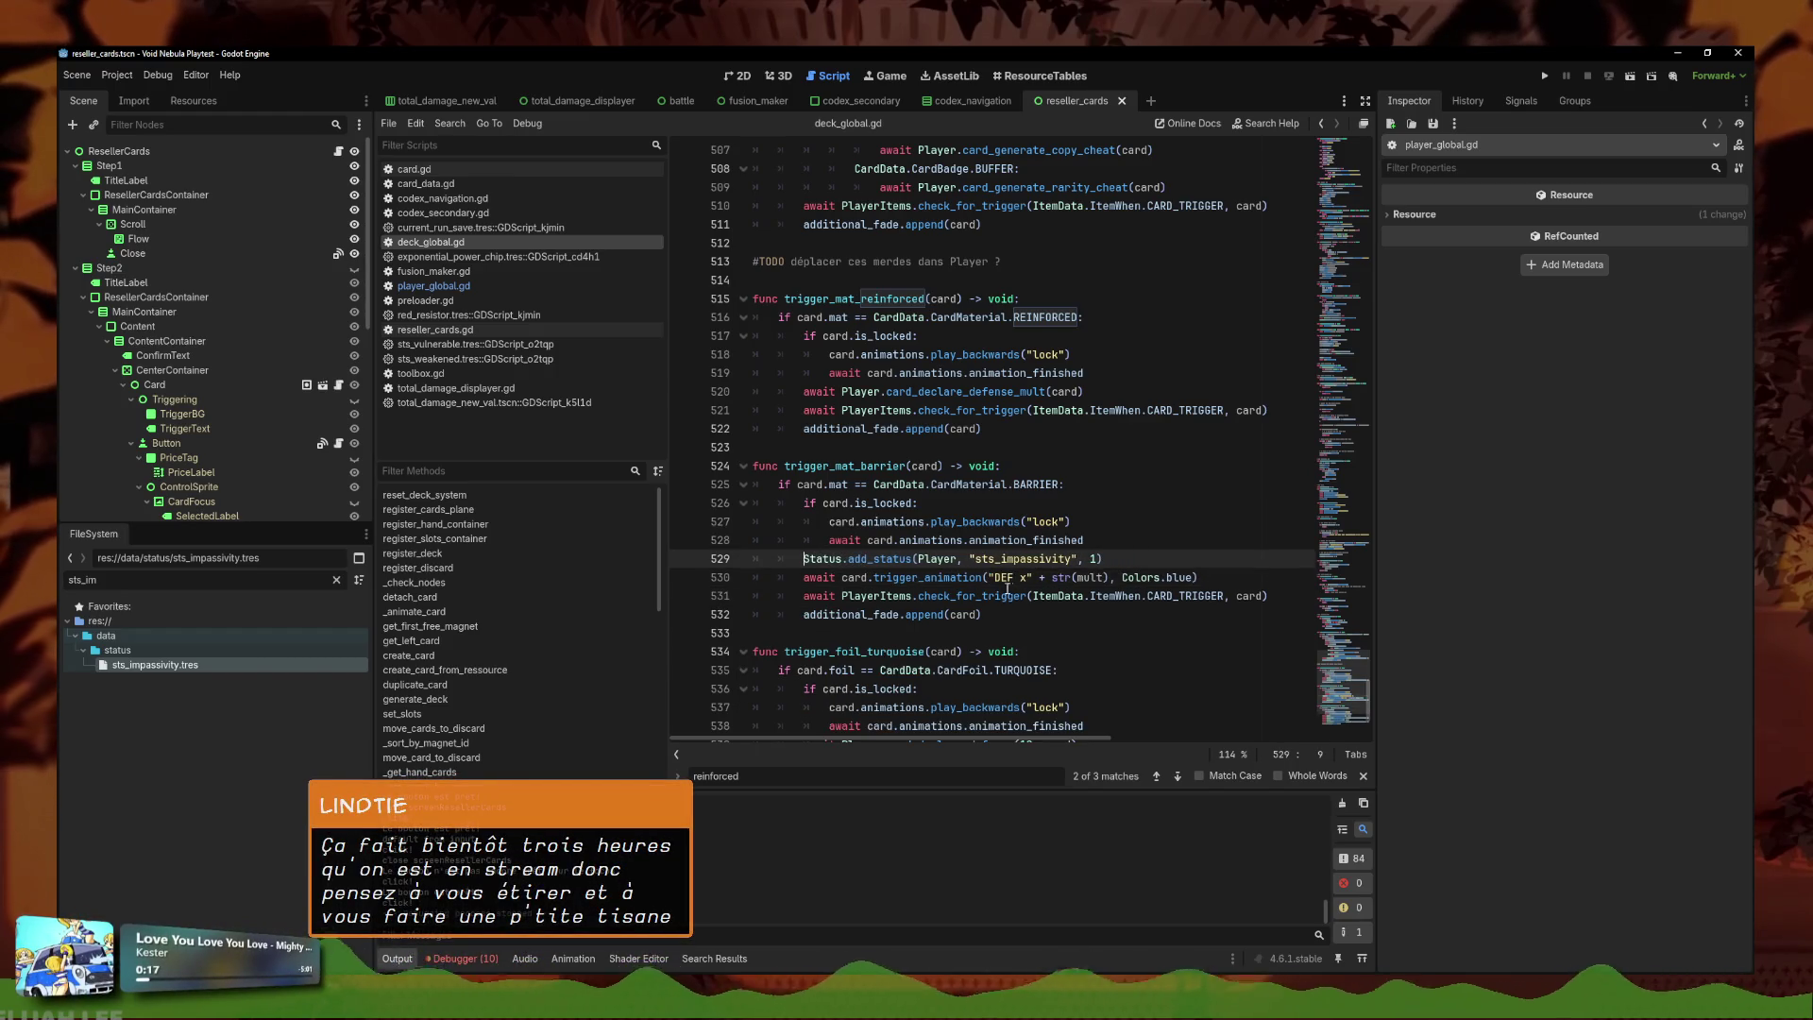
# Change the animation label to tr("BARRIER"), removing the leftover mult and colour arguments.
pyautogui.moveTo(1032, 576); pyautogui.dragTo(988, 577)
pyautogui.write('tr(BARR')
pyautogui.press('BackSpace')
pyautogui.press('BackSpace')
pyautogui.press('BackSpace')
pyautogui.write('"BARRIER')
pyautogui.click(1168, 576)
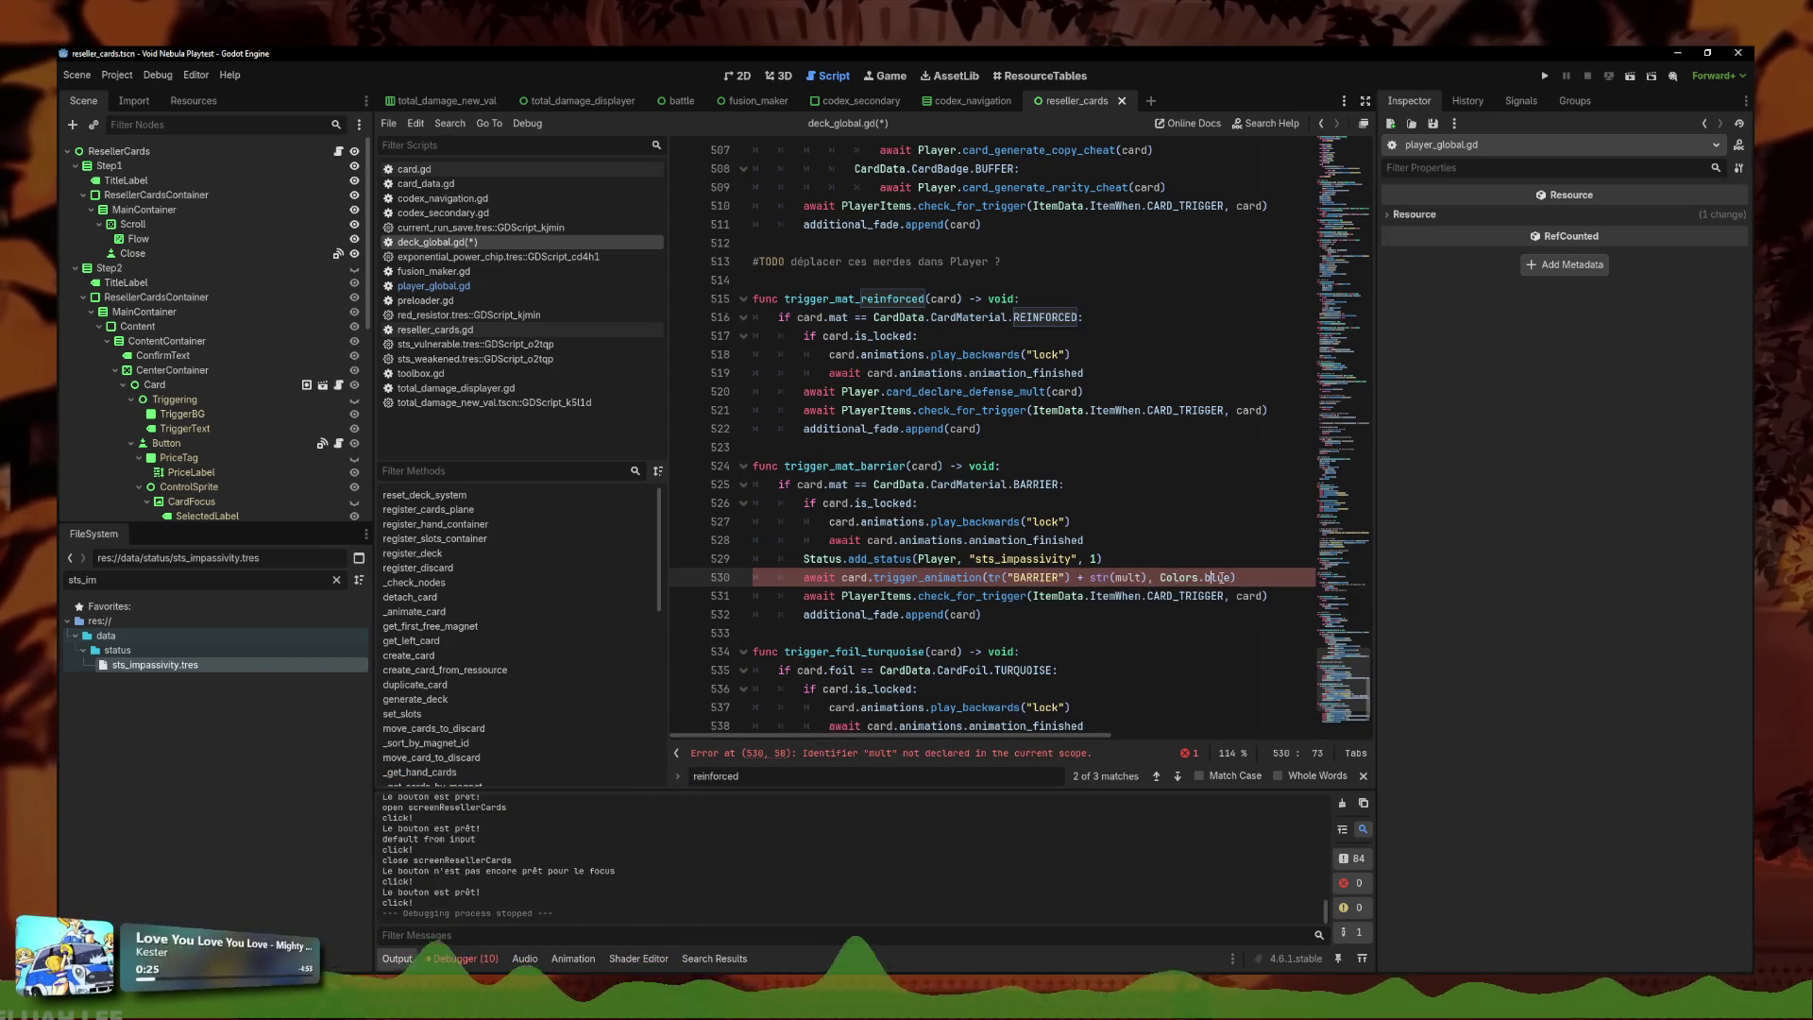
pyautogui.click(1059, 577)
pyautogui.click(1016, 576)
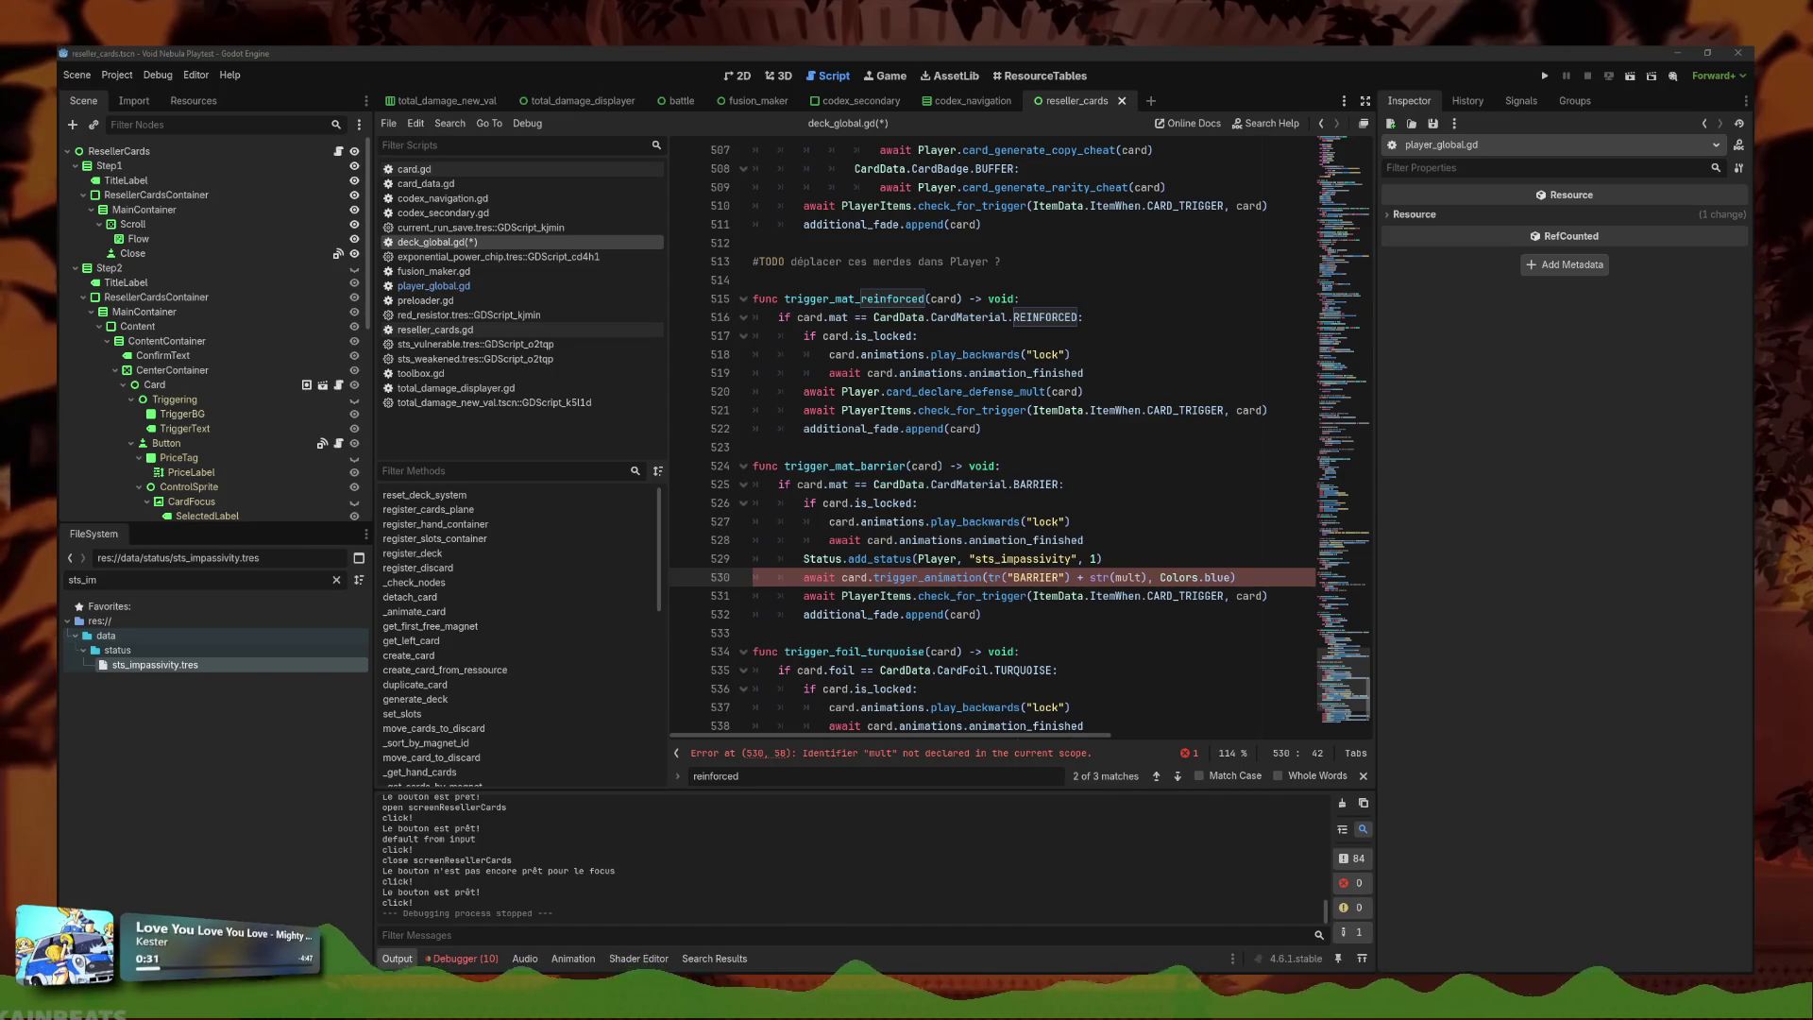
pyautogui.click(1188, 576)
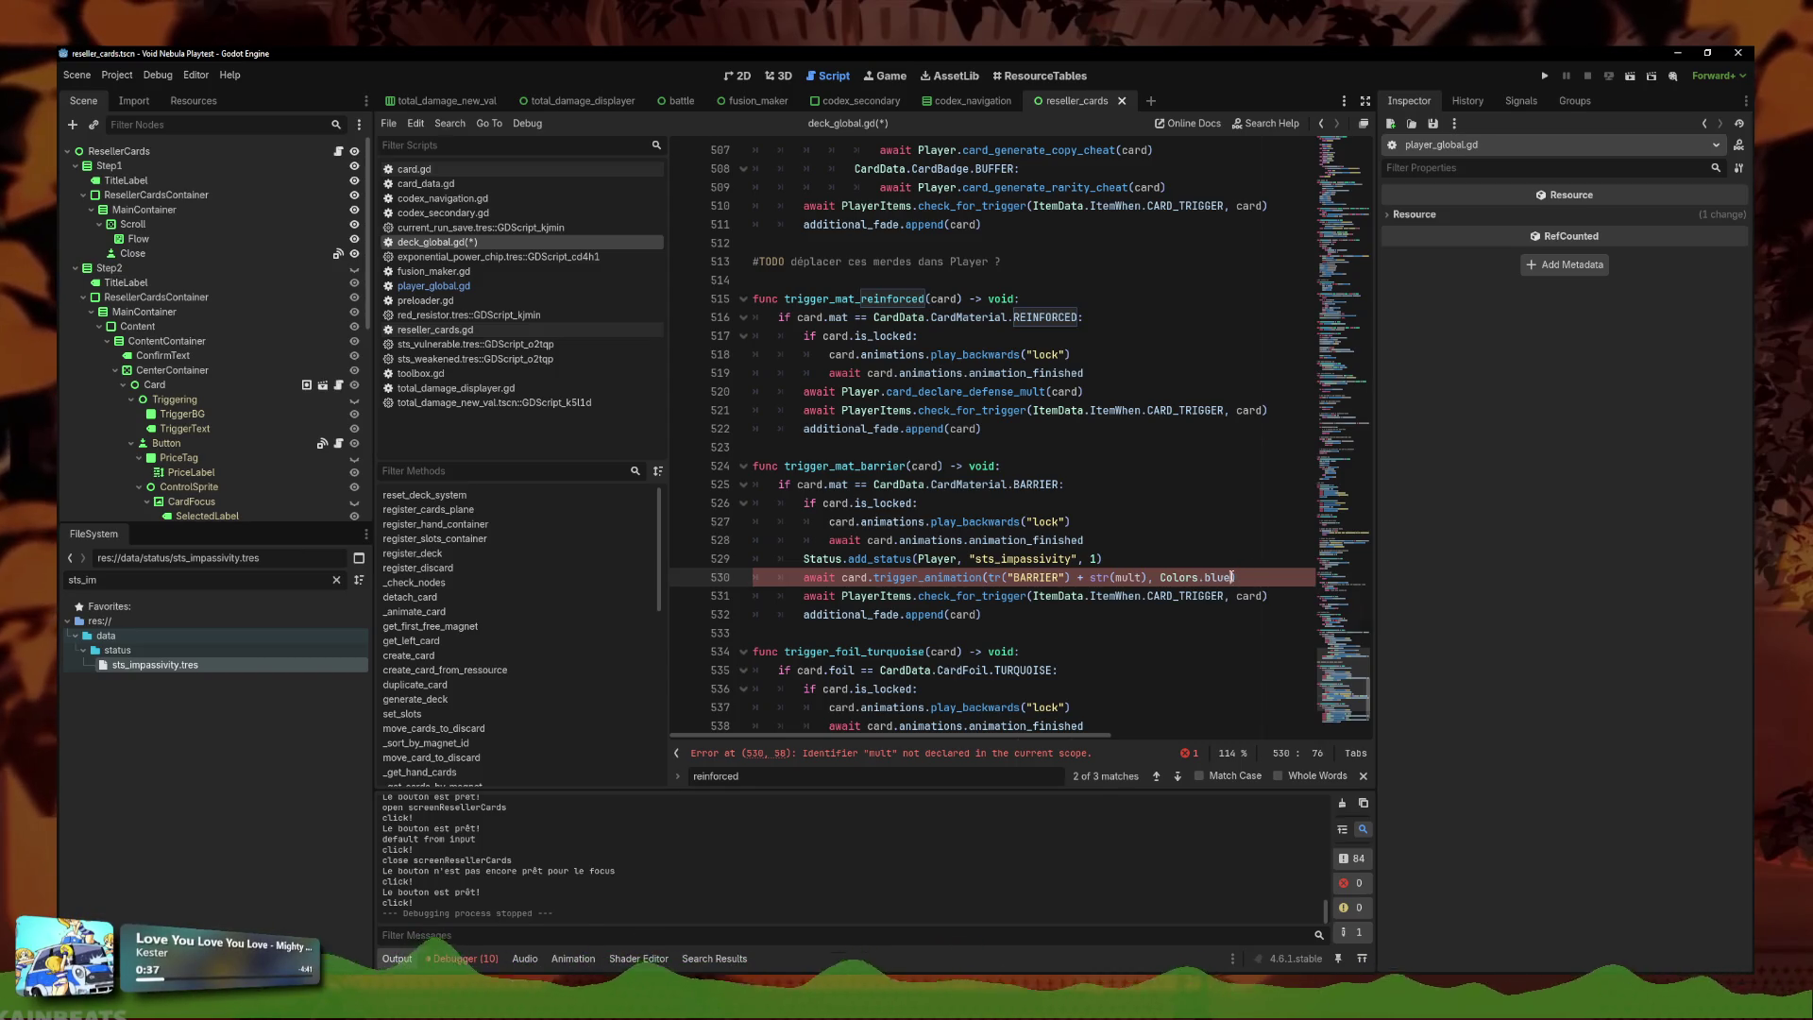
pyautogui.moveTo(1235, 577); pyautogui.dragTo(1101, 579)
pyautogui.click(1148, 577)
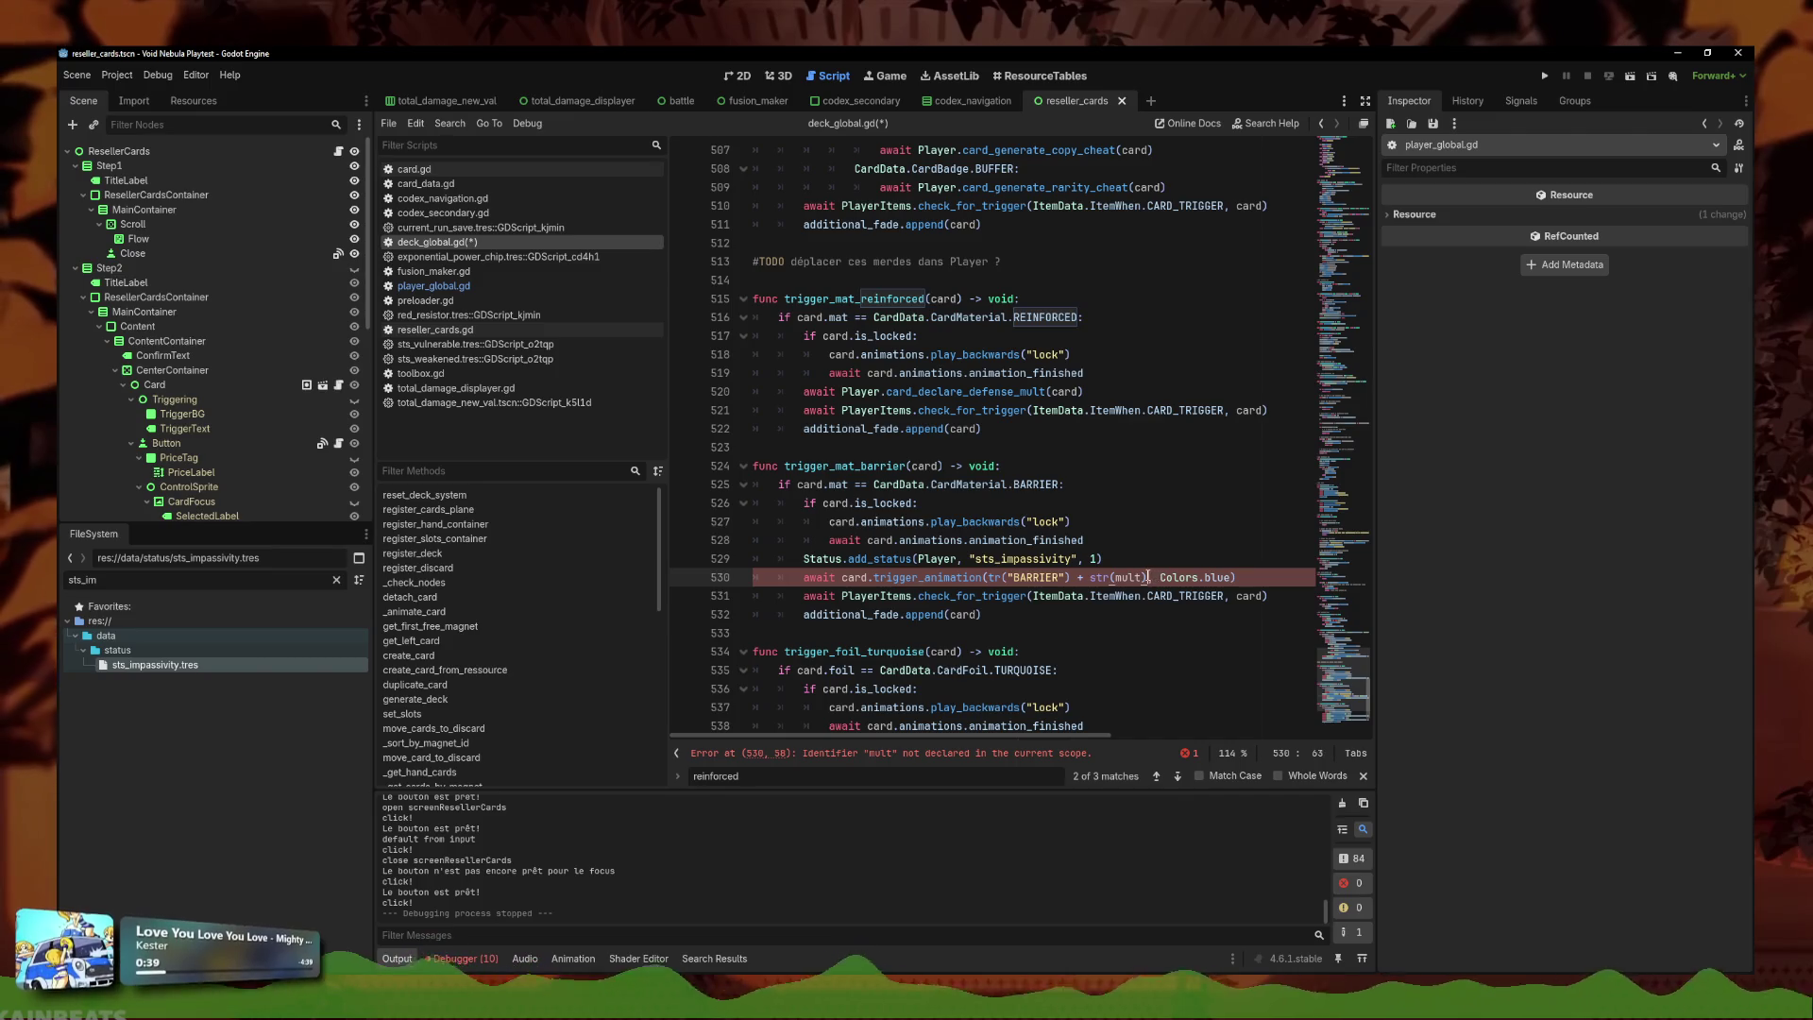
pyautogui.moveTo(1234, 577); pyautogui.dragTo(816, 579)
pyautogui.press('BackSpace')
pyautogui.write(')')
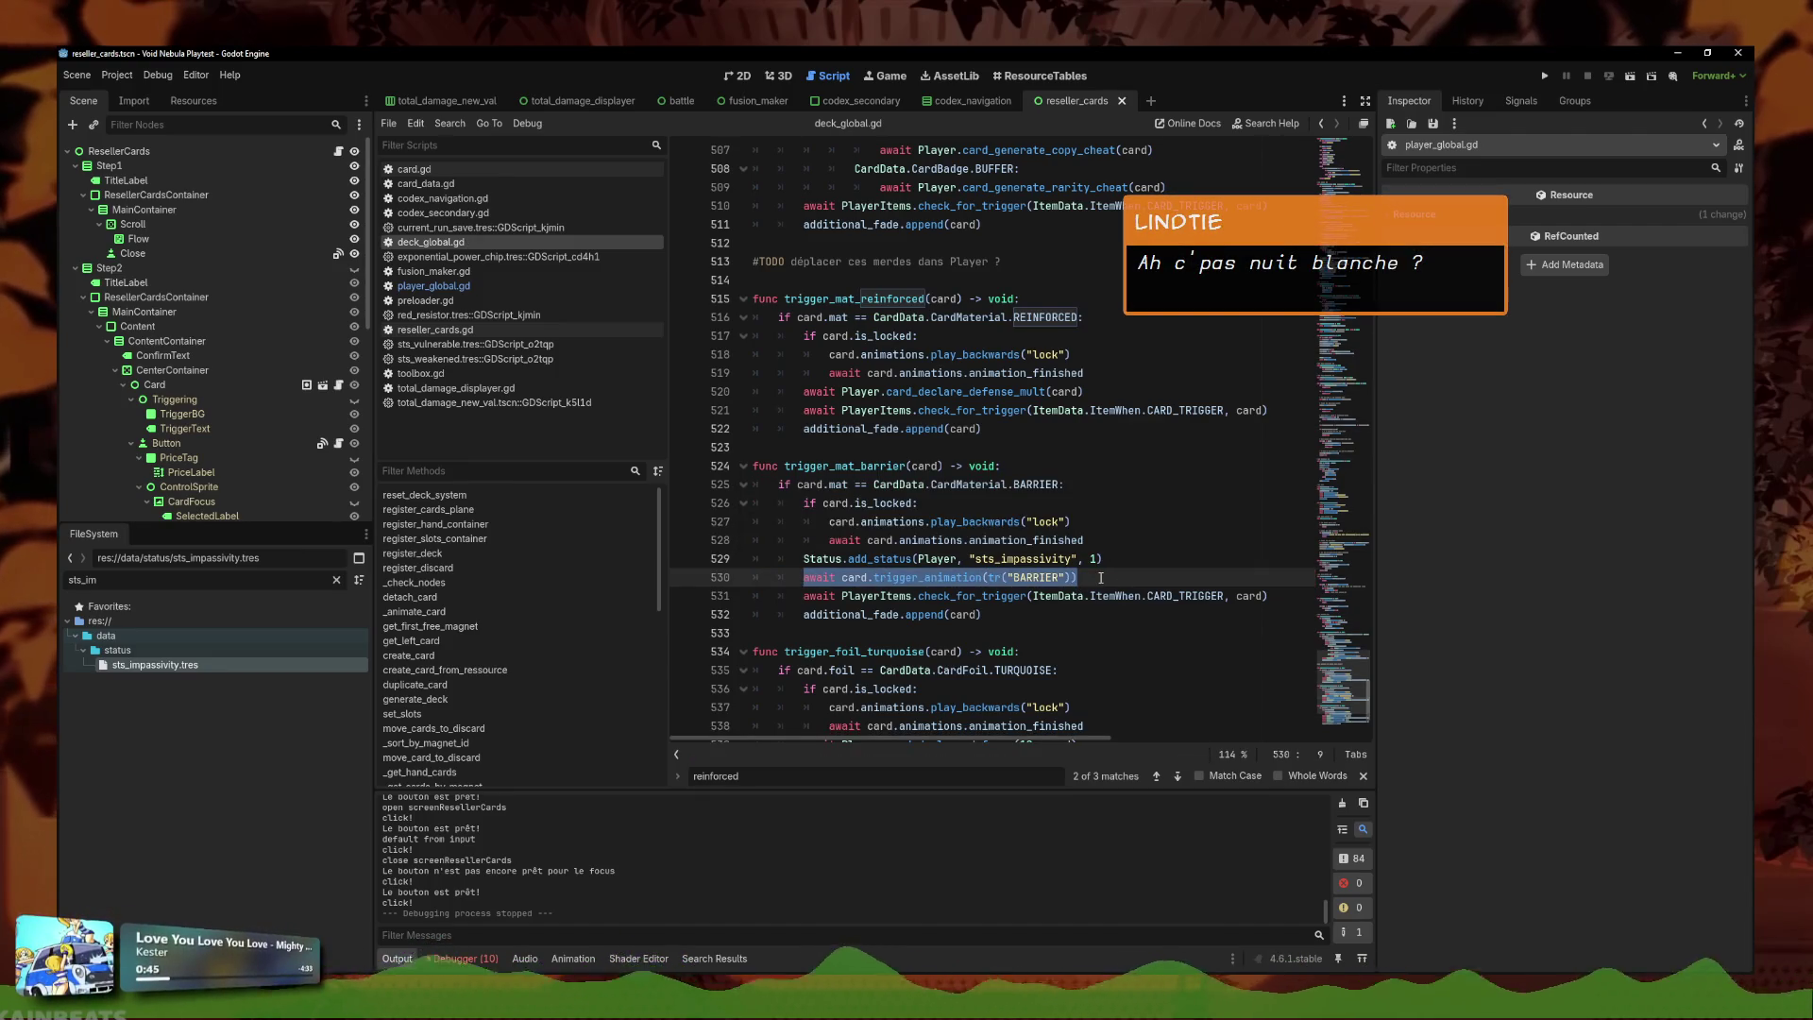